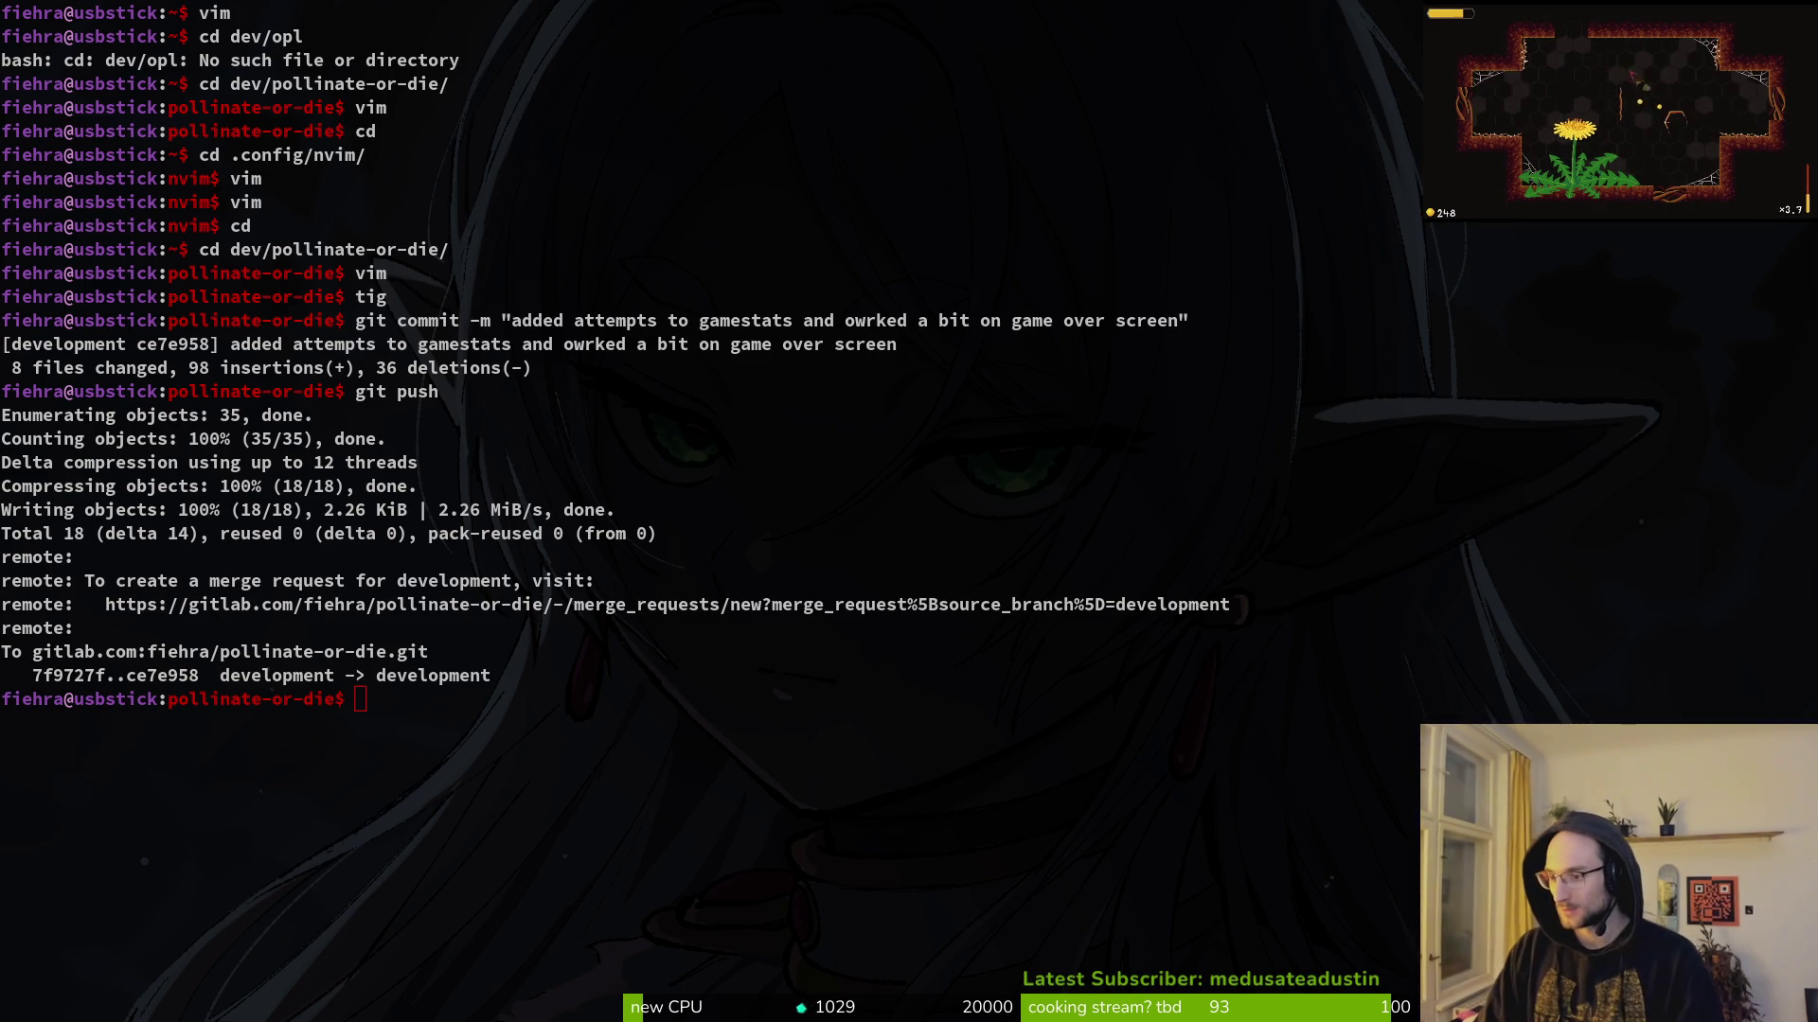
Step: Cycle through the Noita browser post, the terminal and the Godot game-over scene
key("alt+Tab")
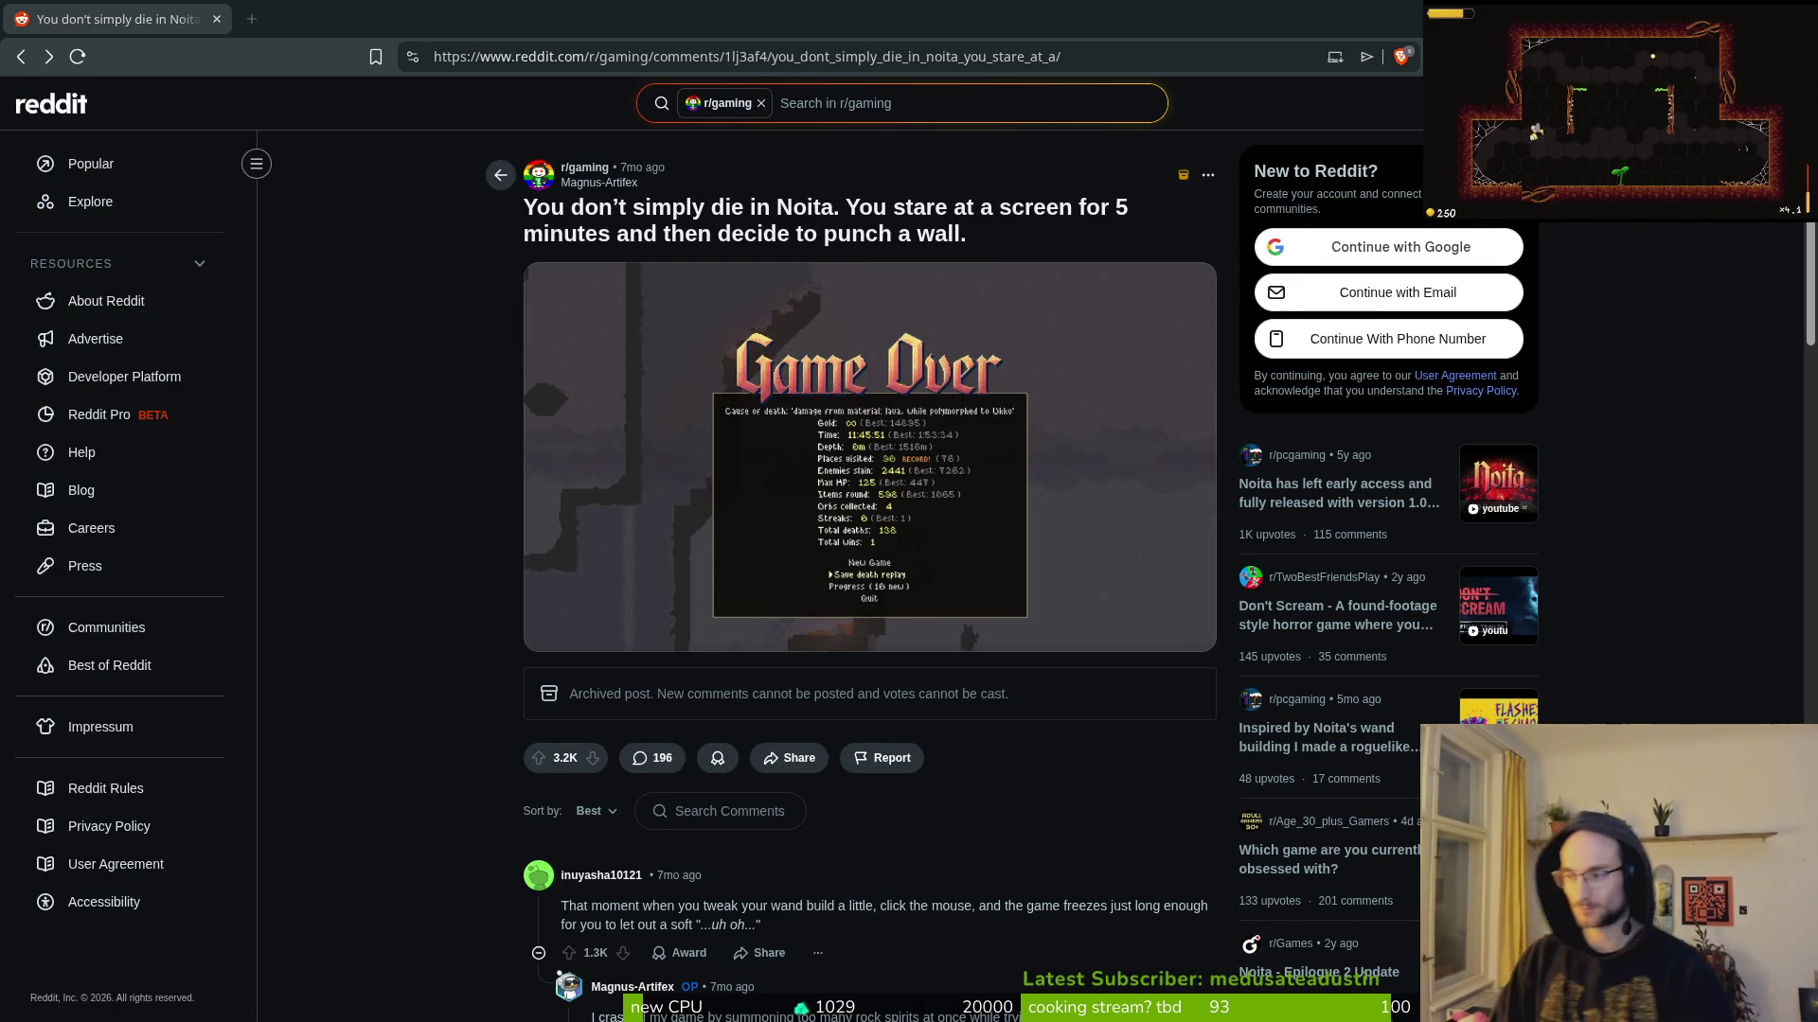
key("alt+Tab")
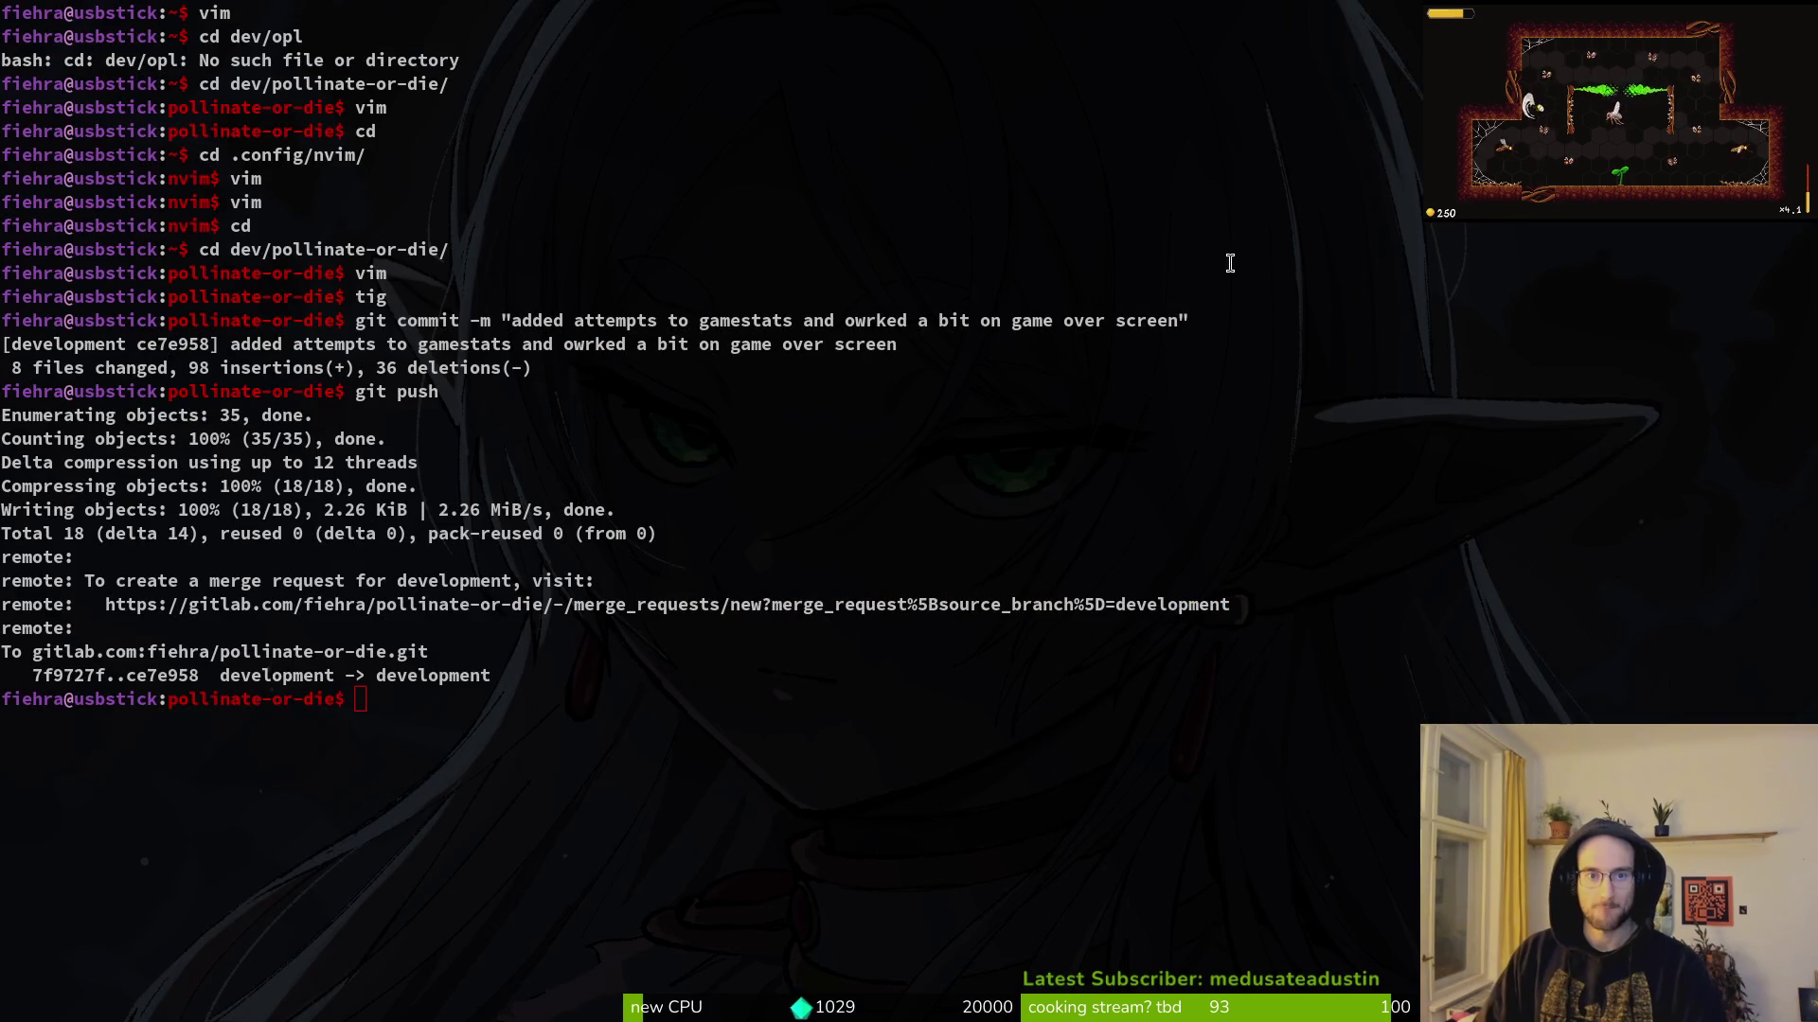
key("alt+Tab")
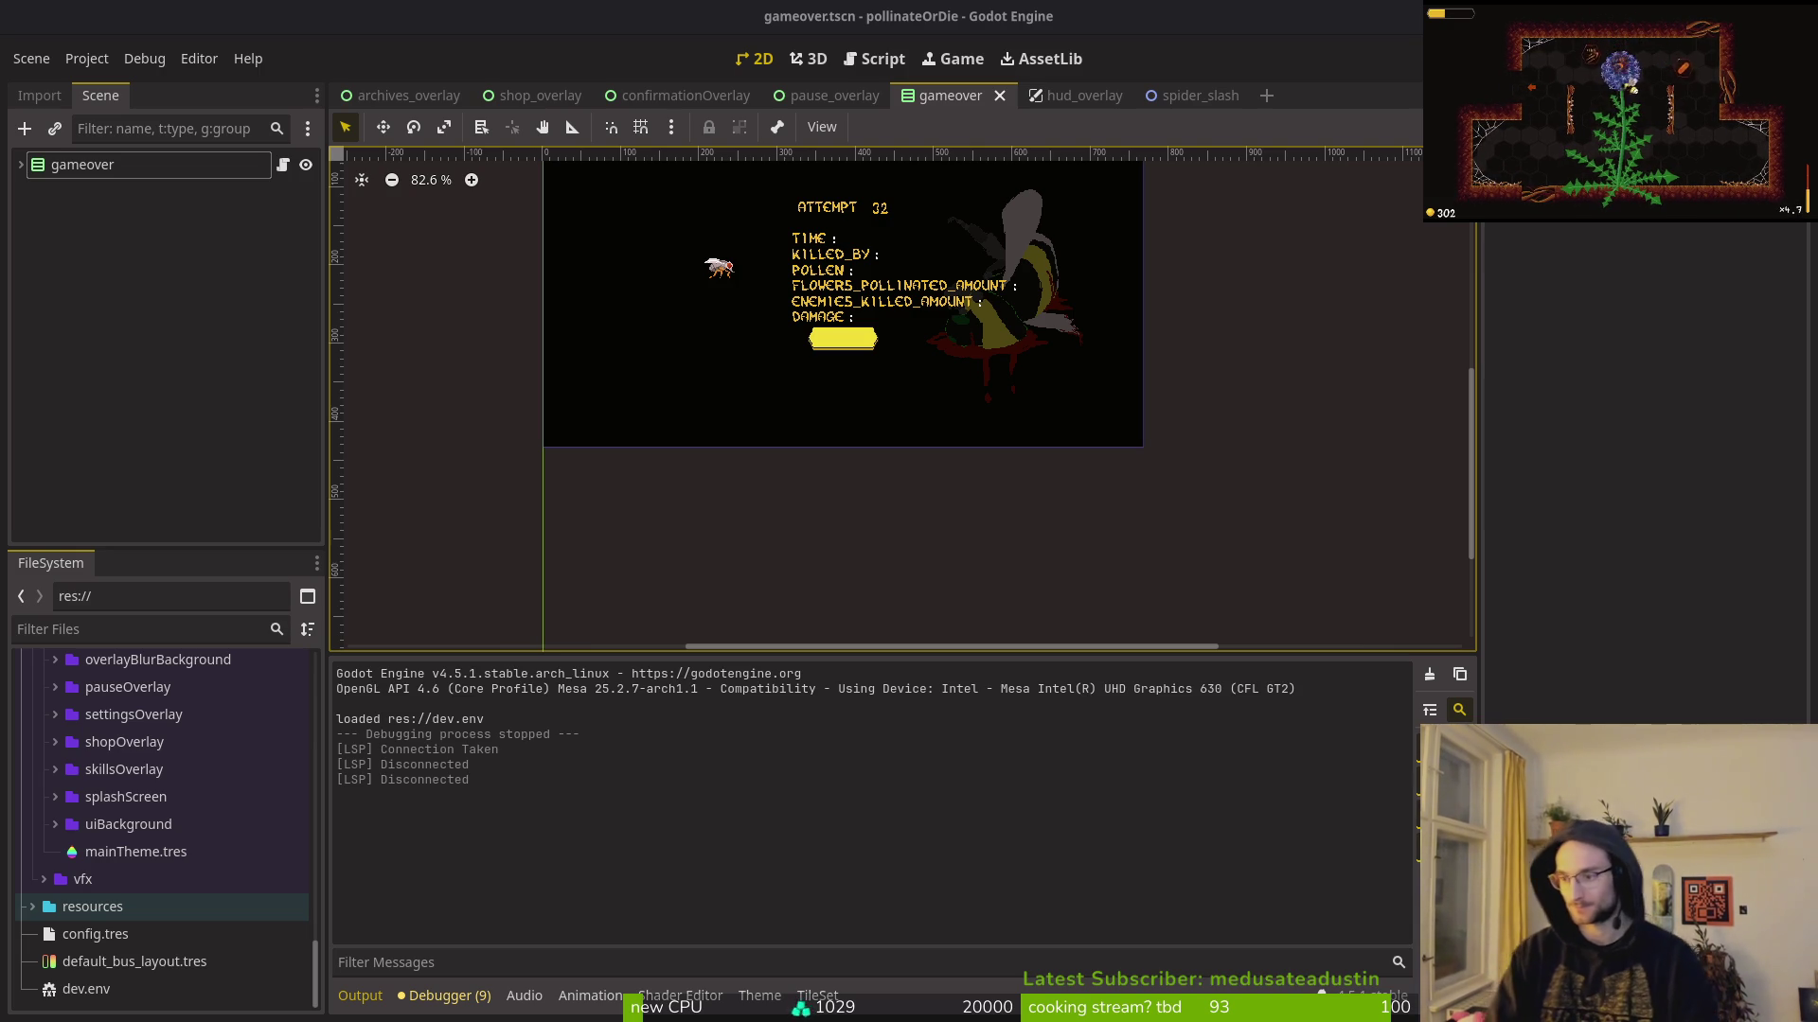
Step: Bring the terminal to the front from the window overview
key("super+Down")
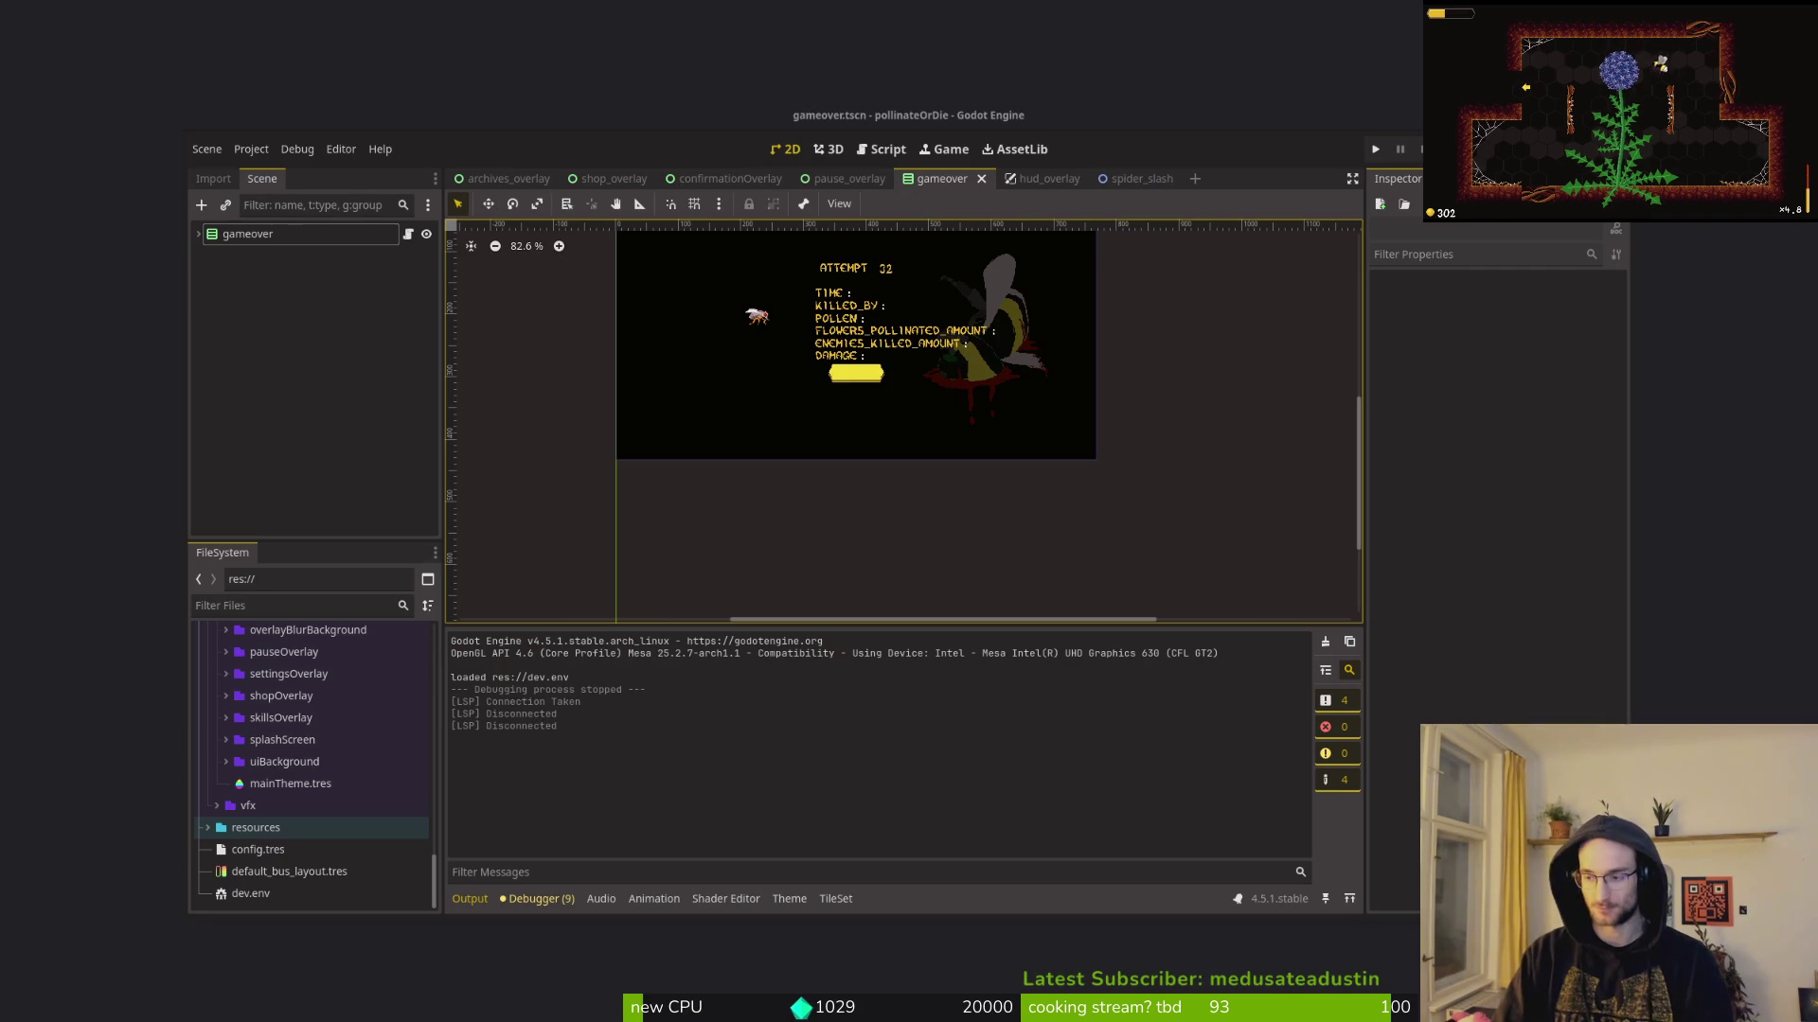
key("super+Up")
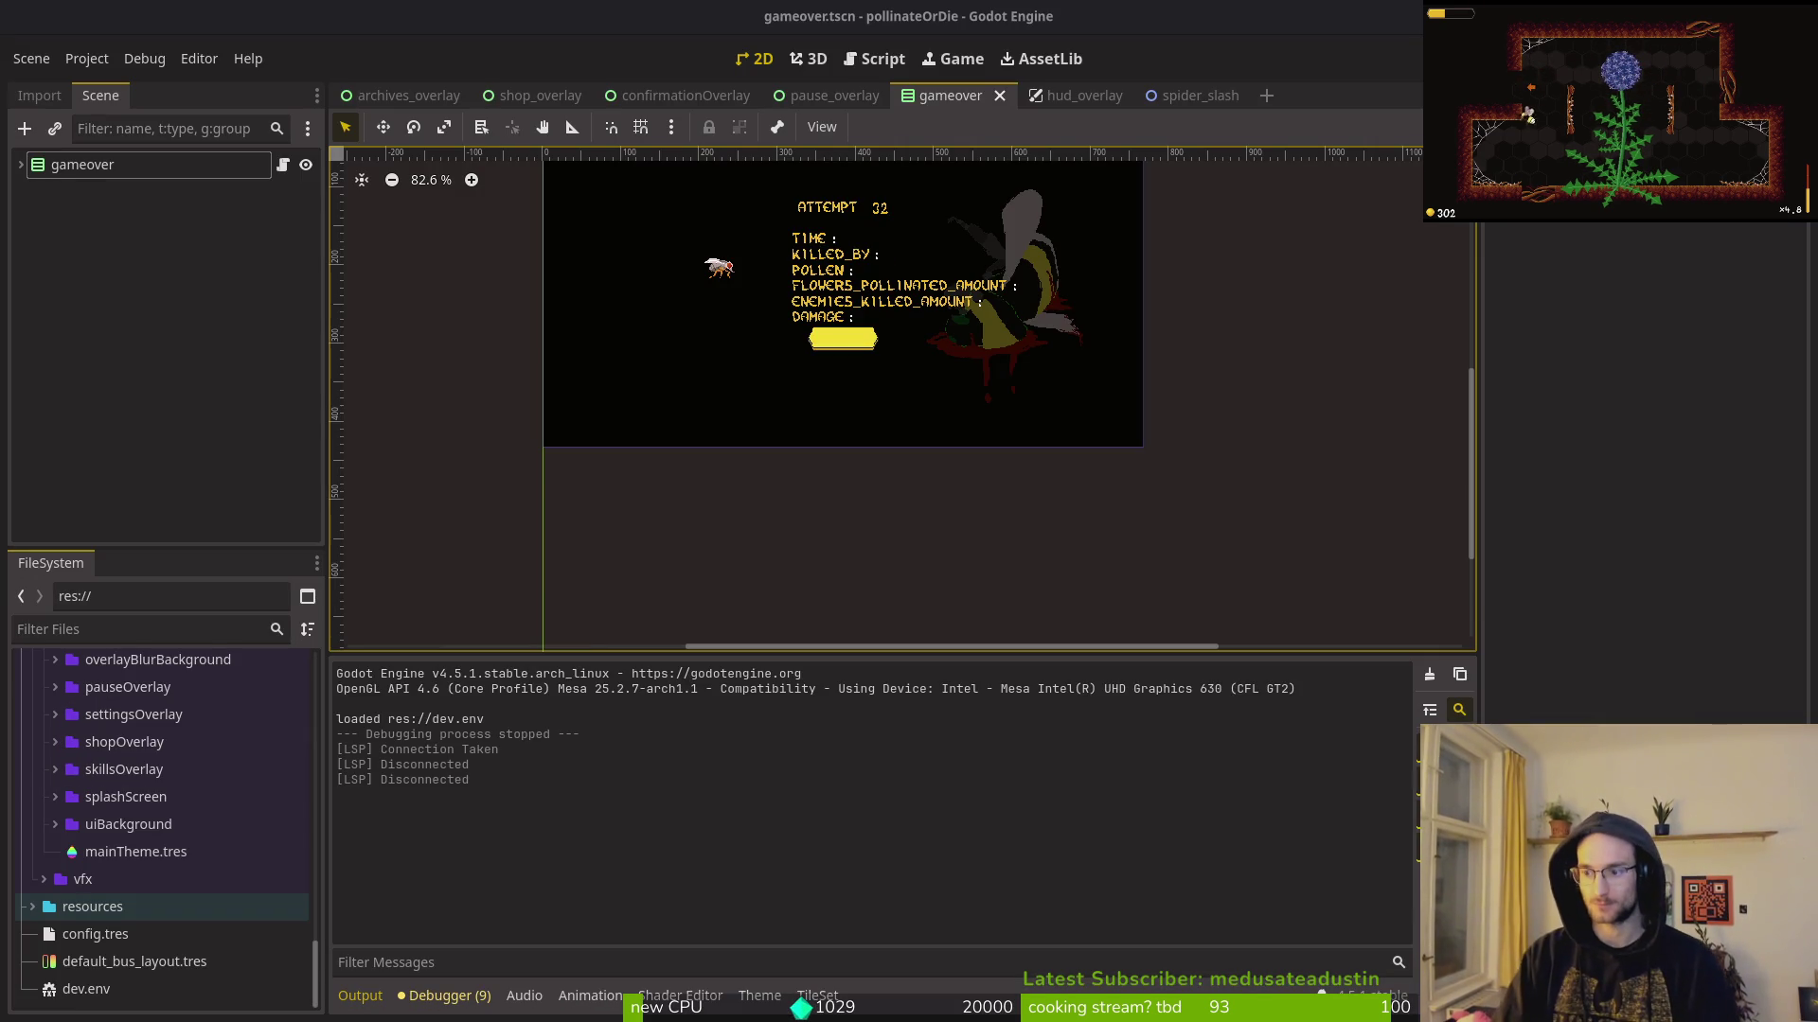
key("super+Down")
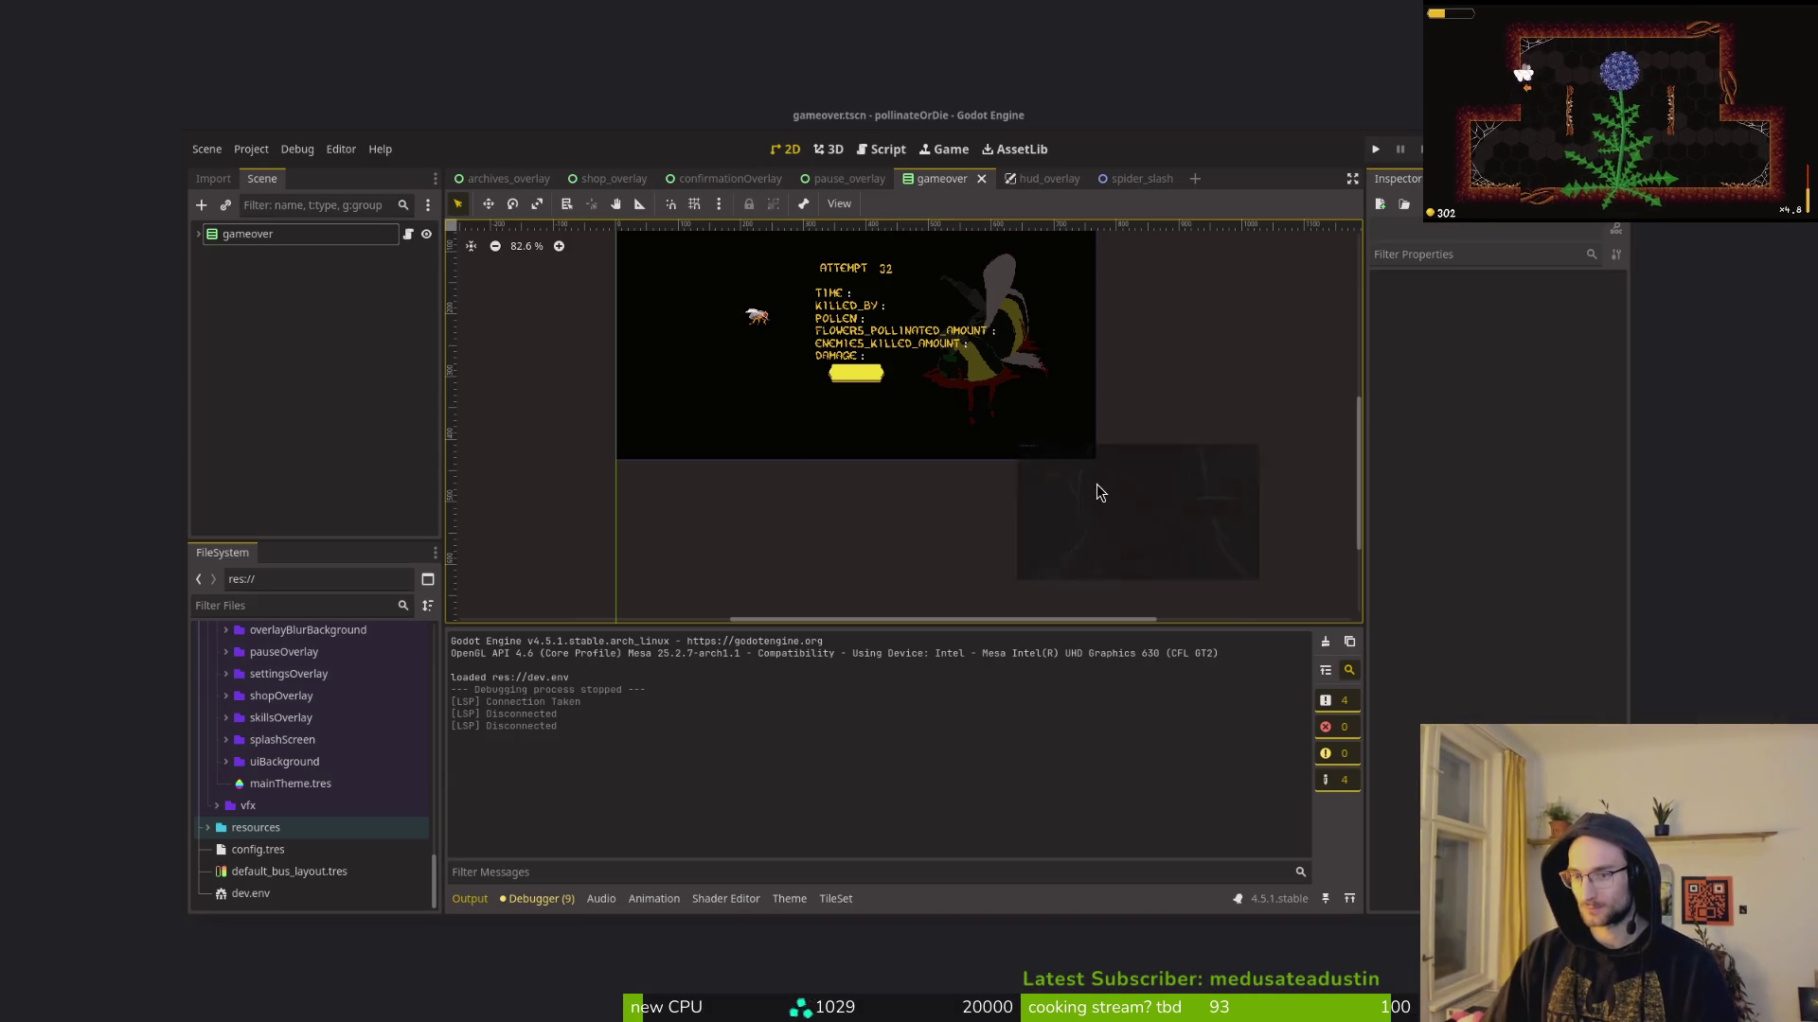
key("super")
left_click(1294, 547)
Step: Change into dev/pollinate-or-die and launch Neovim on the project folder with vim
type("cd dev/po")
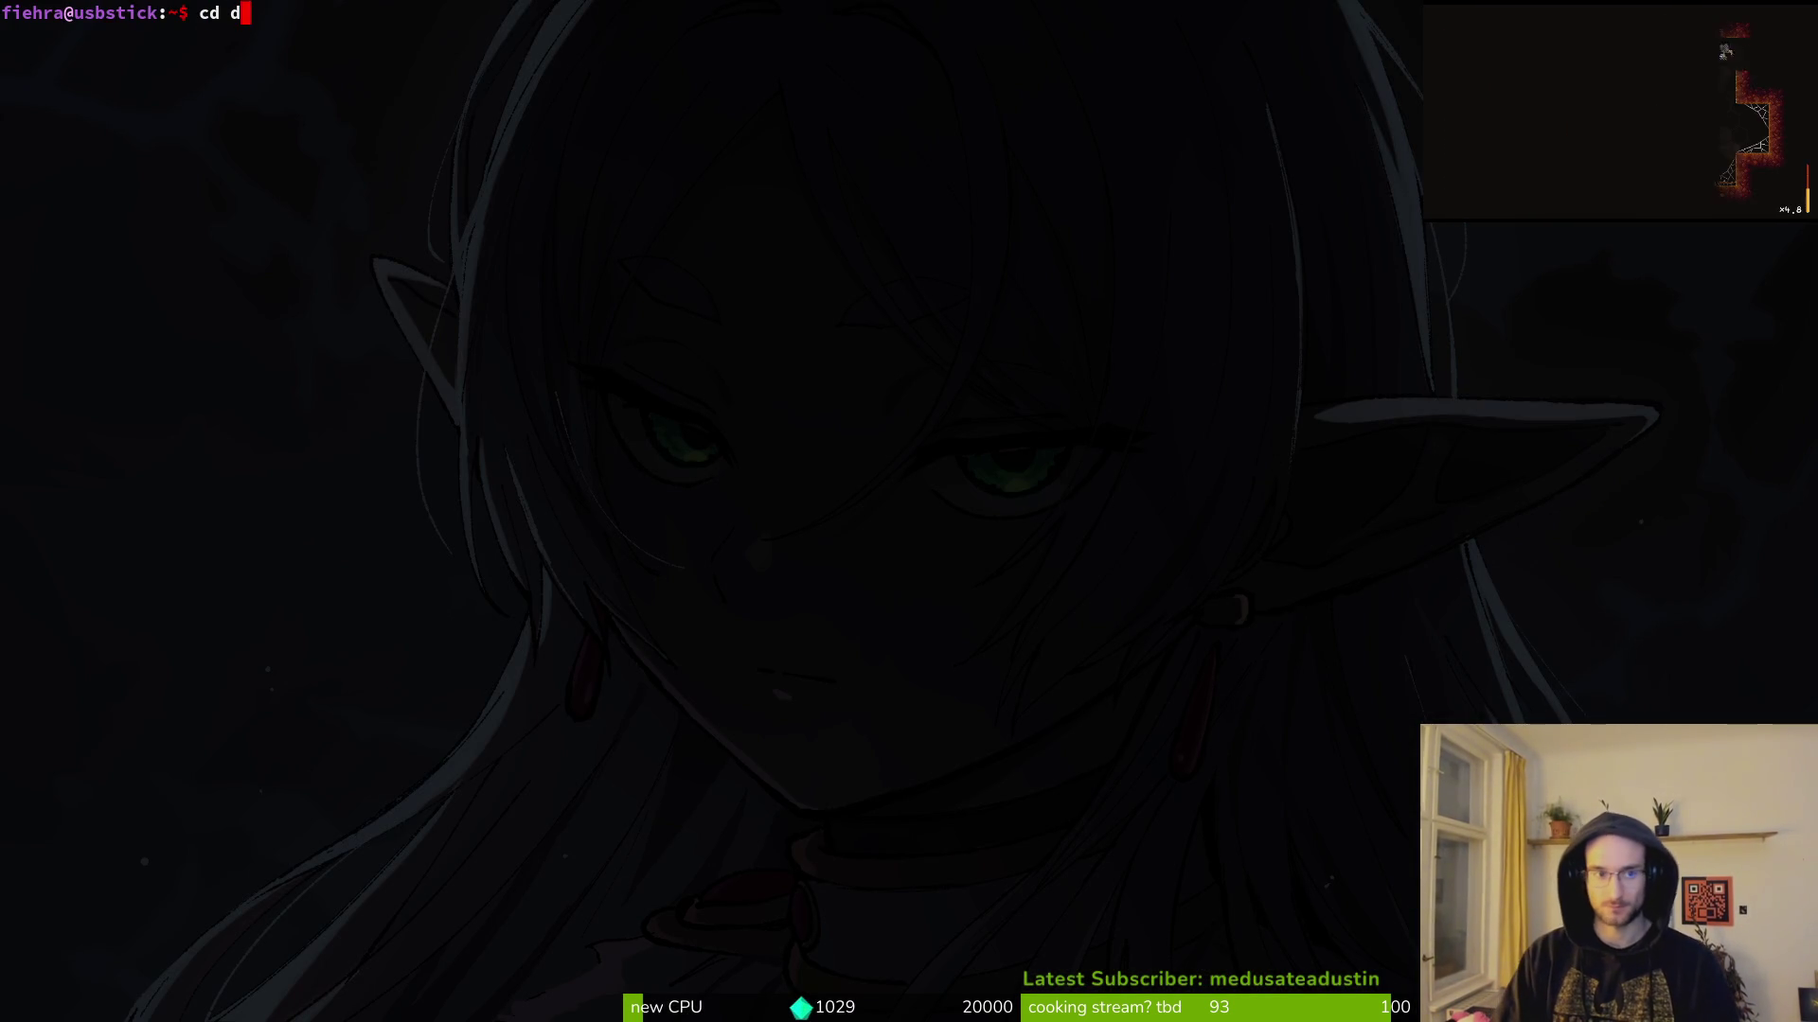
key("Tab")
key("Return")
type("vim .")
key("Return")
Step: Open player.manager.gd with the fuzzy file finder
key("space")
key("f")
key("f")
type("p")
key("BackSpace")
type("plman")
key("Return")
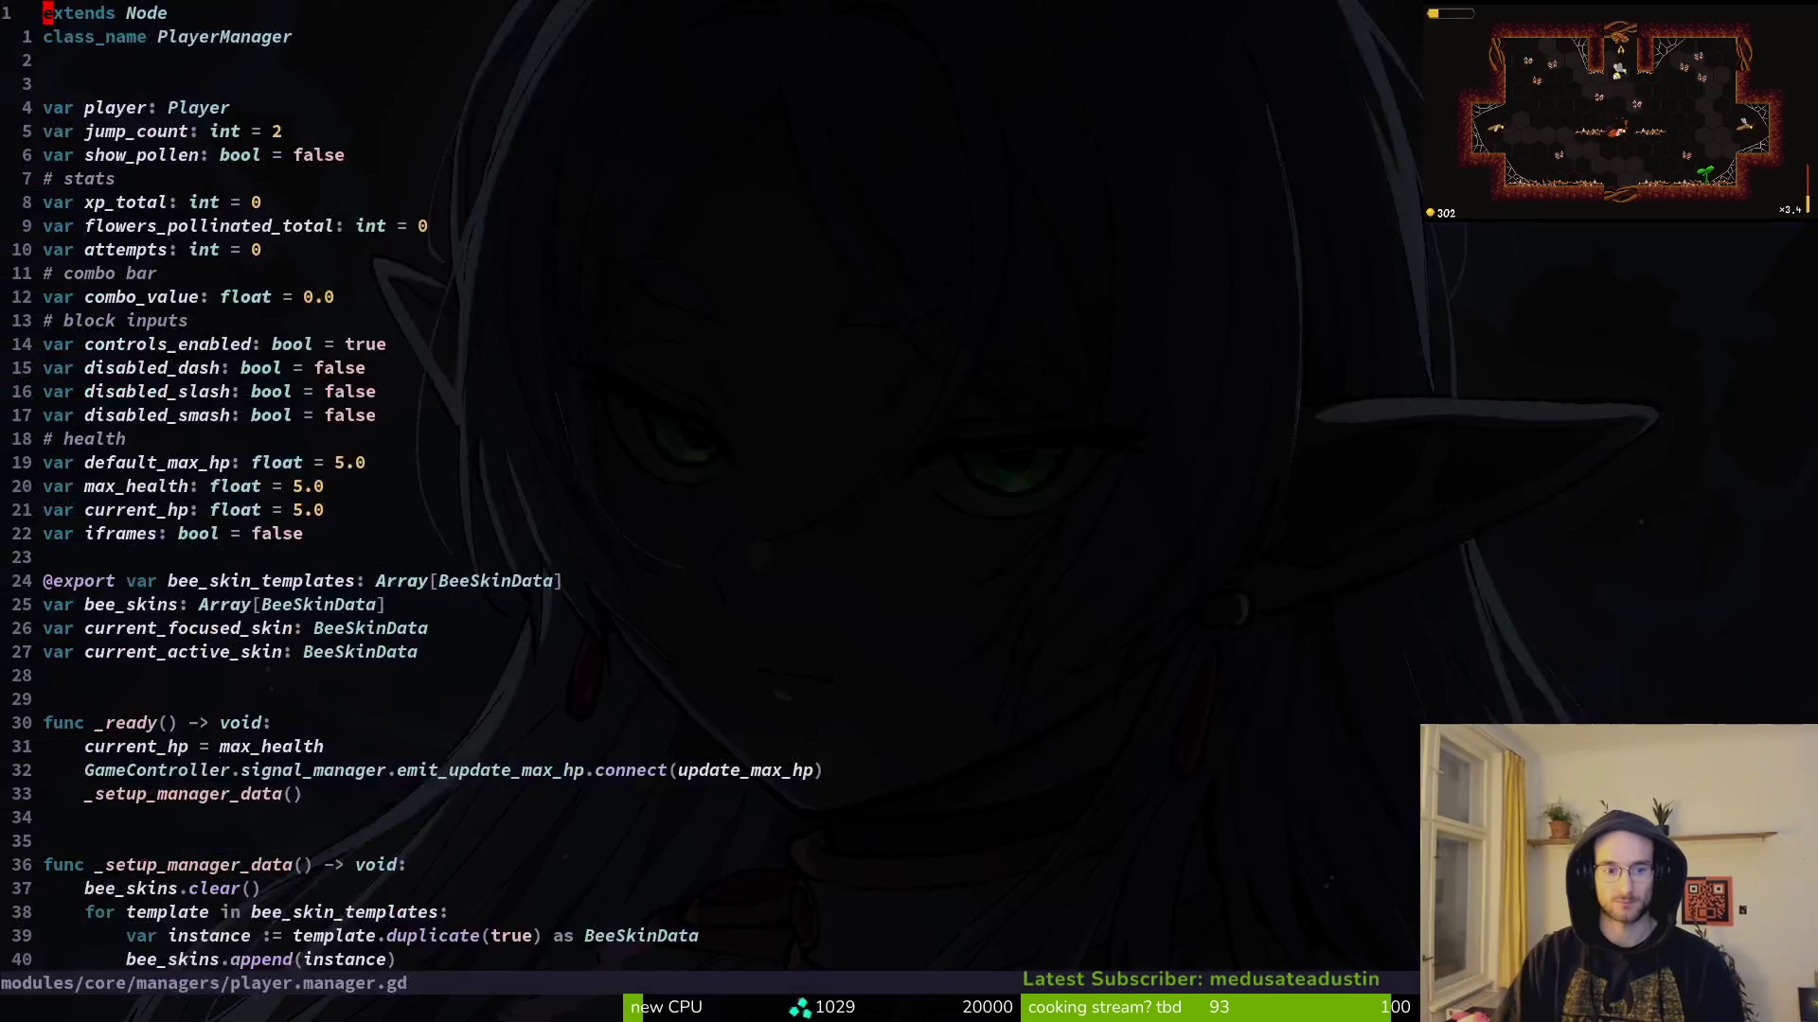
Step: Duplicate the attempts line as `var damage: float = 0` and save player.manager.gd
key("j")
key("j")
key("j")
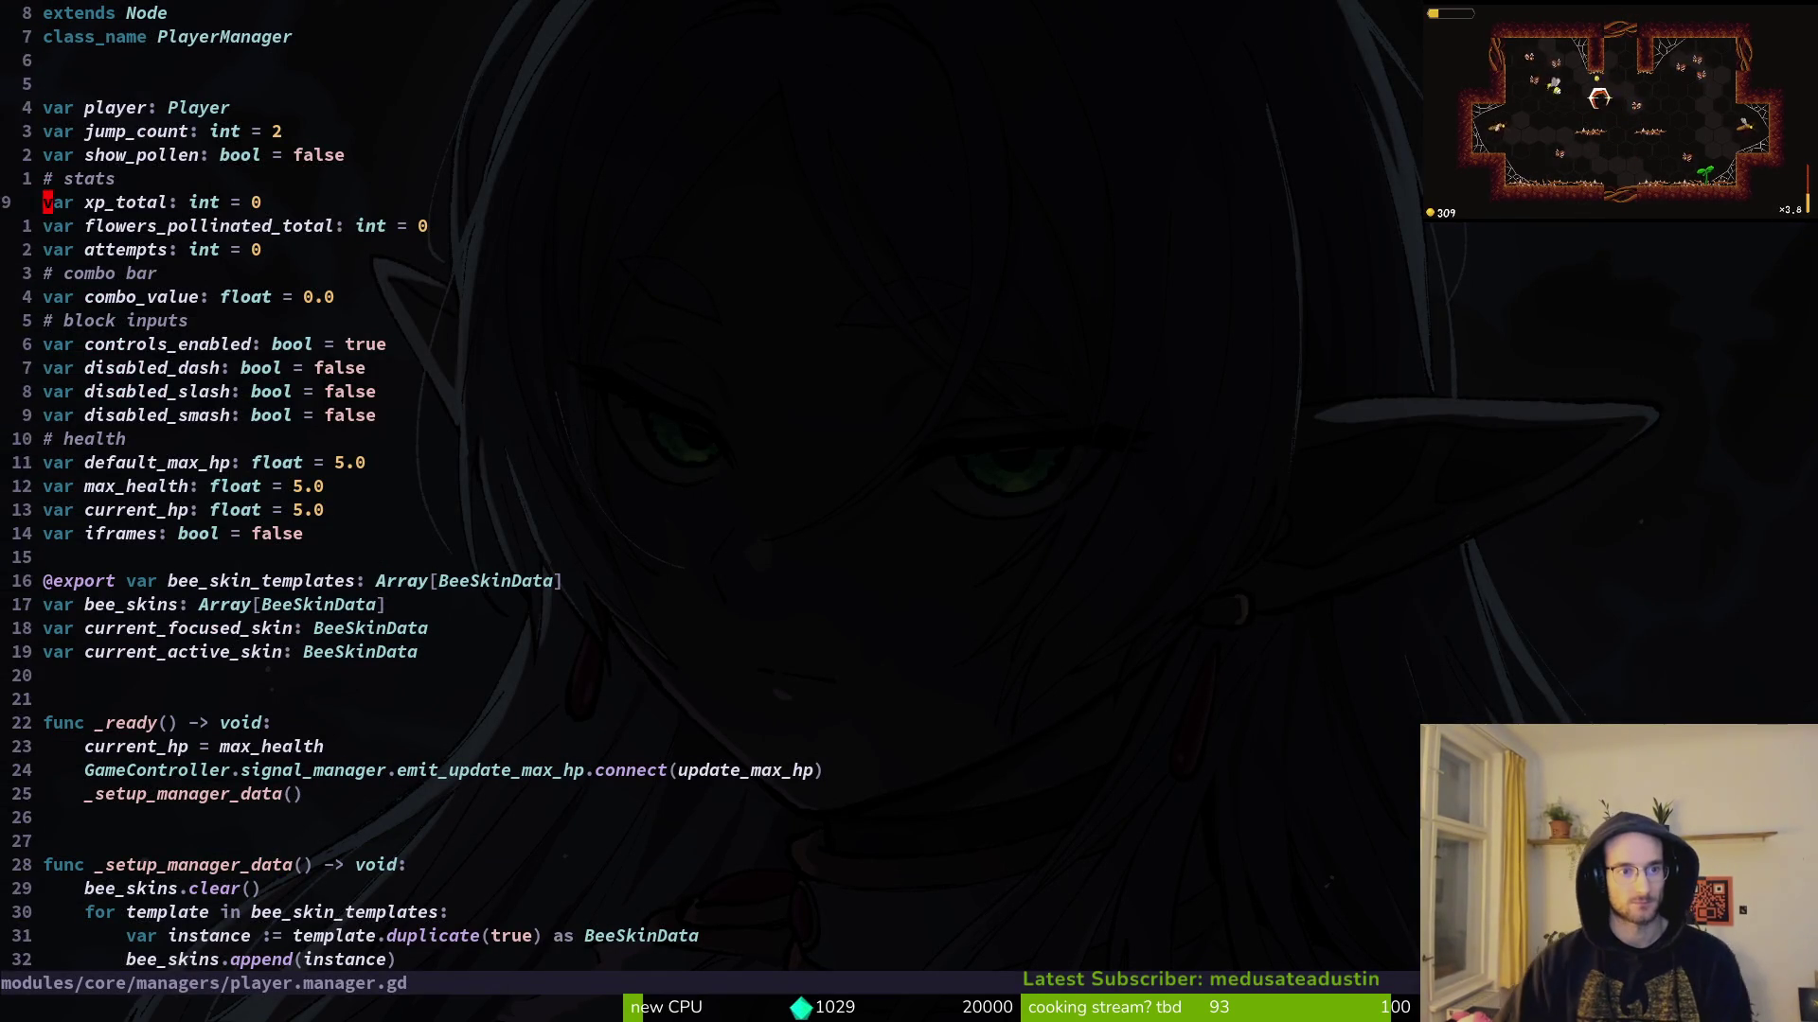
key("y")
key("y")
type("p")
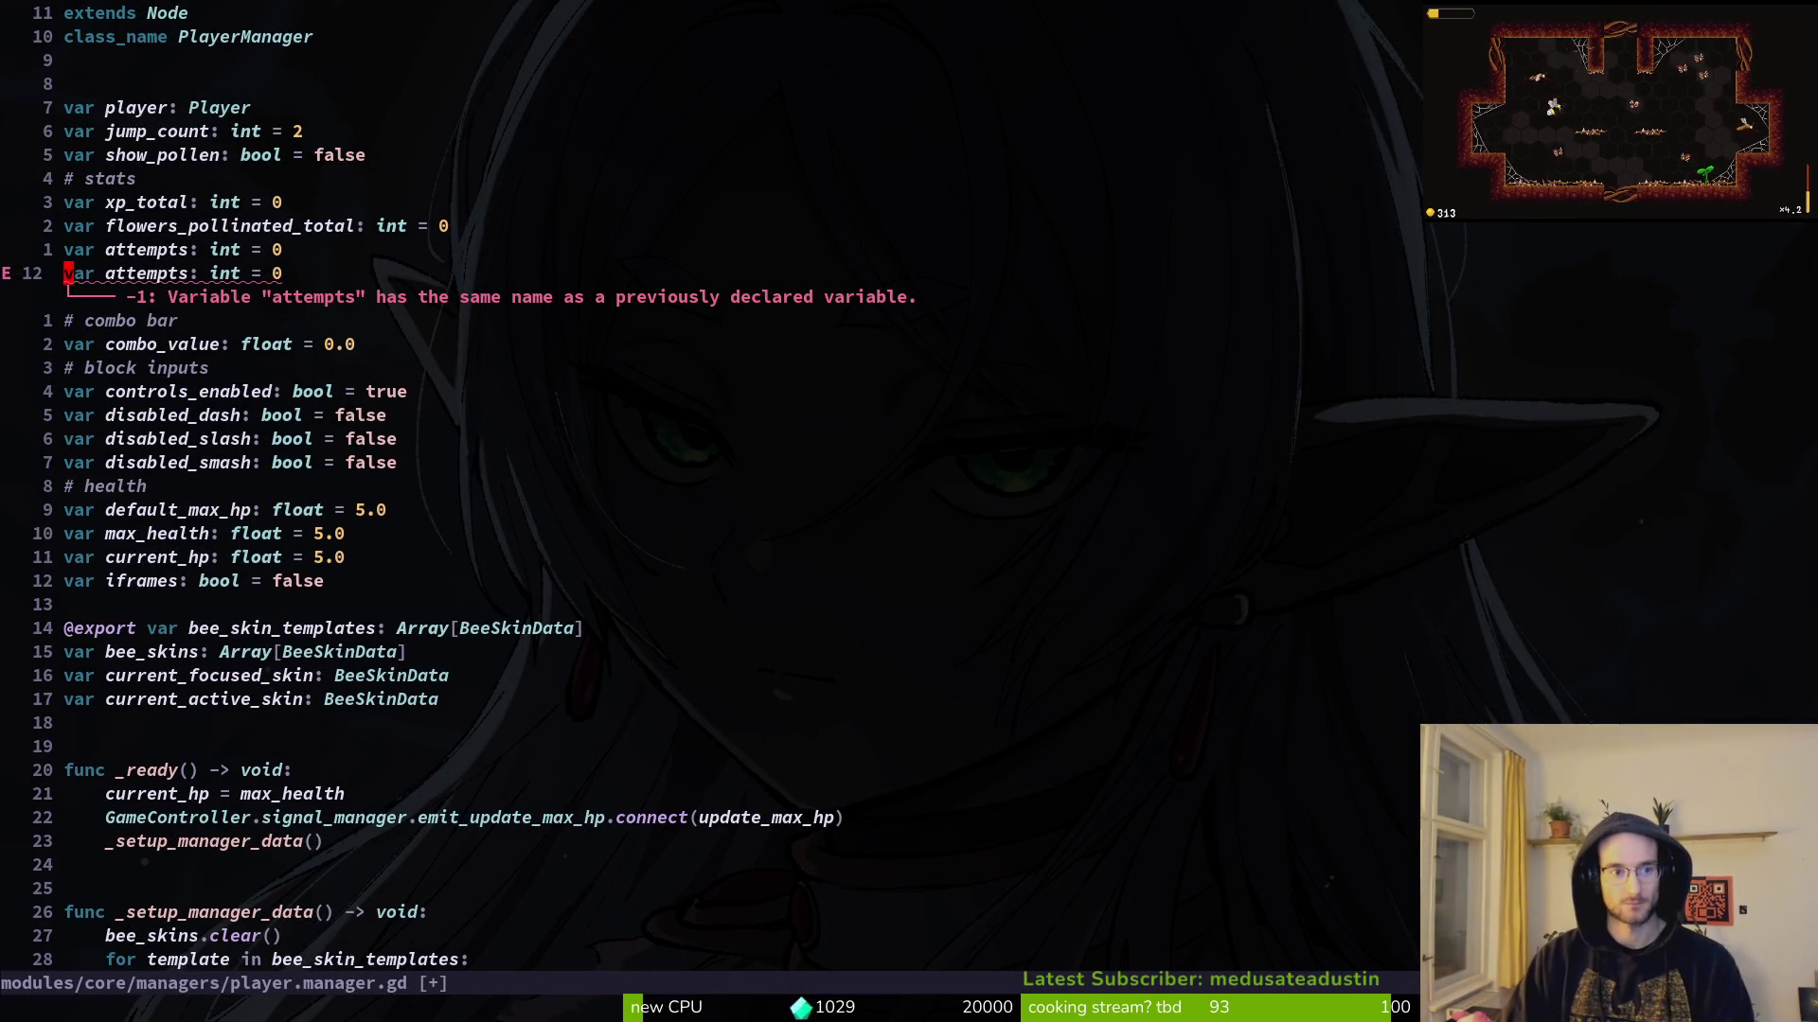
type("wciwdamage")
key("Escape")
type(":w")
key("Return")
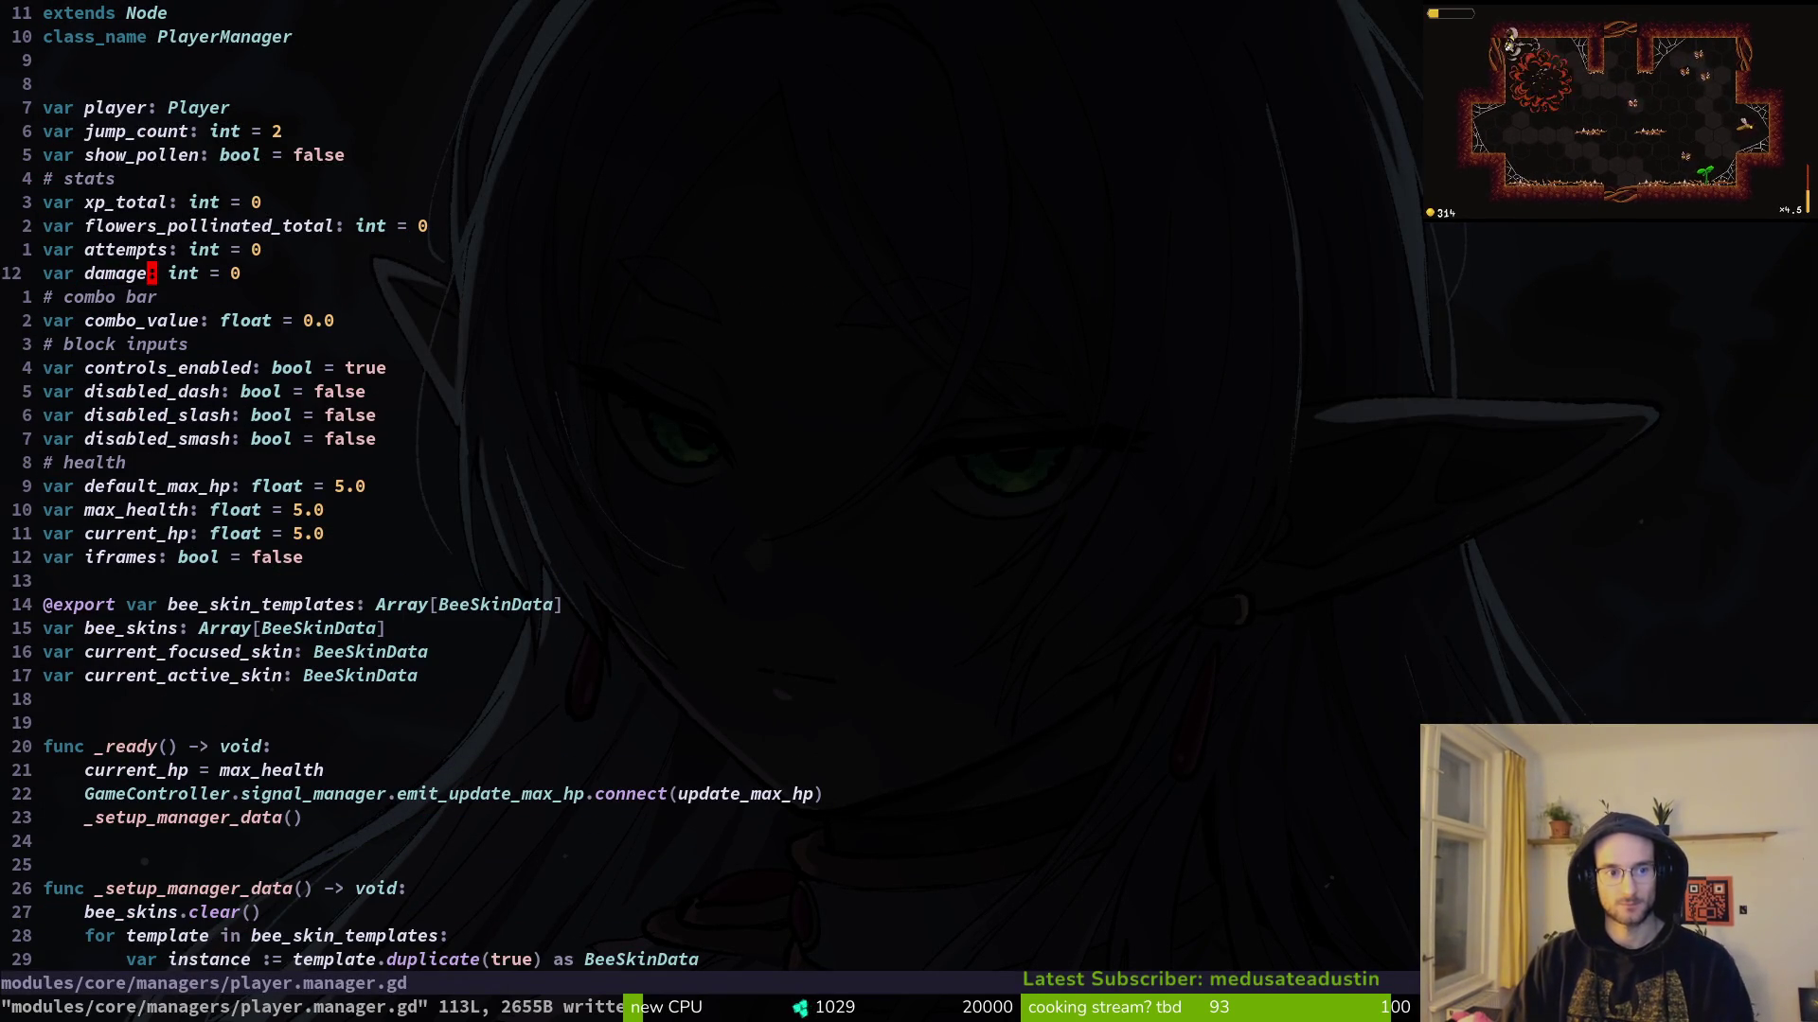
type("wciwfloat")
key("Escape")
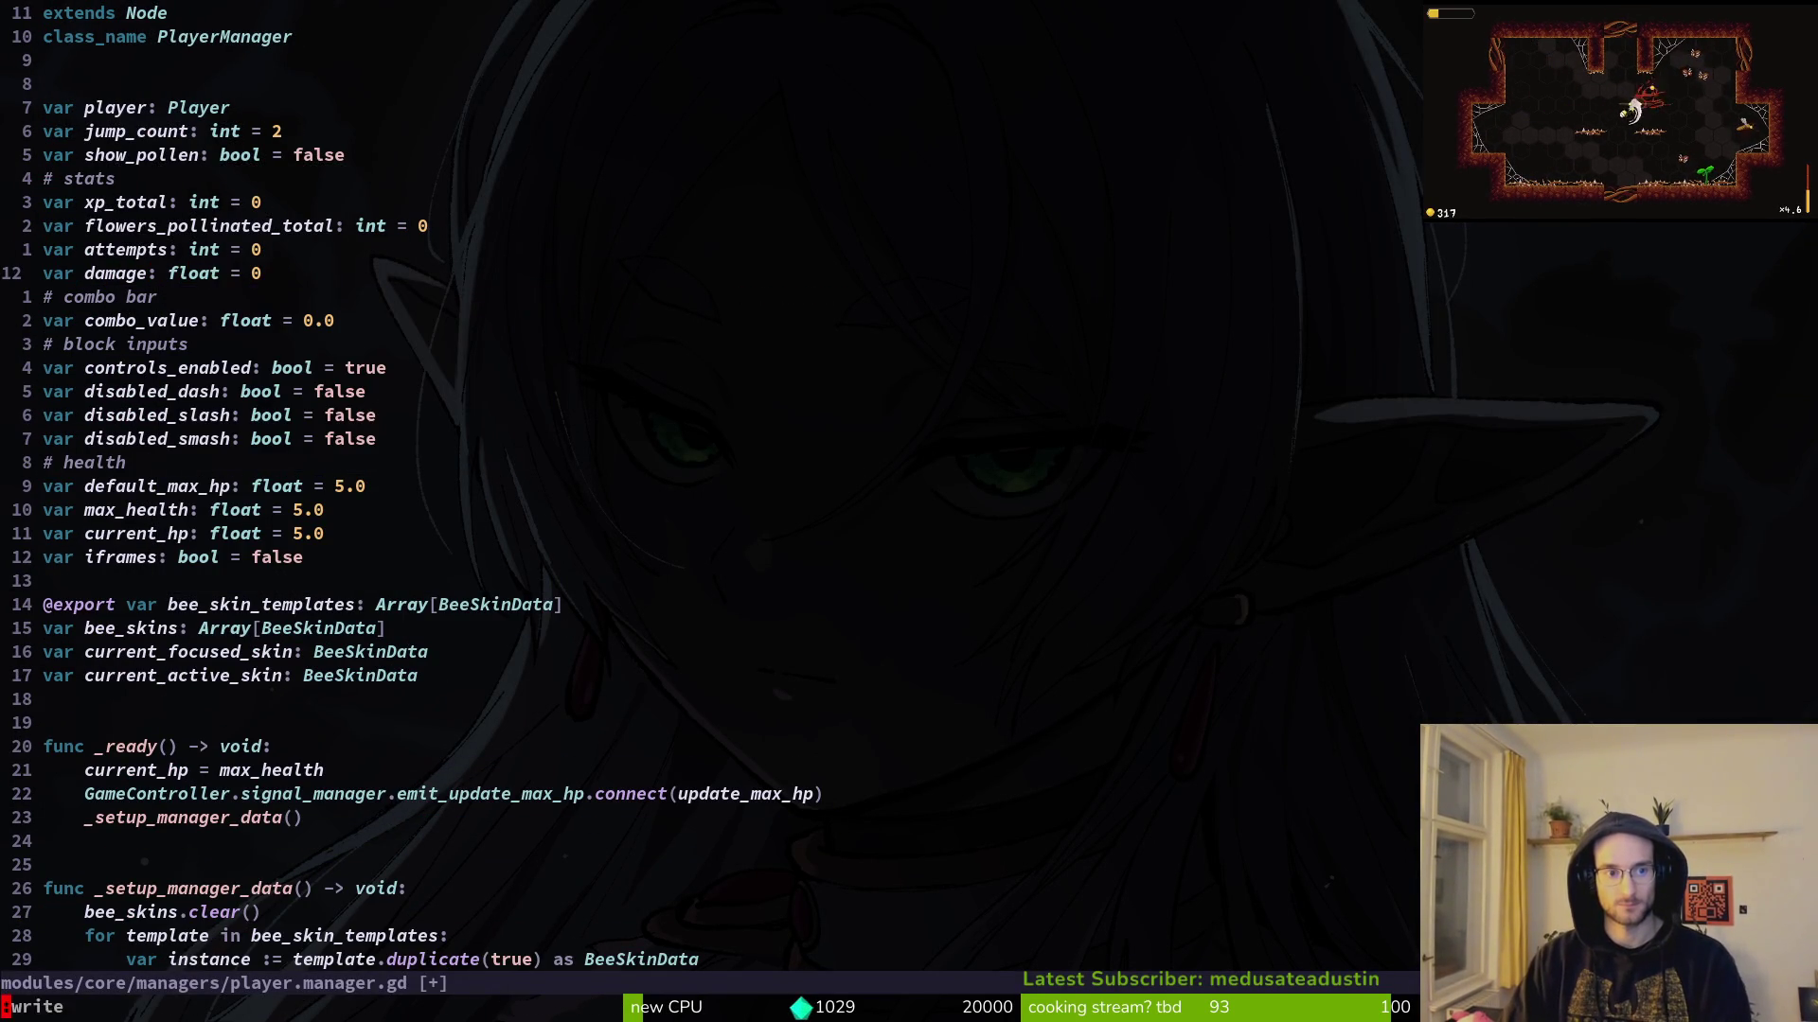
type(":w")
key("Return")
key("w")
key("w")
key("space")
Step: Open game.controller.gd with the fuzzy file finder
key("f")
key("f")
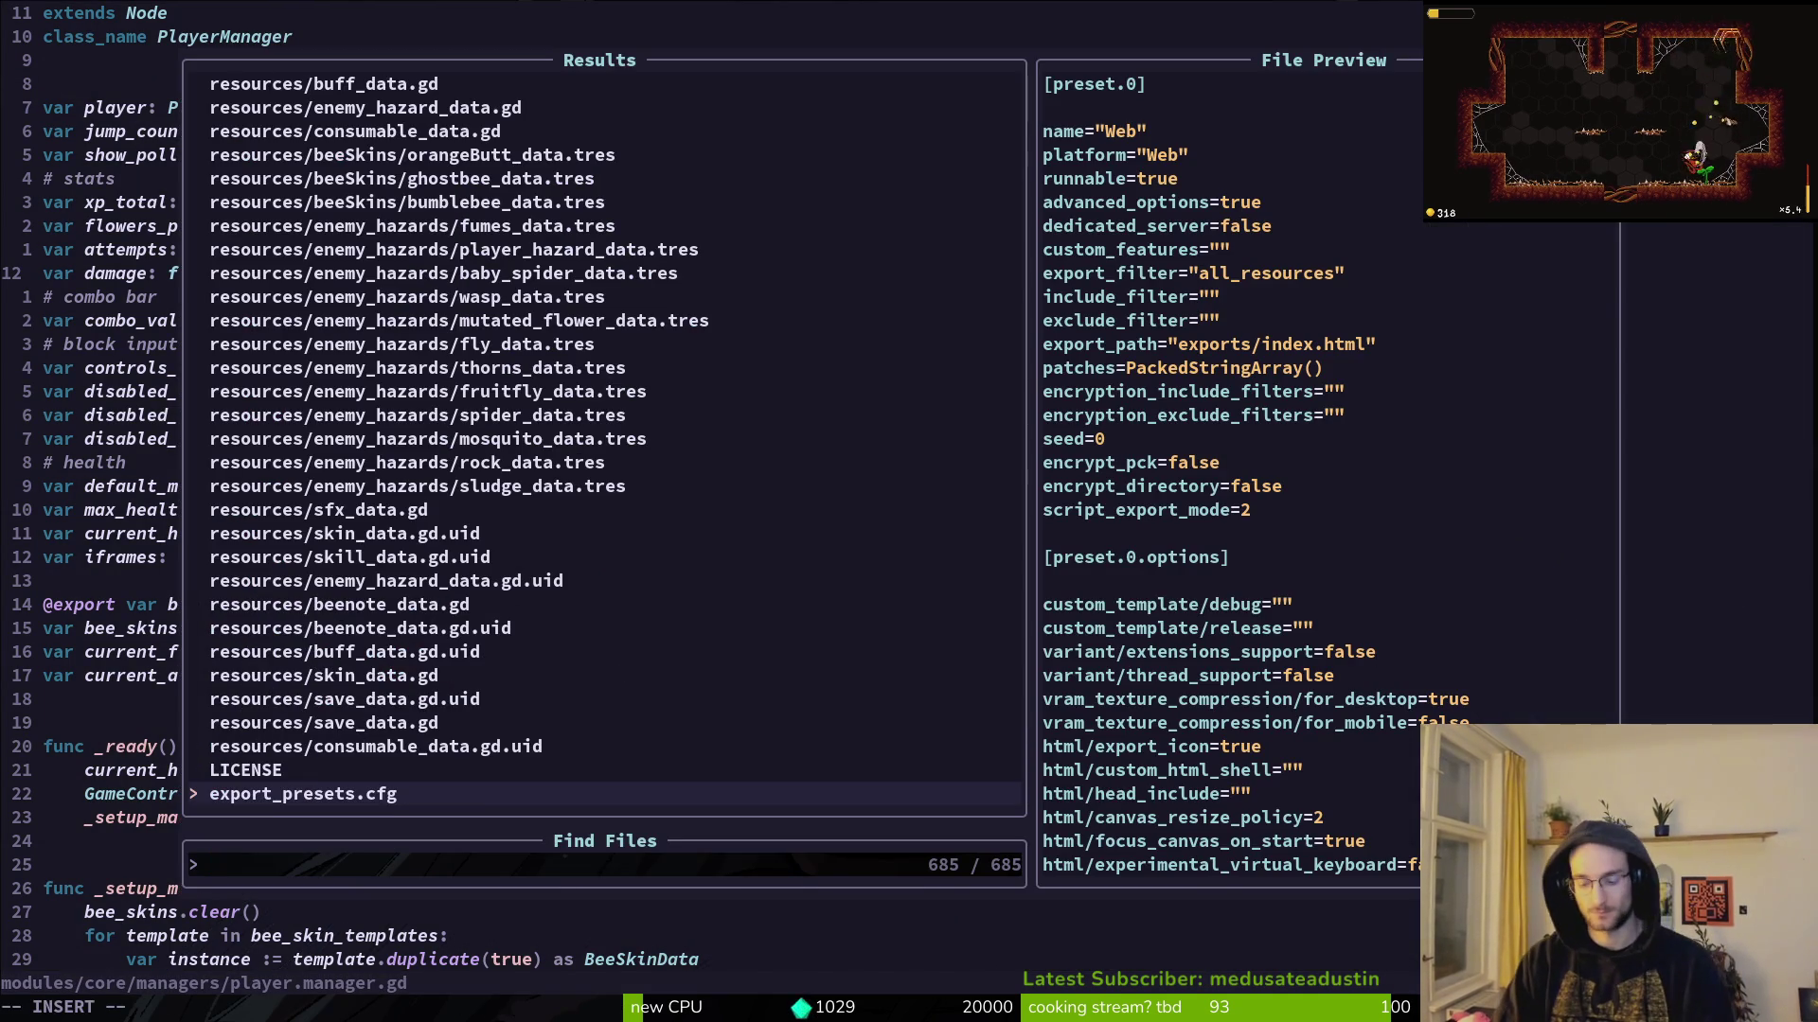
type("amcotnr")
key("BackSpace")
key("BackSpace")
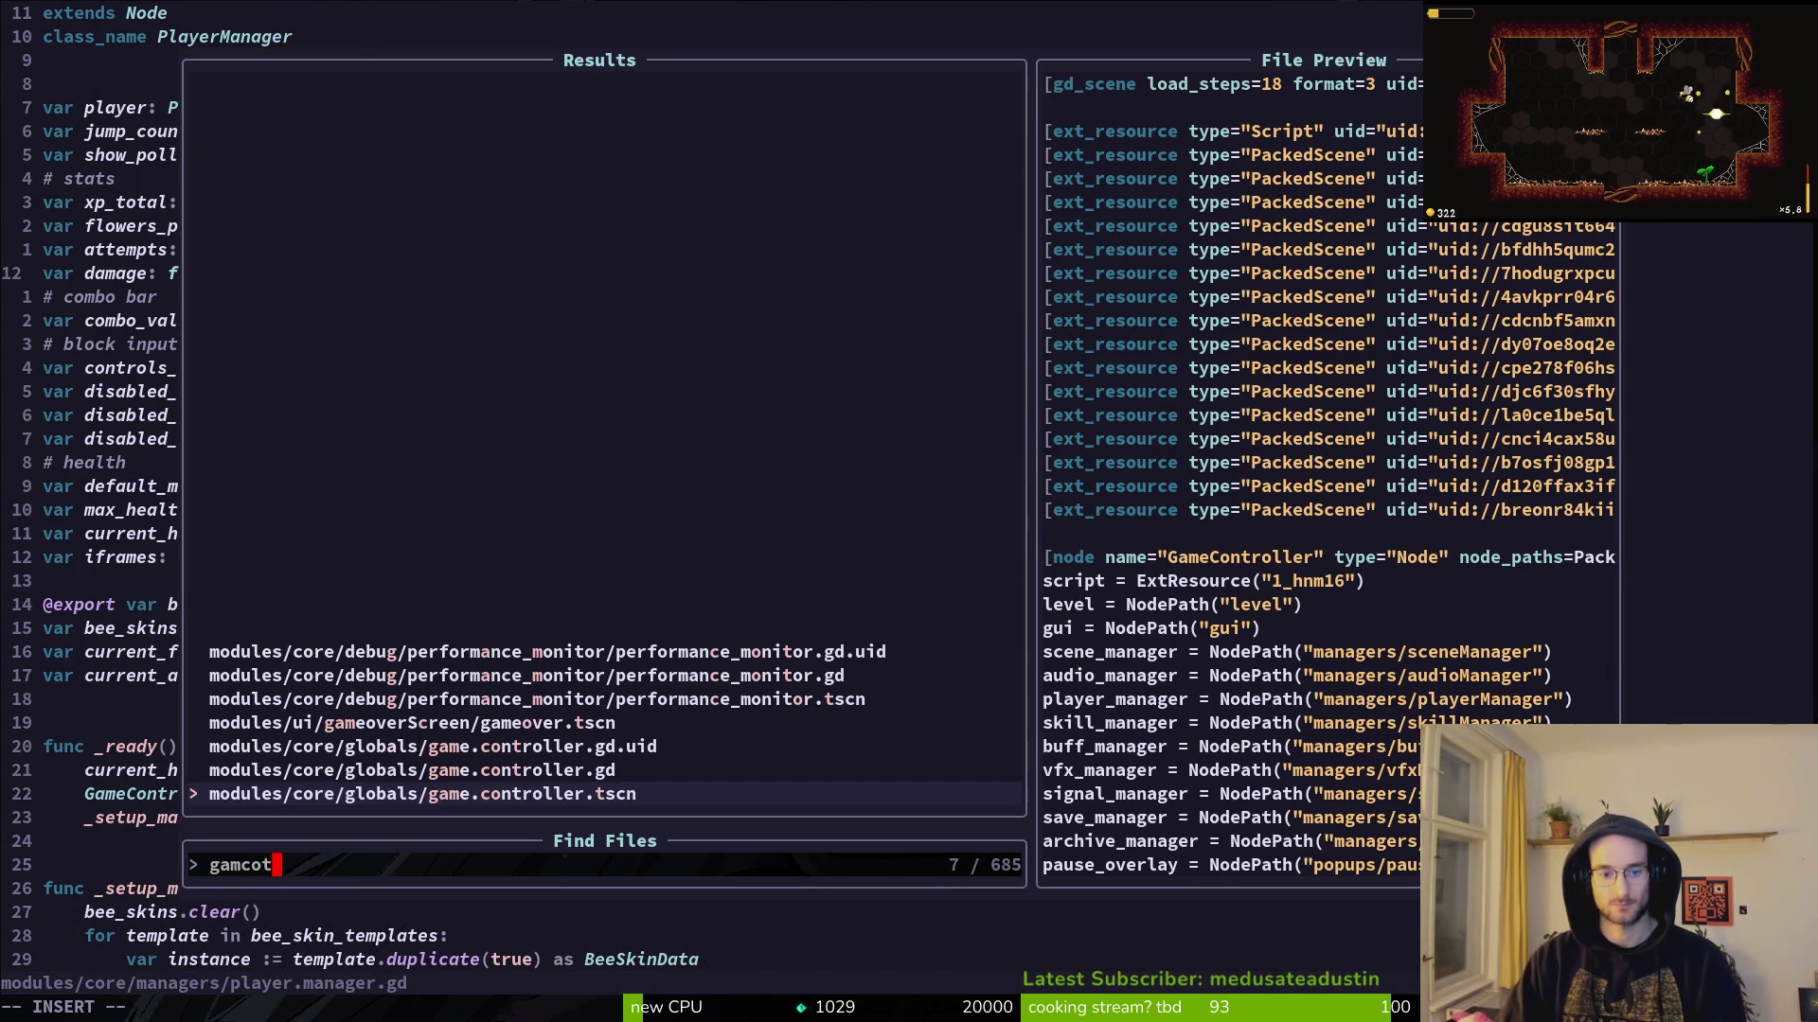
key("ctrl+p")
key("Return")
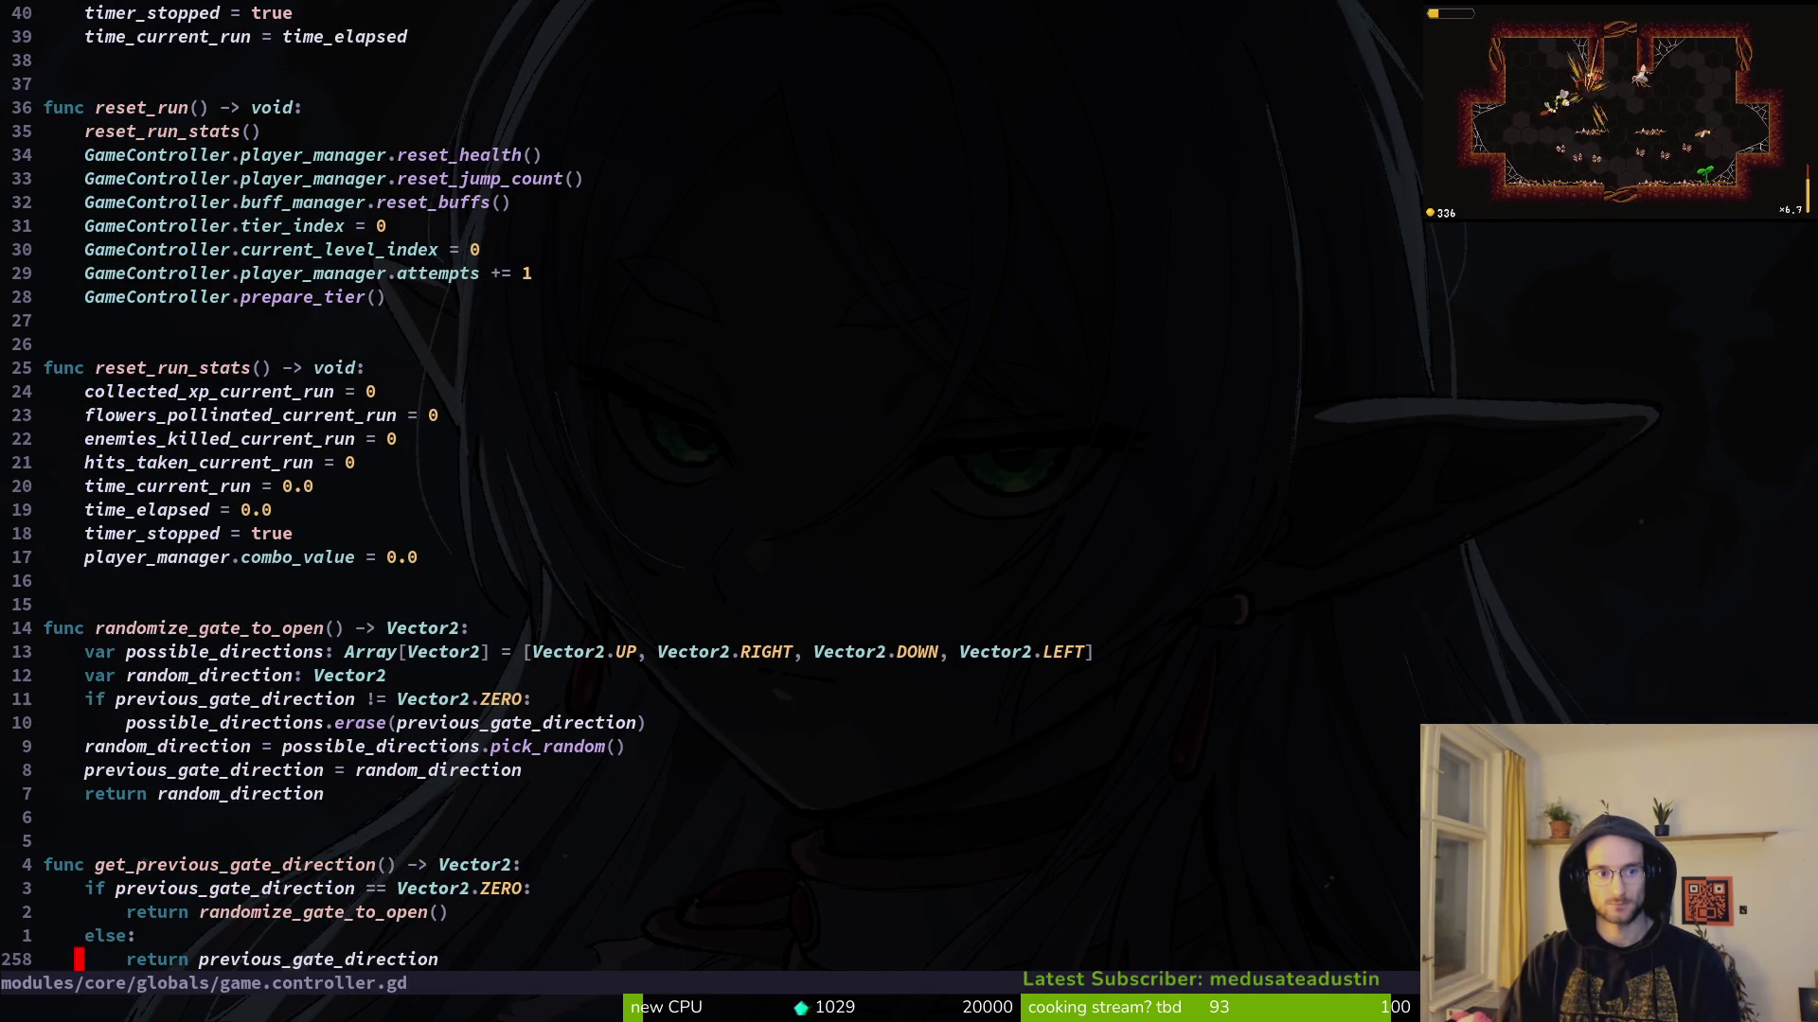
Step: Duplicate the collected_xp_current_run reset line as `damage_done_current_run = 0` and save
key("2")
key("4")
key("k")
key("y")
key("y")
key("p")
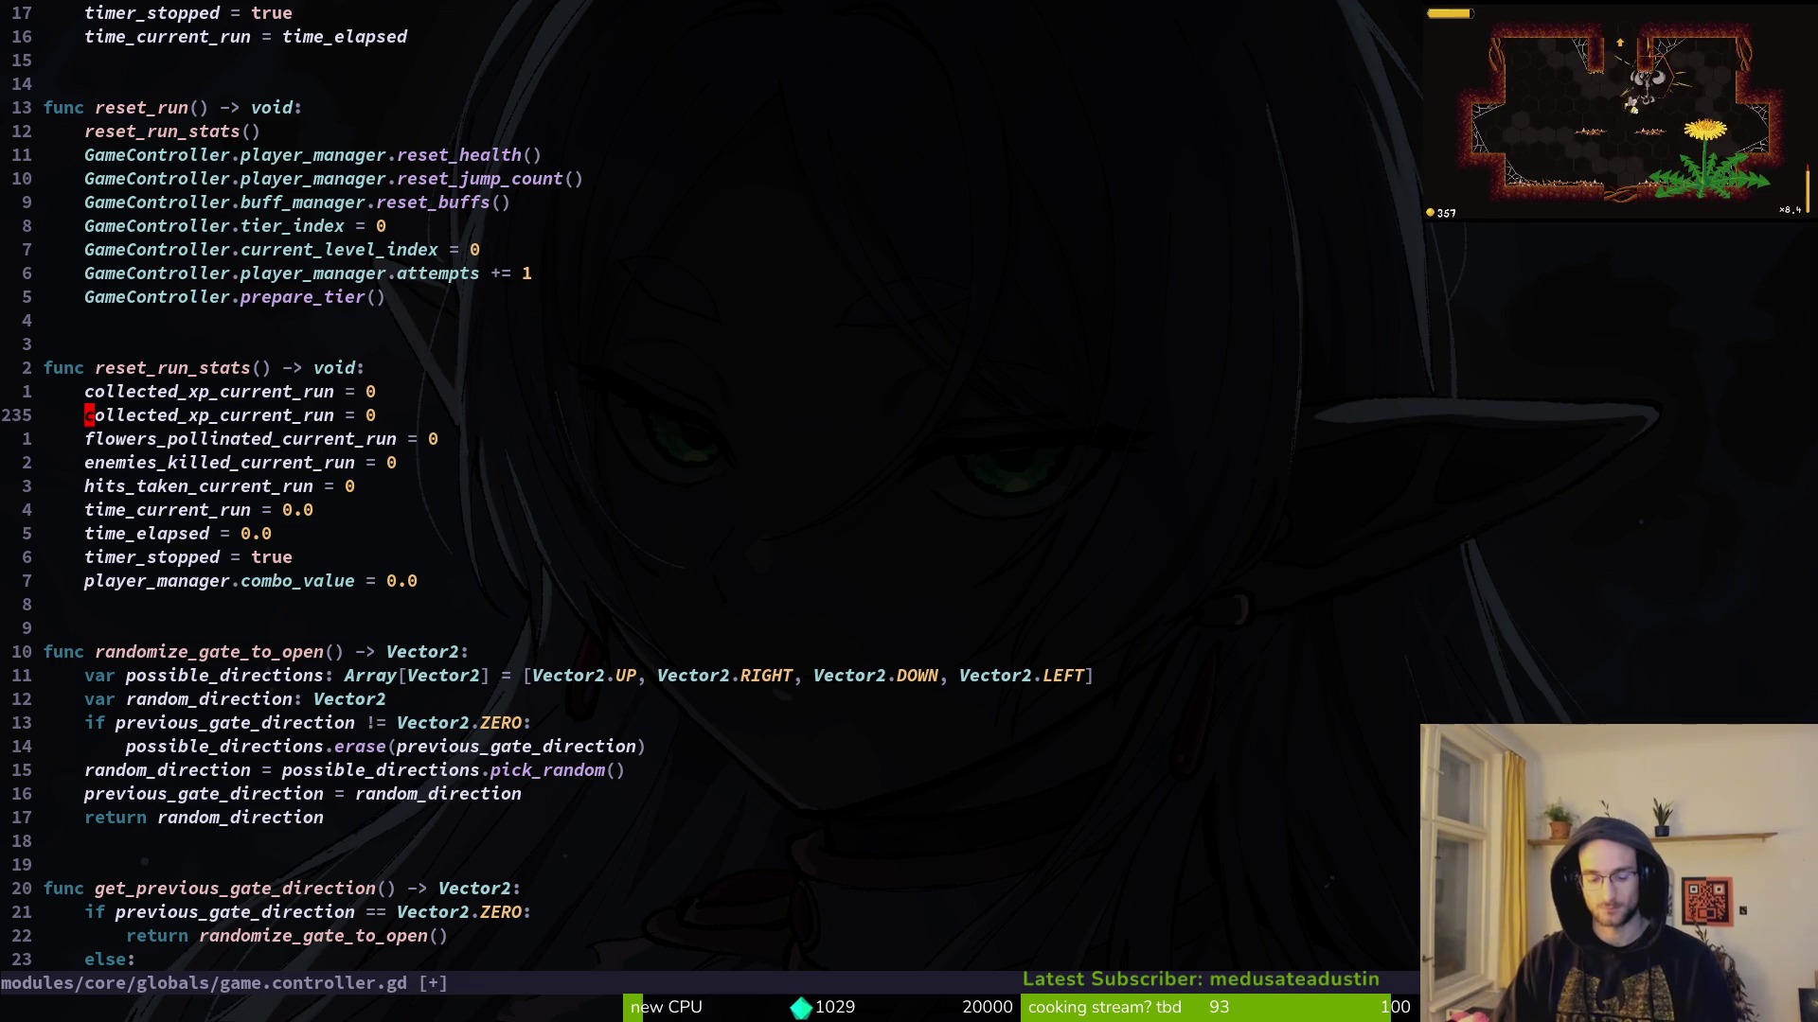
type("w")
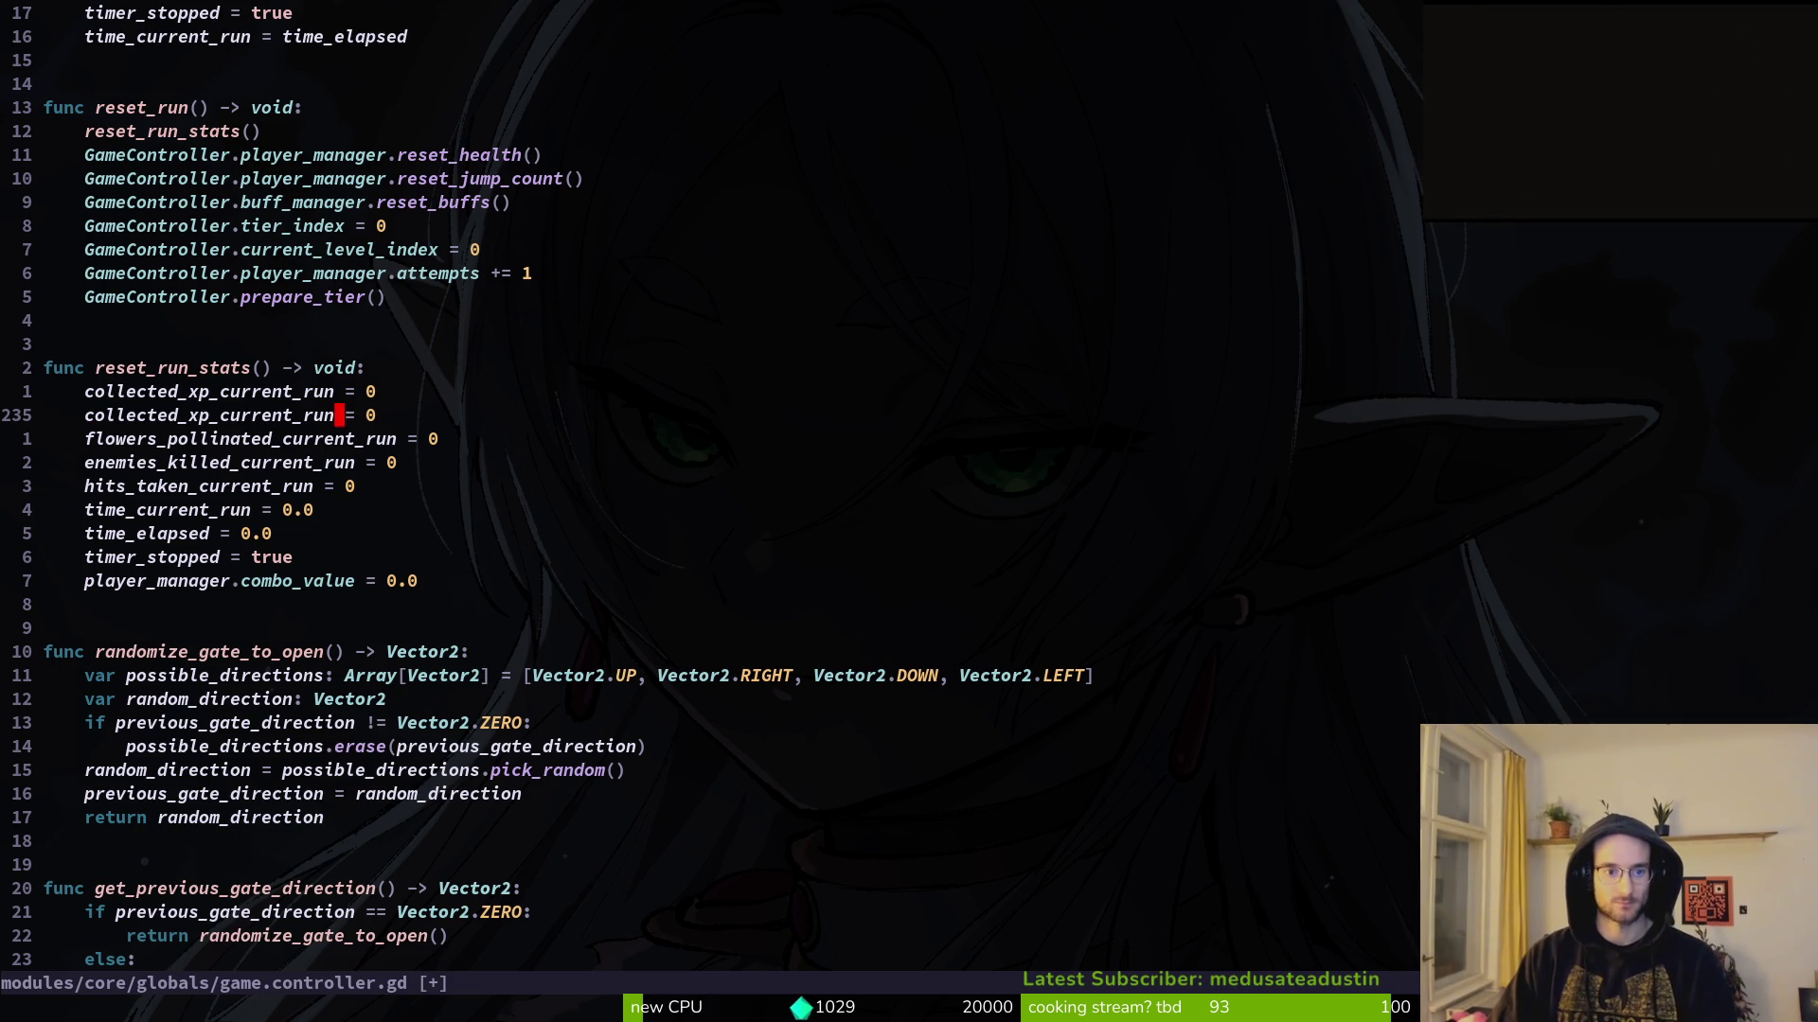
type("c0dm")
key("BackSpace")
type("amage_")
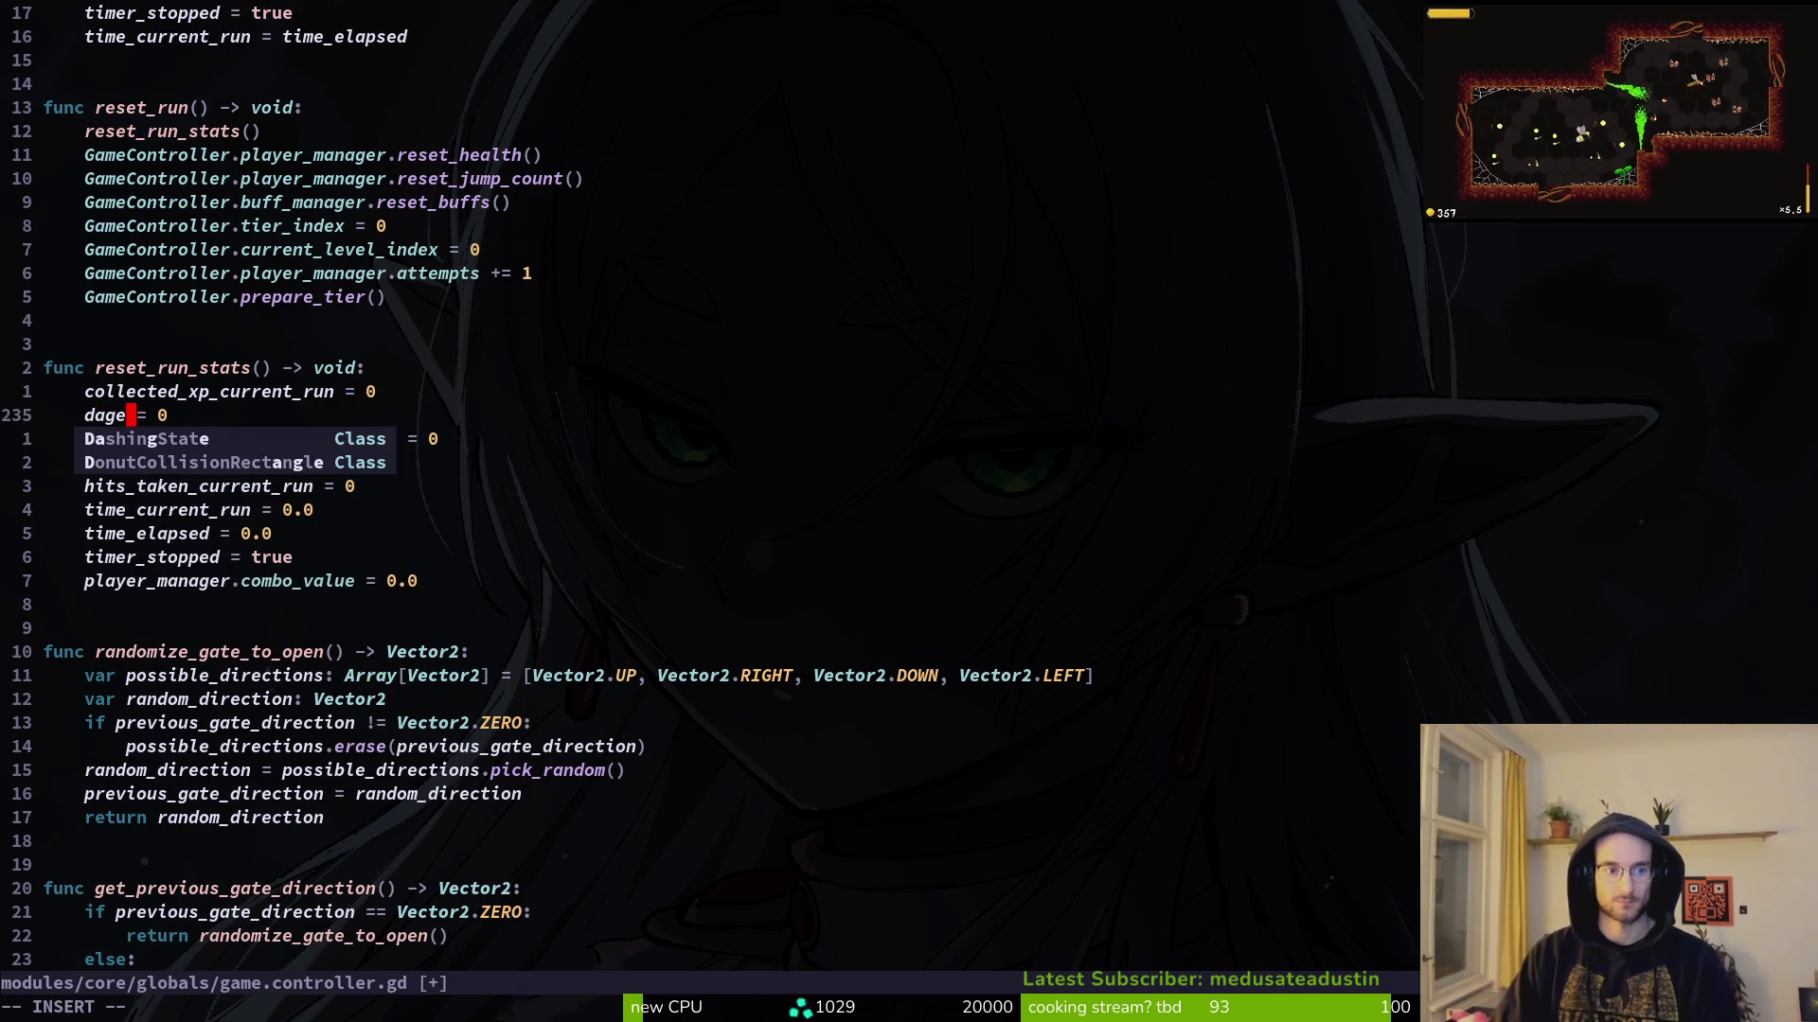
type("done_current_ru")
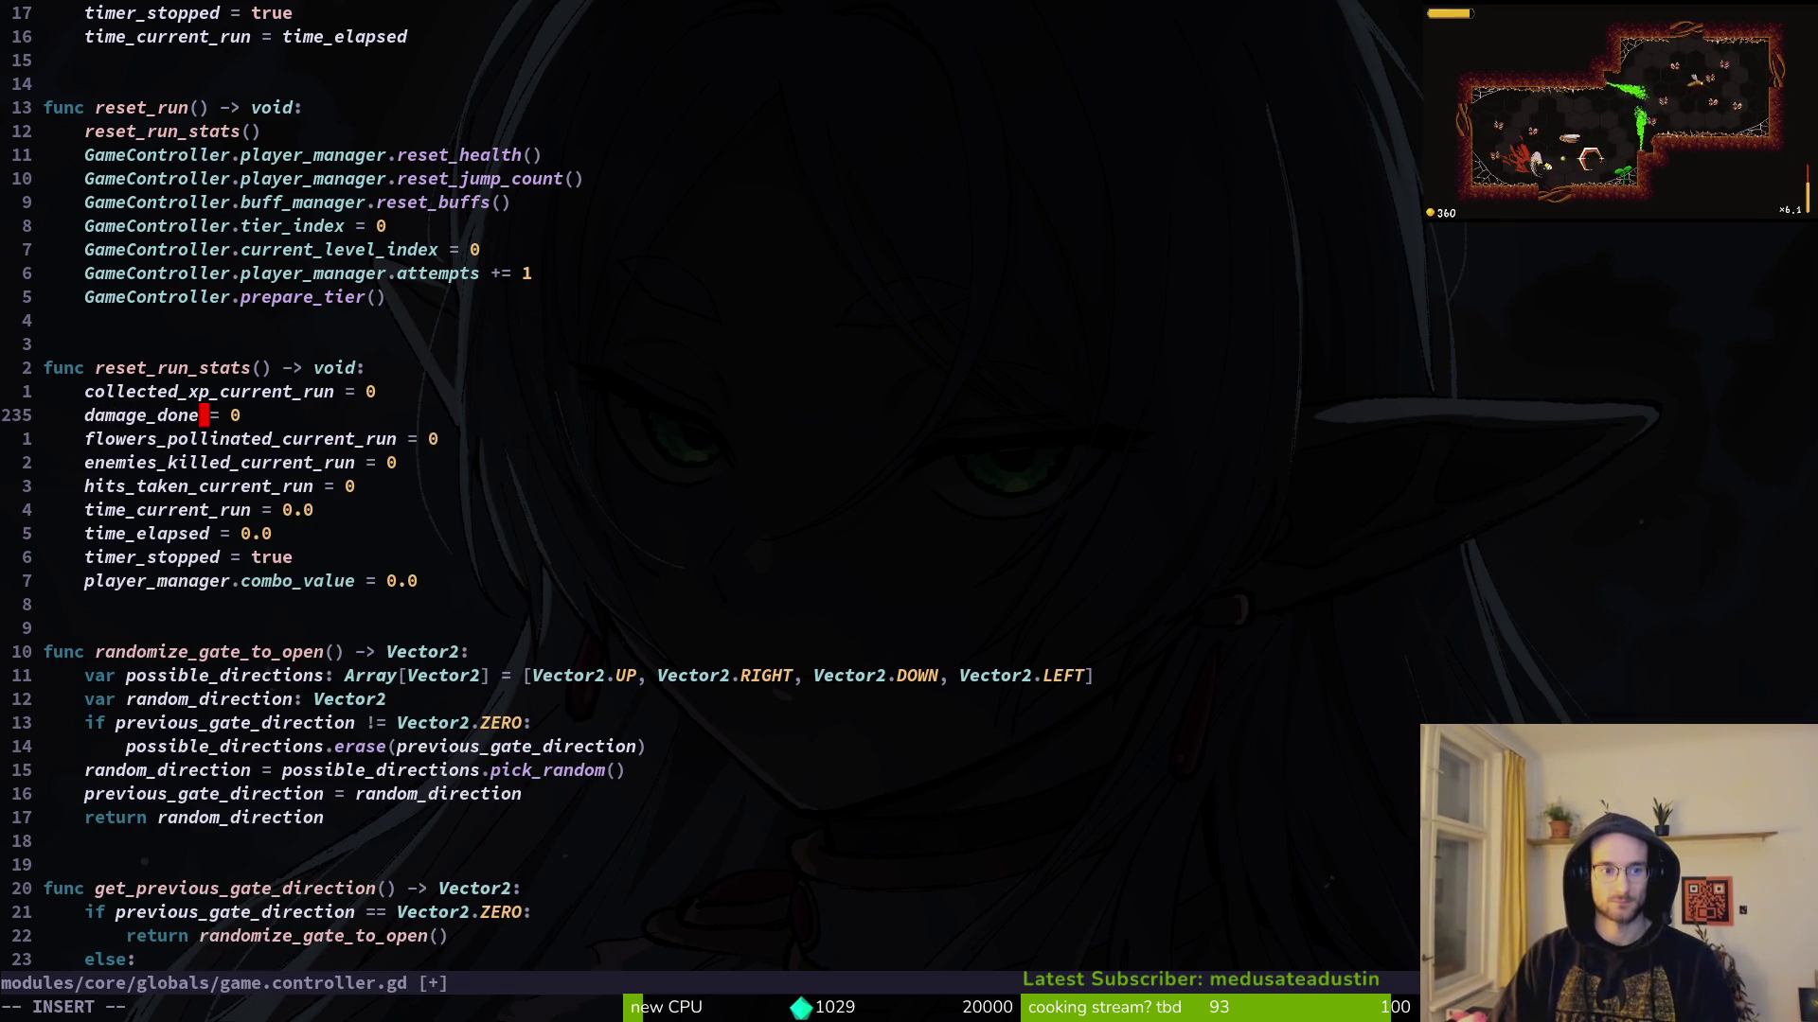
type("n")
key("Escape")
type(":w")
key("Return")
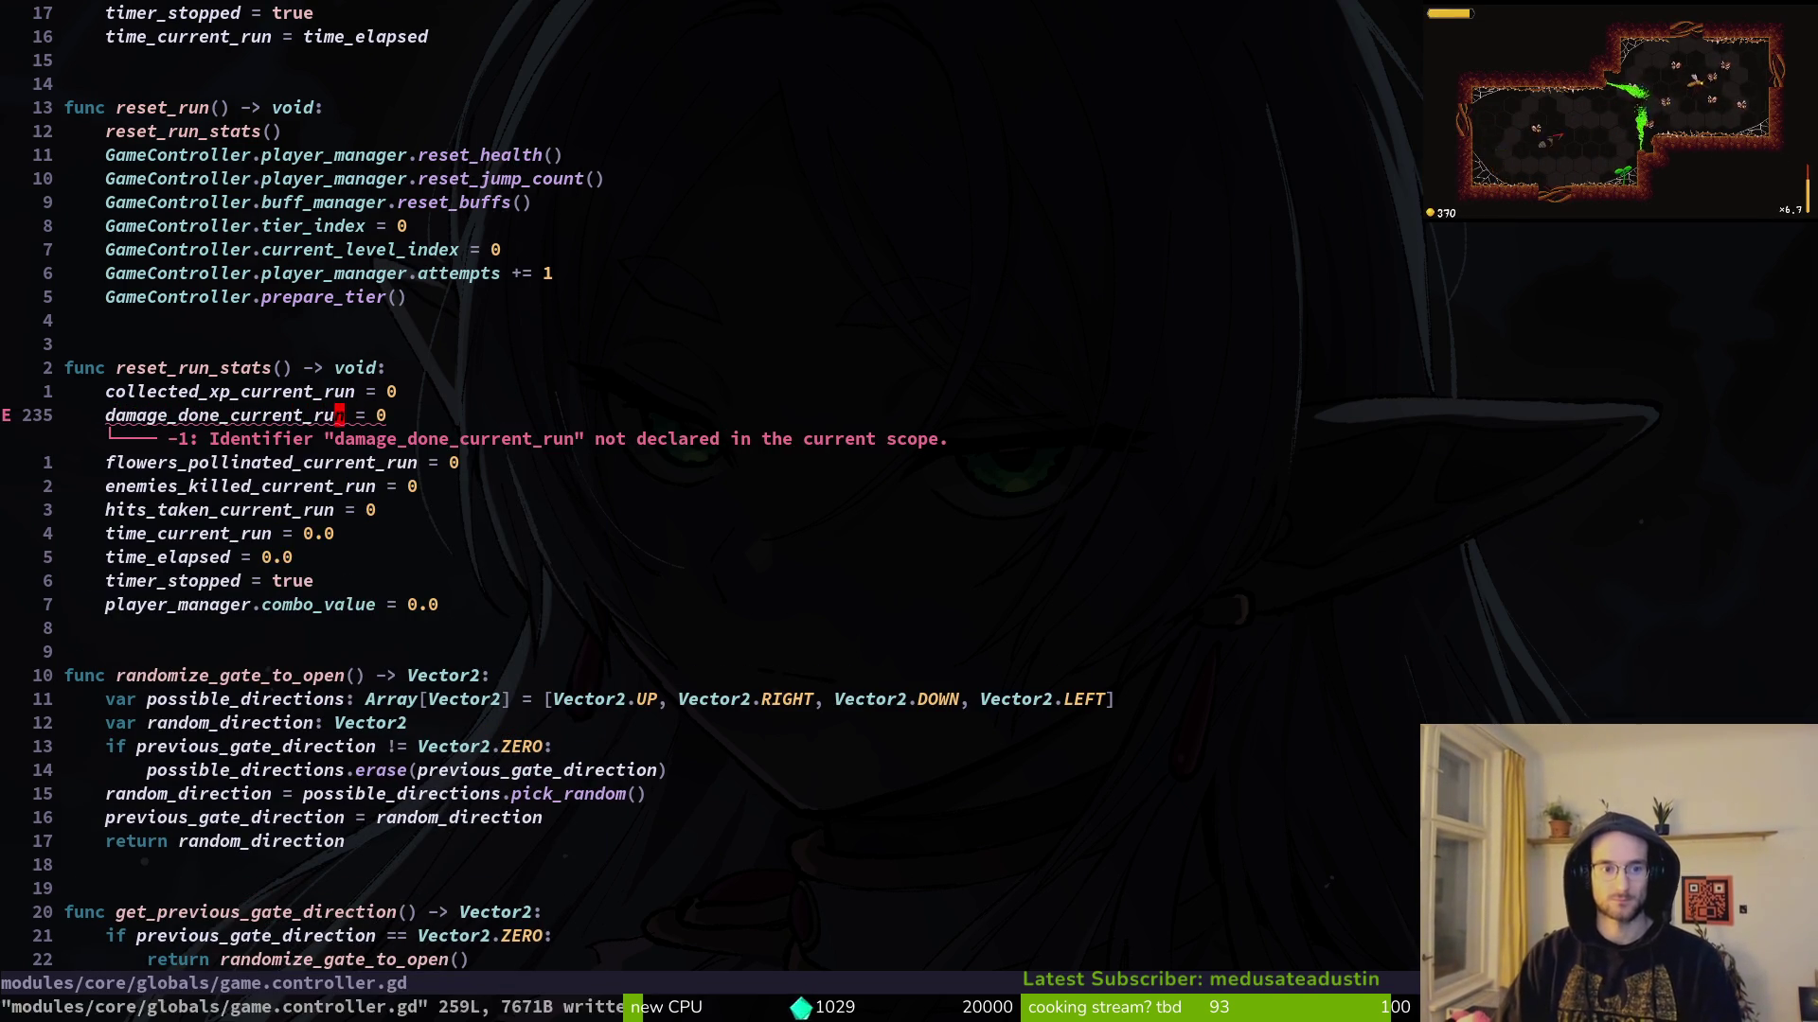
key("ctrl+u")
key("ctrl+u")
key("ctrl+u")
key("ctrl+u")
key("ctrl+u")
key("ctrl+u")
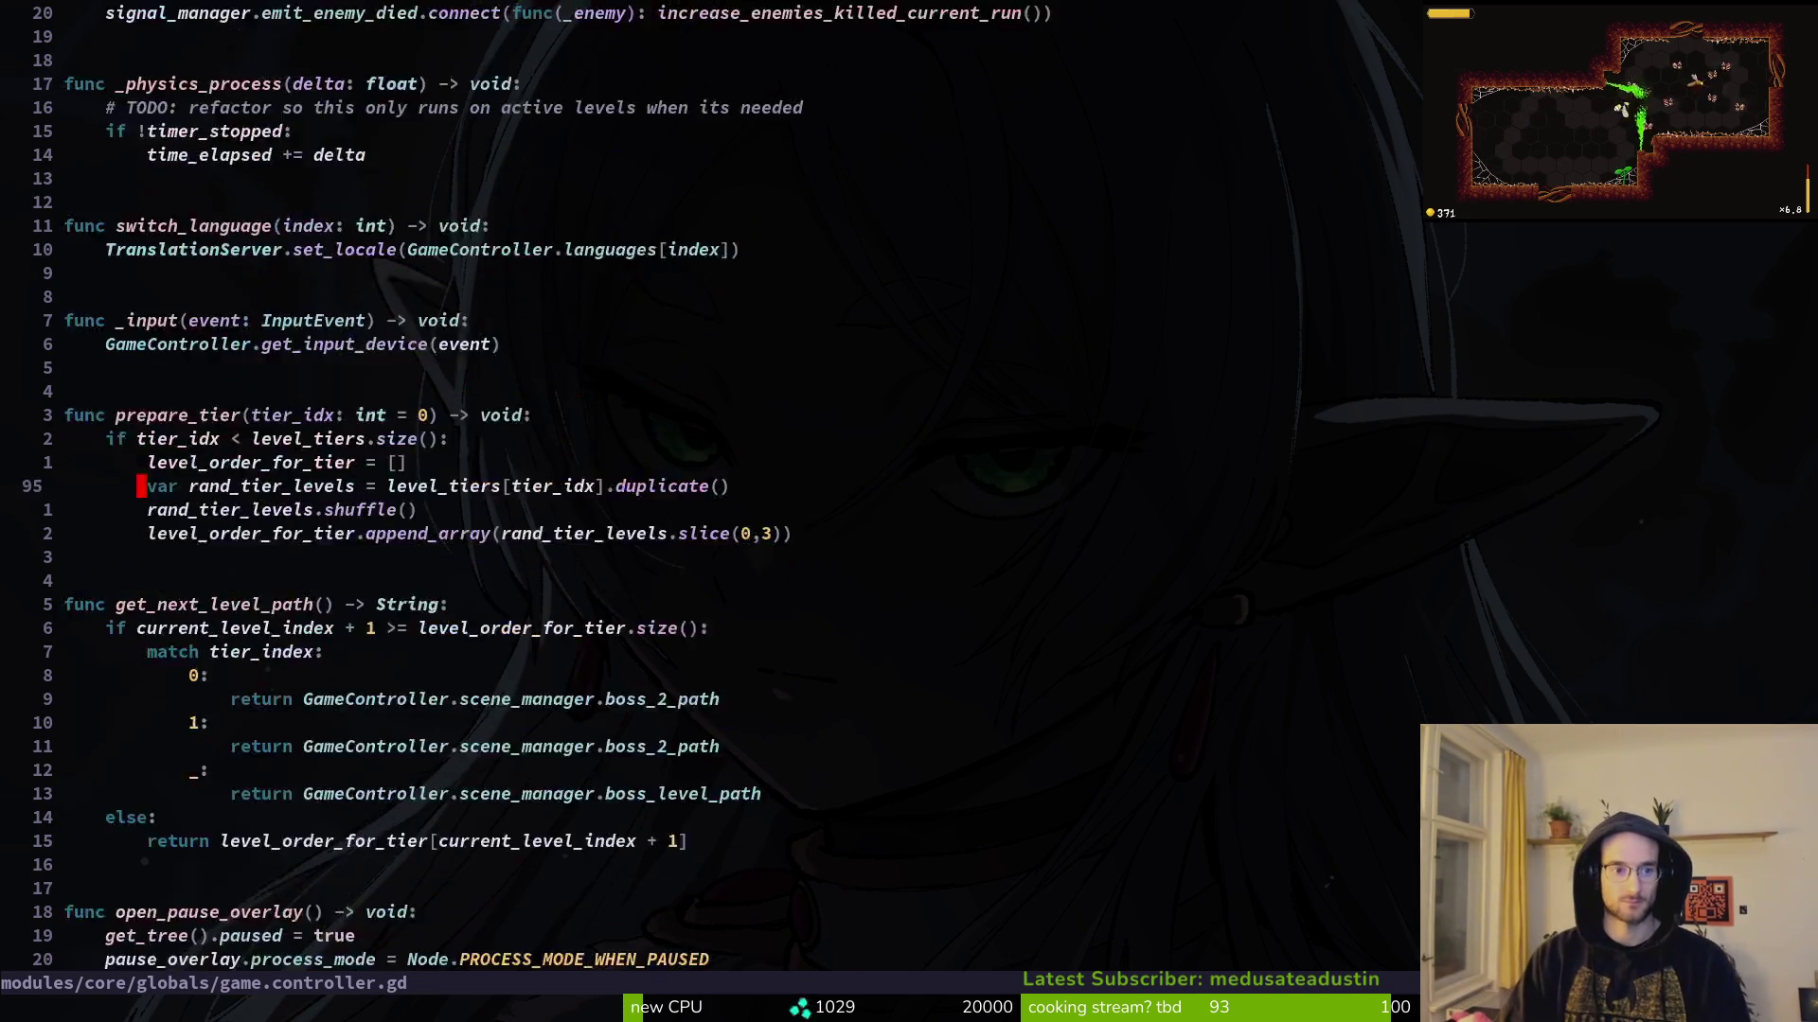
Step: Declare `var damage_done_current_run: float` under the run stats and save game.controller.gd
key("j")
key("j")
key("k")
key("k")
key("k")
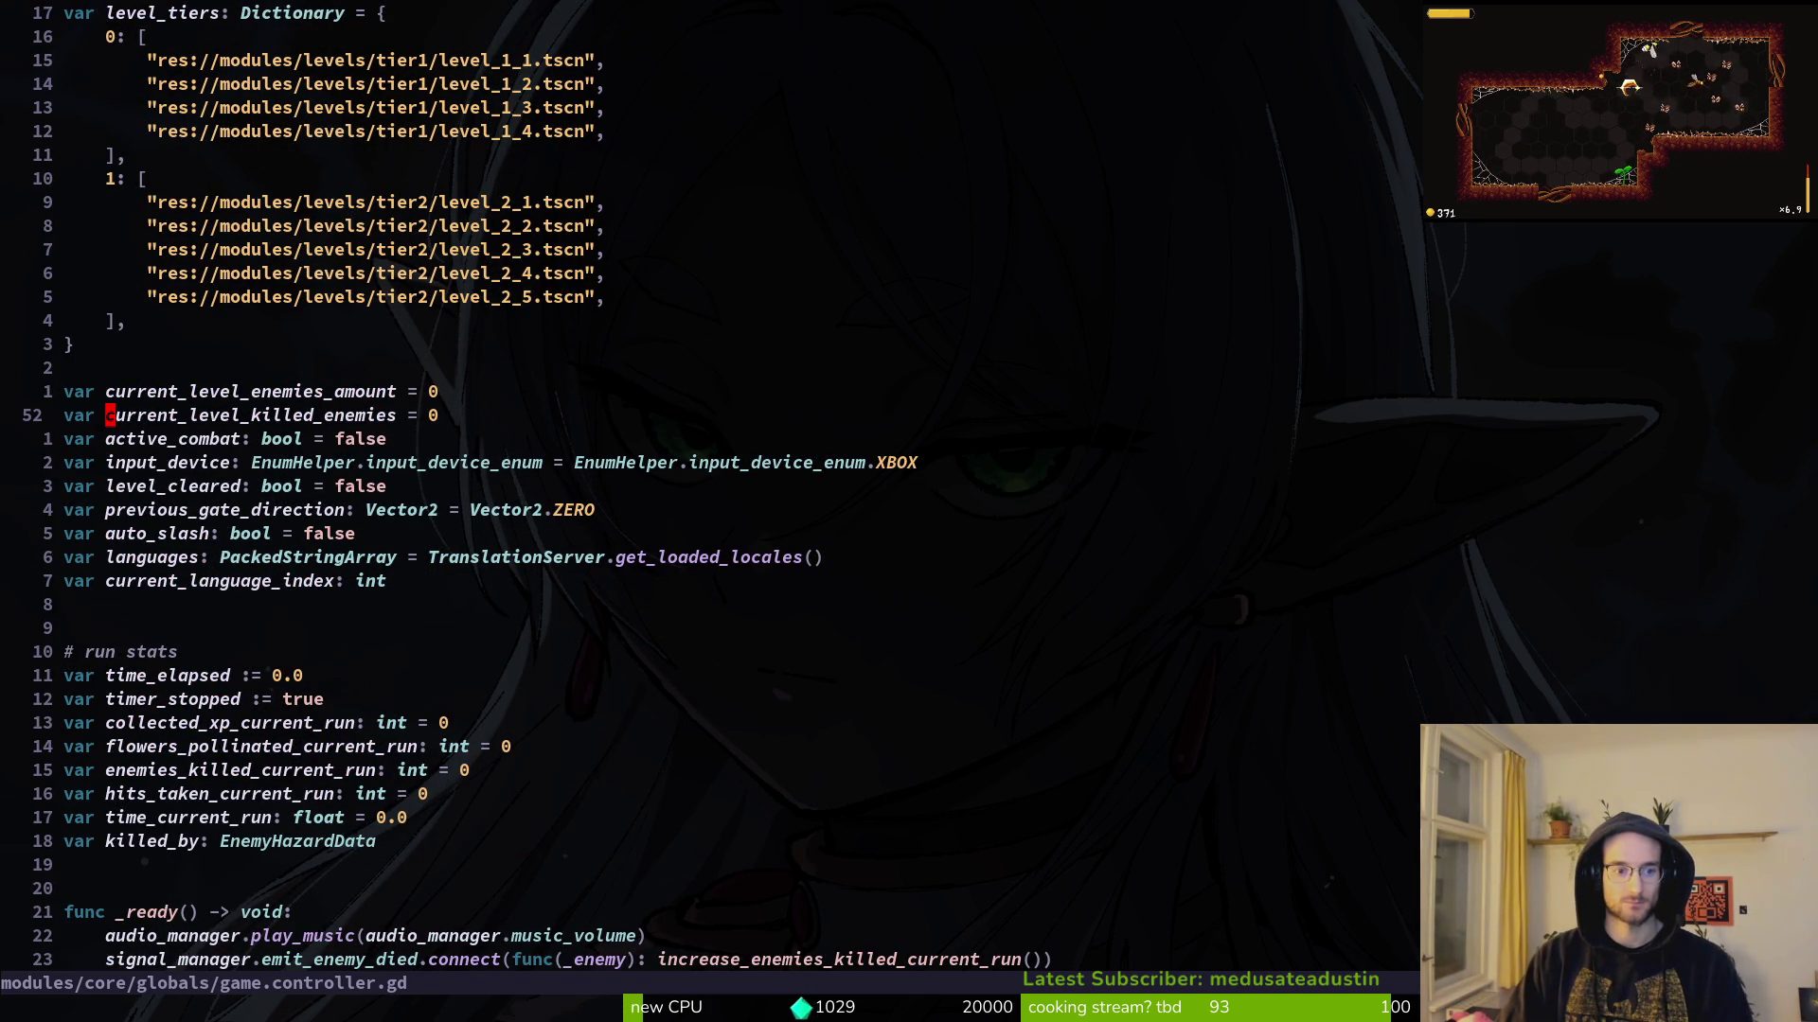
type("18j")
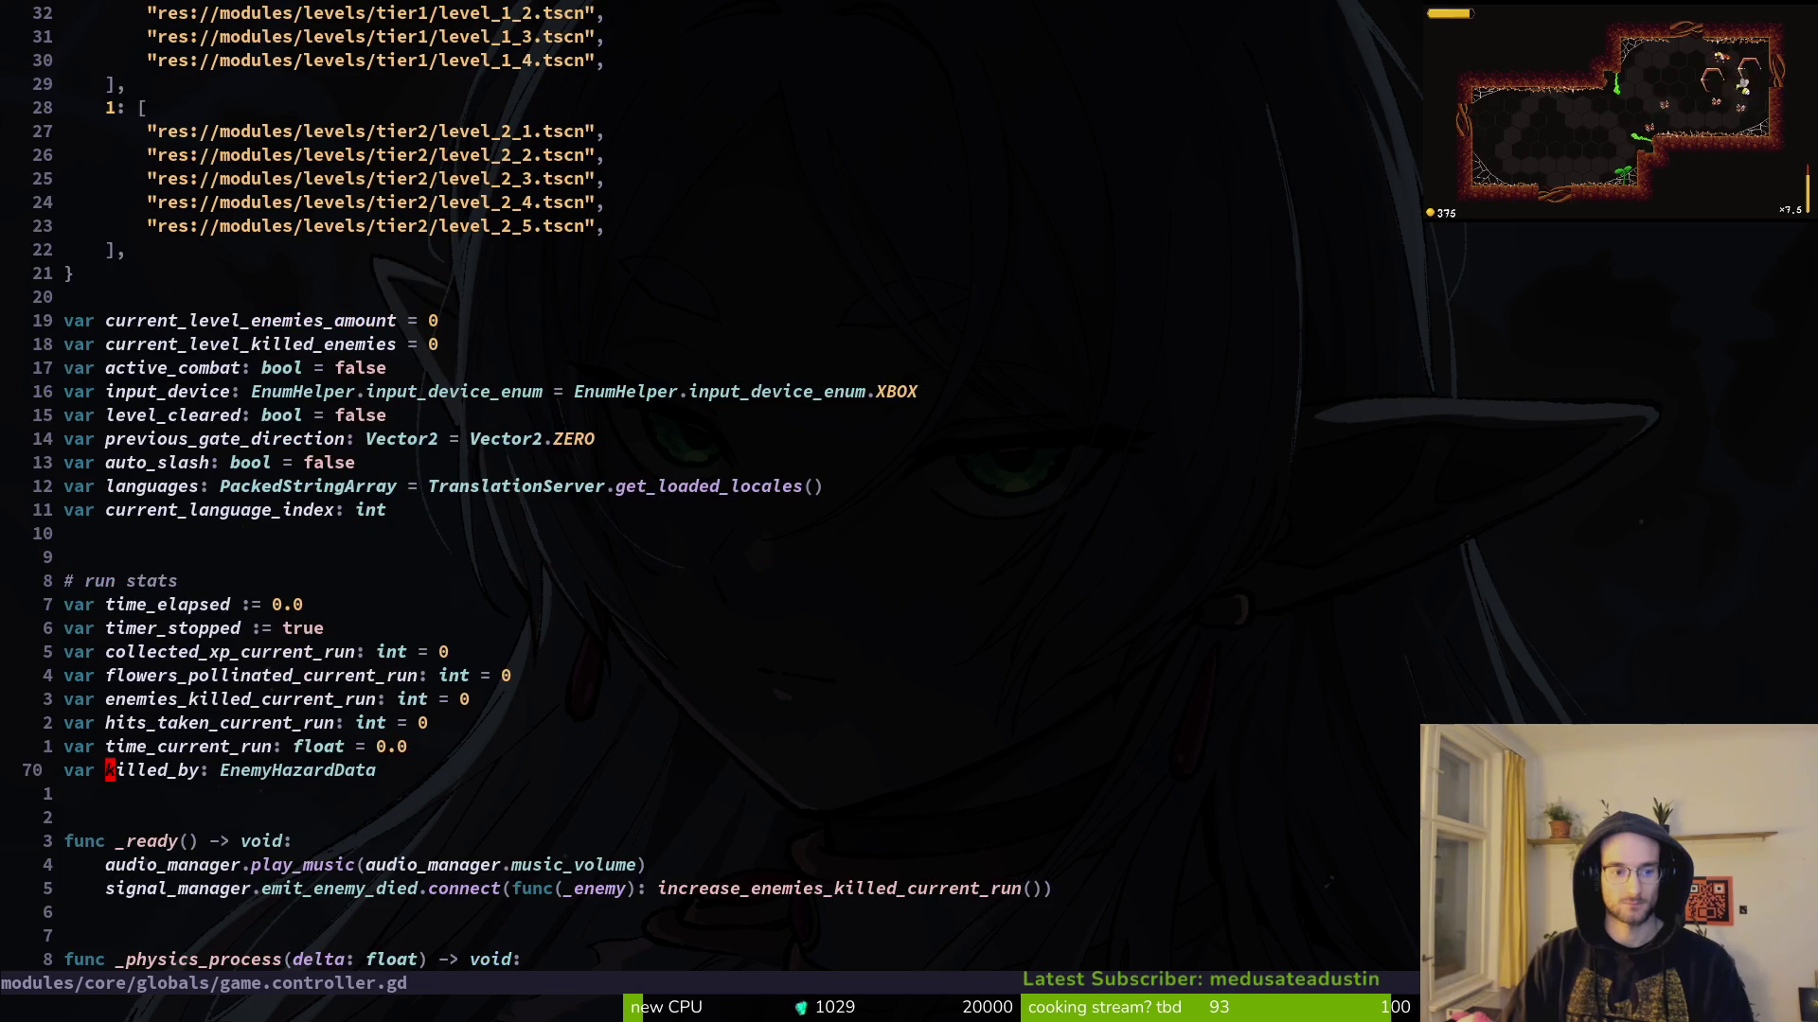
type("yypciwdm")
key("Tab")
key("Tab")
key("Escape")
key("w")
key("w")
type("cwfl")
key("Tab")
key("Escape")
key("ctrl+s")
Step: Remove damage from player.manager.gd, restoring the combo bar comment, and save
key("j")
key("j")
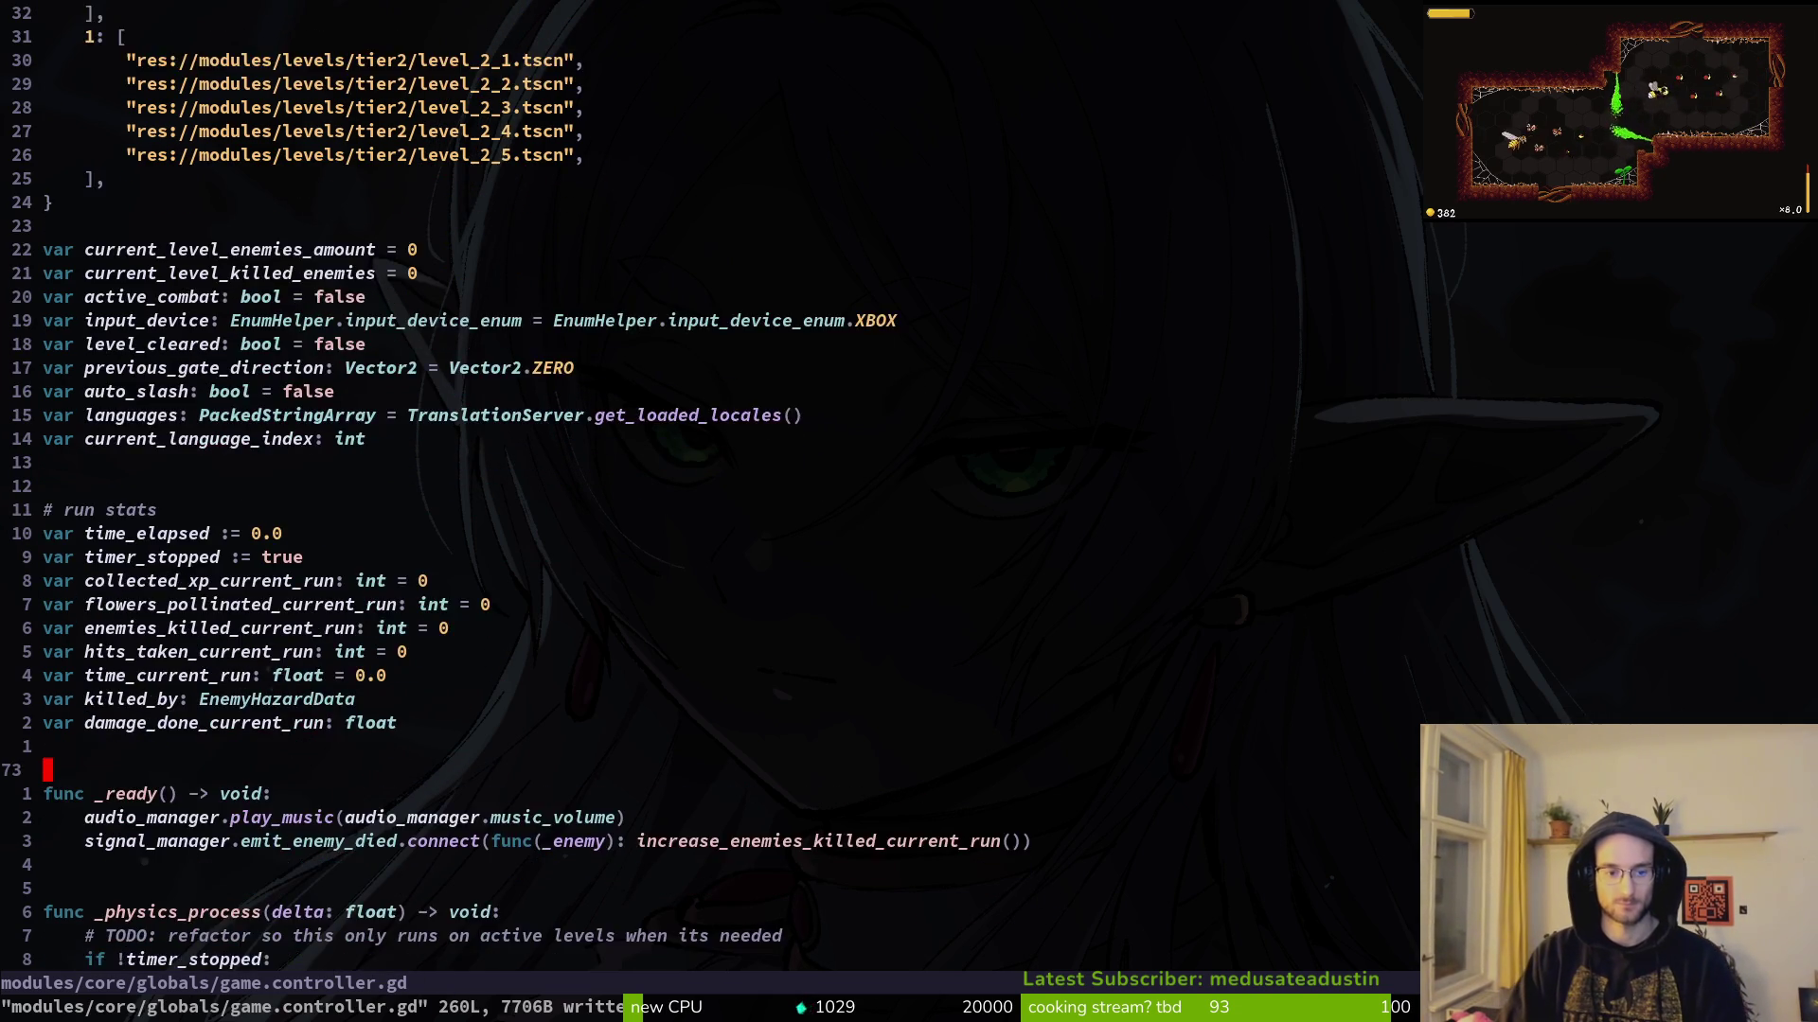
key("ctrl+6")
type("bar")
key("Escape")
key("ctrl+s")
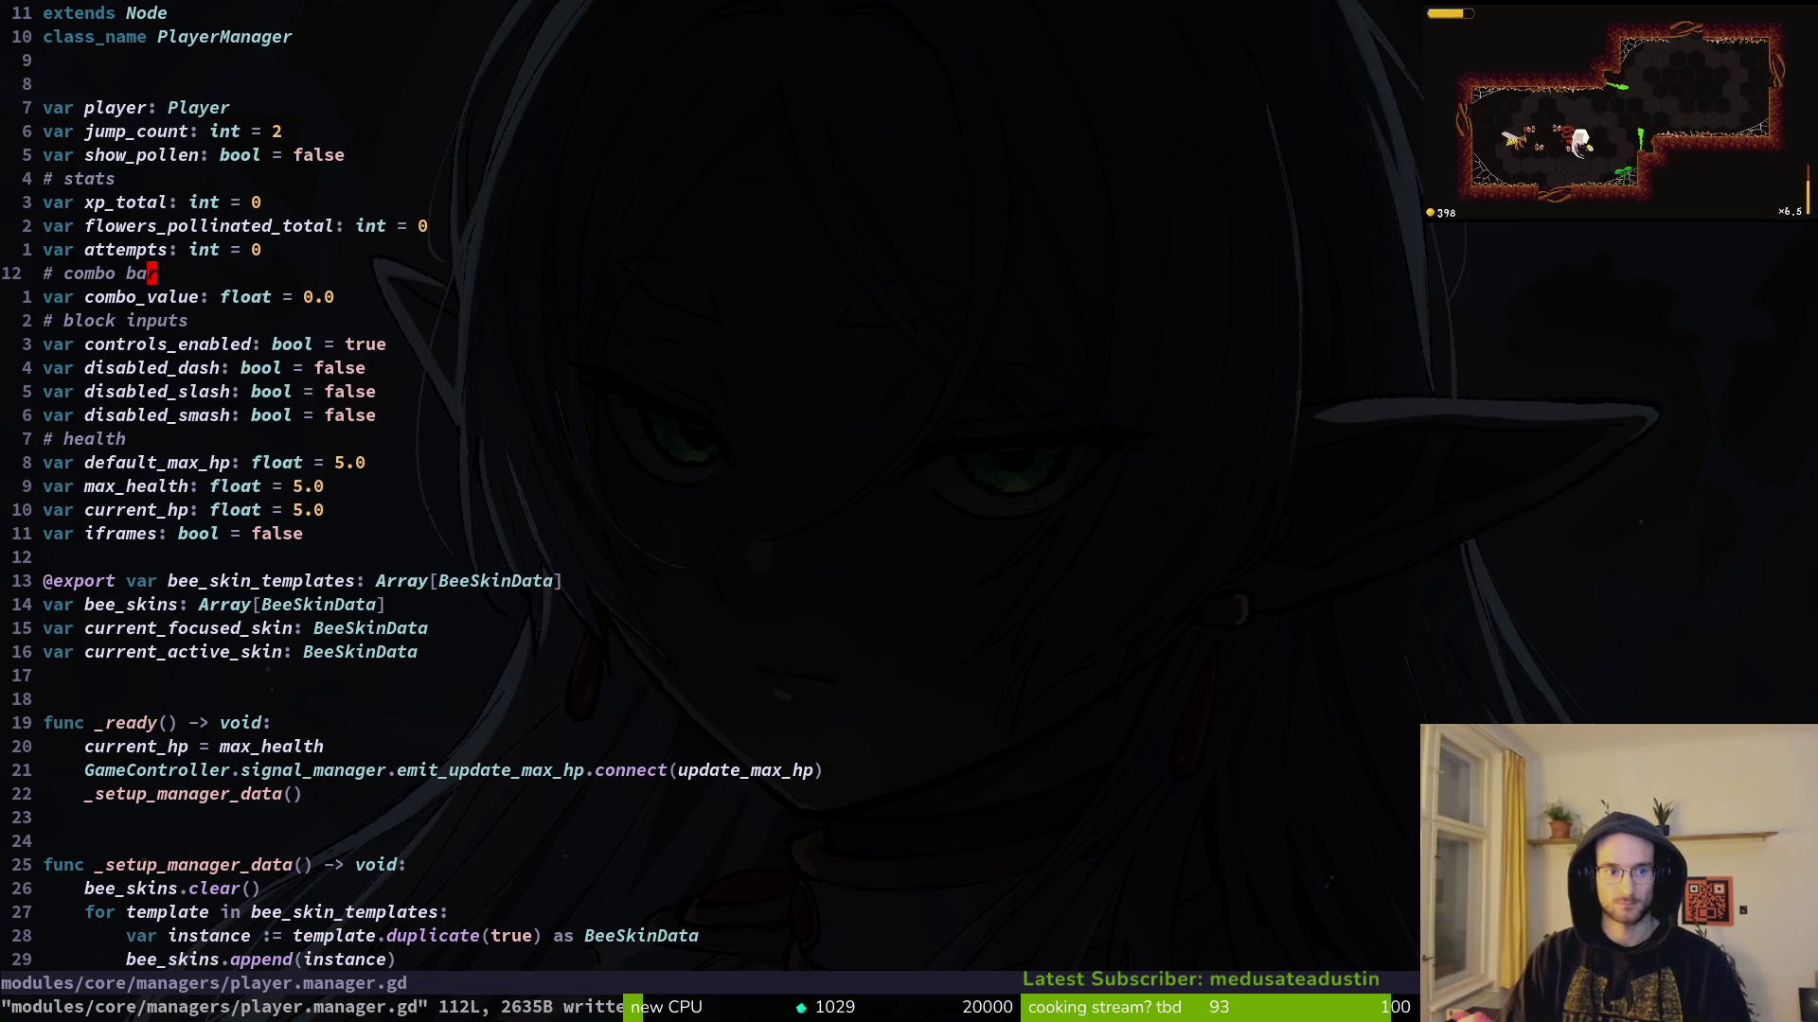
Step: Return to game.controller.gd, tidy the lines around the new declaration and save
key("ctrl+6")
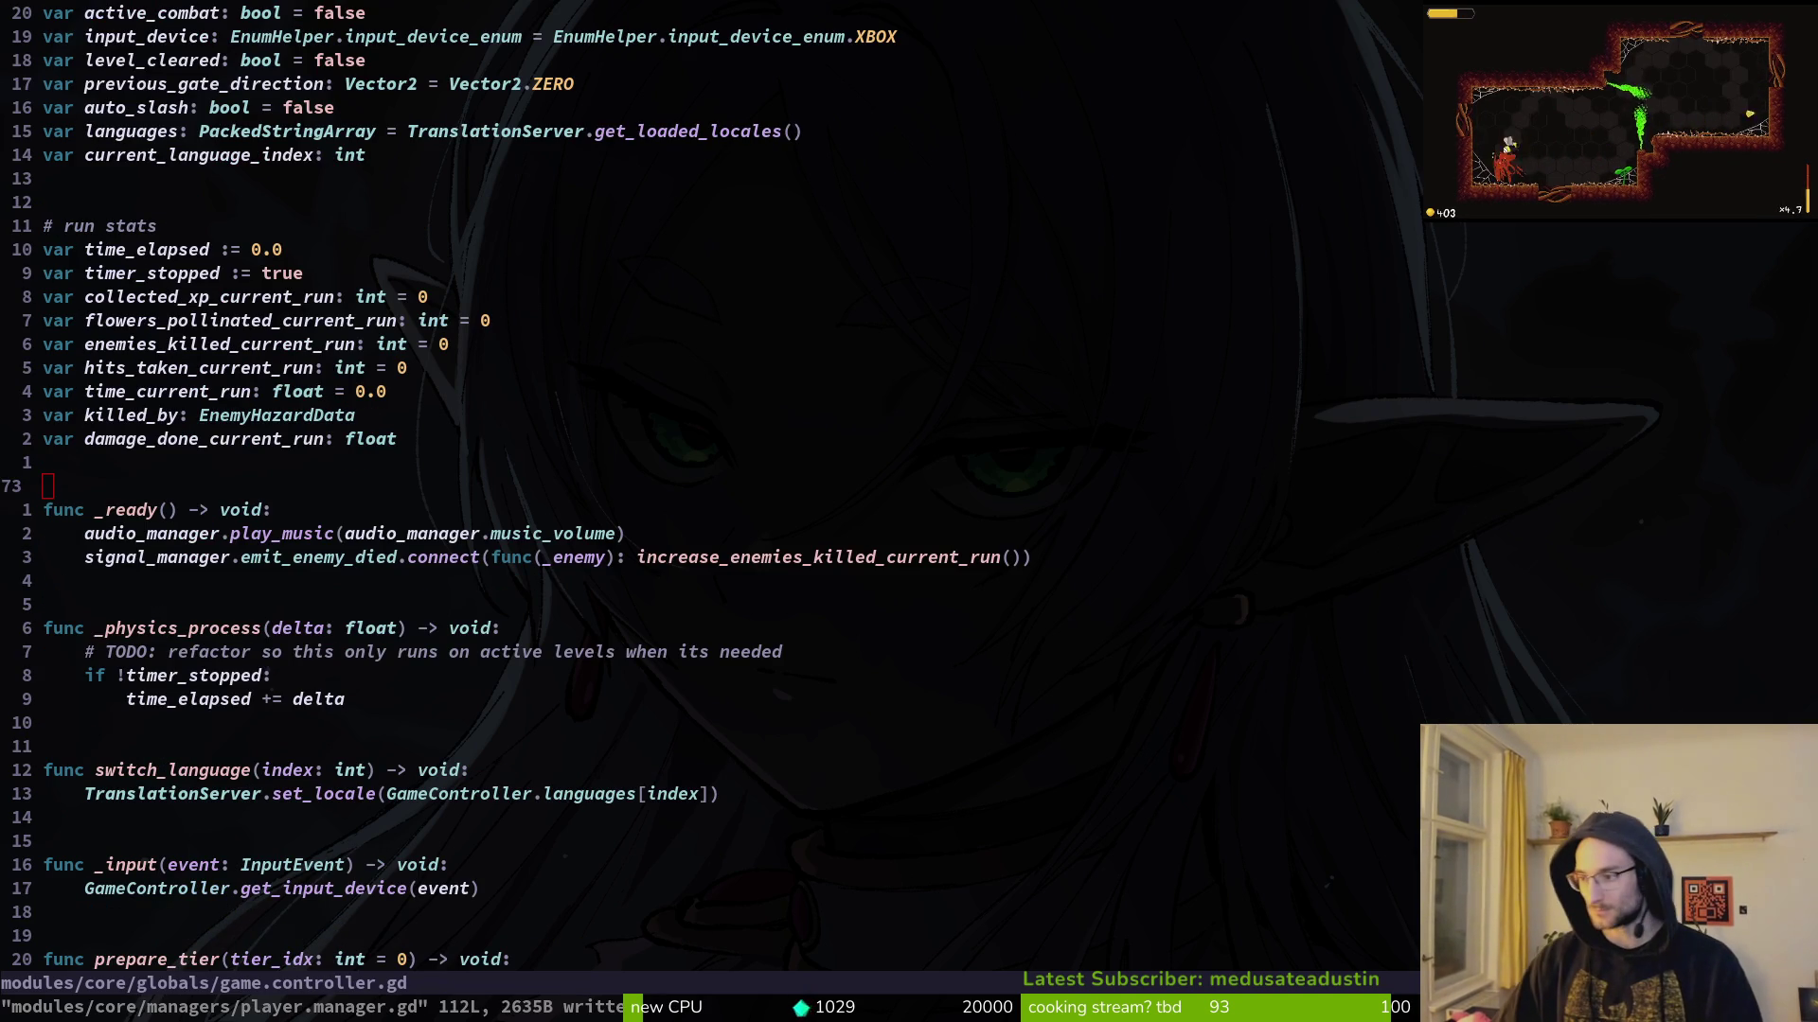
left_click(589, 442)
left_click(109, 456)
key("ctrl+s")
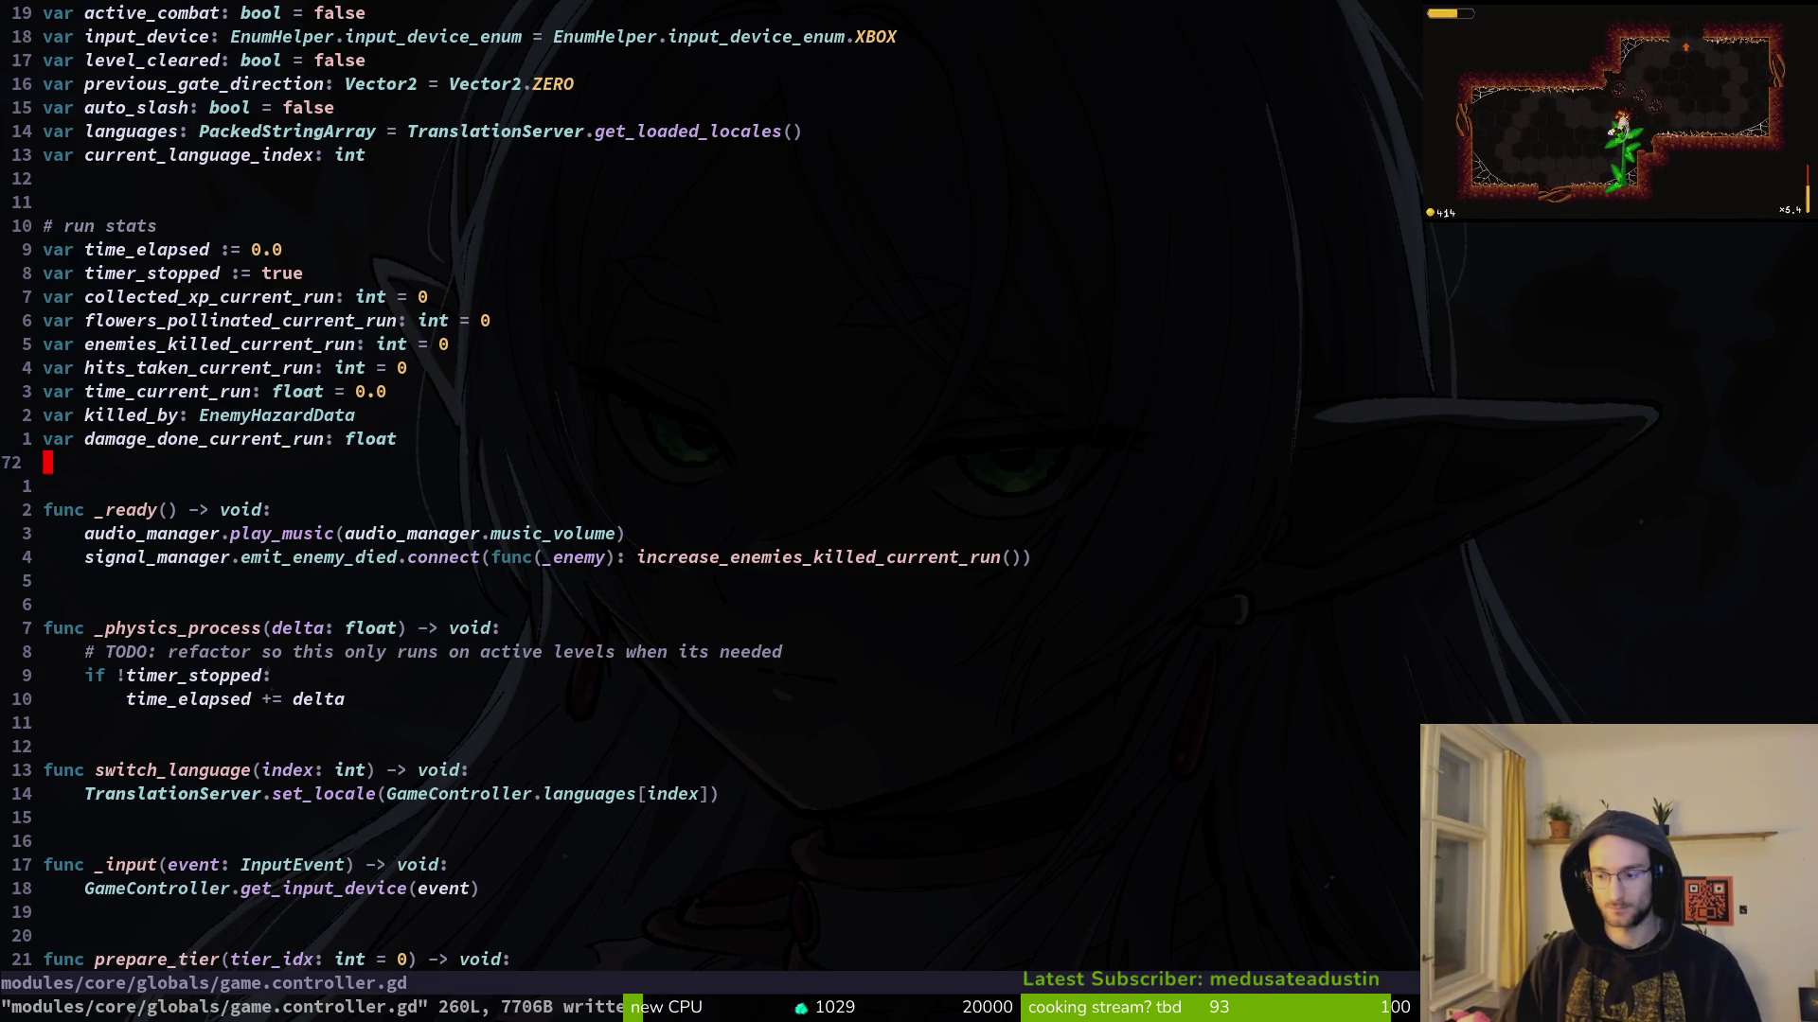
left_click_drag(439, 265, 441, 263)
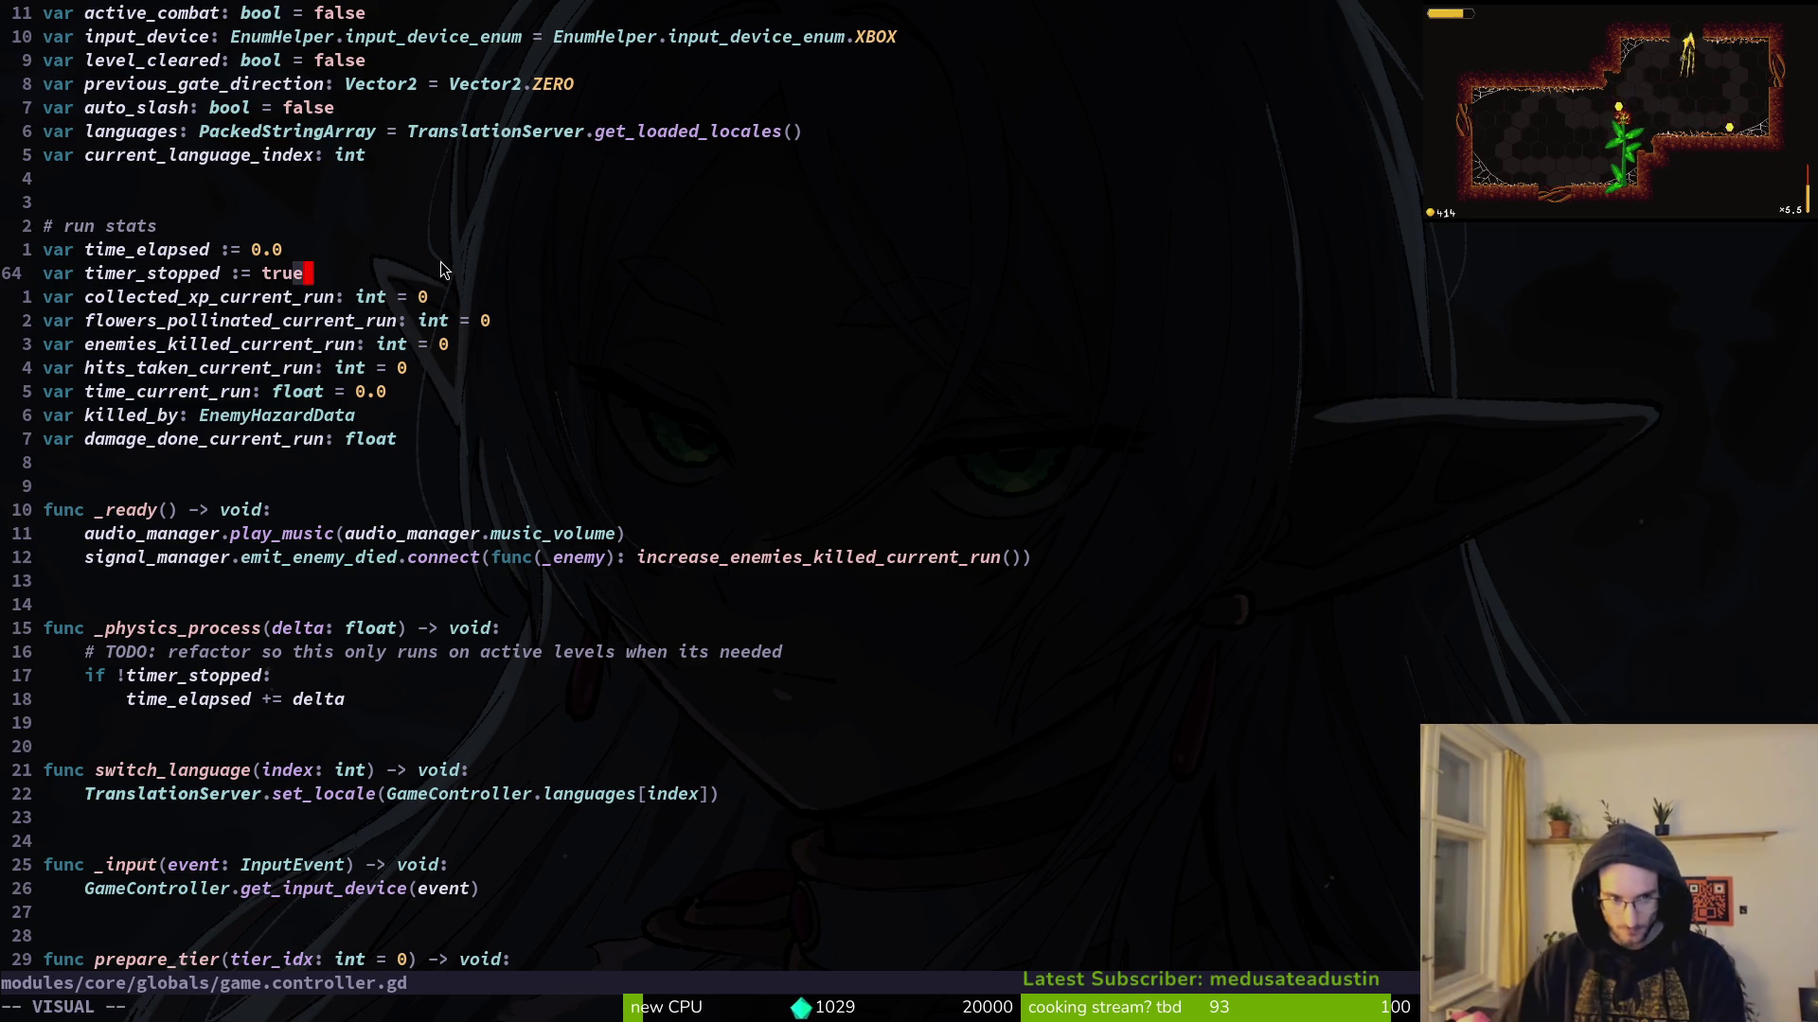
key("ctrl+s")
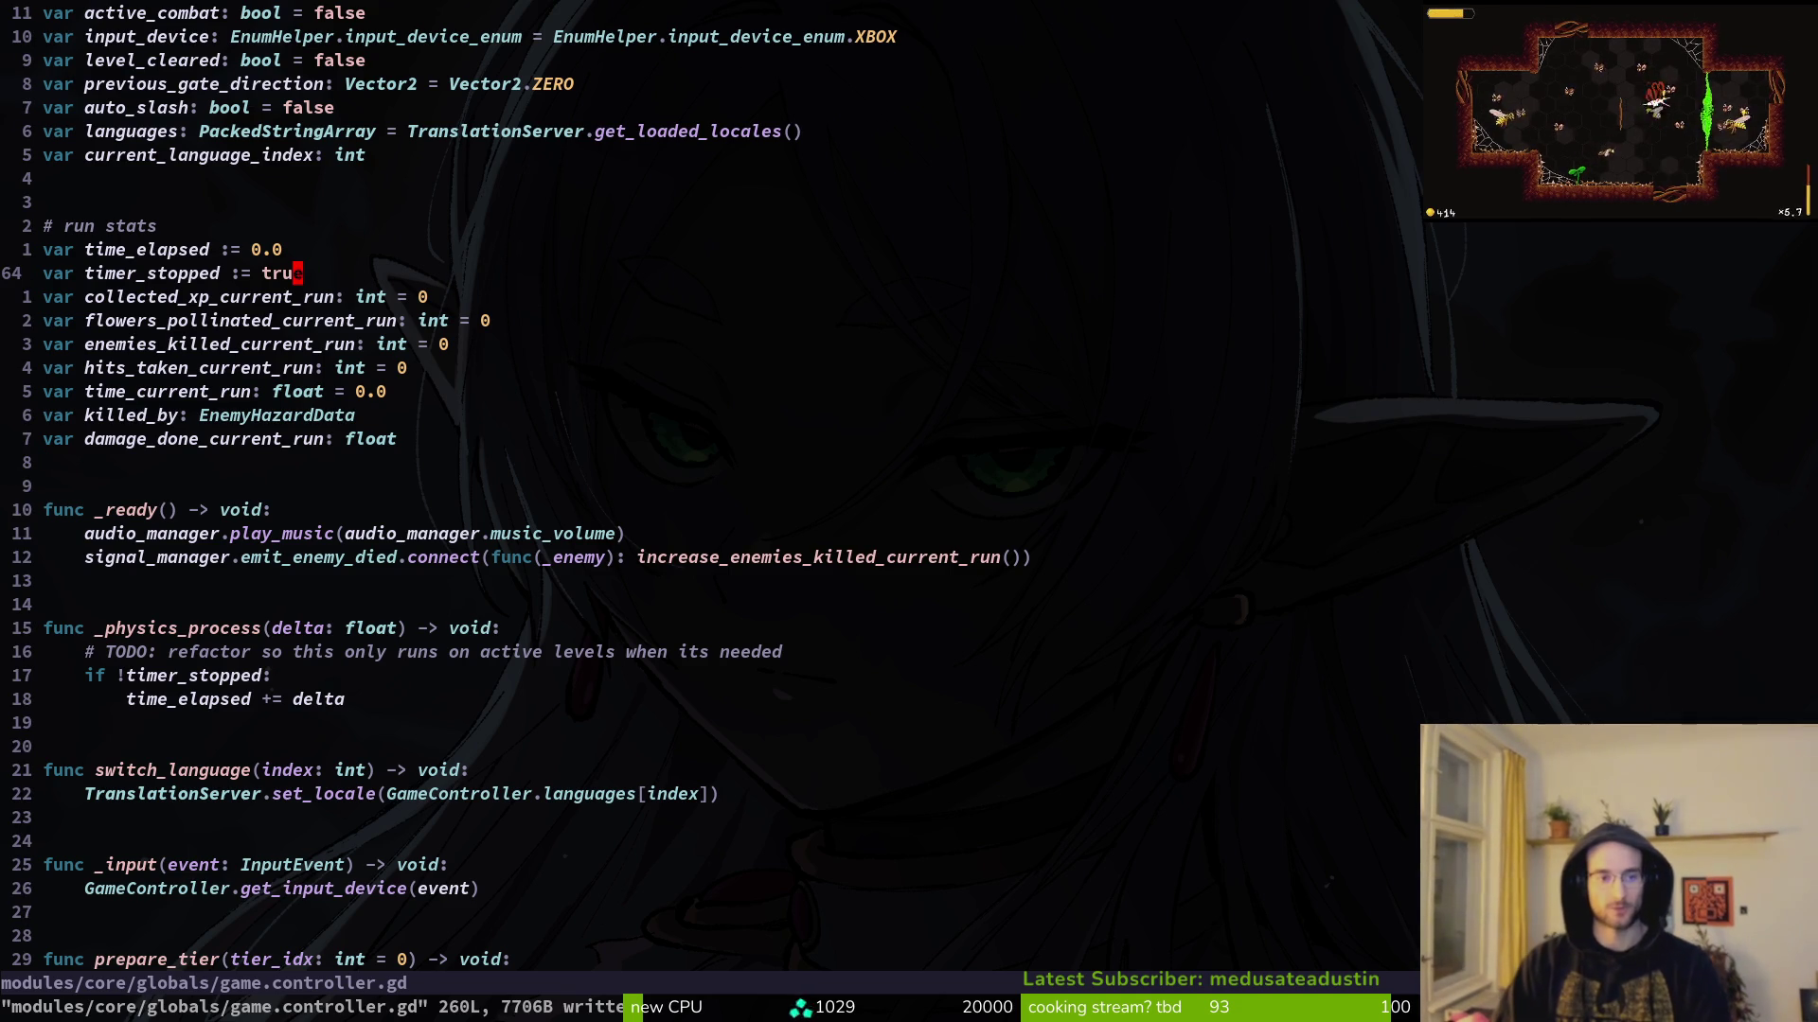
Step: Search the whole project for usages of damage_done_current_run
key("j")
key("j")
key("j")
key("space")
key("f")
key("g")
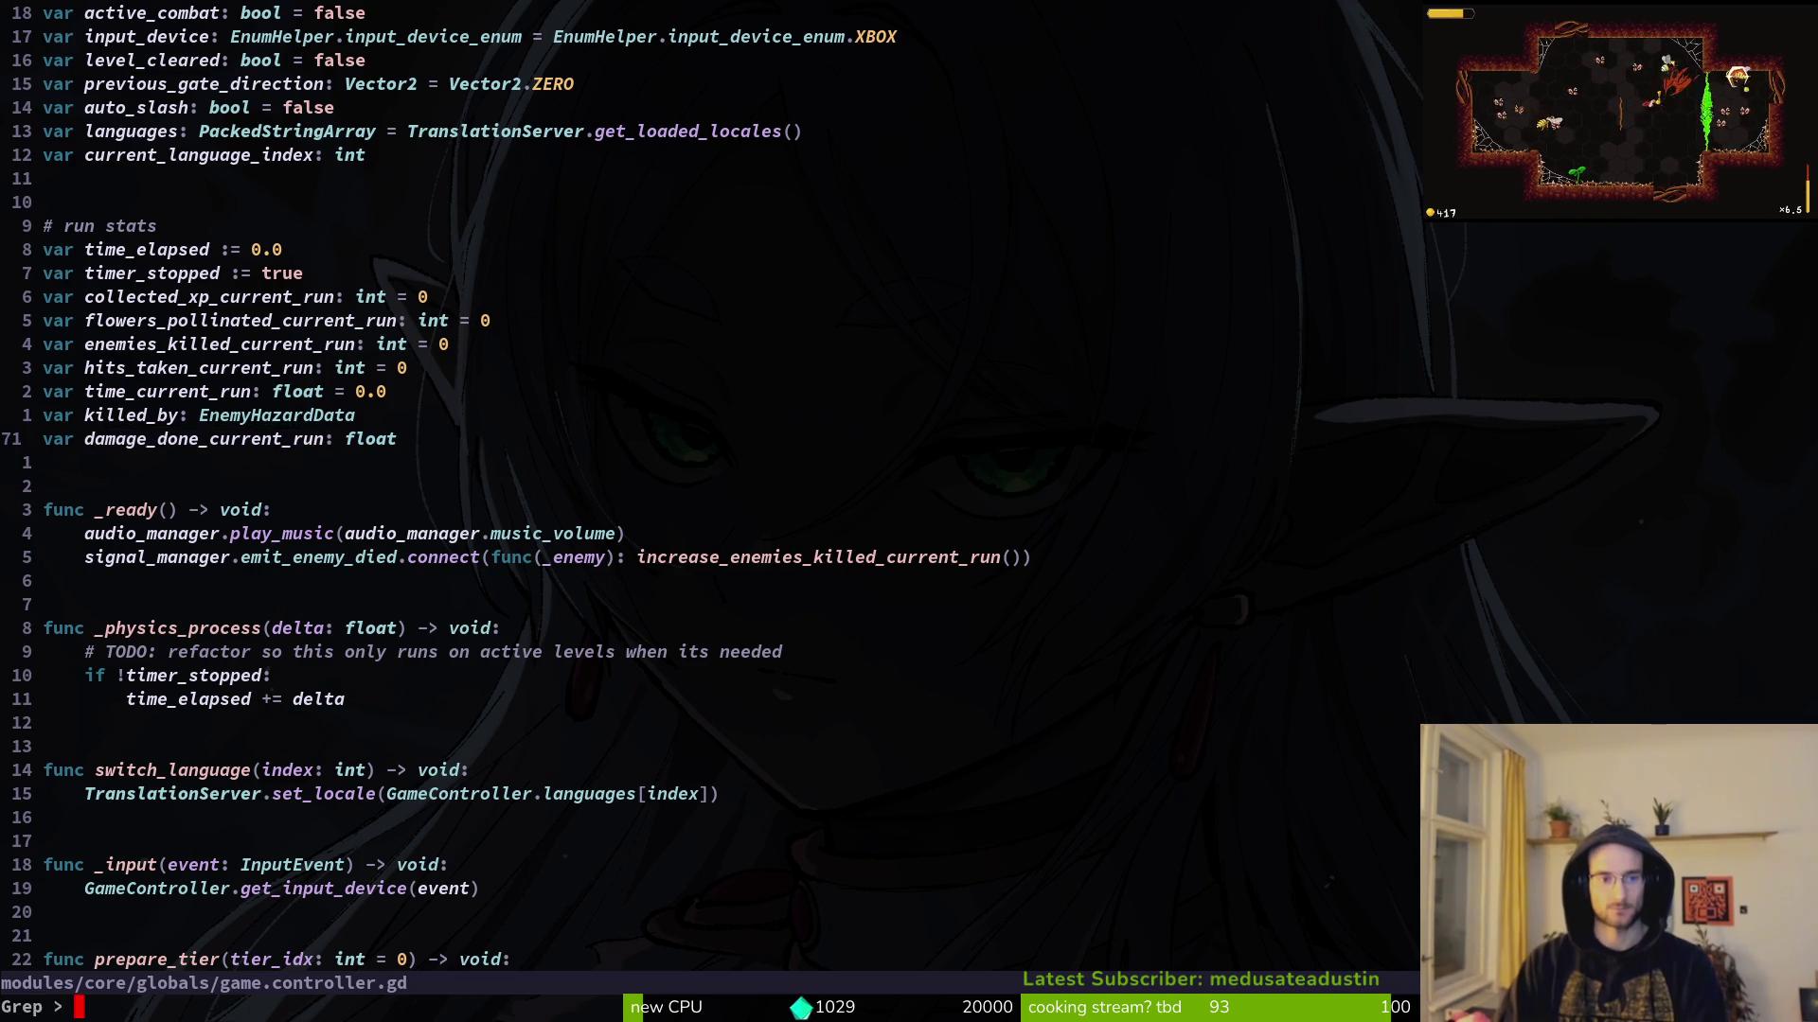
key("Return")
key("Escape")
Step: Open health_component.gd and move to the current_hp subtraction in decrease_health
key("space")
key("f")
key("f")
type("healthcom")
key("Return")
key("j")
key("j")
key("j")
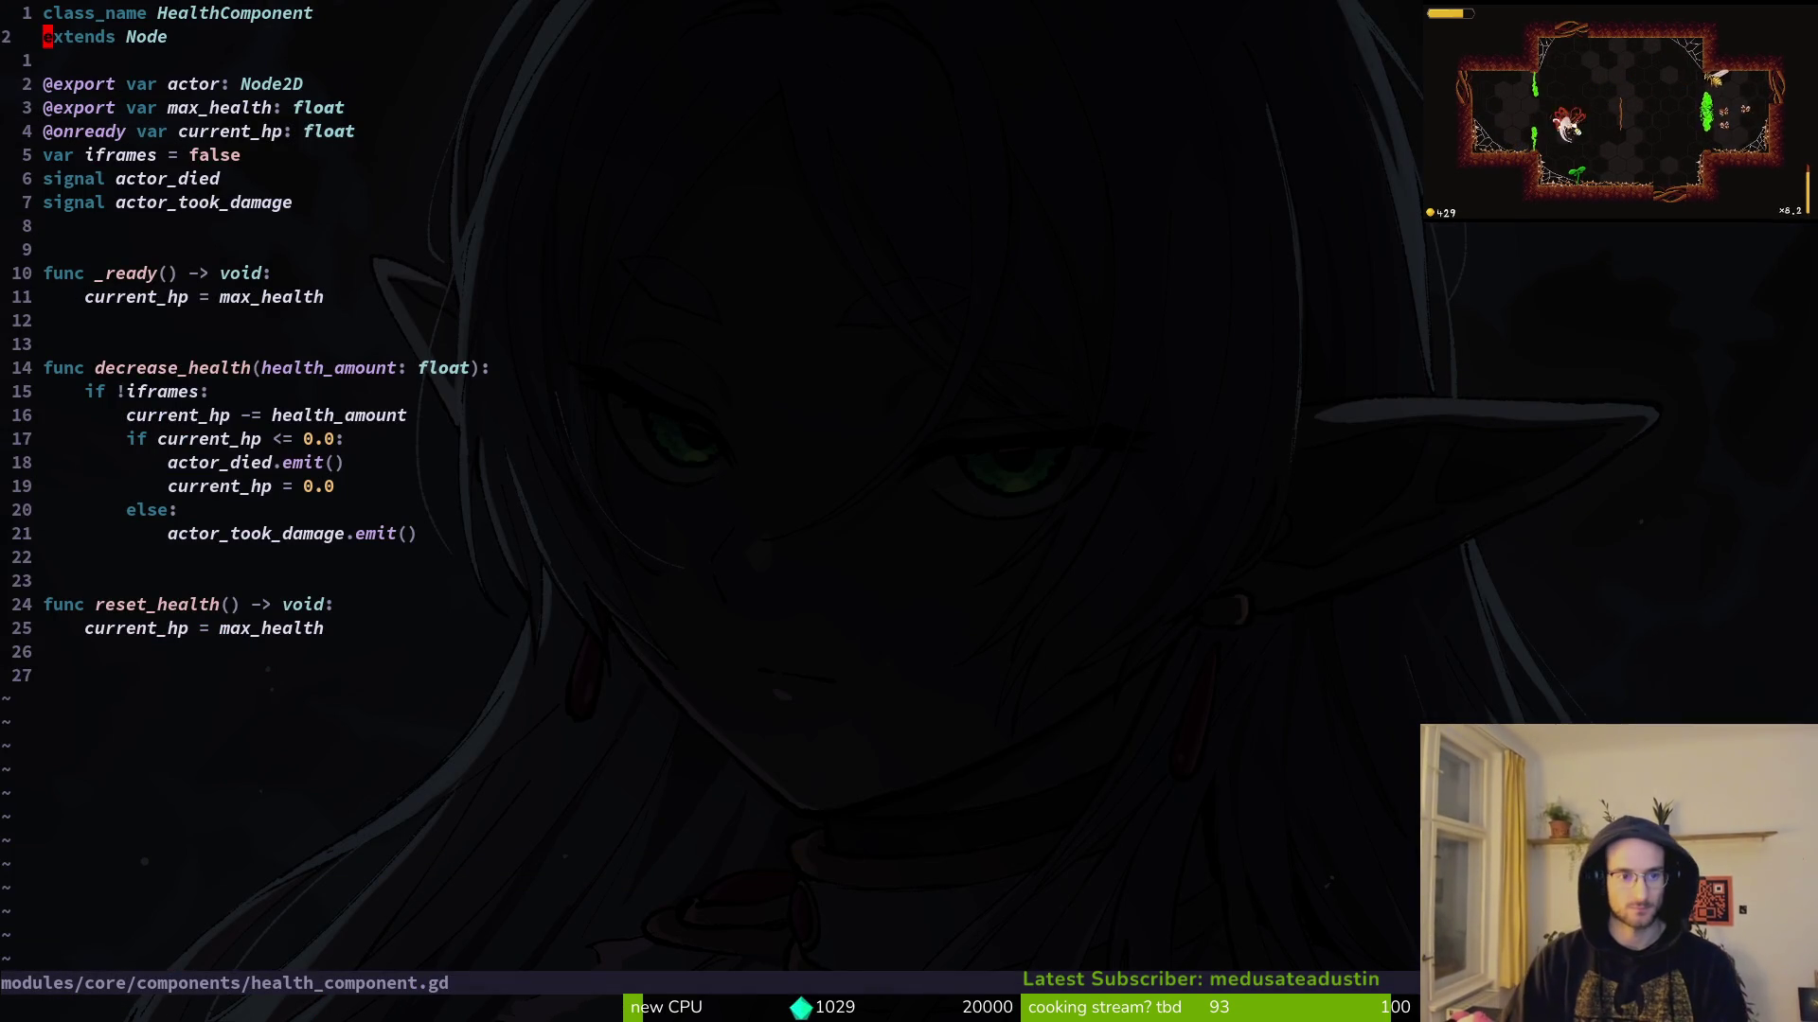
key("j")
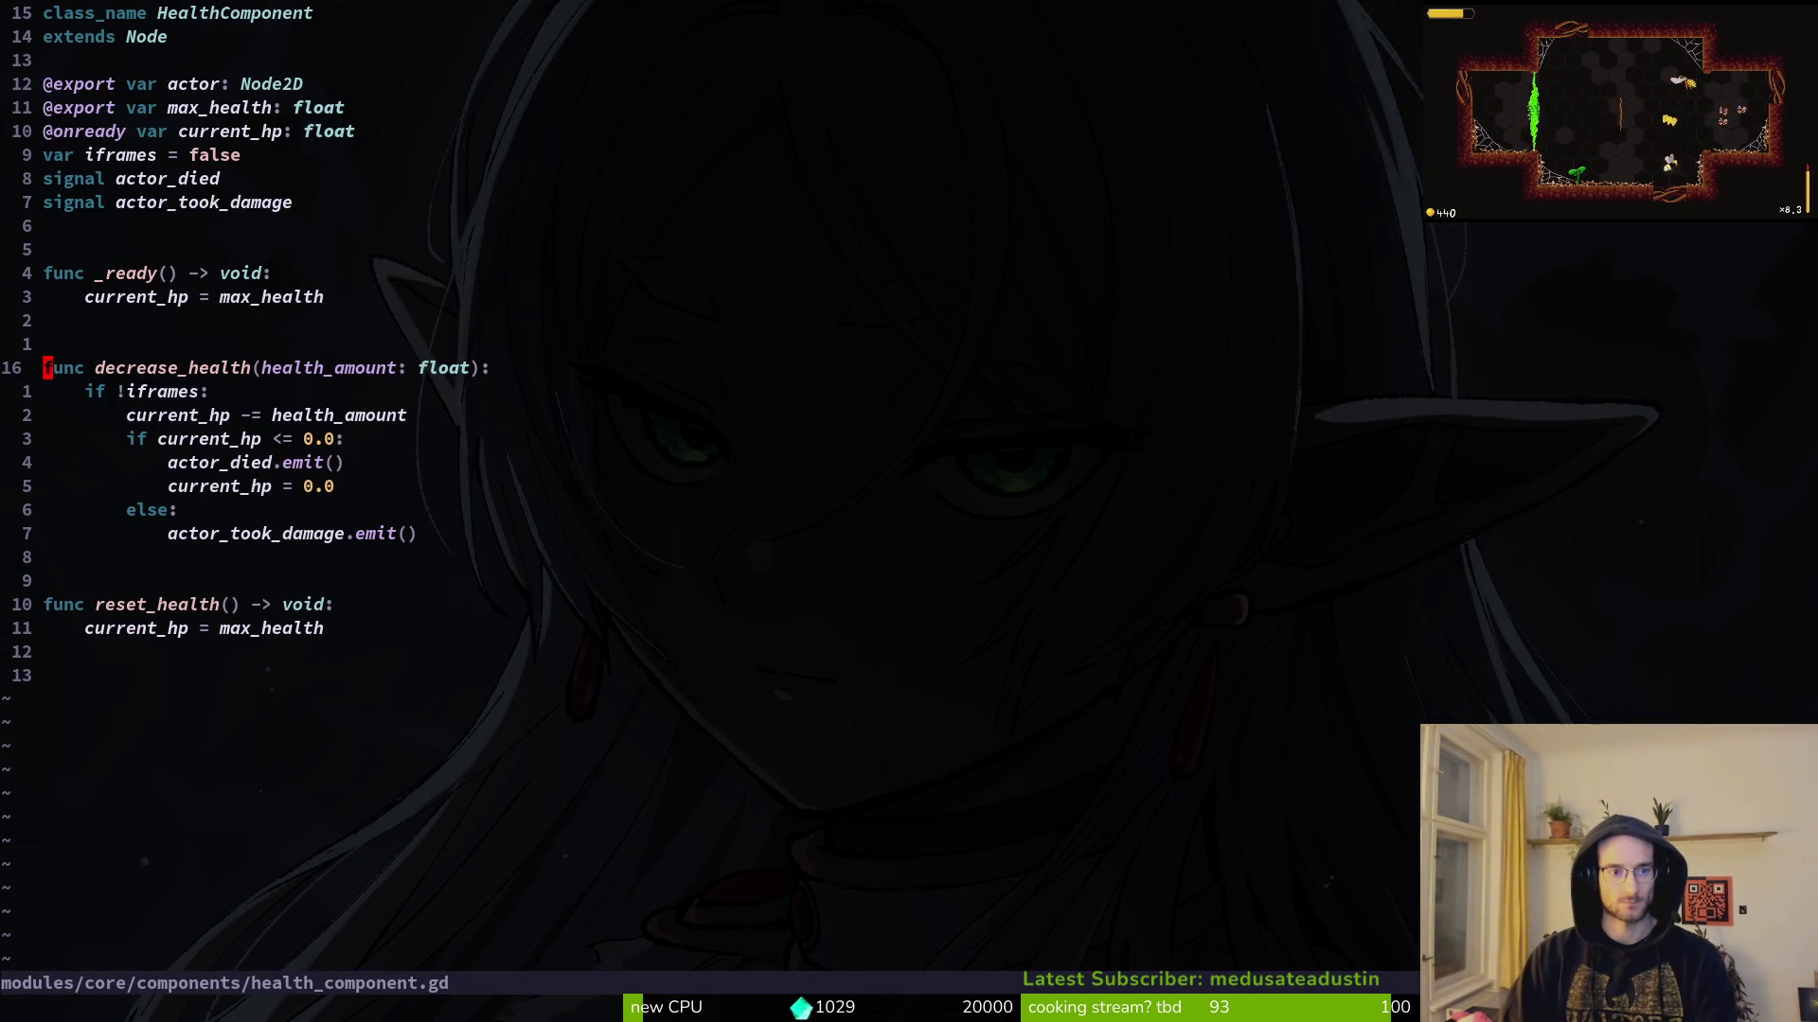
key("o")
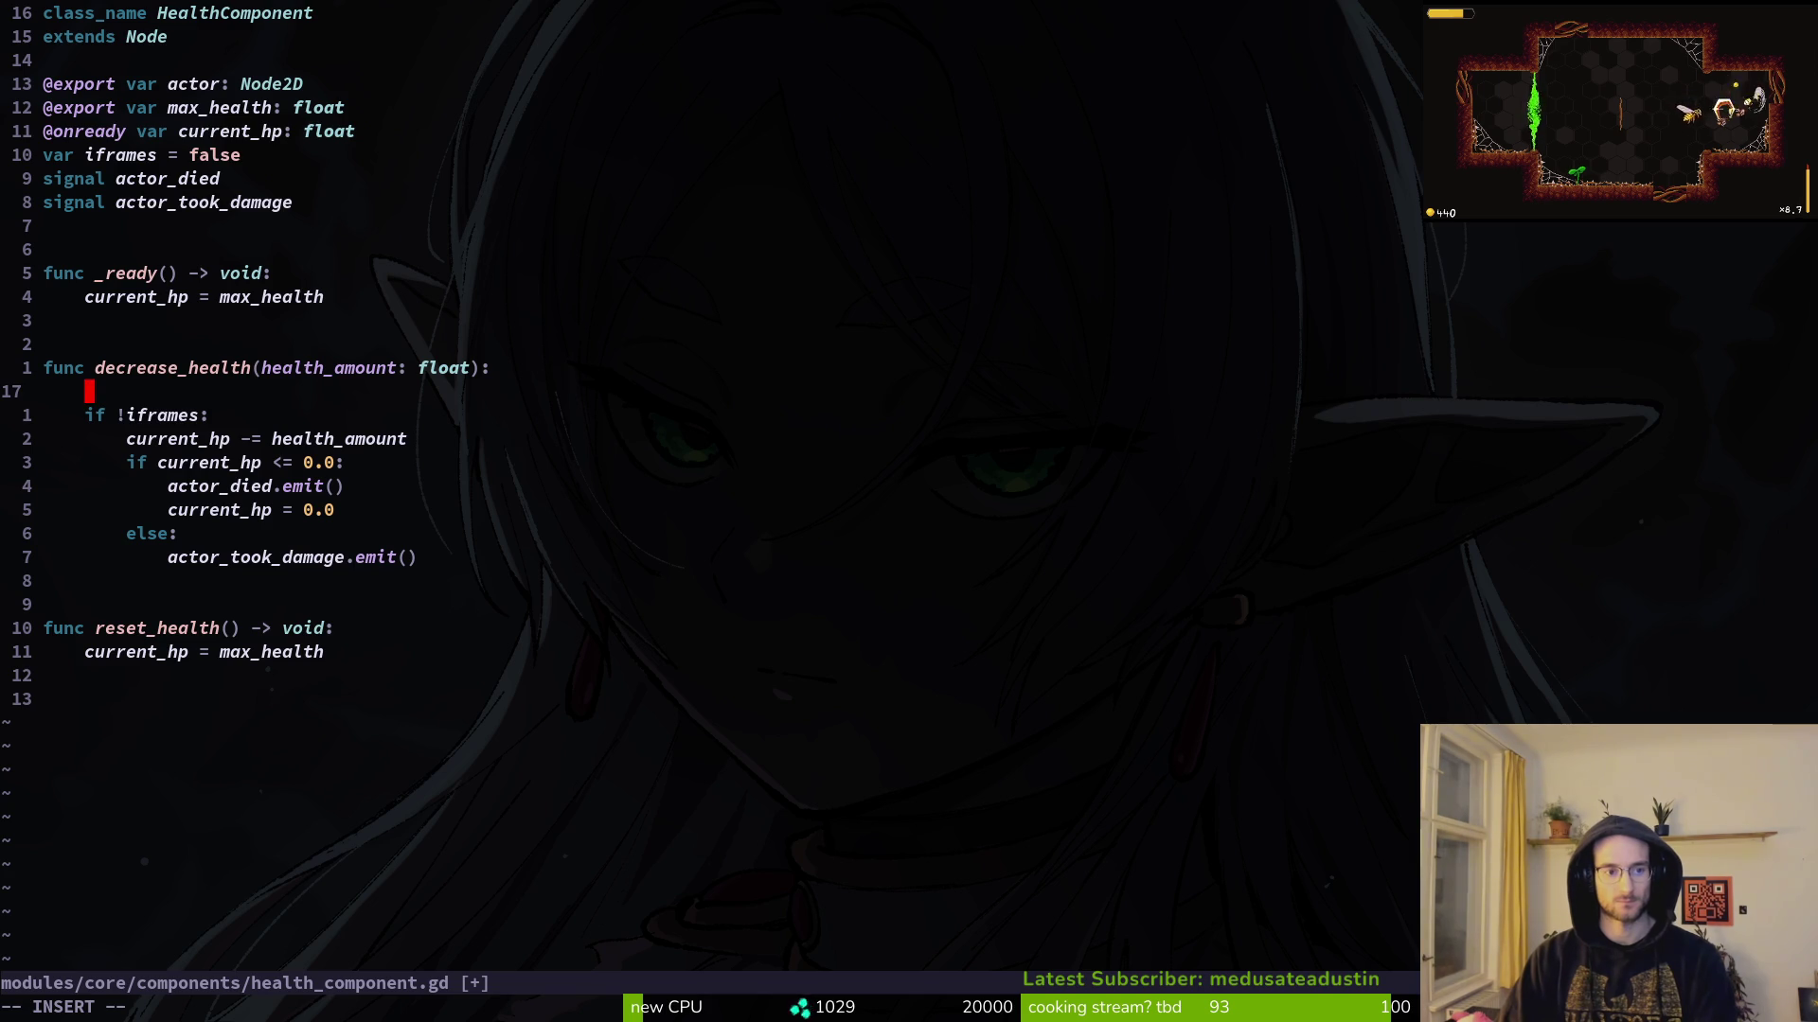
key("Escape")
key("d")
key("d")
type("j:w")
key("Return")
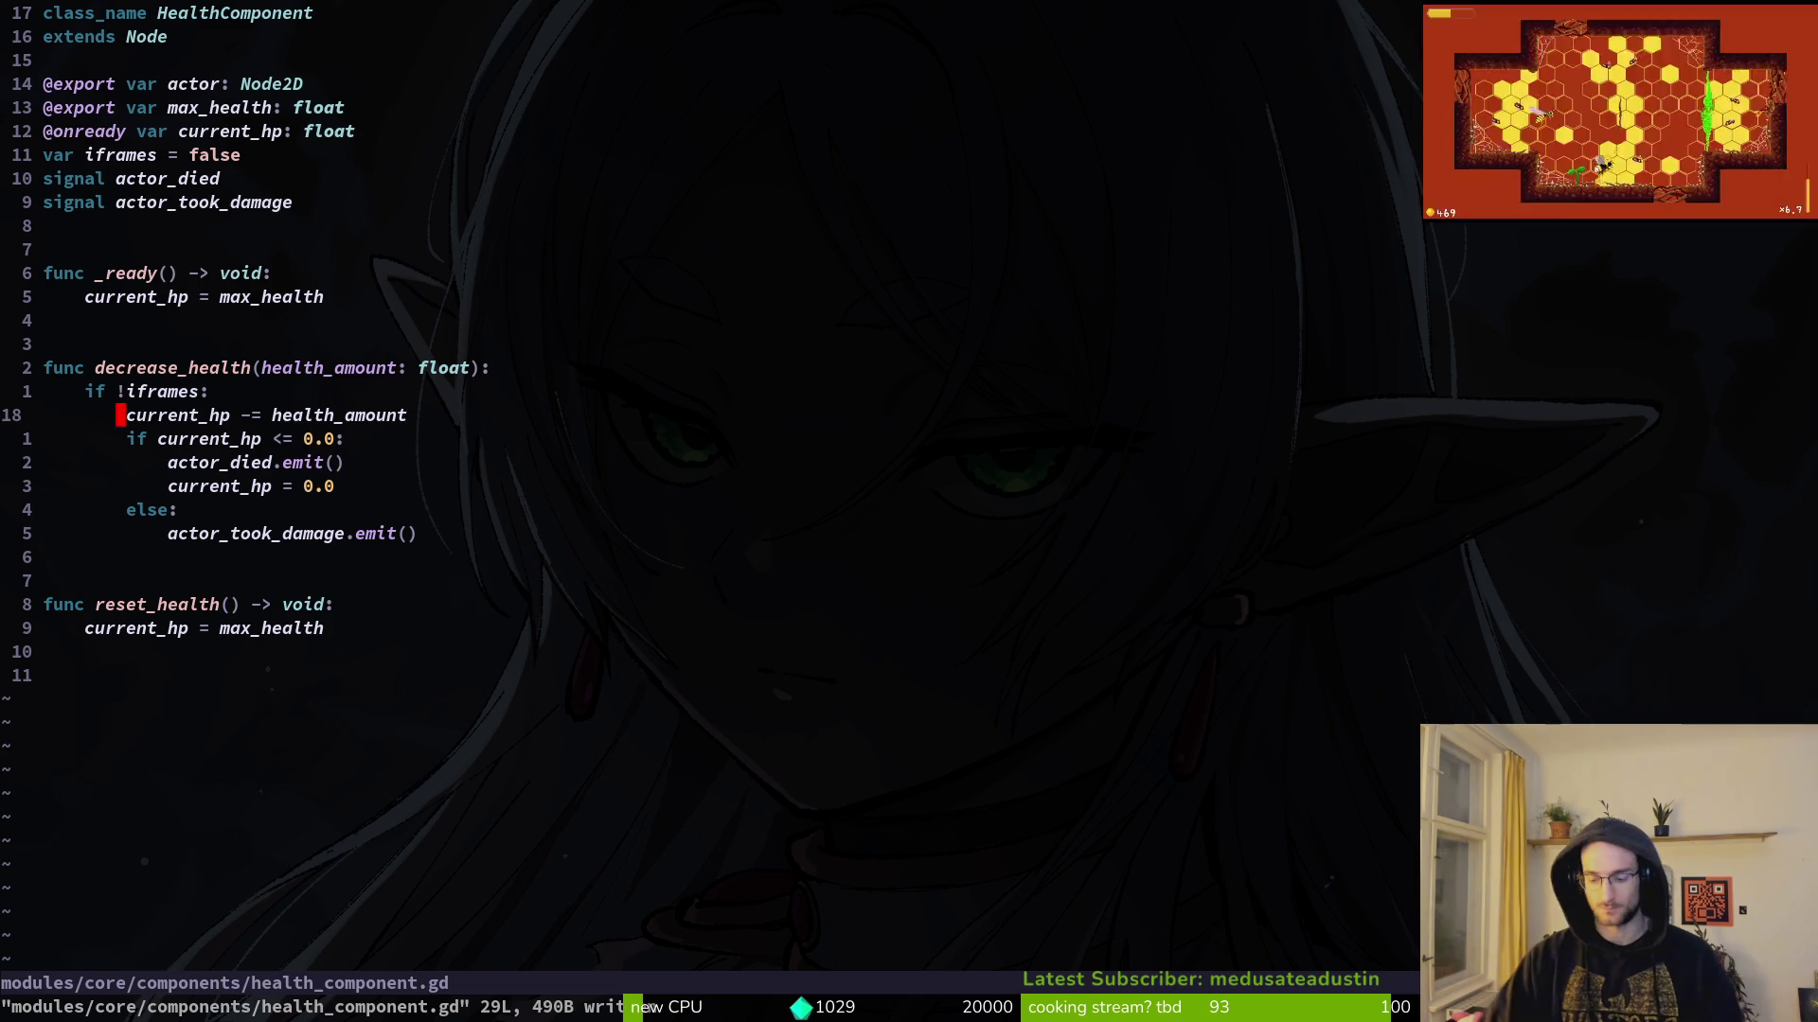
Step: Add `GameController.damage_done_current_run += health_amount` after the hp subtraction, save, and quit Neovim
type("oGame")
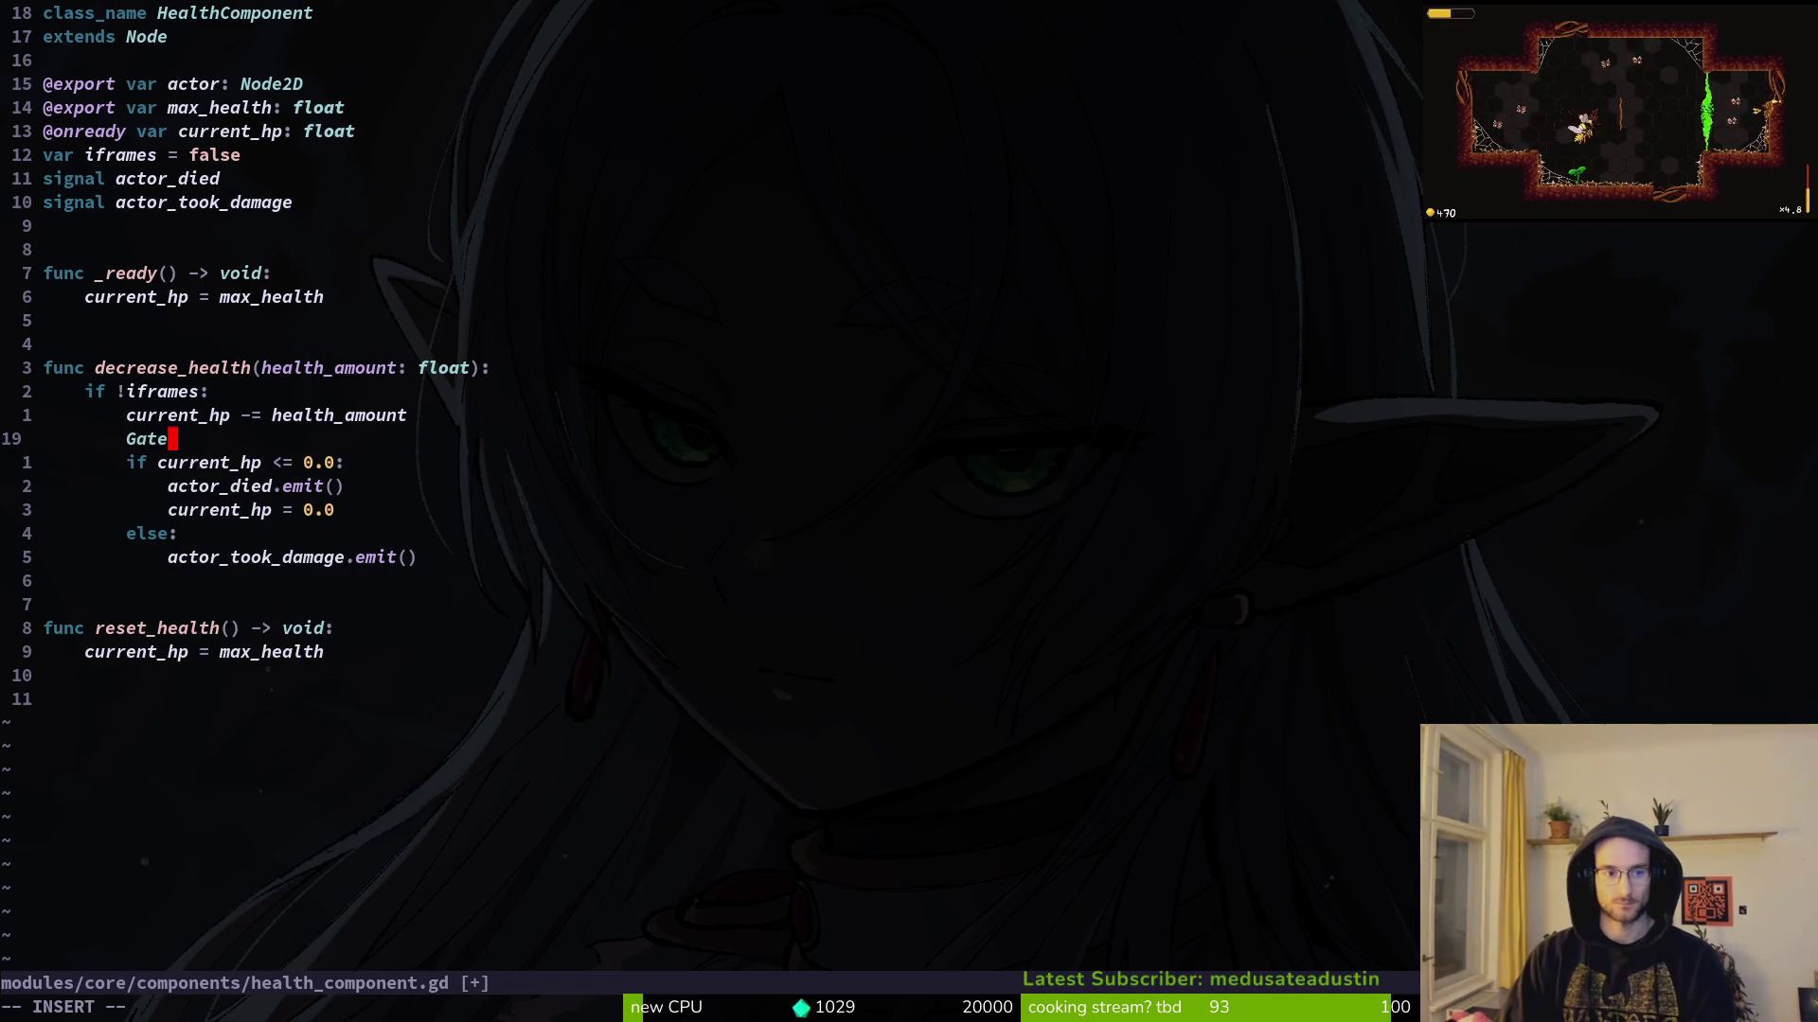
key("Return")
type(".d")
key("Return")
key("Return")
key("BackSpace")
key("BackSpace")
key("BackSpace")
type("+")
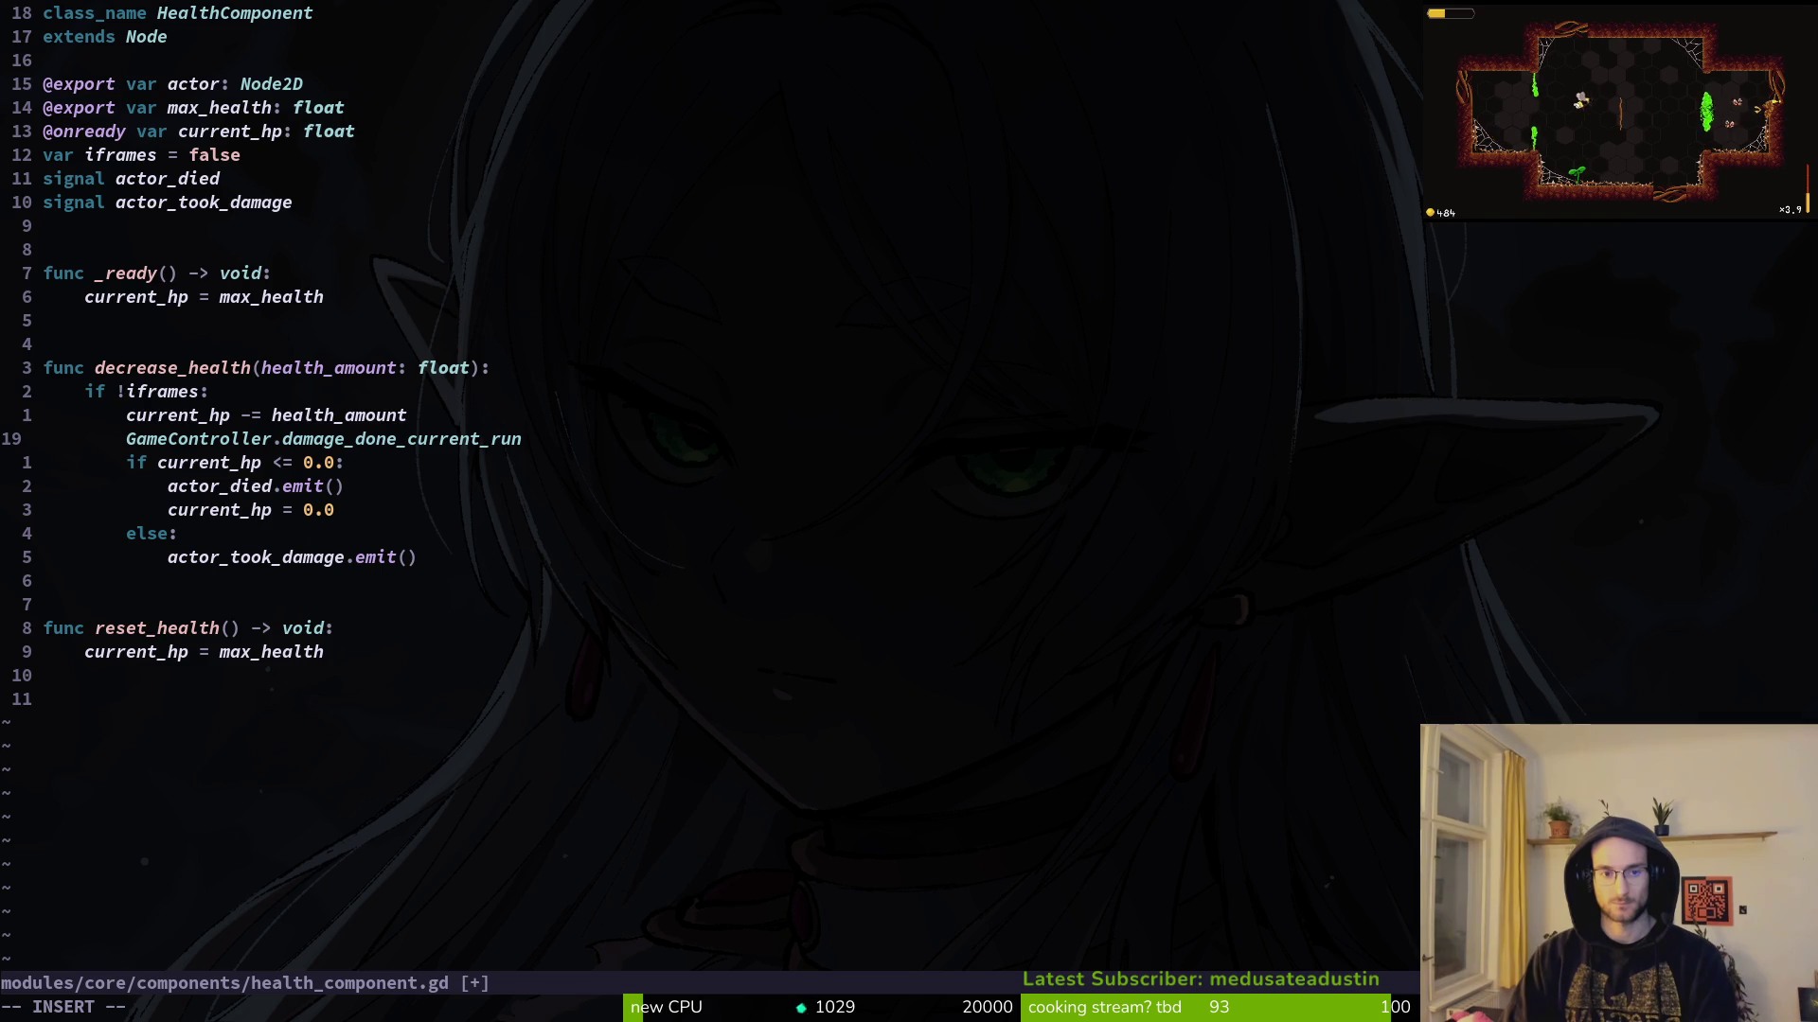
type("= ")
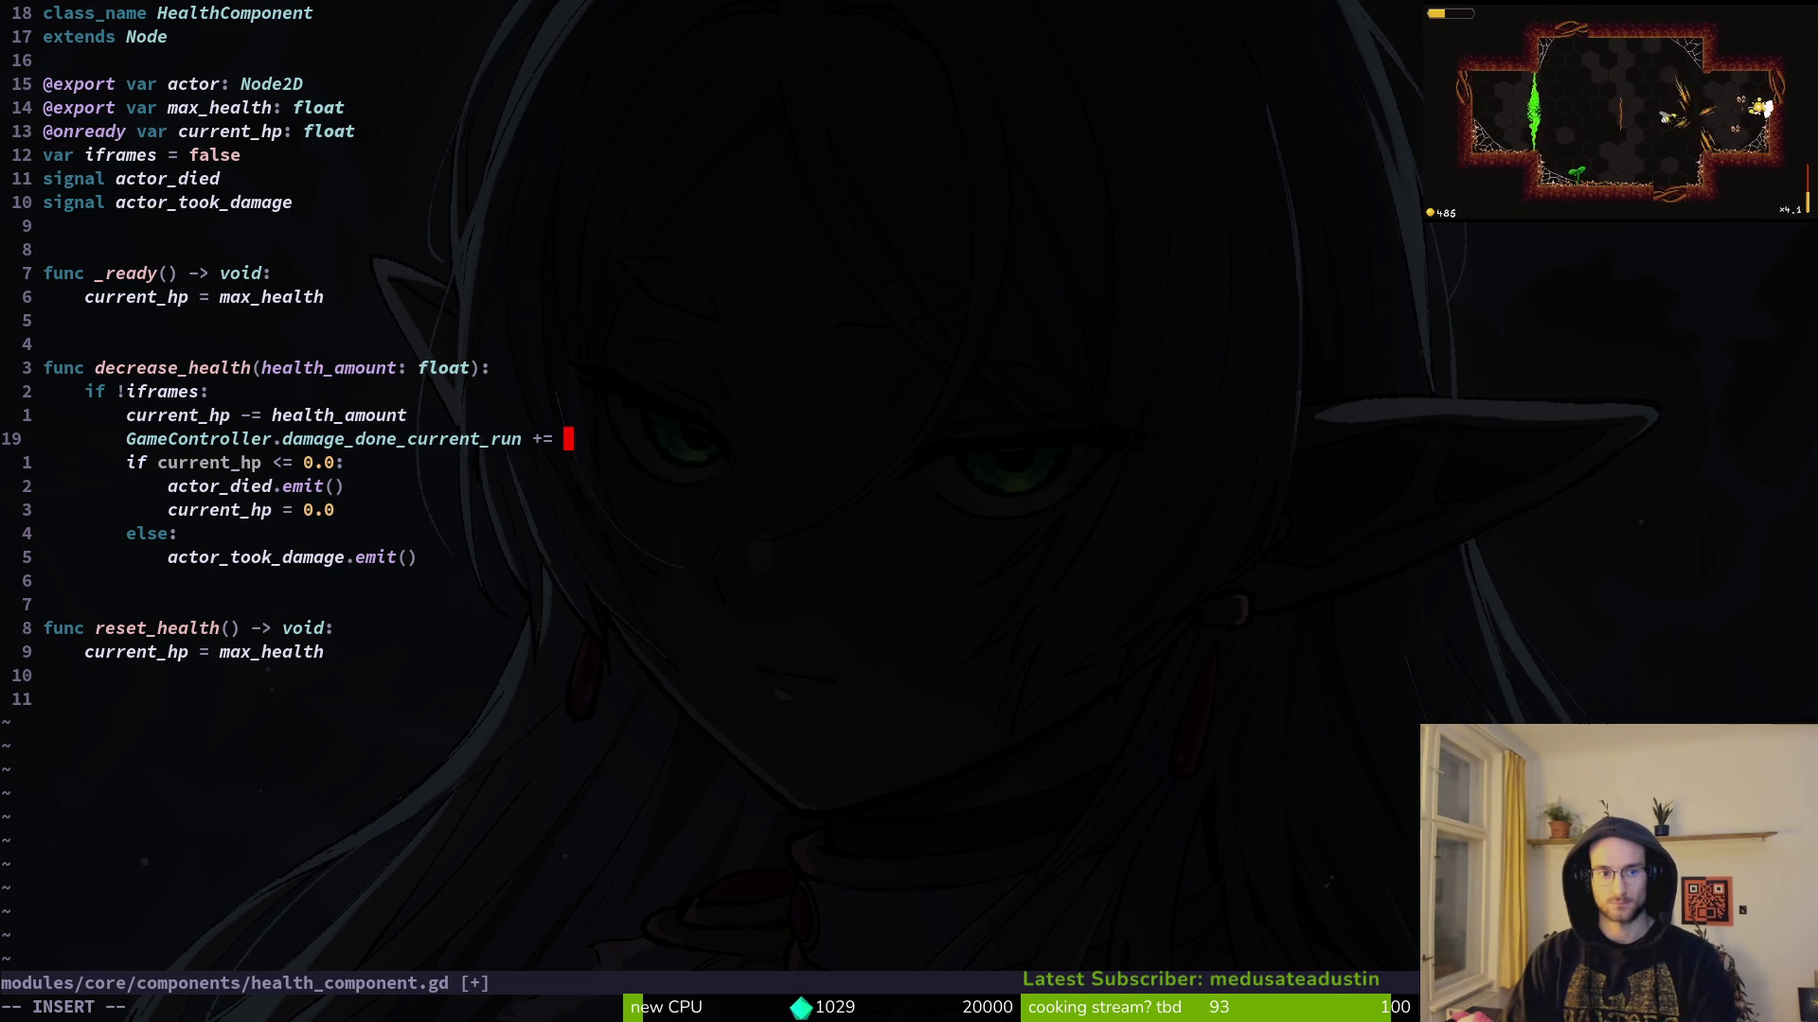
type("heal")
key("Tab")
key("Escape")
type(":w")
key("Return")
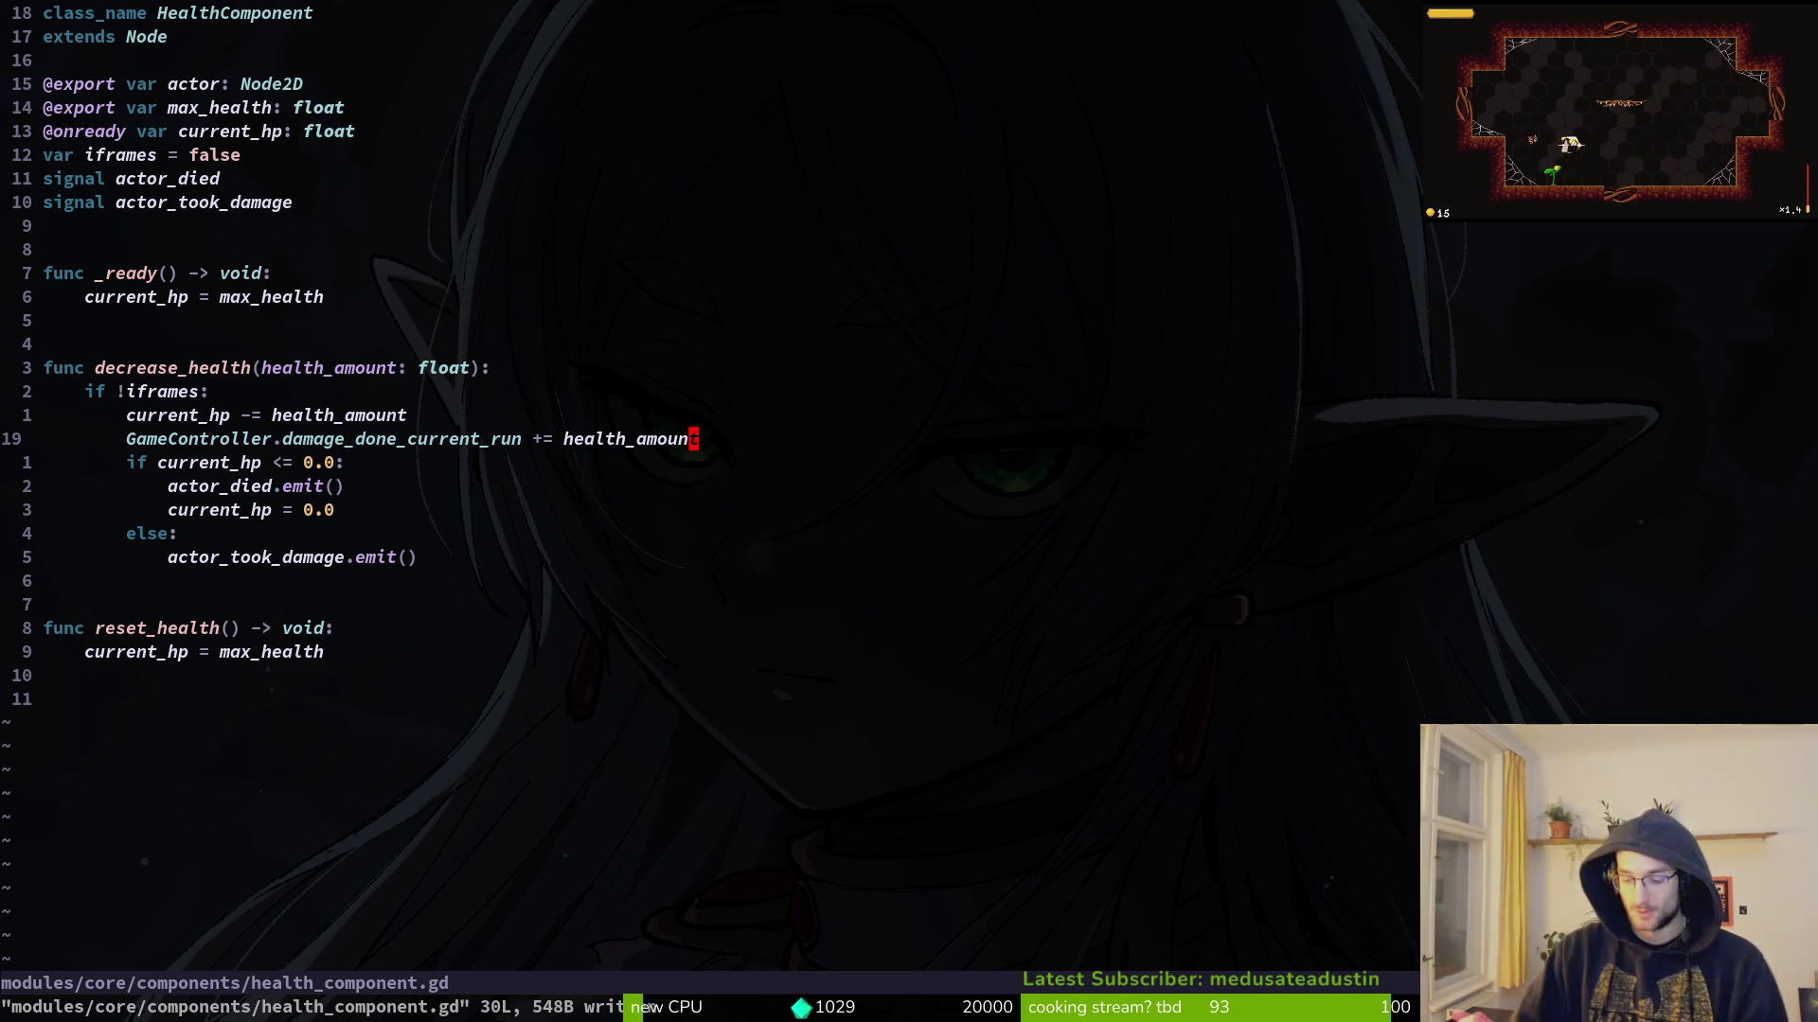
type(":wq")
key("Return")
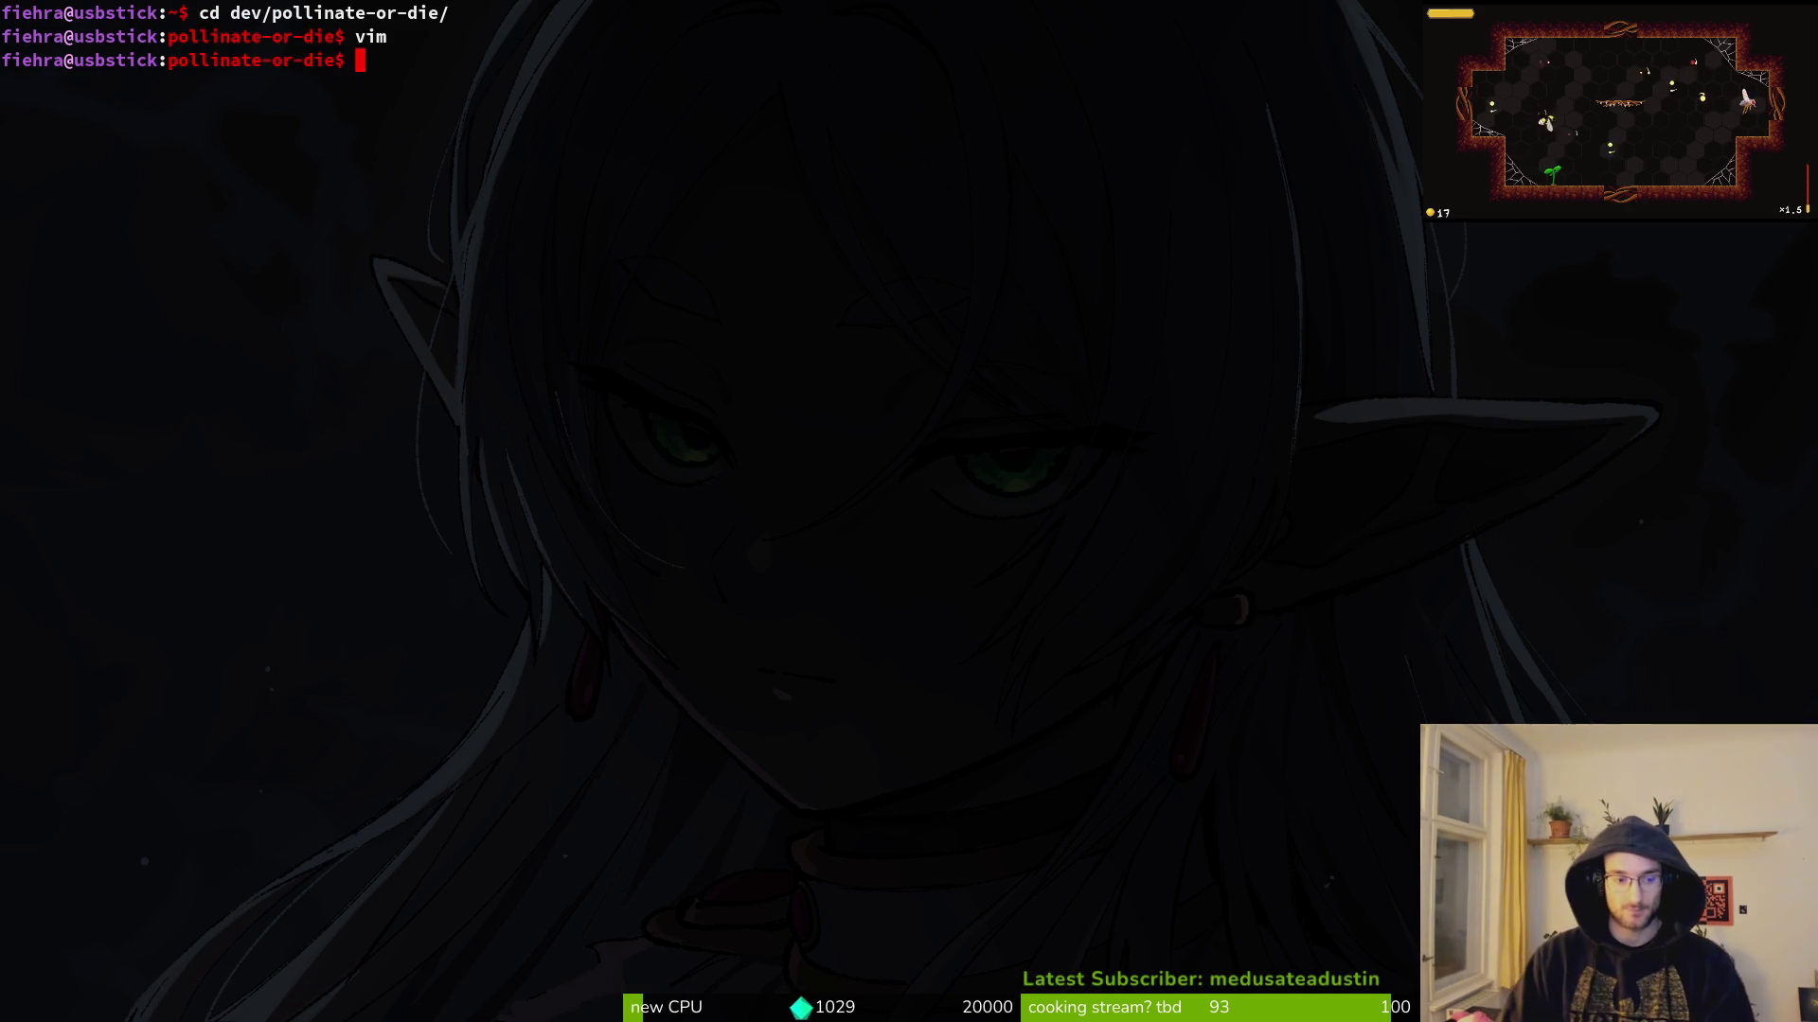
Step: Launch Neovim in the project folder and open gameover.gd through the file search
left_click(440, 260)
key("Up")
key("Return")
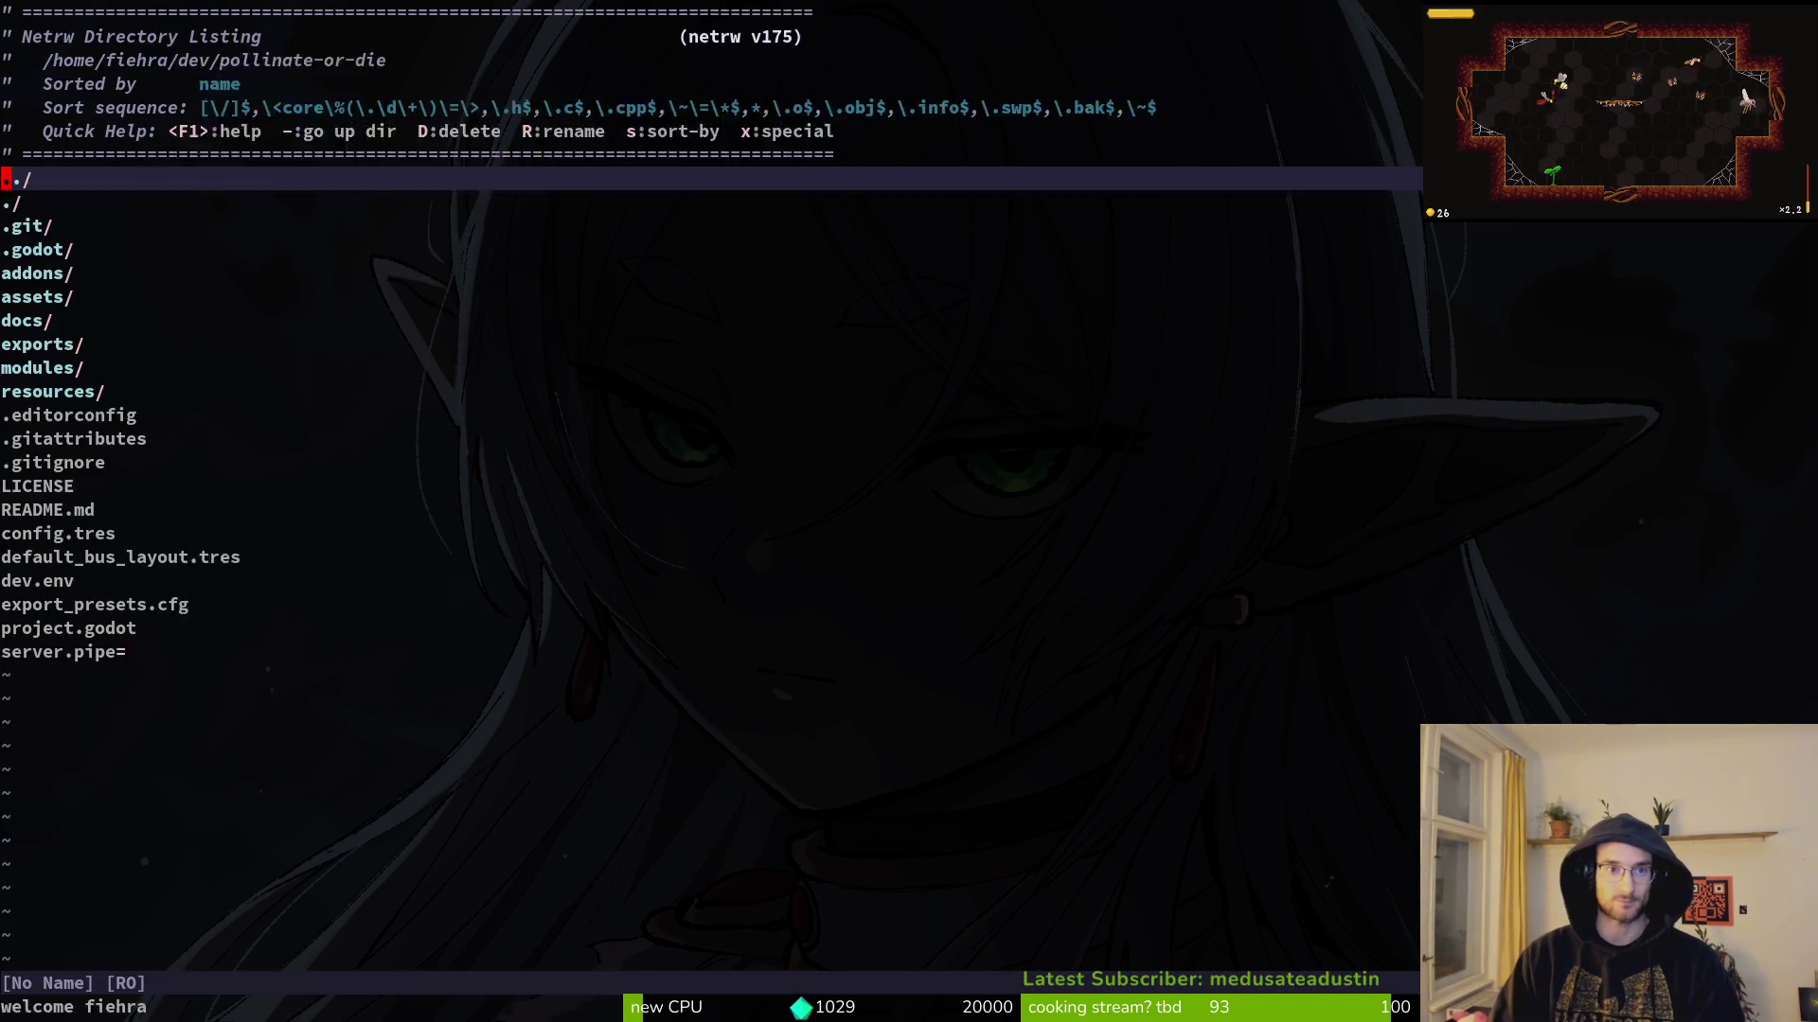
key("ctrl+p")
type("gameover")
key("Return")
Step: Duplicate the killed_by declaration twice and rename the first copy to damage_done
key("j")
key("j")
key("j")
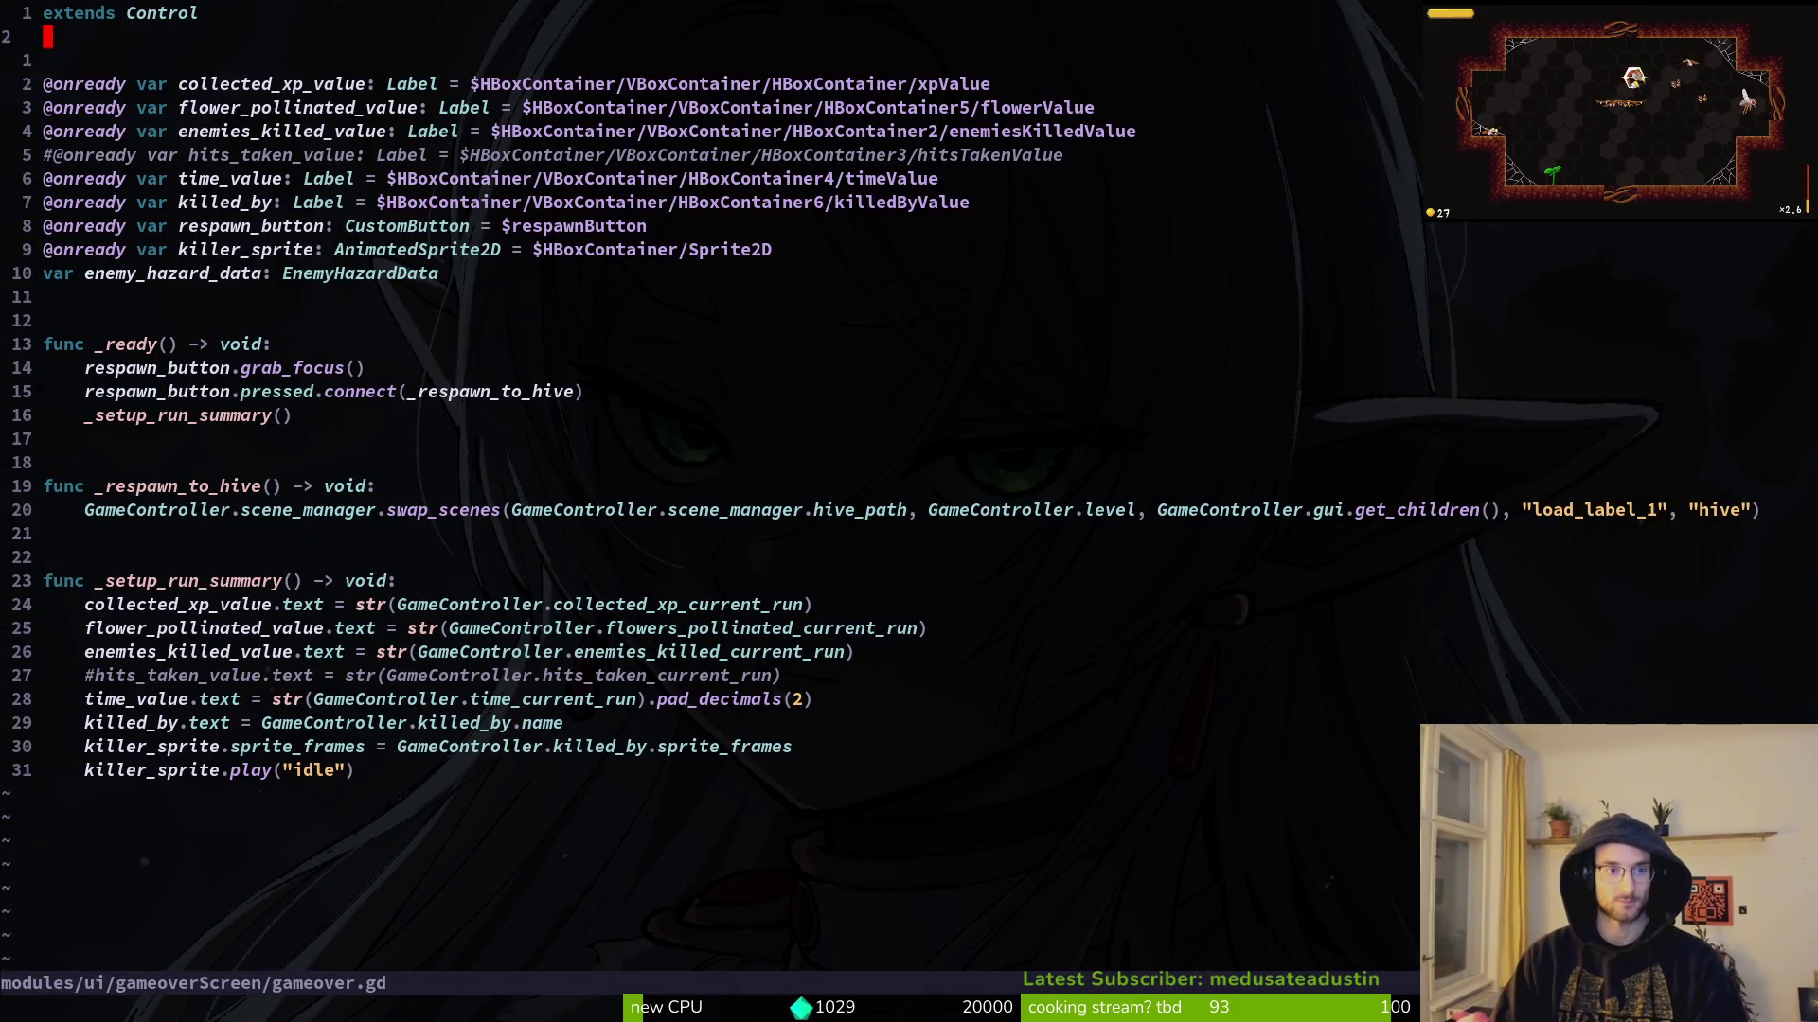
key("y")
key("y")
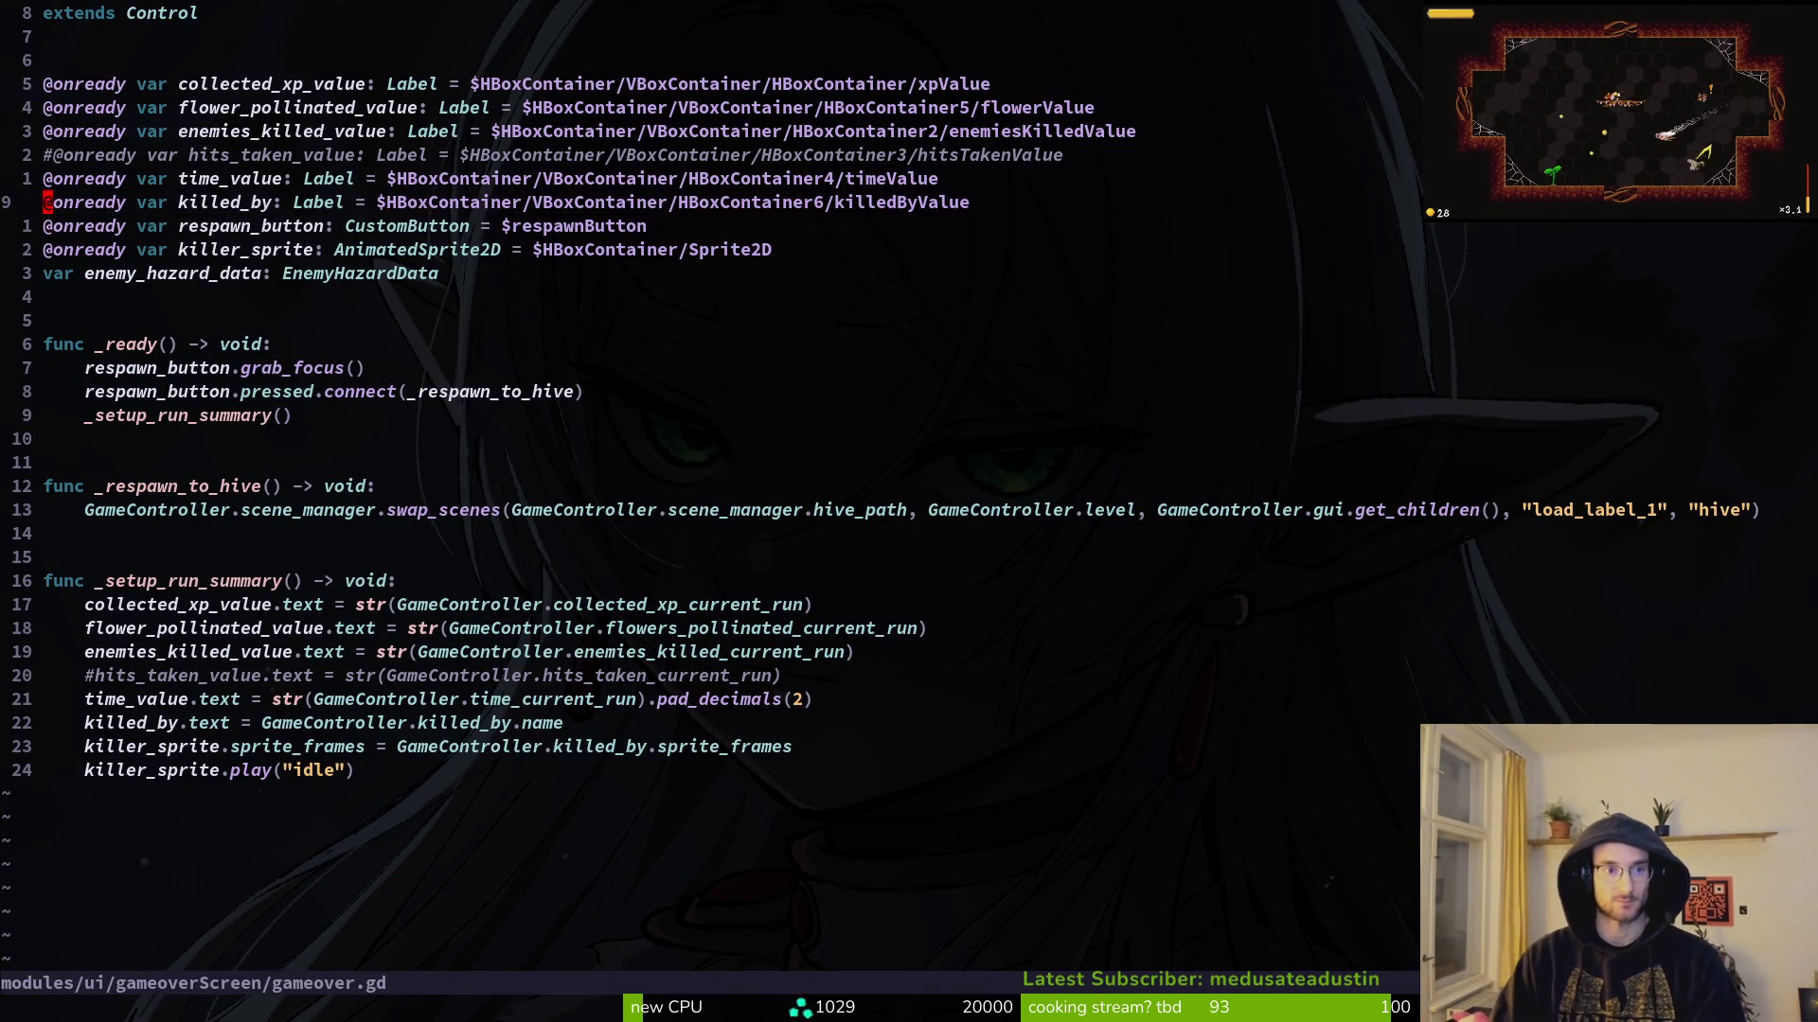
key("P")
key("P")
key("w")
type("w")
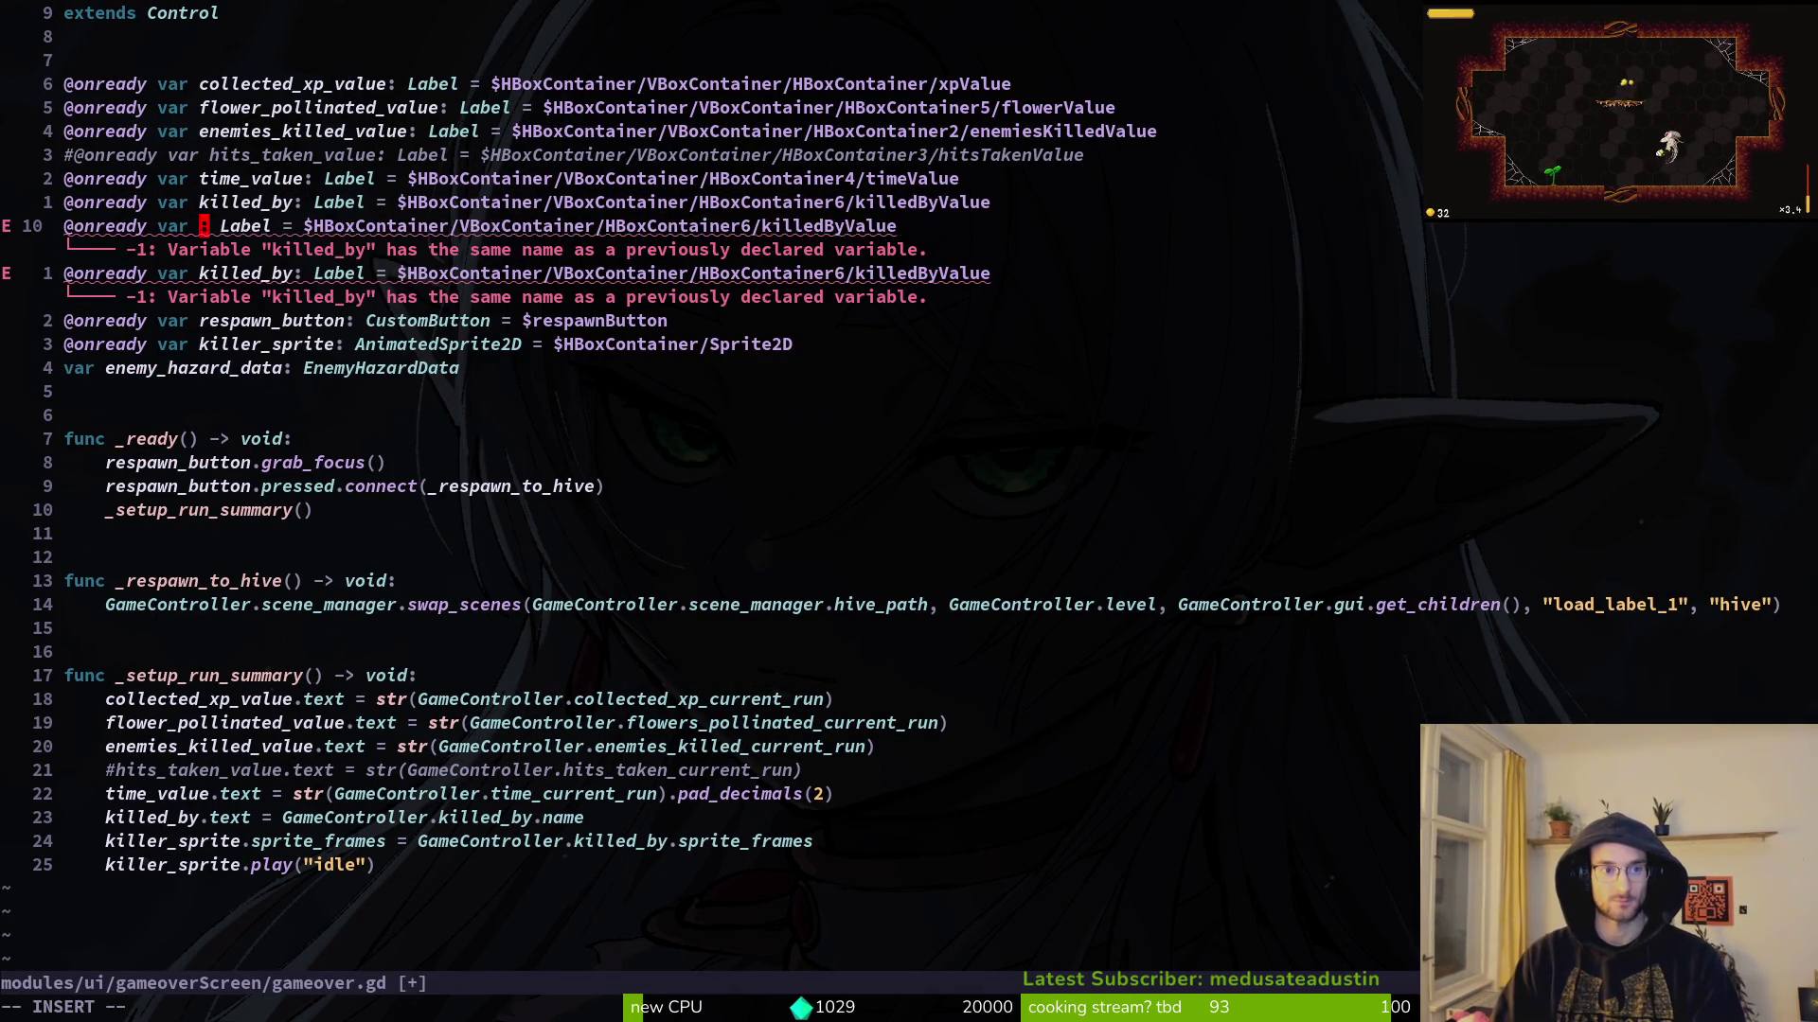
type("cw")
type("damage_d")
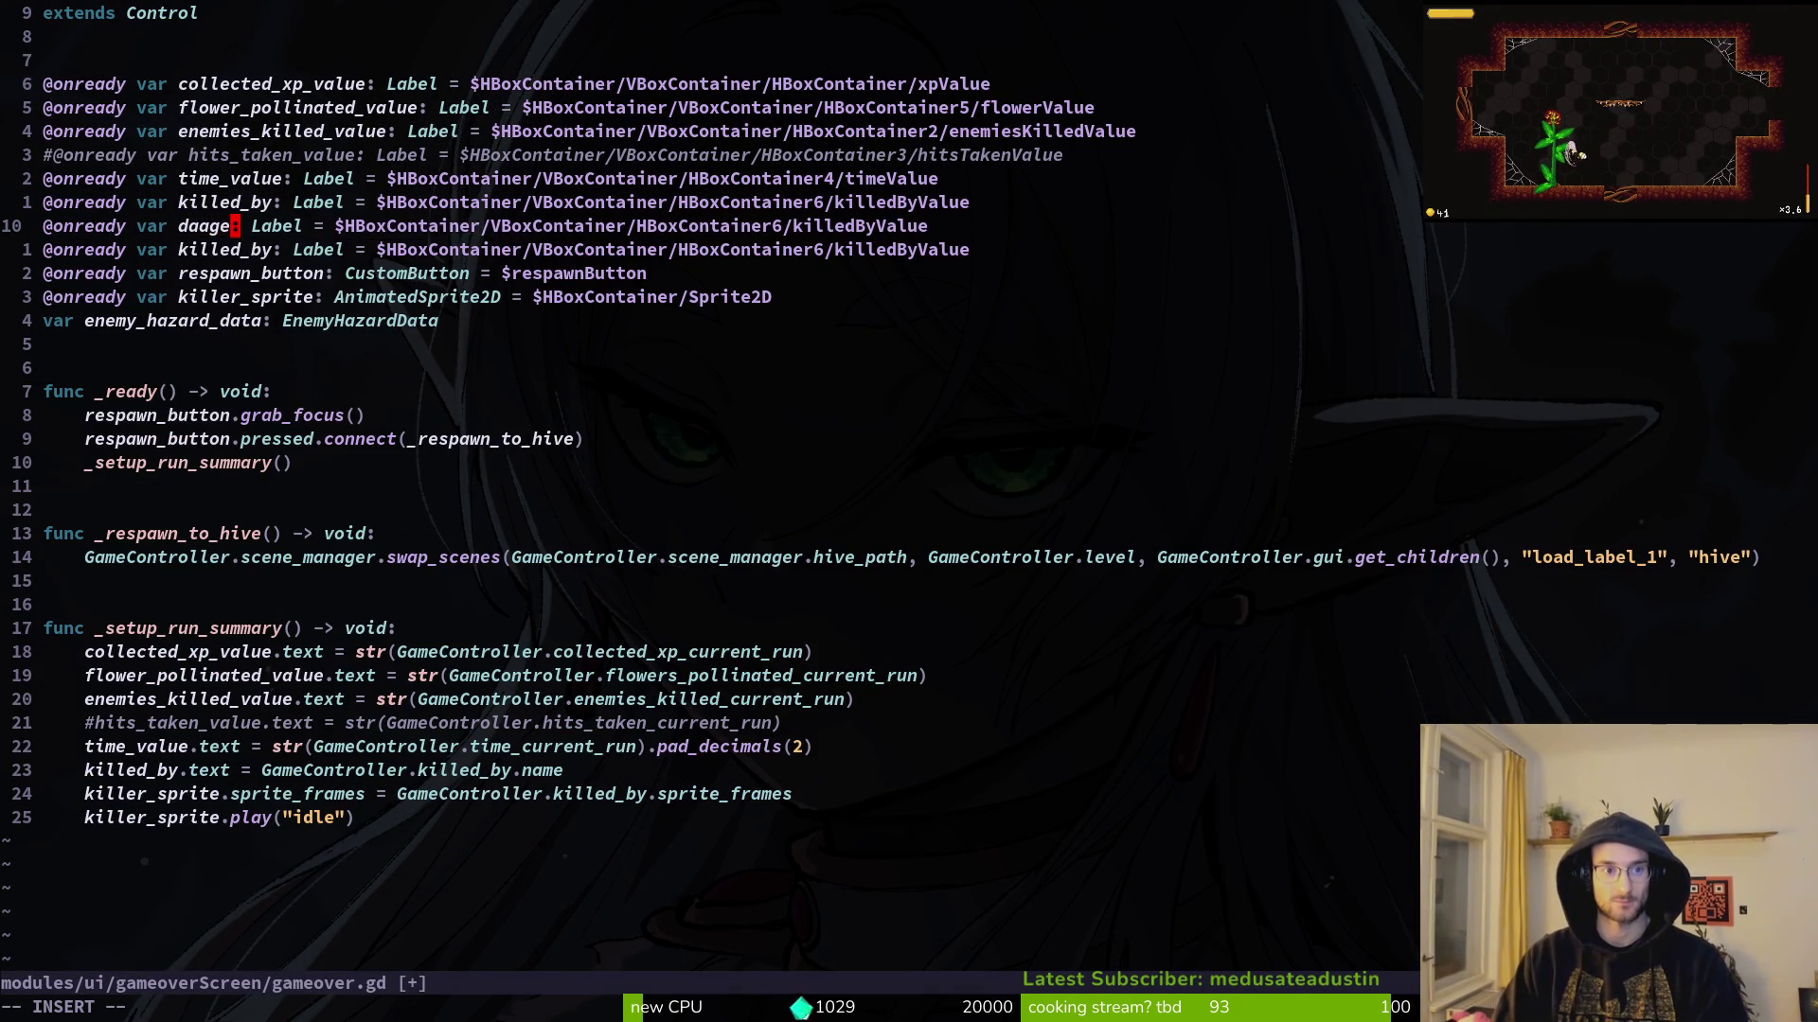
type("one")
key("Escape")
key("j")
key("h")
key("h")
key("c")
key("i")
key("w")
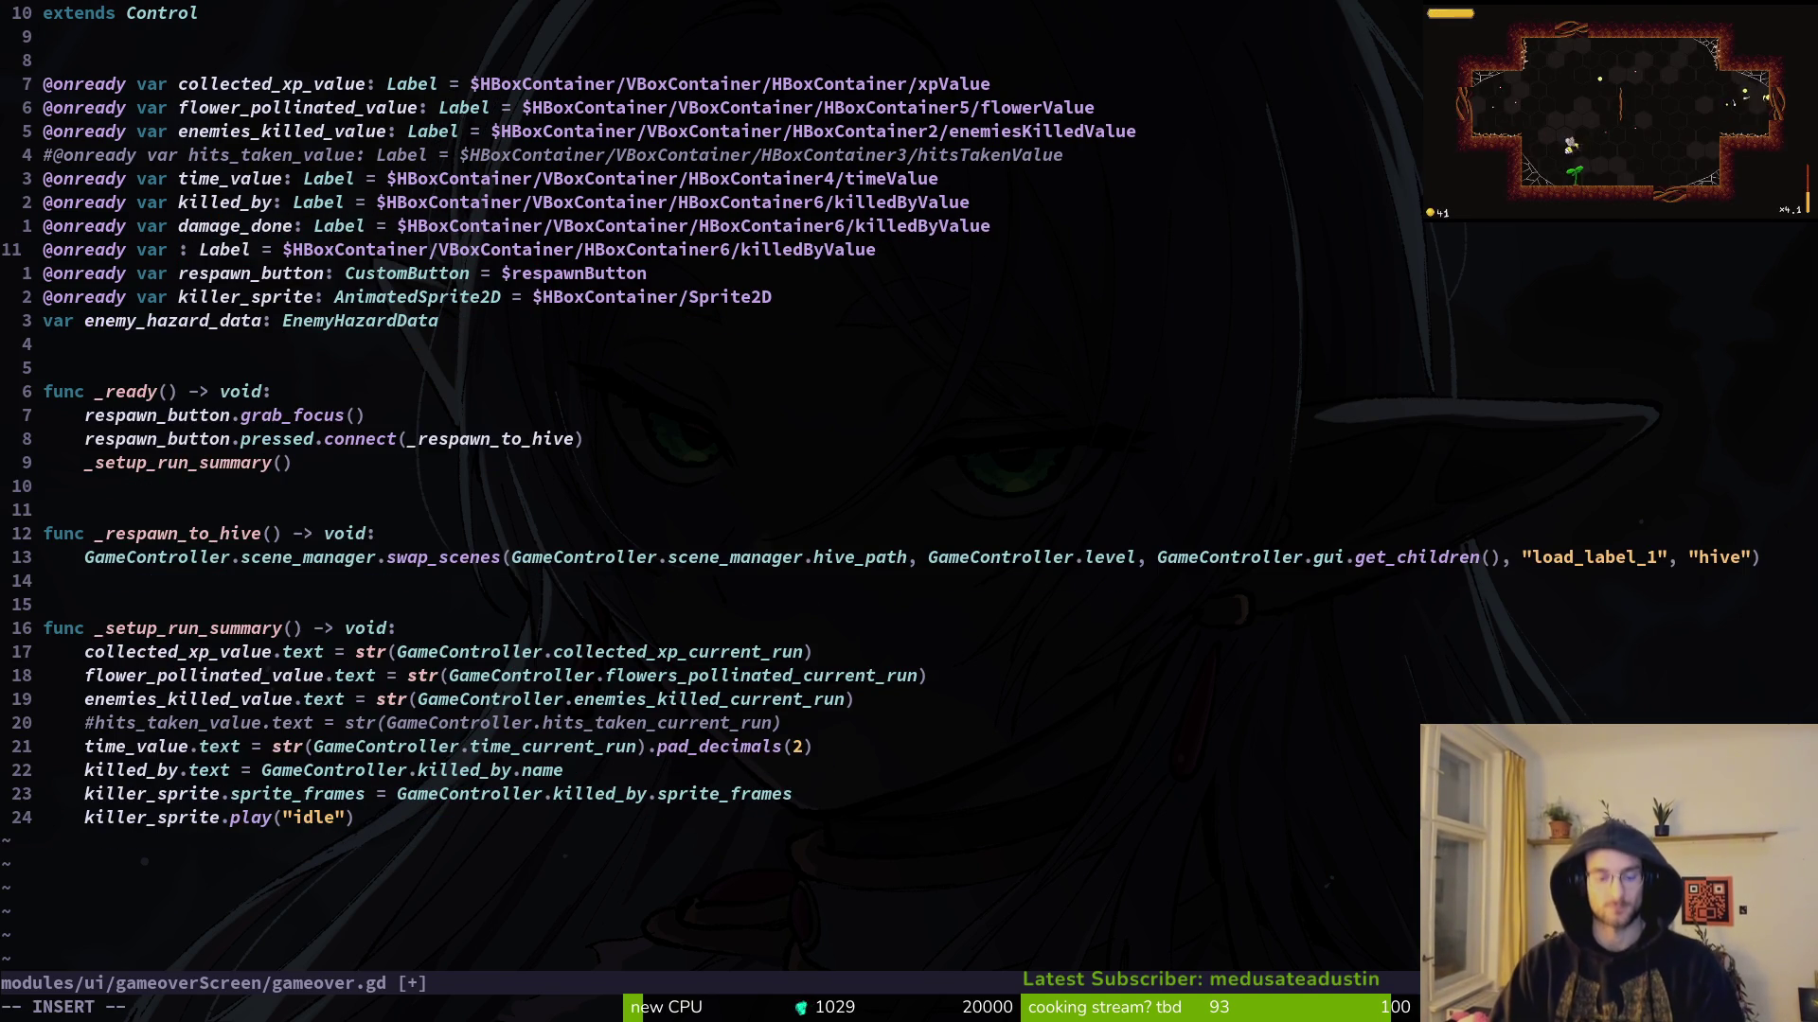
key("Escape")
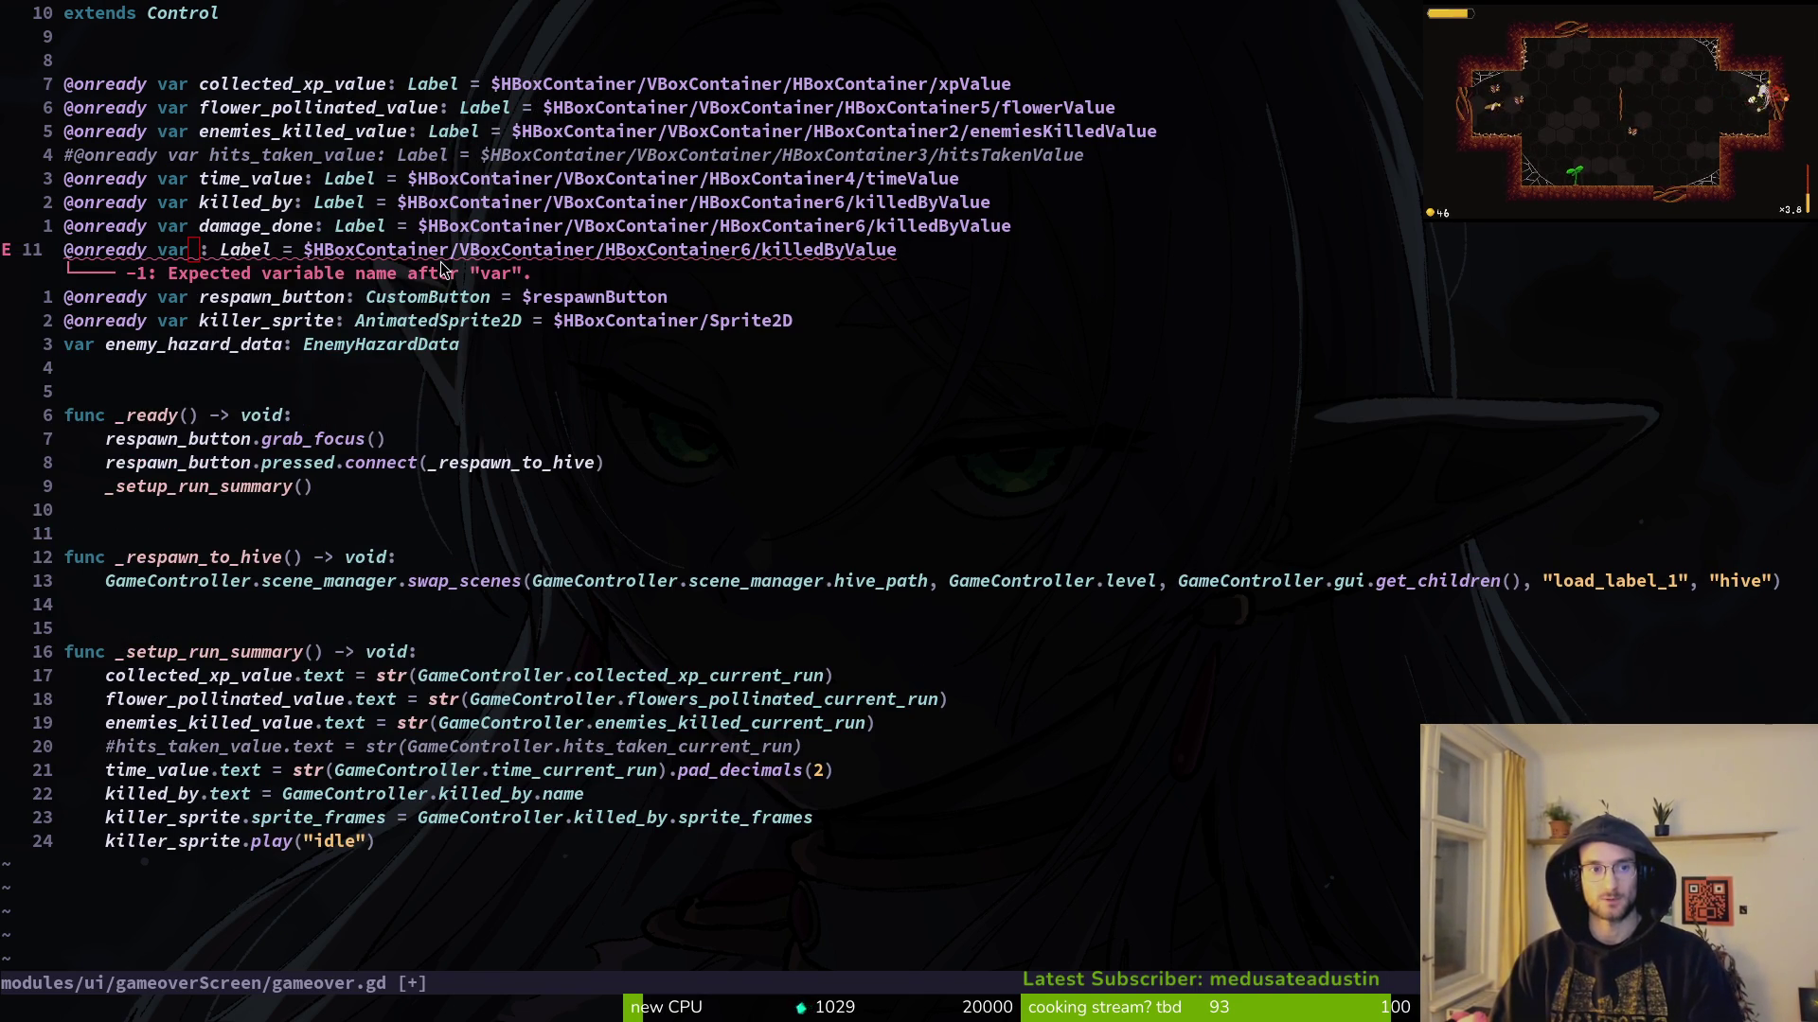
Step: Rename the second copy to attempts_value and save gameover.gd
type("ar attempts")
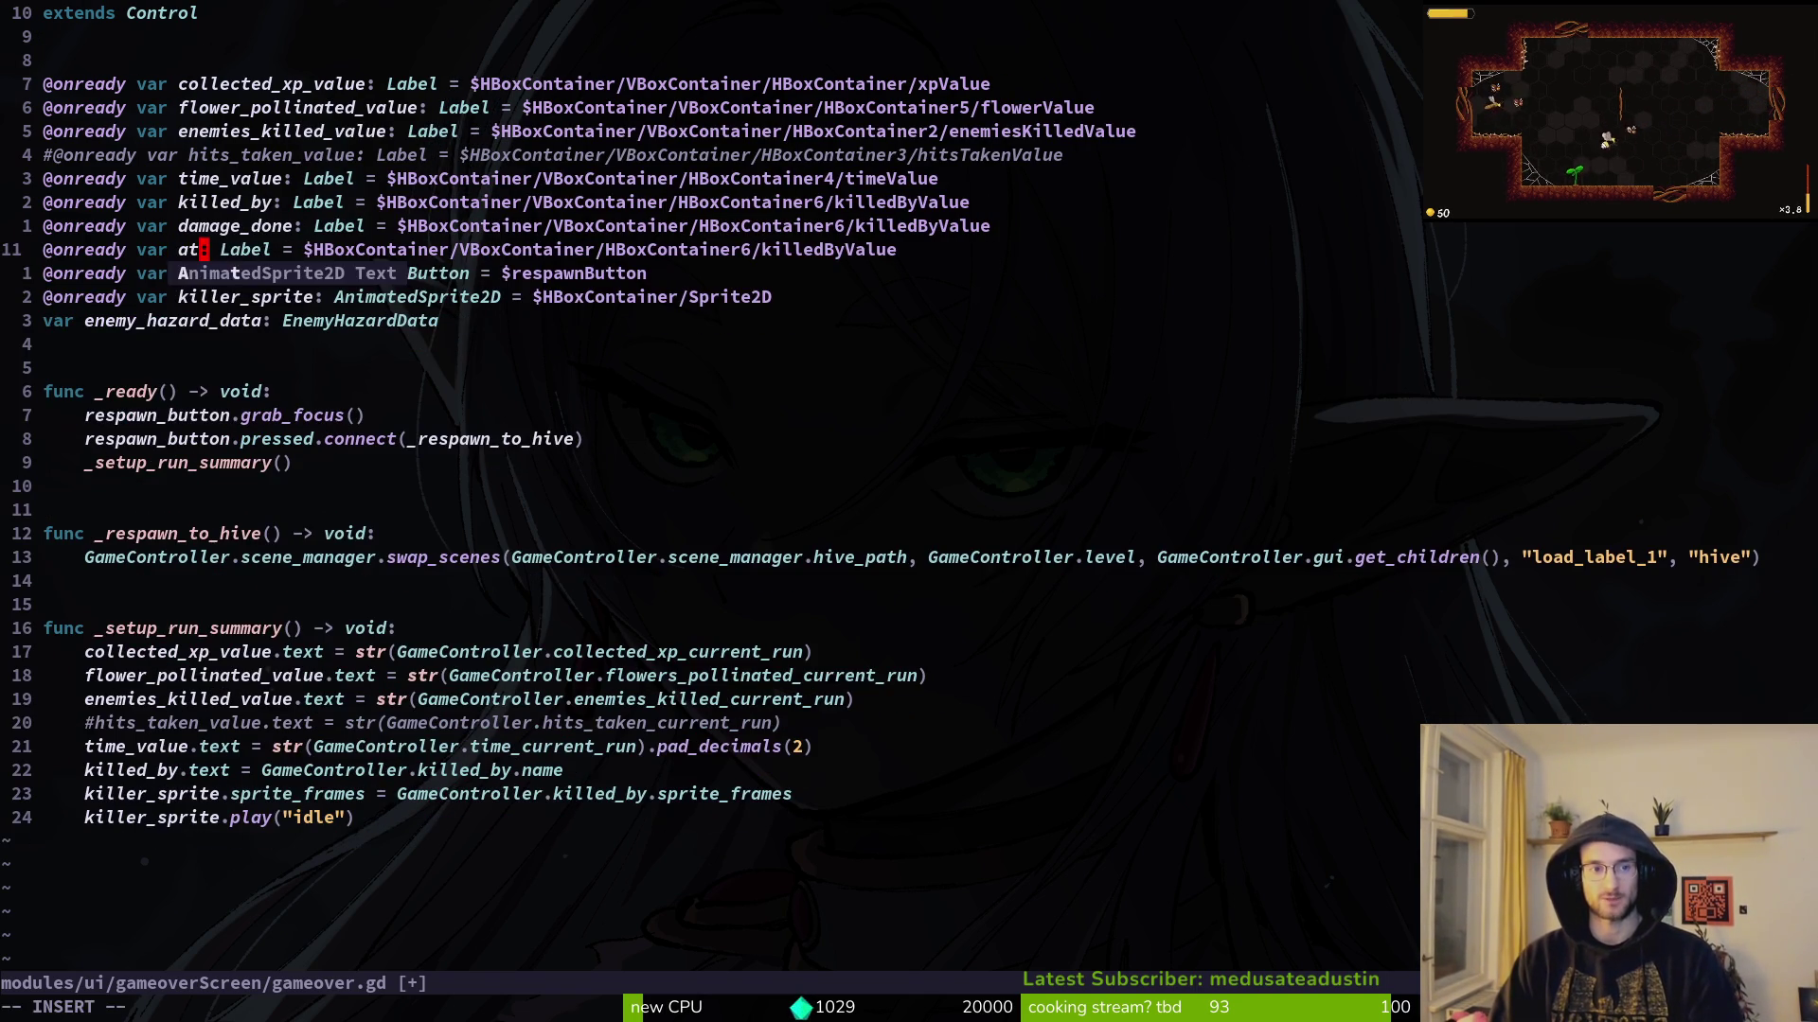
key("Escape")
type(":w")
key("Return")
key("a")
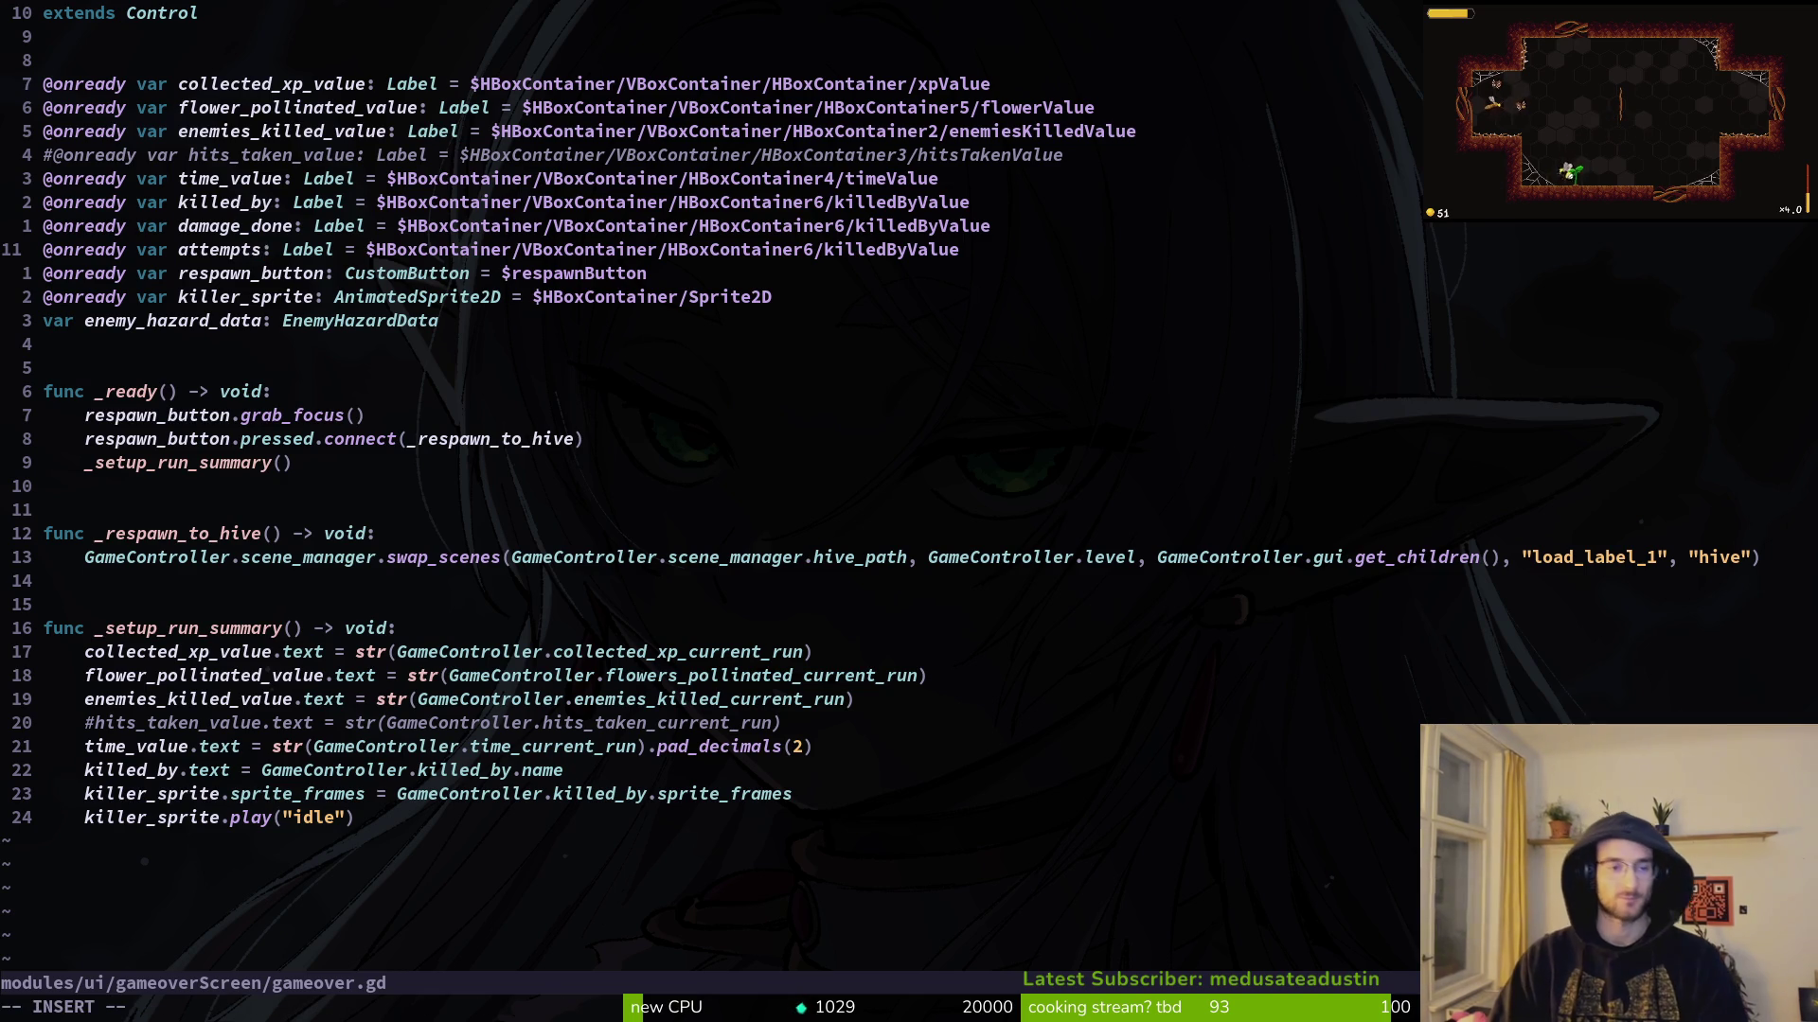
key("Escape")
type("attempts_value")
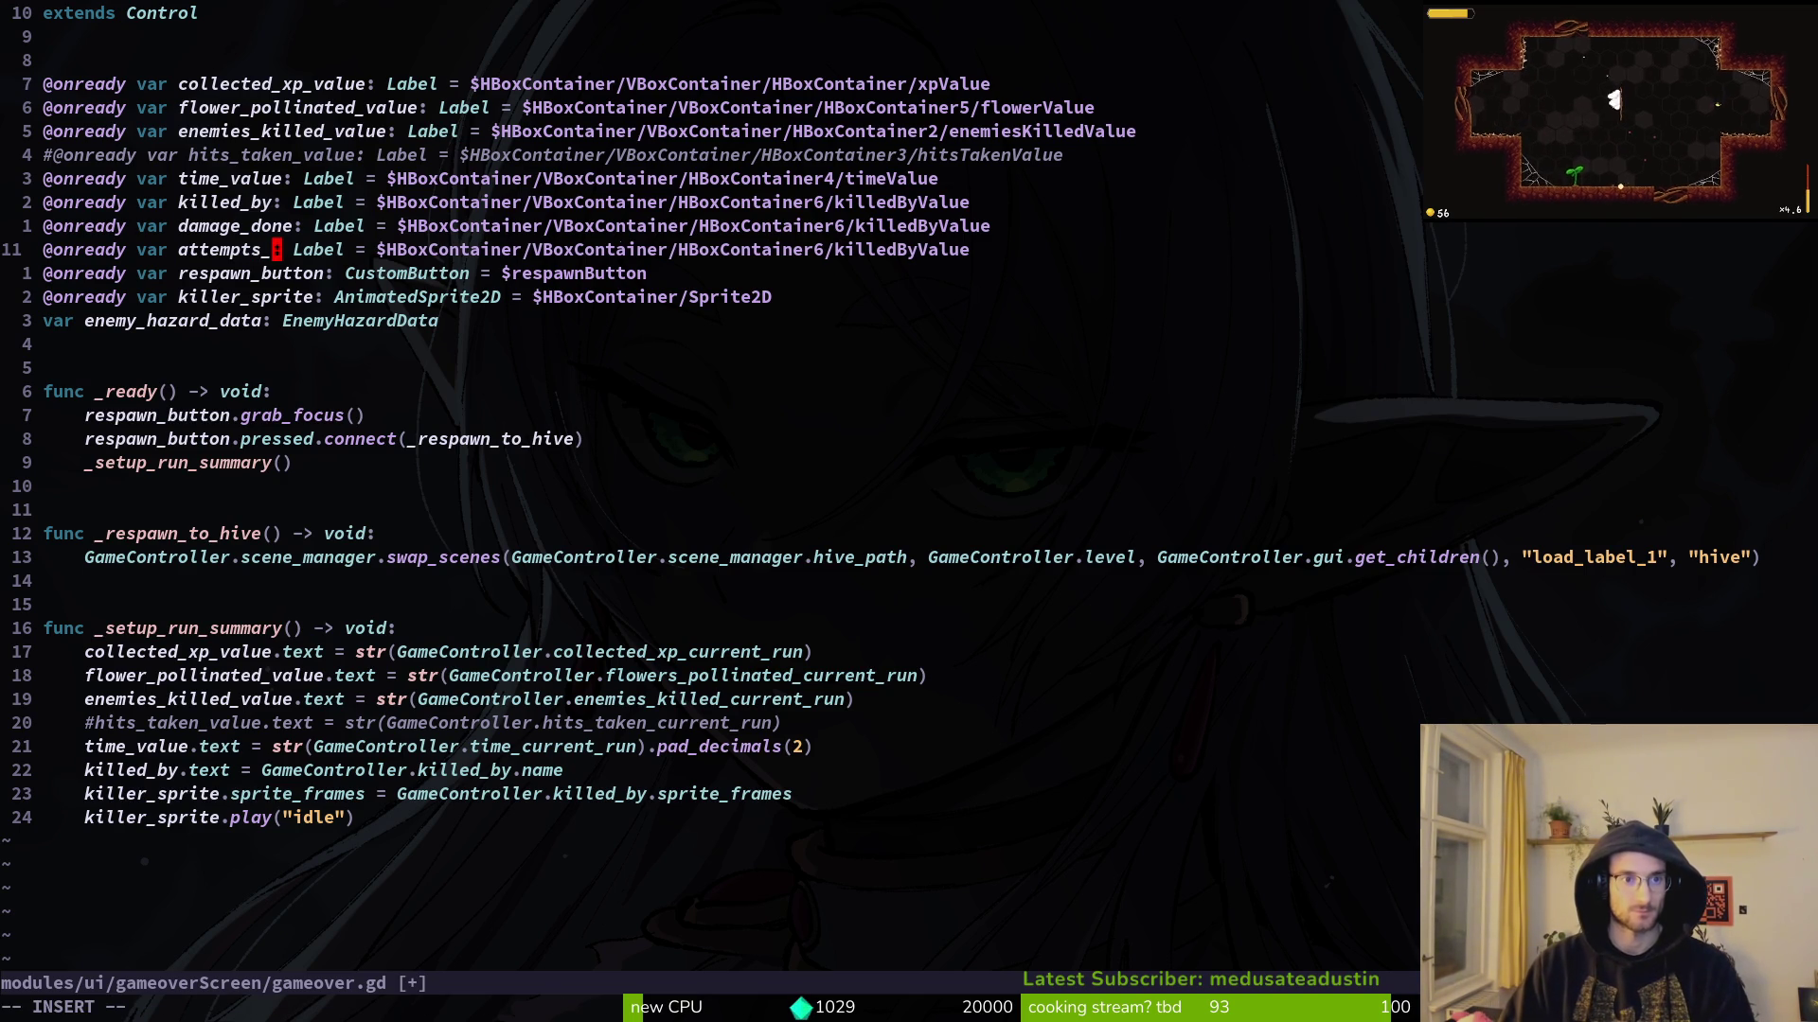
key("Escape")
Step: Rename the damage_done declaration to damage_done_value and save
type(":w")
key("Return")
type("killed_valu")
type("e")
key("Escape")
type(":w")
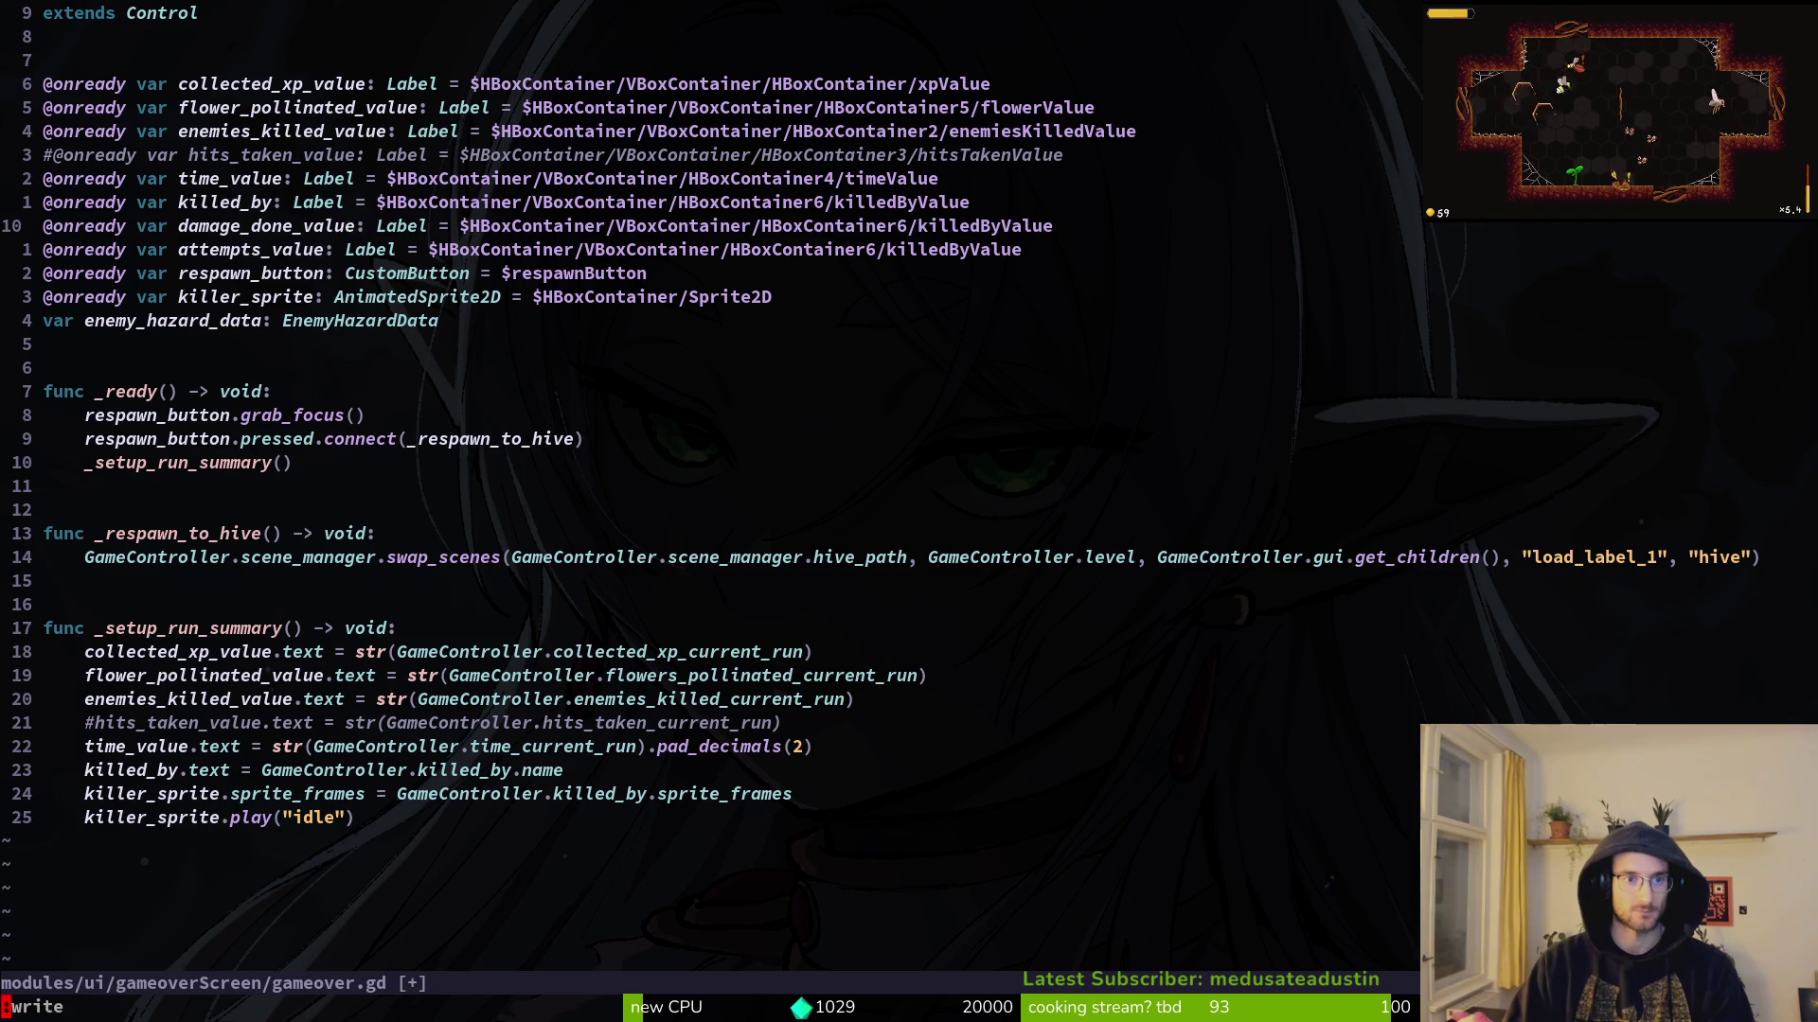
key("Return")
Step: Move the damage_done_value and attempts_value declarations above killed_by, shifting collected_xp_value down
key("shift+v")
key("j")
key("shift+k")
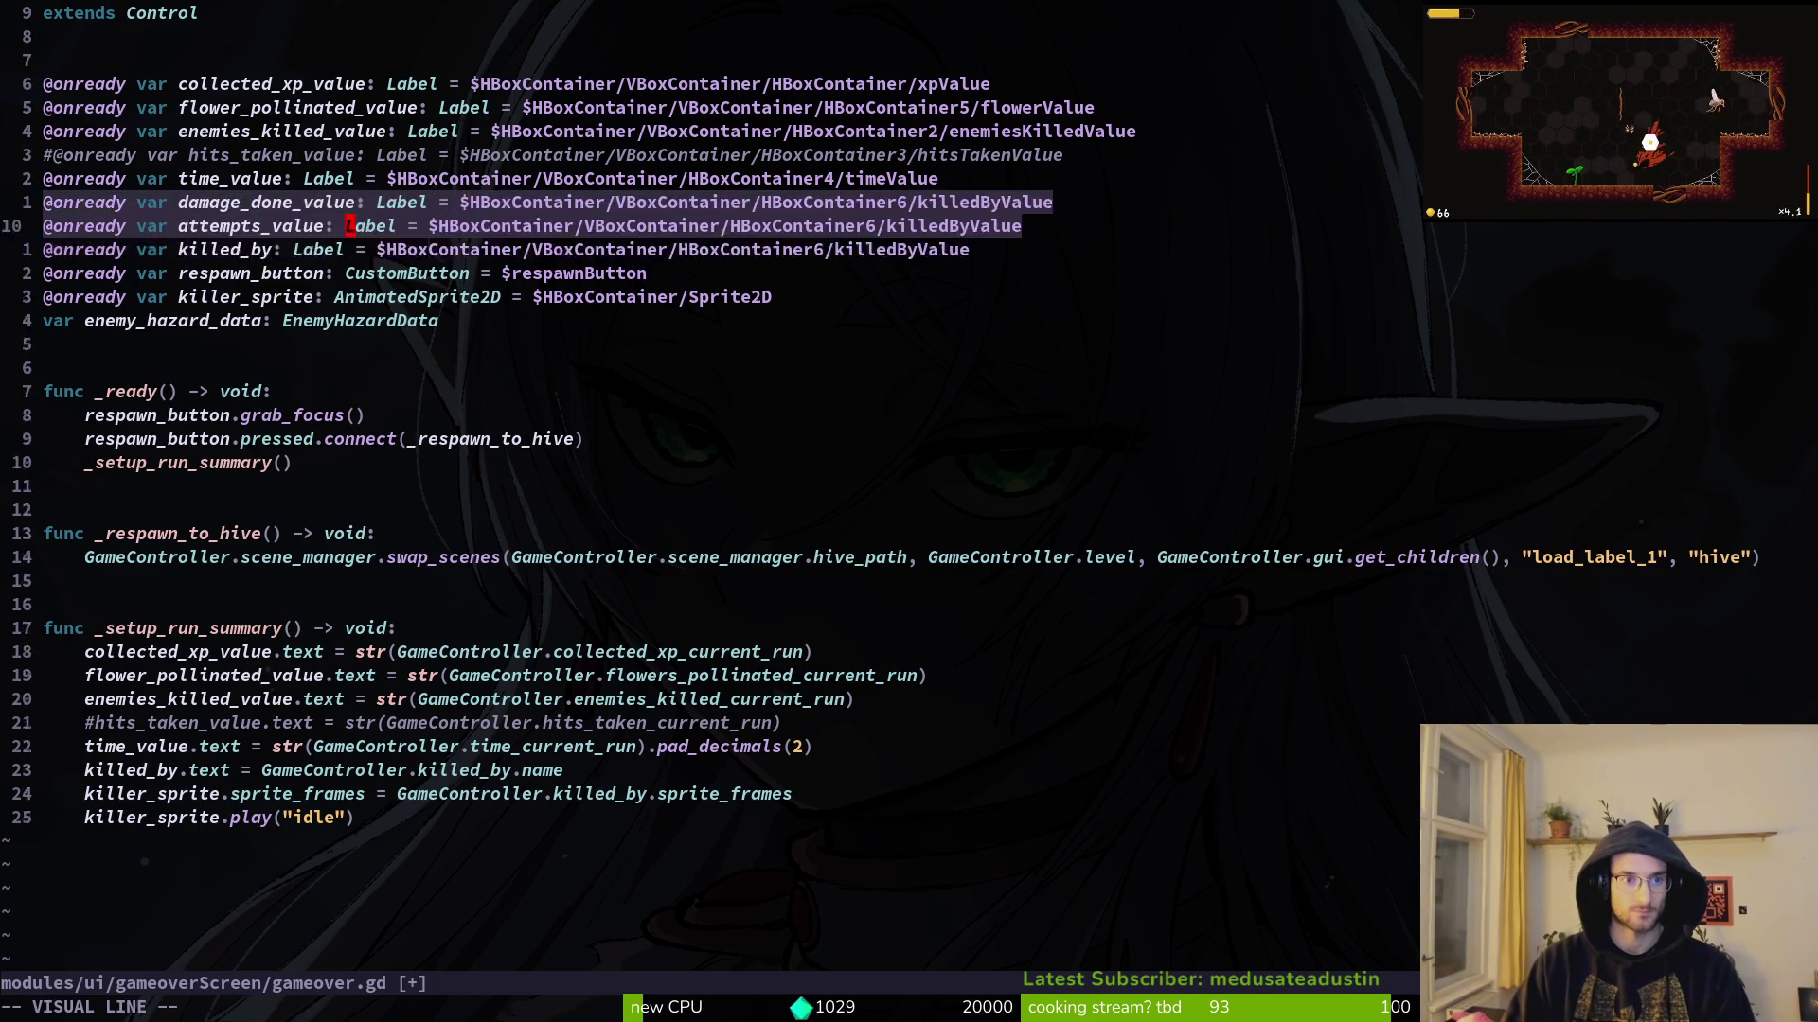
key("Escape")
key("k")
key("k")
key("k")
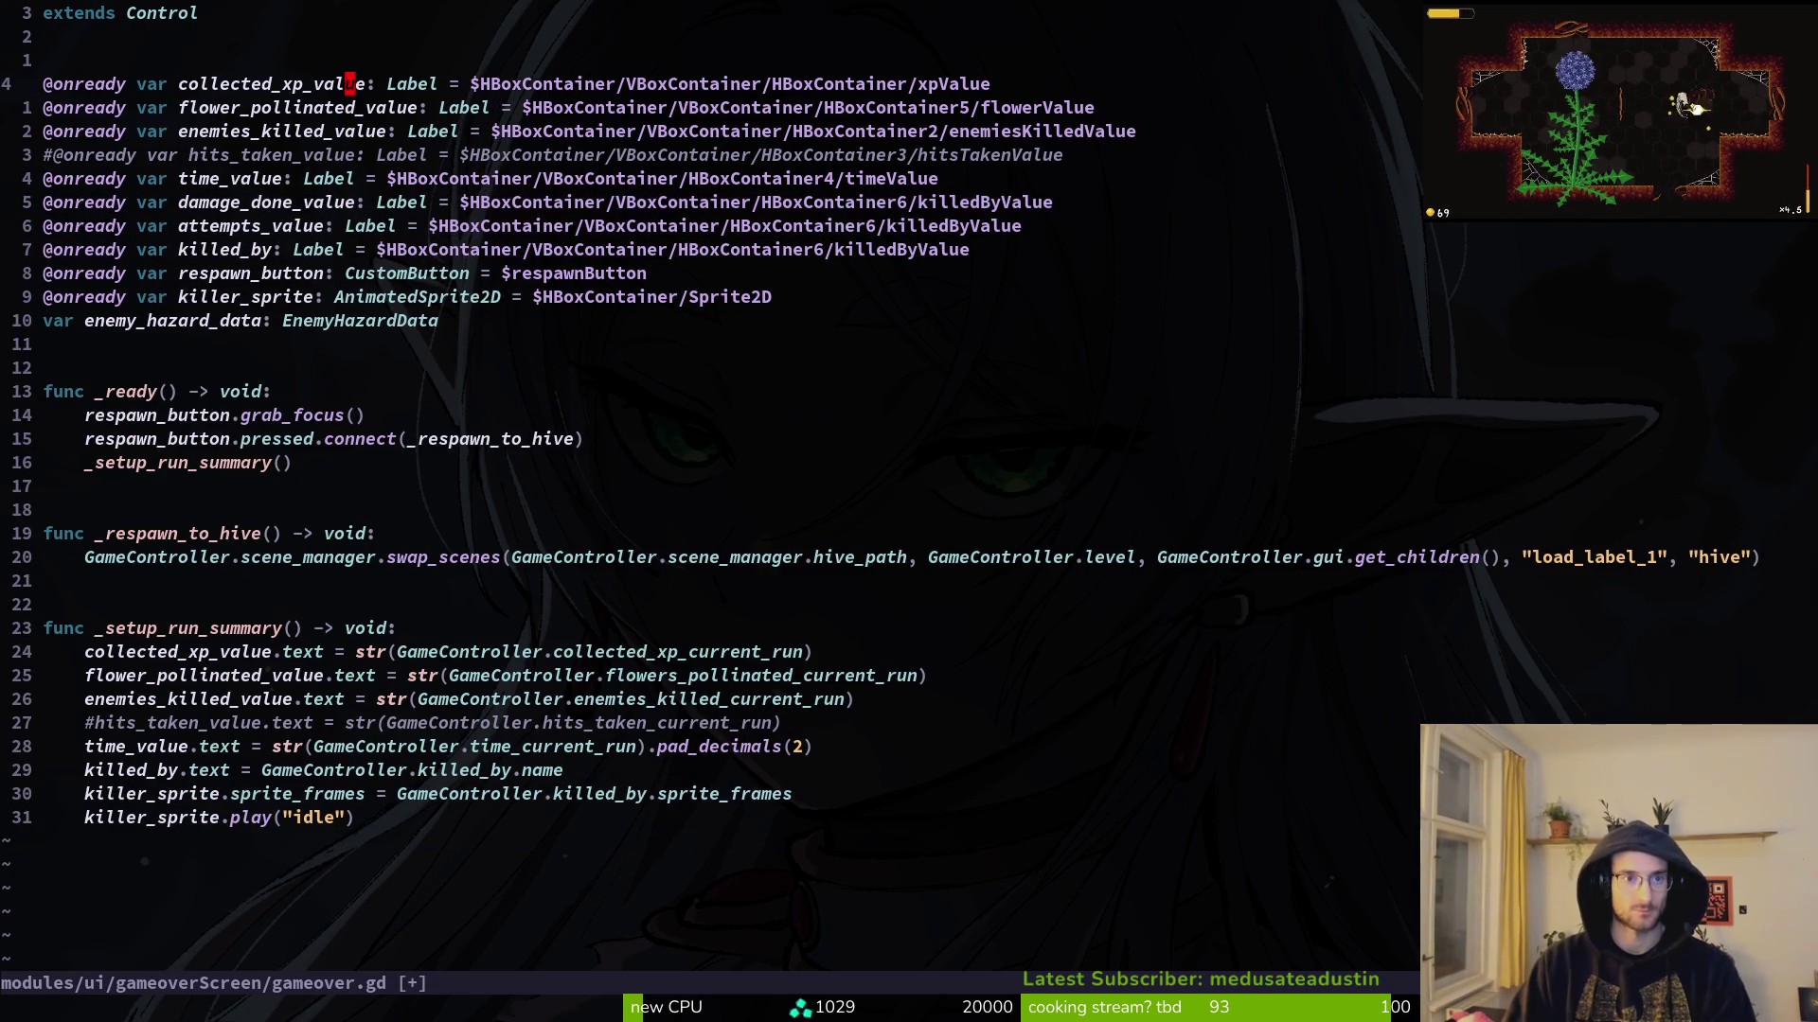
key("shift+v")
key("shift+j")
key("shift+j")
Step: Reorder the hits_taken, flower_pollinated_value and collected_xp_value declarations
key("shift+j")
key("shift+j")
key("Escape")
key("k")
key("k")
key("k")
key("j")
key("shift+v")
key("shift+j")
key("shift+j")
key("shift+j")
key("shift+j")
key("shift+k")
key("shift+k")
key("shift+k")
key("shift+k")
key("shift+k")
key("Escape")
key("j")
key("shift+v")
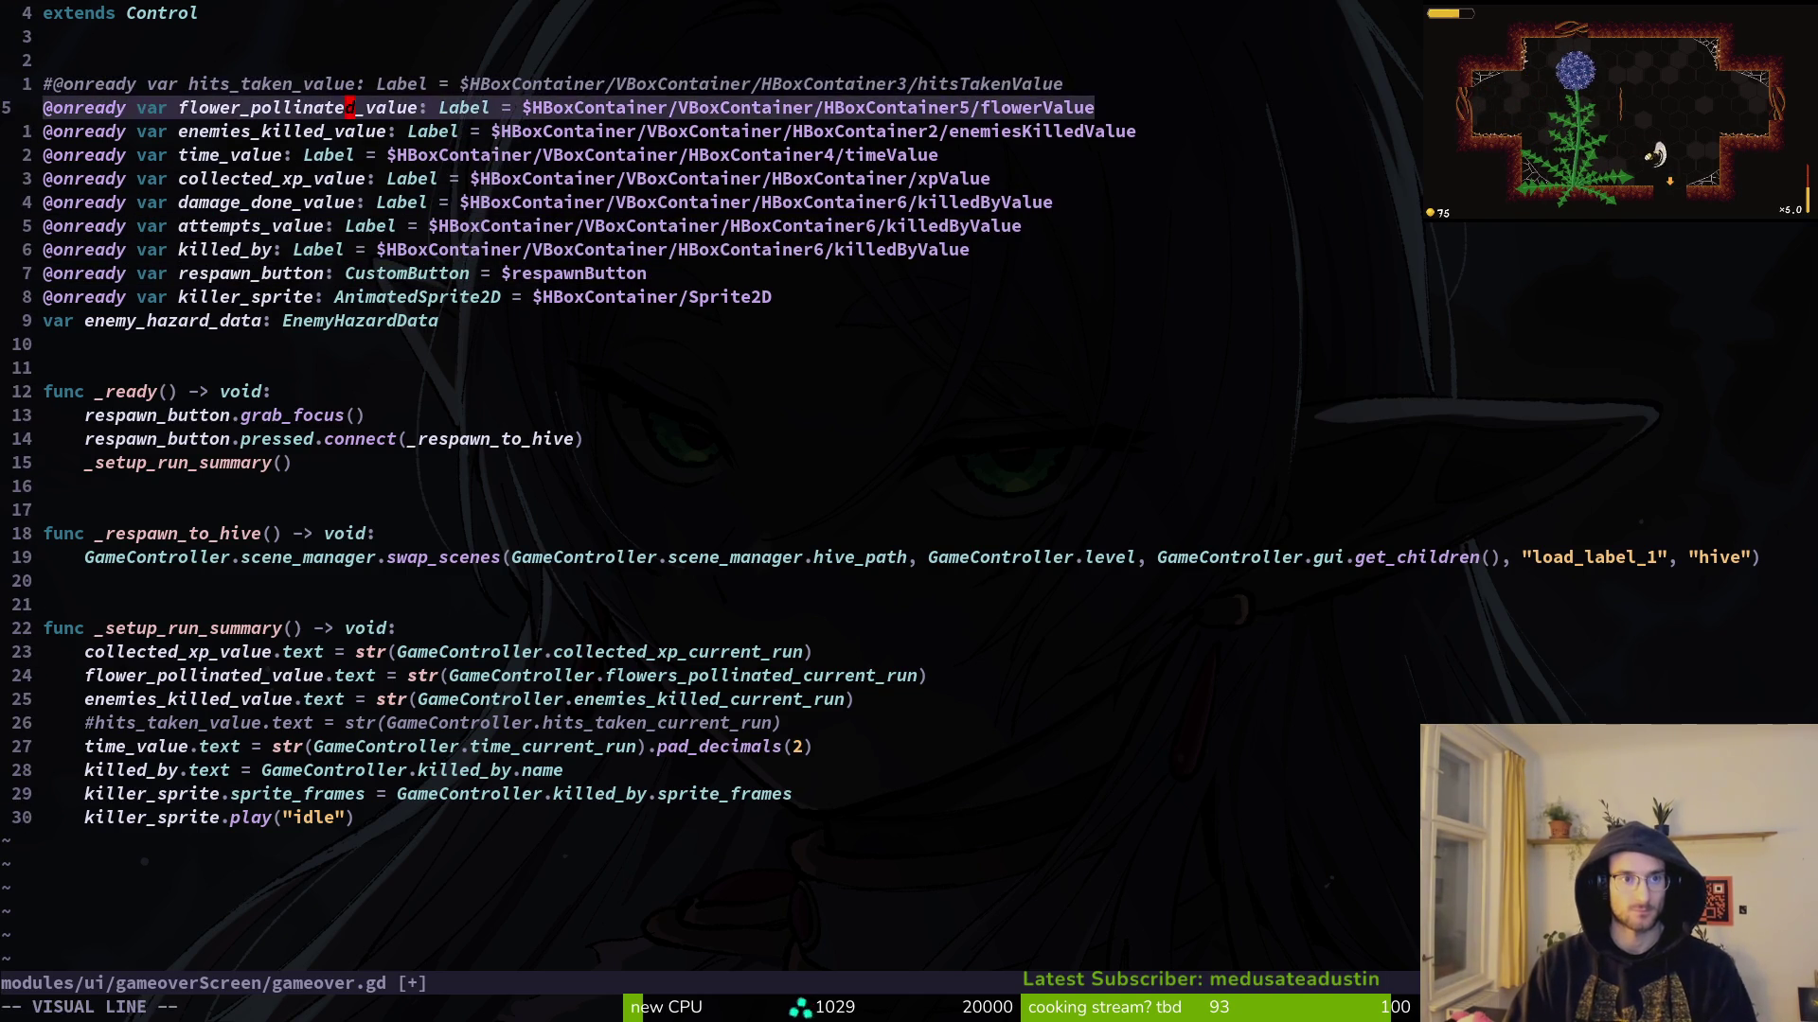
key("shift+j")
key("shift+j")
key("Escape")
key("j")
key("shift+v")
Step: Move enemies_killed_value below flower_pollinated_value and attempts_value just below hits_taken
key("shift+k")
key("Escape")
key("j")
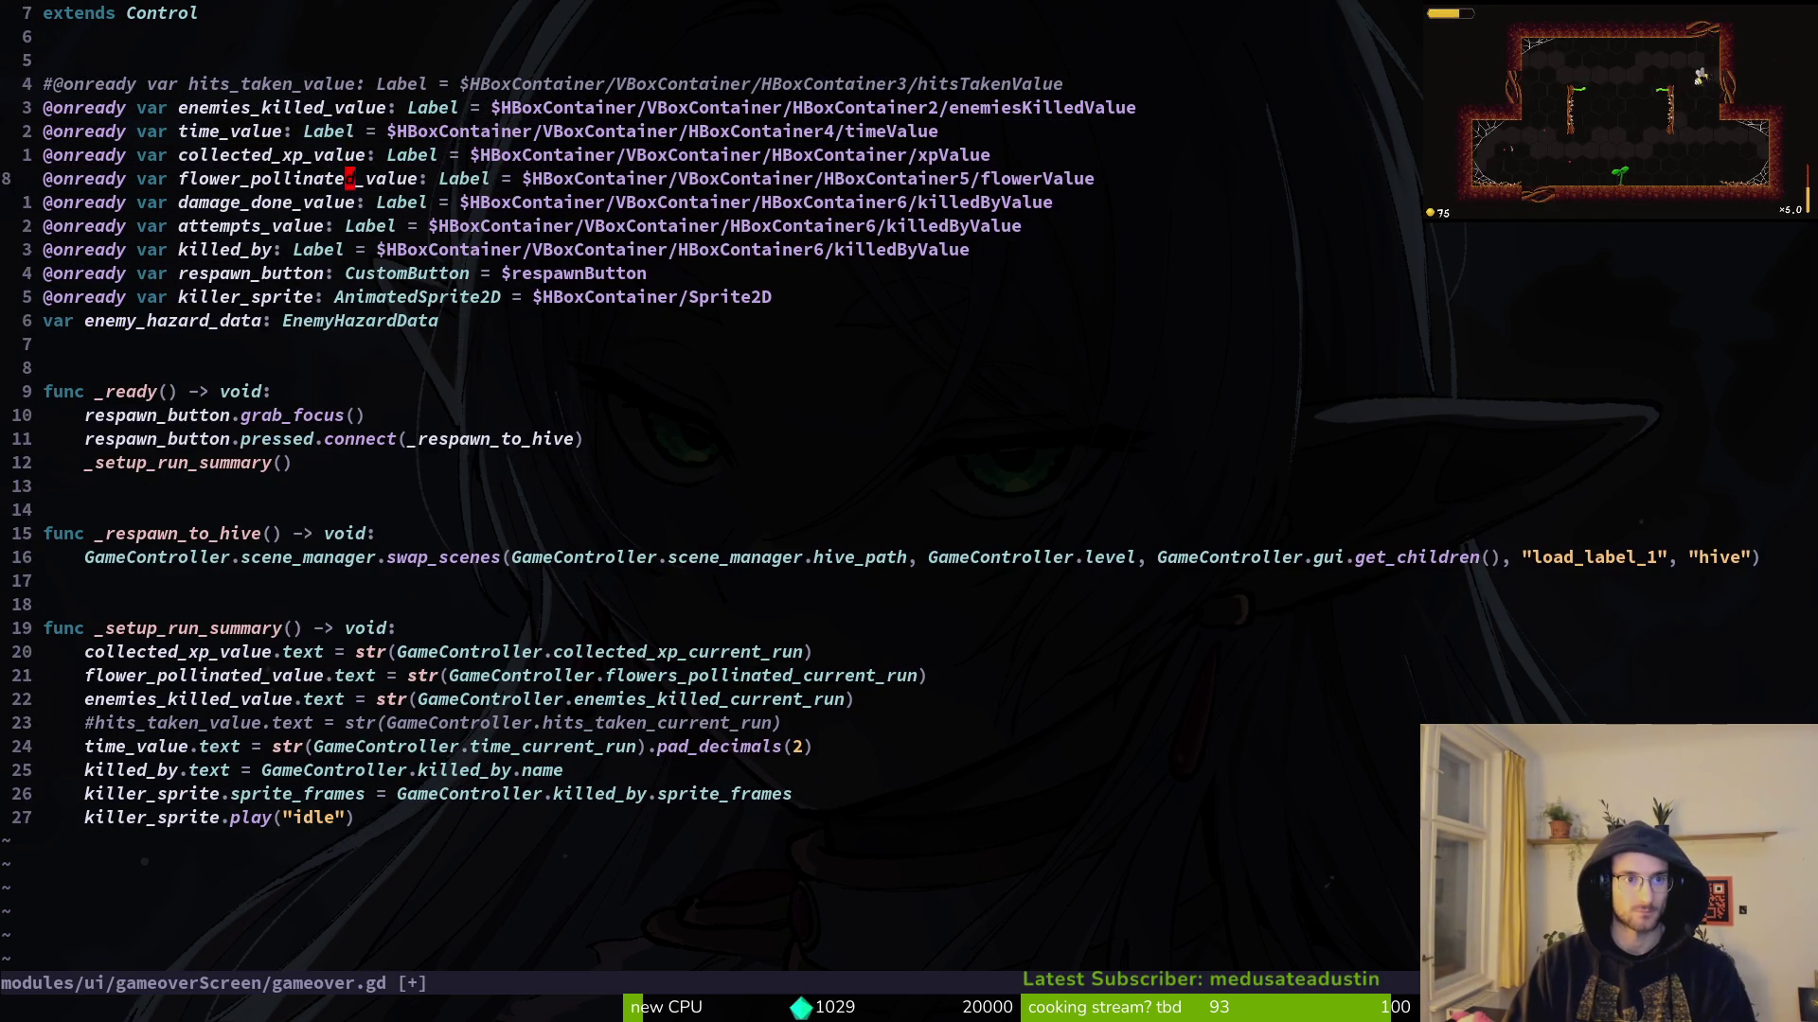
key("k")
key("k")
key("k")
key("shift+v")
key("shift+j")
key("shift+j")
key("shift+j")
key("Escape")
key("j")
key("shift+v")
key("shift+k")
key("shift+k")
key("shift+k")
key("Escape")
key("j")
key("j")
key("j")
key("j")
Step: Move respawn_button below killer_sprite and enemy_hazard_data above respawn_button
key("shift+v")
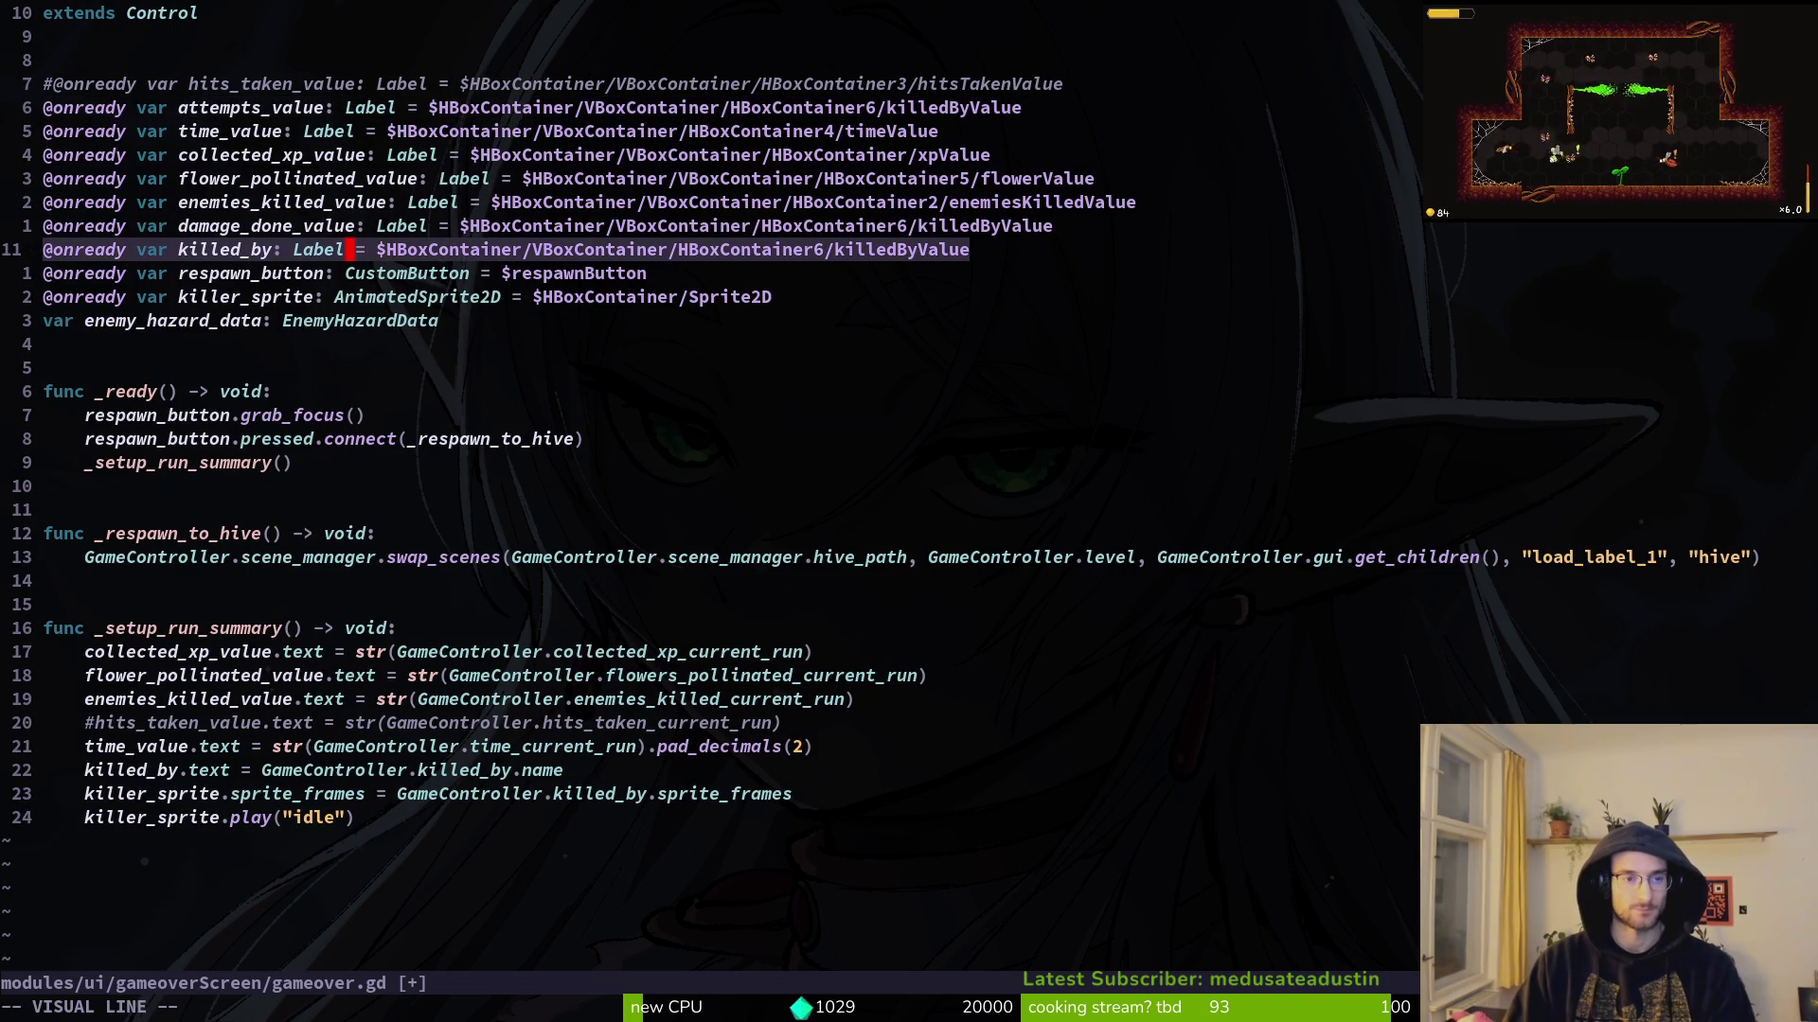
key("Escape")
key("j")
key("shift+v")
key("shift+j")
key("Escape")
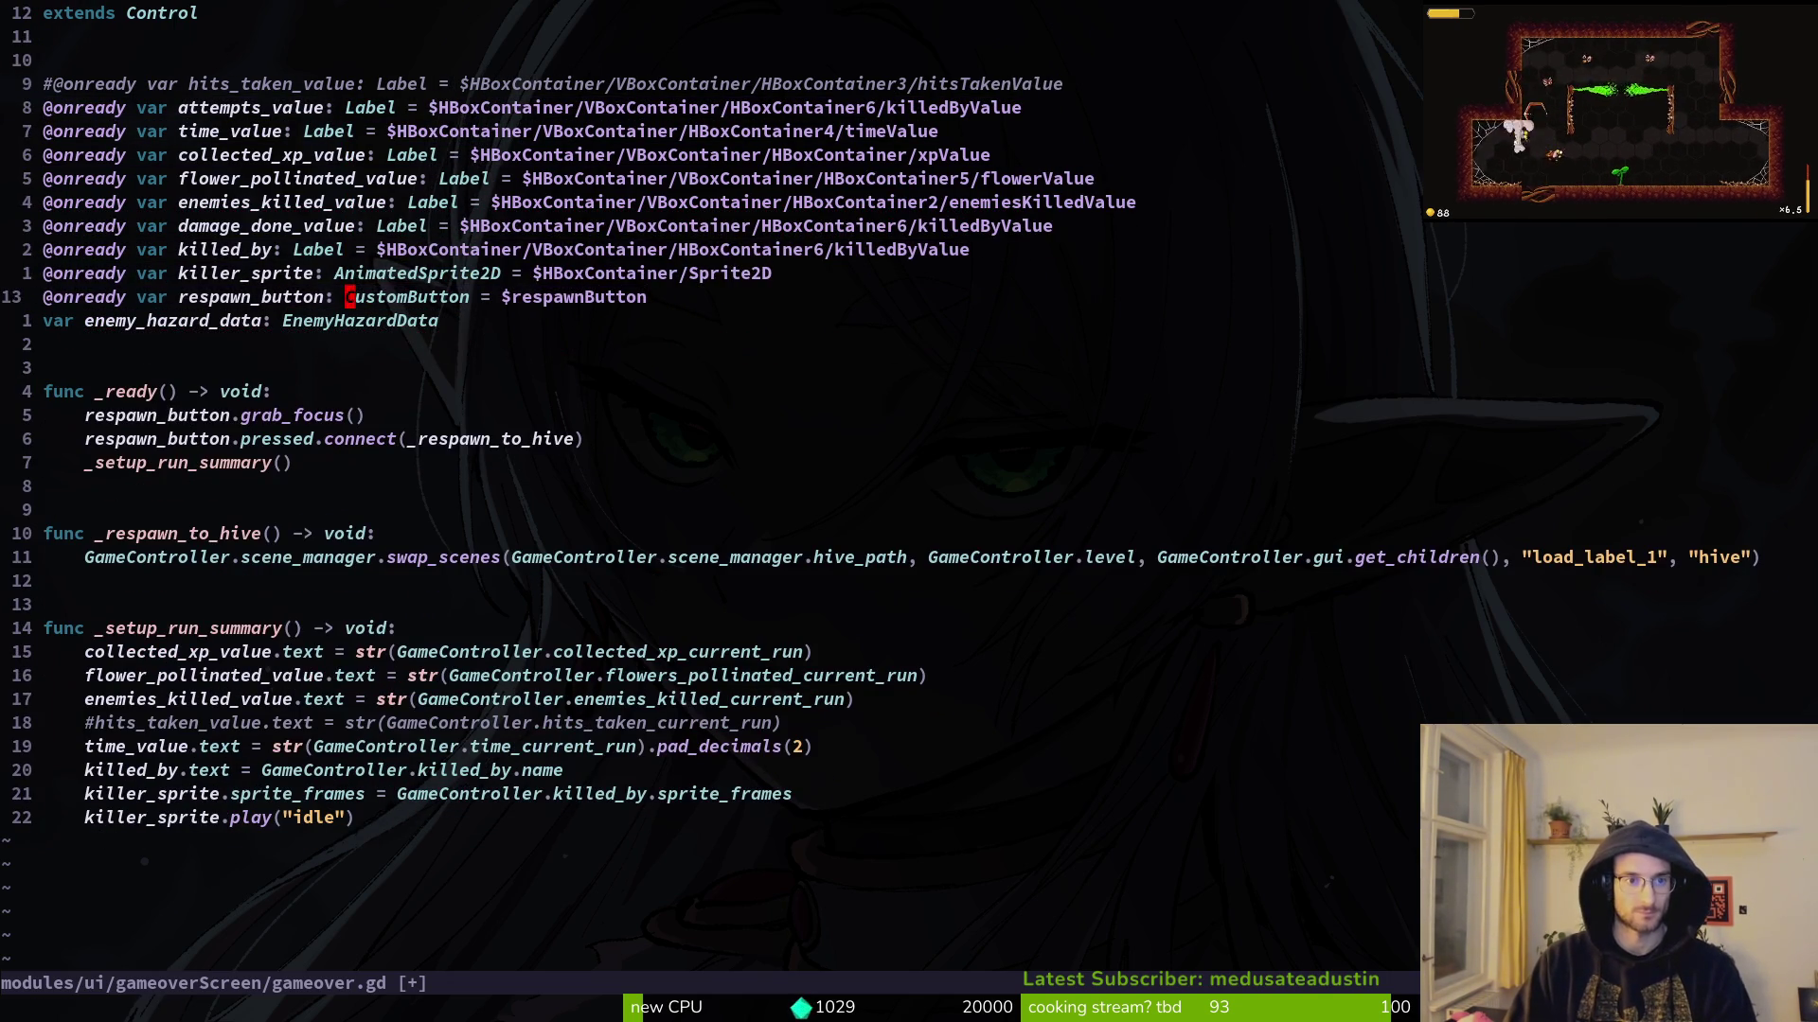
key("k")
key("k")
key("shift+v")
key("j")
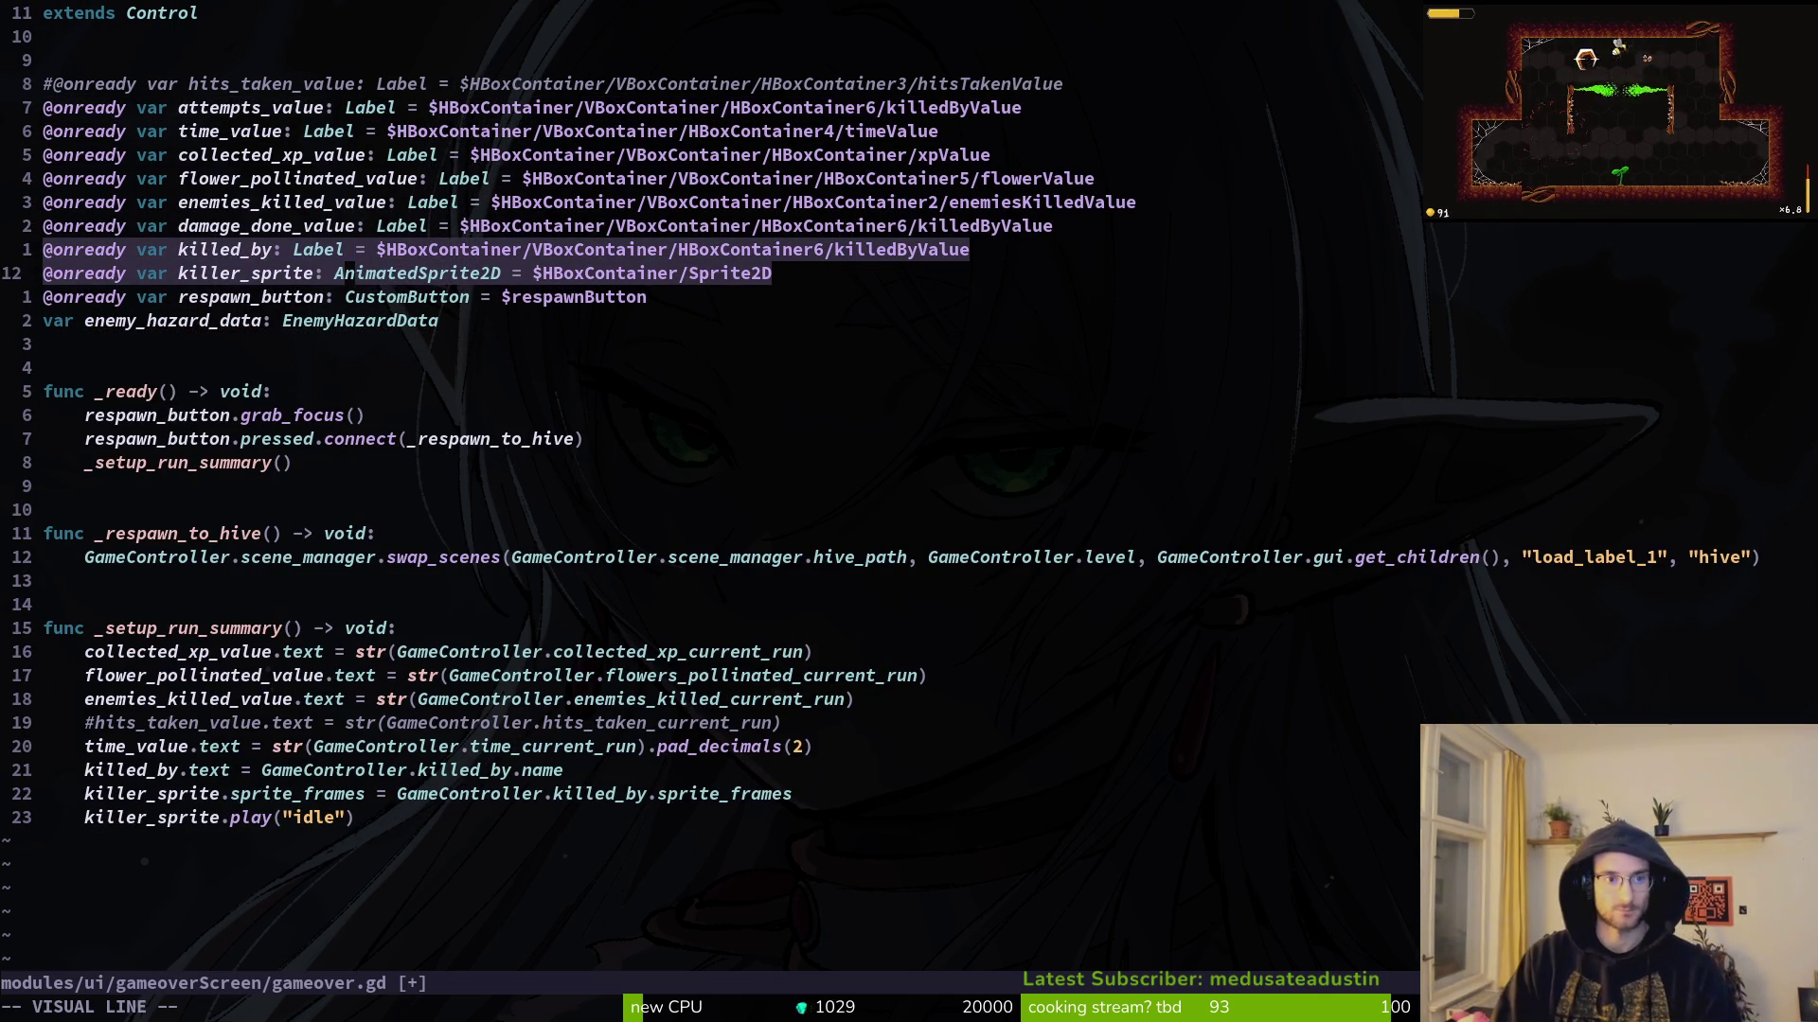
key("Escape")
key("j")
key("j")
key("shift+v")
key("shift+k")
key("Escape")
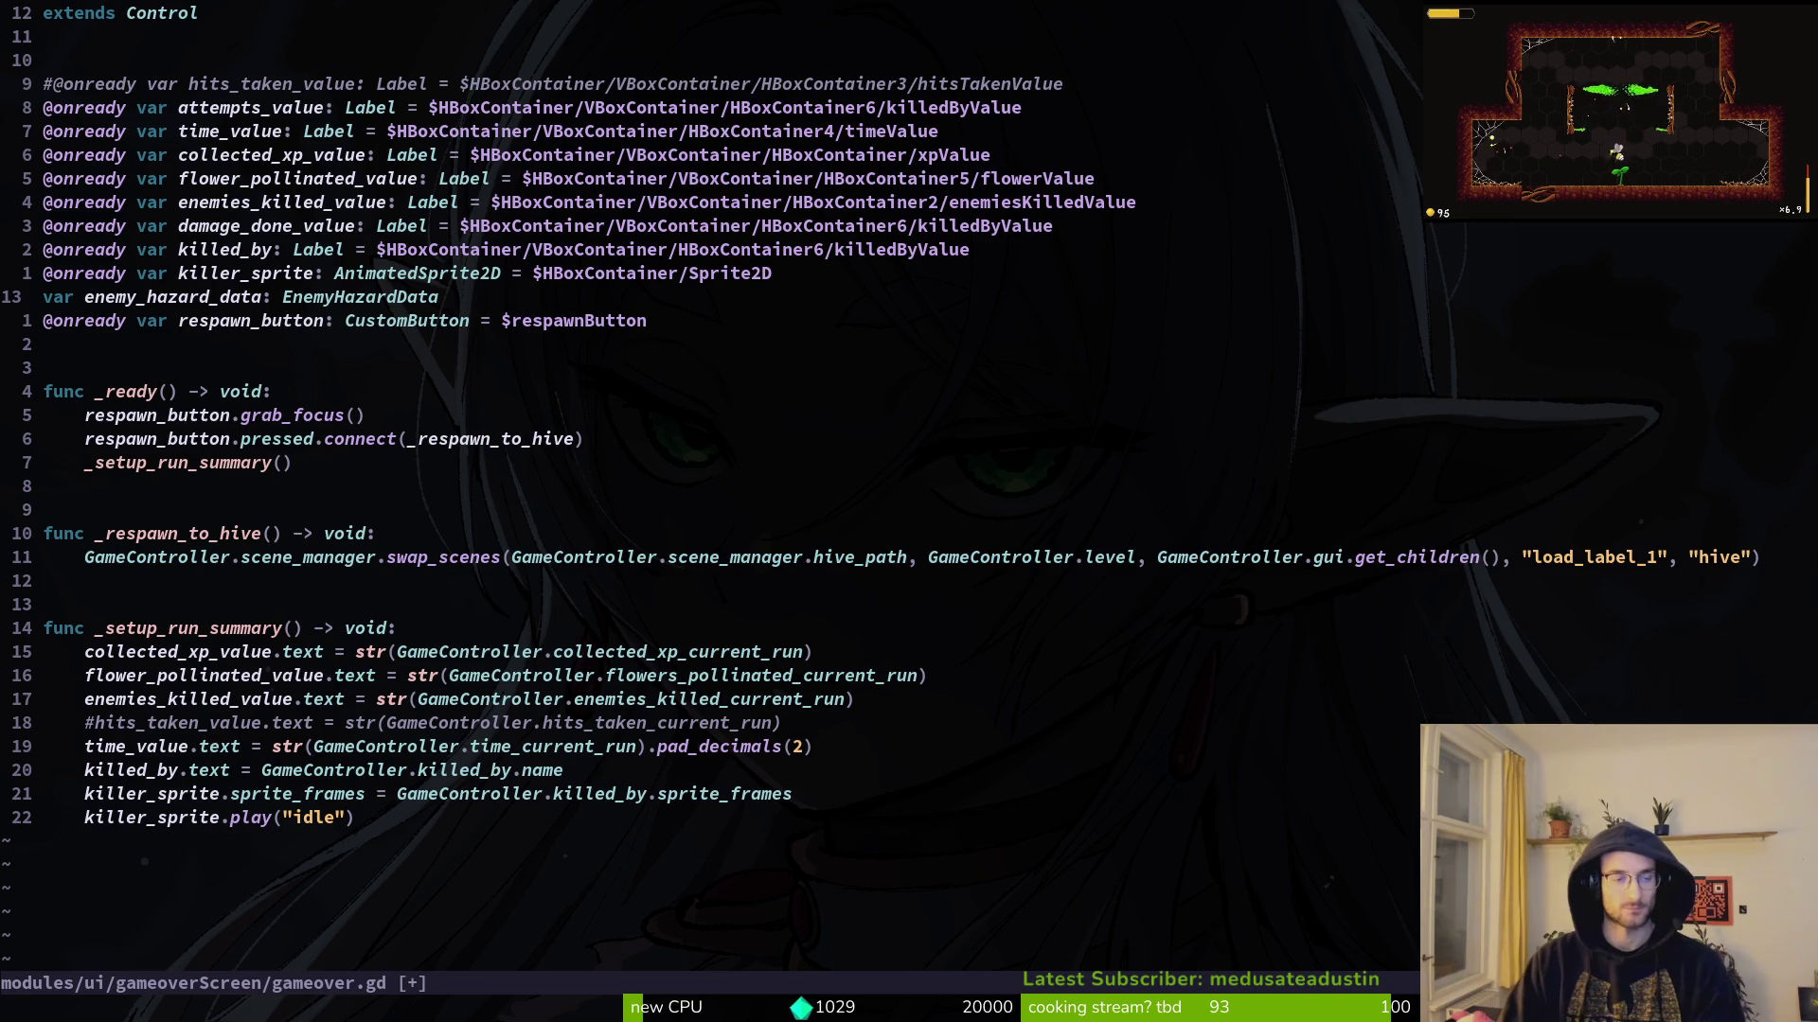
Step: Move respawn_button up below the hits_taken comment, leaving enemy_hazard_data last
key("j")
key("shift+v")
key("shift+k")
key("Escape")
key("k")
key("k")
key("shift+v")
key("j")
key("shift+j")
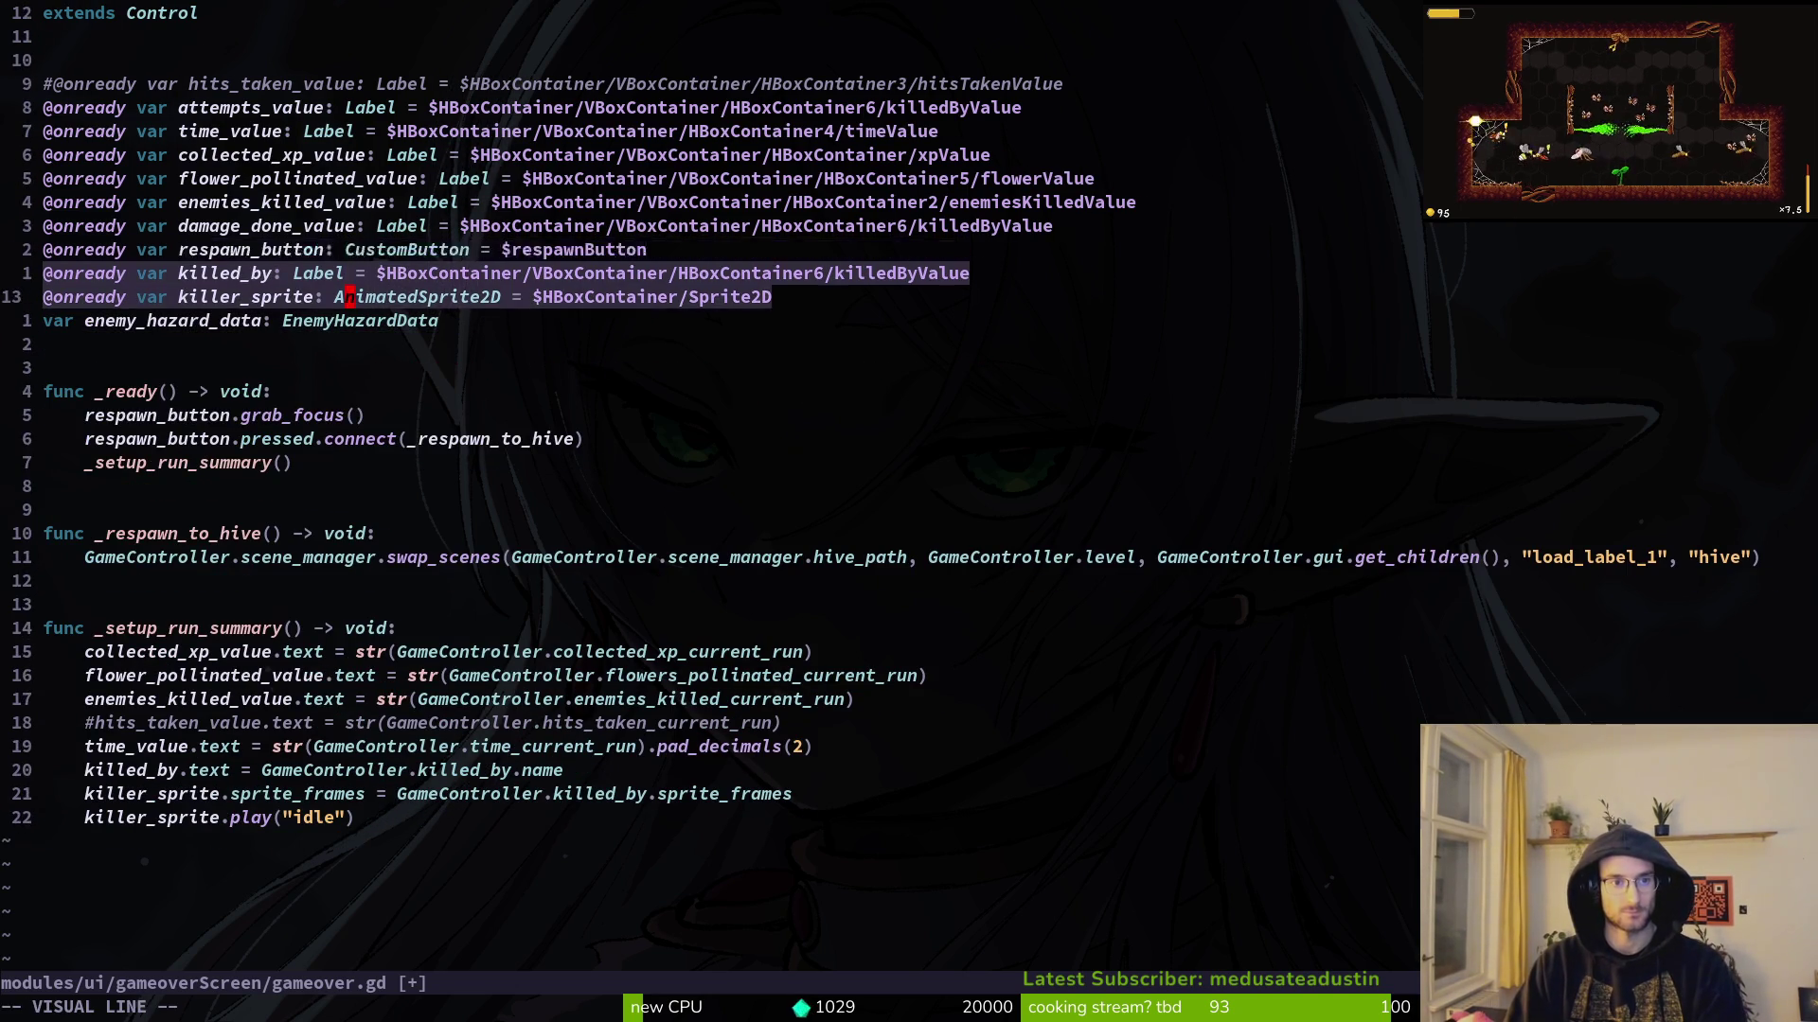
key("Escape")
key("k")
key("k")
key("shift+v")
key("shift+k")
key("shift+k")
key("shift+k")
key("Escape")
Step: Save the reordered gameover.gd and check the enemy_hazard_data line
type(":w")
key("Return")
key("j")
key("j")
key("j")
key("j")
key("b")
key("b")
key("b")
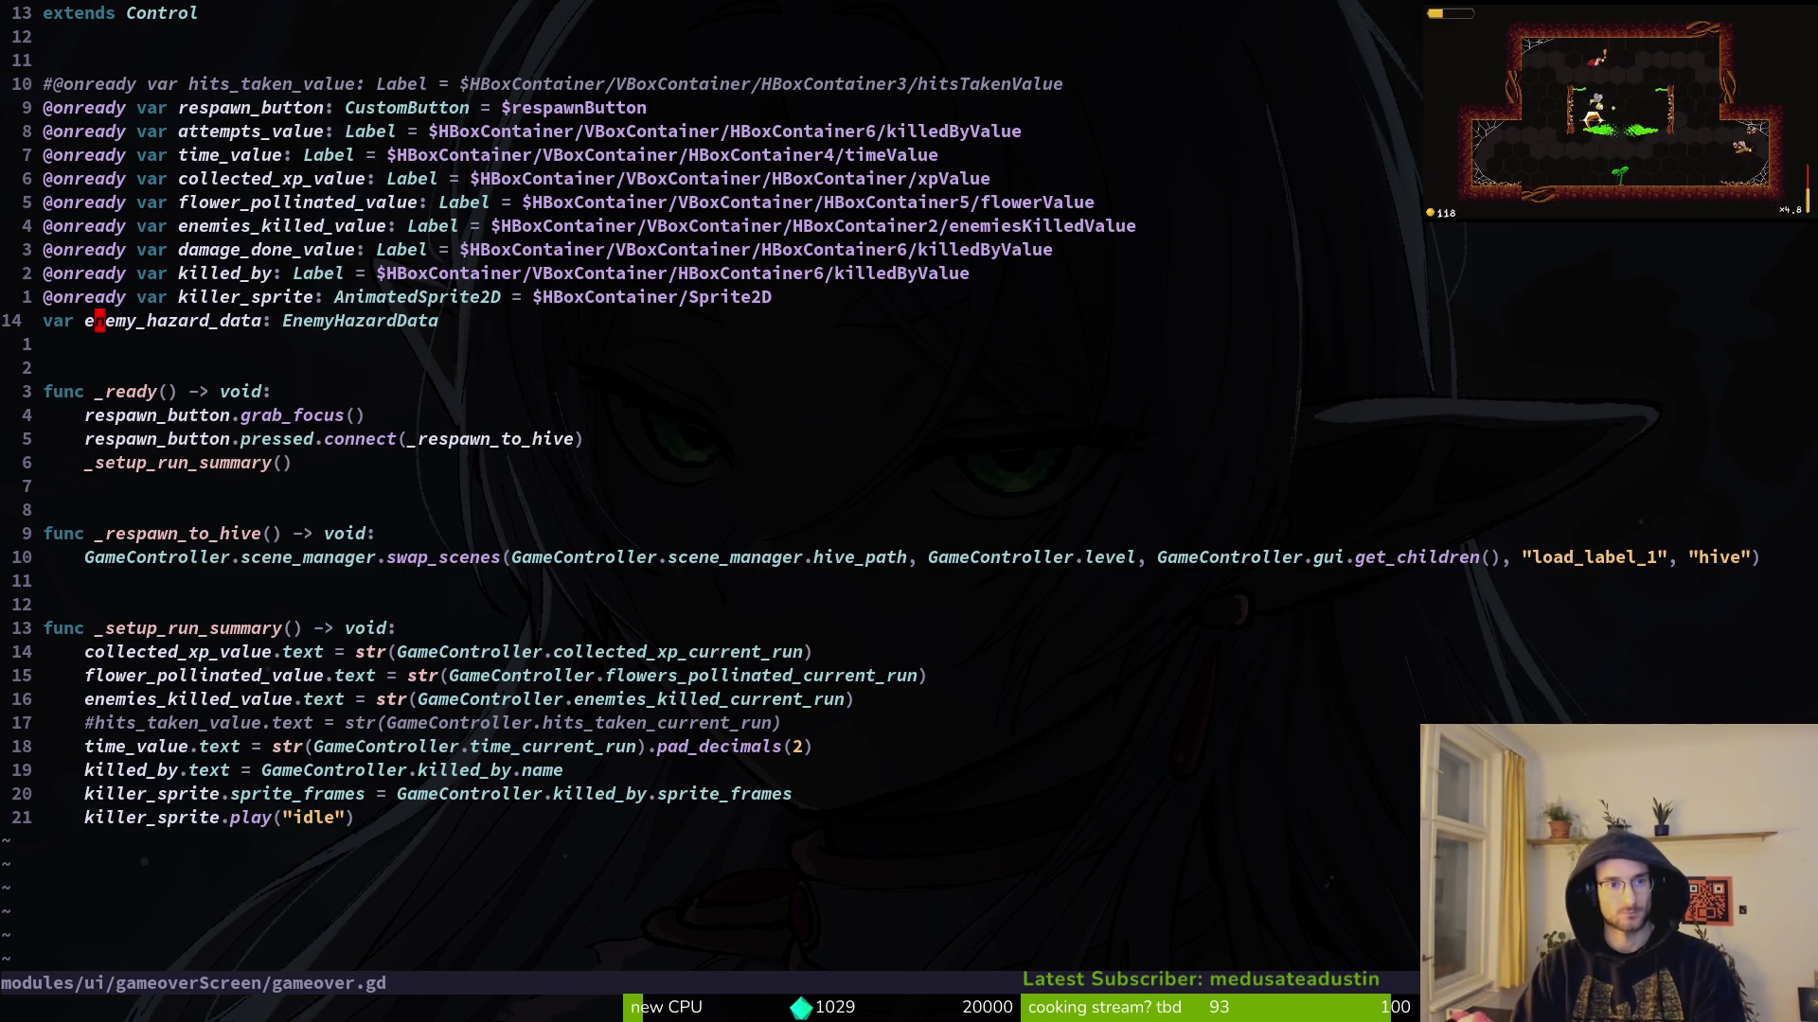
type(":w")
key("Return")
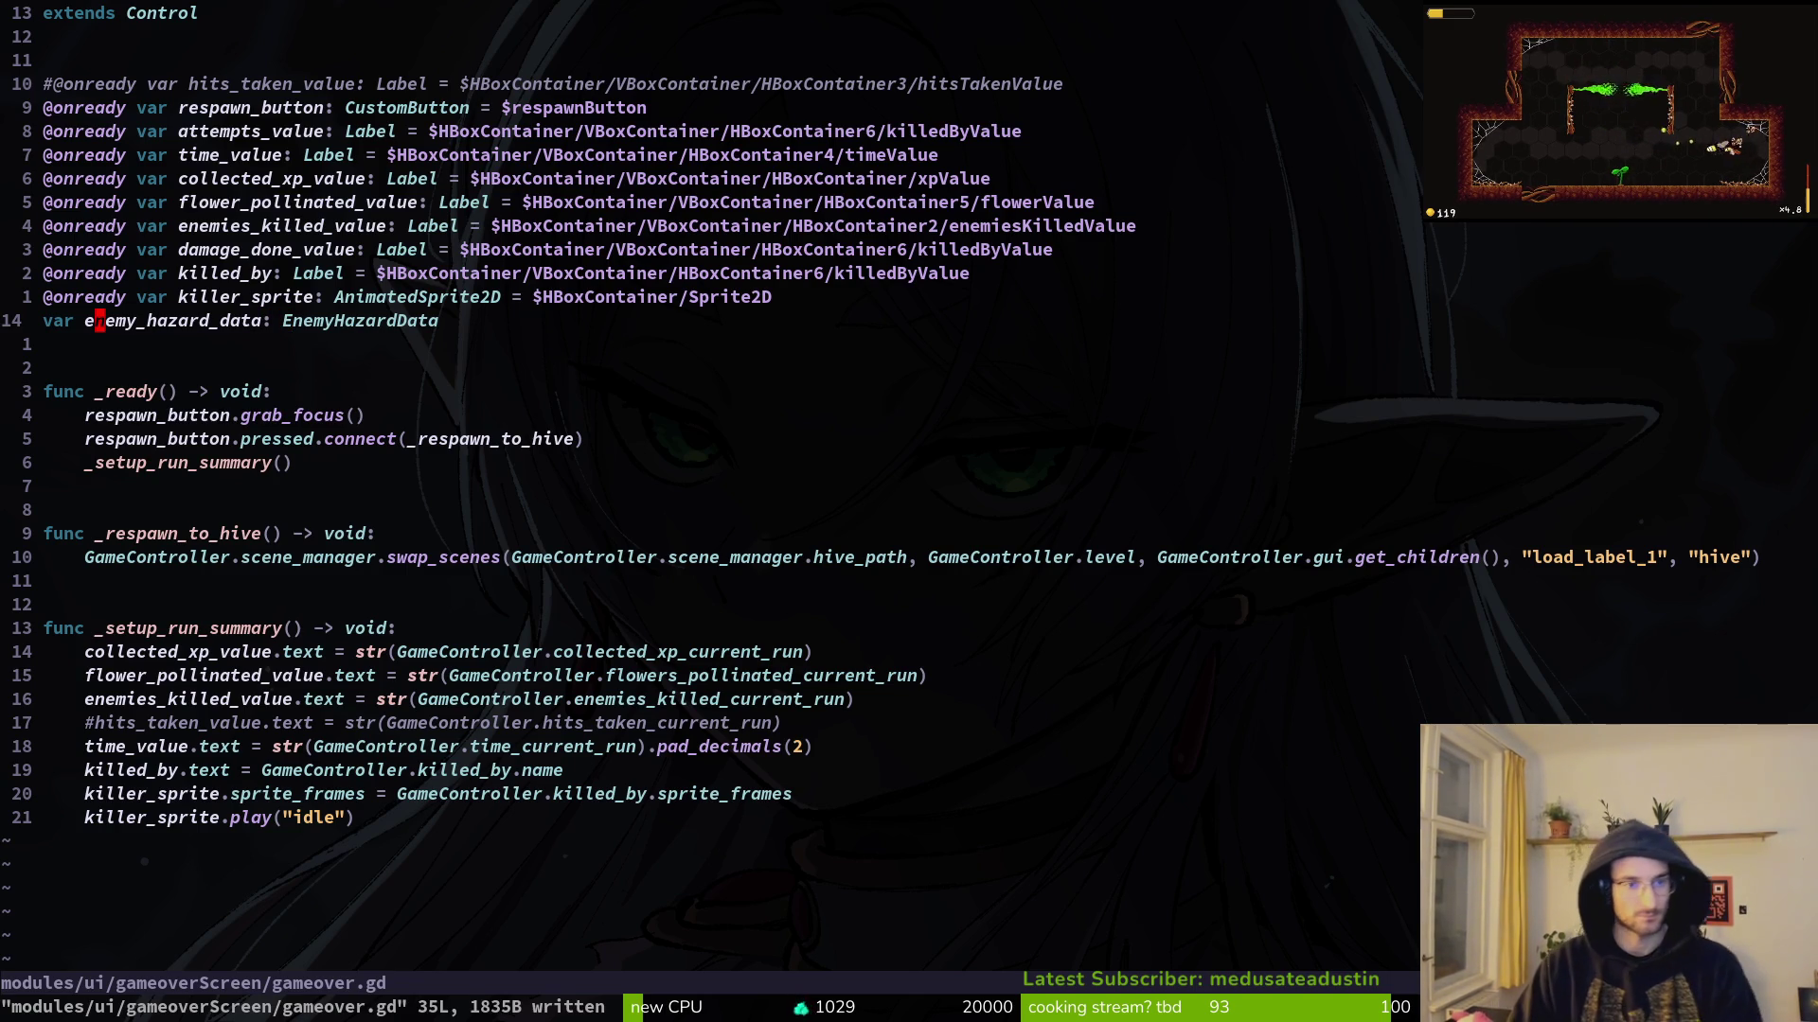
Step: Duplicate the time_value line twice and rename the first copy to attempts_value
key("j")
key("j")
key("j")
key("j")
key("j")
key("j")
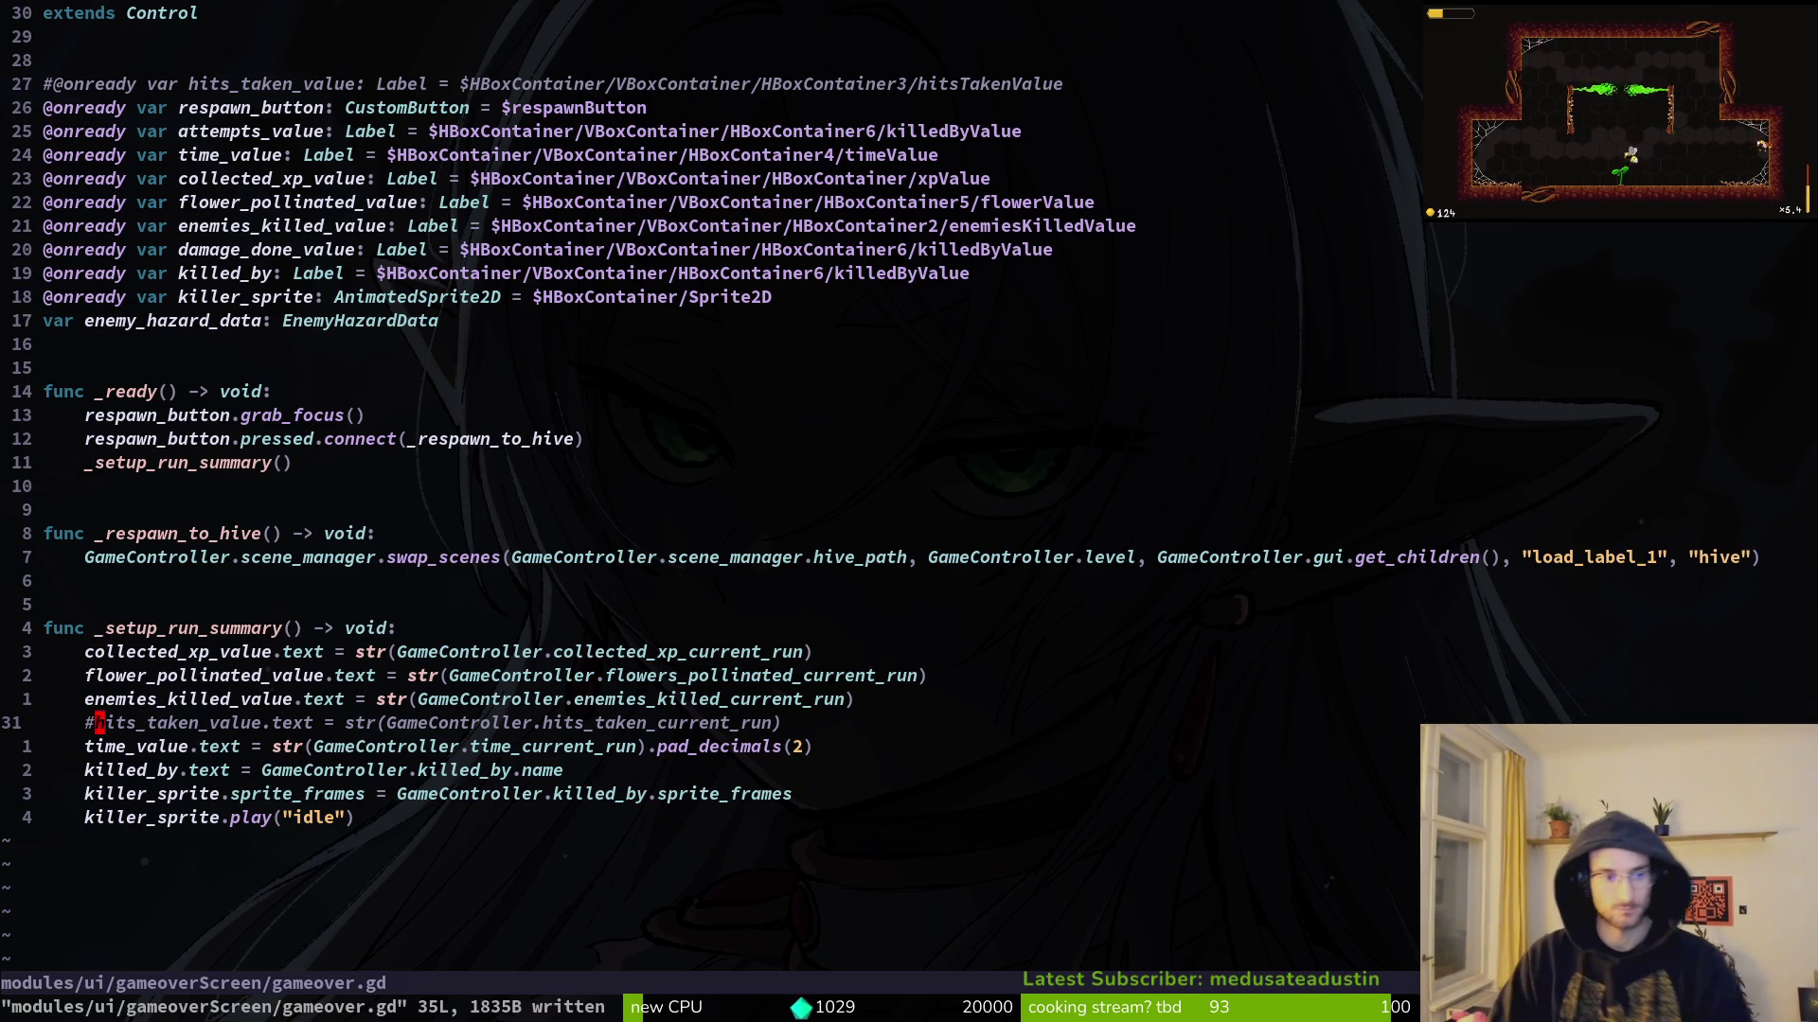
key("j")
key("y")
key("y")
key("p")
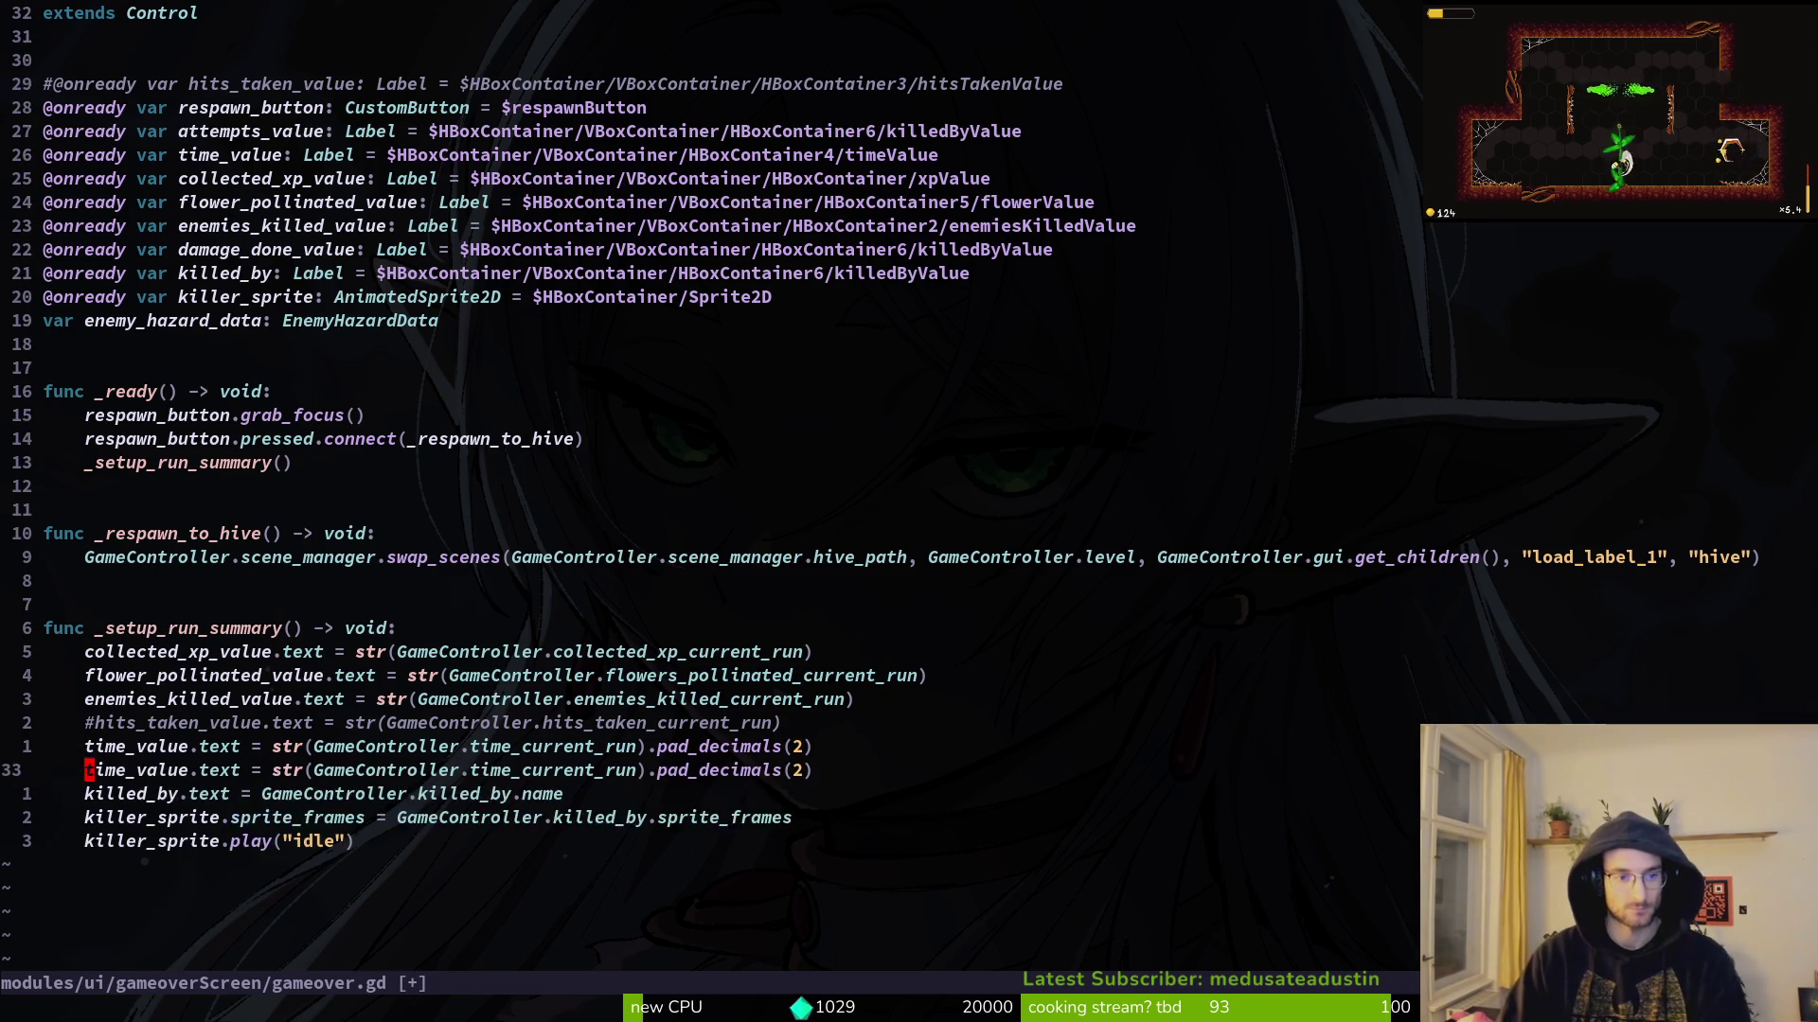
key("p")
key("k")
type("ciw")
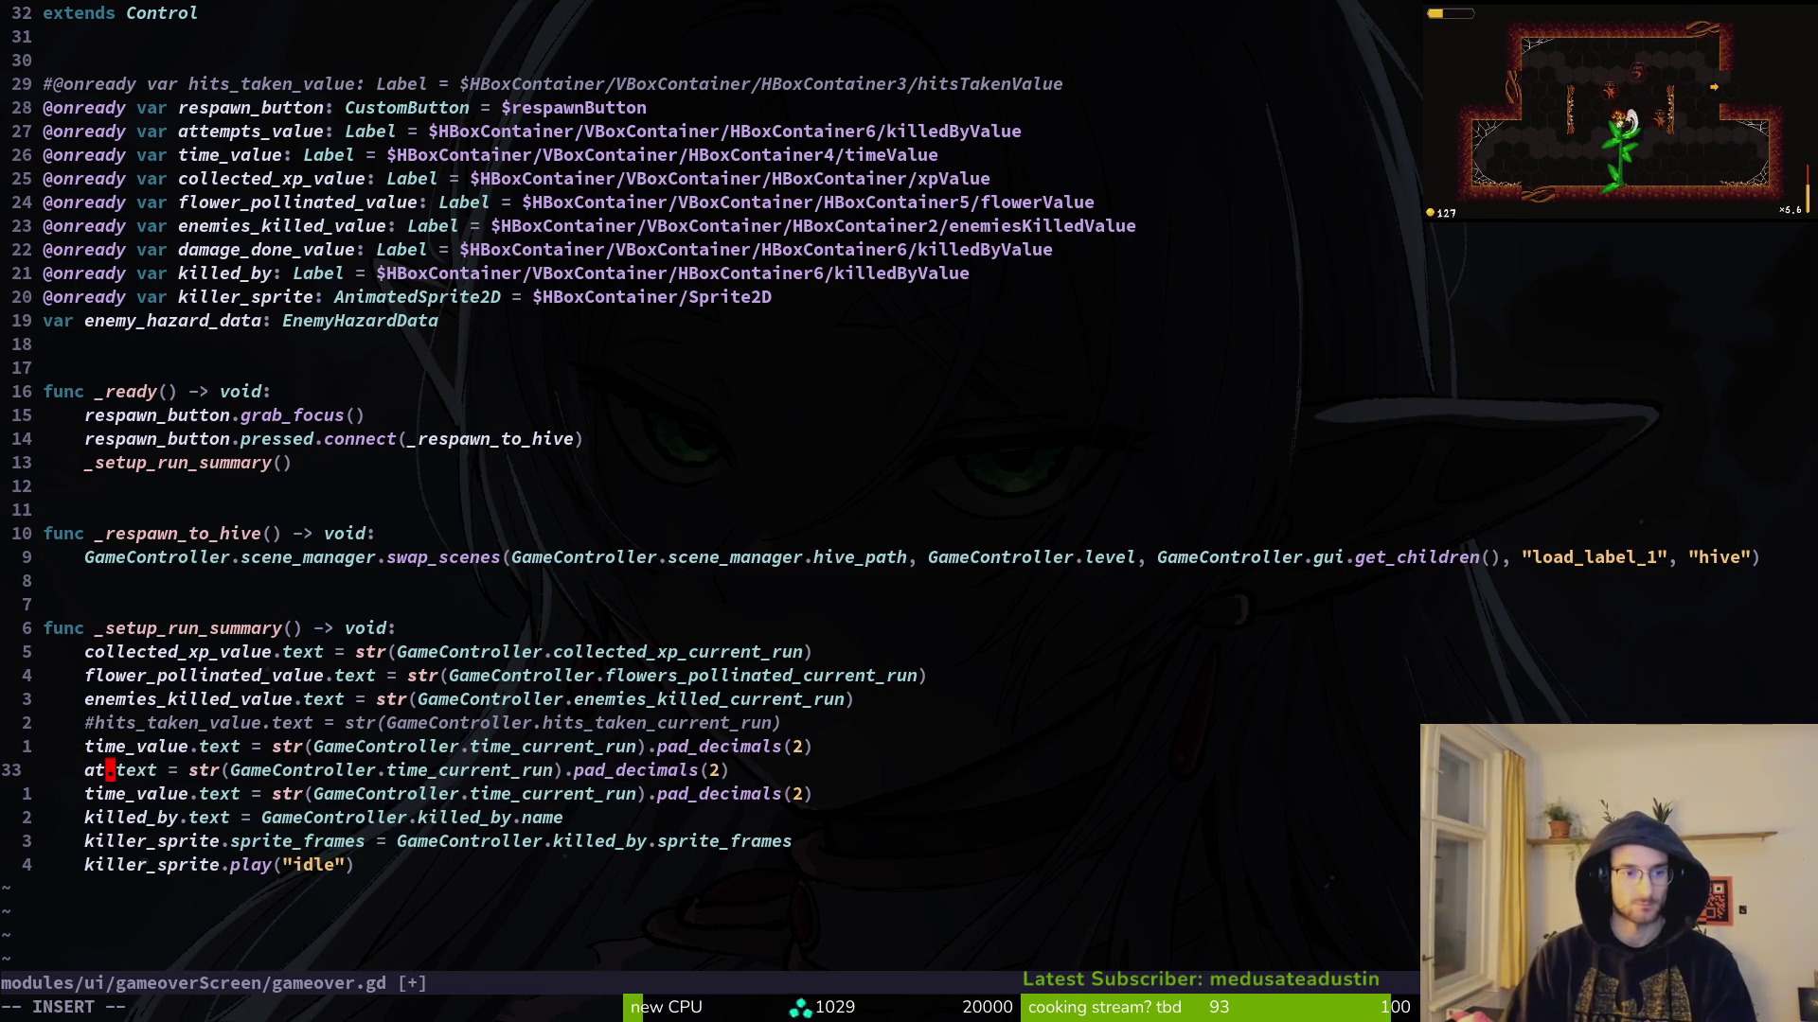
type("atte")
key("Tab")
key("Escape")
Step: Rename the second time_value copy to damage_done_value
key("j")
type("ciw")
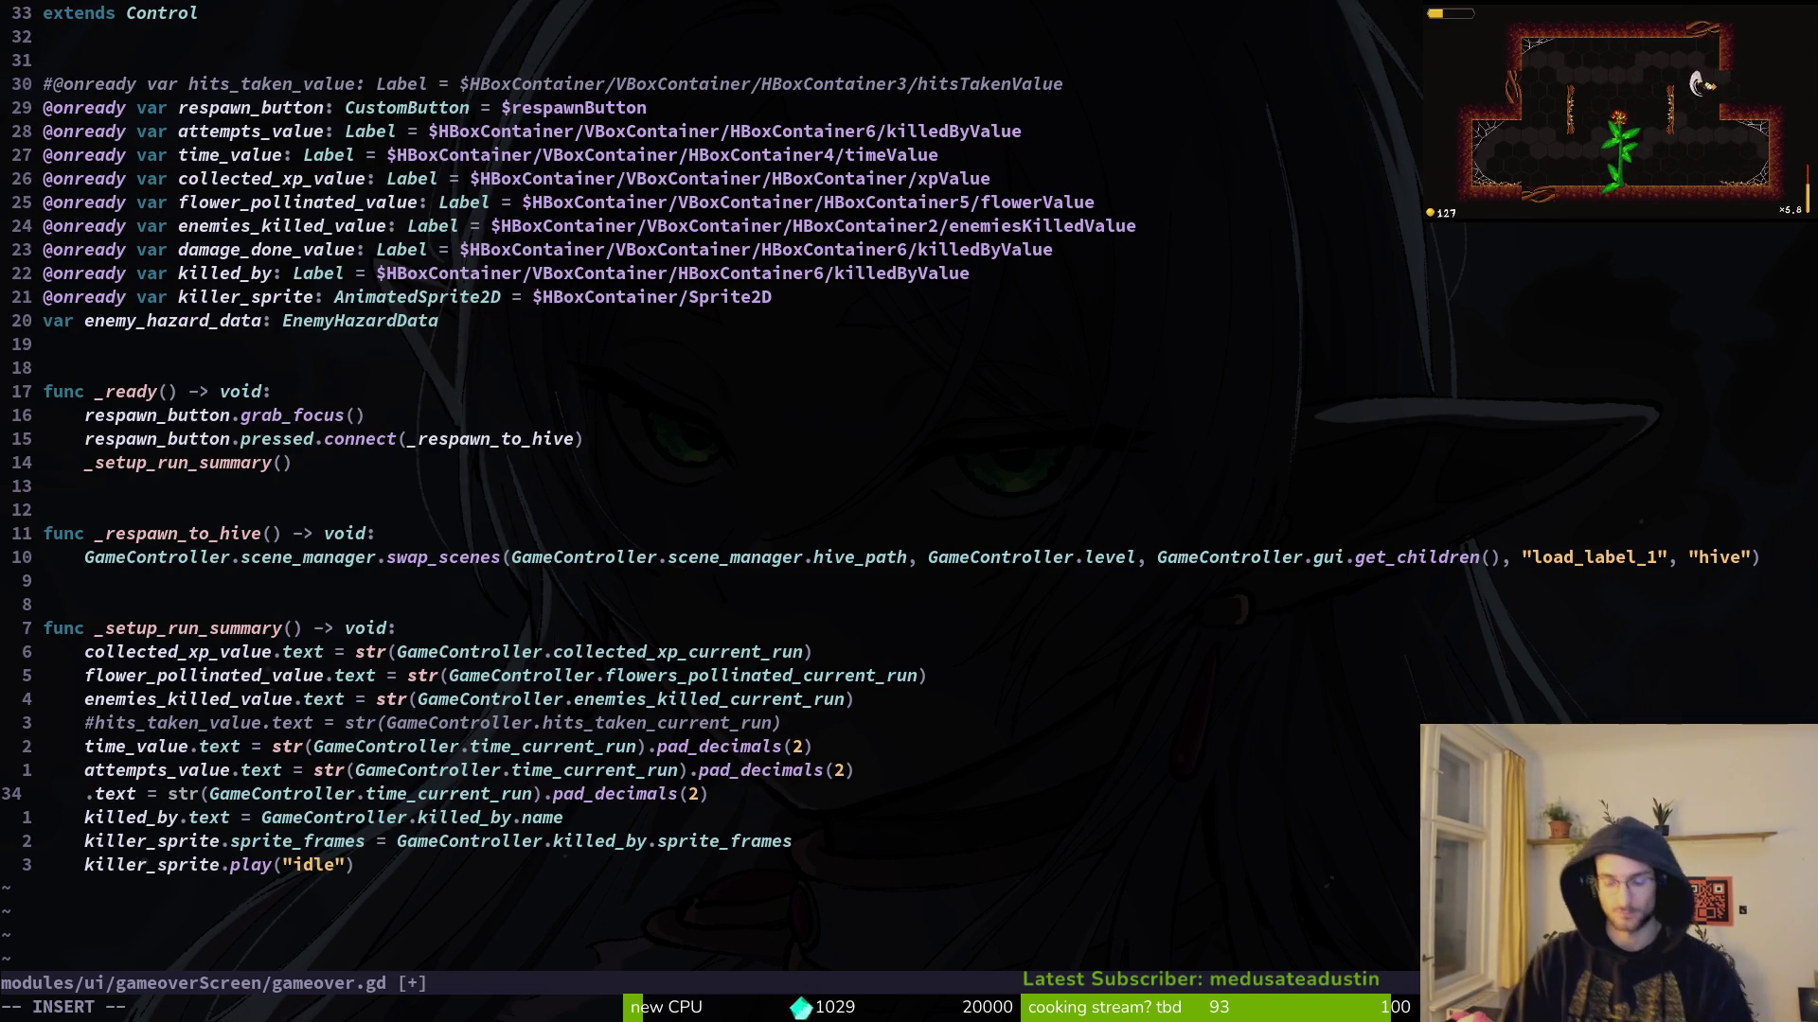
type("dma")
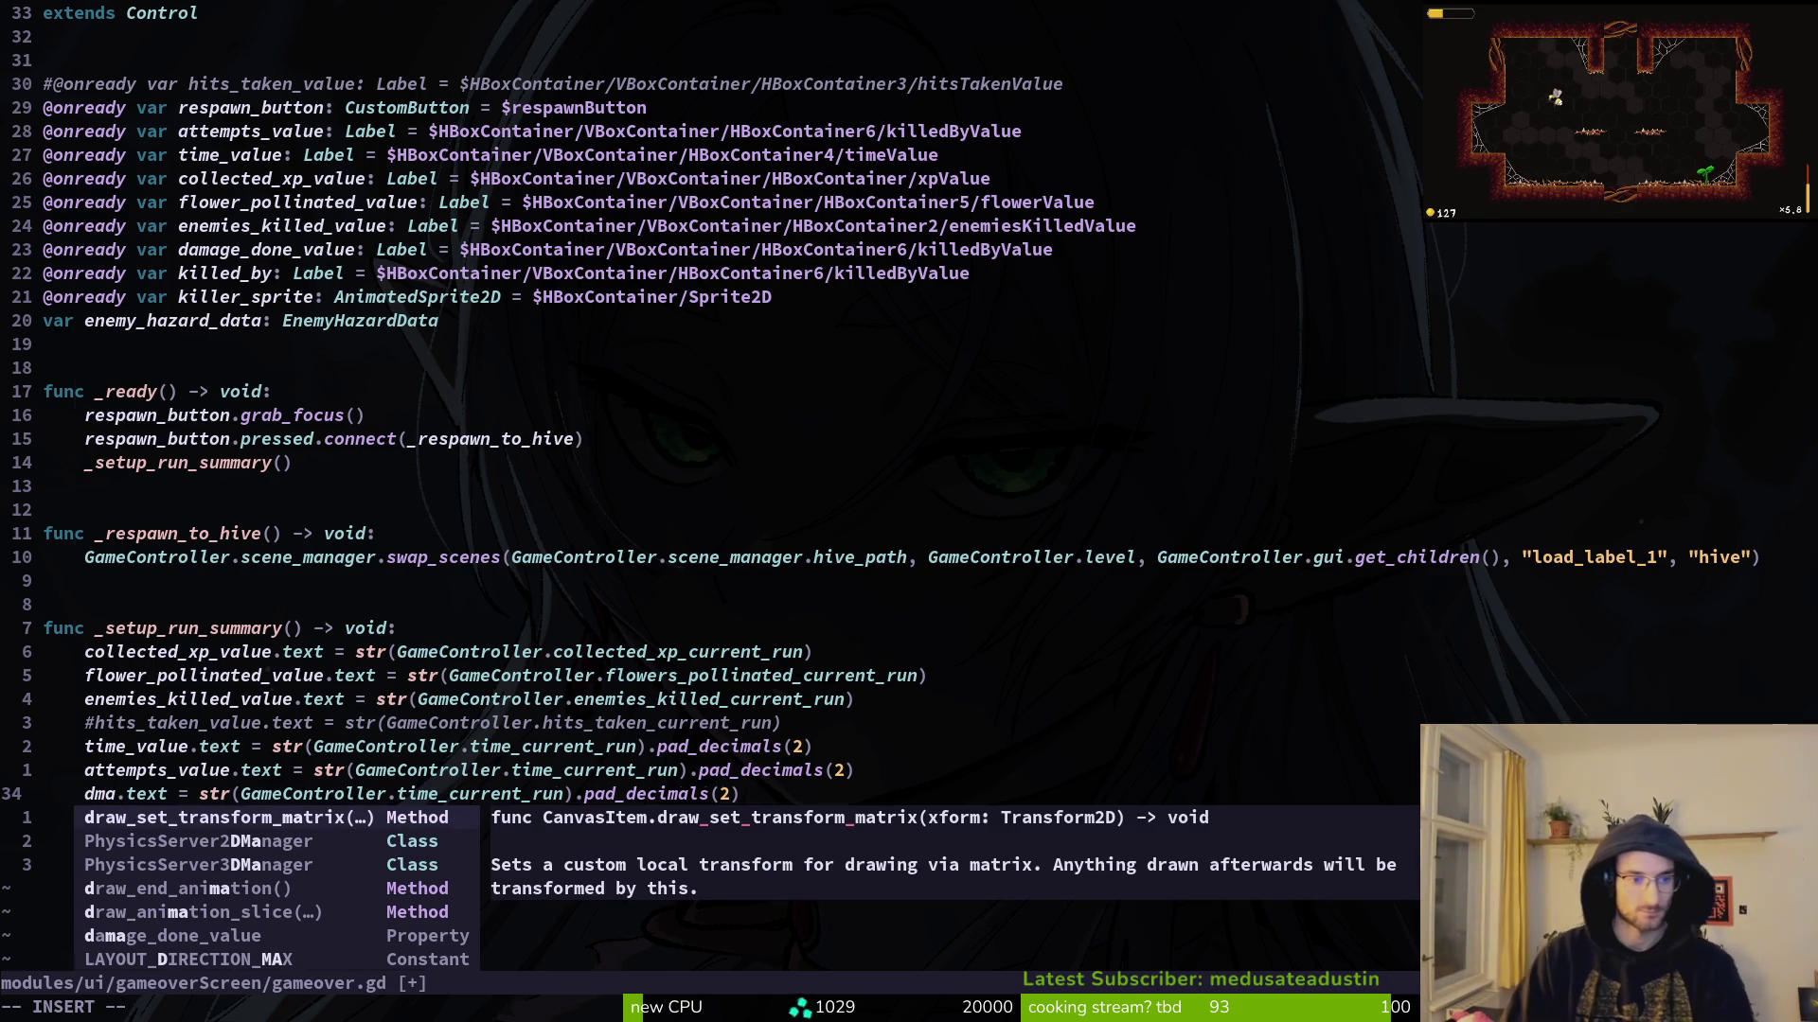
key("Tab")
key("ctrl+y")
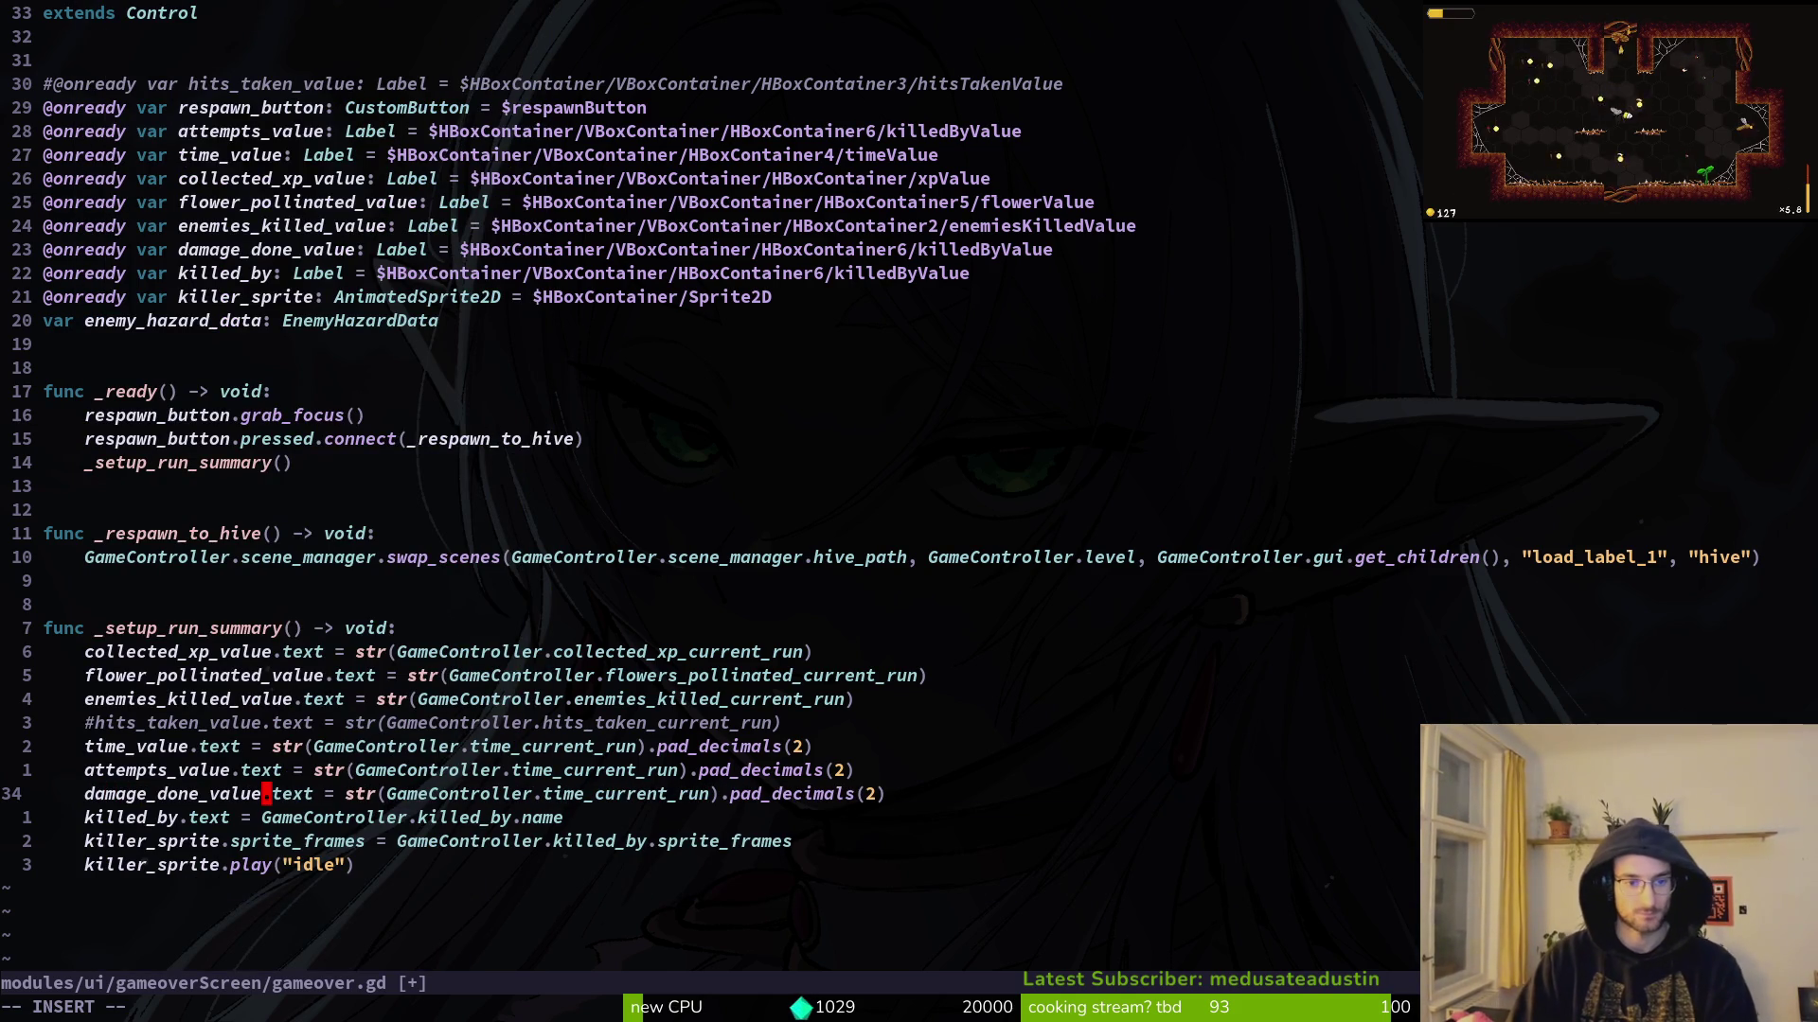
key("Escape")
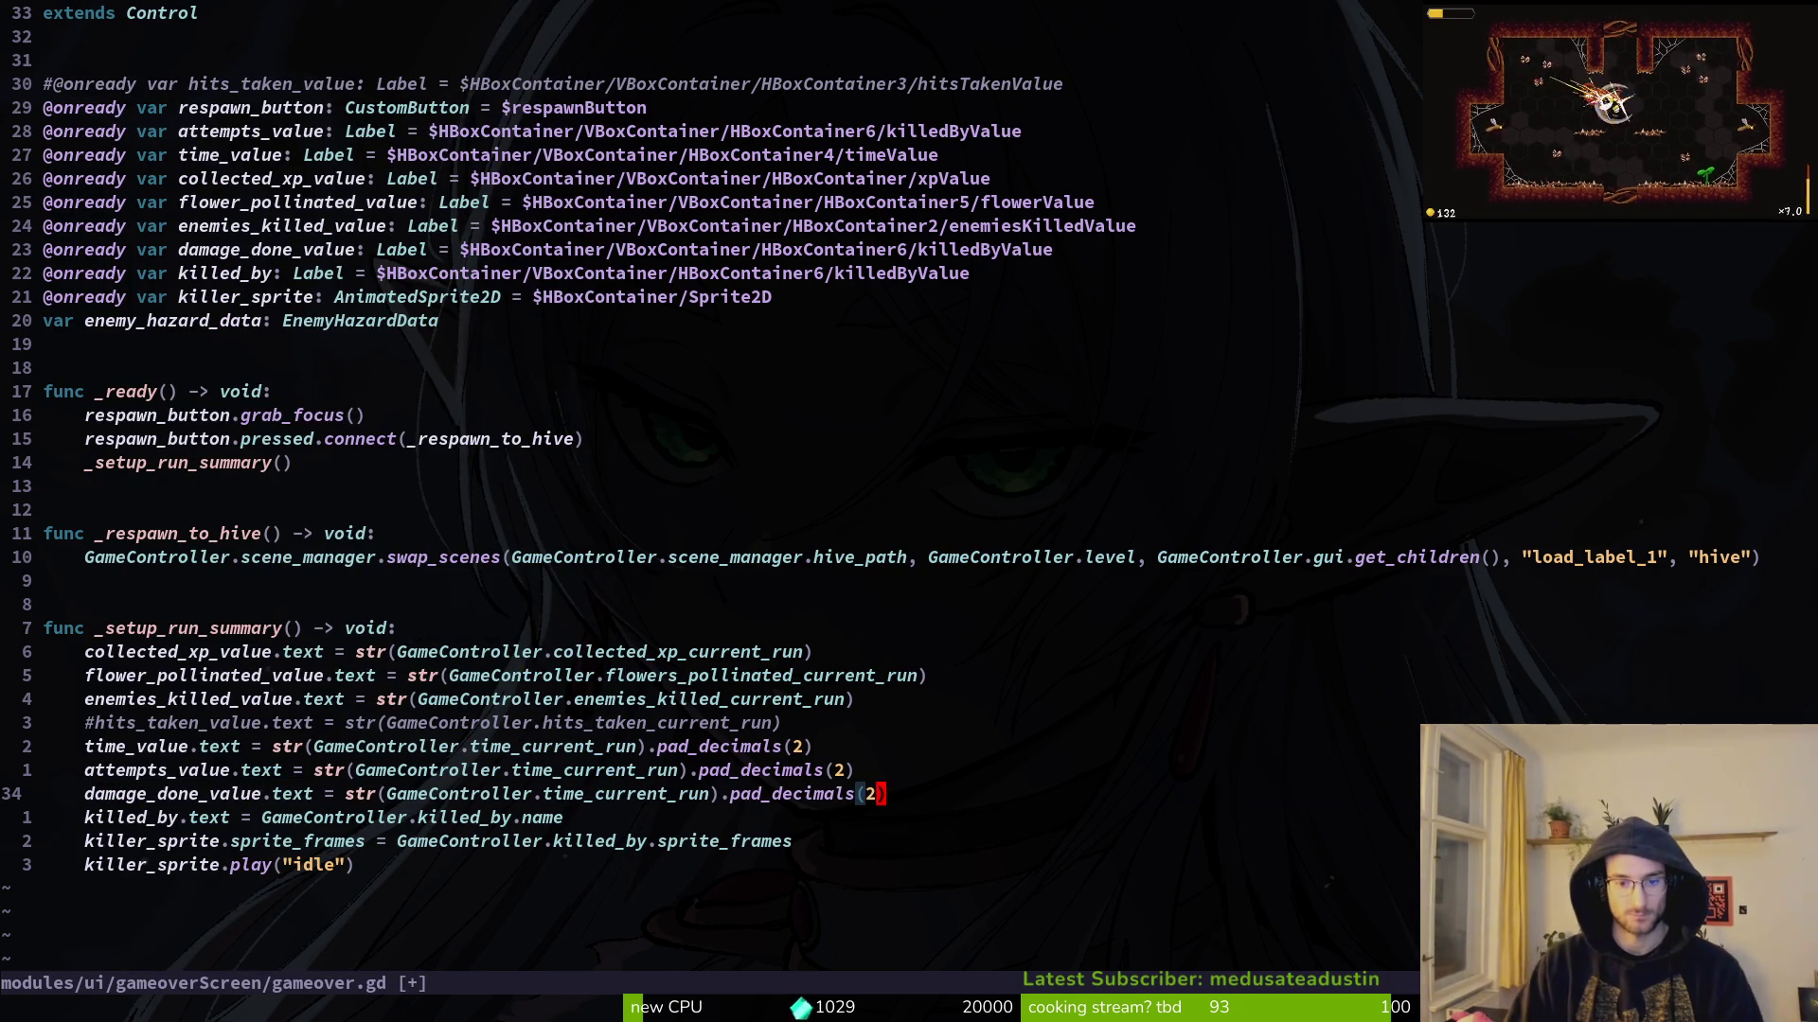
Step: Strip the pad_decimals formatting from the attempts_value line
key("k")
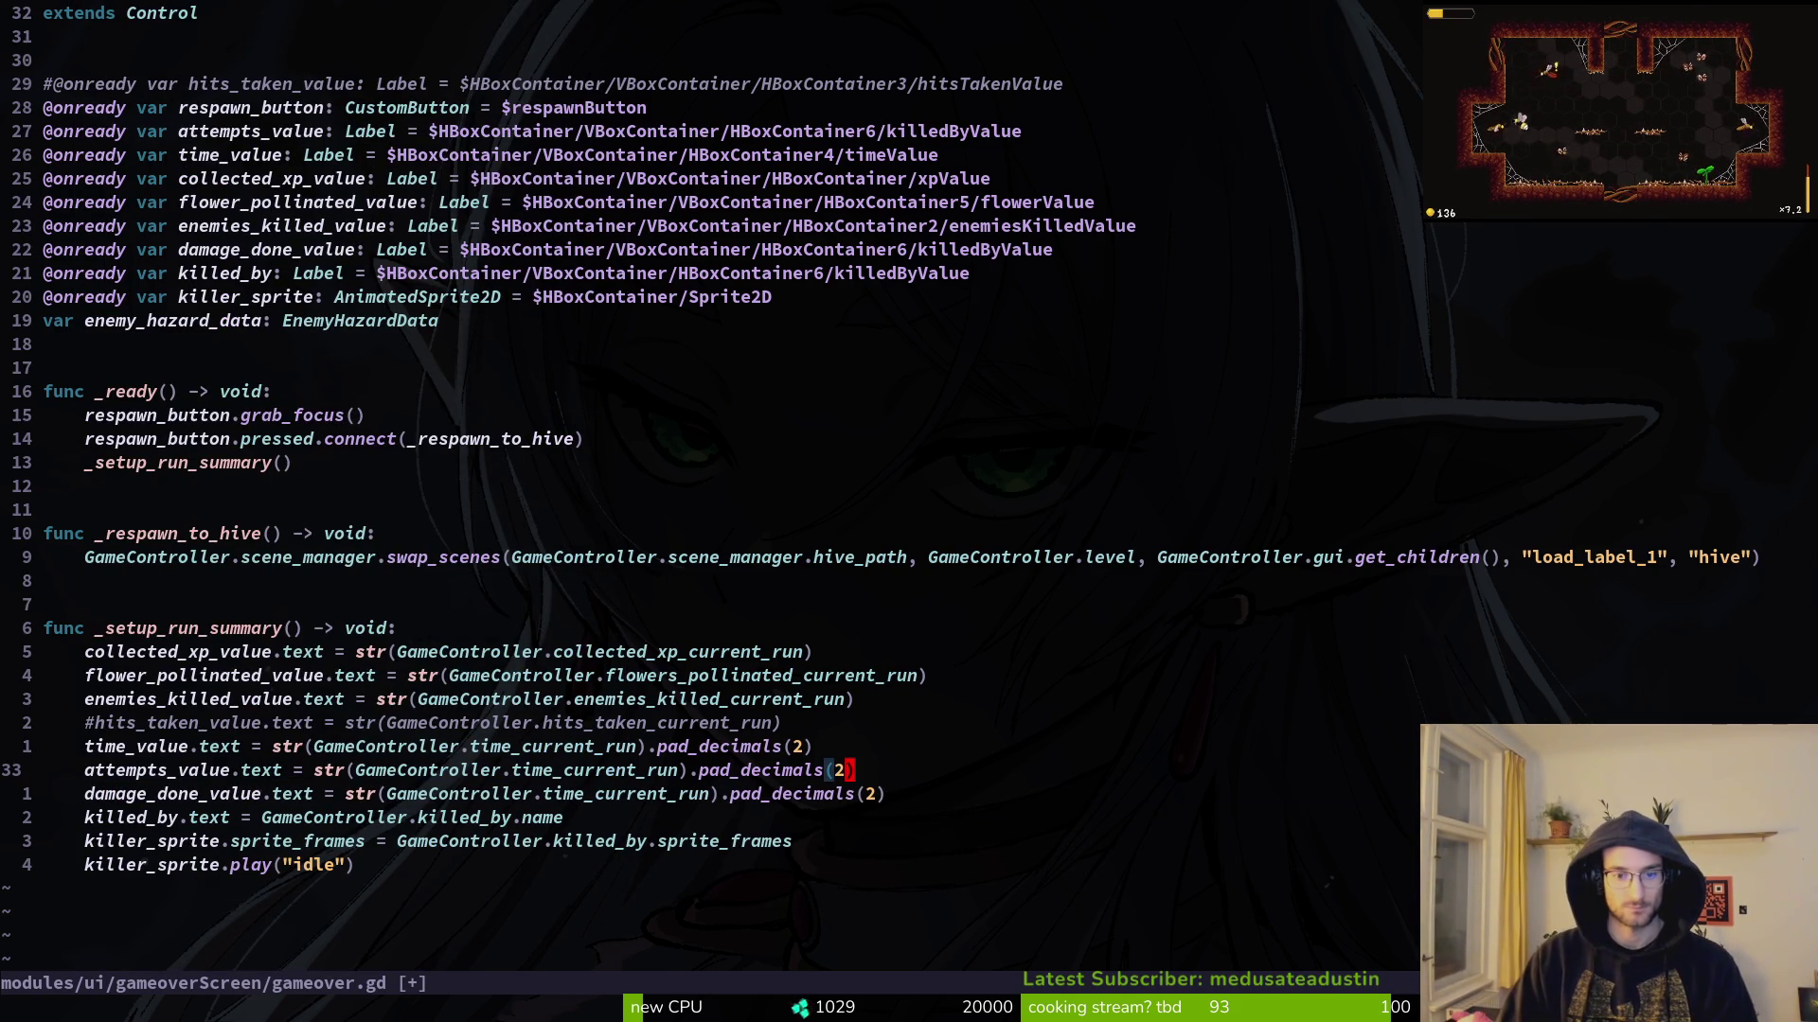
key("BackSpace")
key("BackSpace")
key("BackSpace")
key("Escape")
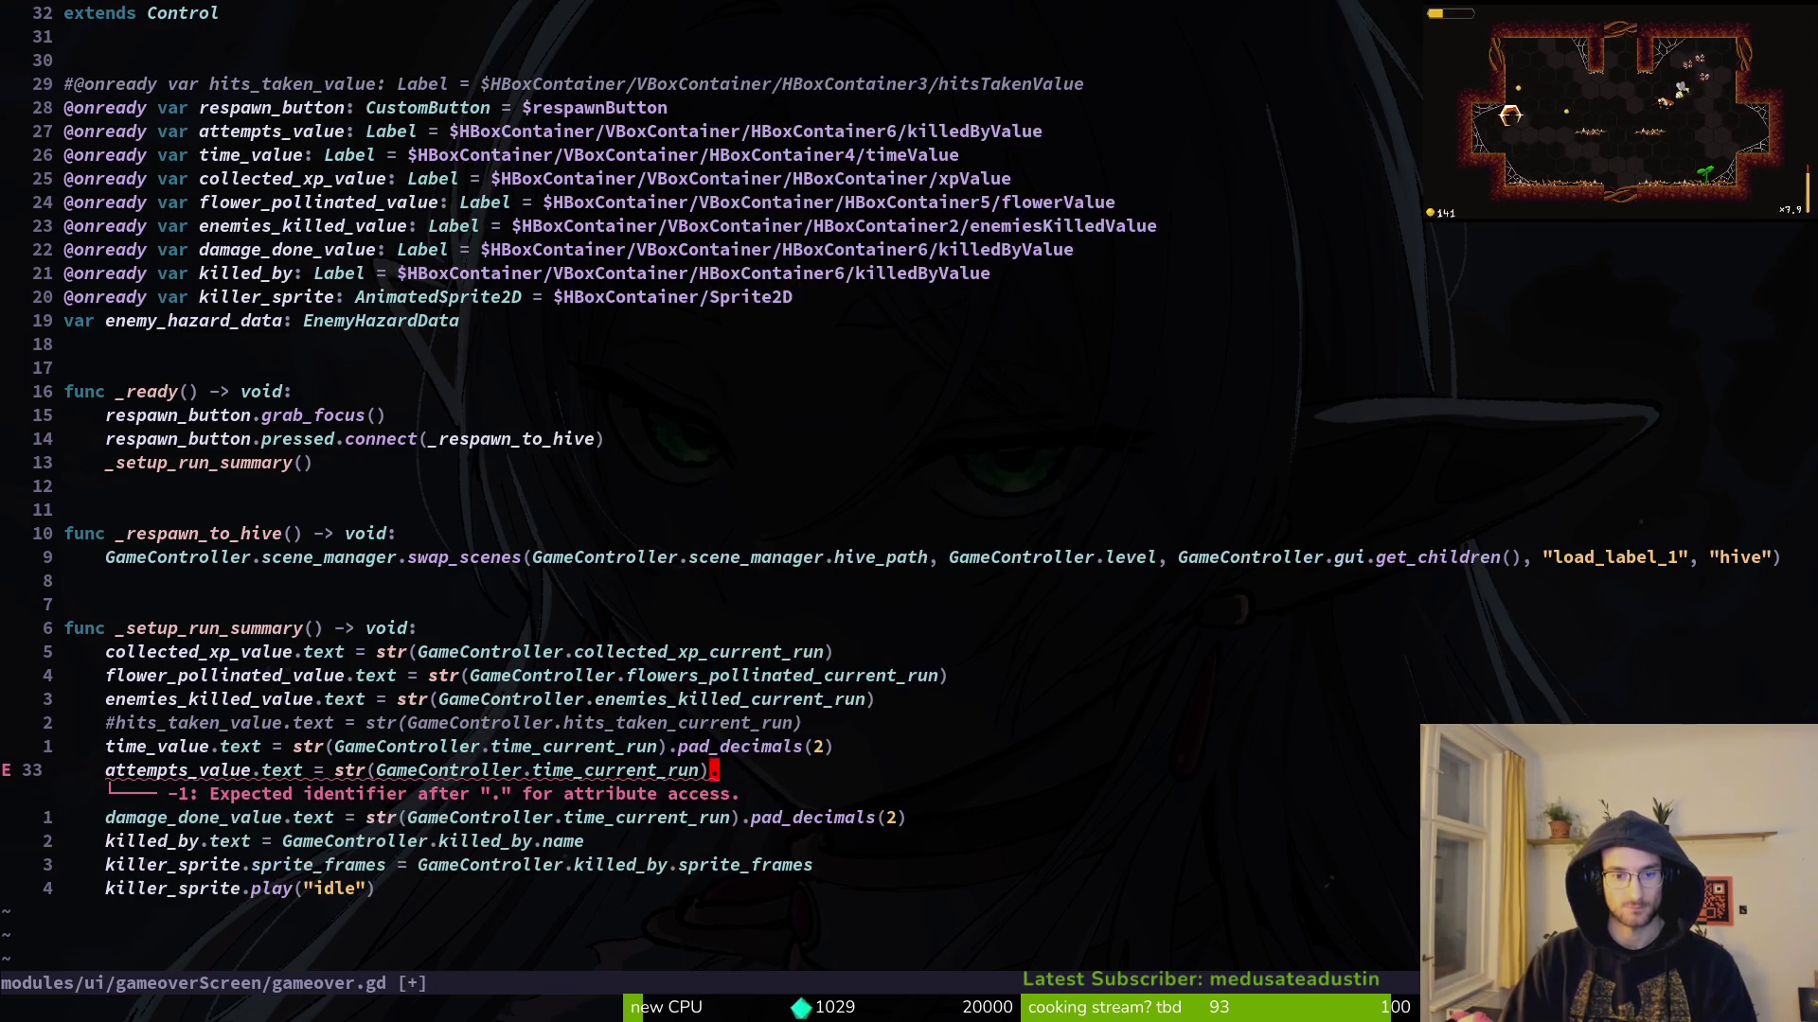
key("A")
key("BackSpace")
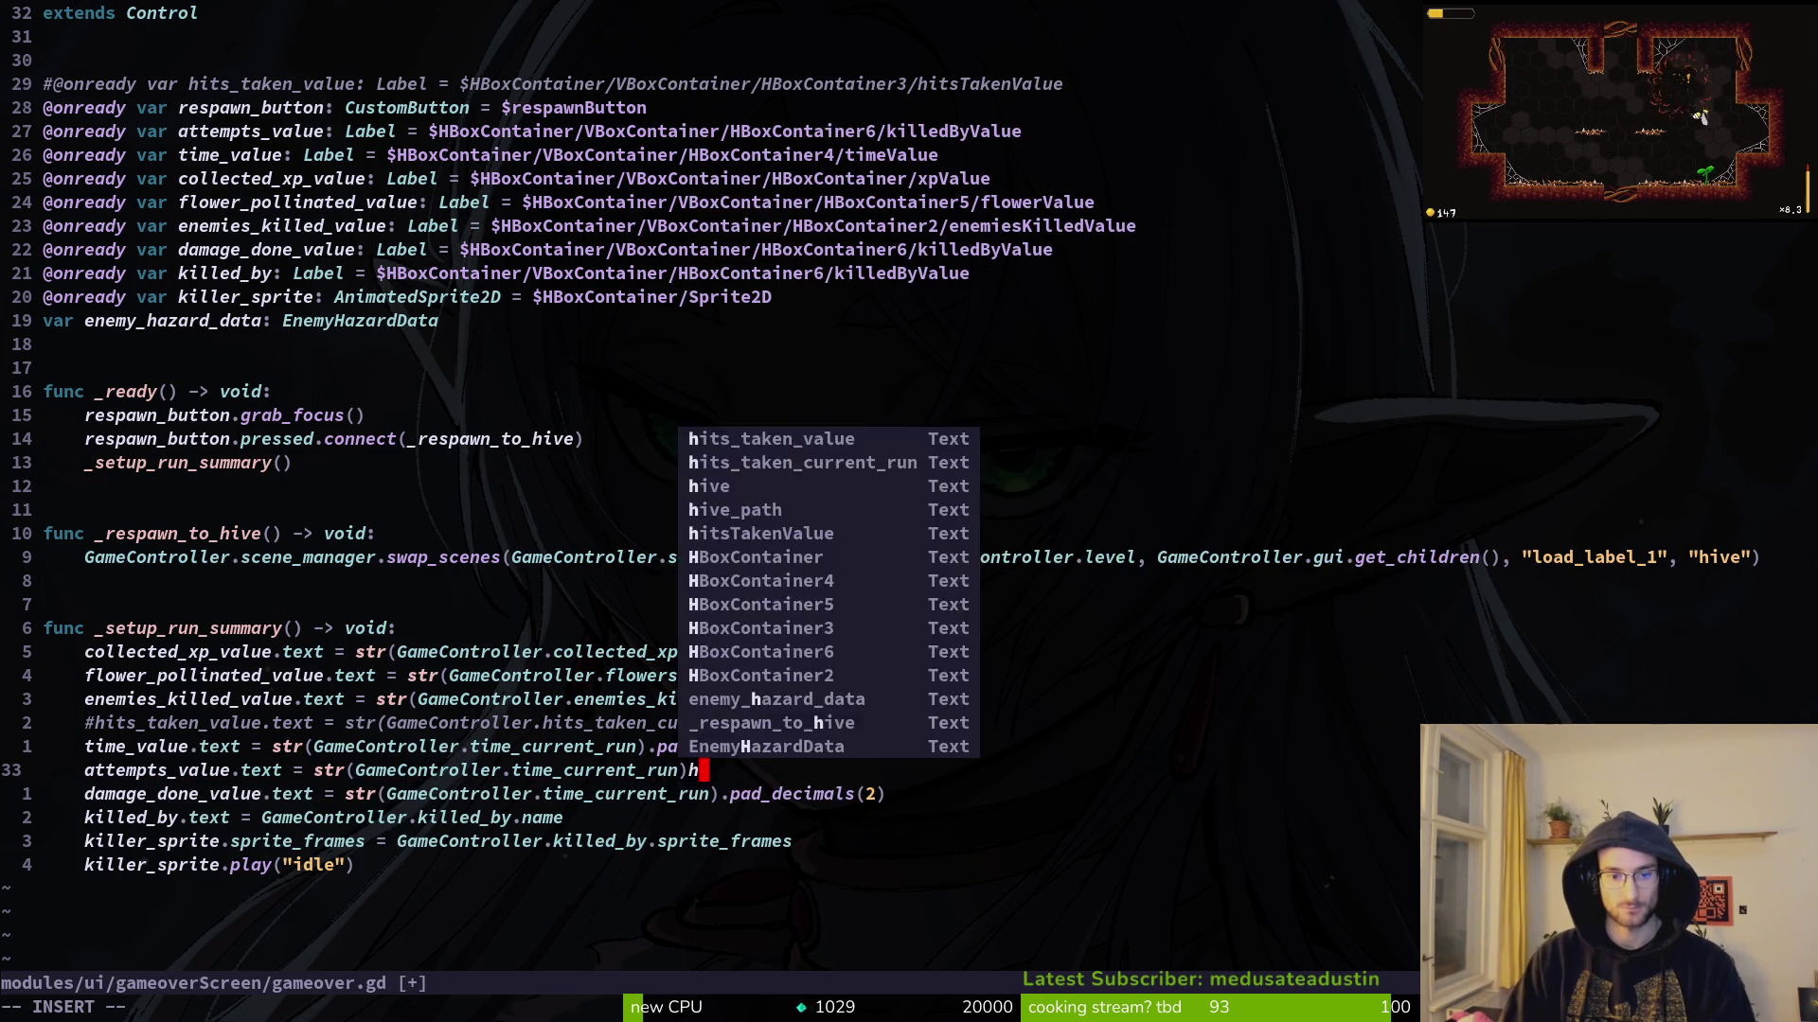
key("Escape")
Step: Make attempts_value read from player_manager.attempts instead of time_current_run, and save
key("j")
key("k")
key("c")
key("i")
key("w")
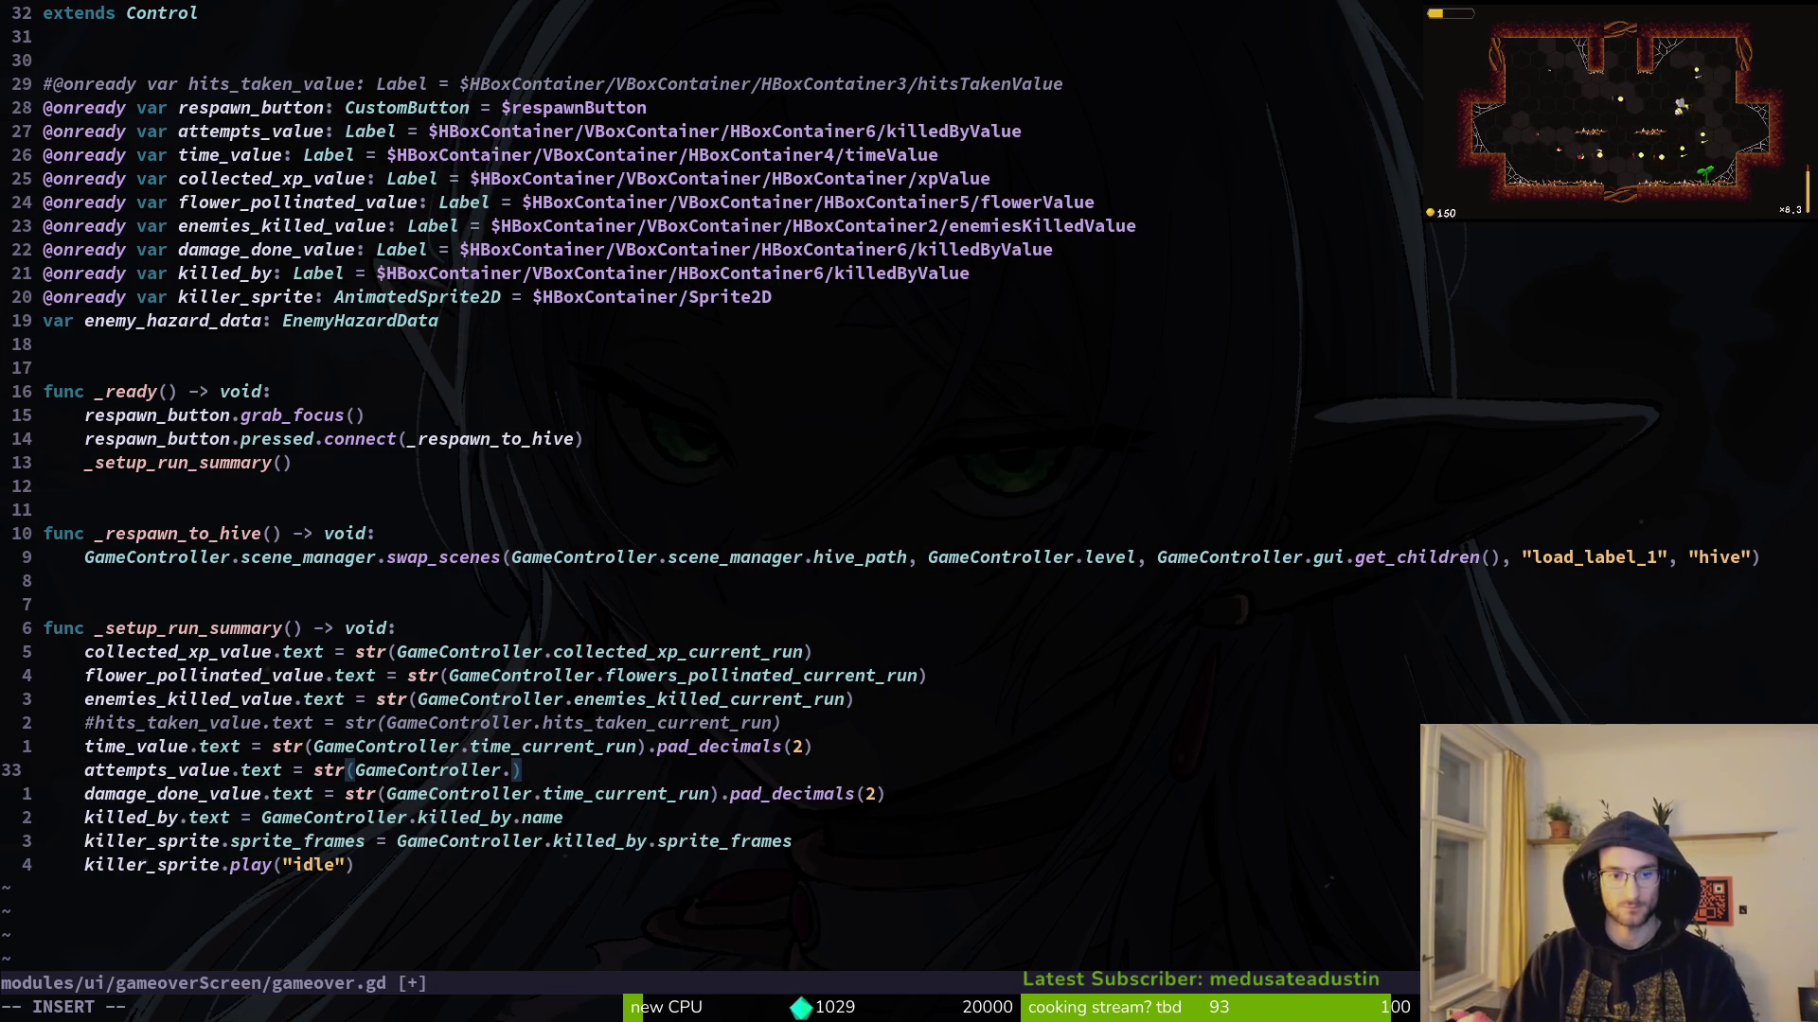
type("l")
key("BackSpace")
type("pla")
key("ctrl+n")
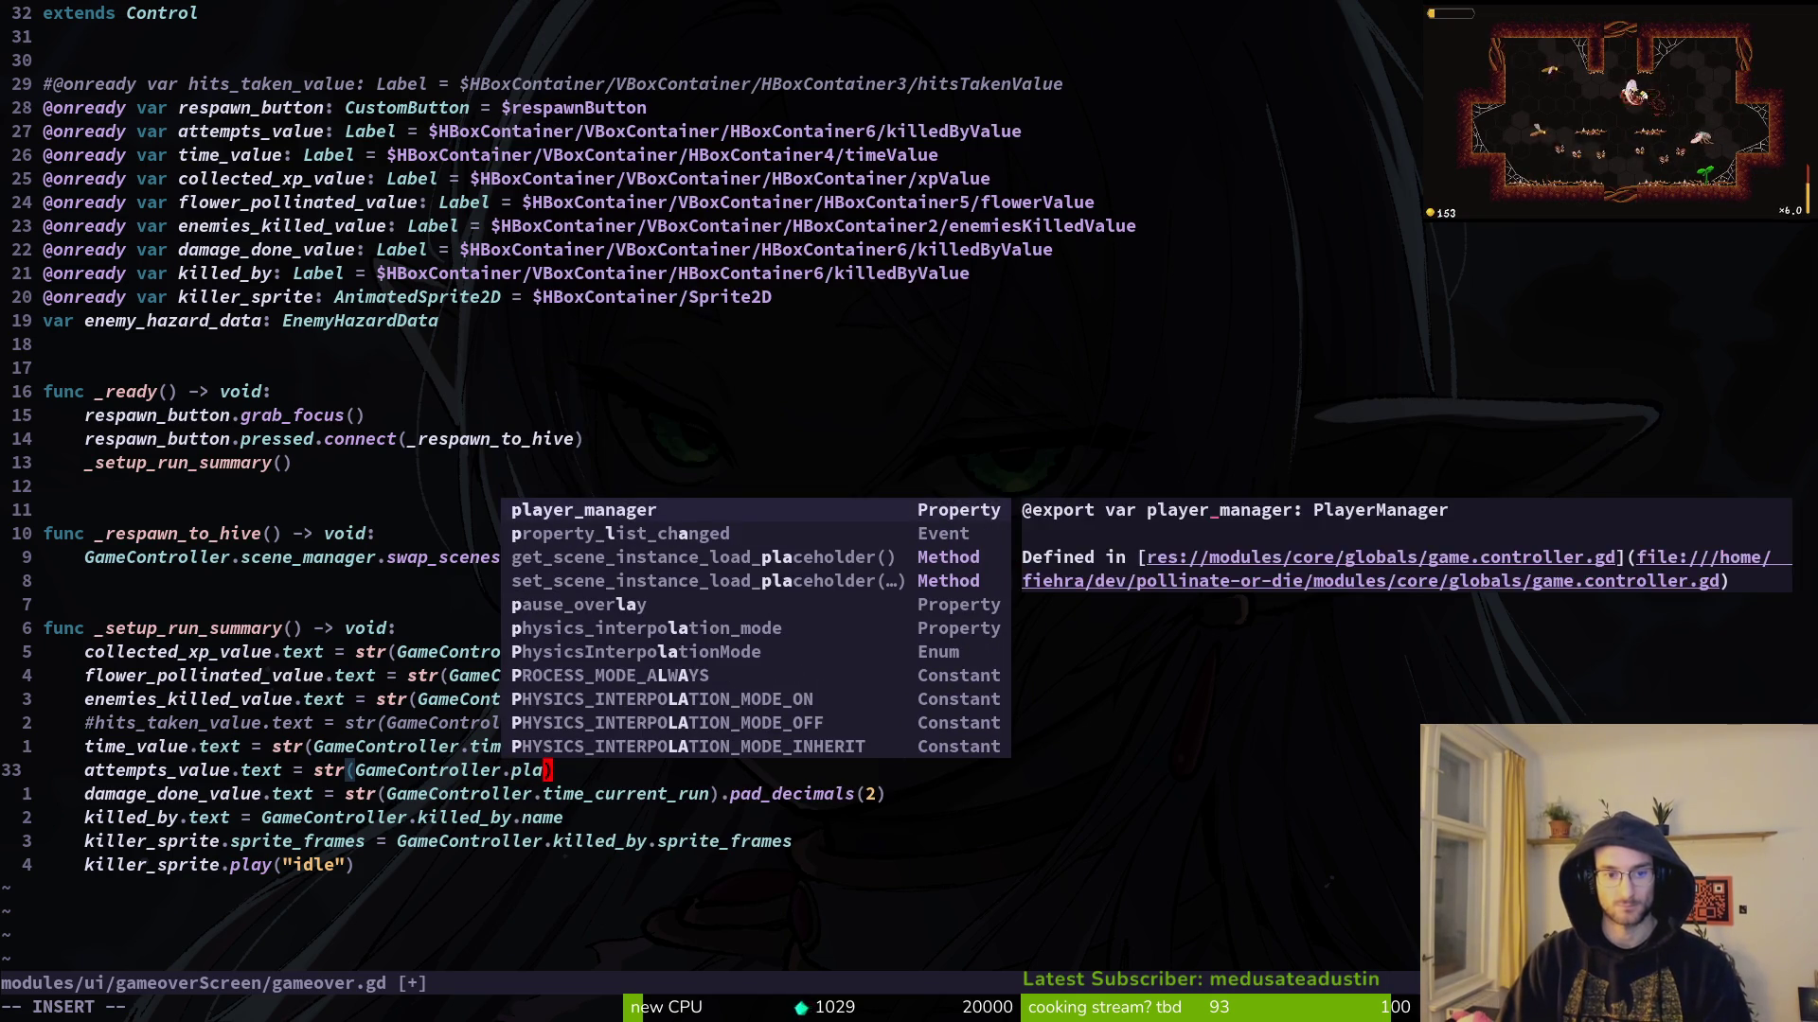
type(".attempts")
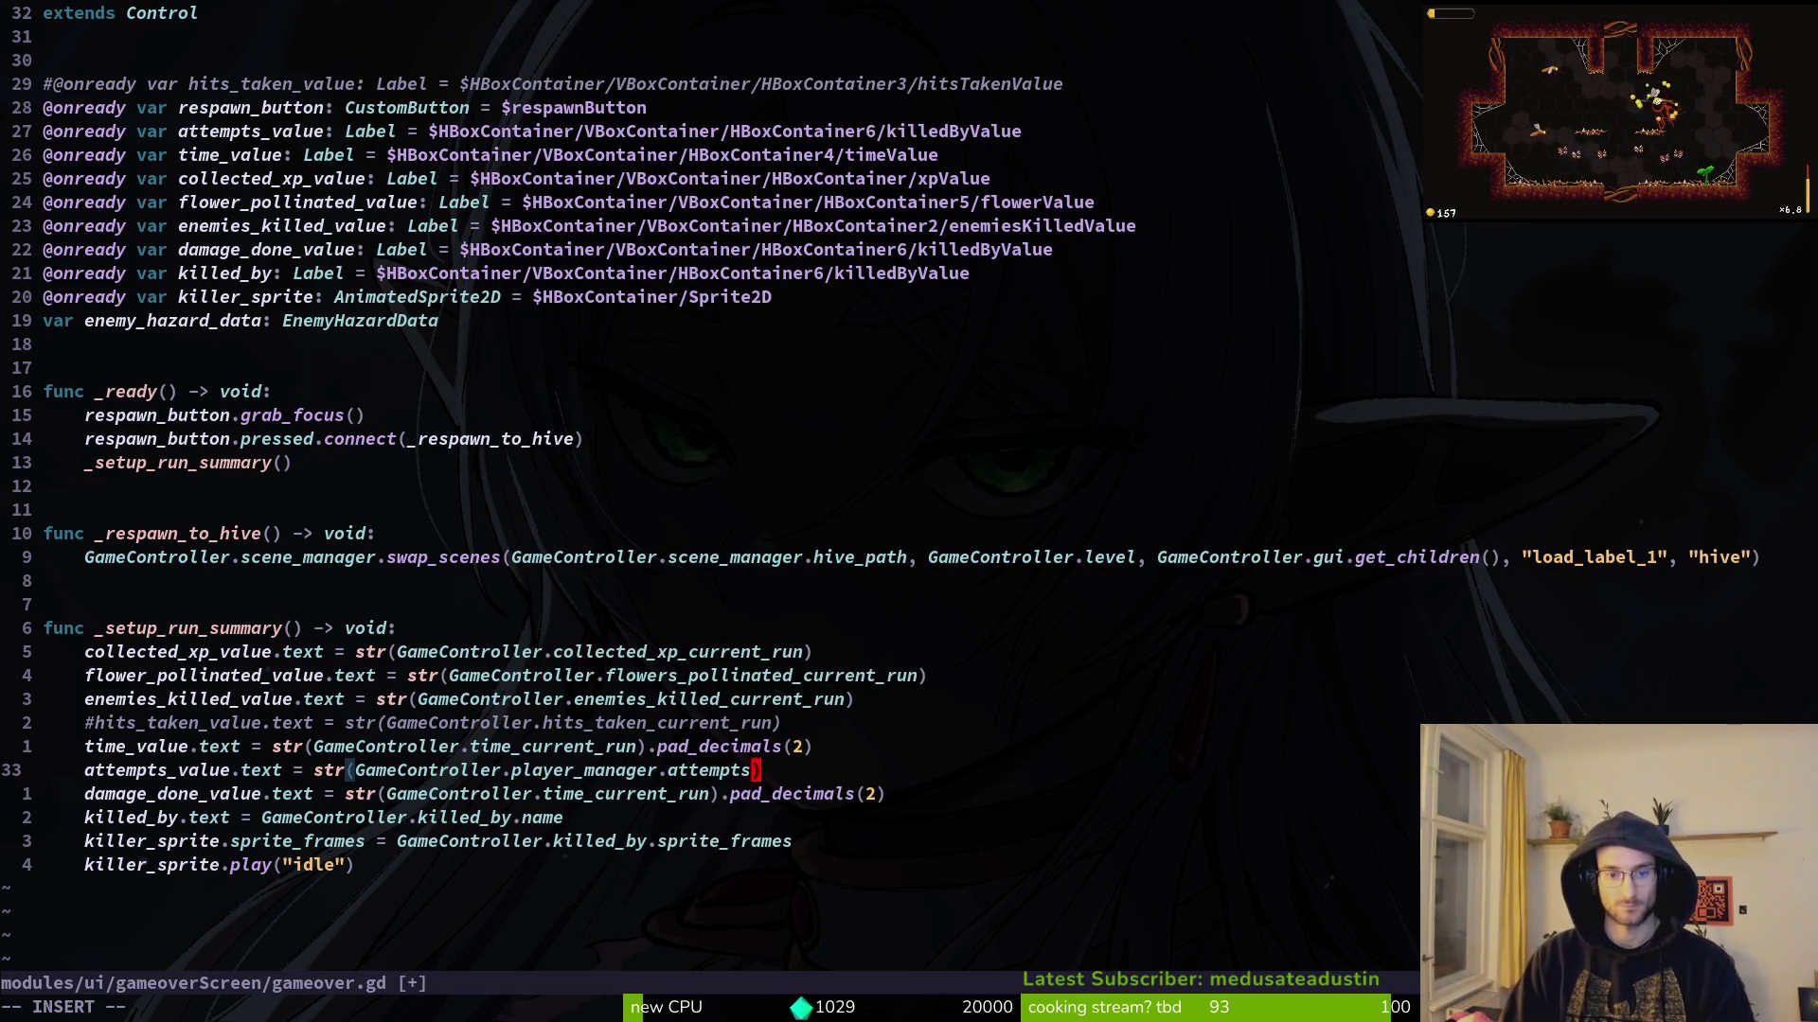
key("Escape")
type(":w")
key("Return")
Step: Fill damage_done_value from damage_done_current_run and save the script
key("j")
type("cw")
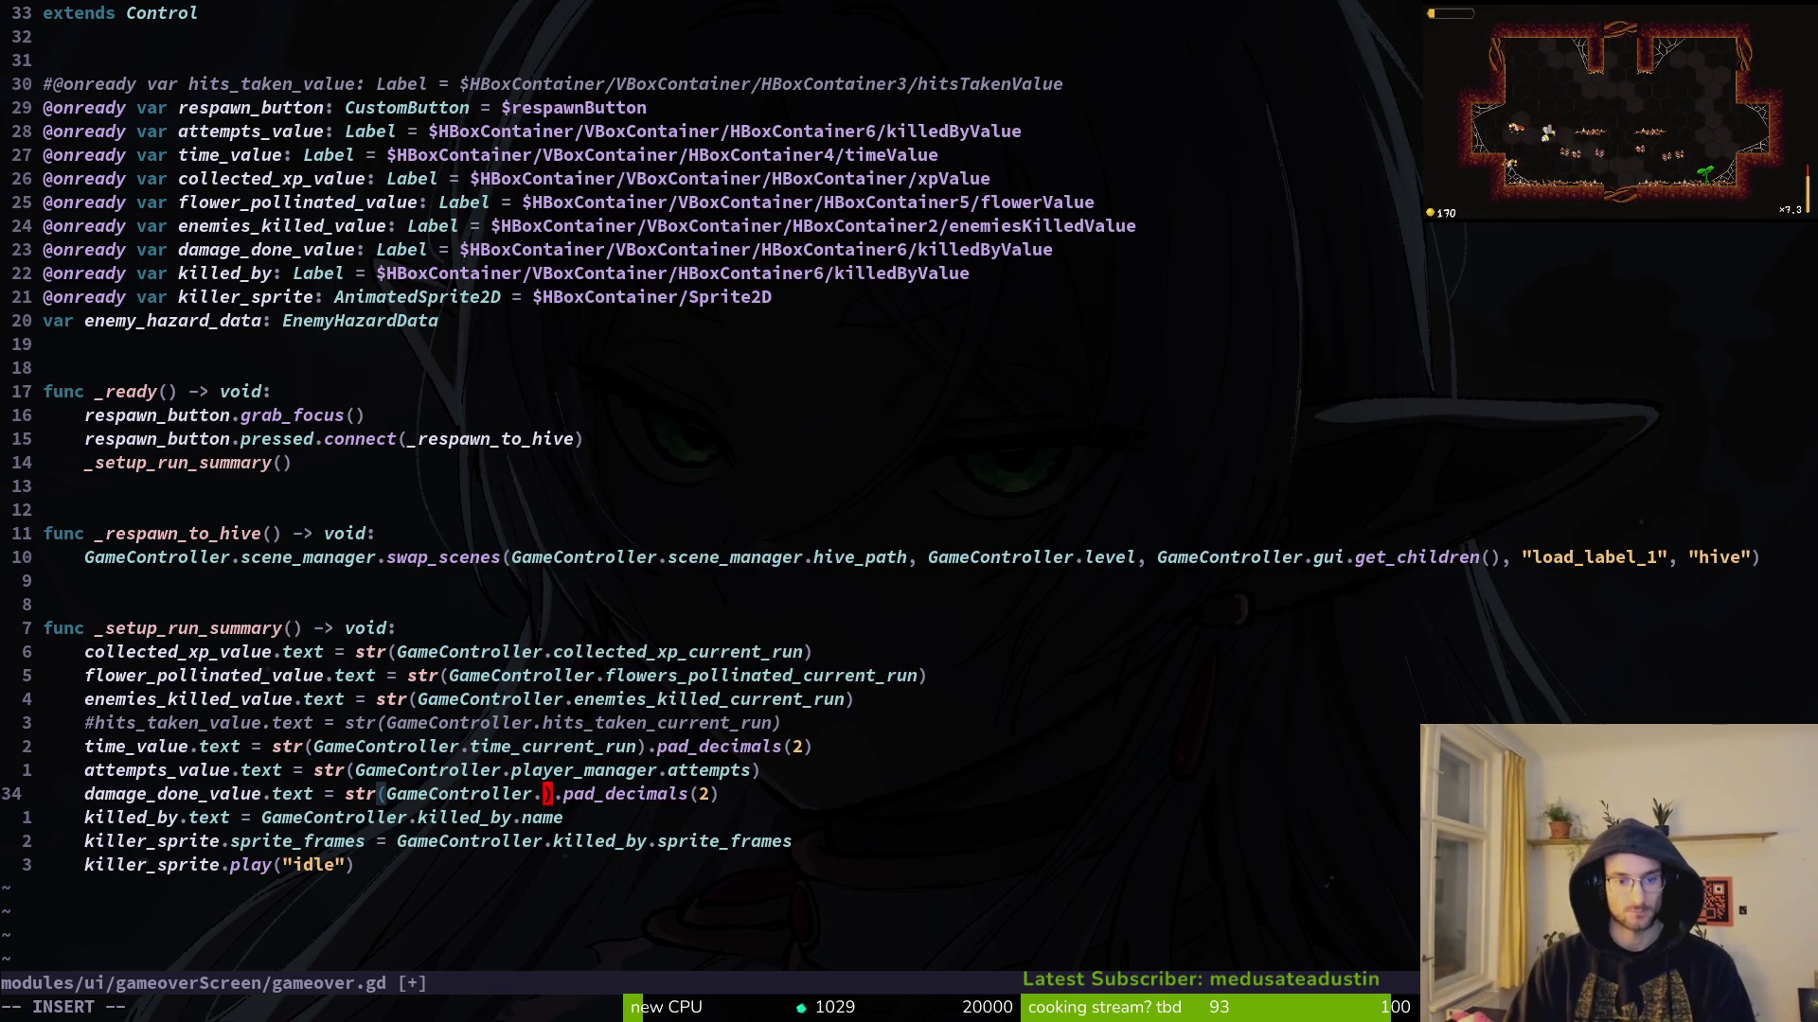
type("ama")
key("Return")
key("Escape")
type(":w")
key("Return")
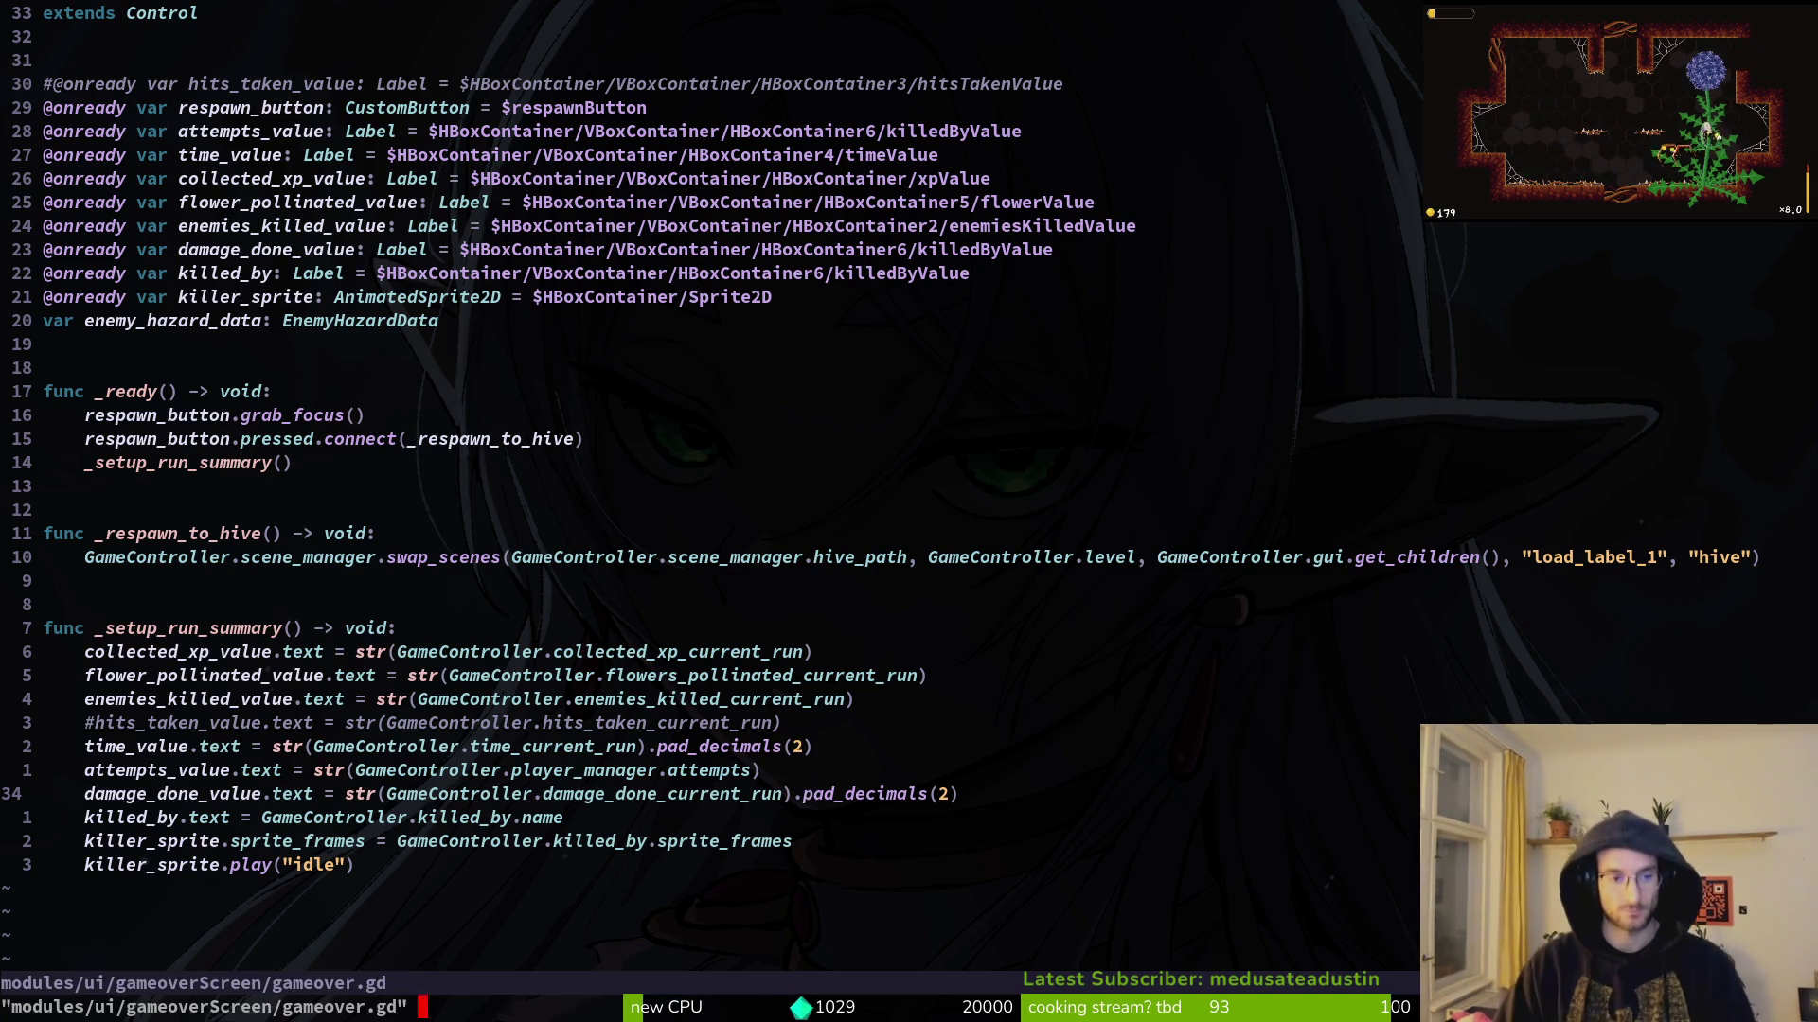
Step: Move the hits_taken line to the top of the summary, with time_value below it
key("k")
key("k")
key("k")
key("shift+v")
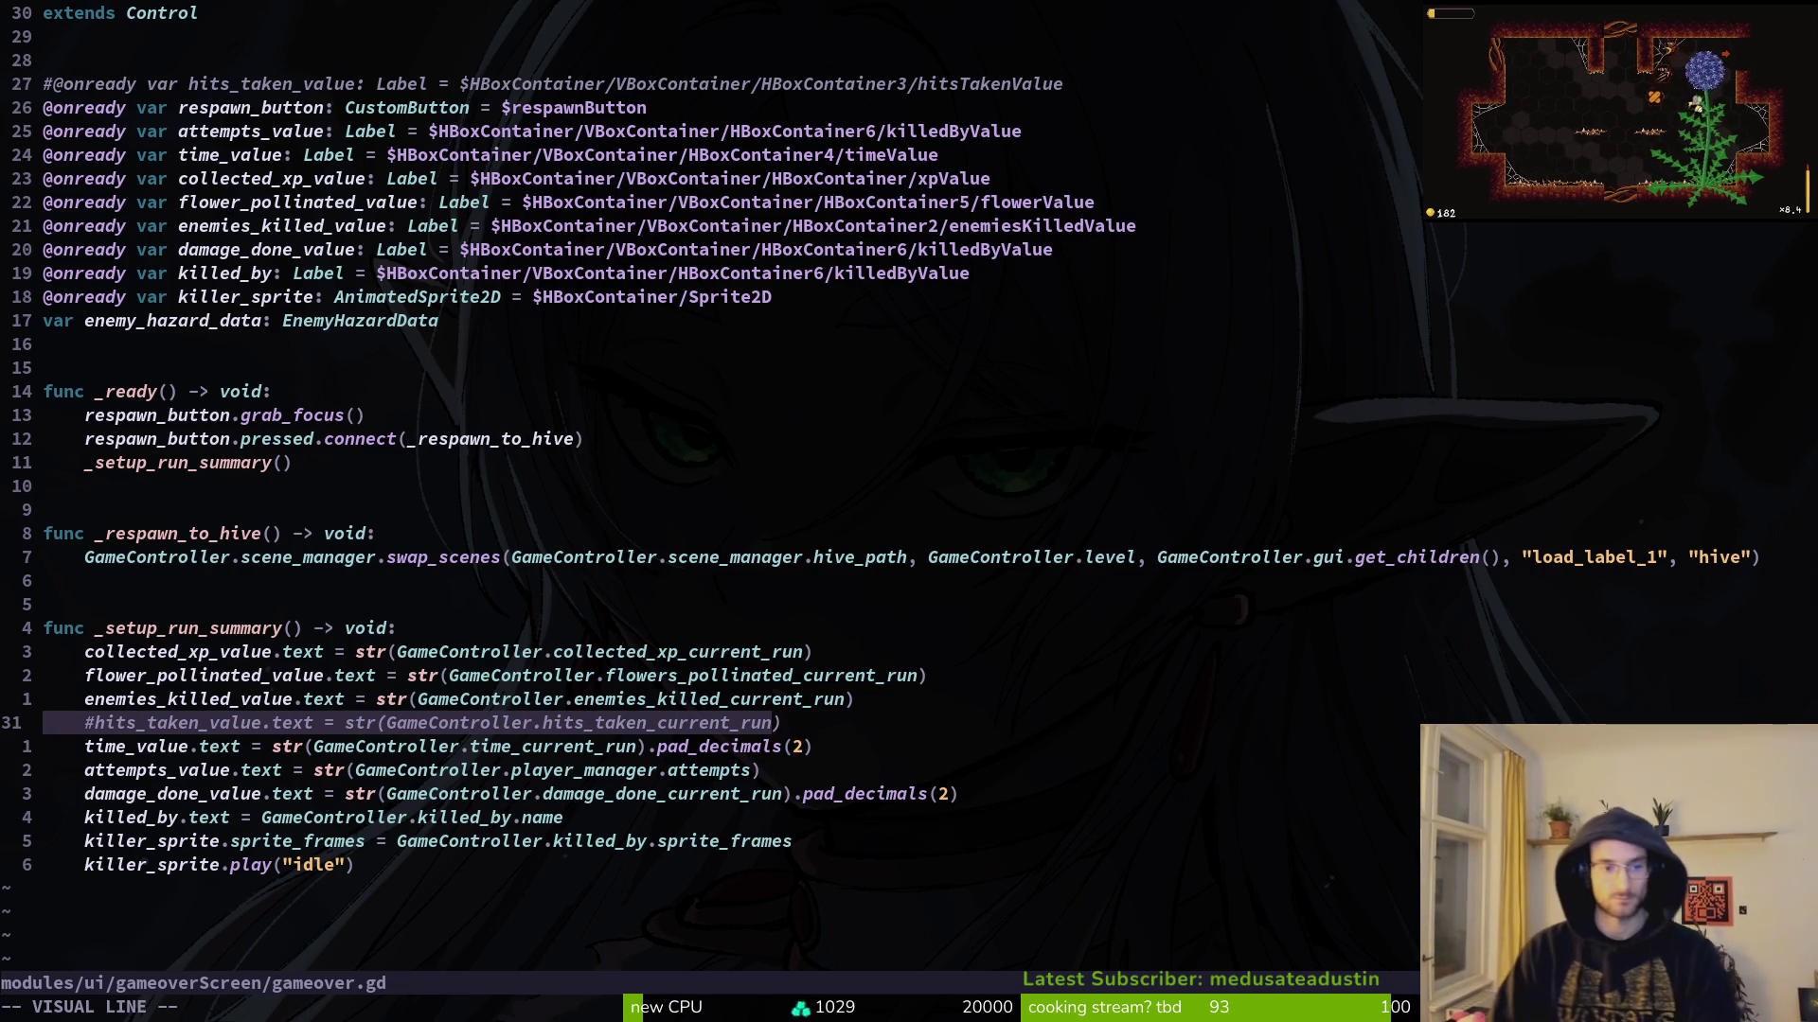
key("shift+k")
key("shift+k")
key("shift+k")
key("Escape")
key("j")
key("j")
key("j")
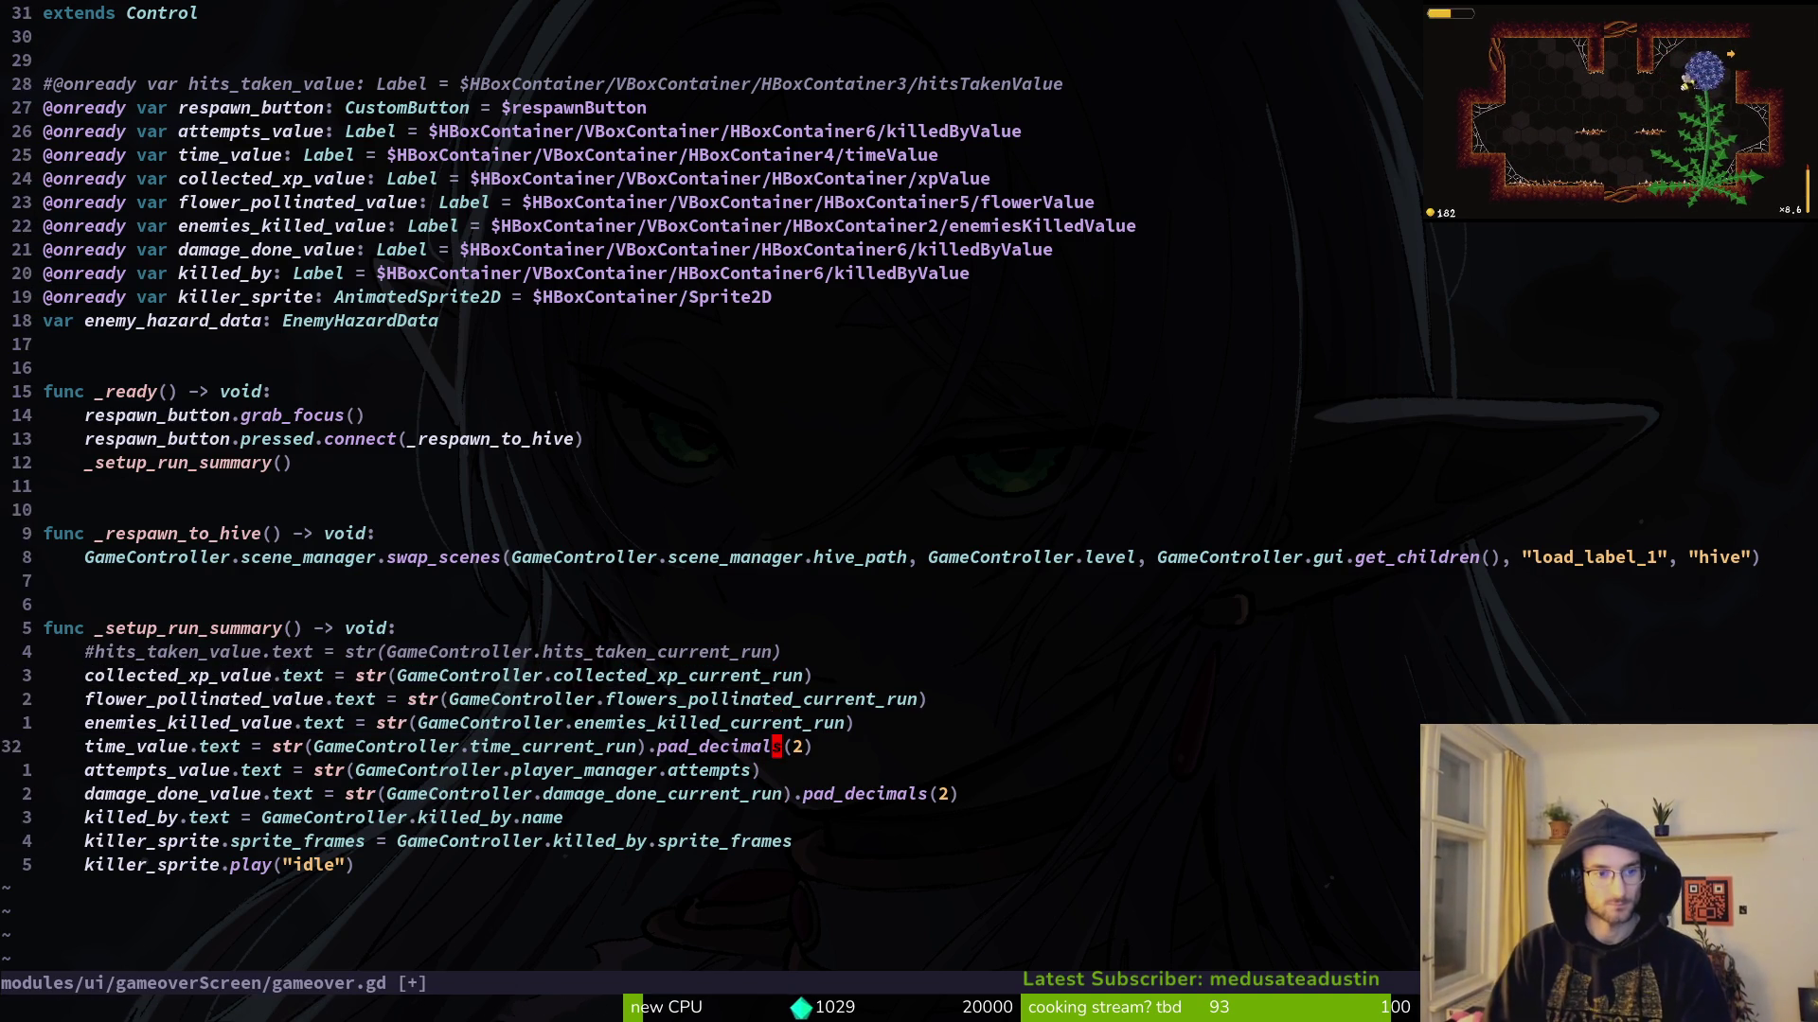
key("shift+v")
key("shift+k")
key("shift+k")
key("shift+k")
key("Escape")
Step: Move attempts_value up below hits_taken and save the reordered script
key("j")
key("j")
key("j")
key("j")
key("shift+v")
key("shift+k")
key("shift+k")
key("shift+k")
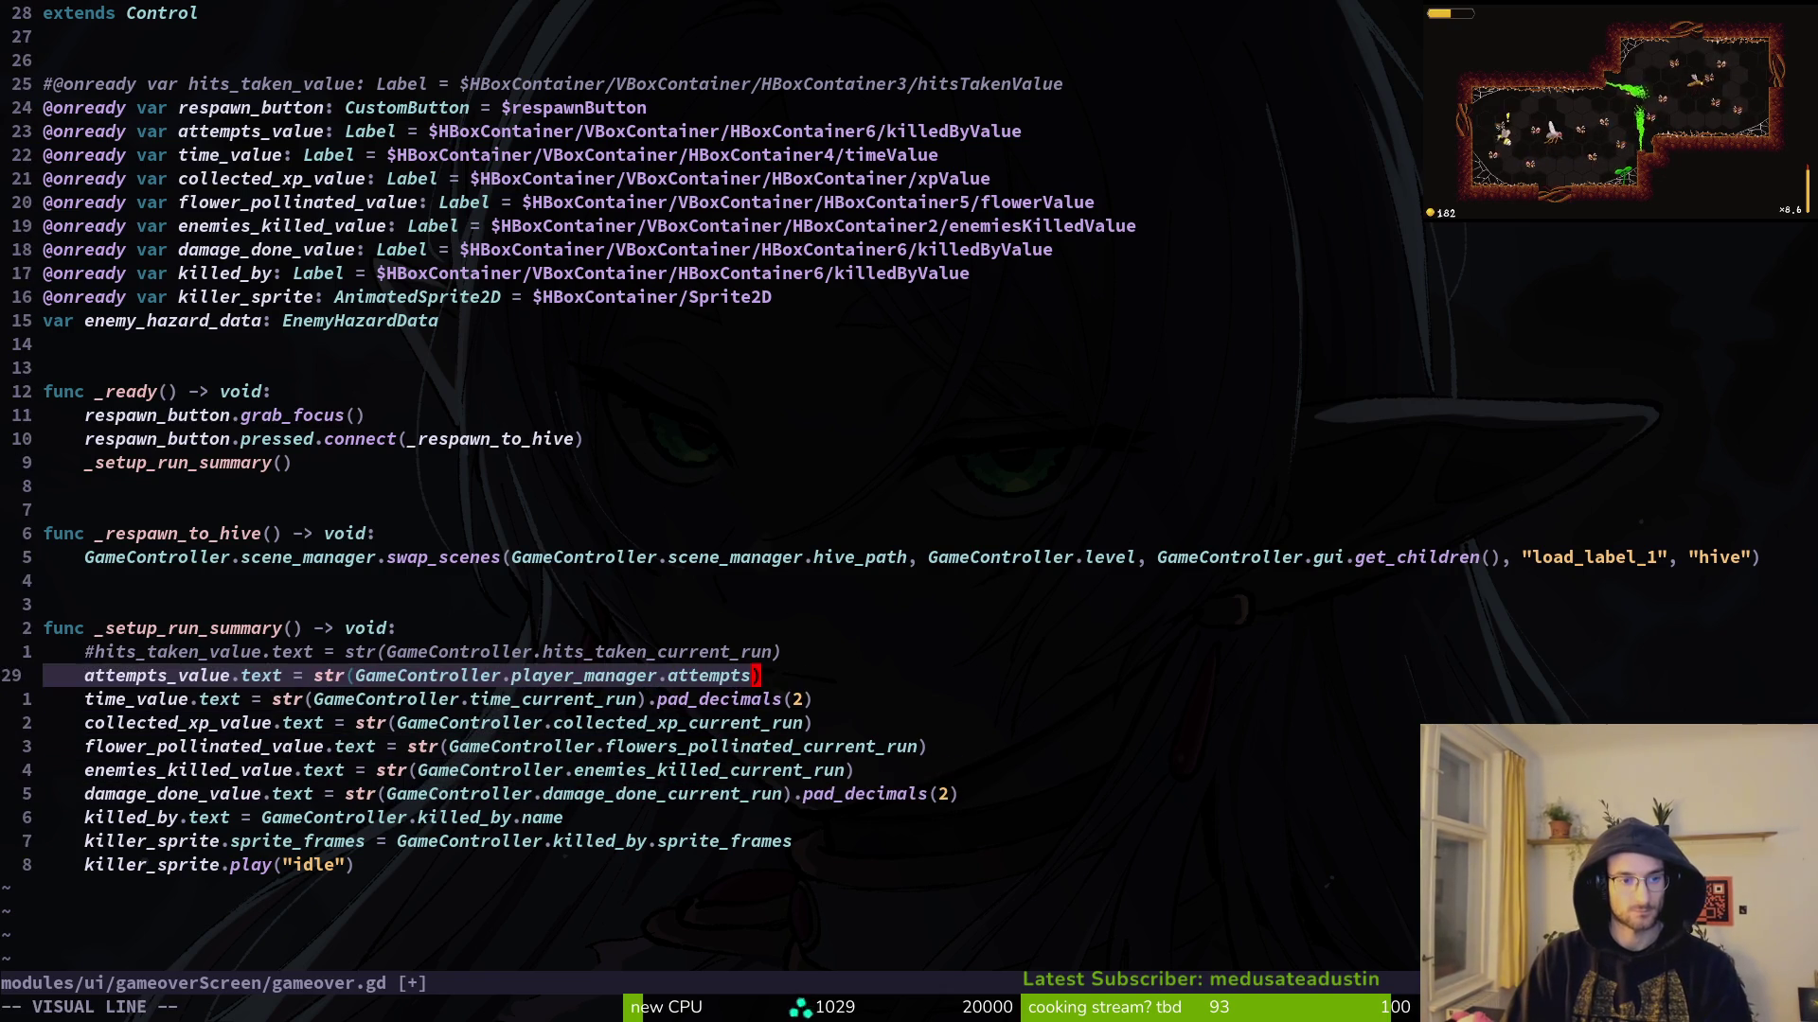
key("Escape")
type(":w")
key("Return")
key("j")
key("j")
key("j")
key("j")
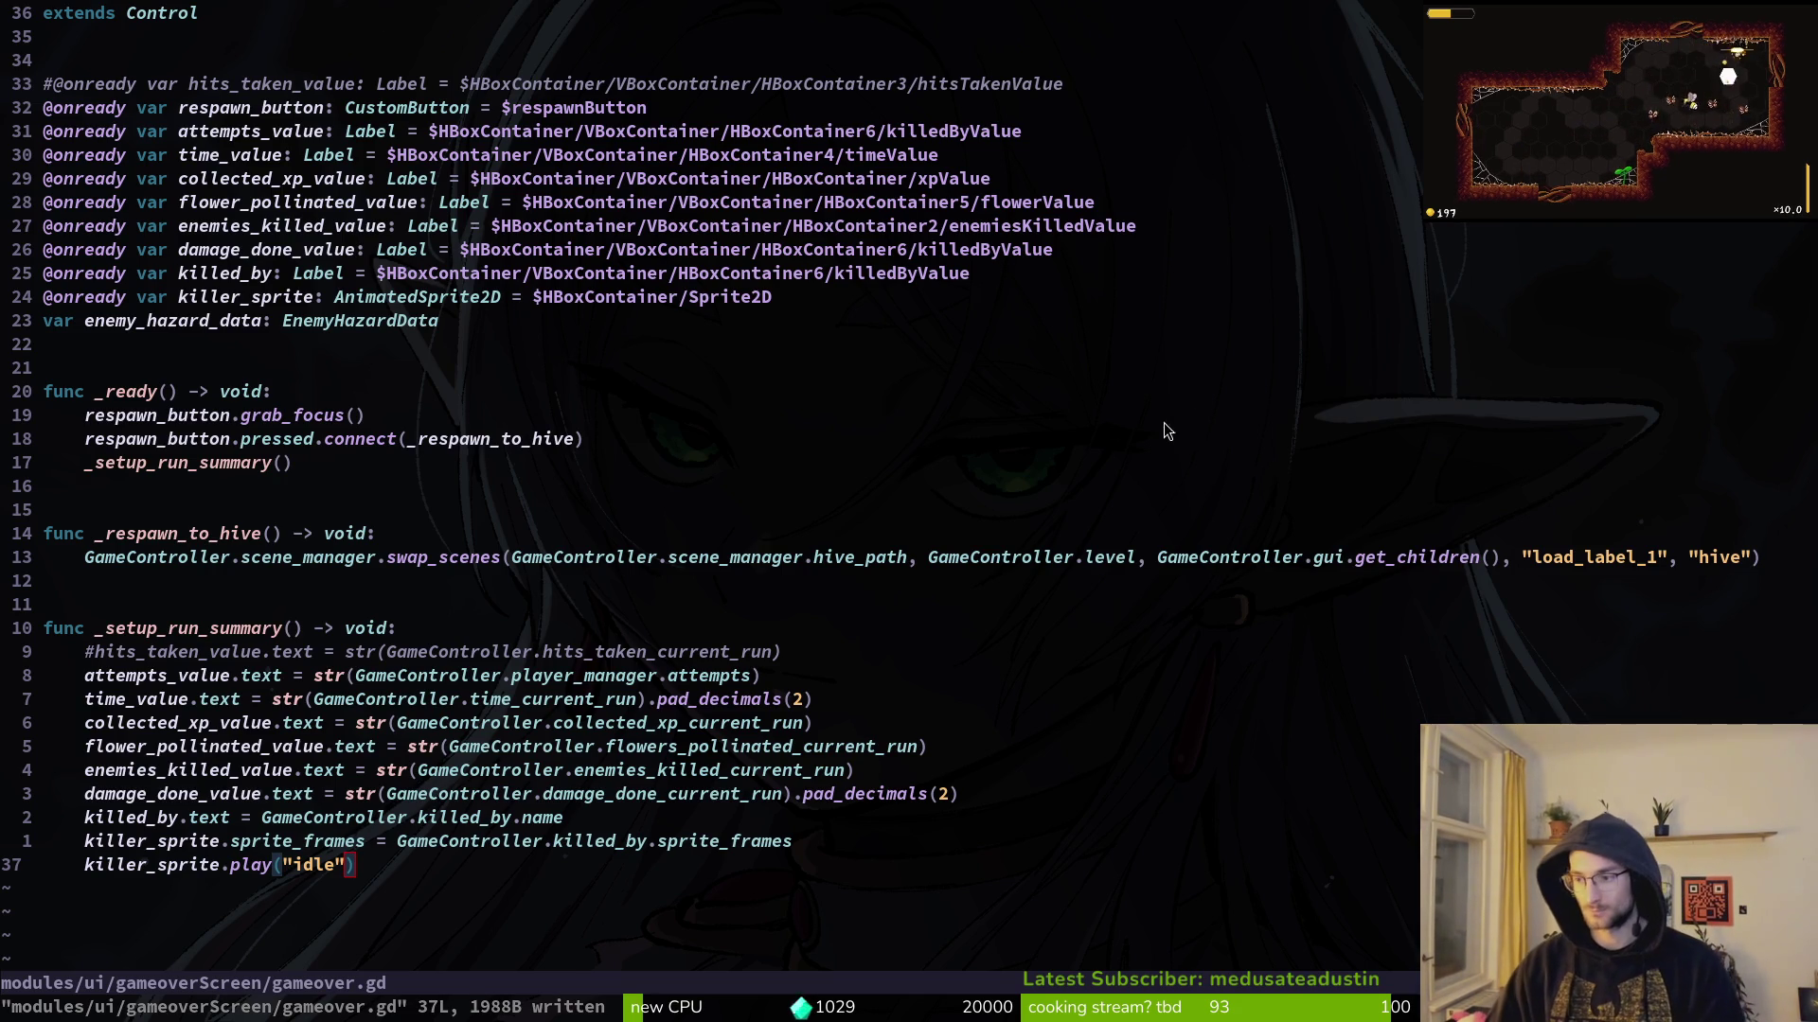
key("alt+Tab")
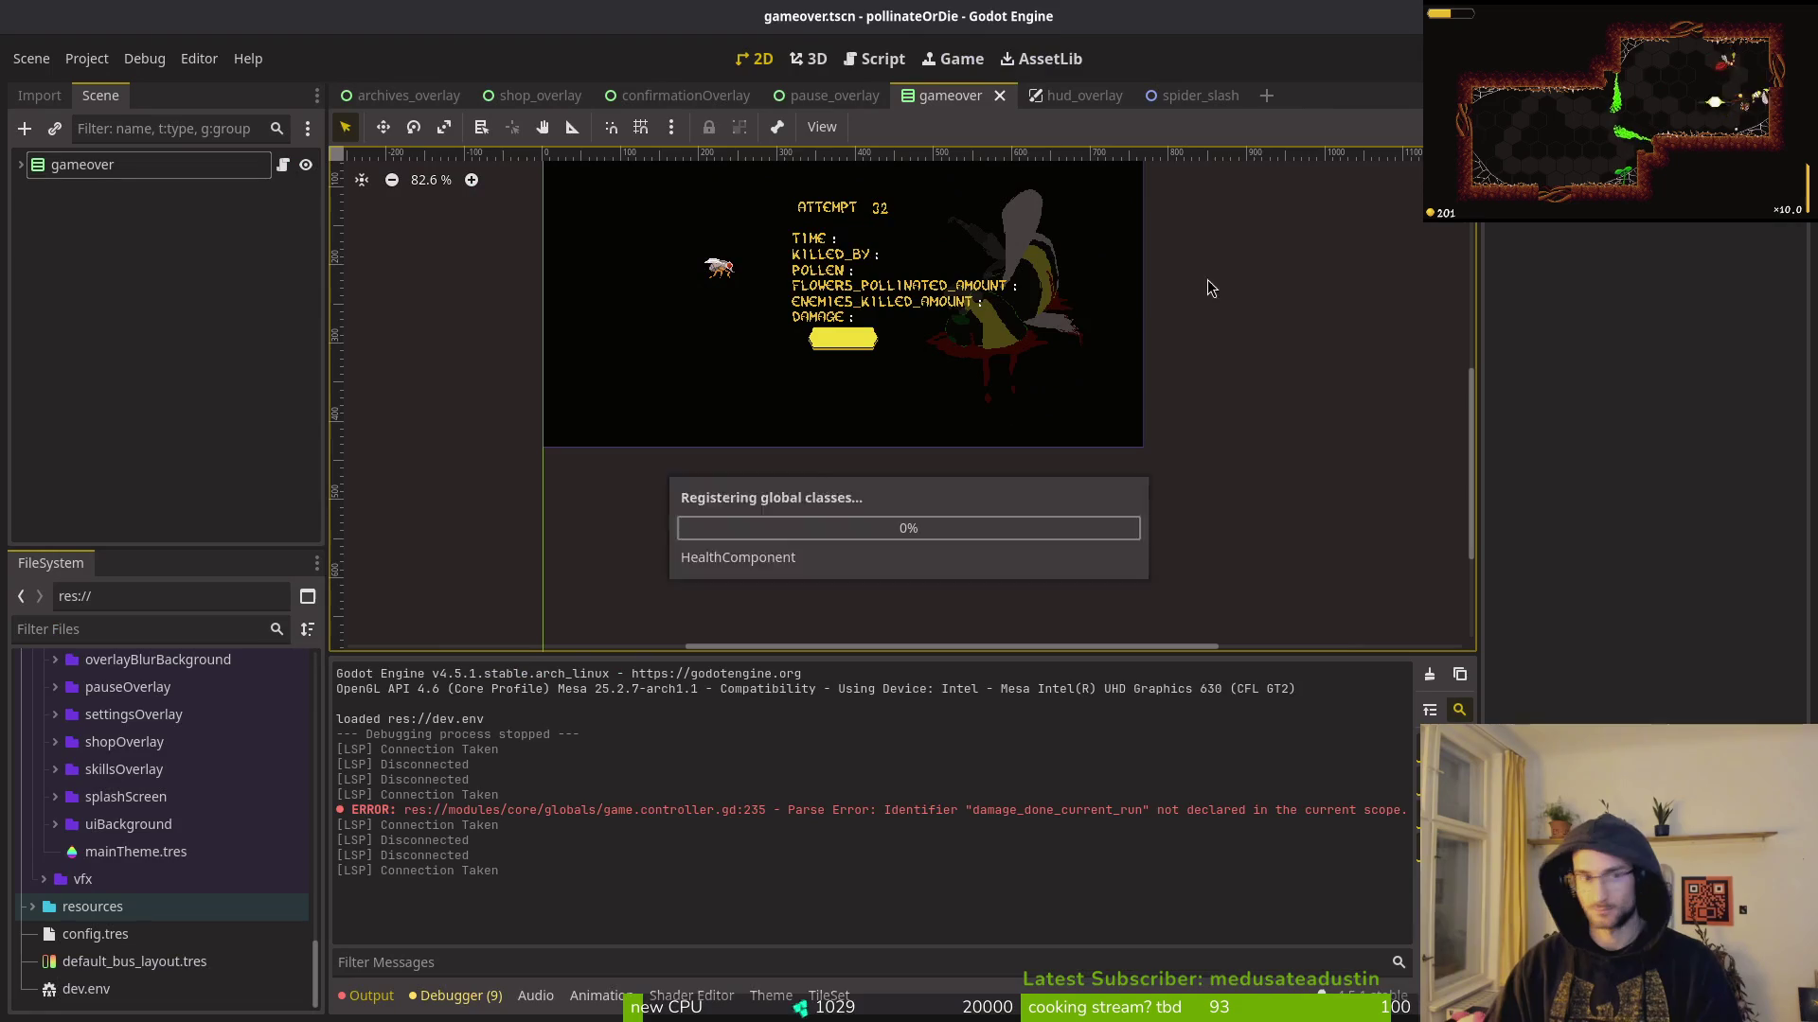
Step: Change the attemptsValue label under gameover > attemptsBox to read 420
left_click(21, 164)
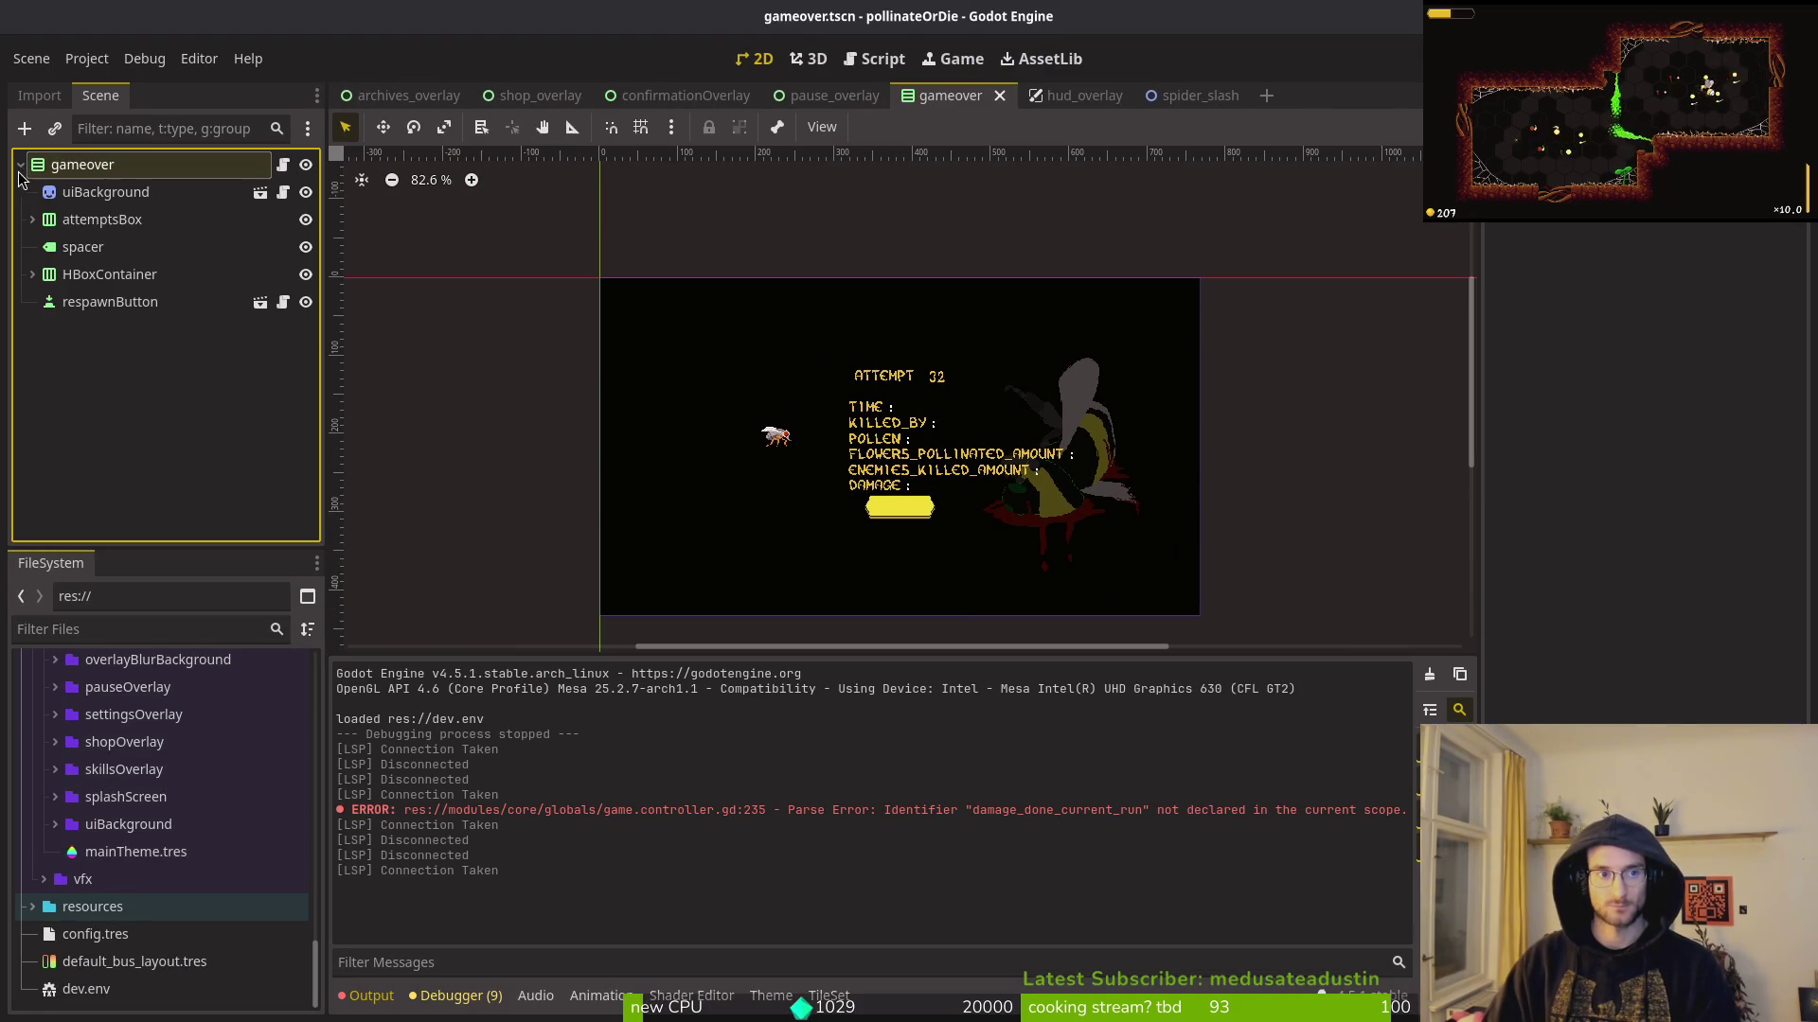
left_click(32, 219)
left_click(128, 252)
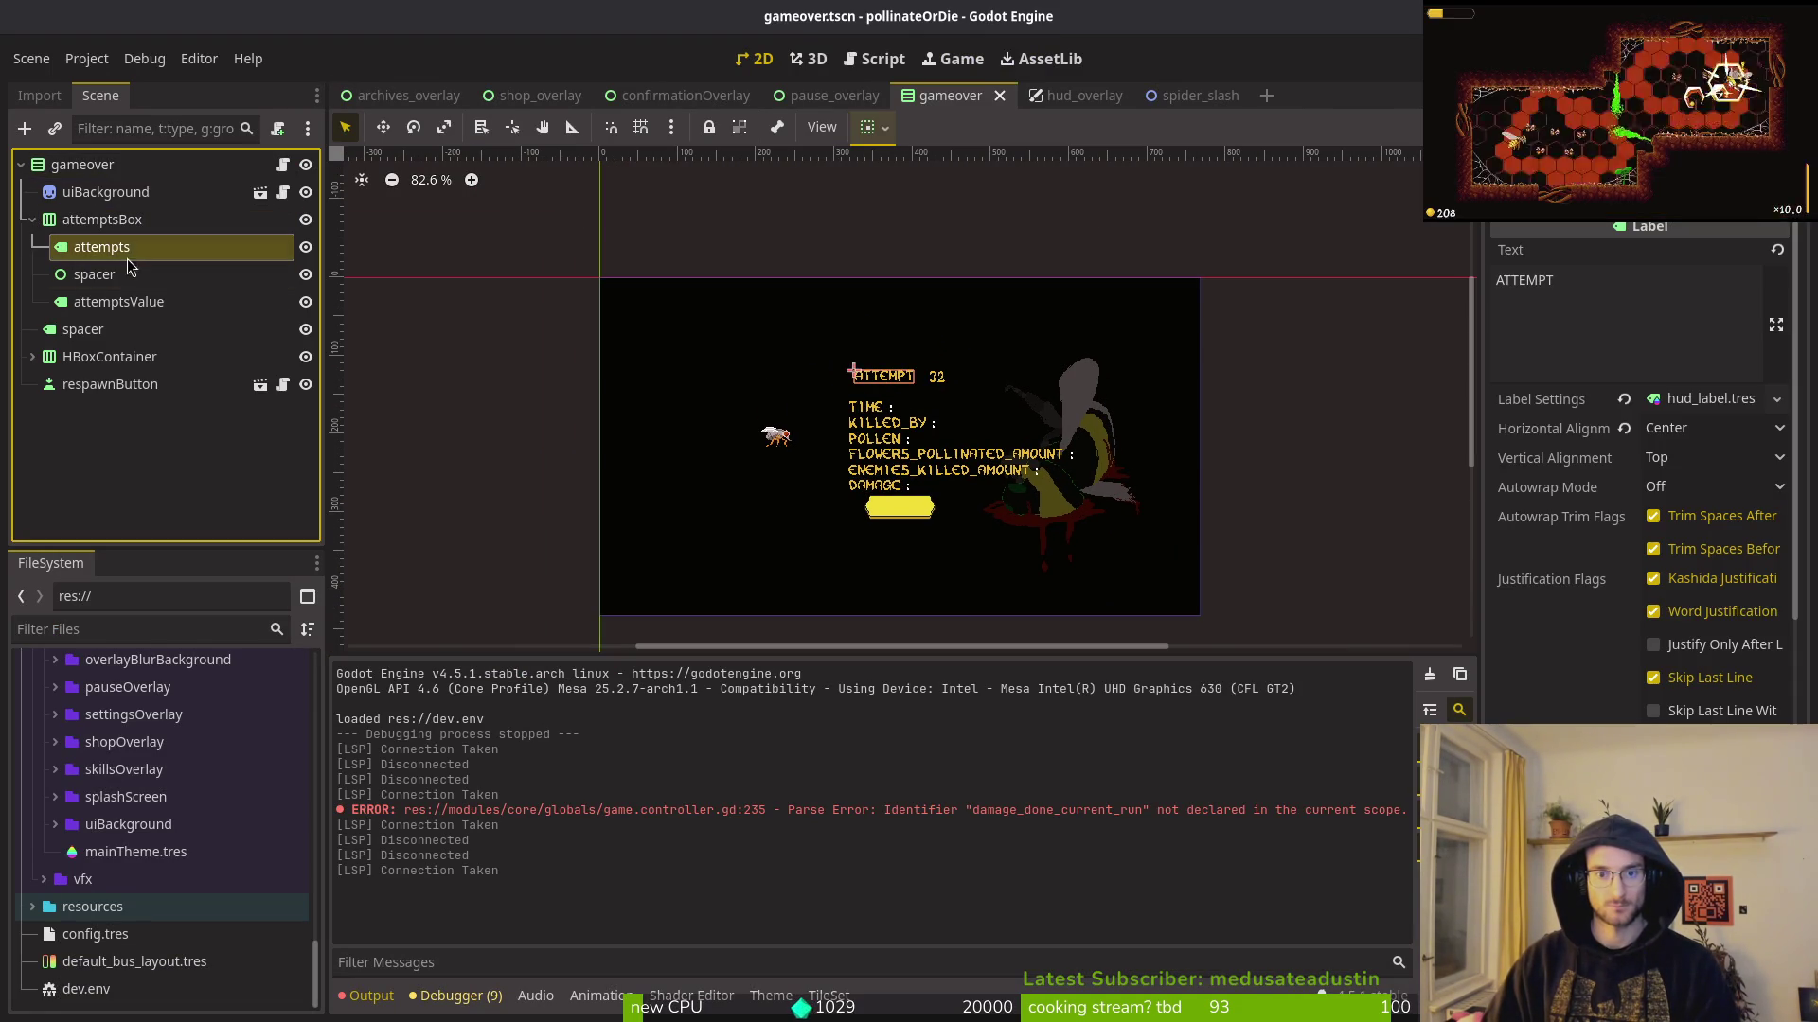
left_click(118, 301)
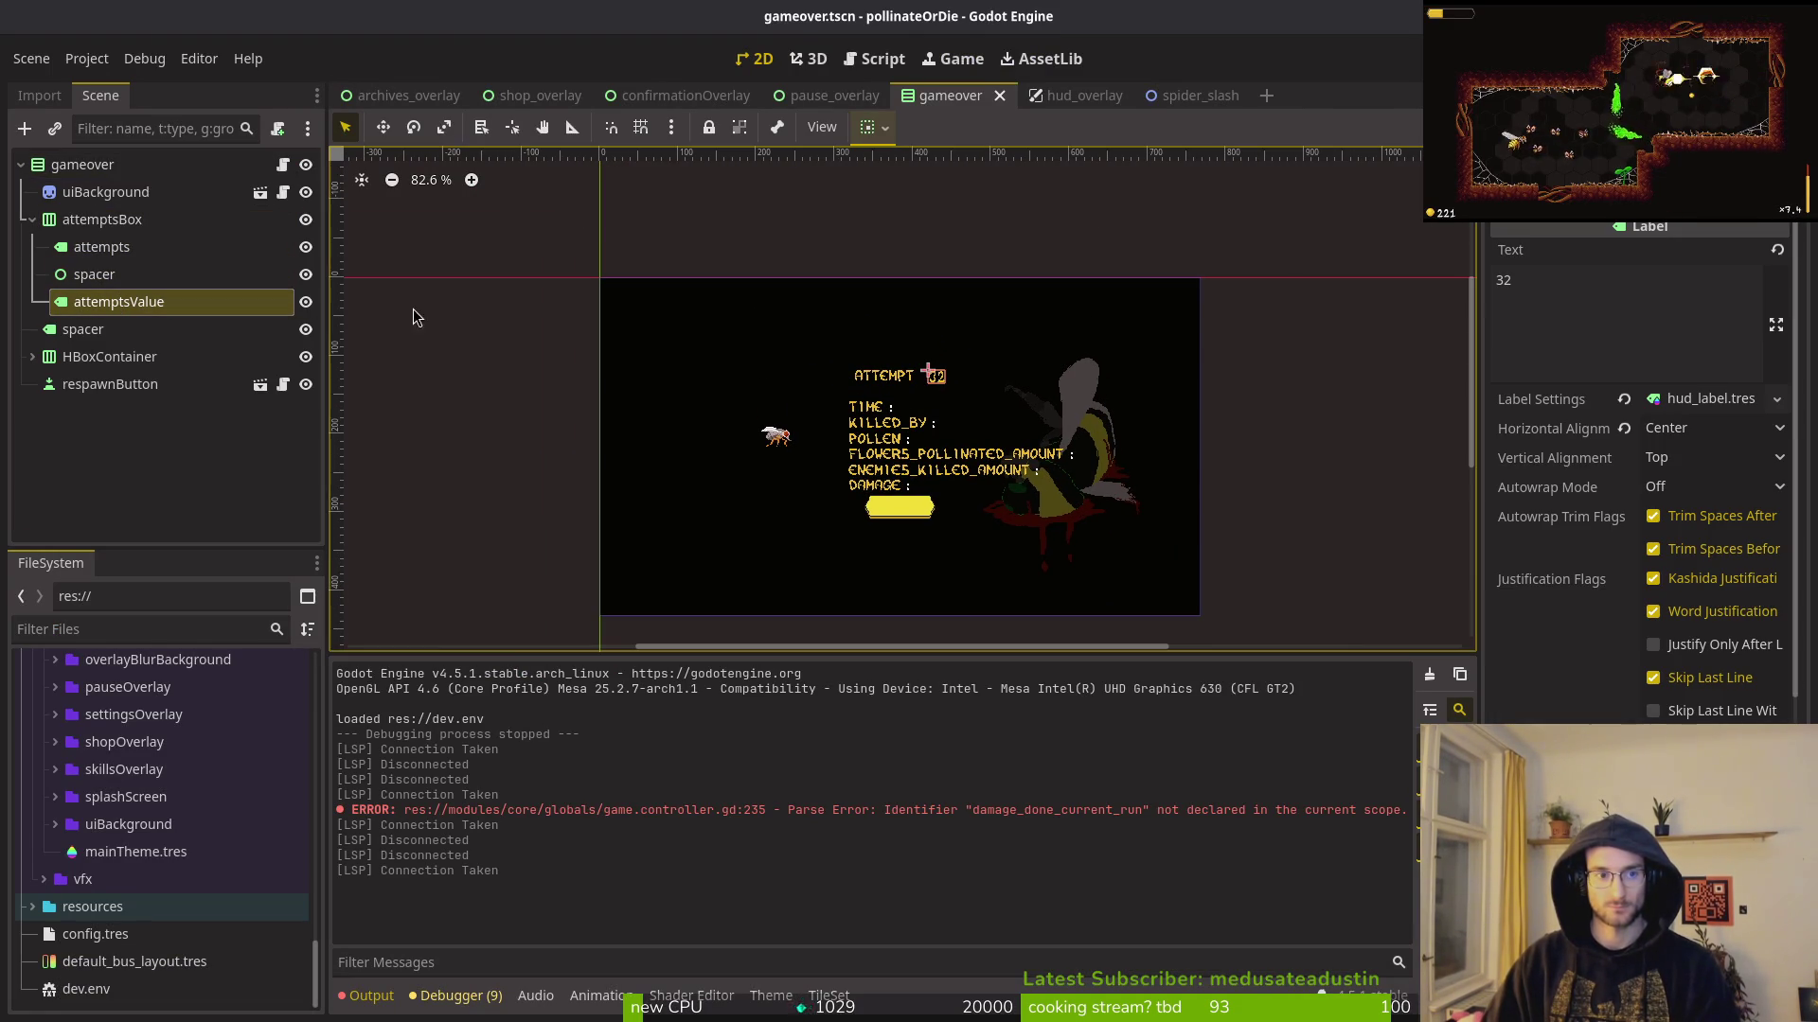
left_click(1617, 296)
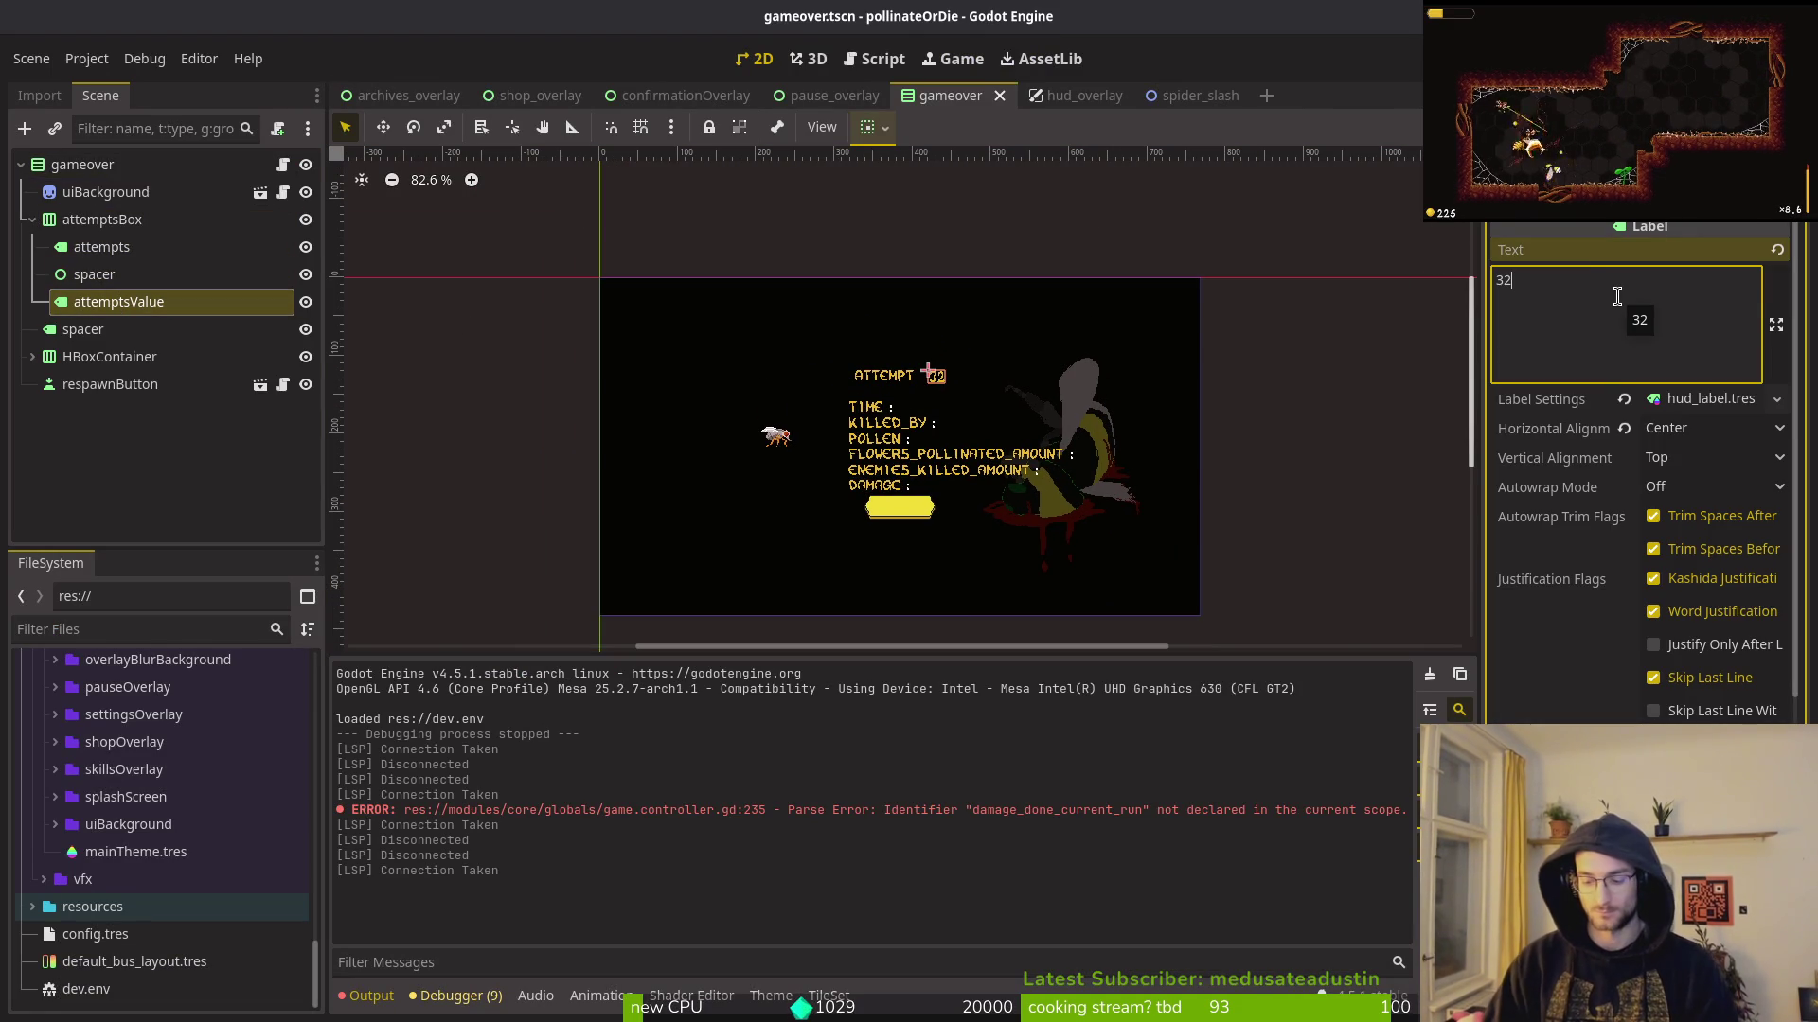
key("BackSpace")
type("420")
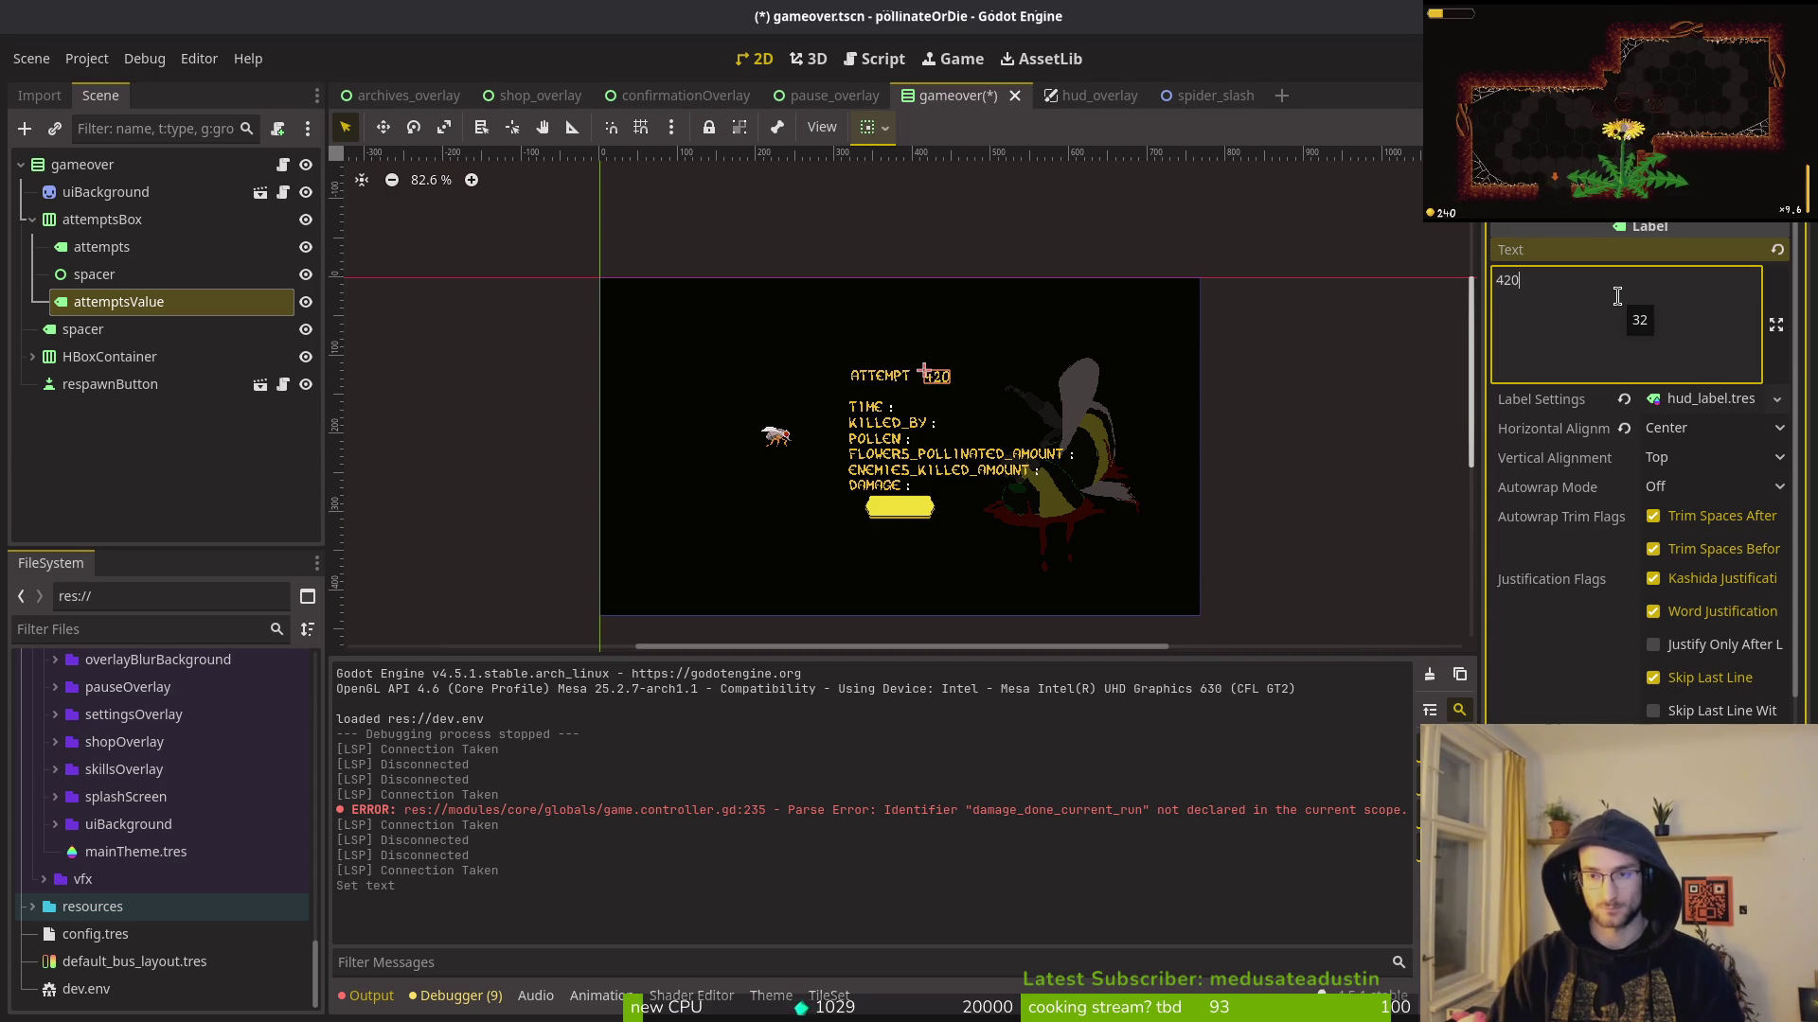
left_click(560, 421)
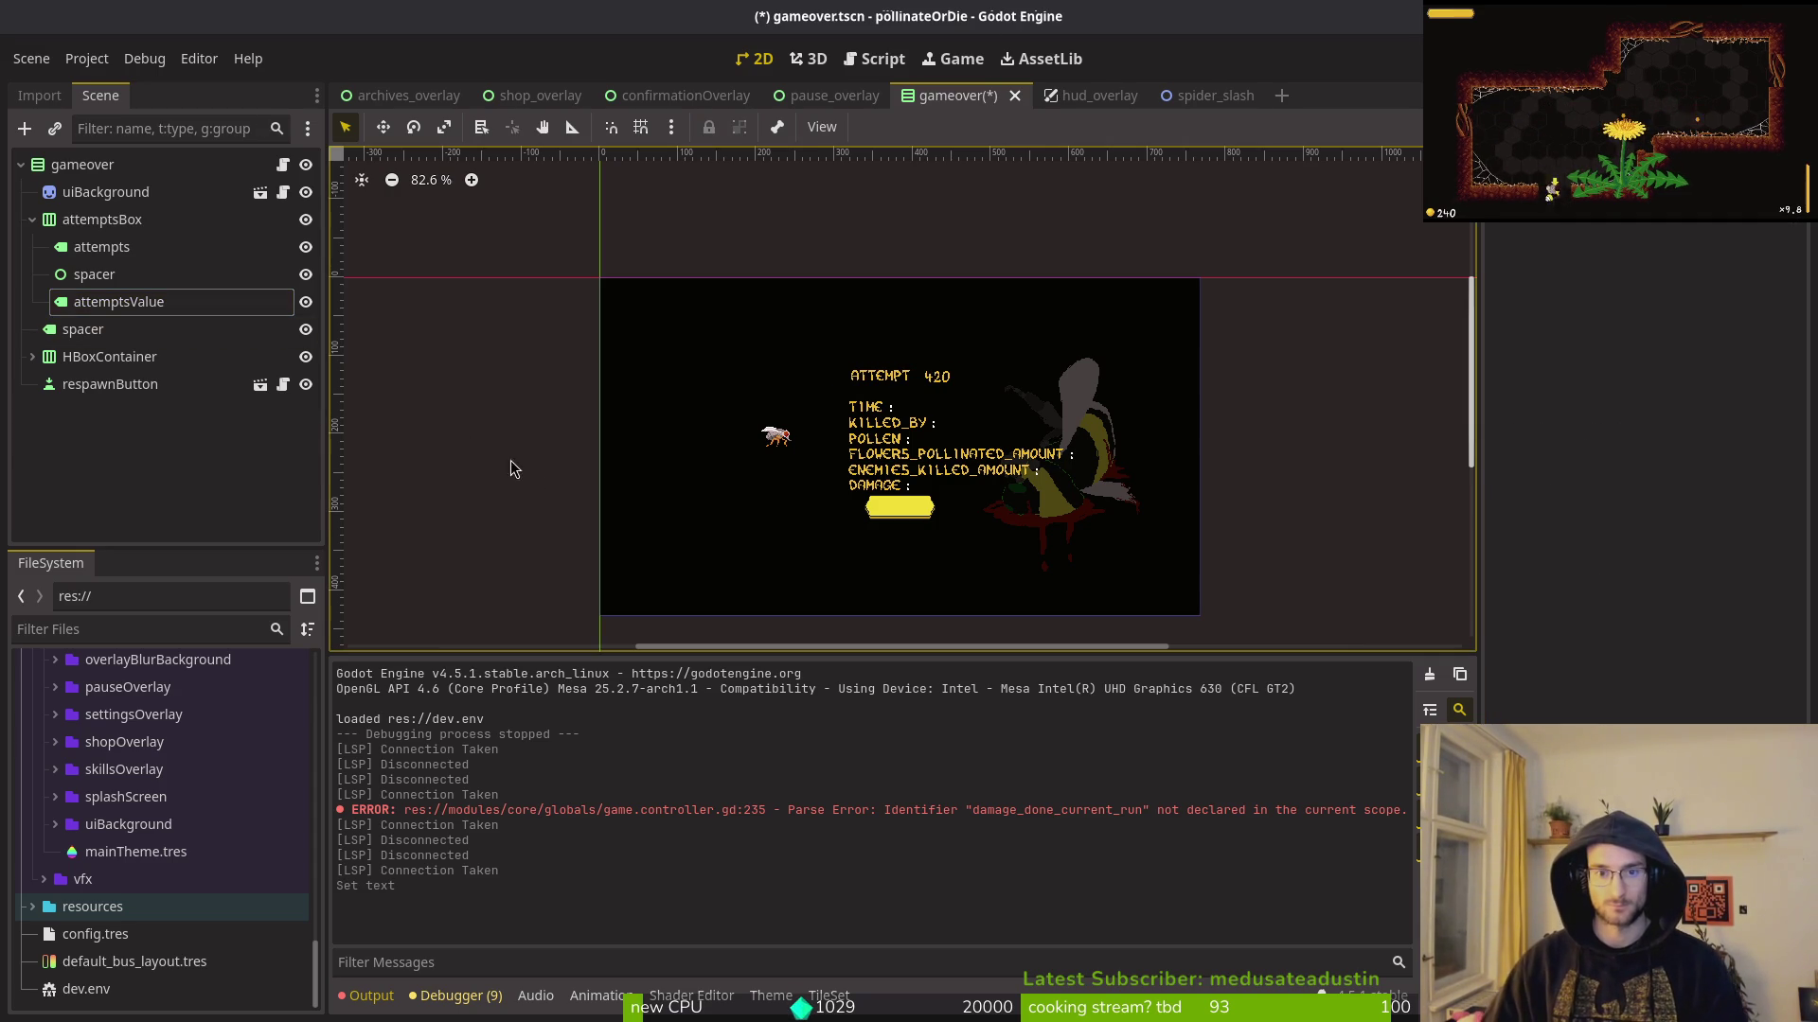
scroll(506, 466, "up", 2)
left_click(89, 386)
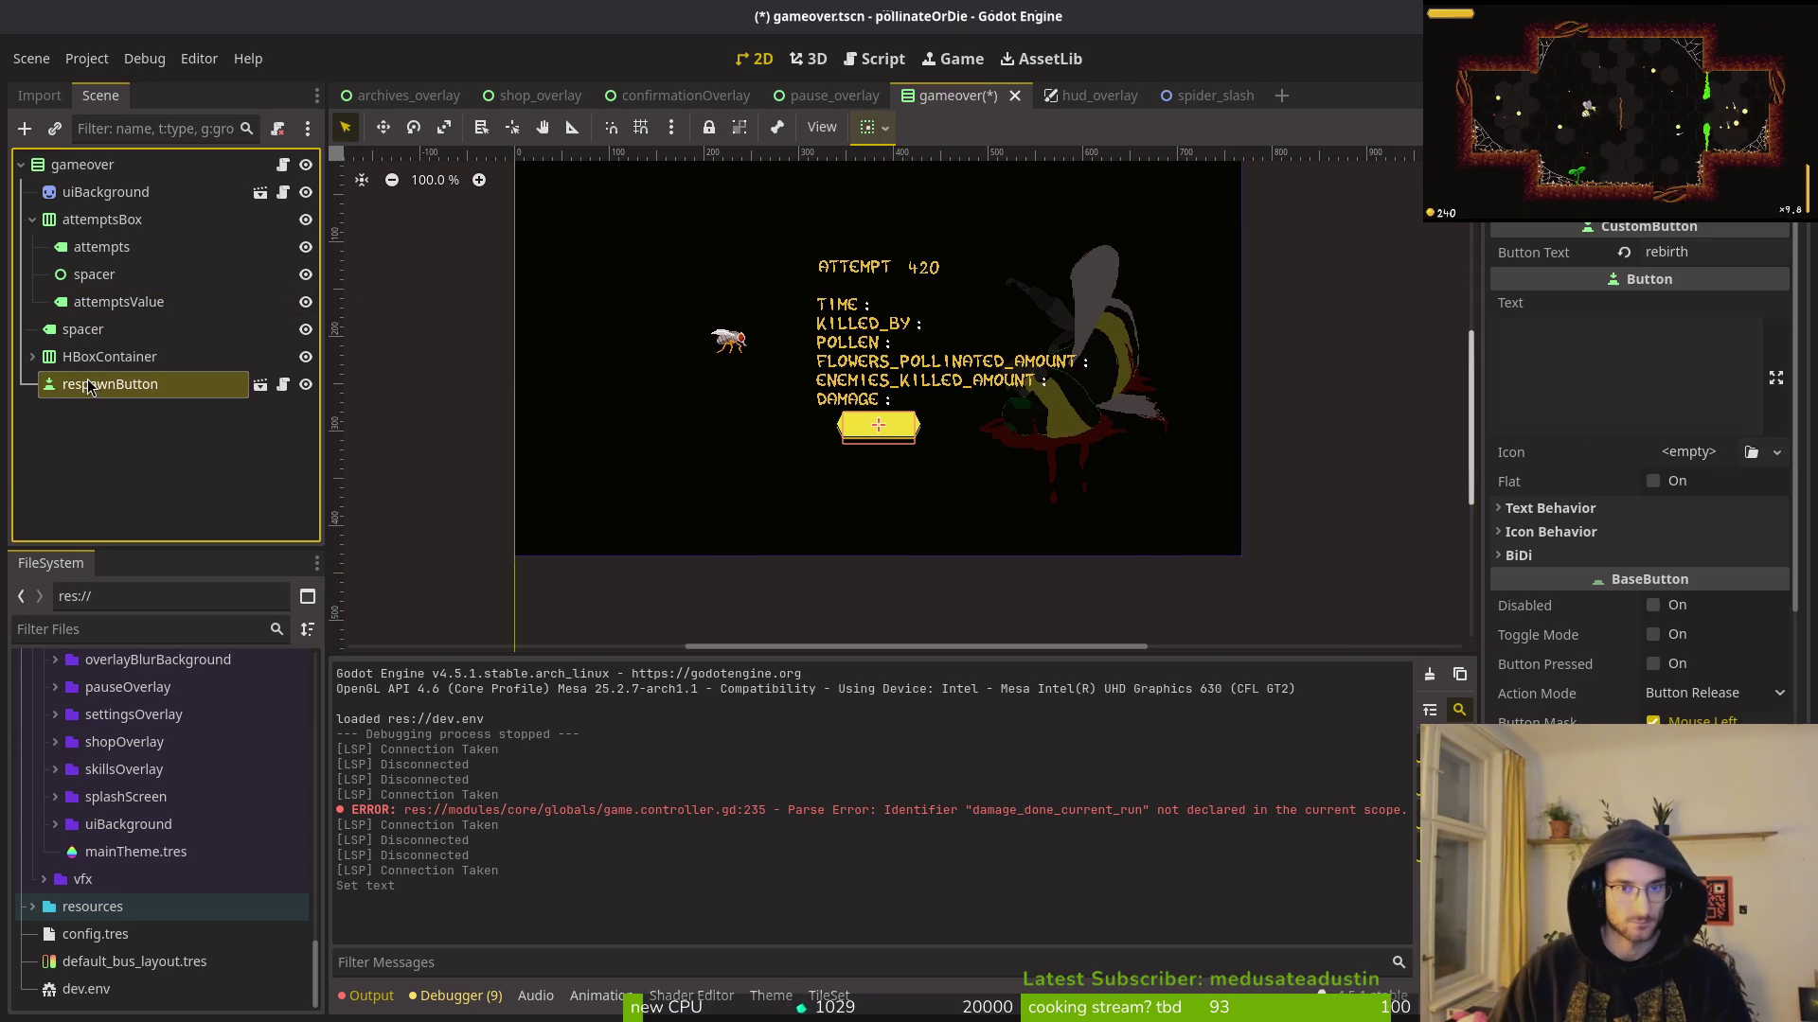
left_click(32, 220)
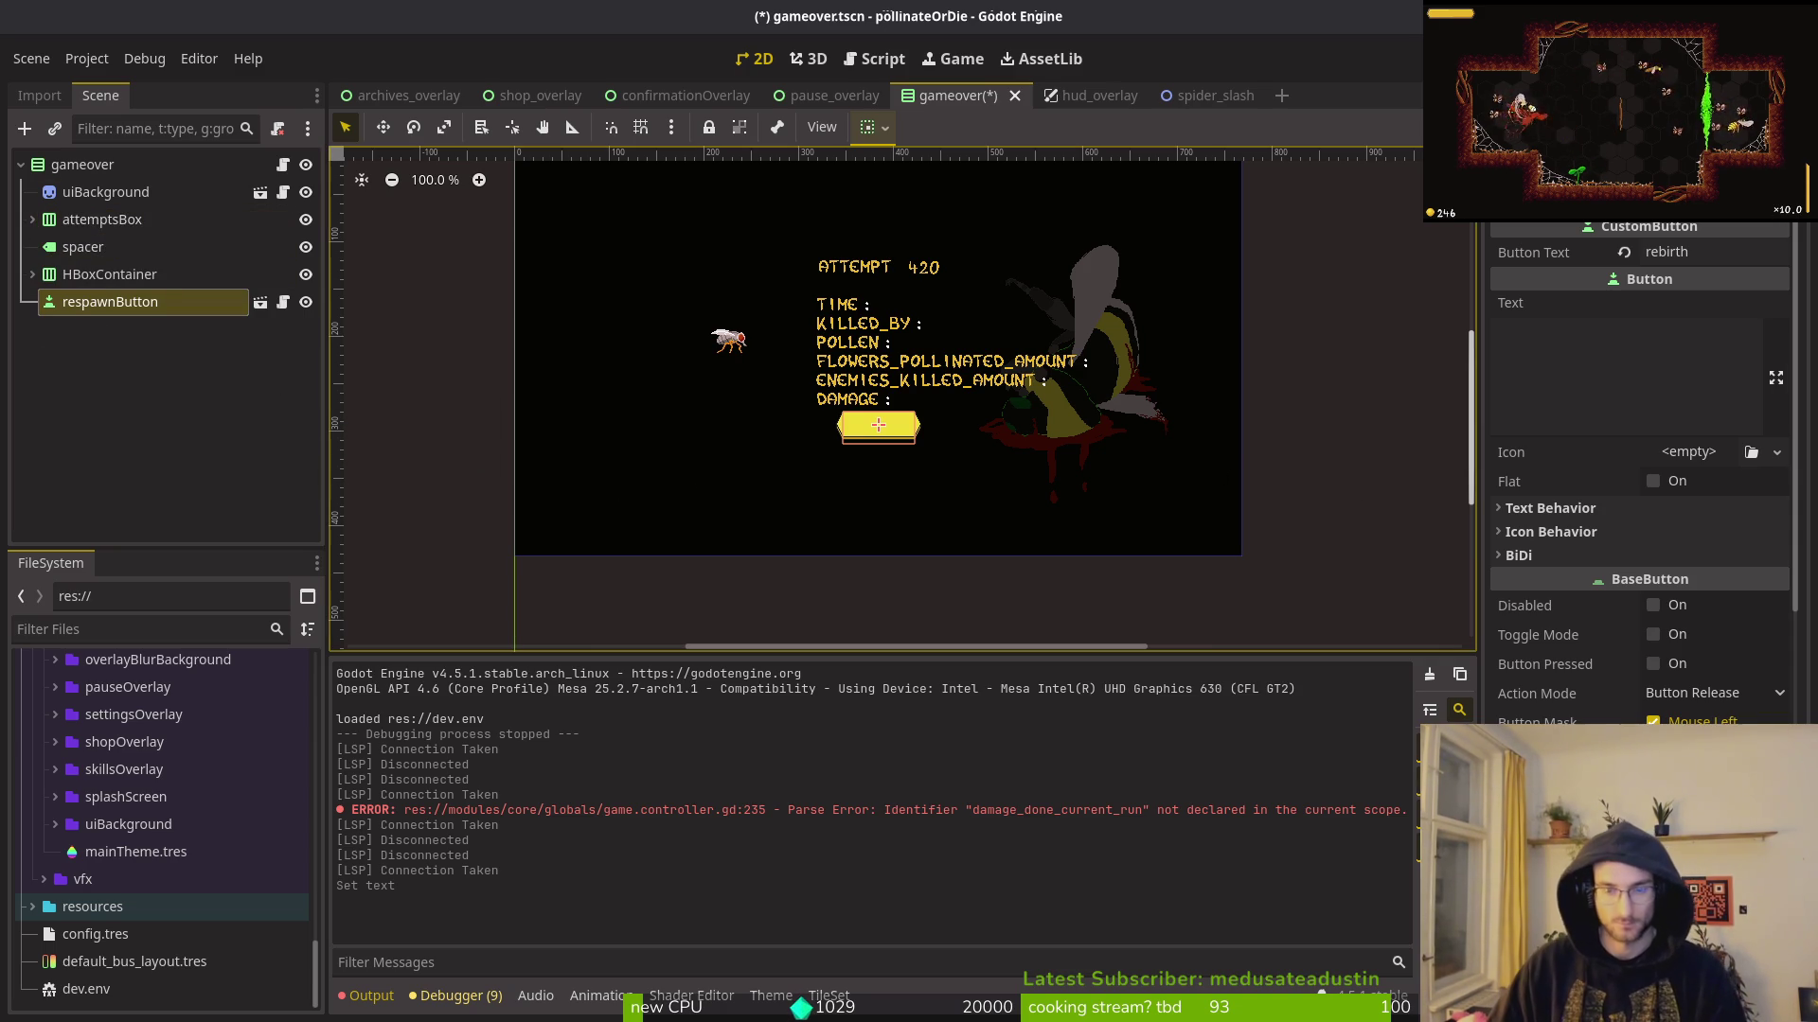
key("alt+Tab")
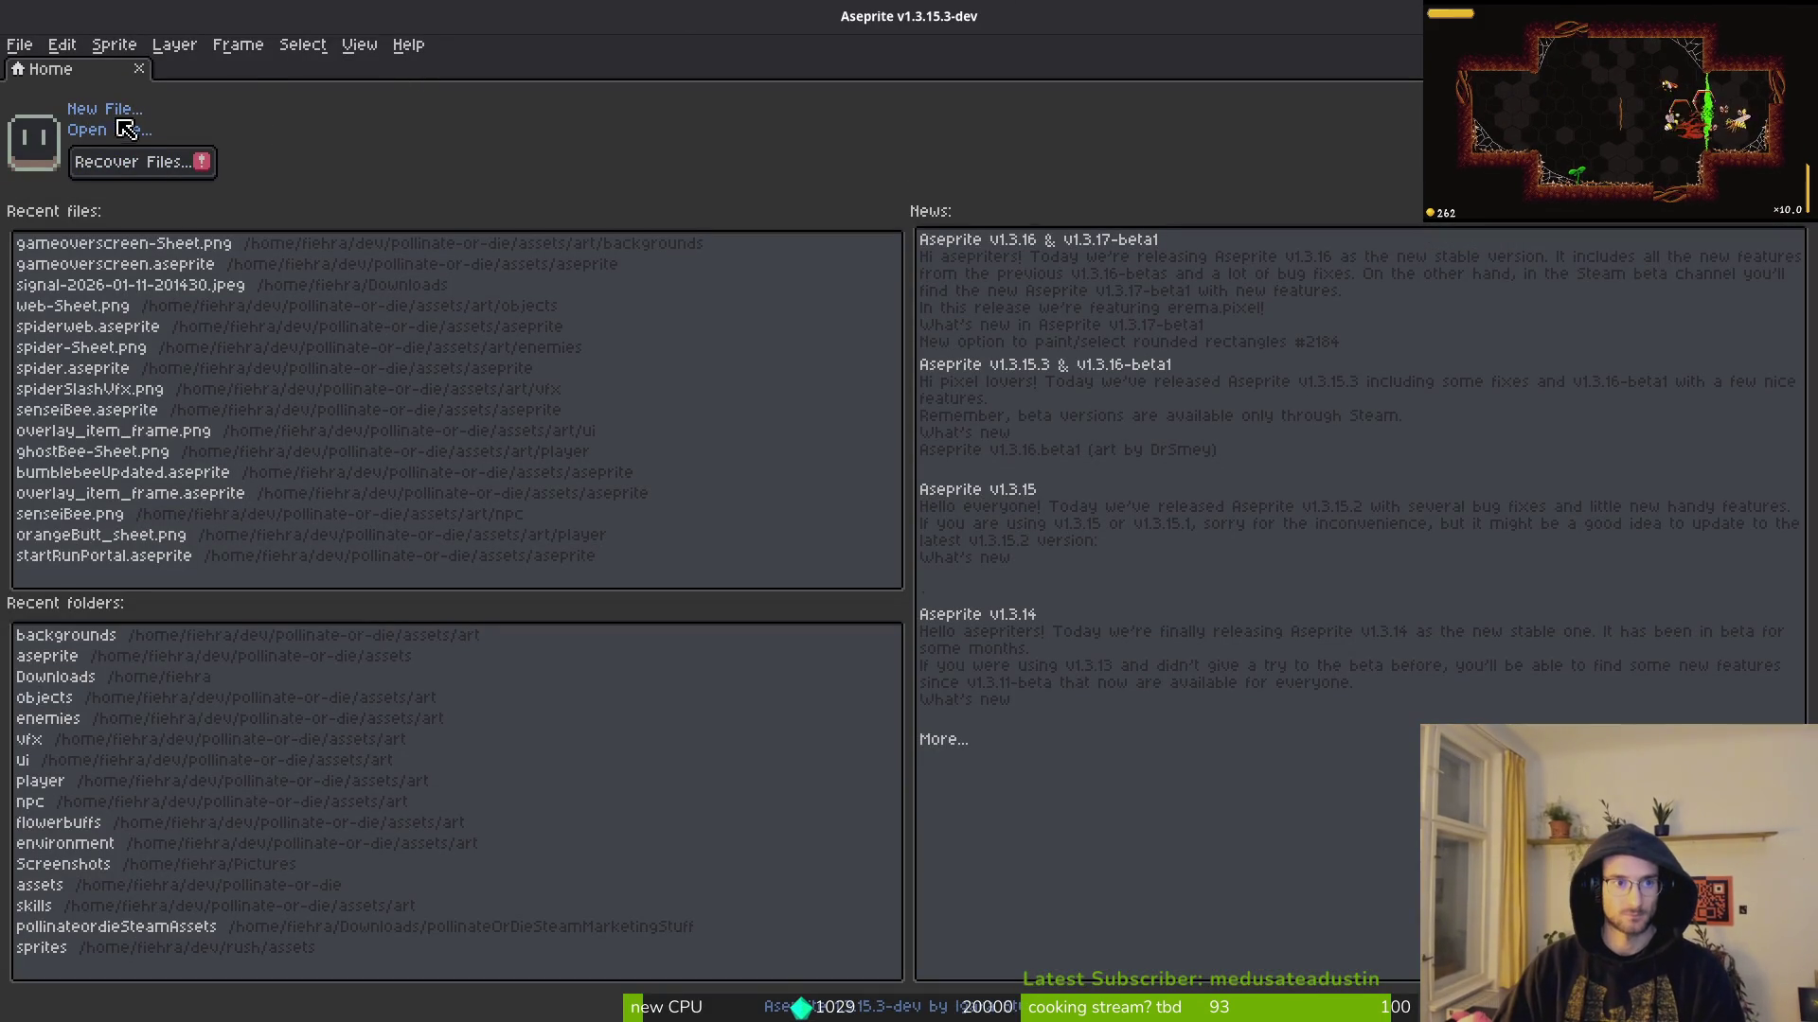
Step: Reopen gameoverscreen.aseprite, create a new 360 × 128 px sprite, and pick the dark swatch
left_click(152, 272)
scroll(909, 532, "down", 3)
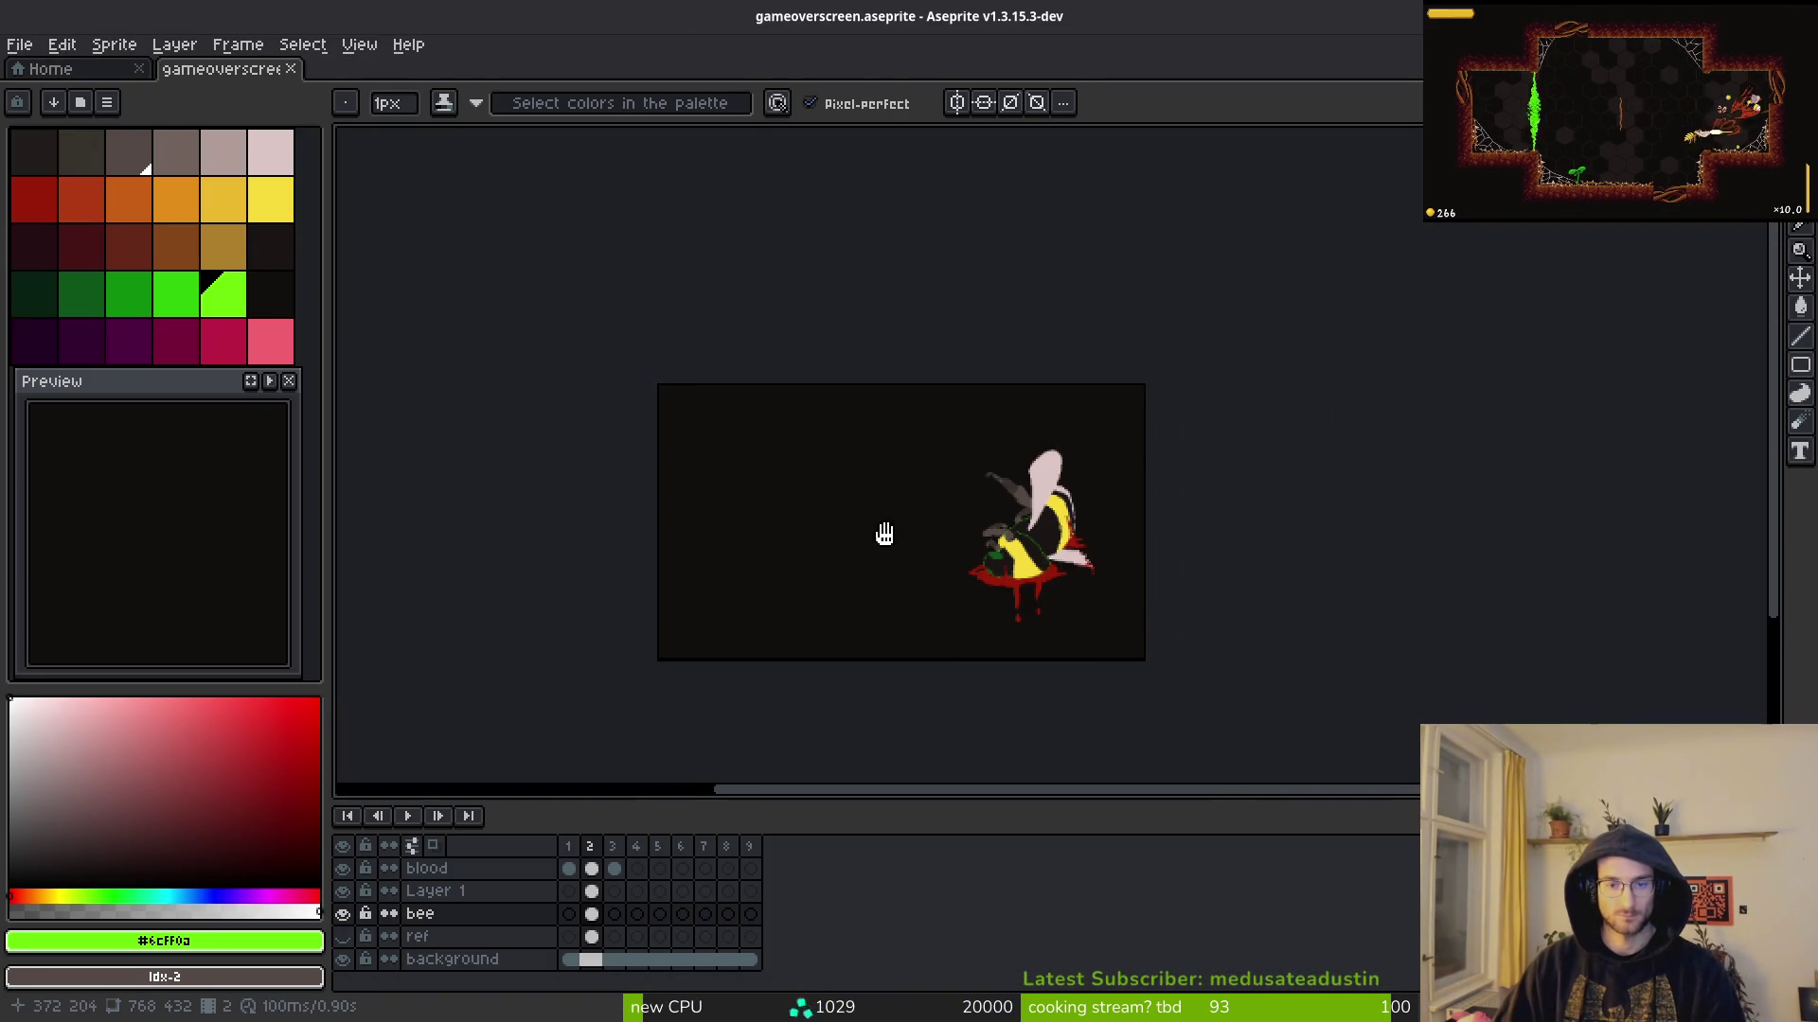
left_click(20, 45)
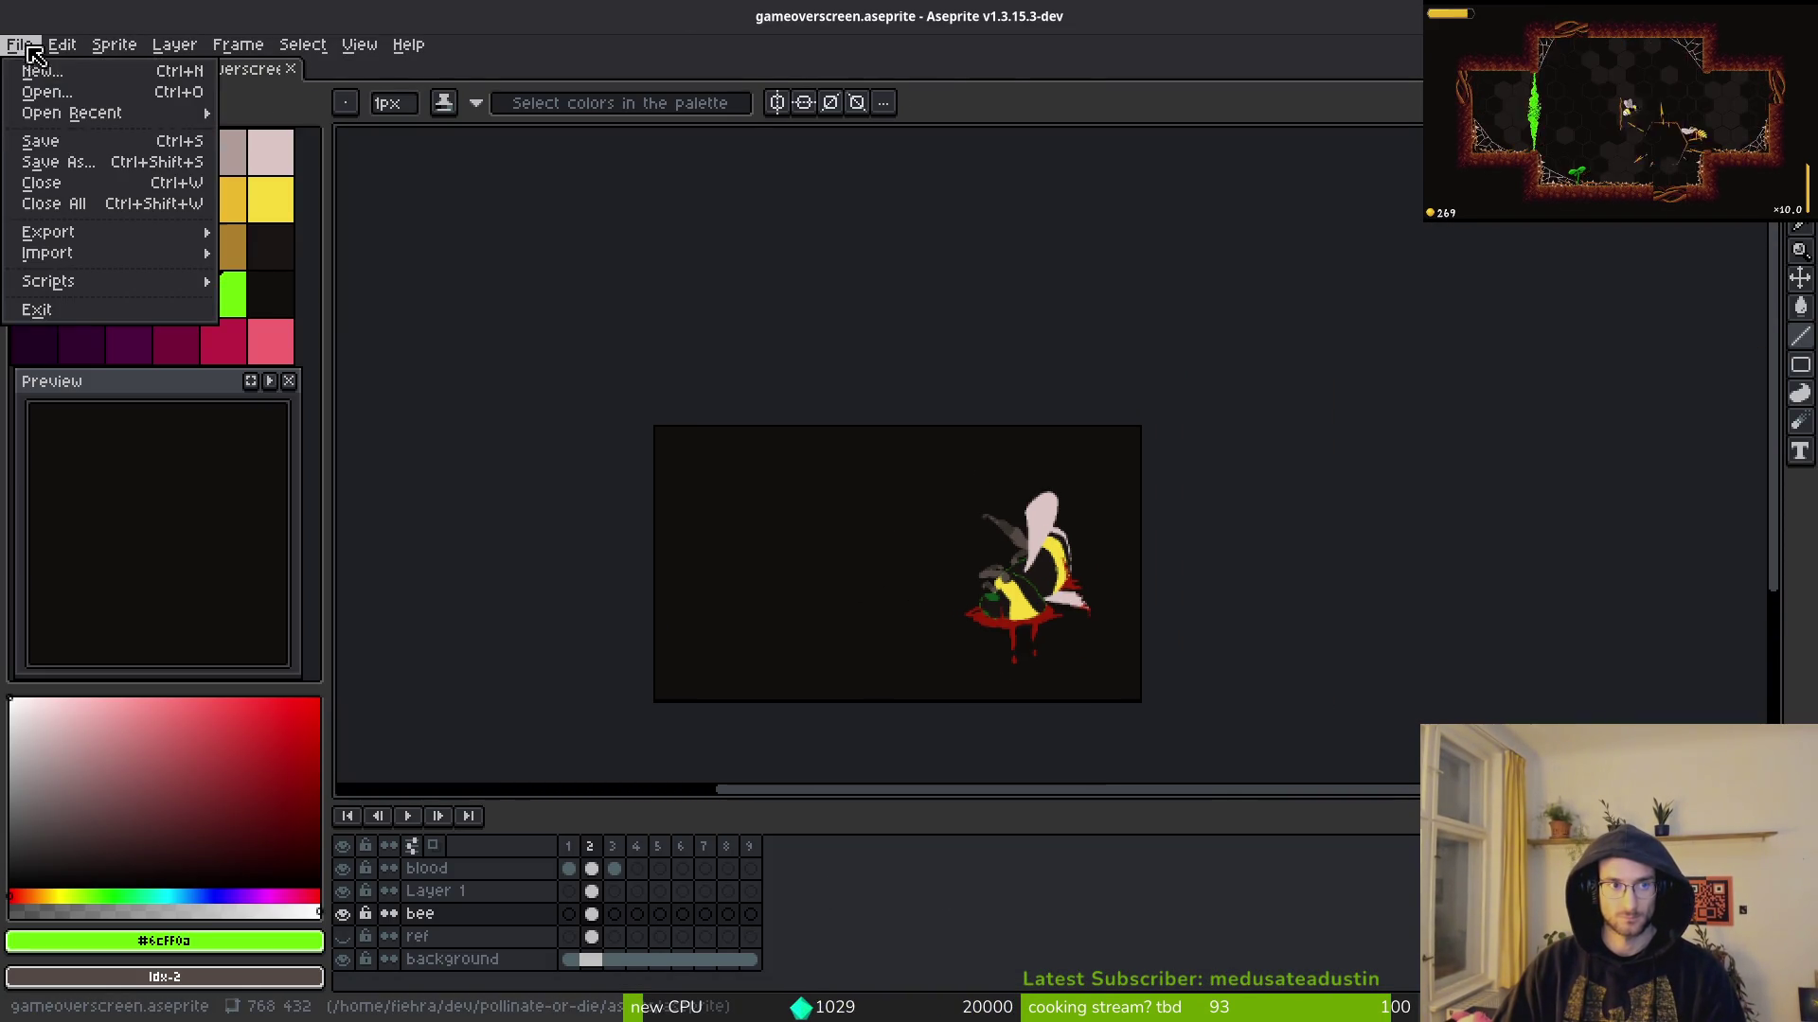
left_click(42, 76)
type("2")
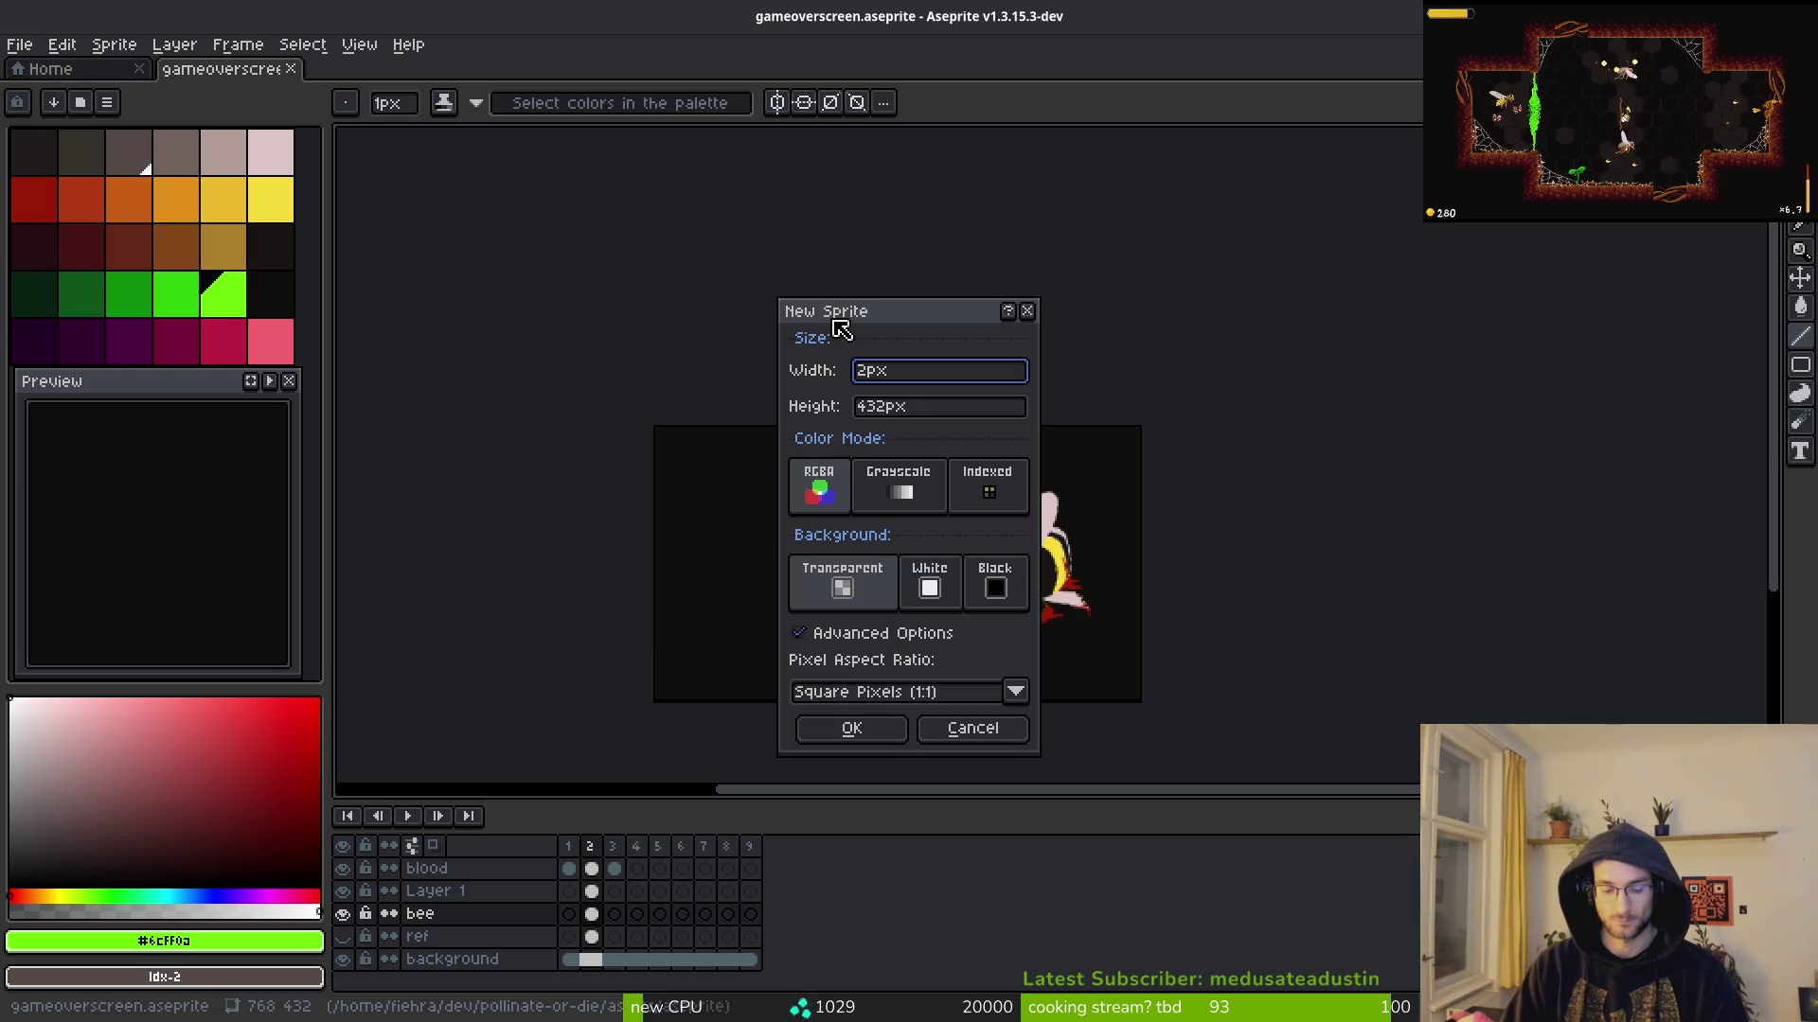
key("BackSpace")
type("60")
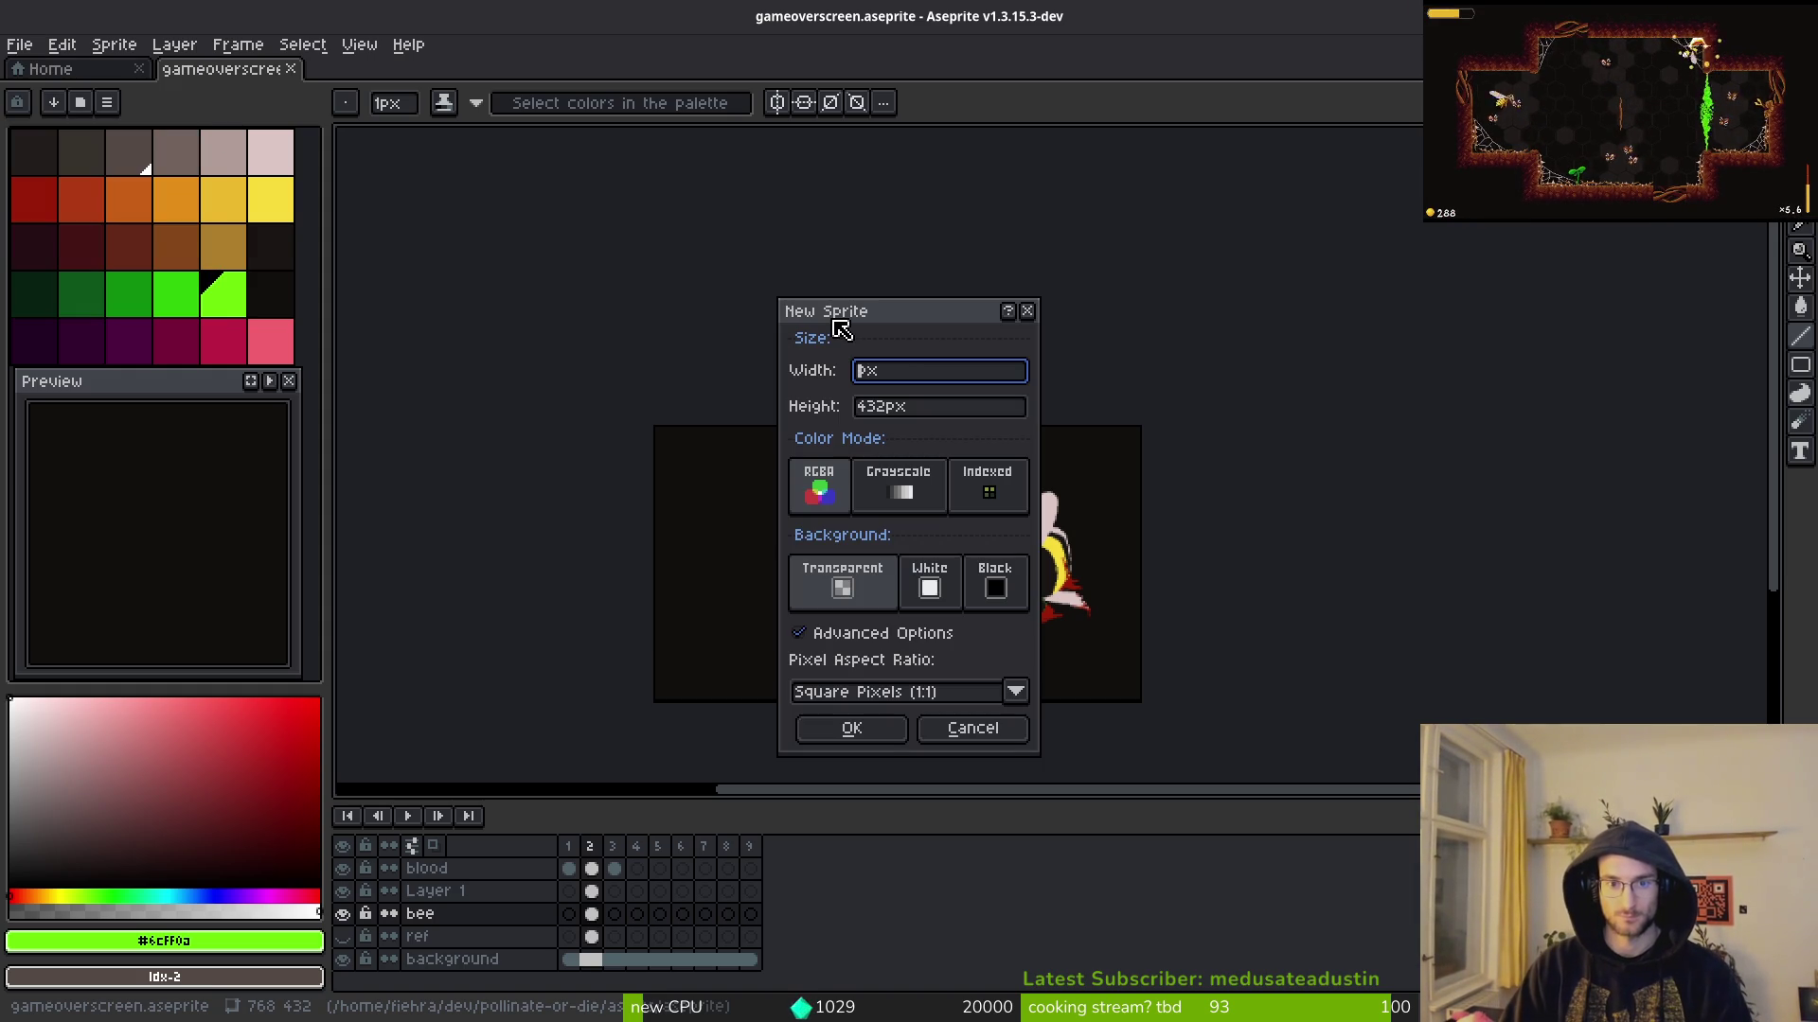
key("Tab")
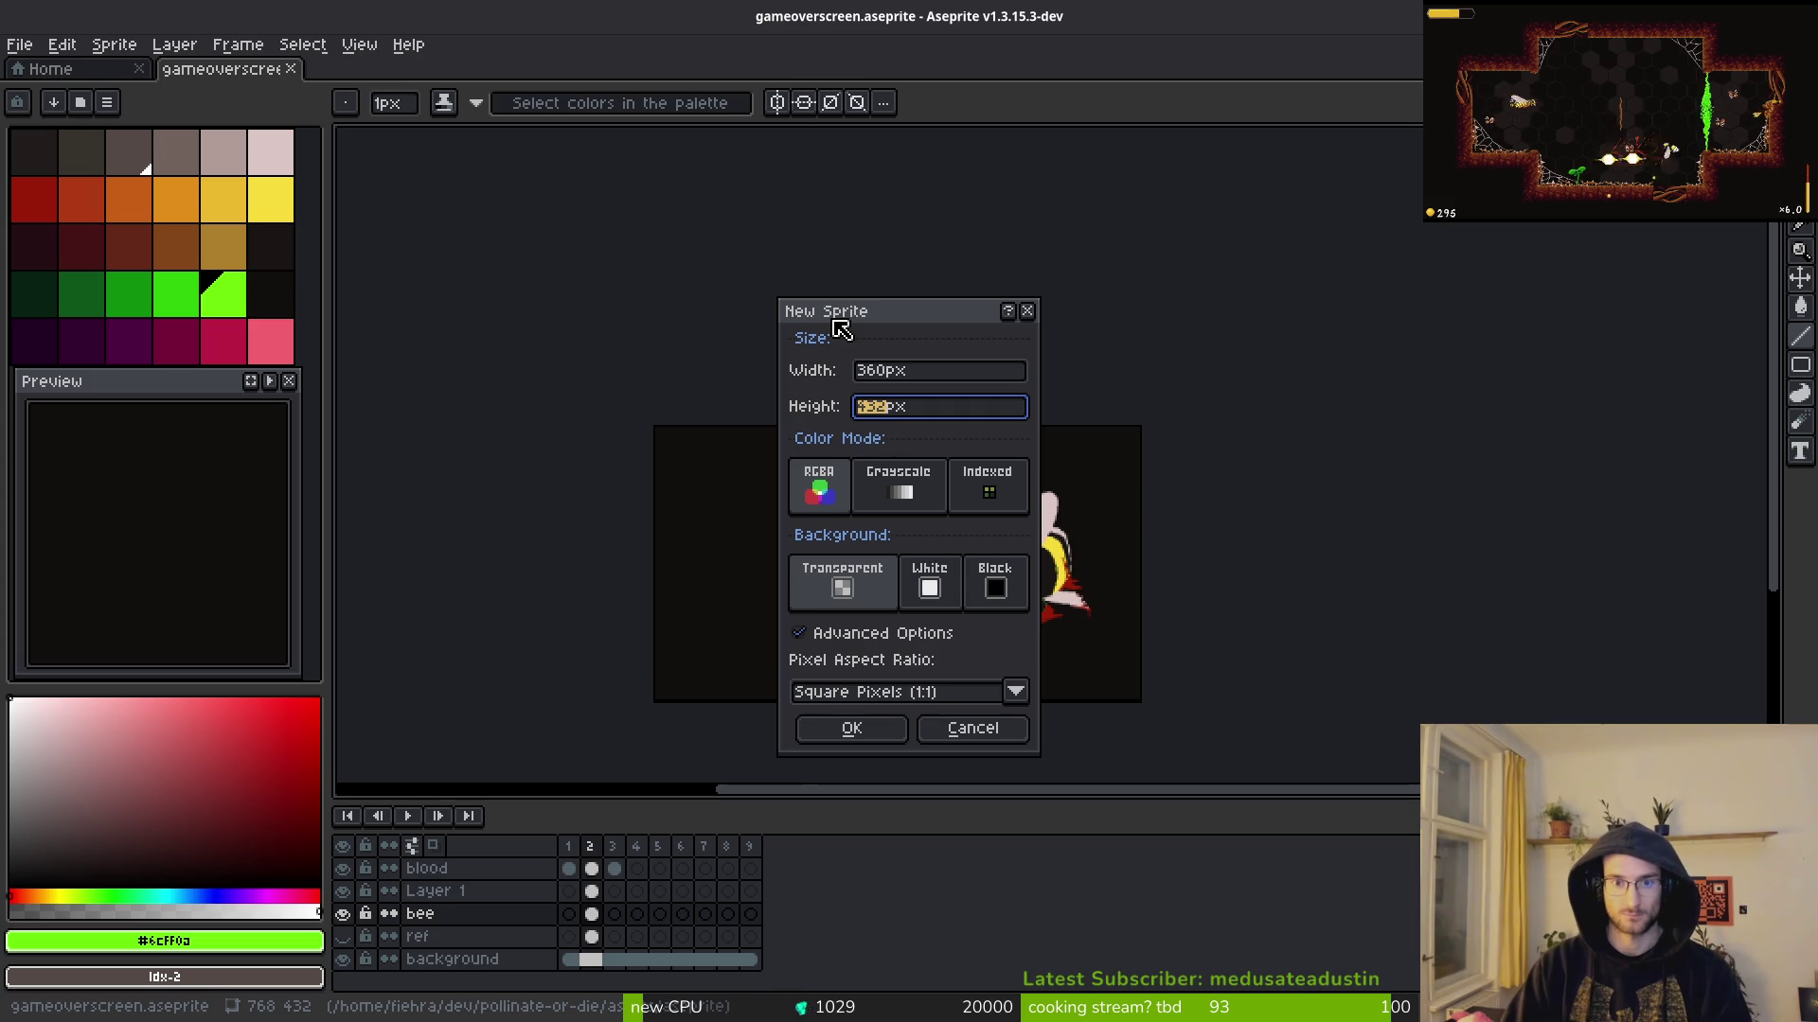
type("128")
key("Return")
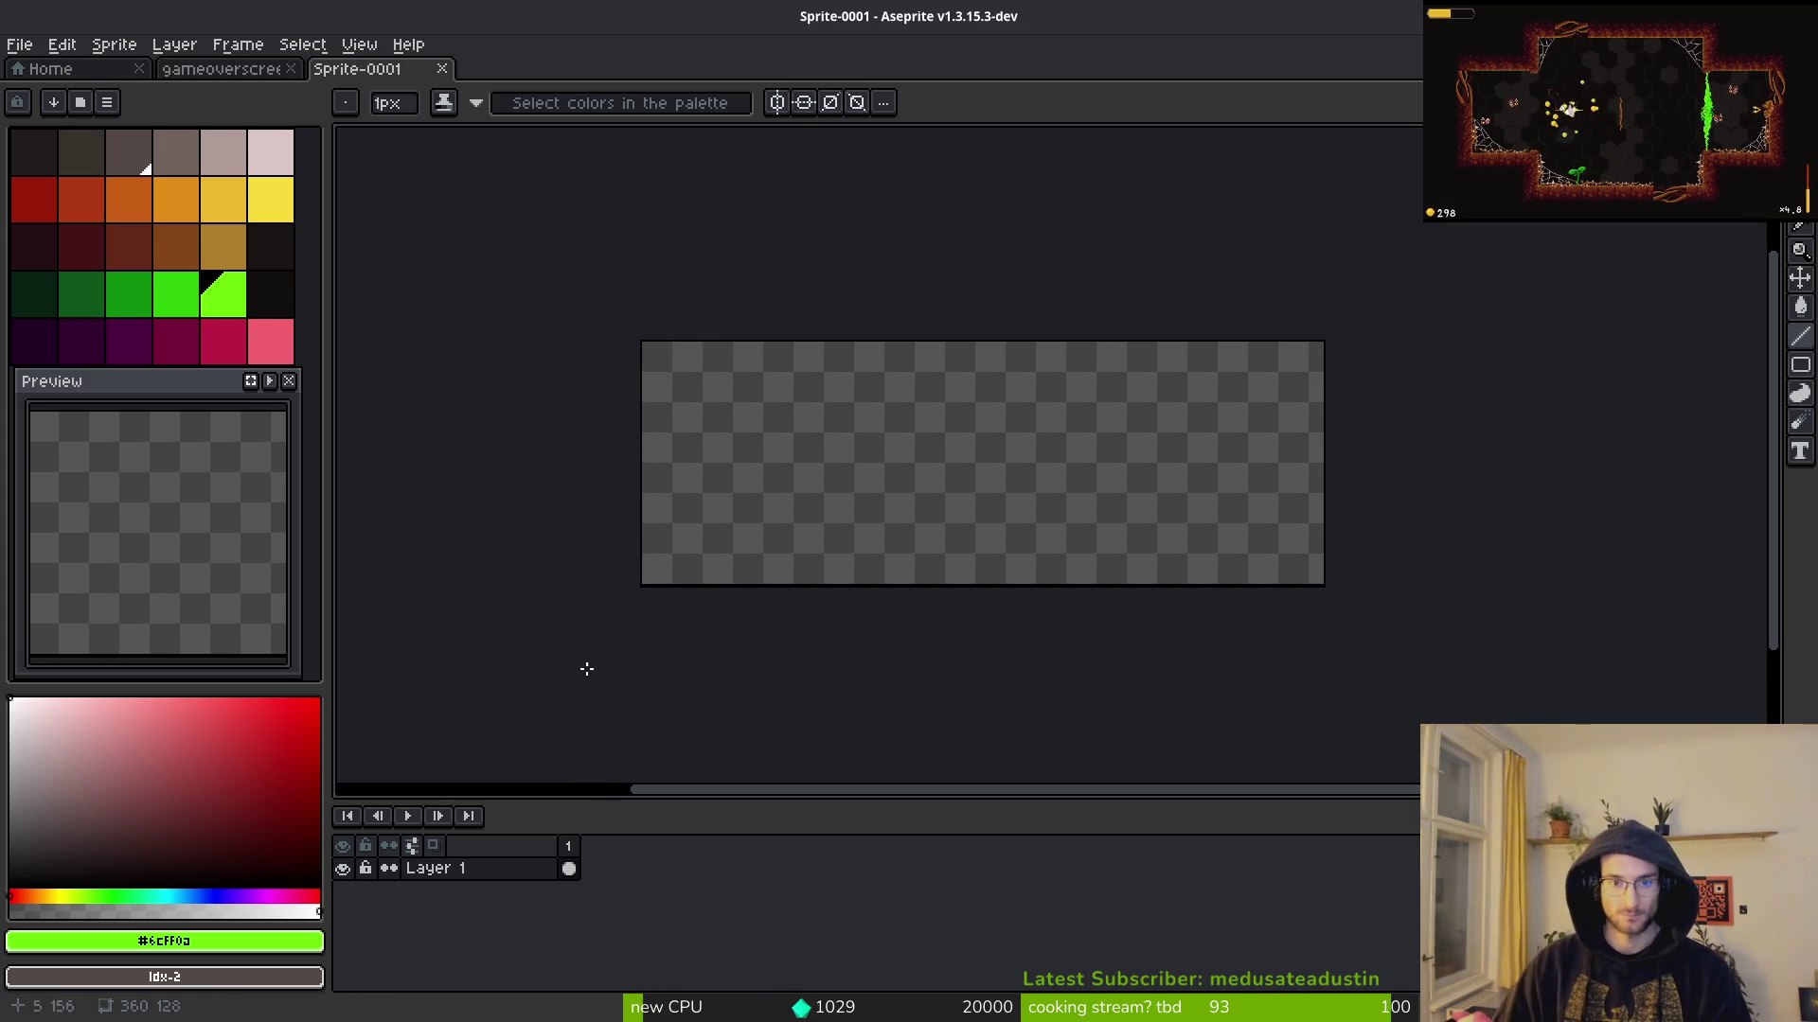
left_click(271, 294)
Step: Fill the canvas dark, add new layers, and rename Layer 2 to 'line'
key("g")
left_click(961, 467)
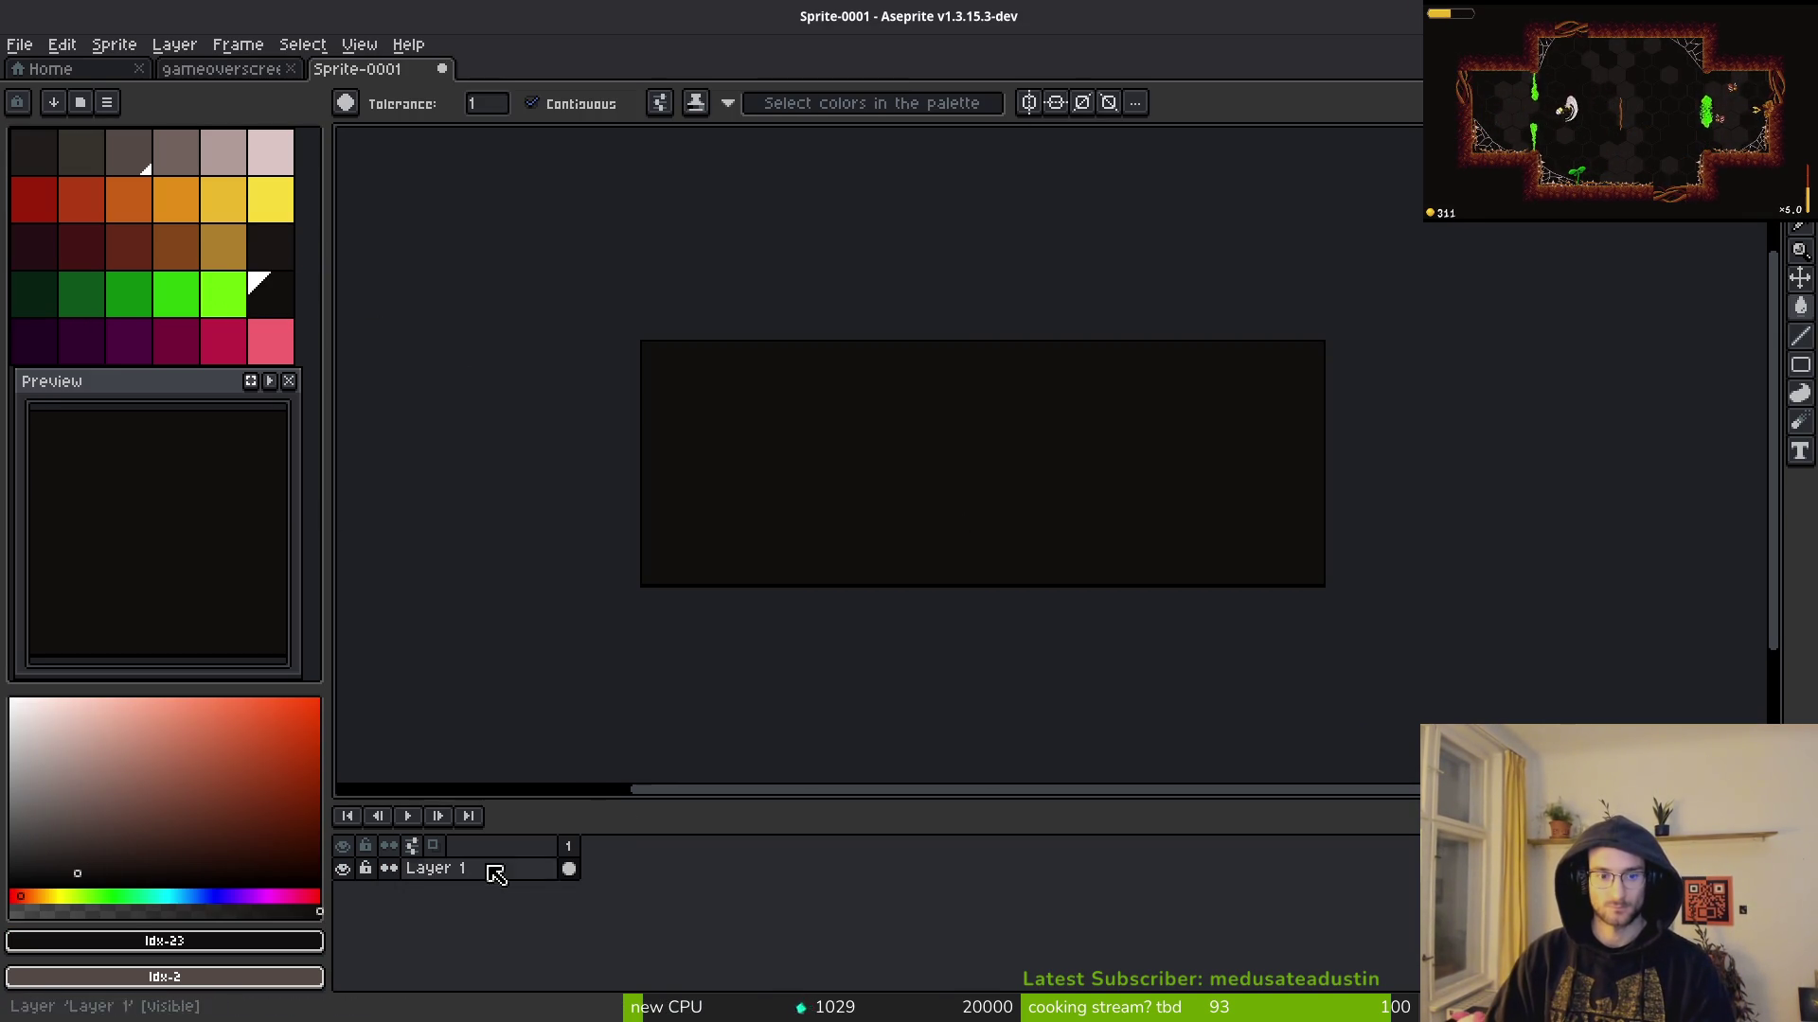
key("shift+n")
key("shift+n")
key("shift+n")
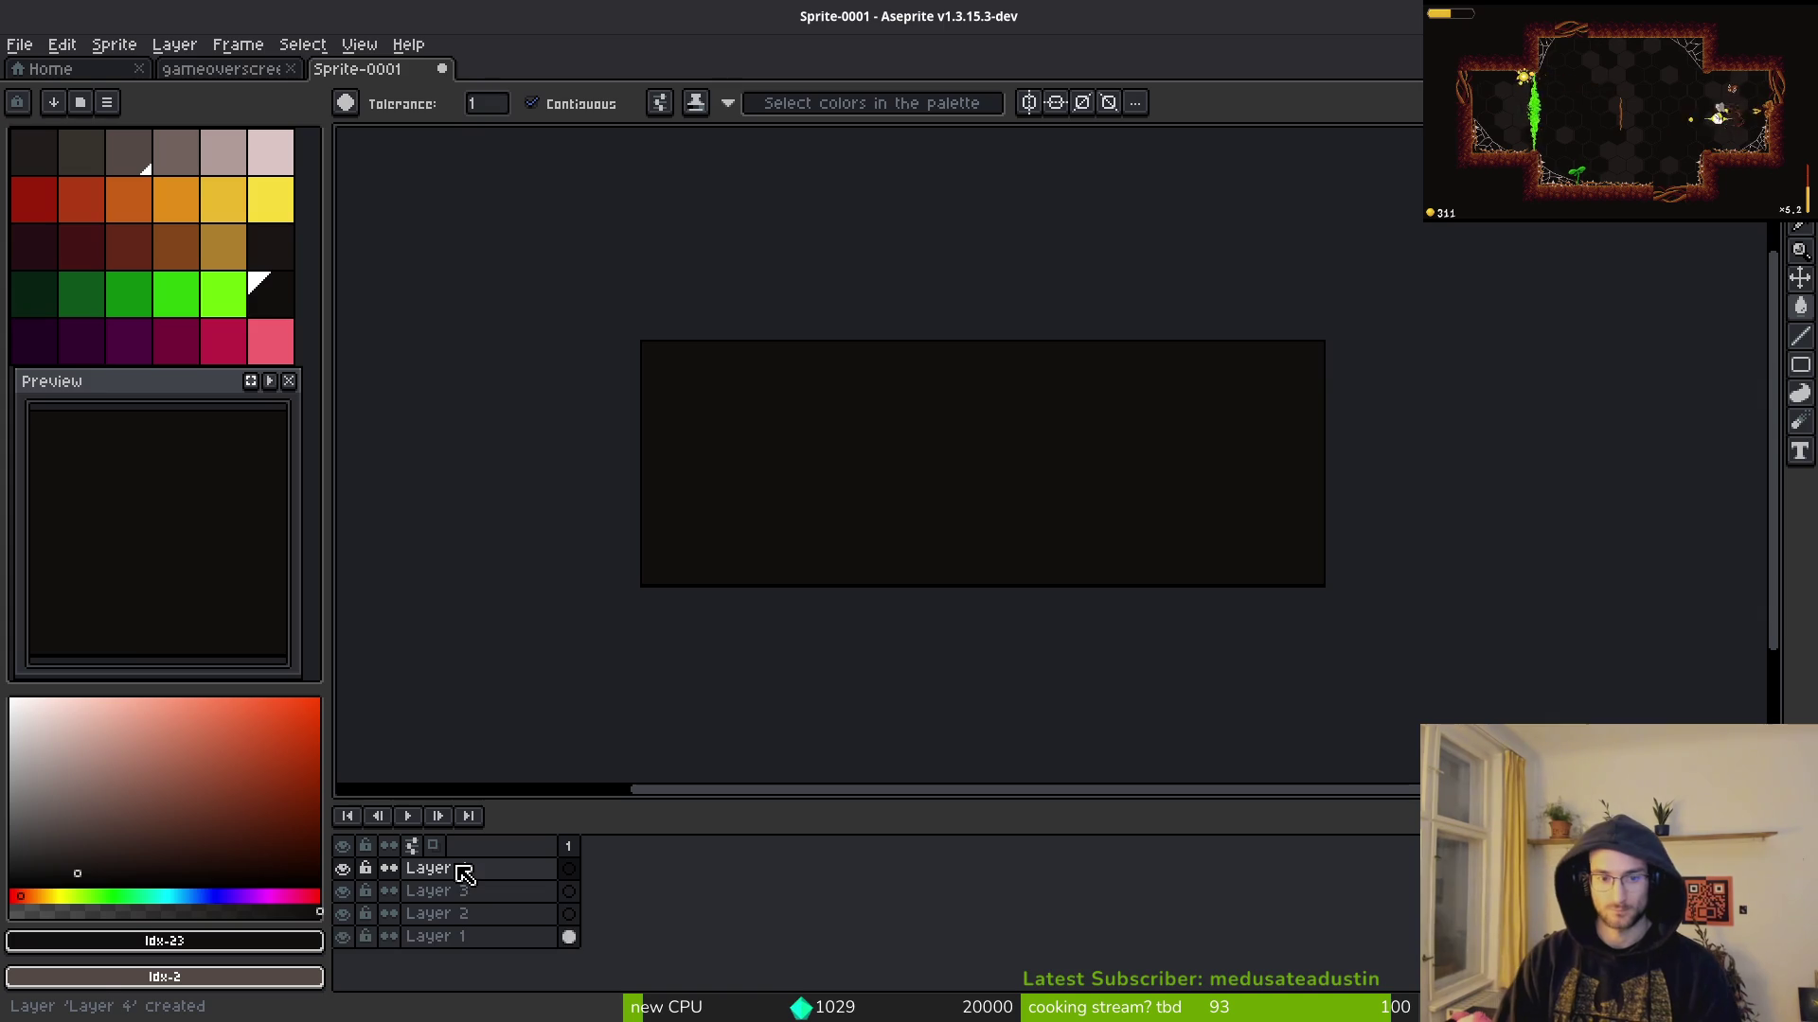
left_click(478, 914)
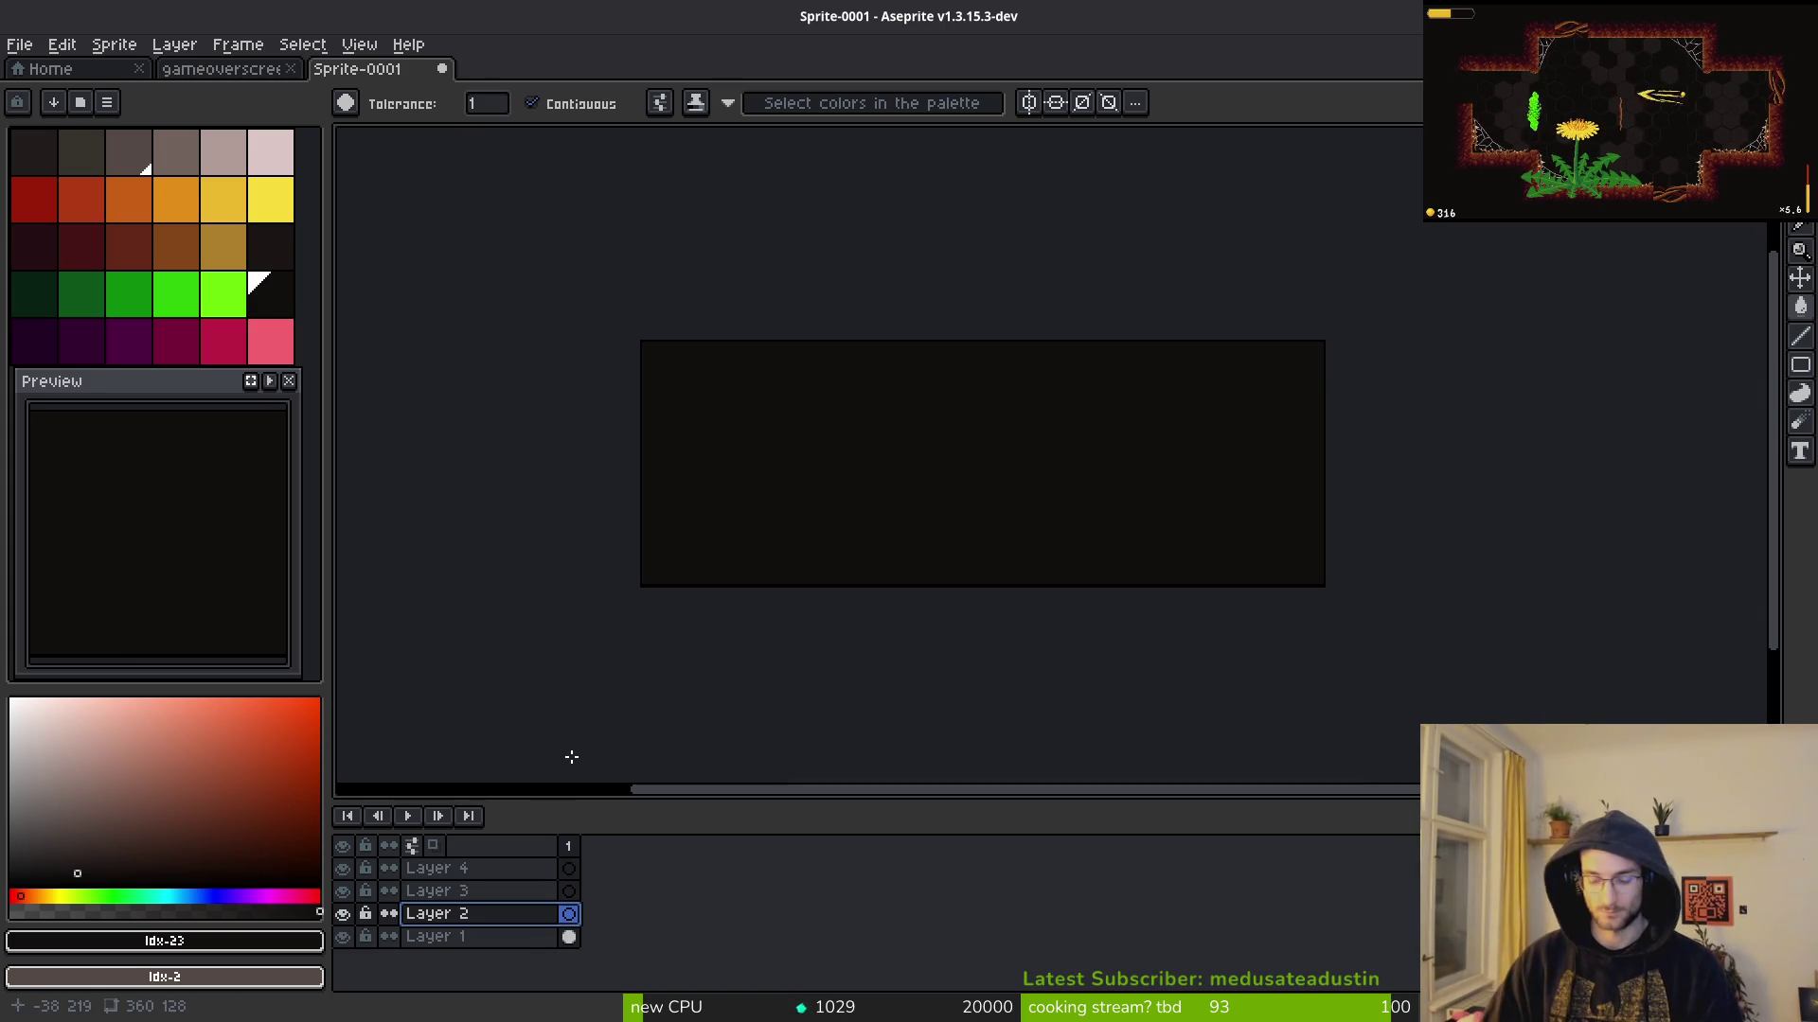
key("shift+p")
type("line")
key("Return")
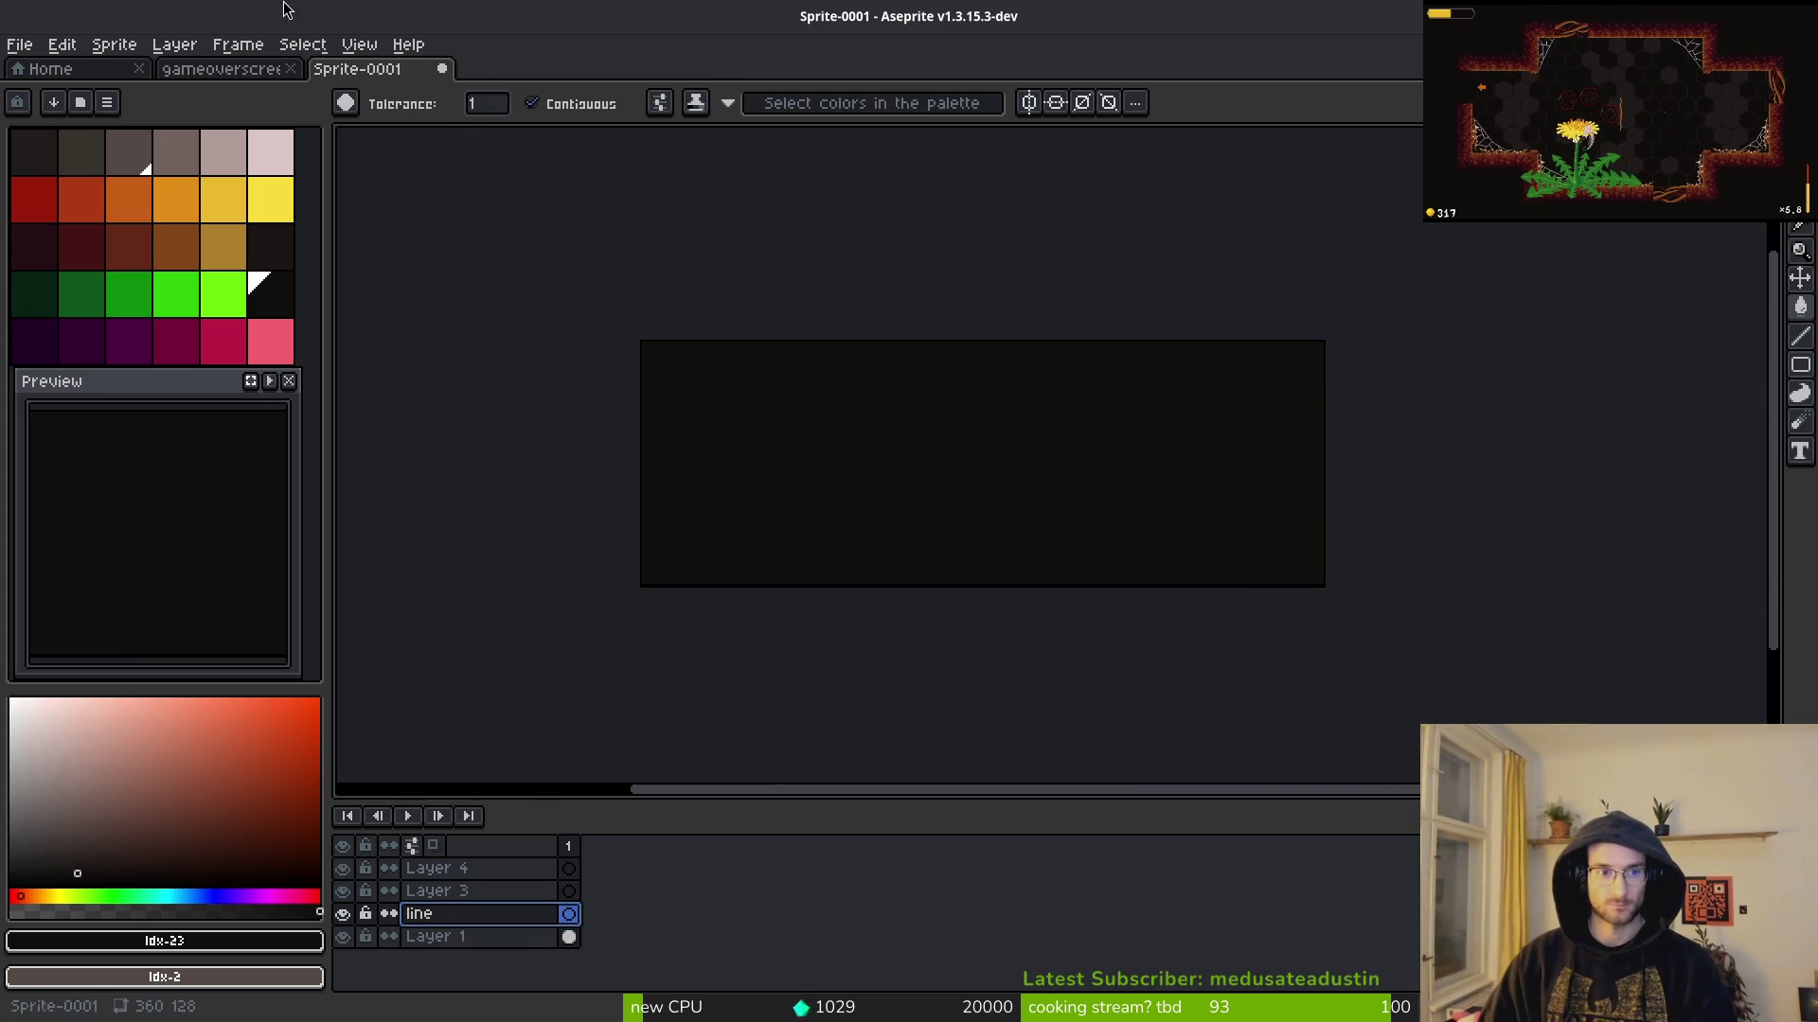
Step: Pick two orange shades as colours, switch to the pencil, and show the pixel grid
left_click(184, 200)
right_click(130, 208)
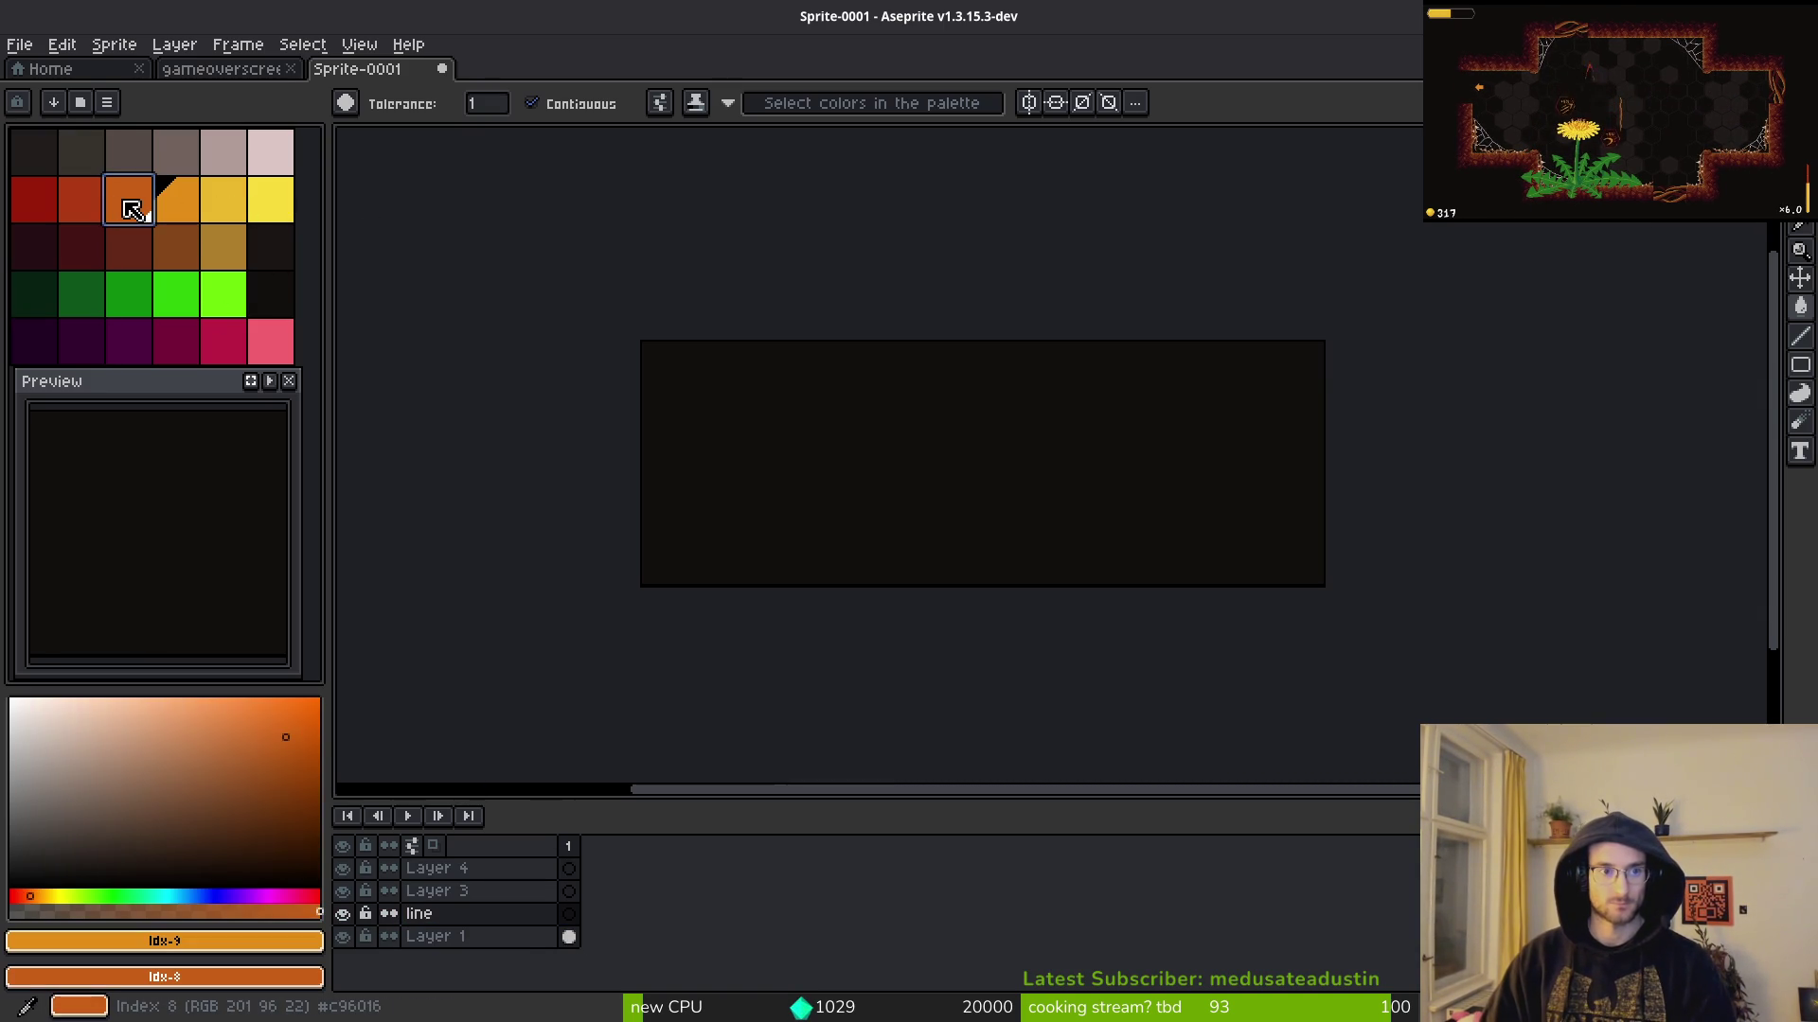
key("b")
key("ctrl+apostrophe")
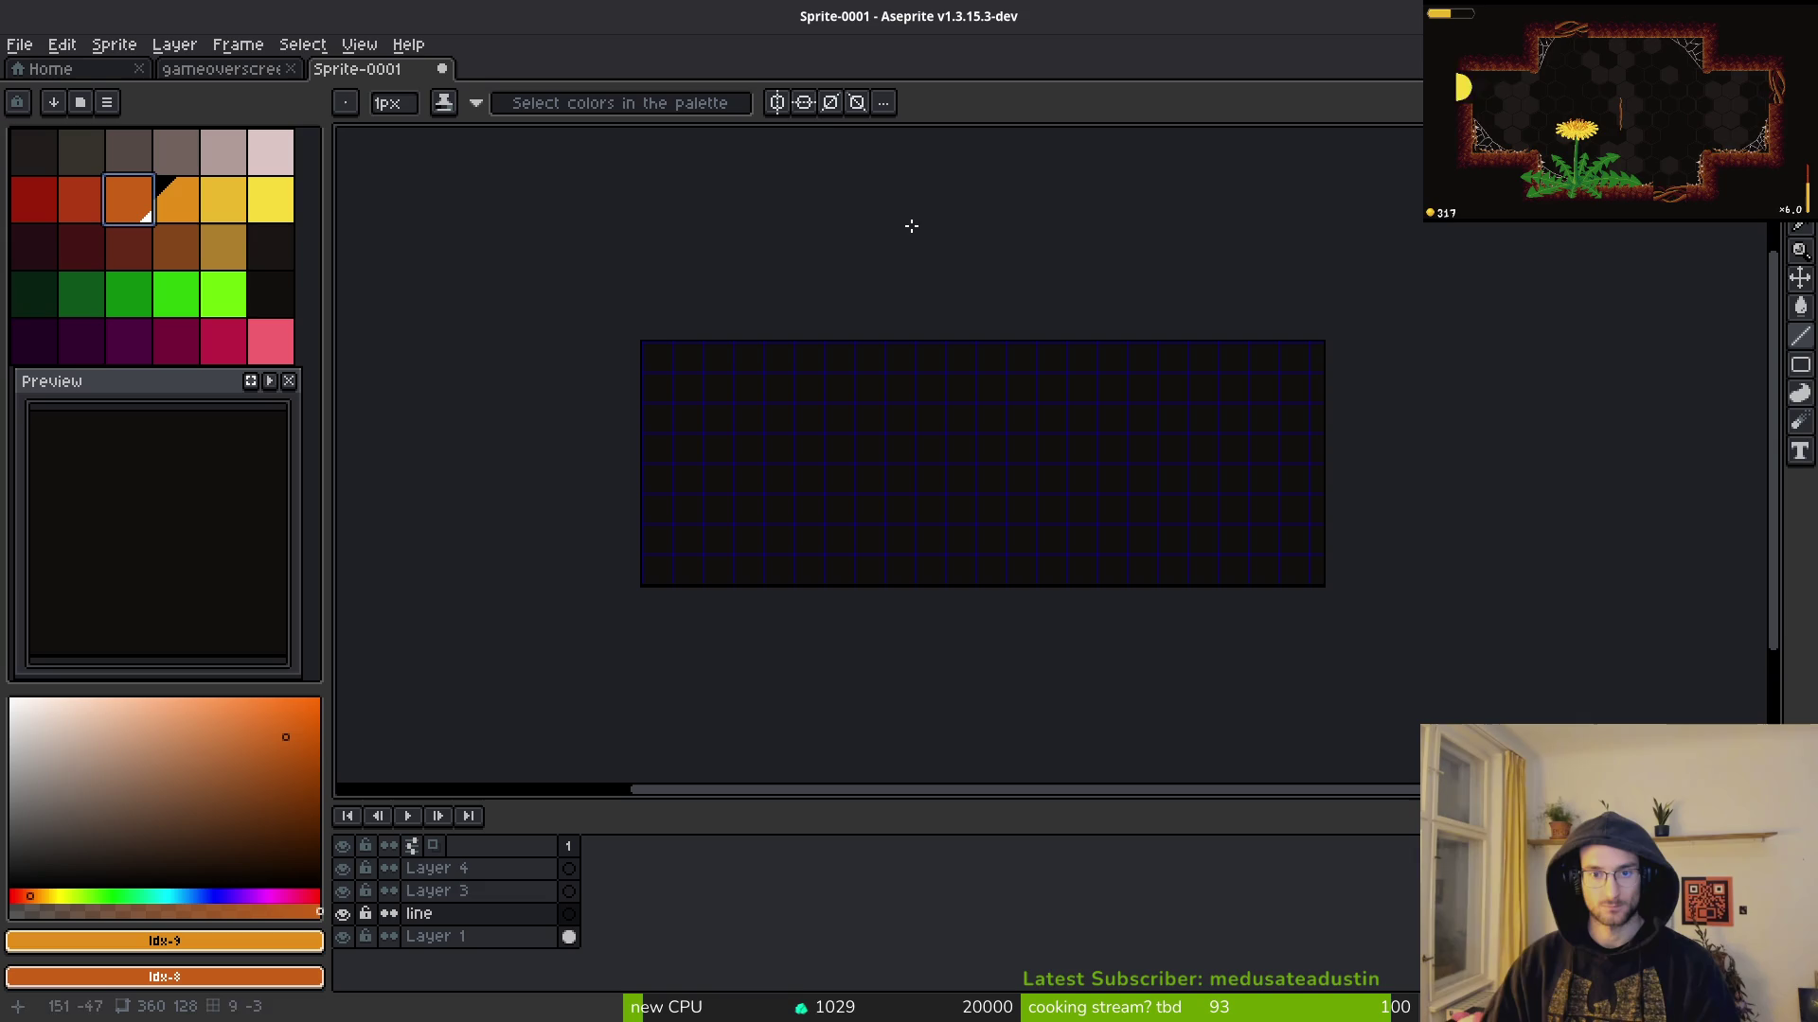
scroll(1126, 424, "up", 4)
scroll(1126, 407, "down", 6)
scroll(1121, 396, "up", 6)
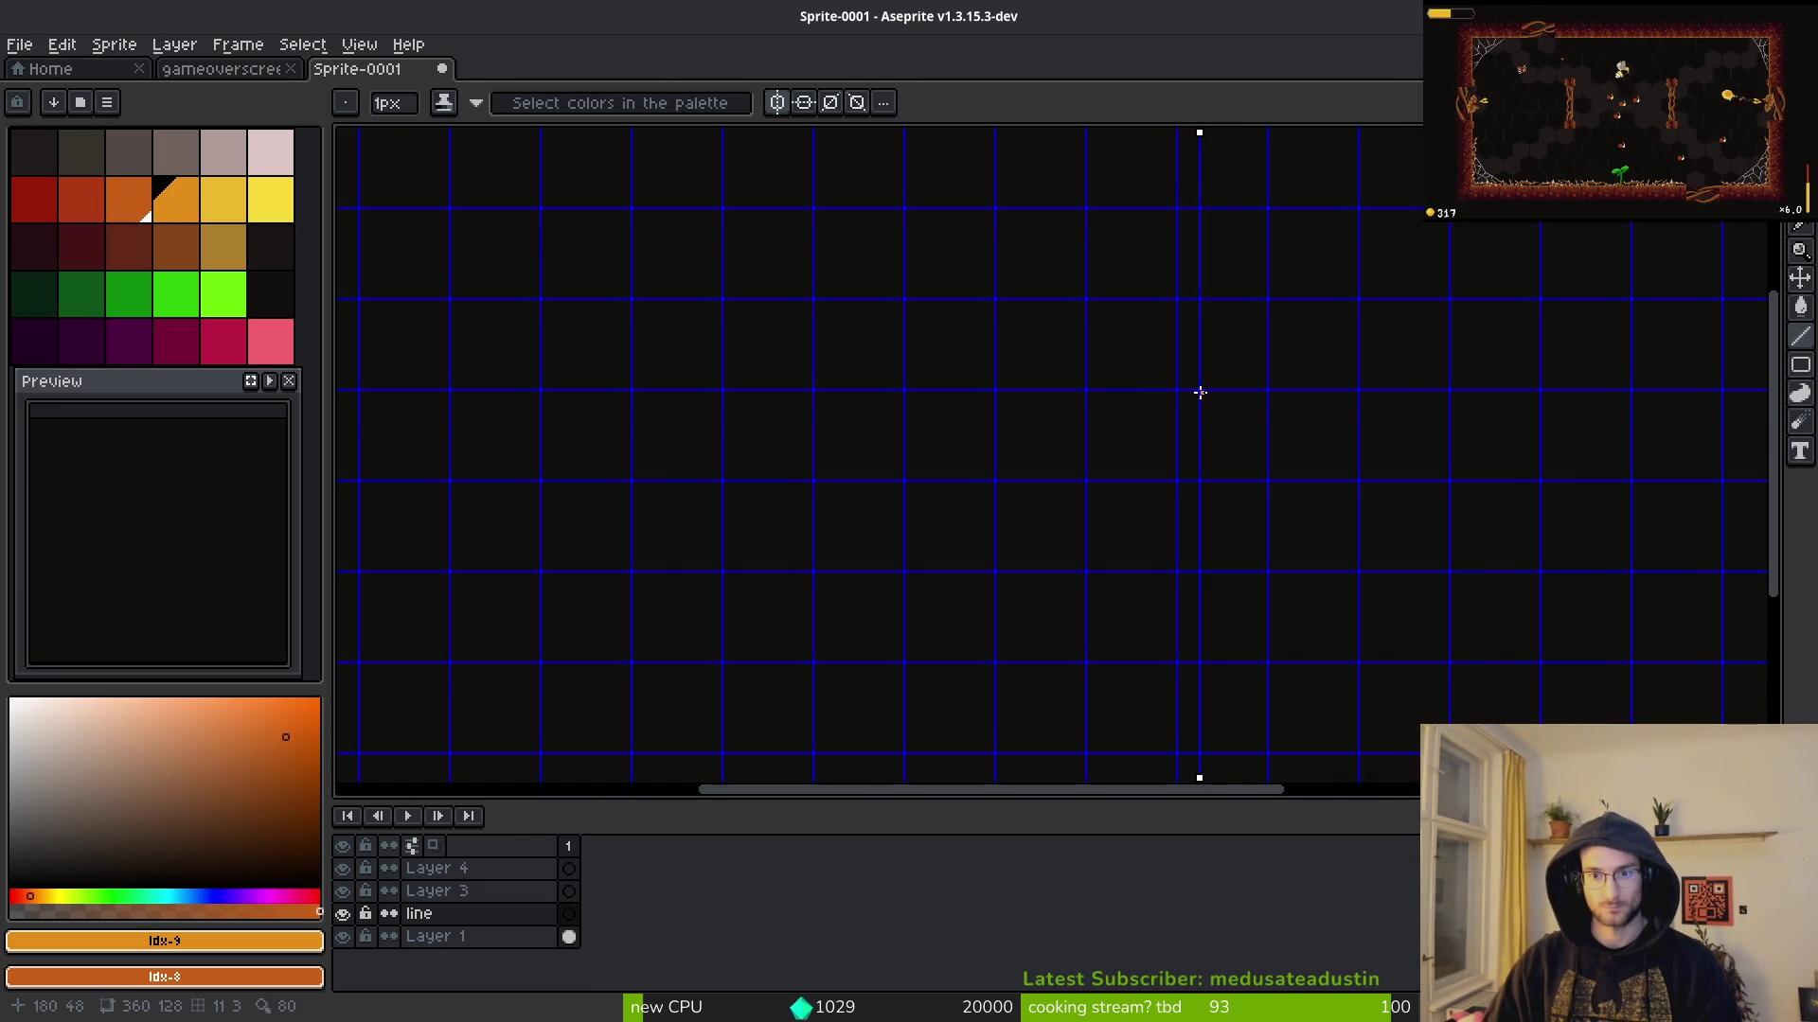
Step: Draw two mirrored orange horizontal lines, the second shorter and below the first
mouse_move(1195, 391)
left_mouse_down()
mouse_move(600, 365)
mouse_move(384, 394)
left_mouse_up()
scroll(473, 392, "down", 3)
scroll(439, 388, "up", 4)
scroll(629, 466, "up", 3)
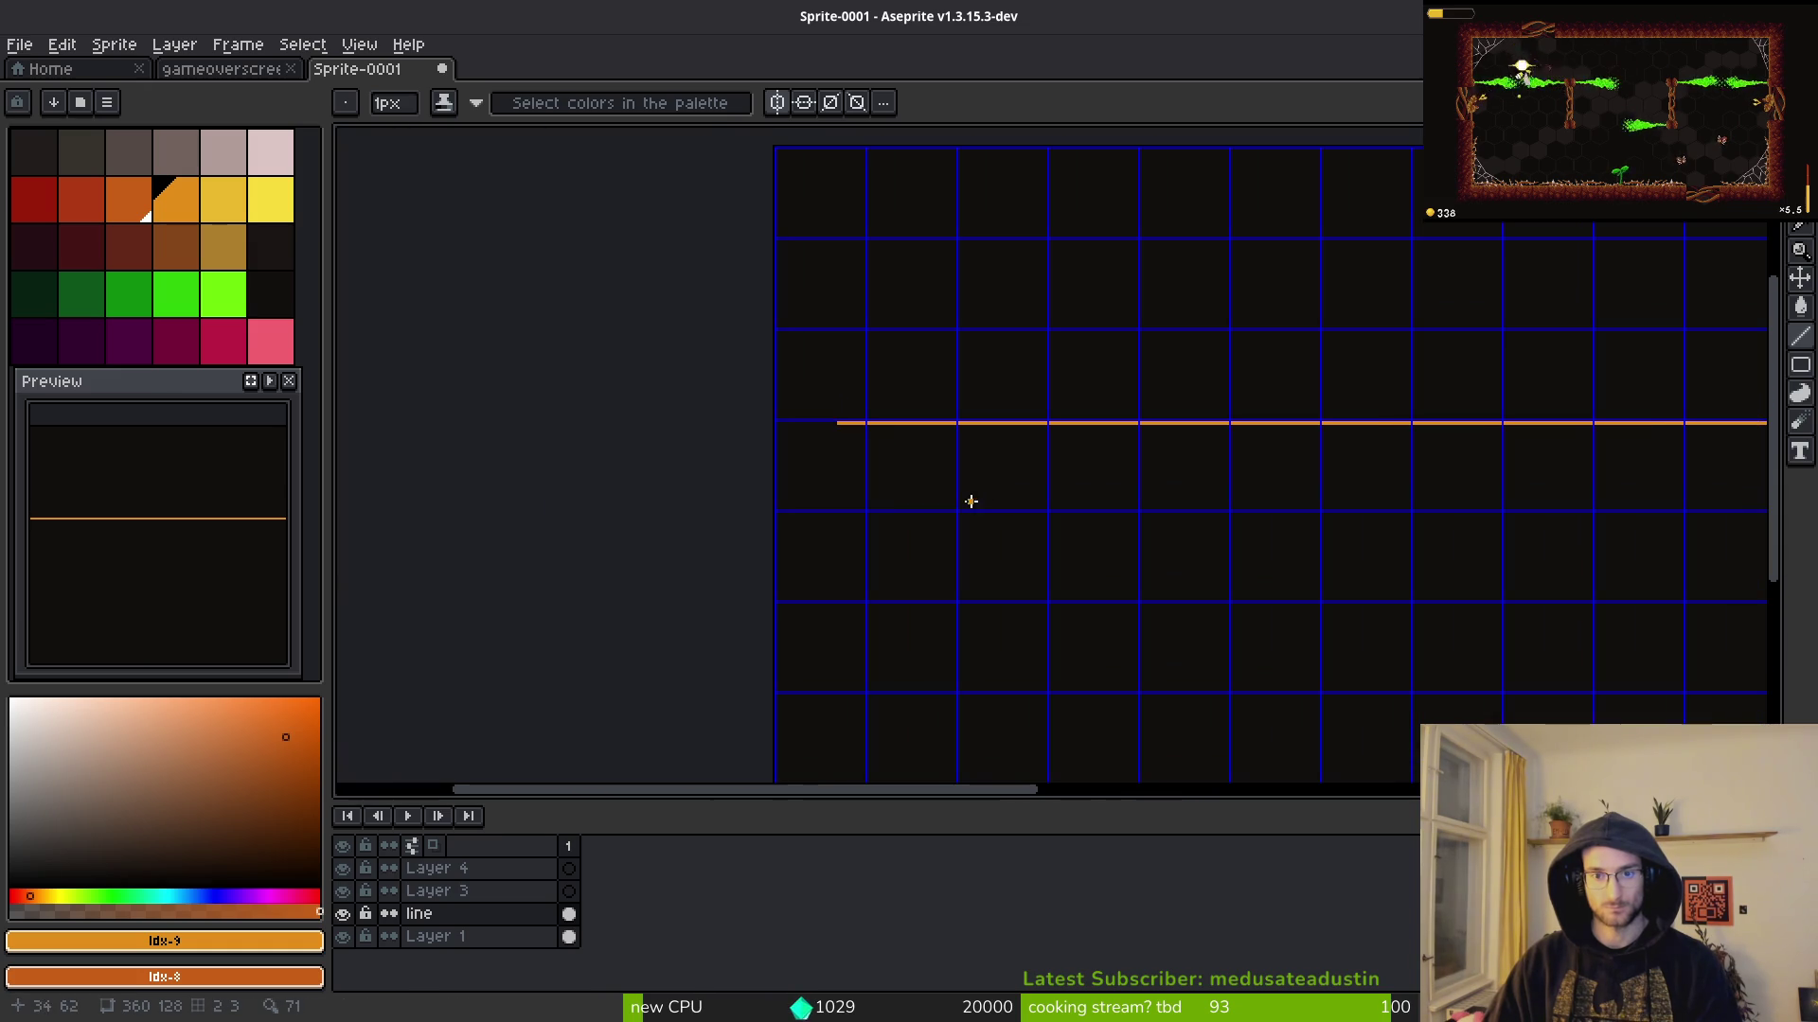
scroll(837, 427, "down", 6)
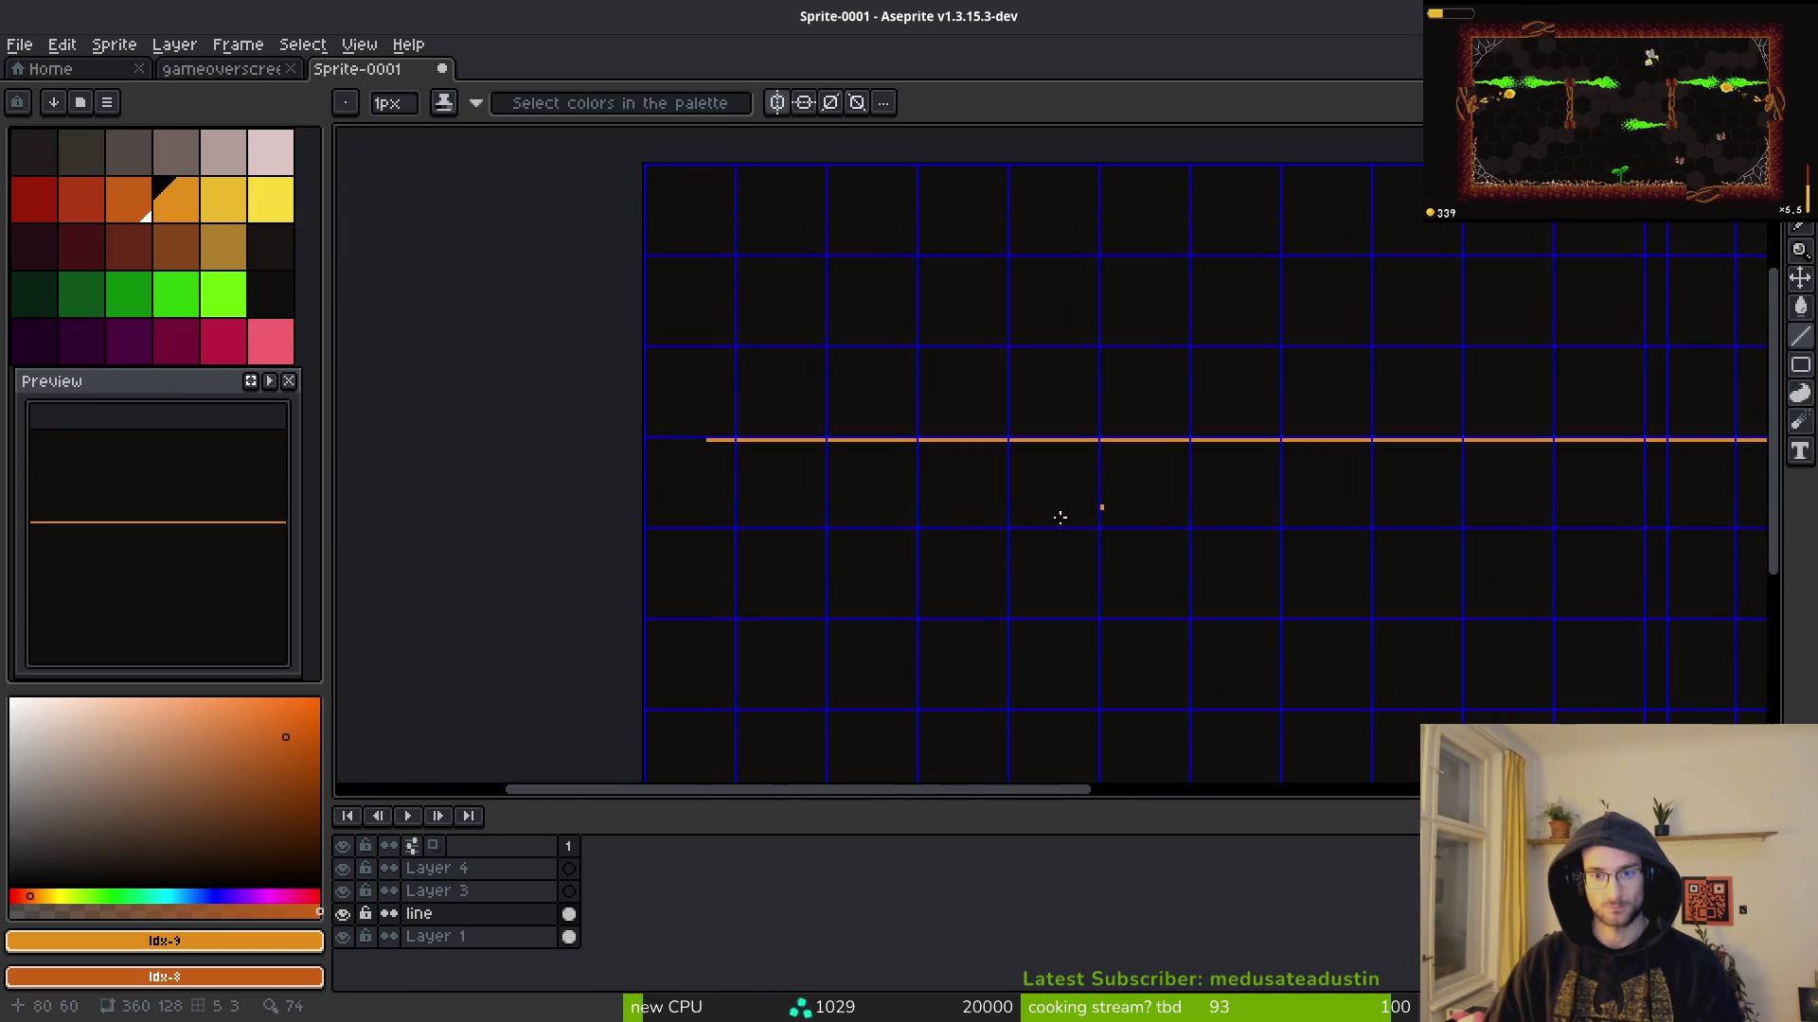
scroll(1061, 469, "up", 4)
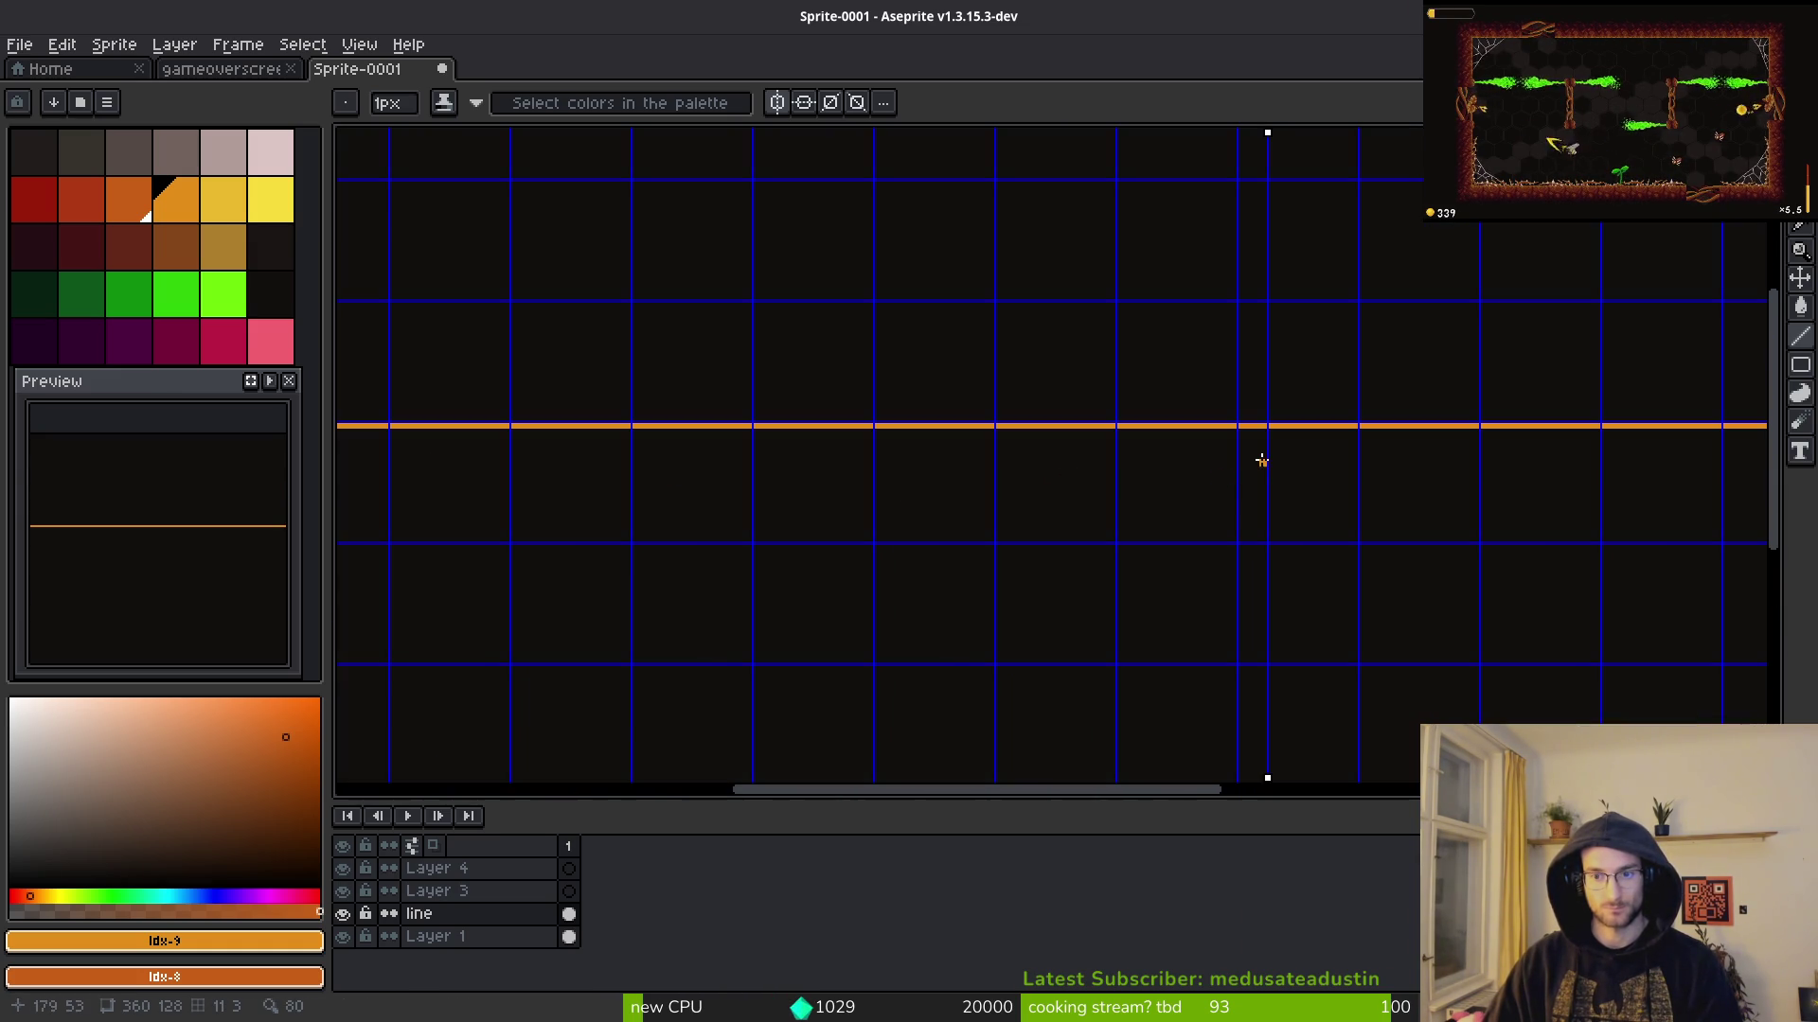
mouse_move(1274, 460)
left_mouse_down()
mouse_move(548, 446)
mouse_move(398, 471)
mouse_move(422, 463)
left_mouse_up()
scroll(418, 467, "down", 5)
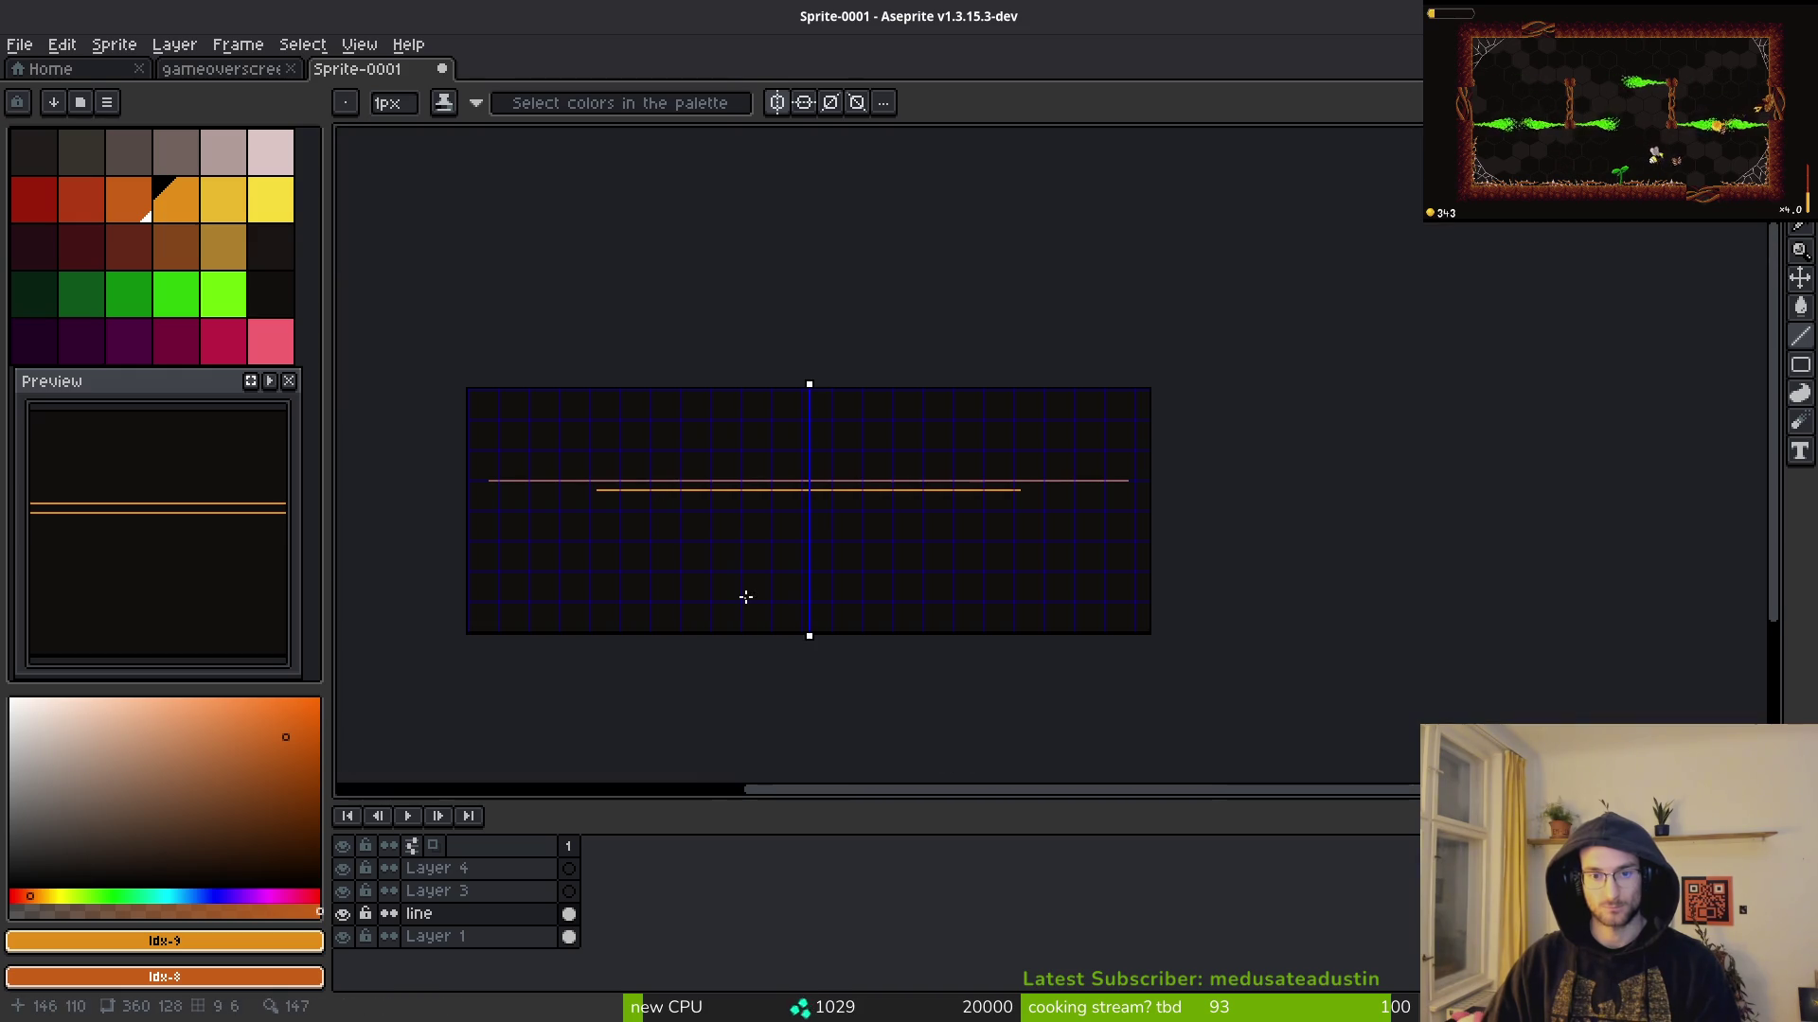
scroll(784, 556, "up", 2)
key("alt+Tab")
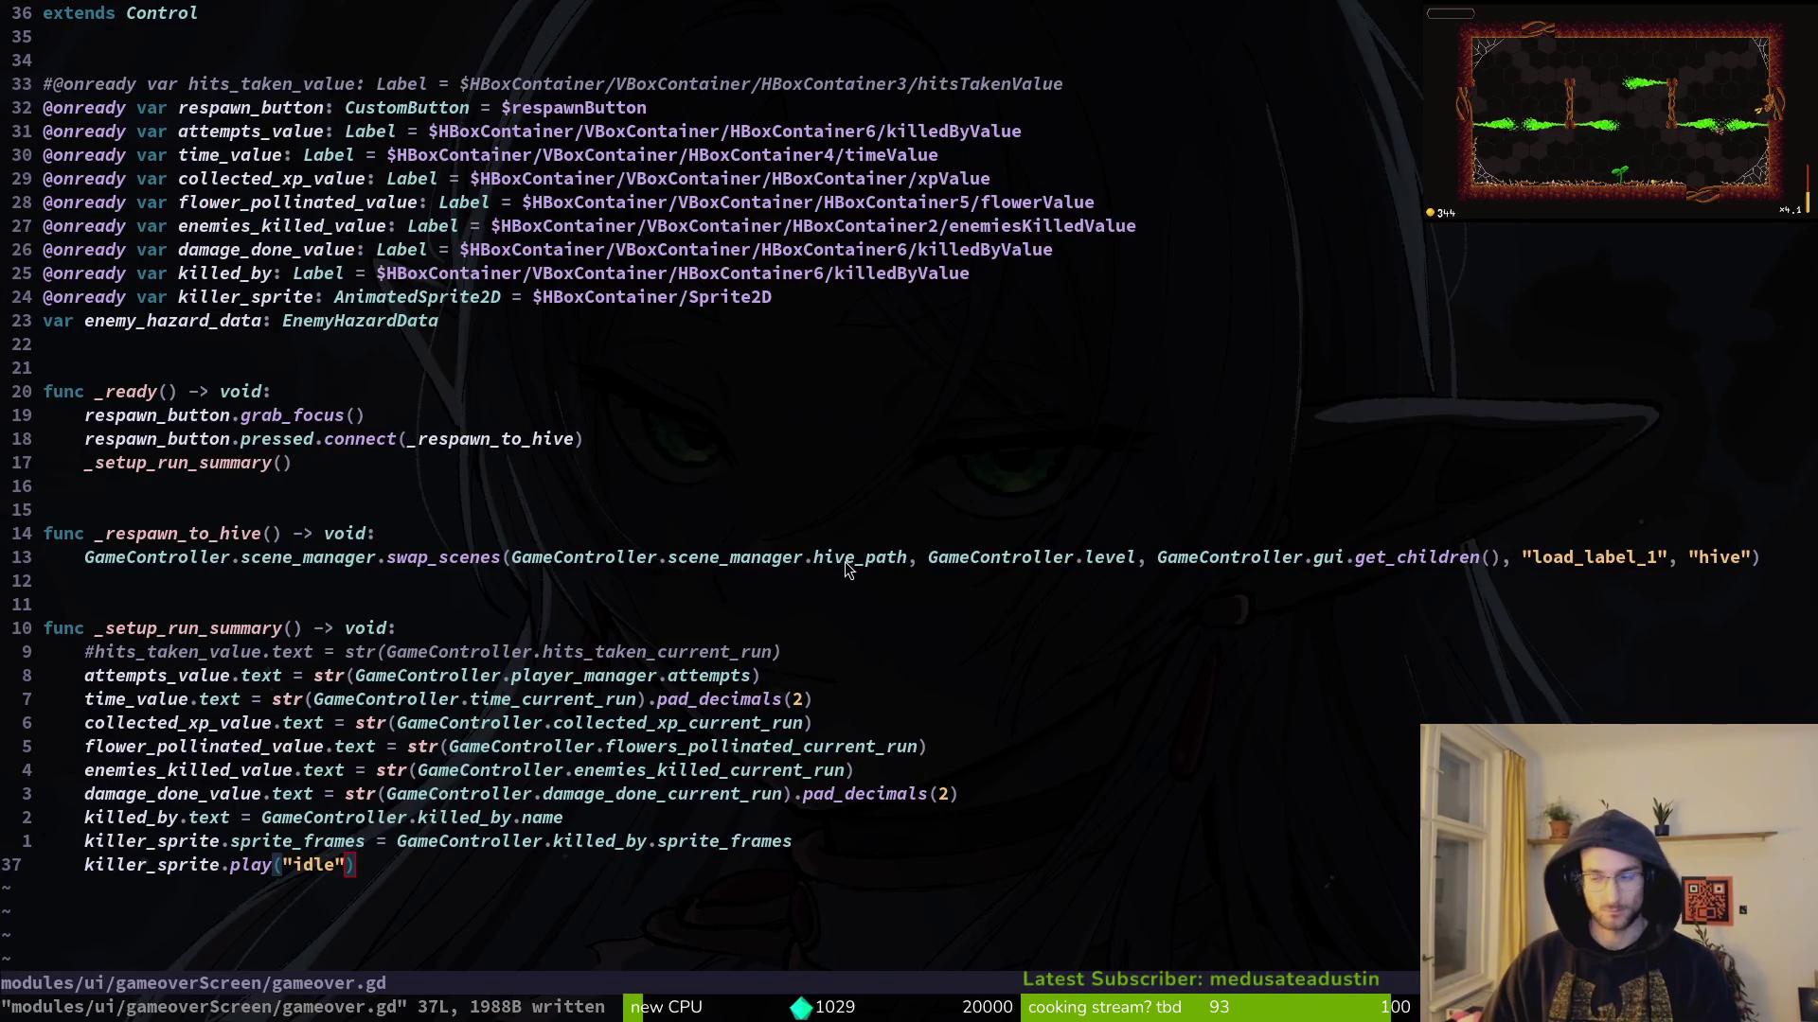
Step: Move the newest game screenshot from Pictures/Screenshots into pollinate-or-die/assets/inspiration
key("super")
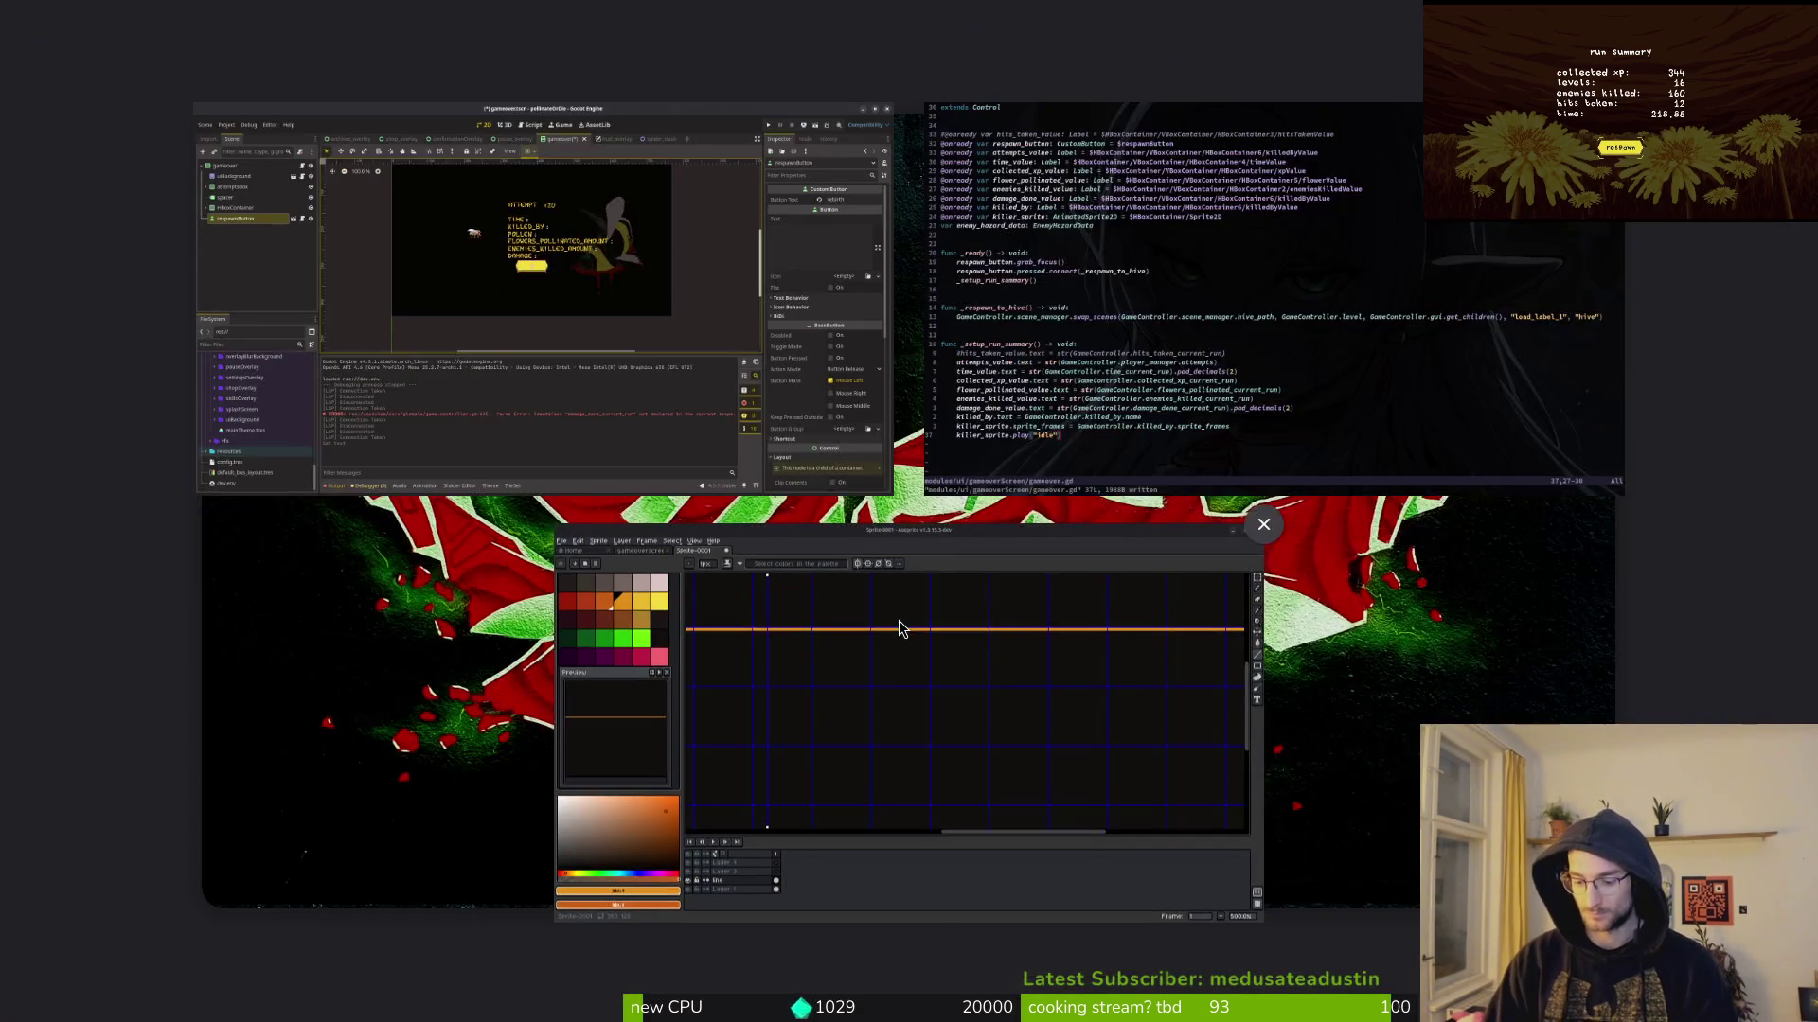
left_click(900, 629)
key("super")
left_click(952, 524)
key("super+e")
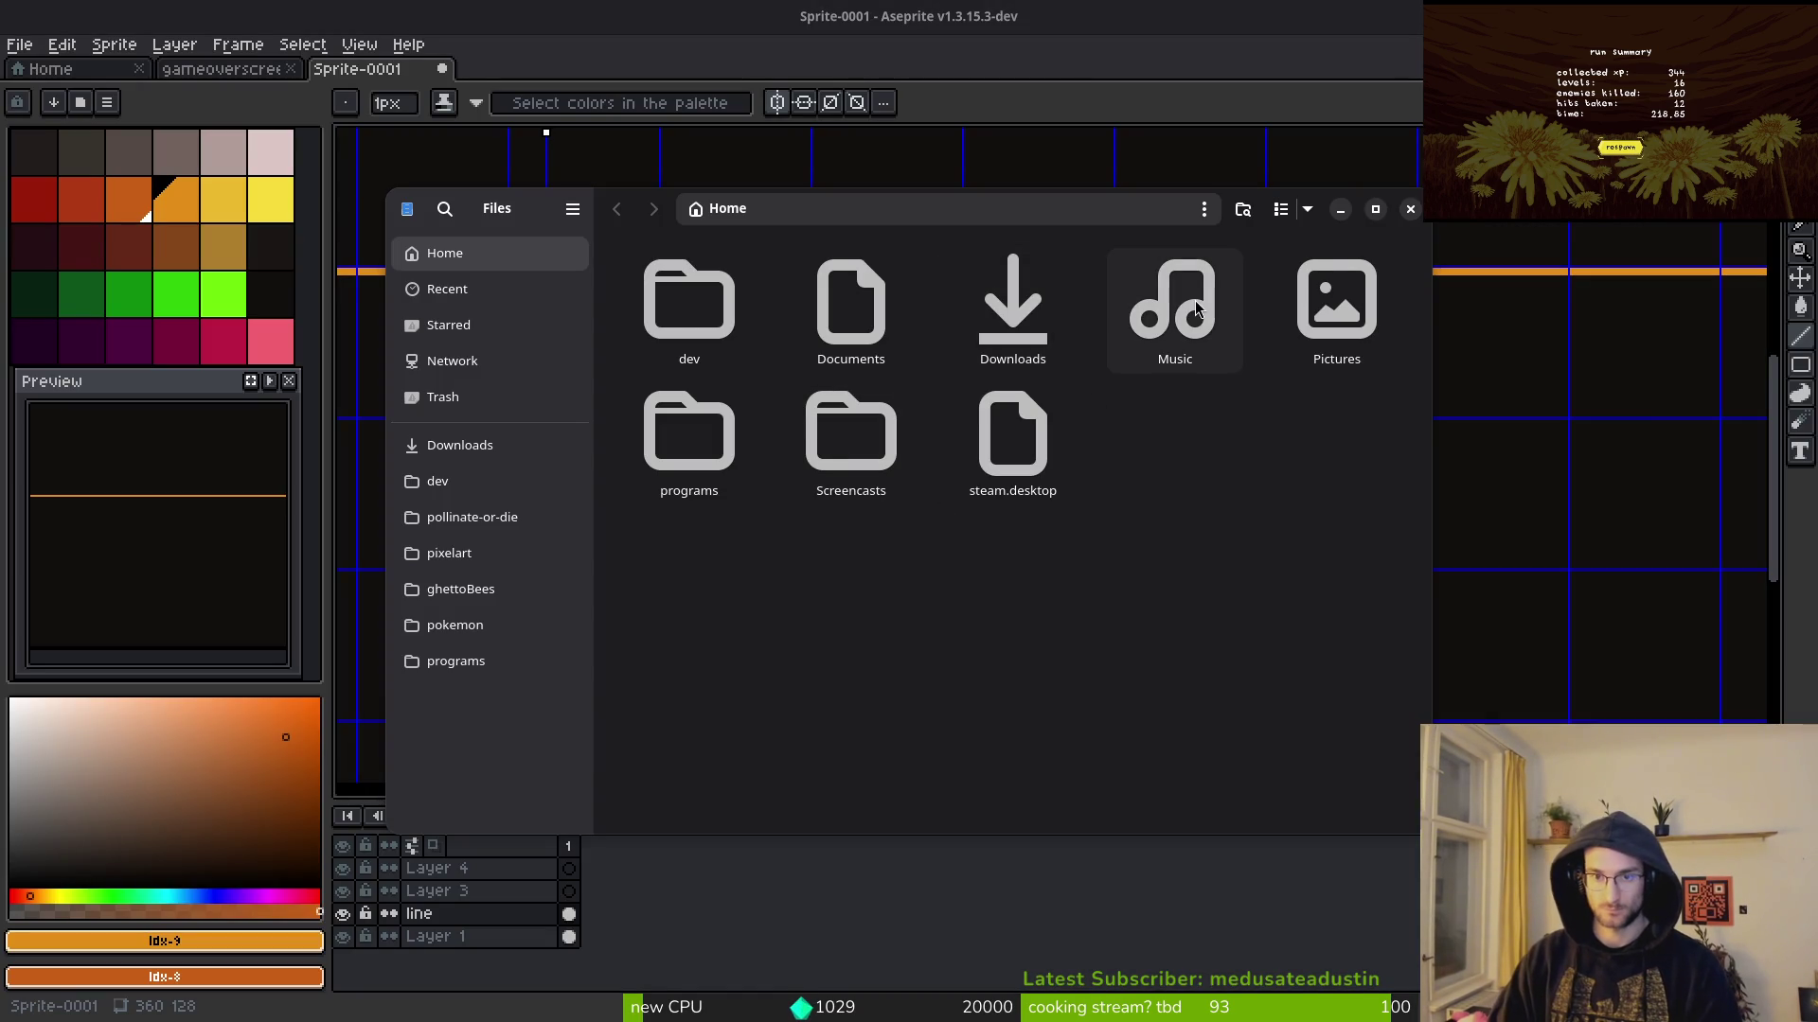
double_click(1278, 308)
double_click(994, 316)
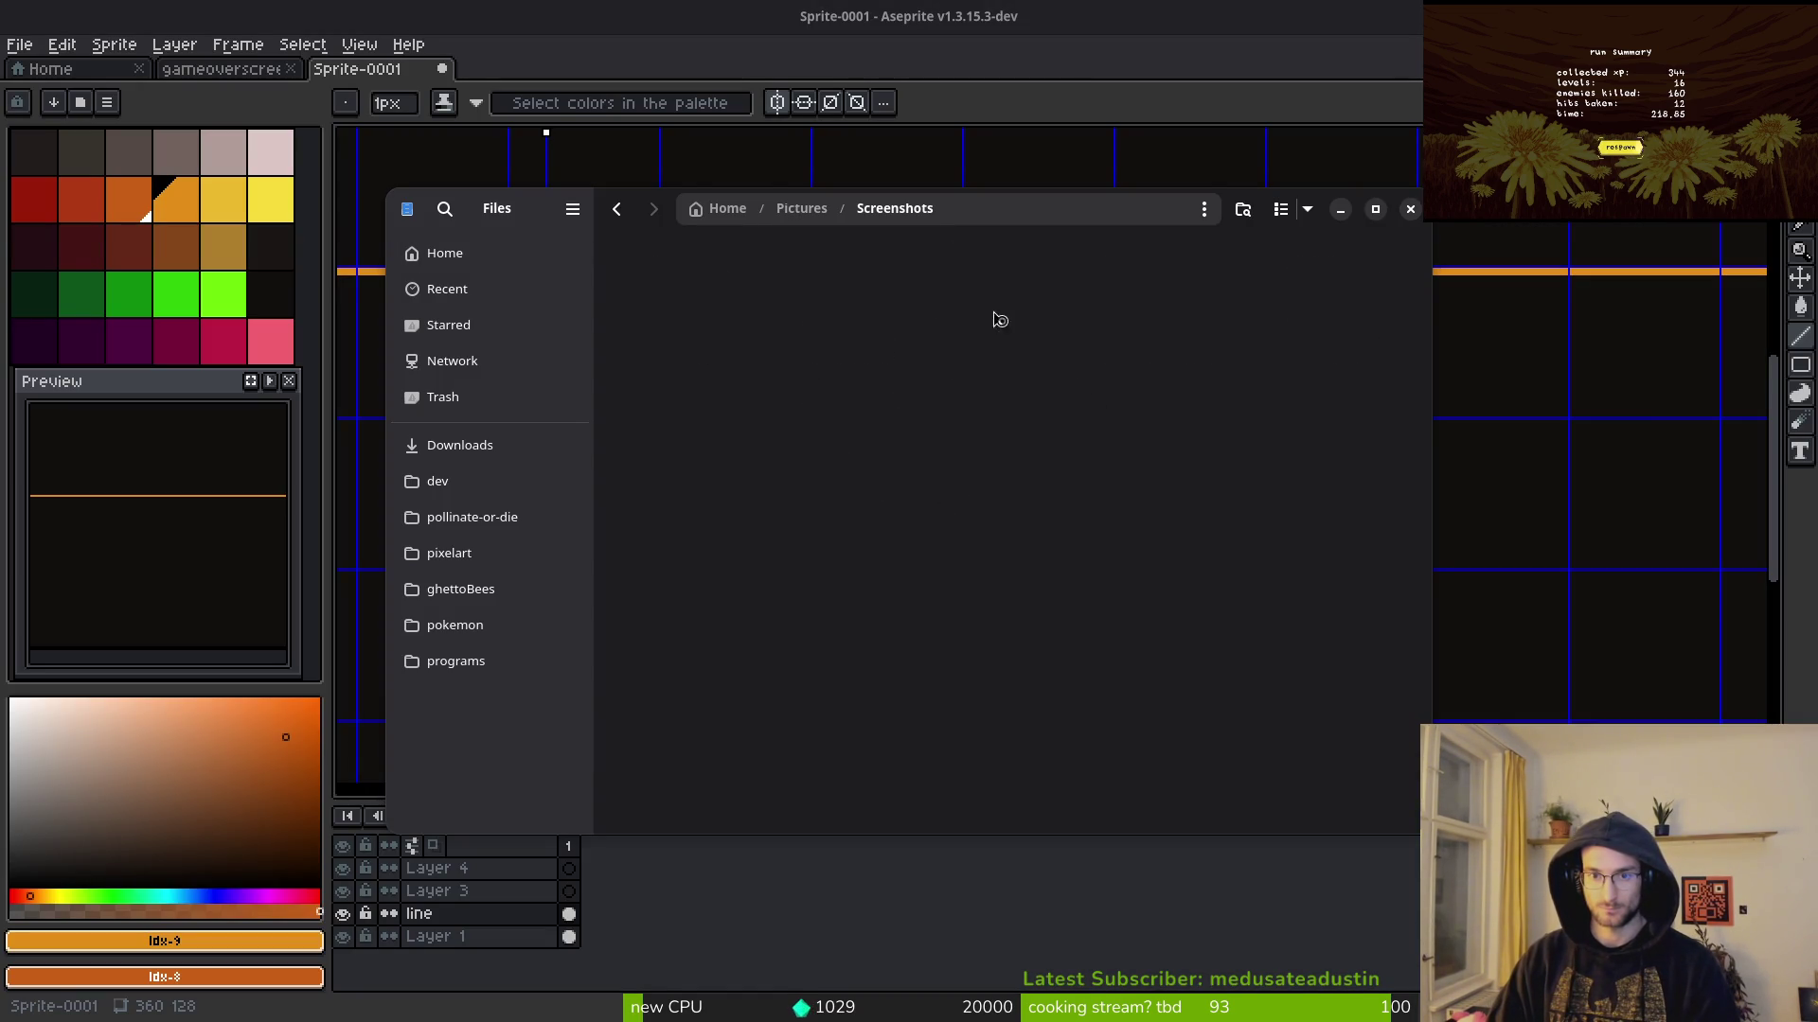
left_click_drag(1422, 274, 1386, 838)
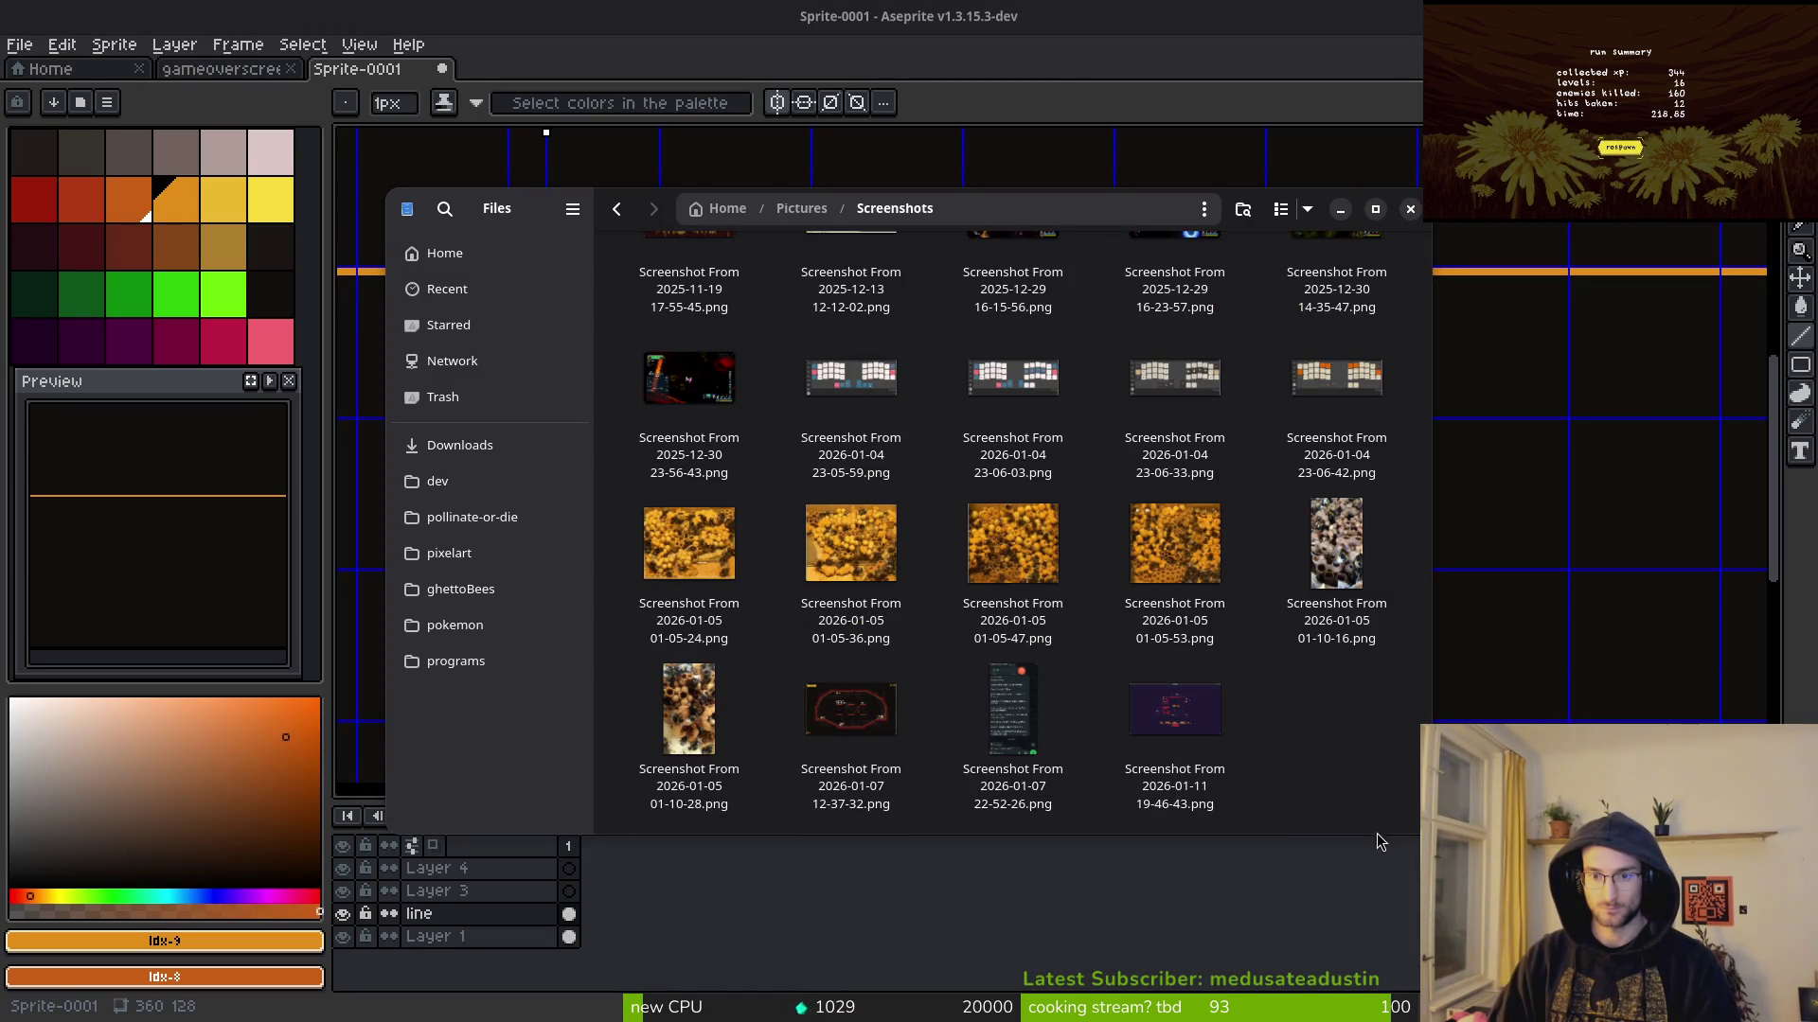
left_click(1145, 710)
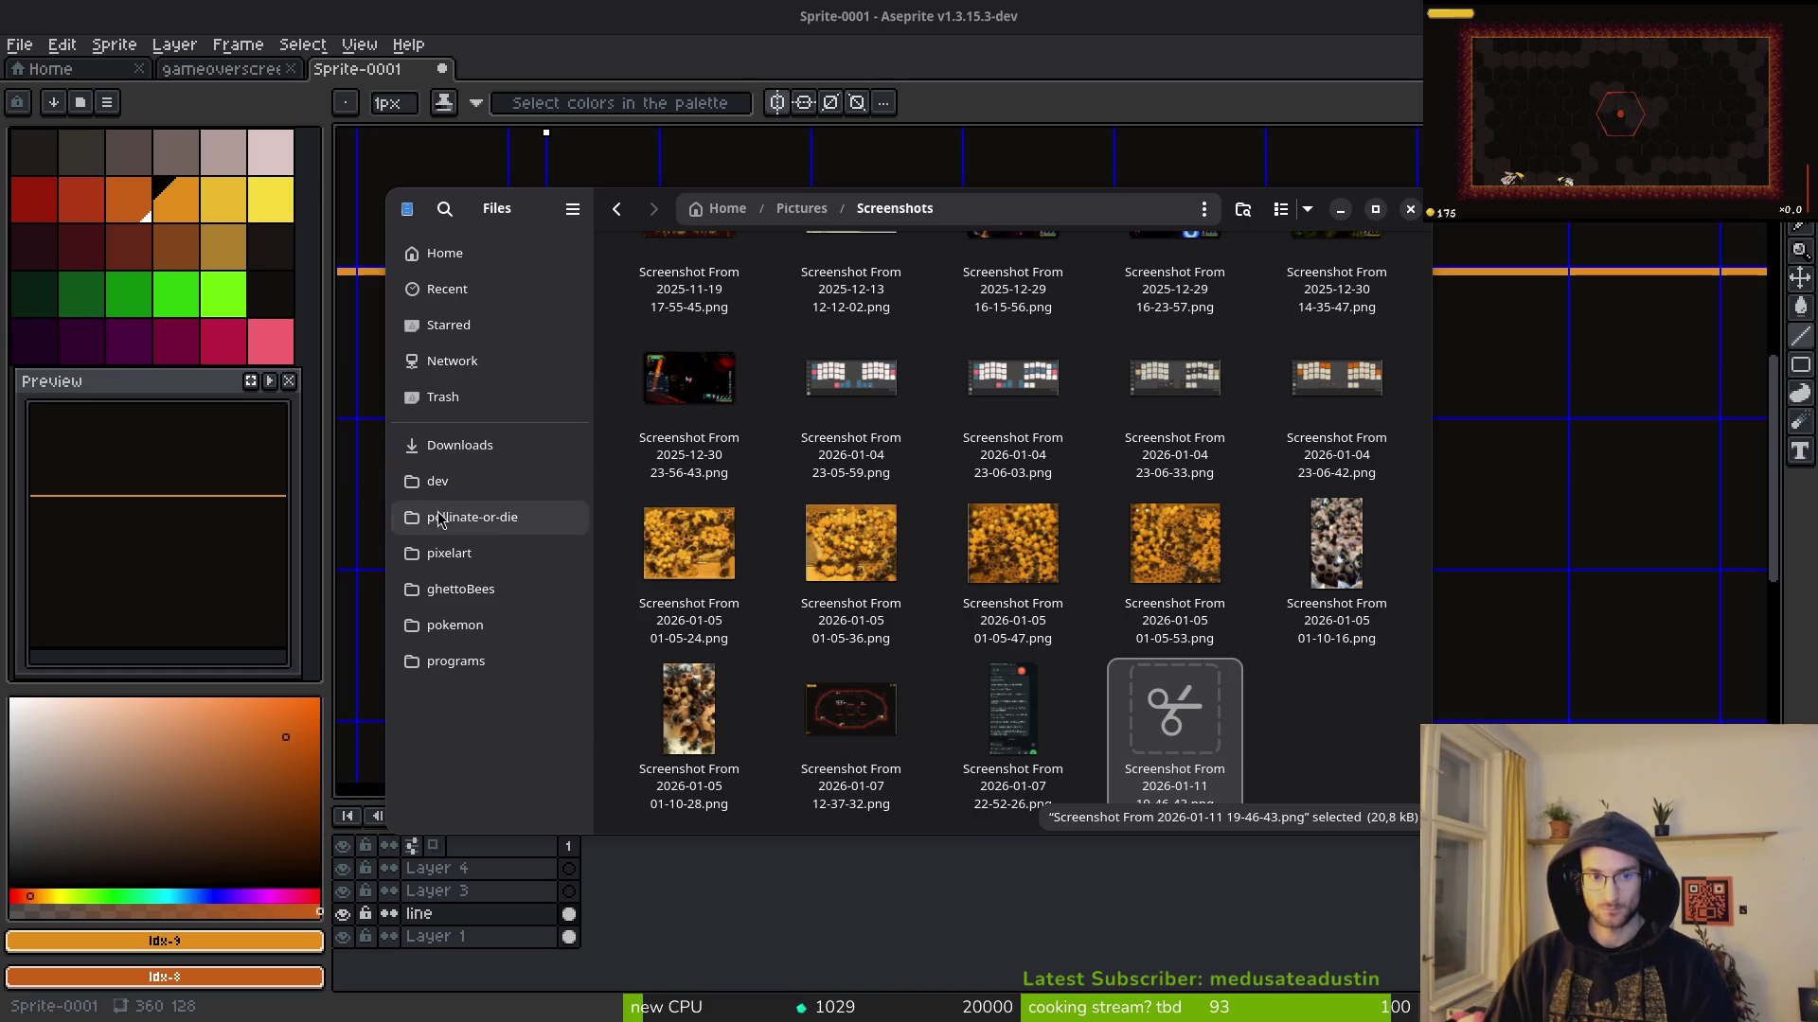
left_click(445, 517)
double_click(886, 338)
double_click(1174, 303)
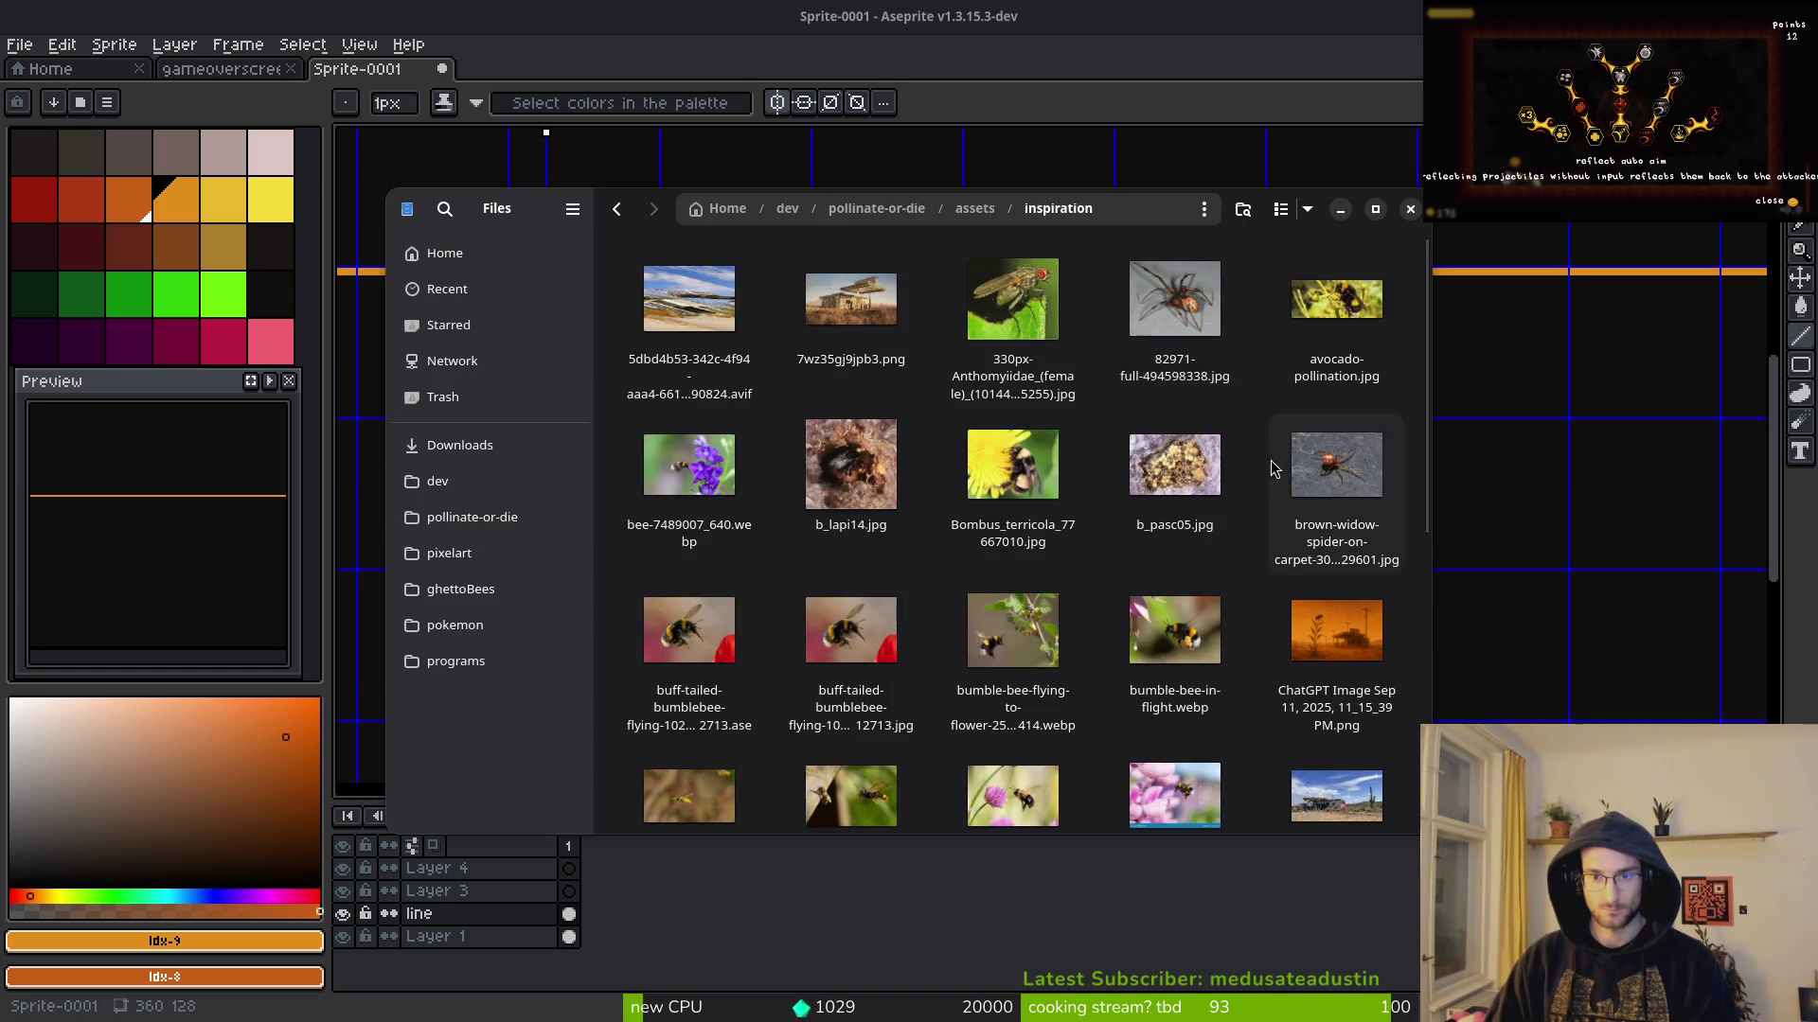
key("ctrl+v")
Step: Move signal-2026-01-11-201430.jpeg from Downloads into inspiration, then open the reference screenshot
left_click(459, 445)
left_click(851, 312)
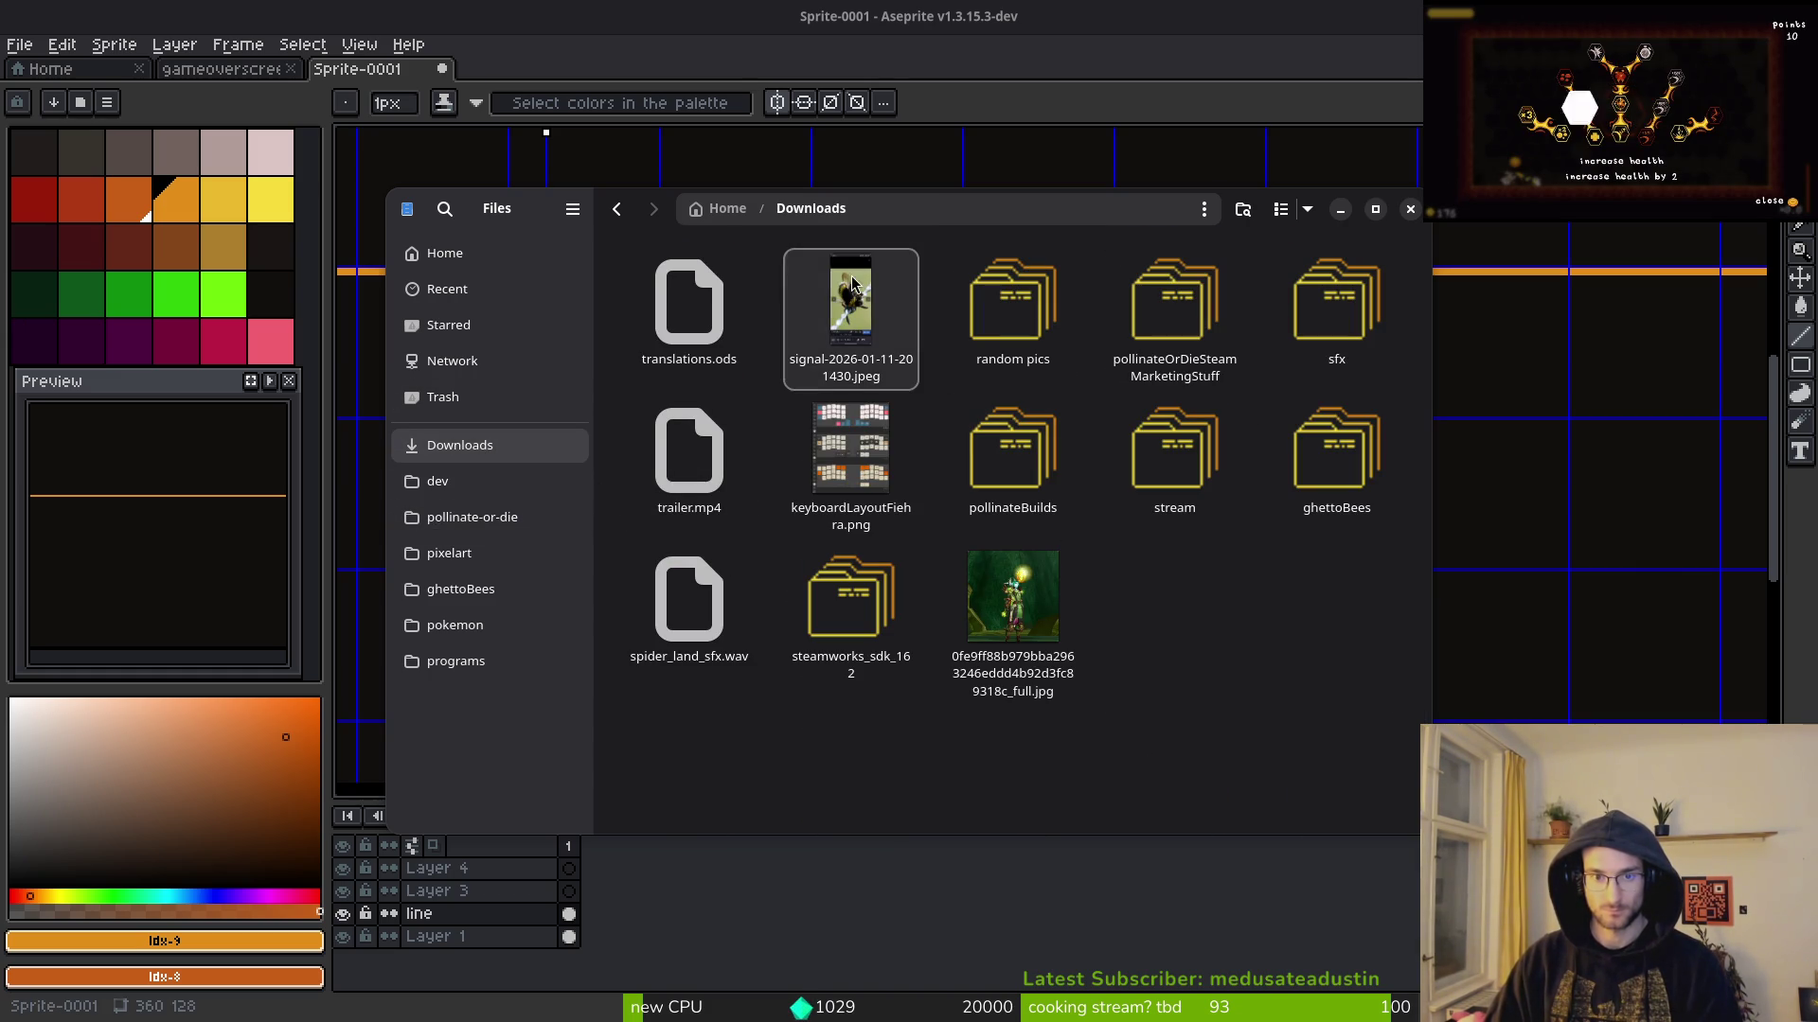
key("ctrl+x")
left_click(472, 517)
double_click(851, 312)
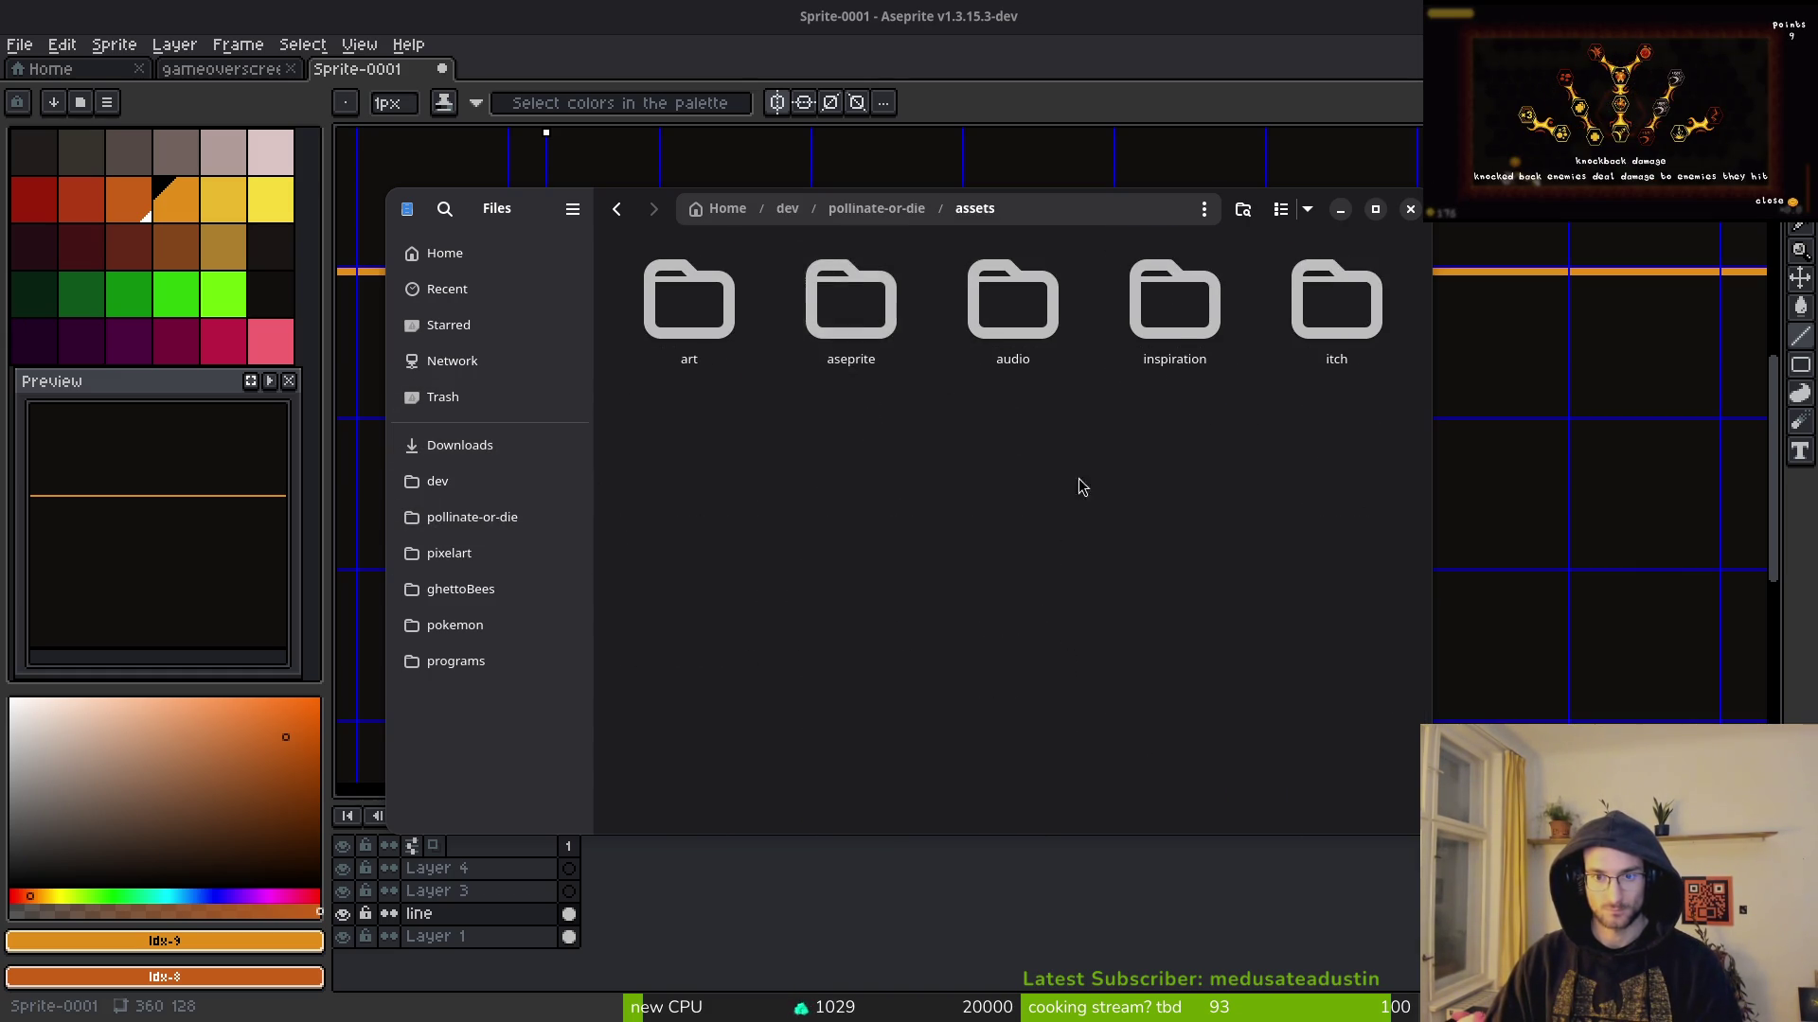
double_click(1174, 303)
key("ctrl+v")
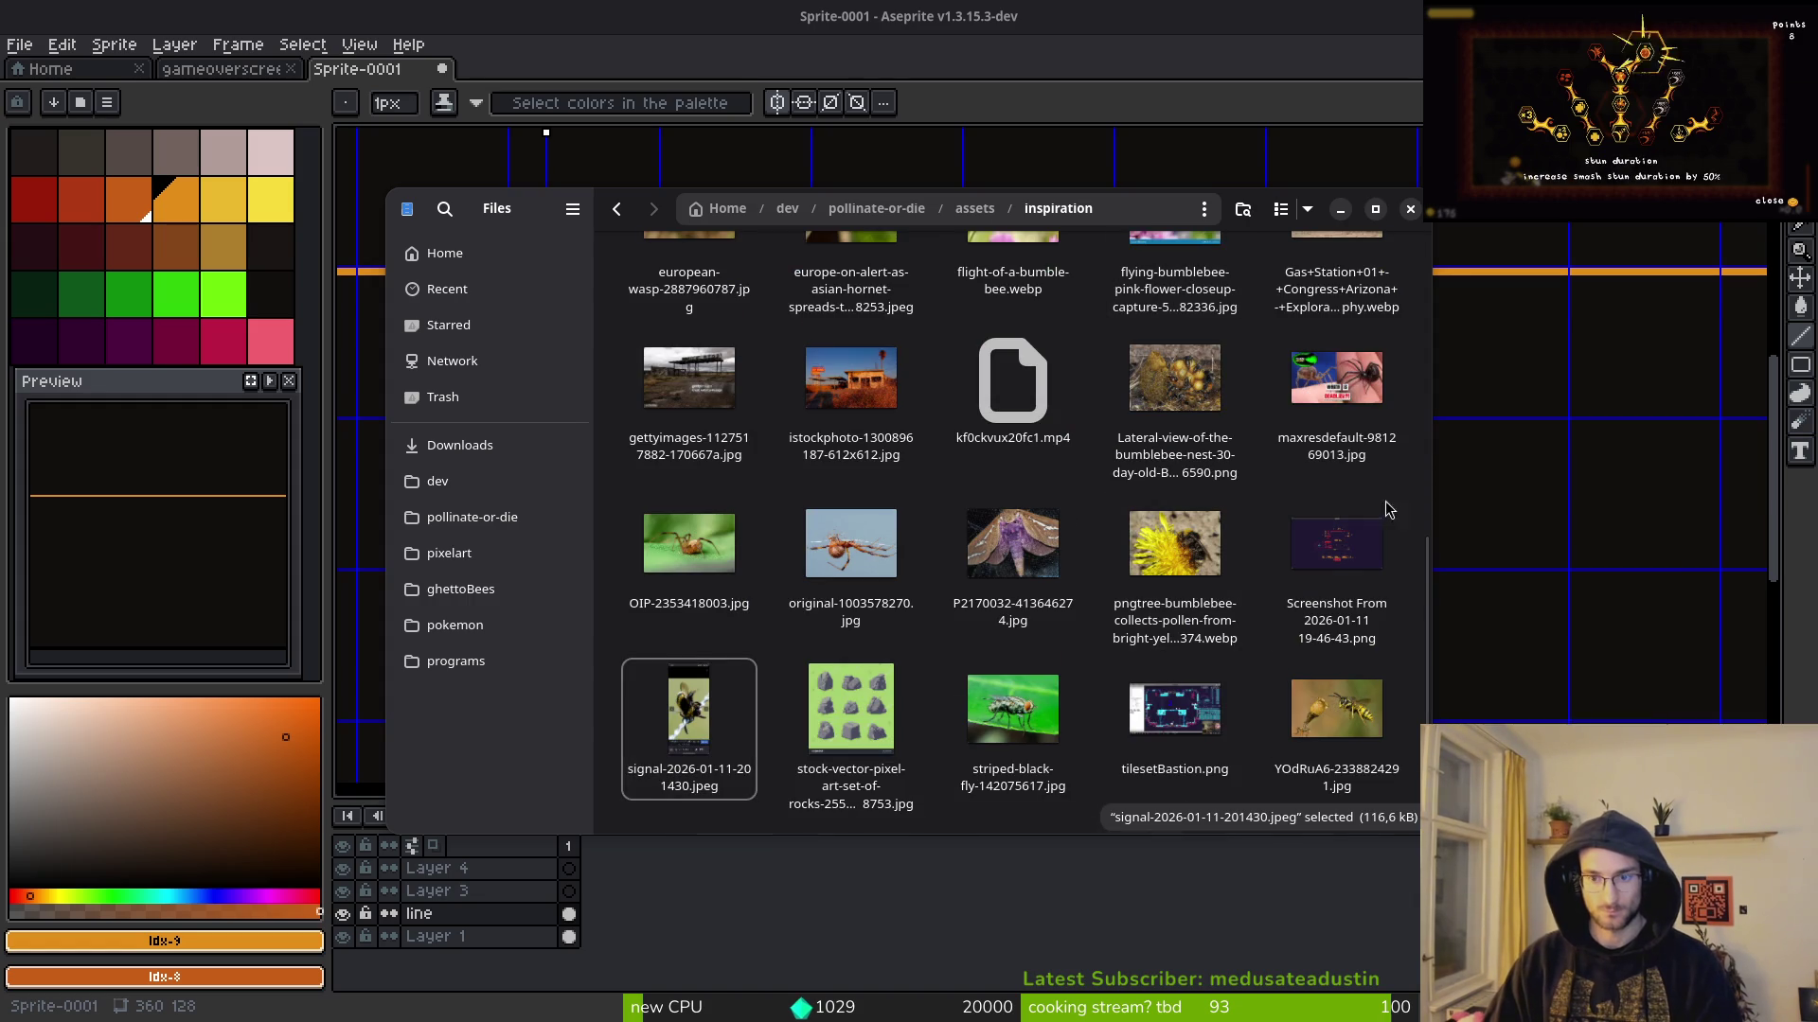
left_click(1357, 592)
double_click(1321, 587)
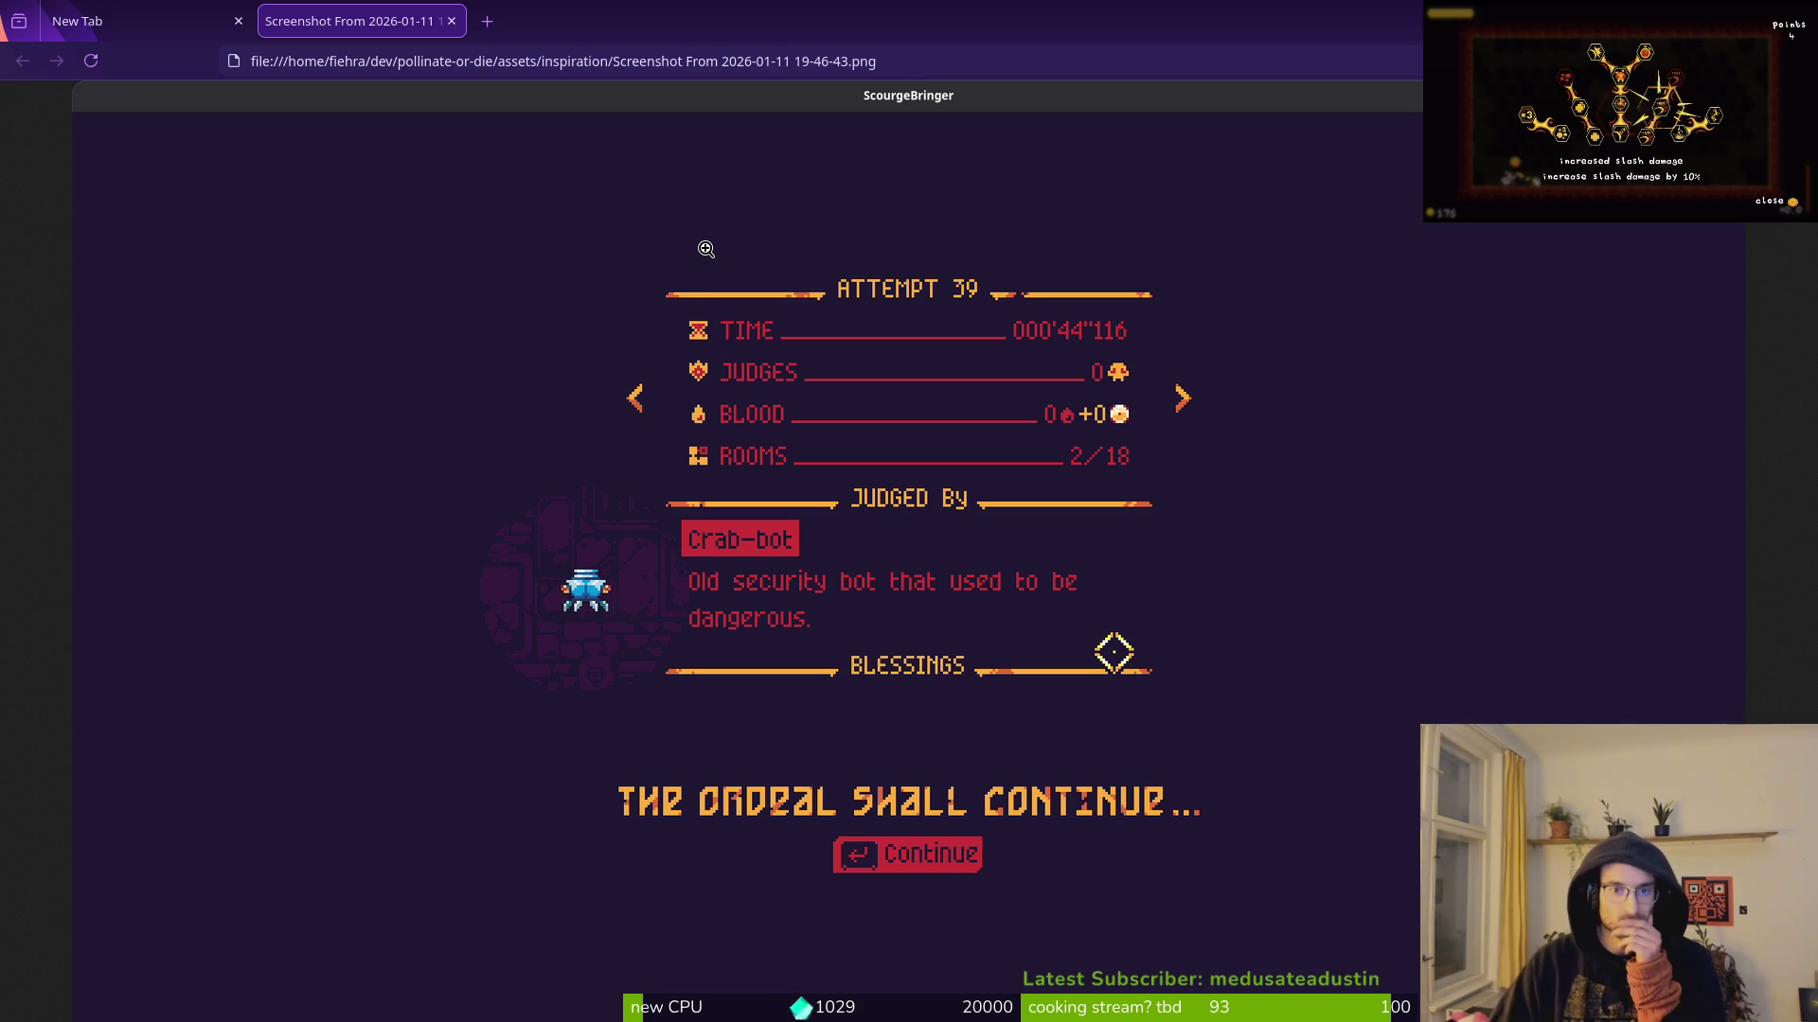
left_click(450, 21)
left_click(235, 23)
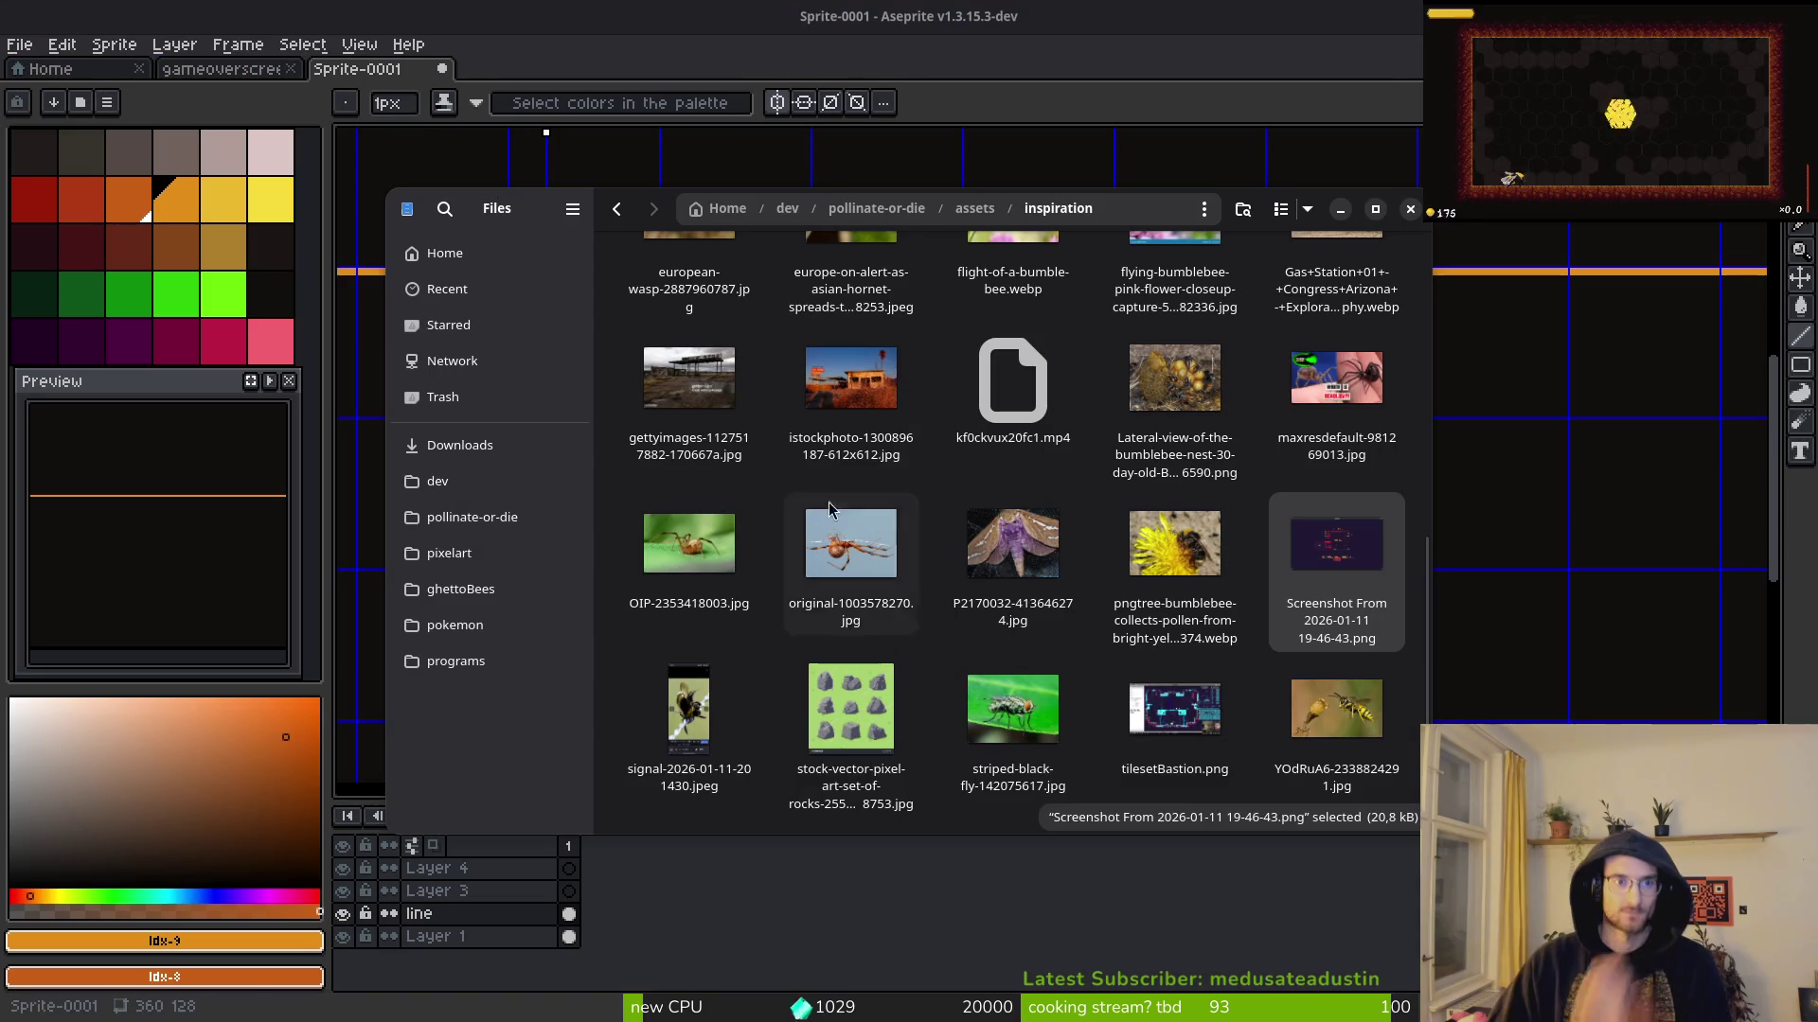
key("Escape")
Step: Draw a second horizontal orange line just below the first one
scroll(1189, 308, "up", 2)
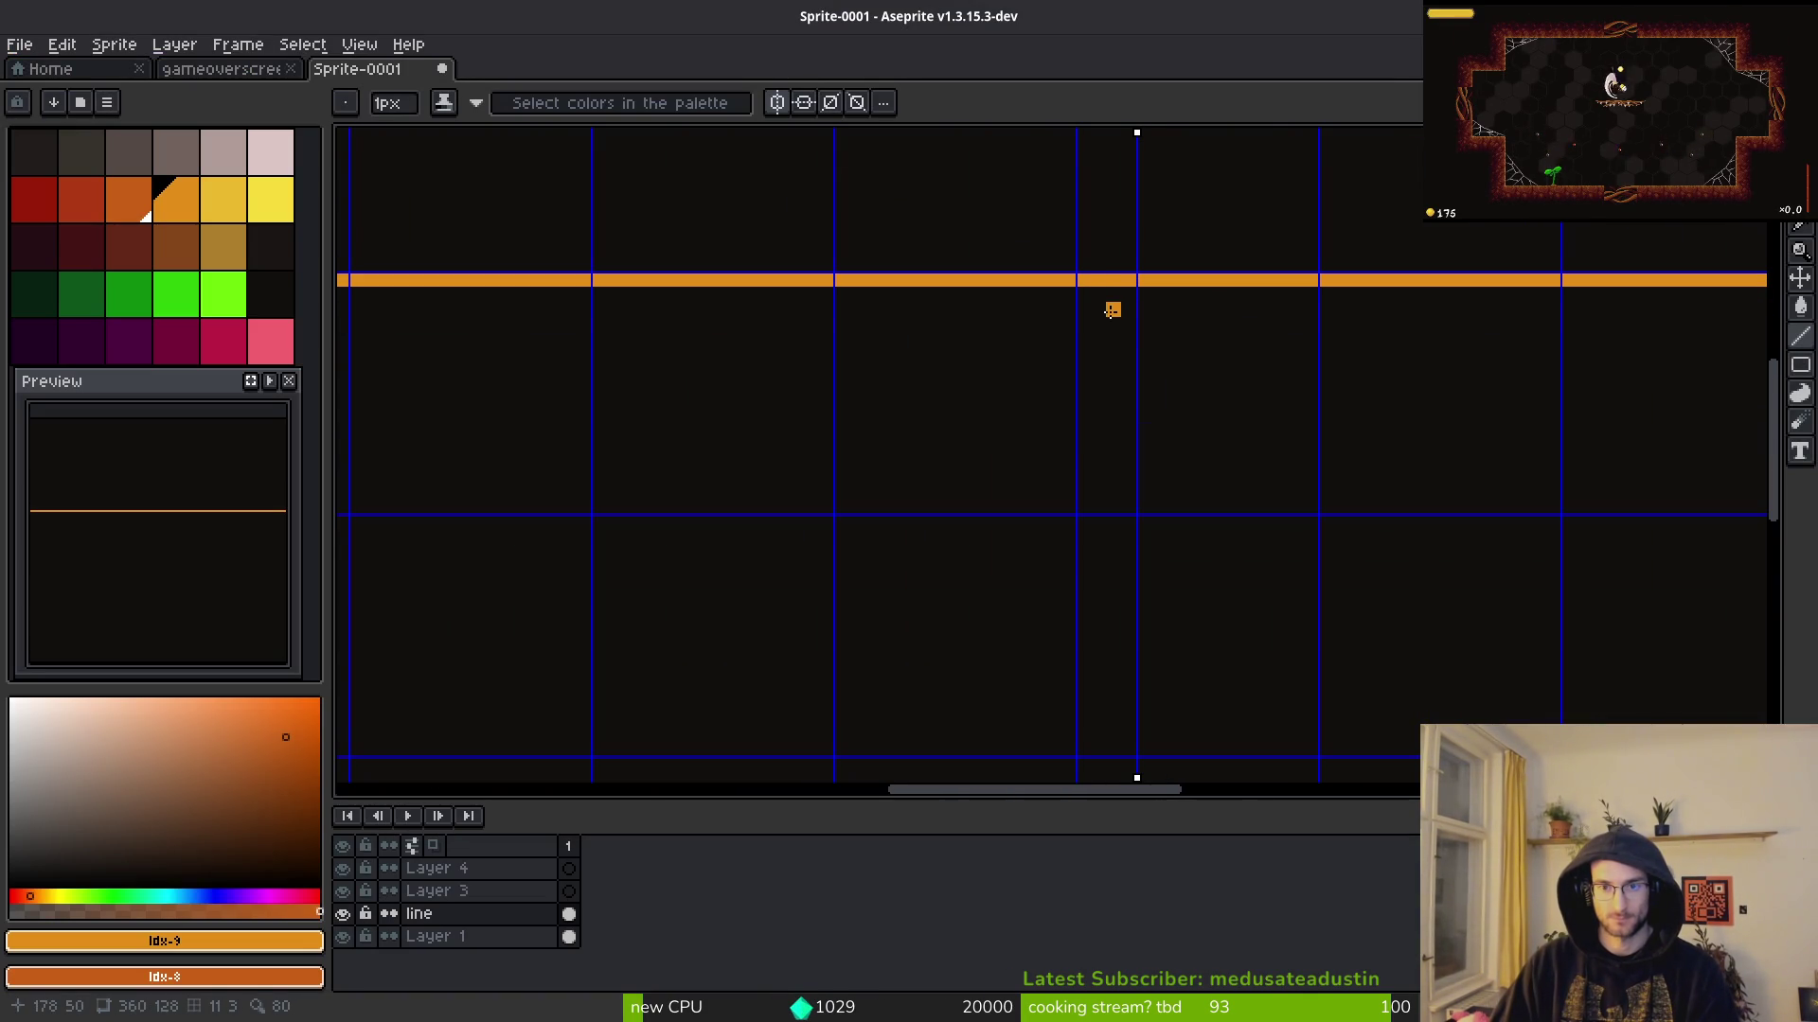
mouse_move(1136, 324)
left_mouse_down()
mouse_move(893, 321)
mouse_move(1115, 312)
mouse_move(937, 304)
mouse_move(1279, 338)
mouse_move(1231, 337)
left_mouse_up()
scroll(947, 320, "down", 3)
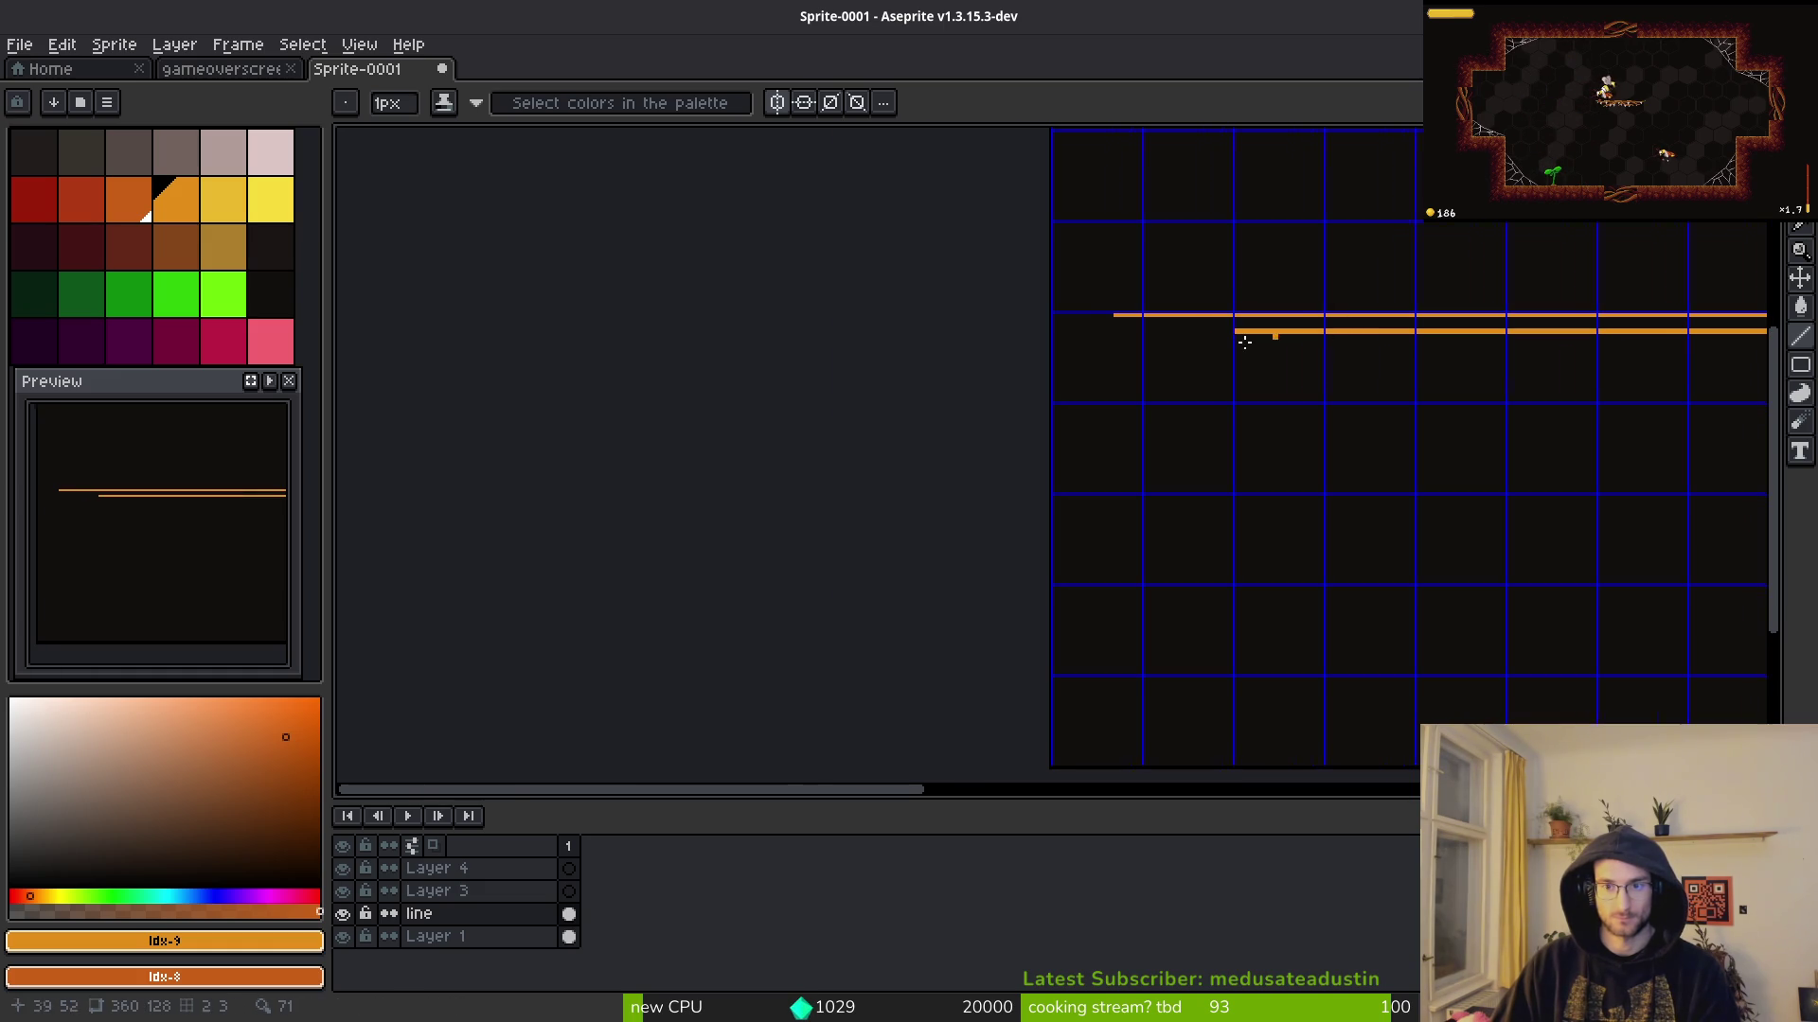
scroll(1230, 337, "up", 2)
mouse_move(739, 327)
left_mouse_down()
mouse_move(1220, 319)
mouse_move(1222, 337)
left_mouse_up()
scroll(1222, 337, "down", 2)
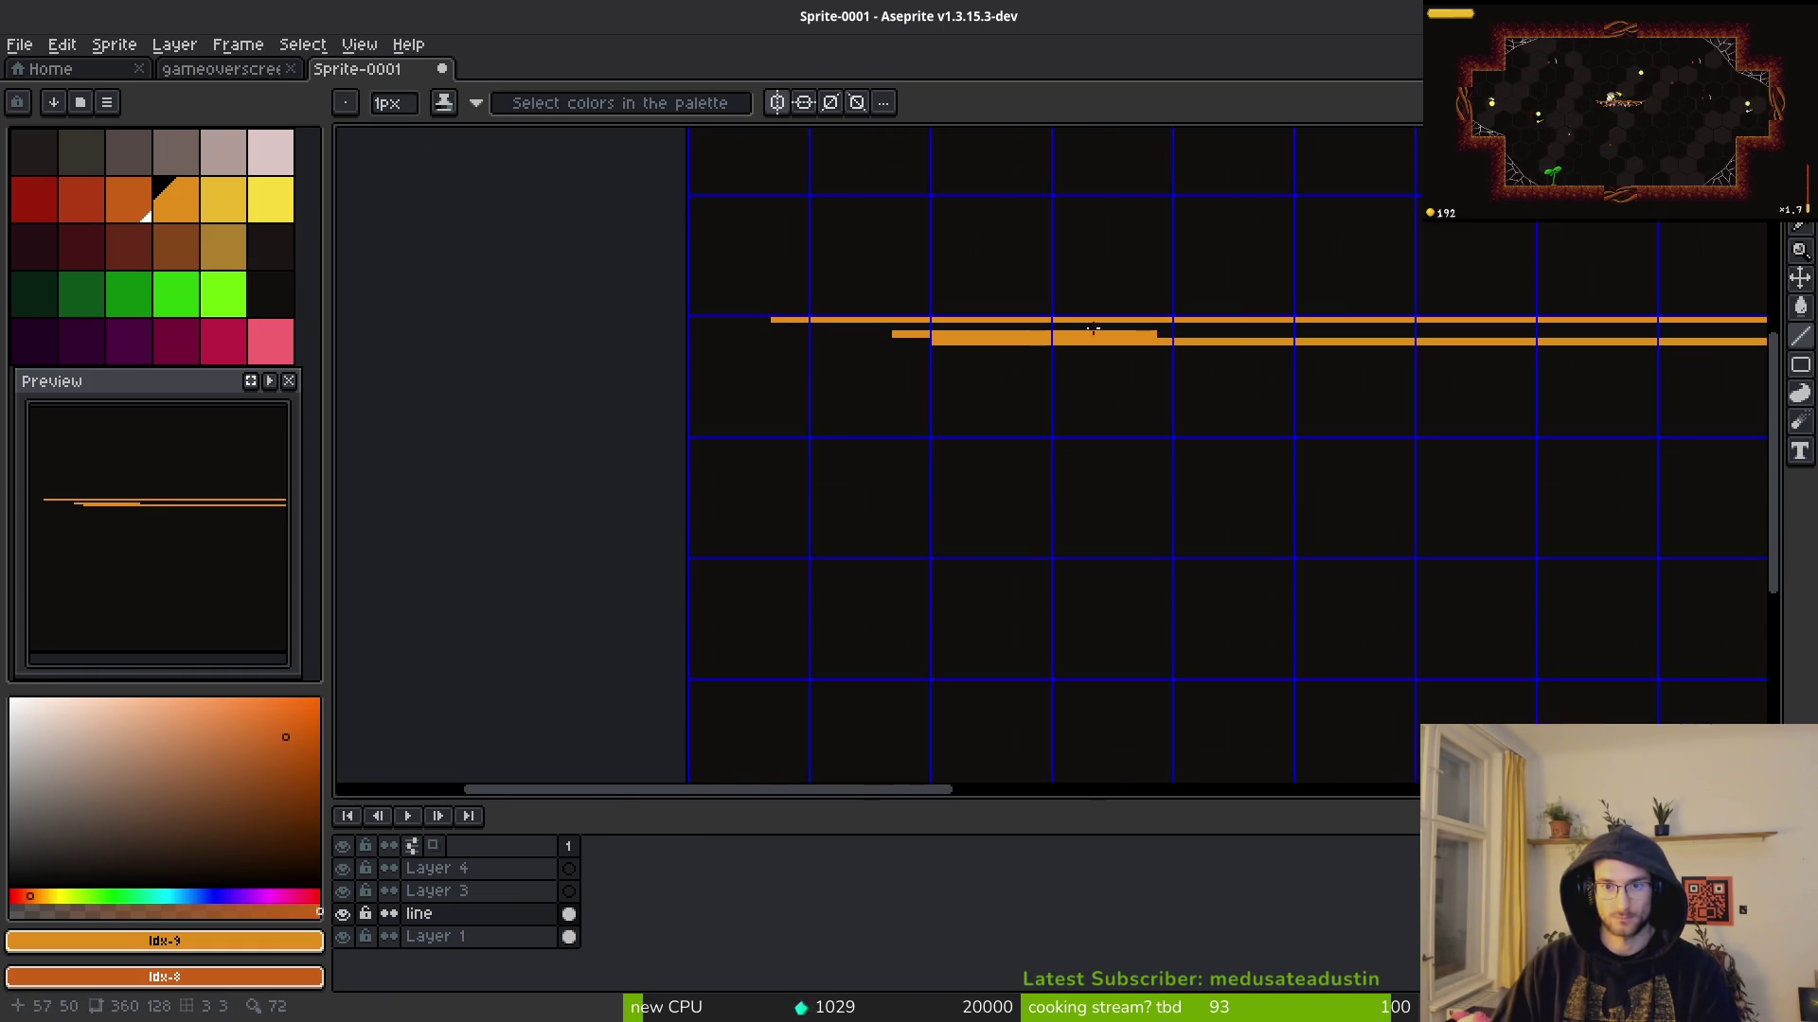
Step: Scatter orange pixel runs near the lines' left ends, undoing the last stray block
scroll(710, 344, "up", 3)
mouse_move(1022, 331)
left_mouse_down()
mouse_move(837, 332)
mouse_move(759, 361)
left_mouse_up()
left_click(698, 347)
left_click(646, 348)
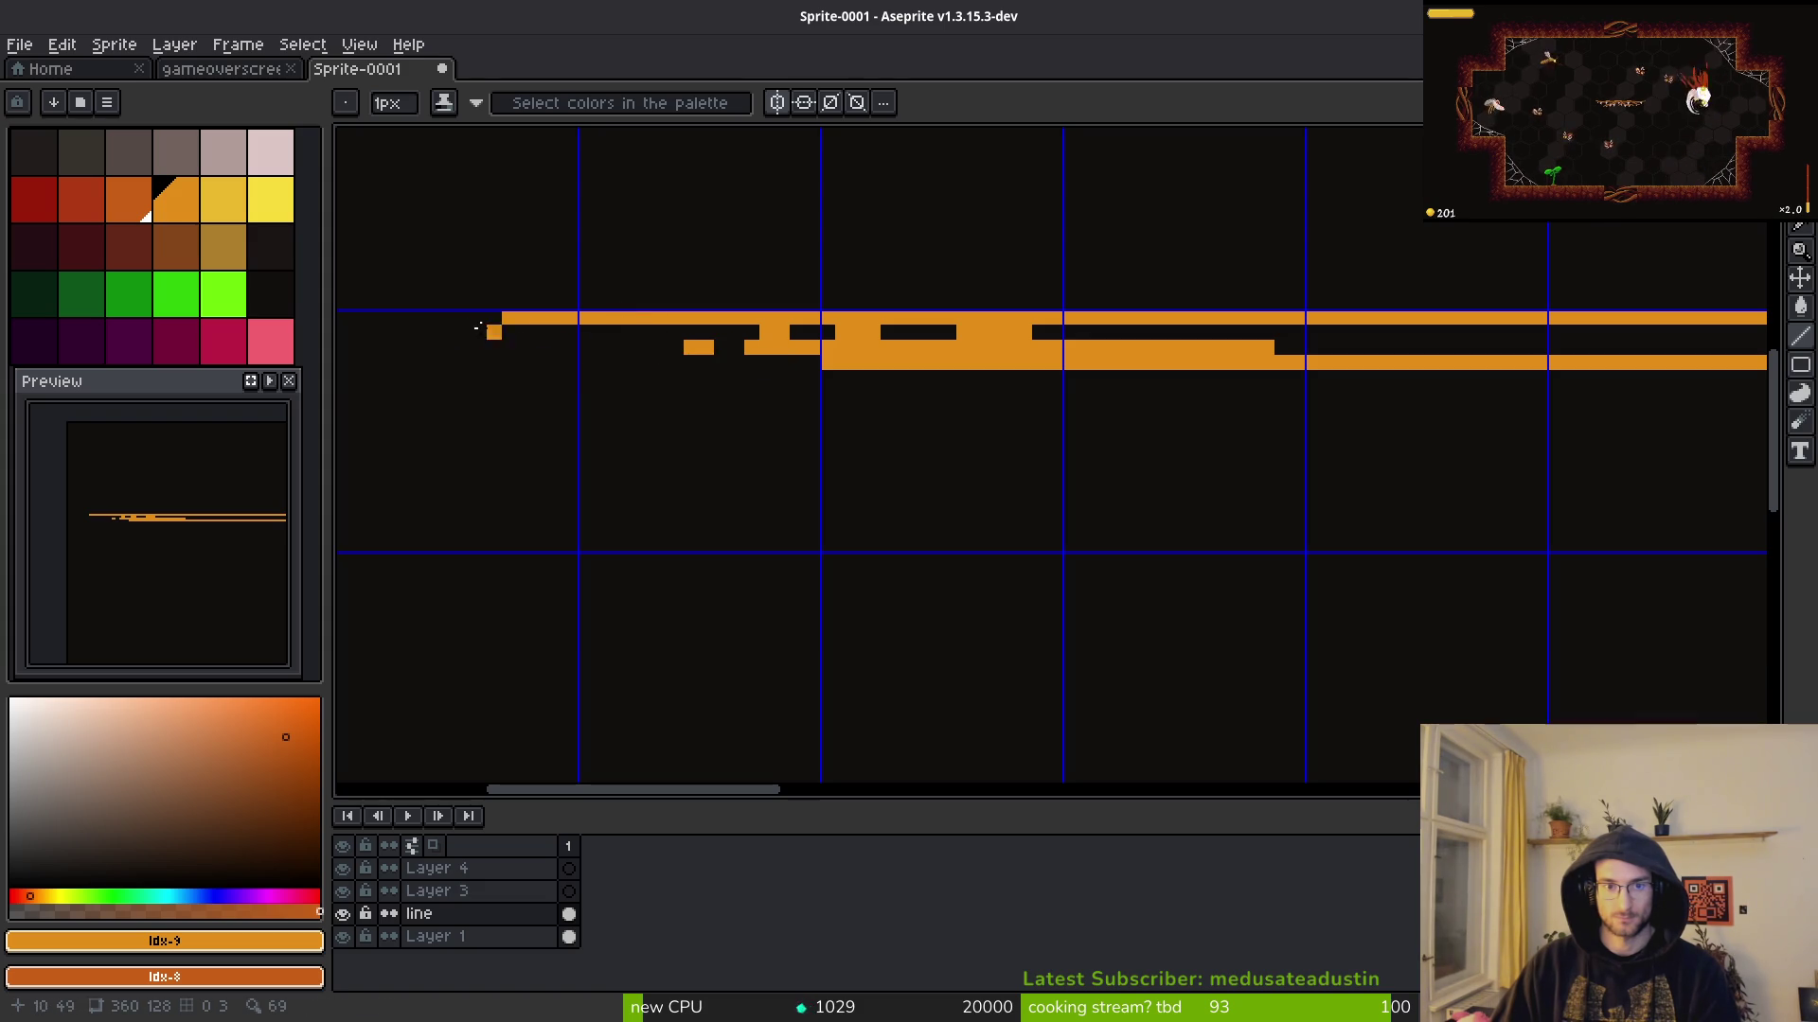
scroll(478, 327, "up", 2)
left_click_drag(892, 387, 831, 386)
left_click_drag(710, 355, 740, 355)
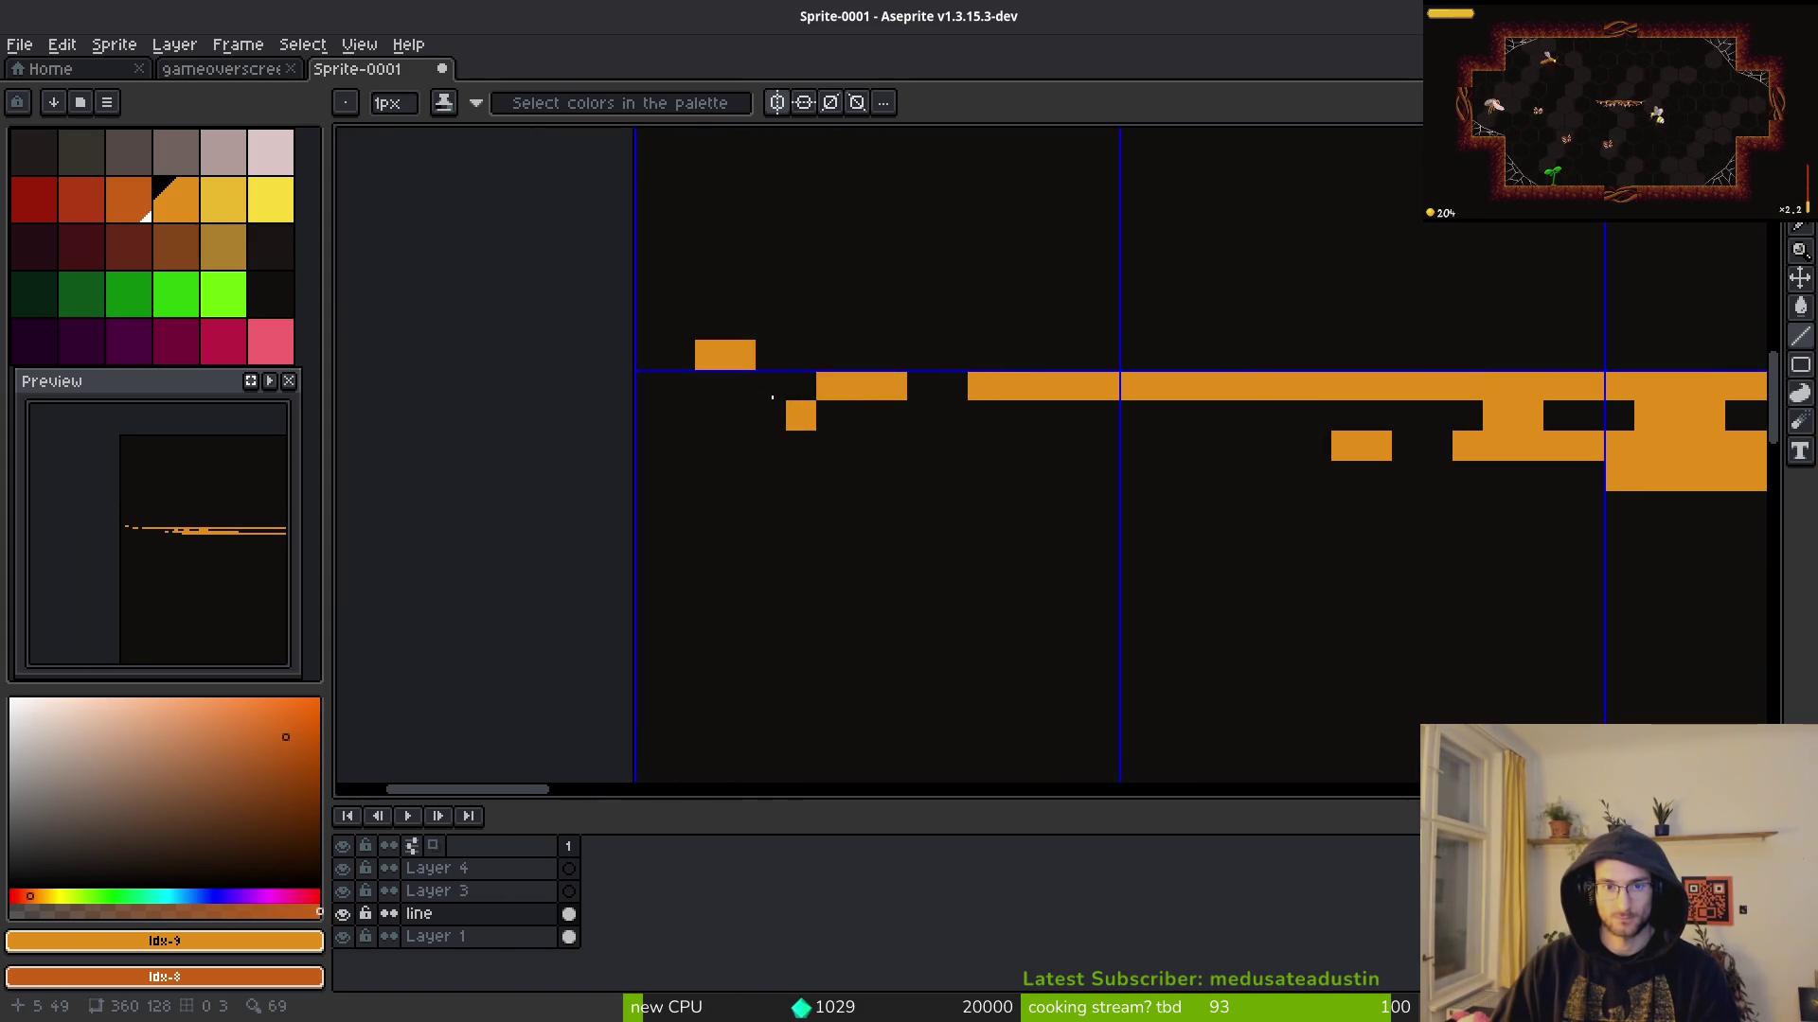
key("ctrl+z")
Step: Add a single orange pixel and a short three-pixel orange run below the line
left_click_drag(805, 412, 371, 374)
scroll(865, 374, "down", 1)
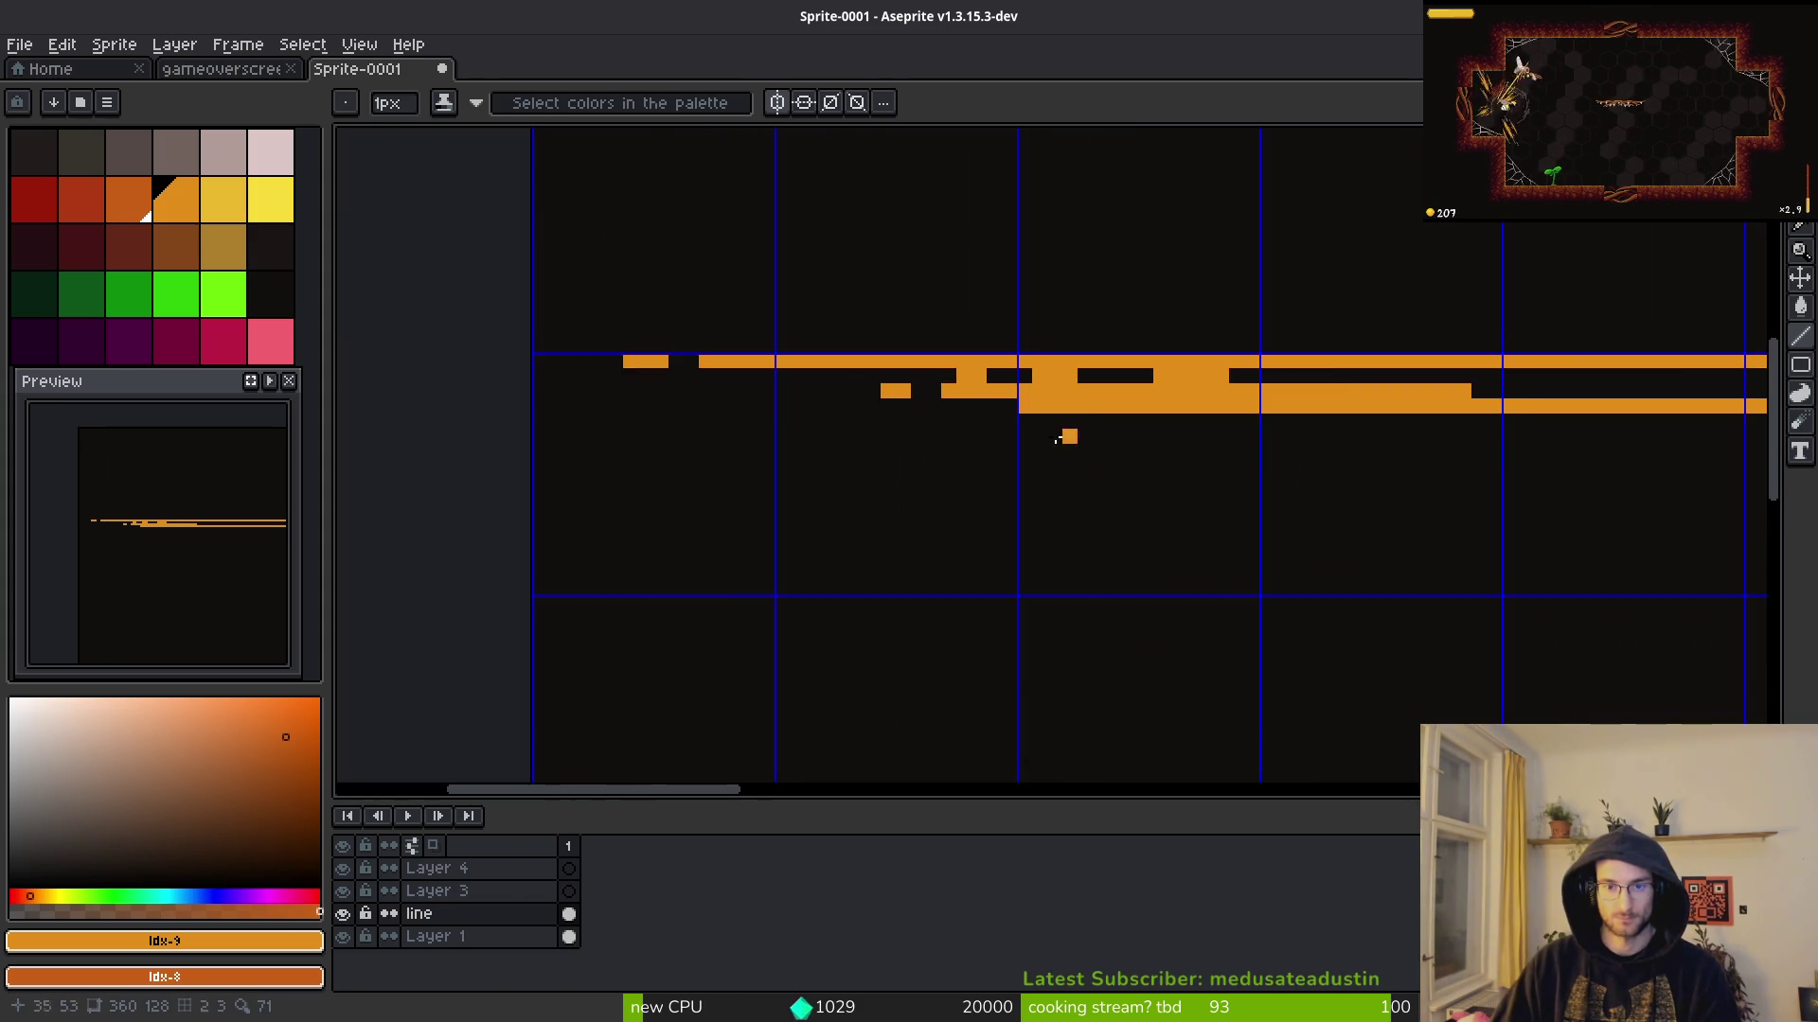
scroll(1058, 439, "up", 2)
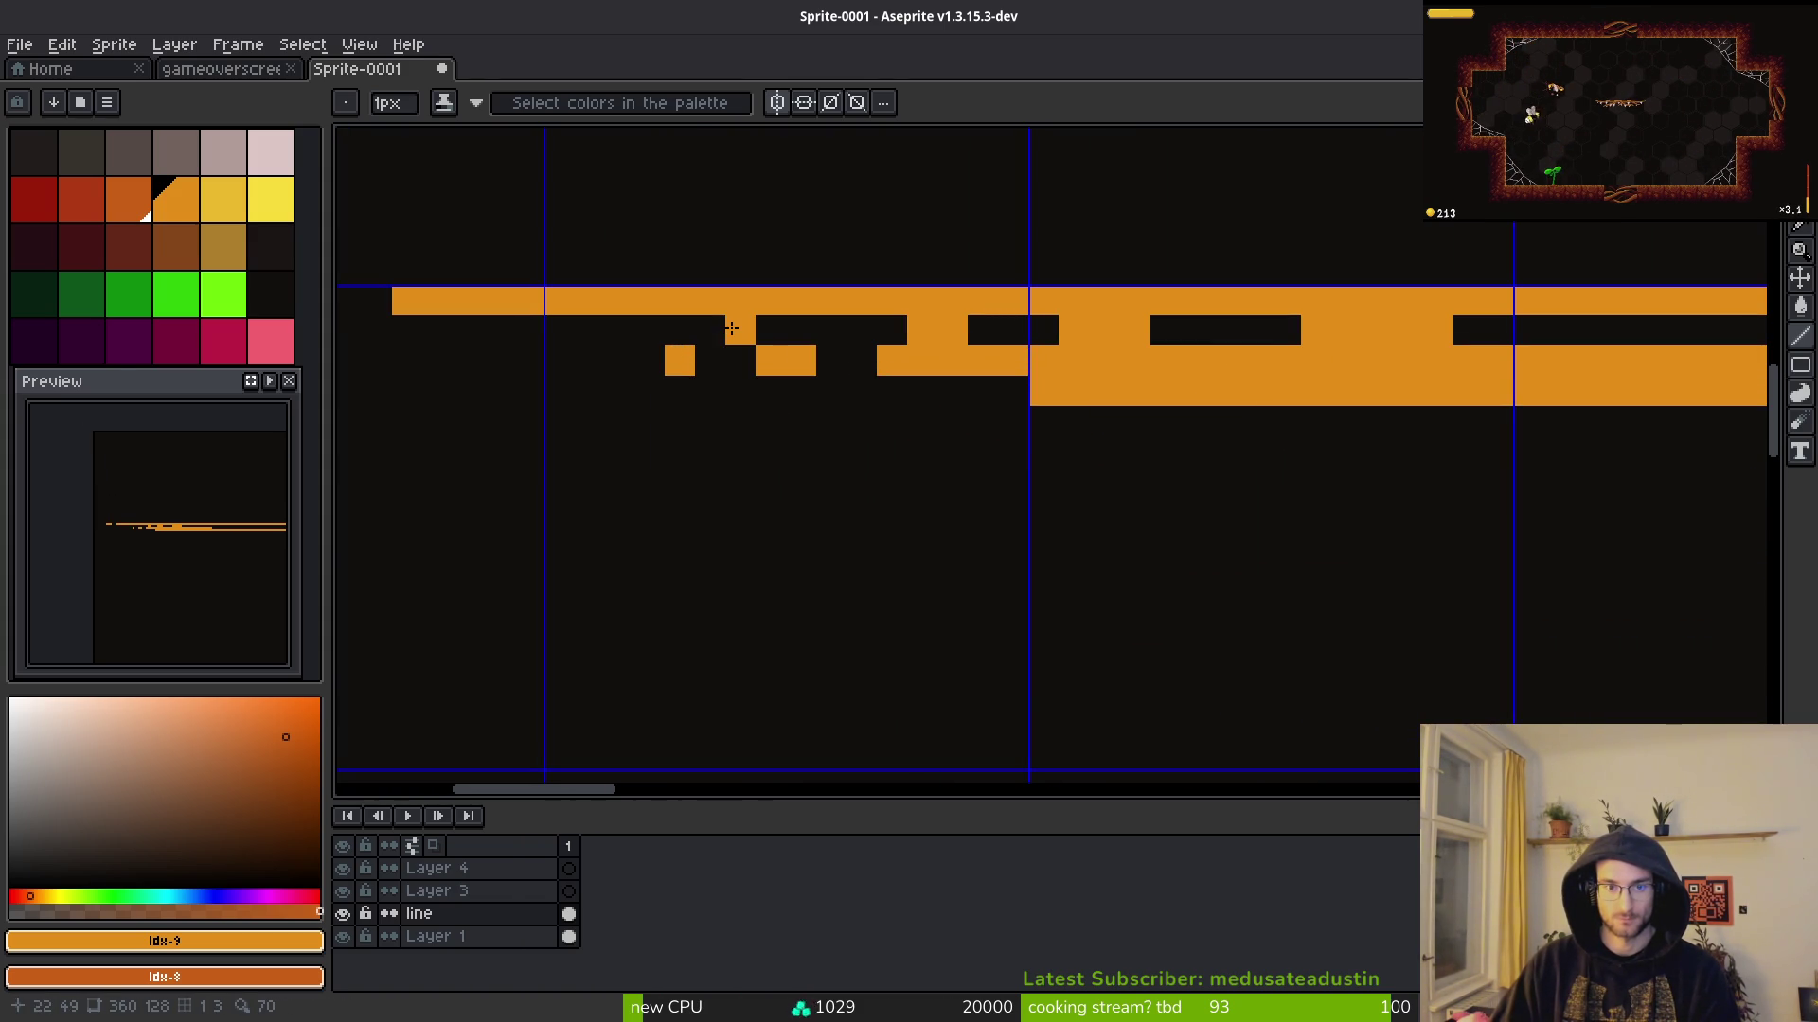
scroll(1011, 421, "down", 4)
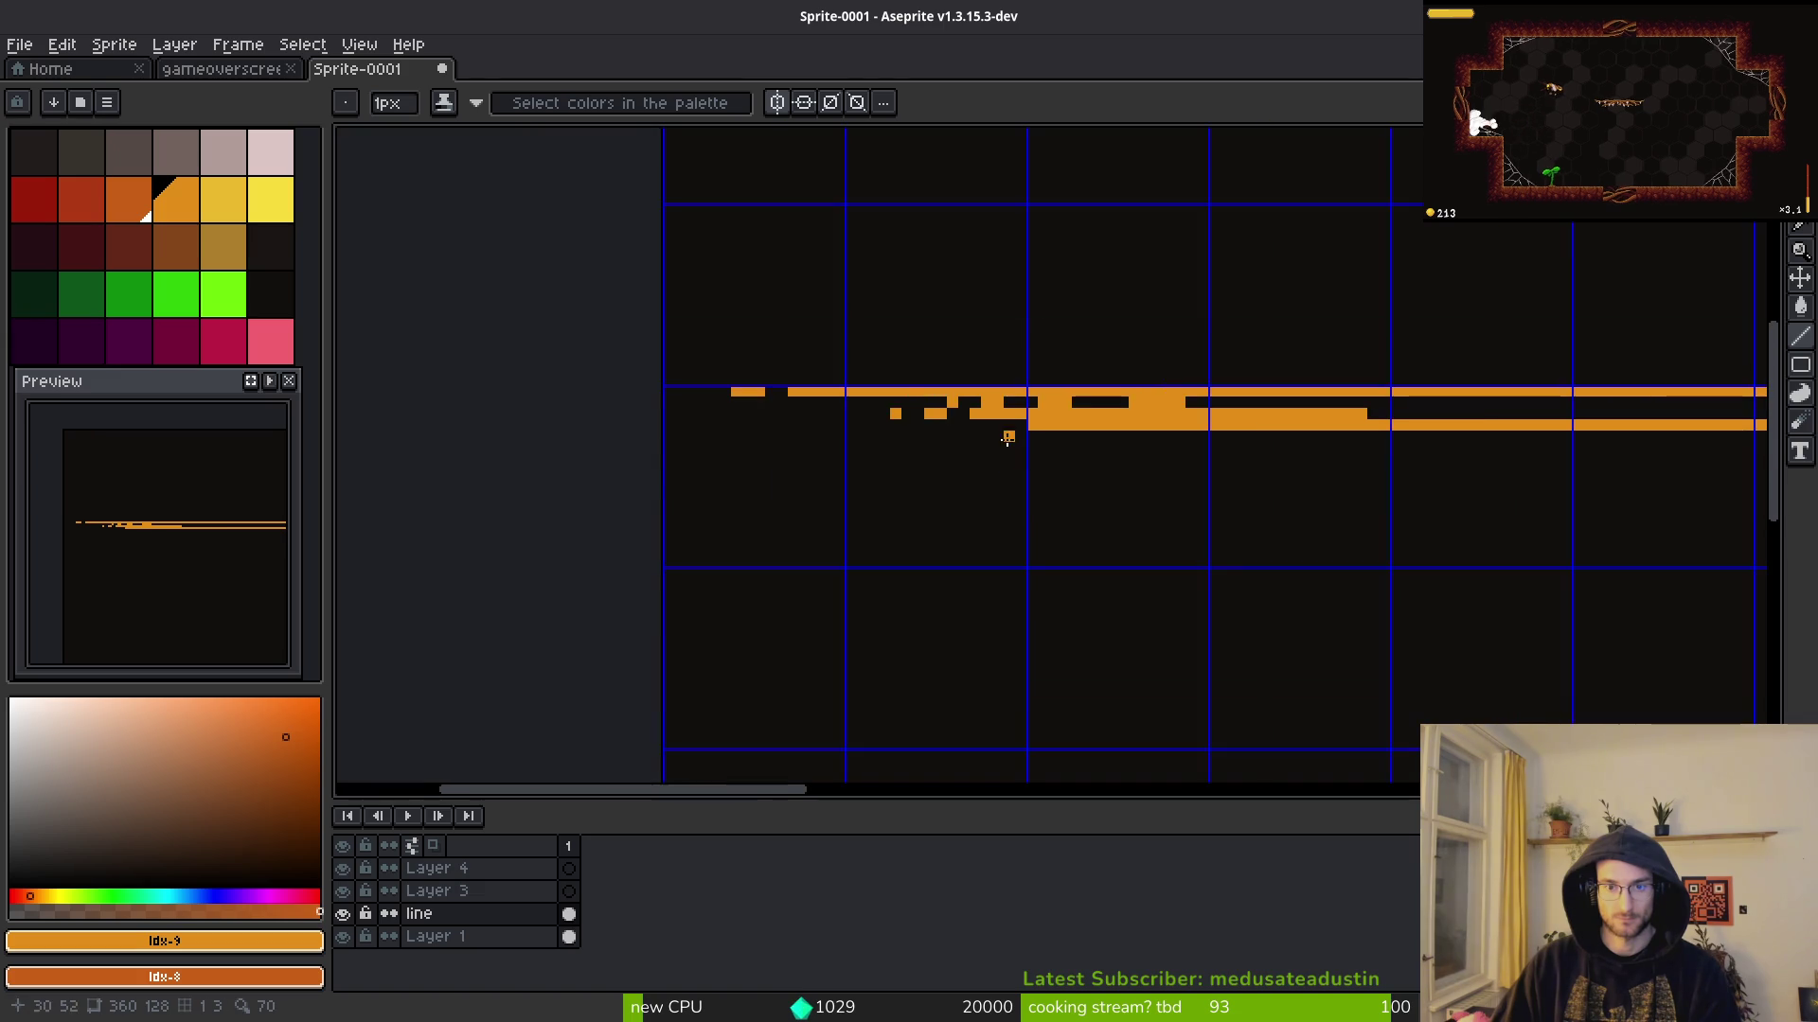
scroll(967, 416, "up", 3)
left_click(979, 416)
left_click_drag(744, 414, 686, 416)
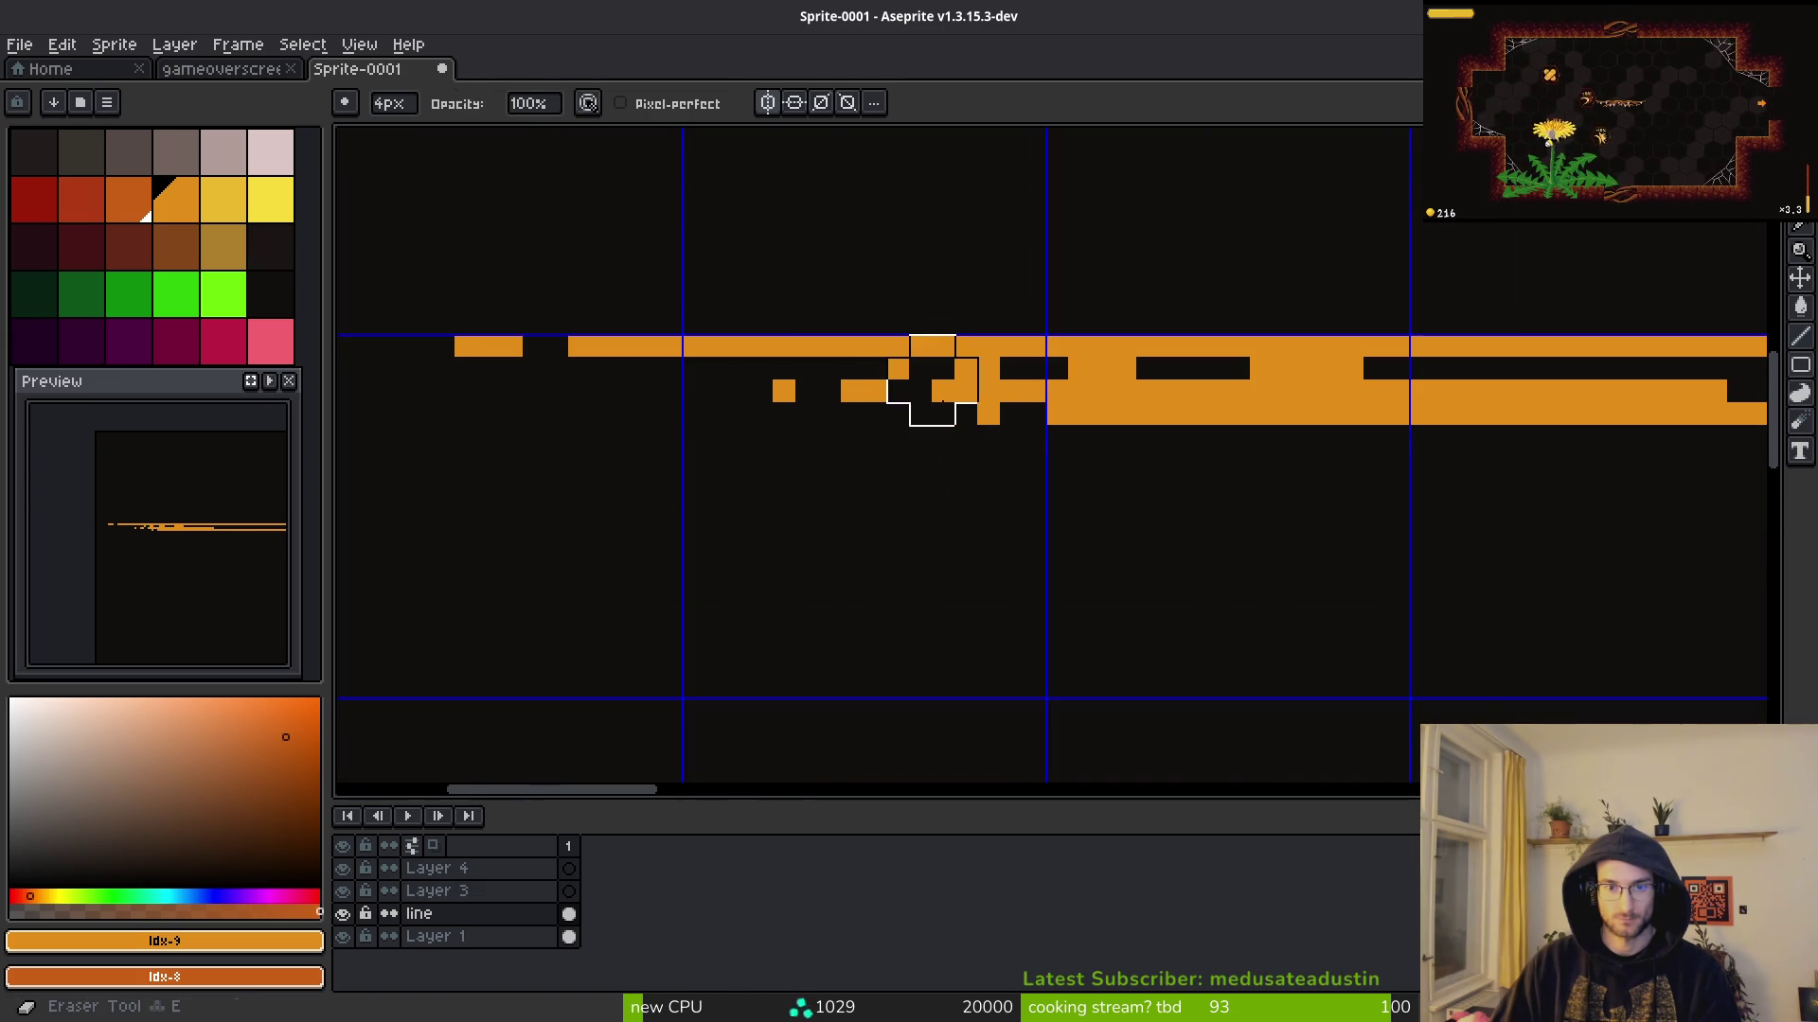
key("b")
scroll(760, 336, "down", 3)
scroll(1095, 486, "right", 5)
Step: Draw a long straight orange line with the Line tool
key("l")
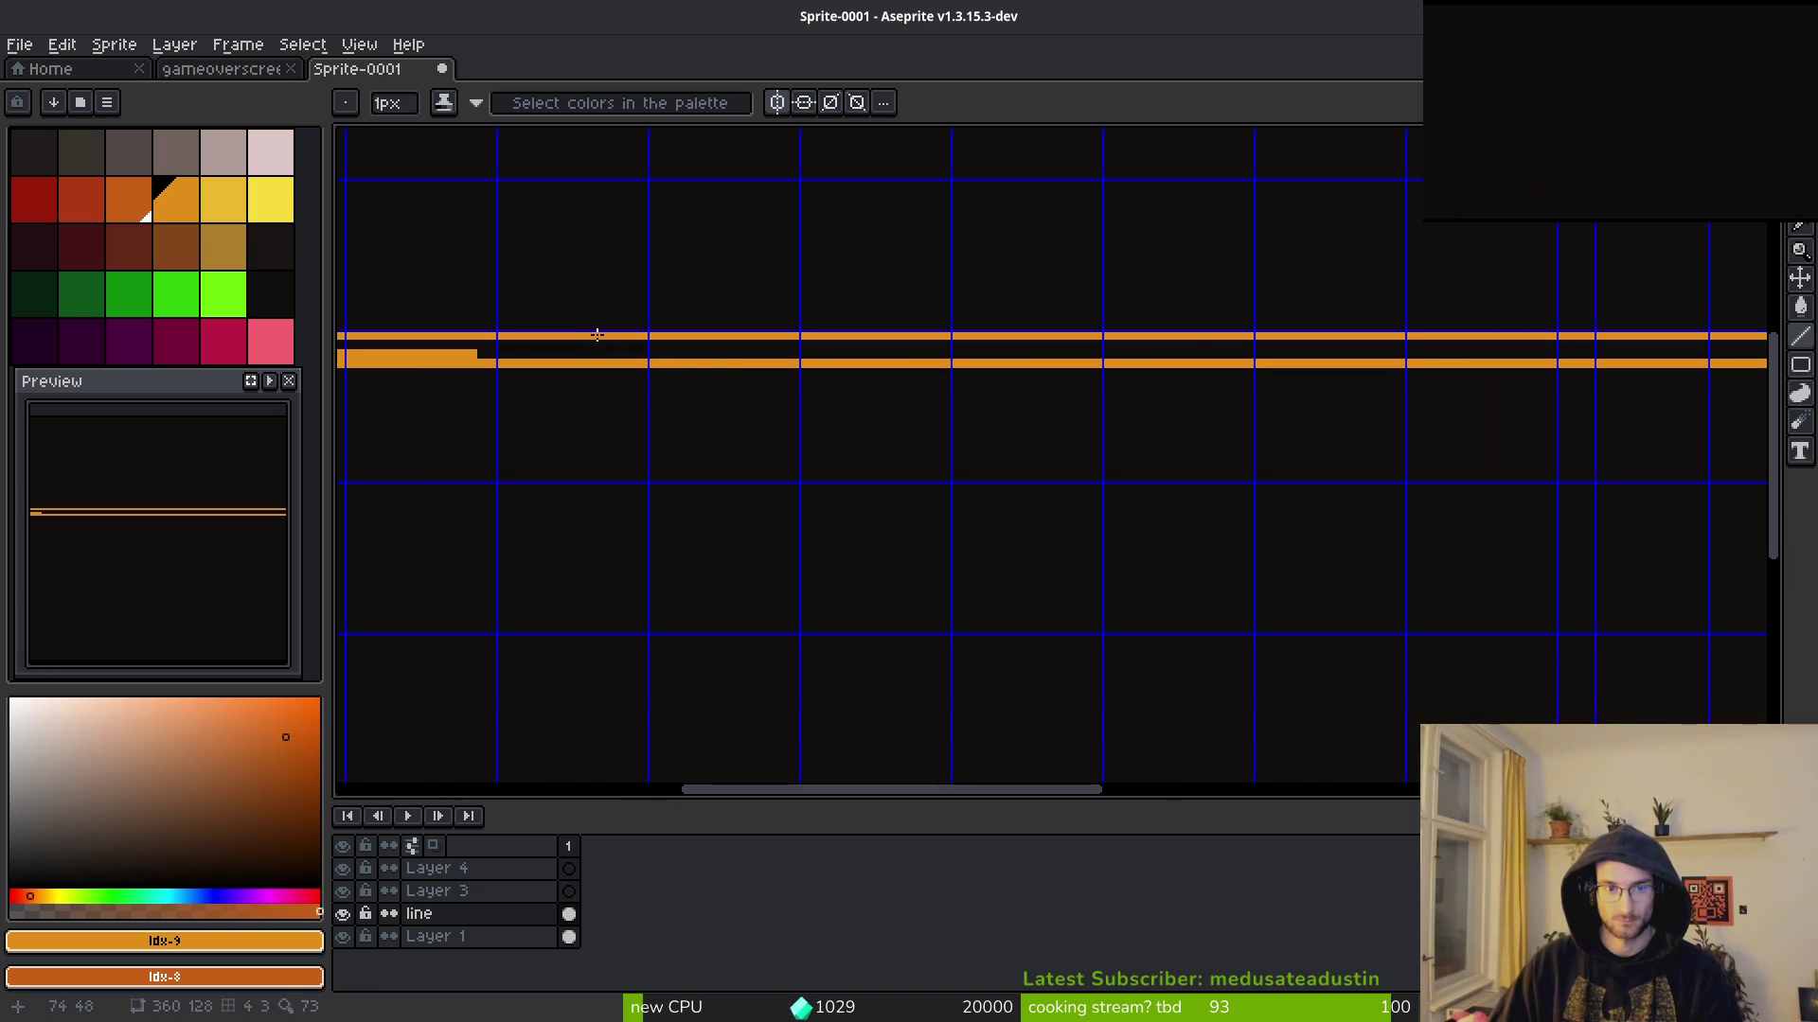
scroll(786, 410, "down", 2)
left_click_drag(1099, 361, 1456, 371)
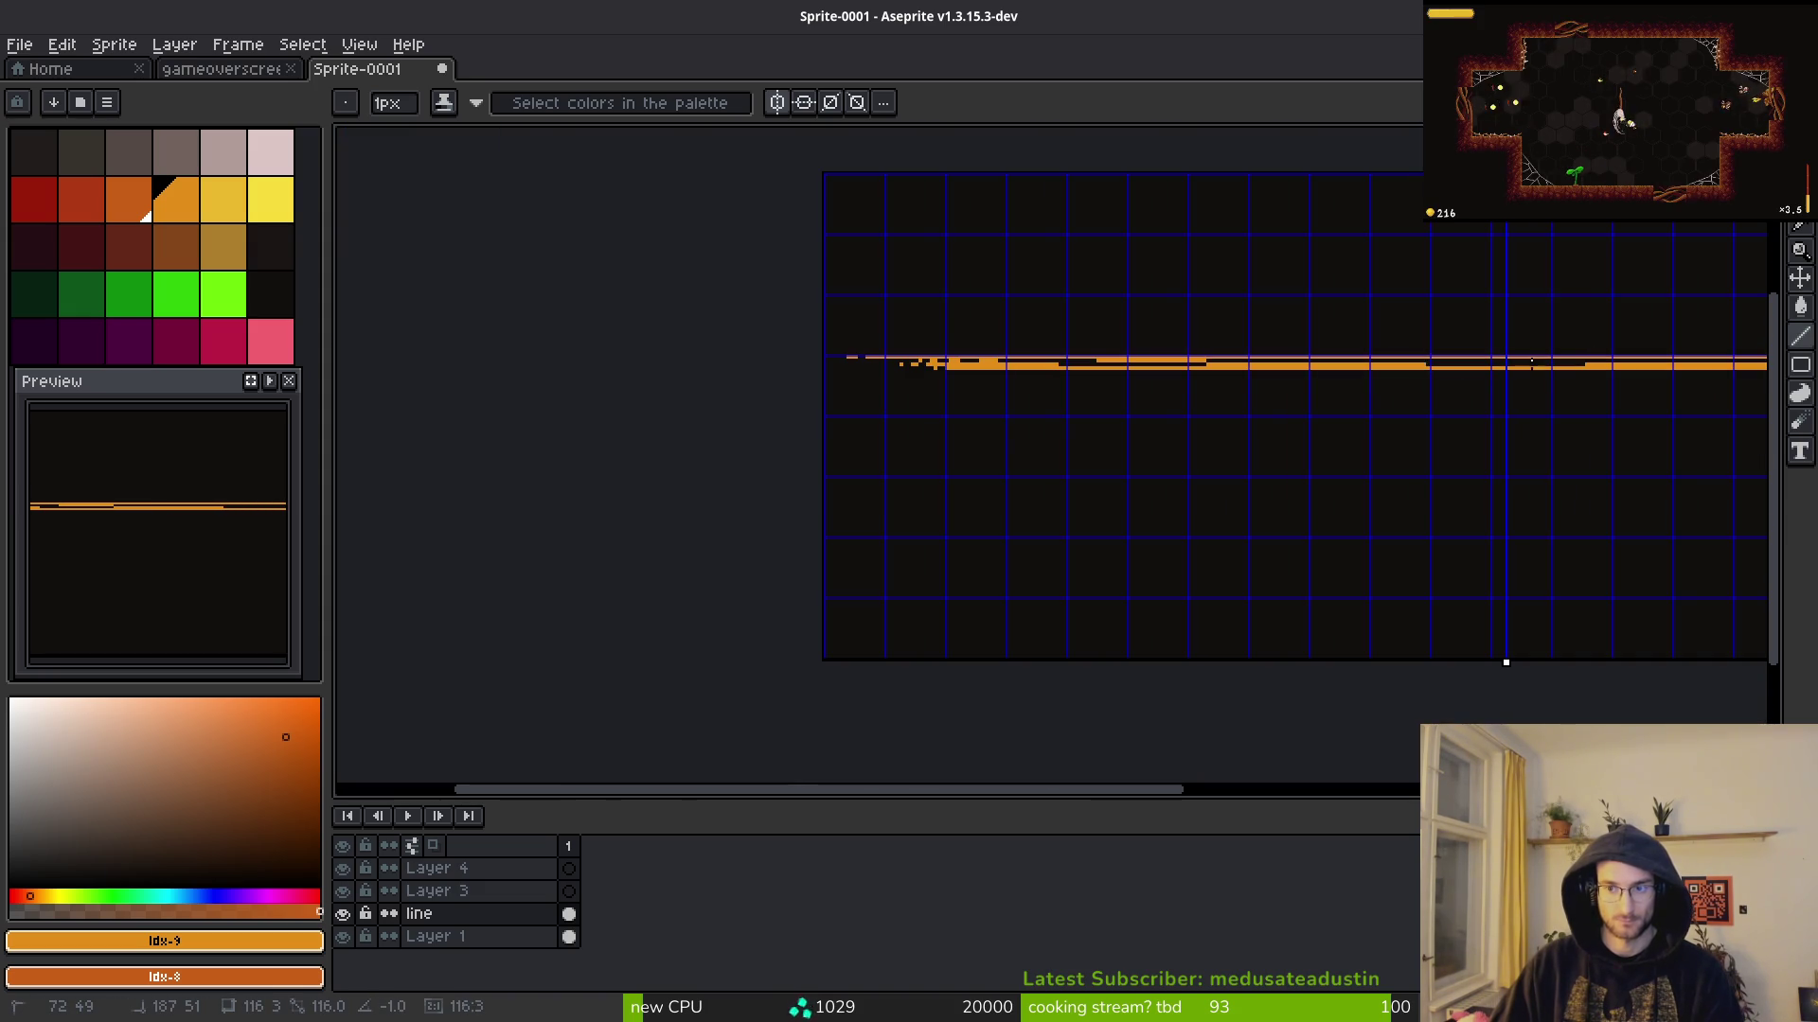
scroll(1155, 360, "up", 2)
scroll(1108, 352, "down", 3)
scroll(1107, 351, "up", 4)
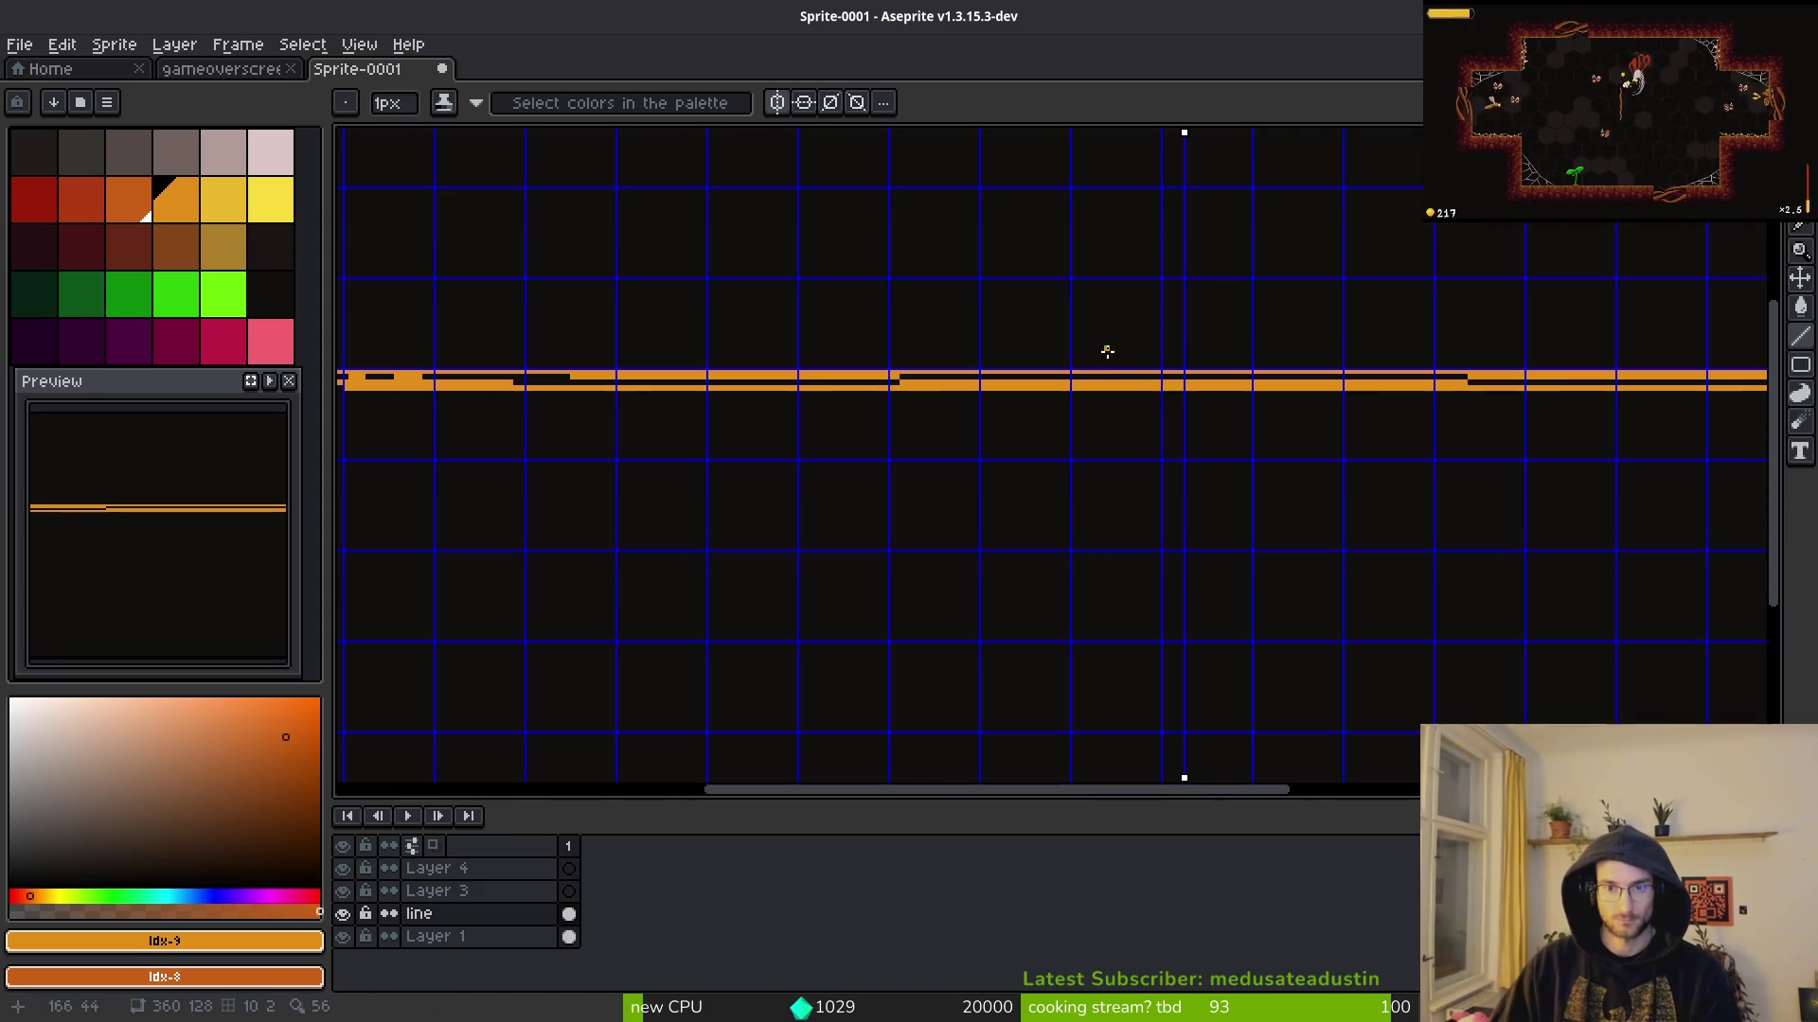
Step: Hide the grid and try painting over black dash pixels, then undo those edits
key("ctrl+apostrophe")
scroll(1183, 421, "down", 5)
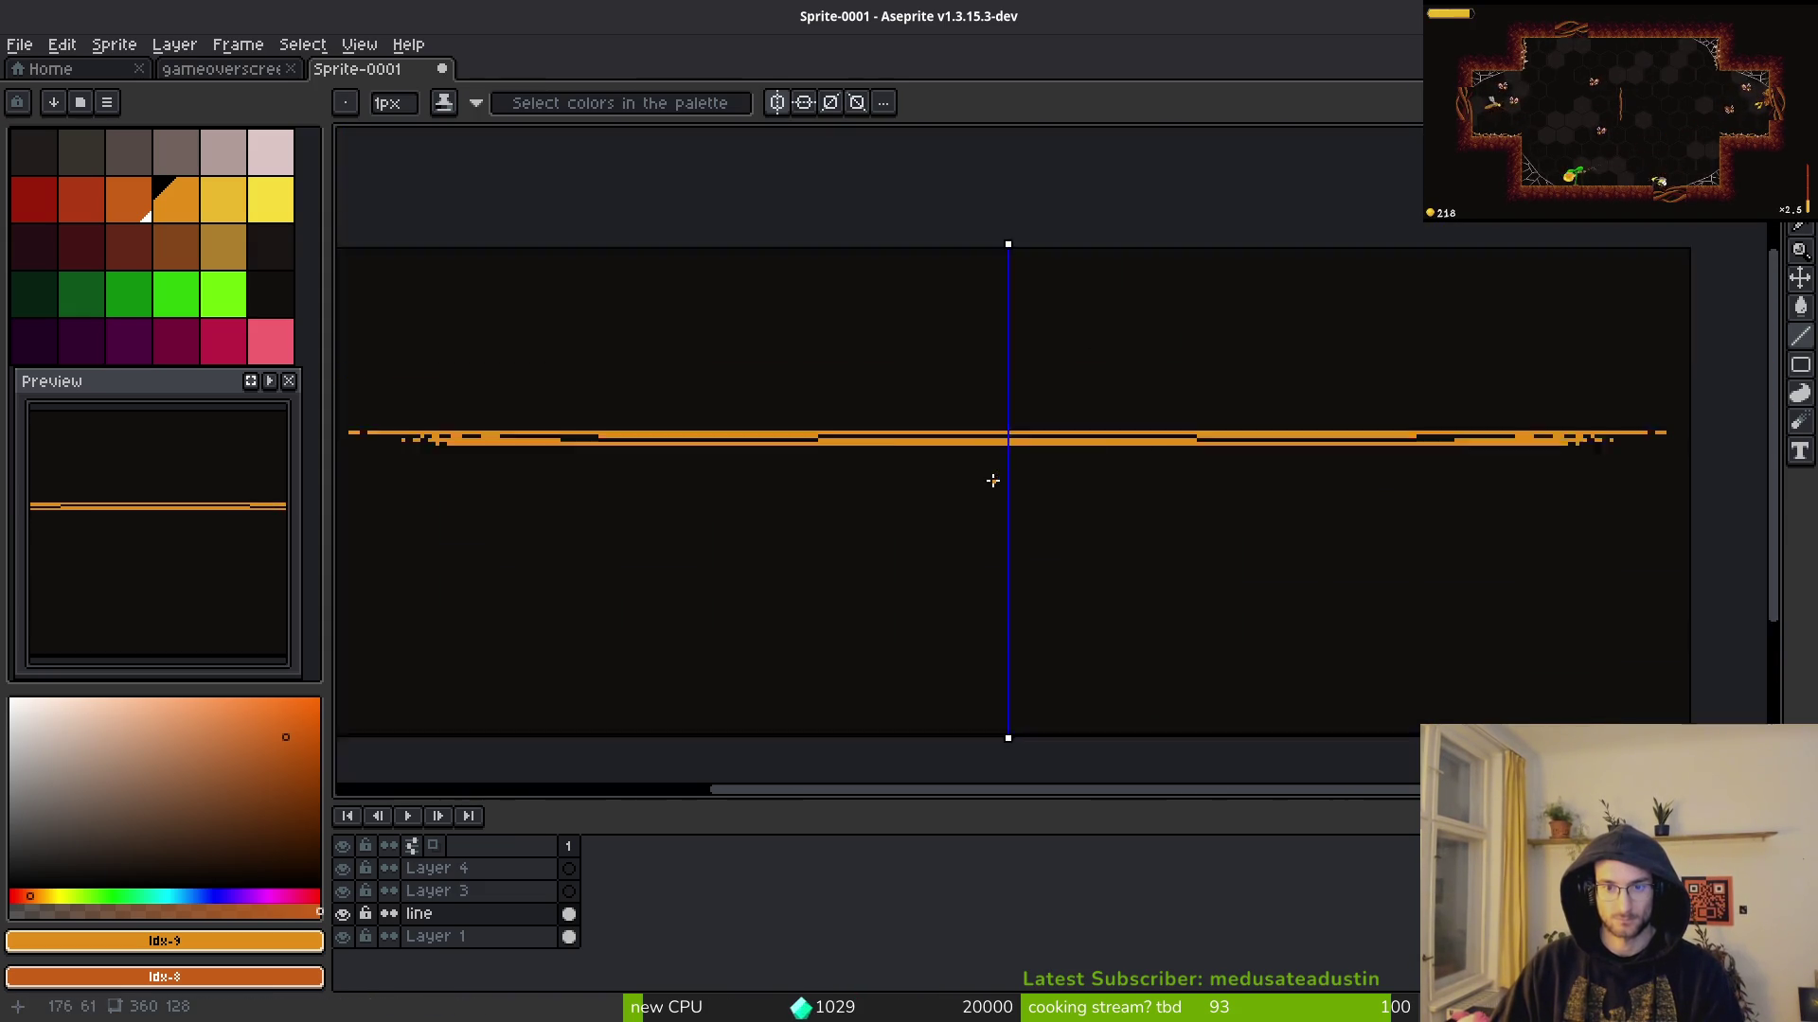
scroll(1002, 480, "up", 5)
key("b")
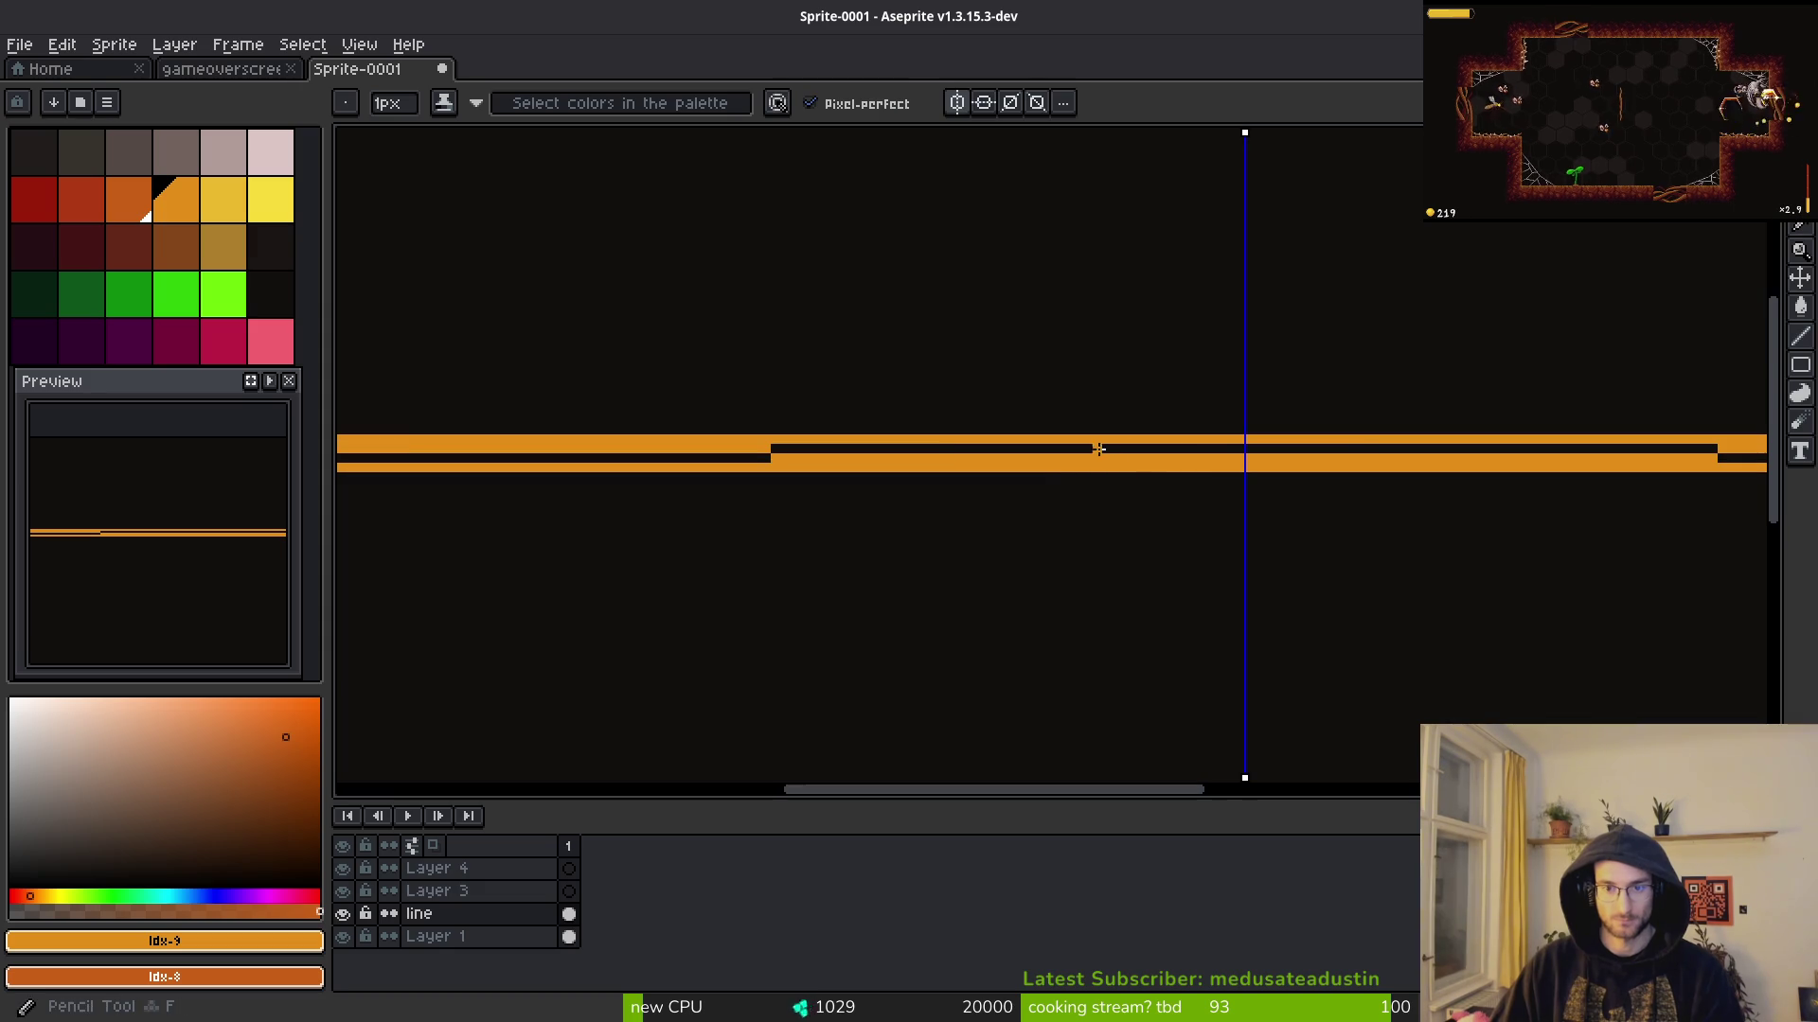
left_click_drag(1058, 449, 1027, 449)
scroll(946, 379, "up", 1)
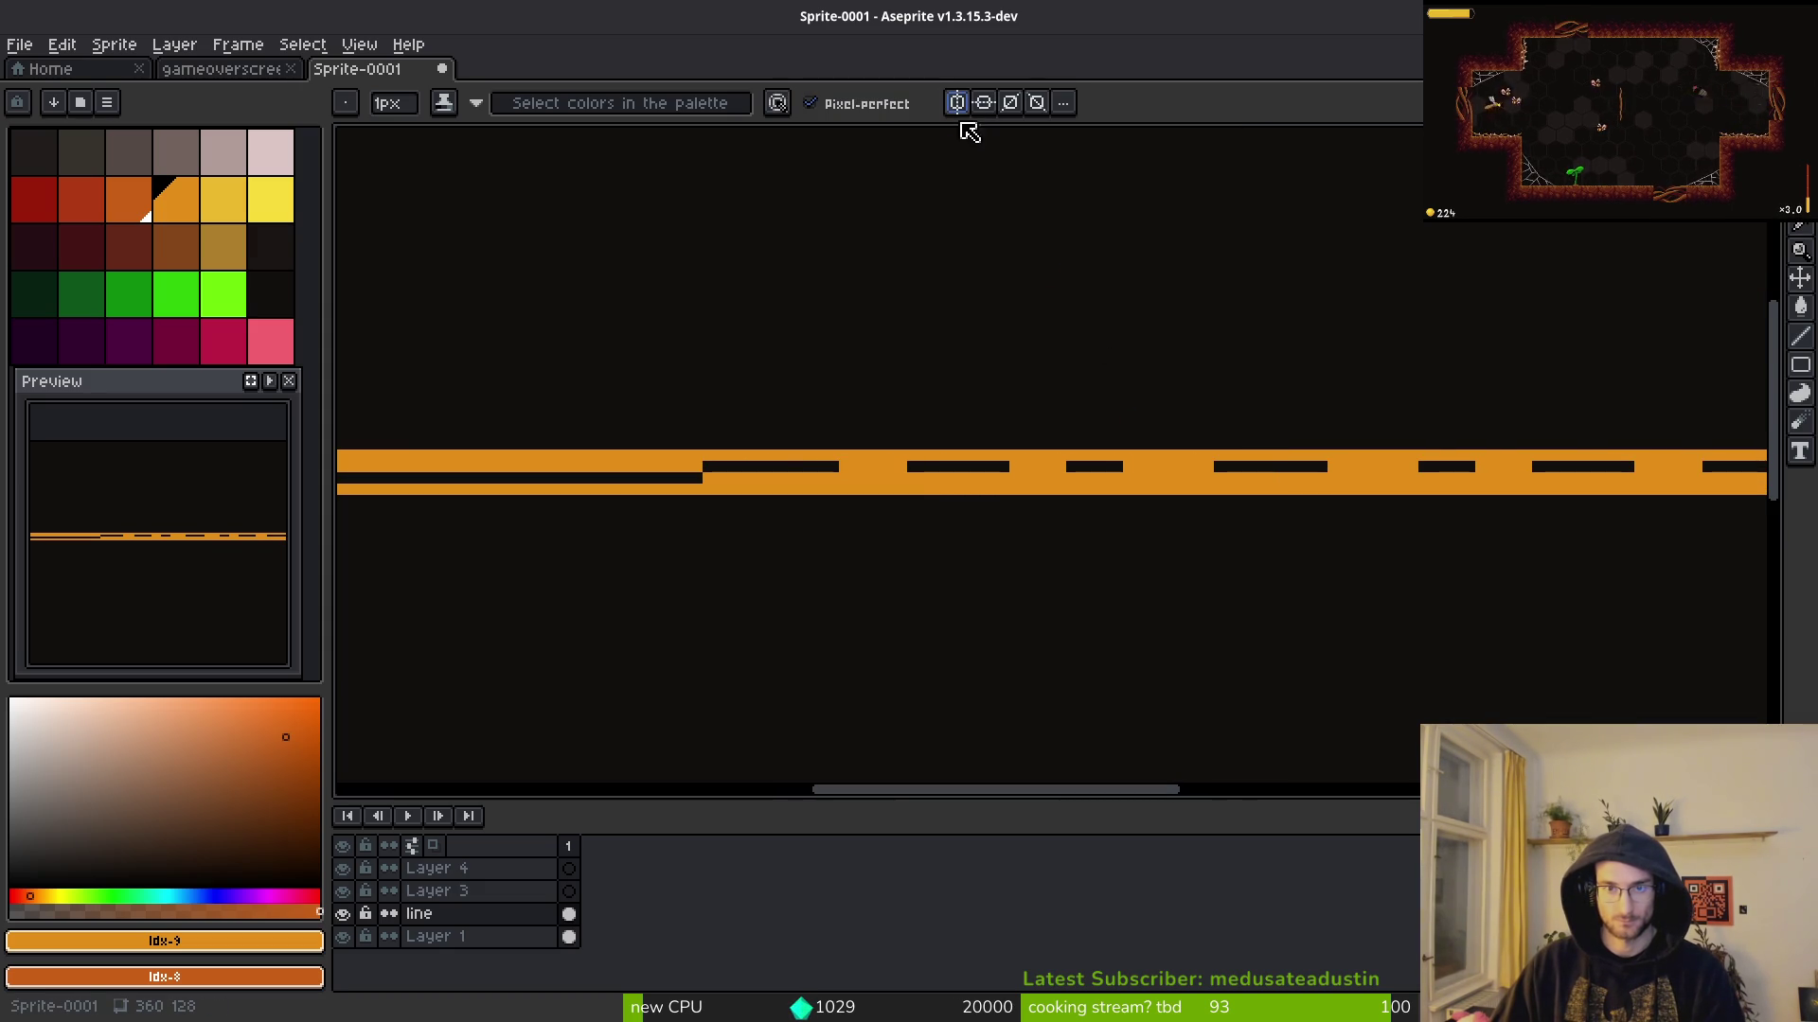
key("ctrl+z")
key("ctrl+z")
key("ctrl+z")
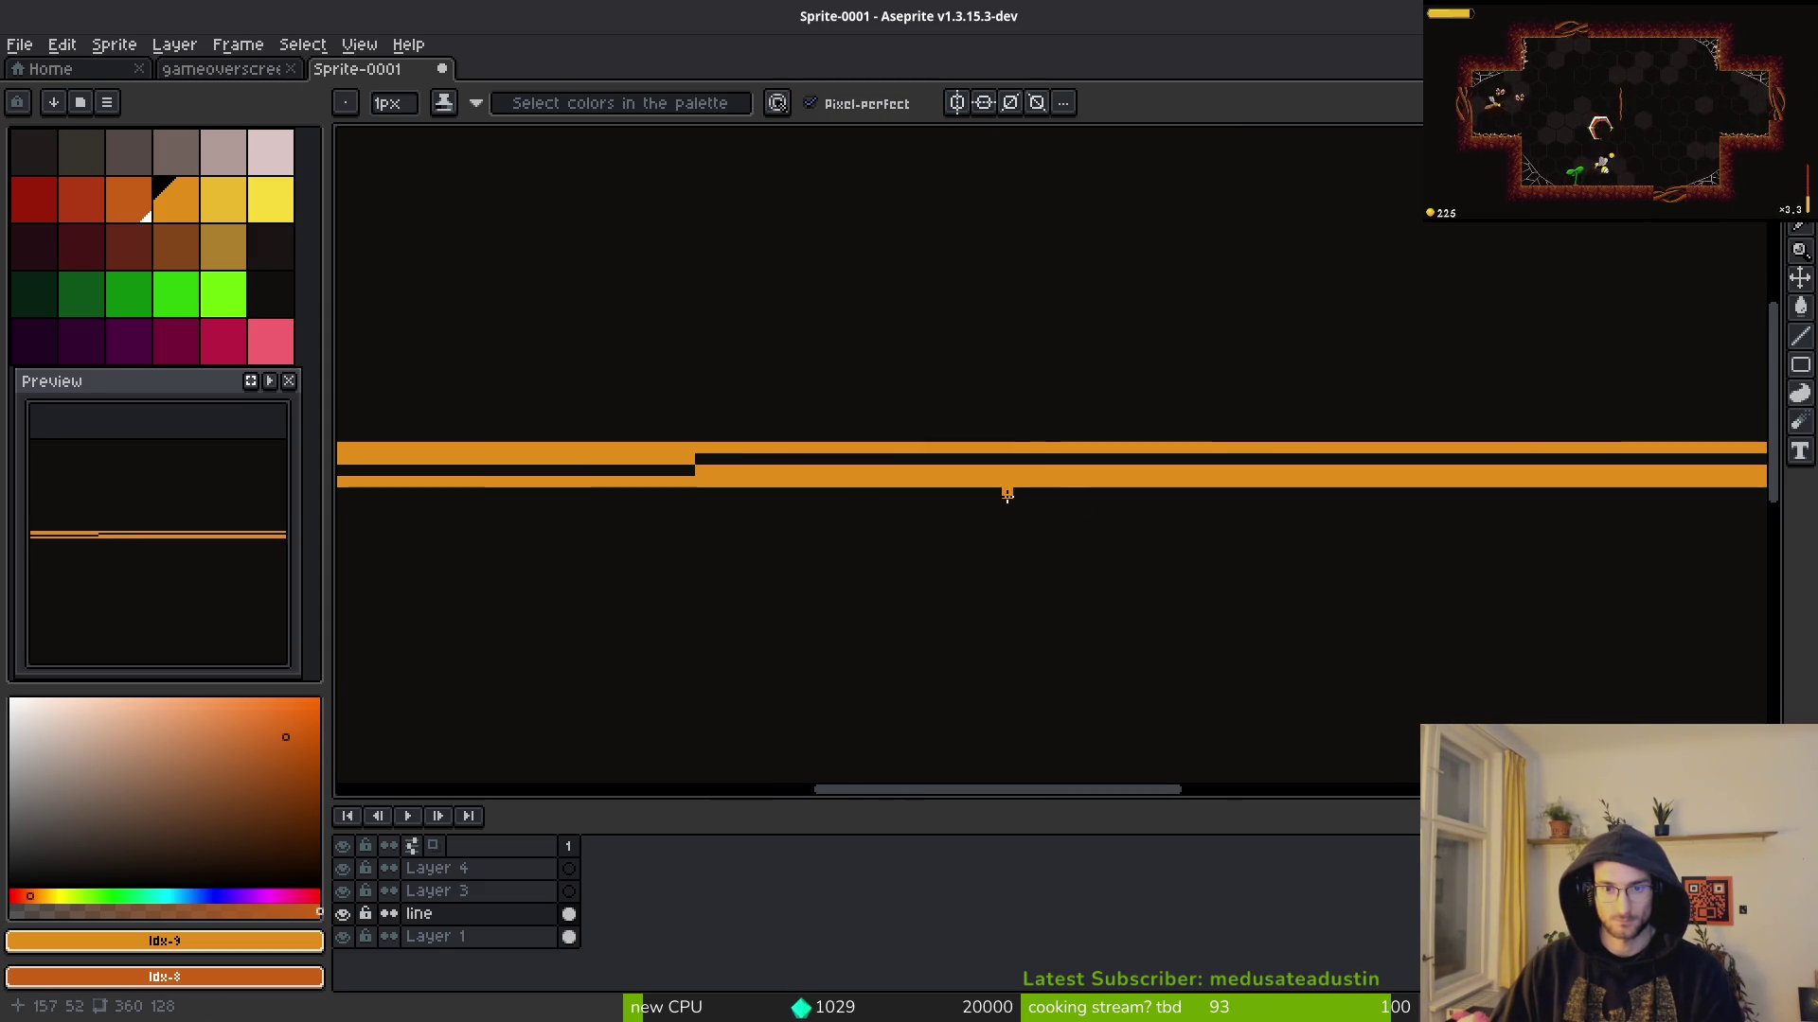
key("ctrl+z")
key("ctrl+z")
key("ctrl+z")
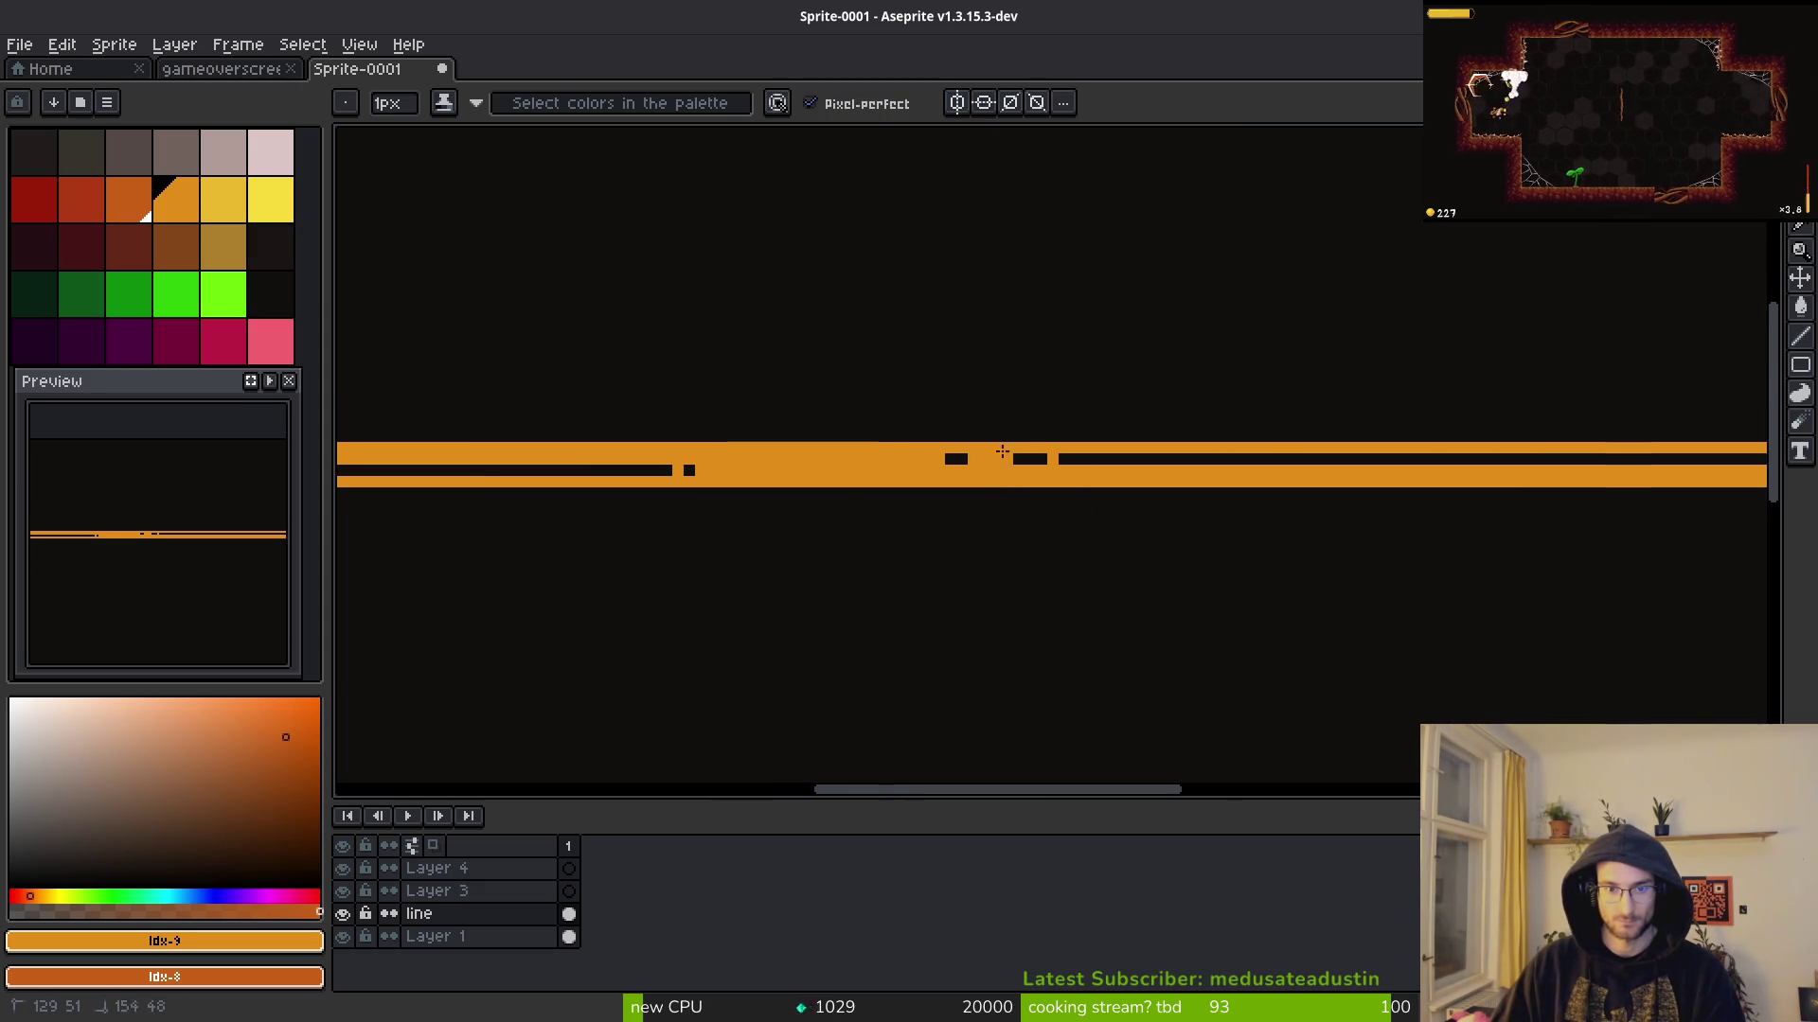
Step: Fill the right and middle black segments of the band with orange
left_click_drag(394, 466, 912, 479)
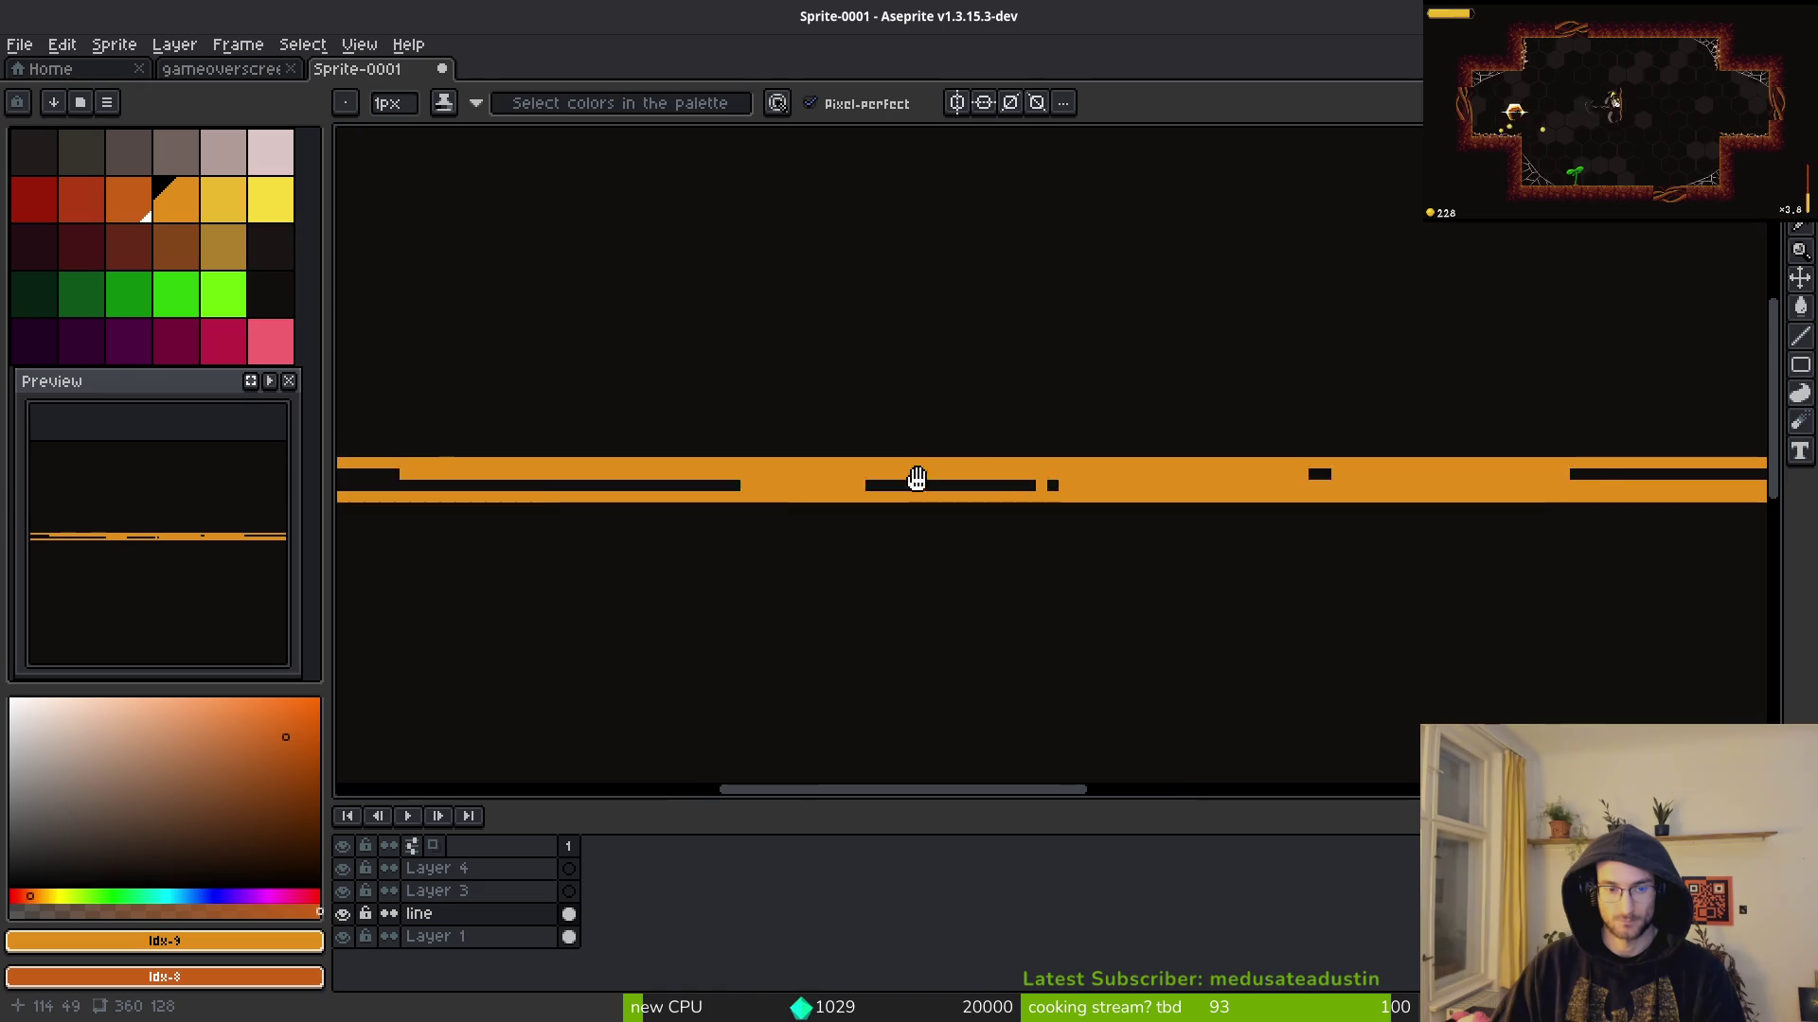
left_click_drag(604, 474, 891, 489)
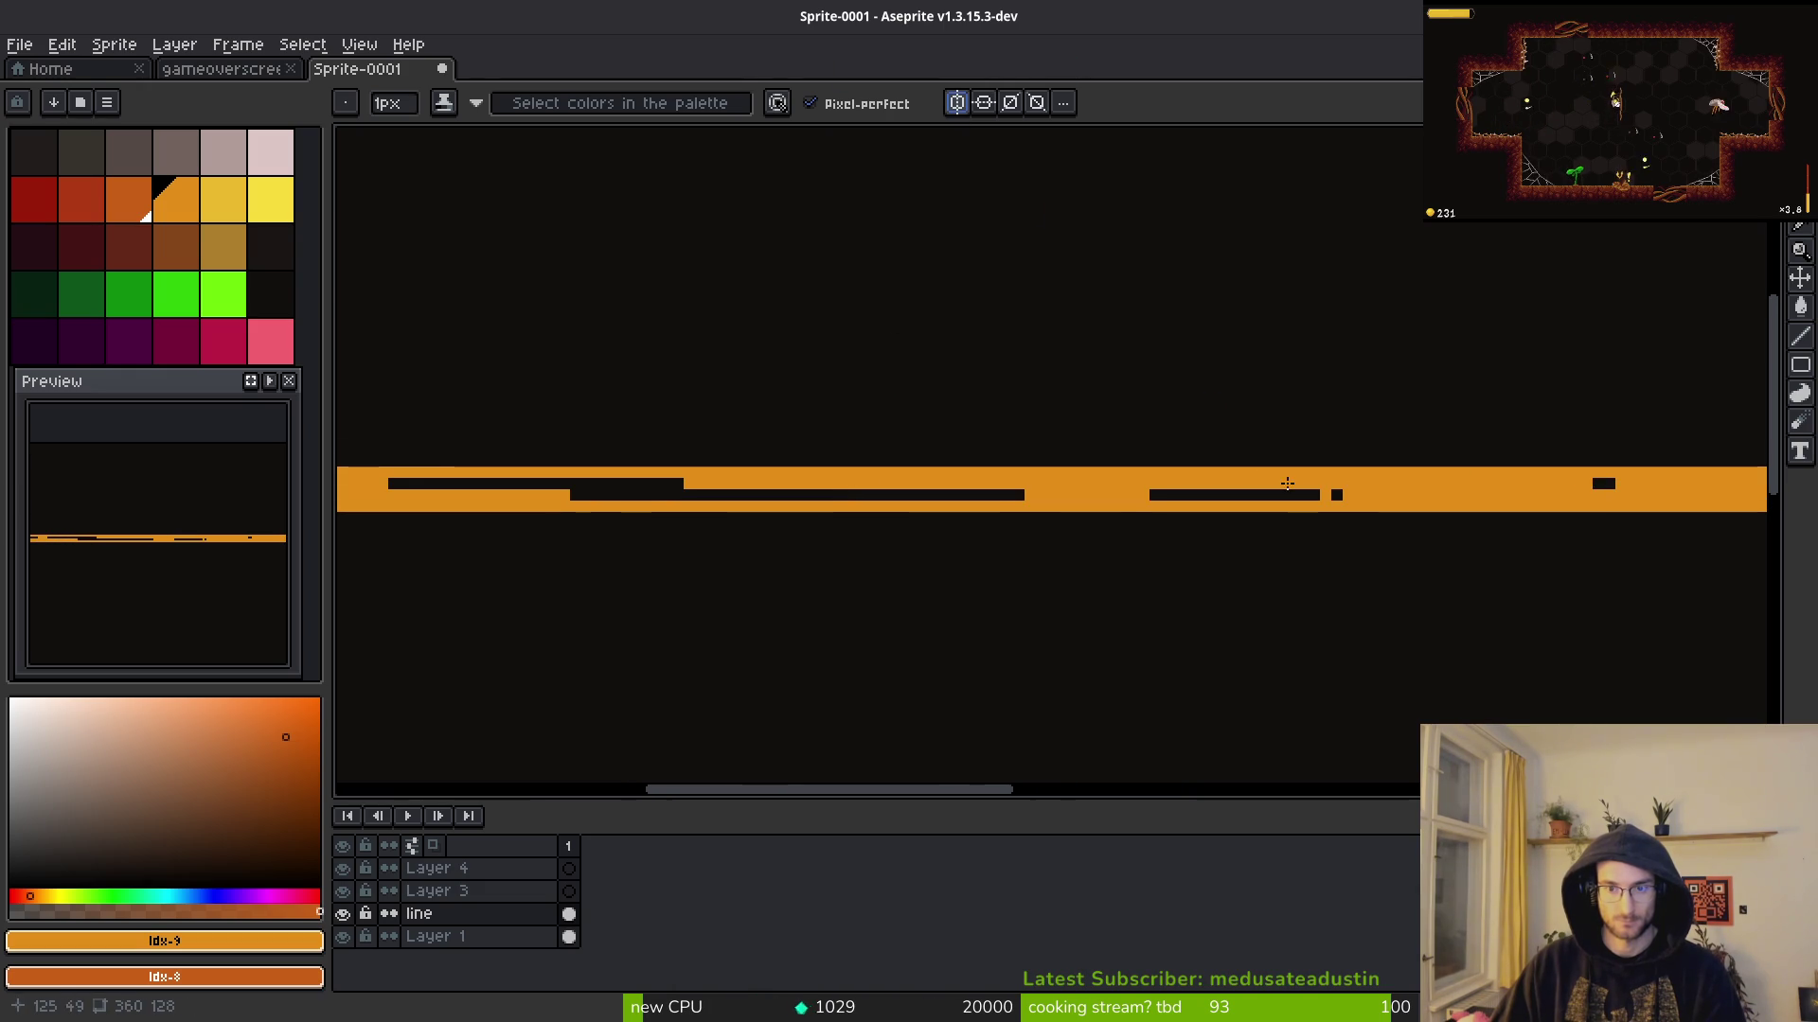
left_click_drag(1283, 494, 740, 484)
mouse_move(597, 490)
left_mouse_down()
mouse_move(957, 494)
mouse_move(875, 486)
left_mouse_up()
left_click_drag(360, 480, 863, 497)
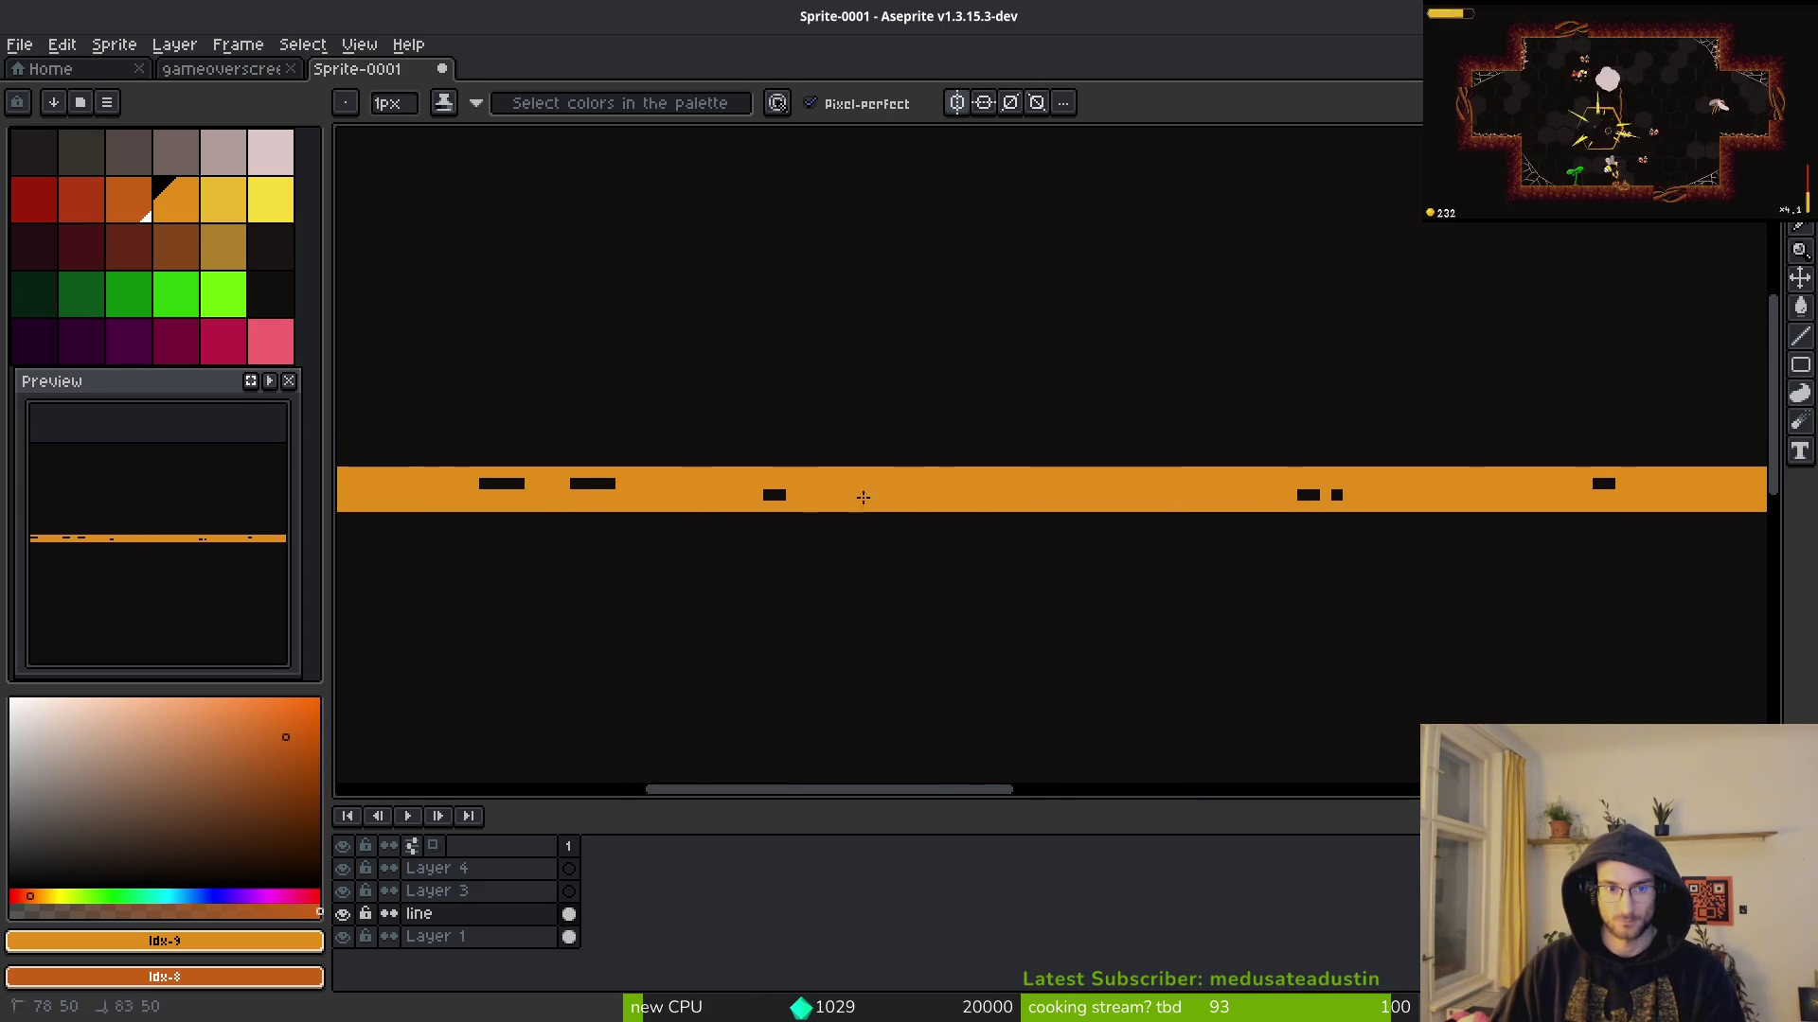
scroll(1377, 494, "down", 3)
scroll(419, 556, "right", 5)
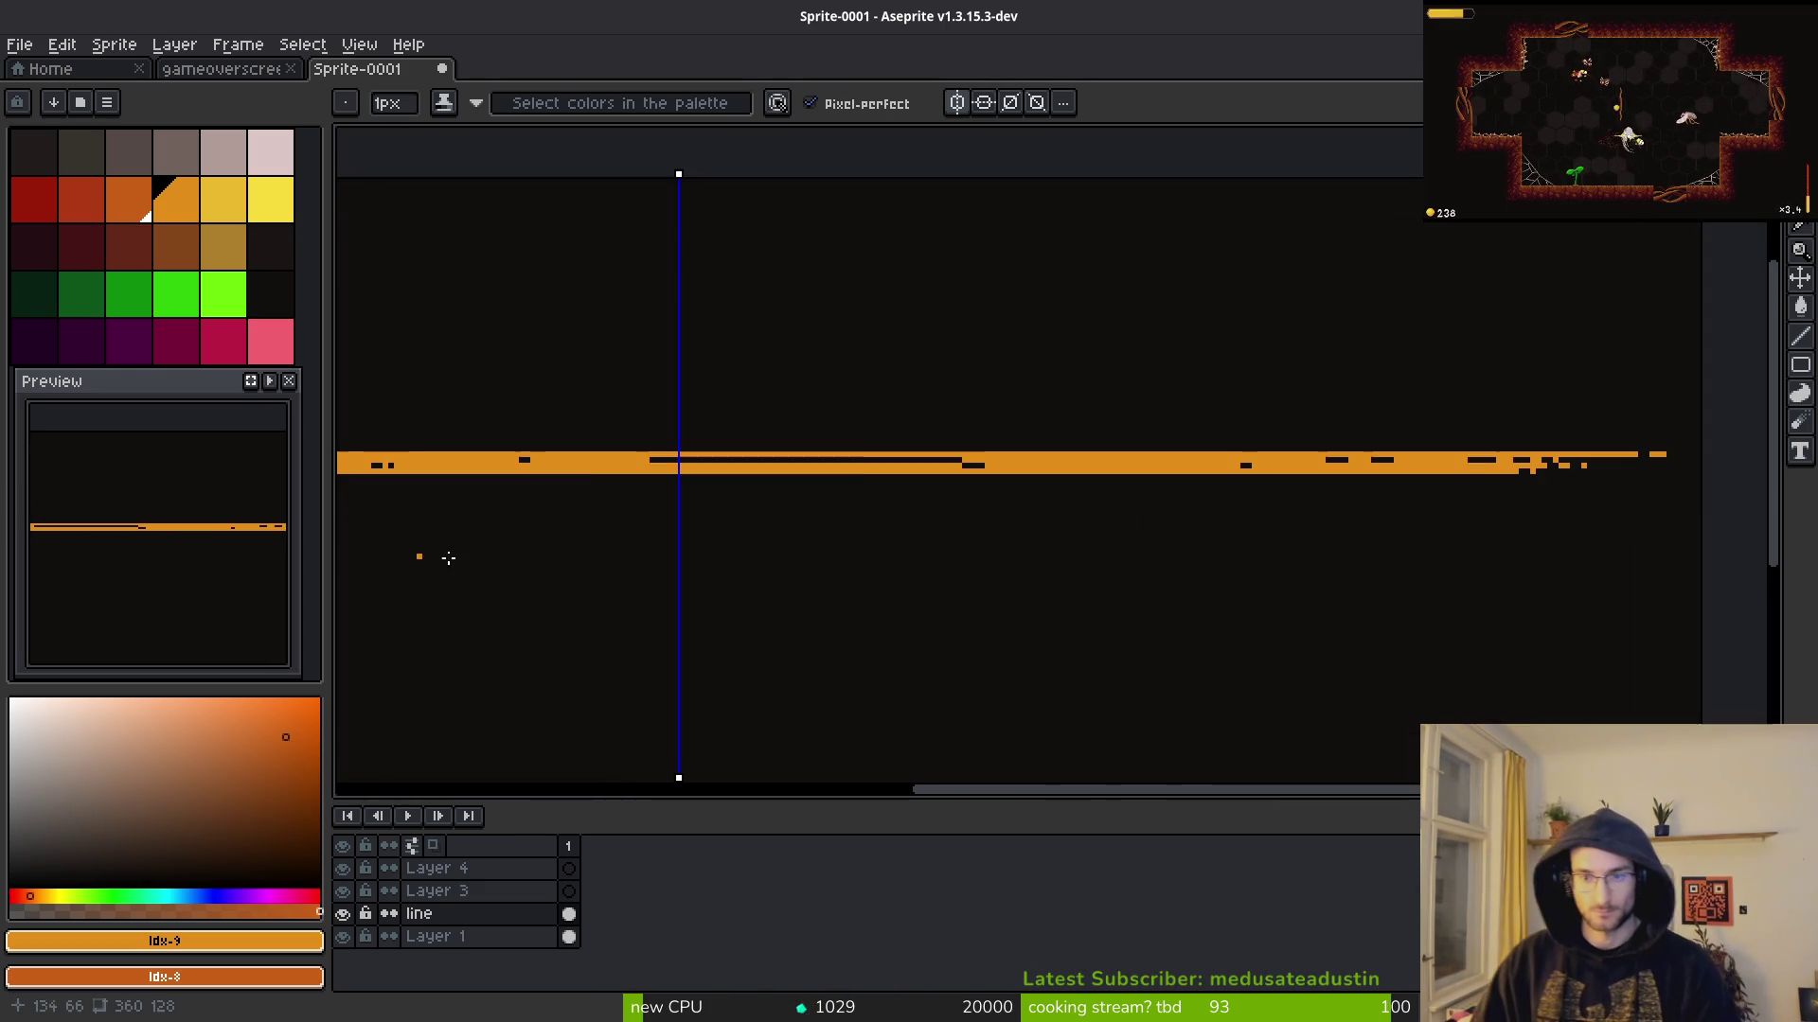
scroll(628, 456, "up", 3)
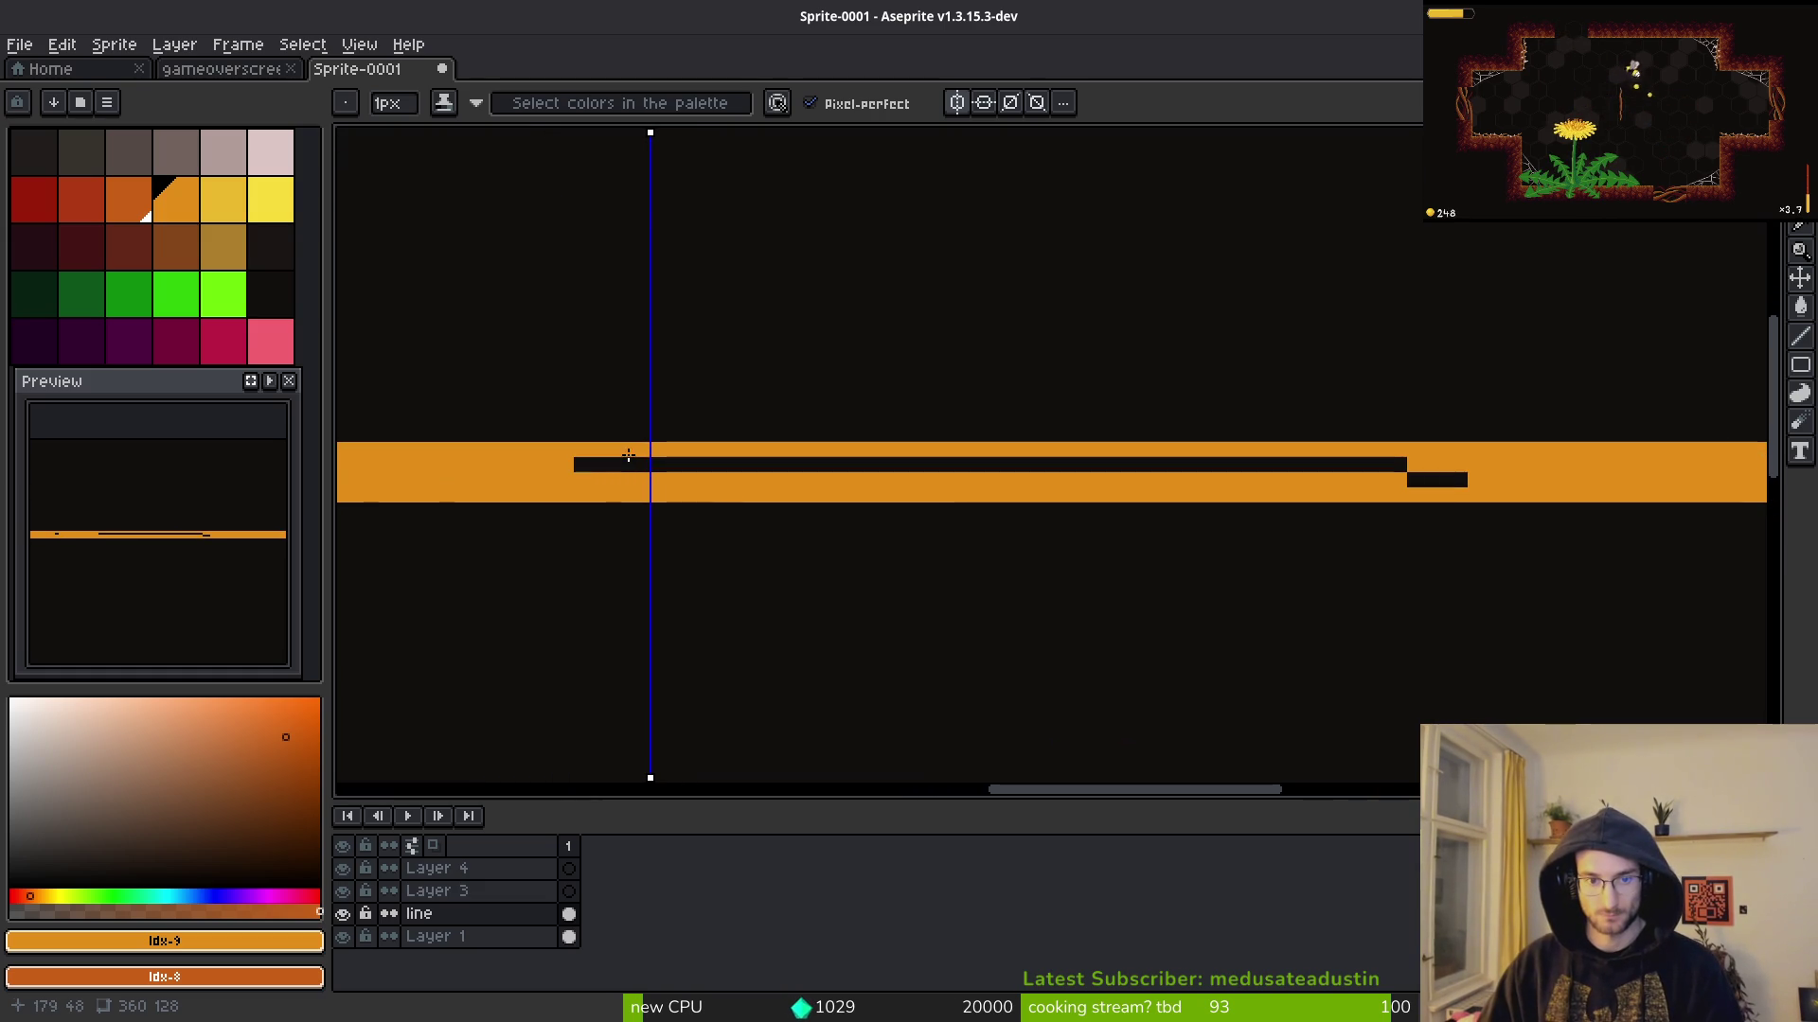
Step: Paint over the remaining black gaps, leaving one dark bar
mouse_move(1236, 480)
left_mouse_down()
mouse_move(1269, 464)
mouse_move(658, 459)
left_mouse_up()
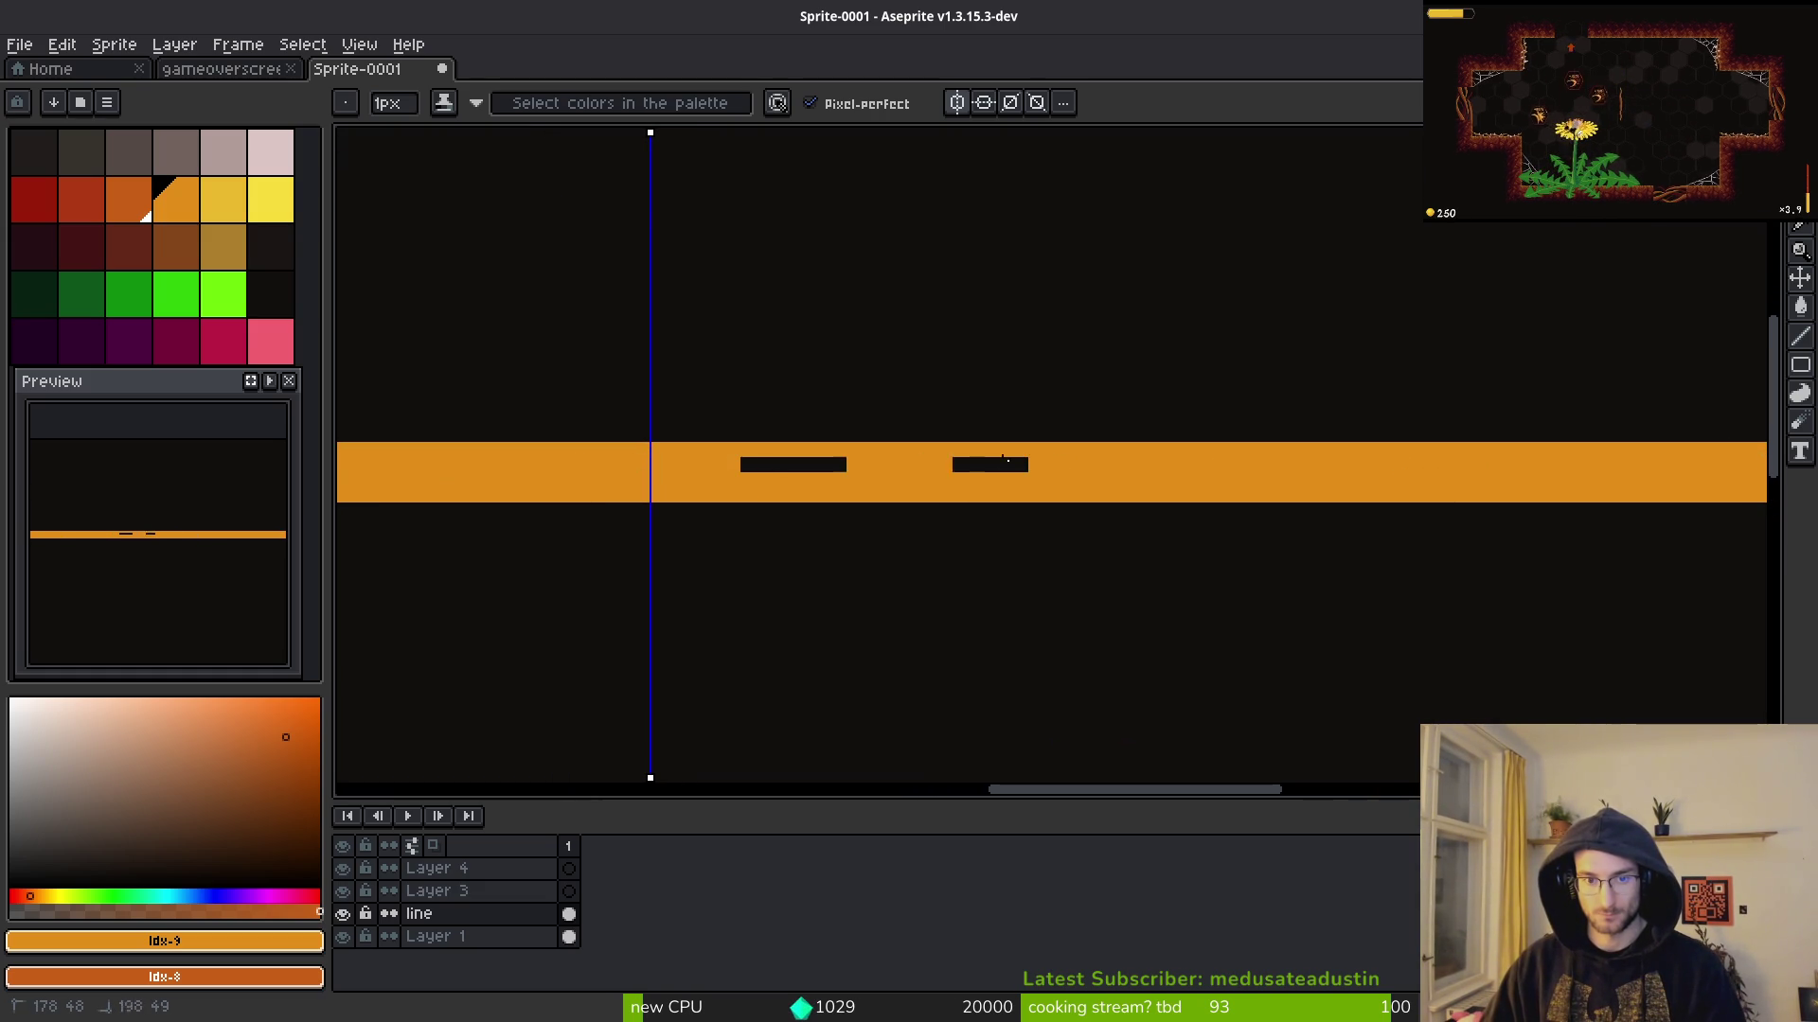
scroll(838, 549, "down", 4)
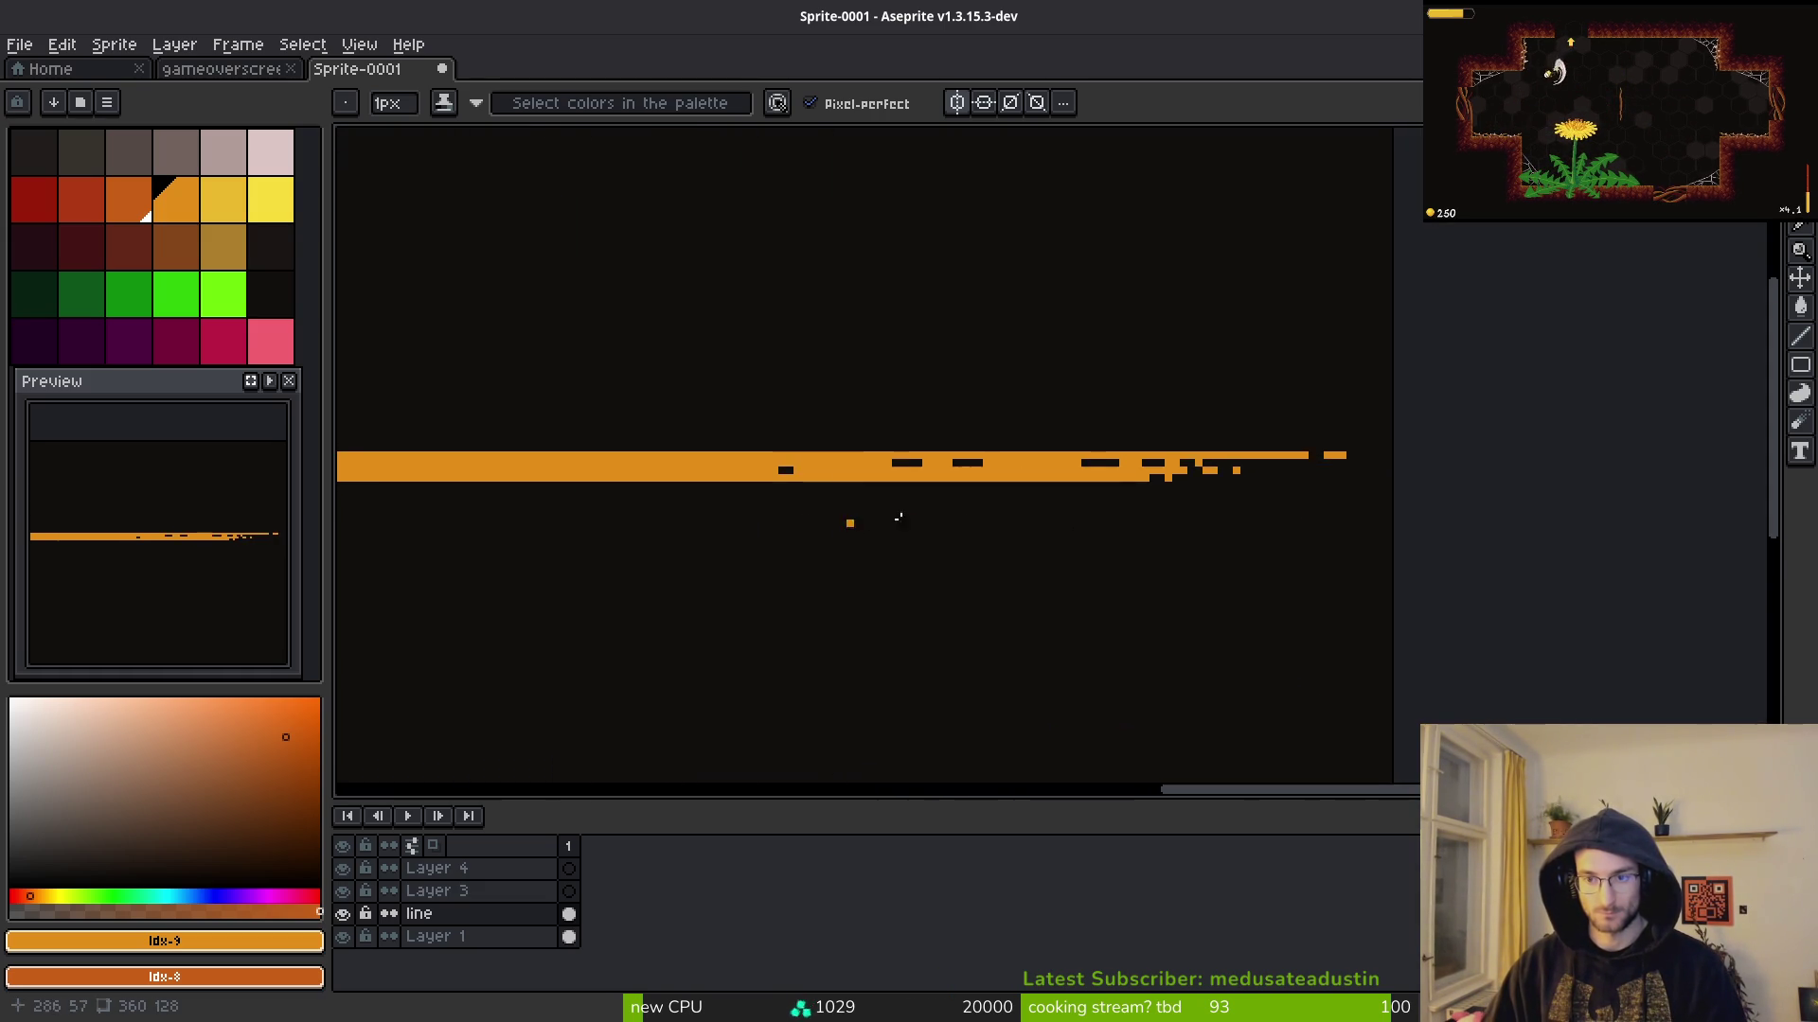
scroll(838, 550, "down", 2)
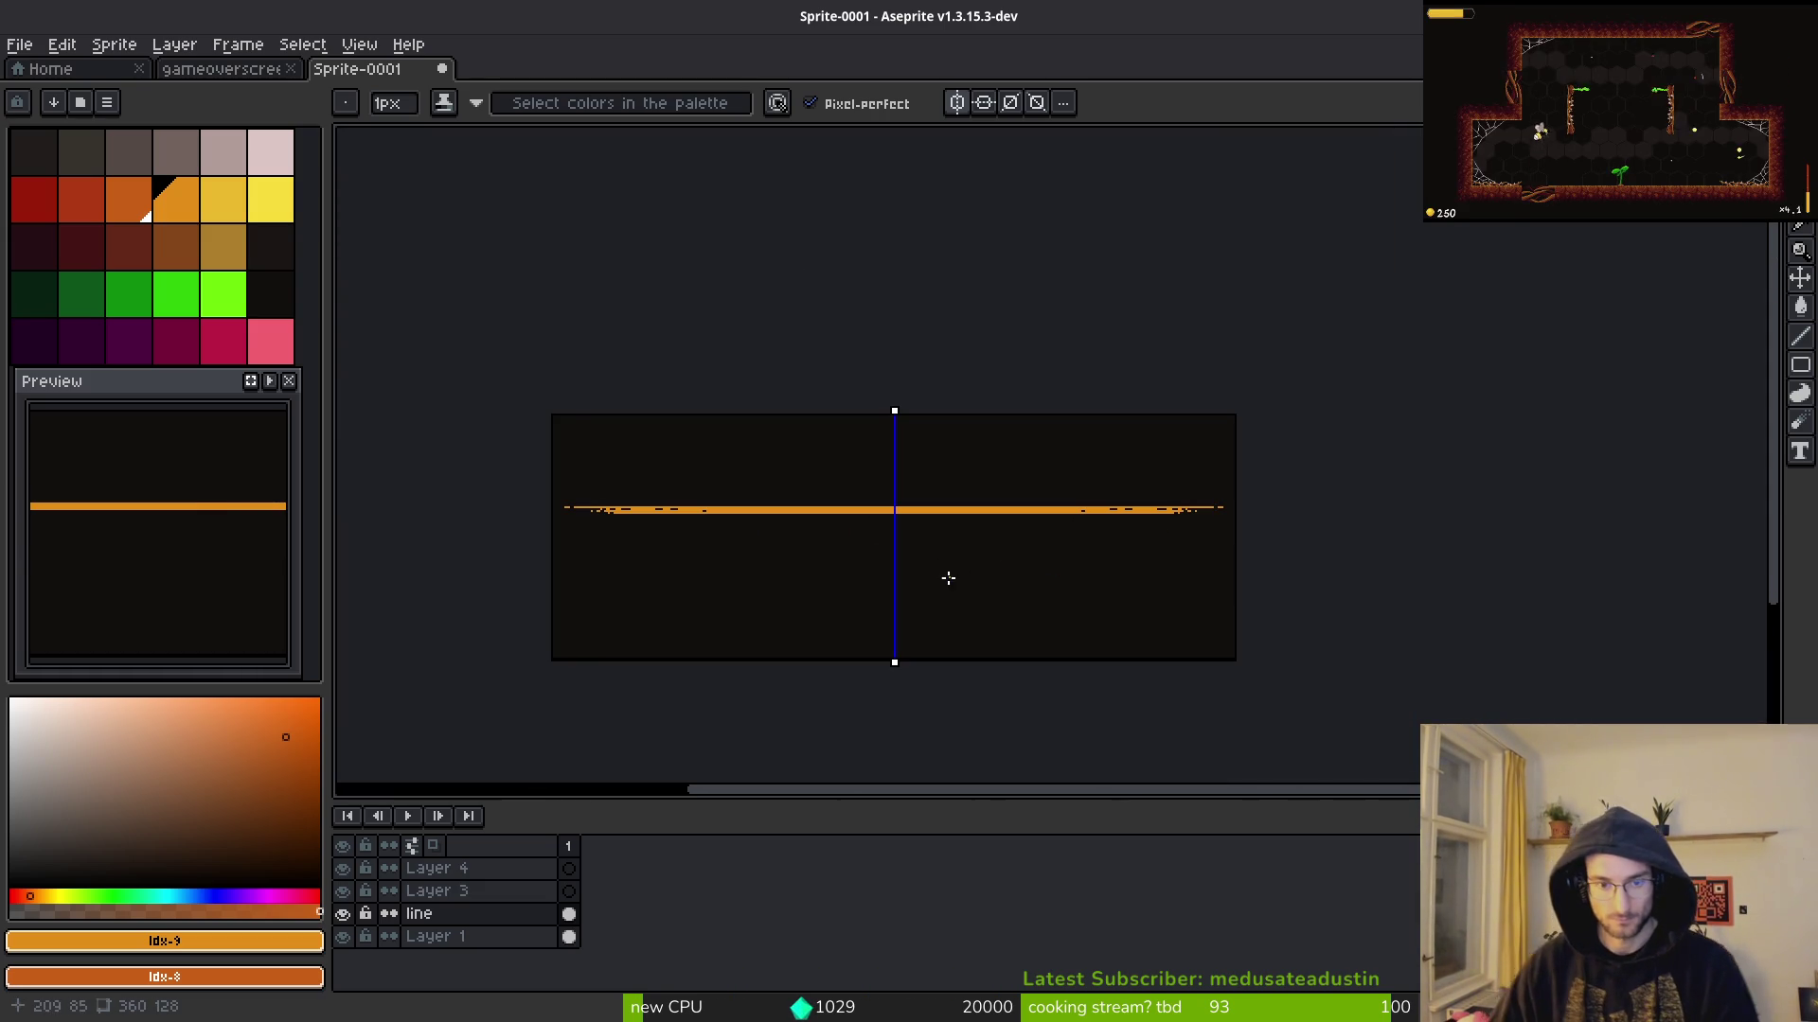
scroll(1006, 580, "up", 5)
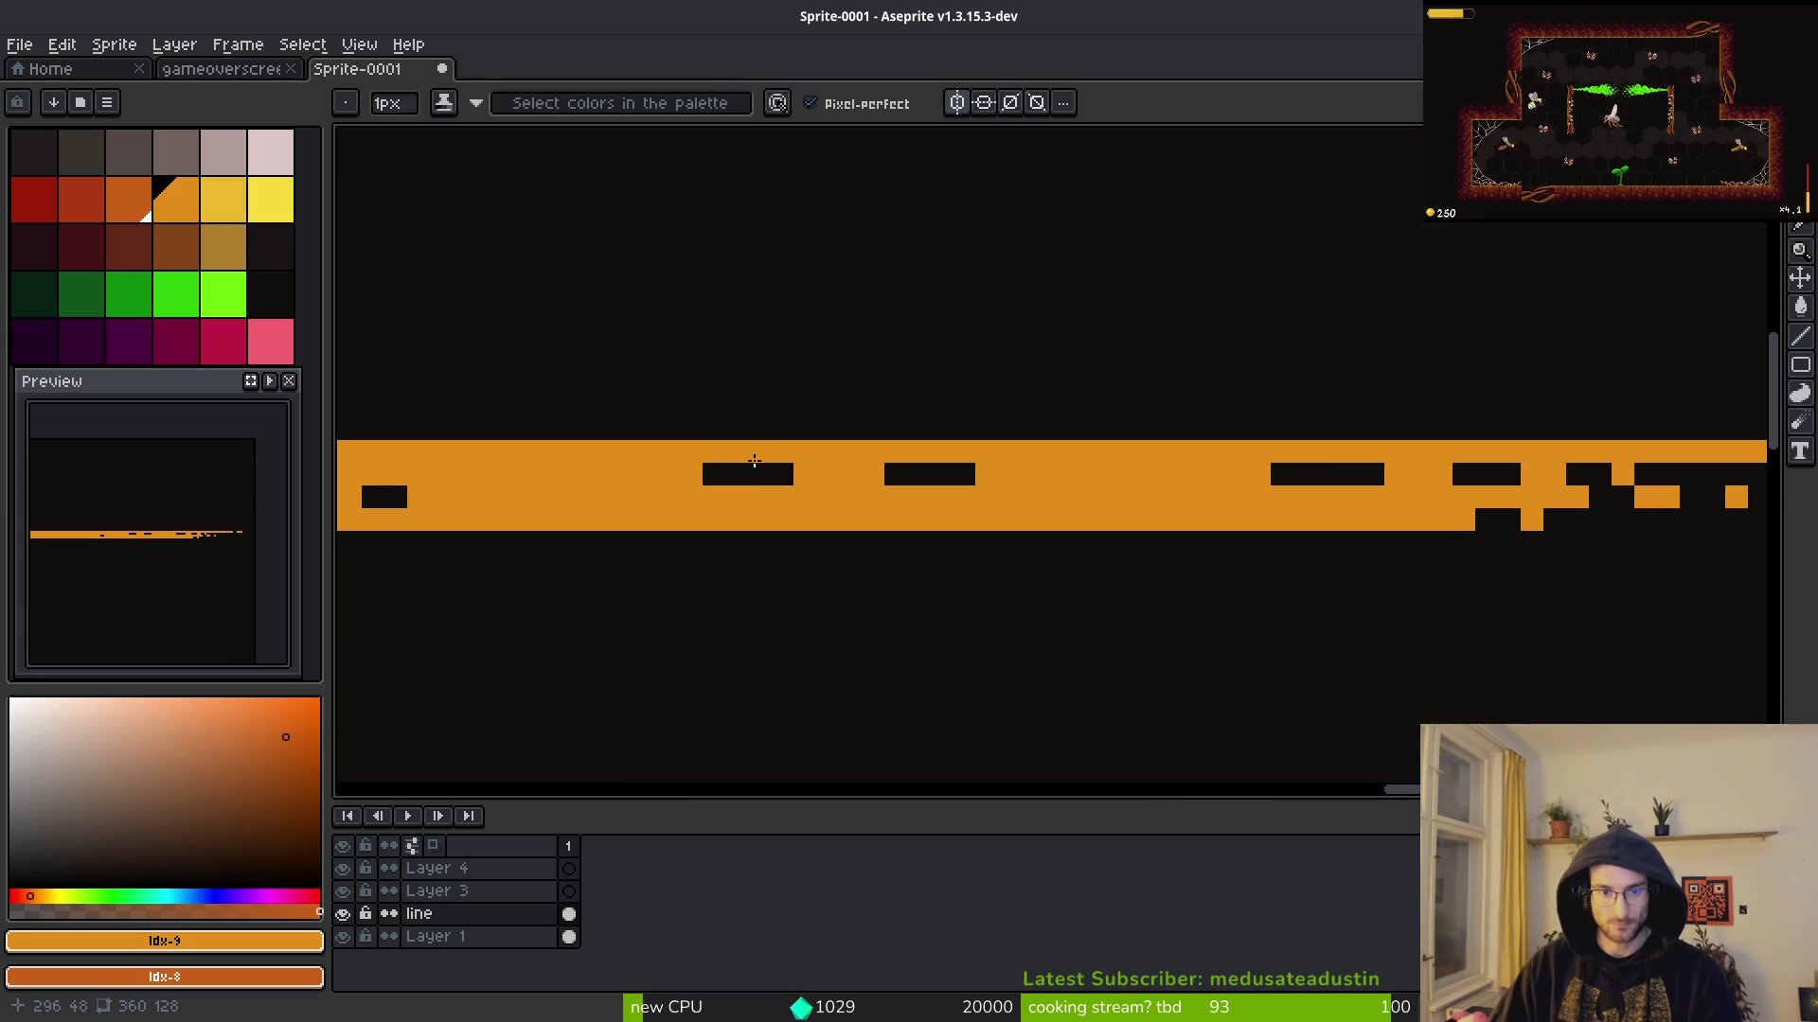
Step: Toggle symmetry and erase small gaps into the orange band
left_click(957, 102)
key("e")
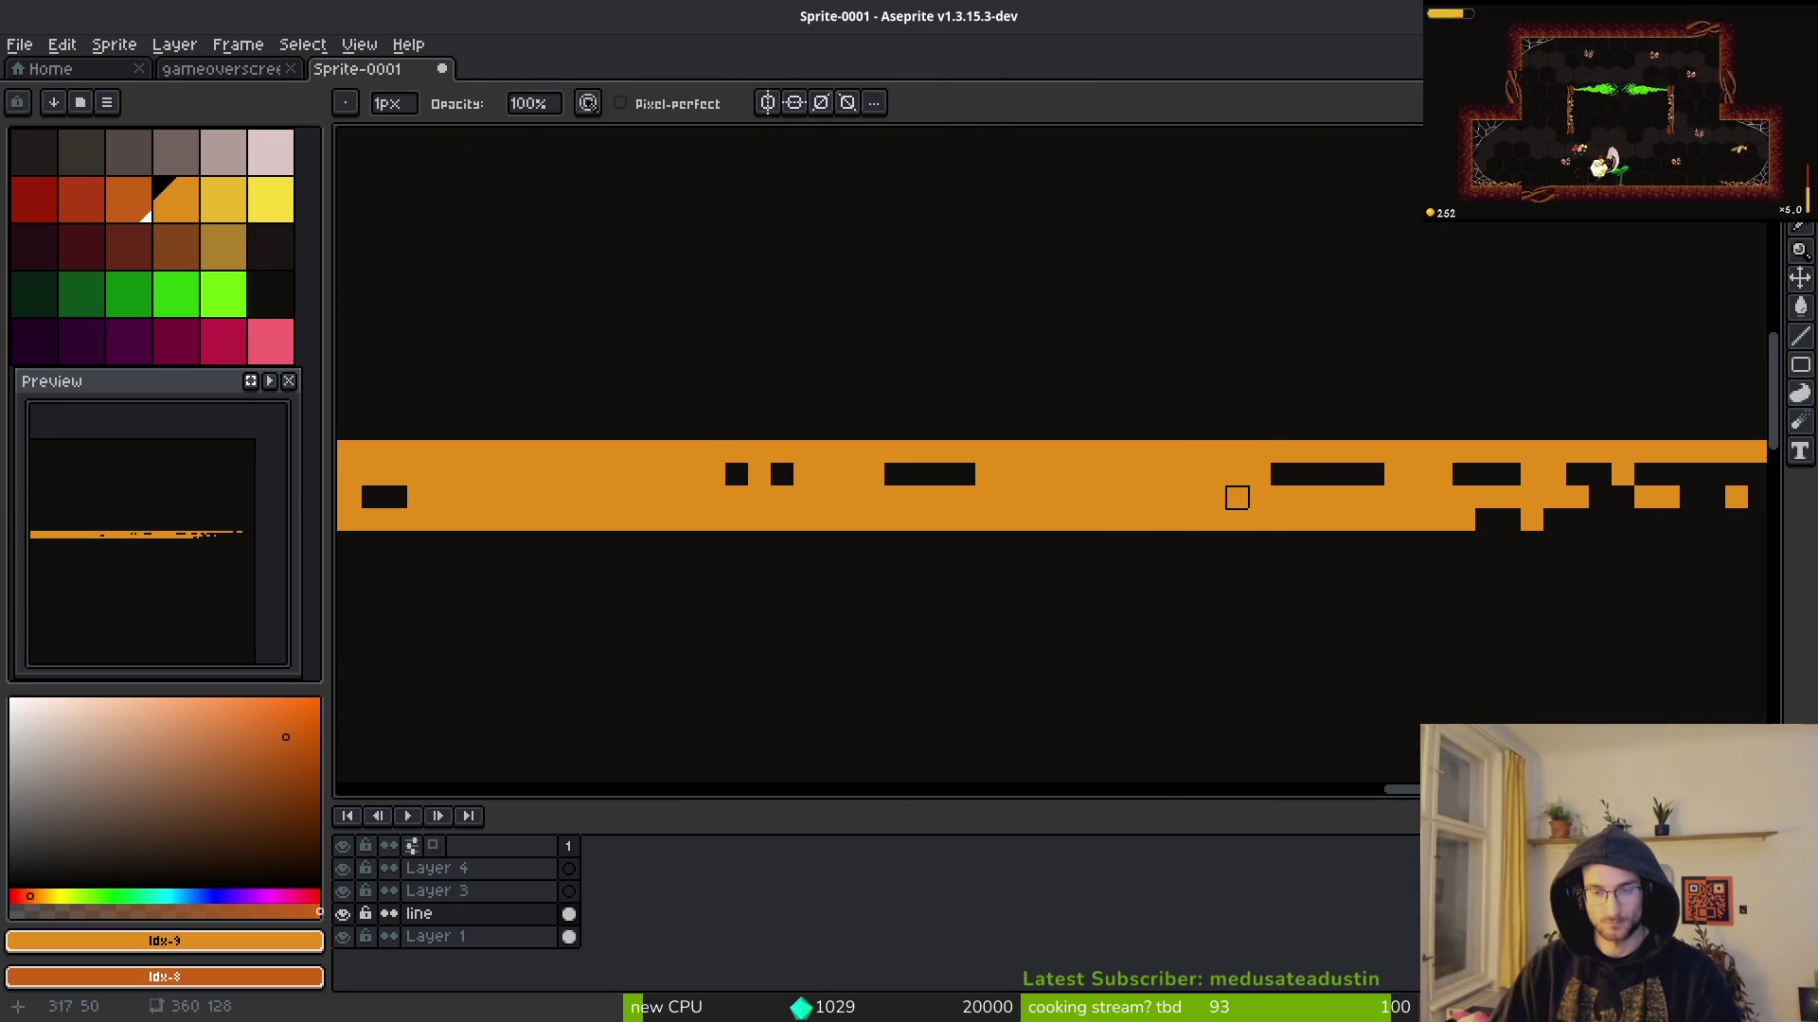
mouse_move(1215, 452)
left_mouse_down()
mouse_move(872, 491)
mouse_move(555, 495)
mouse_move(1259, 495)
mouse_move(987, 498)
left_mouse_up()
left_click_drag(509, 474, 811, 472)
Step: Fill some gaps back in with orange, undoing a stray pixel above the band
key("b")
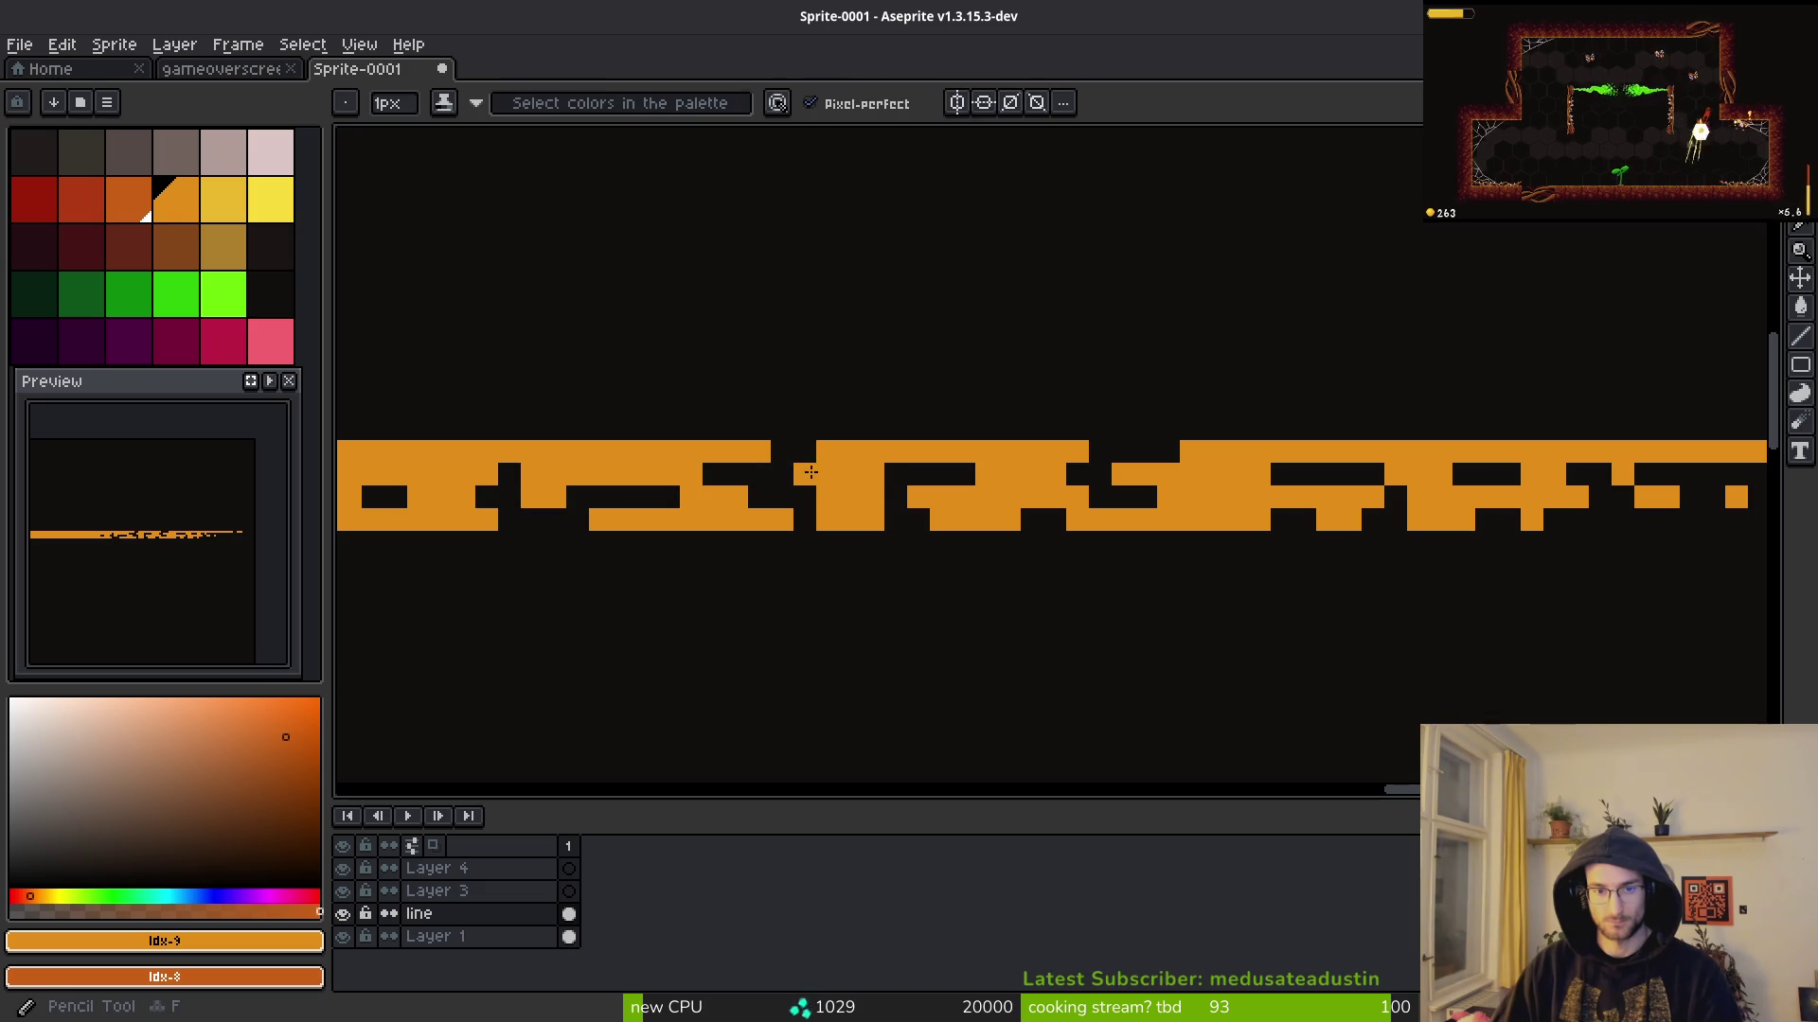
mouse_move(632, 479)
left_mouse_down()
mouse_move(682, 497)
mouse_move(615, 515)
left_mouse_up()
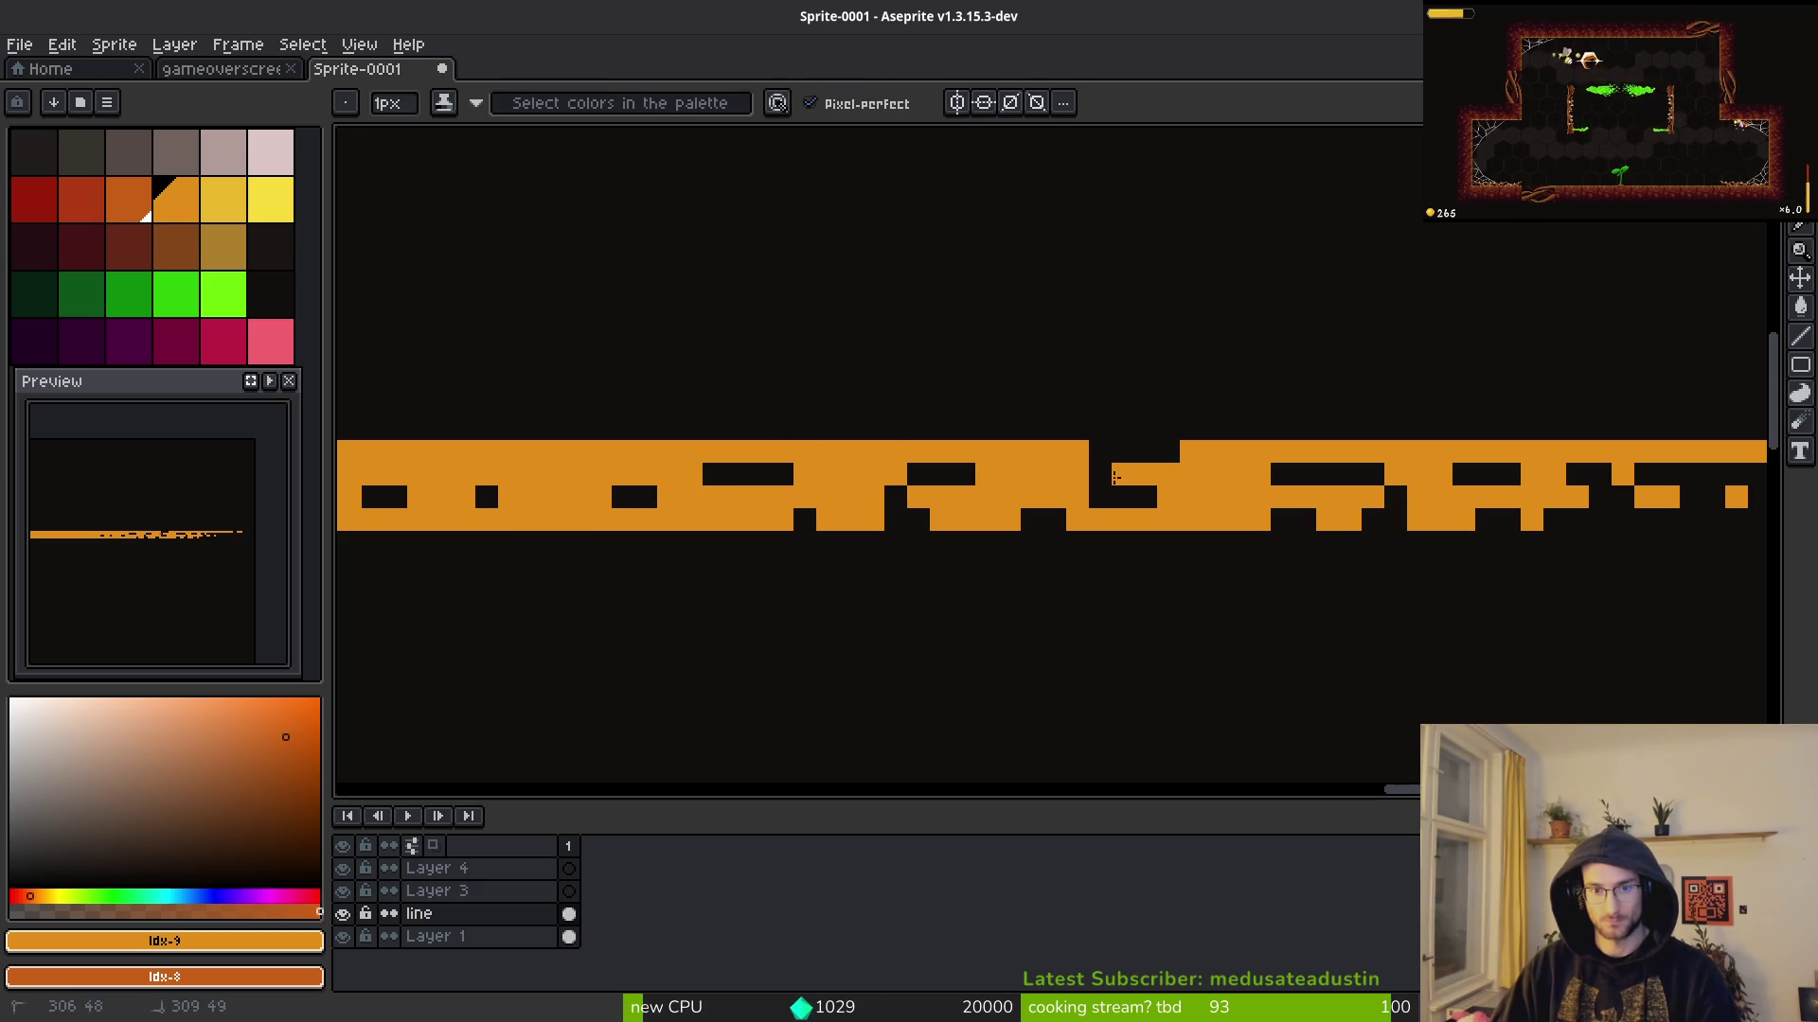
left_click_drag(1286, 520, 1132, 429)
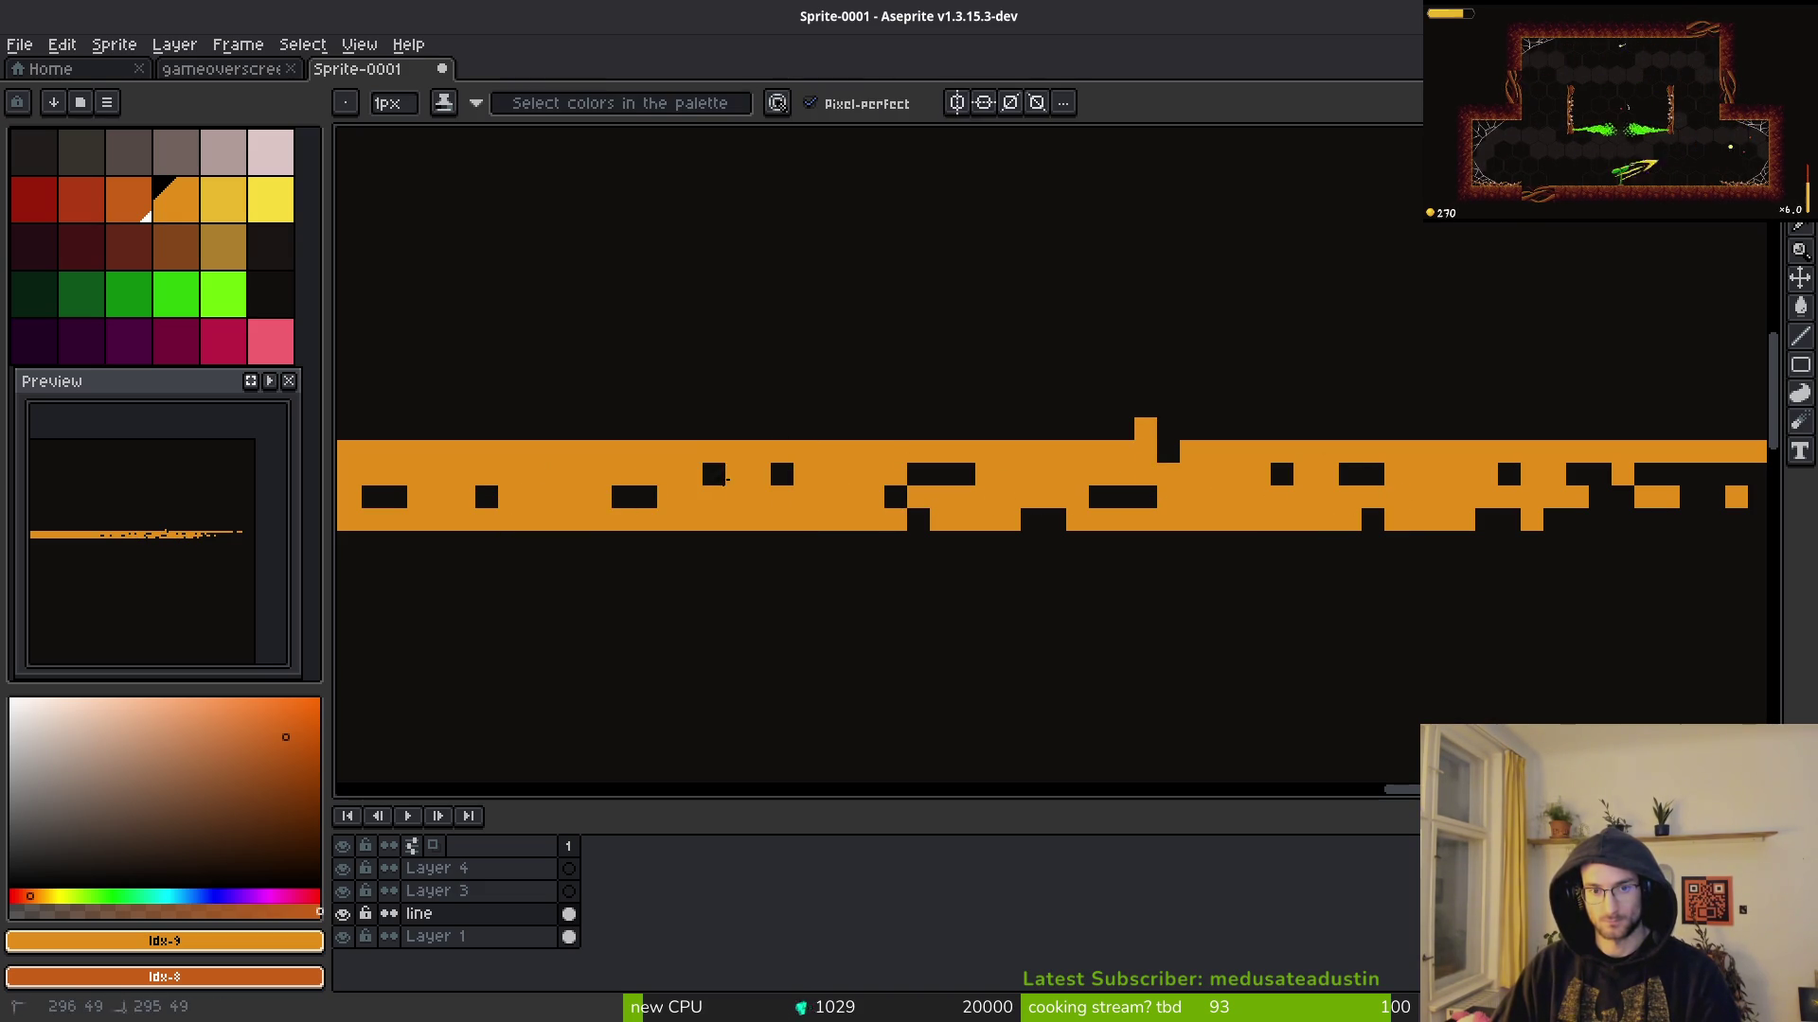
key("ctrl+z")
scroll(1306, 520, "down", 4)
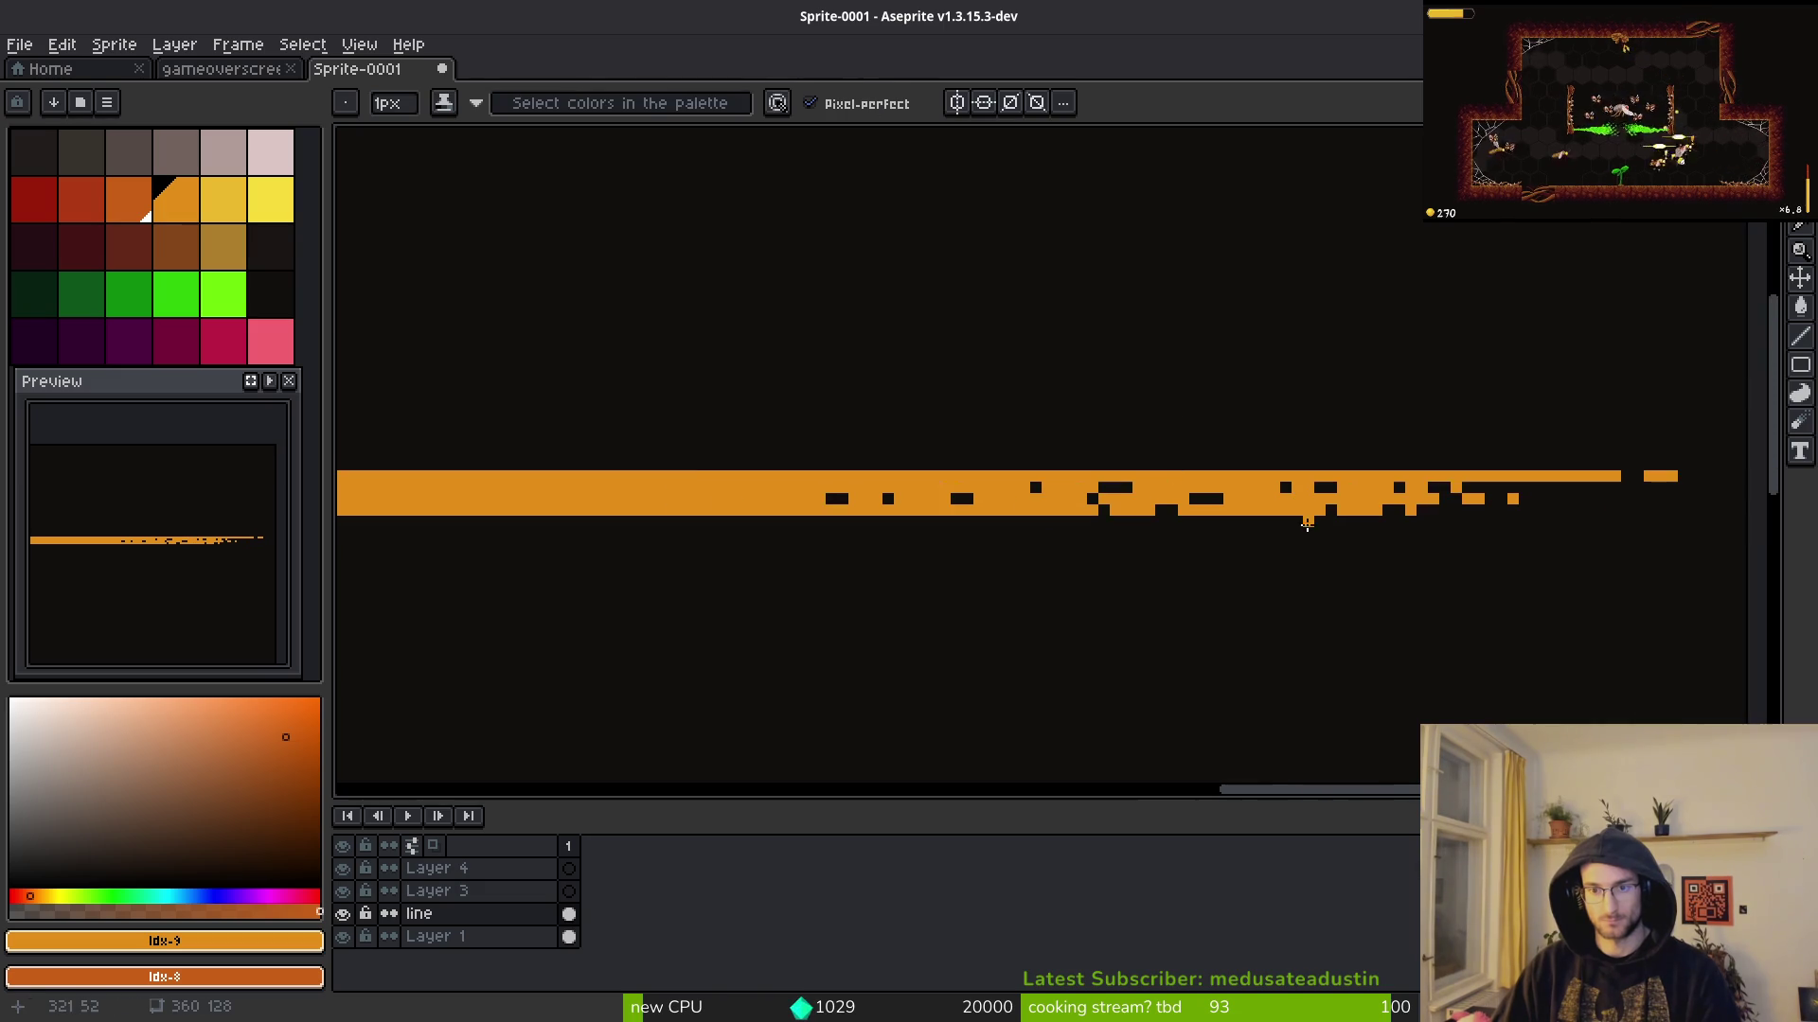
scroll(1296, 535, "up", 3)
left_click_drag(1177, 491, 1071, 505)
Step: Paint over the black gaps near the band's right side
key("b")
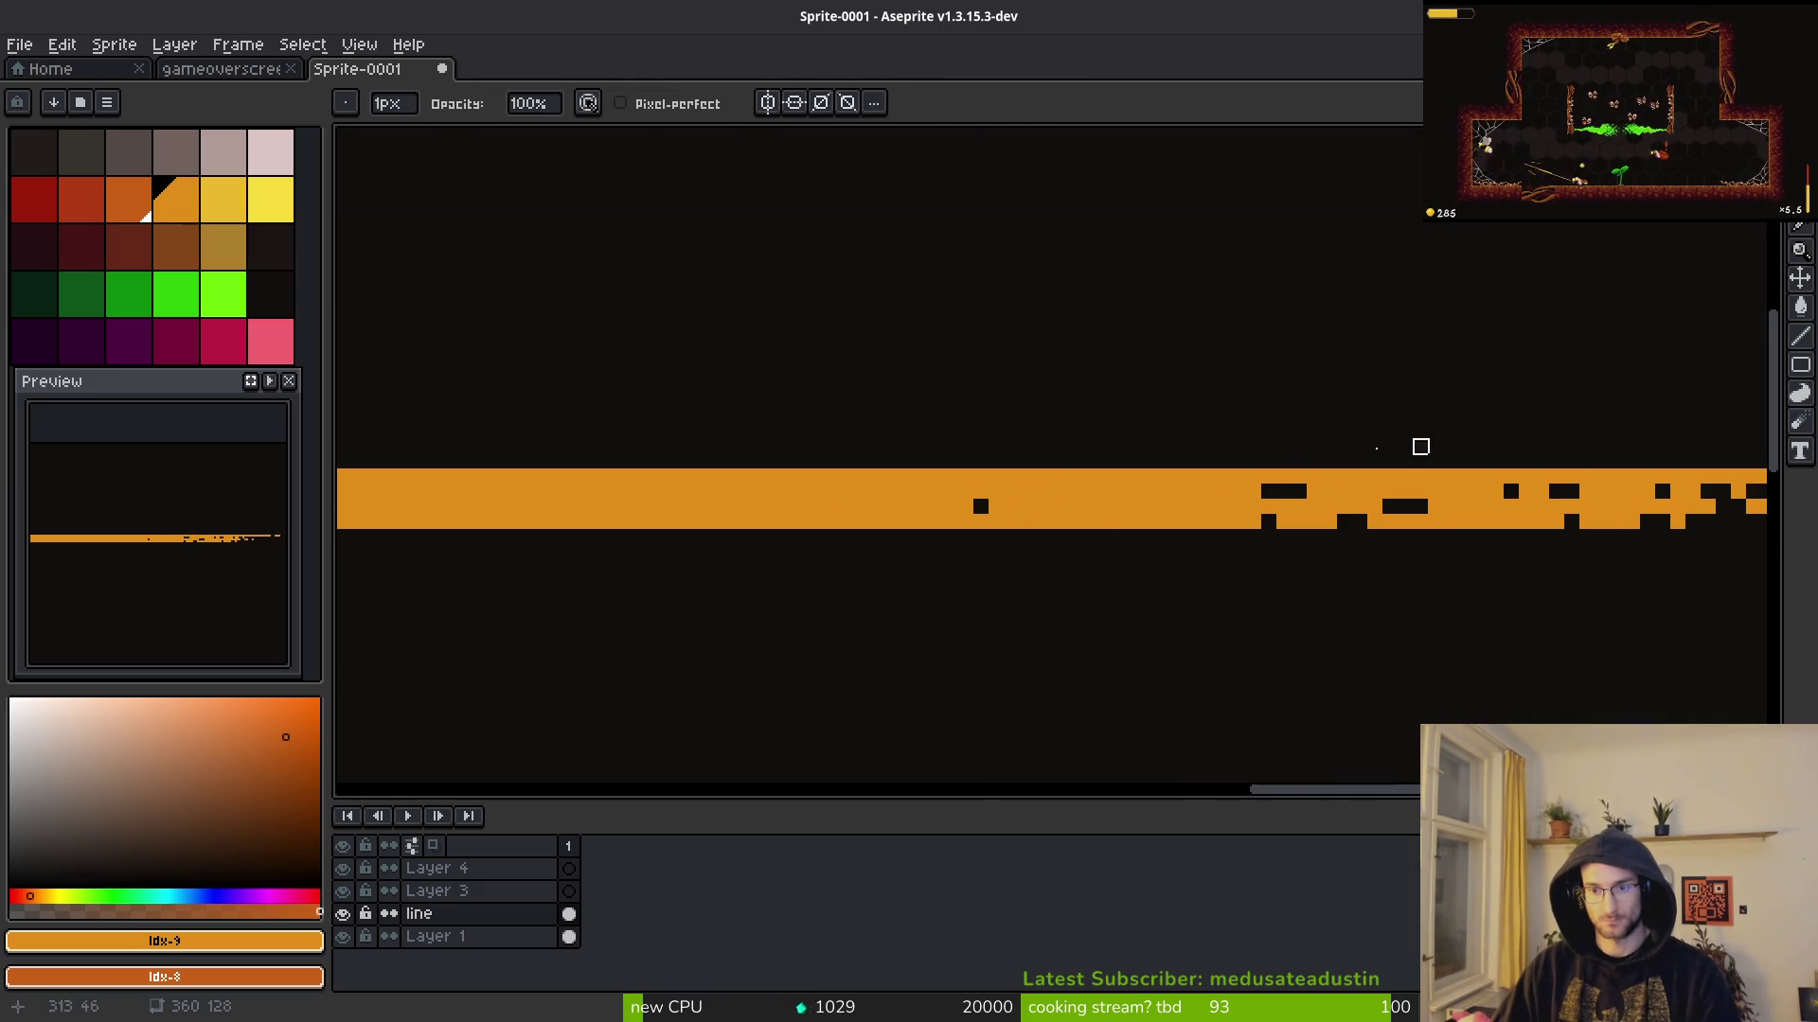
scroll(1010, 540, "down", 1)
scroll(986, 520, "up", 2)
key("b")
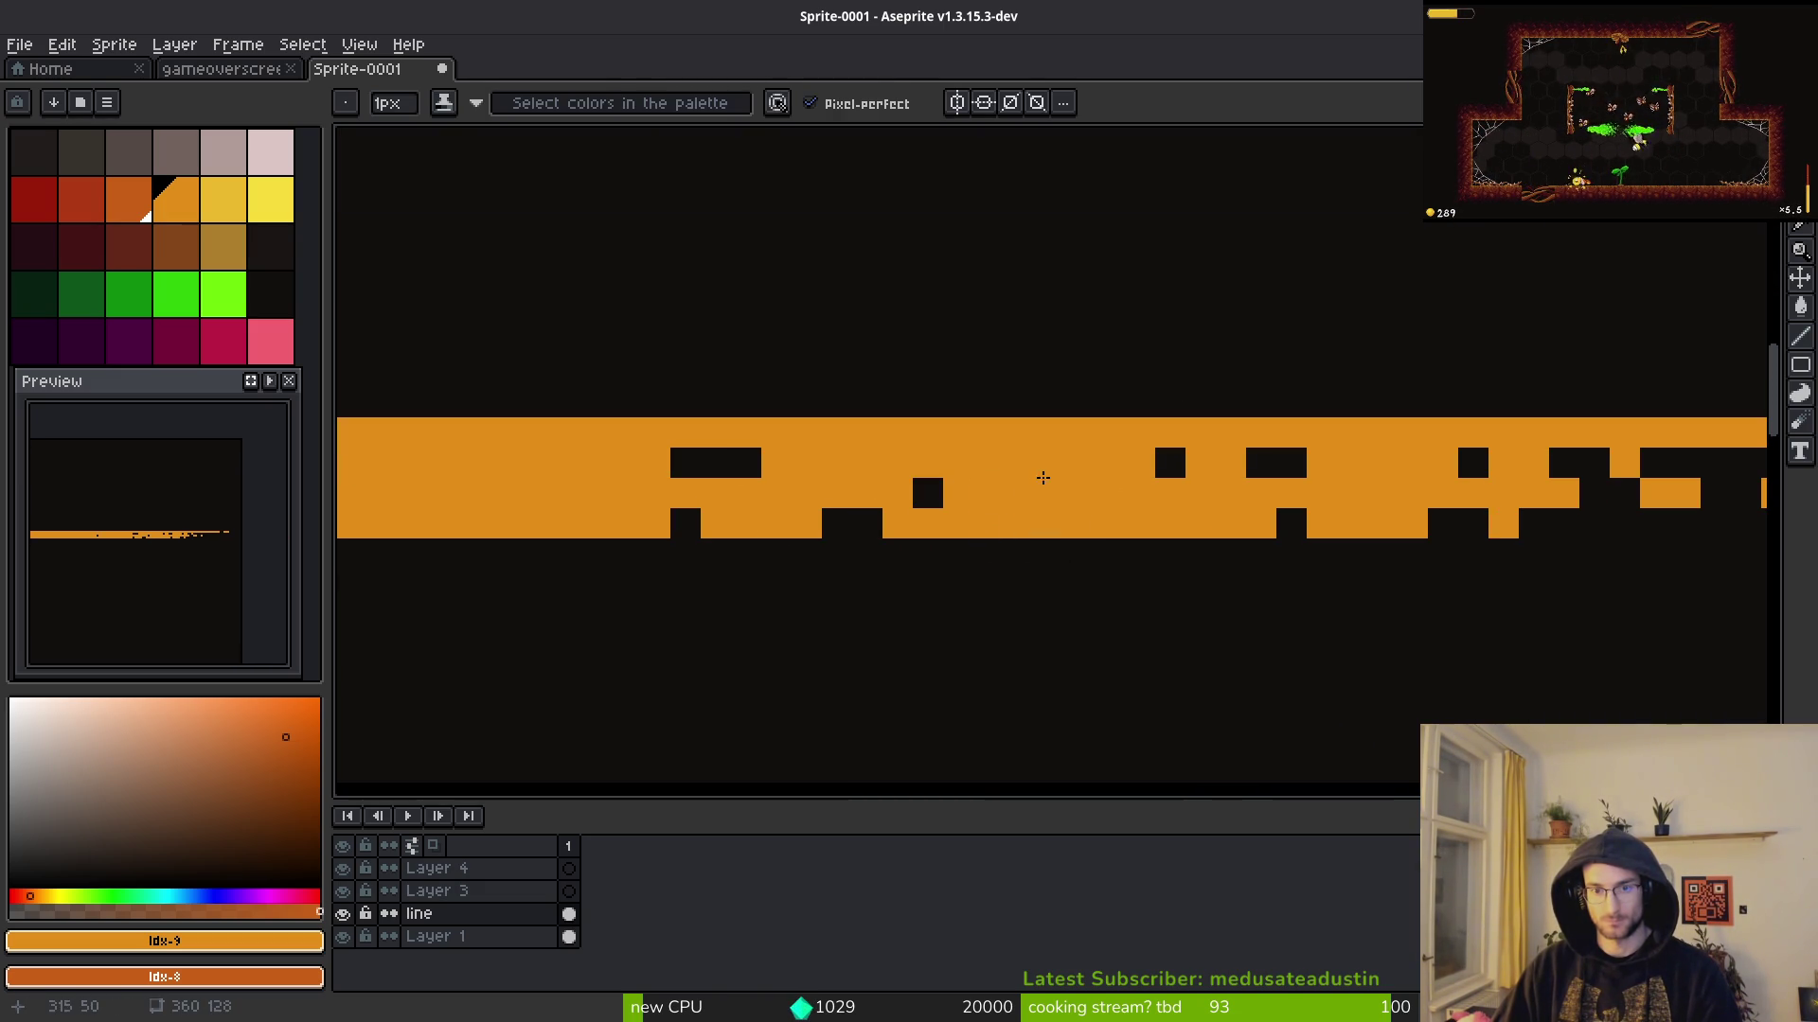
left_click_drag(606, 476, 751, 476)
scroll(1022, 507, "down", 1)
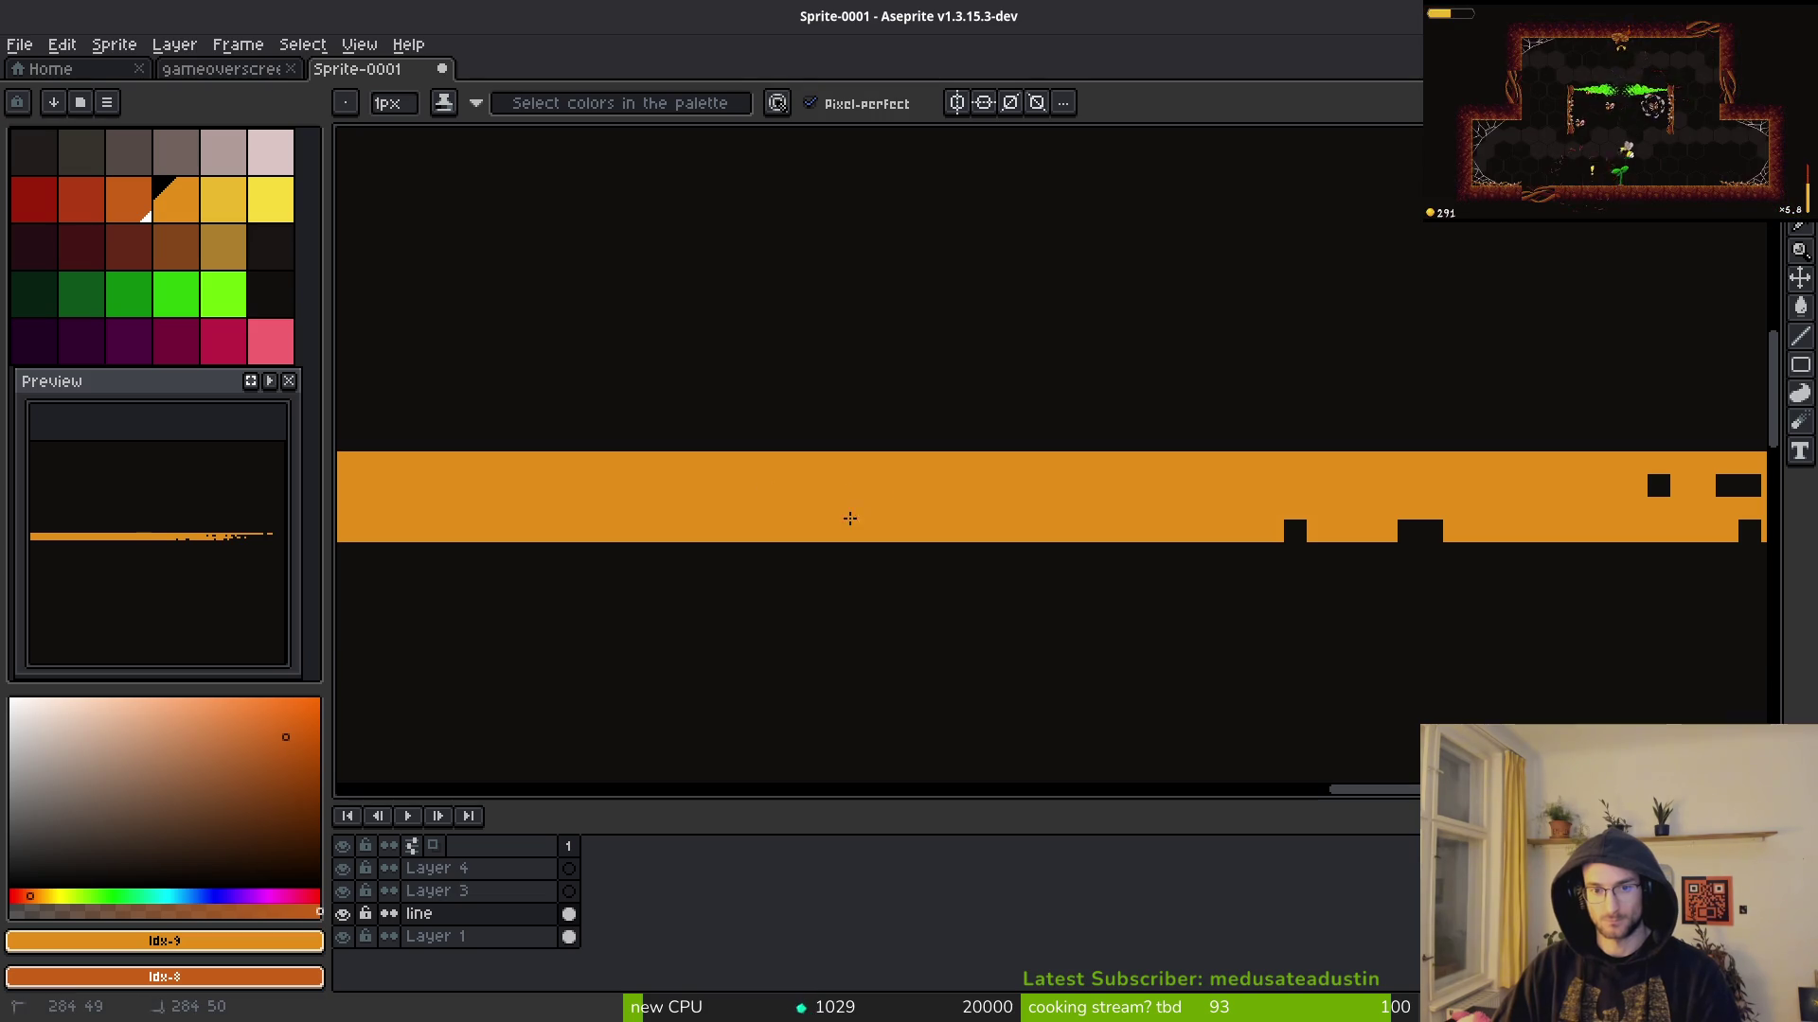
scroll(1344, 540, "down", 2)
scroll(941, 564, "down", 4)
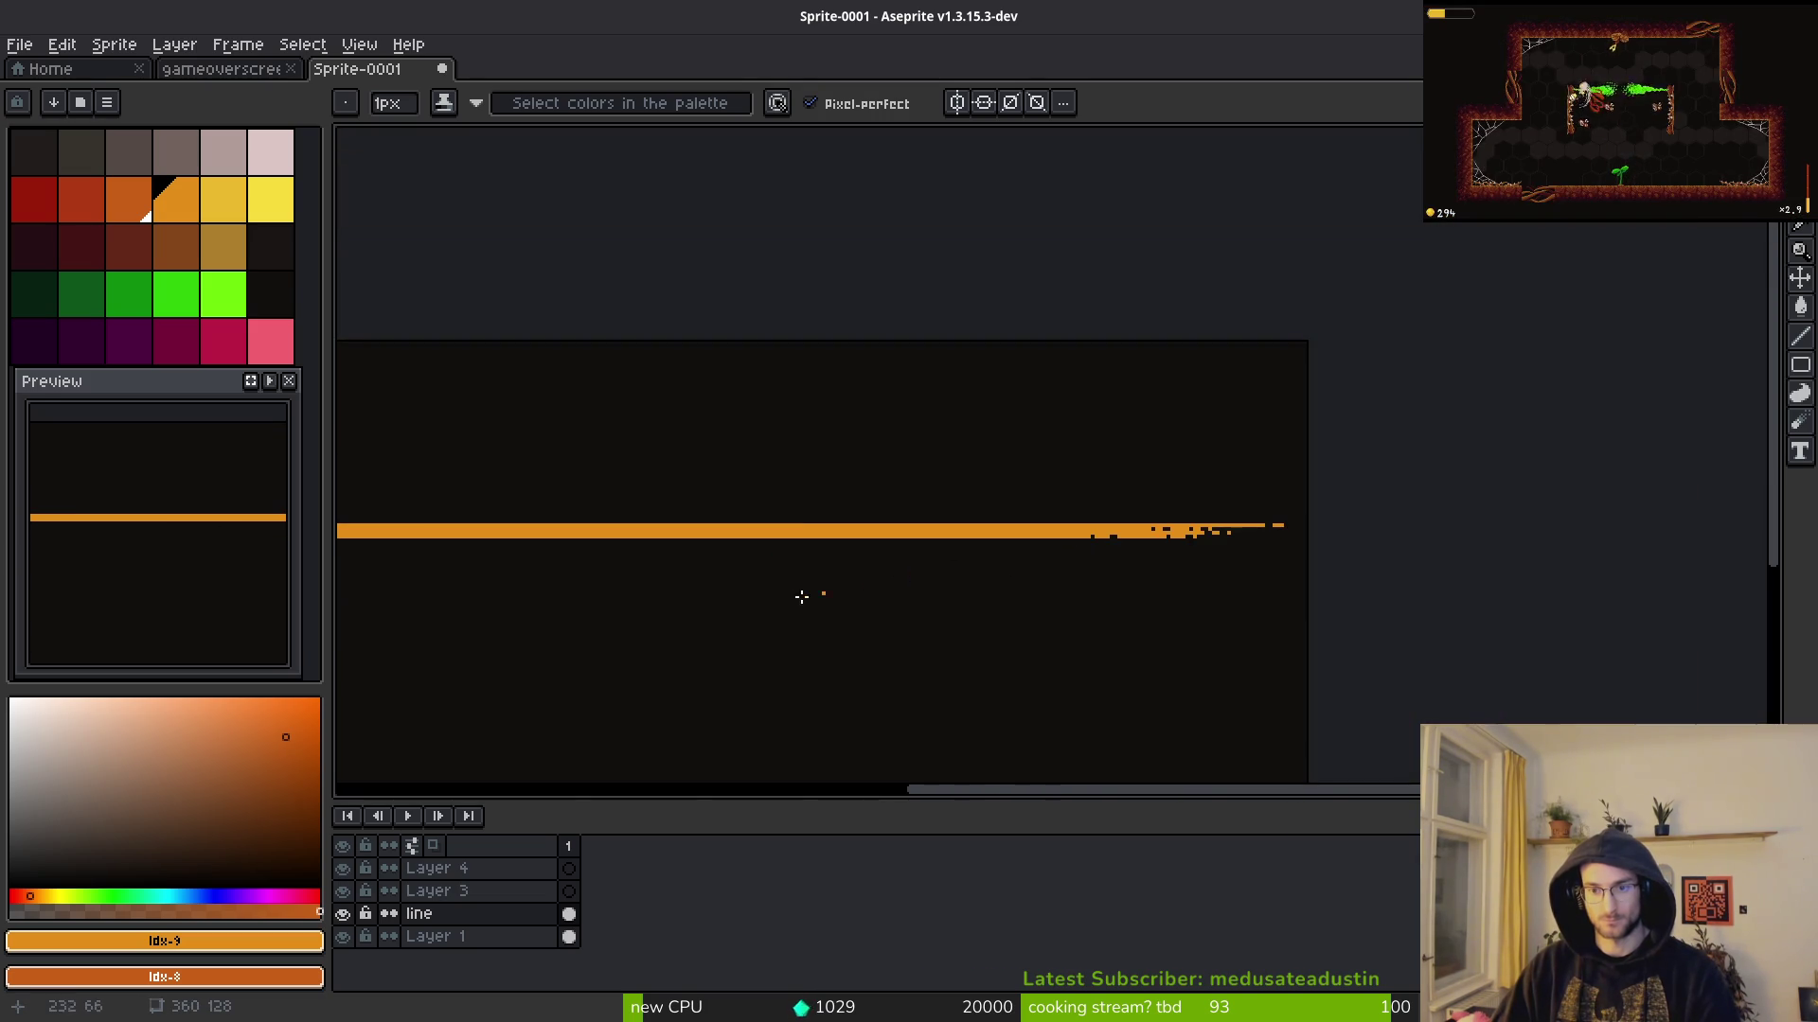
scroll(1055, 588, "up", 4)
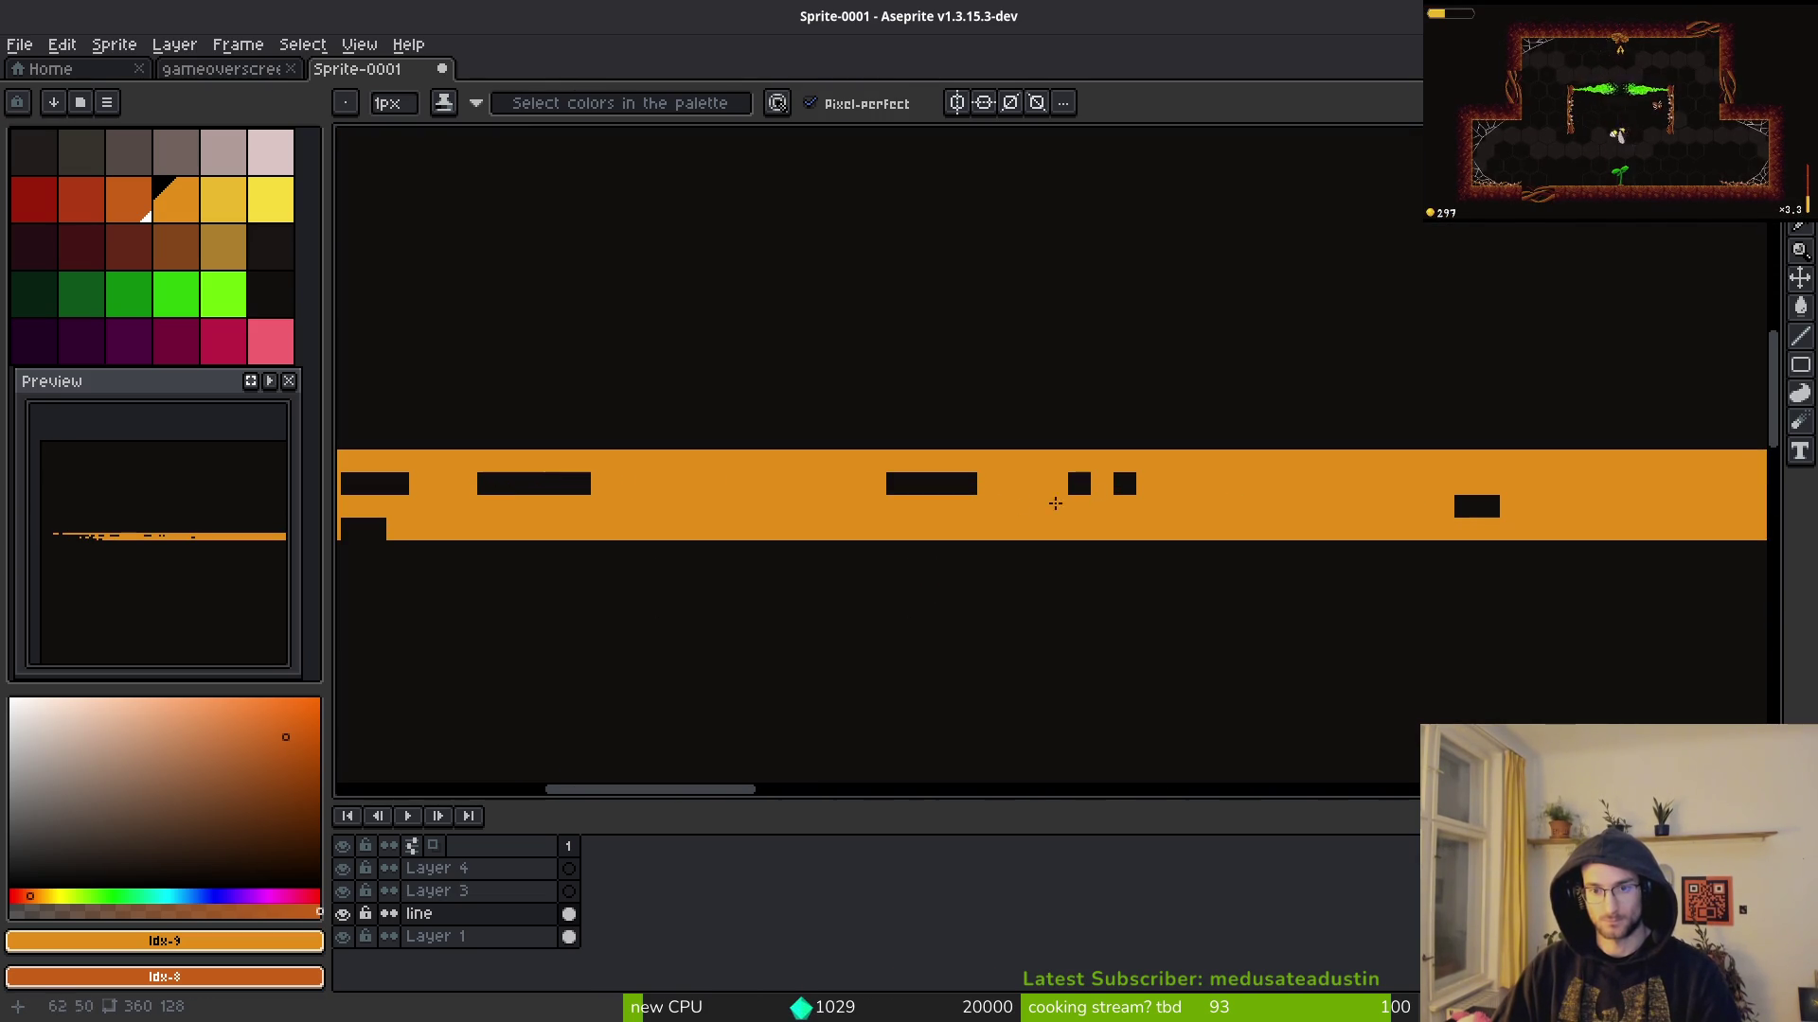
Step: Fill a single remaining black gap pixel with orange
key("b")
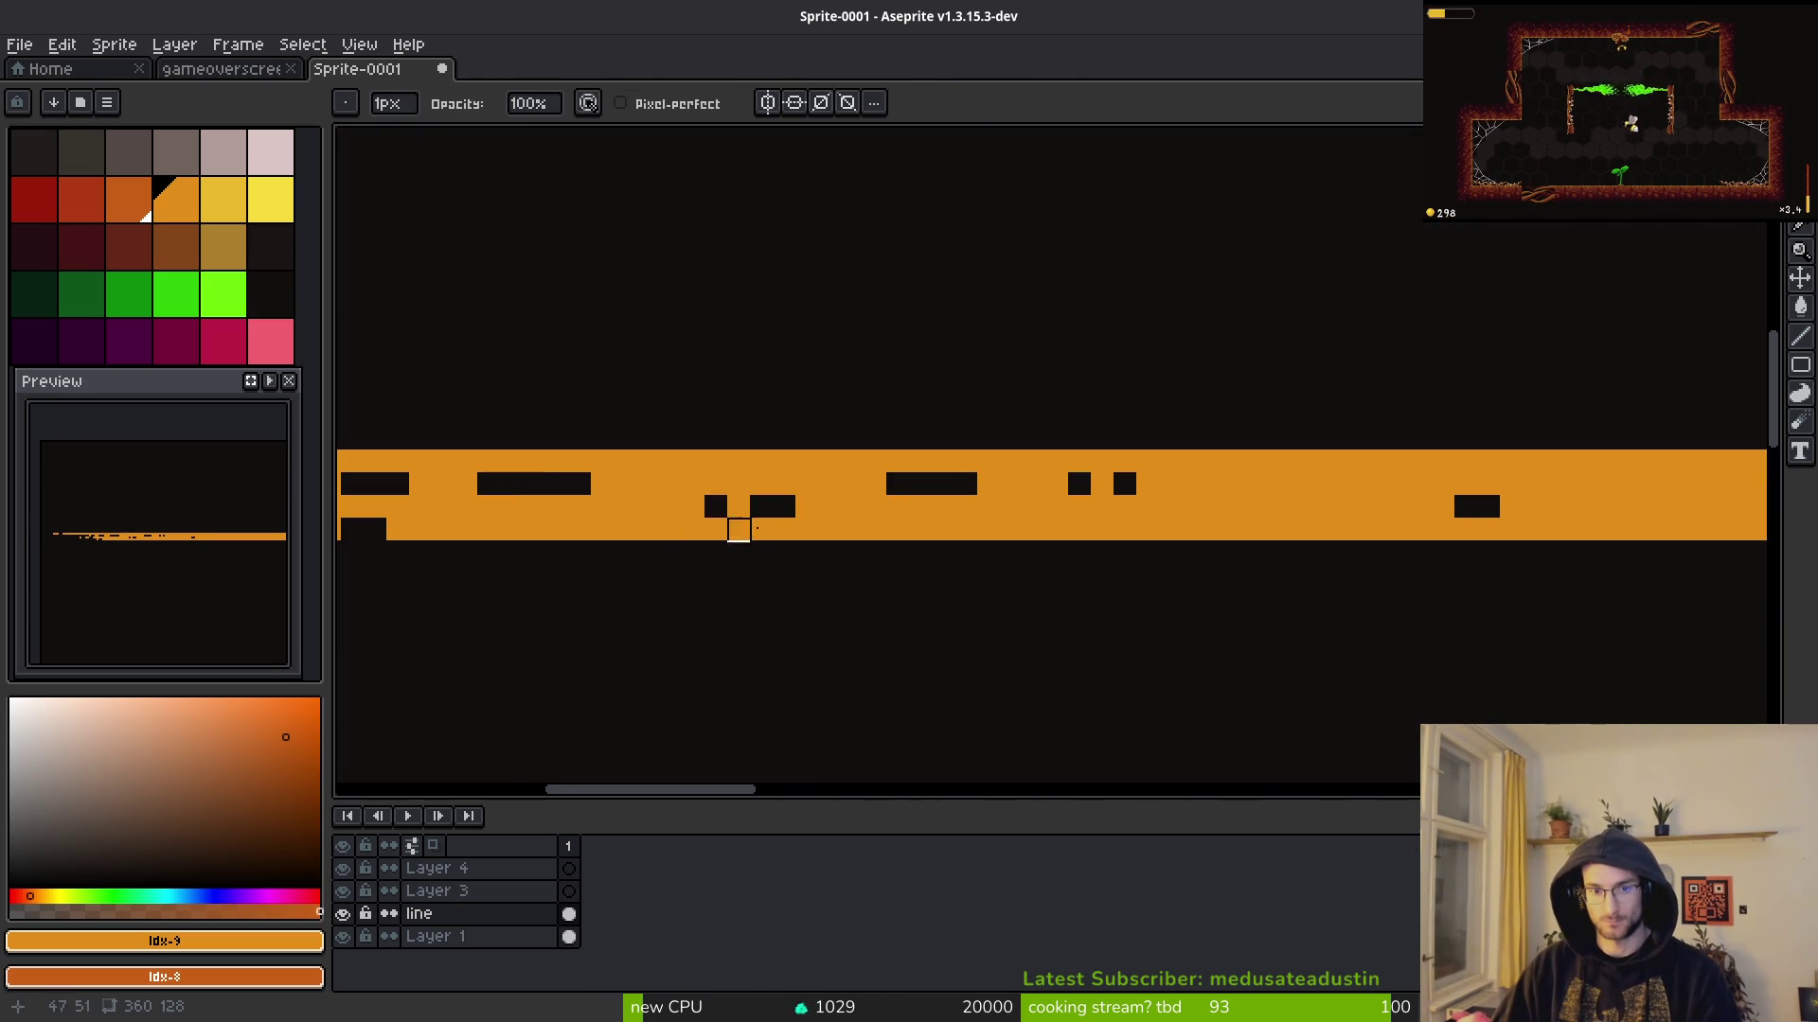
key("f")
left_click(918, 489)
scroll(1139, 494, "down", 3)
scroll(1095, 606, "up", 3)
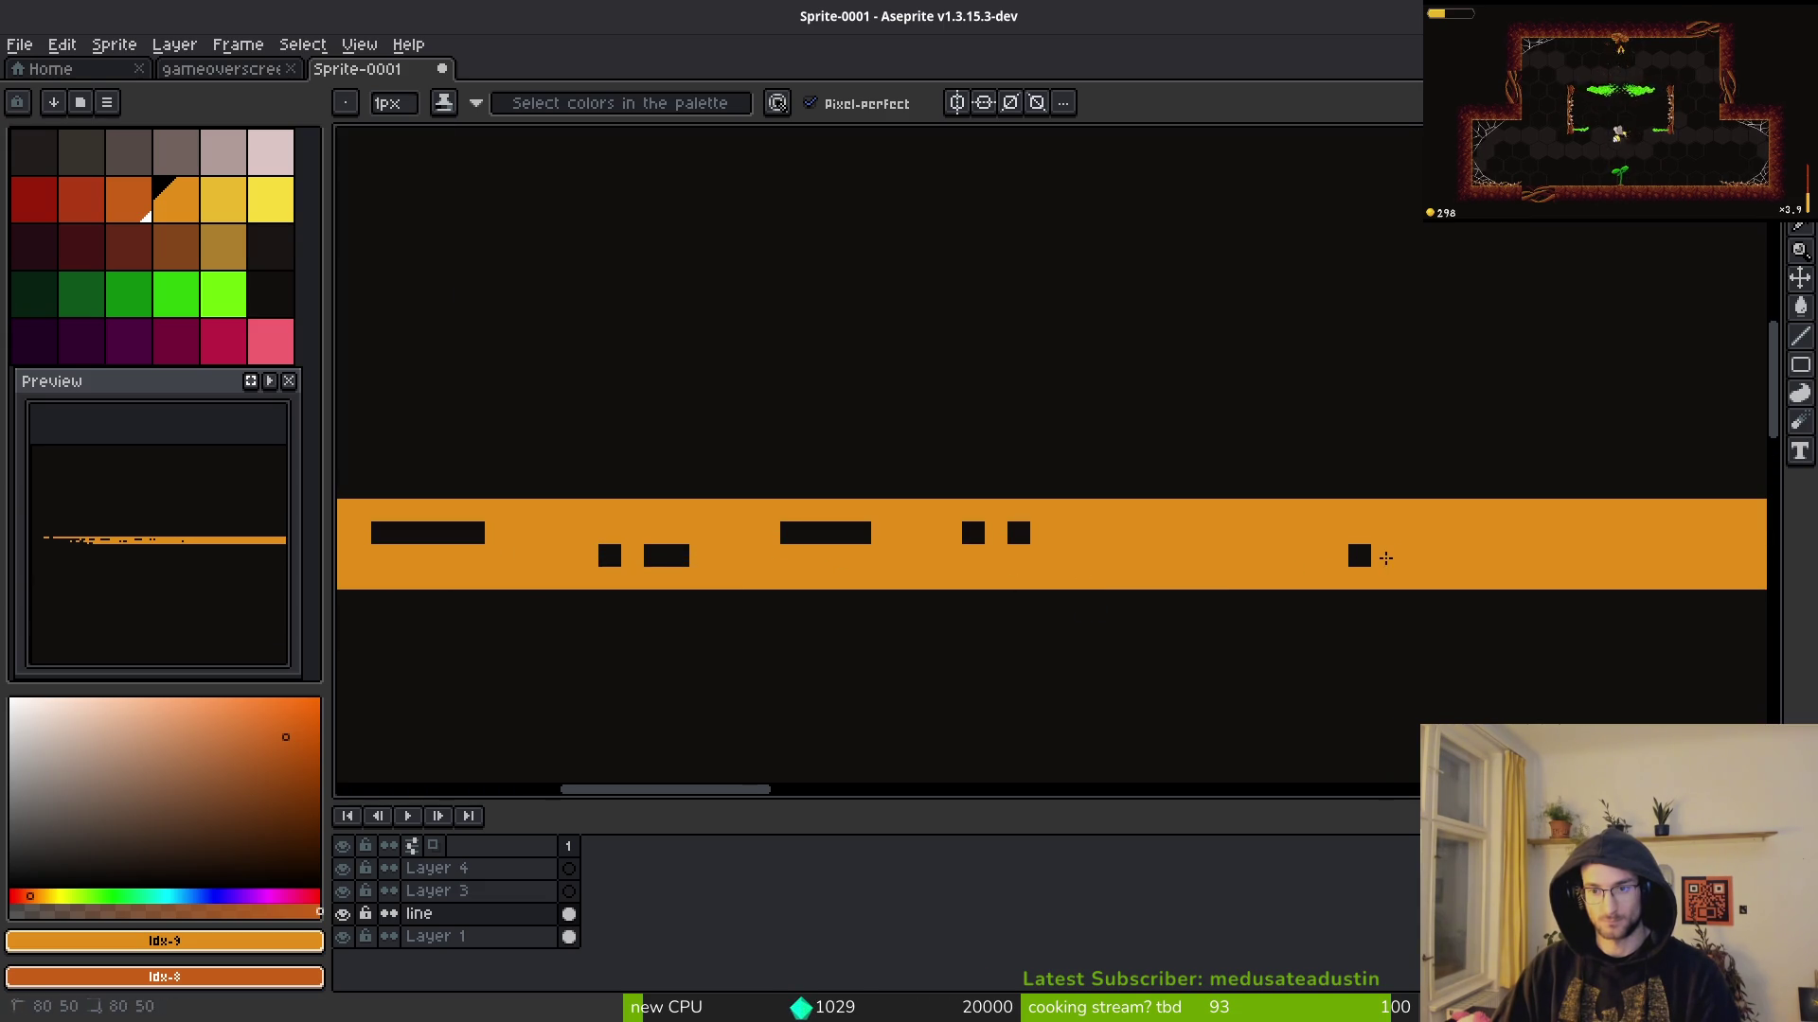
scroll(1002, 588, "down", 5)
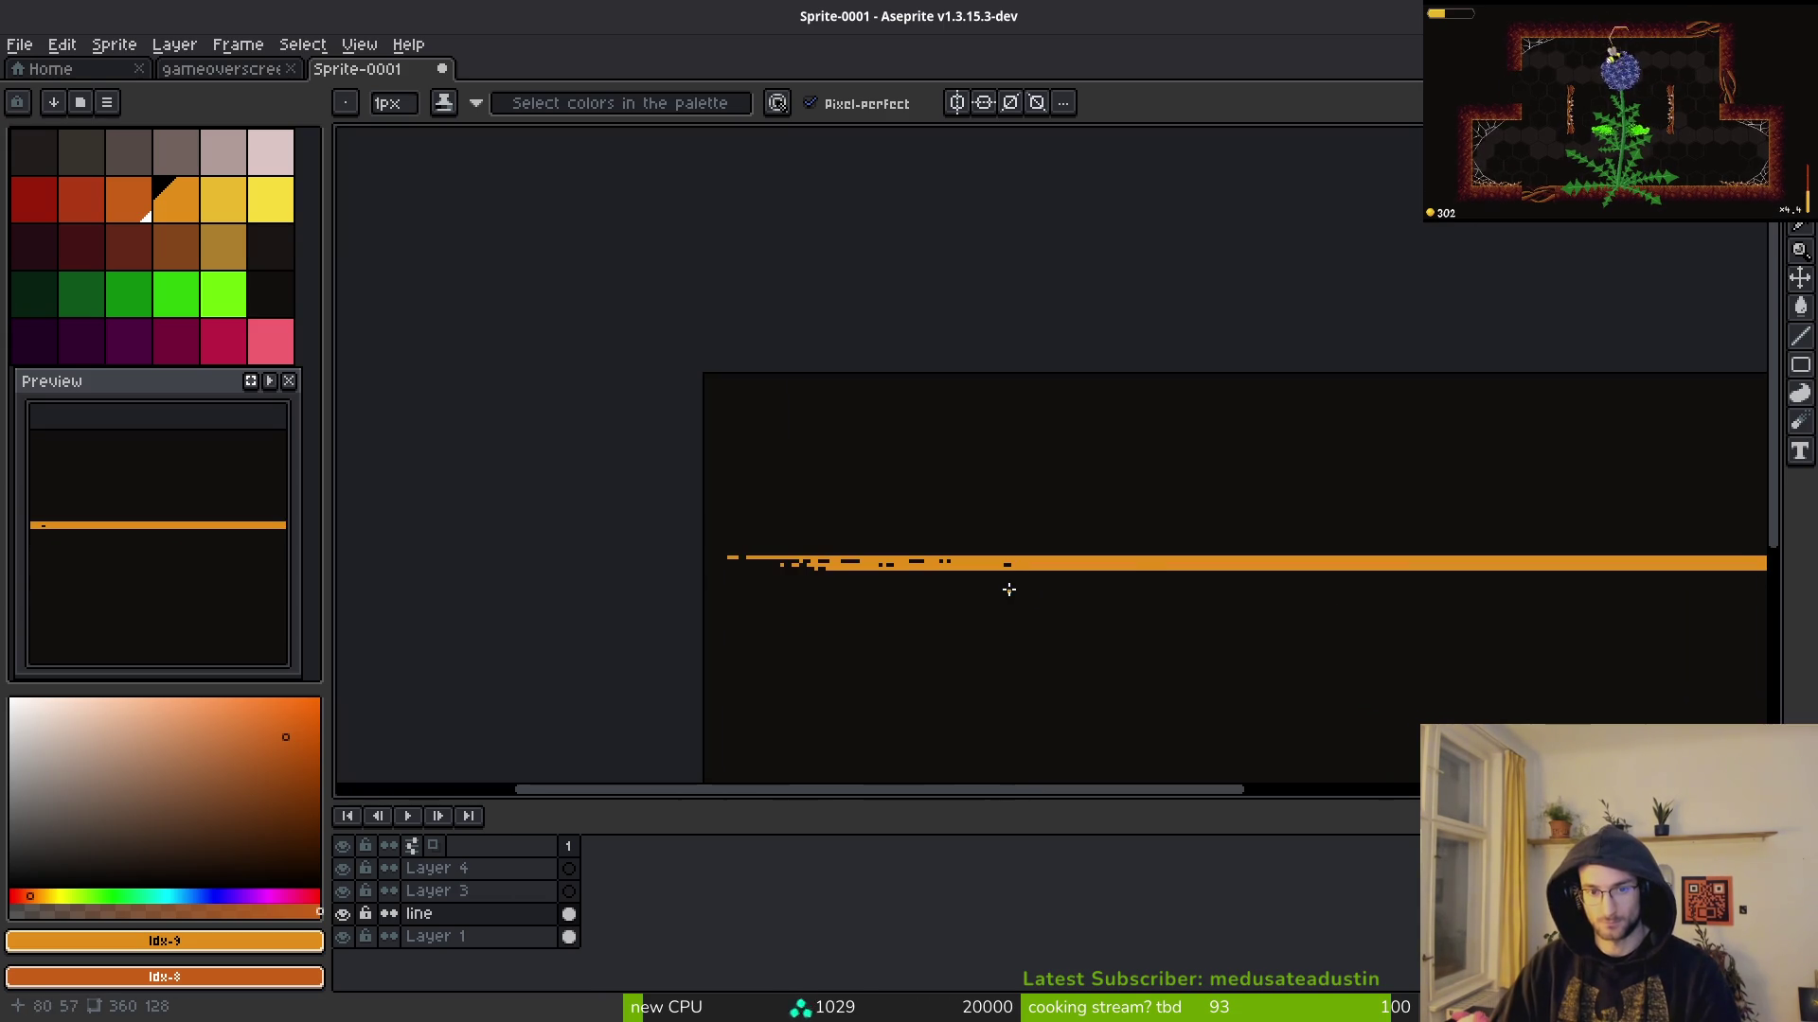
Step: Cancel the Save dialog, pick dark orange primary and red secondary, and enable vertical symmetry
key("ctrl+s")
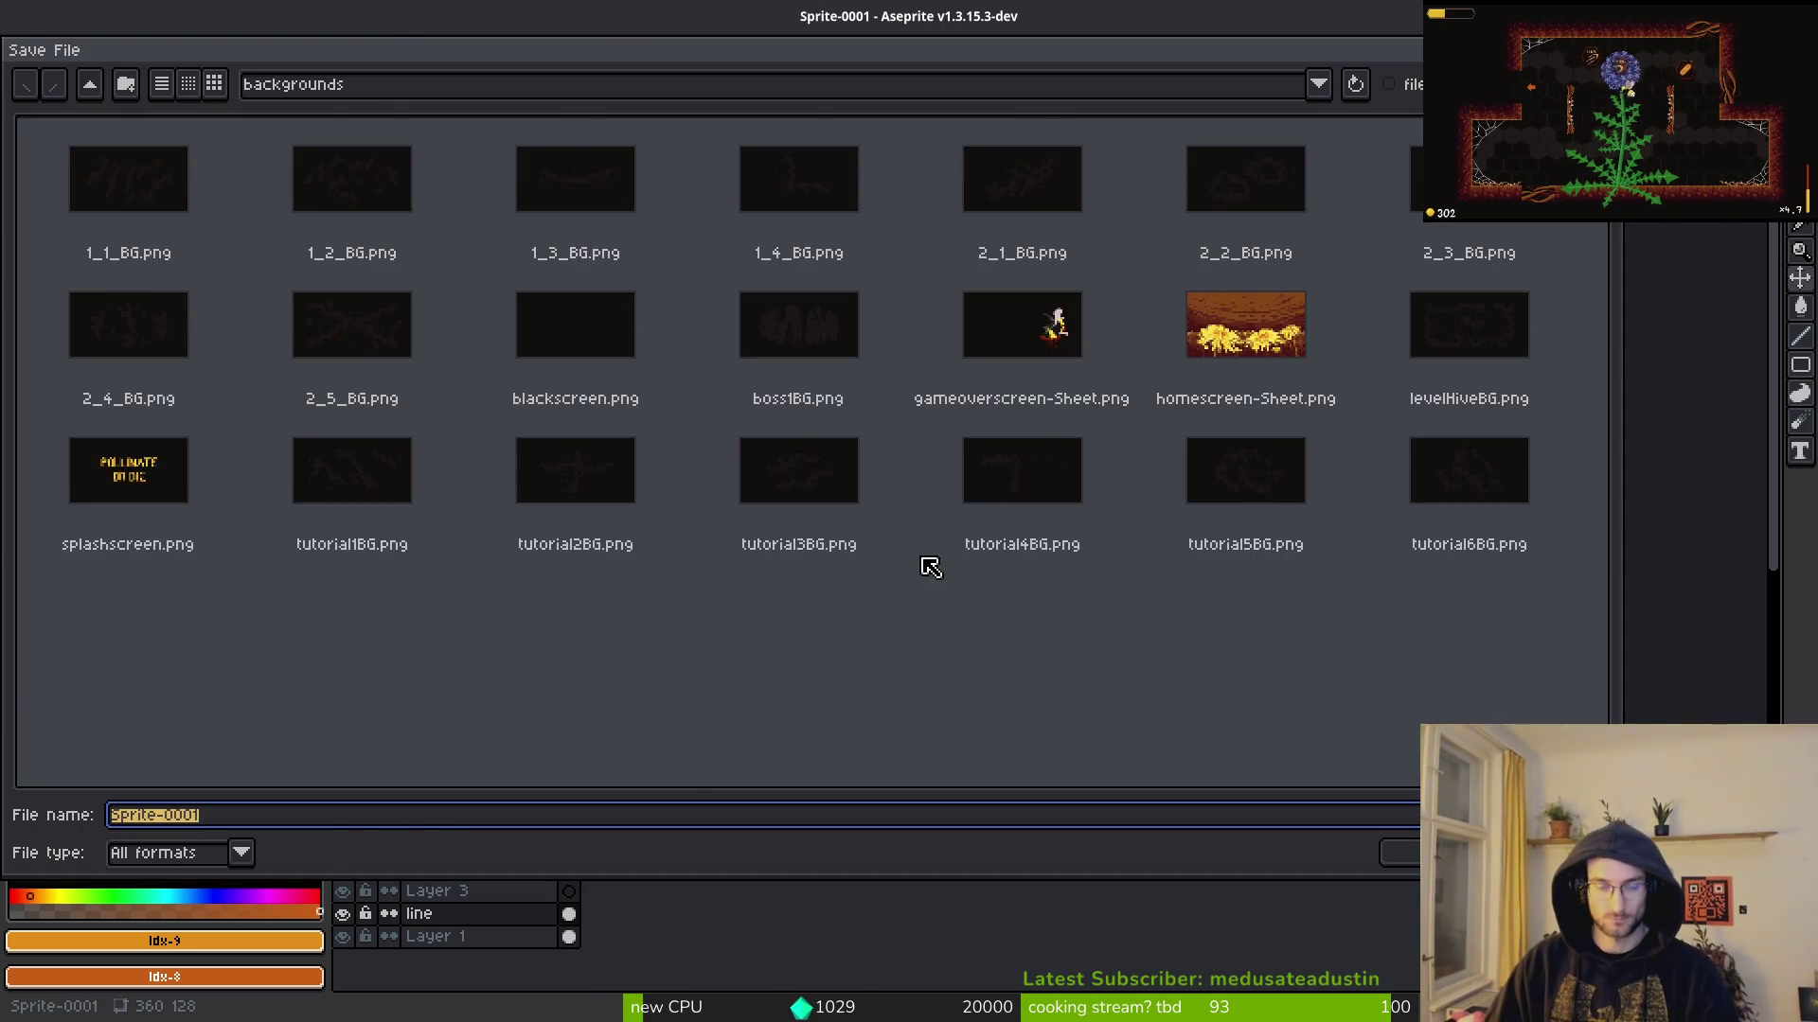
key("Escape")
scroll(985, 559, "up", 3)
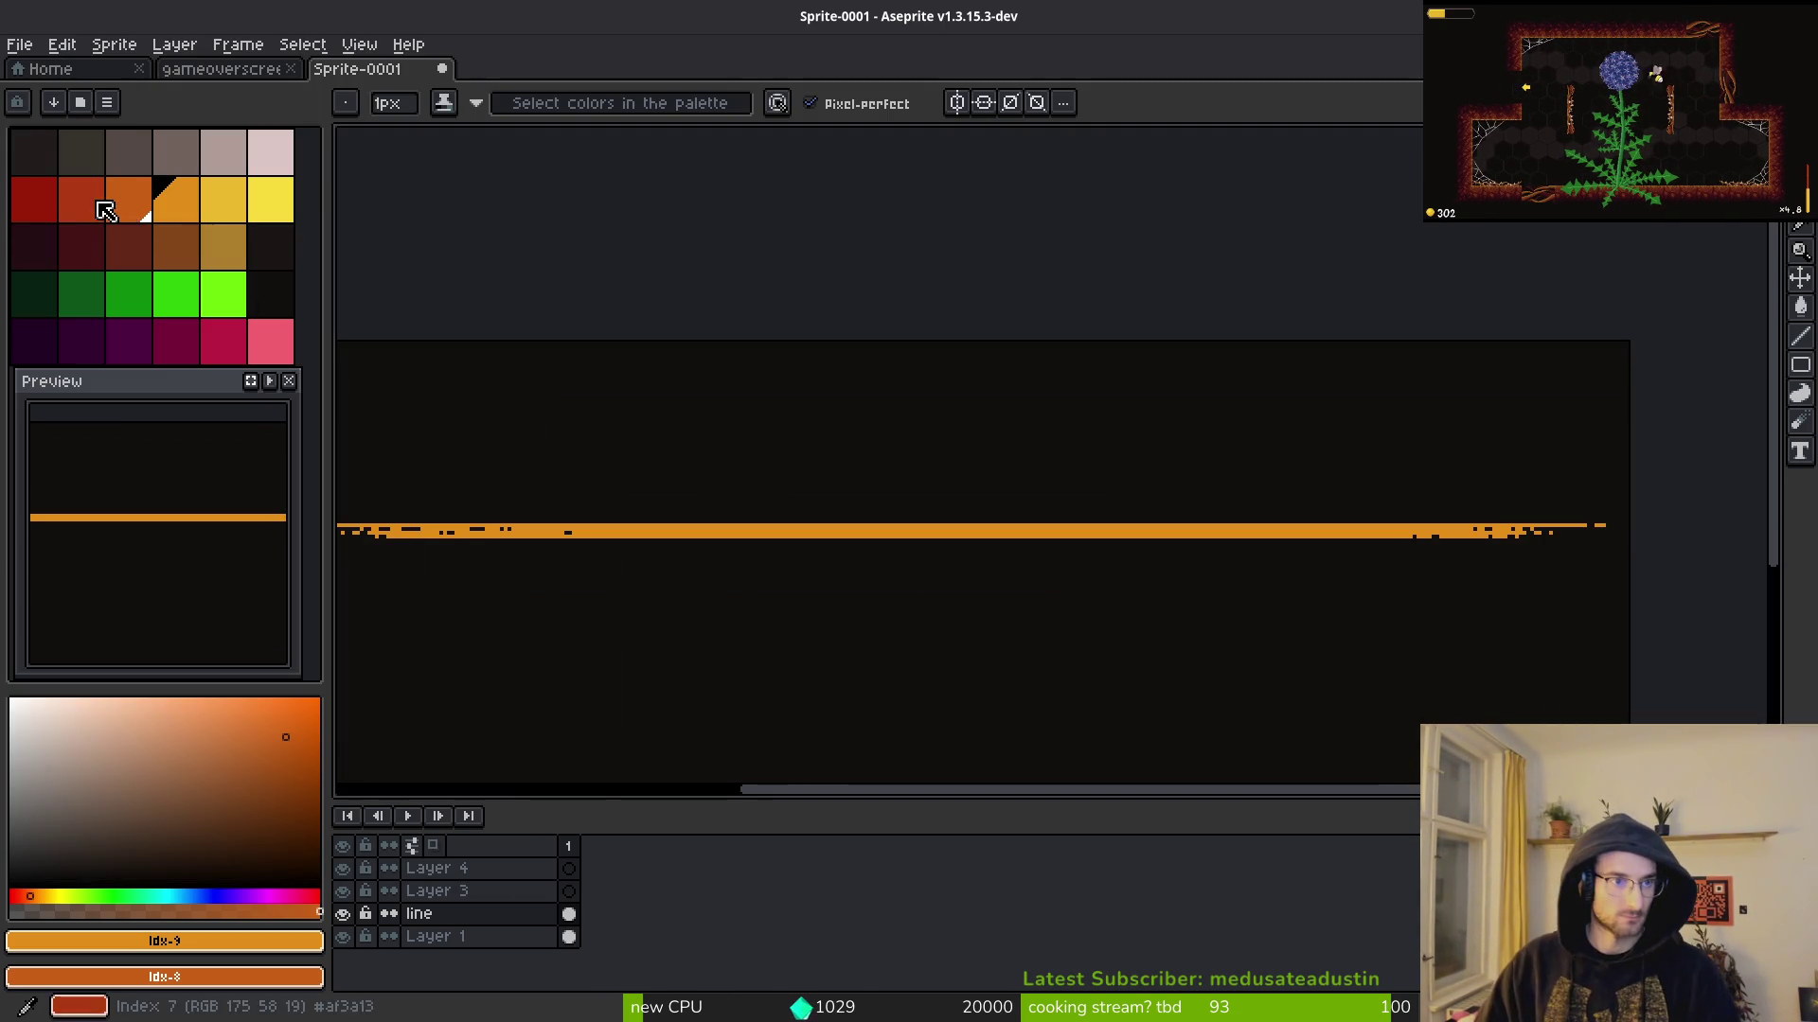
left_click(139, 203)
right_click(88, 208)
left_click(957, 103)
scroll(1168, 460, "up", 3)
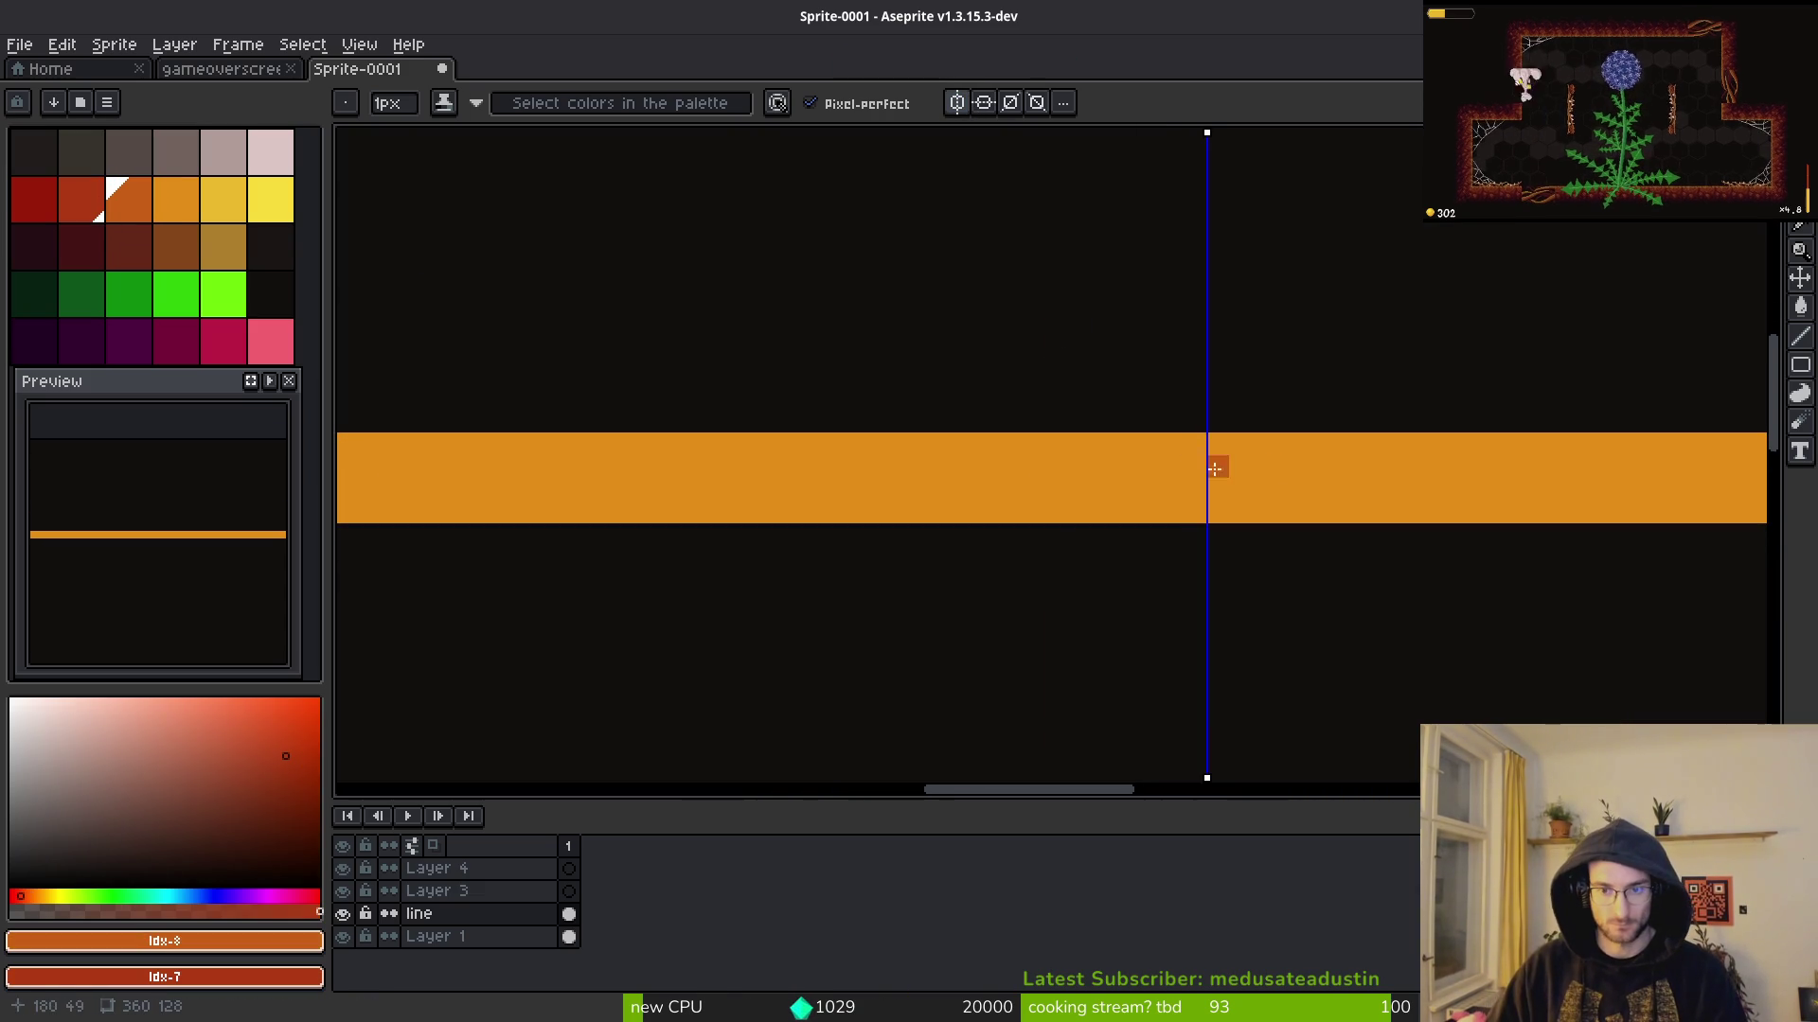
Step: Draw mirrored dark orange shading along the band's top rows
mouse_move(1194, 487)
left_mouse_down()
mouse_move(398, 438)
mouse_move(1088, 455)
left_mouse_up()
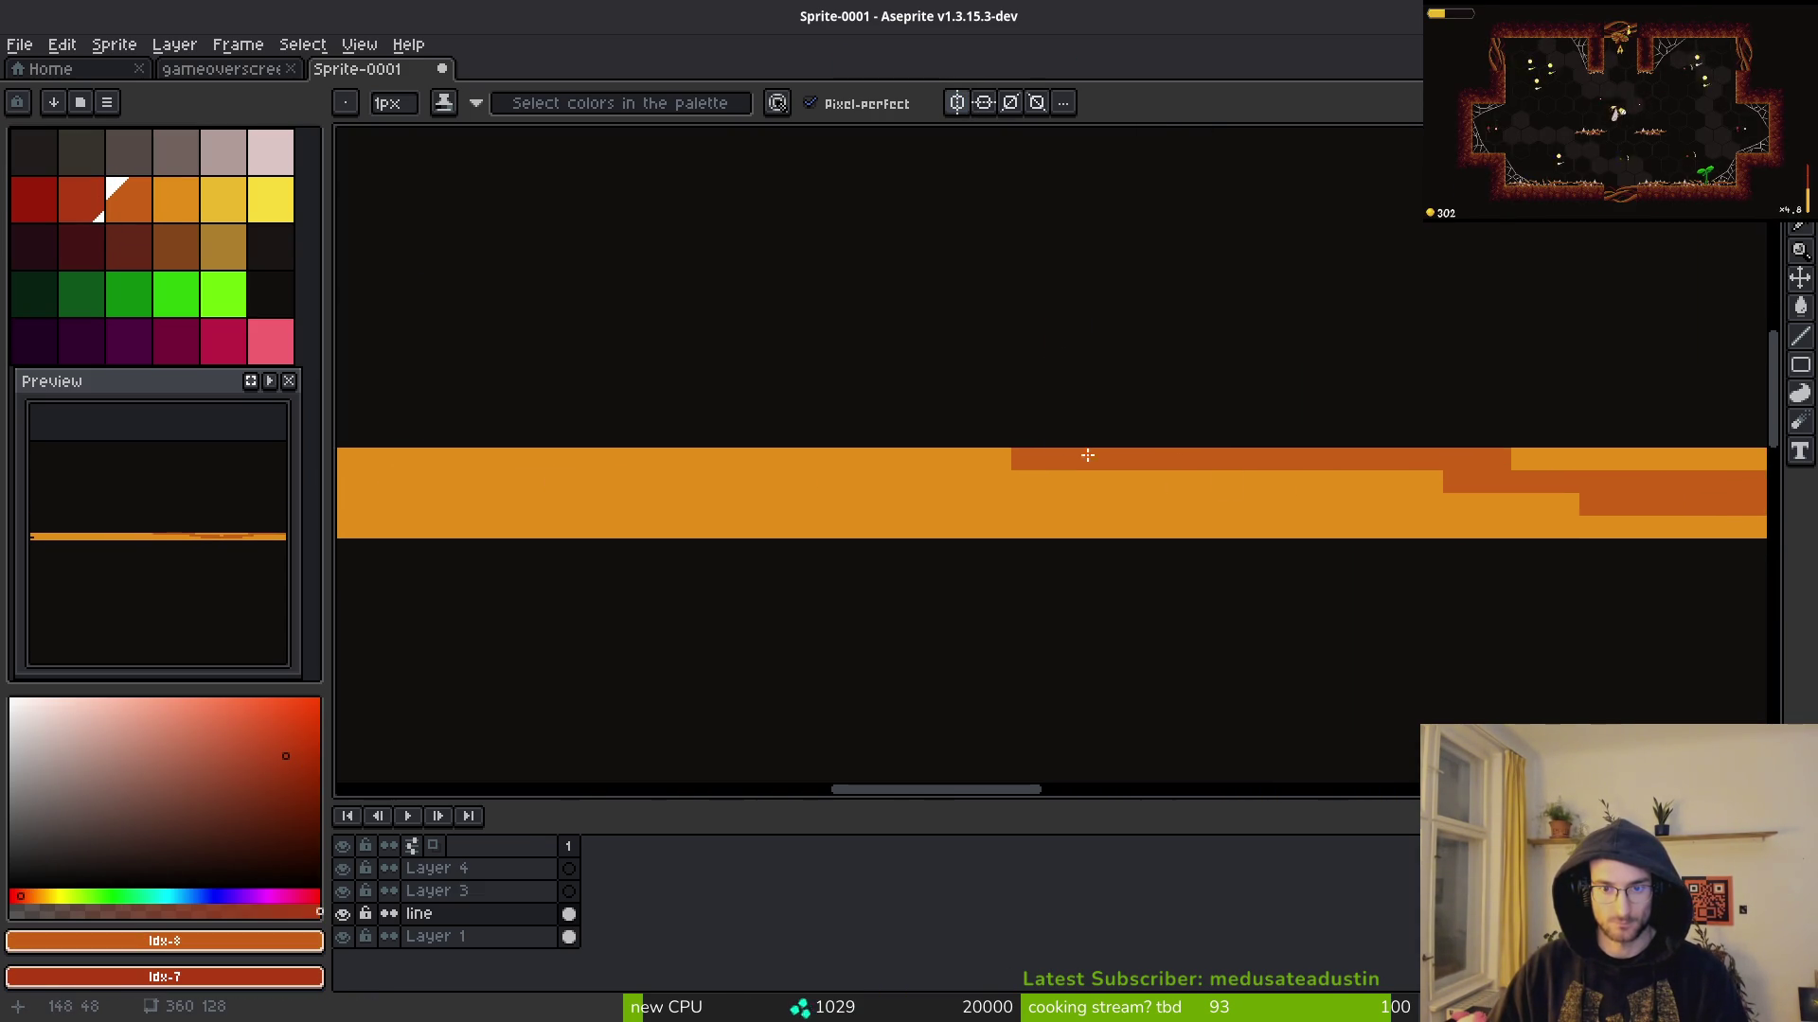
mouse_move(881, 462)
left_mouse_down()
mouse_move(353, 452)
mouse_move(1067, 483)
mouse_move(977, 483)
mouse_move(931, 458)
mouse_move(1157, 479)
mouse_move(1395, 461)
left_mouse_up()
left_click_drag(753, 463, 430, 463)
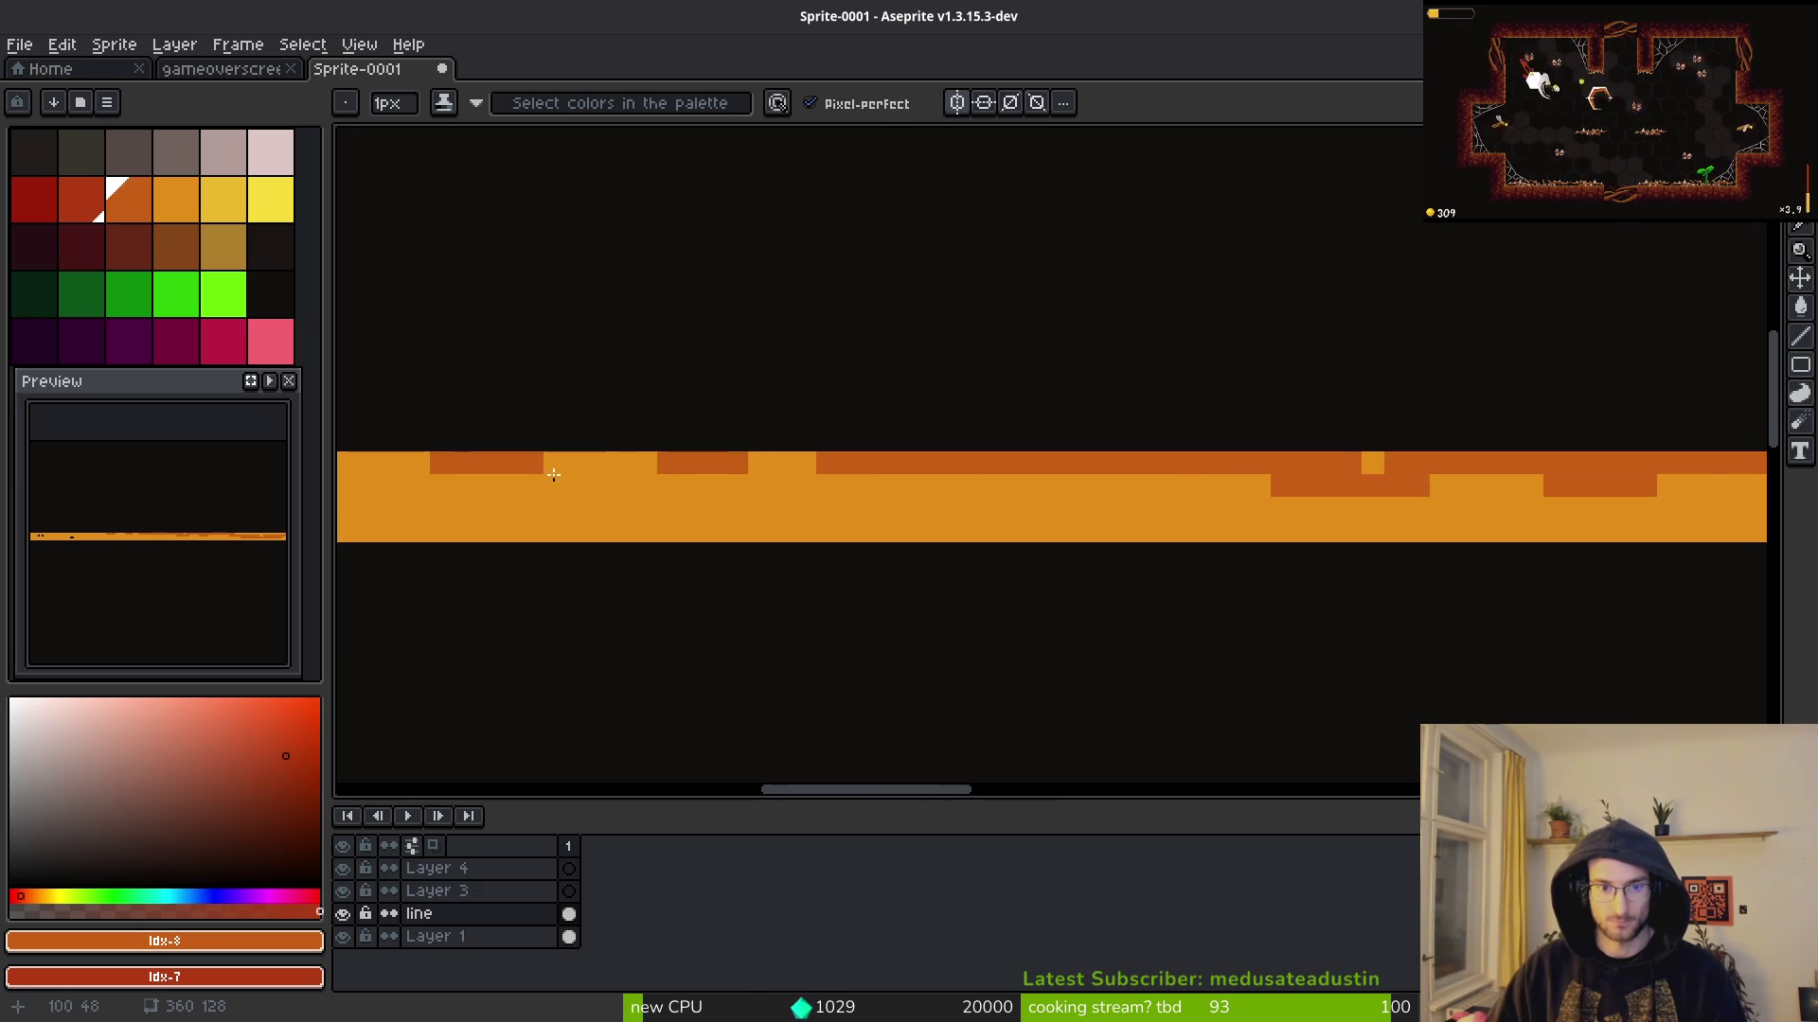
scroll(1002, 511, "down", 2)
scroll(1001, 471, "up", 2)
scroll(1001, 471, "right", 3)
left_click_drag(1193, 432, 1186, 443)
scroll(606, 448, "down", 2)
scroll(786, 484, "up", 2)
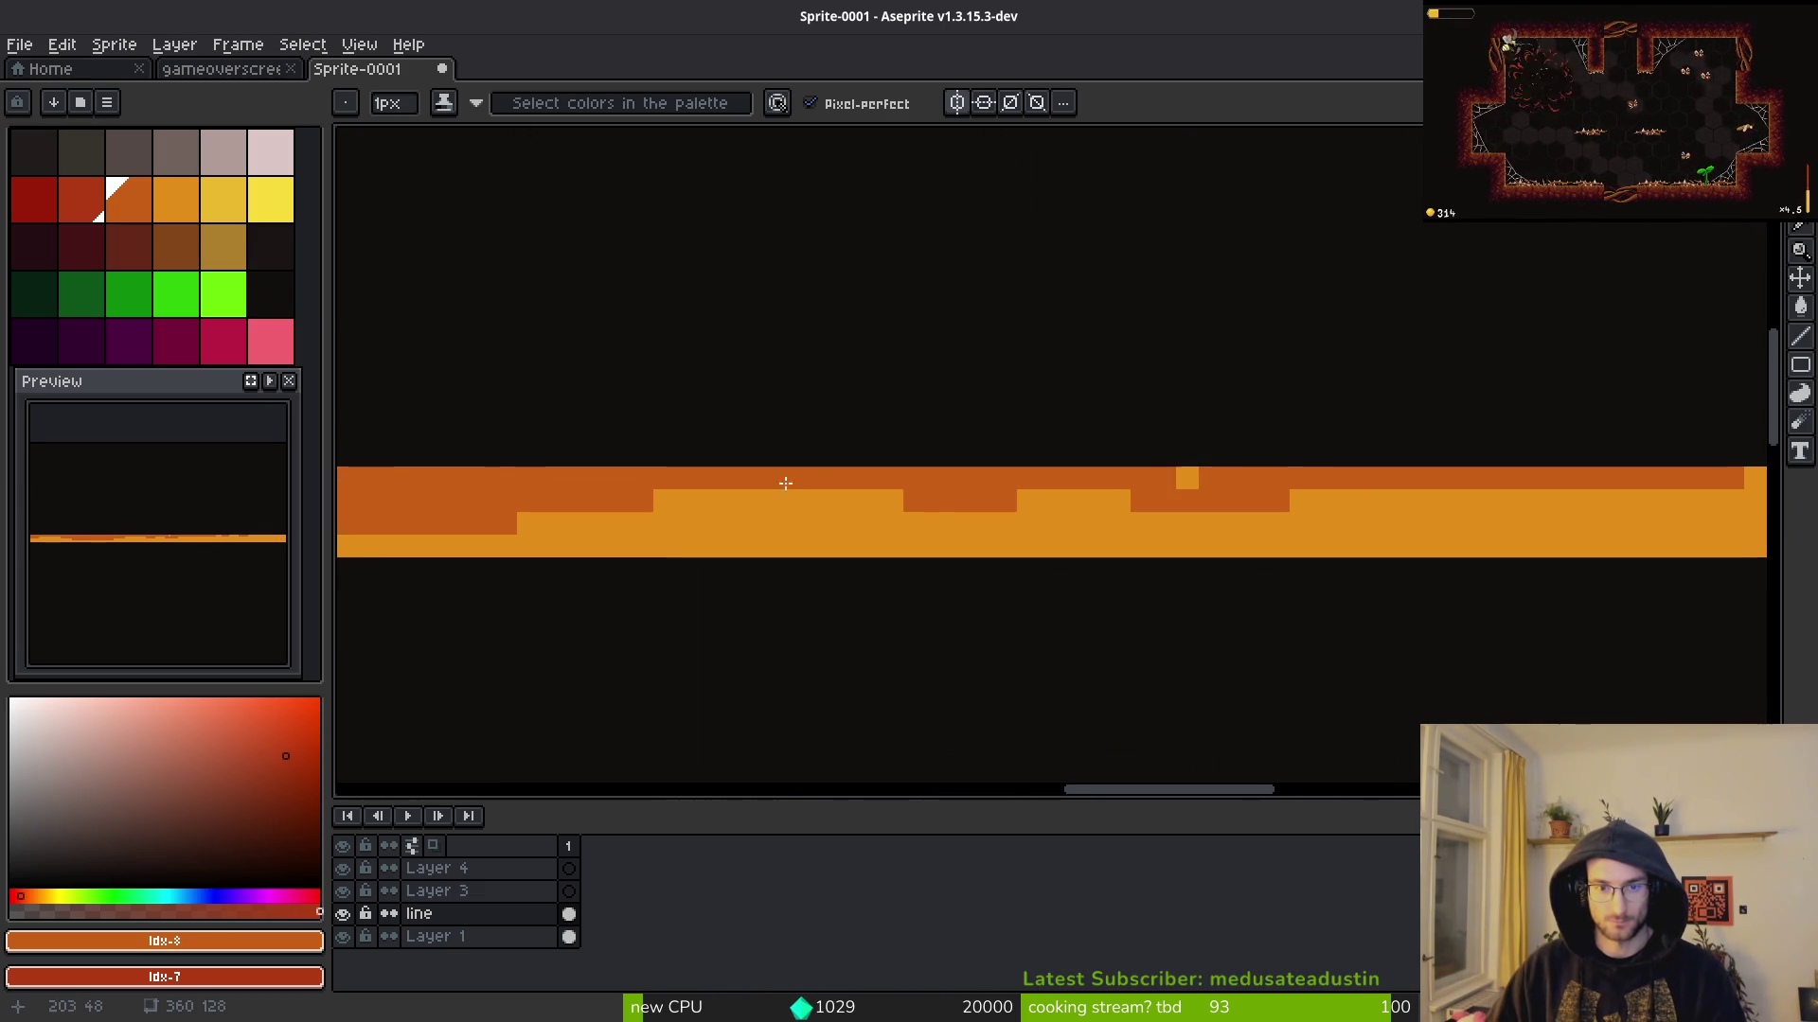
Step: Add more darker orange pixels to the band's shading
mouse_move(782, 522)
left_mouse_down()
mouse_move(752, 502)
mouse_move(846, 500)
left_mouse_up()
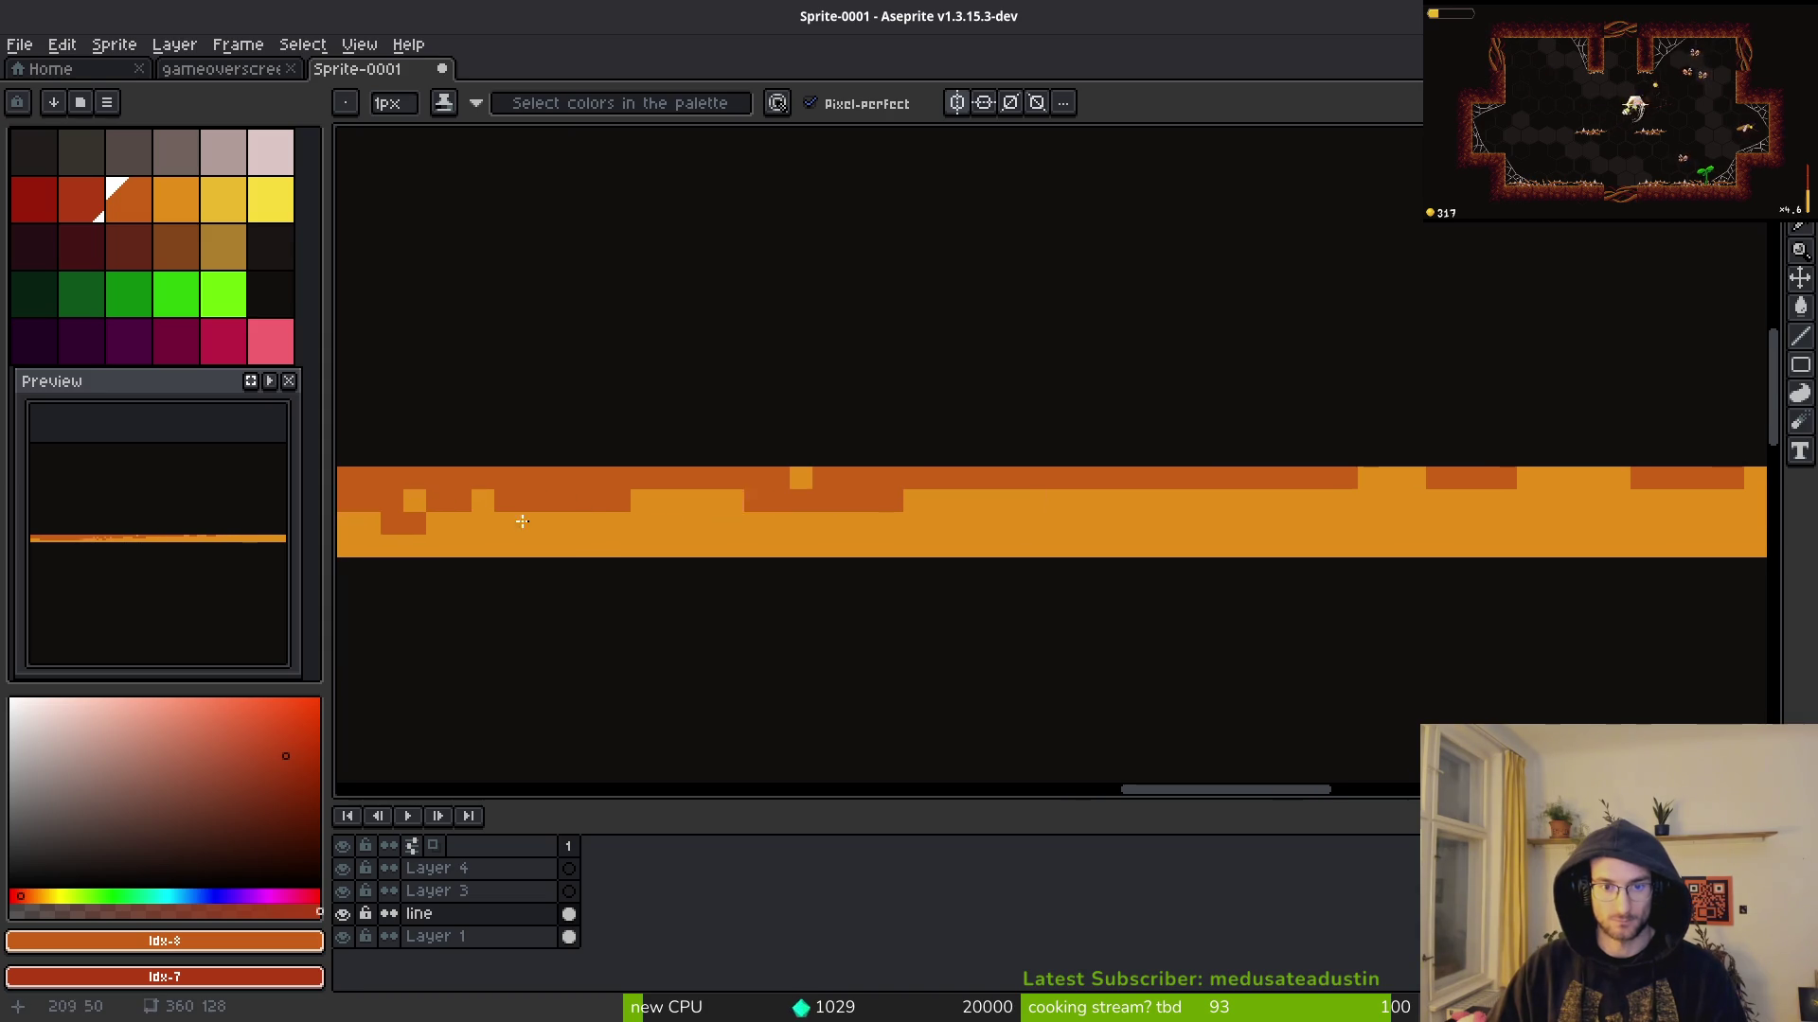
scroll(847, 500, "right", 3)
mouse_move(672, 545)
left_mouse_down()
mouse_move(990, 508)
mouse_move(957, 523)
left_mouse_up()
scroll(957, 523, "right", 2)
left_click(619, 524)
Step: Erase two pixels from the band and pick up its base orange colour
key("e")
left_click_drag(416, 559, 387, 560)
left_click(484, 559, "alt")
key("b")
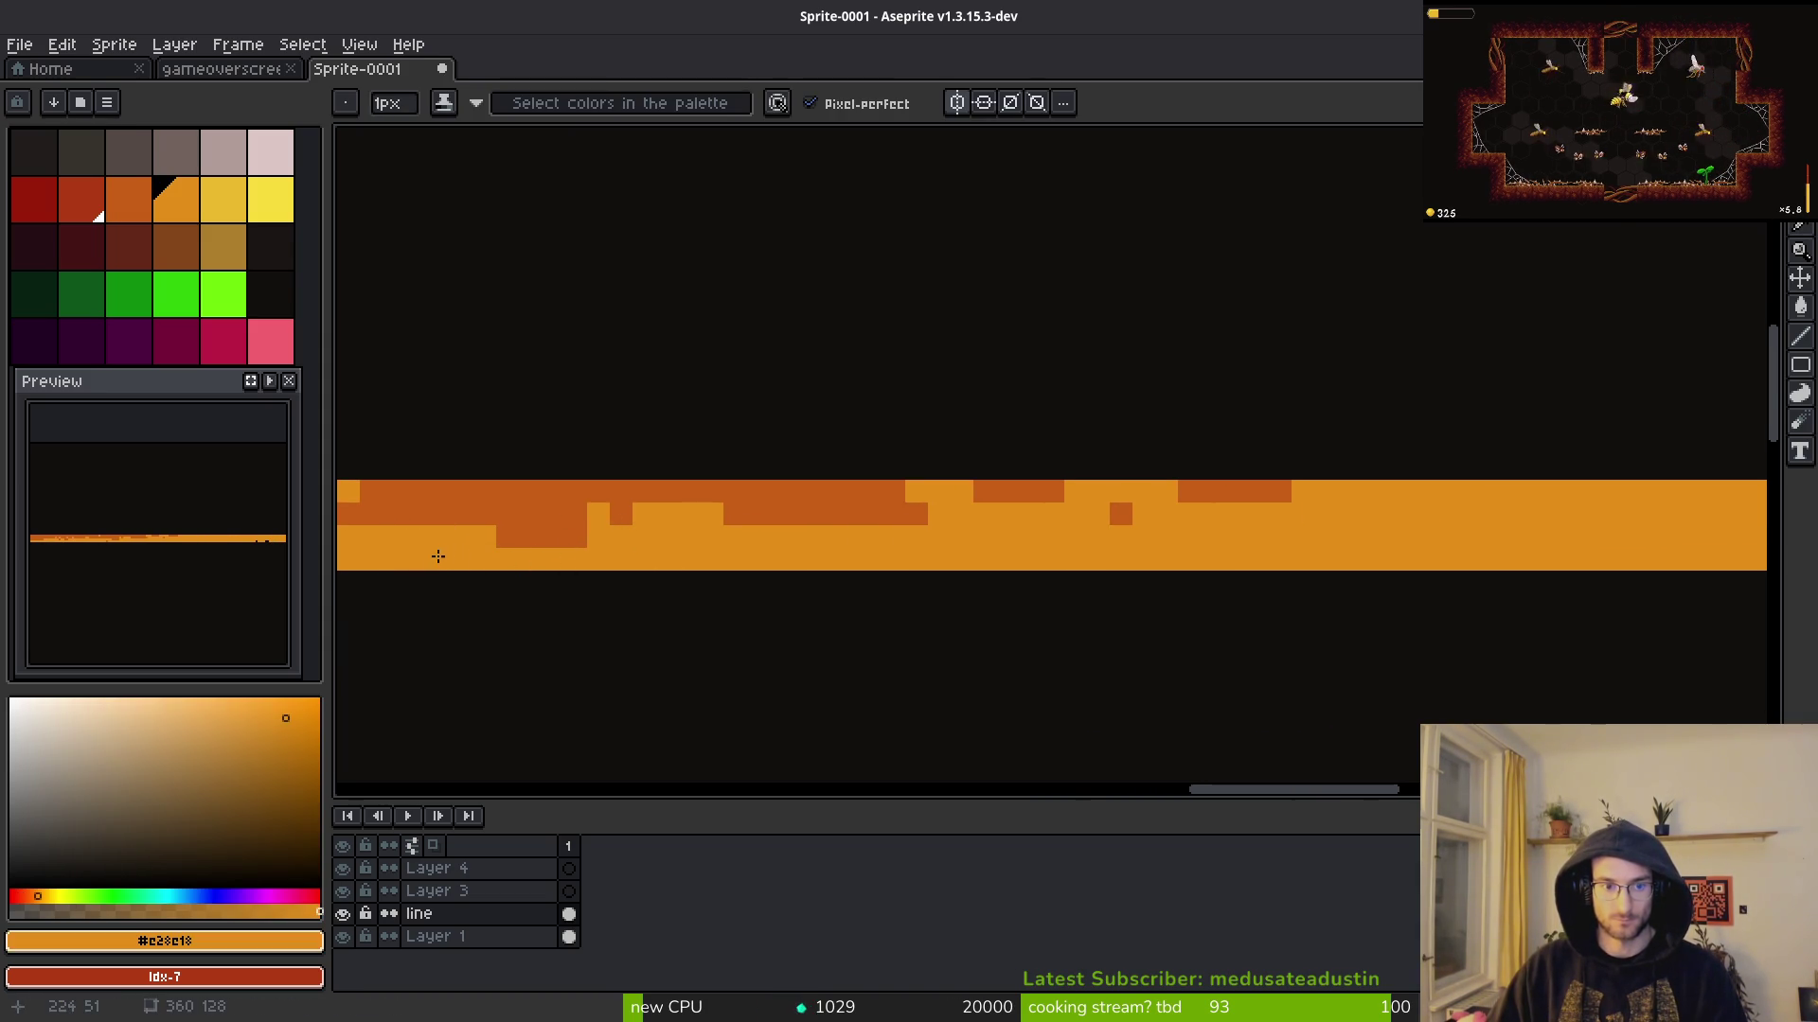
scroll(438, 556, "down", 2)
scroll(560, 568, "up", 2)
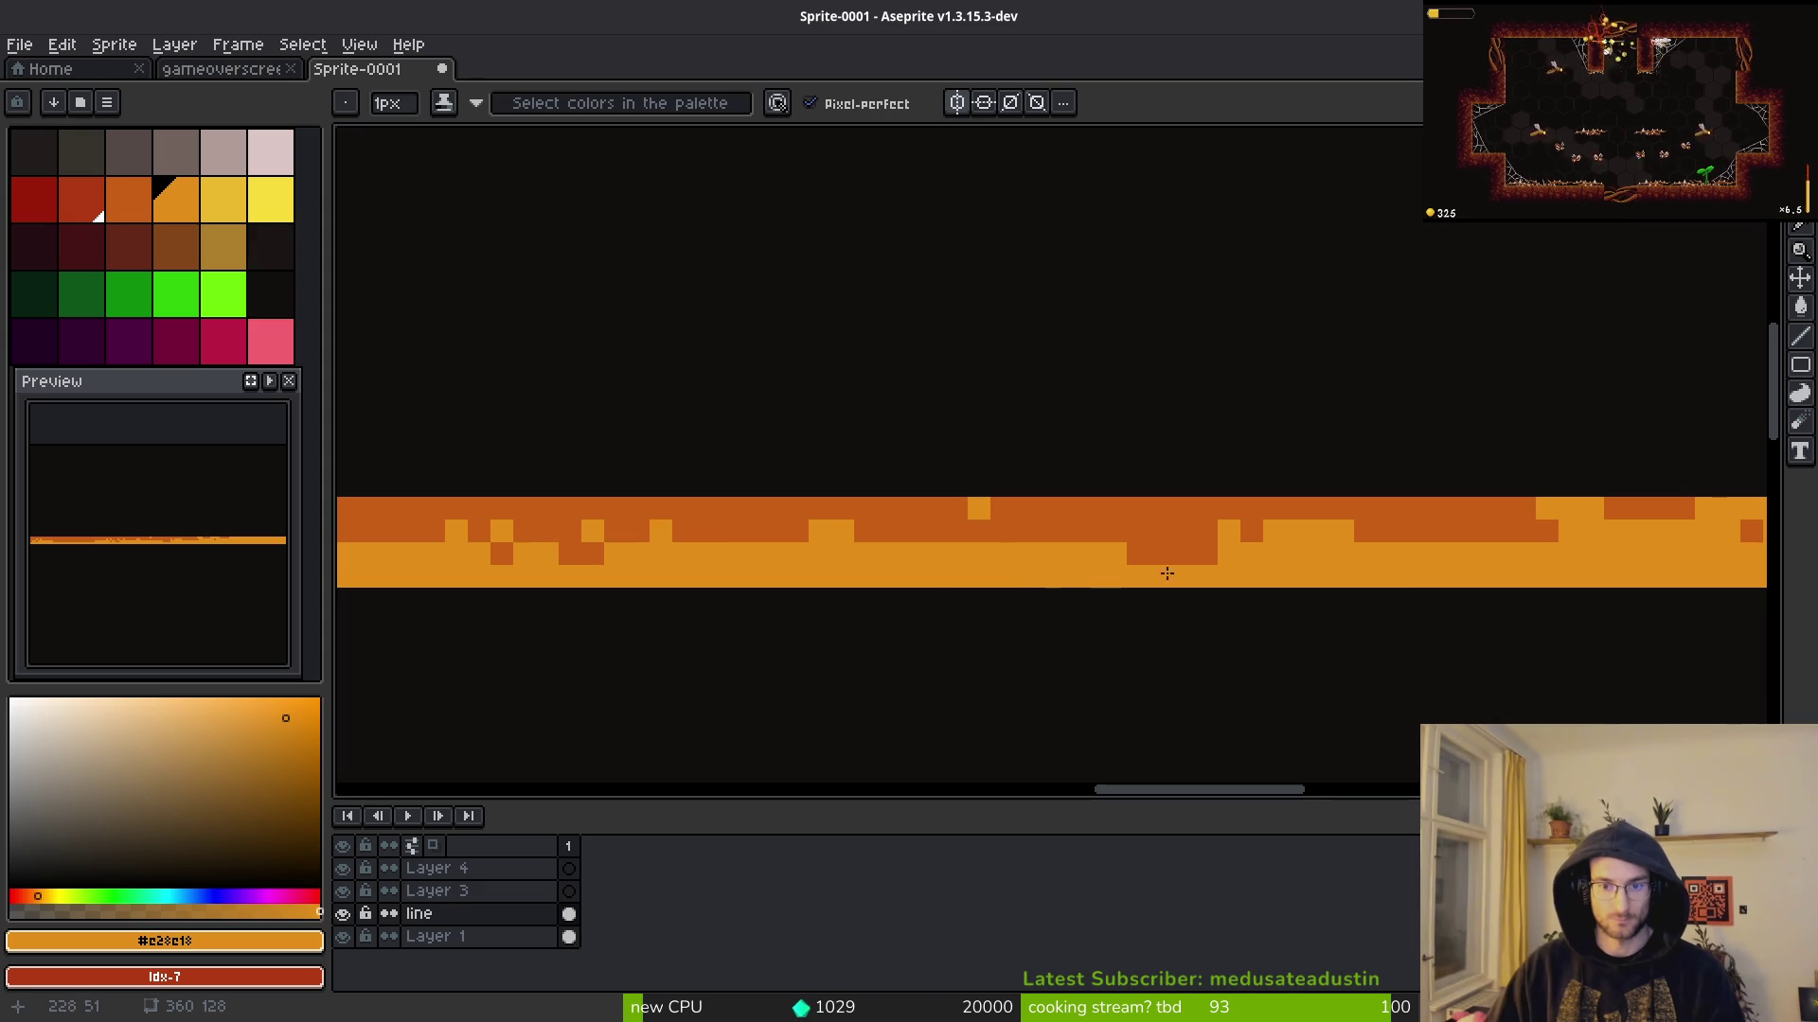
scroll(1136, 549, "down", 3)
scroll(1031, 568, "up", 2)
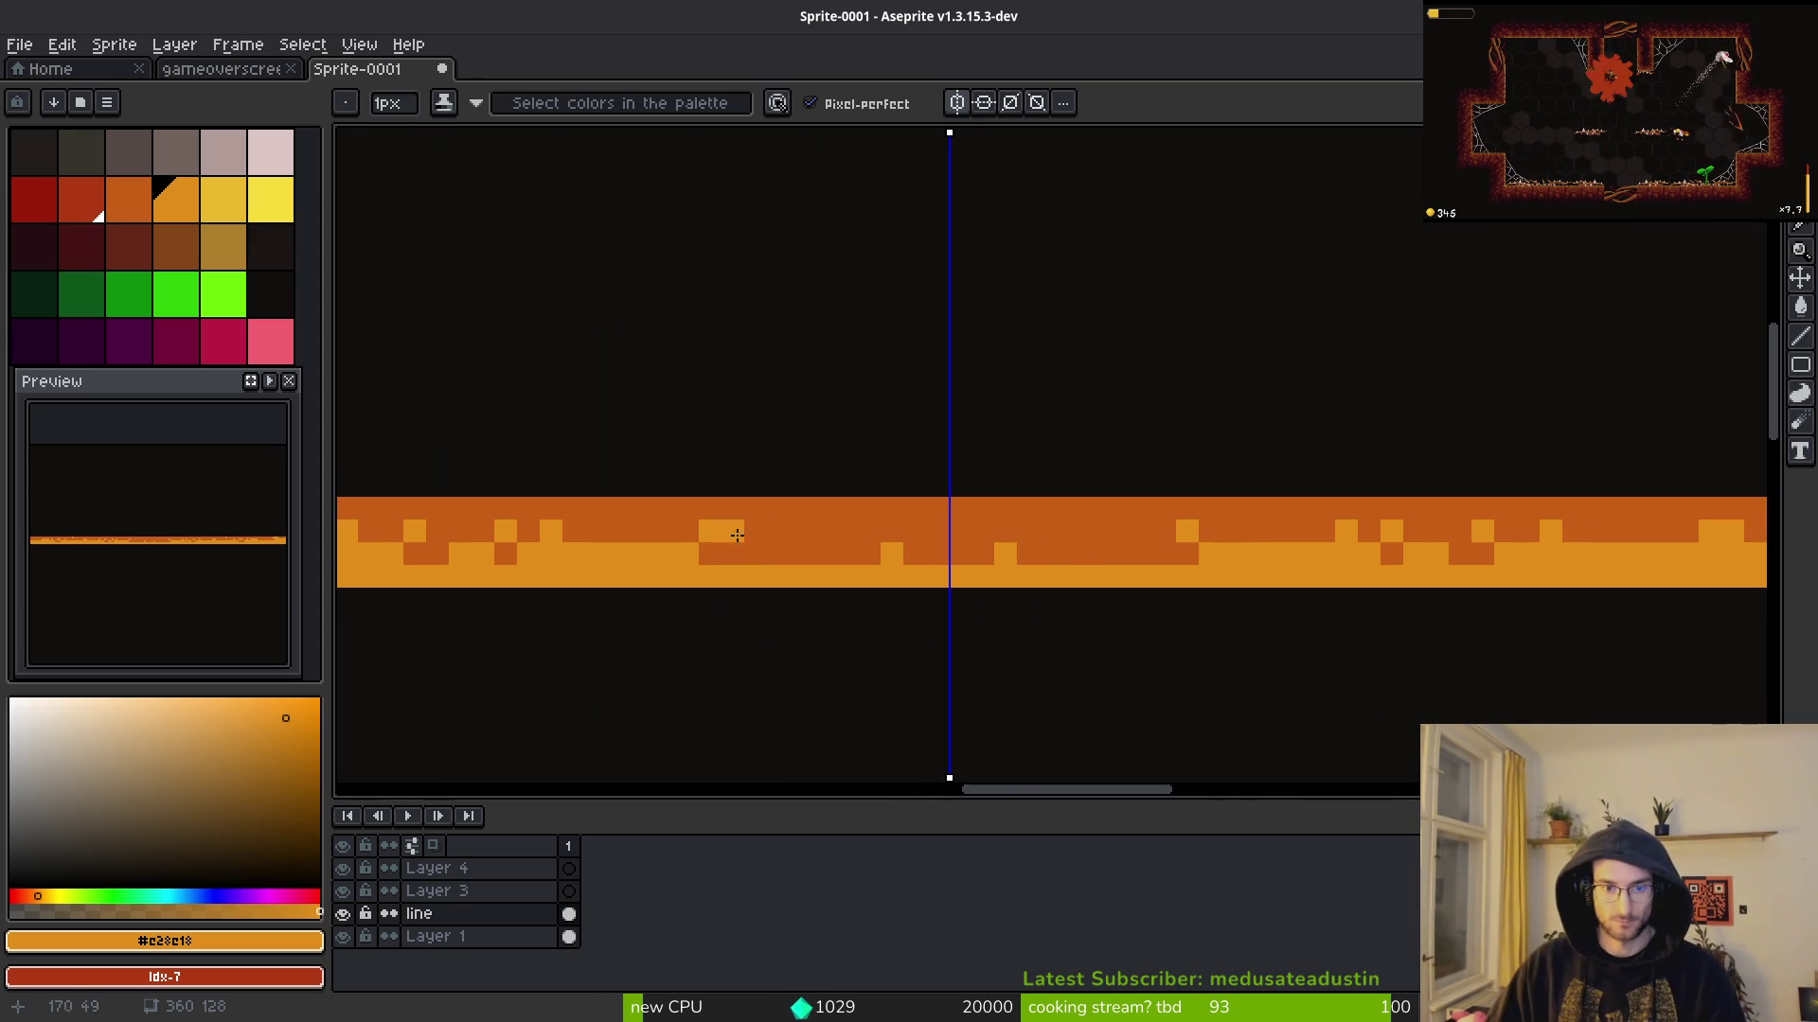
scroll(687, 555, "up", 1)
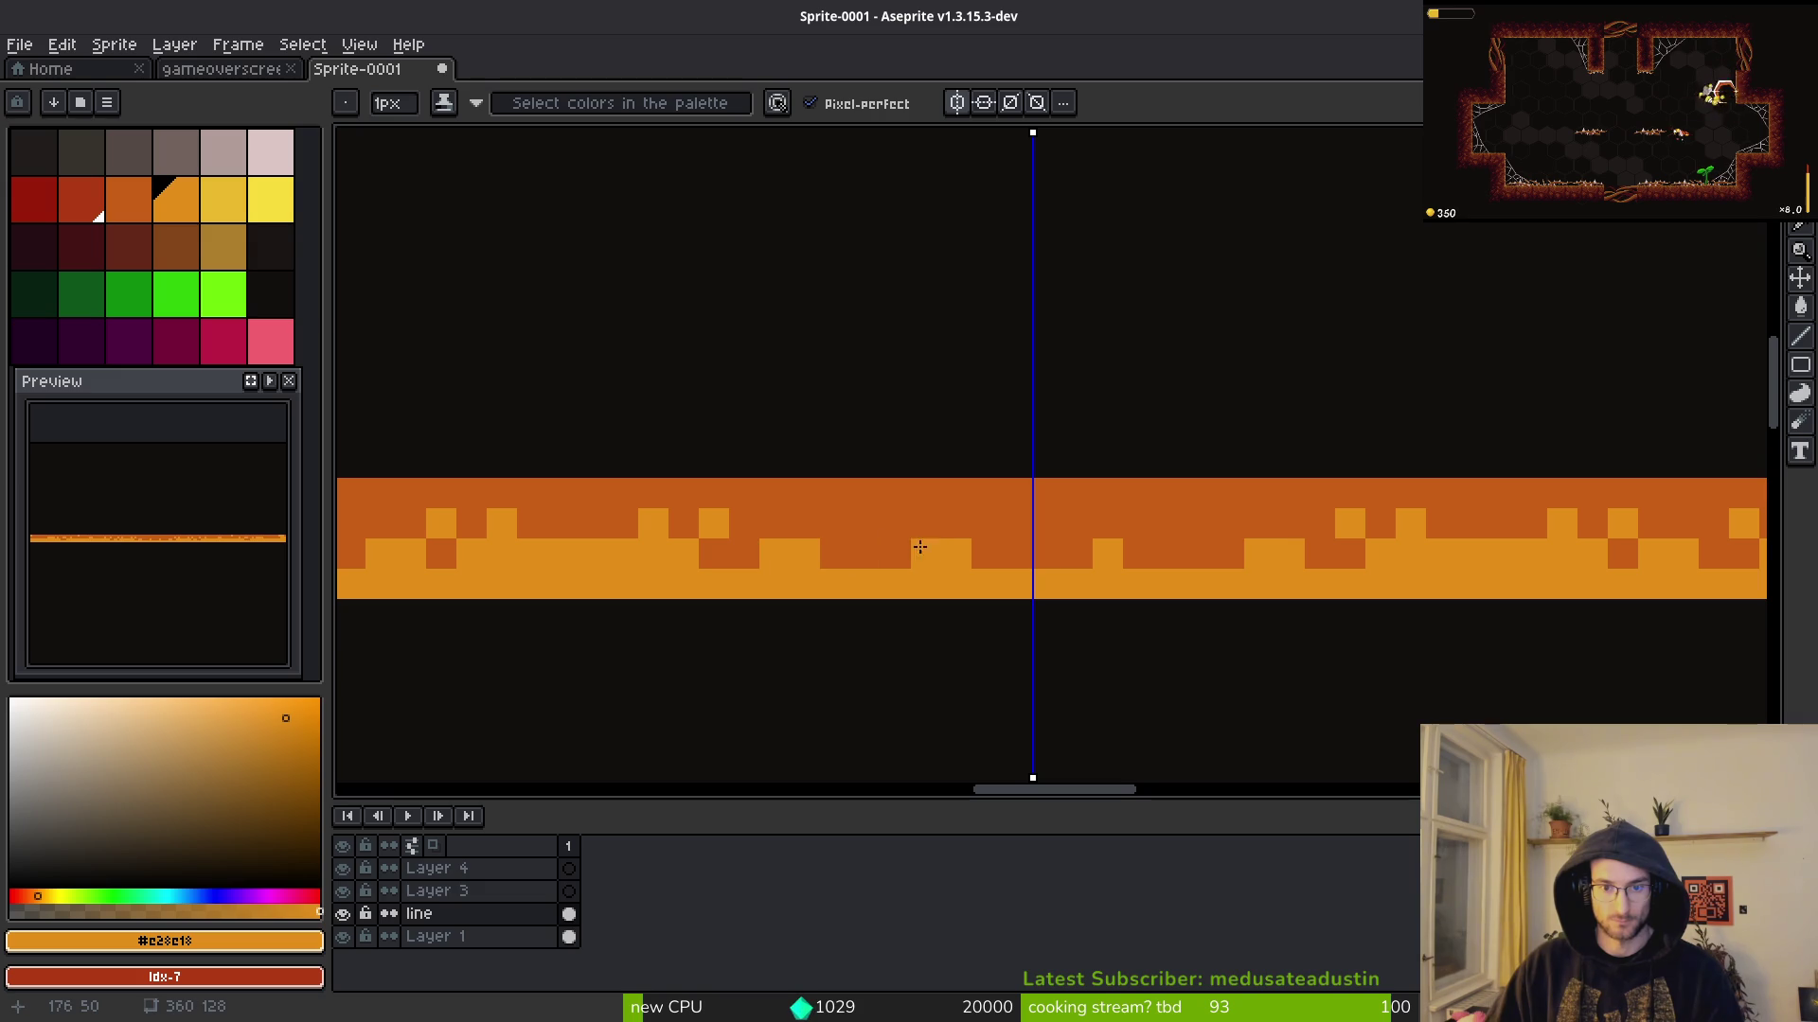
Step: Turn off symmetry and repaint two band pixels dark orange
left_click(958, 104)
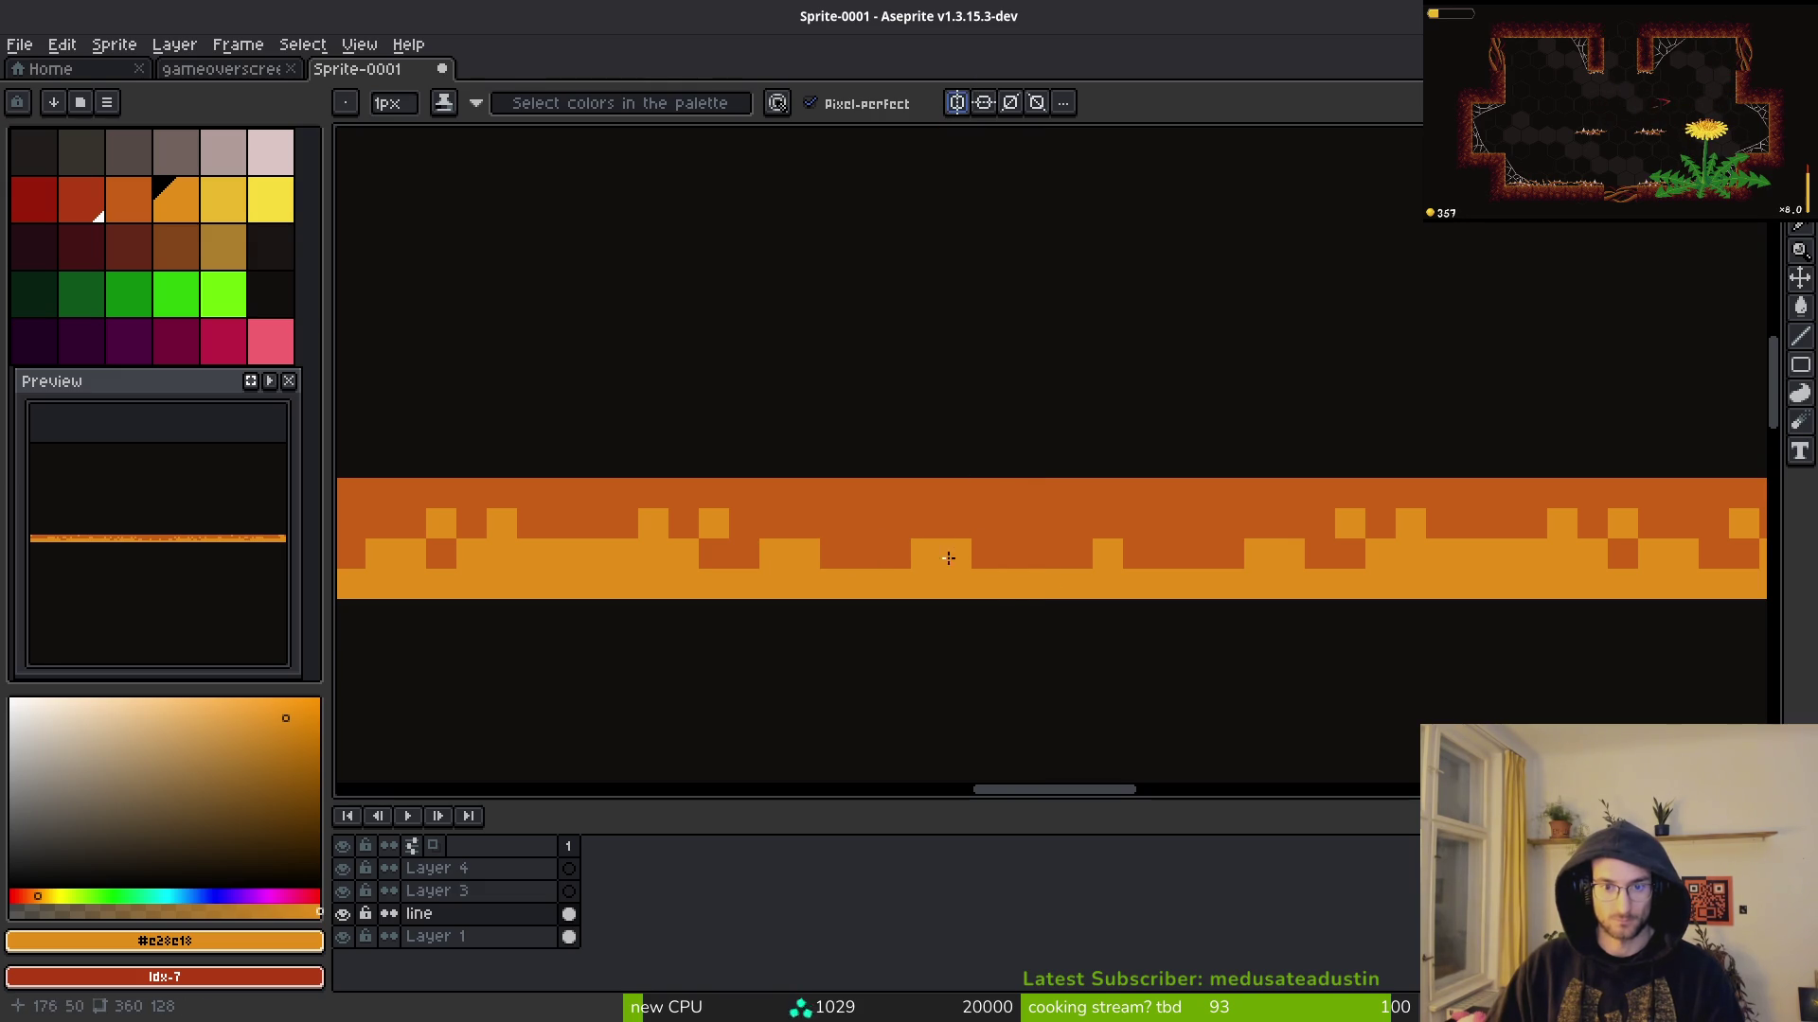
left_click(993, 521, "alt")
left_click(954, 554)
left_click(767, 549)
scroll(851, 546, "up", 1)
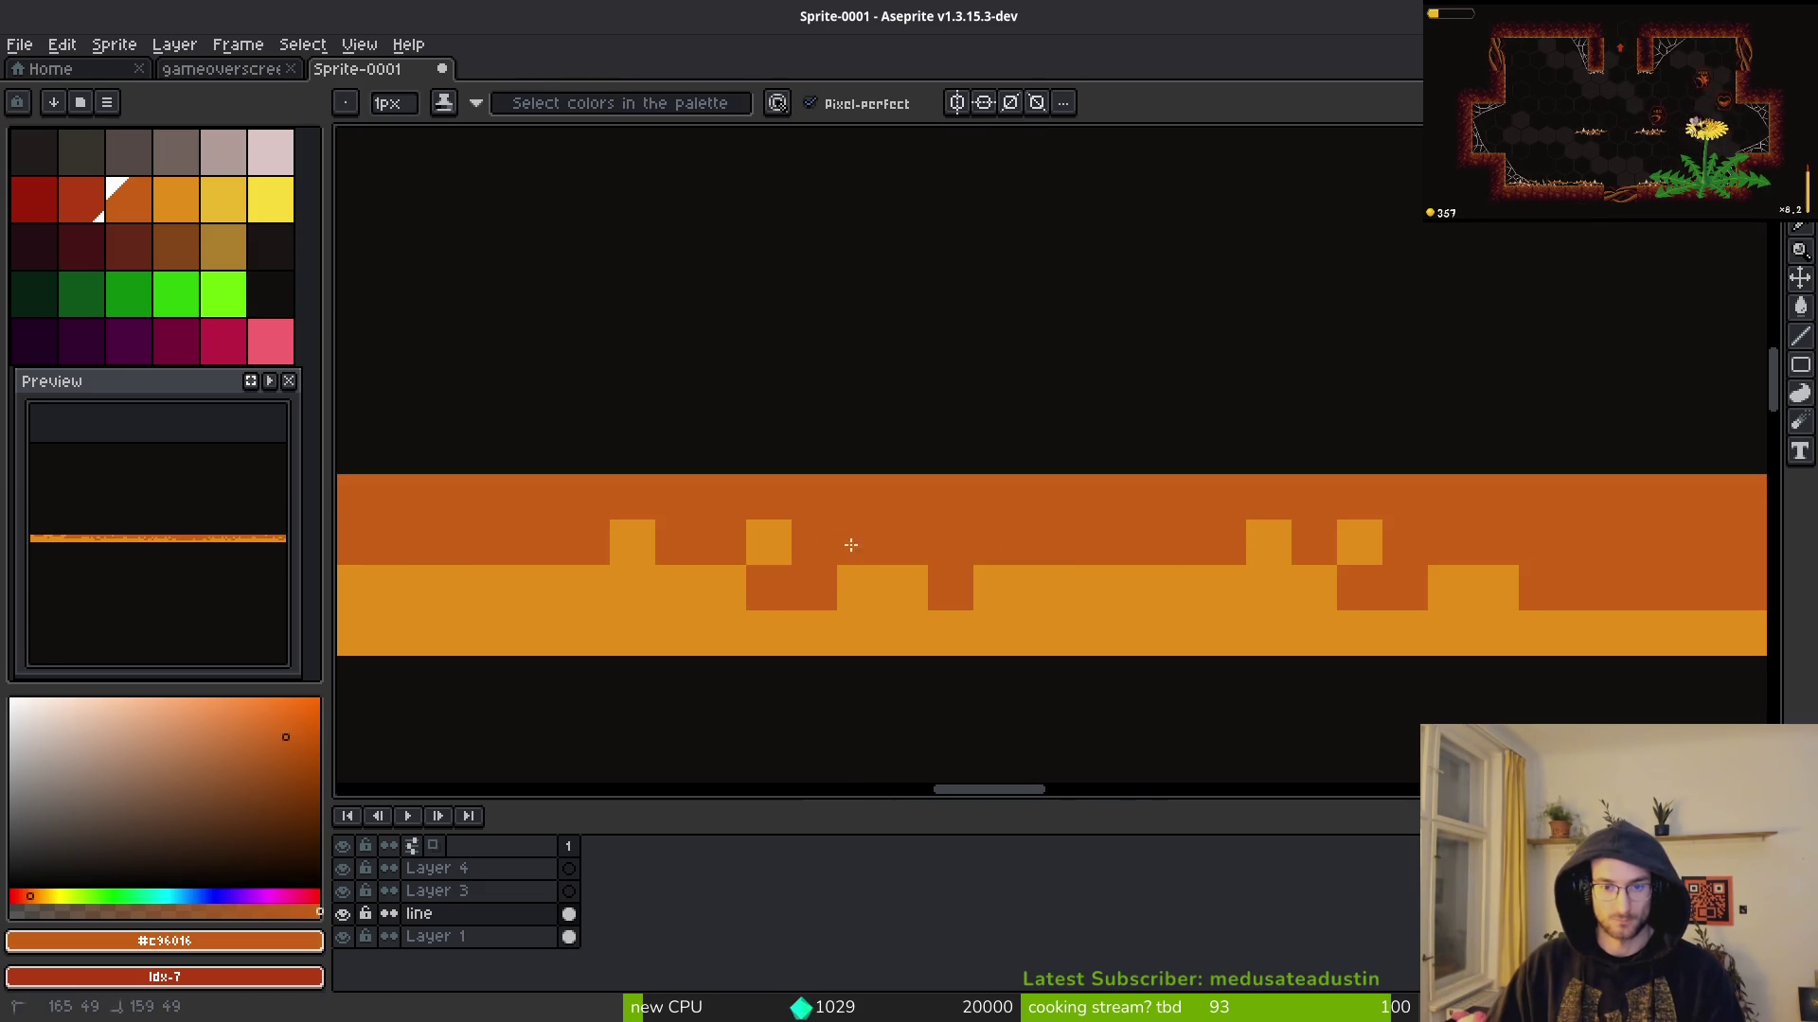
Step: Paint darker orange runs along the top rows of the orange band
scroll(851, 545, "down", 4)
scroll(1356, 587, "down", 1)
scroll(947, 549, "up", 2)
left_click_drag(1070, 528, 1191, 528)
left_click_drag(951, 545, 1025, 544)
left_click_drag(709, 544, 753, 545)
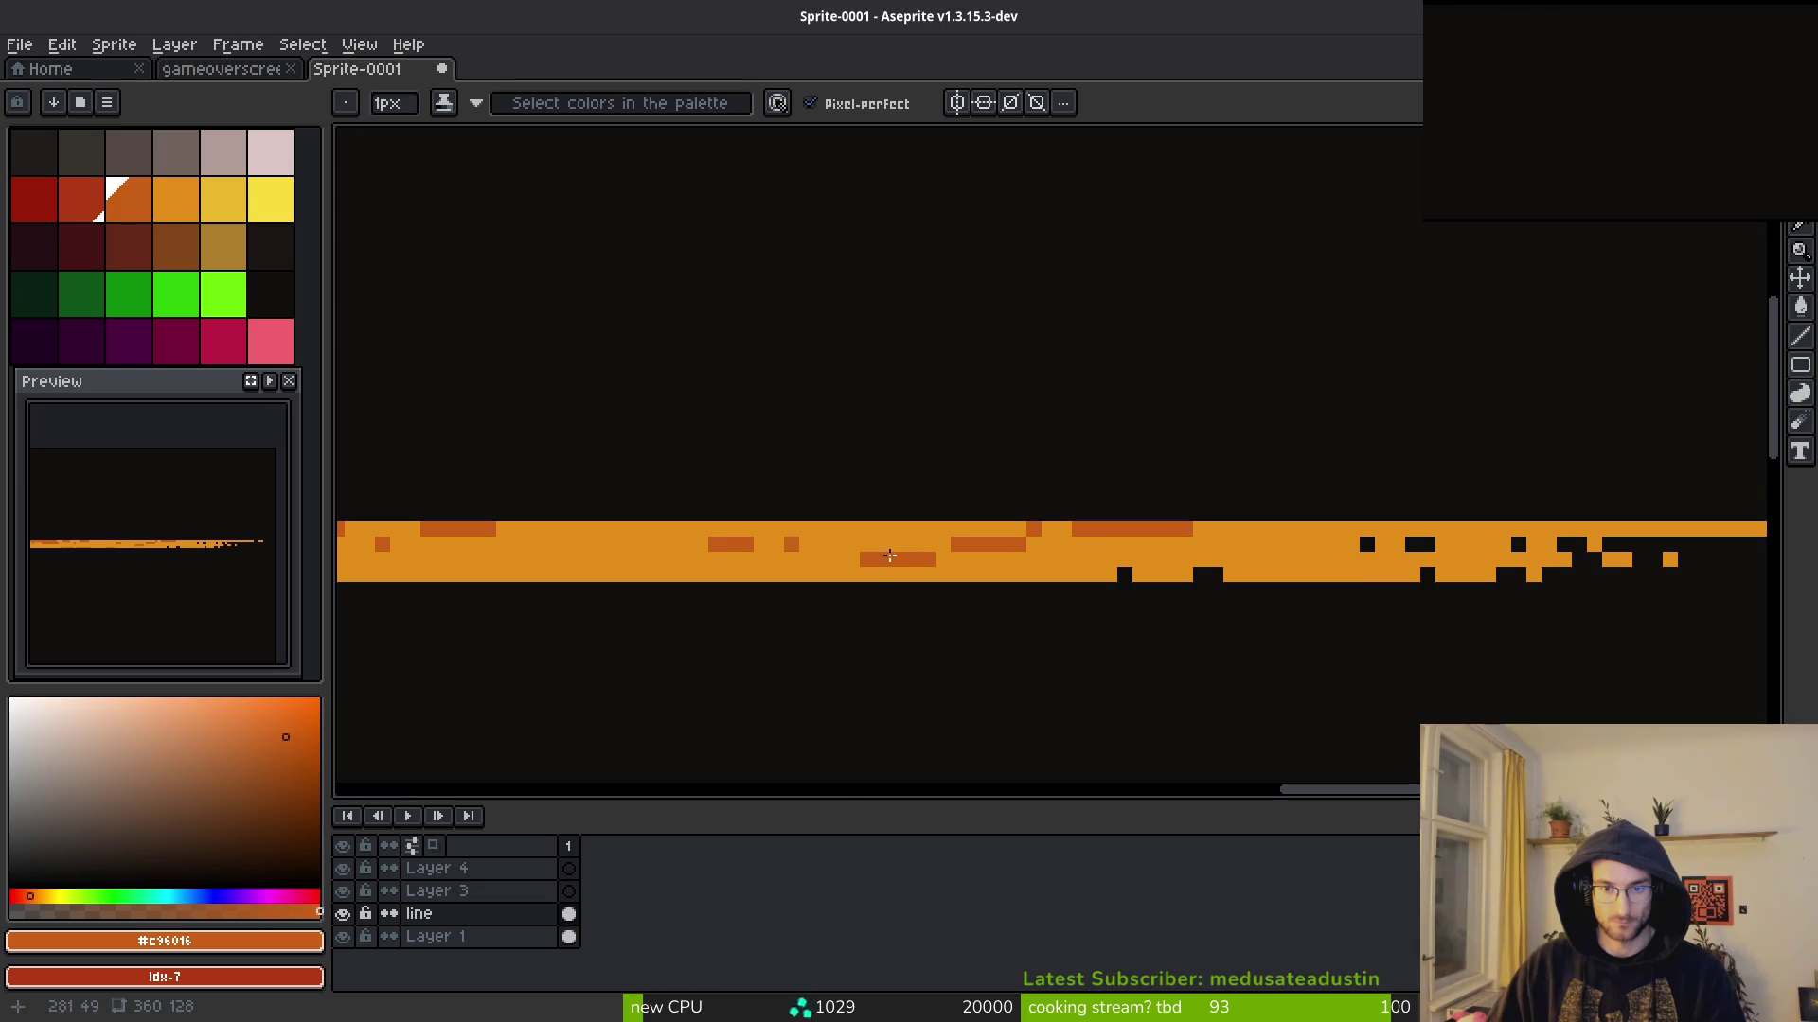
left_click_drag(1013, 529, 1195, 528)
scroll(1326, 530, "right", 3)
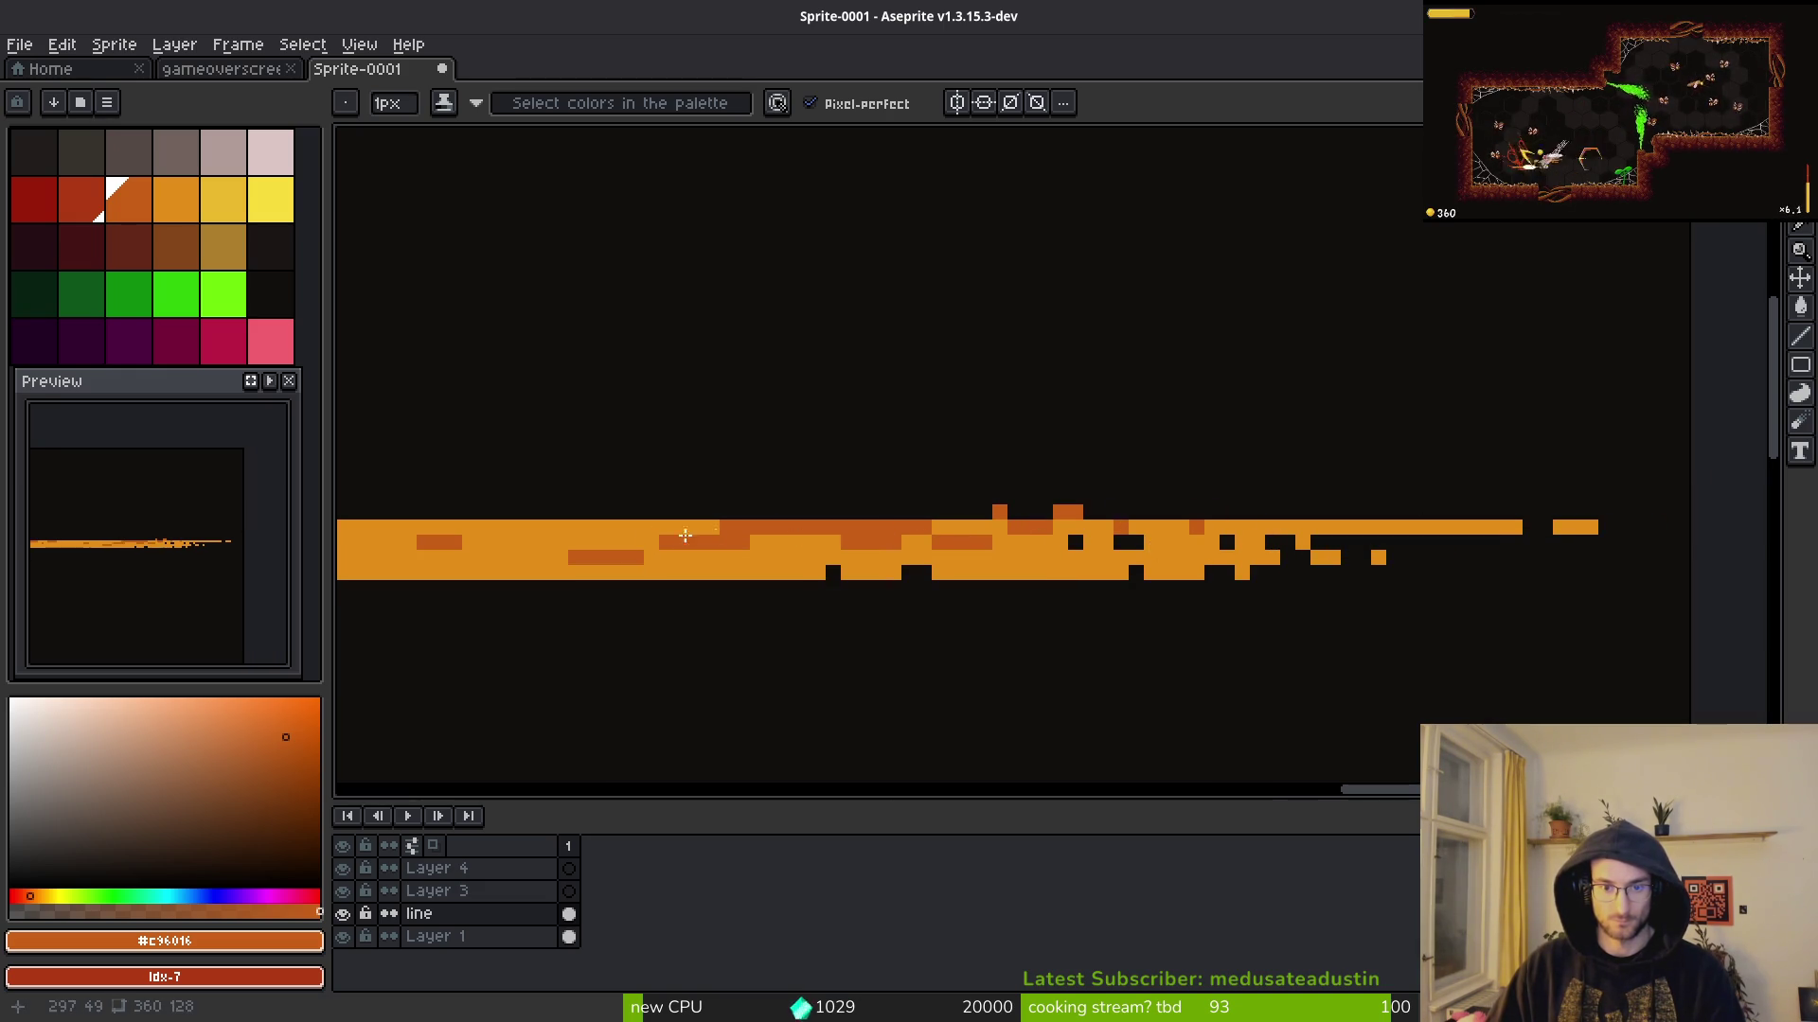
left_click_drag(662, 542, 989, 525)
key("e")
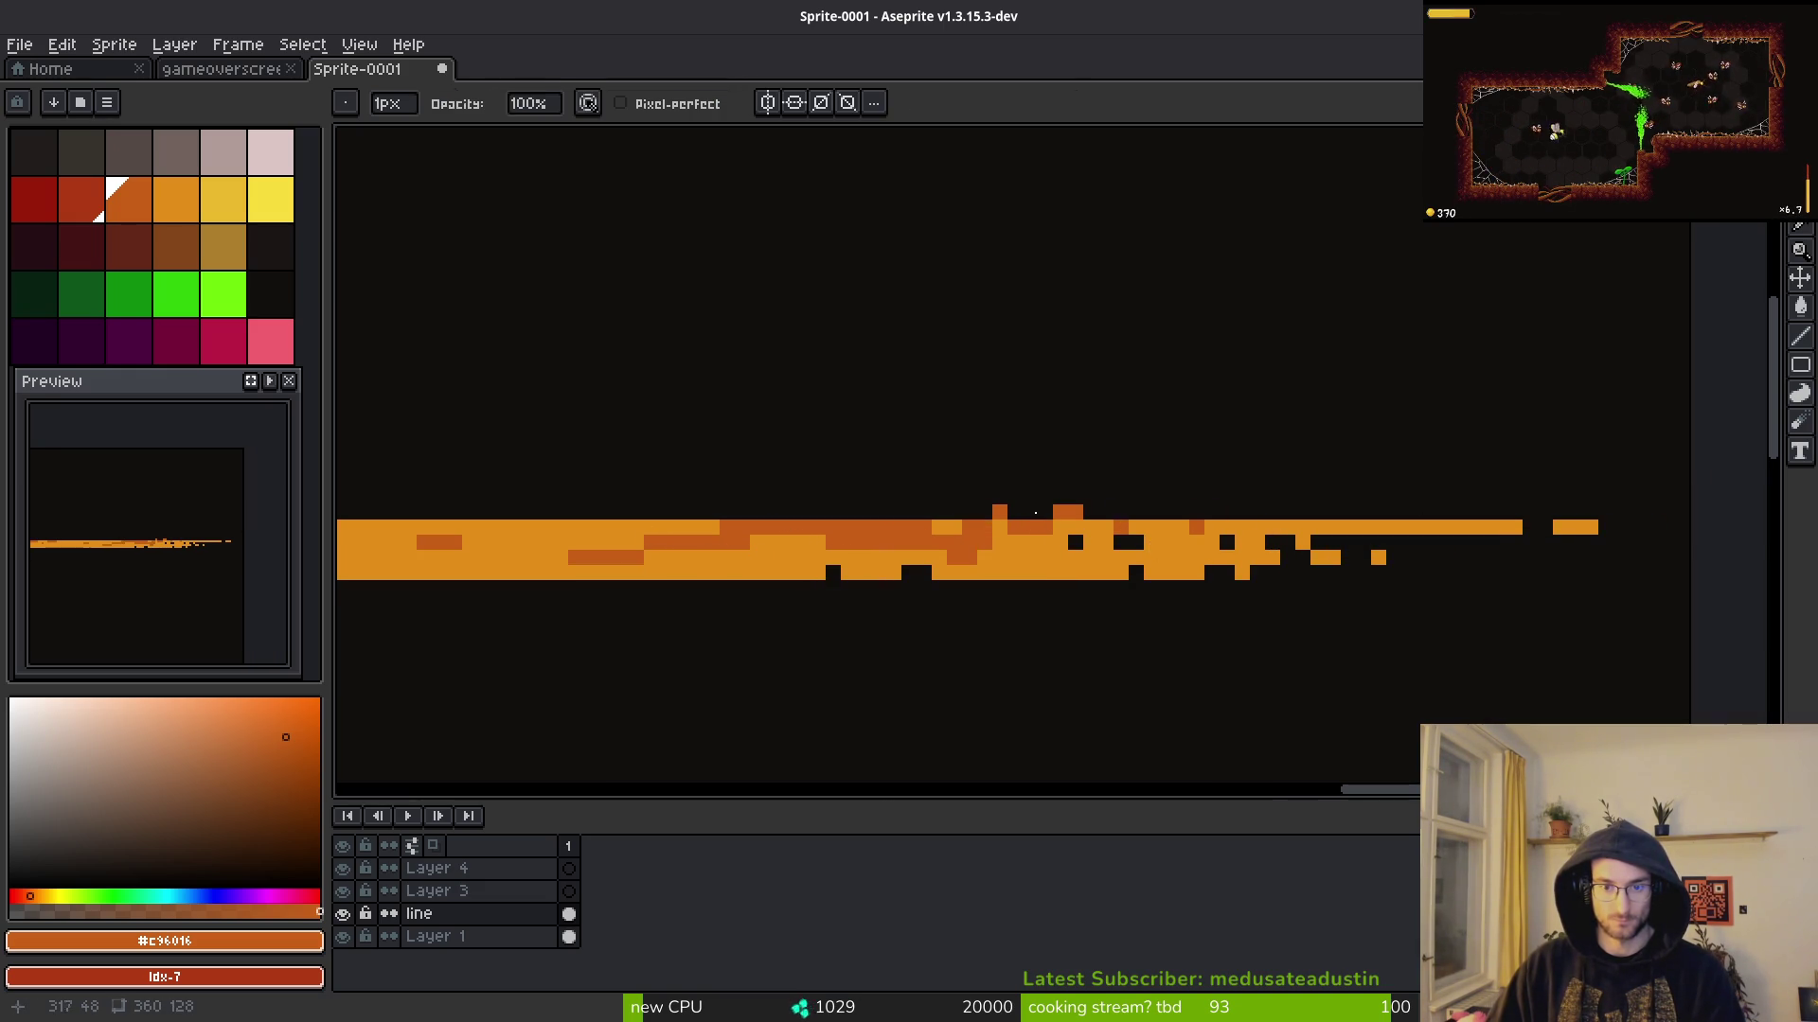
key("b")
scroll(1231, 540, "up", 2)
scroll(1250, 547, "down", 1)
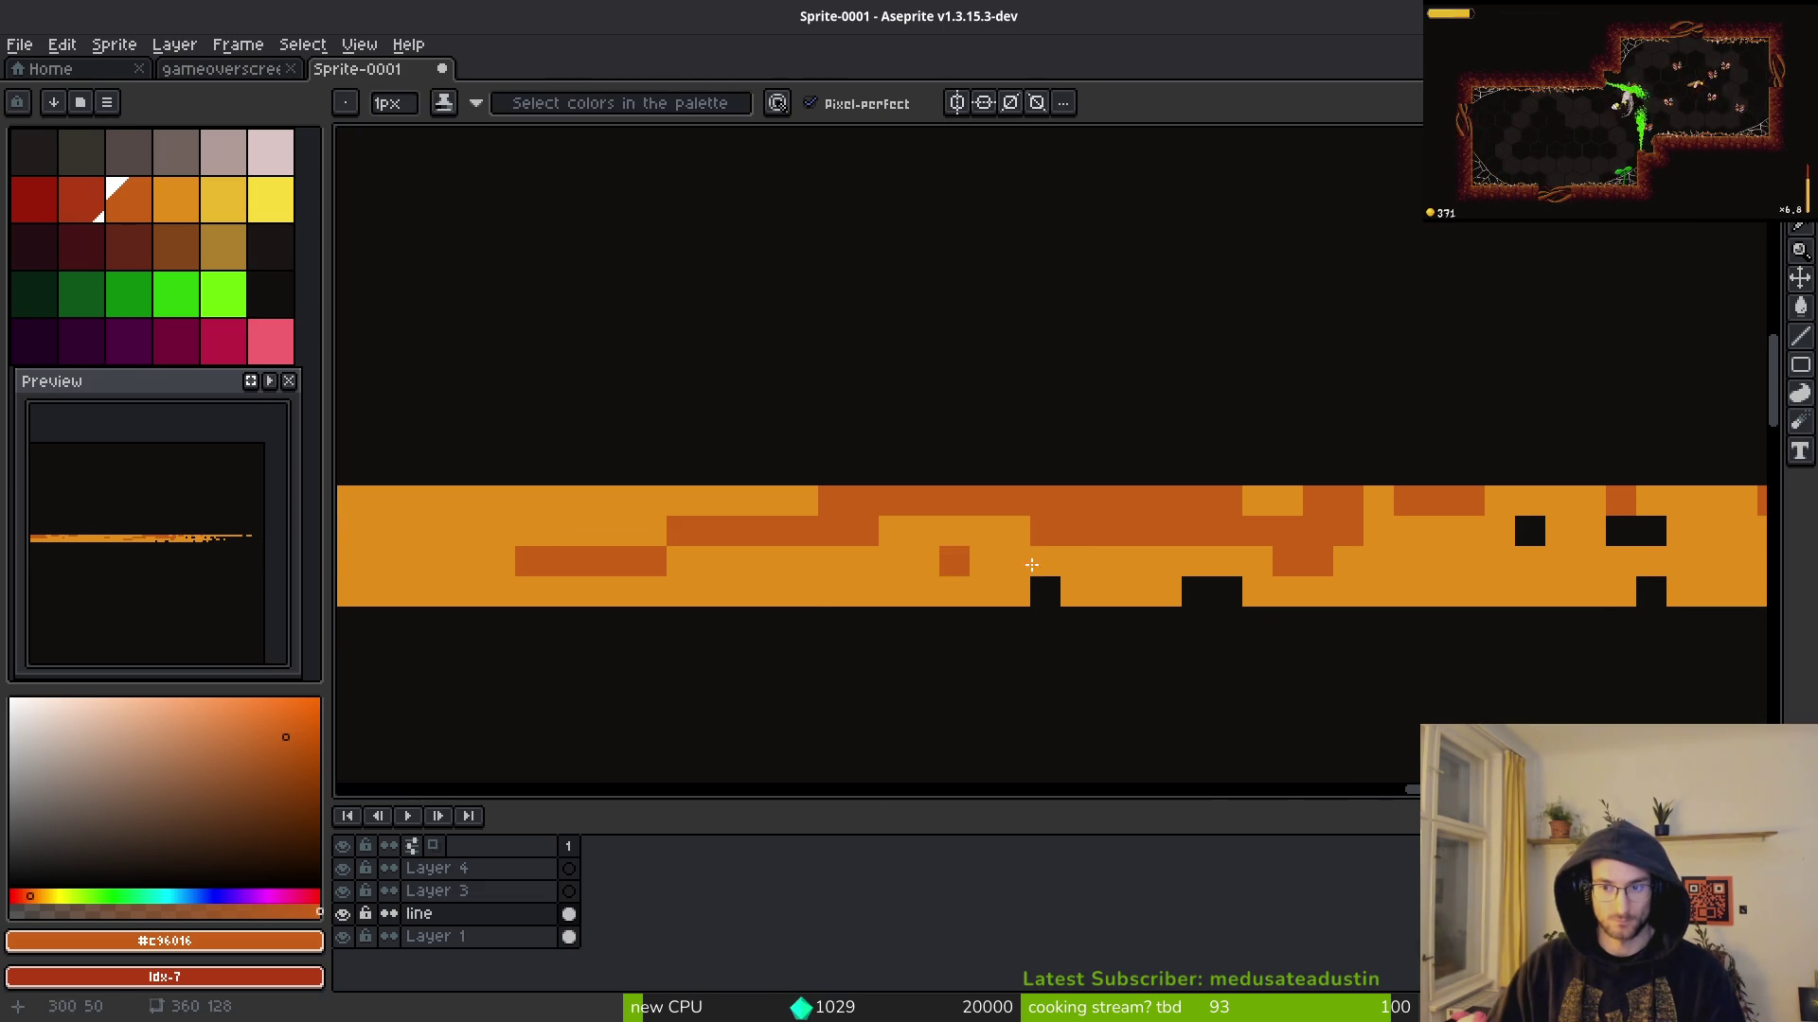
Step: Swap in the darker orange as drawing colour and darken individual band pixels
left_click(1268, 554, "alt")
left_click_drag(1253, 524, 1098, 530)
scroll(1071, 543, "right", 3)
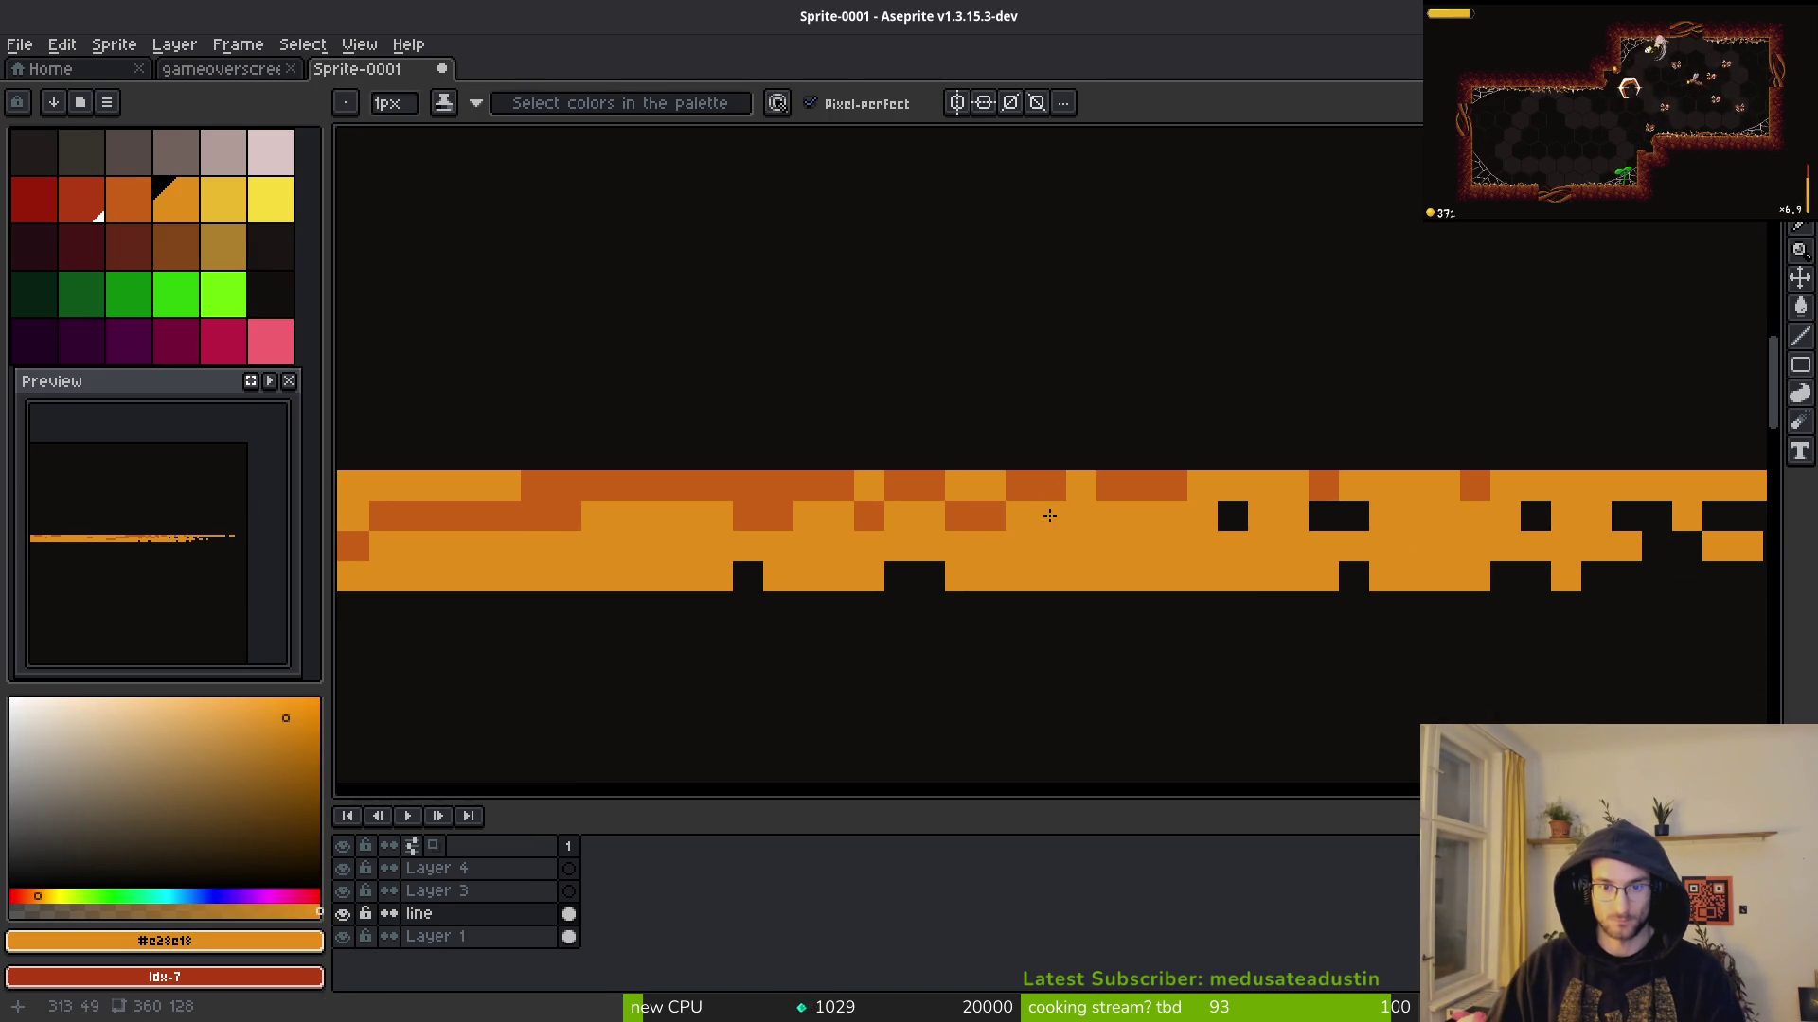
key("x")
left_click_drag(1049, 516, 1174, 546)
left_click(1278, 546)
left_click(1170, 539, "alt")
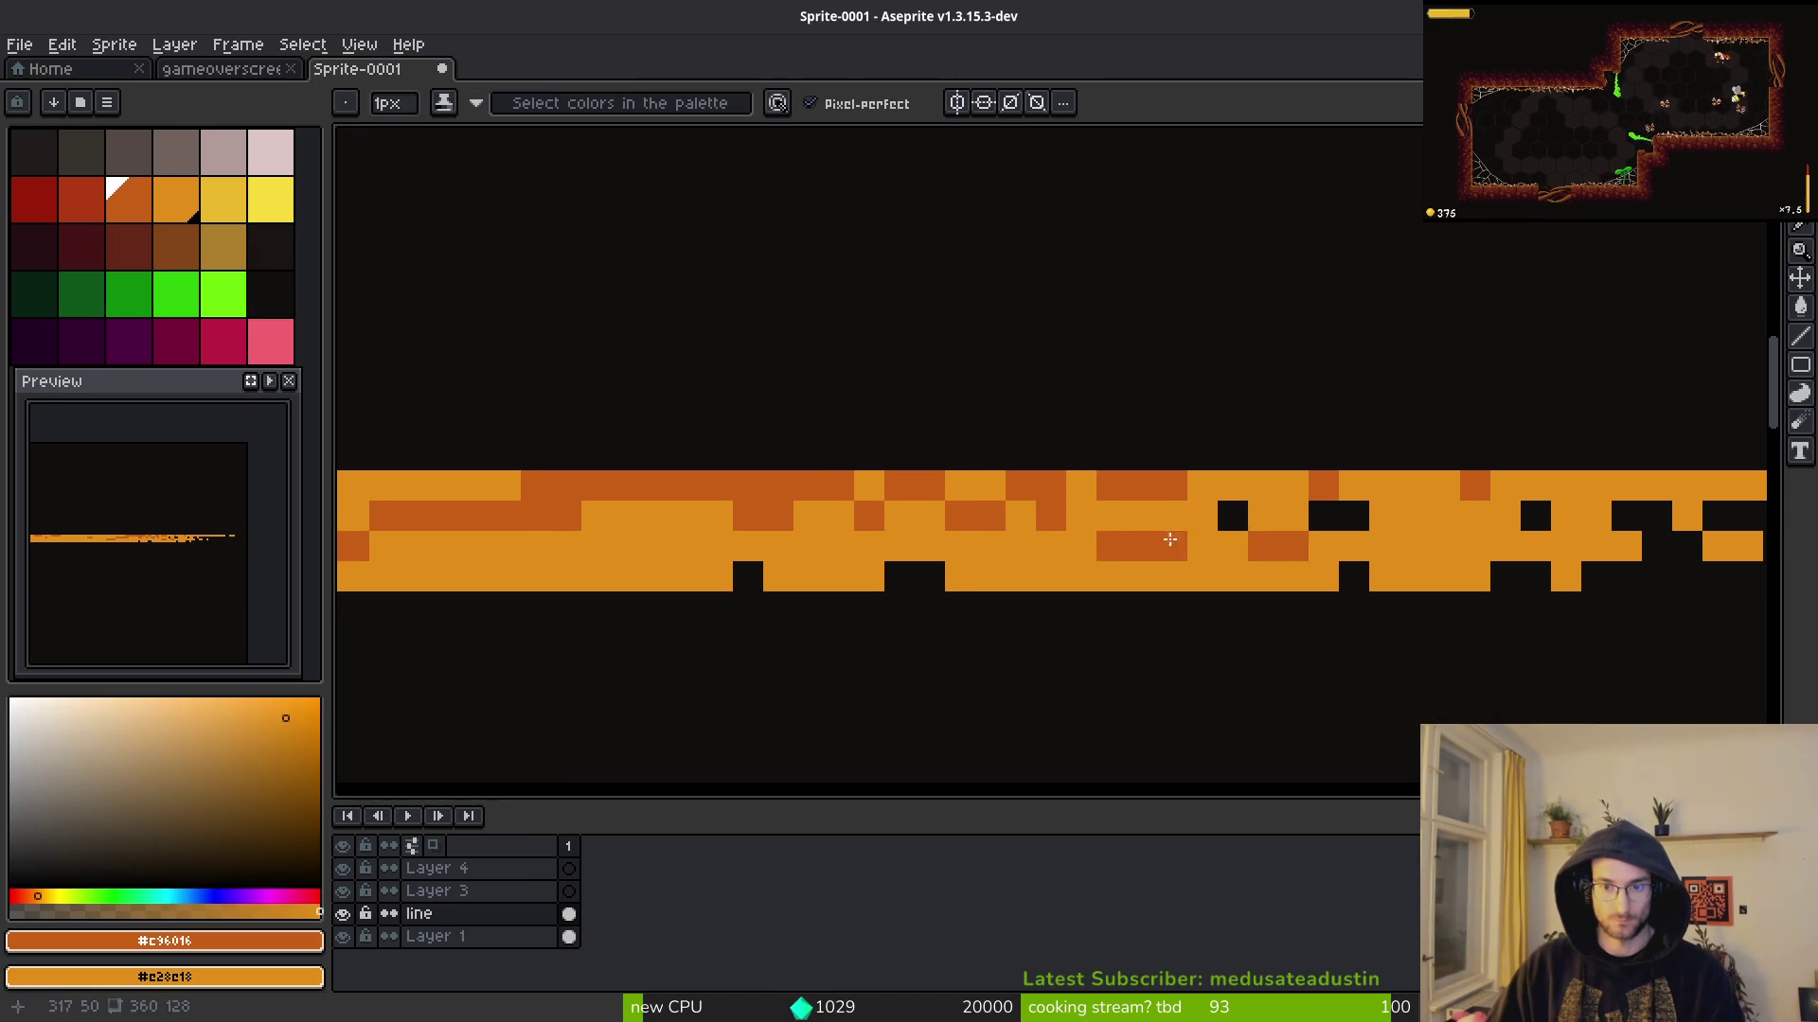
left_click(1202, 486)
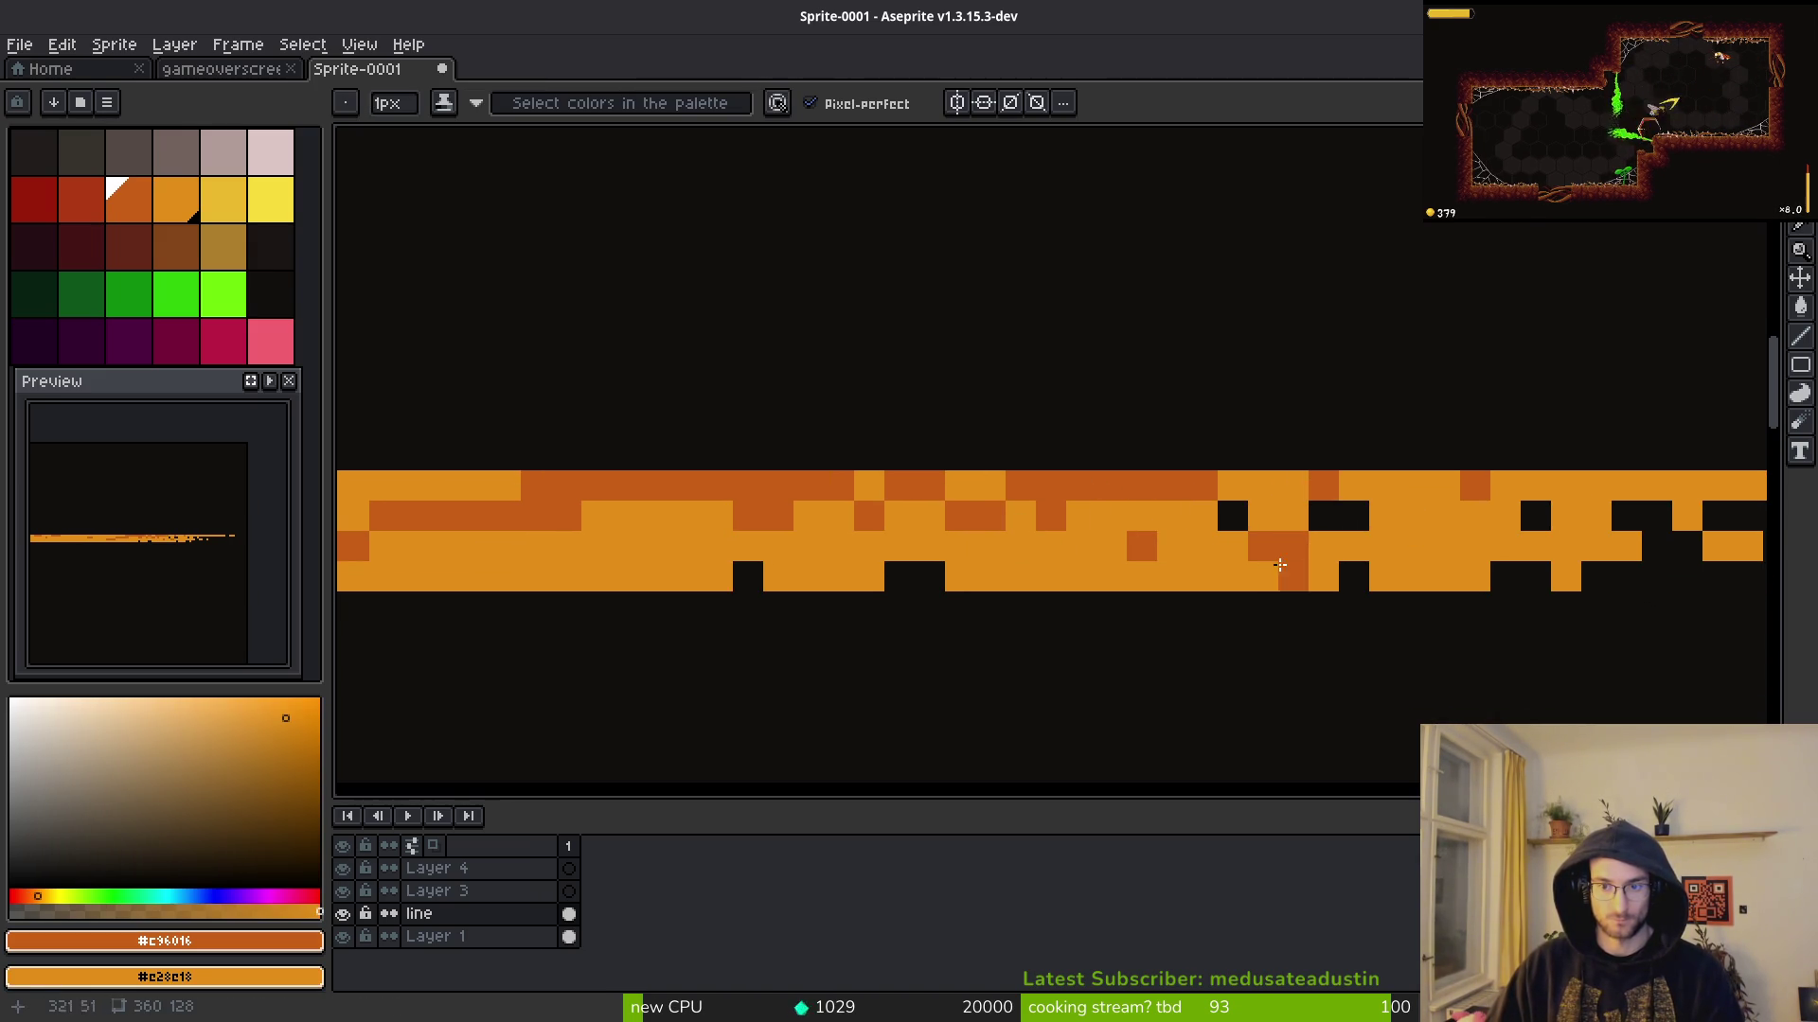
scroll(1079, 546, "down", 3)
scroll(975, 557, "up", 2)
Step: Darken more scattered short runs across the band's middle and lower rows
mouse_move(975, 557)
left_mouse_down()
mouse_move(767, 558)
mouse_move(810, 545)
left_mouse_up()
scroll(930, 588, "up", 1)
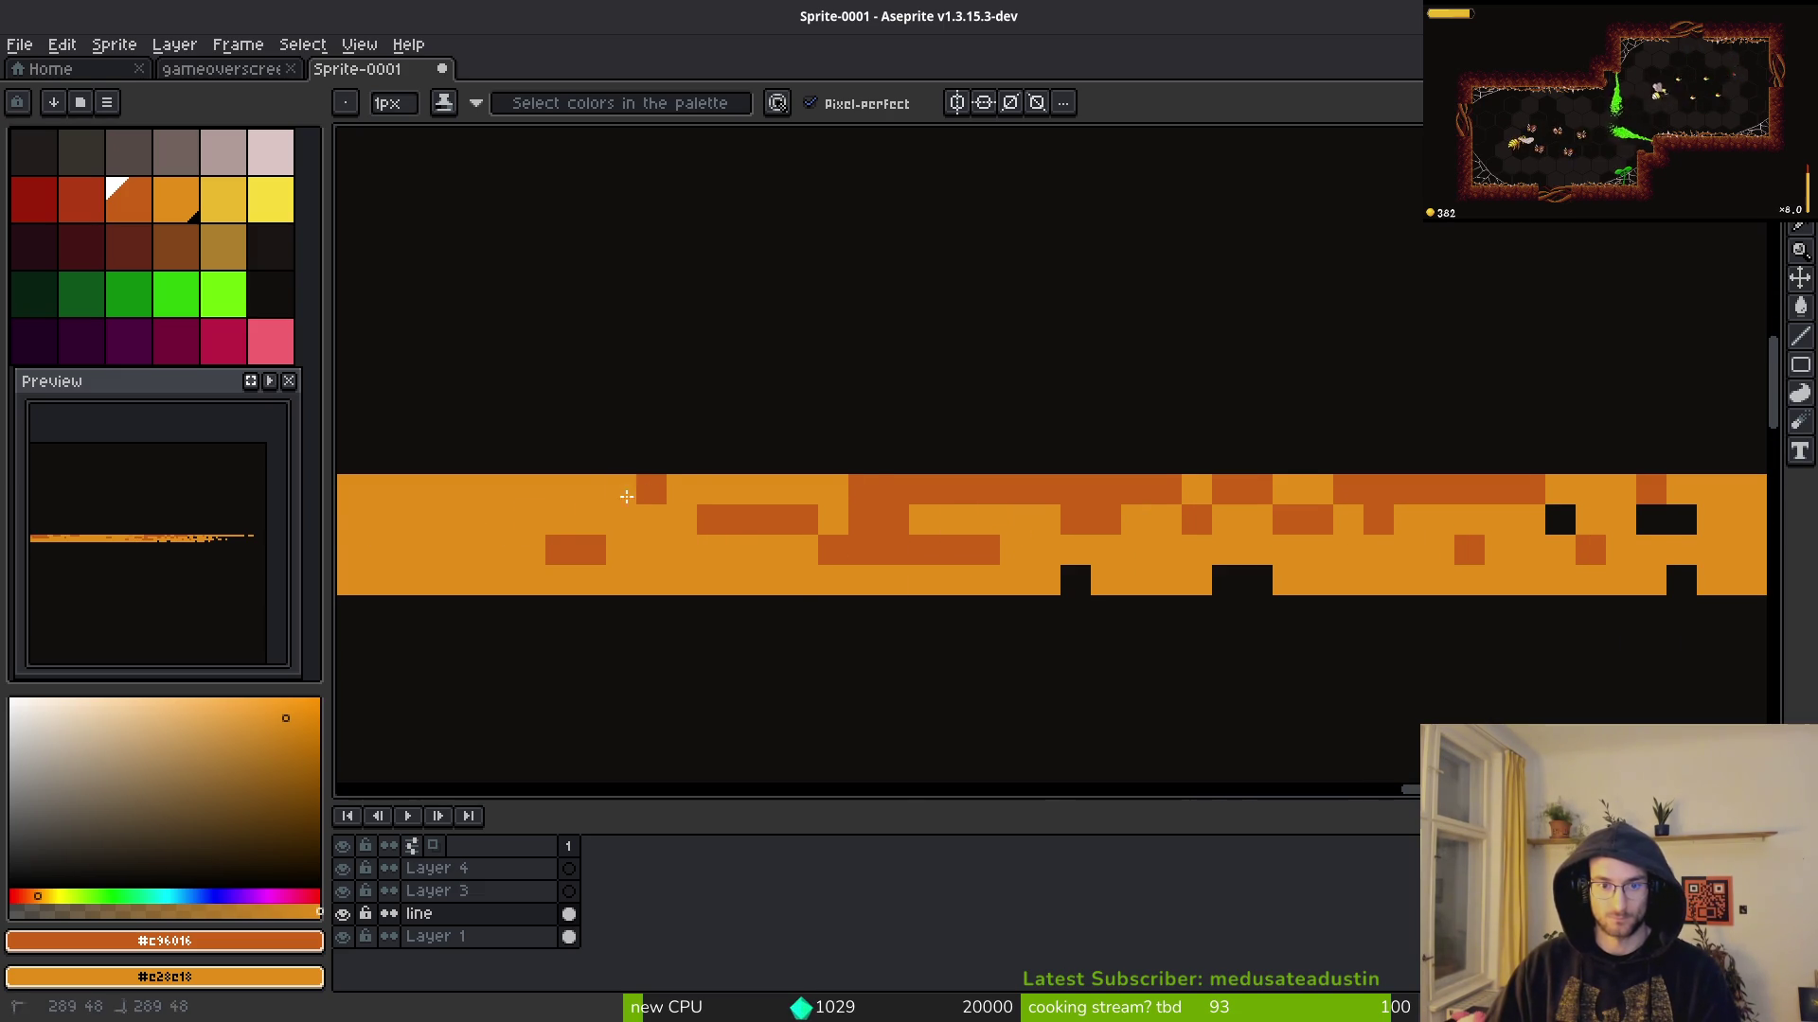
scroll(627, 496, "down", 2)
scroll(1144, 536, "up", 2)
left_click_drag(1041, 509, 530, 509)
left_click(1057, 479)
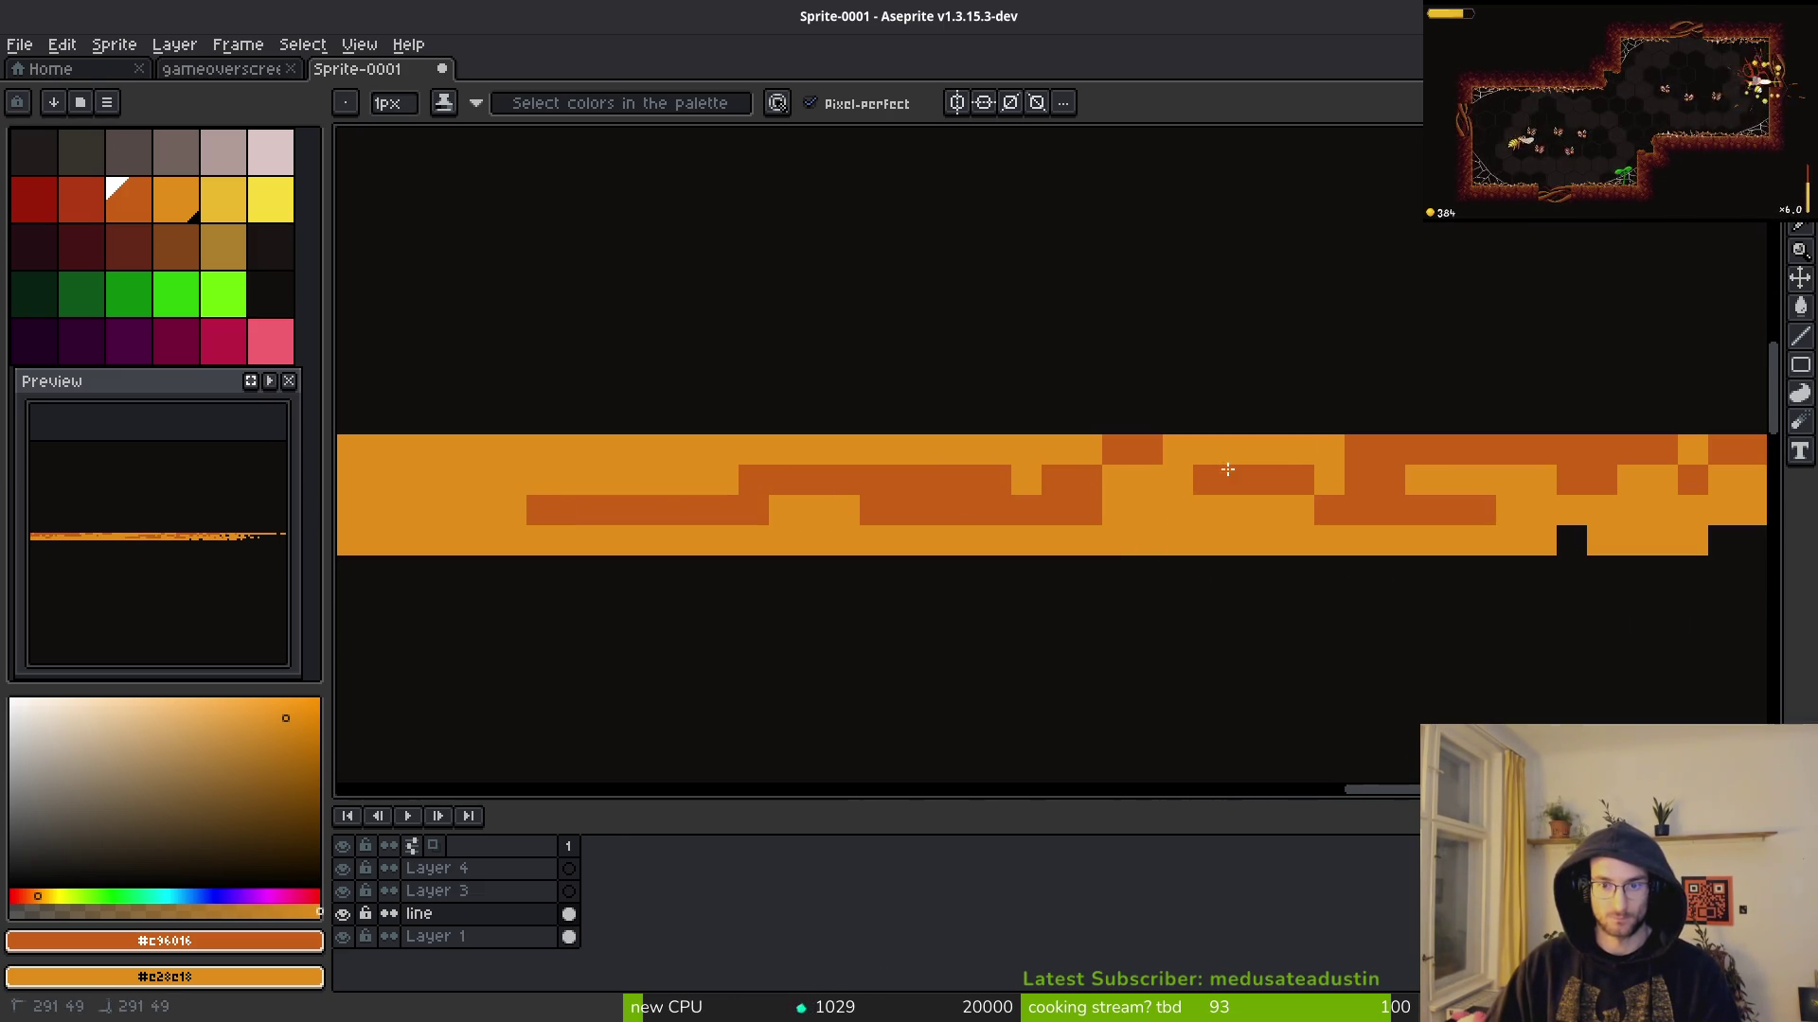
left_click(1314, 450)
left_click(1132, 479)
mouse_move(1269, 510)
left_mouse_down()
mouse_move(1208, 540)
mouse_move(1190, 509)
left_mouse_up()
left_click_drag(1098, 450, 966, 451)
scroll(1328, 539, "down", 4)
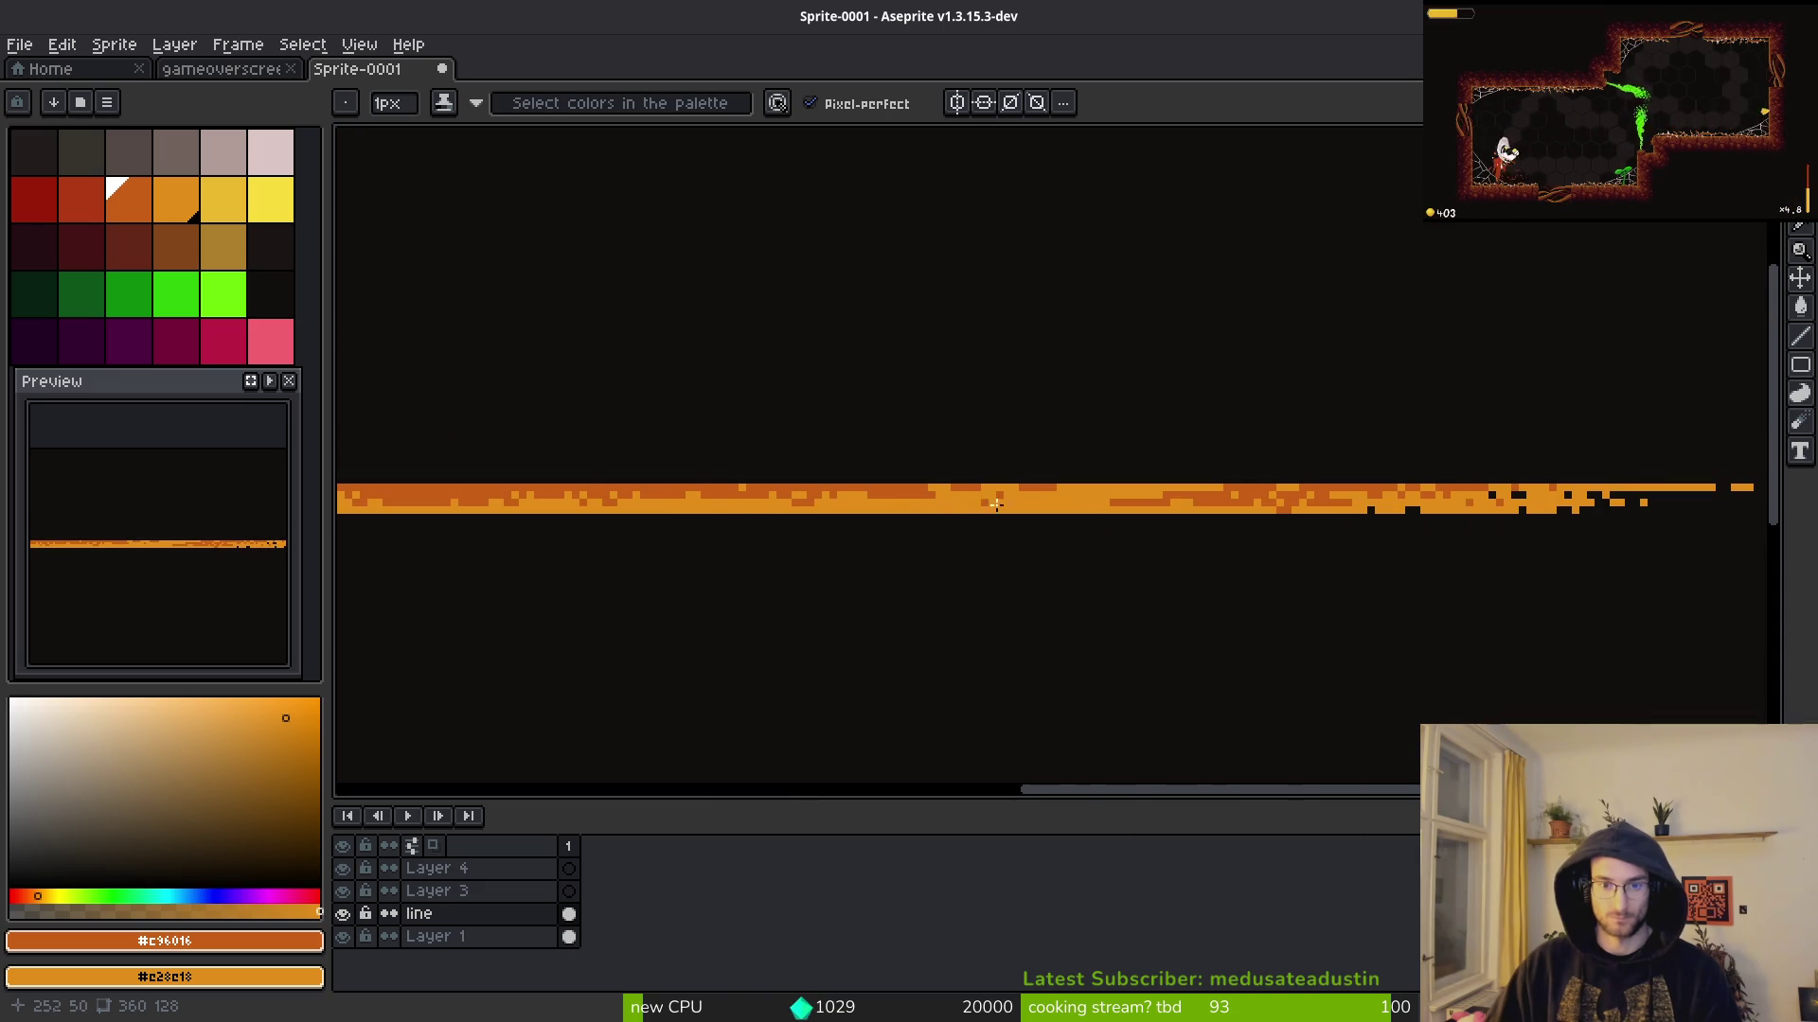
Step: Paint a dark orange top row along the band, undoing a stray stroke
scroll(996, 504, "up", 1)
left_click_drag(501, 497, 995, 508)
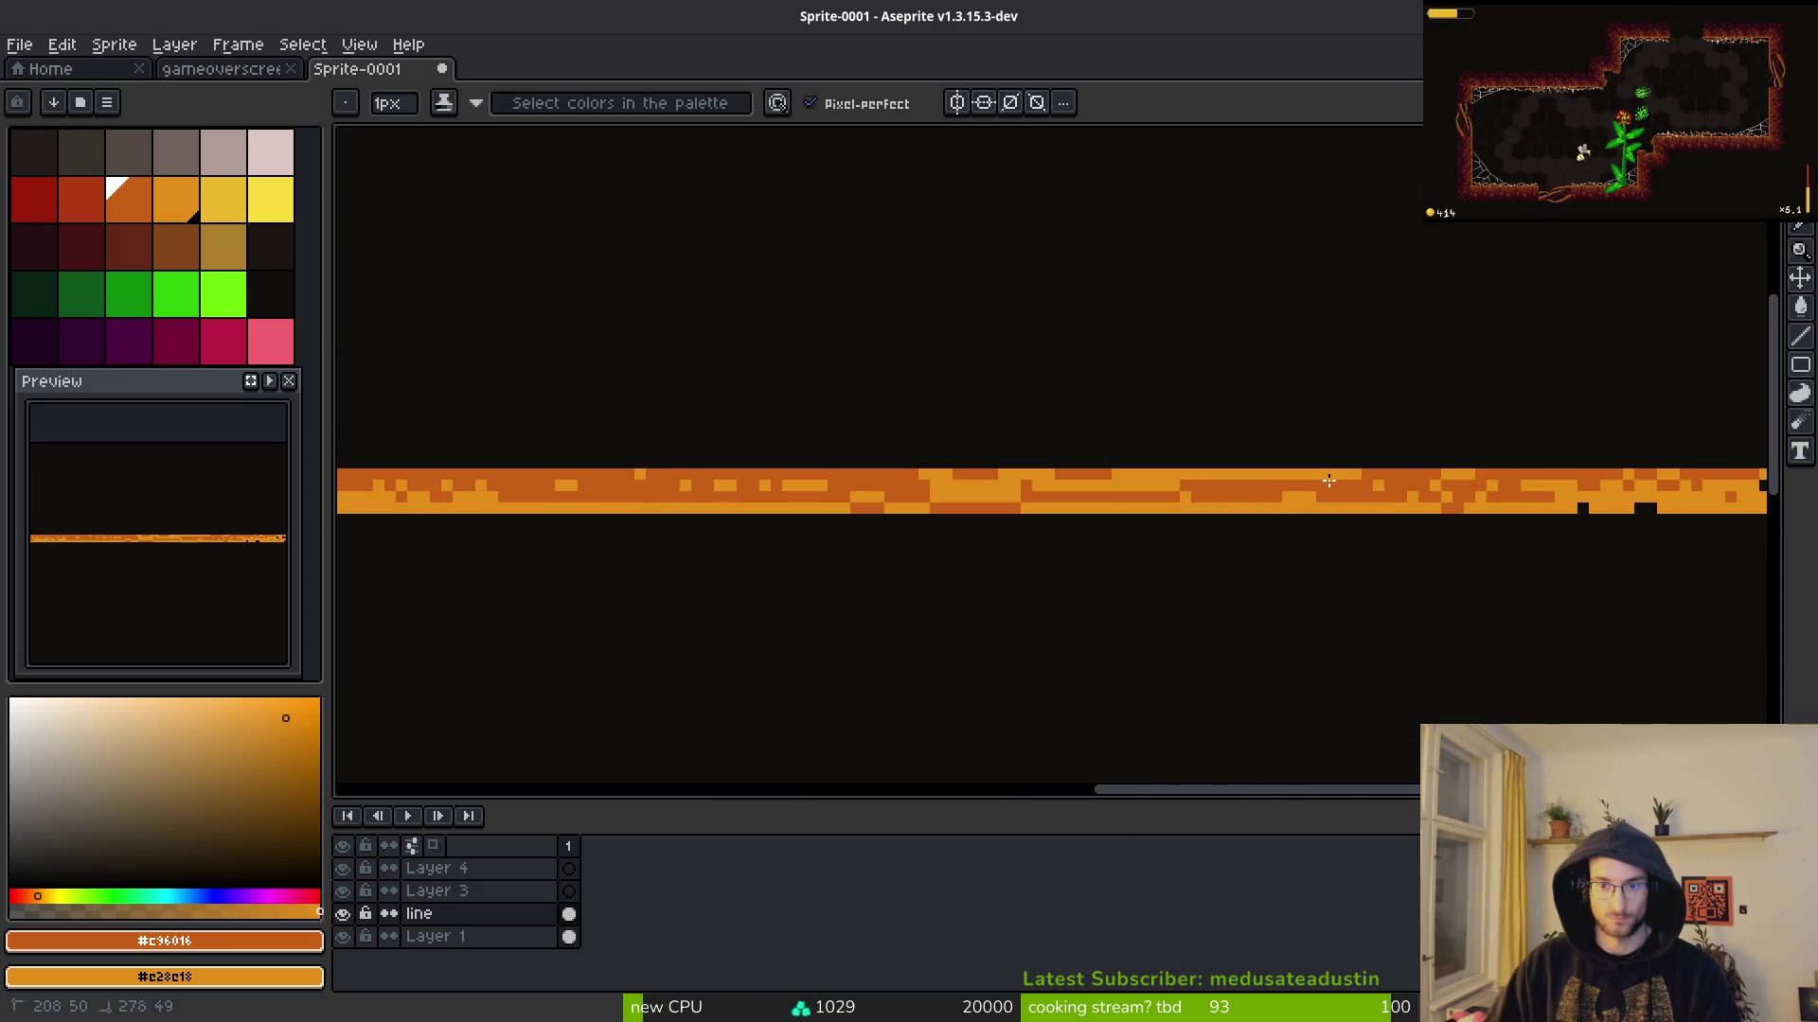
left_click_drag(1328, 479, 1113, 474)
key("ctrl+z")
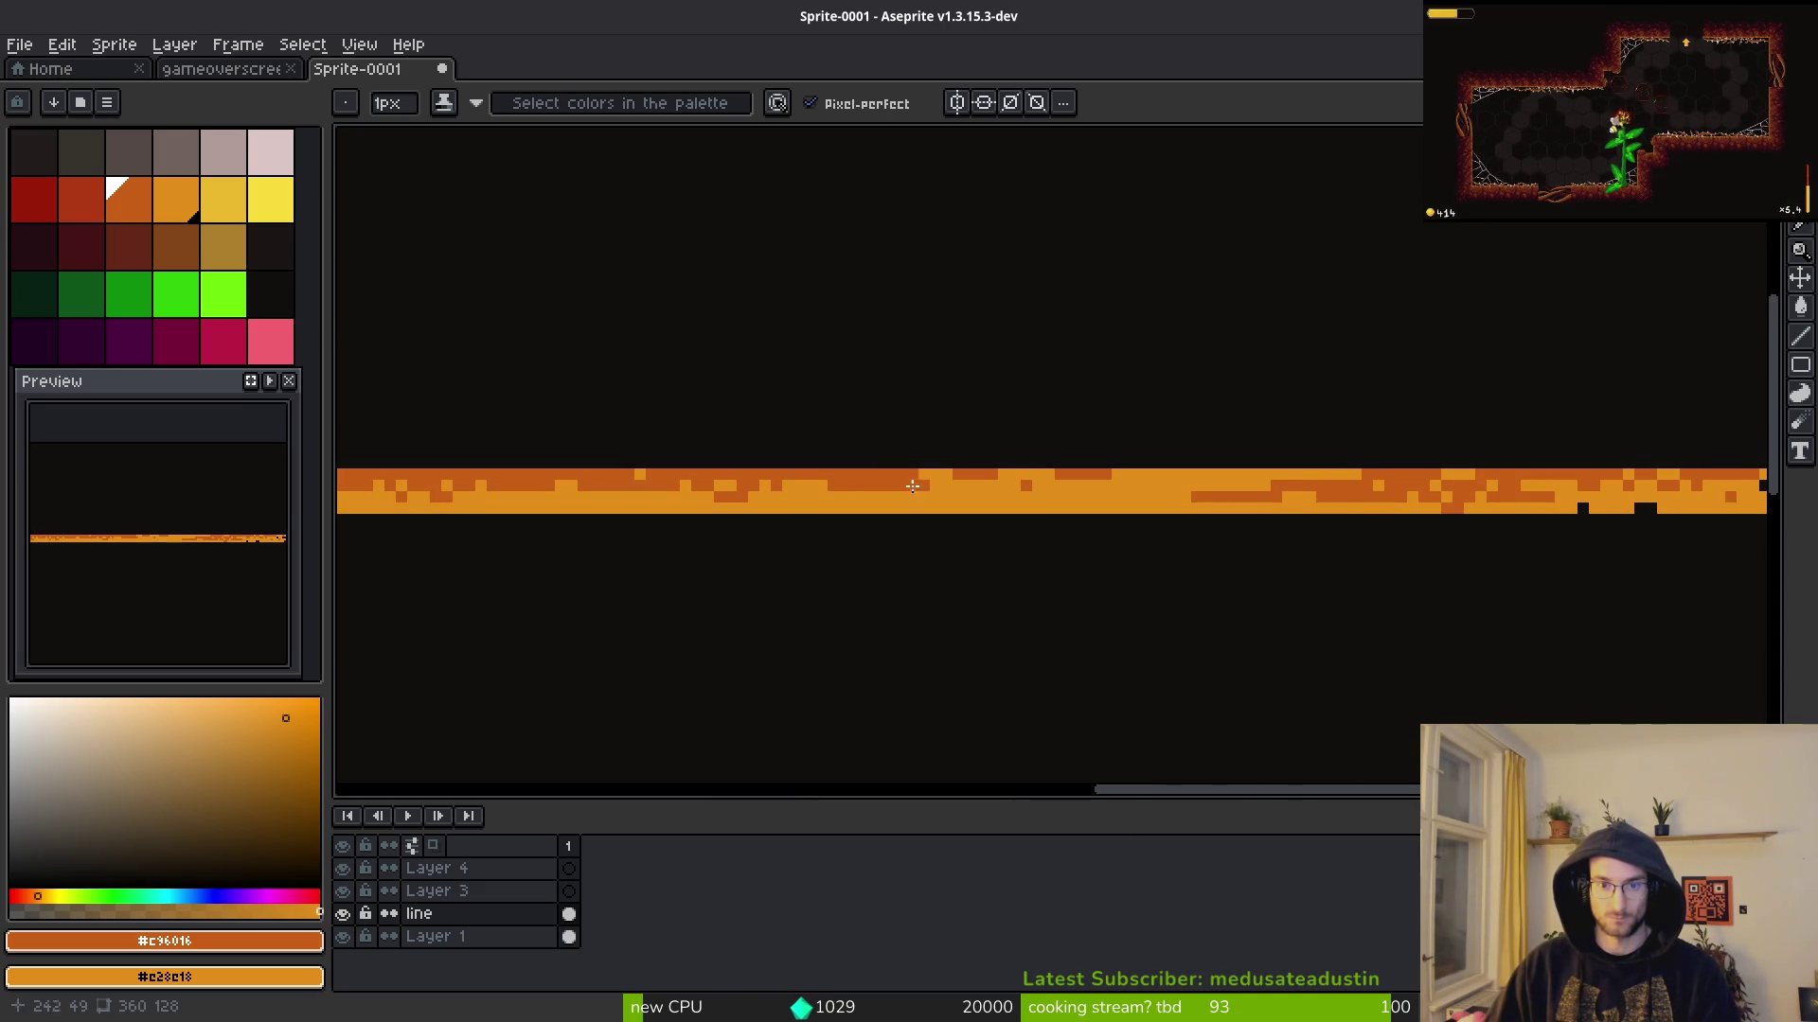
left_click_drag(513, 492, 778, 504)
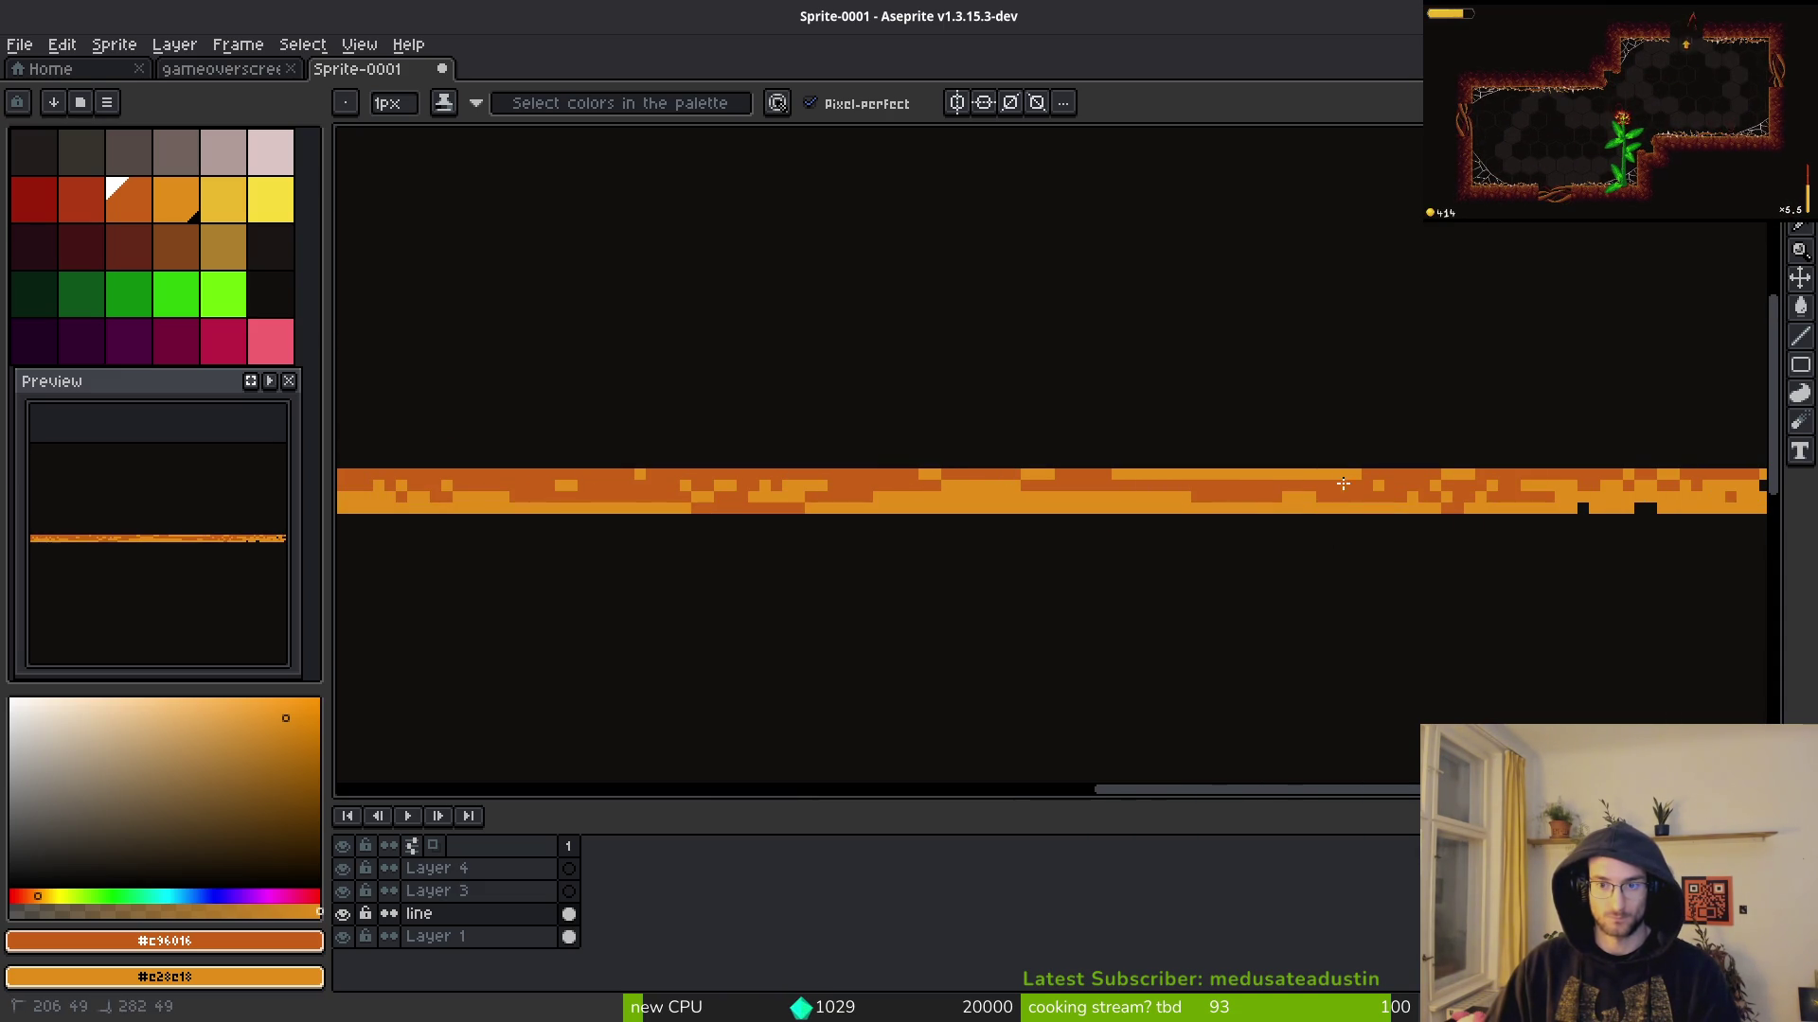
scroll(1342, 484, "up", 4)
left_click_drag(1319, 422, 560, 430)
mouse_move(705, 487)
left_mouse_down()
mouse_move(480, 491)
mouse_move(1059, 474)
left_mouse_up()
mouse_move(1173, 492)
left_mouse_down()
mouse_move(597, 461)
mouse_move(1213, 445)
mouse_move(975, 431)
left_mouse_up()
left_click_drag(947, 520, 426, 492)
left_click_drag(658, 510, 1487, 538)
left_click_drag(1472, 521, 838, 521)
scroll(1291, 548, "down", 3)
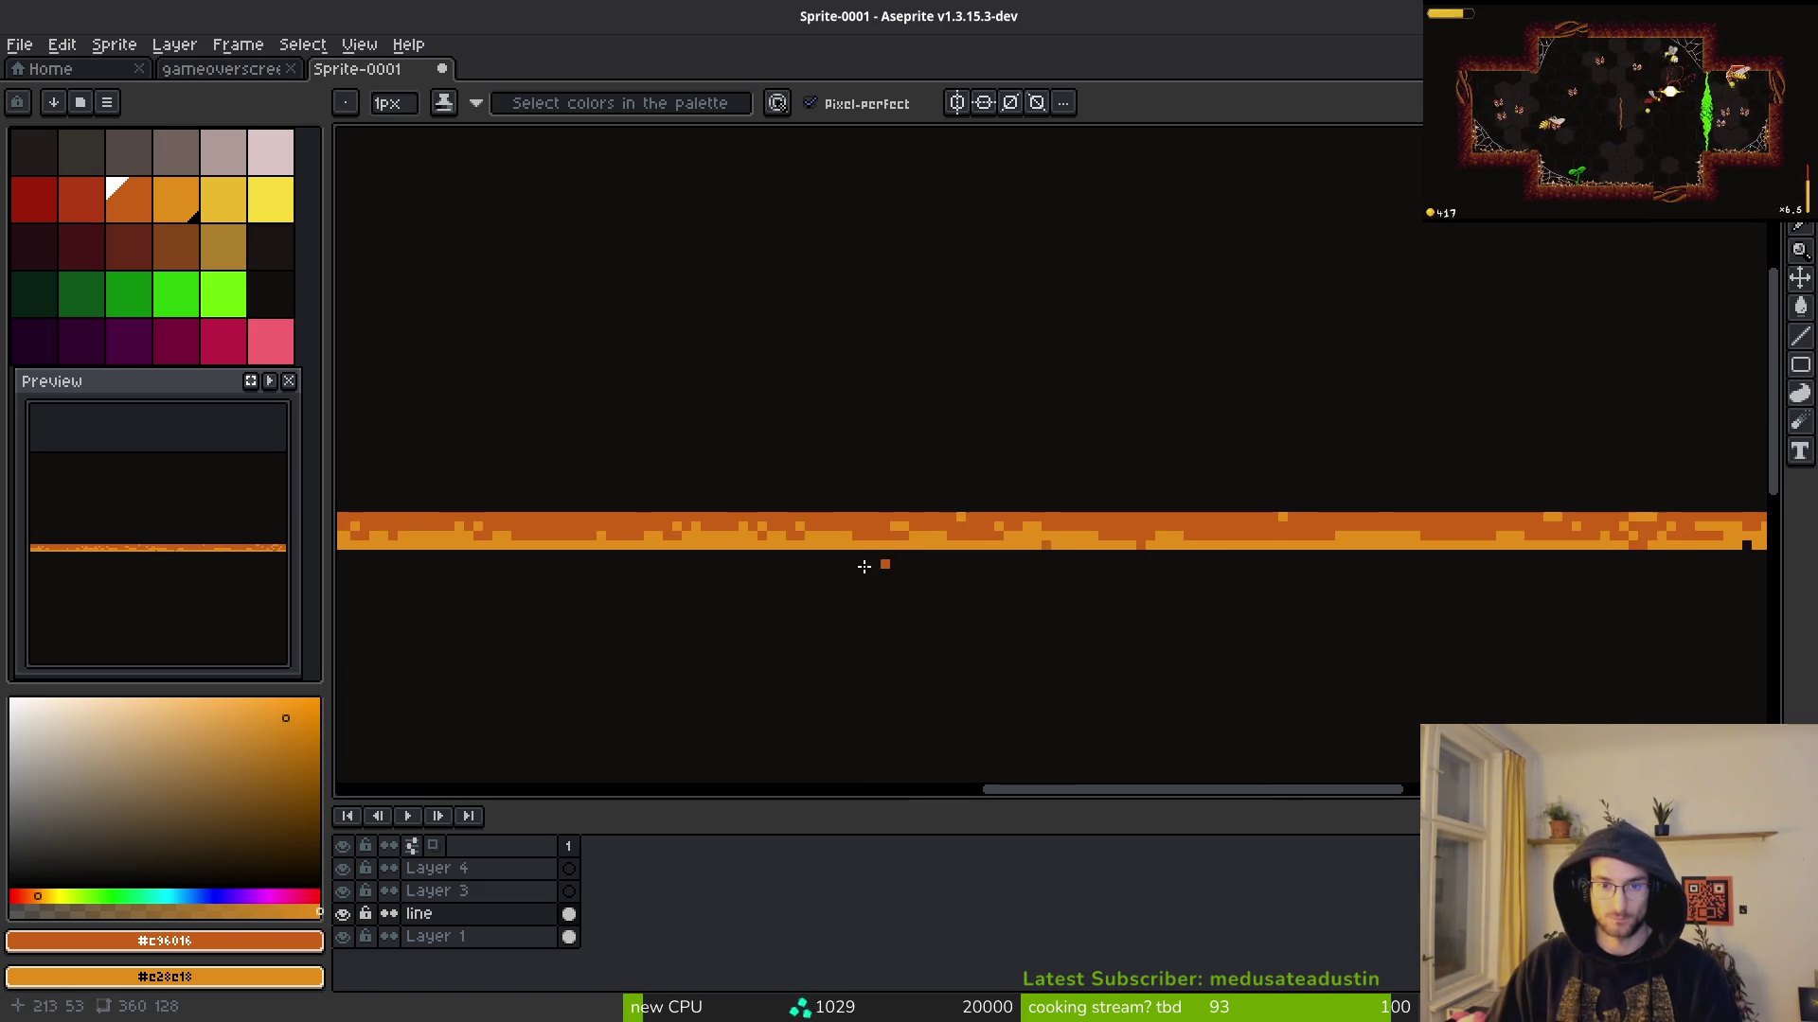
left_click(1201, 579)
Step: Repaint the dark pixels in the band's lower rows light orange
scroll(1136, 485, "up", 4)
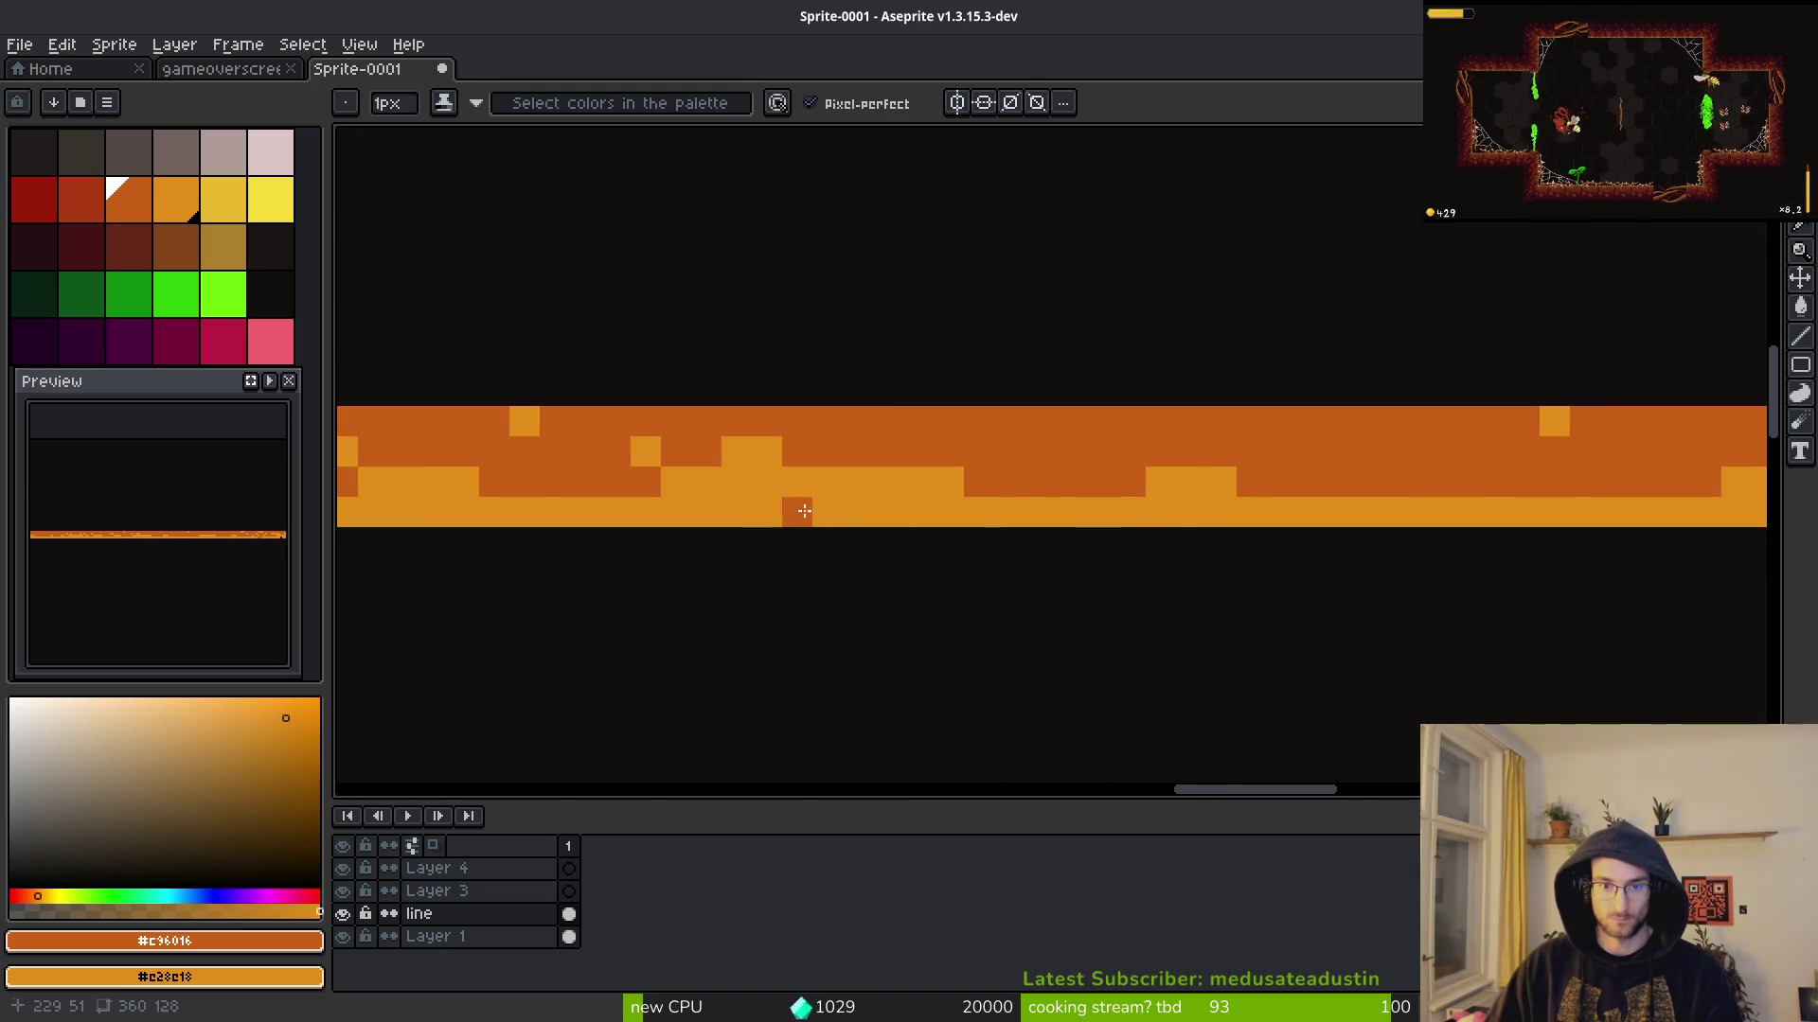
scroll(803, 511, "down", 5)
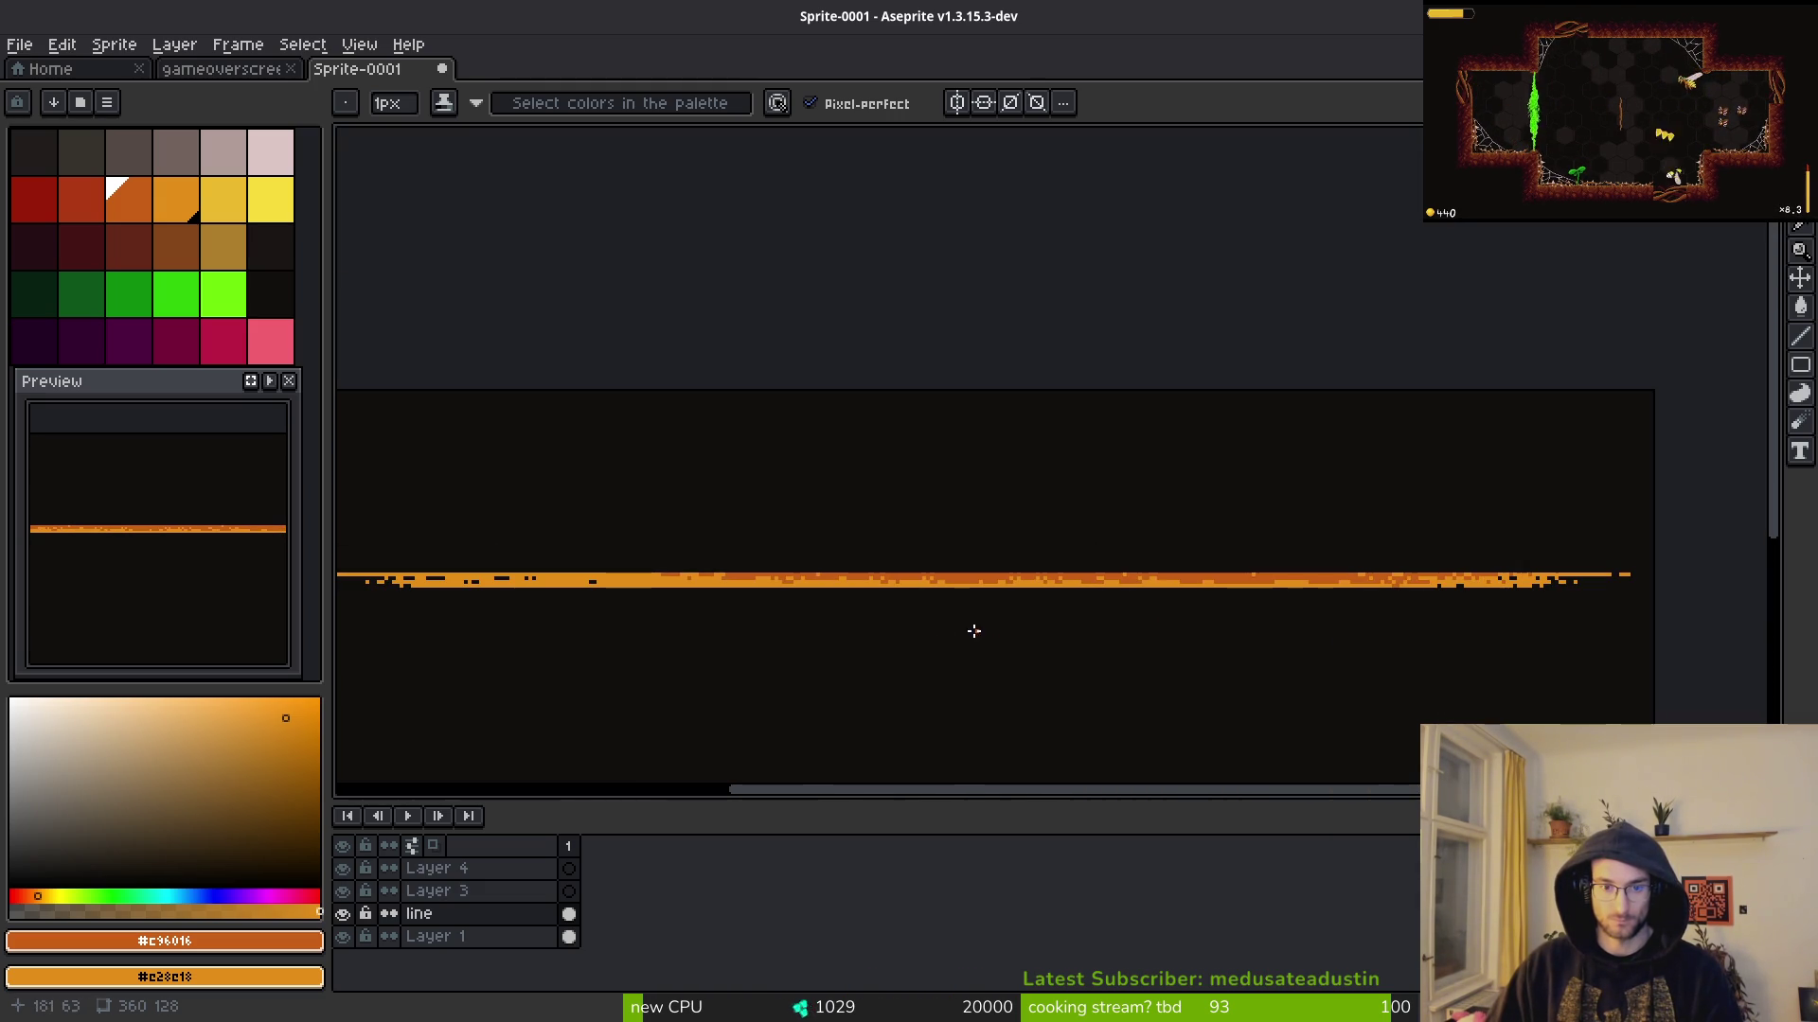
scroll(1216, 582, "up", 5)
right_click(1224, 576)
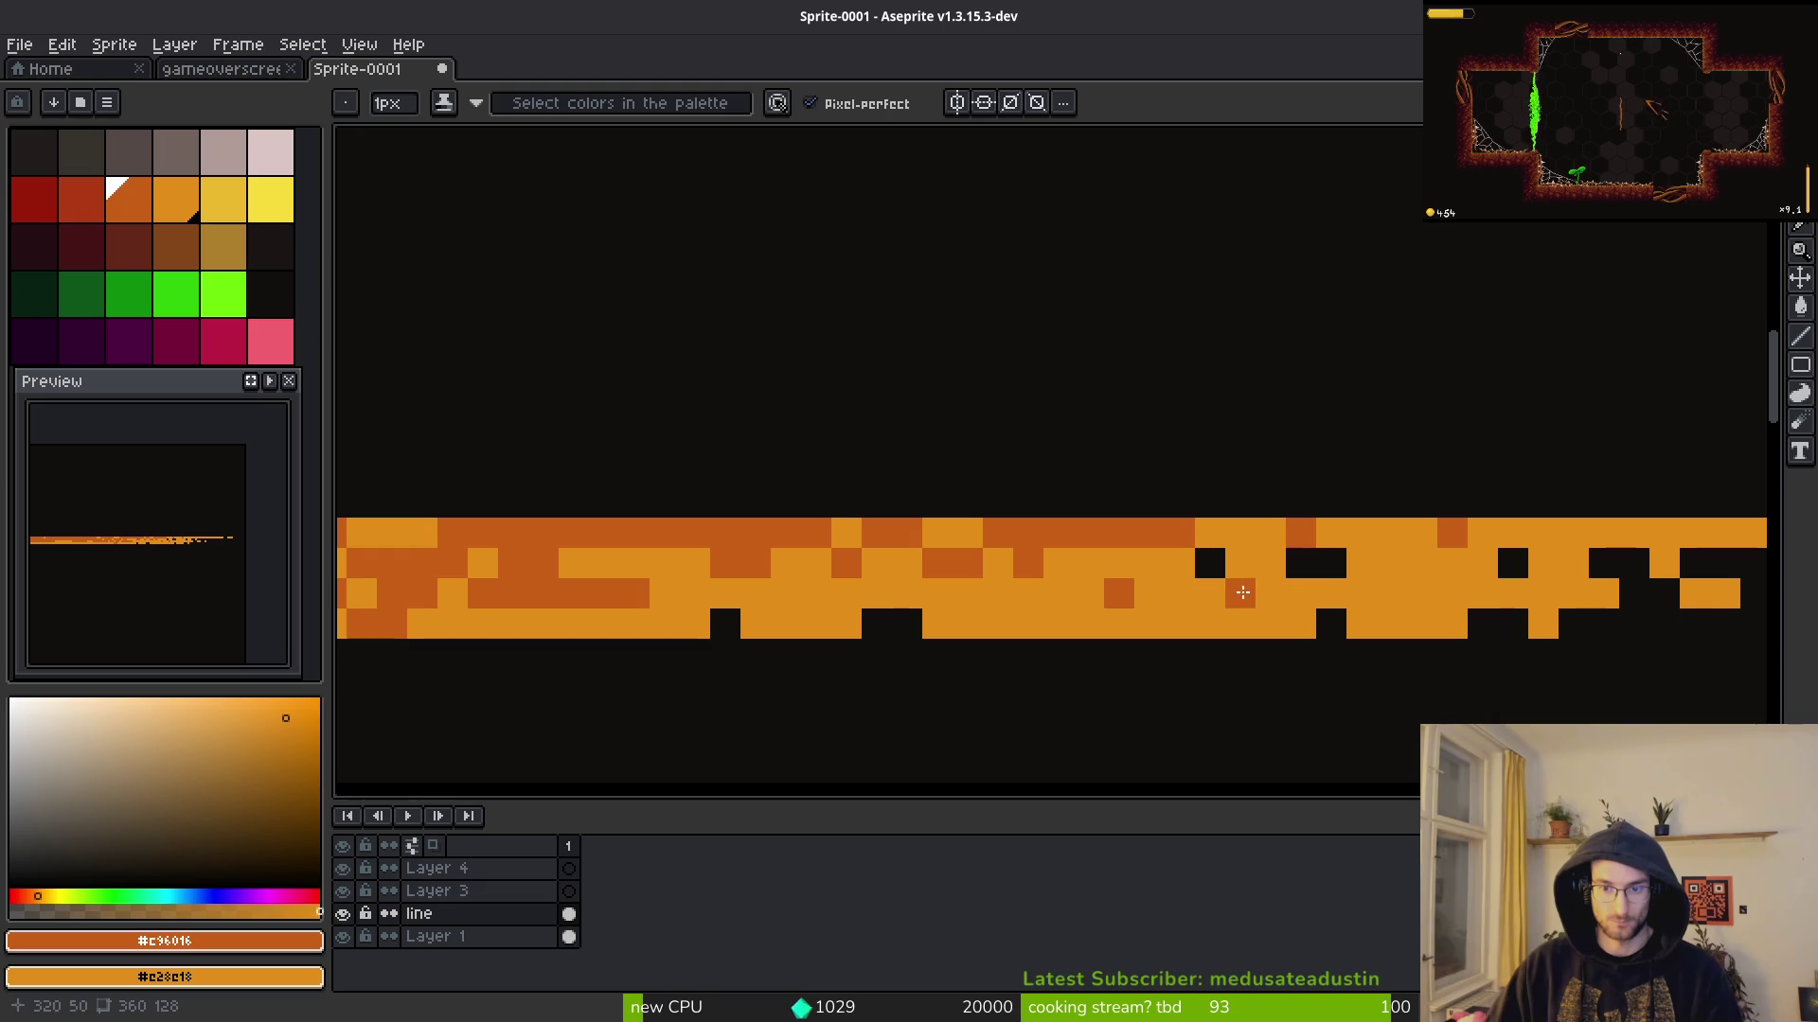
mouse_move(1152, 549)
left_mouse_down()
mouse_move(947, 564)
mouse_move(1270, 556)
mouse_move(1283, 495)
mouse_move(535, 504)
left_mouse_up()
right_click(1269, 504)
mouse_move(1089, 504)
left_mouse_down()
mouse_move(1055, 506)
mouse_move(1046, 538)
left_mouse_up()
right_click(1046, 539)
scroll(1026, 548, "right", 3)
right_click(1205, 507)
right_click(642, 561)
scroll(663, 558, "right", 3)
right_click(1042, 521)
scroll(958, 561, "down", 4)
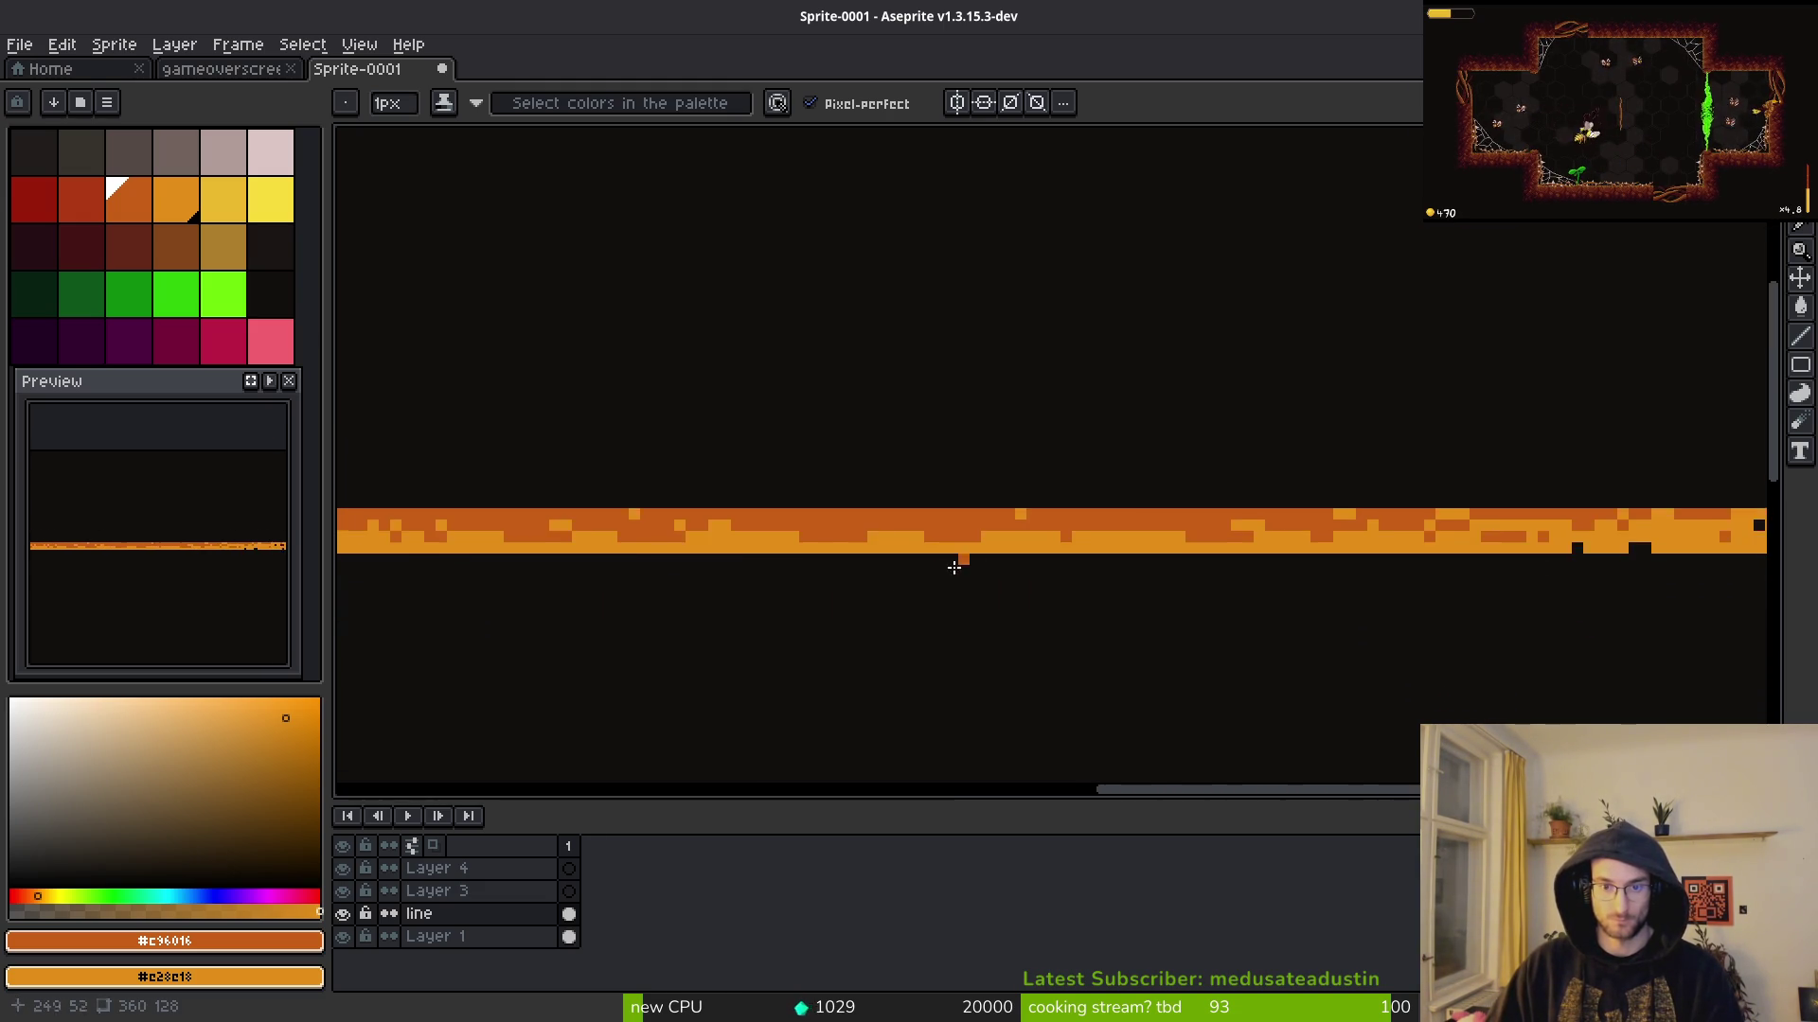
scroll(997, 571, "left", 10)
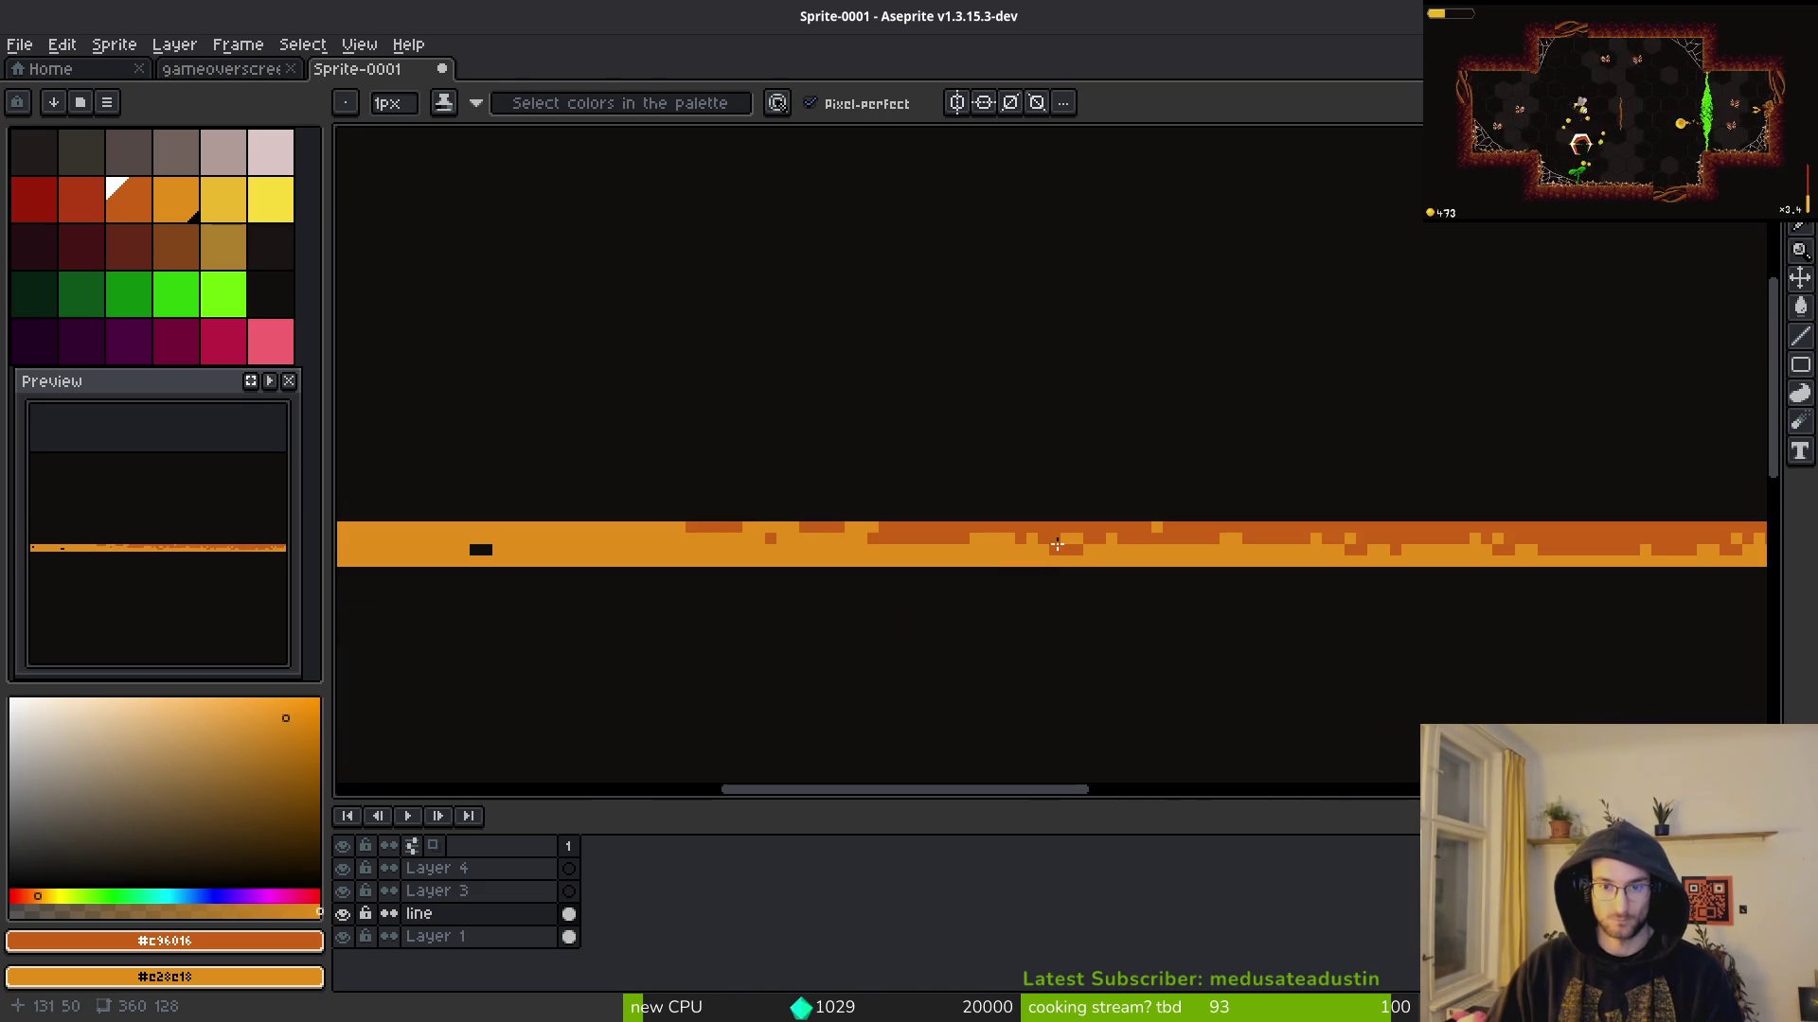
Step: Make a rectangular selection over a long stretch of the band
key("m")
left_click_drag(663, 511, 994, 556)
left_click(705, 535)
mouse_move(690, 527)
left_mouse_down()
mouse_move(1582, 559)
mouse_move(1683, 535)
left_mouse_up()
key("b")
Step: Bridge the band's gap with light-orange rows and lighten leftover dark pixels
scroll(863, 544, "up", 2)
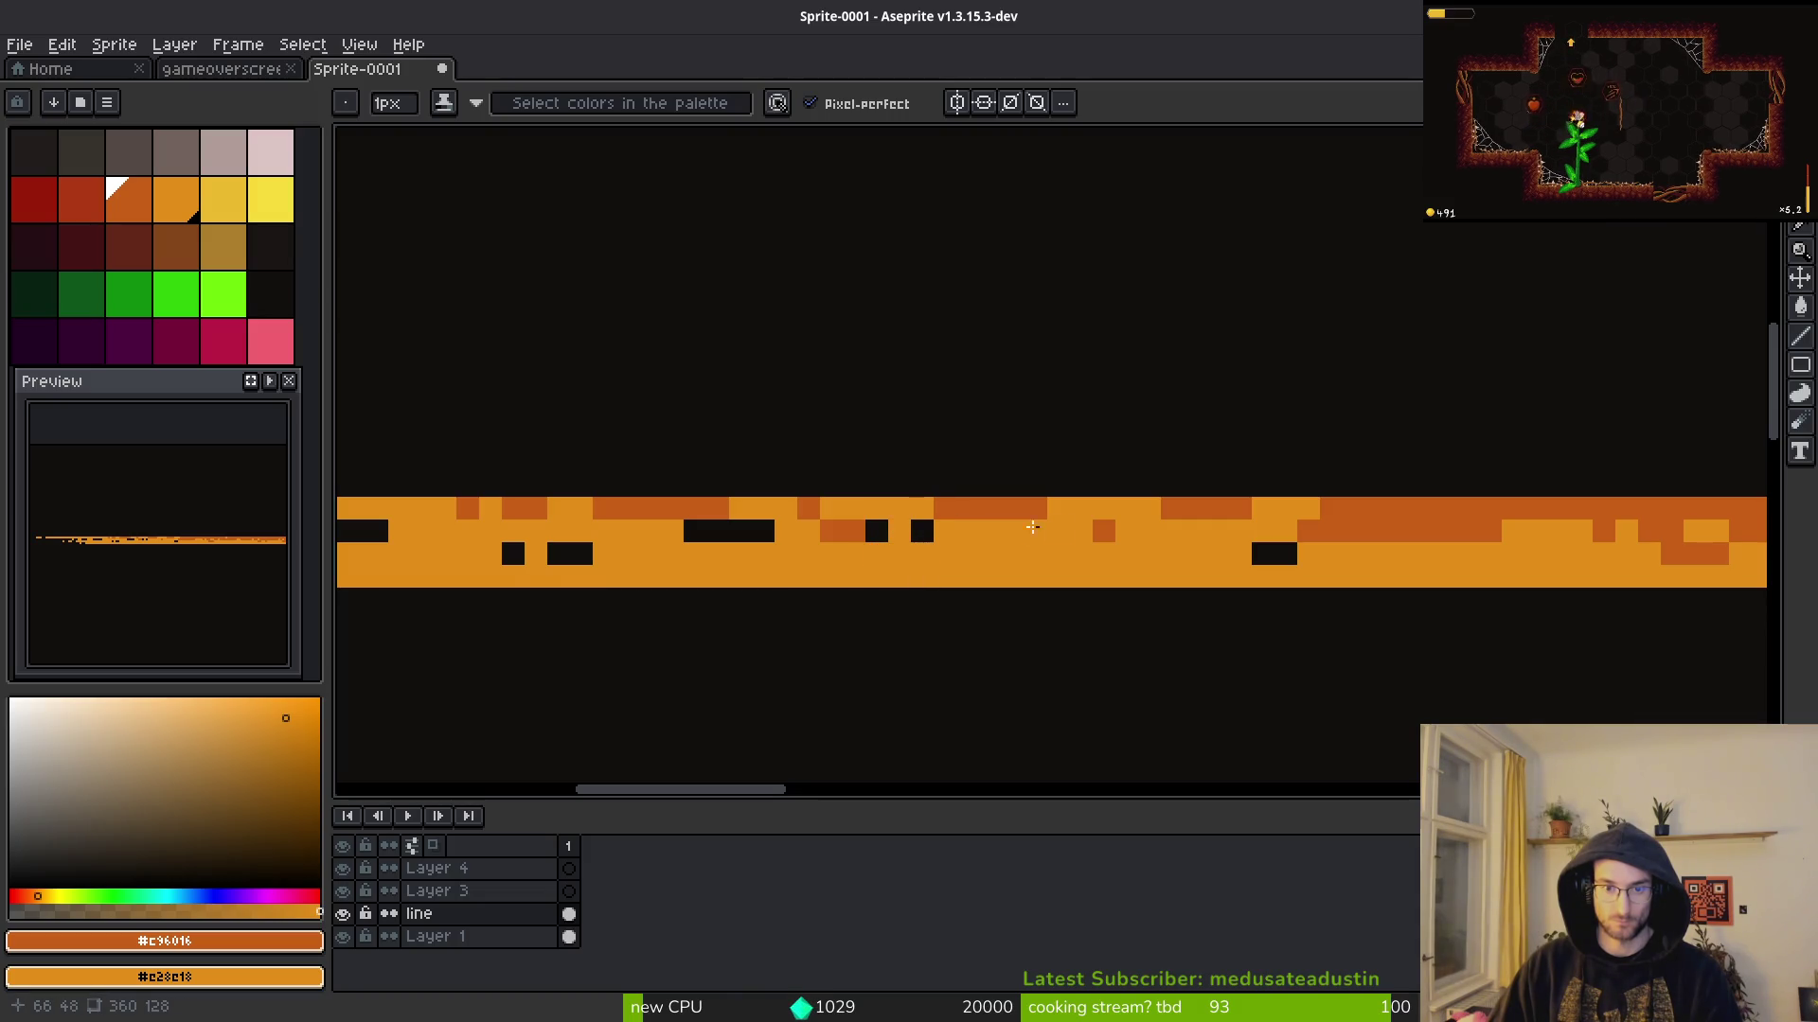
scroll(894, 500, "down", 3)
scroll(1042, 547, "up", 4)
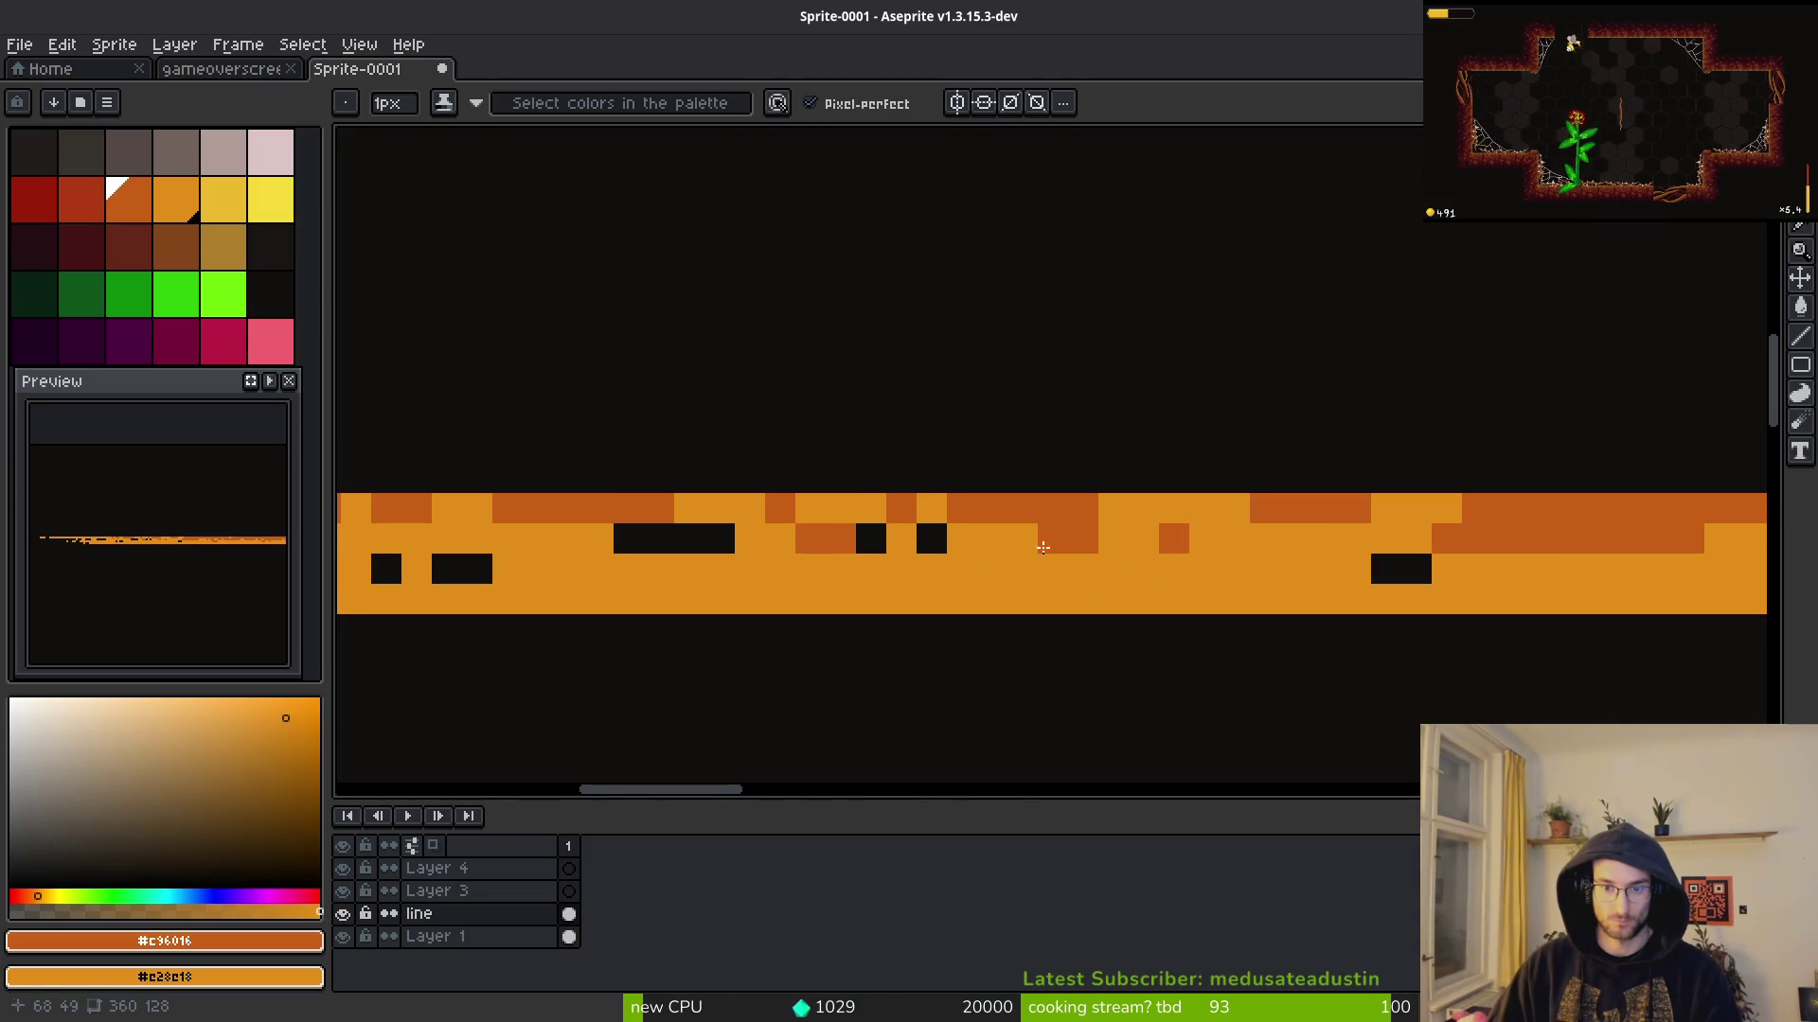
left_click_drag(1099, 547, 1051, 539)
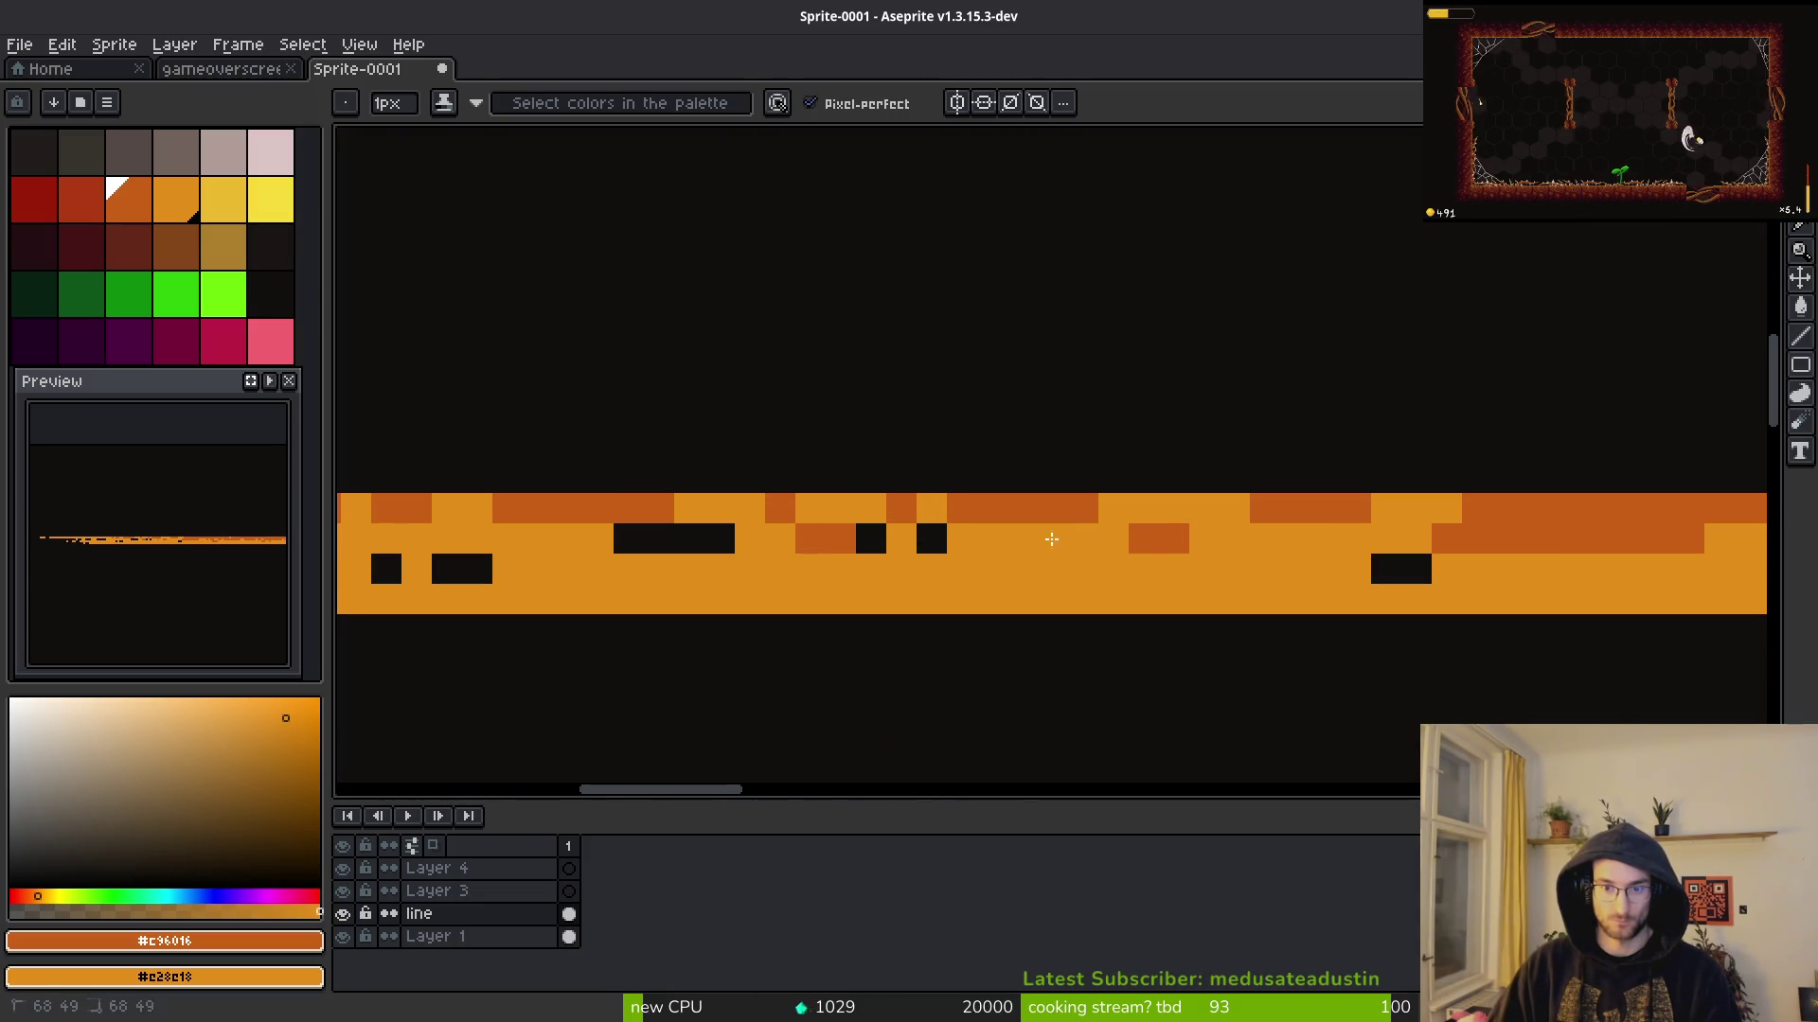
scroll(1145, 569, "down", 3)
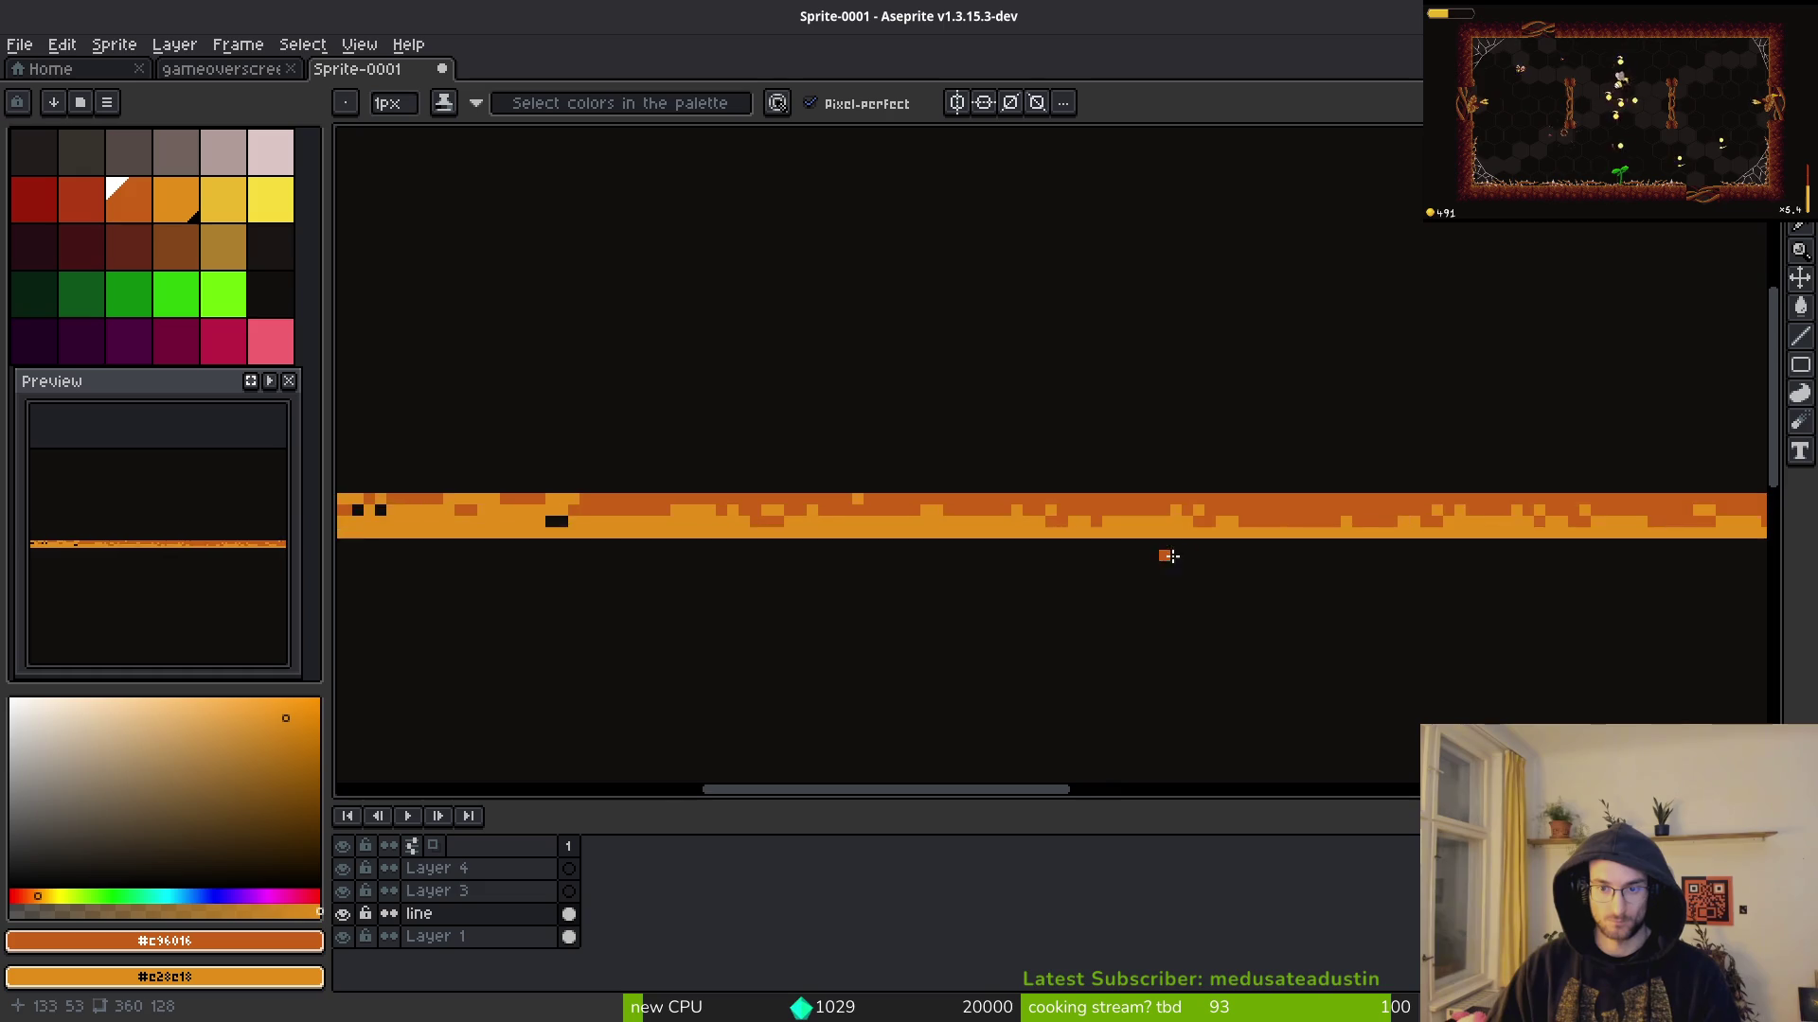
scroll(1026, 515, "down", 1)
scroll(1032, 515, "up", 2)
mouse_move(663, 426)
left_mouse_down()
mouse_move(1119, 427)
mouse_move(1005, 460)
left_mouse_up()
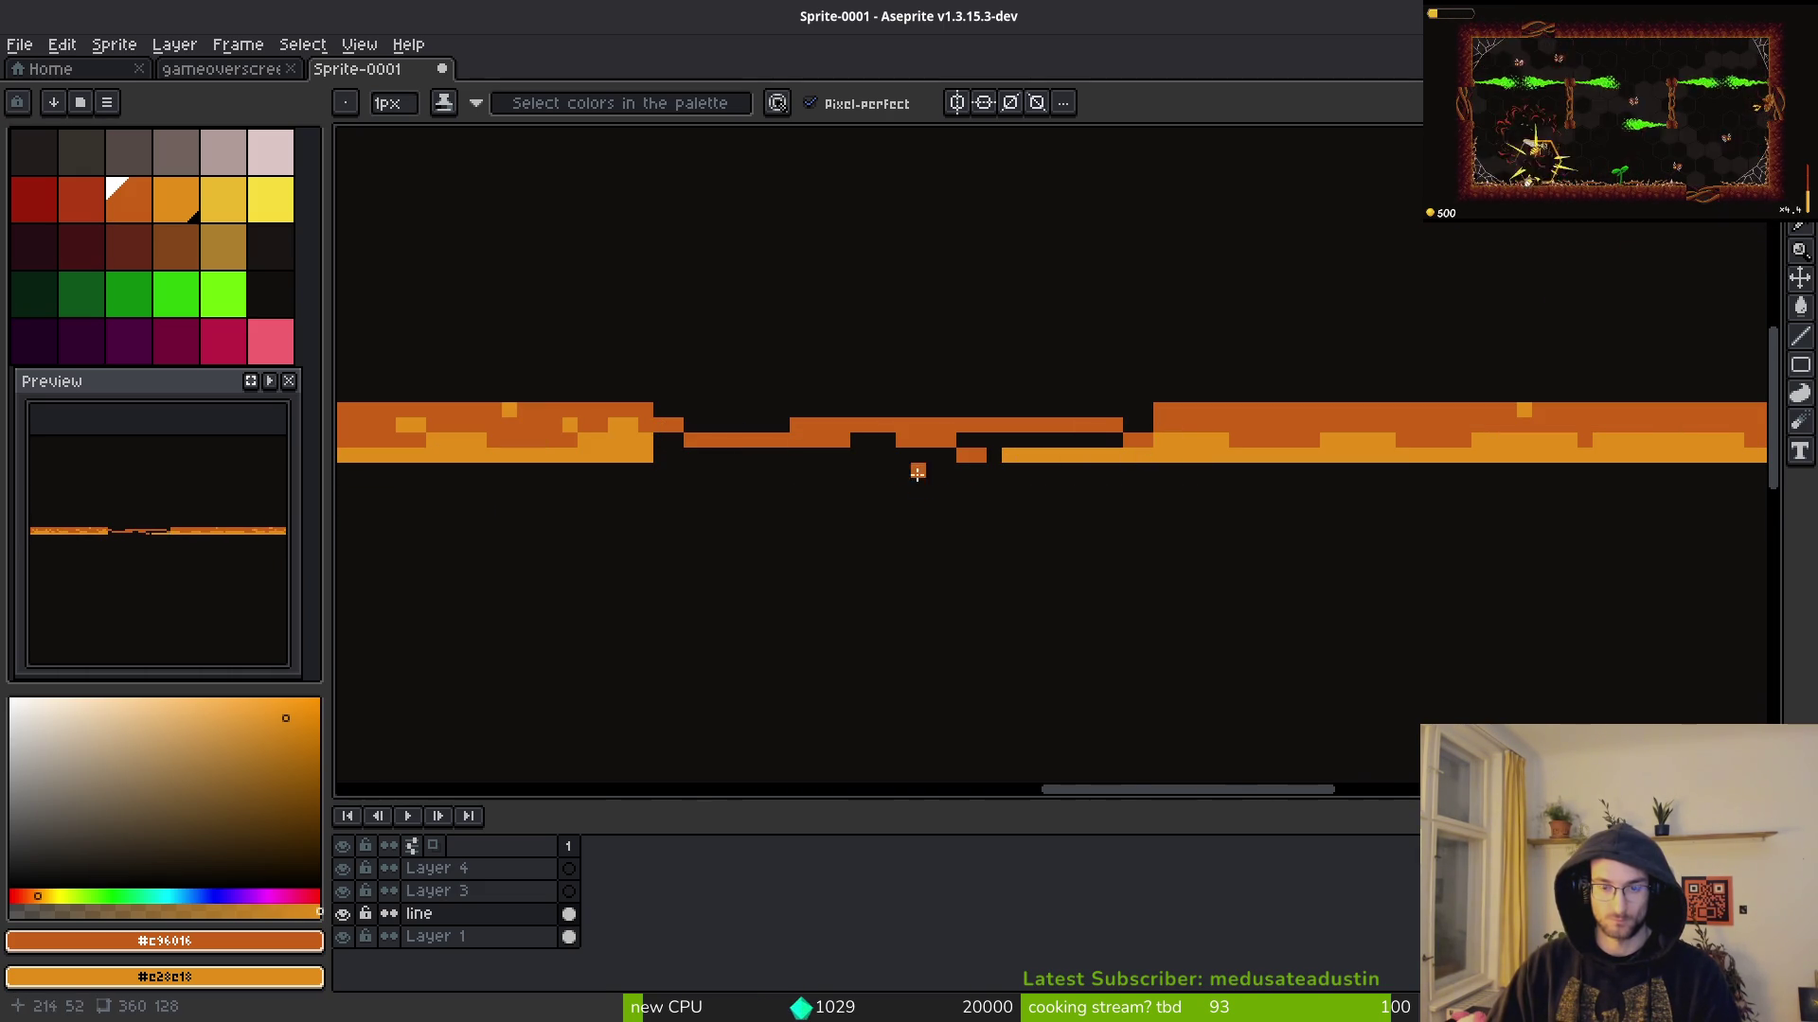
scroll(918, 472, "up", 2)
scroll(556, 410, "down", 1)
mouse_move(478, 442)
left_mouse_down()
mouse_move(1057, 456)
mouse_move(1099, 412)
mouse_move(1368, 411)
left_mouse_up()
left_click(1143, 441)
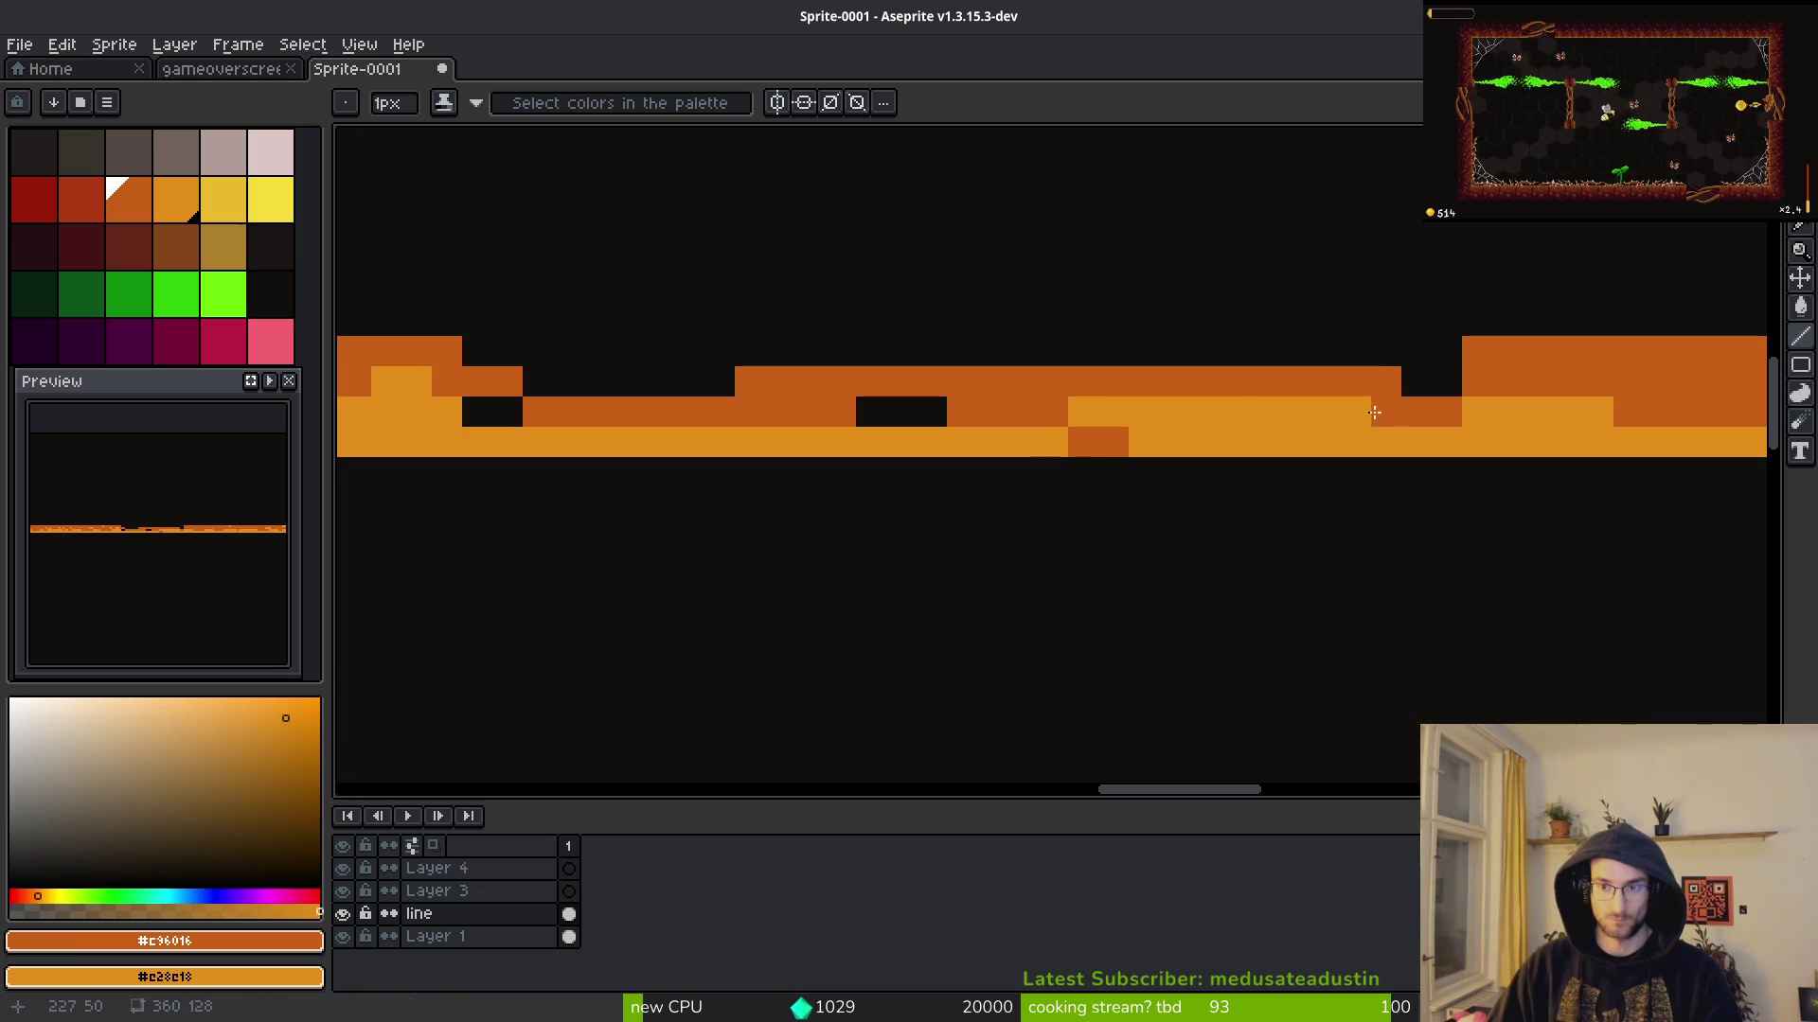
mouse_move(1449, 350)
left_mouse_down()
mouse_move(483, 351)
mouse_move(728, 380)
left_mouse_up()
Step: Fill the black holes with light and dark orange using the Paint Bucket
key("g")
right_click(493, 412)
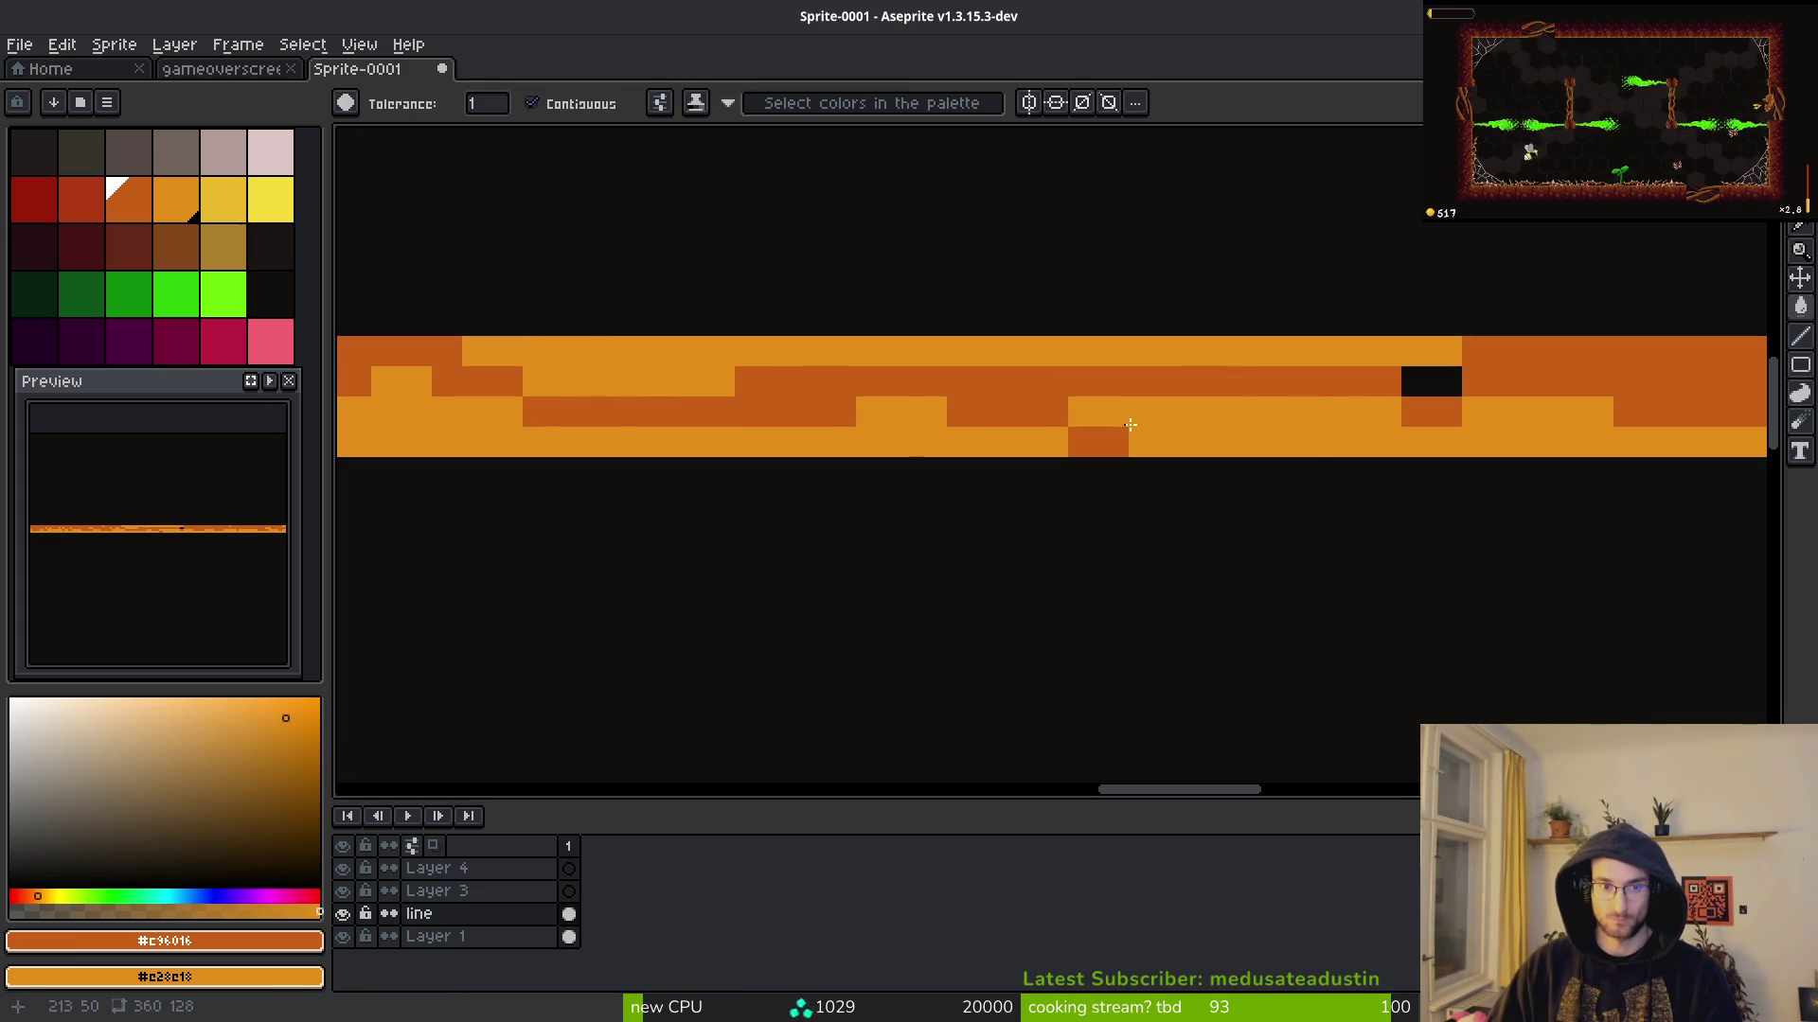
left_click(1430, 381)
left_click(1038, 365)
scroll(1037, 368, "down", 3)
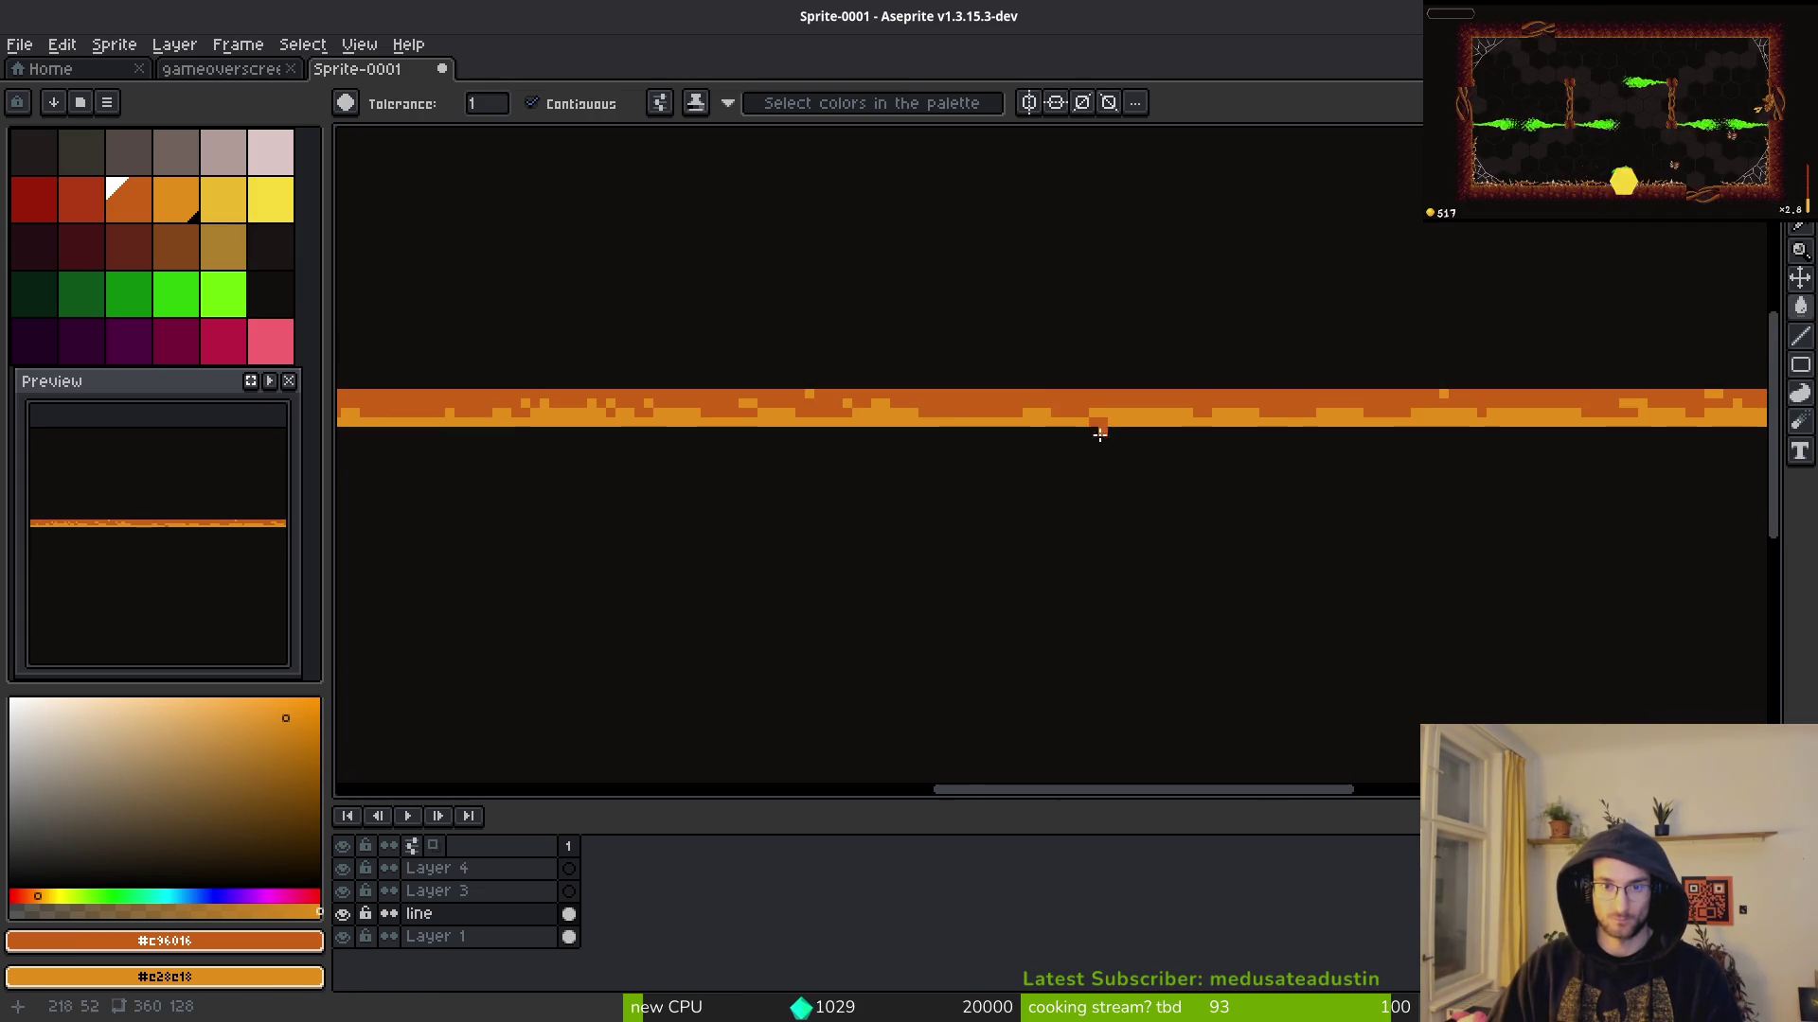
scroll(1185, 463, "down", 2)
scroll(1072, 417, "up", 2)
key("b")
scroll(1139, 405, "up", 1)
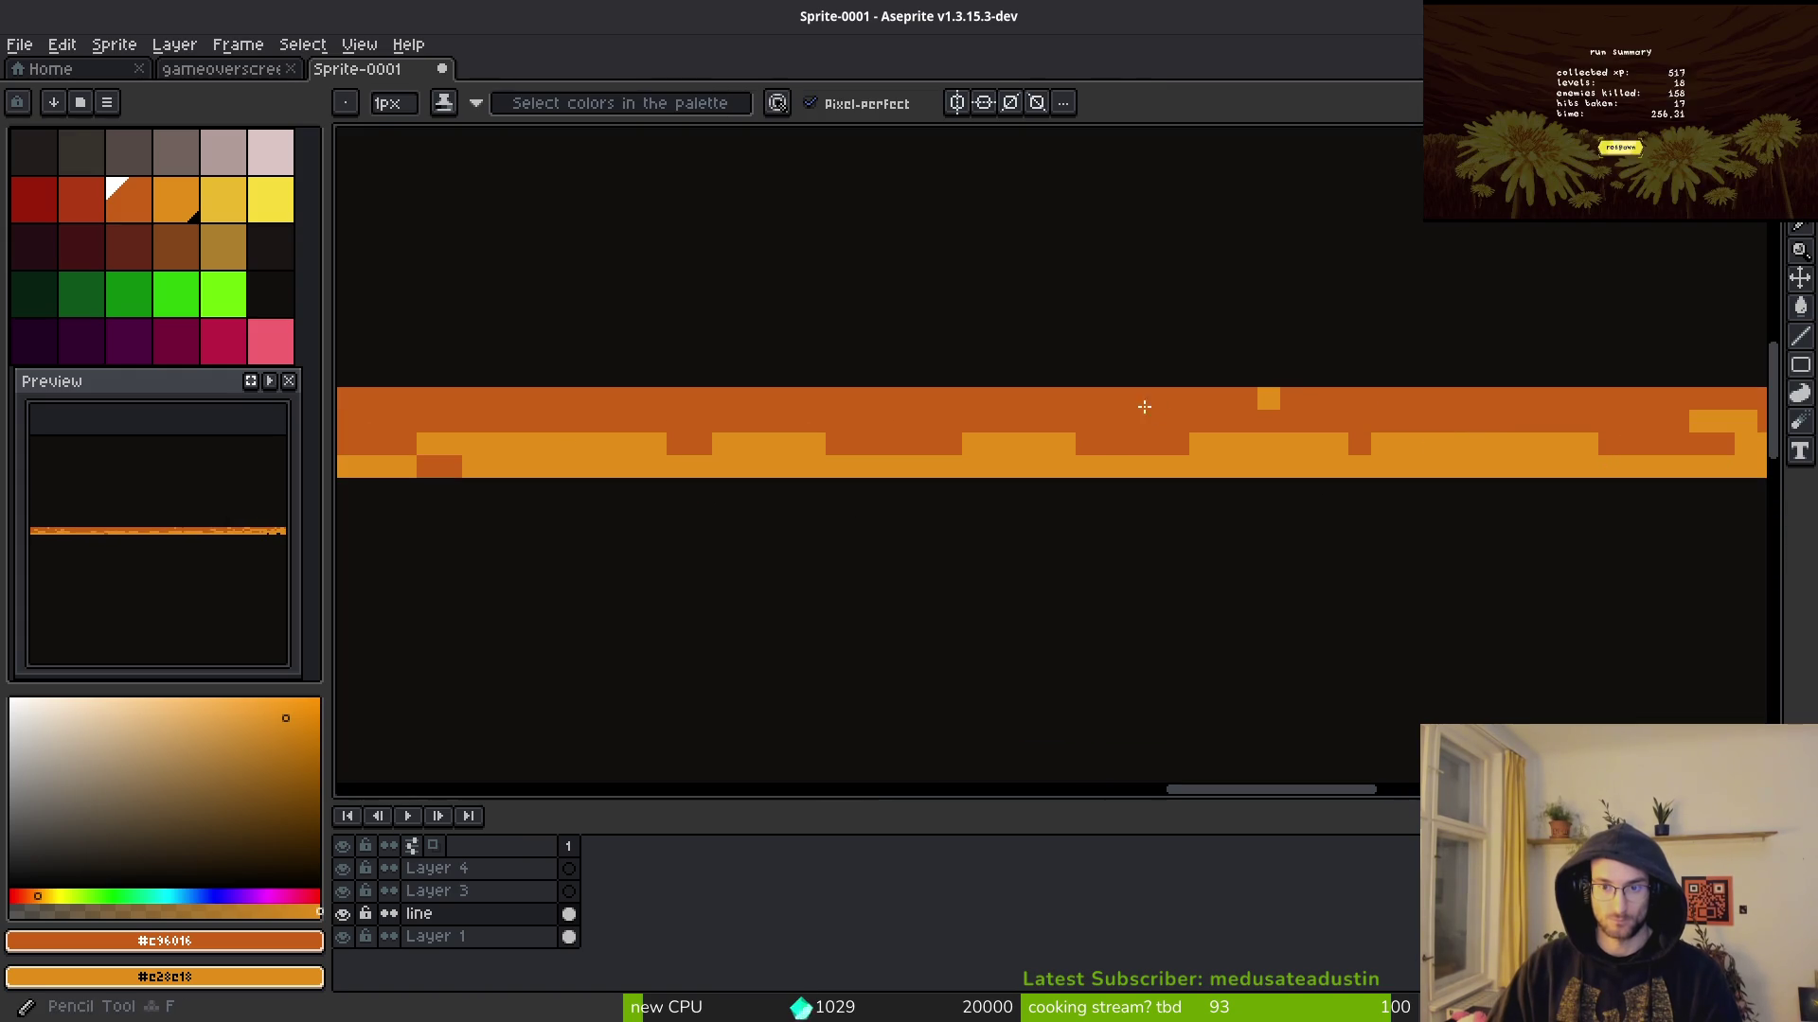
Step: Paint a light-orange pixel block onto the orange band
scroll(1257, 466, "down", 2)
scroll(1193, 504, "up", 3)
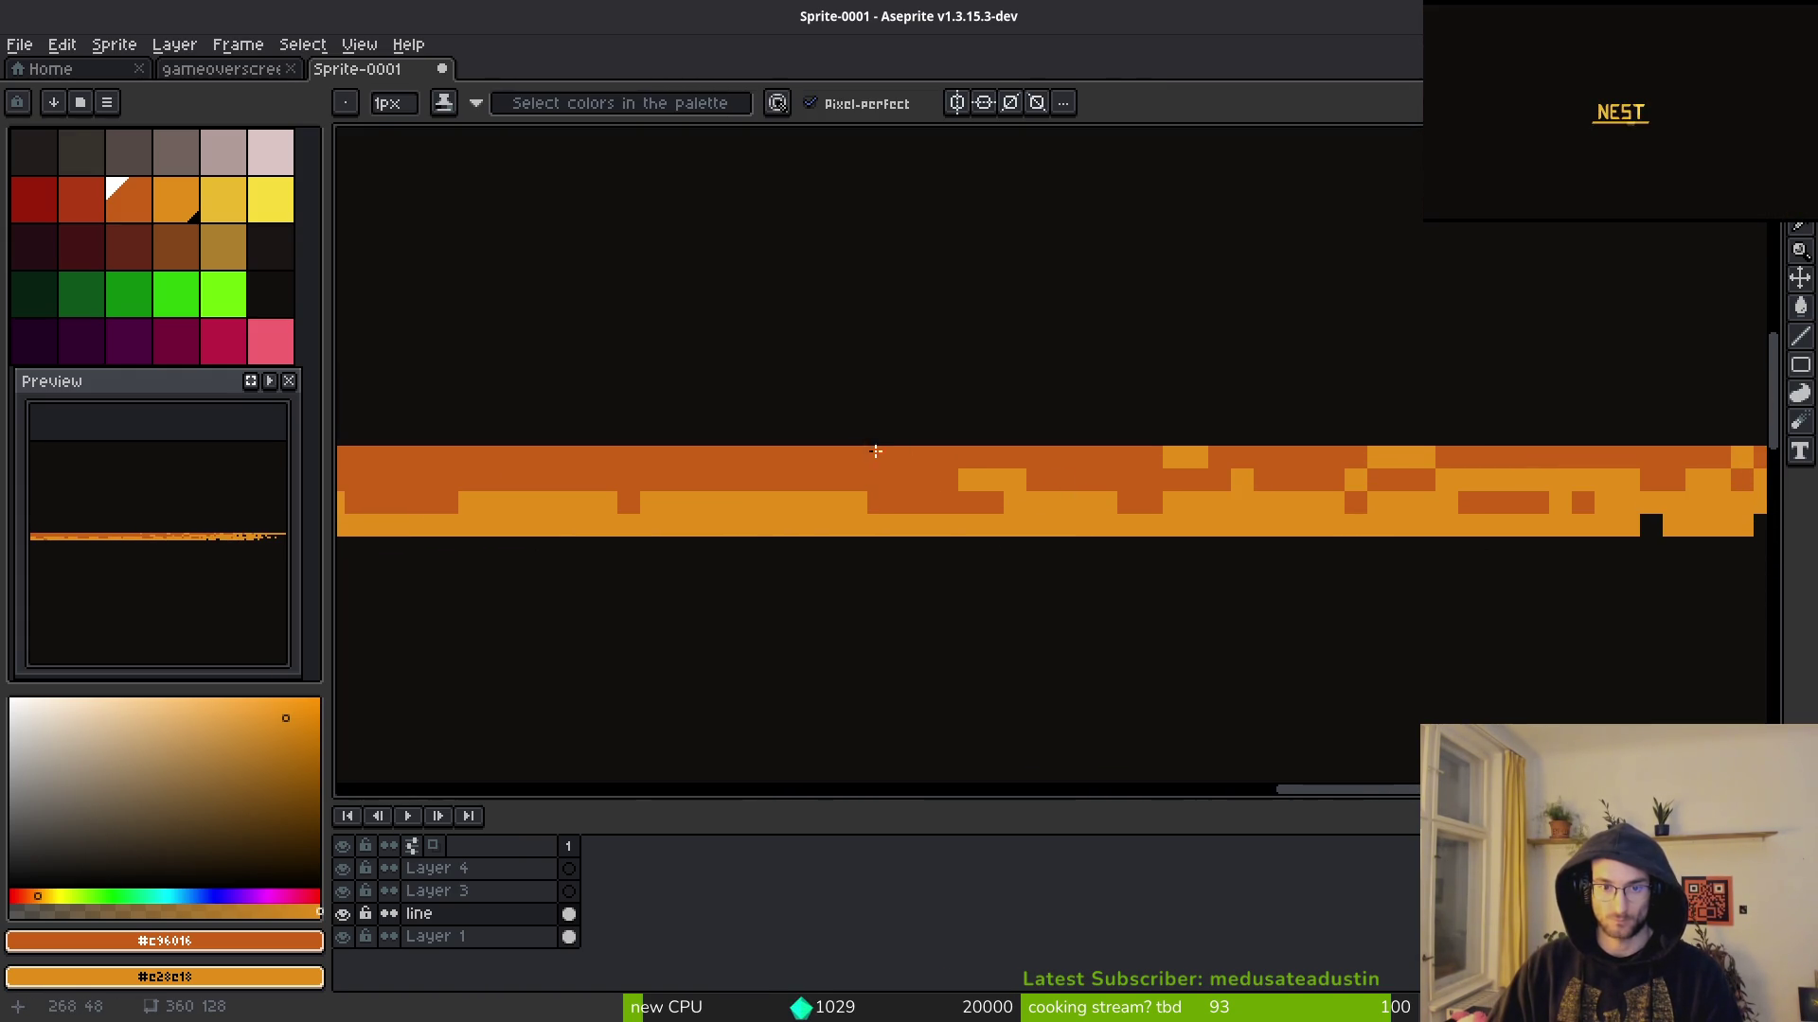
scroll(1042, 492, "down", 1)
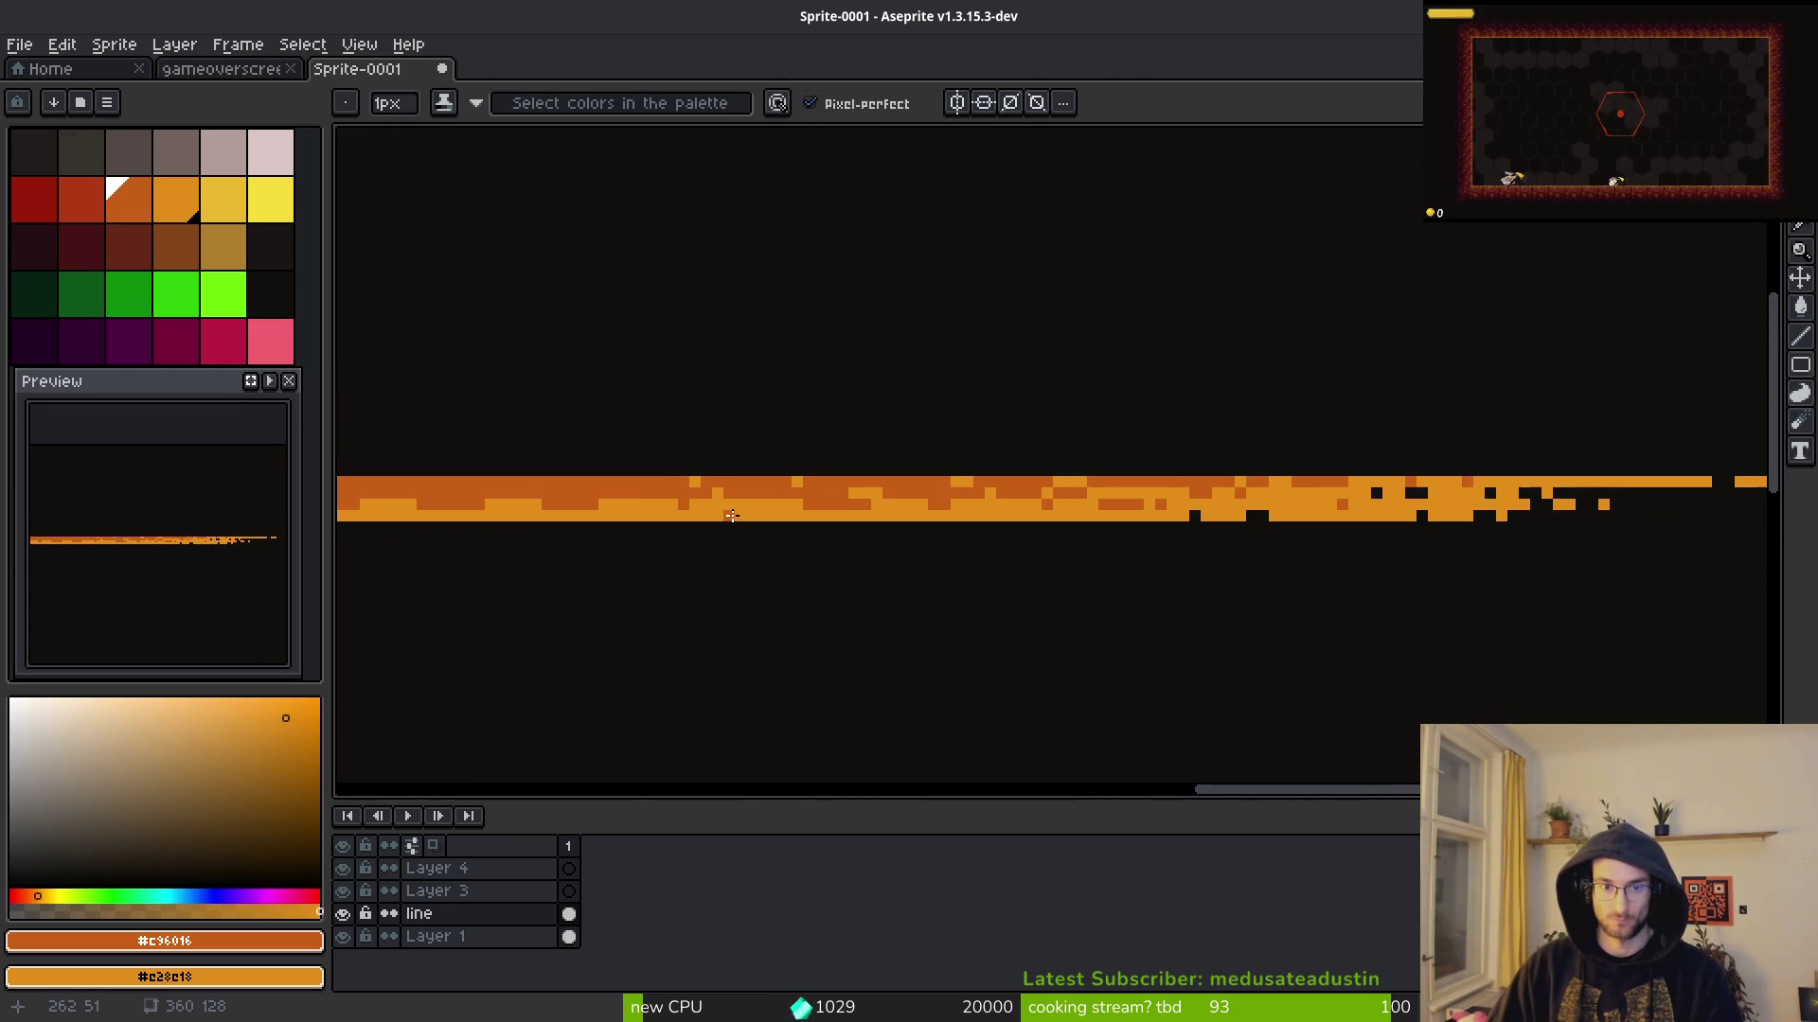
scroll(1326, 521, "up", 2)
left_click_drag(1398, 524, 923, 452)
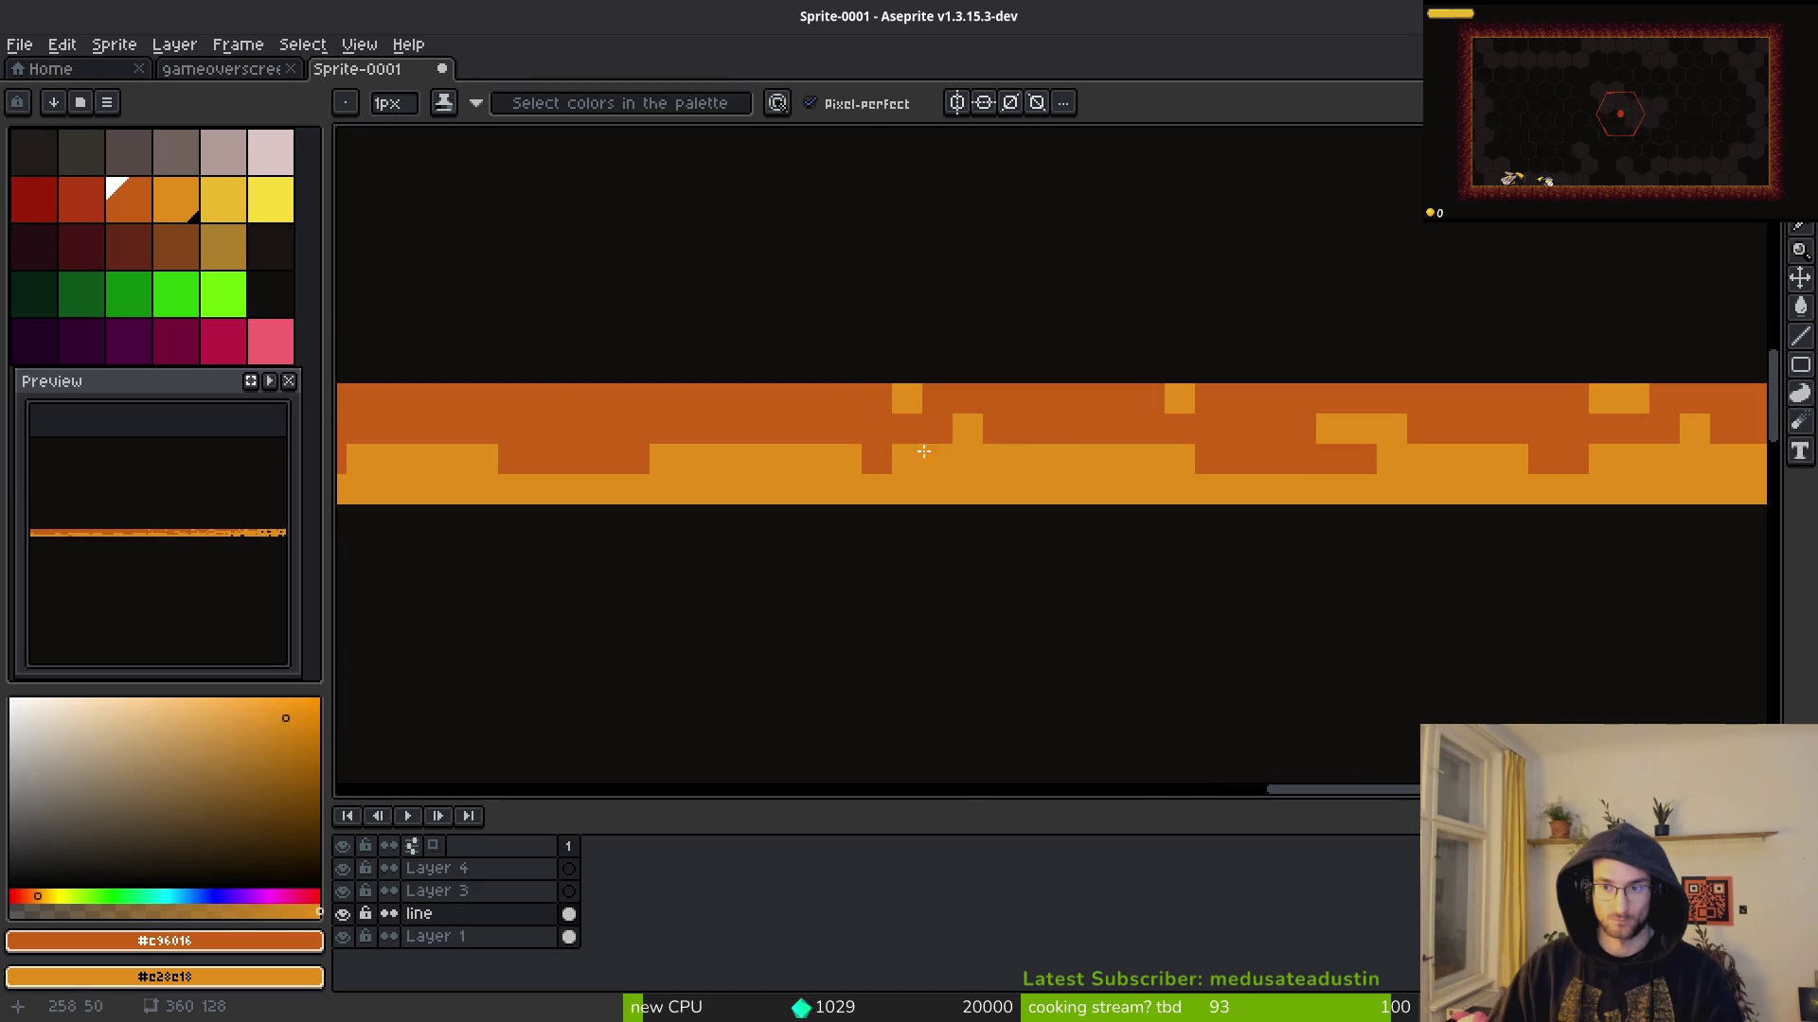
left_click(1029, 427)
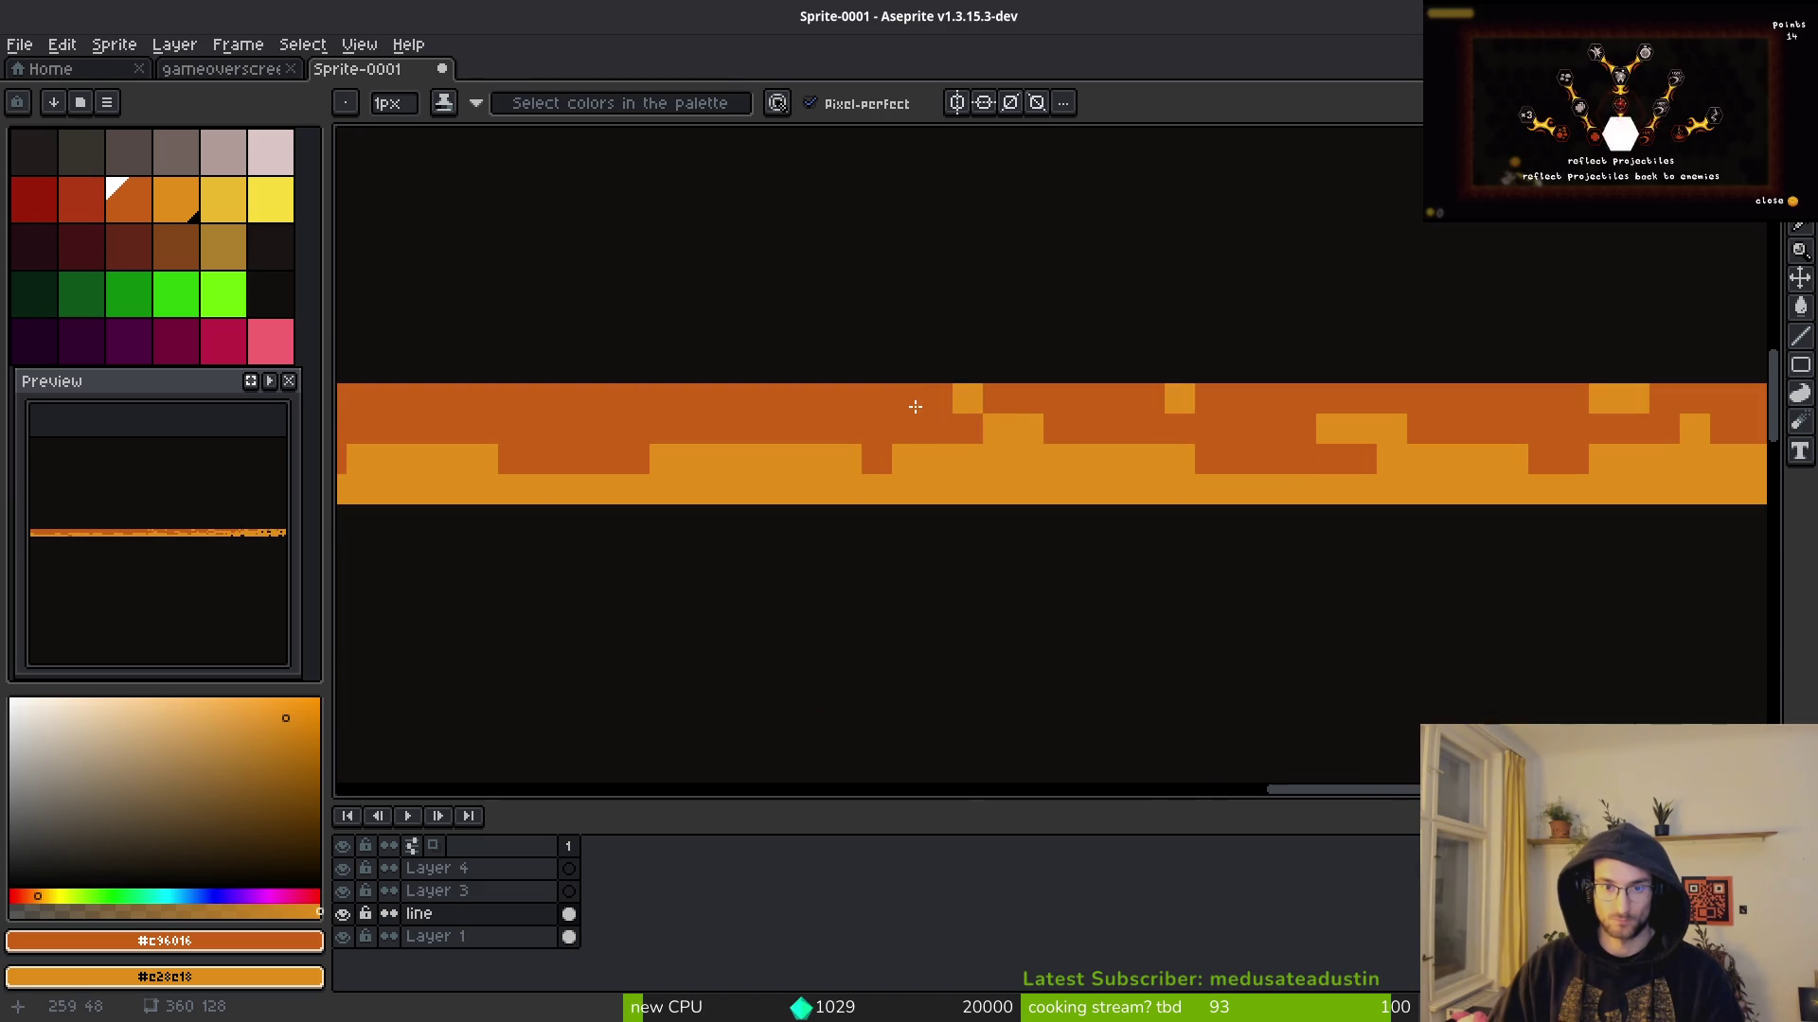
Step: Scatter six dark-orange pixels into the light row of the band
scroll(916, 407, "down", 2)
scroll(916, 407, "up", 2)
scroll(915, 407, "down", 2)
scroll(1199, 517, "down", 1)
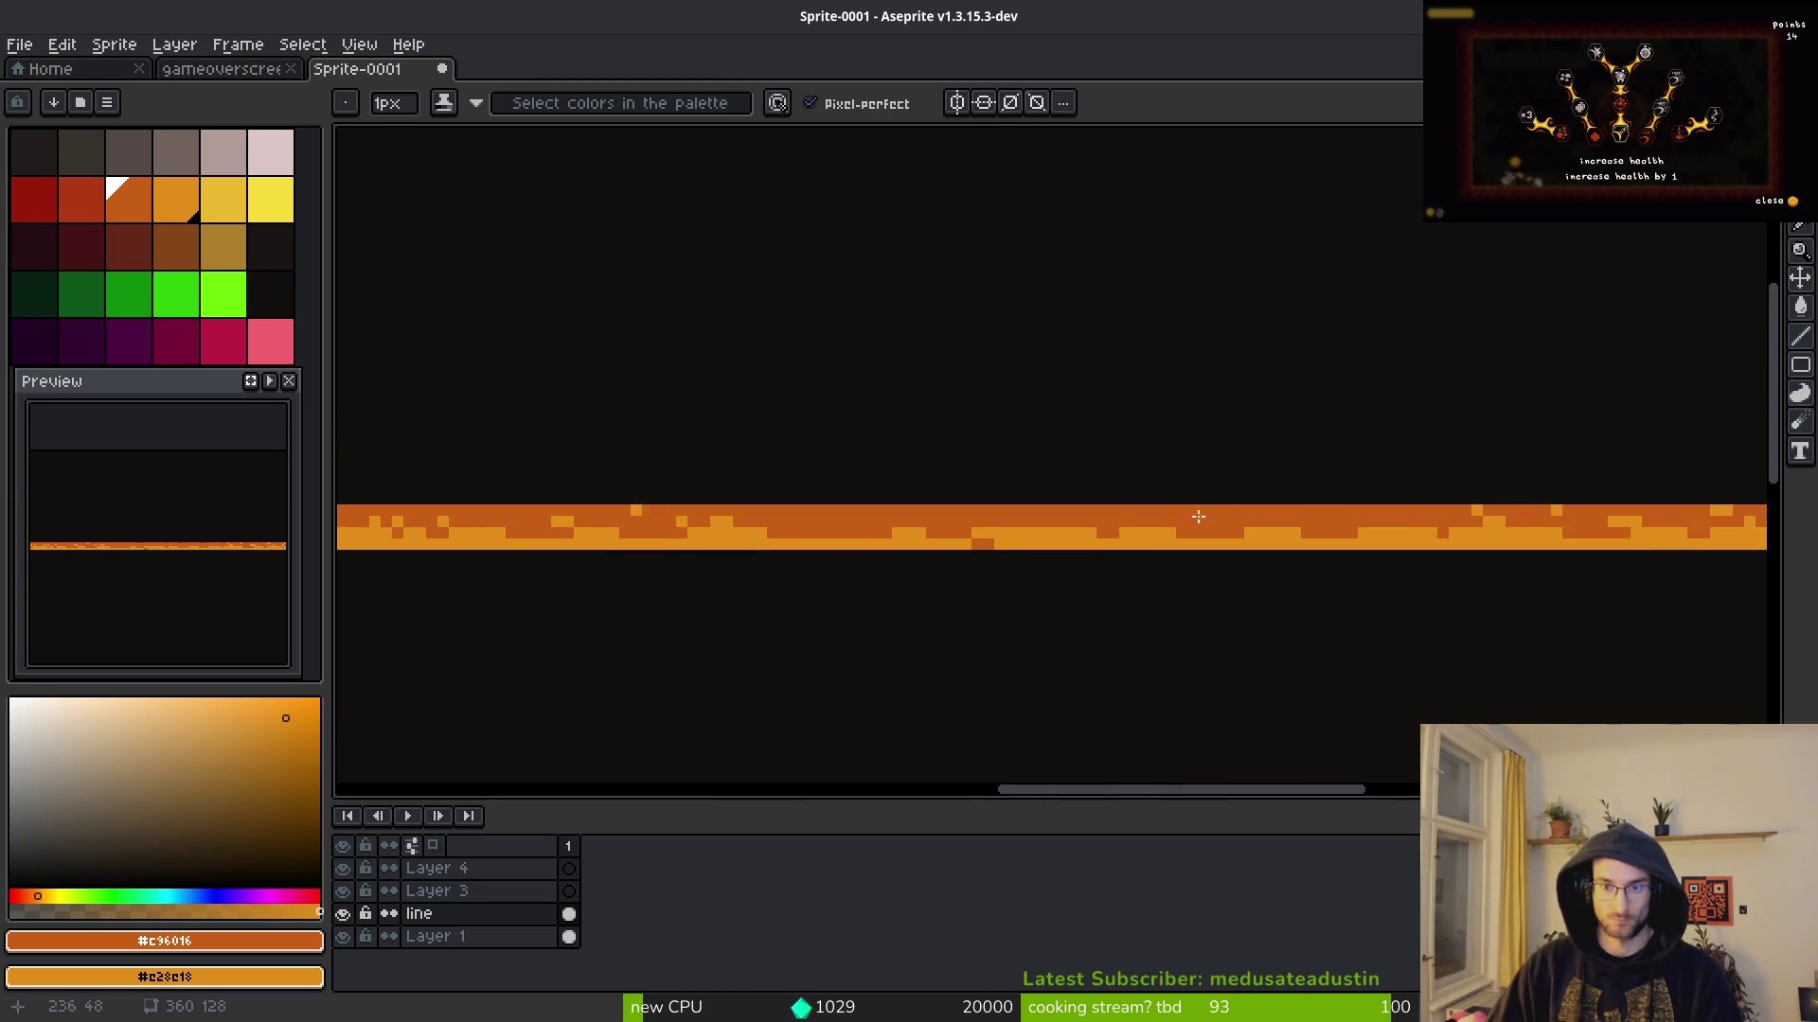
scroll(1202, 520, "up", 1)
scroll(1176, 578, "down", 2)
scroll(1287, 543, "up", 2)
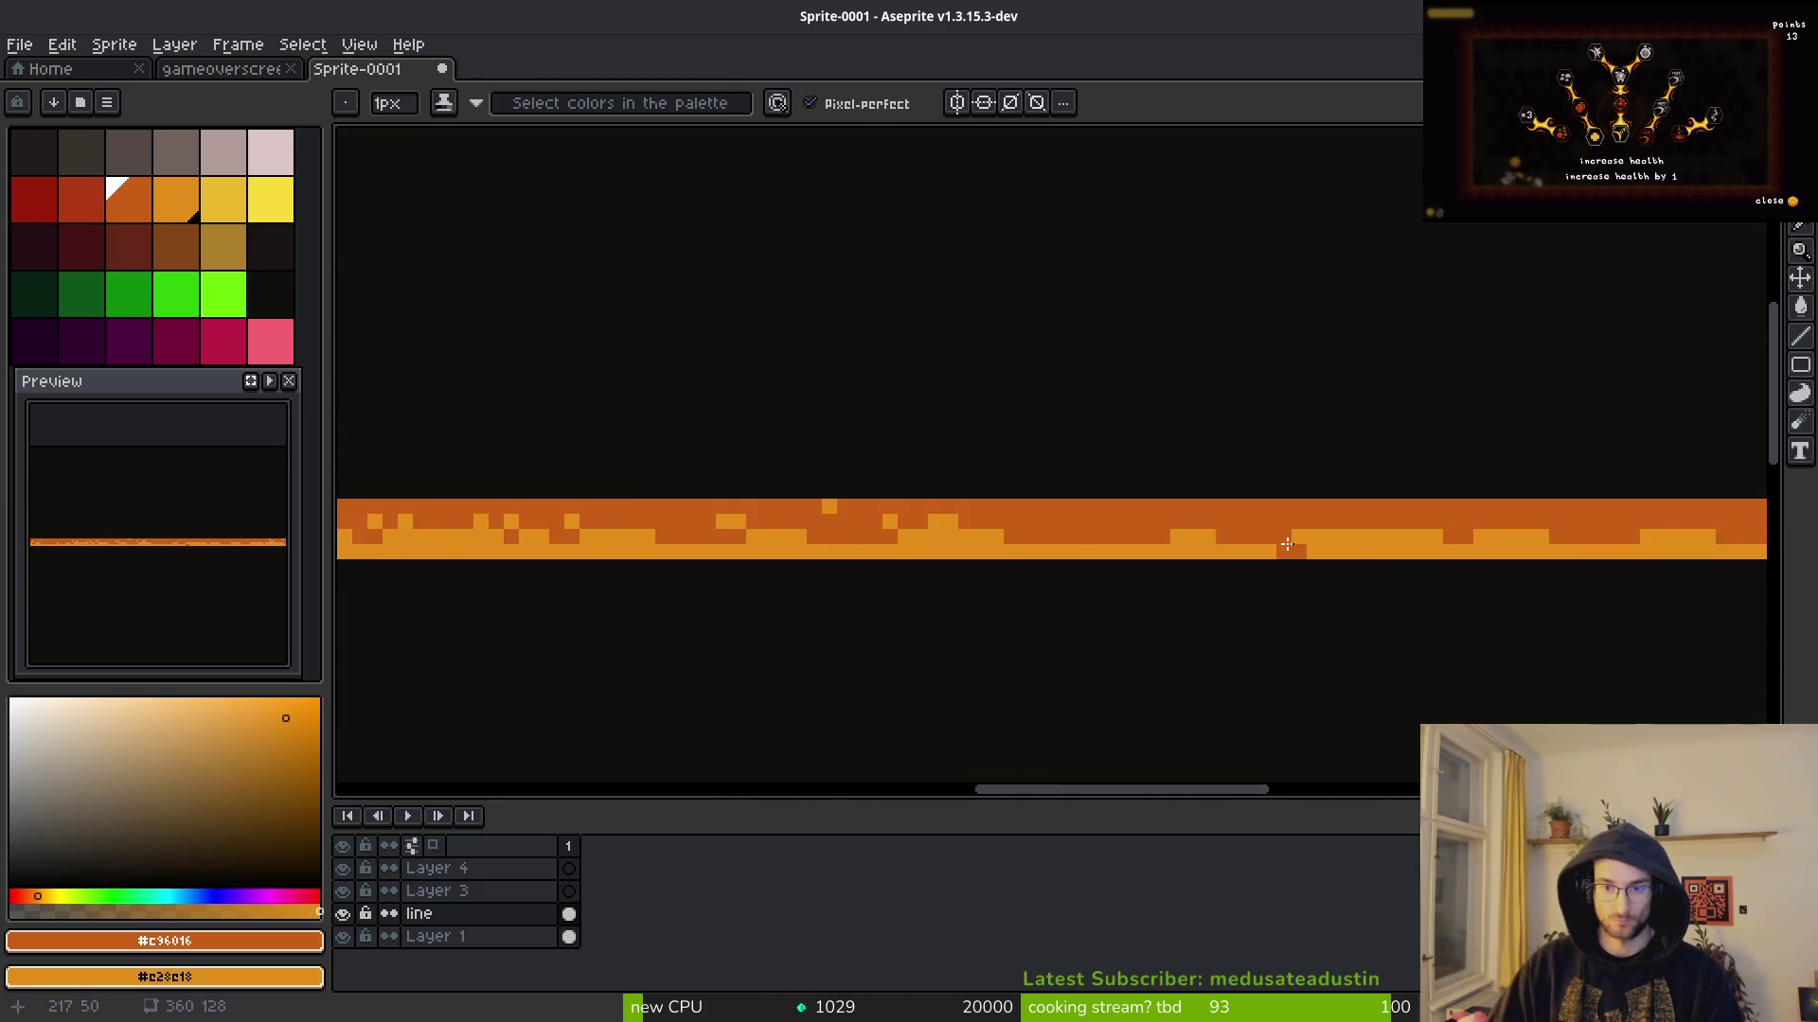
scroll(1286, 543, "up", 1)
scroll(998, 556, "up", 1)
scroll(1170, 543, "up", 2)
left_click(1275, 496)
left_click(1214, 496)
left_click(1093, 496)
left_click(1032, 556)
left_click(790, 496)
left_click(668, 557)
Step: Darken a run of pixels along the bottom light row, then undo it
scroll(1001, 583, "down", 3)
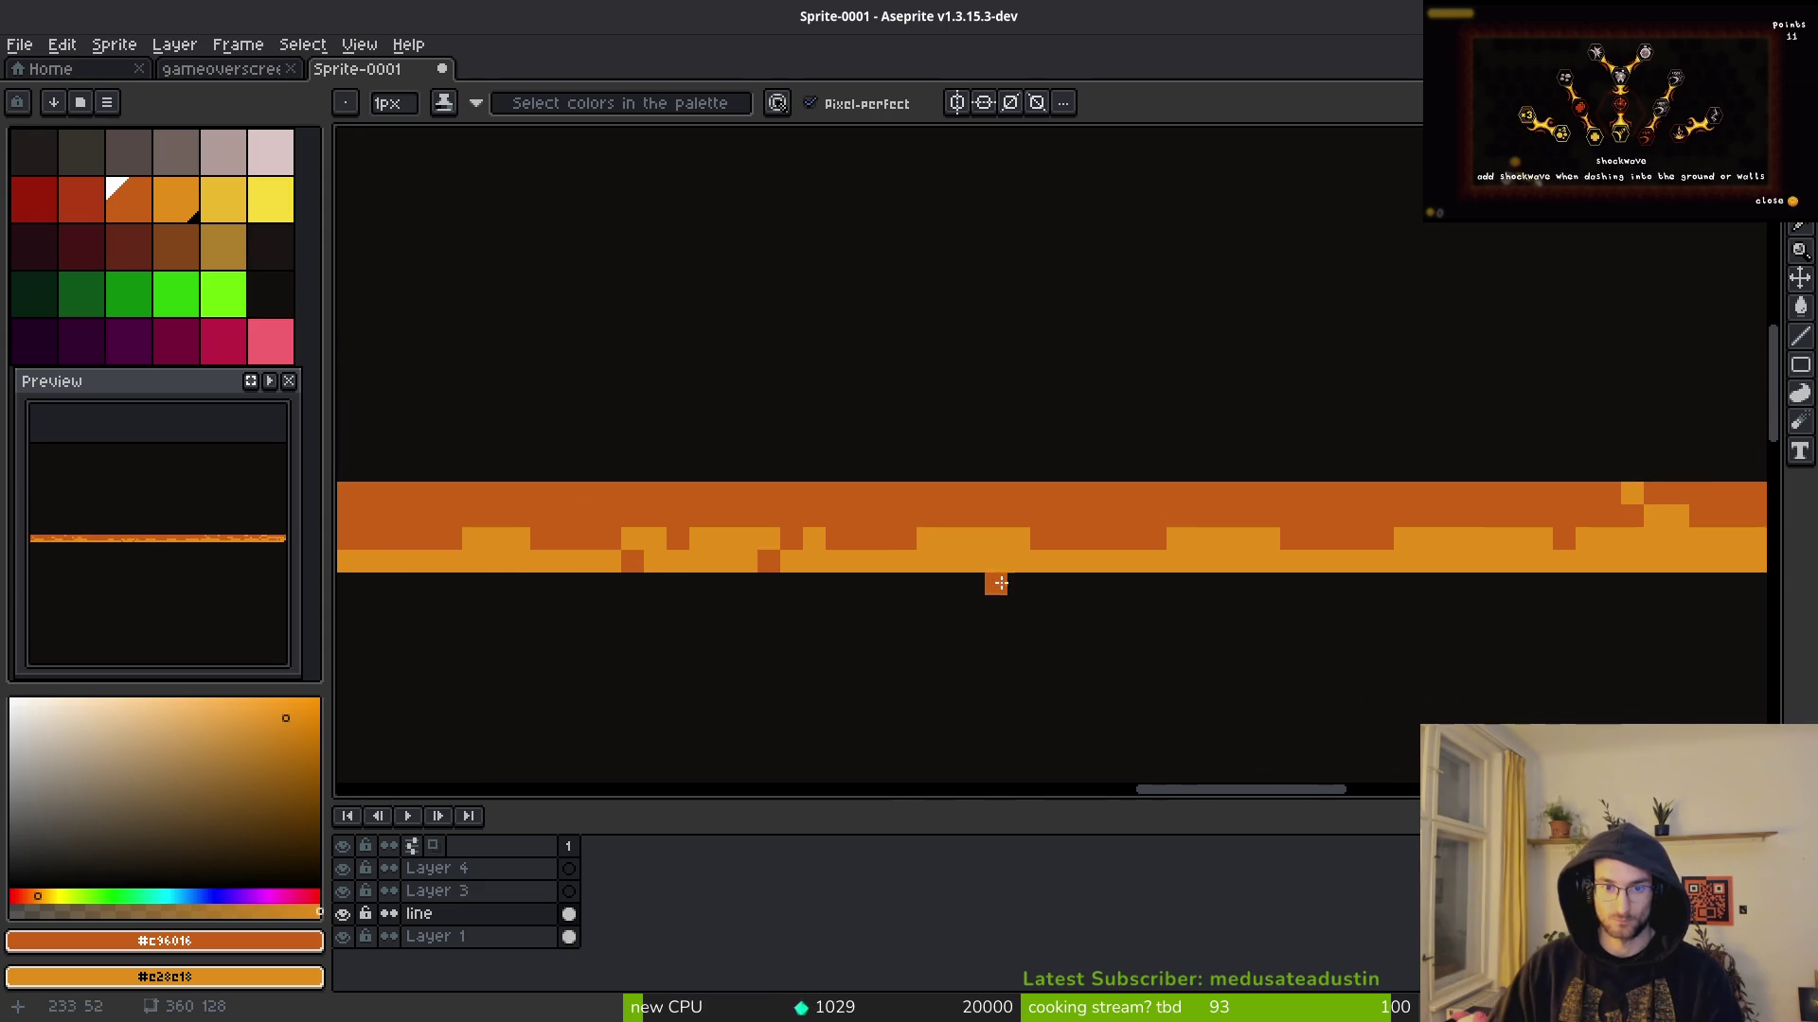
scroll(1001, 583, "up", 2)
left_click_drag(963, 548, 1572, 560)
scroll(1571, 560, "down", 3)
key("ctrl+z")
key("ctrl+z")
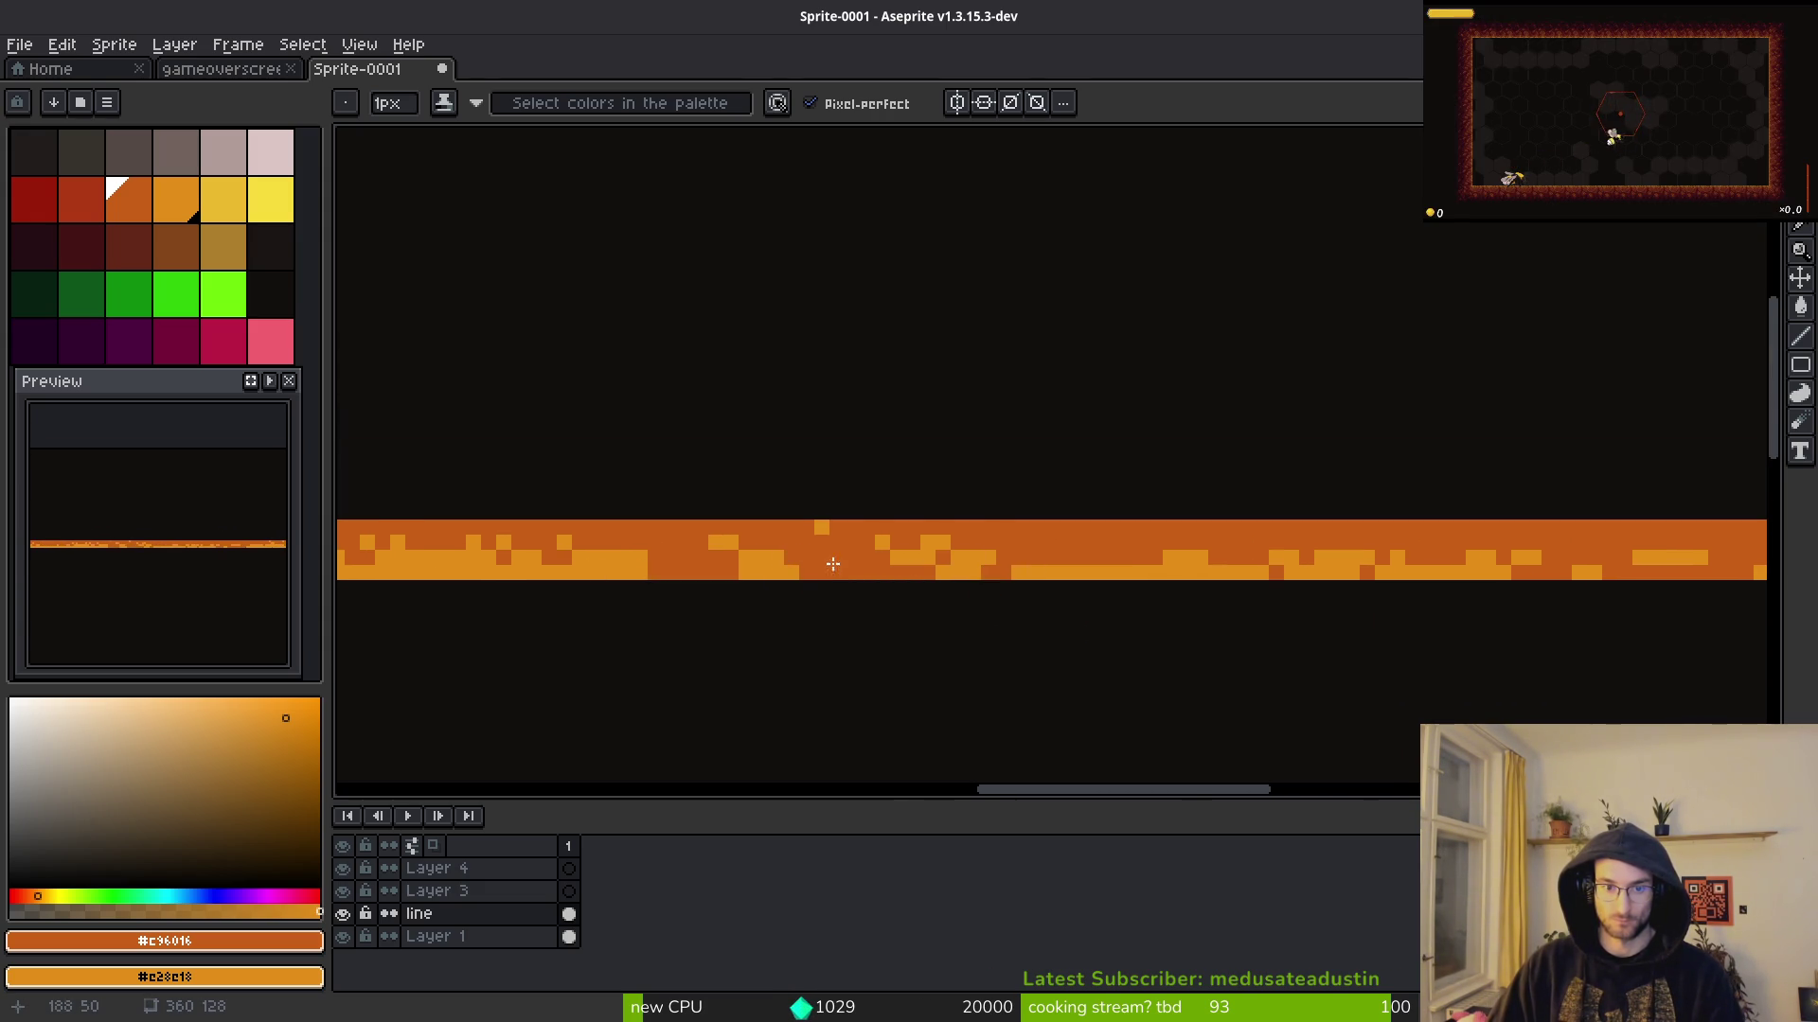
Step: Paint dark orange over a stretch of light pixels on the strip
scroll(720, 554, "up", 1)
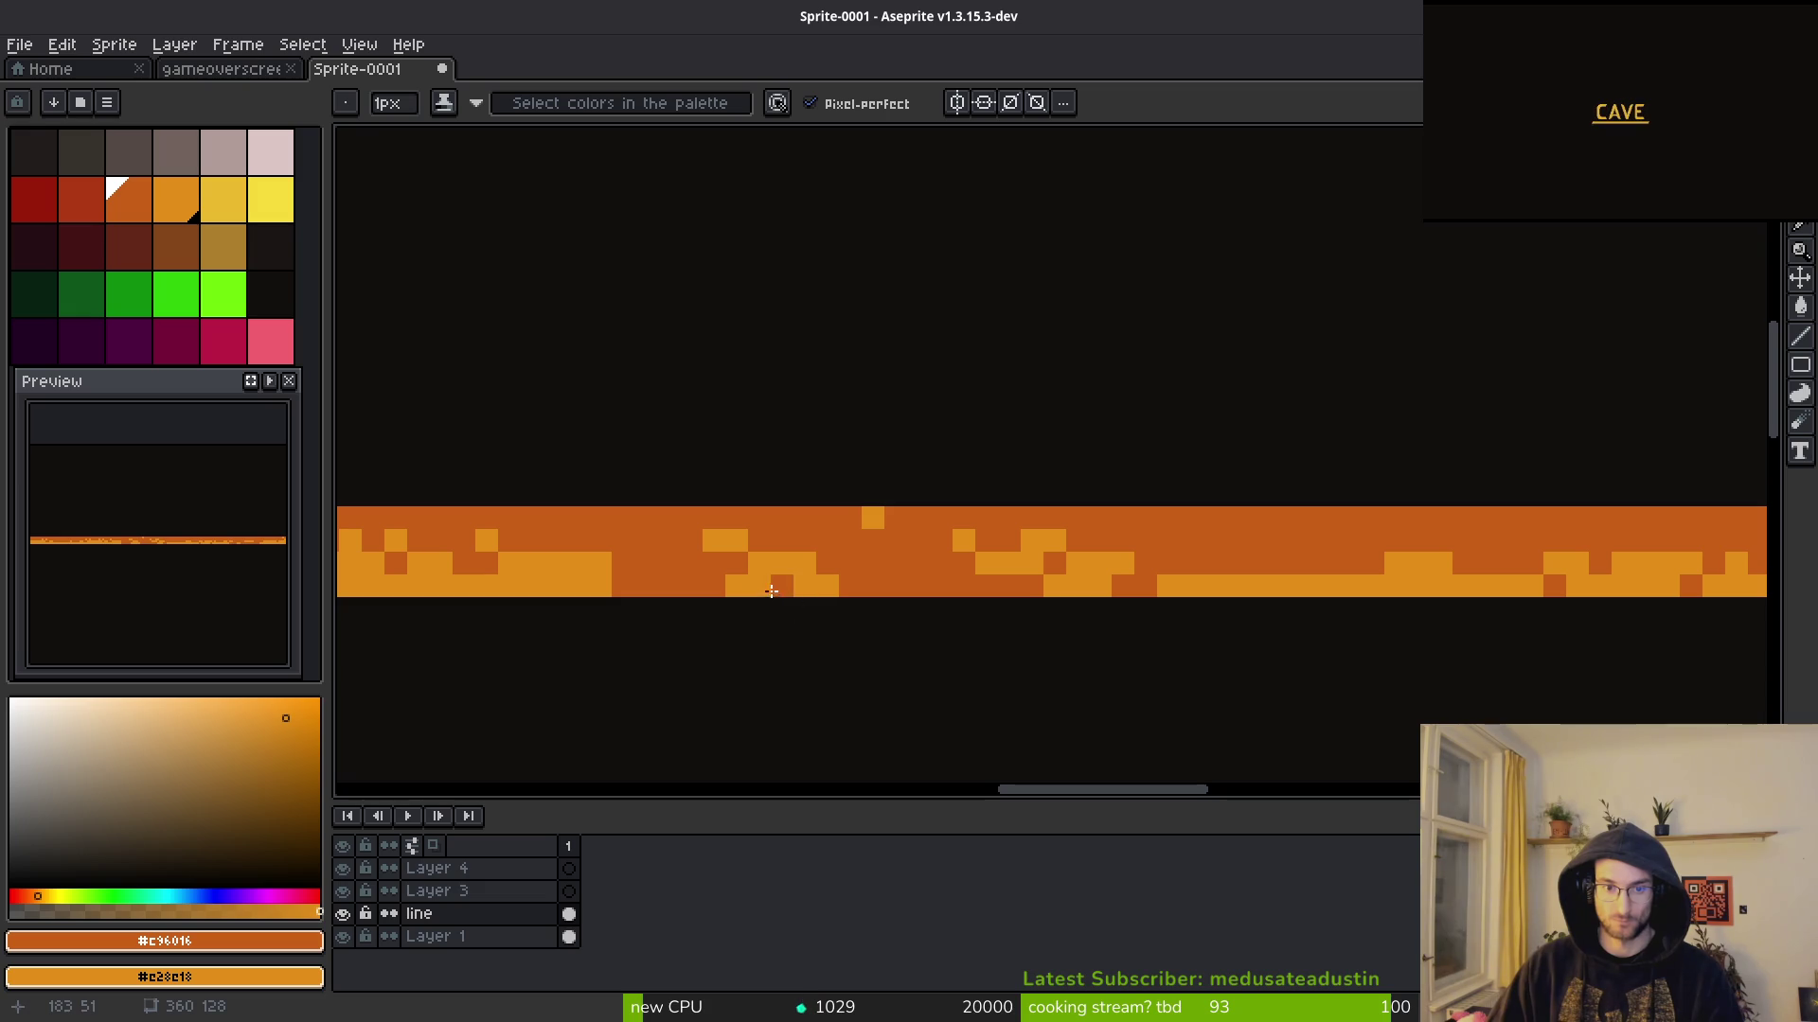
scroll(871, 644, "down", 3)
scroll(863, 633, "up", 3)
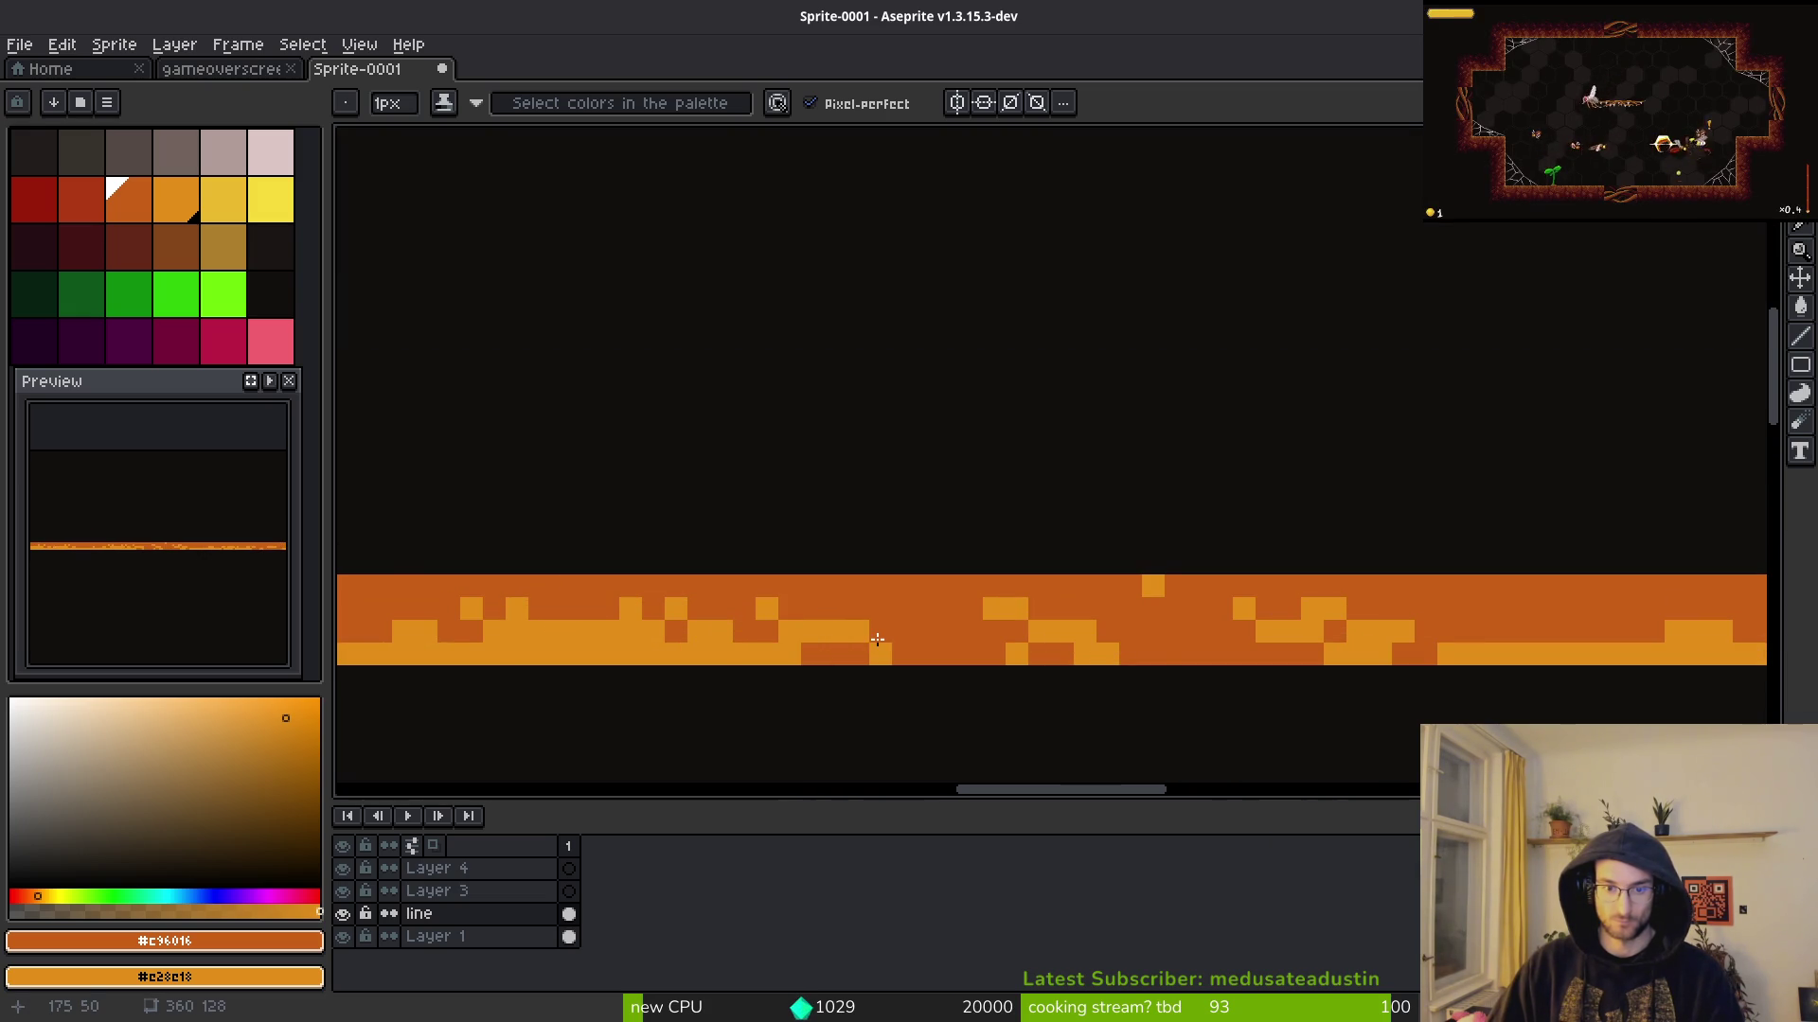
scroll(966, 665, "down", 3)
scroll(968, 683, "up", 3)
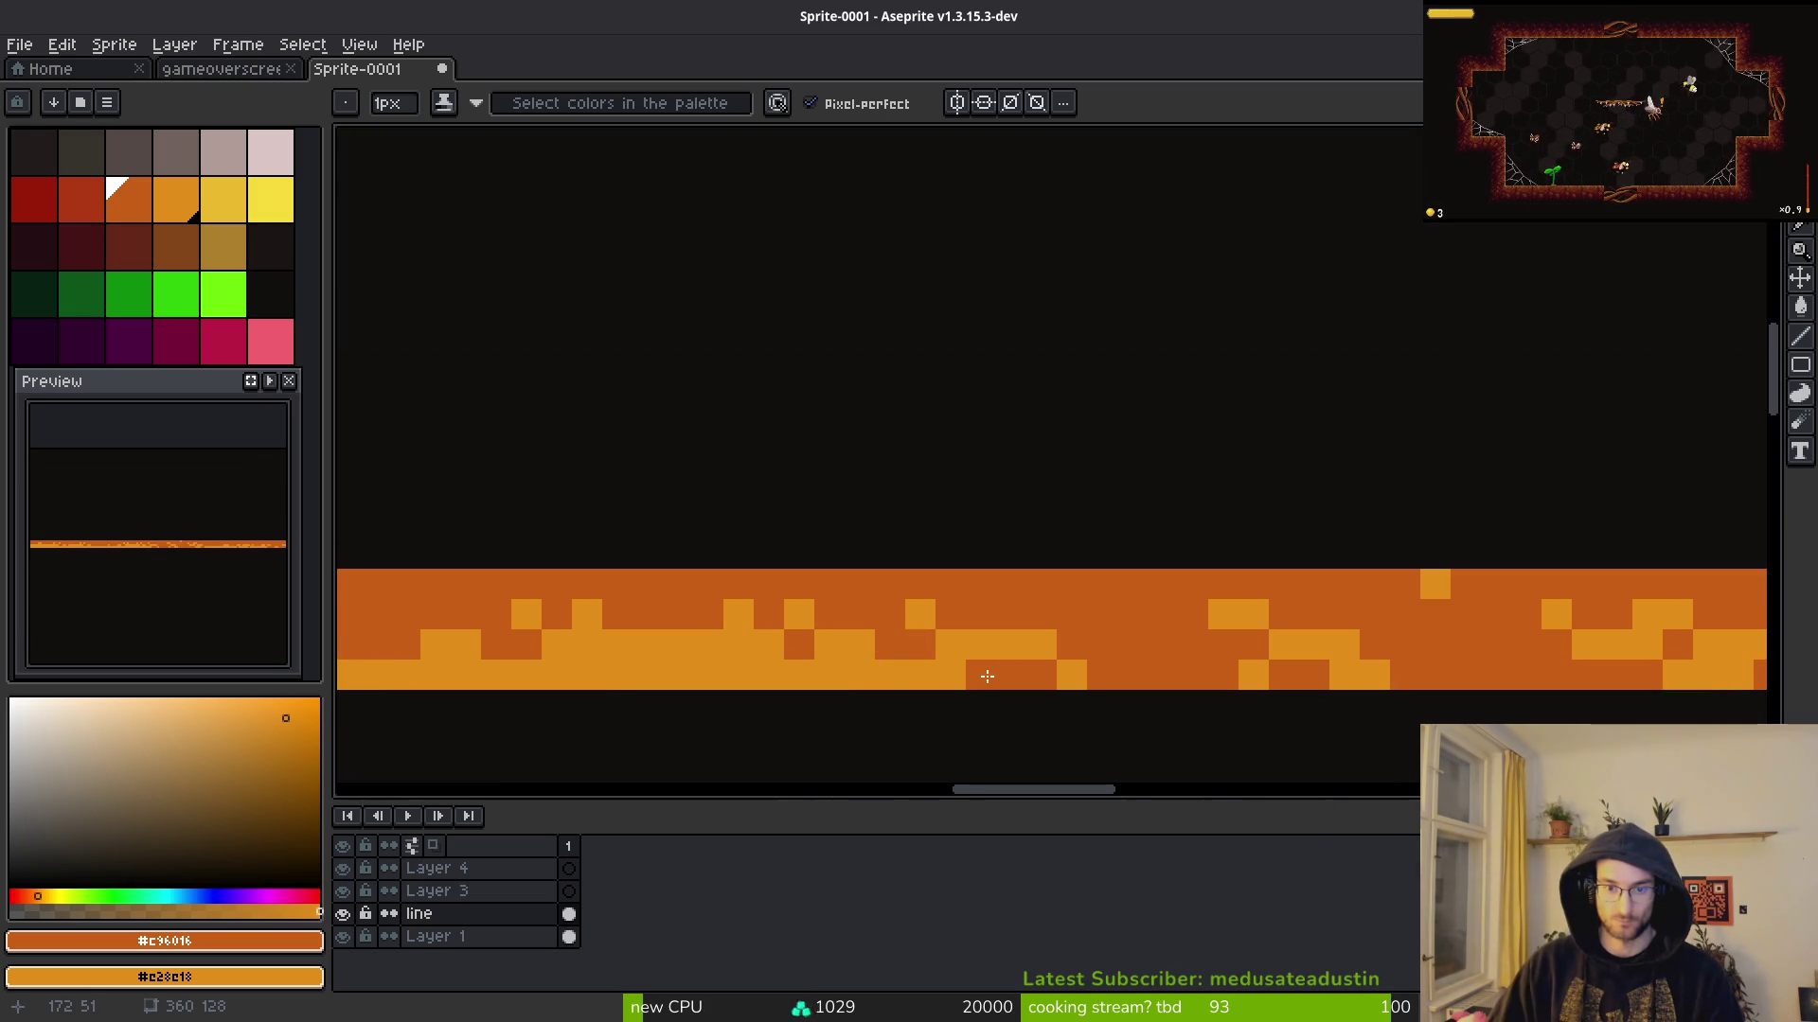
scroll(1002, 686, "down", 2)
scroll(1003, 678, "up", 1)
scroll(963, 679, "down", 1)
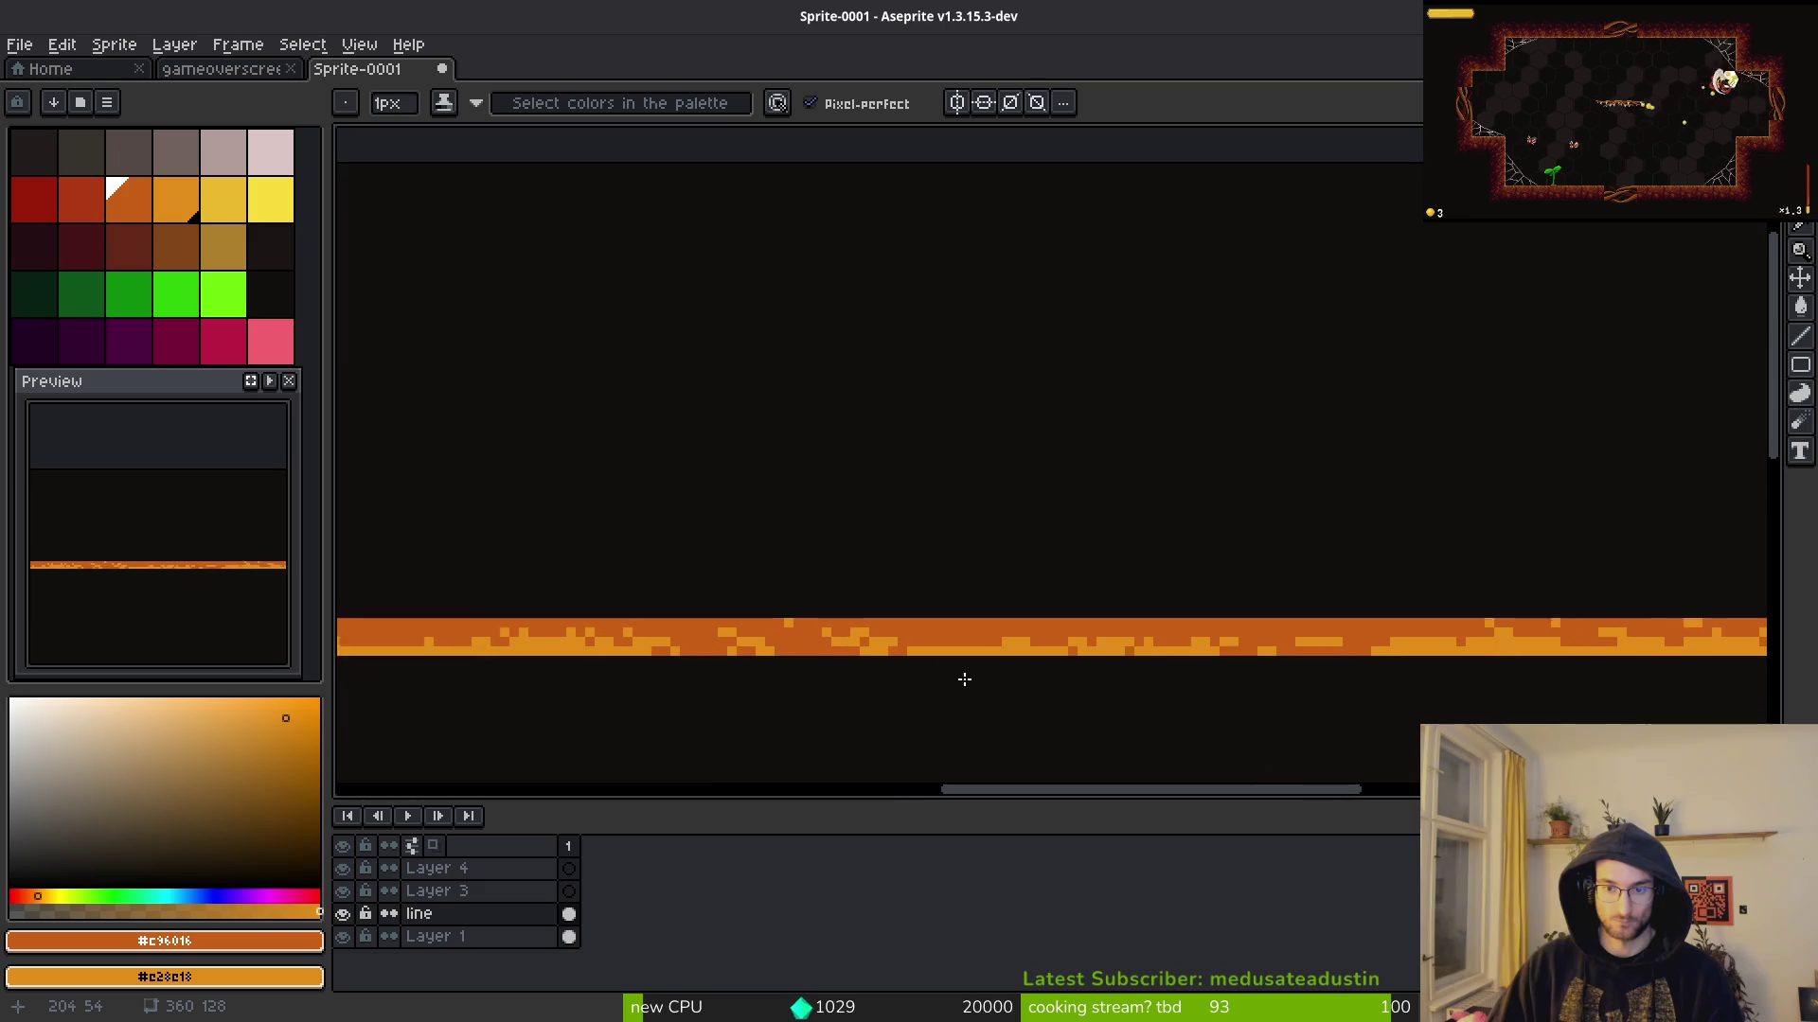
scroll(963, 679, "up", 4)
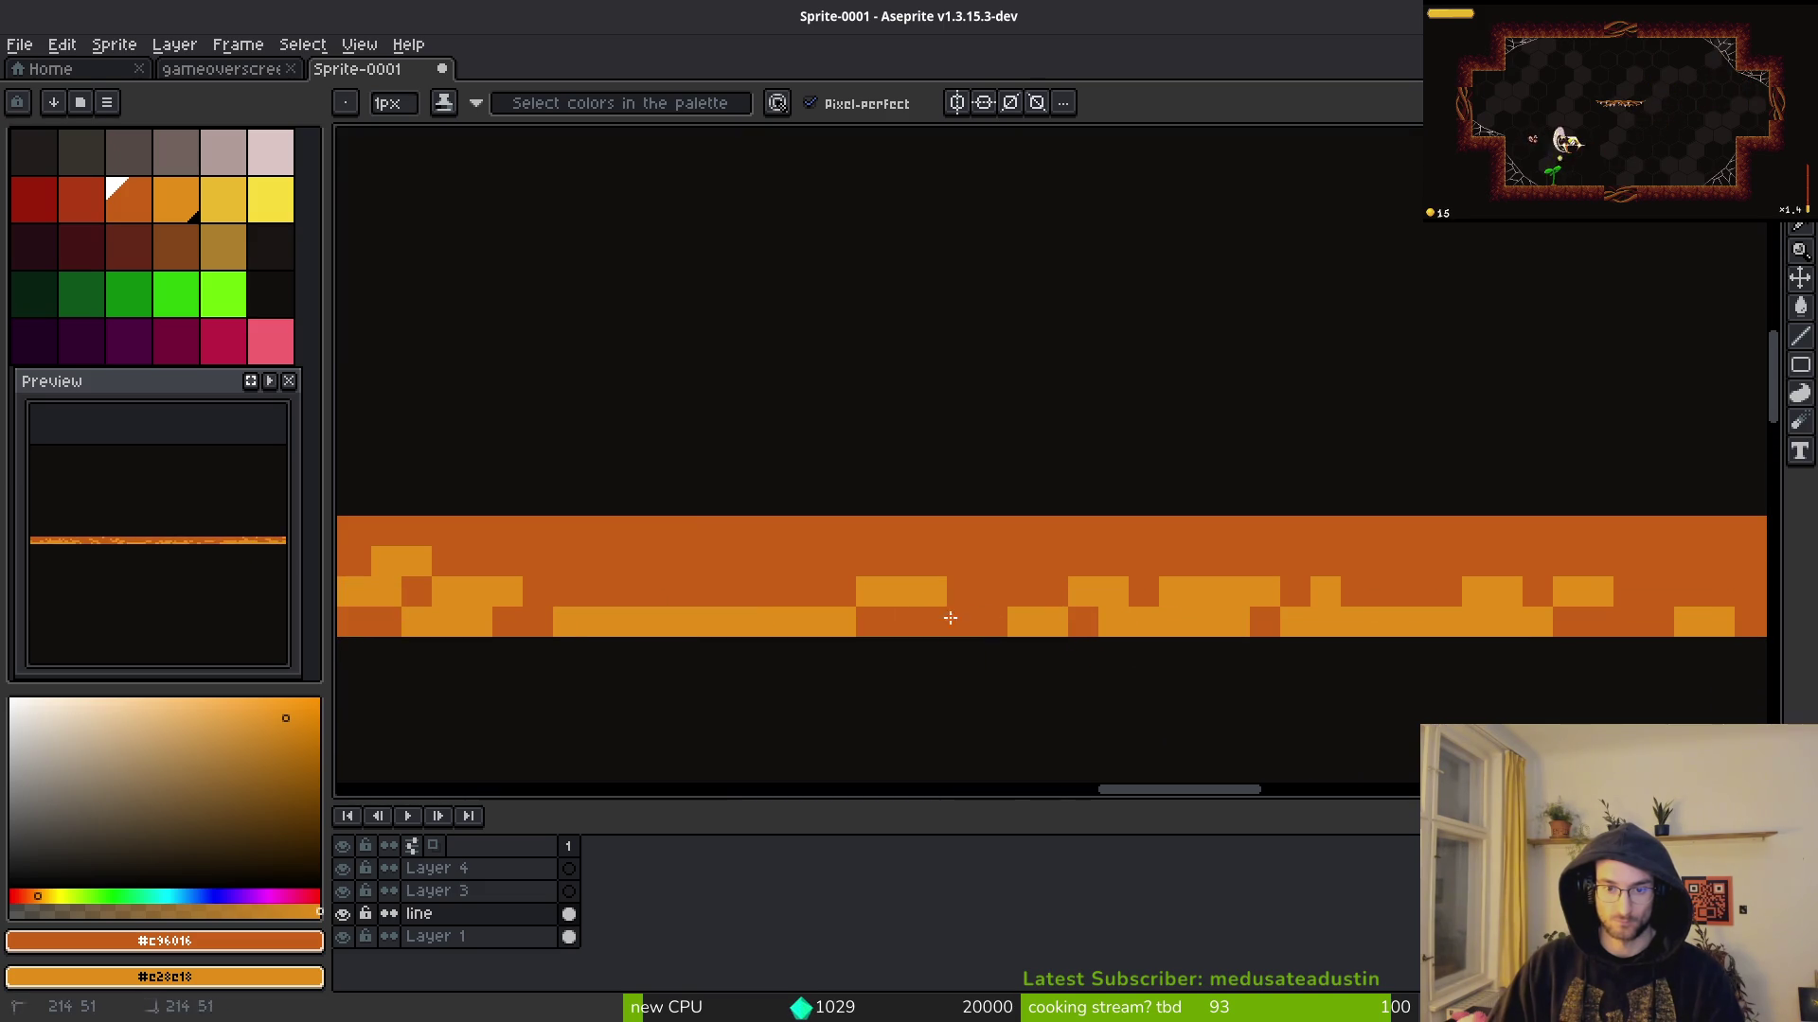
scroll(872, 613, "down", 2)
scroll(989, 620, "up", 3)
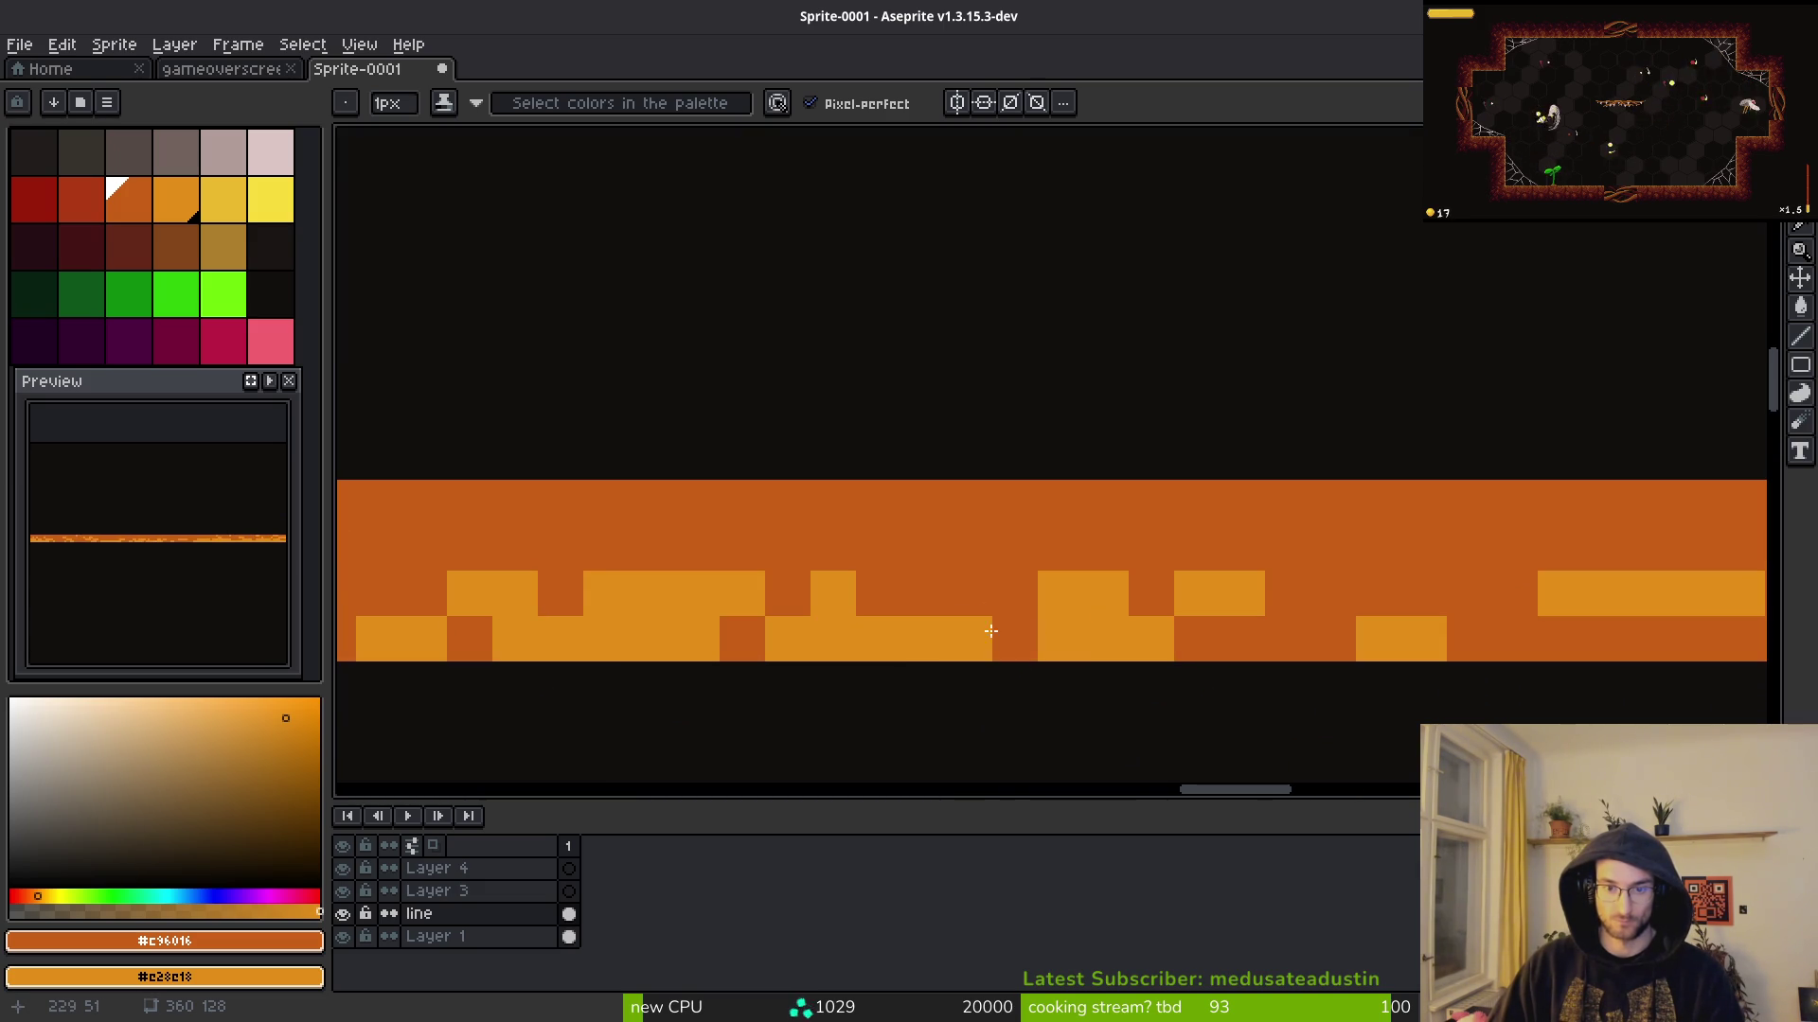
scroll(986, 629, "down", 5)
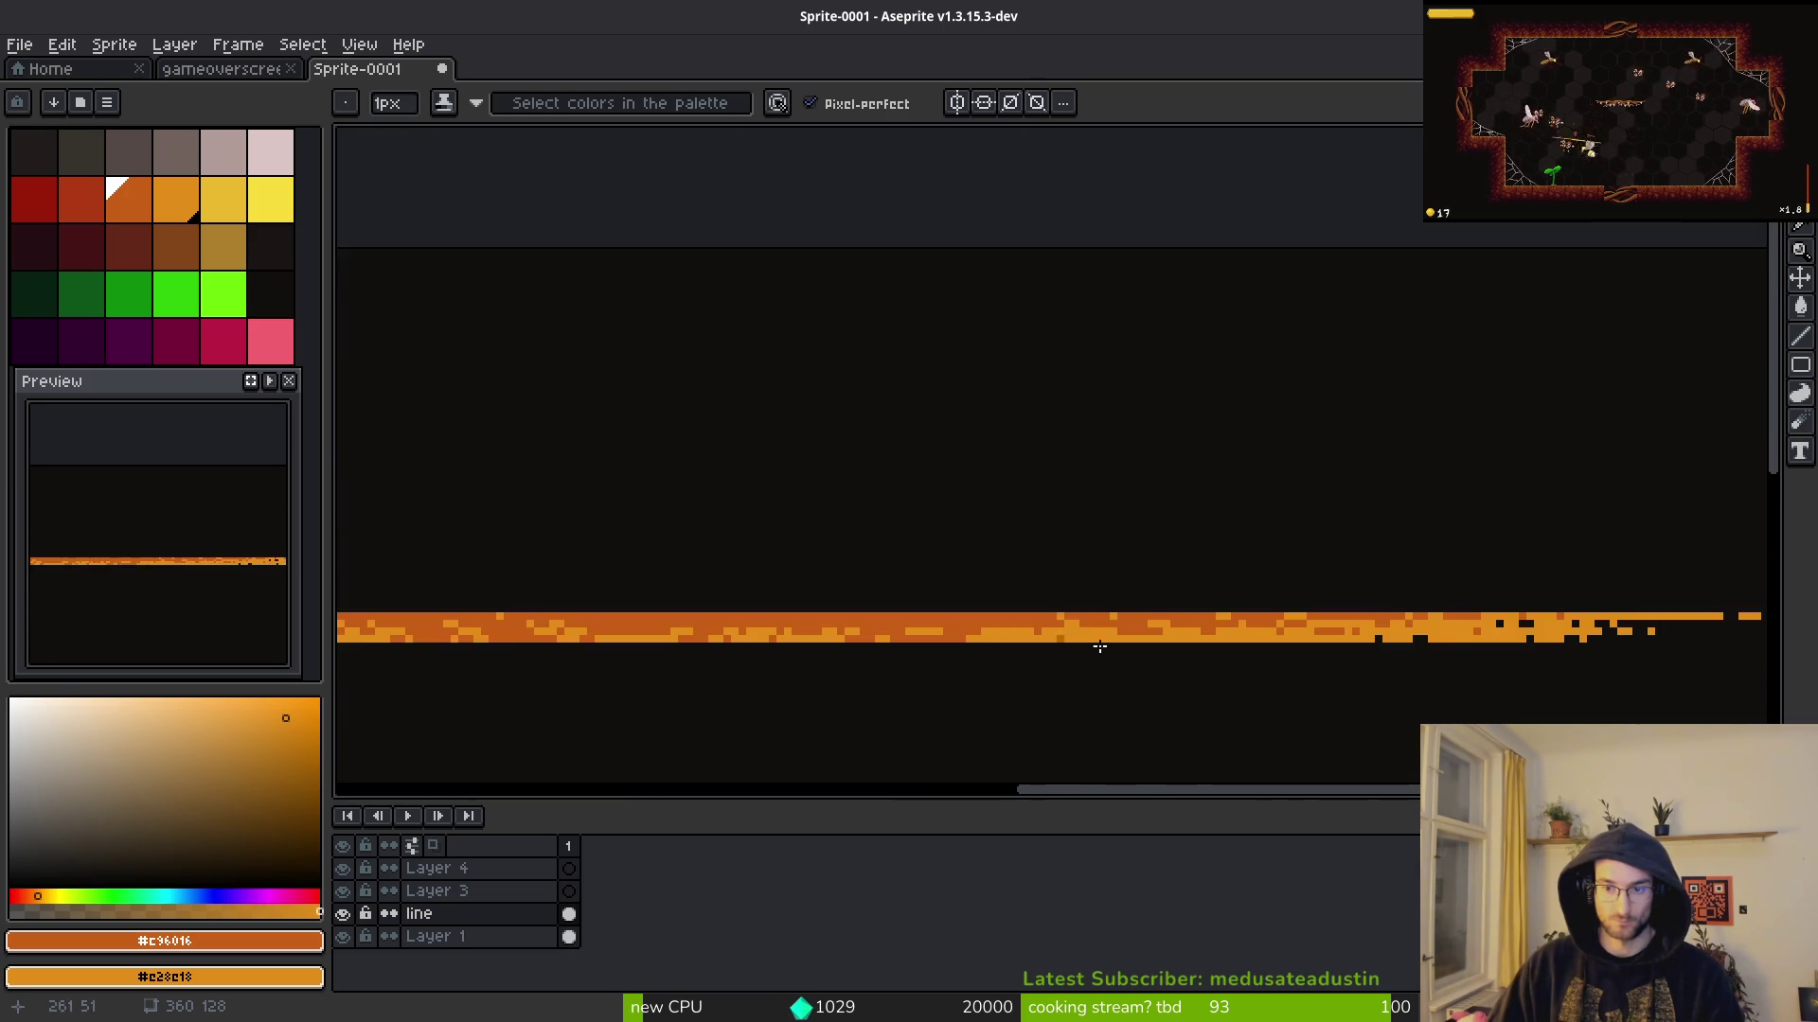
scroll(1087, 665, "up", 1)
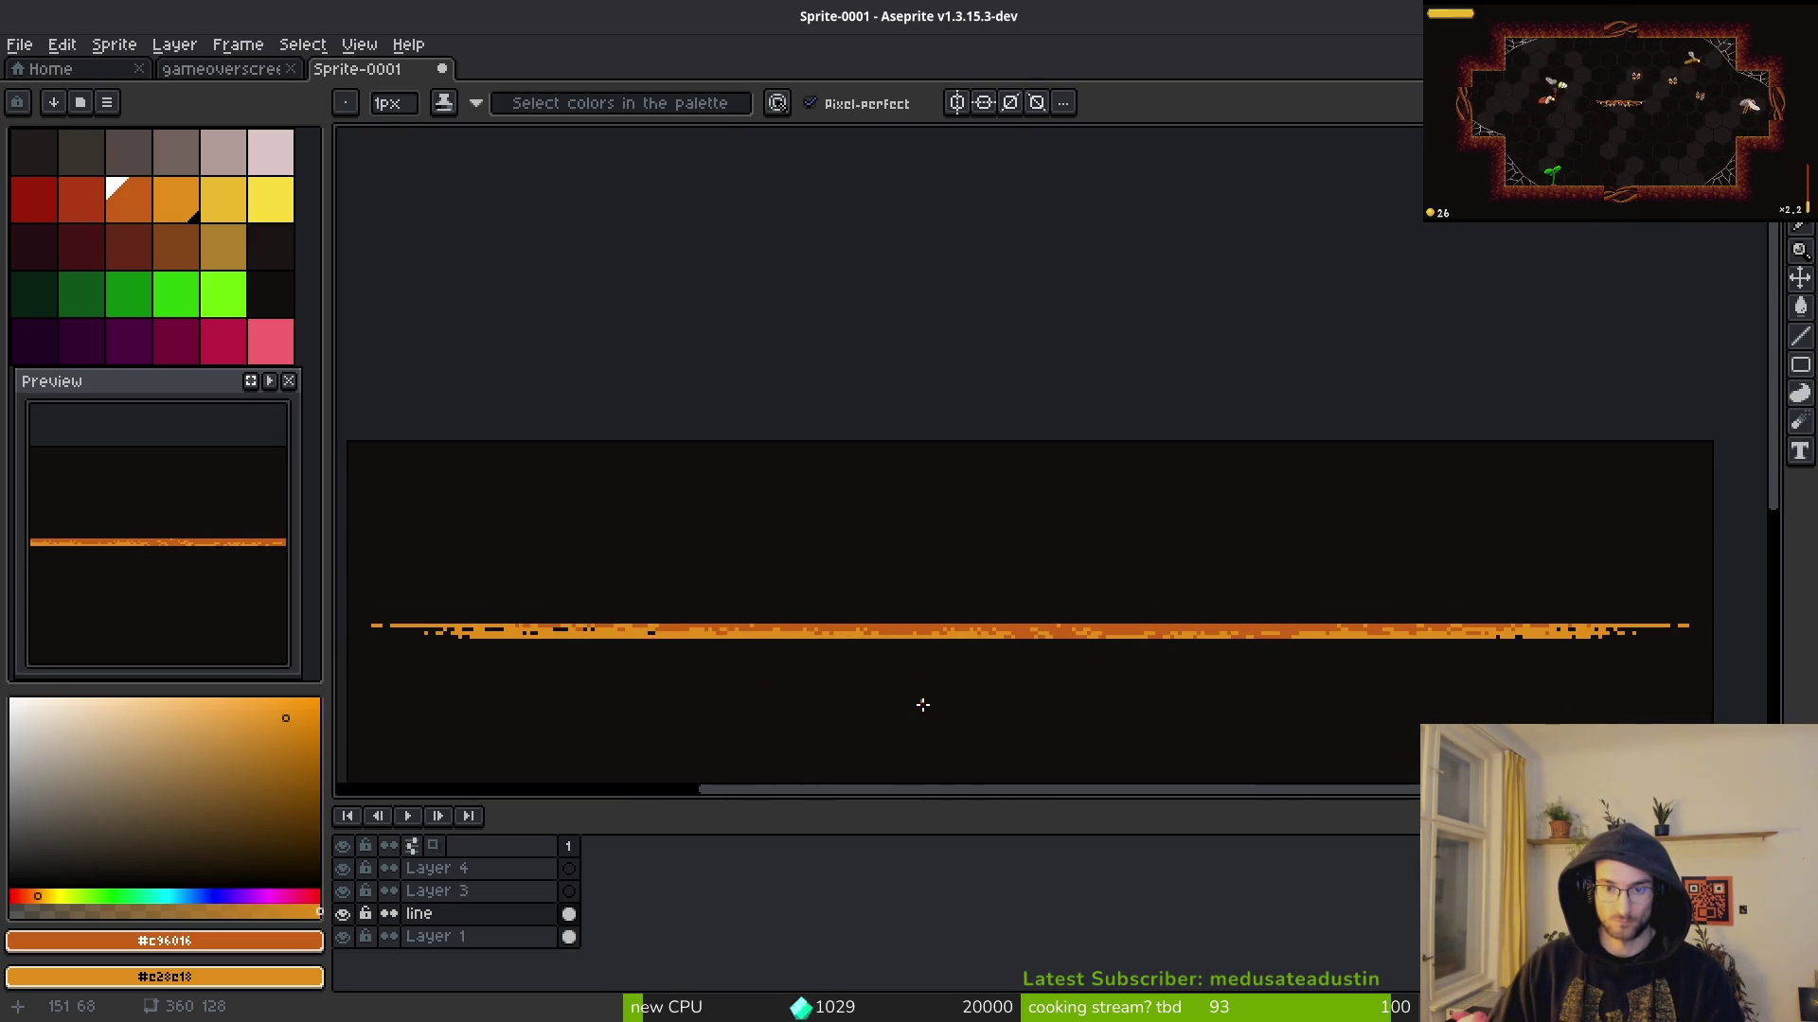
scroll(856, 670, "up", 3)
scroll(1096, 650, "up", 2)
mouse_move(1093, 574)
left_mouse_down()
mouse_move(909, 592)
mouse_move(915, 628)
left_mouse_up()
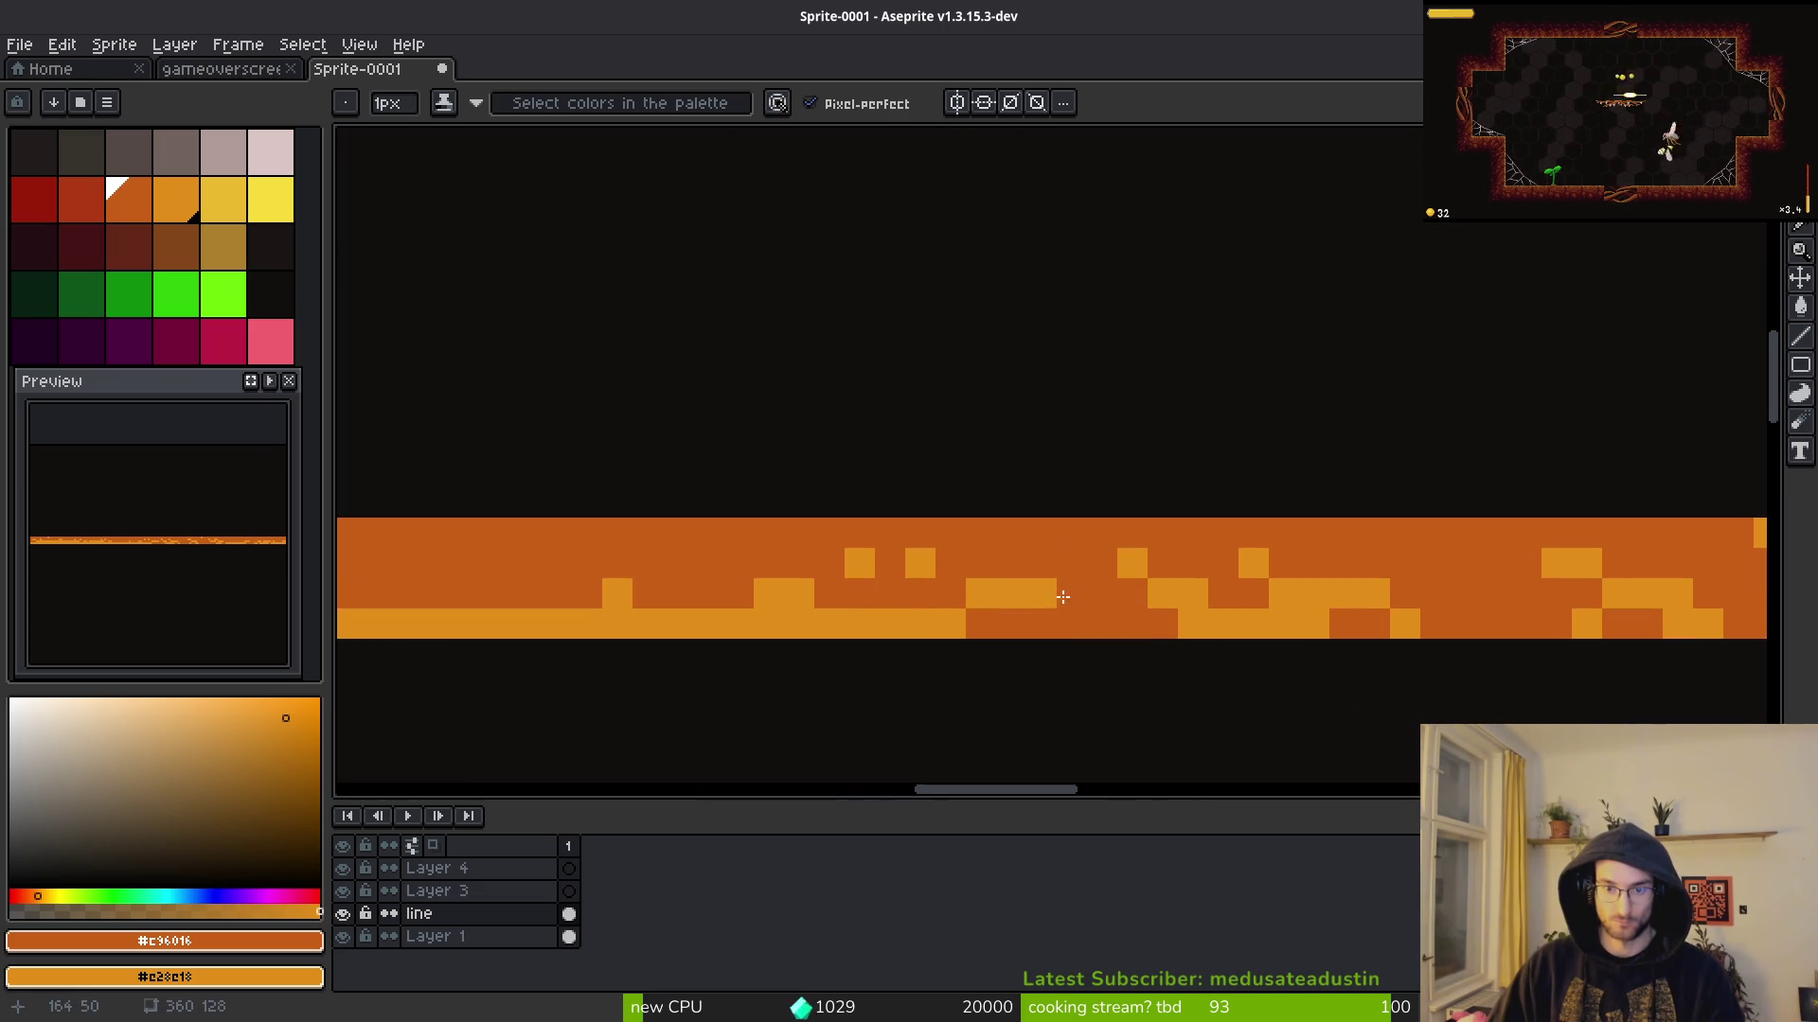
Step: Darken five more scattered pixels on the strip's bottom row and view the whole sprite
mouse_move(769, 614)
left_mouse_down()
mouse_move(680, 614)
mouse_move(978, 634)
left_mouse_up()
left_click(858, 640)
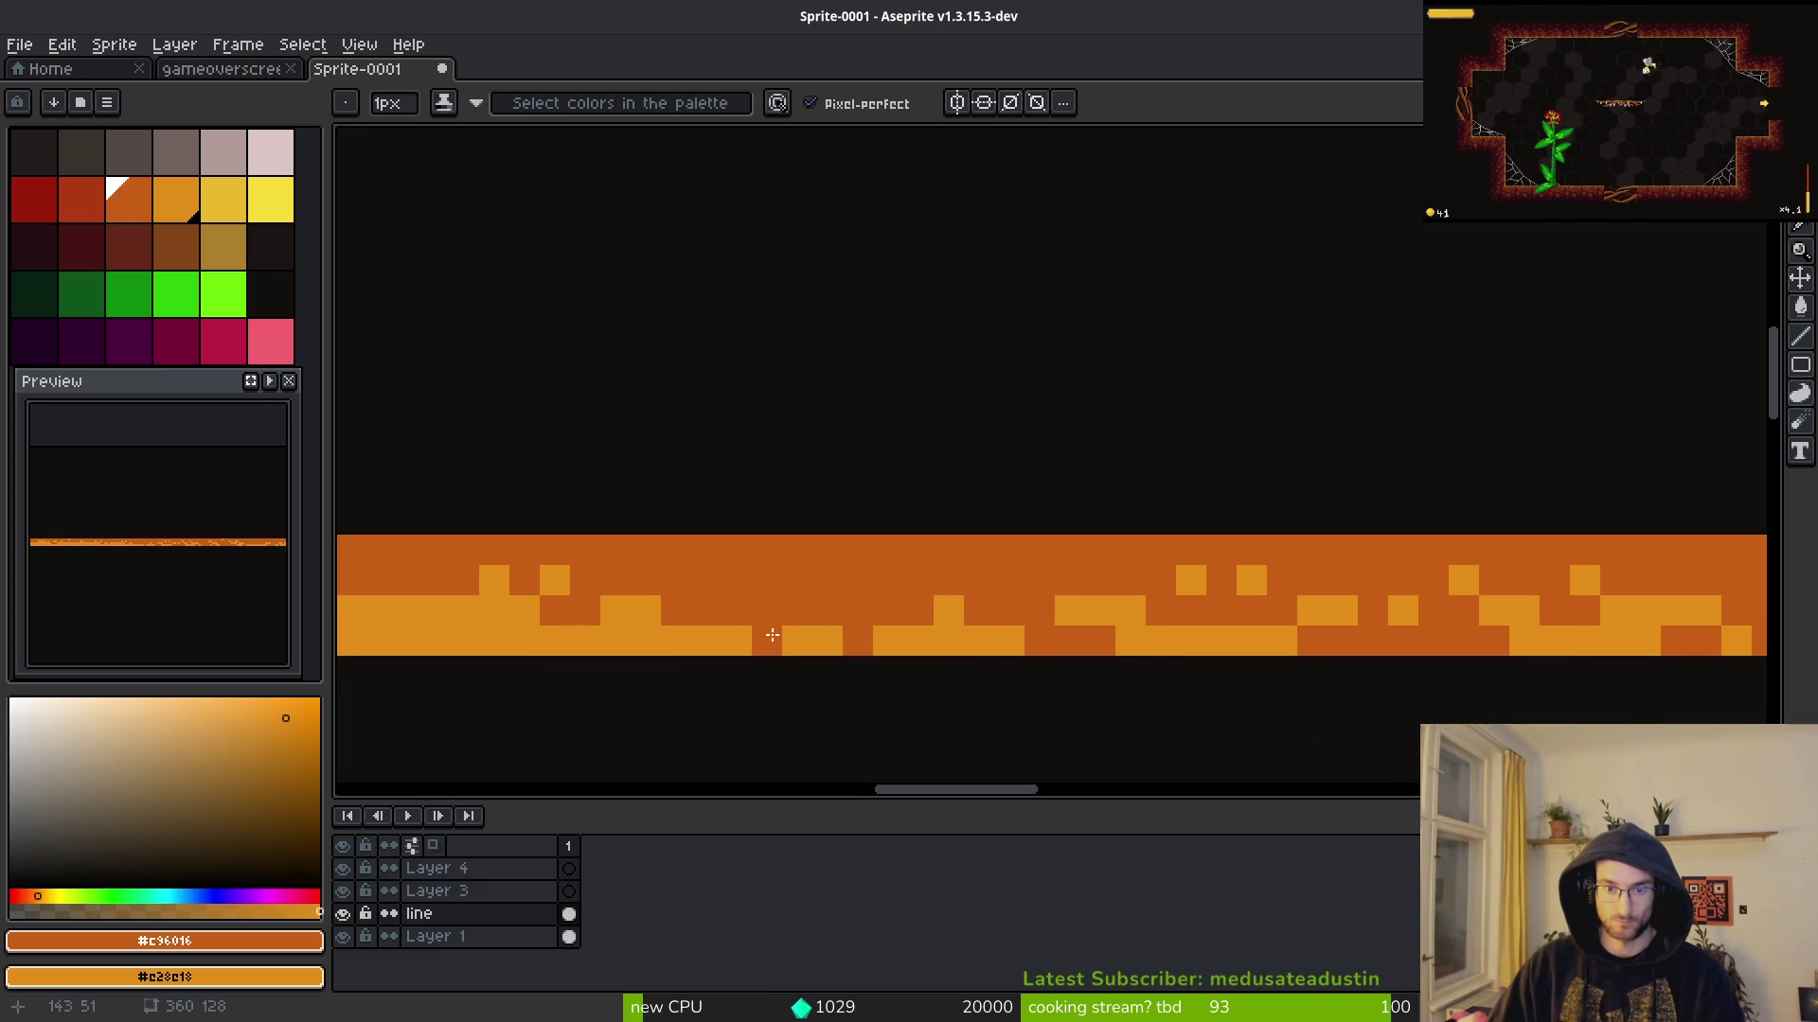
scroll(764, 634, "down", 3)
scroll(1074, 609, "up", 3)
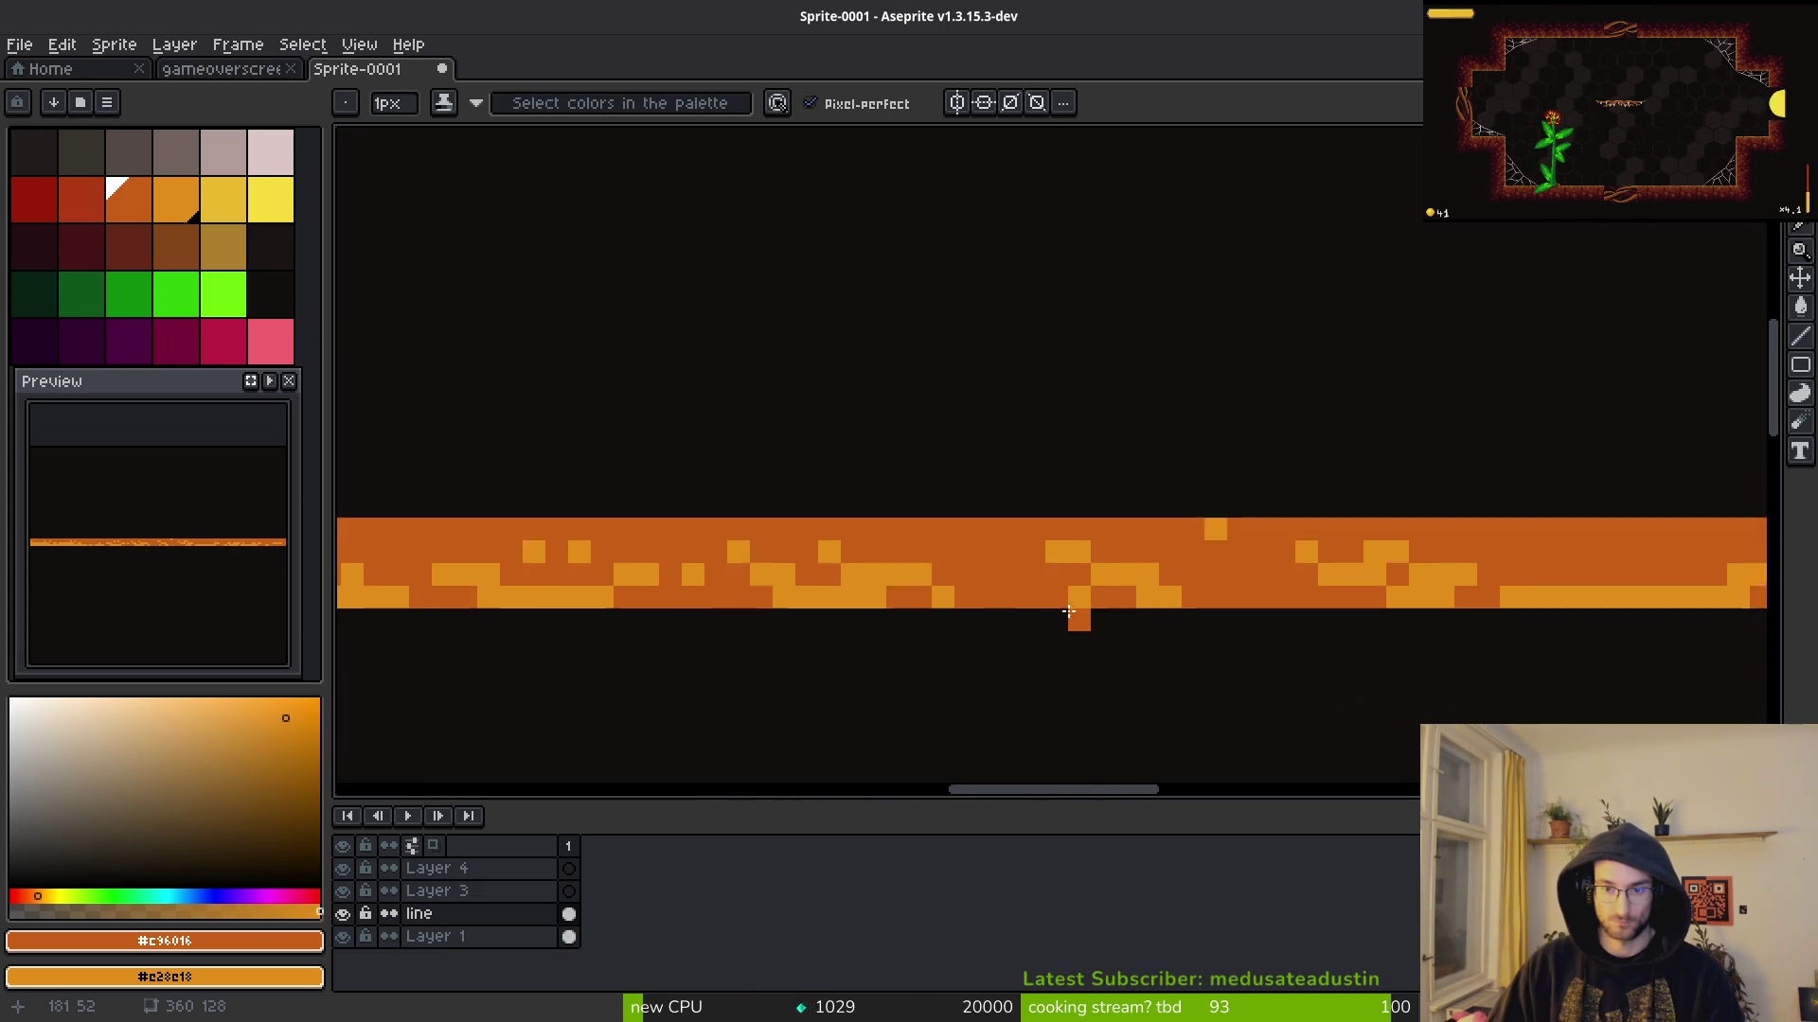
left_click(706, 580)
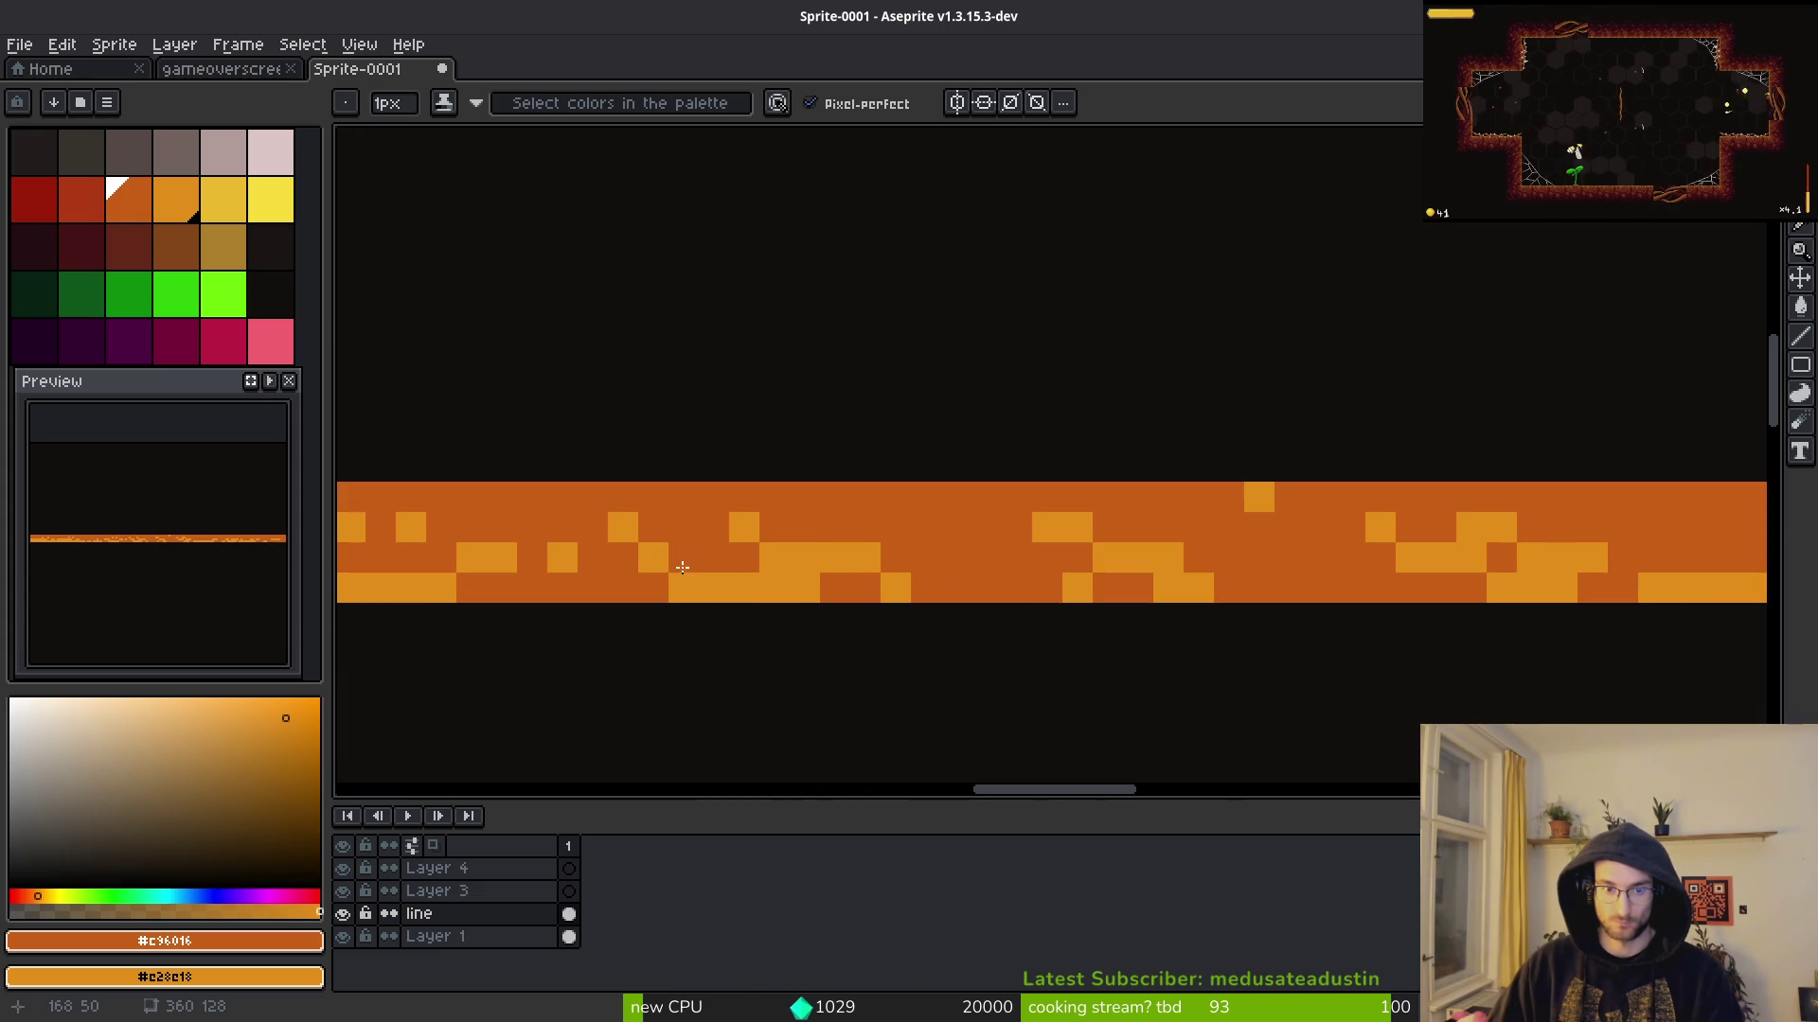
scroll(839, 637, "down", 4)
scroll(1351, 677, "down", 3)
left_click_drag(1090, 652, 1027, 520)
Step: Cancel the save dialog and turn two pixels near the strip light orange
key("ctrl+s")
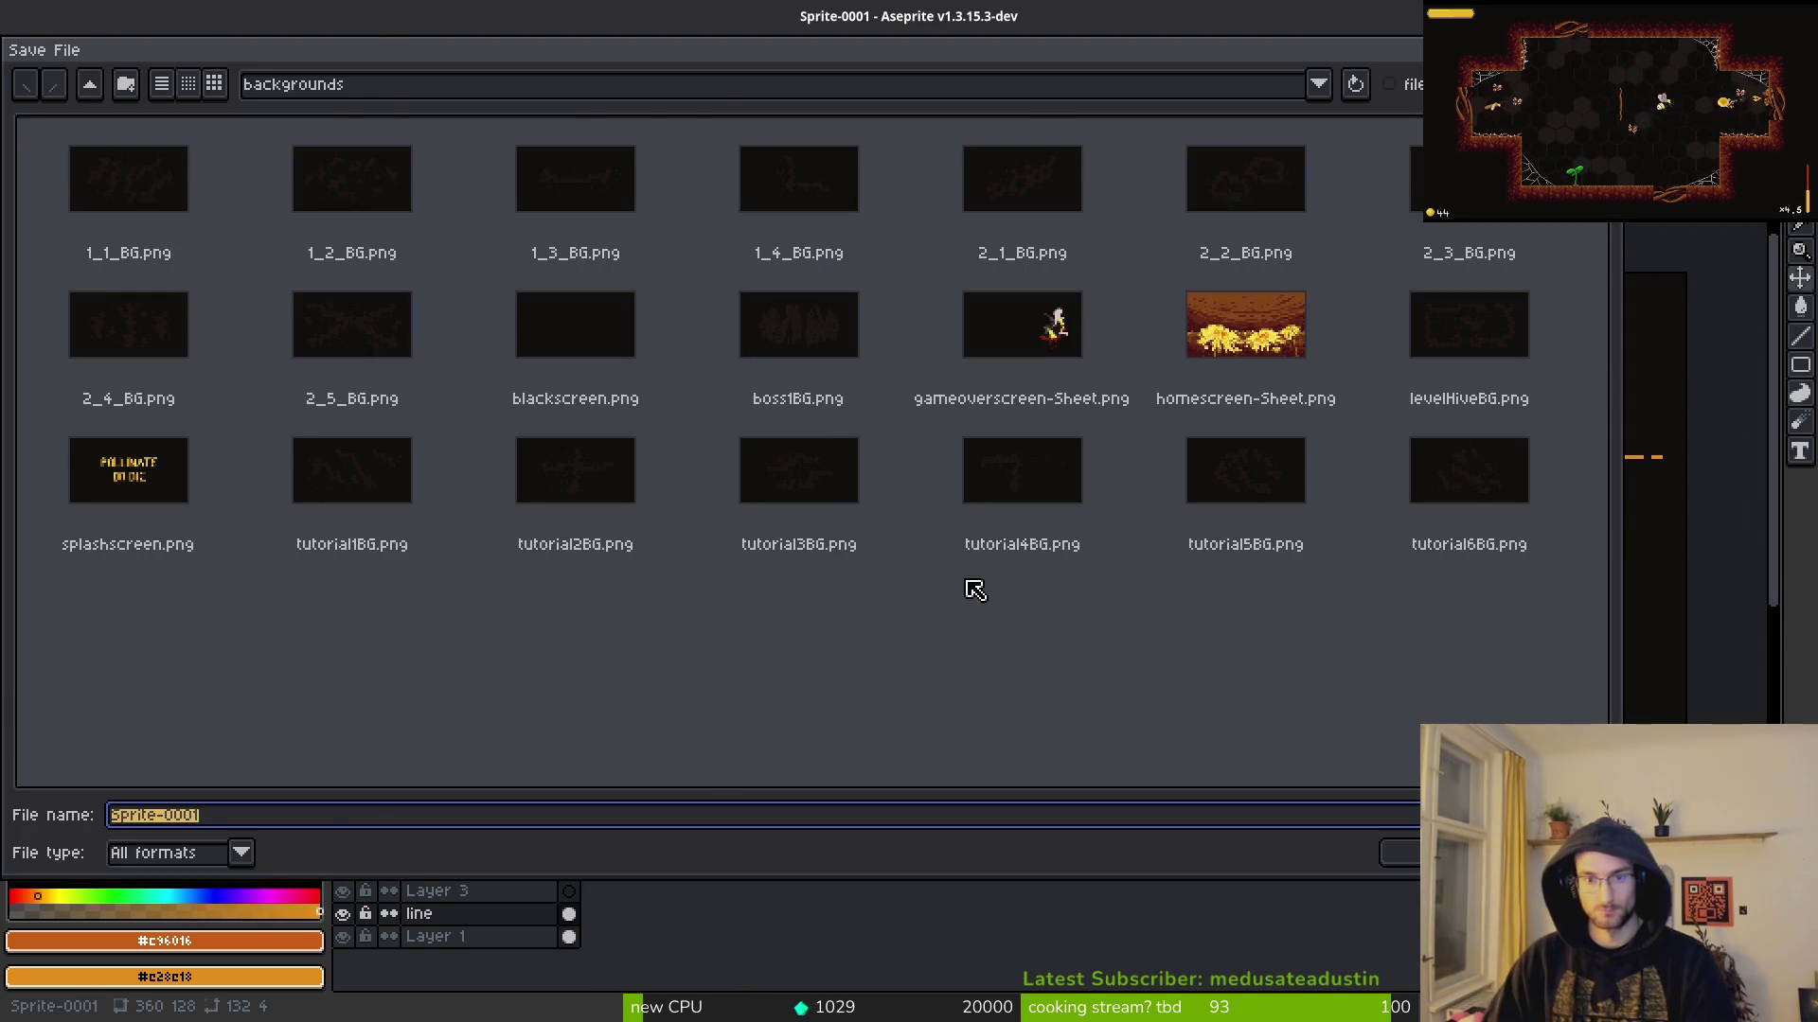
key("Escape")
scroll(1013, 568, "down", 2)
scroll(1051, 549, "up", 4)
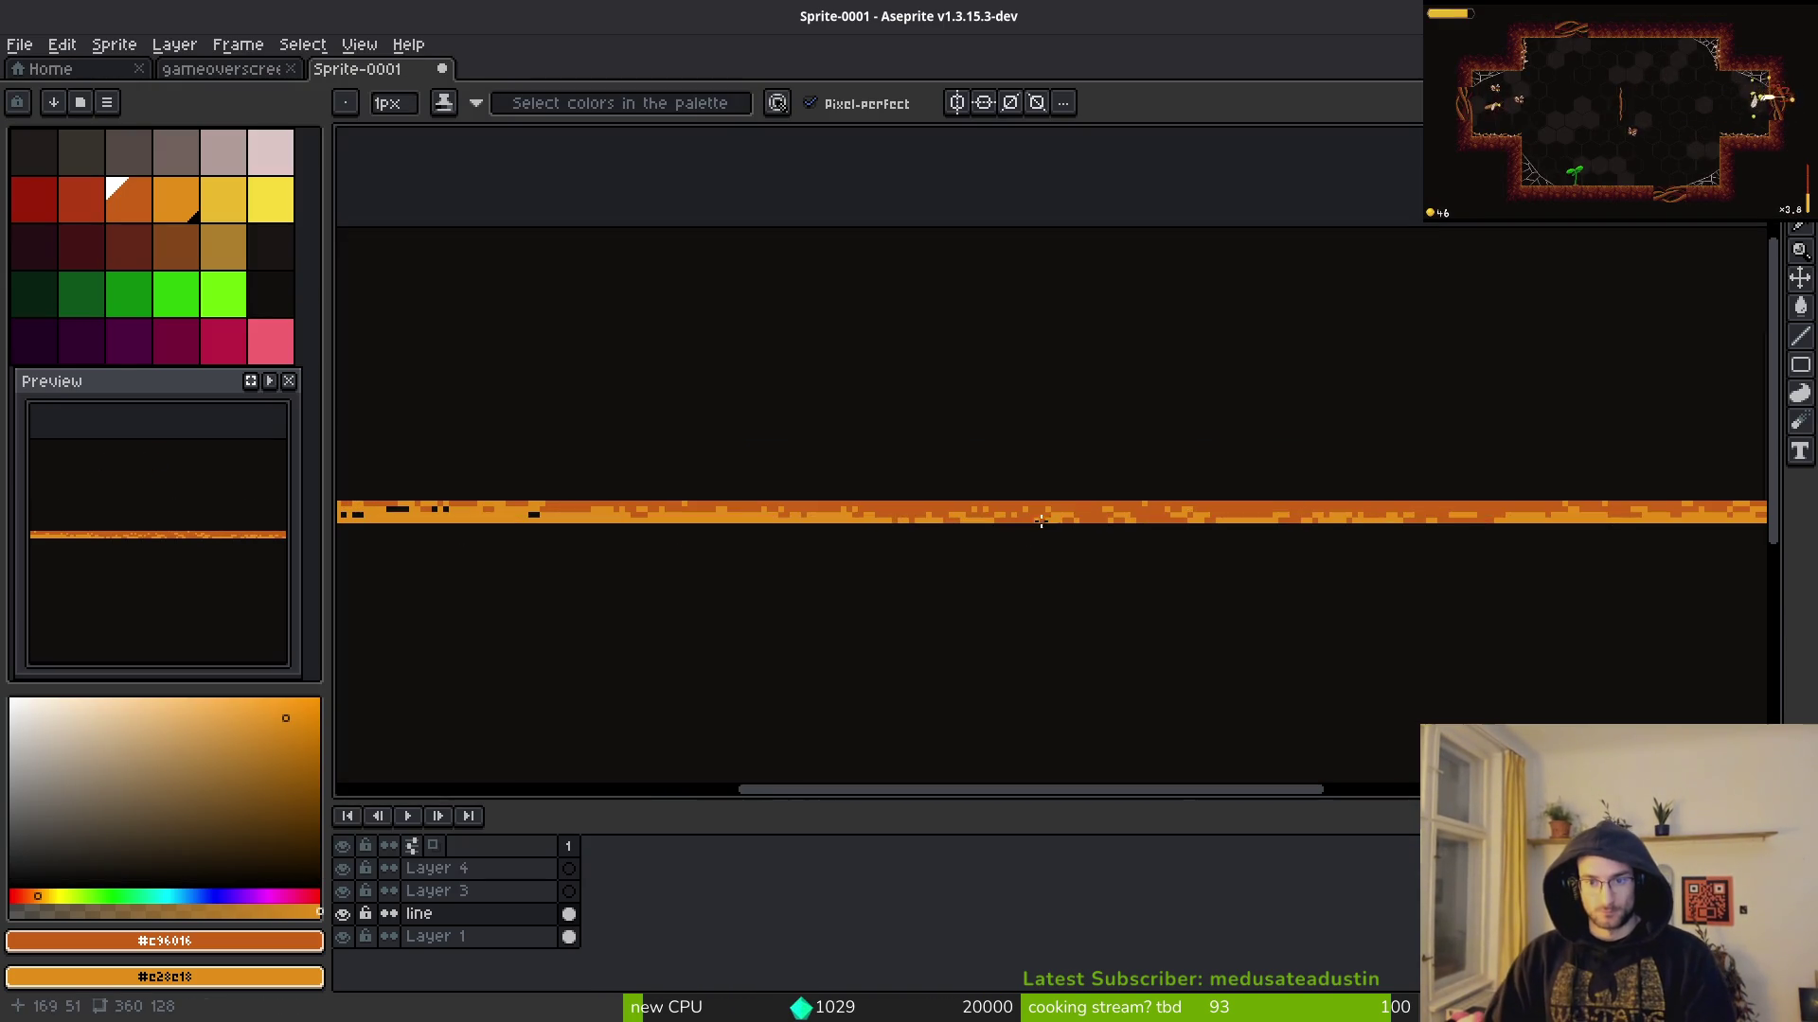
scroll(1157, 571, "right", 2)
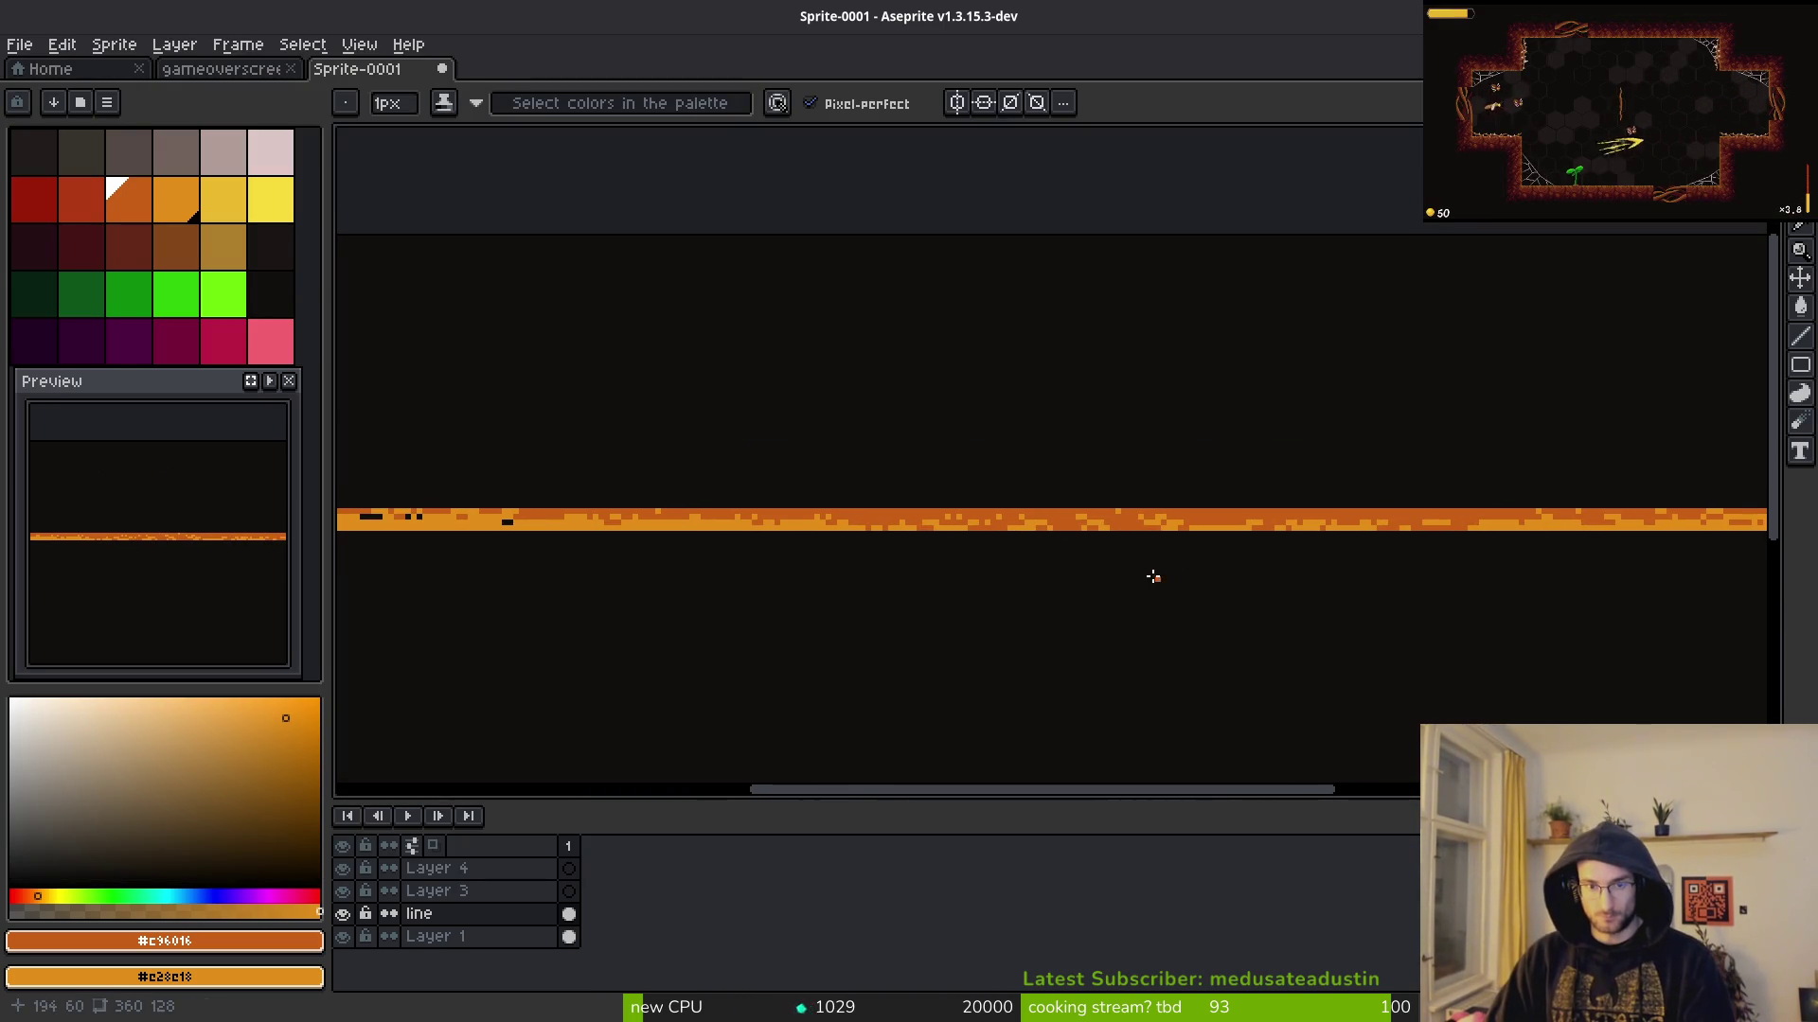
scroll(1153, 576, "up", 1)
scroll(1230, 520, "up", 2)
right_click(955, 519)
scroll(1122, 522, "right", 5)
scroll(1246, 578, "right", 3)
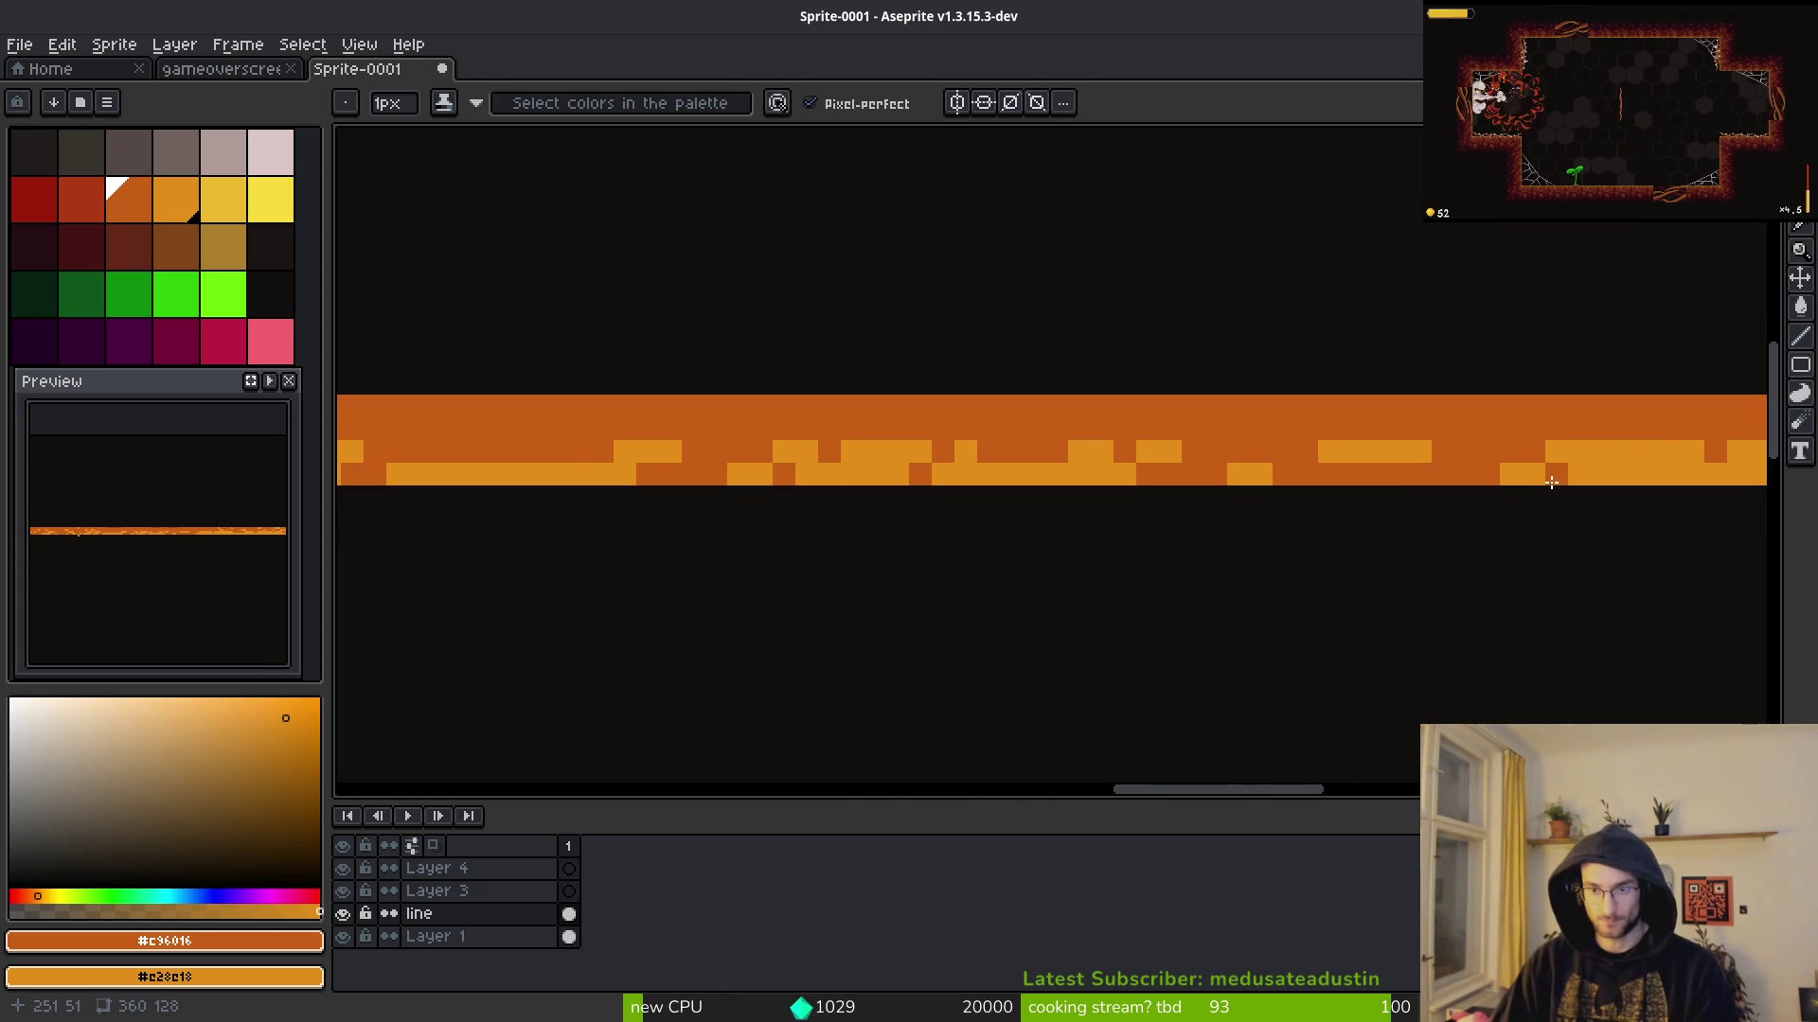
right_click(1207, 484)
Step: Add five light-orange pixels along the lower rows, then repaint two of them dark orange
key("e")
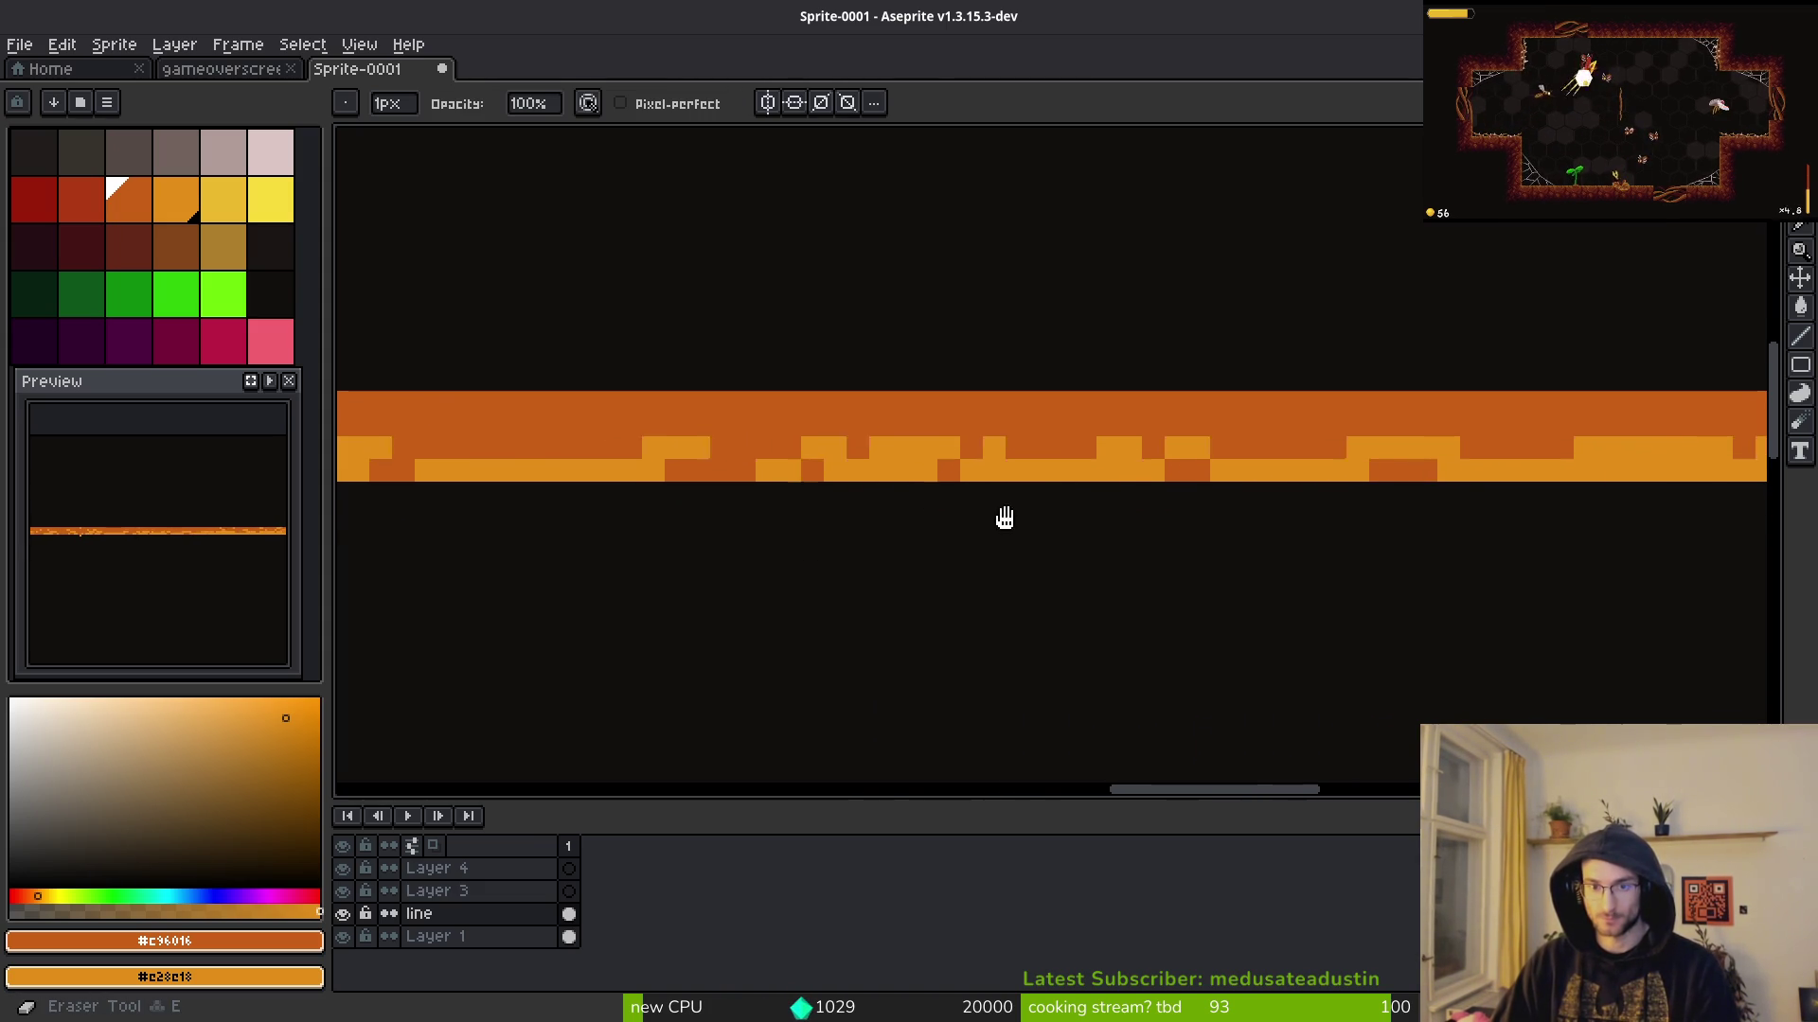
scroll(1003, 511, "left", 5)
key("b")
left_click(845, 443)
left_click(821, 443)
left_click(595, 443)
left_click(572, 443)
left_click(527, 420)
left_click_drag(527, 420, 504, 421)
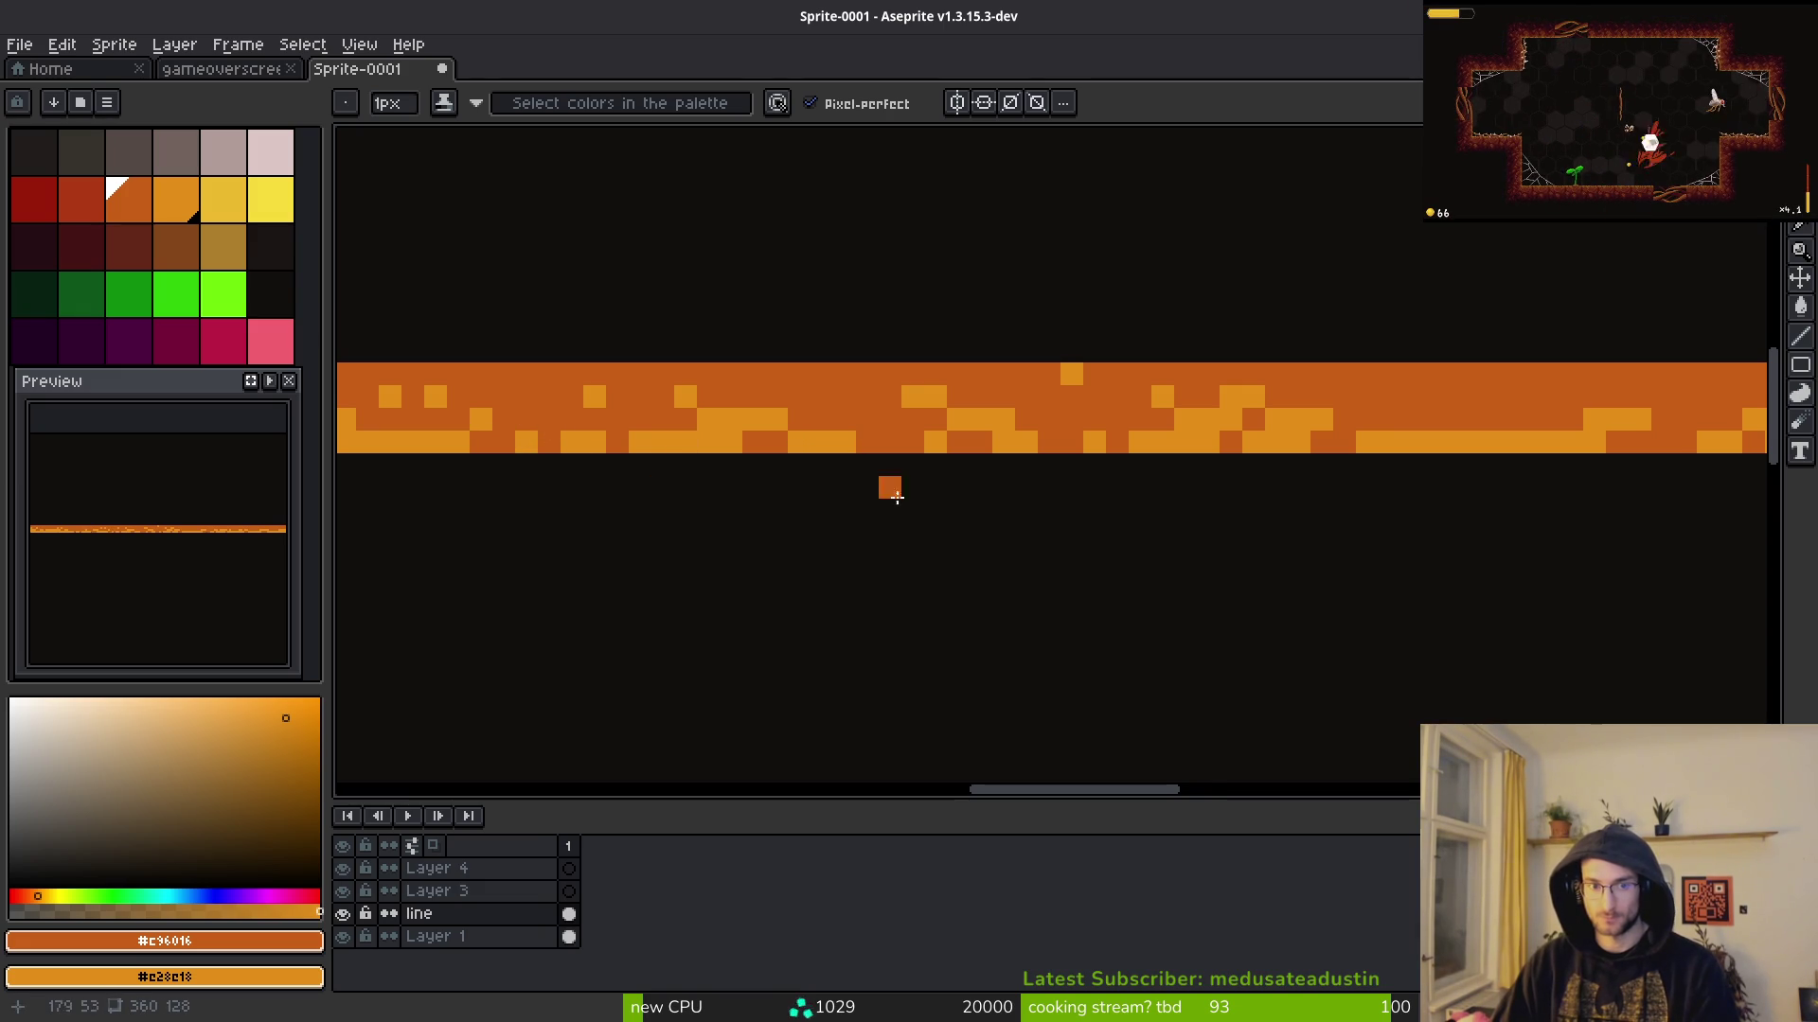
Step: Add one more orange pixel to the line, then cancel the save dialog again
scroll(1186, 464, "right", 3)
scroll(1116, 548, "down", 3)
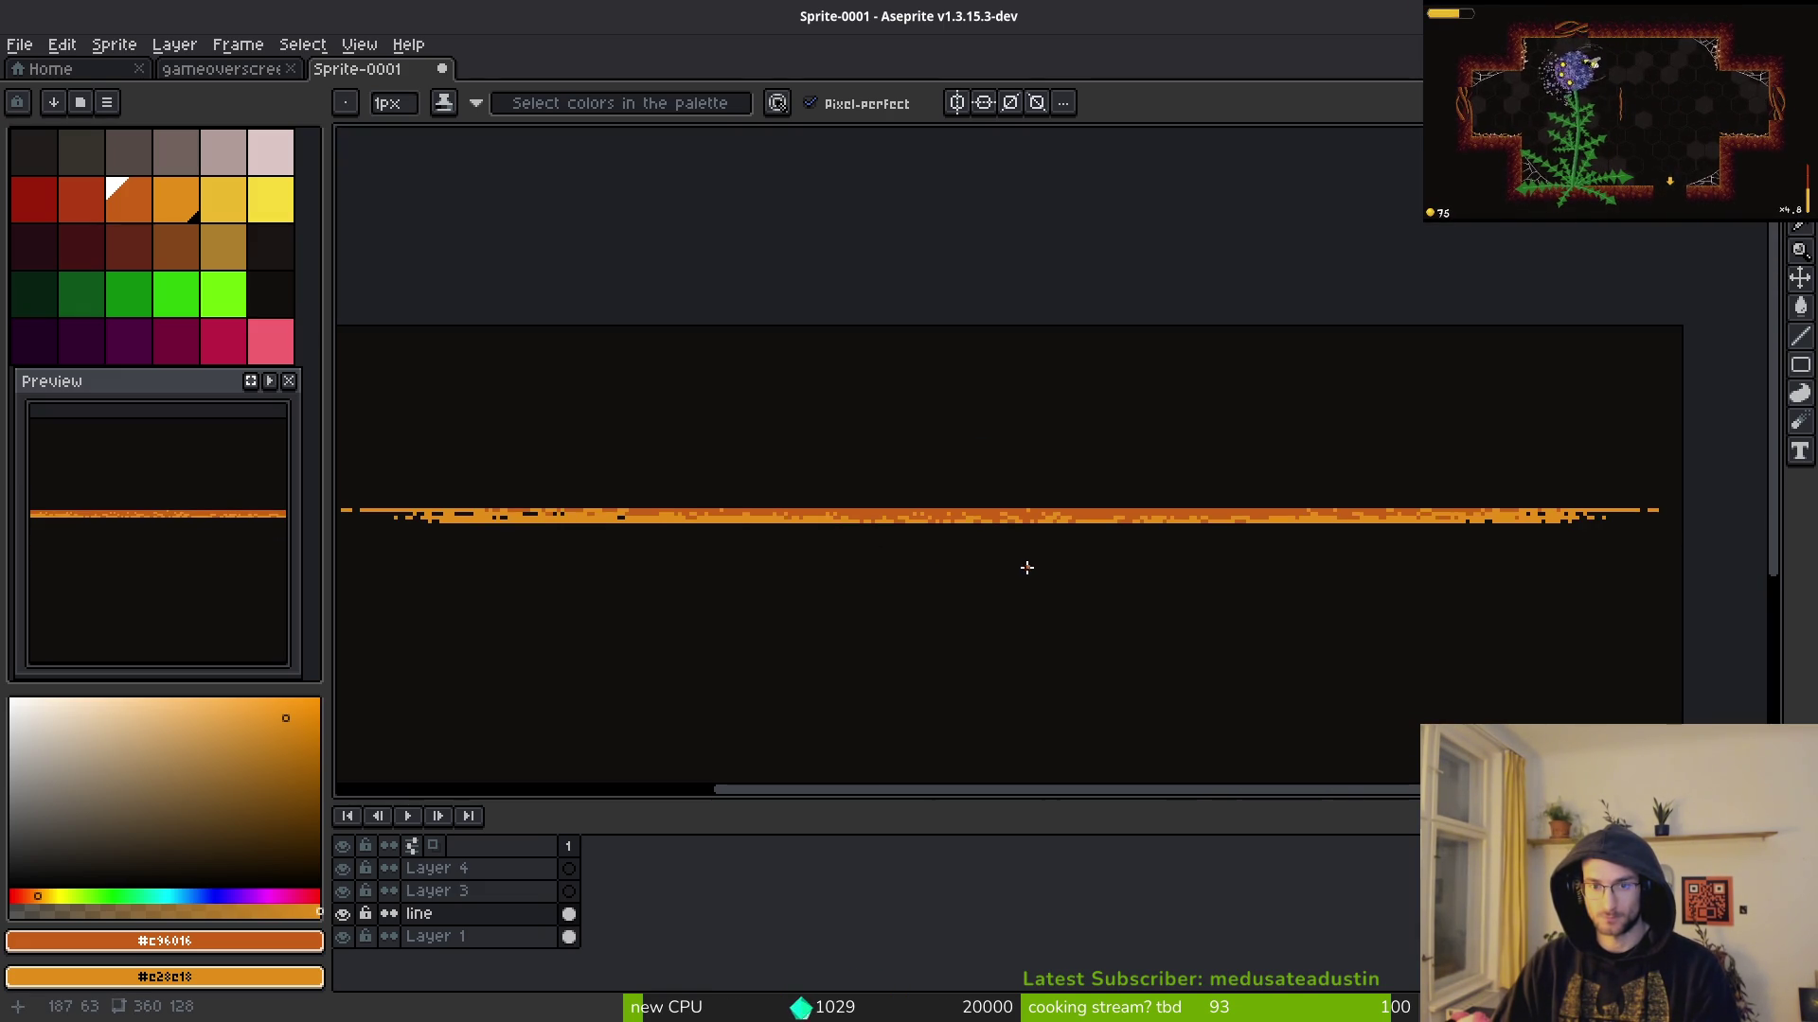
scroll(1027, 568, "up", 3)
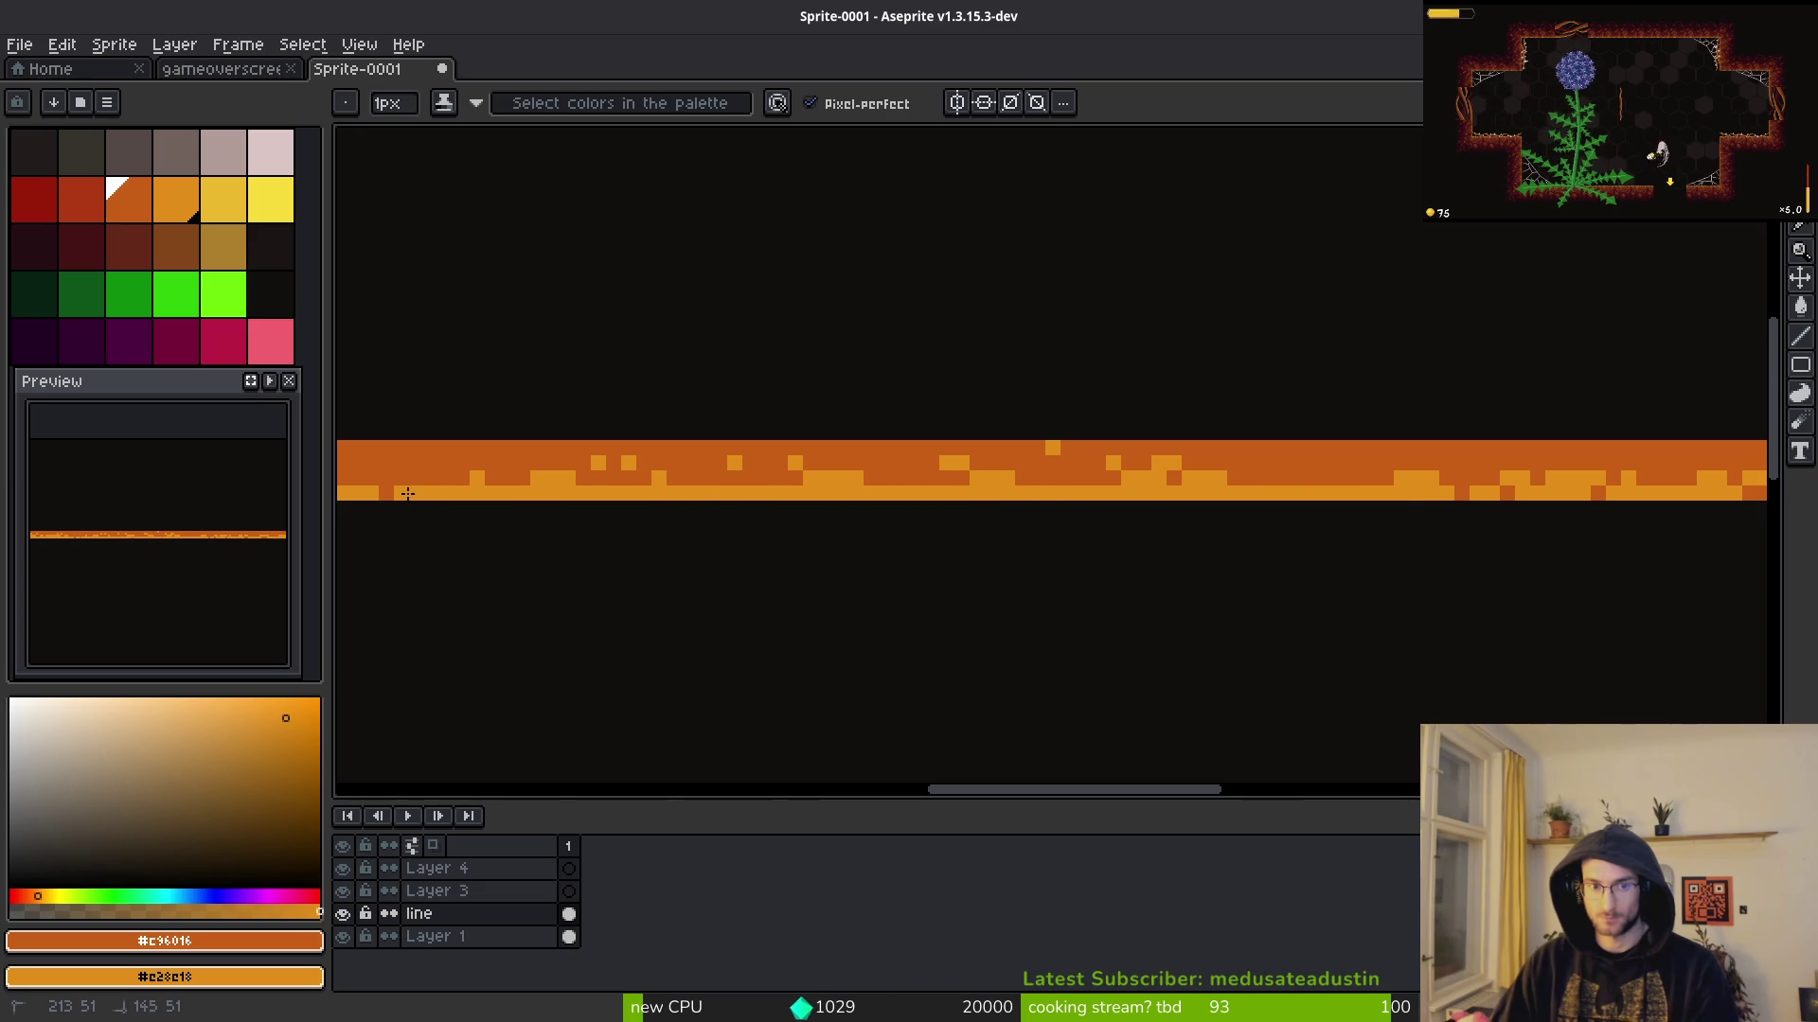
scroll(1028, 556, "up", 2)
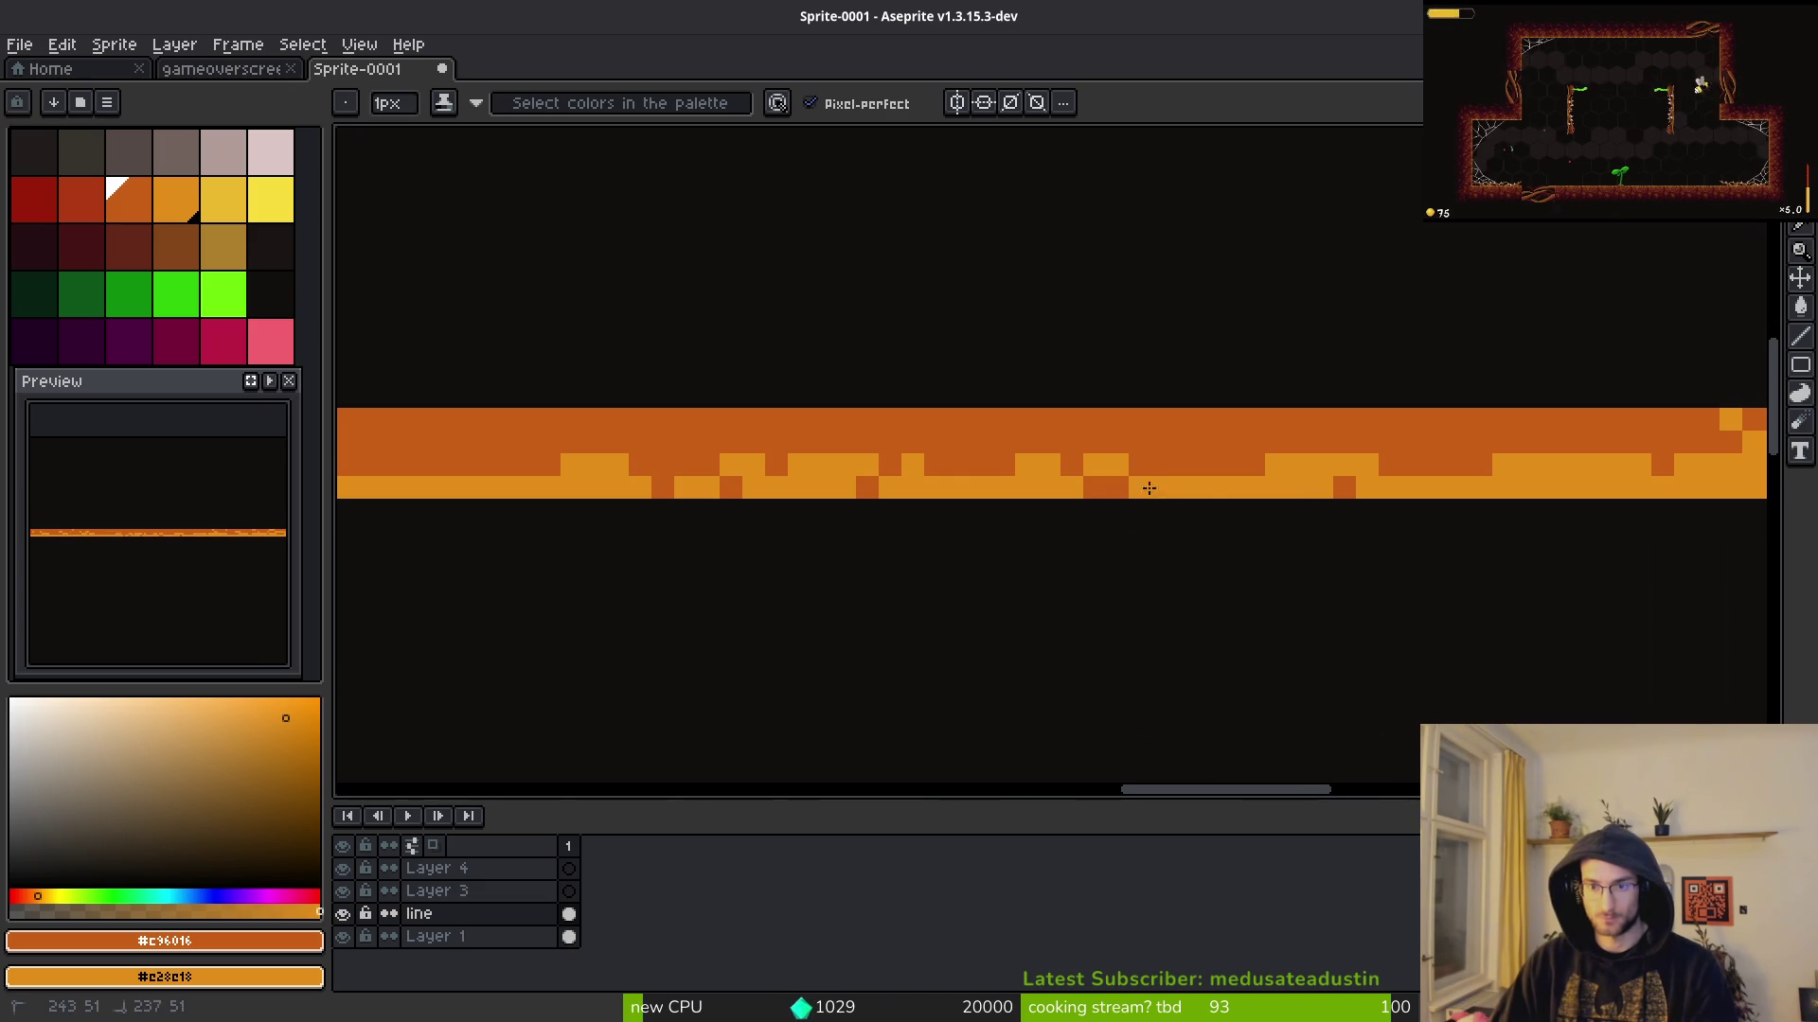
scroll(1165, 609, "down", 3)
scroll(911, 628, "down", 1)
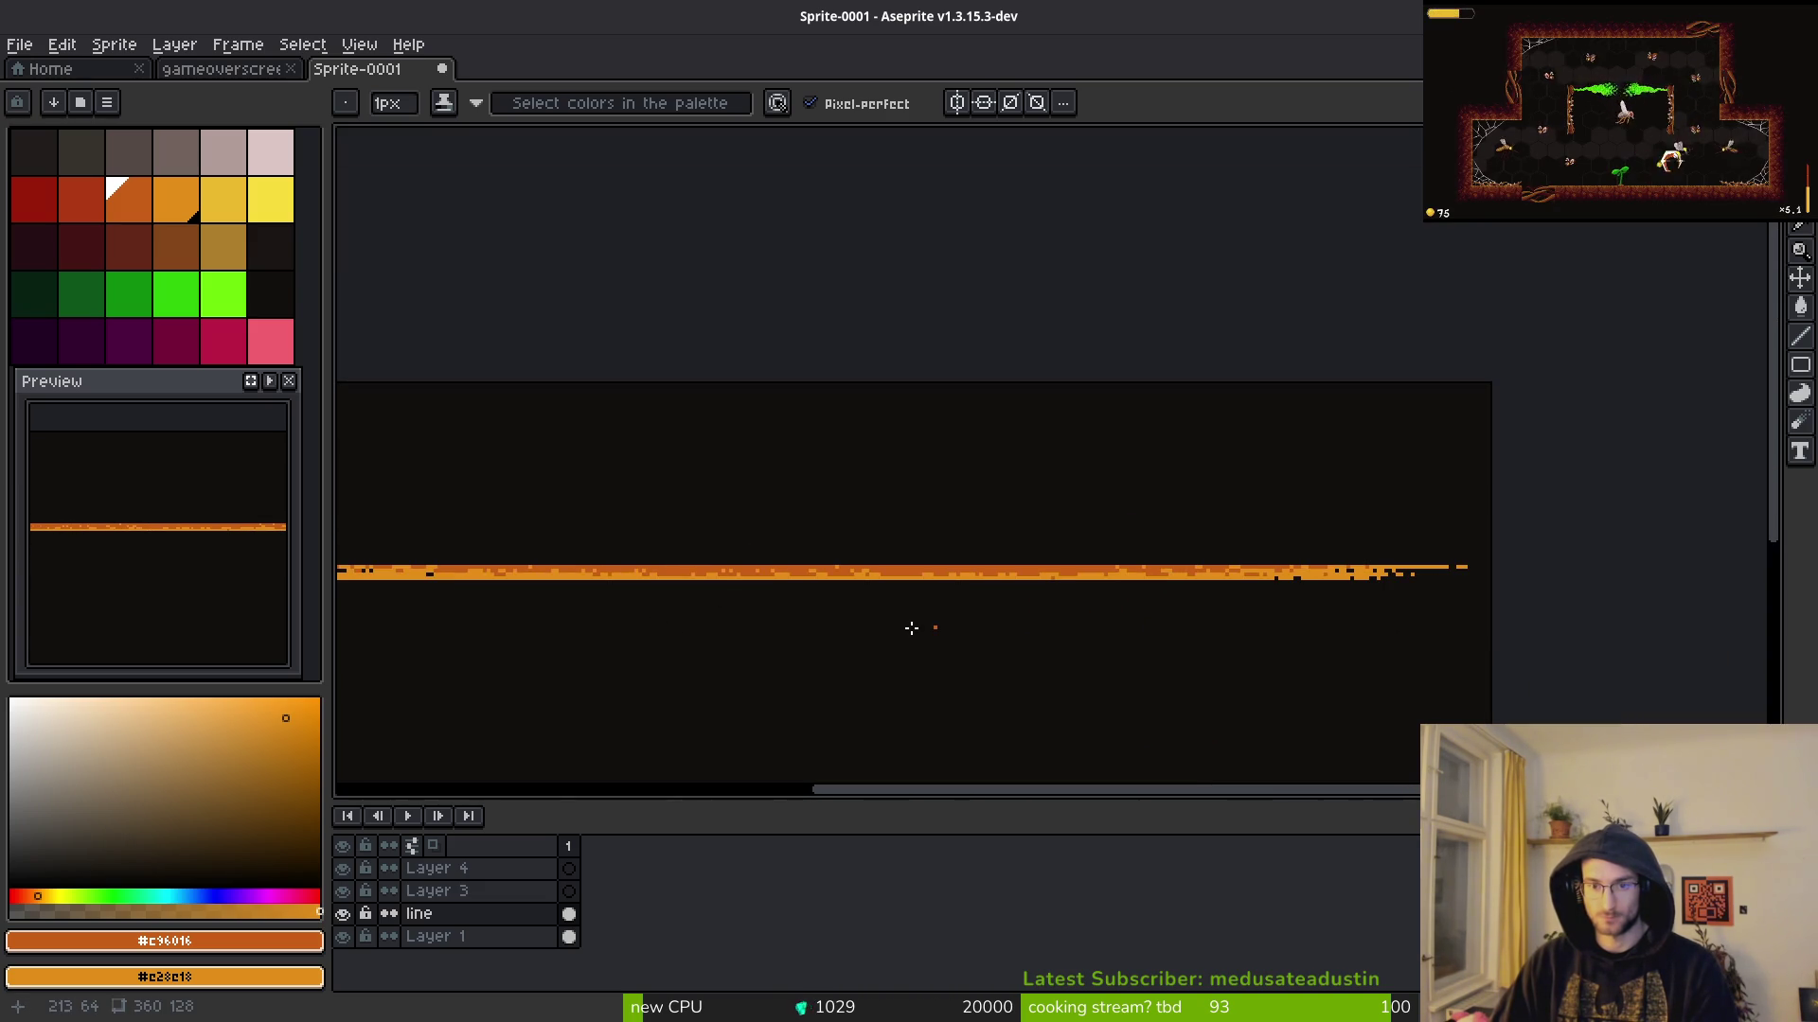
scroll(1094, 559, "up", 3)
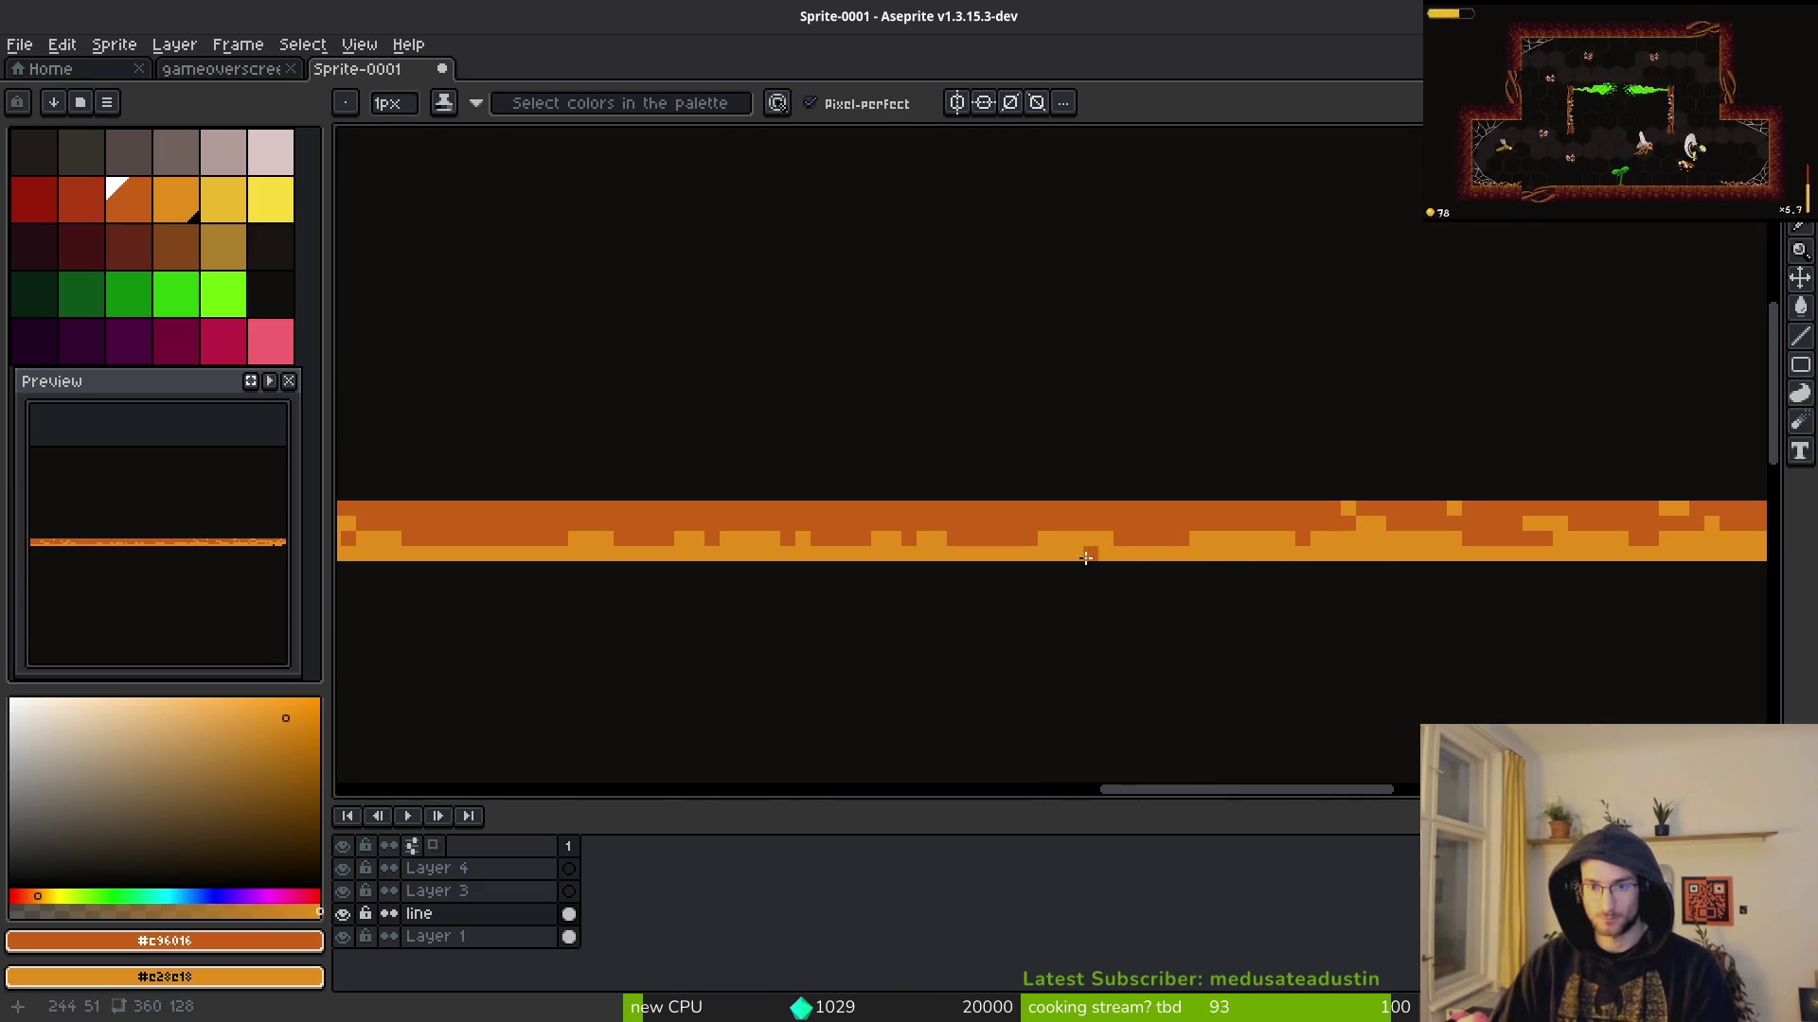
scroll(1086, 559, "down", 3)
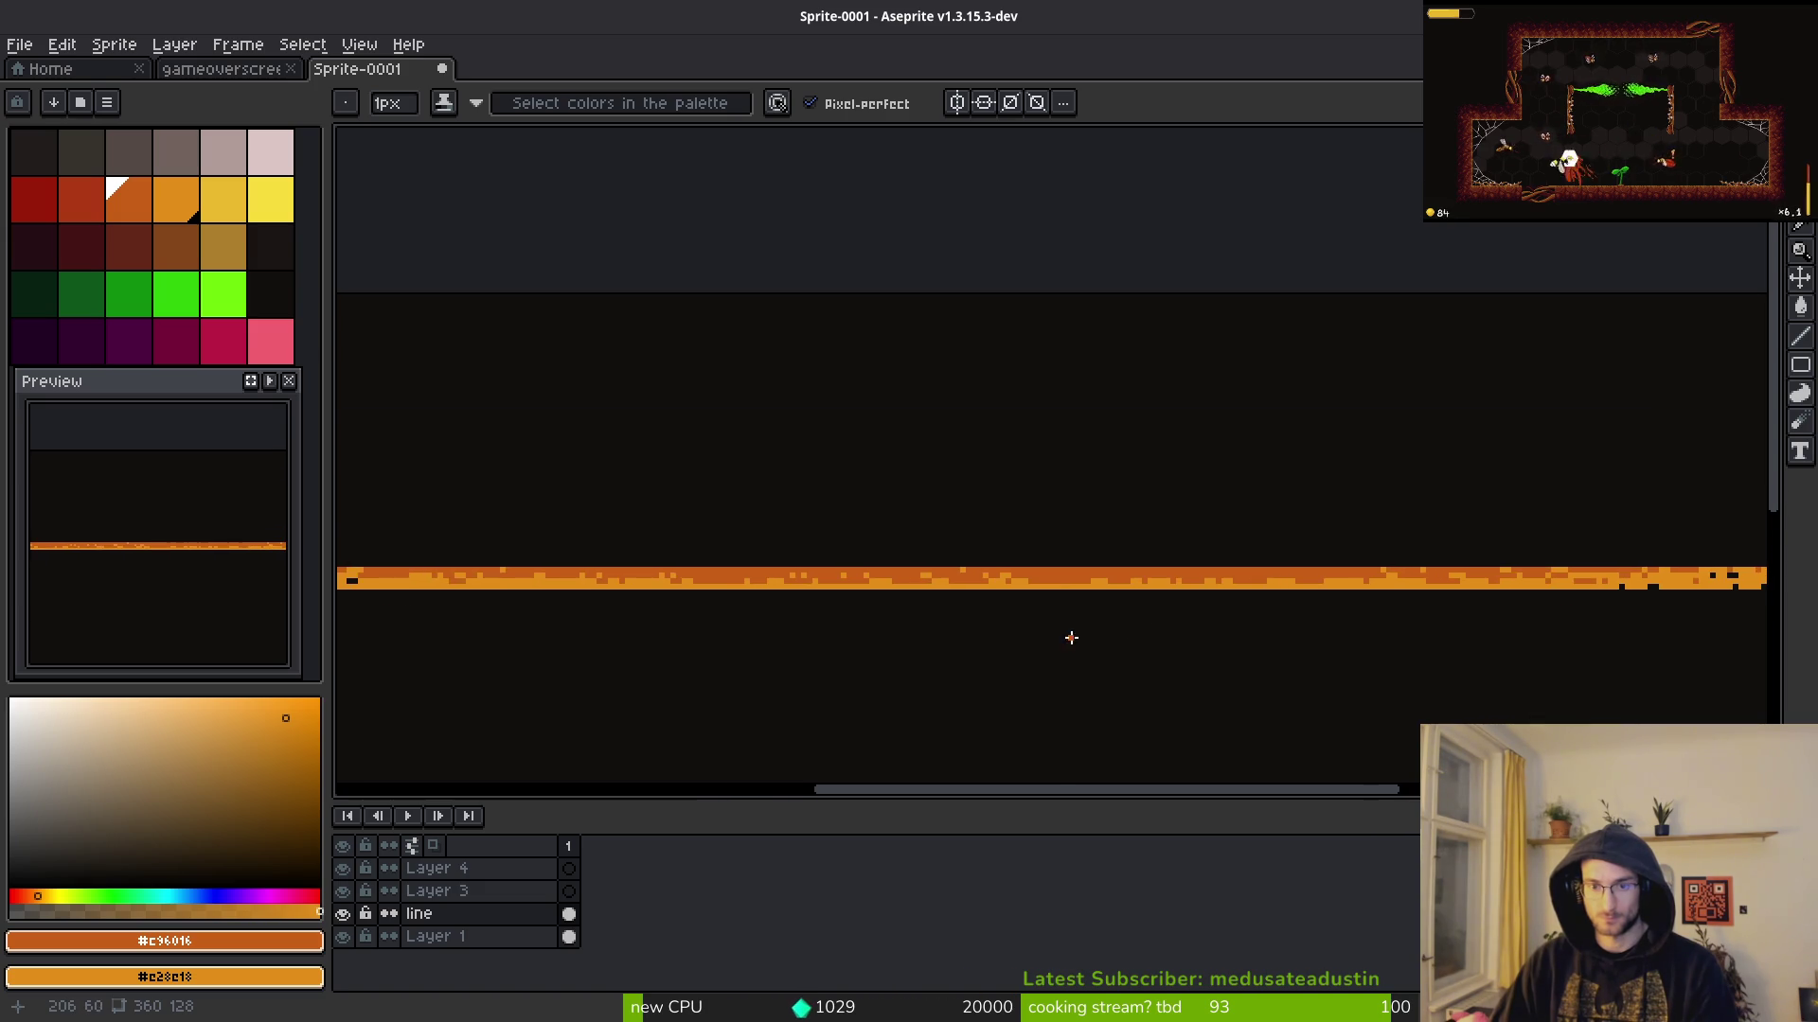
scroll(1063, 649, "down", 2)
scroll(1063, 649, "down", 1)
scroll(1055, 621, "up", 2)
scroll(1110, 587, "up", 1)
left_click(1111, 568)
key("ctrl+s")
key("Escape")
scroll(1124, 600, "down", 2)
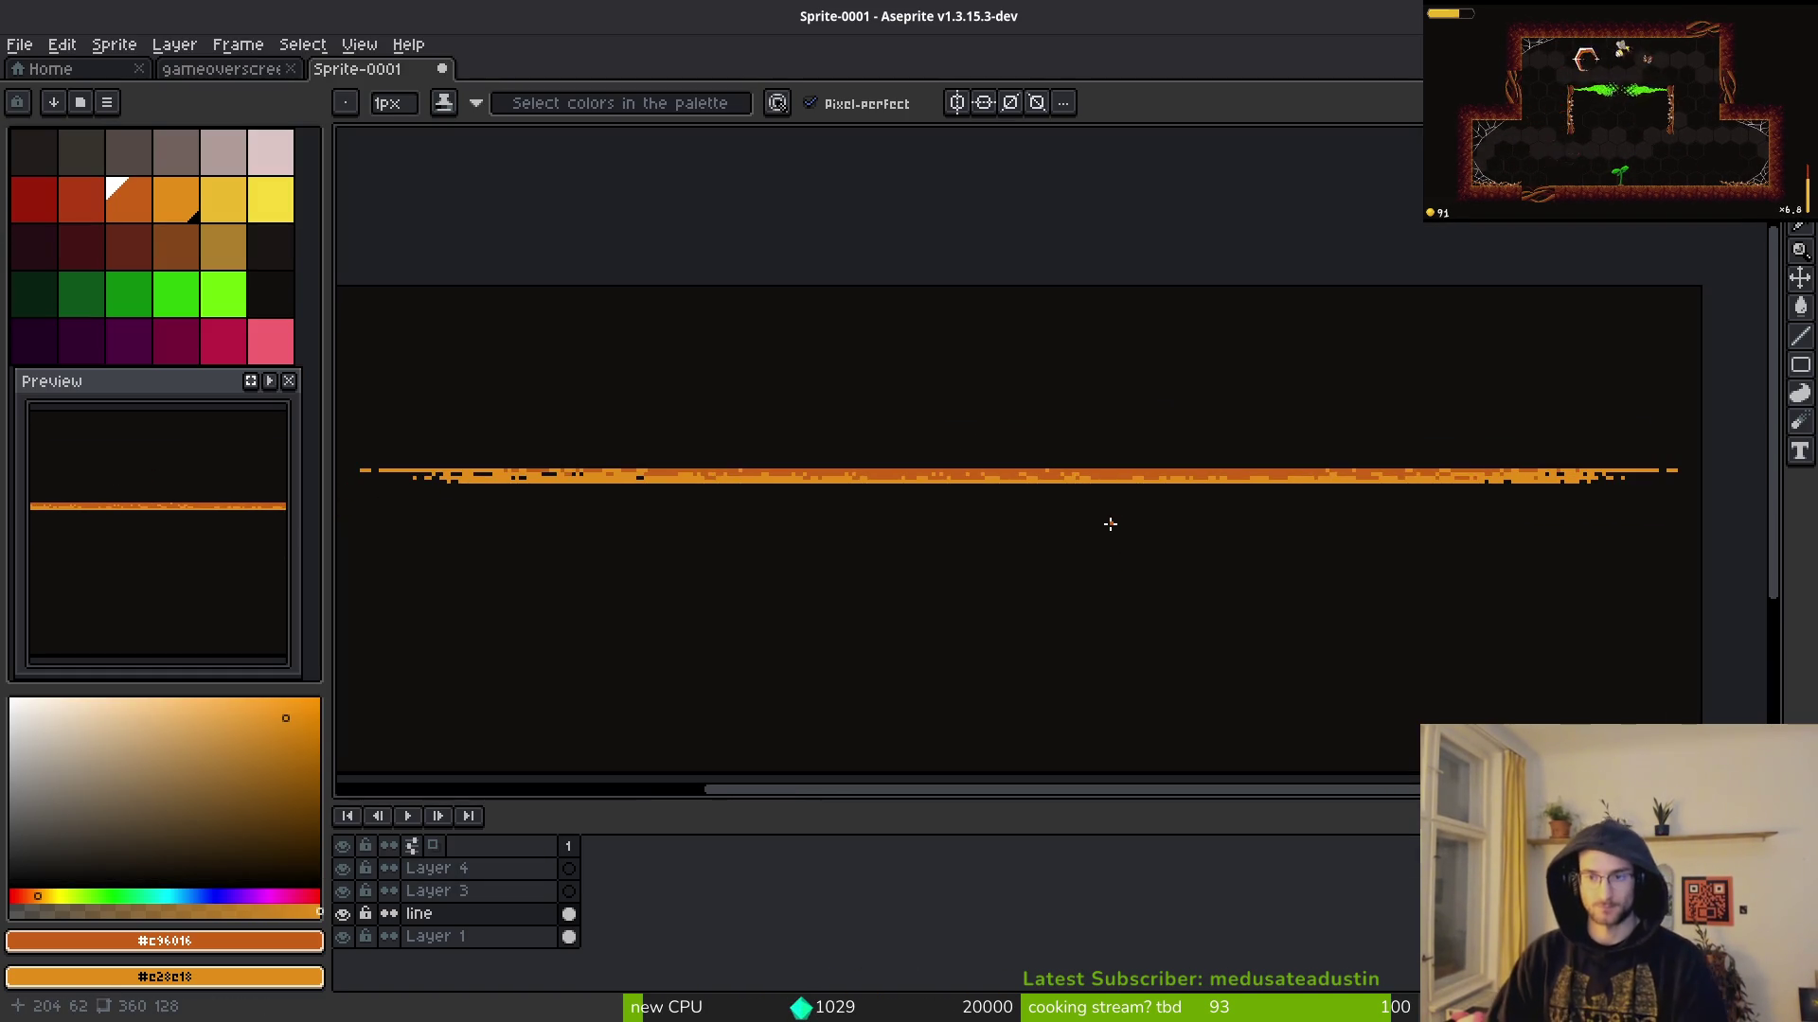
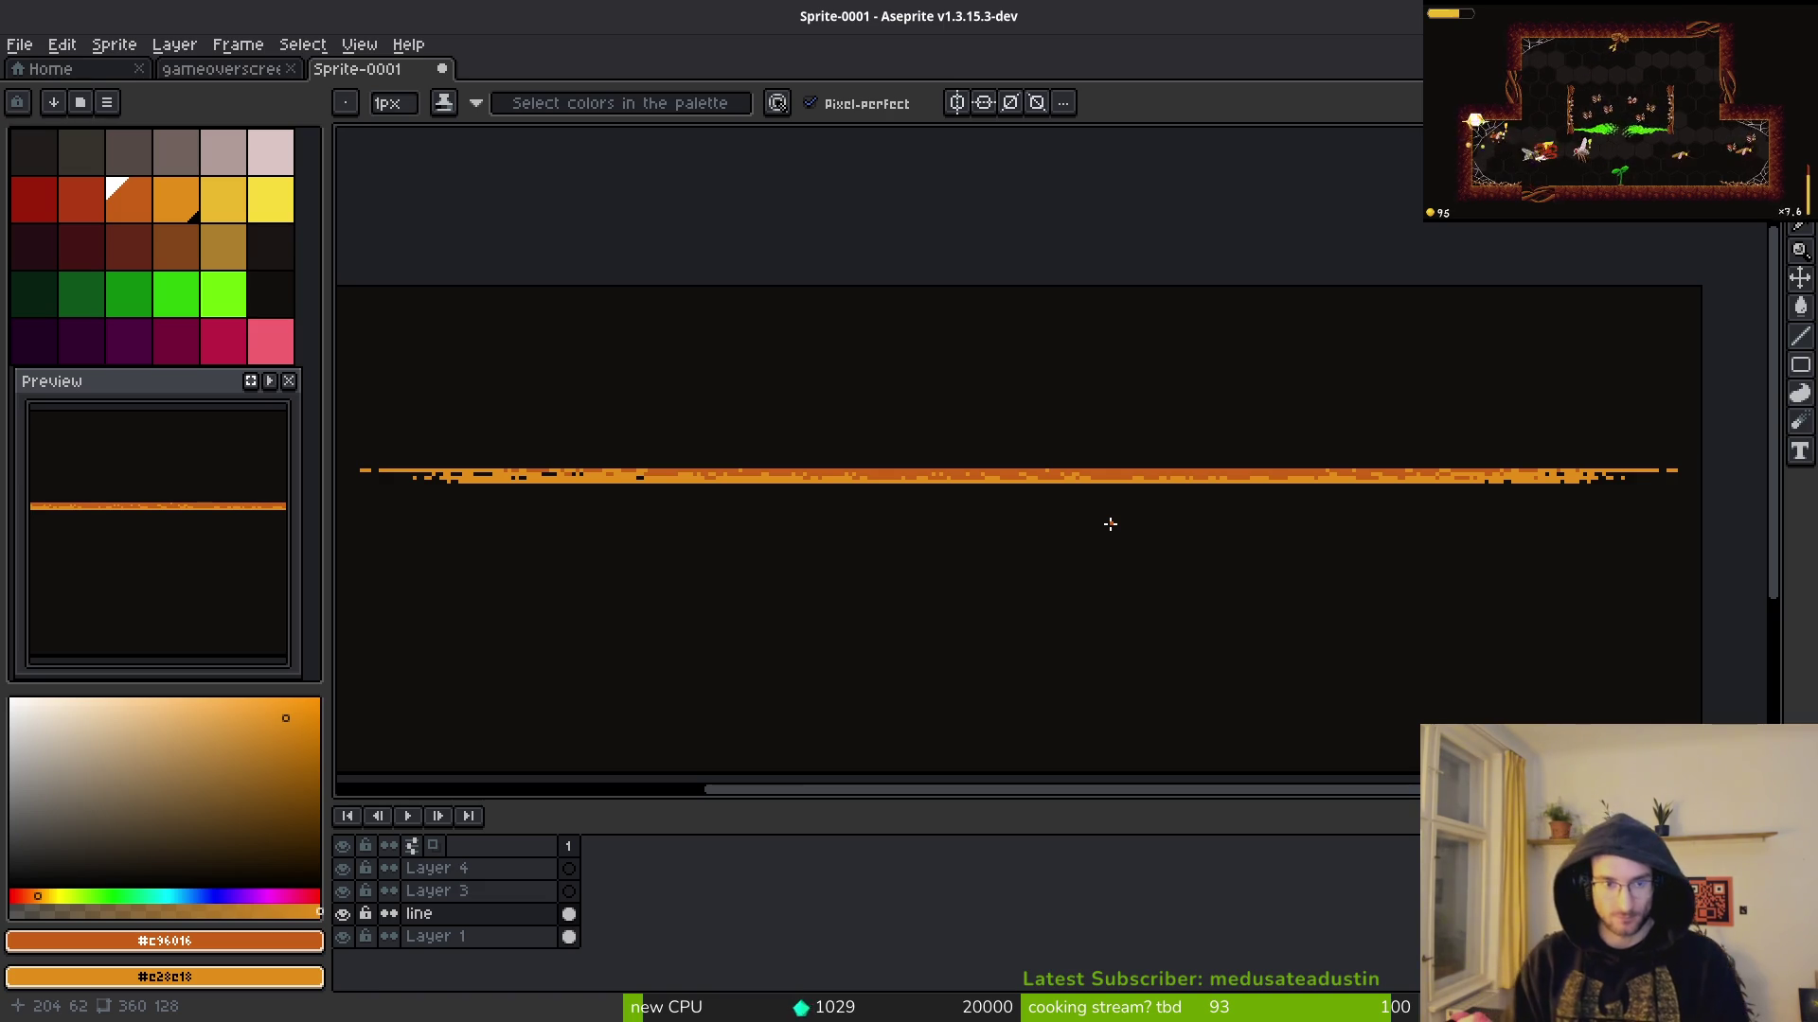
Step: Cycle through the open windows back to Aseprite and dismiss Canvas Size unchanged
key("i")
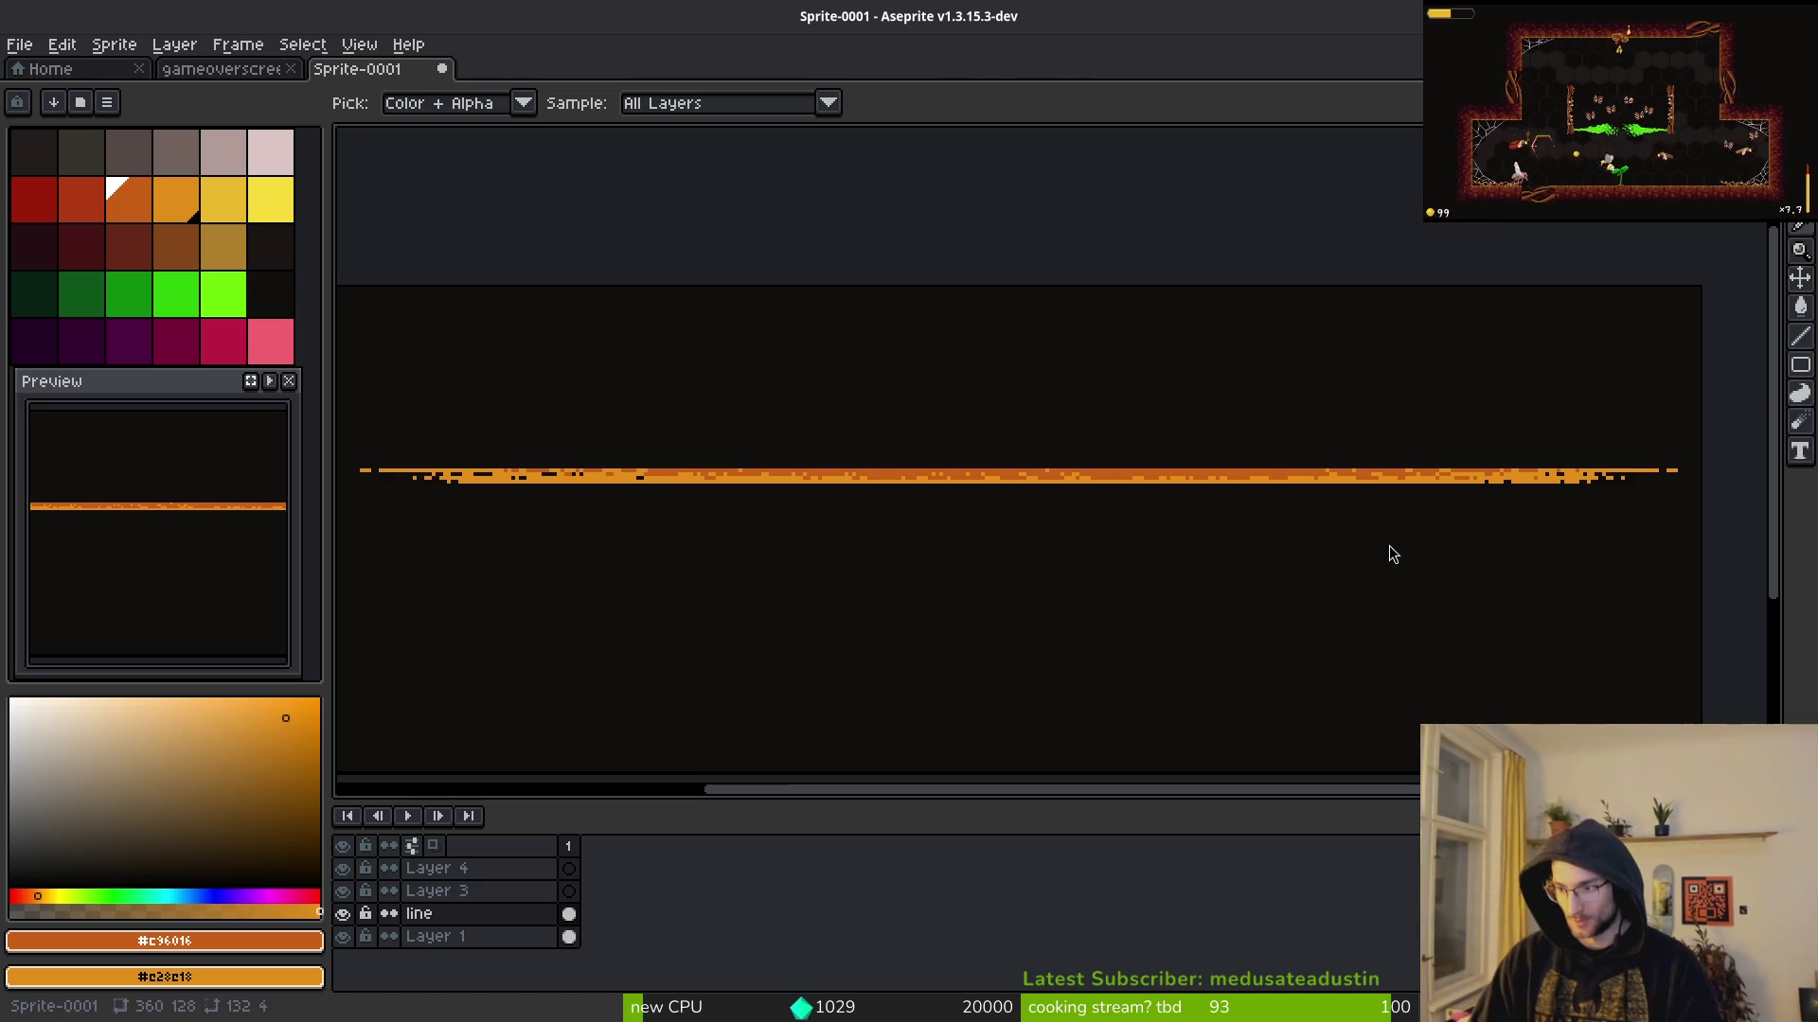
key("alt+Tab")
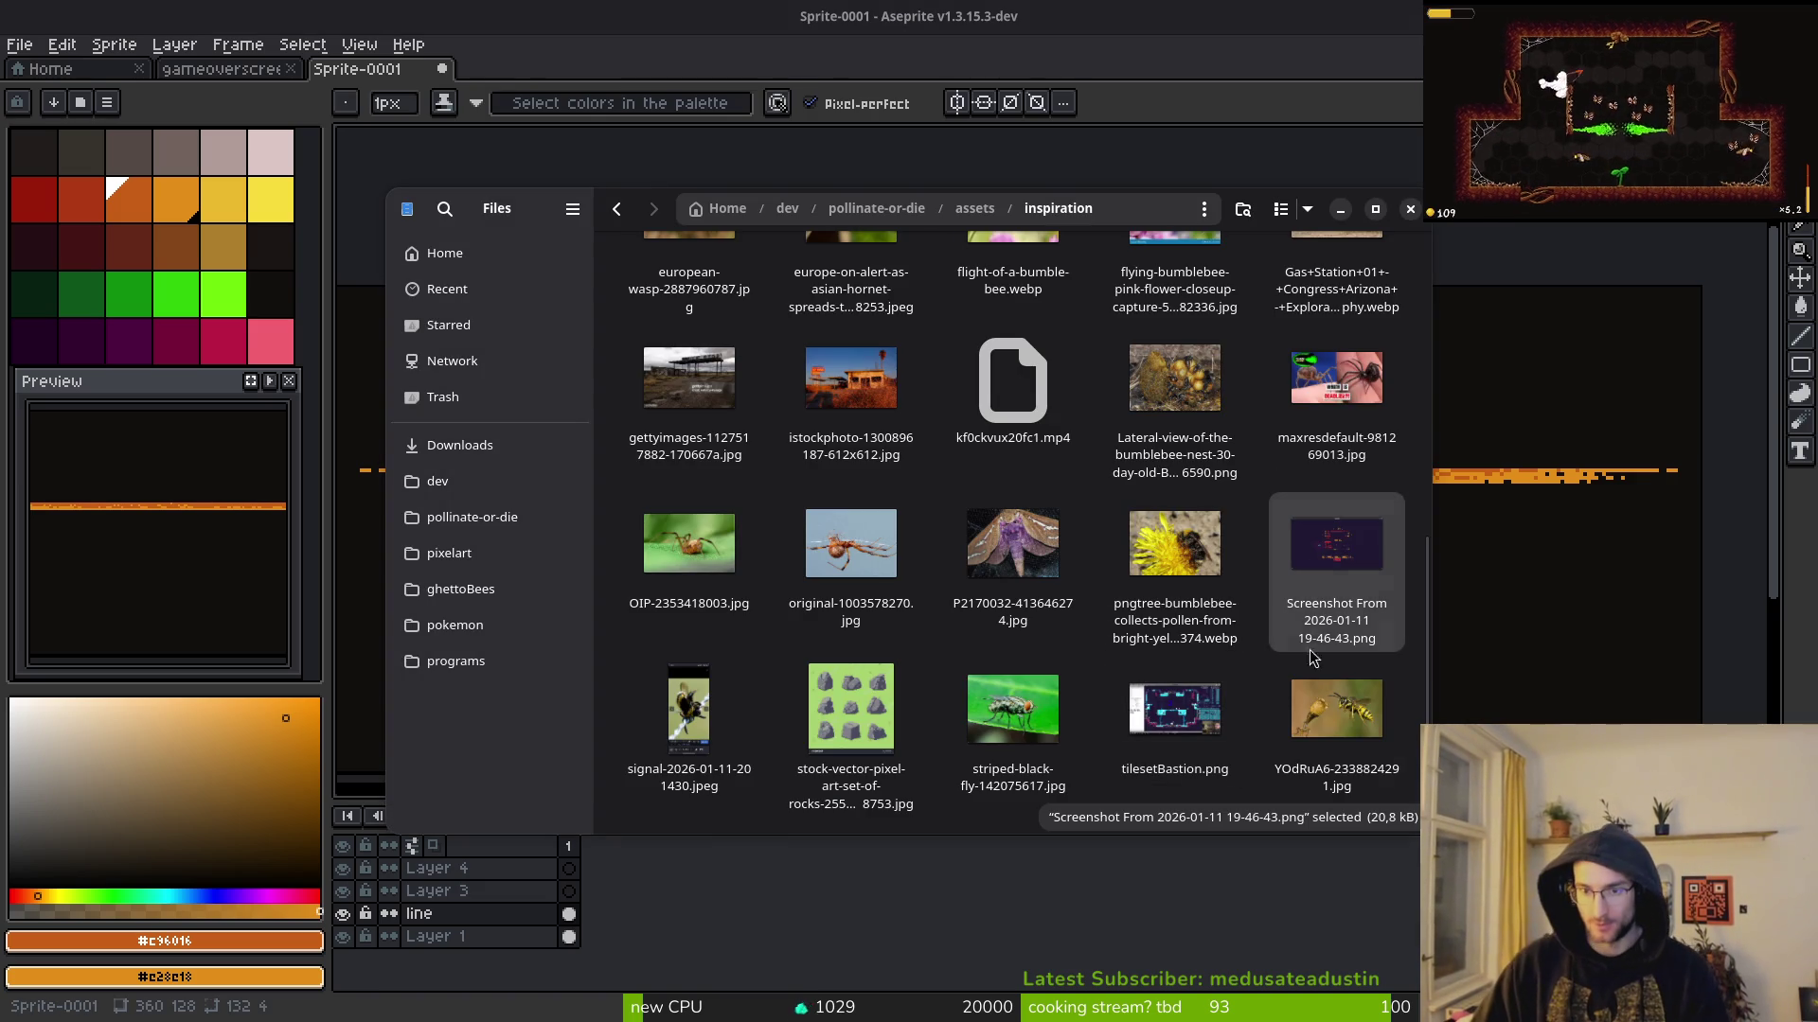
key("alt+Tab")
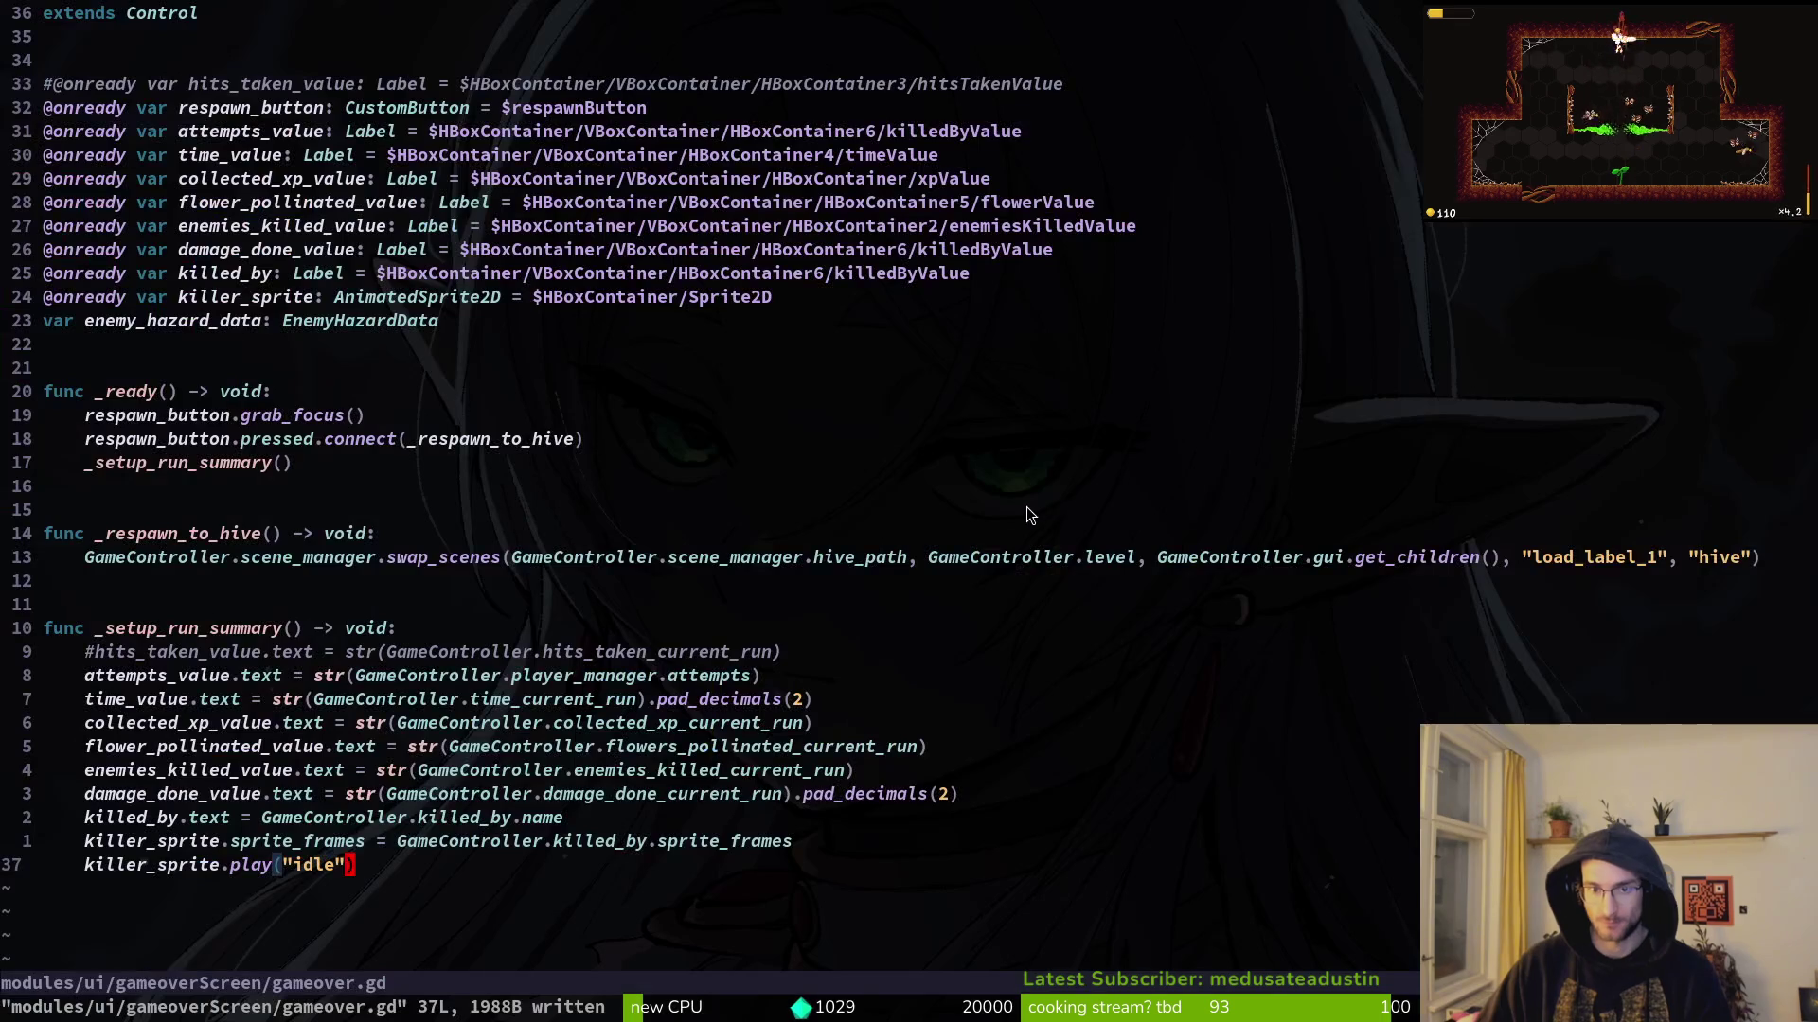
key("alt+Tab")
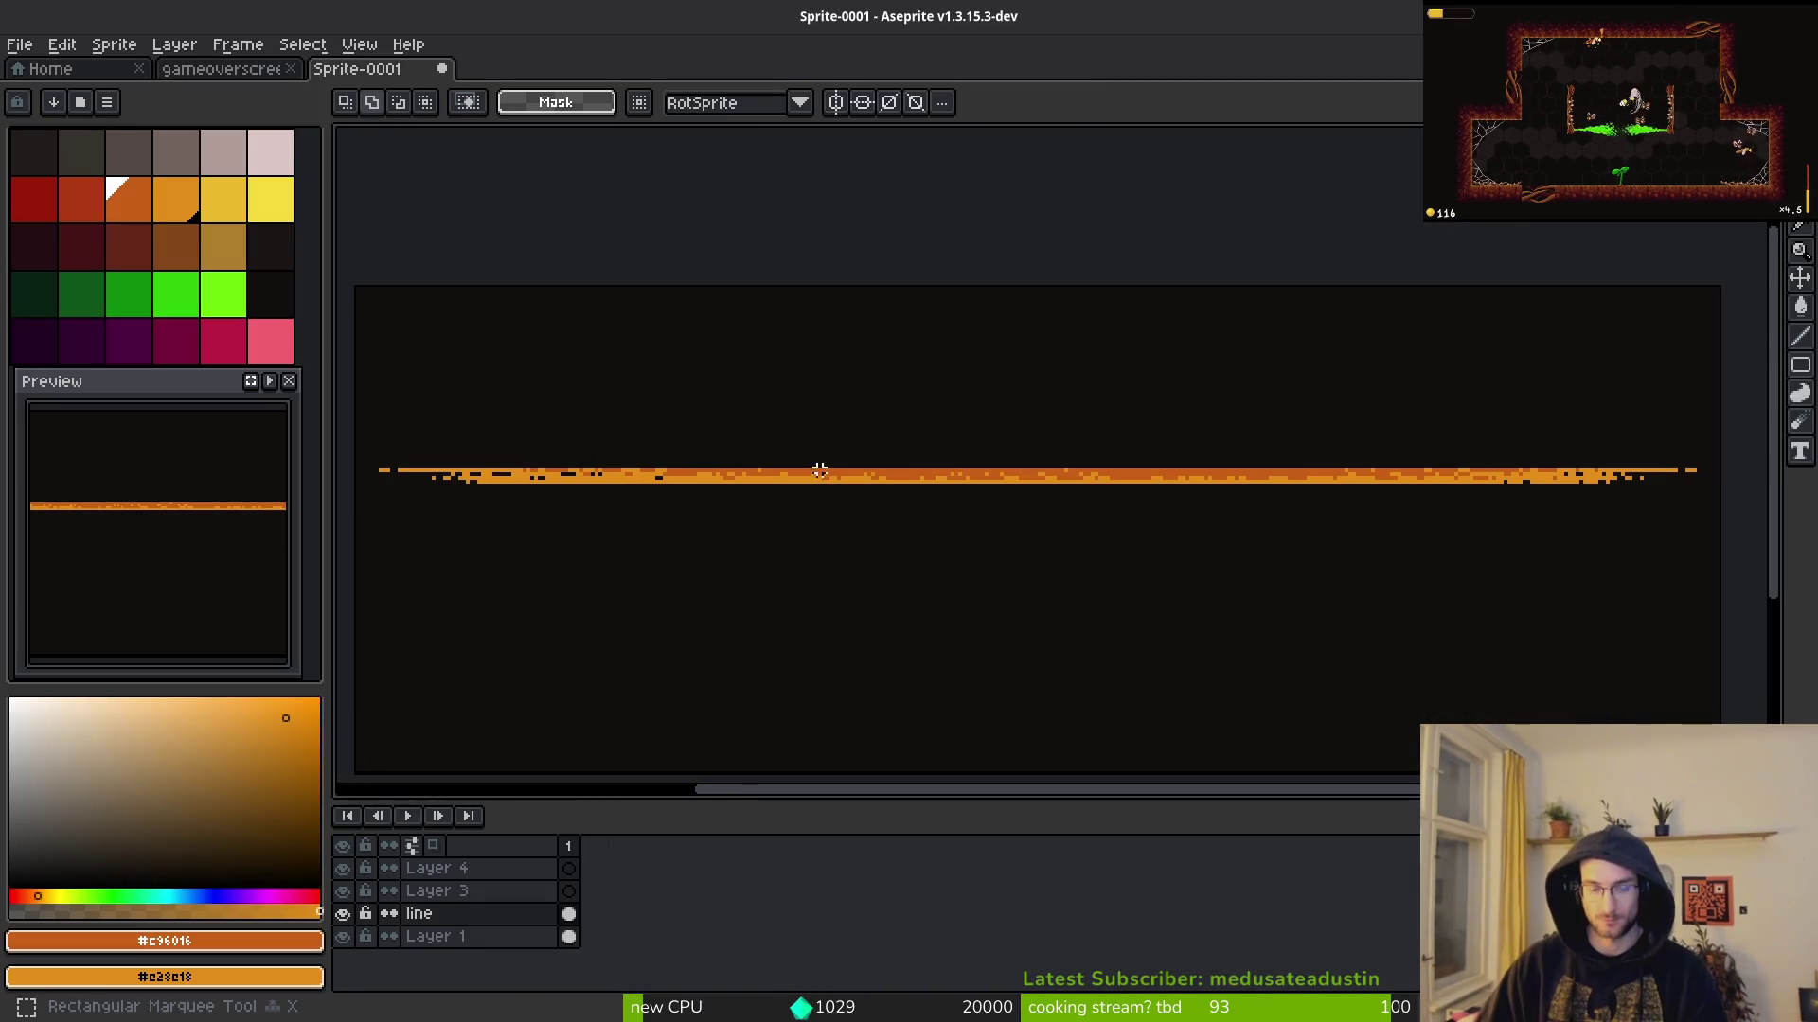
key("ctrl+alt+c")
left_click(1273, 518)
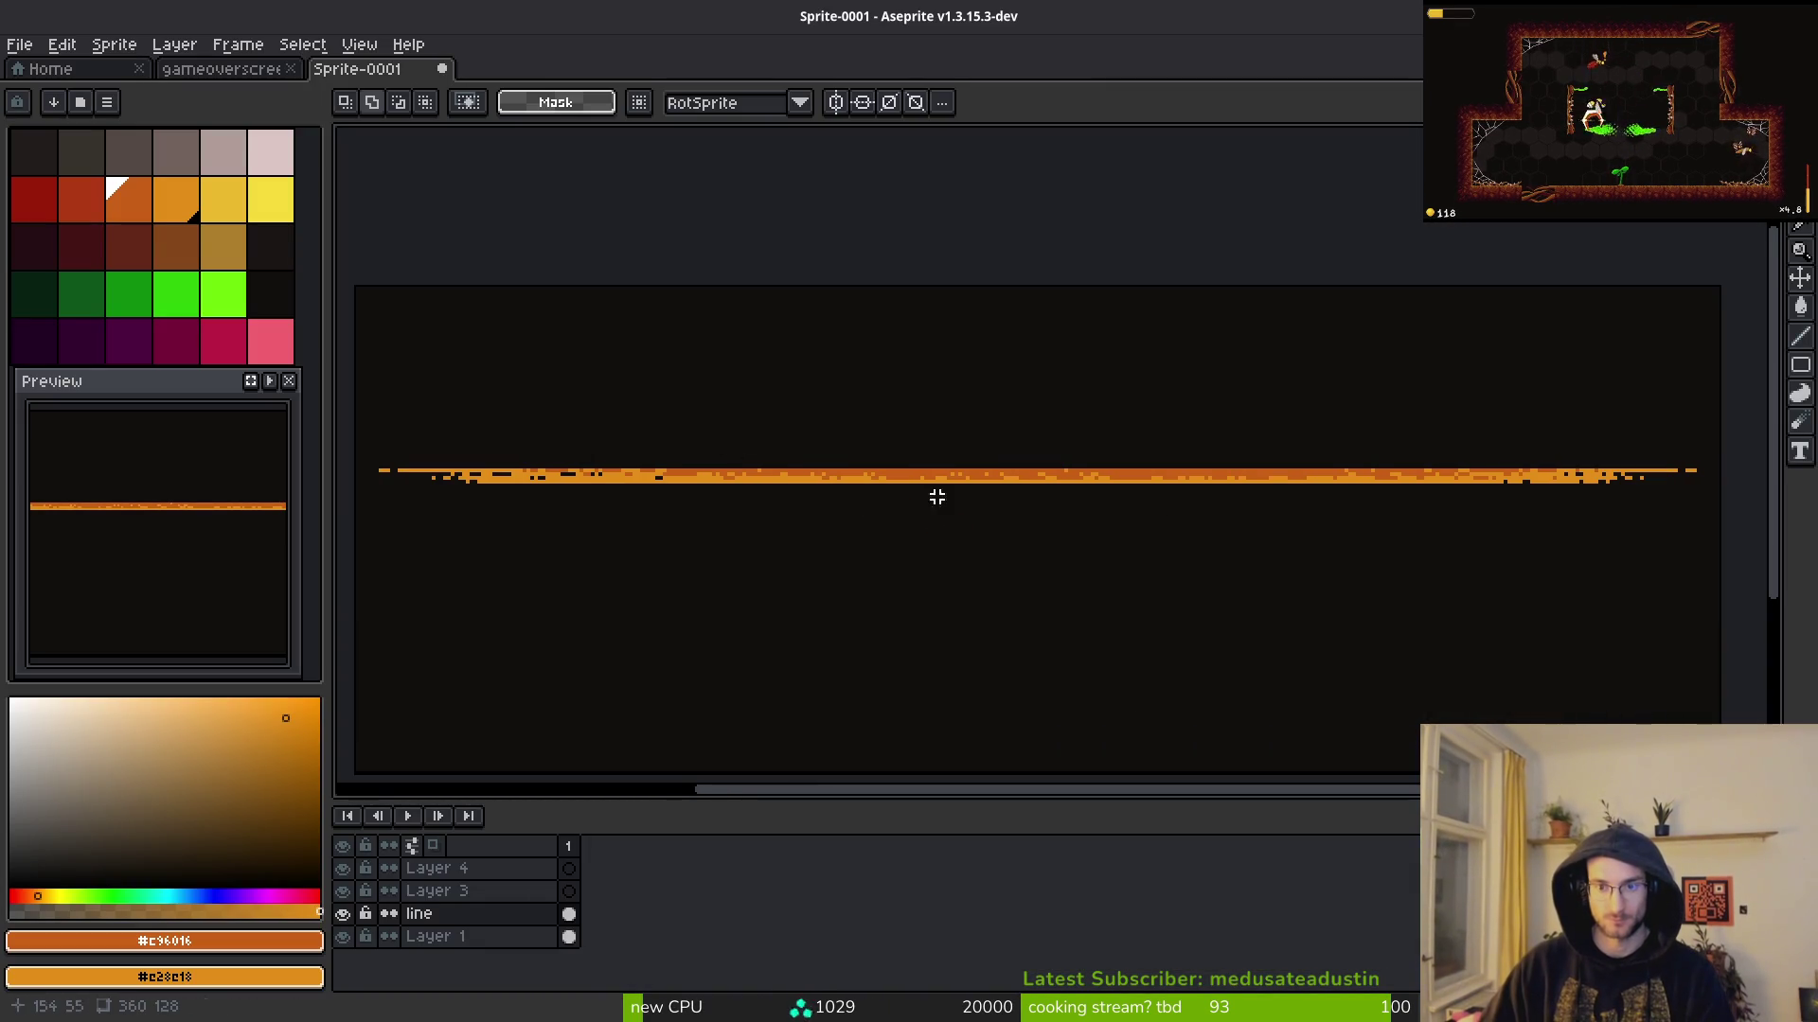
Step: Select the orange line, nudge it up to the canvas top edge, and reopen Canvas Size
scroll(492, 417, "down", 1)
mouse_move(433, 348)
left_mouse_down()
mouse_move(850, 495)
mouse_move(1125, 566)
left_mouse_up()
key("Up")
key("Up")
key("Up")
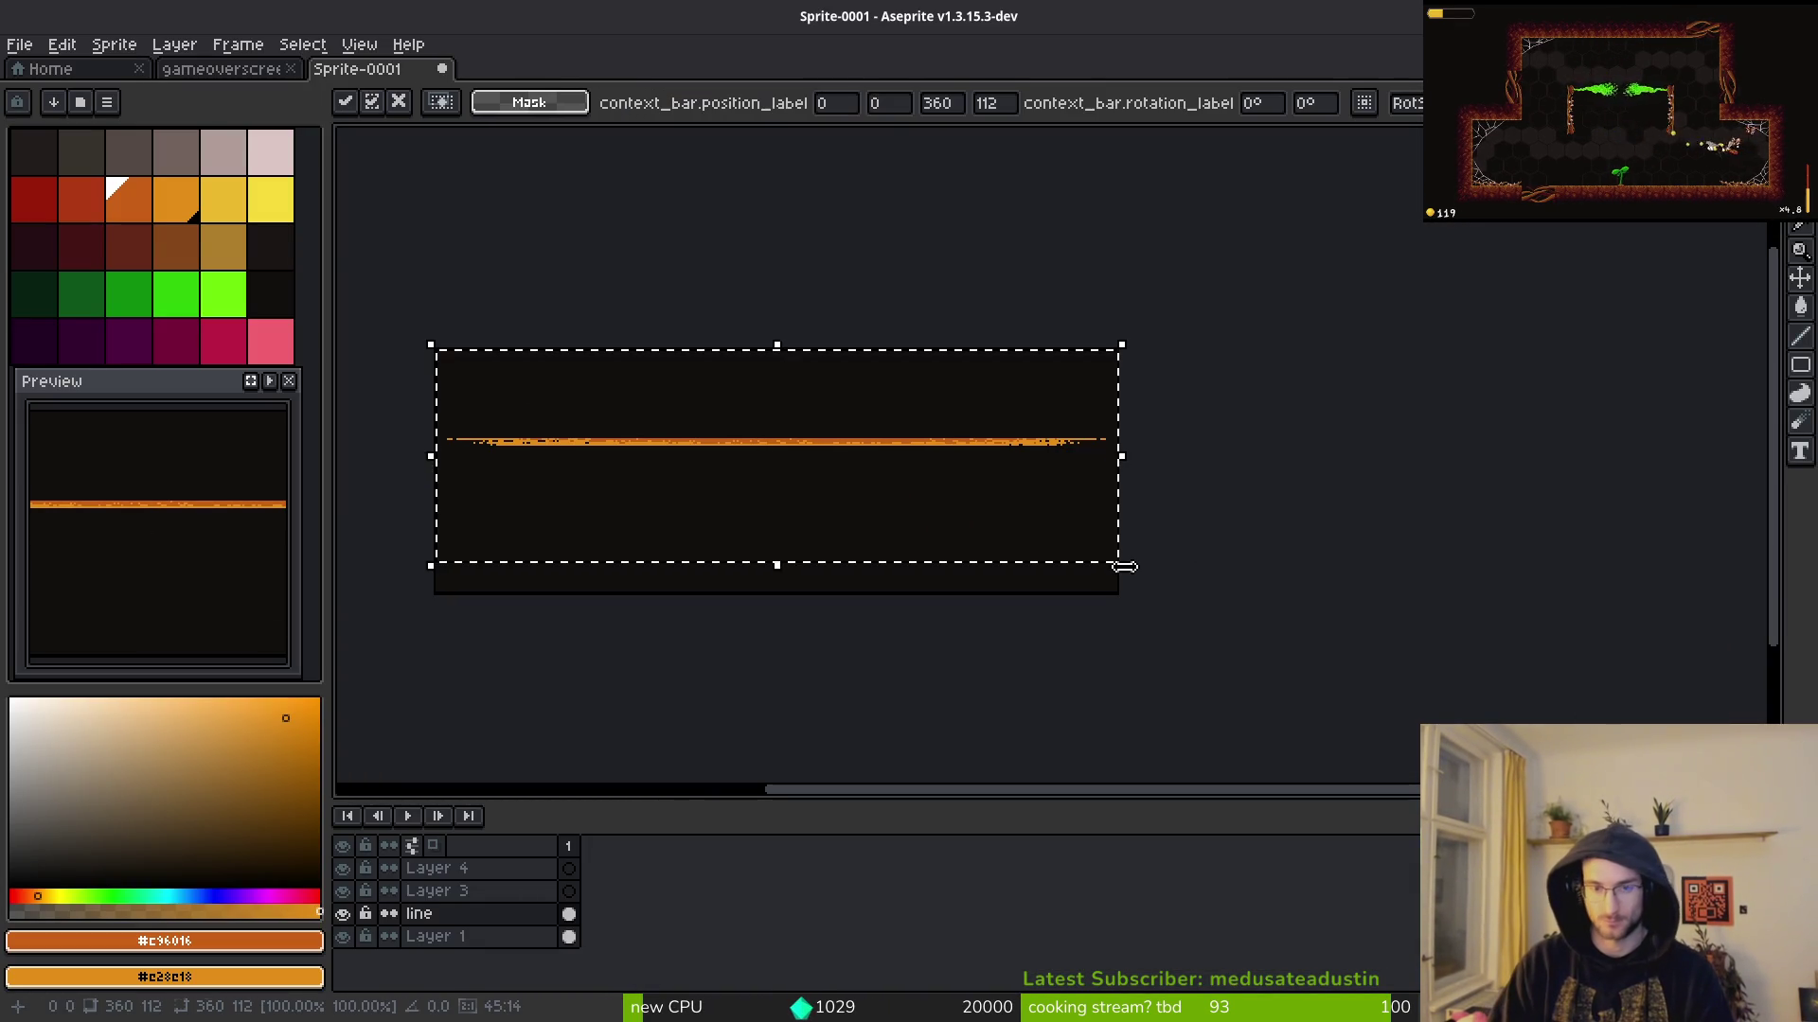
key("Up")
key("Up")
key("Up")
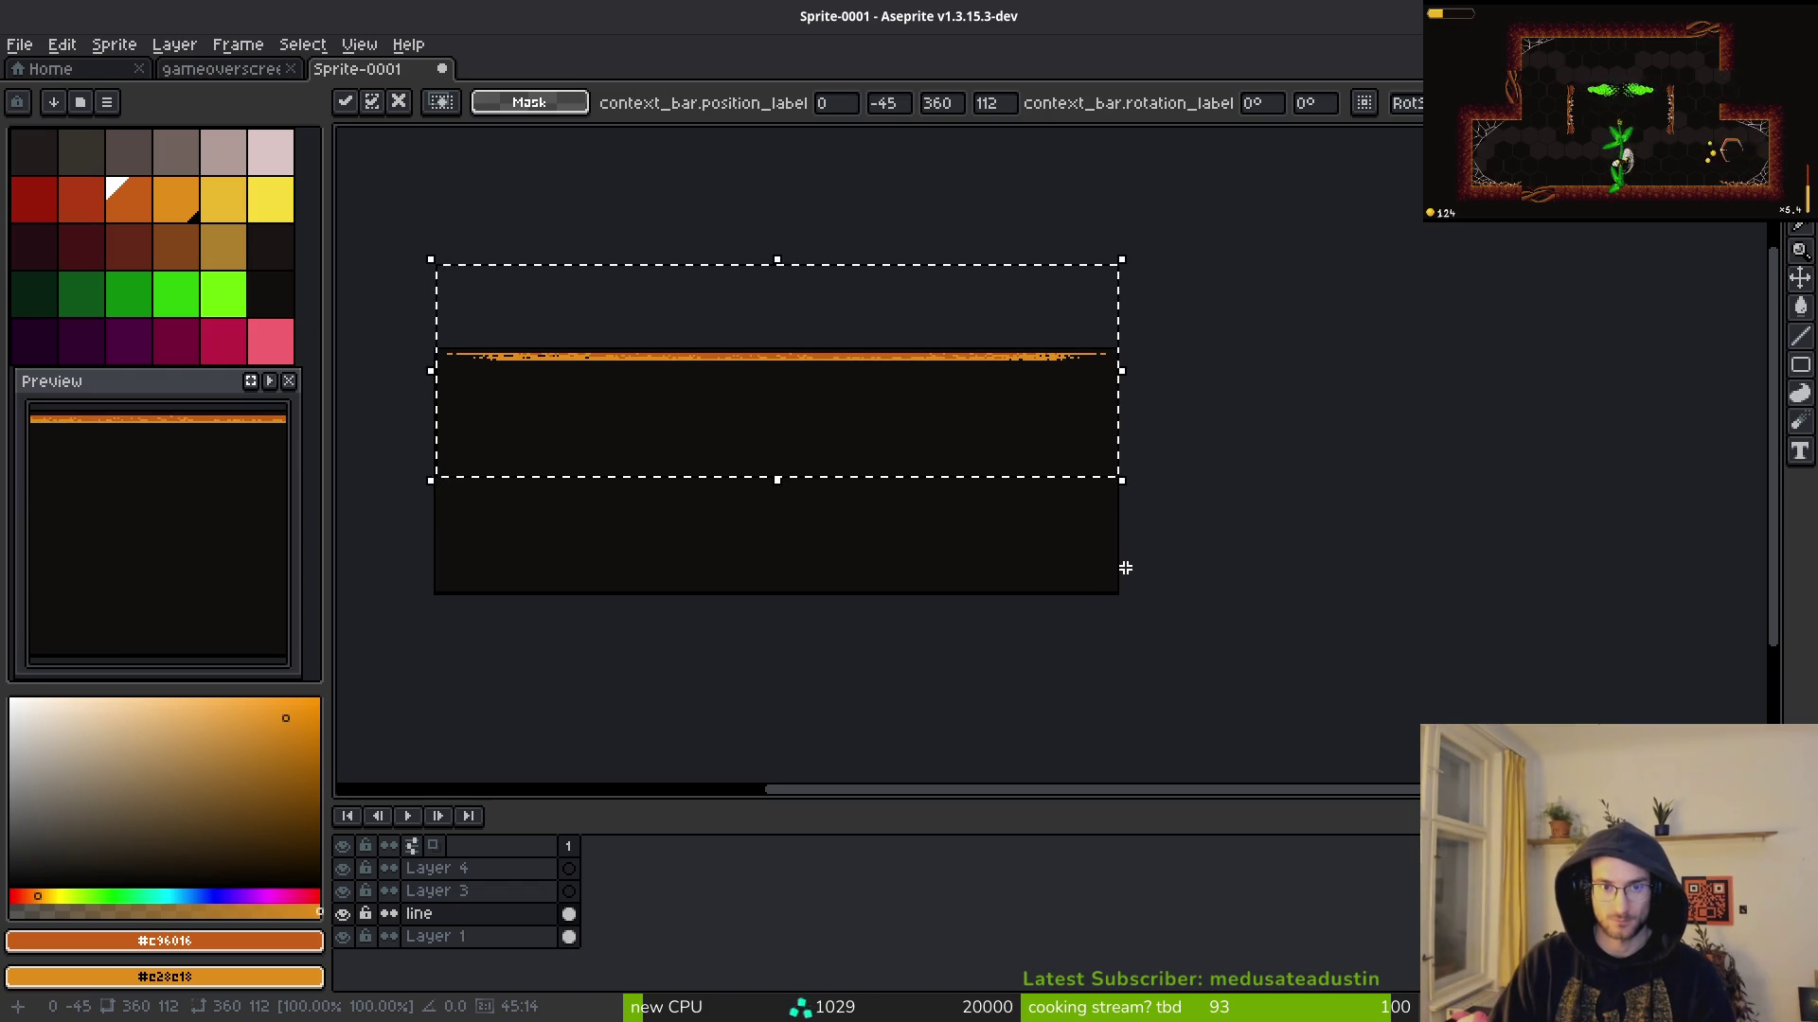
key("ctrl+d")
key("ctrl+alt+c")
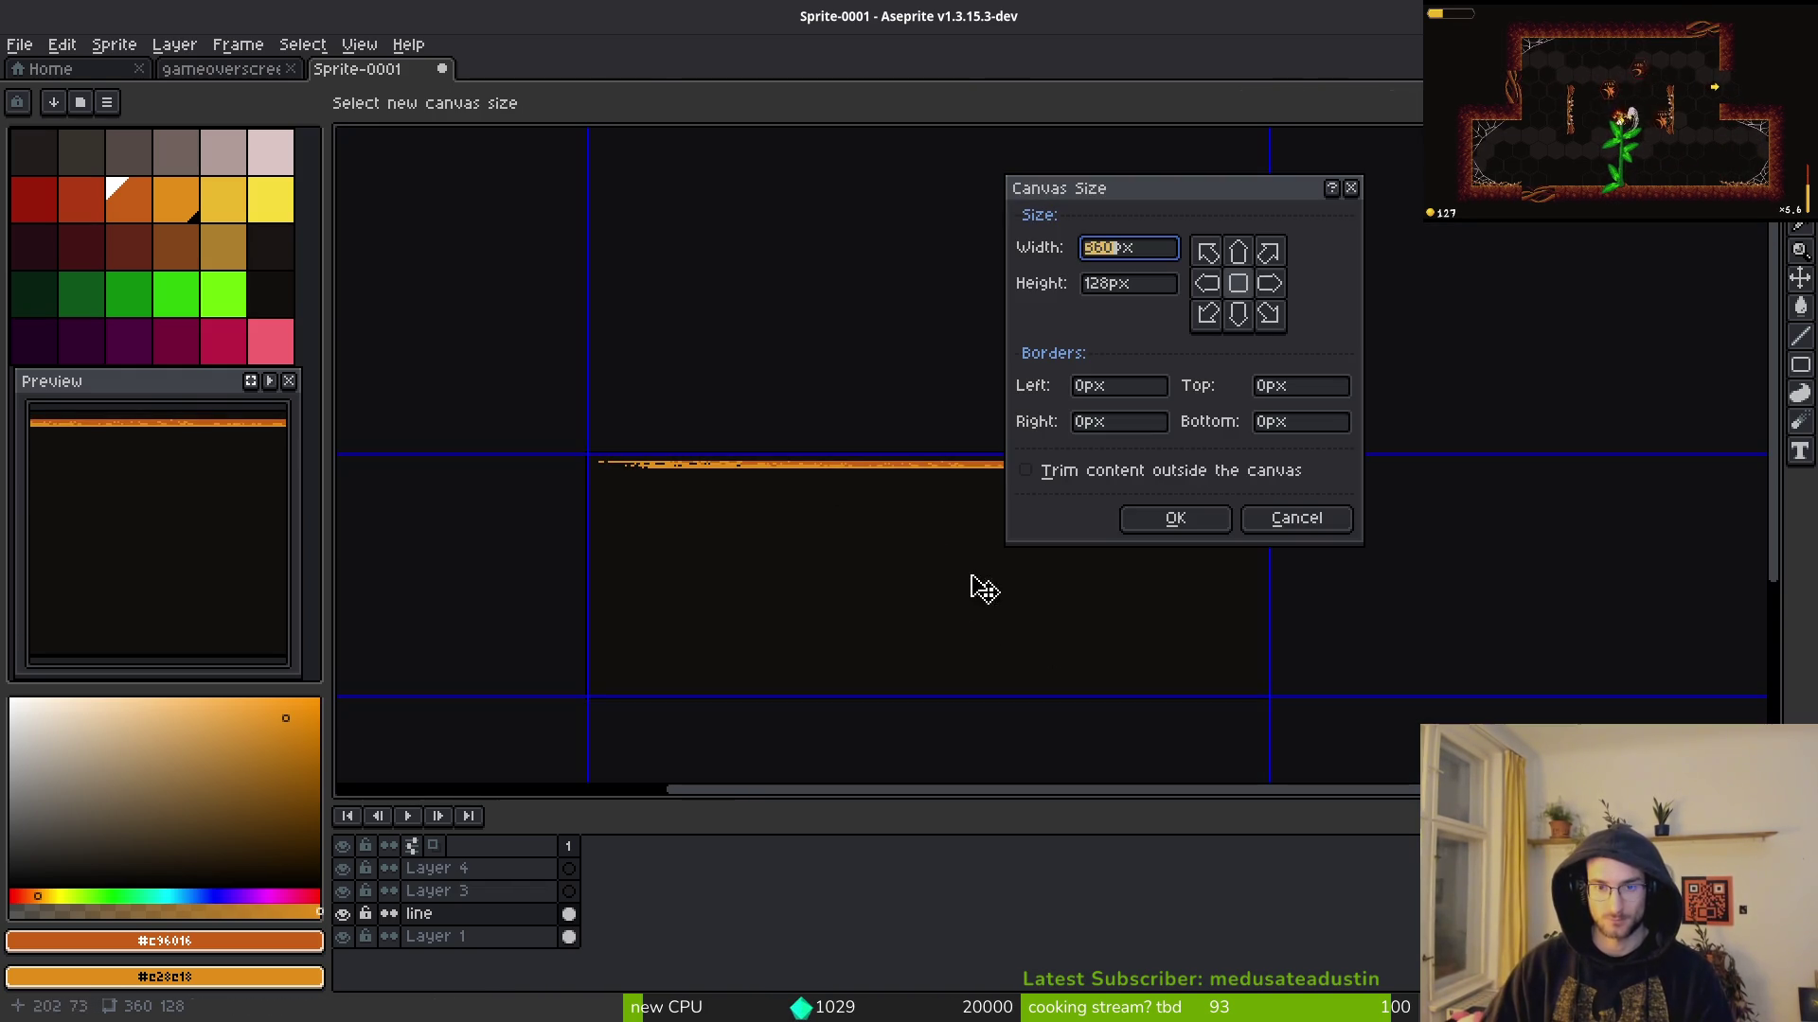
Step: Set the canvas height to 16, anchored at the top, giving a 360×16 strip
key("Tab")
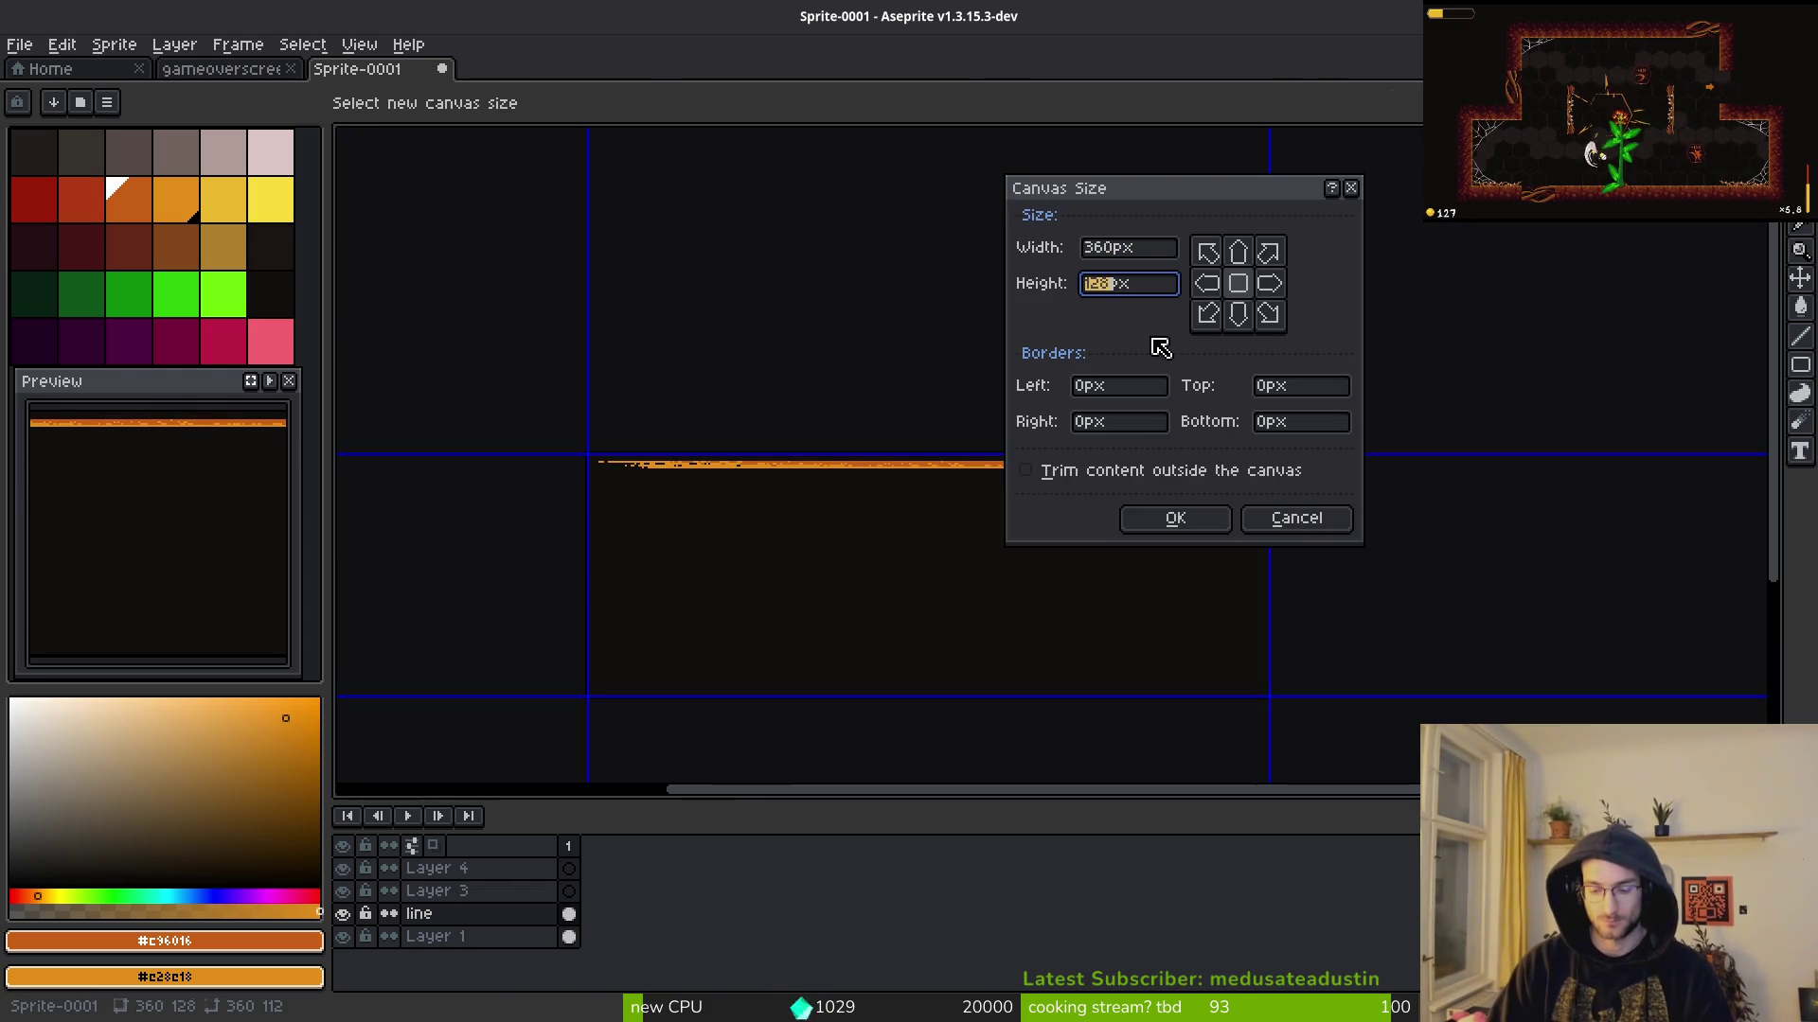
type("16")
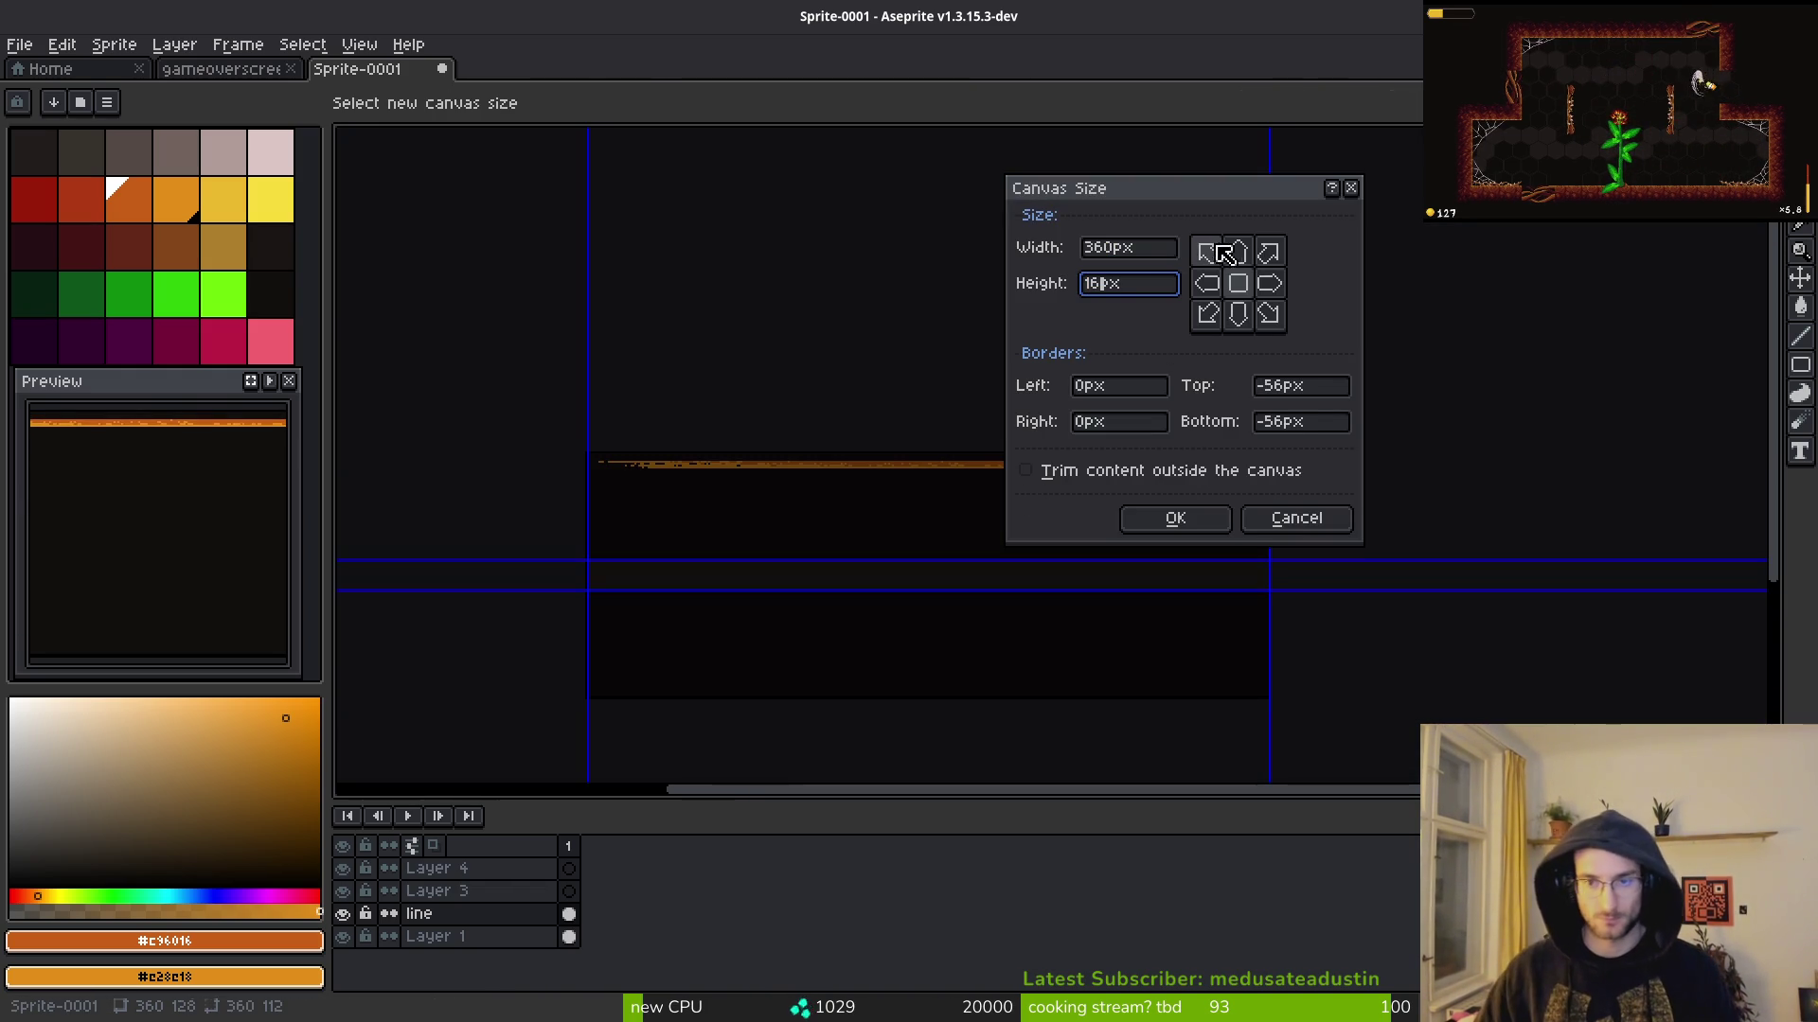
left_click(1224, 251)
left_click(1221, 518)
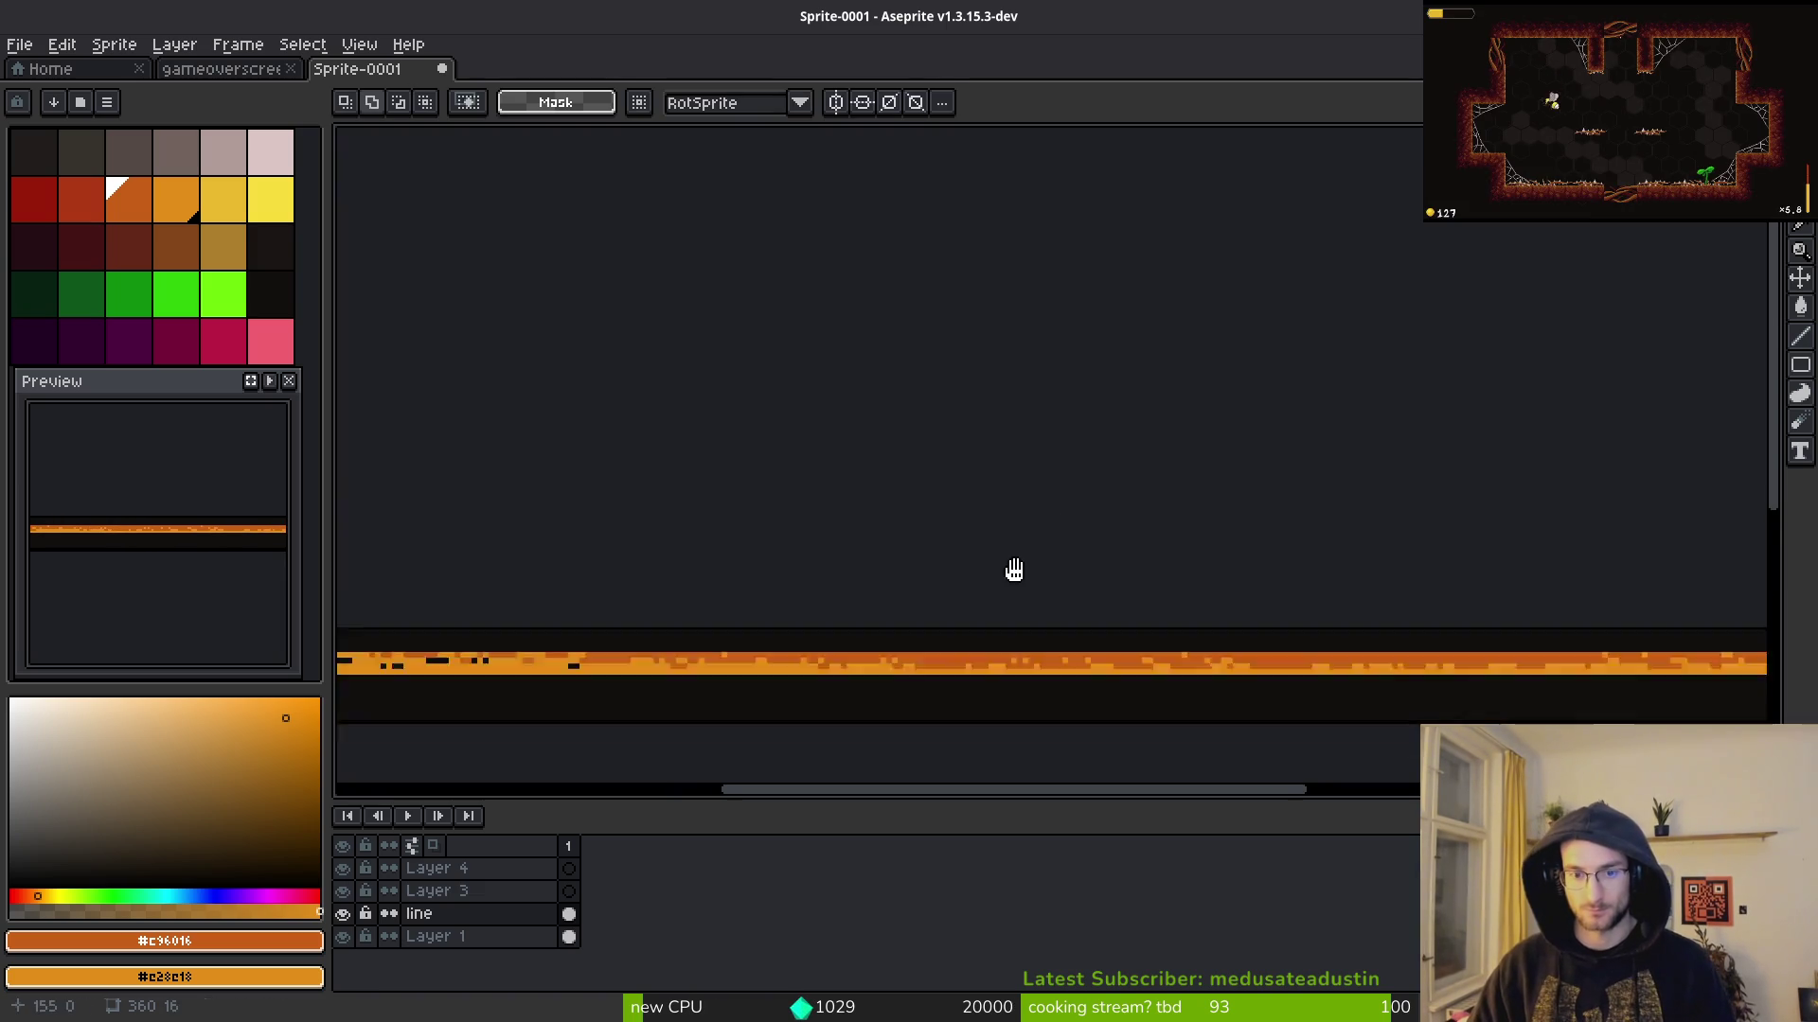
Step: Pan over the cropped strip, select all, and start a save, then cancel it
left_click_drag(1014, 569, 995, 475)
scroll(856, 503, "down", 2)
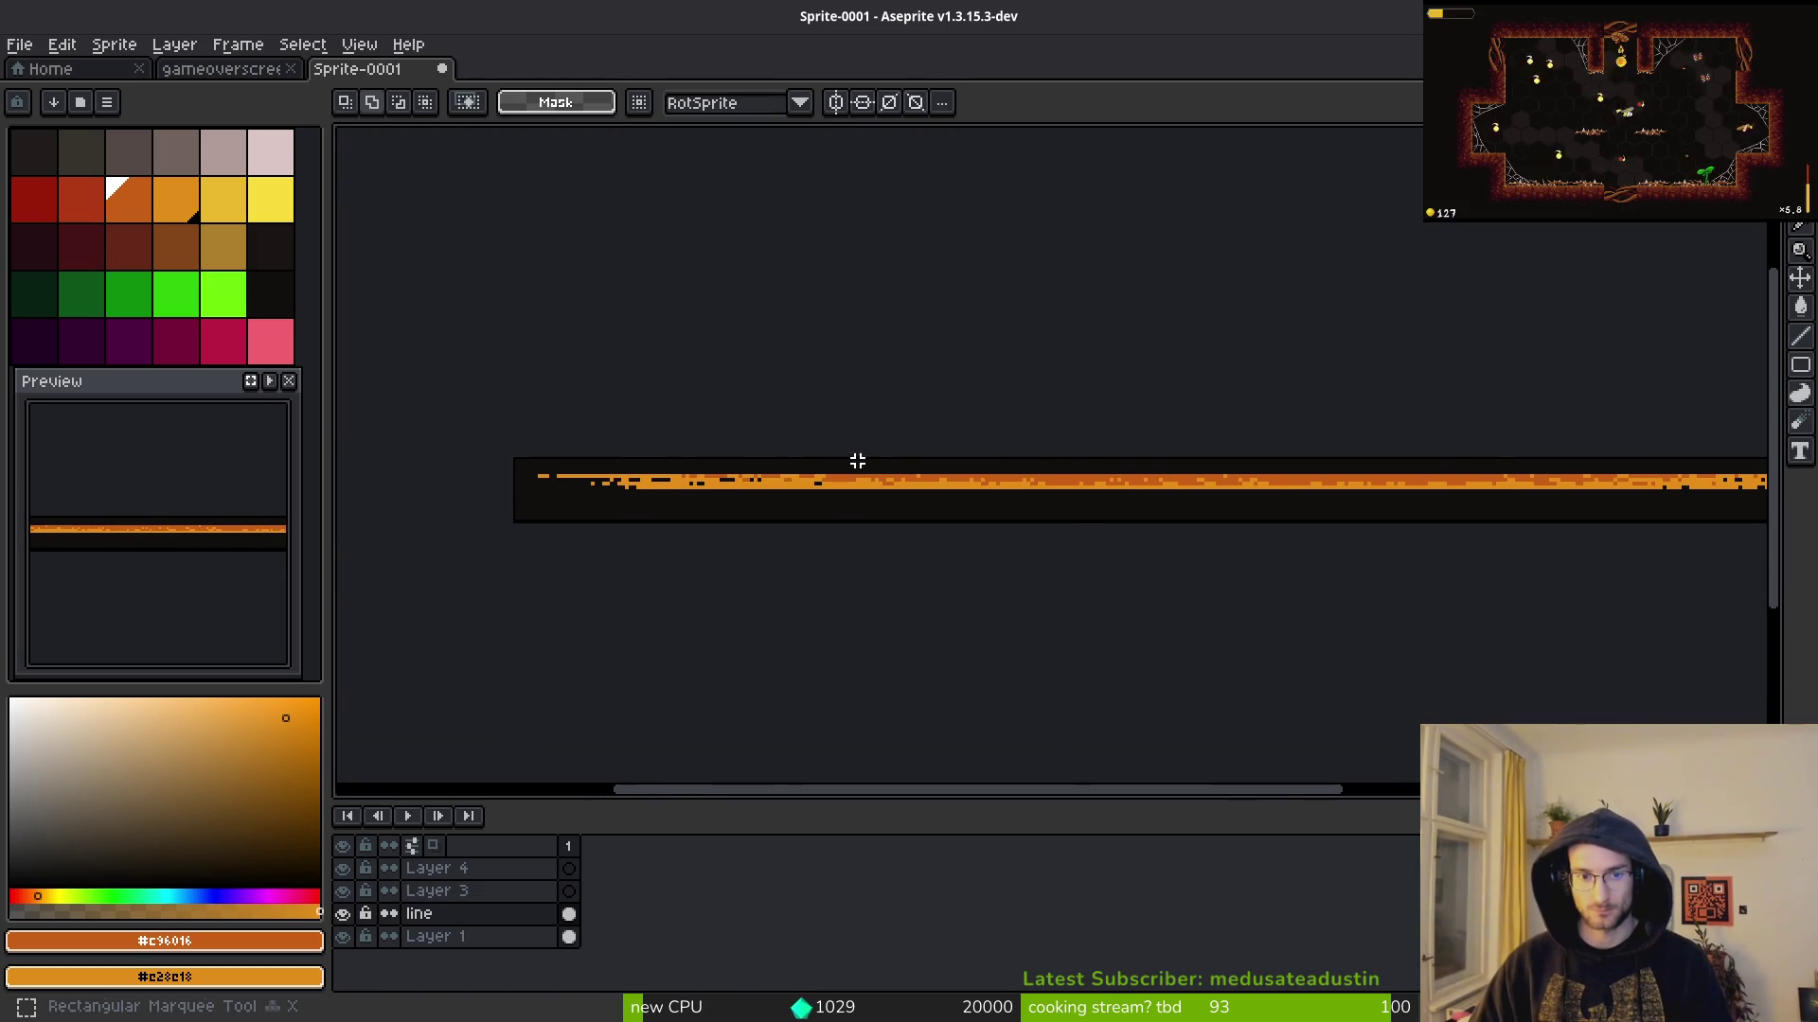
scroll(422, 394, "down", 2)
key("ctrl+a")
key("ctrl+s")
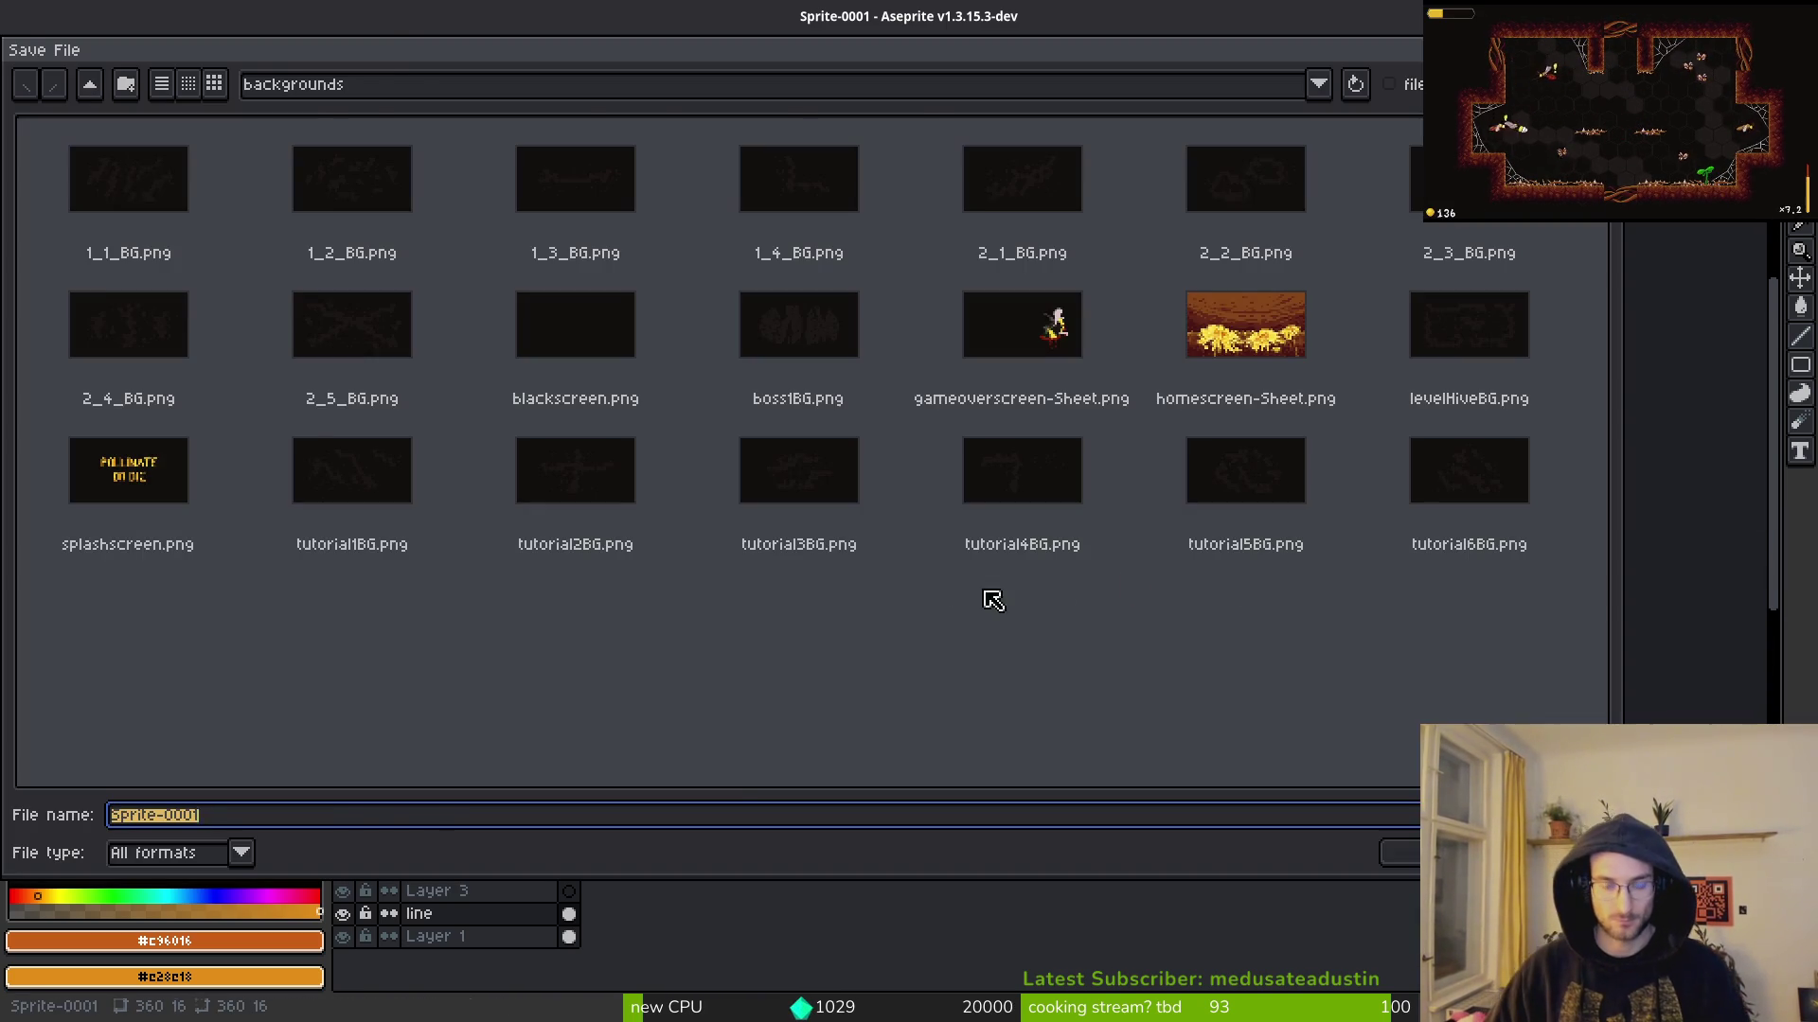
key("Escape")
Step: Try selections on the strip, clear them, and open the Export Sprite Sheet dialog
scroll(796, 434, "up", 3)
scroll(719, 532, "down", 6)
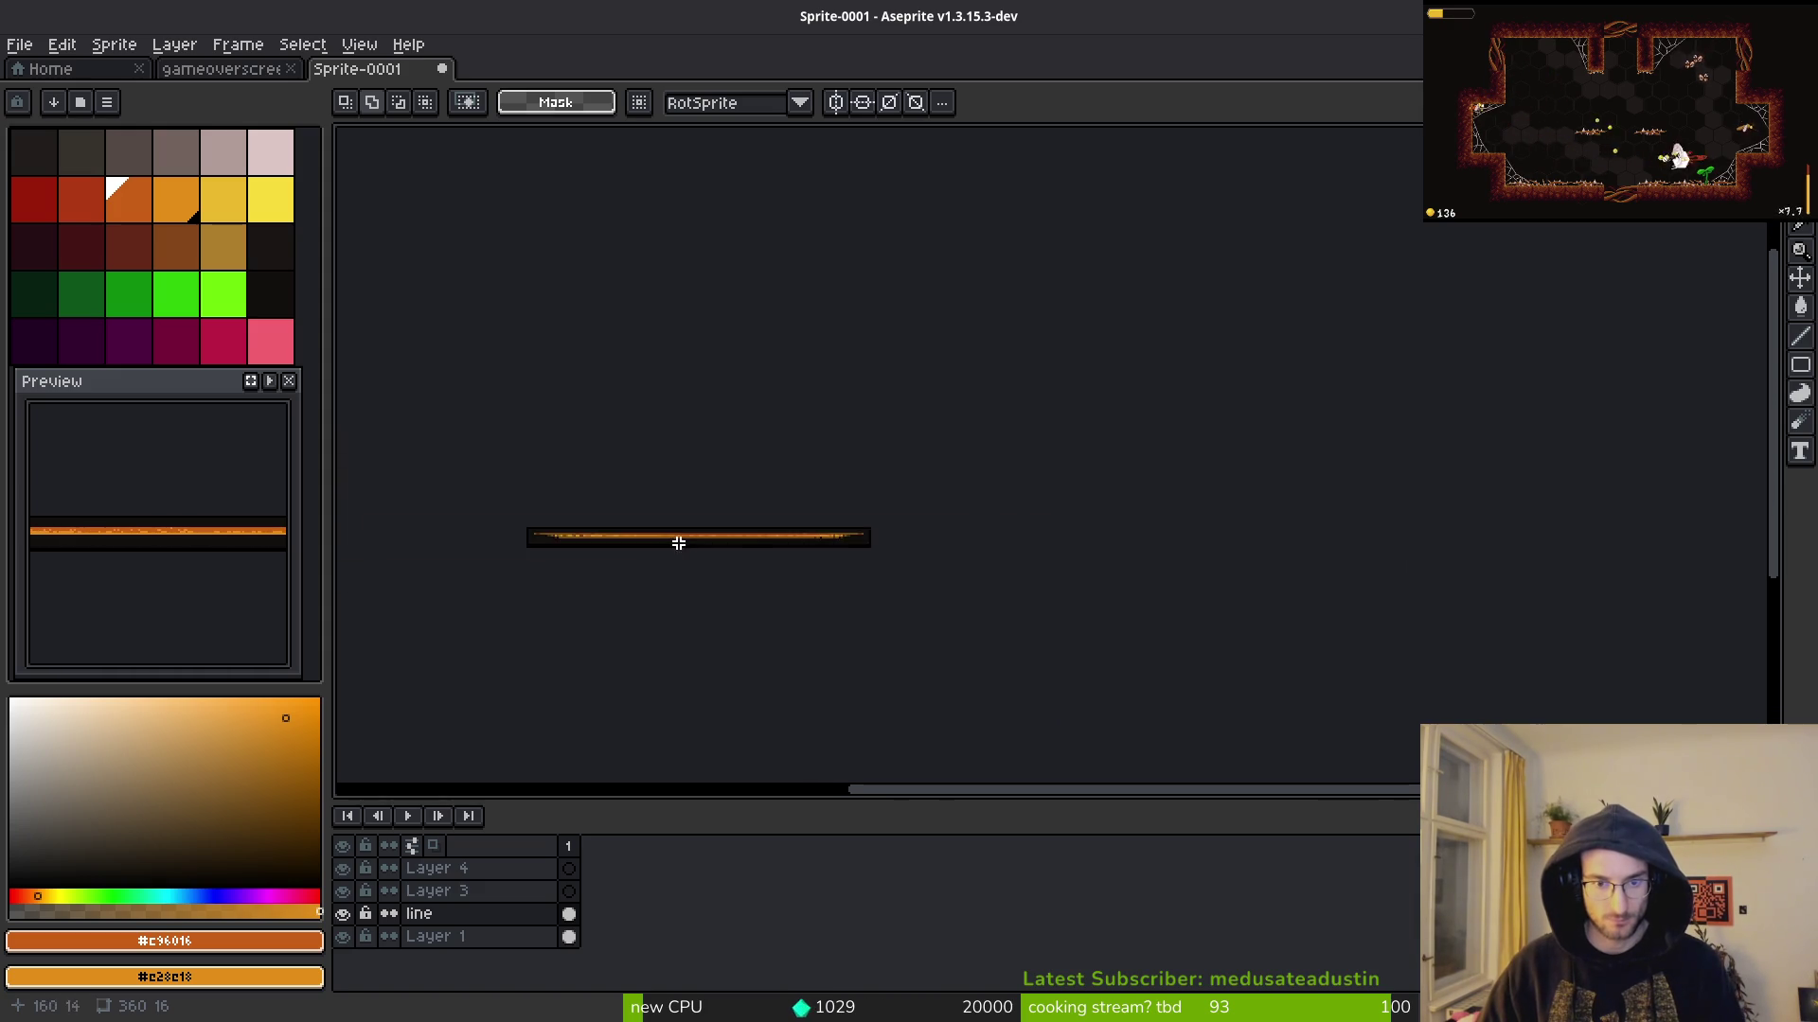
scroll(572, 435, "up", 1)
left_click_drag(573, 434, 1141, 636)
key("ctrl+a")
key("ctrl+d")
scroll(870, 589, "up", 3)
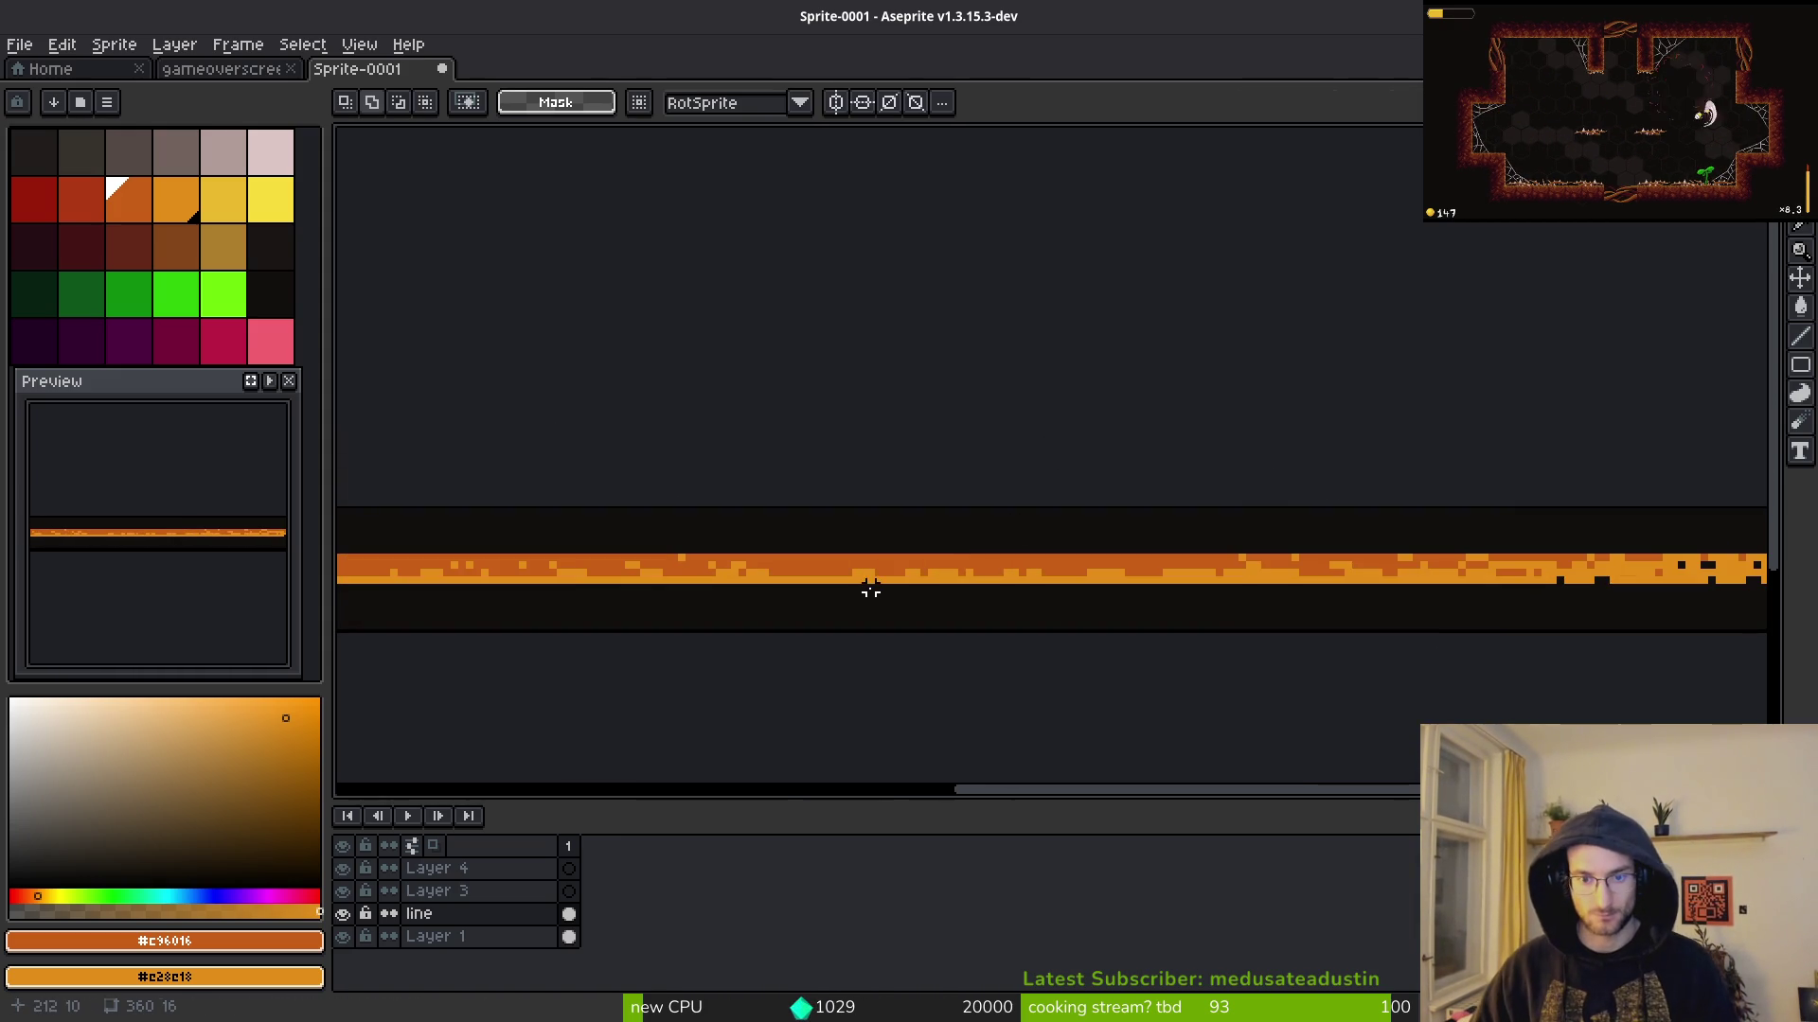
scroll(749, 653, "down", 3)
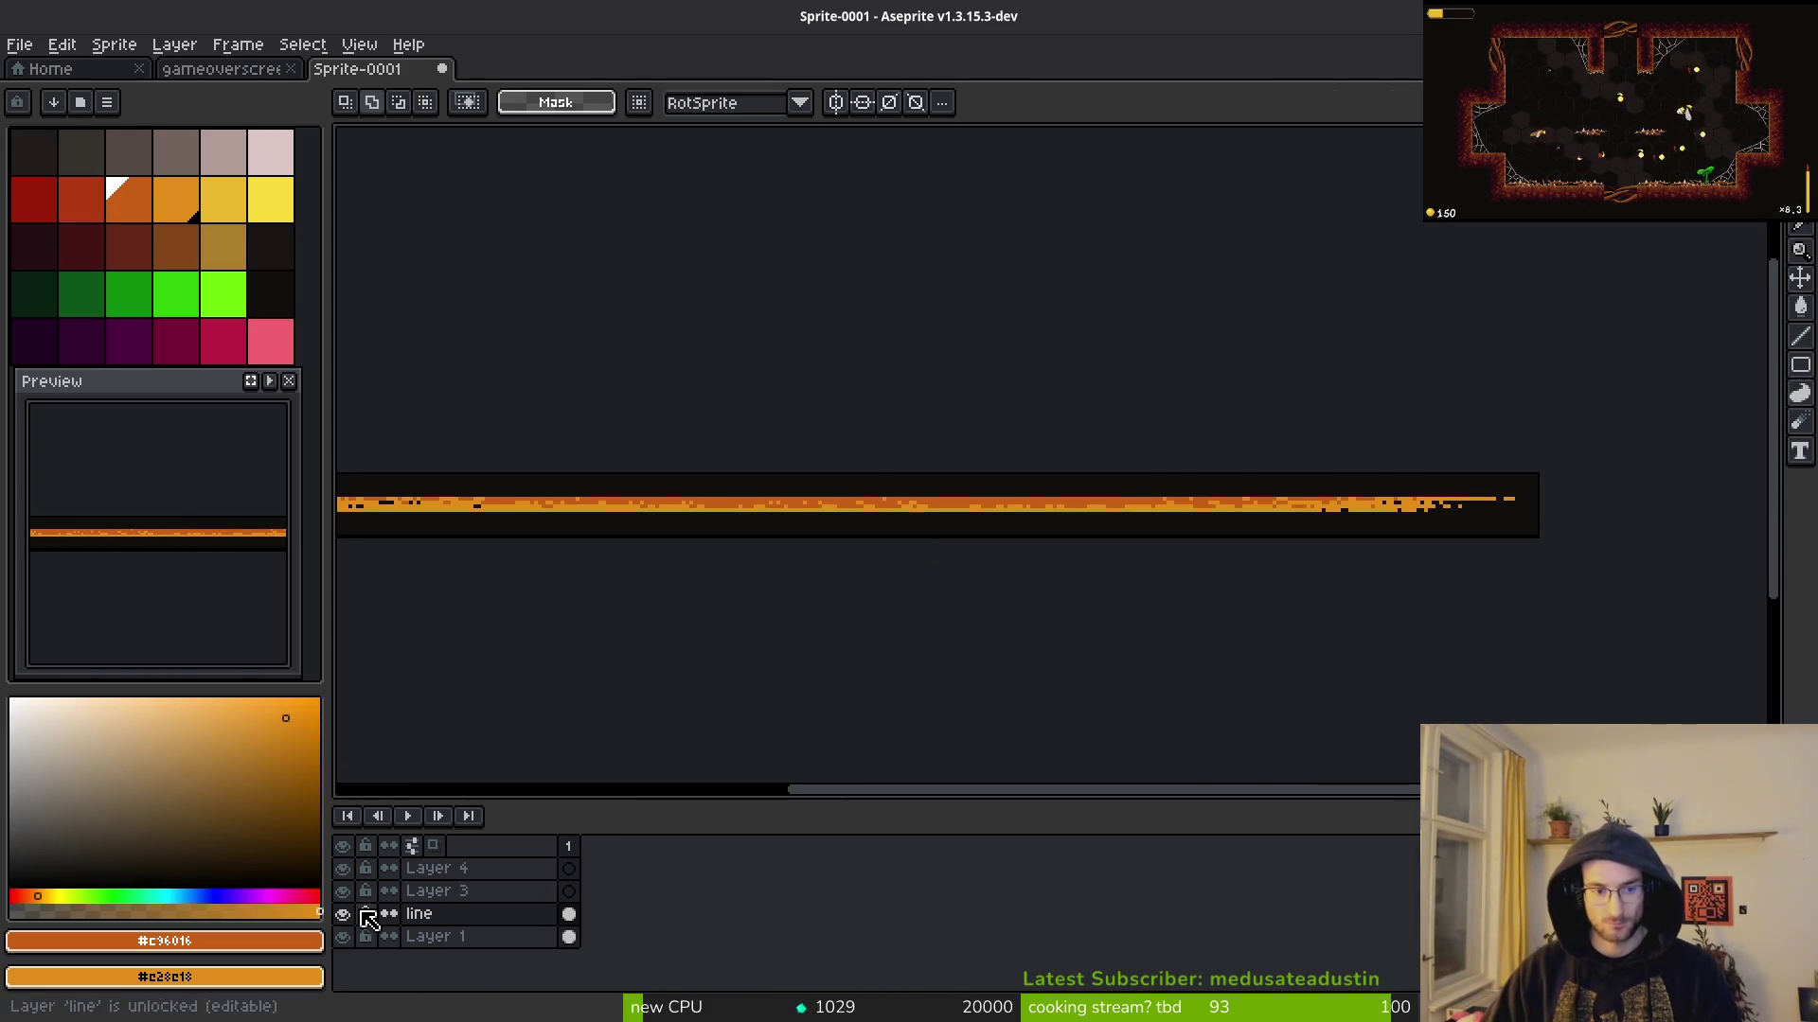
key("ctrl+e")
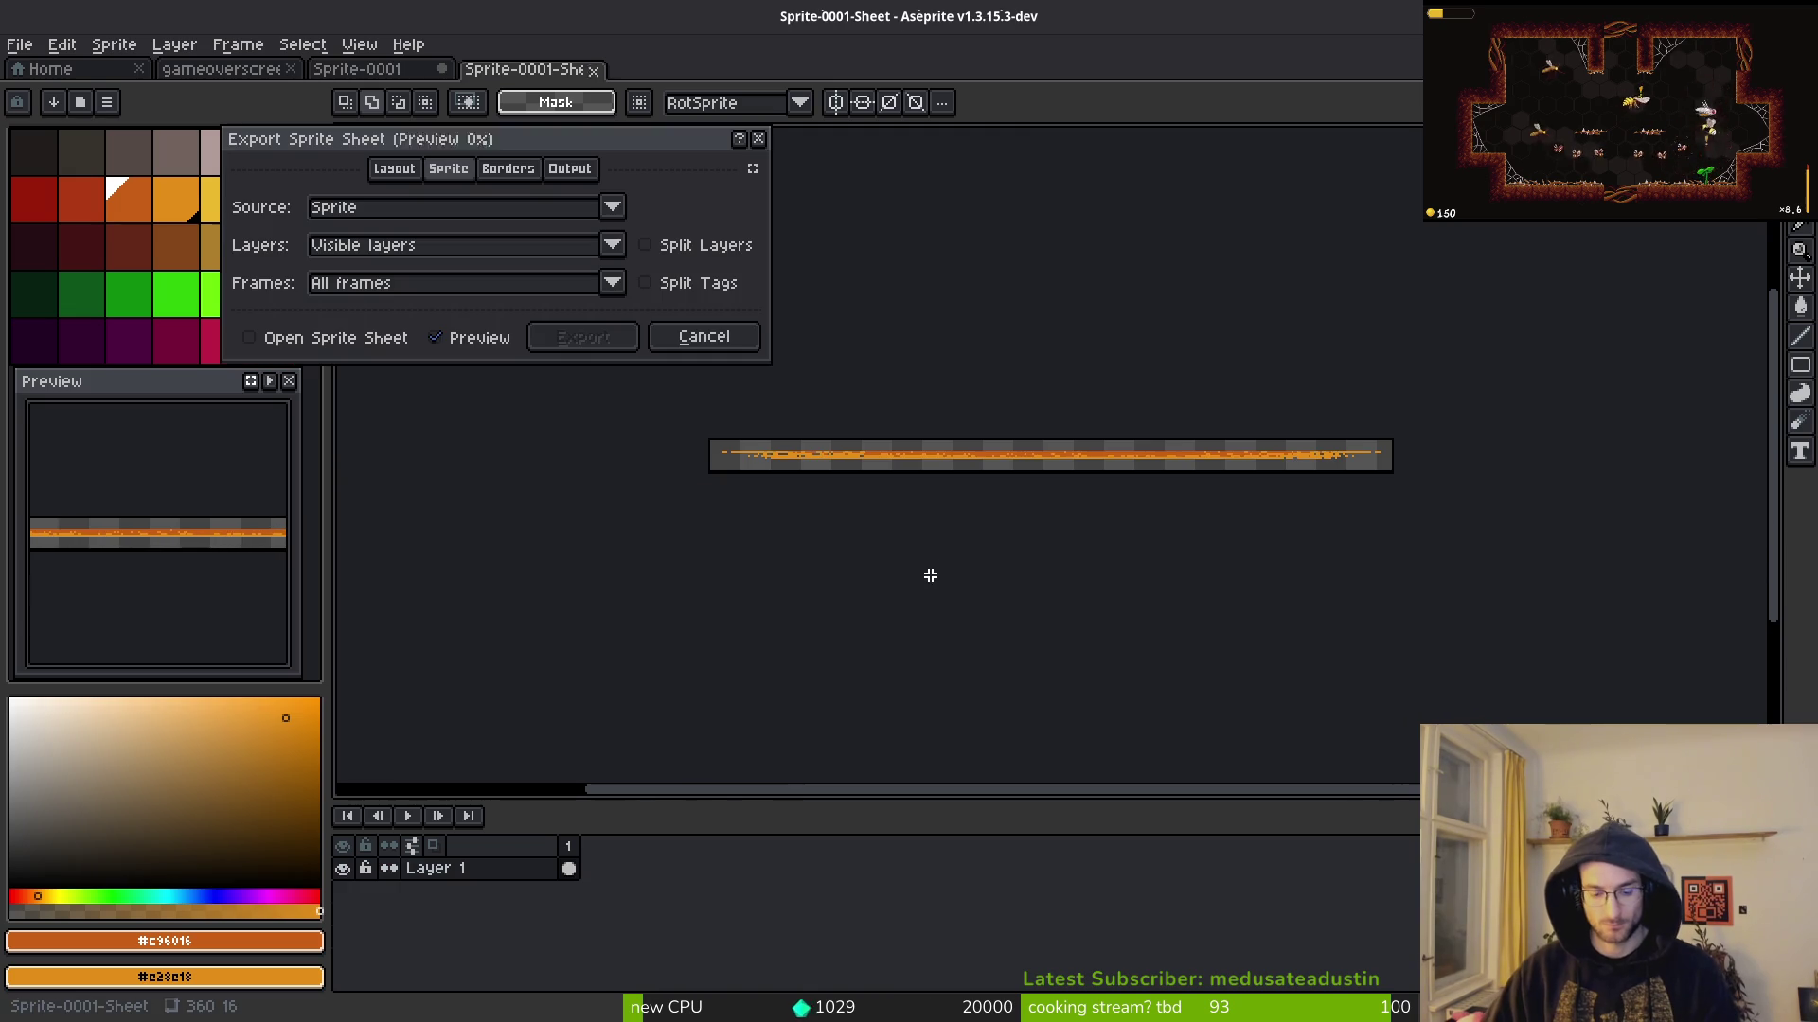
Step: Generate the sprite sheet with Open Sprite Sheet enabled, then open Export As
left_click(296, 337)
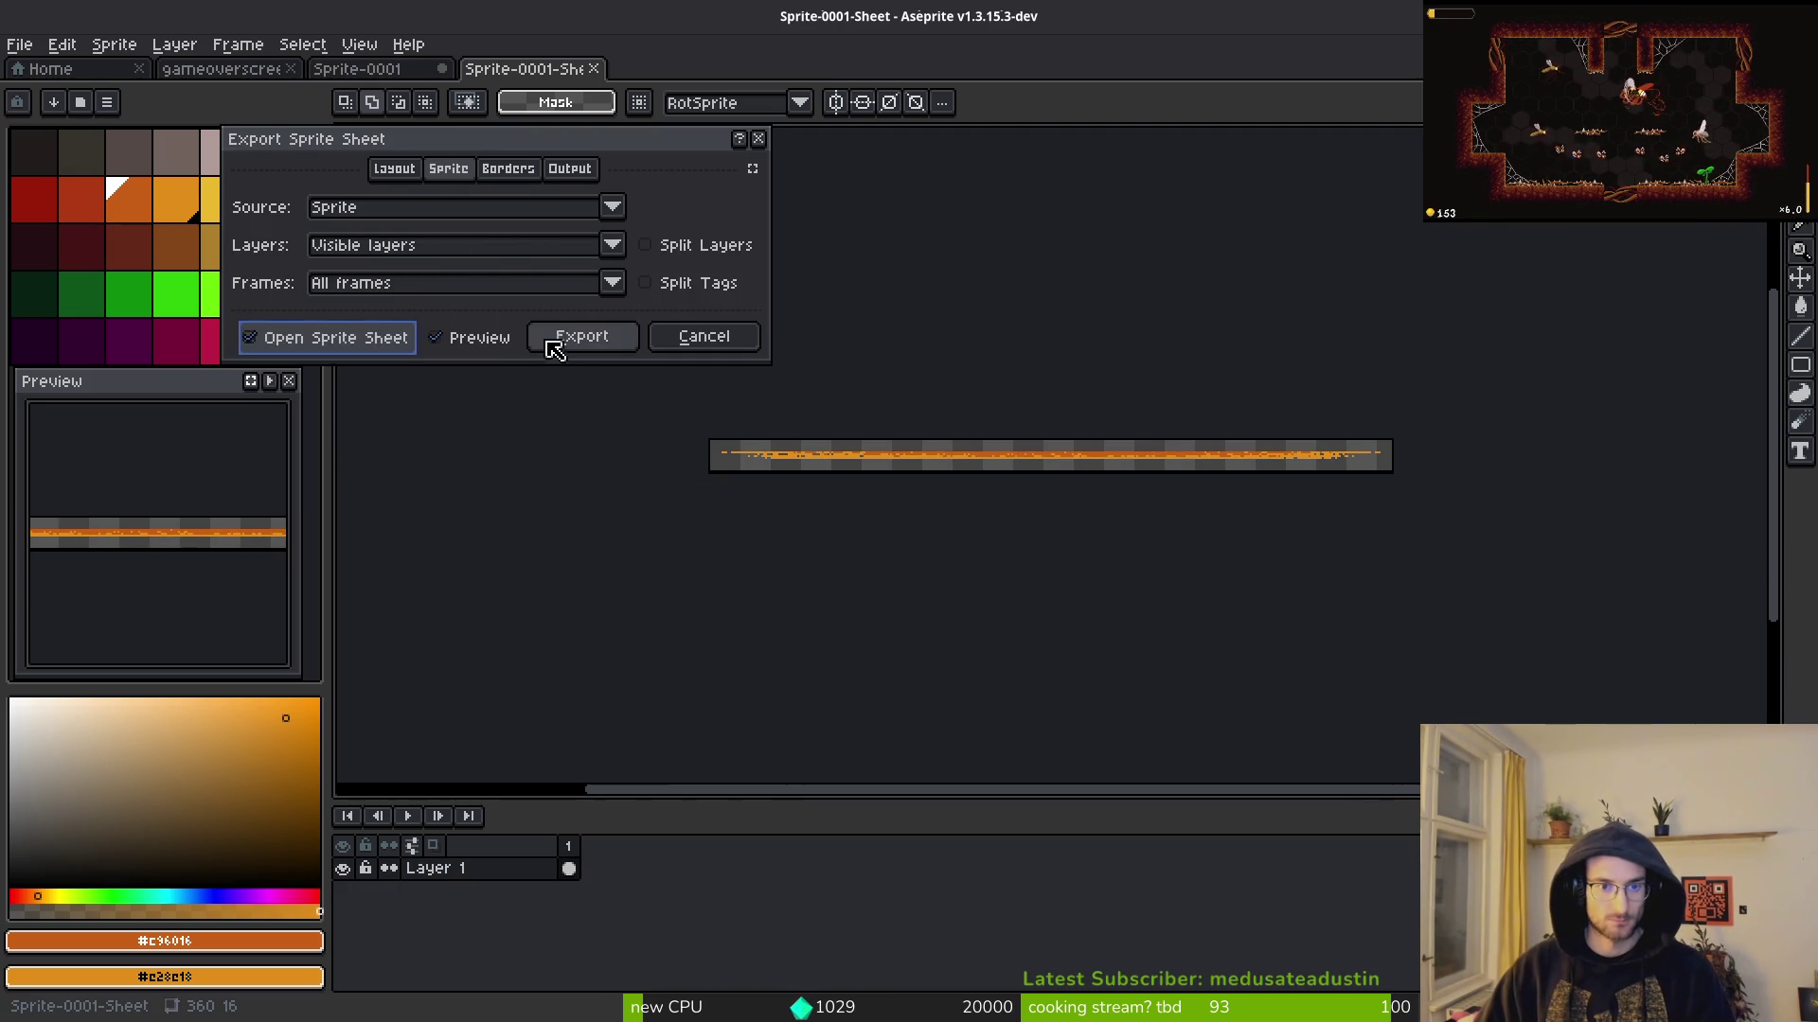
left_click(558, 339)
key("ctrl+alt+shift+s")
Step: Browse to the pollinate-or-die project's assets/art/ui folder as the export location
left_click(452, 96)
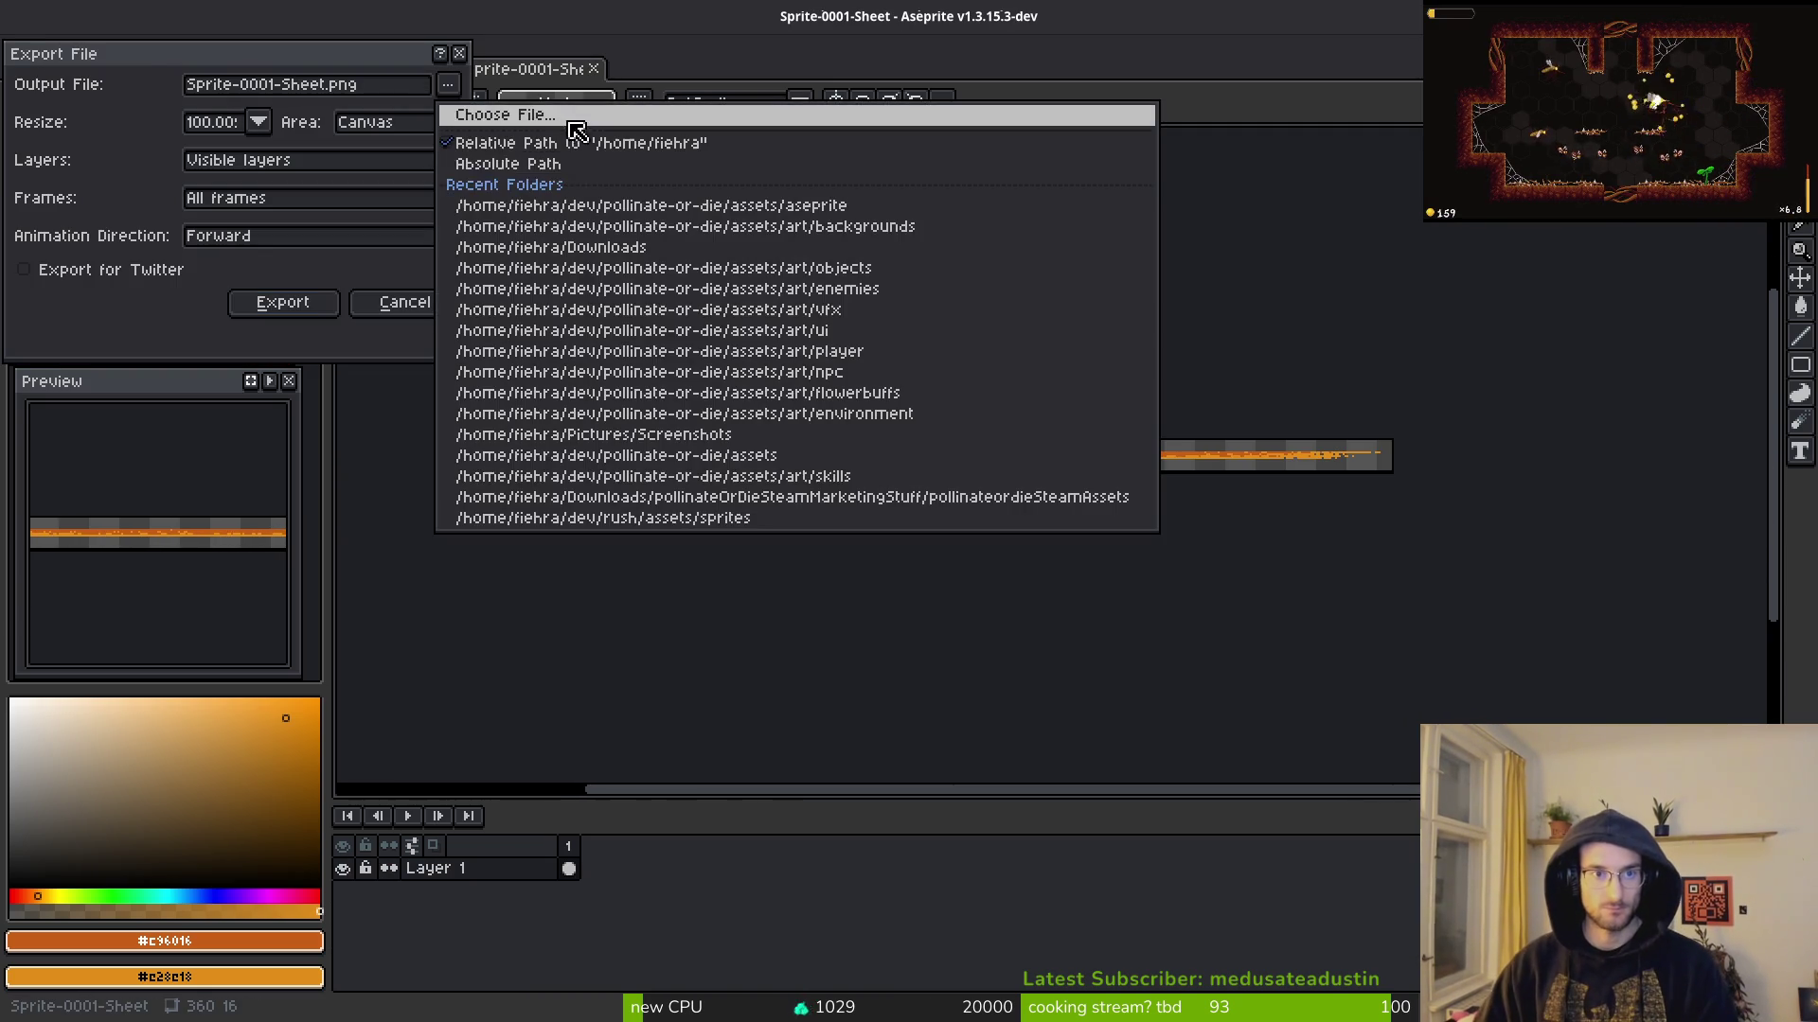
left_click(502, 114)
left_click(93, 87)
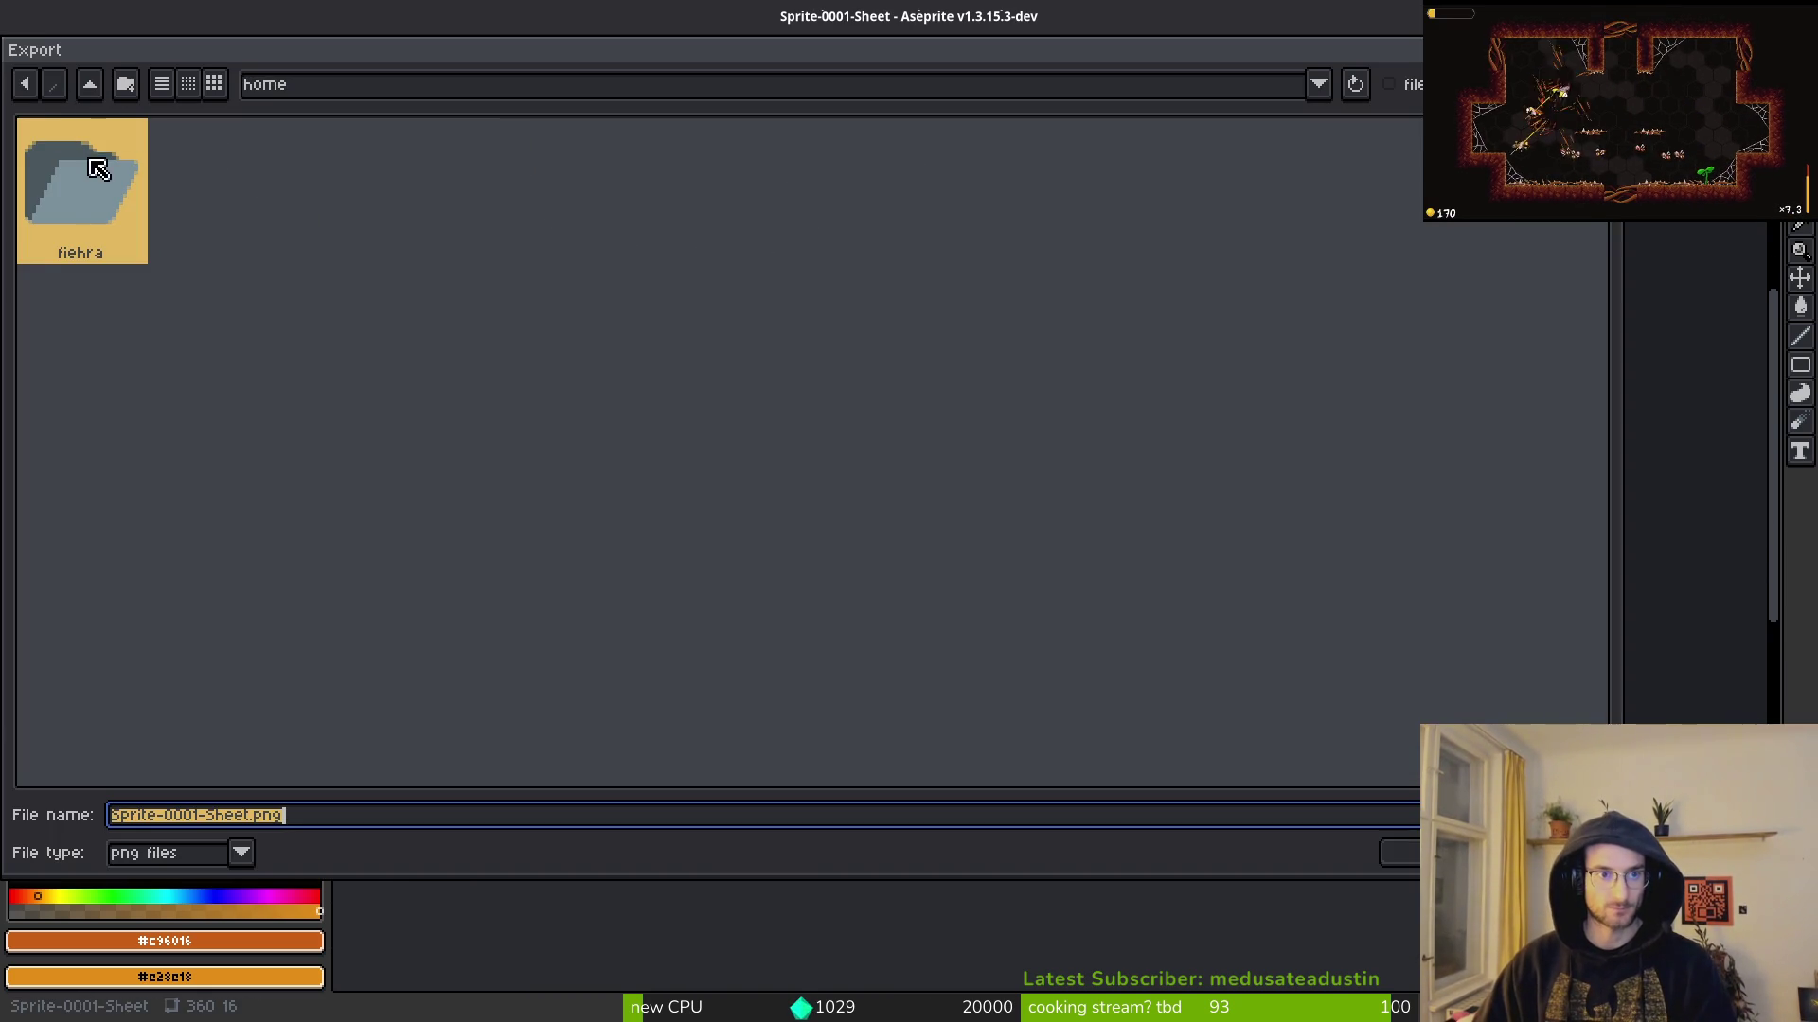
double_click(102, 233)
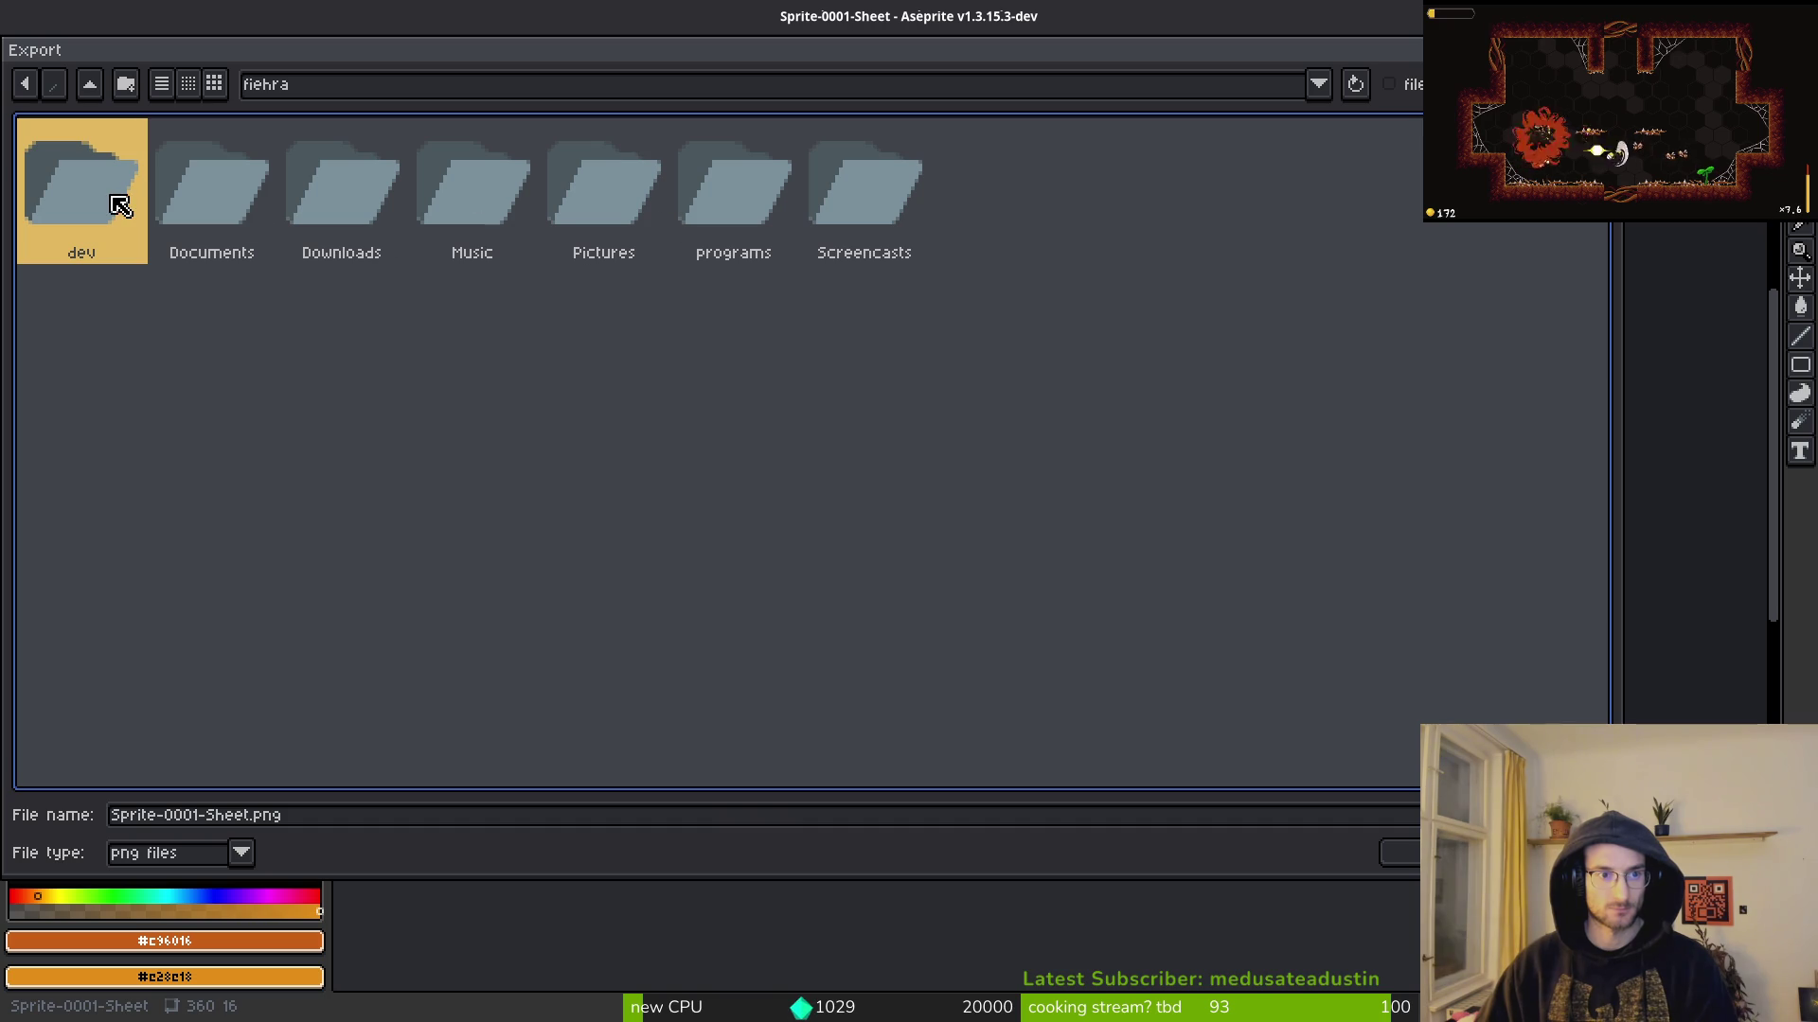
double_click(69, 160)
double_click(1124, 187)
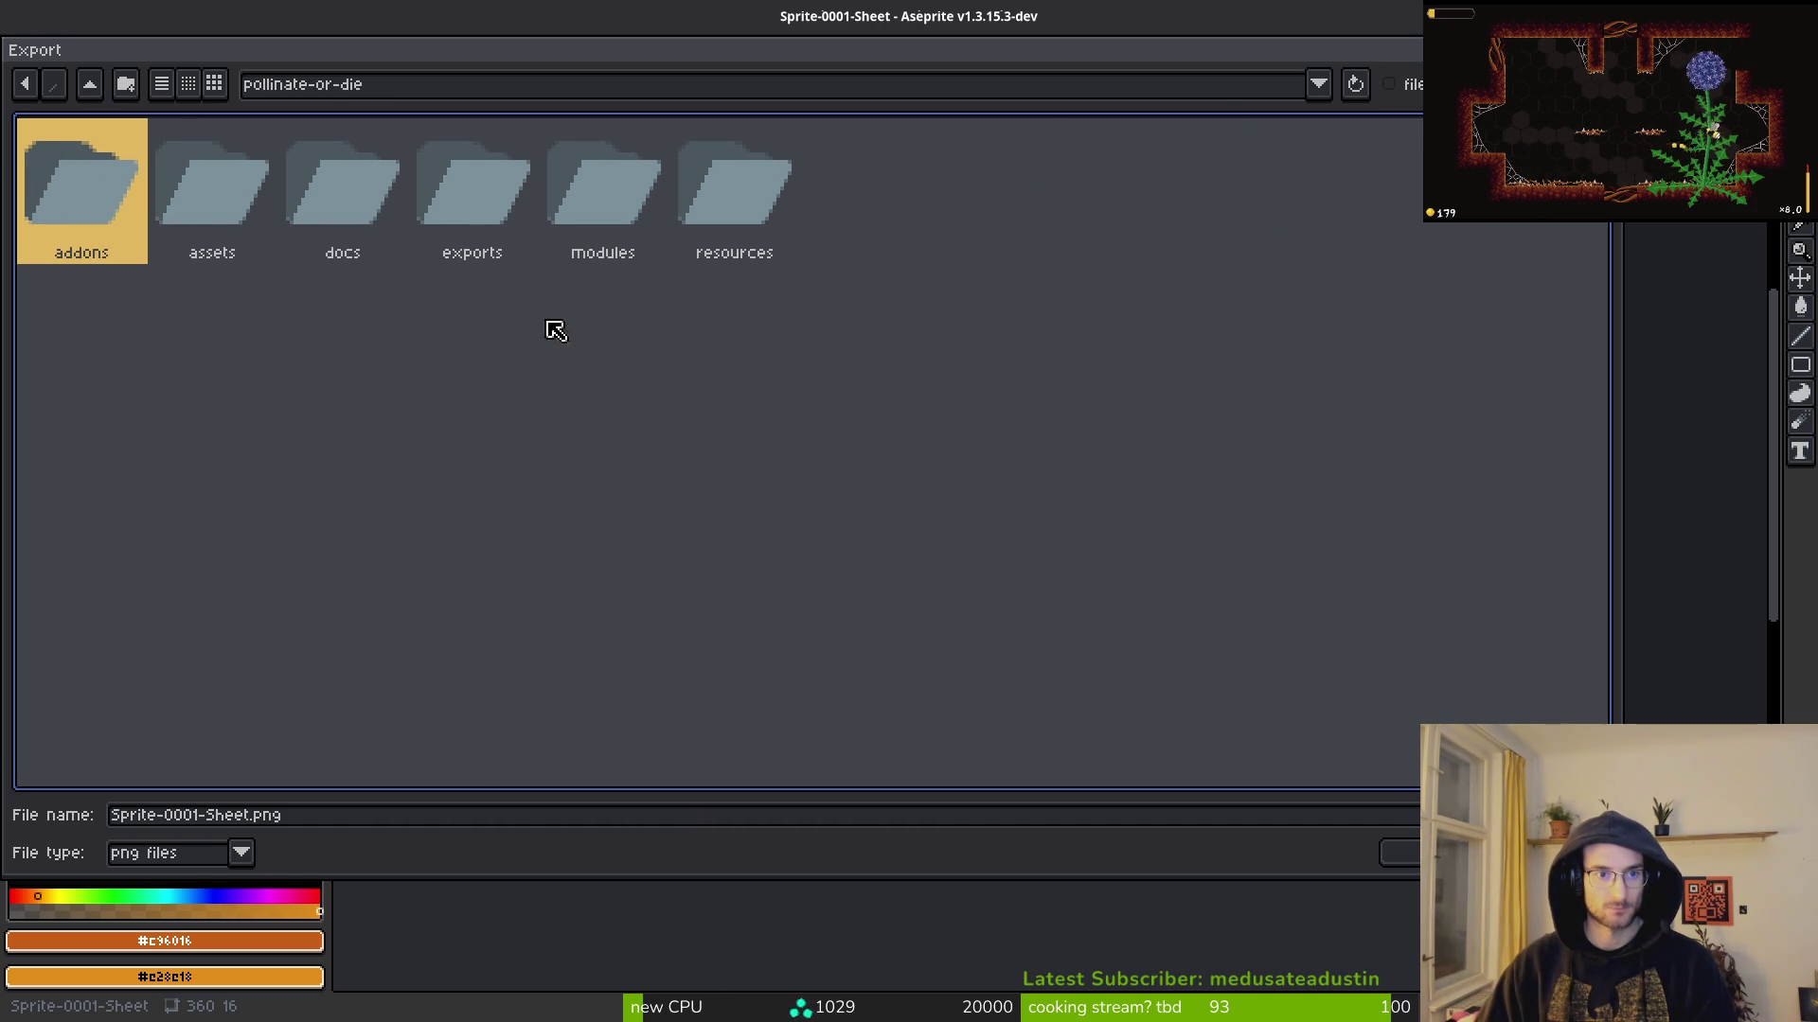
double_click(169, 185)
double_click(85, 194)
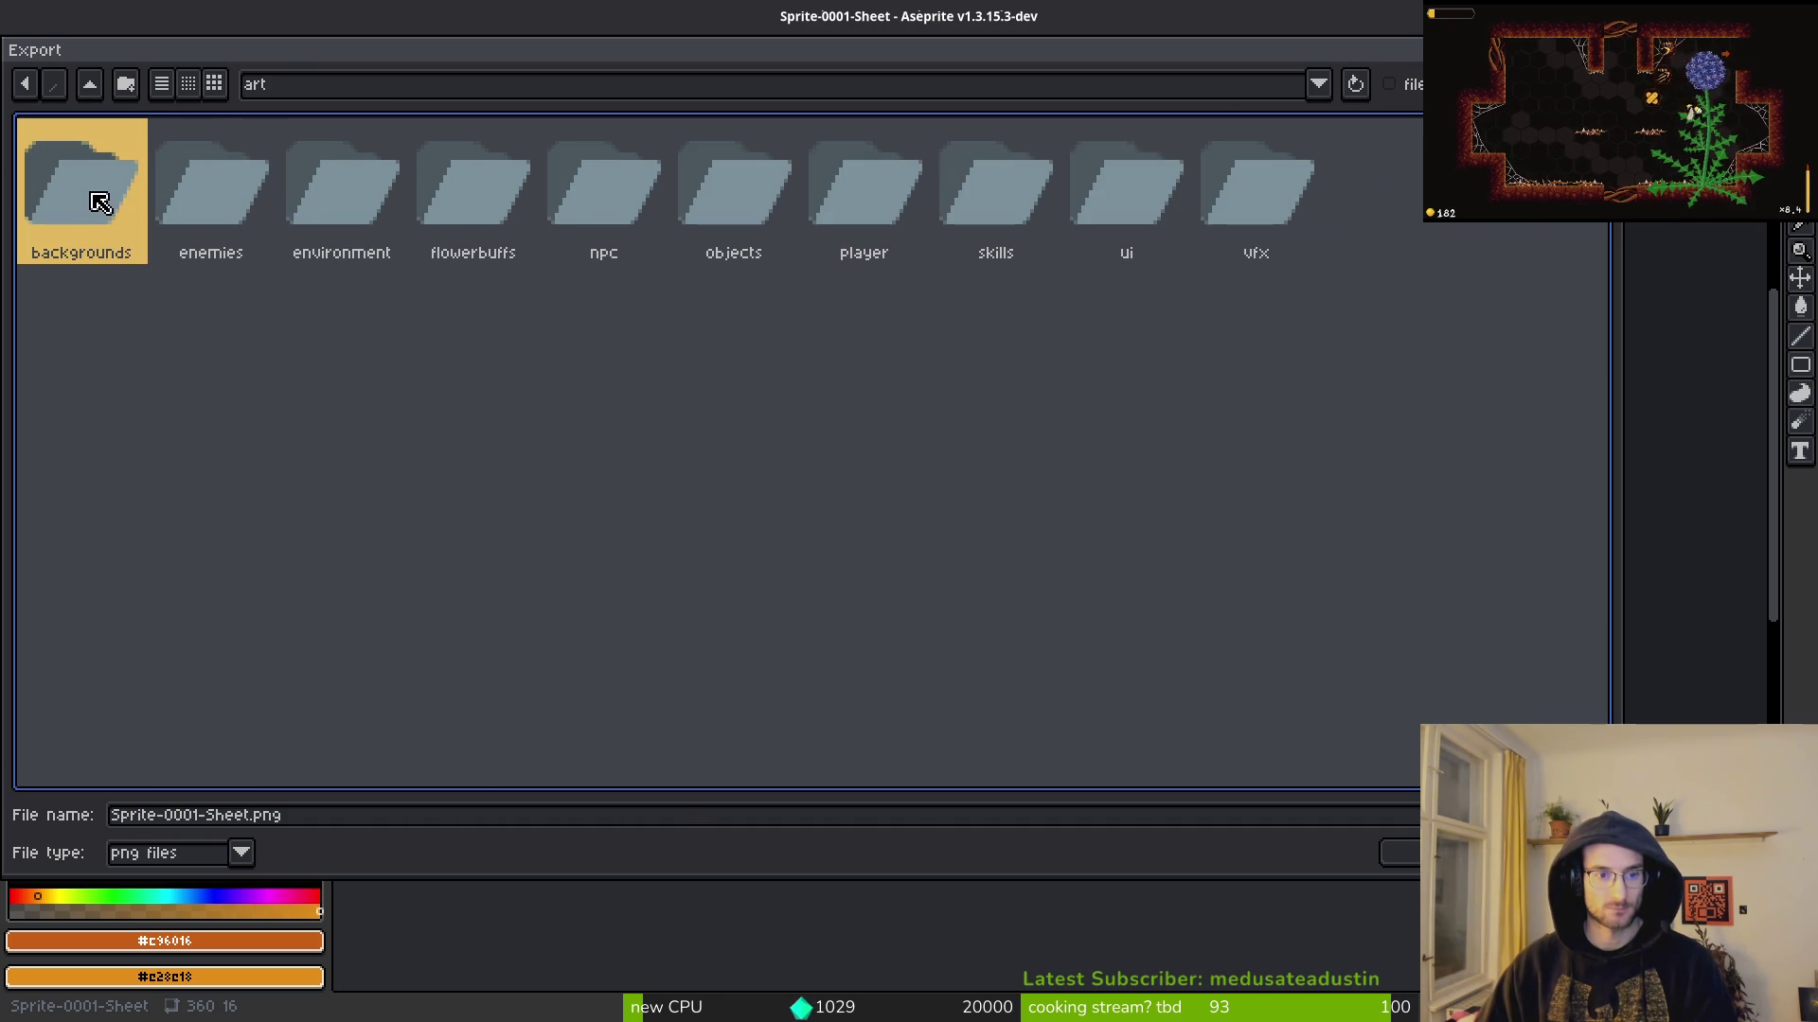
double_click(1099, 178)
Step: Name the file gameoverSpacer.png, export it, and close the generated sheet
left_click(304, 822)
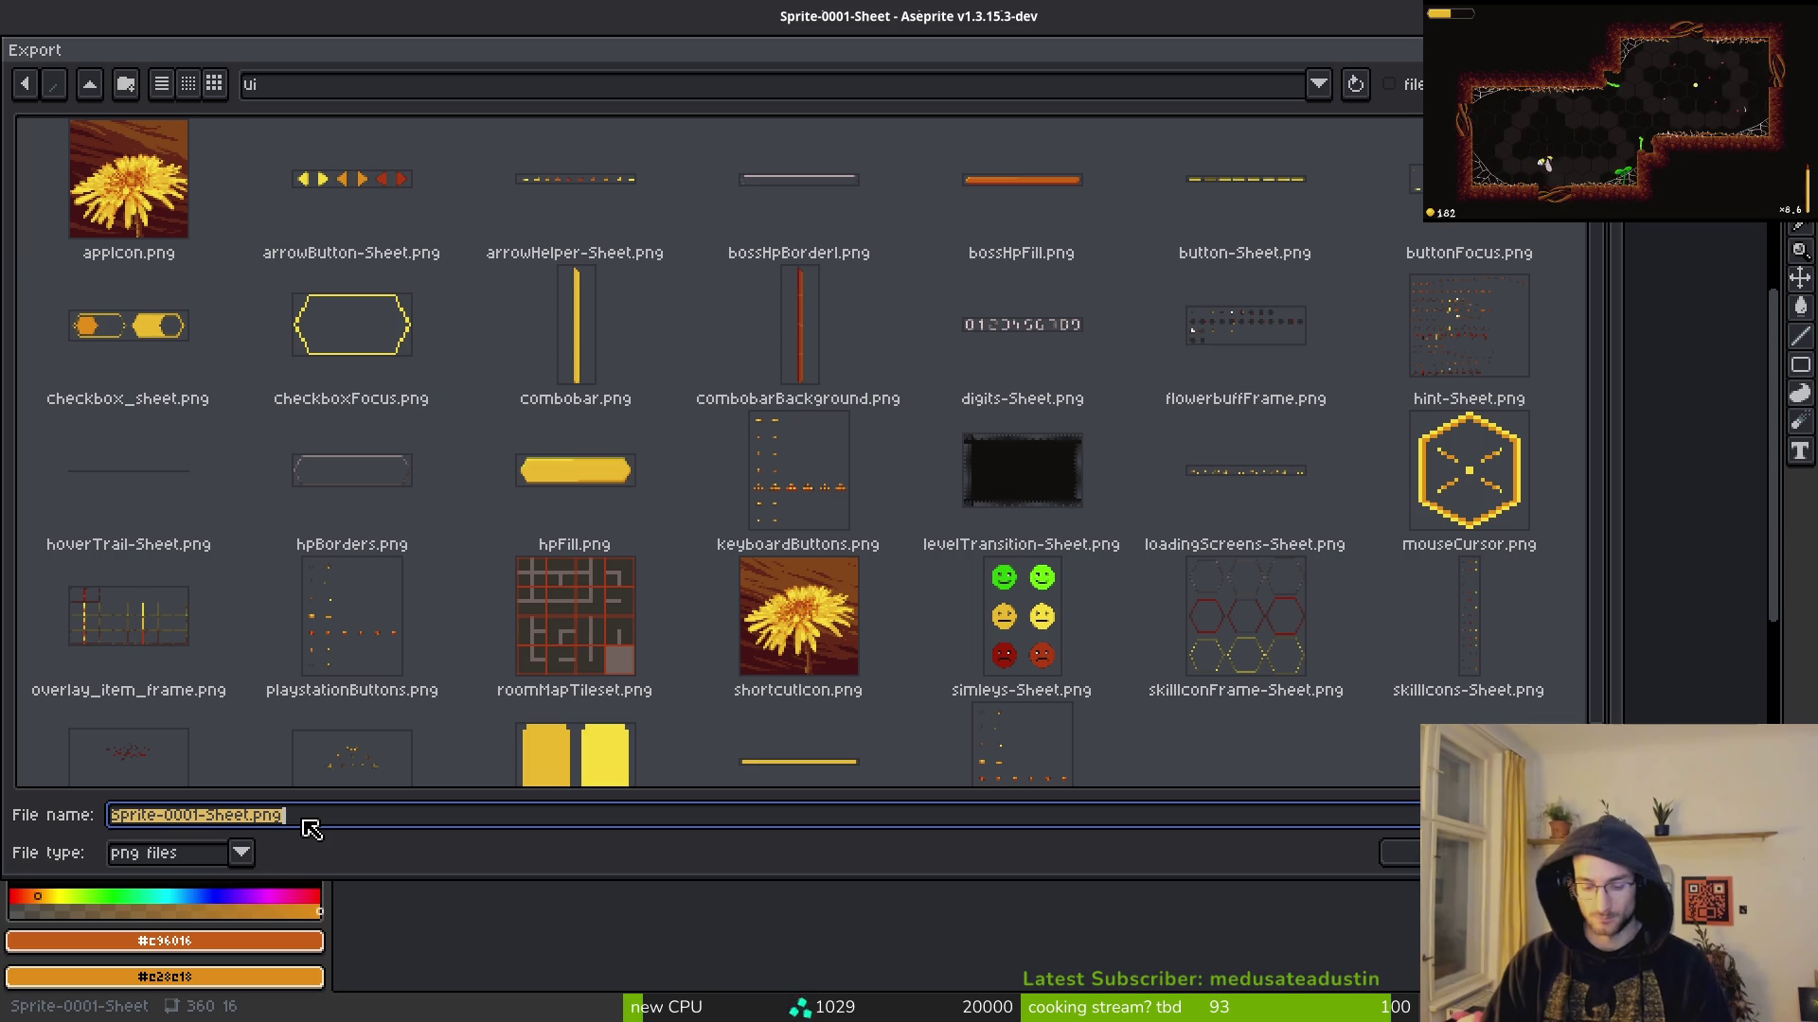
type("gameoverSpacer")
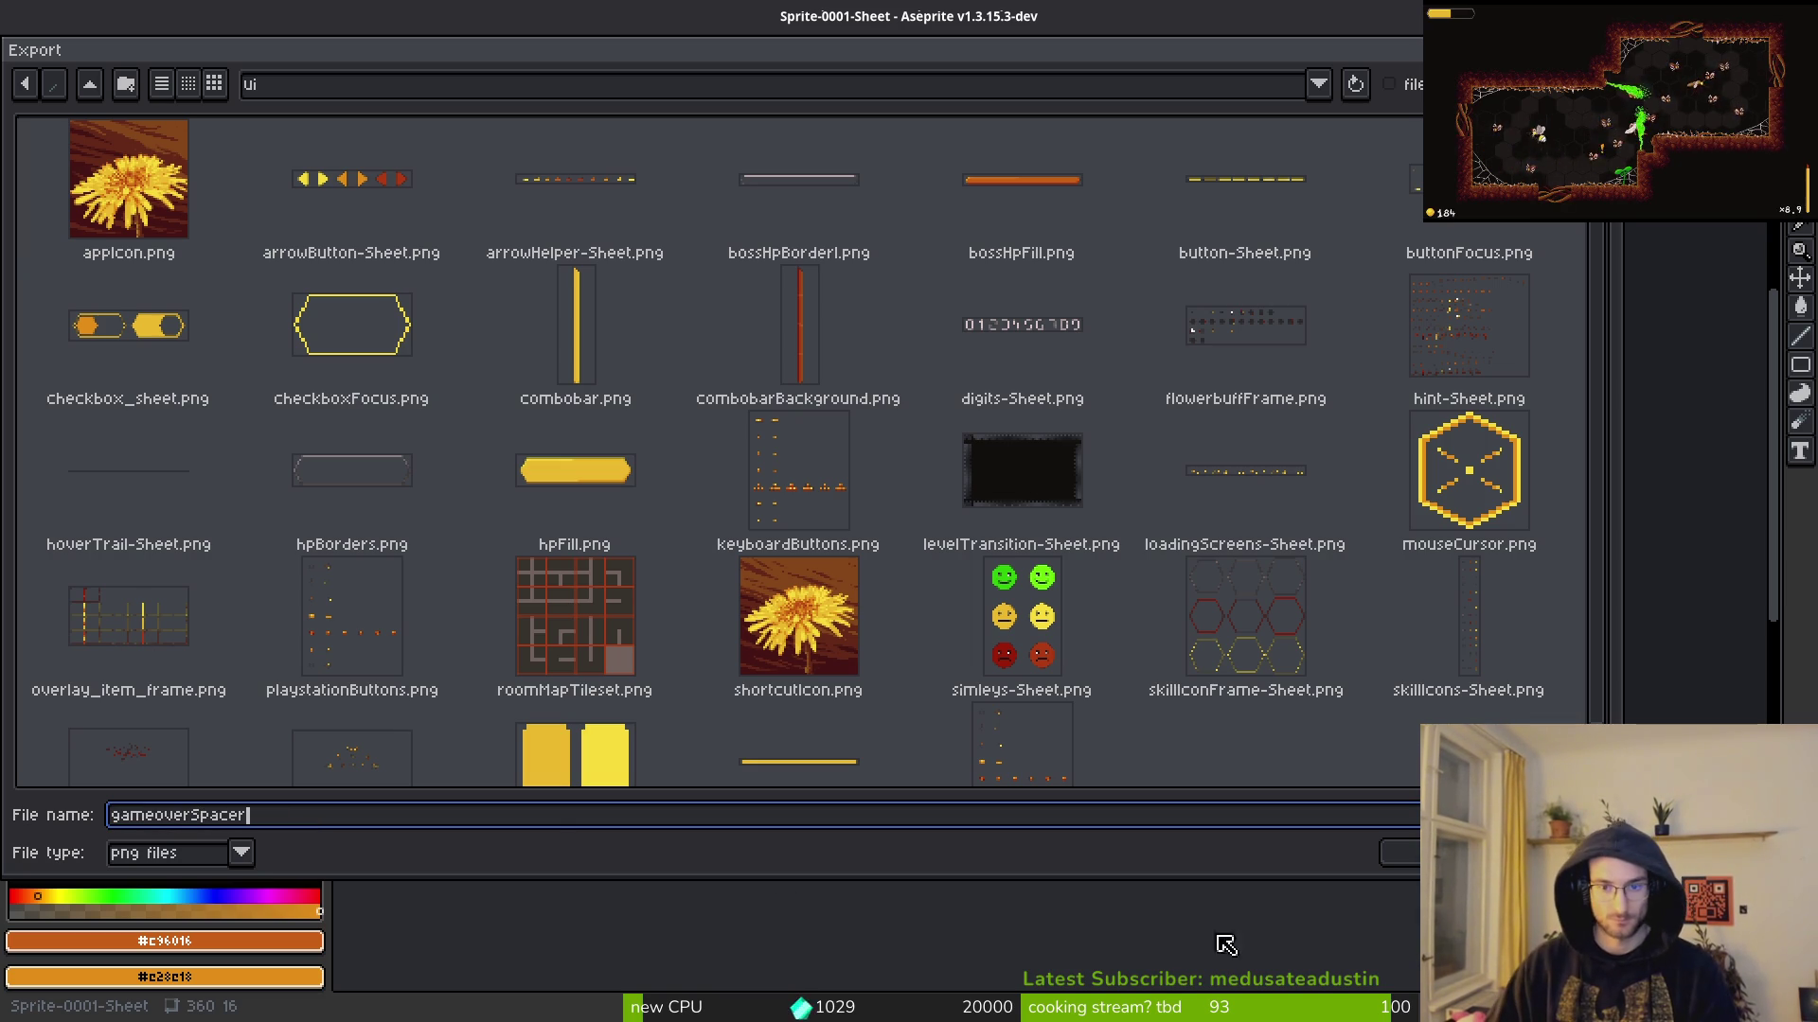
left_click(1396, 855)
left_click(280, 321)
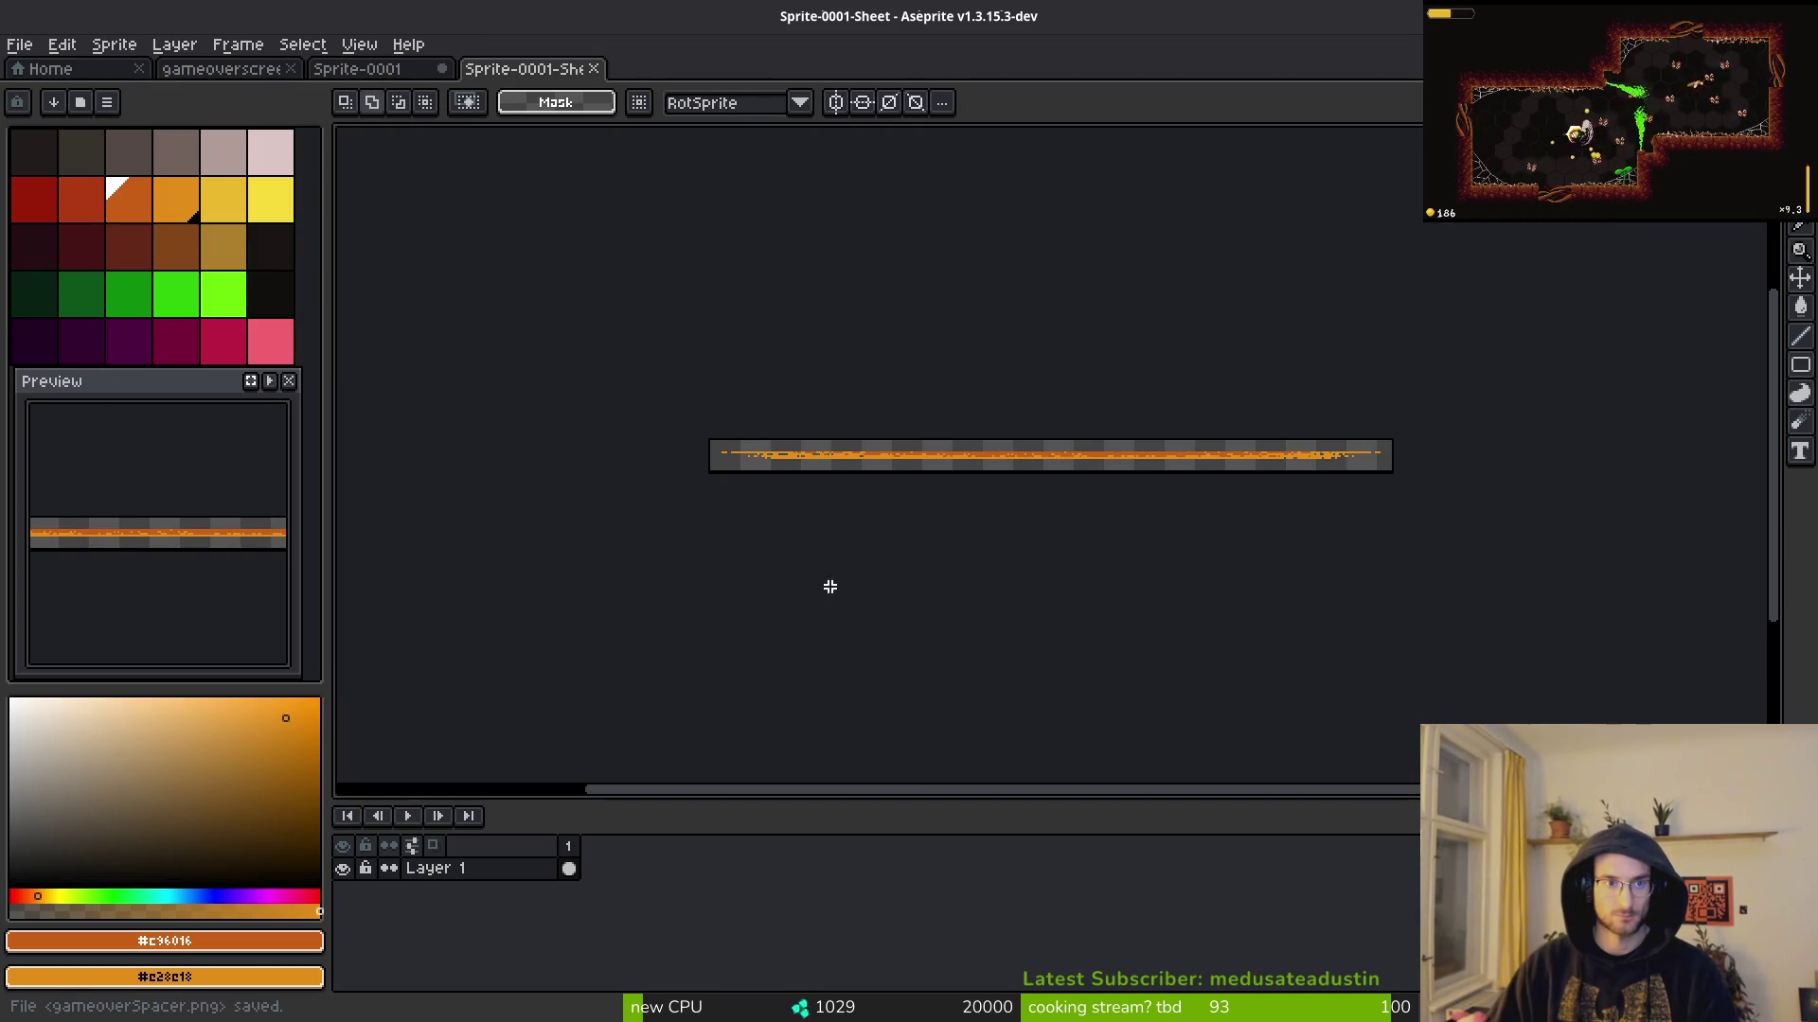
middle_click(520, 69)
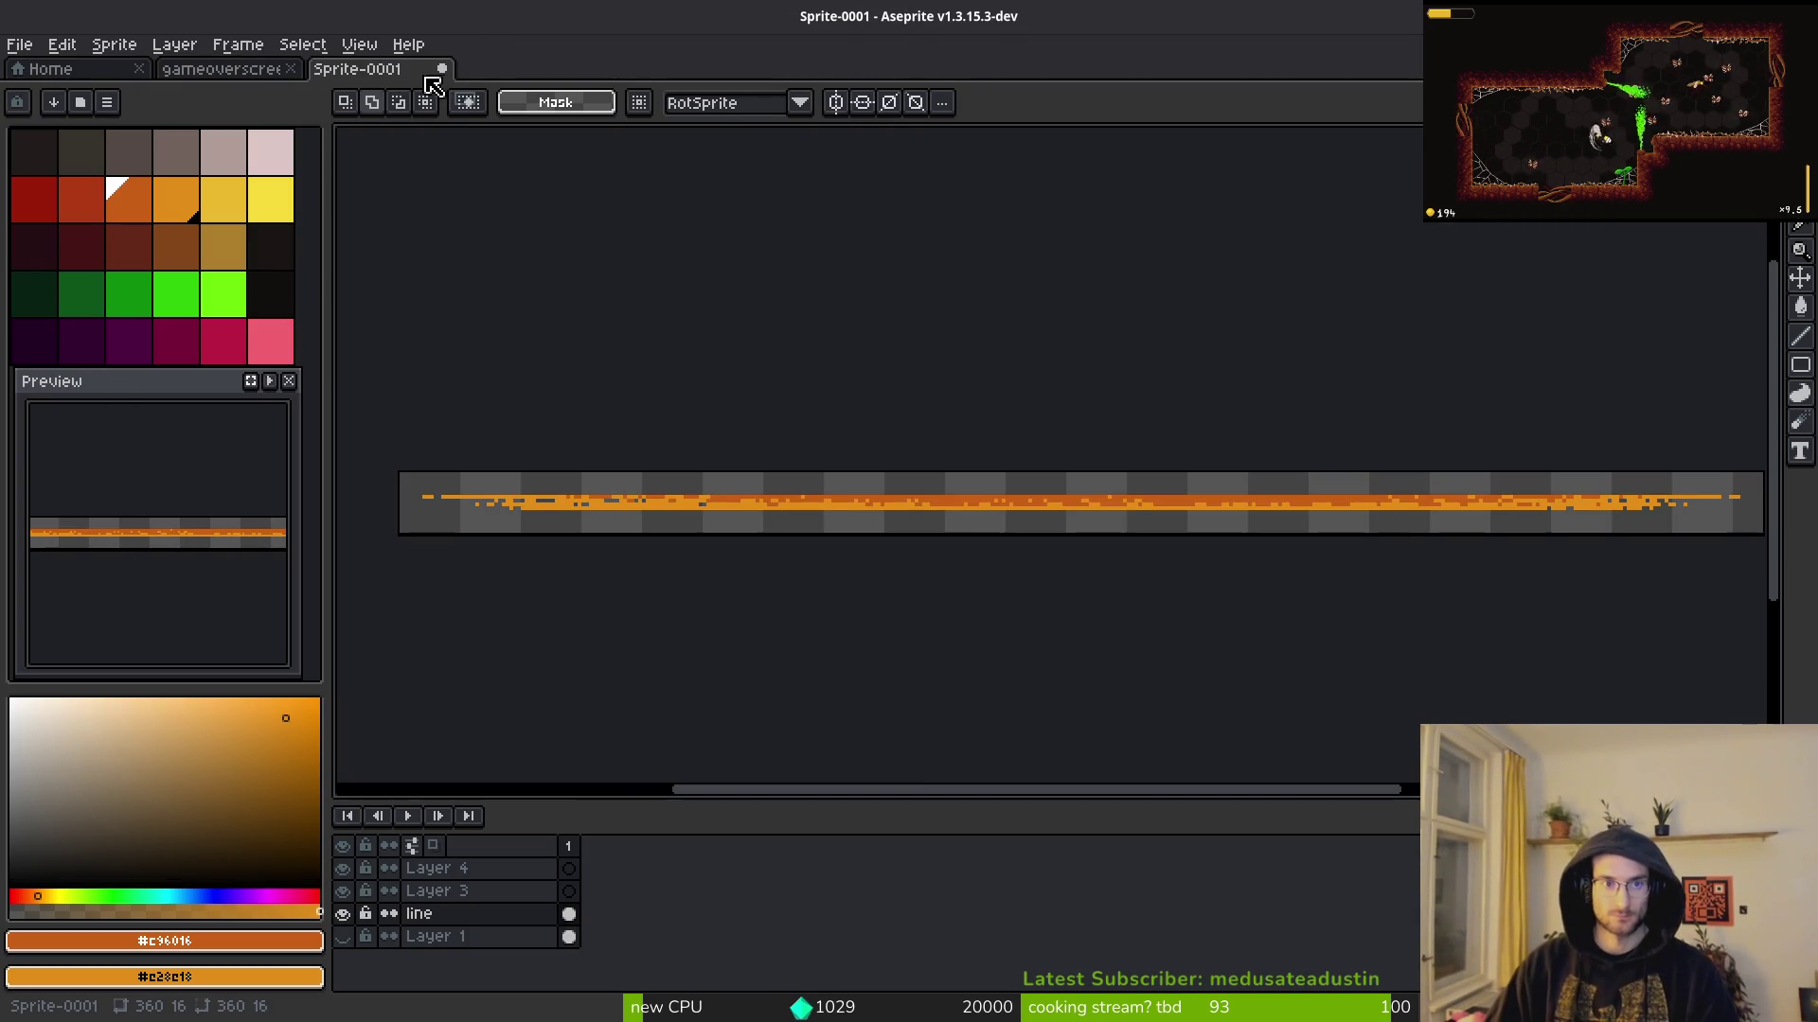
Step: Save Sprite-0001 as gameoverSpacer.aseprite in assets/aseprite, then close the remaining sprites
middle_click(426, 75)
key("Return")
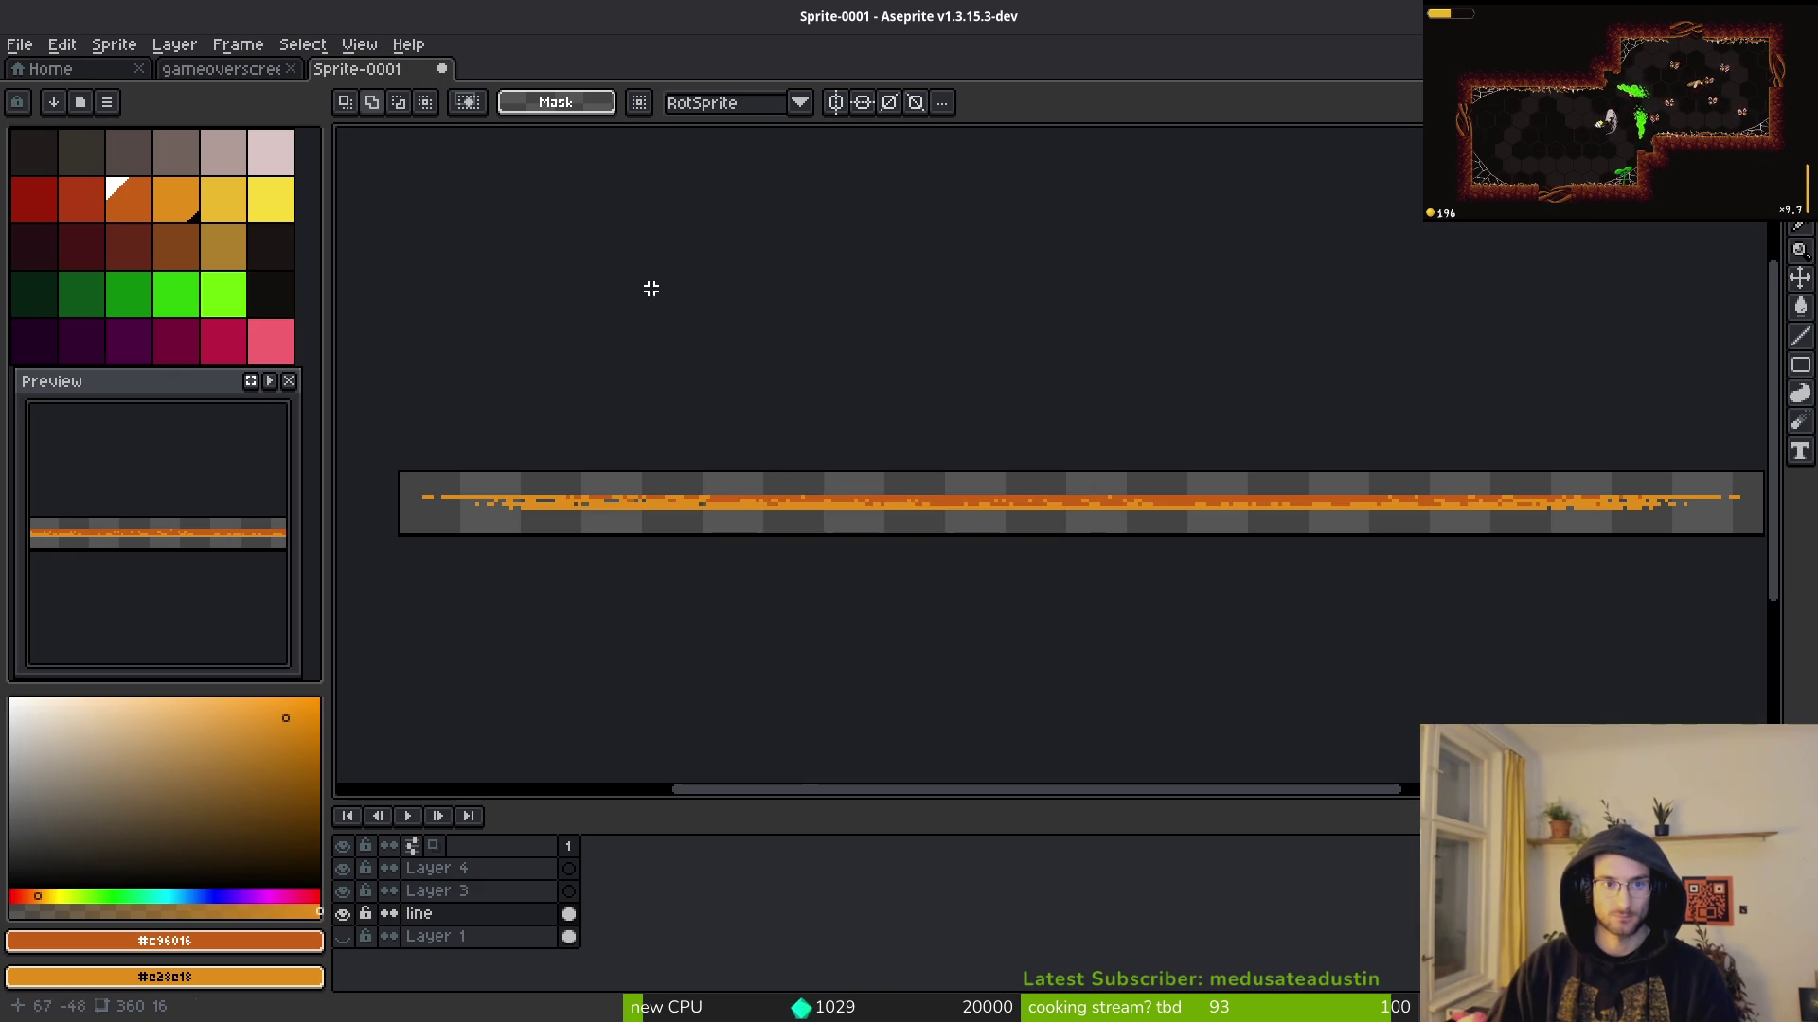
type("gameov")
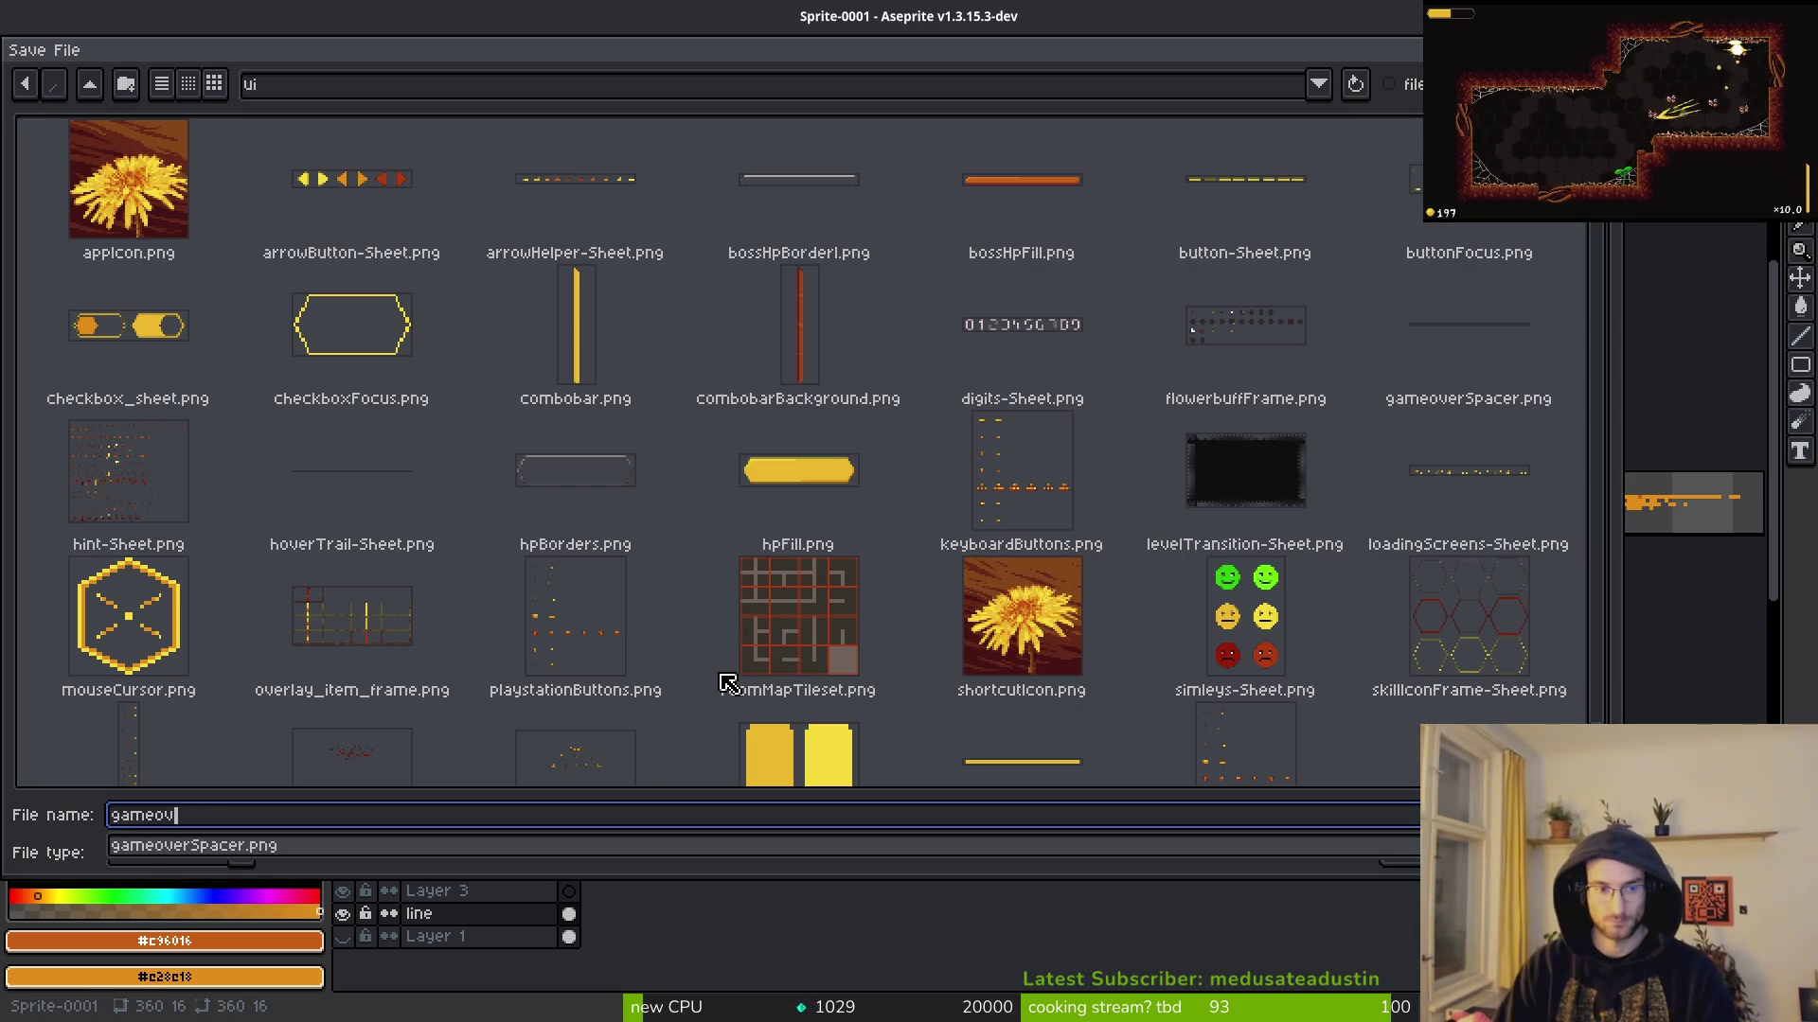
type("erSpas")
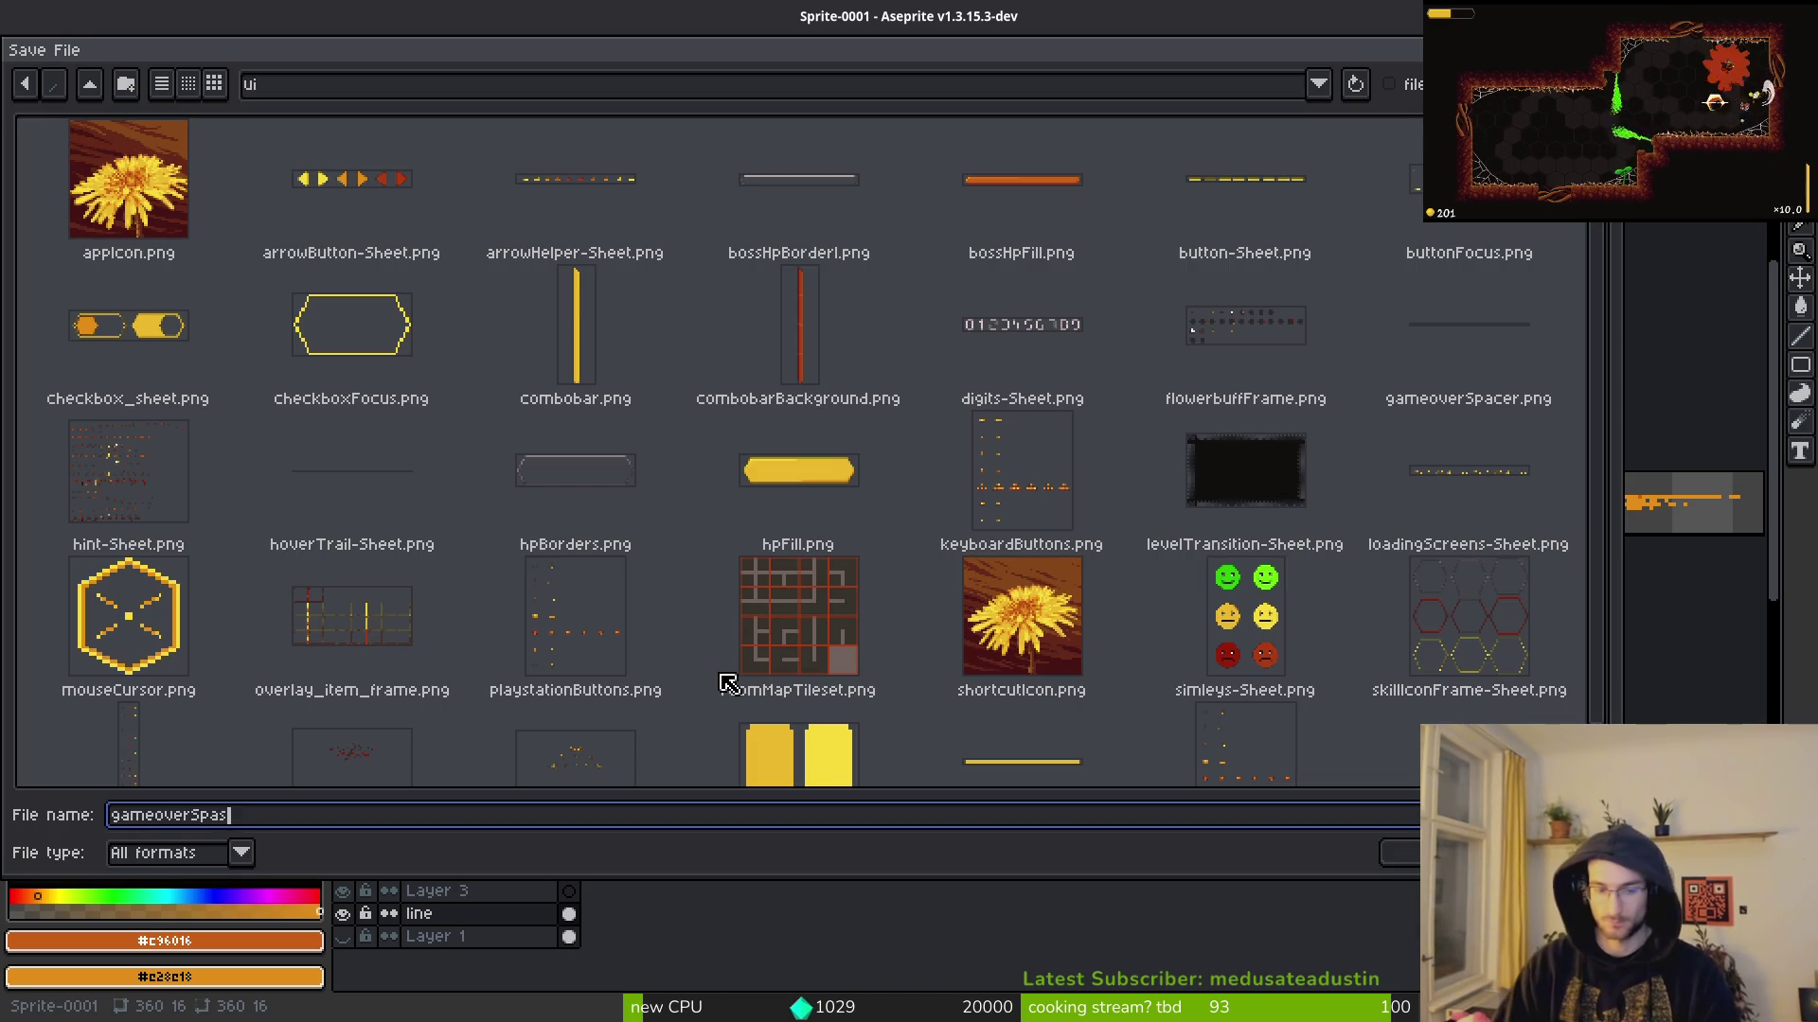
key("BackSpace")
type("cer")
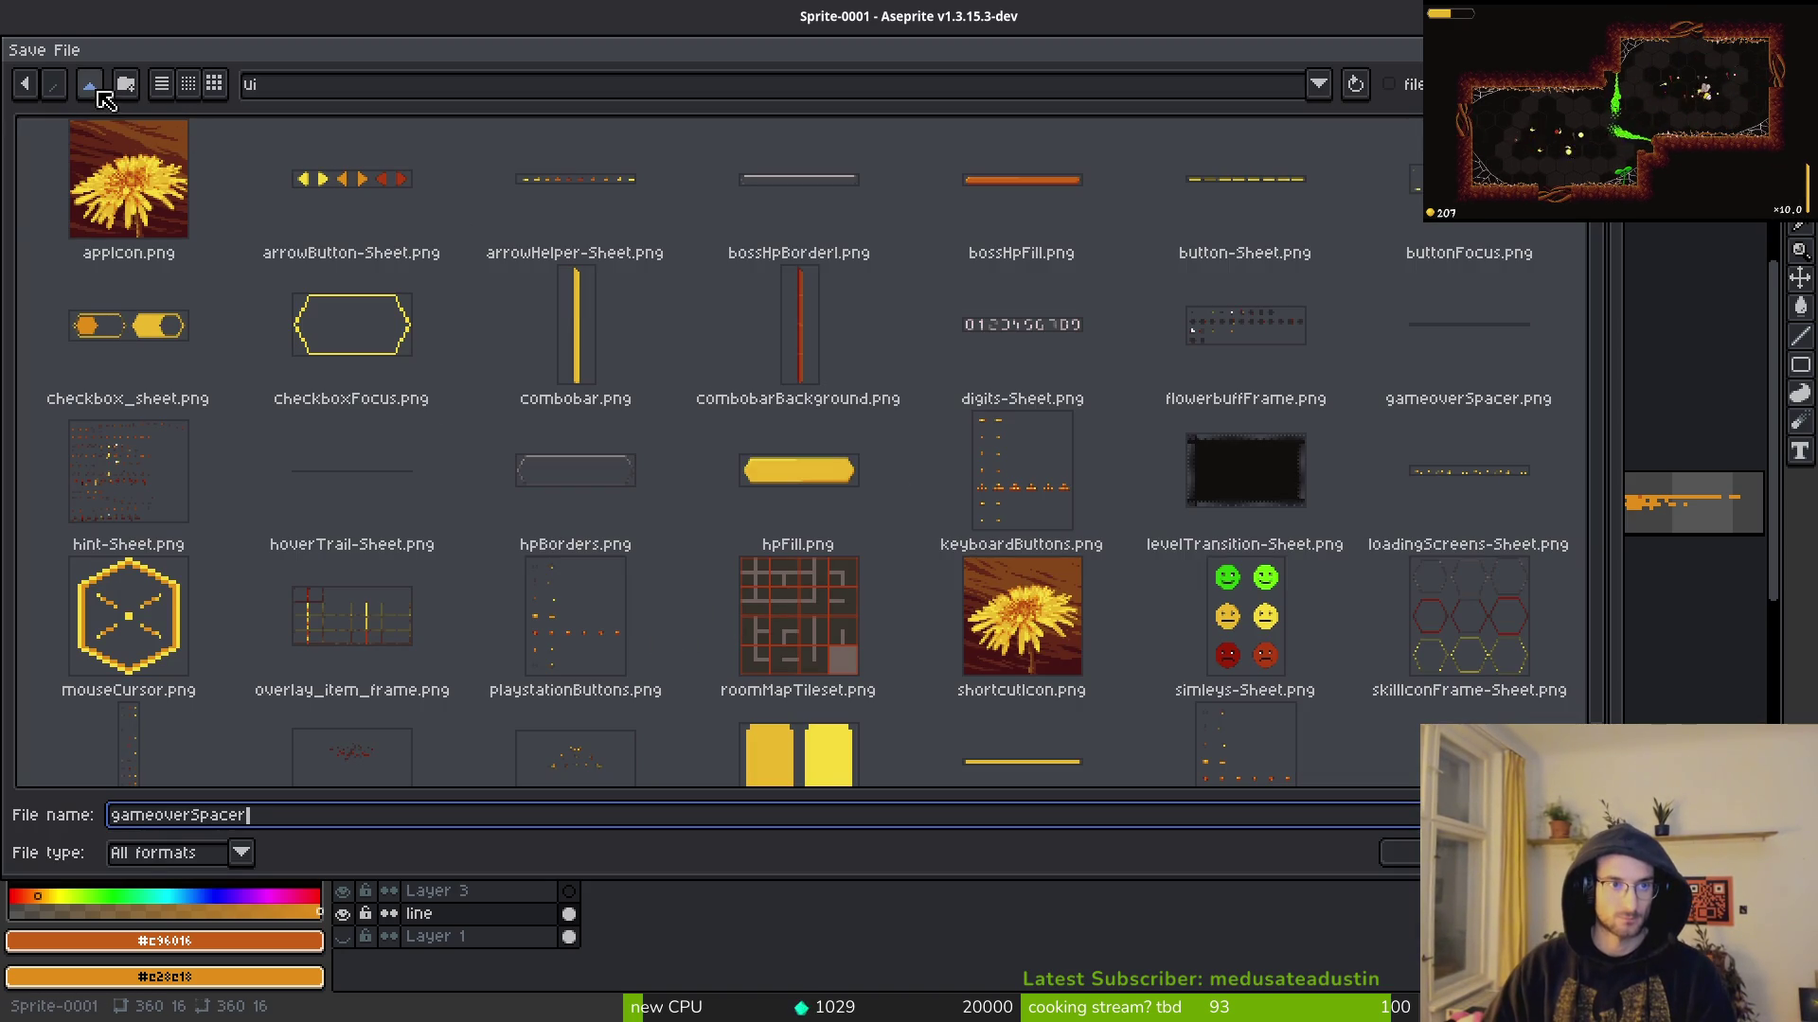
left_click(90, 83)
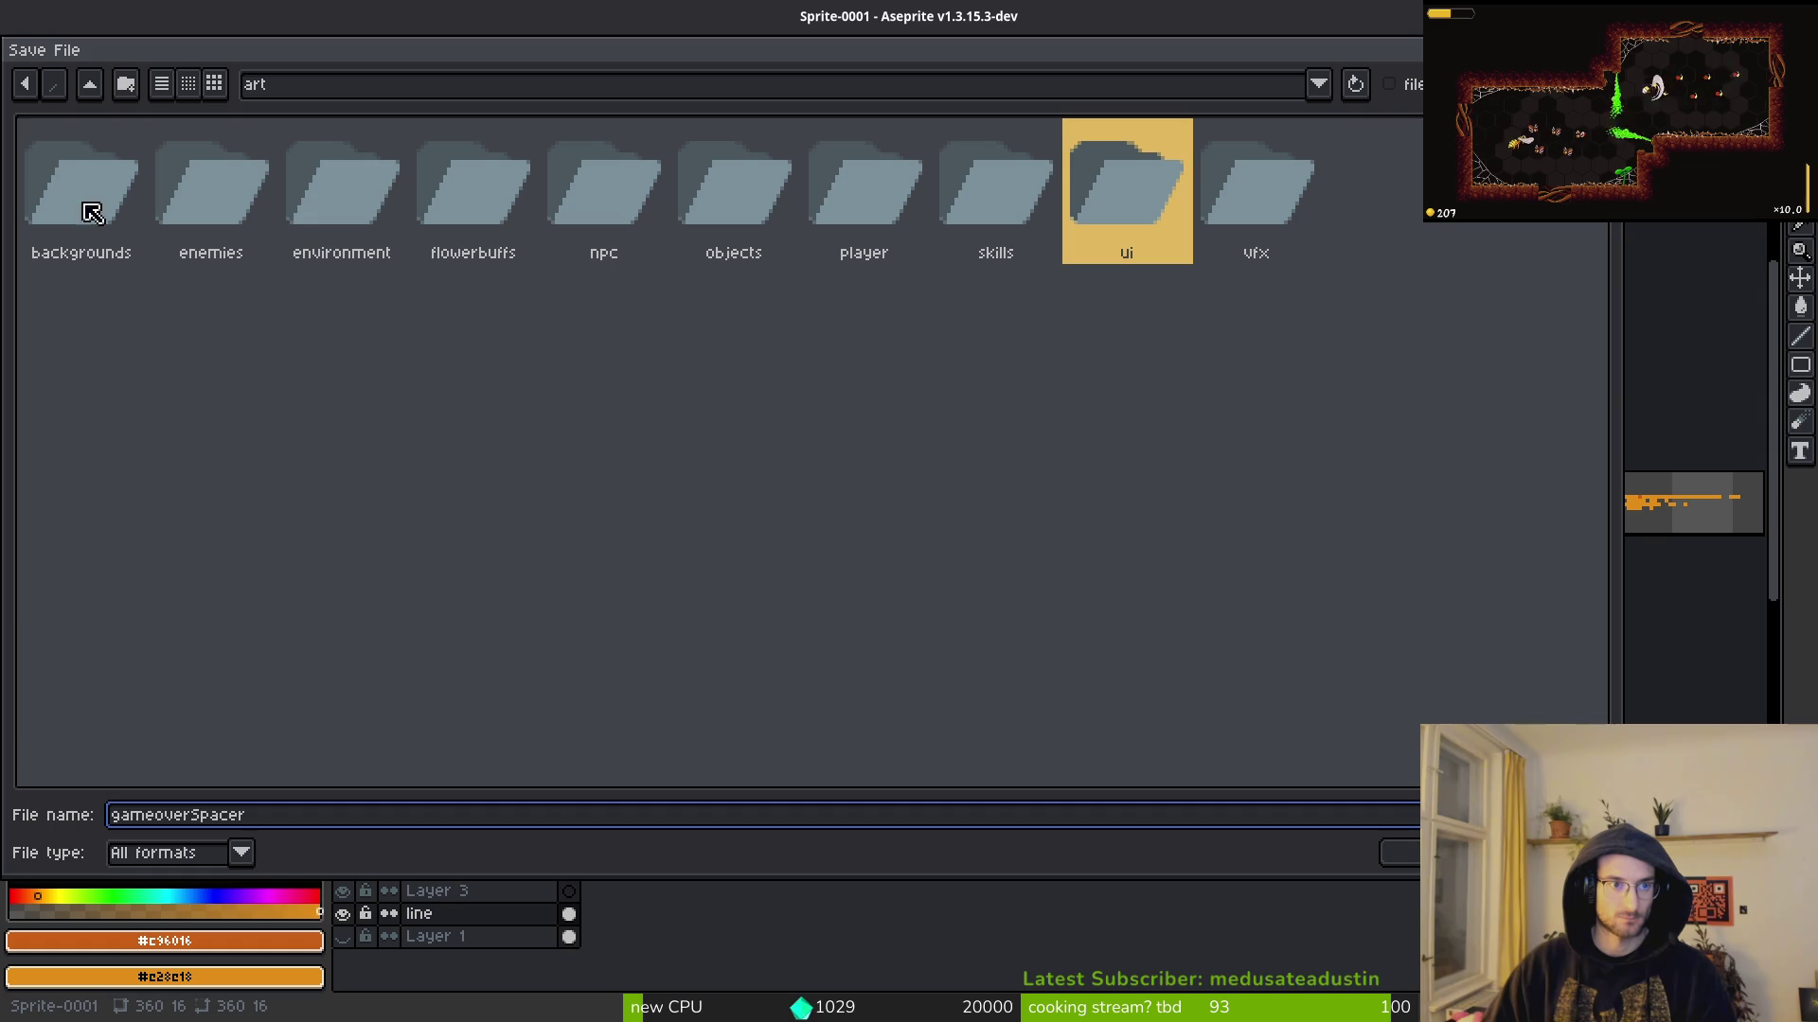
left_click(90, 83)
double_click(223, 179)
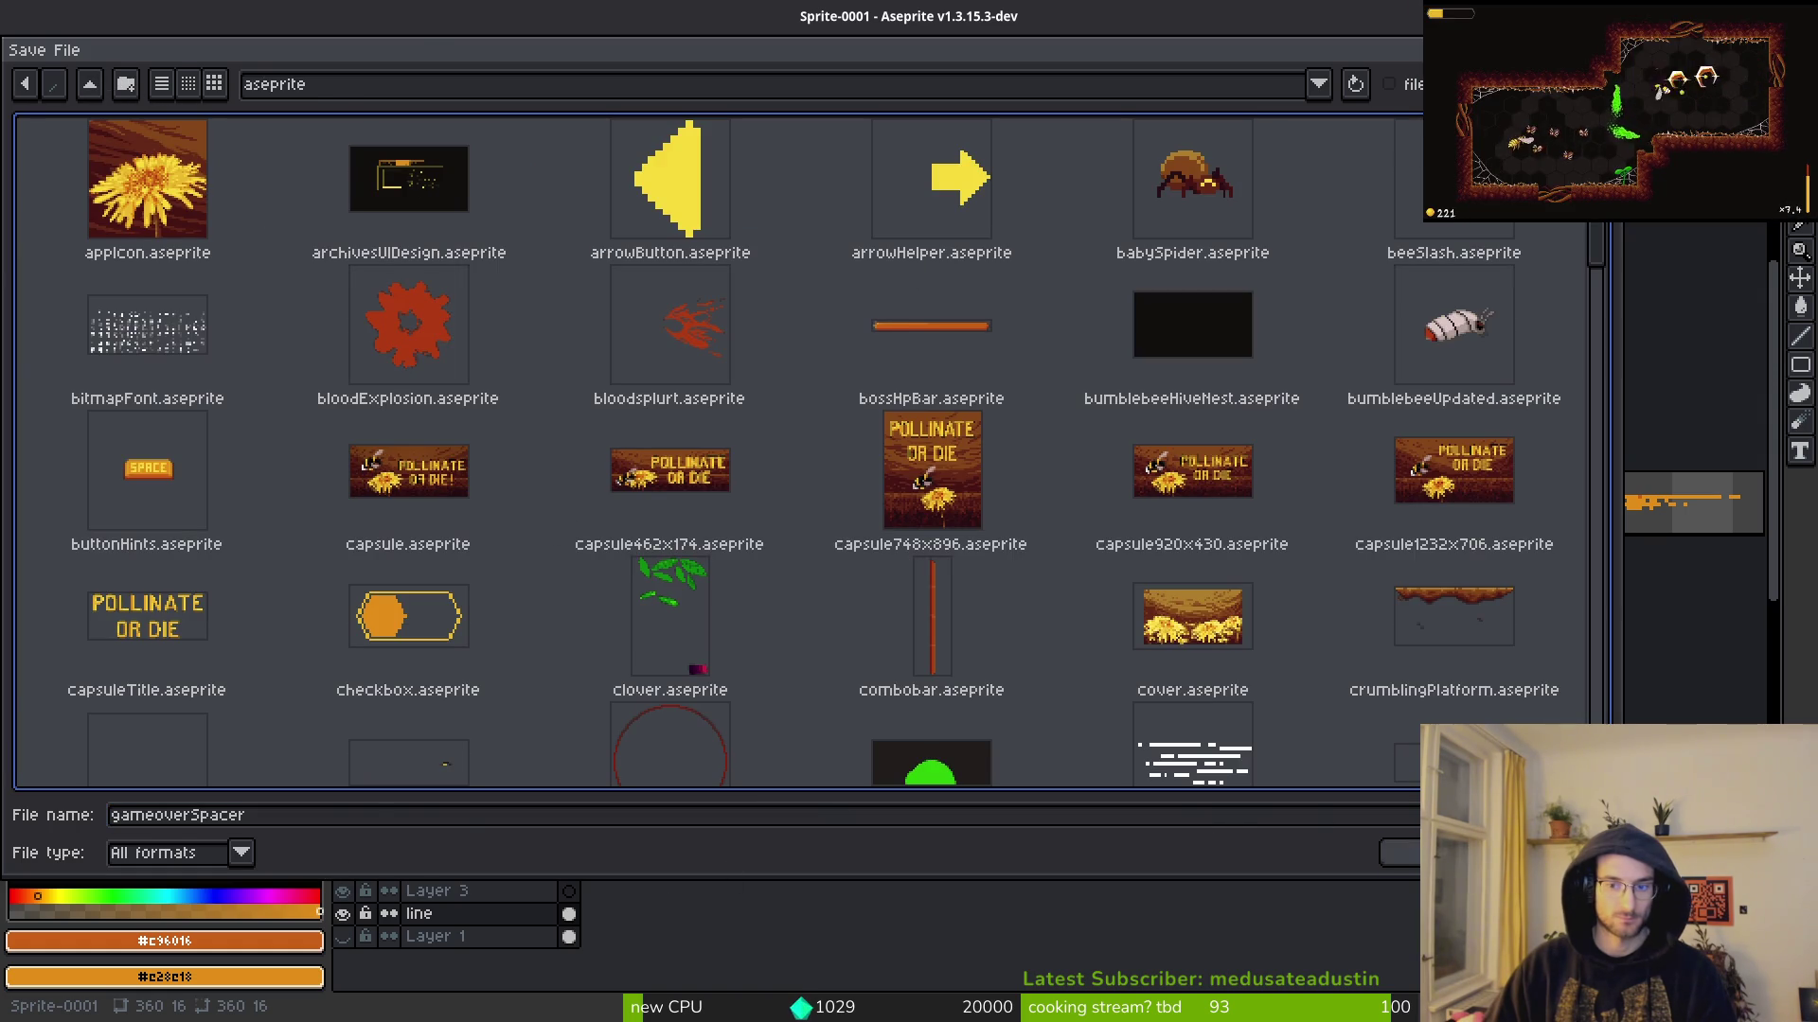
key("Return")
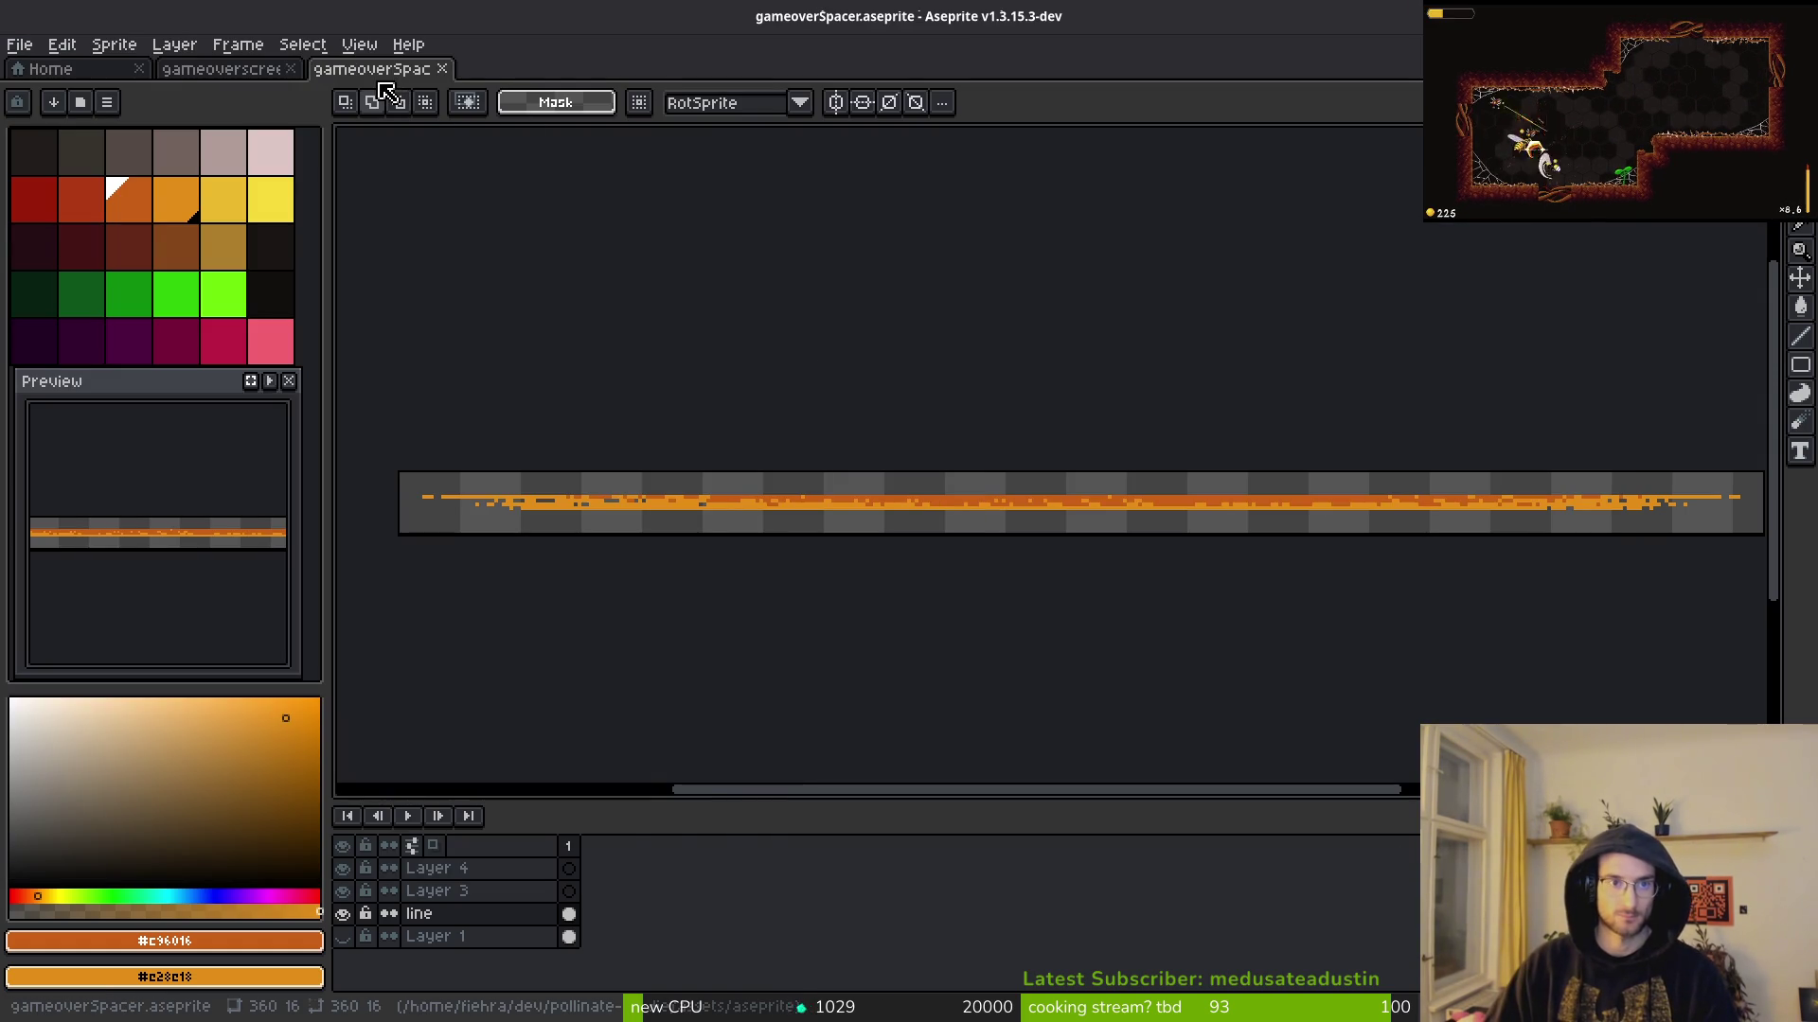
key("ctrl+w")
key("ctrl+w")
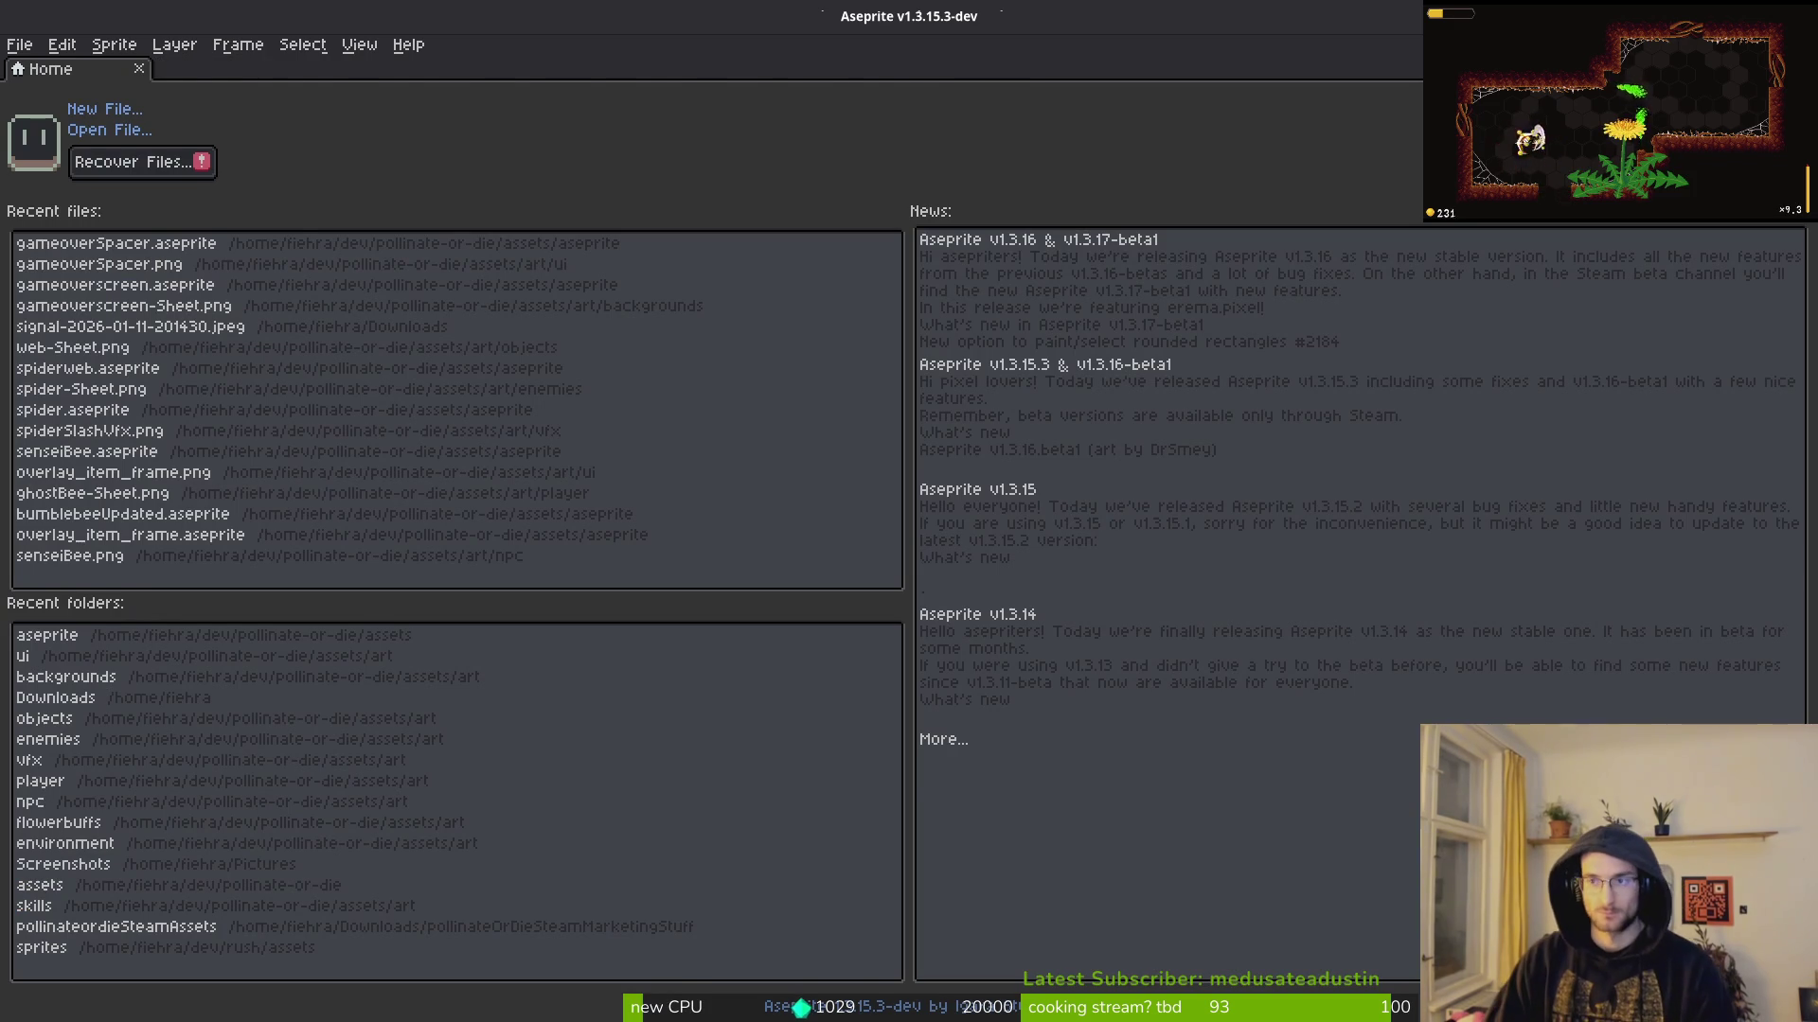
key("alt+Tab")
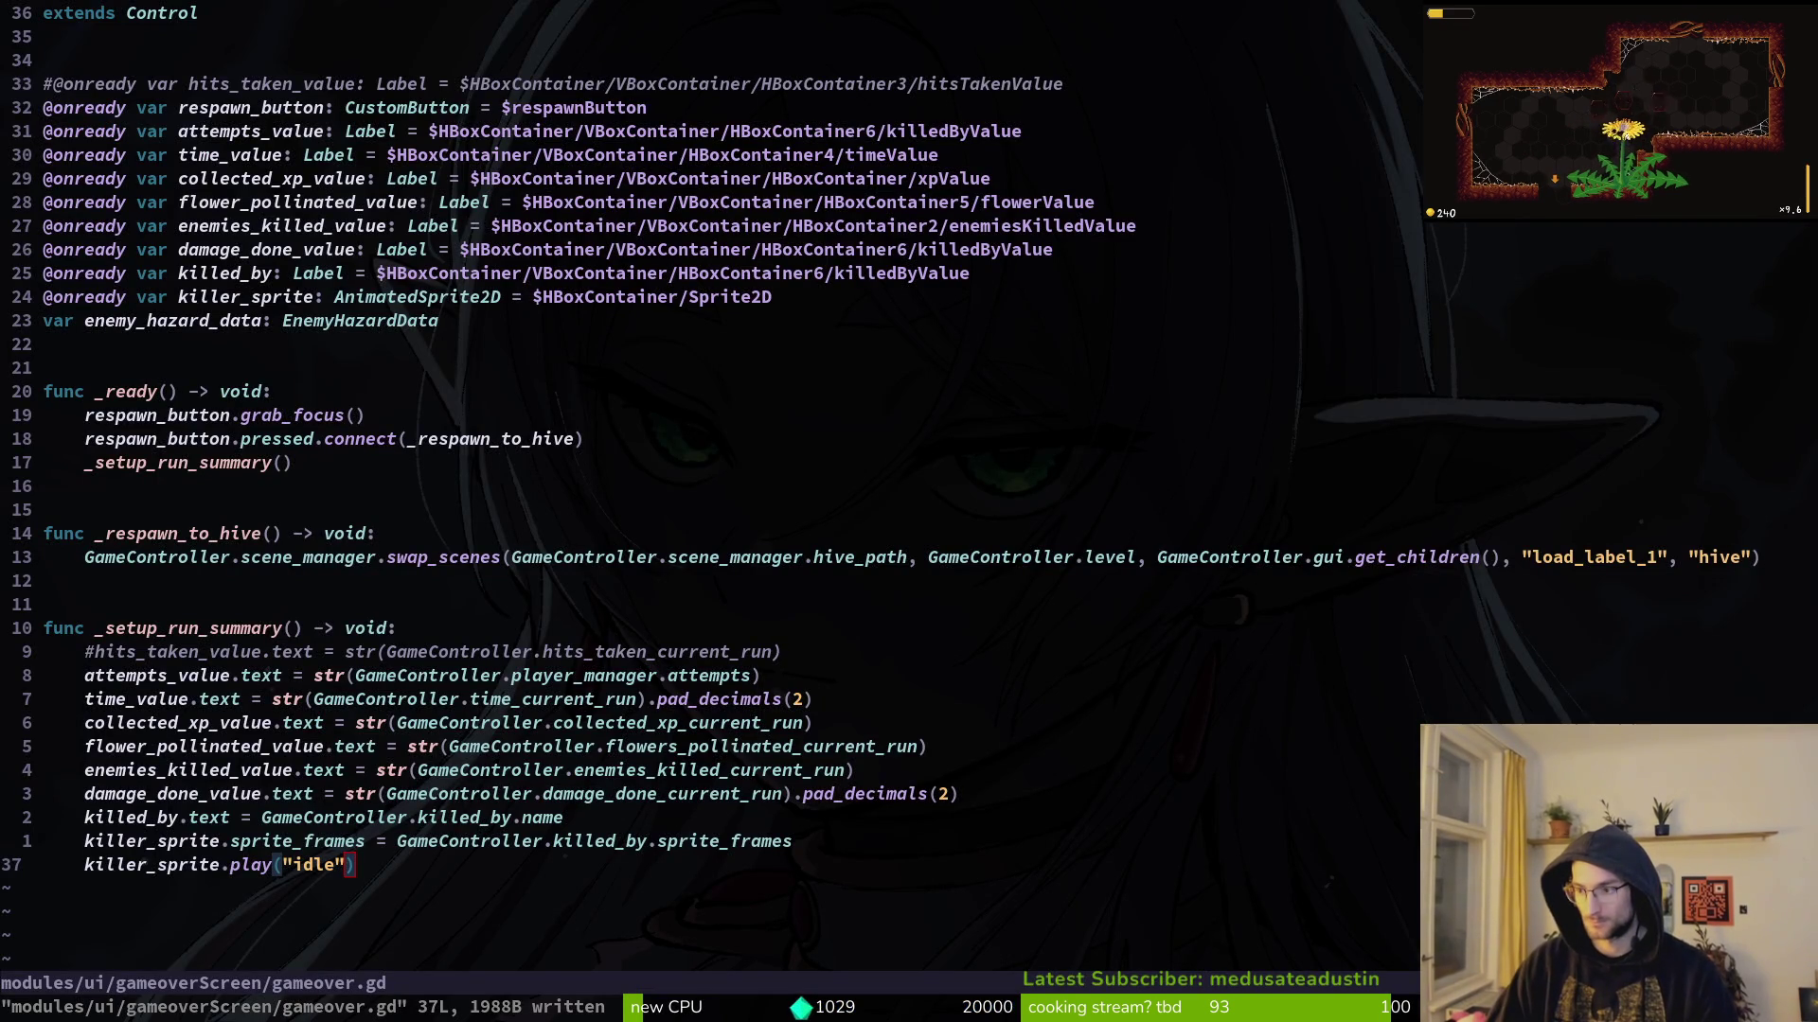
Step: Add a TextureRect and move it to the top level above HBoxContainer
key("alt+Tab")
left_click(132, 275)
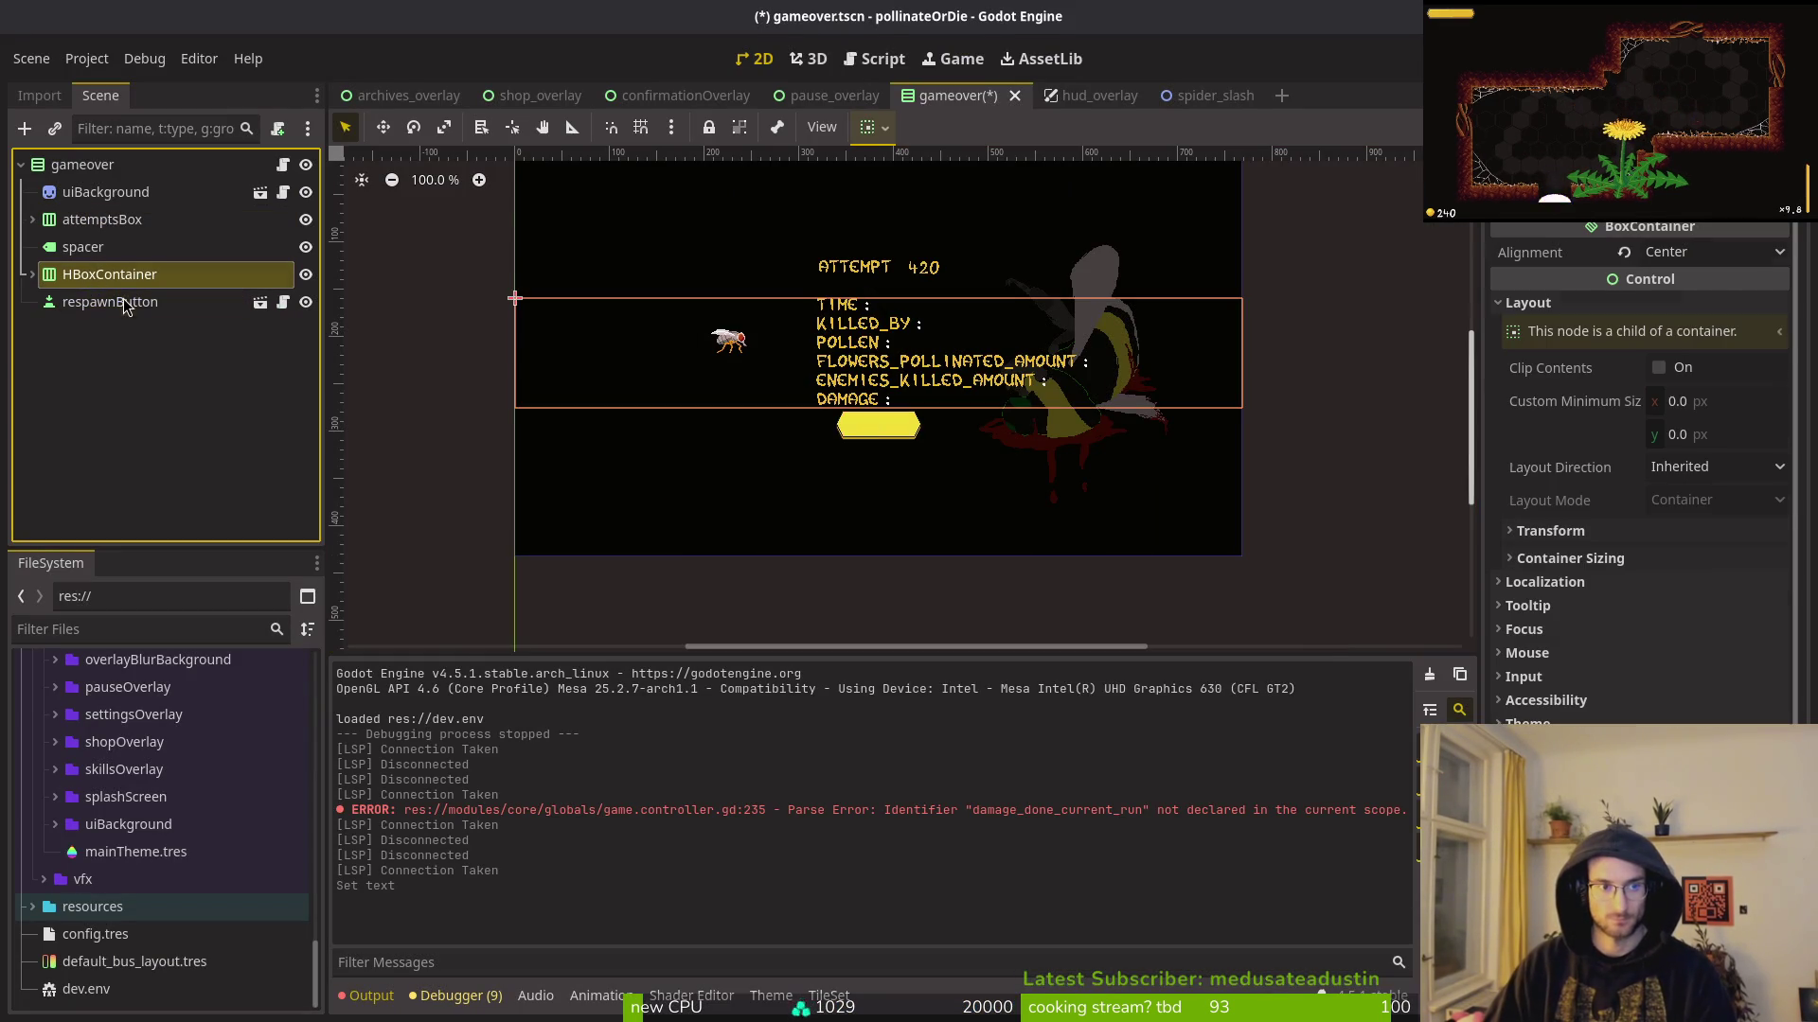
key("ctrl+a")
type("texture")
key("Return")
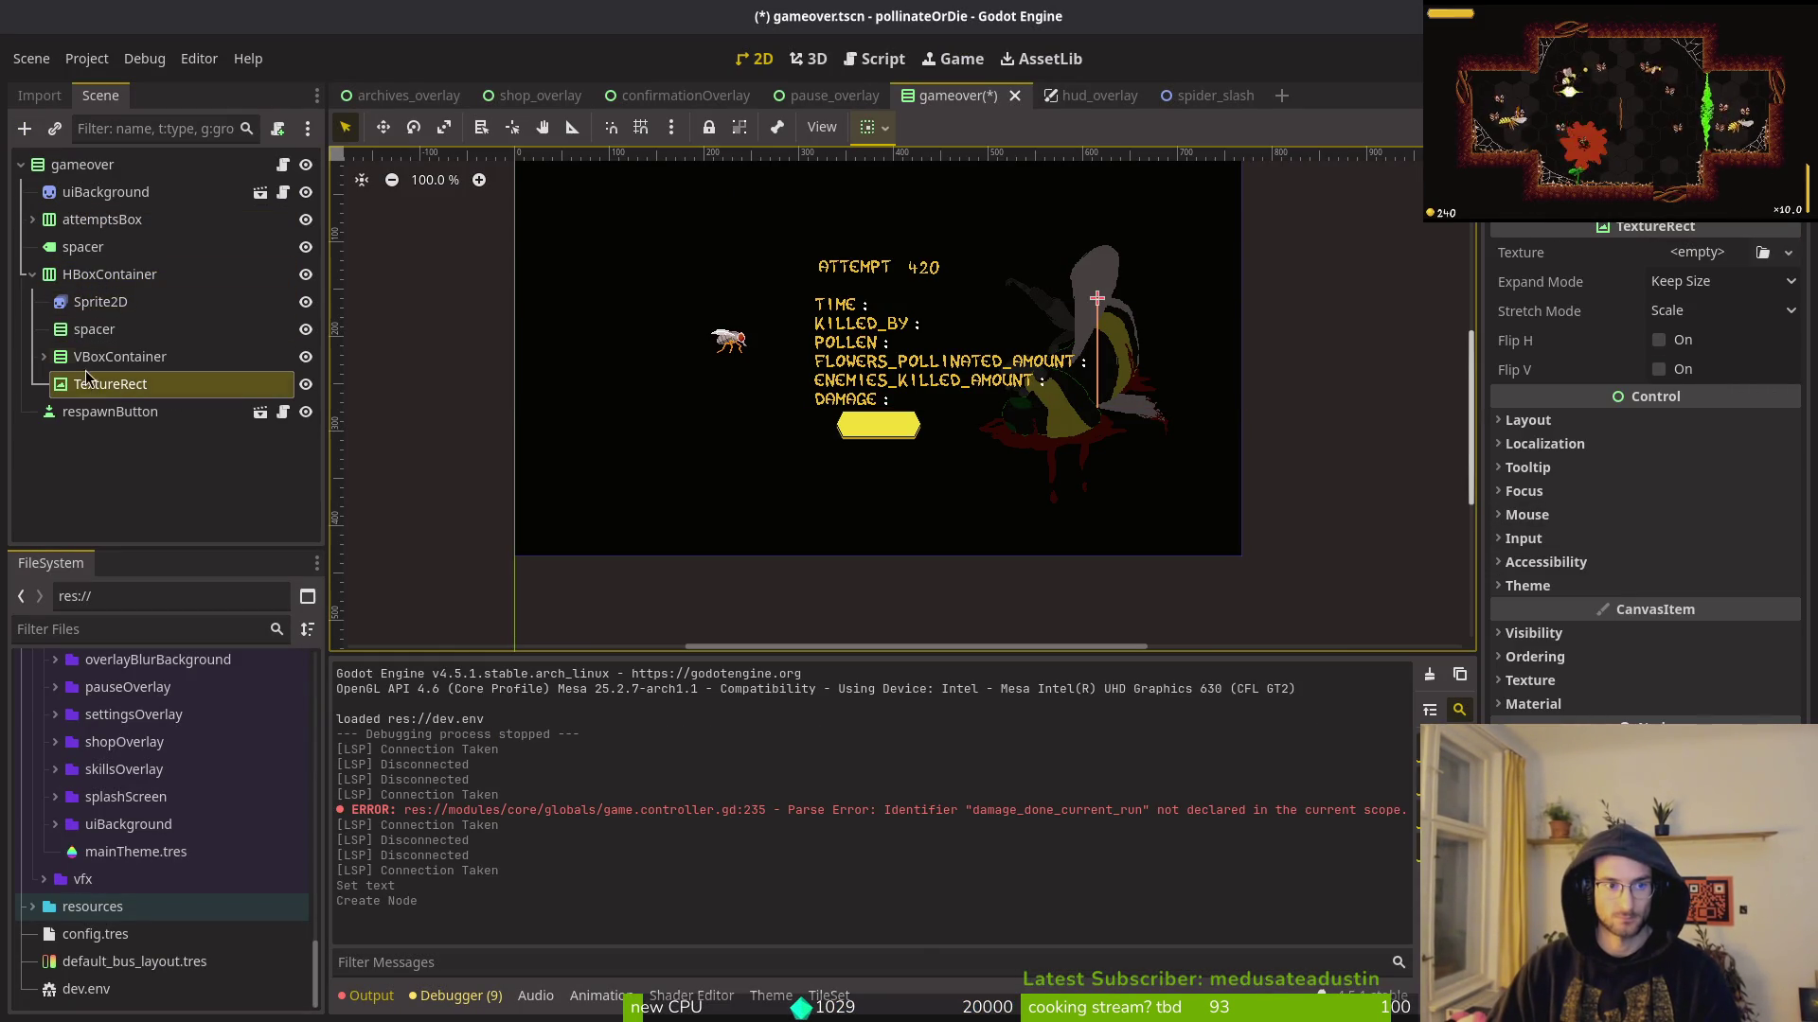
left_click(109, 275)
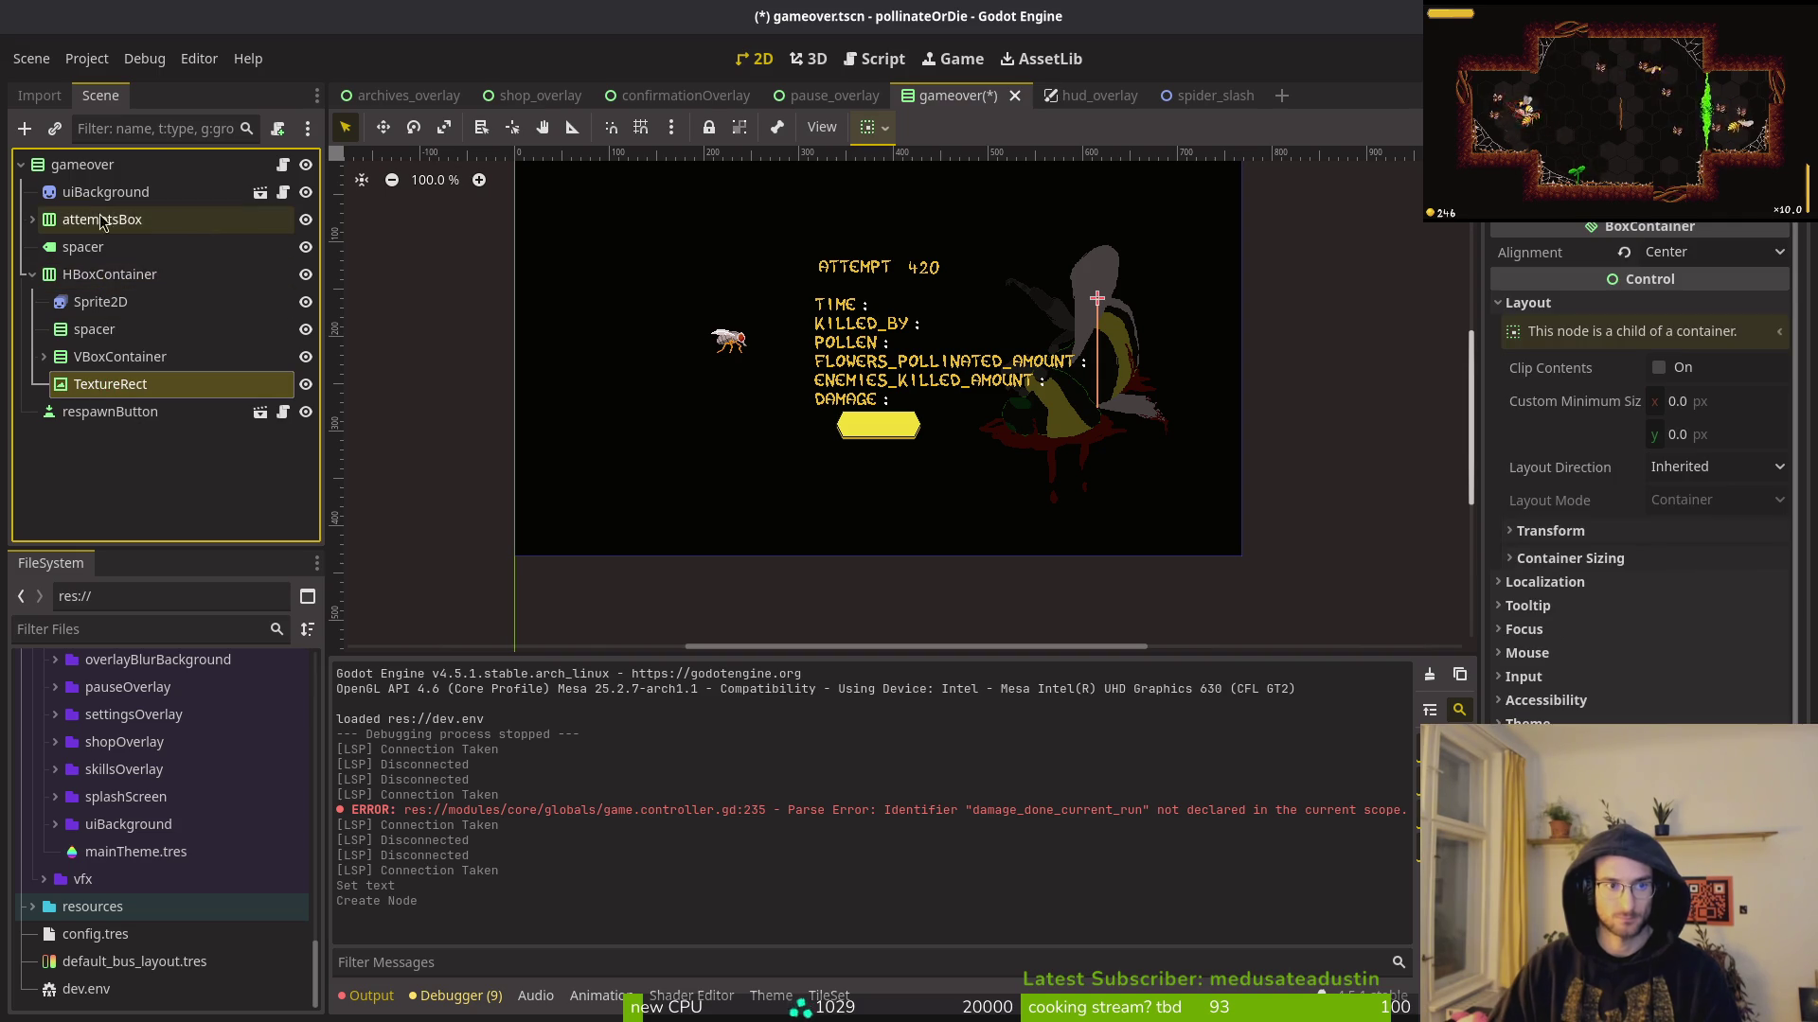
mouse_move(80, 394)
left_mouse_down()
mouse_move(94, 227)
mouse_move(102, 271)
left_mouse_up()
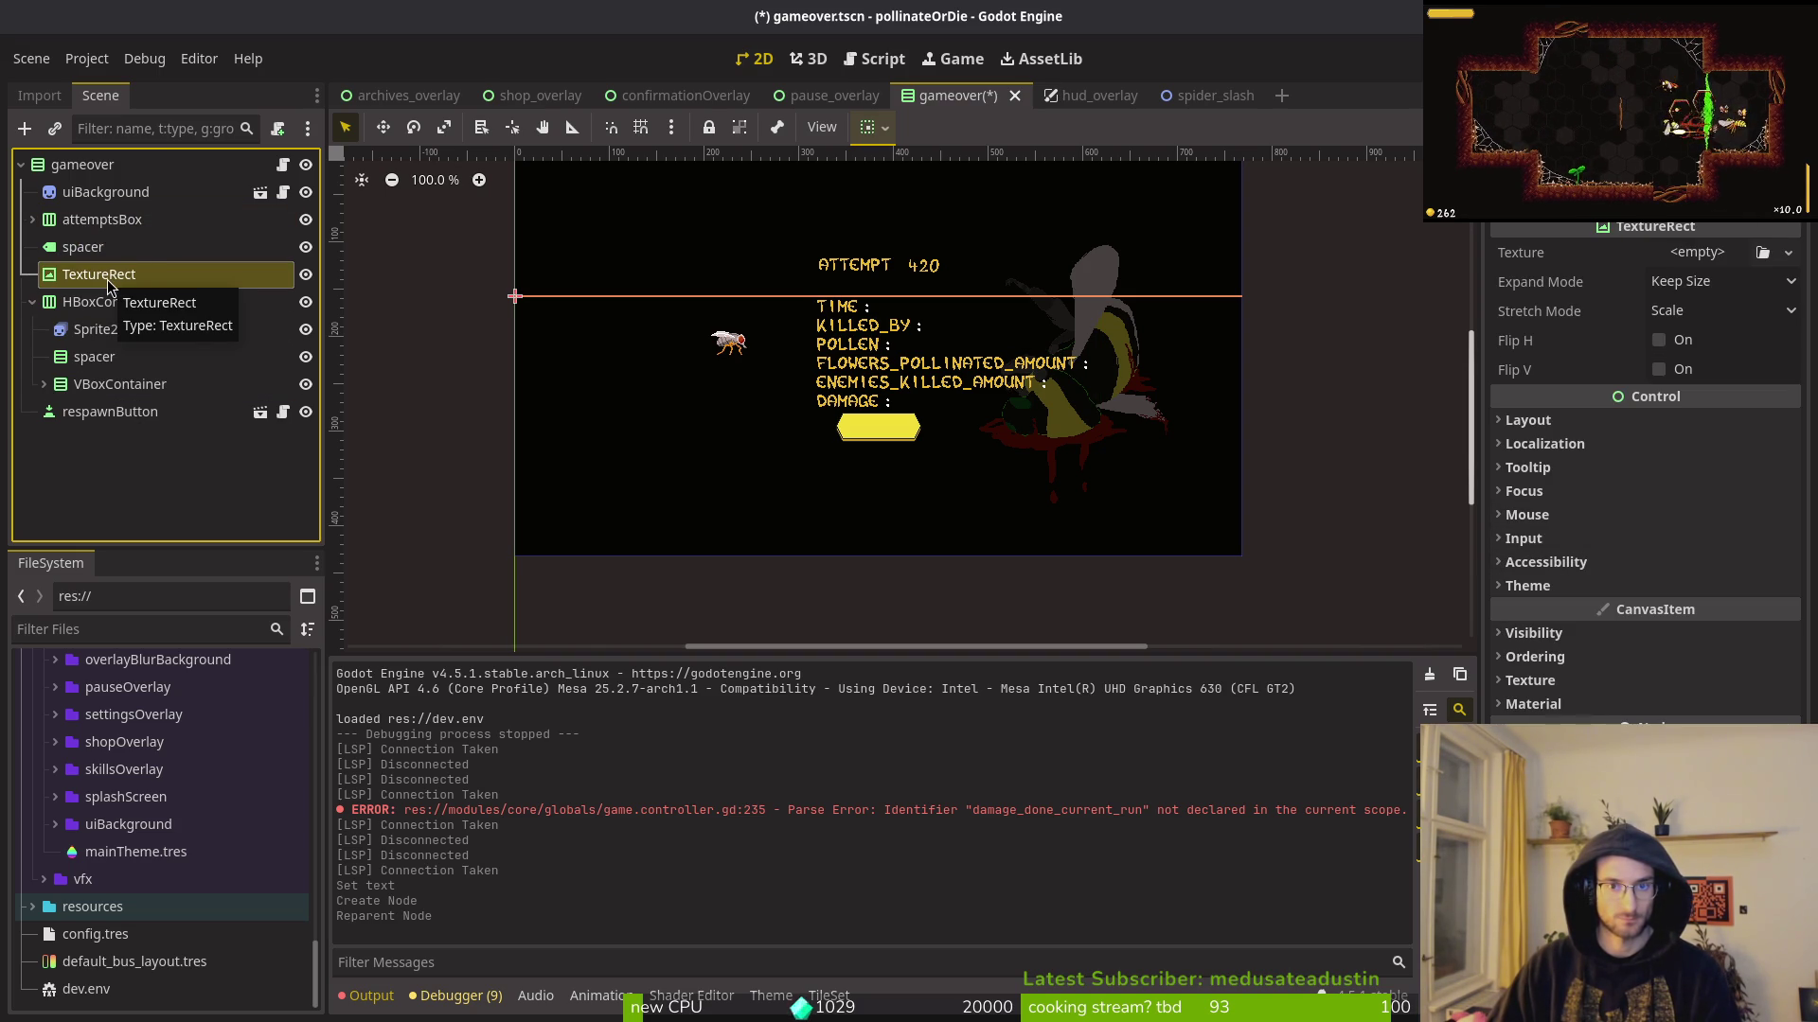
Step: Paste a TextureRect2 copy under the root, between HBoxContainer and respawnButton
left_click(138, 222)
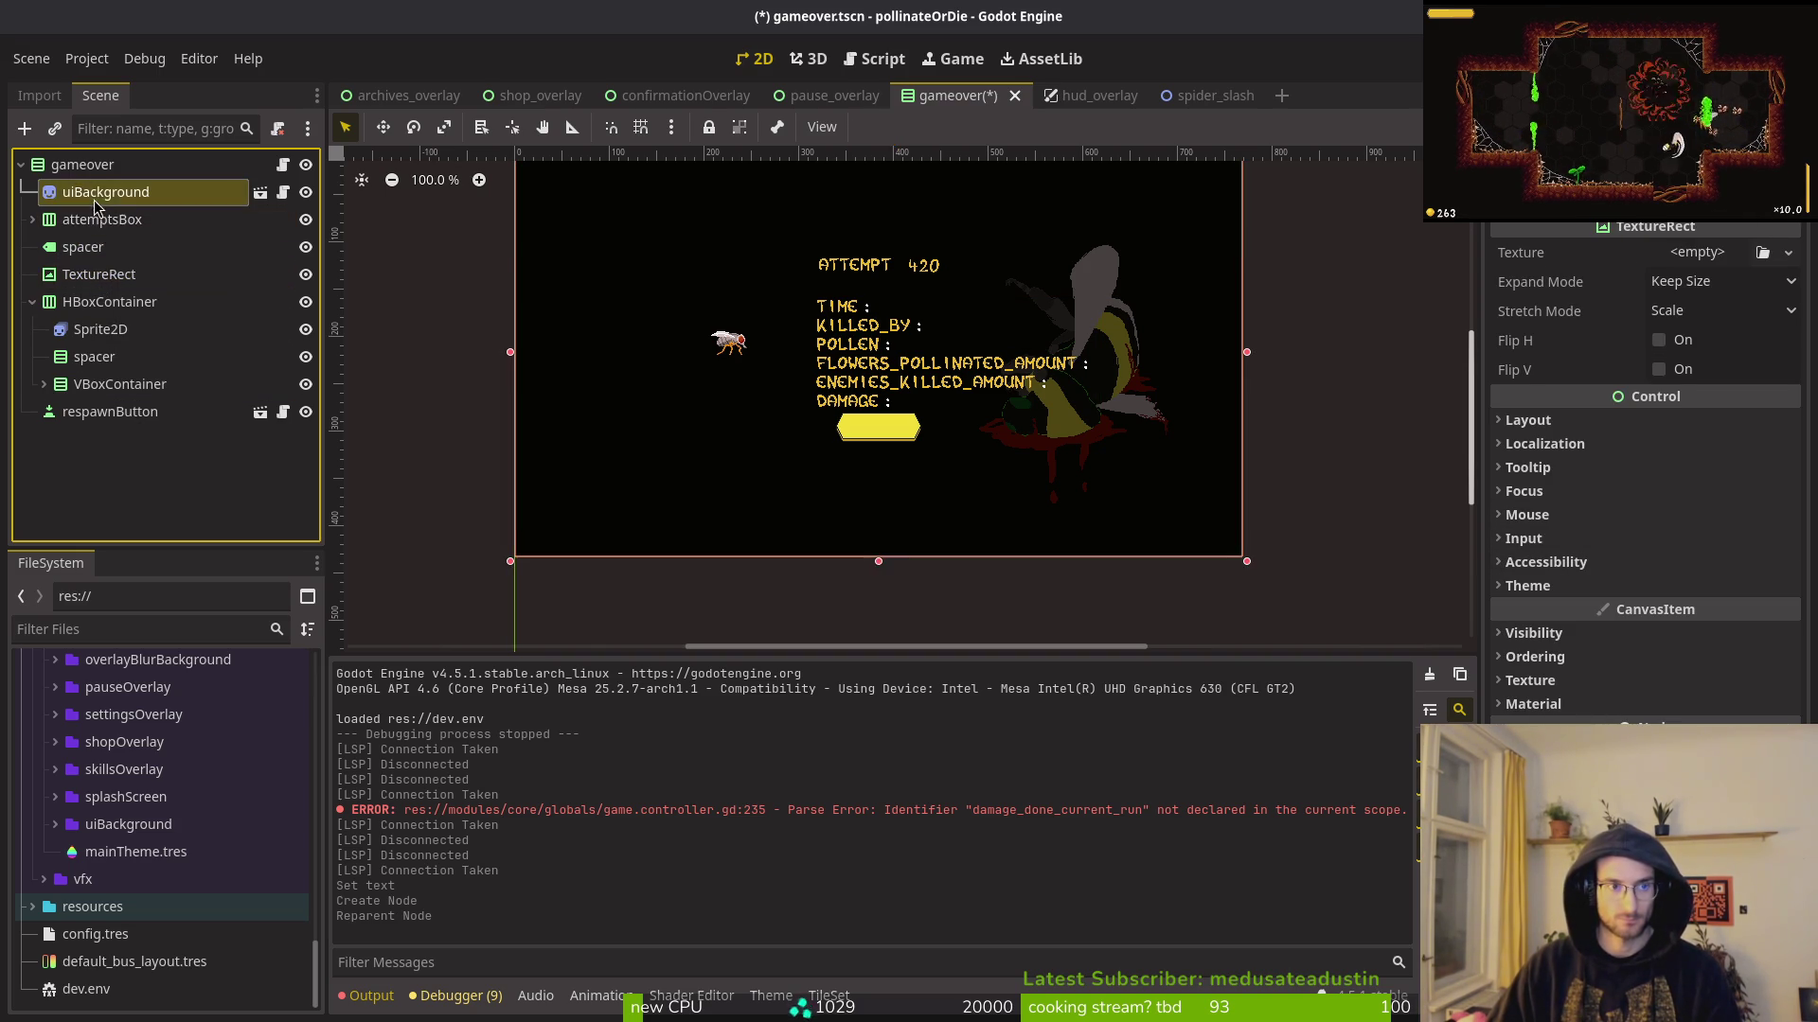
left_click(106, 192)
left_click(83, 165)
key("ctrl+v")
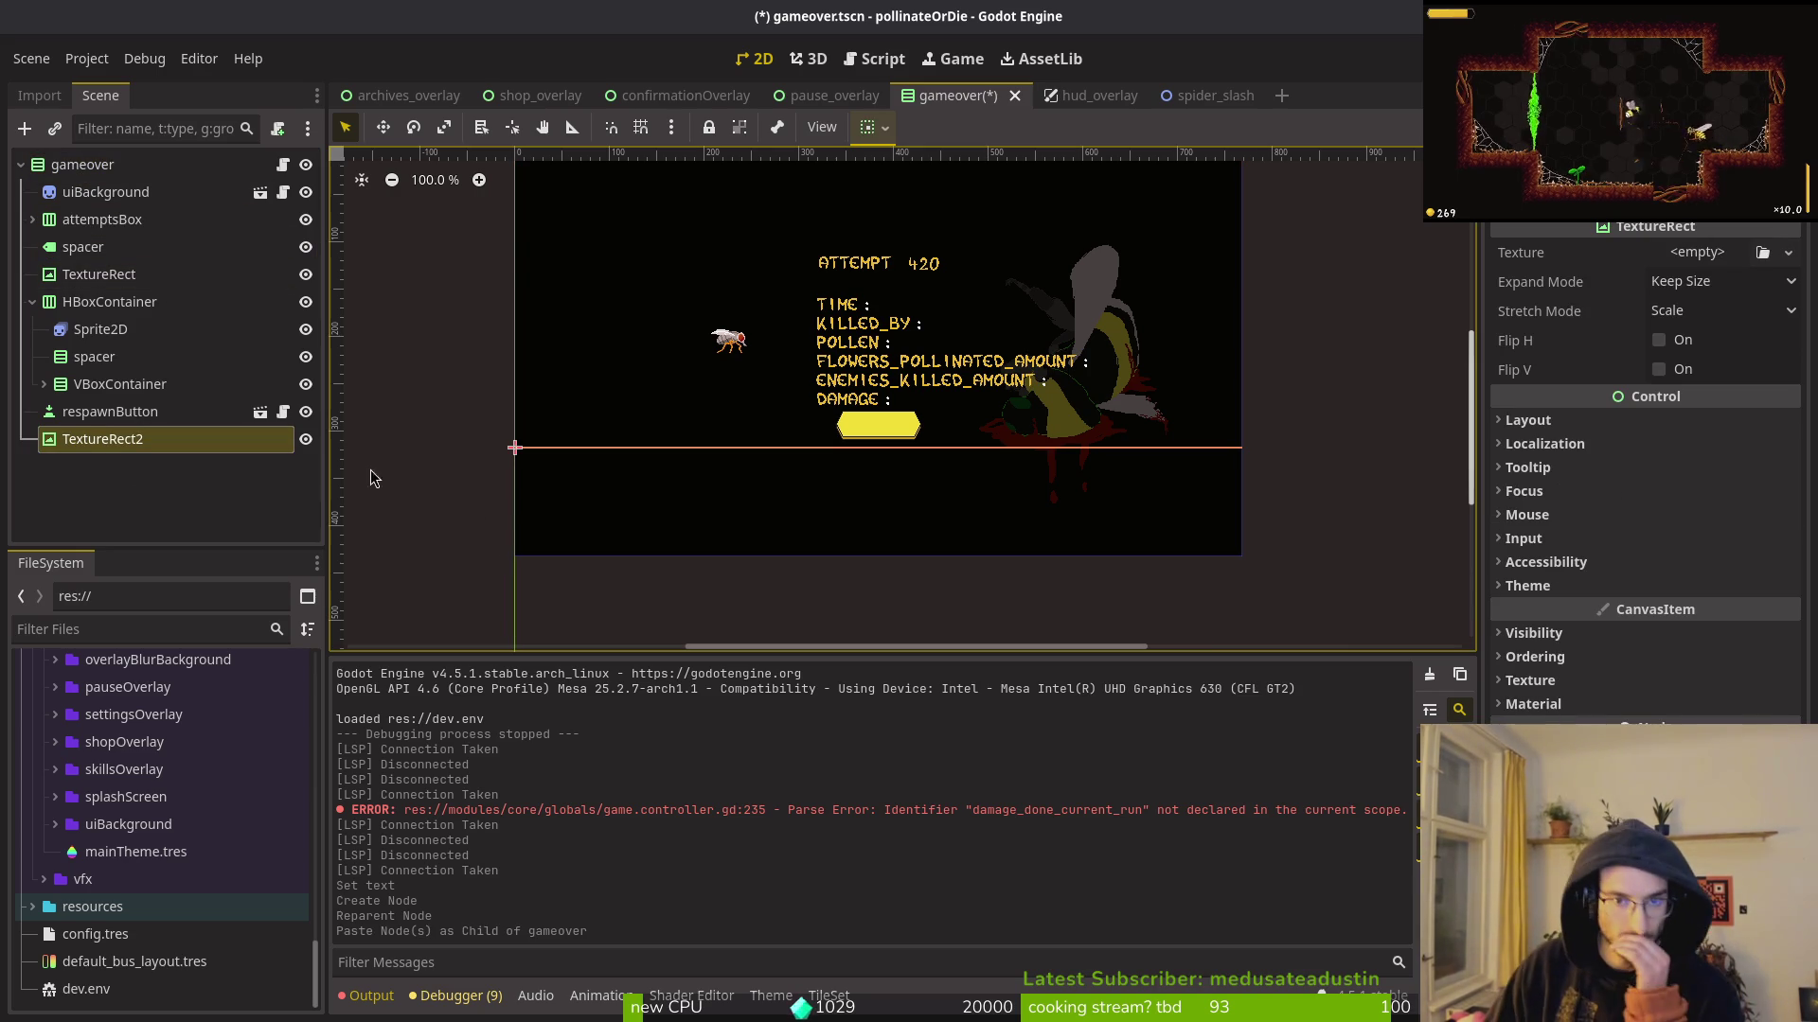
left_click(32, 302)
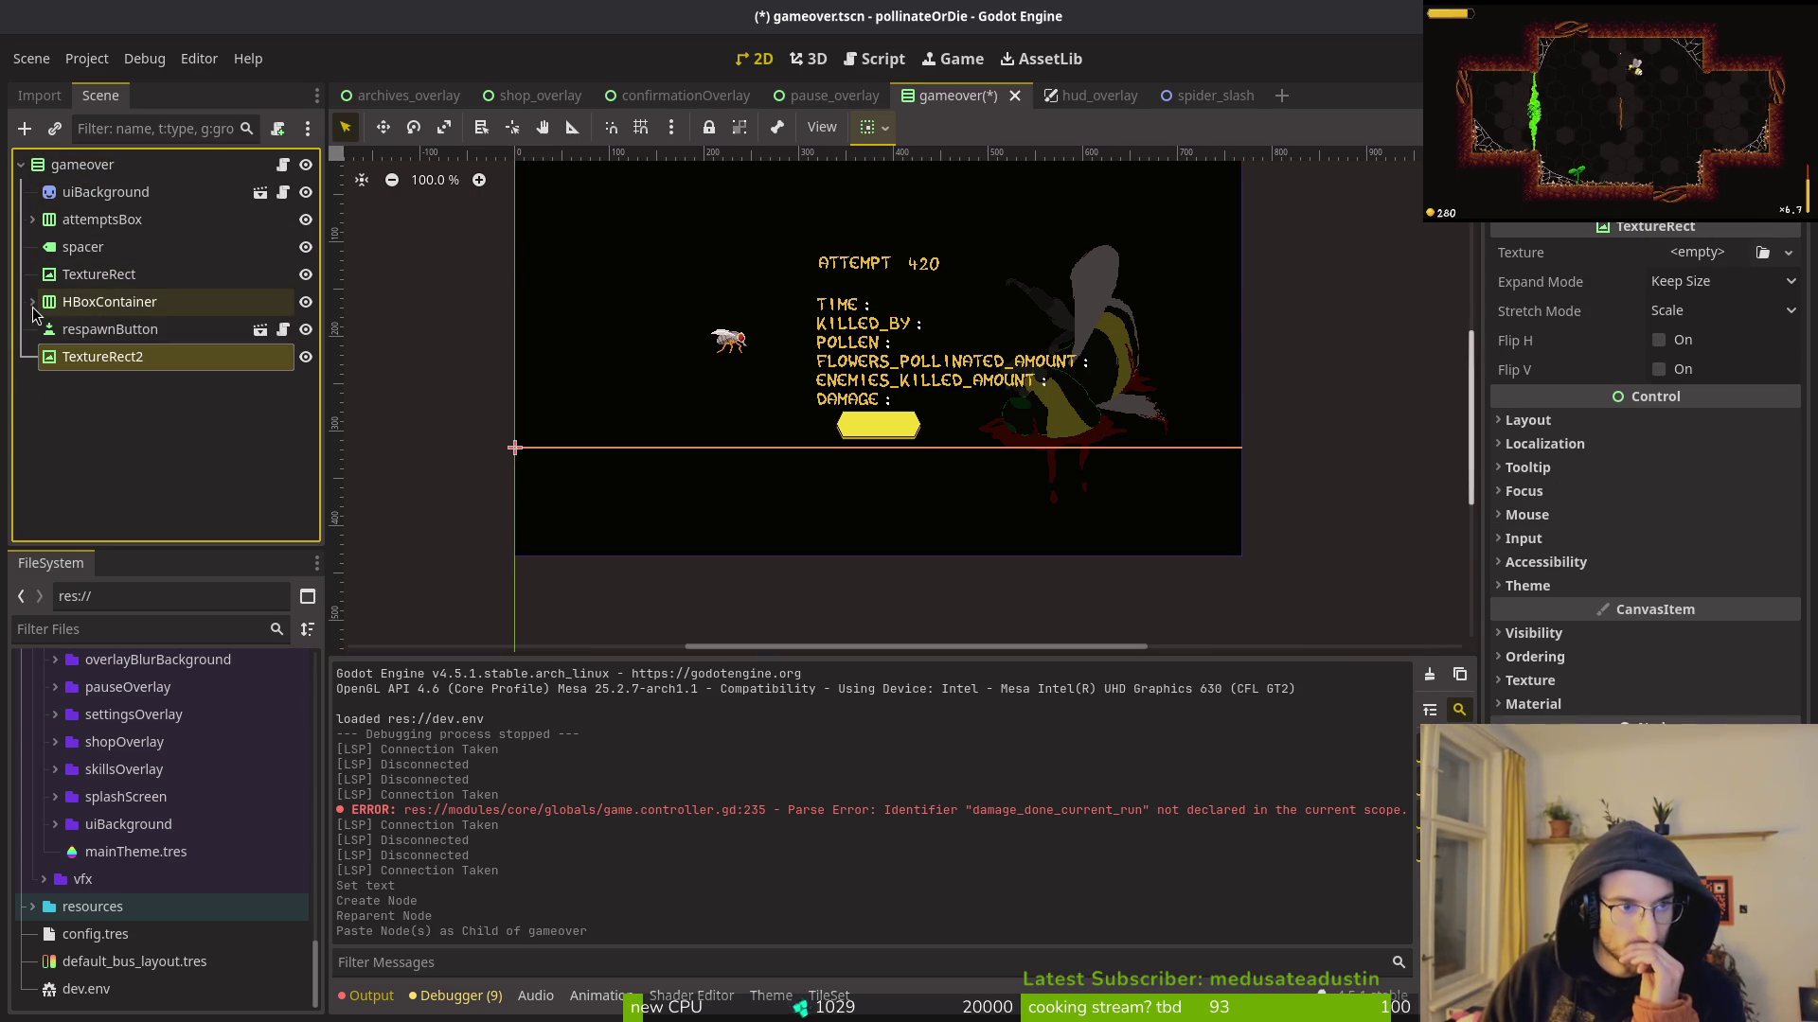
left_click_drag(104, 357, 75, 326)
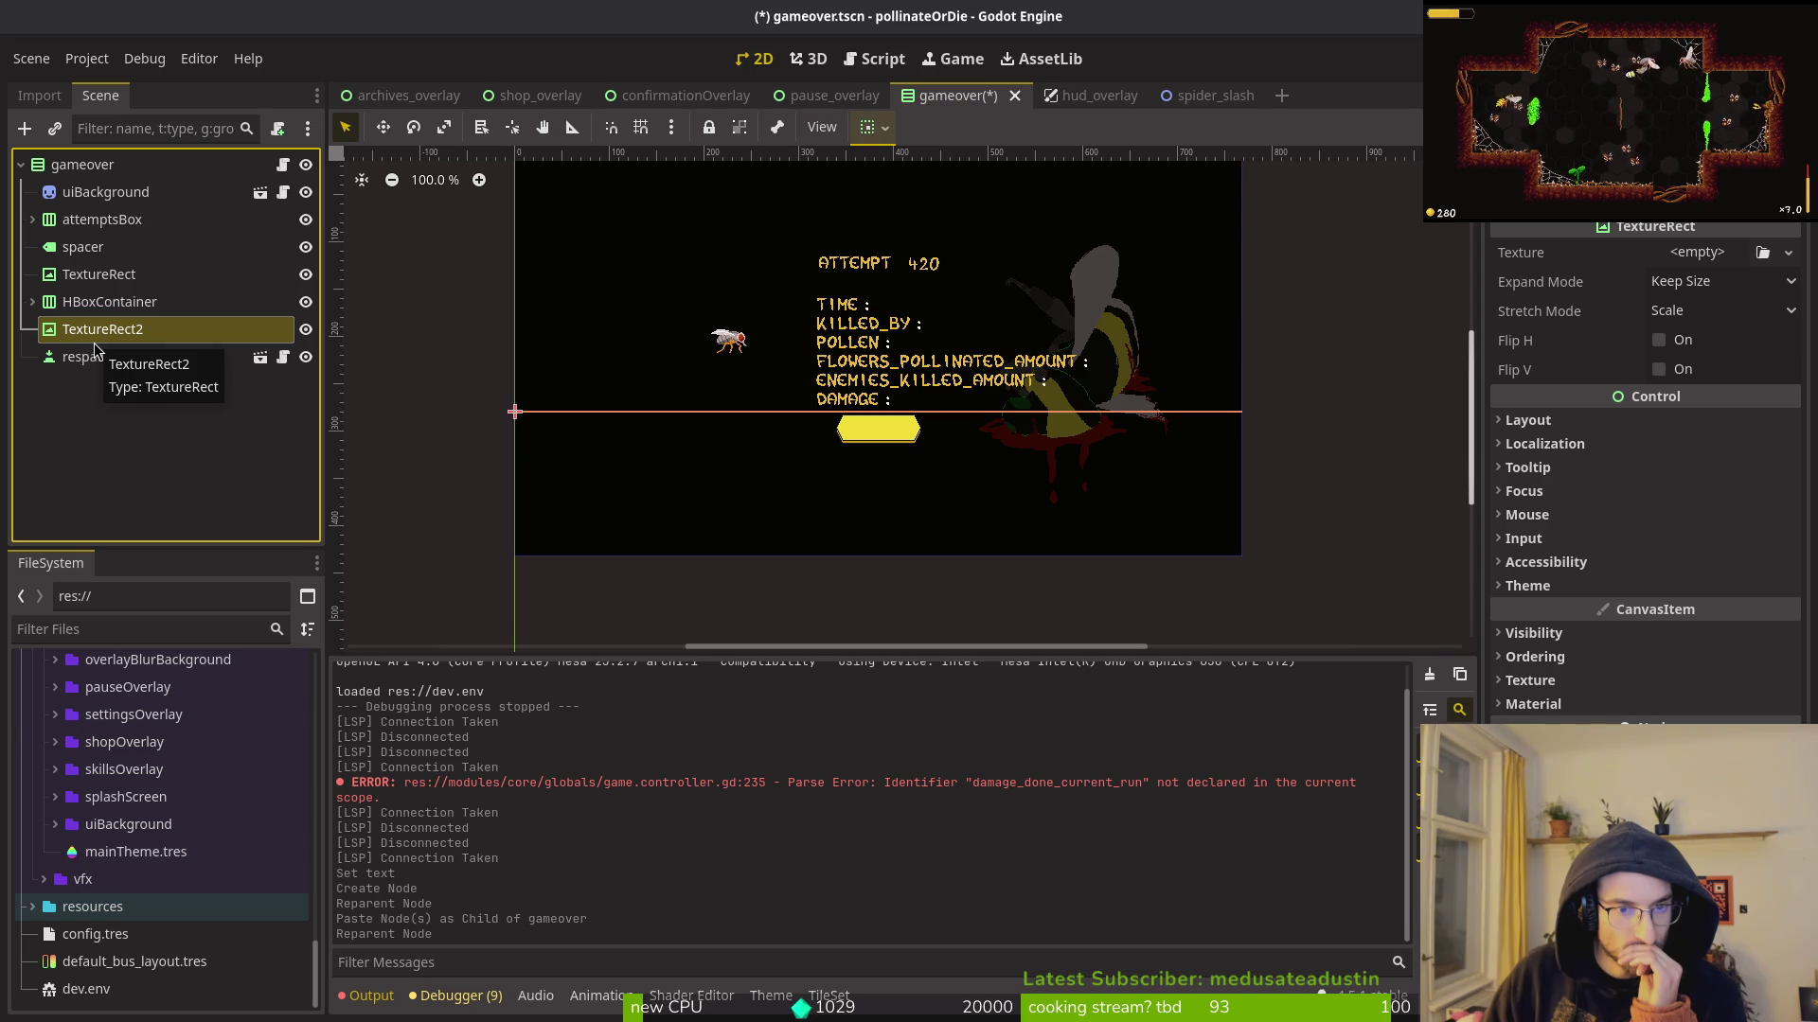
Step: Copy the spacer node and place spacer2 between TextureRect and HBoxContainer
left_click(66, 284)
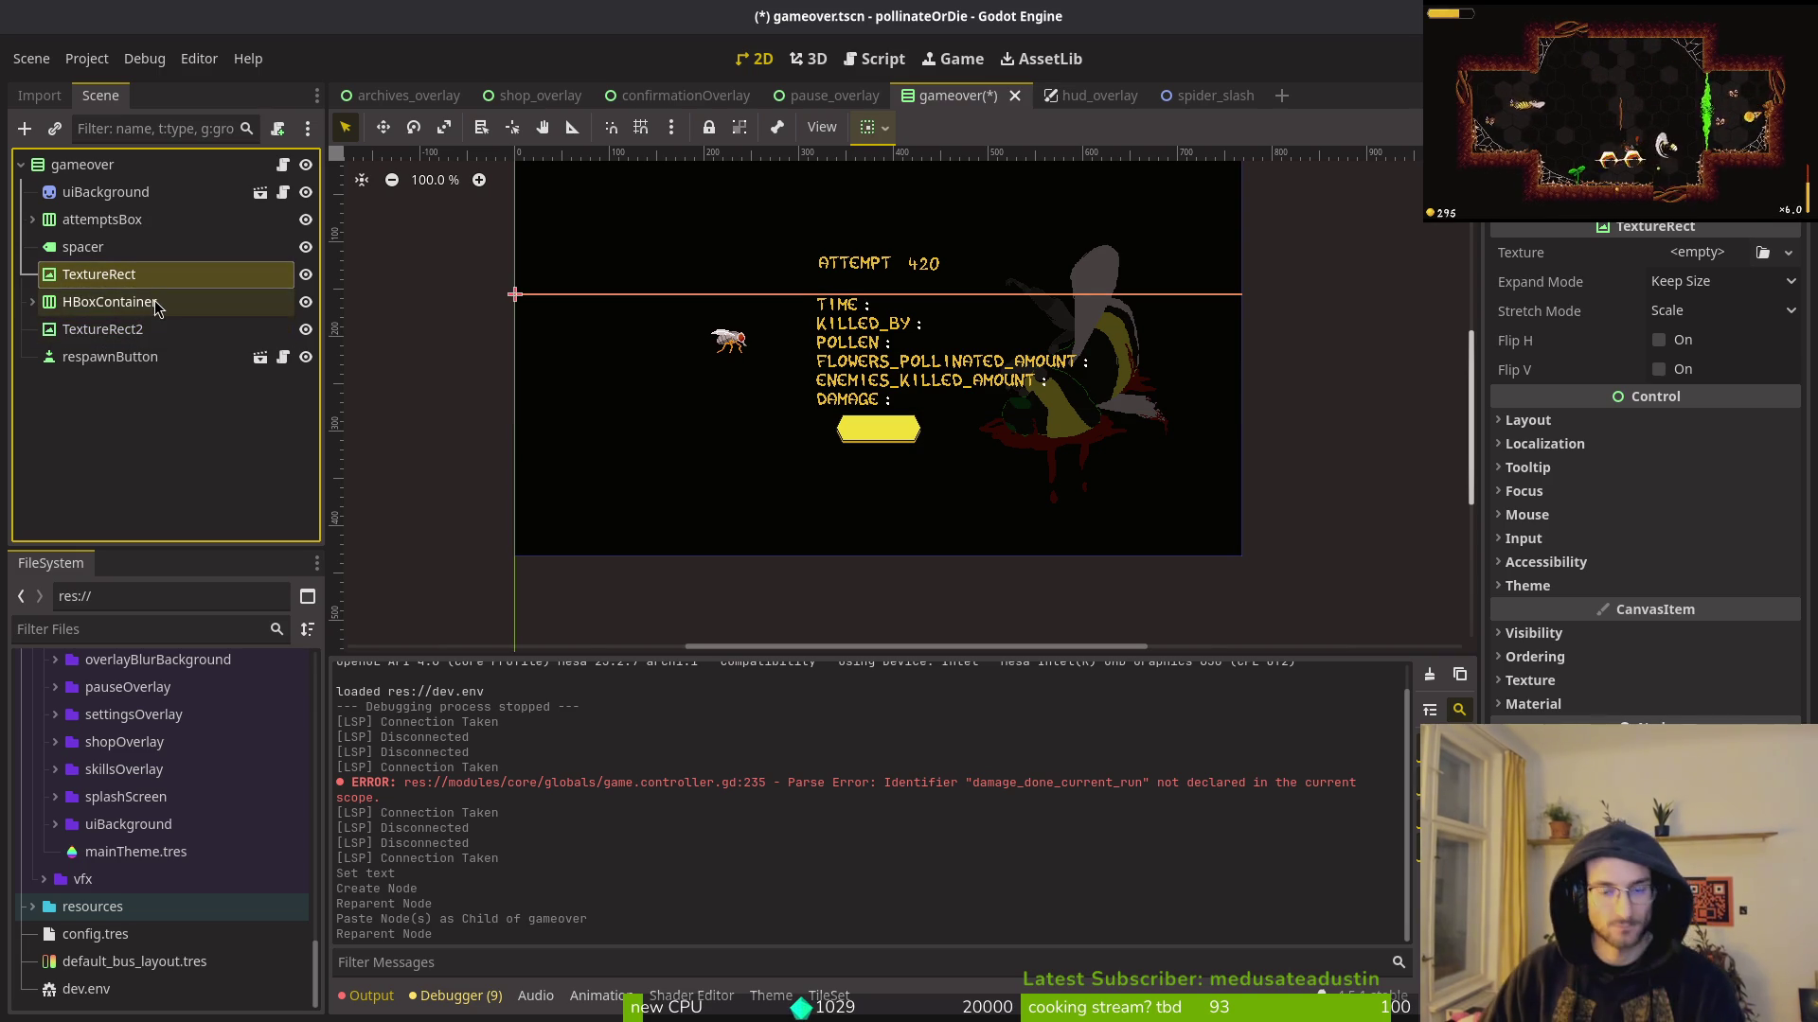
key("alt+Tab")
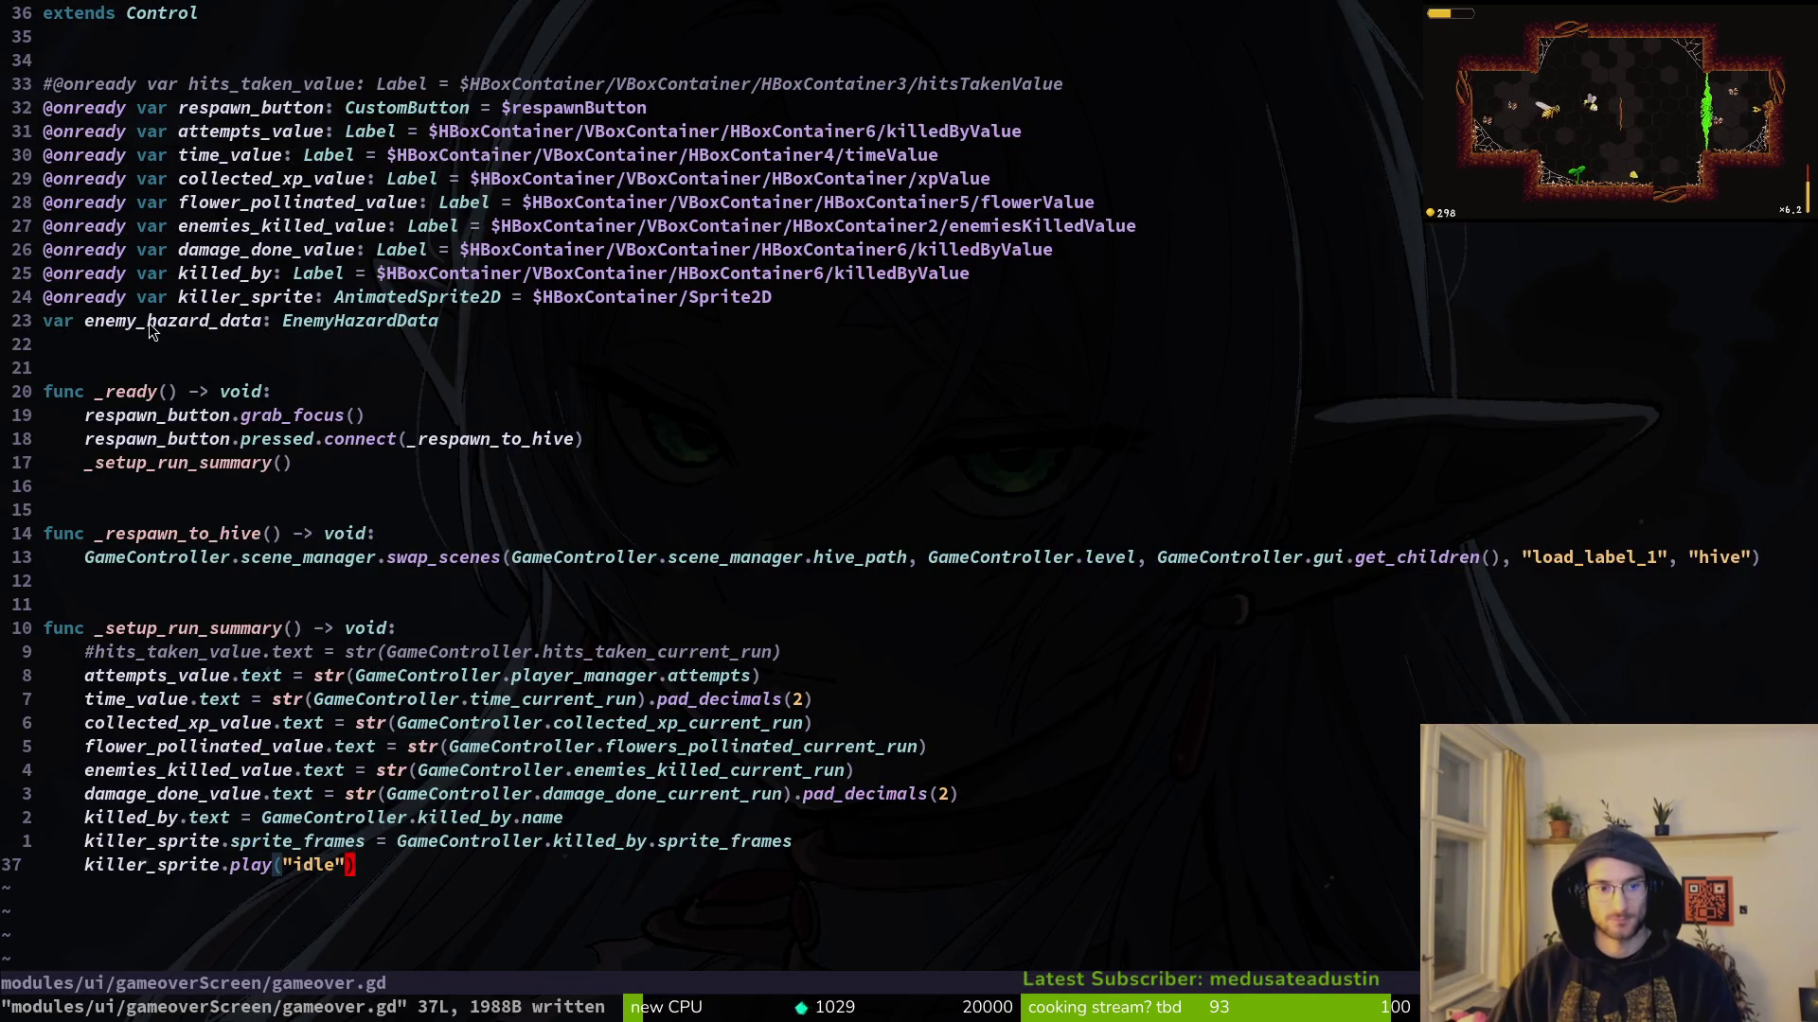
key("alt+Tab")
left_click(94, 248)
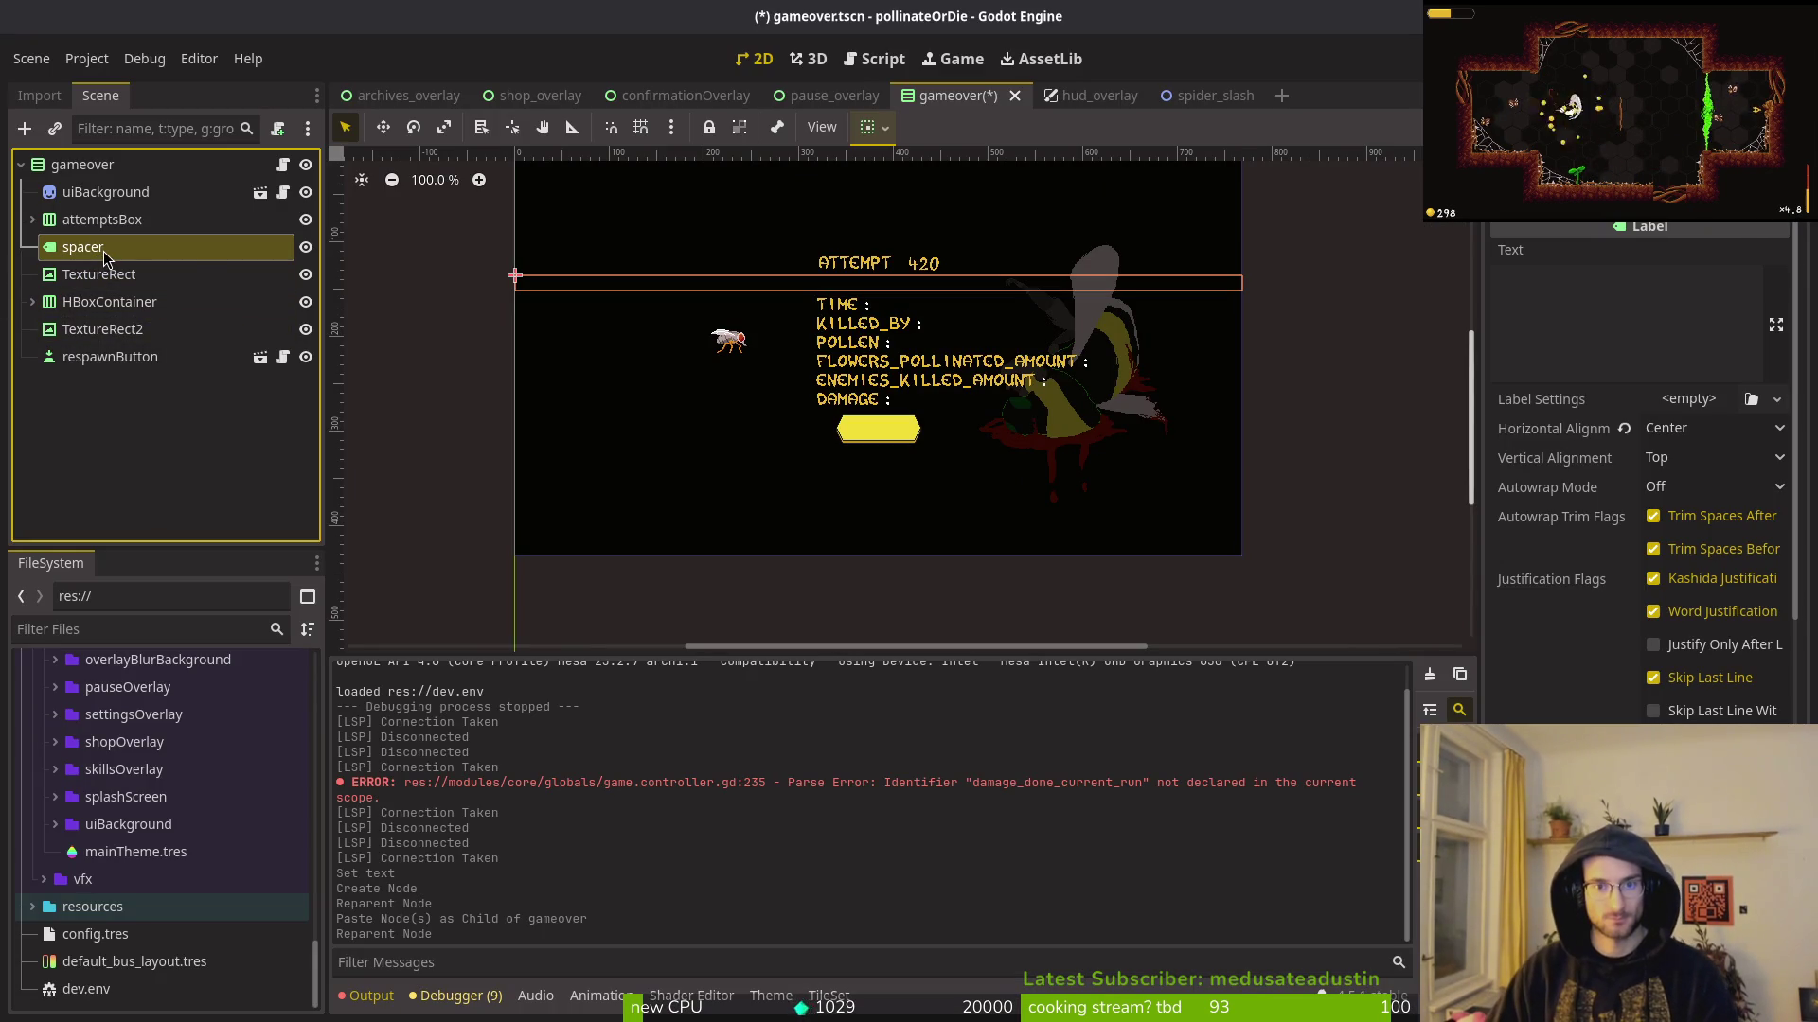
left_click(98, 278)
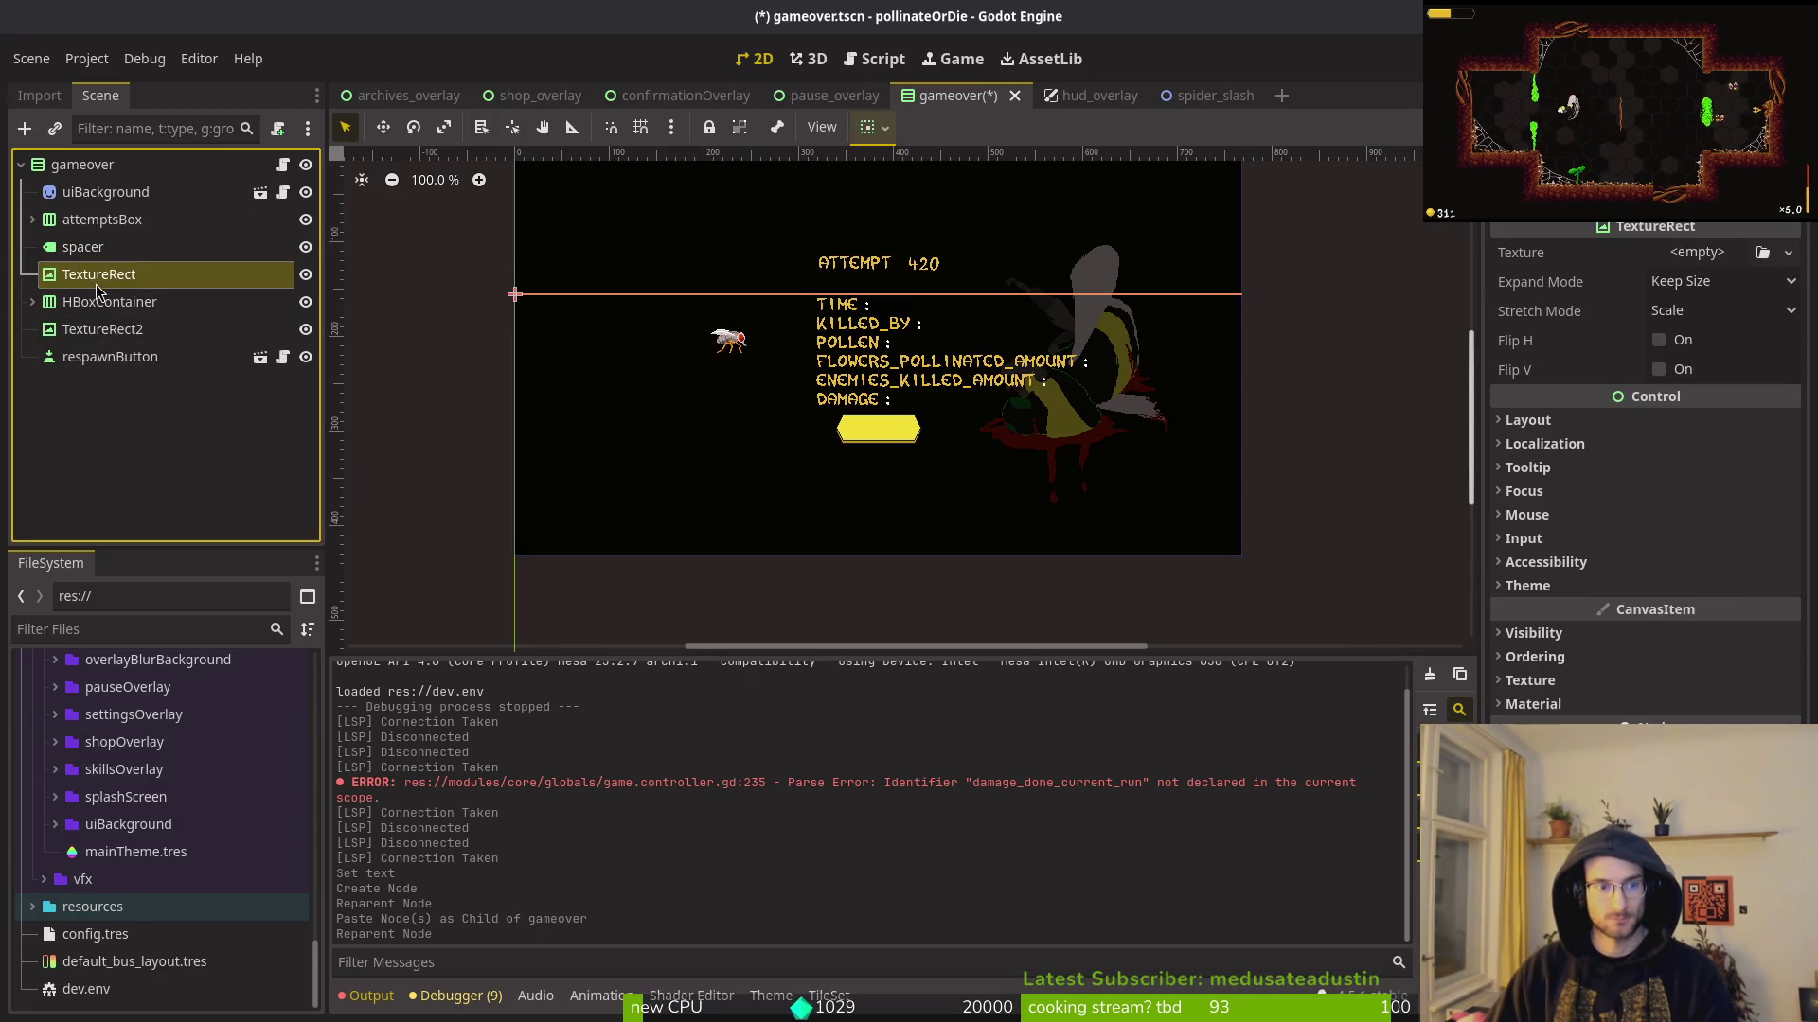
key("ctrl+v")
mouse_move(107, 270)
left_mouse_down()
mouse_move(95, 305)
mouse_move(171, 313)
left_mouse_up()
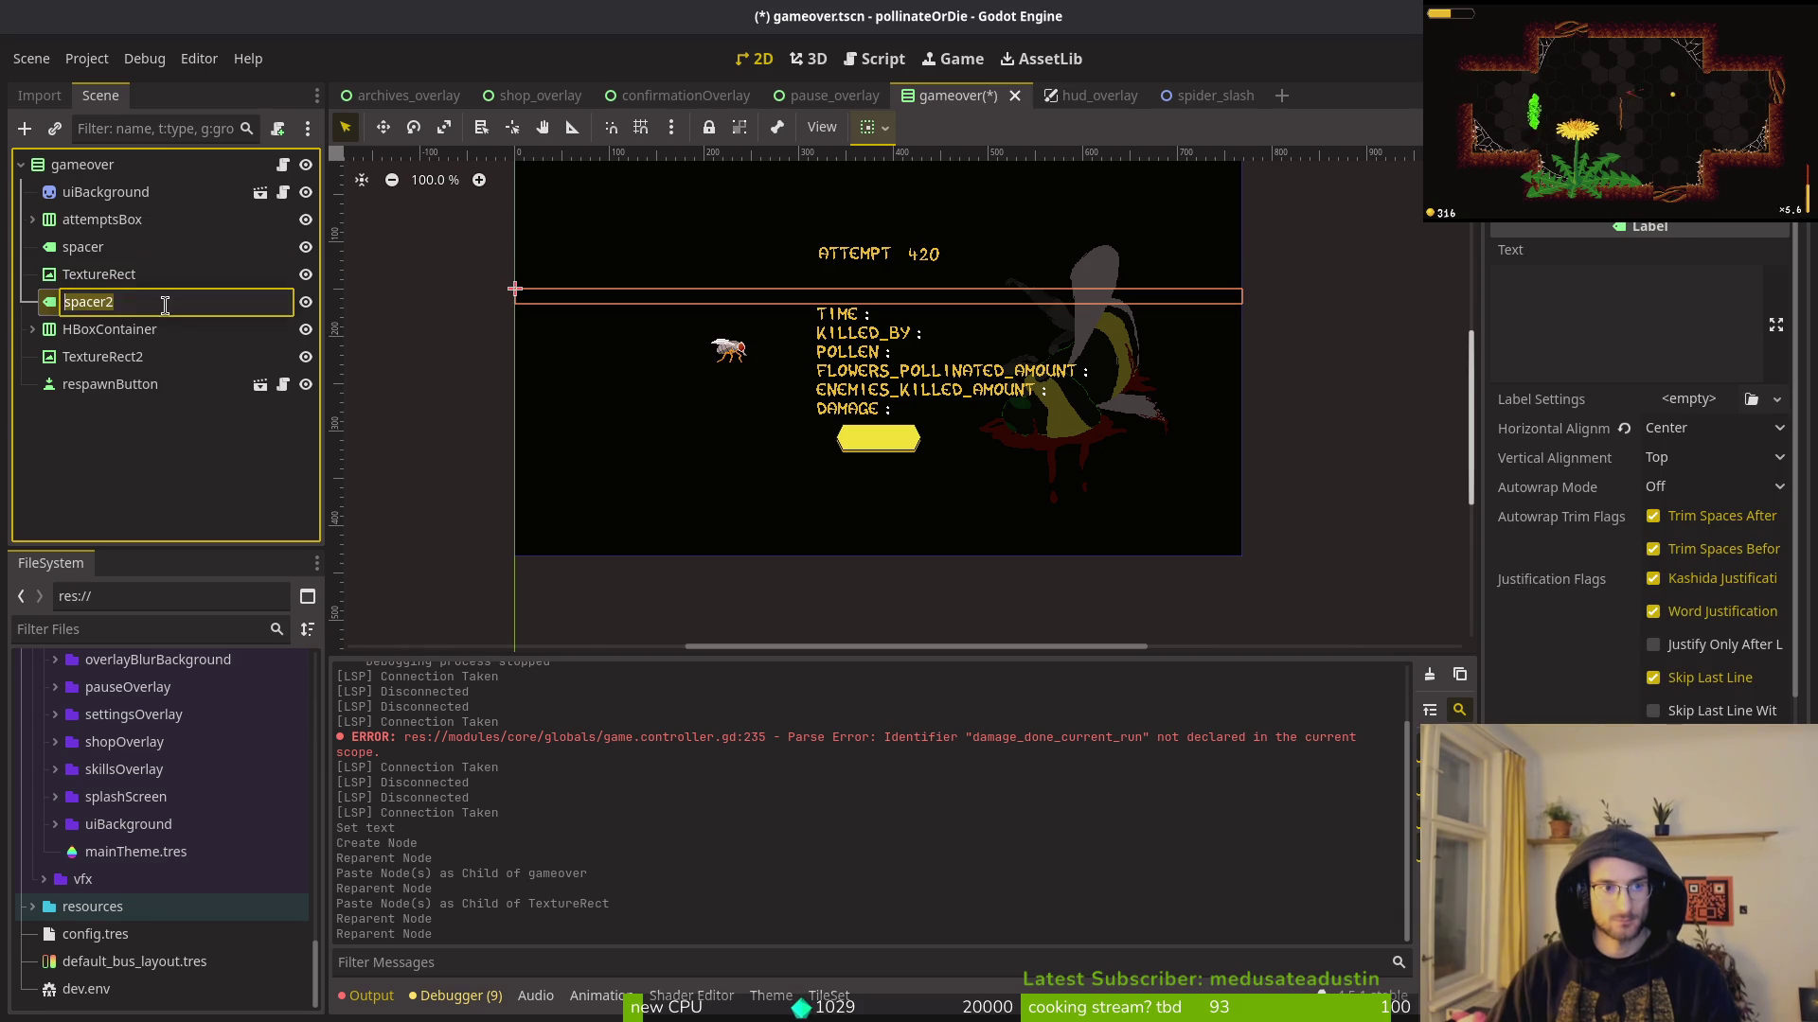
Step: Paste two more spacer copies and move them out beside TextureRect2
left_click(114, 281)
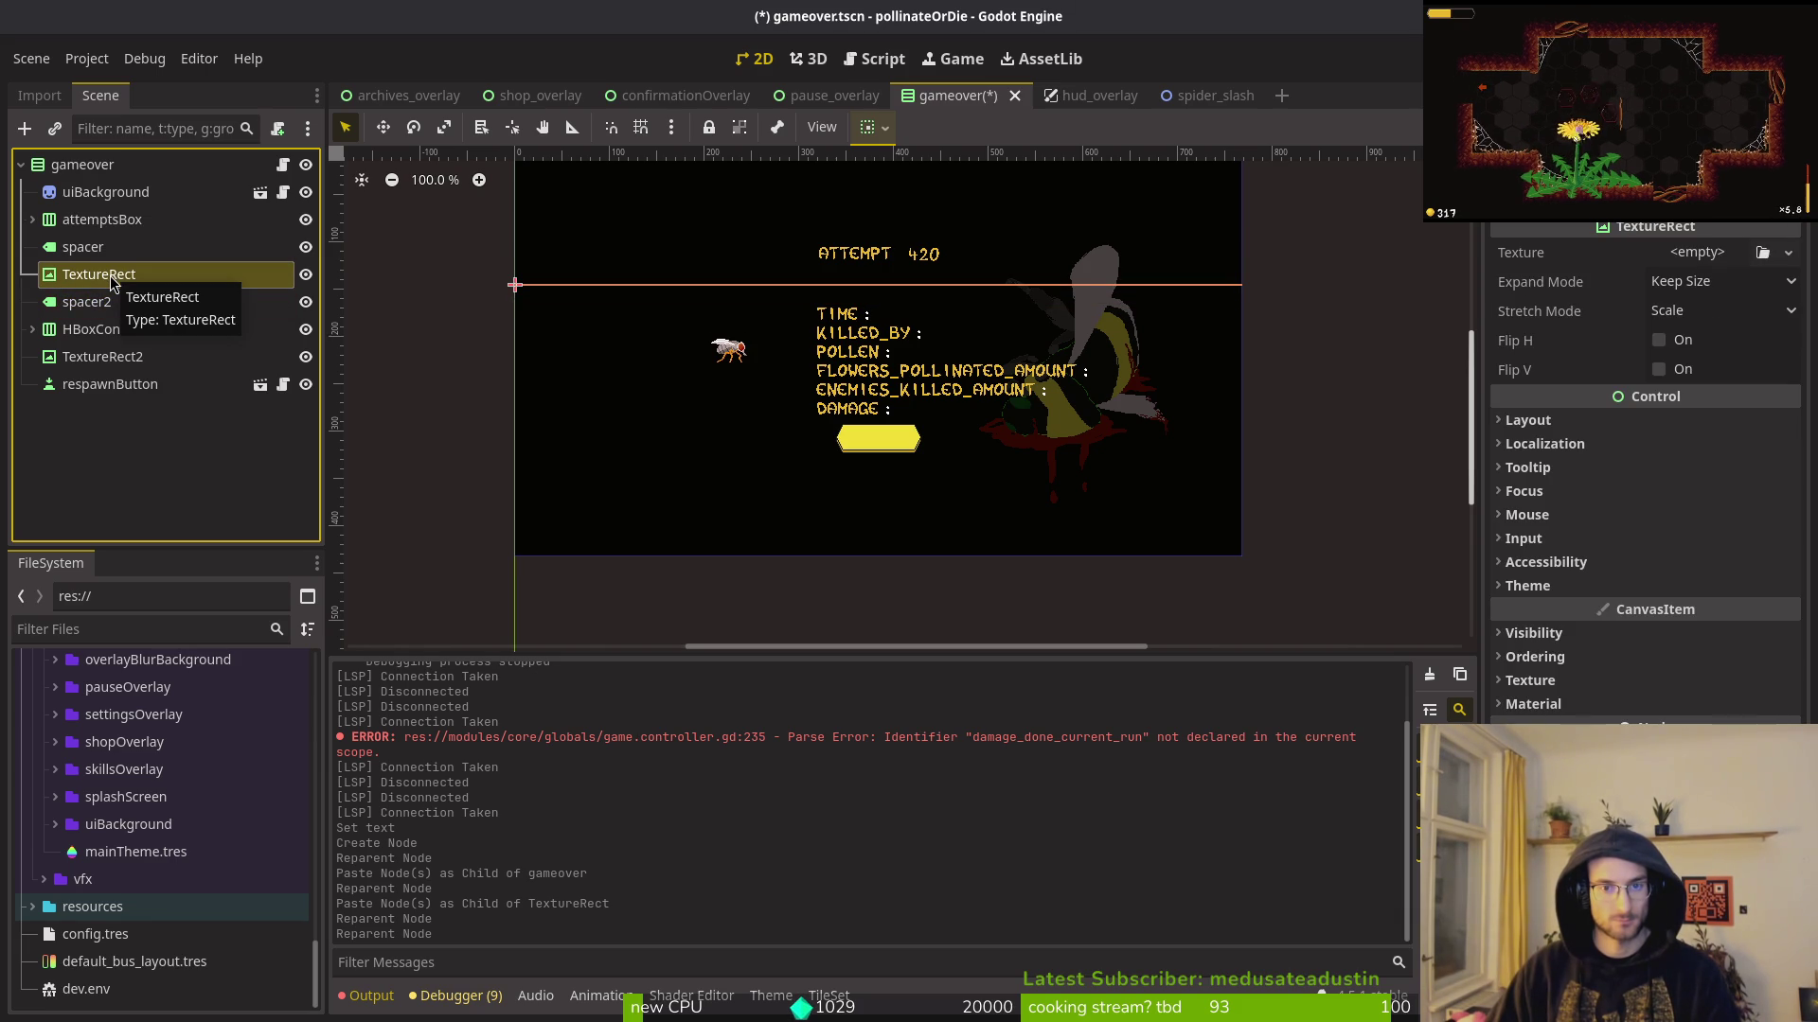
key("Down")
key("Down")
key("Down")
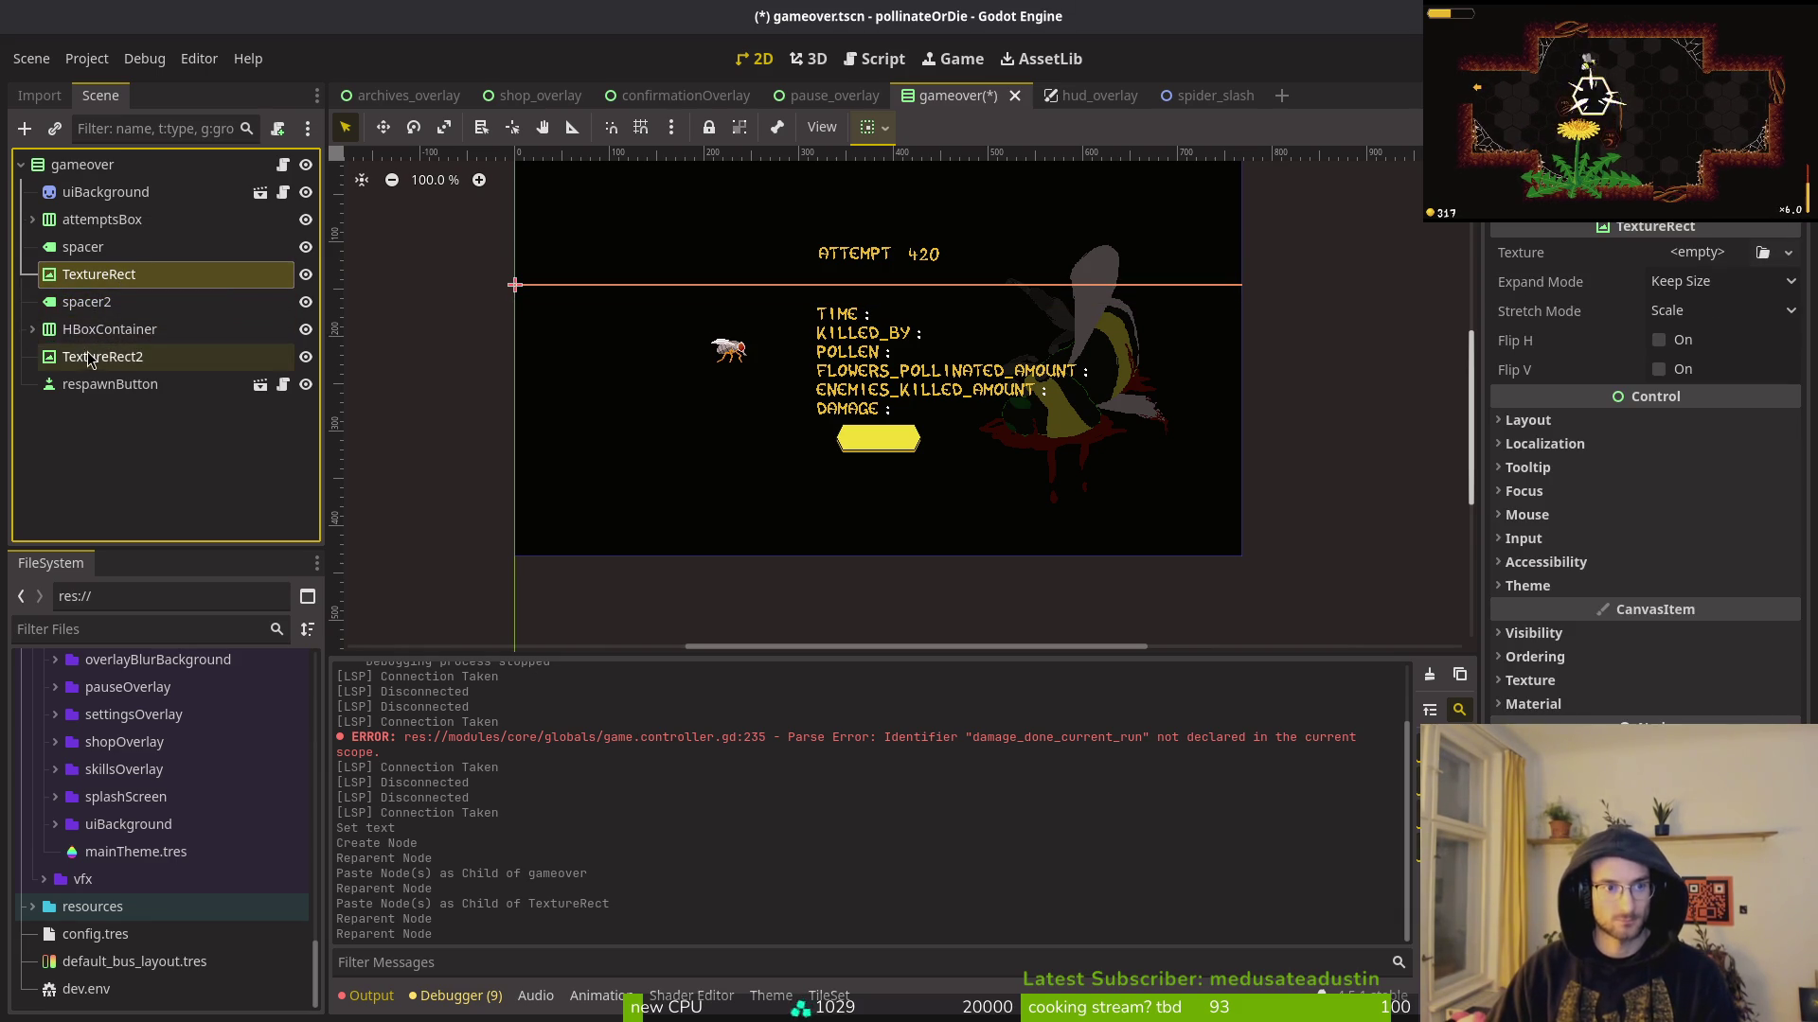
left_click(104, 301)
key("ctrl+c")
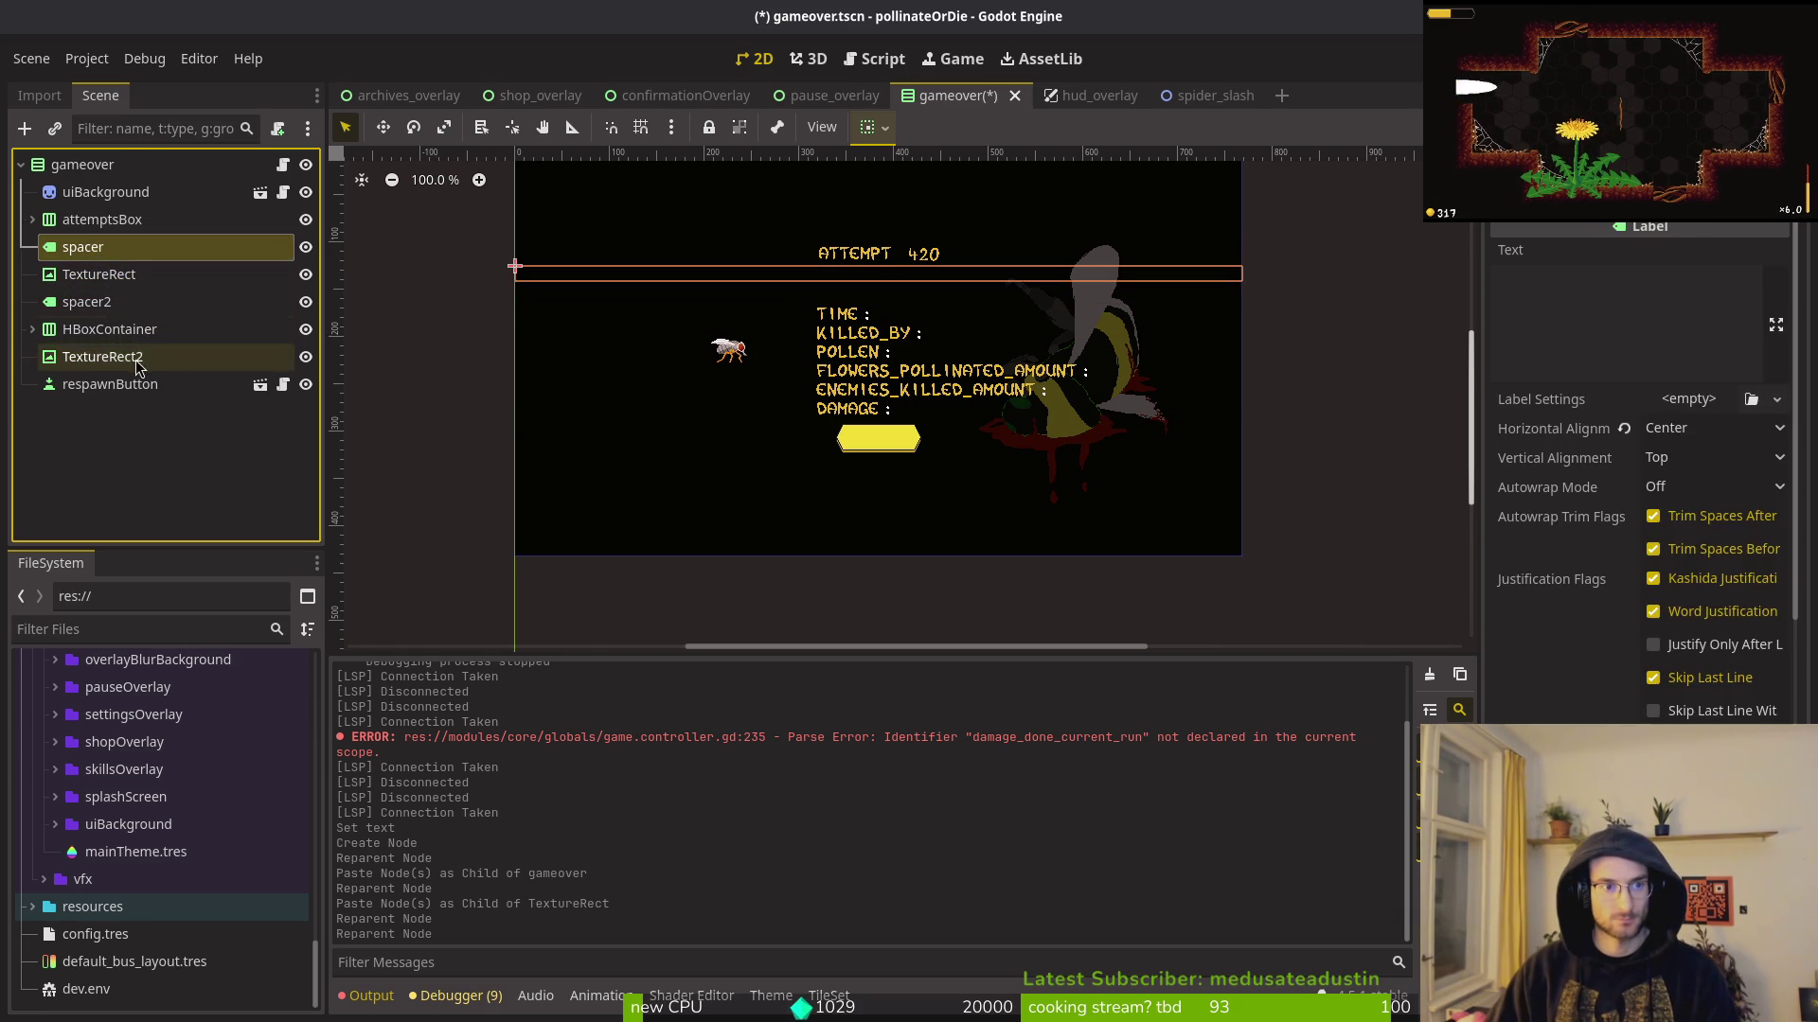
left_click(114, 328)
key("ctrl+v")
left_click(112, 329)
key("ctrl+v")
left_click_drag(109, 439, 125, 474)
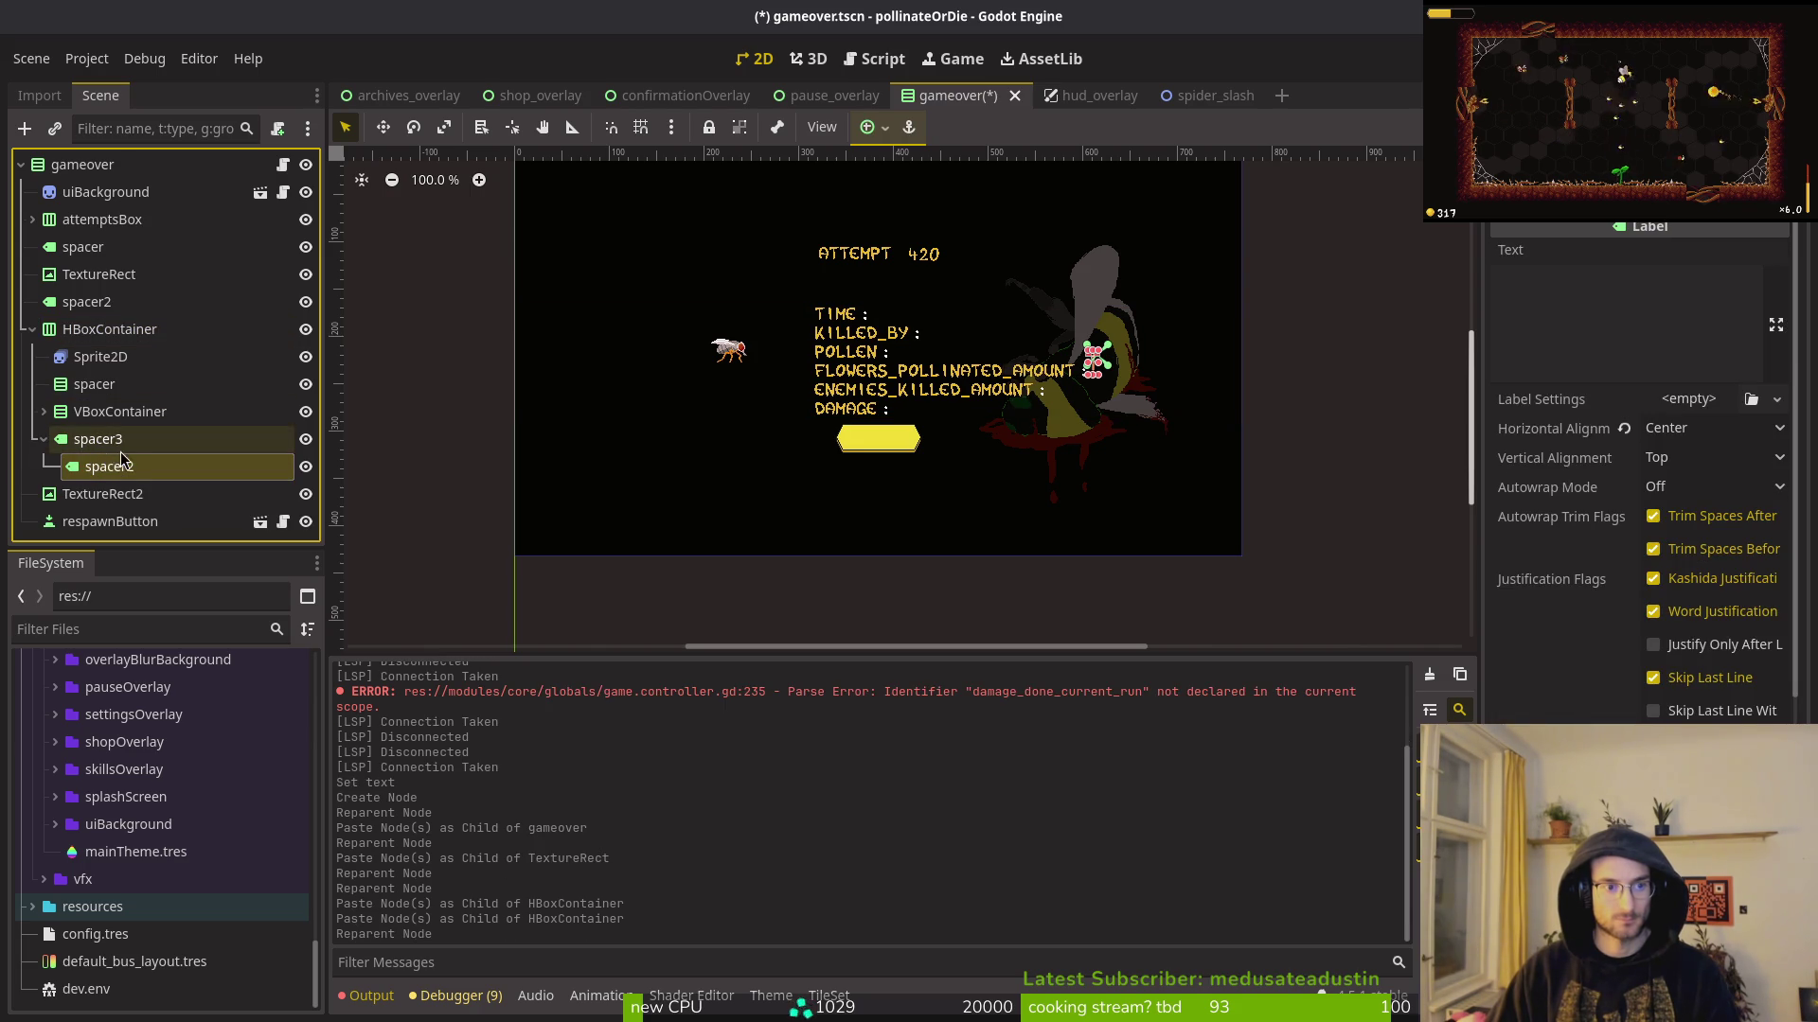
key("ctrl+z")
left_click(101, 467, "shift")
mouse_move(104, 469)
left_mouse_down()
mouse_move(104, 513)
mouse_move(104, 484)
left_mouse_up()
Step: Rename TextureRect2 to GameOverSpacer
left_click(111, 441)
left_click(173, 473)
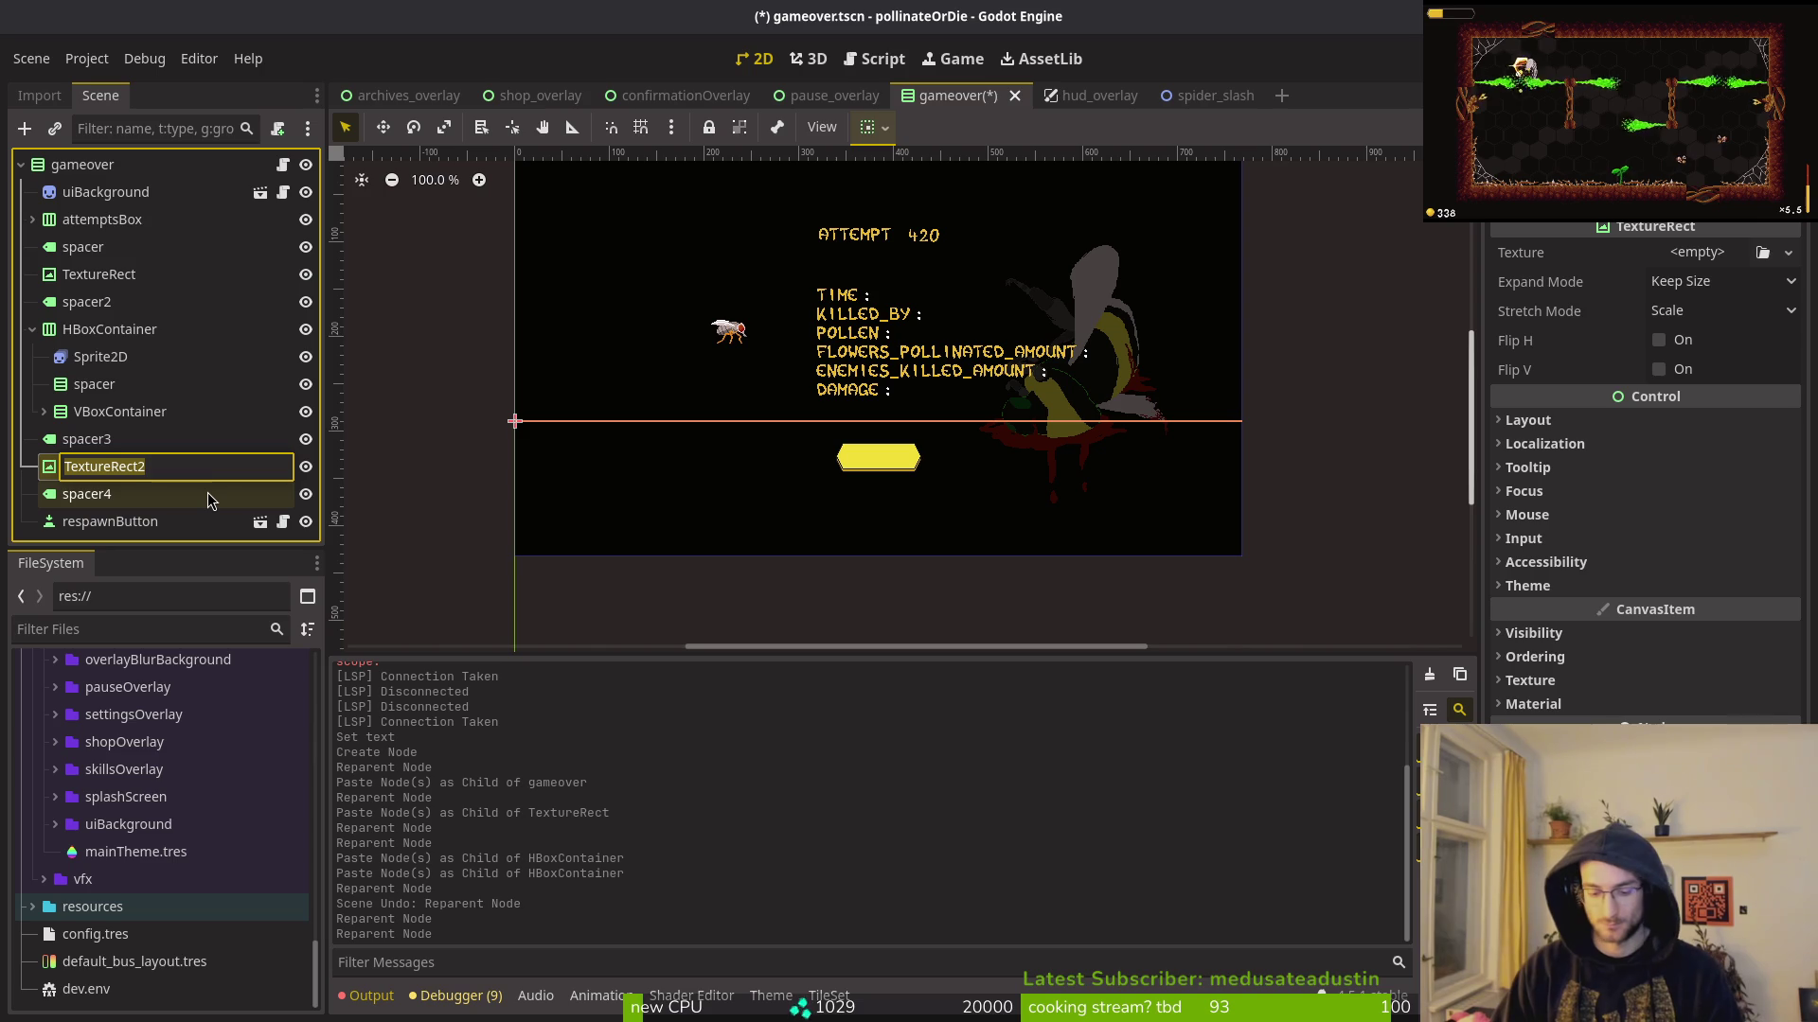
type("game")
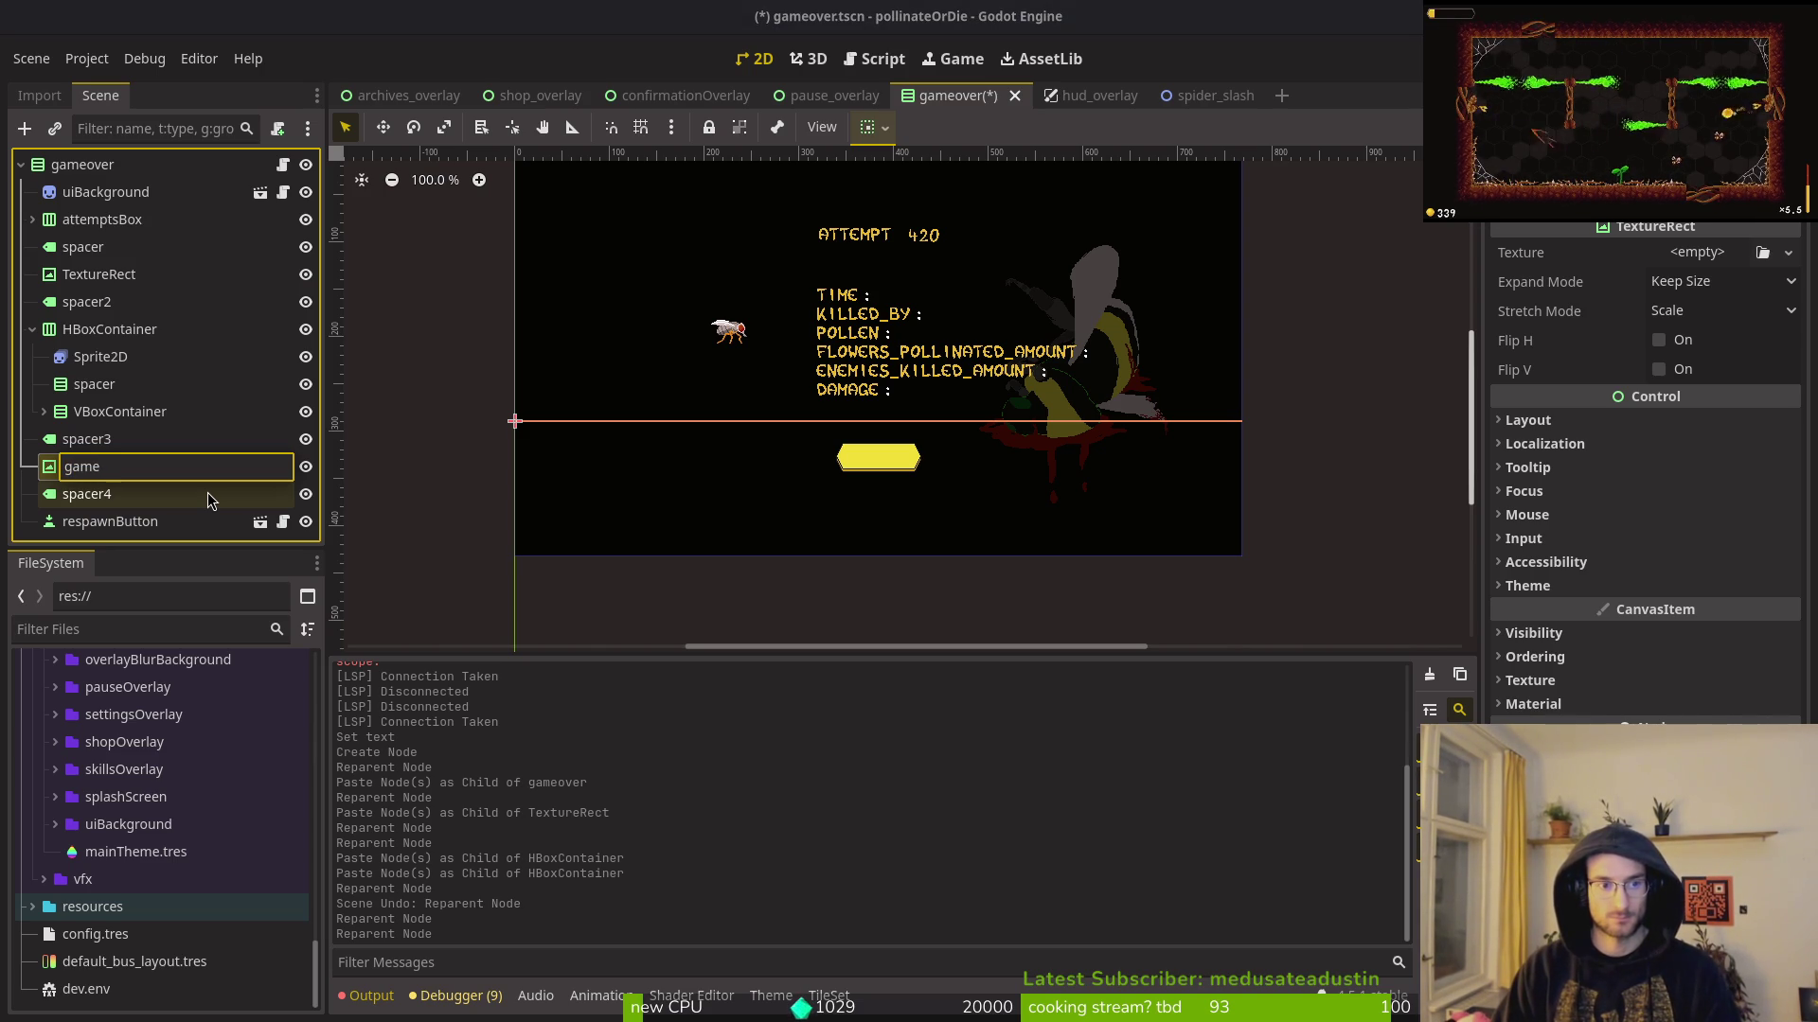
key("Escape")
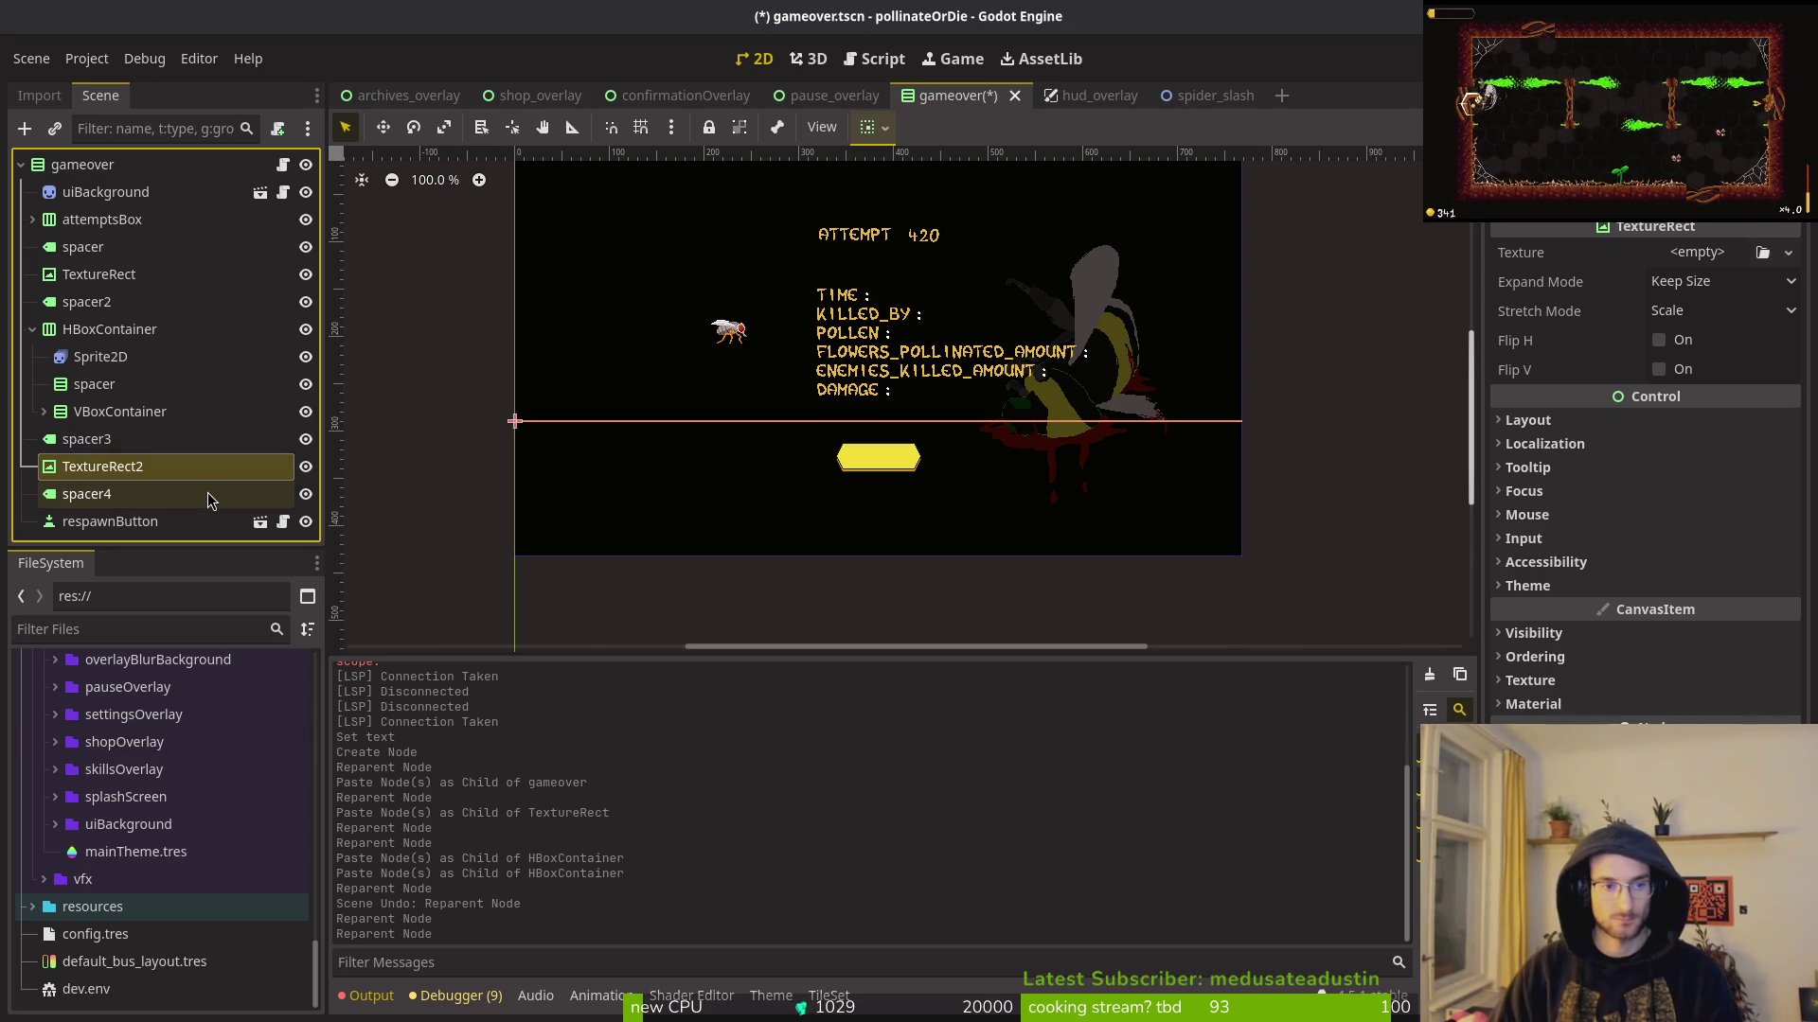
double_click(106, 468)
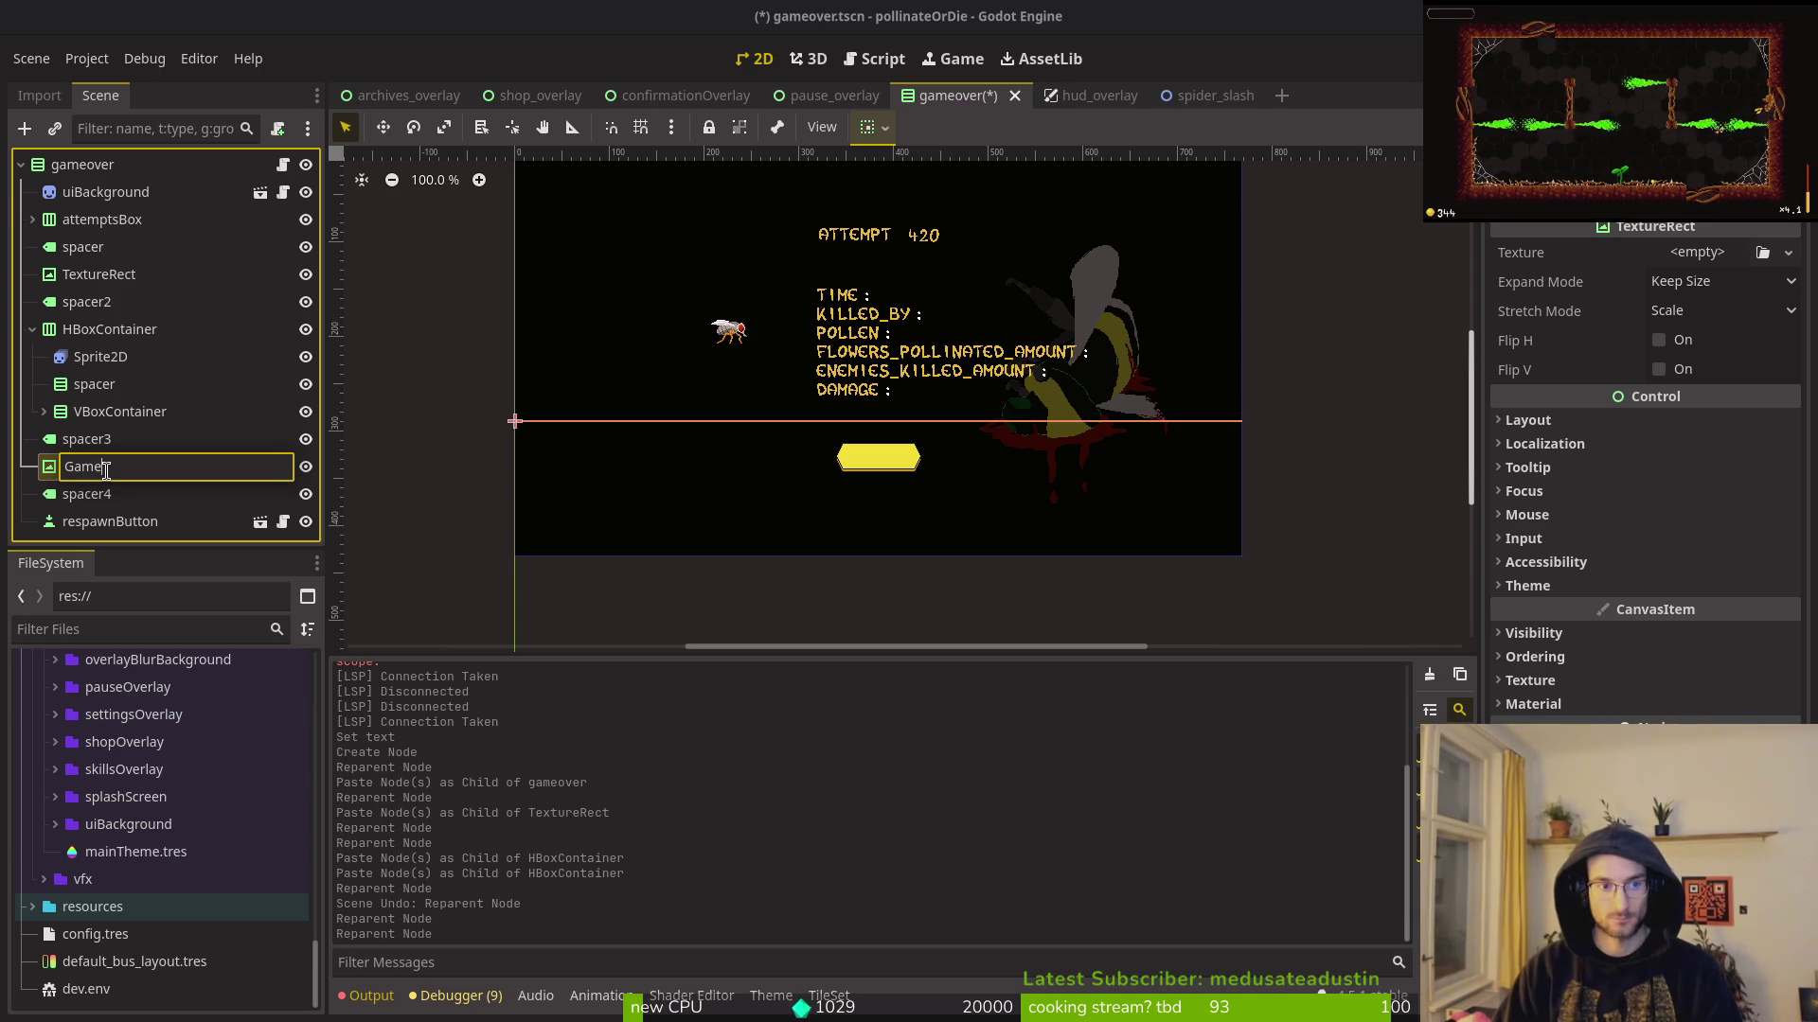
type("OverSpacer")
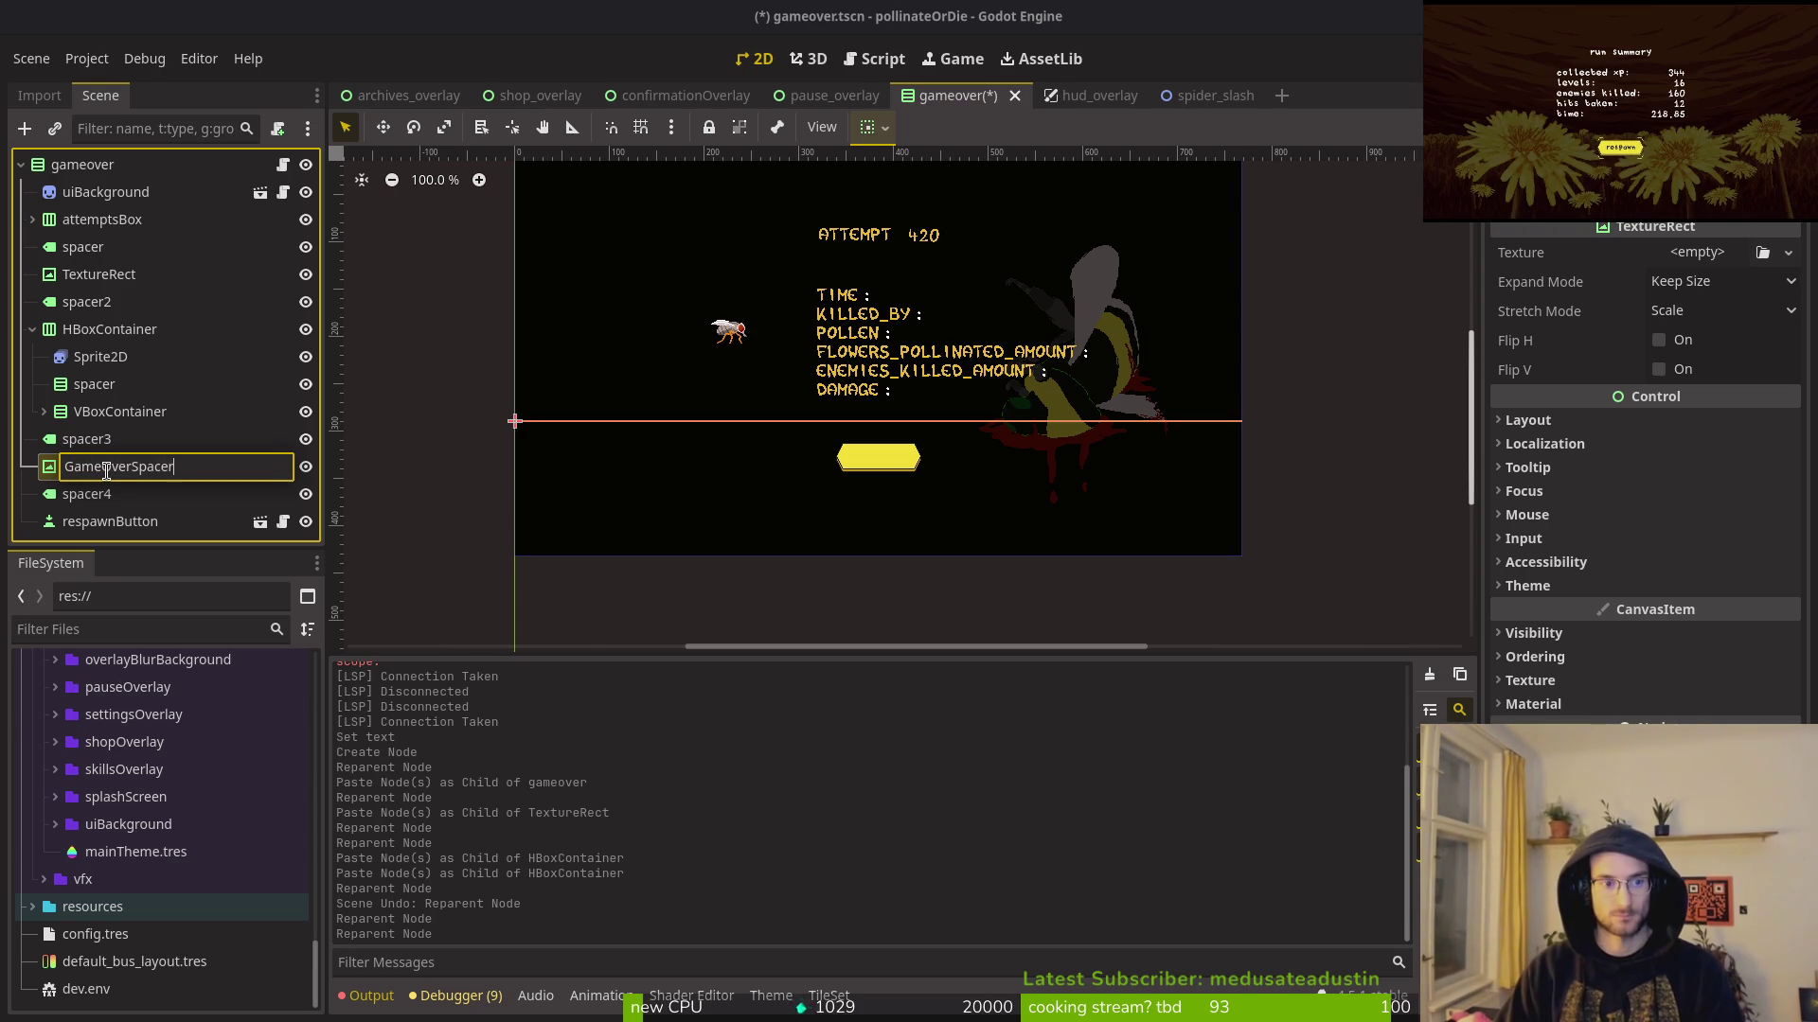
key("Return")
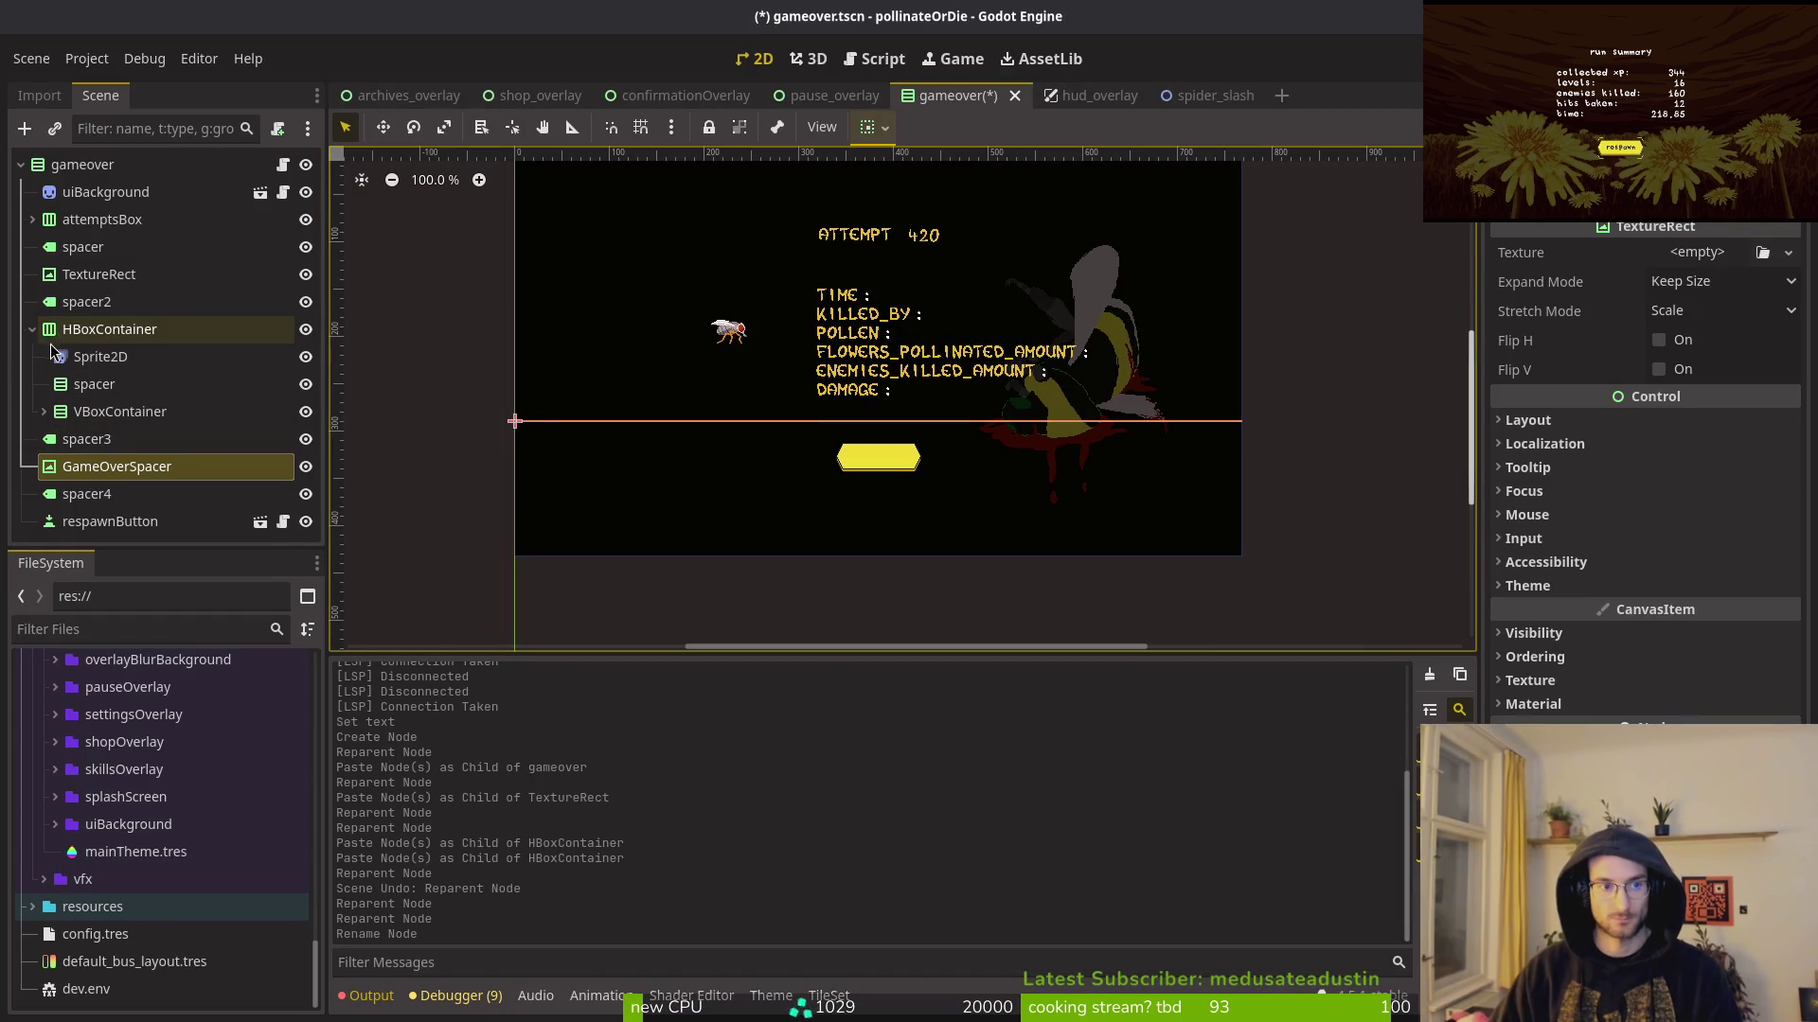
Step: Rename HBoxContainer to gameoverData and expand its children and VBoxContainer rows
left_click(32, 328)
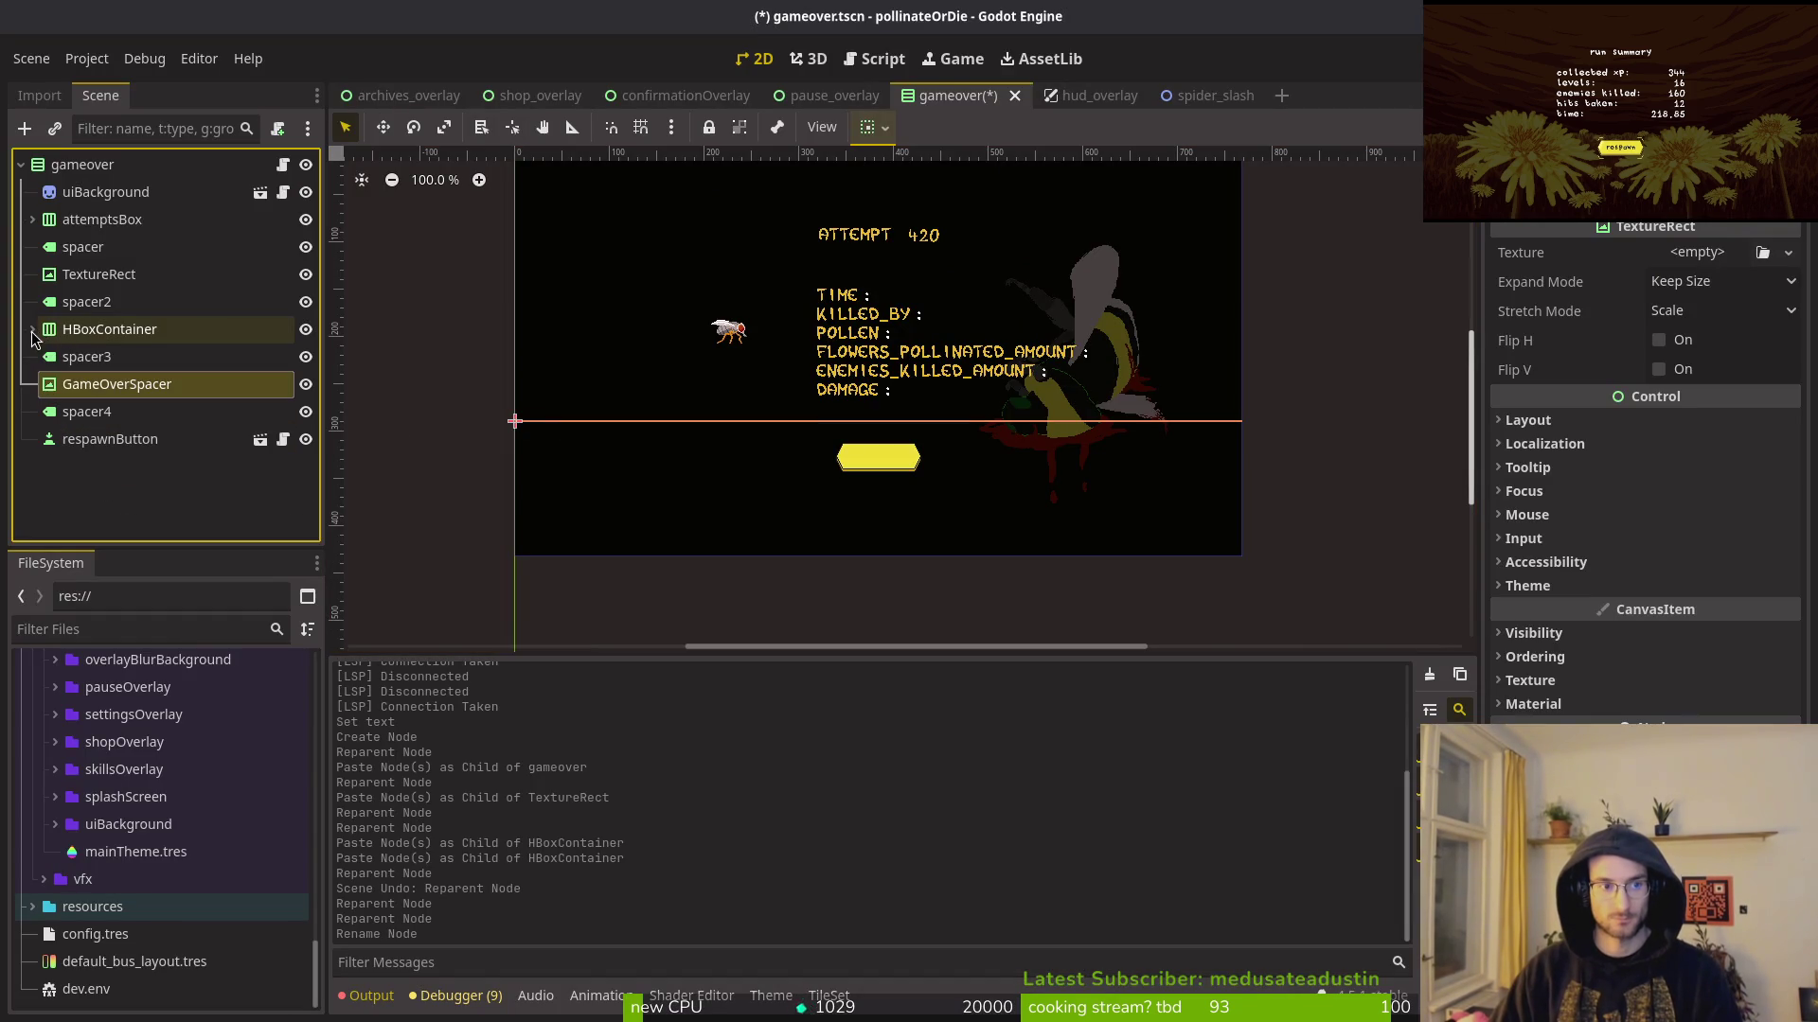
left_click(110, 335)
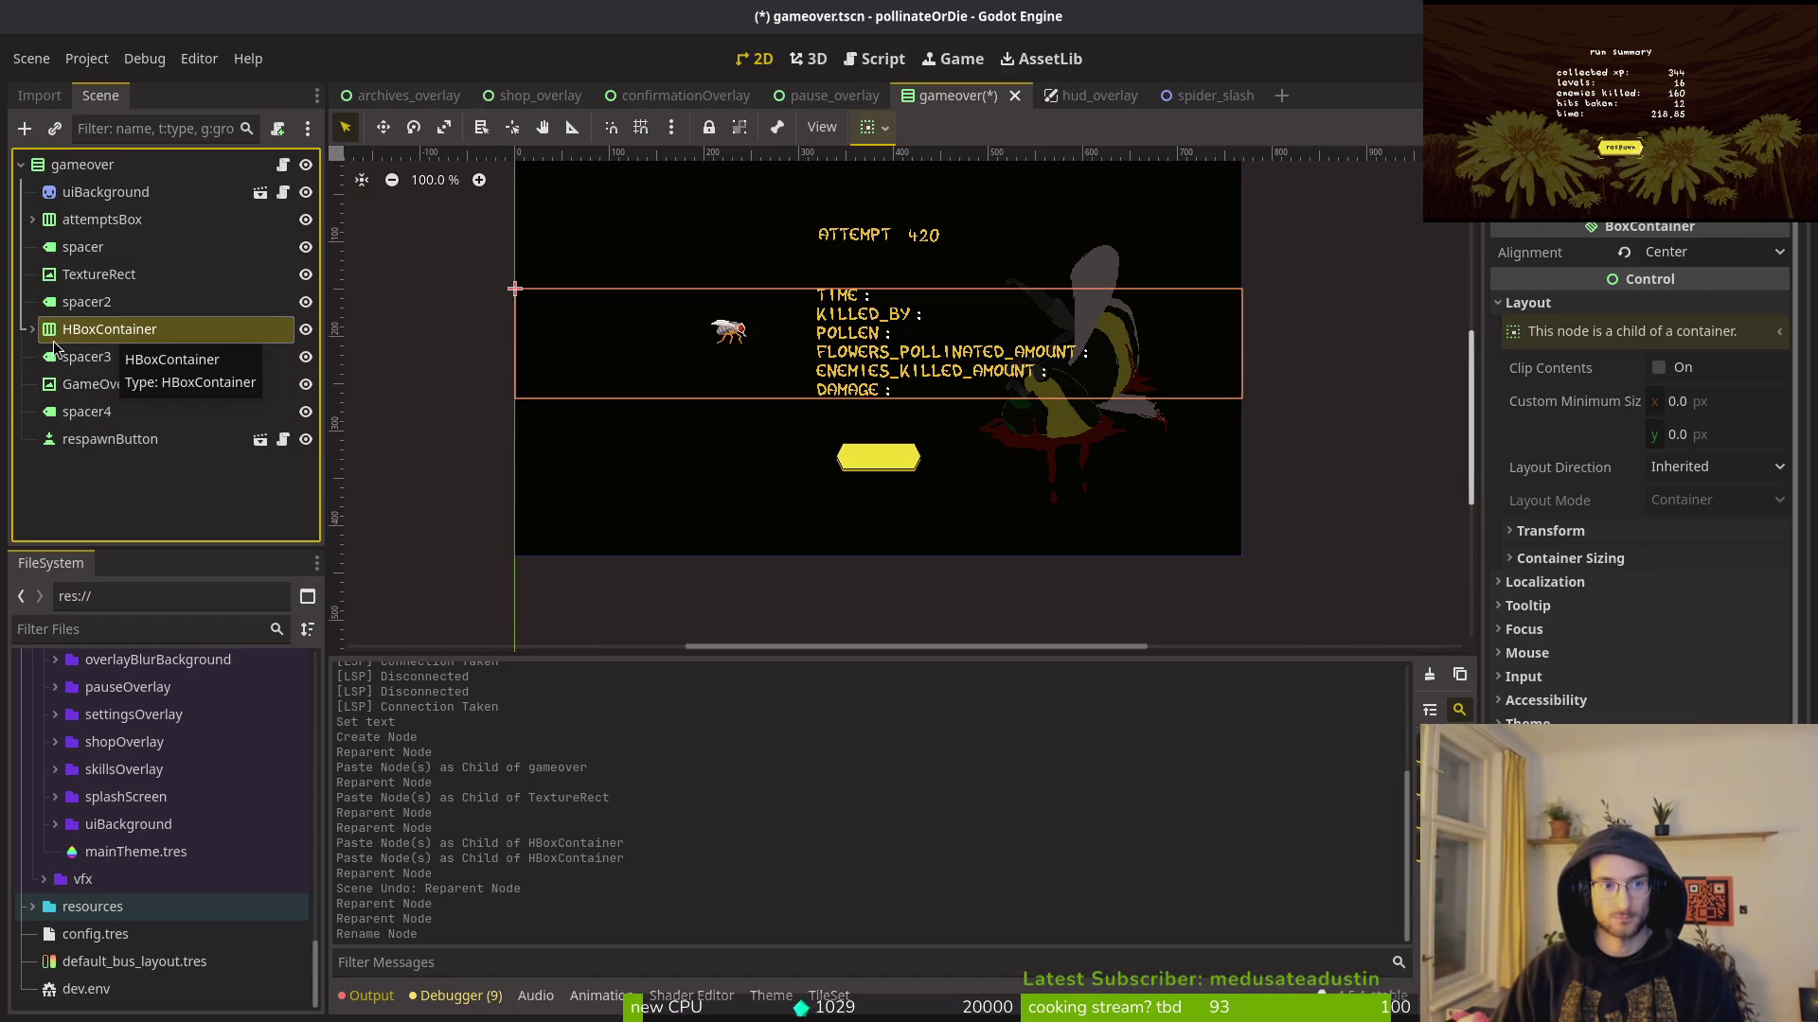
double_click(77, 332)
type("gameover")
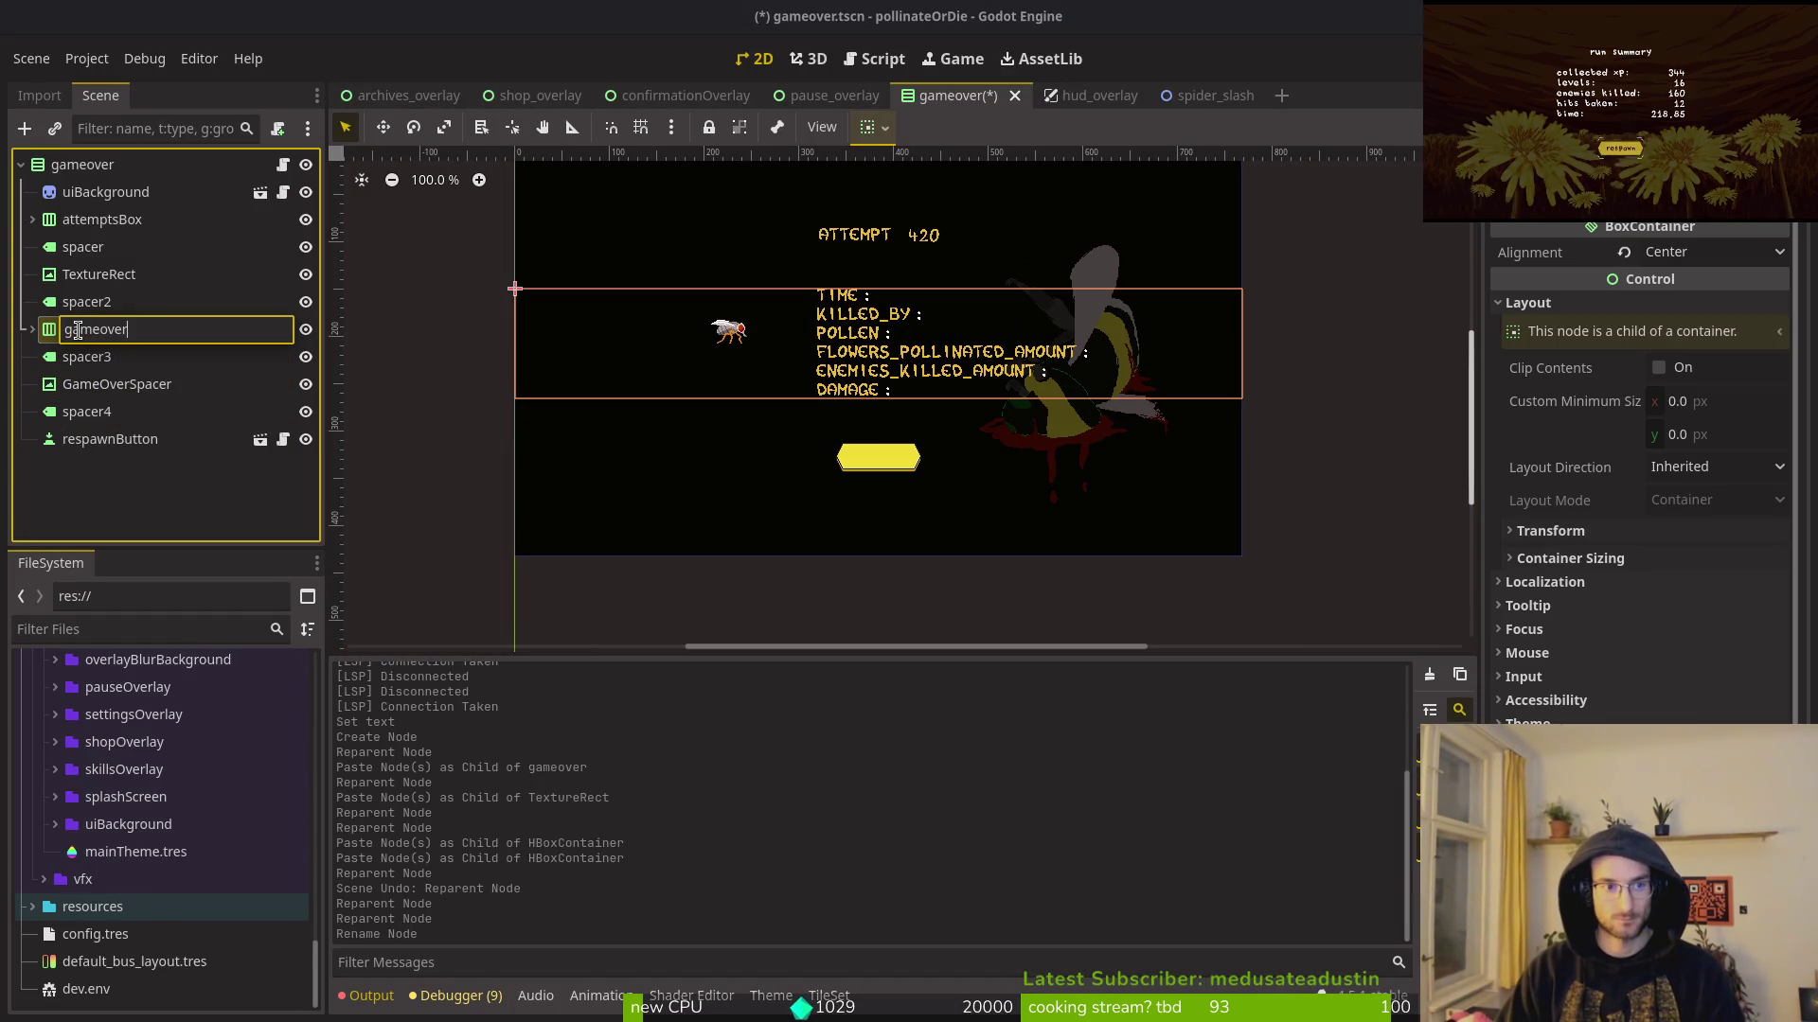
type("D")
key("Return")
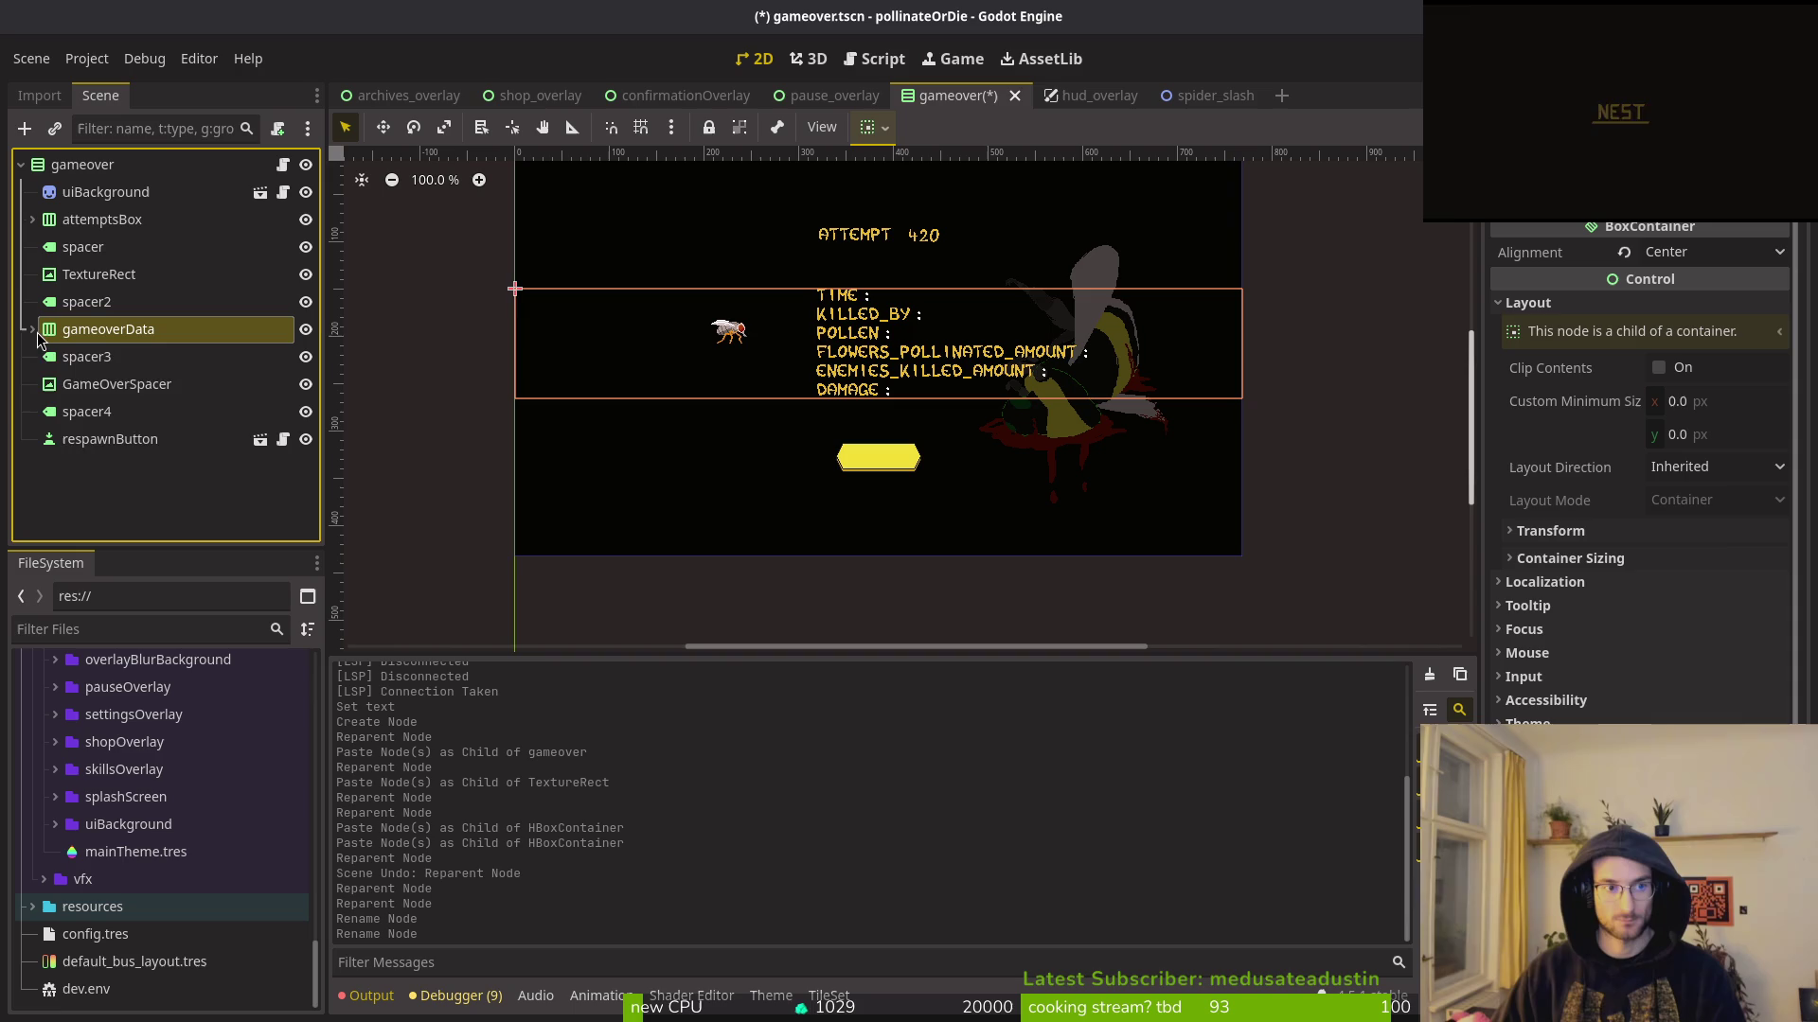
left_click(33, 329)
left_click(43, 412)
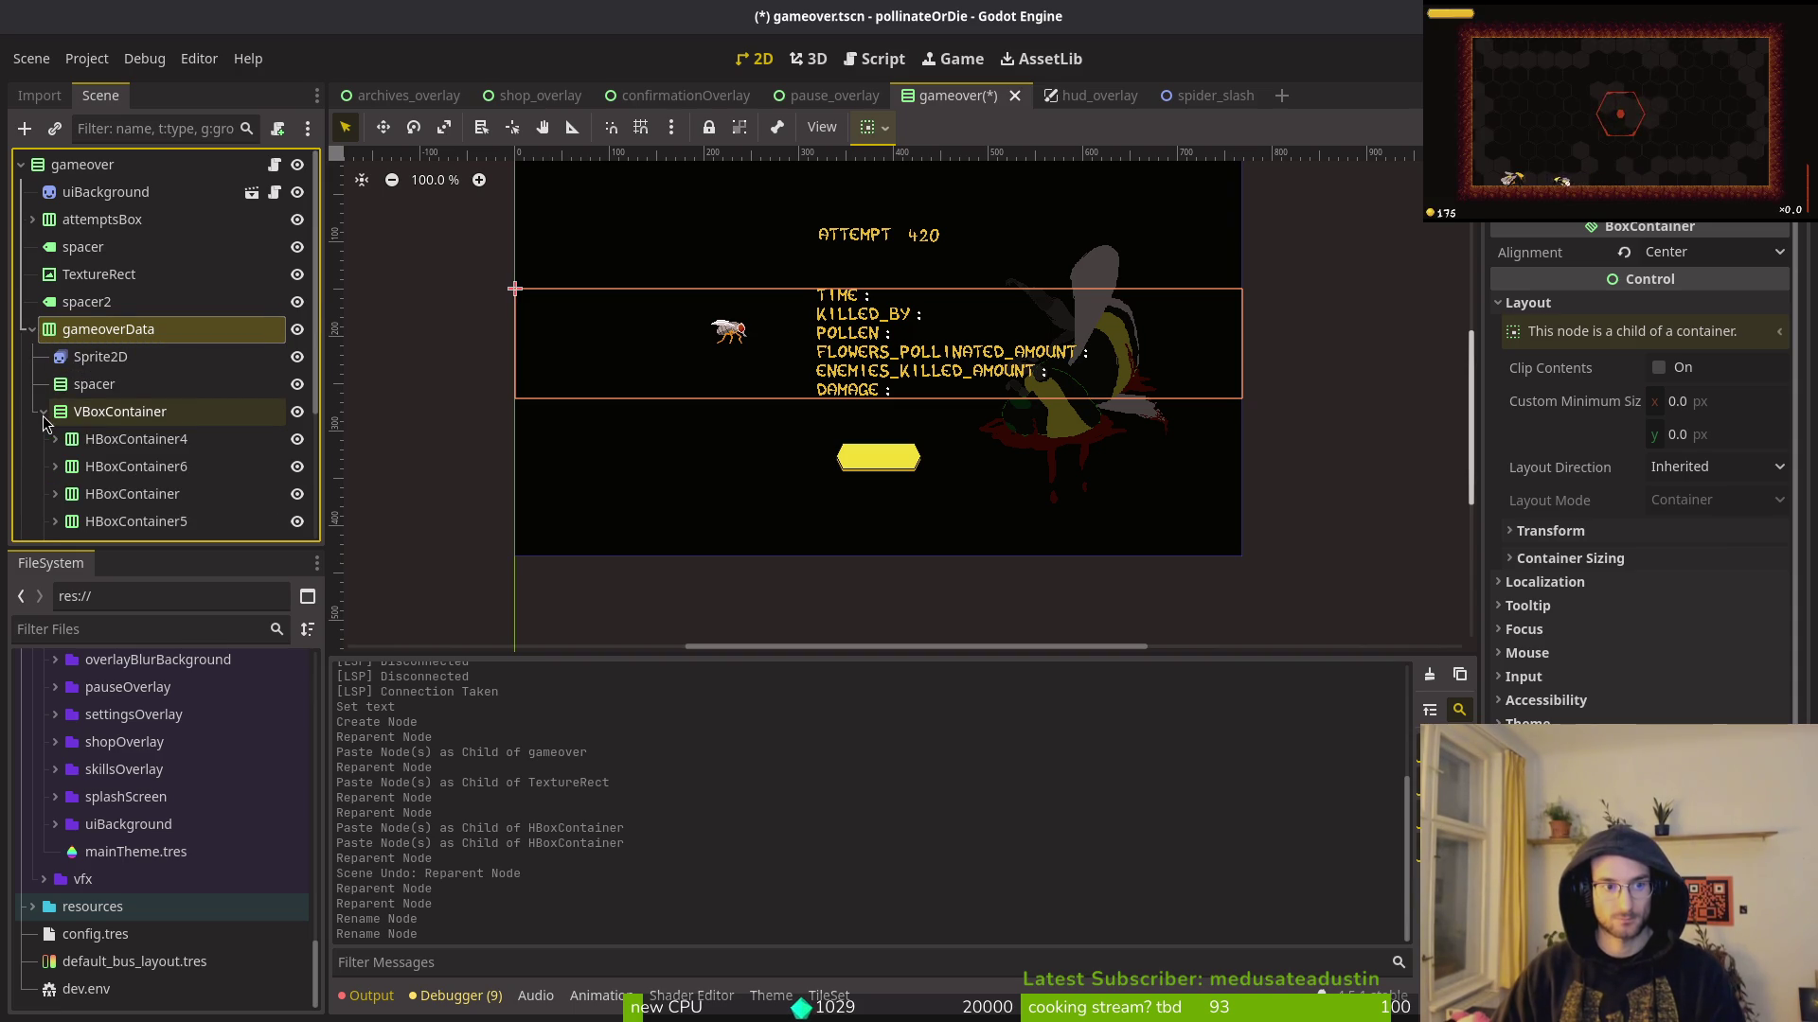
key("alt+Tab")
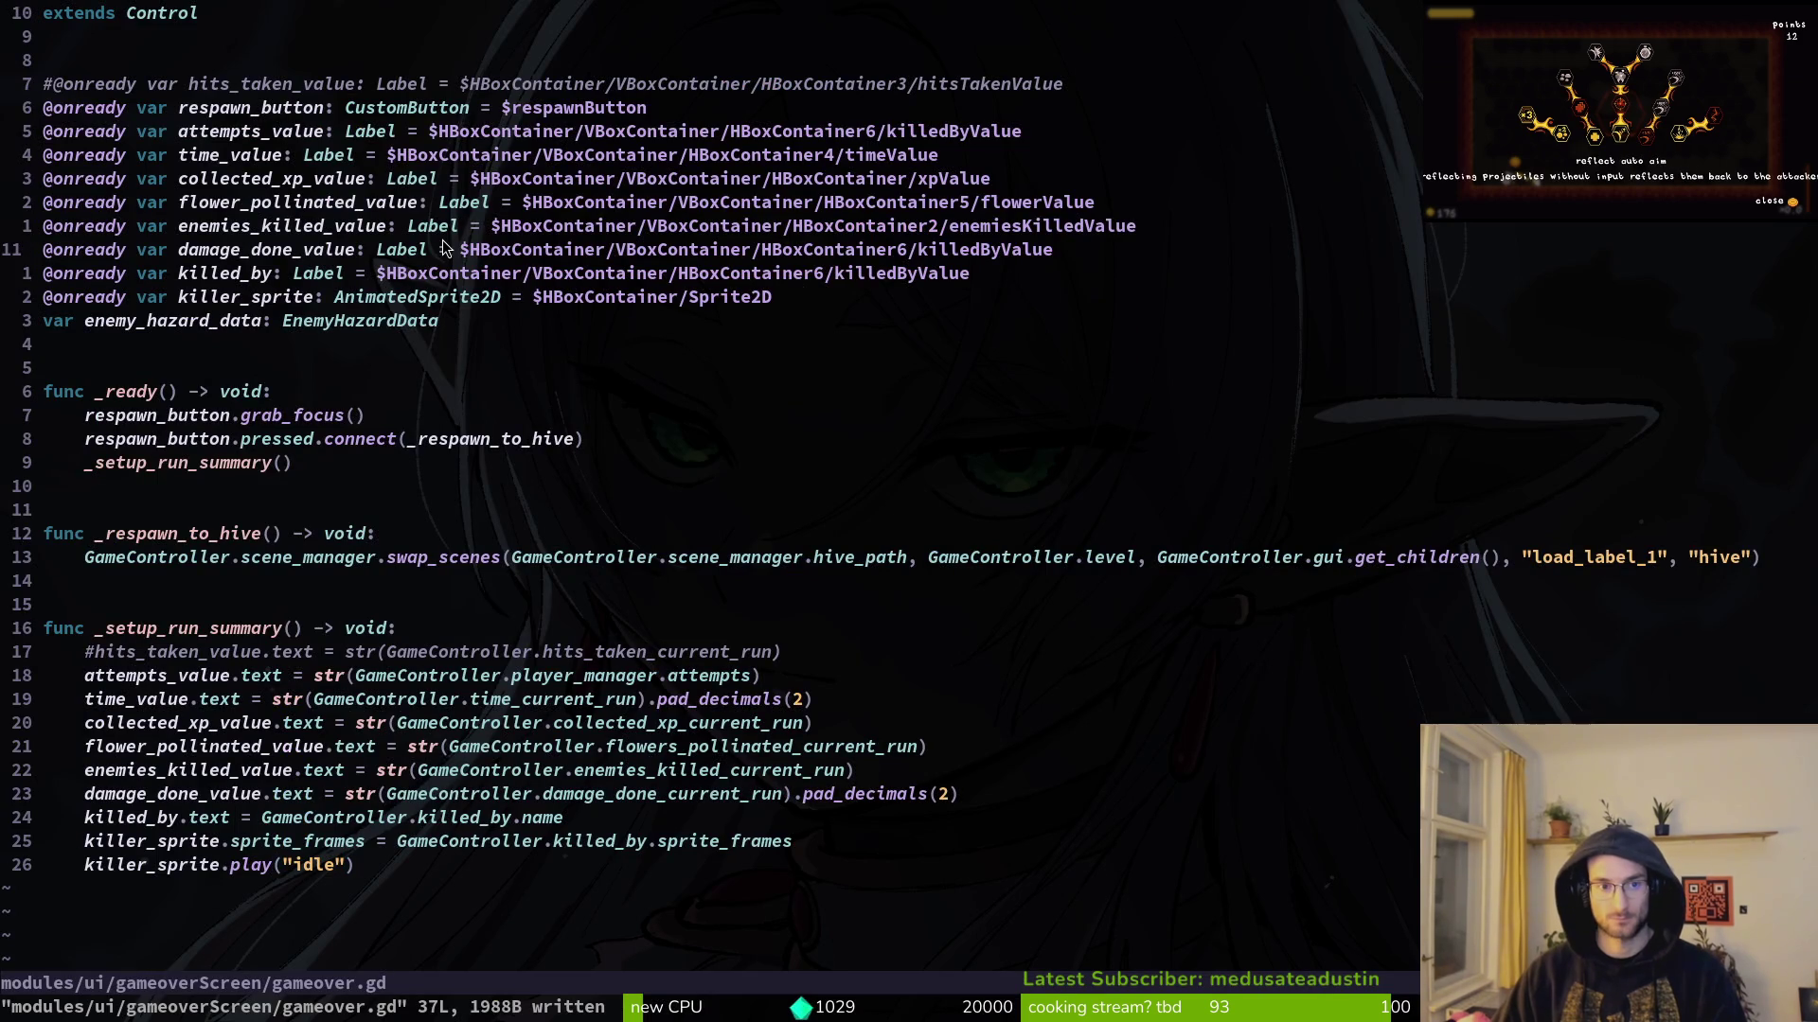
Step: Change the attempts_value node path root from HBoxContainer to gameoverData
key("k")
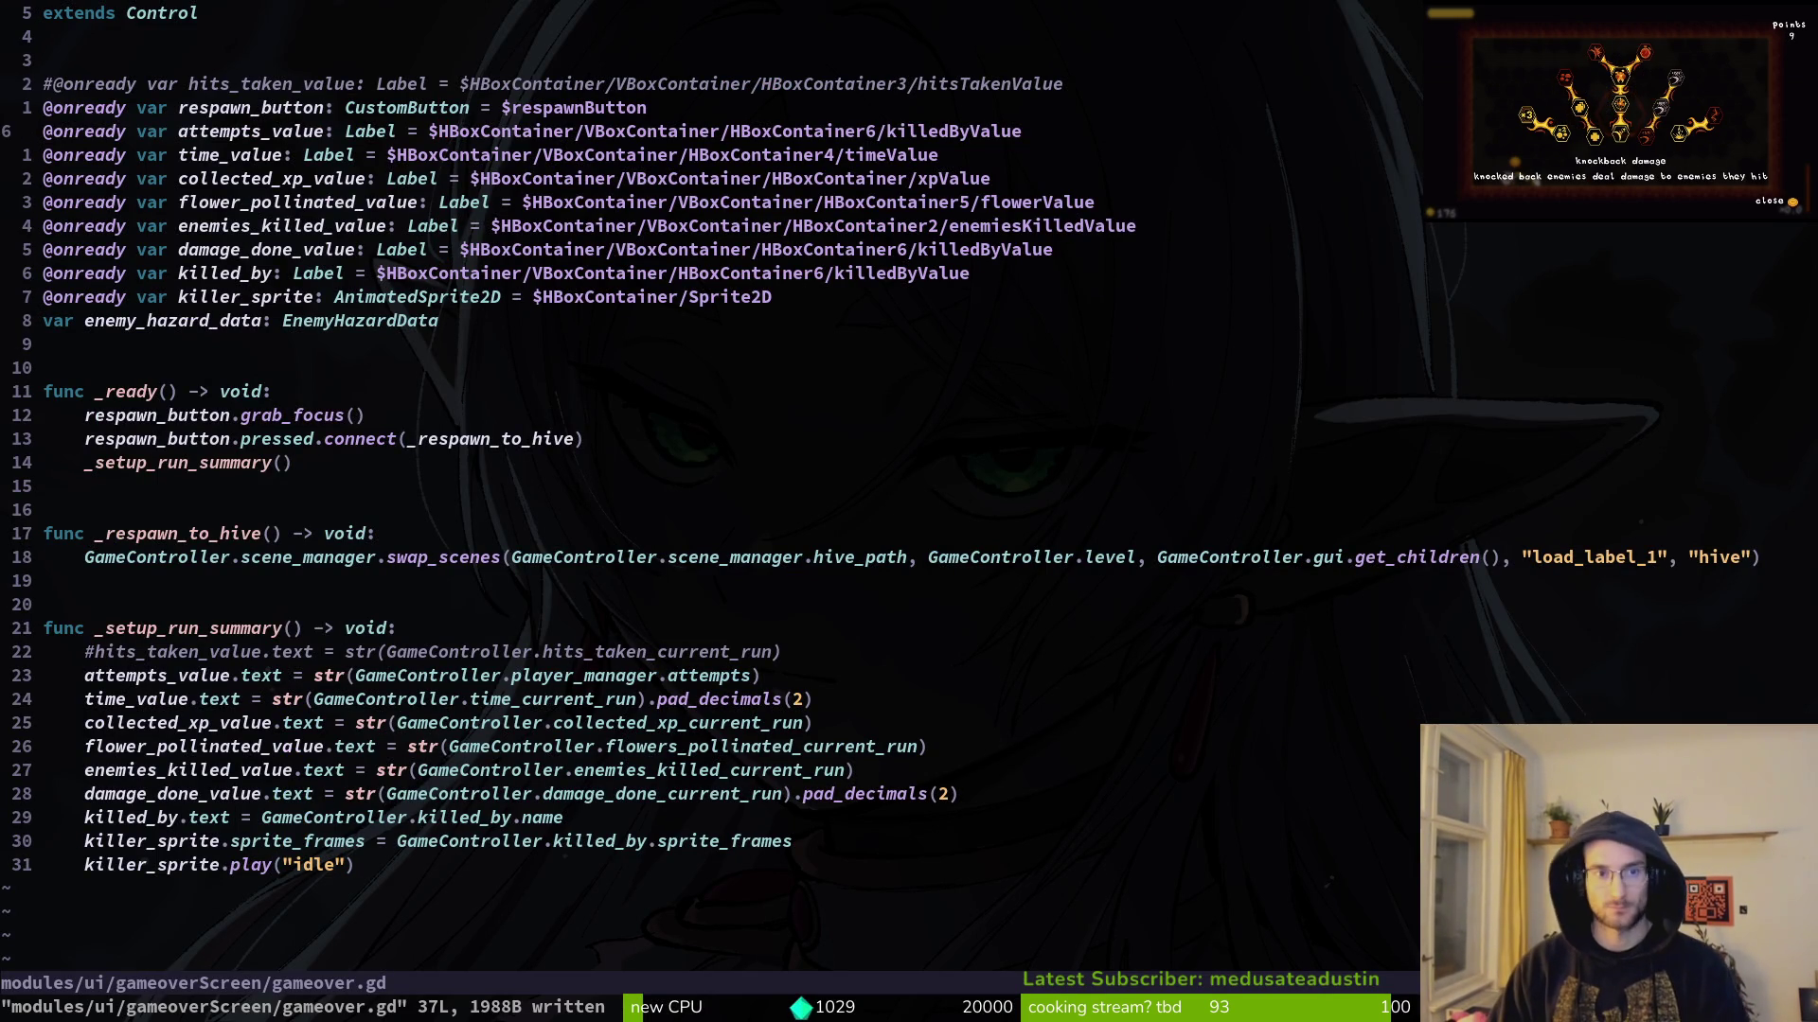
key("alt+Tab")
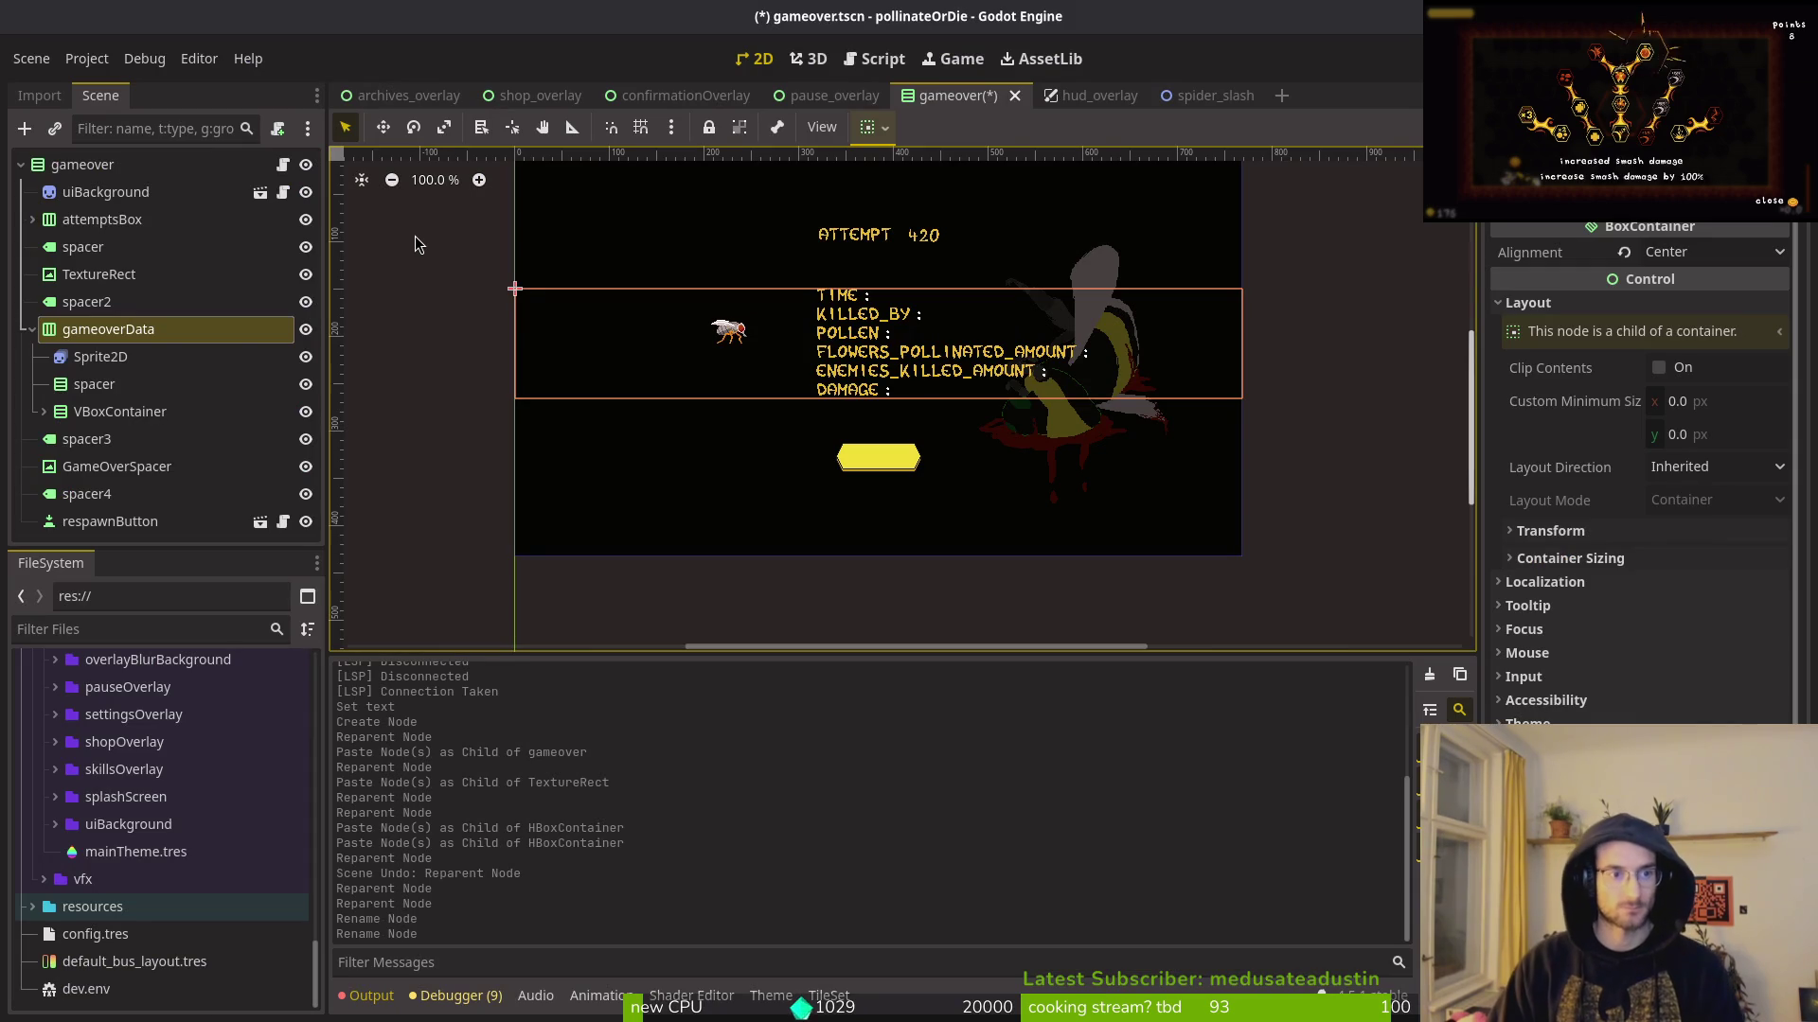
key("alt+Tab")
key("v")
key("e")
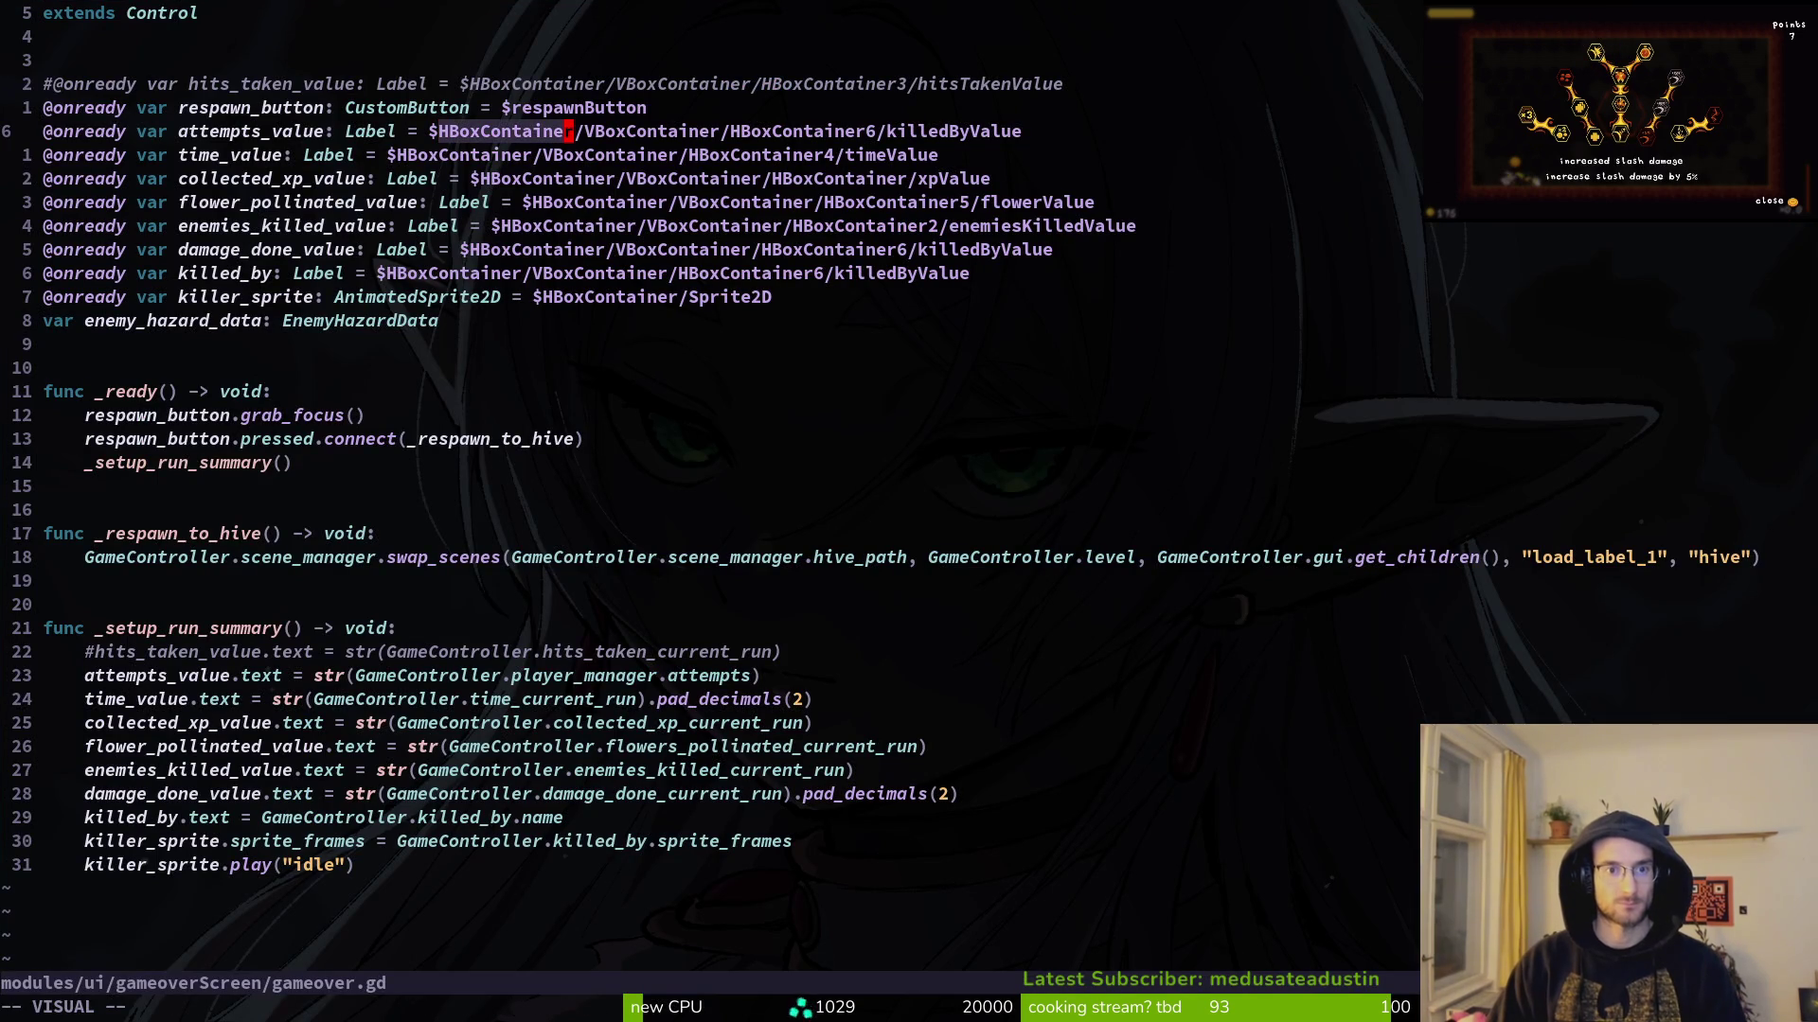
type("cgame")
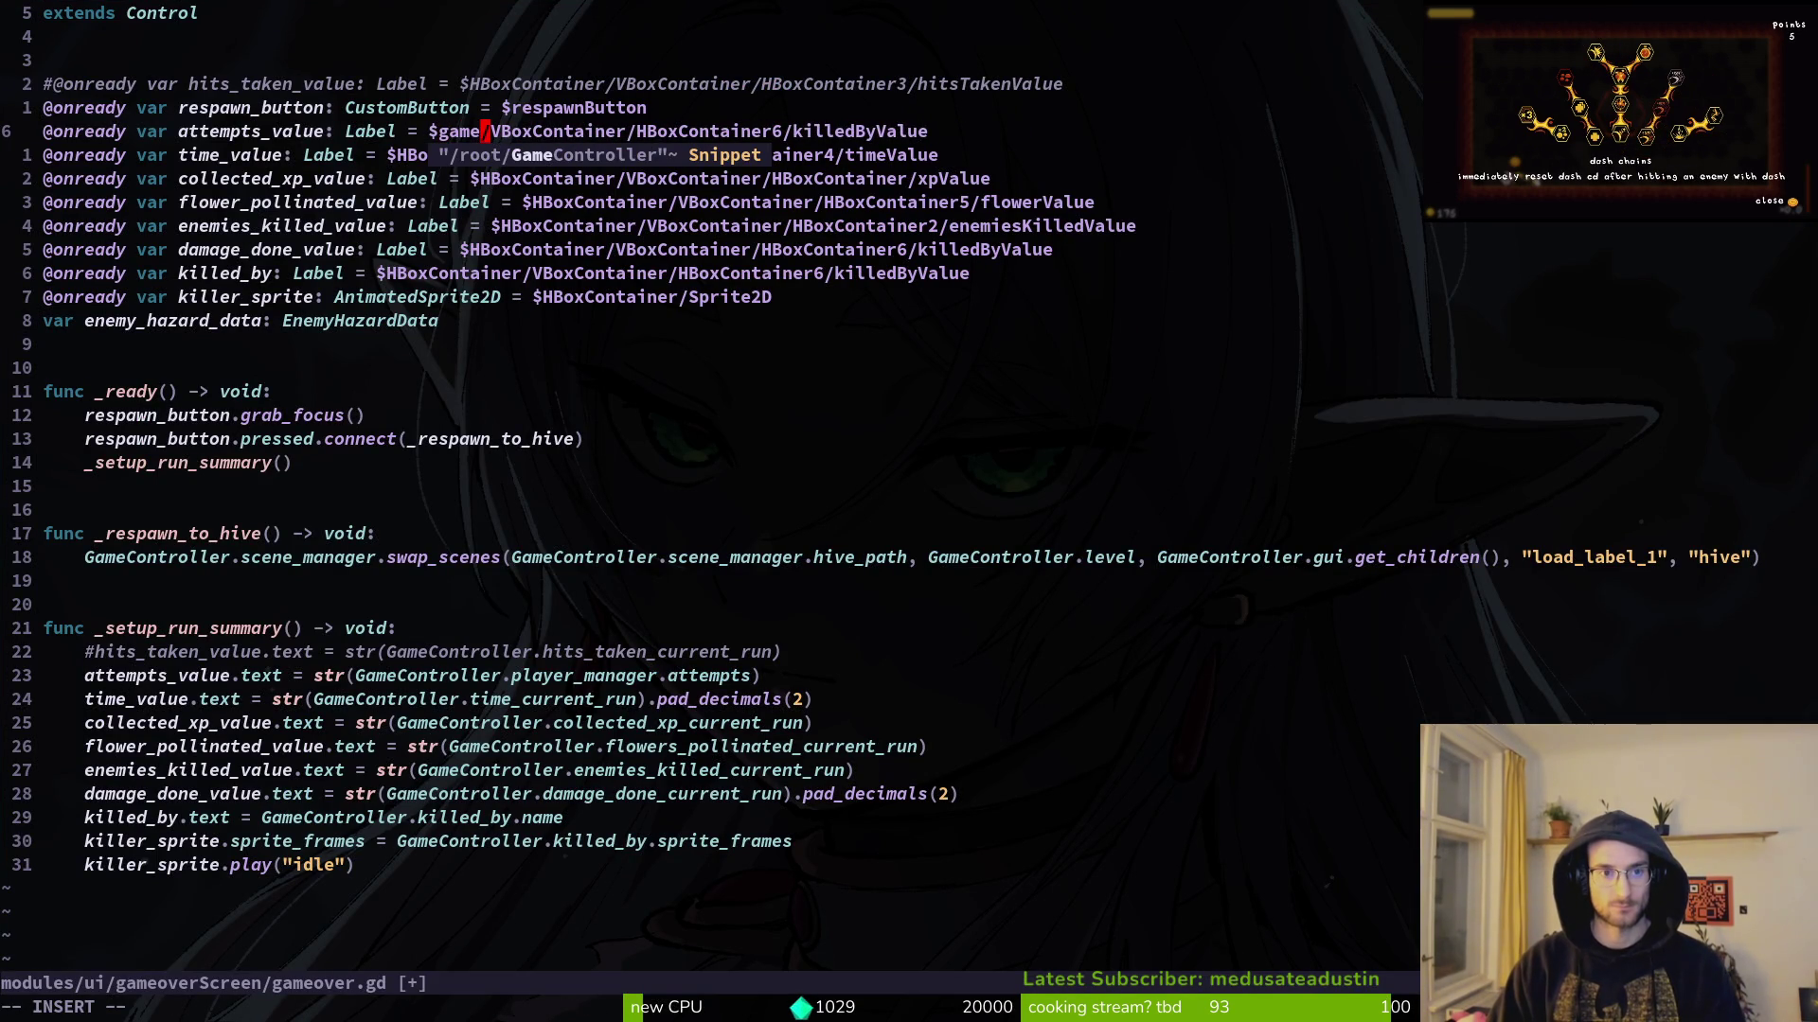
type("overData")
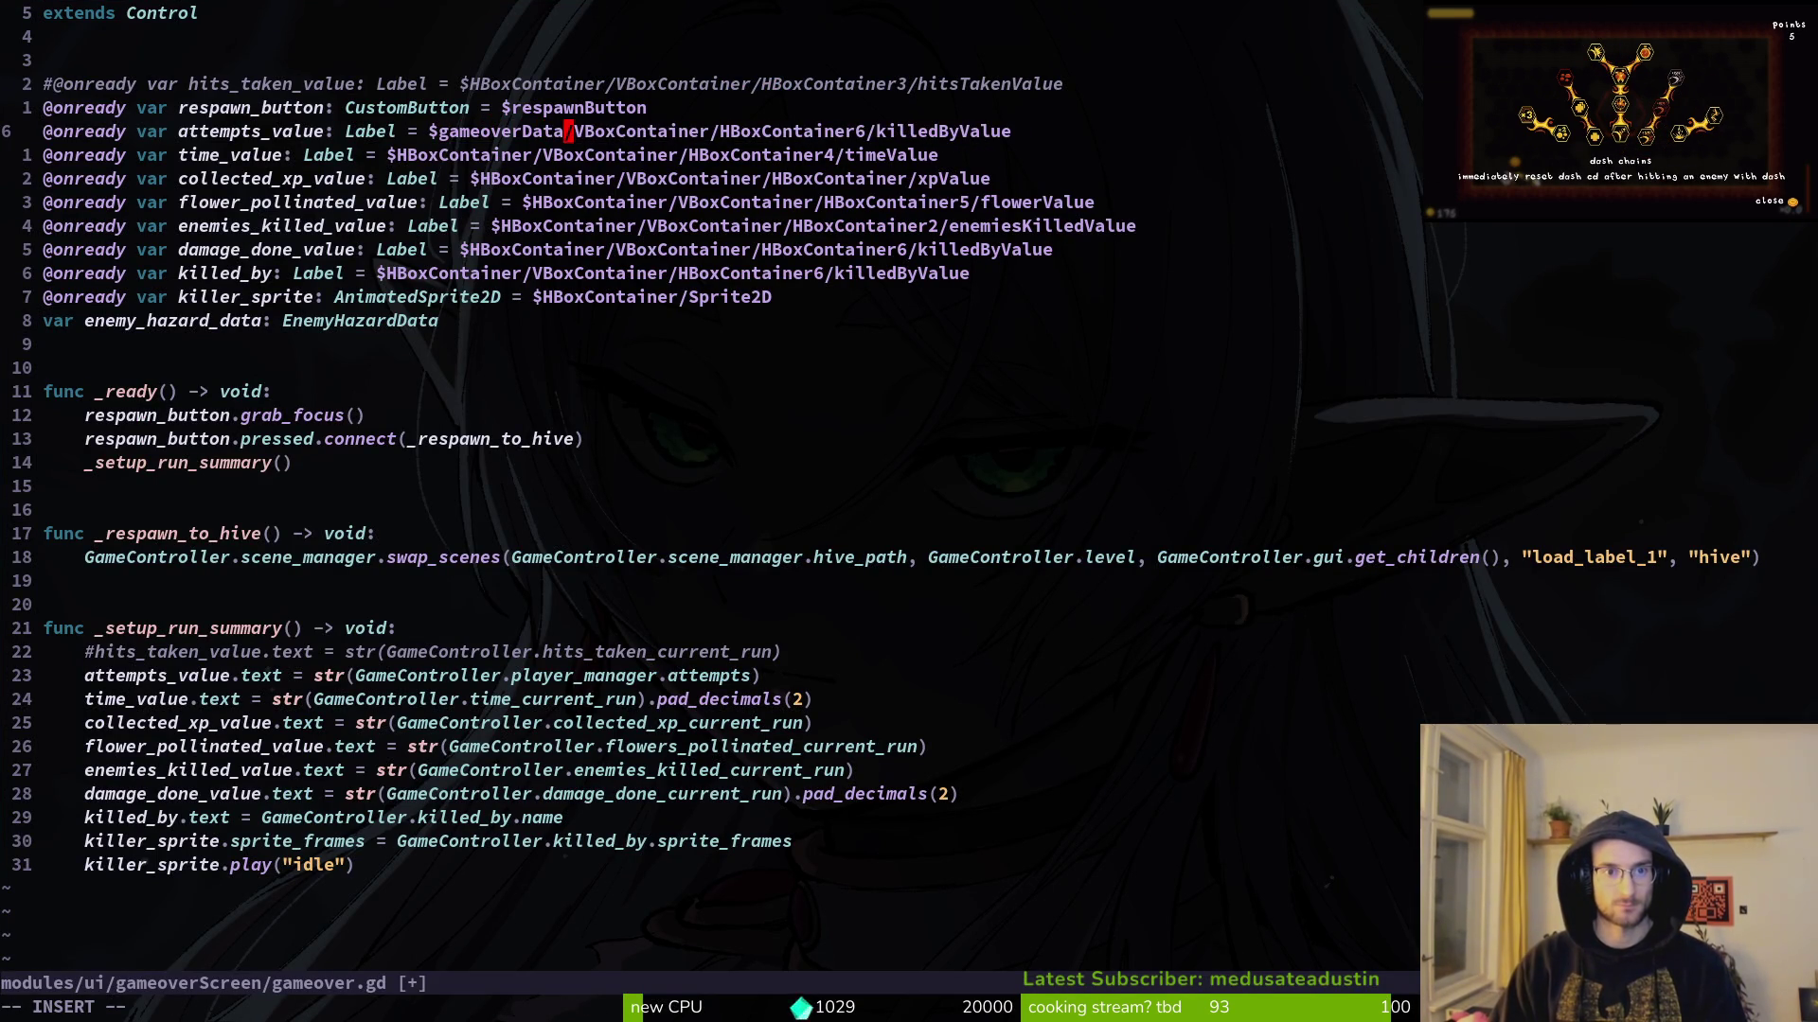
key("Escape")
key("alt+Tab")
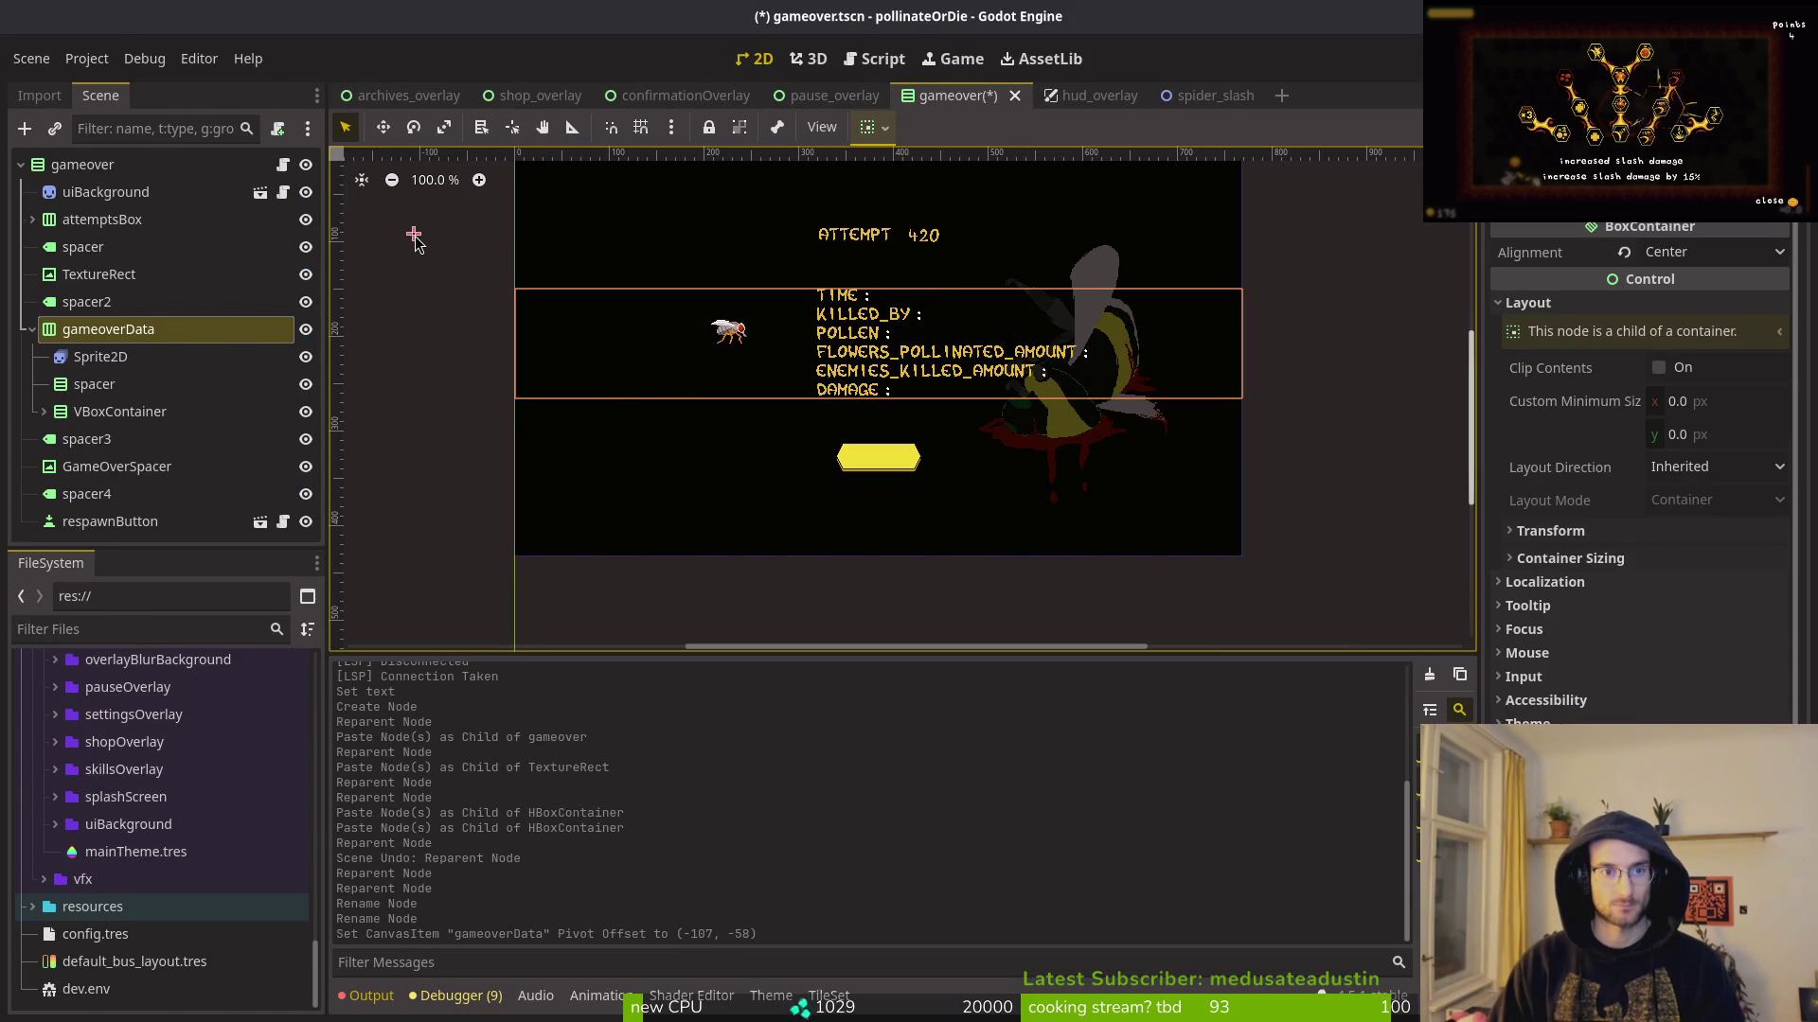
key("alt+Tab")
Step: Paste gameoverData over HBoxContainer in the time_value and collected_xp_value paths
key("v")
key("i")
key("w")
key("y")
key("j")
key("v")
key("i")
key("w")
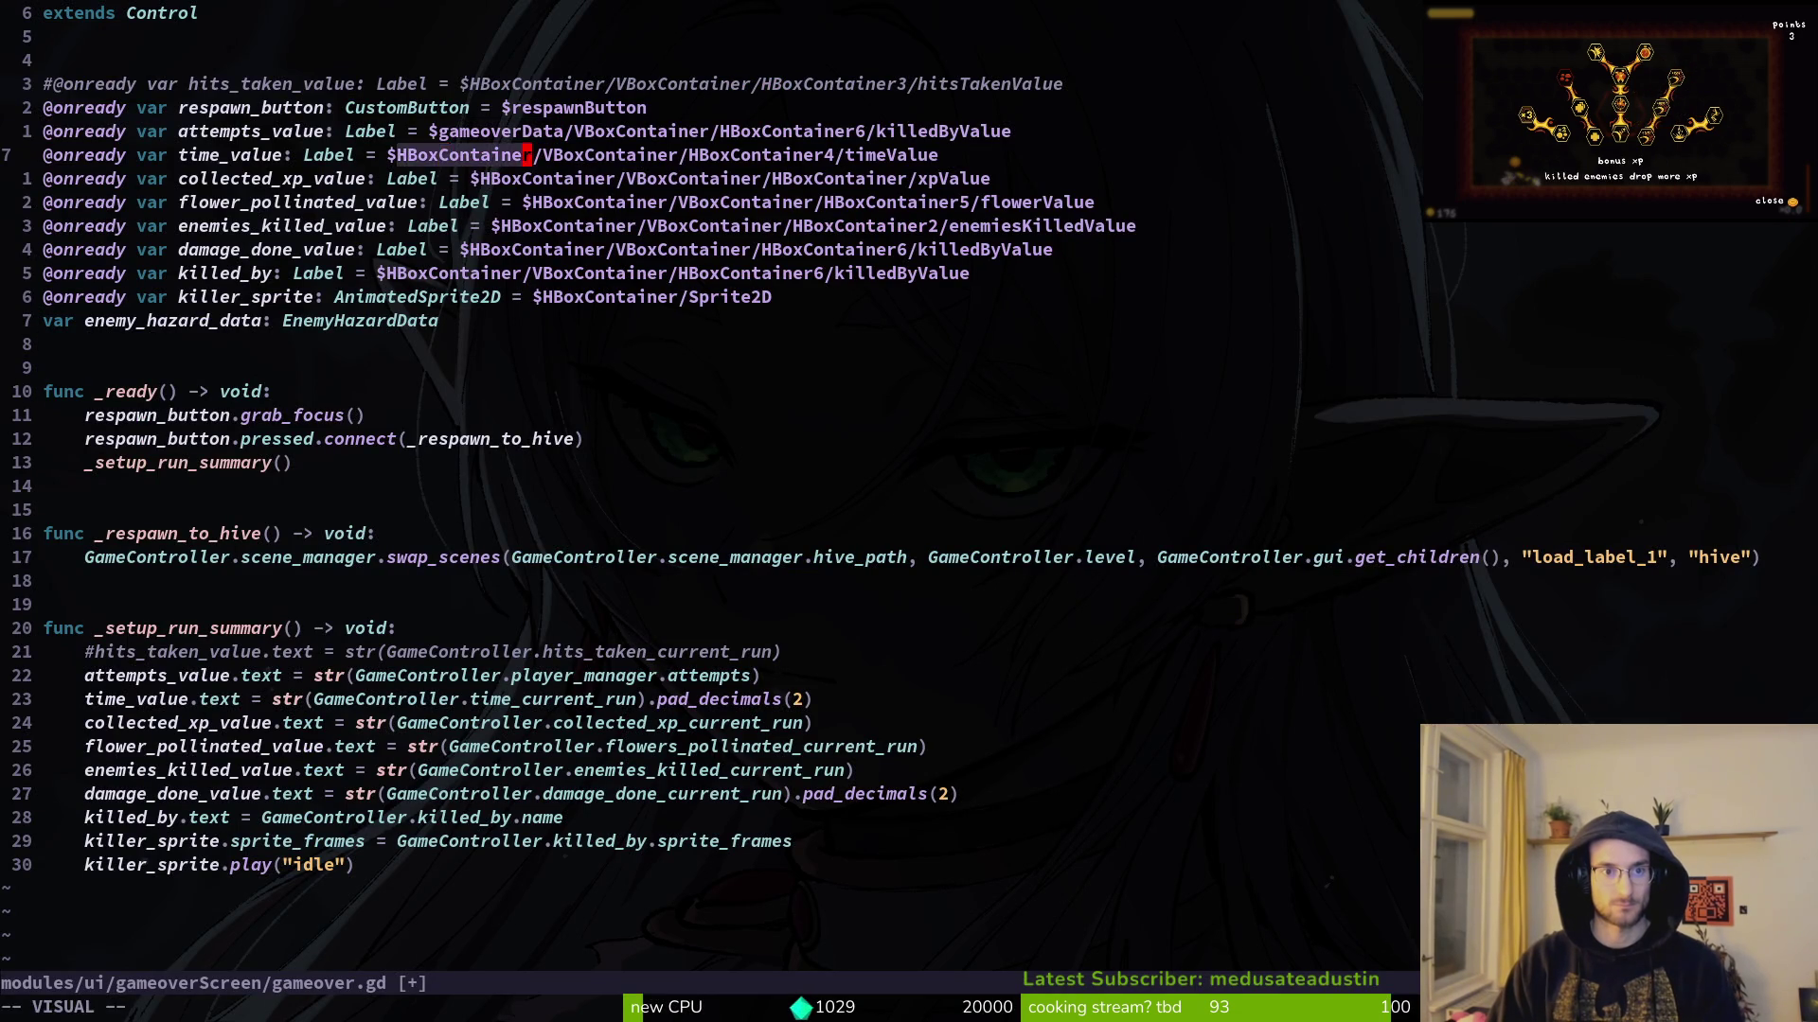
key("P")
key("j")
key("v")
key("i")
key("w")
key("P")
Step: Repoint the flower_pollinated_value, enemies_killed_value and damage_done_value paths to gameoverData
key("j")
key("v")
key("i")
key("w")
key("P")
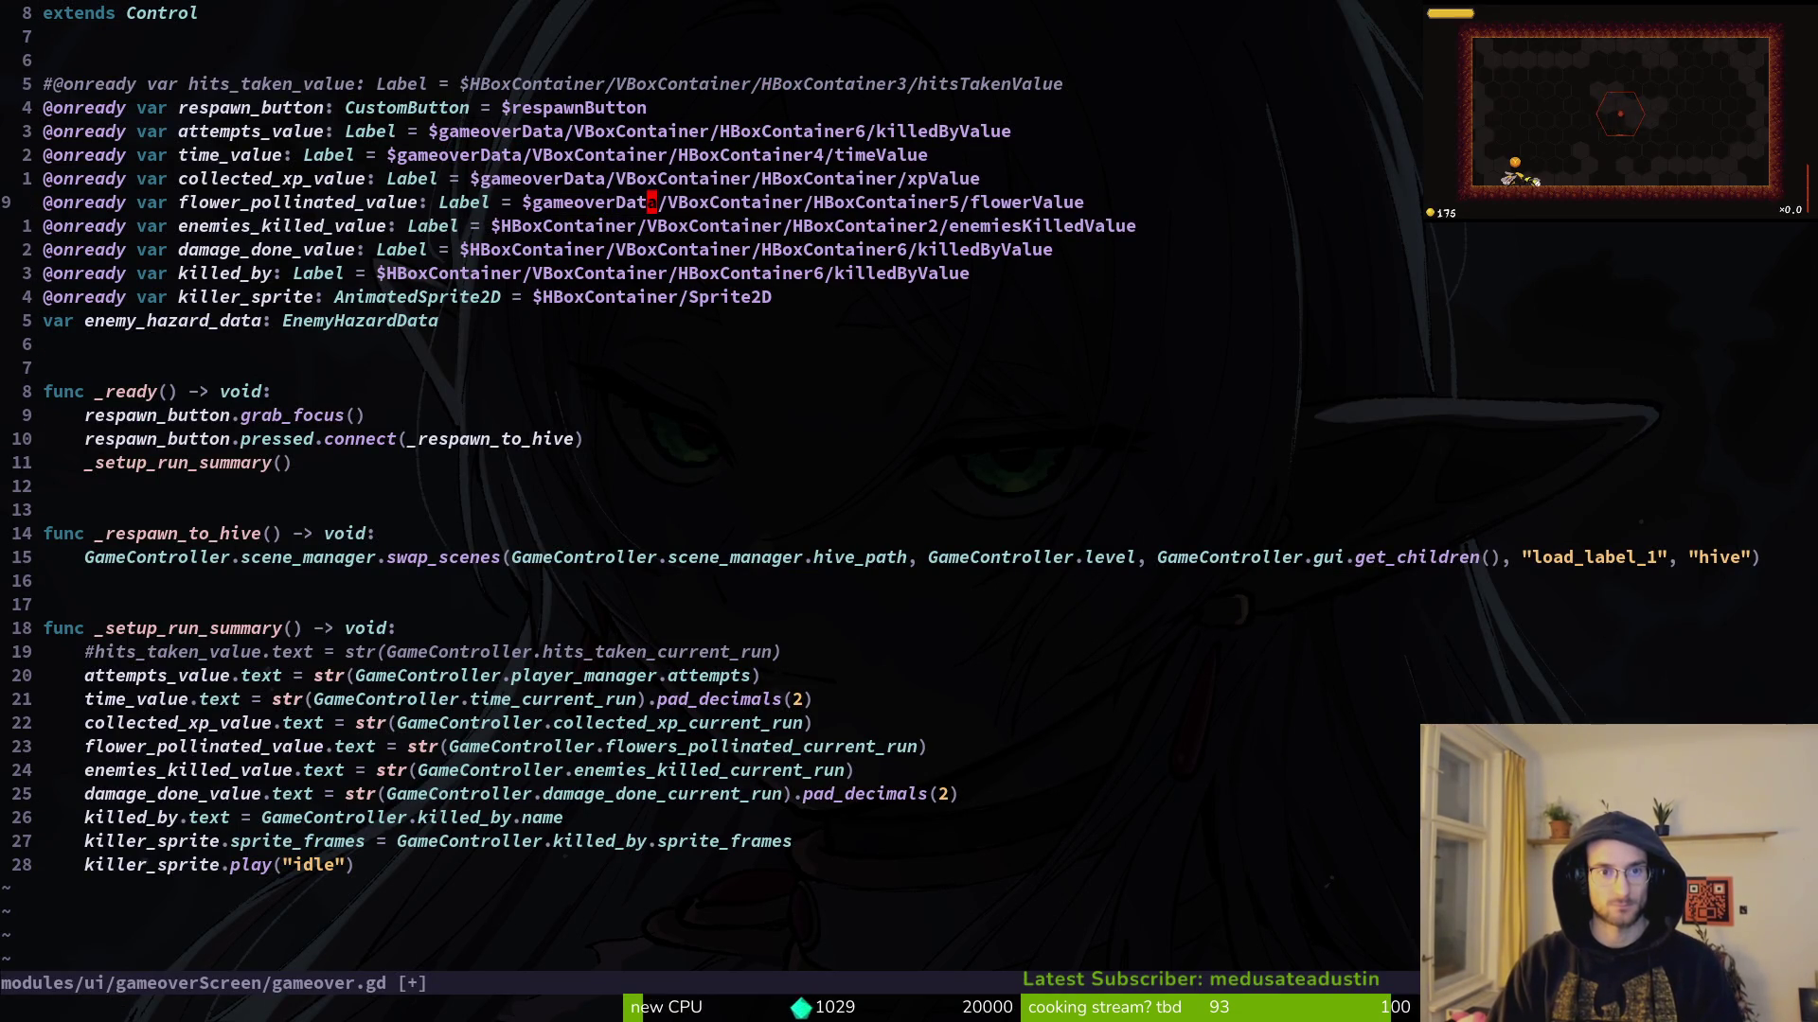
key("v")
key("i")
key("w")
key("P")
key("b")
key("b")
key("v")
key("i")
key("w")
key("P")
Step: Repoint the killed_by and killer_sprite paths to gameoverData and save gameover.gd with :w
key("b")
key("v")
key("i")
key("w")
type("PjviwP")
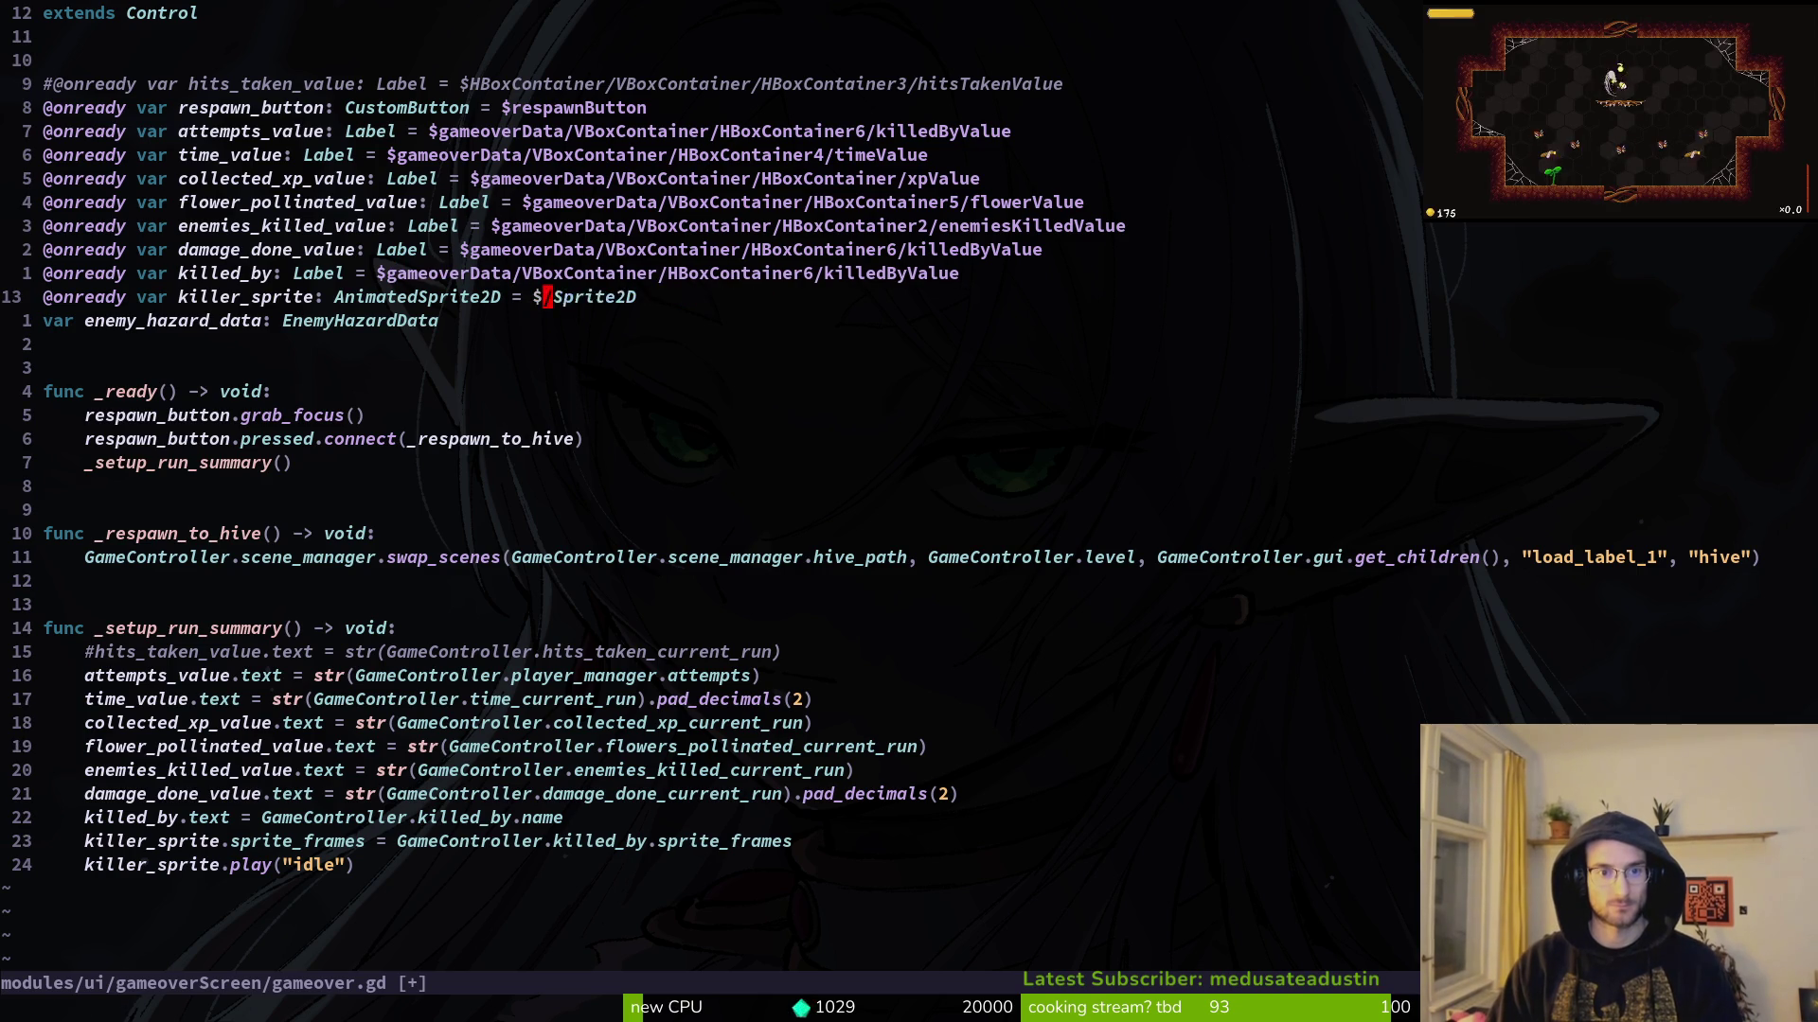
type(":w")
key("Return")
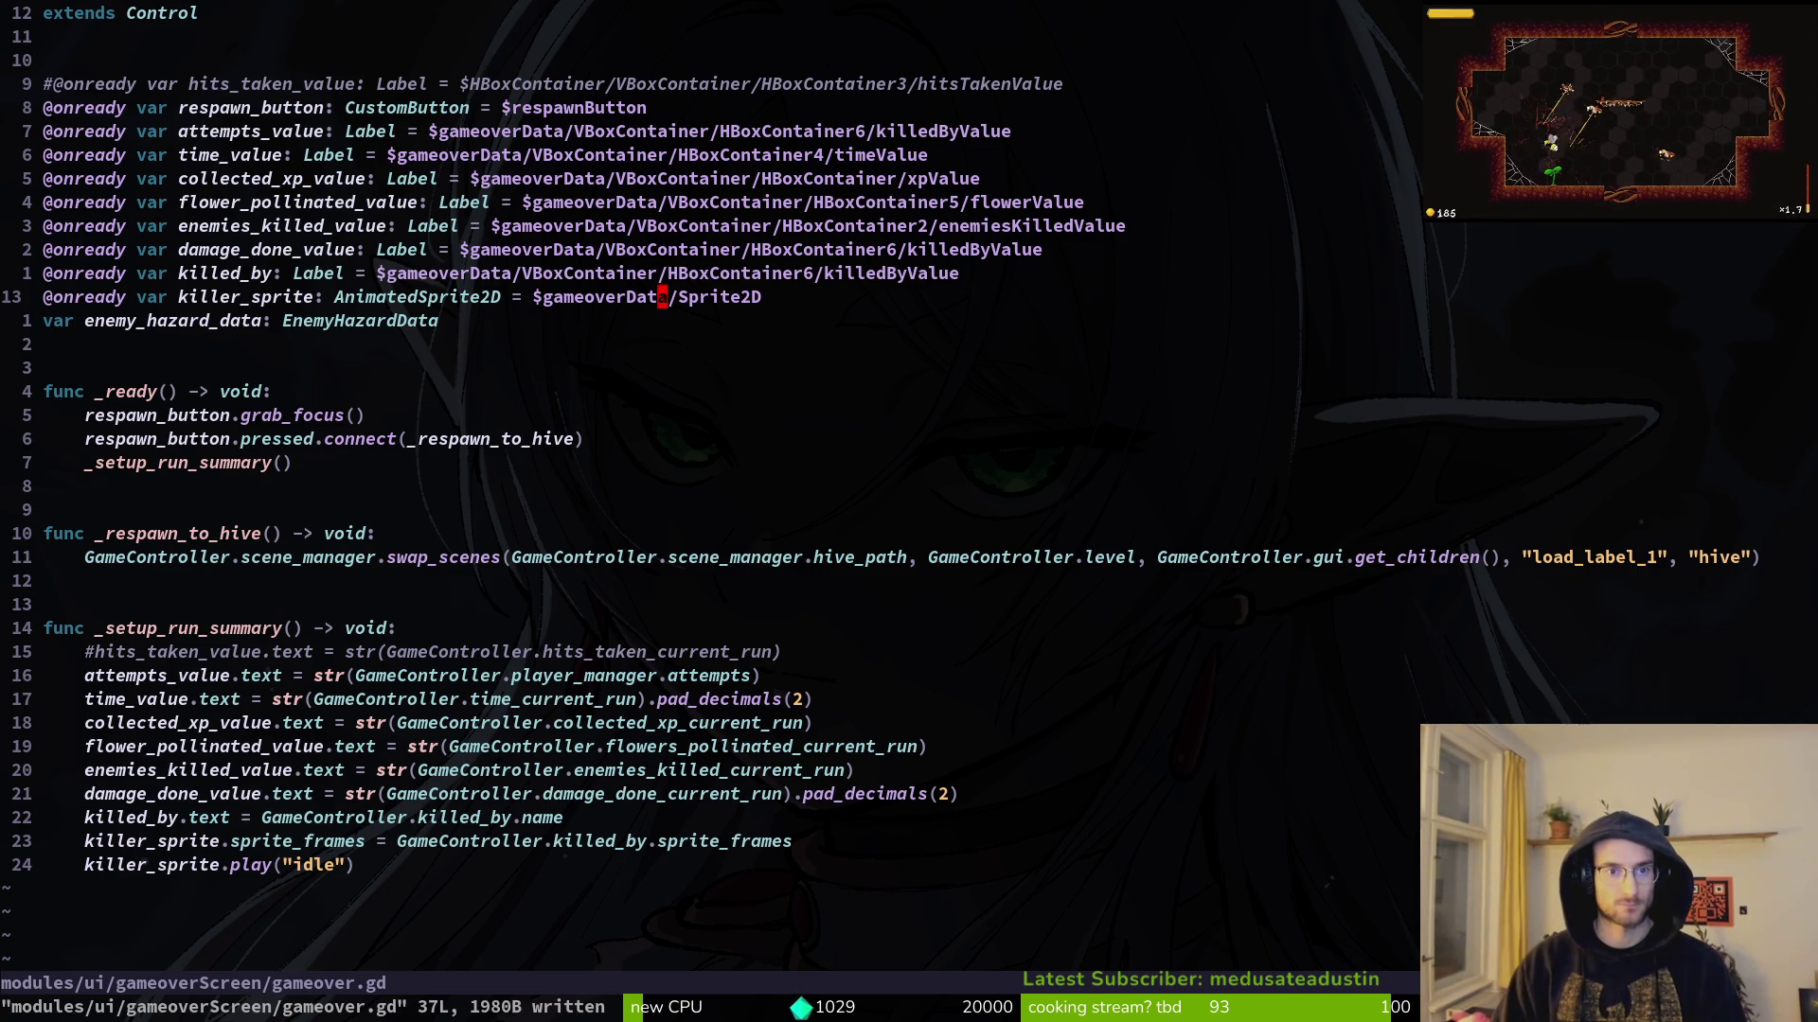
key("alt+Tab")
left_click(104, 330)
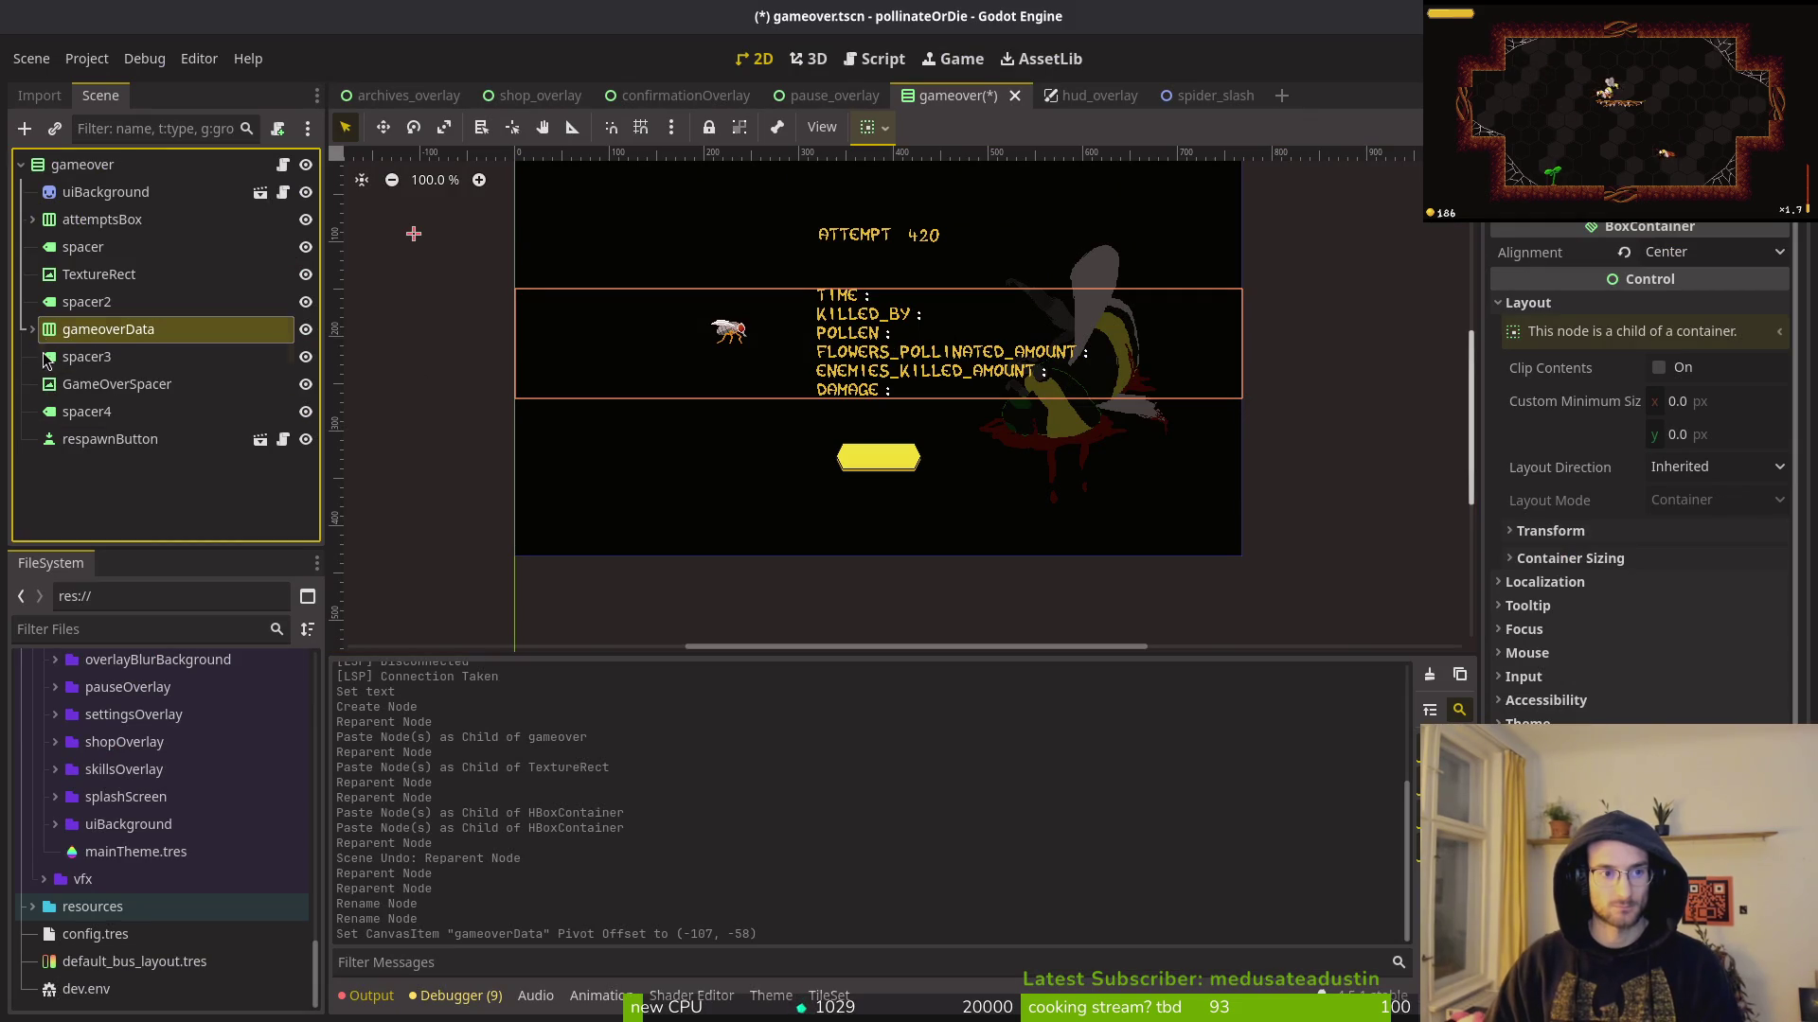
Step: Give GameOverSpacer the gameoverSpacer.png texture with stretch mode Keep
left_click(117, 383)
left_click(1697, 251)
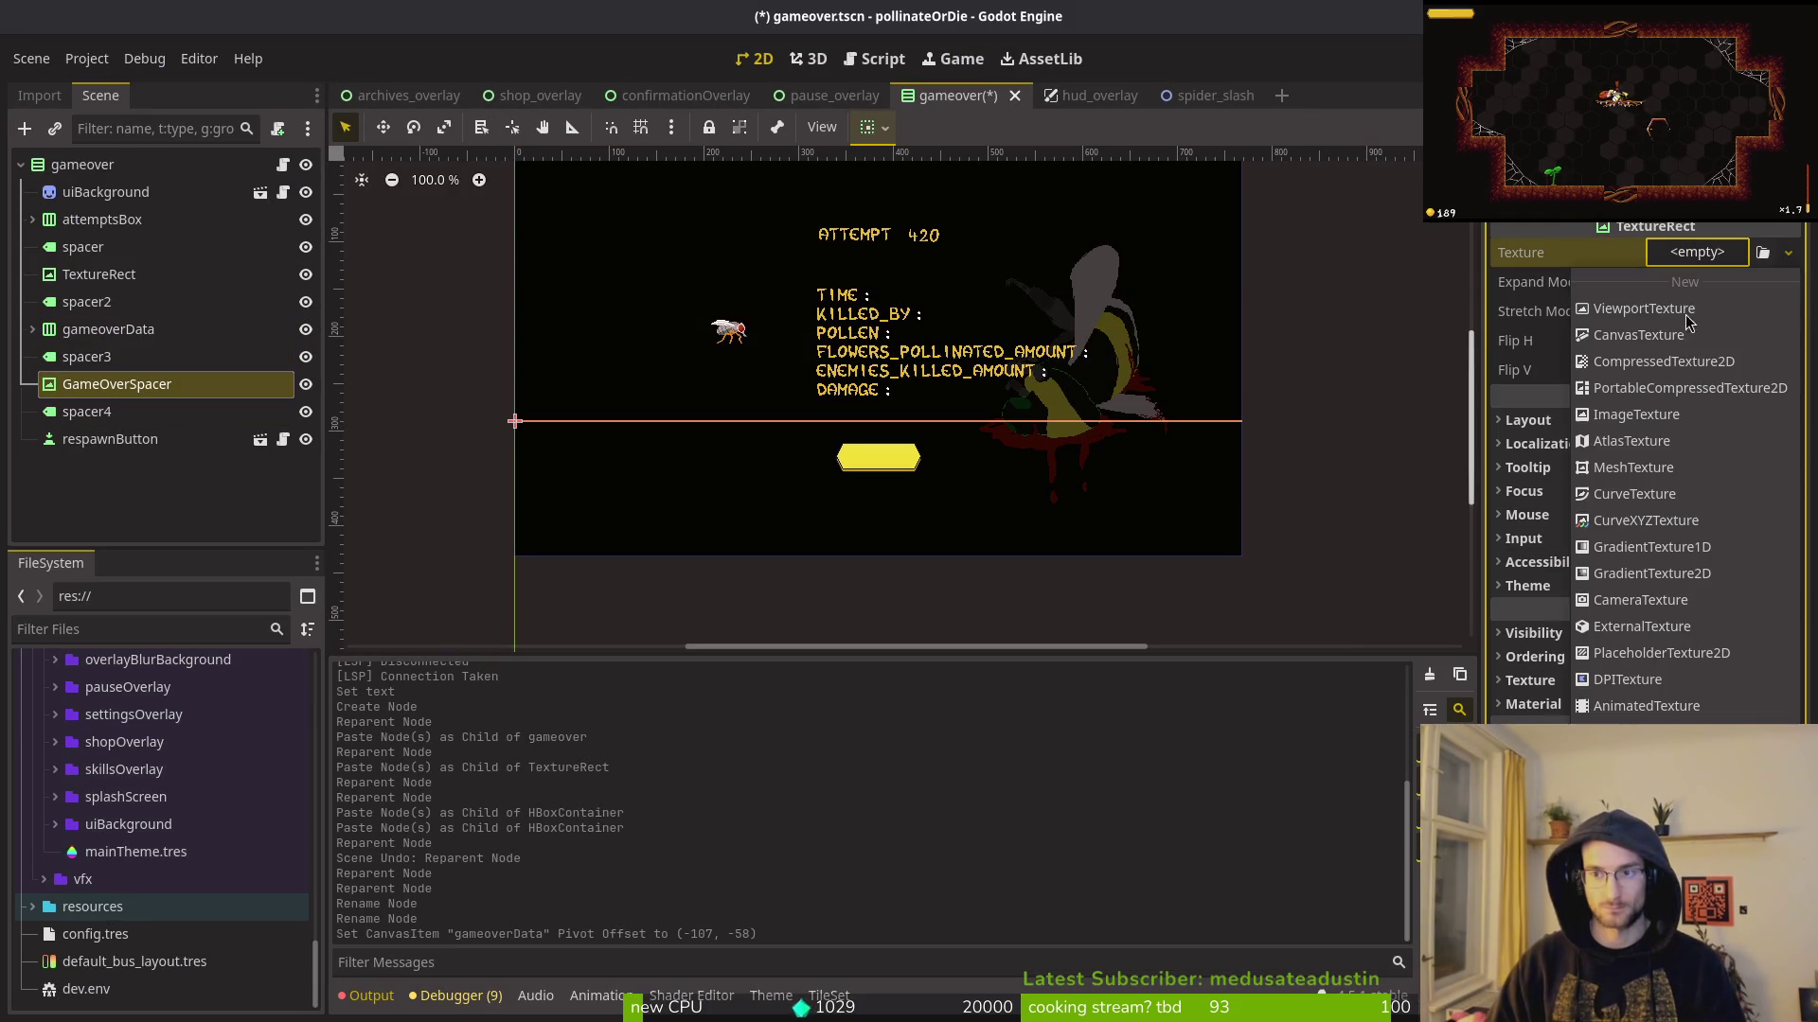
left_click(1762, 252)
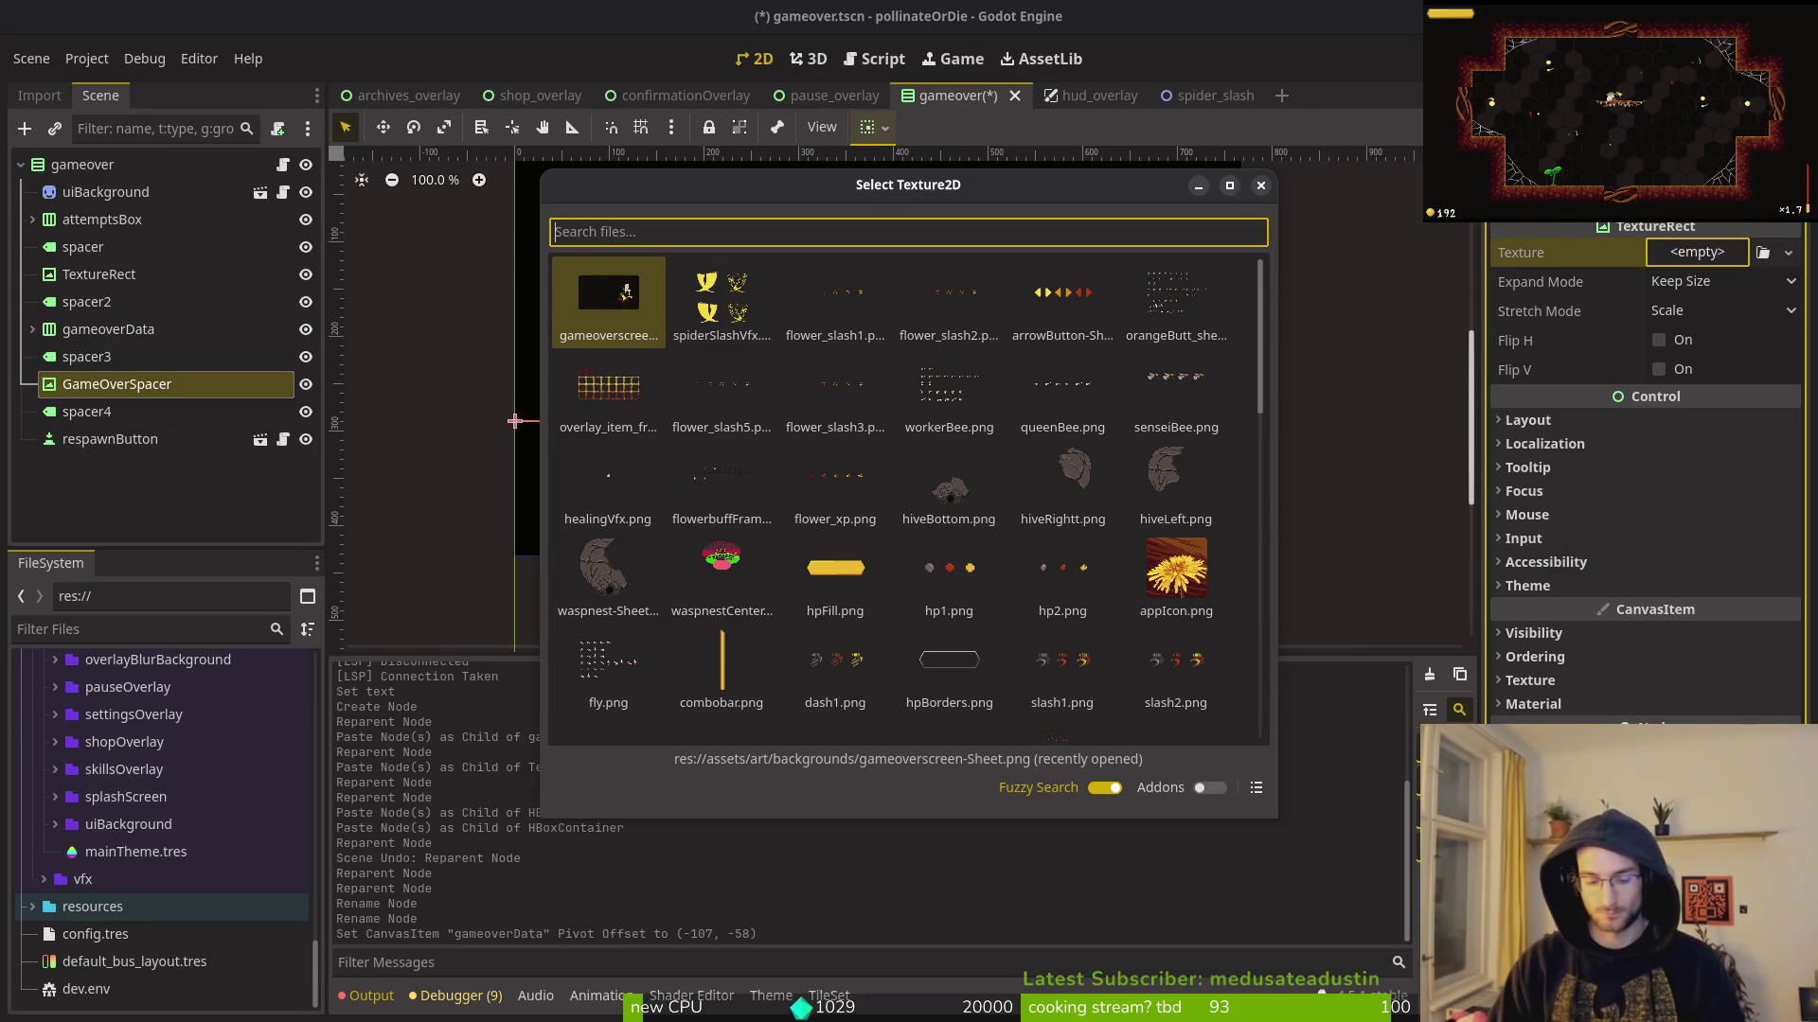
type("gam")
key("Return")
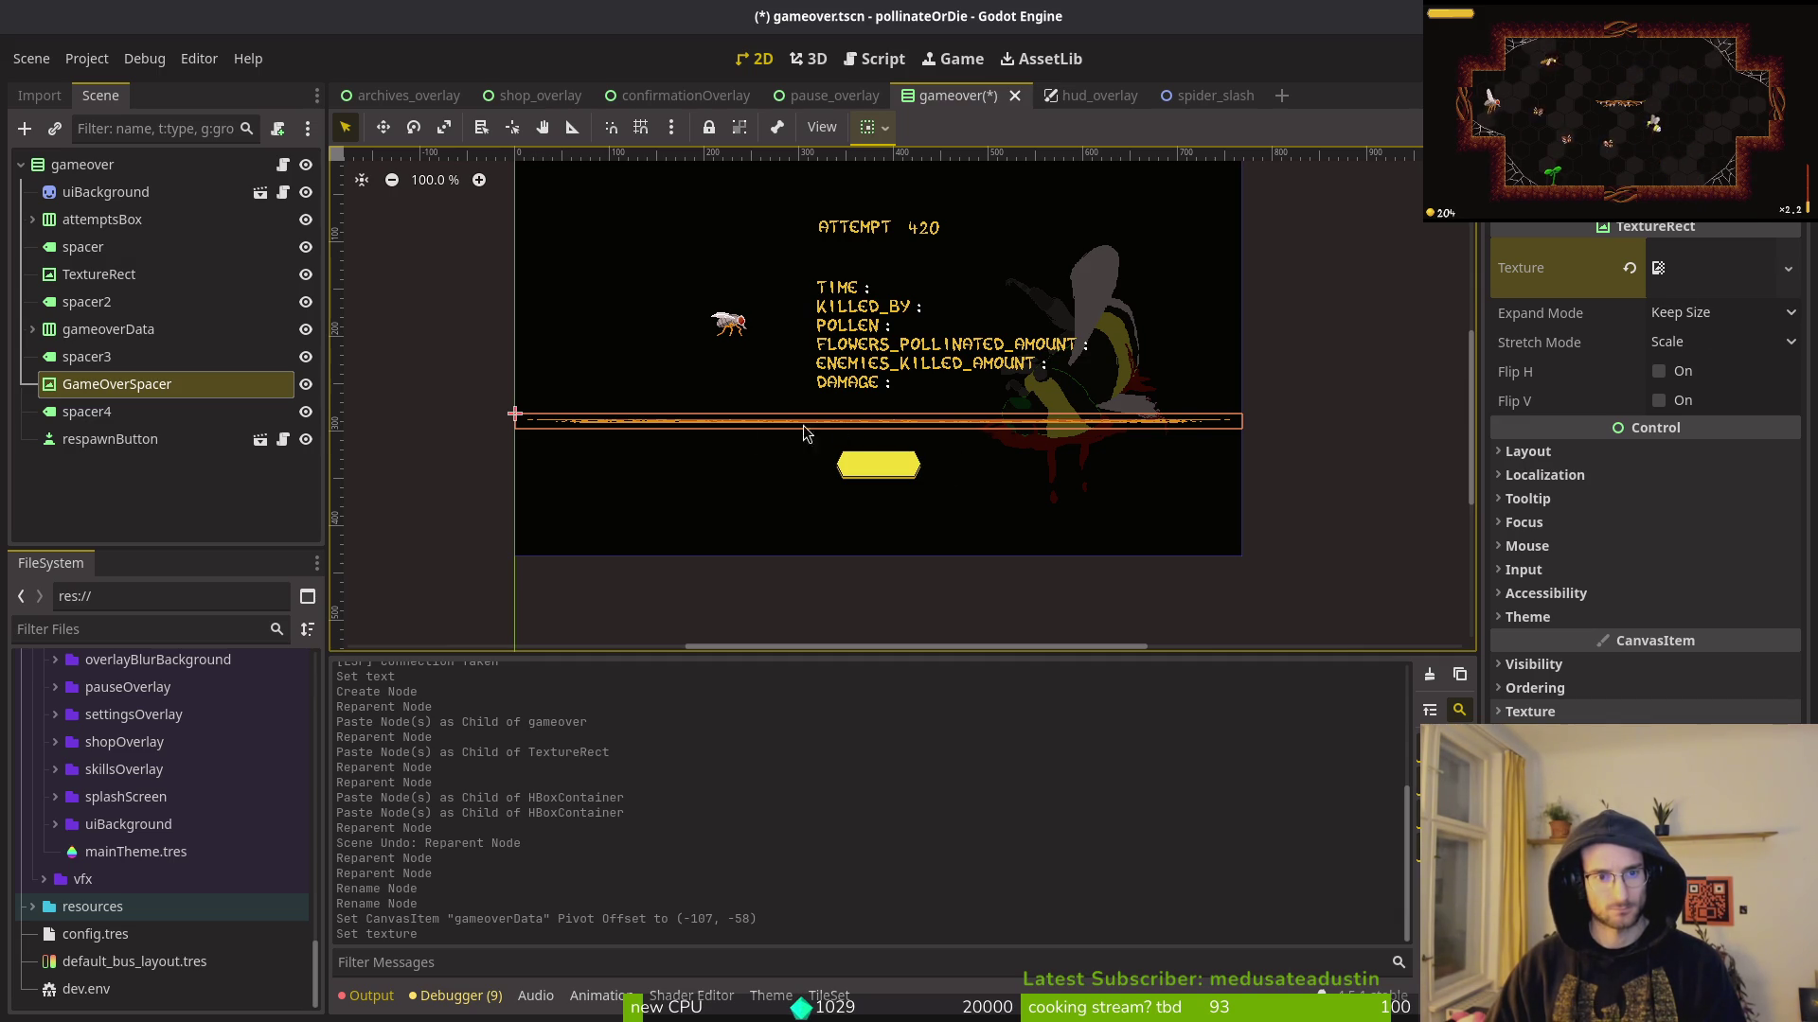
left_click(1708, 341)
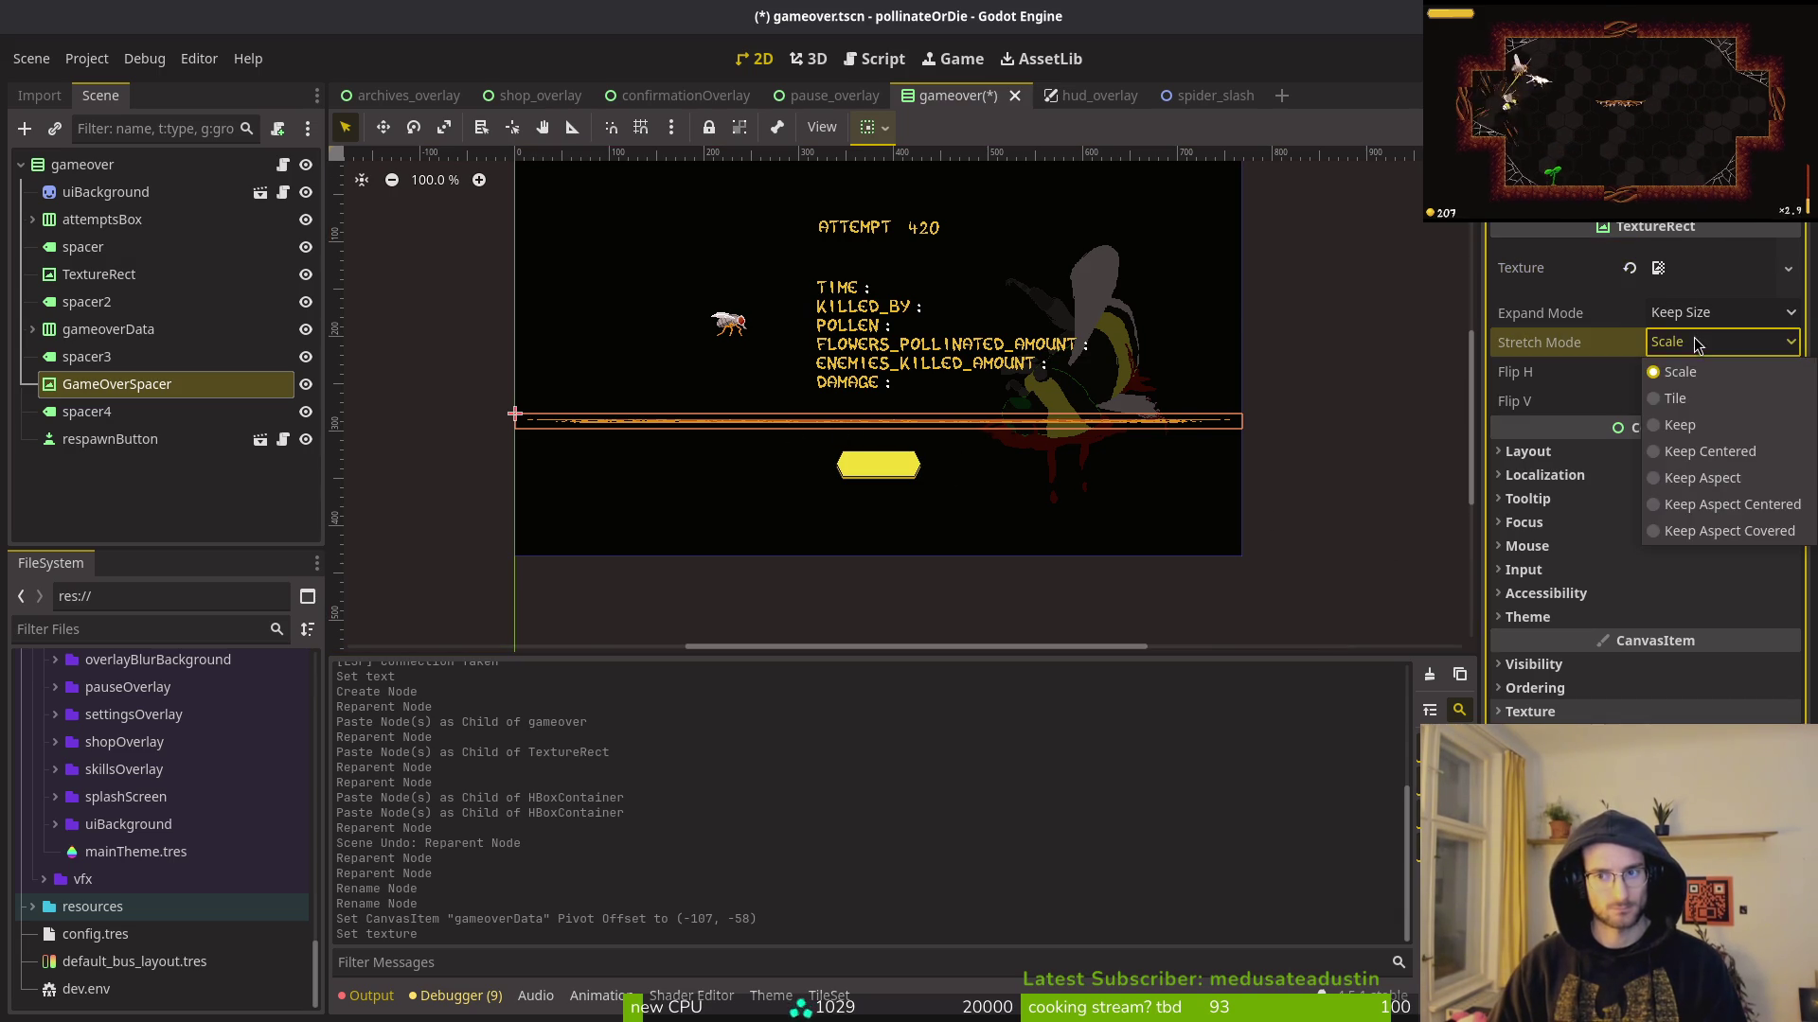
left_click(1714, 428)
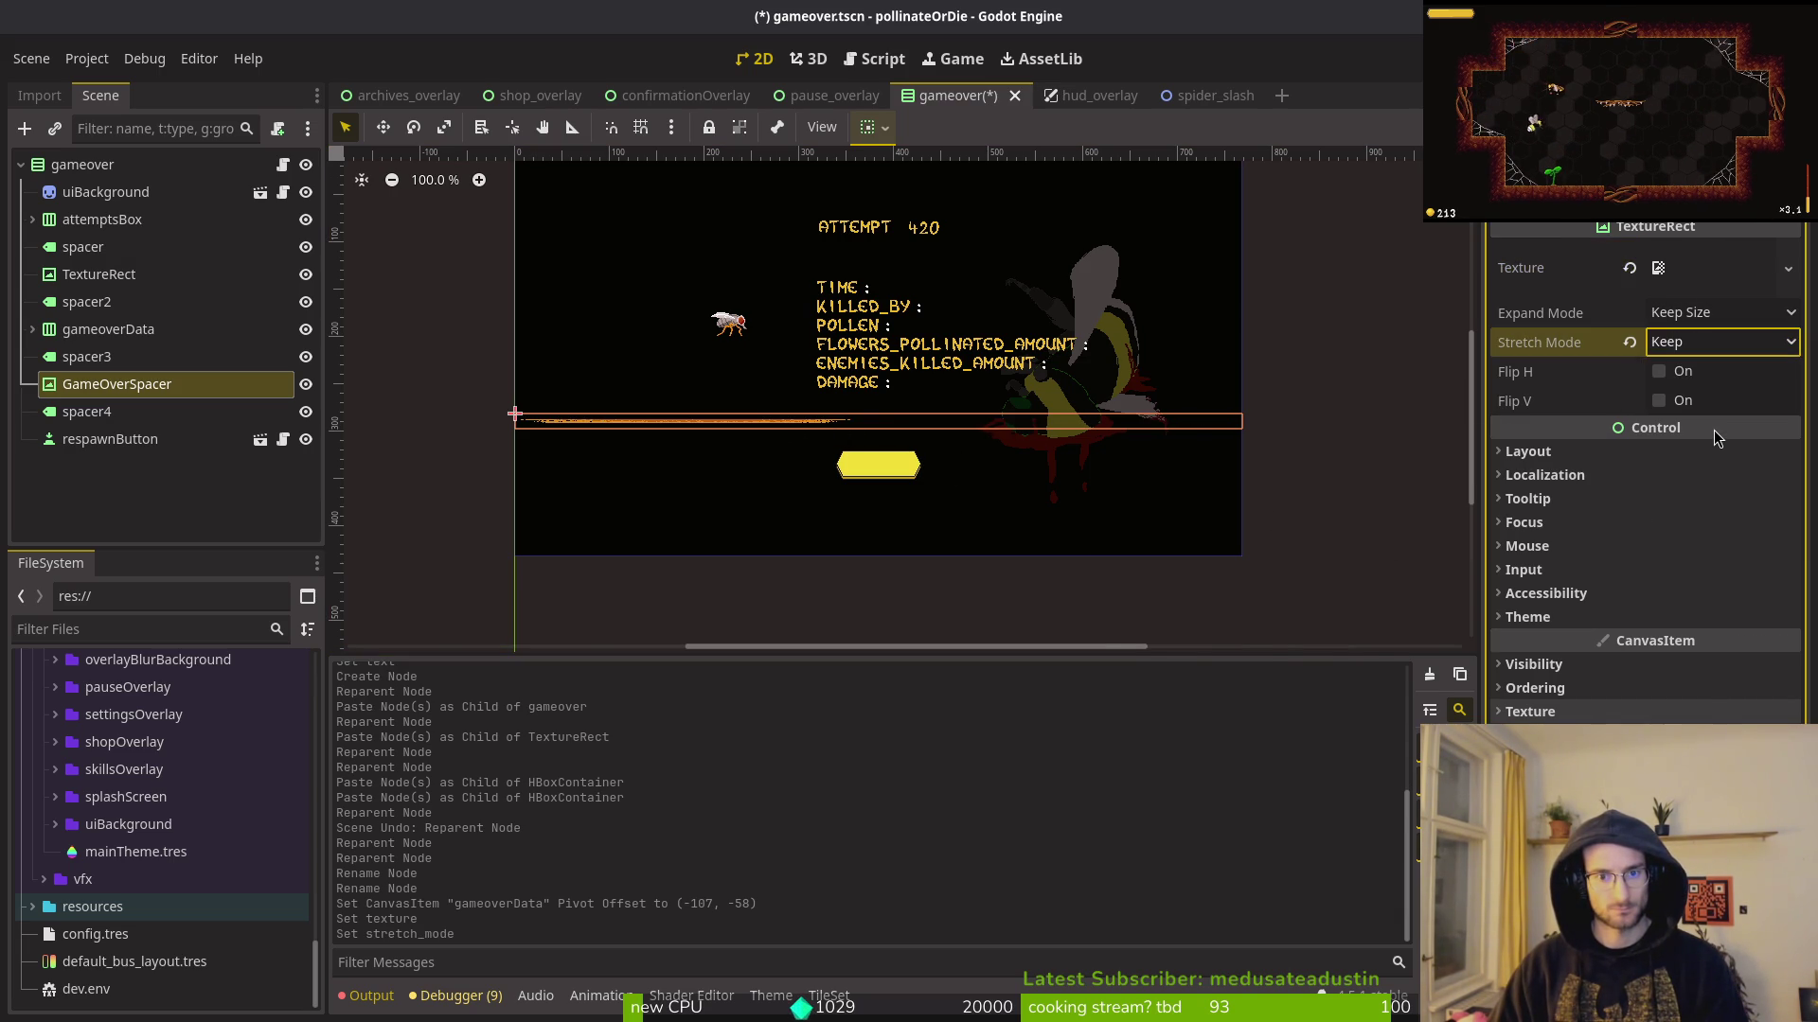
Step: Set GameOverSpacer's container sizing to shrink-centre horizontally and adjust its vertical sizing
left_click(236, 384)
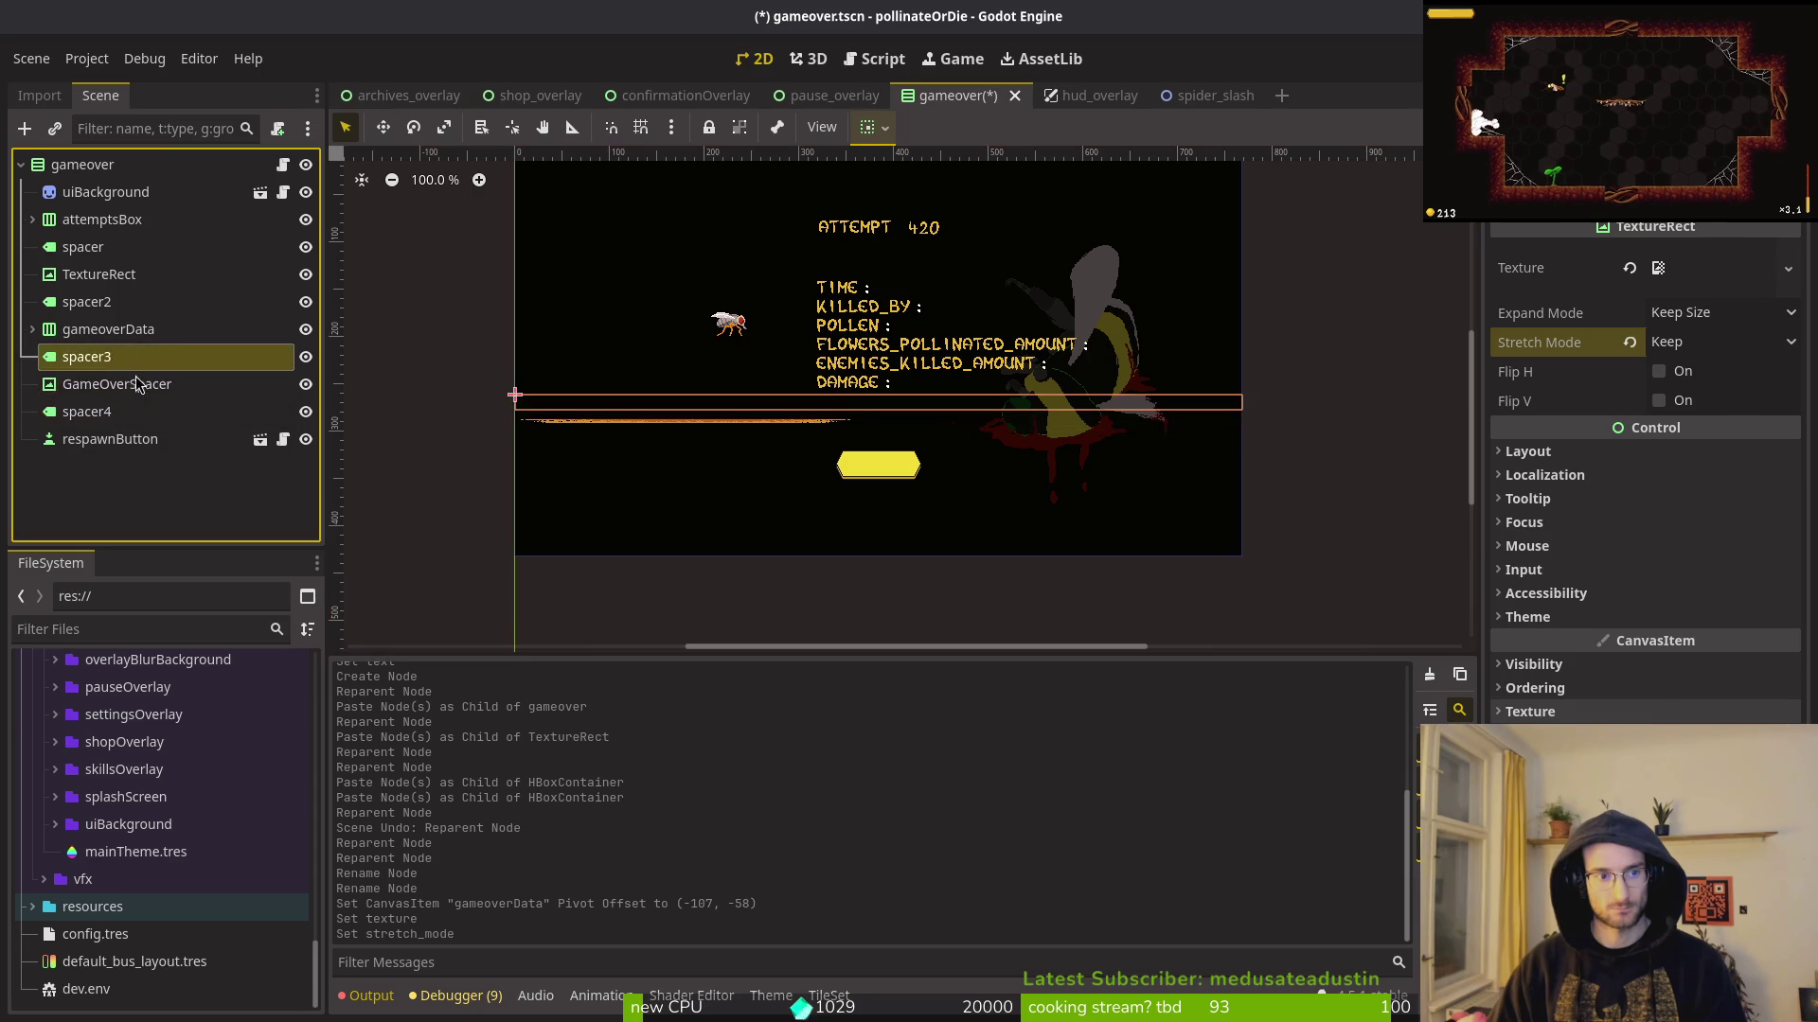
left_click(1575, 450)
left_click(1570, 707)
left_click(1657, 830)
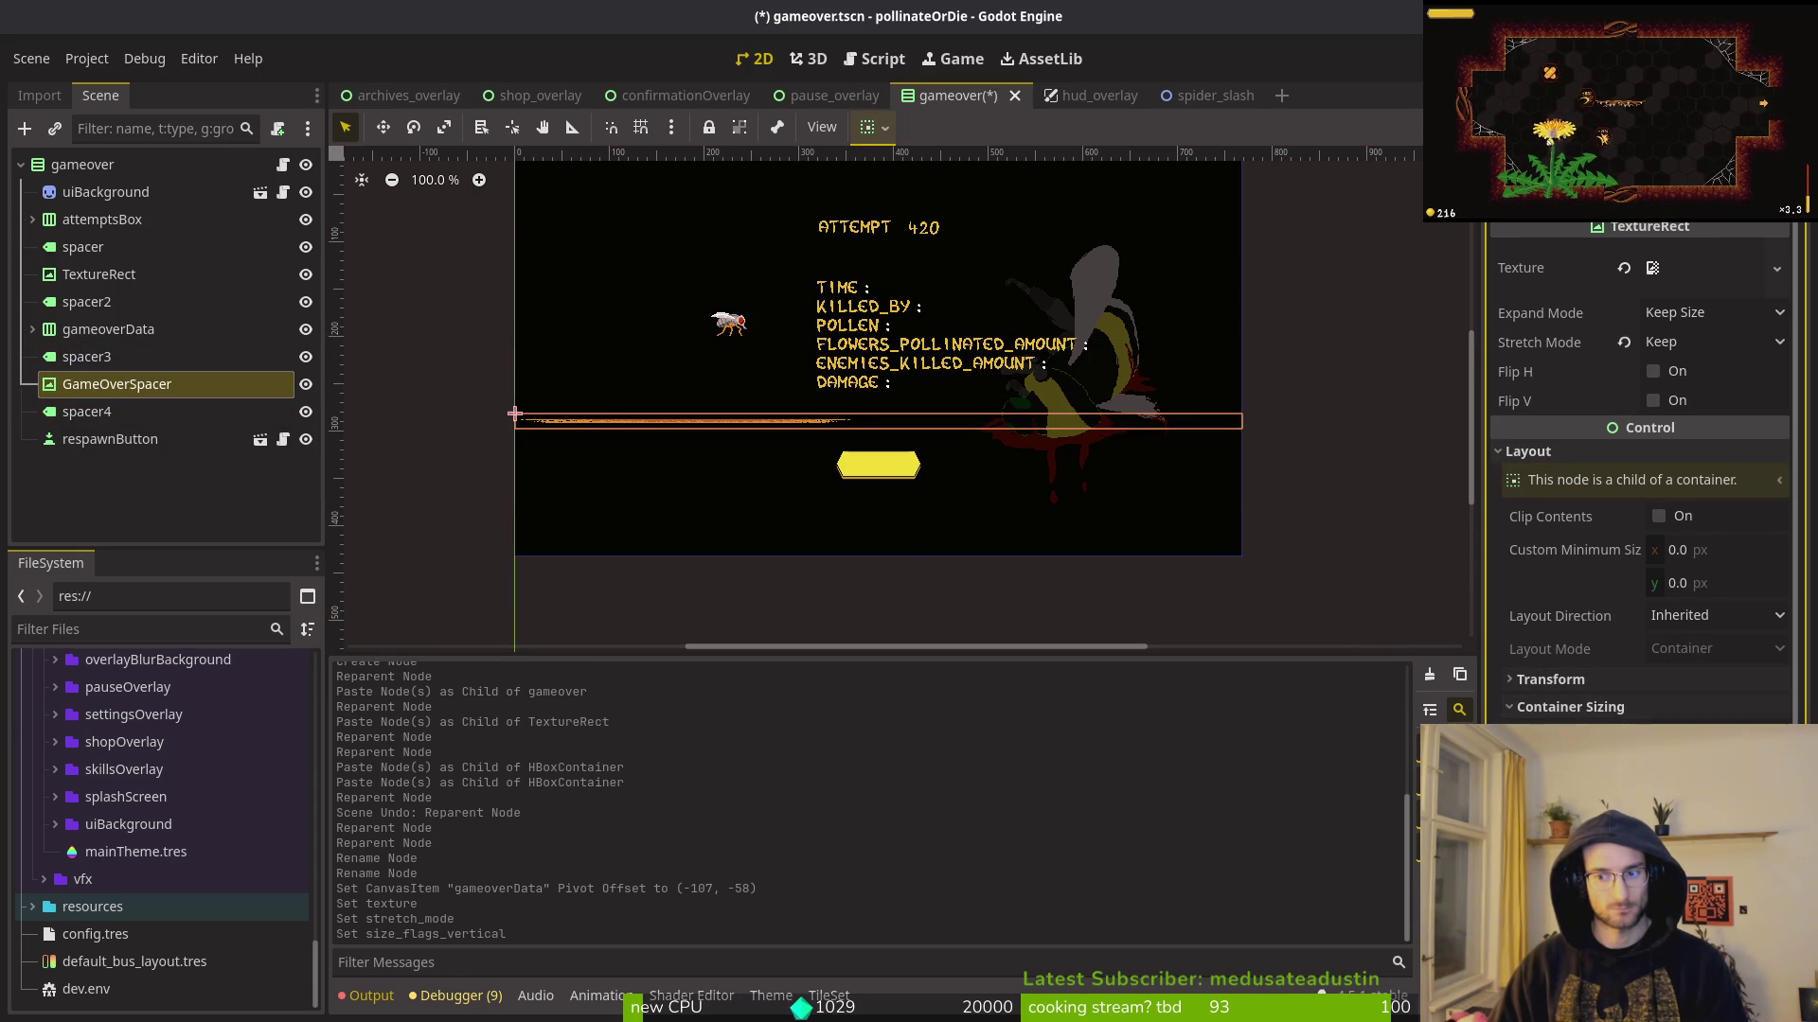
left_click(1705, 757)
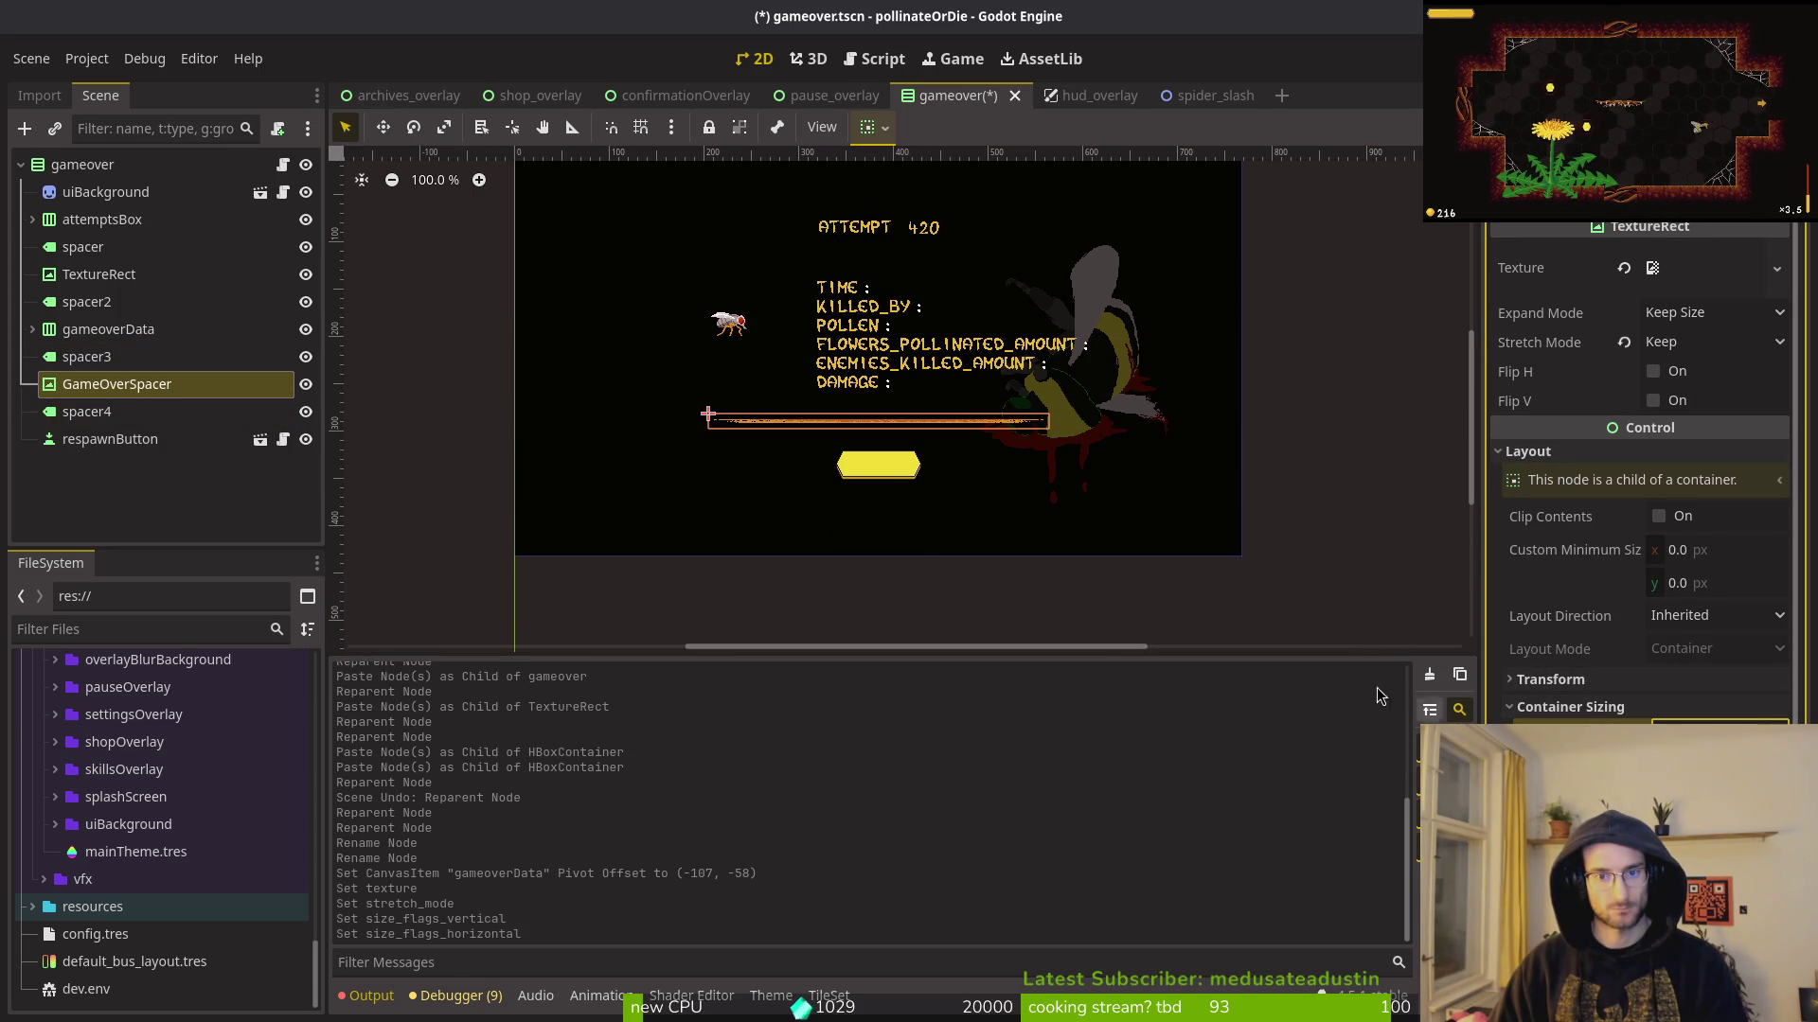
scroll(900, 407, "up", 5)
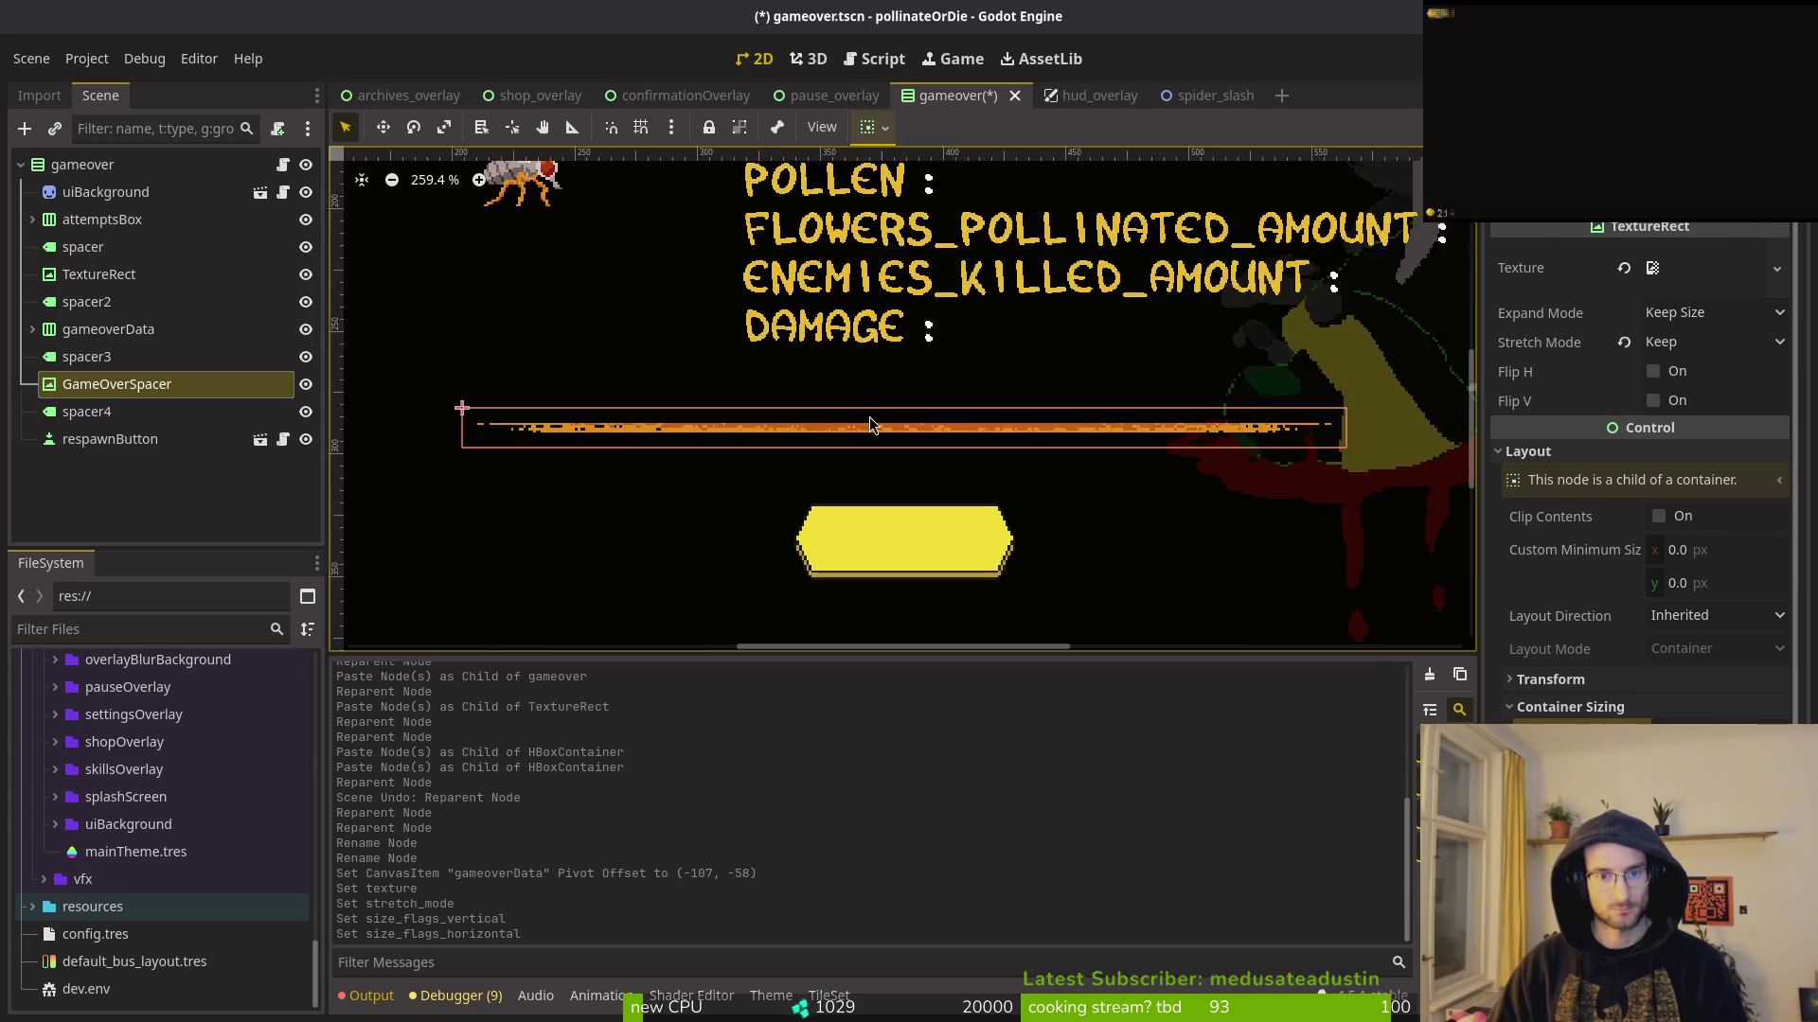
scroll(865, 379, "up", 1)
scroll(953, 437, "down", 4)
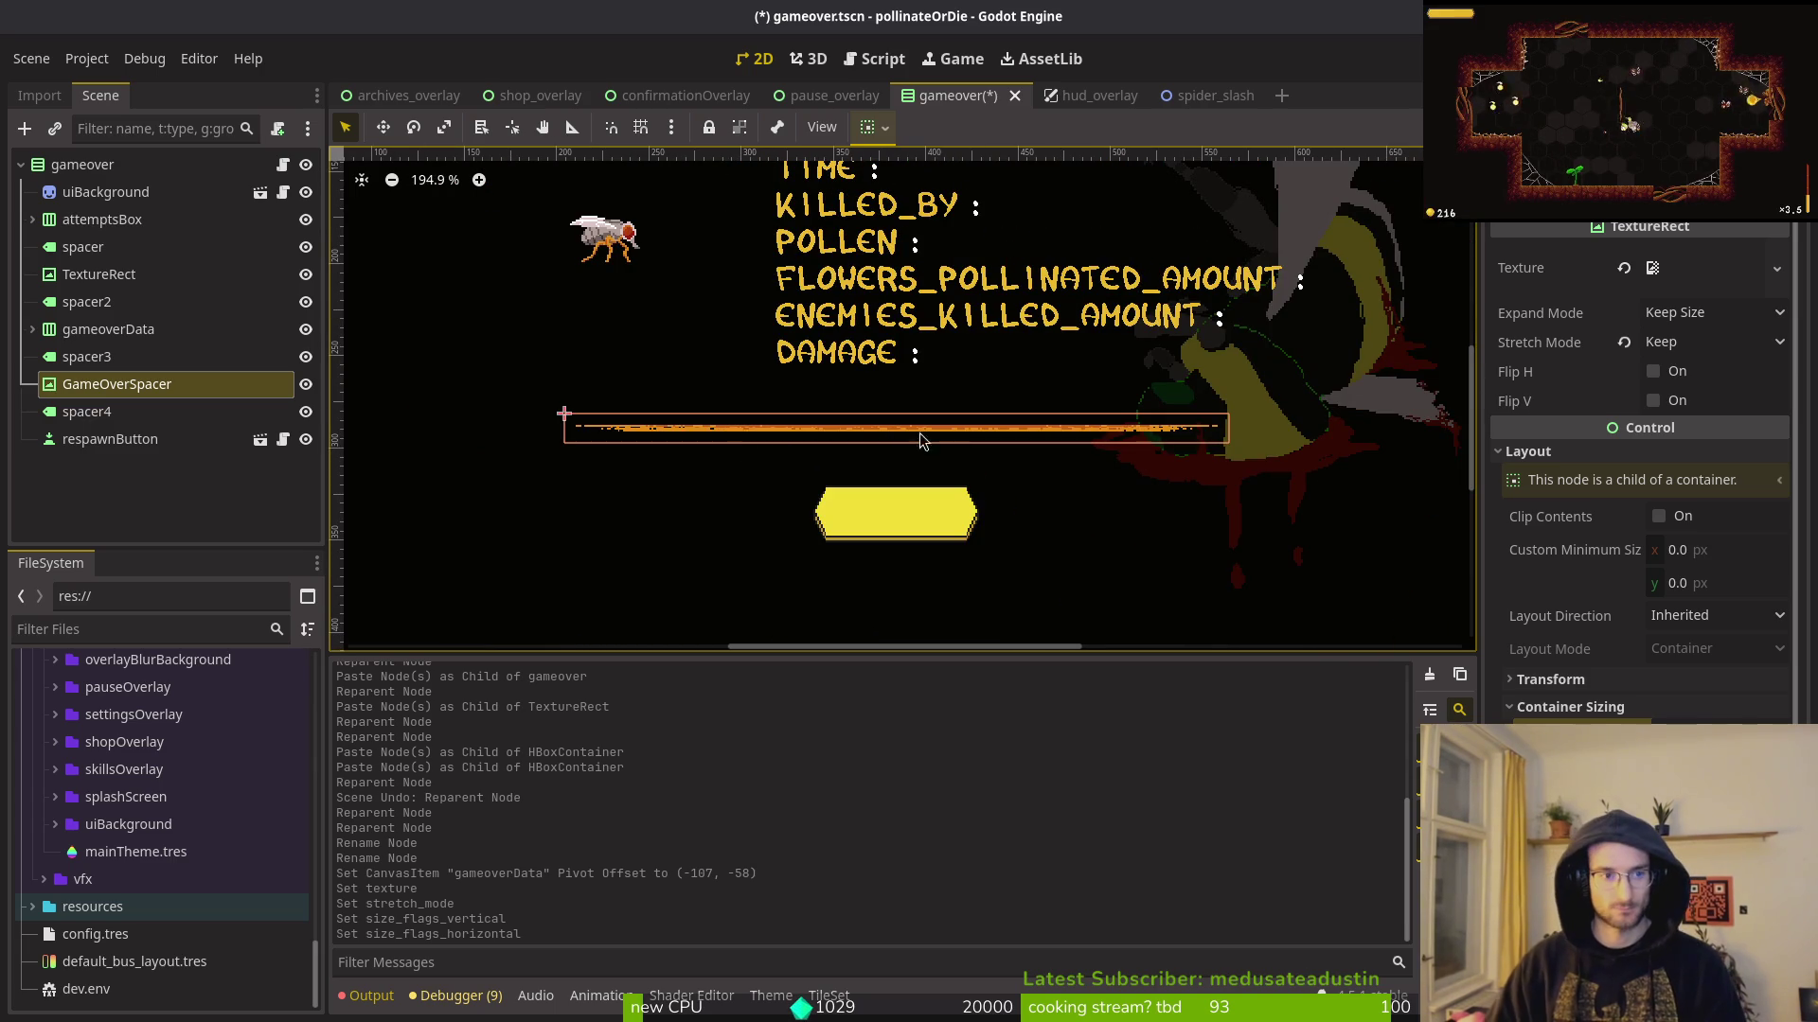
left_click(134, 393)
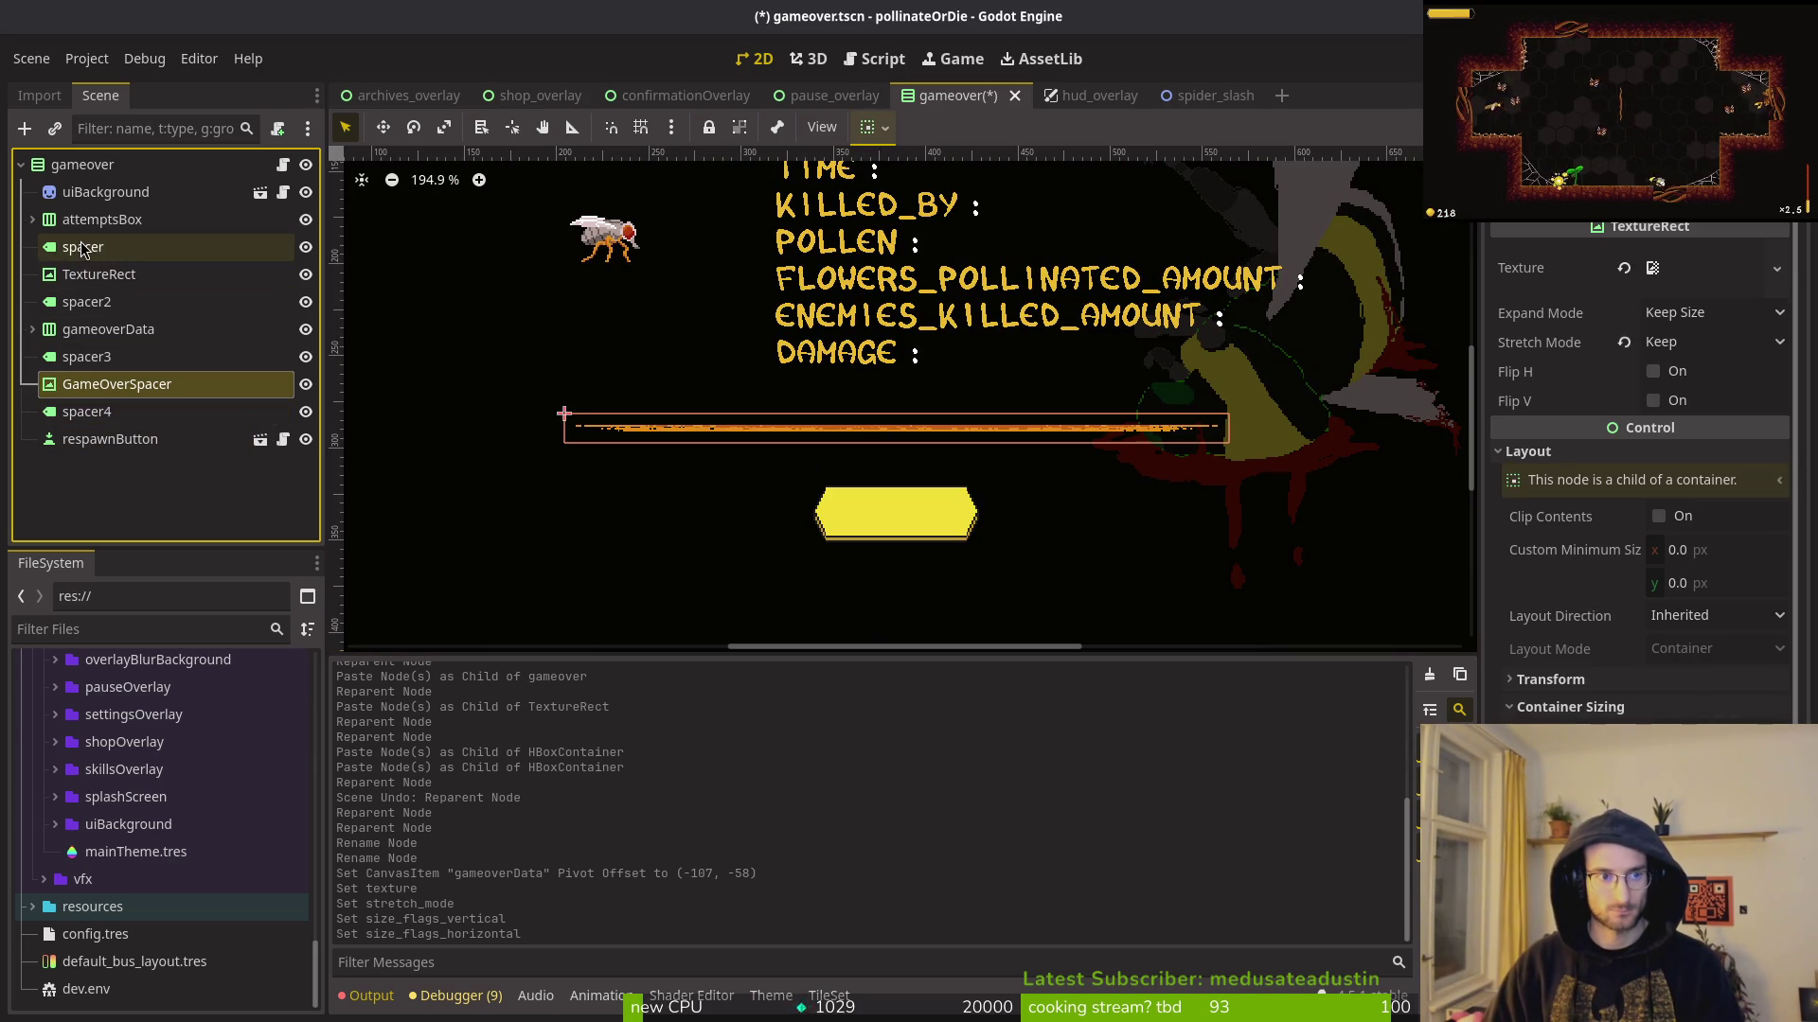
Step: Paste a copy of the spacer as GameOverSpacer2 and delete the TextureRect node
left_click(113, 219)
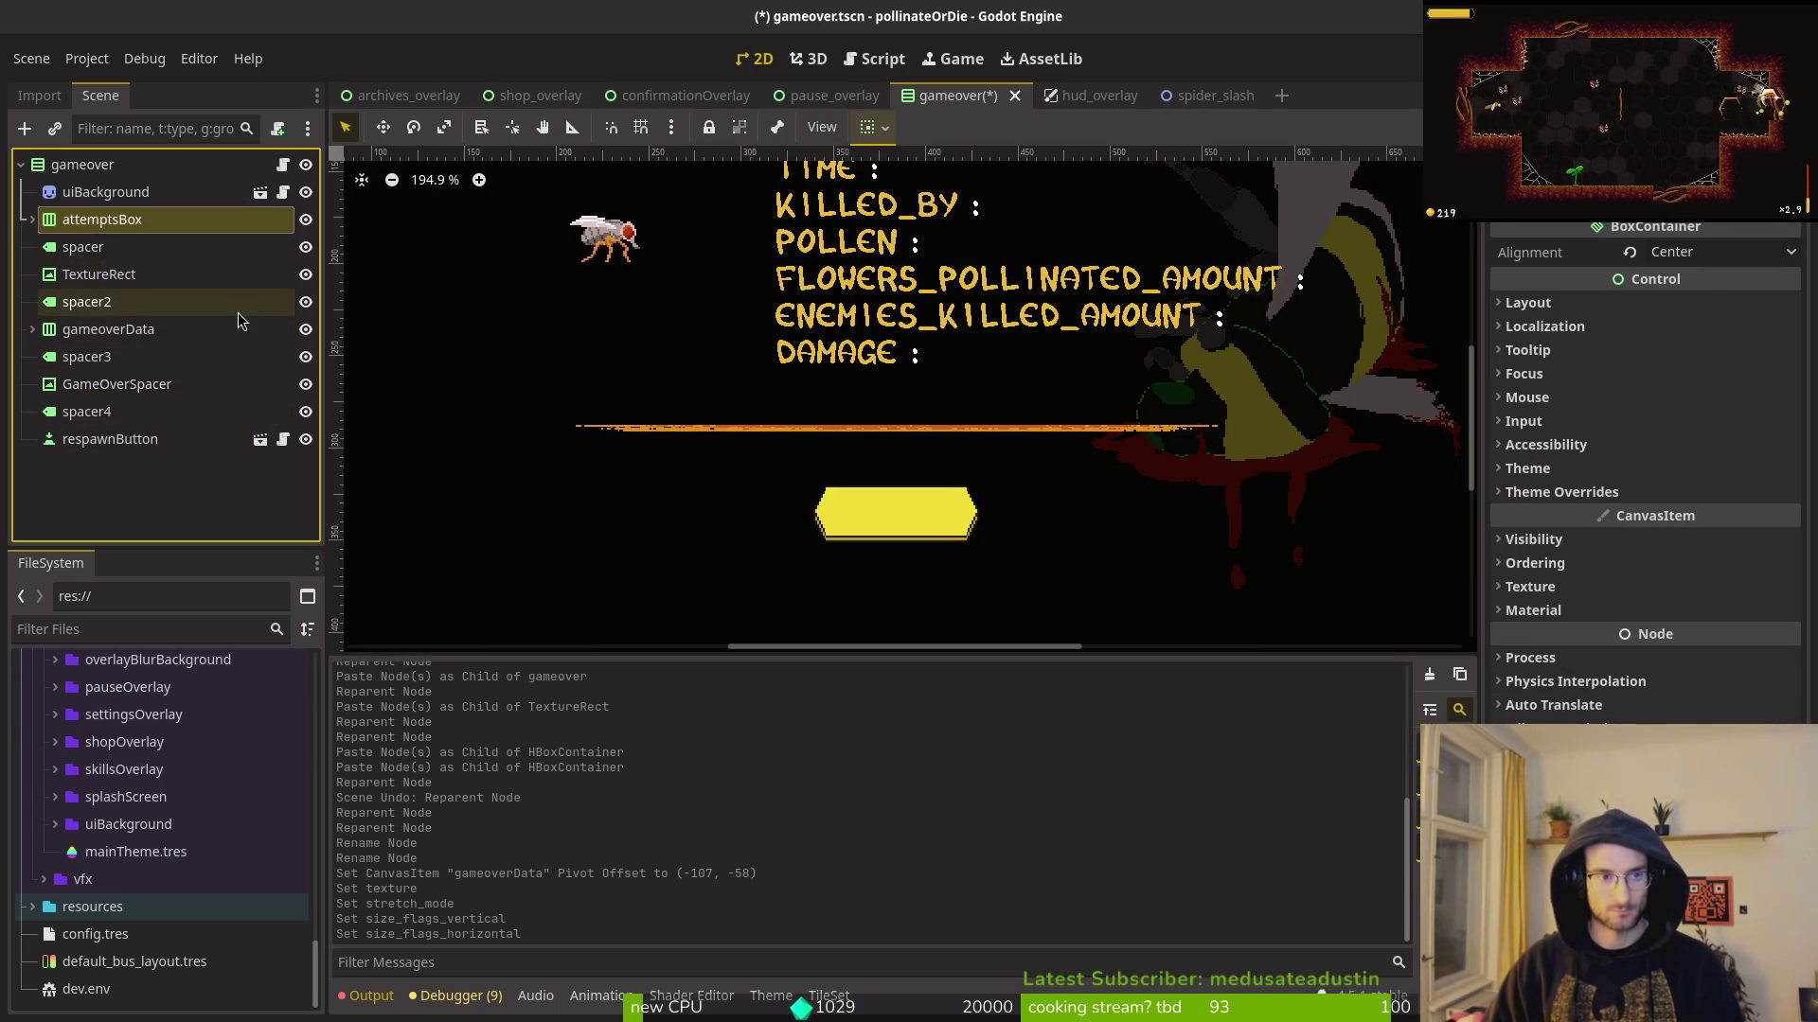
left_click(104, 274)
key("ctrl+v")
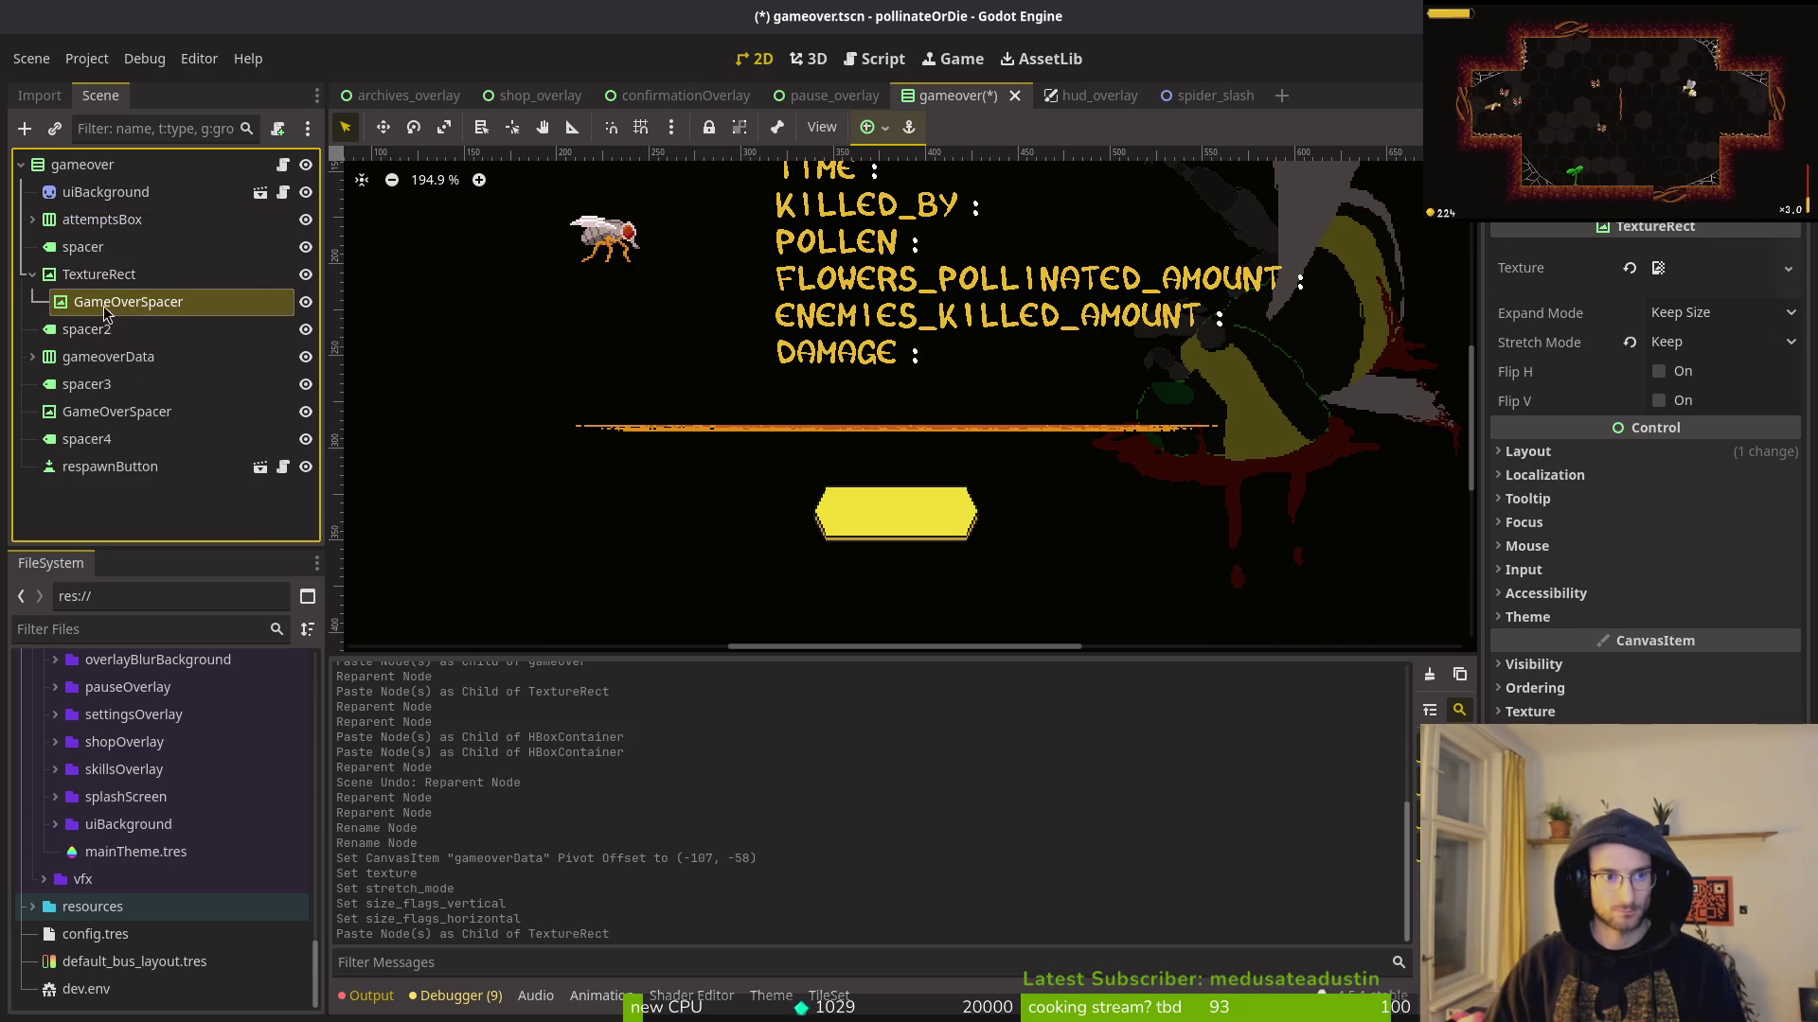
left_click_drag(116, 270, 116, 269)
left_click(113, 303)
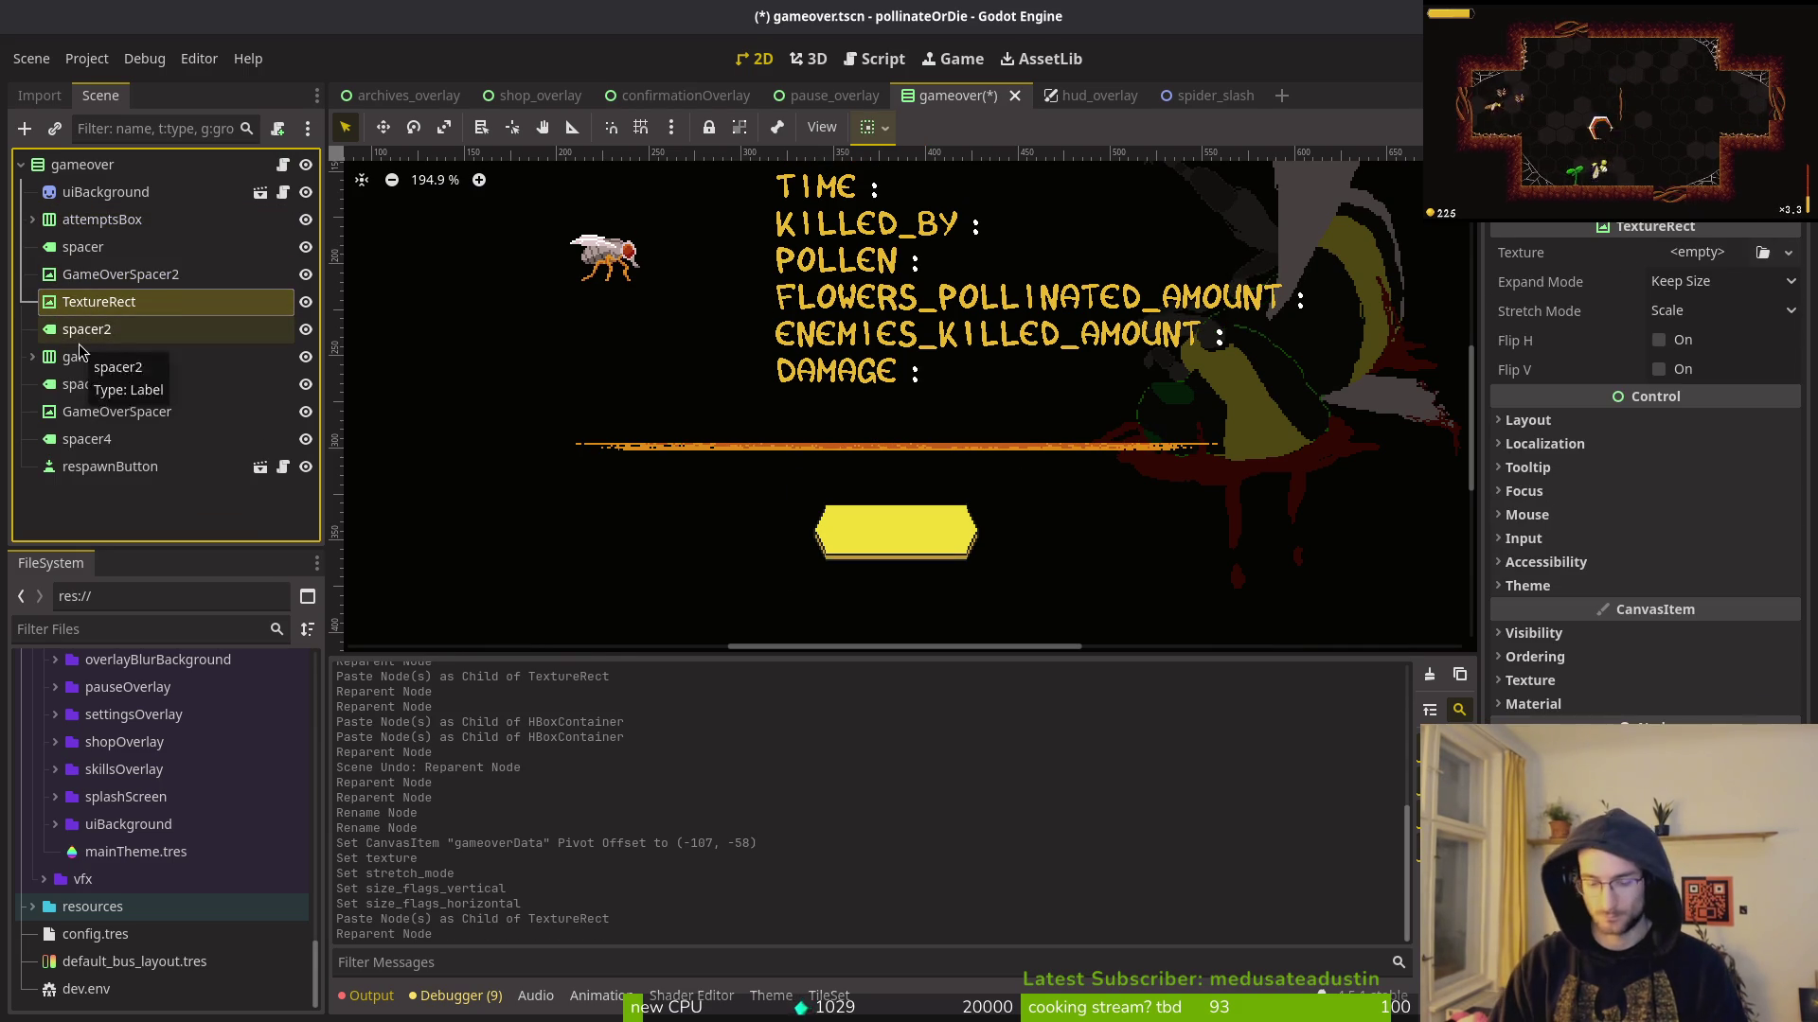
key("Delete")
left_click(713, 276)
scroll(464, 262, "down", 5)
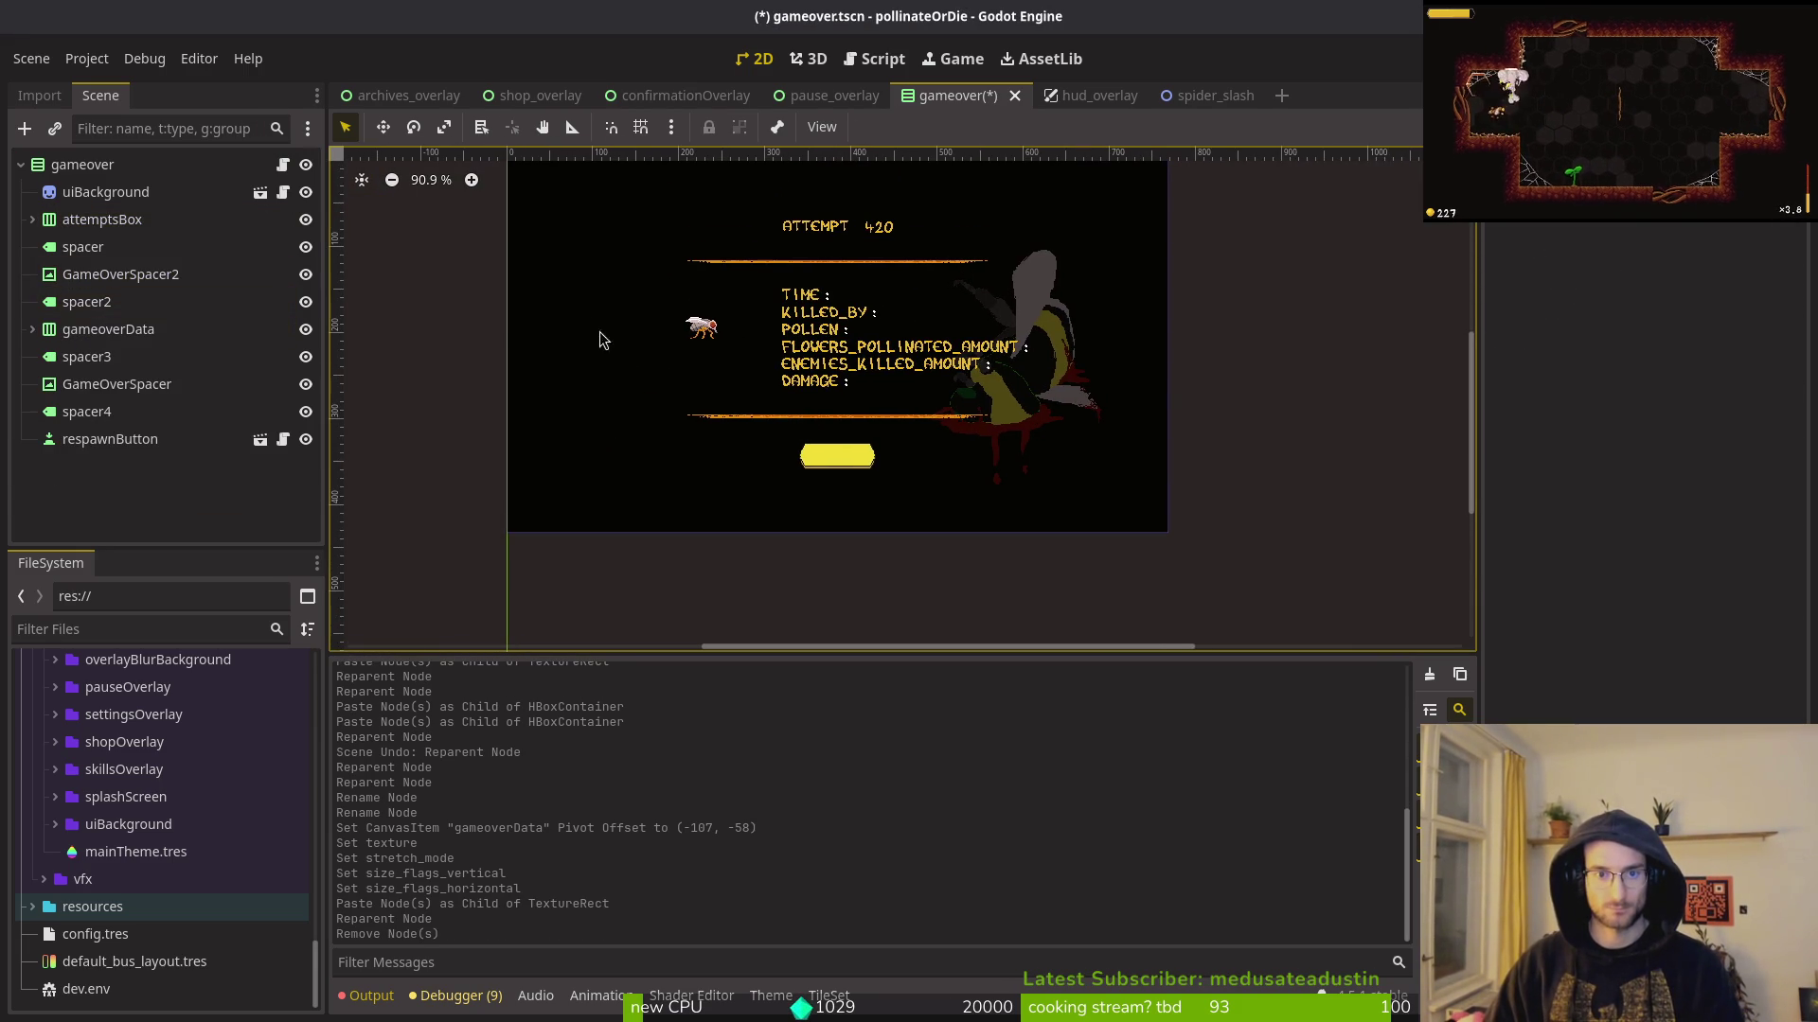
Step: Enable Flip V on GameOverSpacer2 so it mirrors the top divider bar
left_click(120, 275)
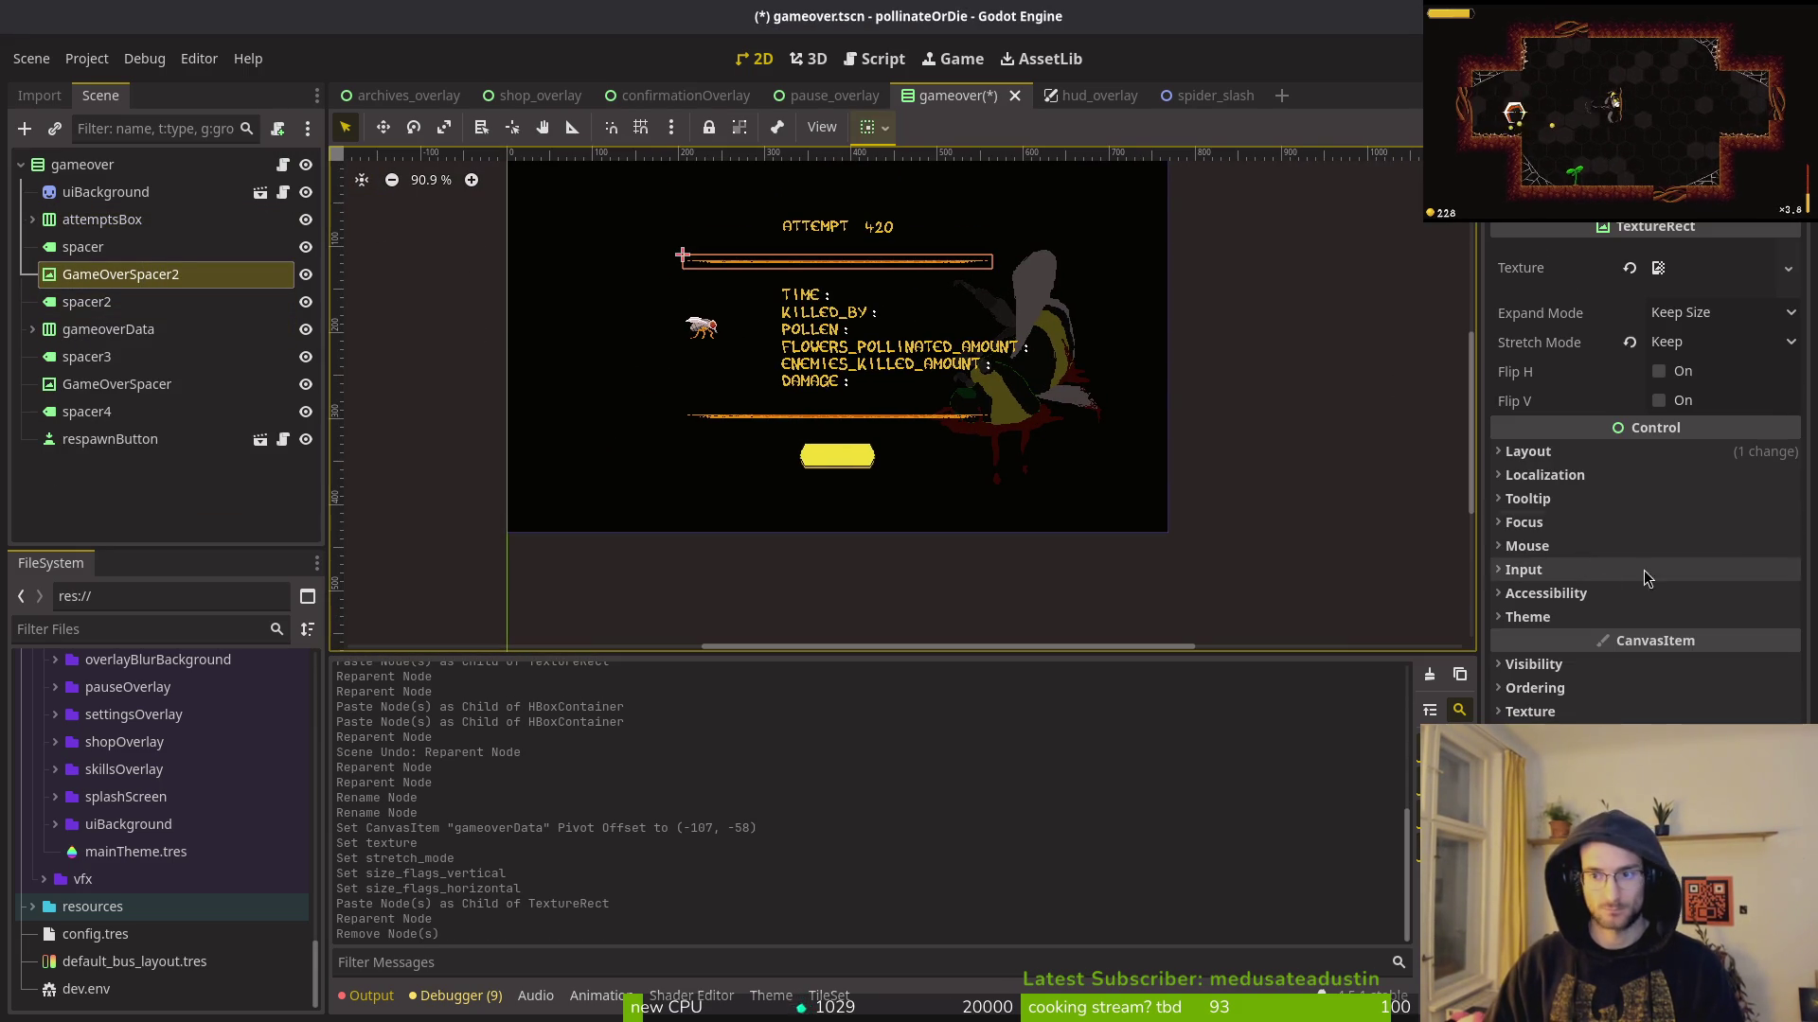
left_click(1572, 455)
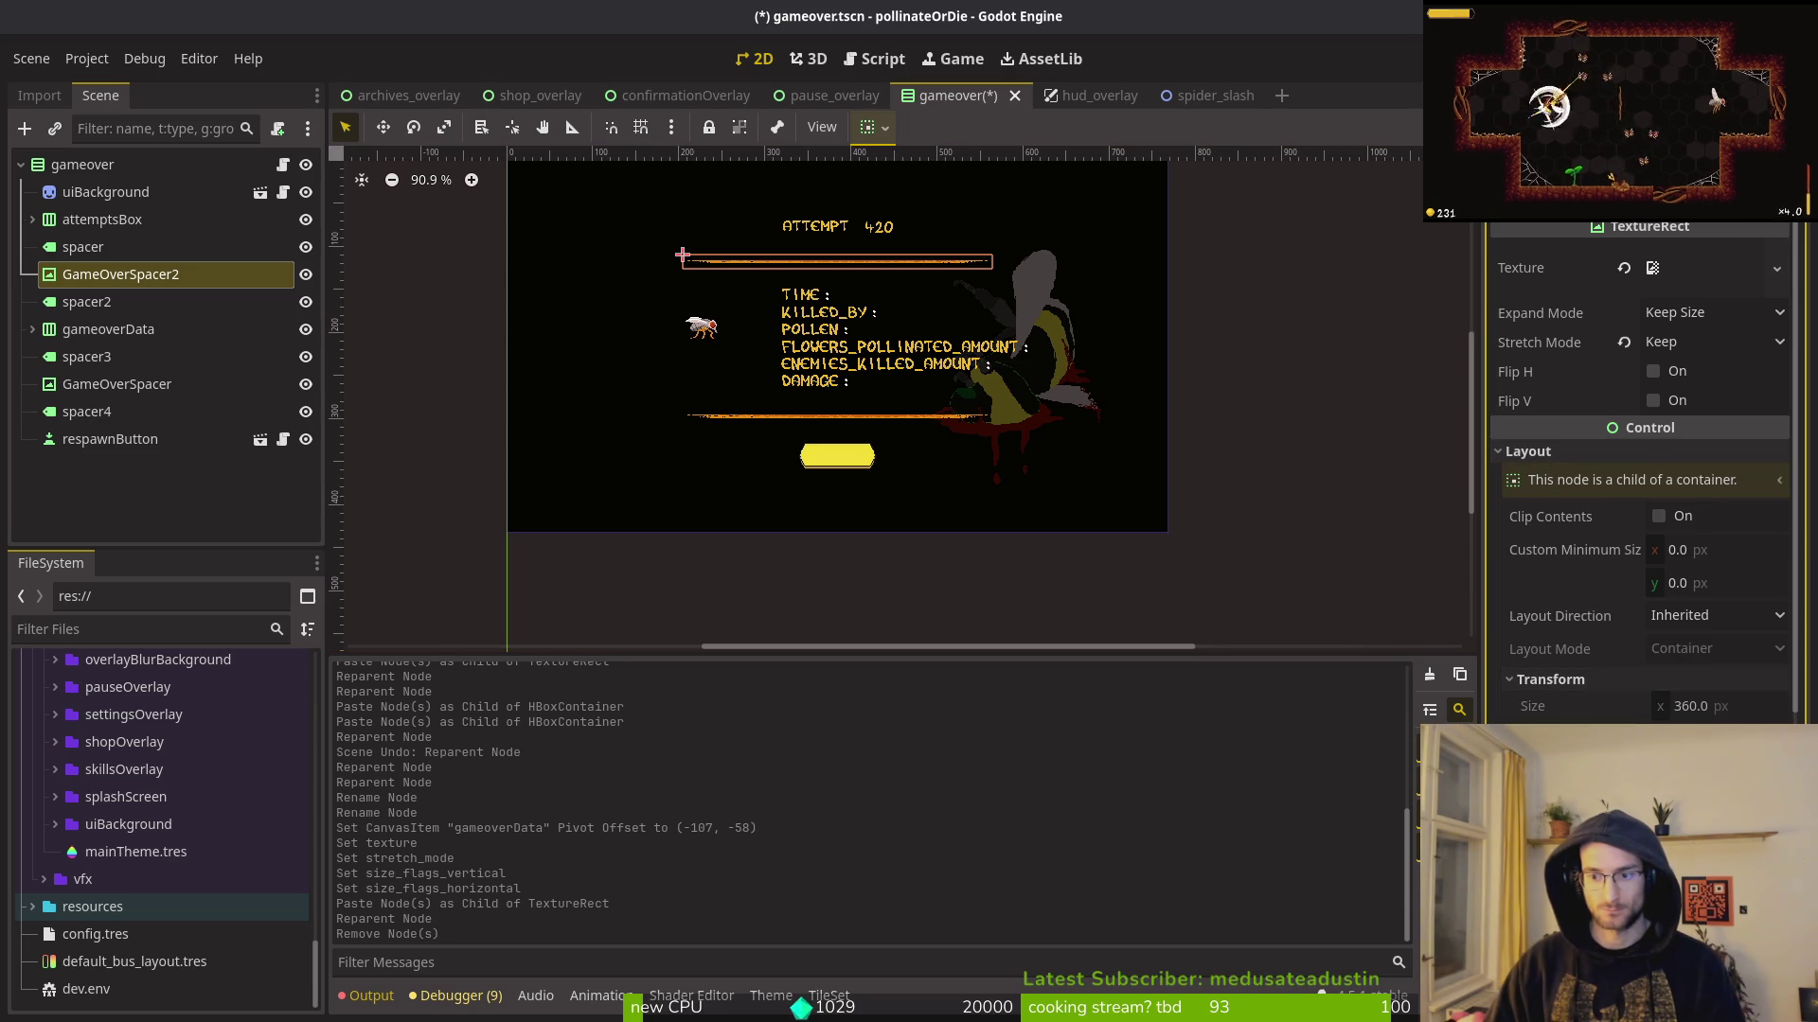
left_click(1558, 452)
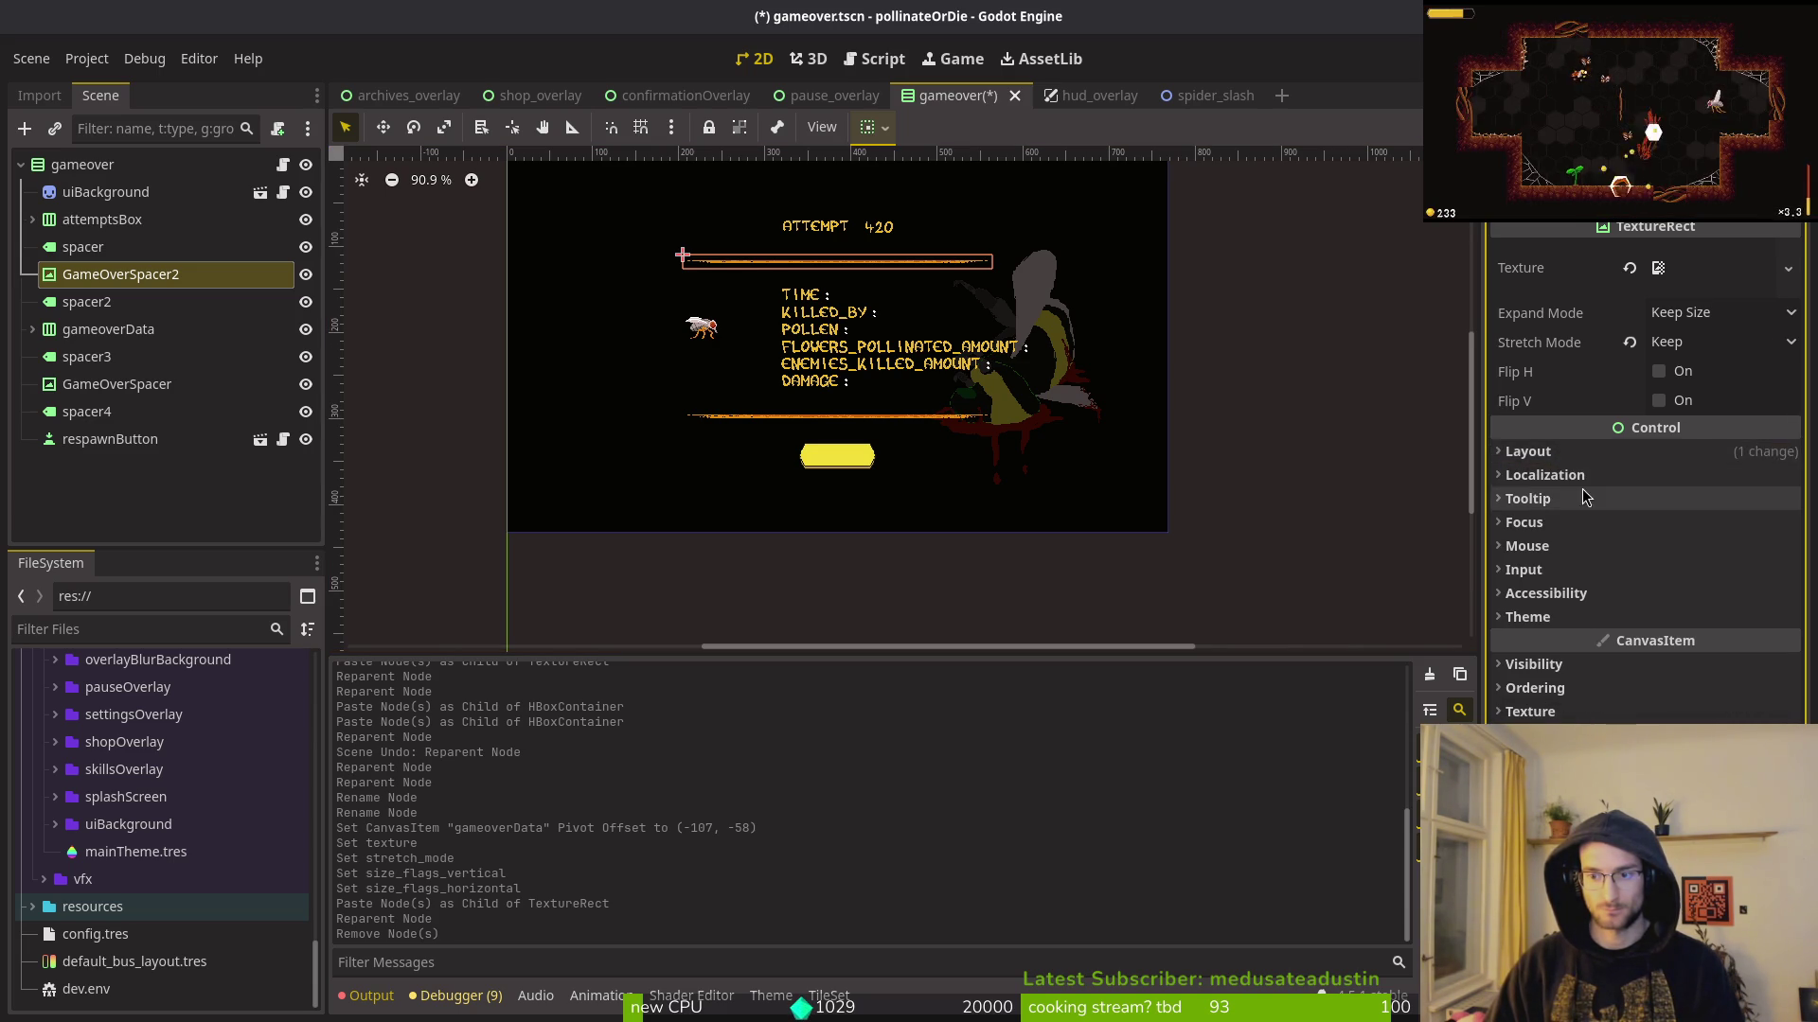
left_click(1658, 401)
left_click(1325, 379)
scroll(892, 301, "up", 2)
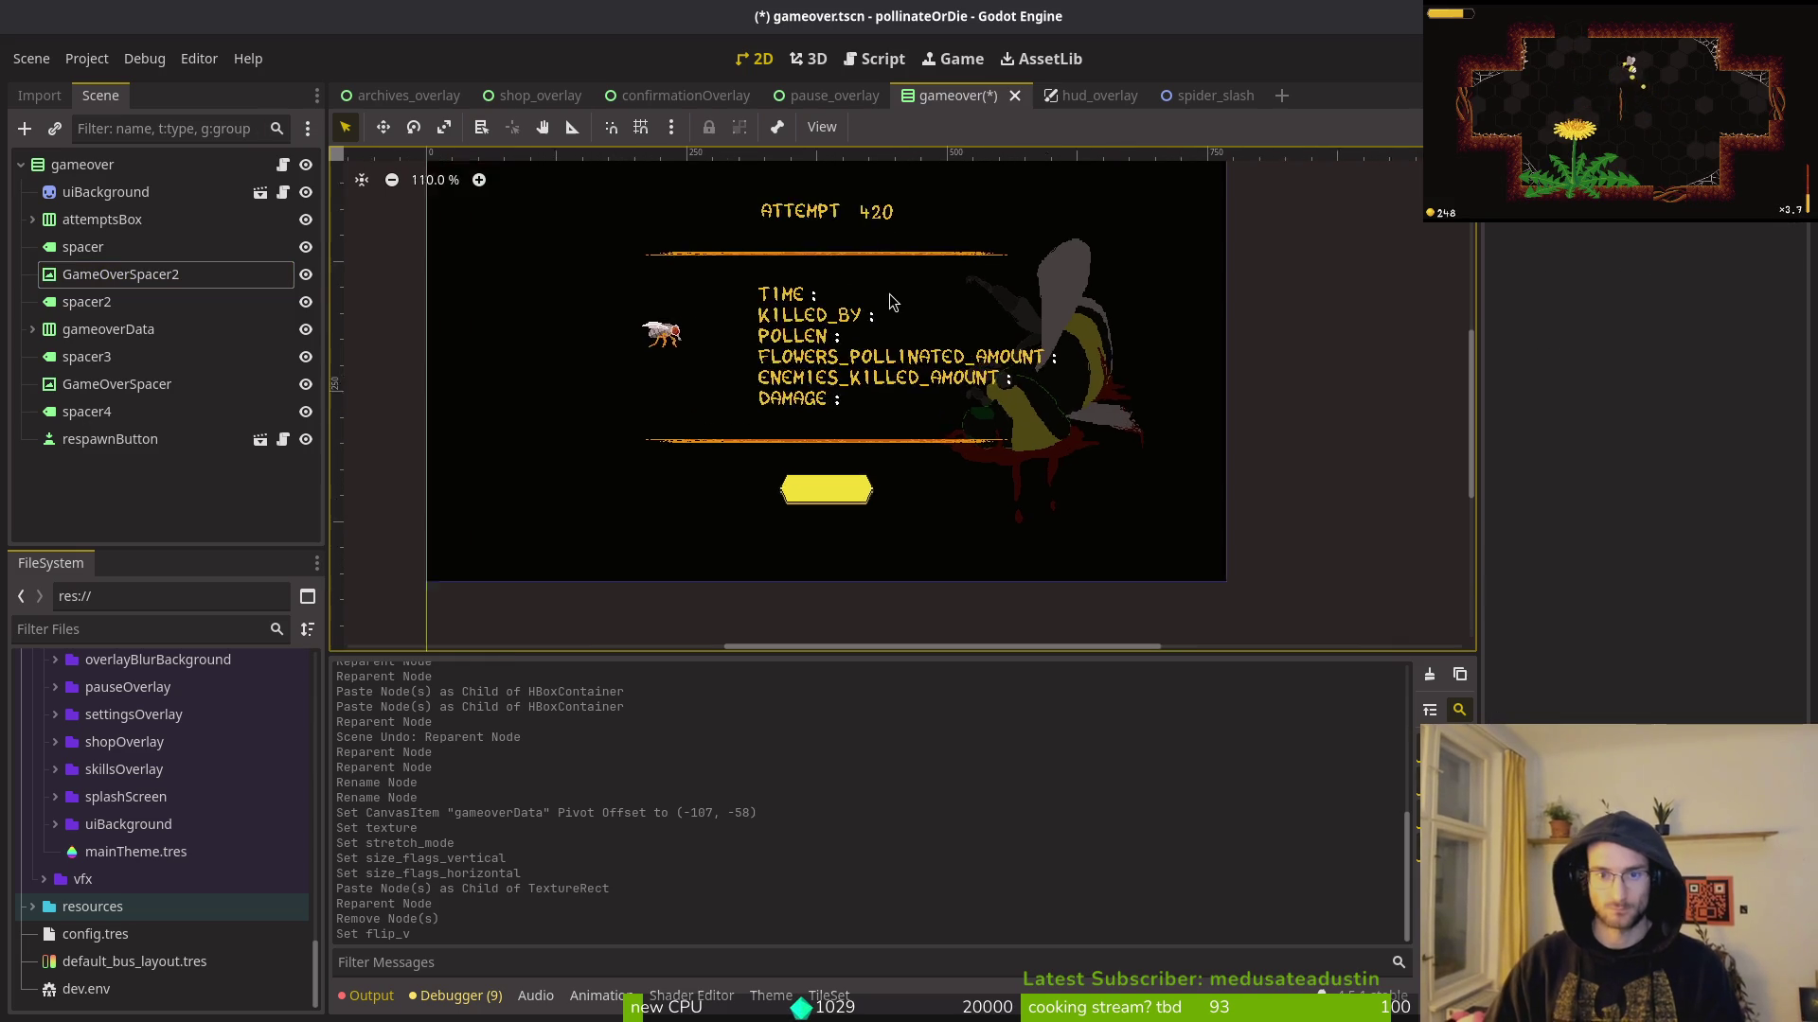
scroll(804, 276, "up", 6)
scroll(782, 343, "left", 3)
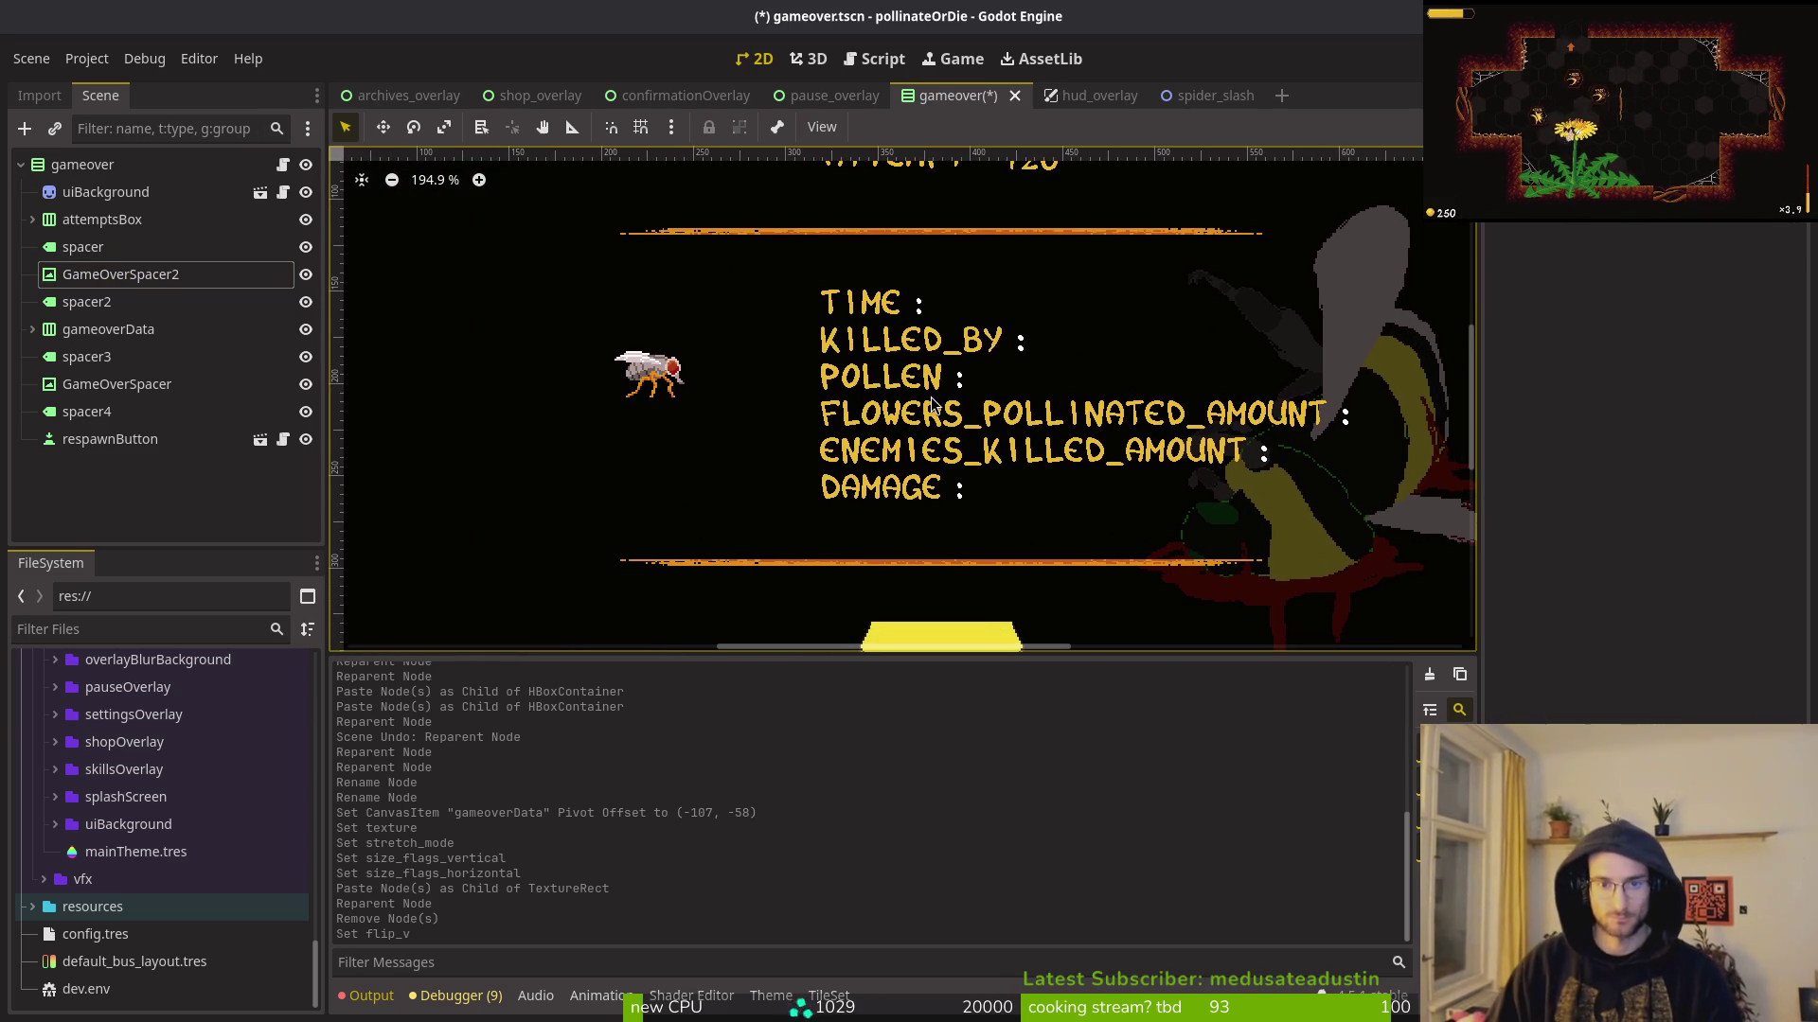
scroll(932, 416, "down", 4)
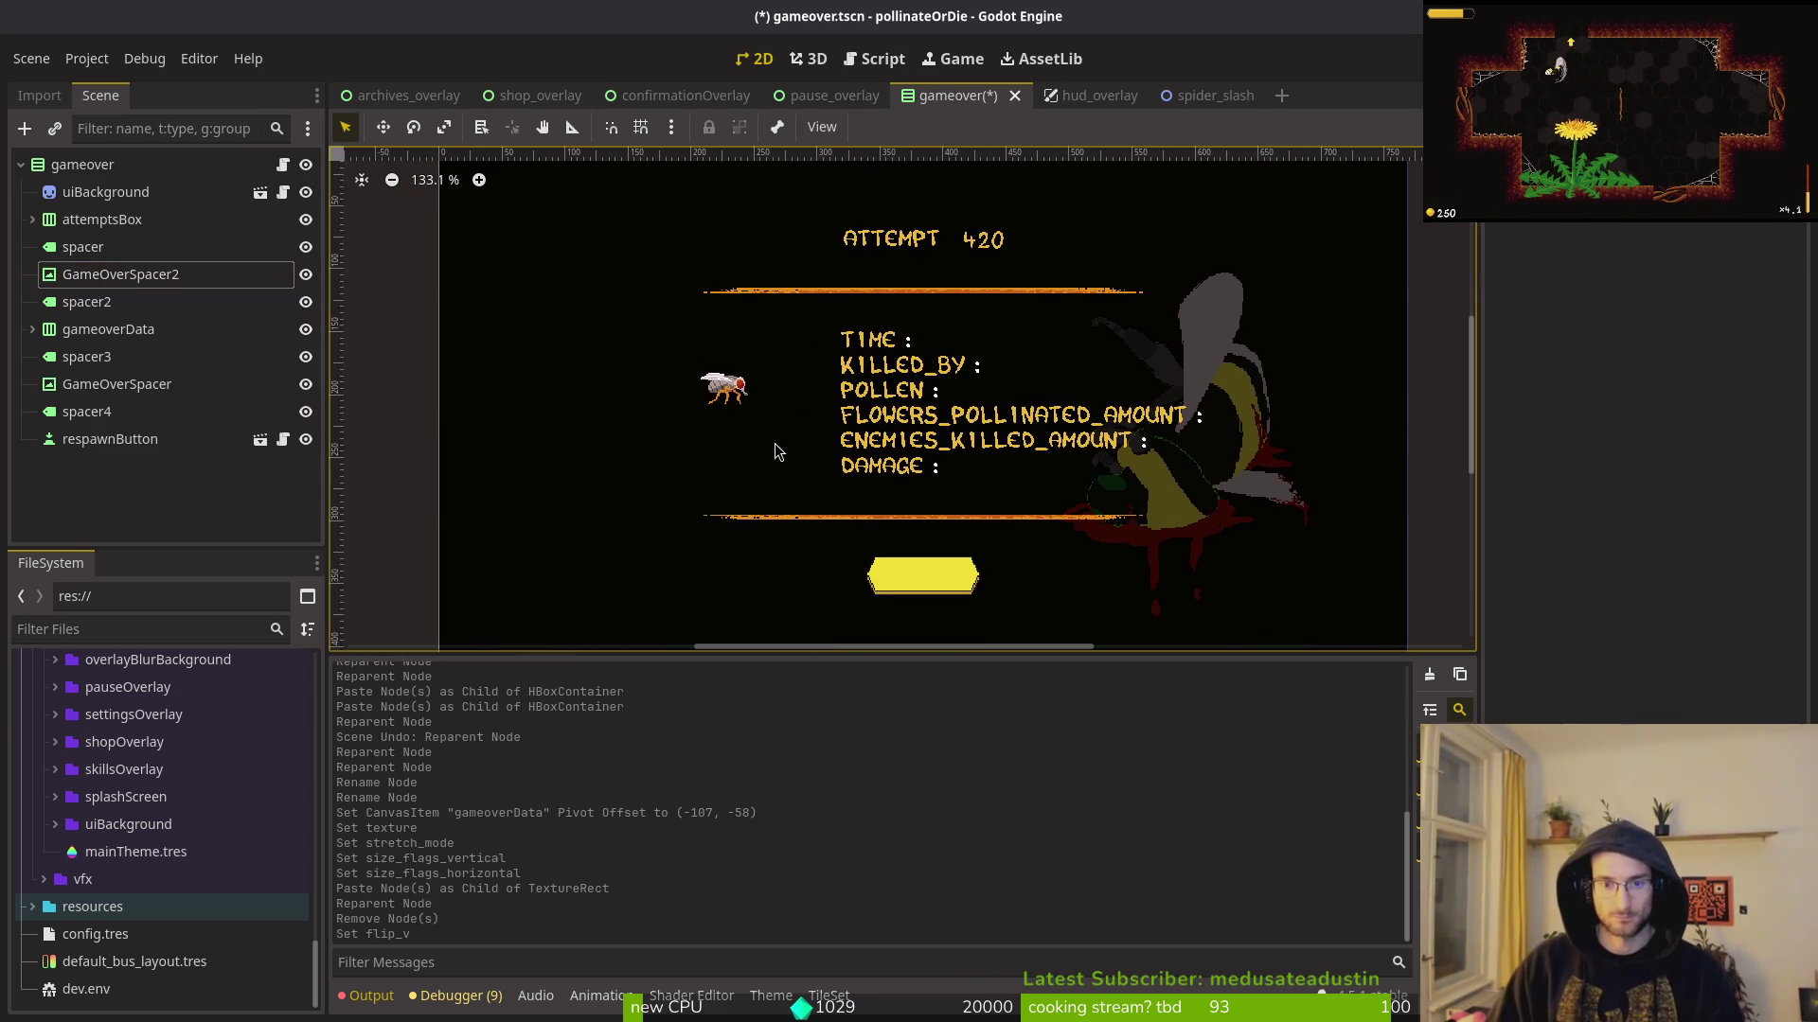
left_click(109, 438)
Step: Save the game-over scene, open custom_button.tscn and hide its buttonSprite
key("ctrl+s")
key("ctrl+shift+o")
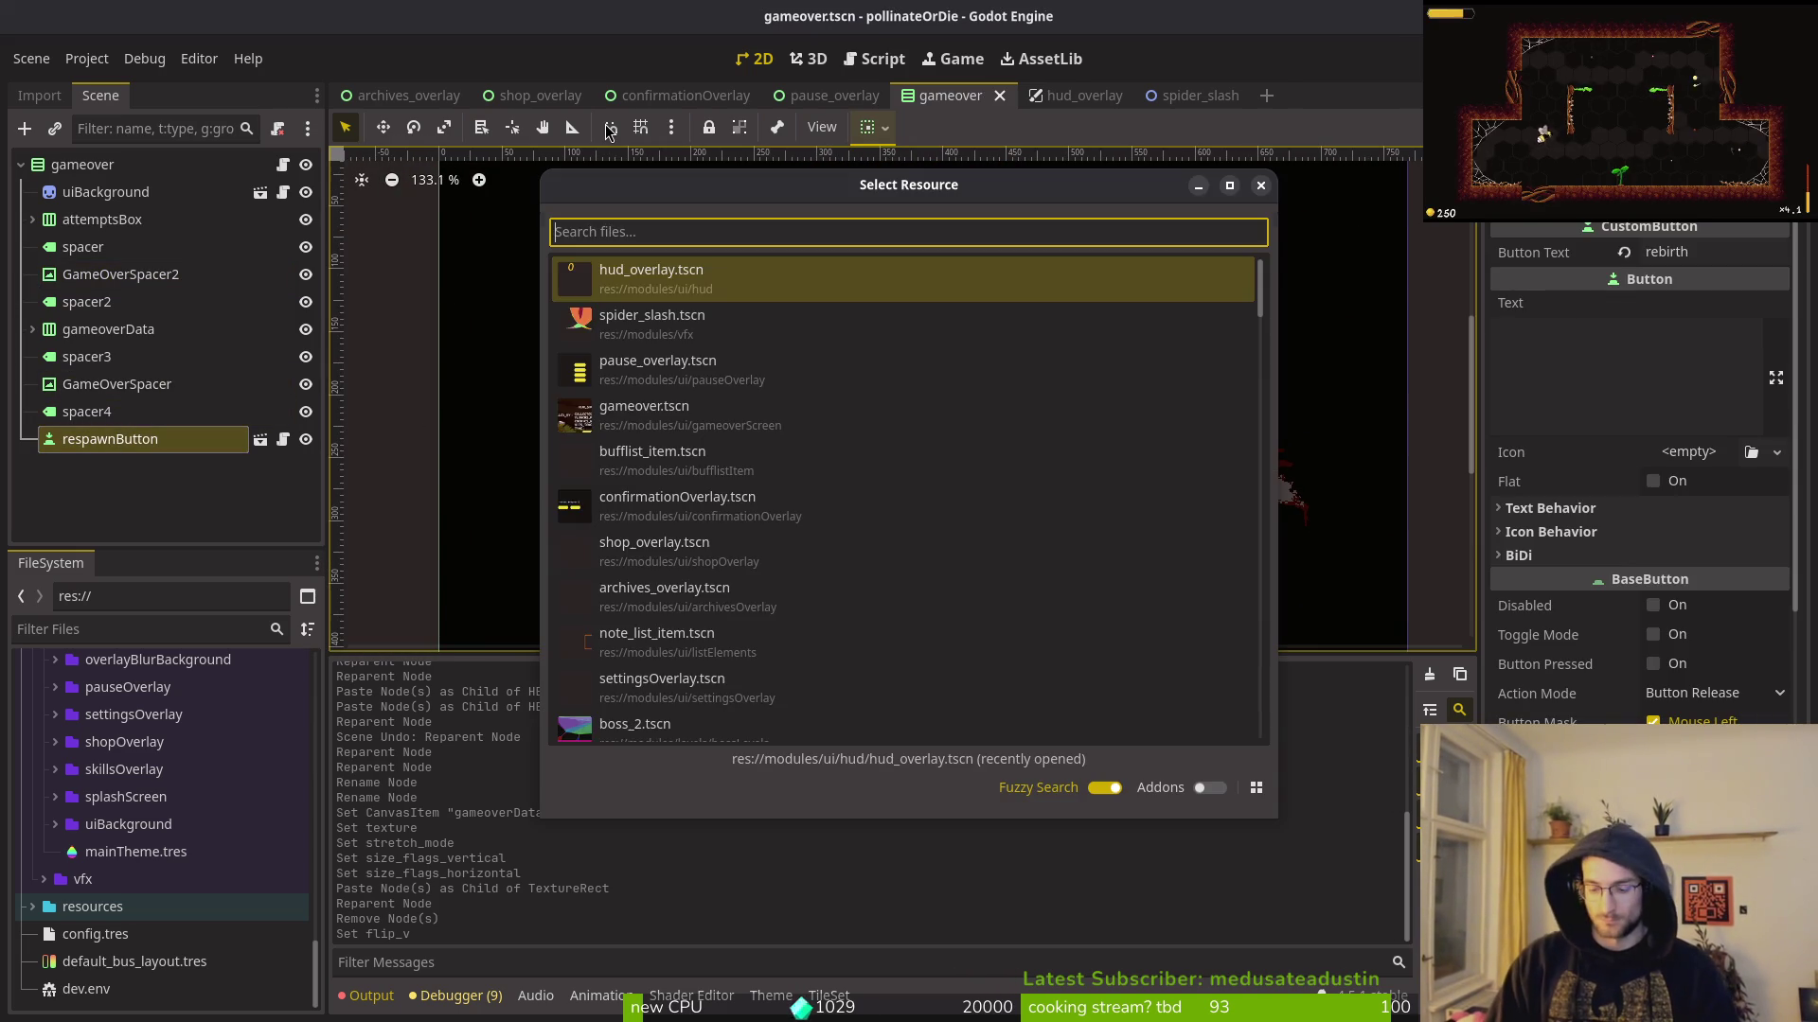
type("custom_button")
key("Return")
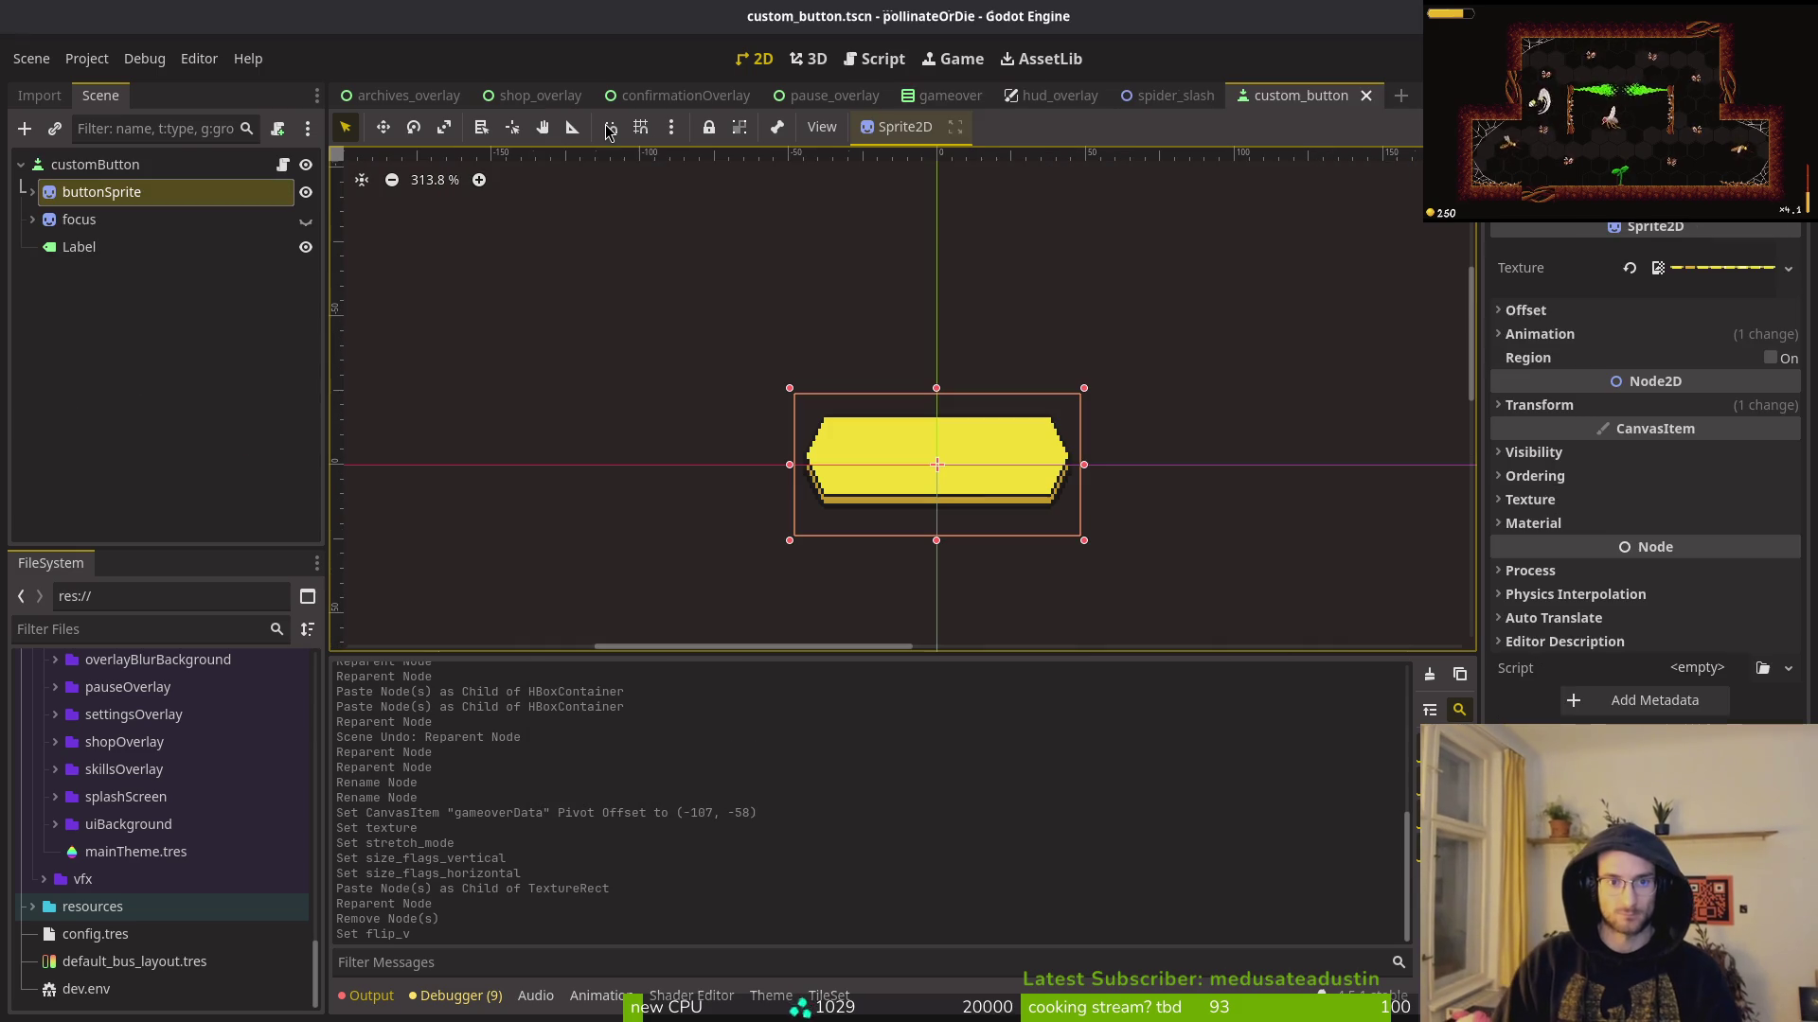
left_click(32, 193)
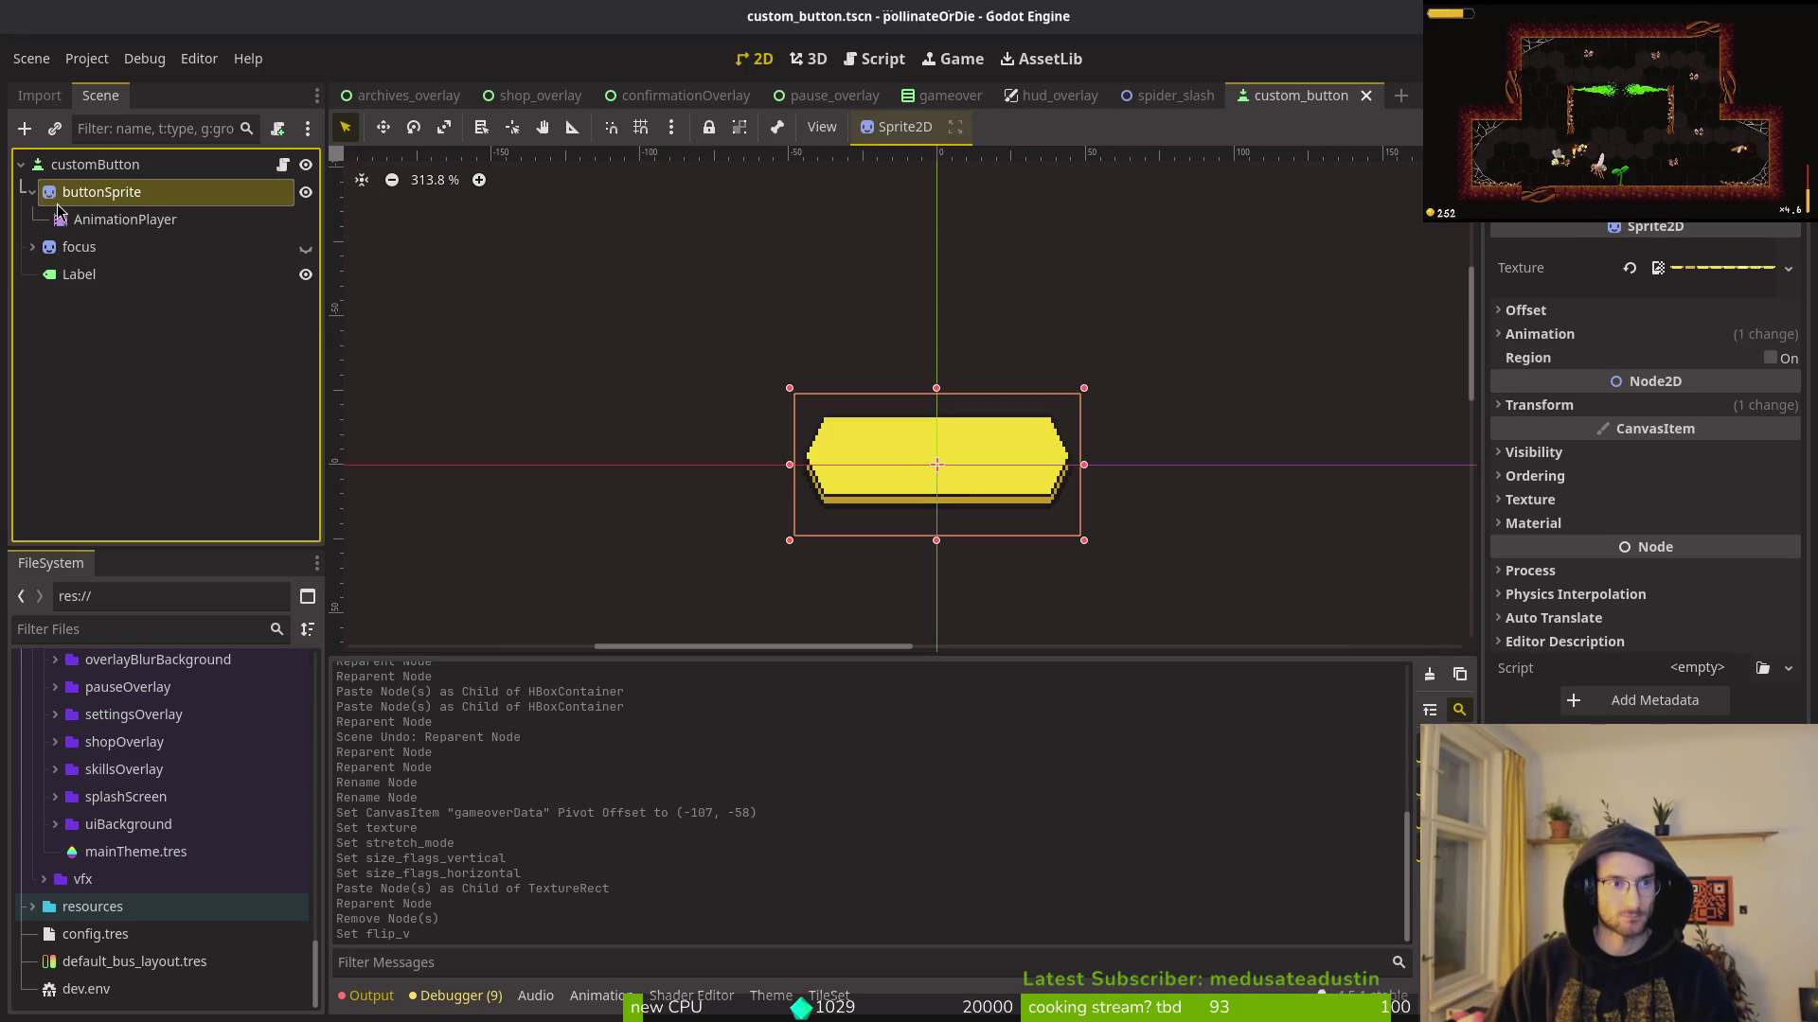
left_click(306, 192)
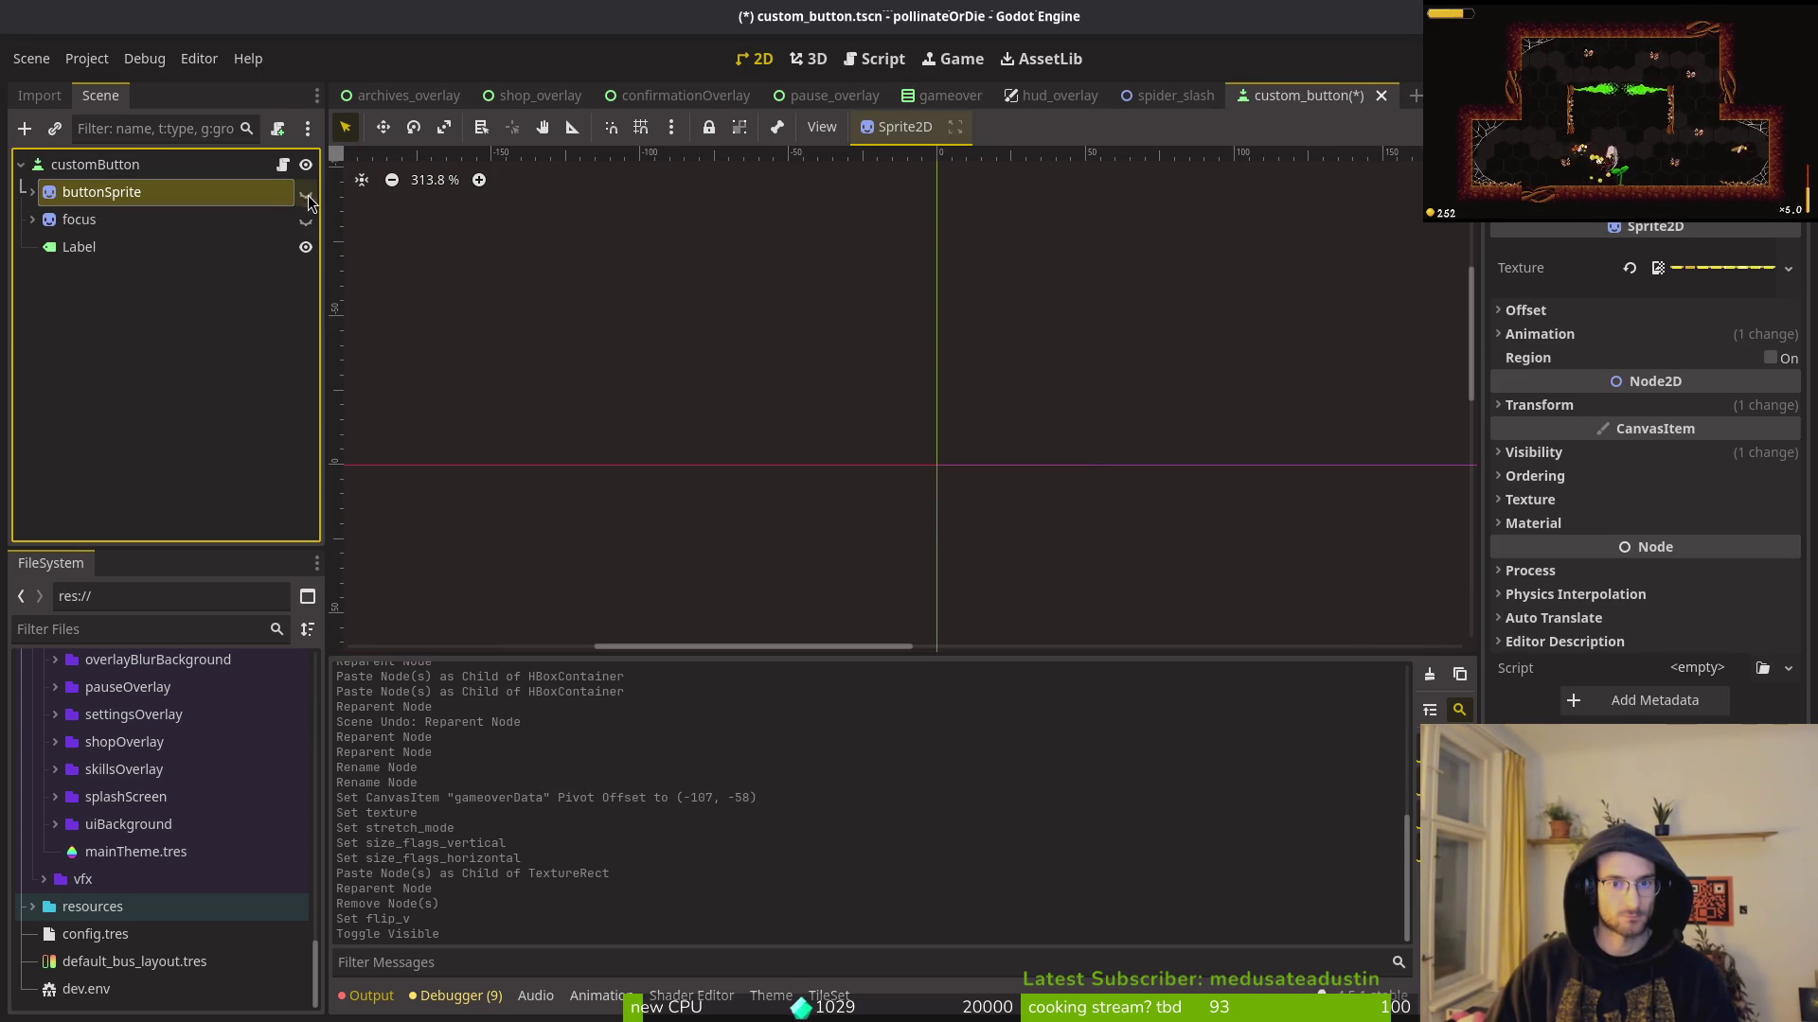
Step: Test-run the game, then check the Label's font colour picker
key("F5")
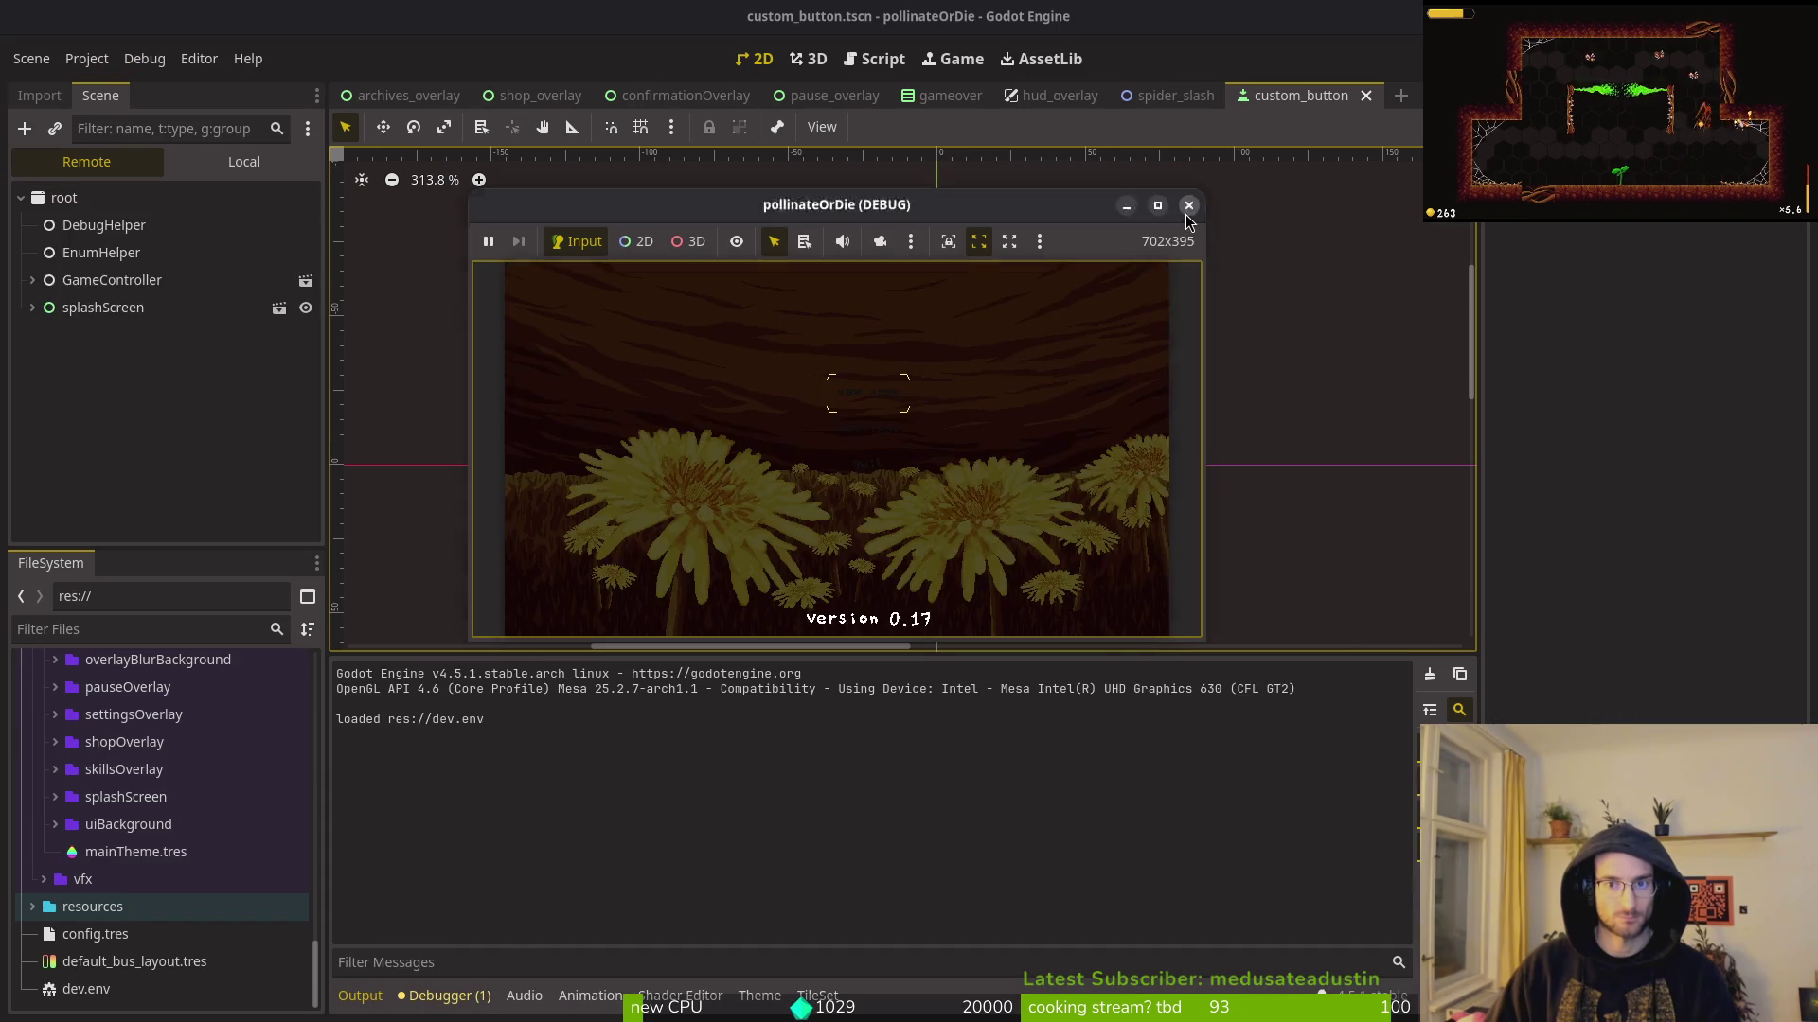
left_click(1189, 205)
left_click(92, 248)
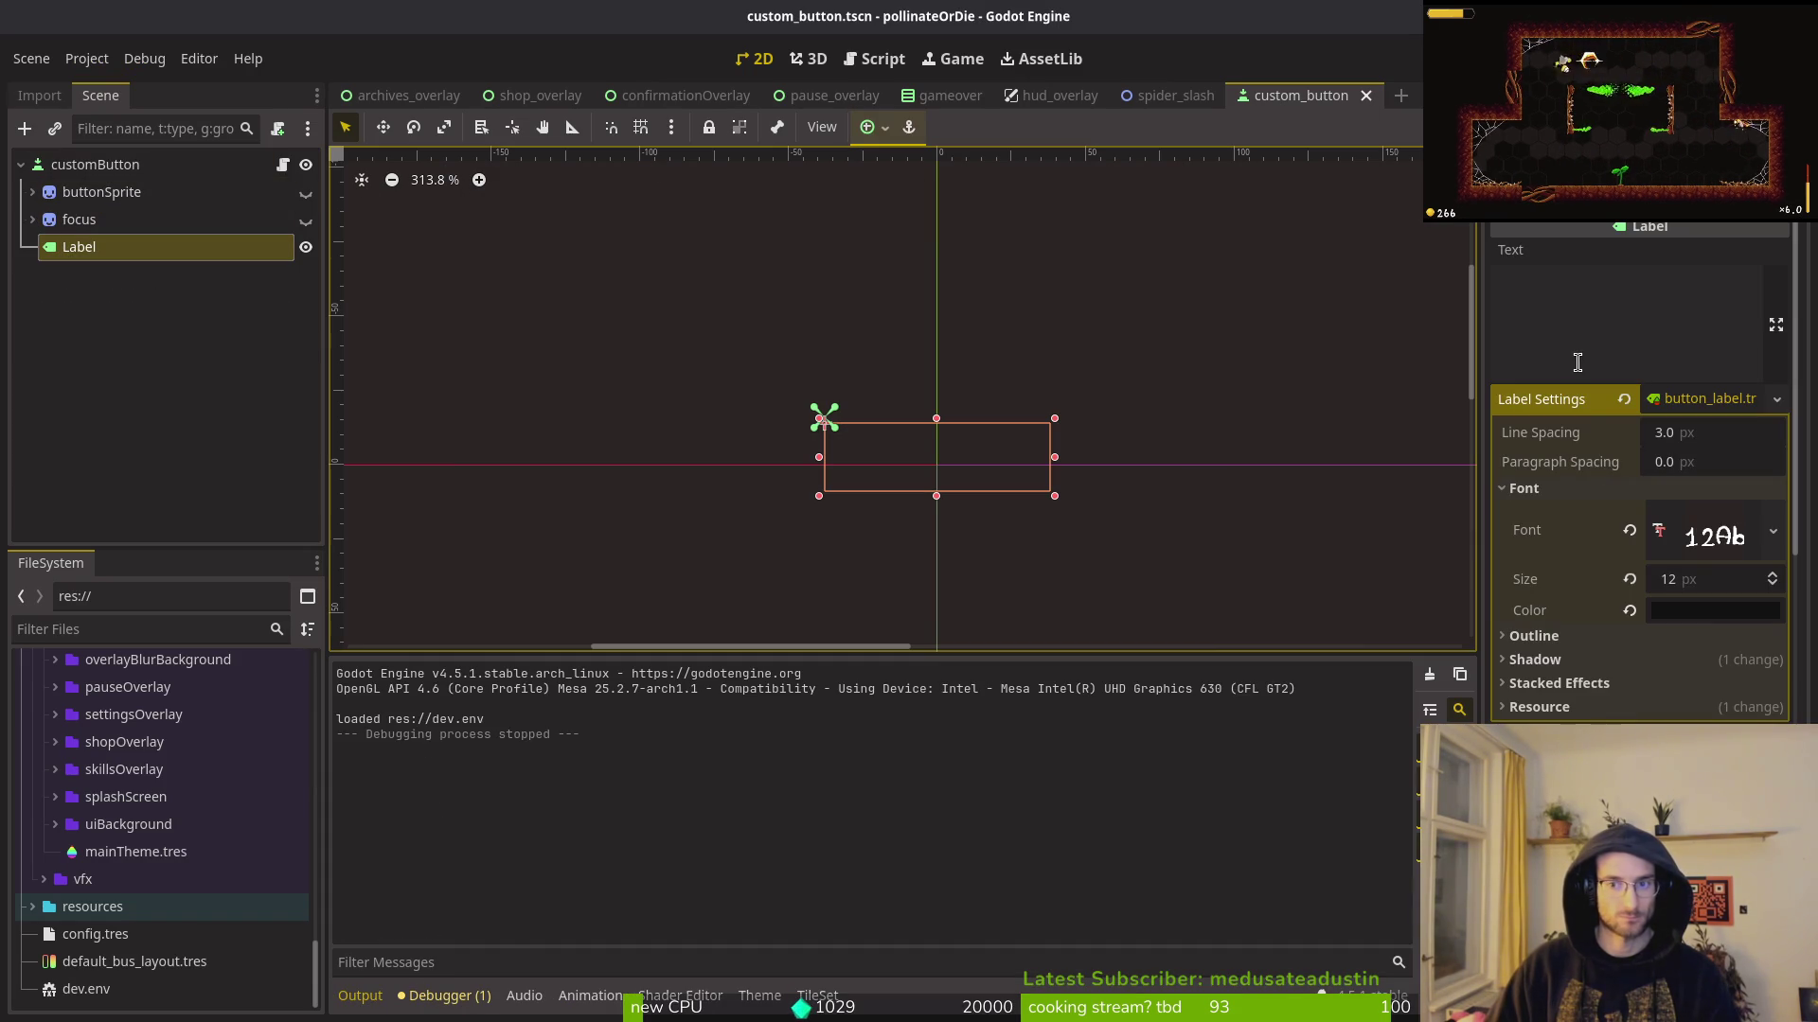
left_click(1677, 611)
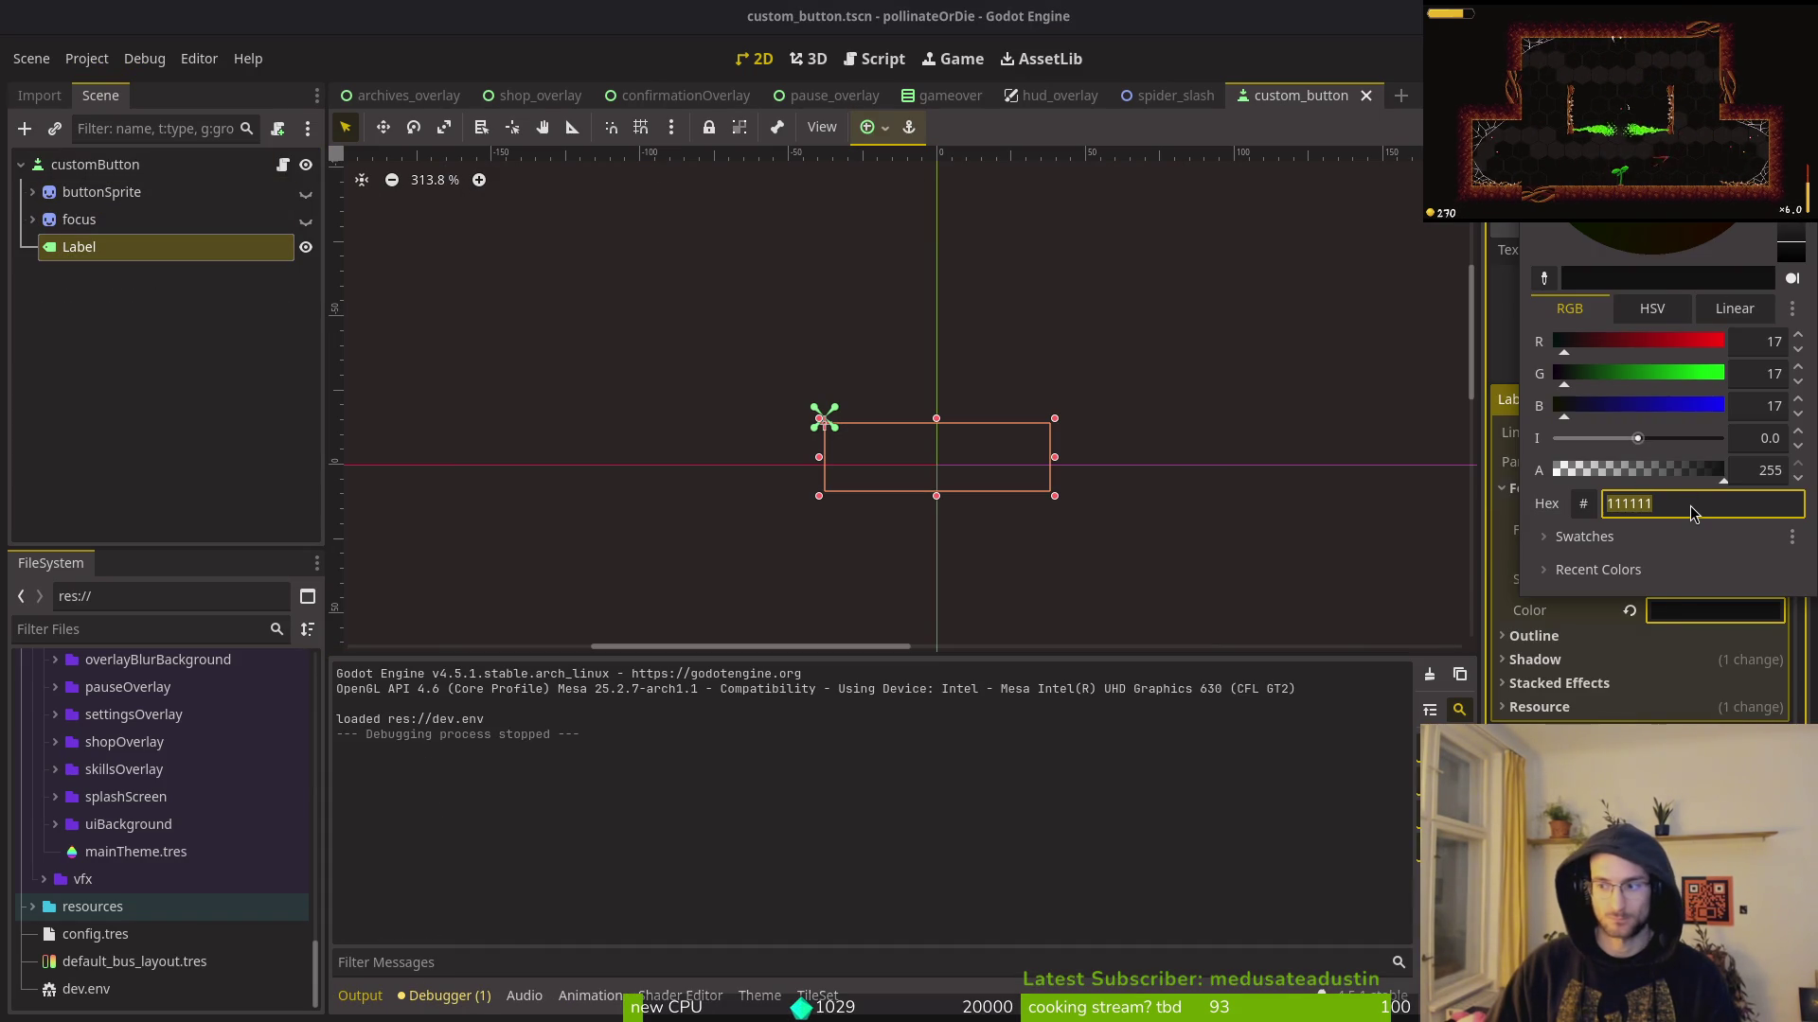
key("Escape")
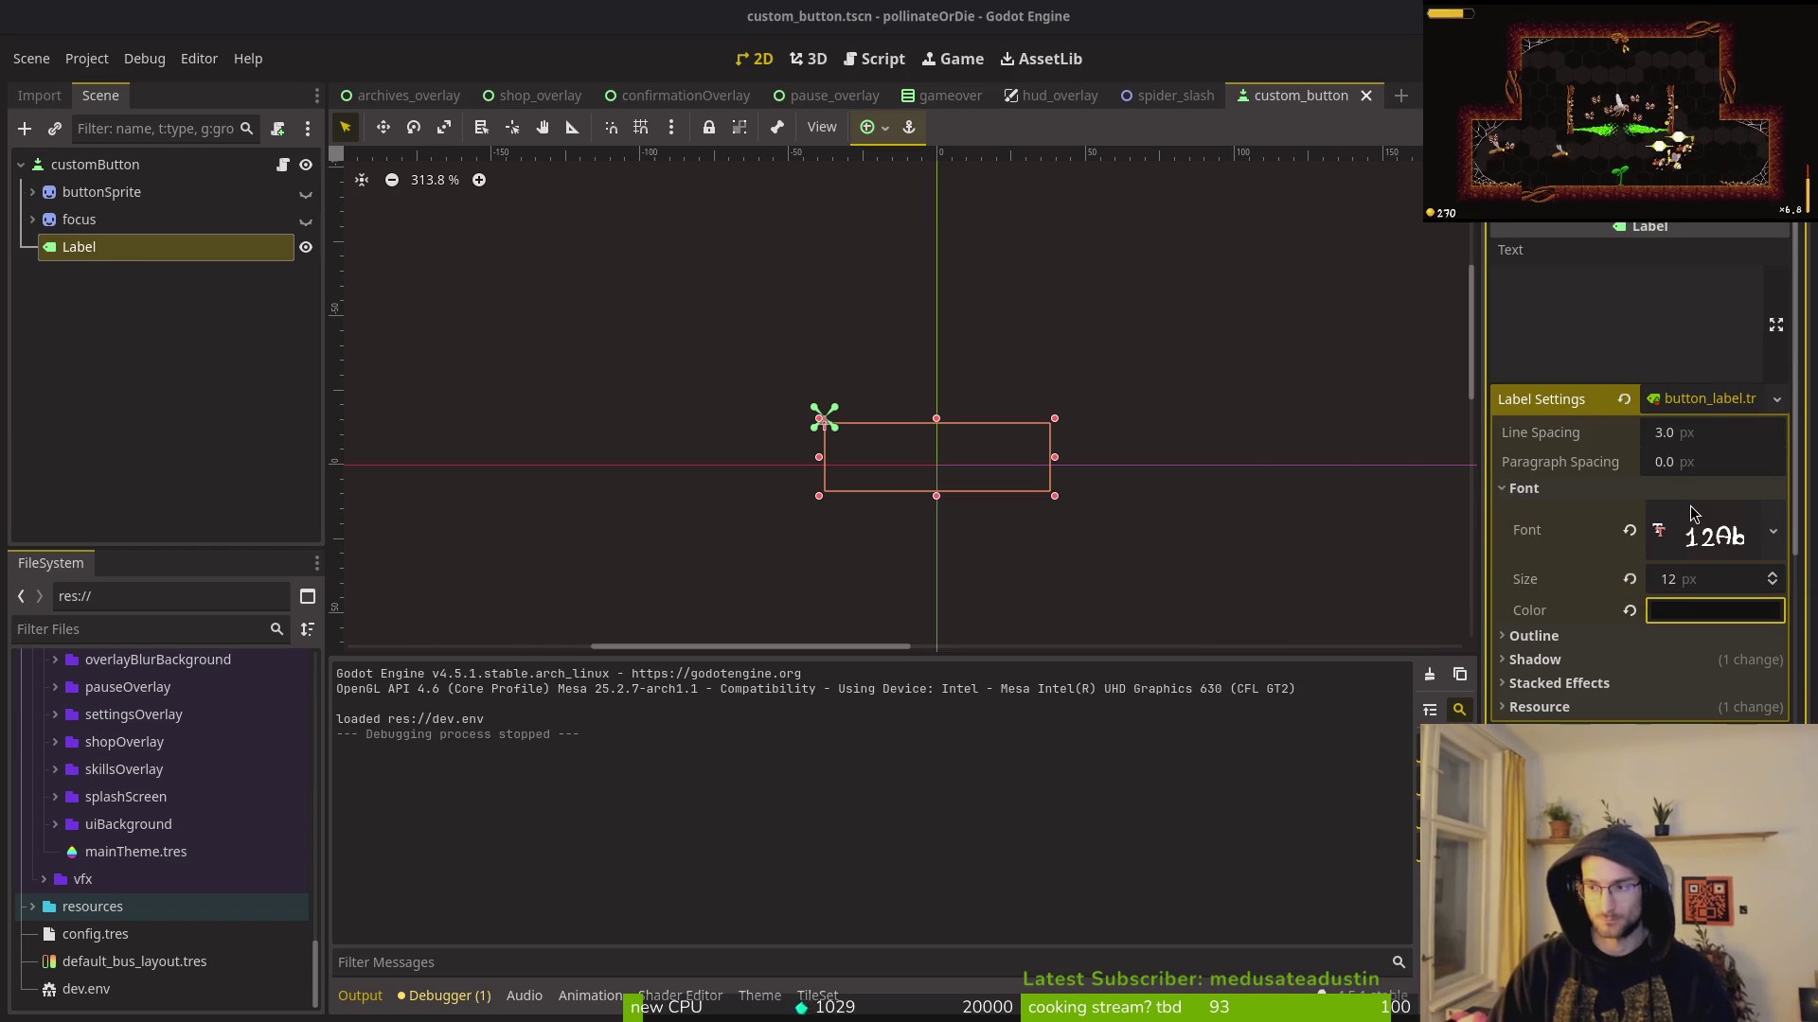
key("alt+Tab")
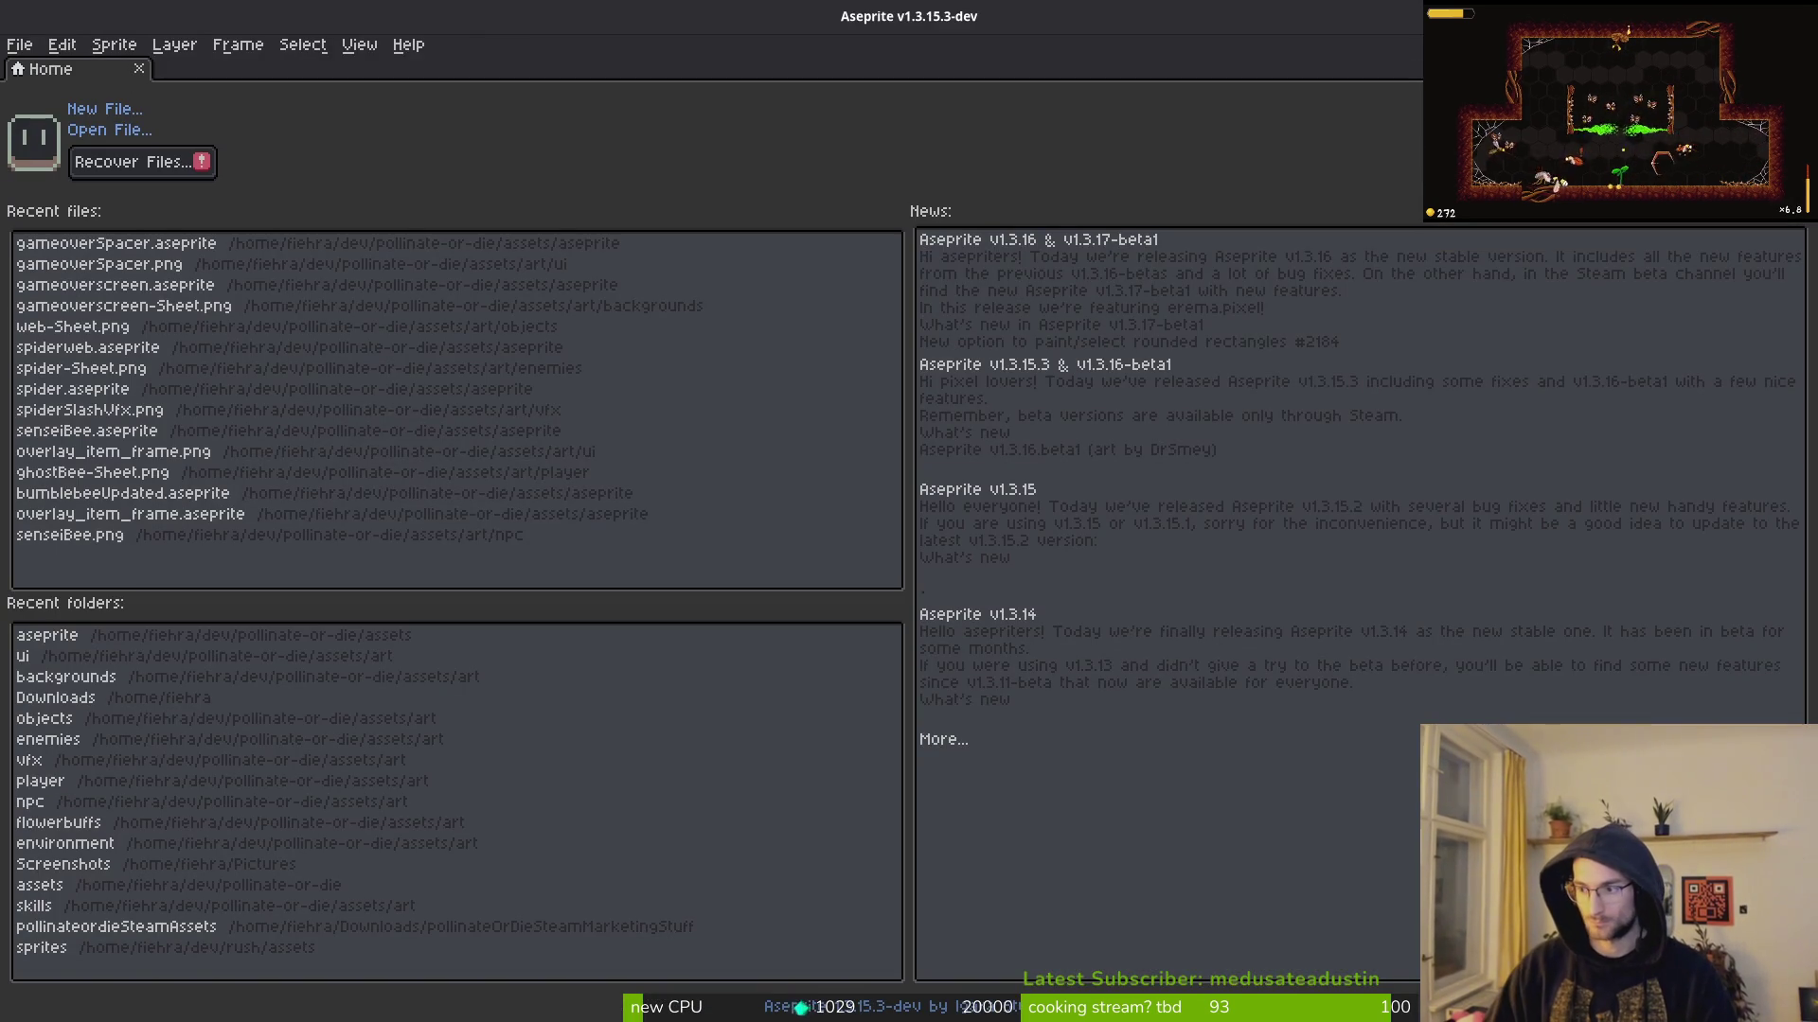
Step: Open gameoverscreen.aseprite and copy its palette yellow hex f7db3b for the Label font colour
left_click(180, 294)
left_click(267, 201)
left_click(237, 941)
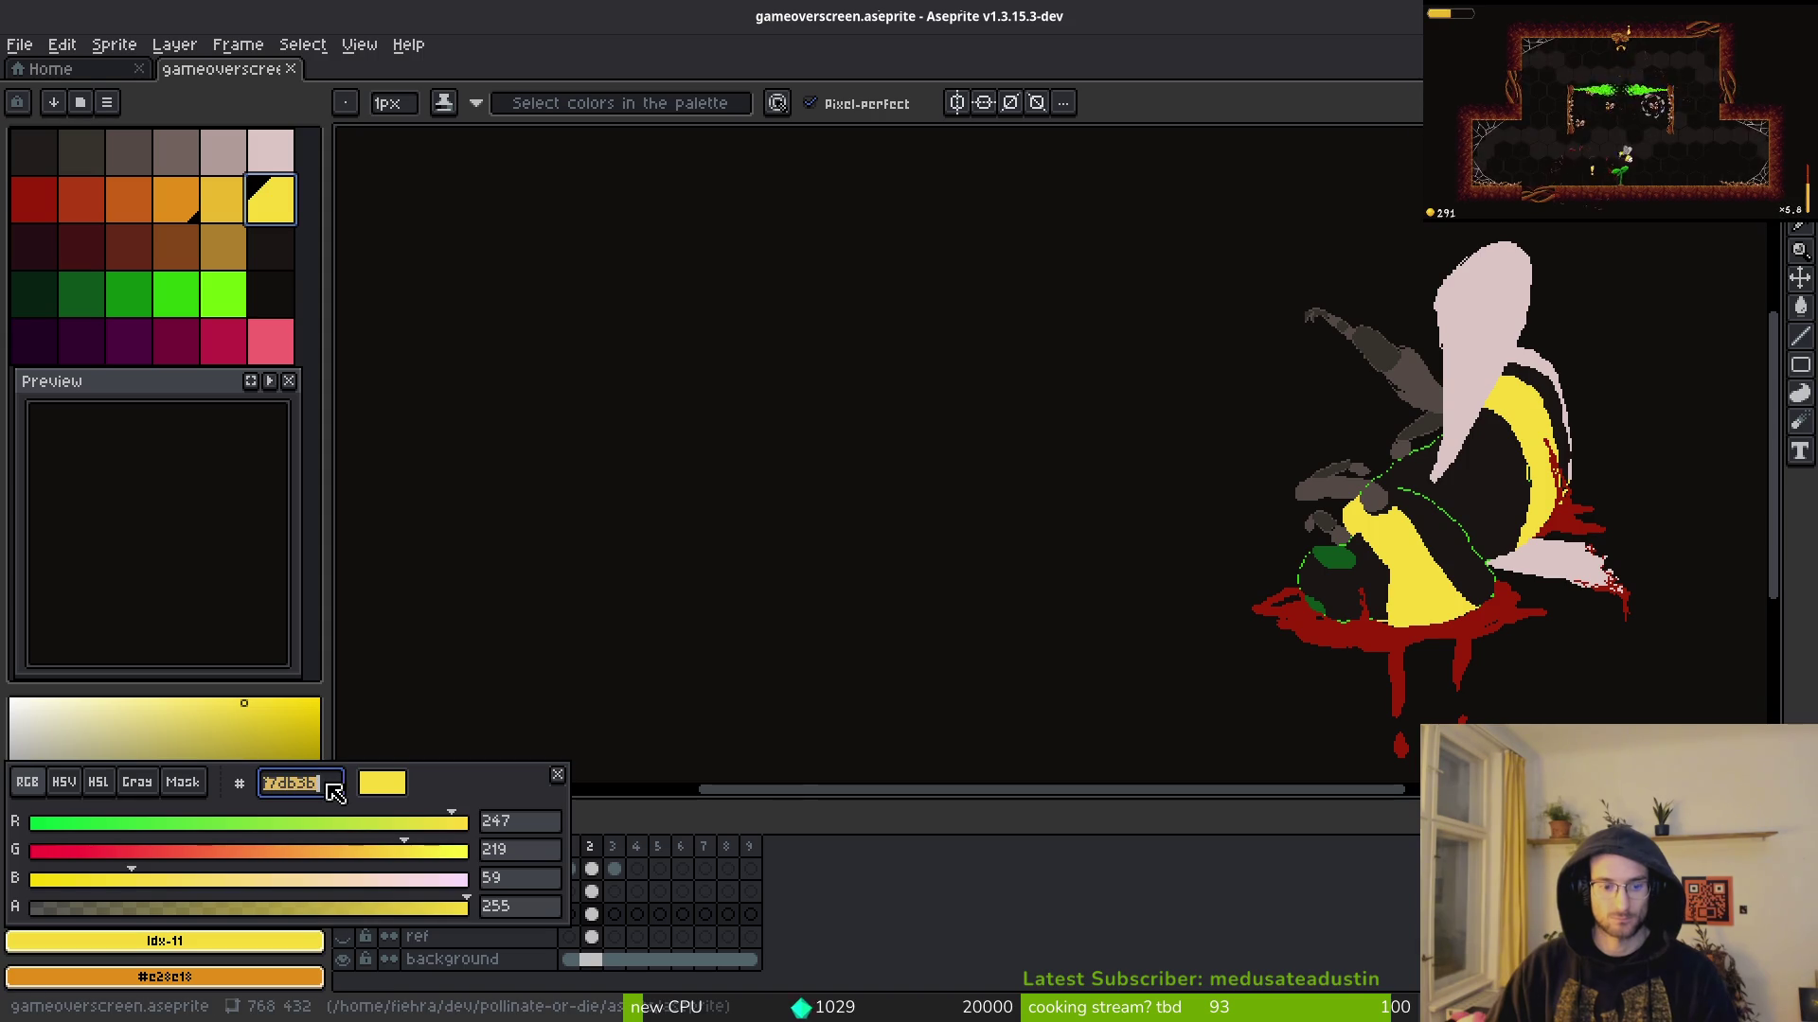
key("Escape")
key("alt+Tab")
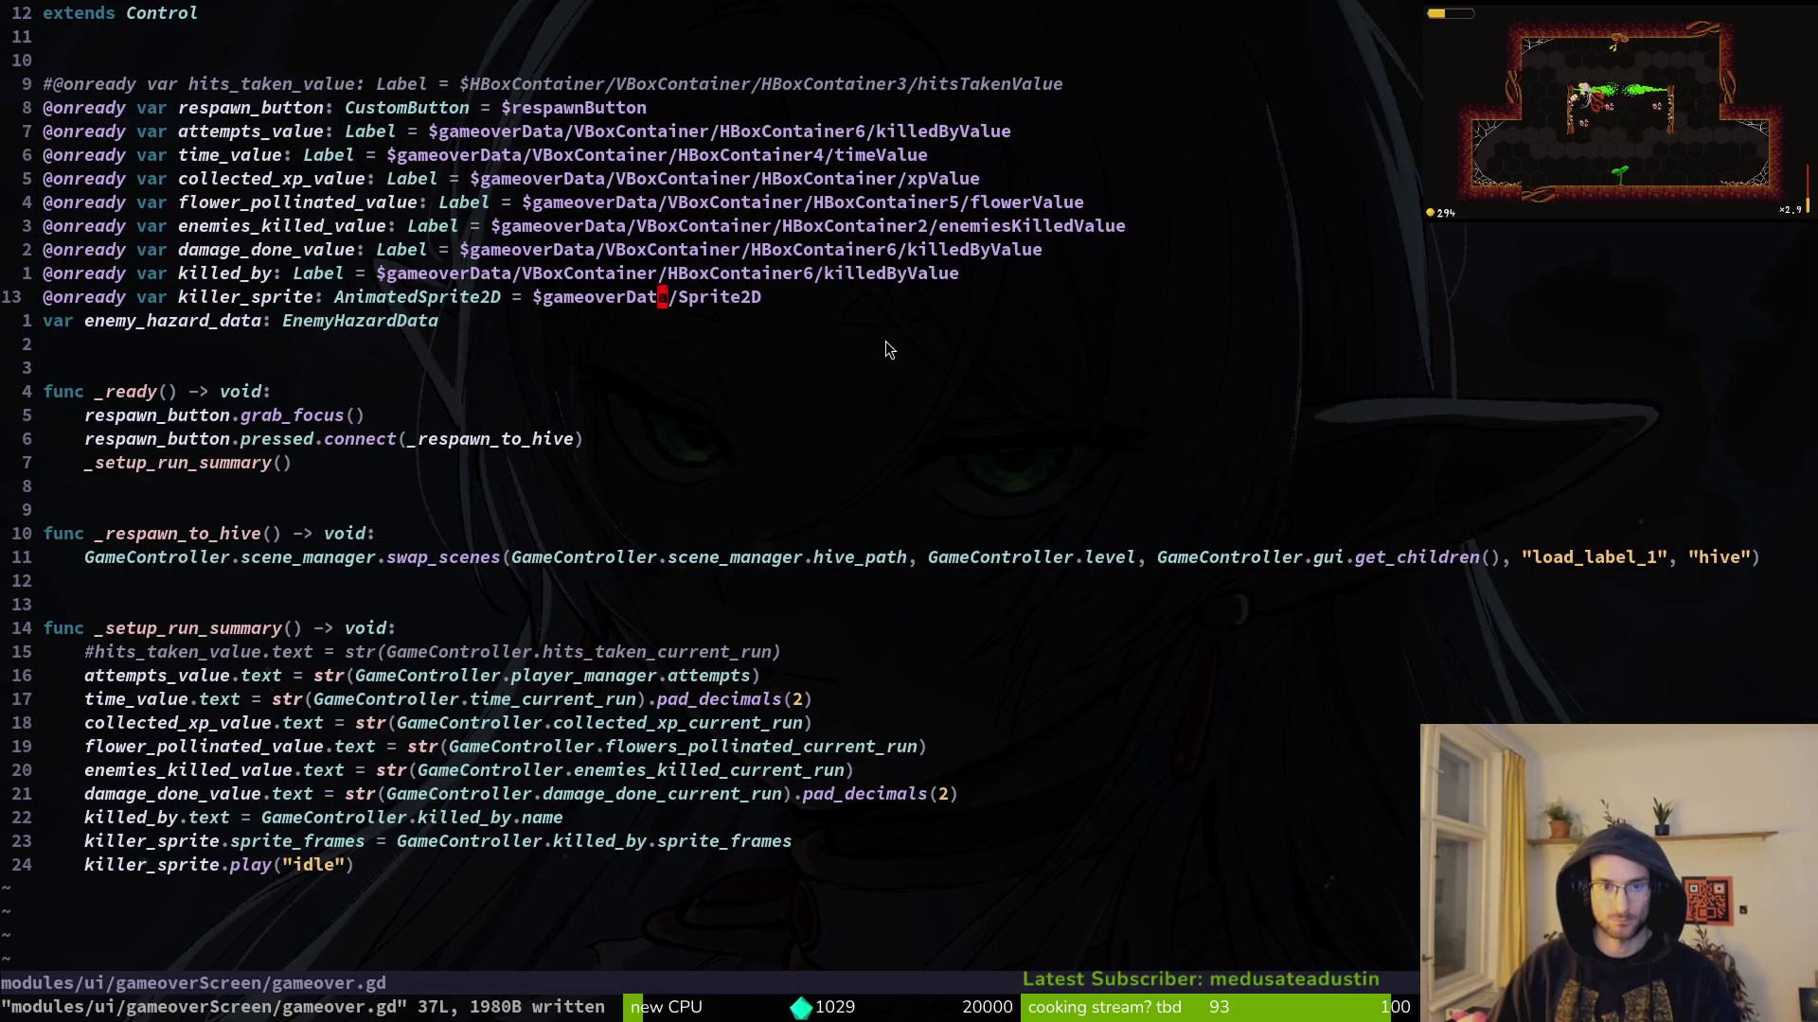
key("alt+Tab")
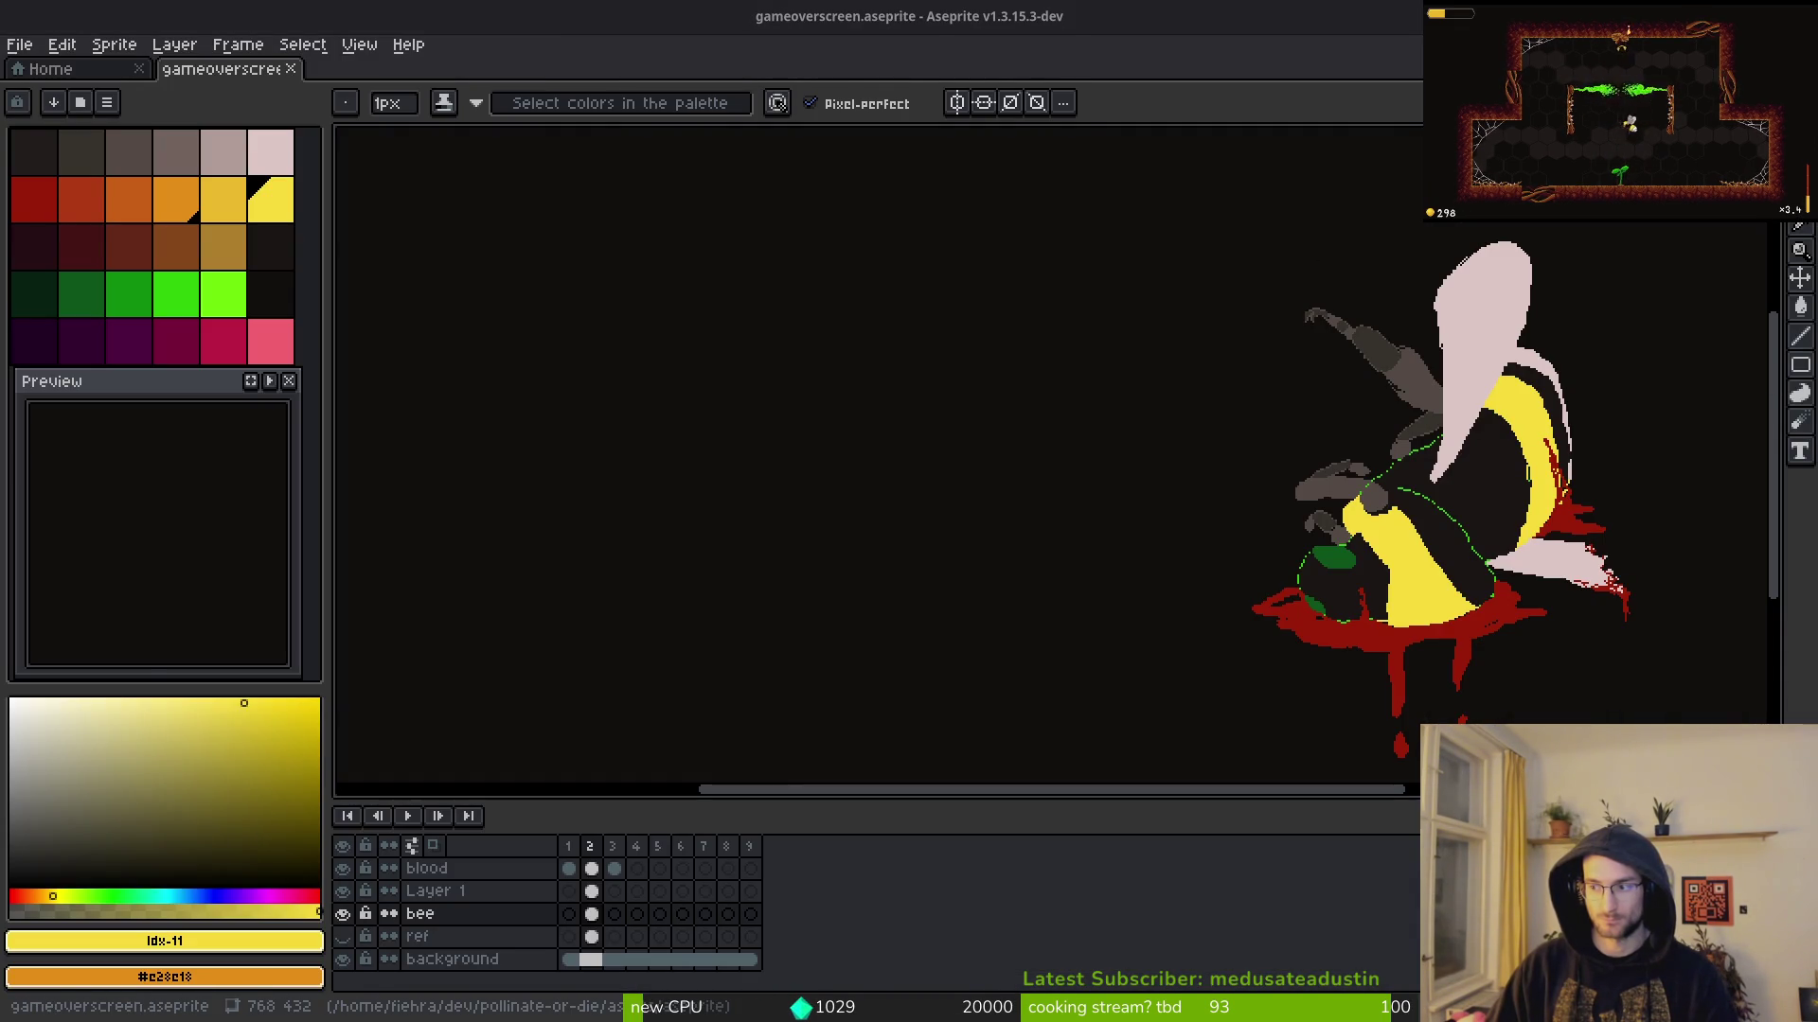
key("alt+Tab")
left_click(1714, 613)
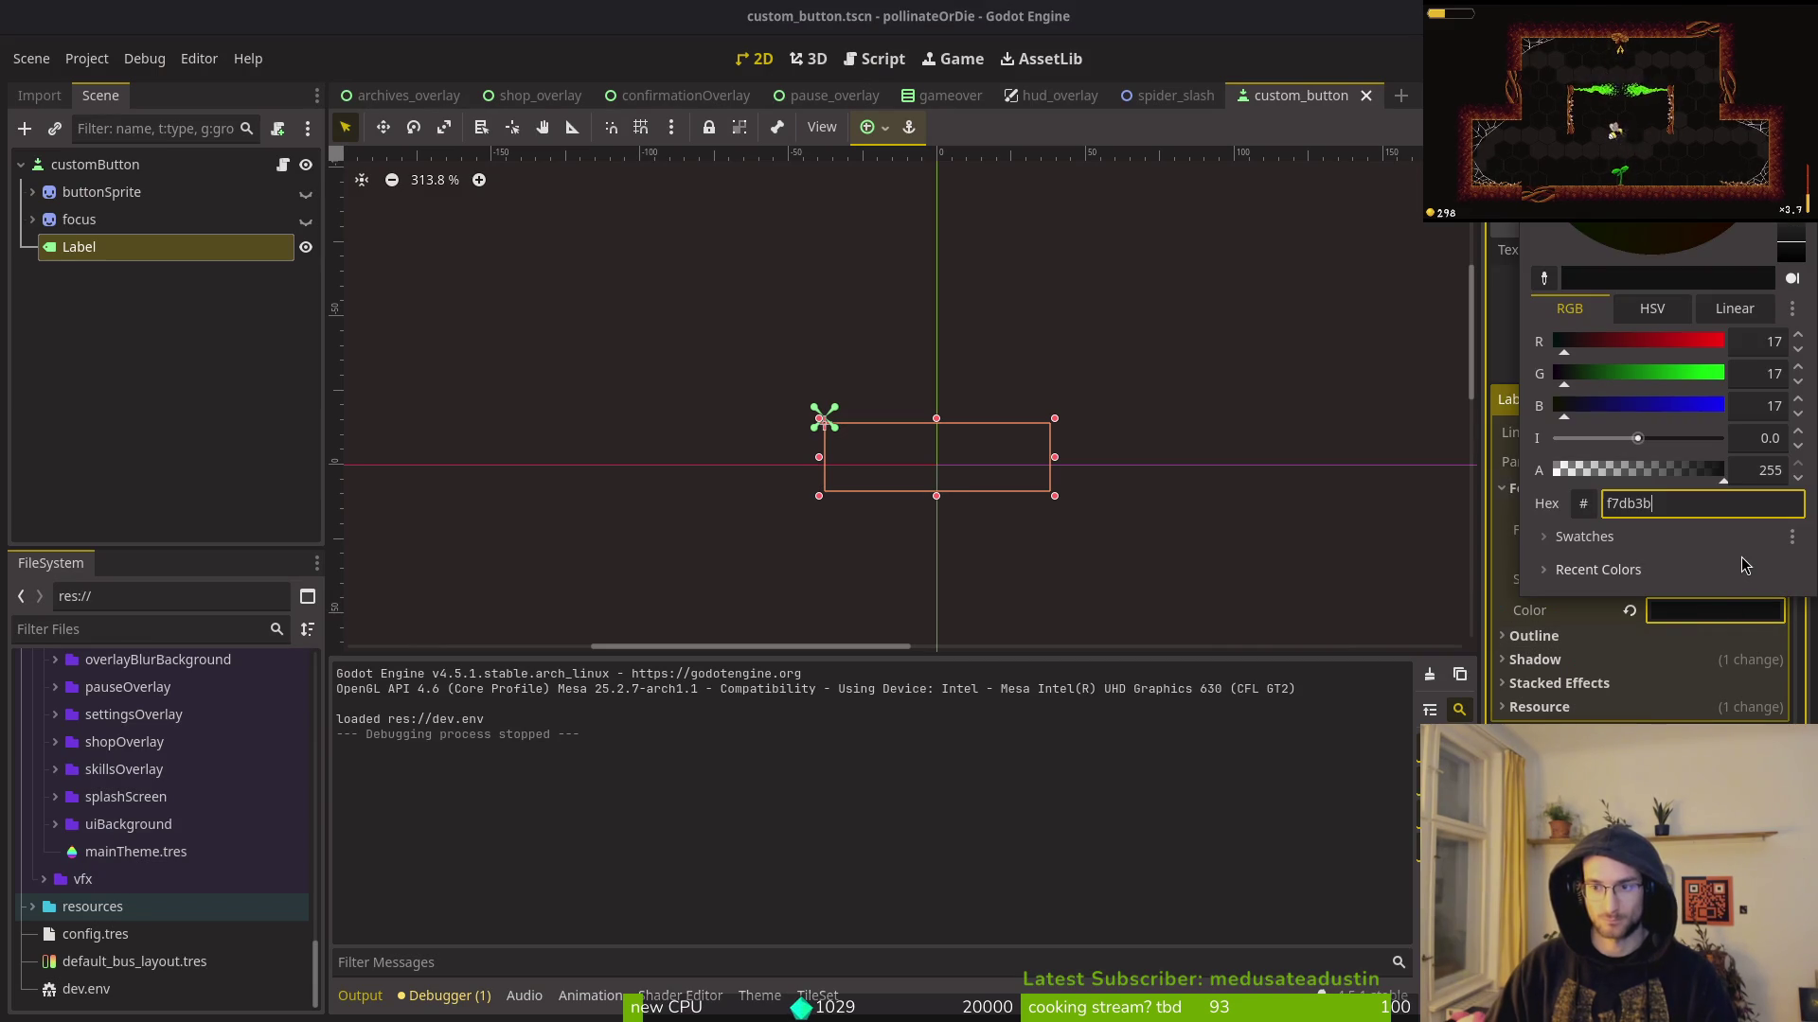
Step: Apply f7db3b as the Label font colour, save custom_button, and run the game
key("Return")
key("ctrl+s")
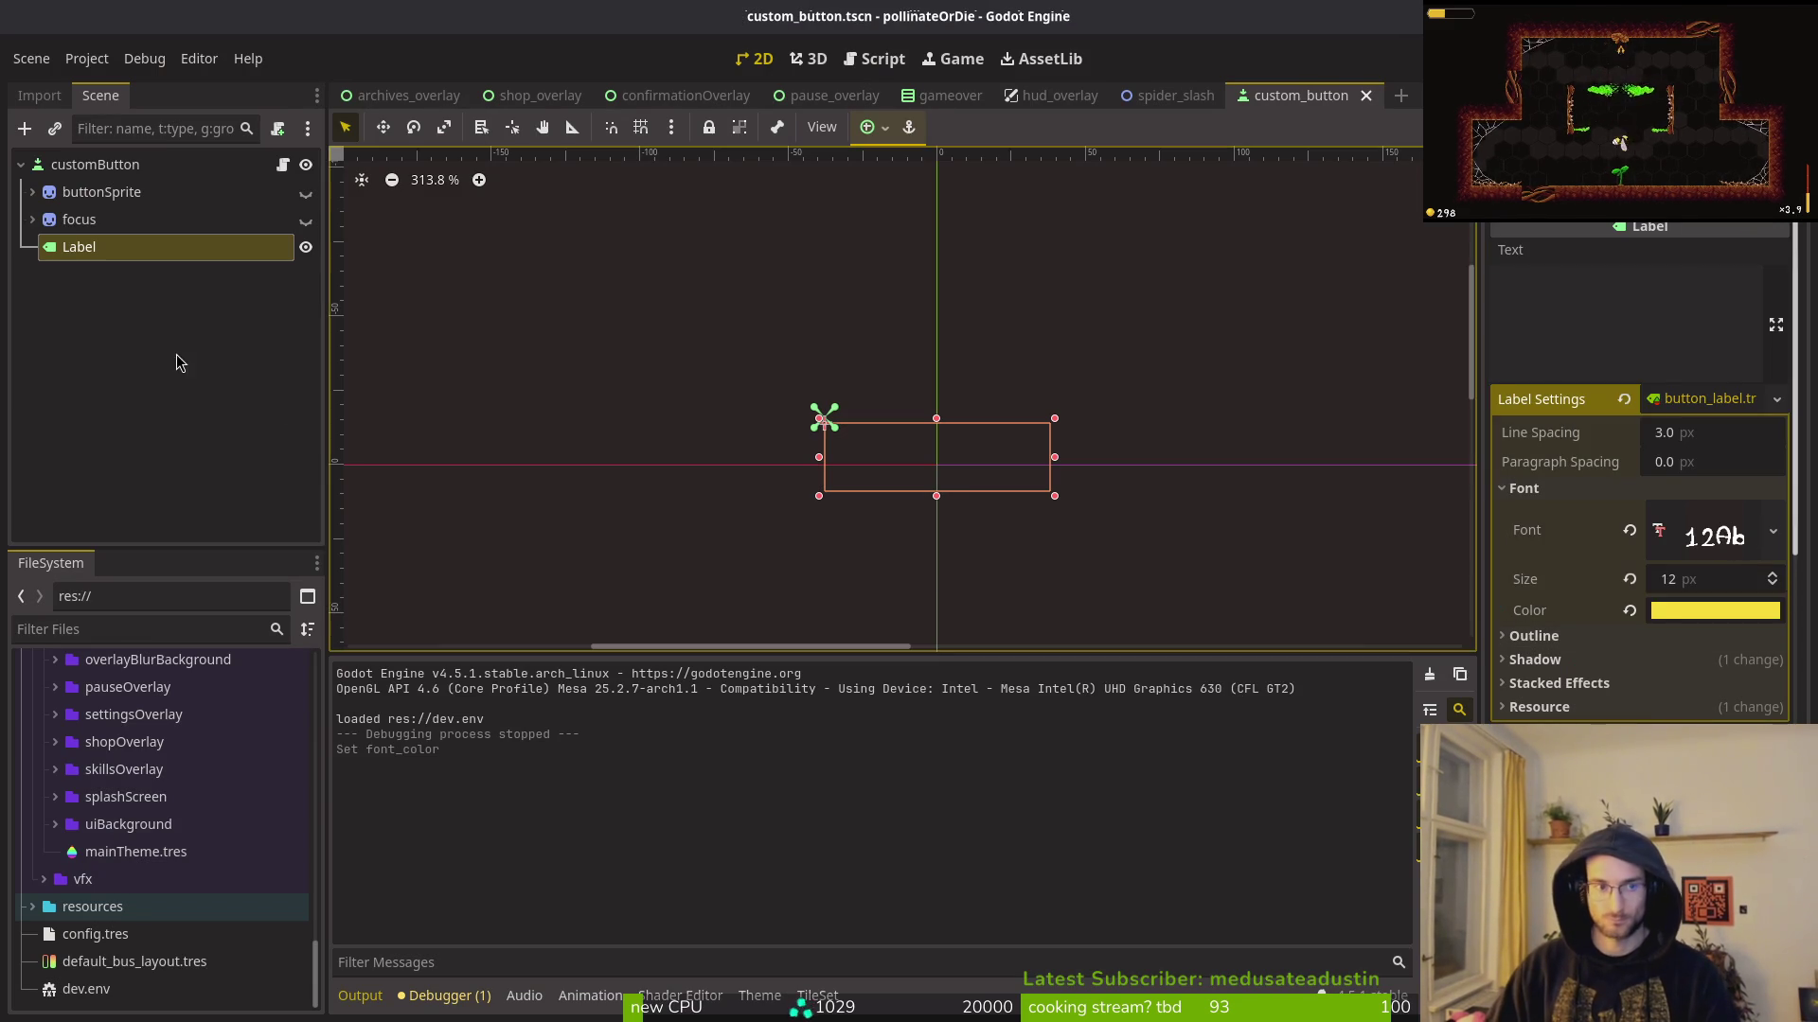
left_click(176, 362)
key("F5")
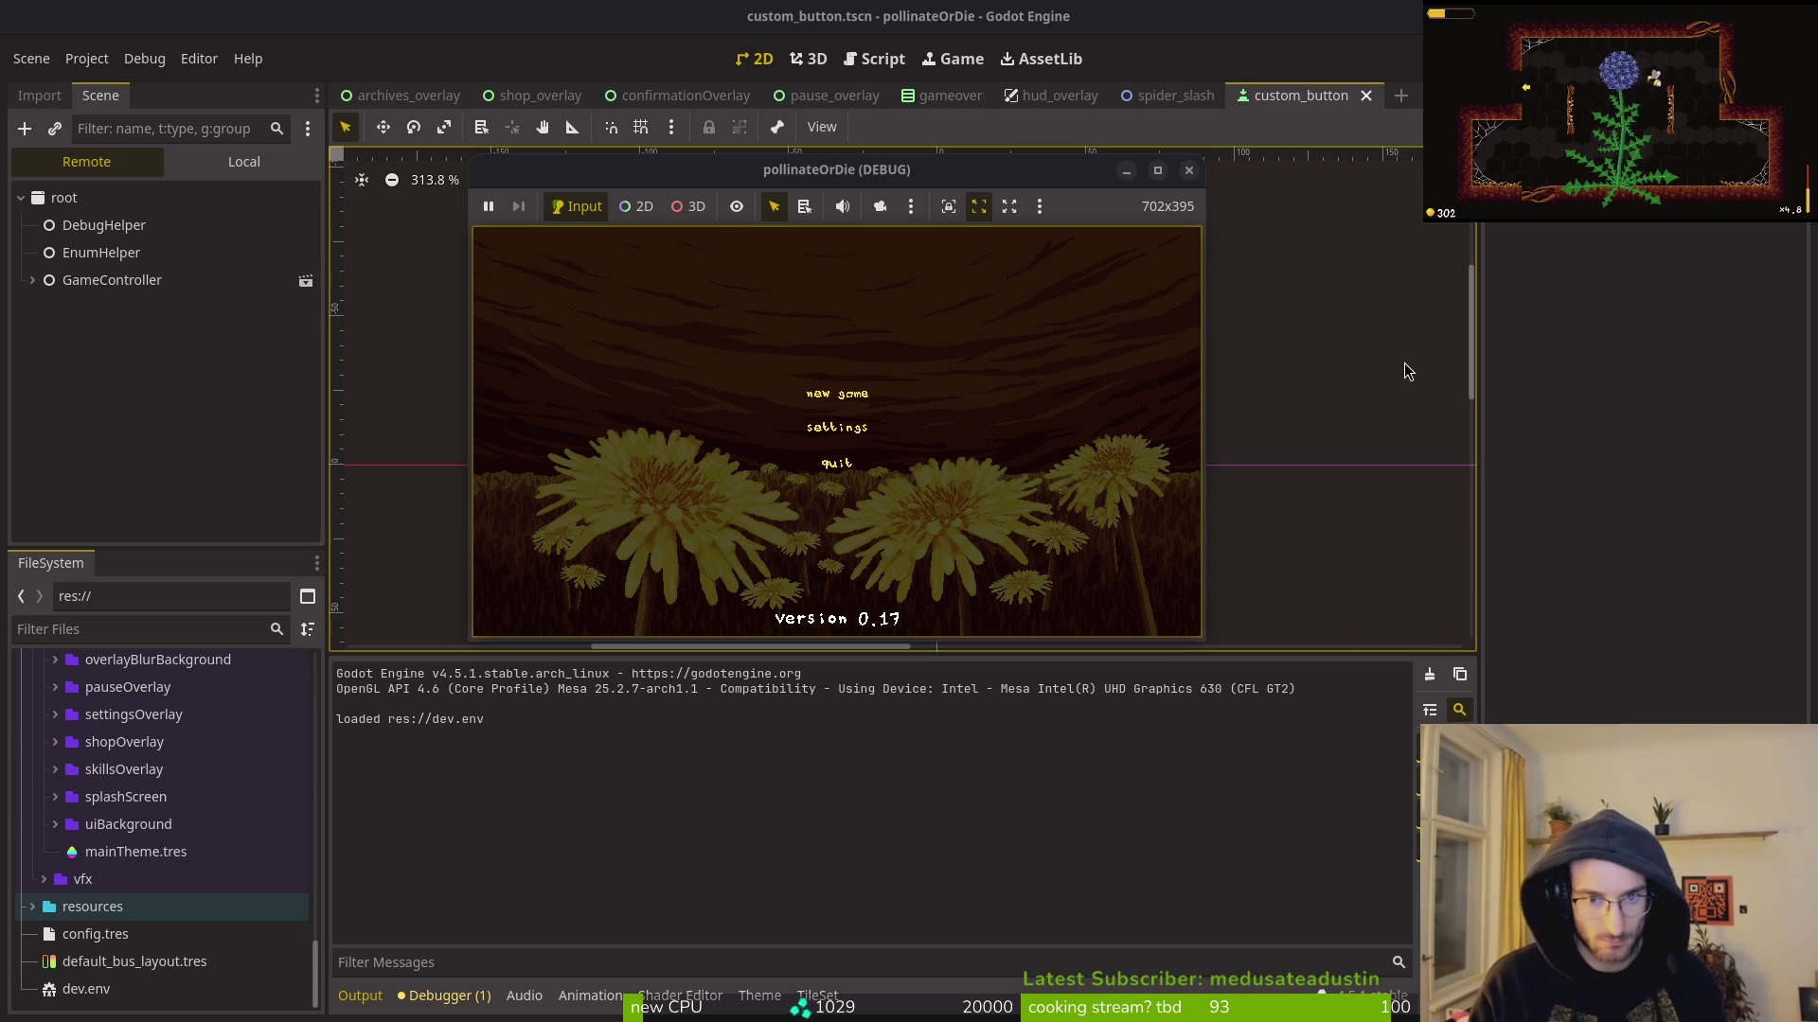
Step: Start a new game, maximize the game window and enter the level select
key("Return")
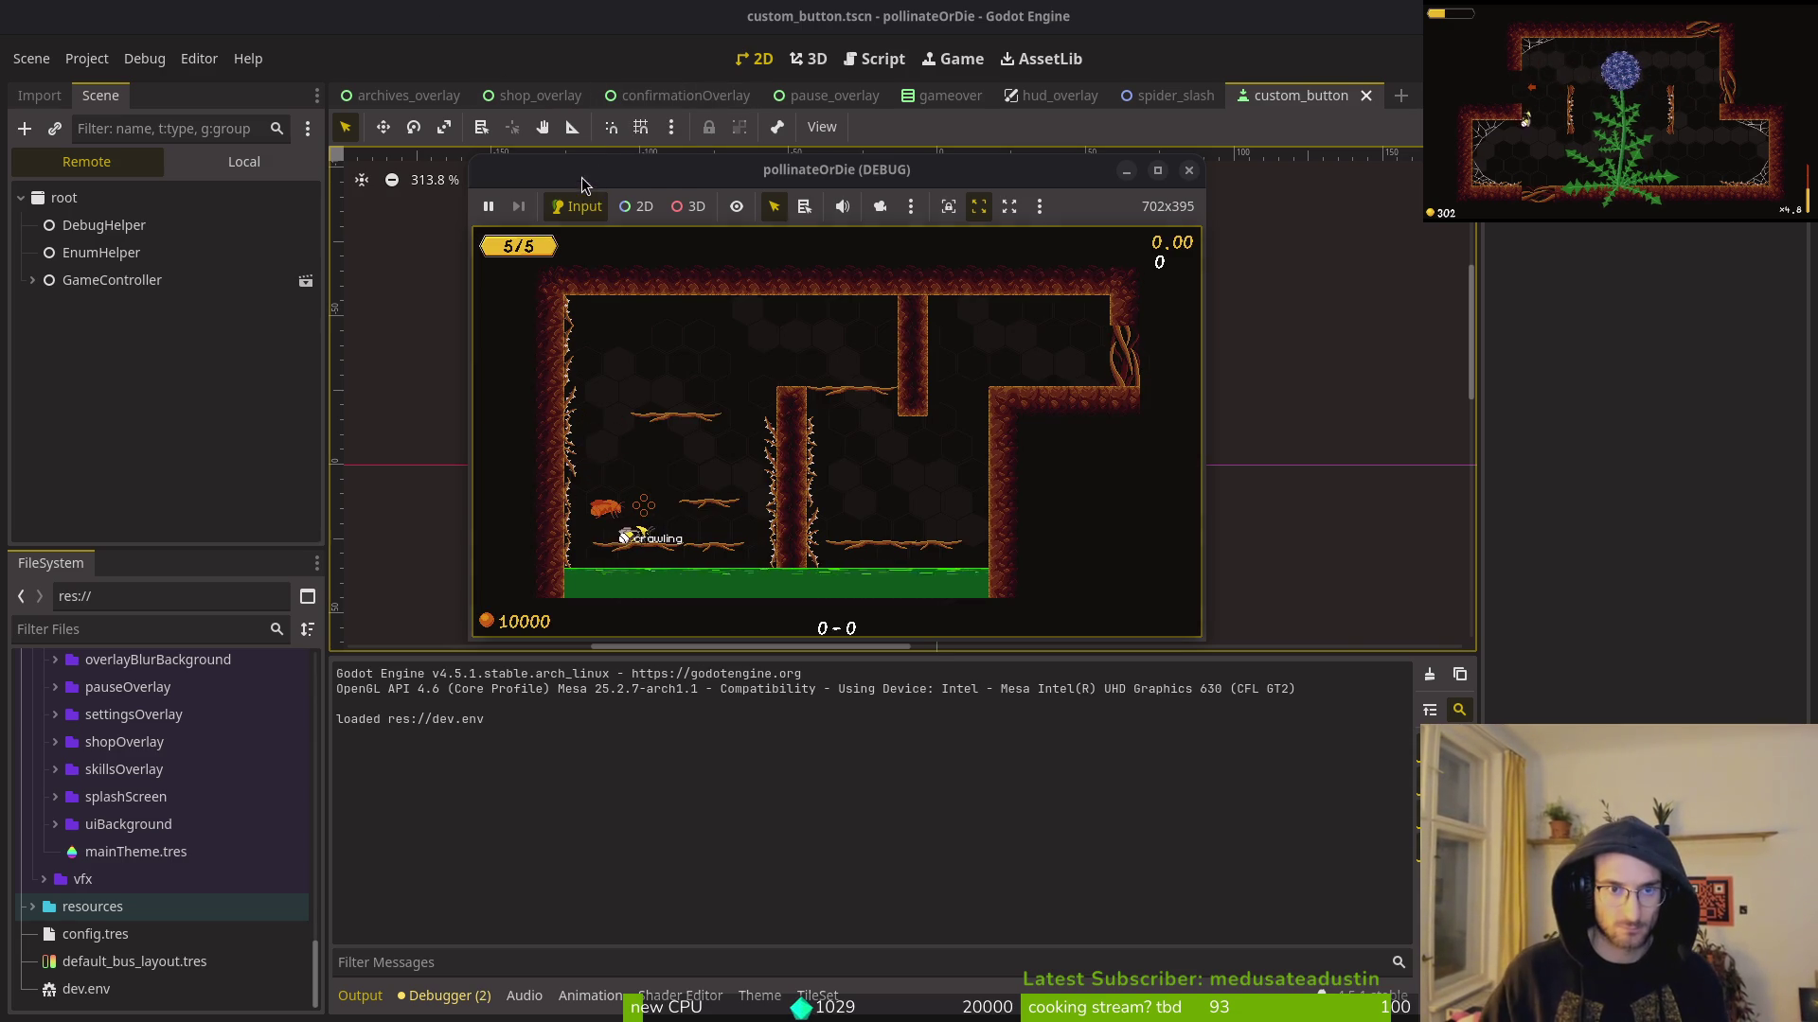
double_click(582, 182)
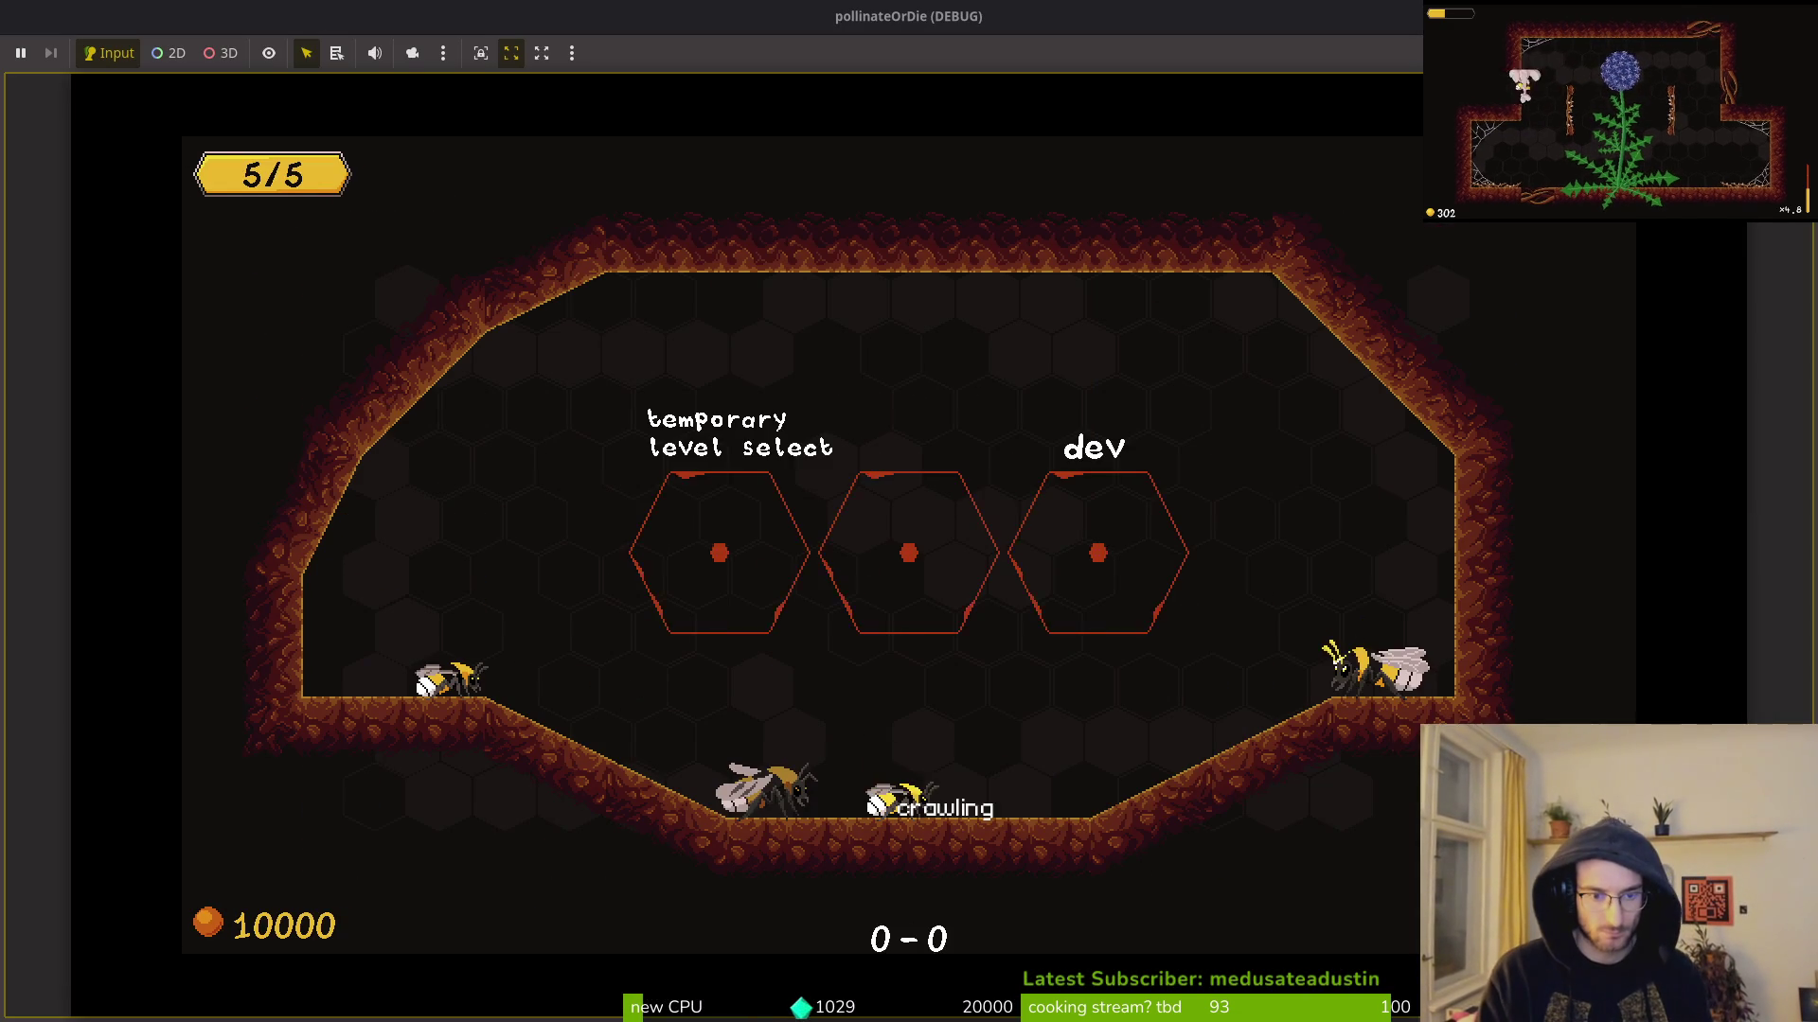
key("shift")
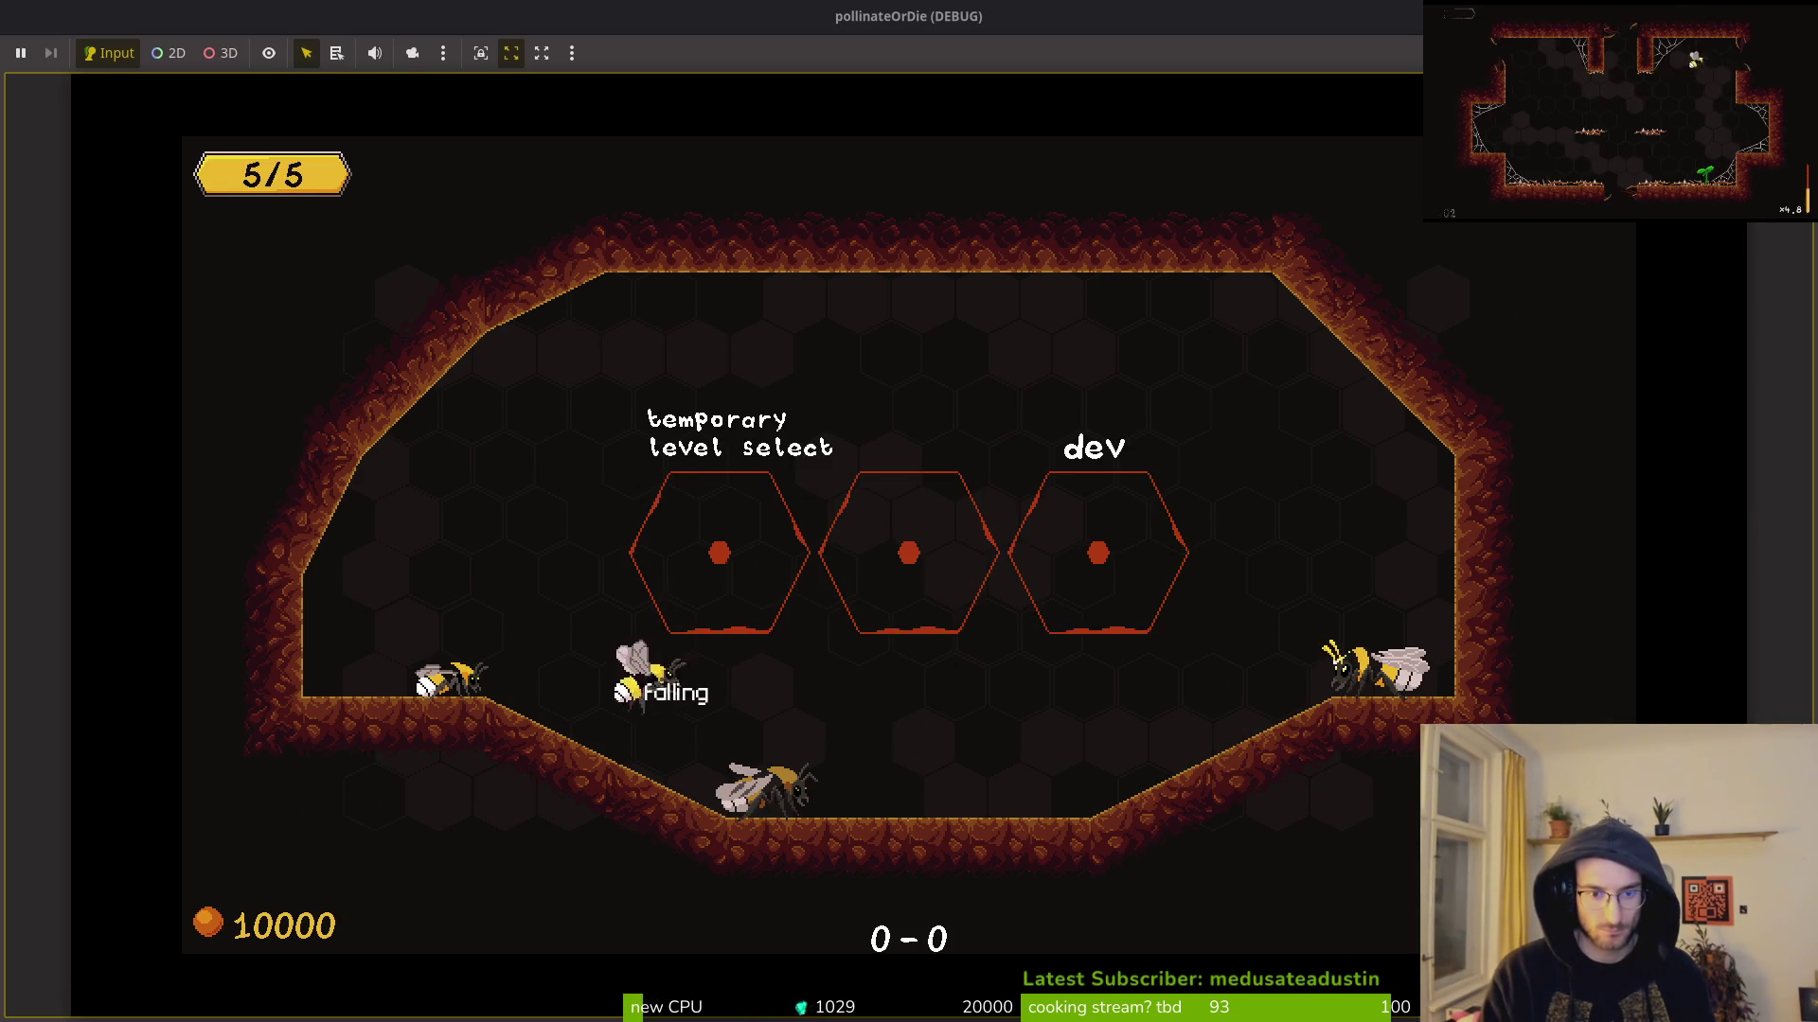
key("Up")
Step: Browse the level-select grid from 1-2 to 2-5, then choose back to return to the hub
key("Left")
key("Down")
key("Down")
key("Up")
key("Up")
key("Up")
key("Up")
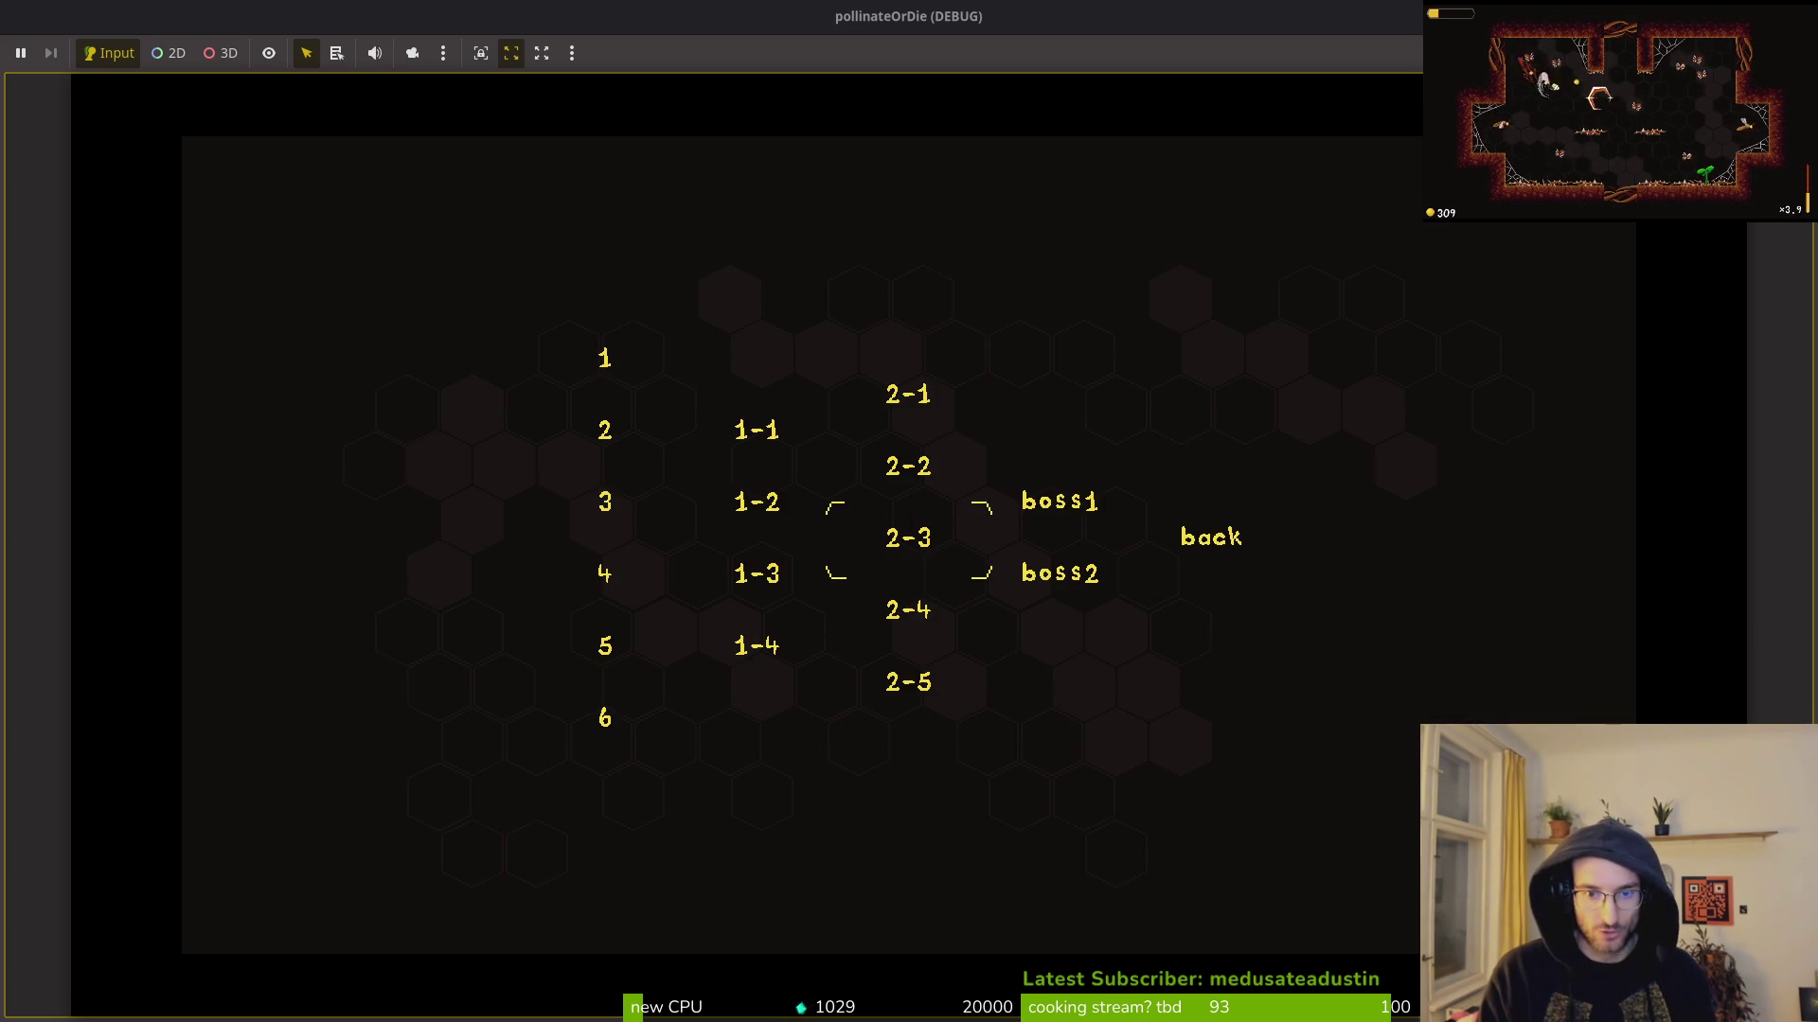
key("Down")
key("Down")
key("Right")
key("Up")
key("Left")
key("Down")
key("Down")
key("Down")
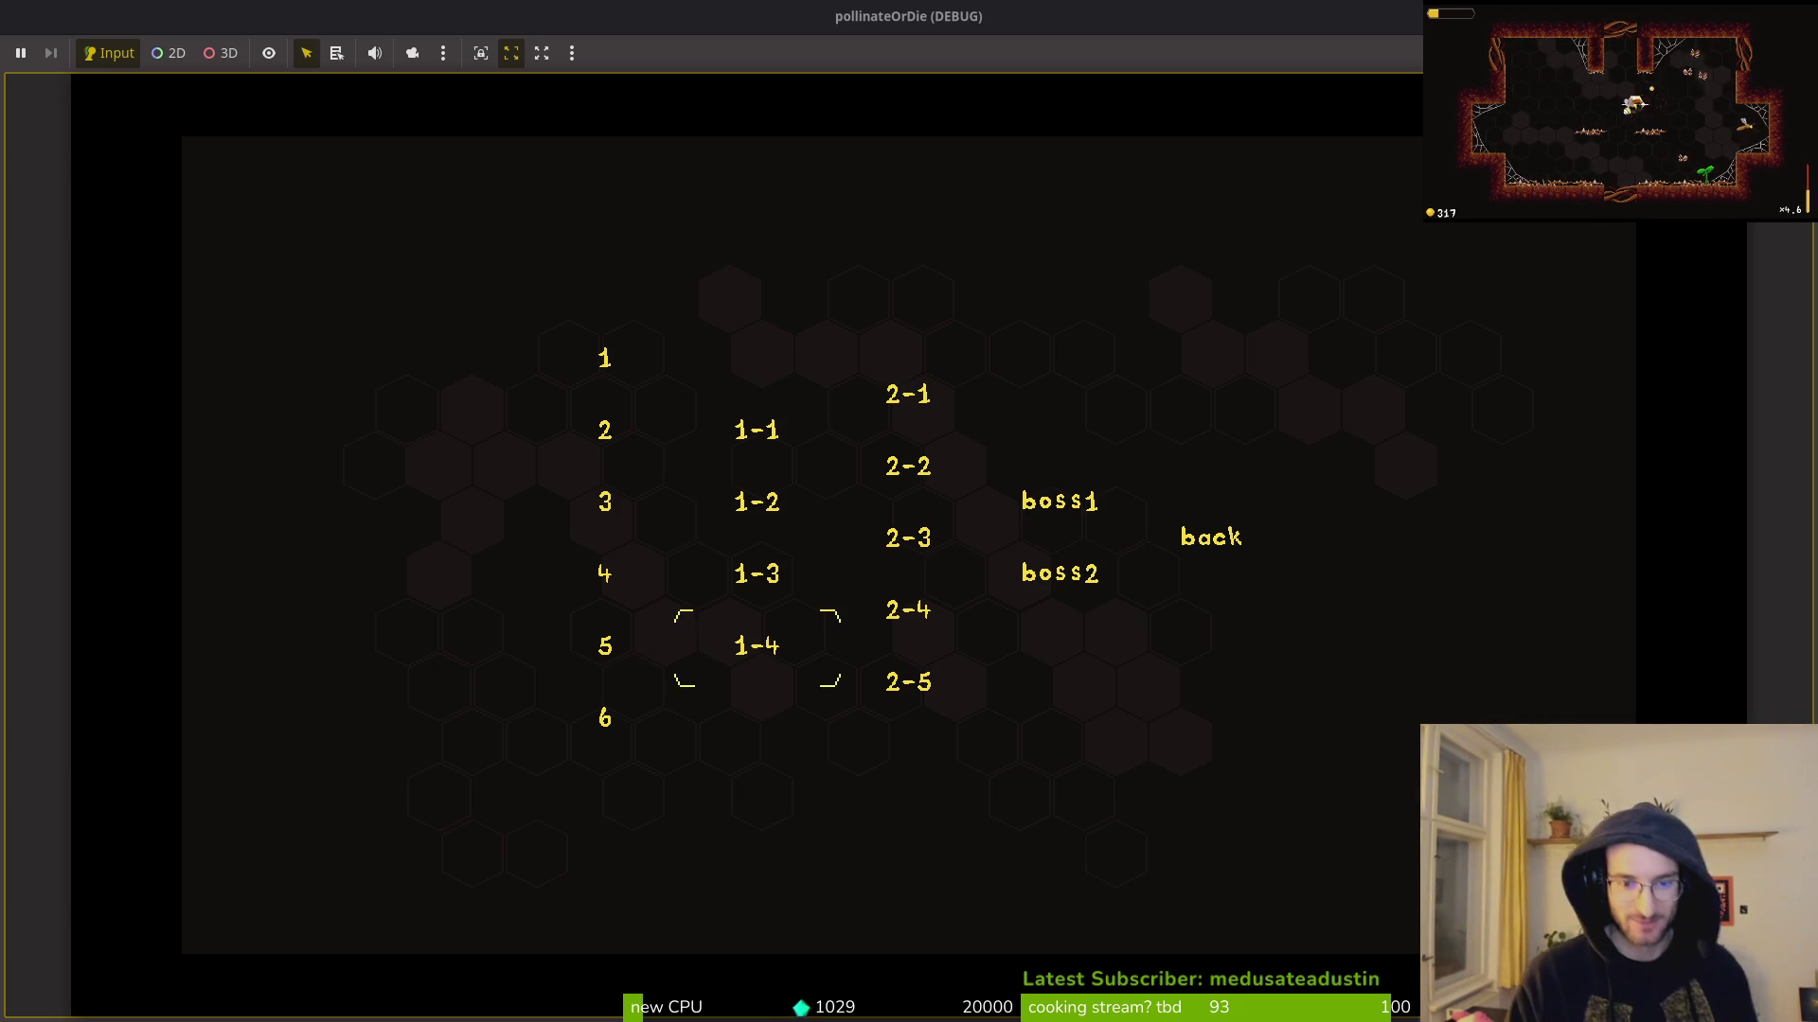
key("Right")
key("Down")
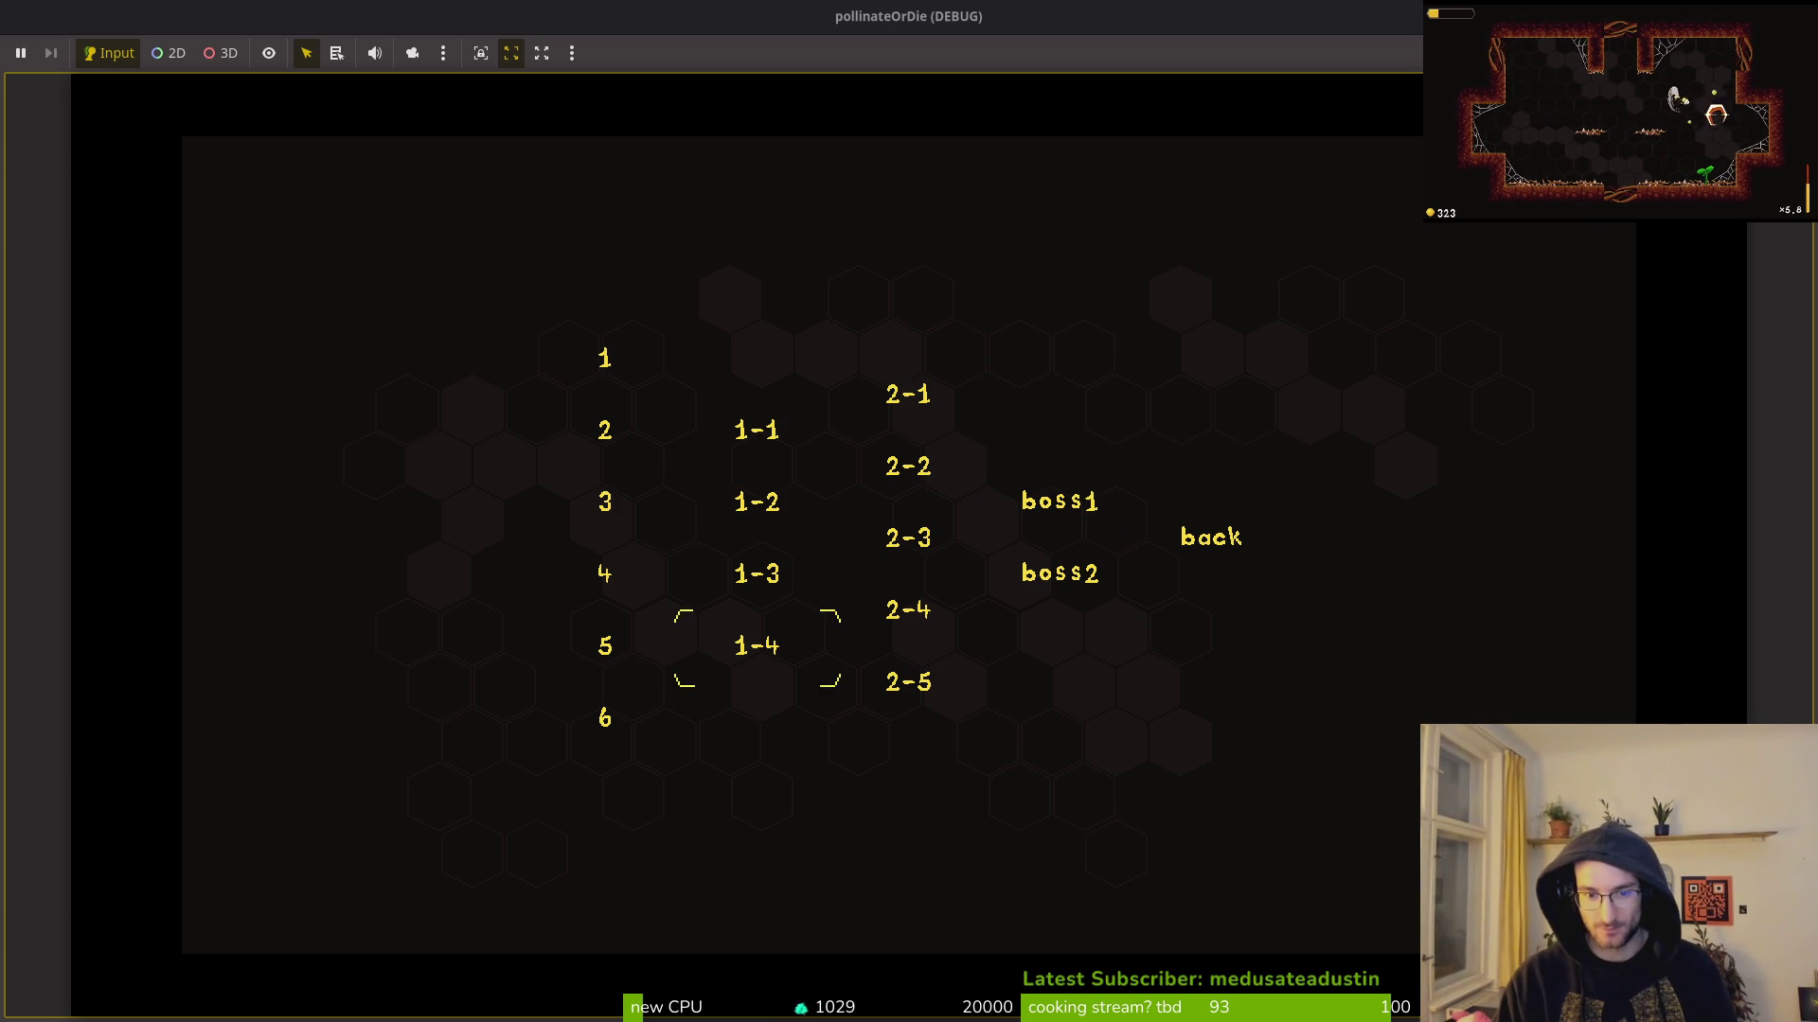
key("Right")
key("Down")
key("Up")
key("Up")
key("Down")
key("Down")
key("Right")
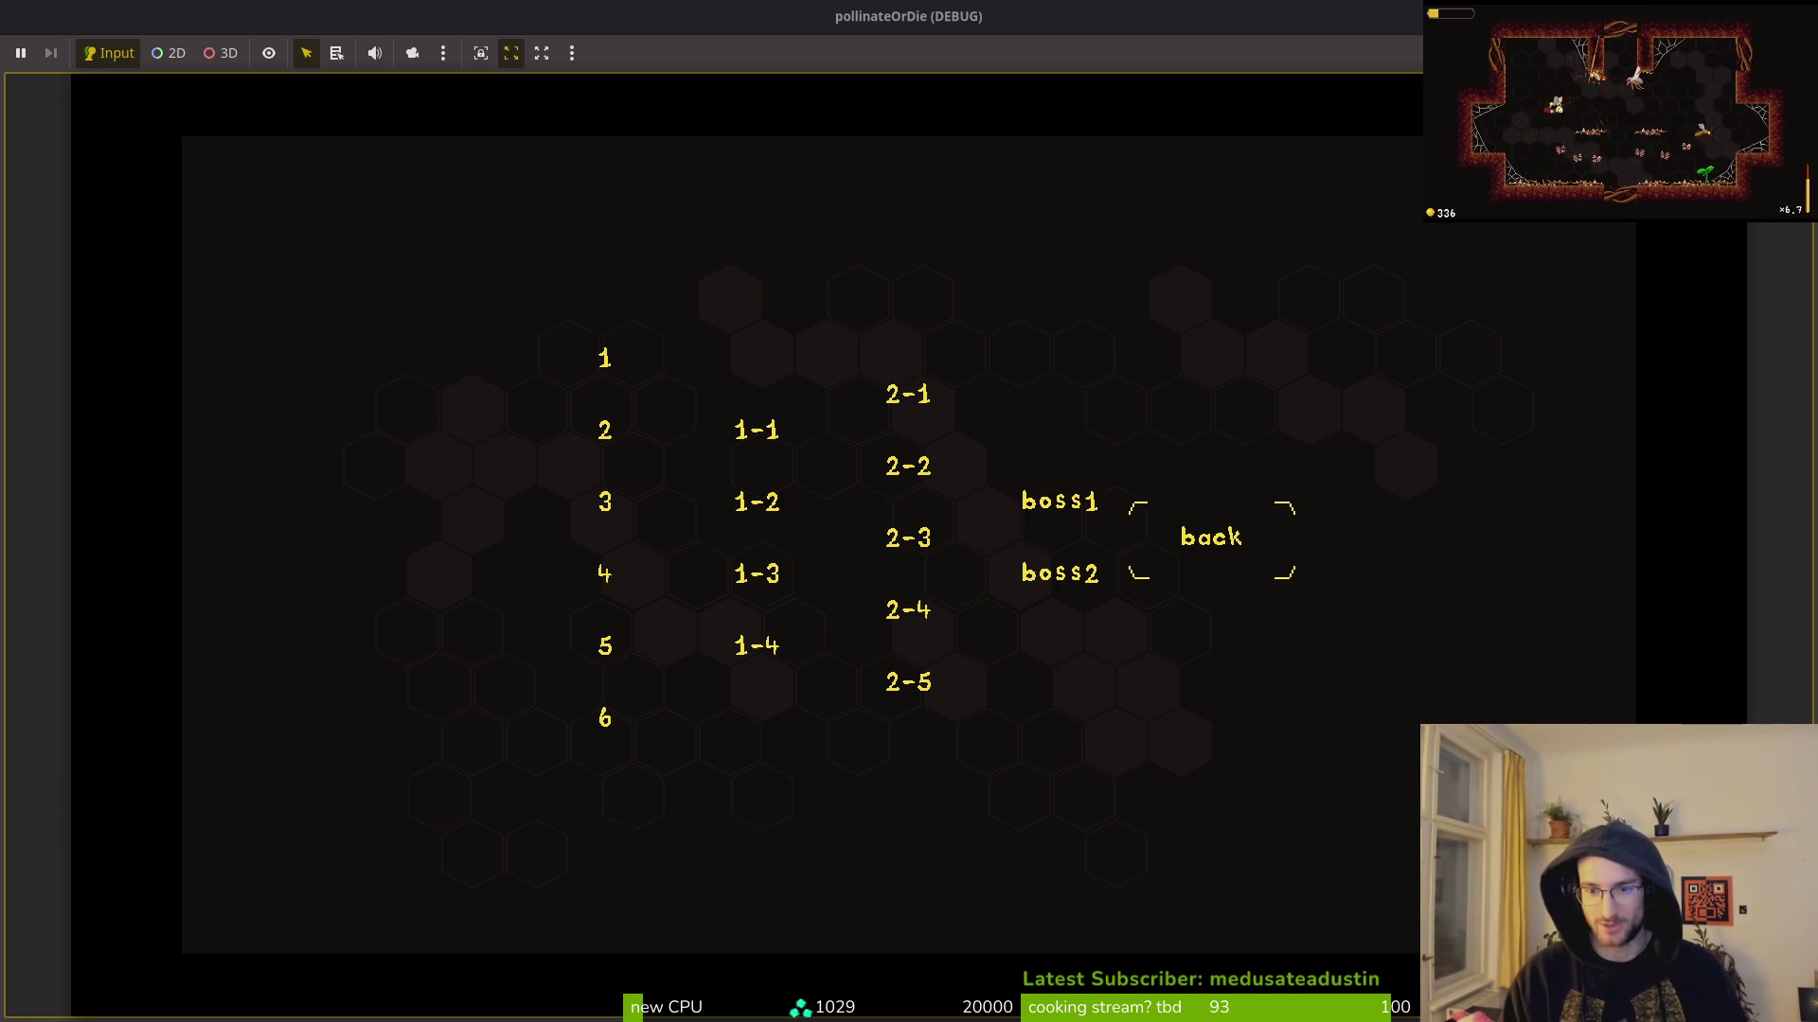
key("Return")
Step: Browse the skins NPC's menu, then dash into the middle hexagon to teleport into a cave
key("Right")
key("Left")
key("Left")
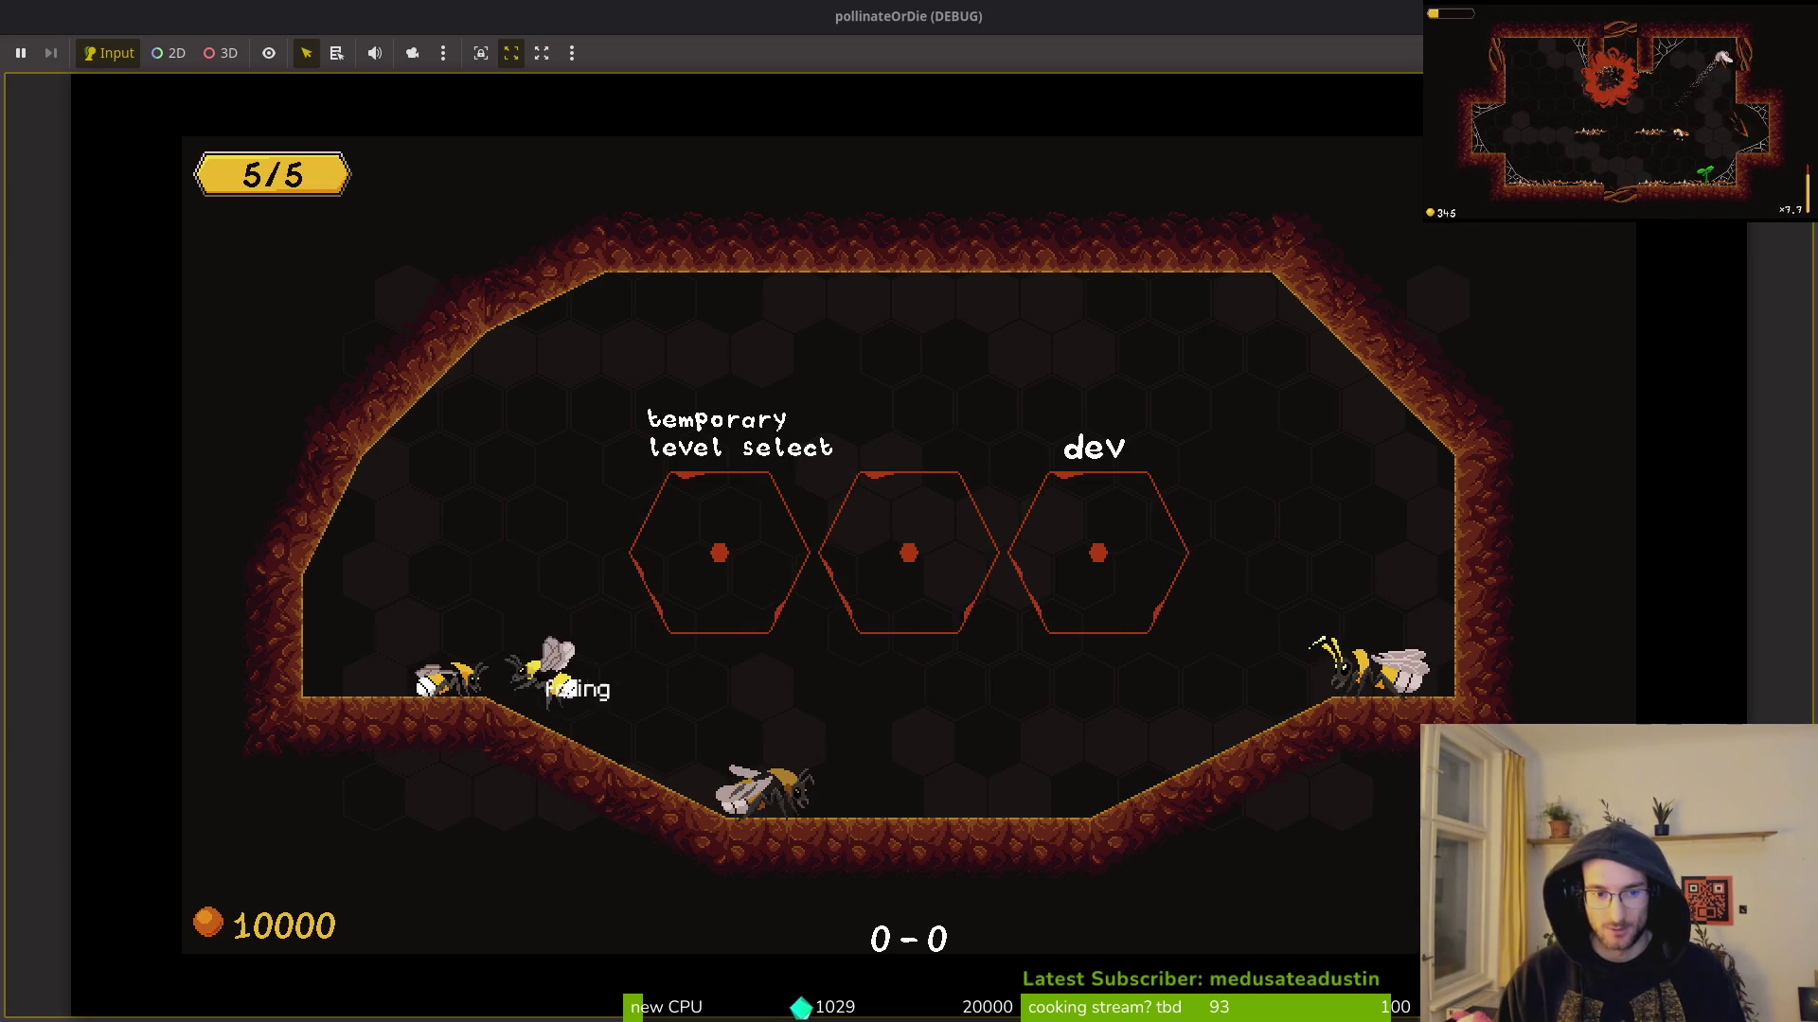
key("Return")
key("Right")
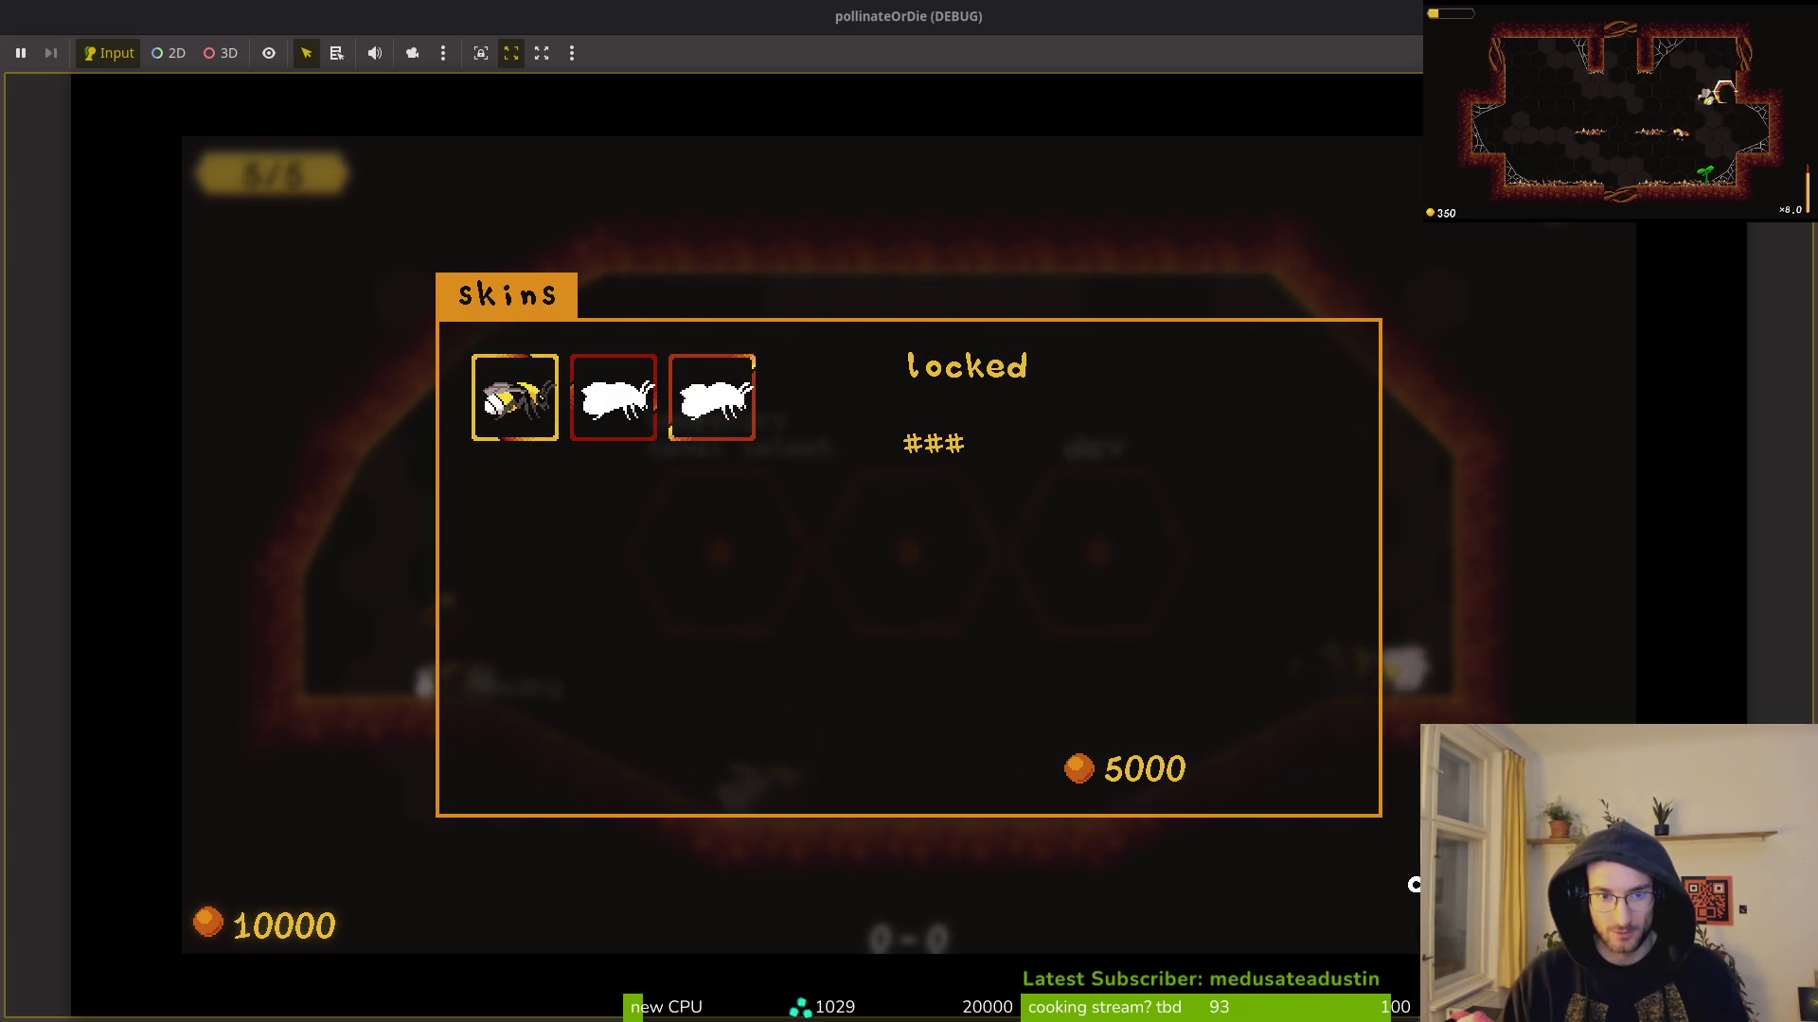
key("Left")
key("Escape")
key("Right")
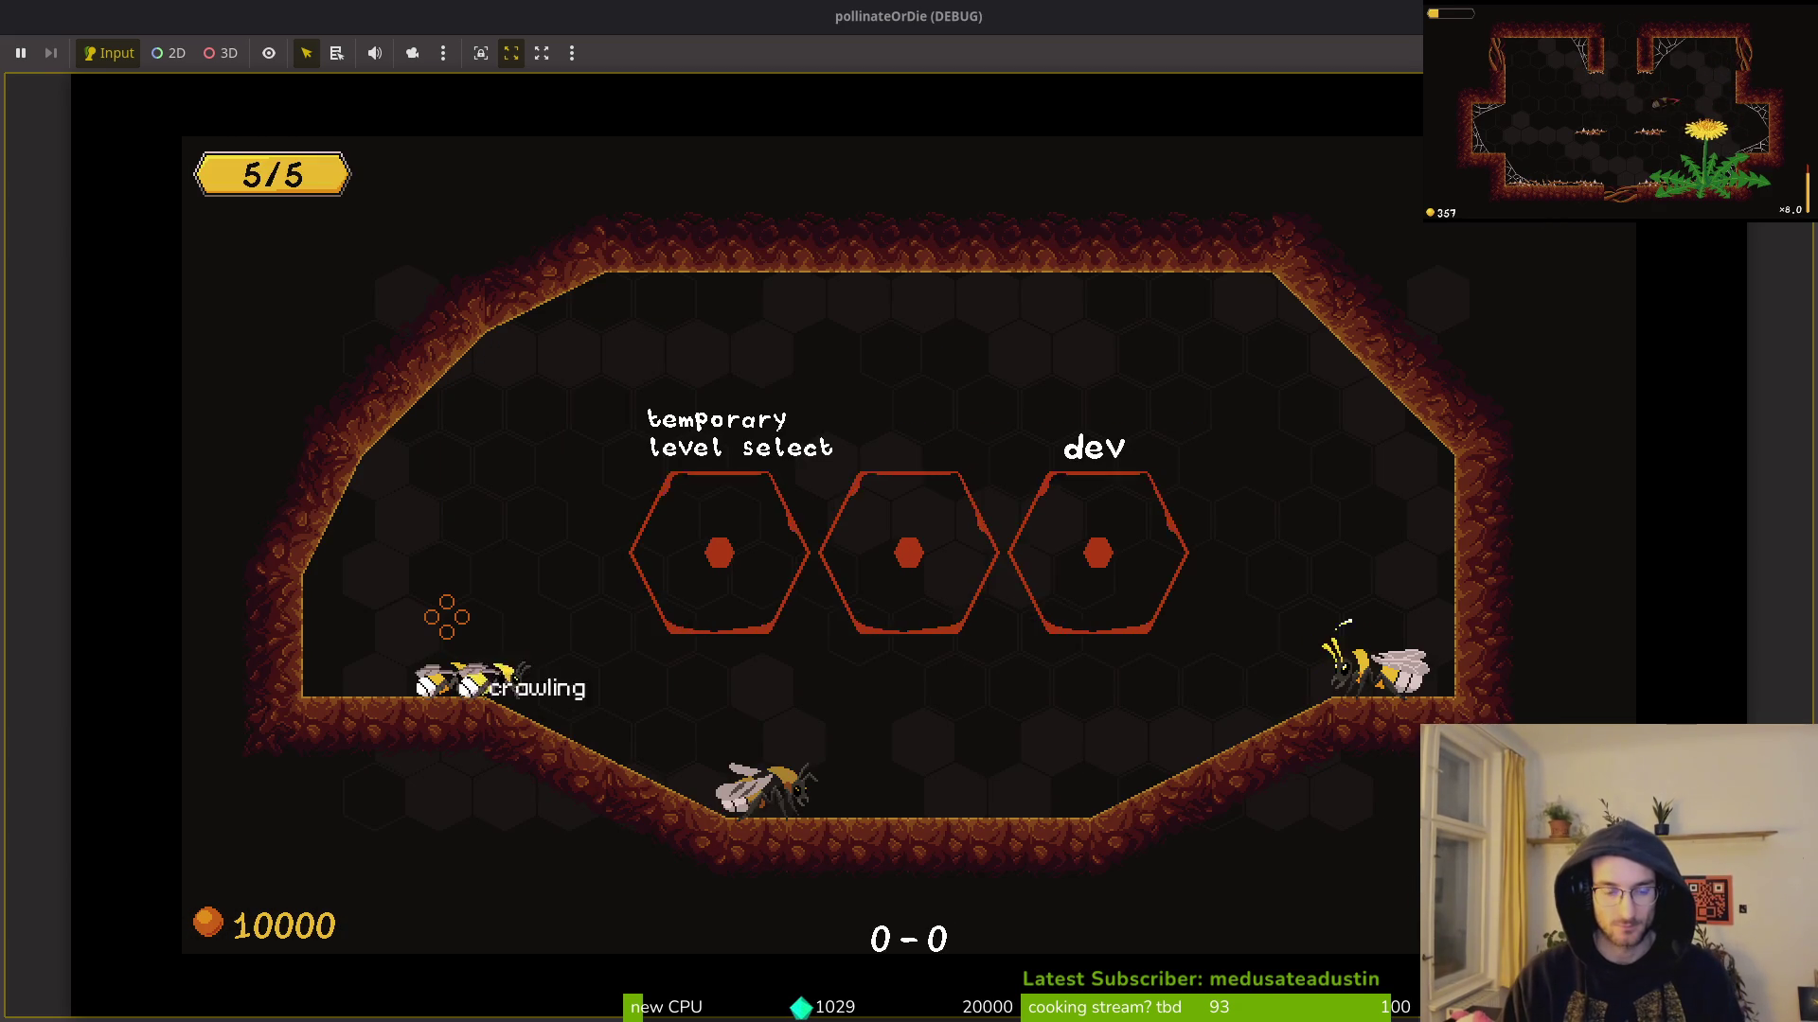
key("Up")
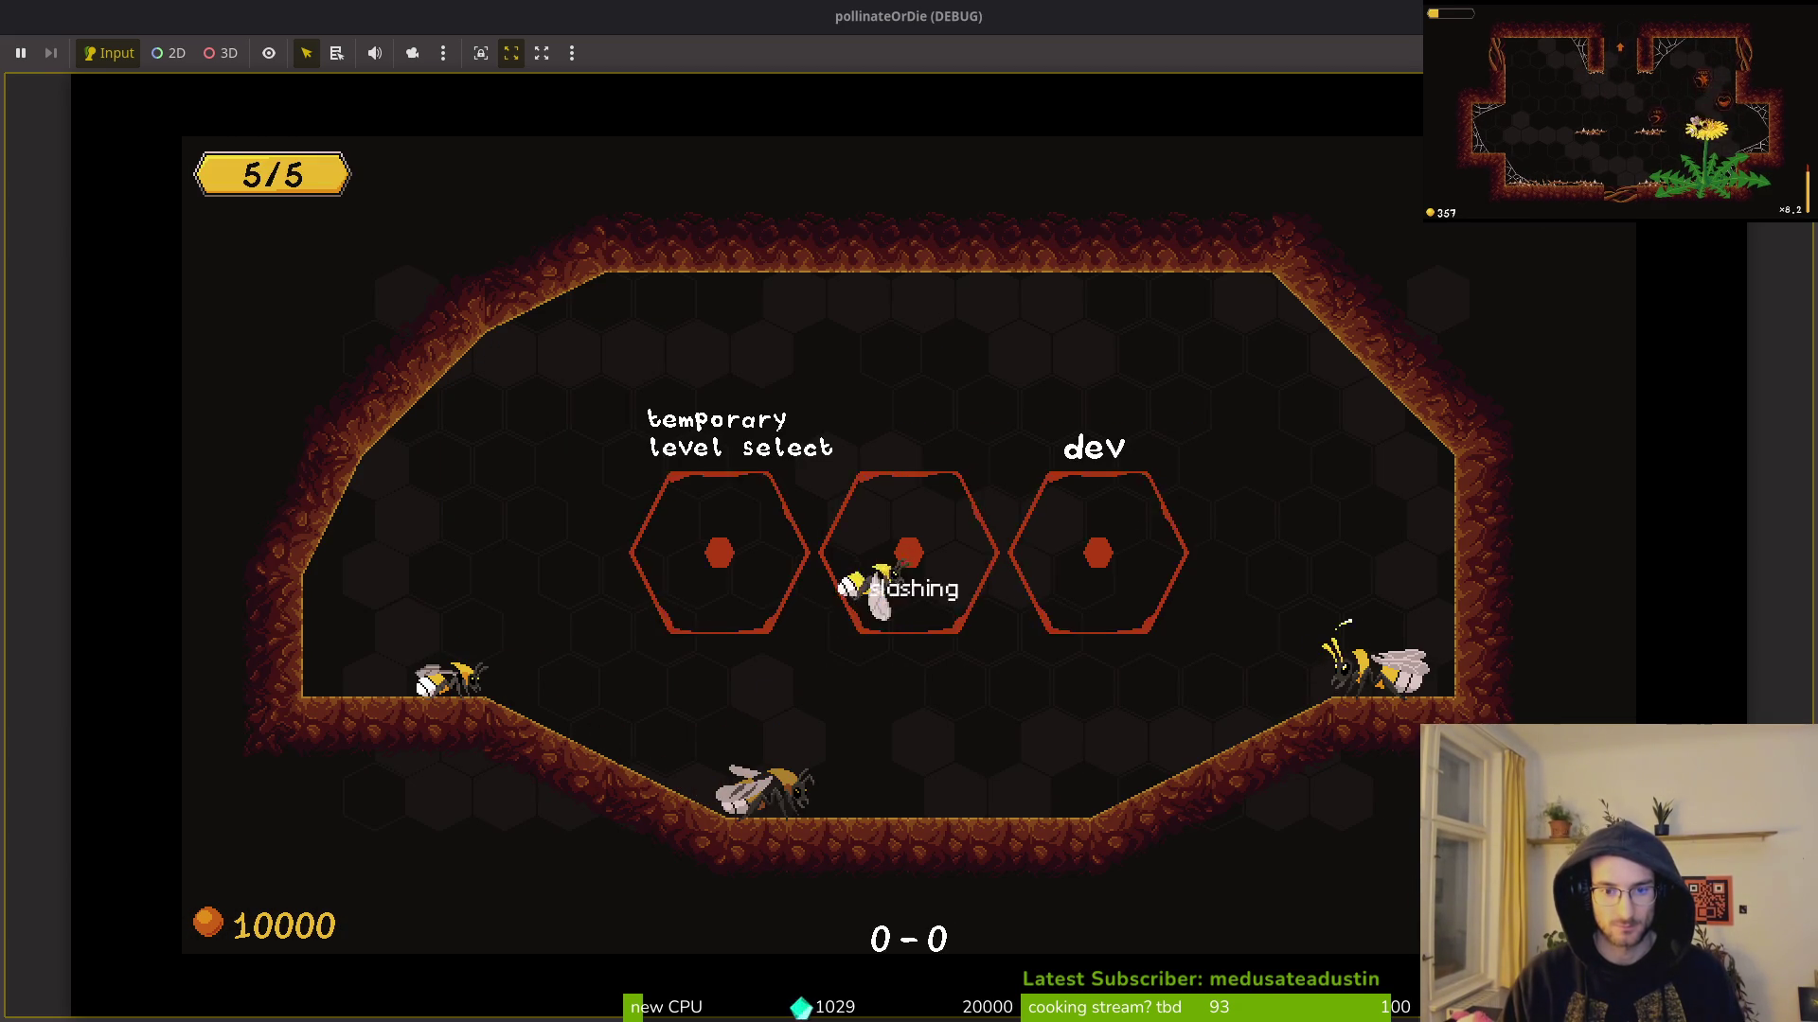
key("Up")
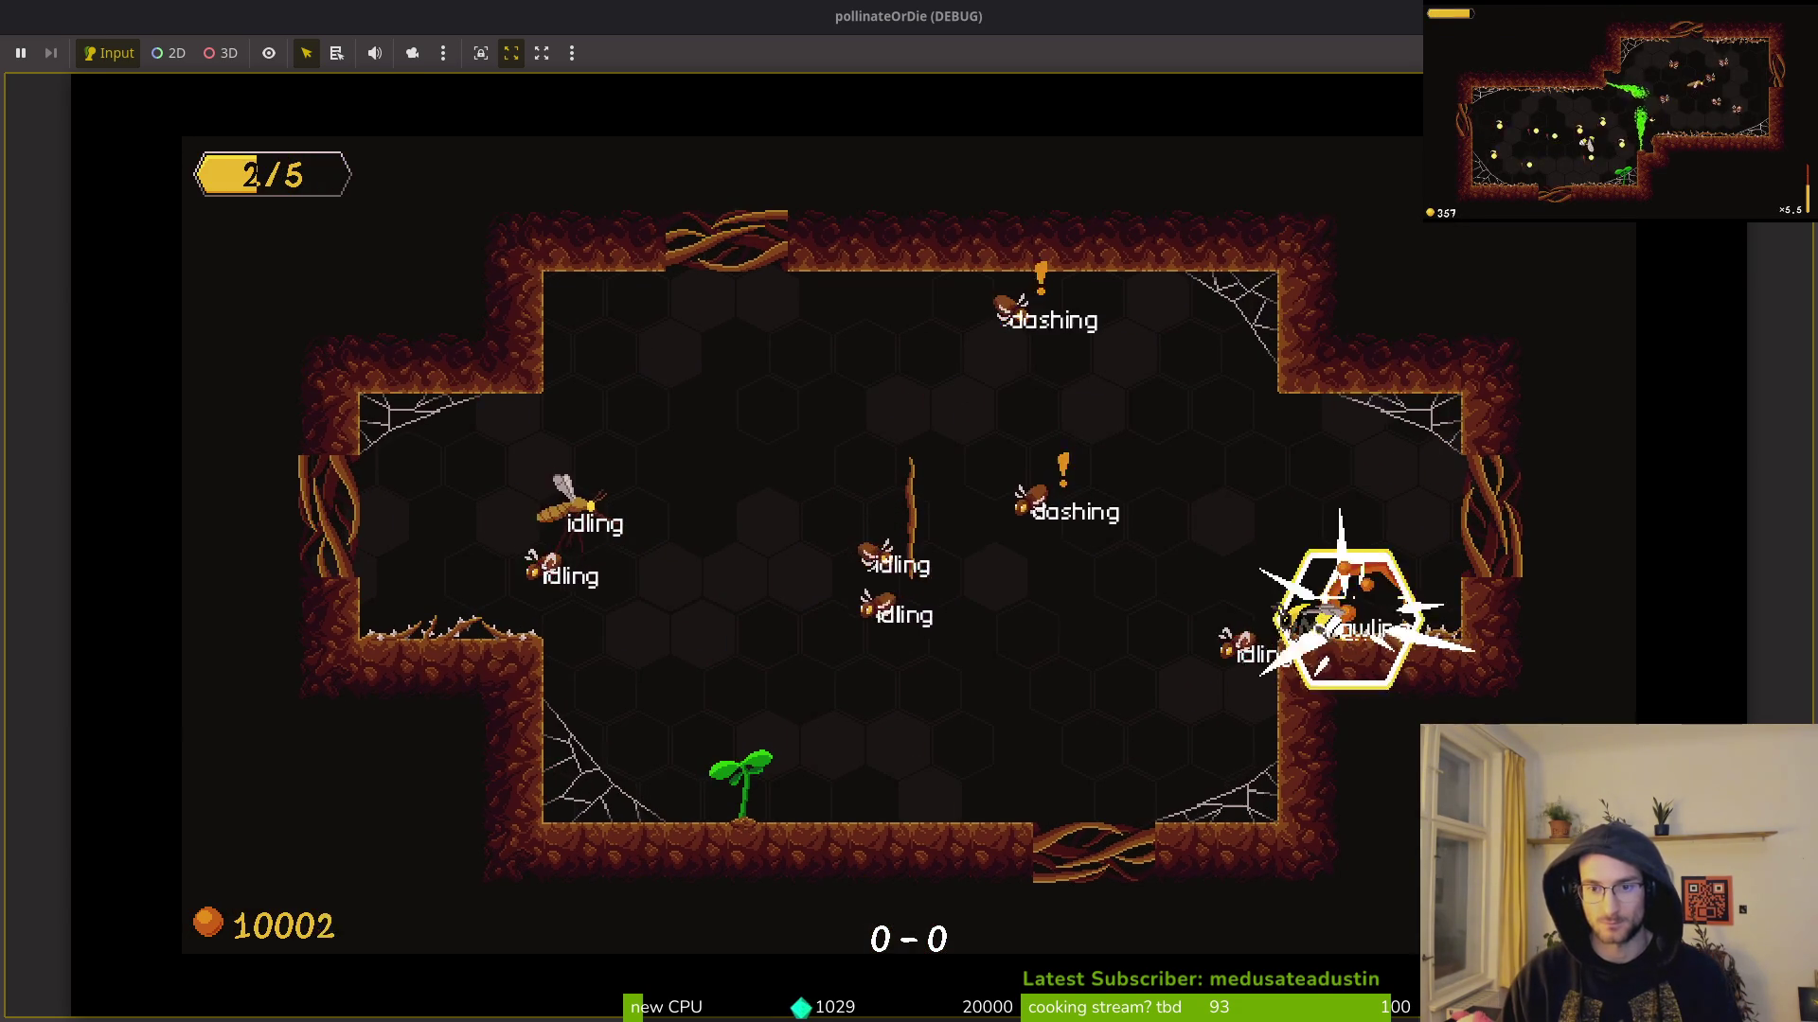
Step: Play the cave level until the attempt 420 game-over screen appears, then stop the run with F8
key("Left")
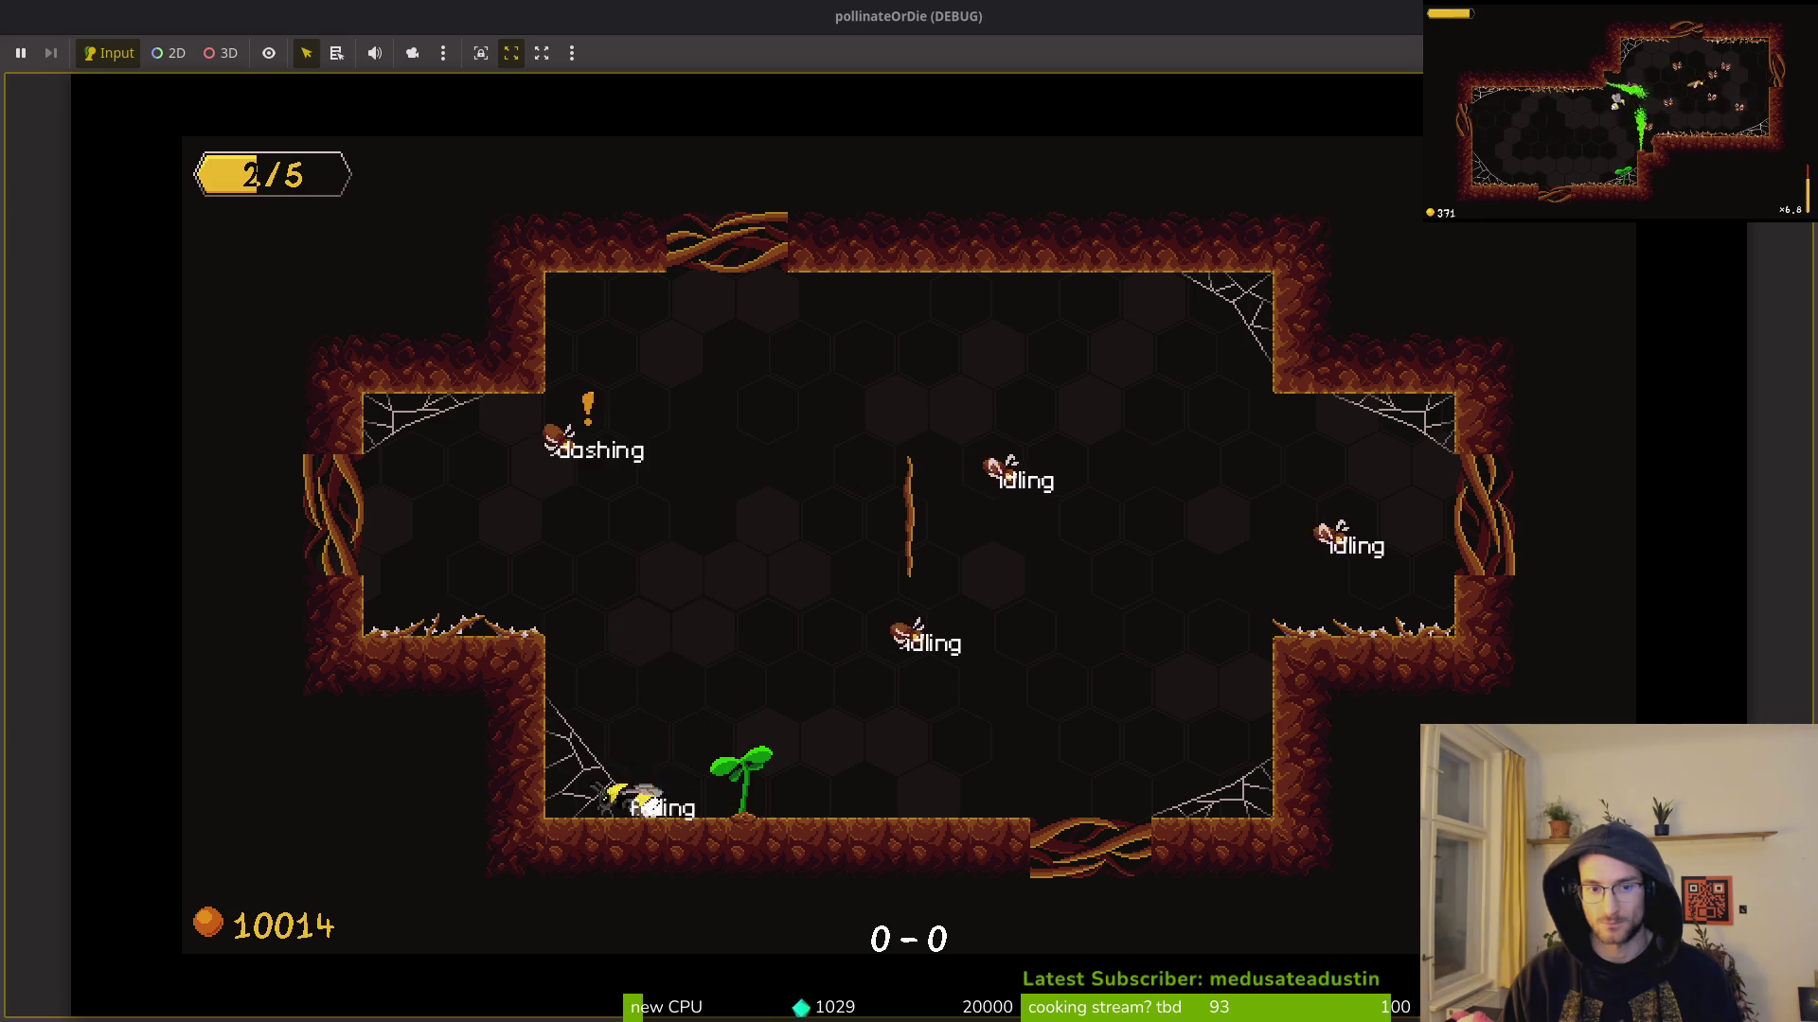
key("Up")
key("Left")
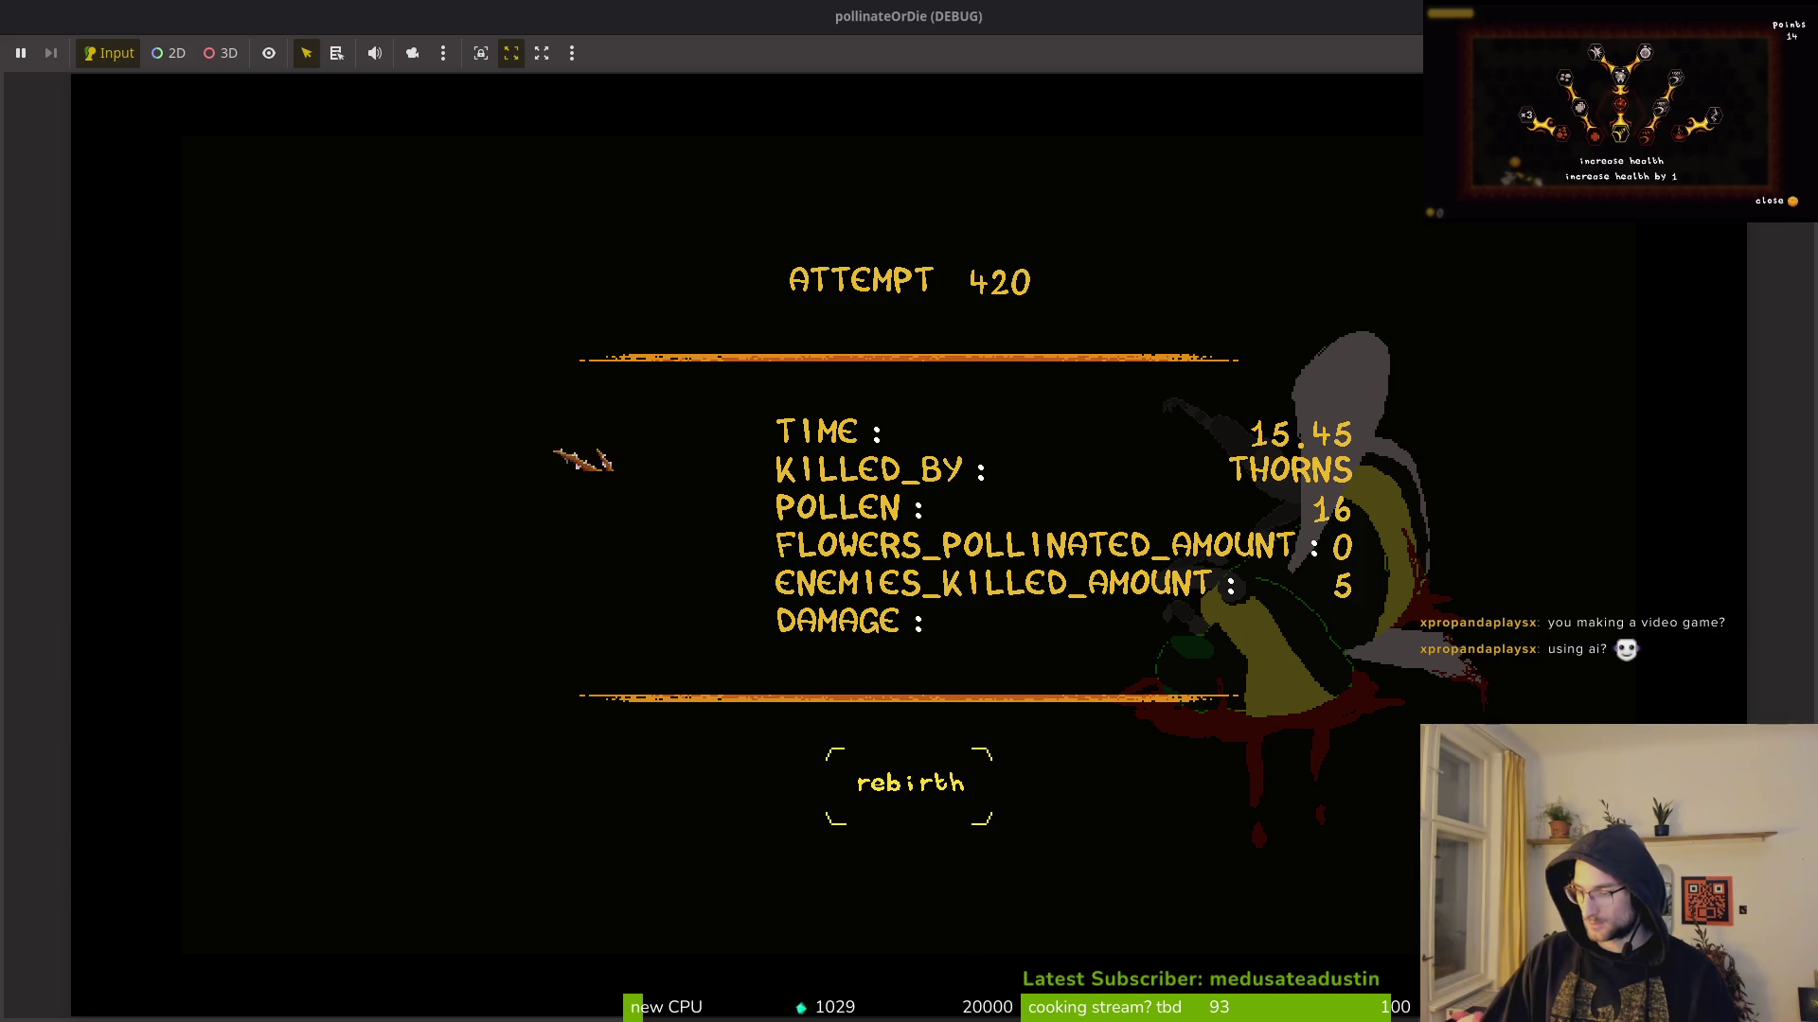
key("F8")
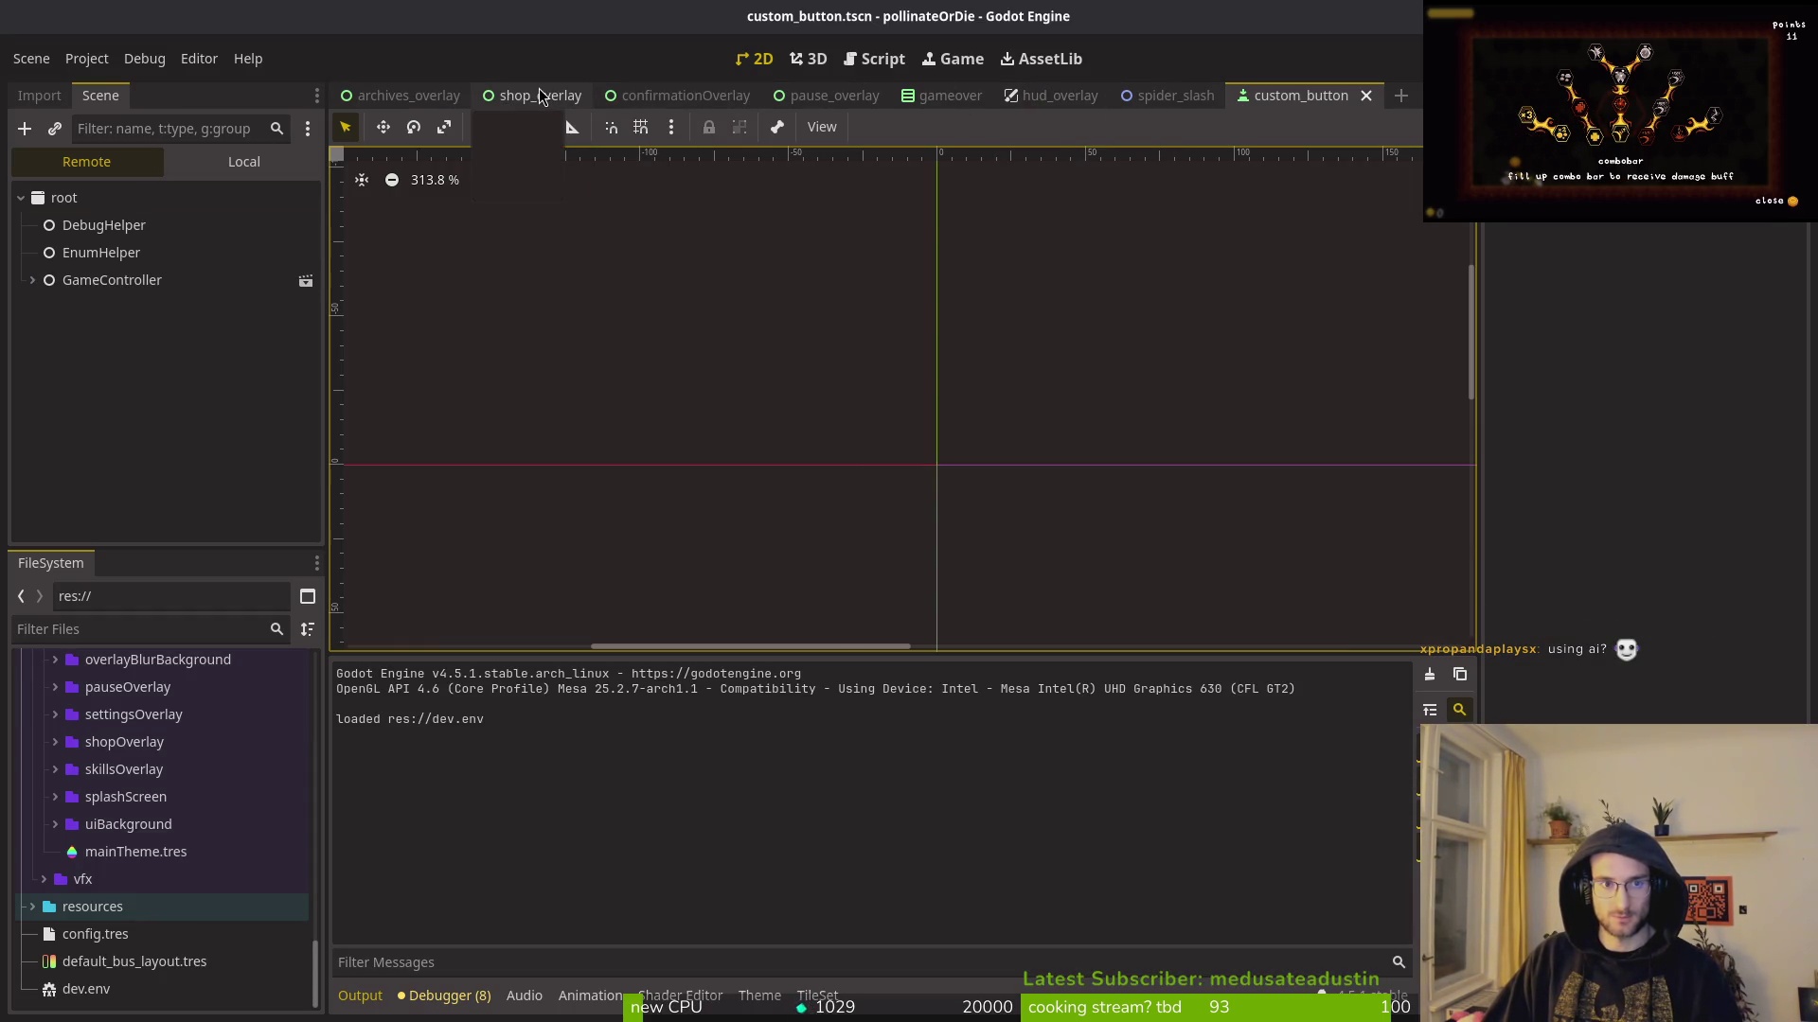
Step: Set the respawnButton's text to UI_REBIRTH in the gameover scene and save it
left_click(942, 95)
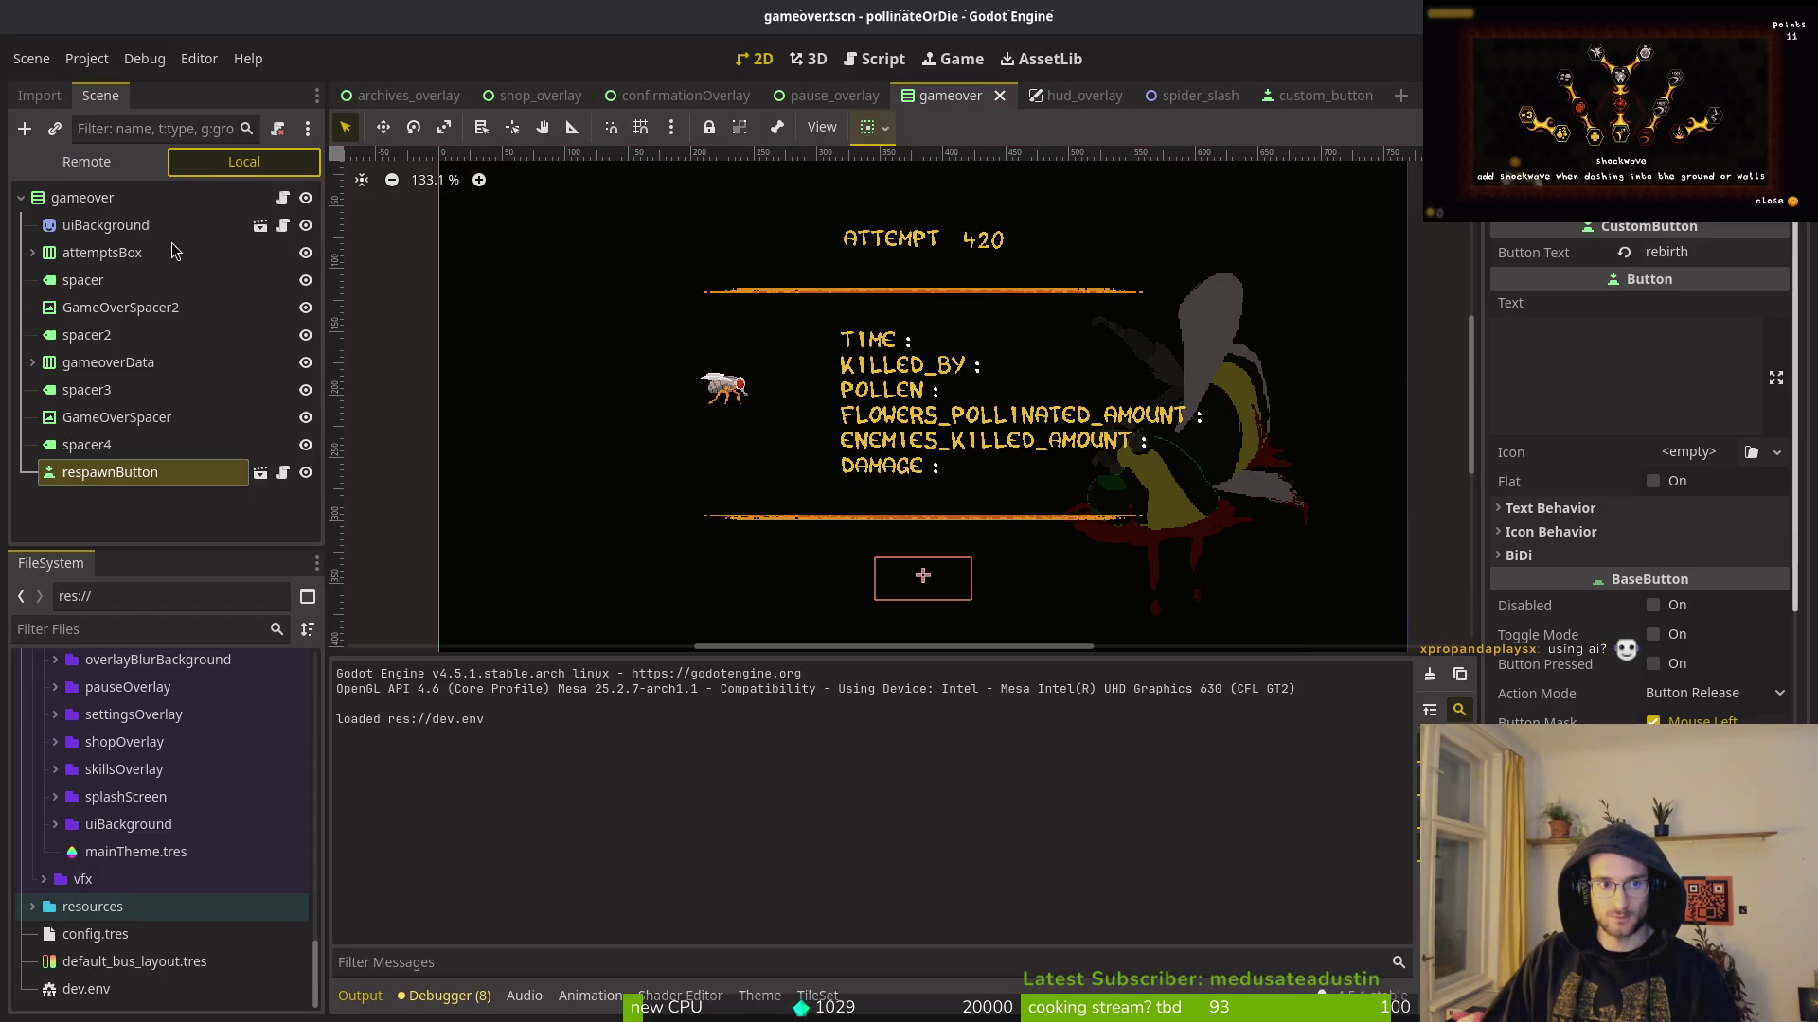
double_click(1696, 254)
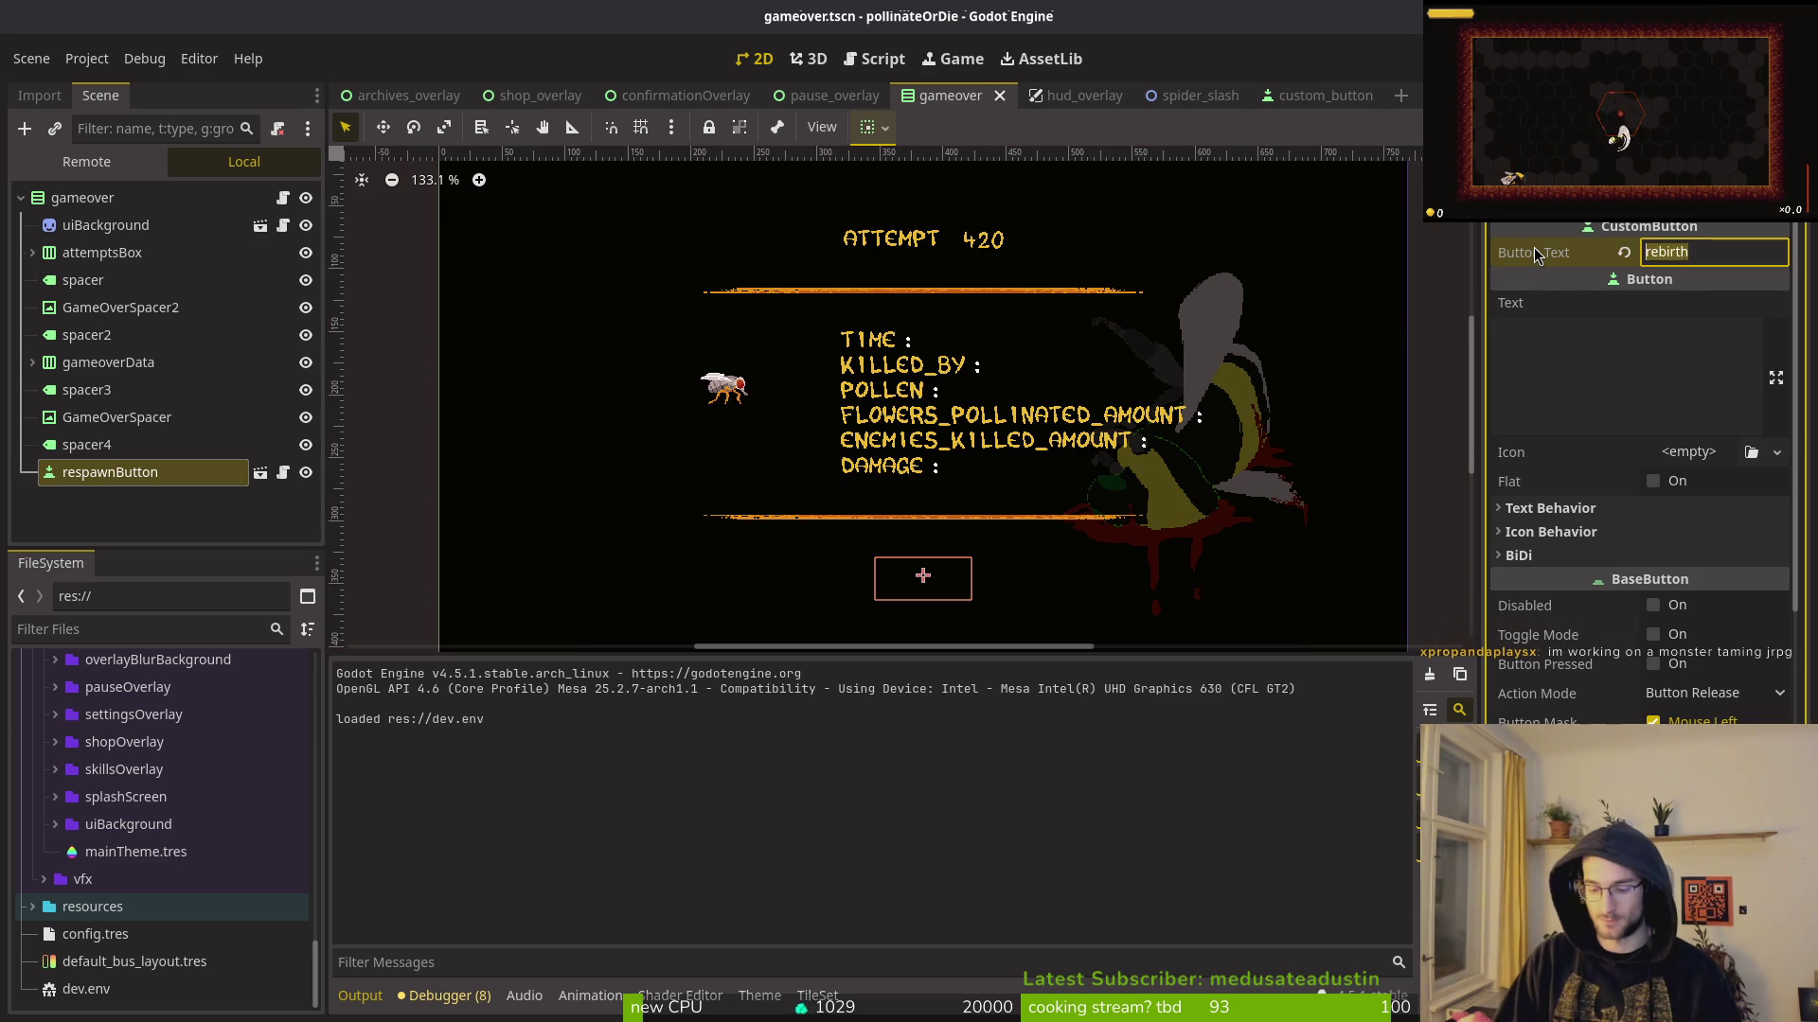
type("REBIRTH")
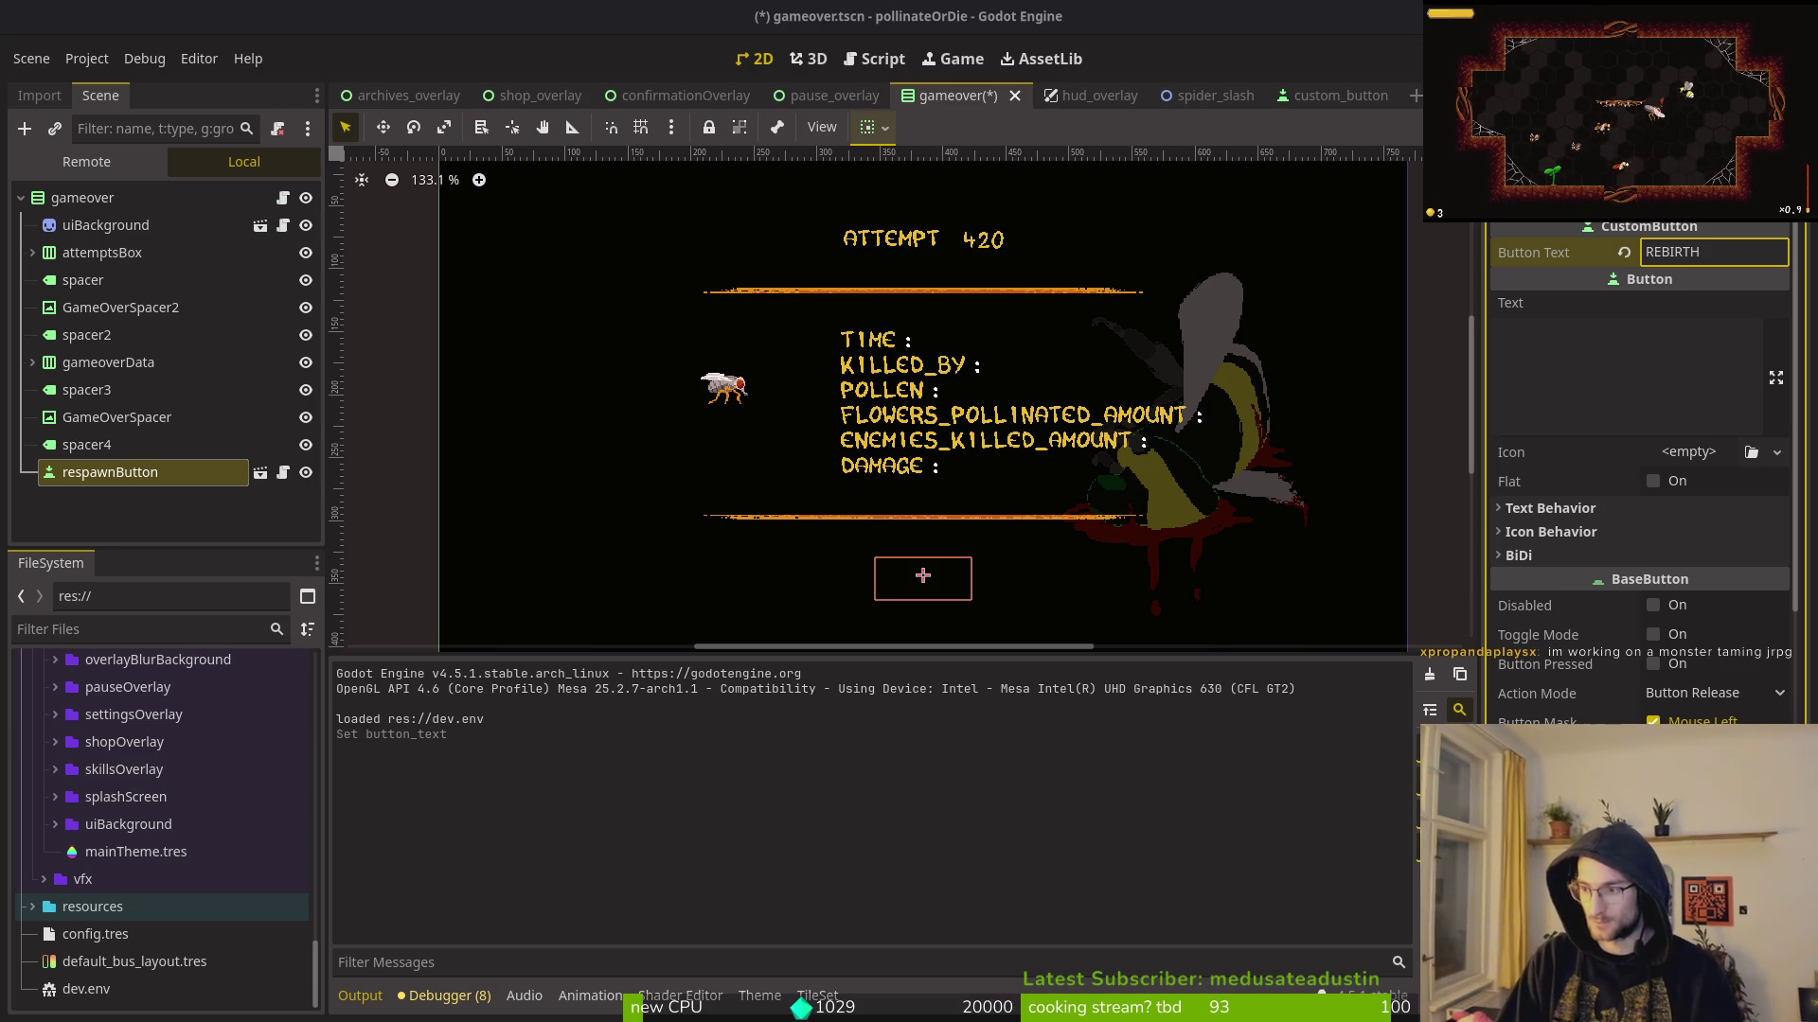
left_click(1716, 274)
key("ctrl+a")
type("UI_REBIRTH")
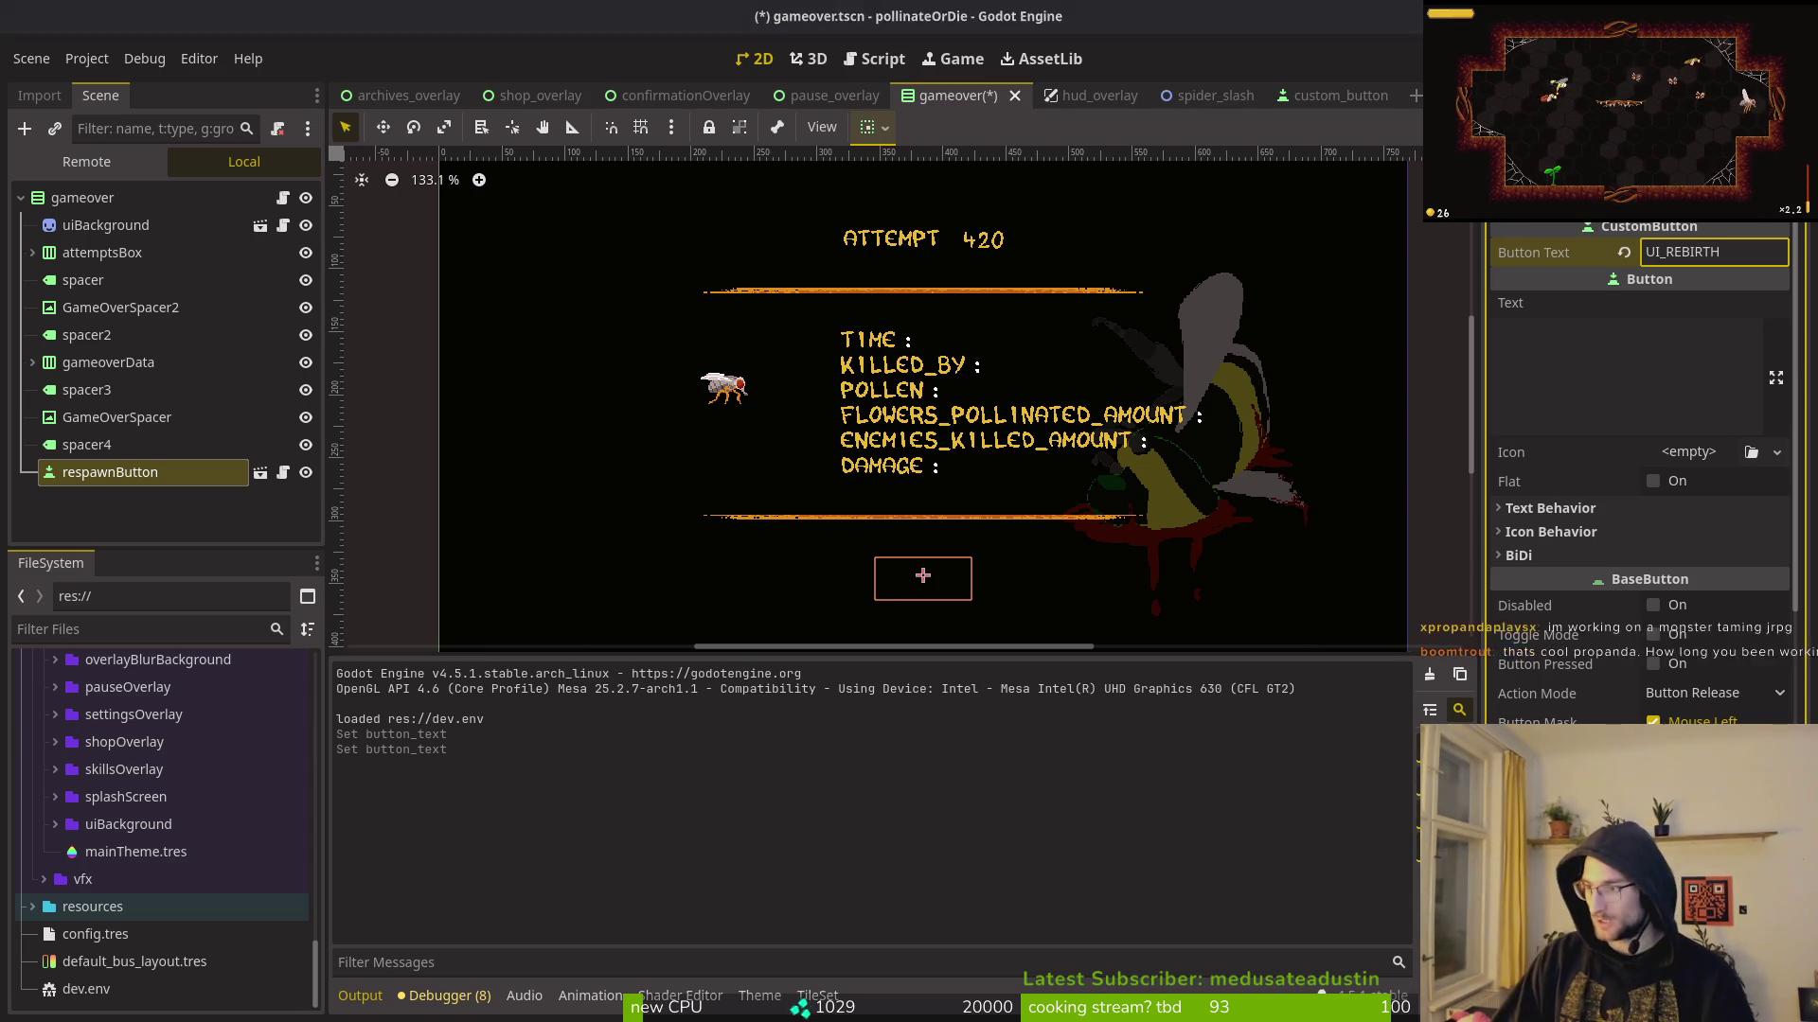
key("alt+Tab")
key("alt+Tab")
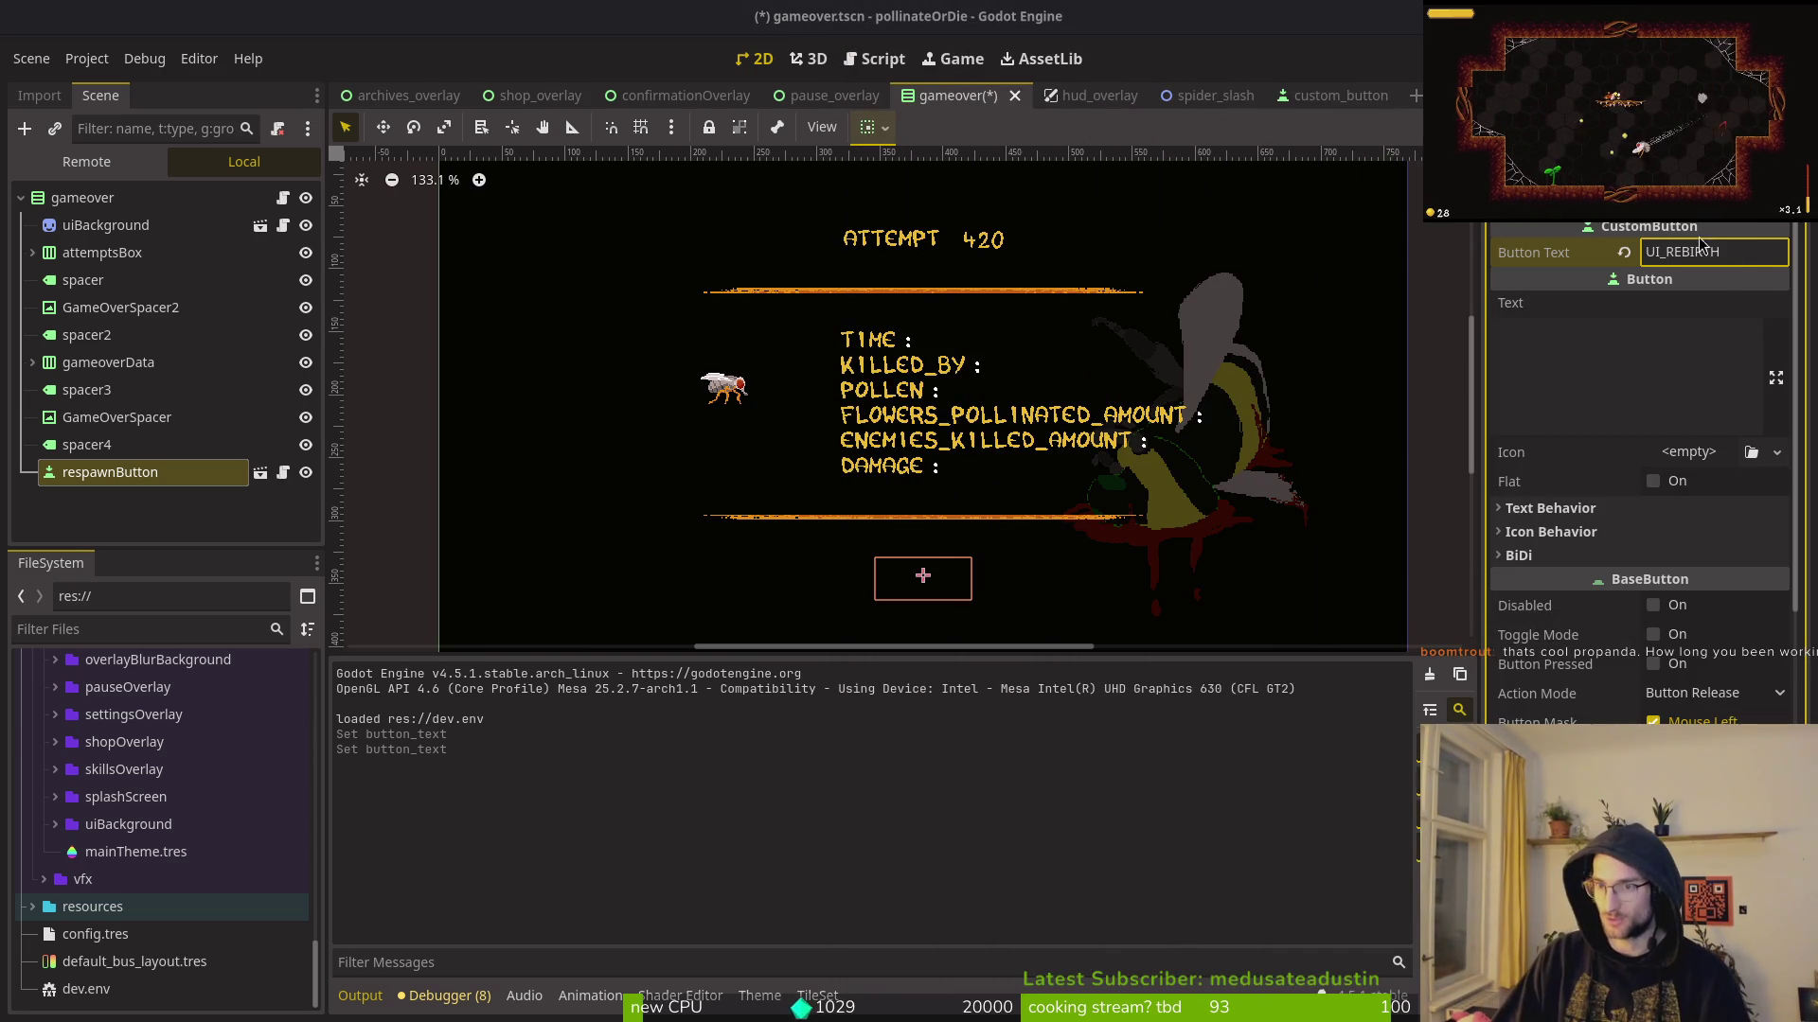
key("ctrl+s")
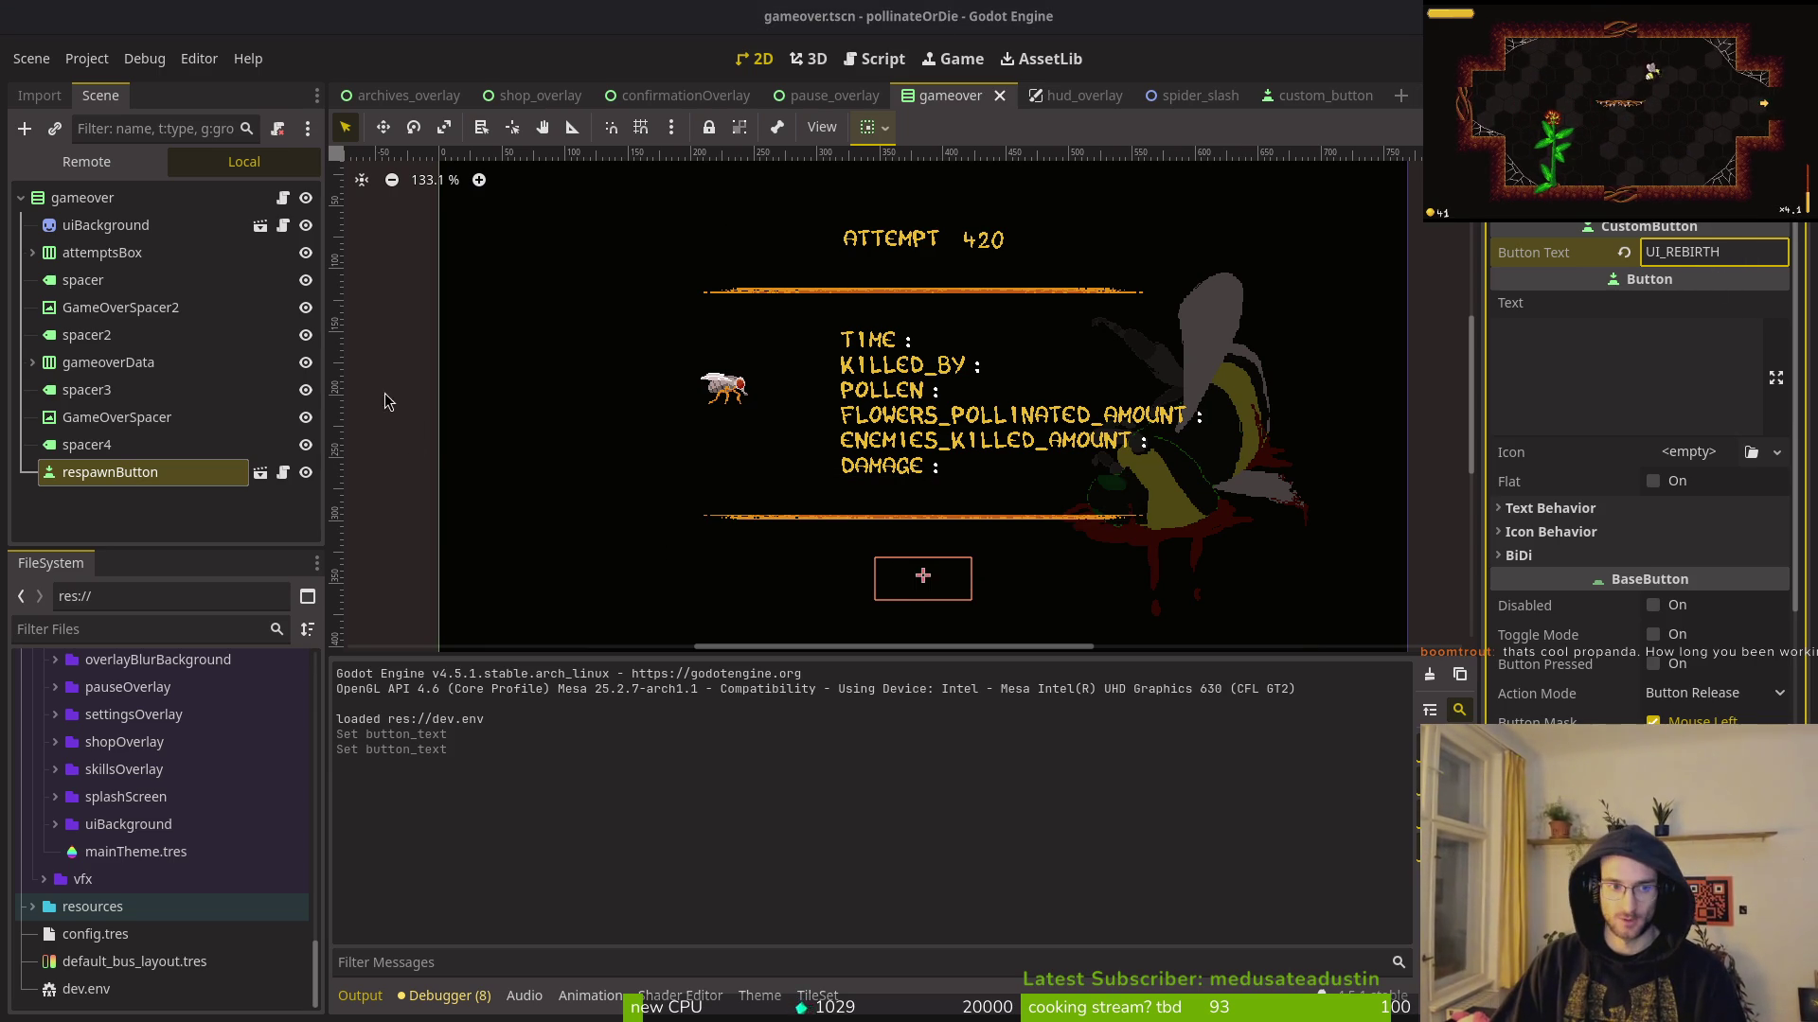
key("ctrl+s")
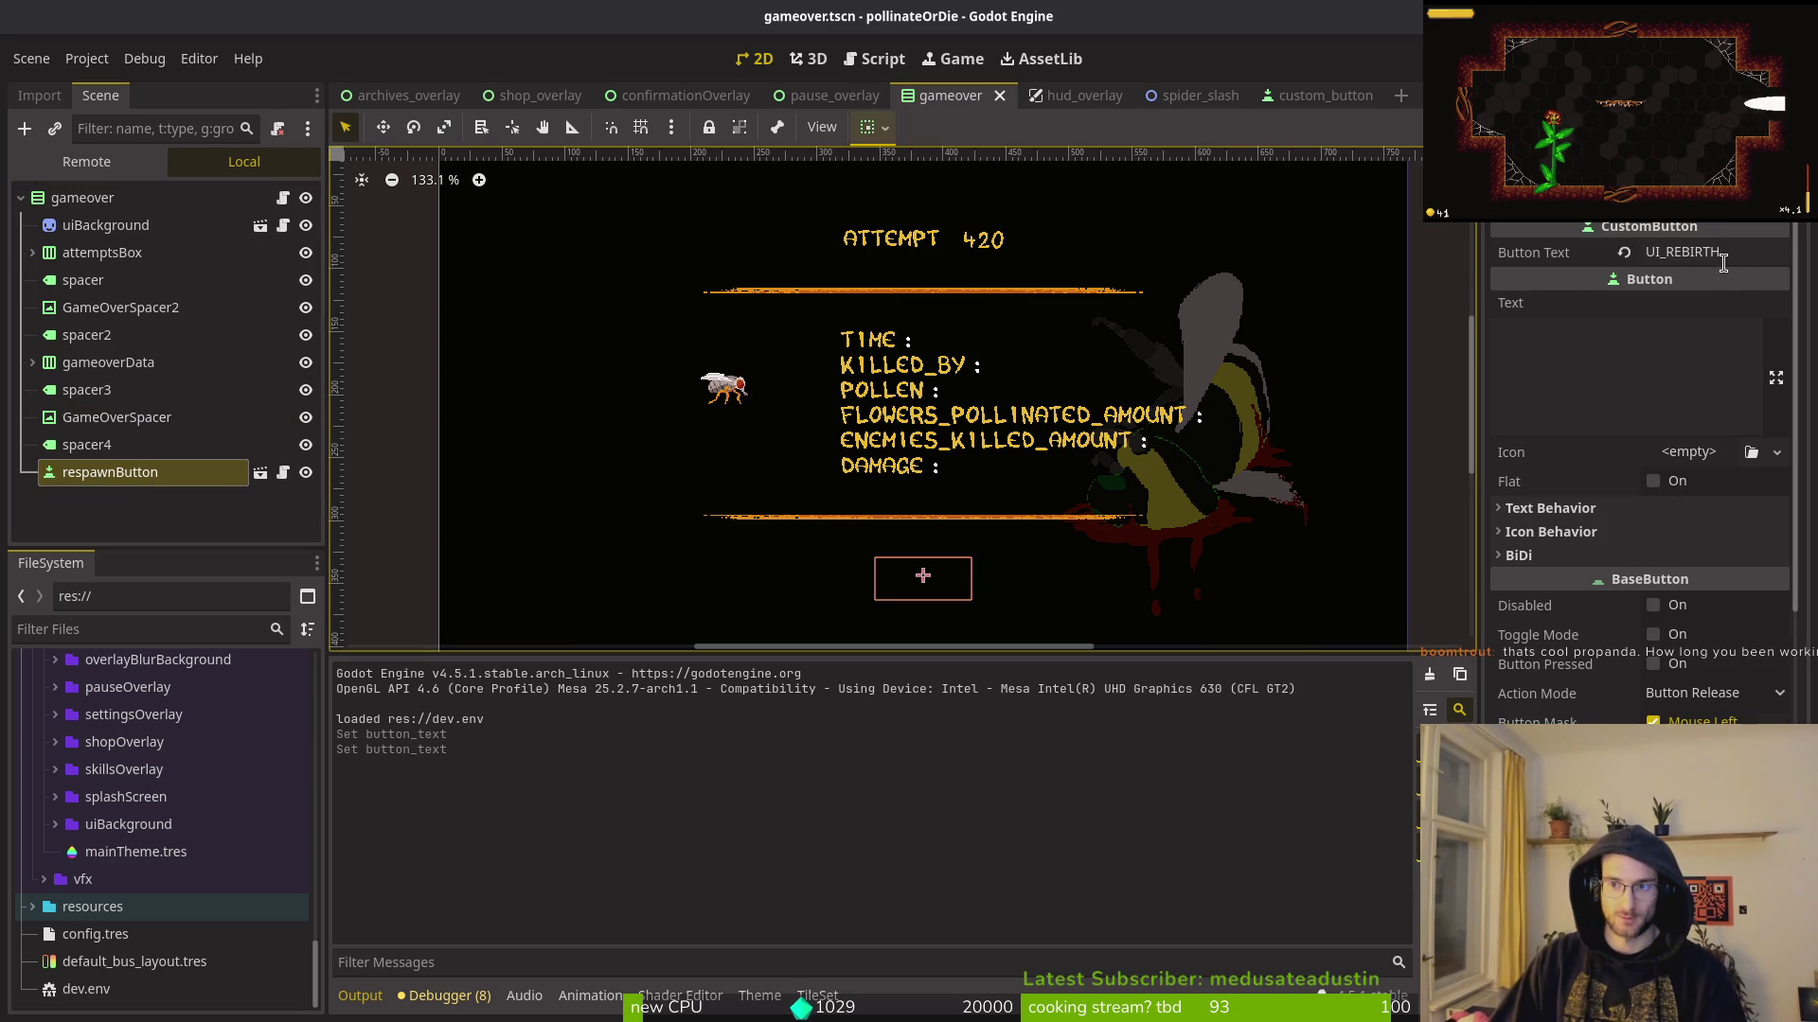
Step: Expand gameoverData's stats rows in the Scene dock and select the killedBy label
left_click(116, 417)
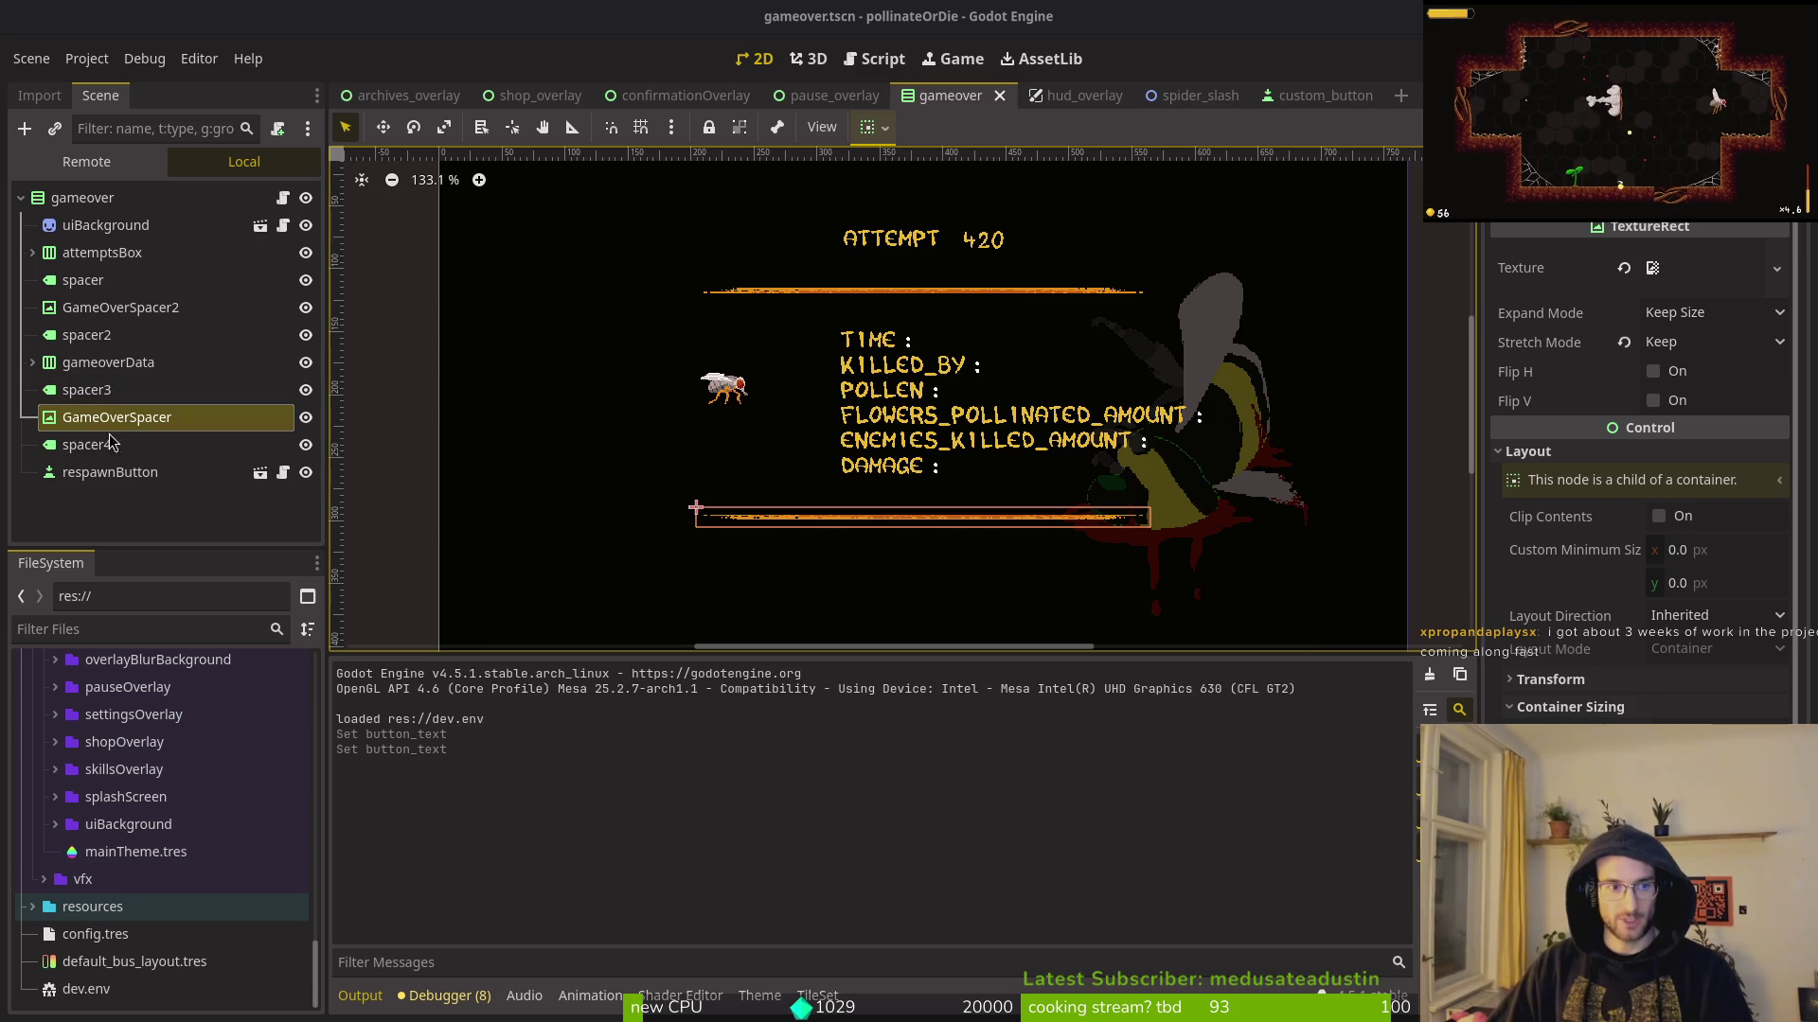
left_click(82, 390)
left_click(32, 363)
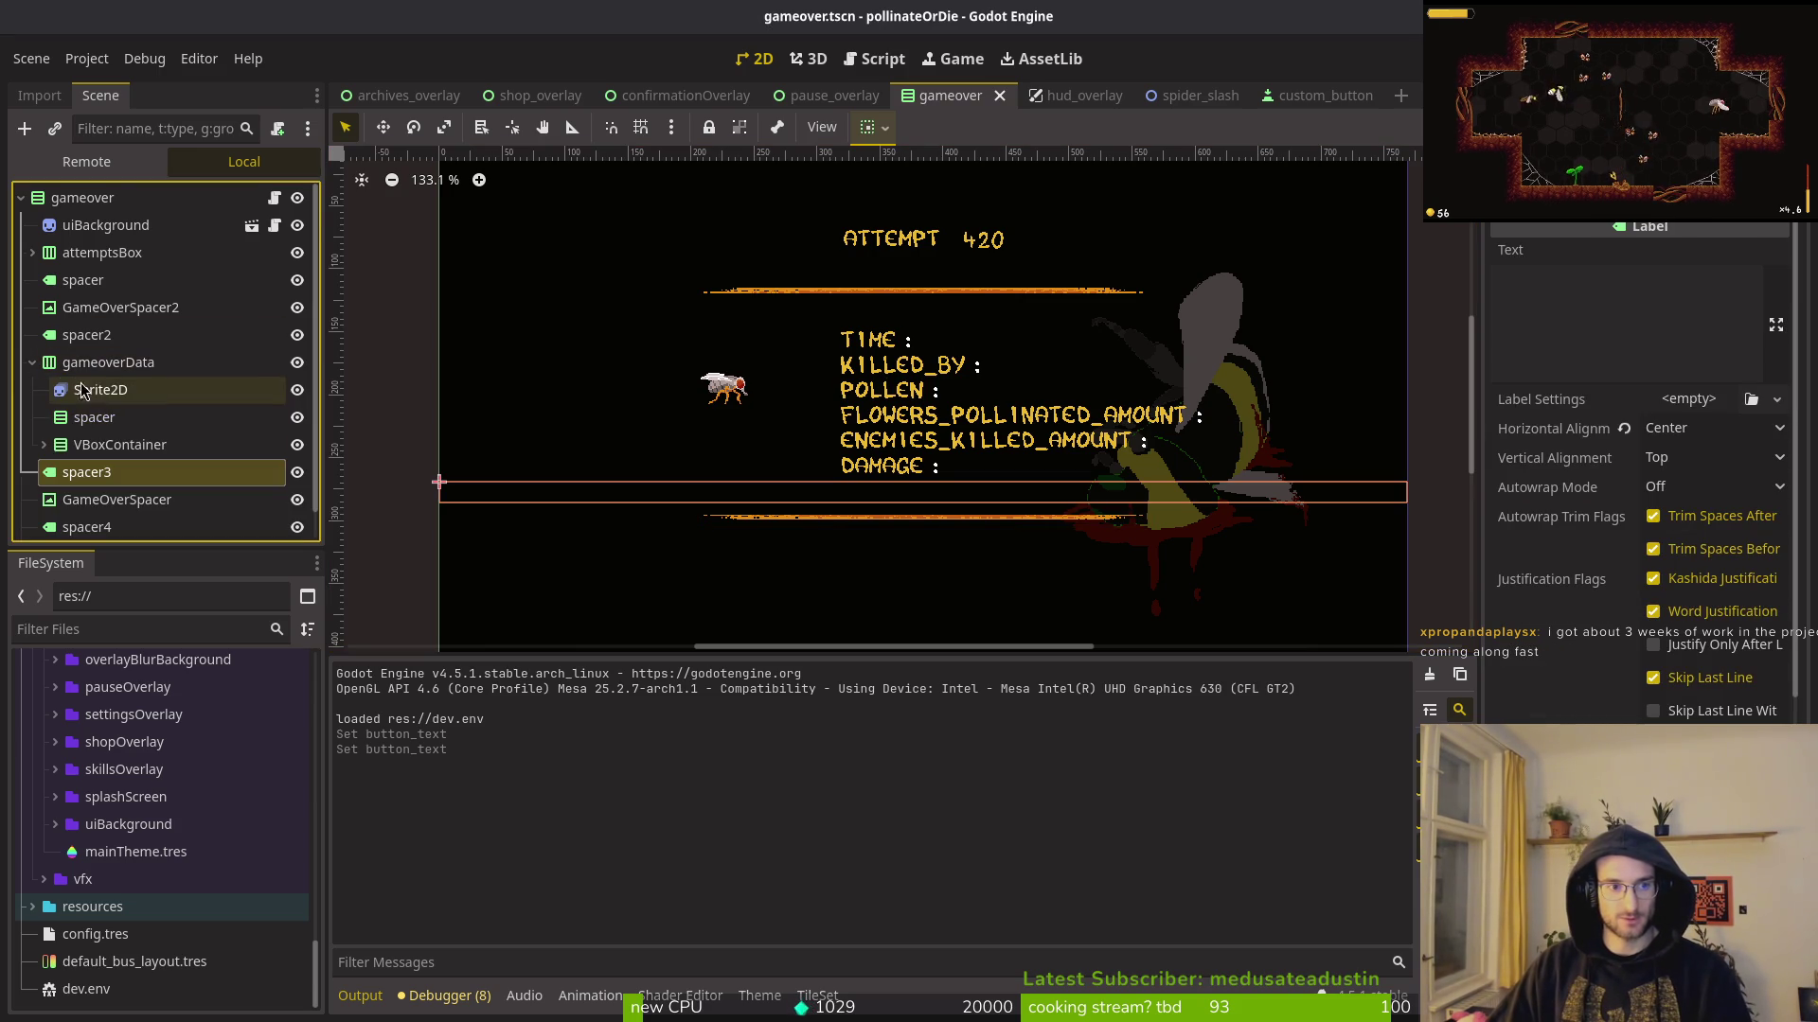
left_click(43, 445)
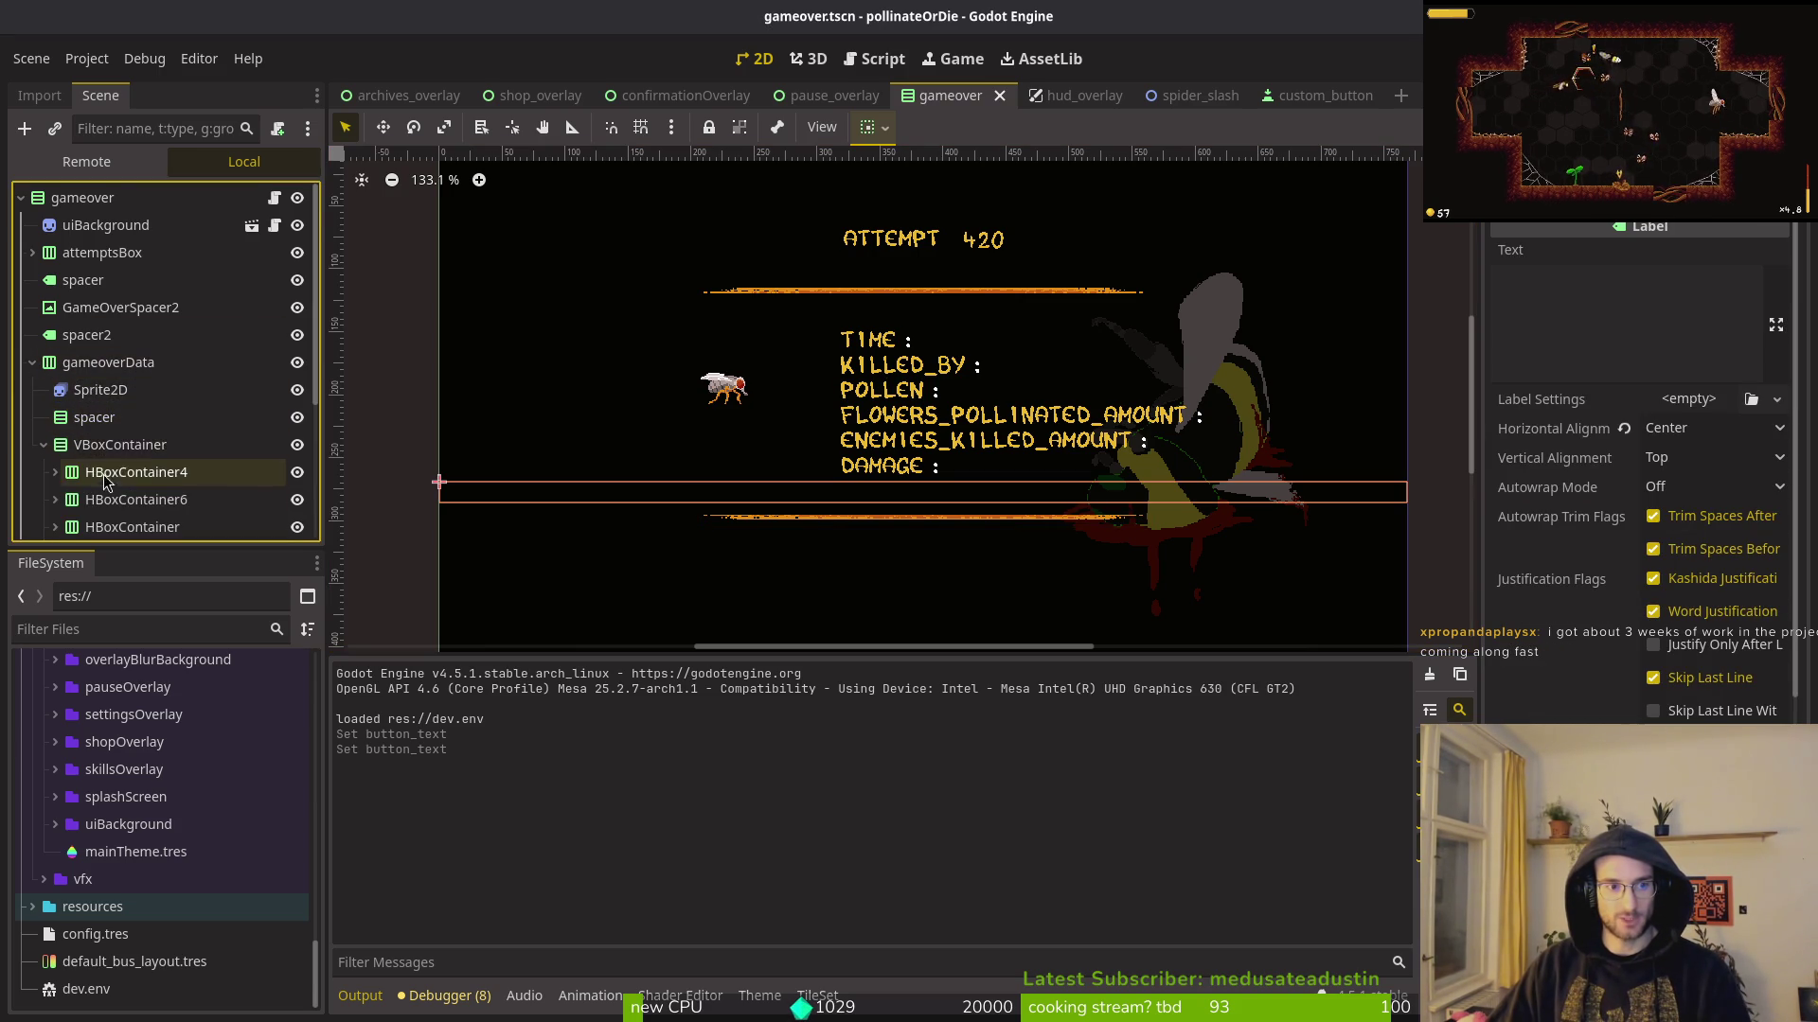
left_click(55, 472)
left_click(55, 500)
scroll(104, 445, "down", 3)
left_click(112, 352)
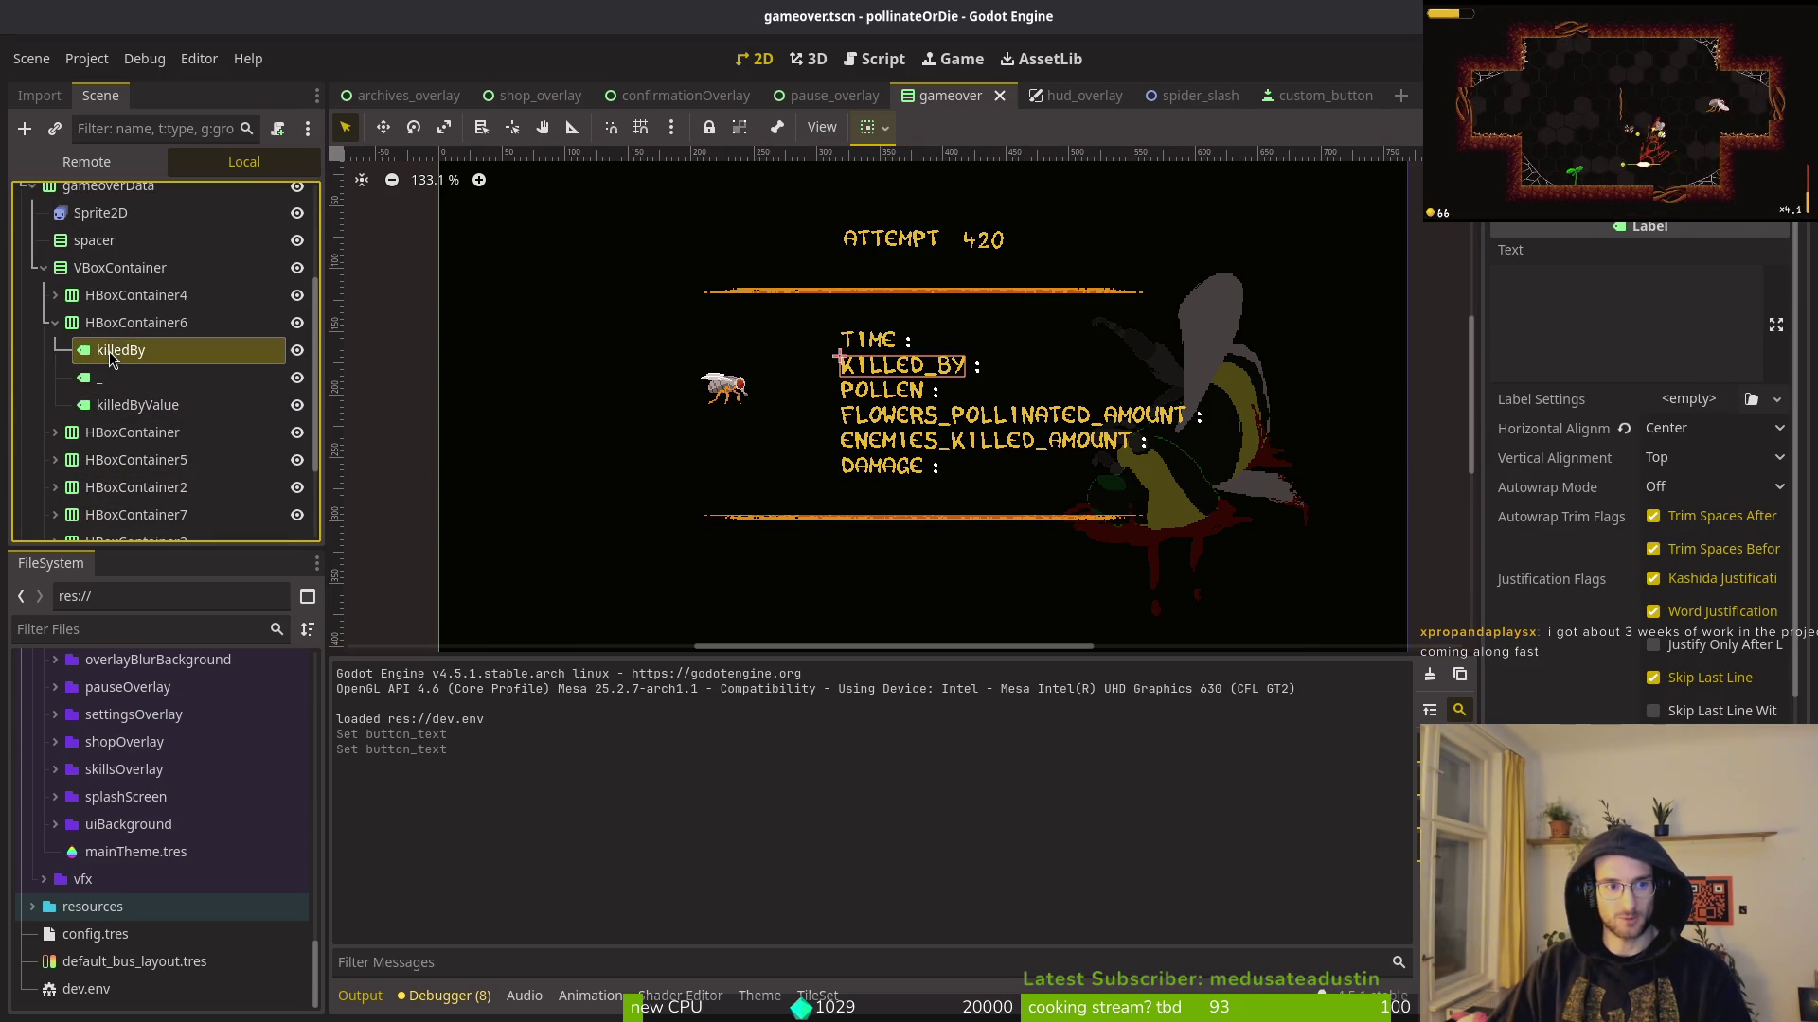
Step: Drag HBoxContainer6 out of the stats VBoxContainer to sit above it under gameoverData, then save
left_click(55, 324)
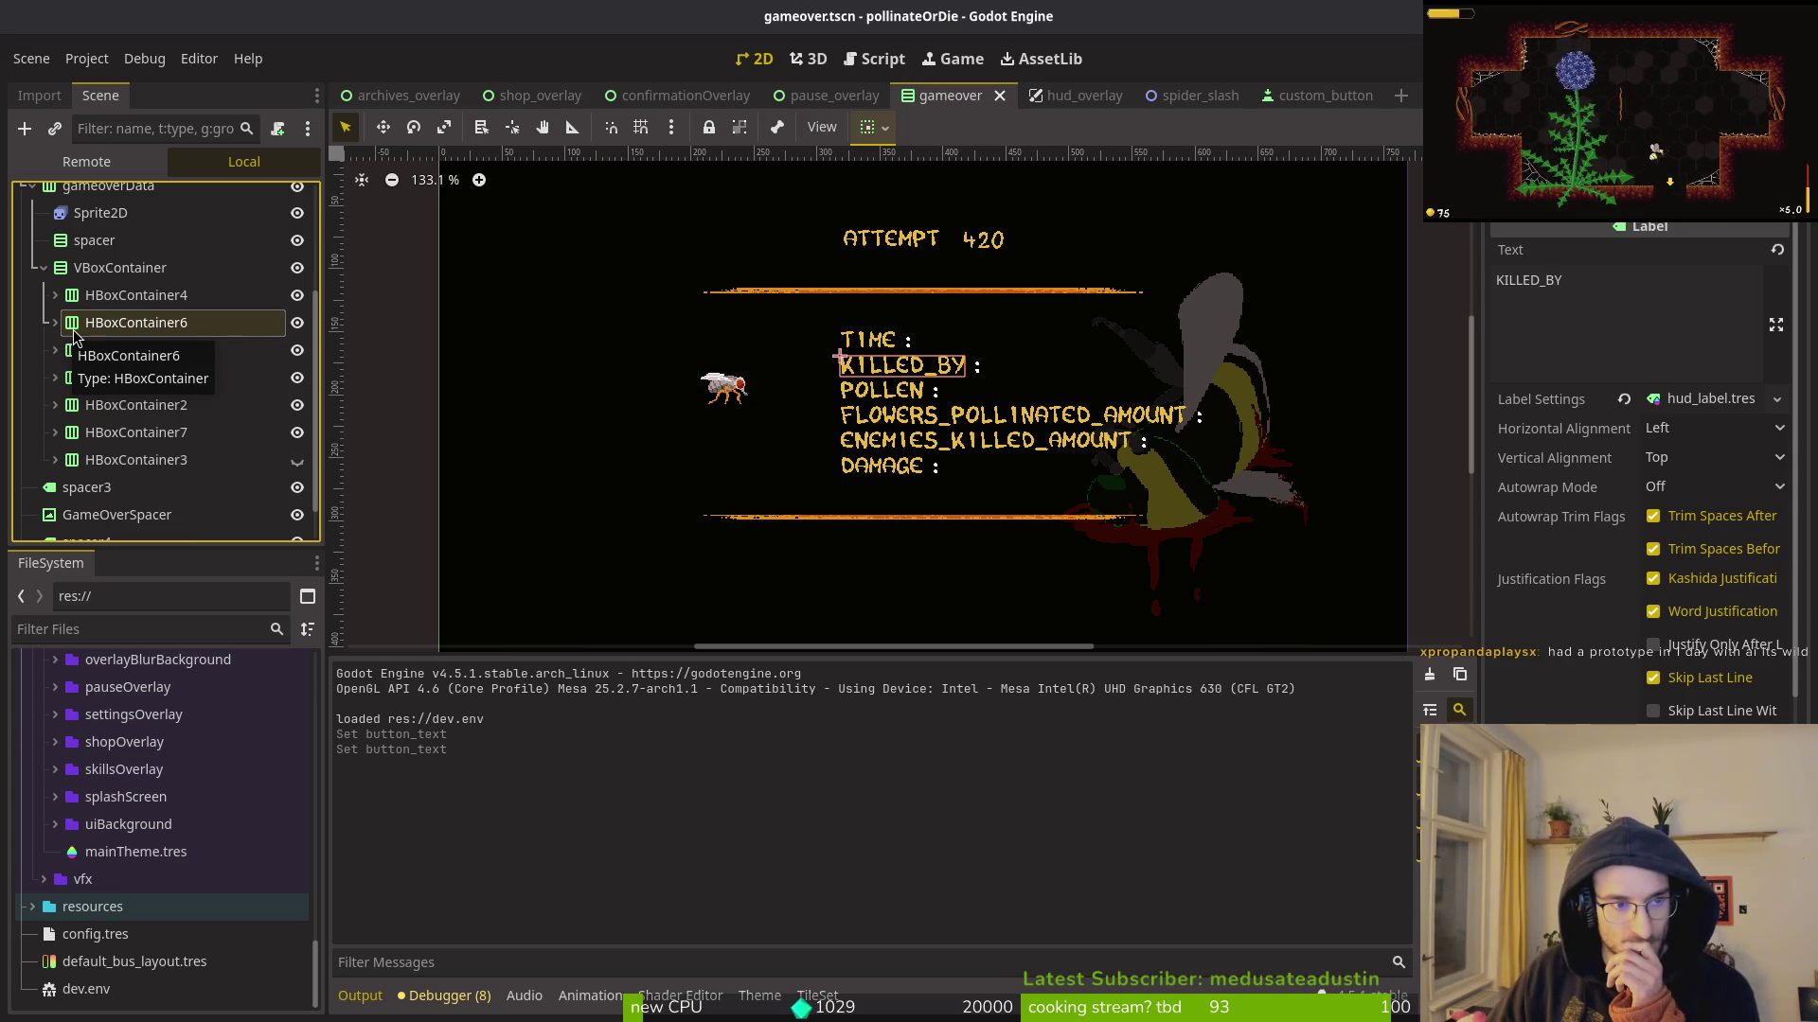
scroll(36, 414, "down", 2)
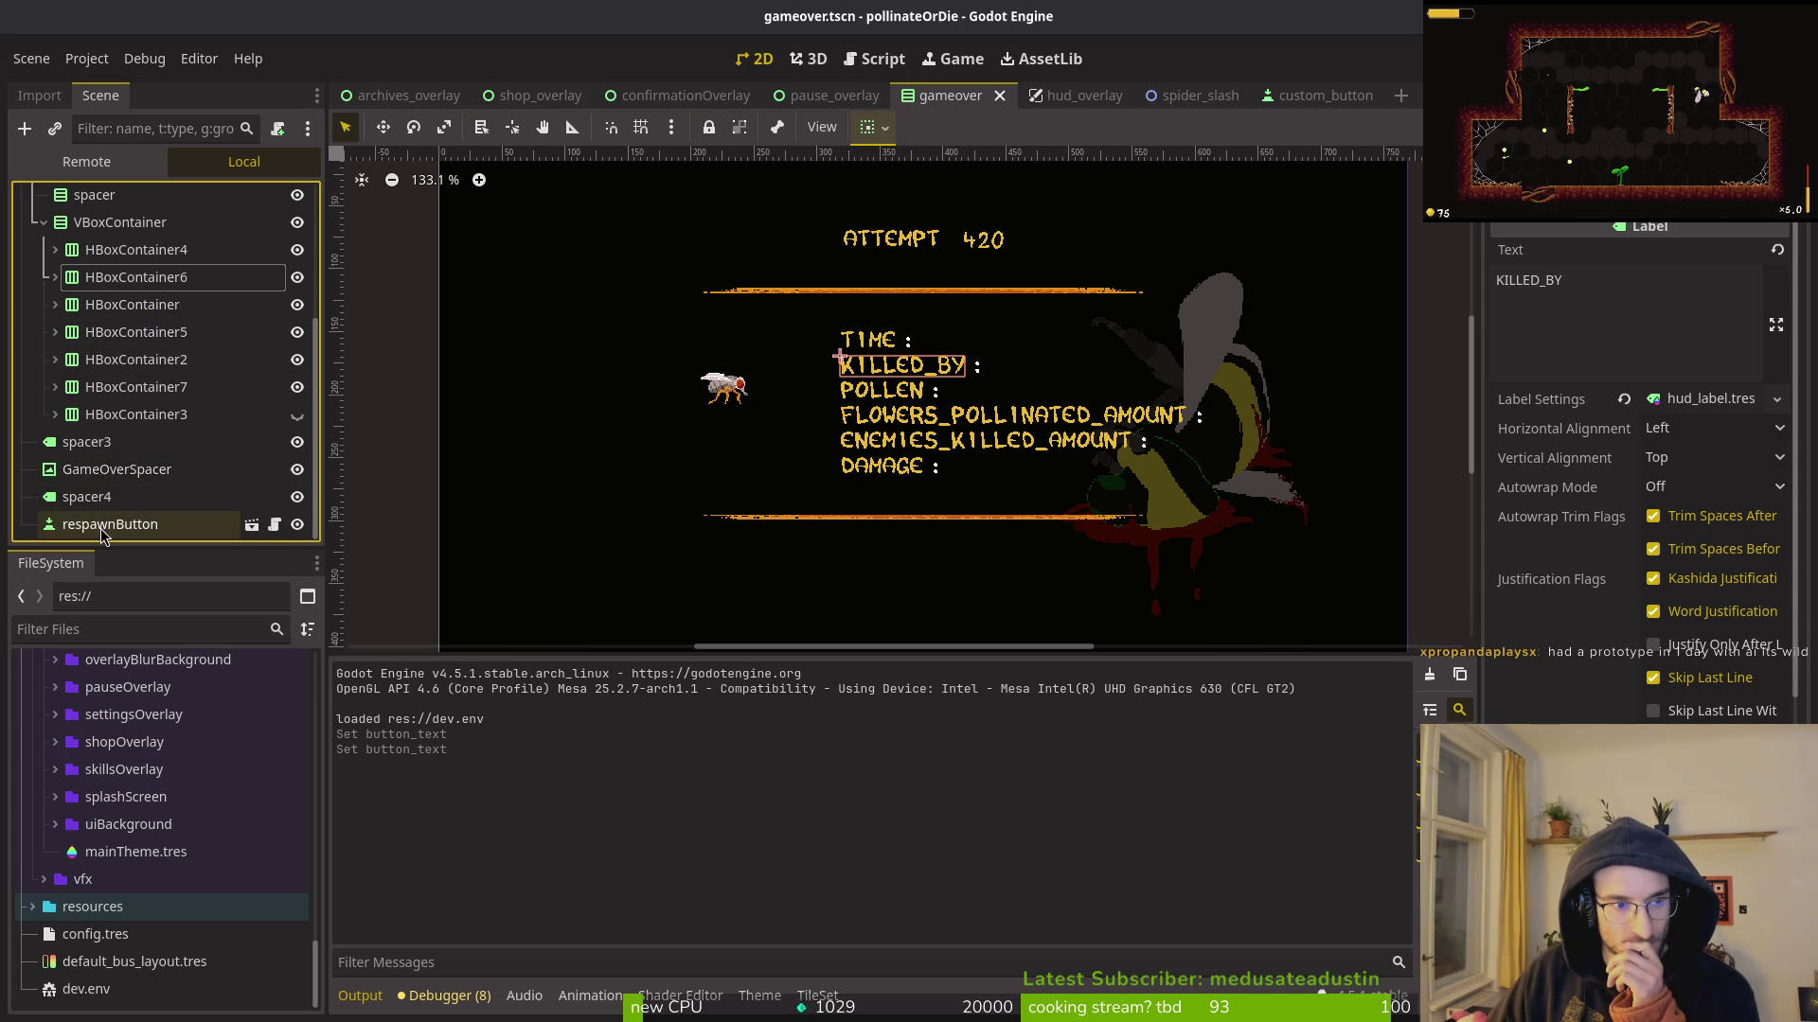
left_click(43, 222)
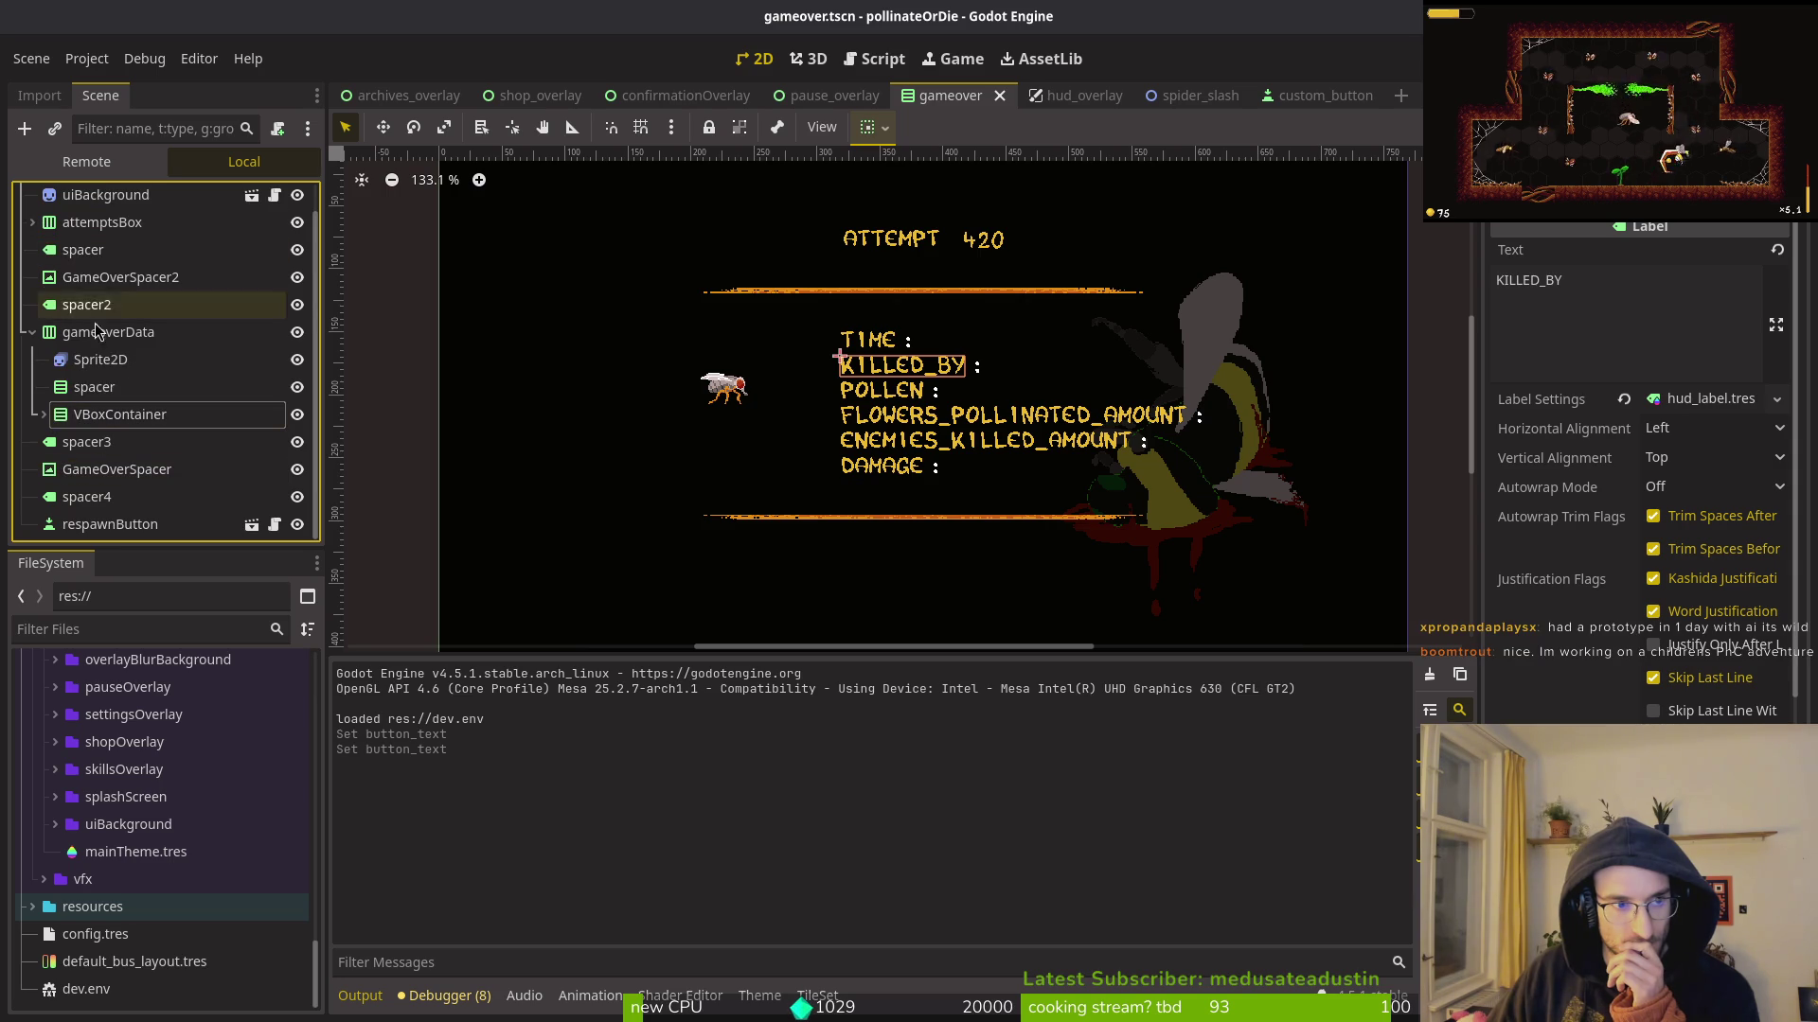
left_click(44, 415)
left_click_drag(124, 471, 110, 410)
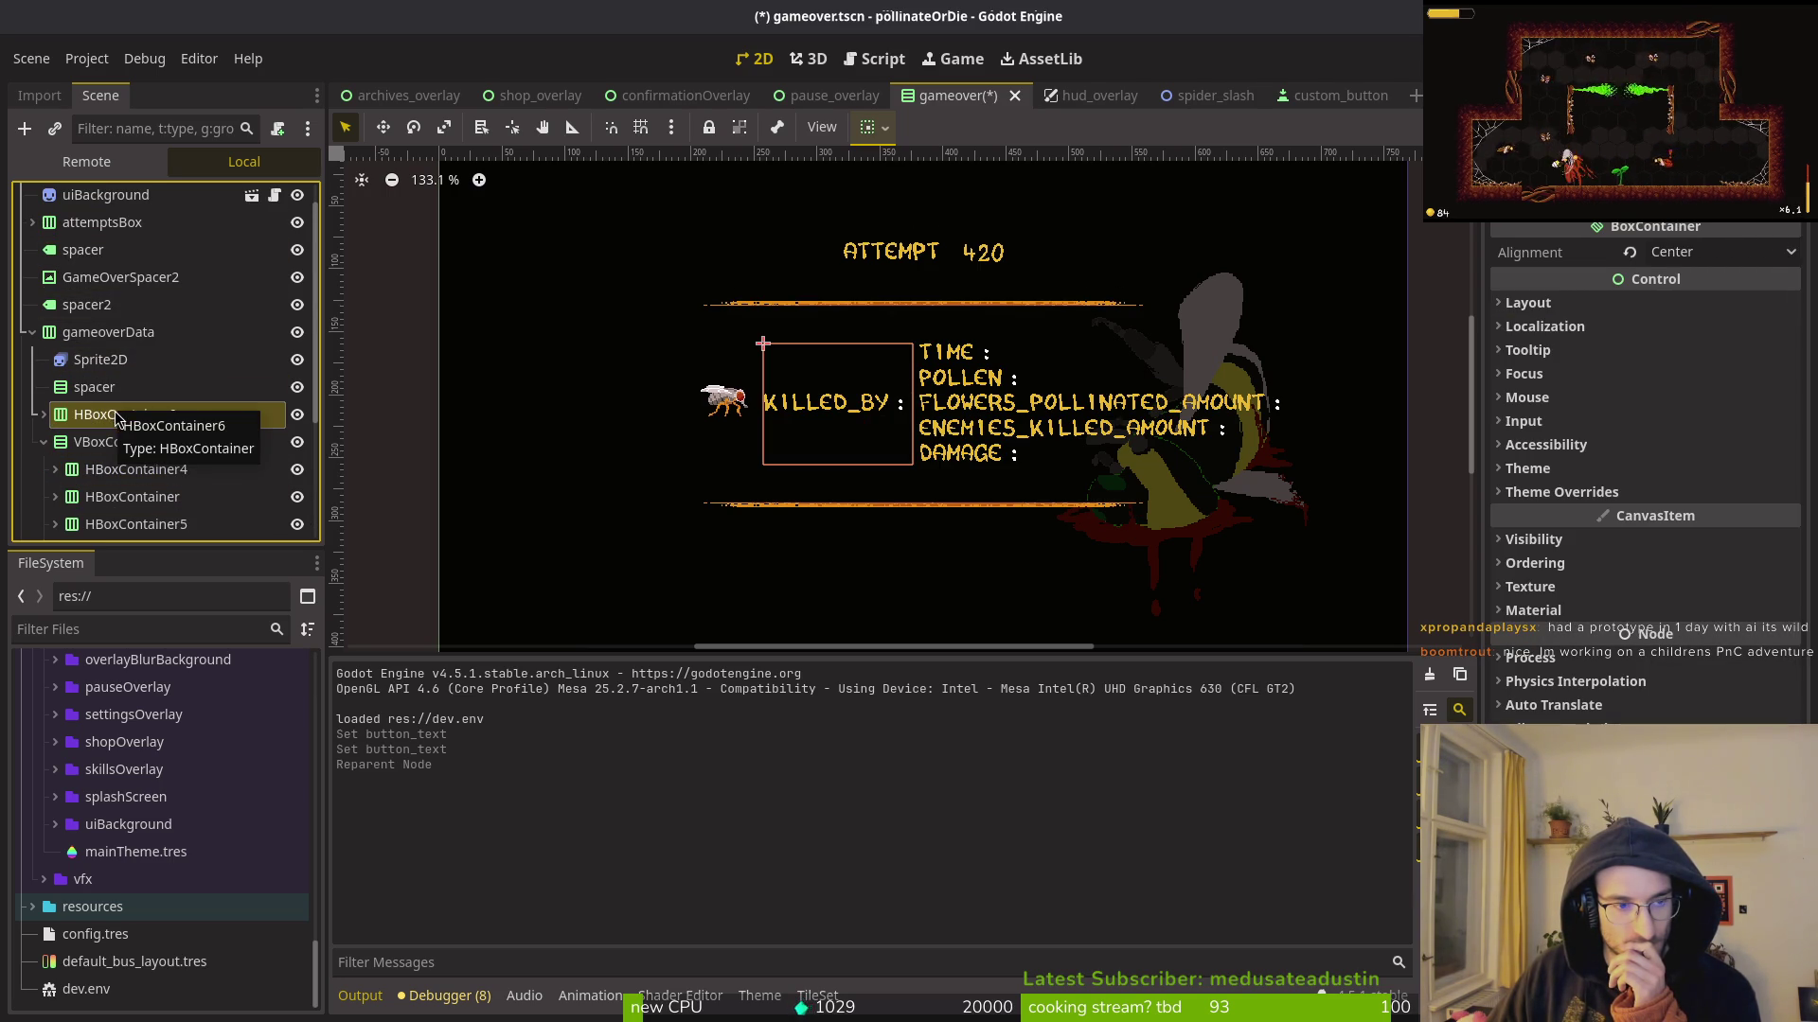
left_click(43, 442)
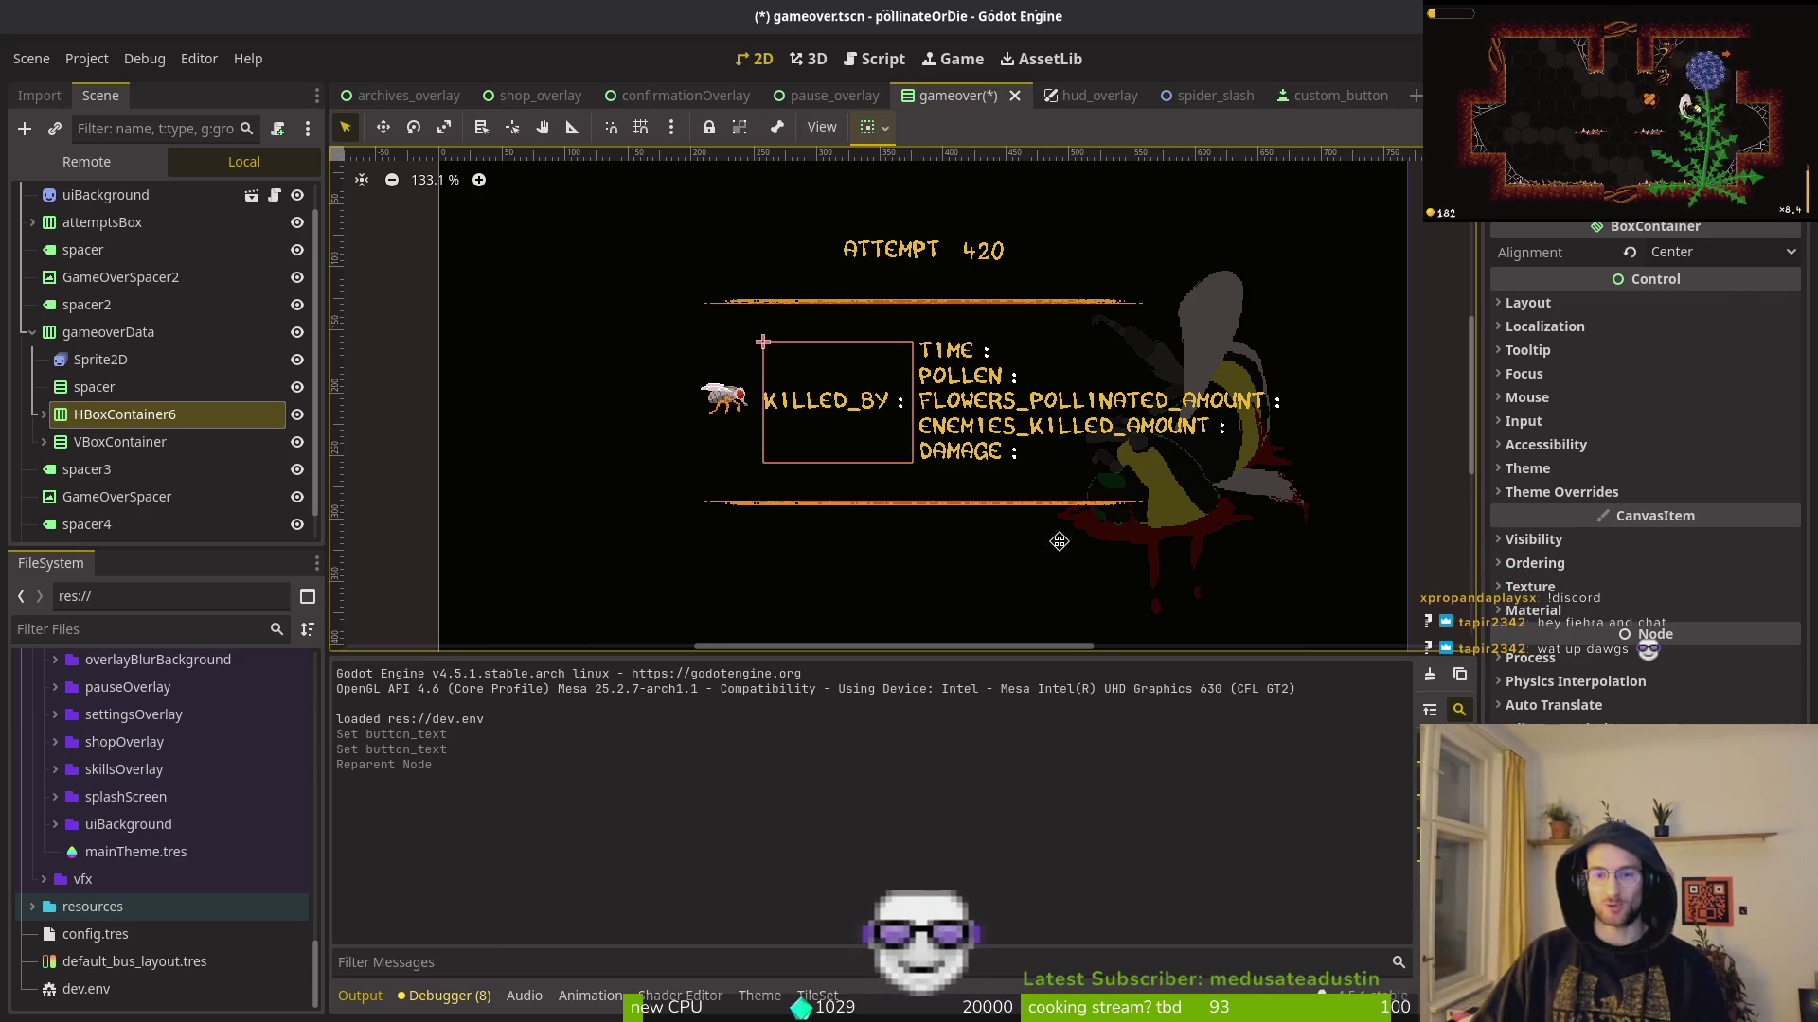
key("ctrl+s")
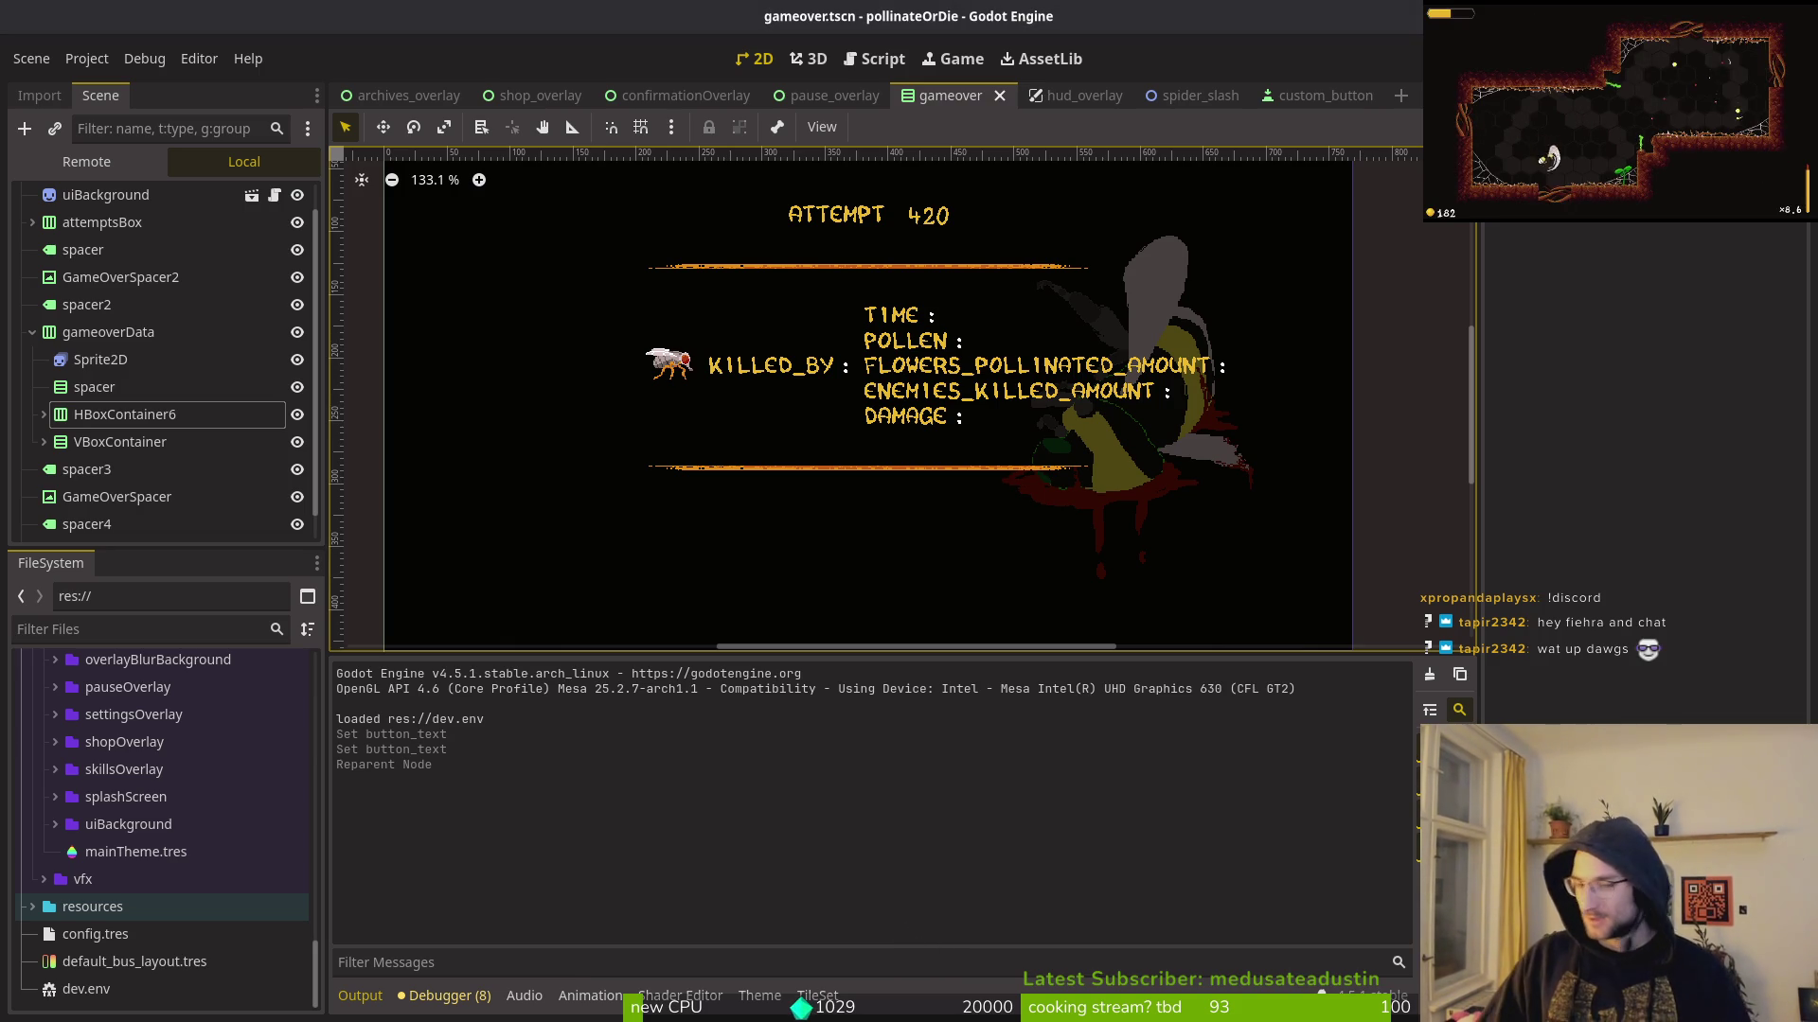
Step: Delete the ':' label between killedBy and killedByValue, confirming the removal
scroll(990, 527, "down", 1)
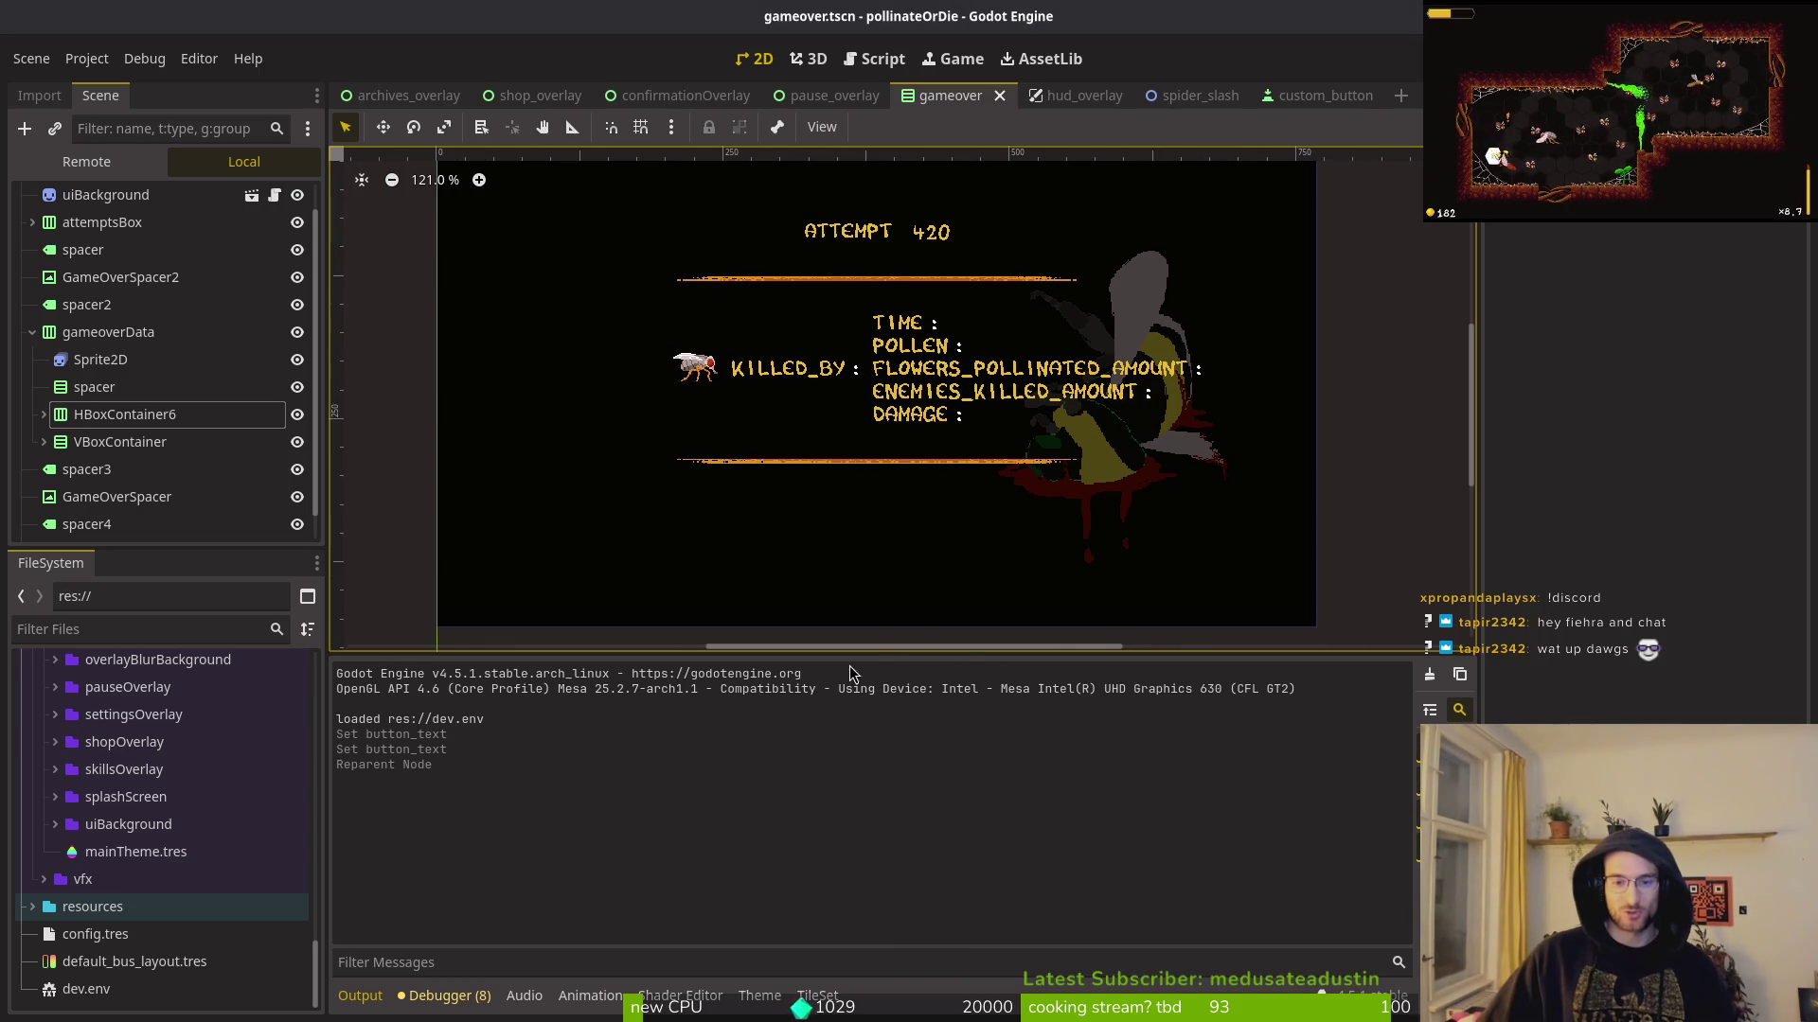
left_click_drag(878, 657, 880, 771)
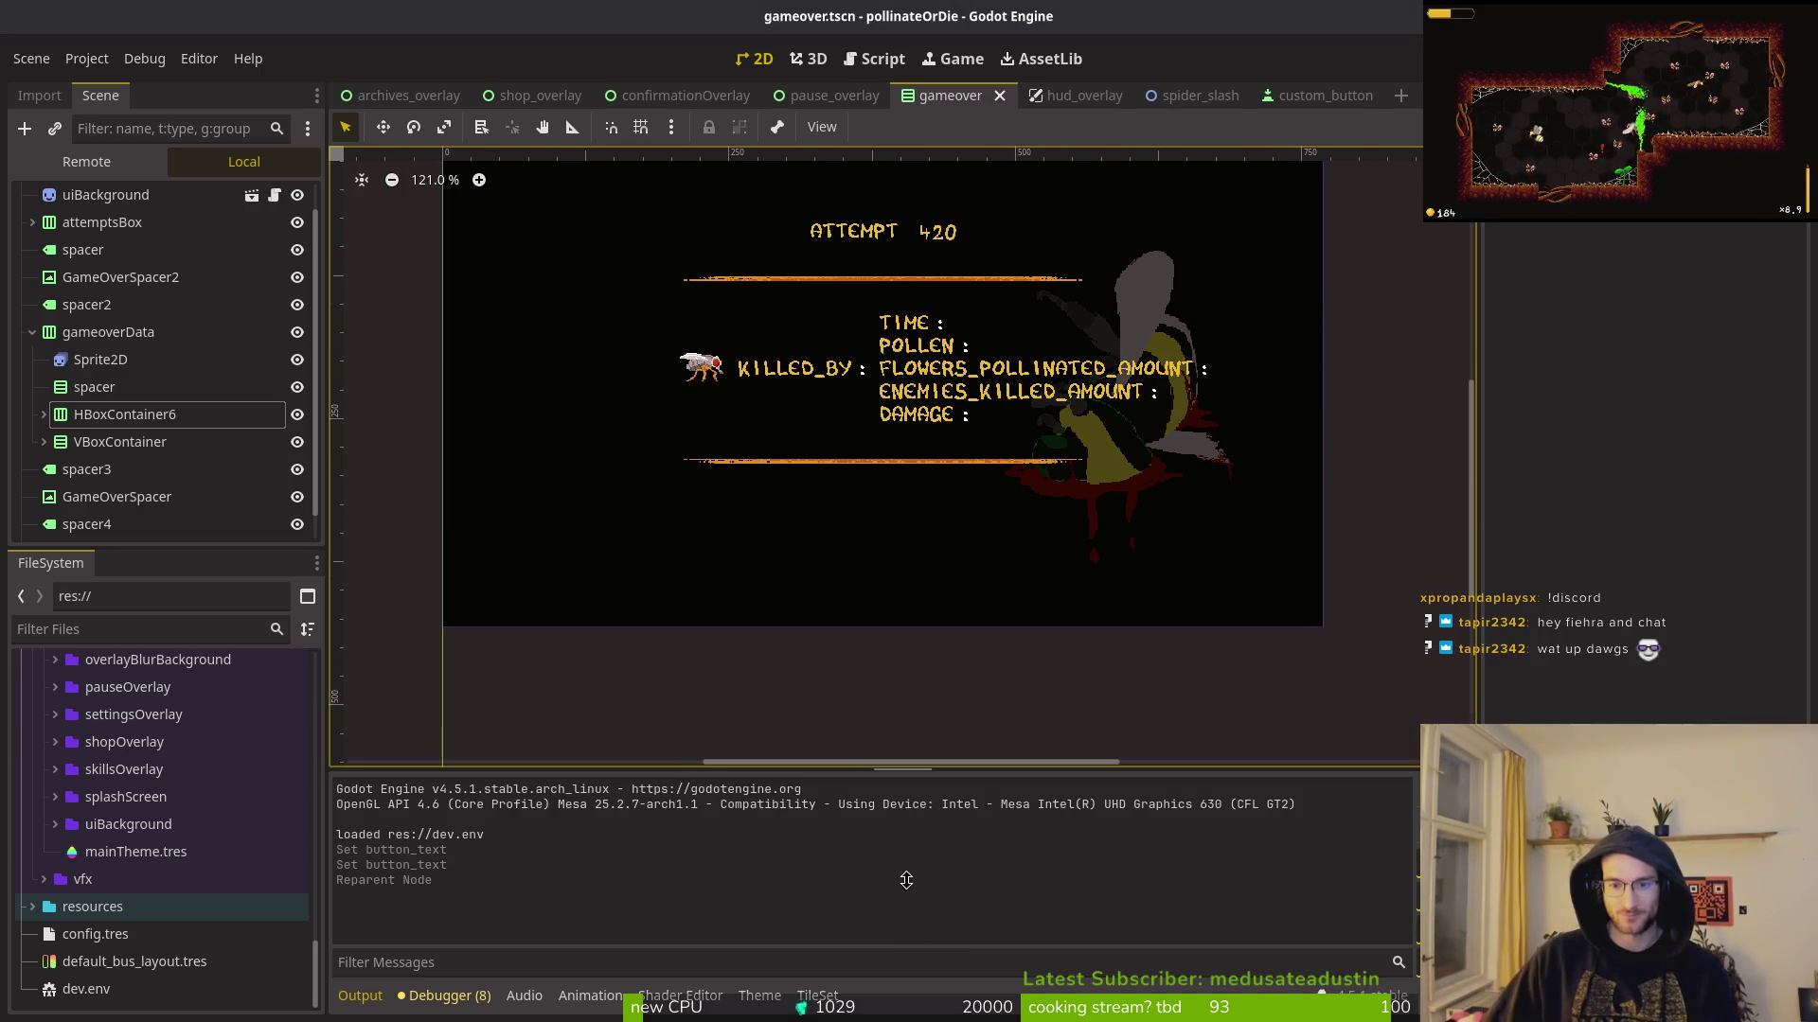
scroll(945, 543, "right", 1)
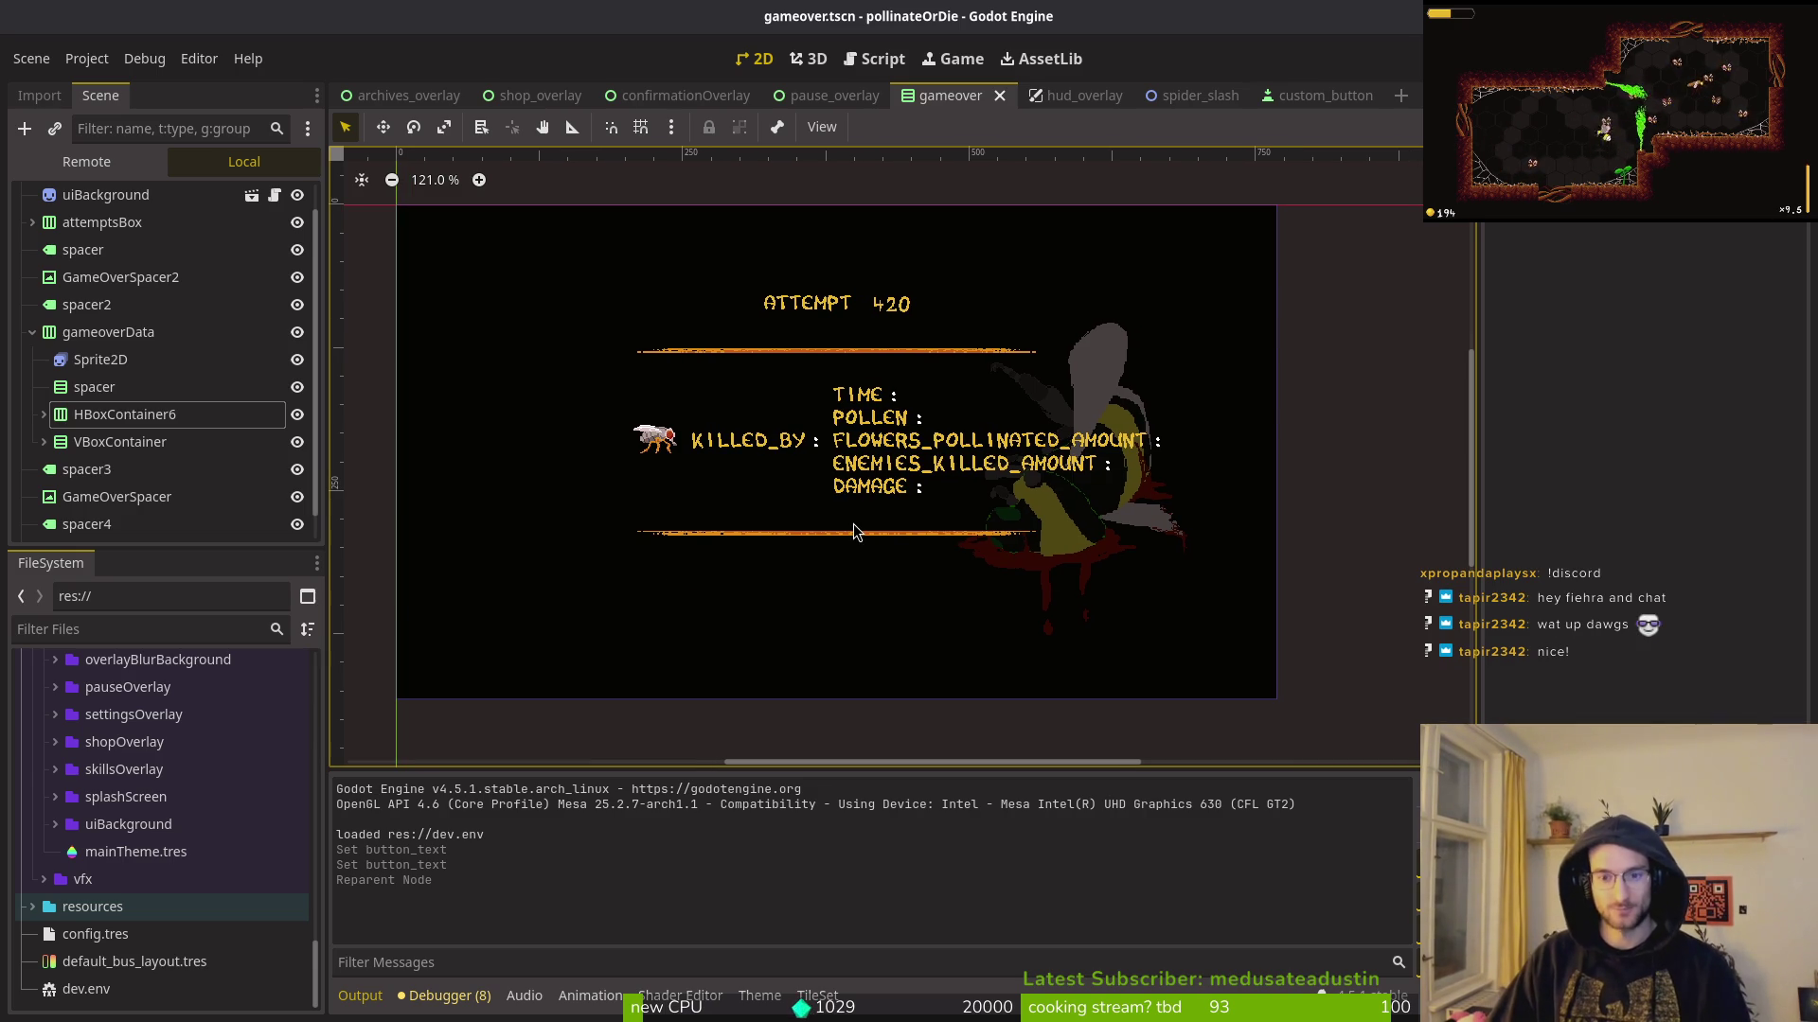
left_click(732, 441)
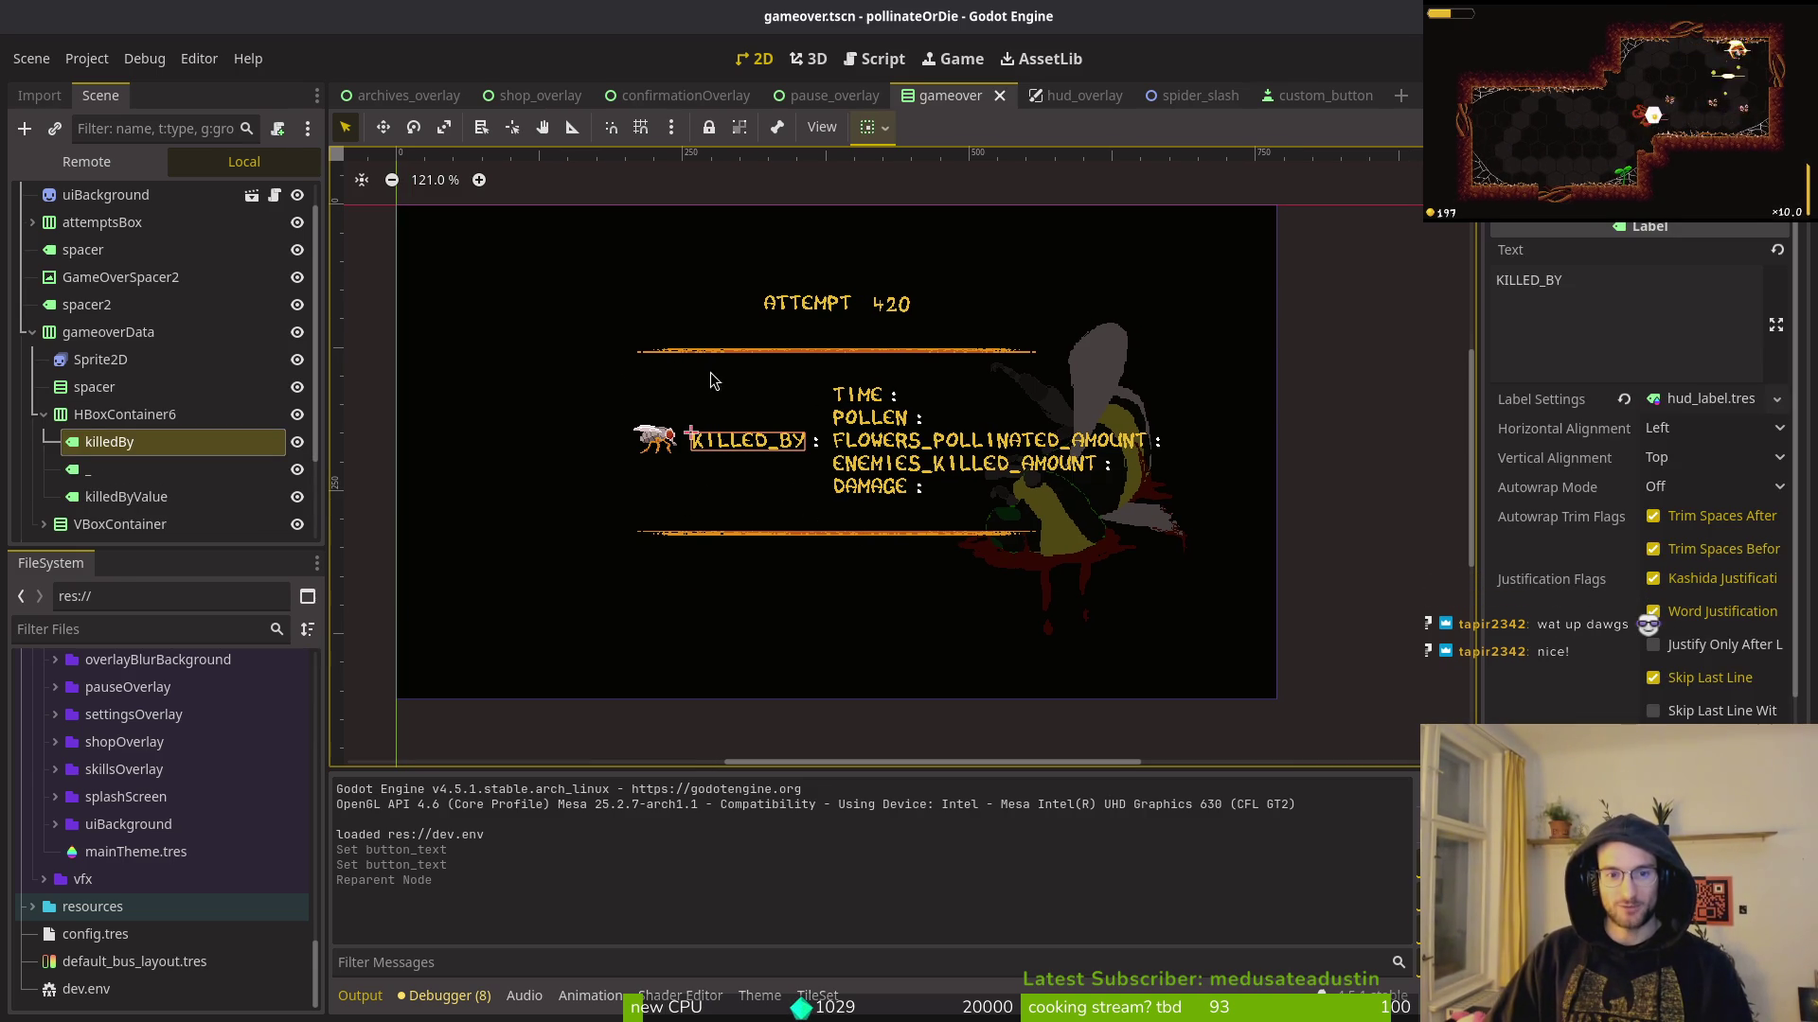
left_click(142, 495)
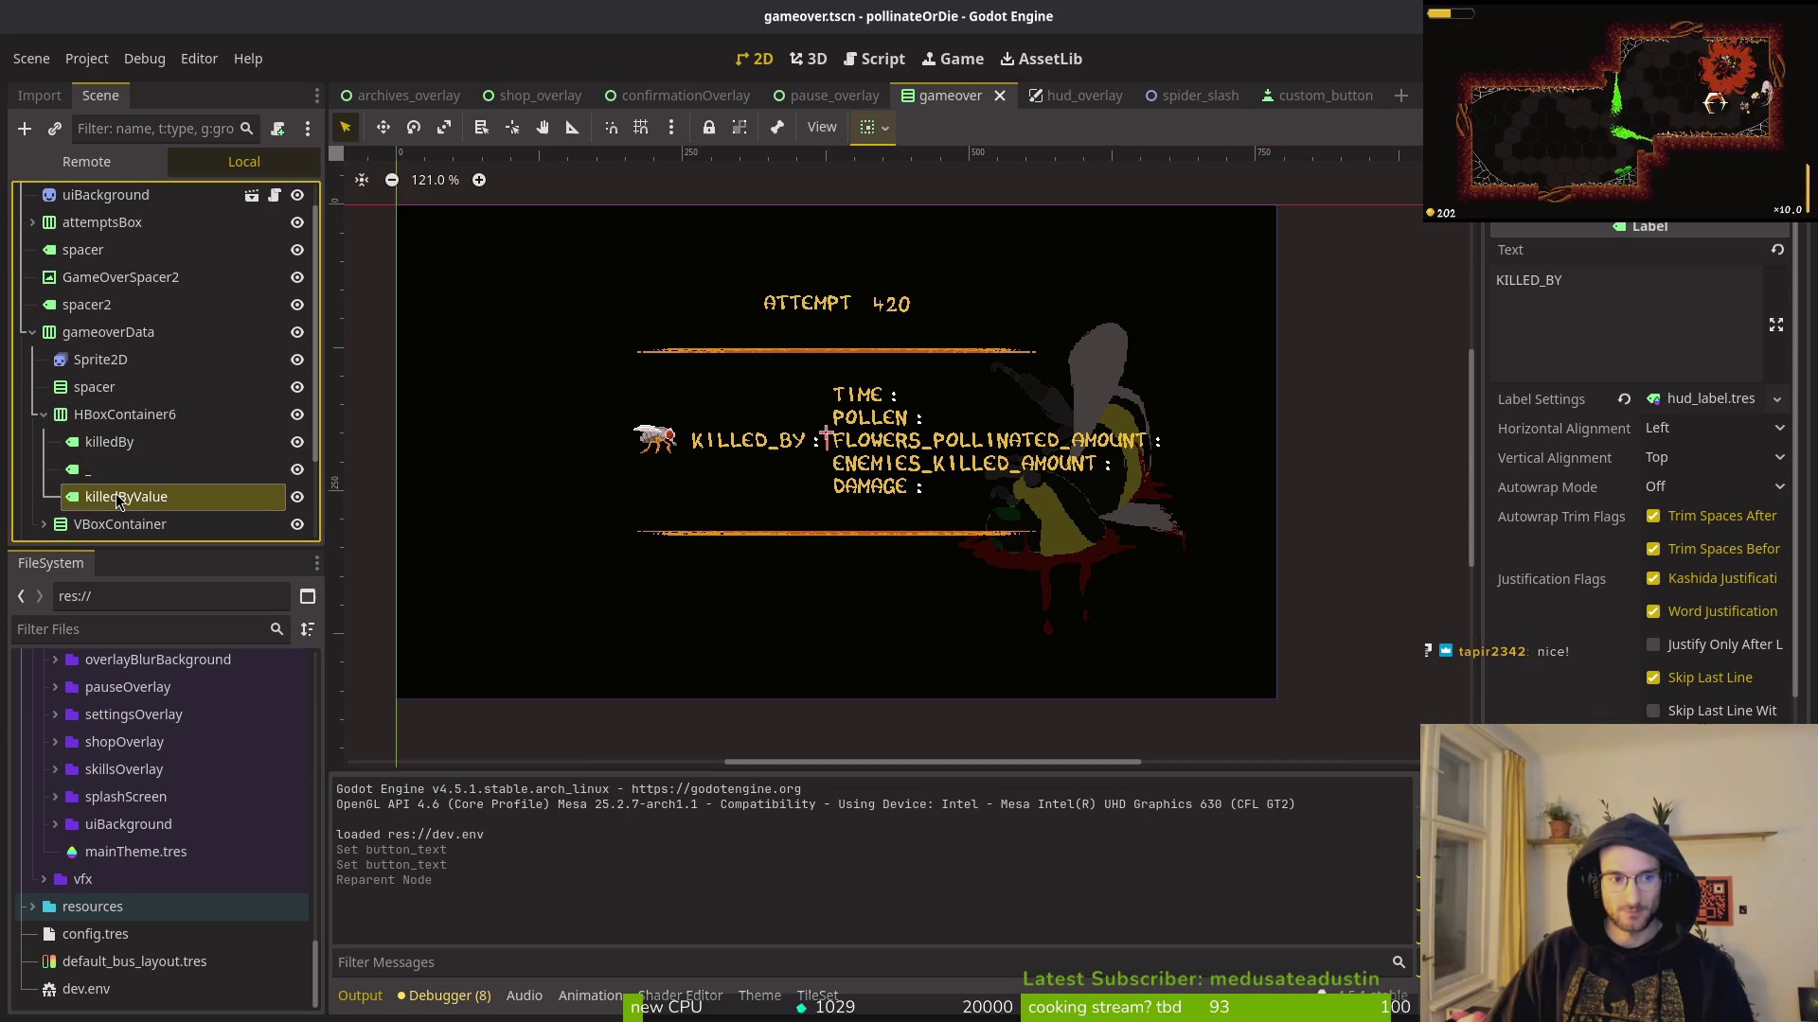
left_click(128, 478)
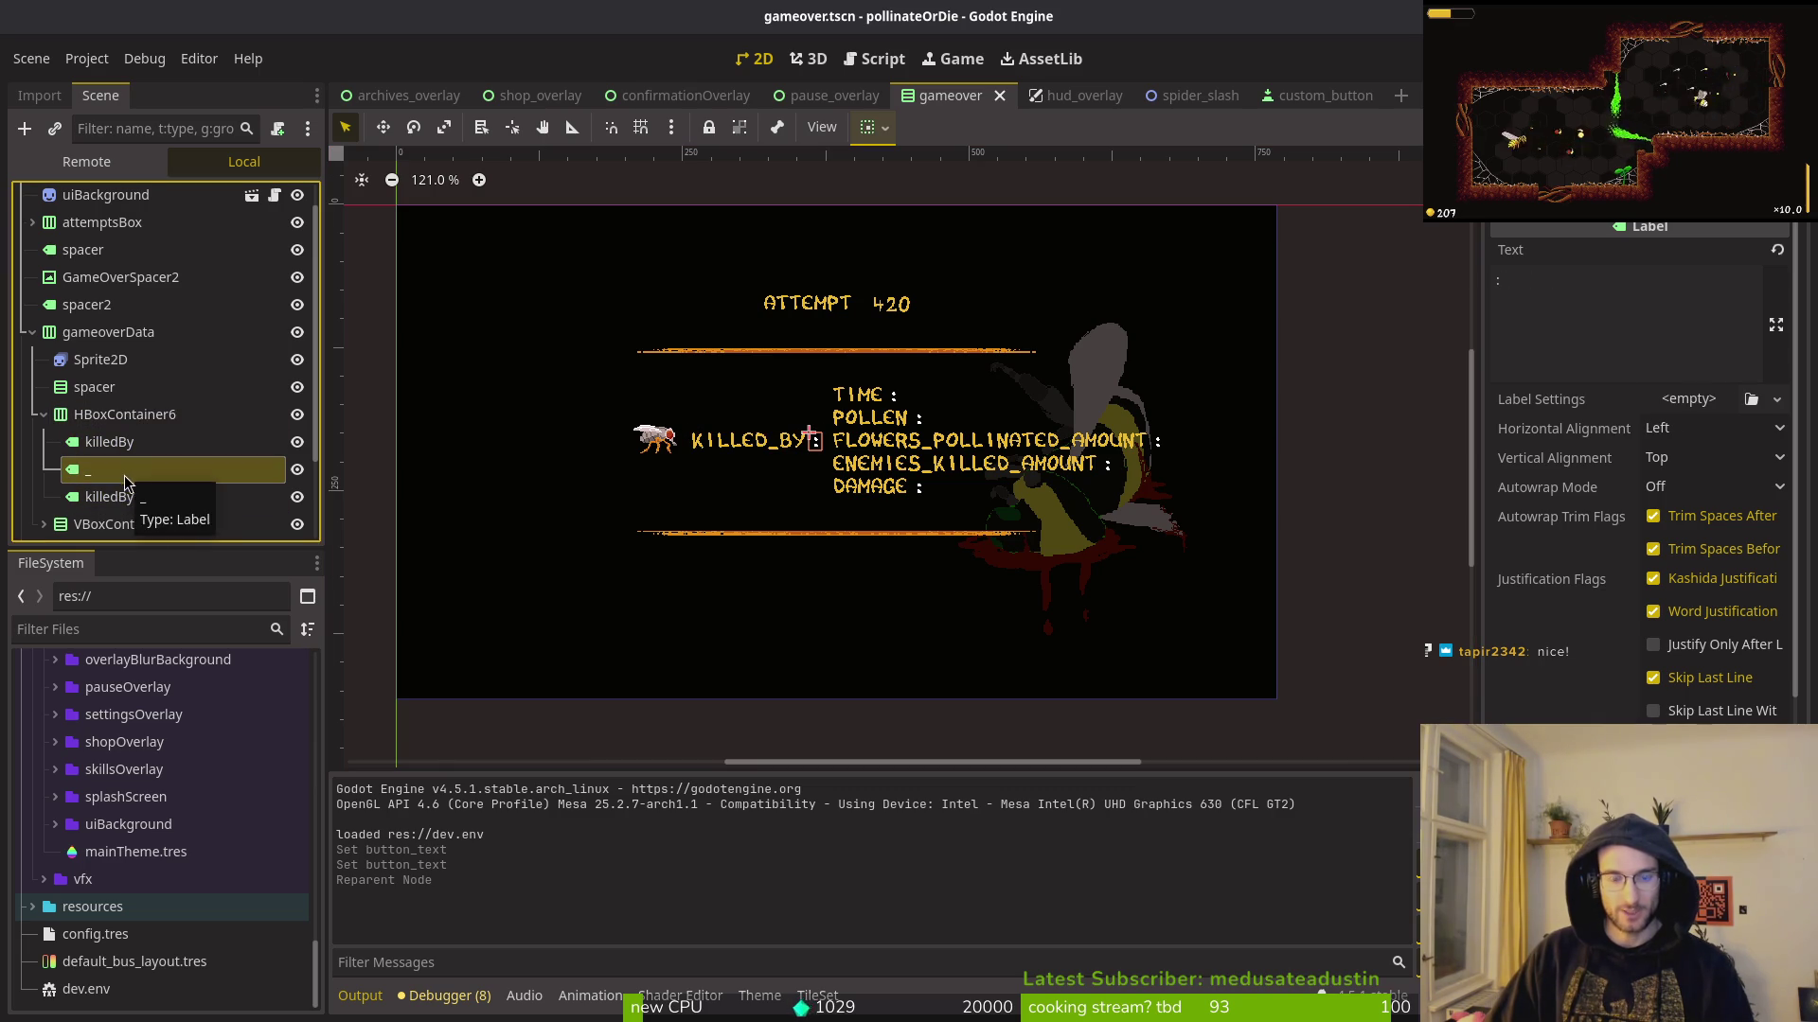
key("Delete")
key("Return")
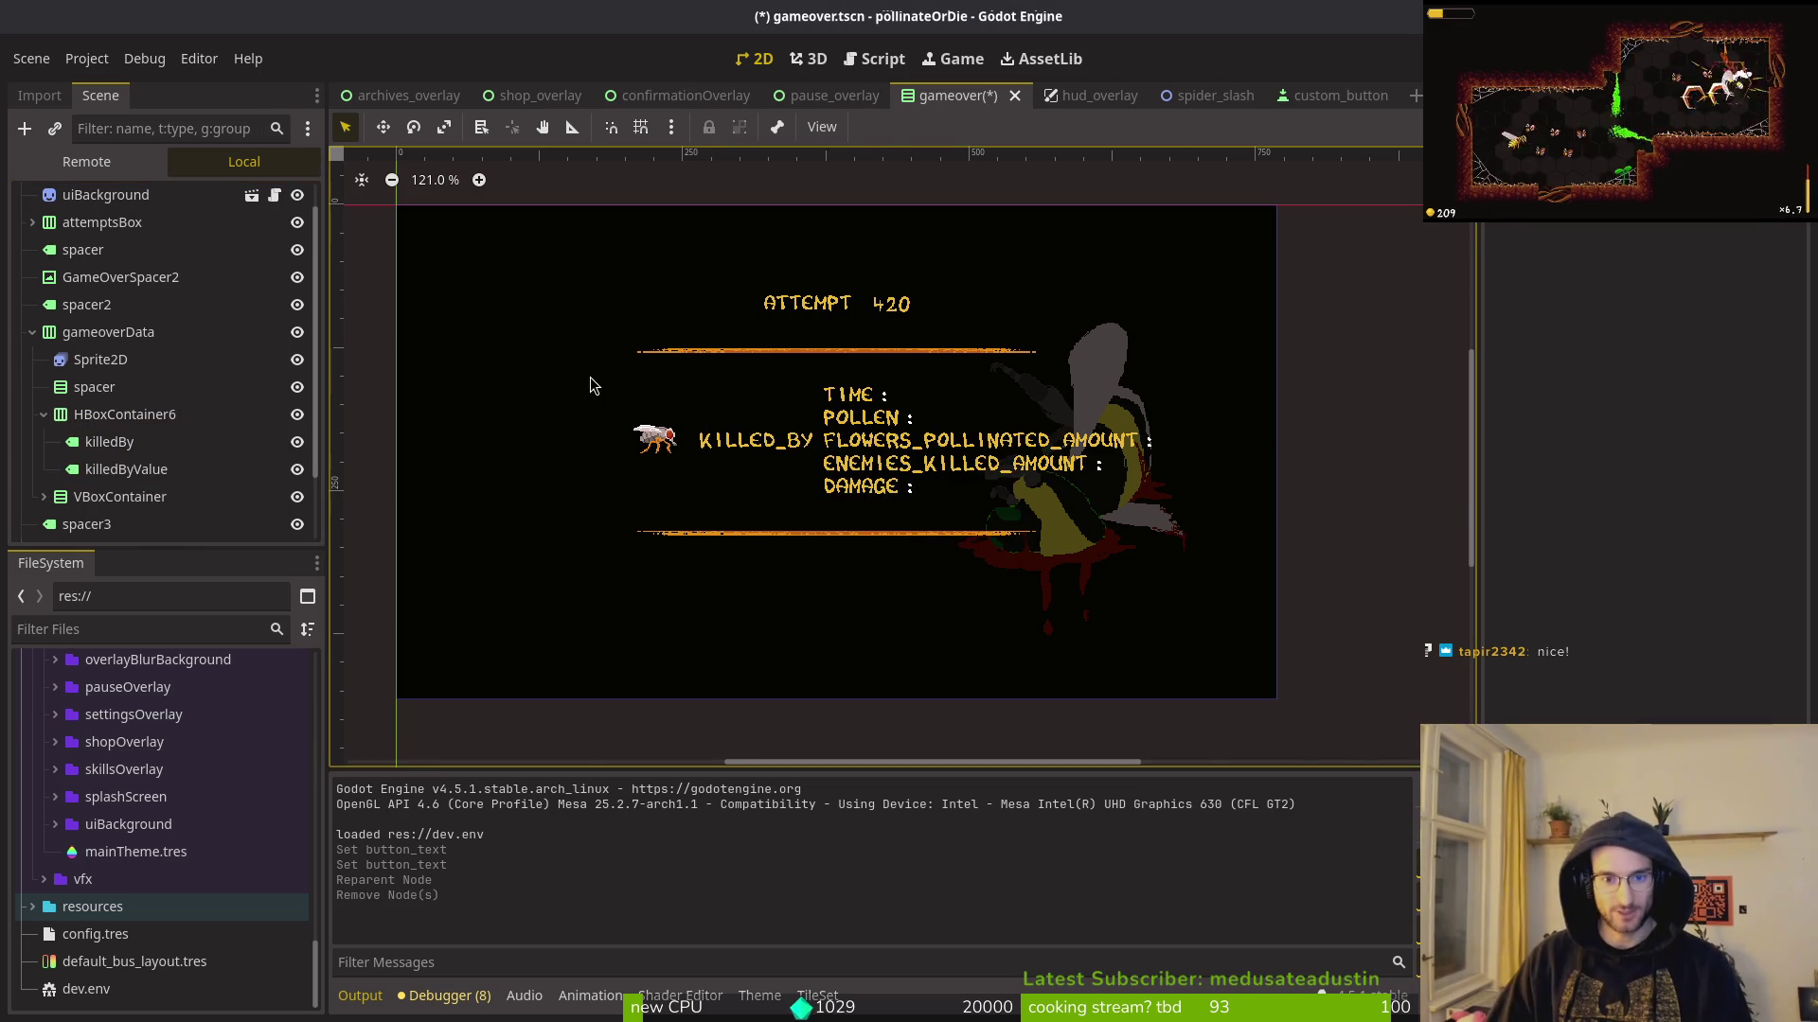
Step: Set the killedByValue label's text to 'spider'
left_click(126, 470)
left_click(1626, 293)
type("spider")
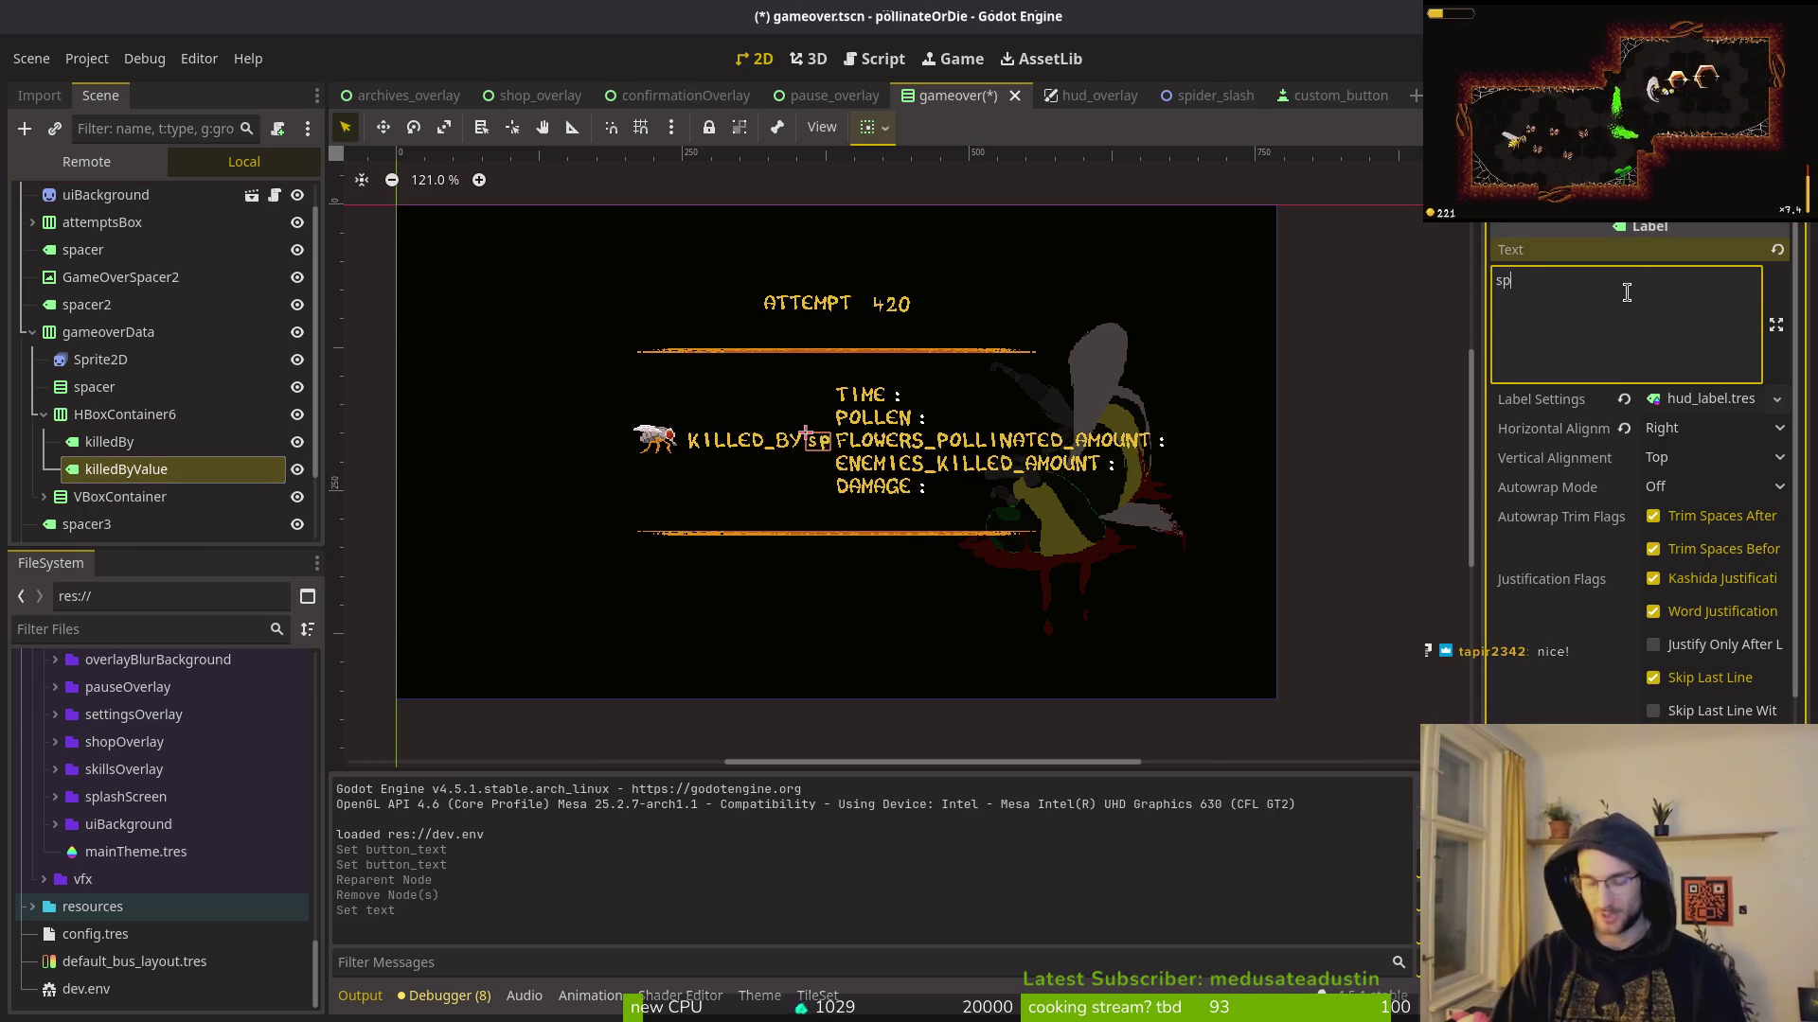
left_click(810, 481)
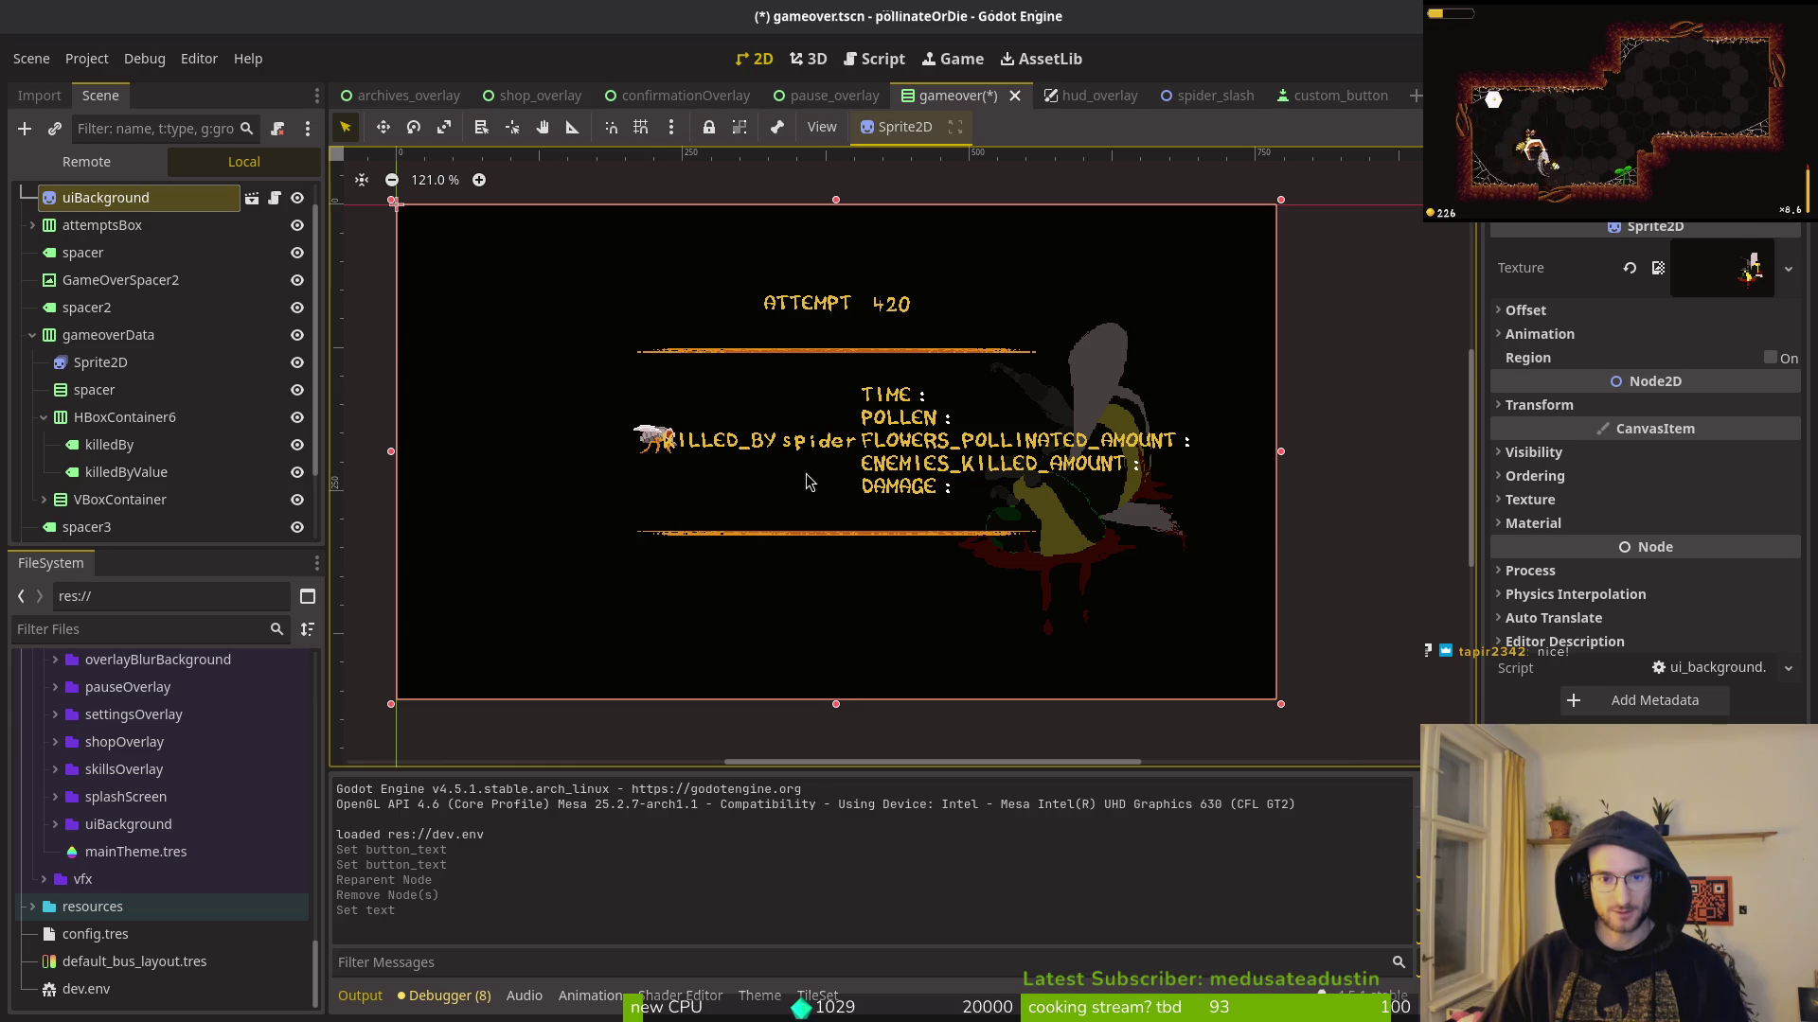
left_click(773, 447)
scroll(762, 449, "up", 7)
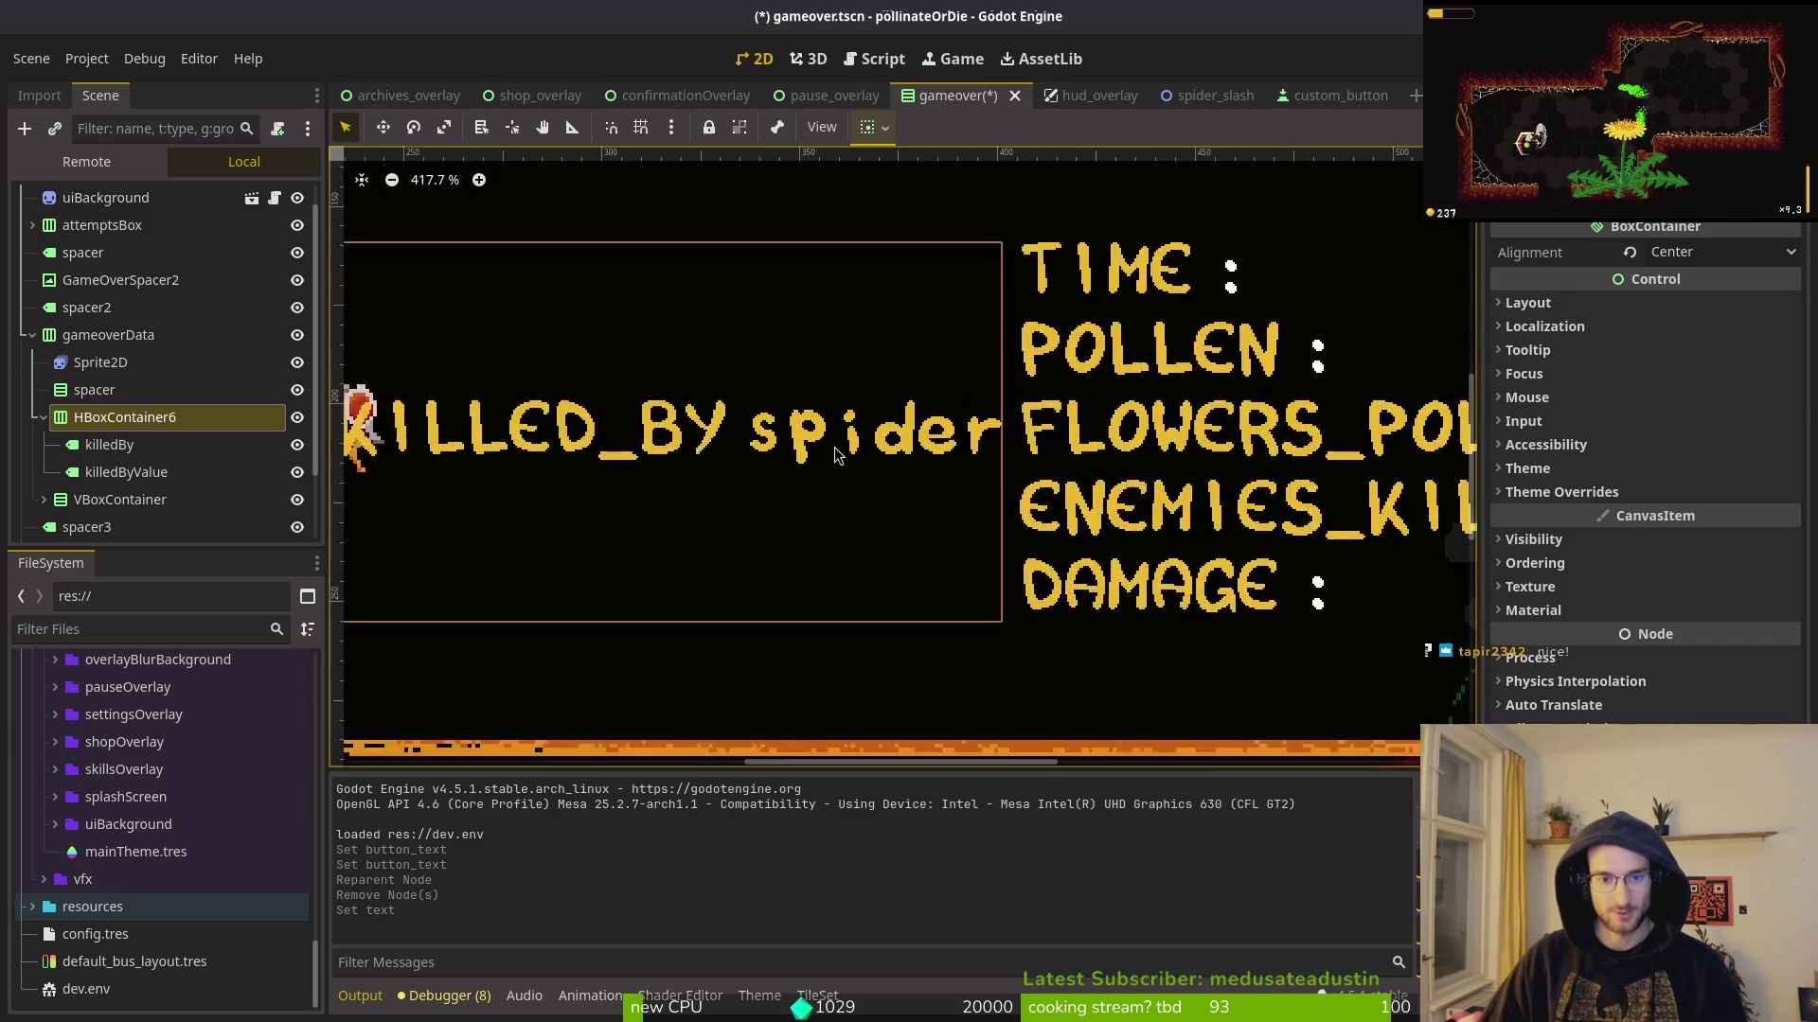
scroll(754, 441, "down", 3)
Step: Change the killedBy label's text from KILLED_BY to 'killed by'
left_click(123, 451)
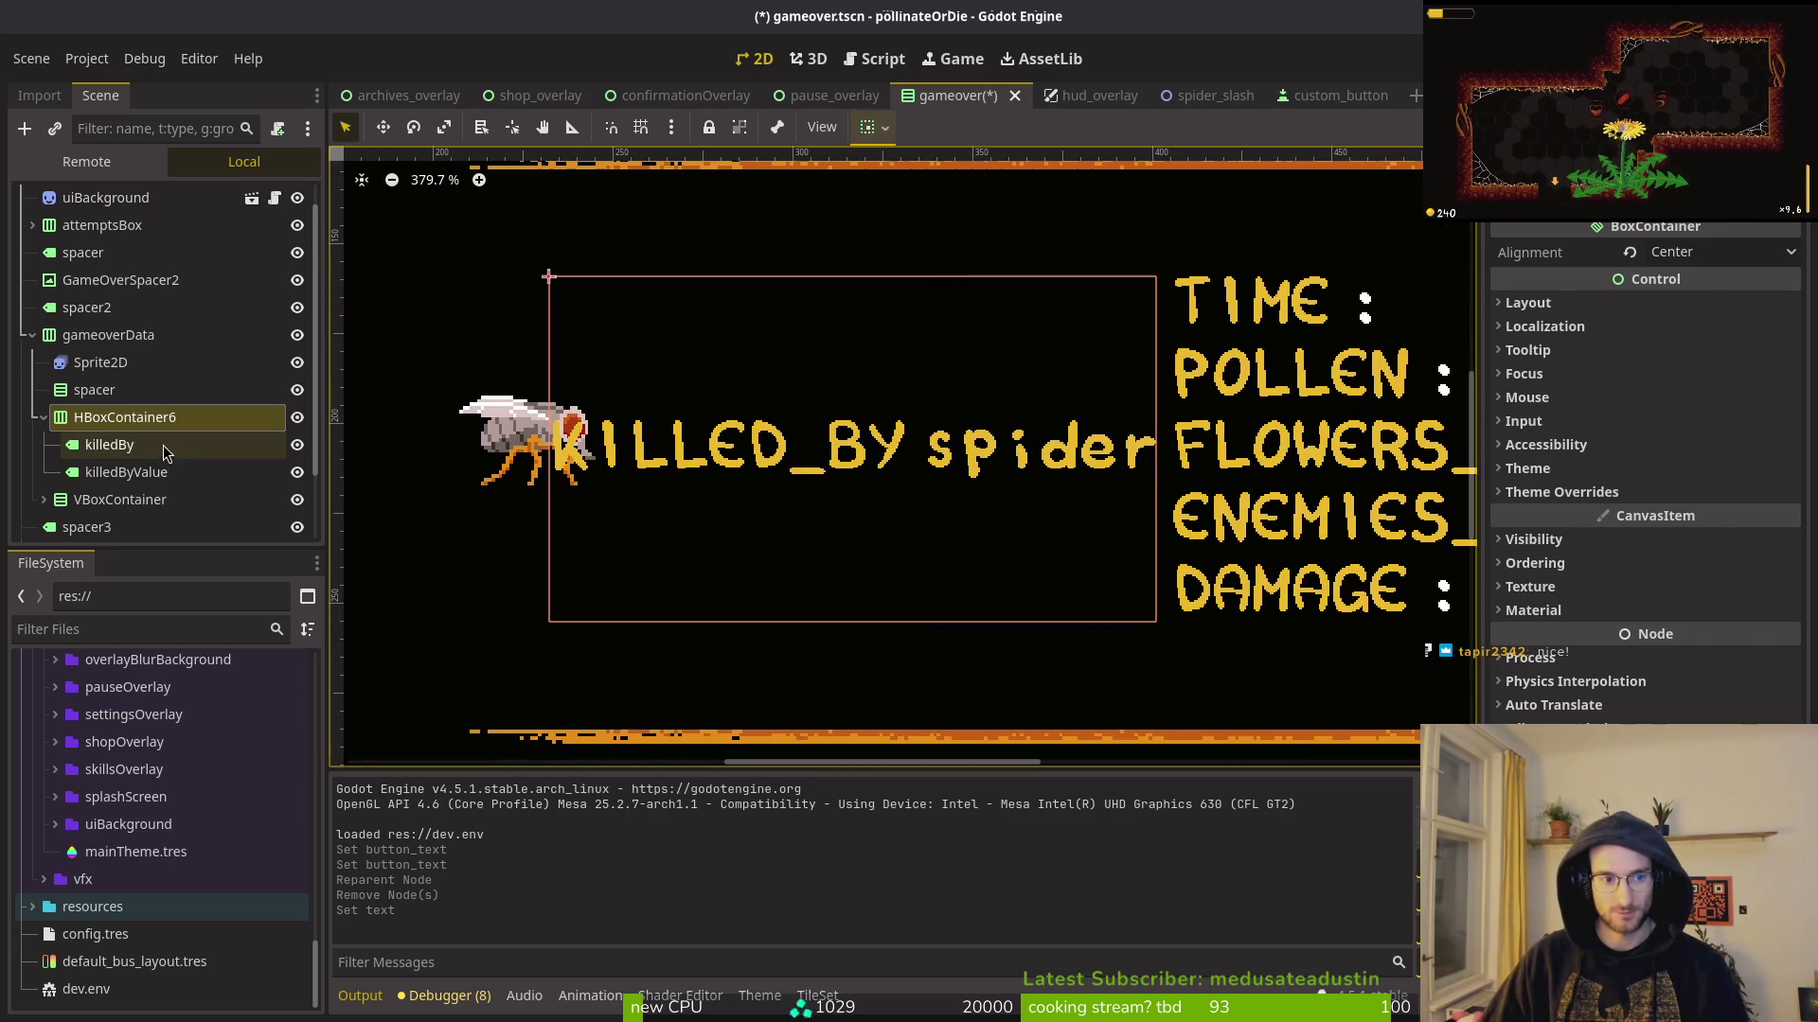
left_click(128, 473)
left_click(123, 445)
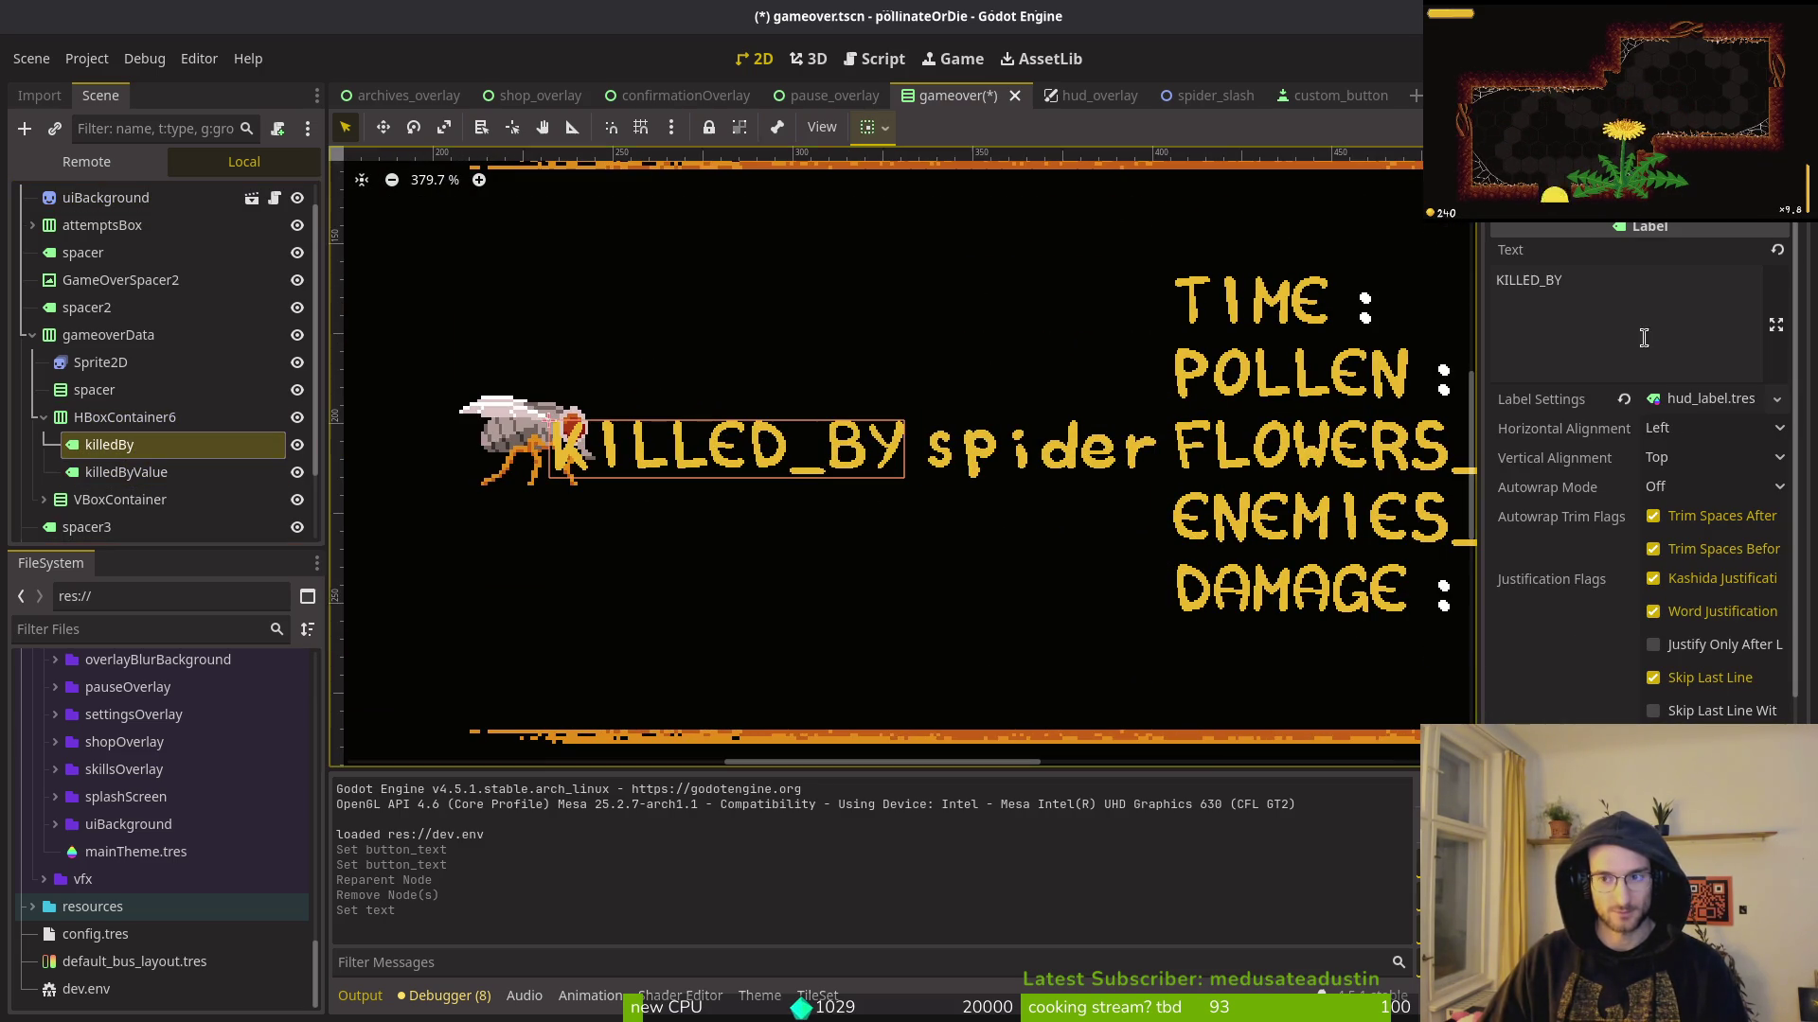
left_click(1635, 284)
type("killed by")
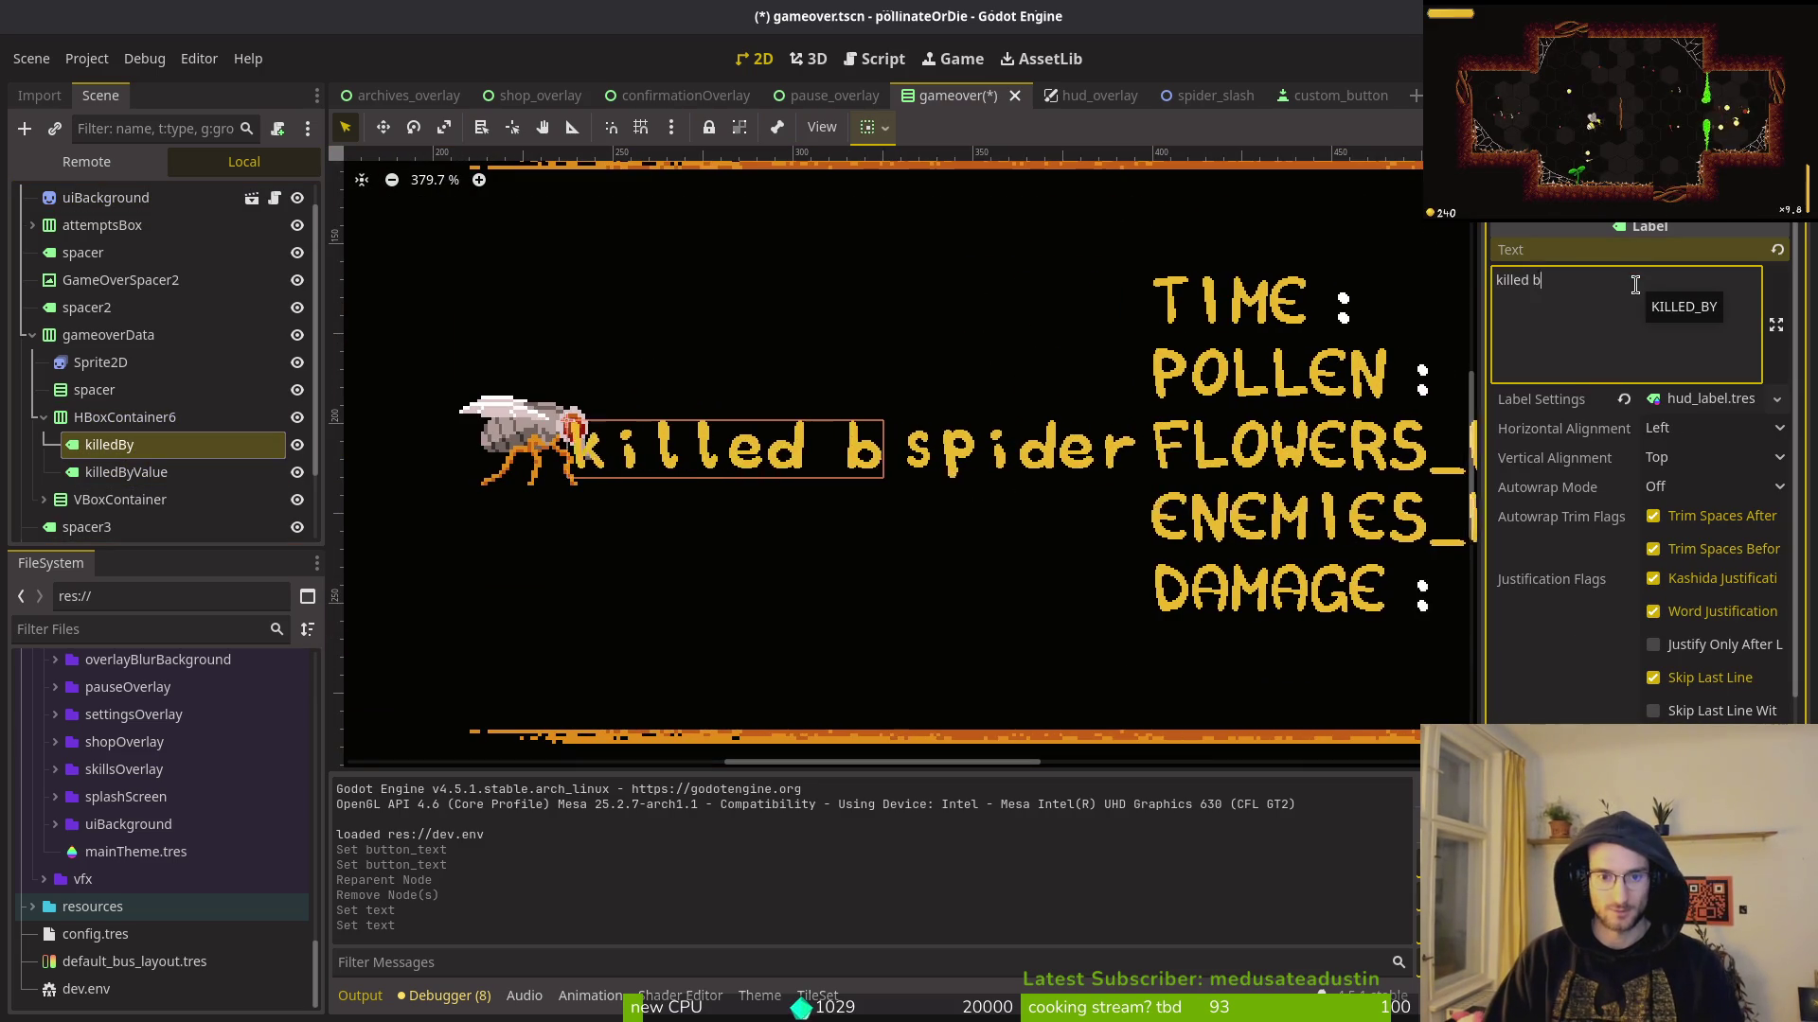
scroll(975, 473, "down", 3)
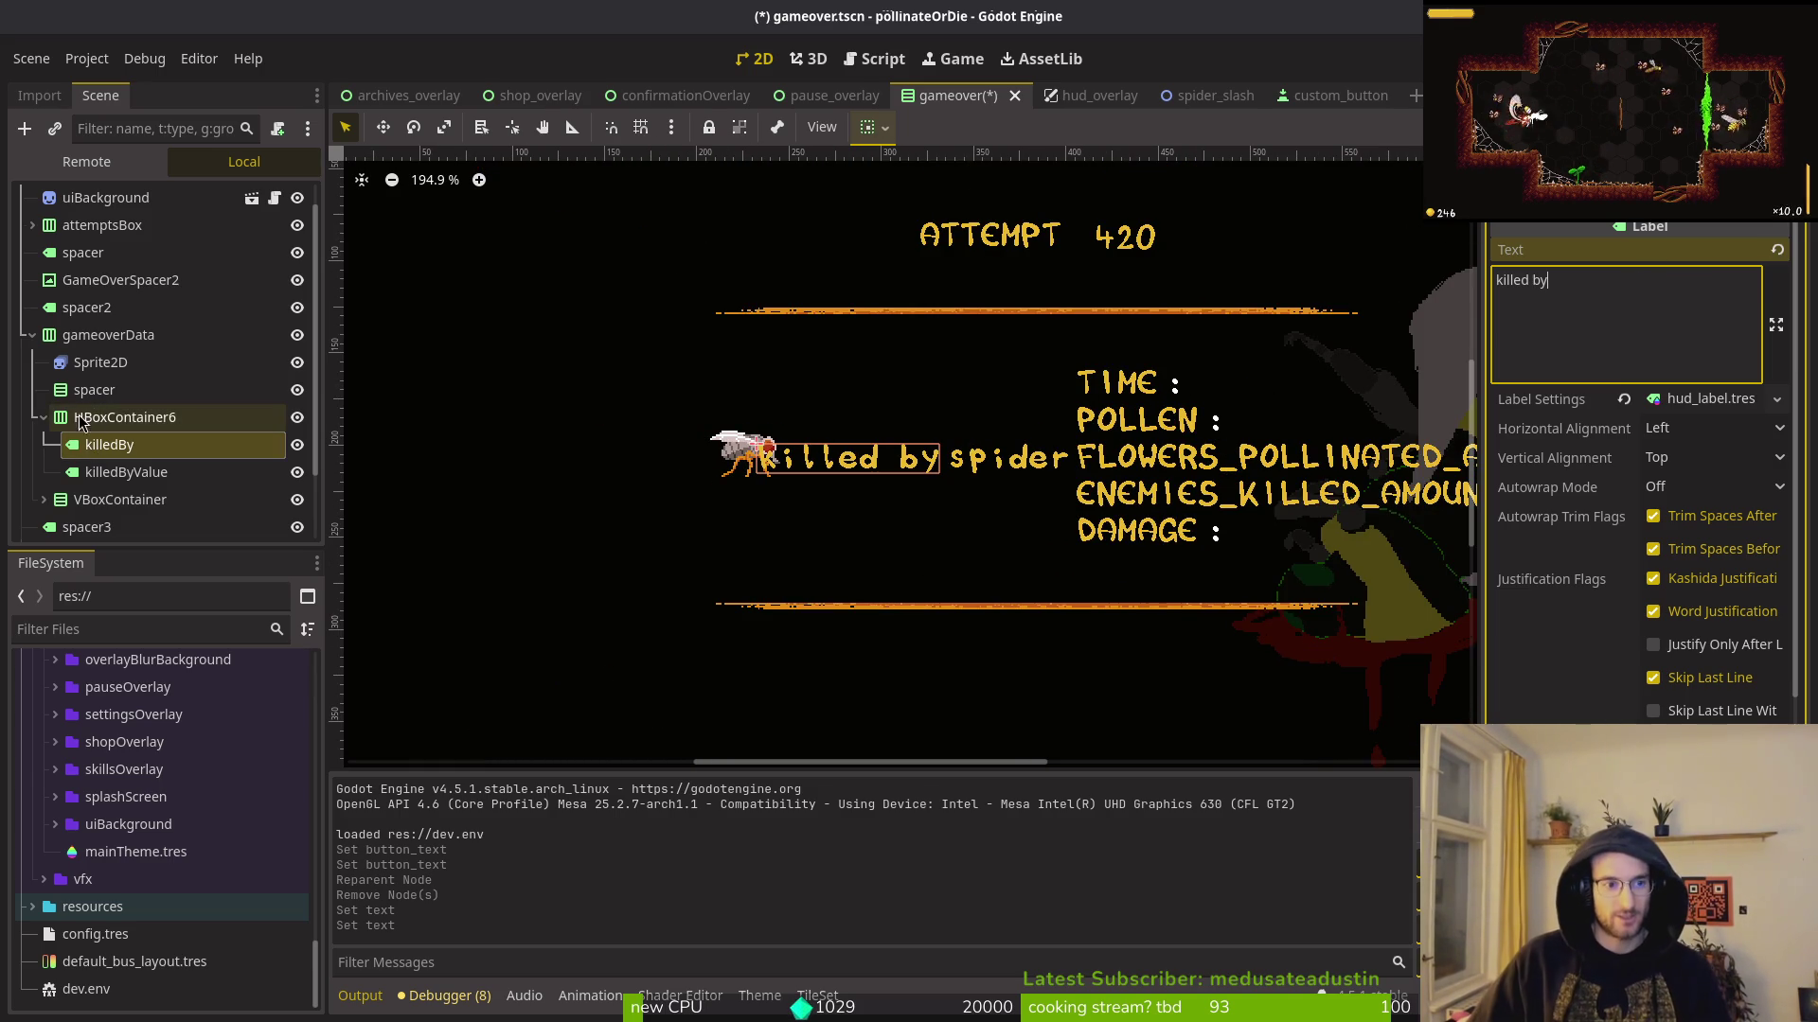
left_click(127, 471)
left_click(98, 445)
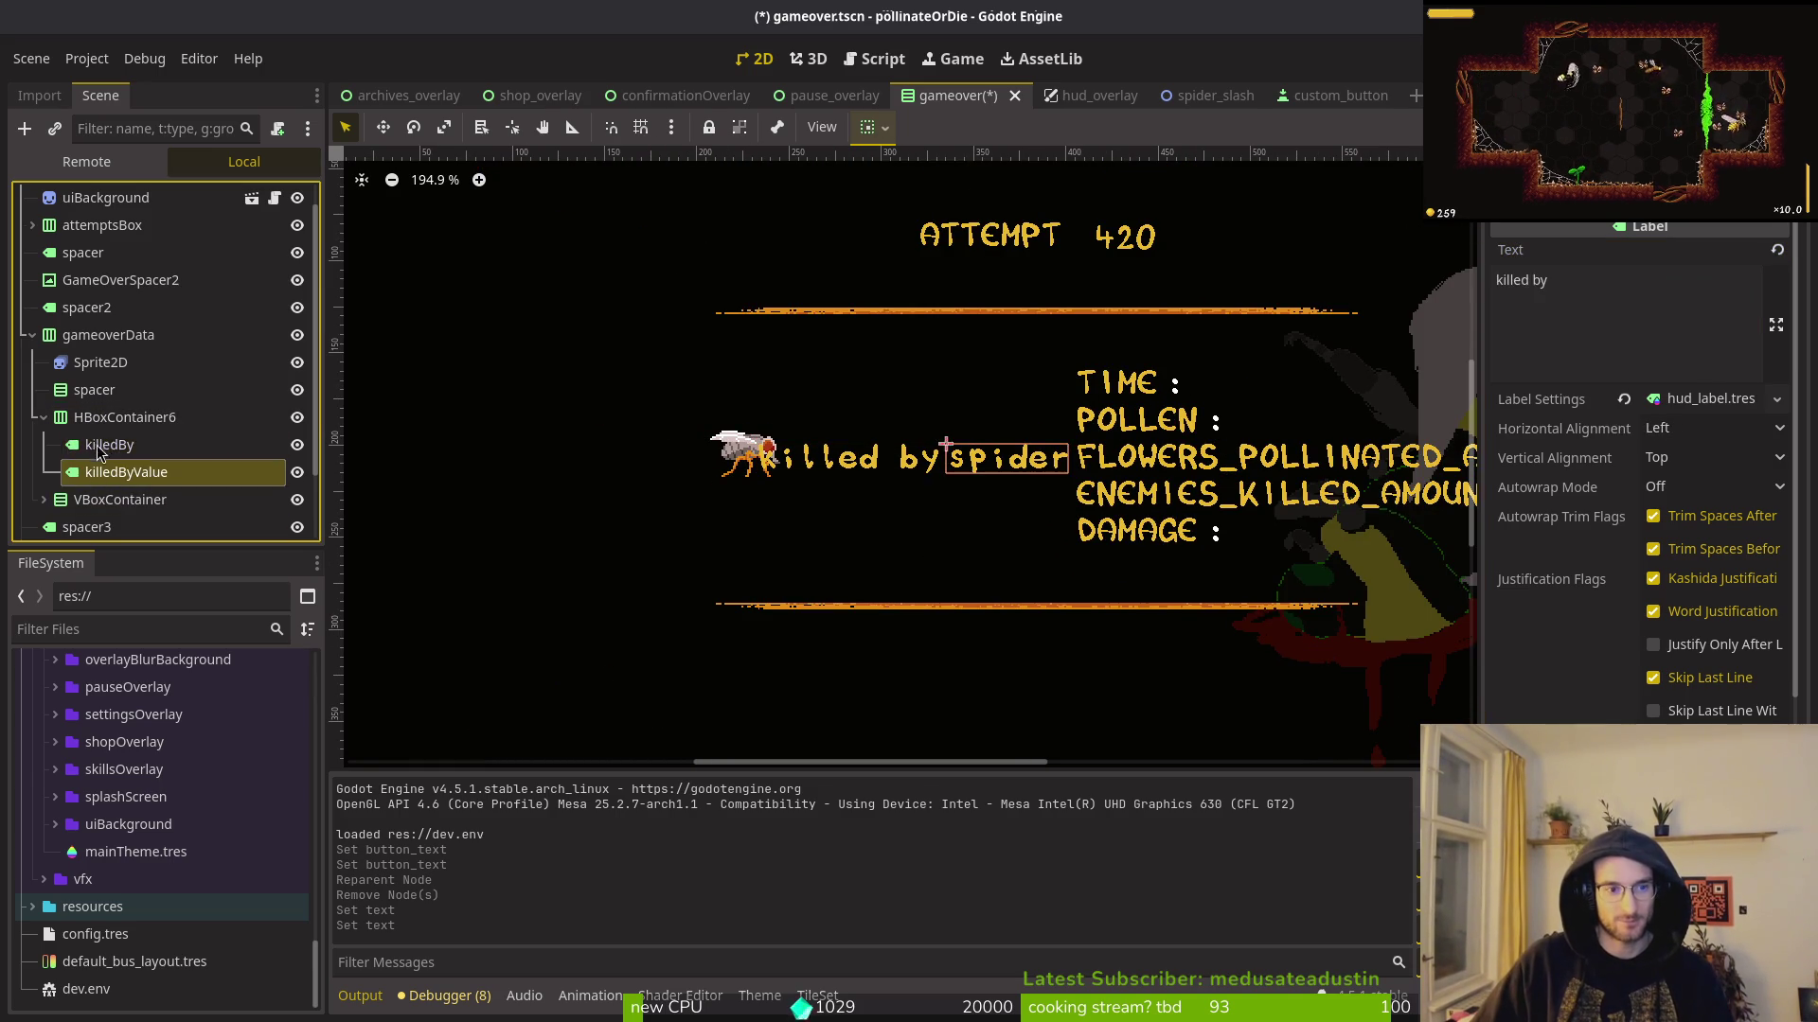
right_click(84, 417)
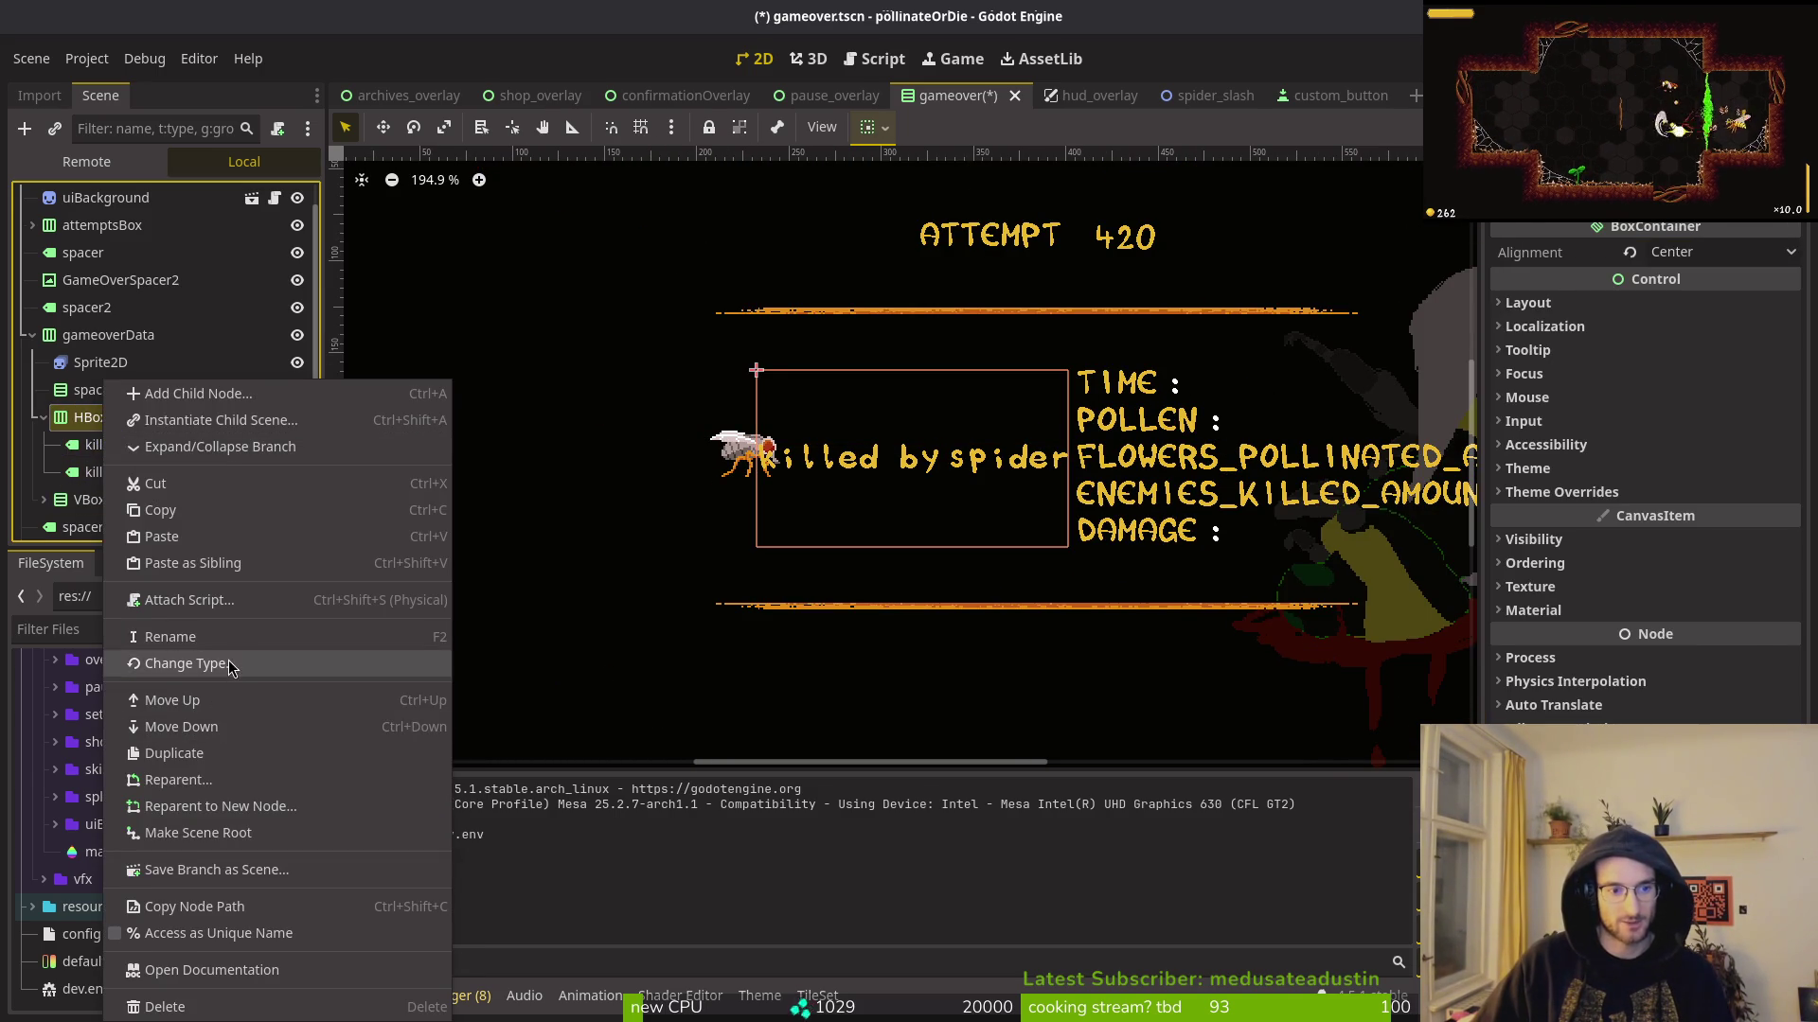
Step: Change HBoxContainer6's type to VBoxContainer so 'killed by' stacks above 'spider'
left_click(201, 662)
type("vbox")
key("Return")
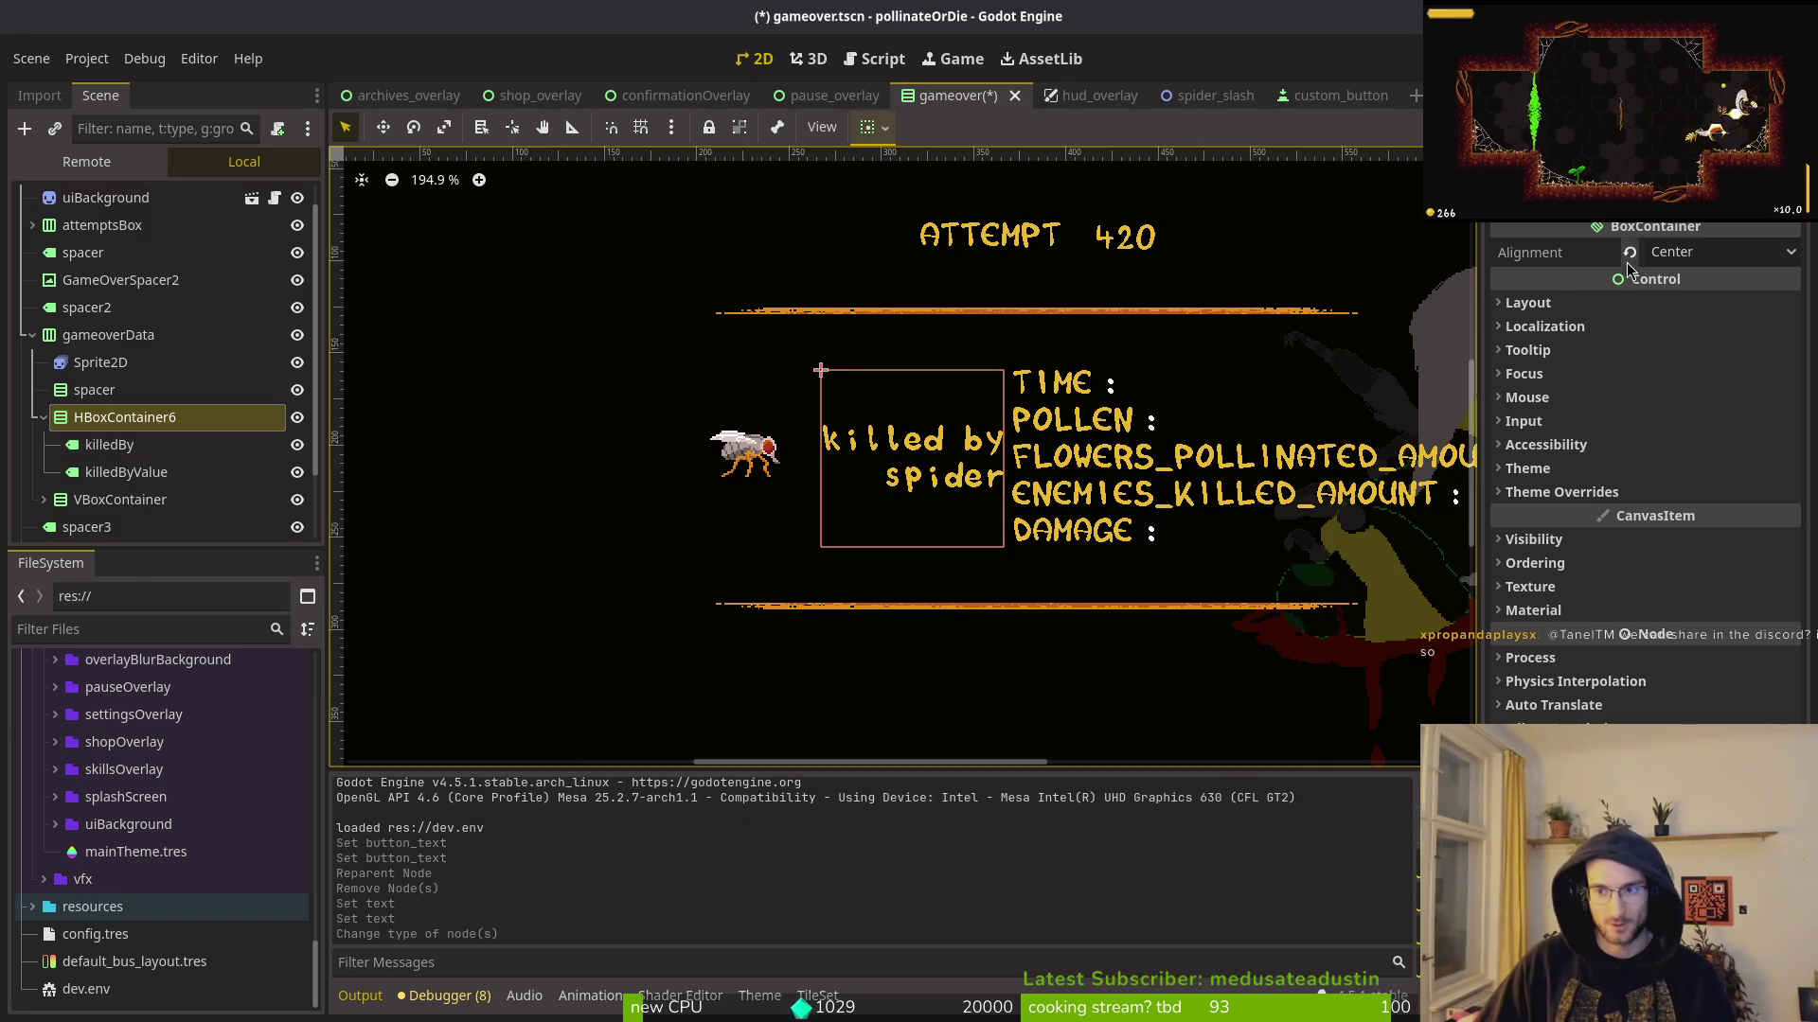
left_click(1721, 254)
left_click(109, 445)
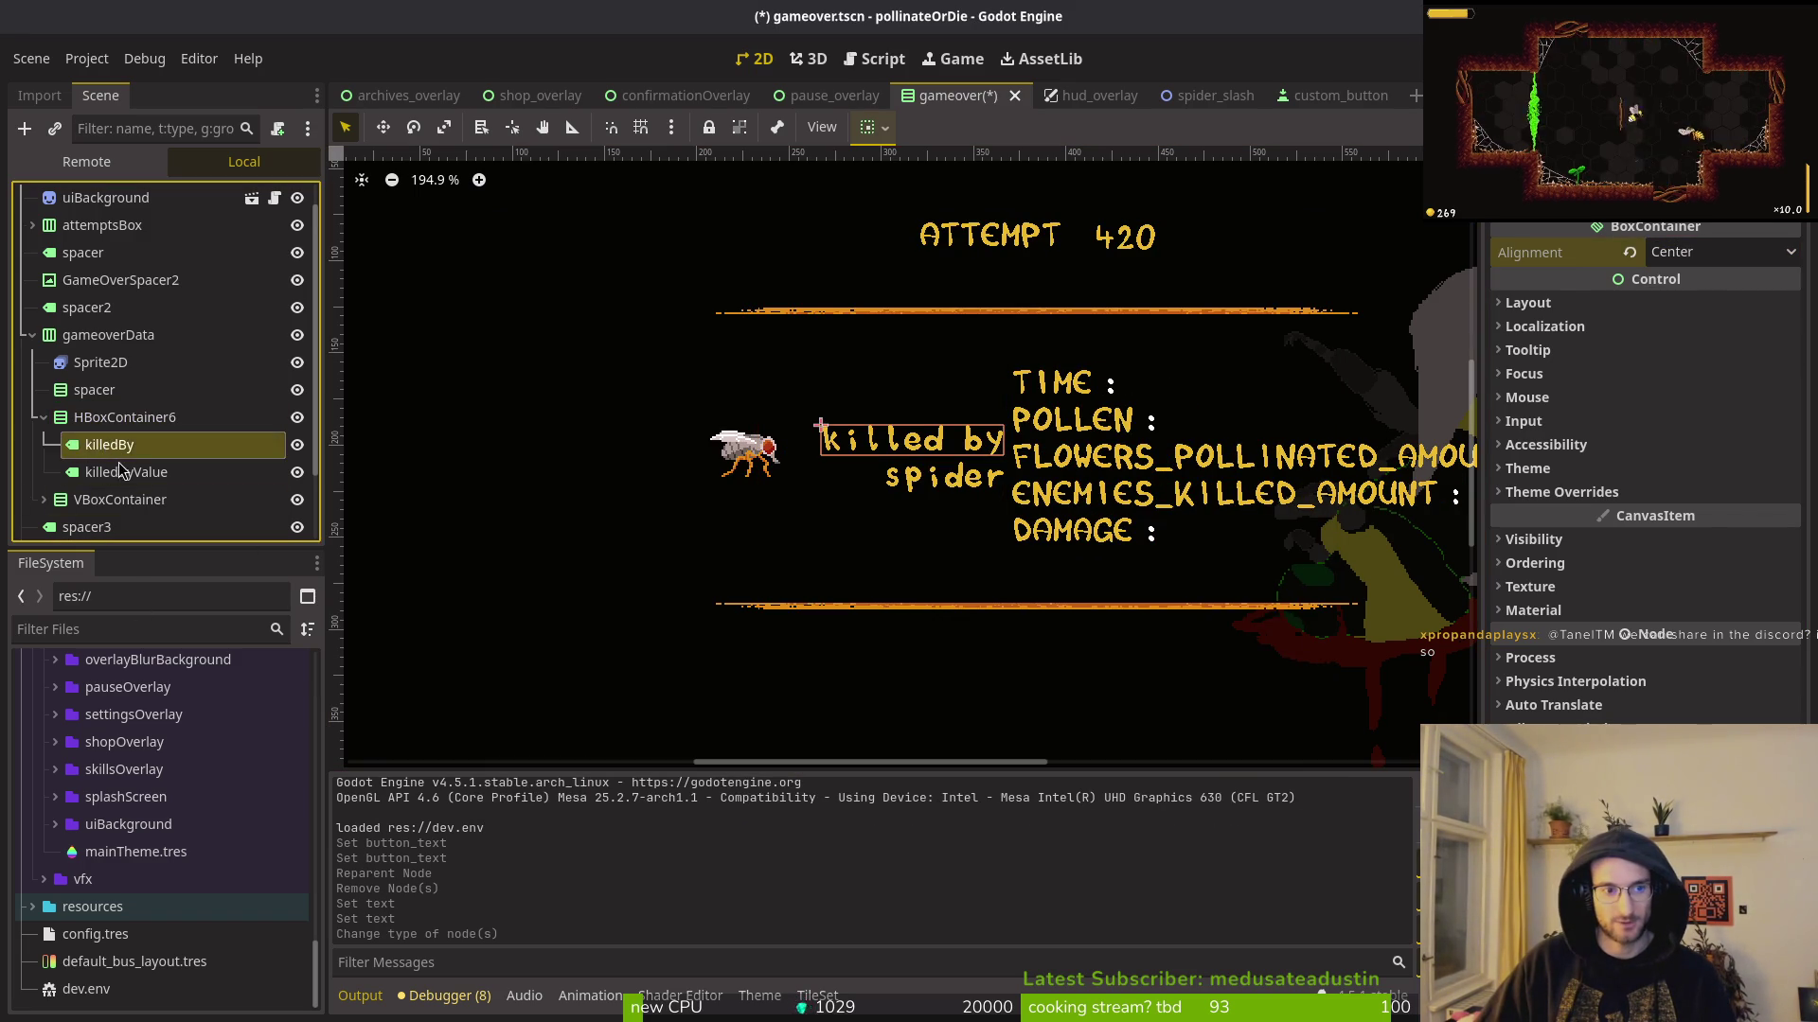
Step: Set the killedByValue label's Horizontal Alignment to Center
left_click(121, 472)
left_click(1669, 430)
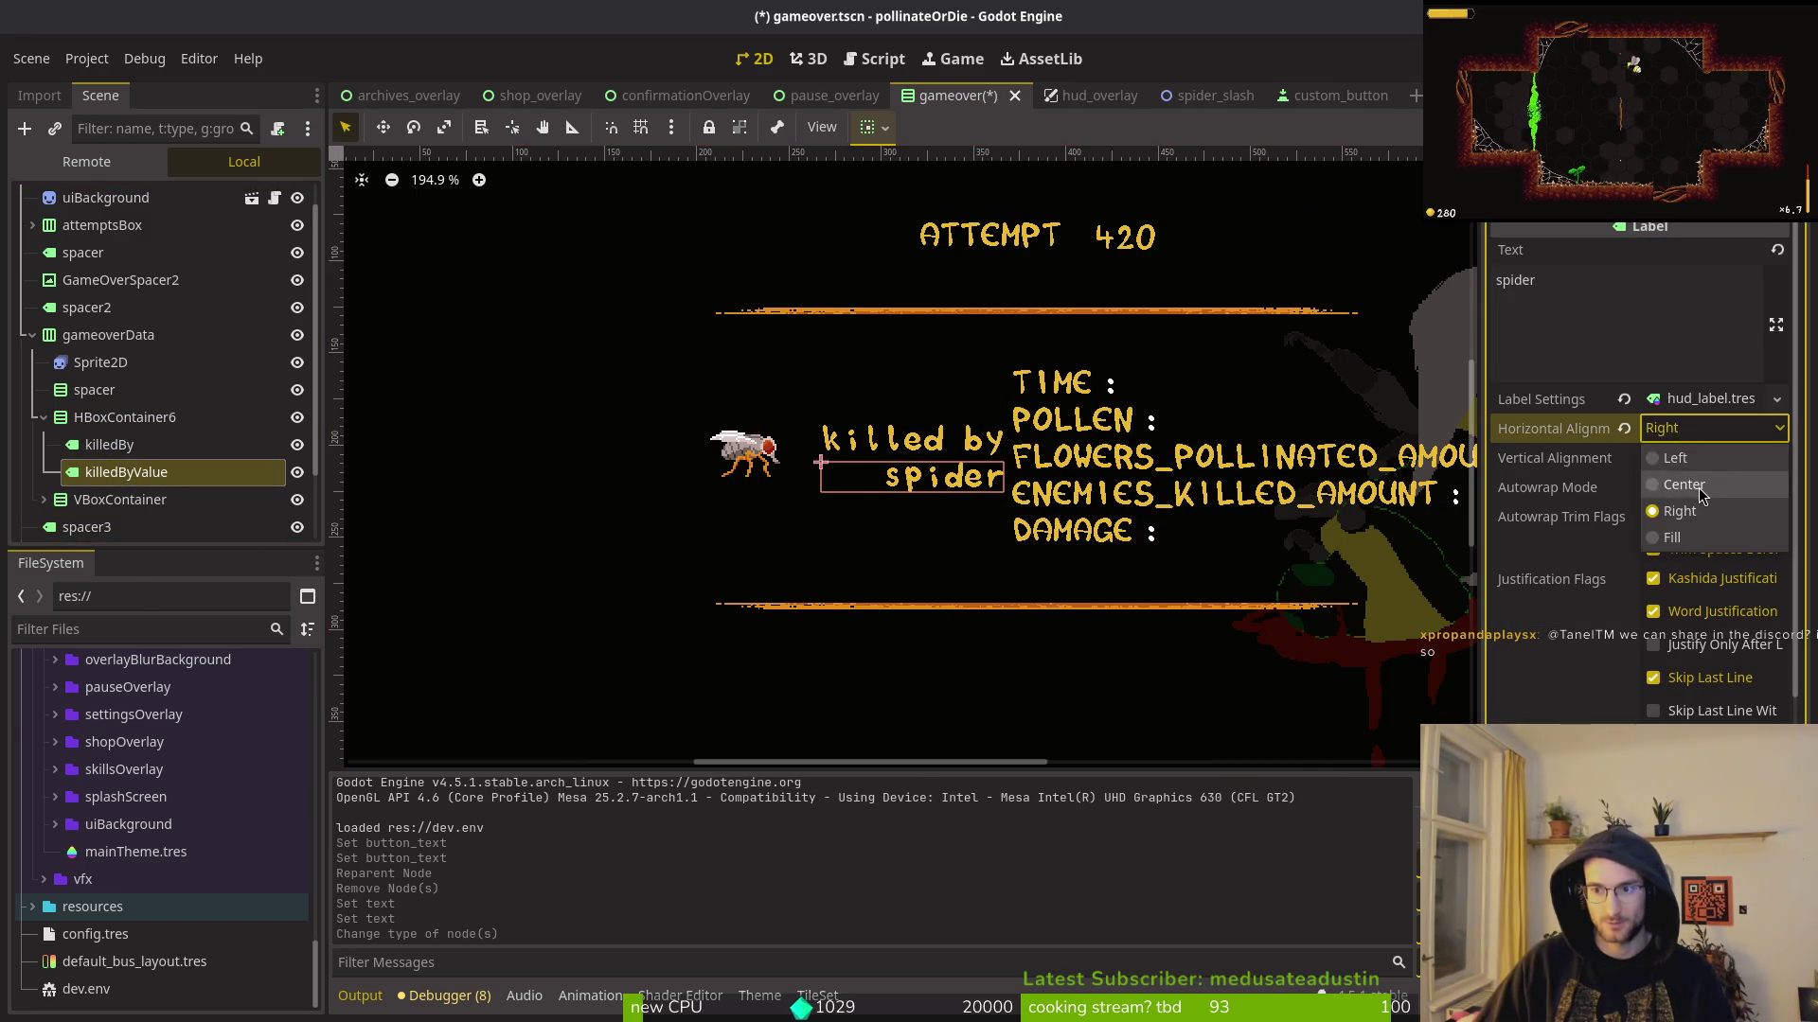
left_click(1674, 483)
left_click(142, 445)
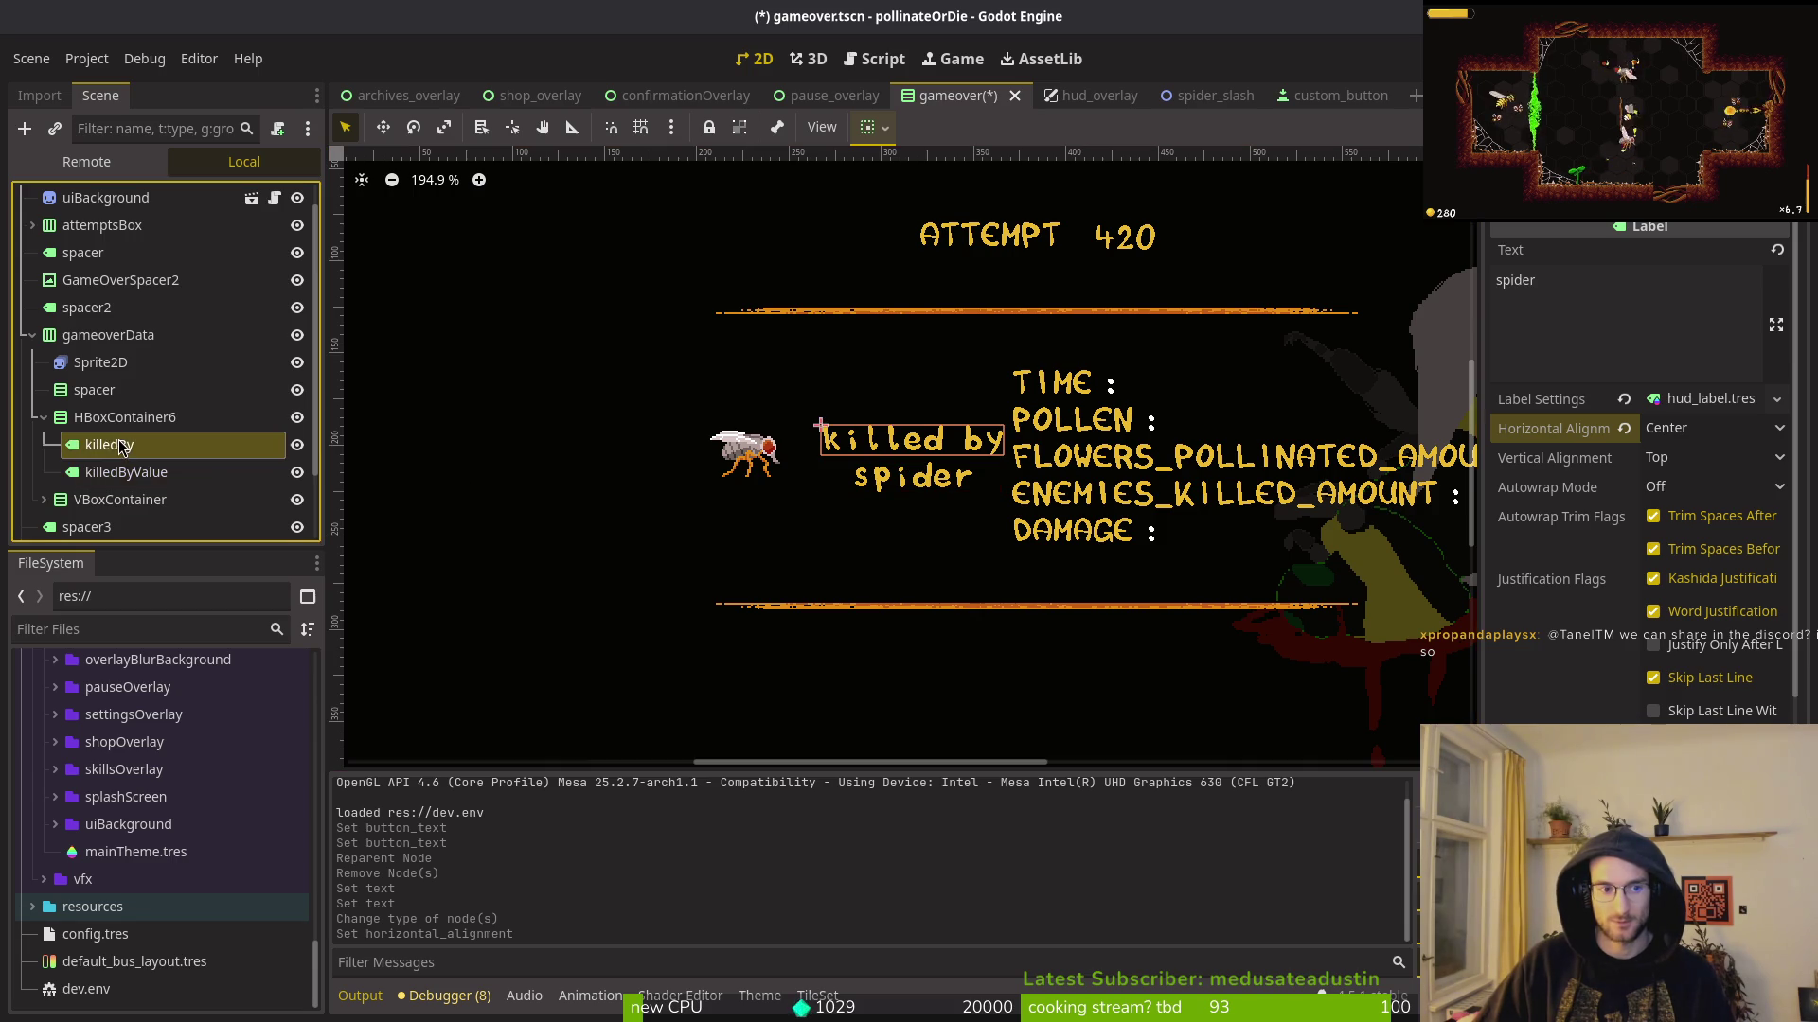
scroll(1647, 473, "down", 8)
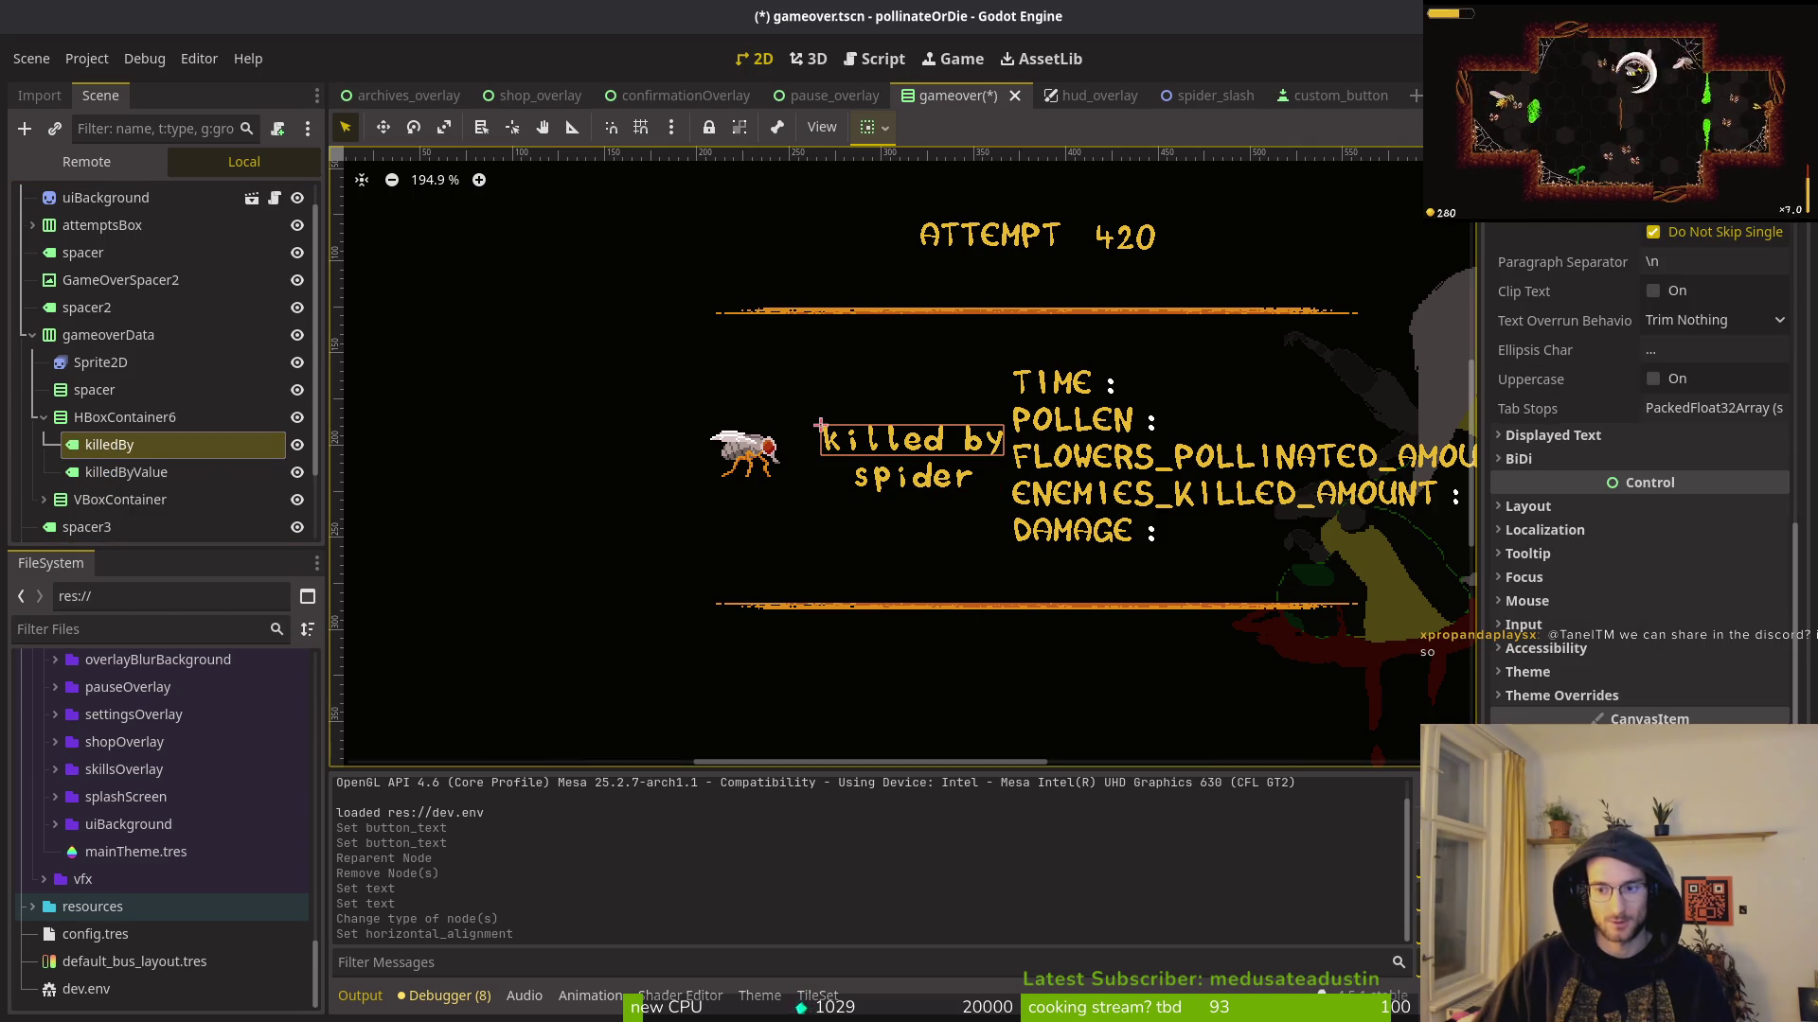
Step: Expand killedBy's hud_label.tres font settings, try size 12, then undo back to 16
scroll(1602, 516, "up", 8)
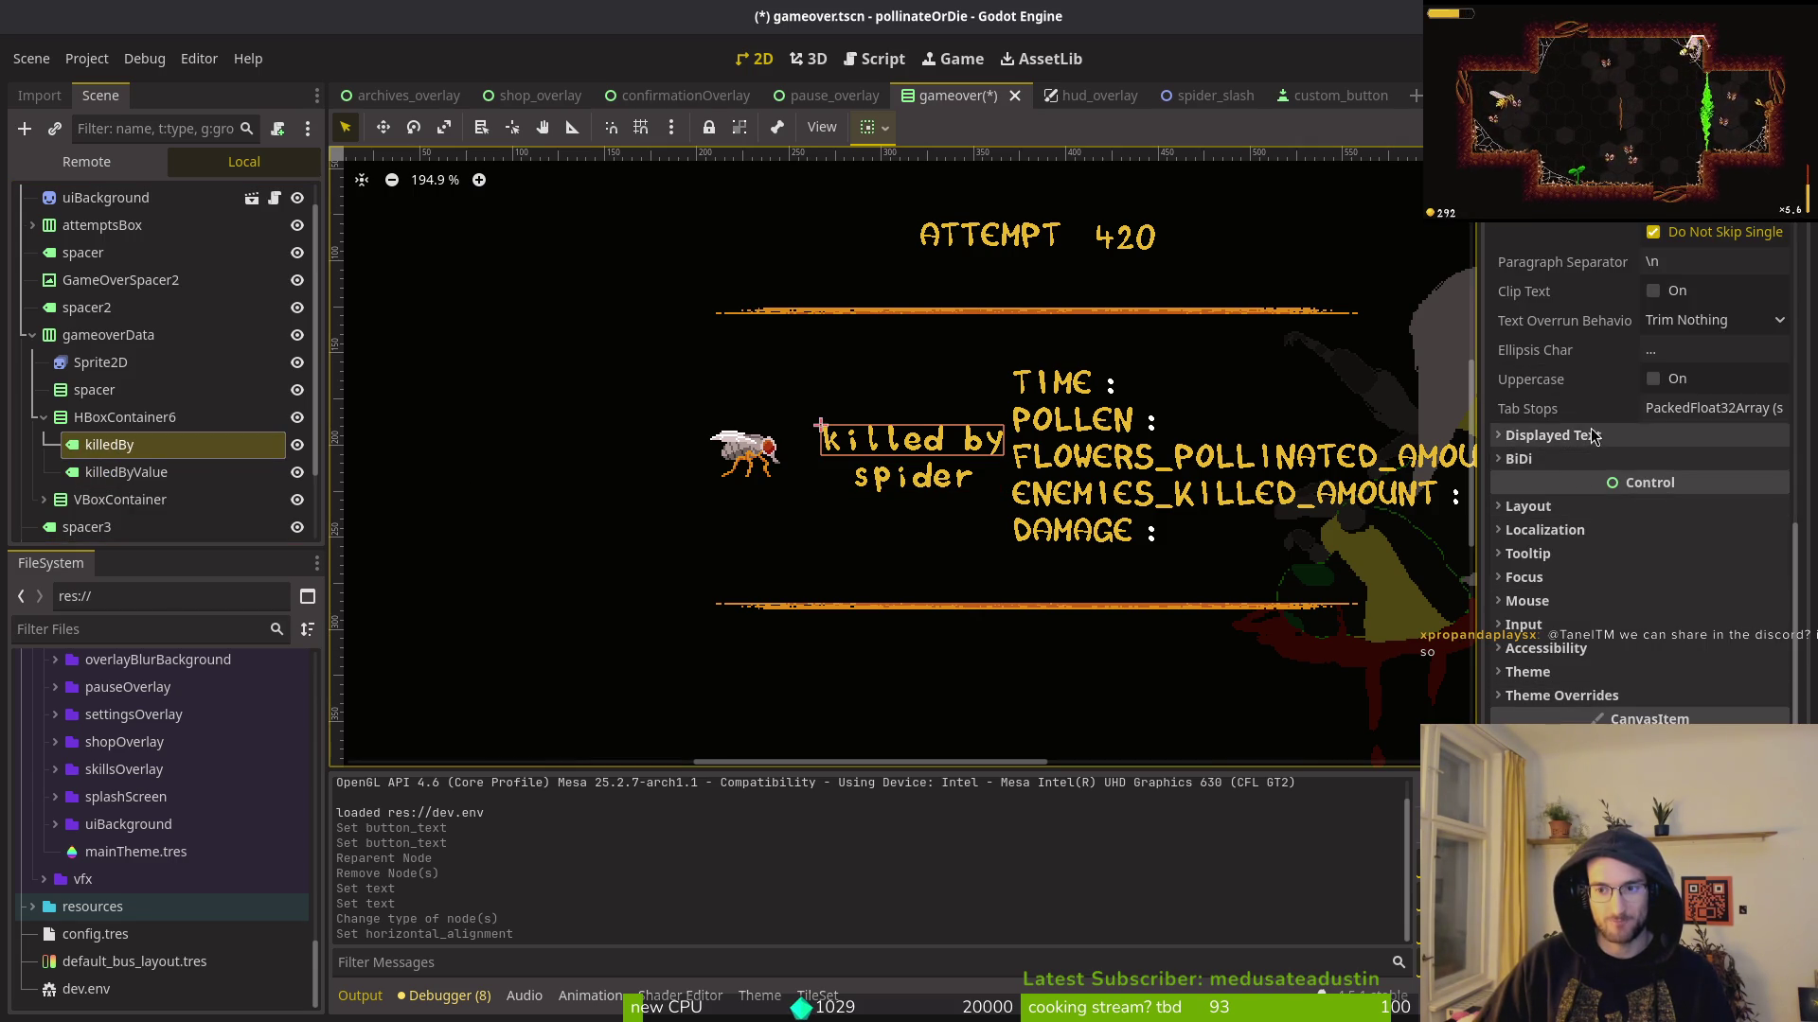
left_click(1693, 405)
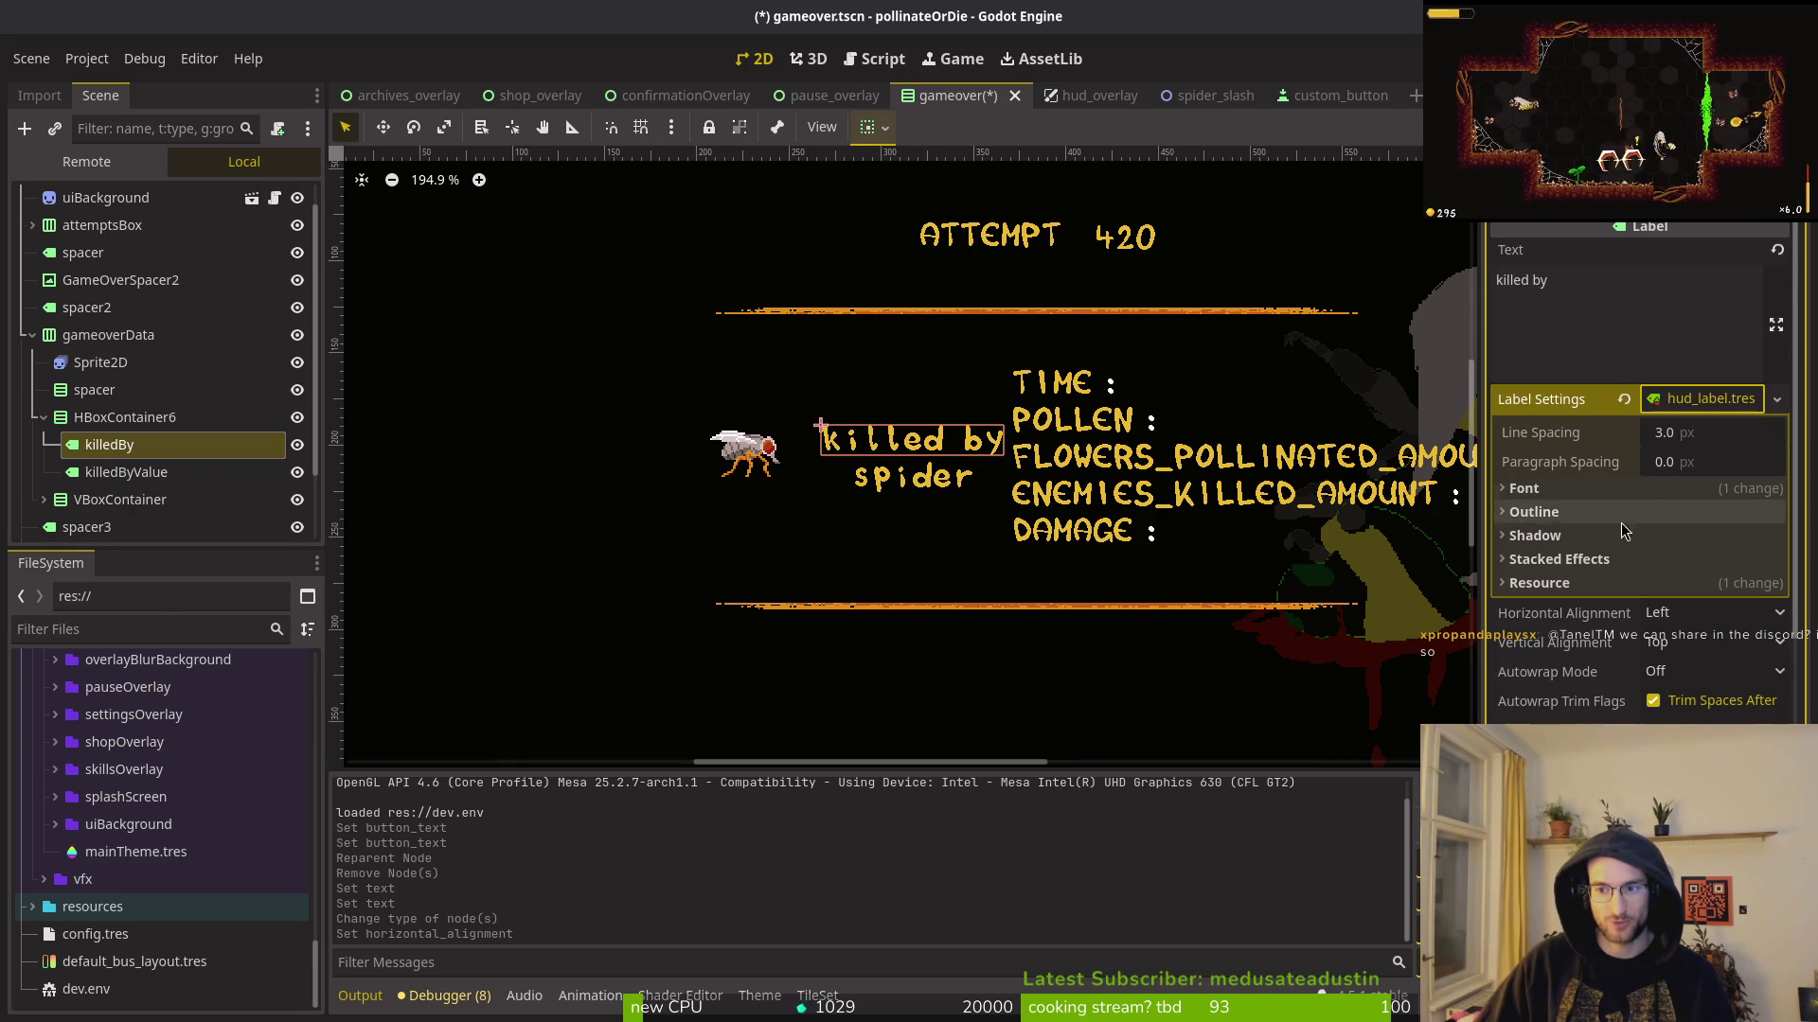
left_click(1558, 489)
left_click(1728, 559)
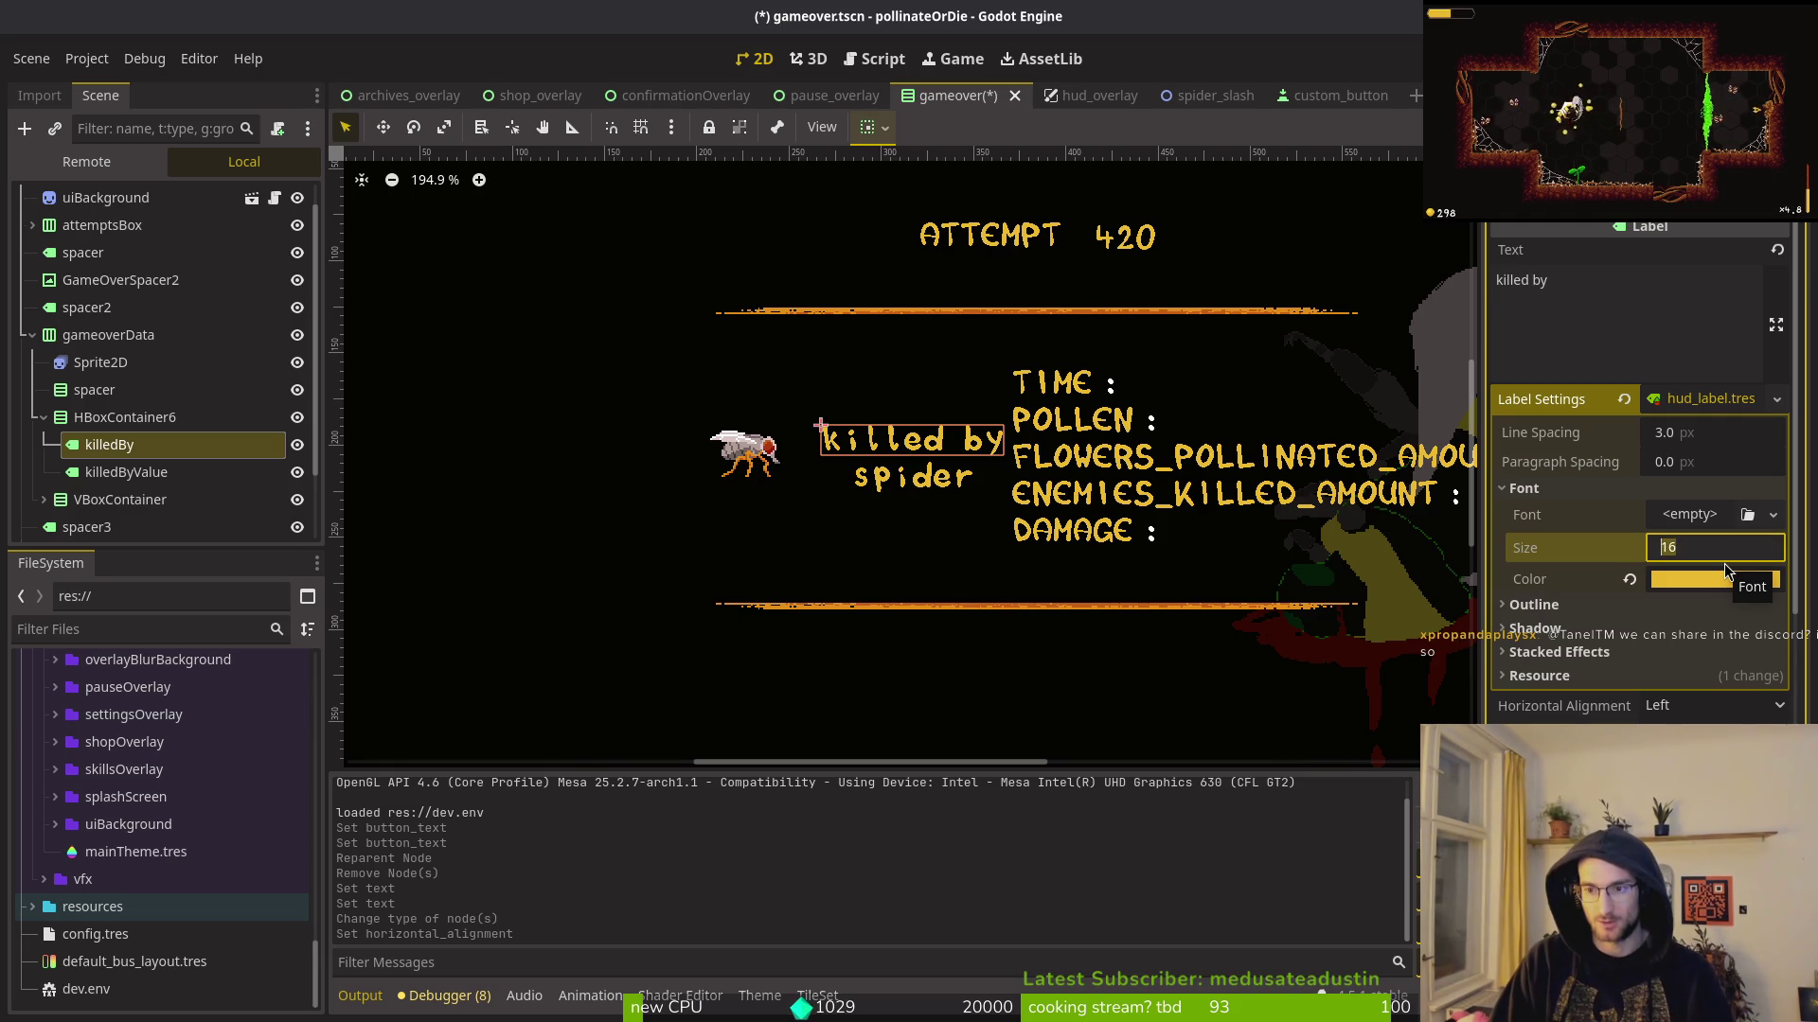
type("12")
key("Return")
key("ctrl+z")
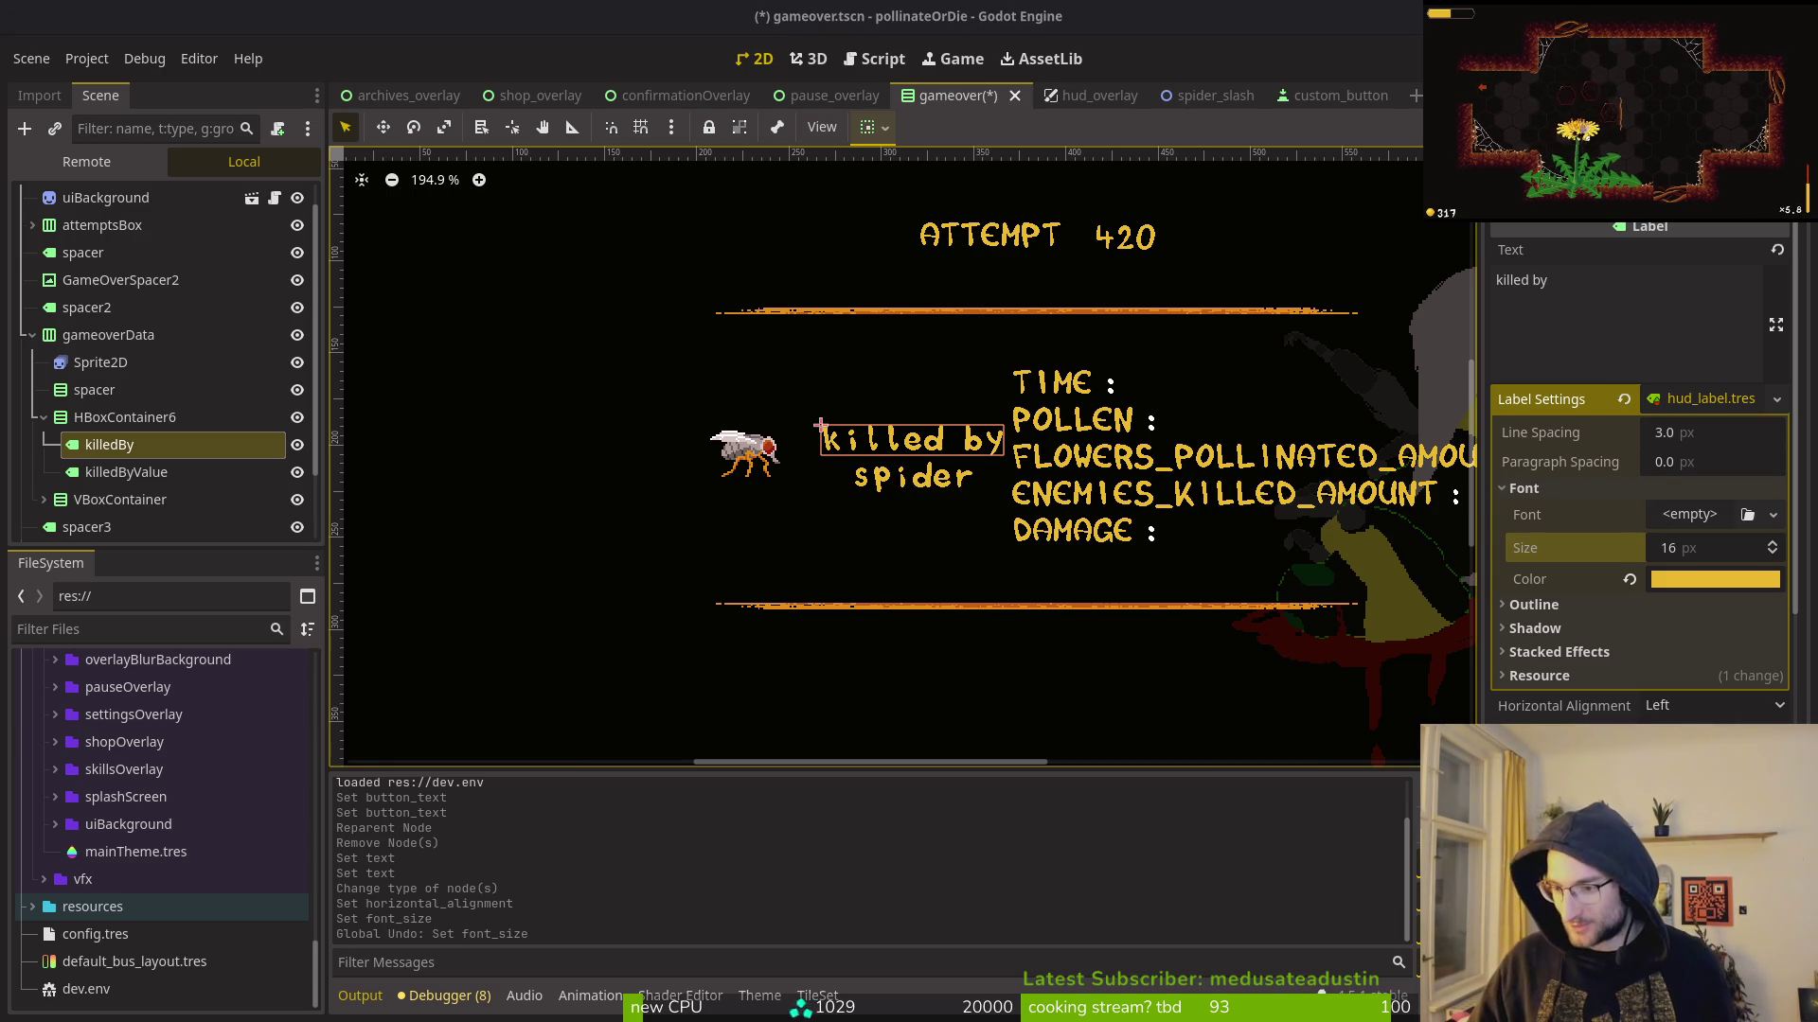
key("super+f")
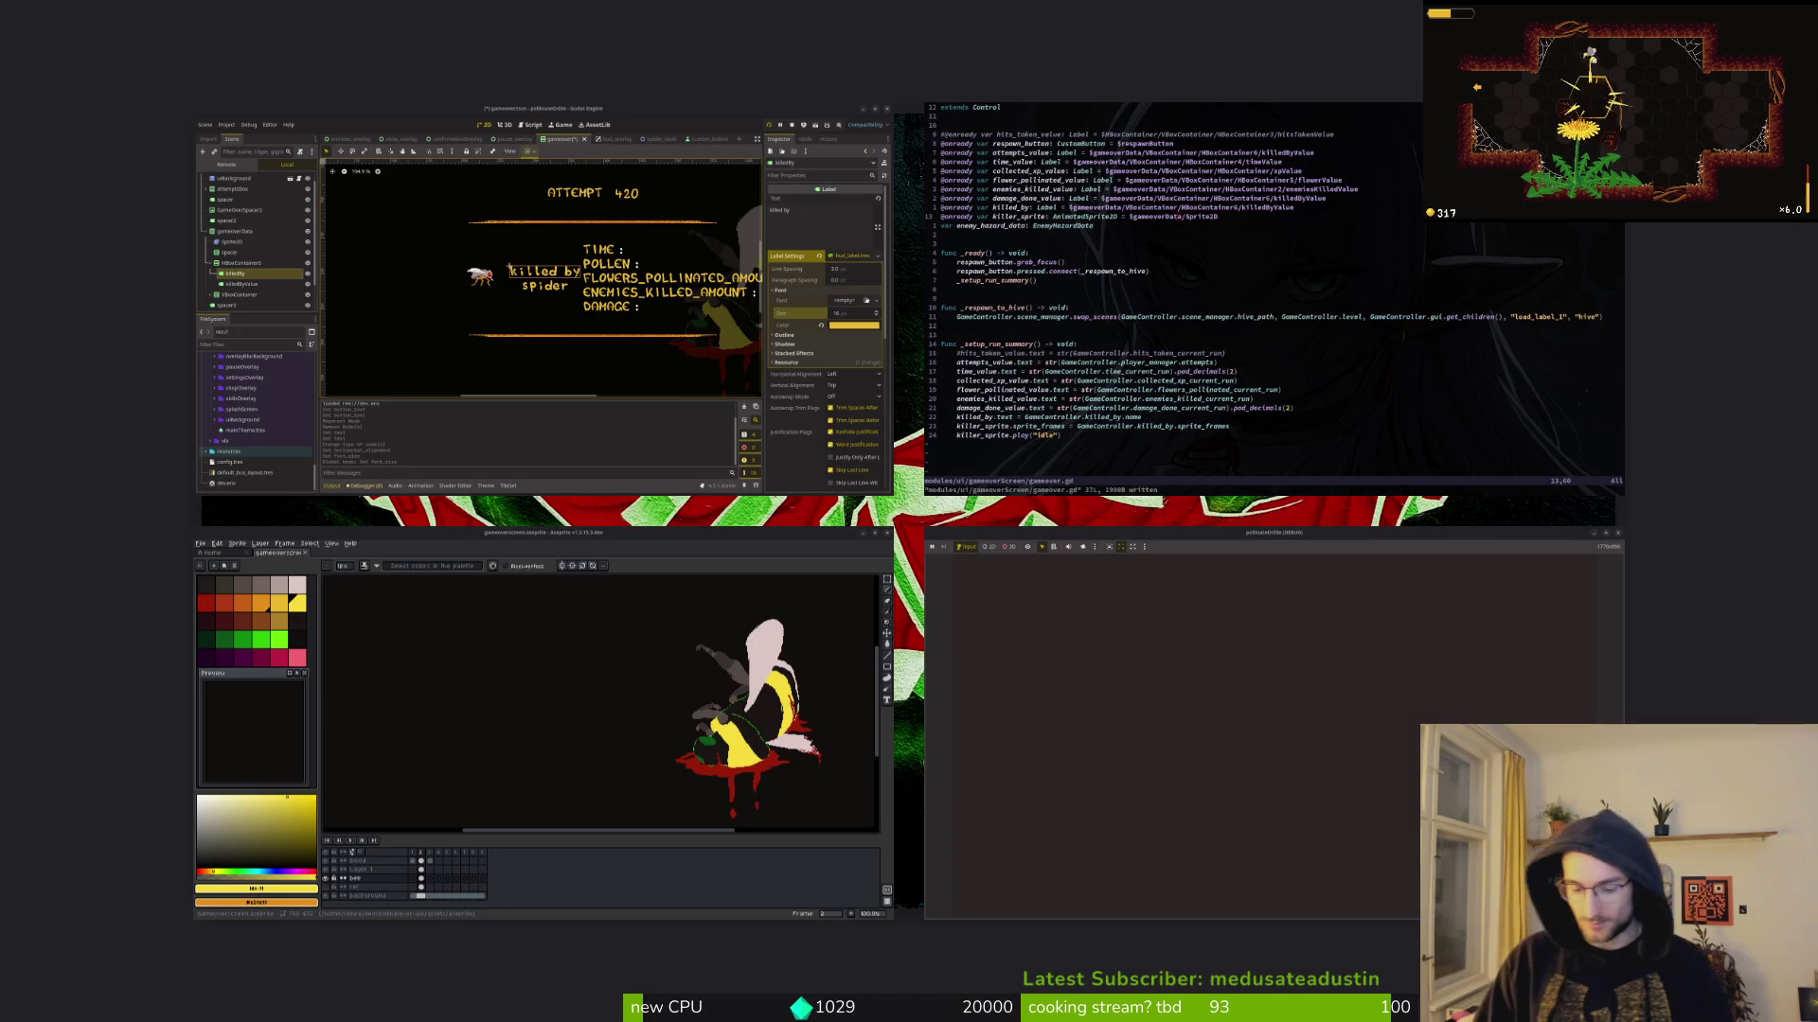
key("super+f")
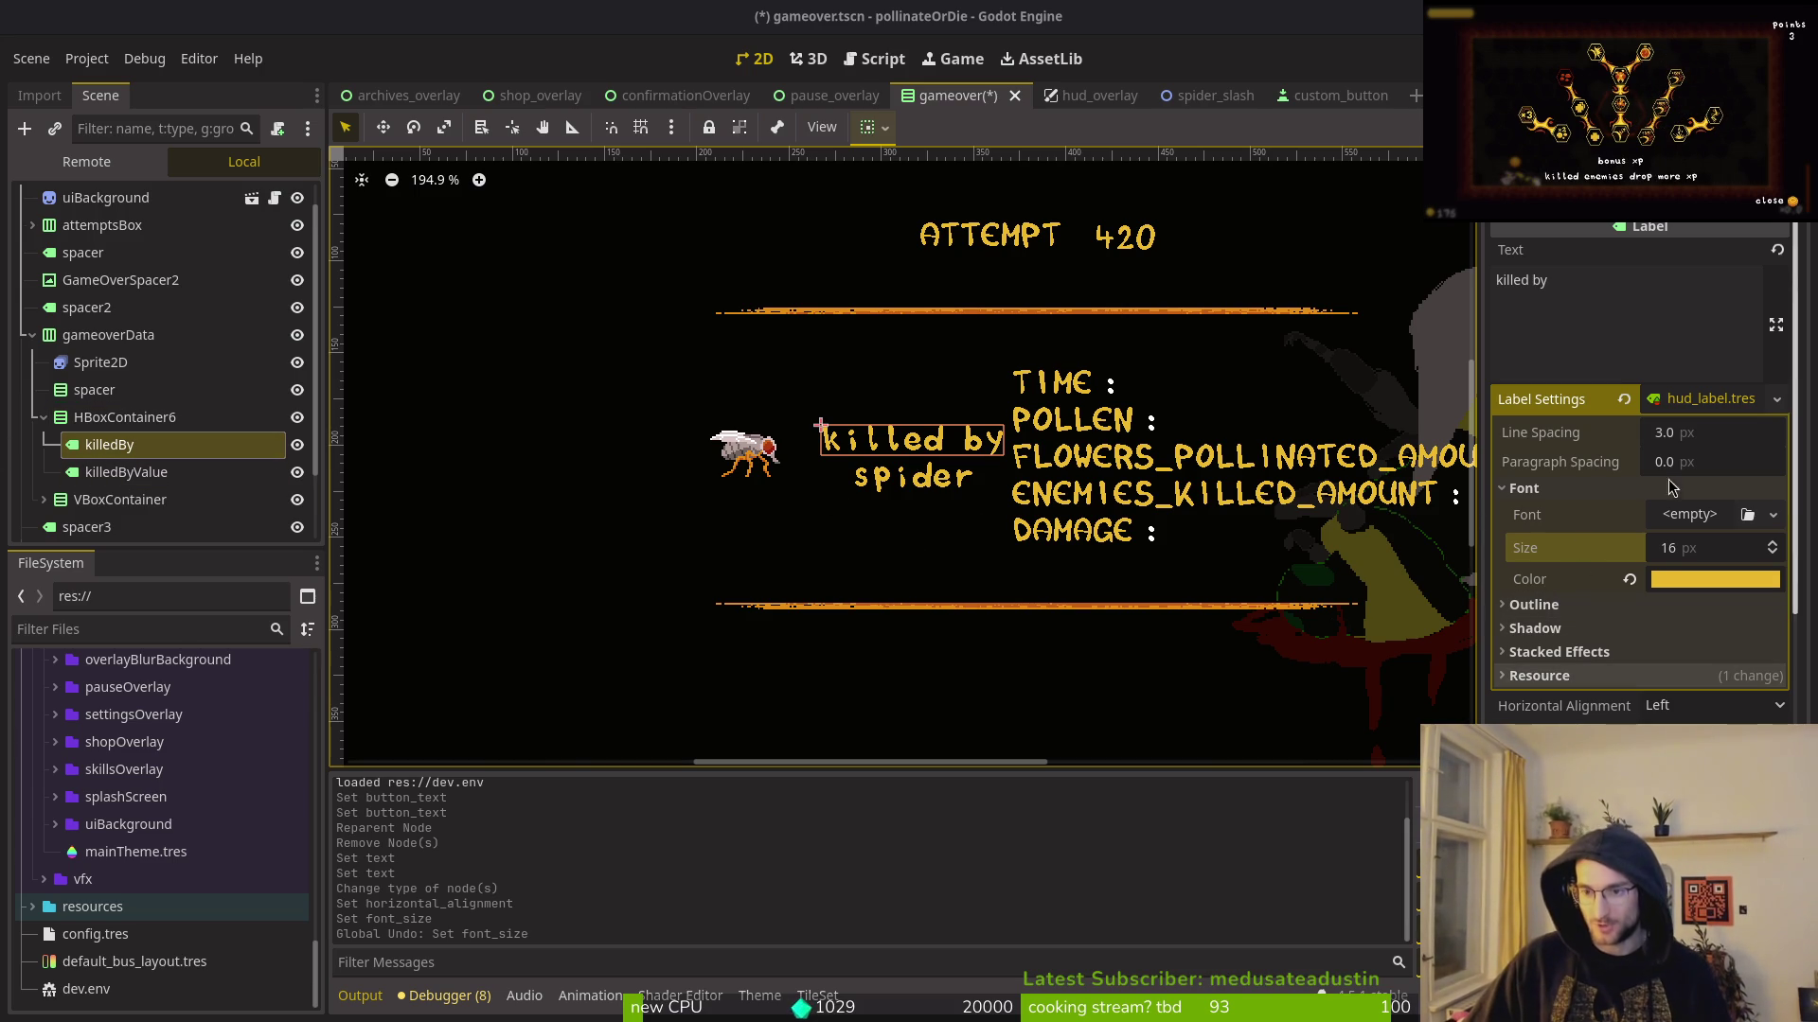
Step: Enable and step down the 'killed by' Font Size override, then collapse Font Sizes and Theme Overrides
left_click(1524, 487)
scroll(1609, 549, "down", 5)
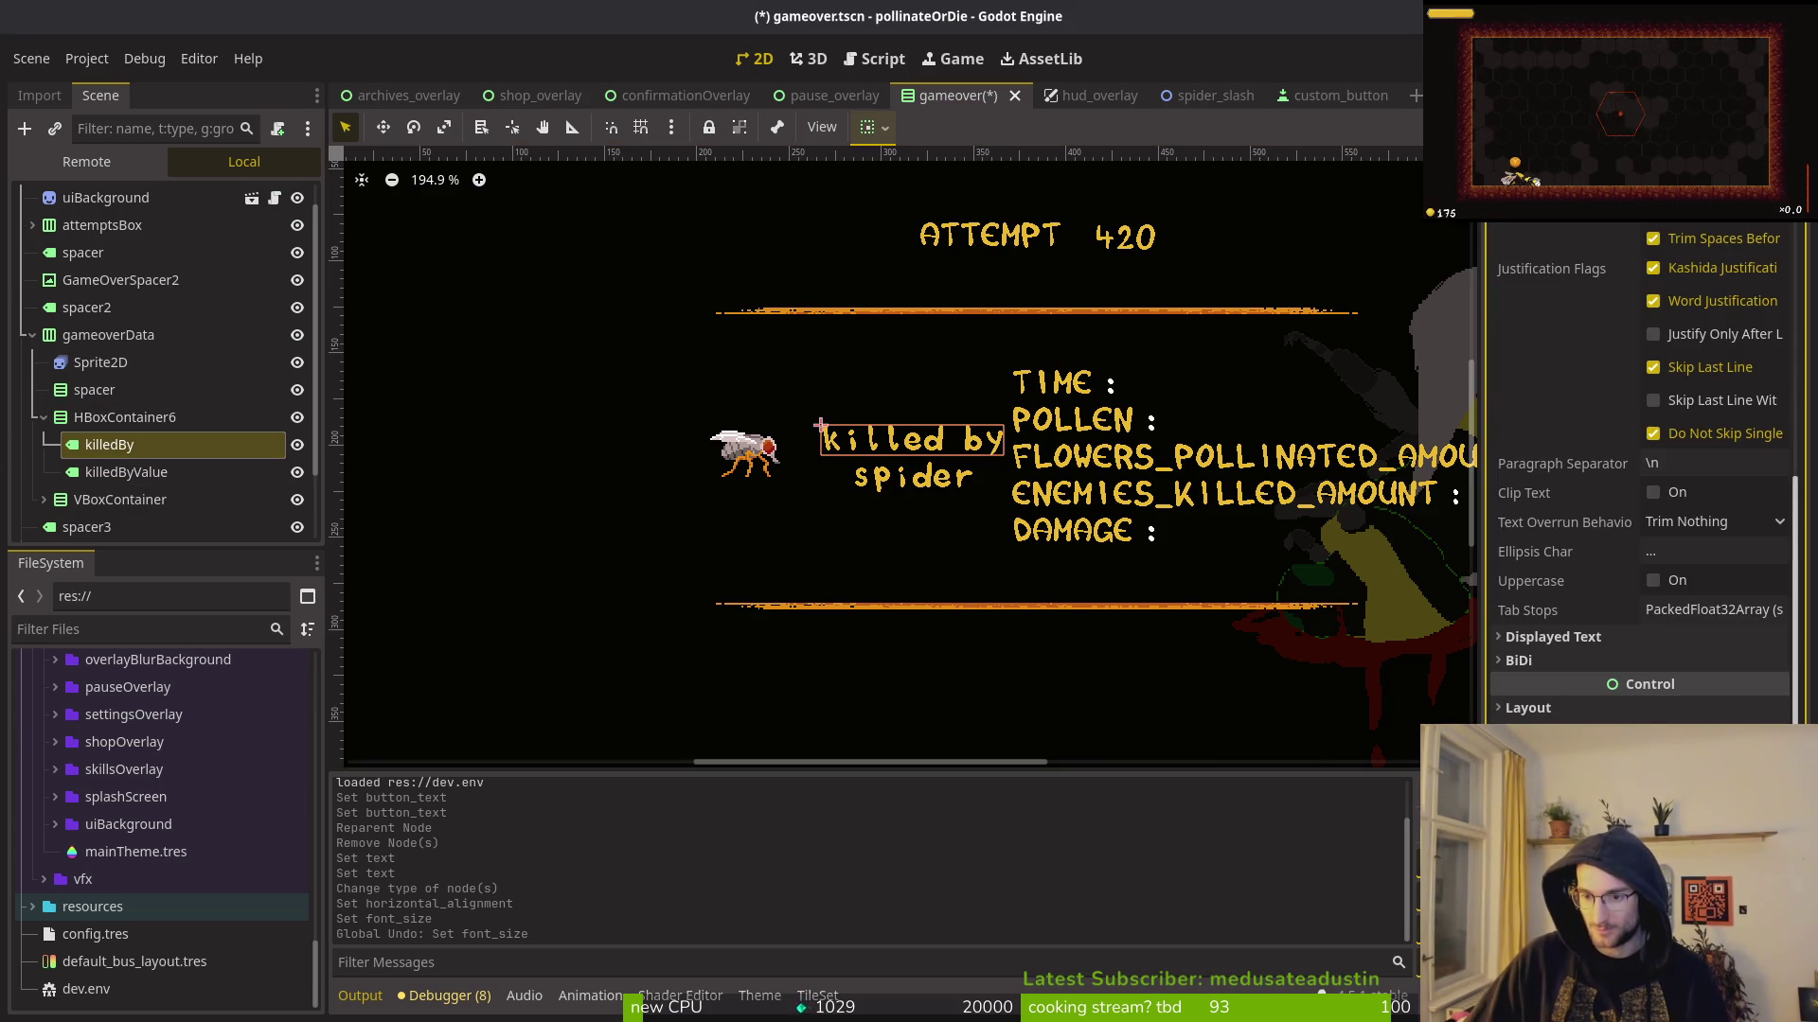
scroll(1637, 473, "down", 4)
left_click(1549, 669)
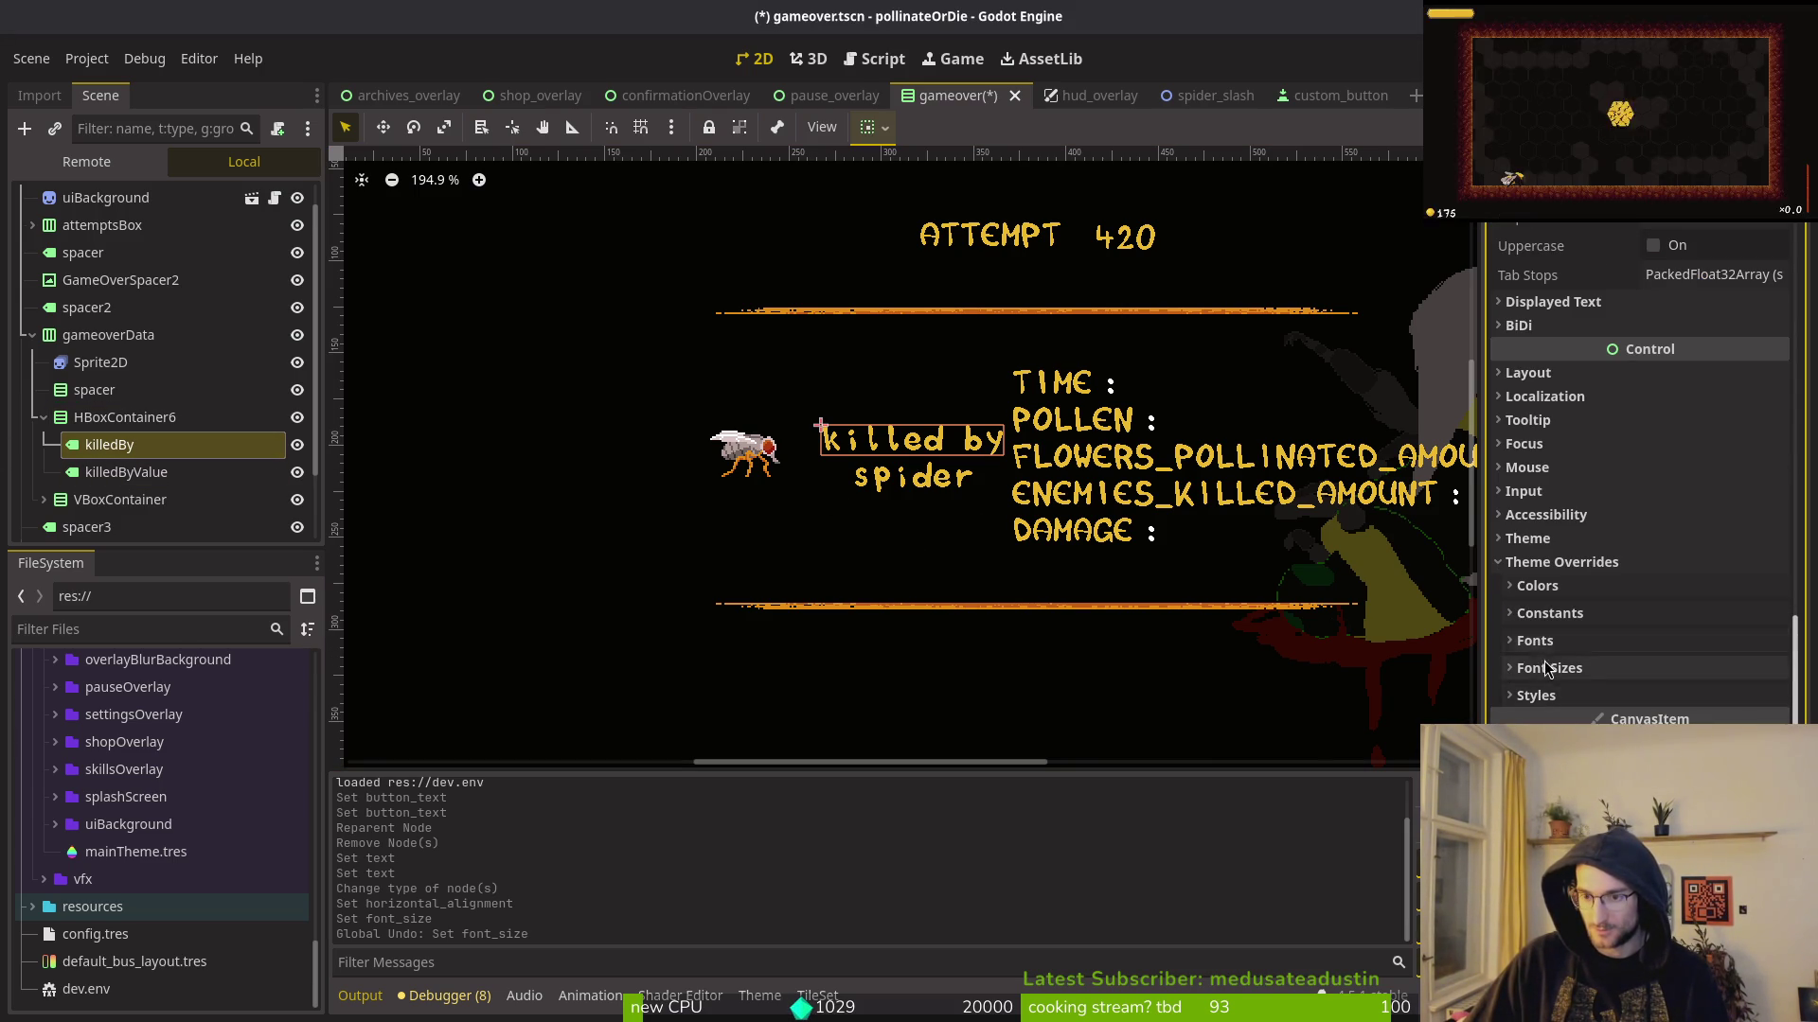
left_click(1778, 702)
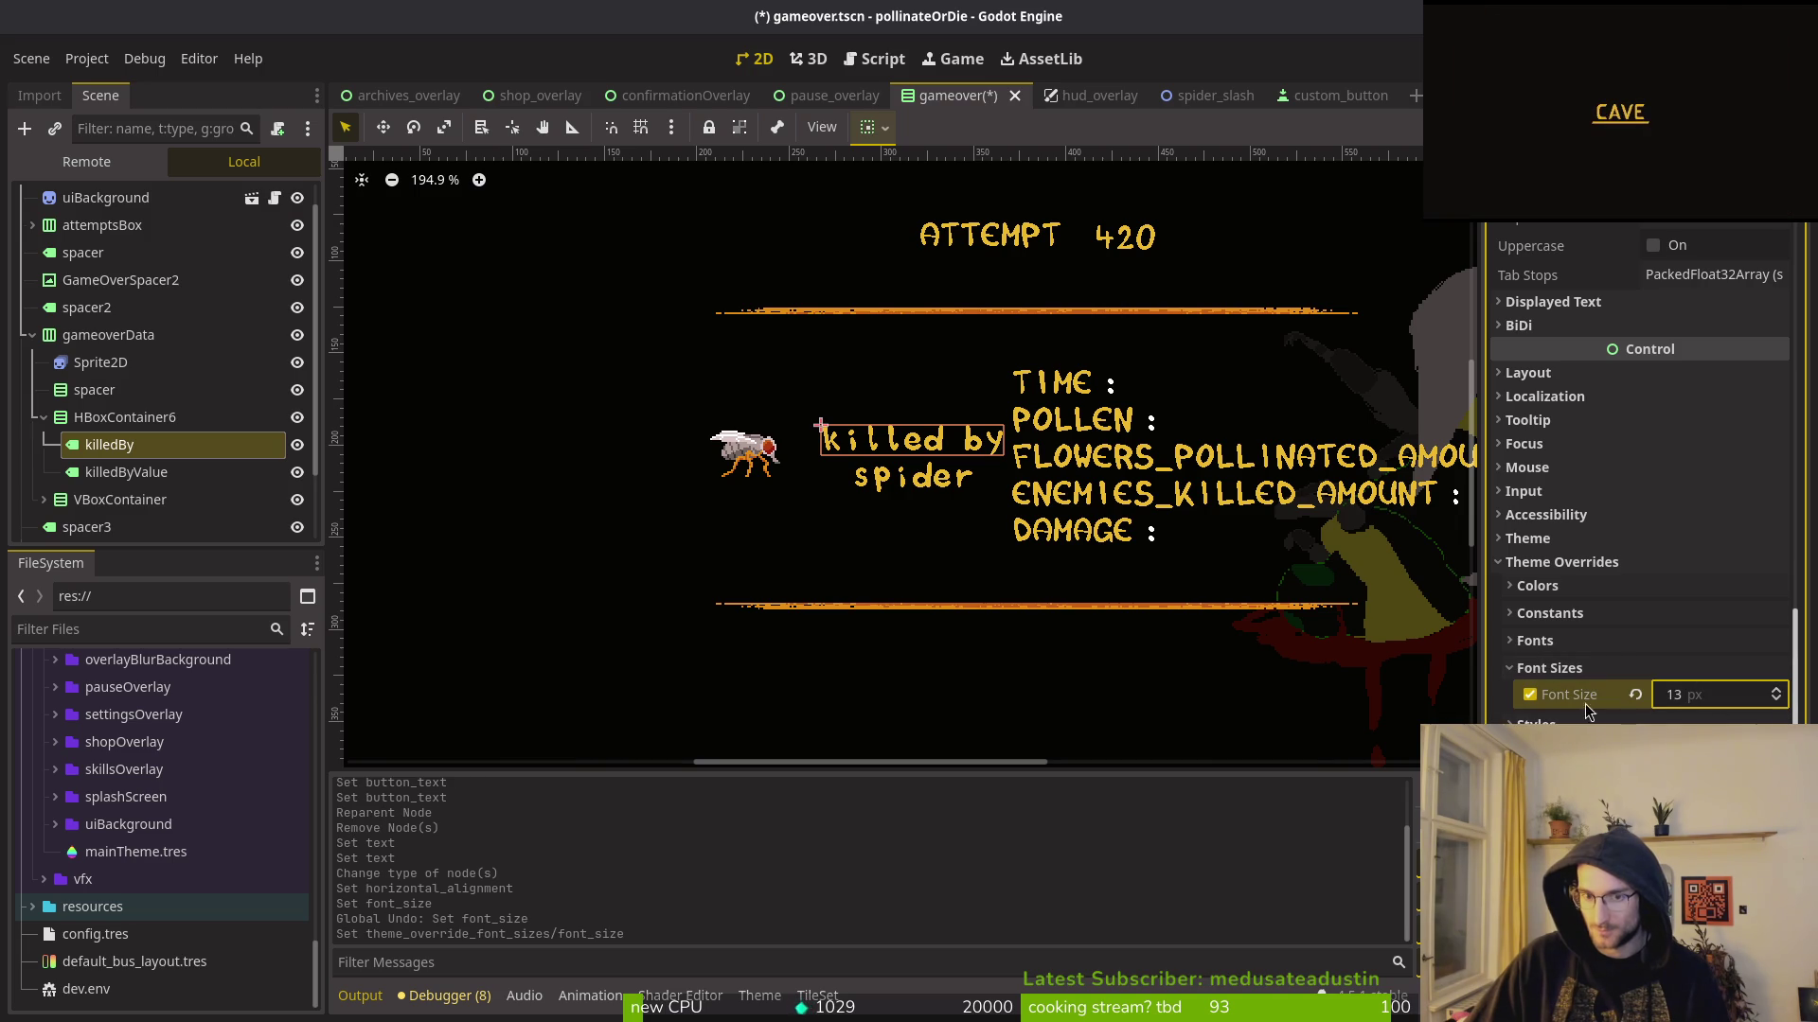
left_click(1778, 703)
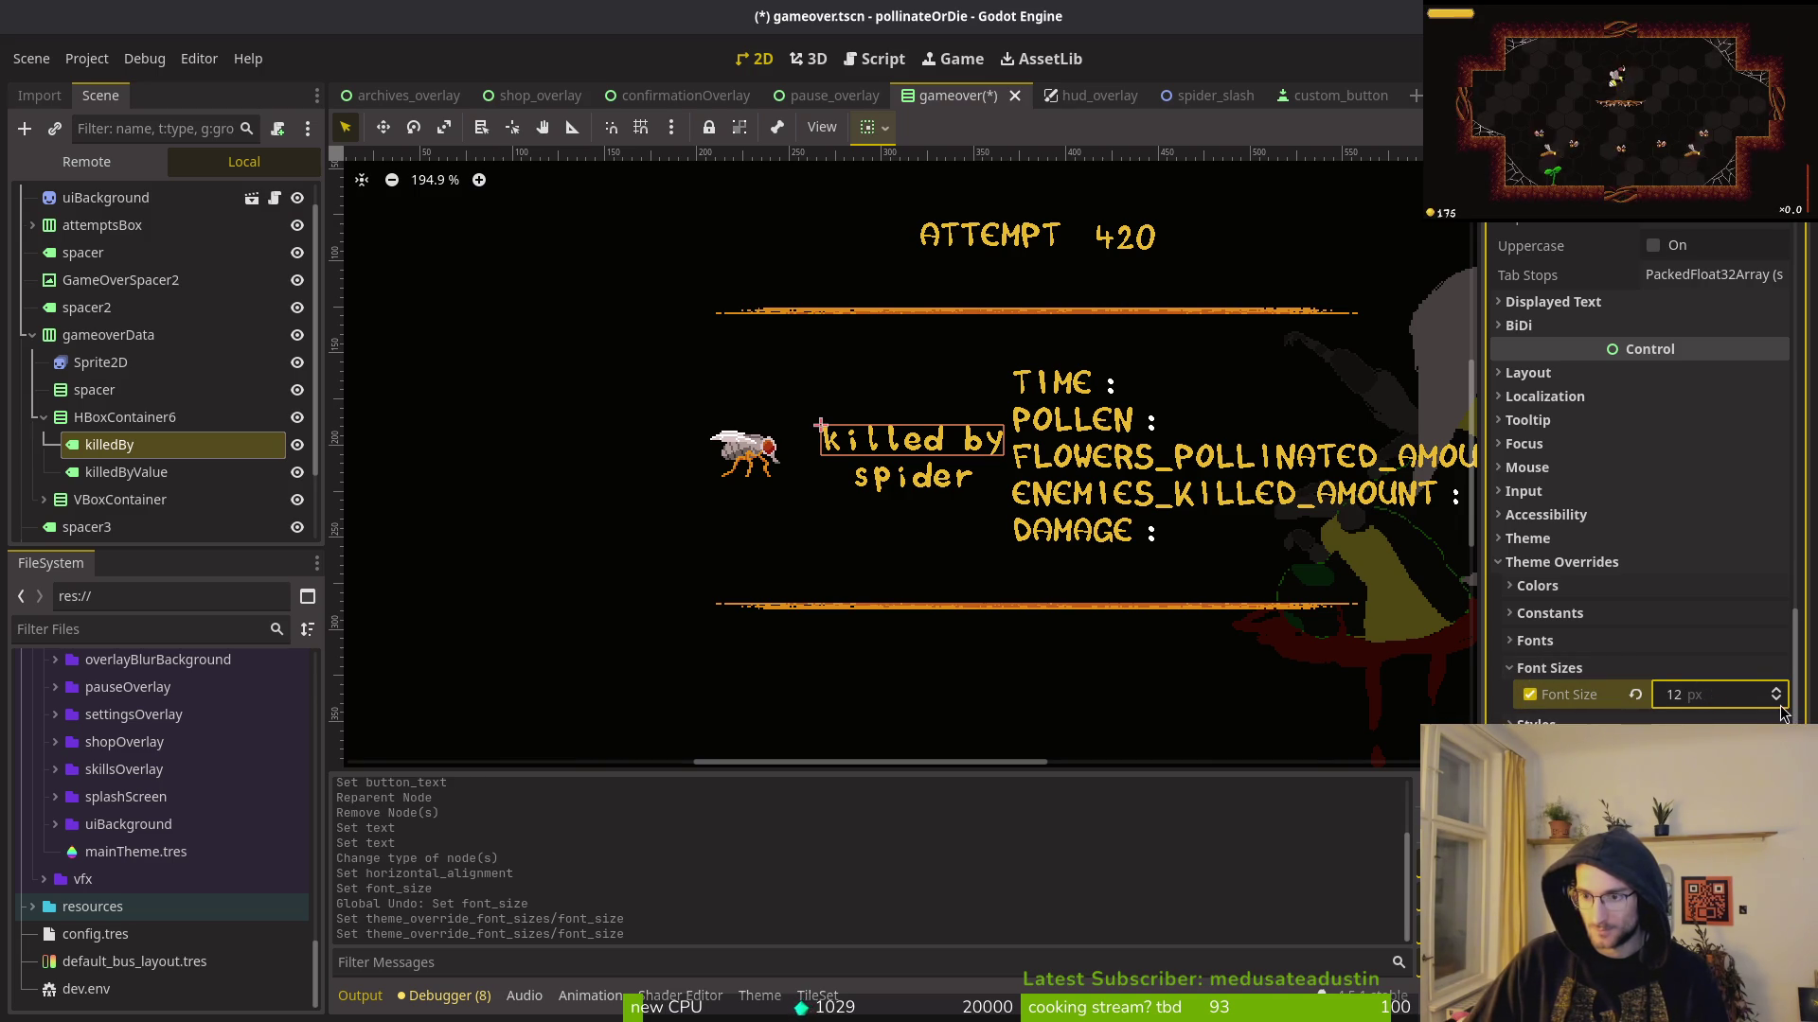
left_click(1778, 702)
left_click(1778, 702)
left_click(1778, 703)
left_click(1778, 703)
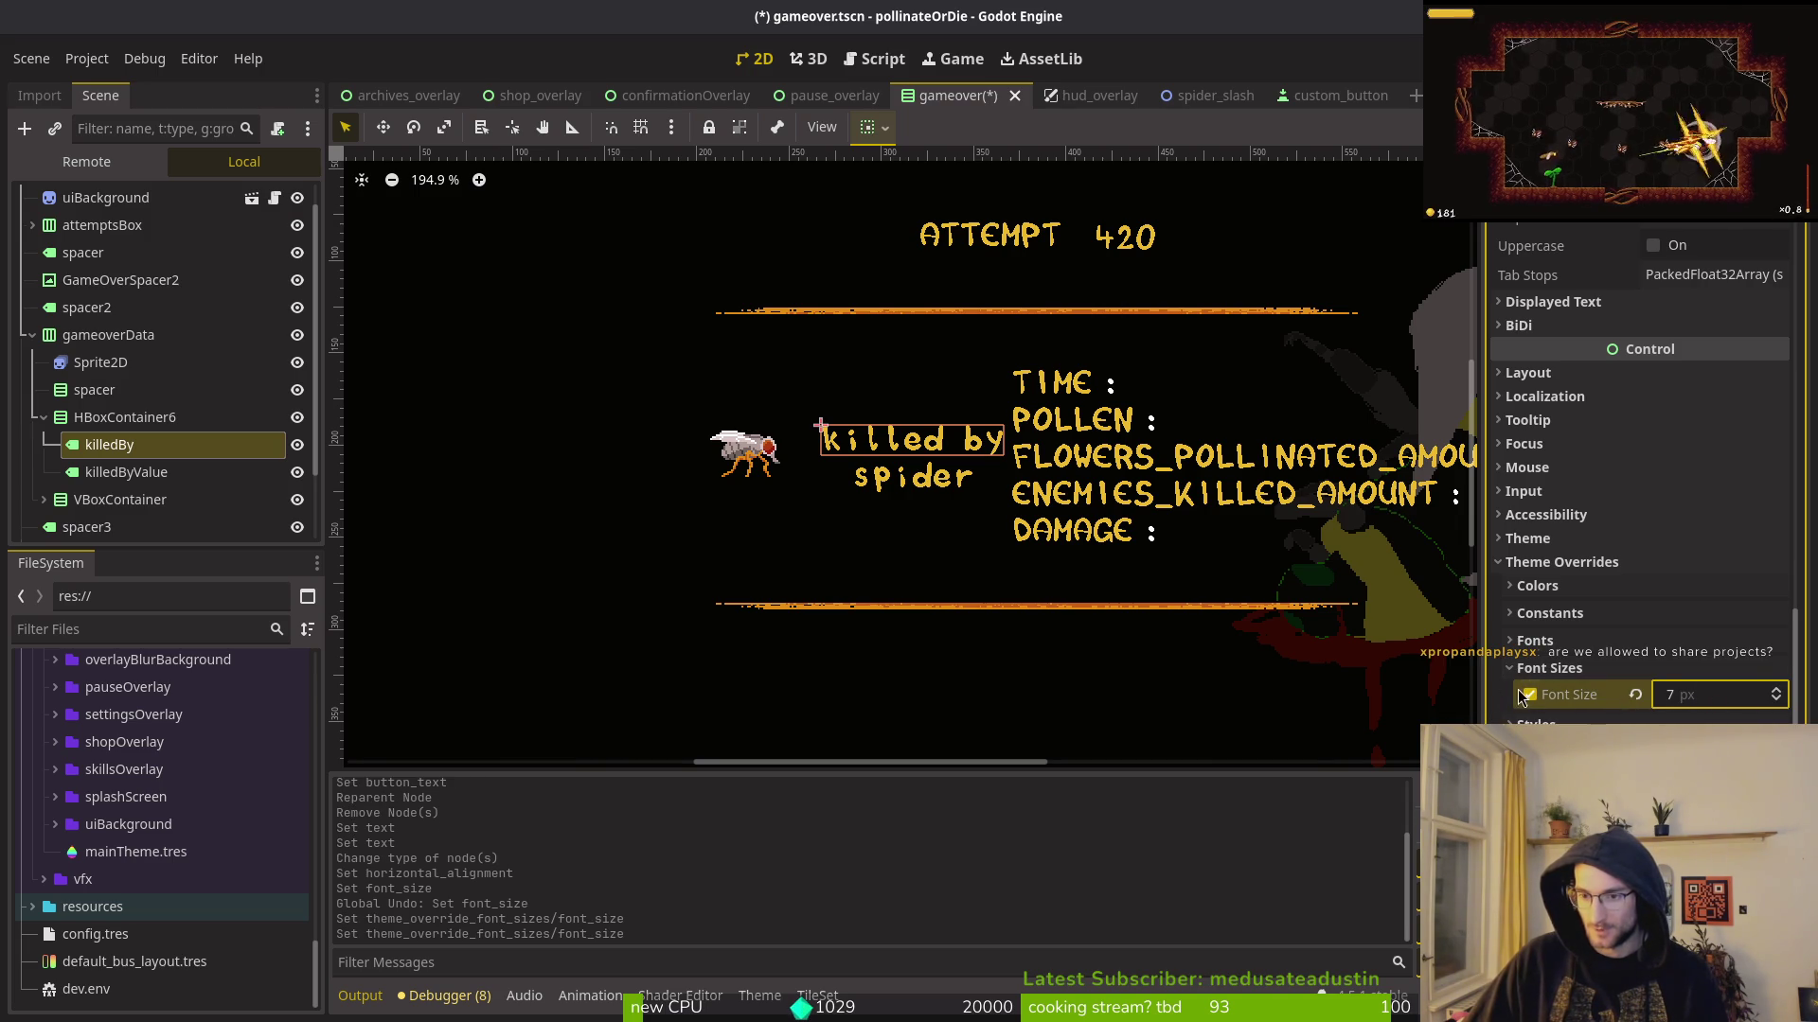
left_click(1583, 670)
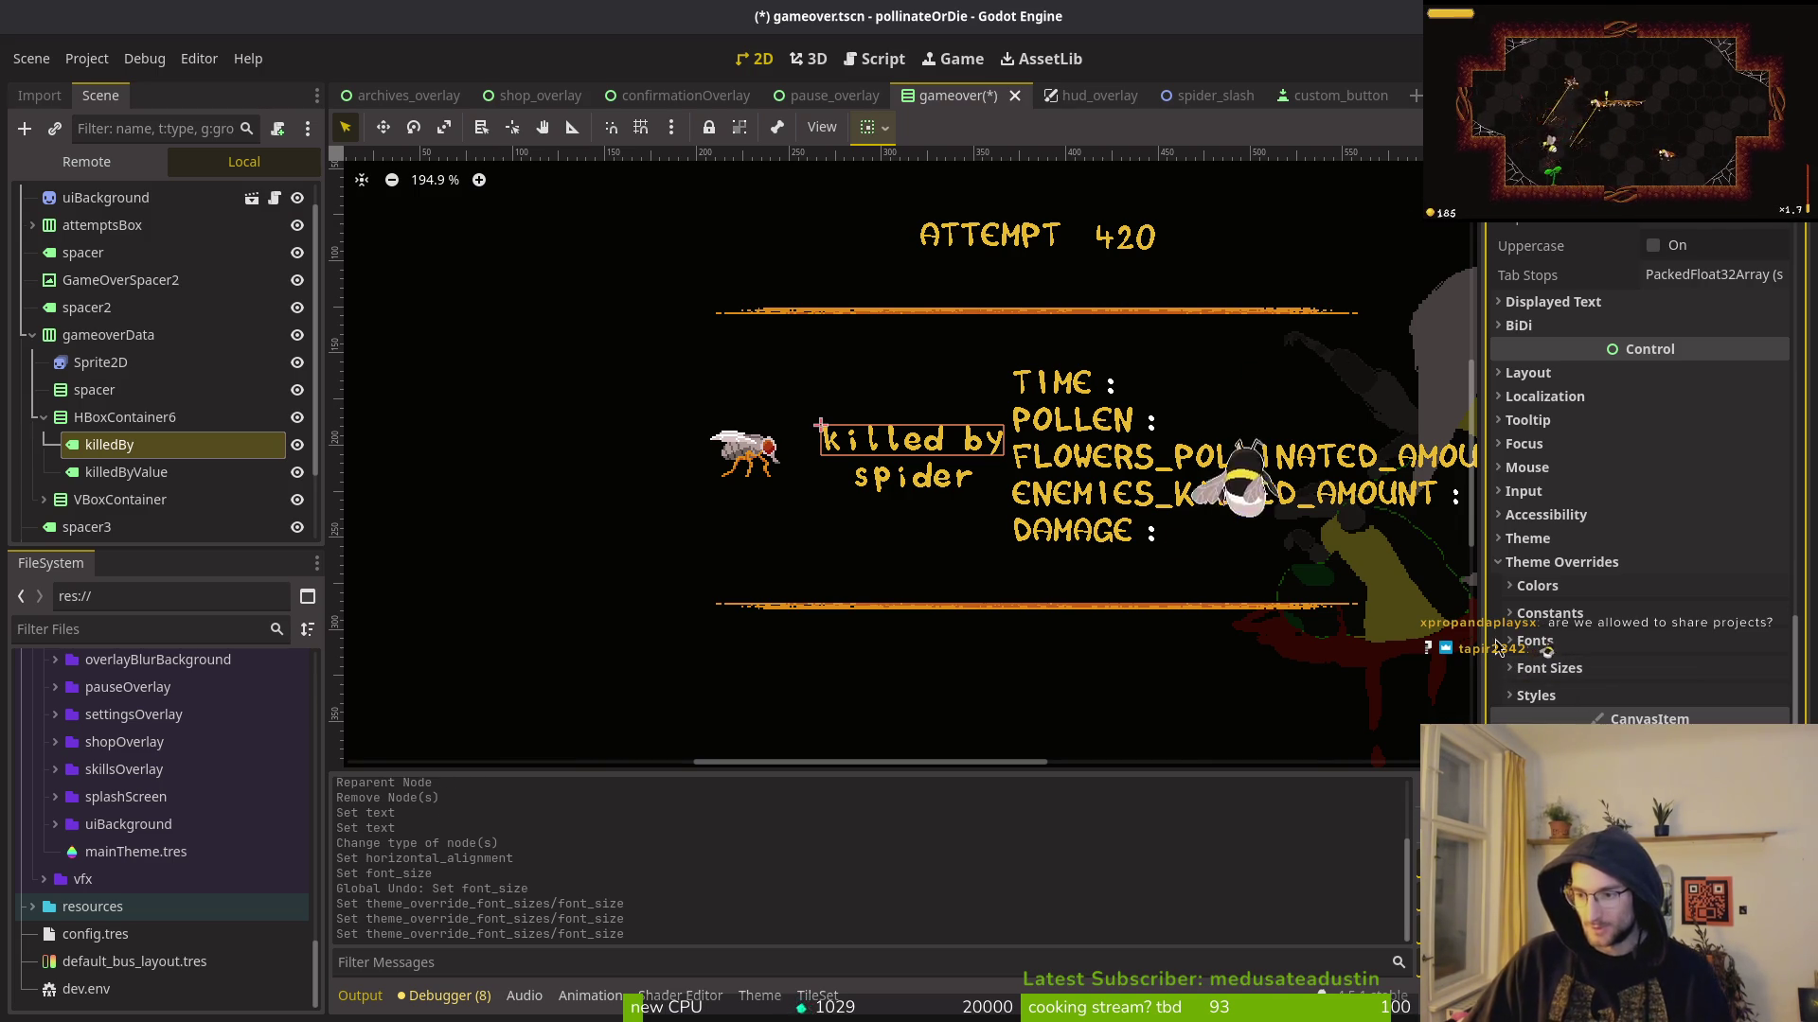
left_click(1609, 562)
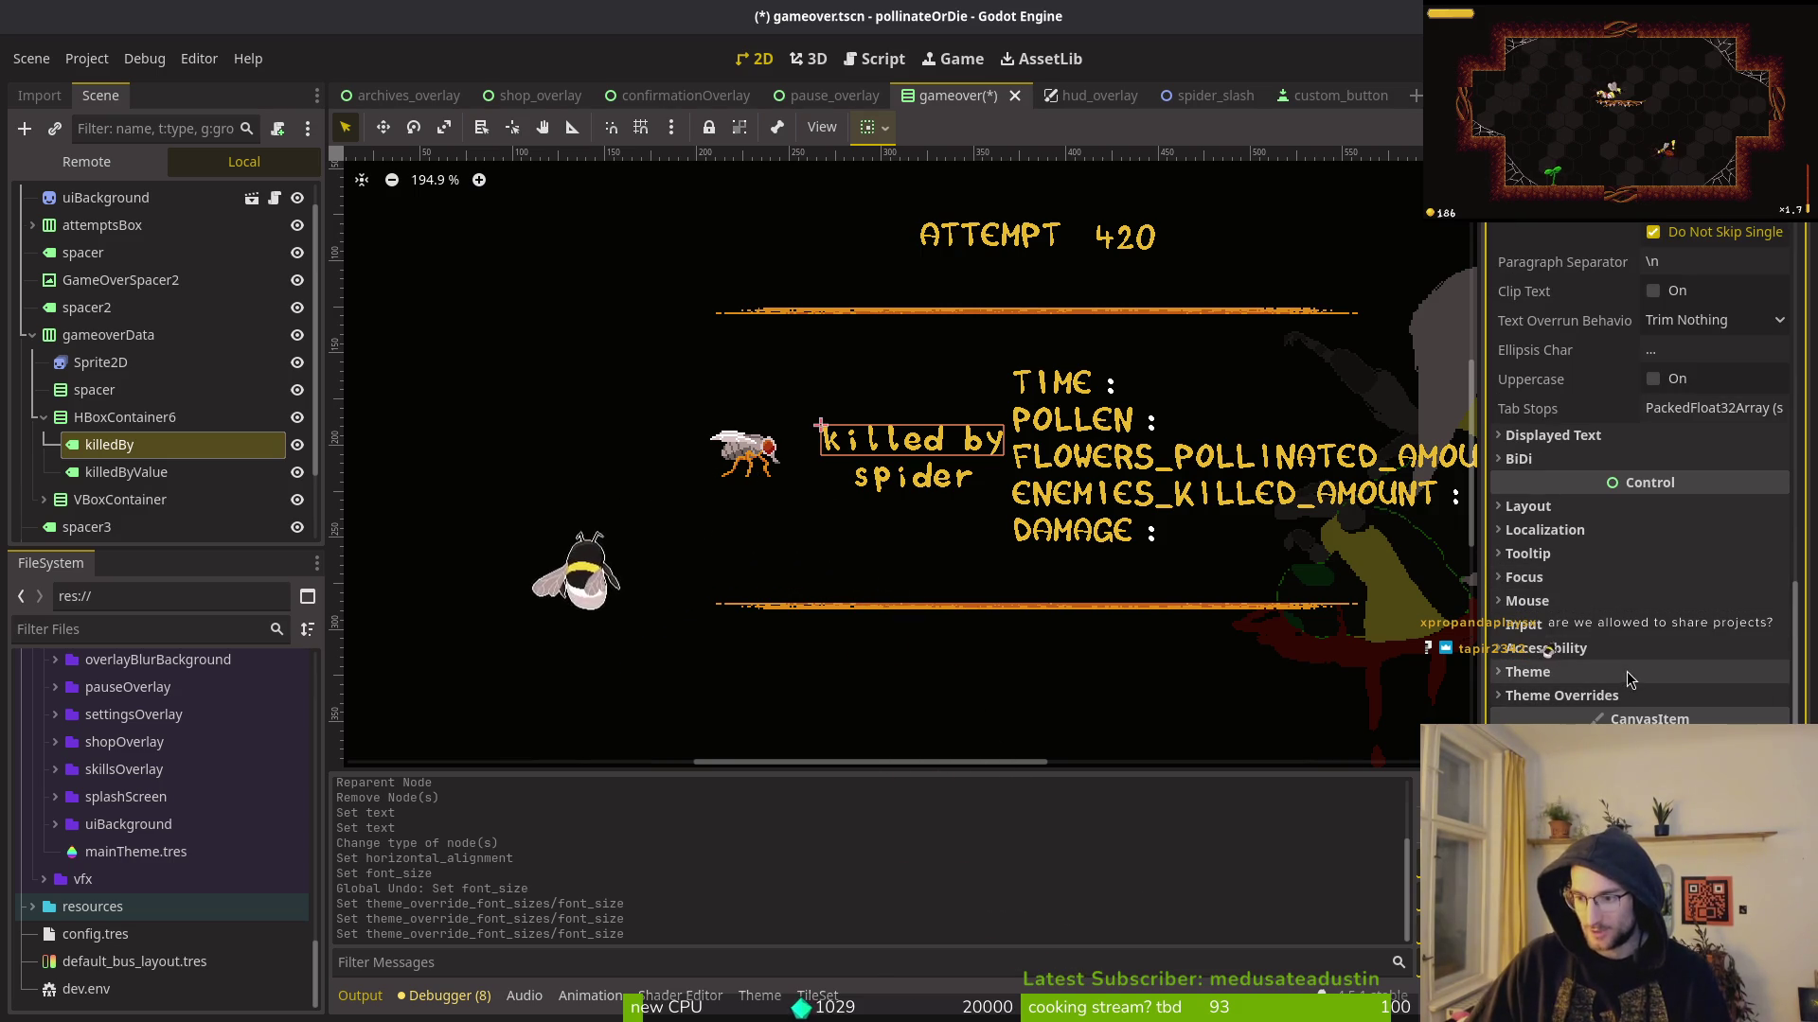
scroll(1624, 680, "up", 3)
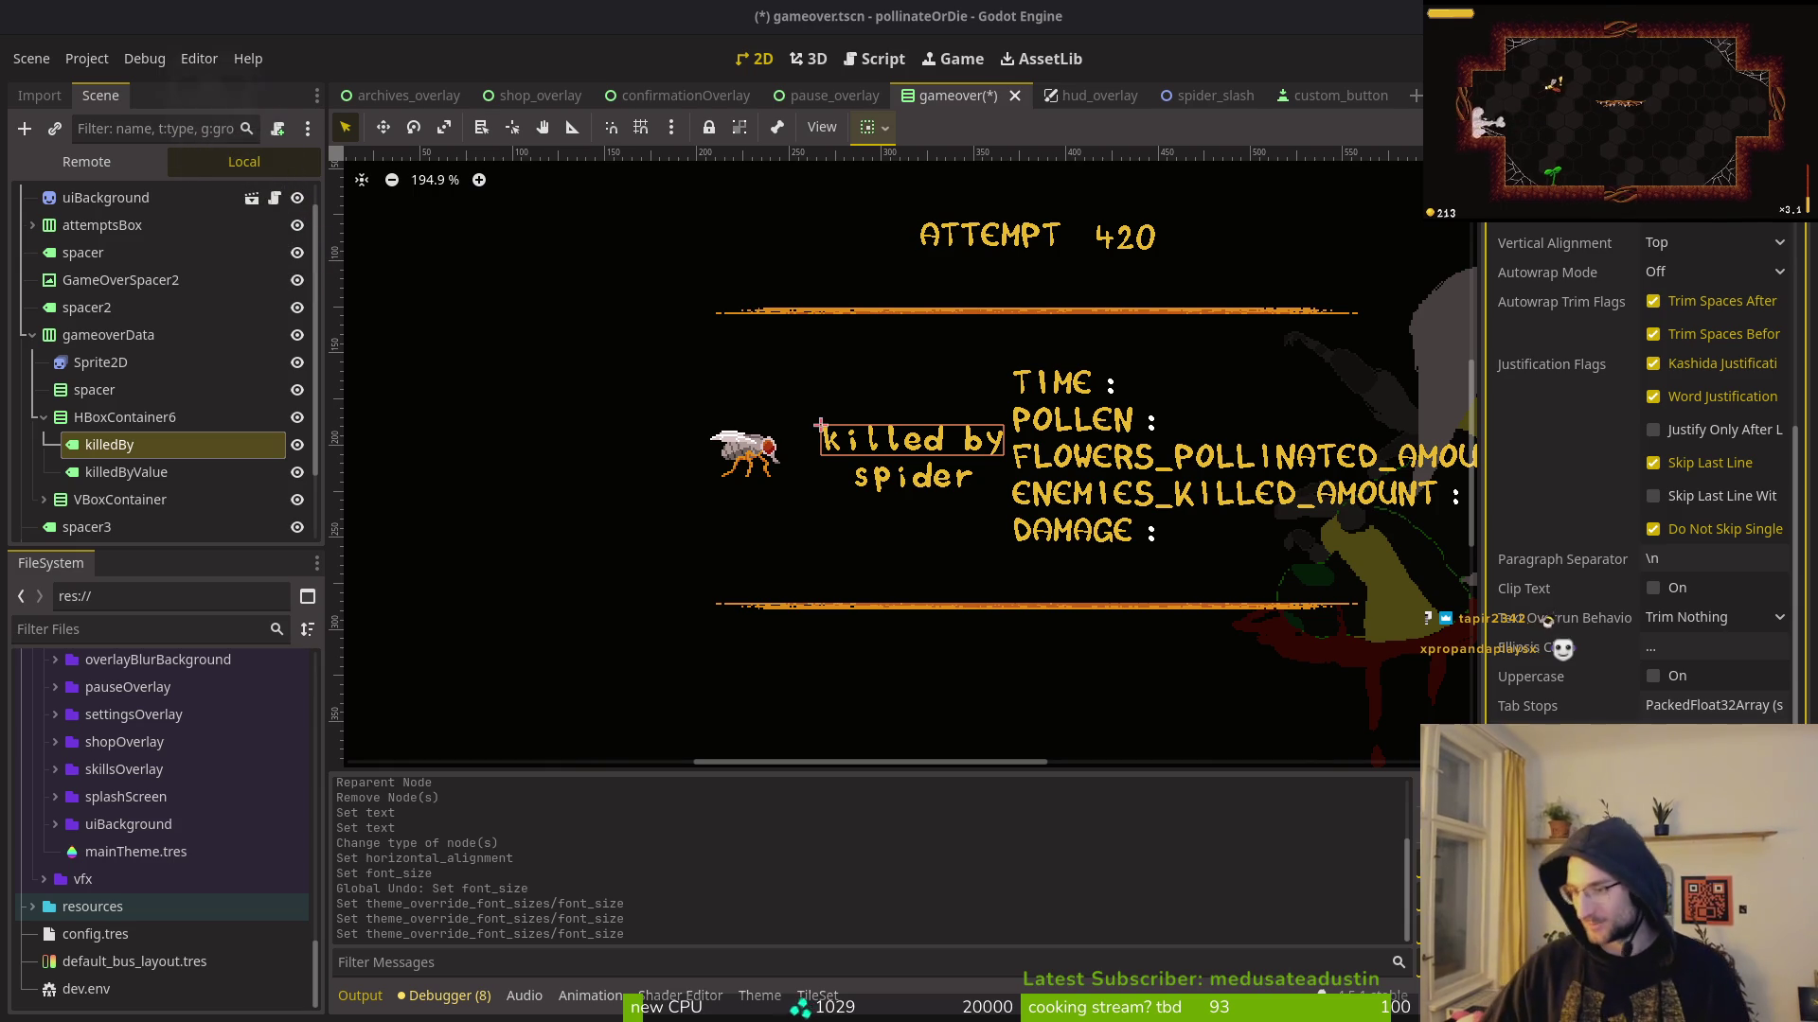
key("alt+Tab")
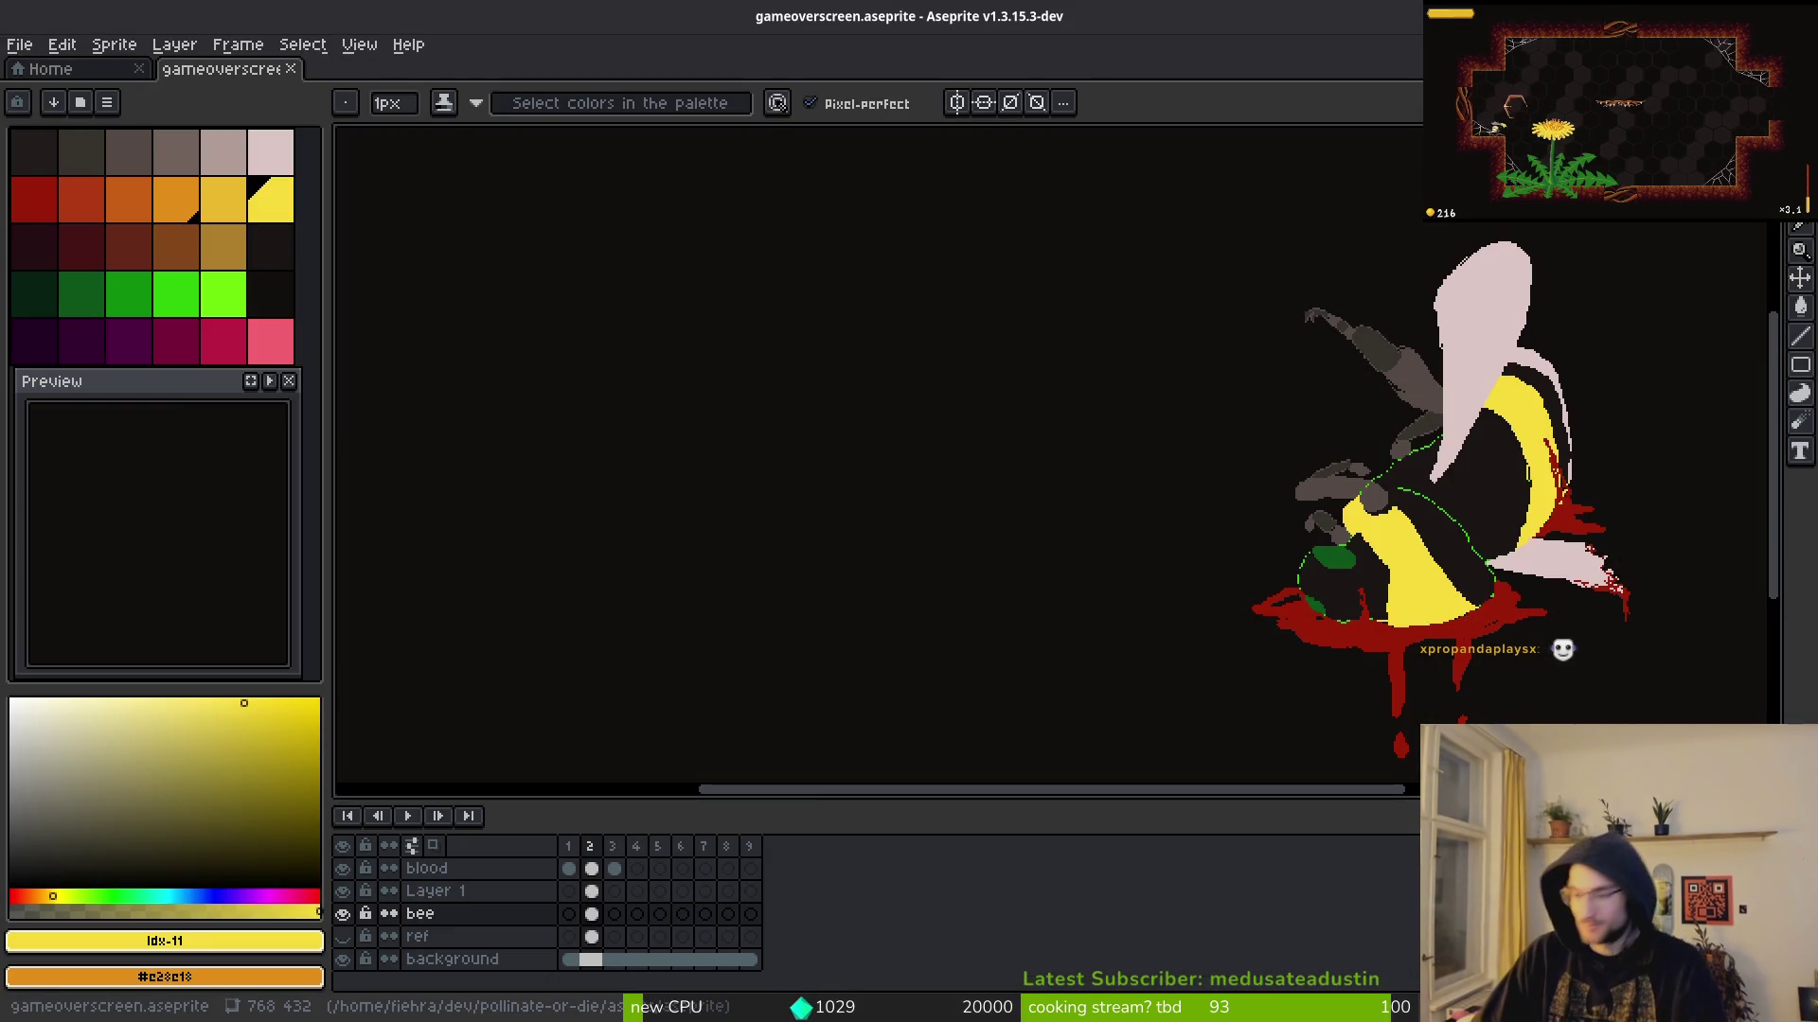
Step: Back in Godot, clear the killedBy label's hud_label.tres Label Settings and start a new one
key("alt+Tab")
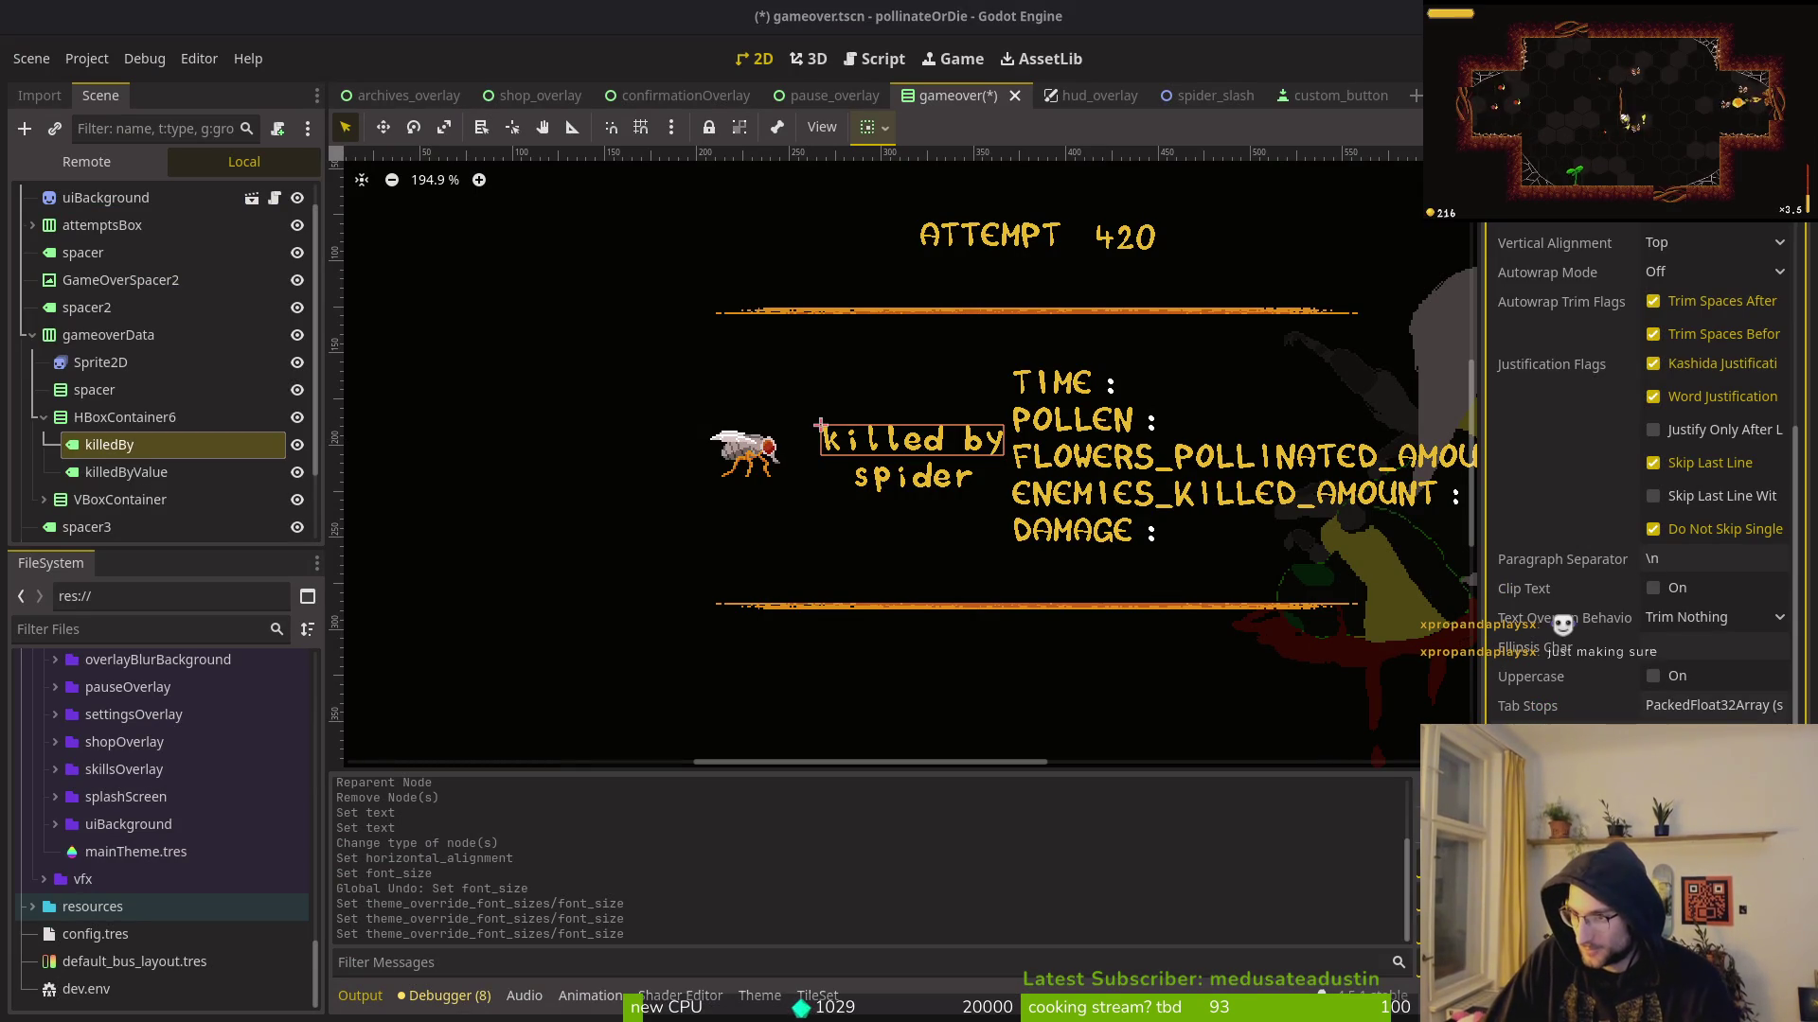
scroll(776, 409, "down", 2)
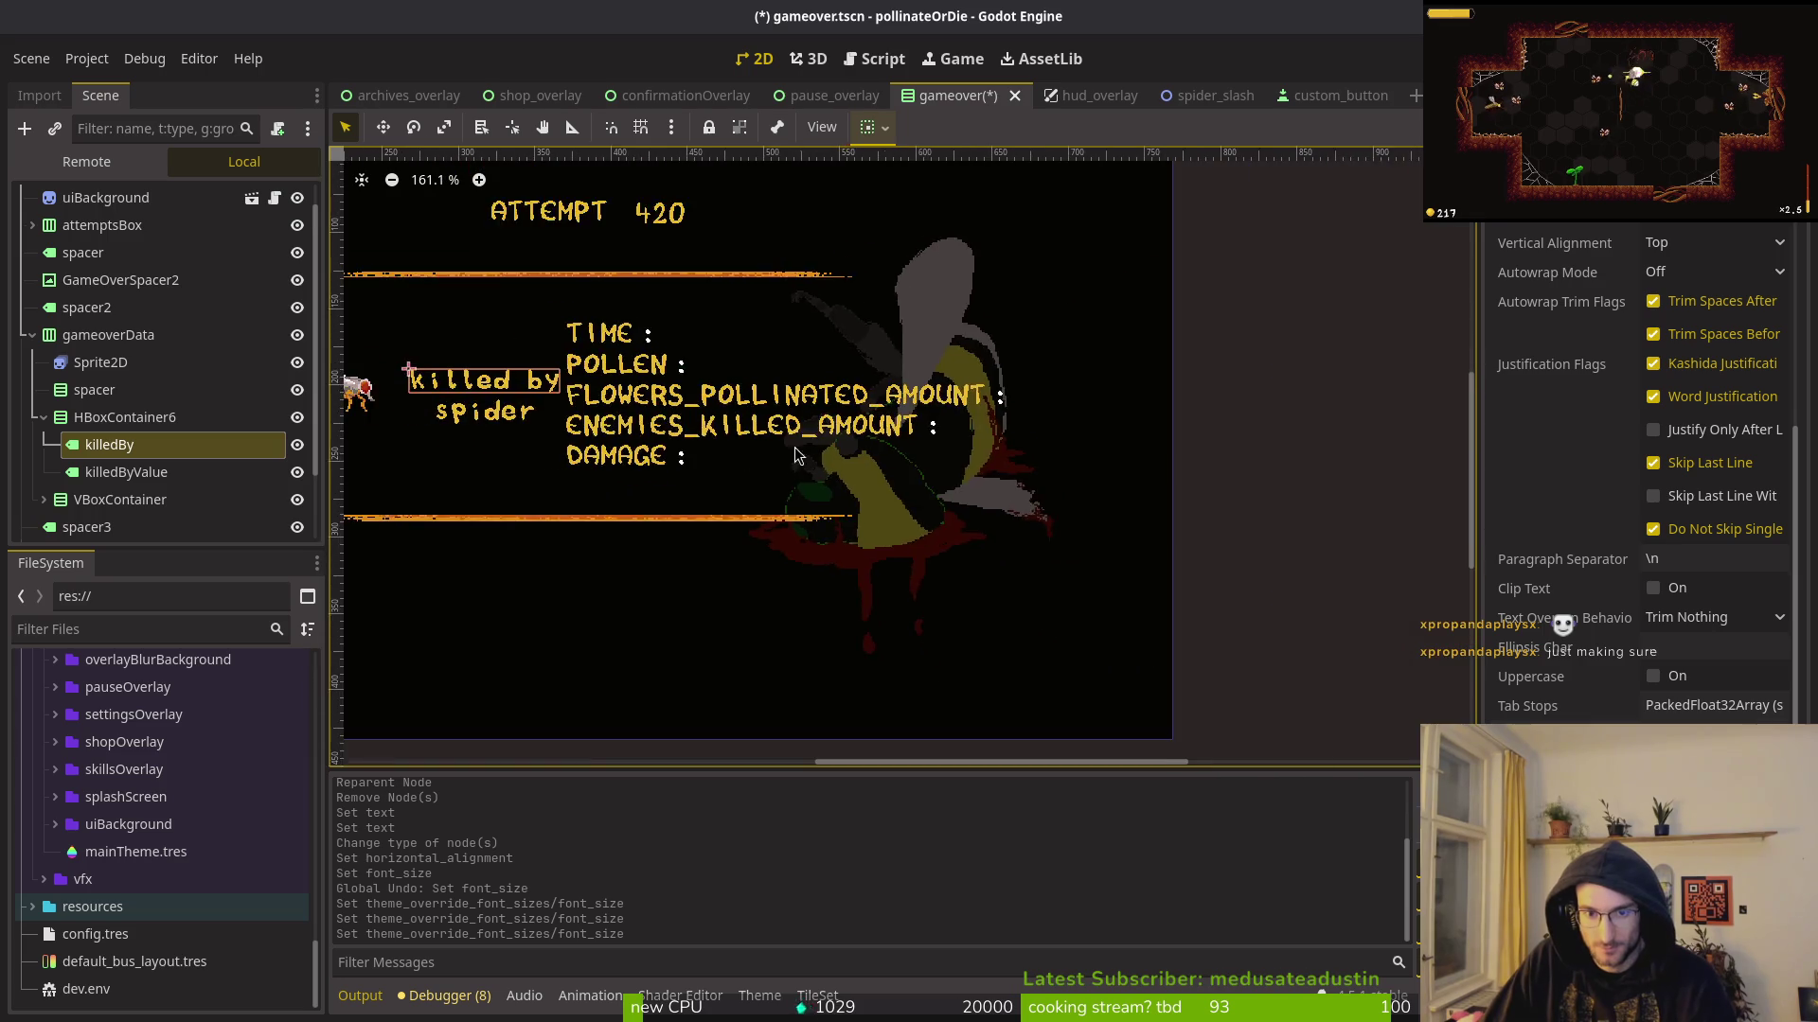
scroll(1648, 407, "up", 3)
left_click(1667, 399)
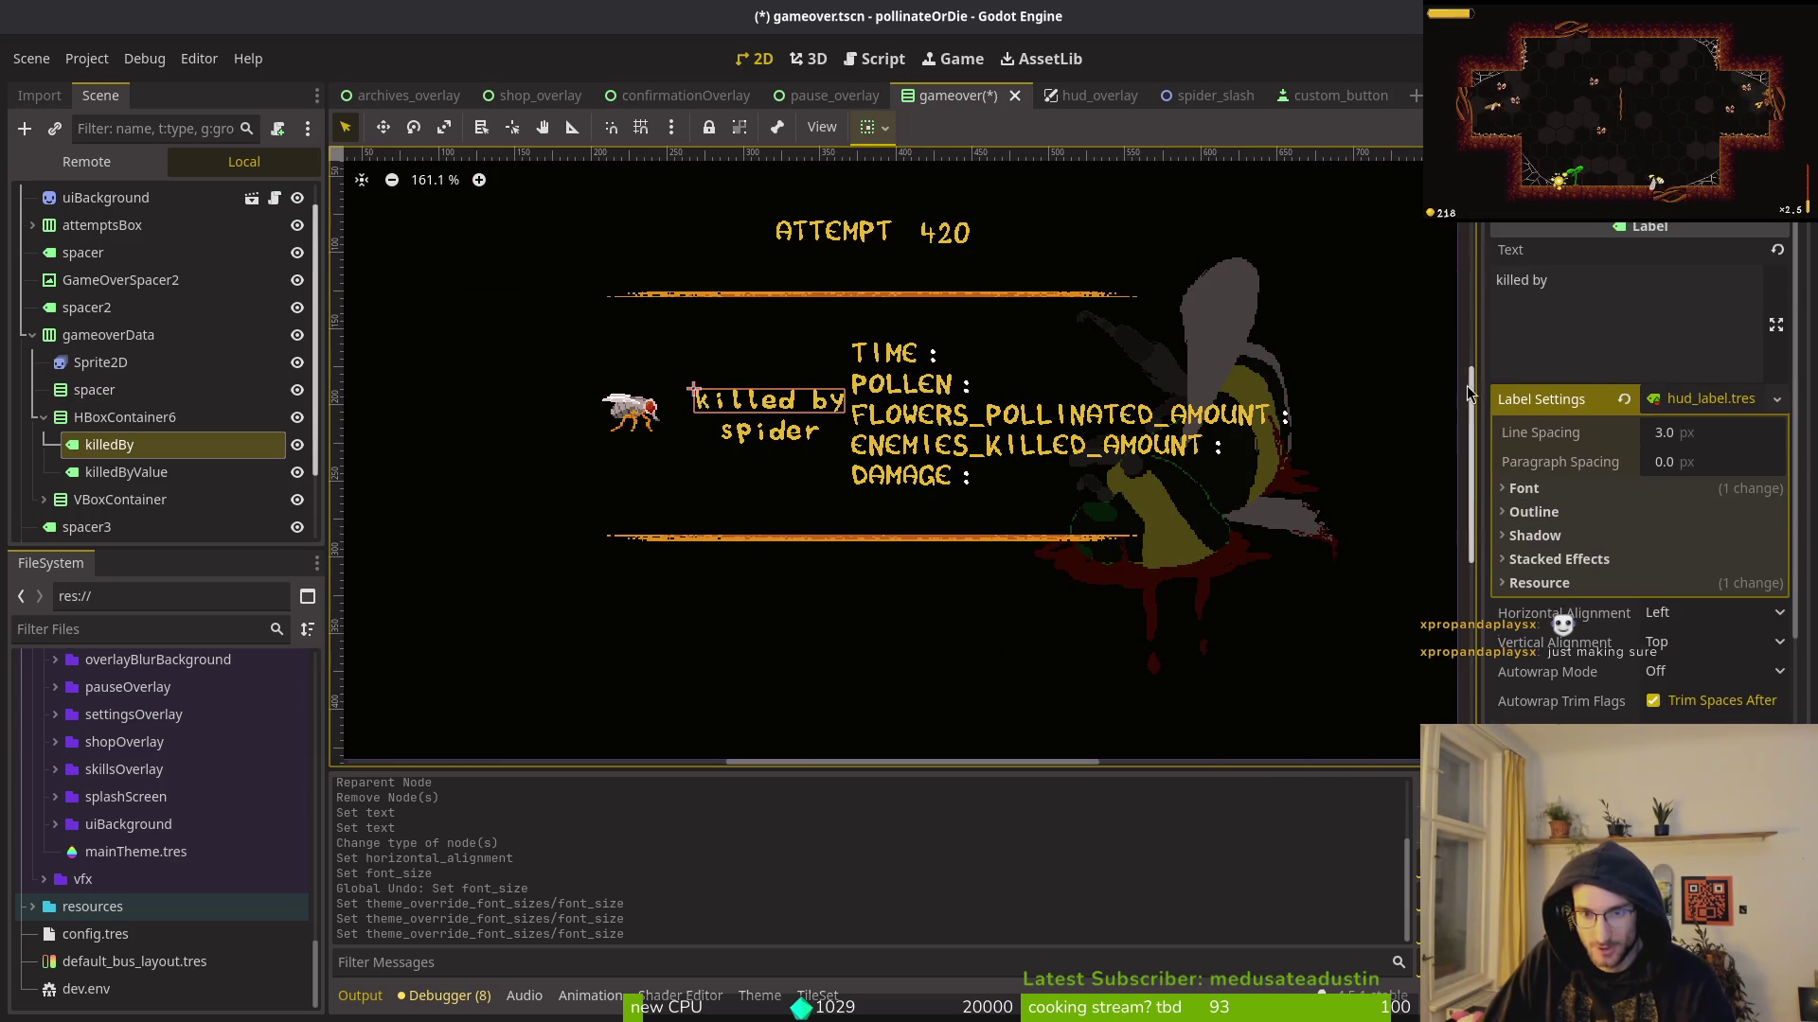
left_click(1674, 415)
left_click(1677, 401)
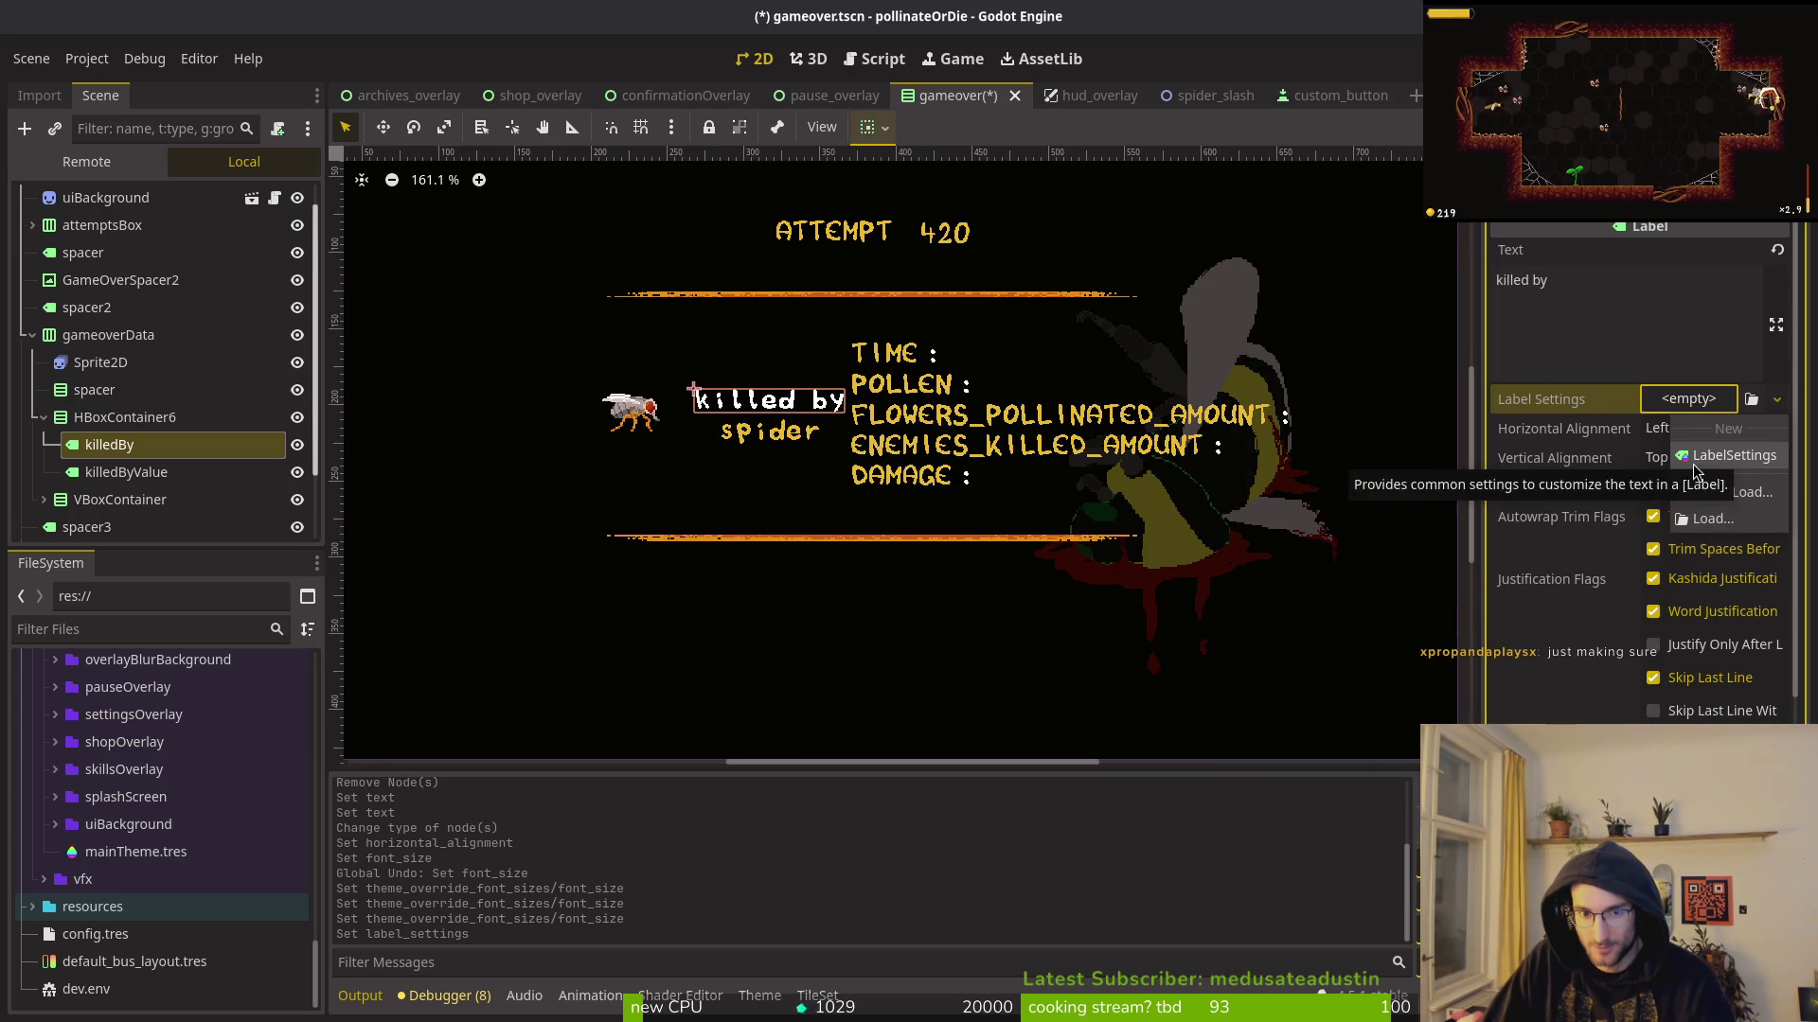
Step: Discard the new Label Settings and quick-load hud_label.tres onto the 'killed by' label
left_click(1713, 452)
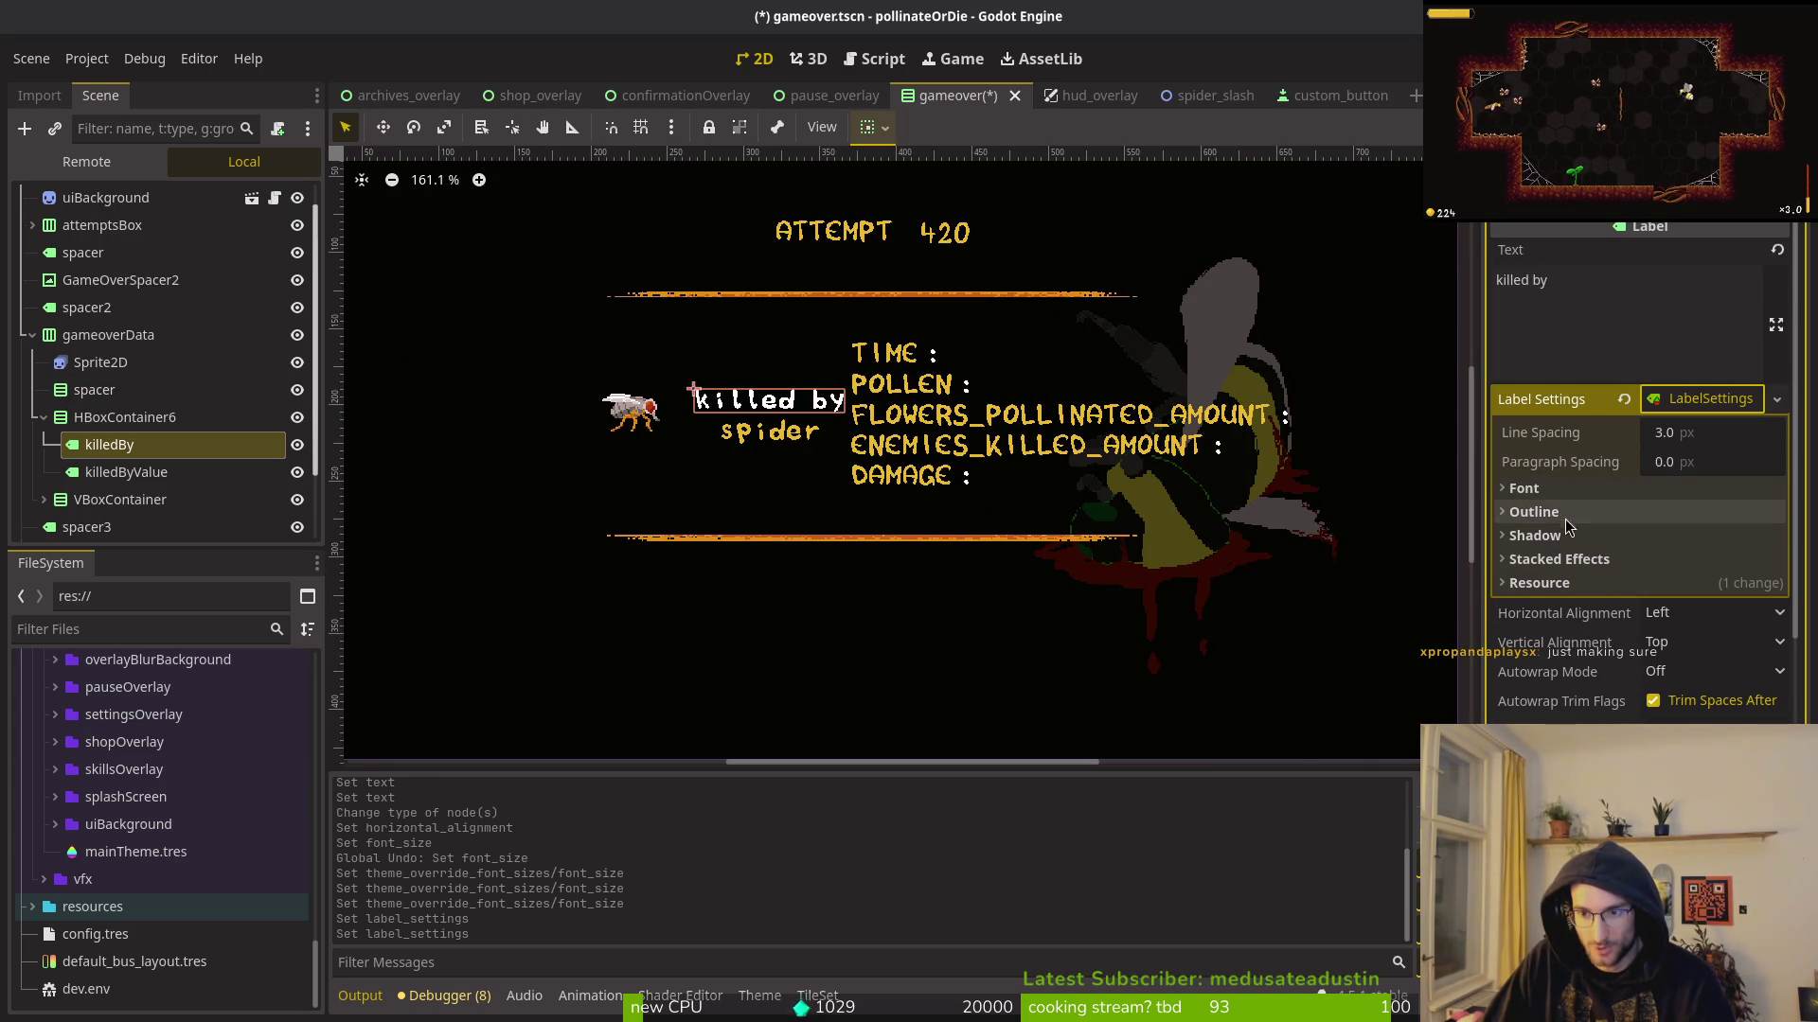
left_click(1524, 488)
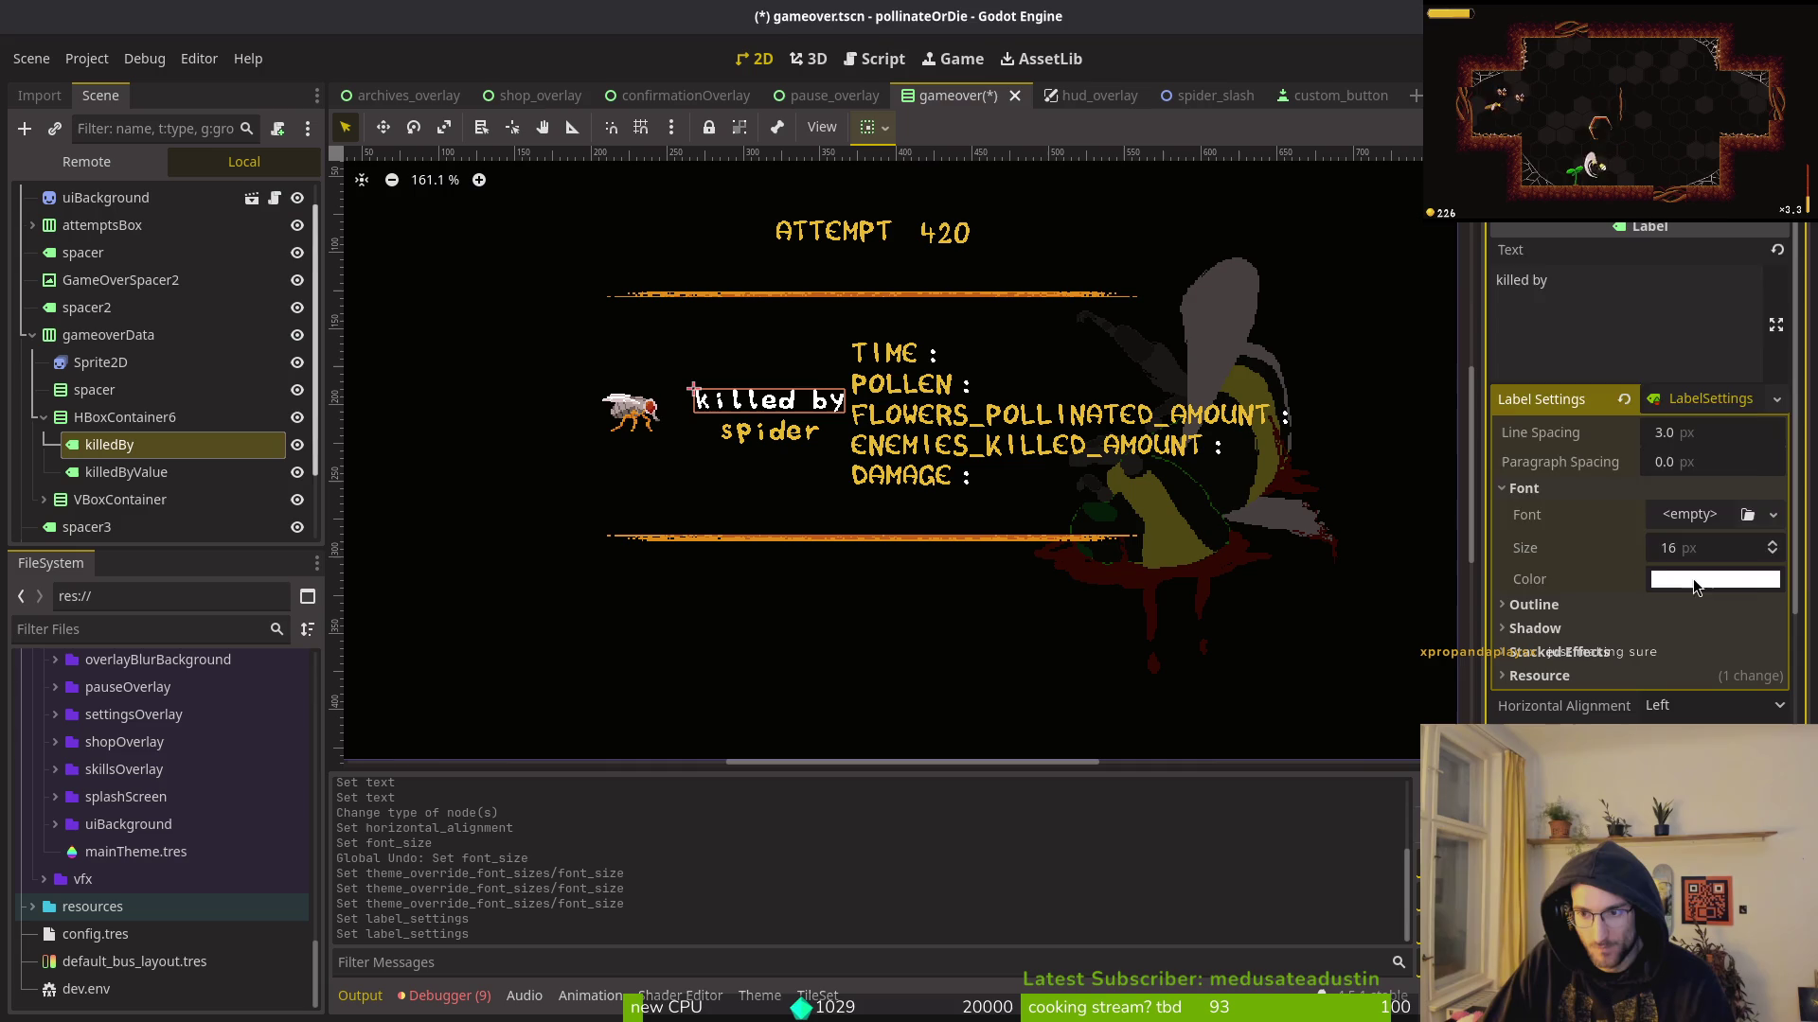
left_click(1693, 578)
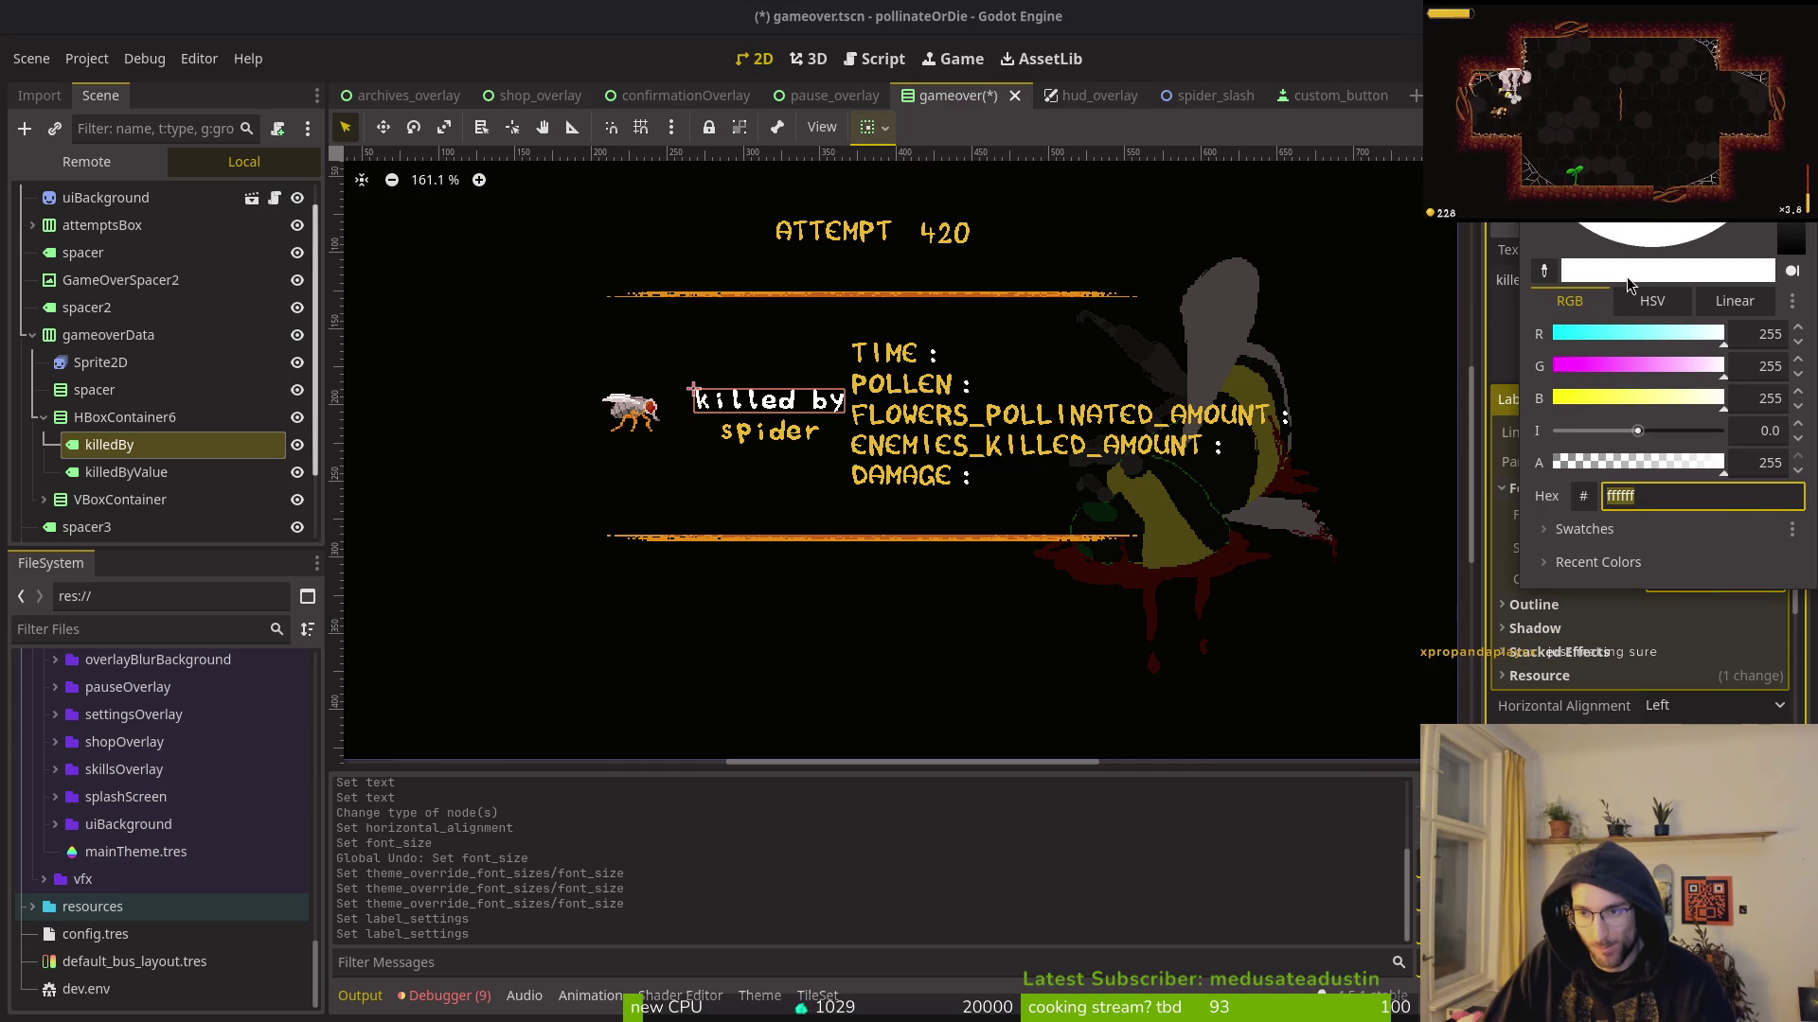
key("Escape")
left_click(1624, 400)
left_click(1777, 398)
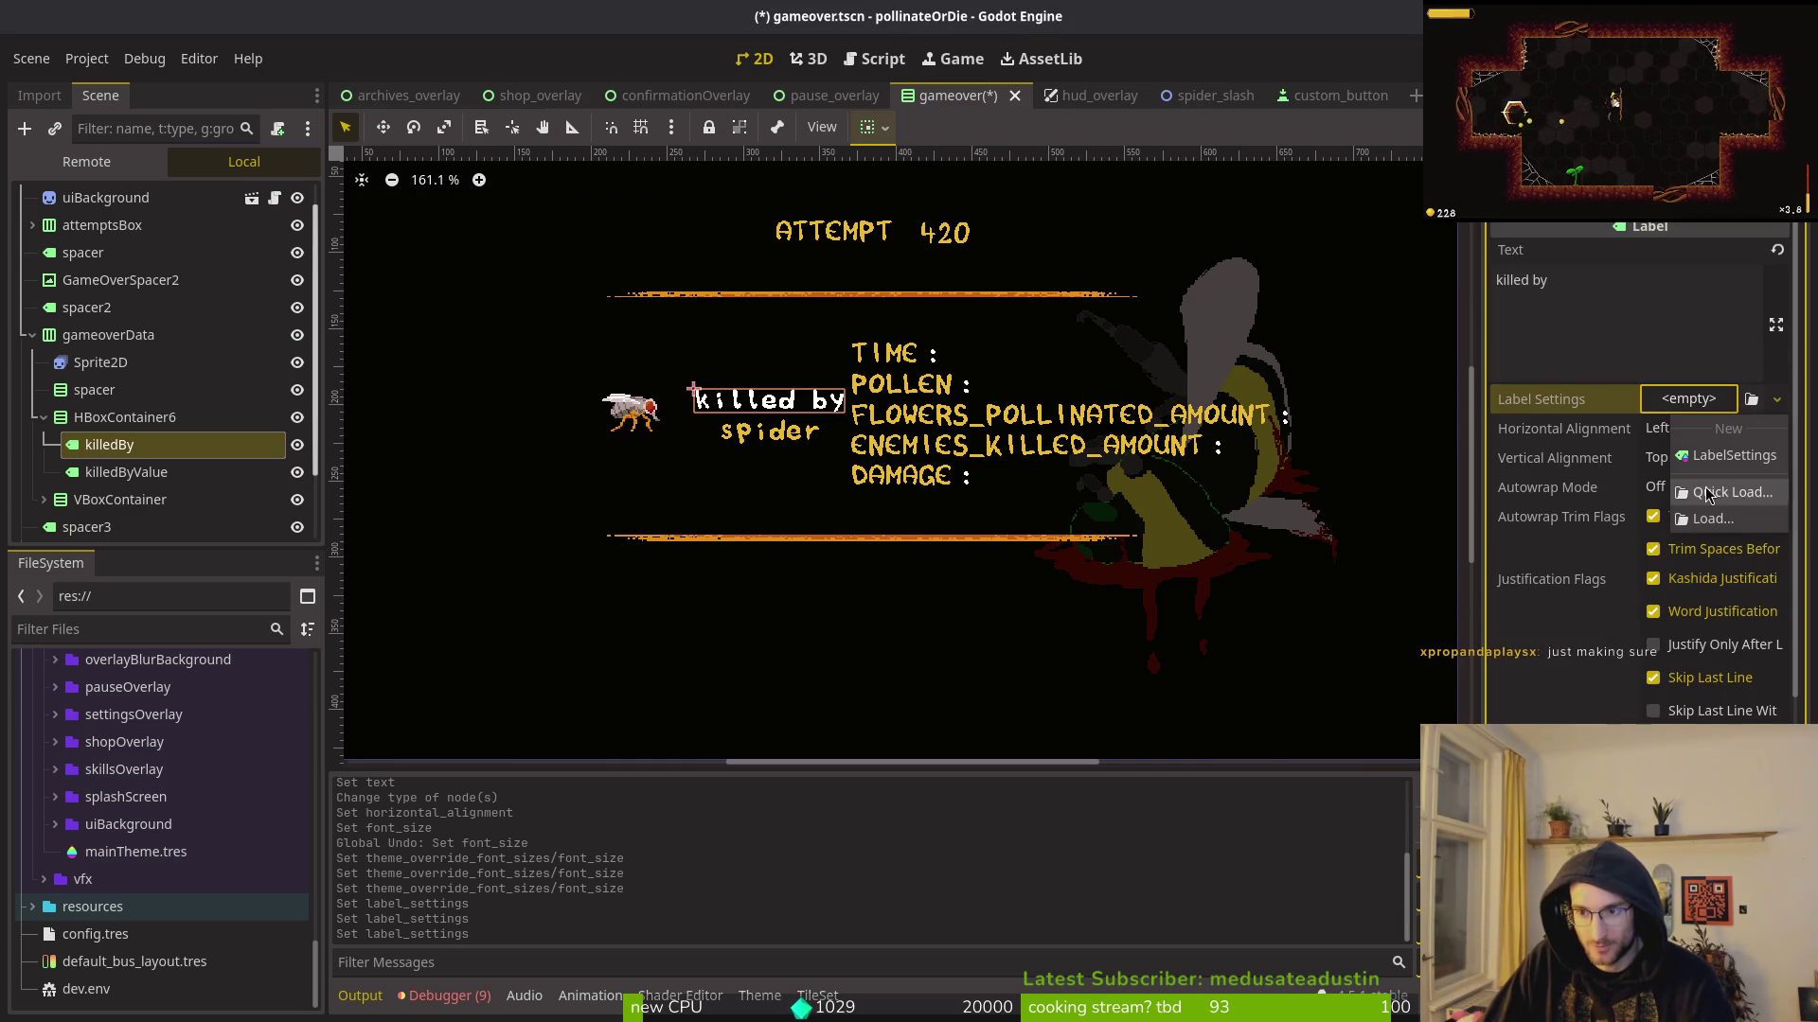
left_click(1704, 492)
left_click(710, 297)
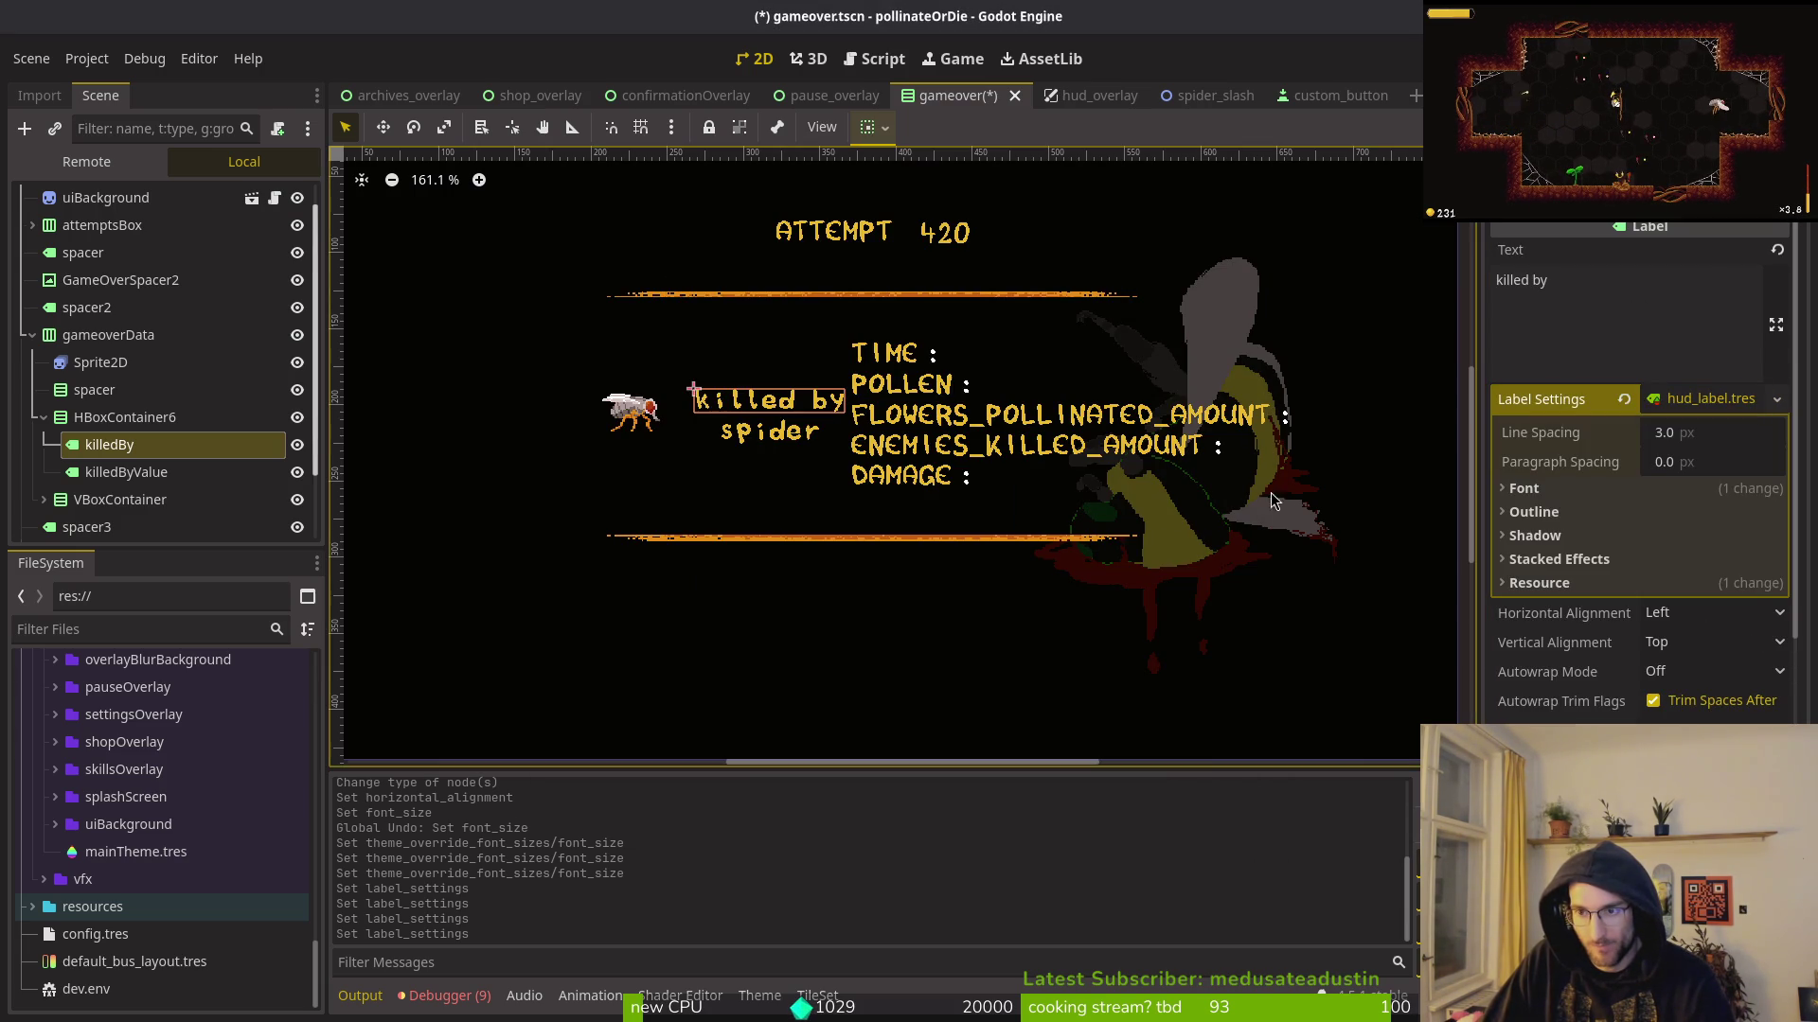
Step: Select the spider label and try debug_label.tres as its Label Settings
left_click(743, 437)
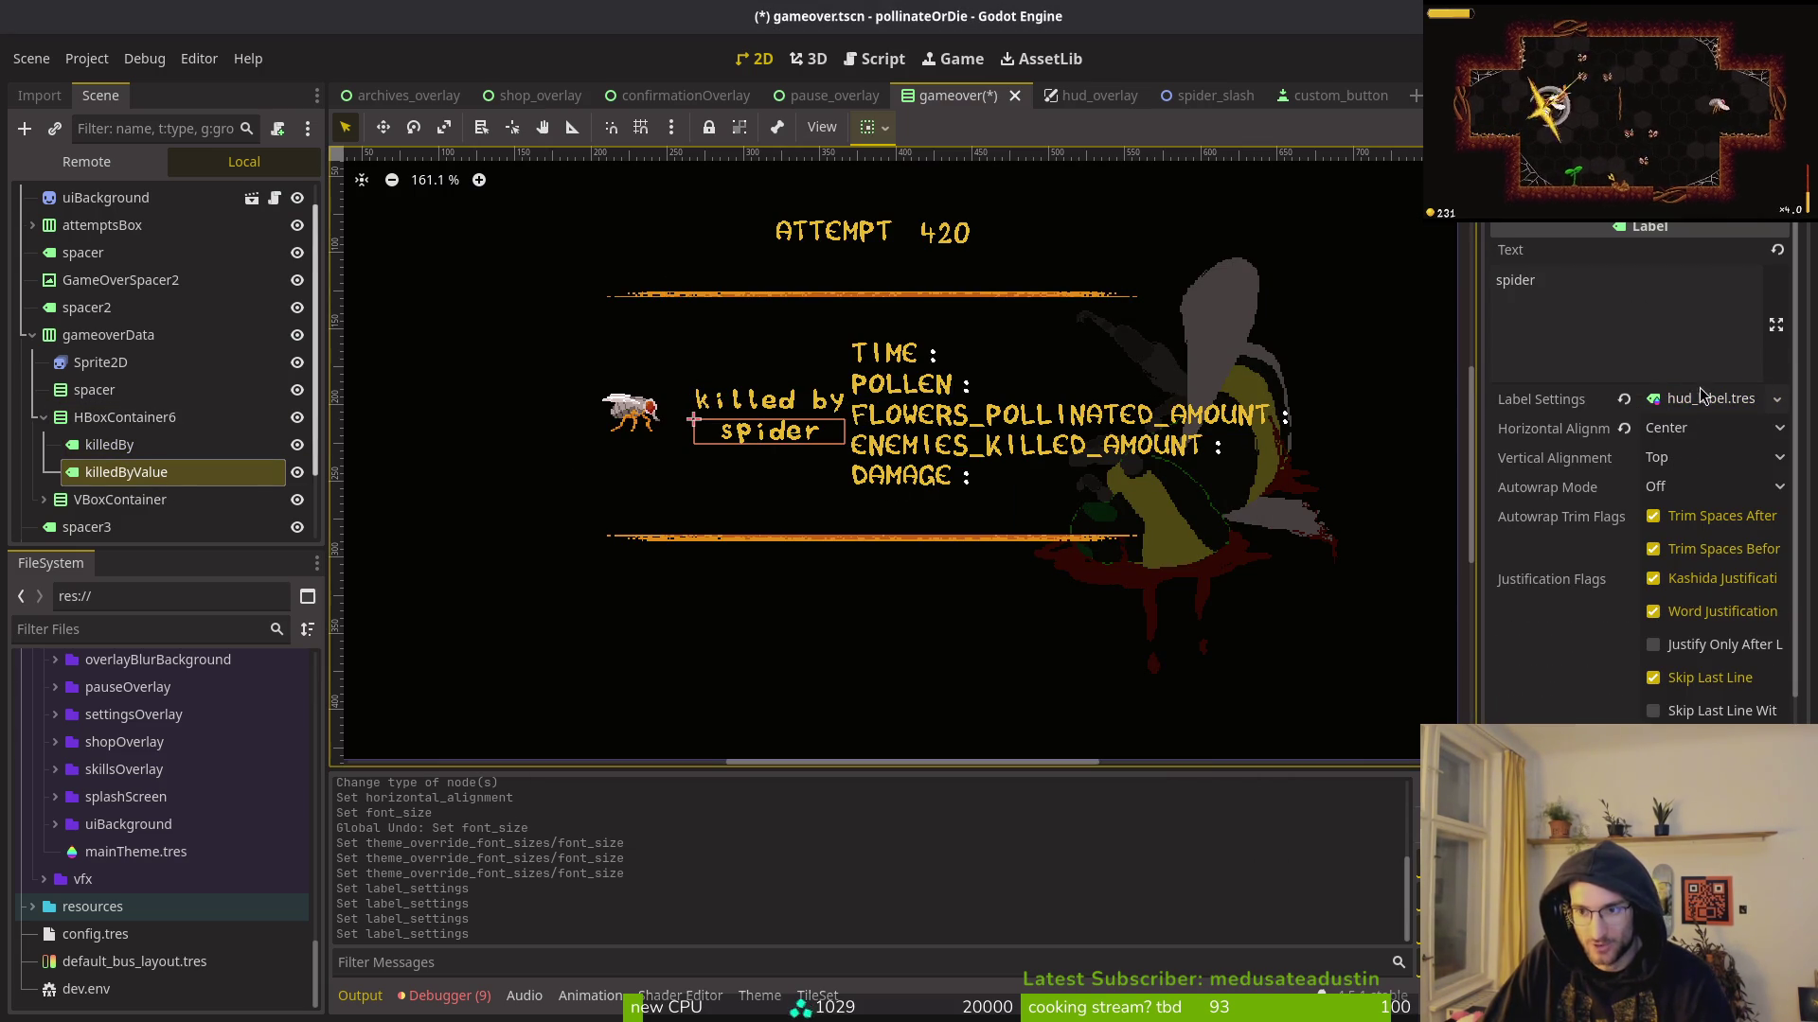
left_click(1625, 399)
left_click(1776, 399)
left_click(1704, 493)
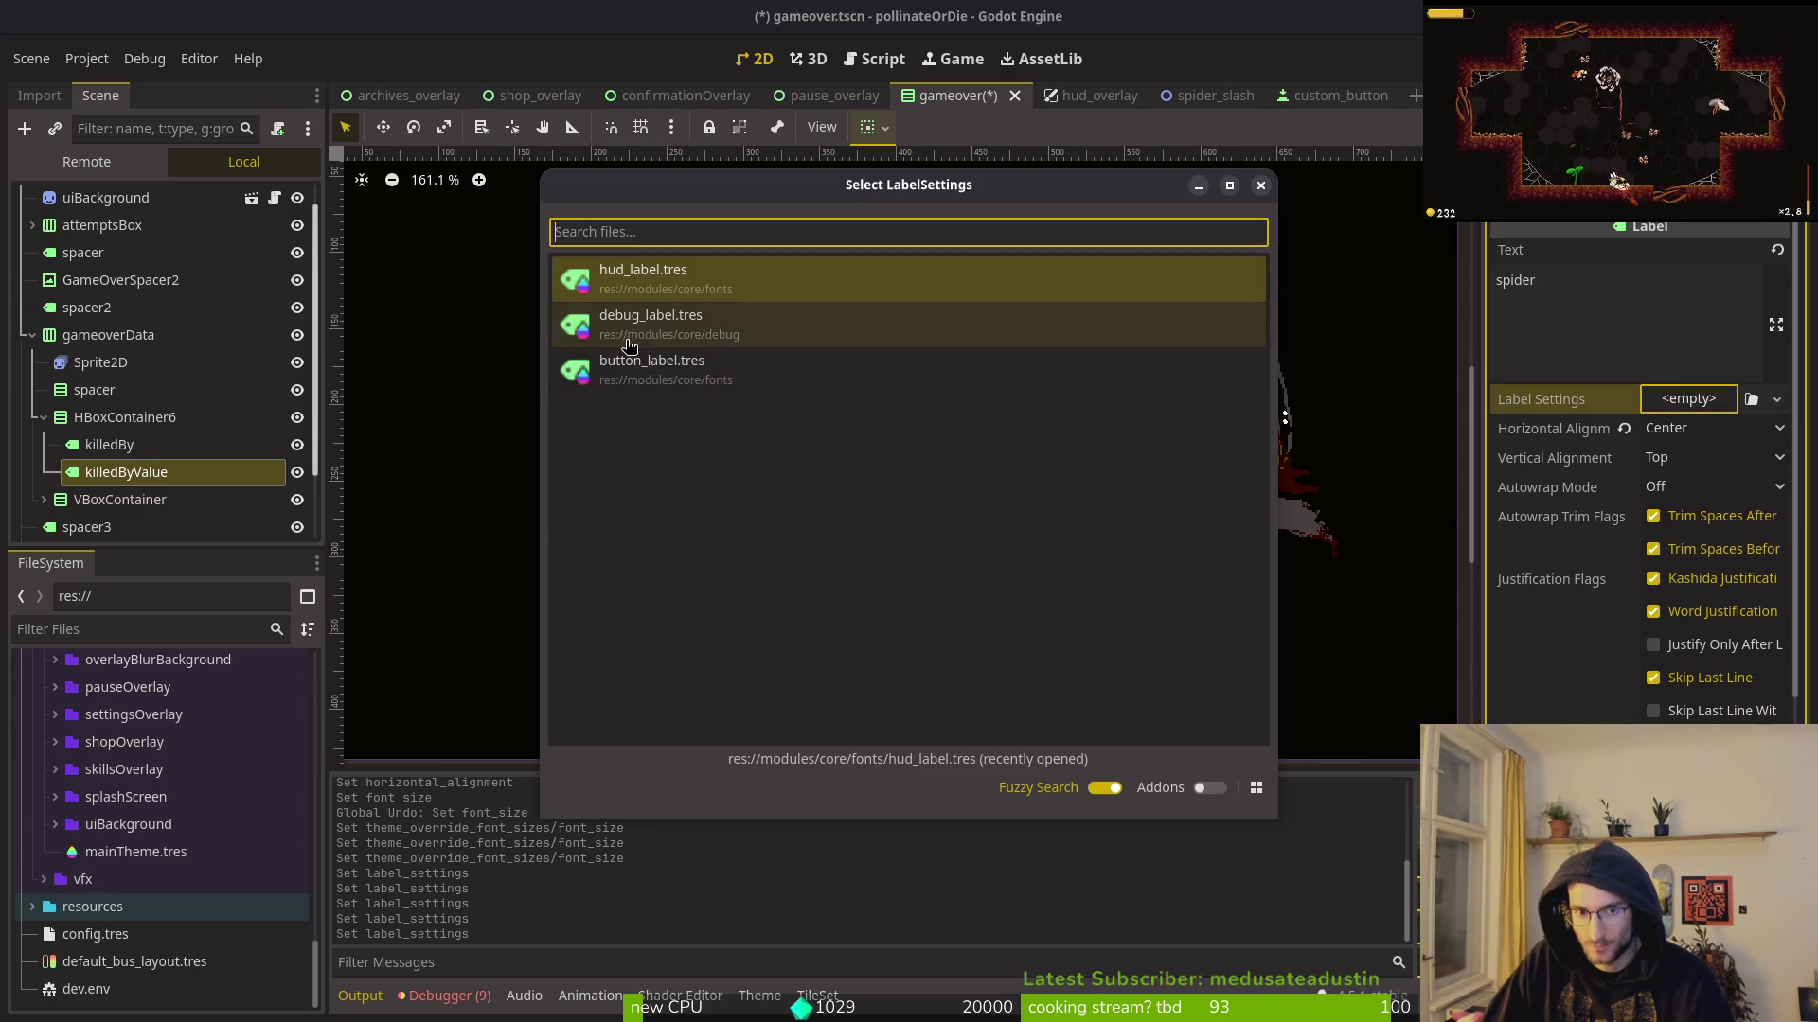
left_click(632, 331)
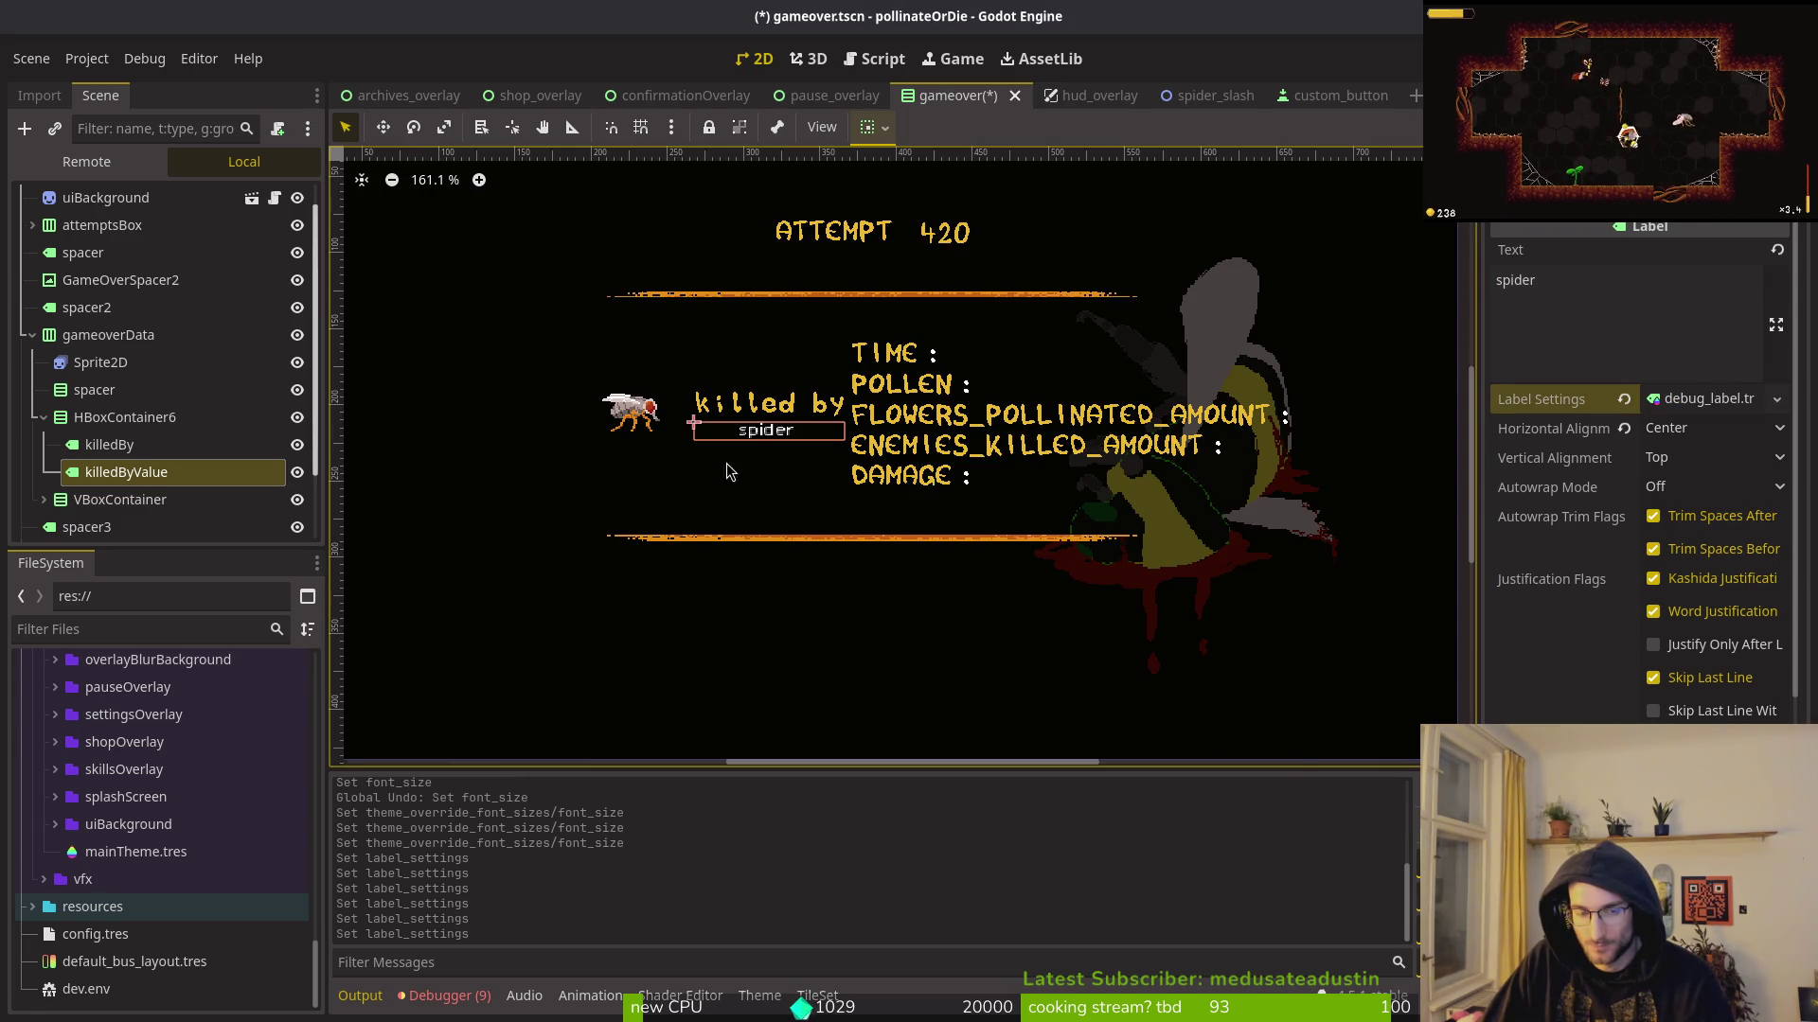
scroll(719, 422, "up", 5)
scroll(731, 421, "down", 3)
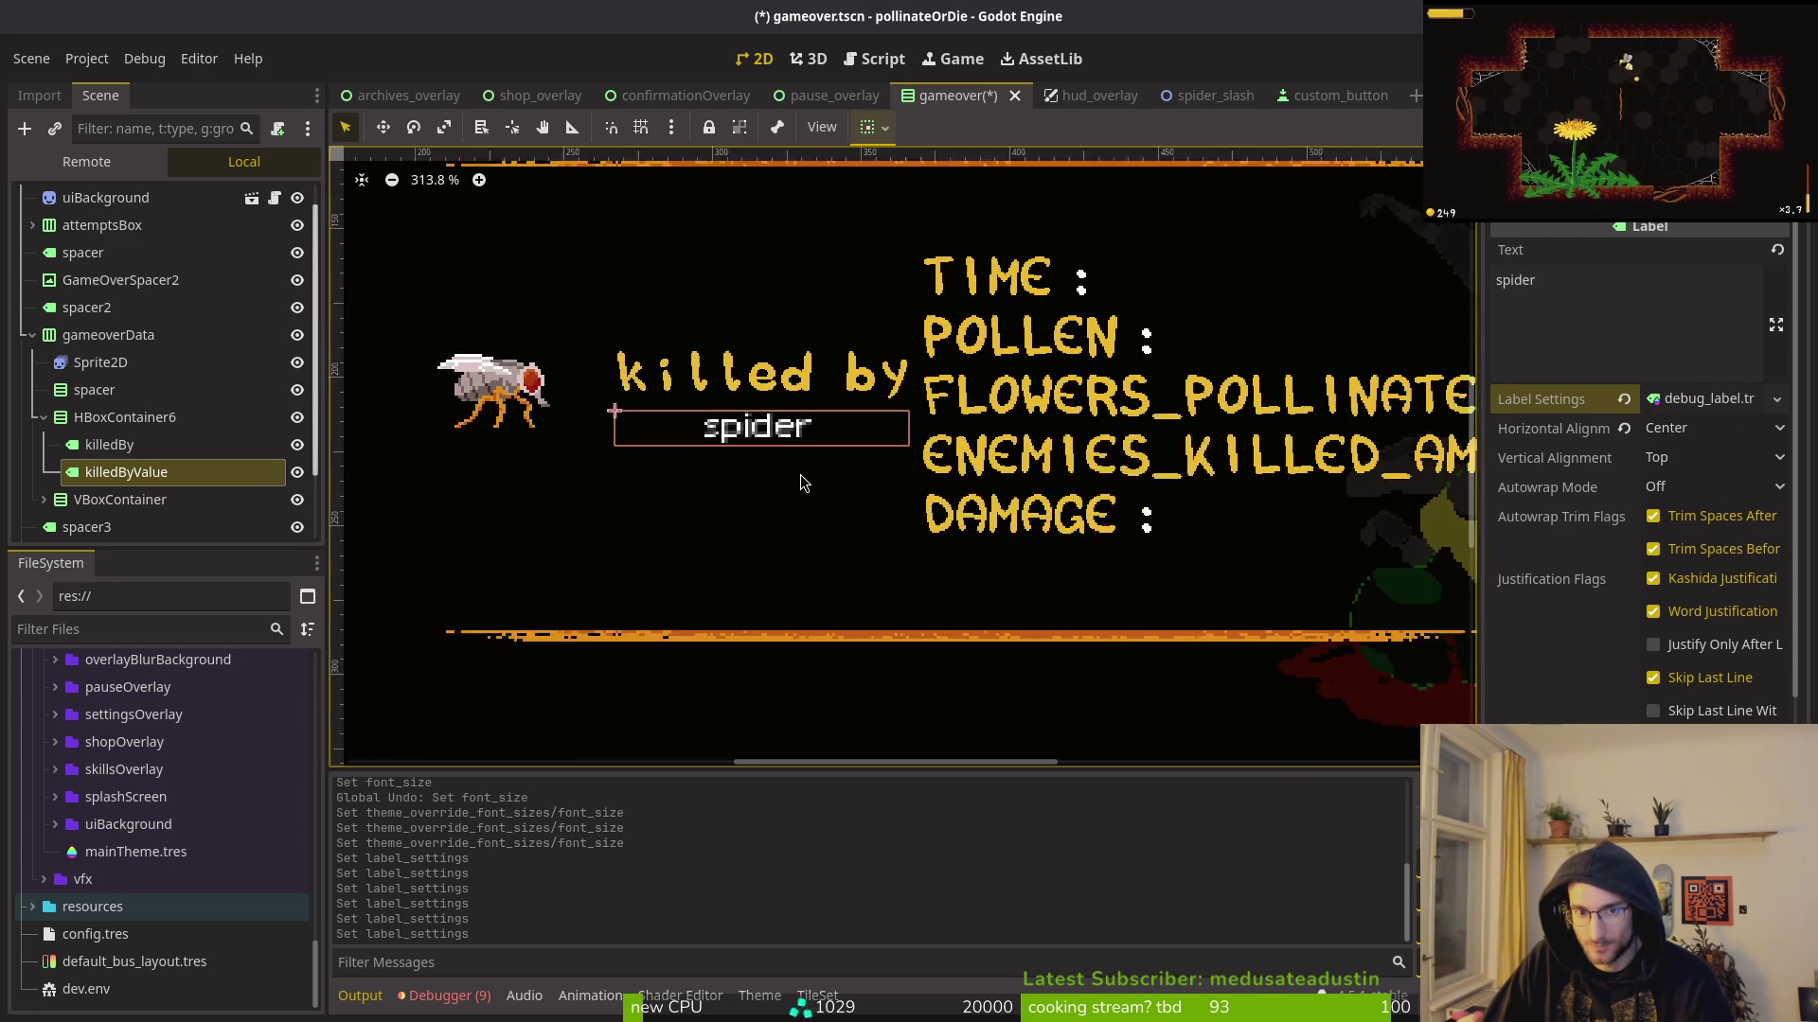
Step: Replace the spider label's settings with button_label.tres, giving 12 px yellow text
left_click(1623, 400)
left_click(1719, 402)
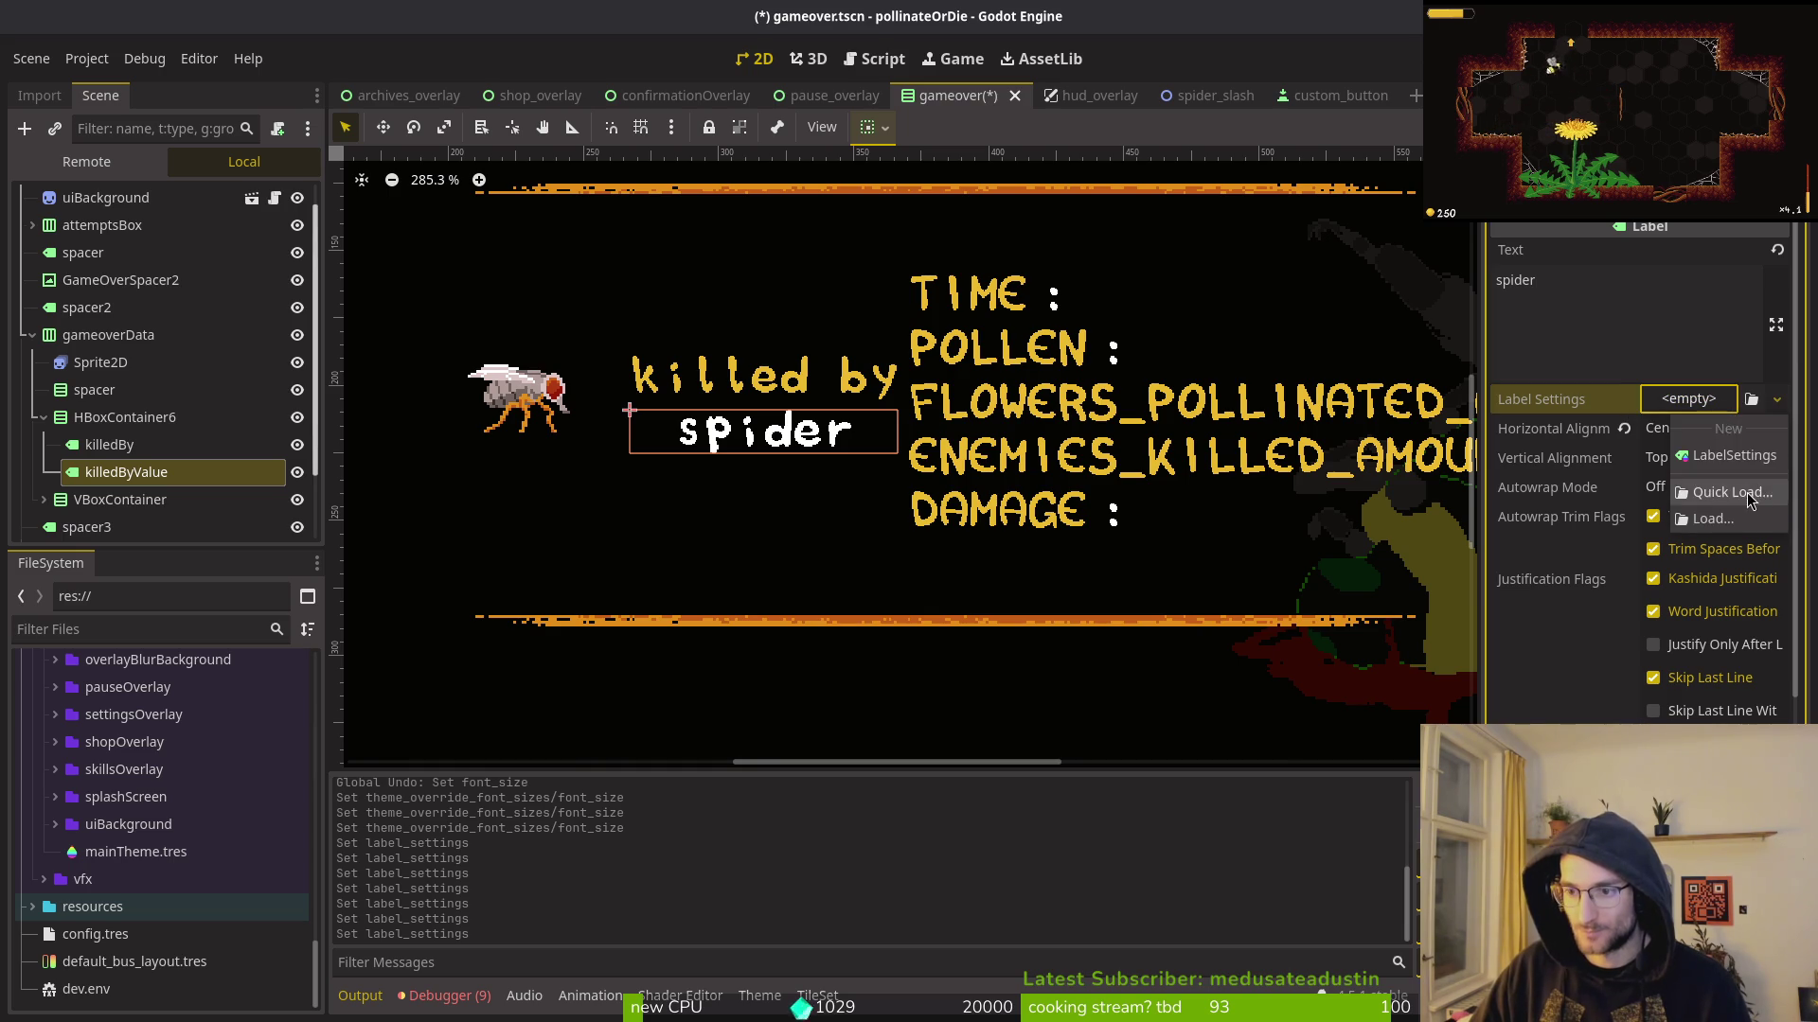
left_click(1732, 492)
key("Return")
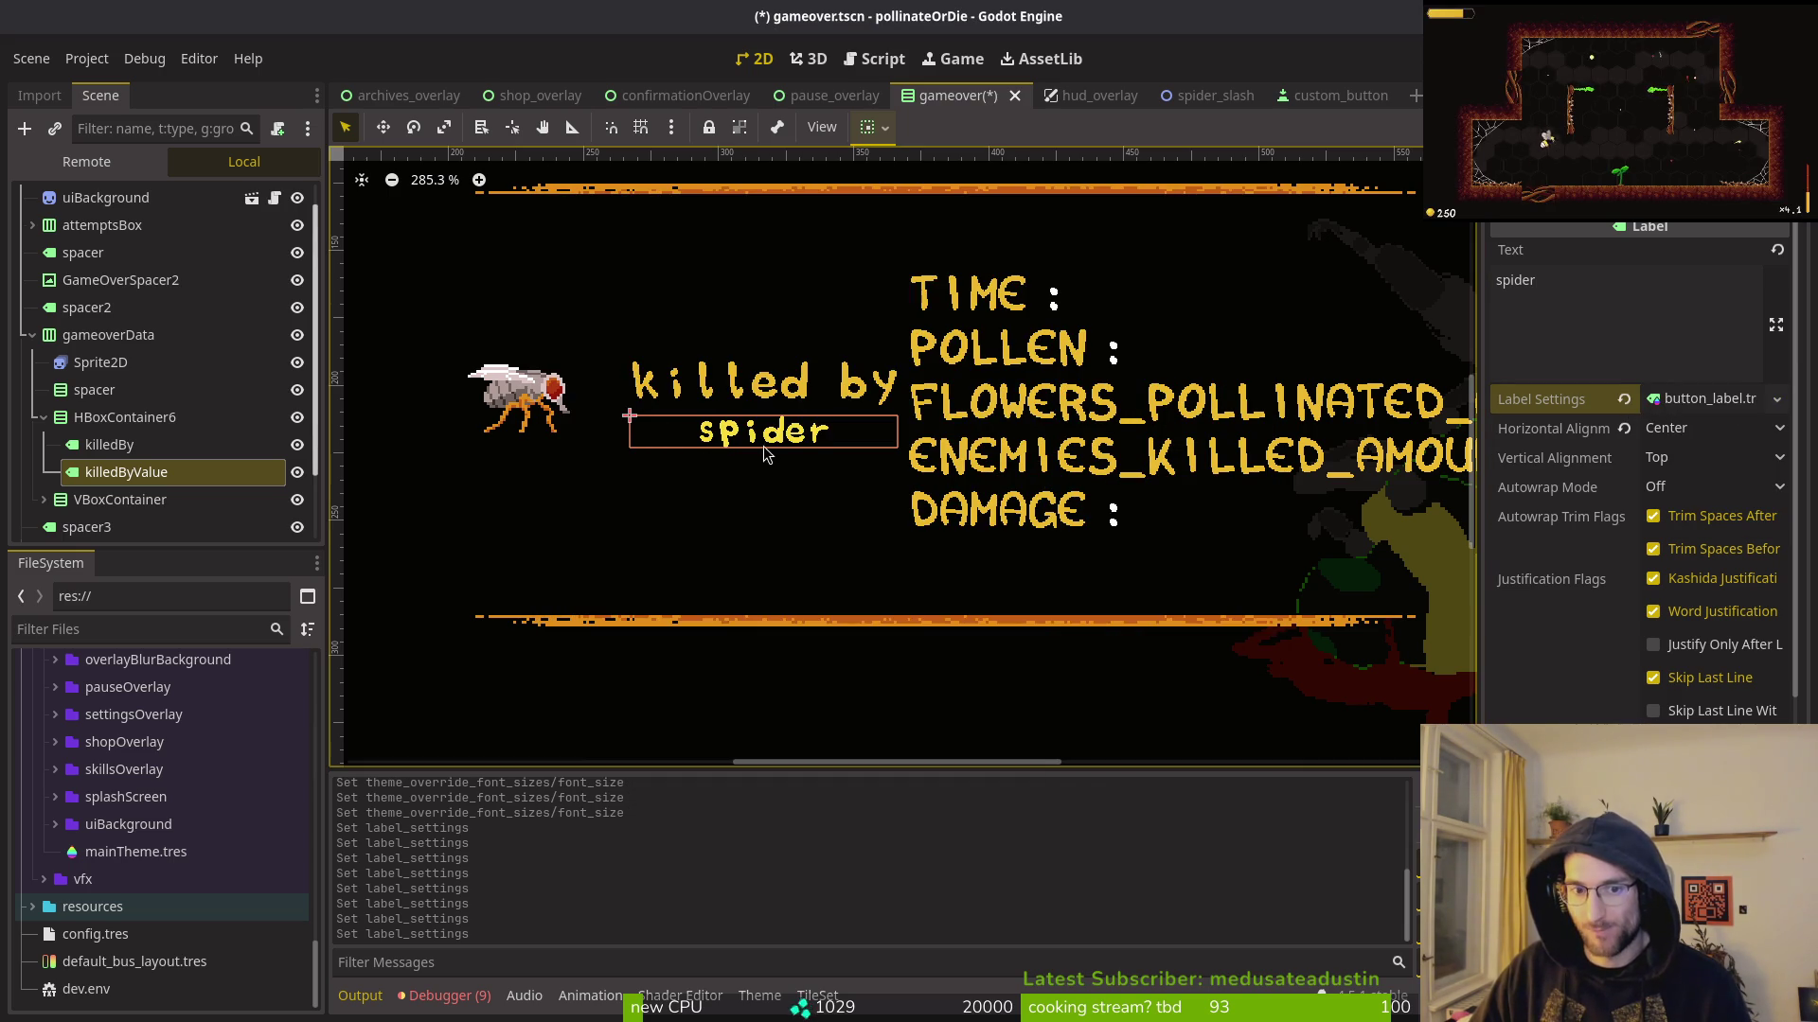
scroll(711, 474, "up", 5)
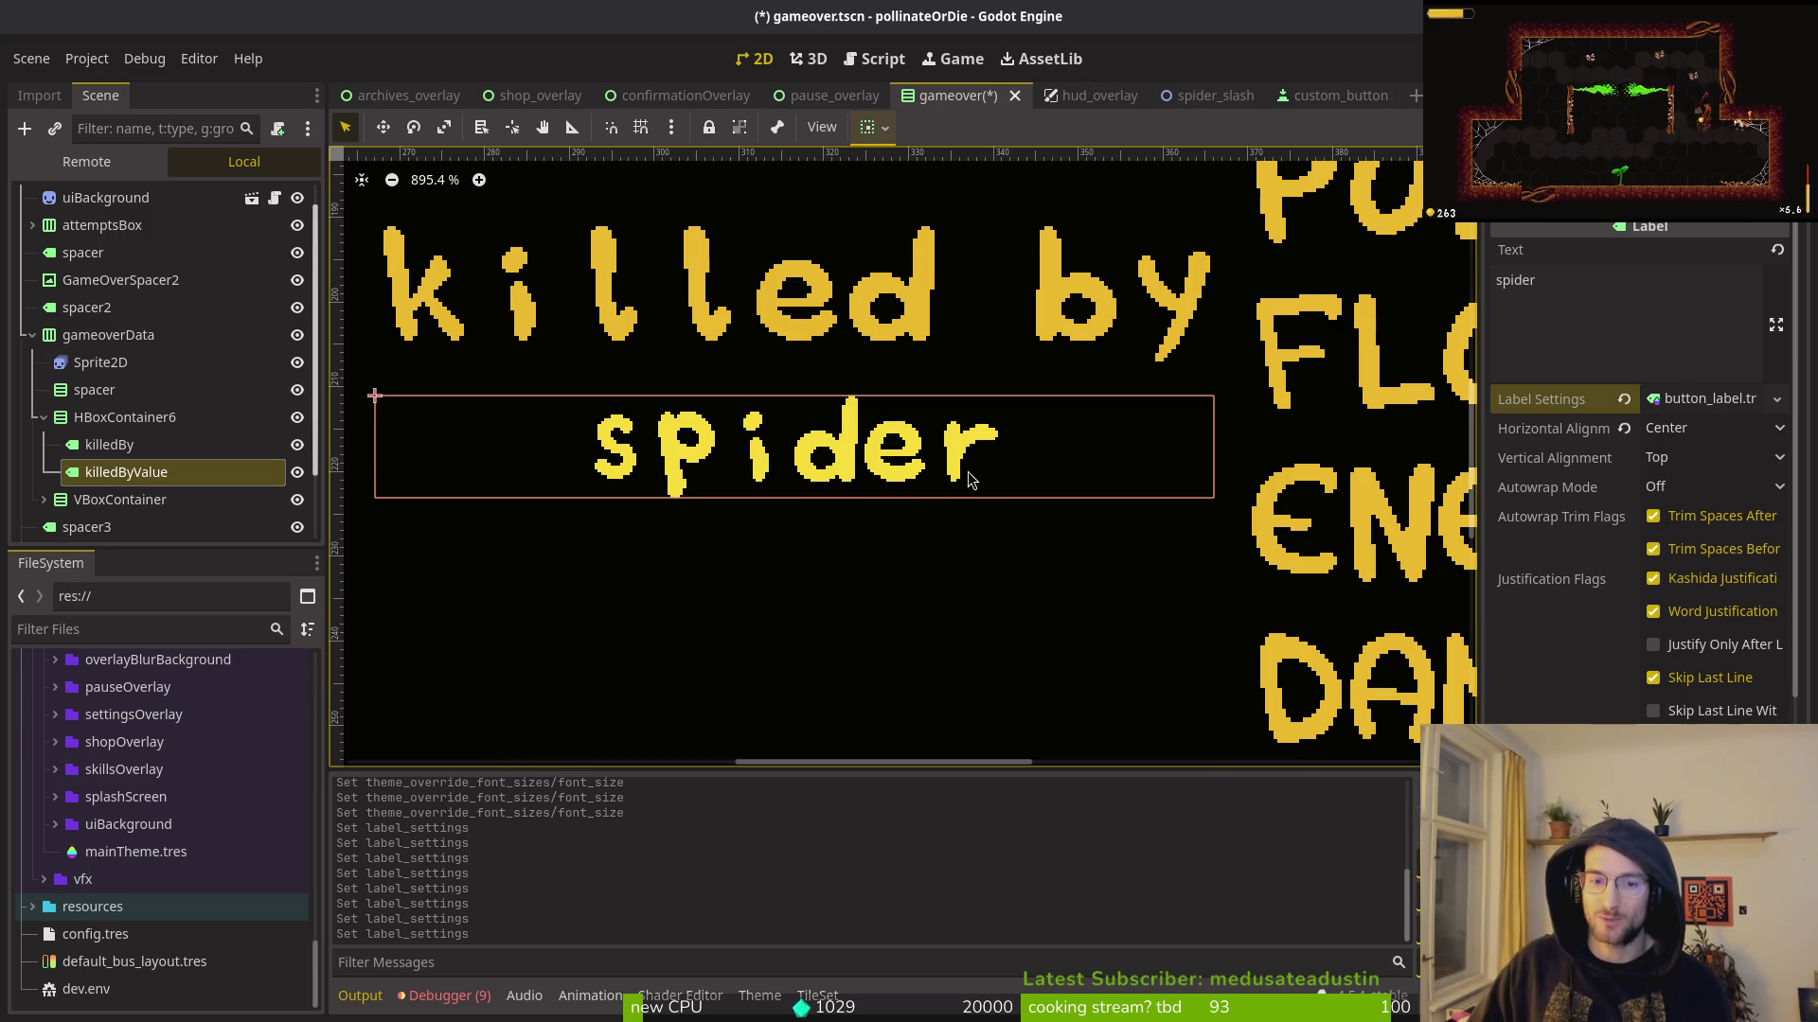
scroll(966, 474, "down", 4)
scroll(1146, 514, "right", 5)
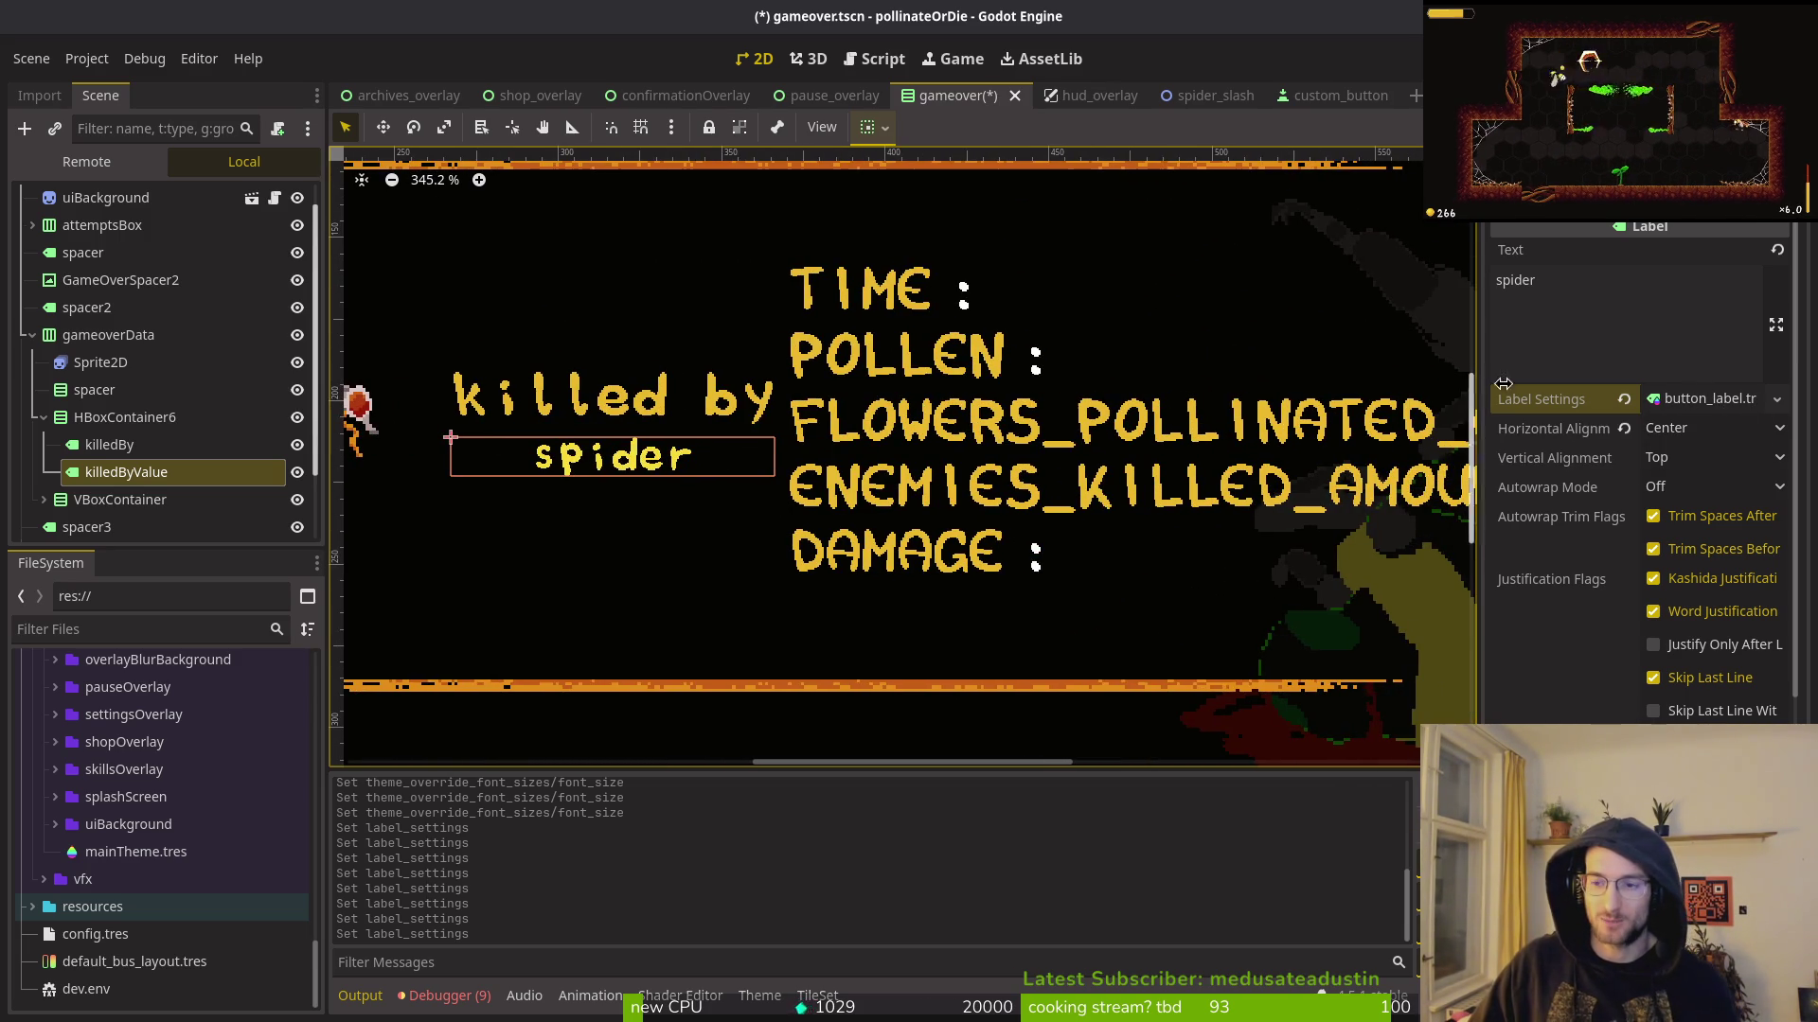
left_click(1711, 399)
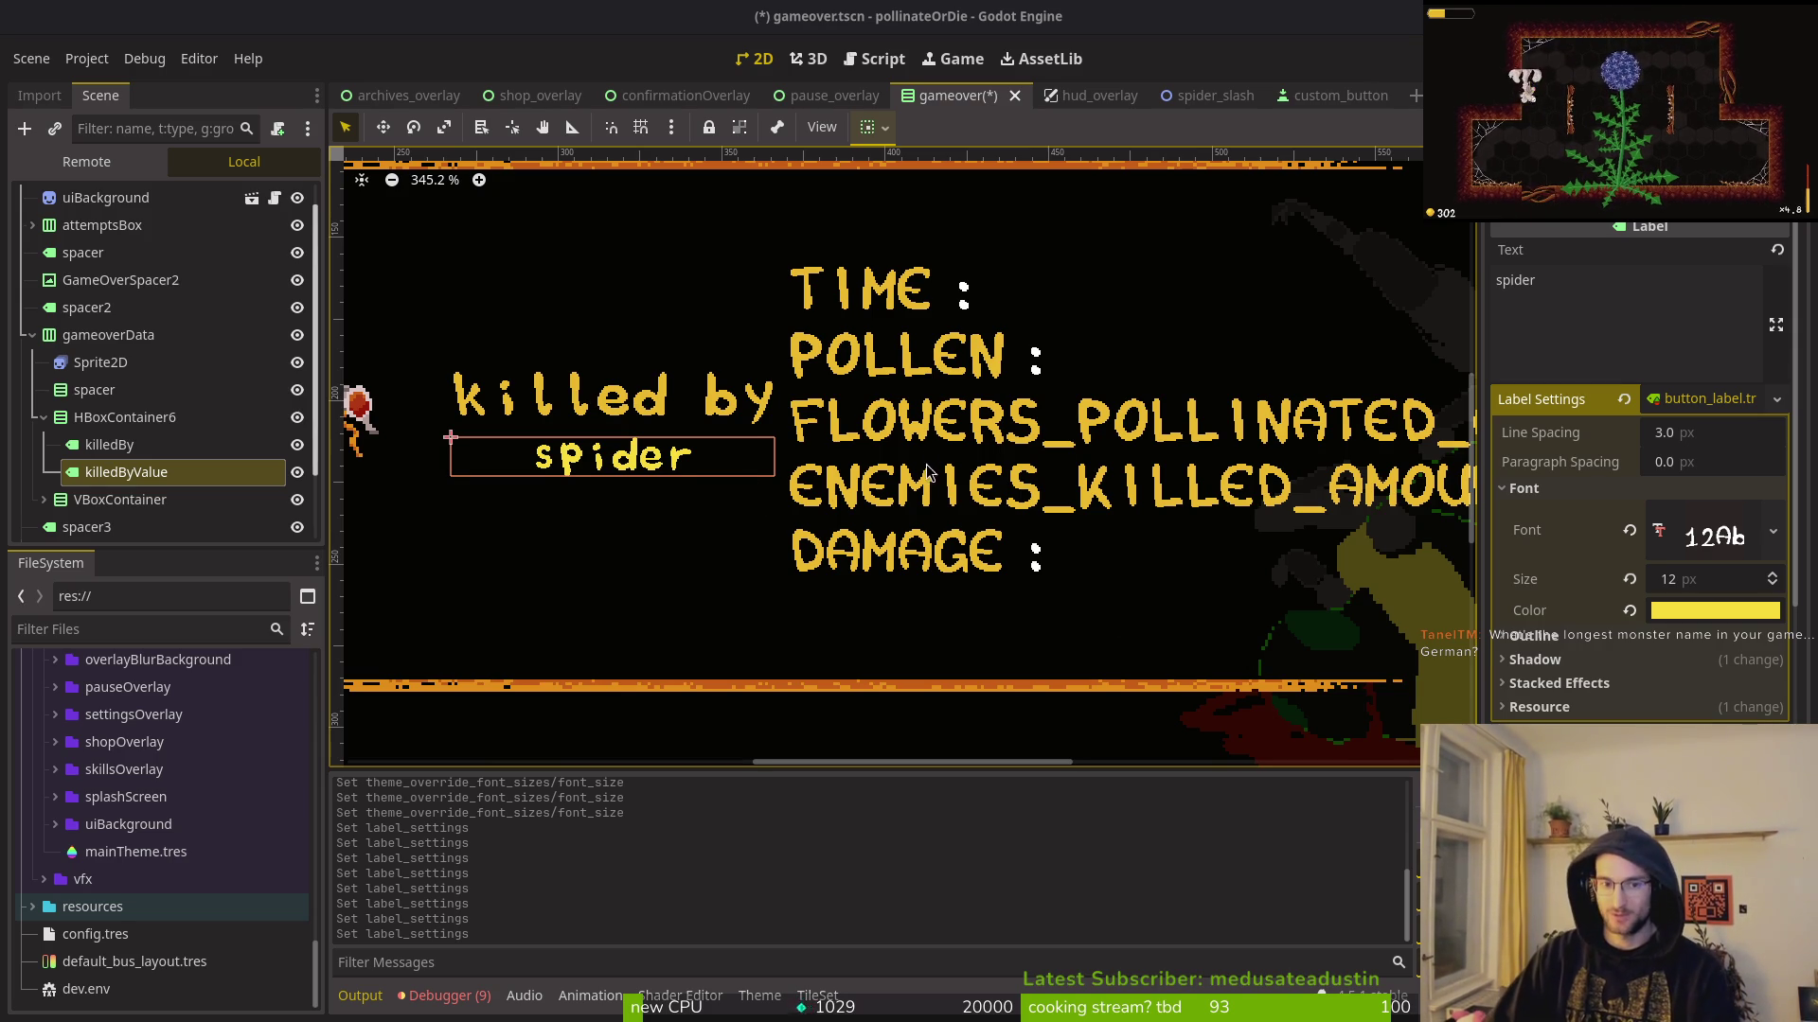
left_click(43, 417)
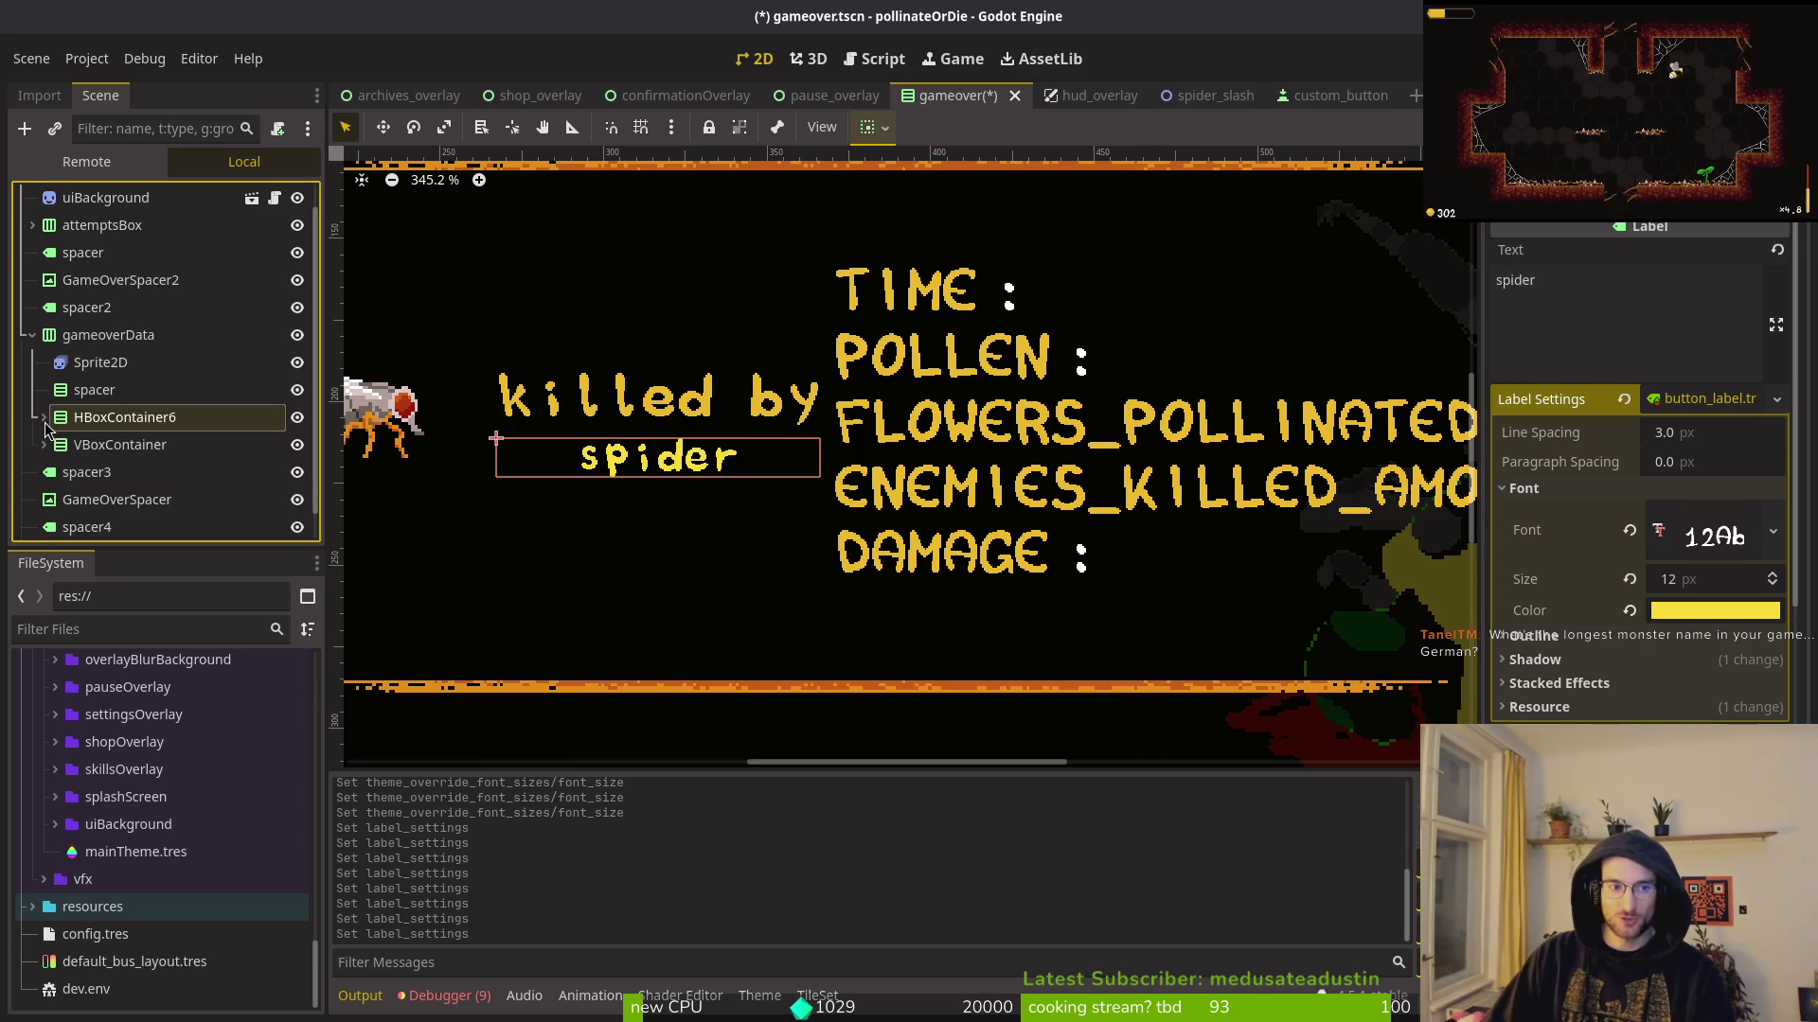
Step: Select Sprite2D, spacer and HBoxContainer6 and reparent them into a new VBoxContainer2
scroll(461, 502, "left", 5)
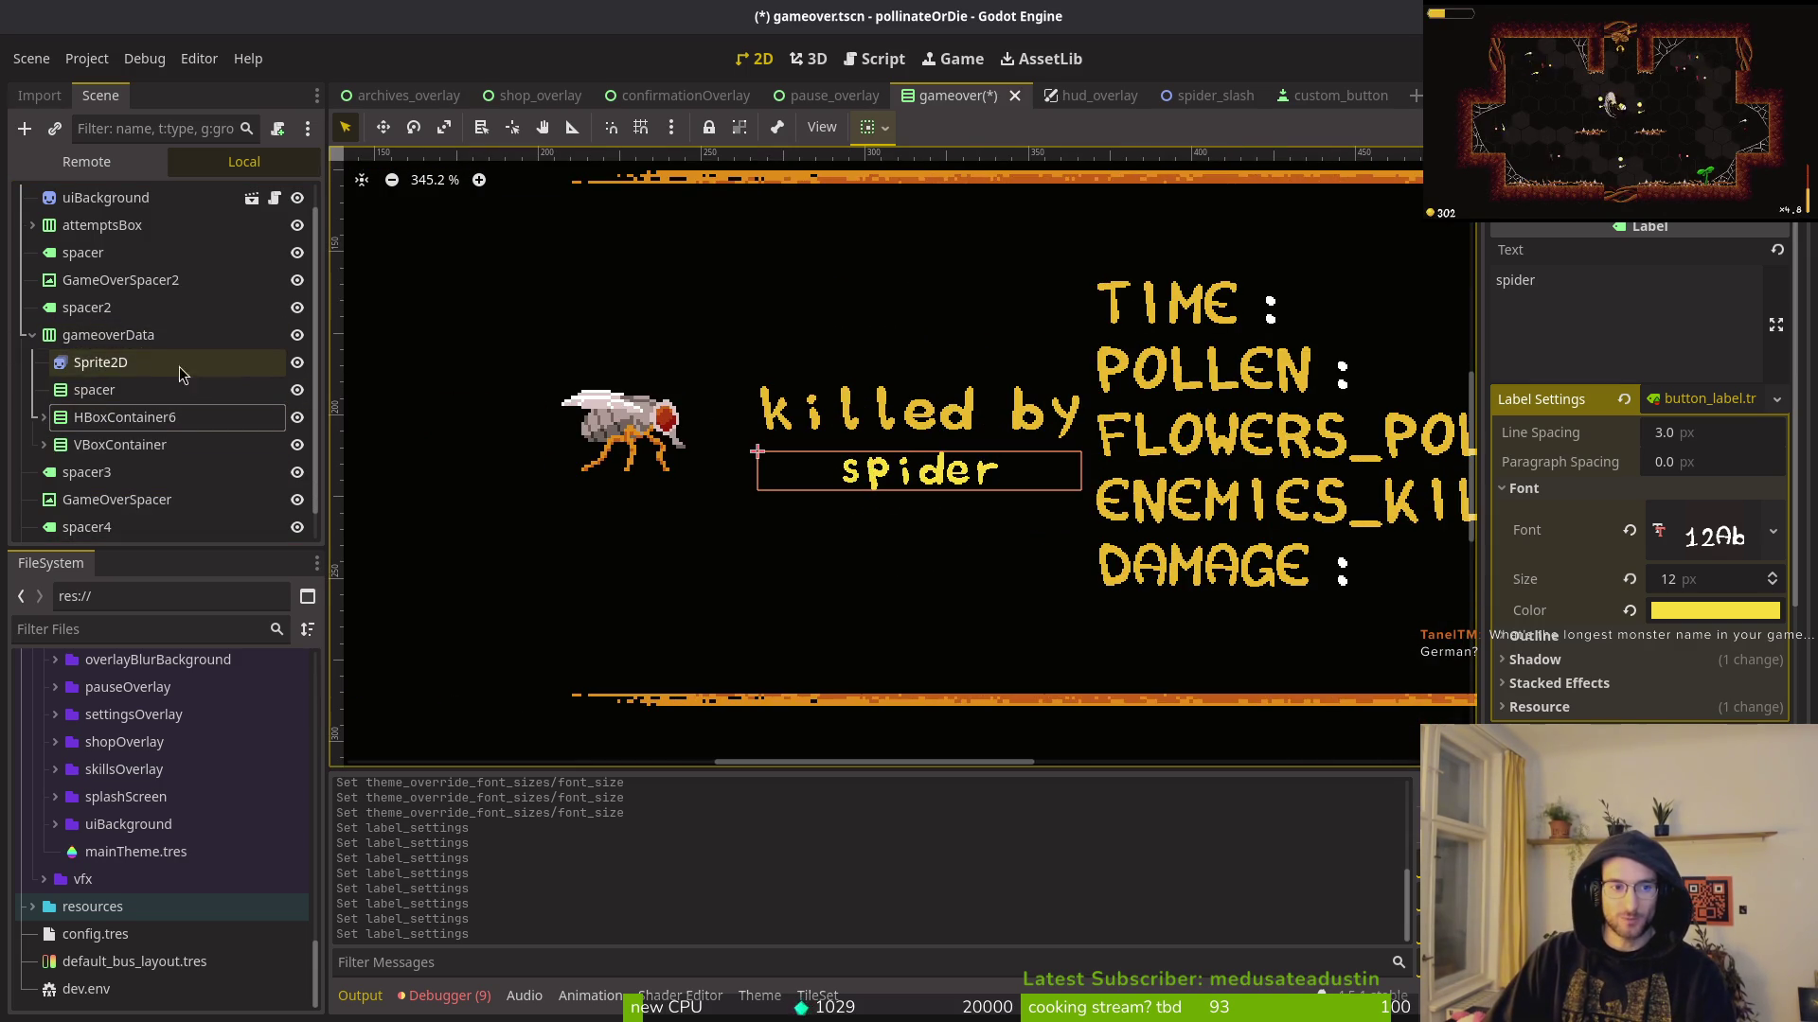
left_click(114, 364)
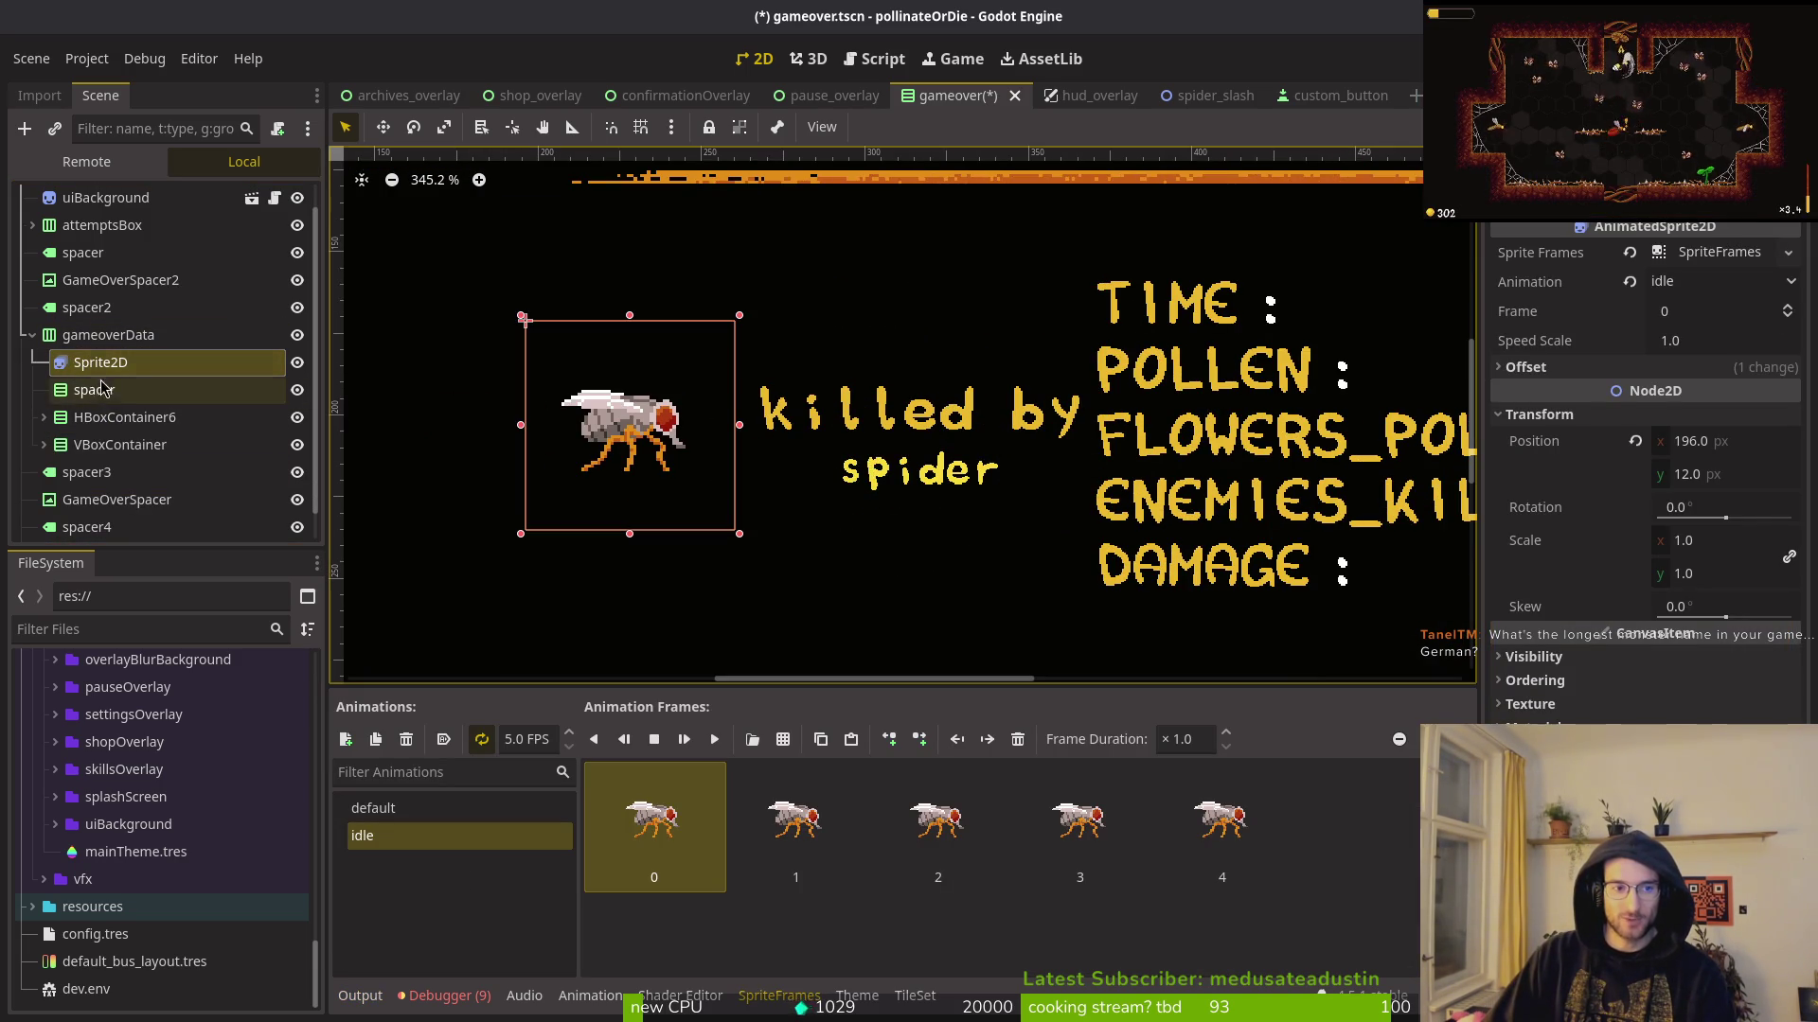
left_click(43, 418)
left_click(44, 417)
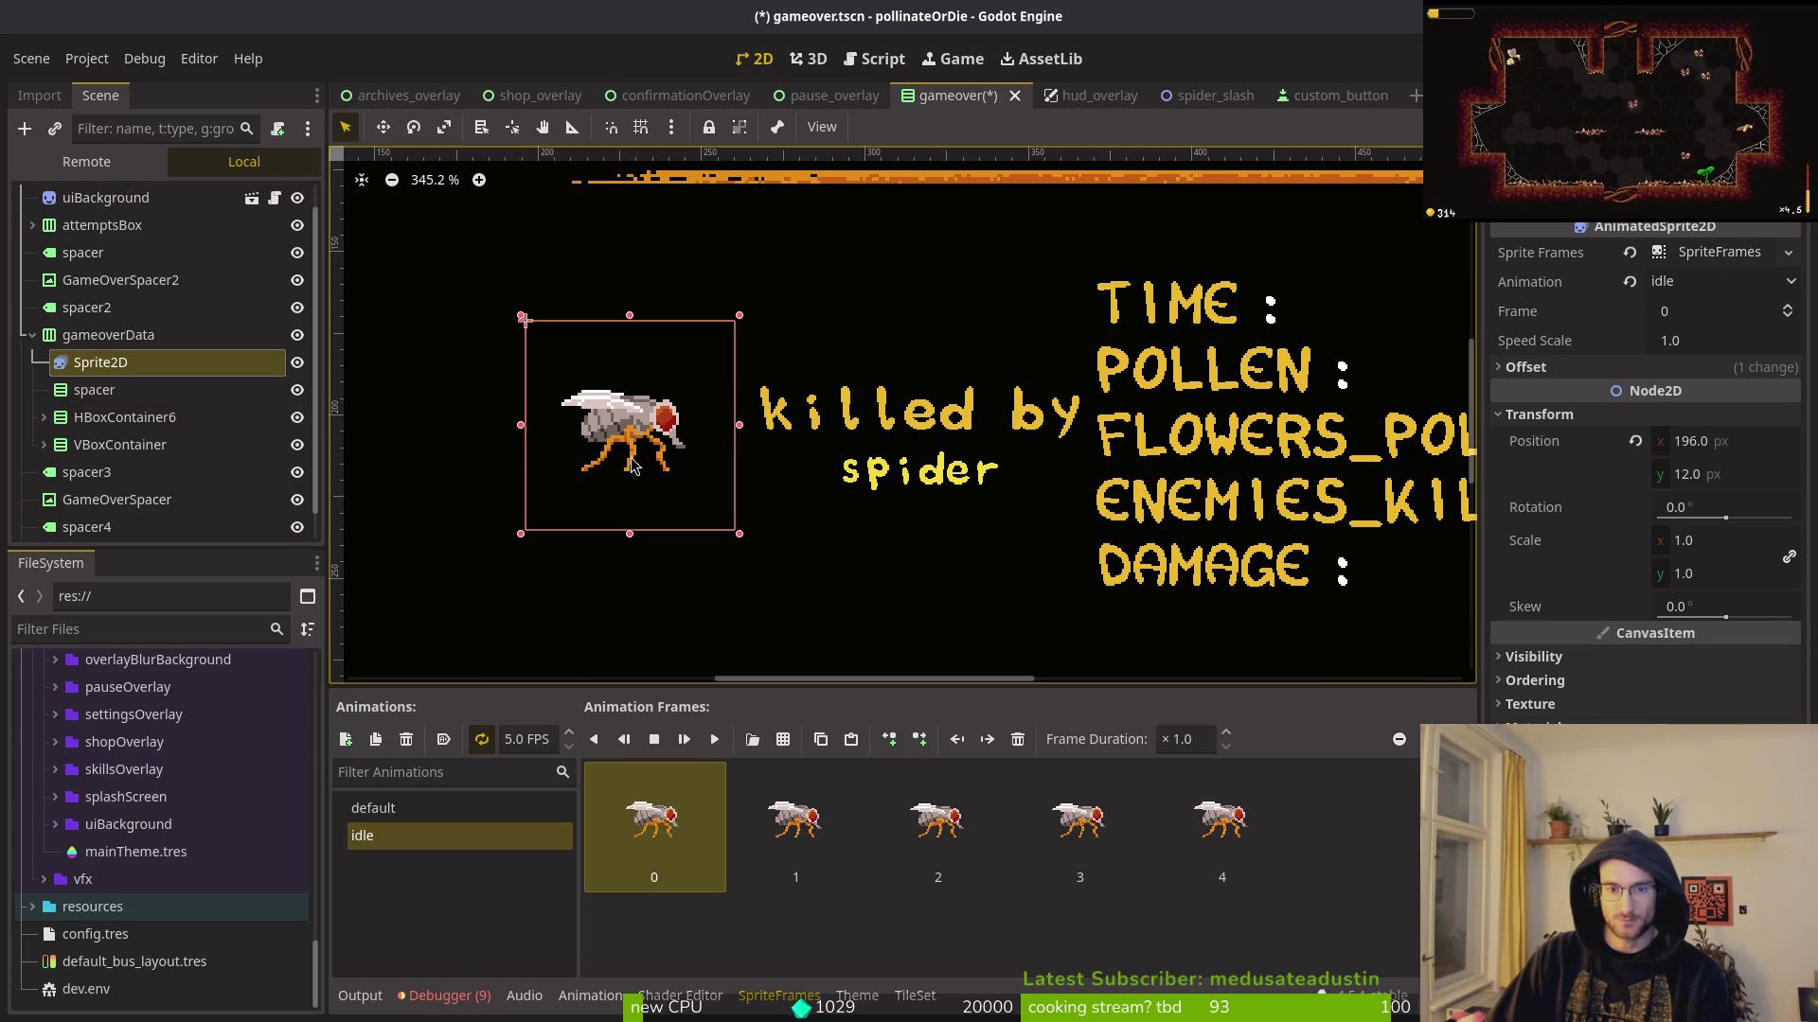
left_click(81, 418)
left_click(95, 335)
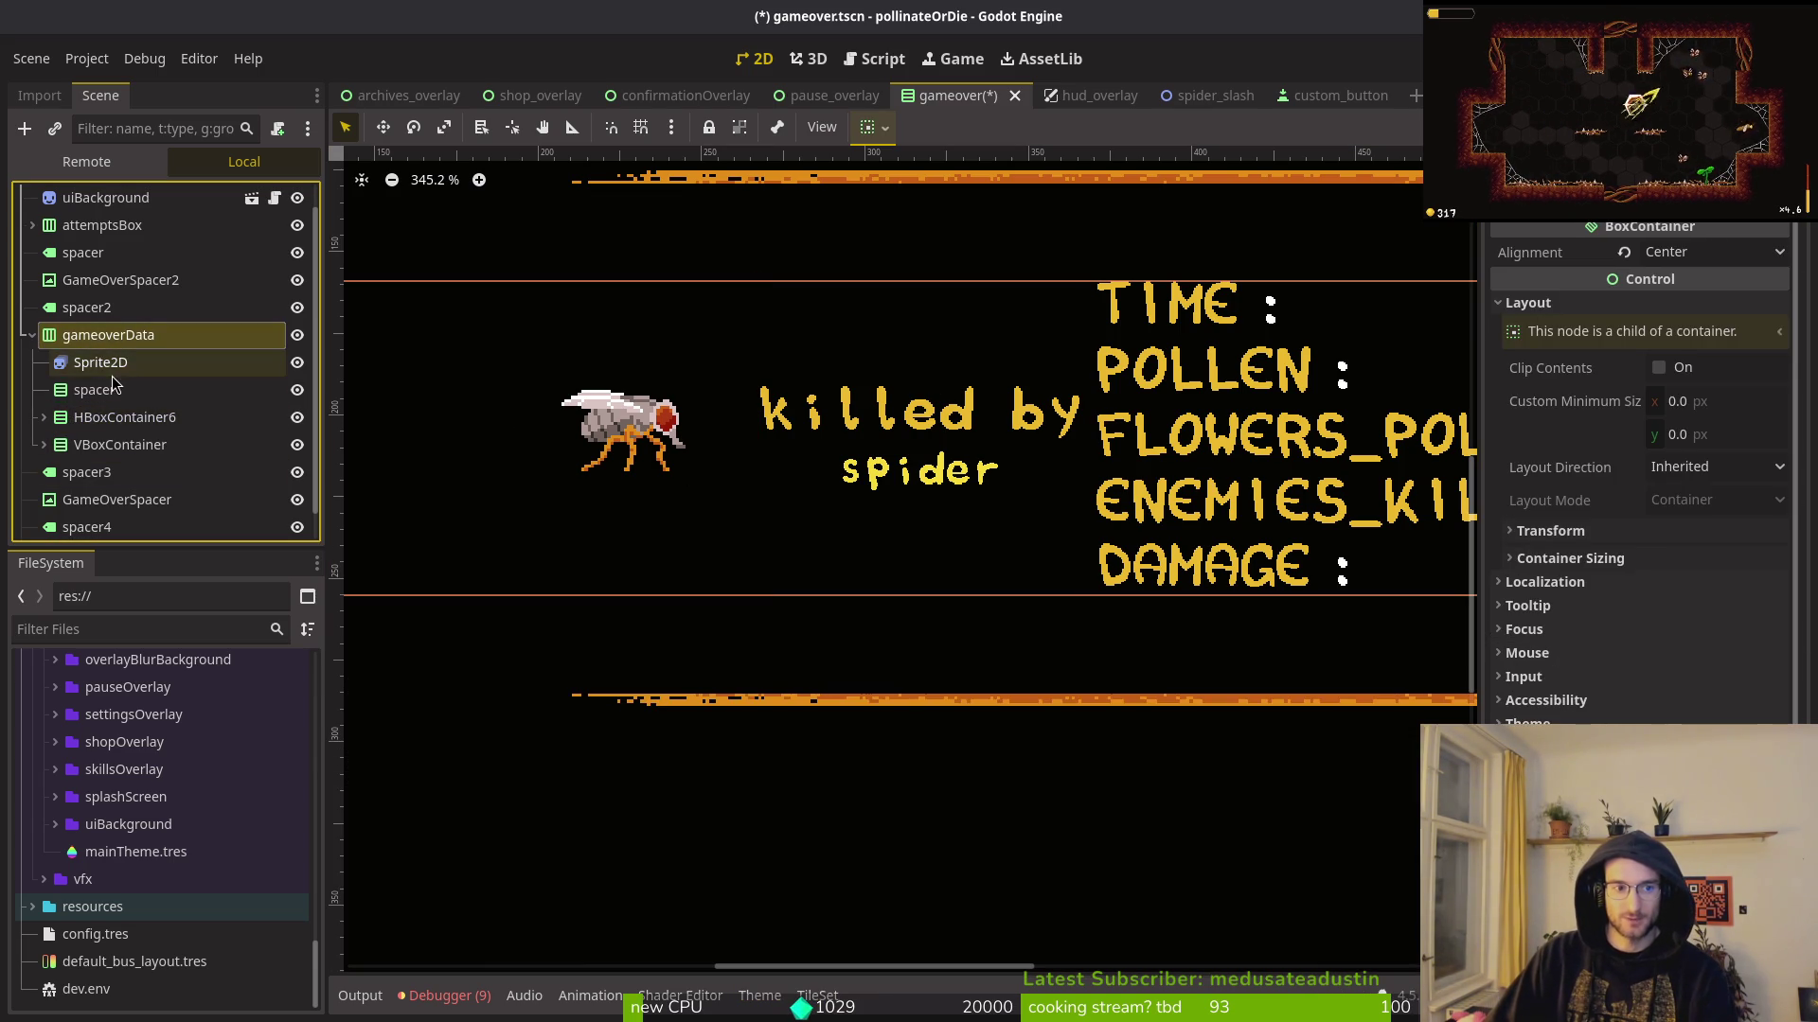
left_click(94, 389)
left_click(90, 418)
left_click(99, 361)
key("ctrl+z")
scroll(402, 357, "down", 5)
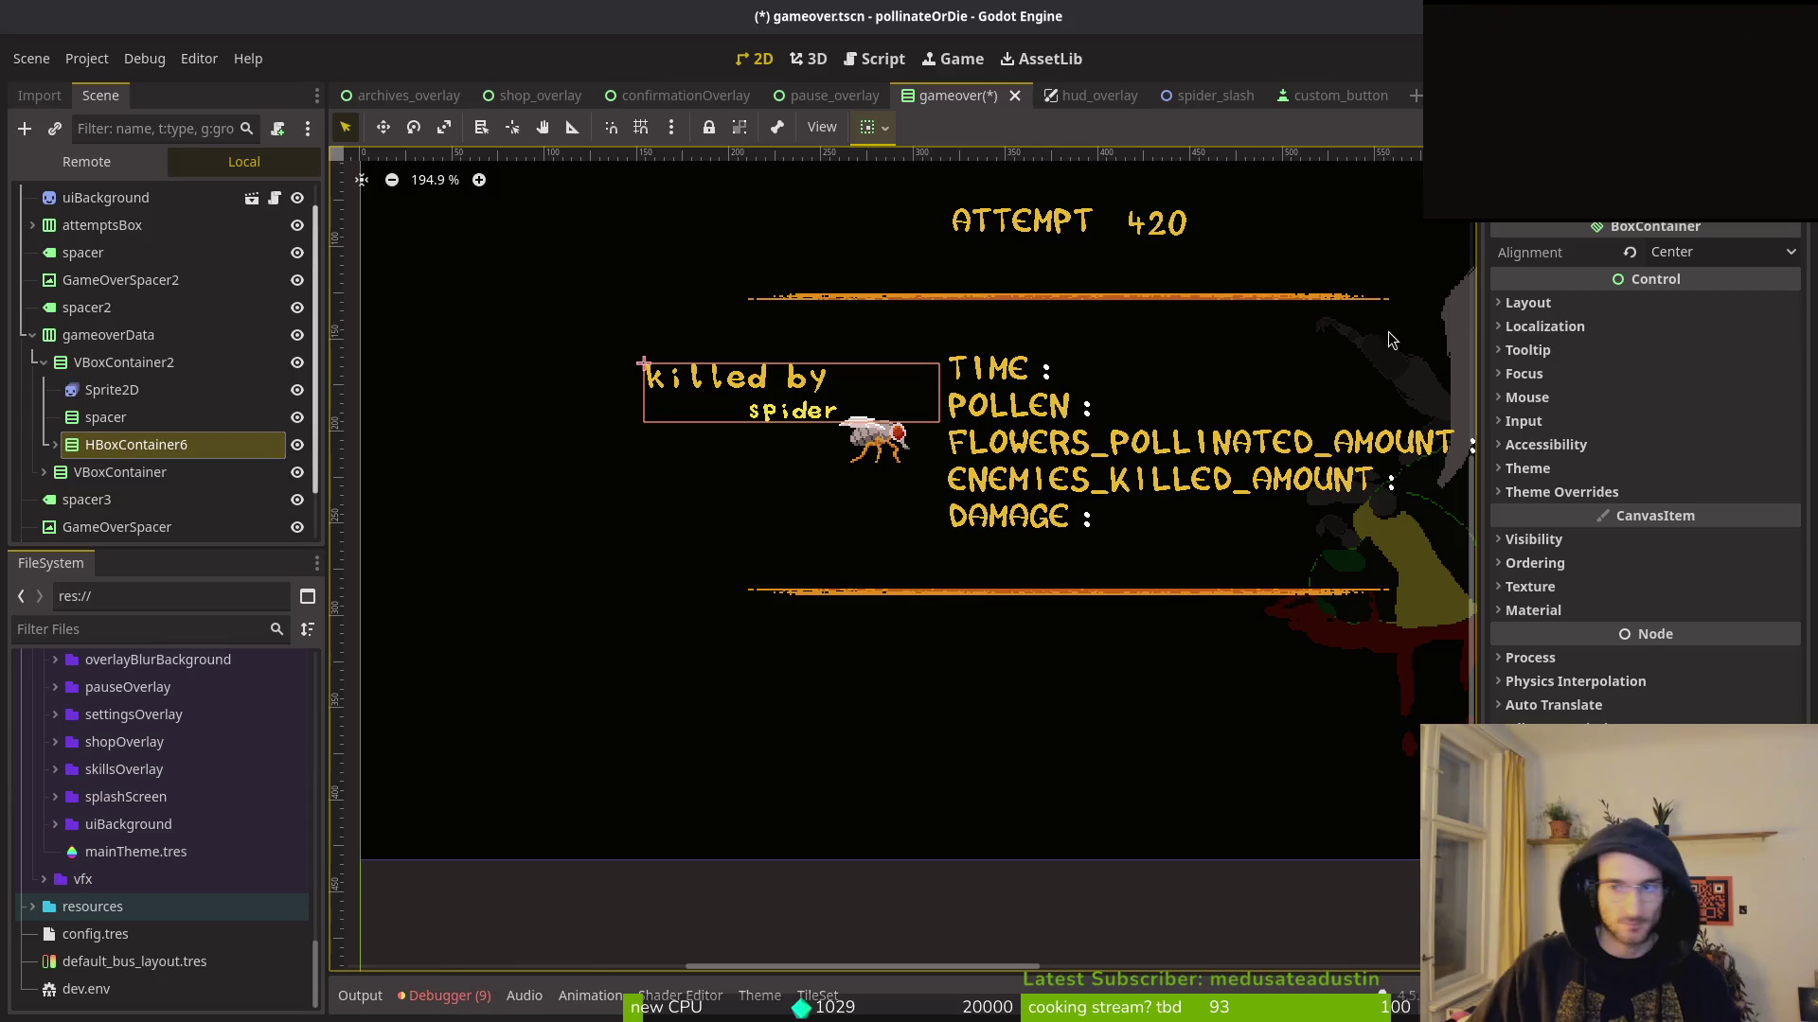
left_click(54, 444)
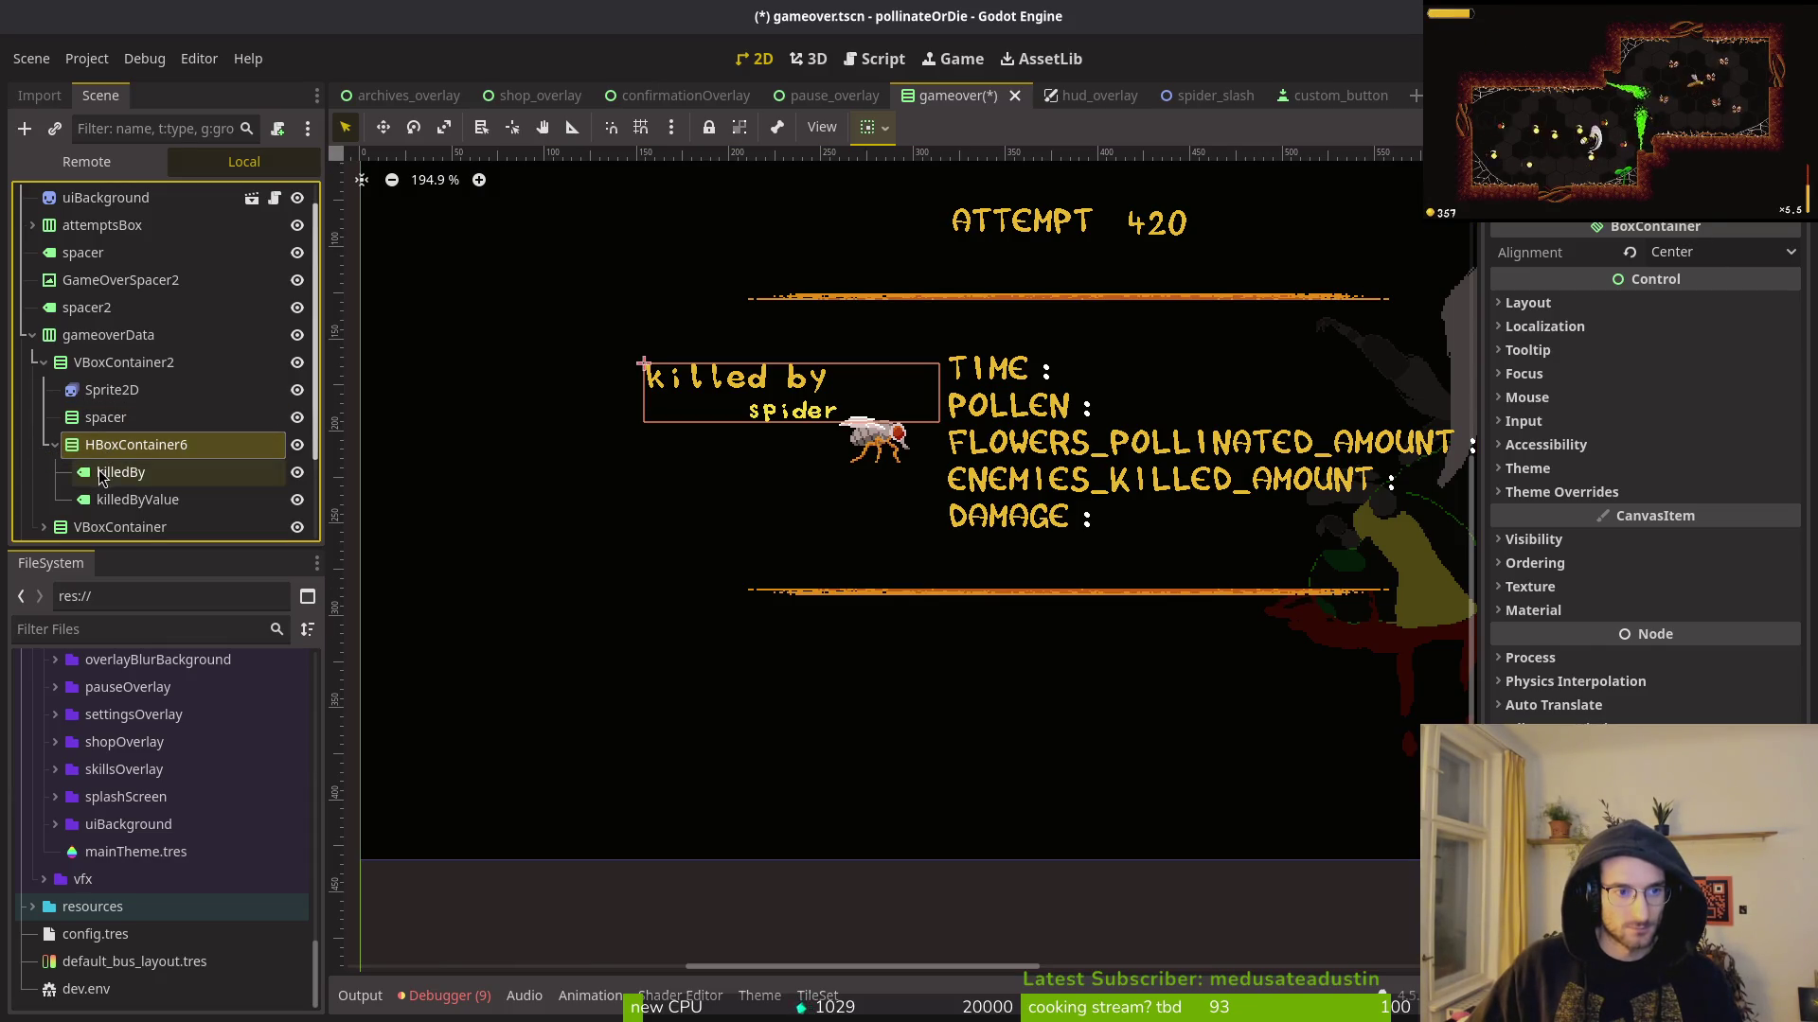
Step: Set the 'killed by' and 'spider' labels' Horizontal Alignment to Center and save
left_click(138, 499)
left_click(120, 472)
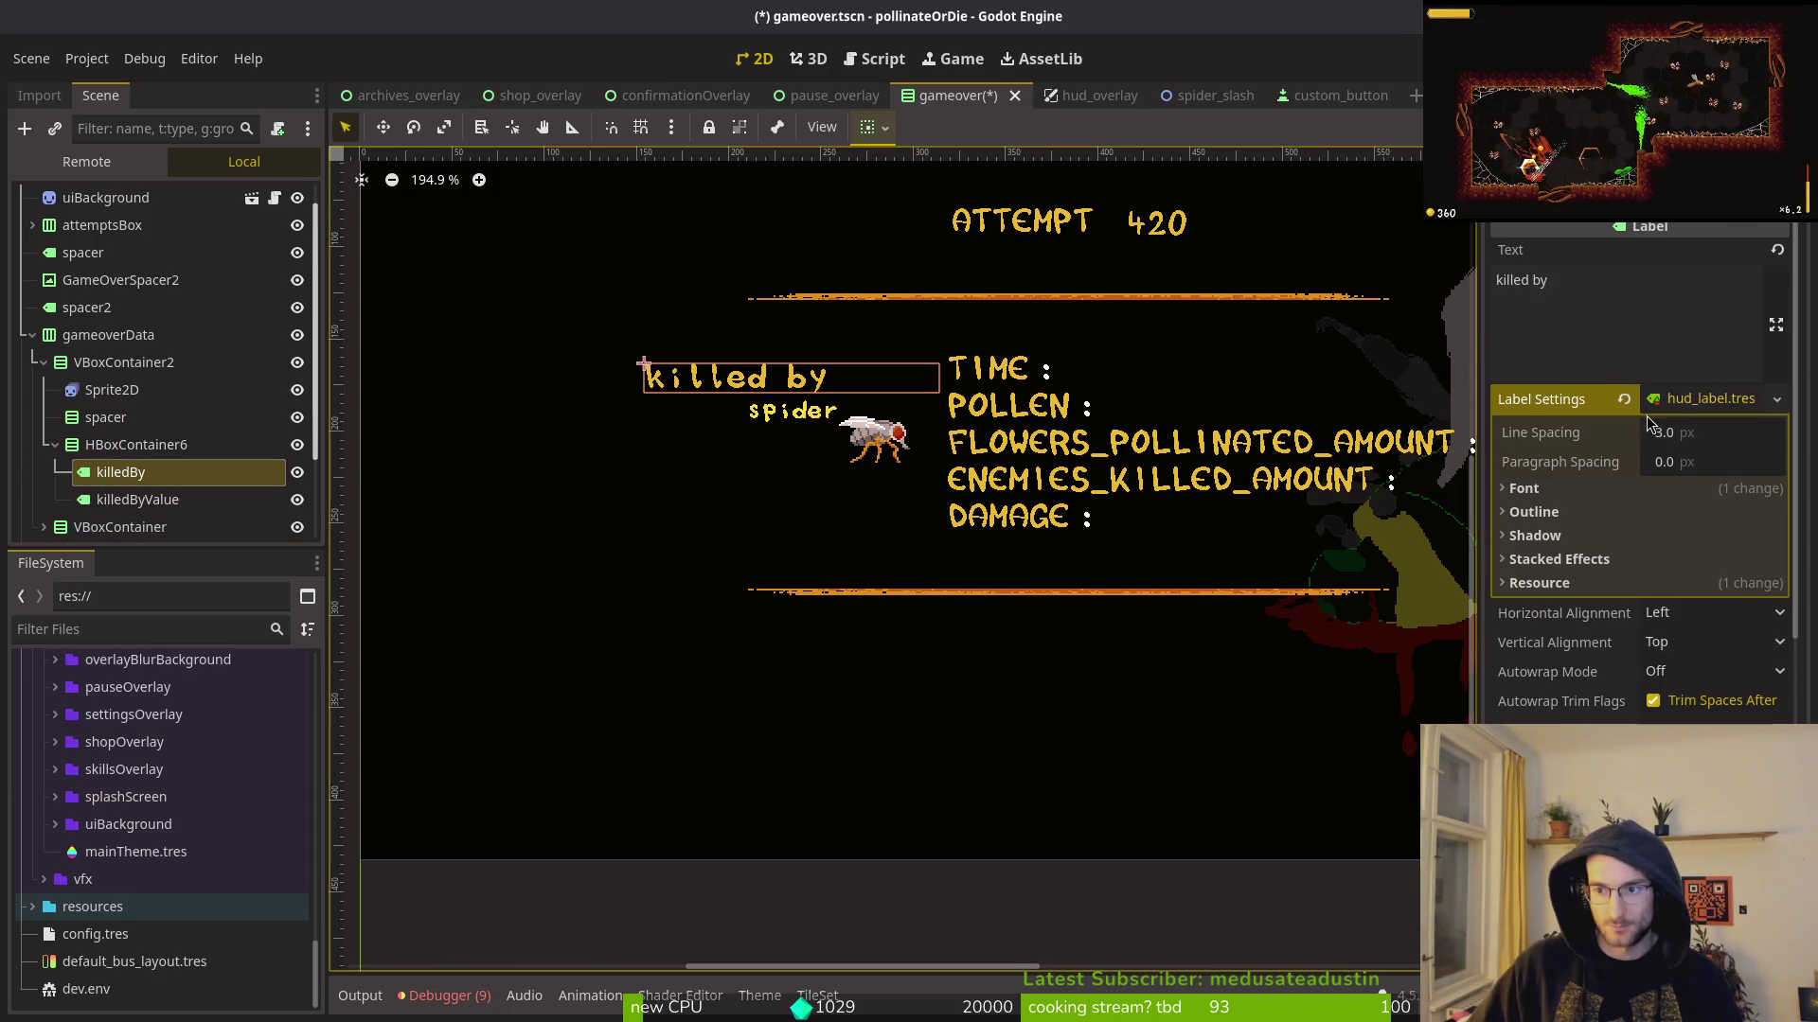
left_click(1714, 613)
left_click(1664, 668)
key("ctrl+s")
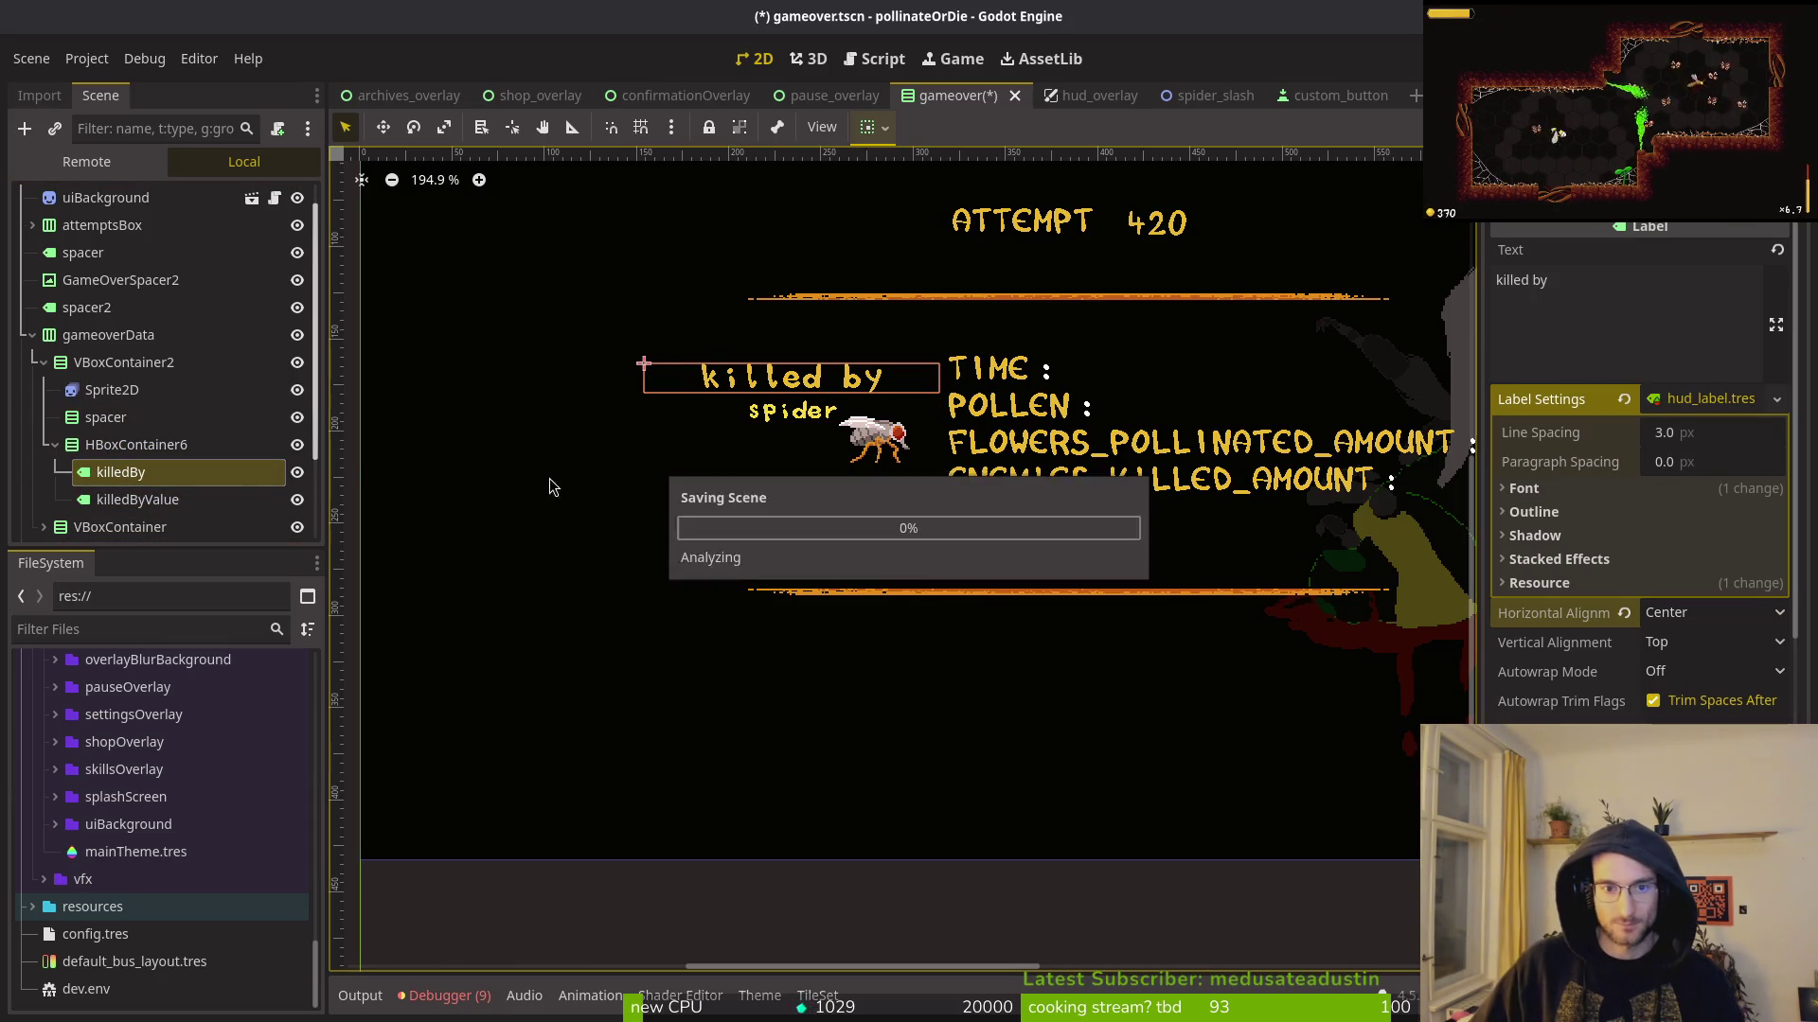
Step: Quick-load button_label.tres as the 'killed by' label's Label Settings and save
left_click(1623, 399)
left_click(1688, 399)
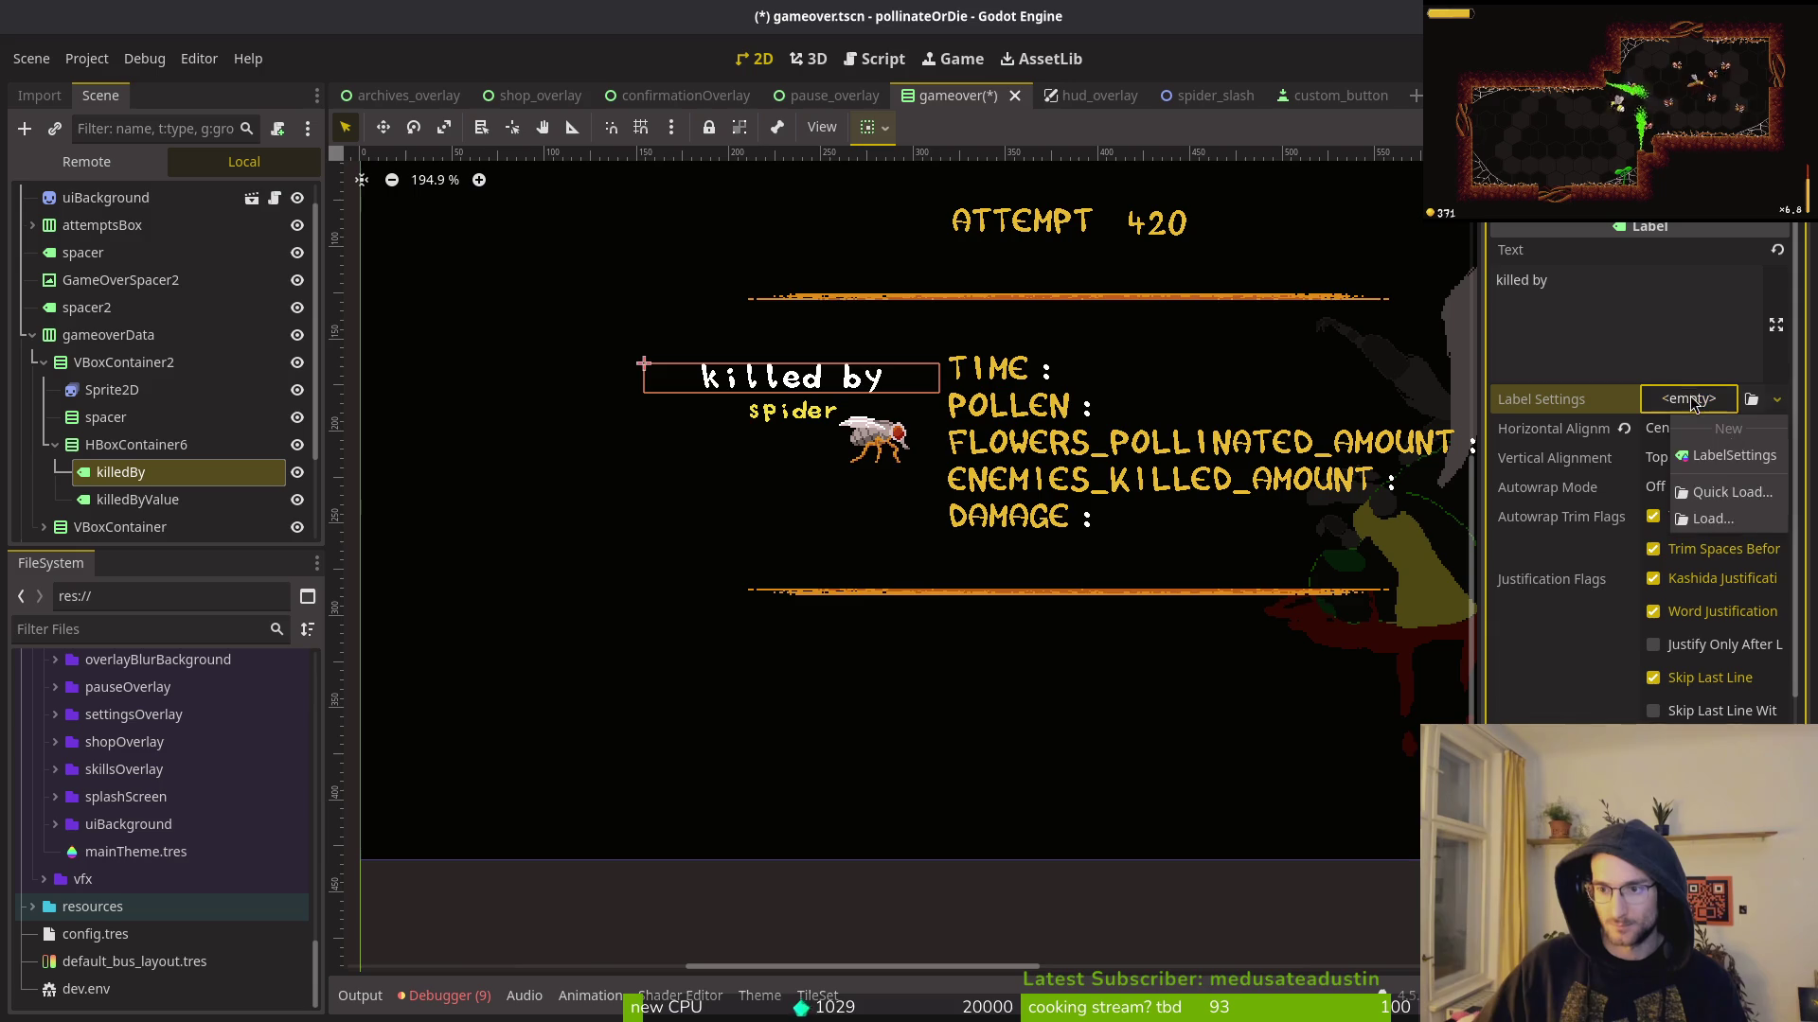
left_click(1723, 492)
double_click(667, 294)
key("ctrl+s")
Step: Give the 'spider' label the hud_label.tres Label Settings, save, and collapse the column in the tree
left_click(129, 499)
left_click(1624, 398)
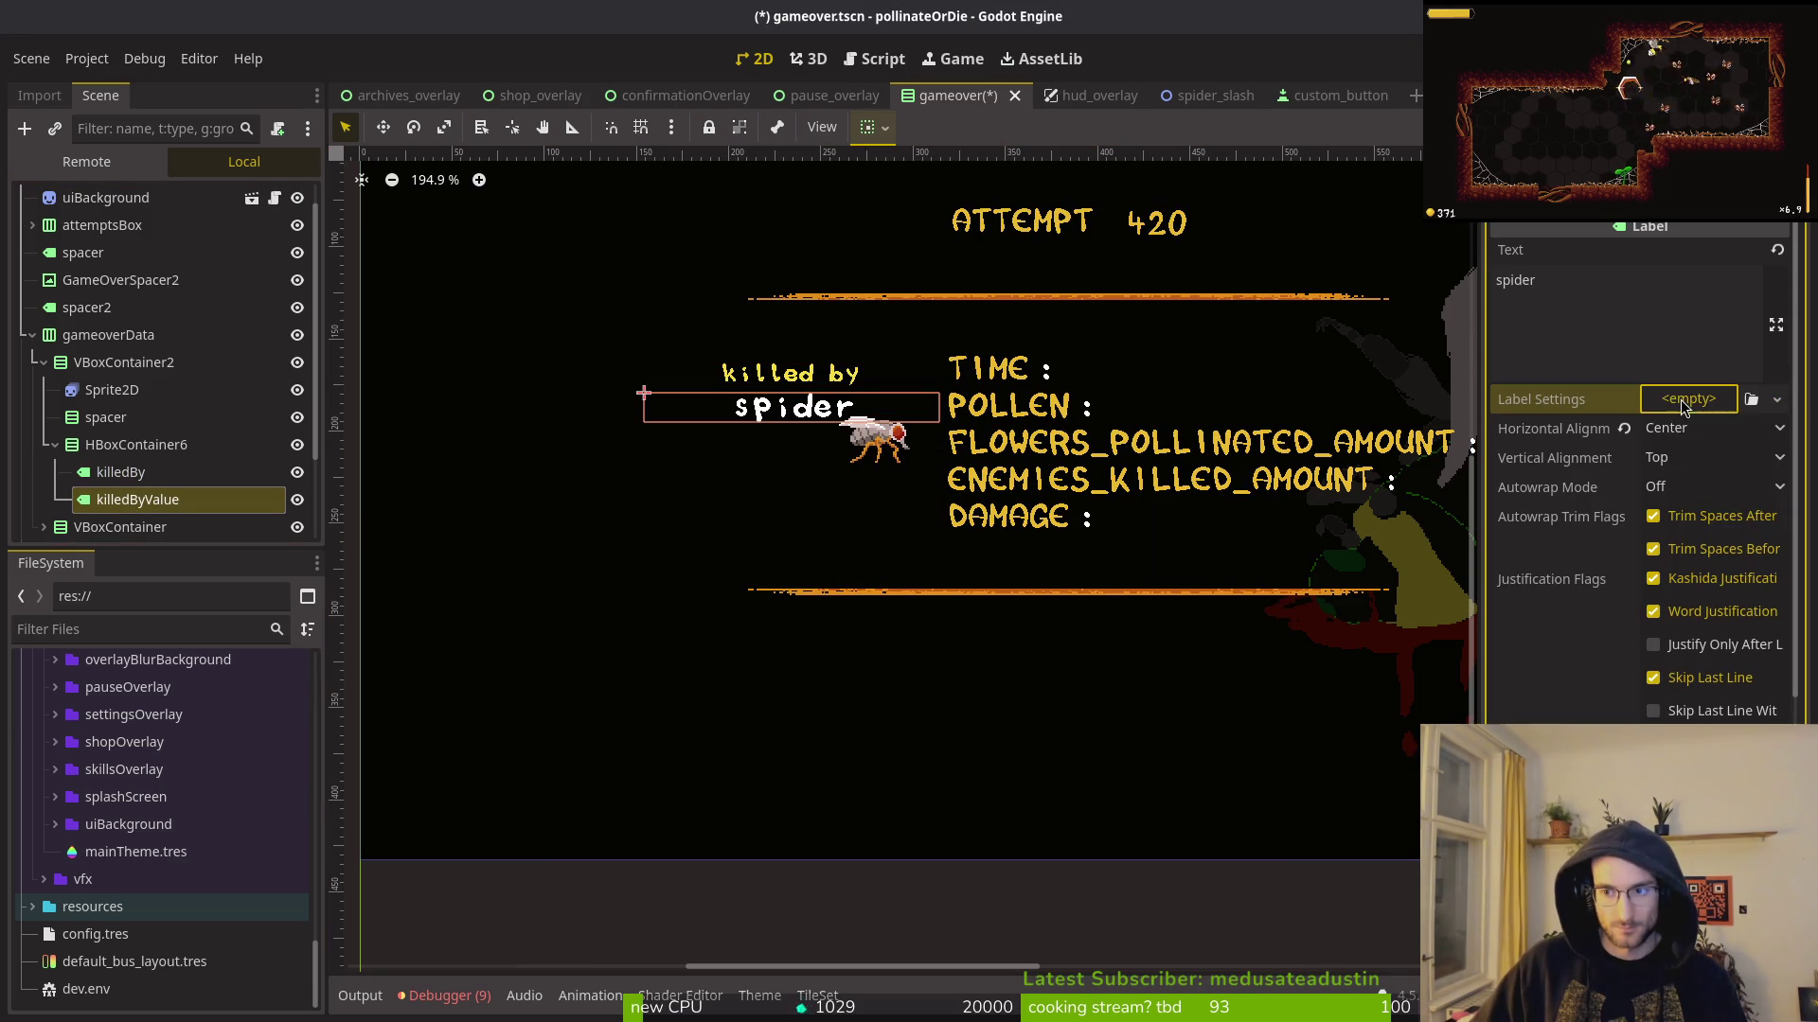
left_click(1689, 399)
left_click(1718, 492)
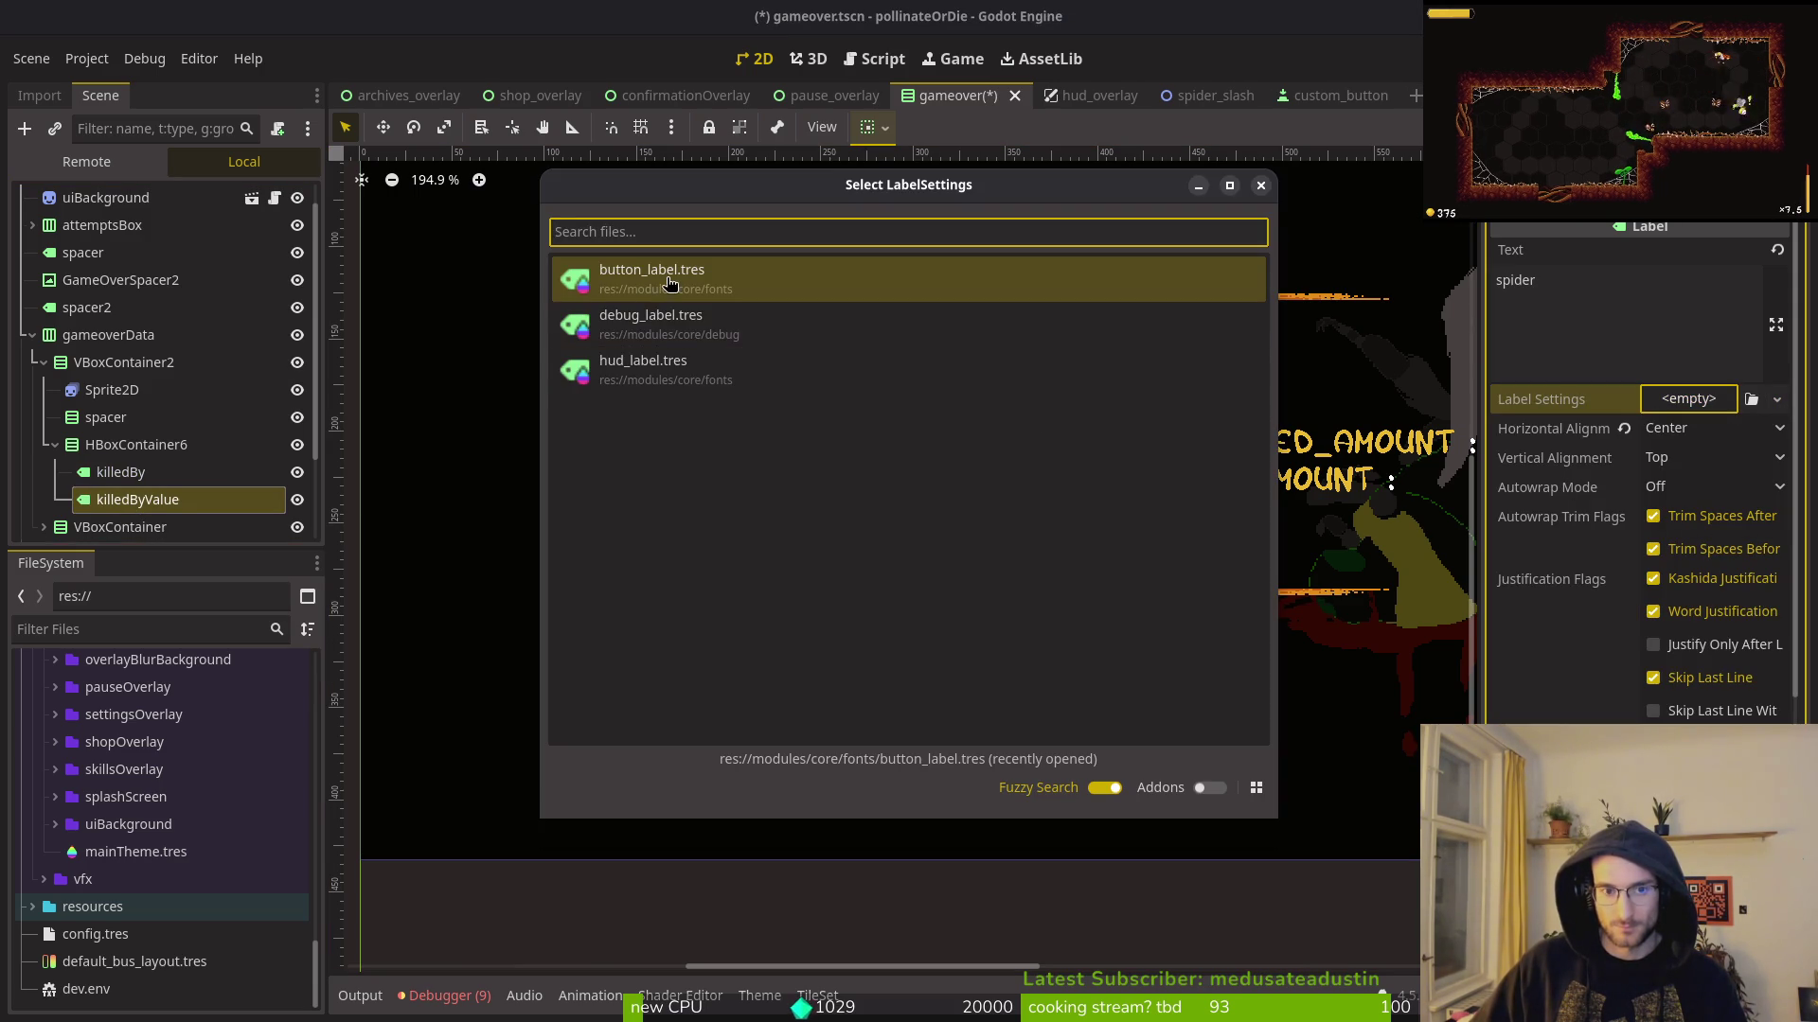
double_click(639, 371)
key("ctrl+s")
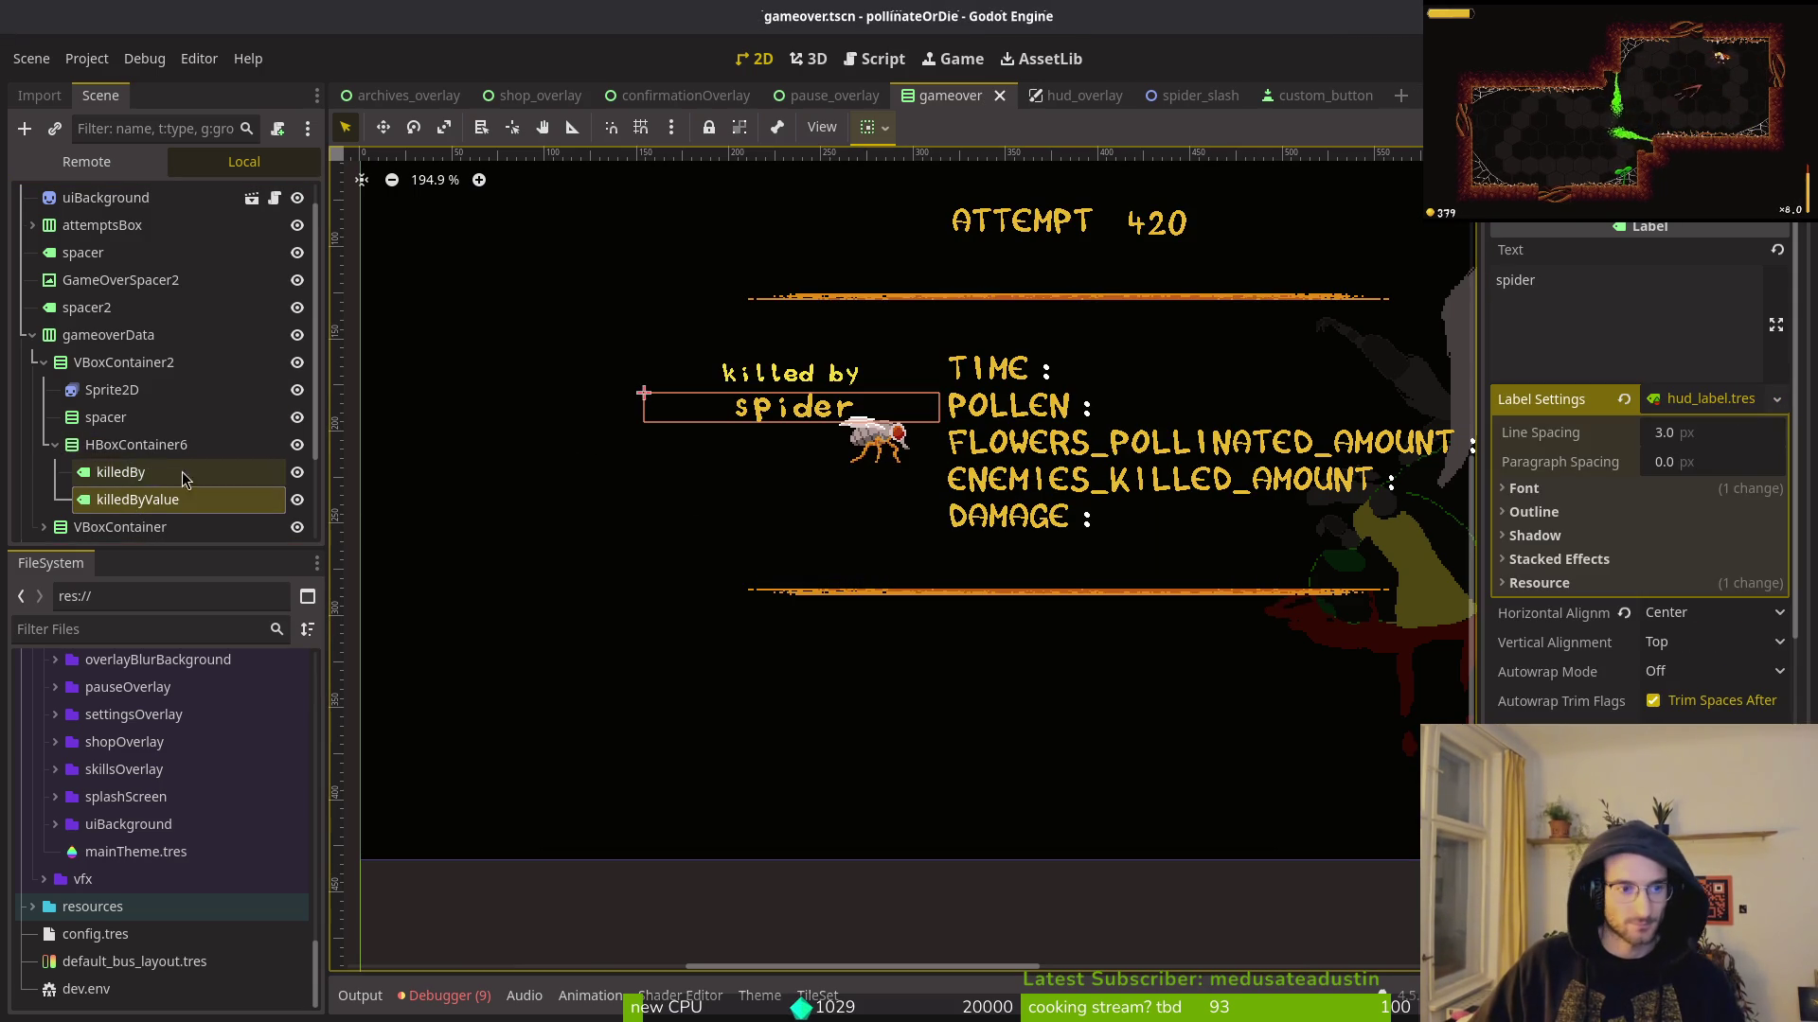
scroll(1042, 511, "right", 3)
scroll(954, 543, "down", 2)
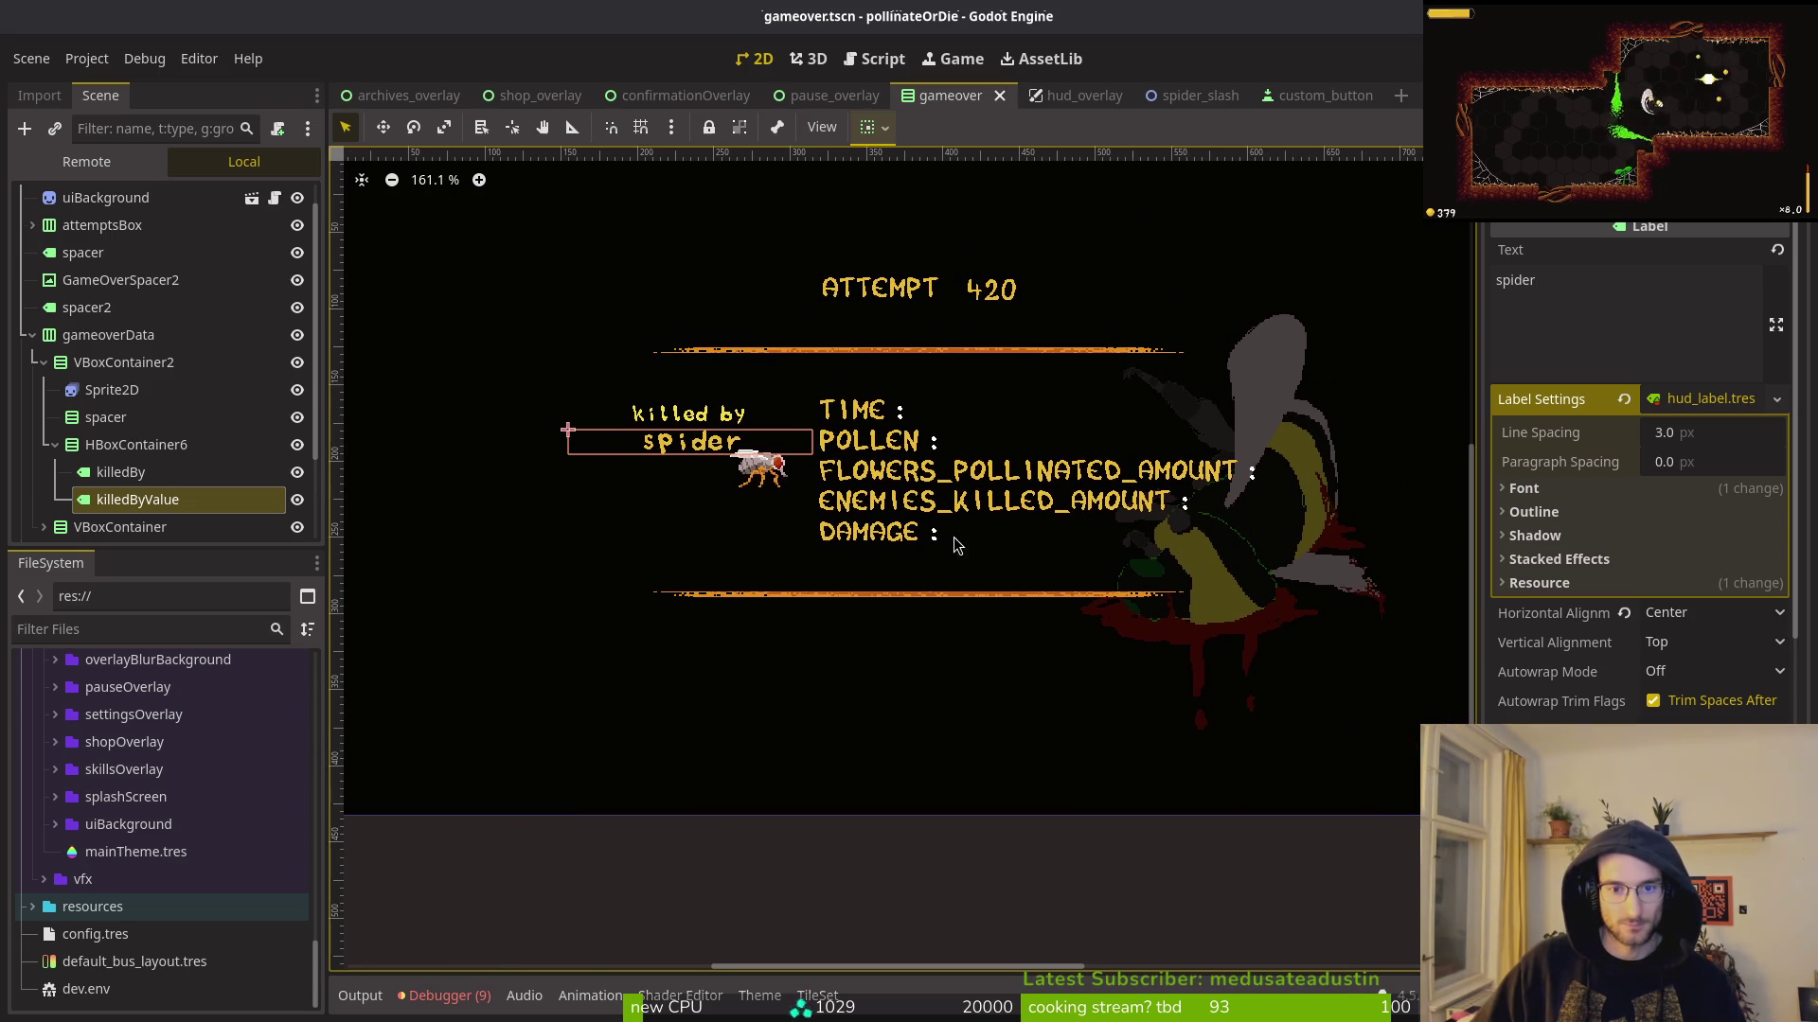
left_click(43, 363)
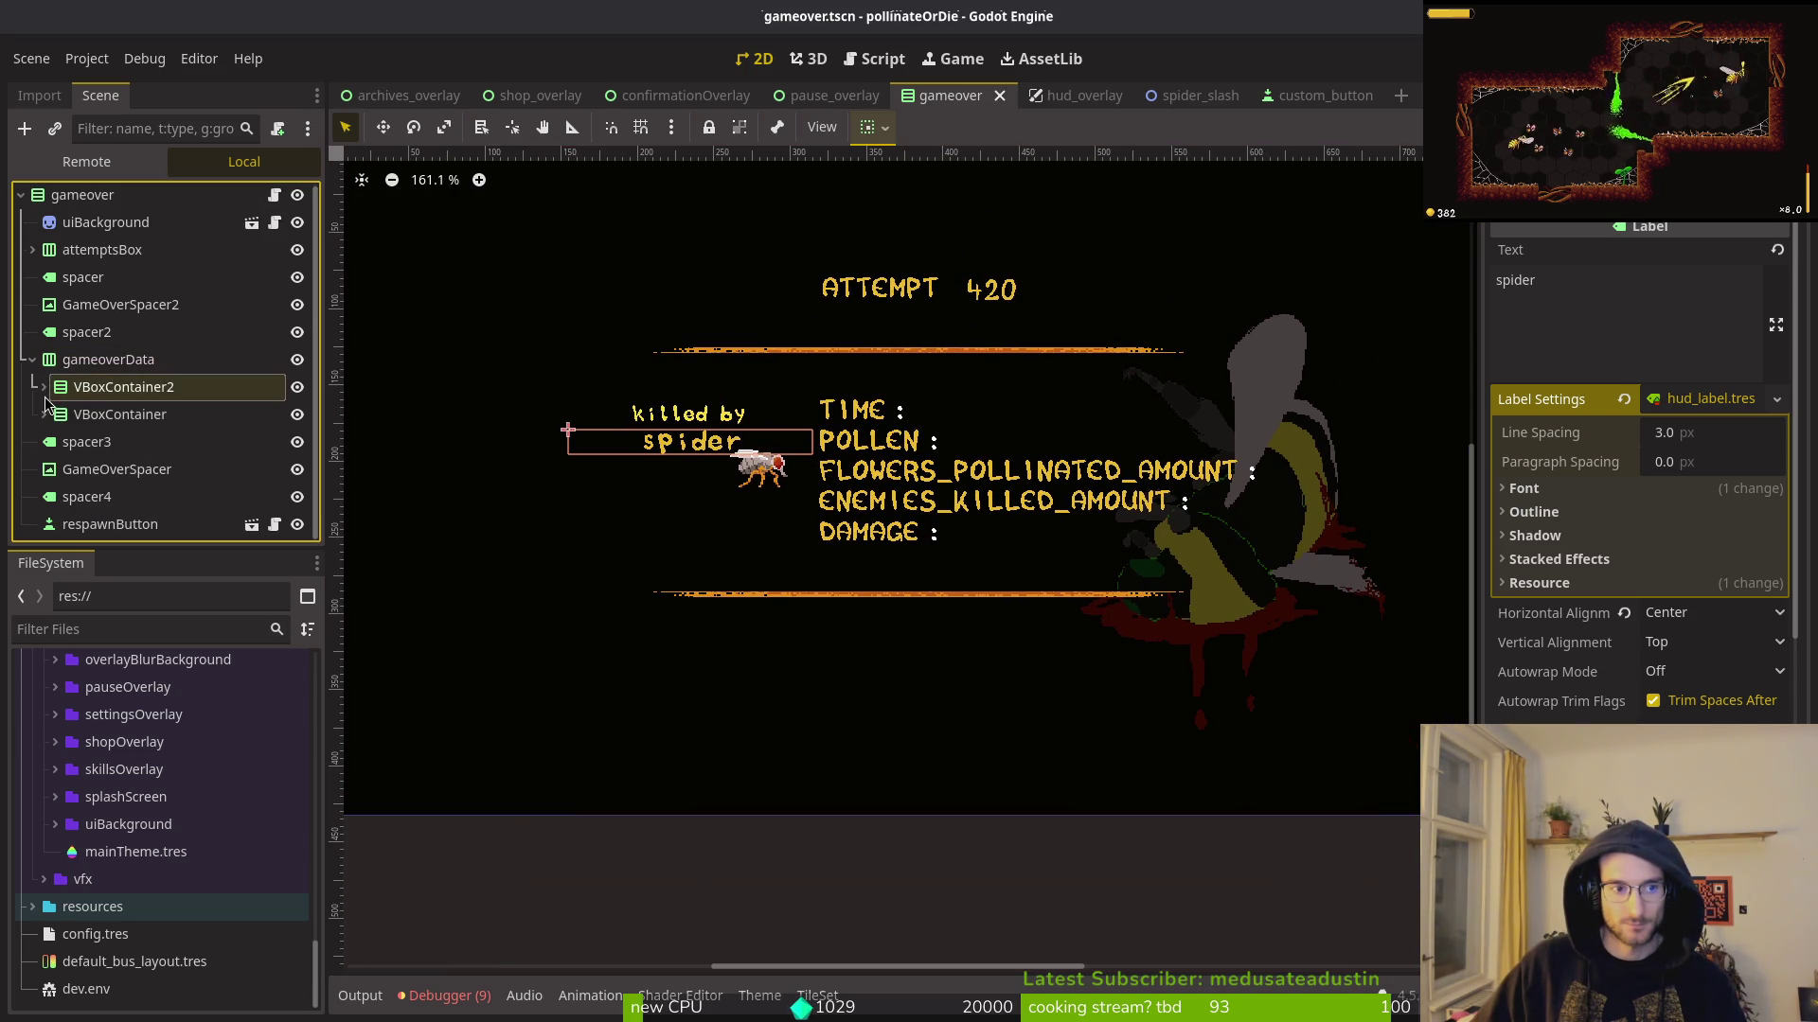
left_click(38, 359)
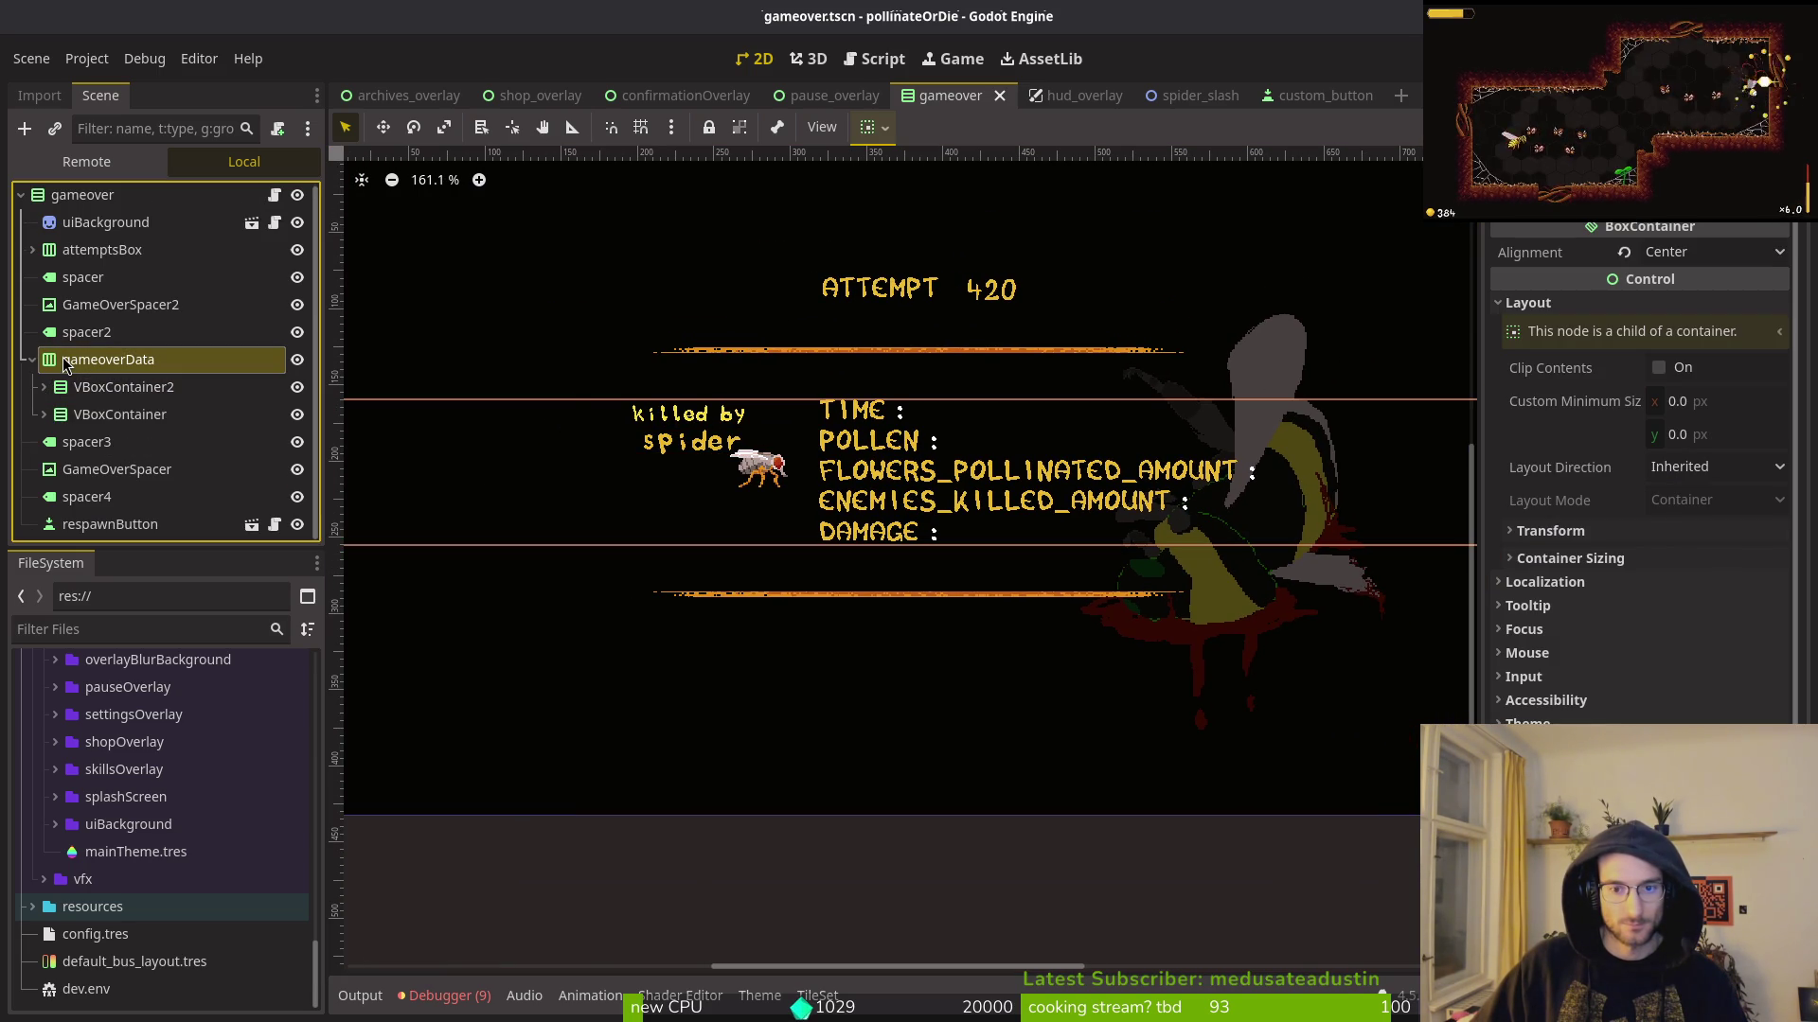
left_click(68, 398)
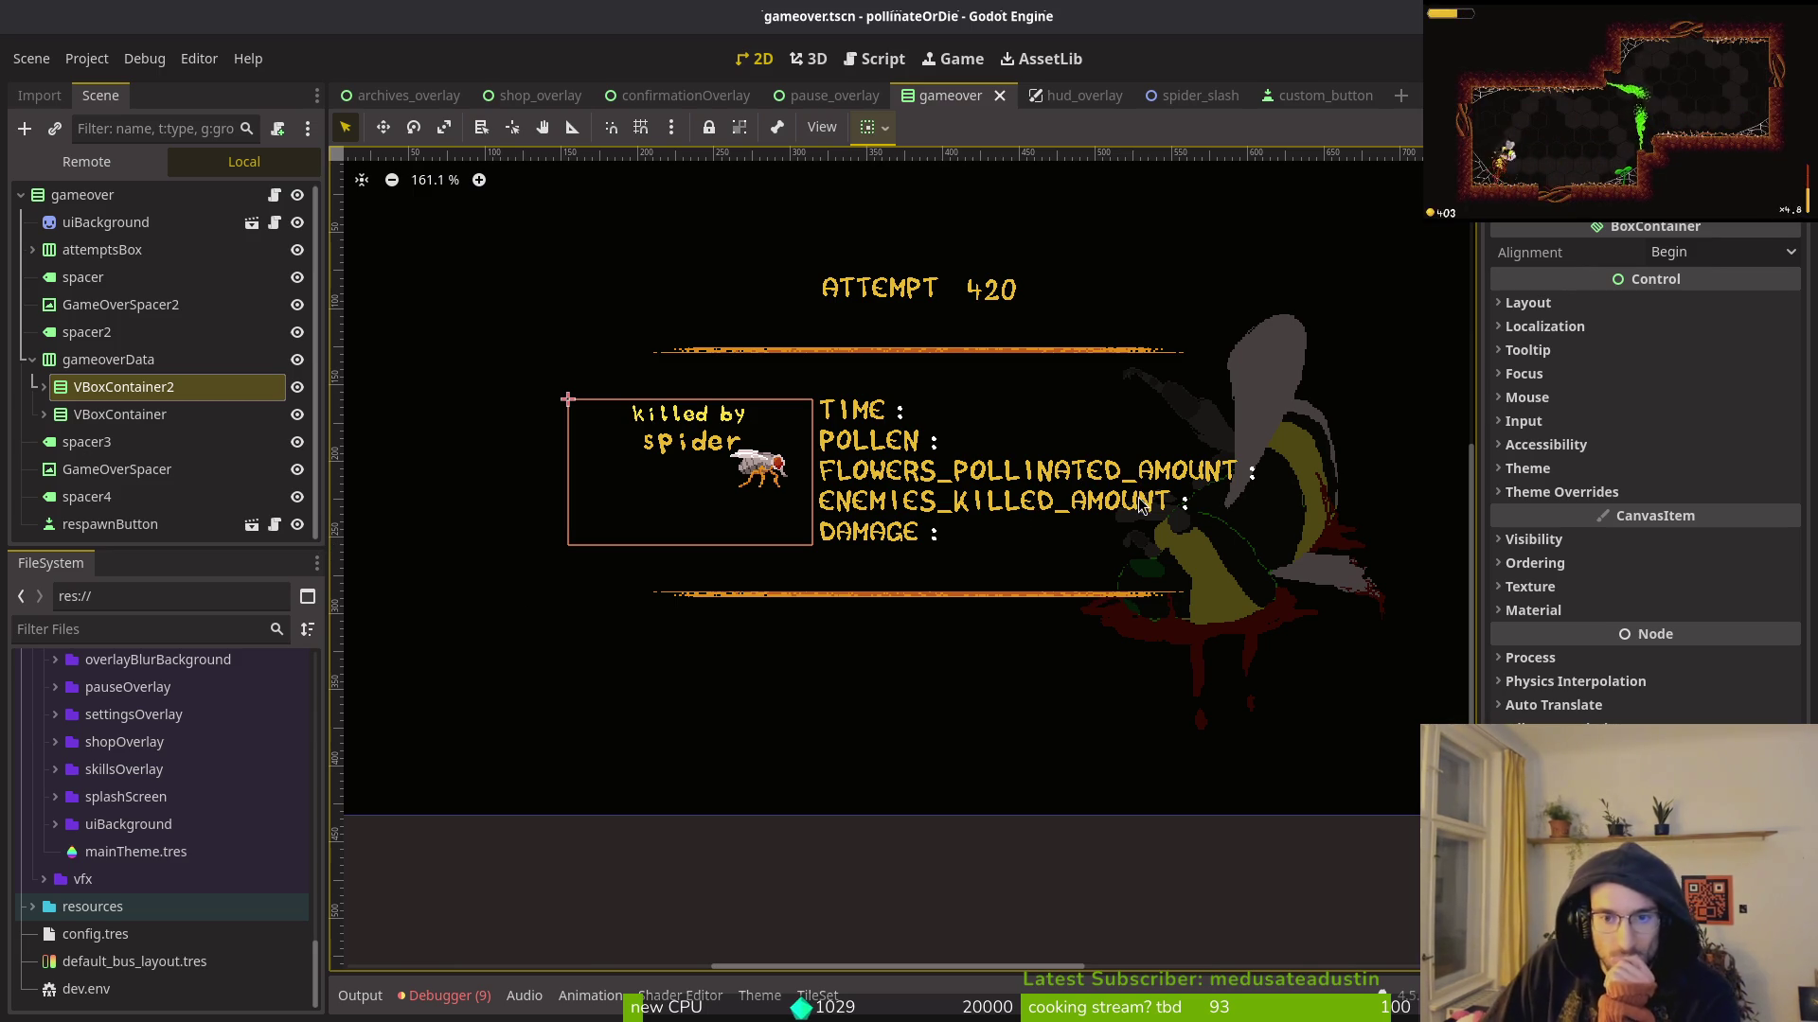
key("ctrl+s")
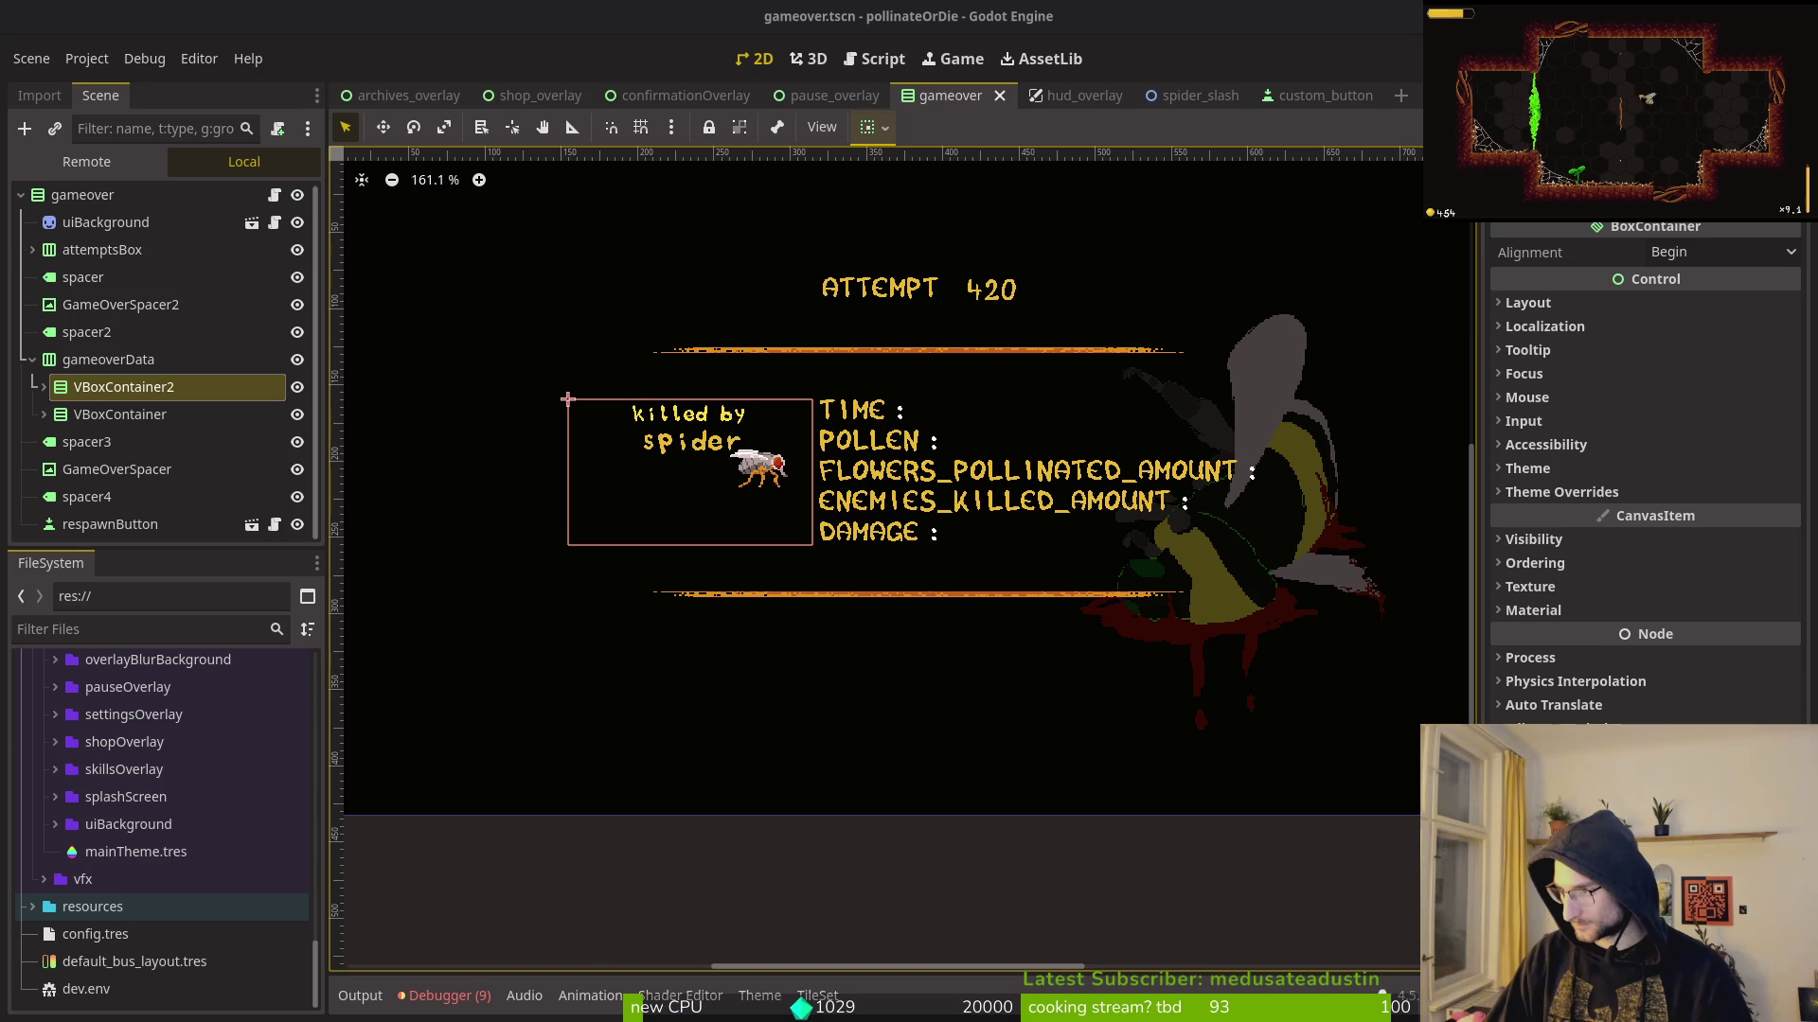
key("alt+Tab")
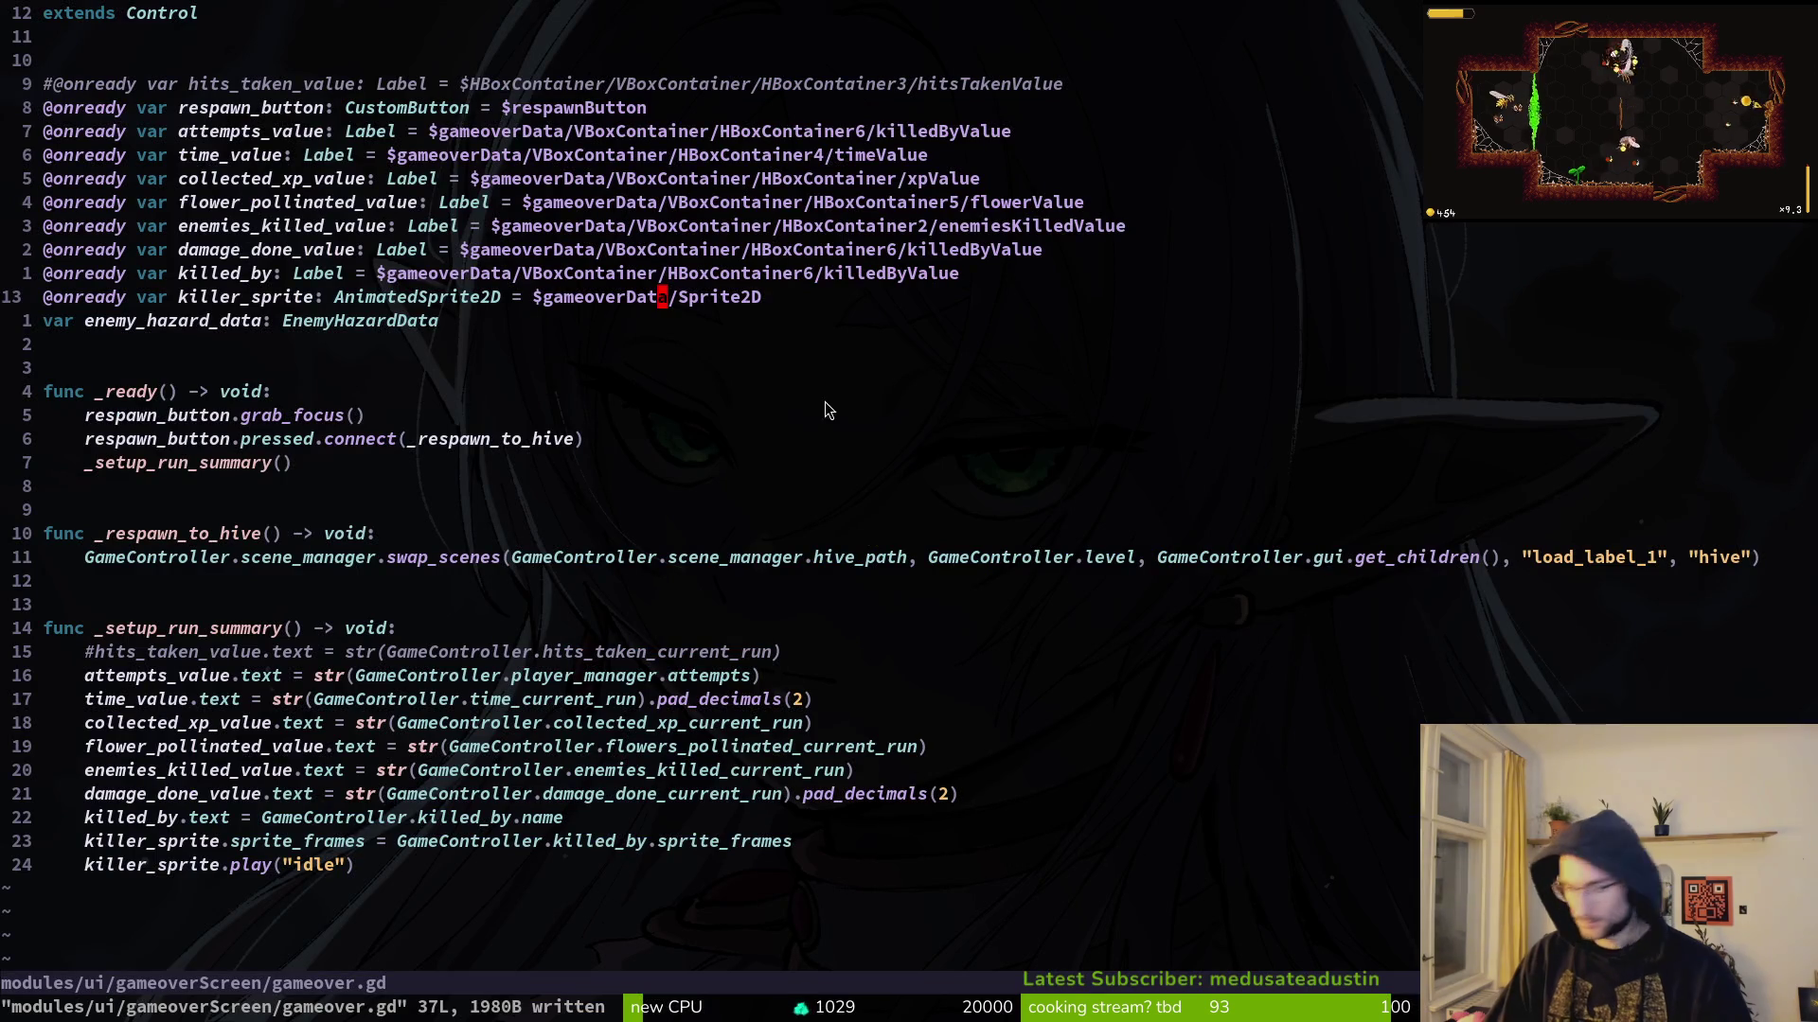
key("alt+Tab")
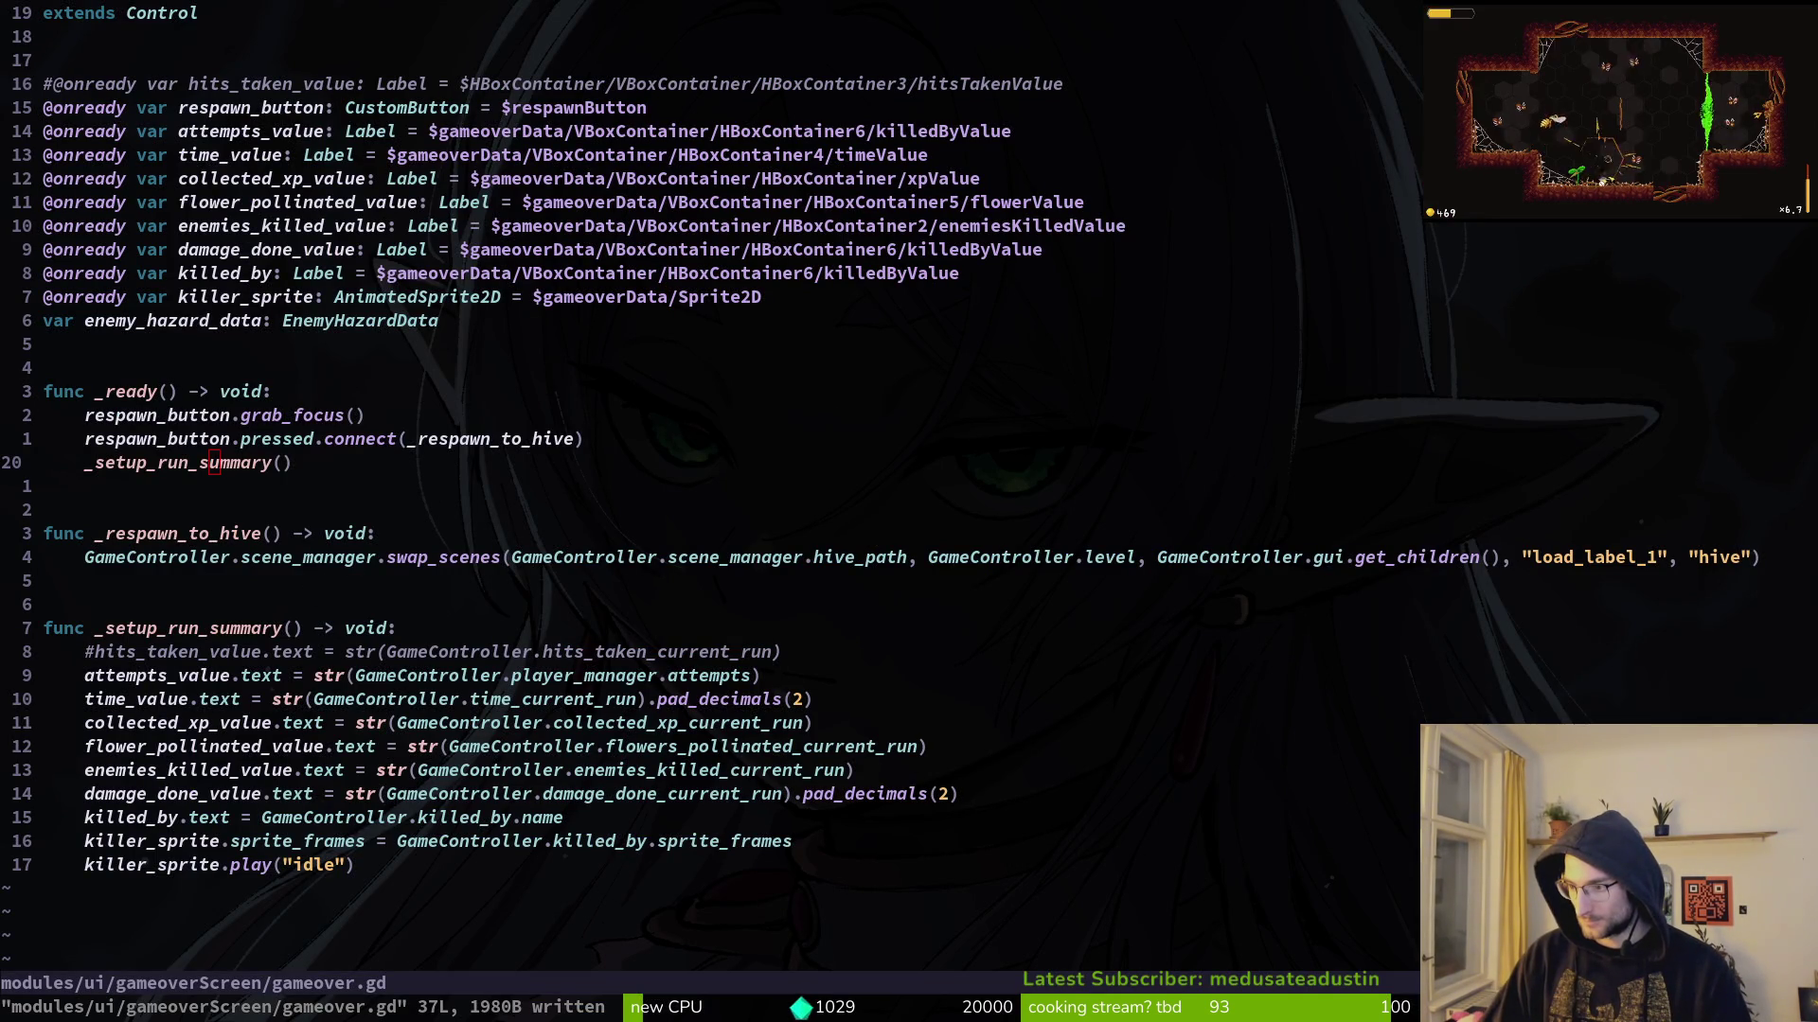
key("alt+Tab")
key("alt+Tab")
key("alt+Tab")
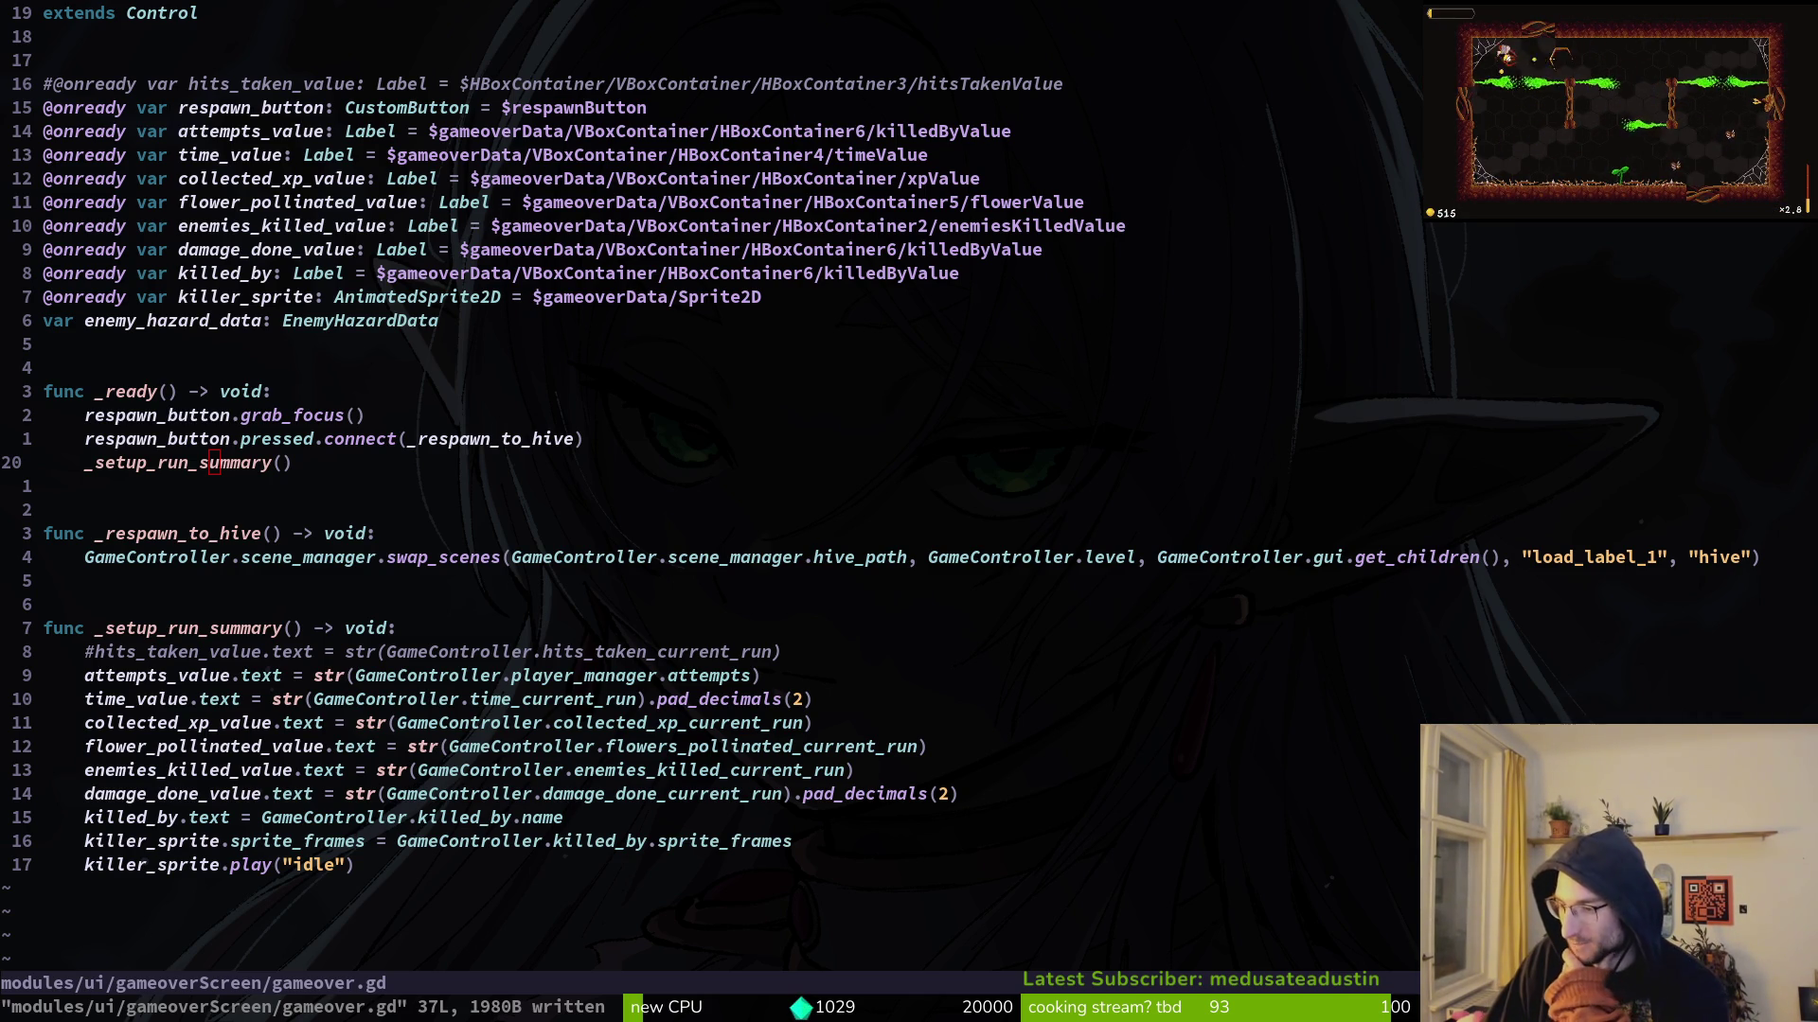
key("alt+Tab")
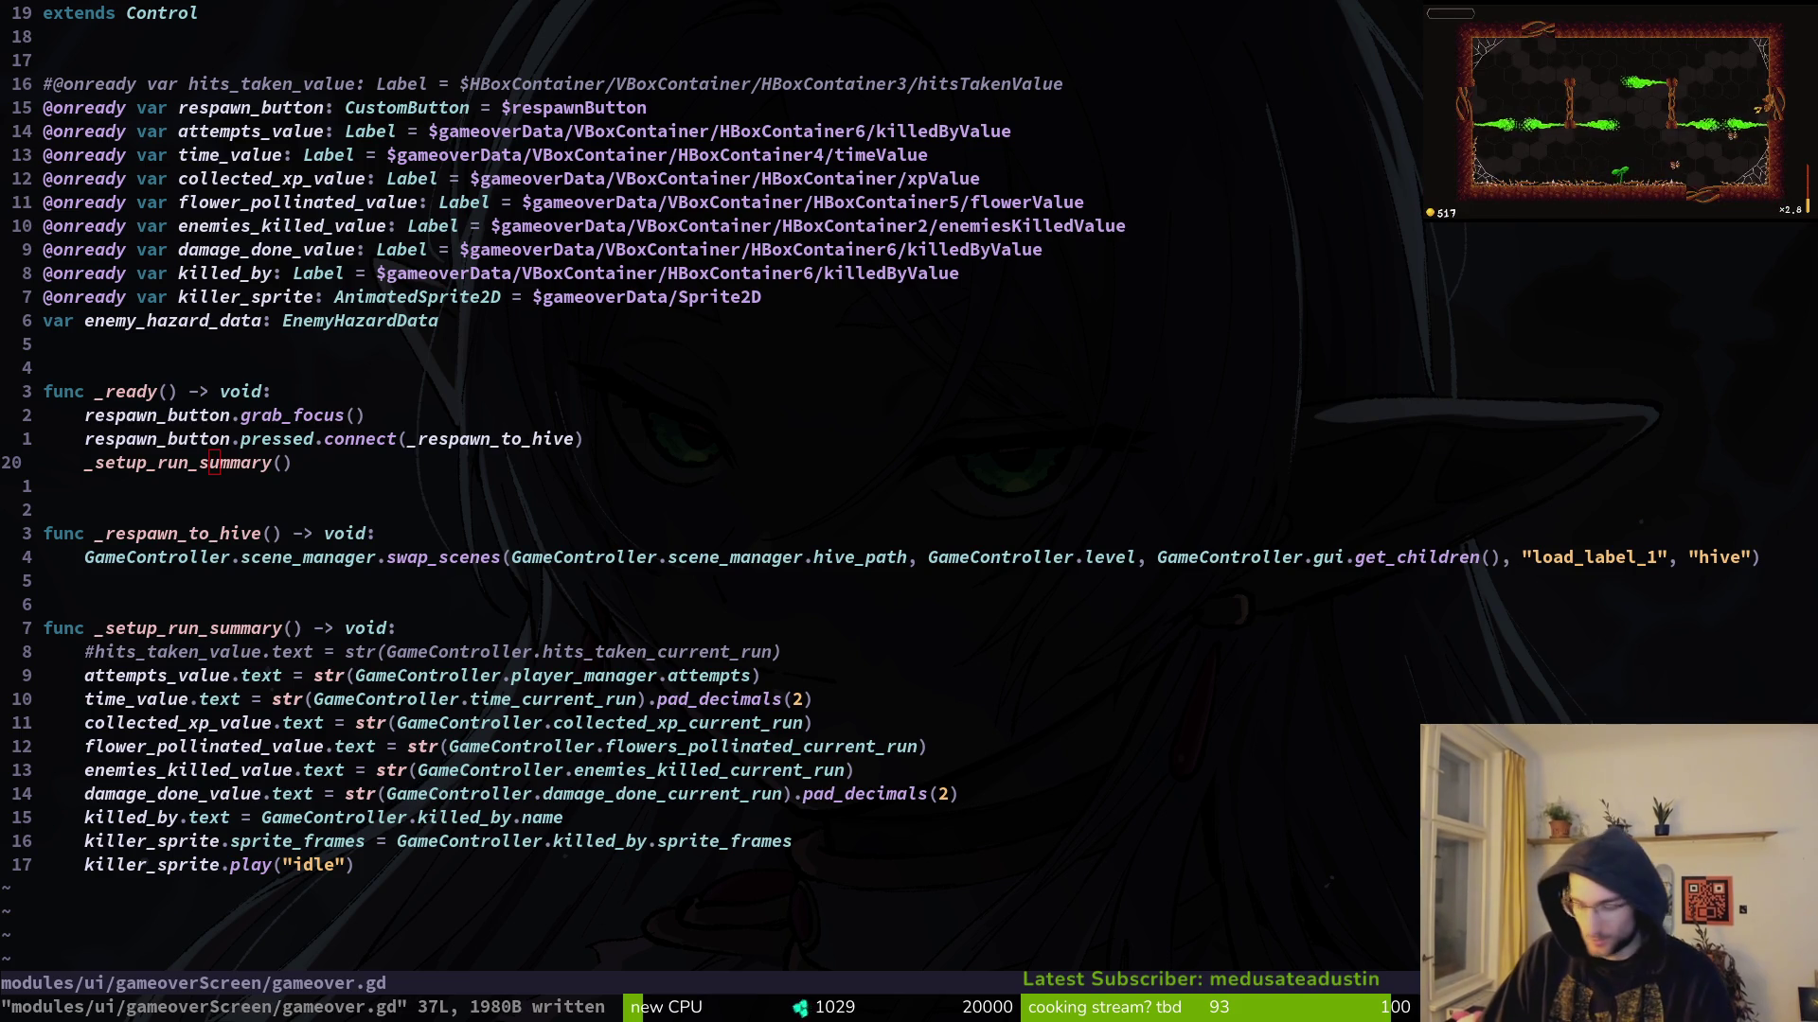
key("F5")
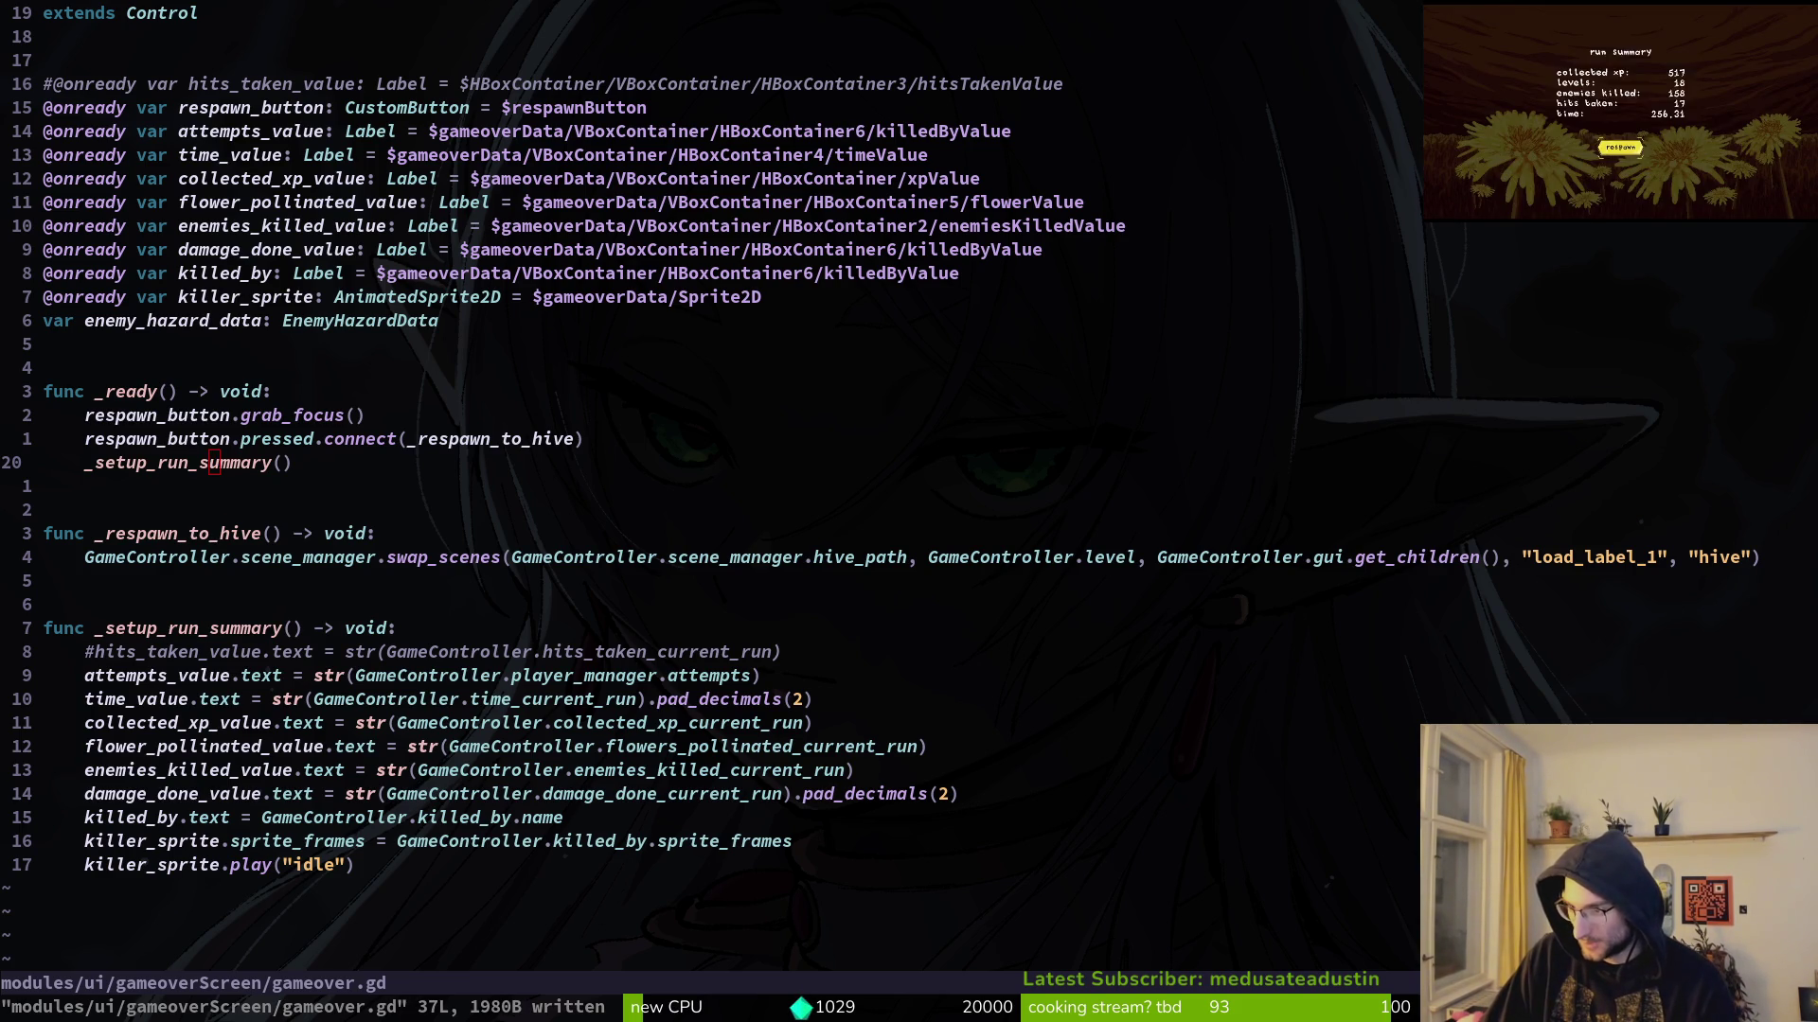
key("alt+Tab")
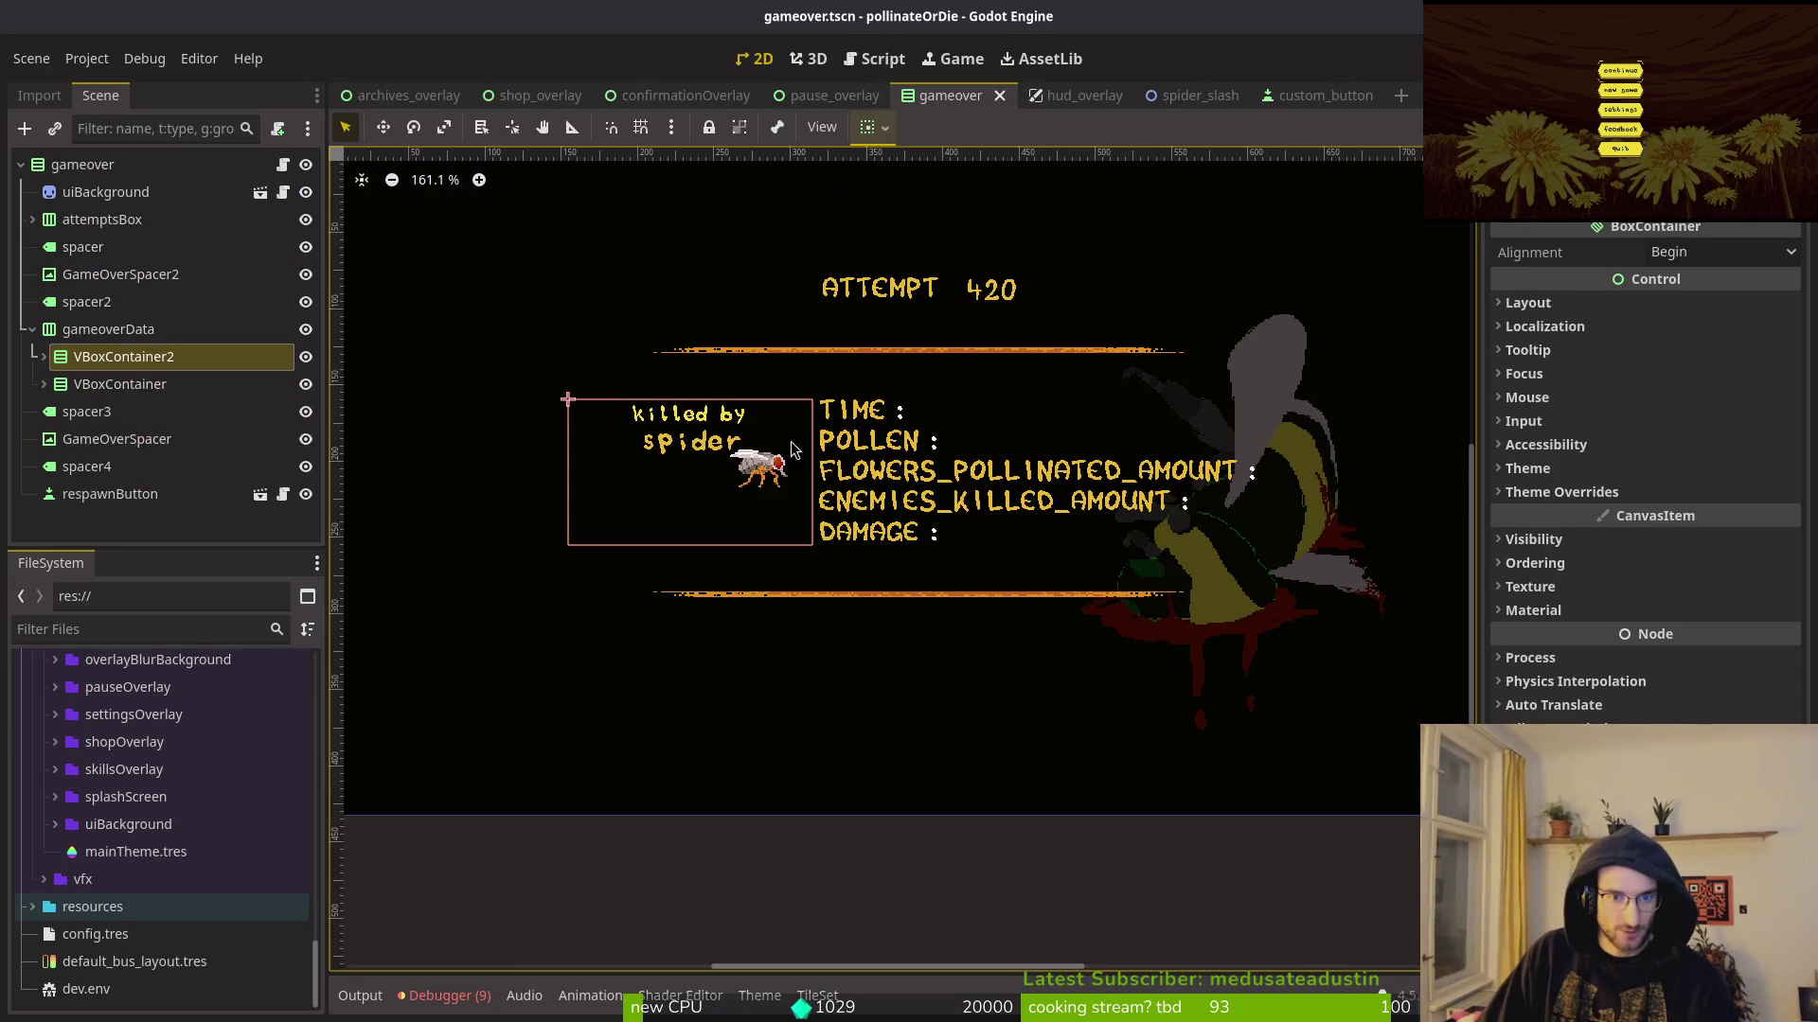
Step: Run the project with F5, start a new game, and fly the bee into the cave level
key("F5")
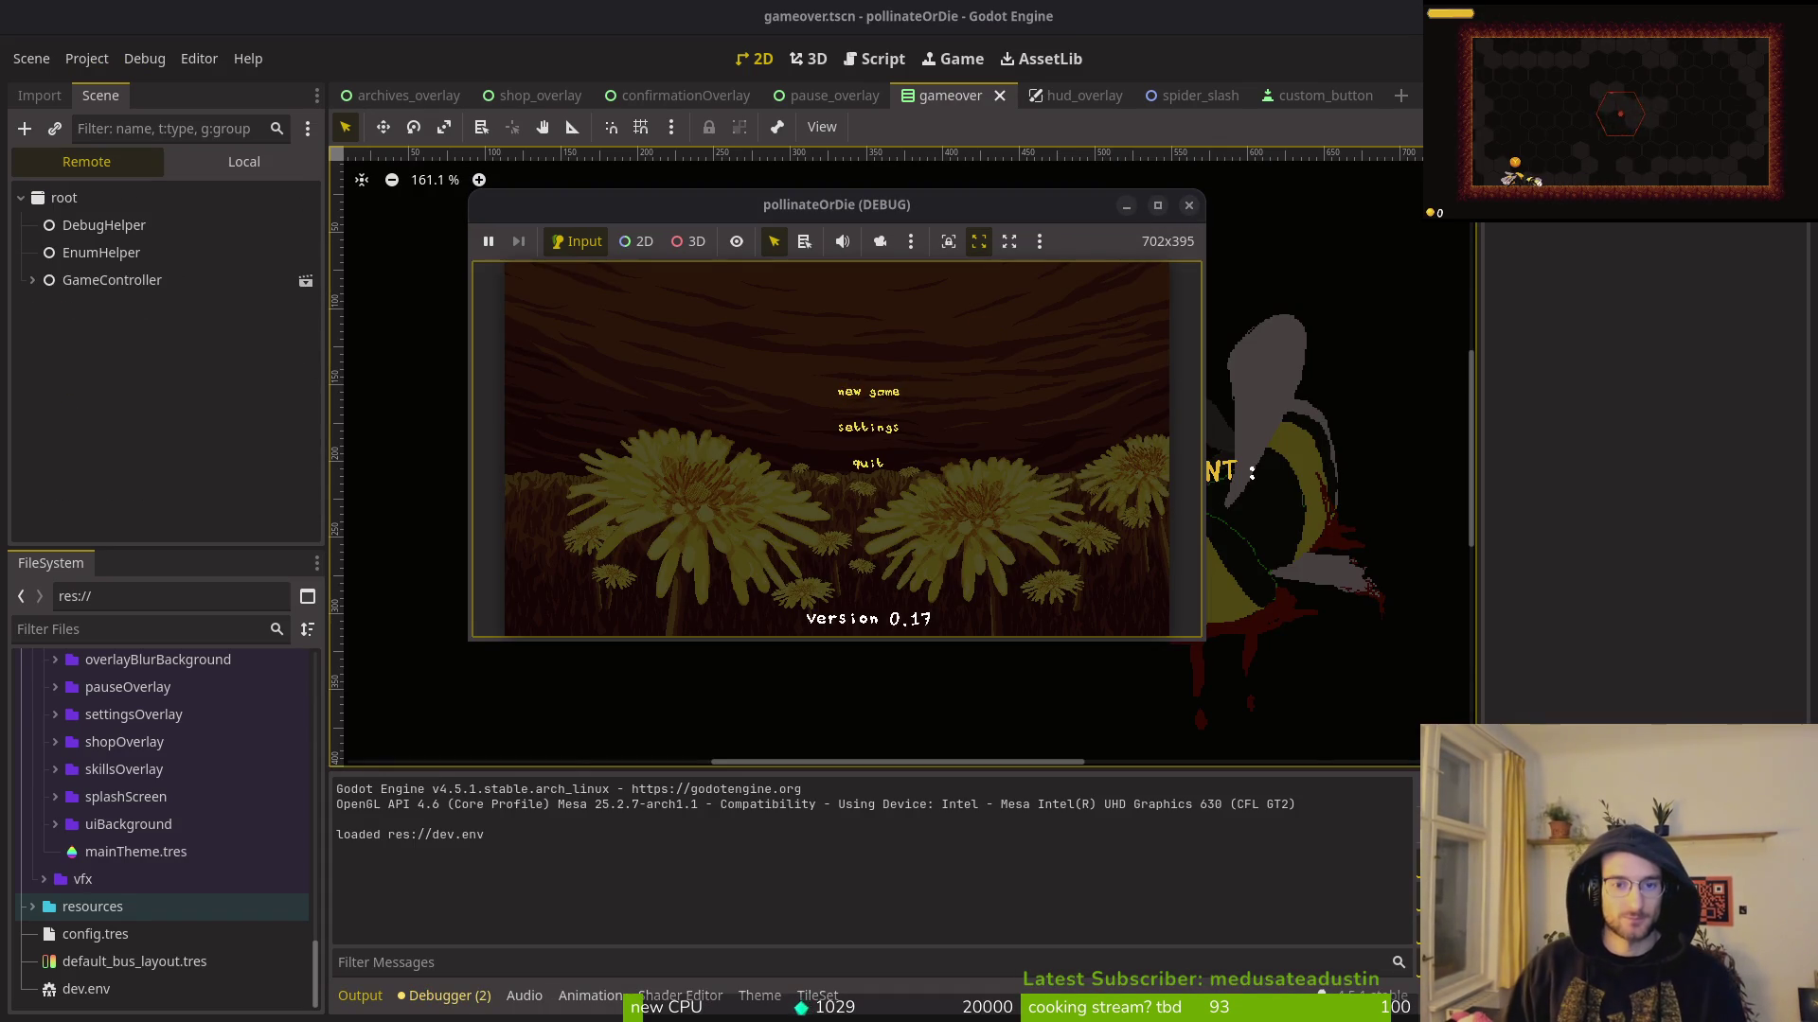
key("Return")
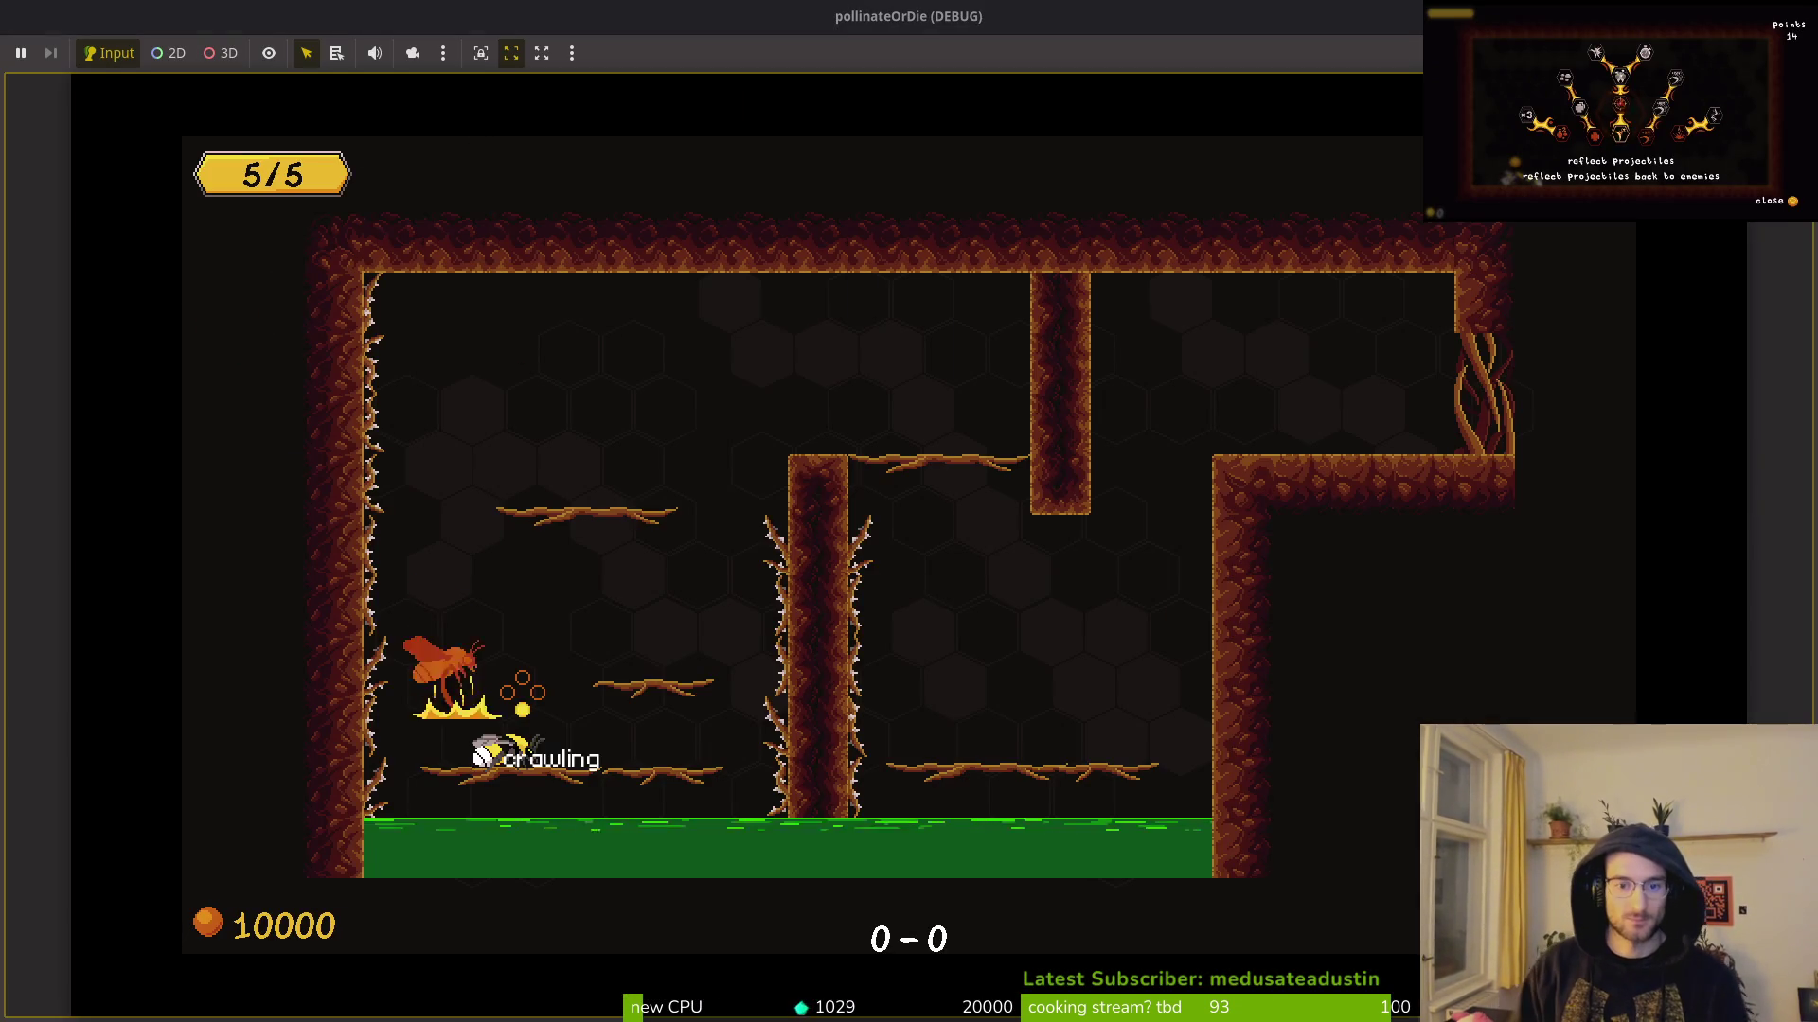
key("w")
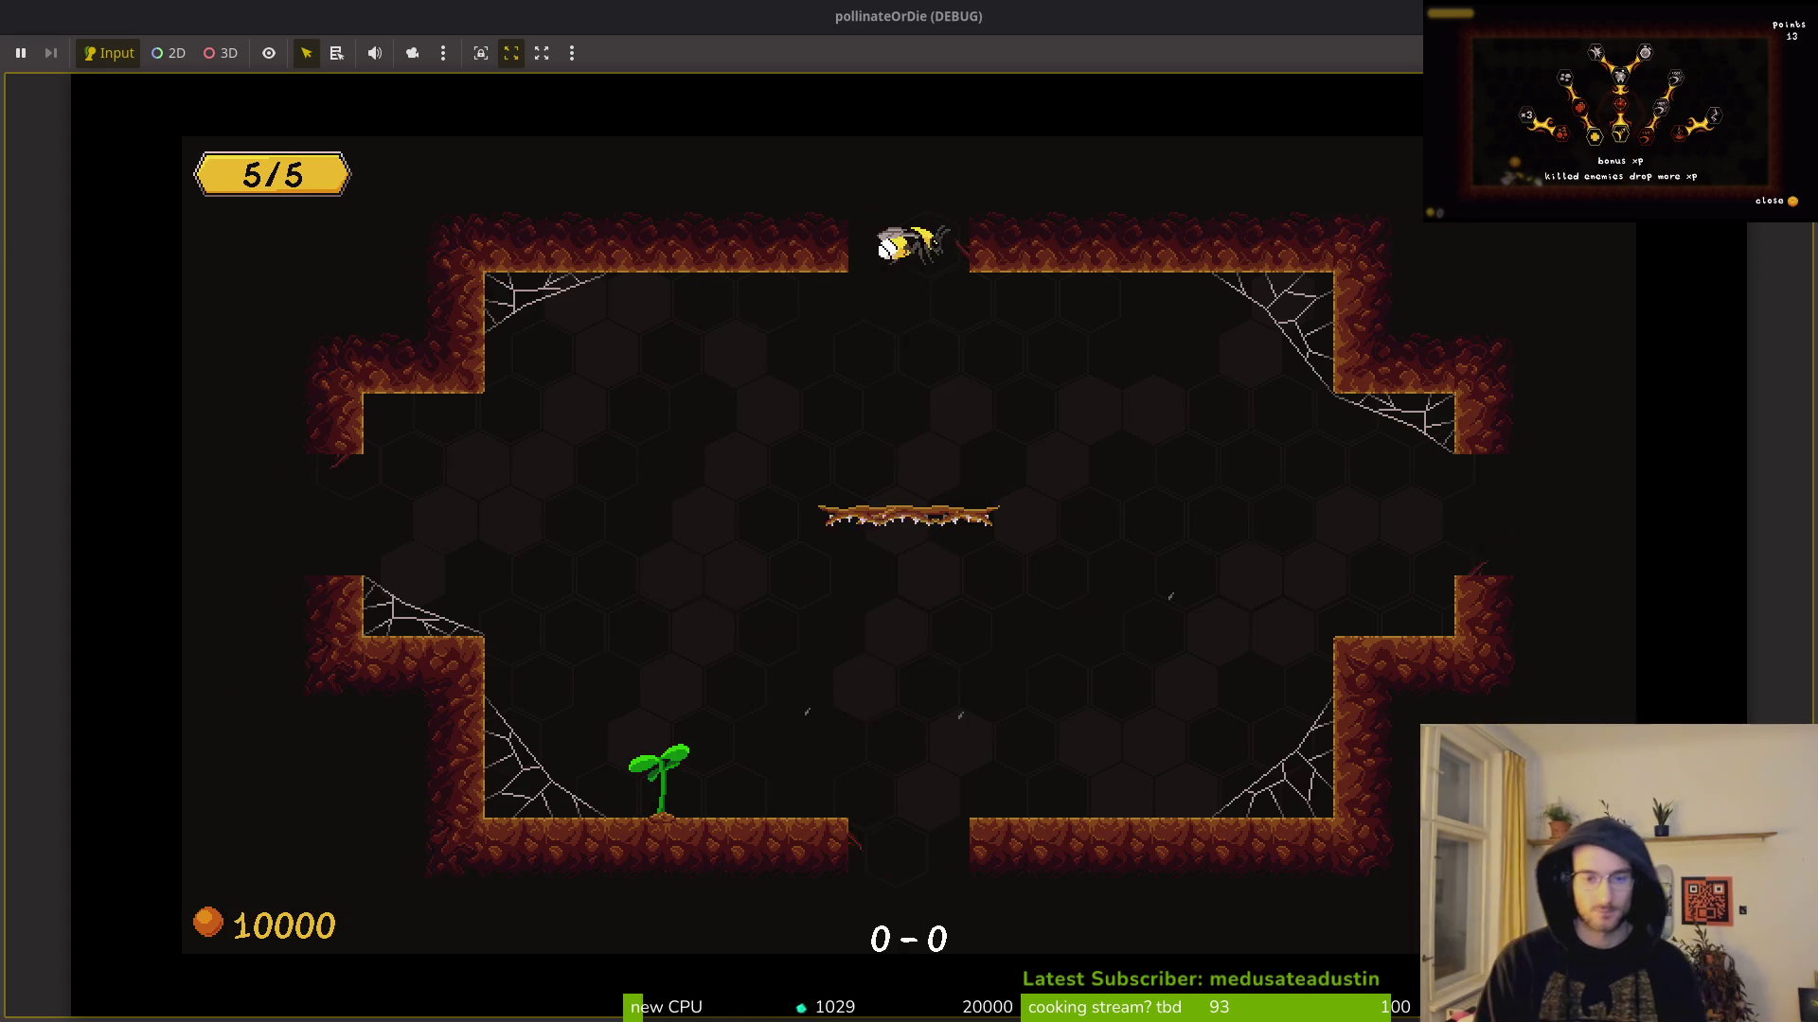
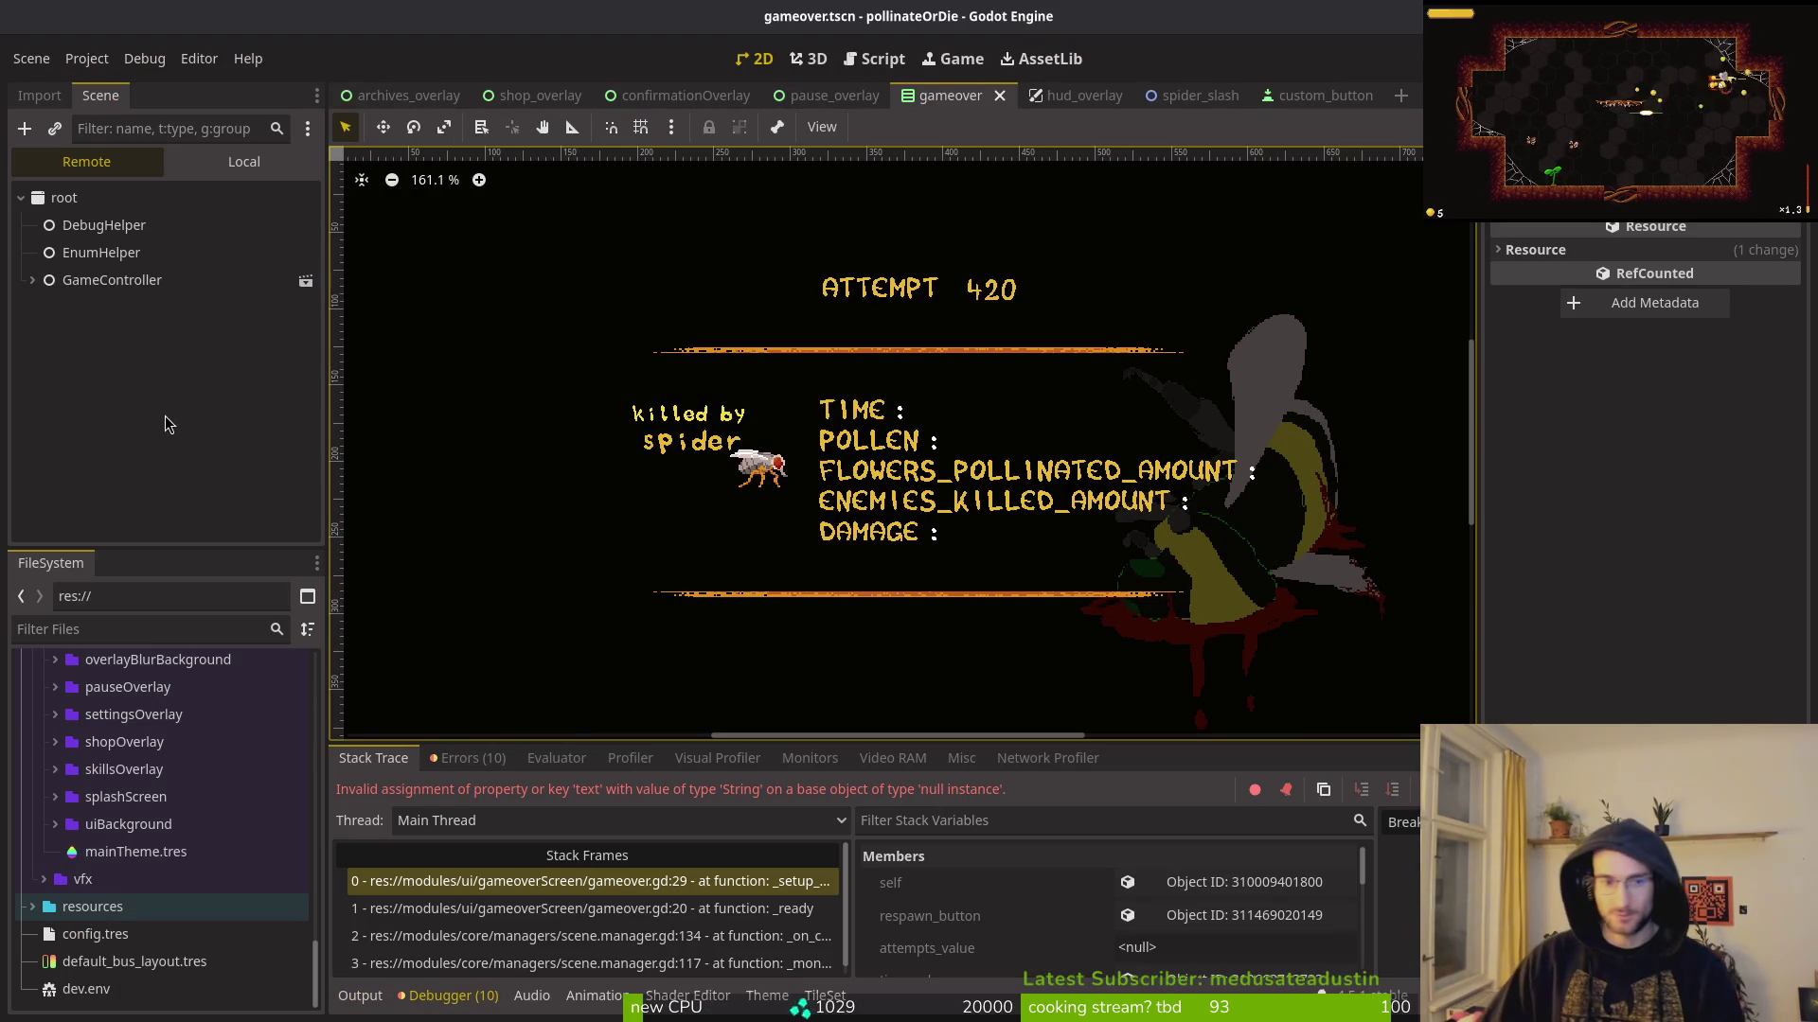
Step: Switch the Scene dock to Local and rename the first container under gameoverData to killer
left_click(256, 167)
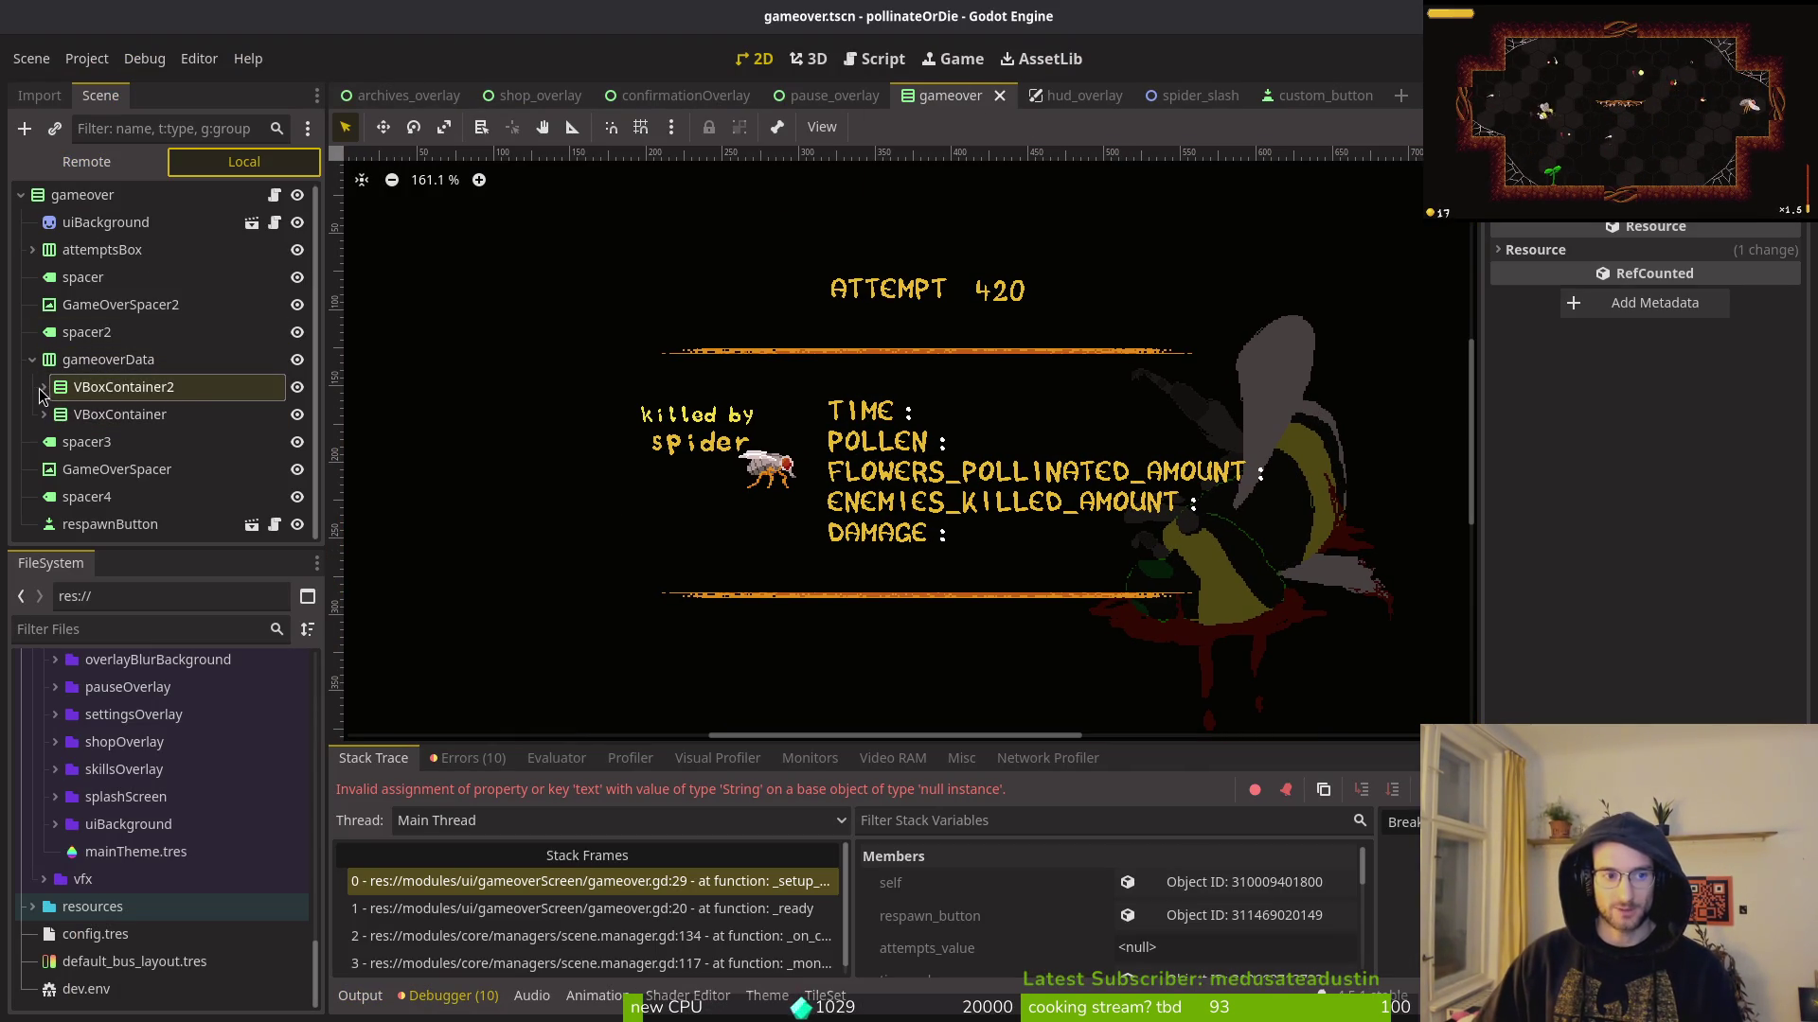
left_click(94, 396)
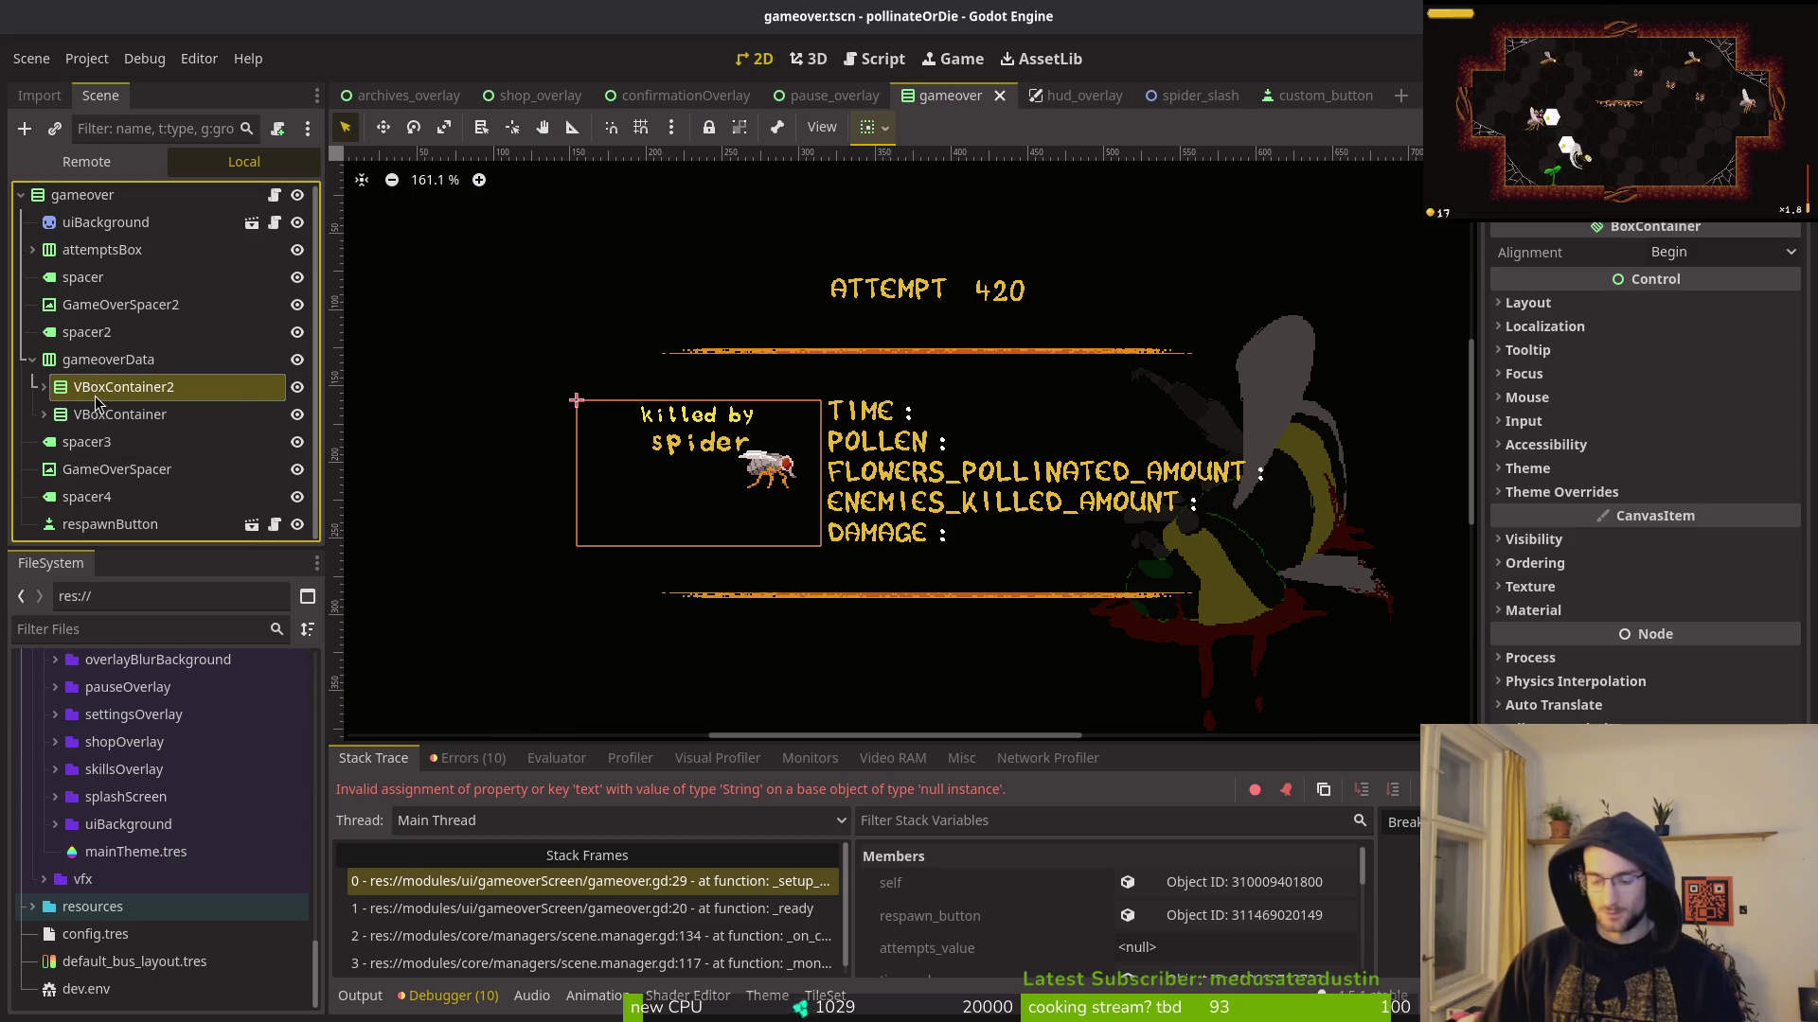
left_click(95, 396)
type("spa")
key("BackSpace")
key("BackSpace")
key("BackSpace")
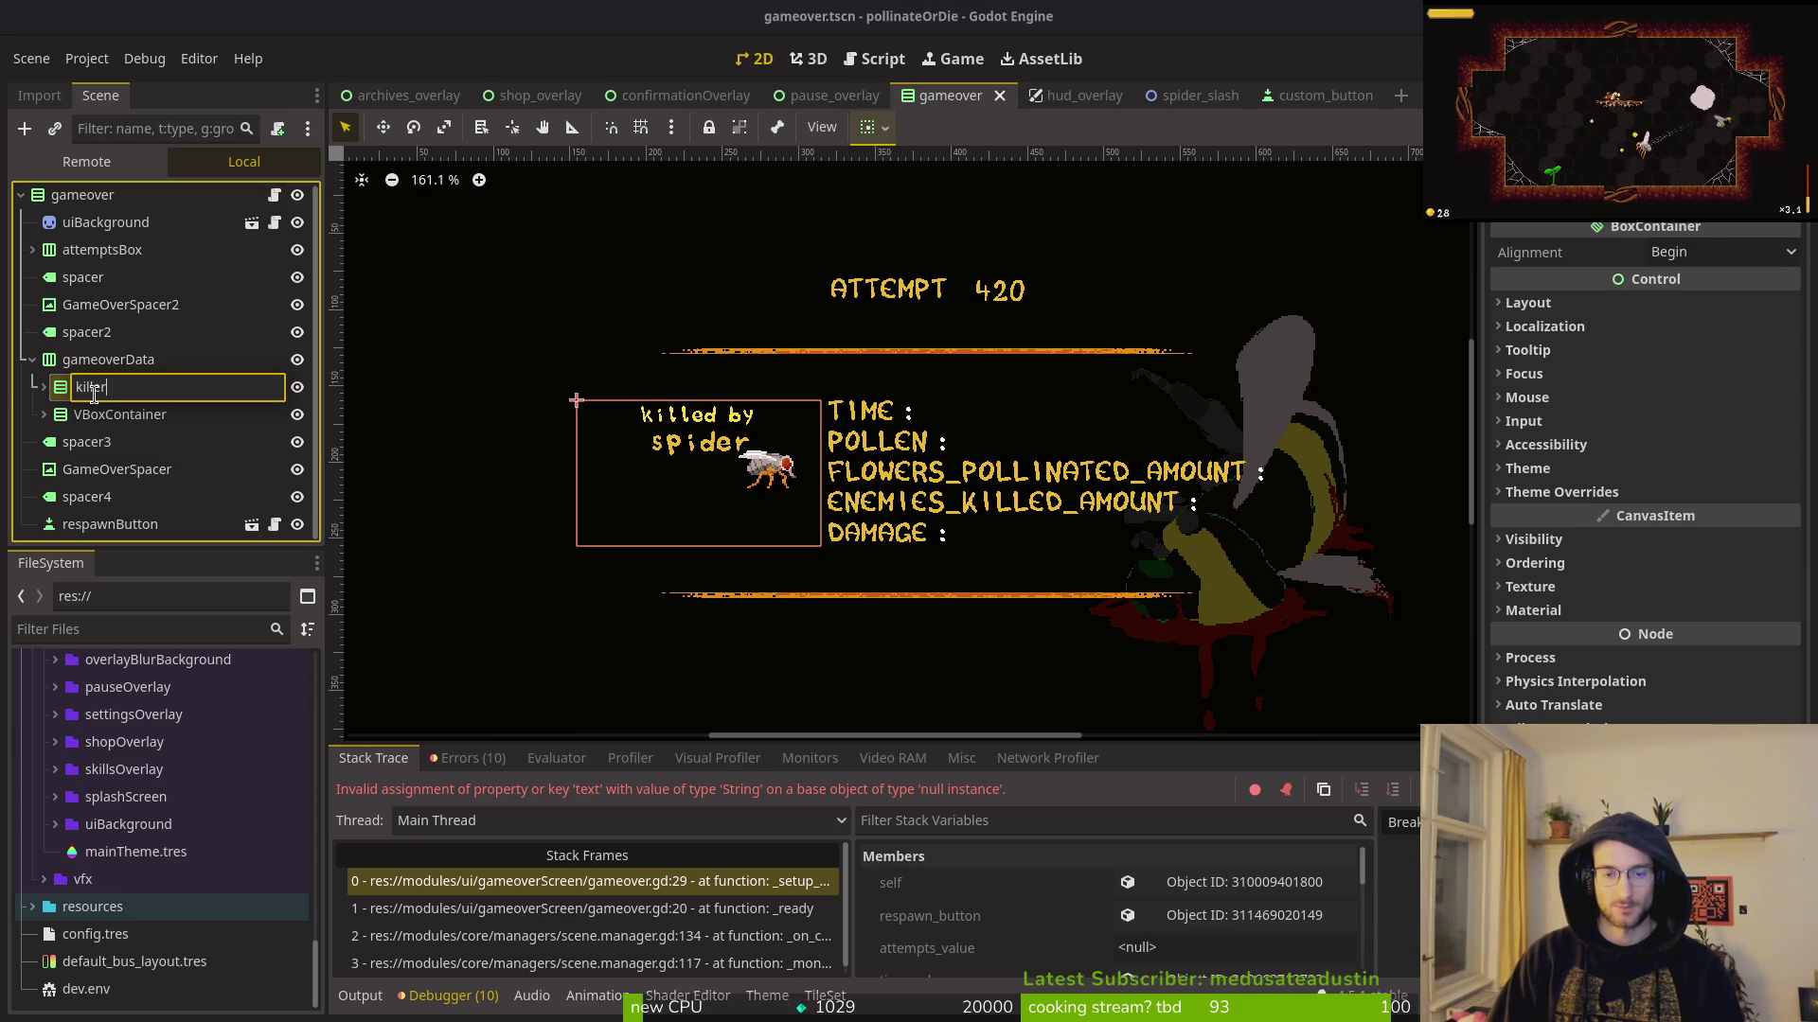
key("Return")
Step: Rename the second container under gameoverData to stats
left_click(161, 421)
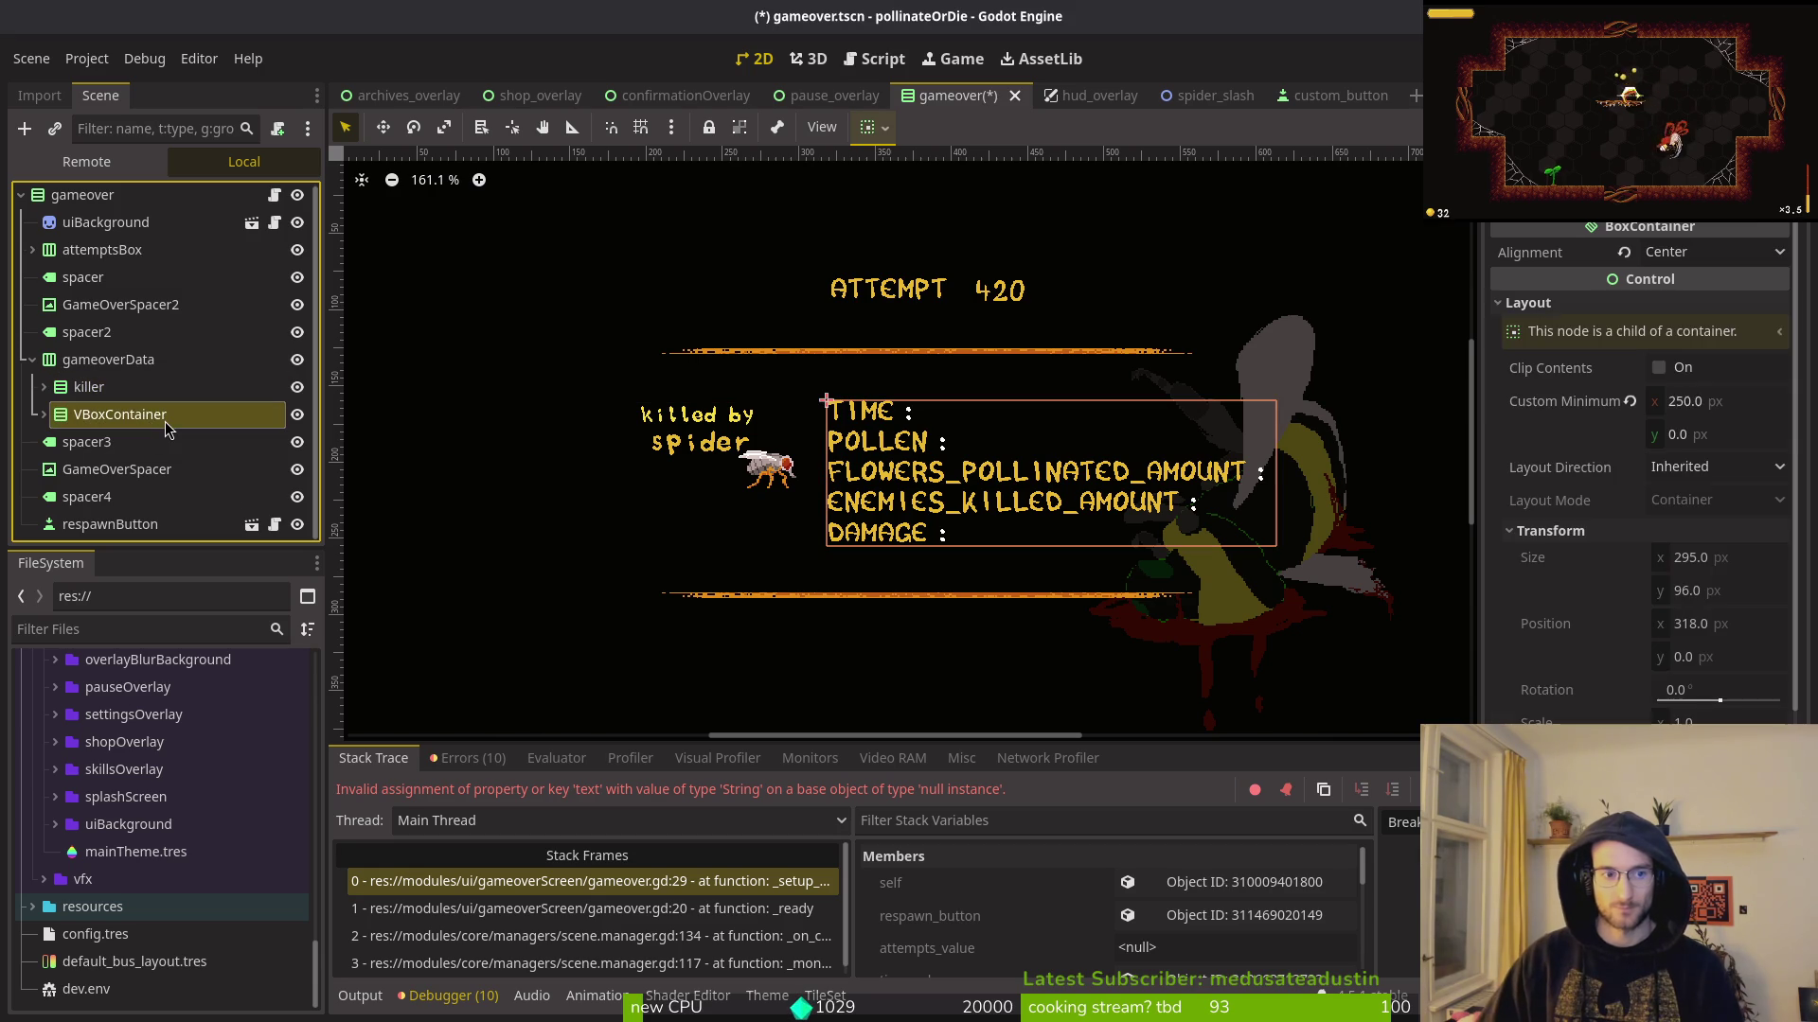
double_click(165, 419)
type("dts")
key("Return")
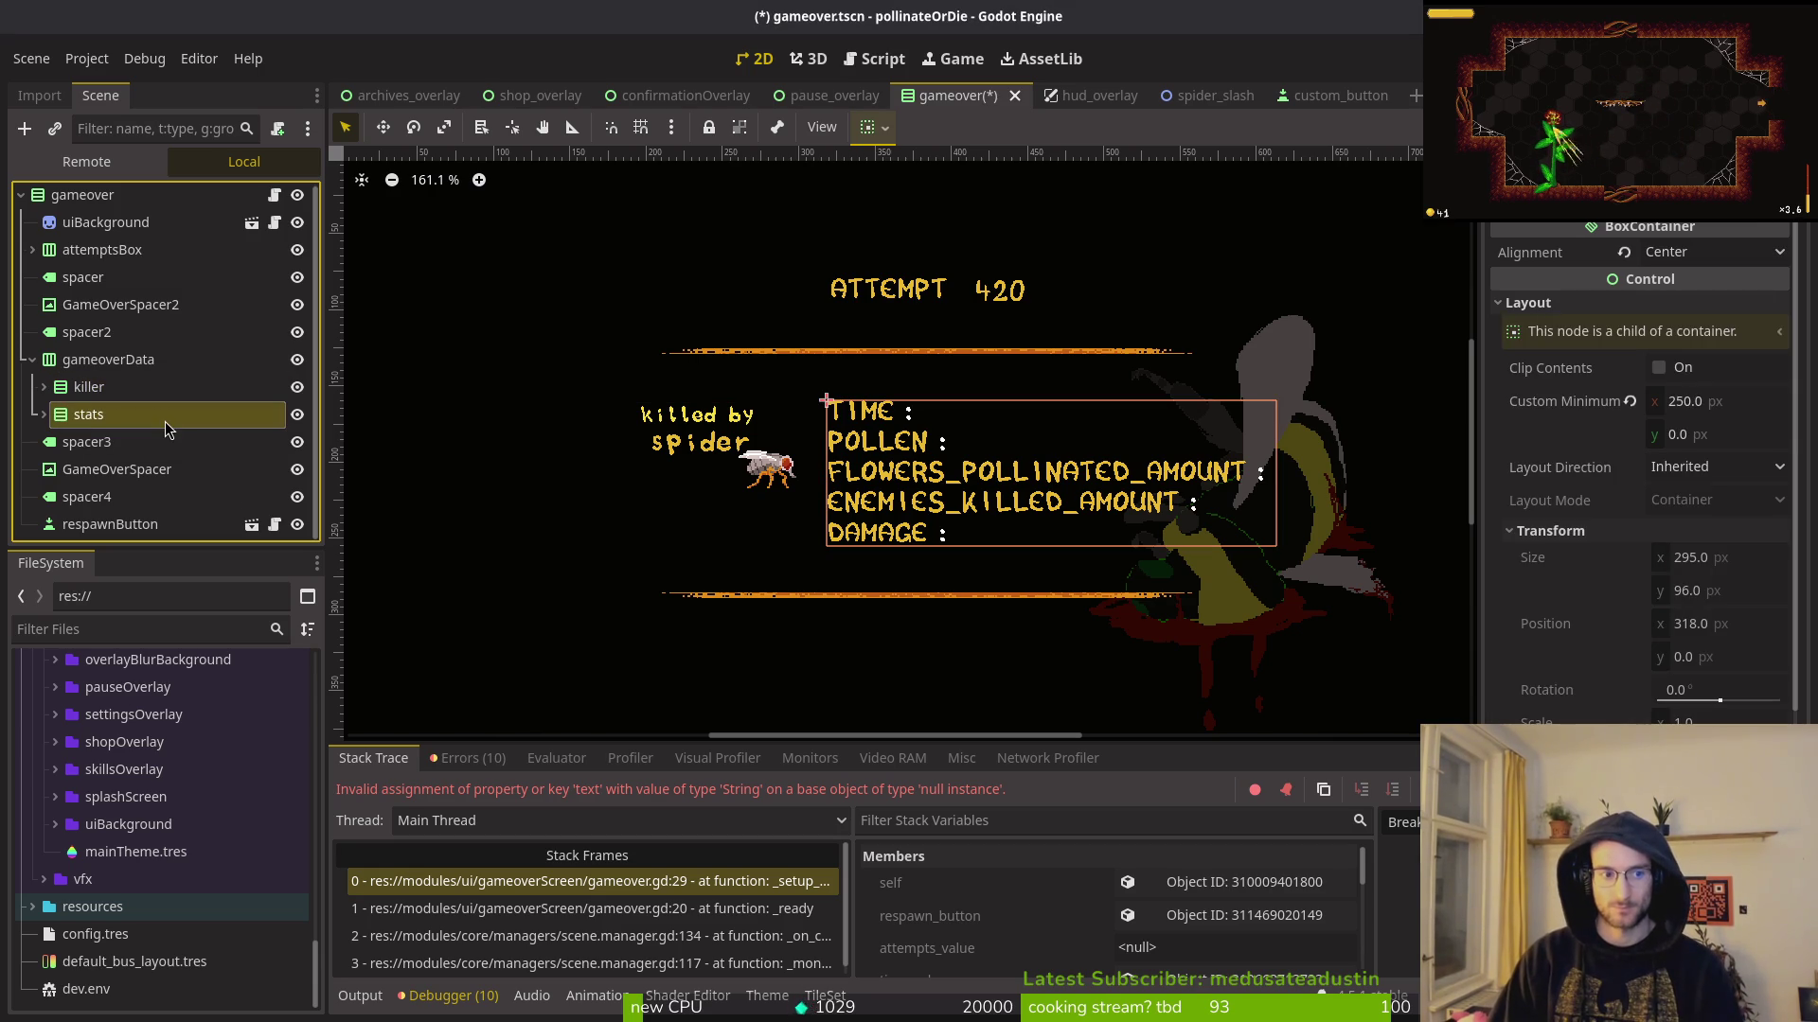
Step: Expand killer and stats, and rename HBoxContainer6 inside killer to killedByLabels
left_click(44, 415)
left_click(43, 387)
scroll(42, 378, "down", 2)
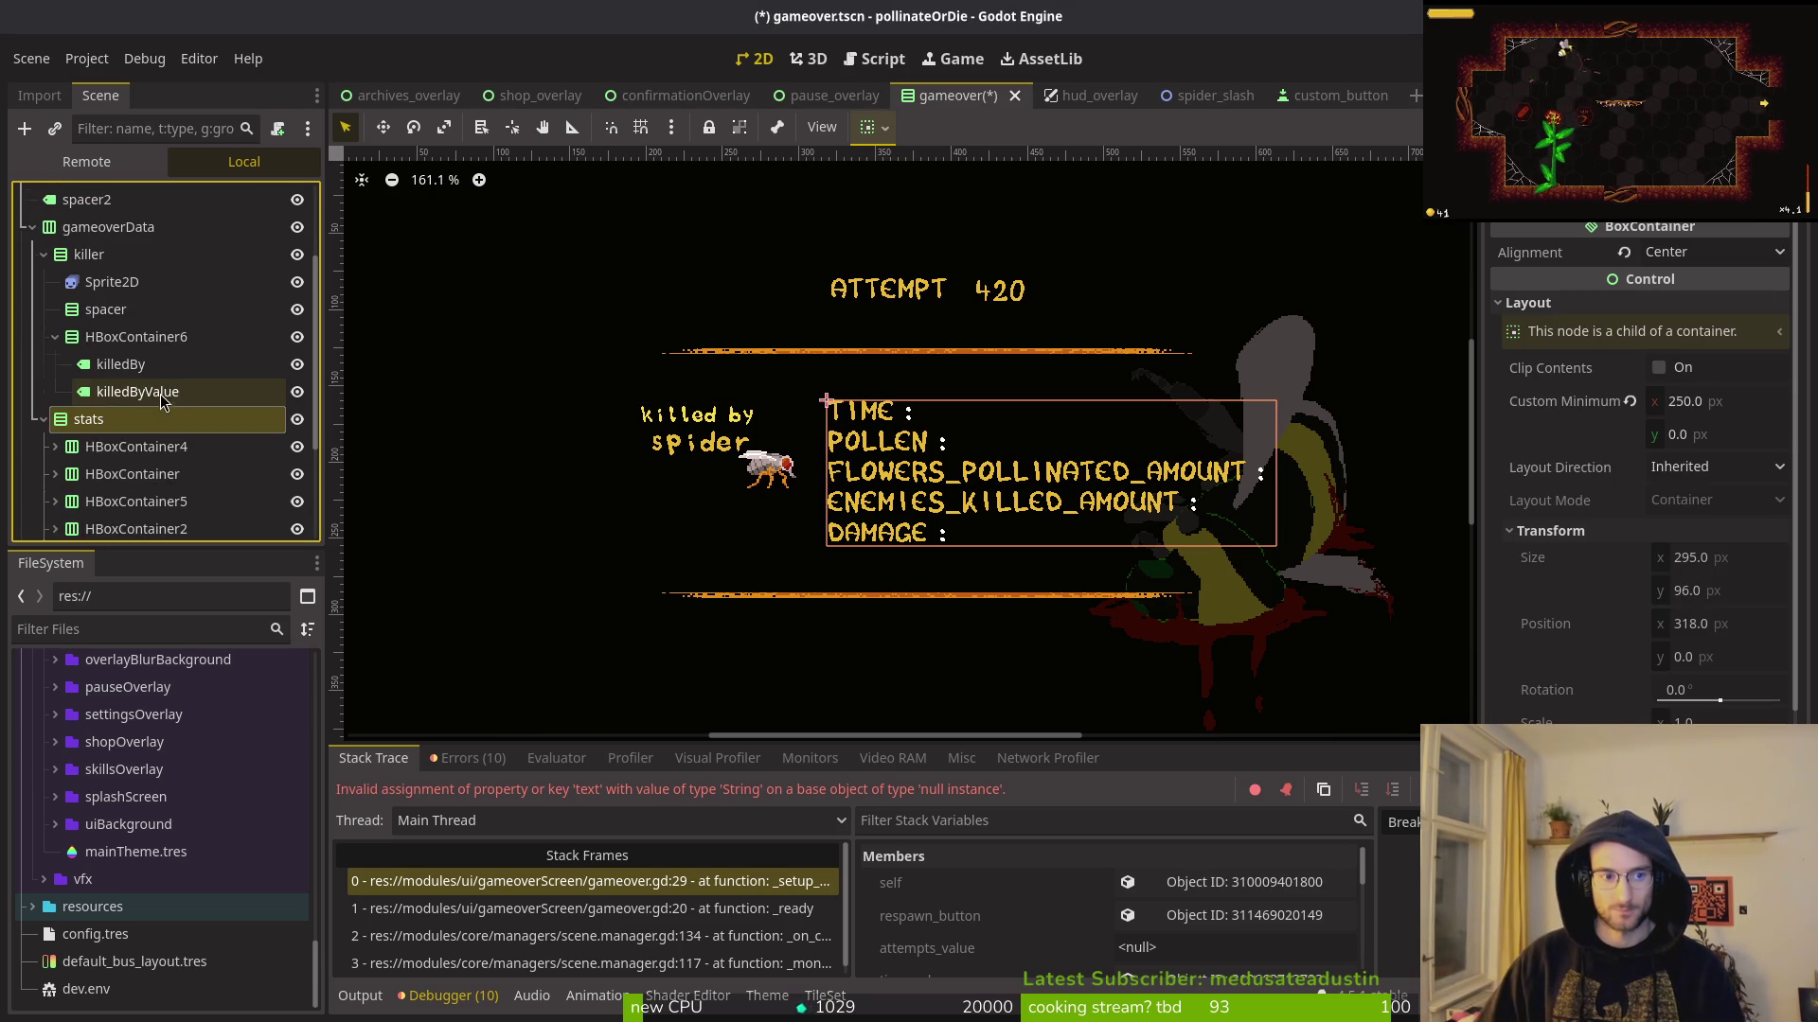
left_click(84, 341)
left_click(87, 346)
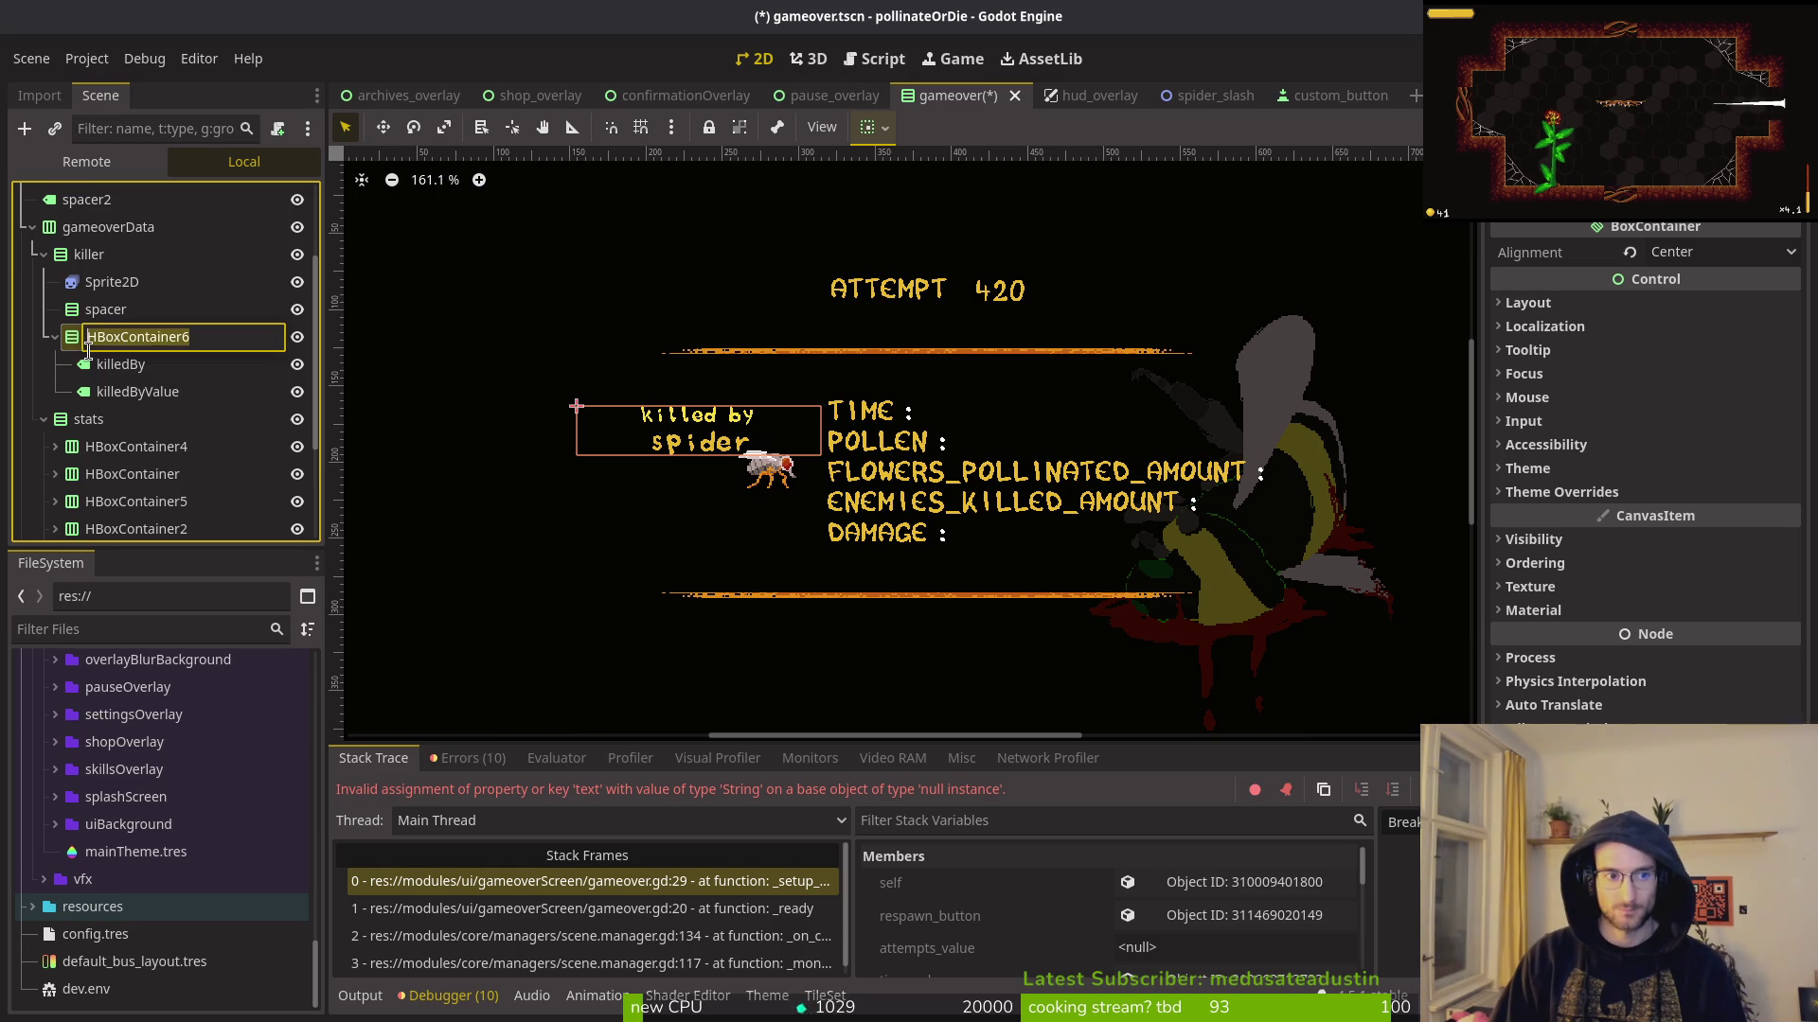
type("killed")
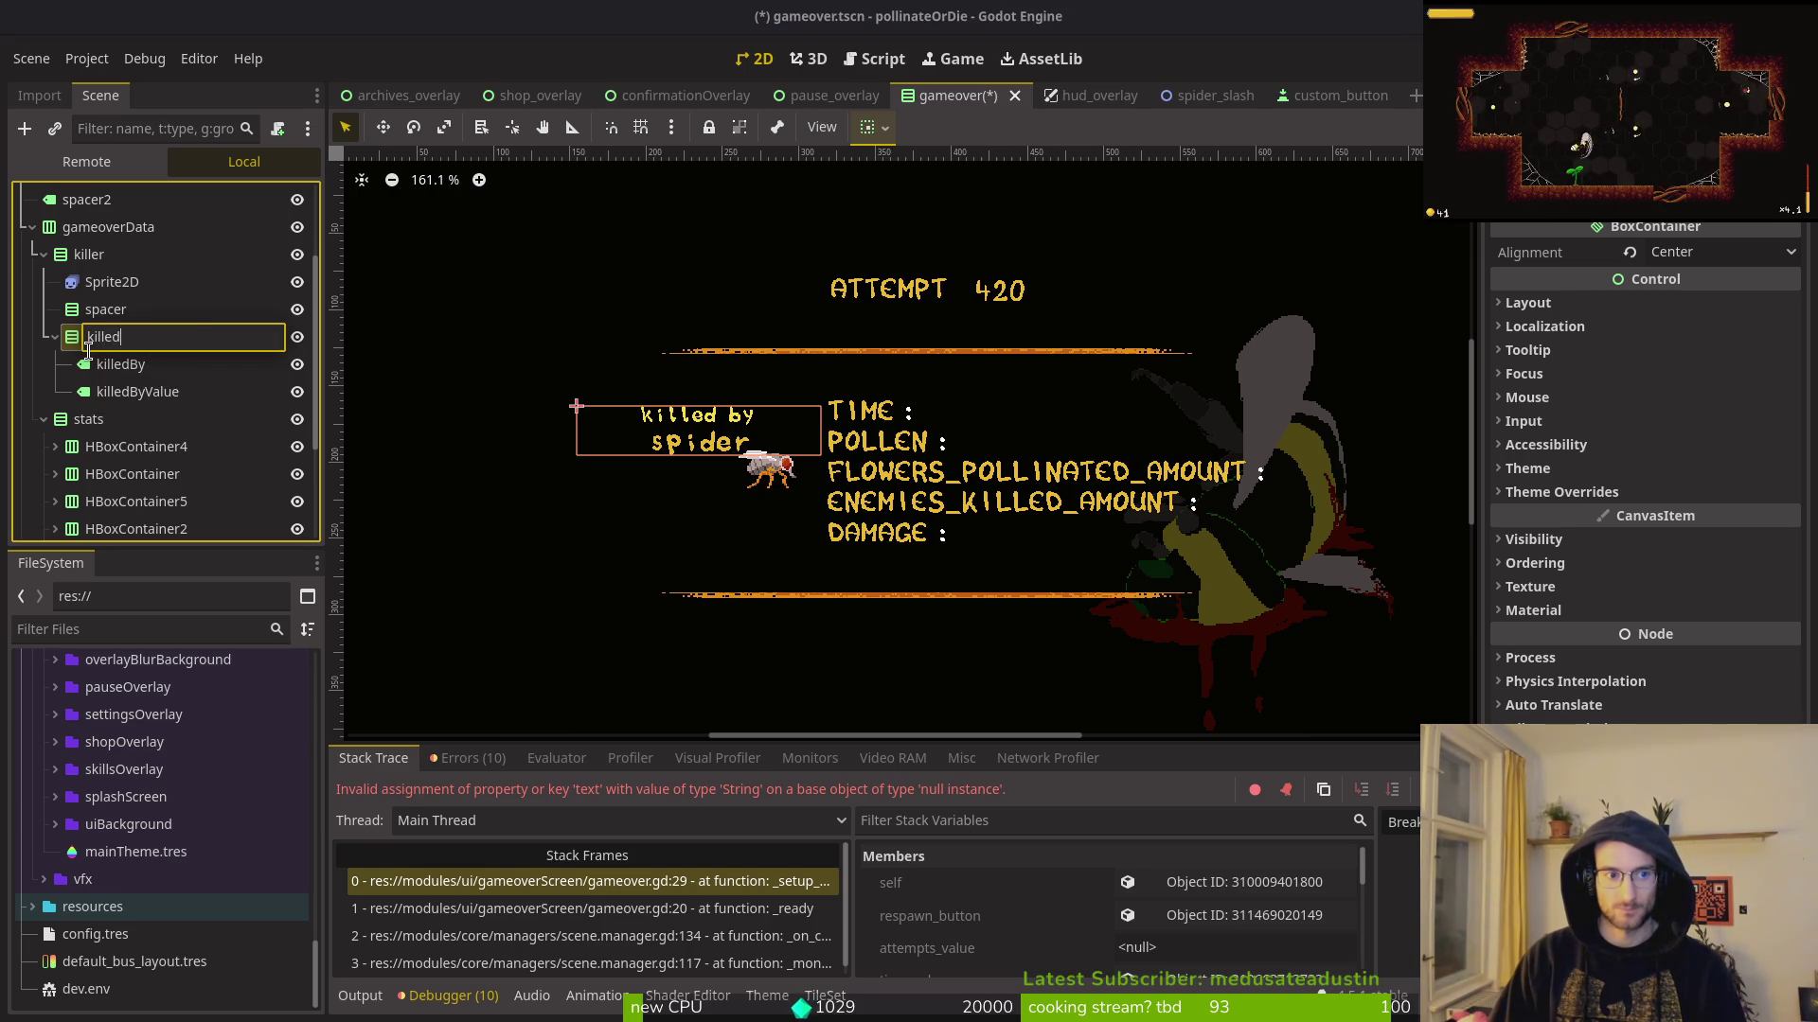
type("ByLabels")
key("Return")
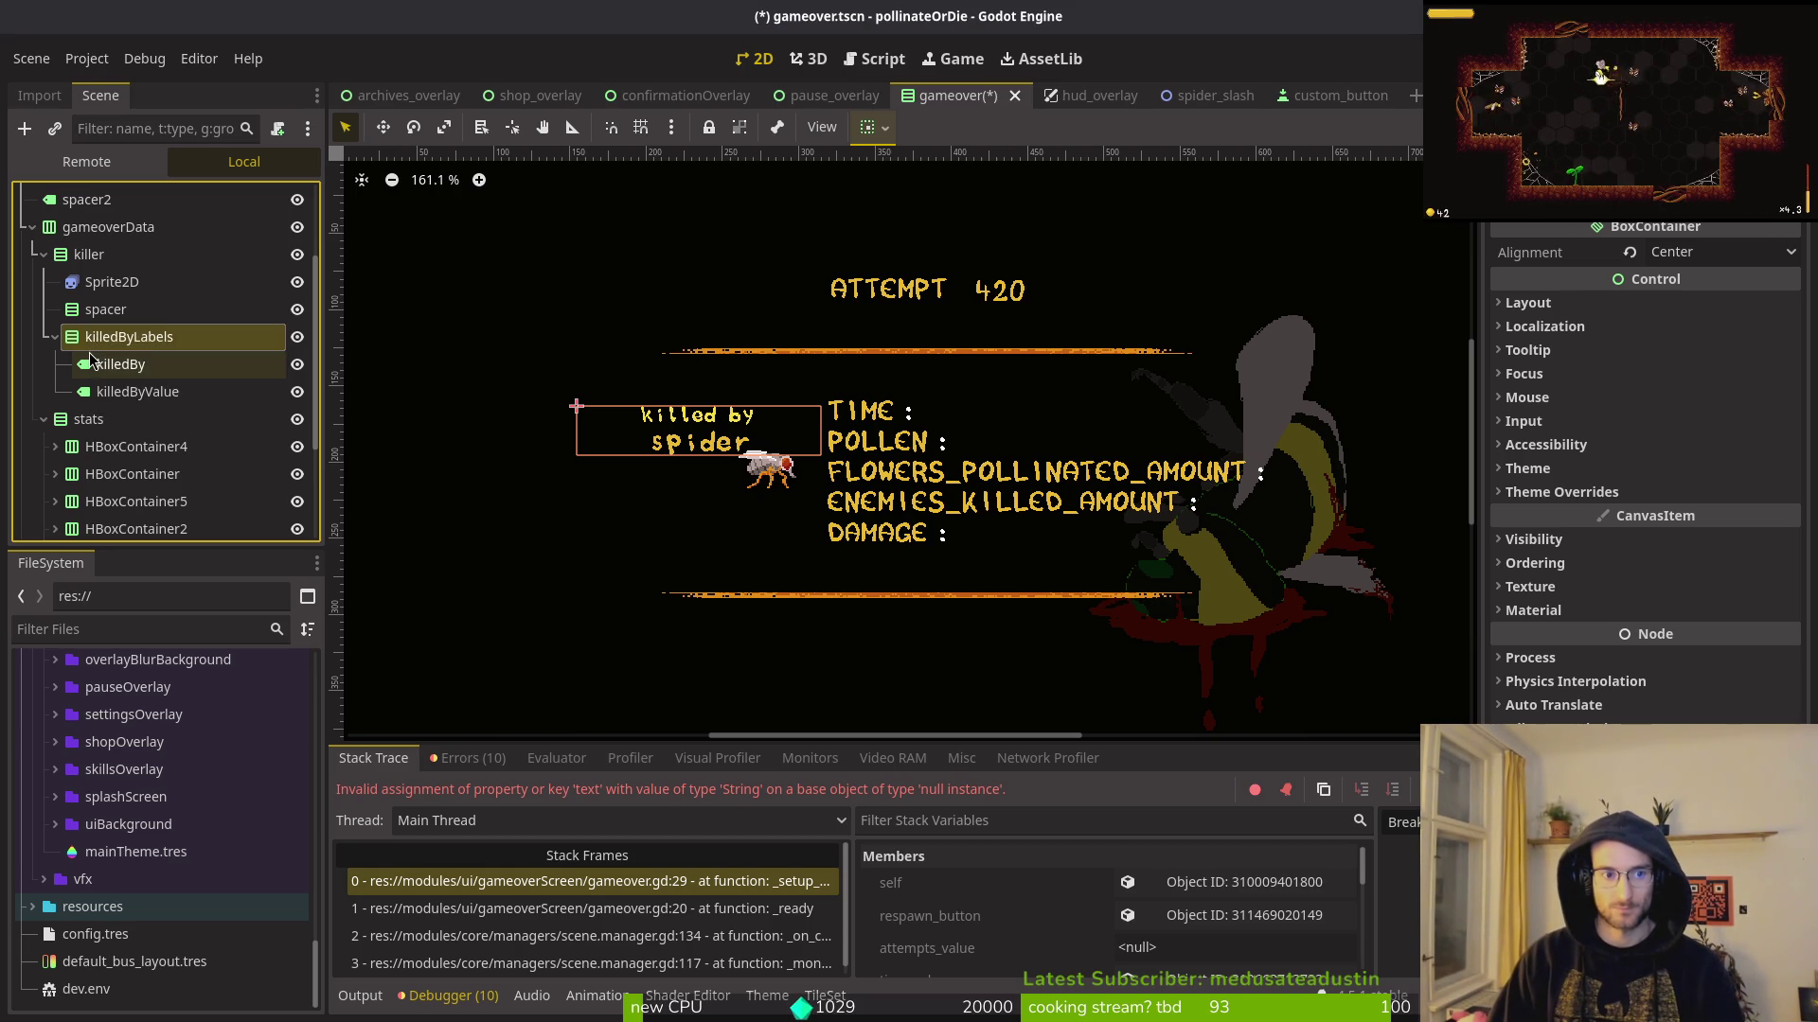
left_click(54, 338)
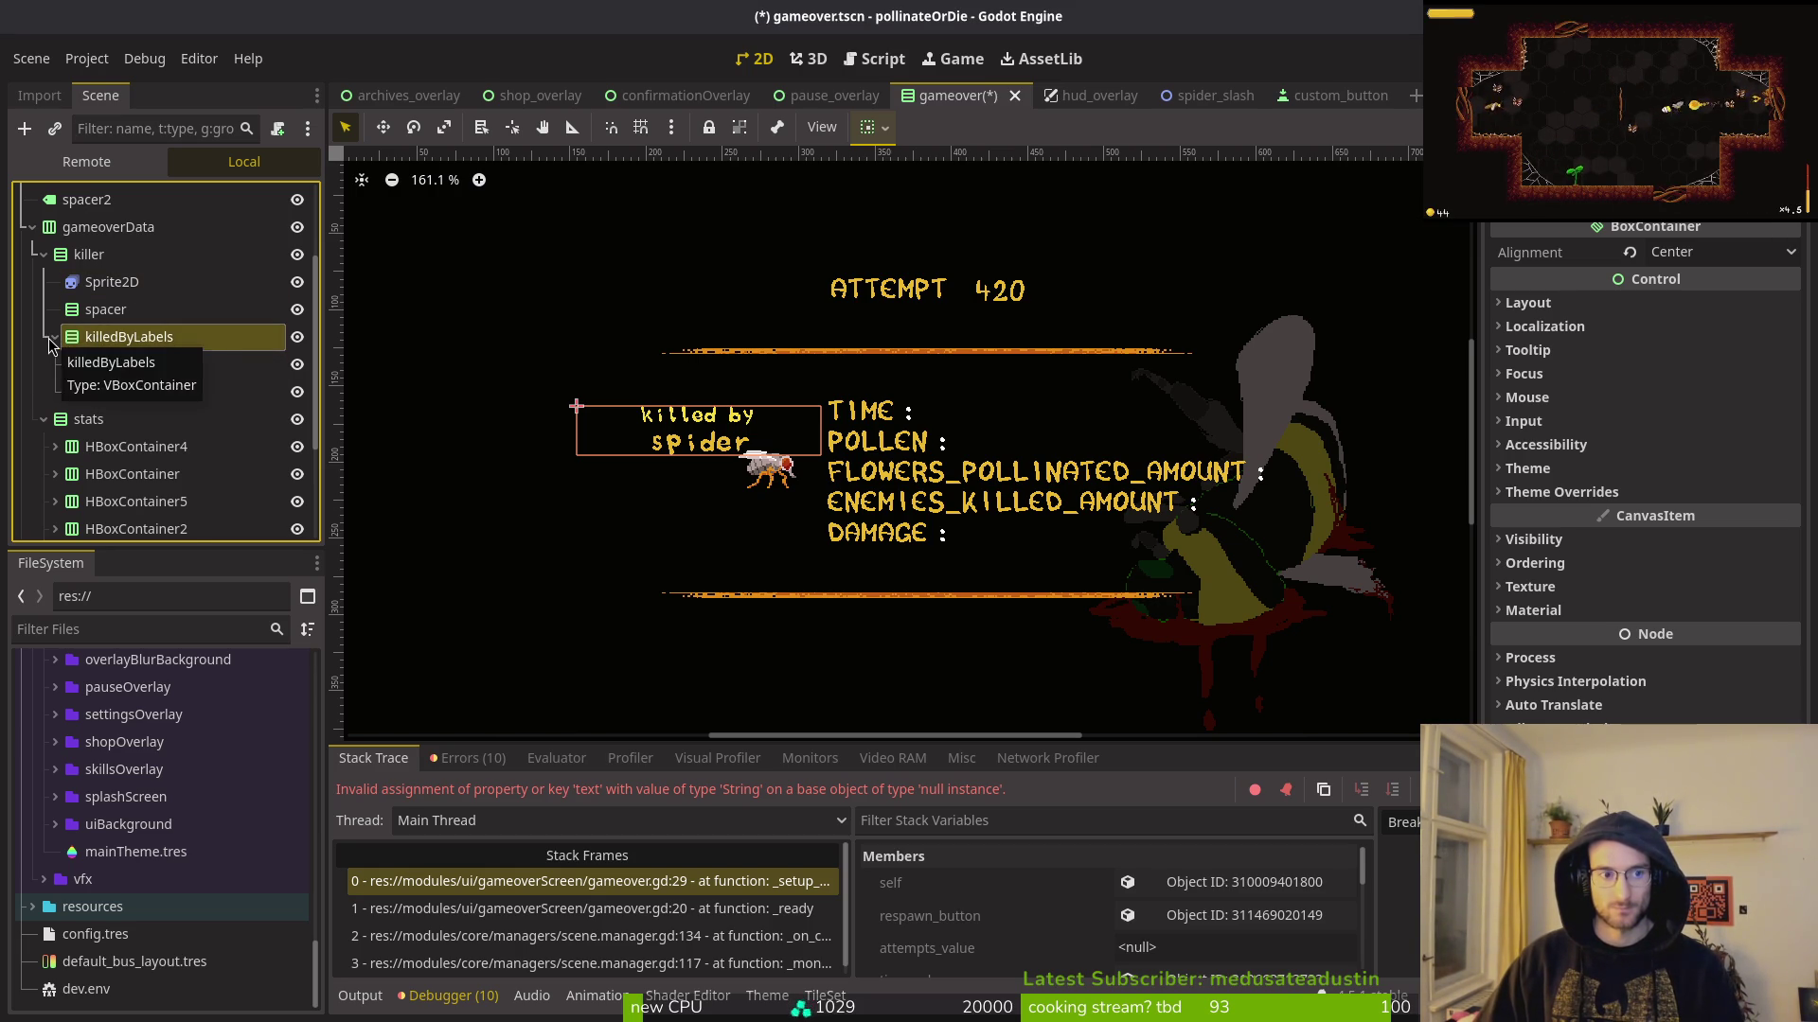
Step: Delete the spacer node inside killer
left_click(110, 318)
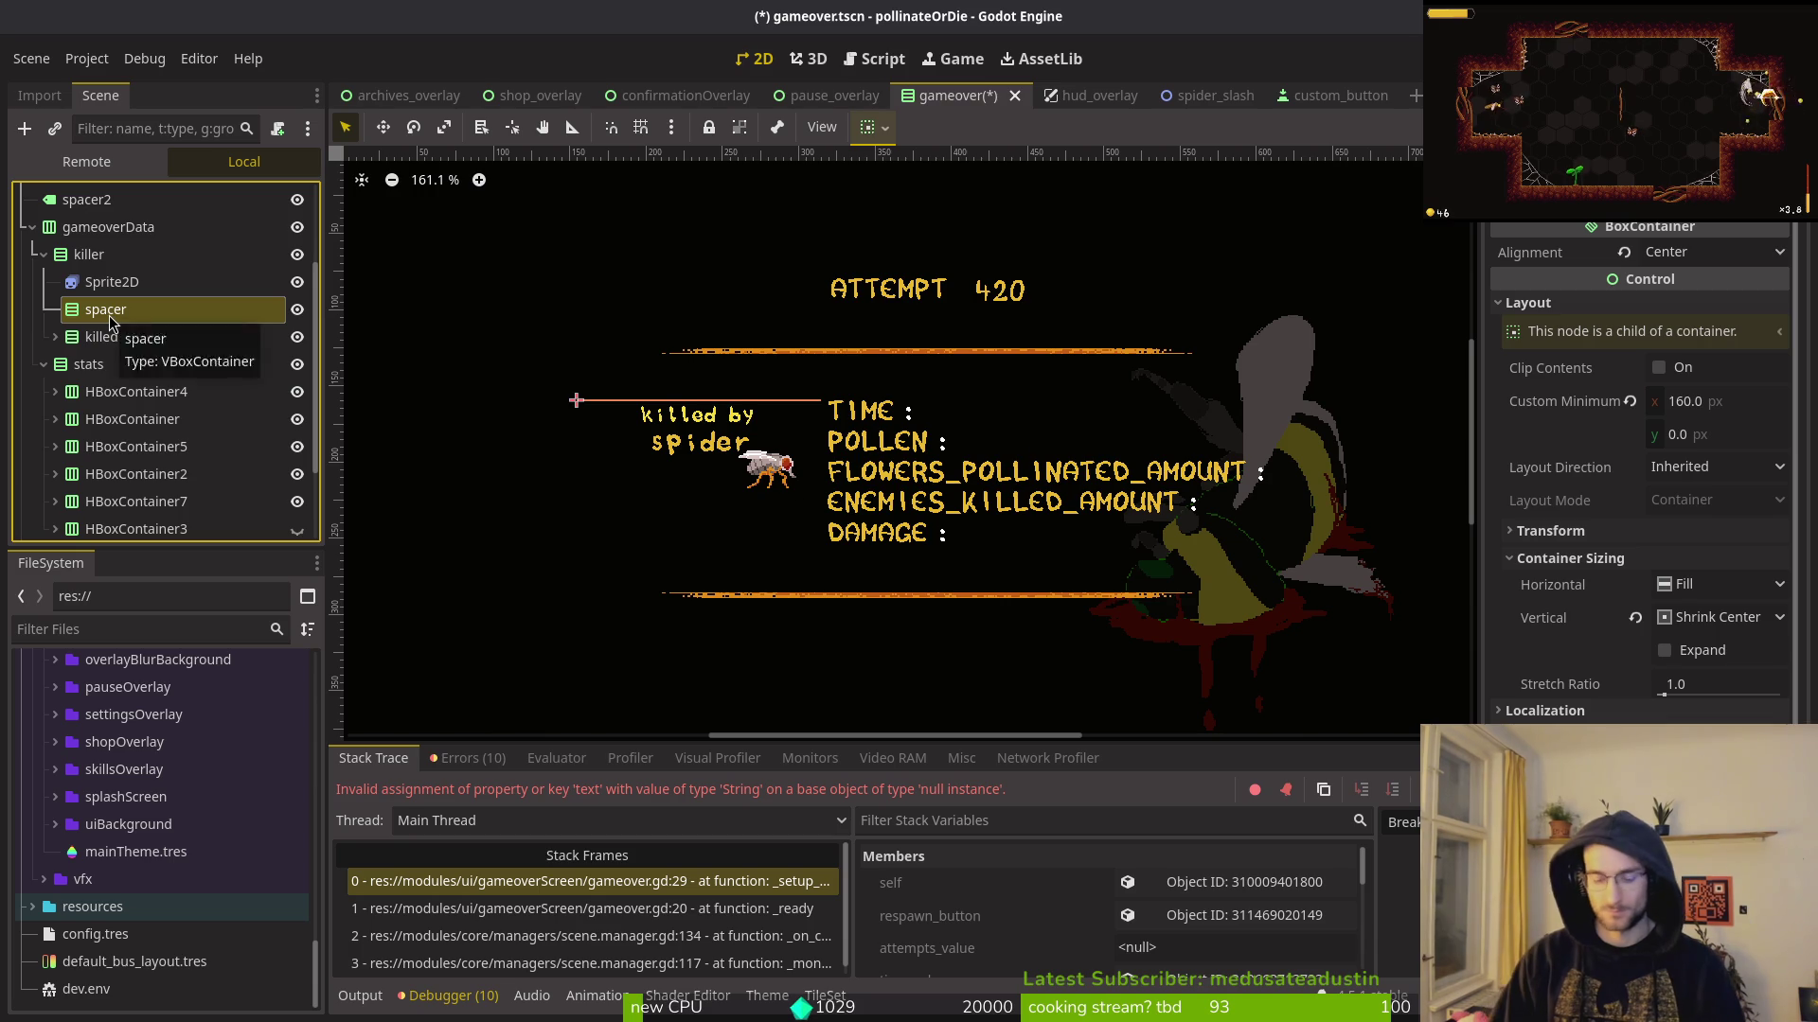
key("Delete")
key("Return")
Step: Step through the nodes inside killer, ending on the Sprite2D
left_click(108, 313)
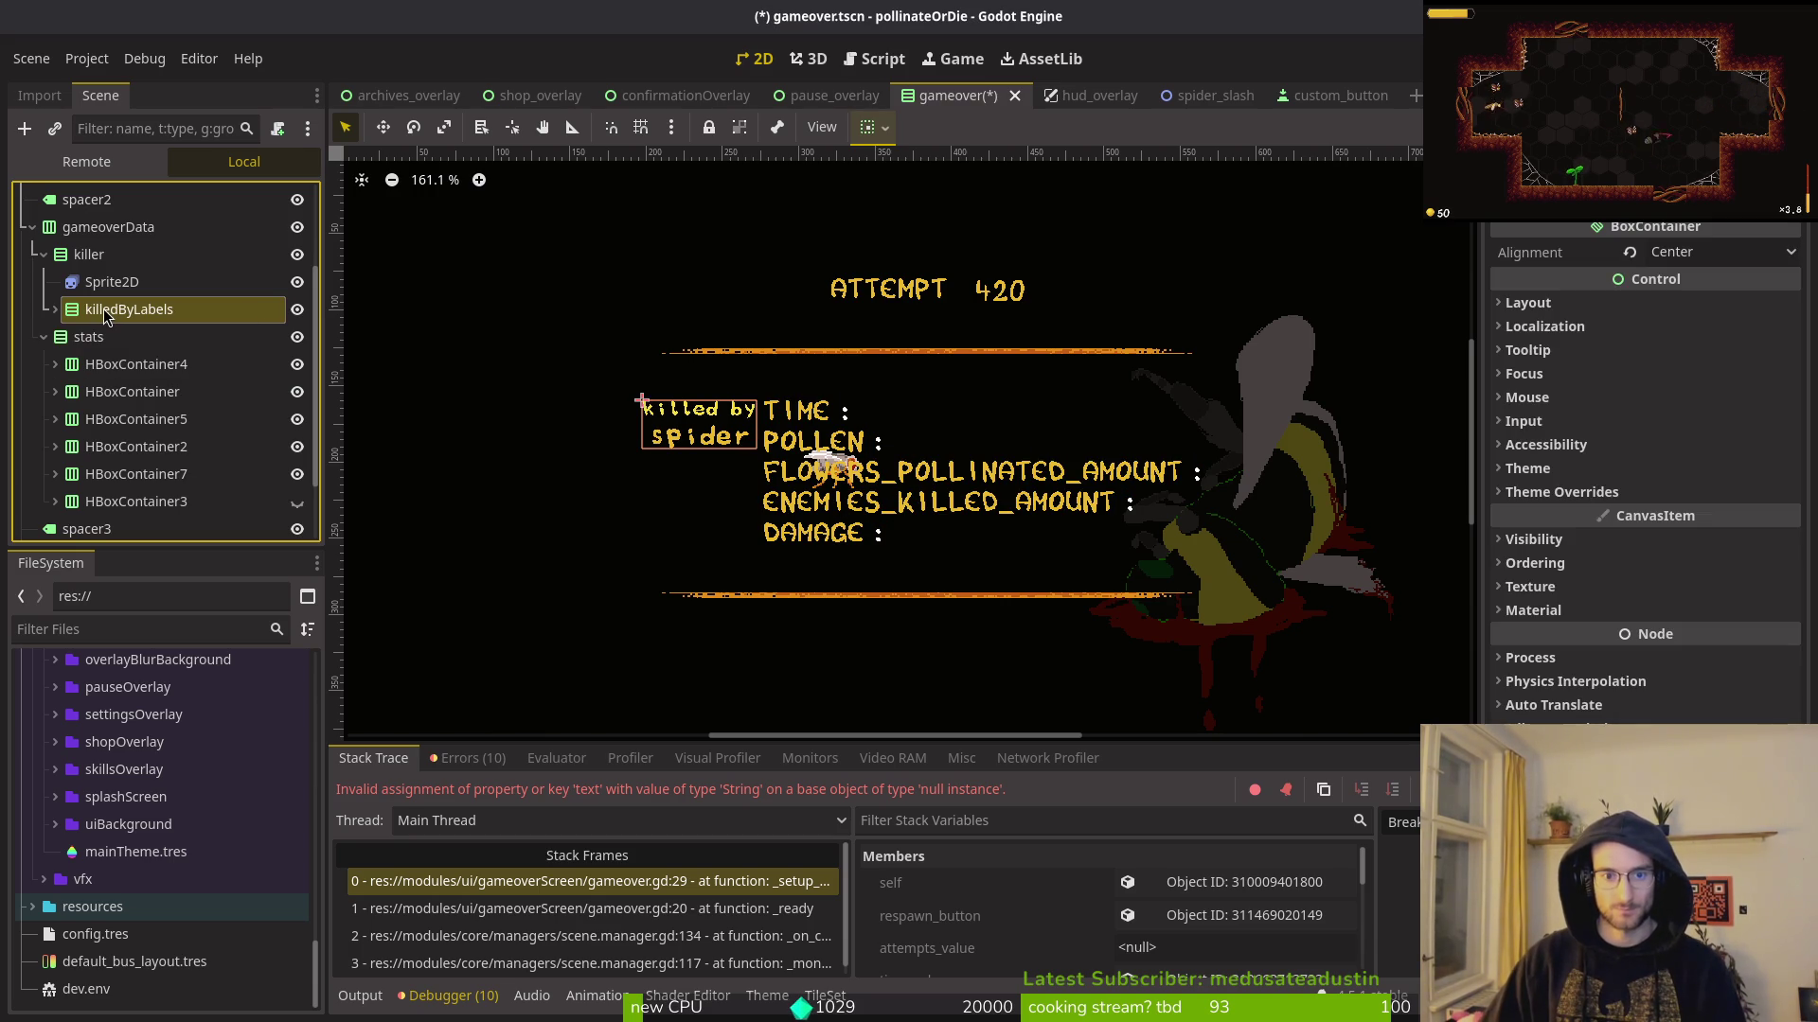
left_click(102, 282)
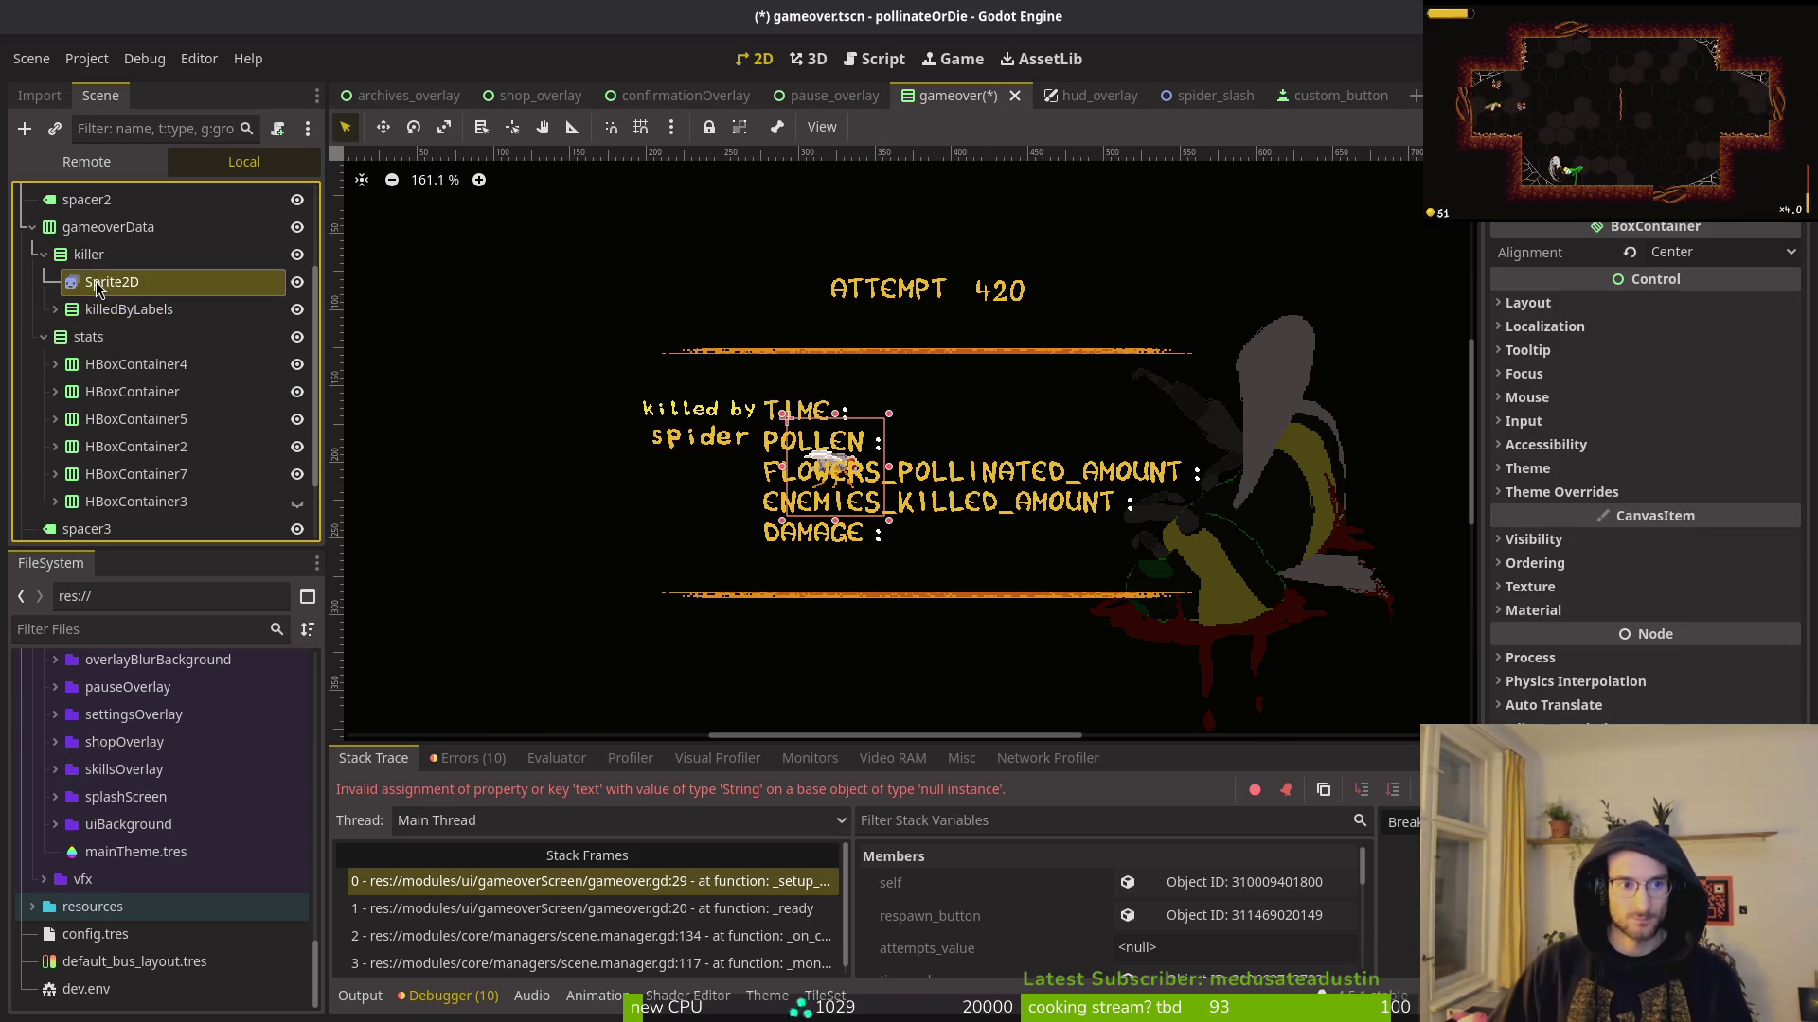
left_click(102, 317)
key("Up")
key("Down")
key("Up")
left_click(102, 316)
Step: Add a TextureRect child under the killer container, keeping its default name
left_click(92, 287)
left_click(88, 264)
key("ctrl+a")
type("vbotexture")
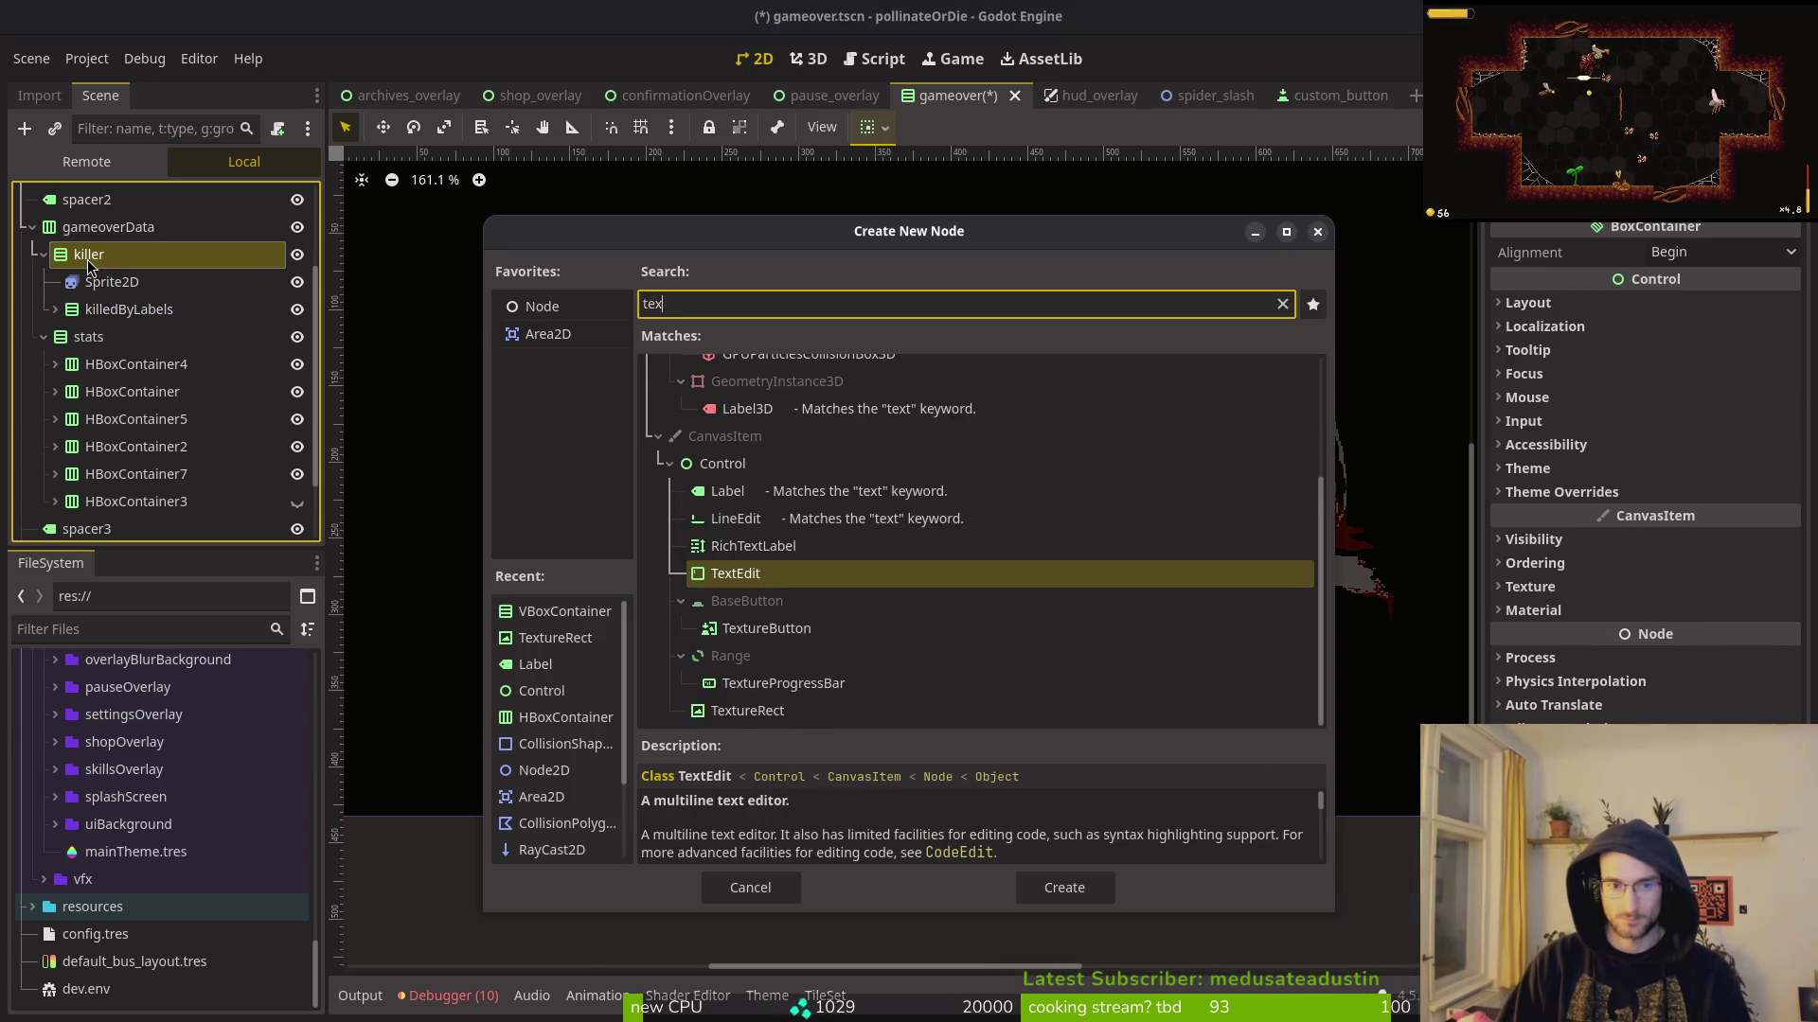
key("Return")
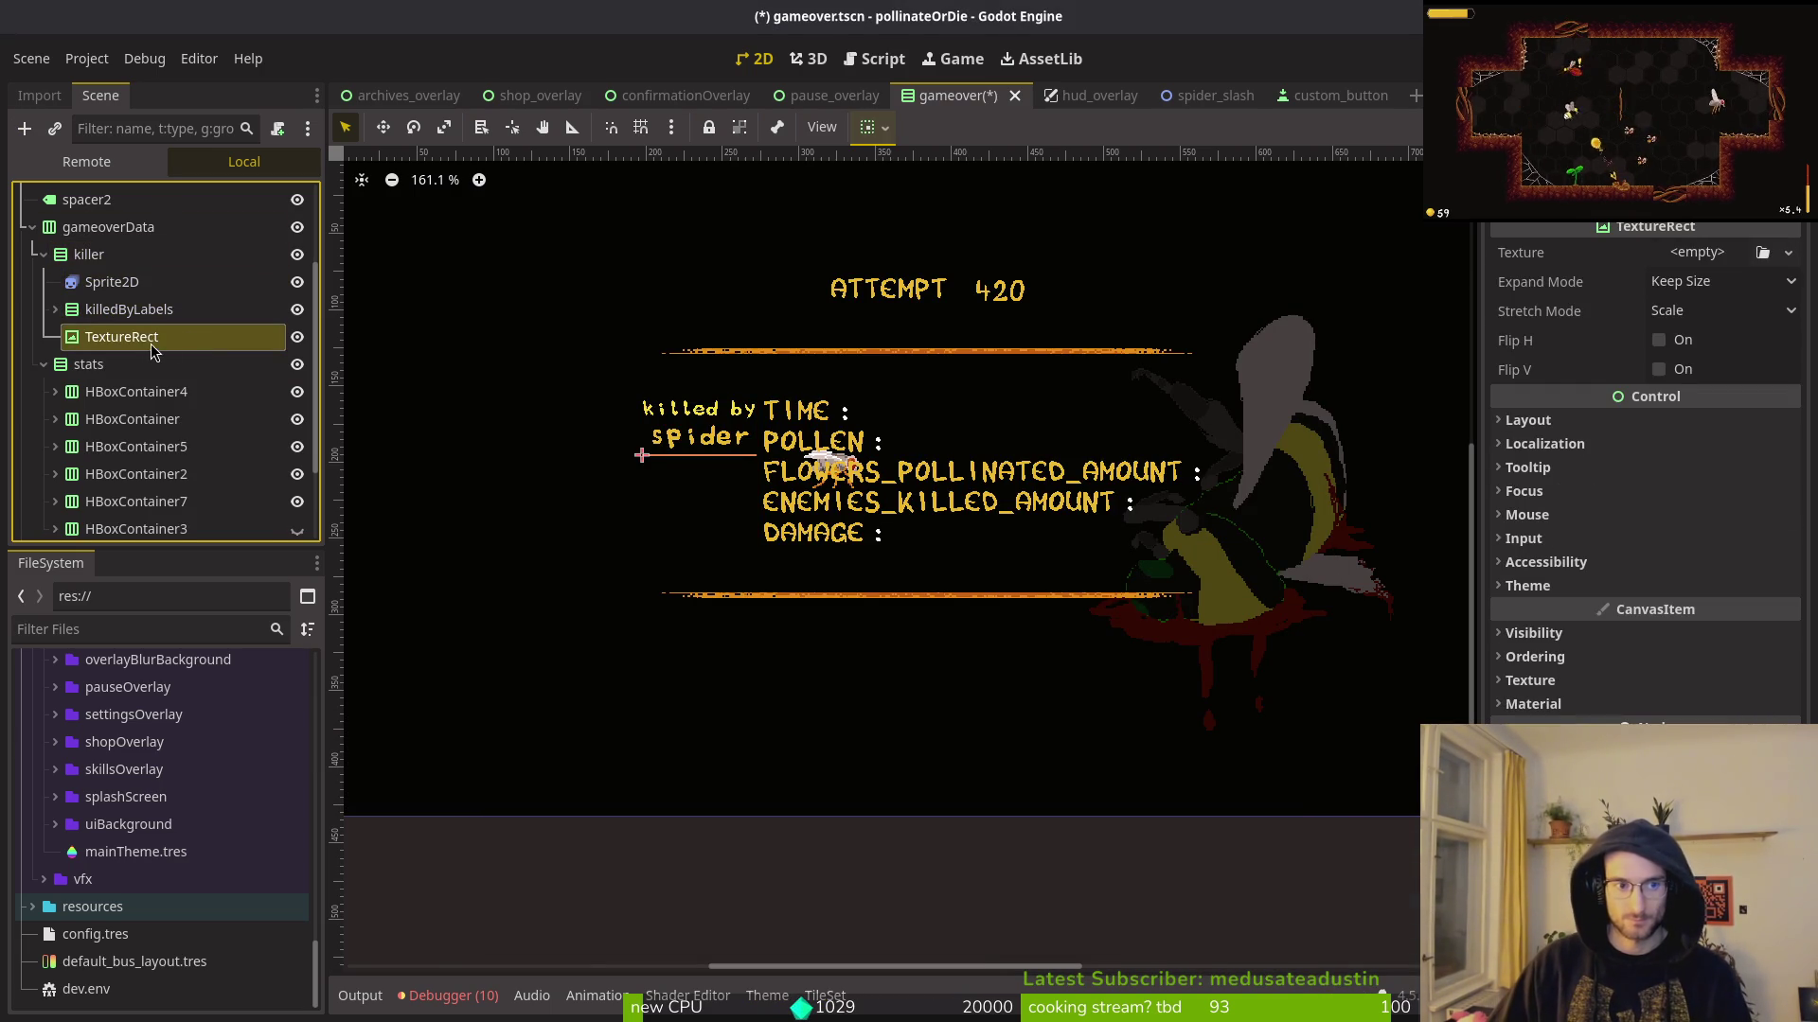
key("F2")
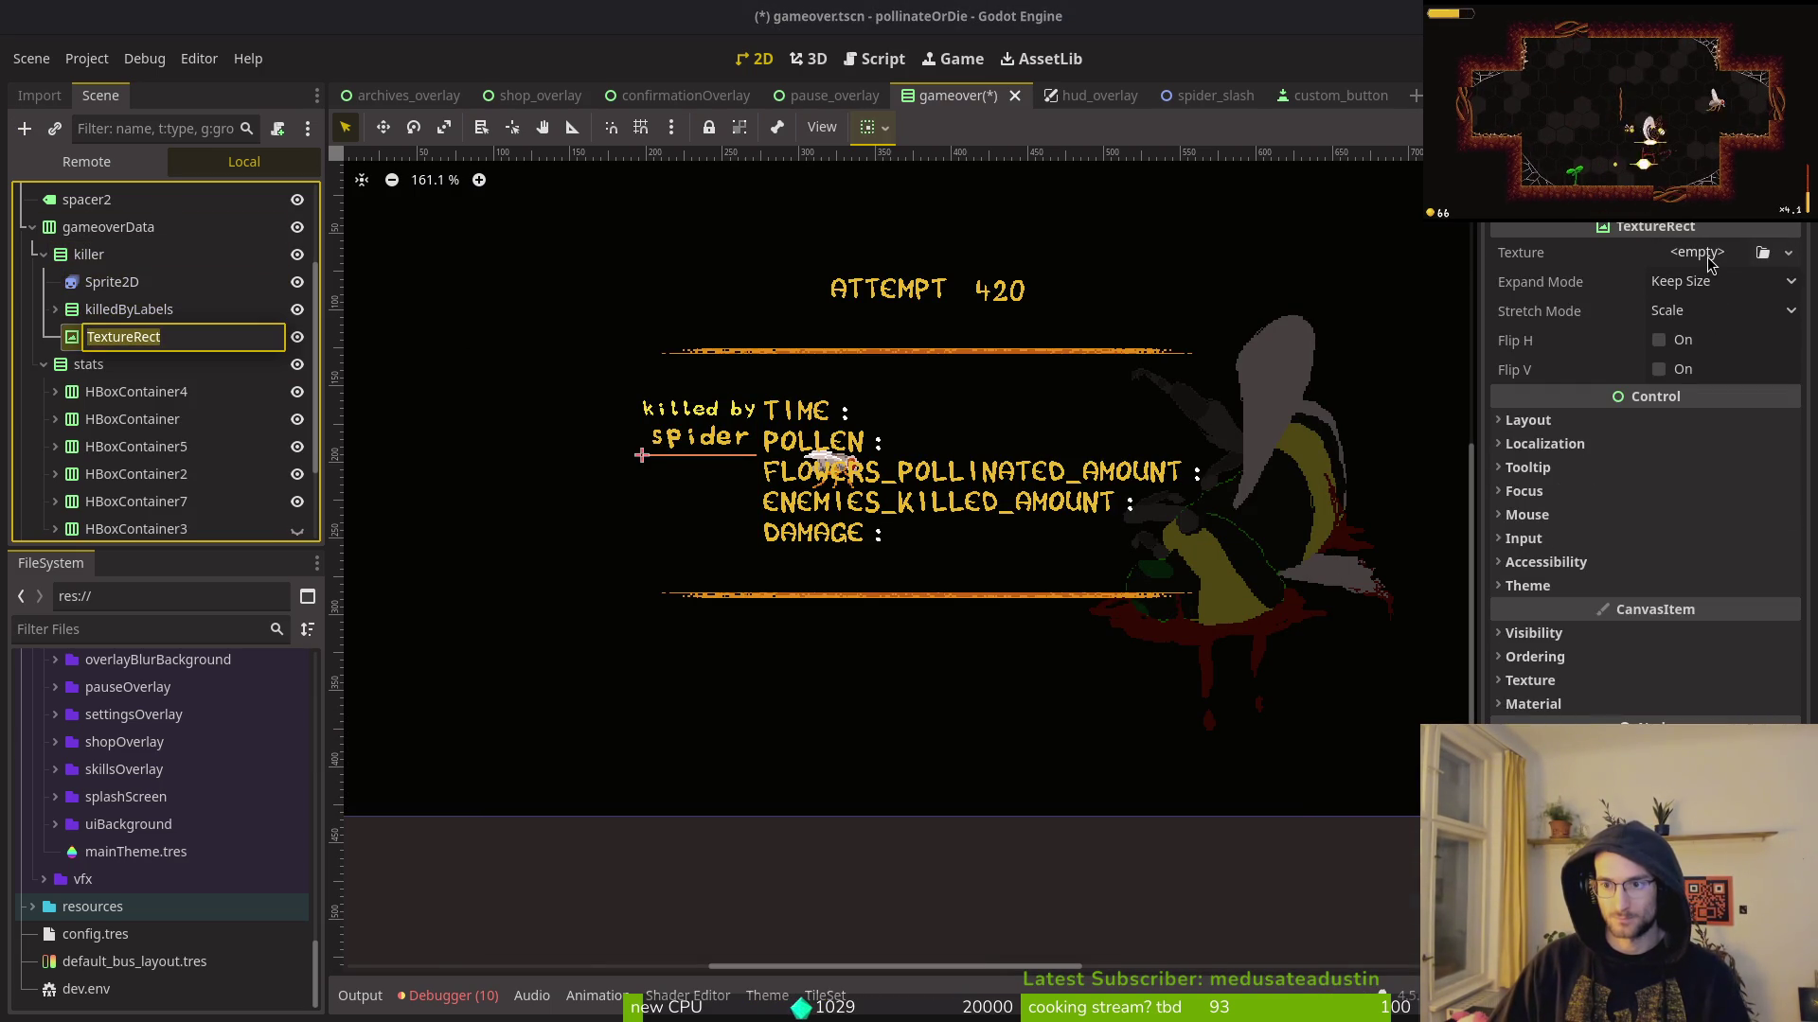
key("Return")
Step: Give the TextureRect a 128×128 custom minimum size, leave the texture empty, and save
left_click(1696, 252)
key("Escape")
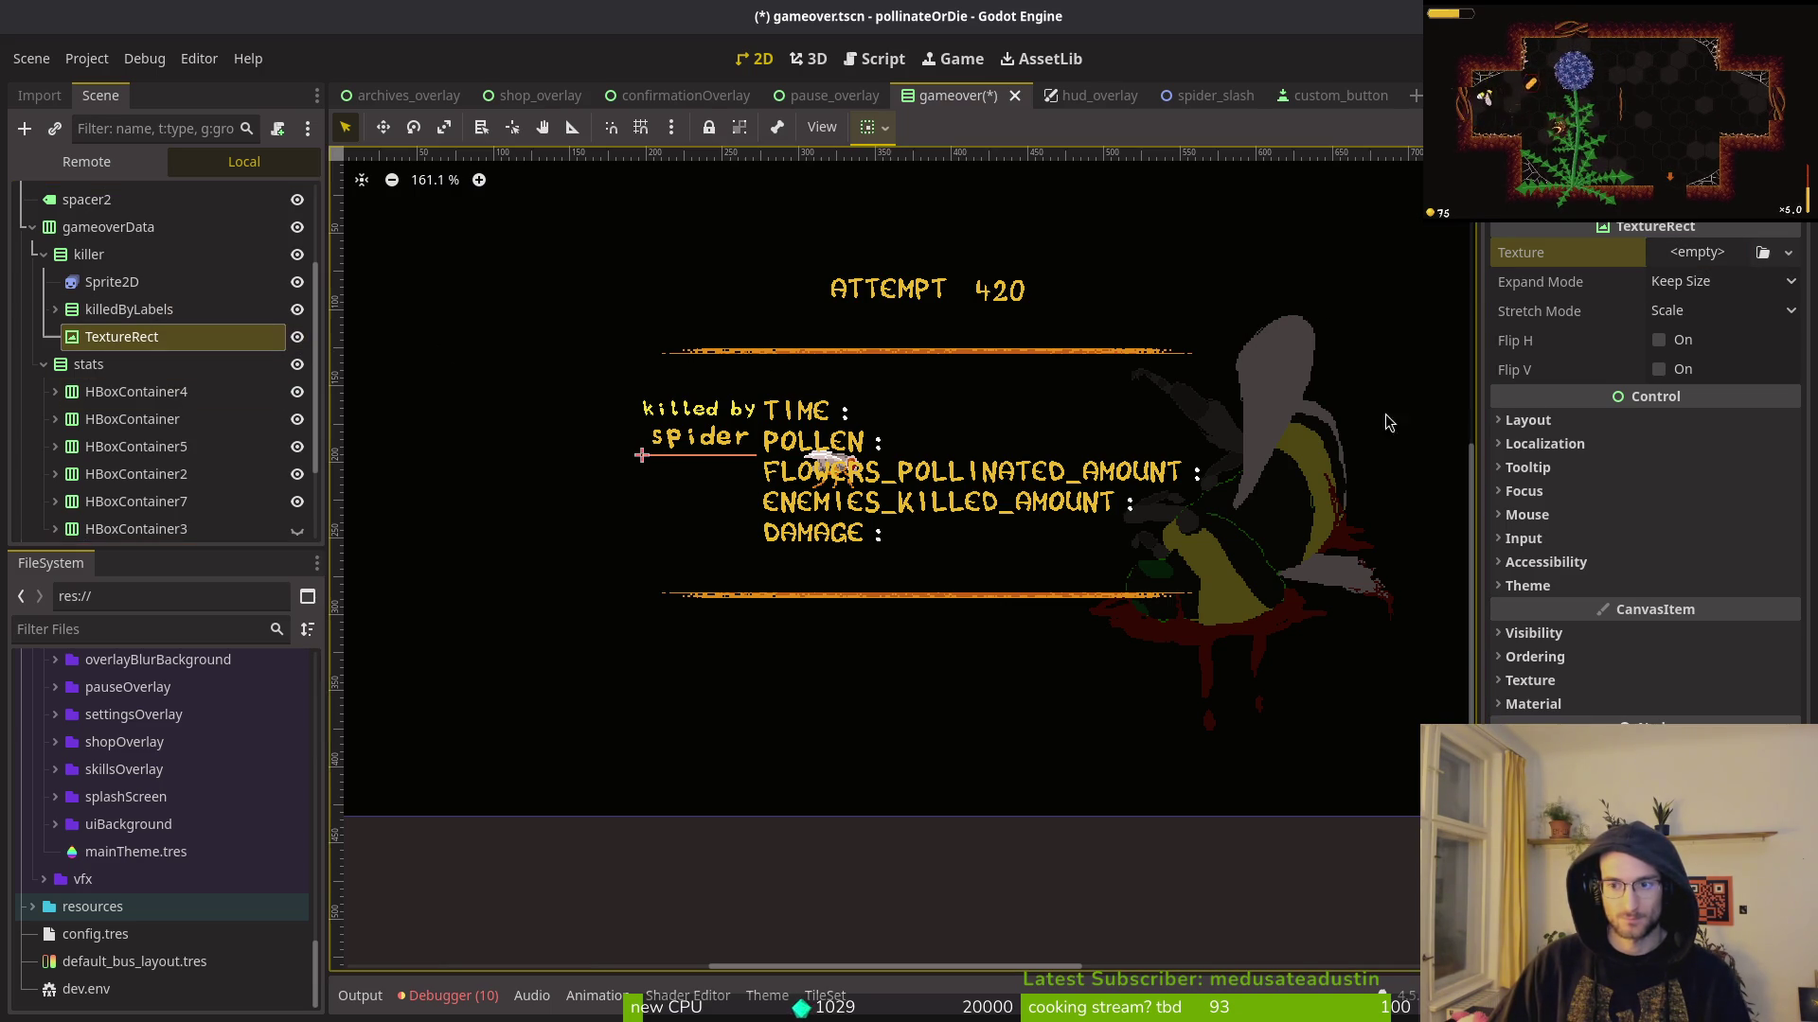
left_click(1553, 423)
left_click(1723, 519)
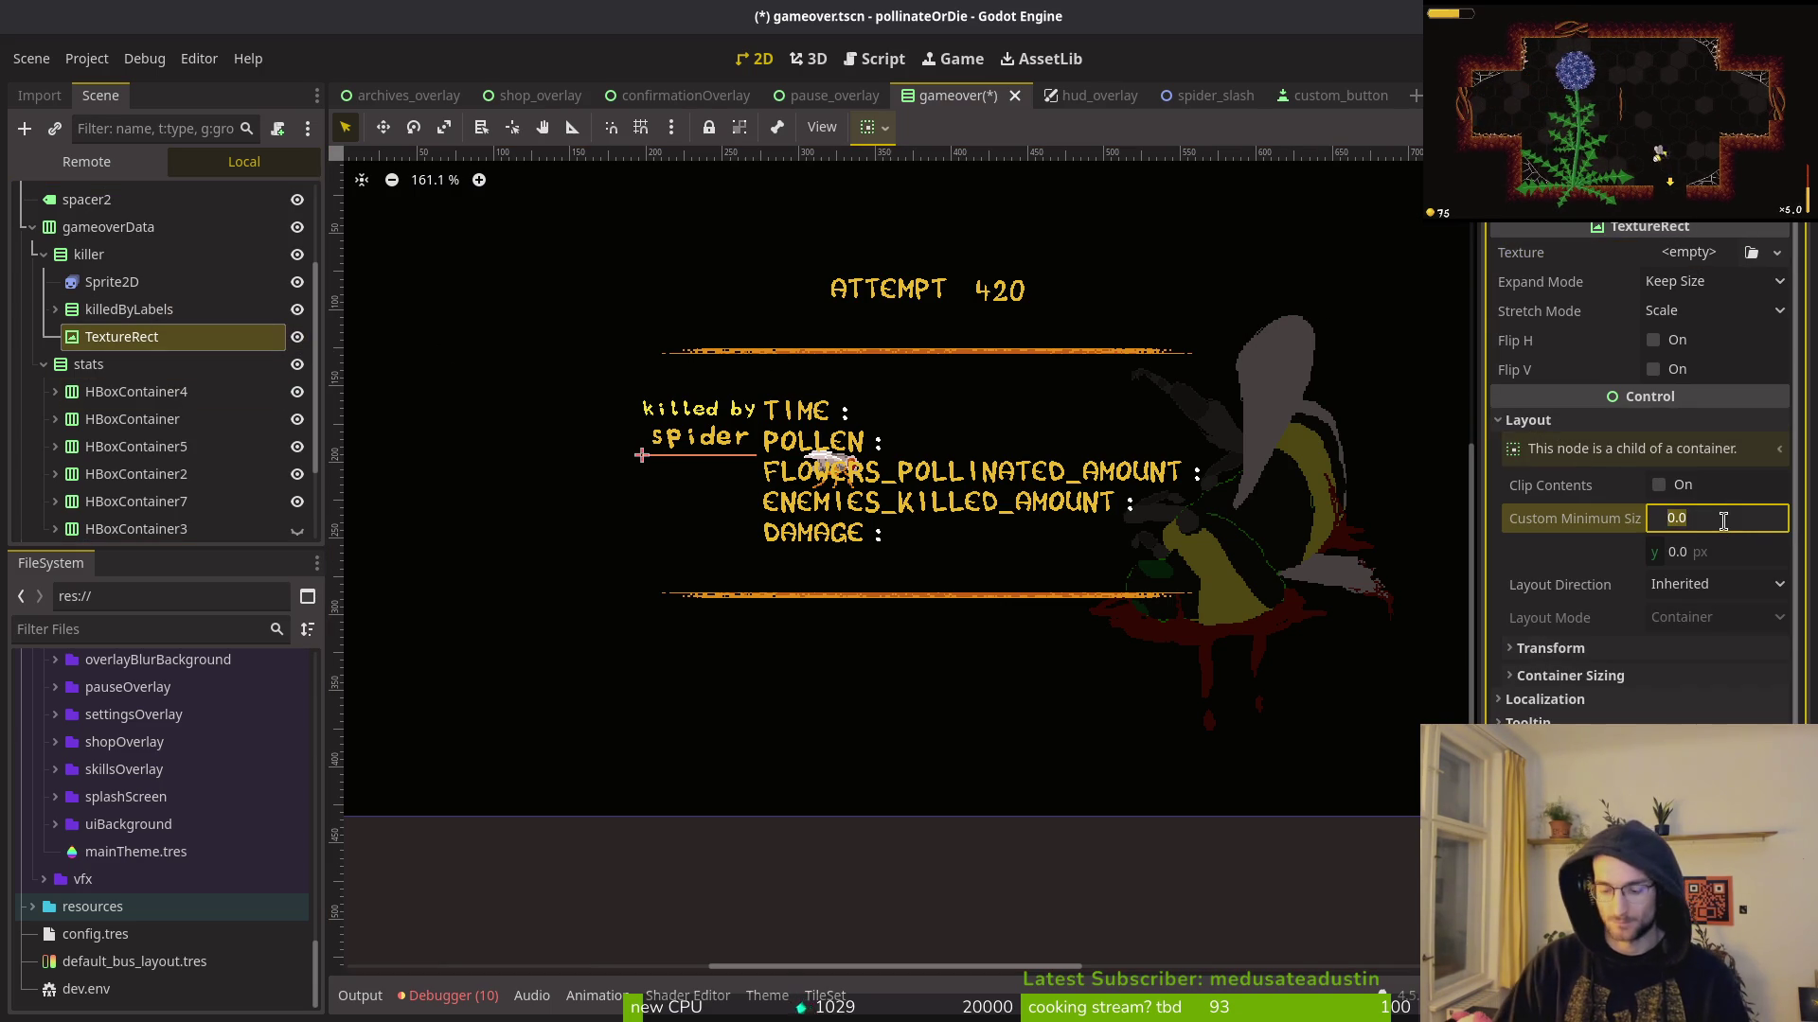
key("Tab")
type("128")
key("Return")
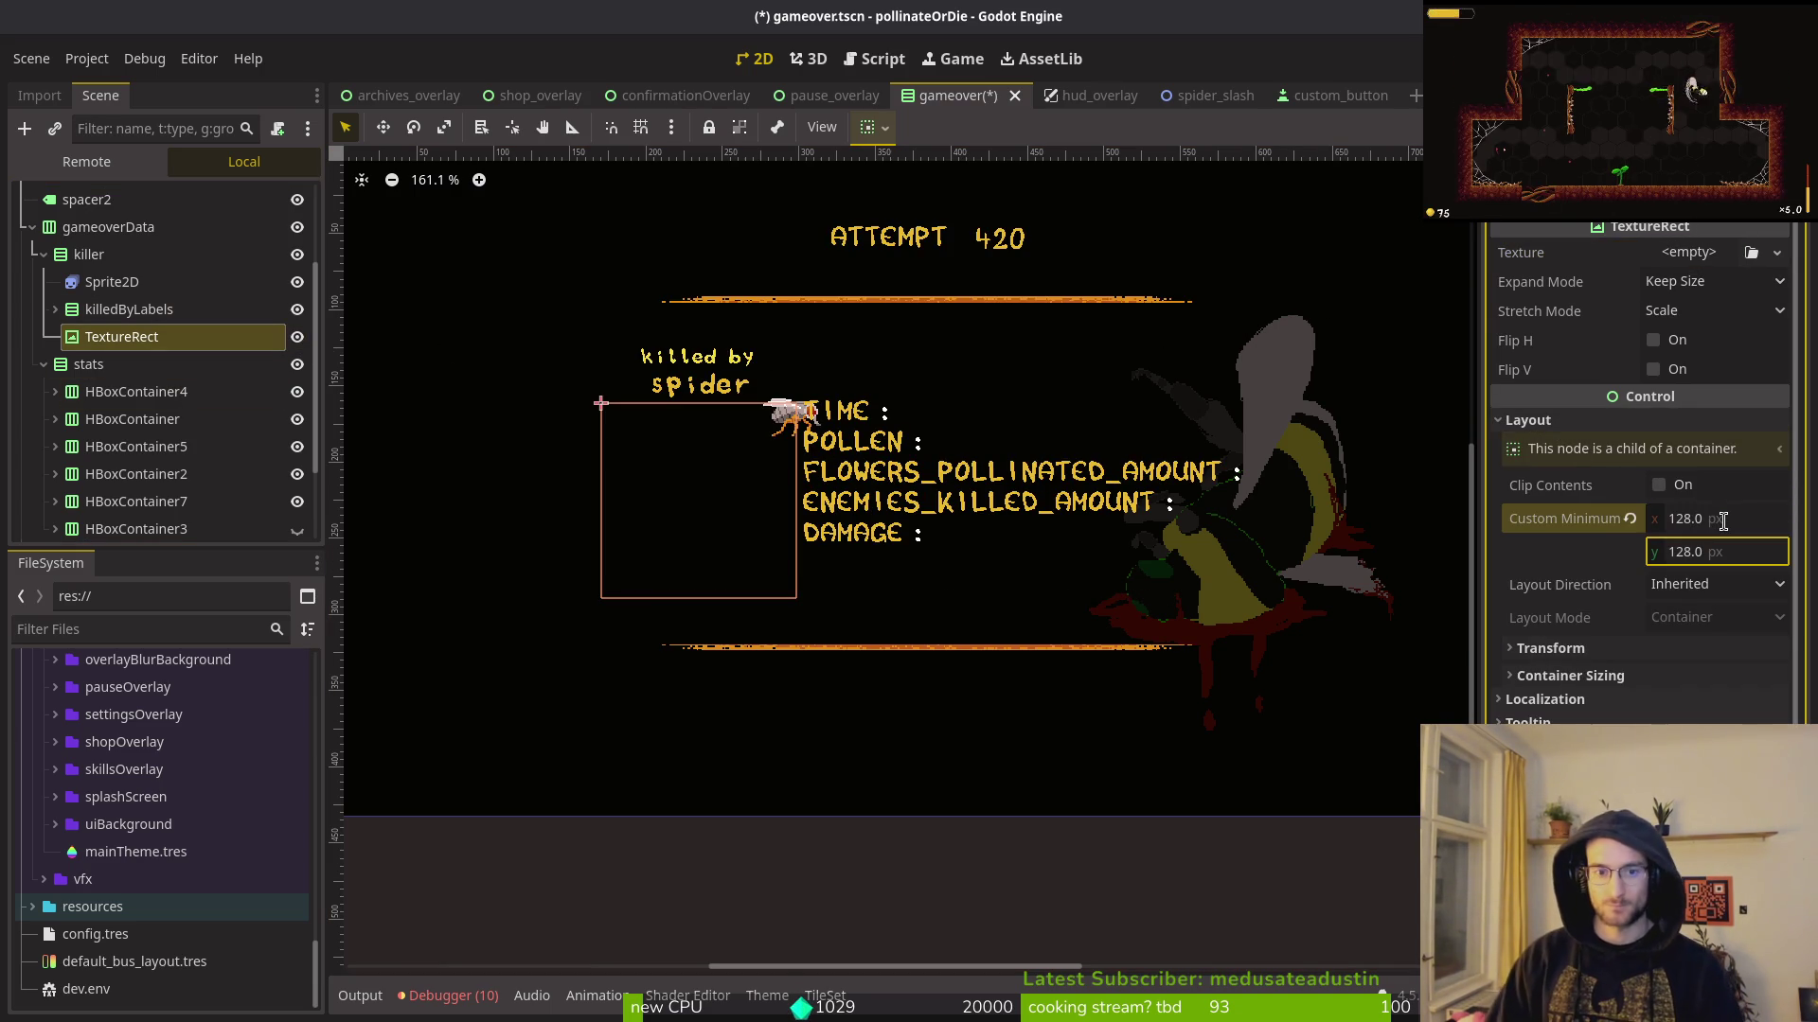
key("ctrl+s")
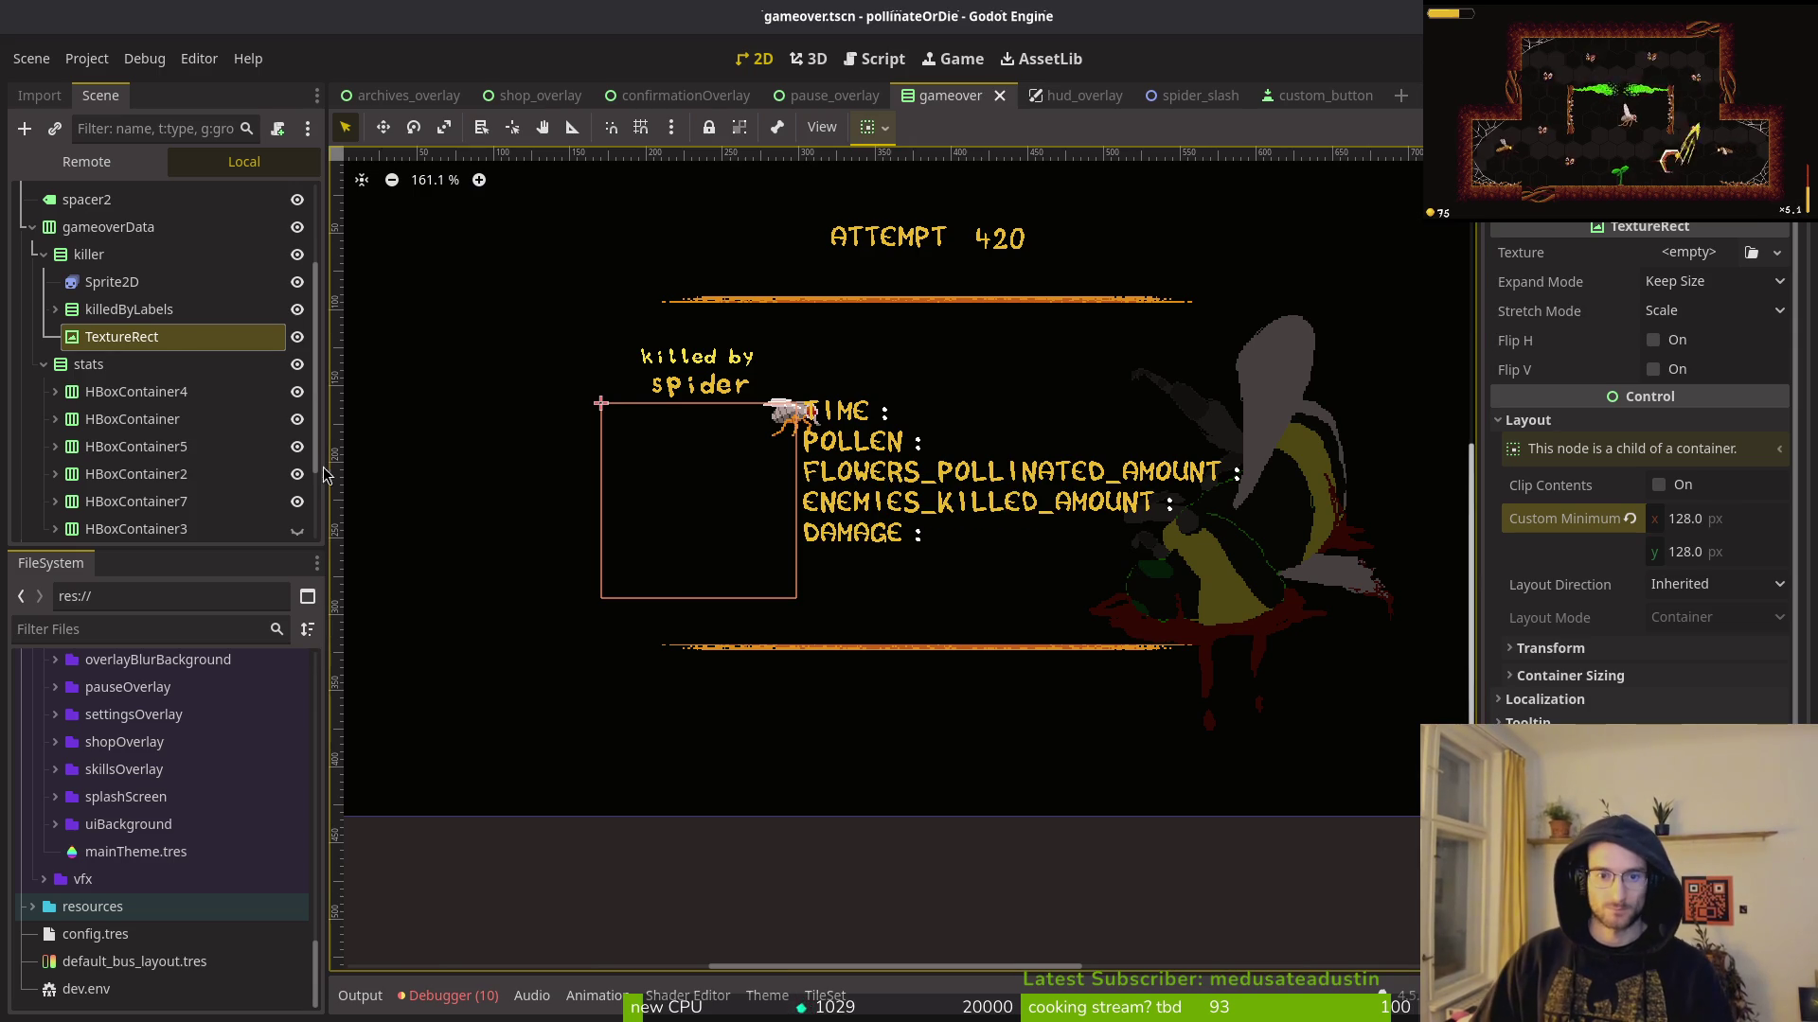
Step: Drag the killer sprite down and left, then save the scene
left_click(112, 282)
left_click_drag(753, 462, 648, 539)
left_click(56, 291, "ctrl")
key("ctrl+s")
Step: Enable Offset > Centered on the Sprite2D and save
left_click(57, 286)
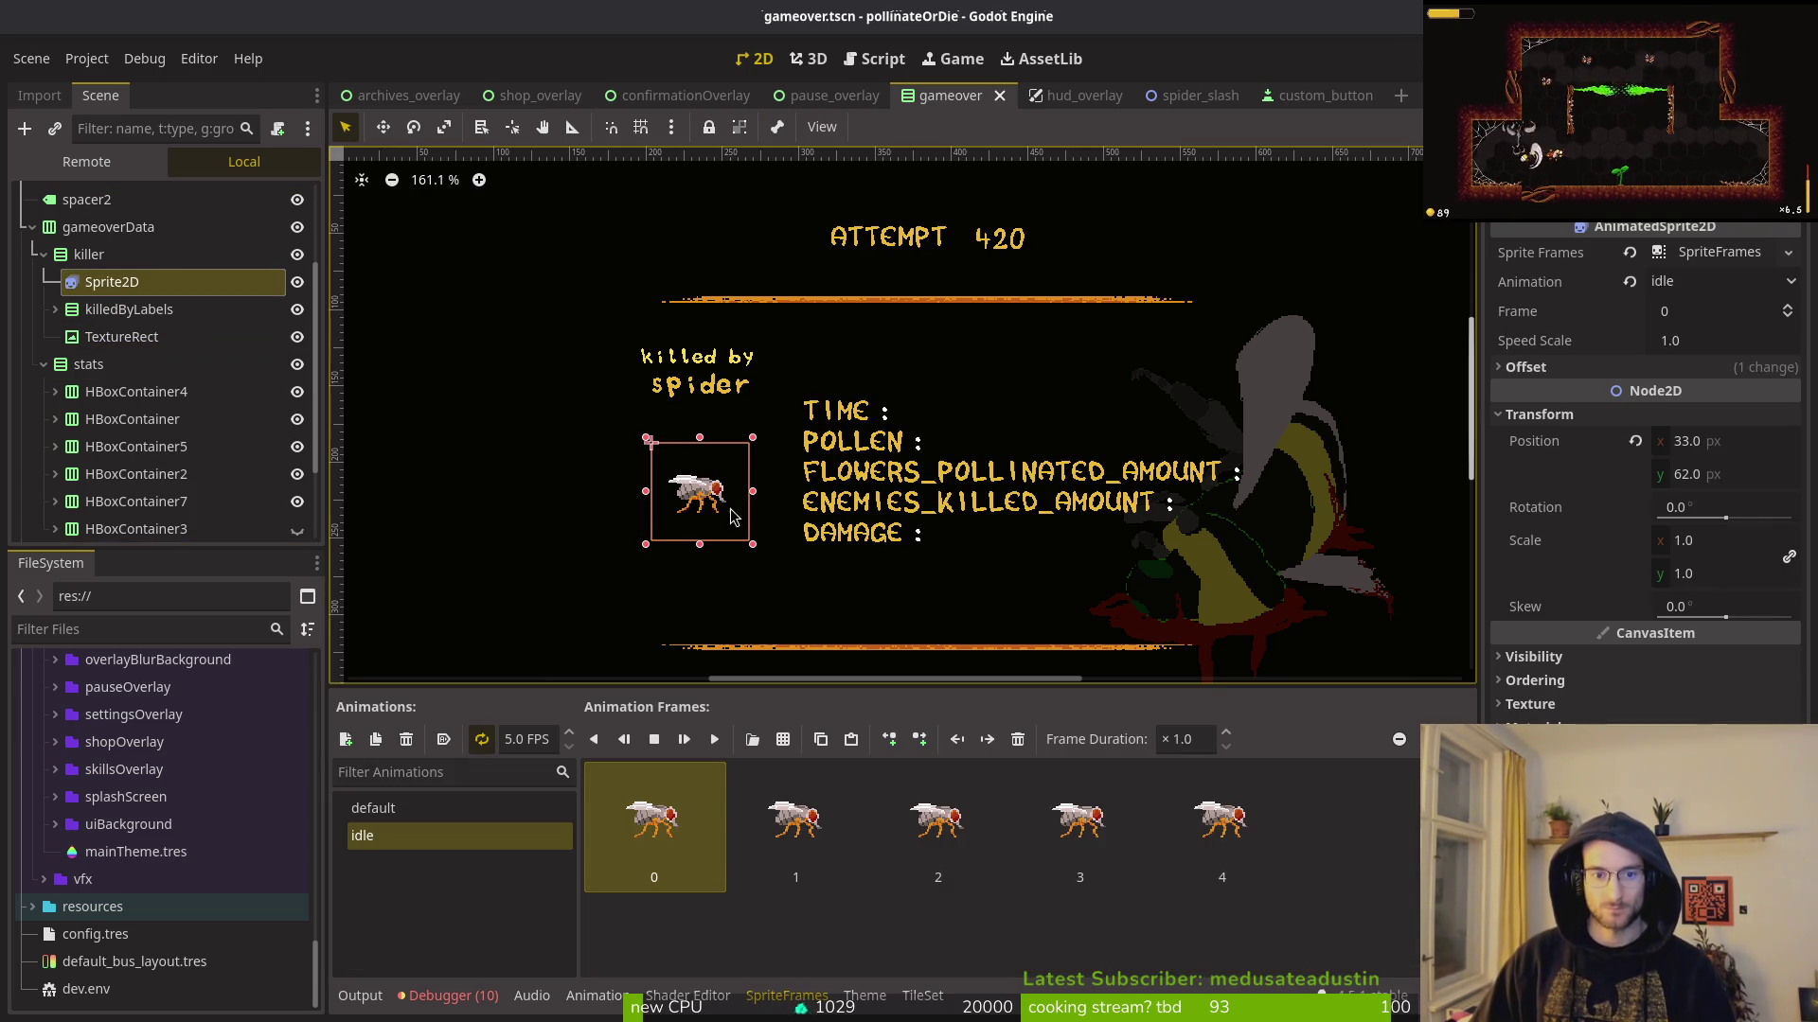
left_click(1538, 369)
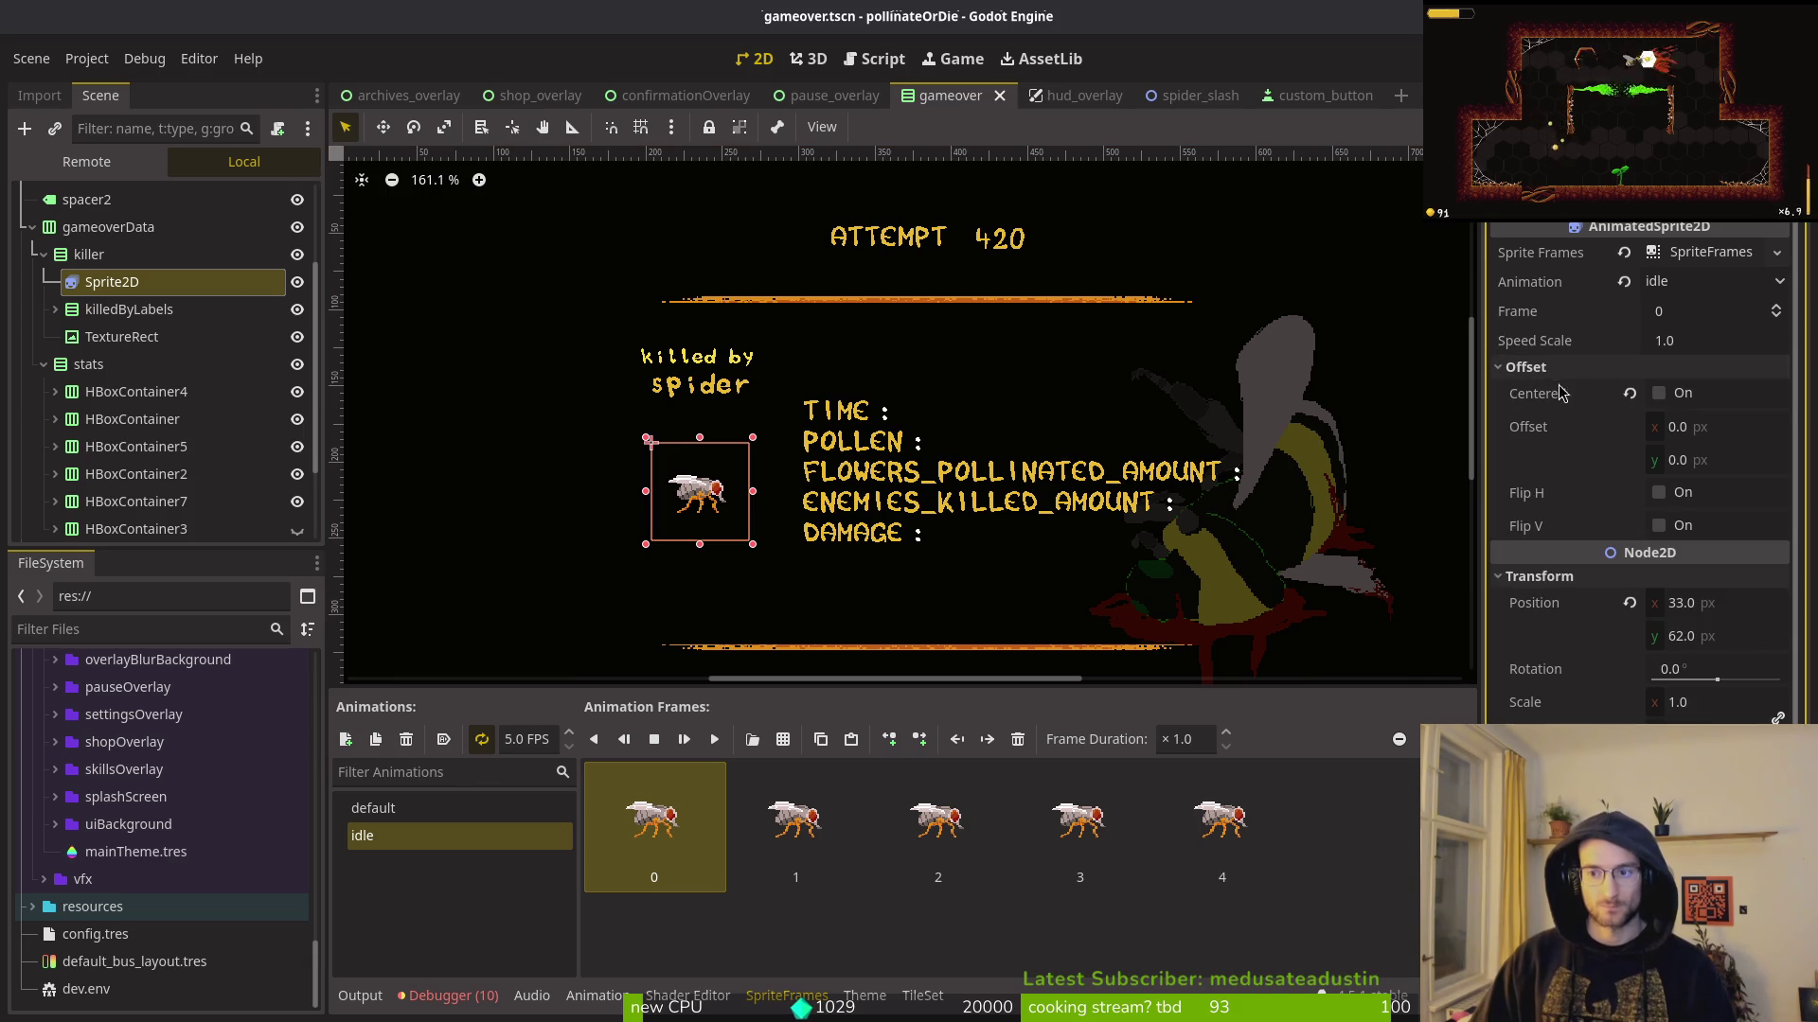
left_click(1659, 396)
key("ctrl+s")
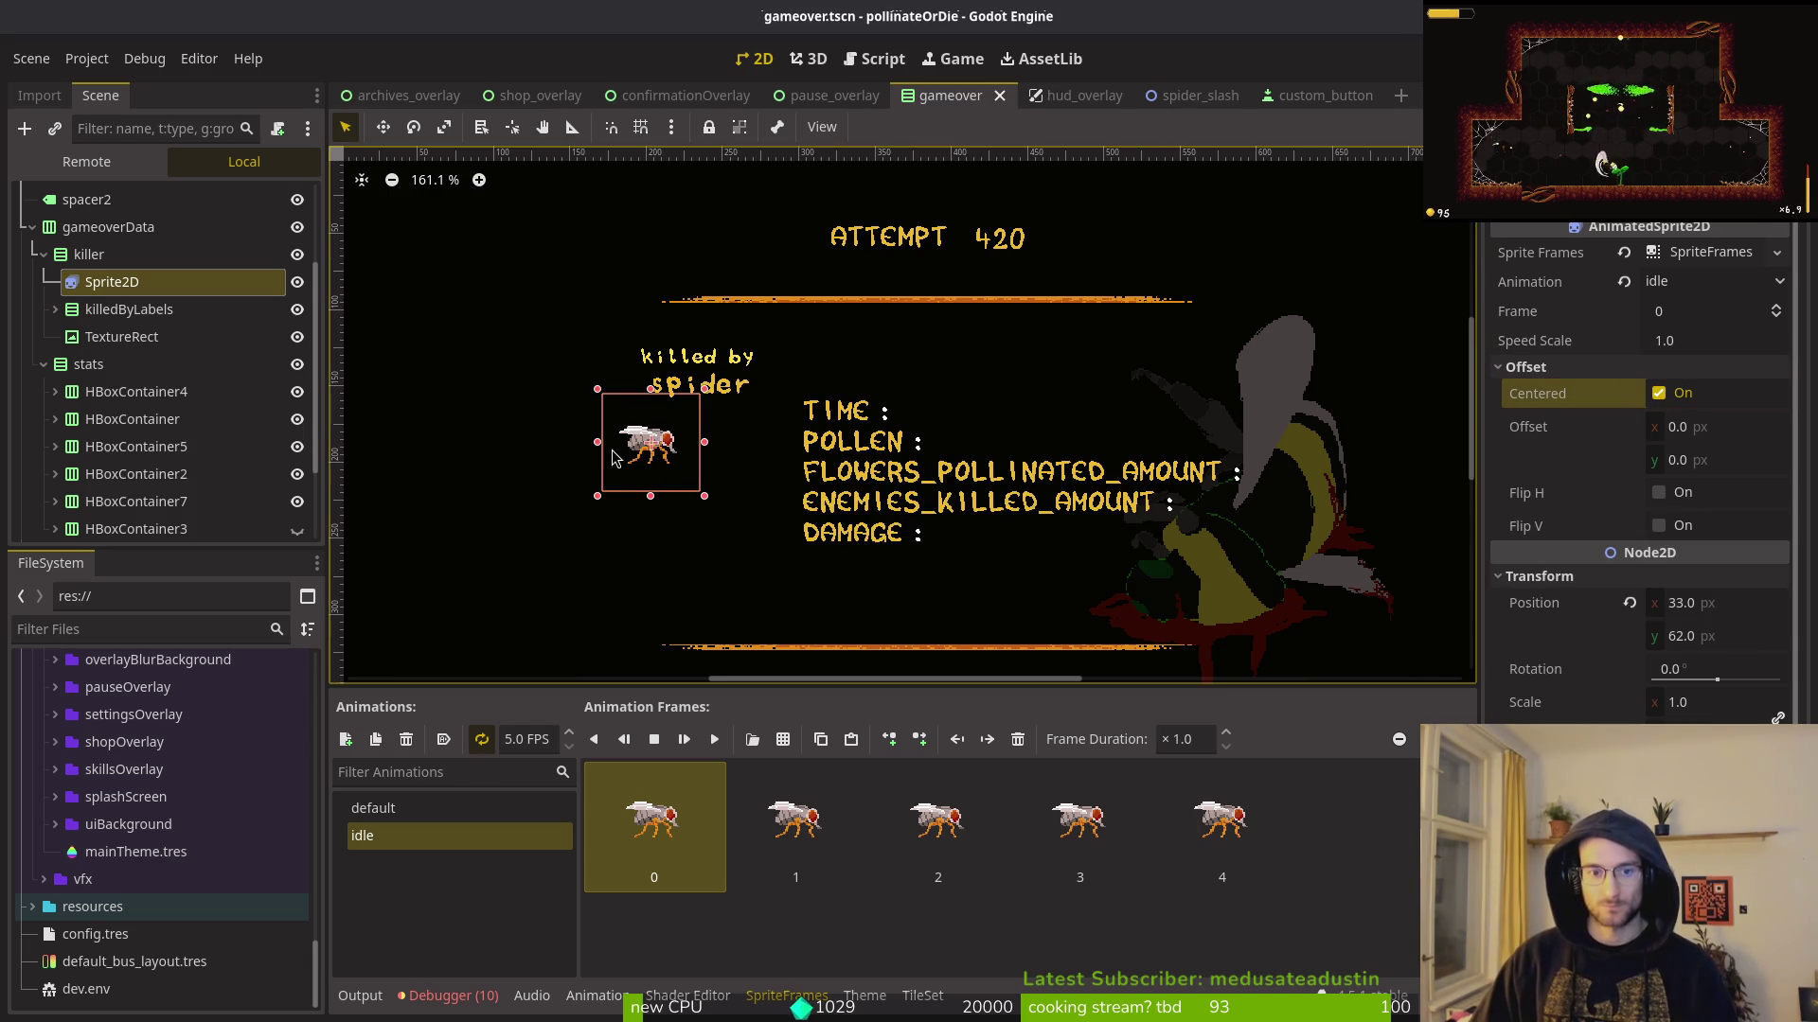
Step: Move the sprite into the empty box, save, and collapse killer and stats
left_click_drag(810, 428, 852, 473)
left_click(905, 514)
key("ctrl+s")
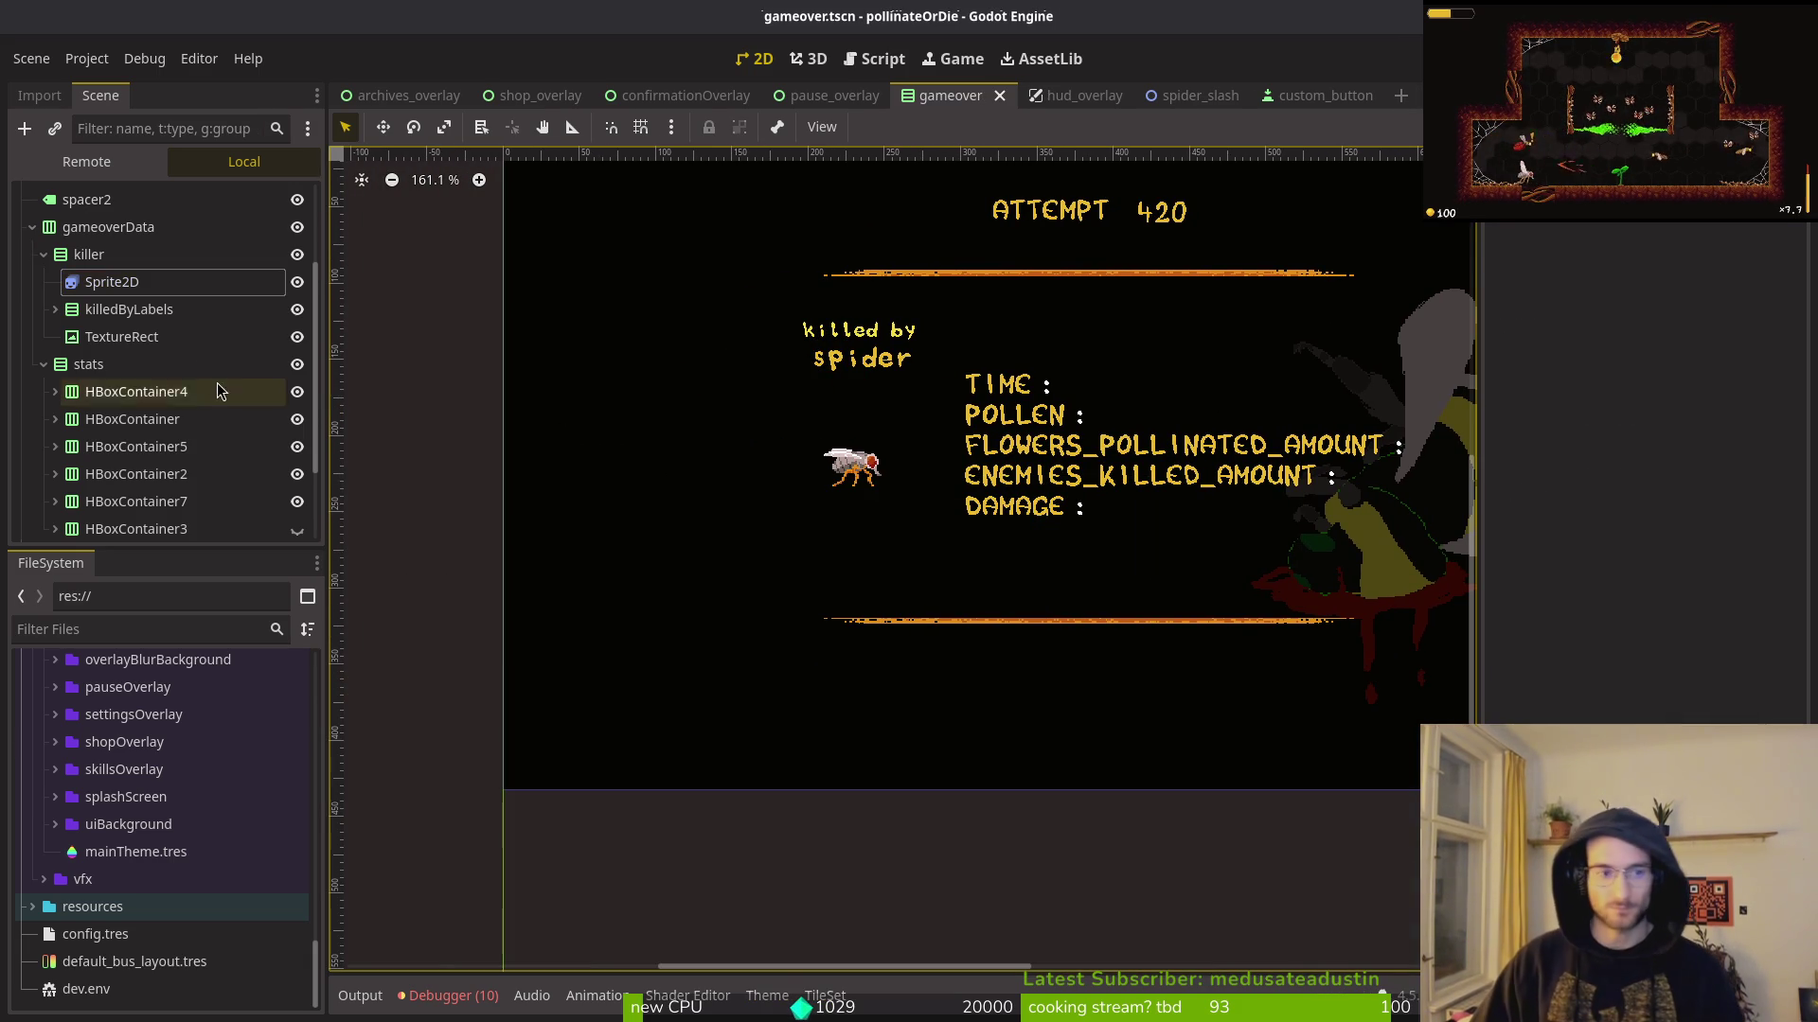
left_click(43, 255)
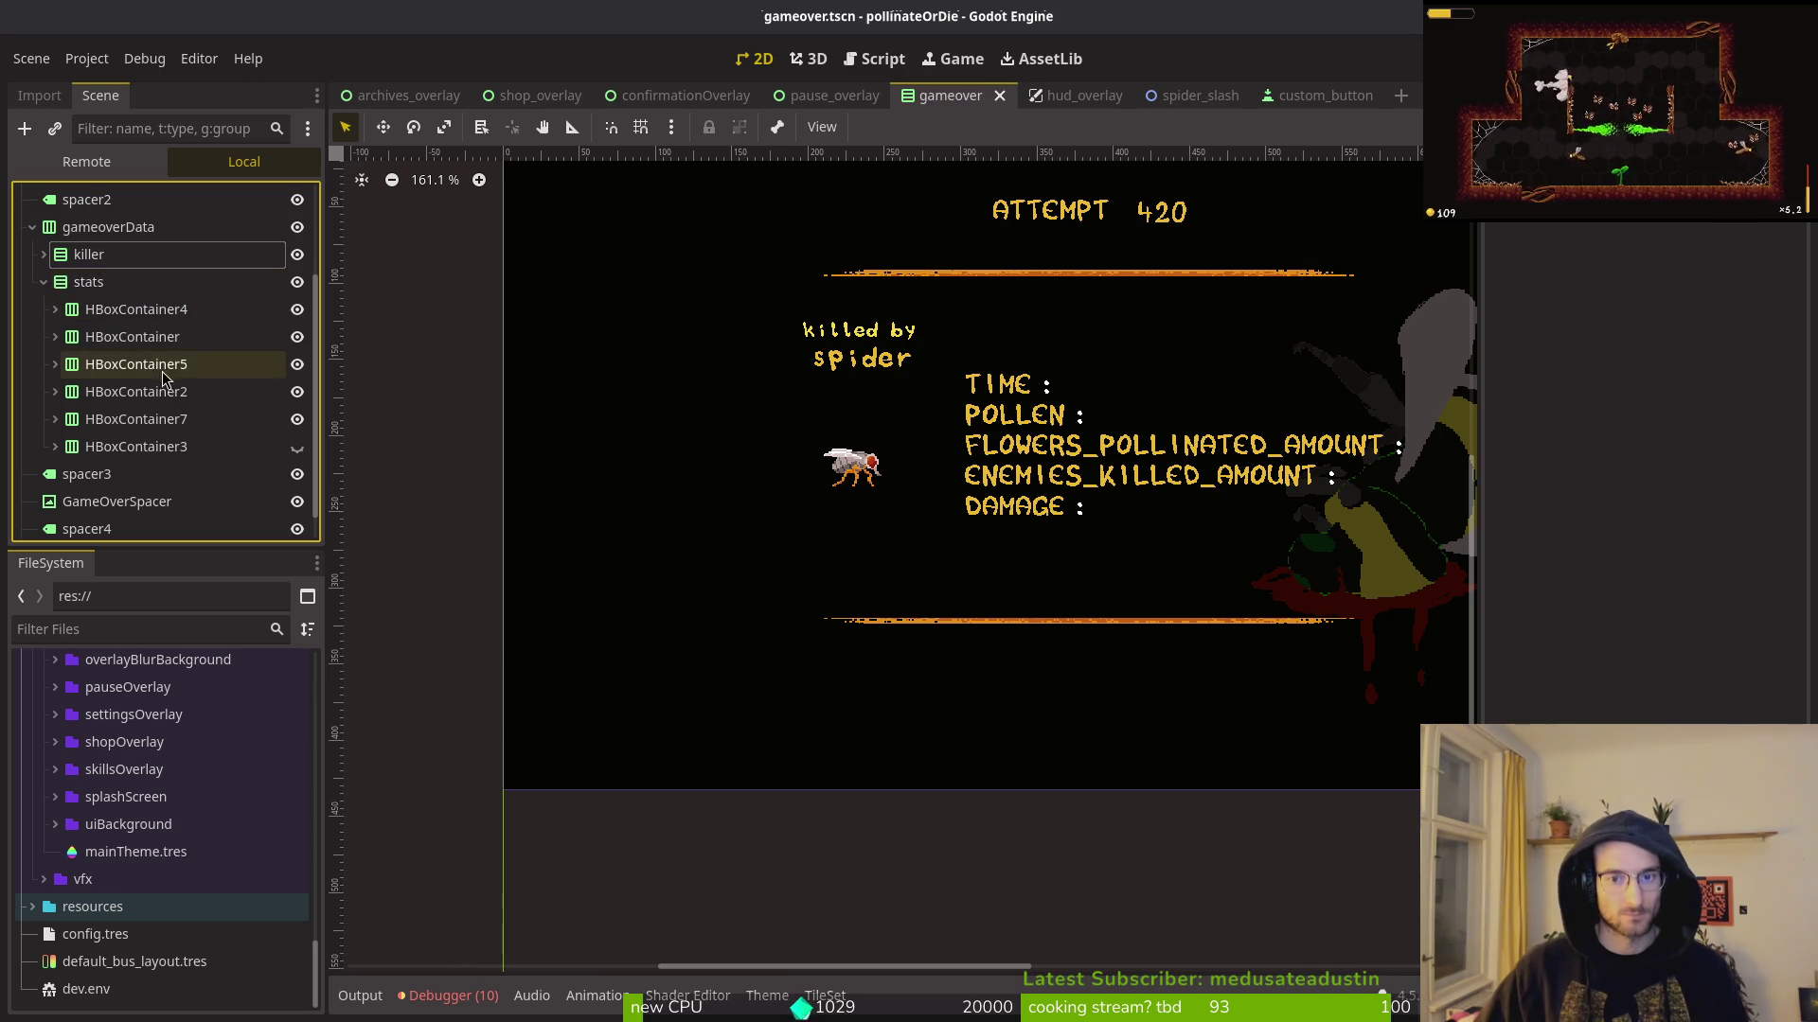
left_click(43, 282)
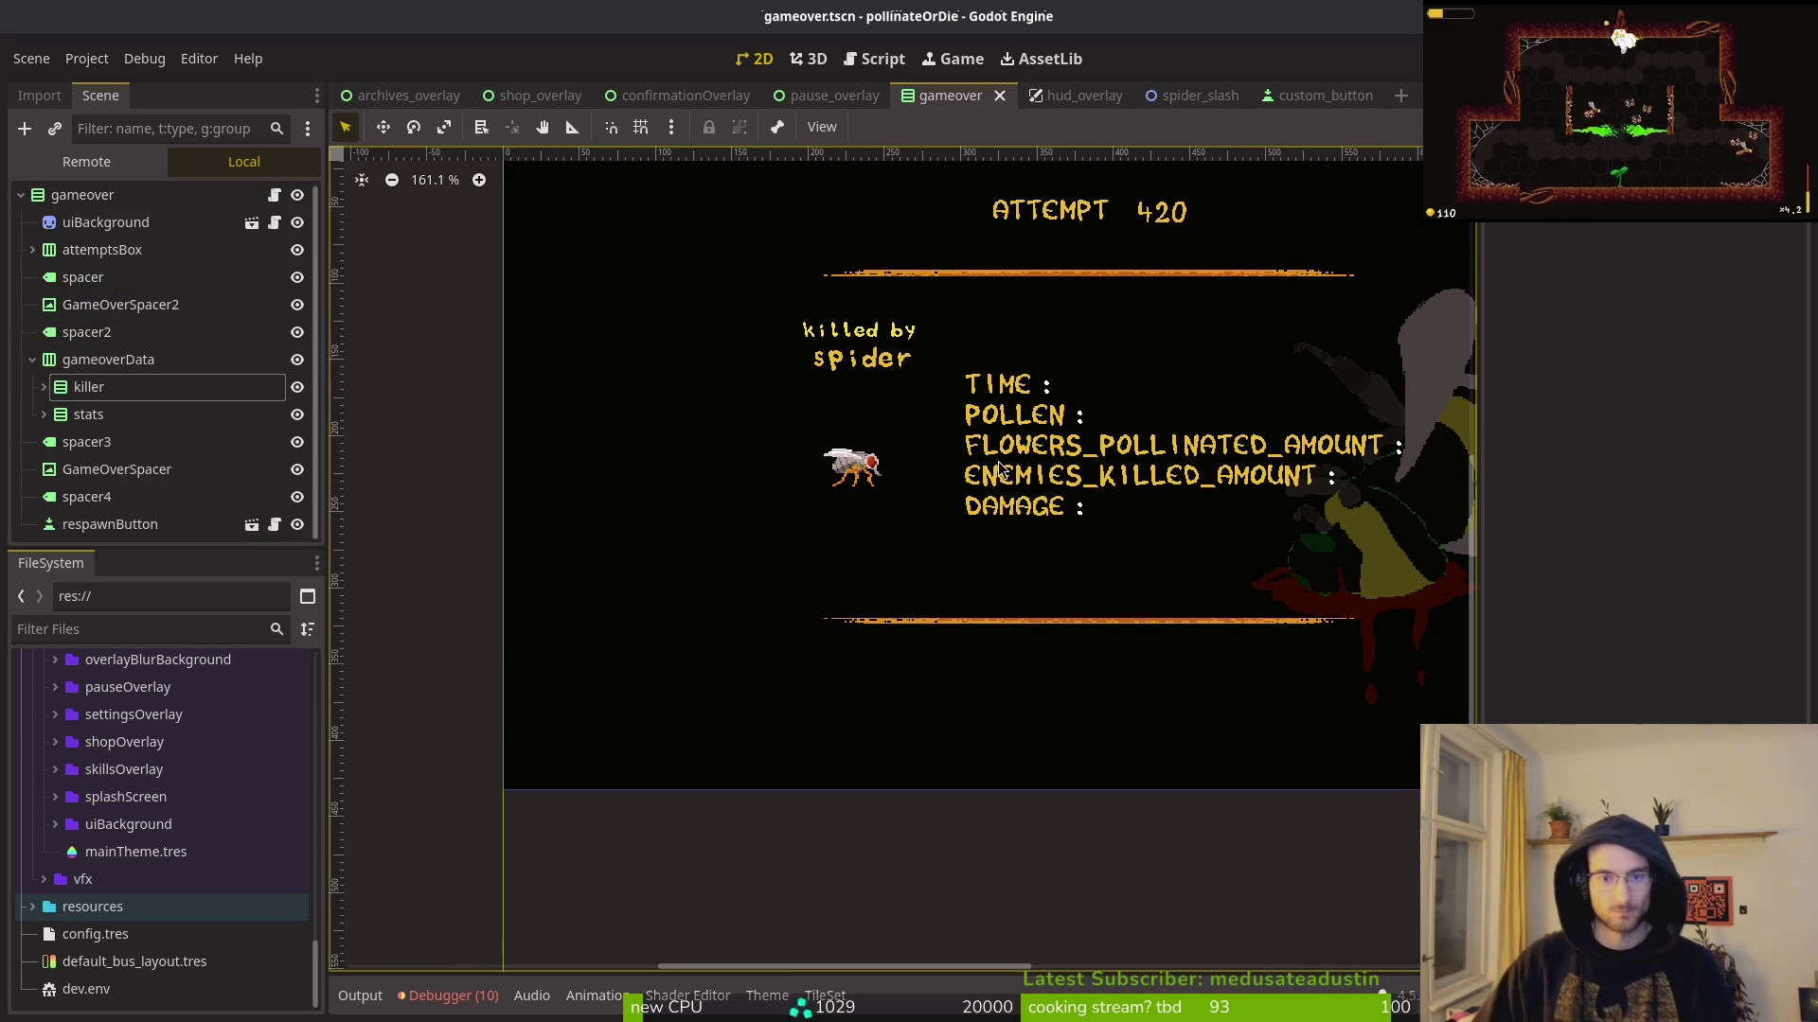
scroll(1027, 478, "down", 4)
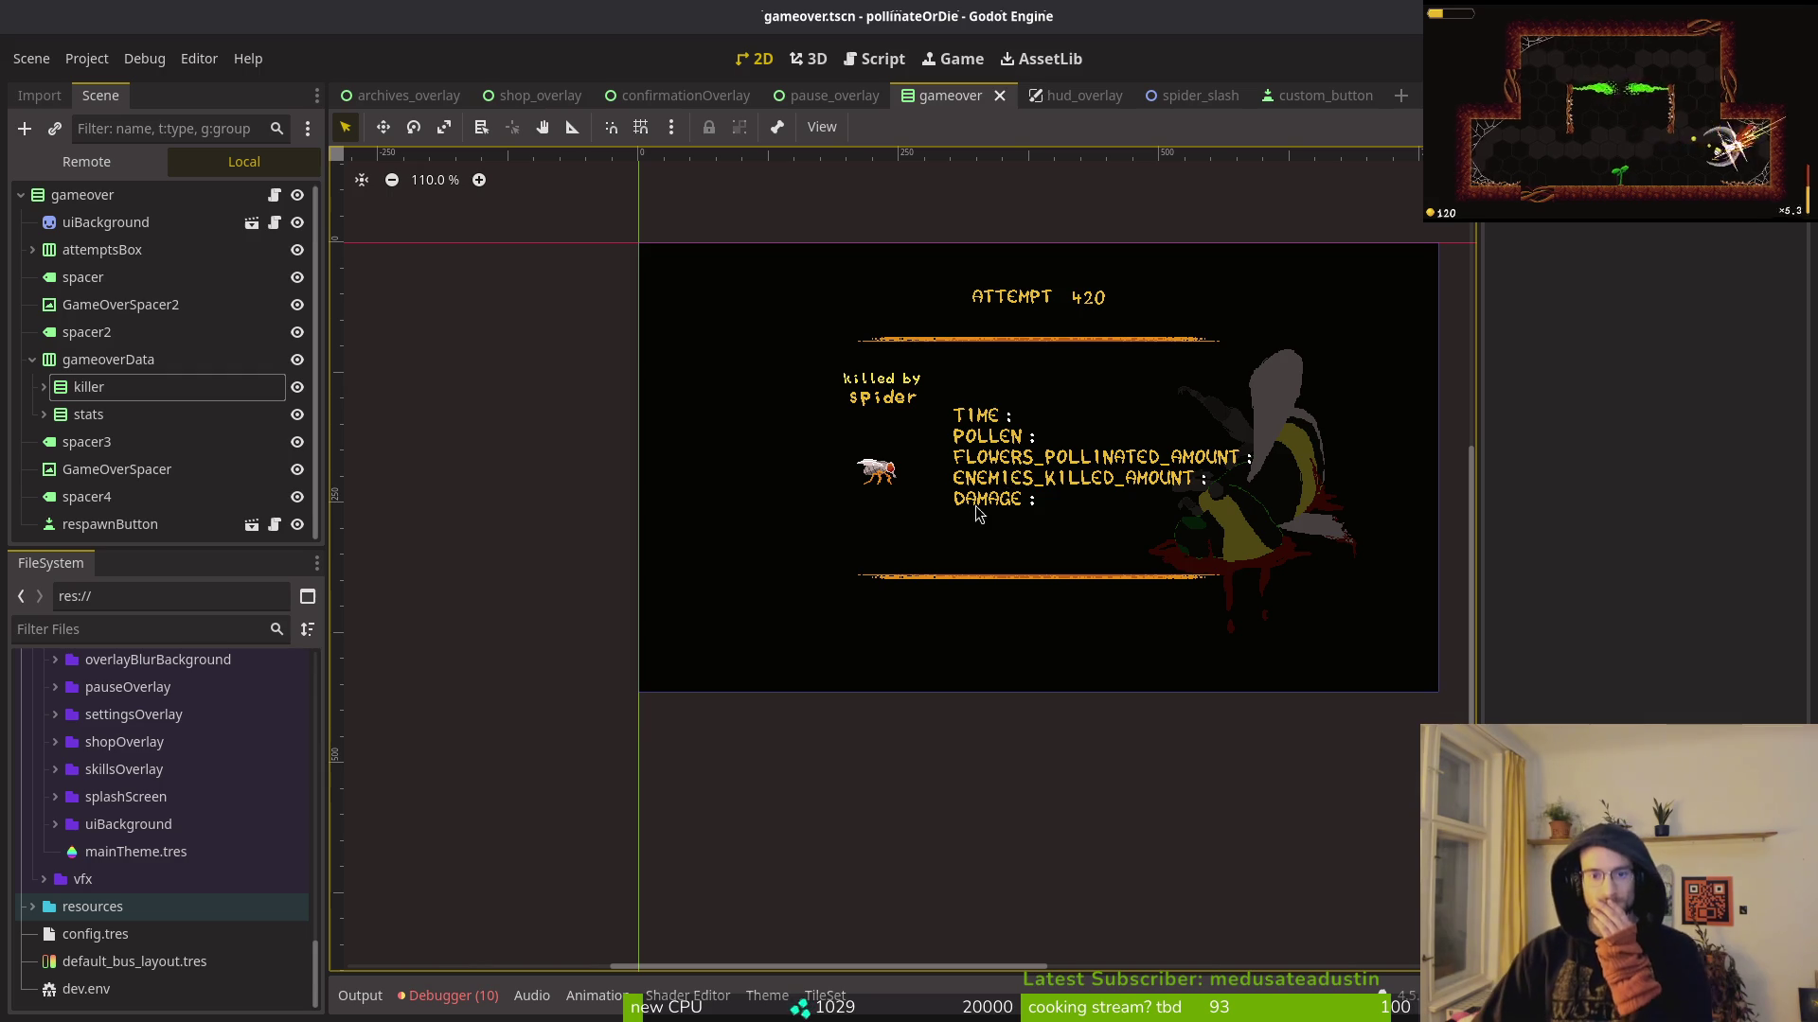
left_click(905, 403)
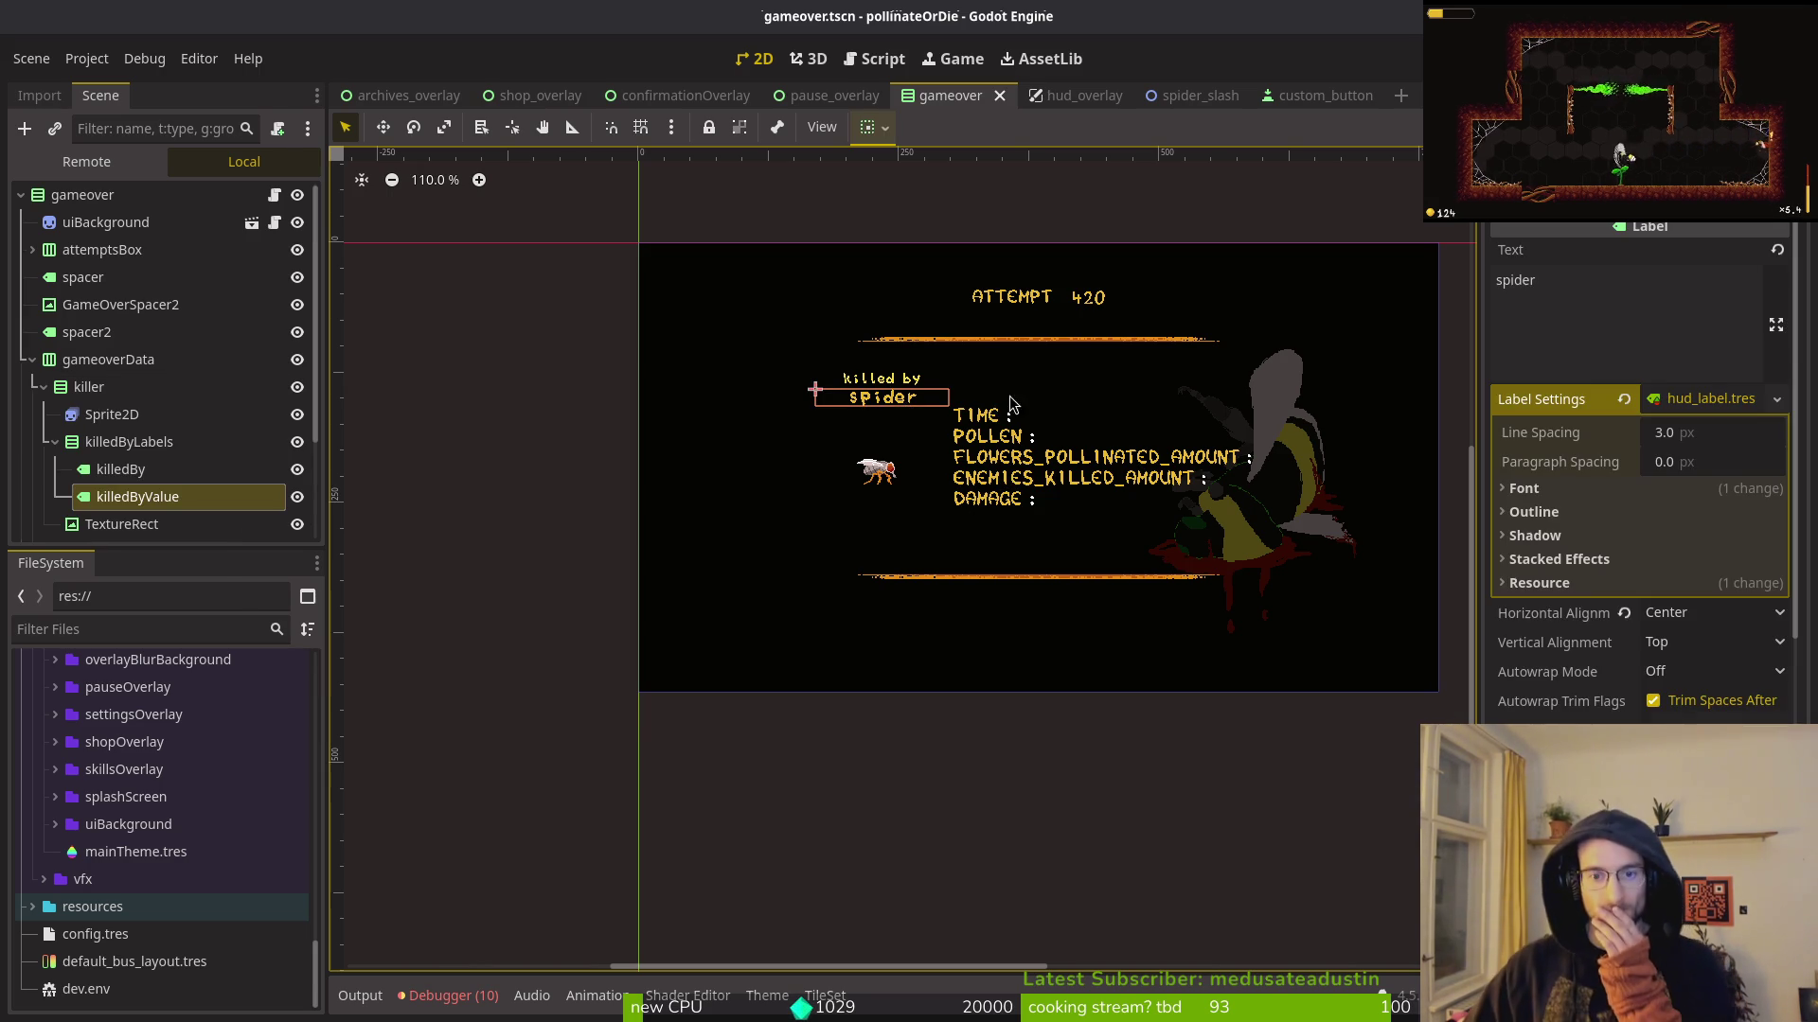
scroll(921, 398, "up", 8)
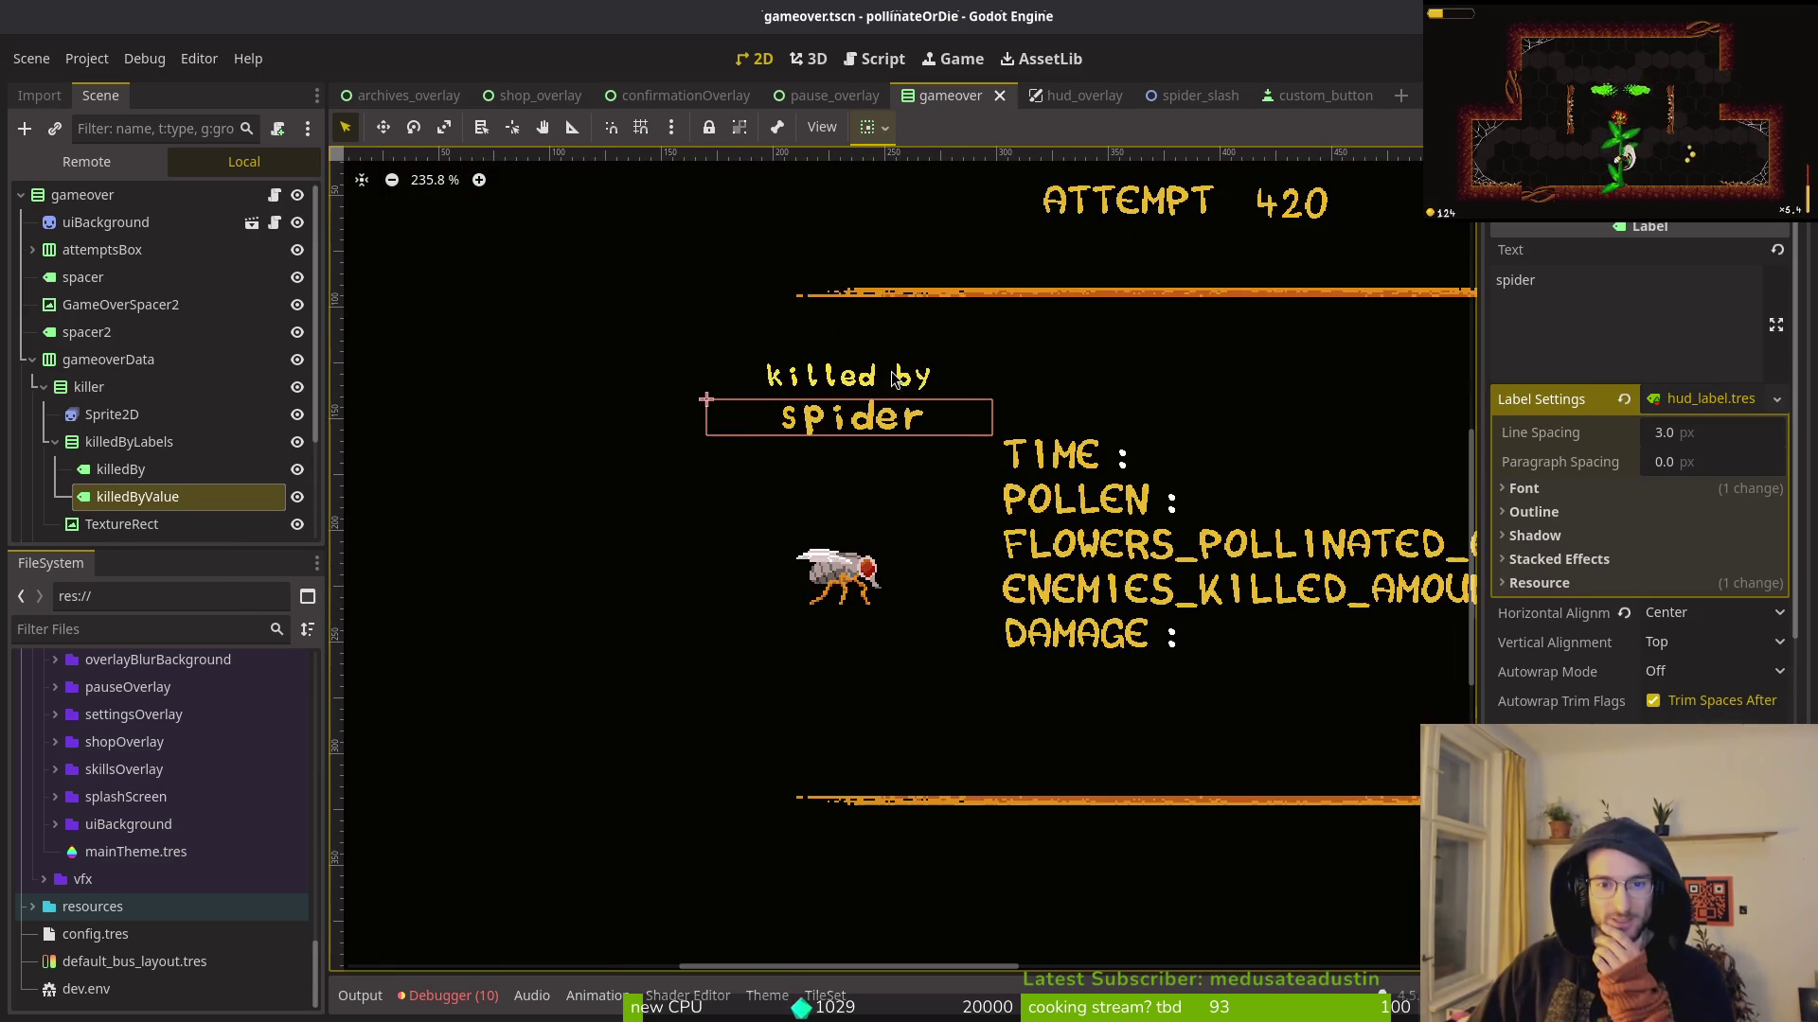
scroll(905, 461, "down", 3)
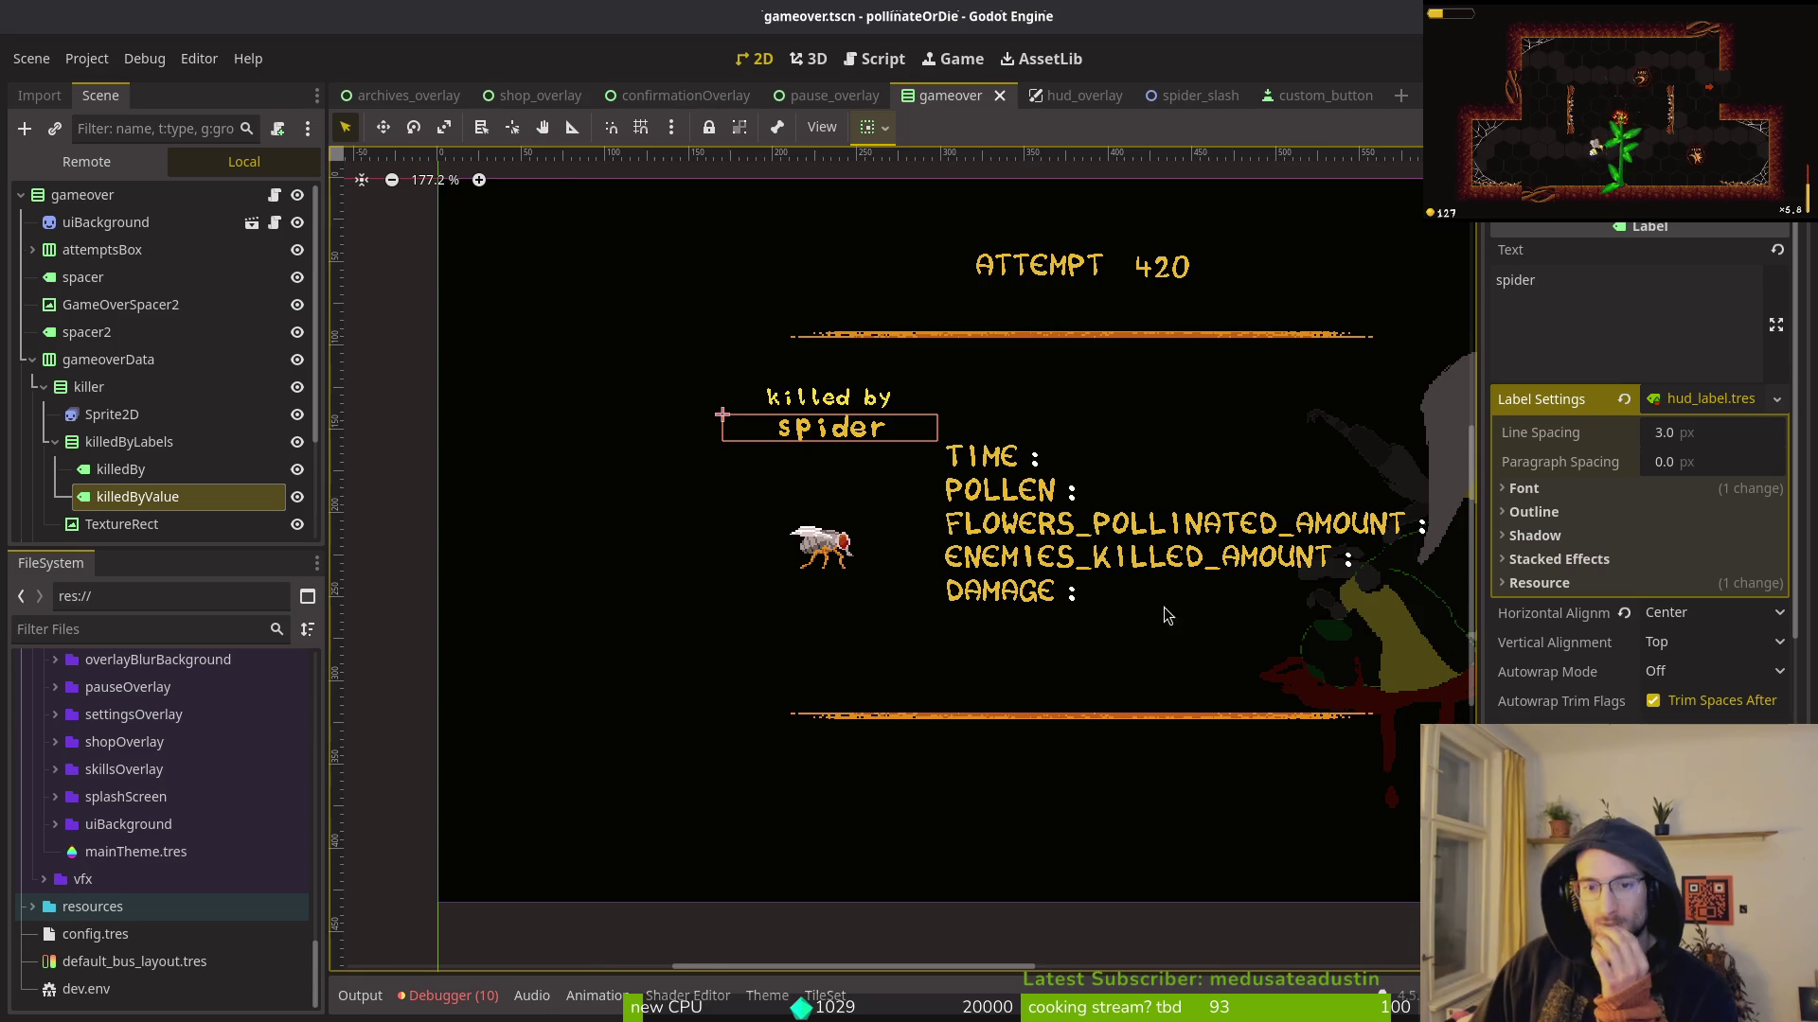
scroll(1166, 615, "right", 3)
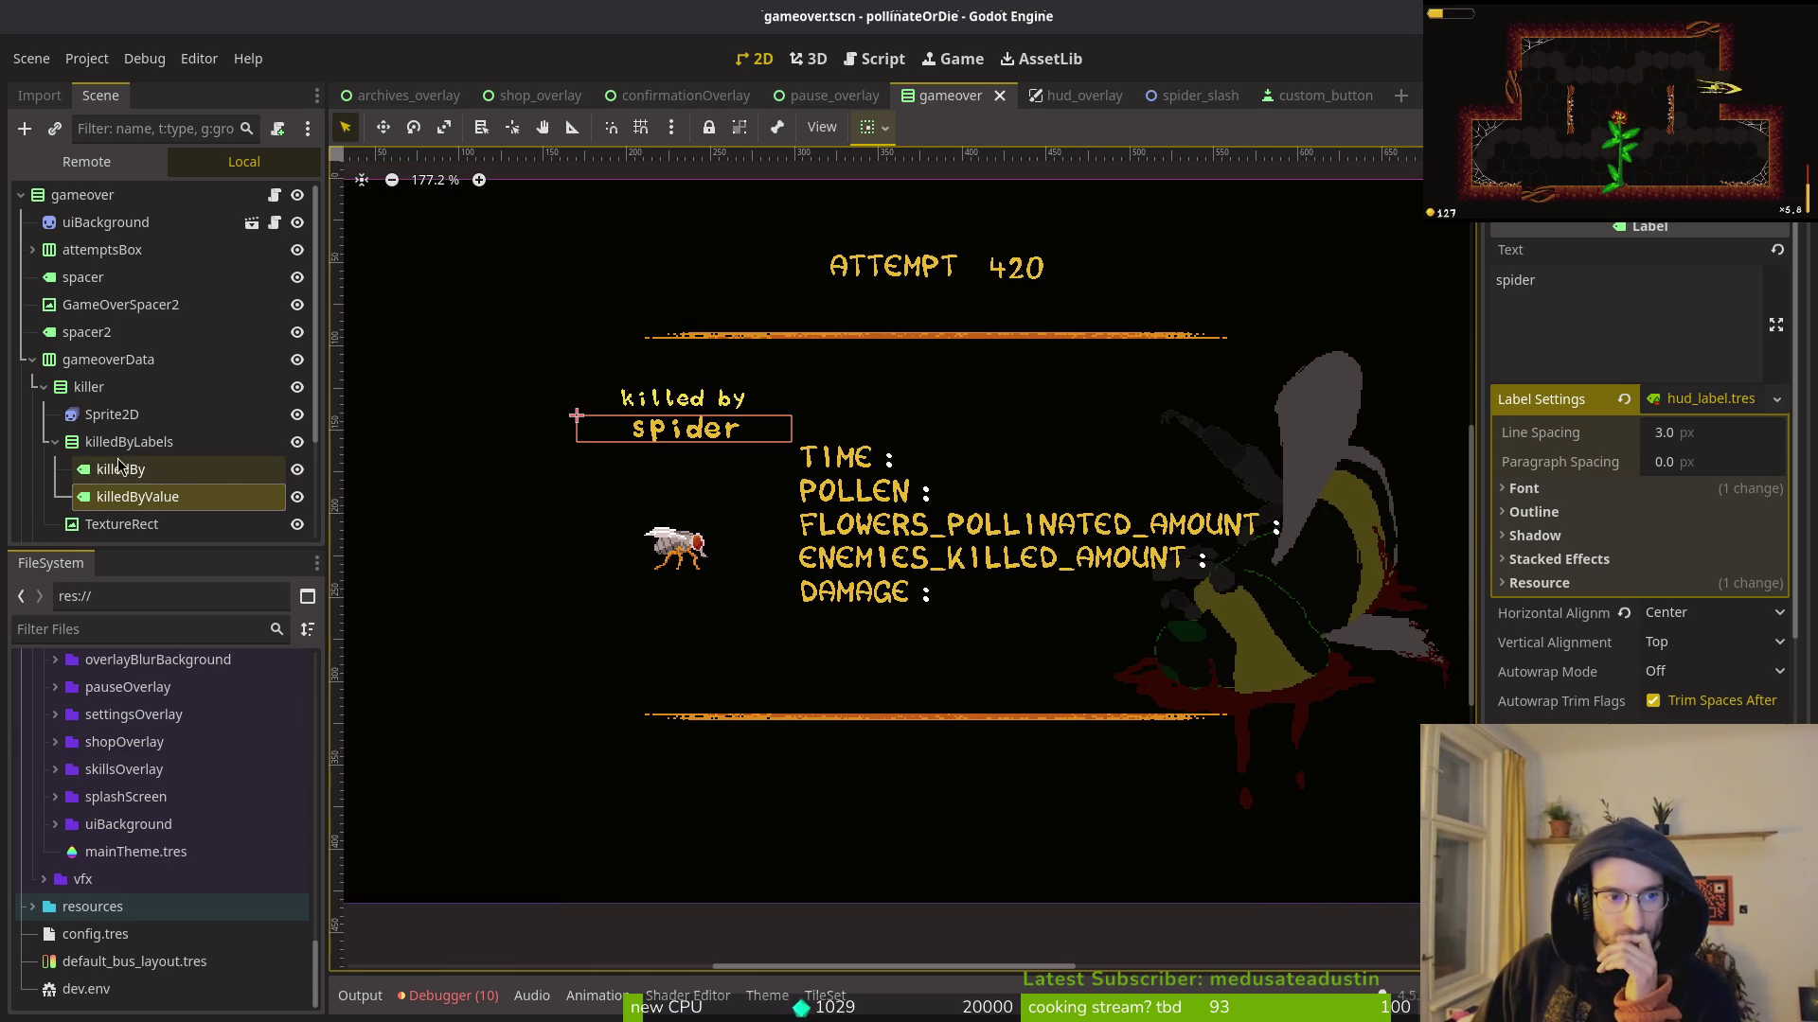
left_click(54, 445)
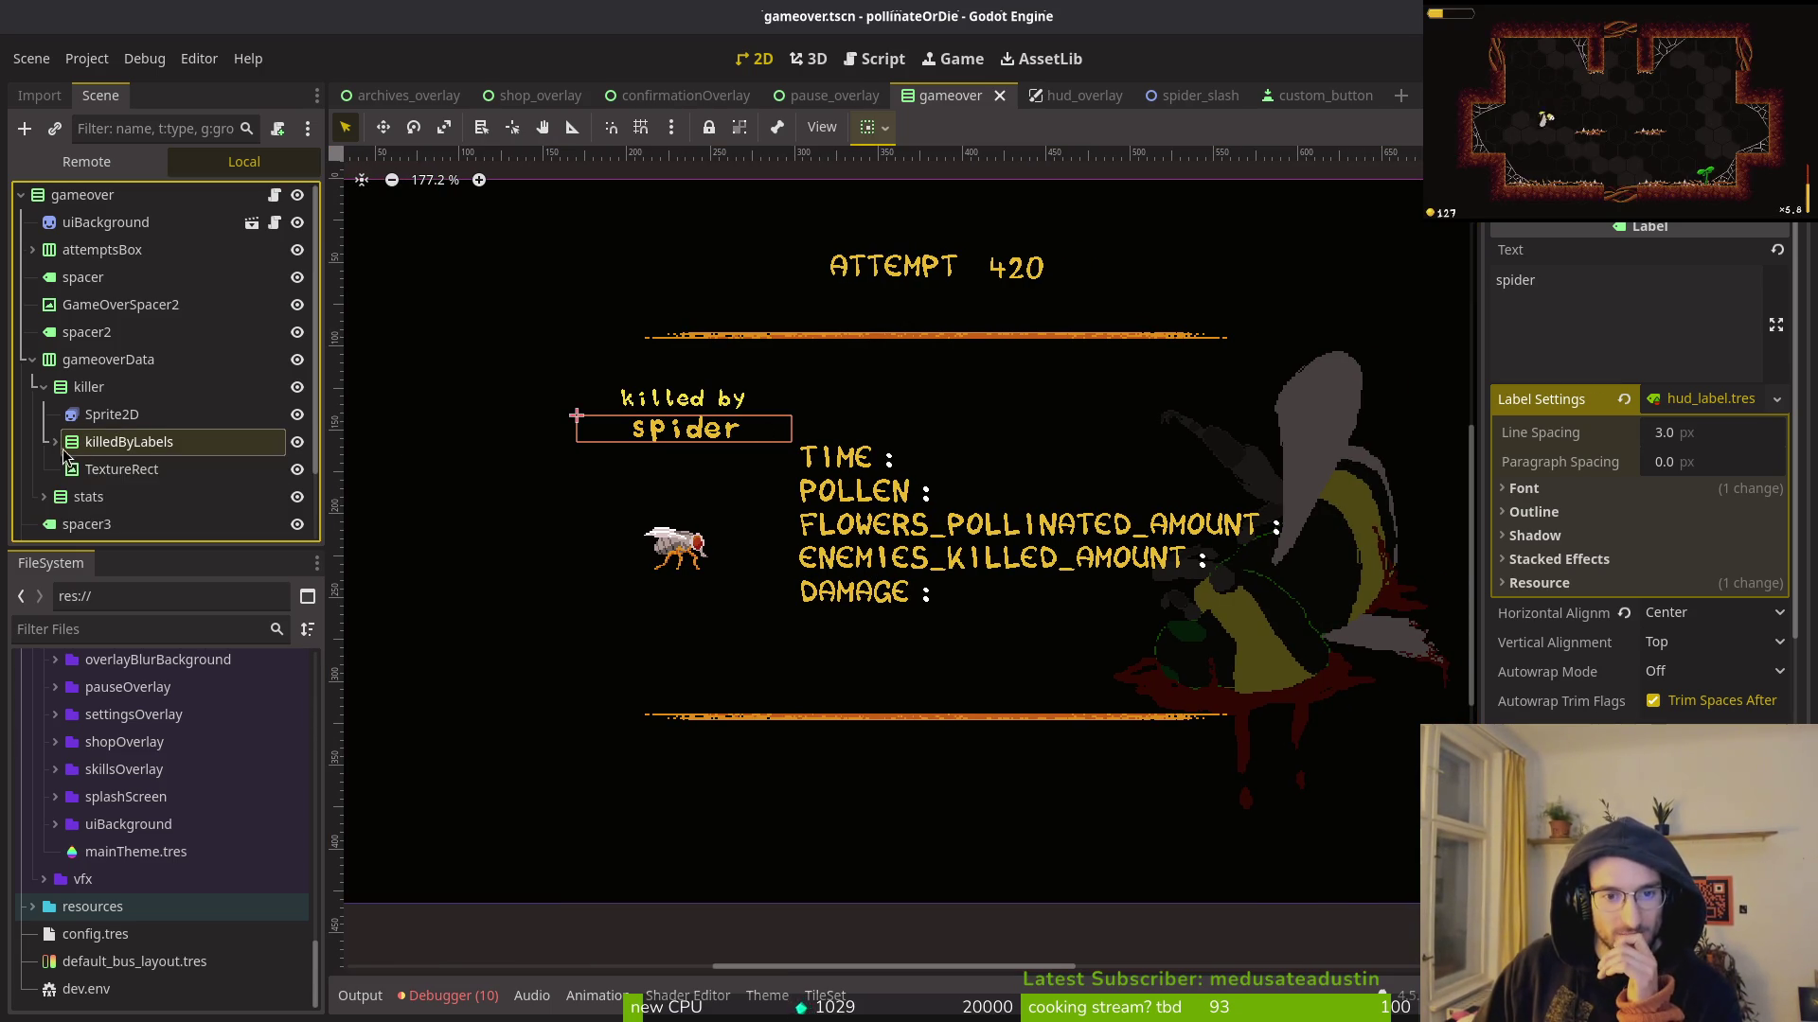
left_click(54, 445)
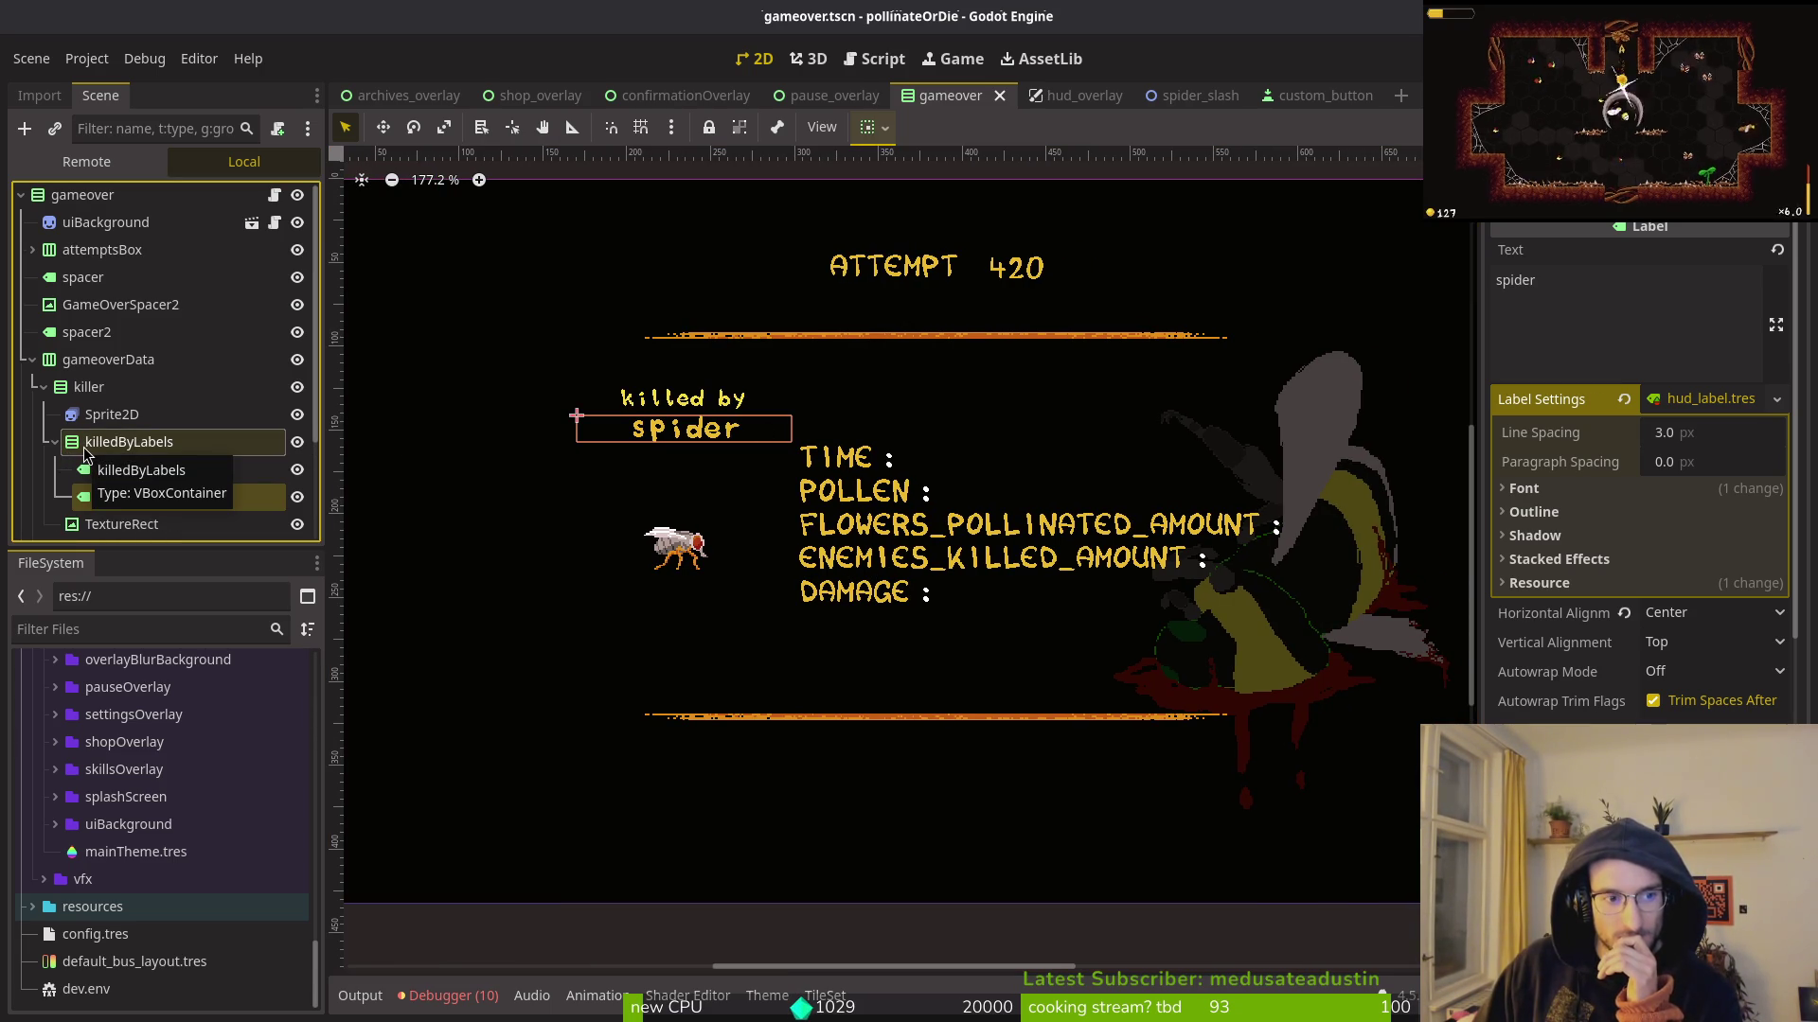
scroll(866, 601, "down", 3)
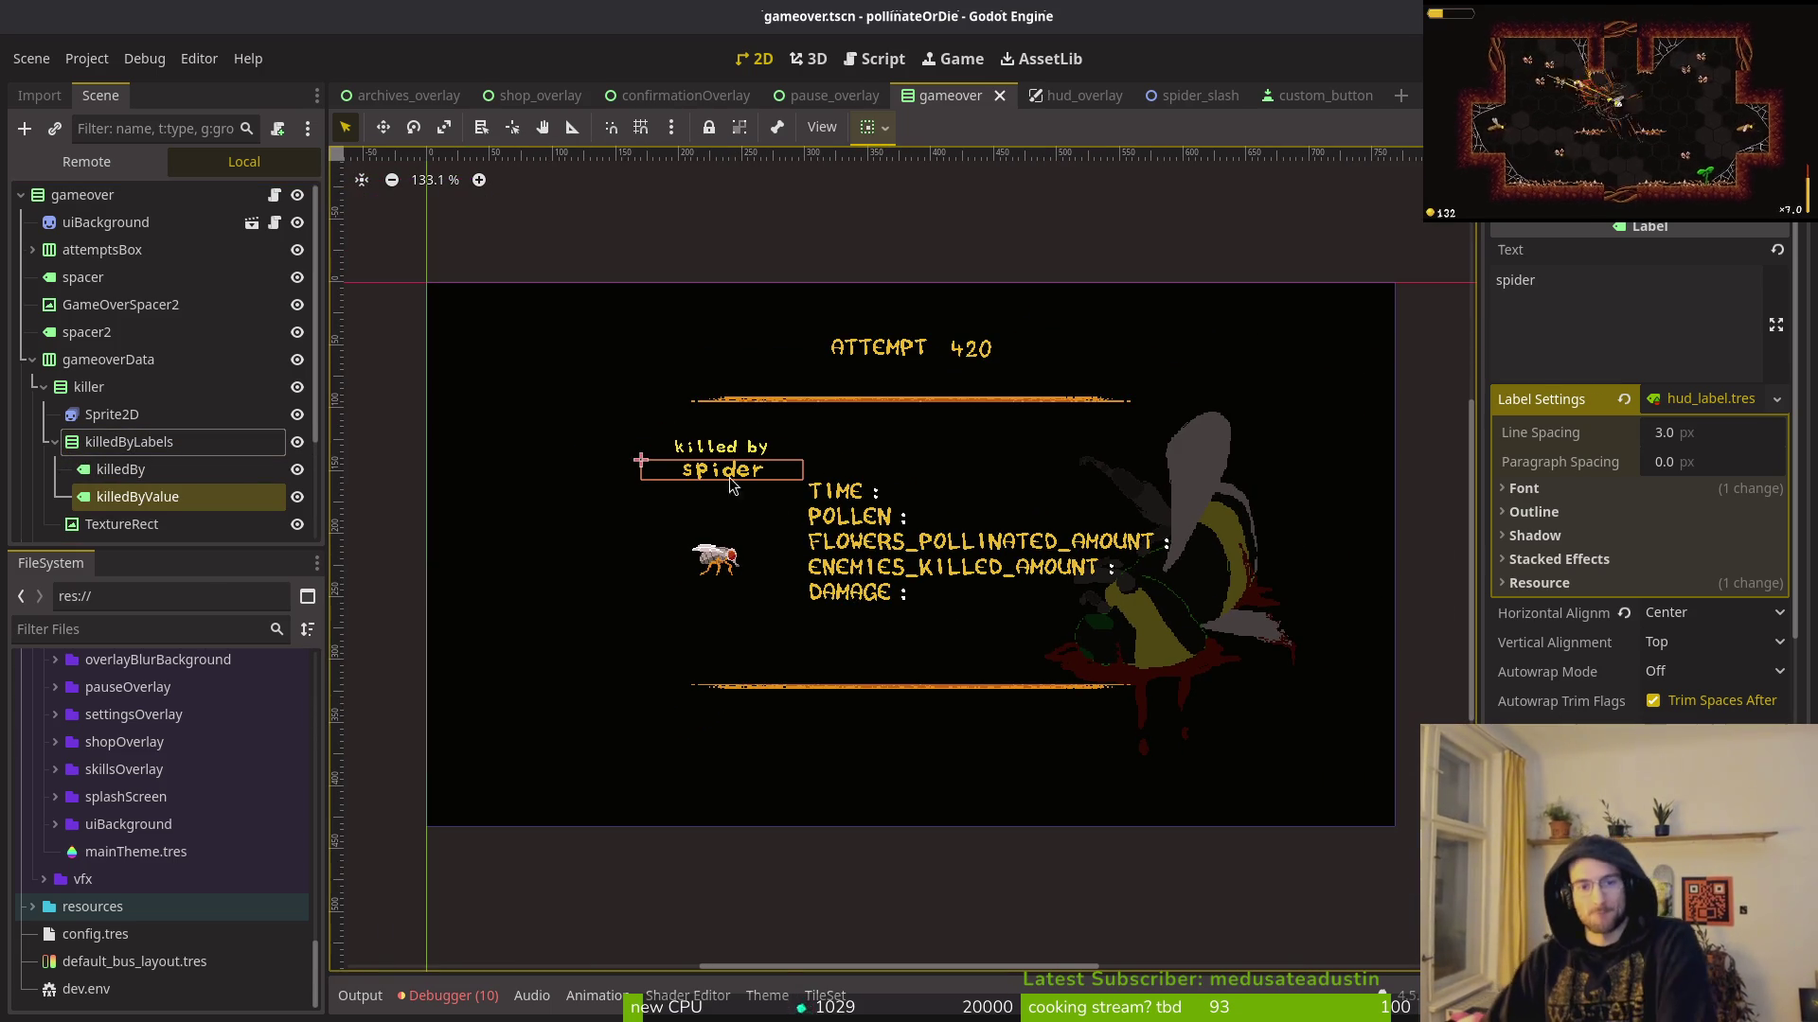
scroll(873, 532, "down", 2)
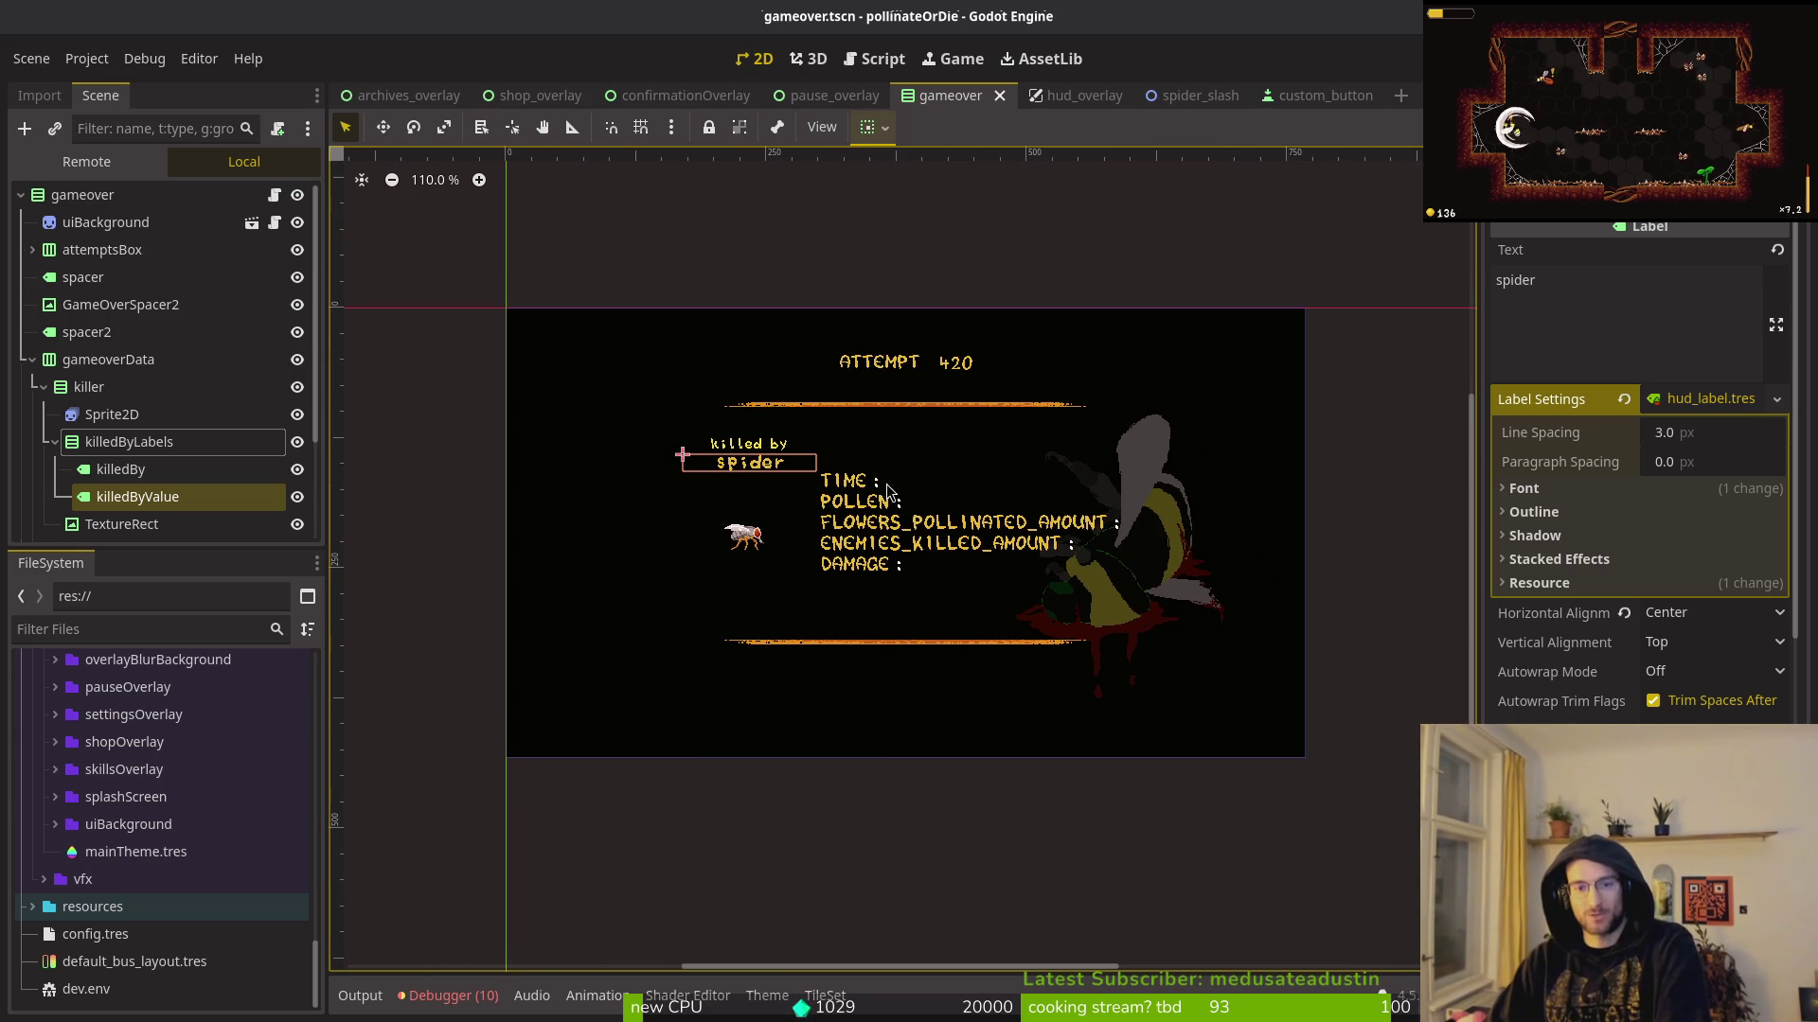
scroll(888, 492, "up", 3)
left_click(702, 580)
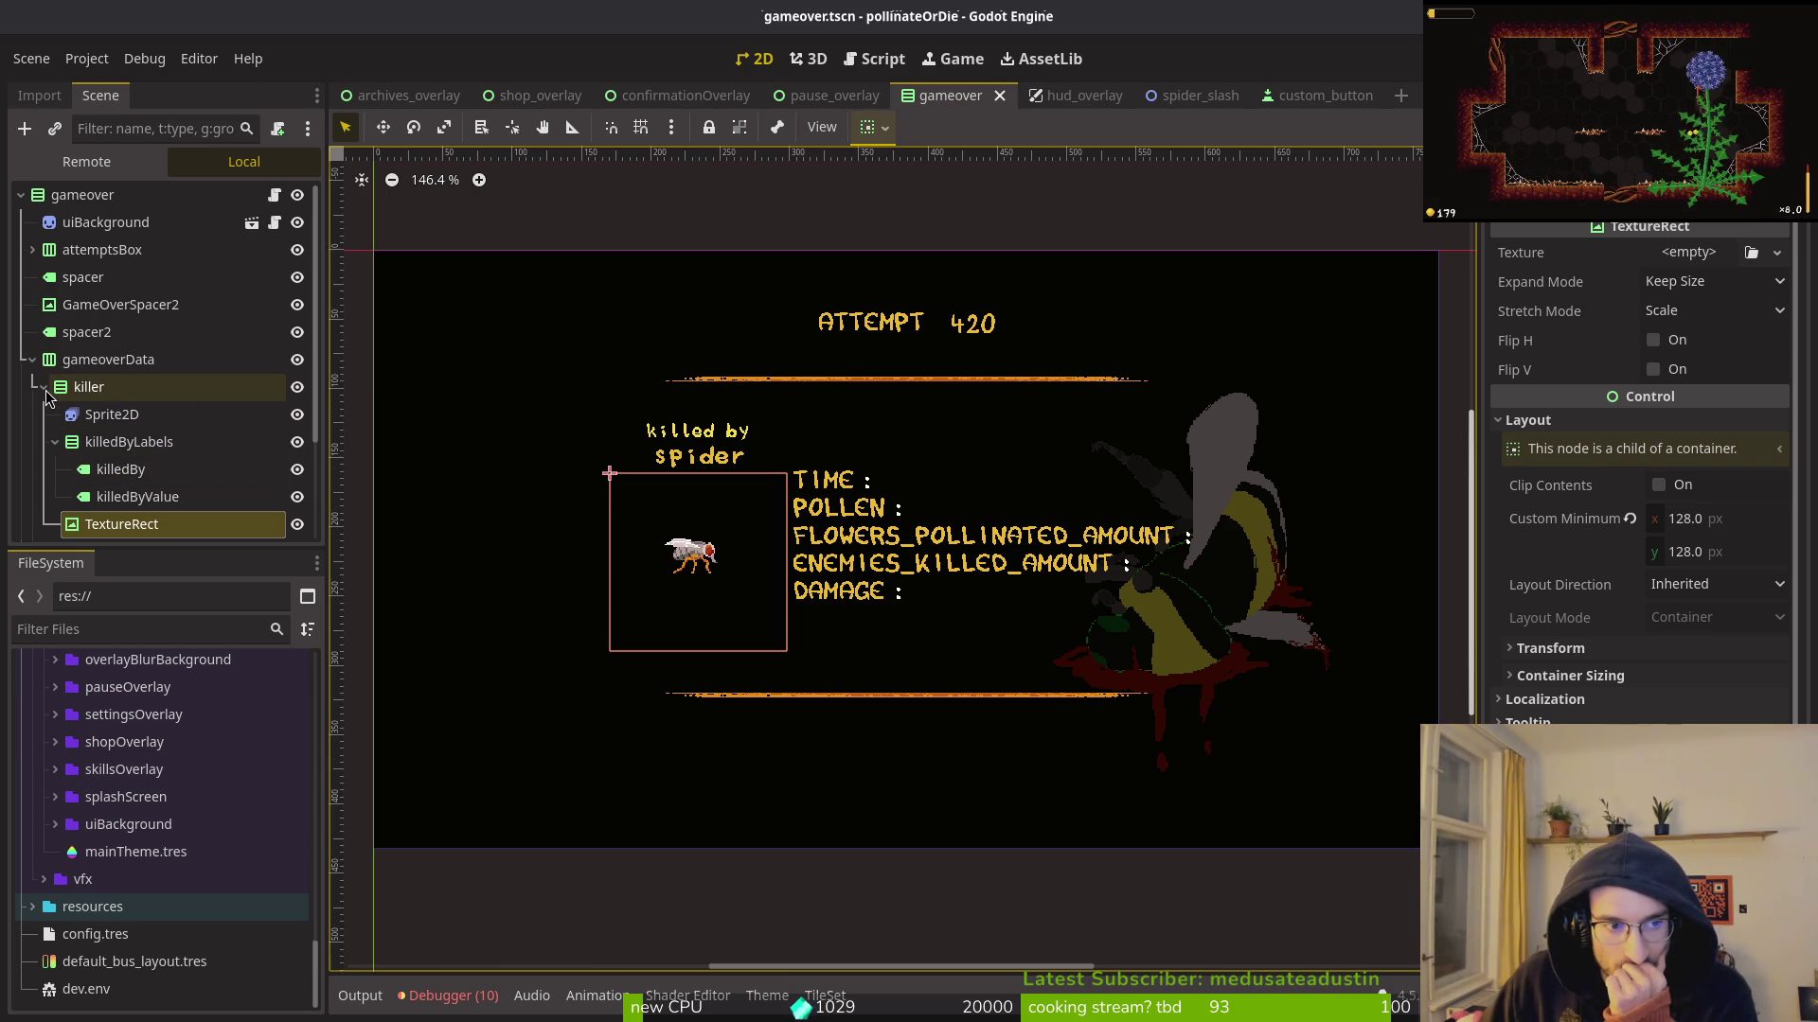
left_click(53, 443)
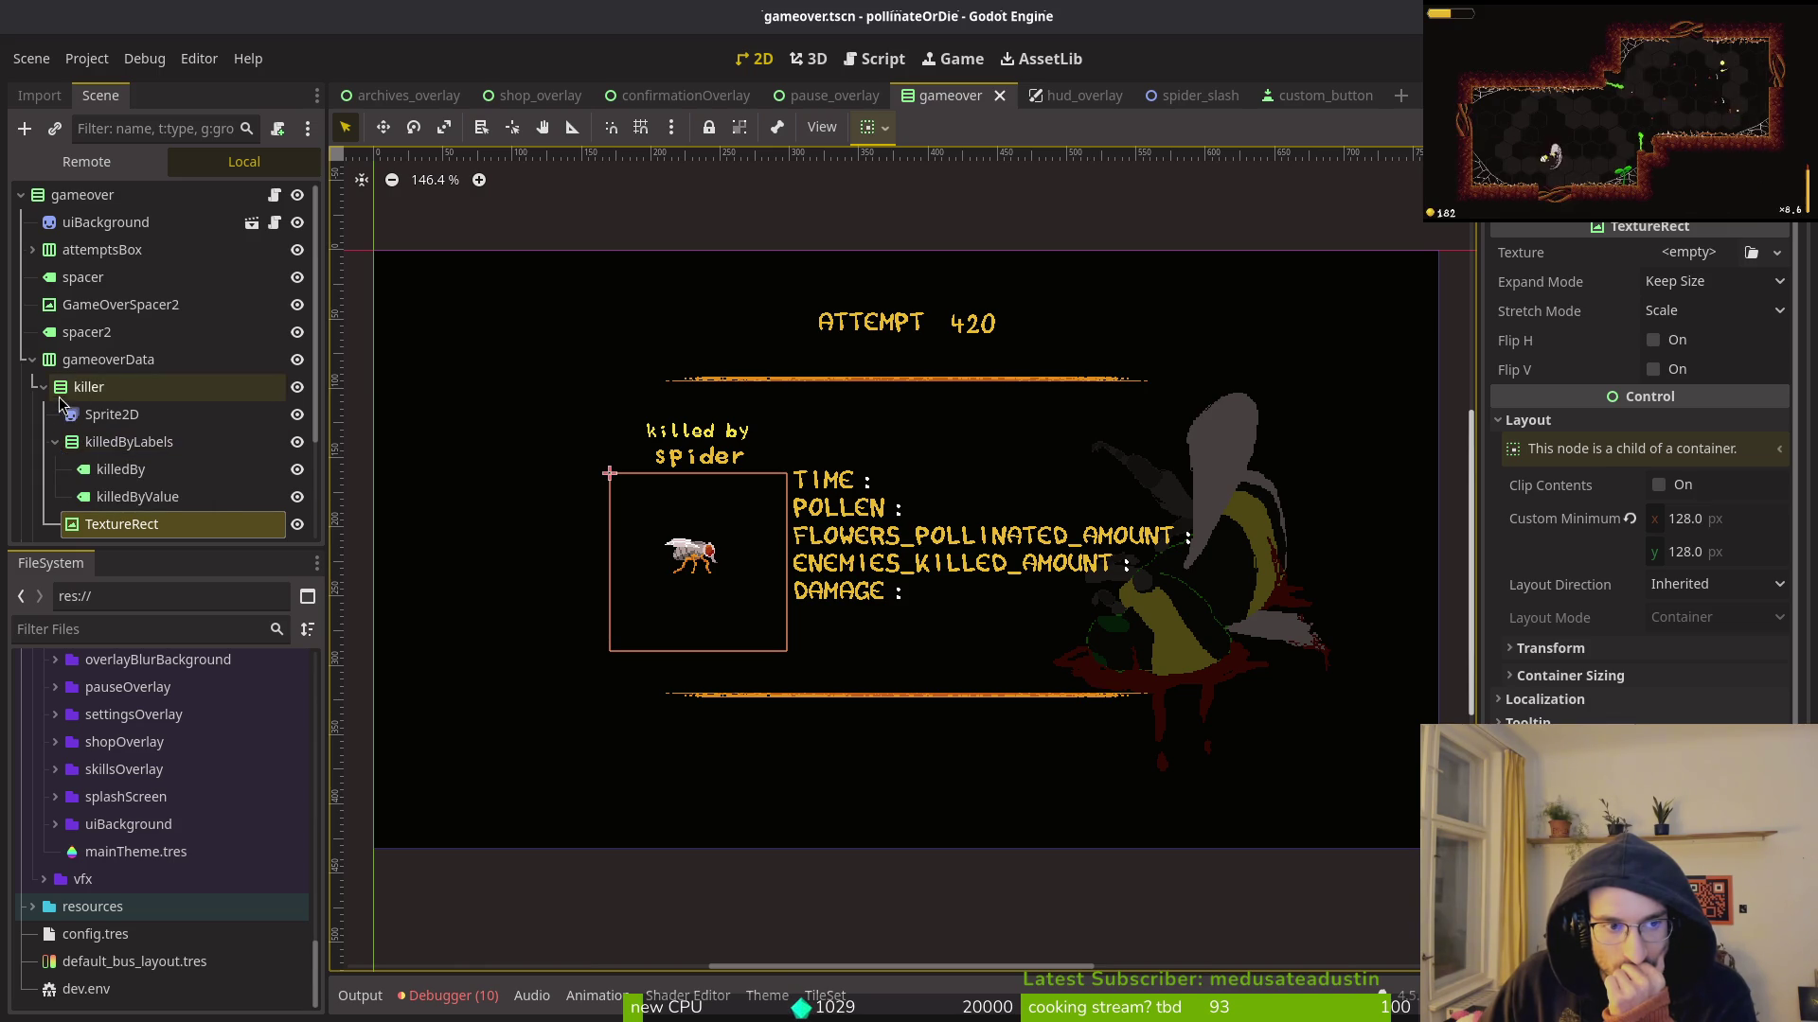
Step: Change killedByLabels to an HBoxContainer
right_click(123, 441)
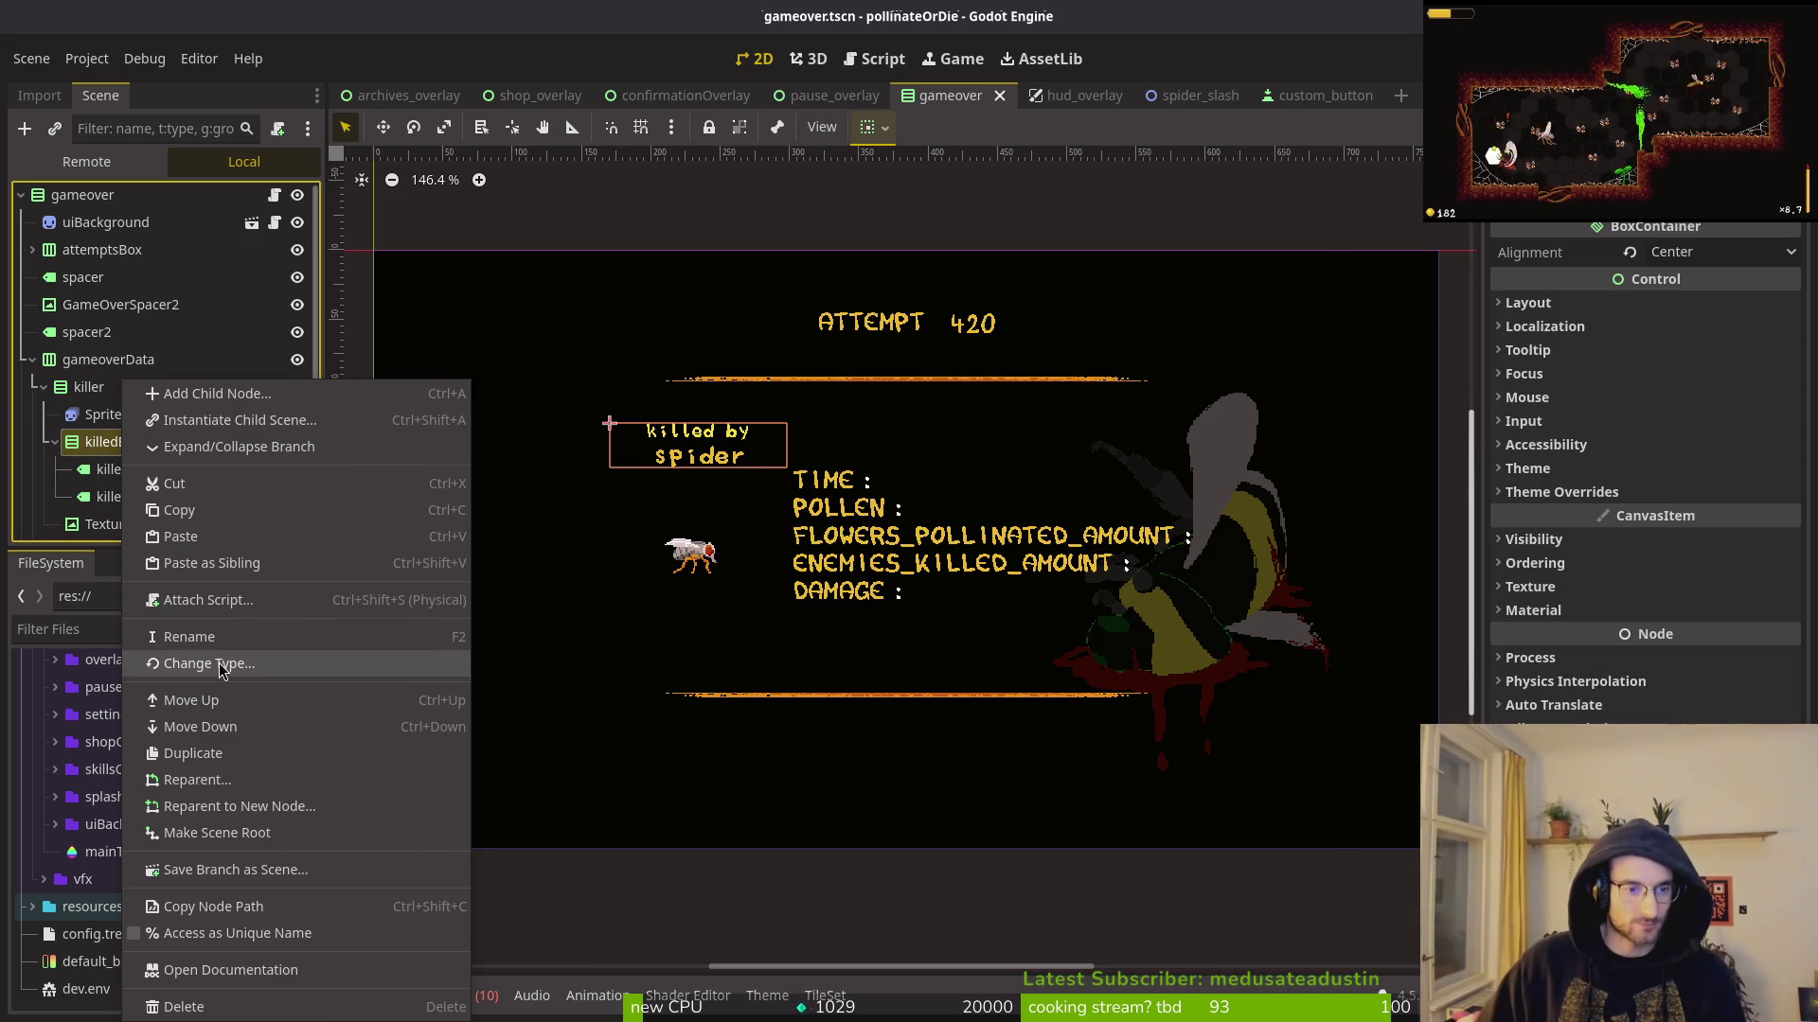
left_click(208, 664)
type("hbox")
key("Return")
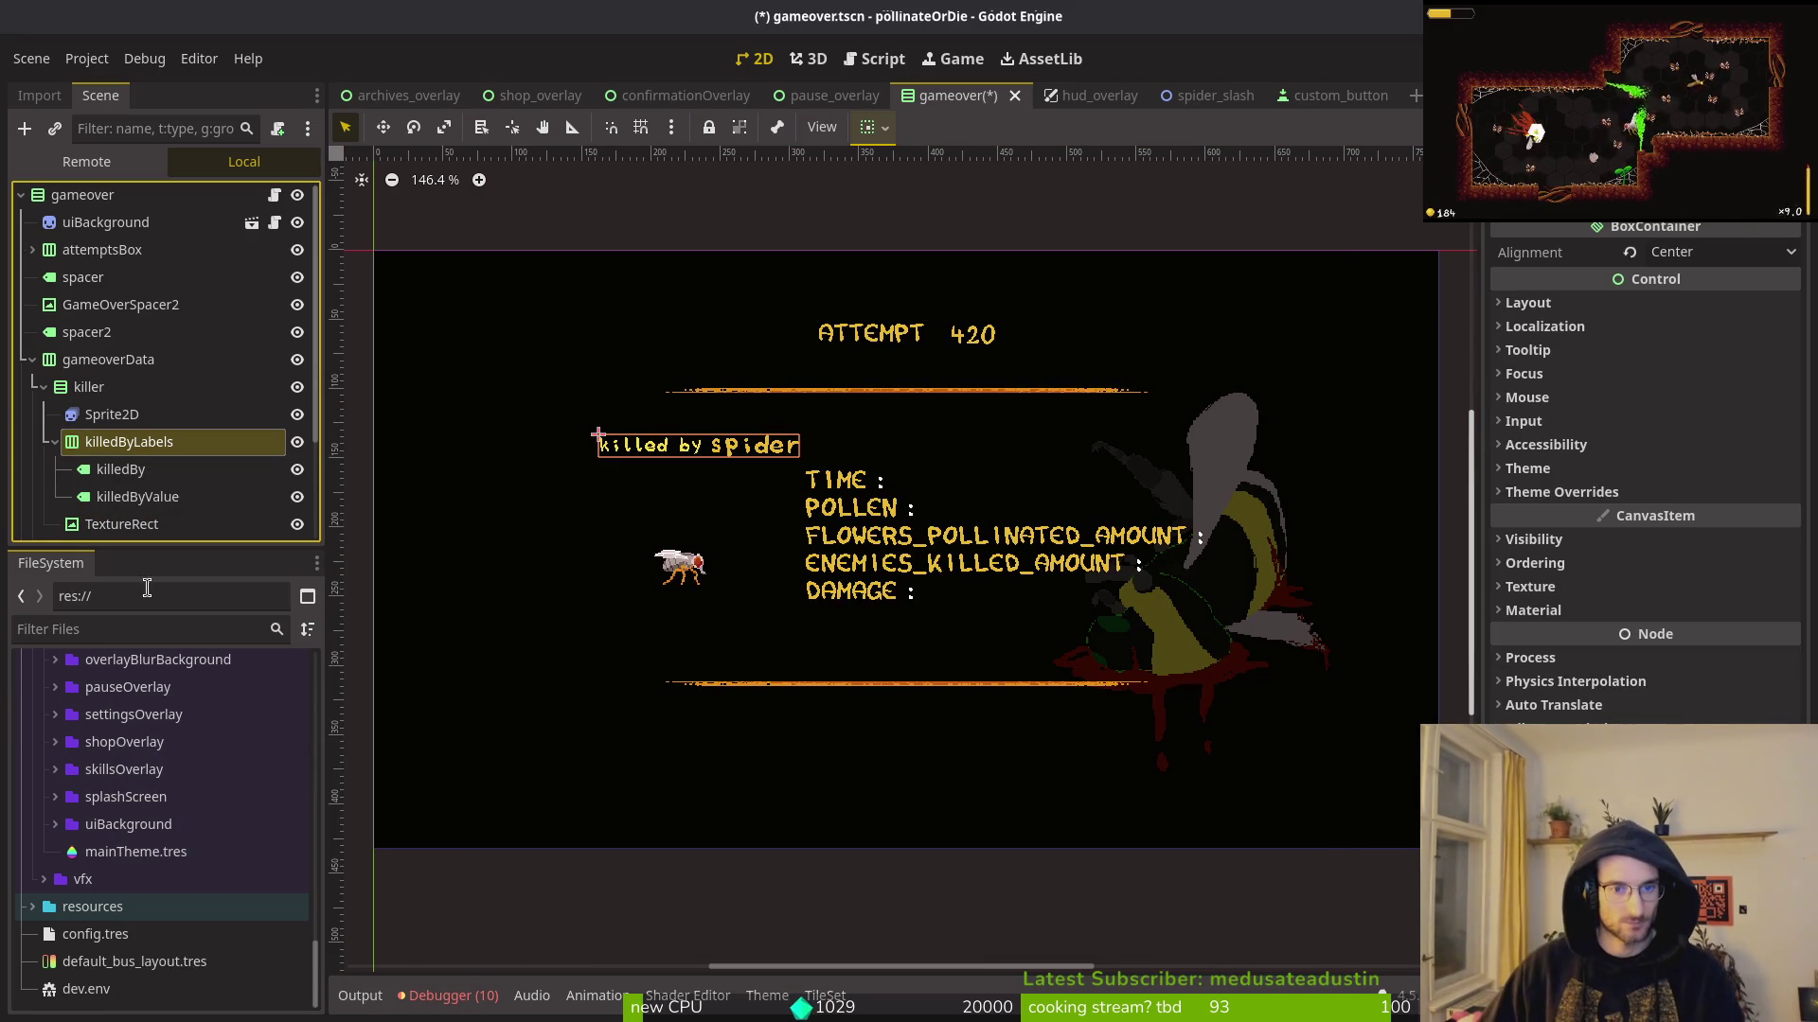
Step: Undo a misplaced Sprite2D move and drag killedByLabels into the stats container
scroll(95, 454, "down", 2)
left_click(53, 304)
mouse_move(87, 331)
left_mouse_down()
mouse_move(154, 420)
mouse_move(99, 424)
left_mouse_up()
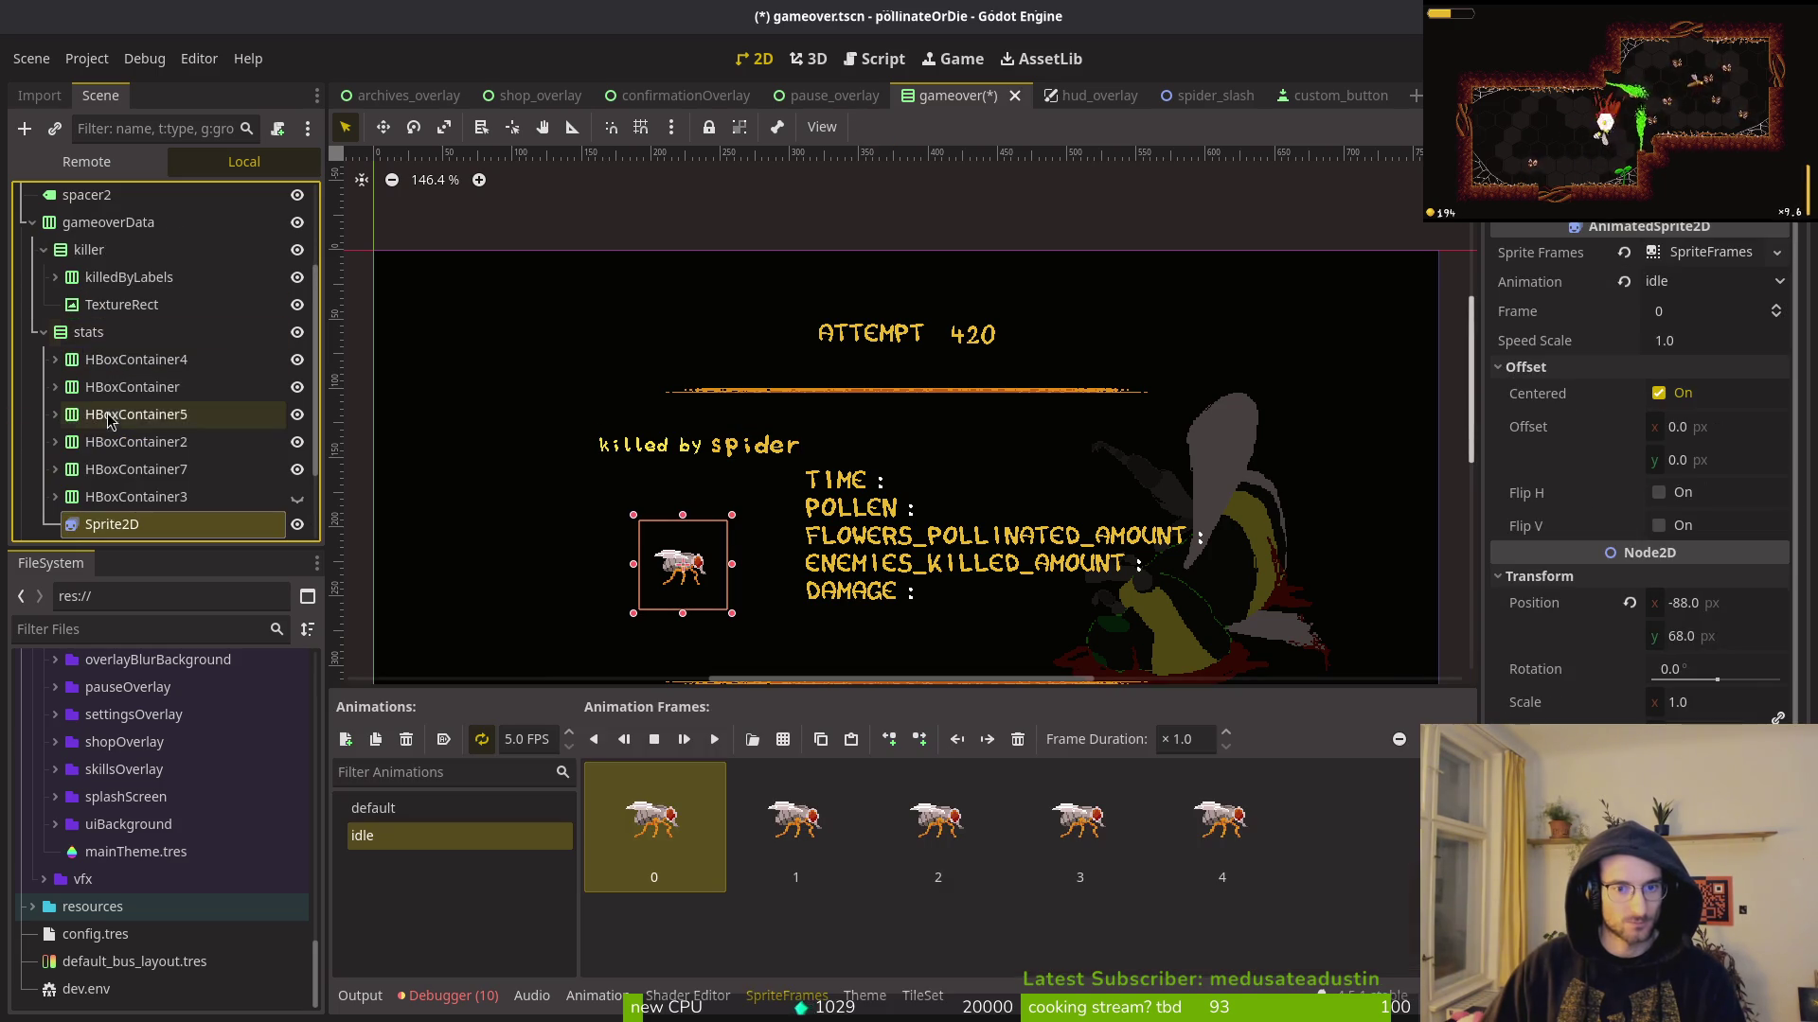
key("ctrl+z")
mouse_move(128, 304)
left_mouse_down()
mouse_move(126, 381)
mouse_move(111, 379)
left_mouse_up()
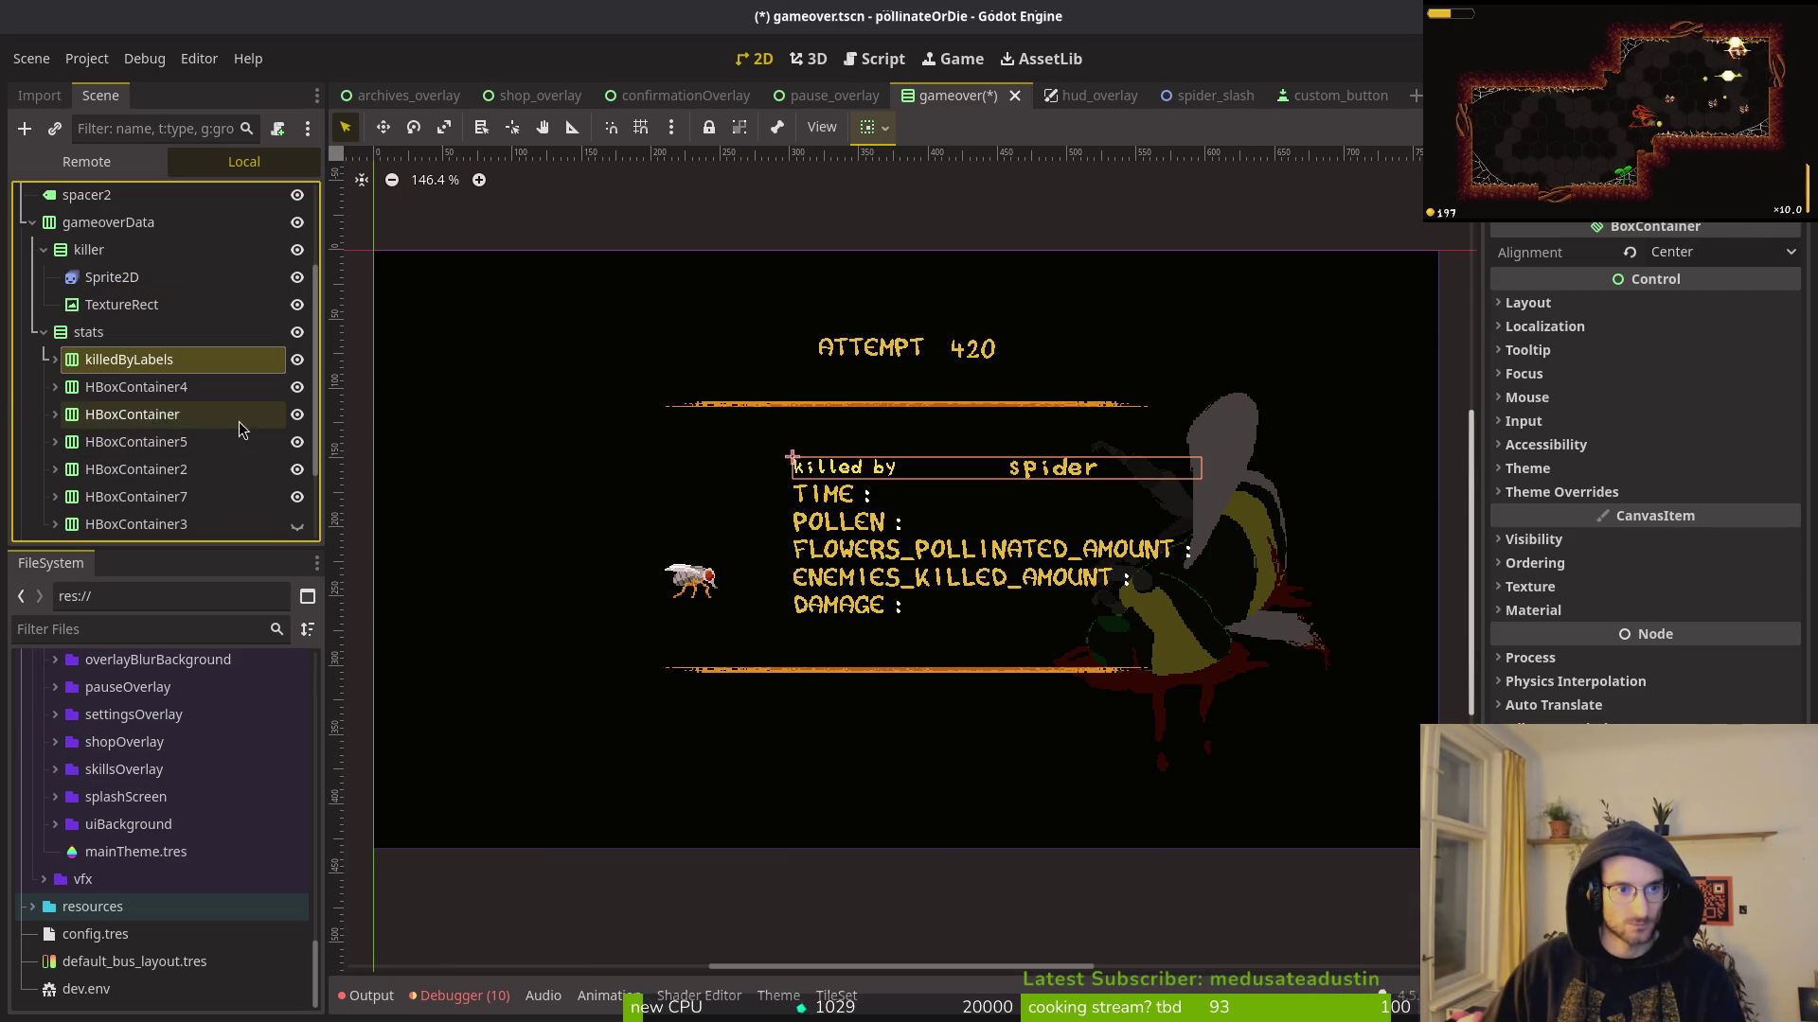
Step: Reparent the Sprite2D under the TextureRect and reset its position
left_click(104, 305)
left_click(98, 280)
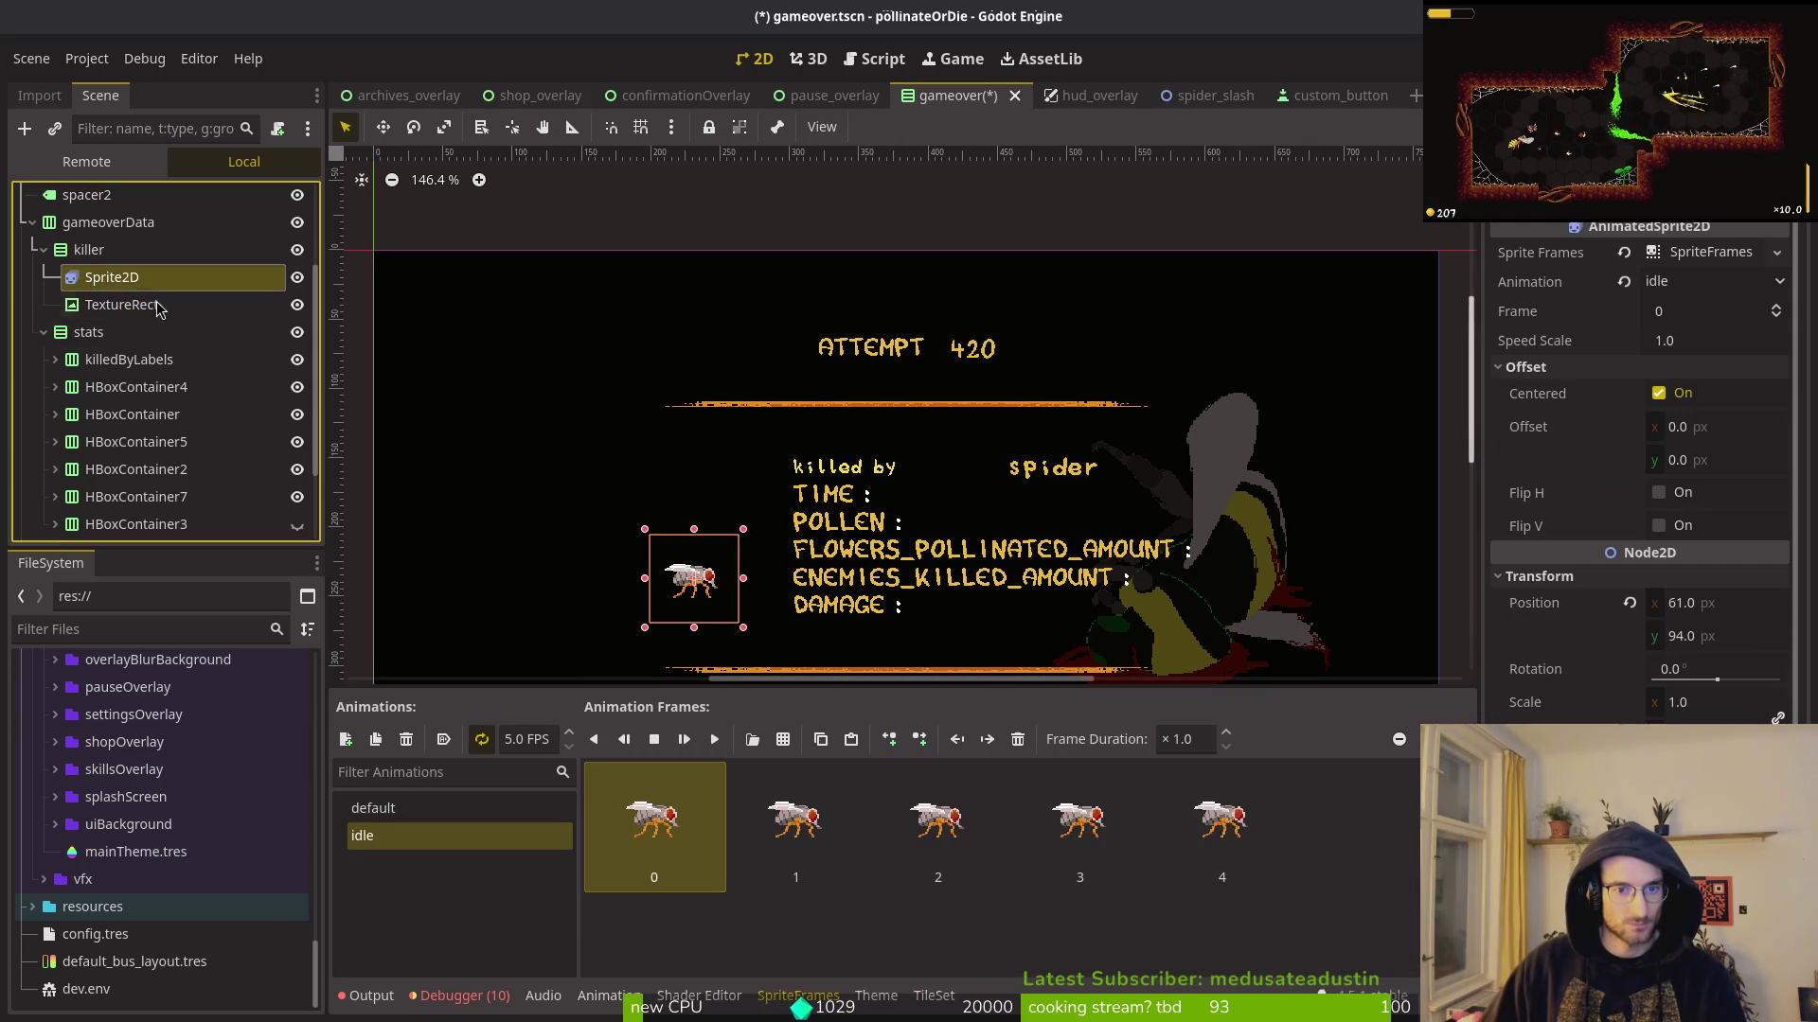
mouse_move(104, 310)
left_mouse_down()
mouse_move(137, 286)
mouse_move(137, 306)
left_mouse_up()
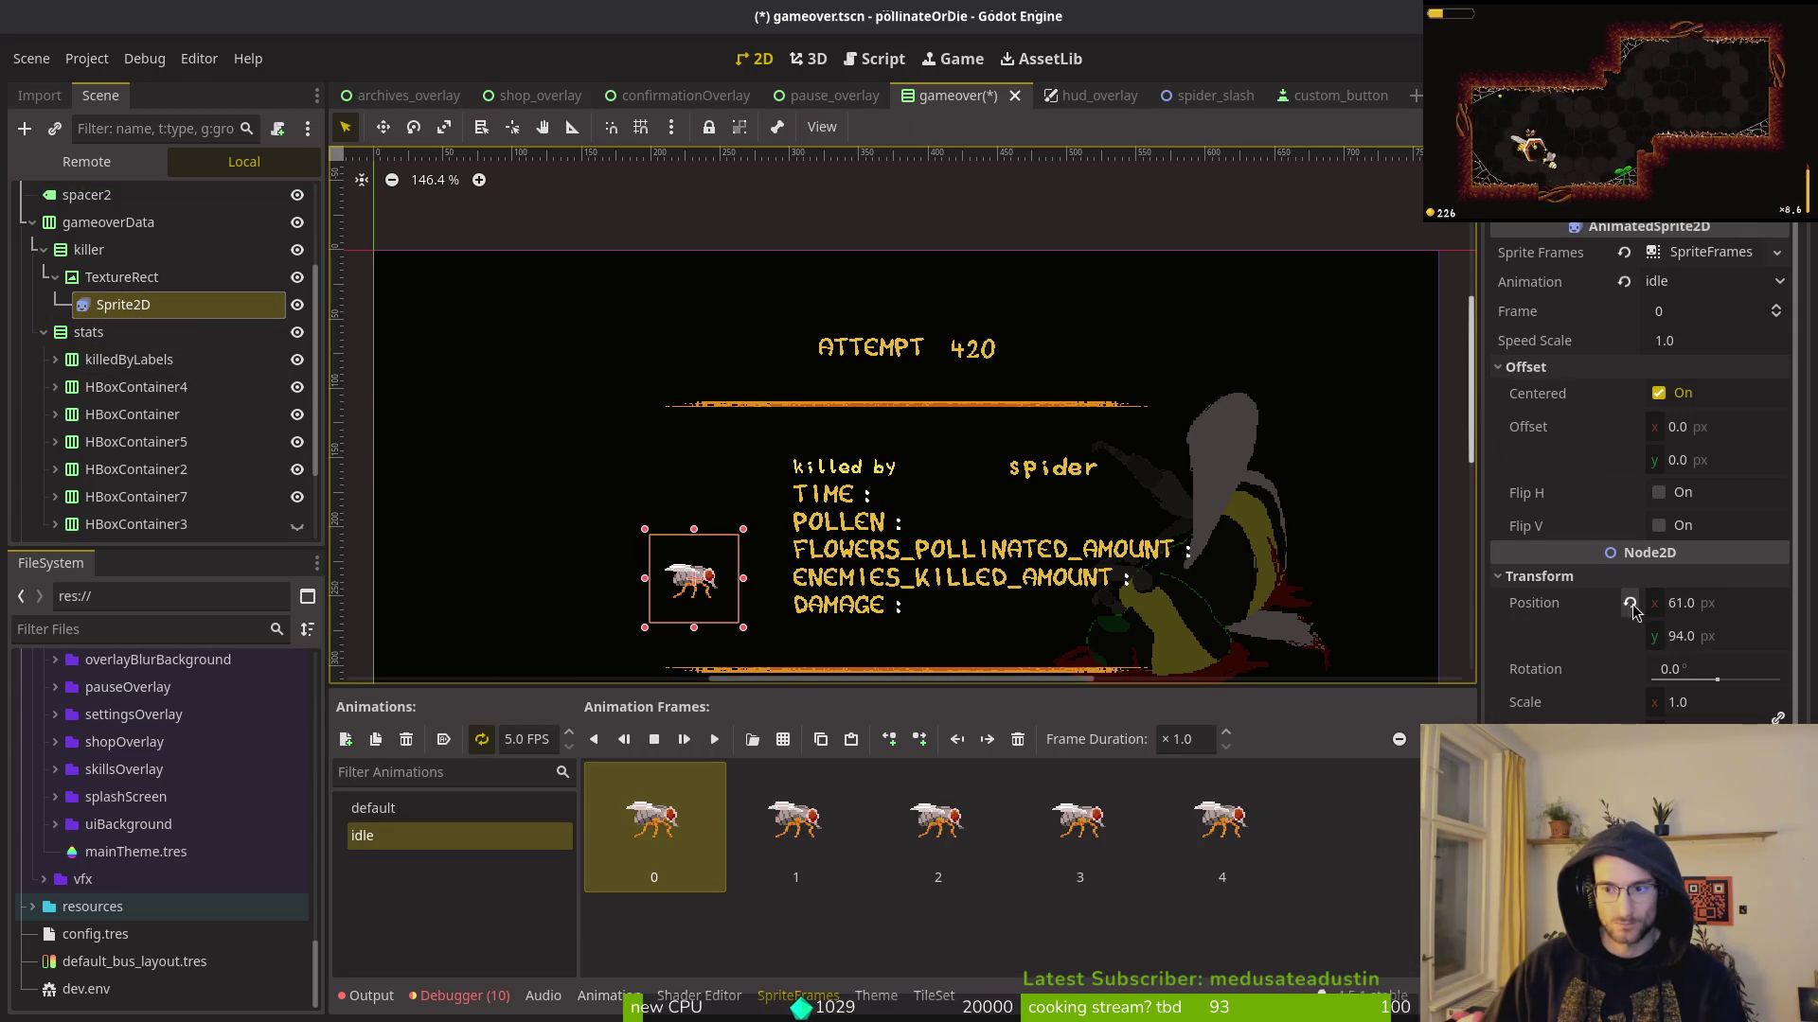
left_click(1630, 603)
left_click(112, 280)
left_click(118, 313)
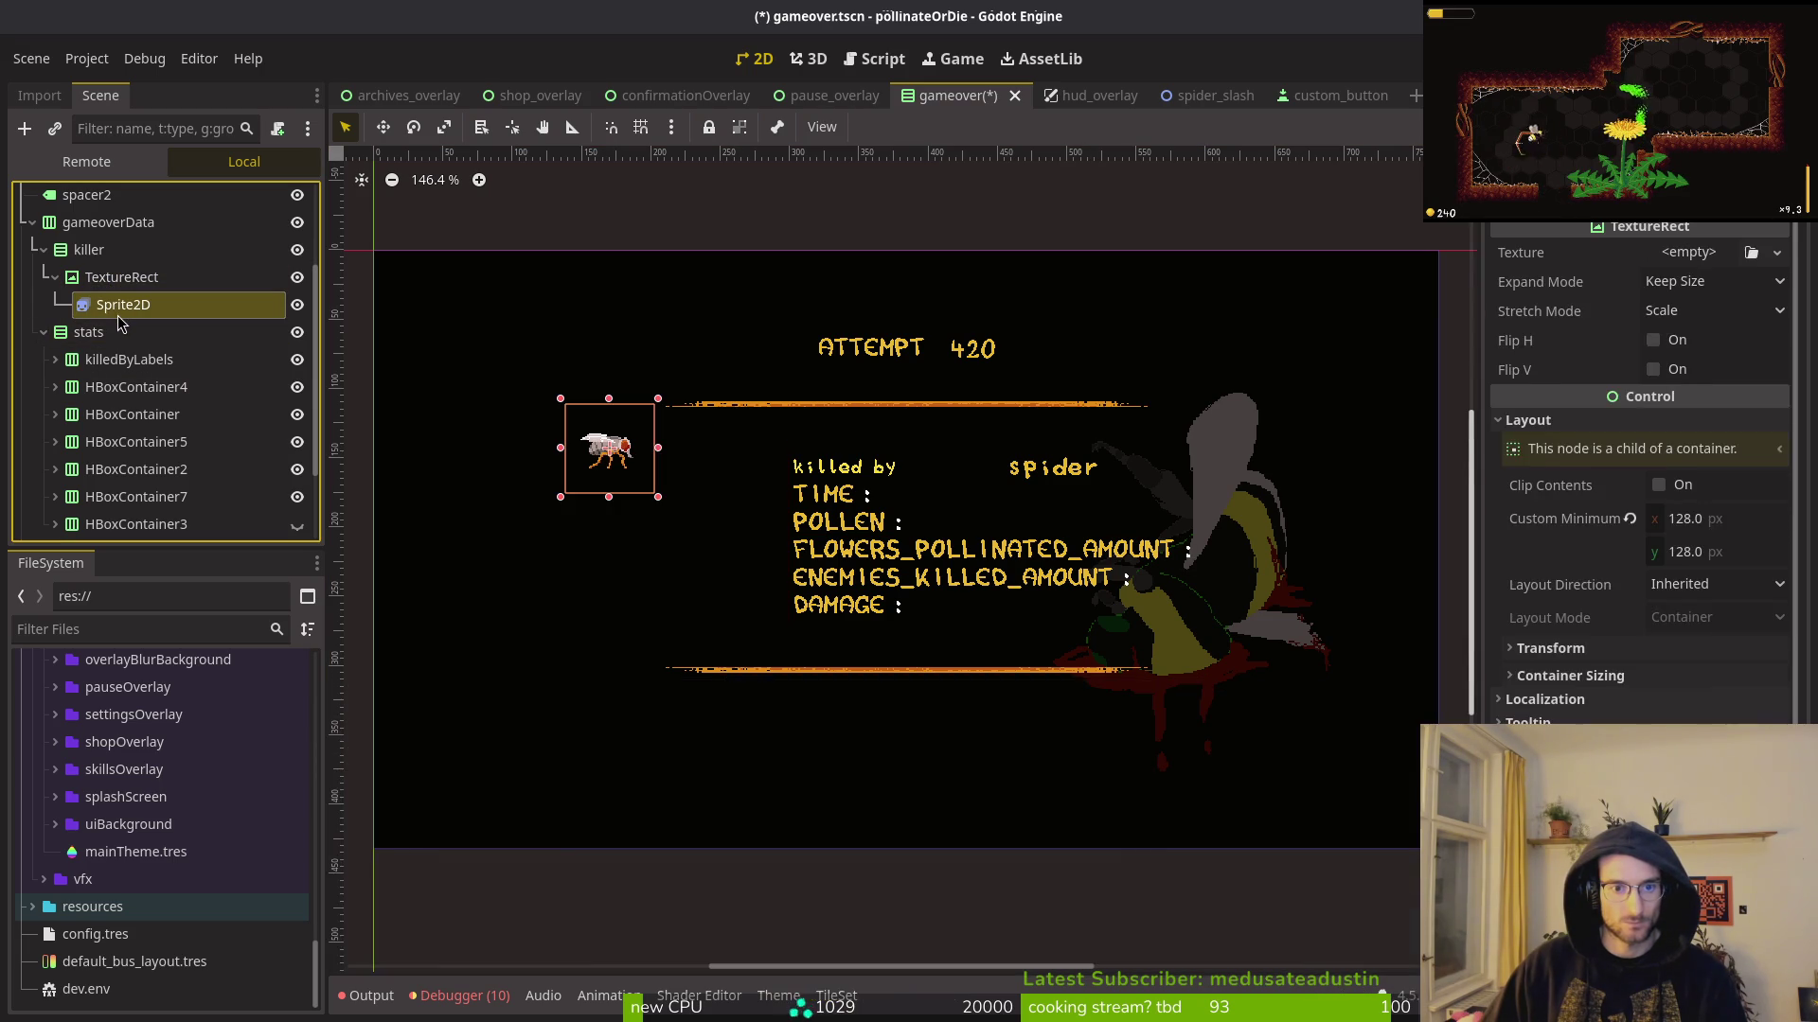
left_click(121, 278)
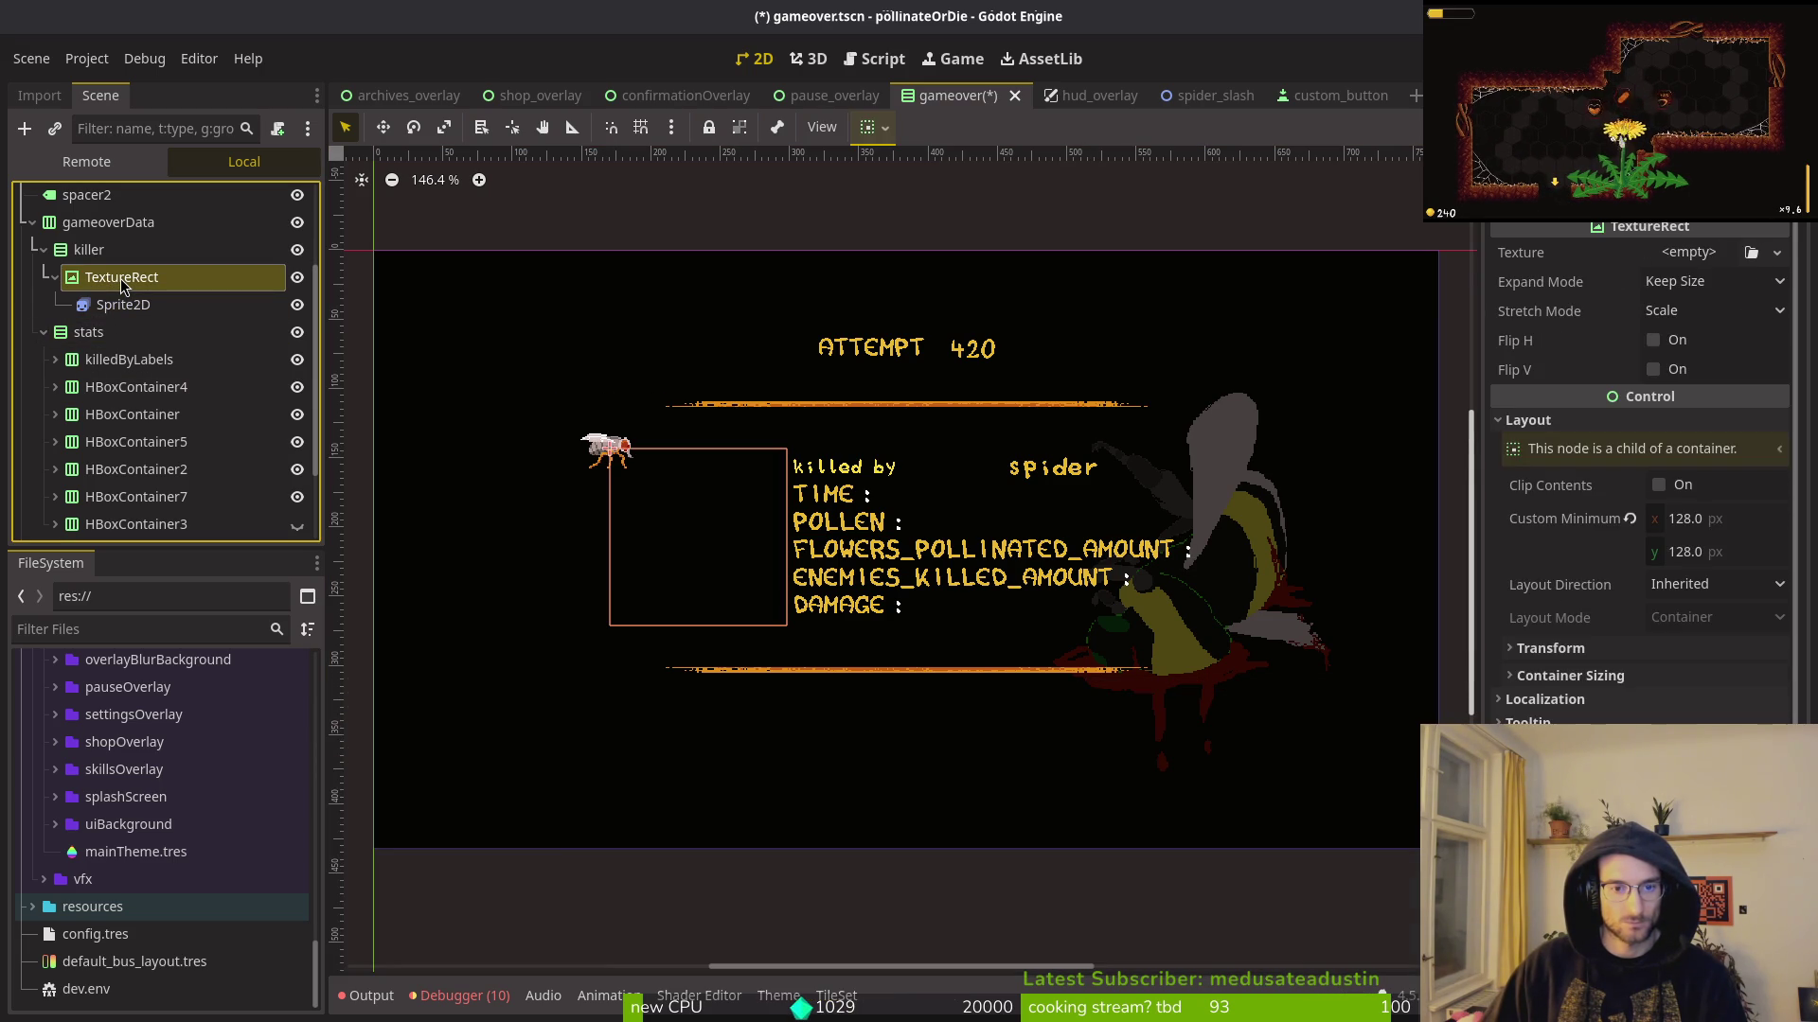
left_click(121, 304)
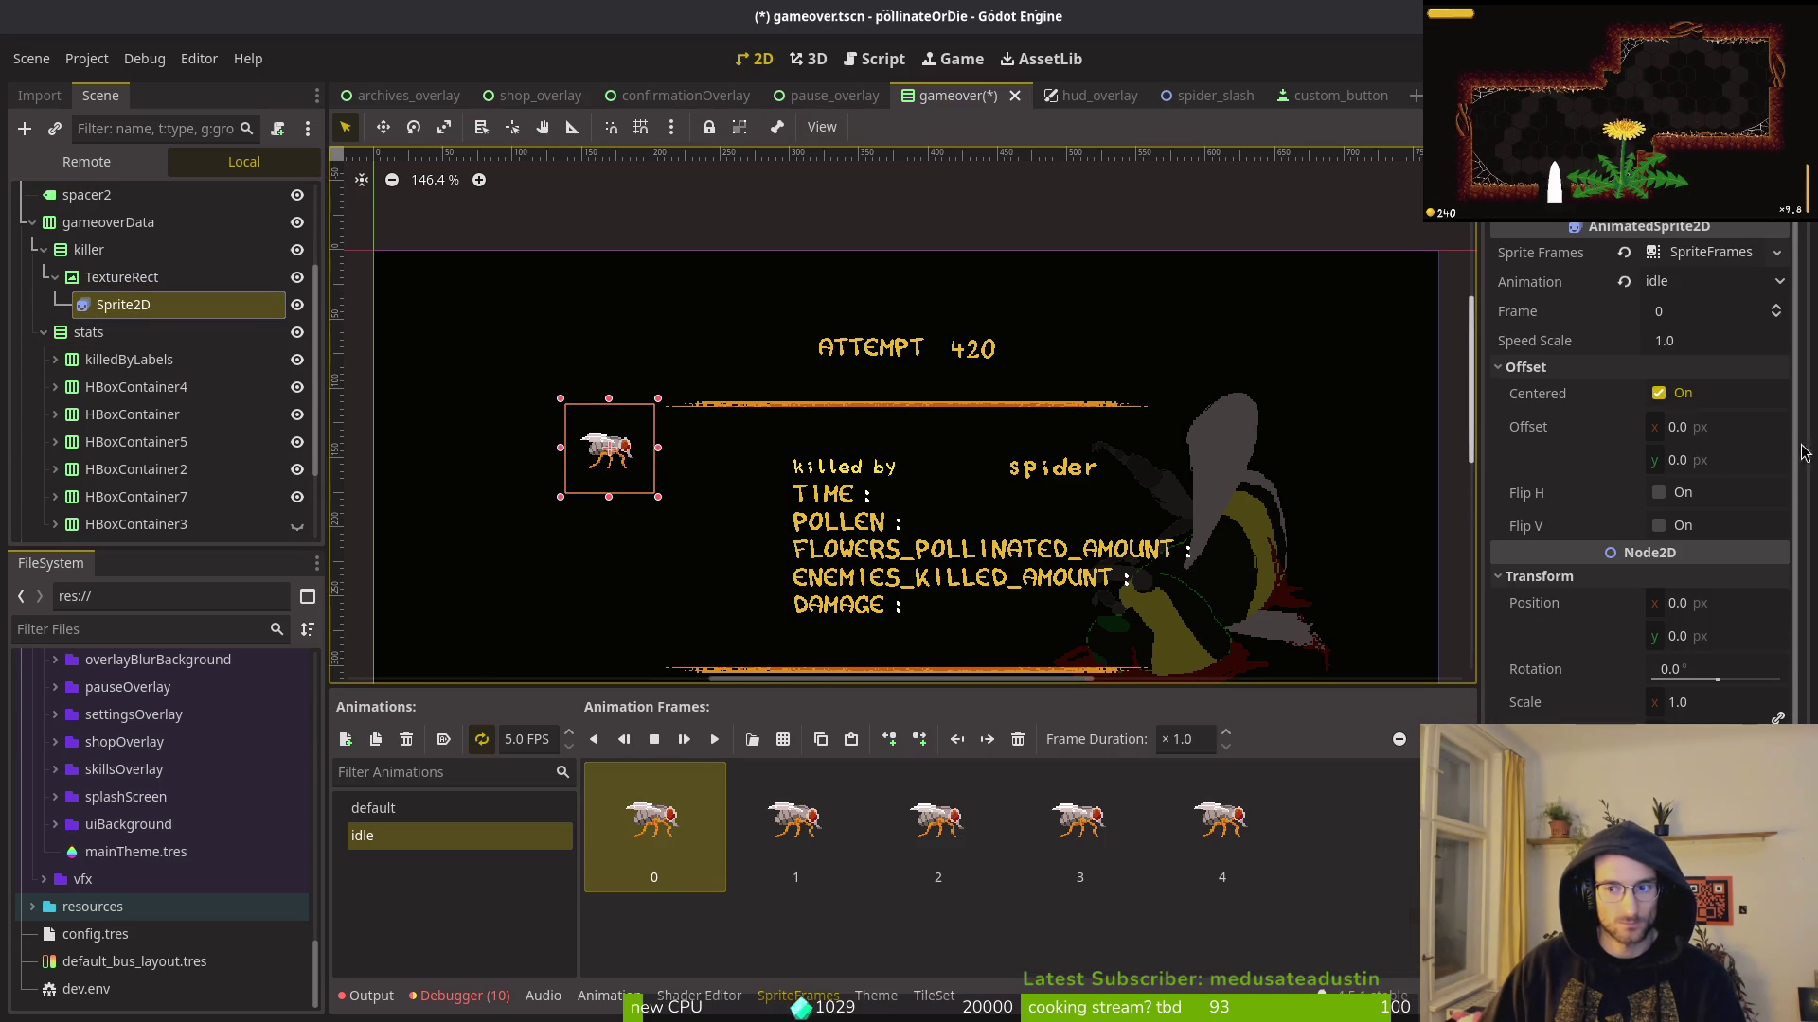
Step: Set the sprite's position to 64, 64 and save the scene
left_click(1746, 442)
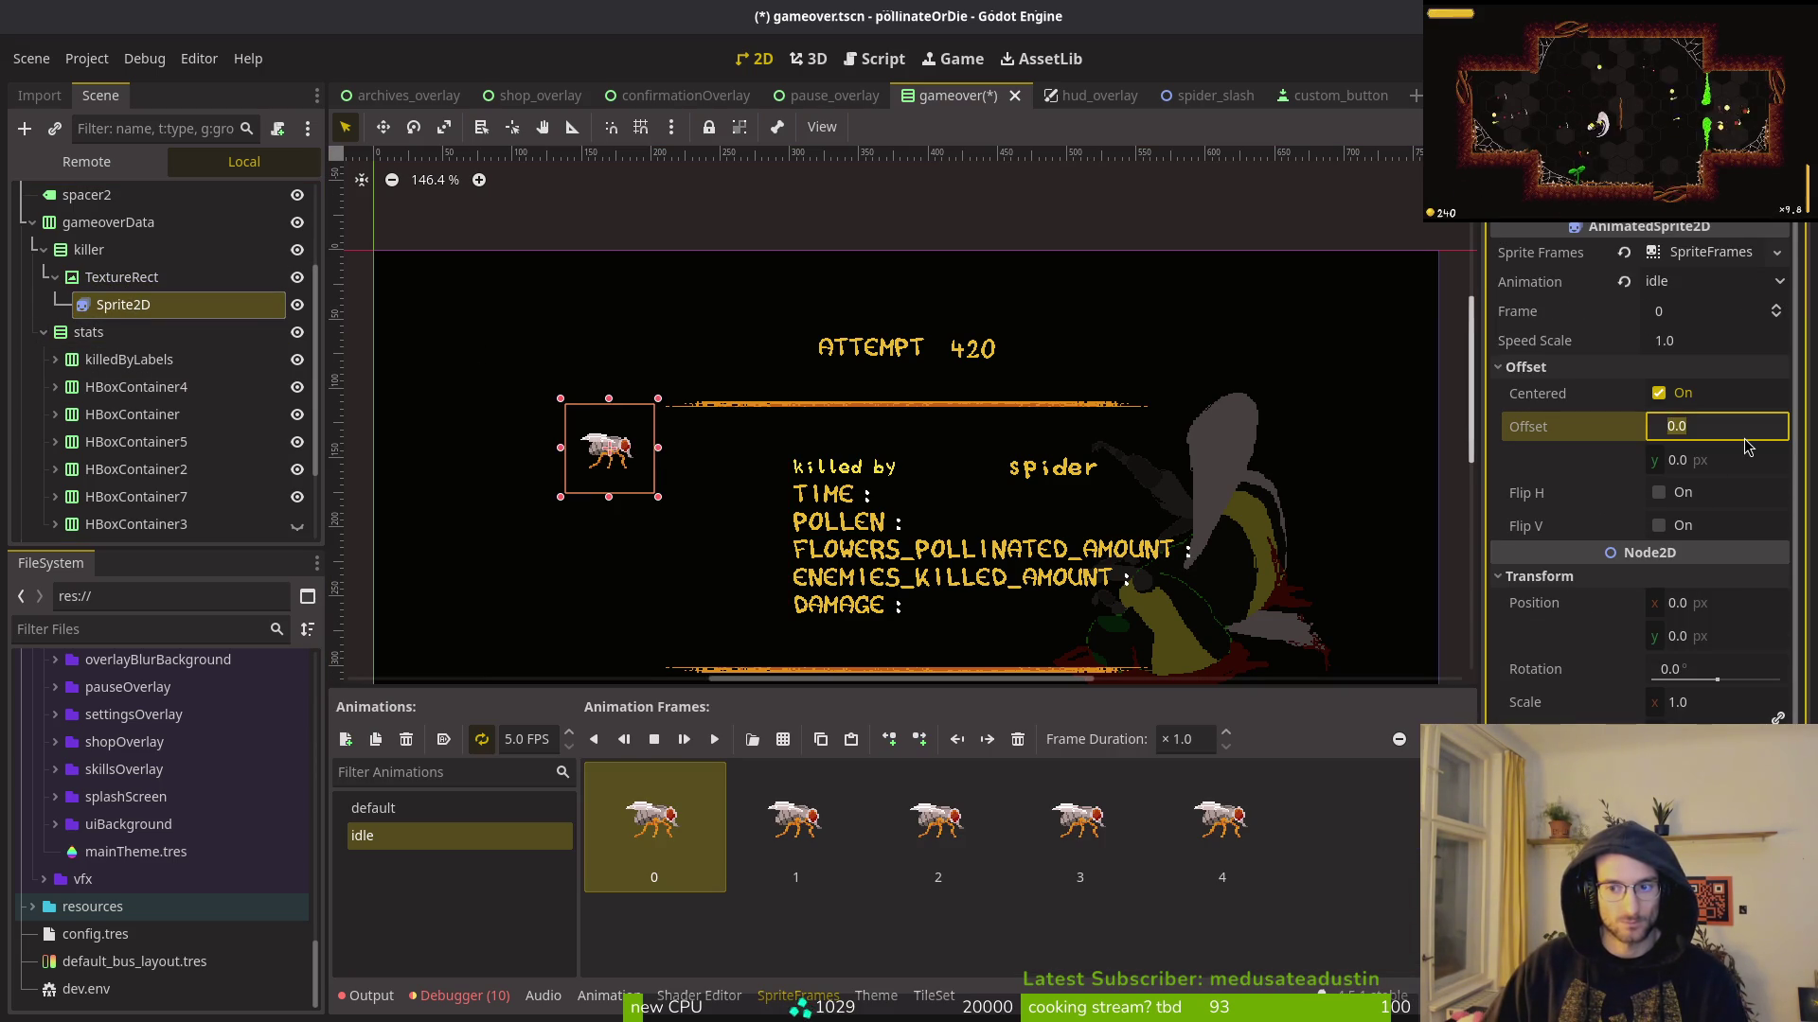
left_click(1723, 608)
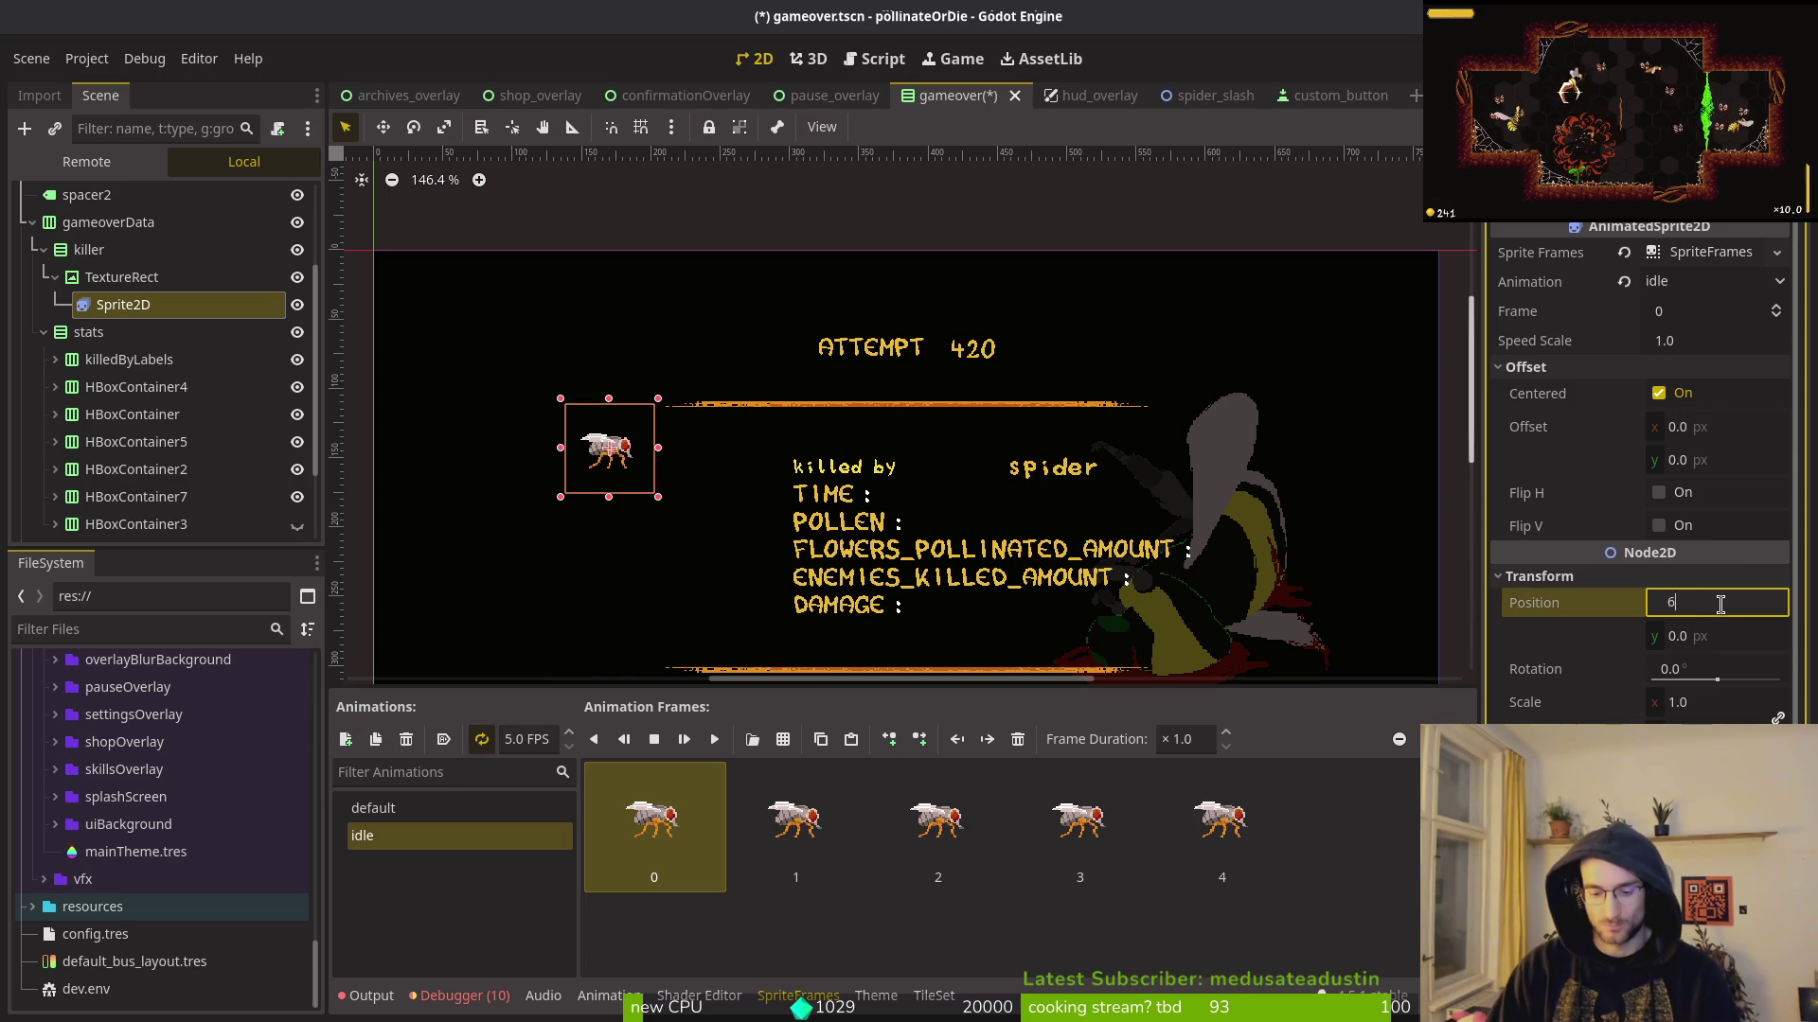
type("4")
key("Tab")
key("Return")
key("ctrl+s")
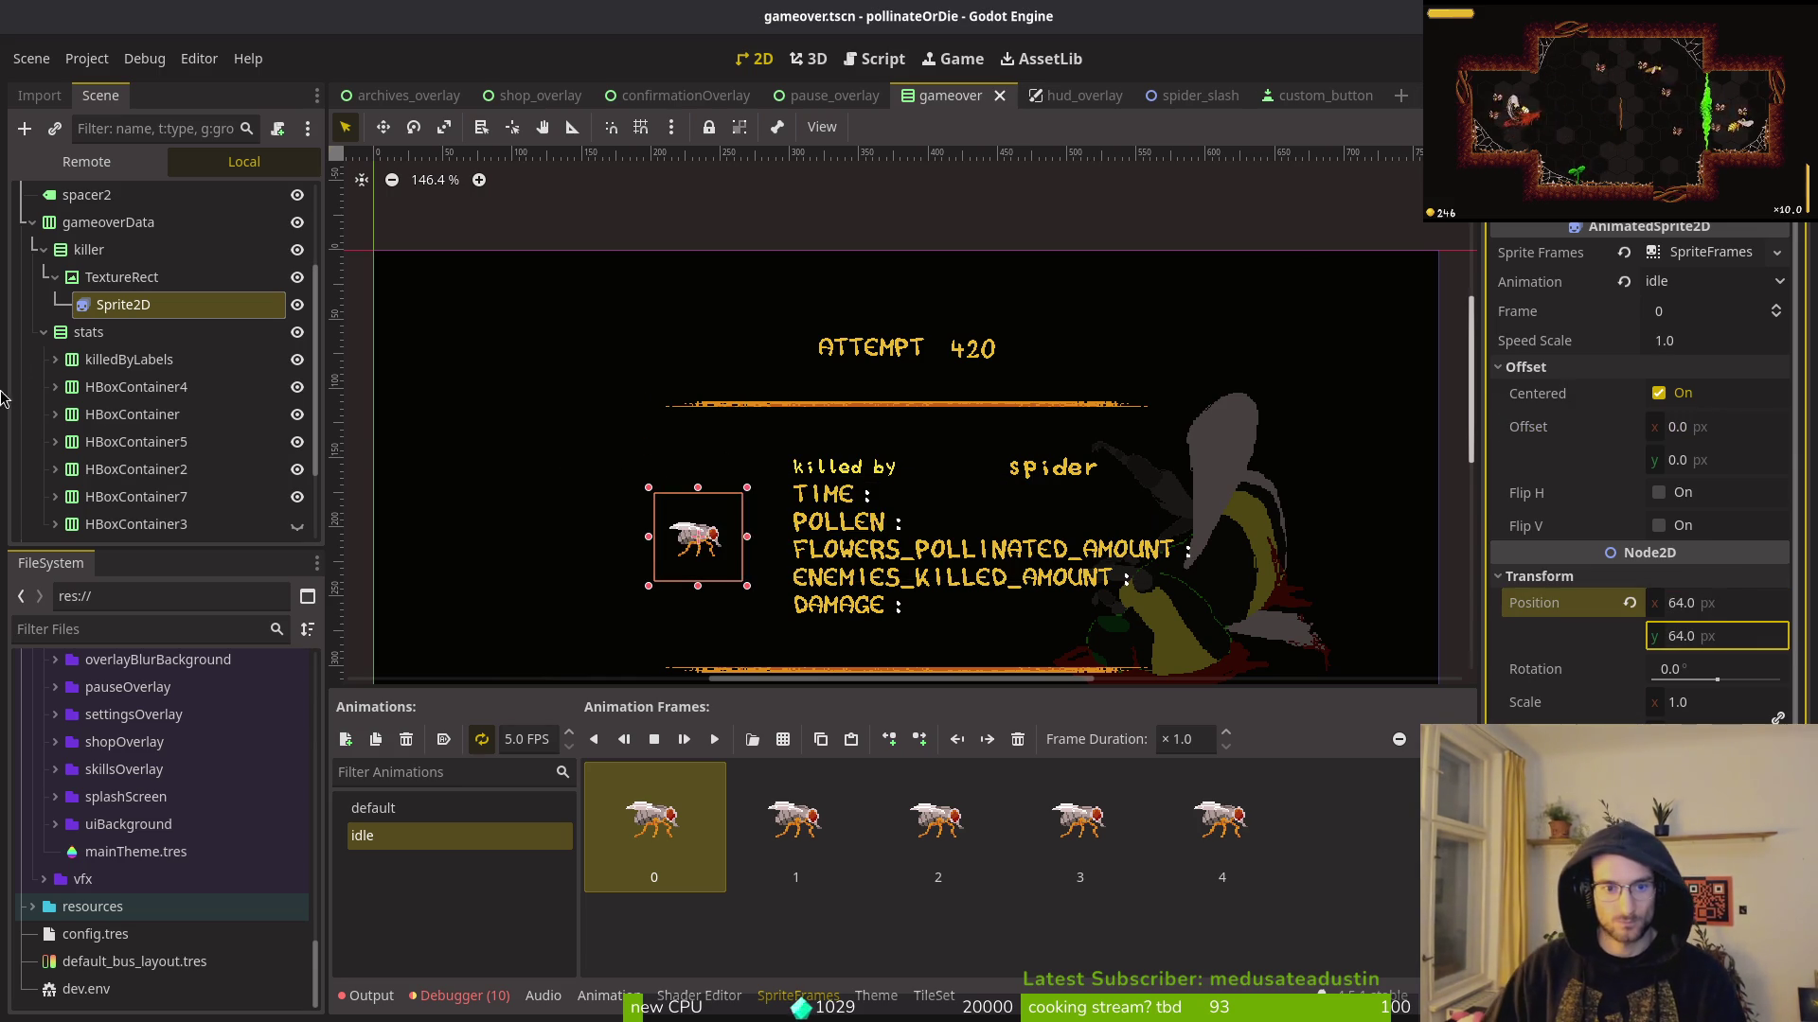
Step: Compare the TextureRect and Sprite2D, folding the sprite's Transform and Offset sections
left_click(113, 277)
left_click(109, 308)
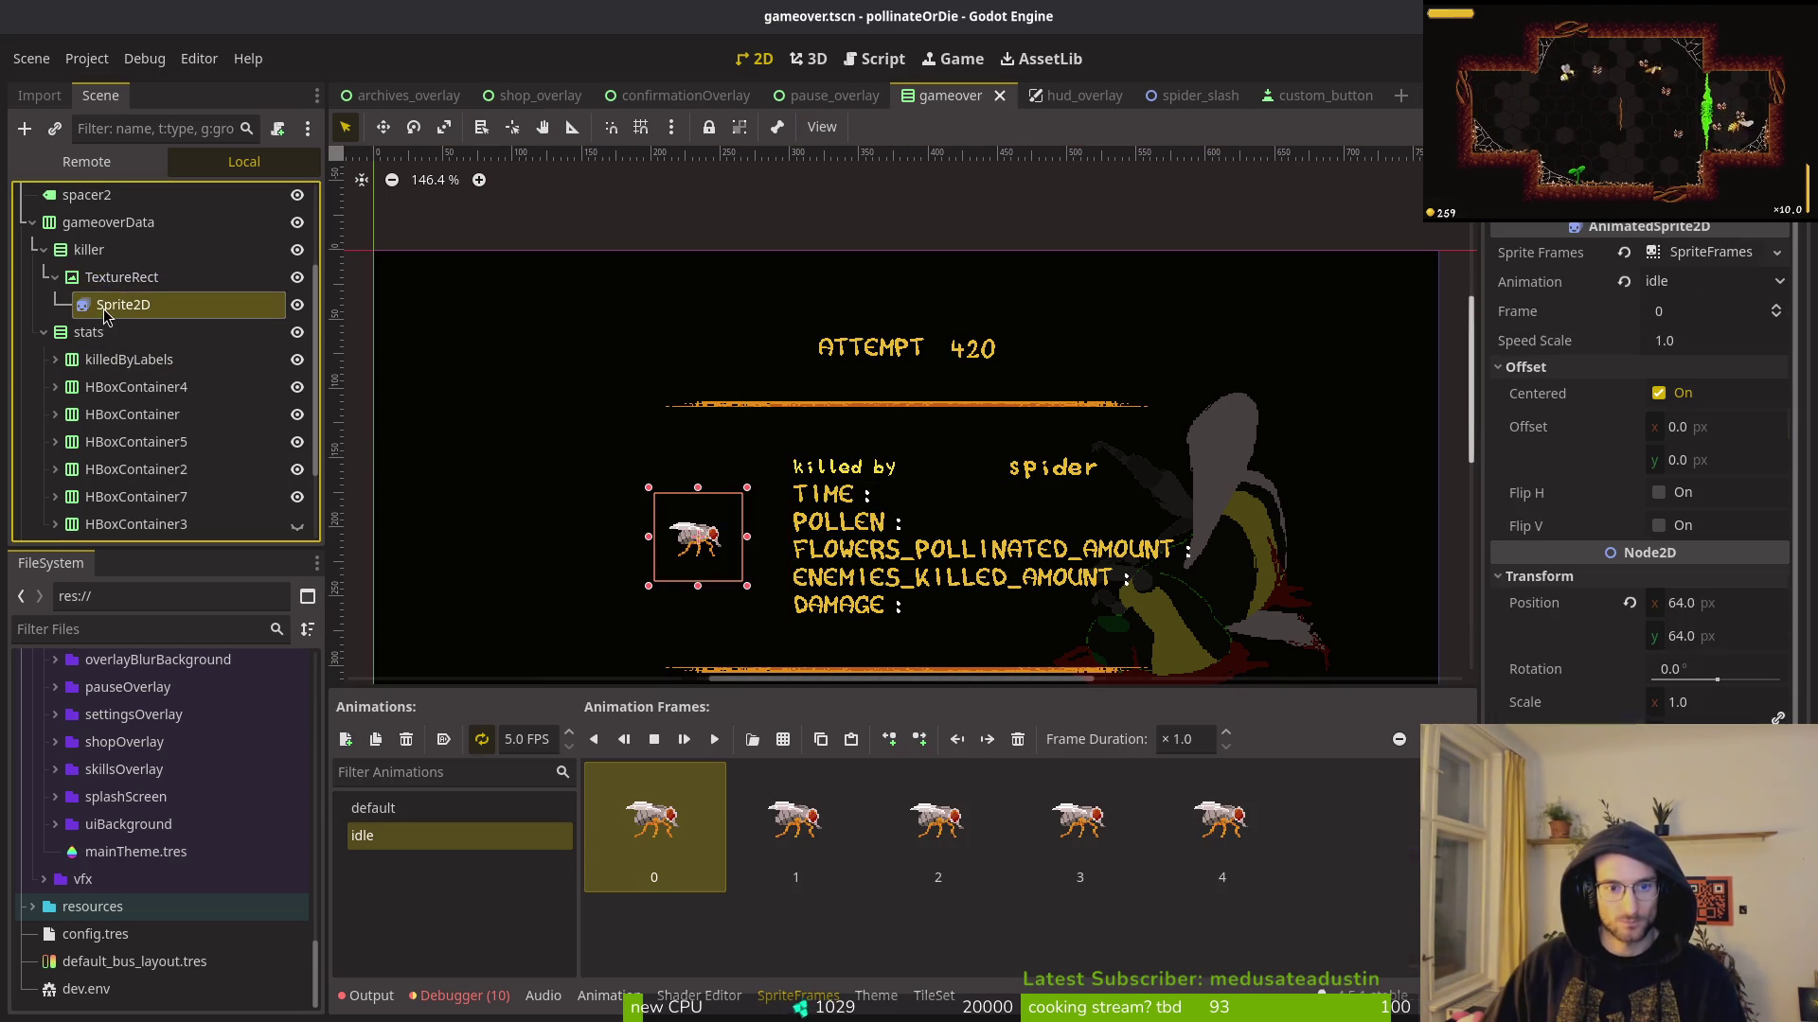
left_click(53, 277)
left_click(99, 280)
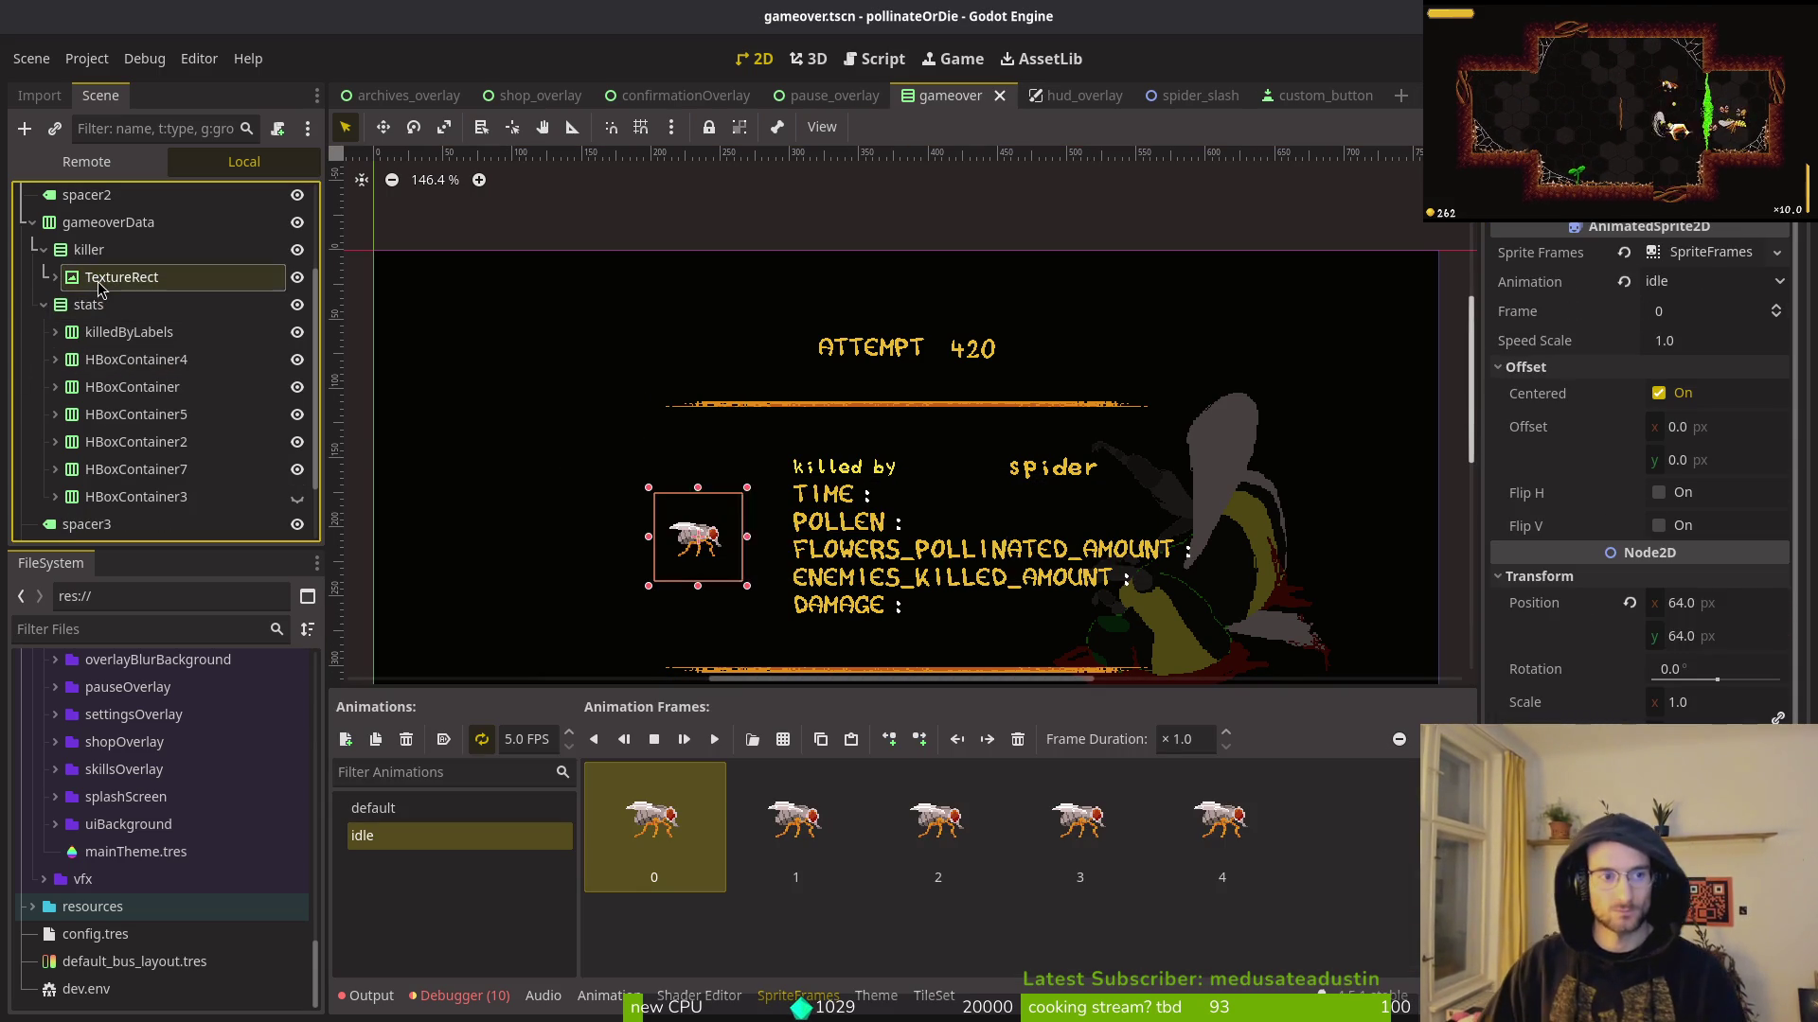
left_click(54, 277)
left_click(109, 304)
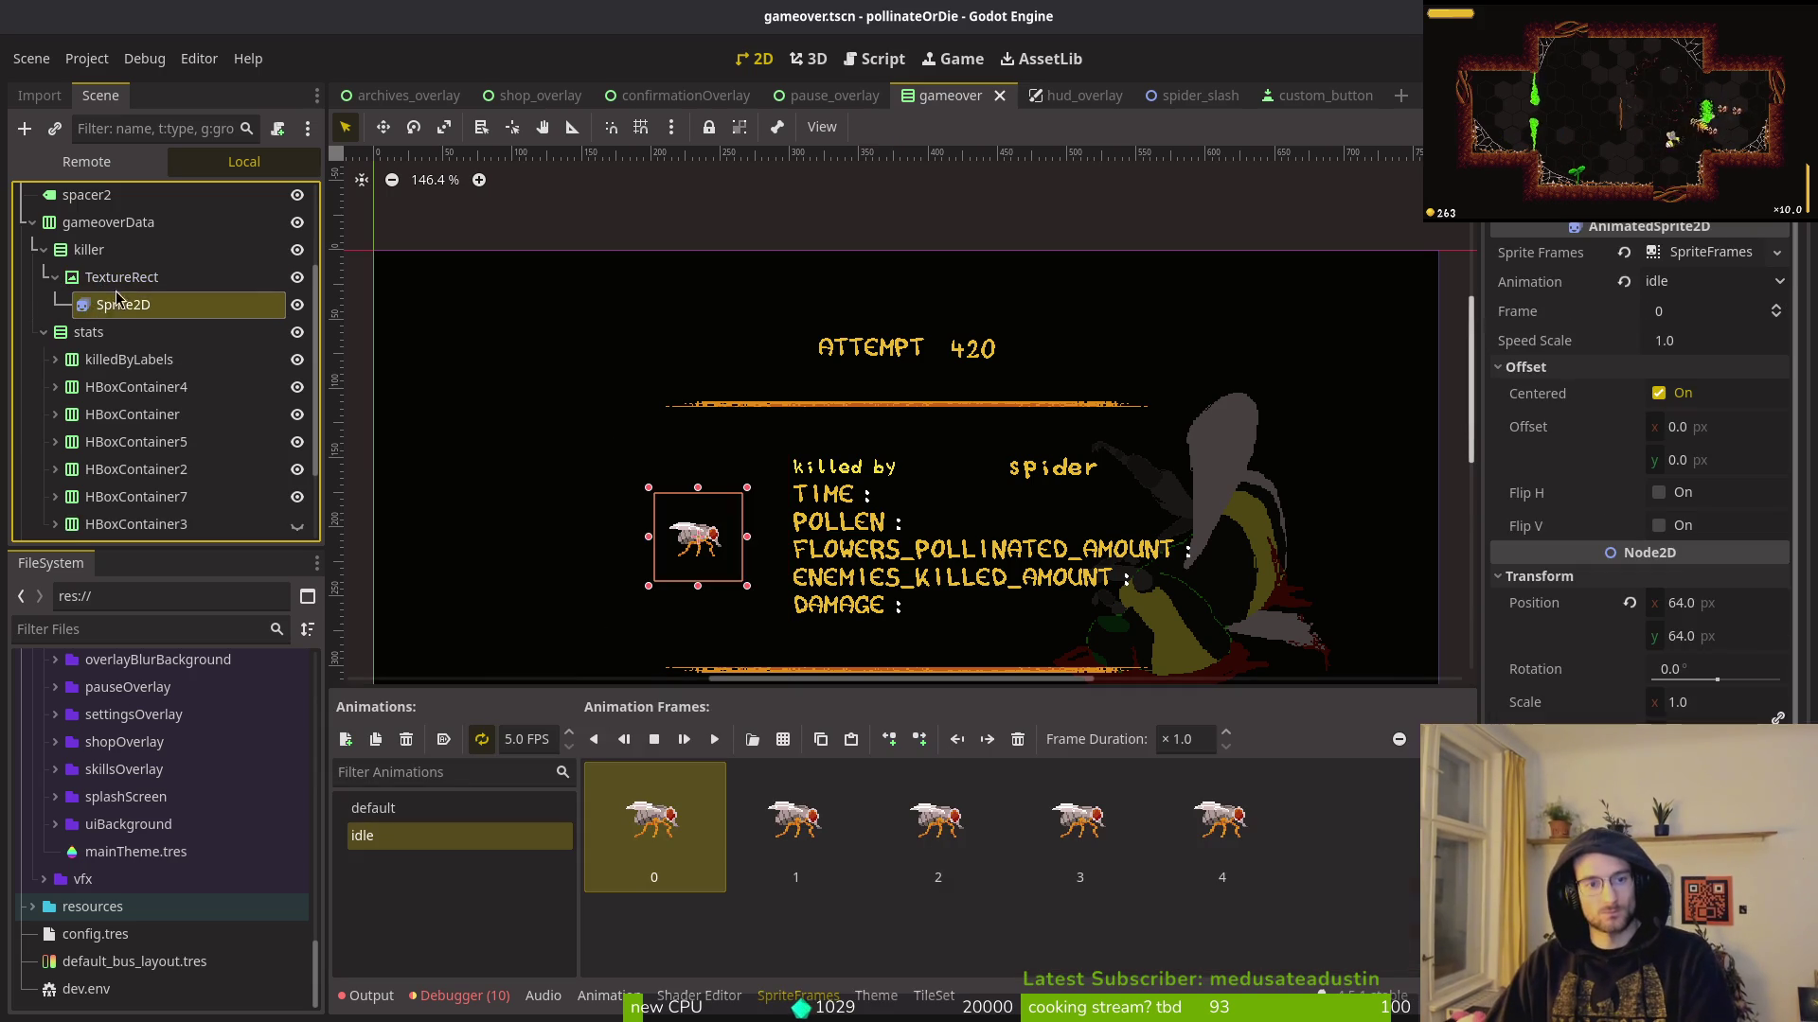
left_click(110, 281)
left_click(109, 304)
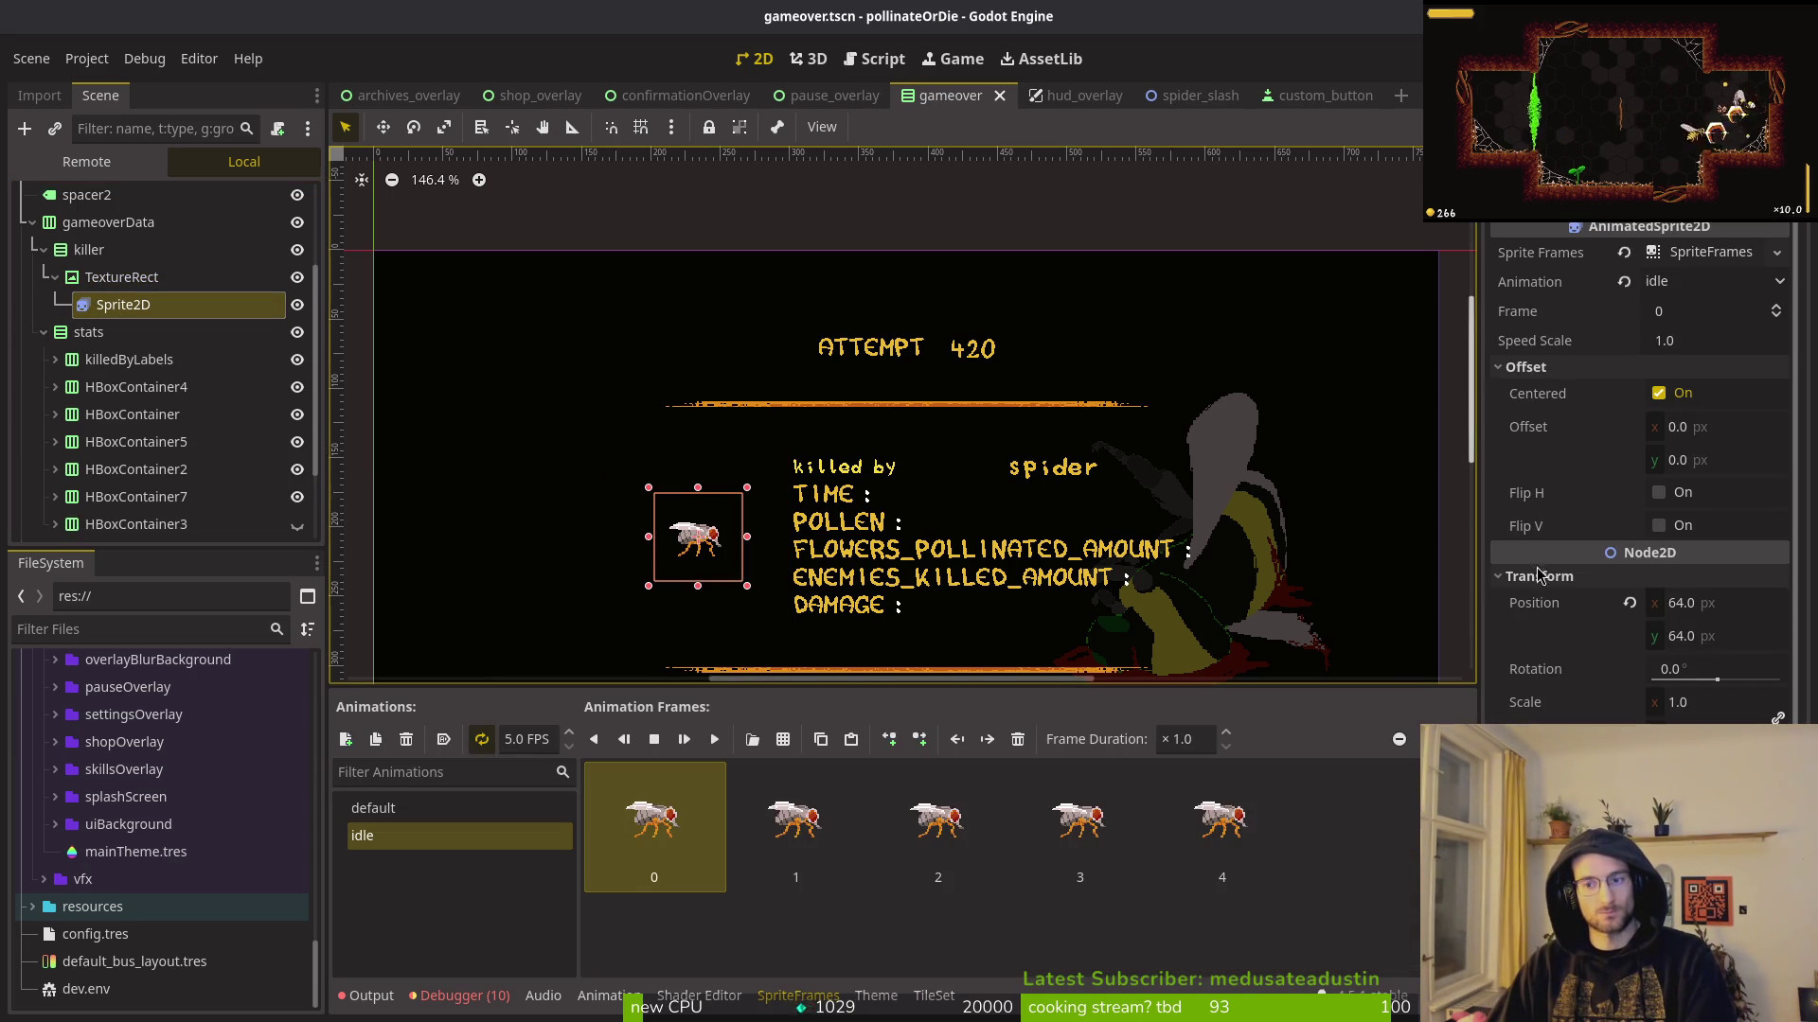
left_click(1539, 576)
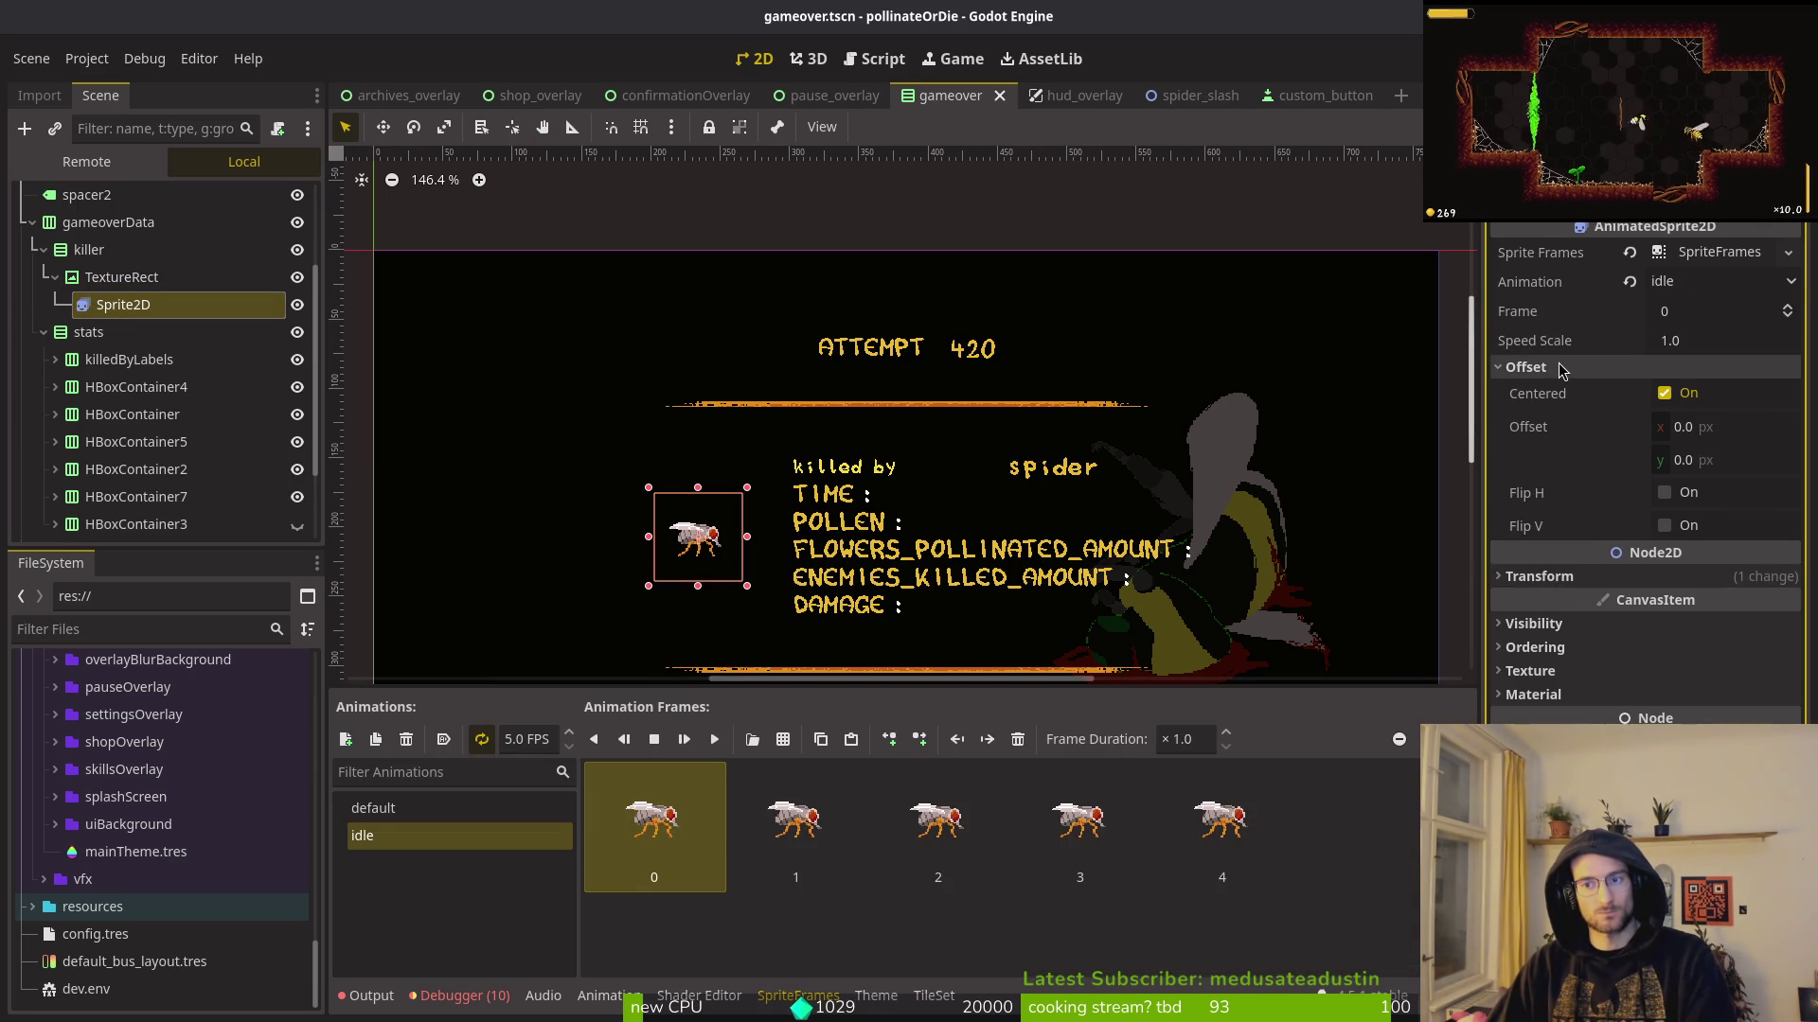
left_click(1562, 369)
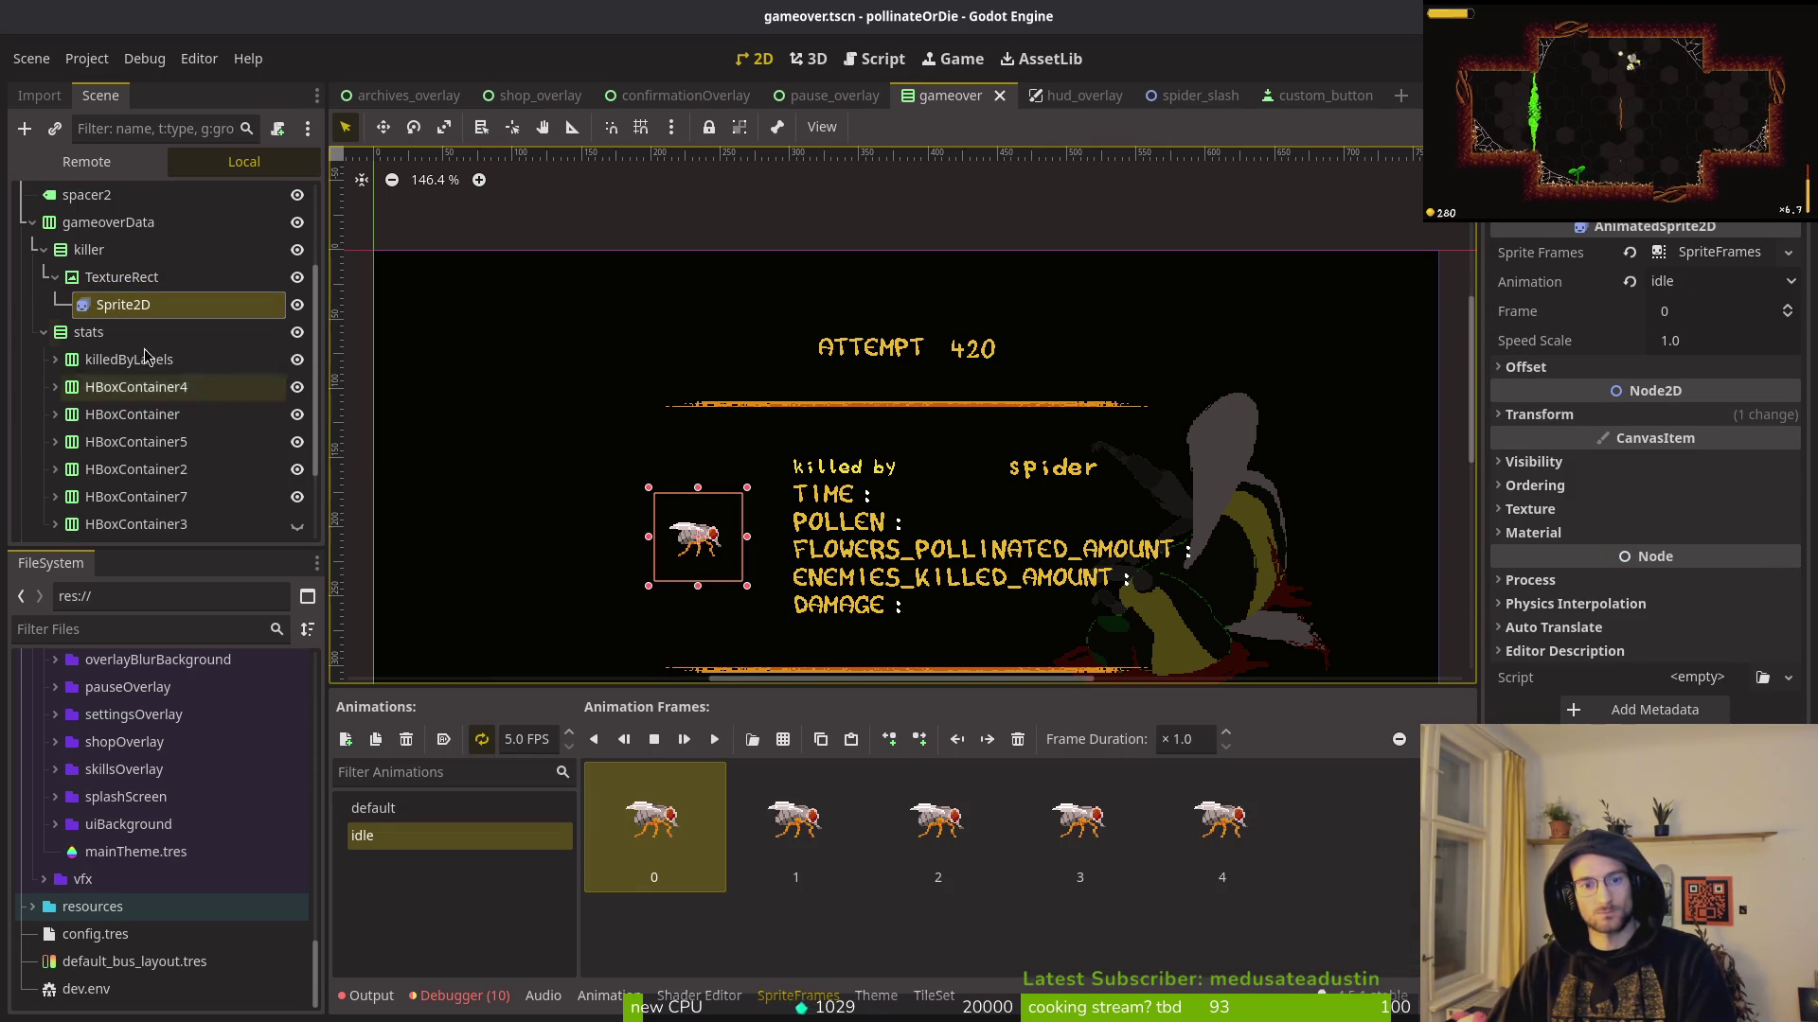
left_click(114, 284)
left_click(112, 307)
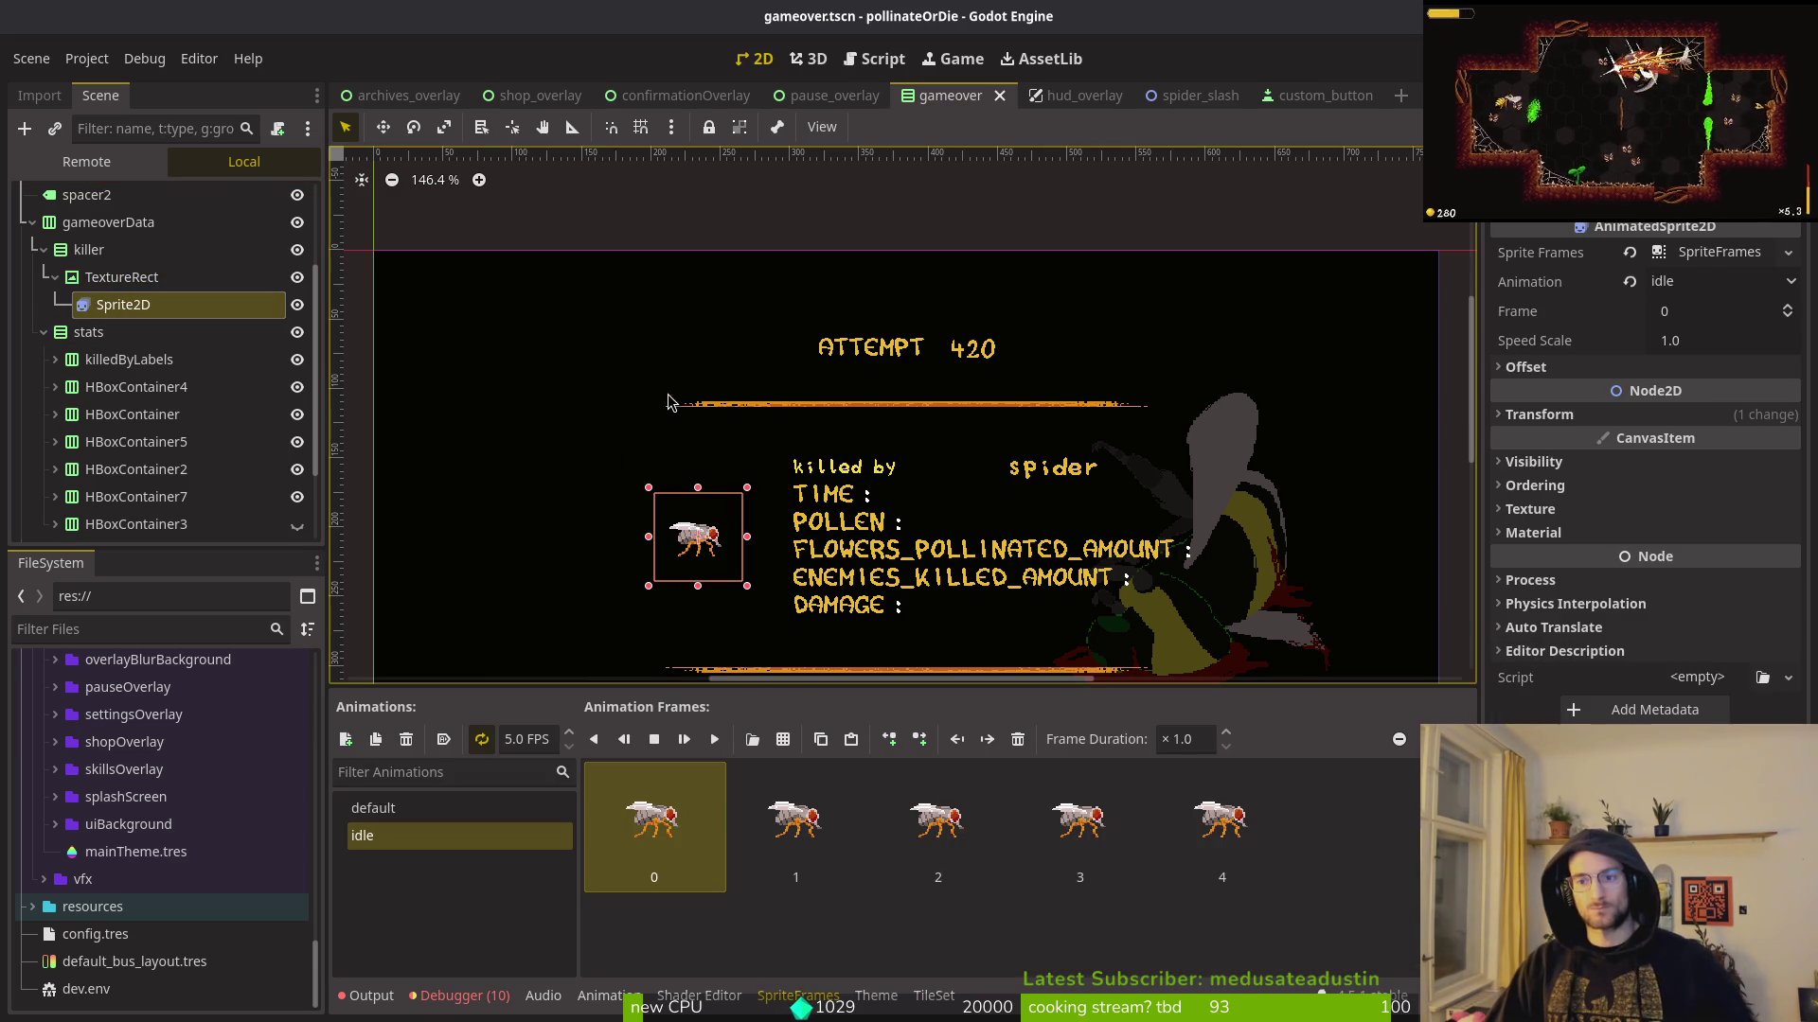
left_click(107, 280)
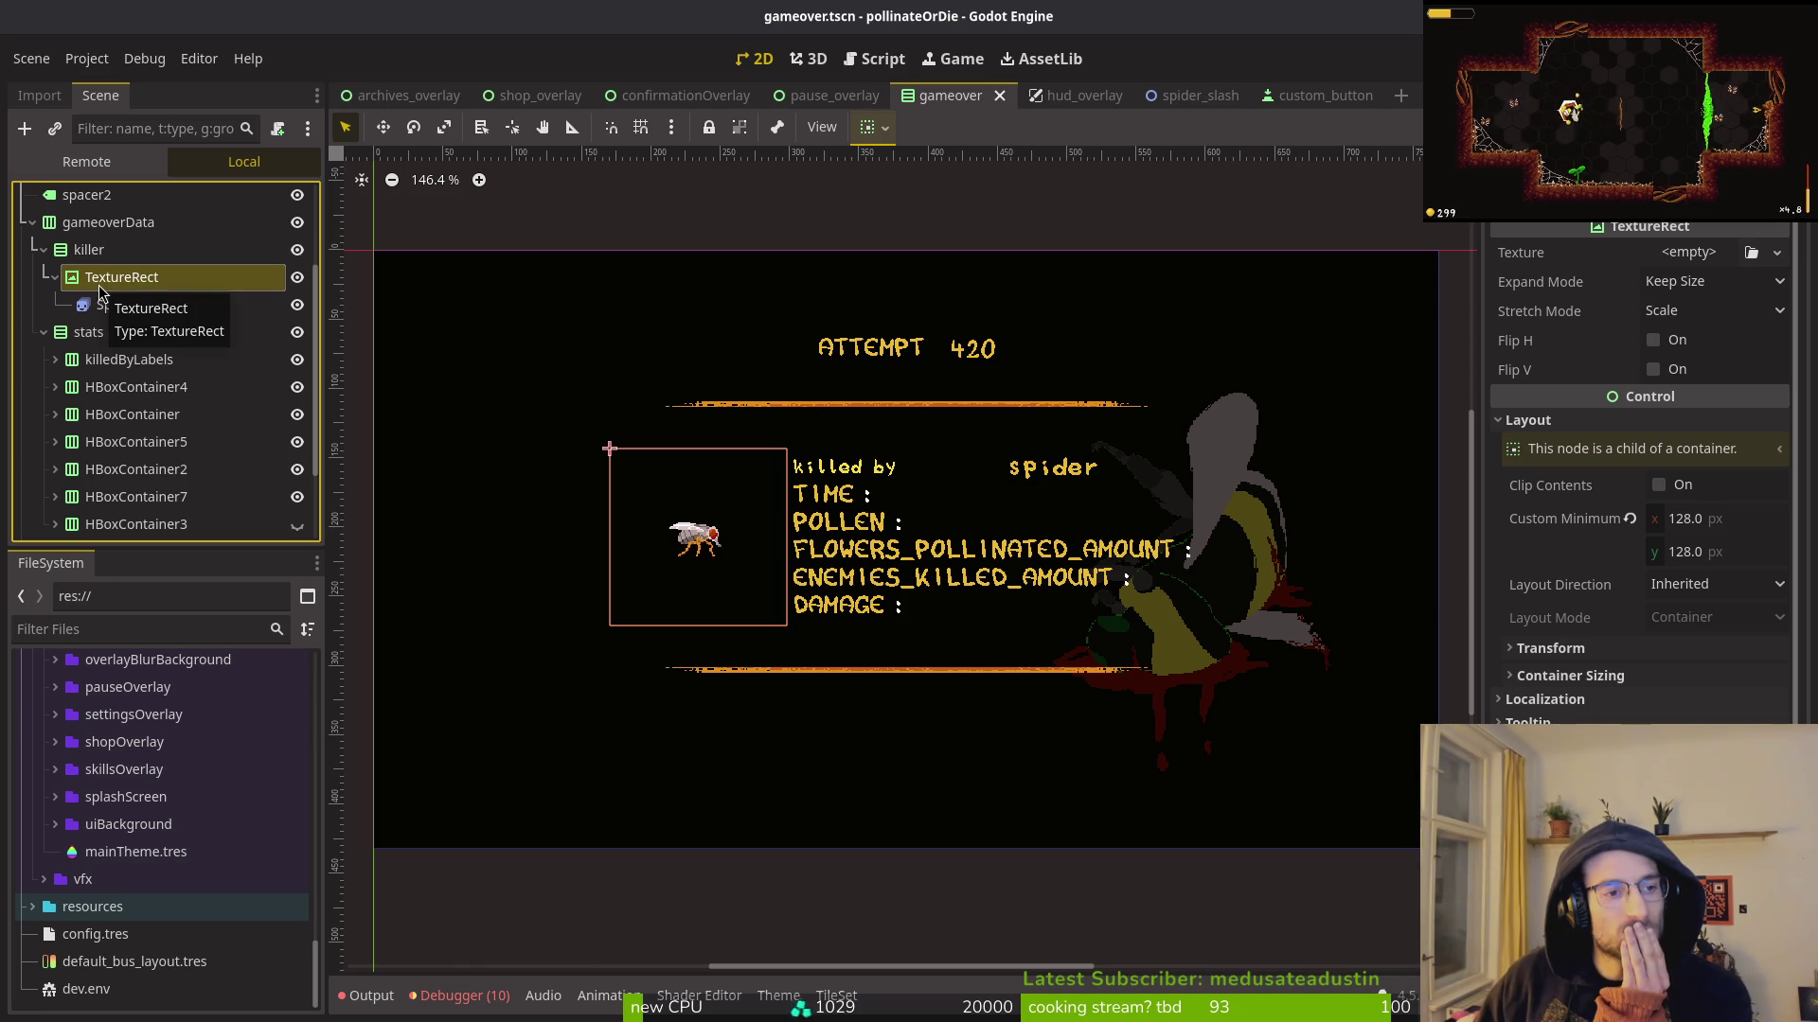
Step: Change the TextureRect's type to Control and save the scene
right_click(99, 277)
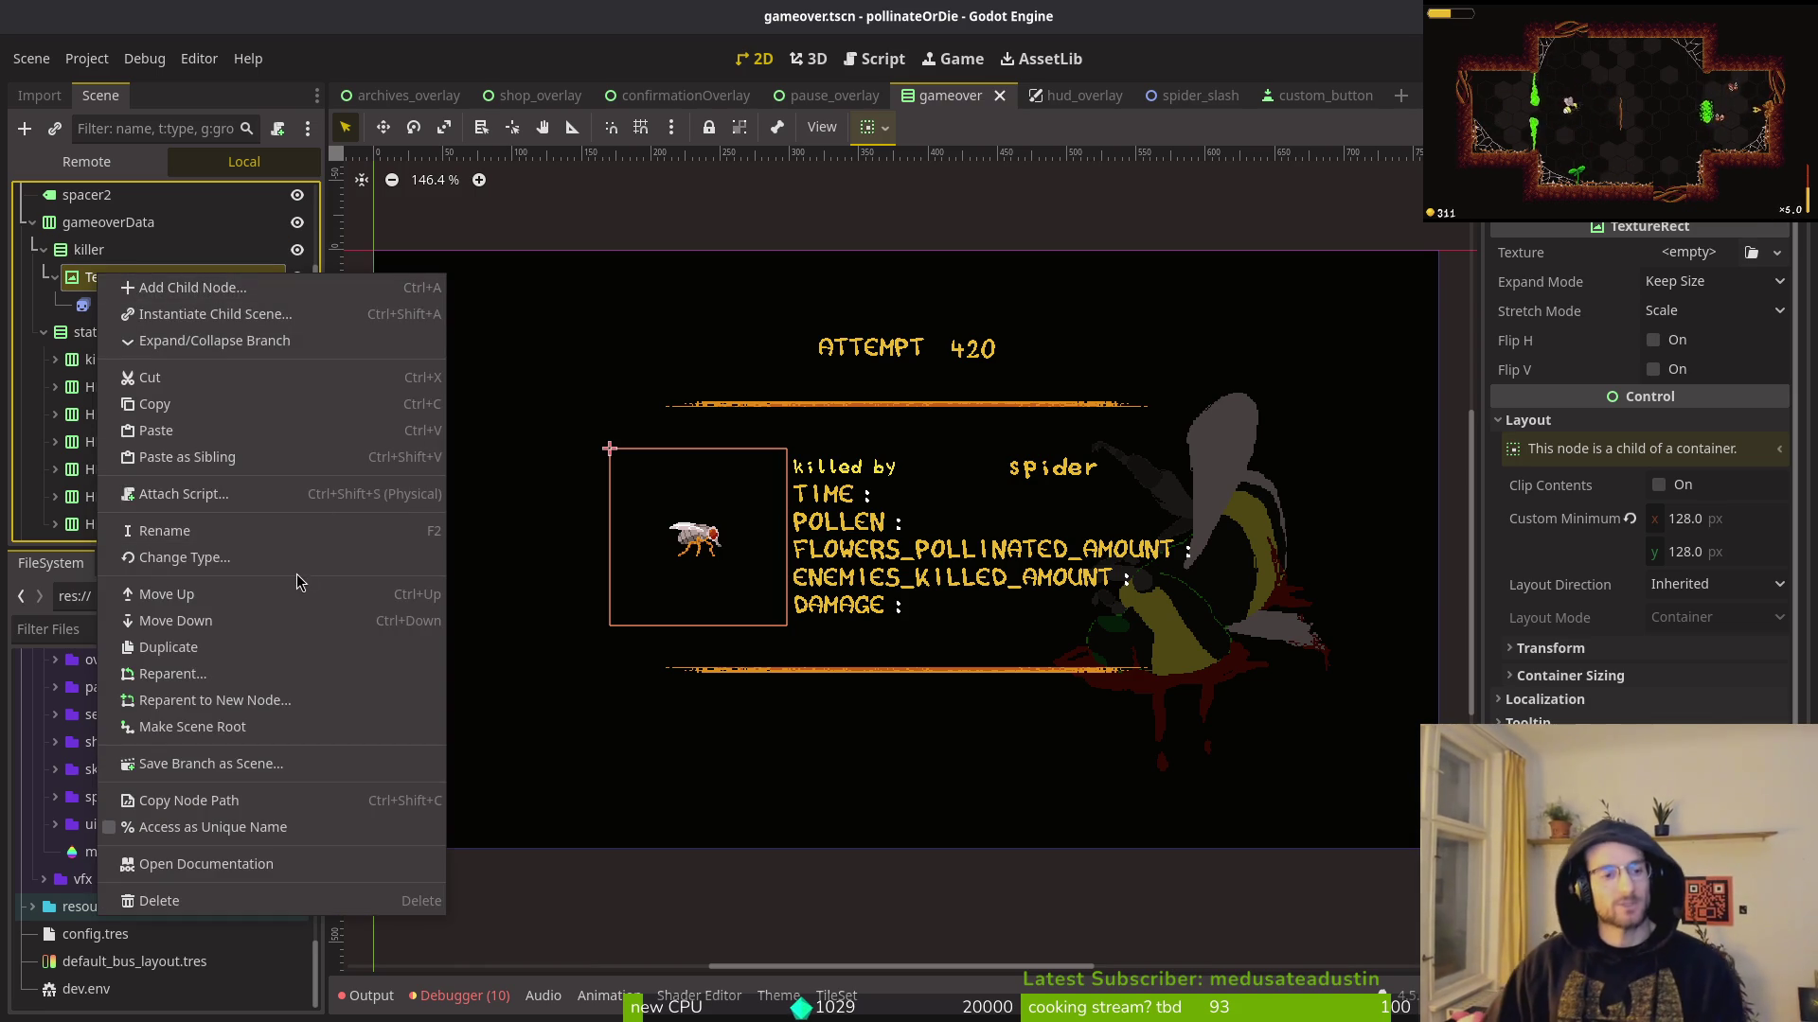
left_click(242, 565)
type("control")
key("Return")
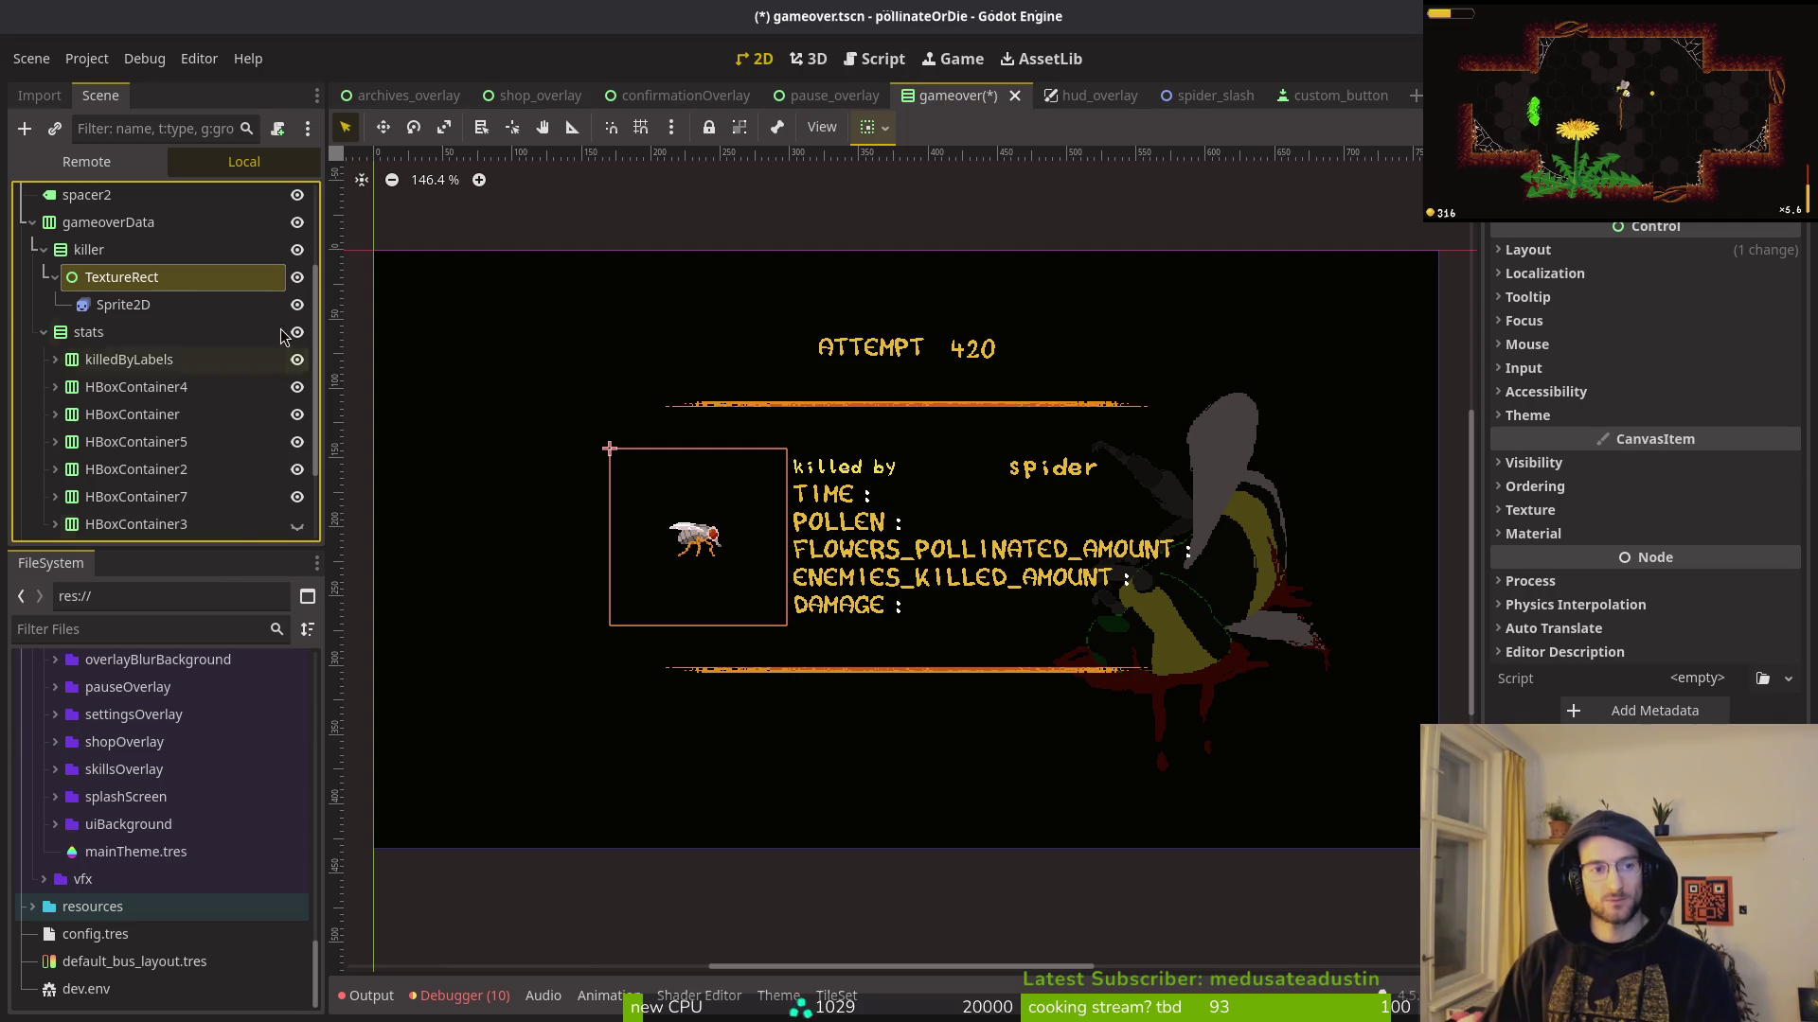
key("ctrl+s")
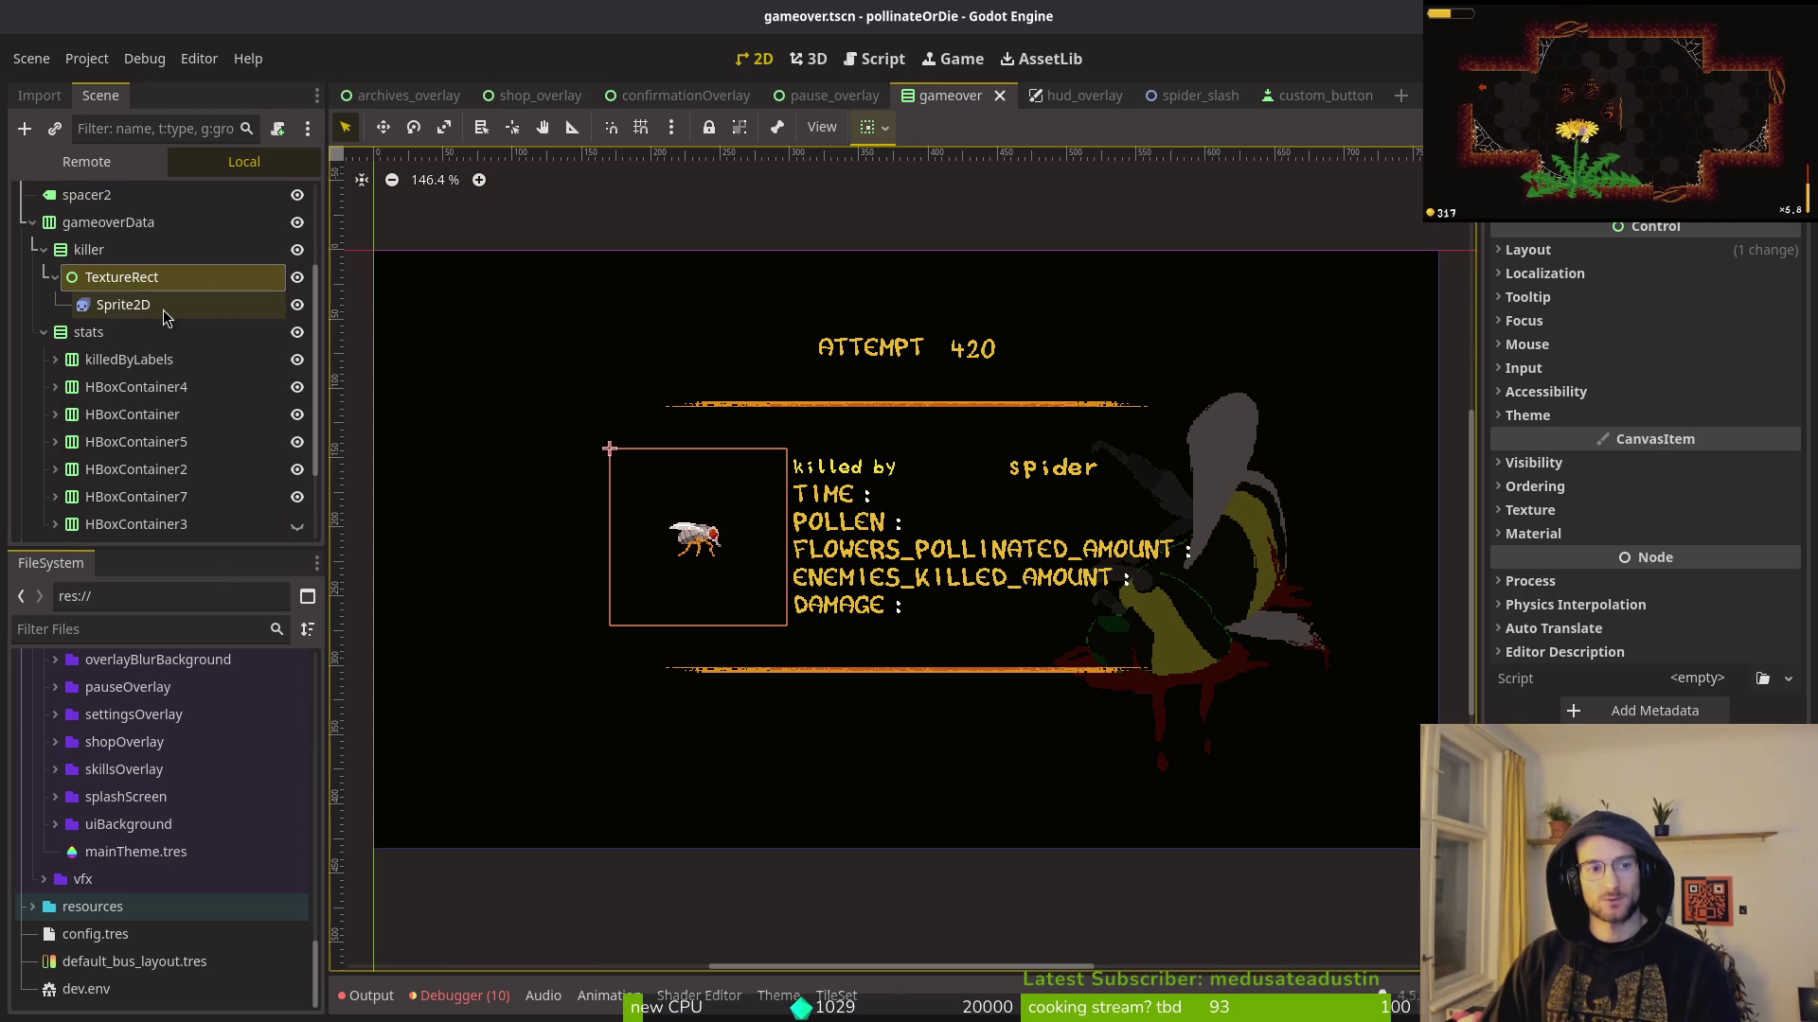
Step: Reset the fly sprite's position to 0, 0
left_click(123, 305)
left_click_drag(121, 288, 123, 301)
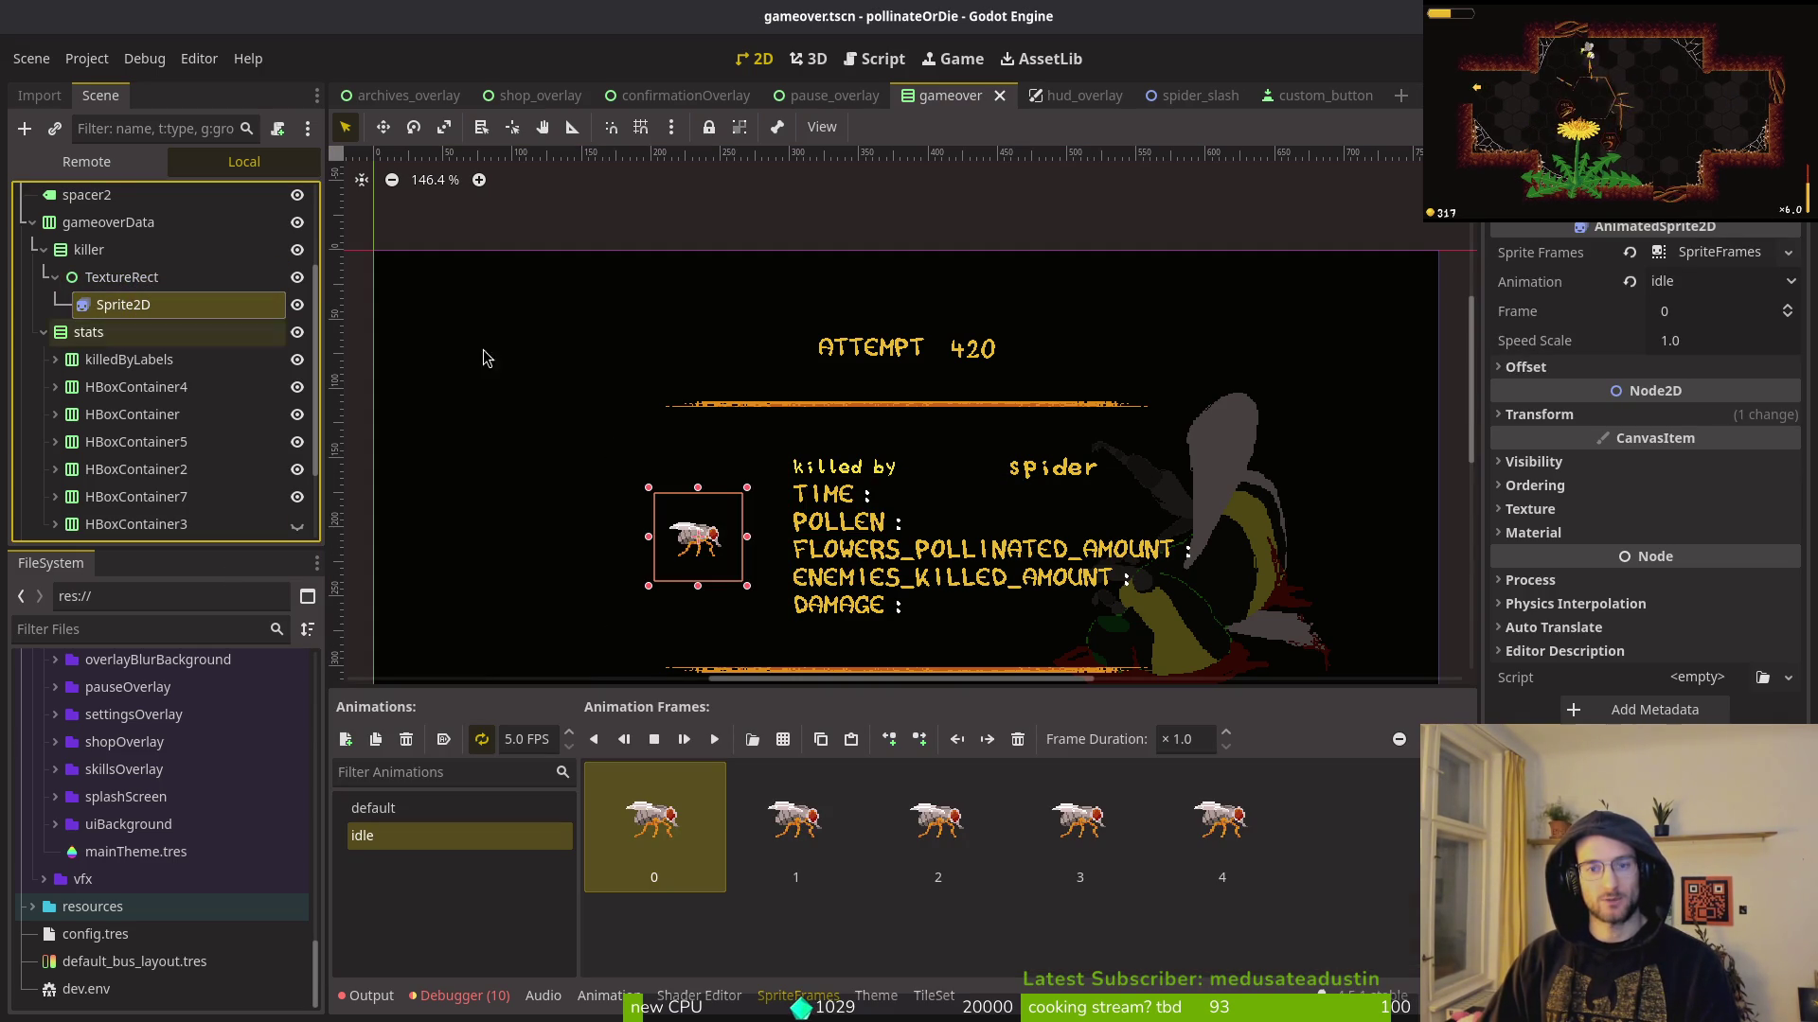
left_click(1591, 417)
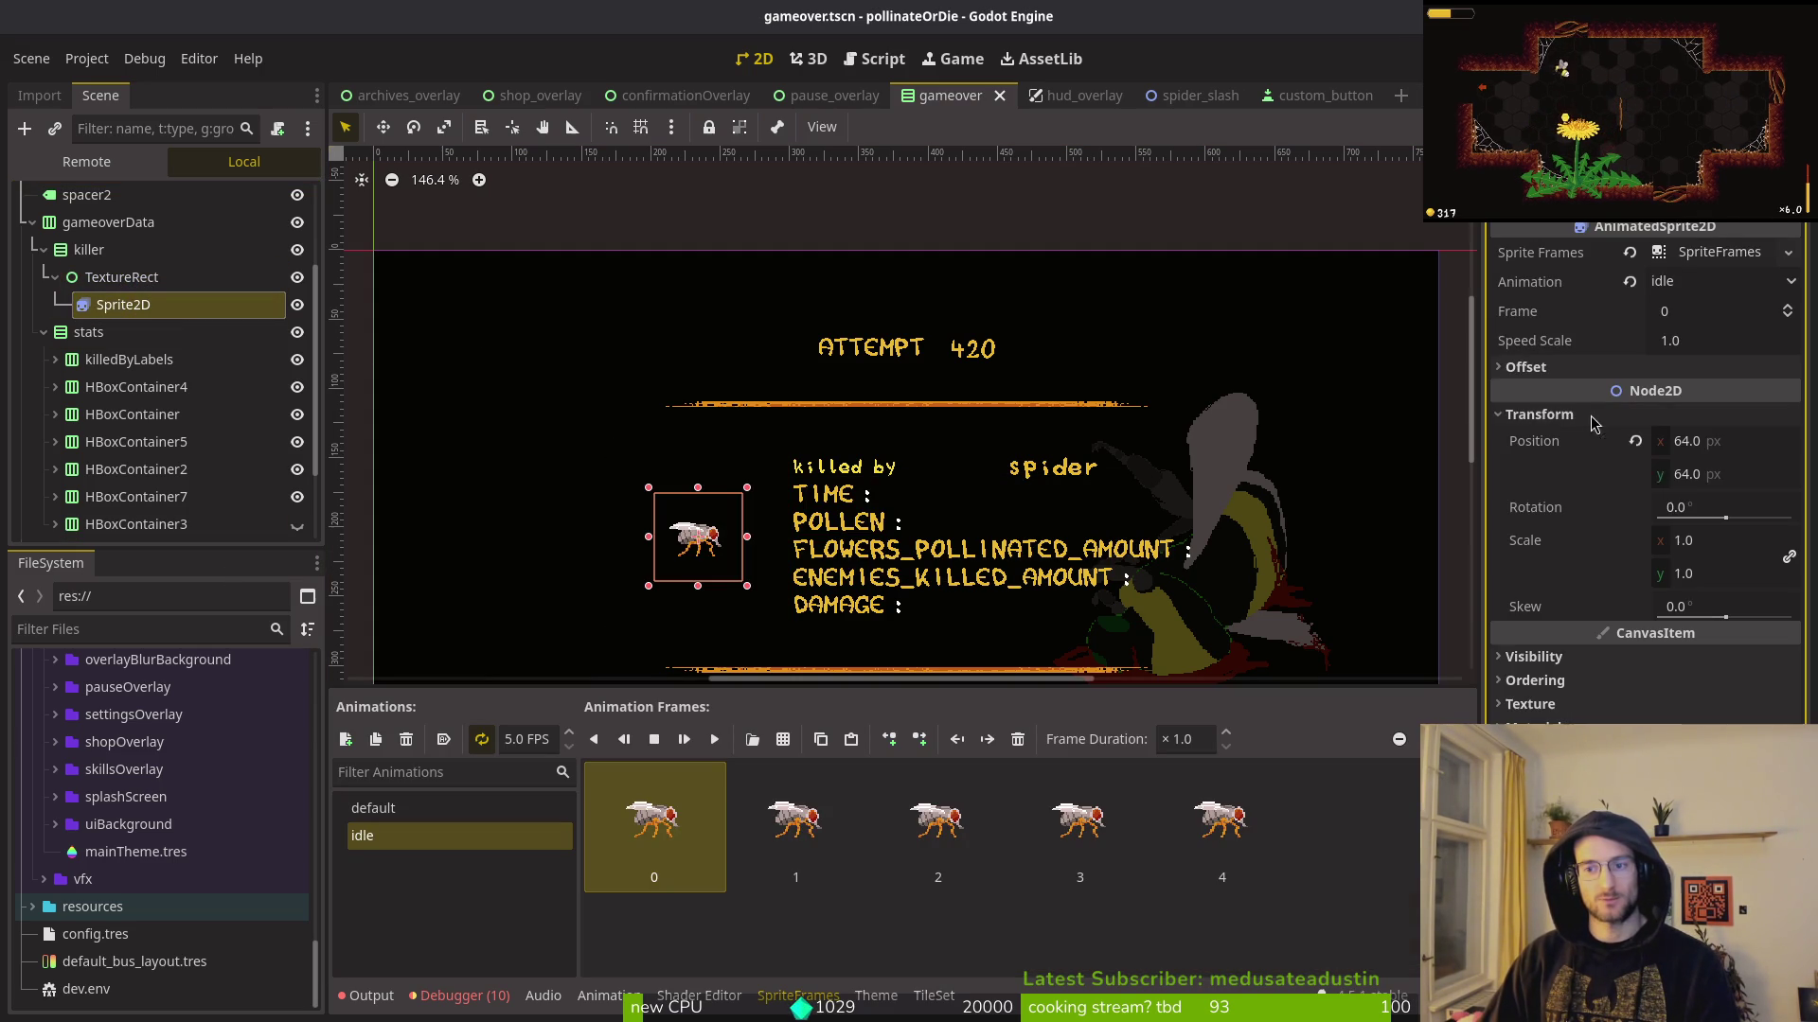
left_click(1636, 441)
Step: Try Shrink Center vertical sizing on the TextureRect, then undo it
left_click(122, 276)
left_click(1591, 252)
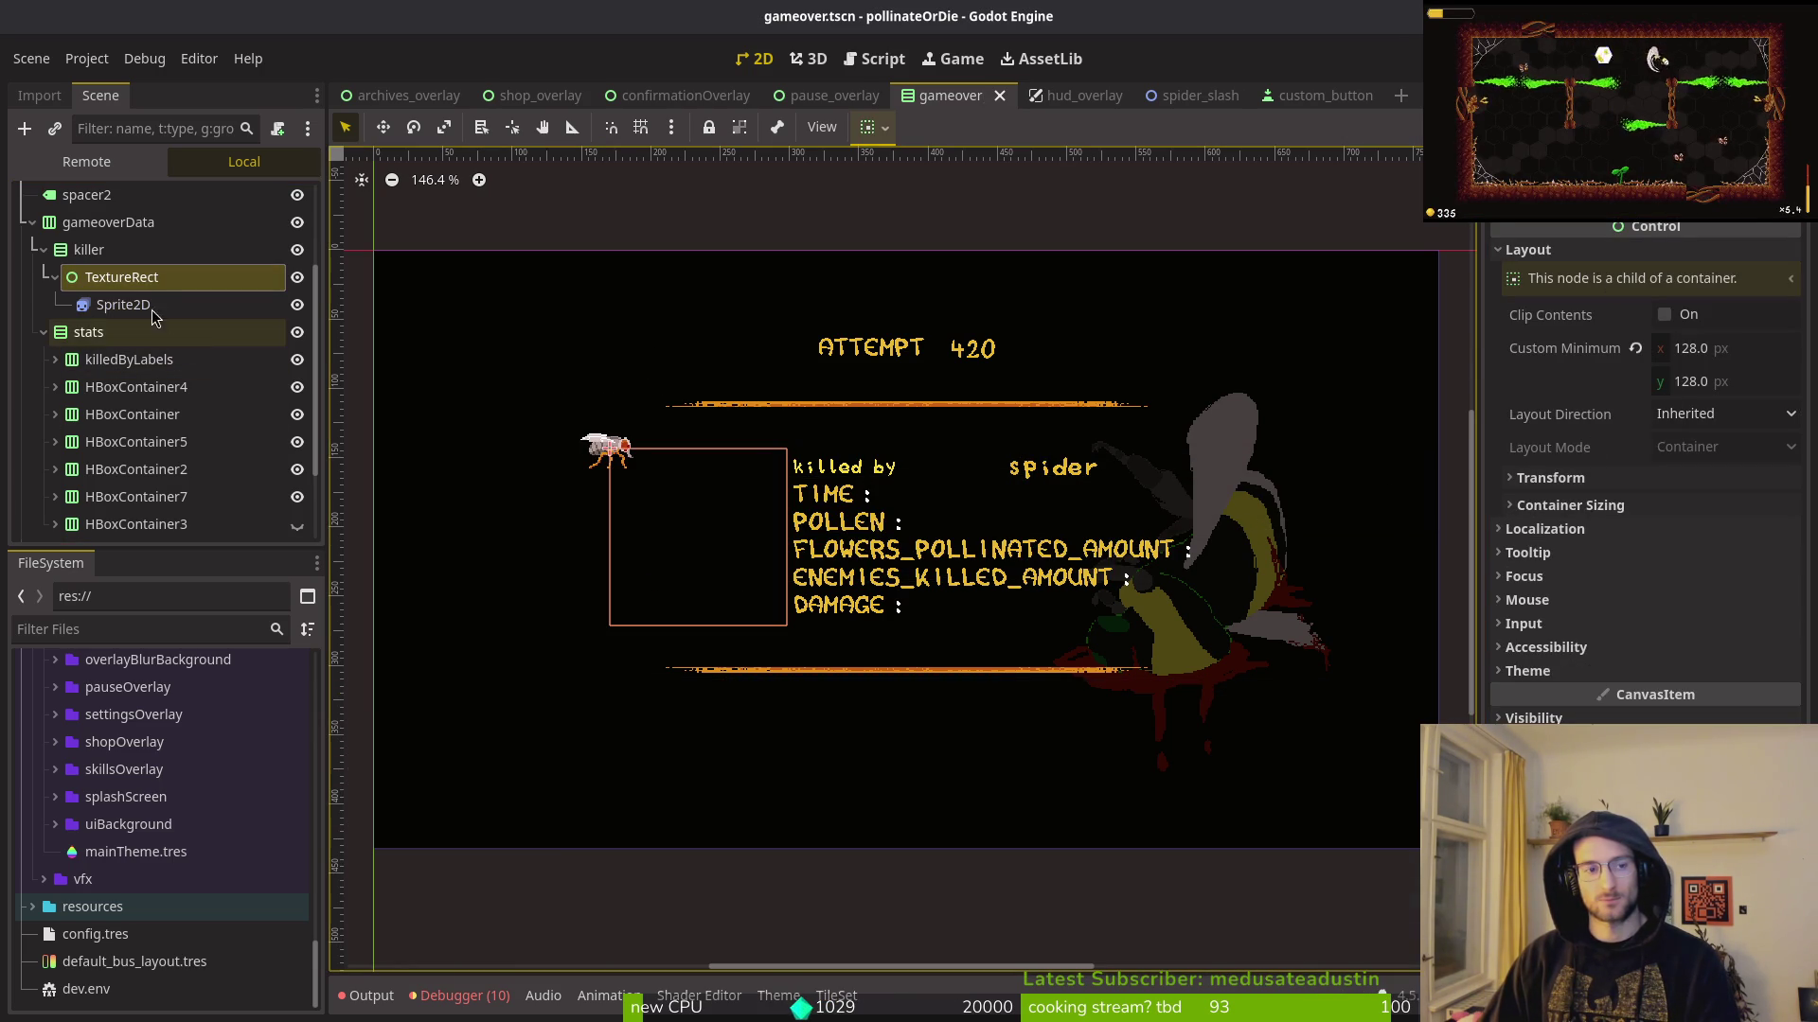
left_click(1717, 417)
left_click(1718, 412)
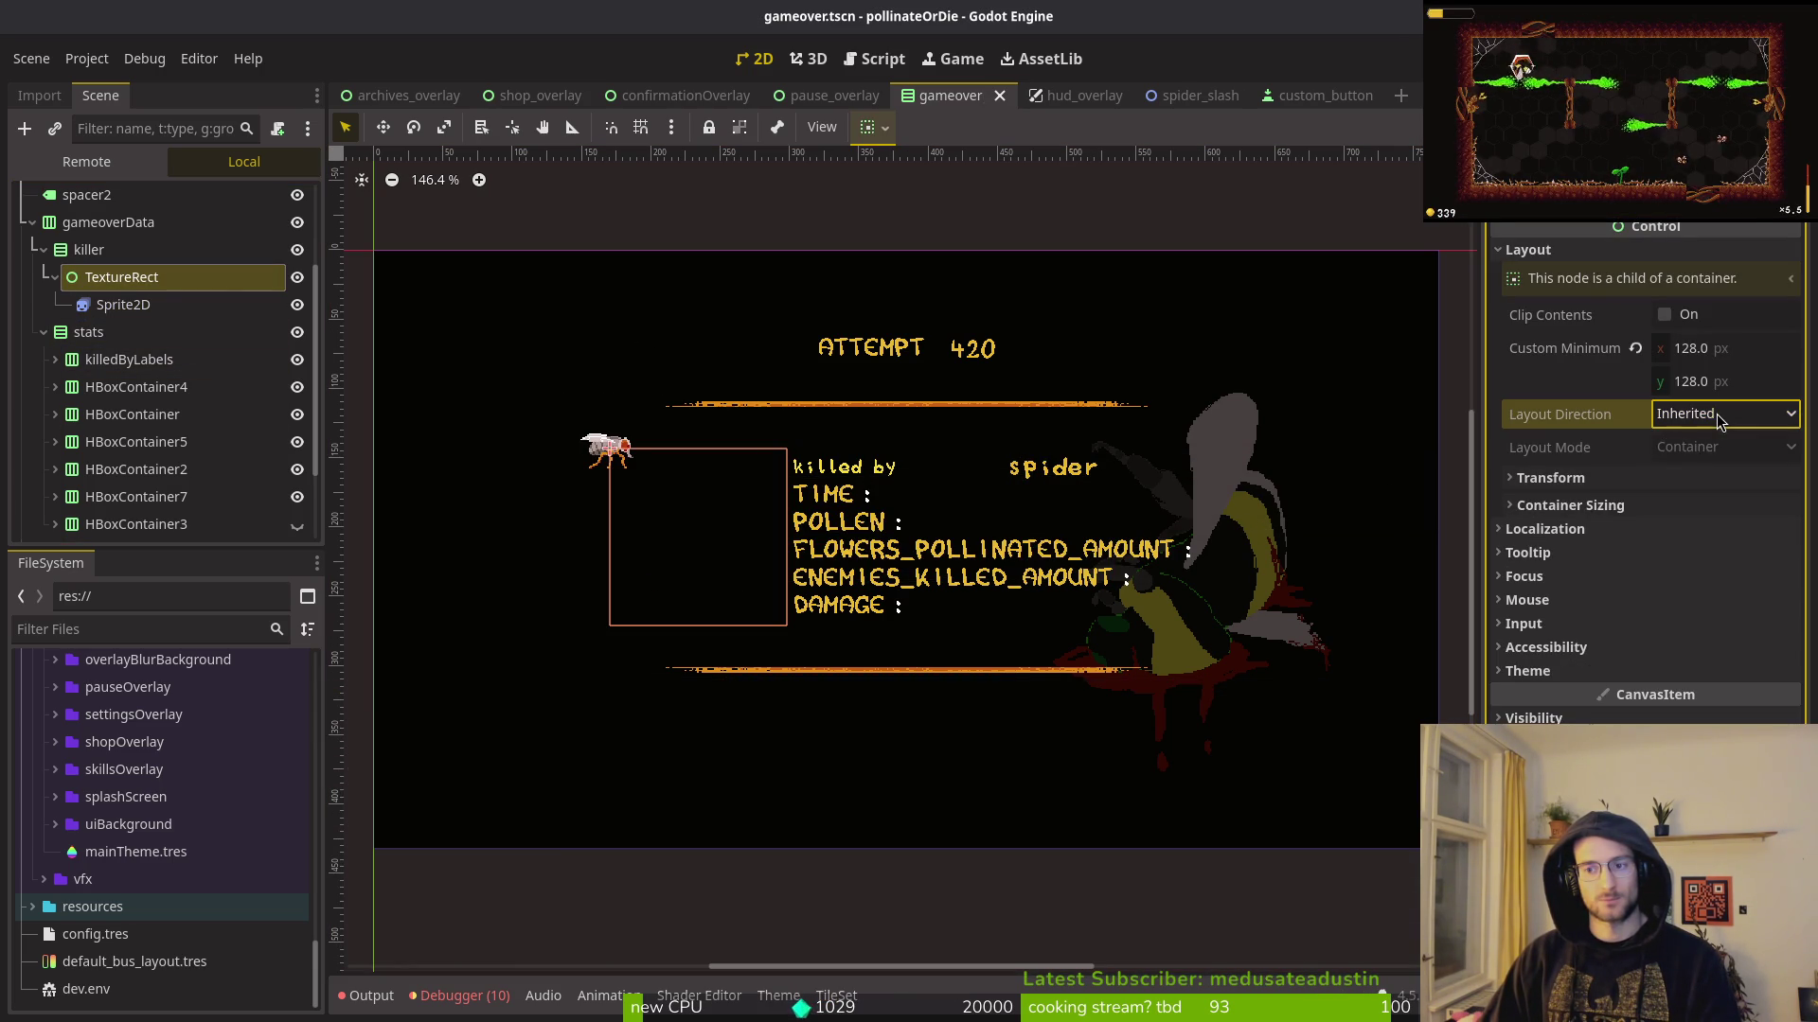
left_click(1594, 504)
left_click(1722, 564)
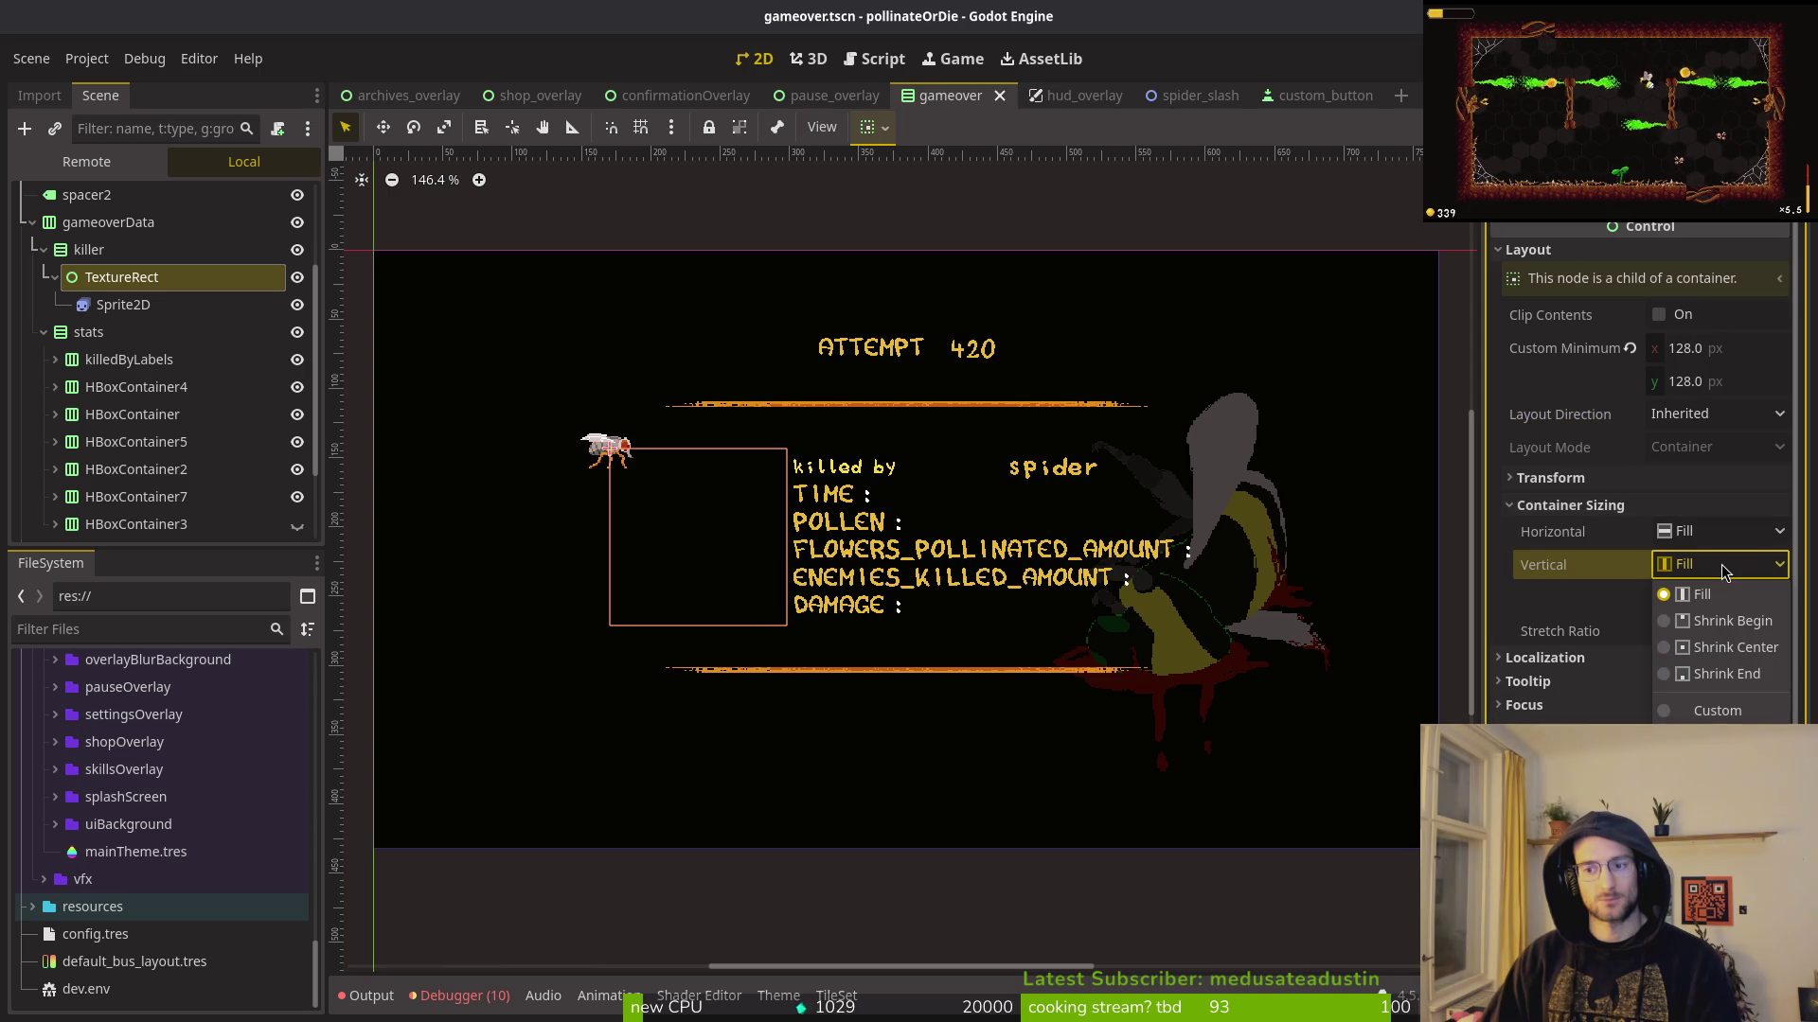
left_click(1721, 647)
key("ctrl+z")
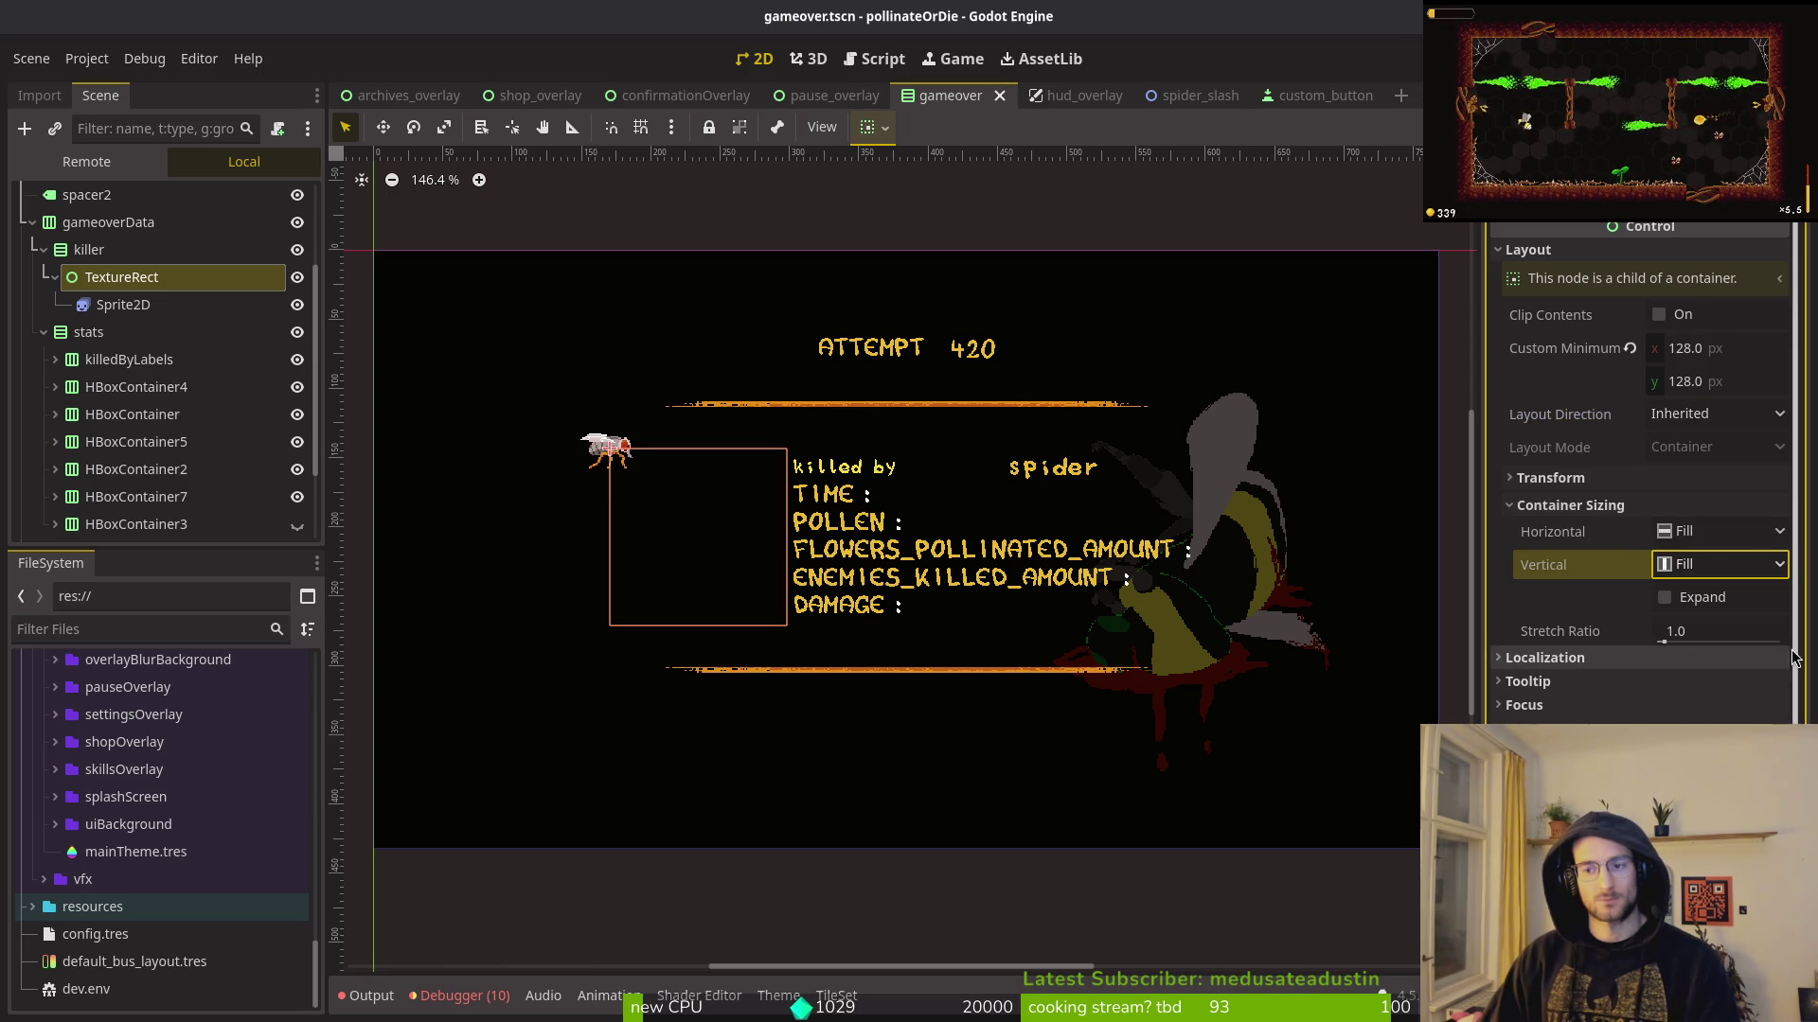
left_click(106, 304)
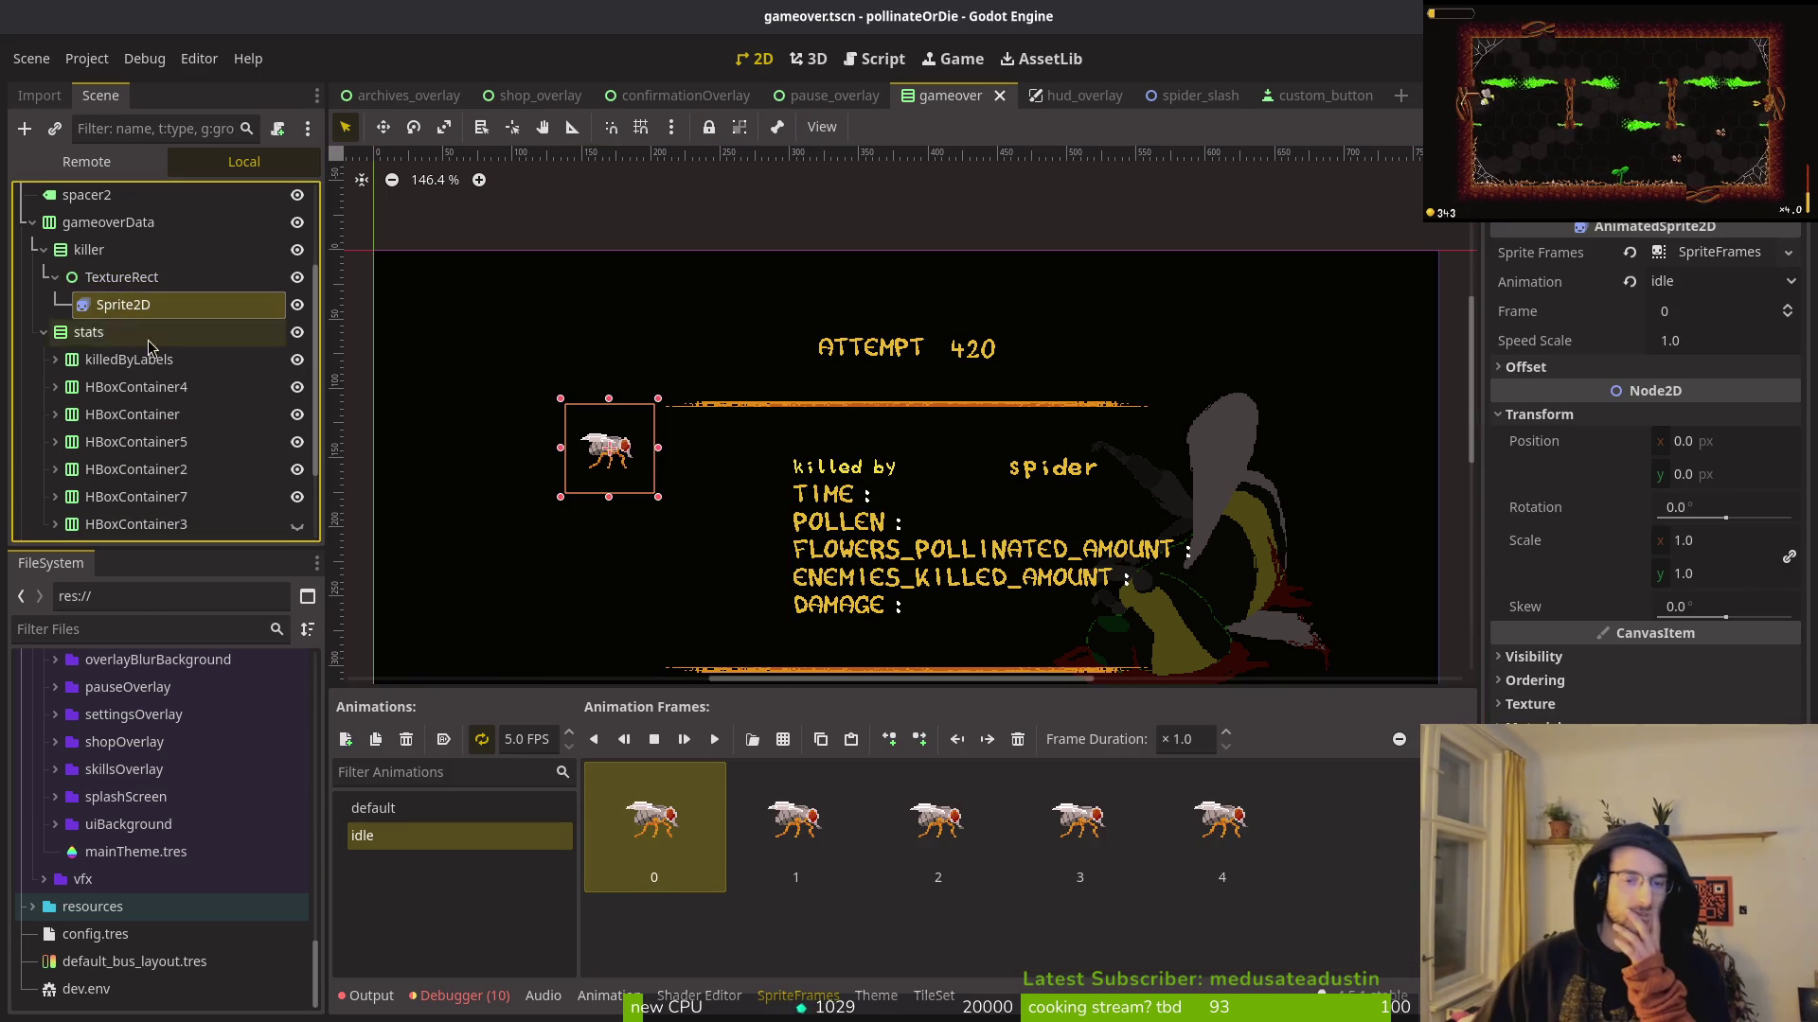
left_click(121, 277)
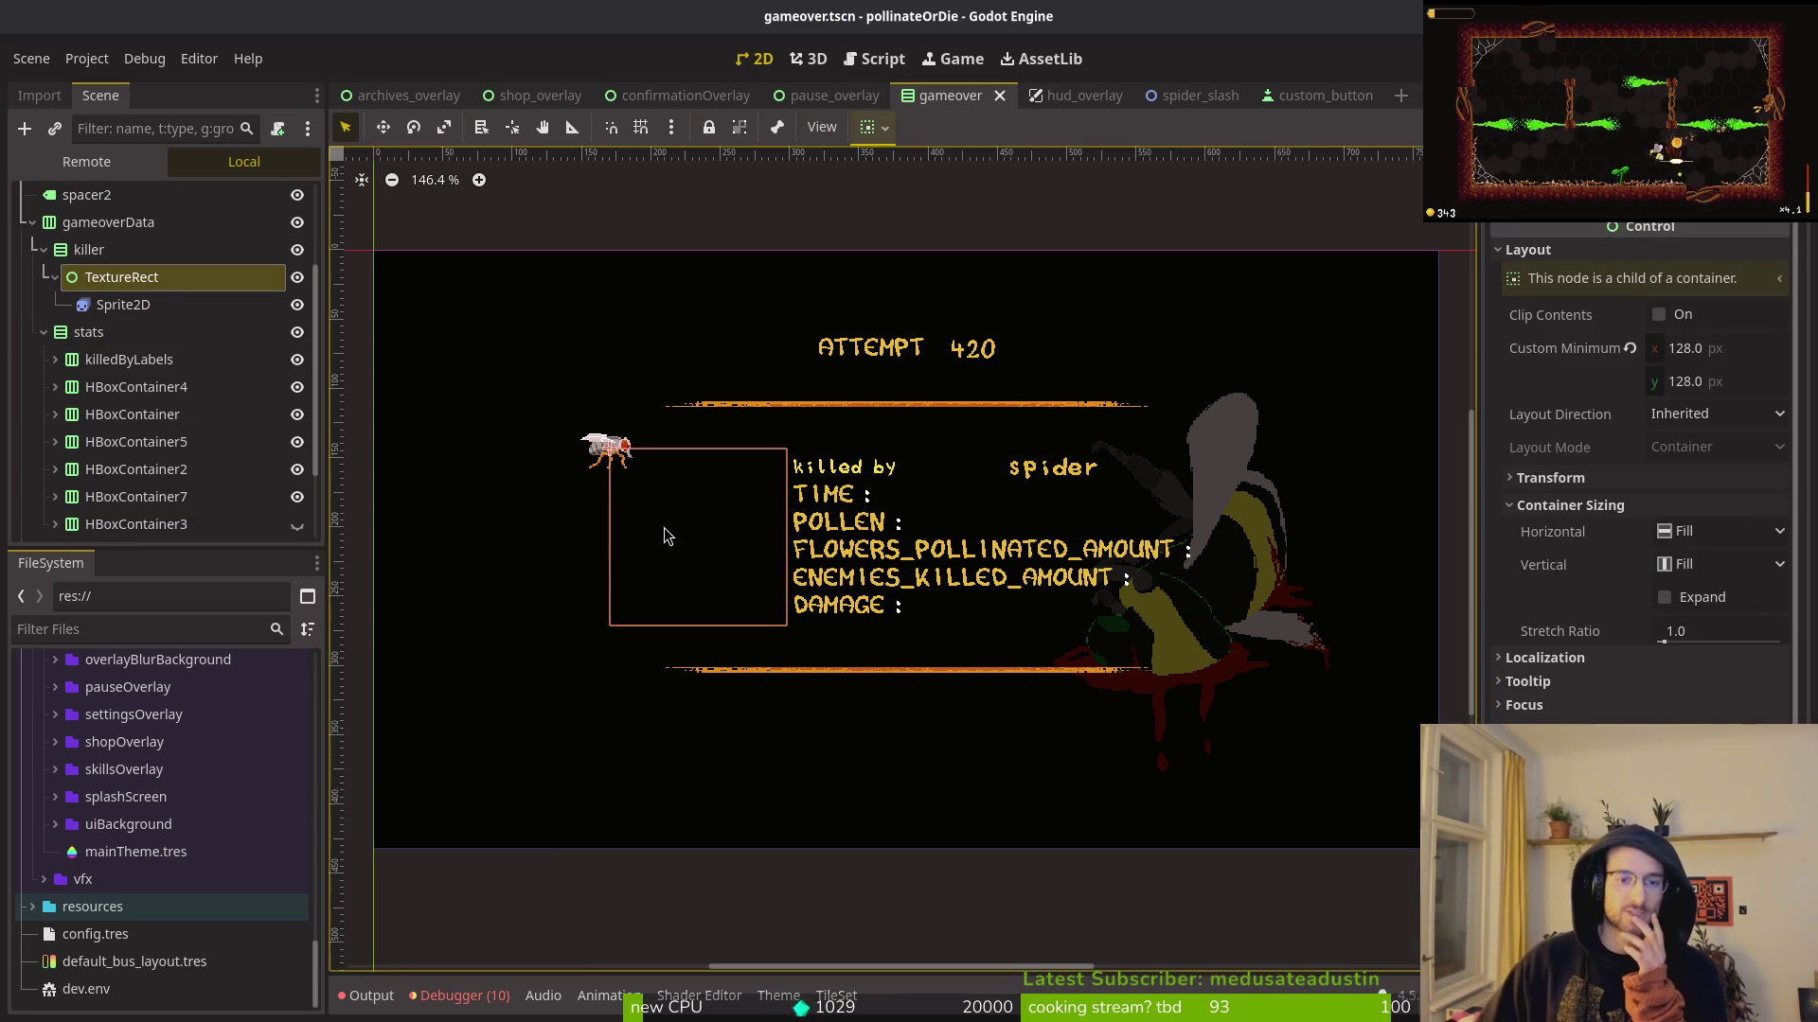
left_click(103, 286)
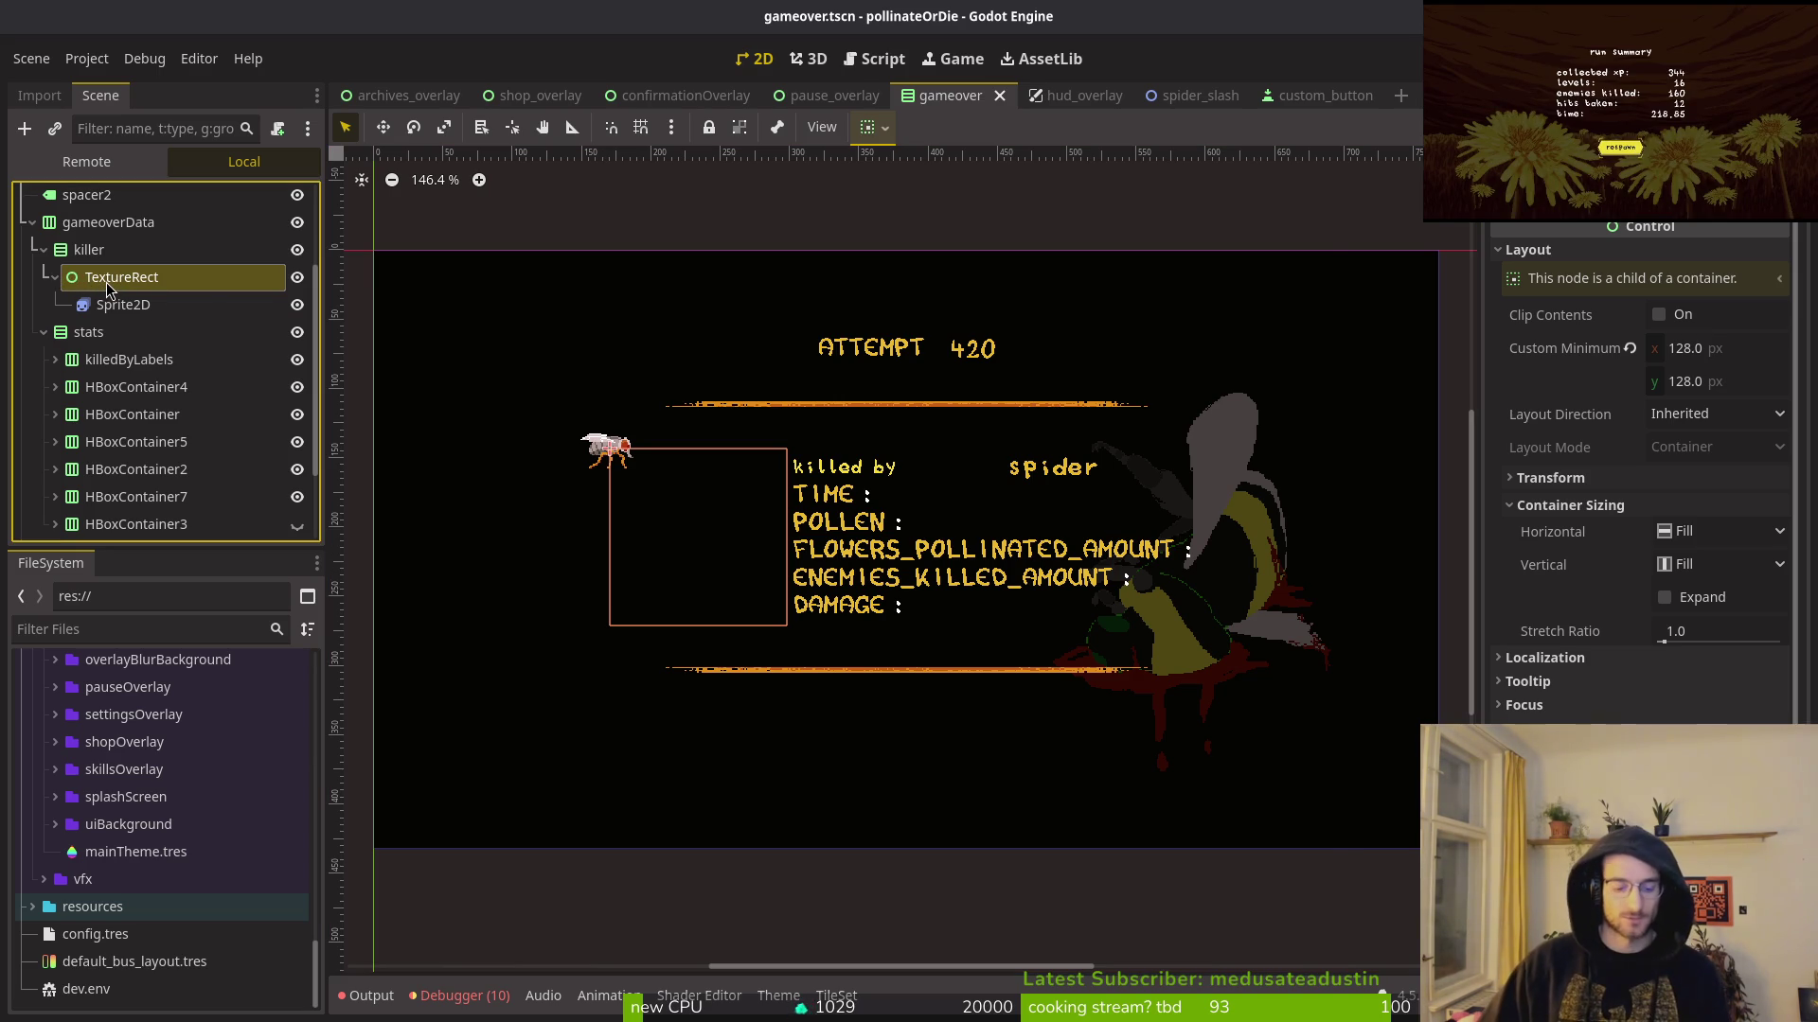
Step: Add an HBoxContainer as a child of TextureRect
key("ctrl+a")
type("contro")
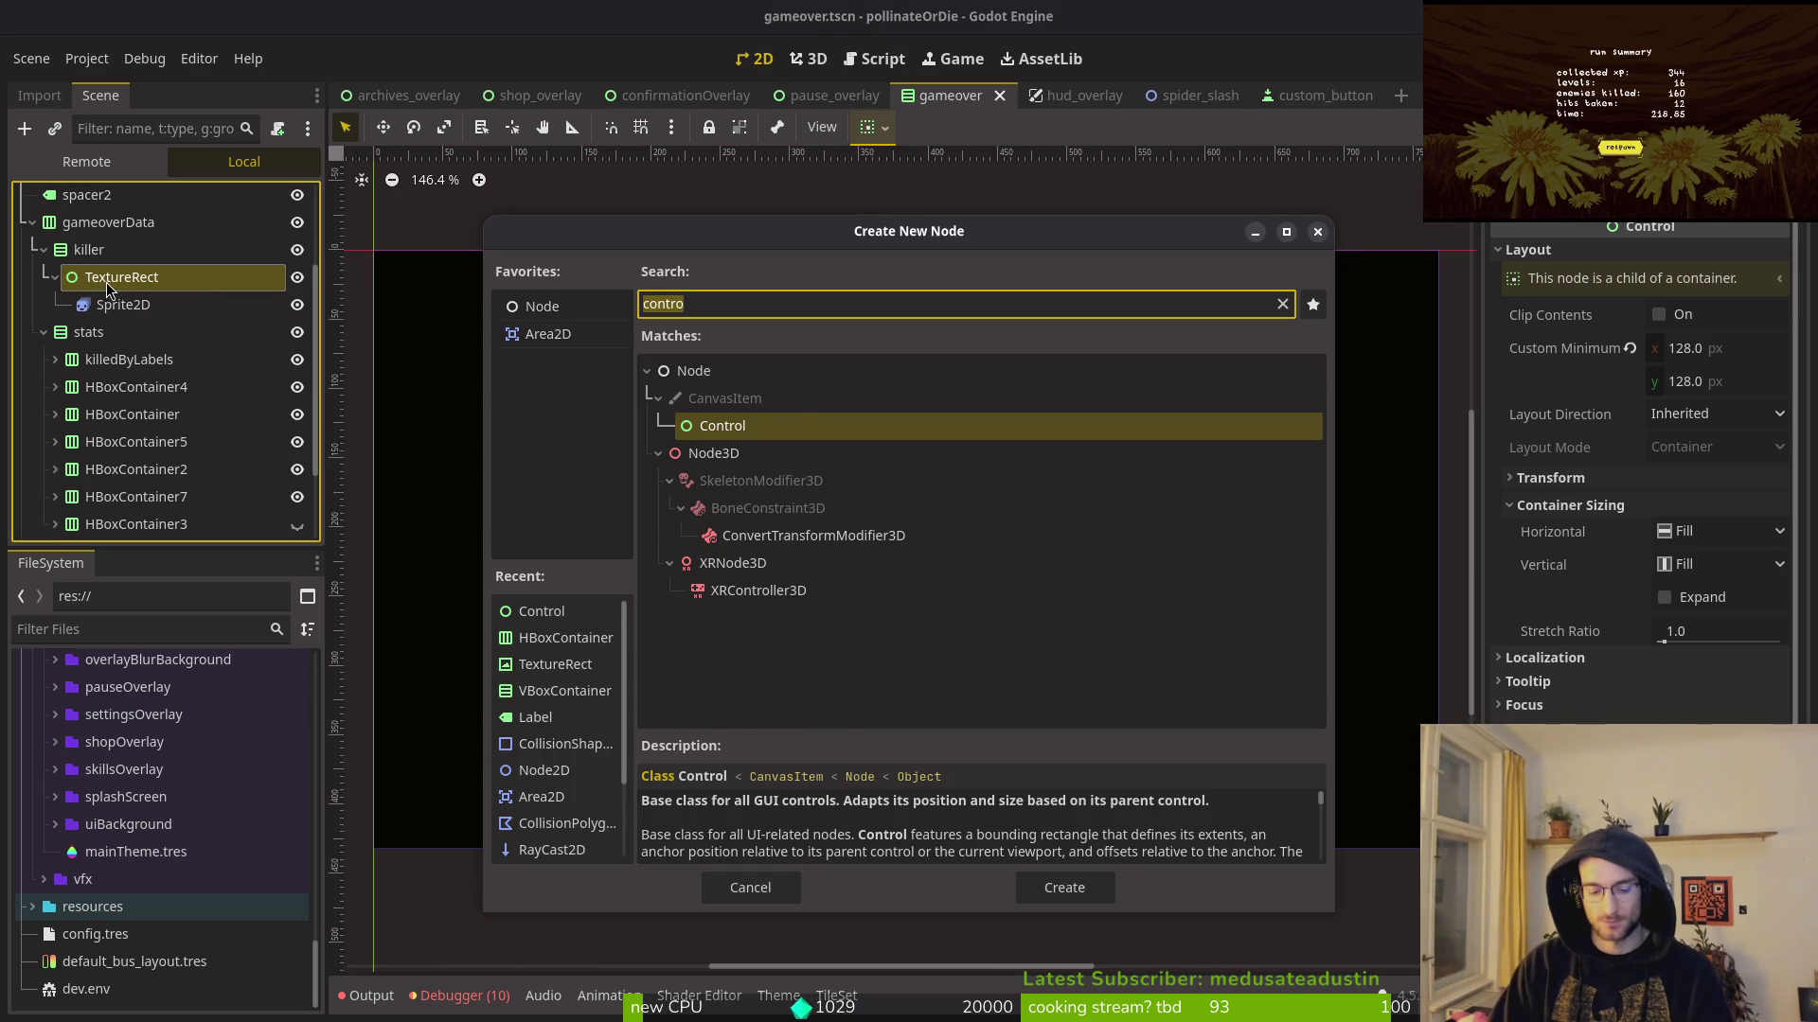
key("ctrl+a")
type("hbox")
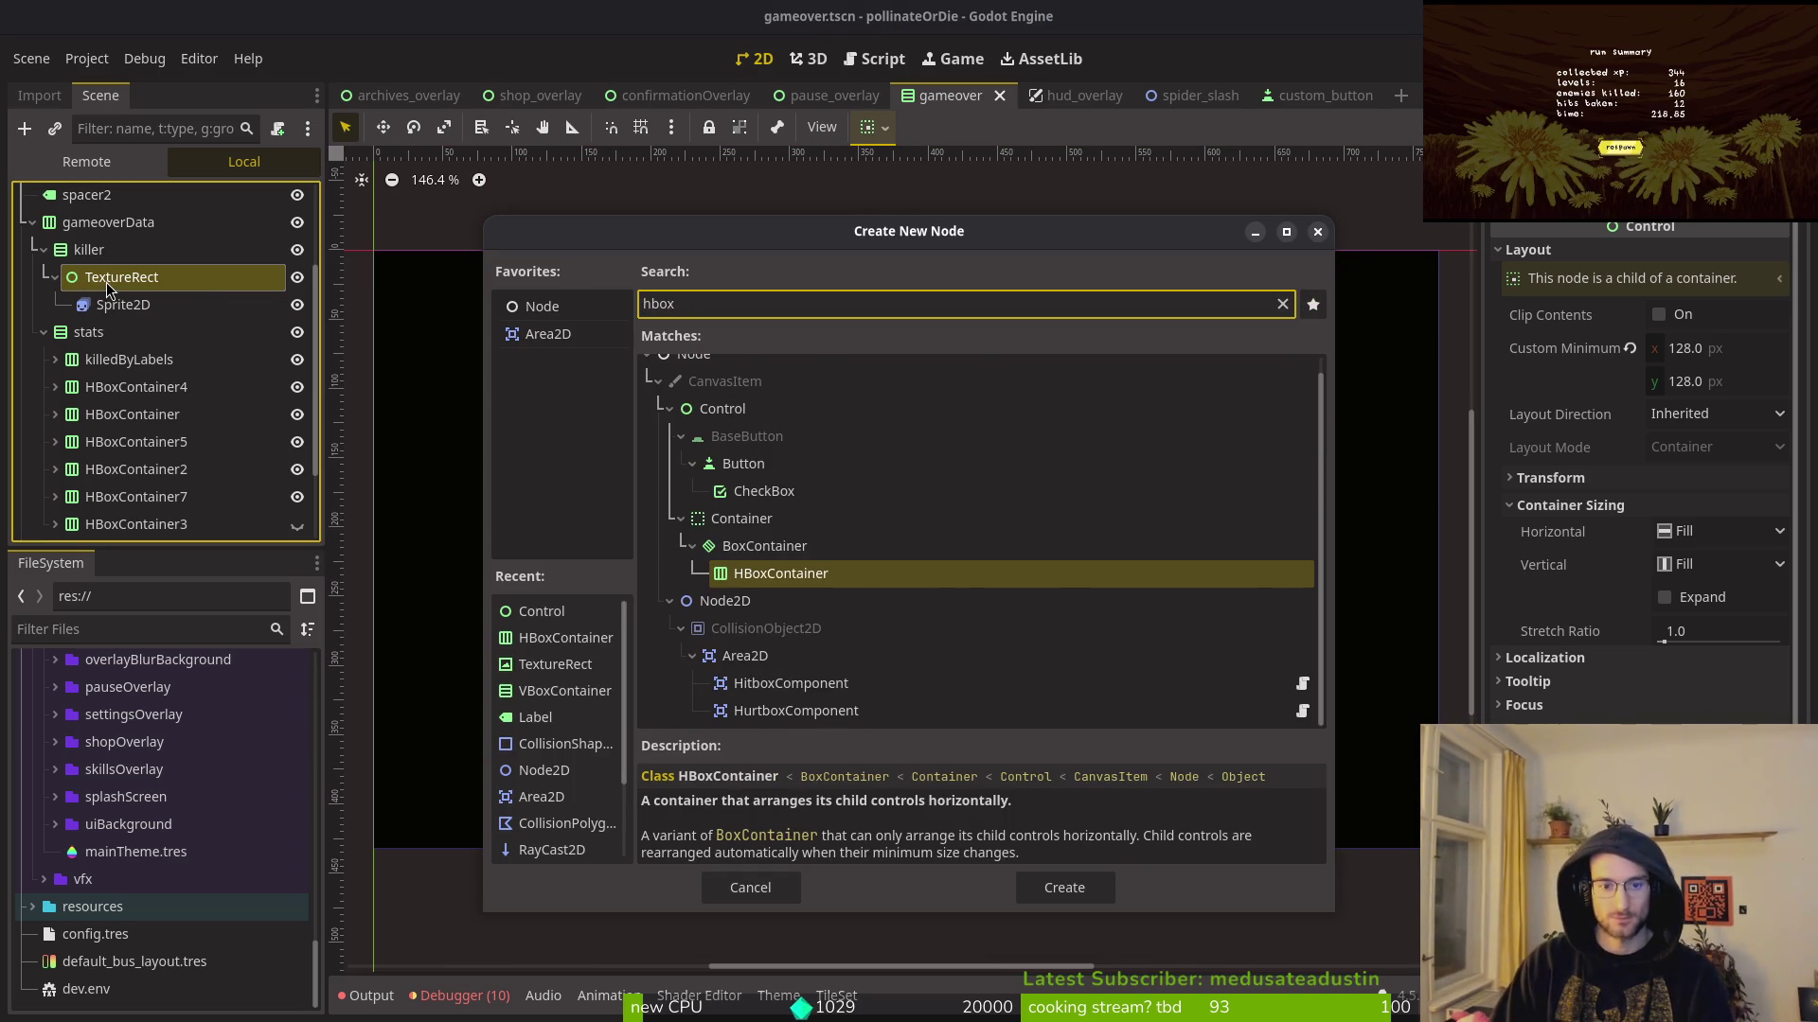
key("Return")
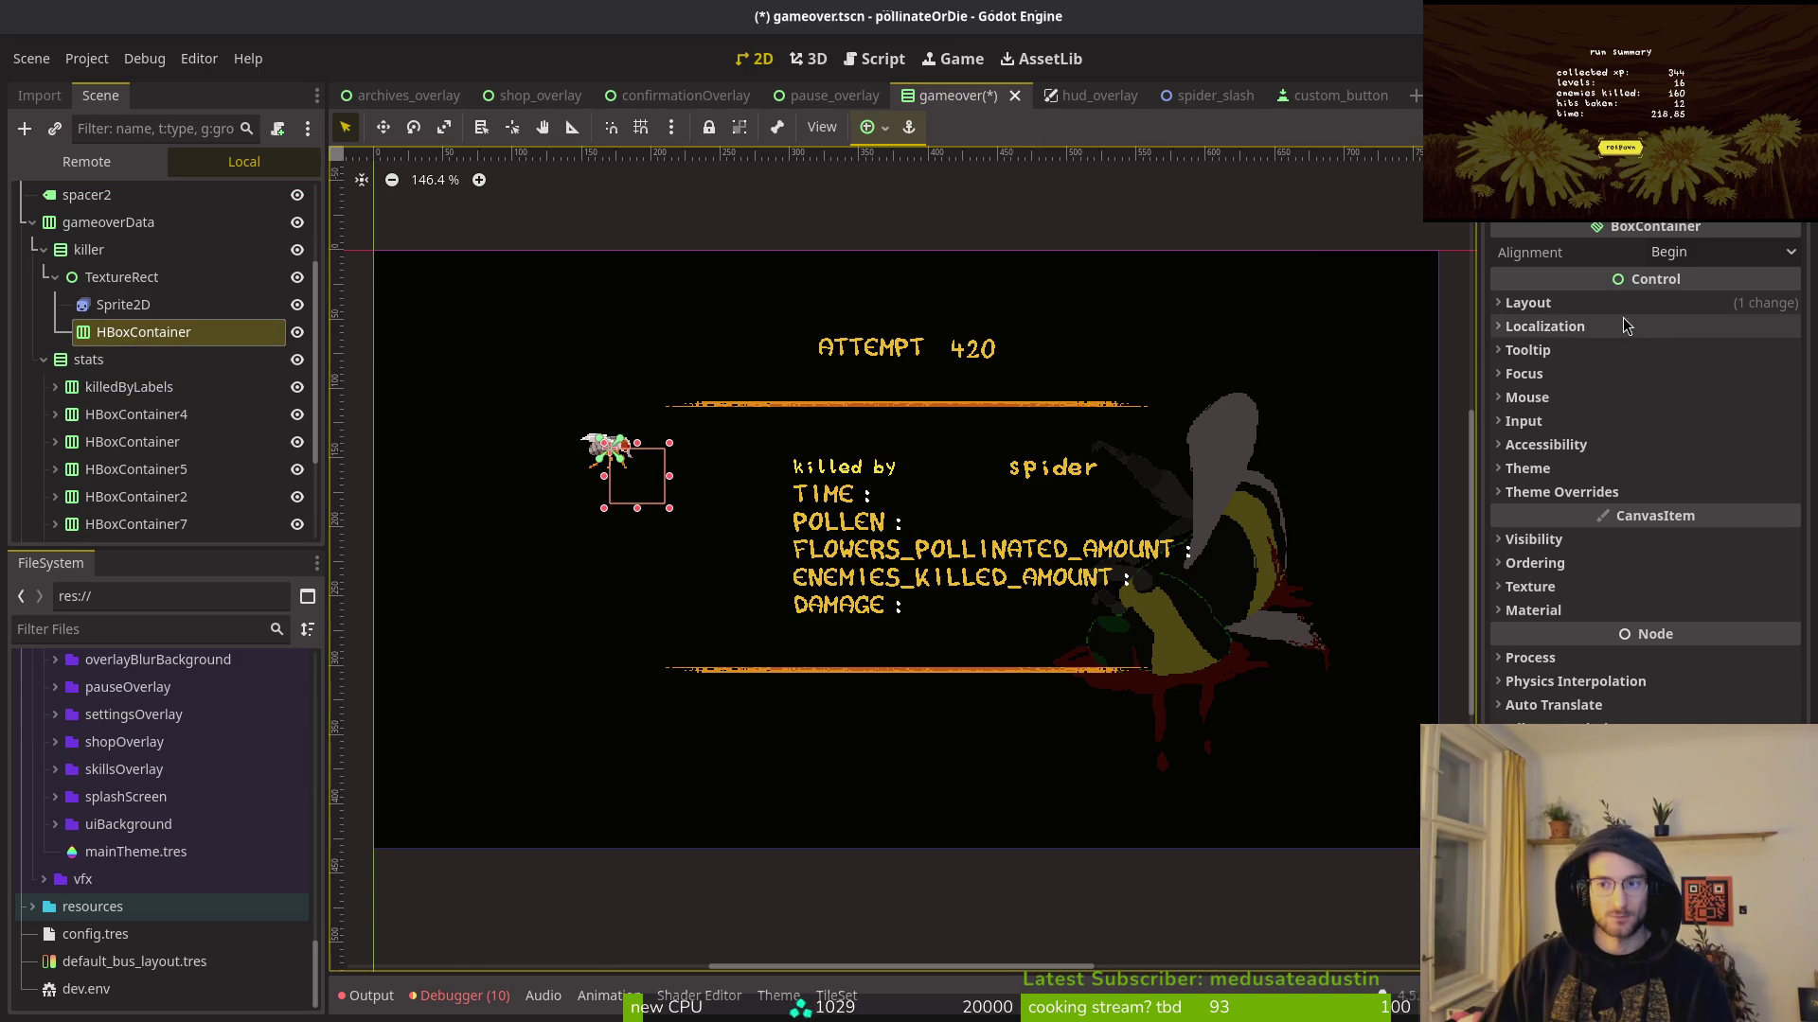
Step: Switch the HBoxContainer to anchor layout with the Center anchors preset, and save
left_click(1609, 303)
left_click(1704, 524)
left_click(1706, 572)
left_click(1691, 554)
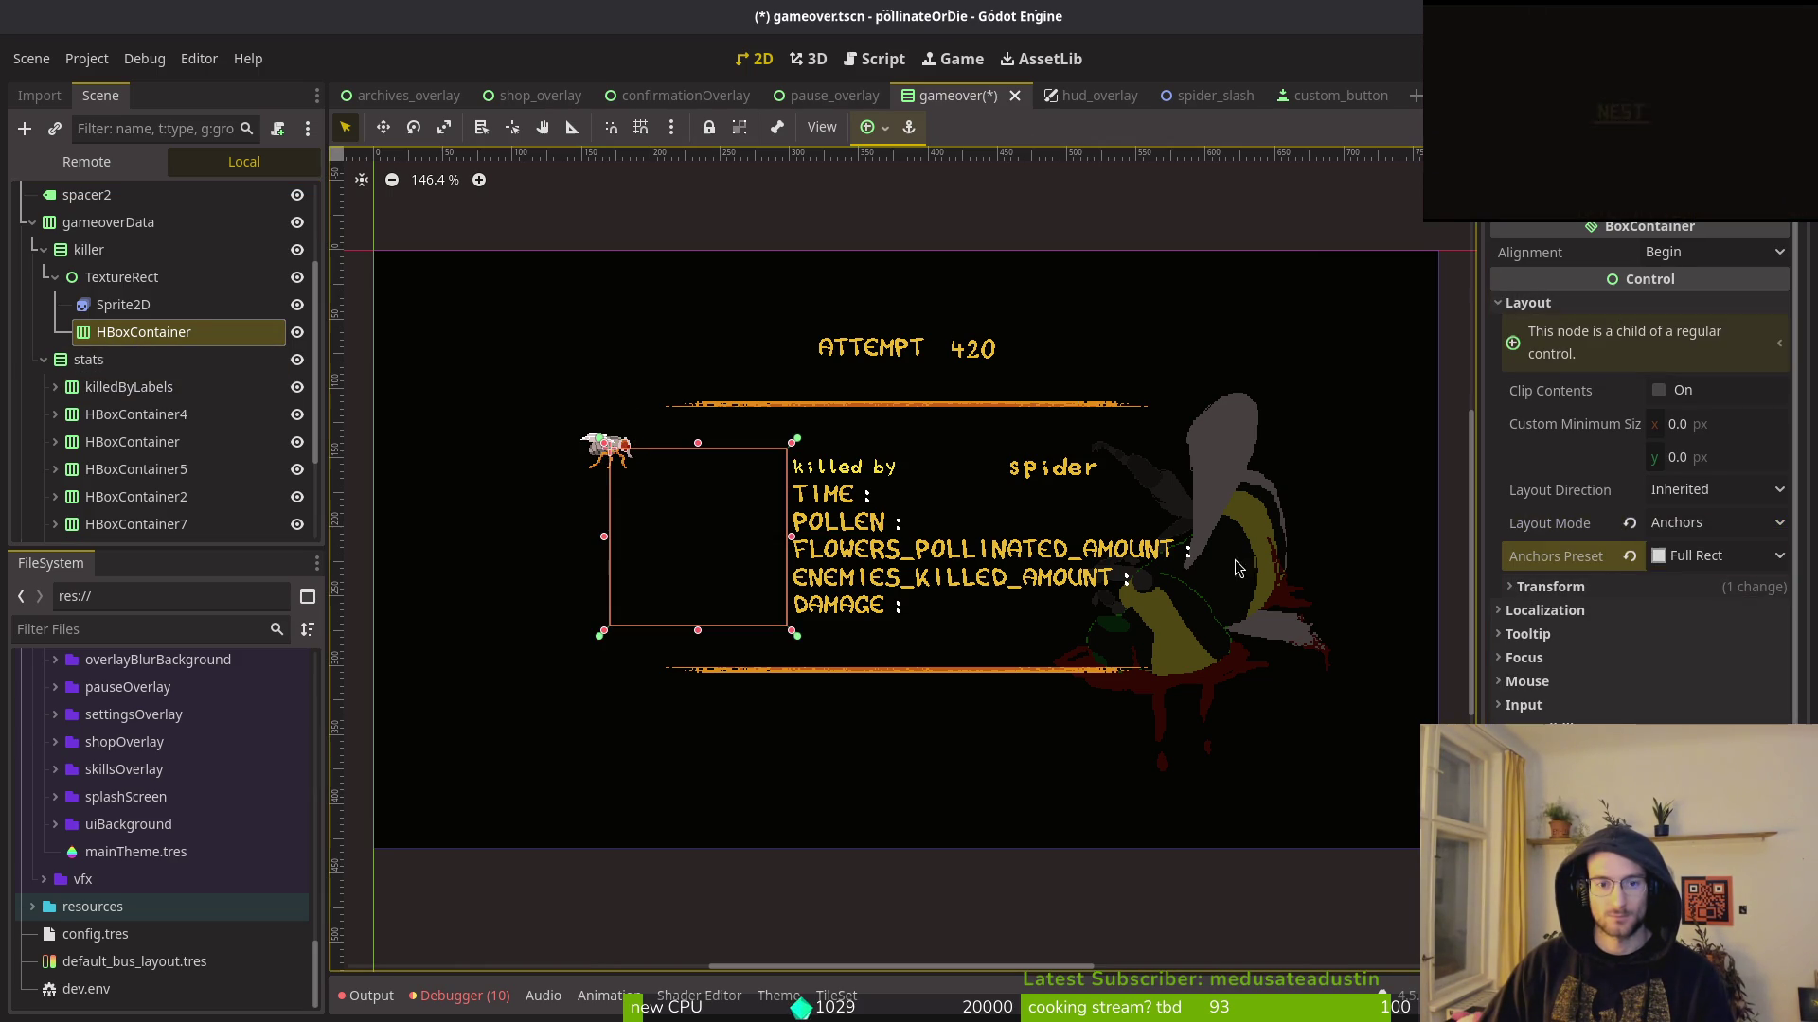
left_click(1715, 578)
left_click_drag(126, 318, 156, 343)
left_click(142, 304)
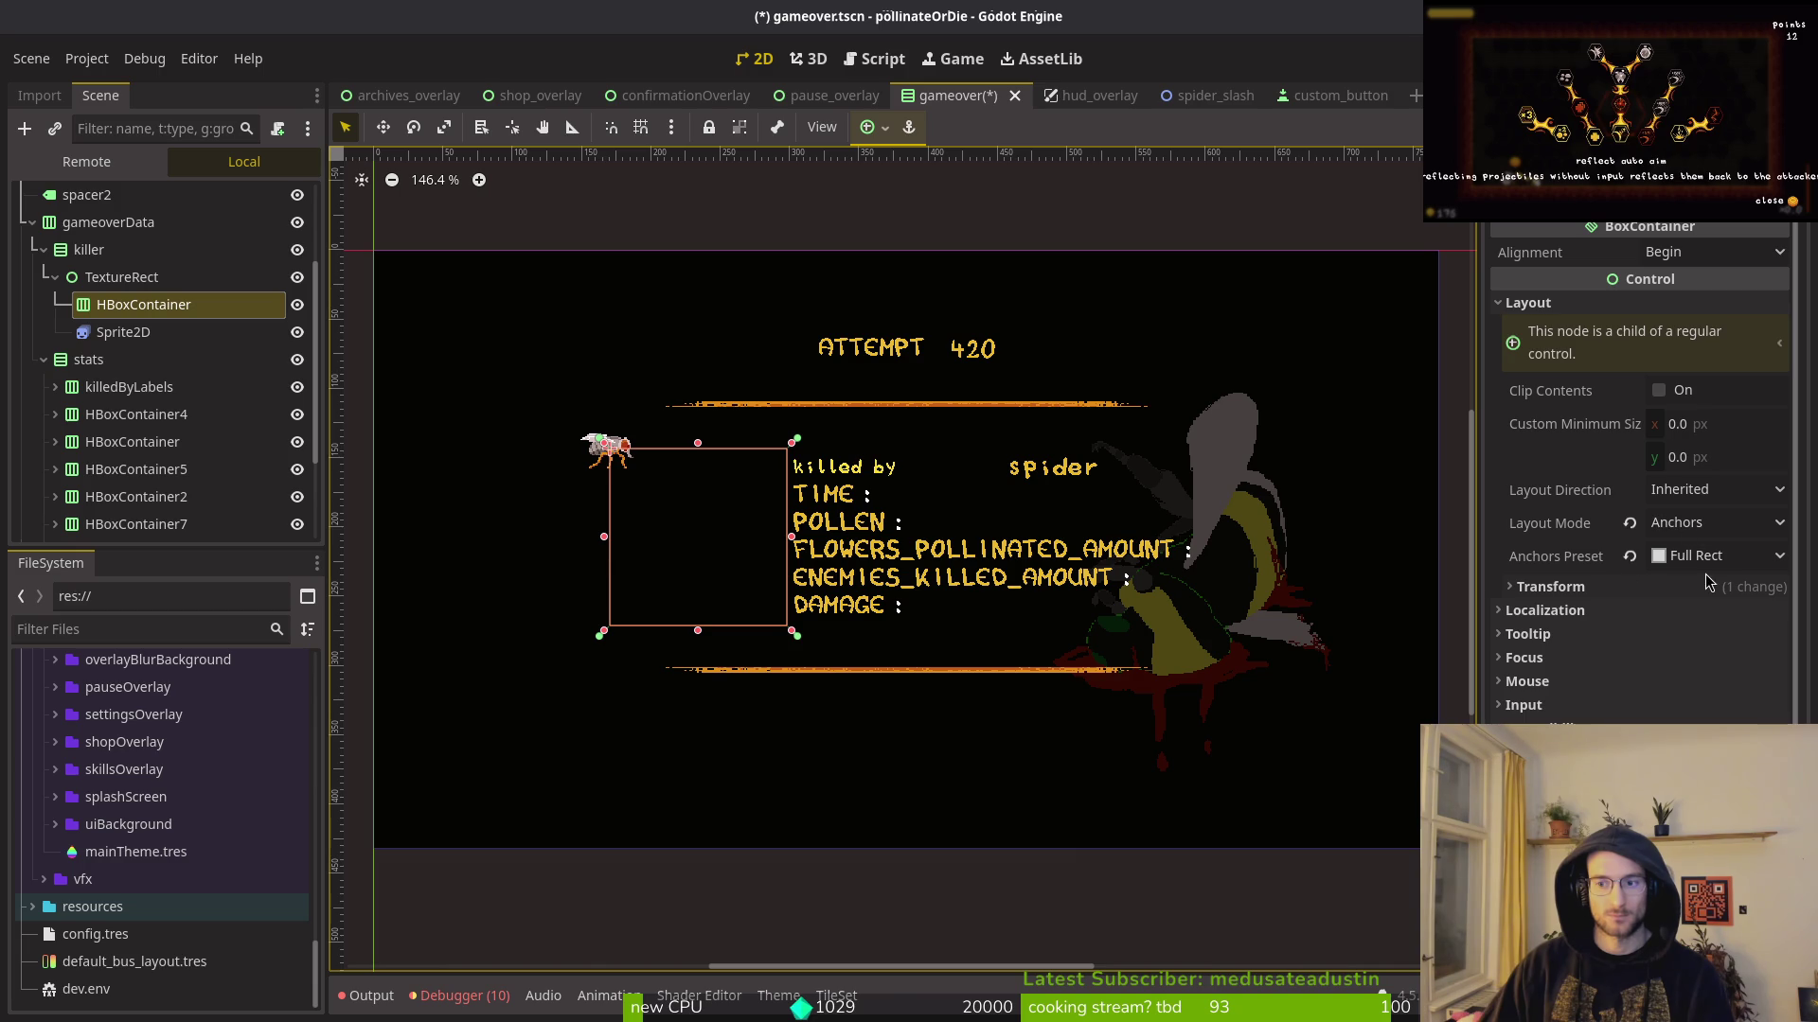
left_click(1710, 558)
left_click(1713, 826)
key("ctrl+s")
Step: Nest the fly Sprite2D inside the HBoxContainer and save the scene
left_click(118, 332)
left_click_drag(135, 313, 137, 310)
key("ctrl+s")
key("ctrl+s")
left_click(142, 304)
left_click(115, 277)
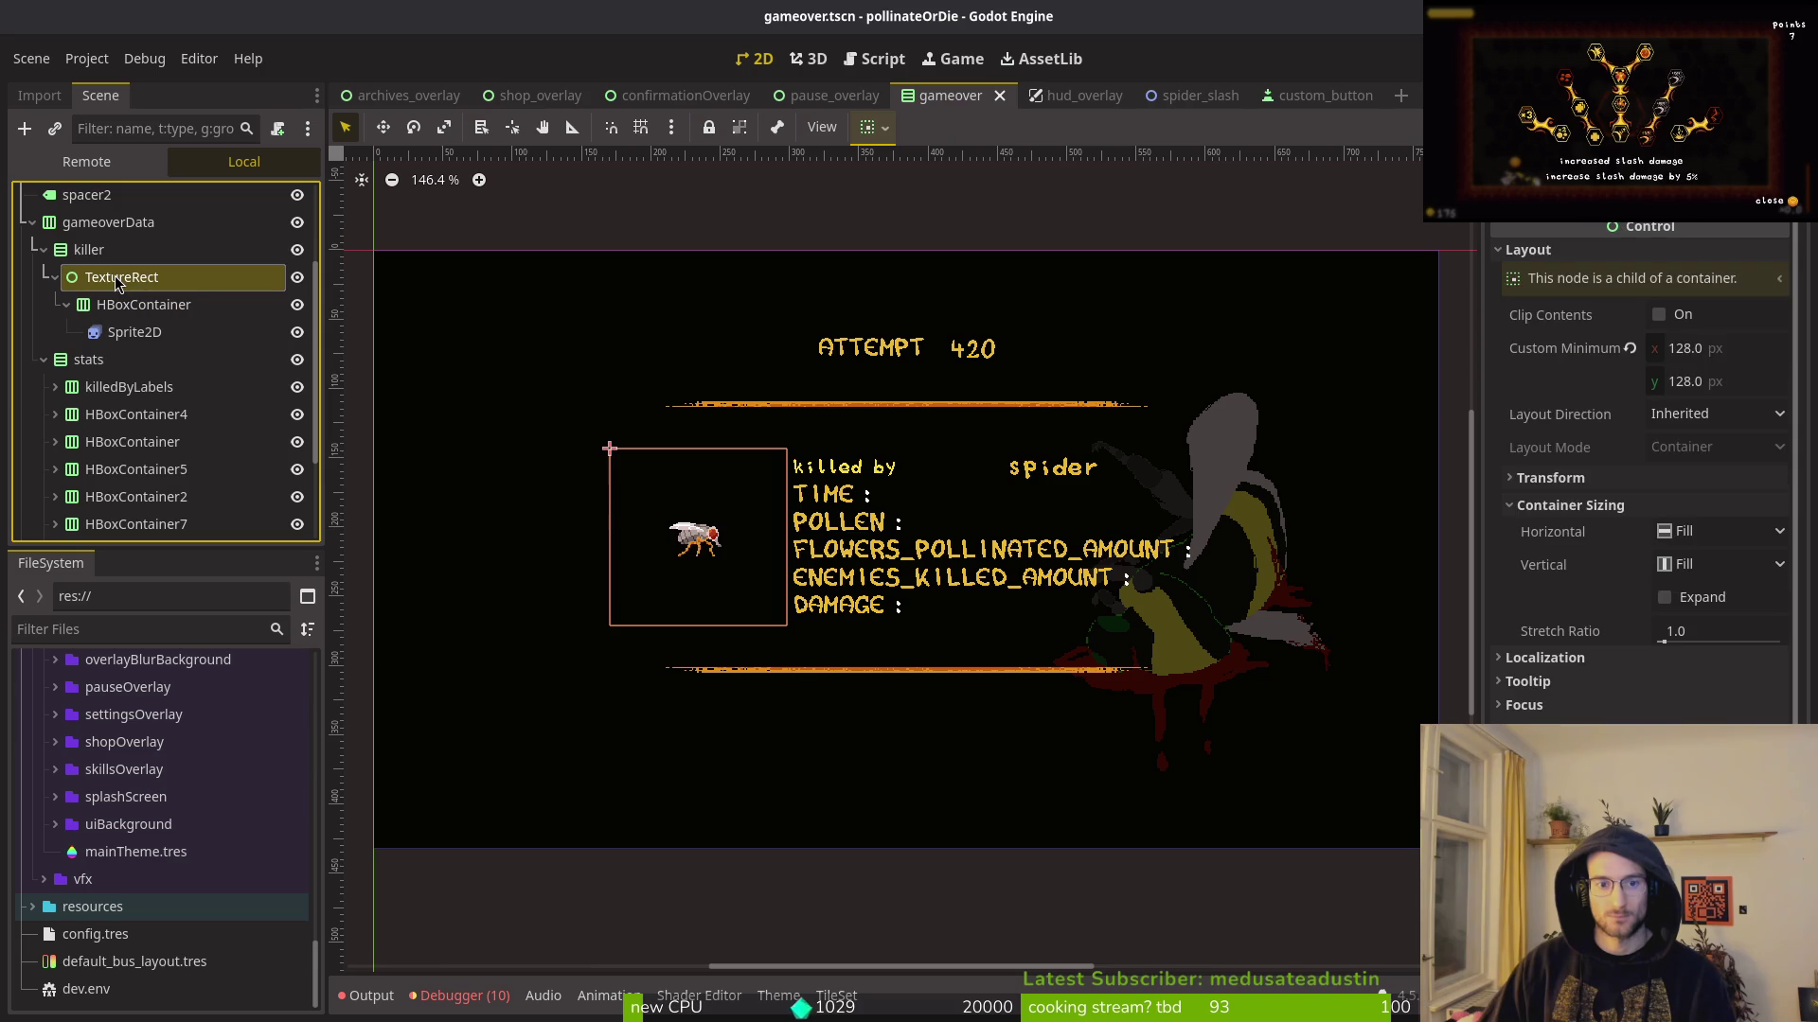
left_click(132, 304)
left_click_drag(123, 331, 122, 293)
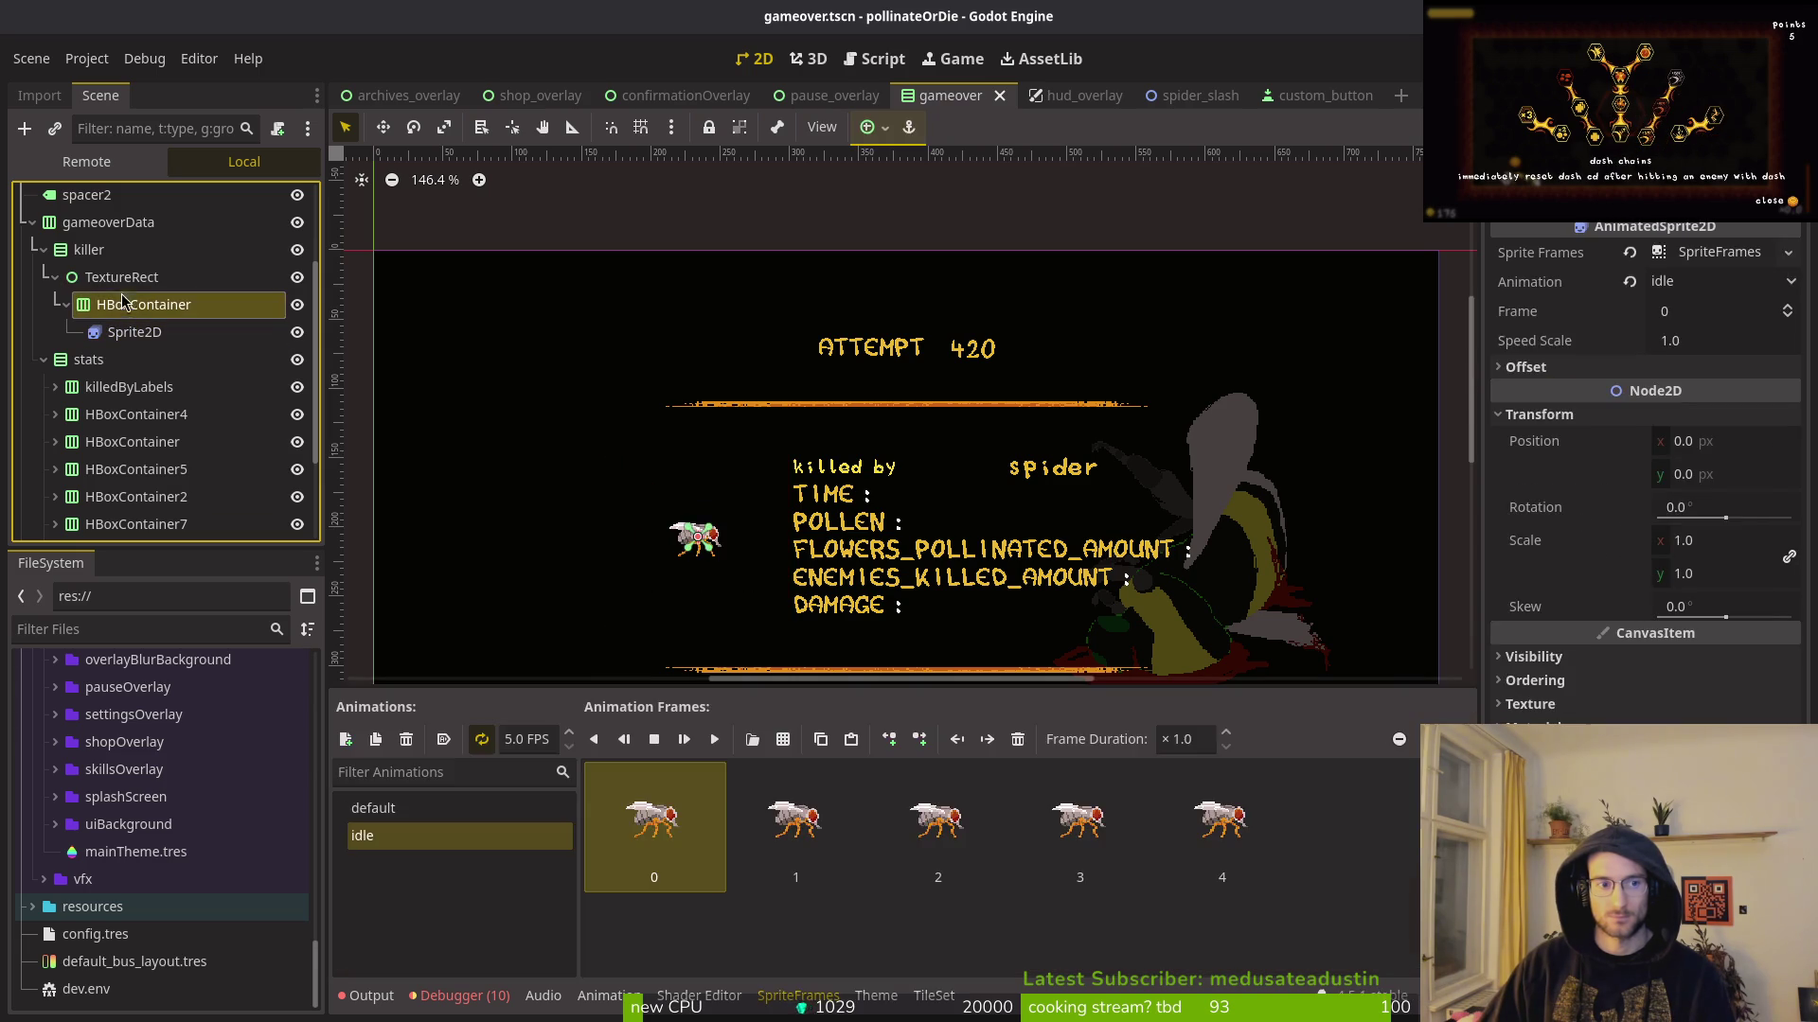
left_click(116, 277)
left_click(133, 304)
left_click(124, 333)
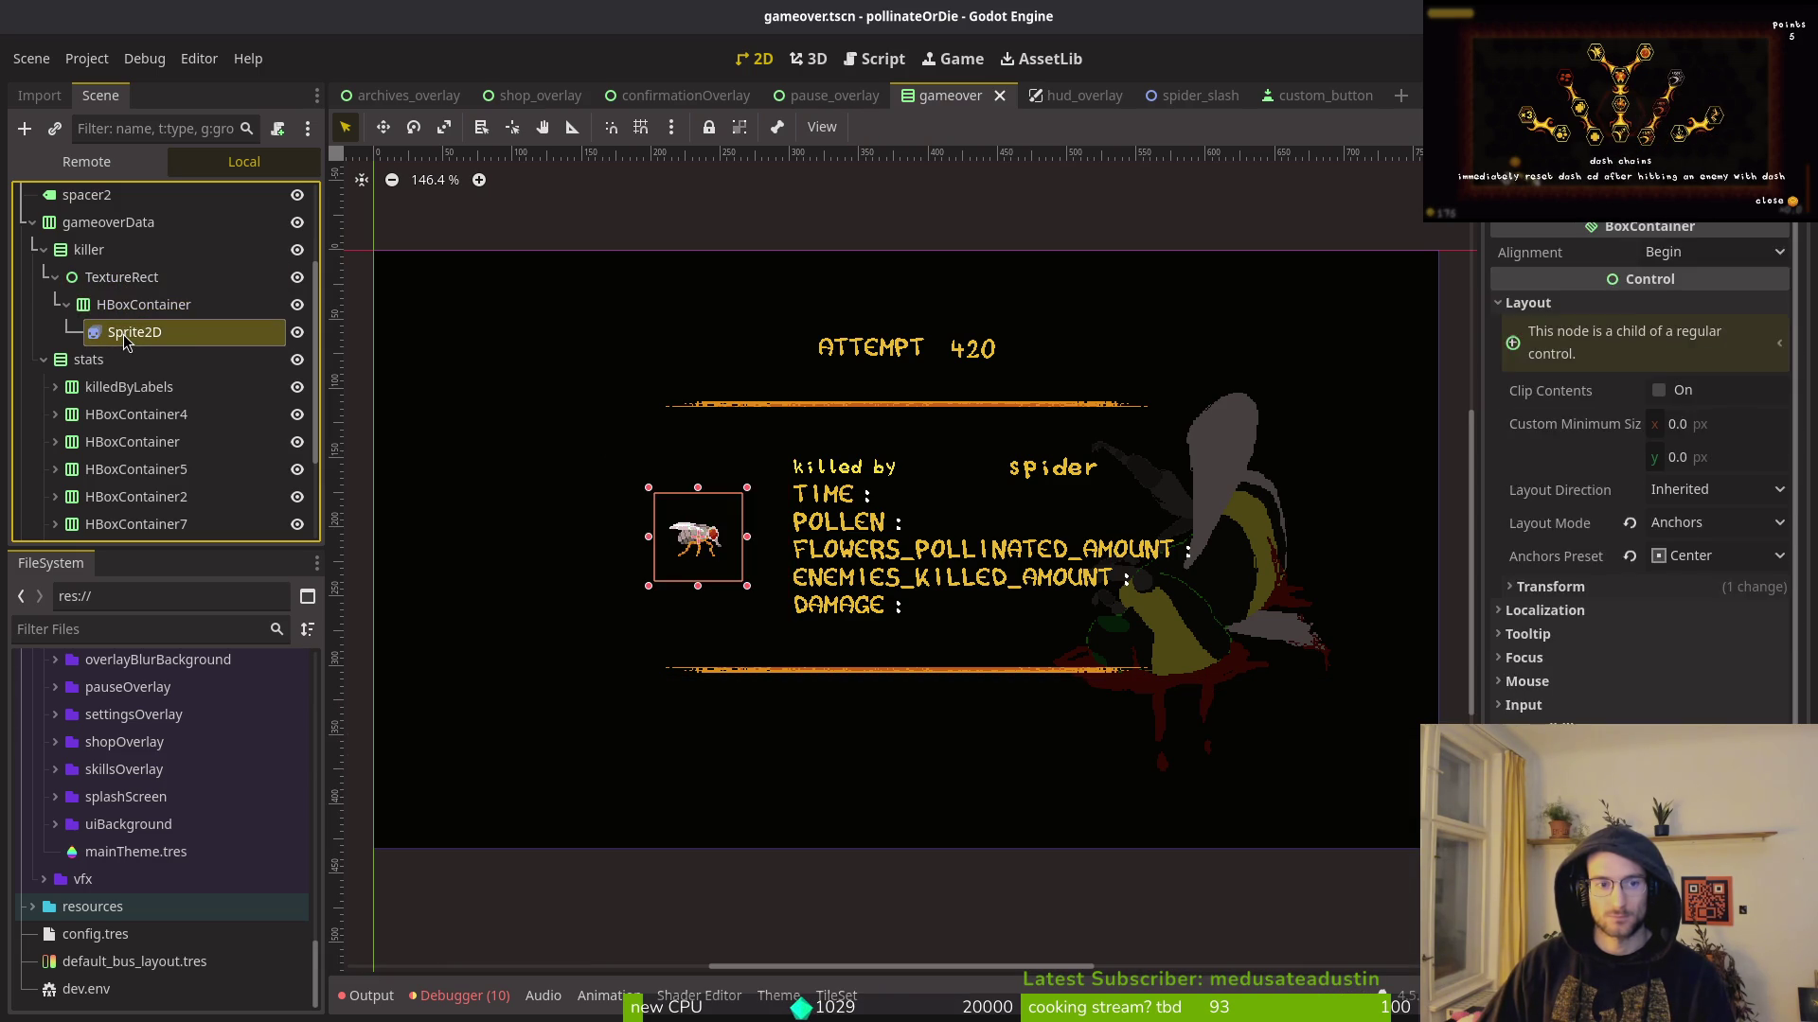
left_click(133, 304)
left_click(135, 278)
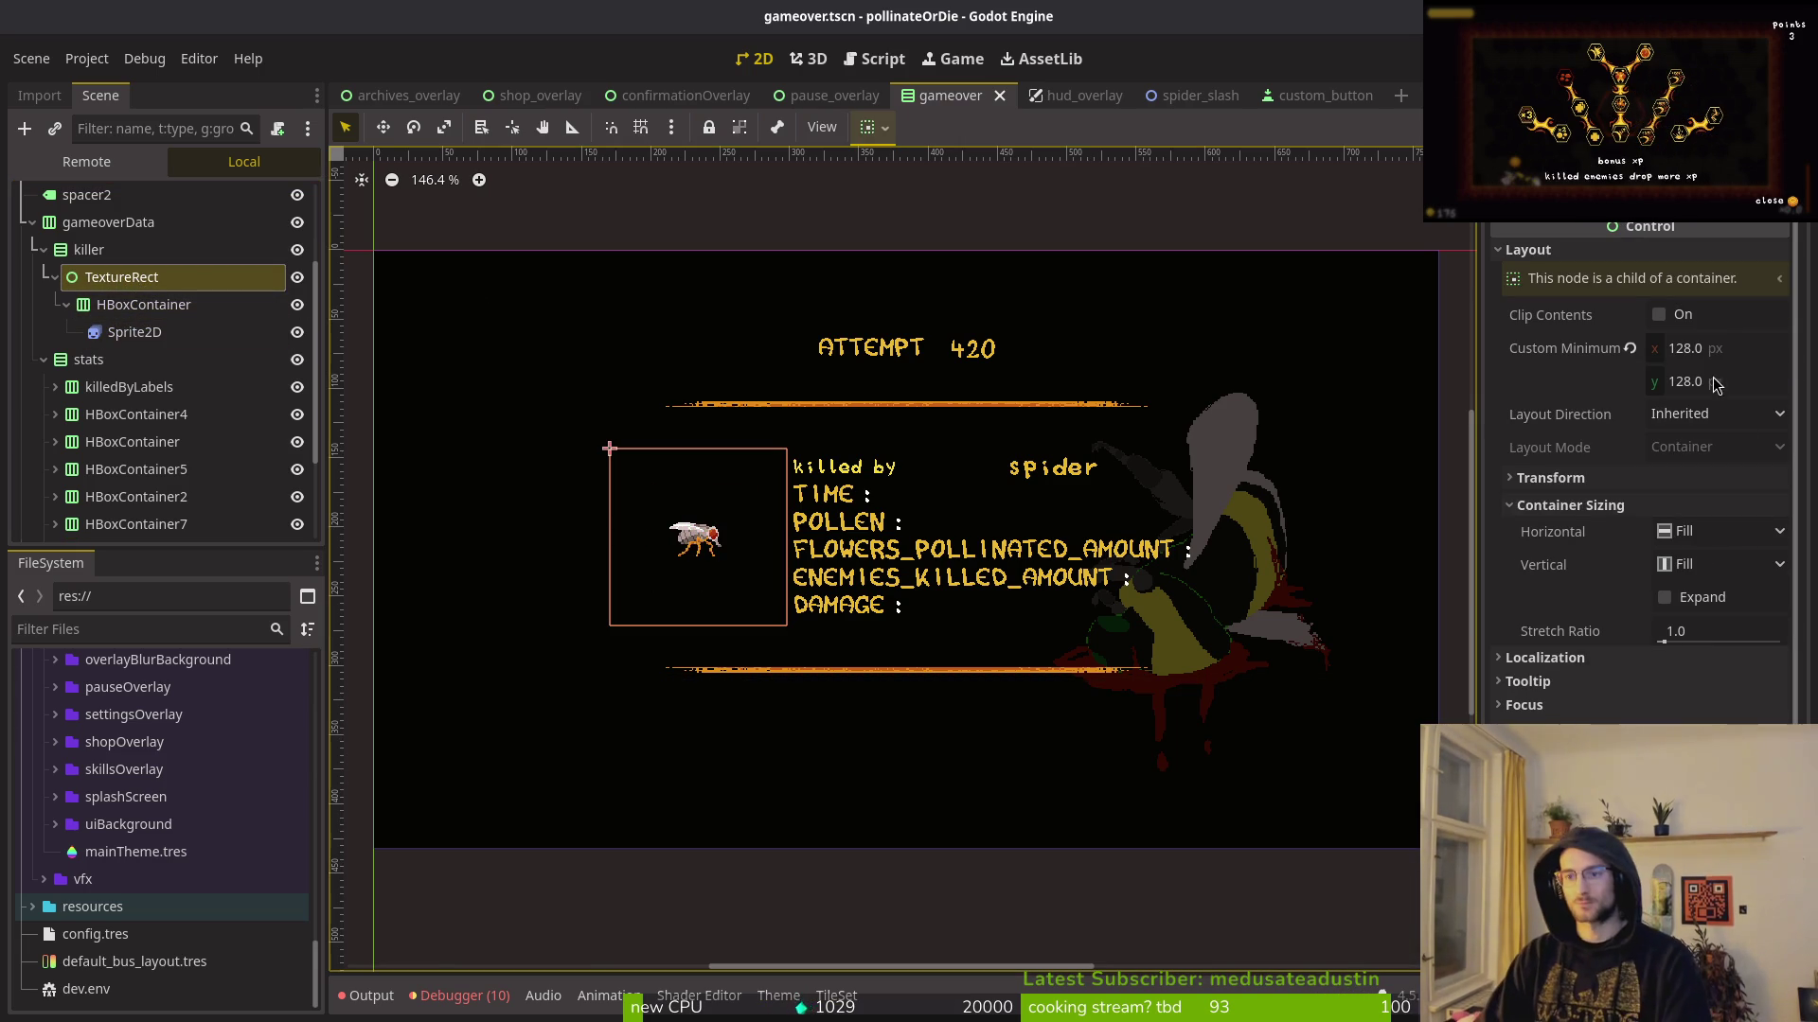
left_click(134, 304)
Step: Change the HBoxContainer's type to Control and save the scene
right_click(133, 303)
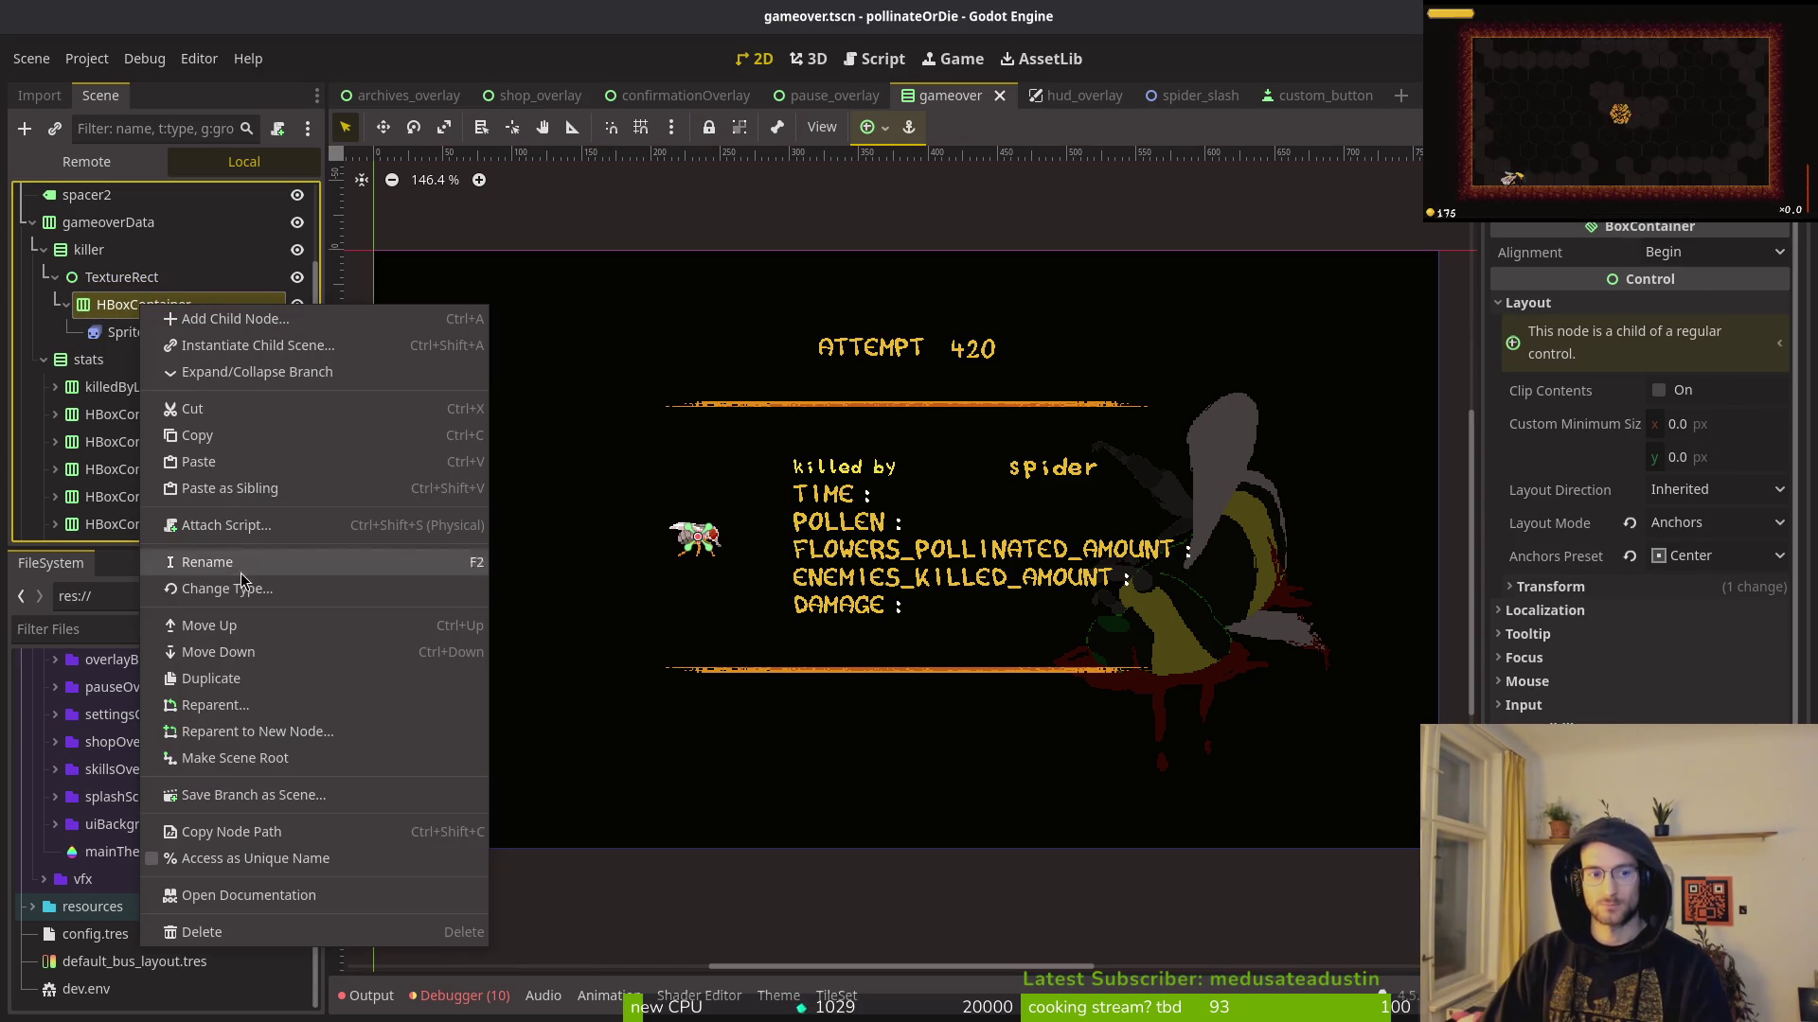
left_click(225, 587)
type("control")
key("Return")
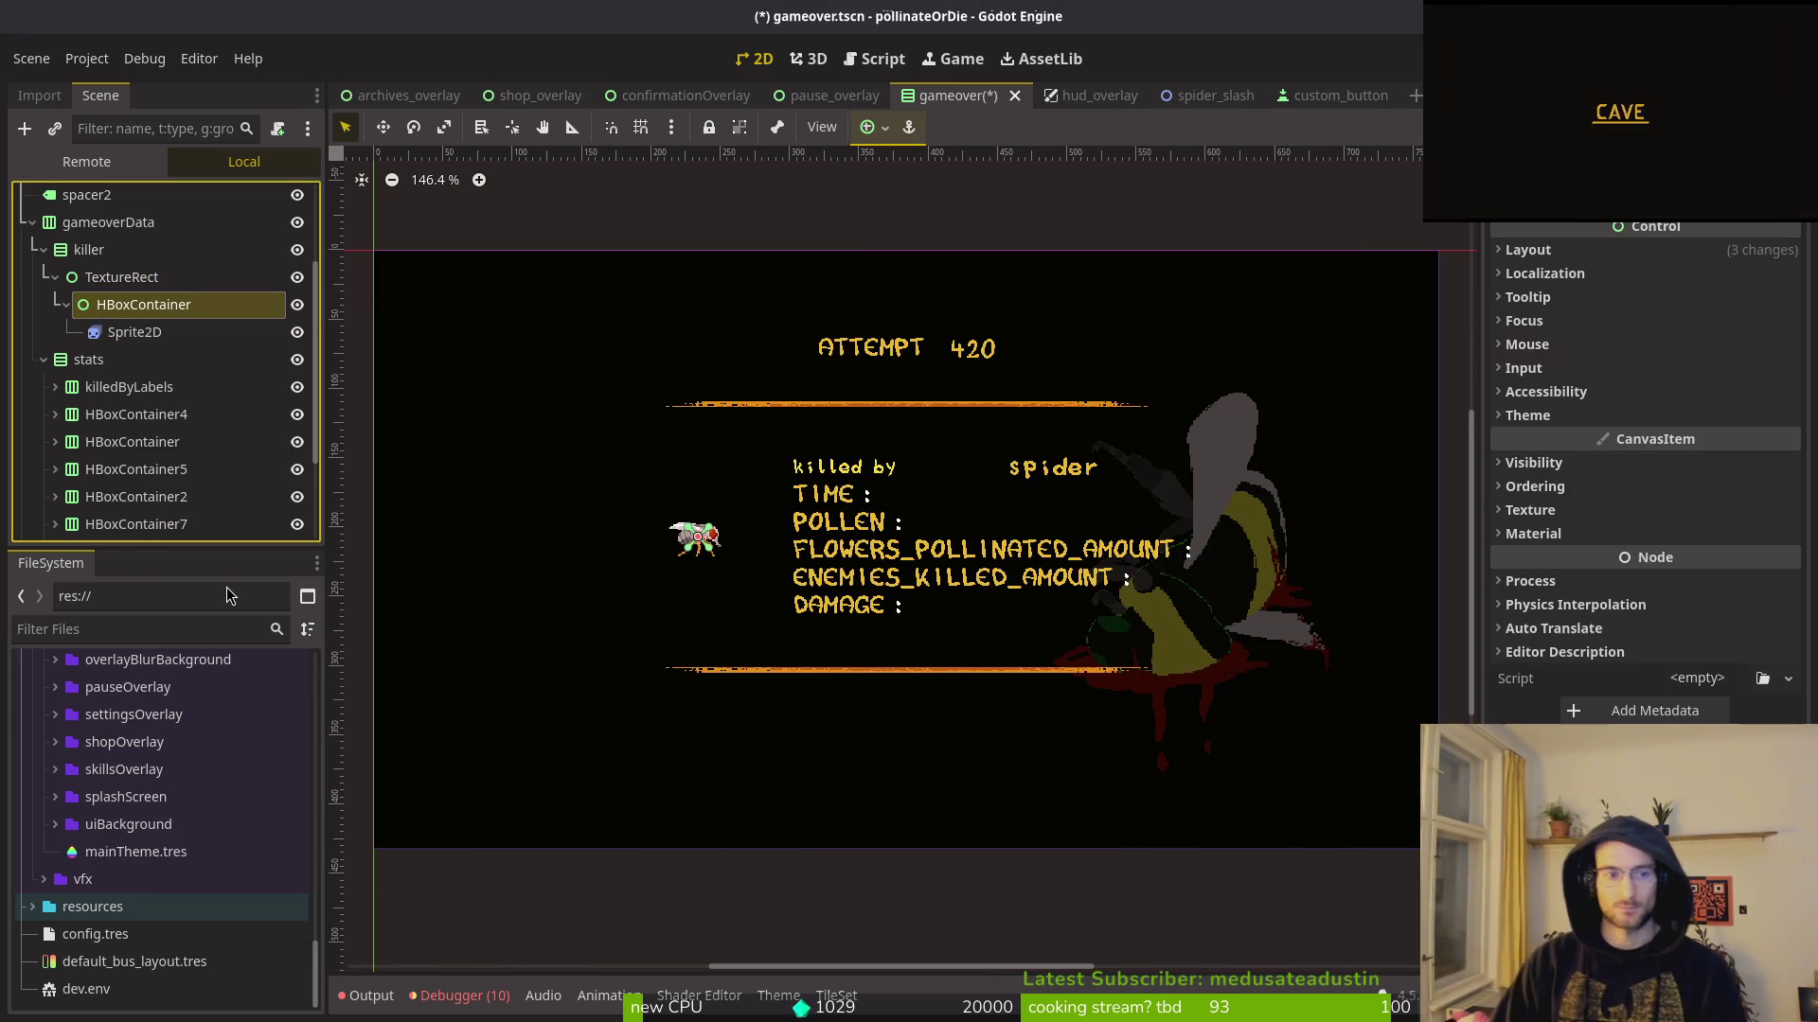
key("ctrl+s")
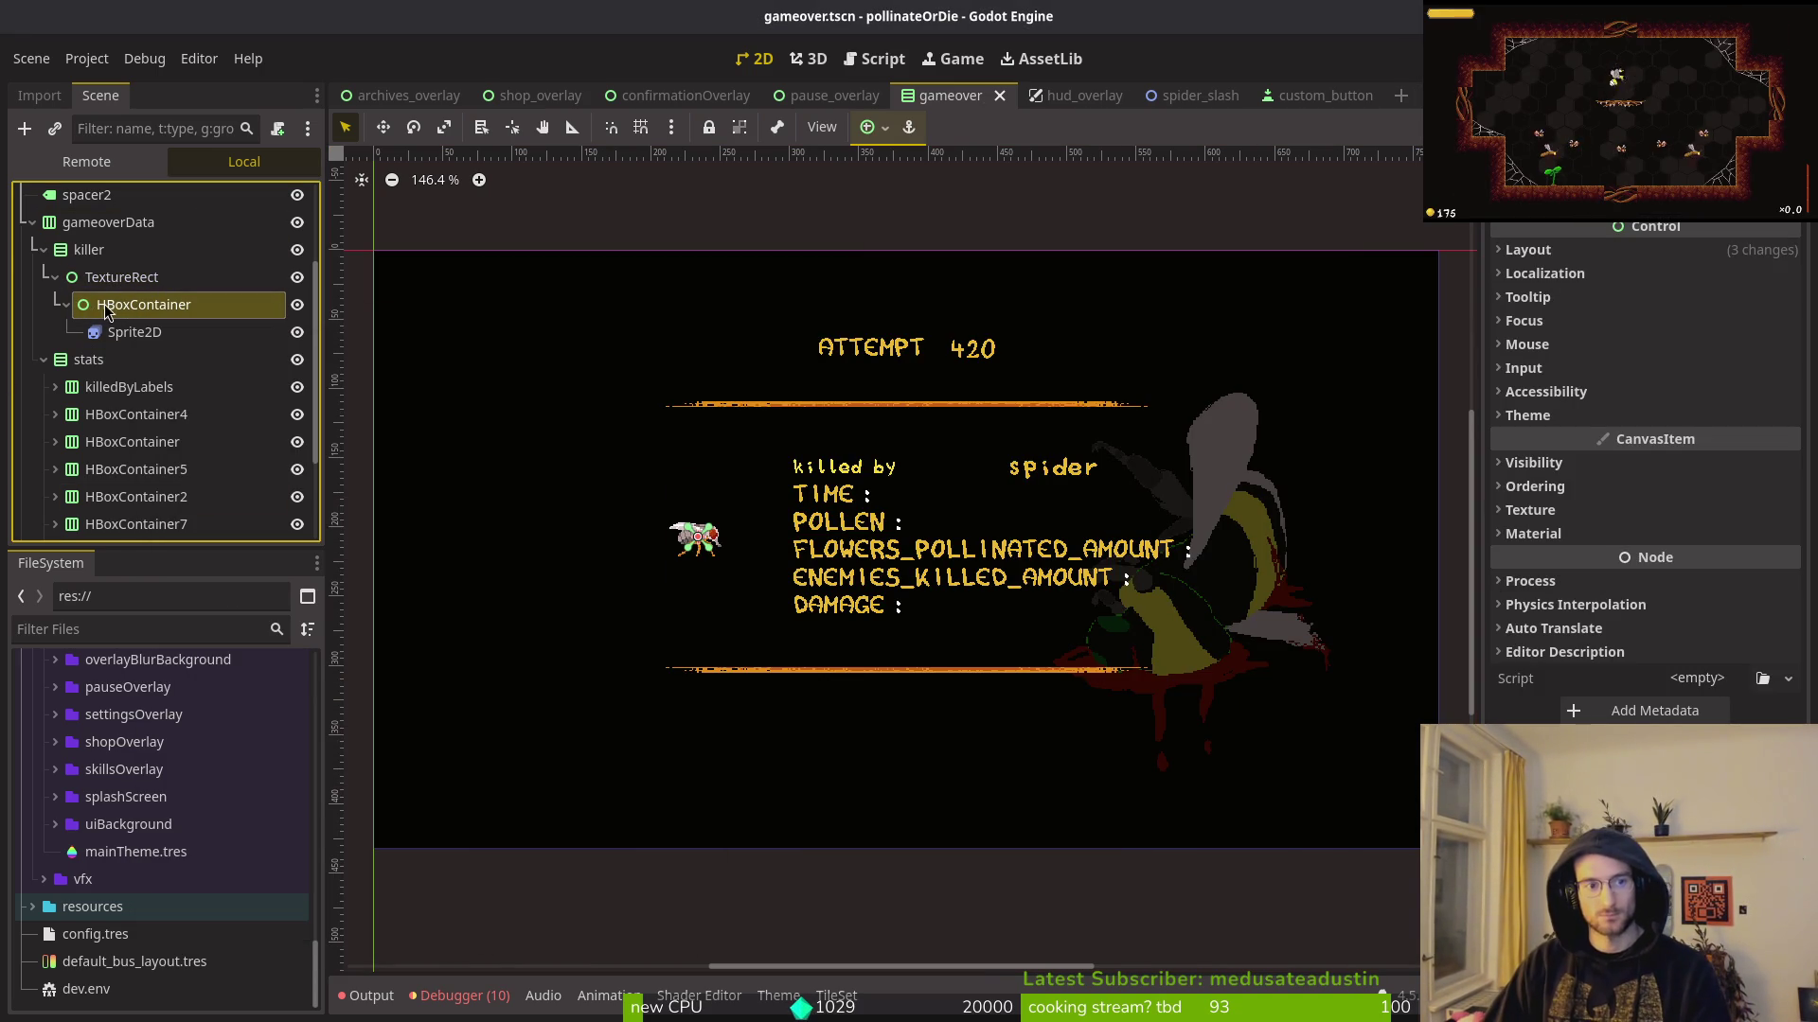
key("Up")
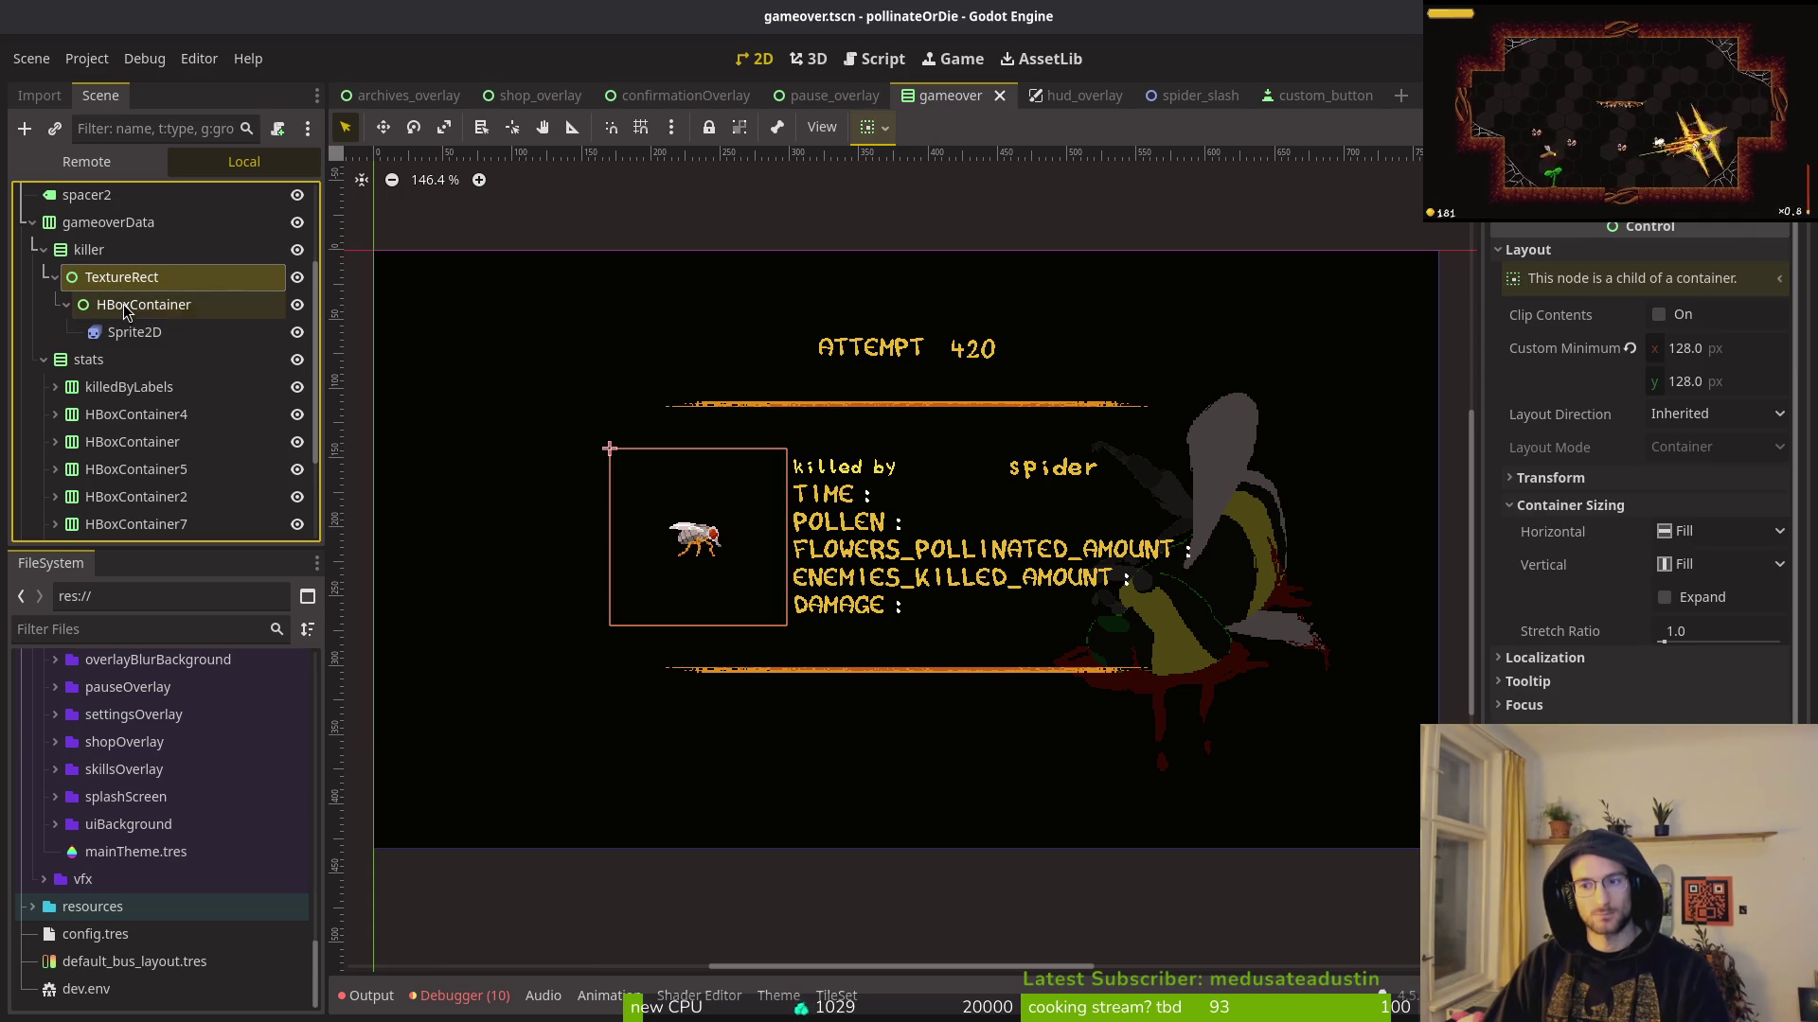
Step: Move the centring container directly under killer and delete the empty TextureRect
left_click(126, 312)
left_click(1528, 249)
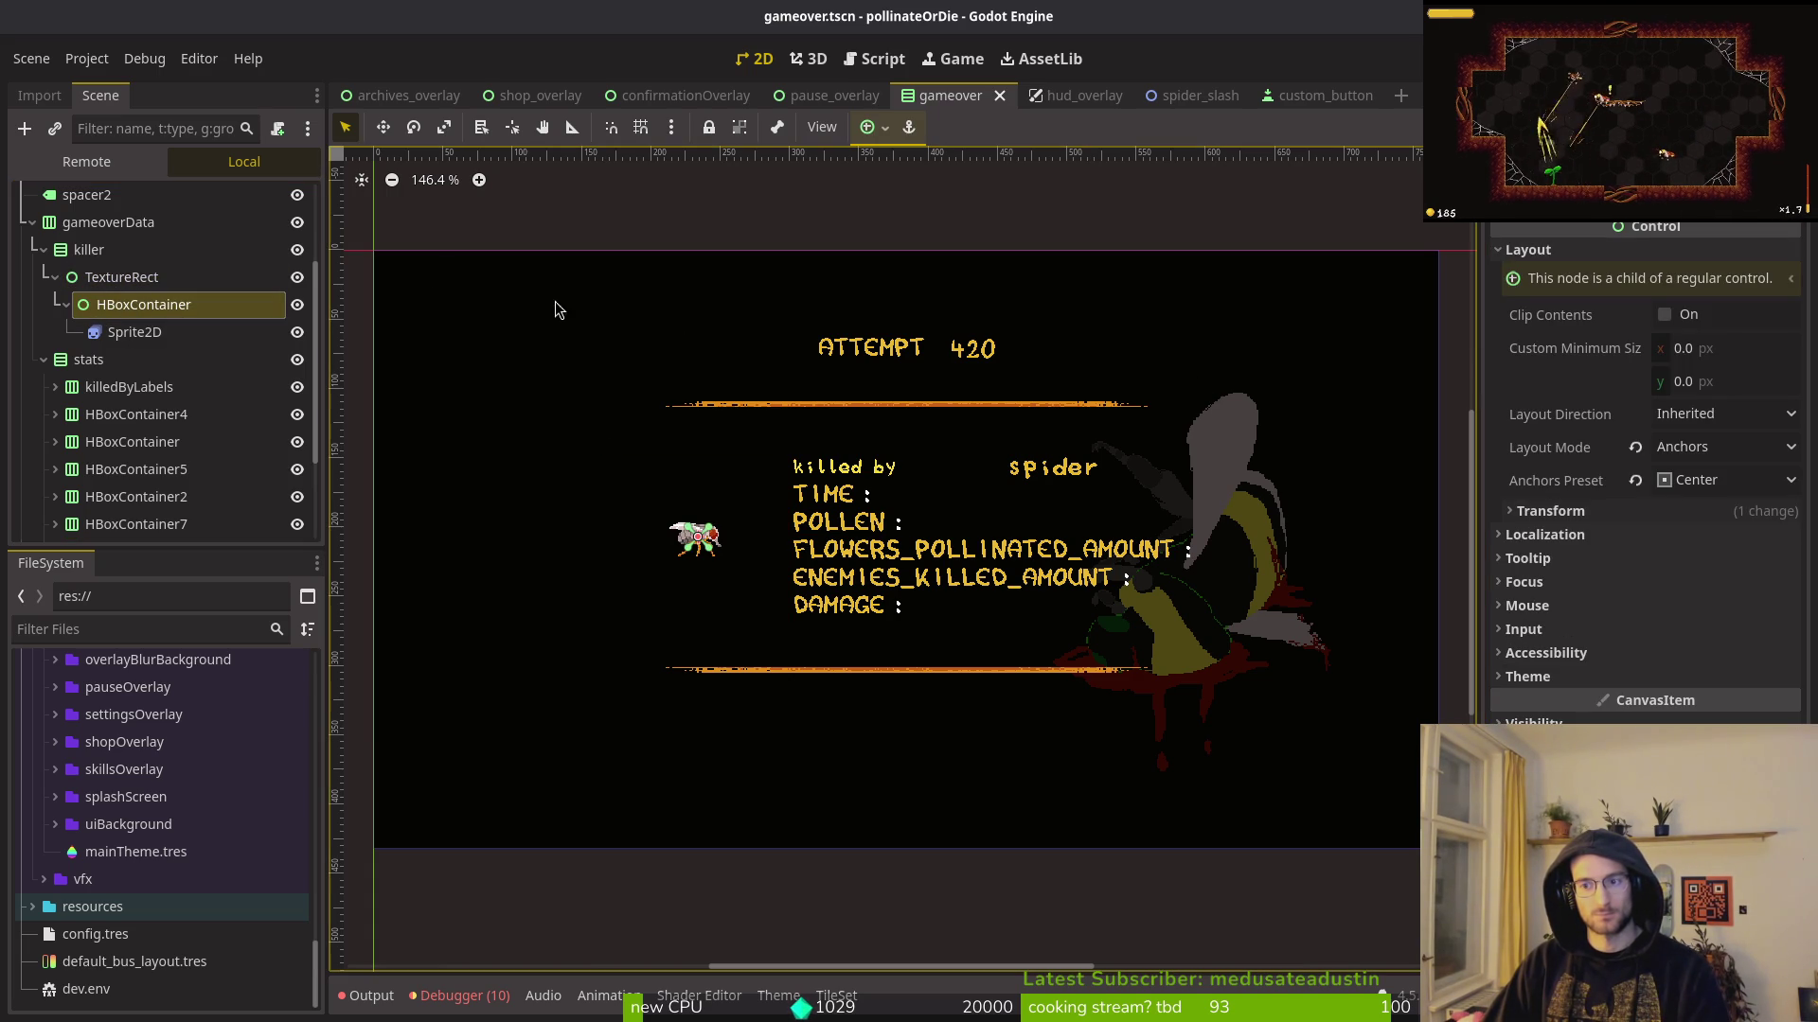
left_click(121, 276)
left_click(142, 304)
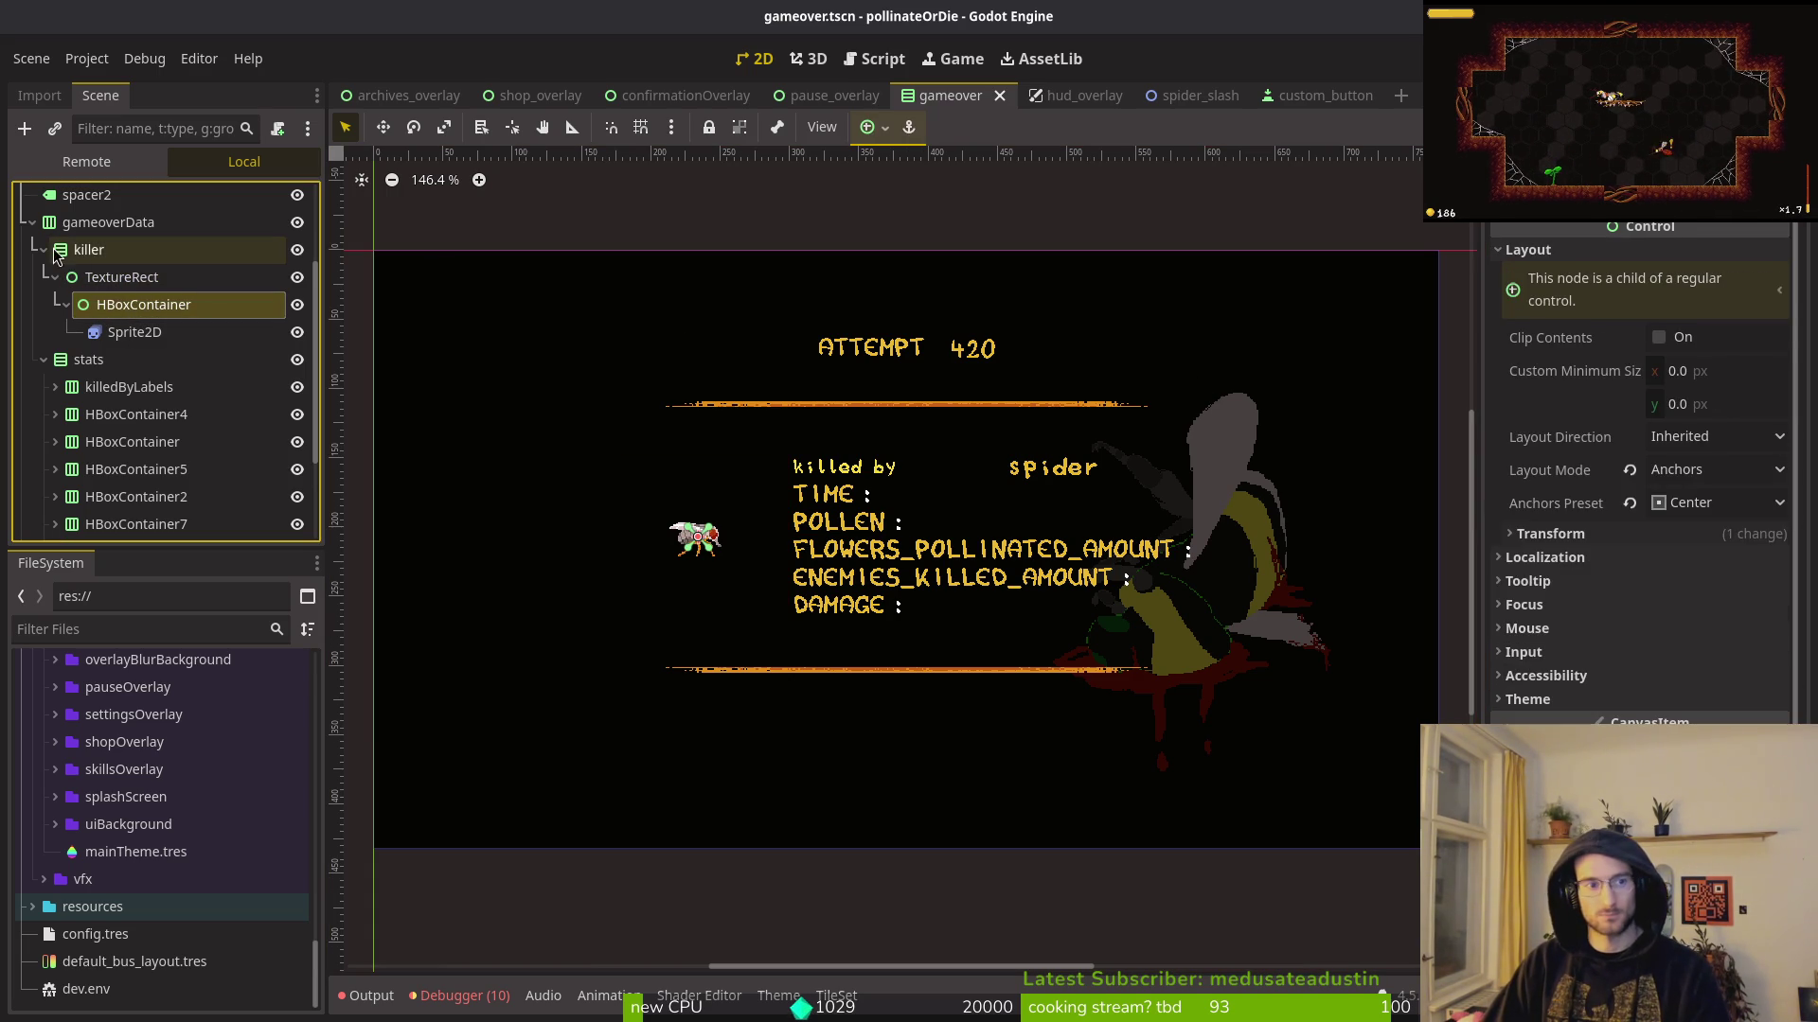
left_click(42, 250)
left_click(43, 250)
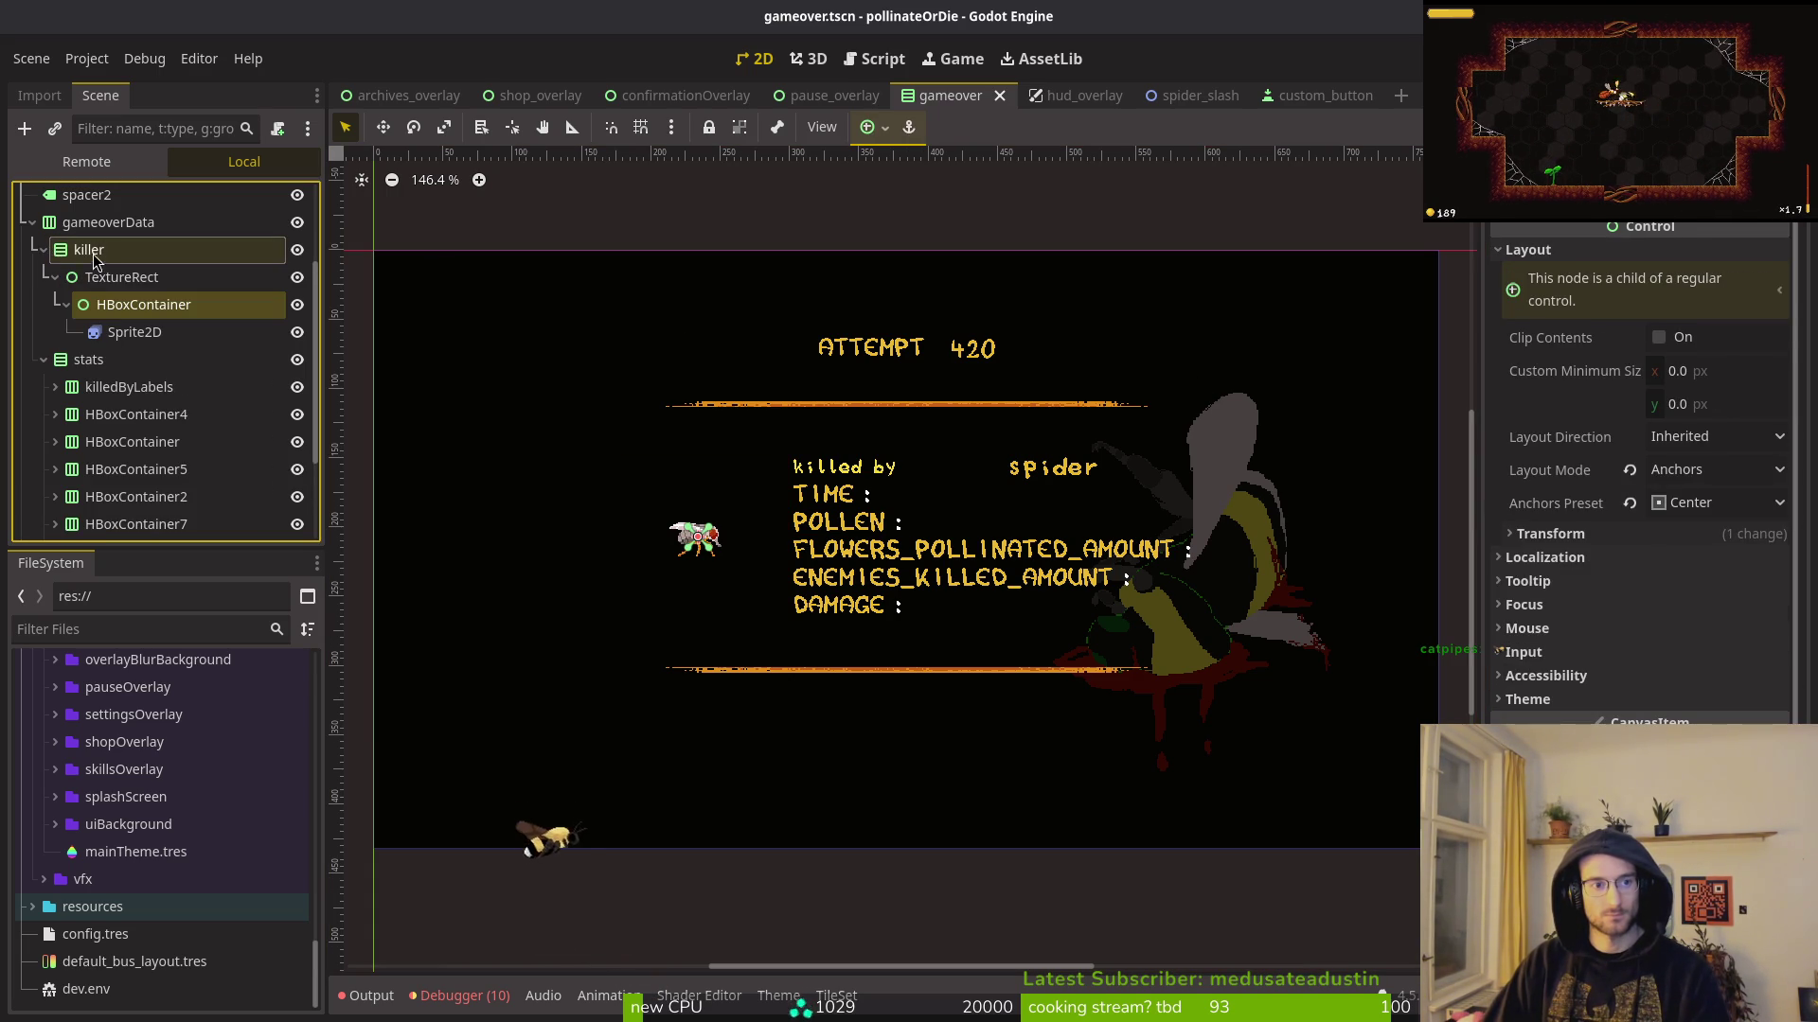
left_click(91, 252)
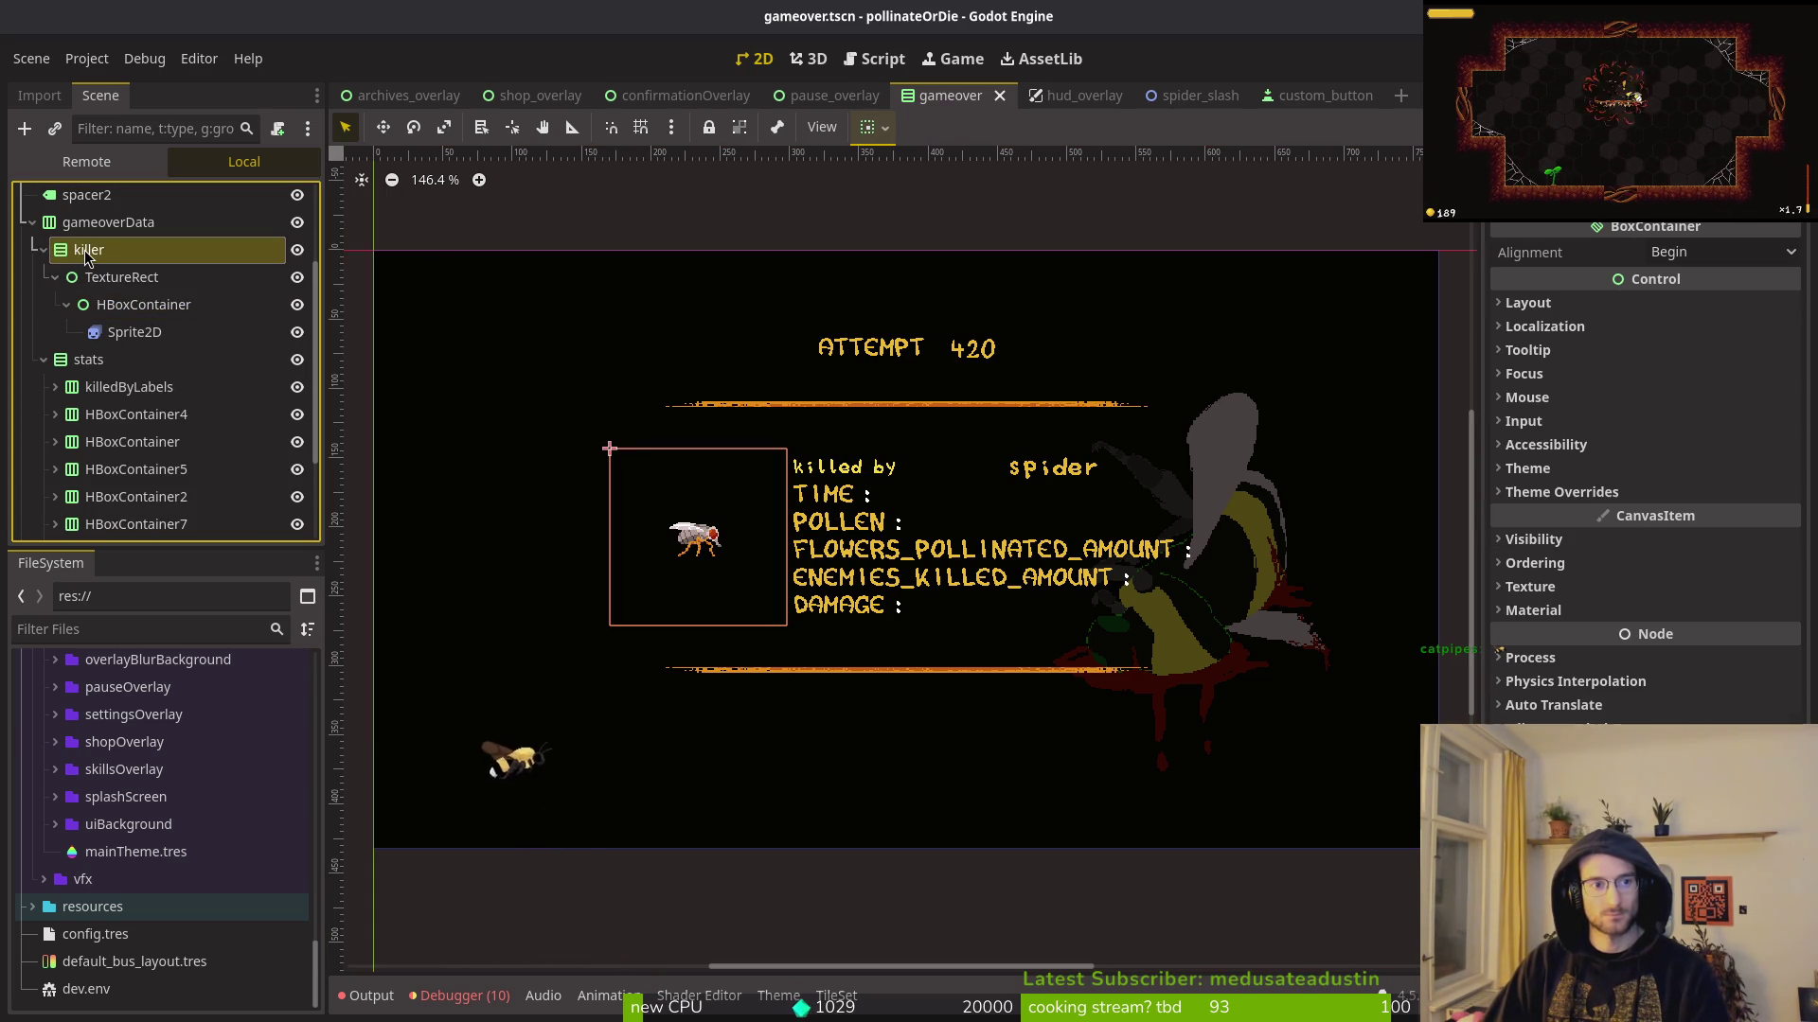
left_click(137, 304)
left_click(133, 331, "ctrl")
mouse_move(132, 329)
left_mouse_down()
mouse_move(152, 252)
mouse_move(104, 250)
left_mouse_up()
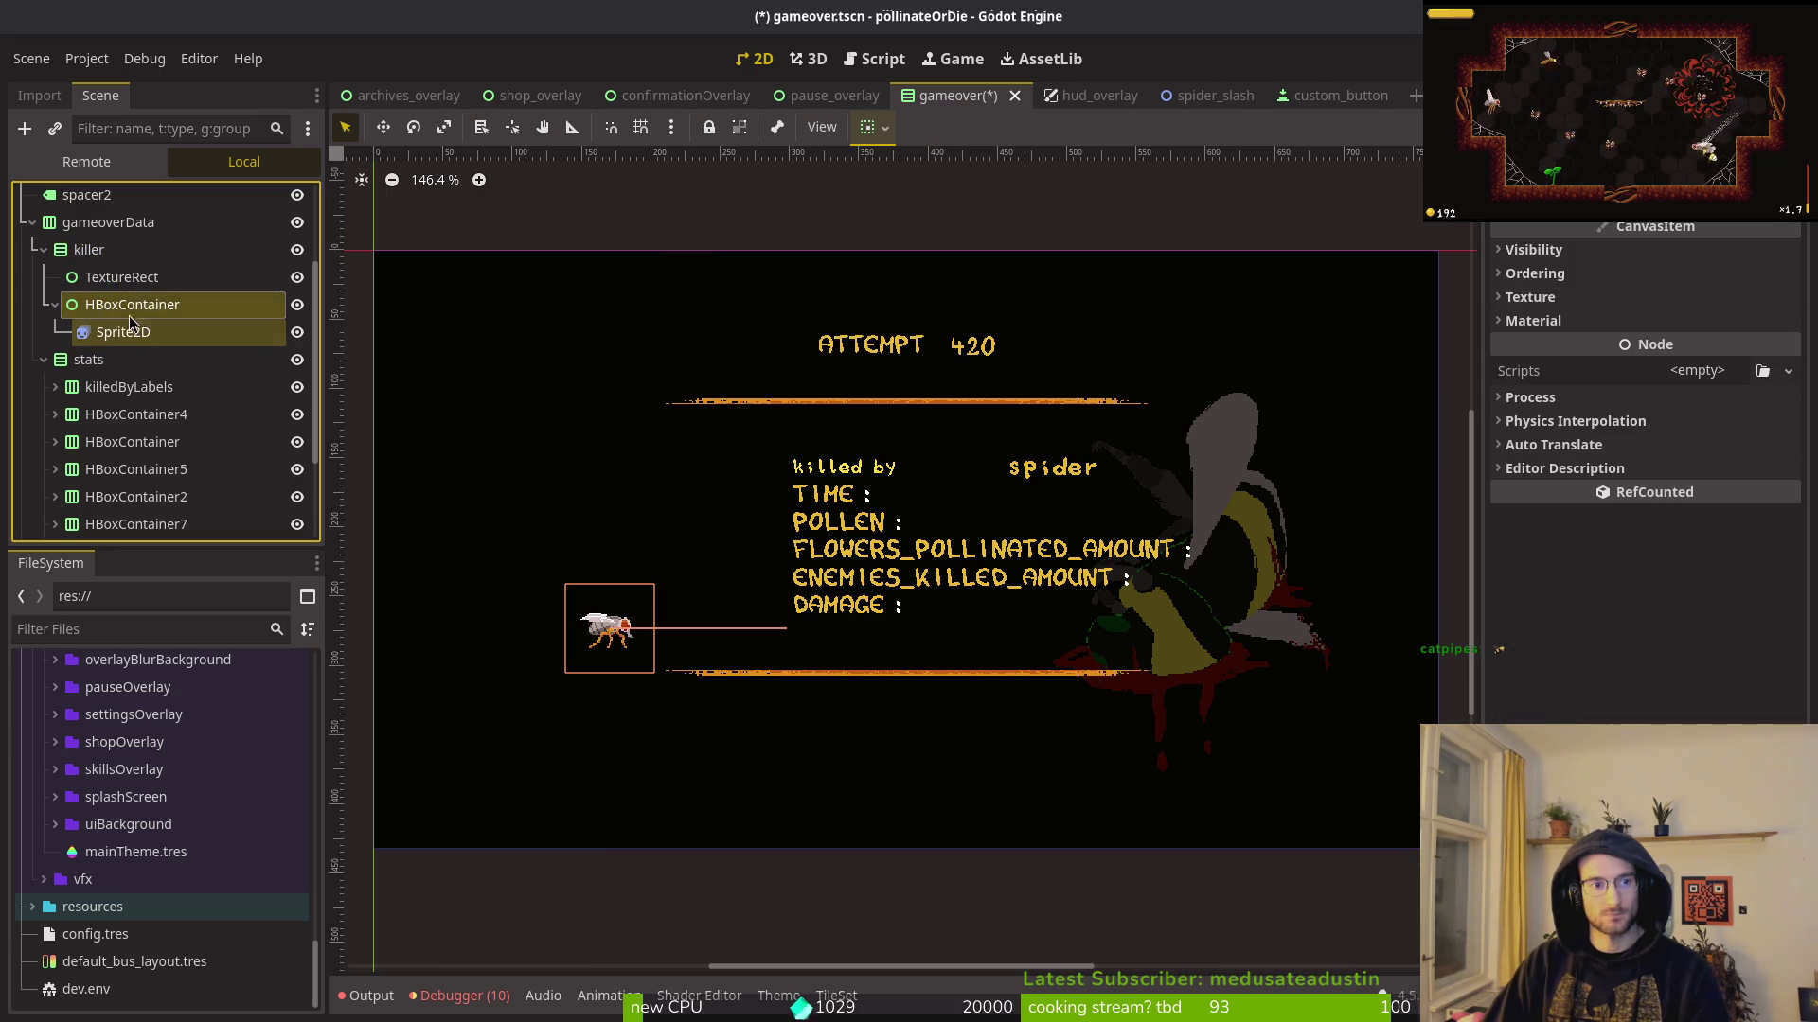
left_click(123, 277)
key("Delete")
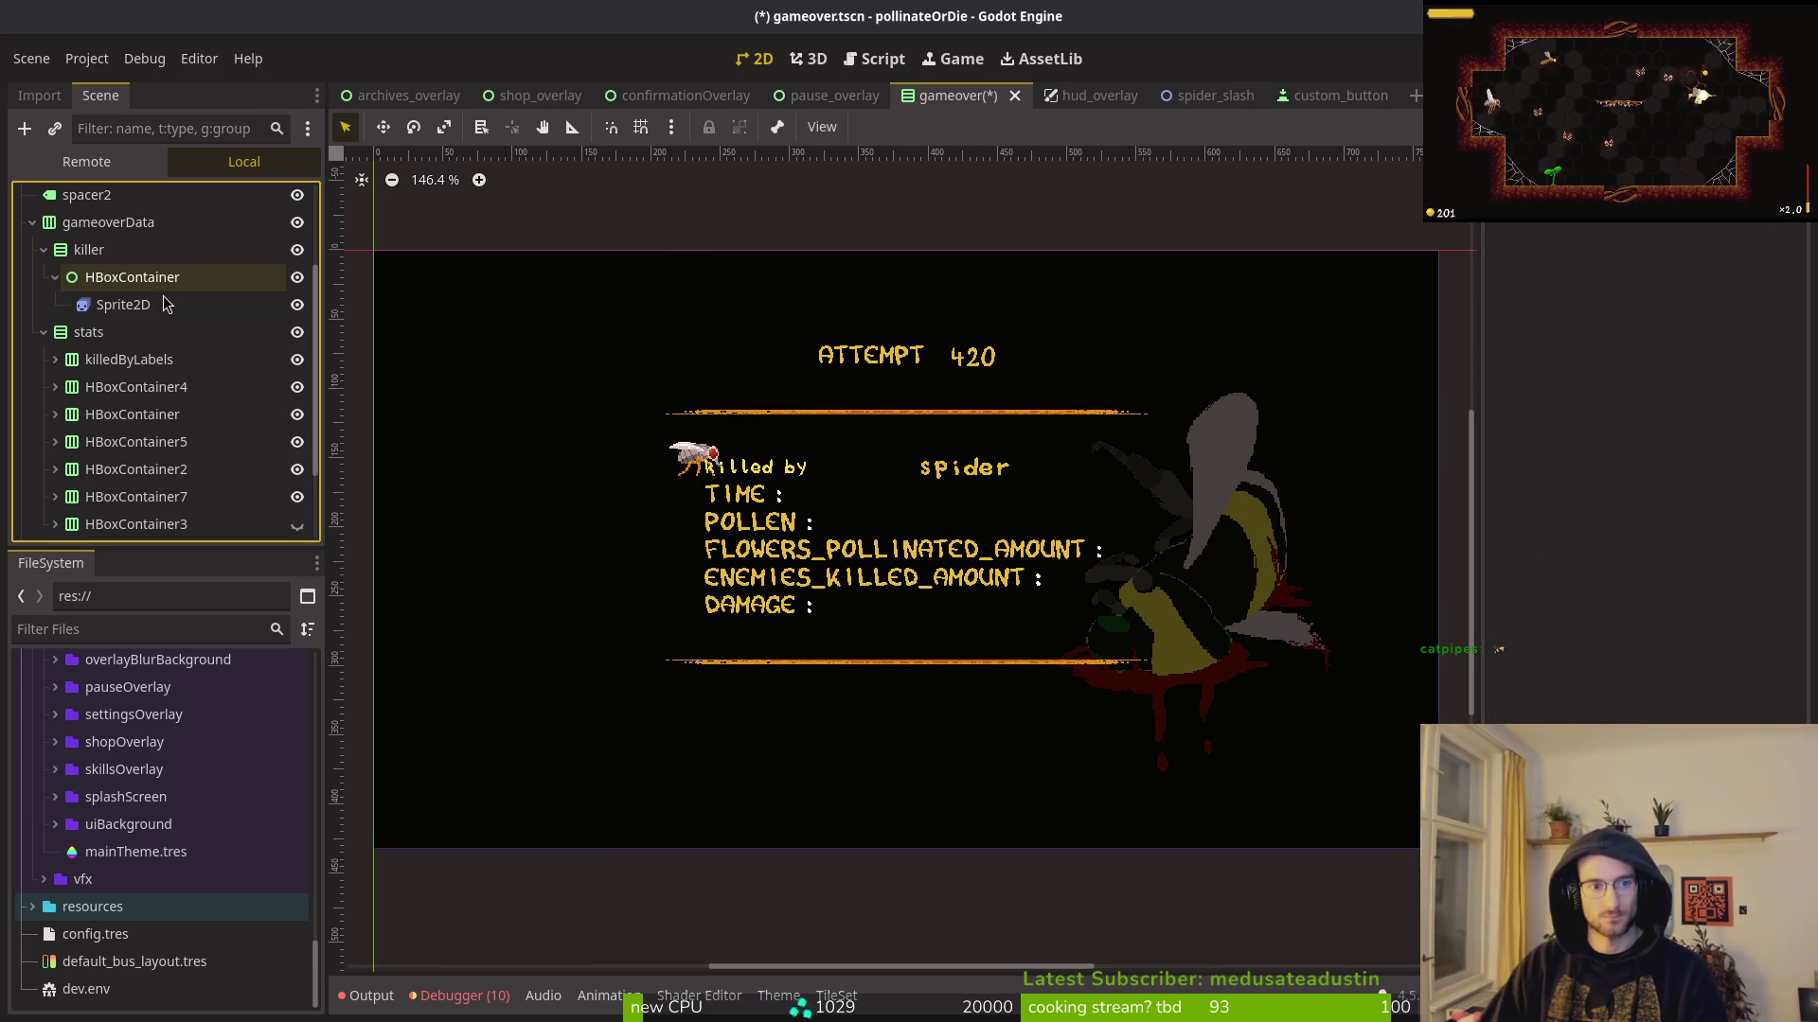
Step: Give killer a Custom Minimum Size of 128 × 128 and save
left_click(95, 250)
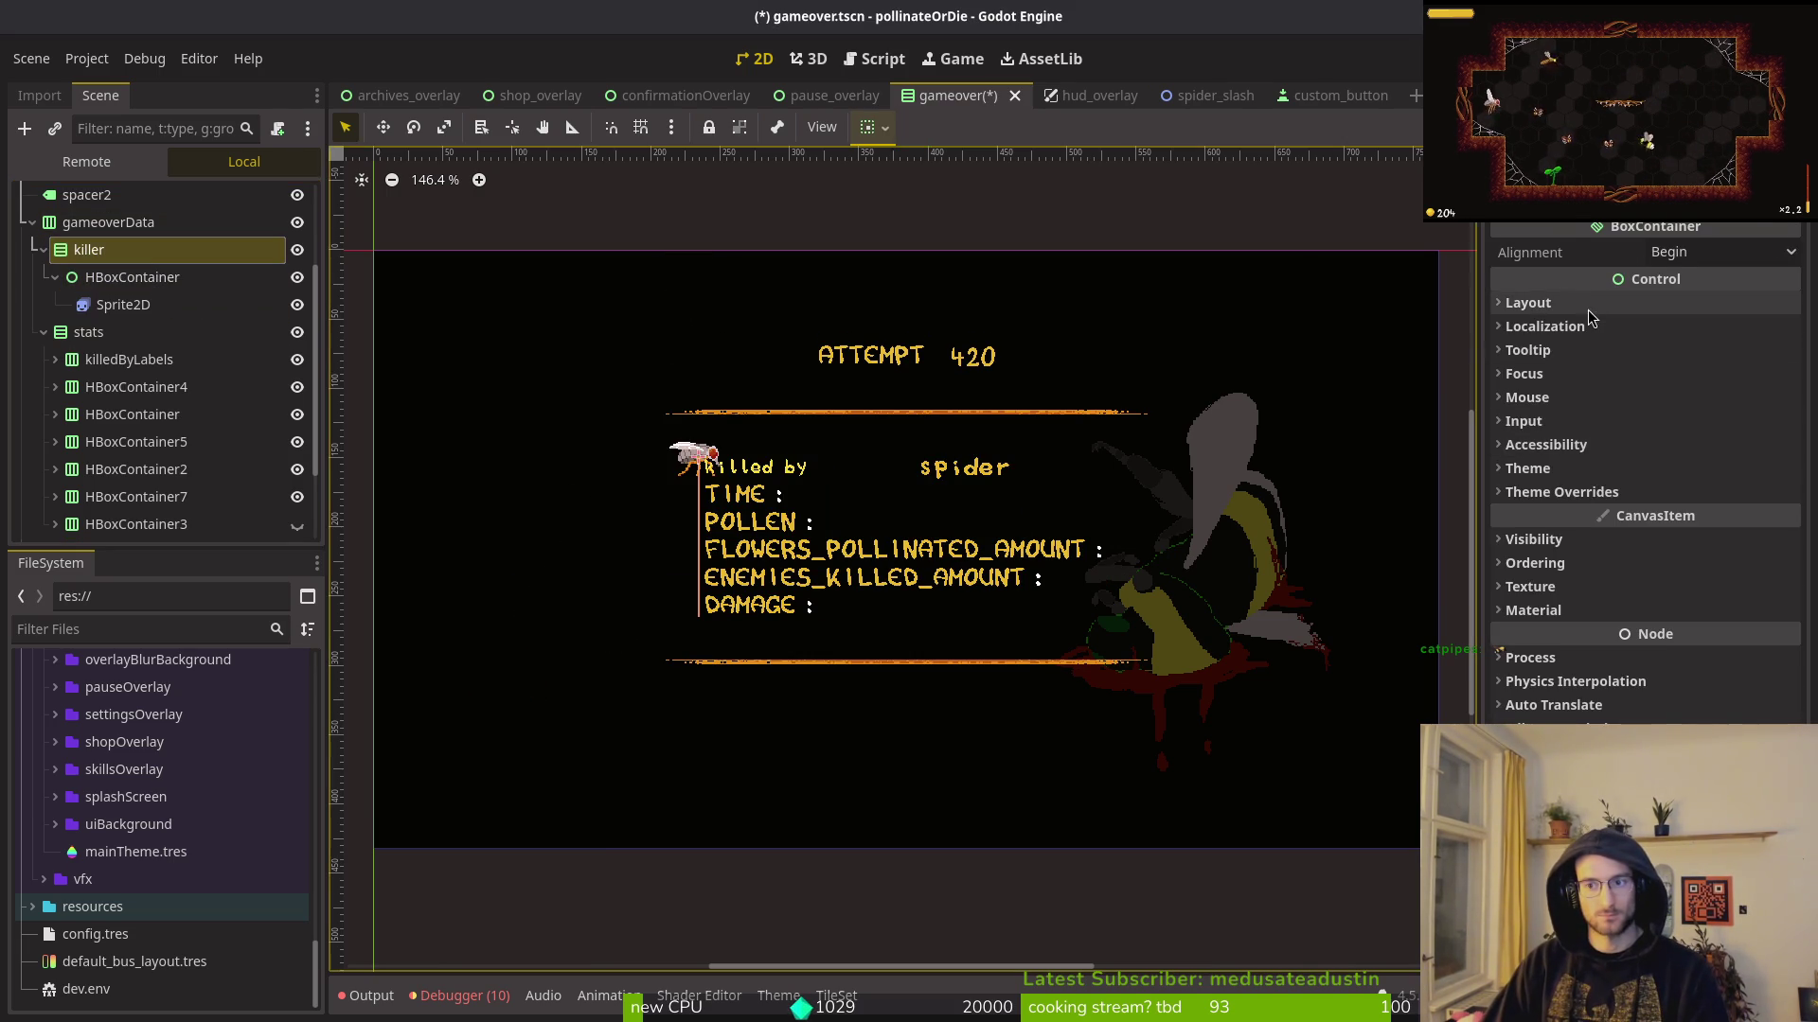
left_click(1588, 309)
left_click(1704, 402)
type("128")
key("Tab")
type("128")
key("Return")
key("ctrl+s")
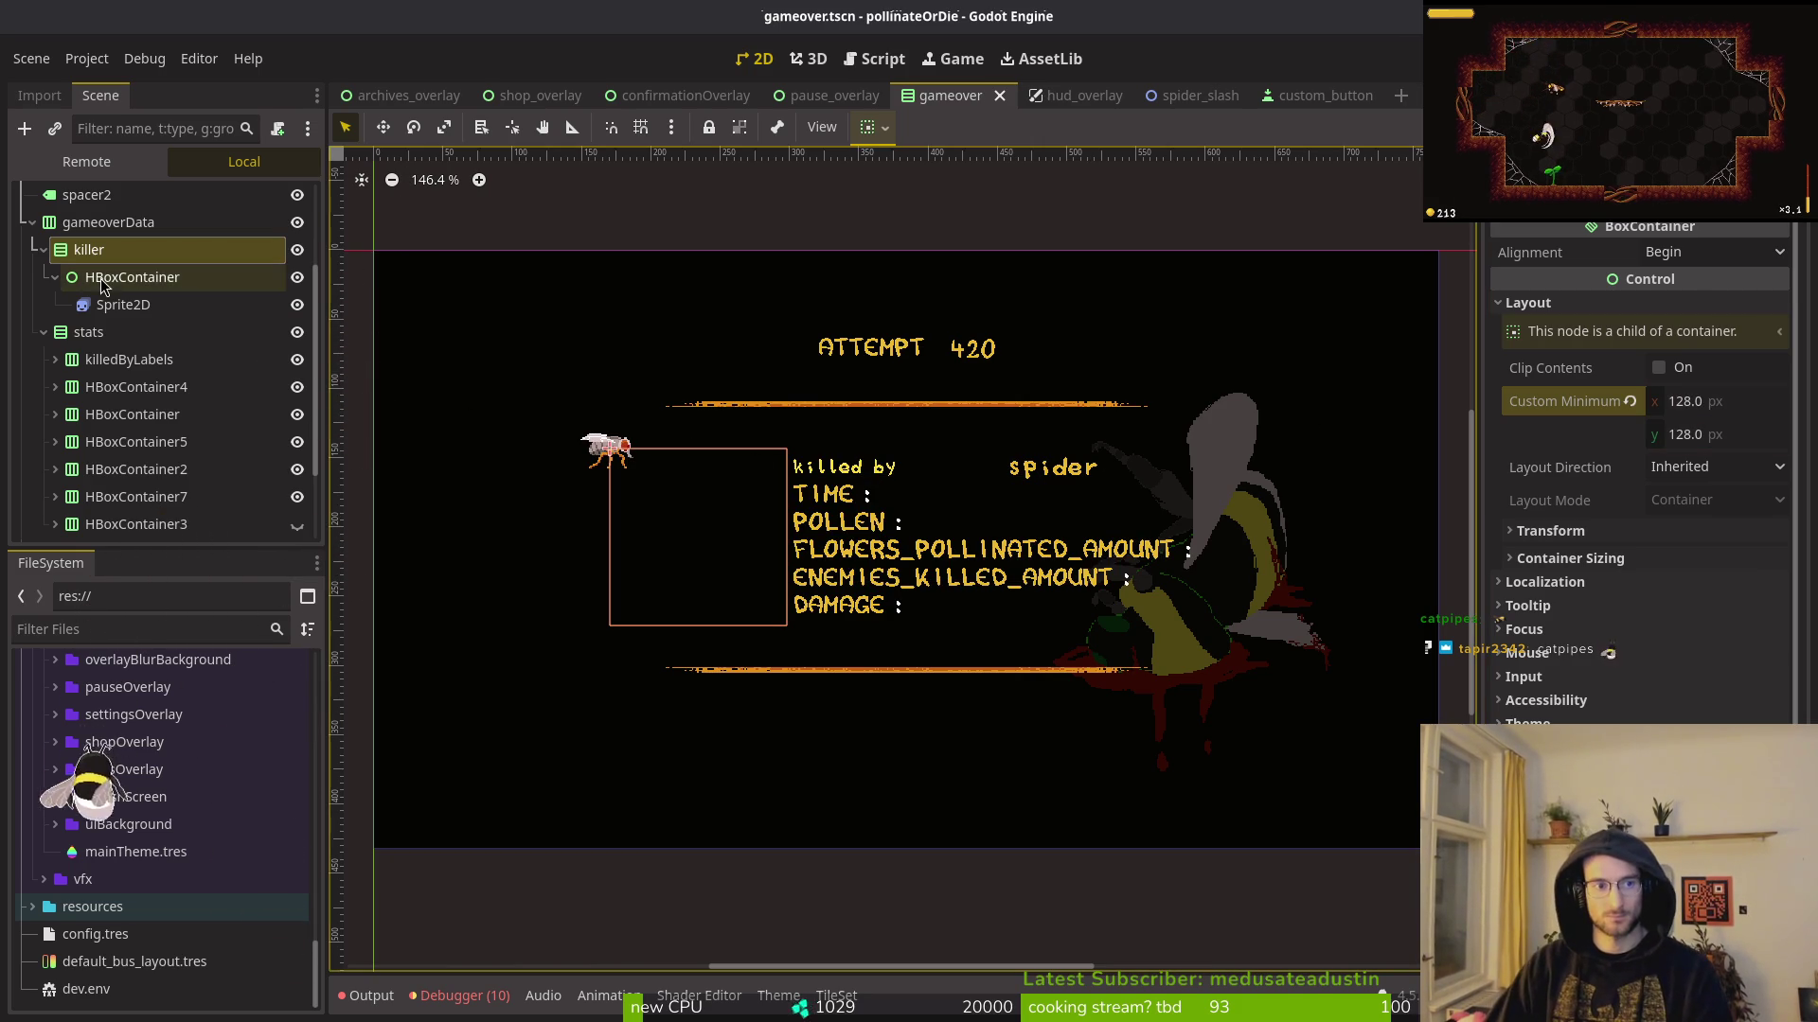
left_click(102, 282)
left_click(83, 248)
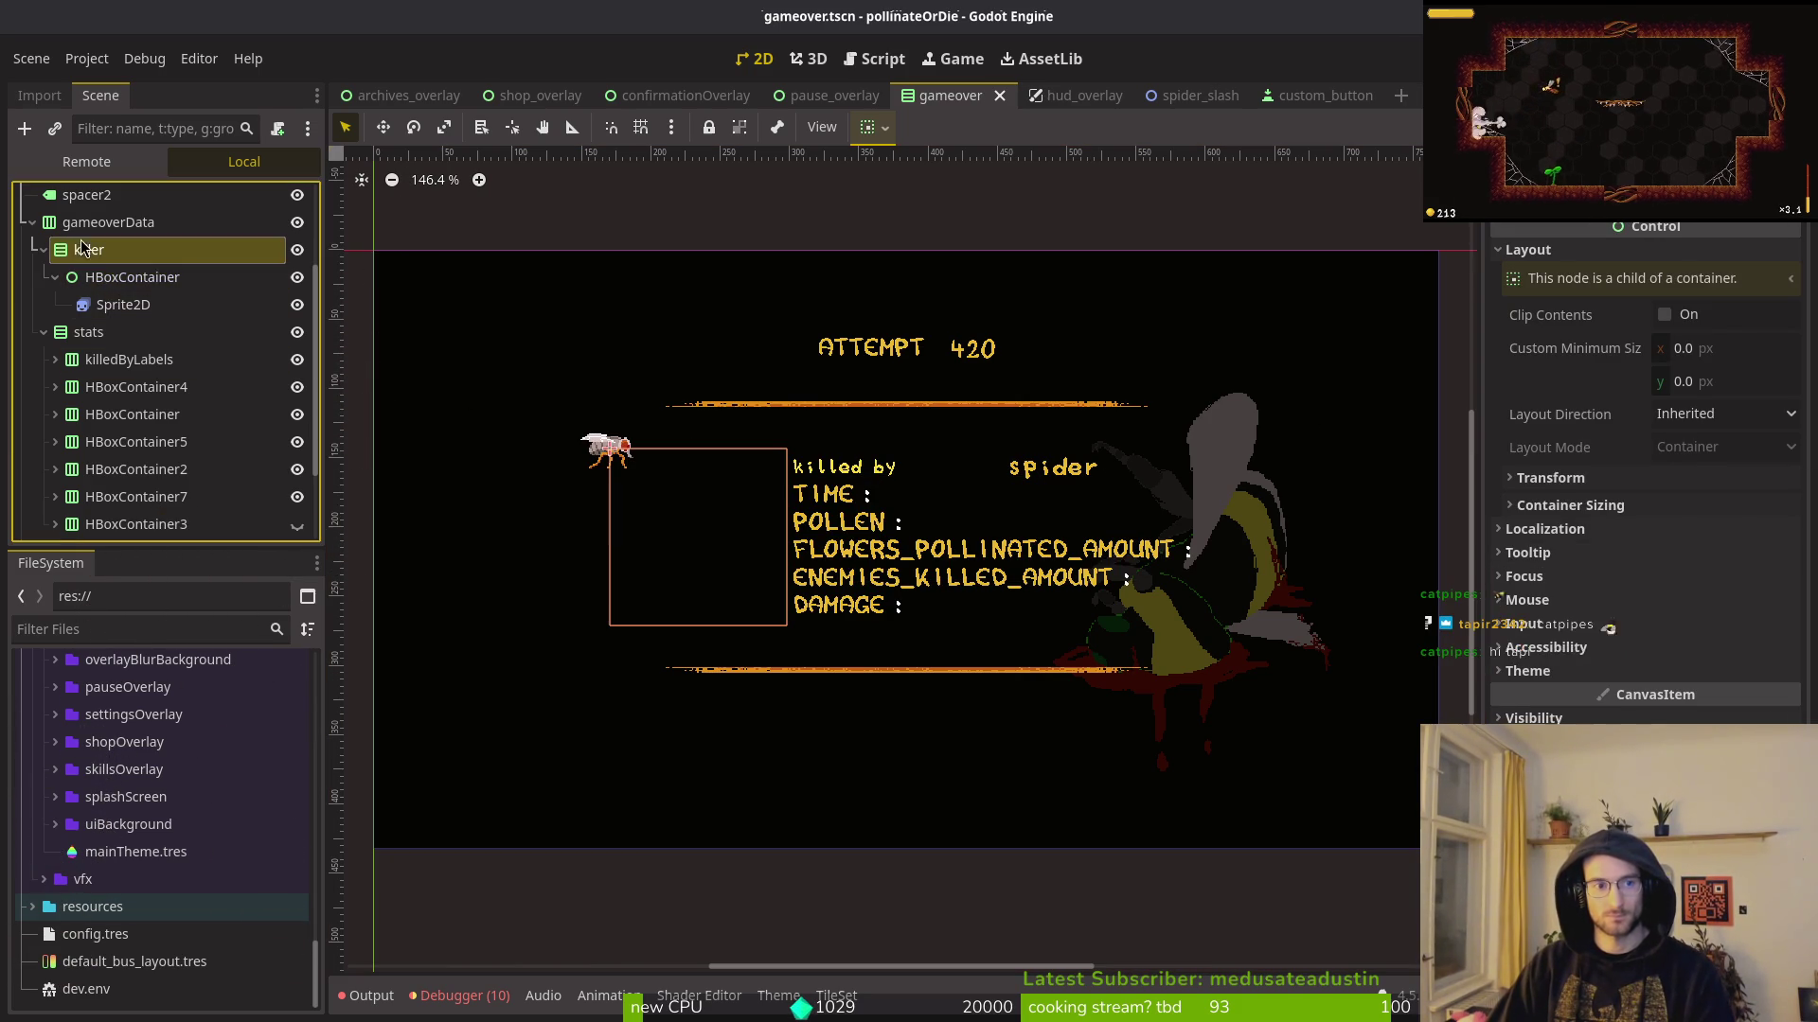
right_click(86, 249)
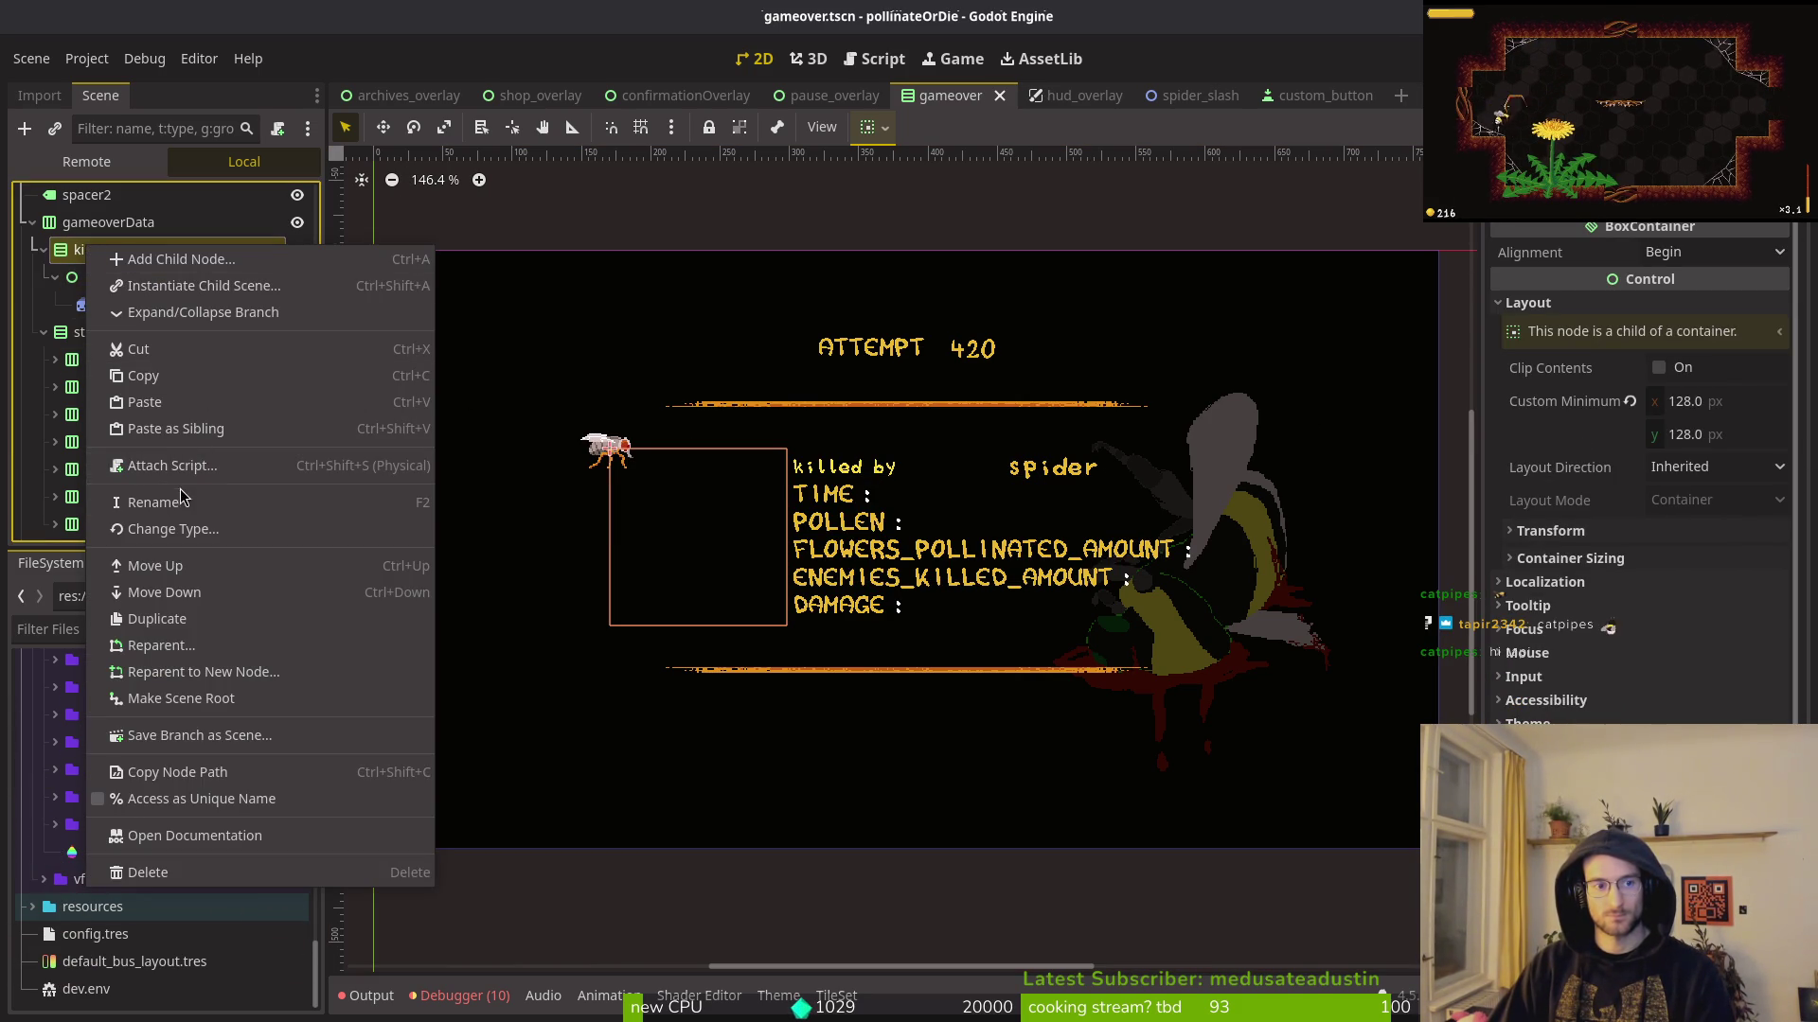
Step: Change the killer node's type to Control
left_click(163, 529)
type("contrll")
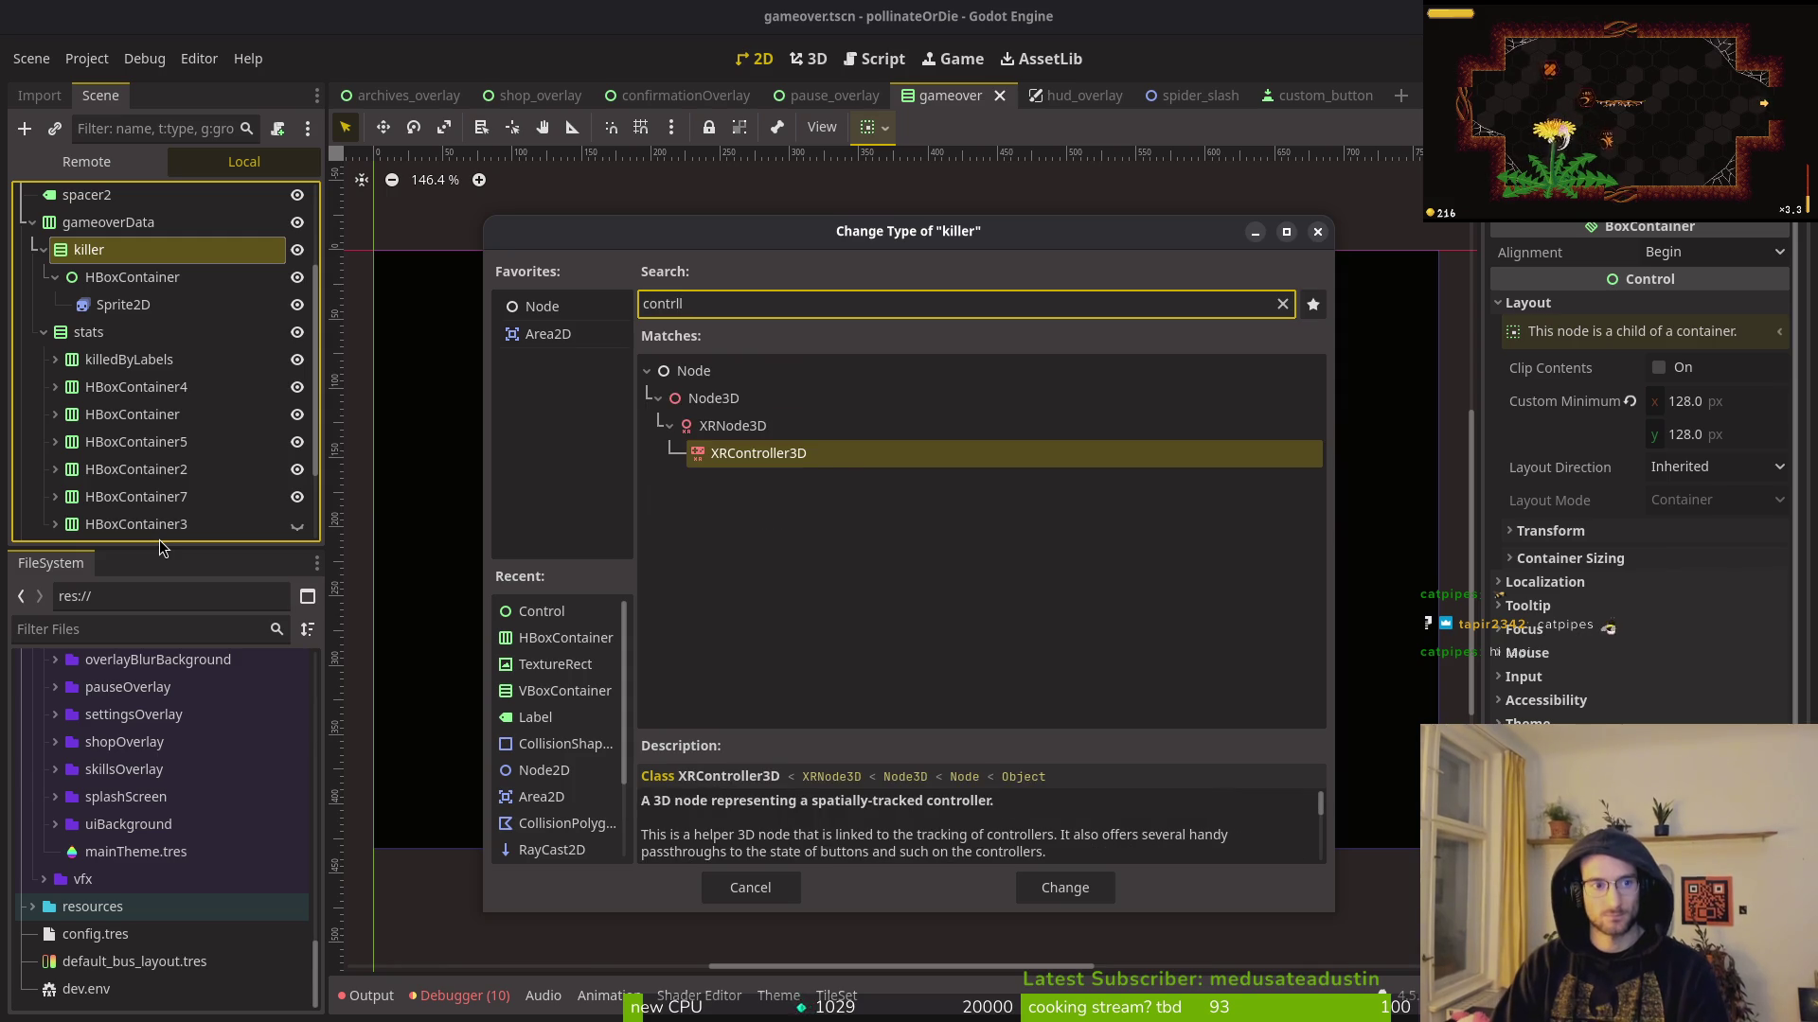
key("Return")
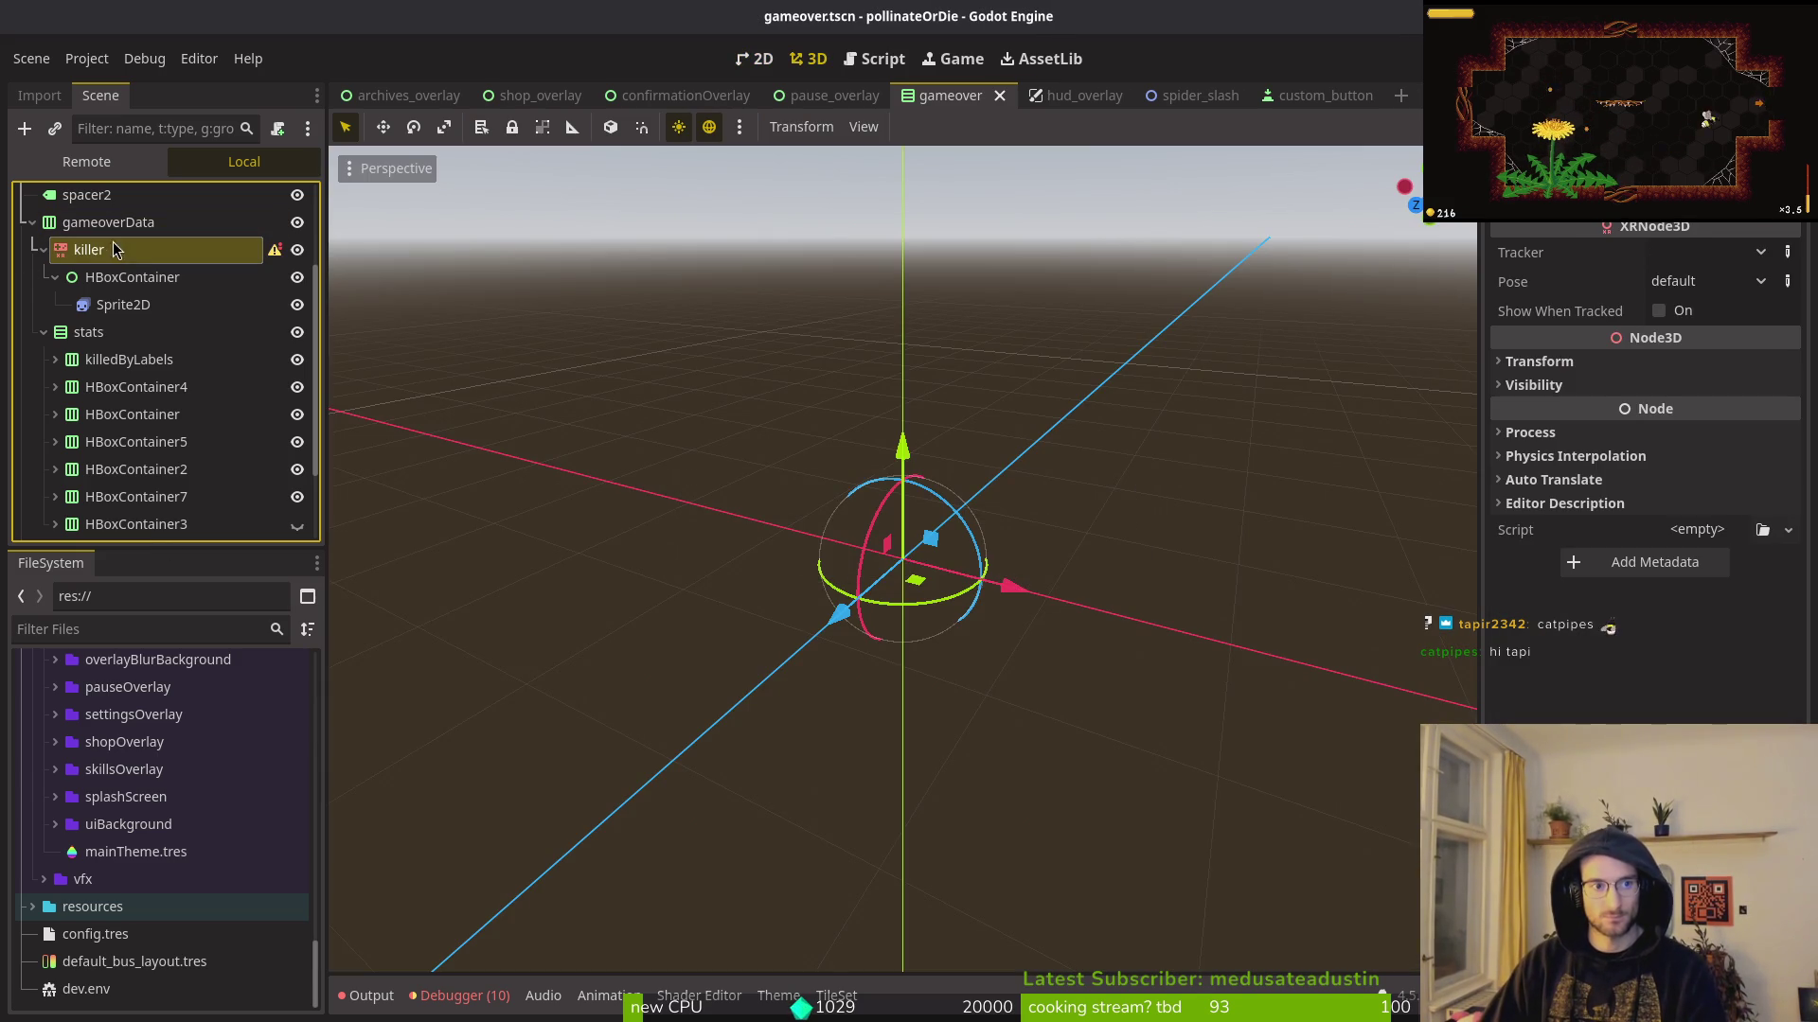
right_click(113, 249)
left_click(185, 534)
type("contro")
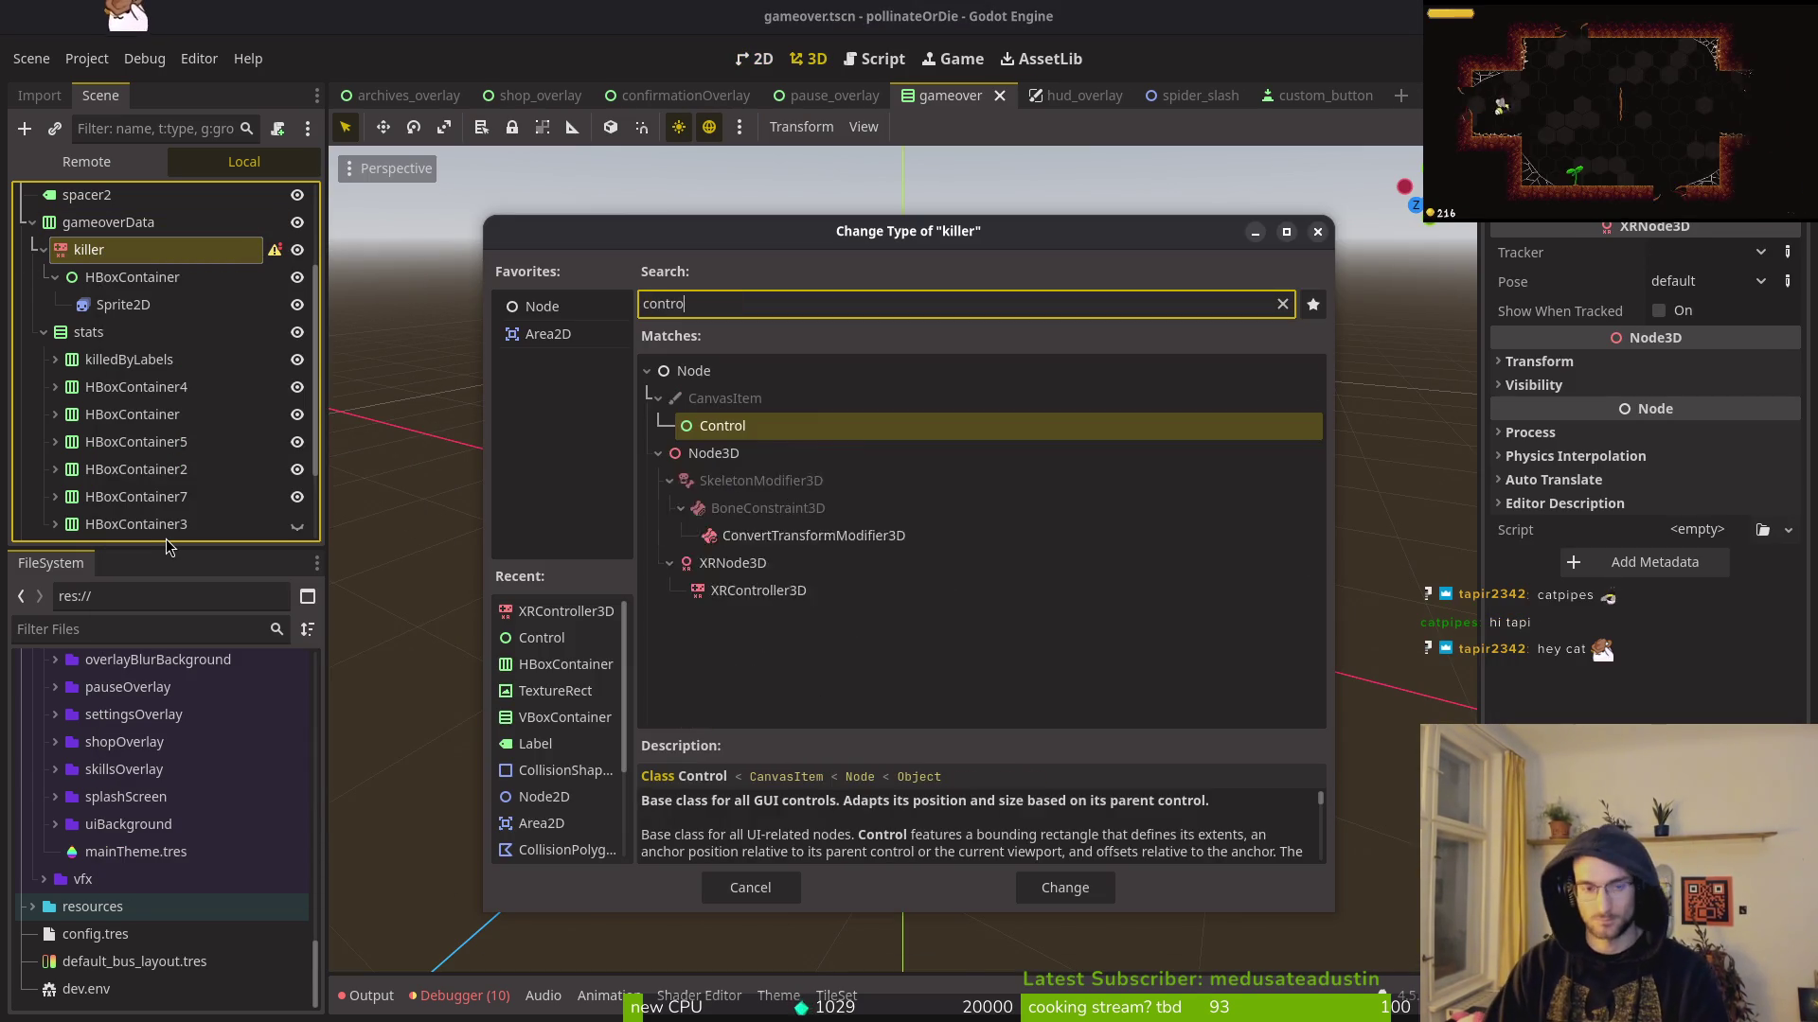
key("Return")
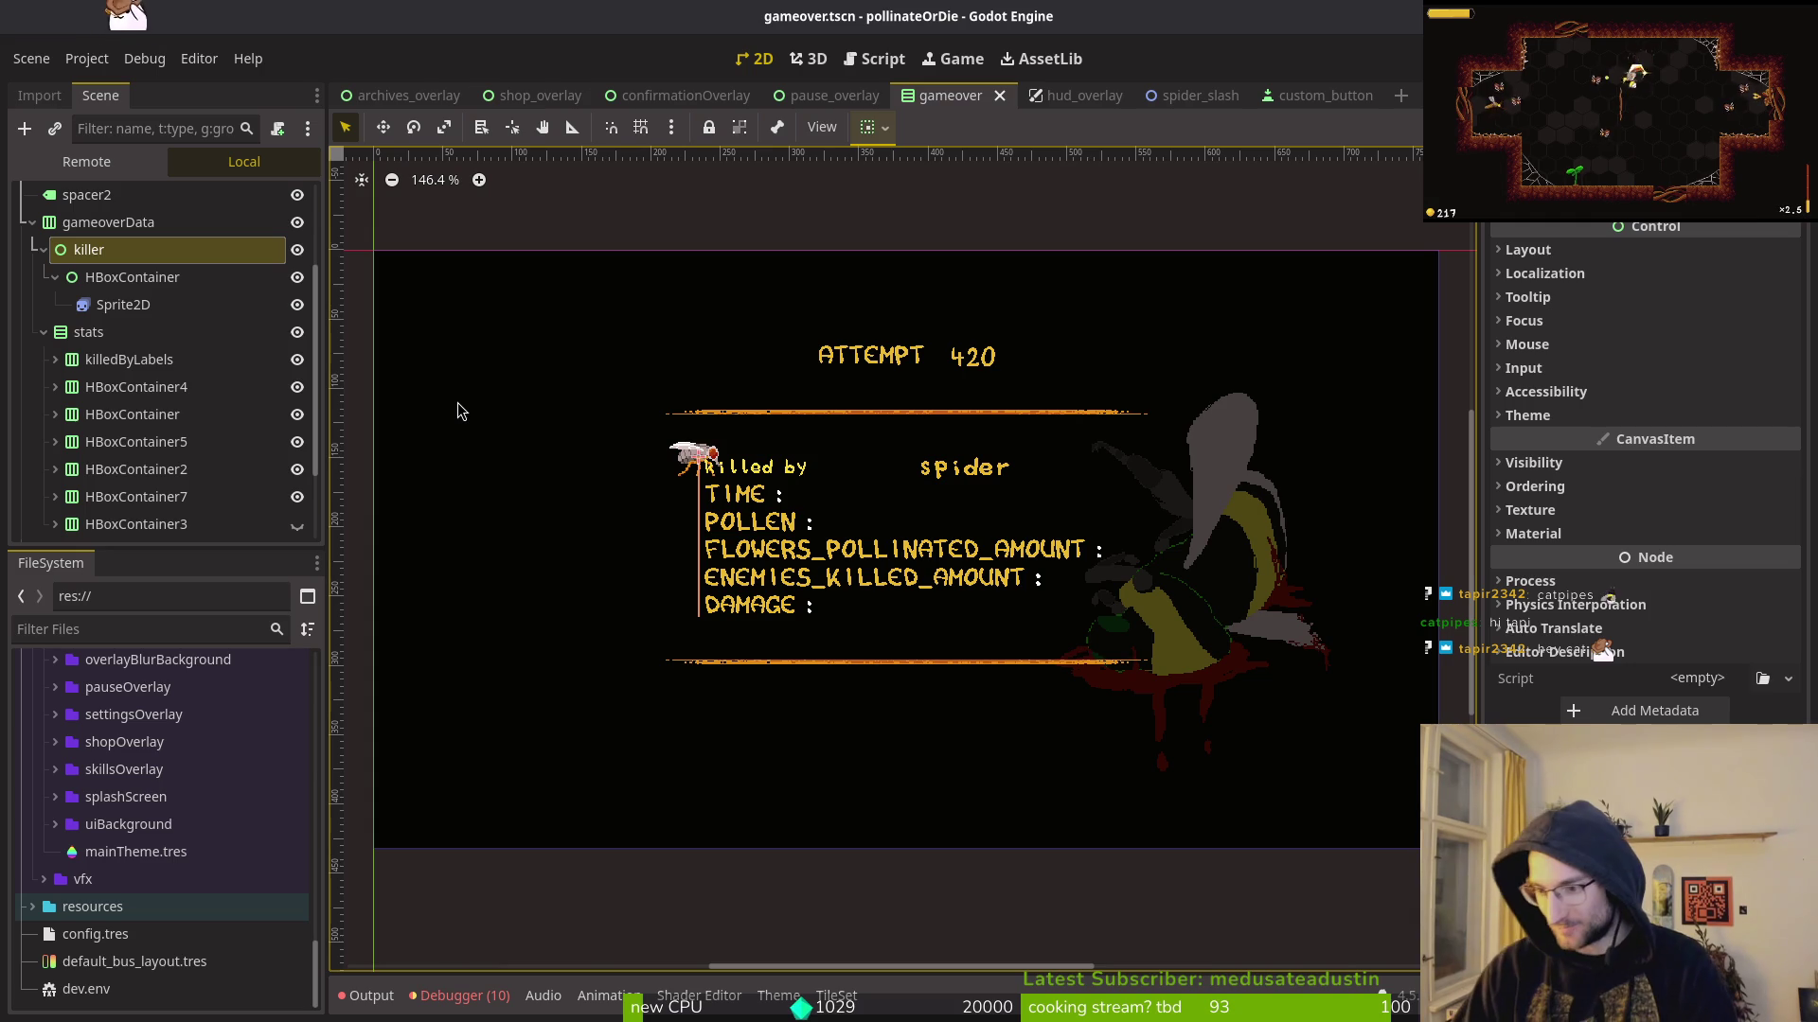
Step: Set killer's Custom Minimum Size to 128 × 128 and save
left_click(123, 304)
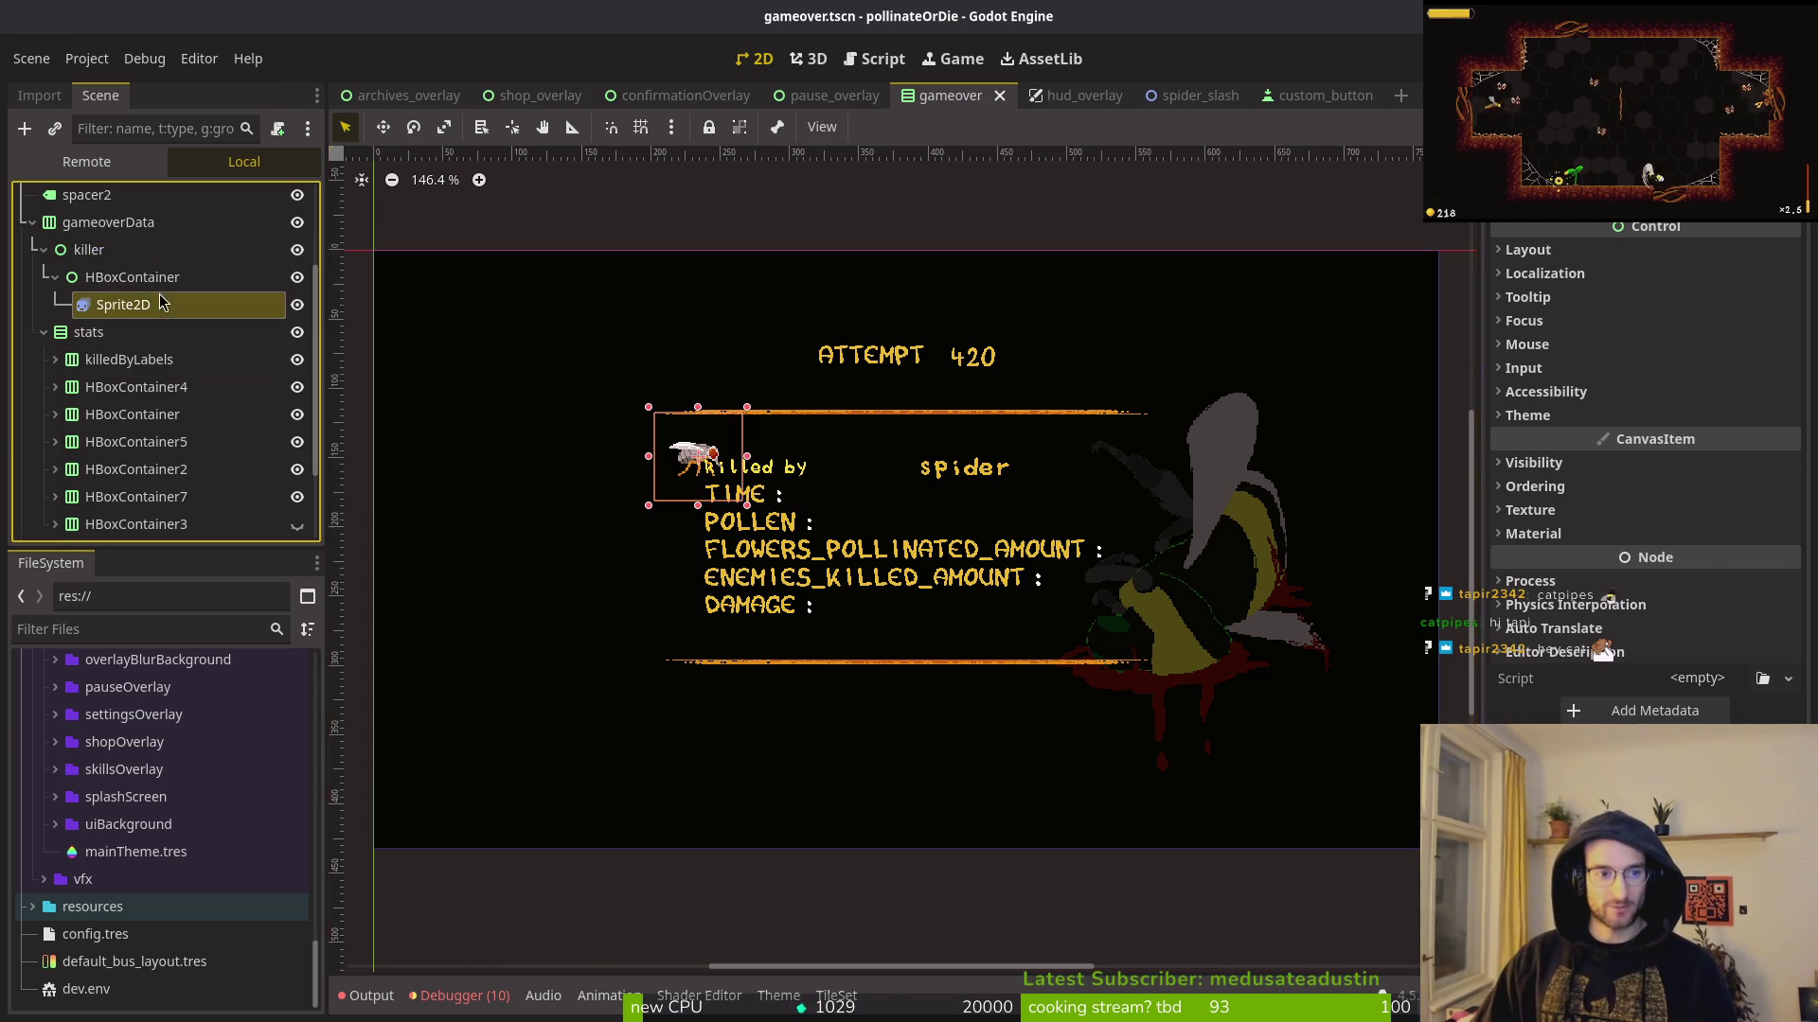
left_click(89, 249)
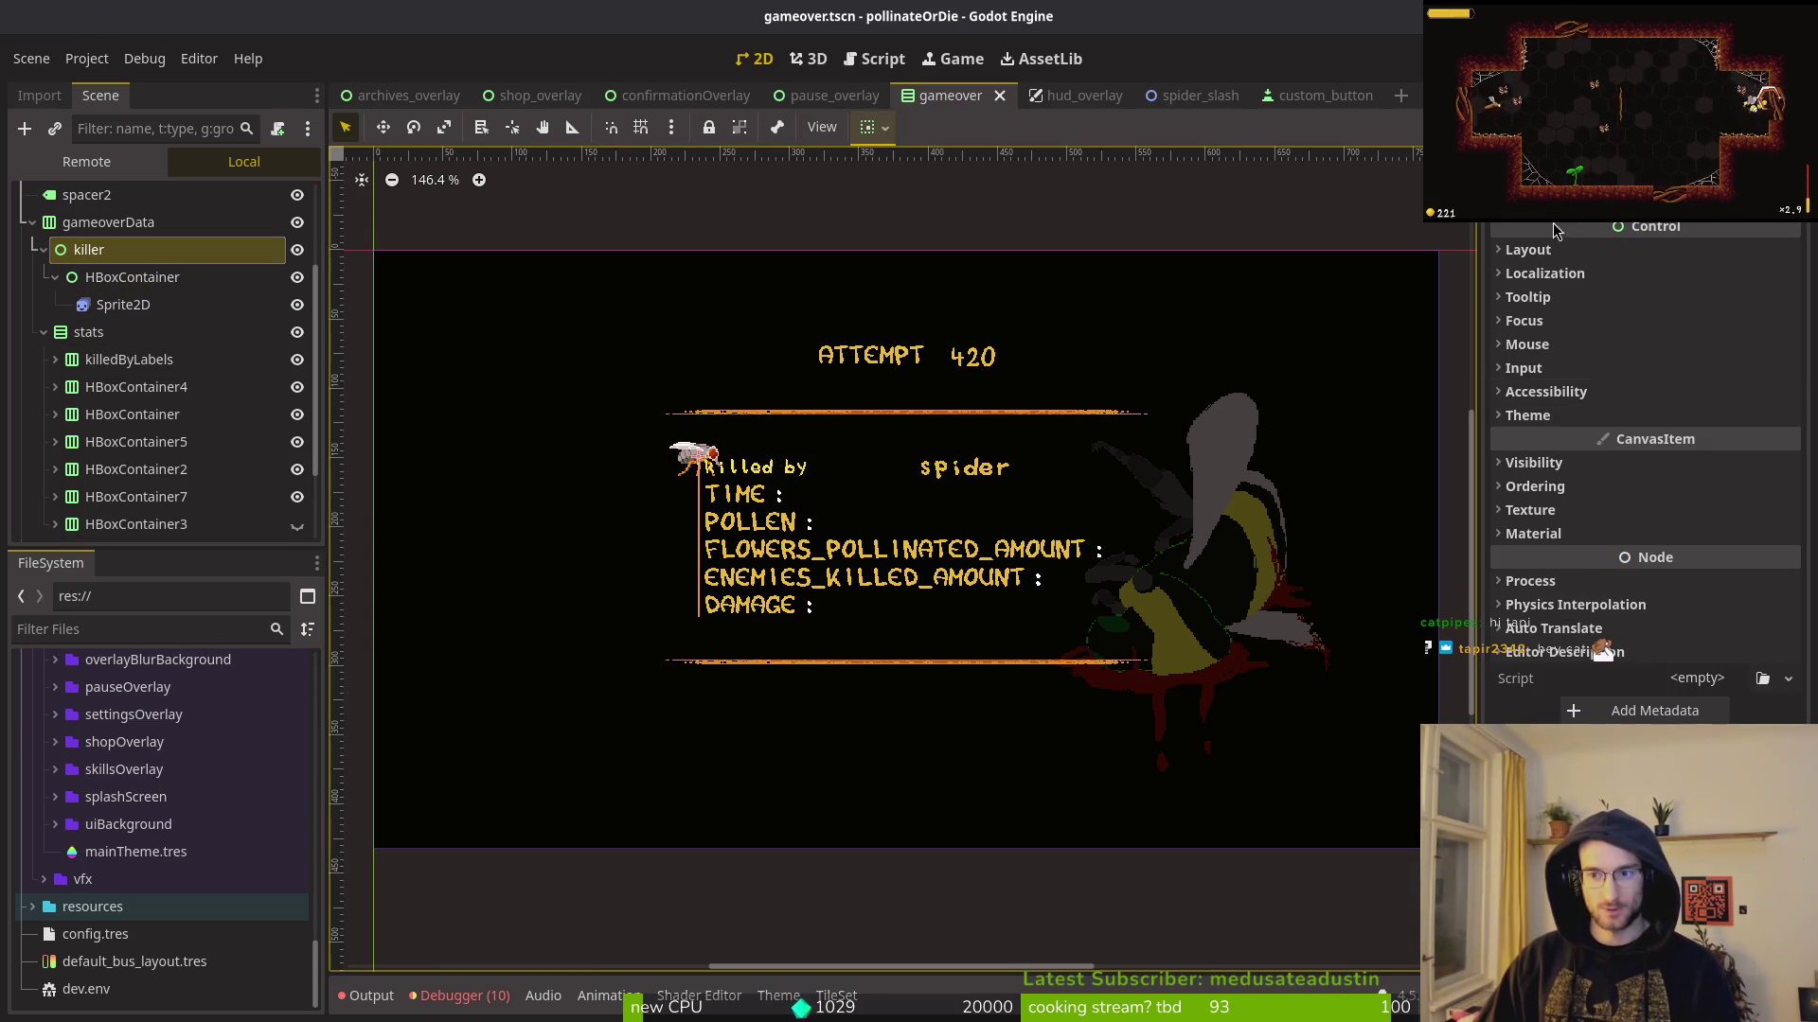
left_click(1552, 249)
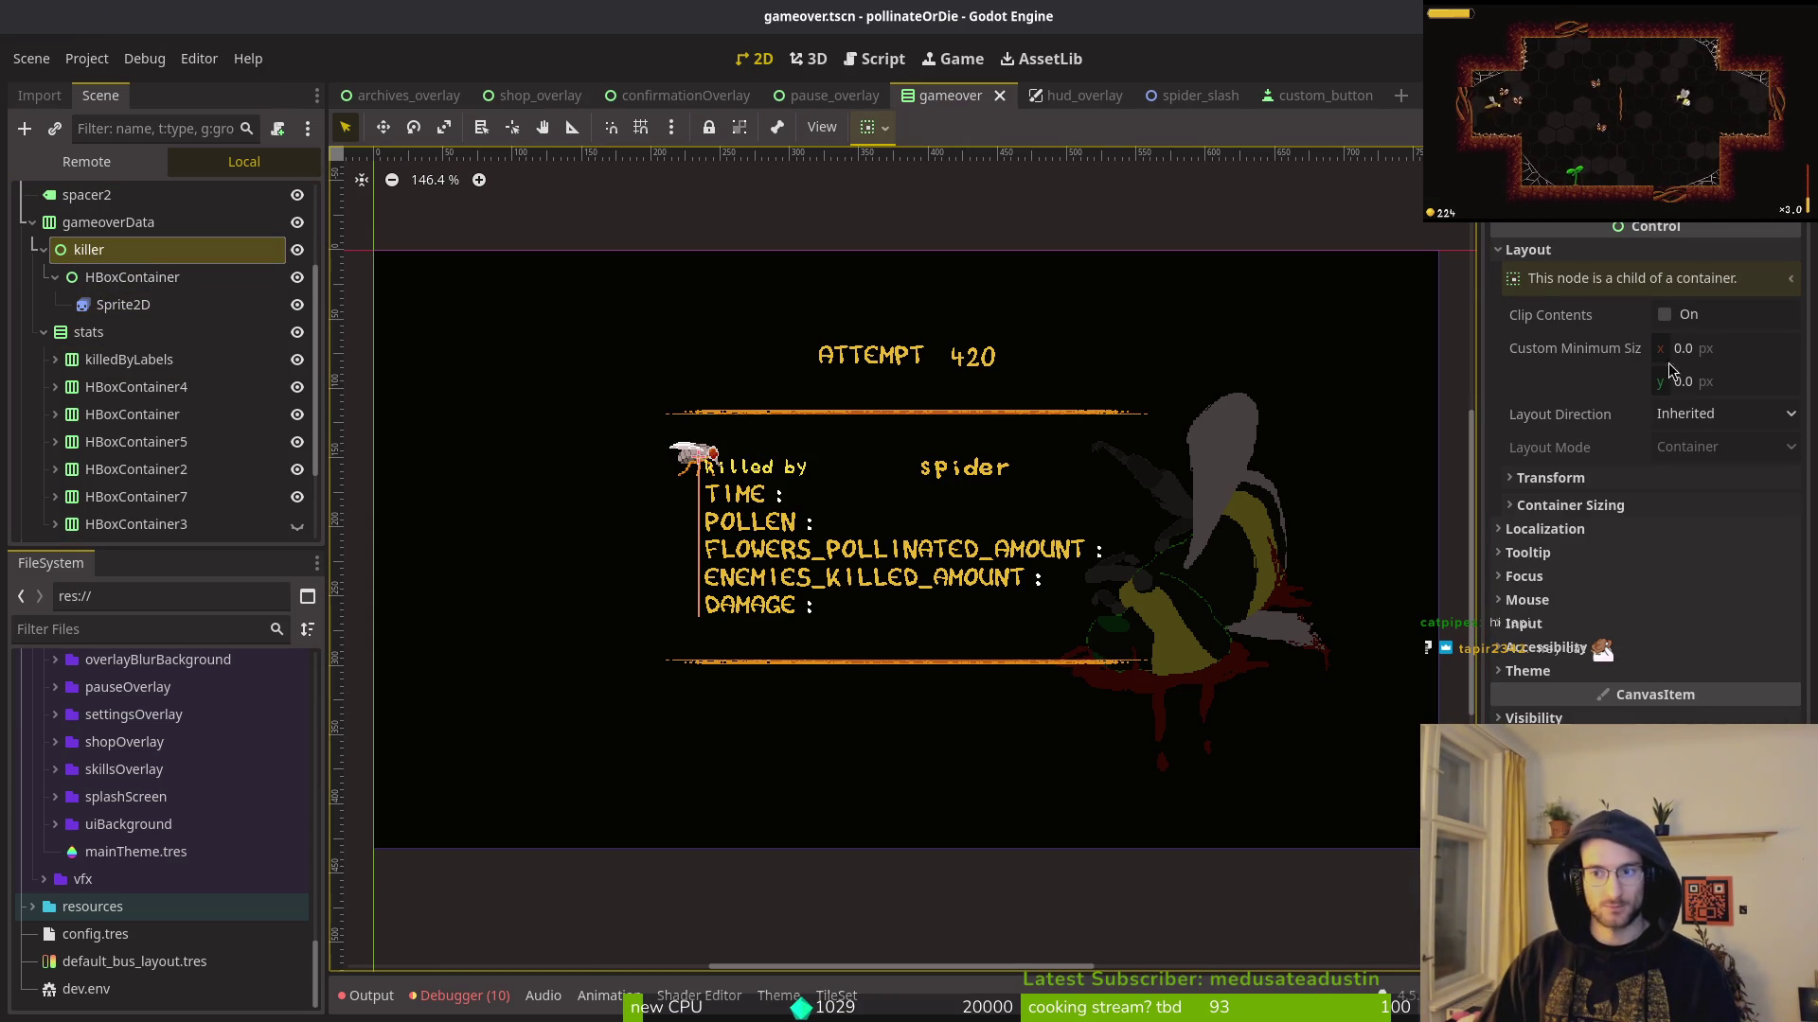
left_click(1720, 357)
type("128")
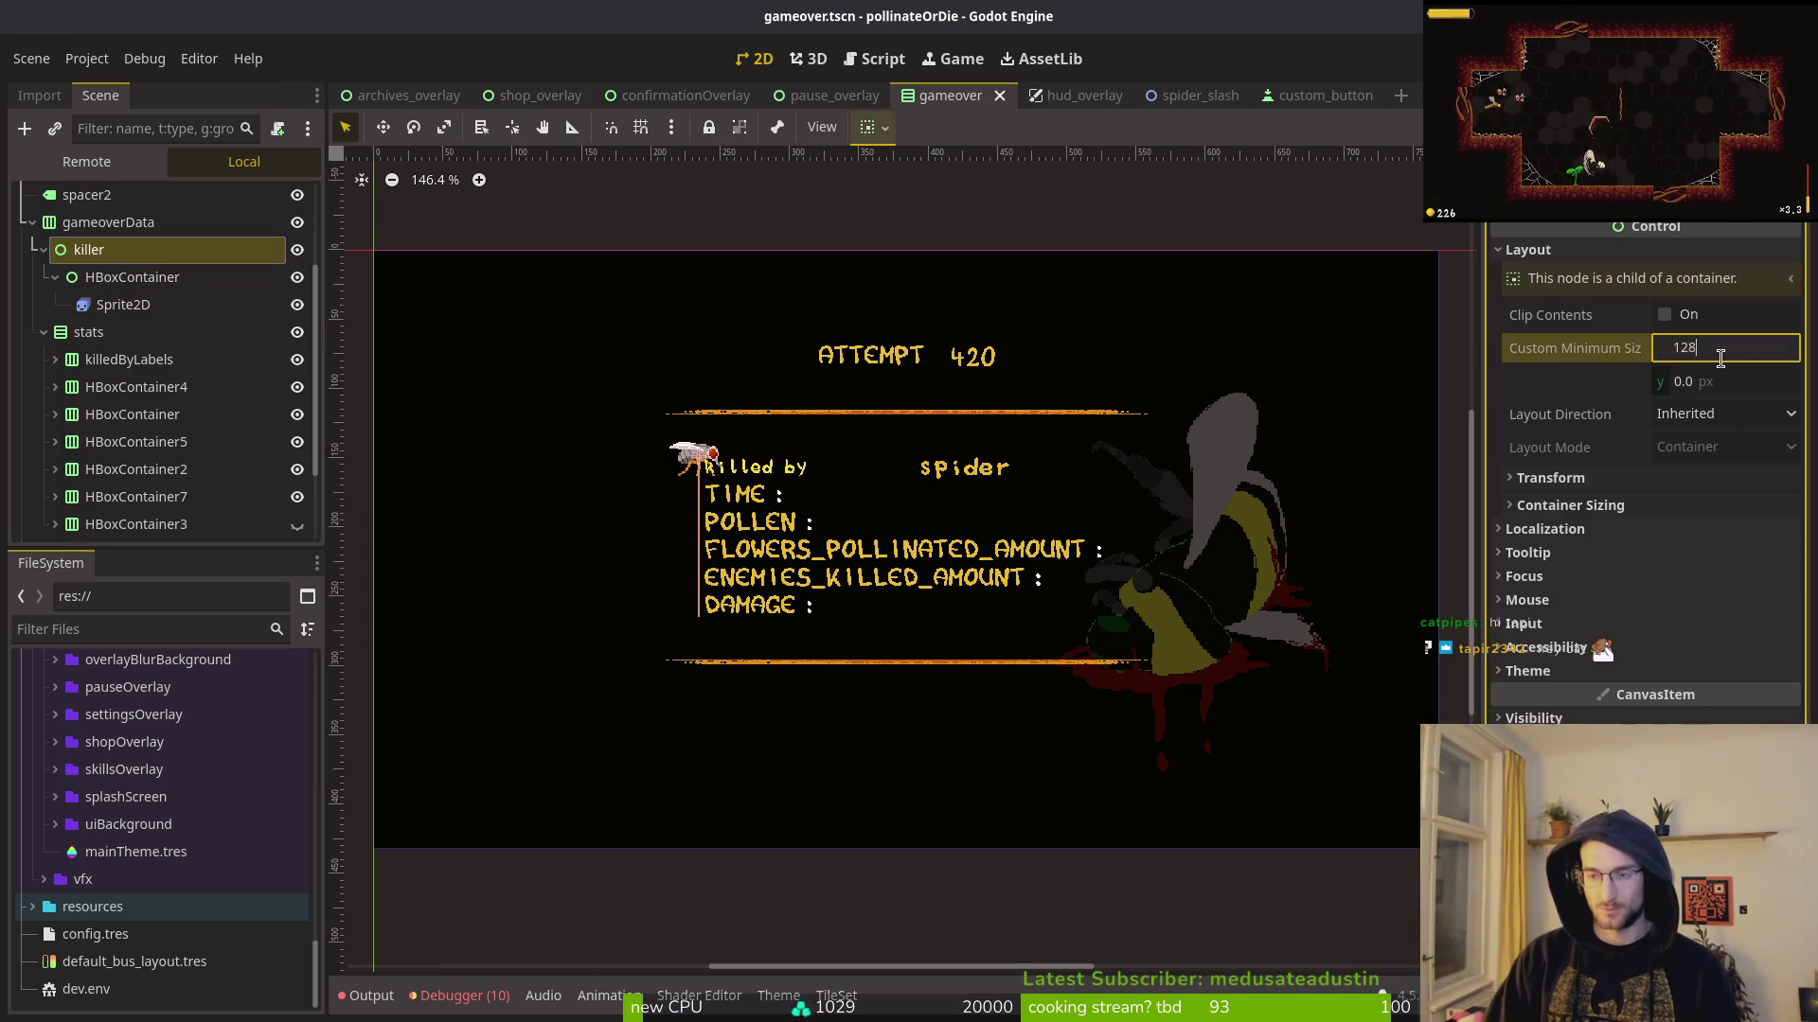
key("Tab")
type("128")
key("ctrl+s")
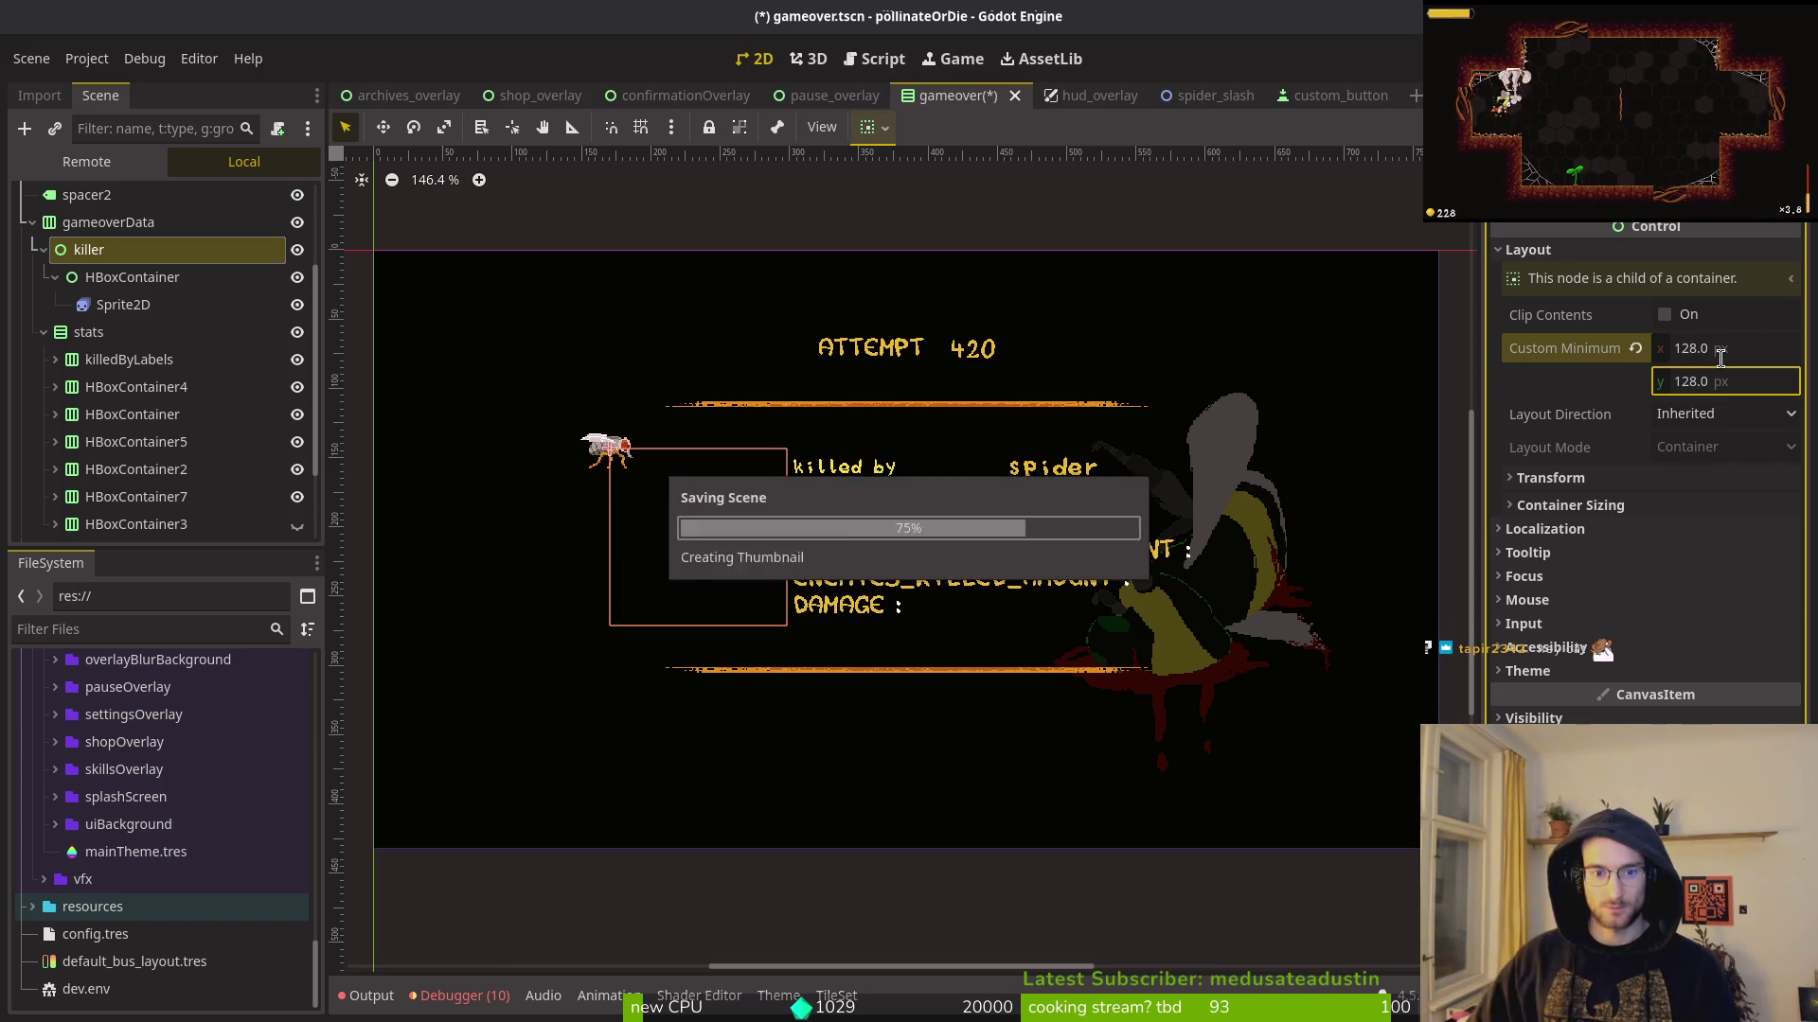
Step: Set the HBoxContainer inside killer to Anchors layout with the Center preset, and save
left_click(129, 278)
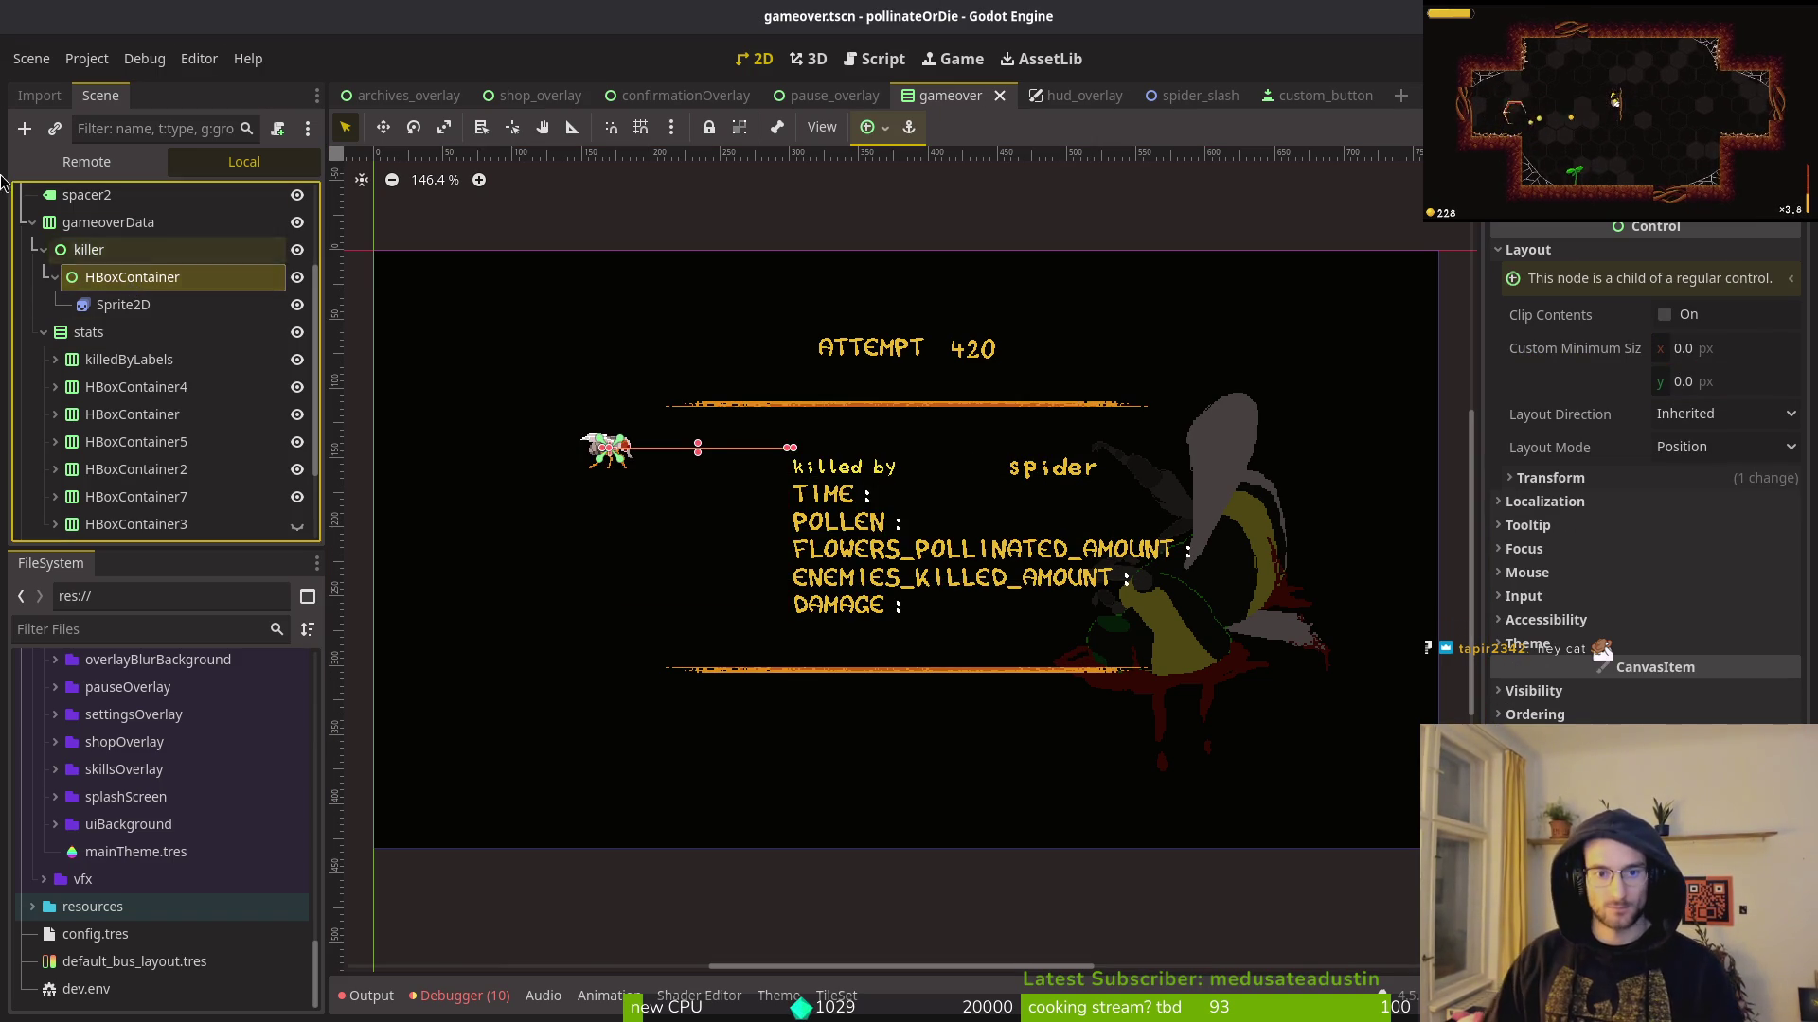
left_click(1718, 448)
left_click(1699, 504)
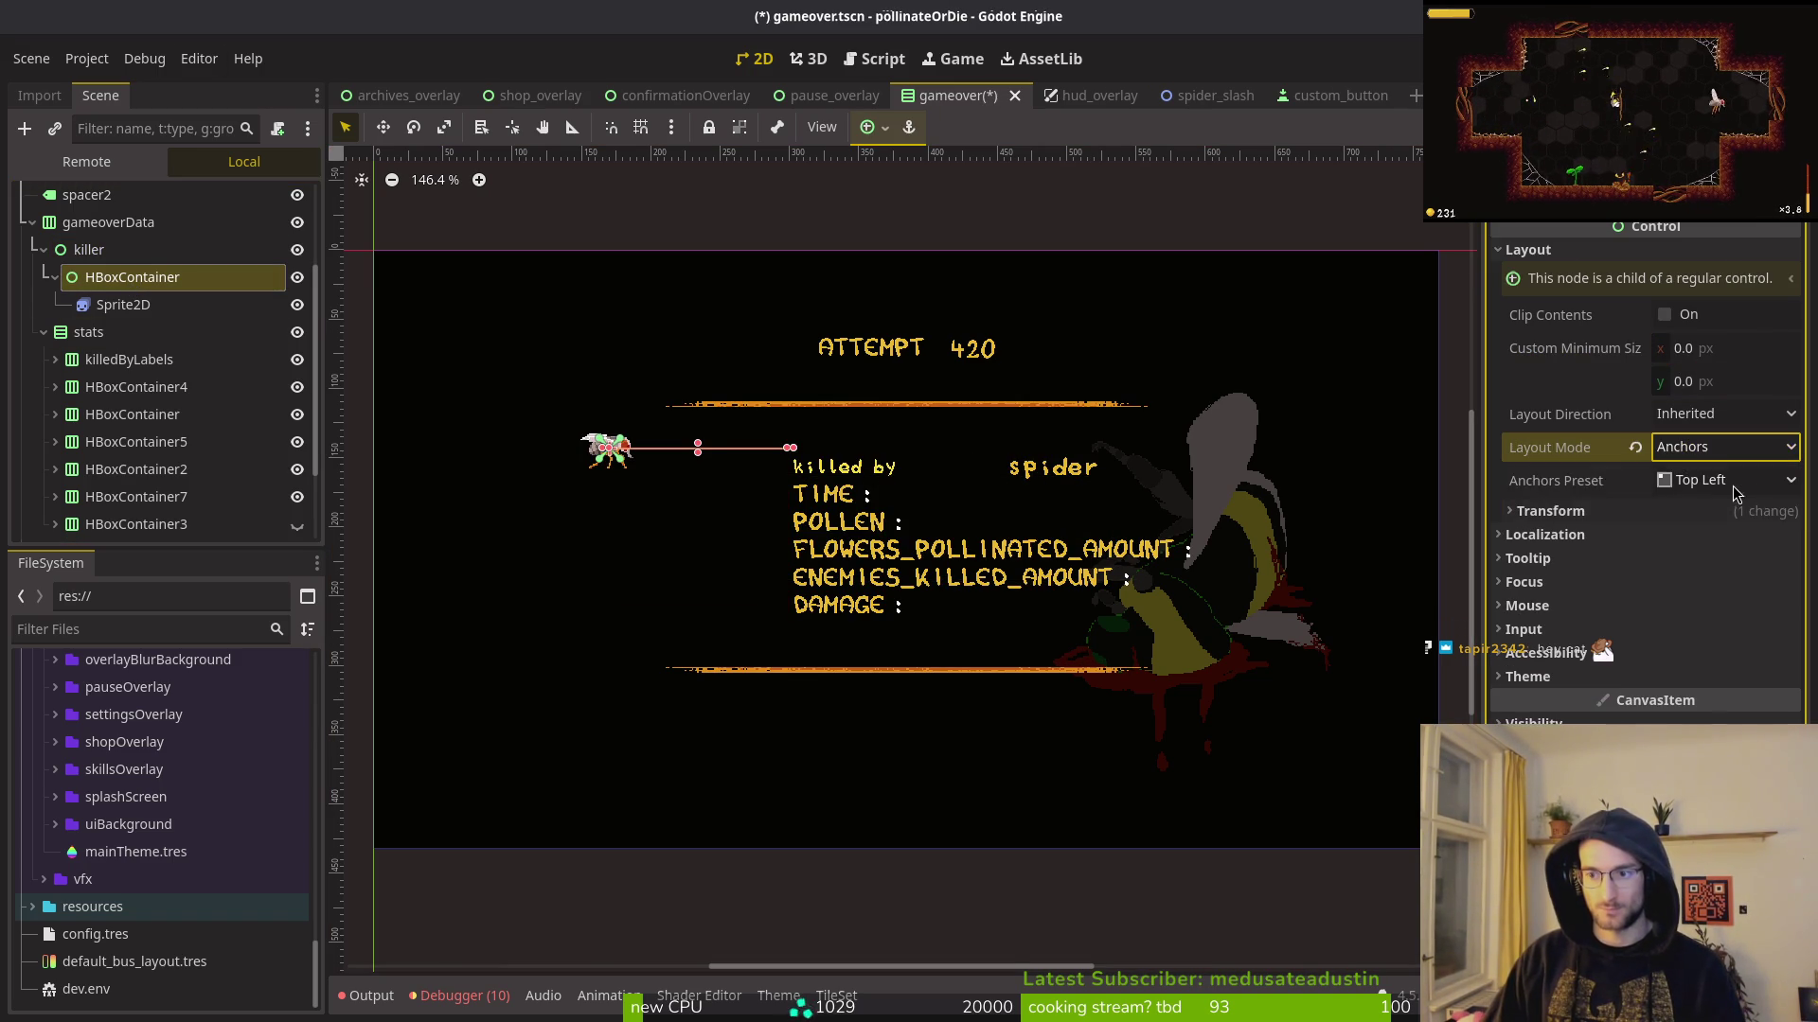
left_click(1747, 481)
left_click(1727, 805)
key("ctrl+s")
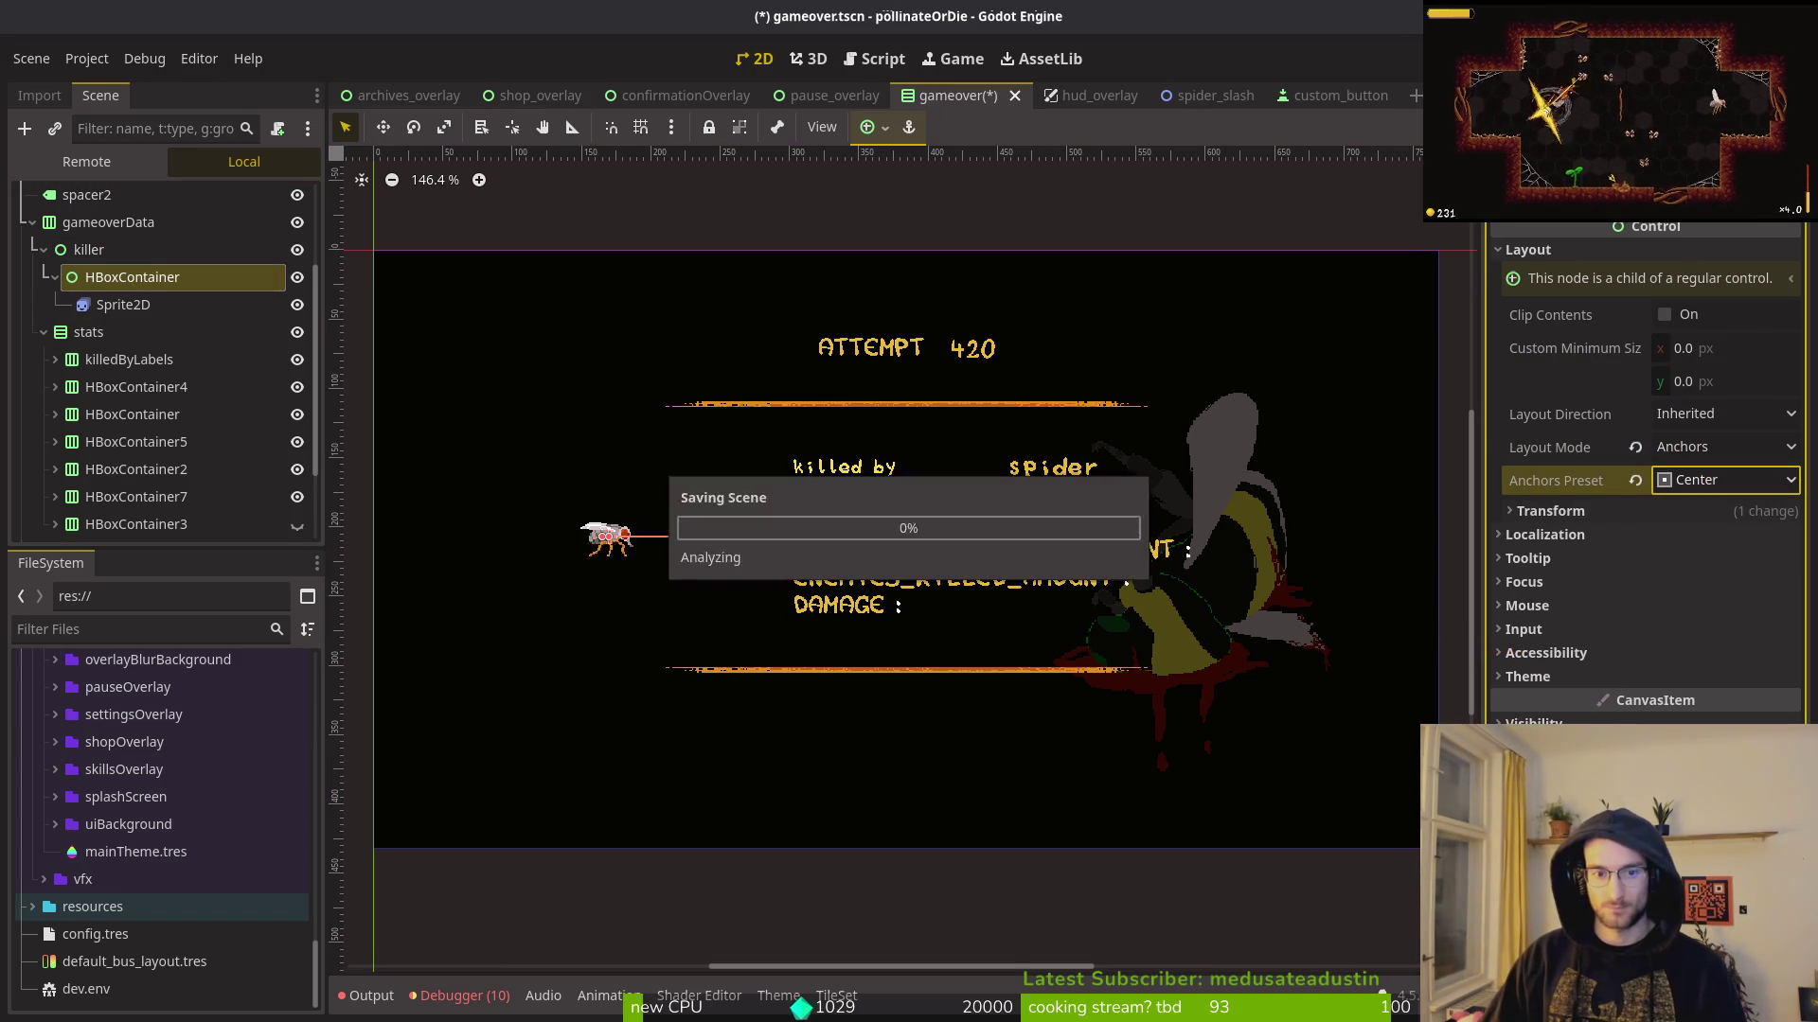
Step: Keep HBoxContainer on the Center preset, reset its width to default, and save
left_click(1690, 533)
left_click(1690, 533)
left_click(1704, 511)
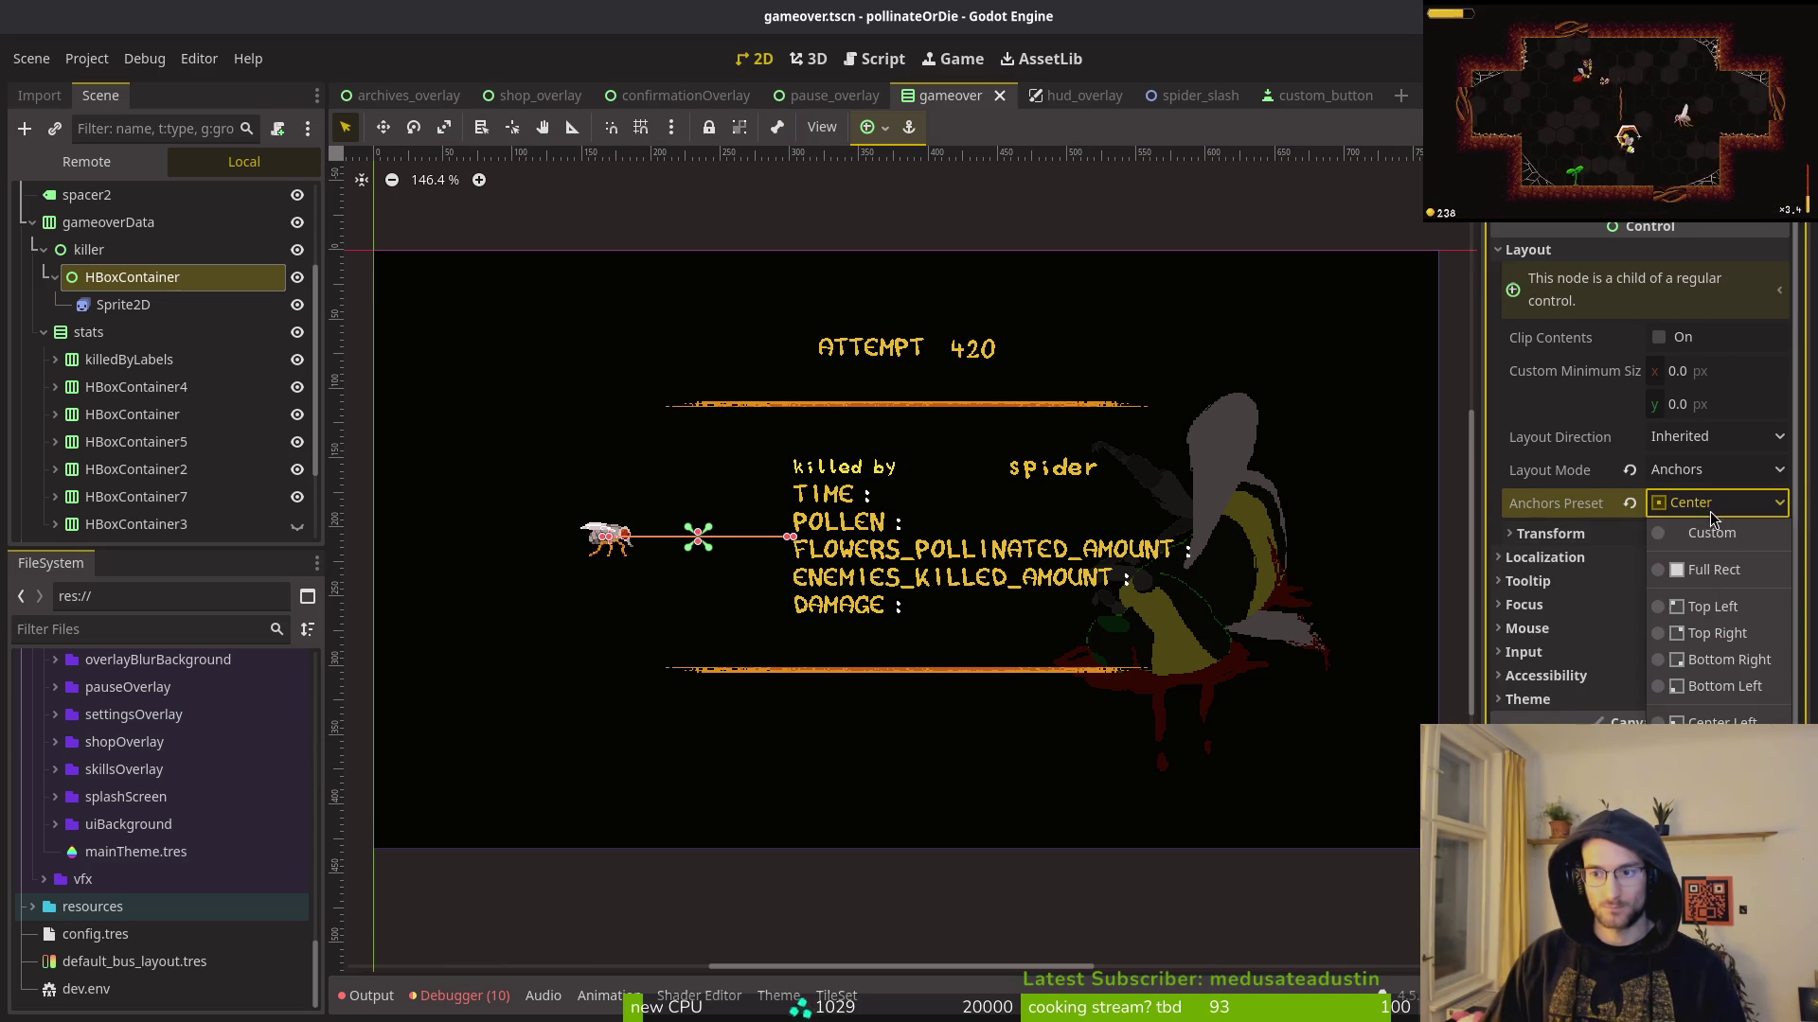
left_click(1712, 522)
left_click(1599, 545)
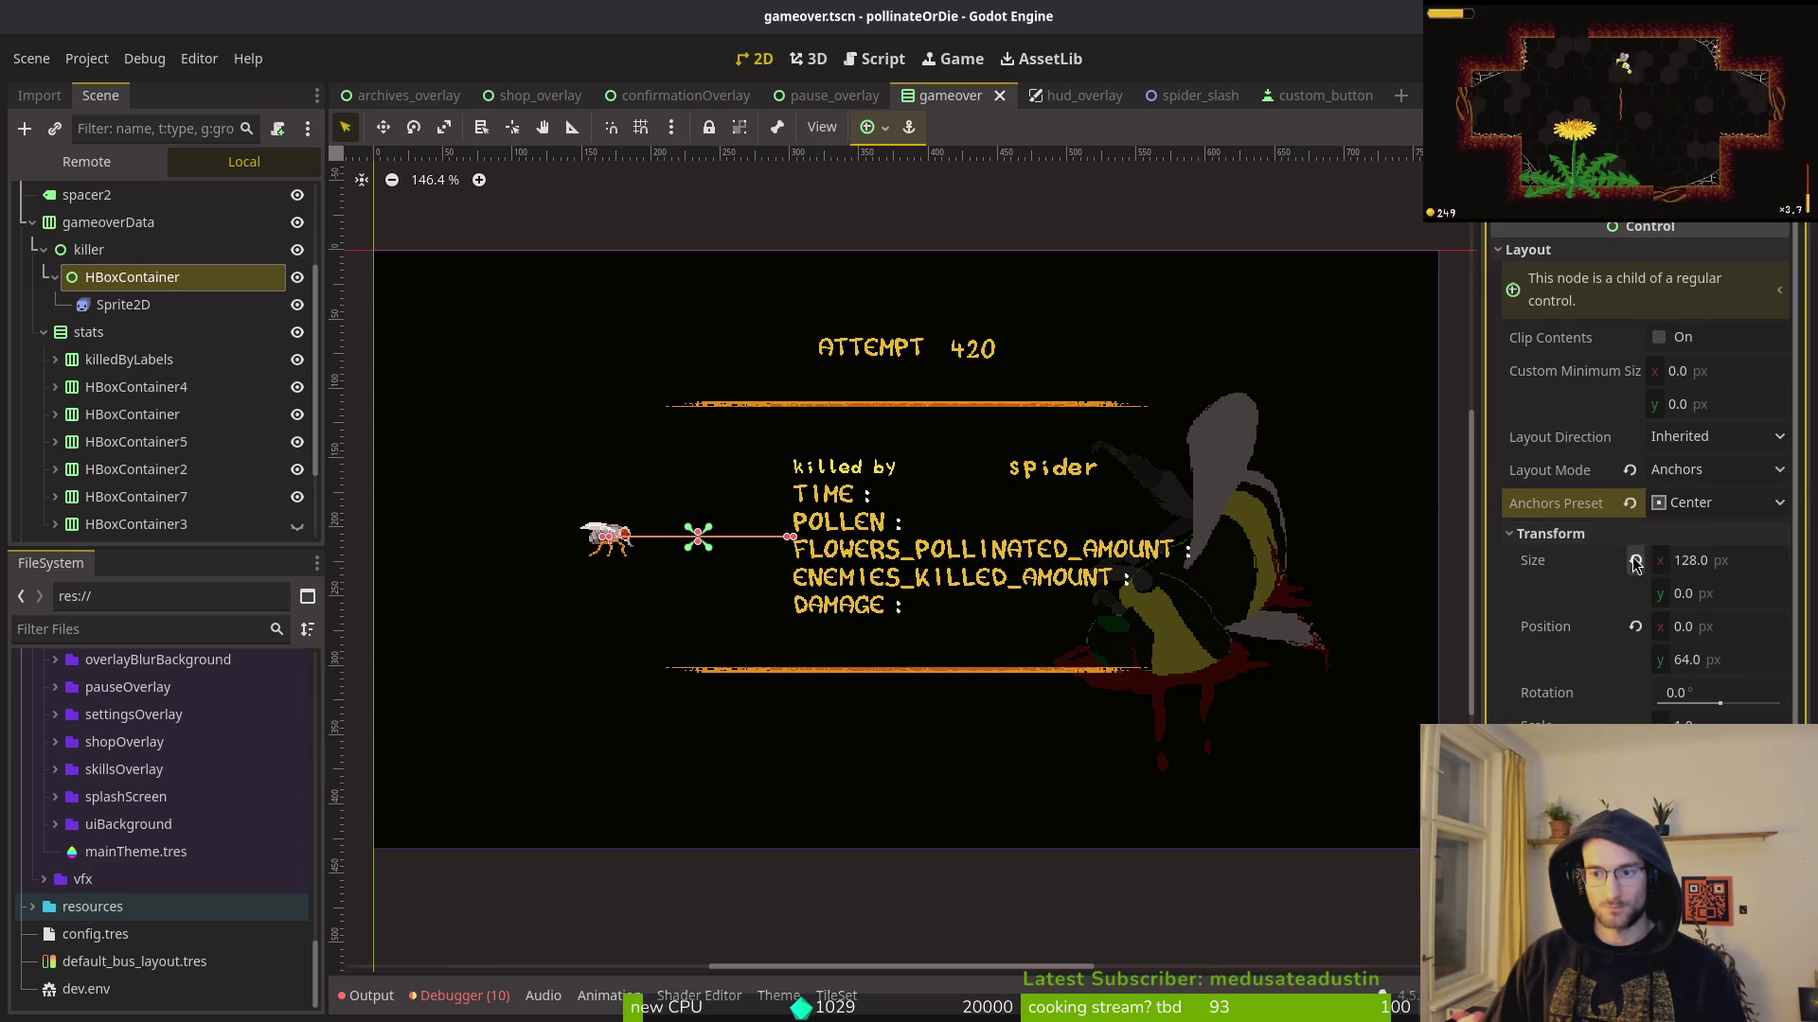
left_click(1635, 560)
key("ctrl+s")
left_click(127, 305)
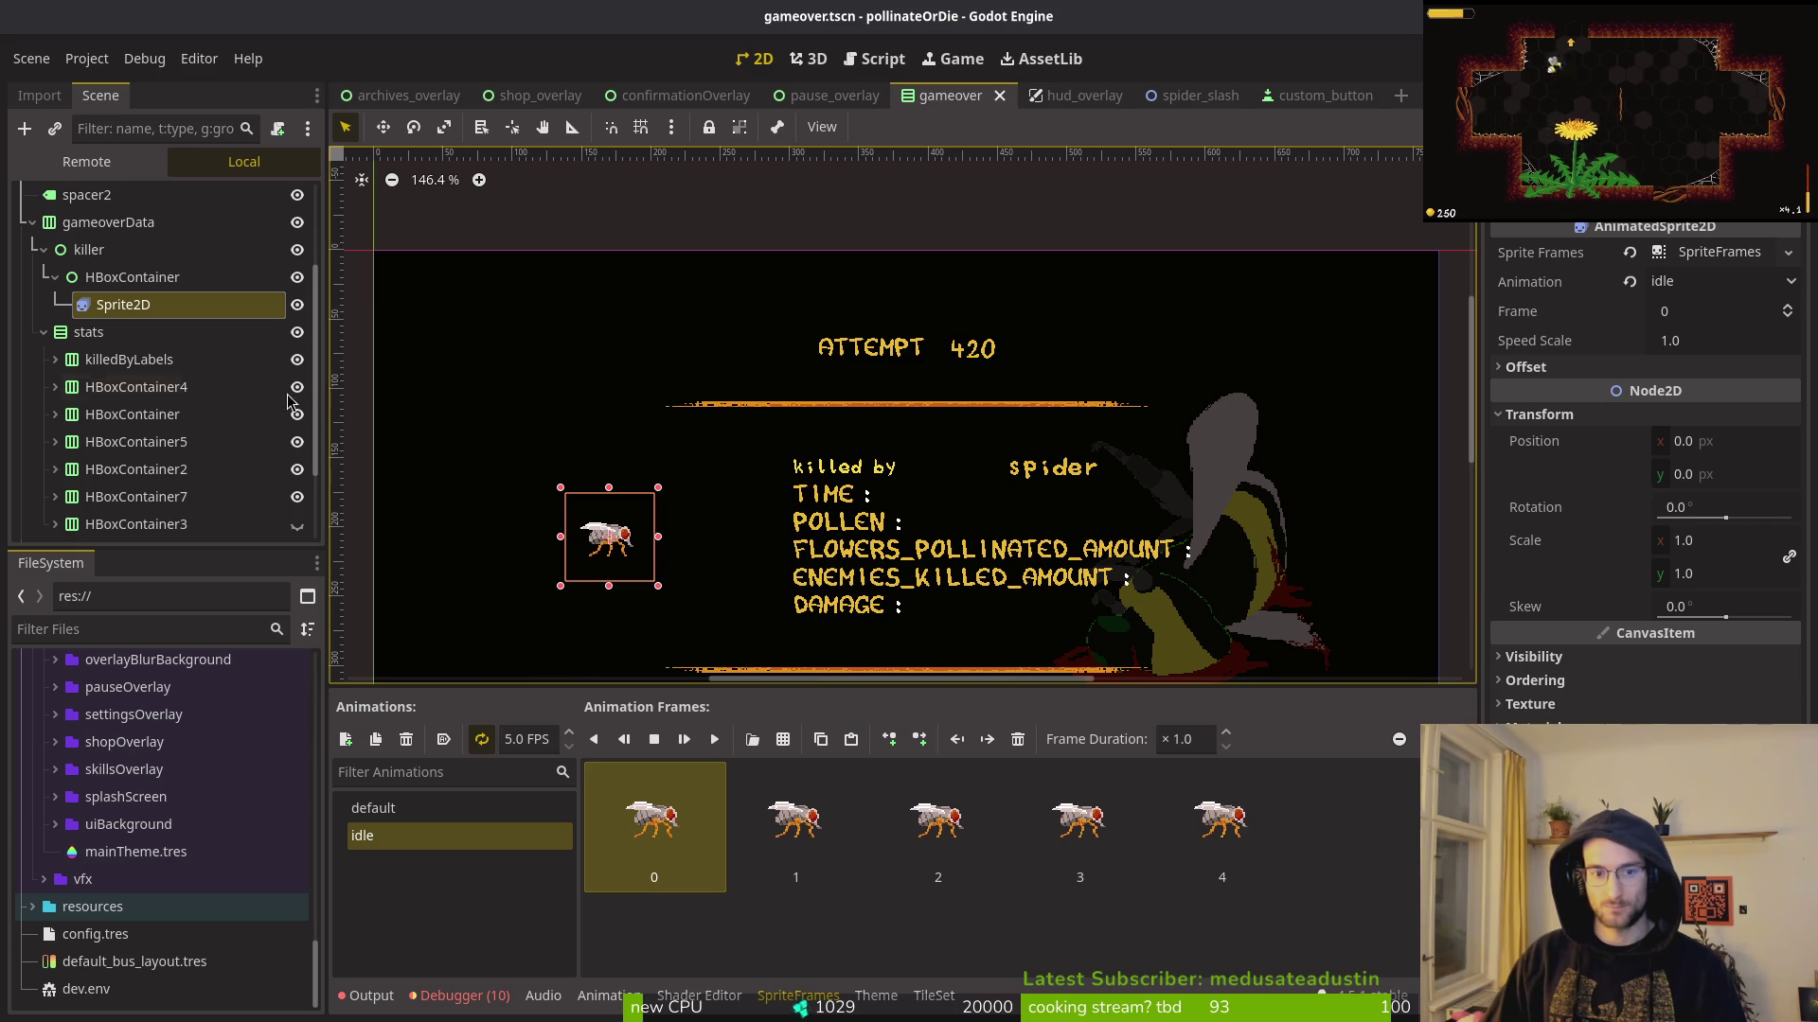
Step: Move the fly Sprite2D out of killer, first under stats, then directly under gameoverData
key("Up")
key("Down")
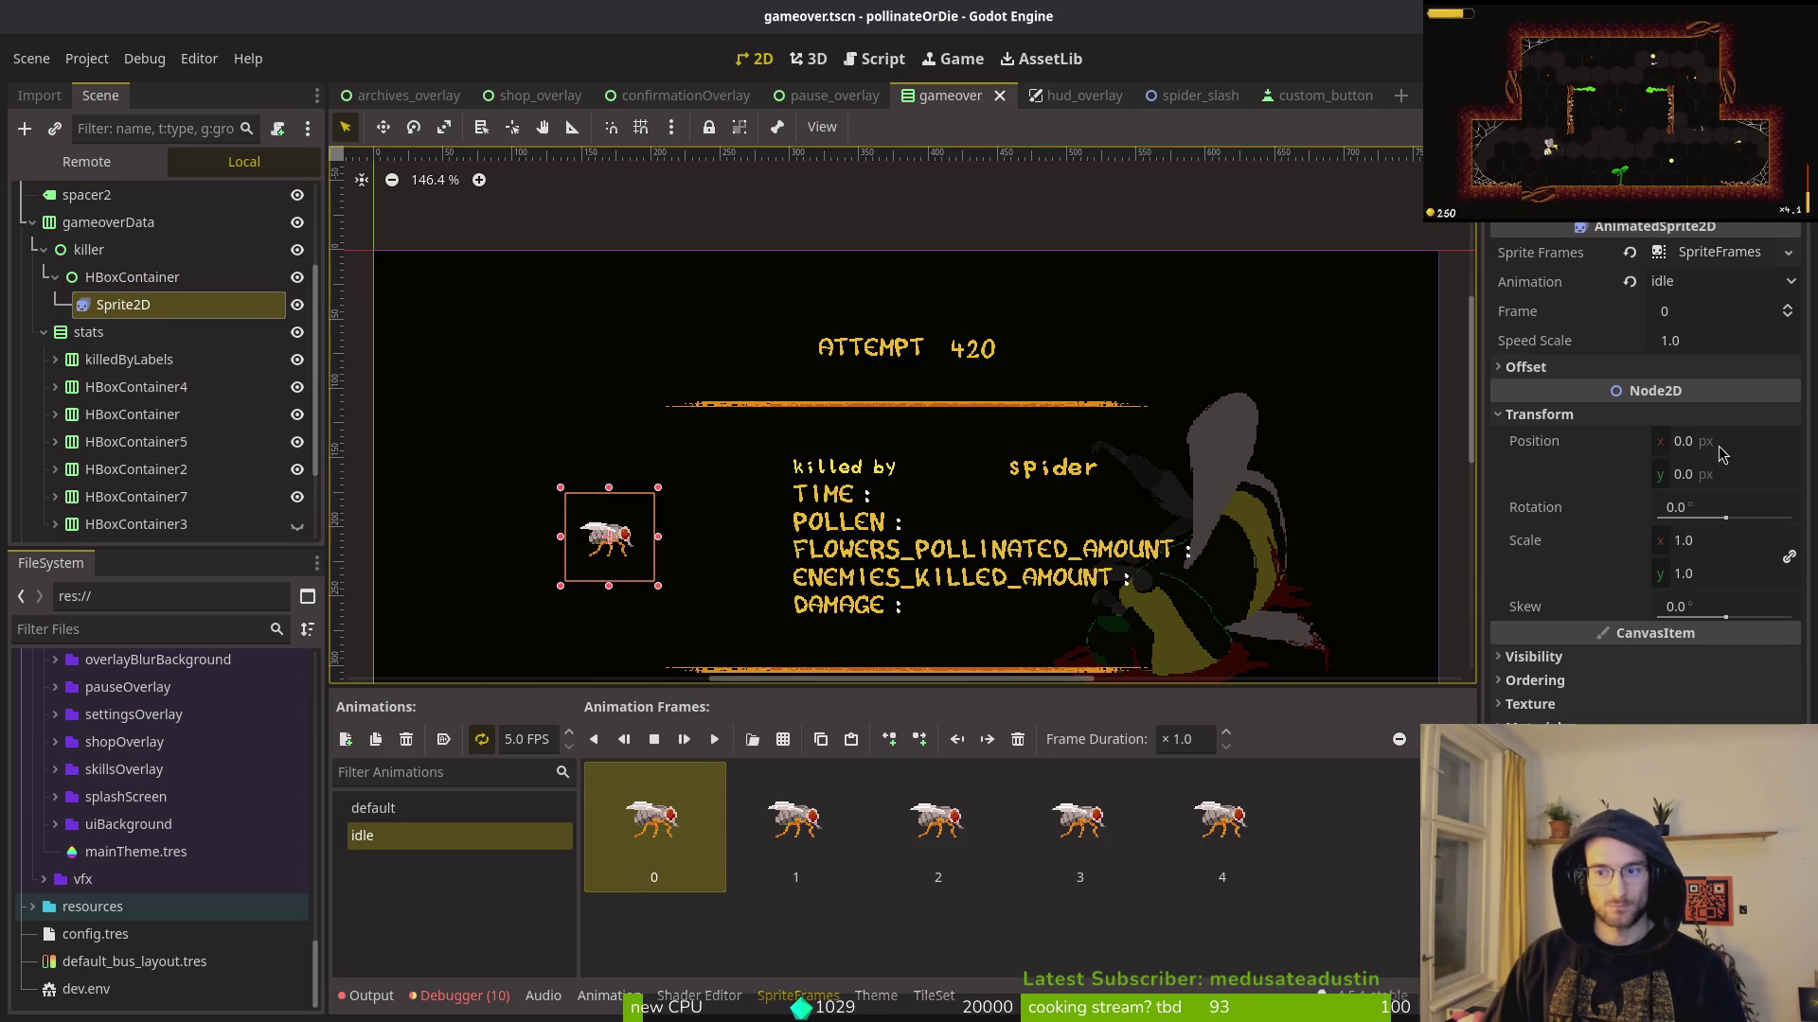
mouse_move(123, 304)
left_mouse_down()
mouse_move(109, 262)
mouse_move(112, 375)
mouse_move(123, 283)
mouse_move(272, 292)
left_mouse_up()
key("ctrl+s")
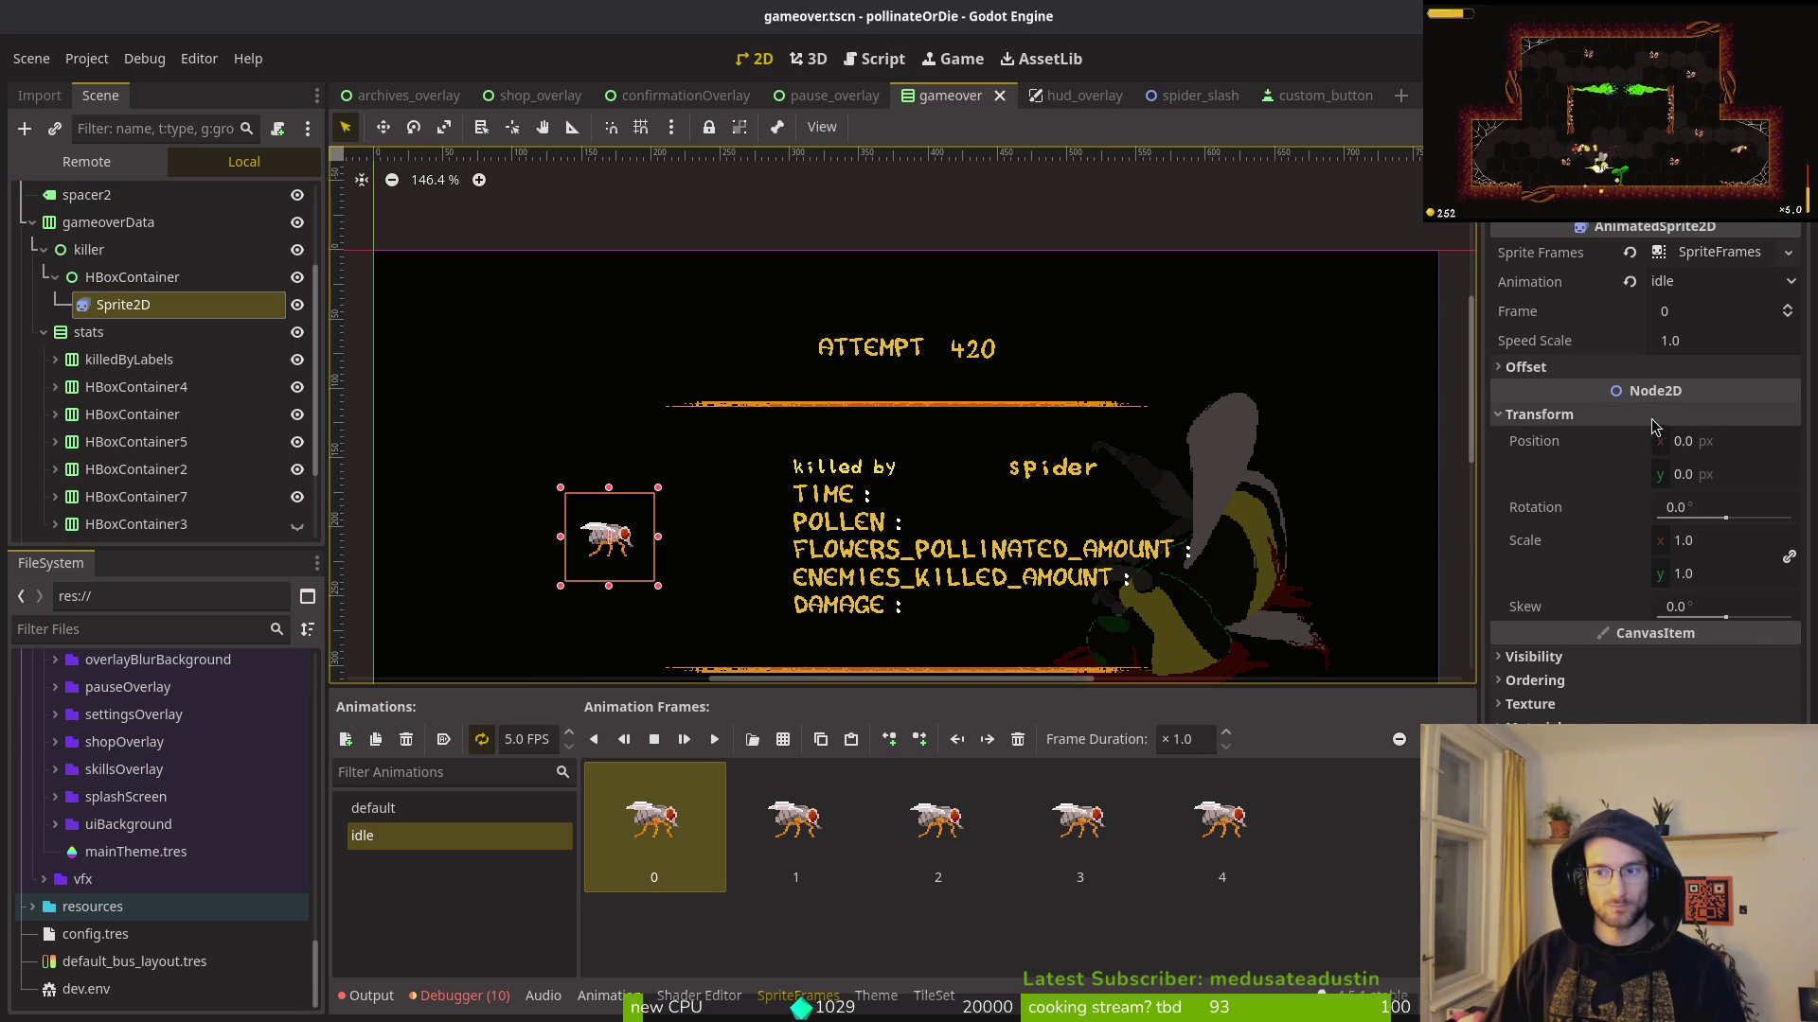
left_click(1539, 414)
left_click(114, 276)
left_click(118, 305)
left_click(128, 276)
left_click(117, 305)
left_click(119, 274)
left_click(99, 254)
left_click(115, 276)
left_click(117, 305)
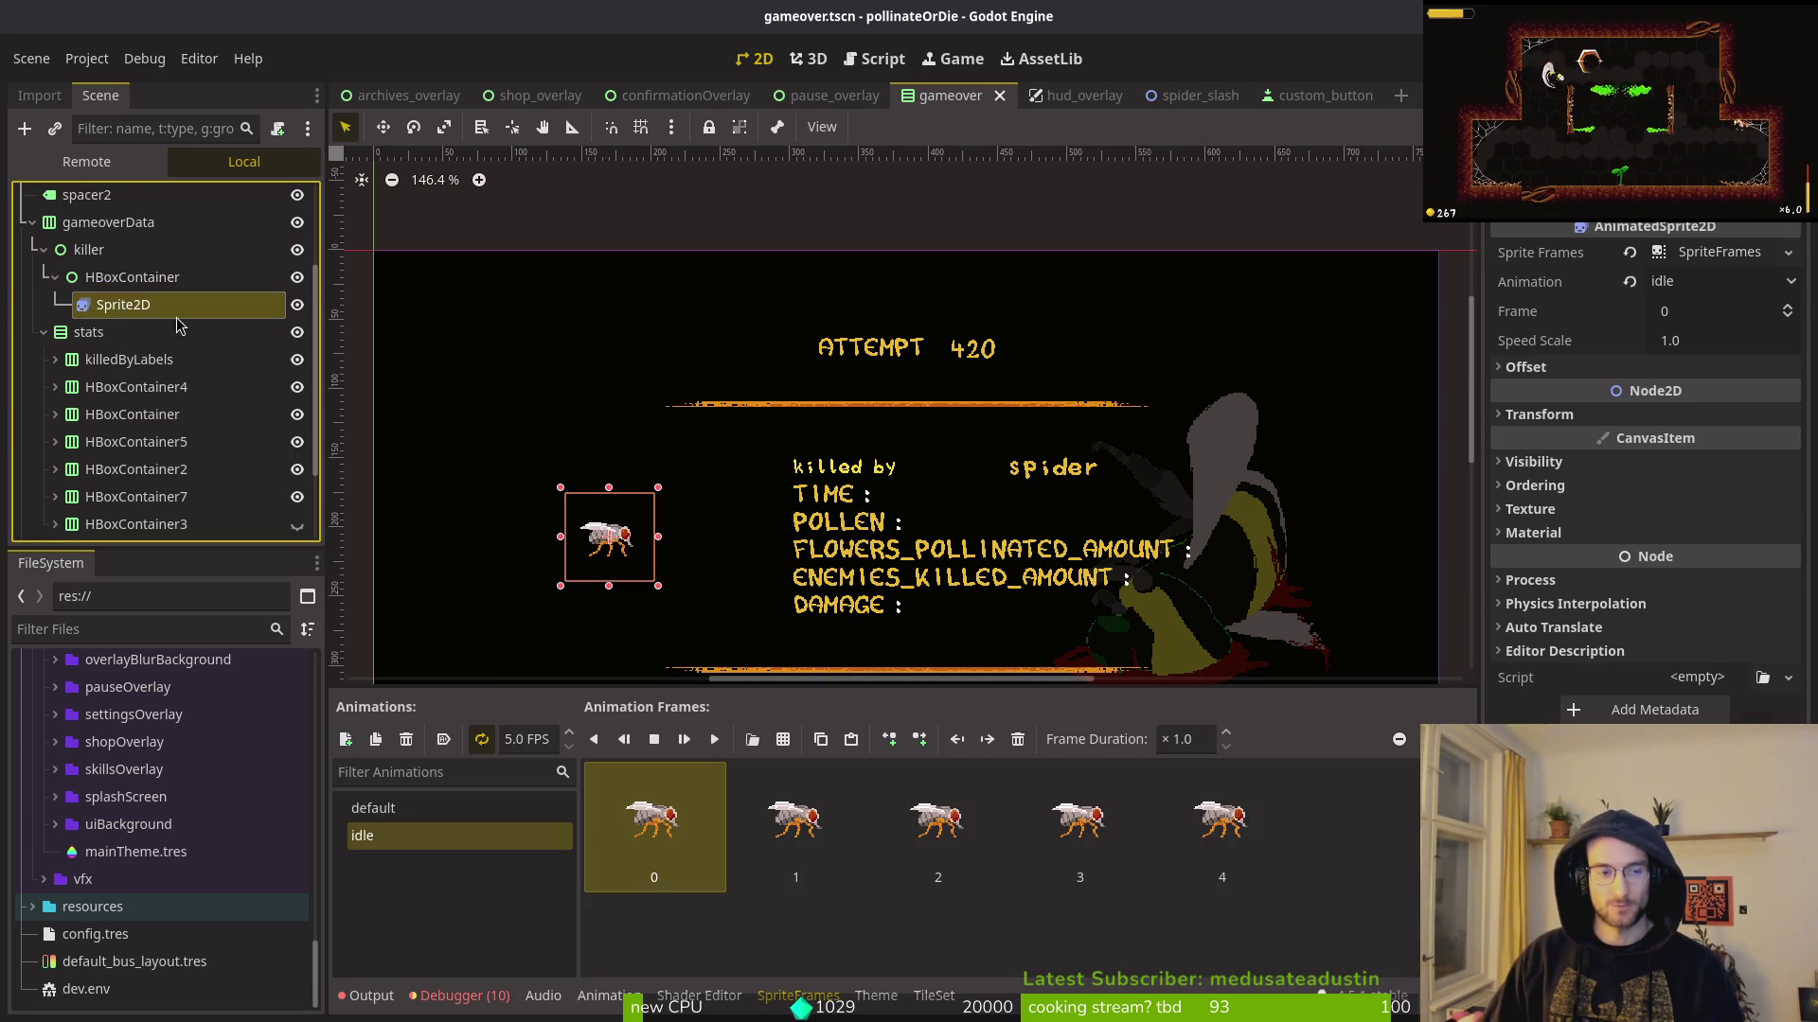
left_click_drag(116, 306, 122, 246)
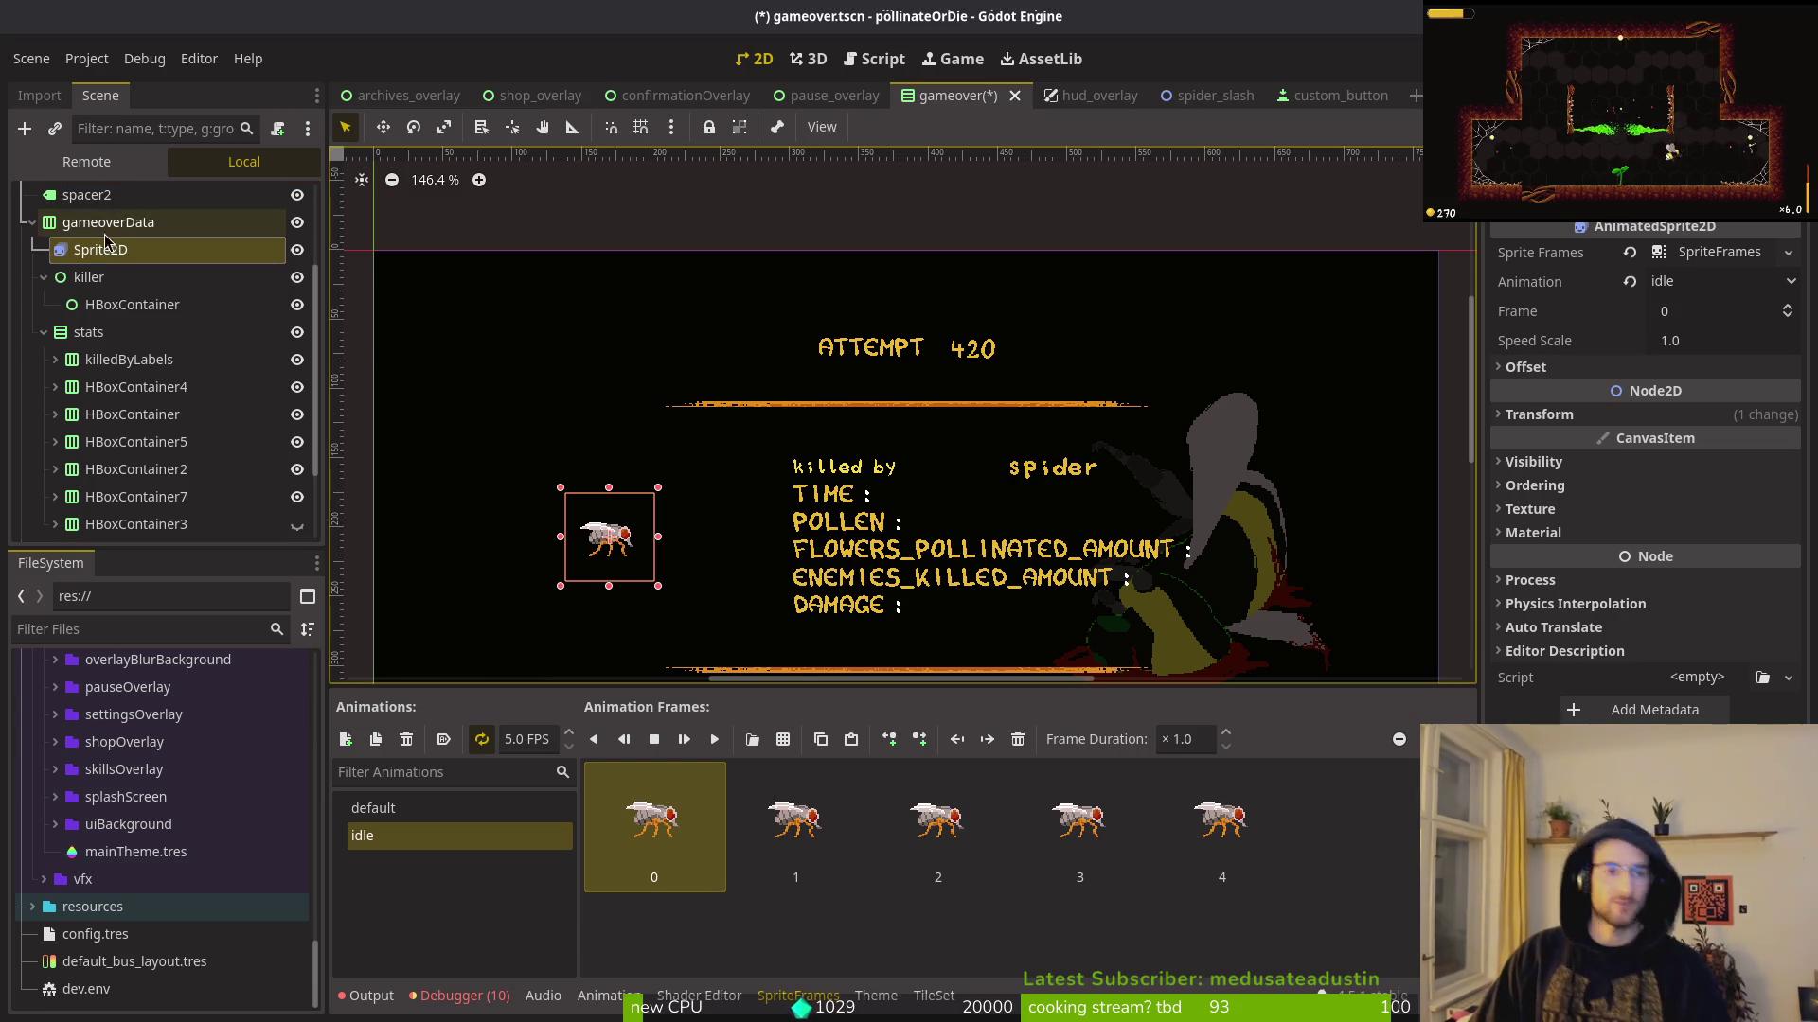
Step: Reset Sprite2D's position to 0,0 and return it under killer's HBoxContainer, saving
left_click(1539, 415)
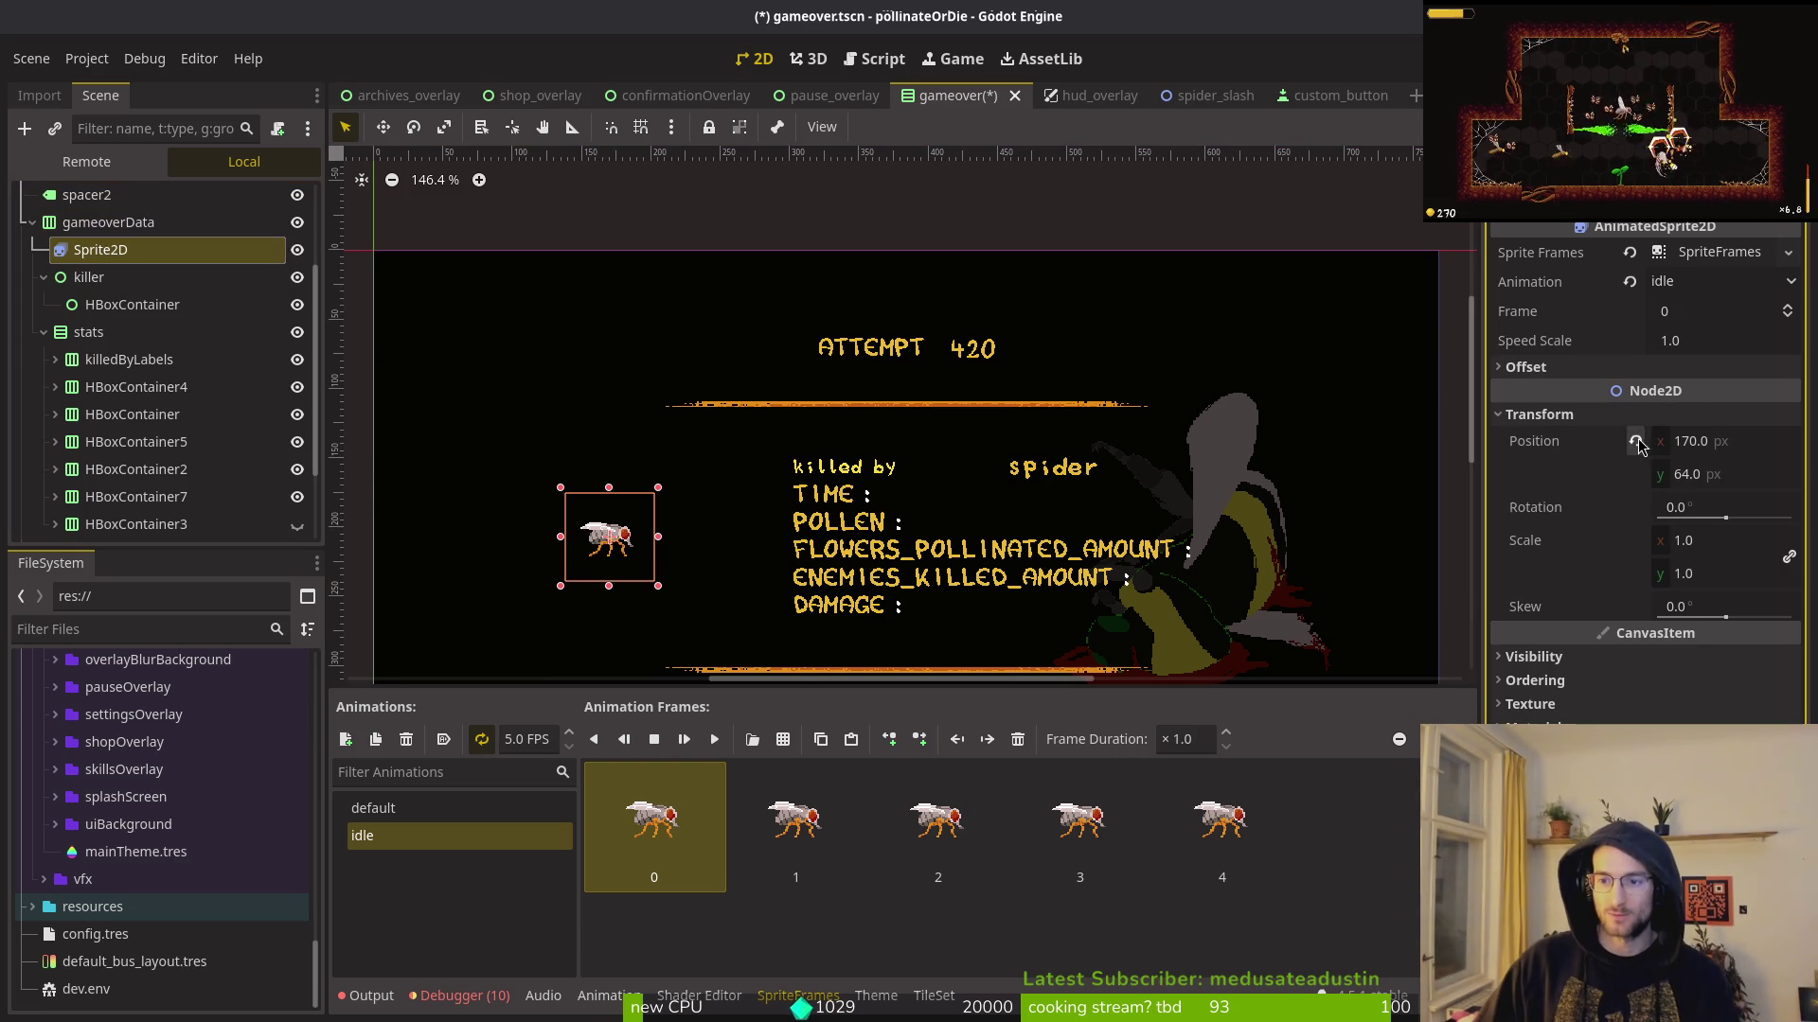
left_click(1635, 442)
key("ctrl+s")
left_click_drag(99, 250, 123, 313)
key("ctrl+s")
left_click(1638, 445)
key("ctrl+s")
Step: Toggle Sprite2D's Centered offset off and back on, saving each time
left_click(100, 251)
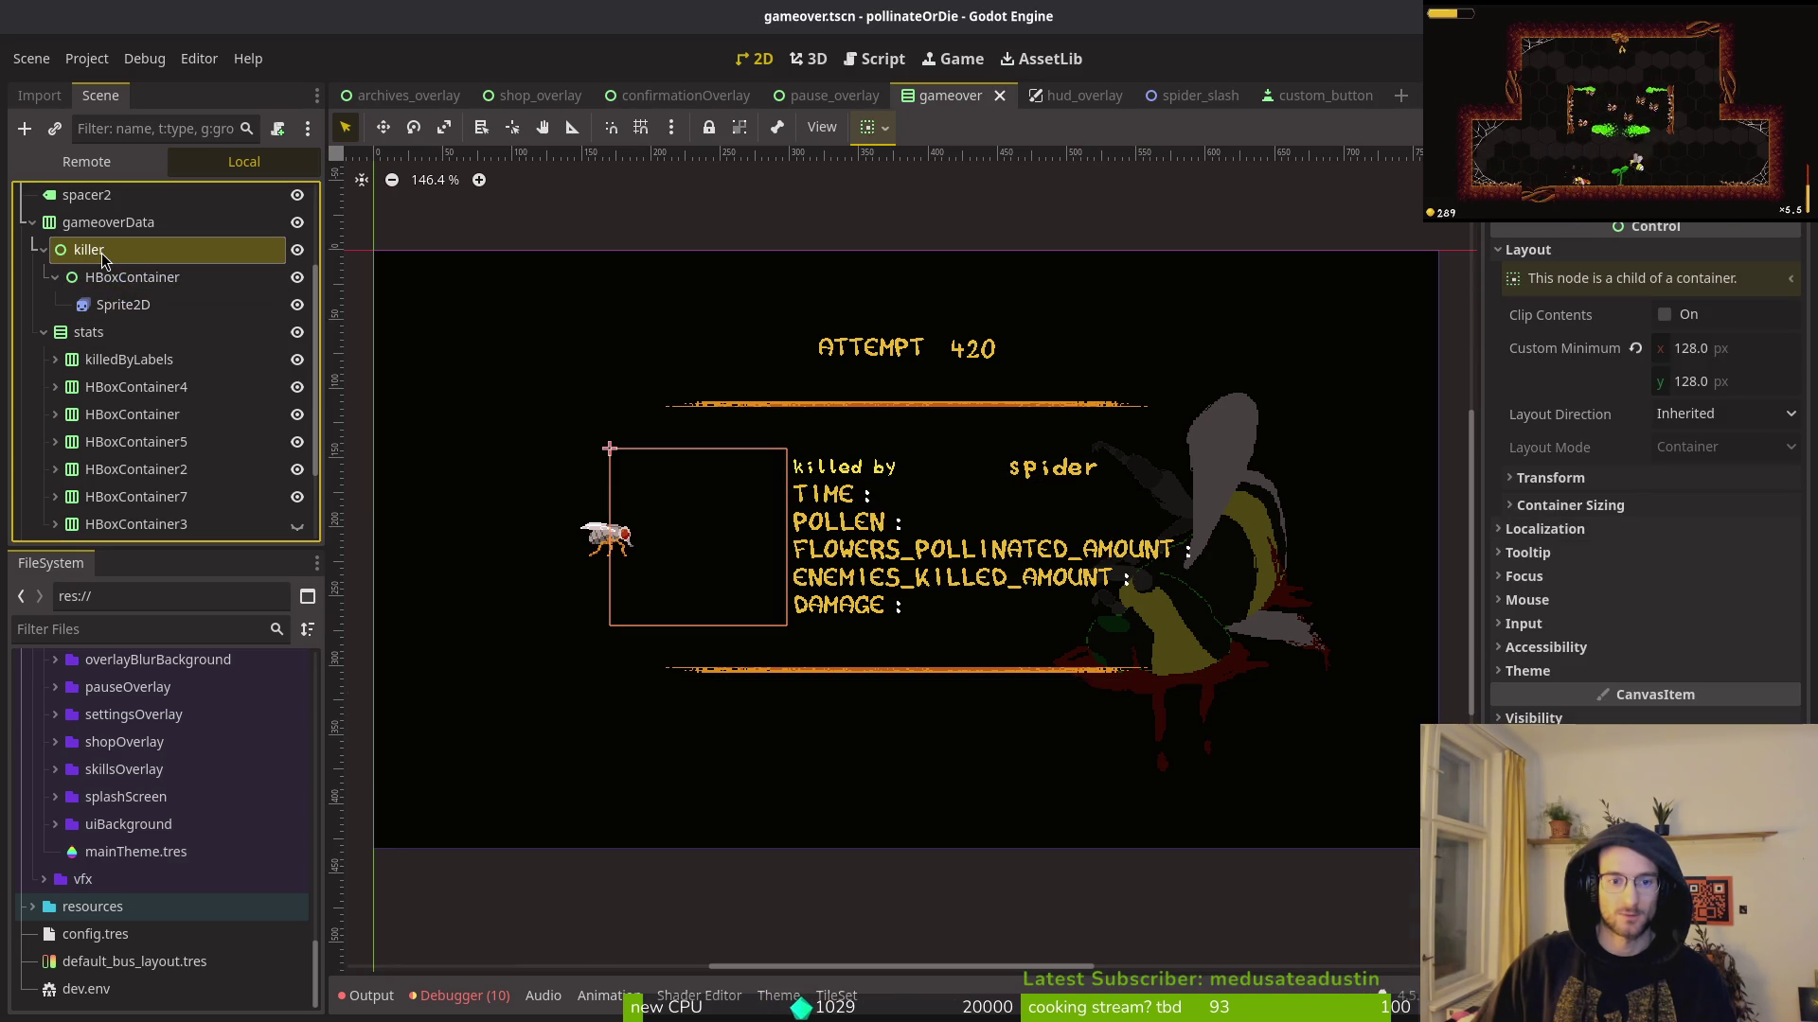
left_click(123, 303)
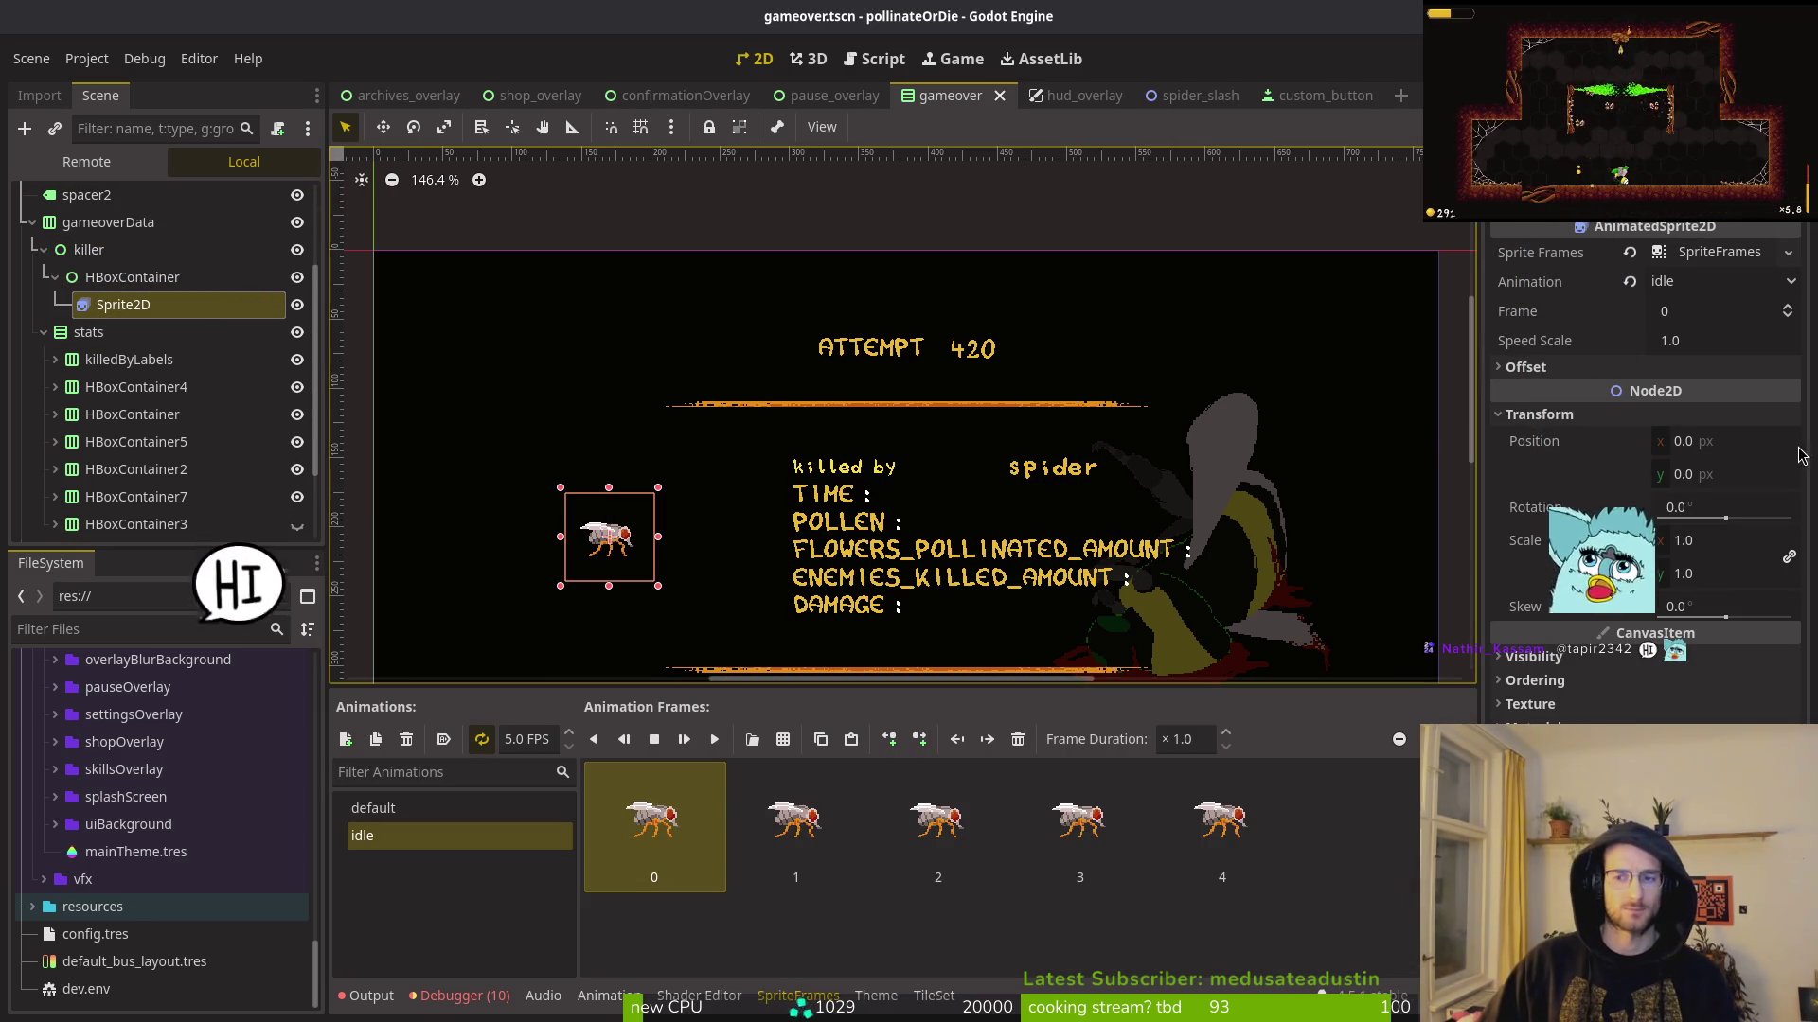
left_click(1526, 366)
left_click(1659, 394)
key("ctrl+s")
left_click(1658, 393)
key("ctrl+s")
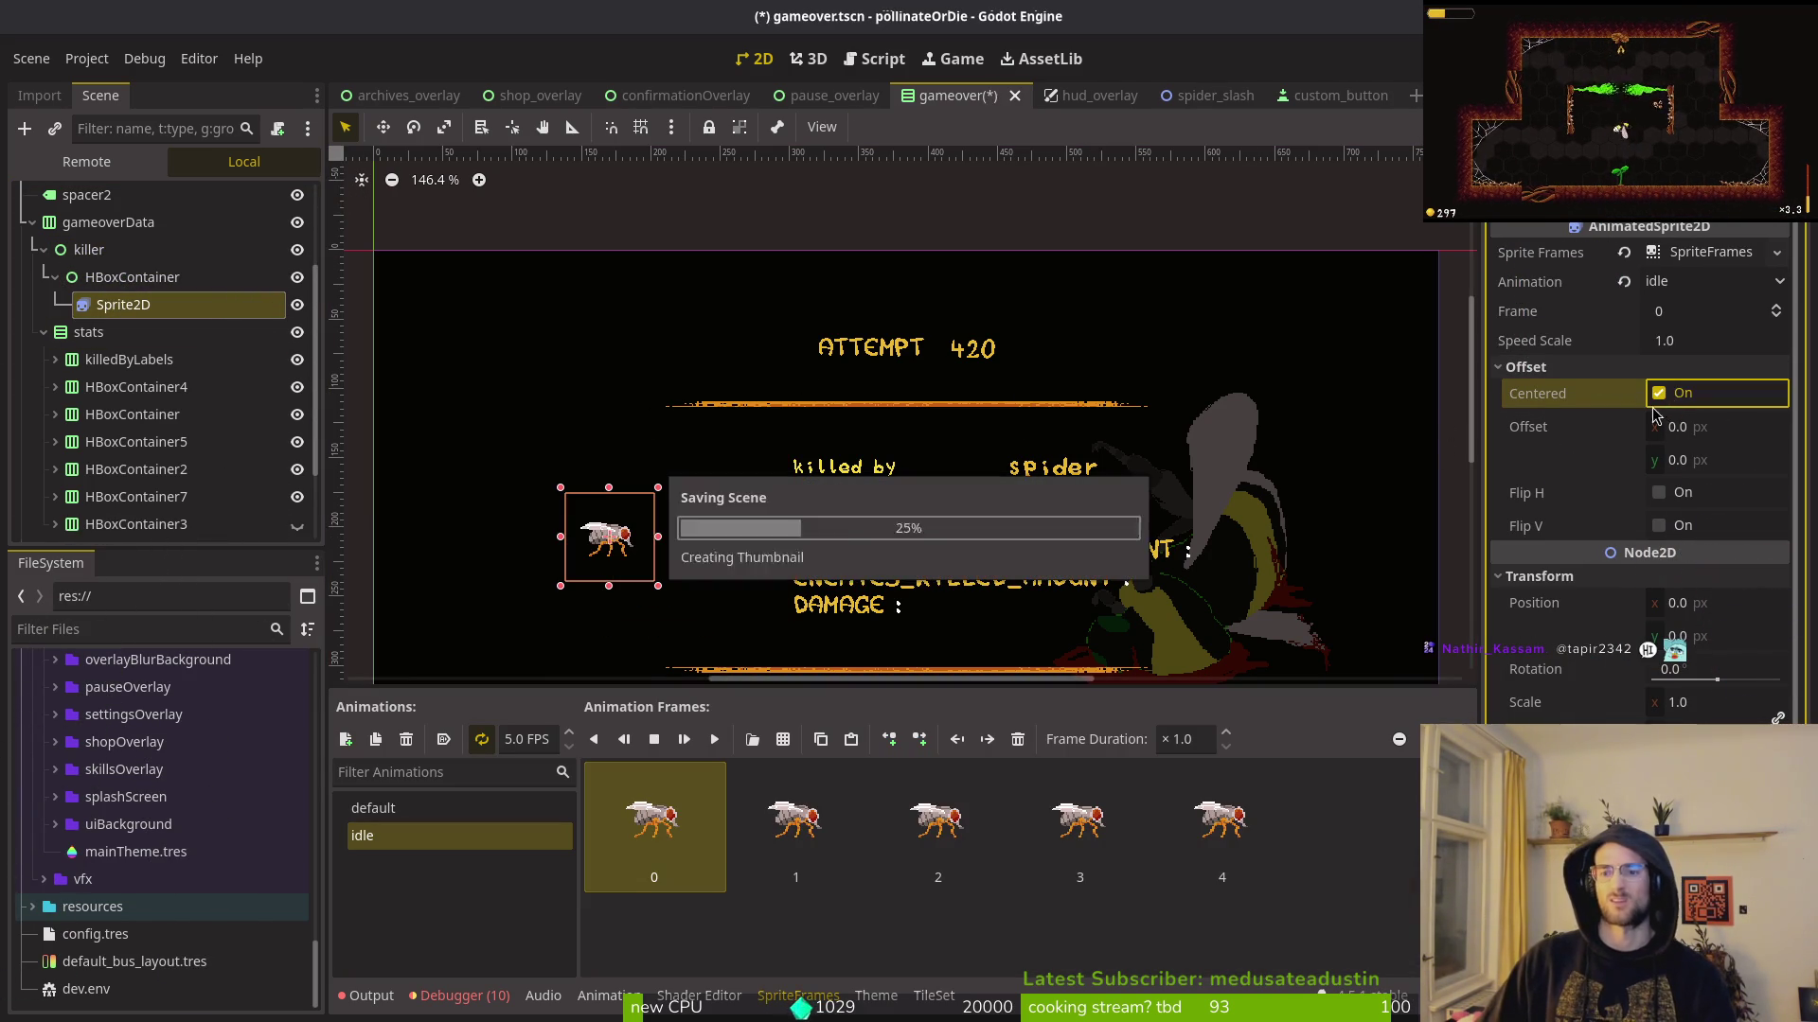
Step: Undo to restore the TextureRect under killer and nest the HBoxContainer inside it
left_click(142, 278)
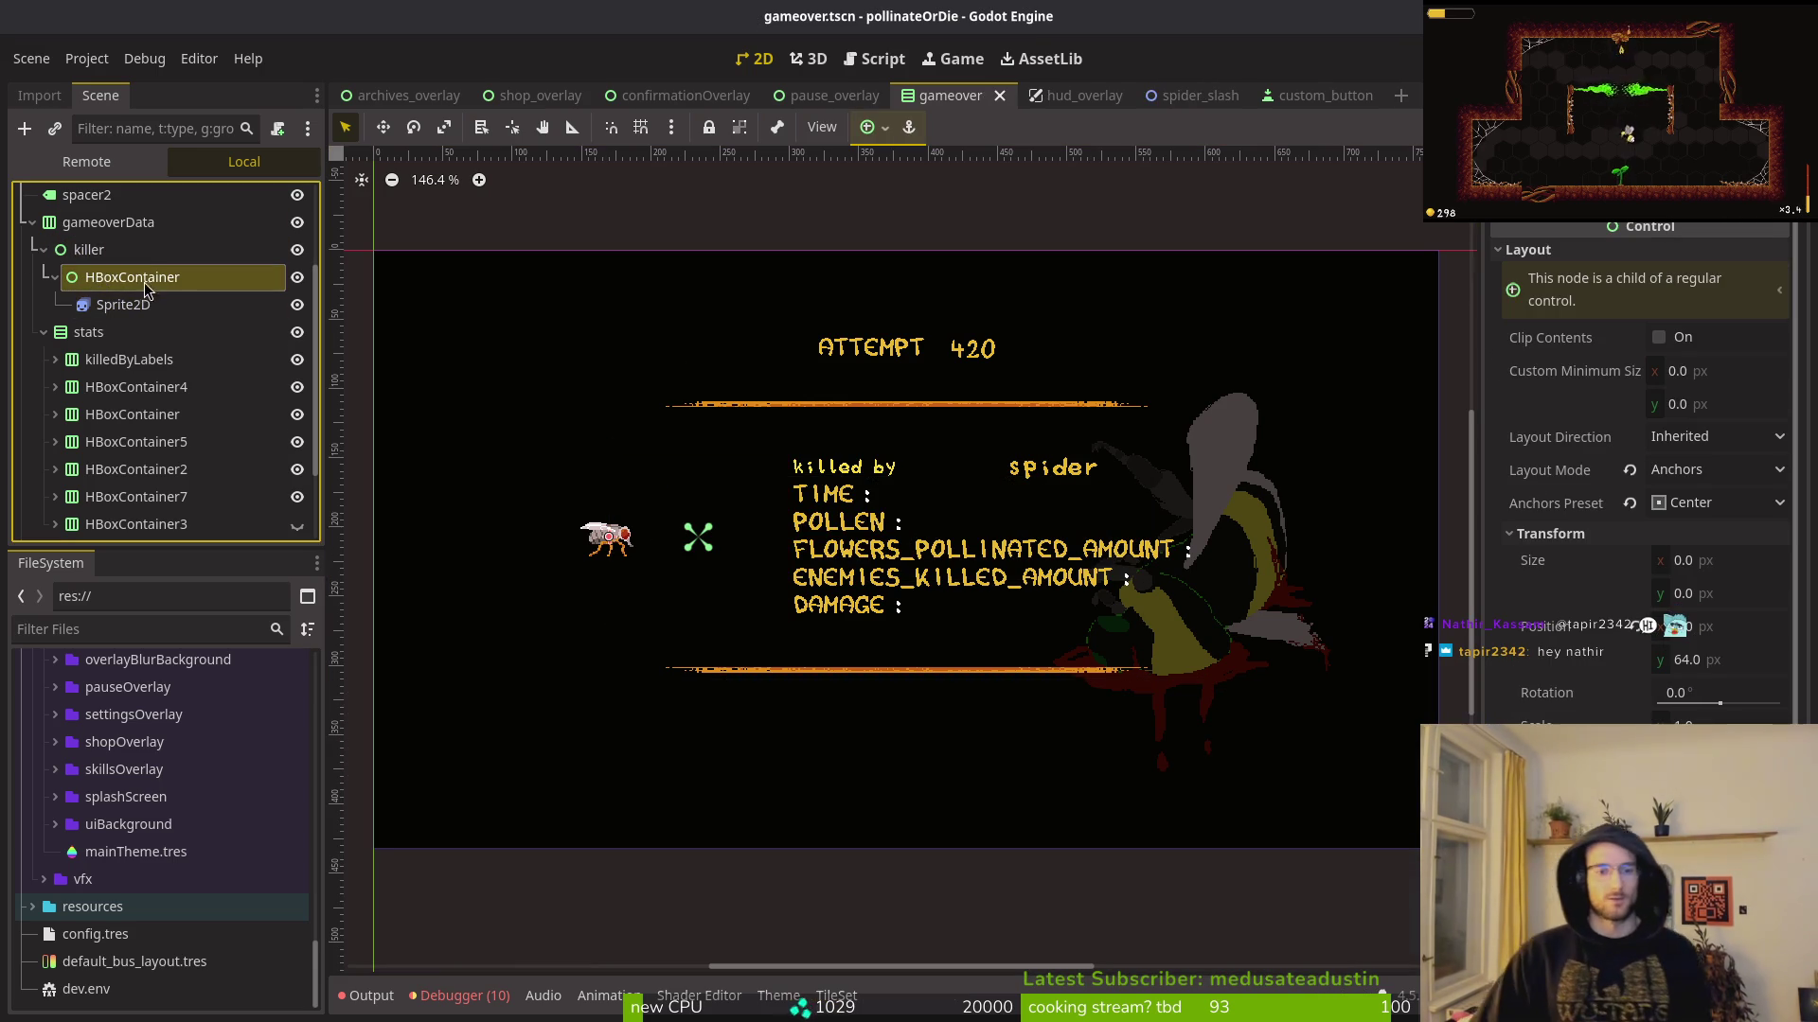
left_click(114, 250)
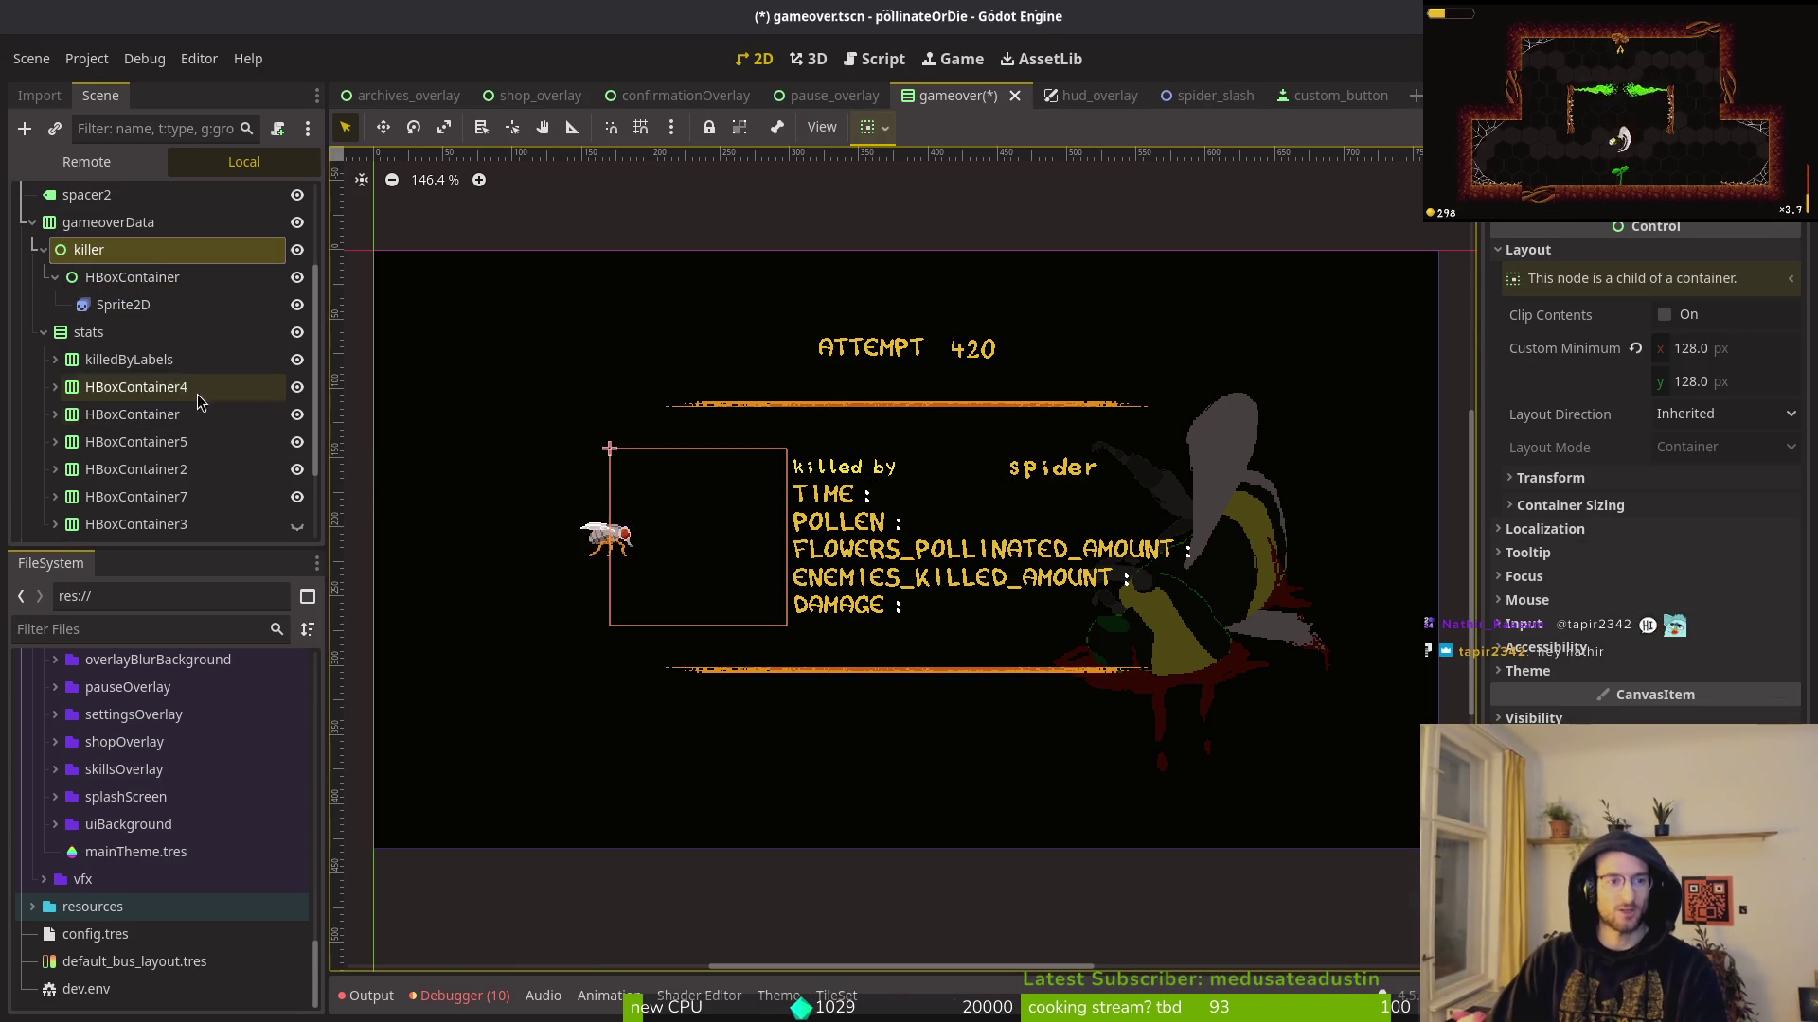
key("Down")
key("Down")
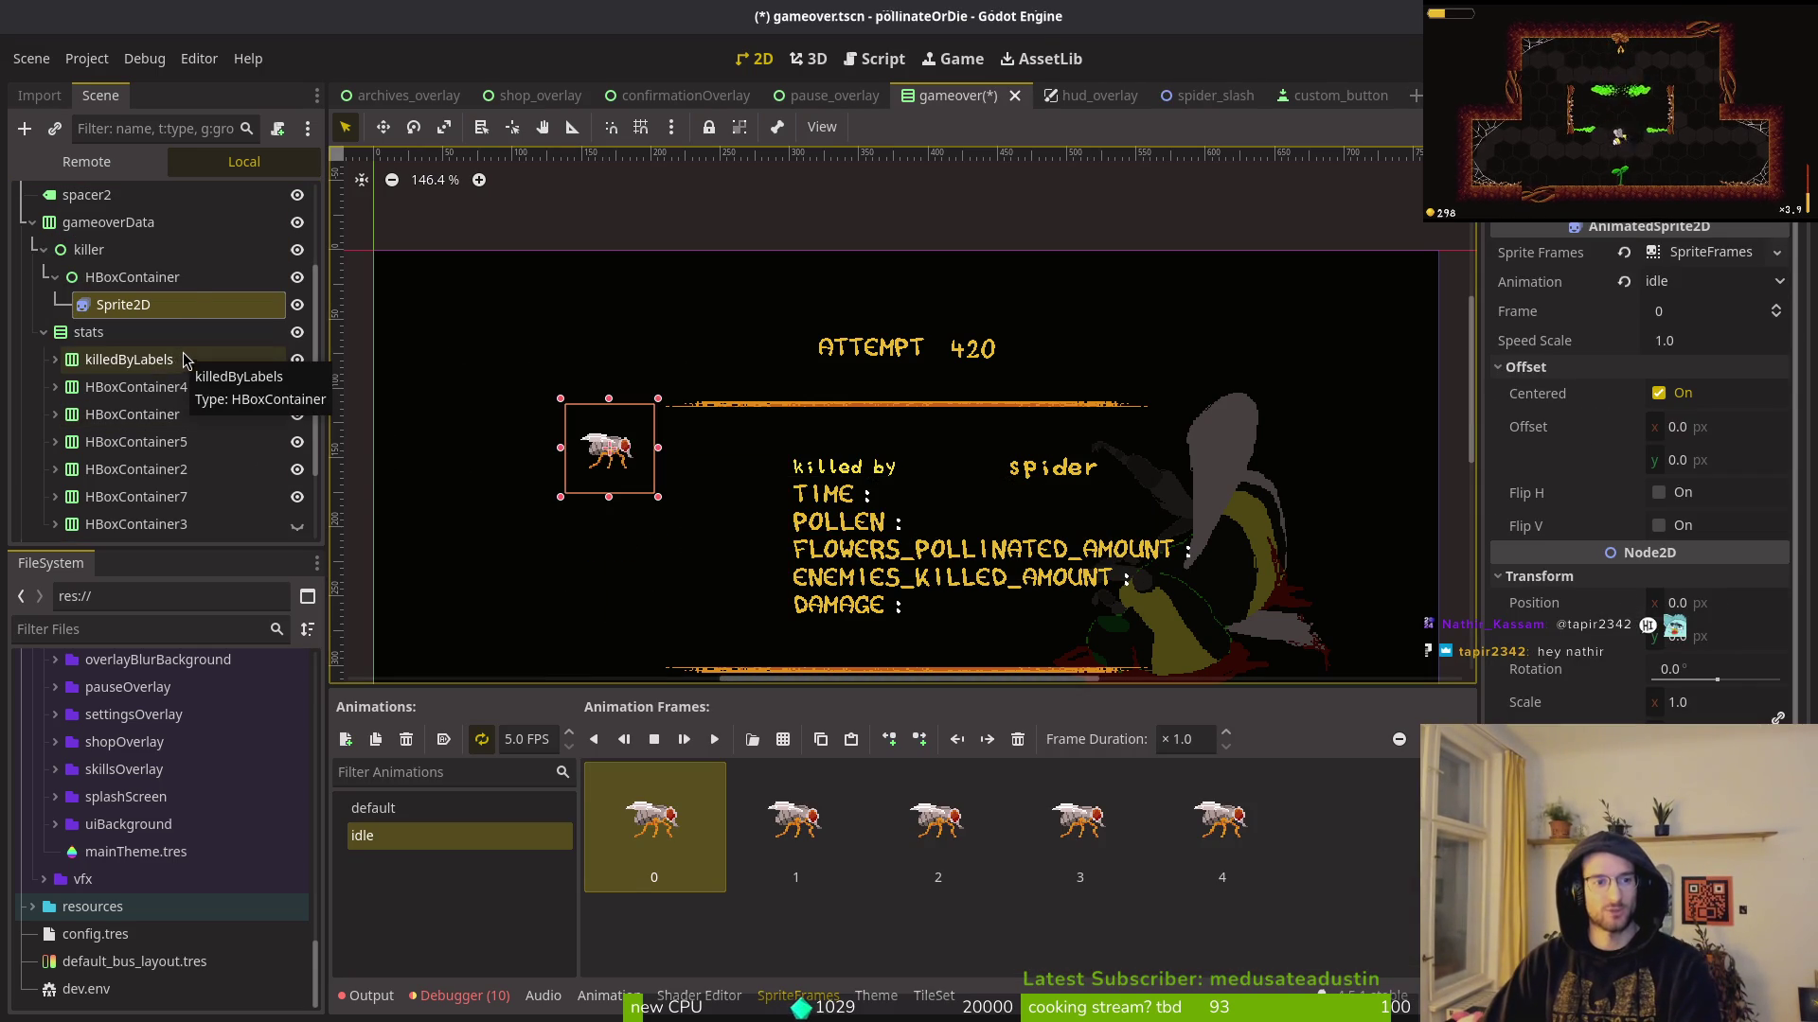
key("ctrl+z")
key("ctrl+z")
key("ctrl+z")
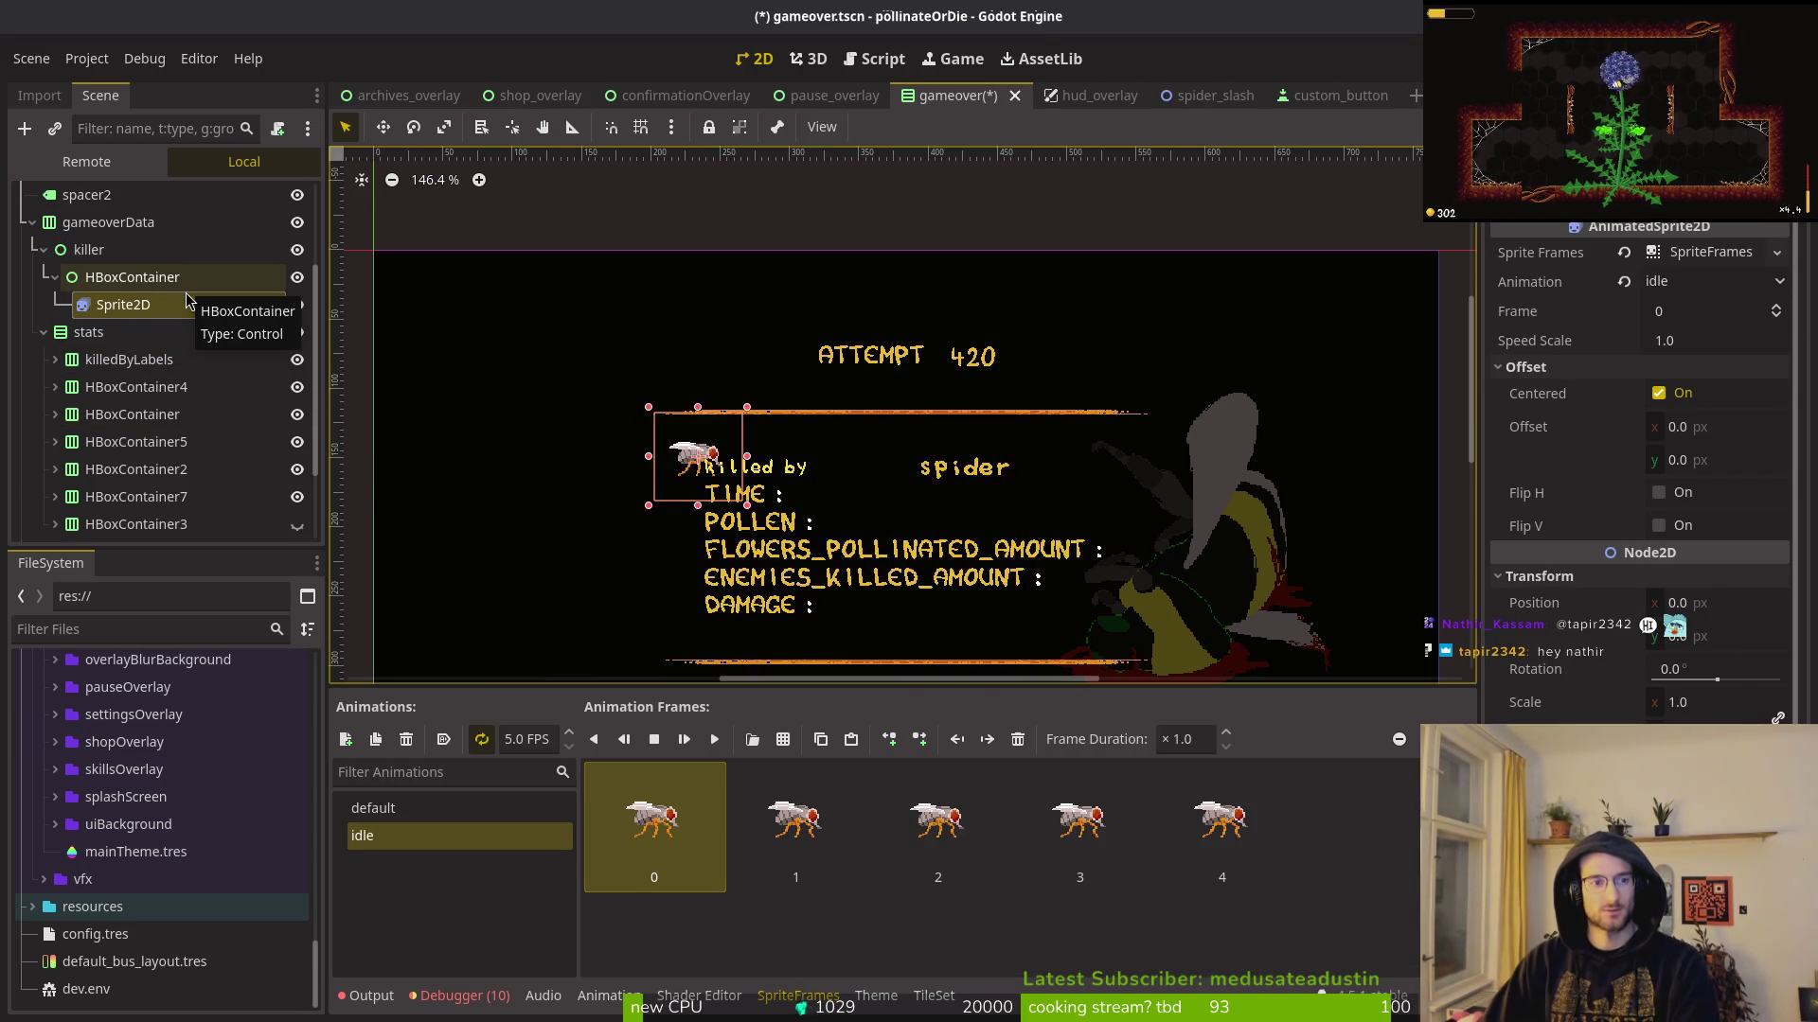
key("ctrl+z")
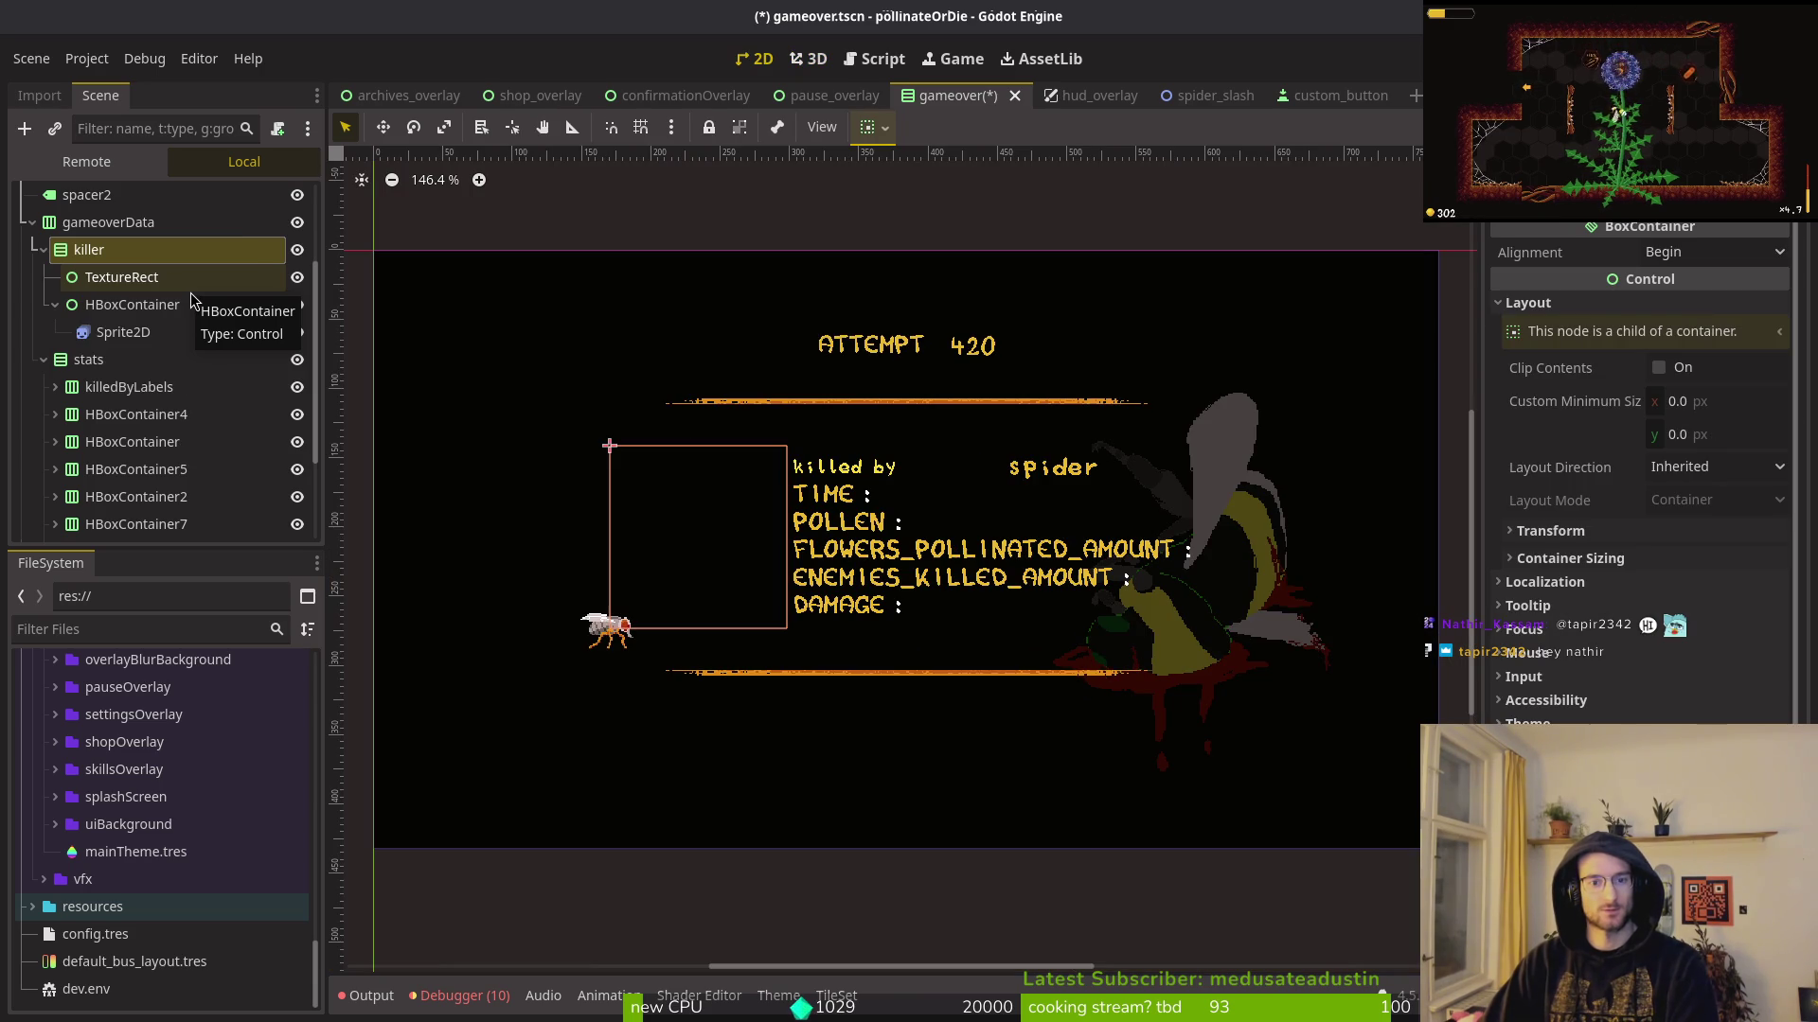
left_click_drag(191, 299, 127, 277)
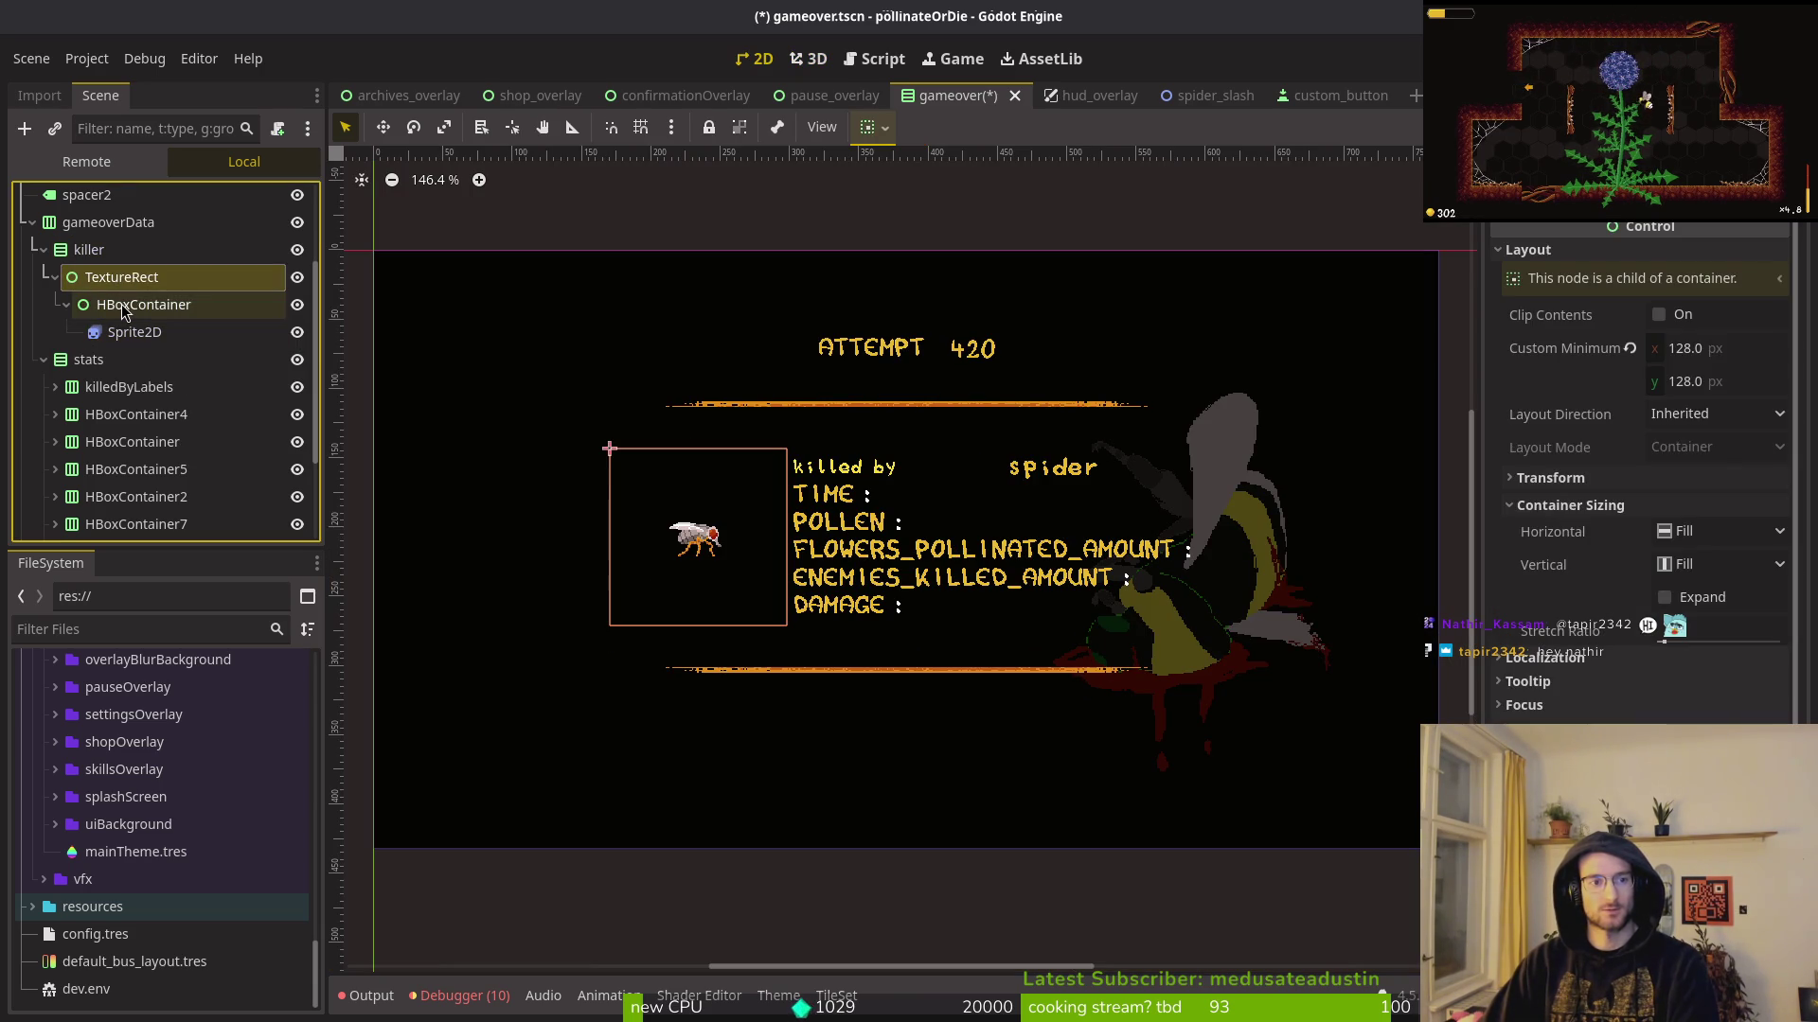
left_click(126, 279)
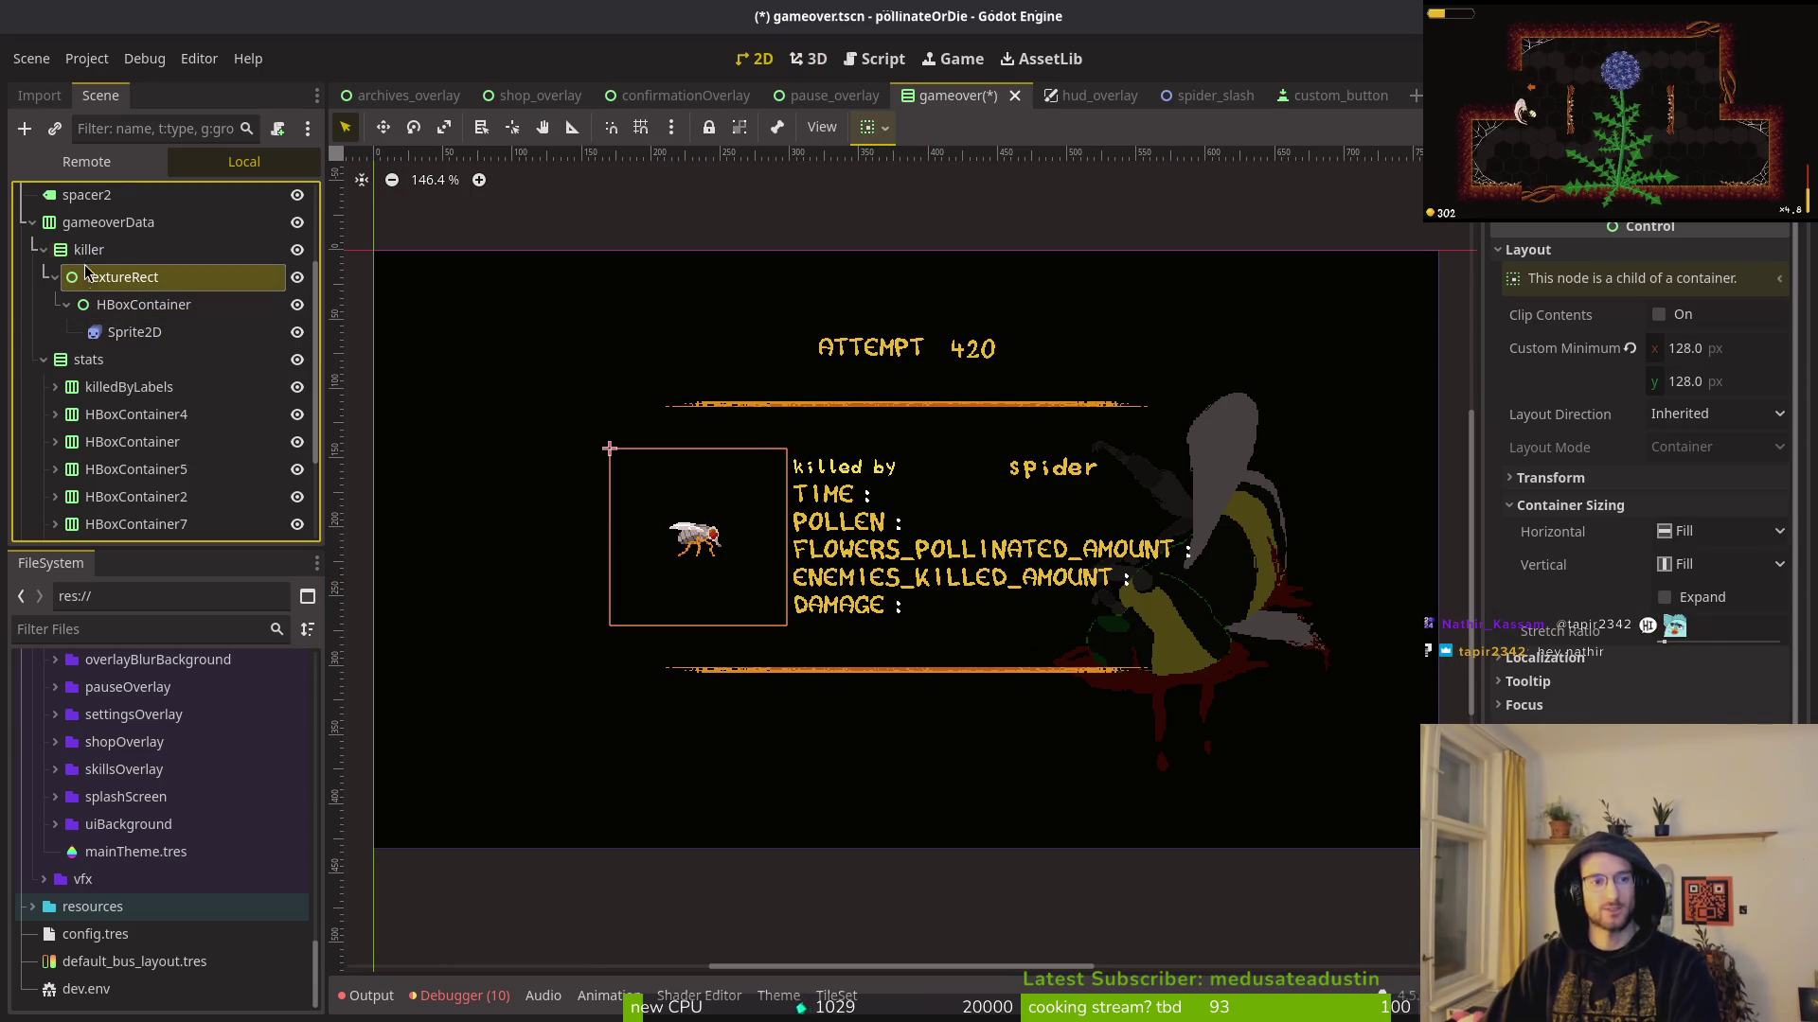
left_click(89, 252)
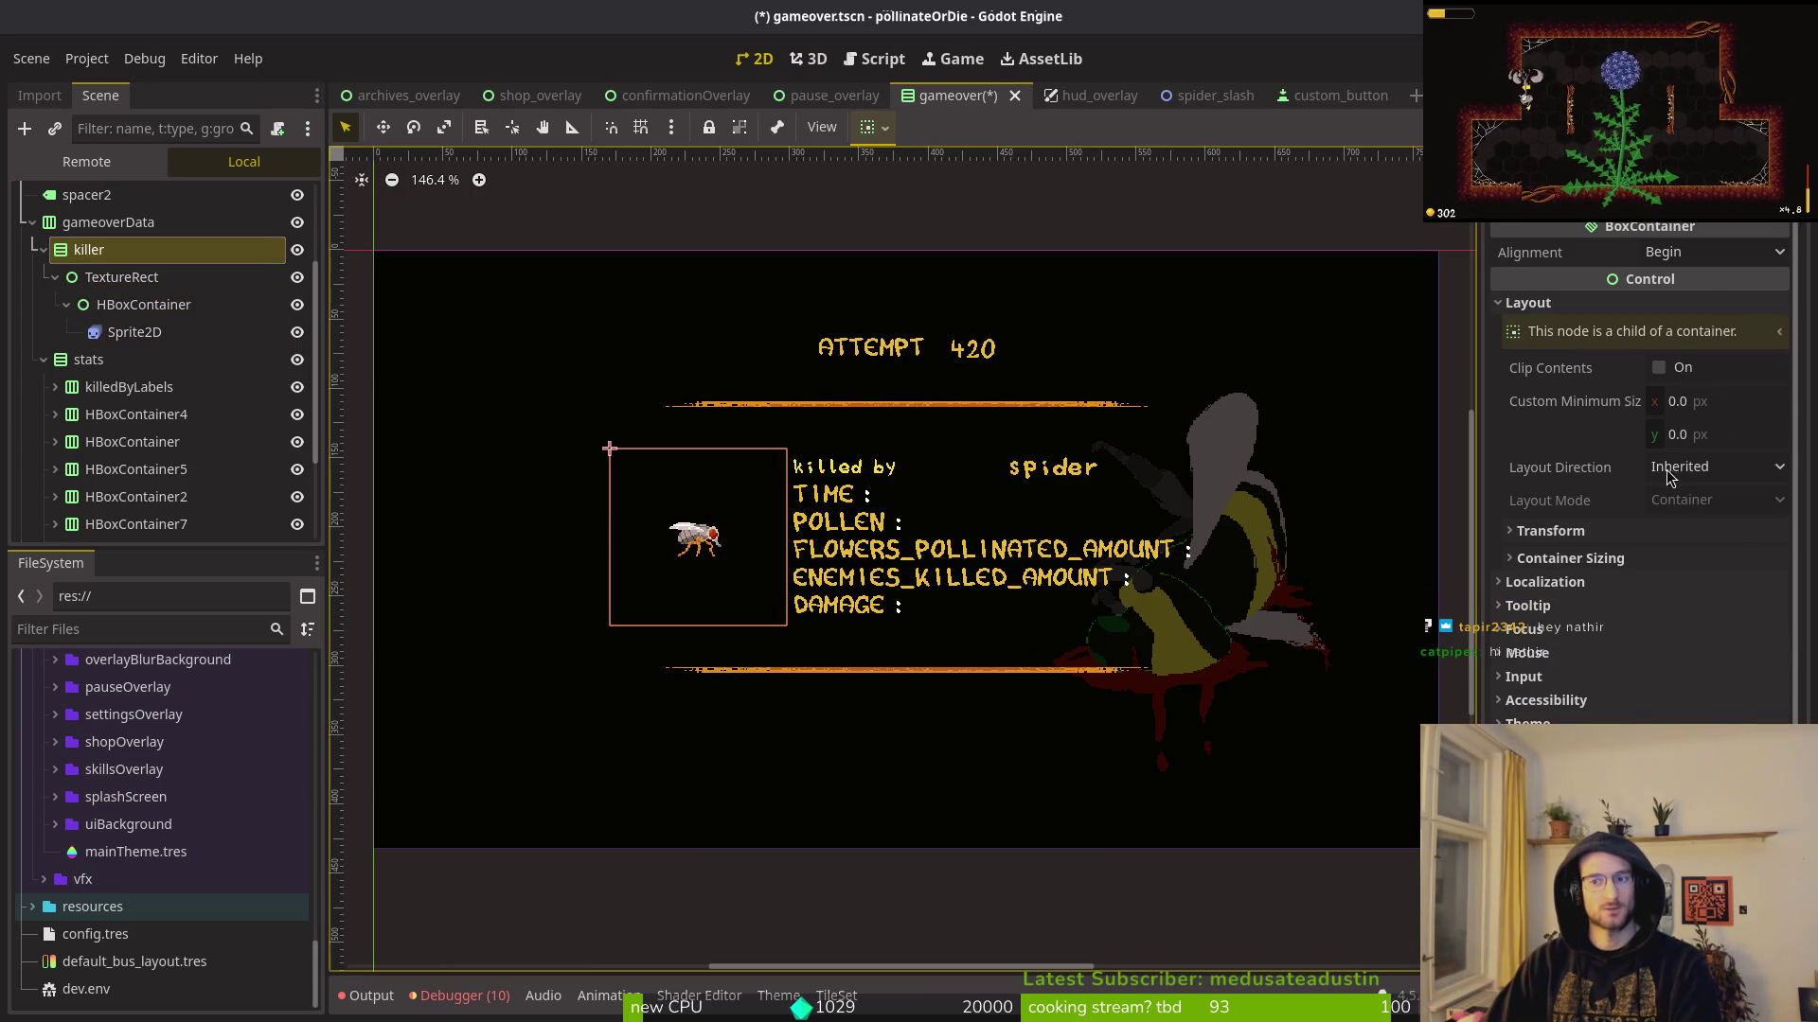
left_click(1602, 559)
left_click(1593, 539)
left_click(1593, 535)
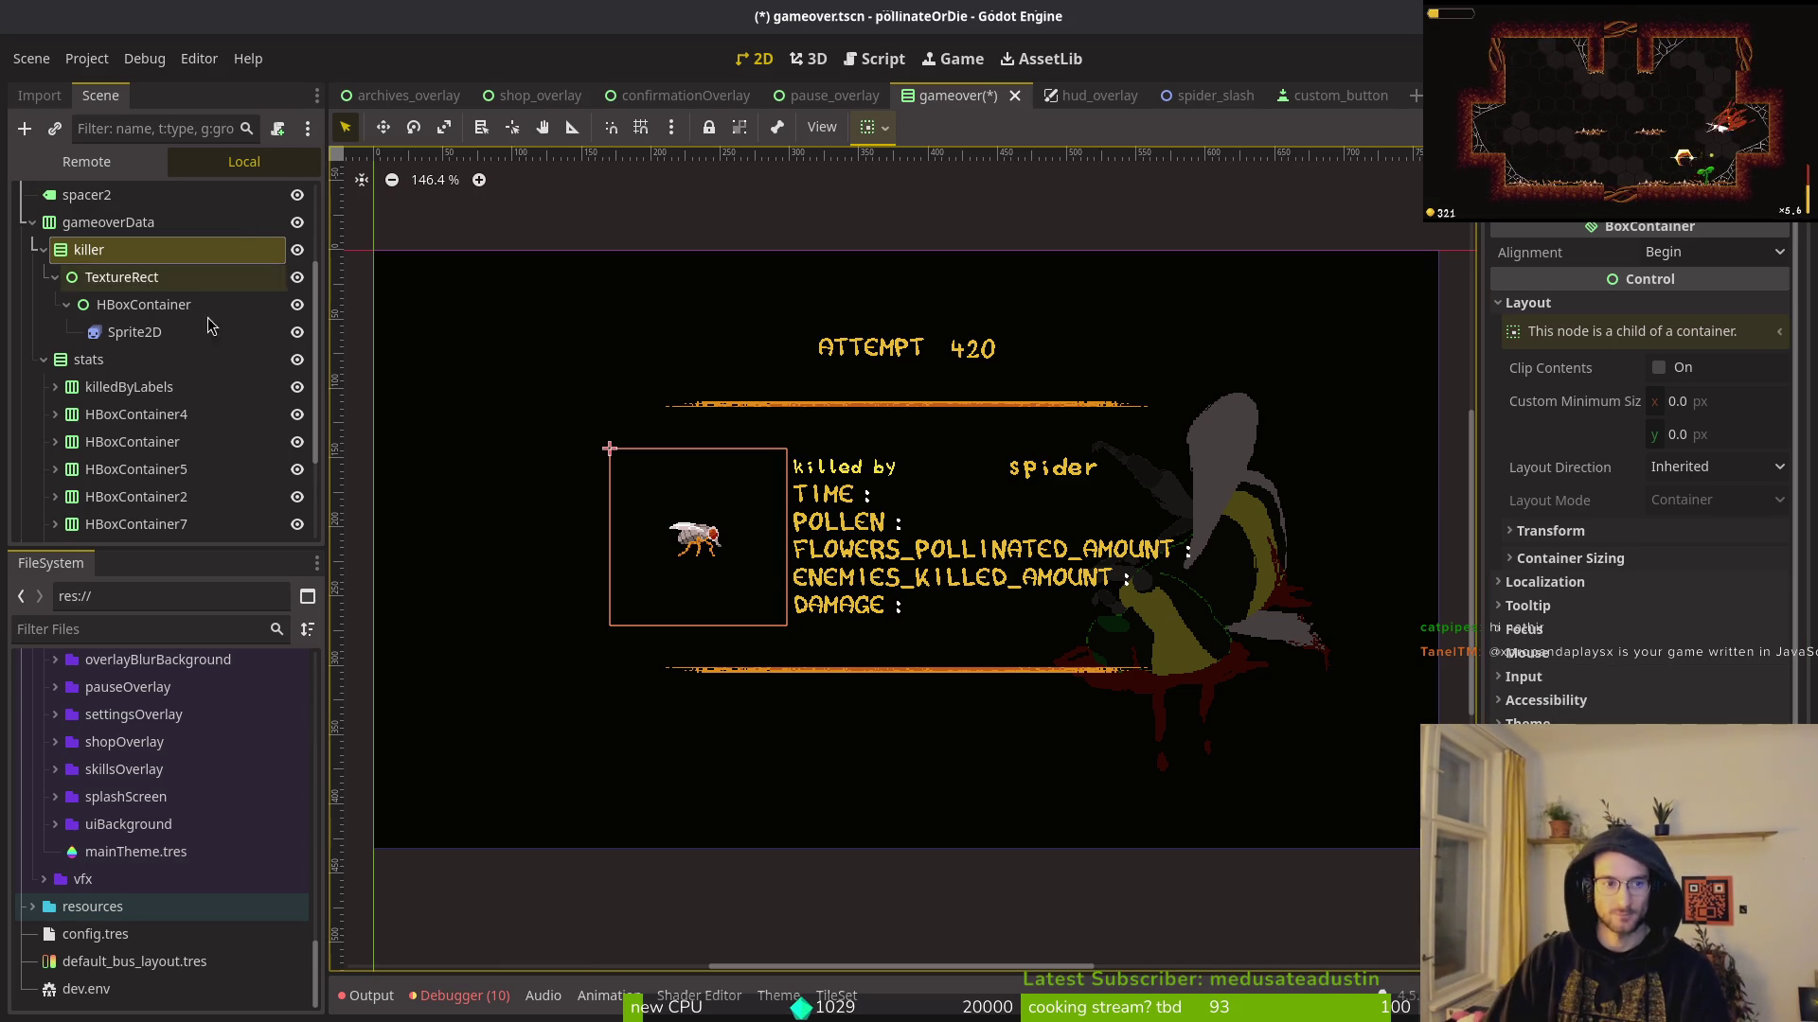
left_click(55, 387)
left_click(139, 416)
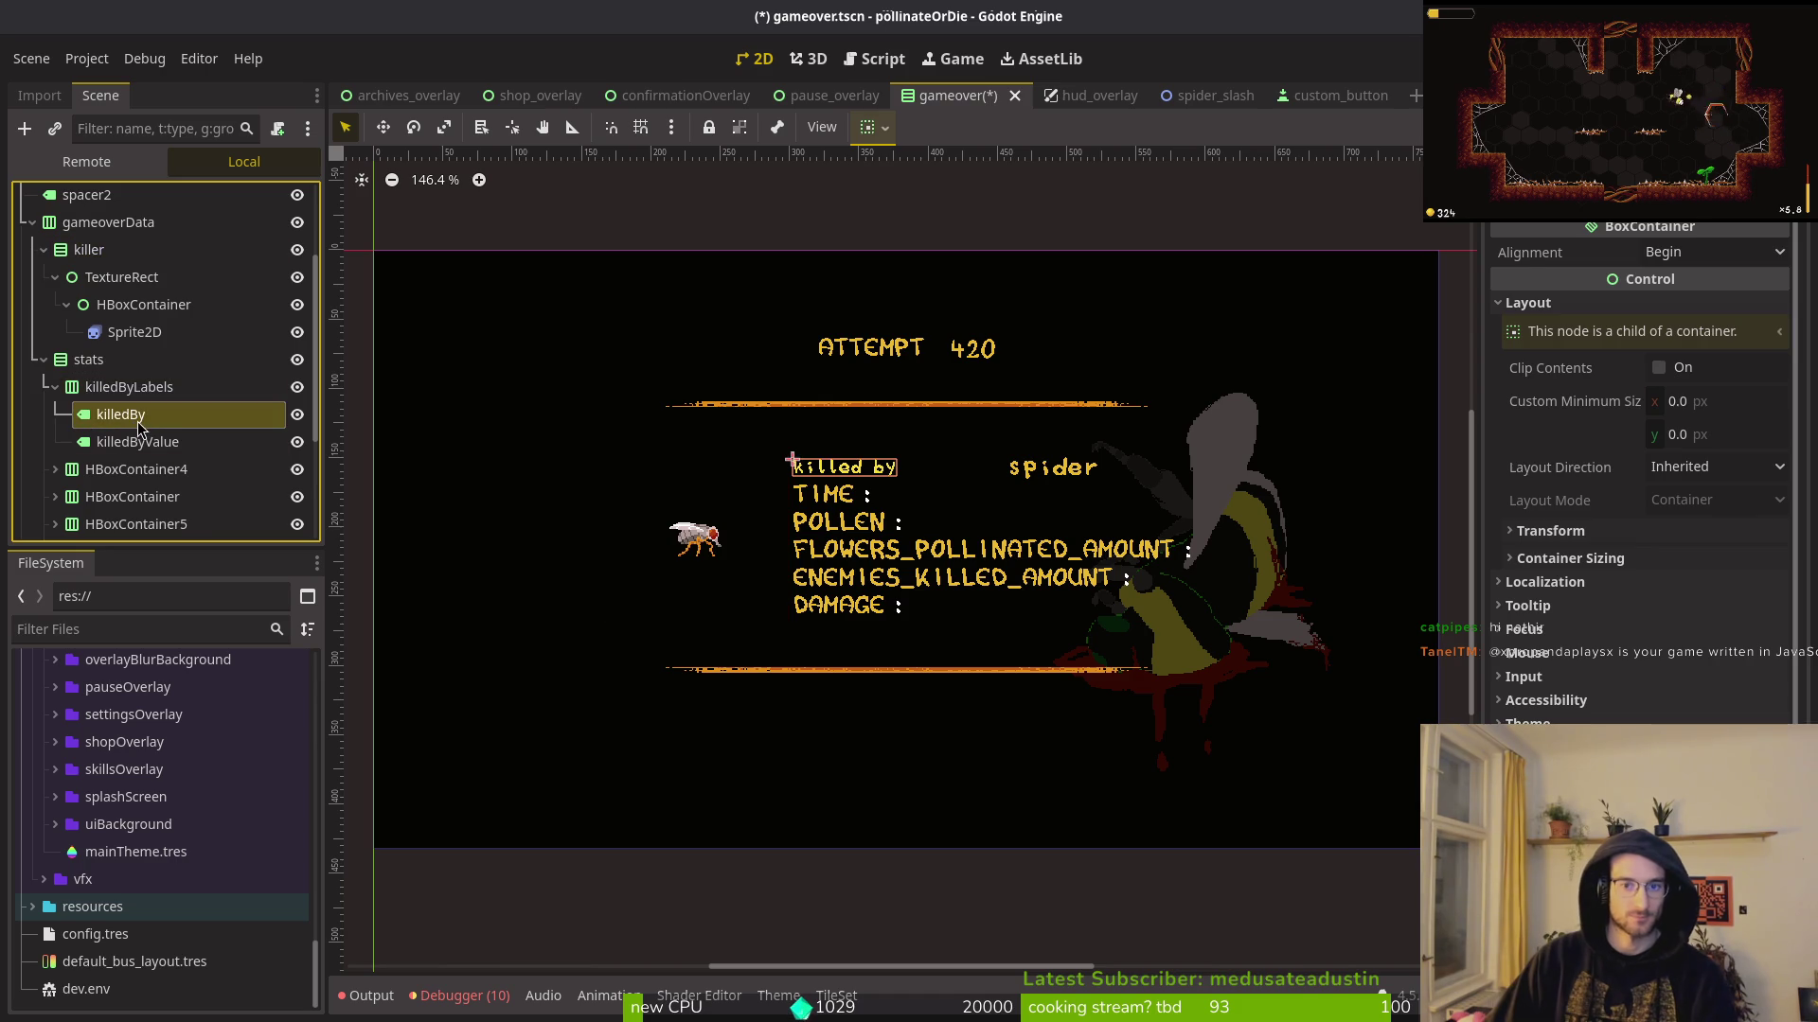
Step: Load hud_label.tres as the killedBy label's Label Settings
left_click(1618, 396)
left_click(1777, 398)
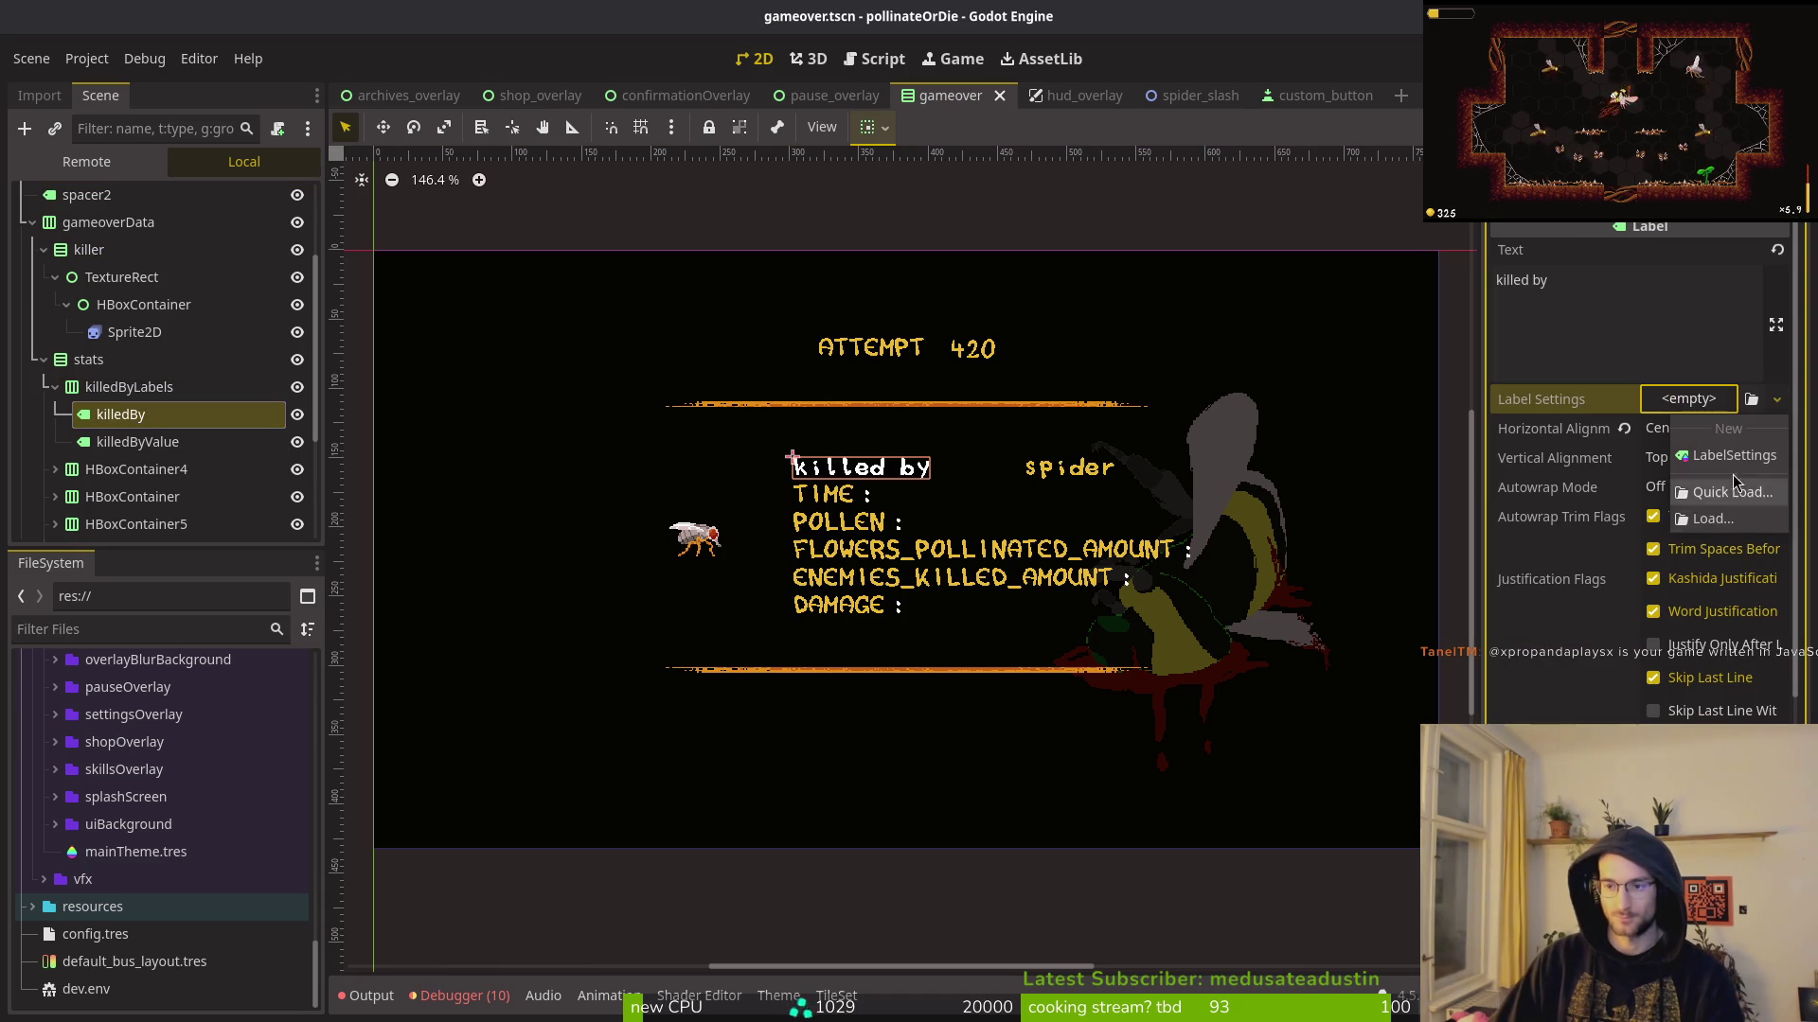
left_click(1709, 462)
left_click(1625, 400)
left_click(1683, 400)
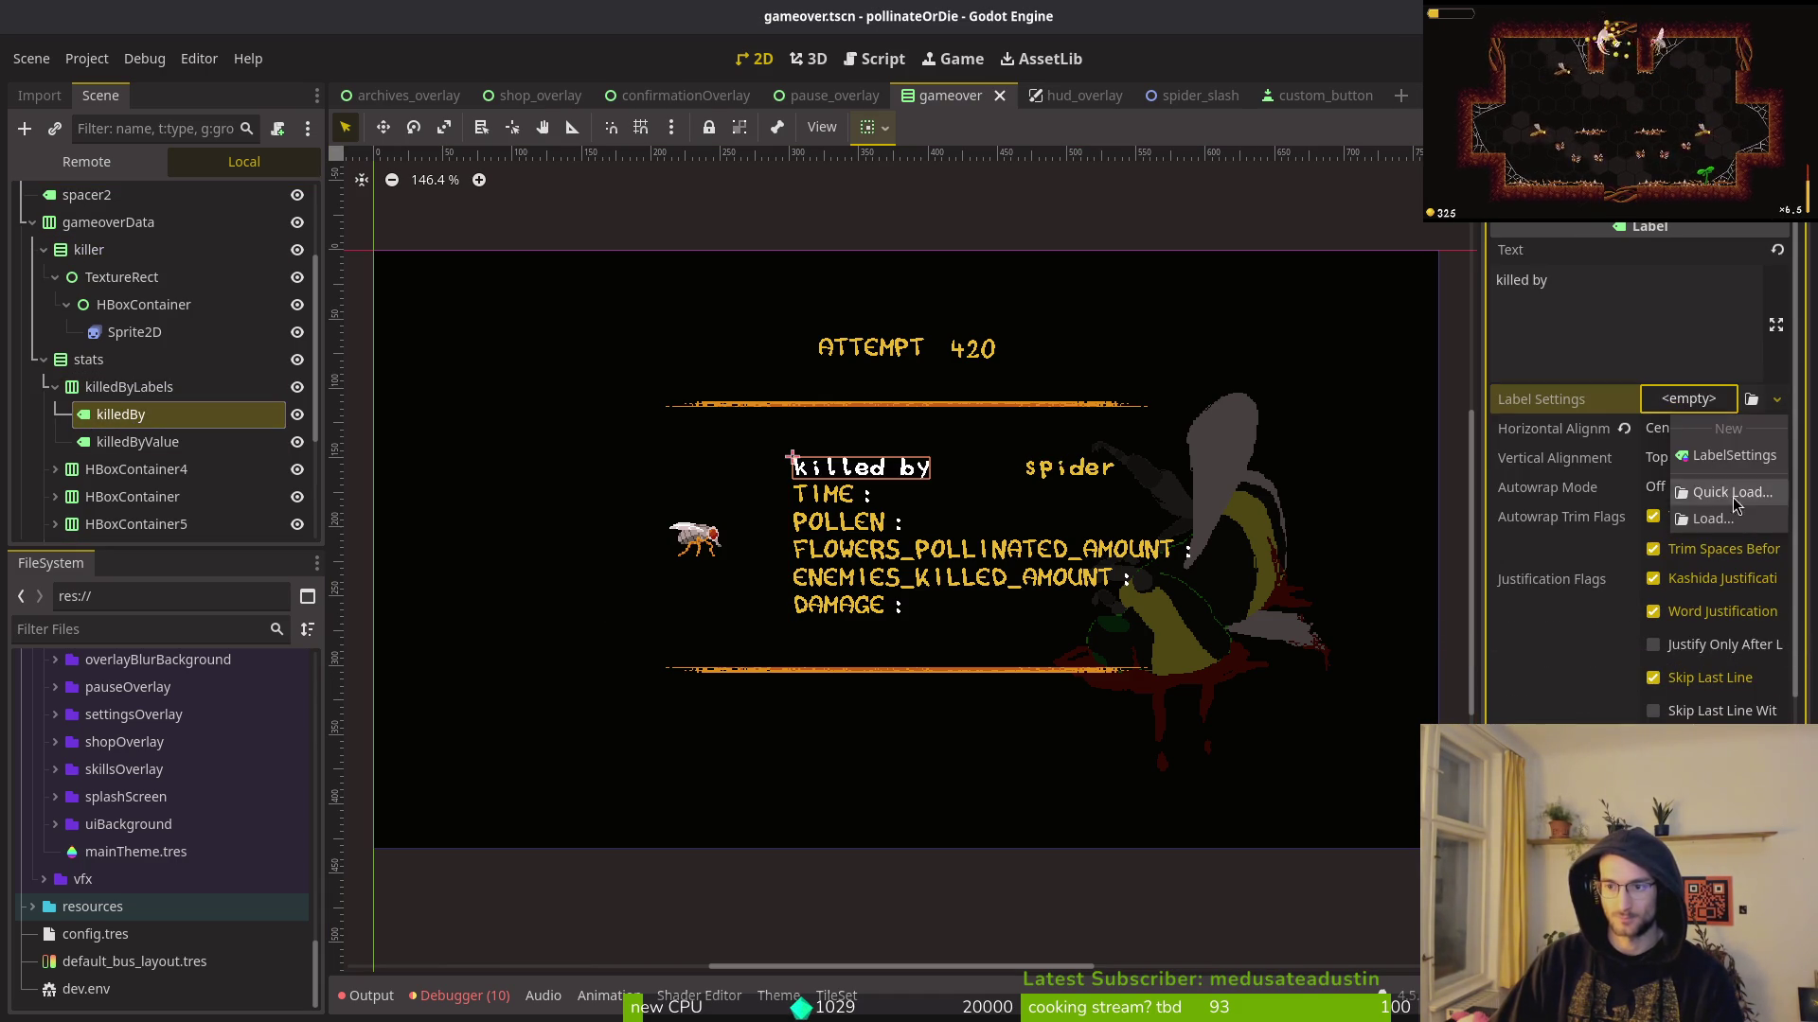
left_click(1733, 497)
double_click(702, 288)
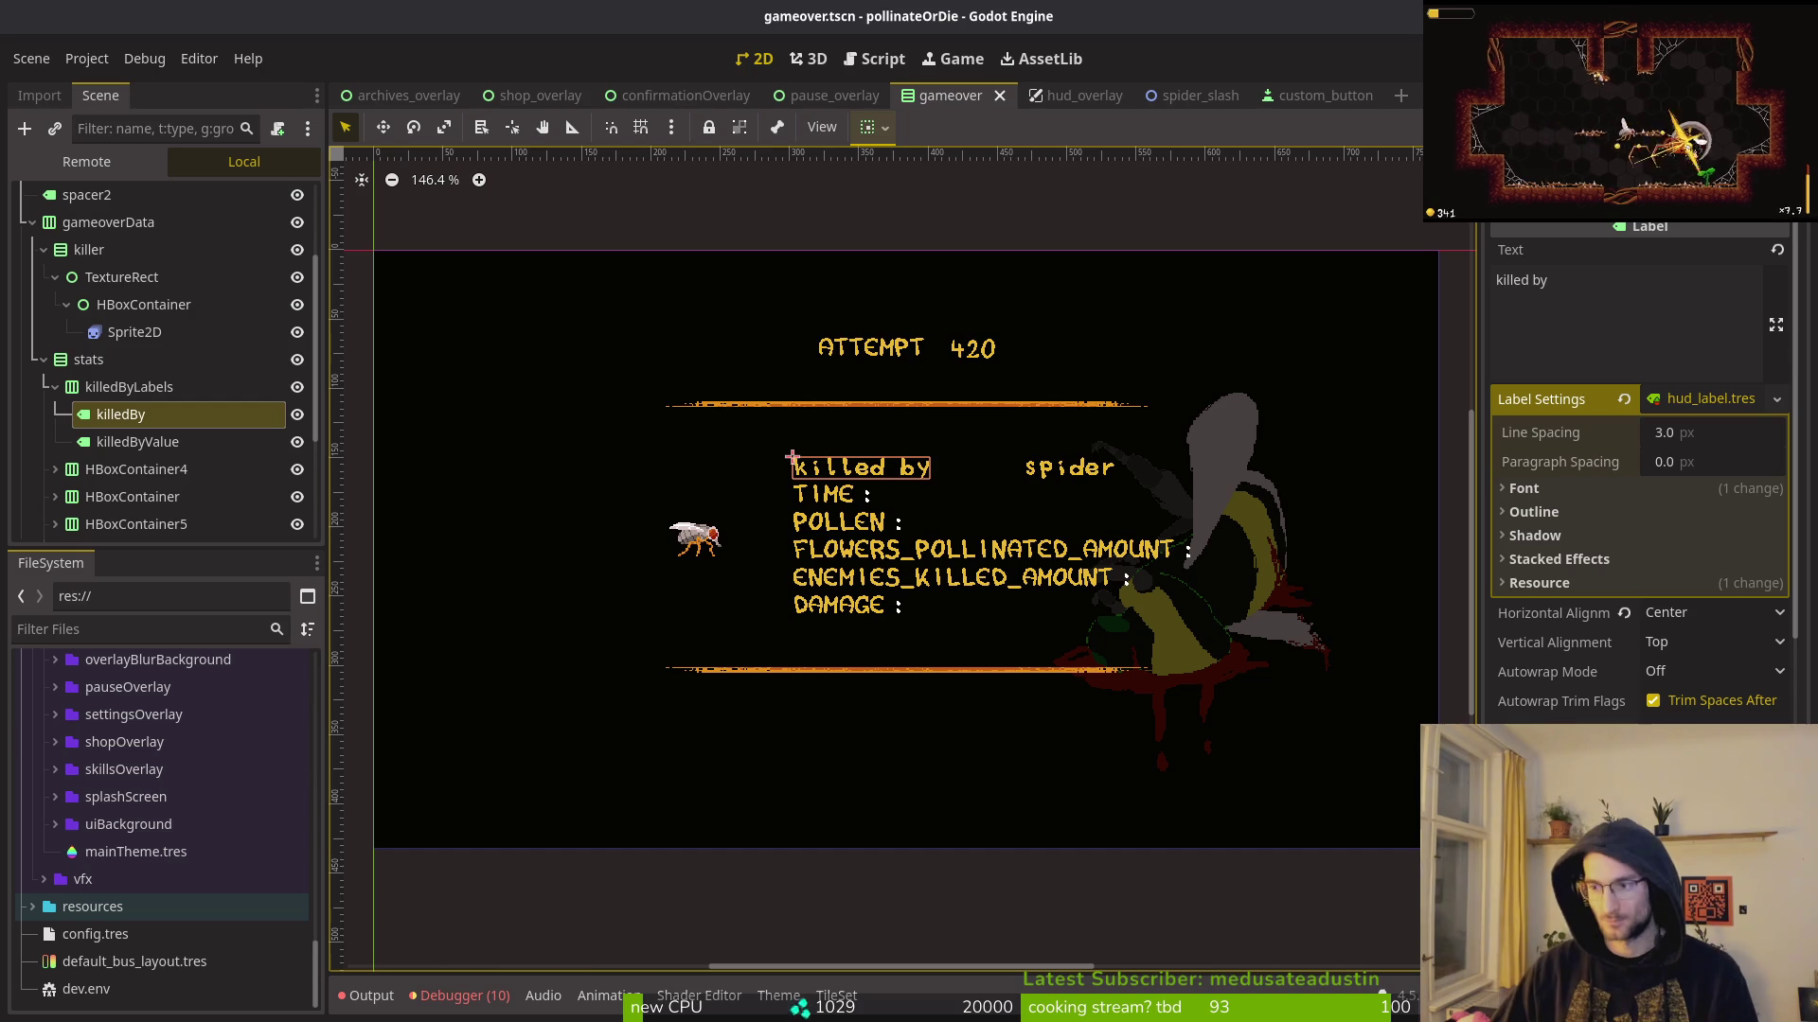
Step: Right-align the killedByValue 'spider' text, save, and run the game with F5
scroll(864, 481, "down", 1)
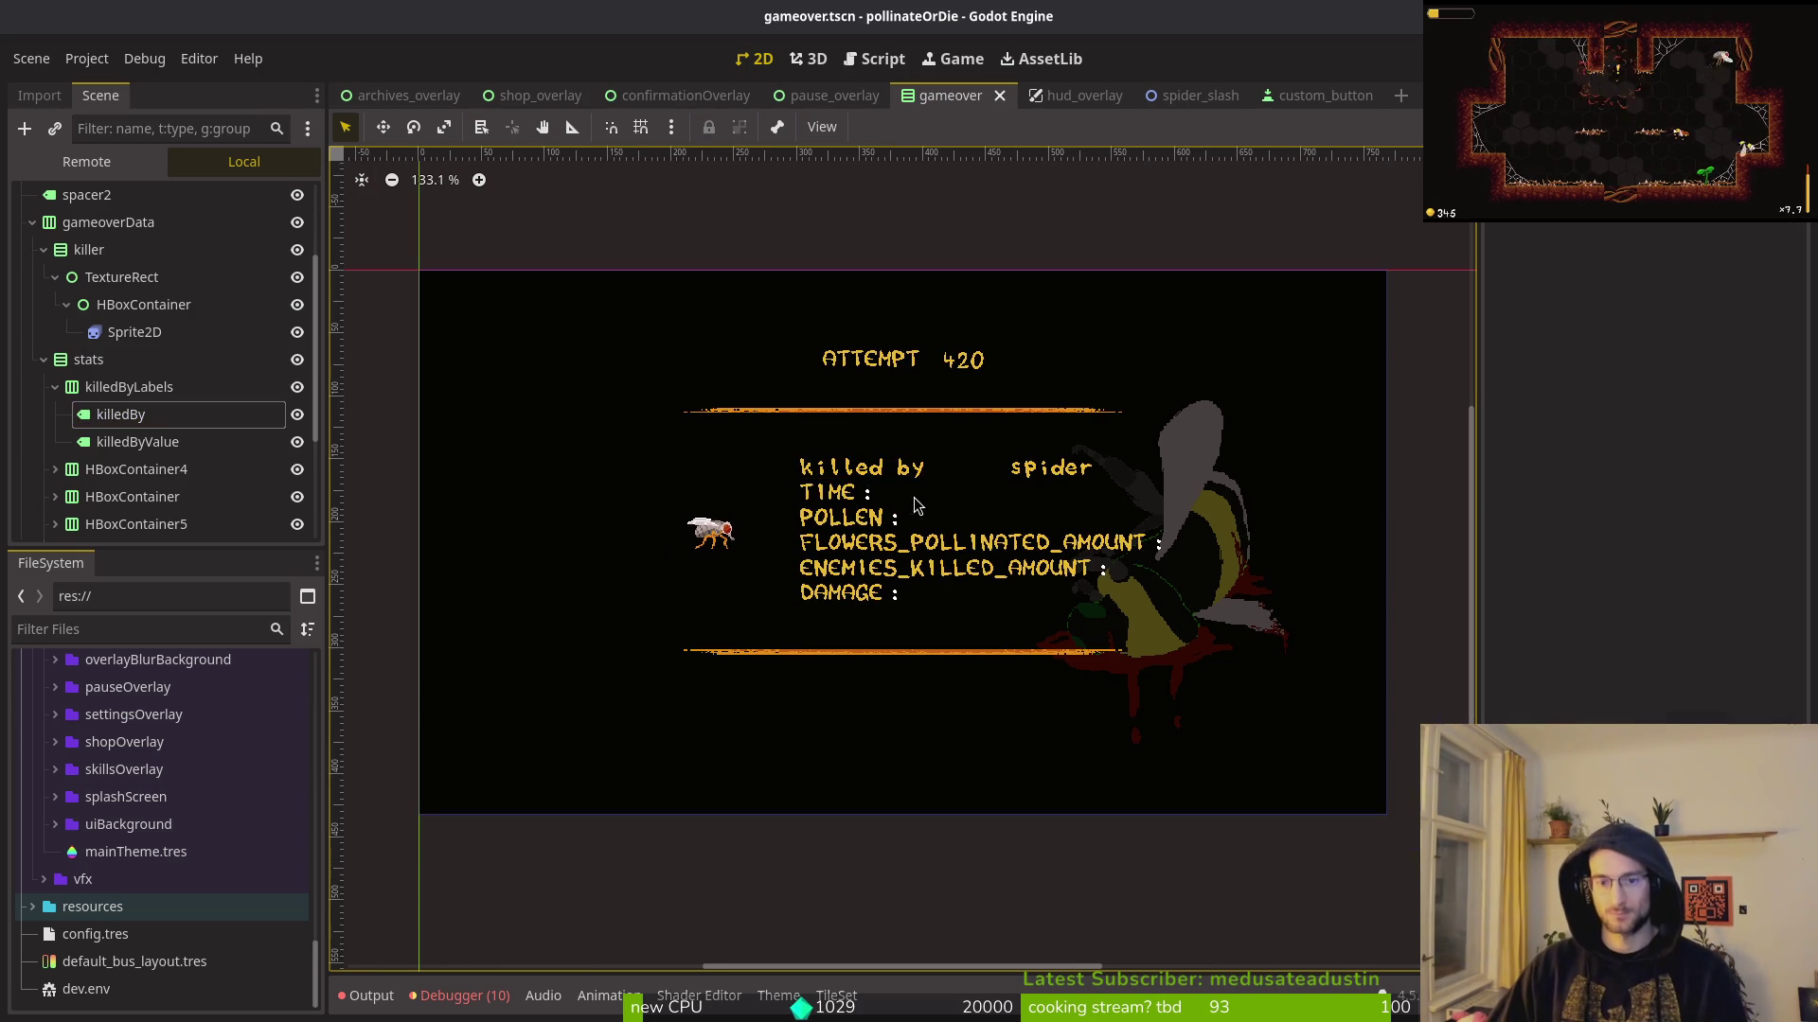
left_click(173, 442)
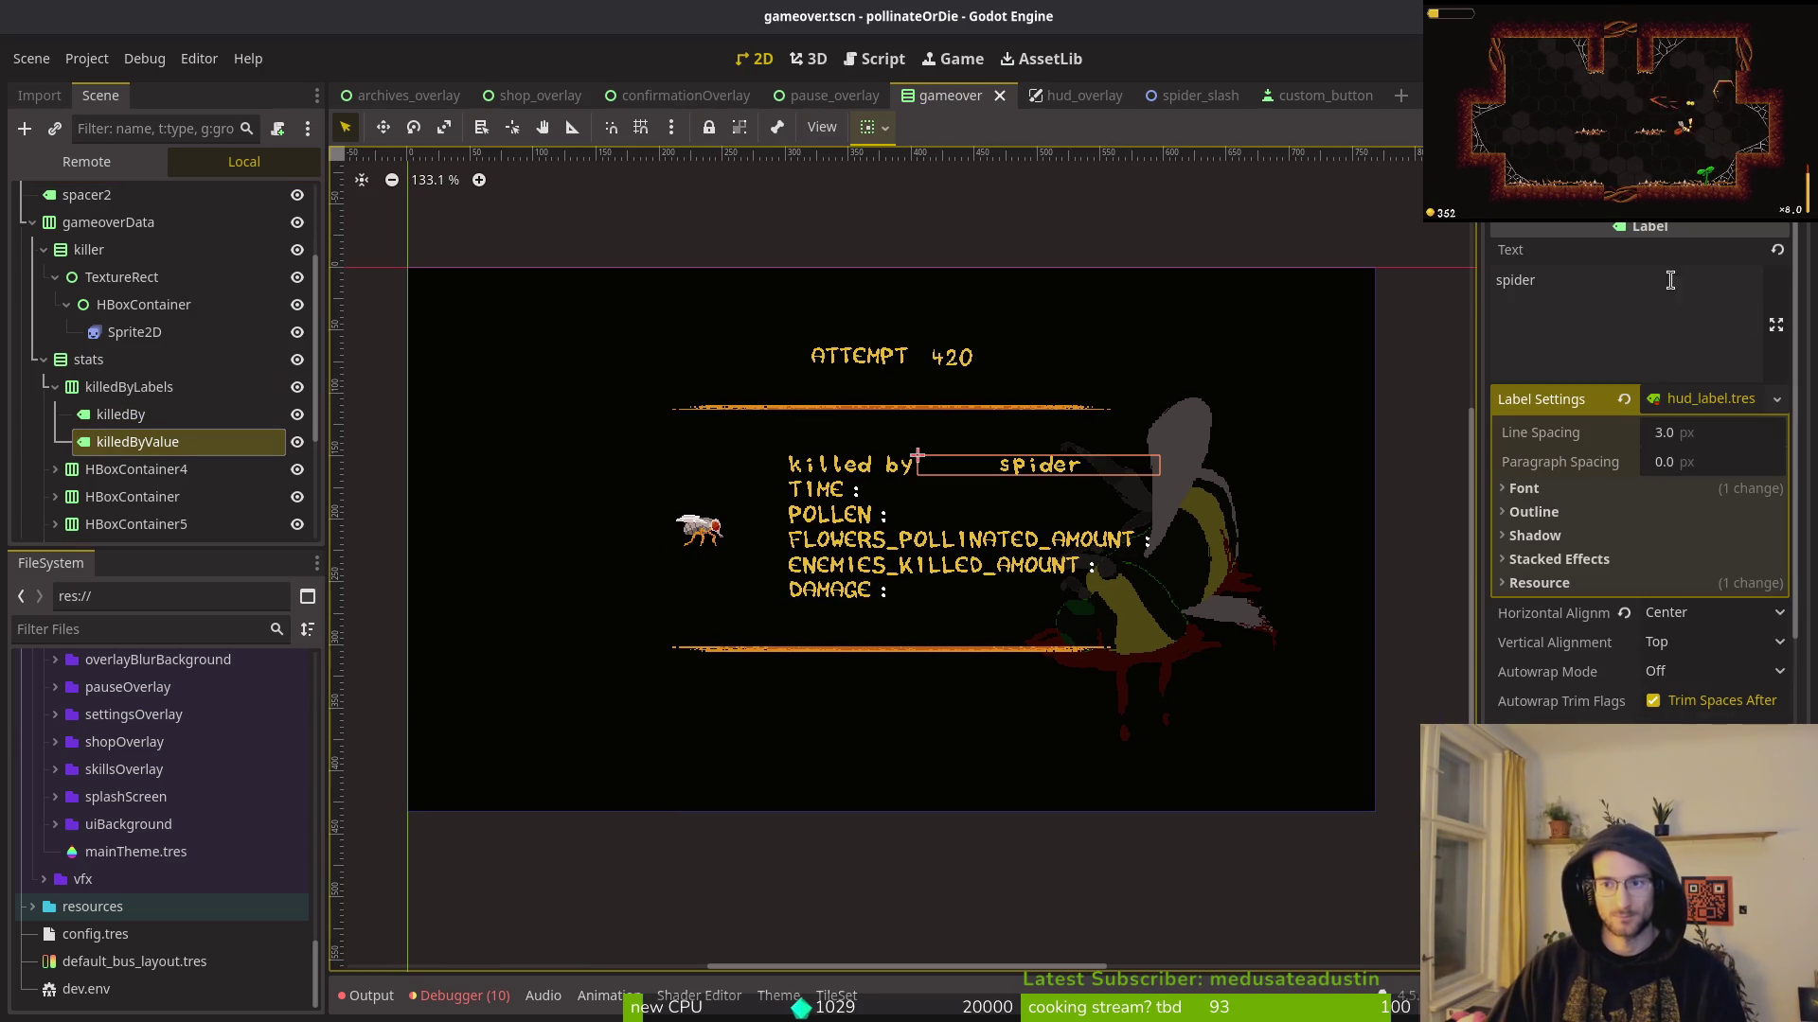
left_click(1676, 620)
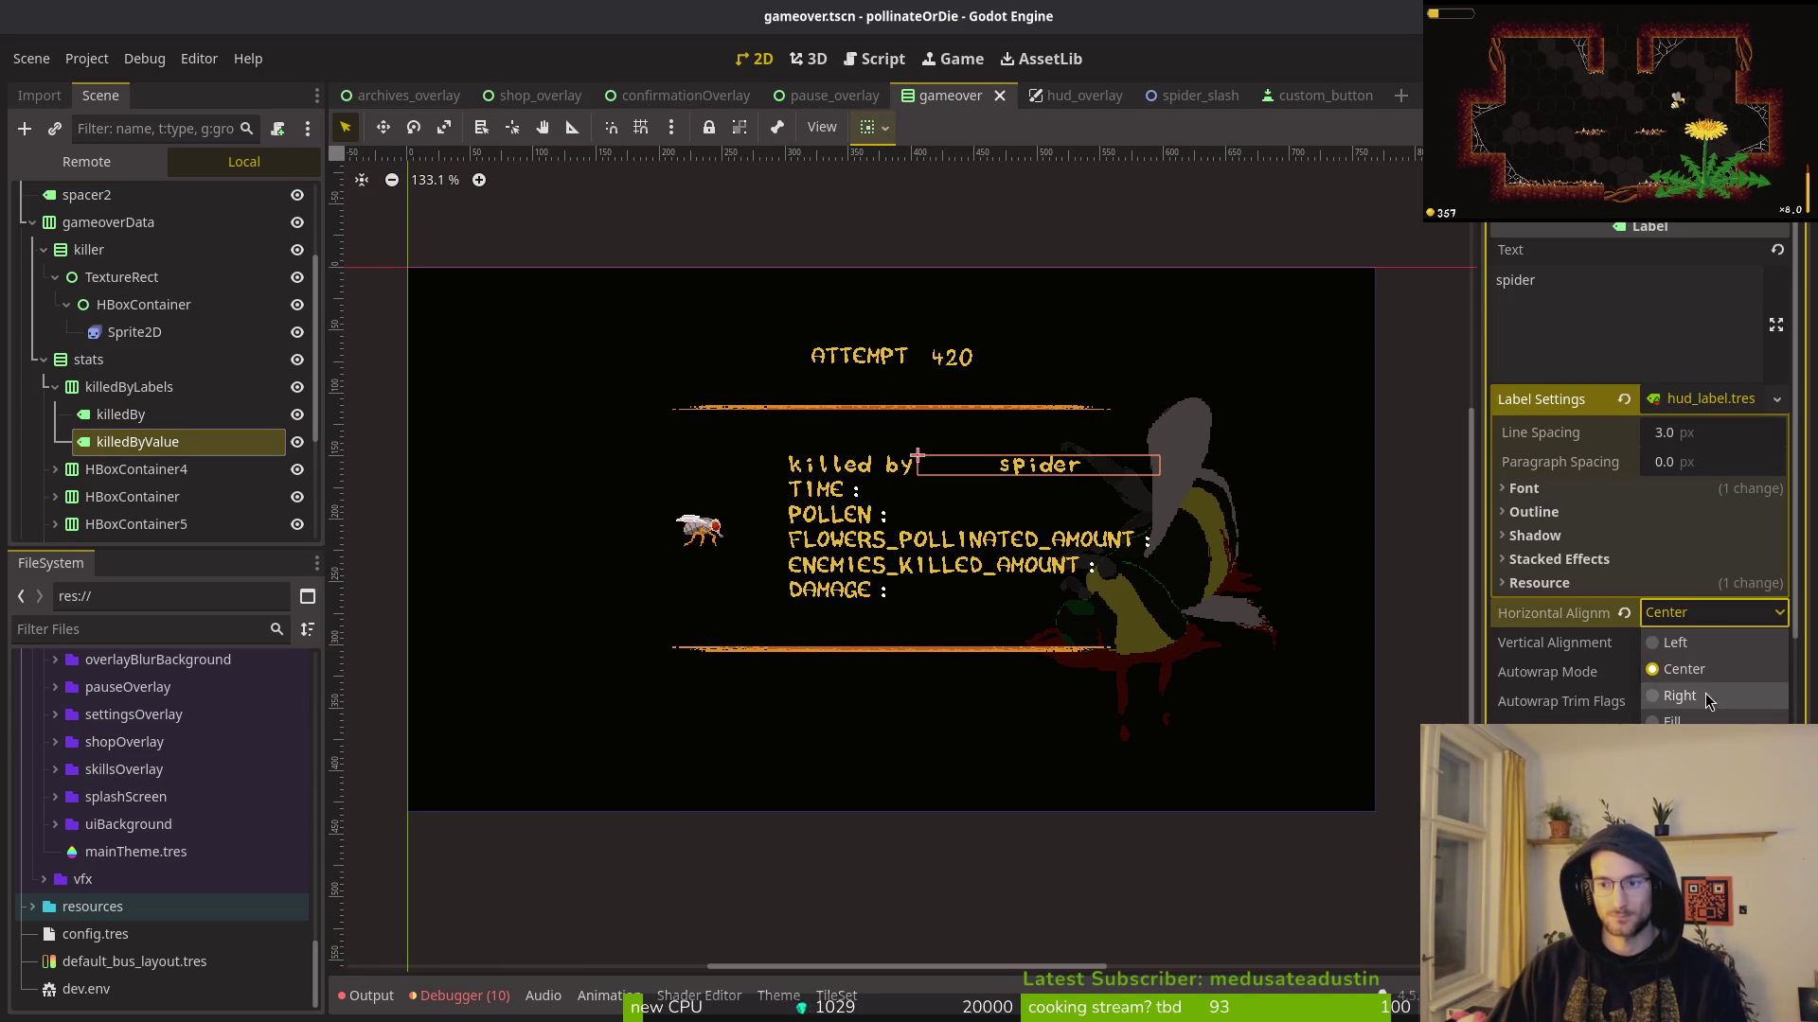
left_click(1676, 694)
key("ctrl+s")
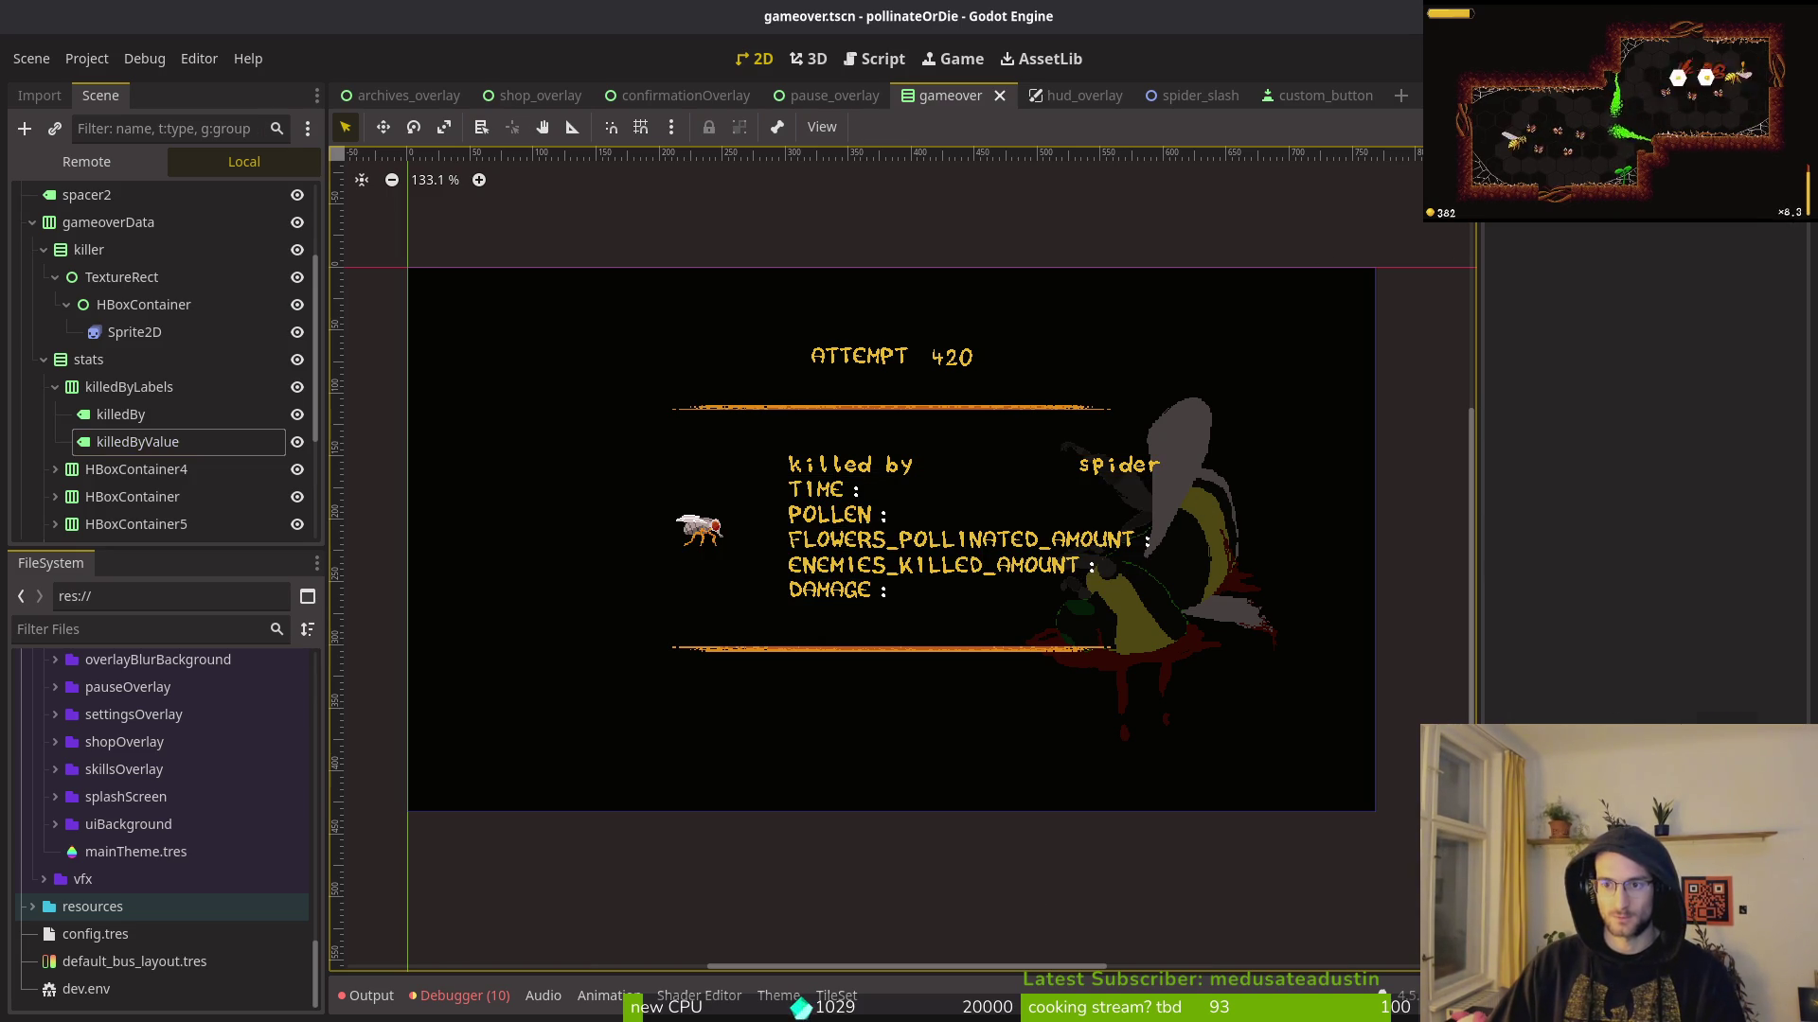
key("F5")
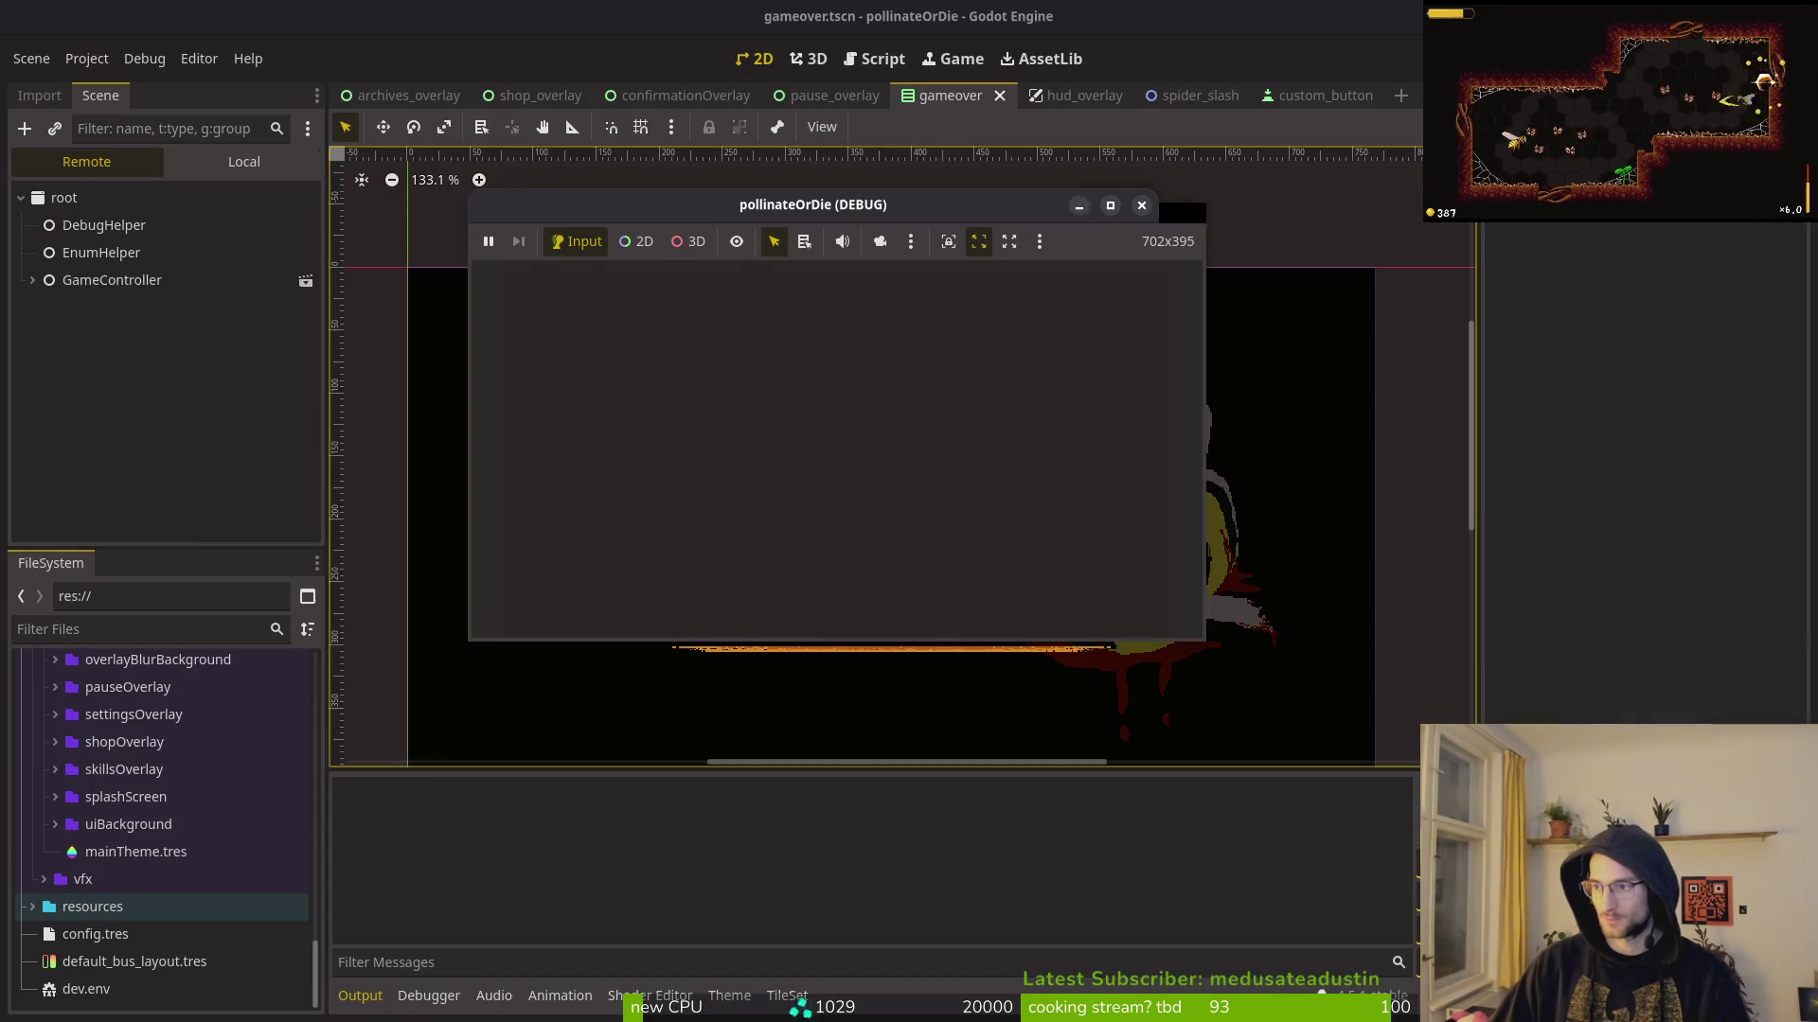
Step: Stop the test run and change the killedBy label's text to KILLED_BY
left_click(1188, 207)
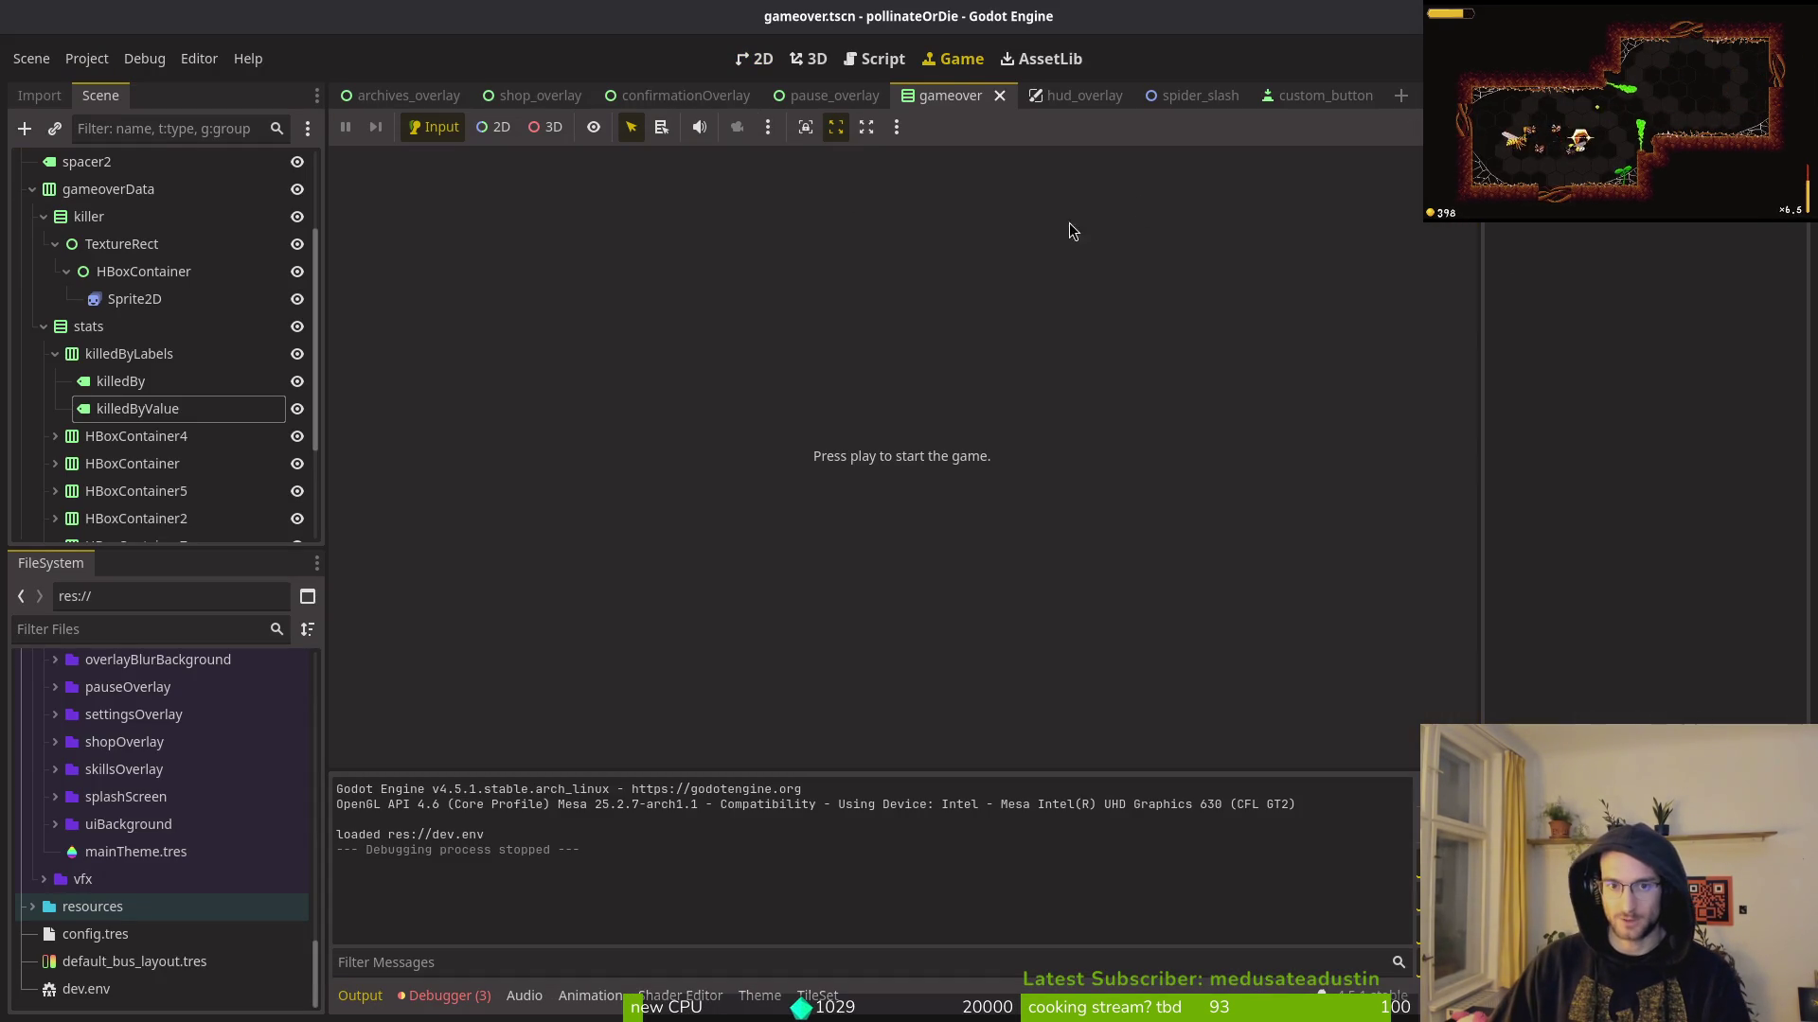
left_click(763, 59)
left_click(121, 381)
left_click(1657, 296)
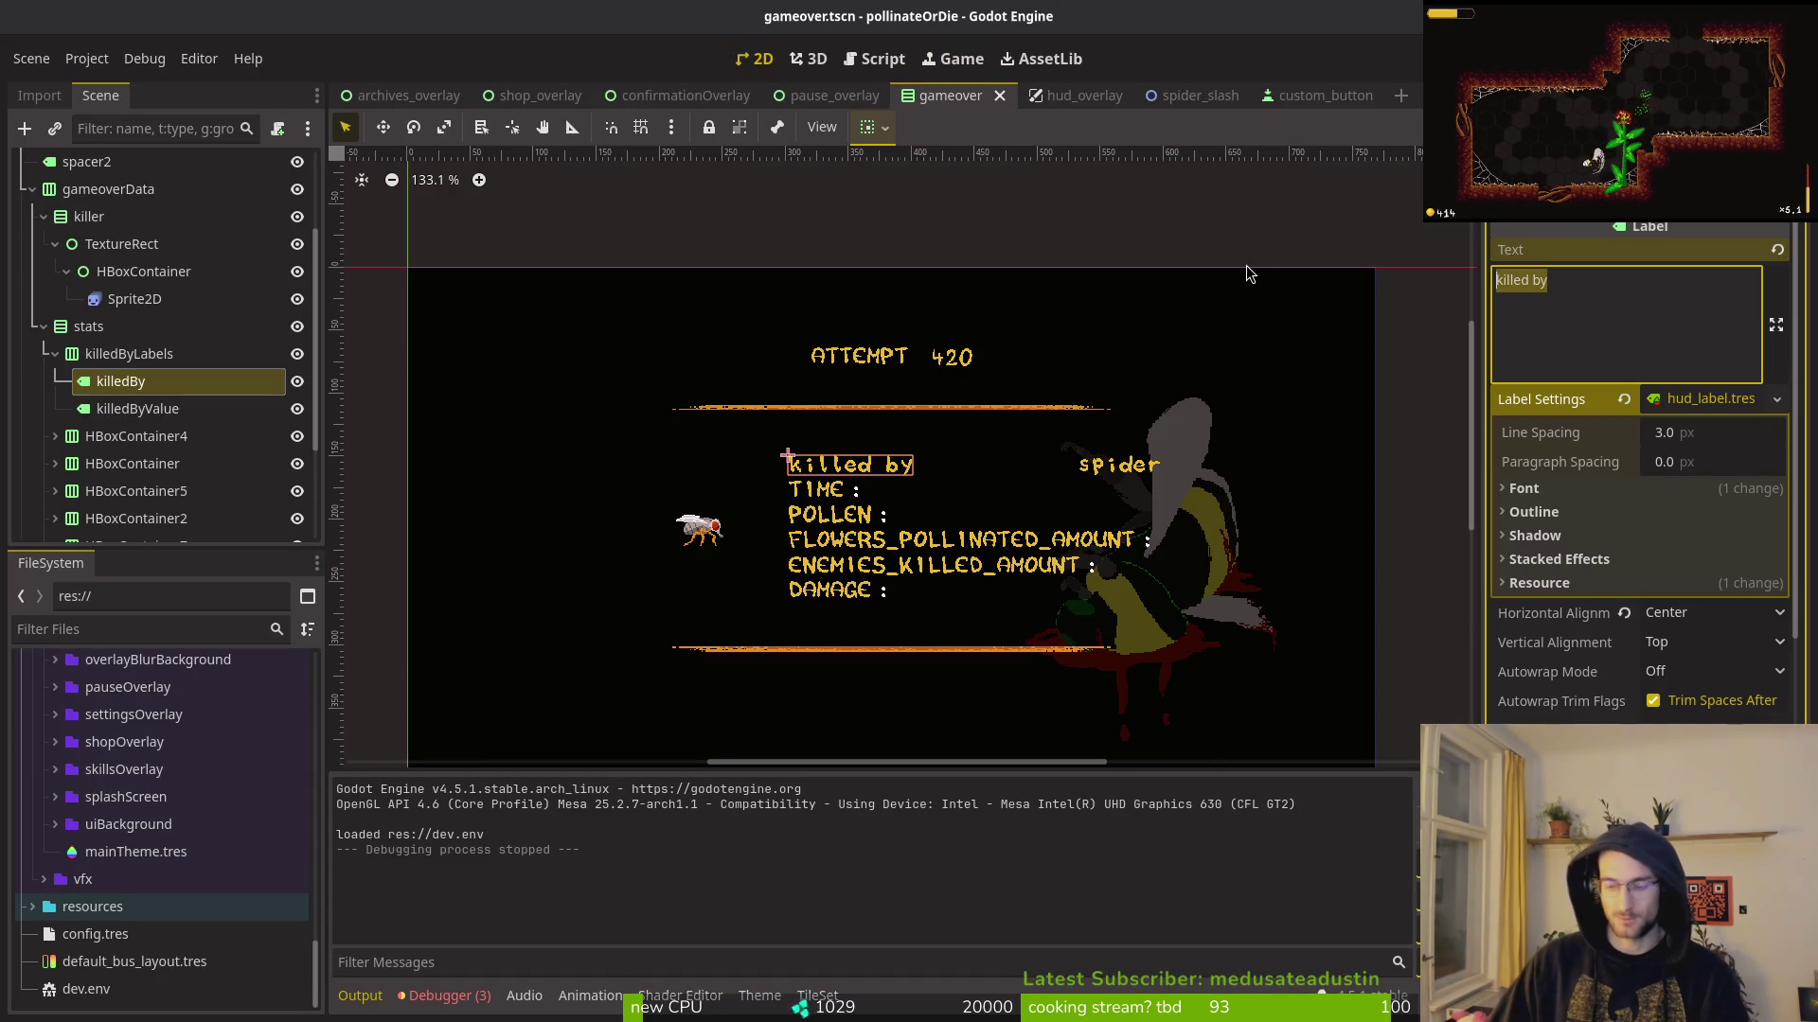
key("BackSpace")
type("KILLED_BY")
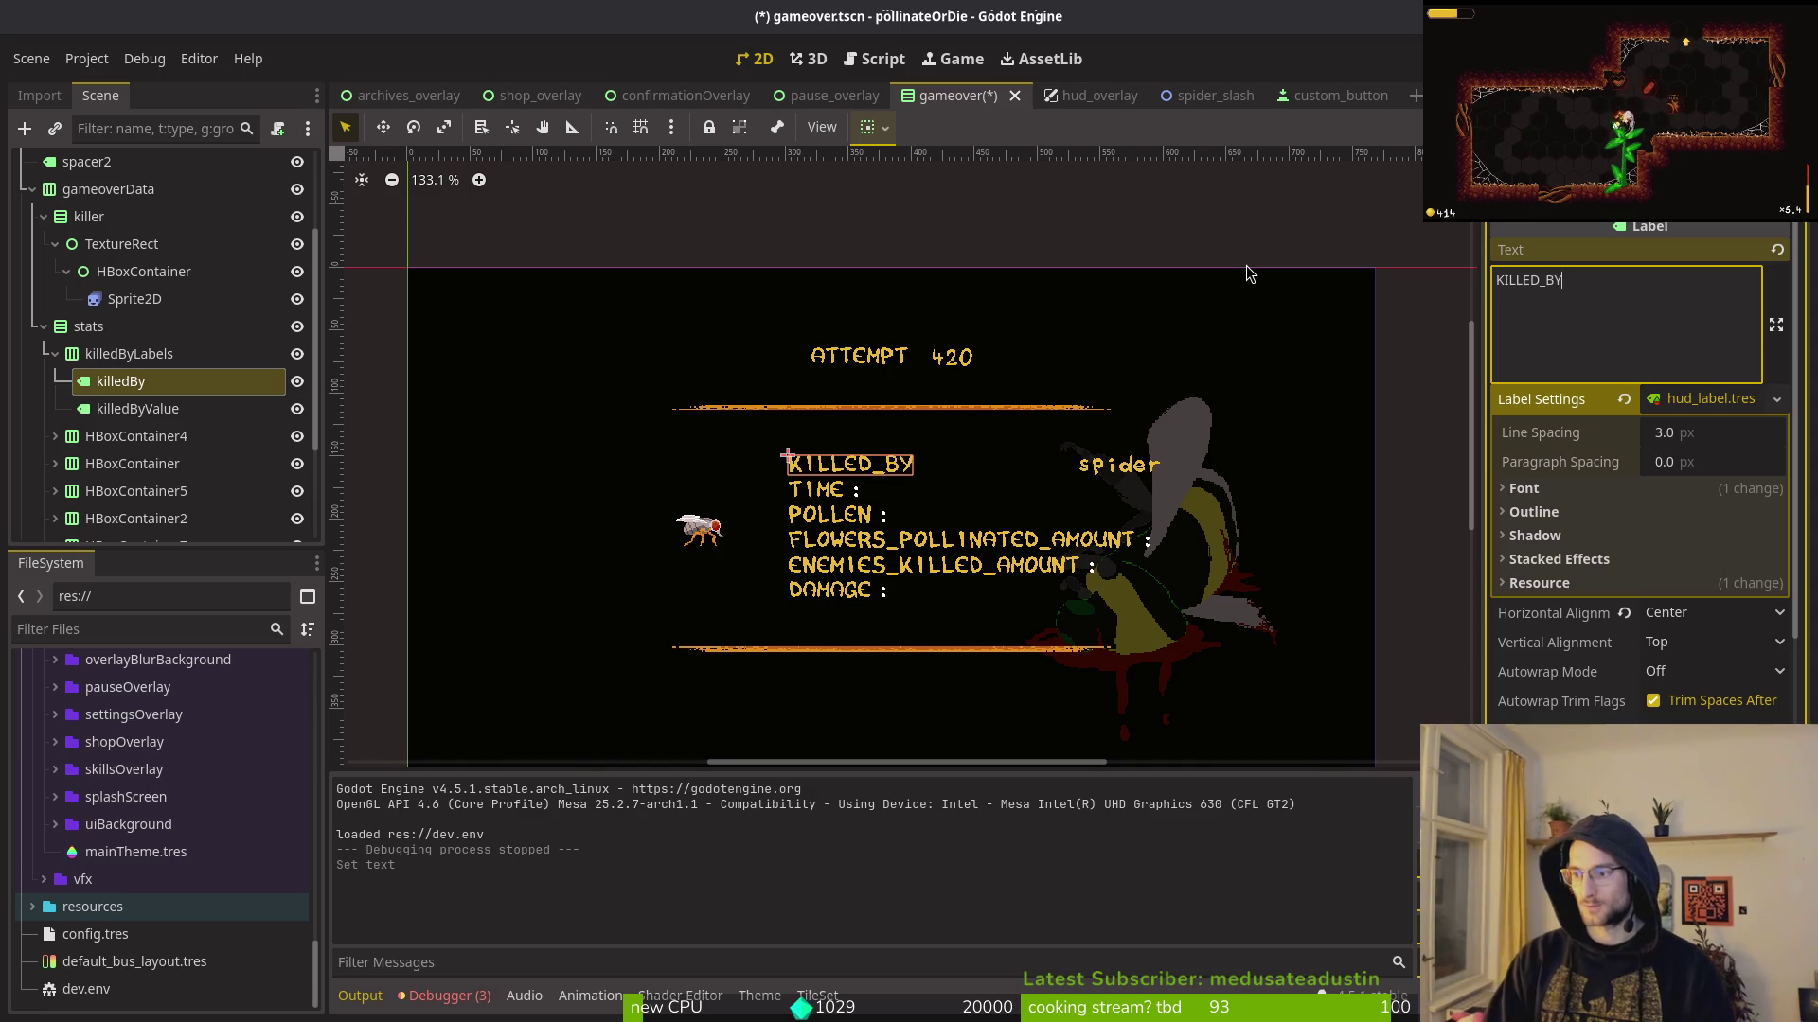
key("Return")
key("BackSpace")
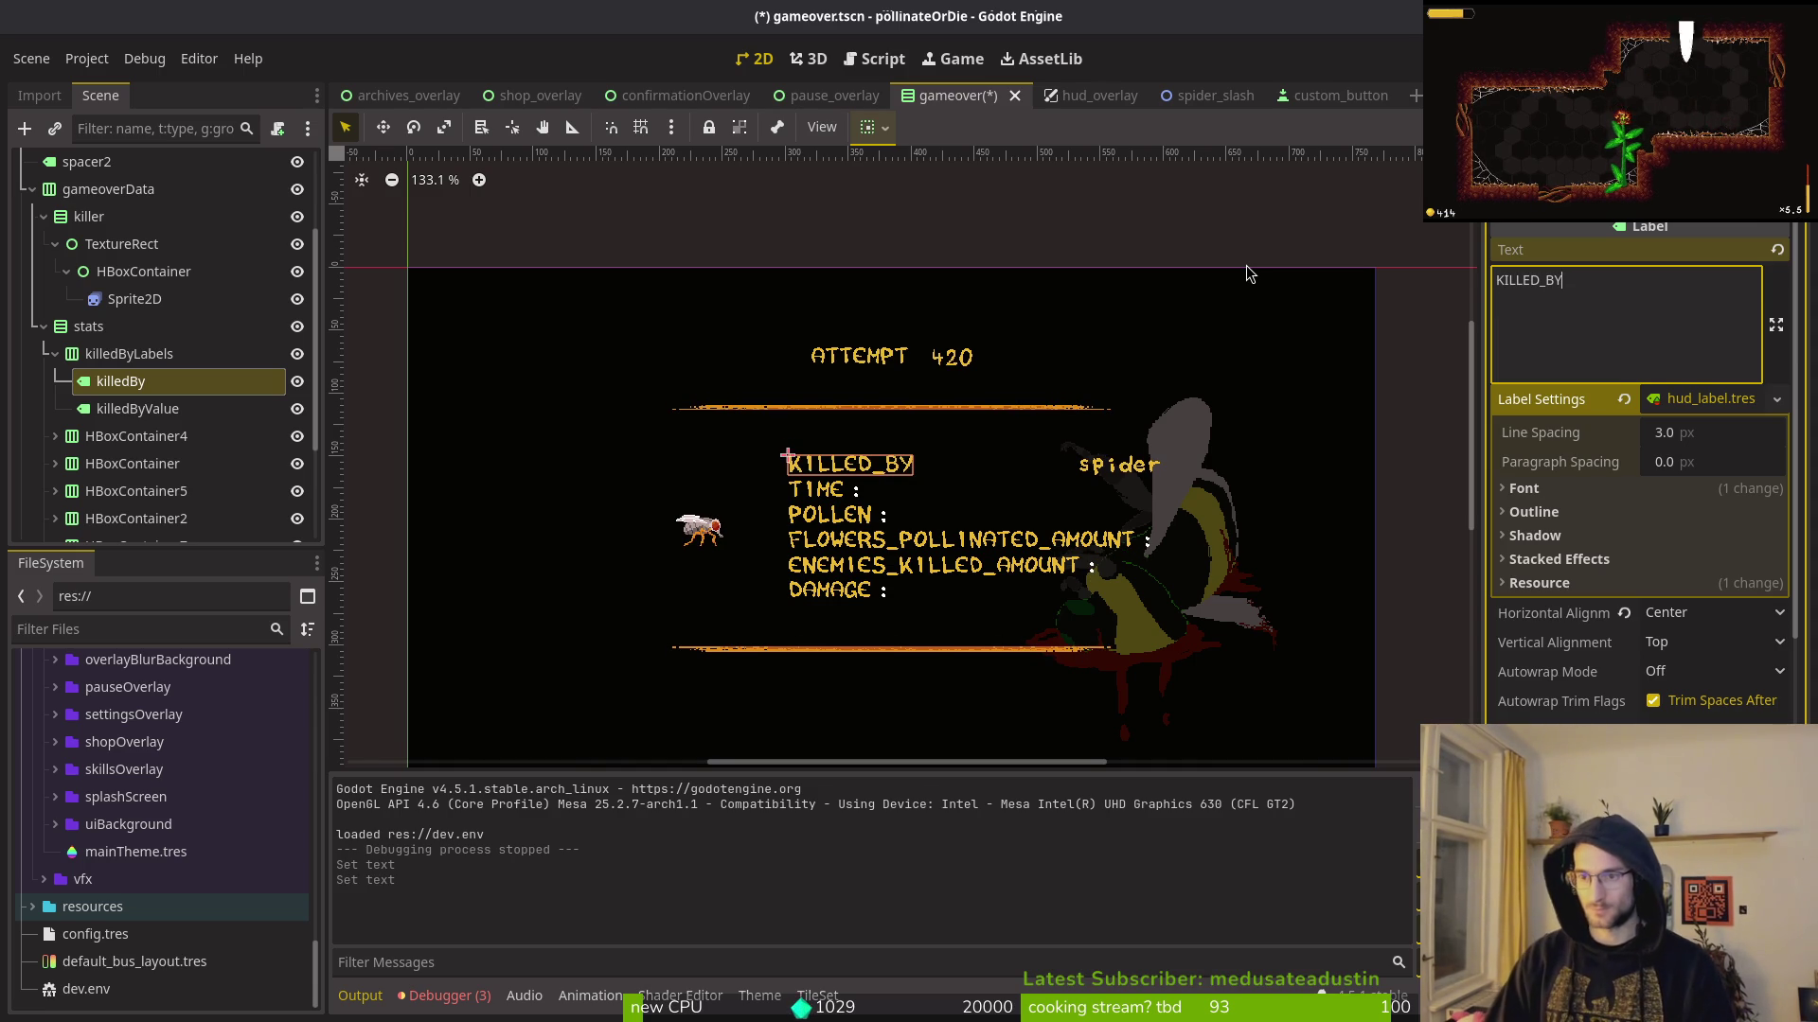
Step: Check the TIME label's text in the time row
left_click(55, 353)
left_click(54, 381)
left_click(110, 408)
left_click(111, 418)
left_click(1610, 324)
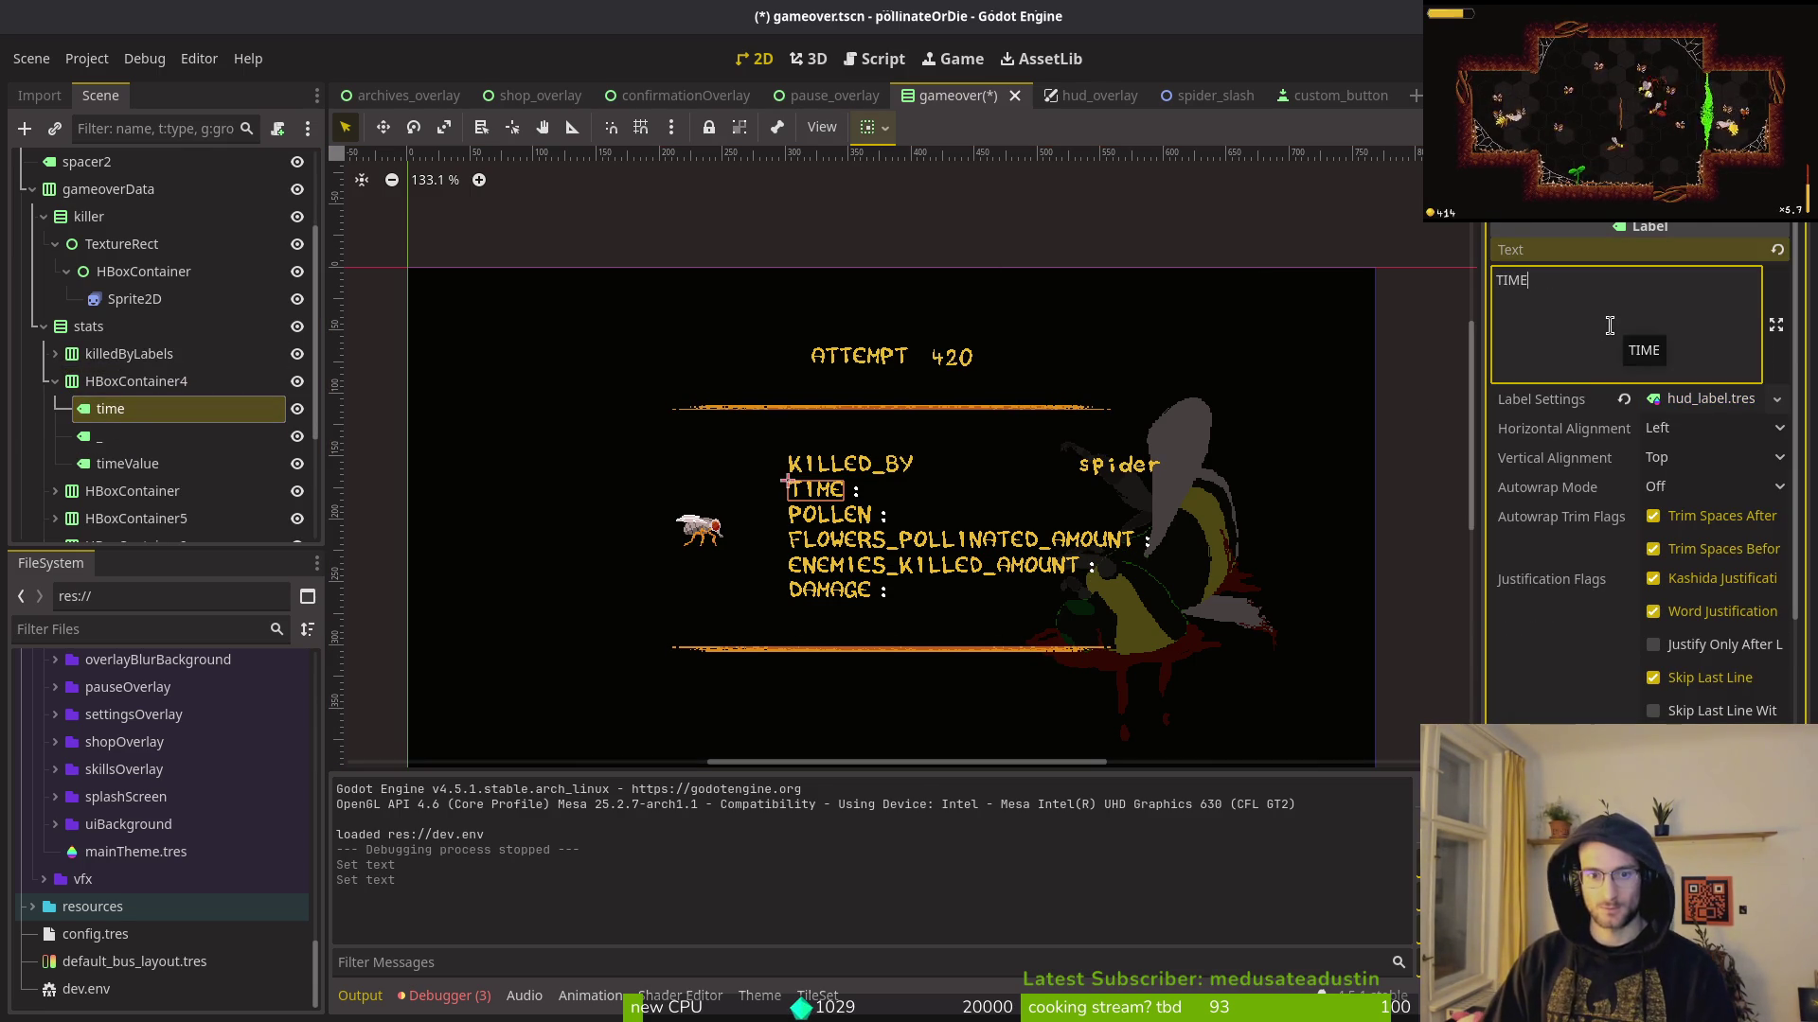
left_click(55, 380)
Step: Clear the spider placeholder text from killedByValue and save gameover.tscn
left_click(54, 353)
left_click(137, 408)
left_click(1730, 283)
key("BackSpace")
key("ctrl+s")
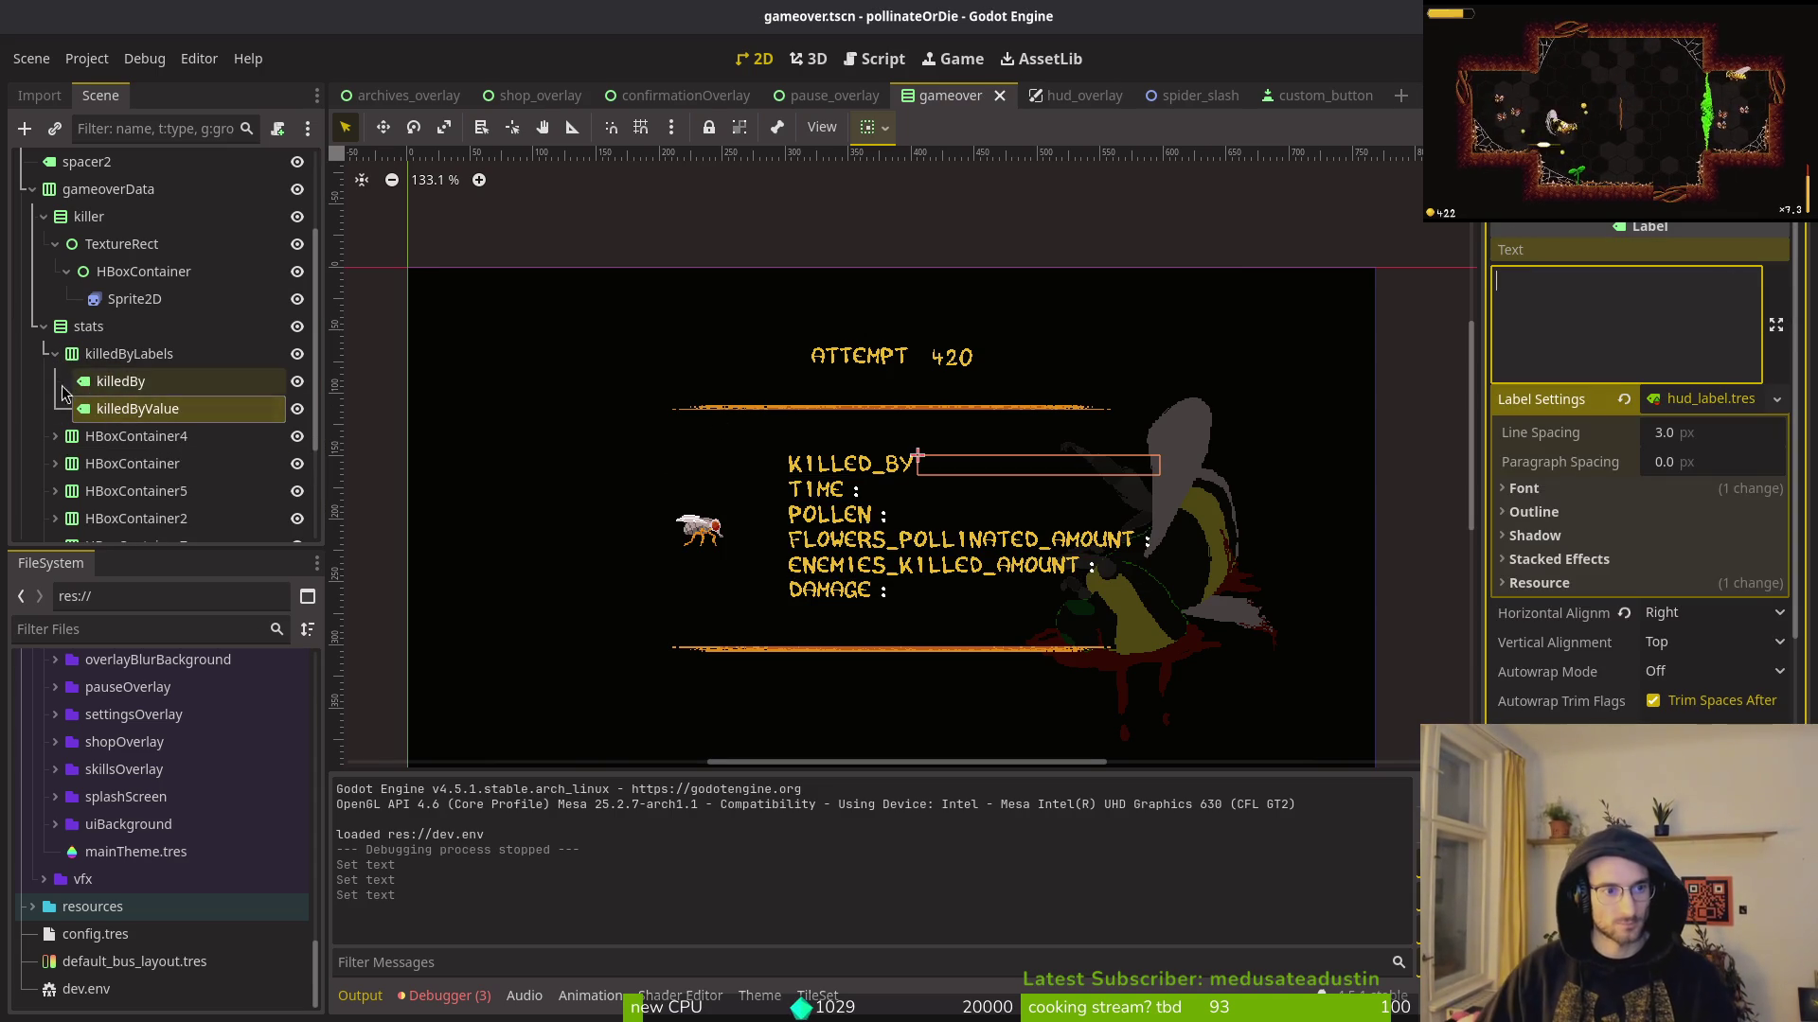
left_click(55, 353)
key("ctrl+s")
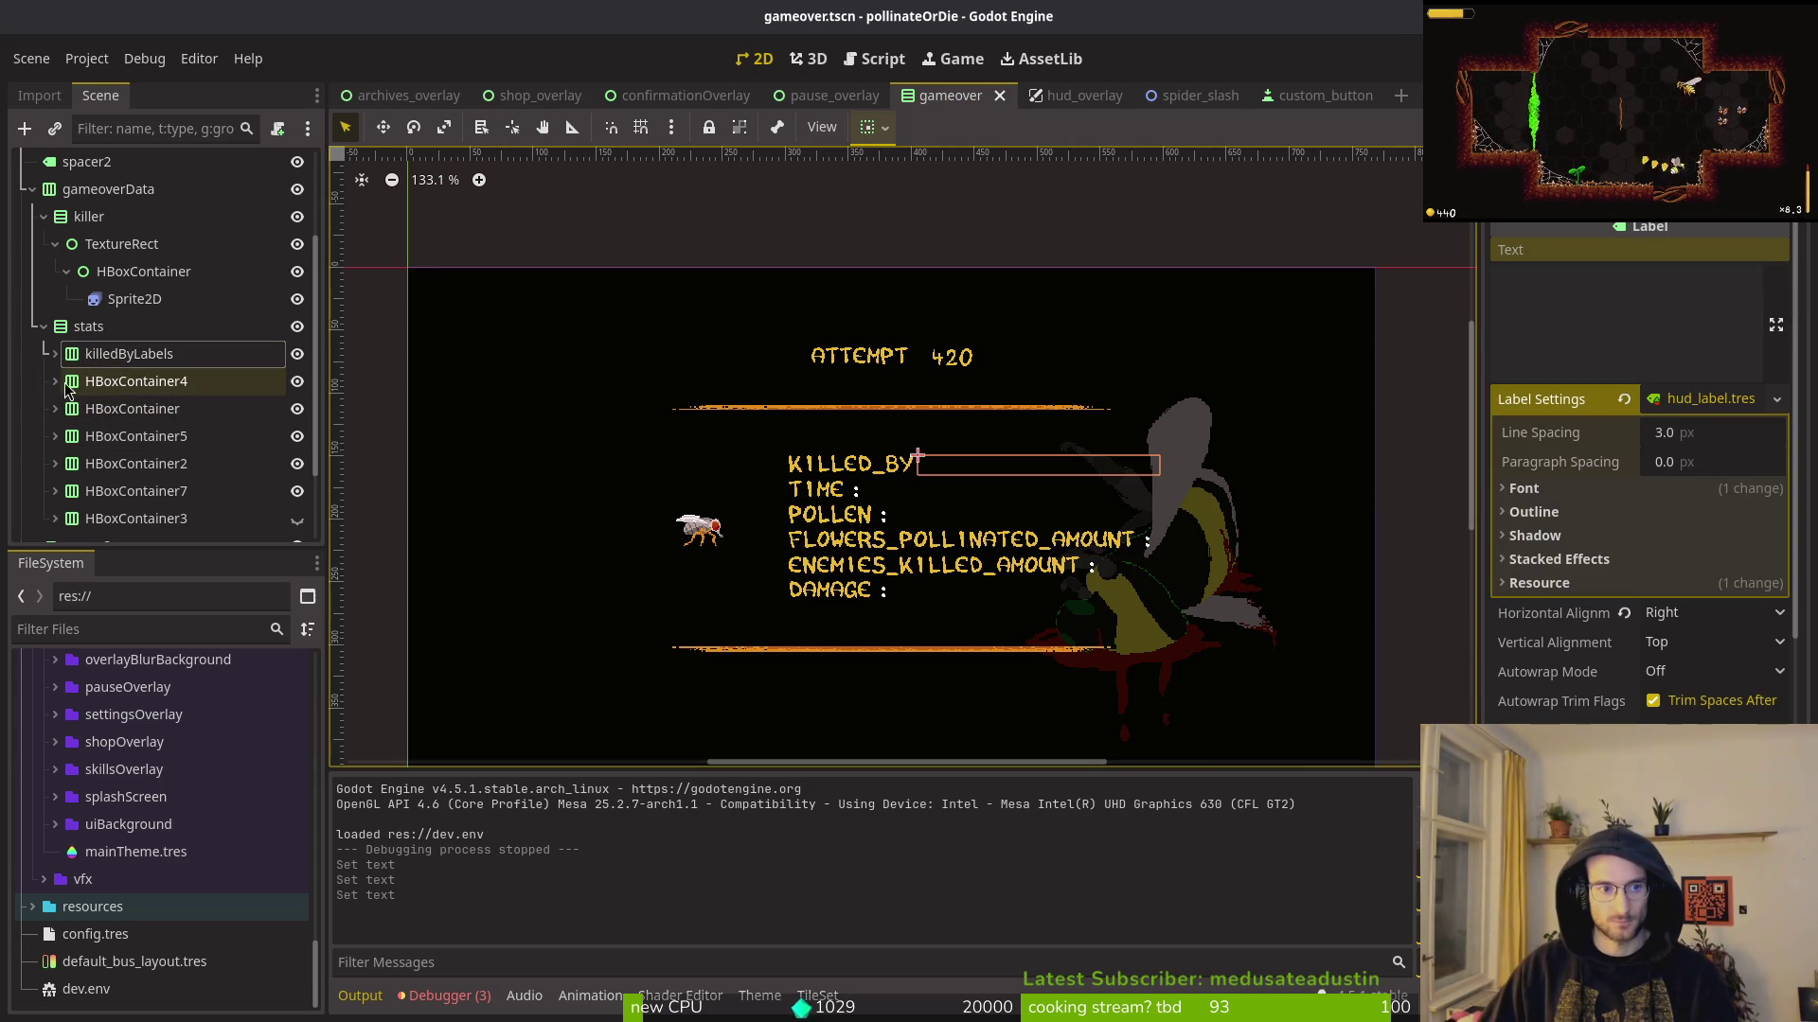
Step: Rename the time and pollen row containers to timeLabels and pollenLabels
left_click(114, 381)
left_click(55, 380)
left_click(55, 382)
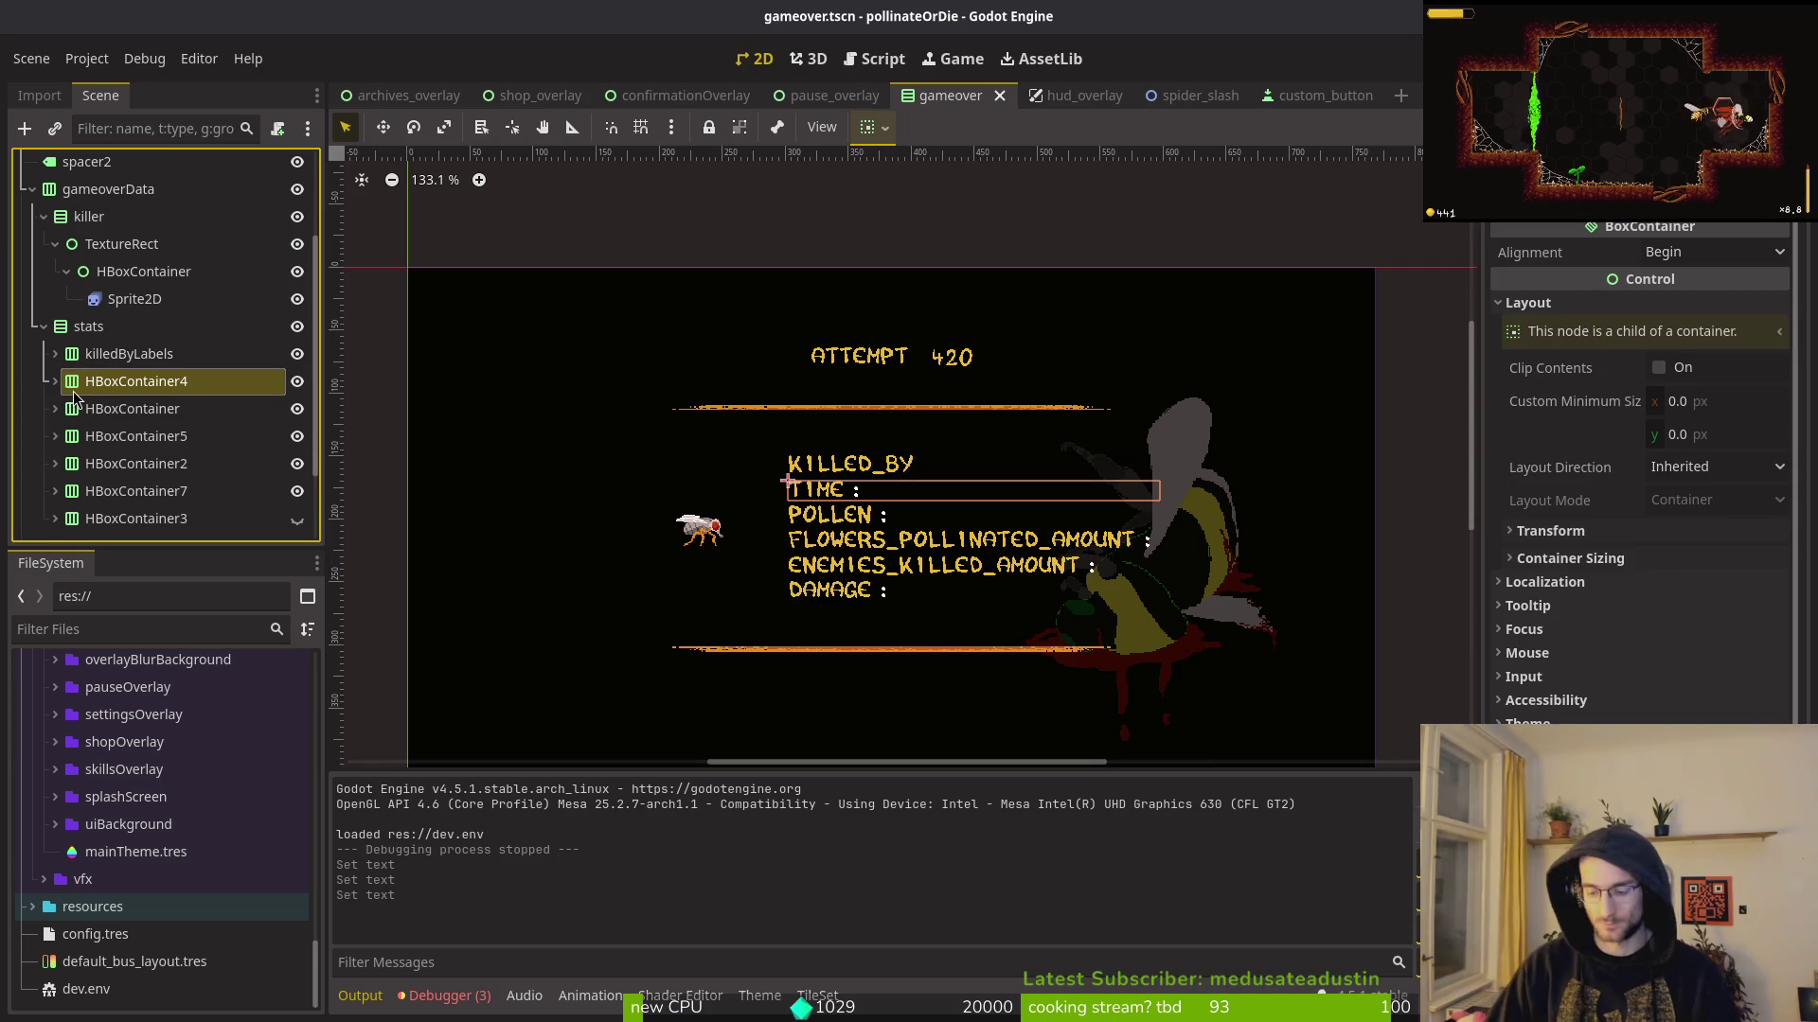
key("F2")
type("timeLaberls")
key("Return")
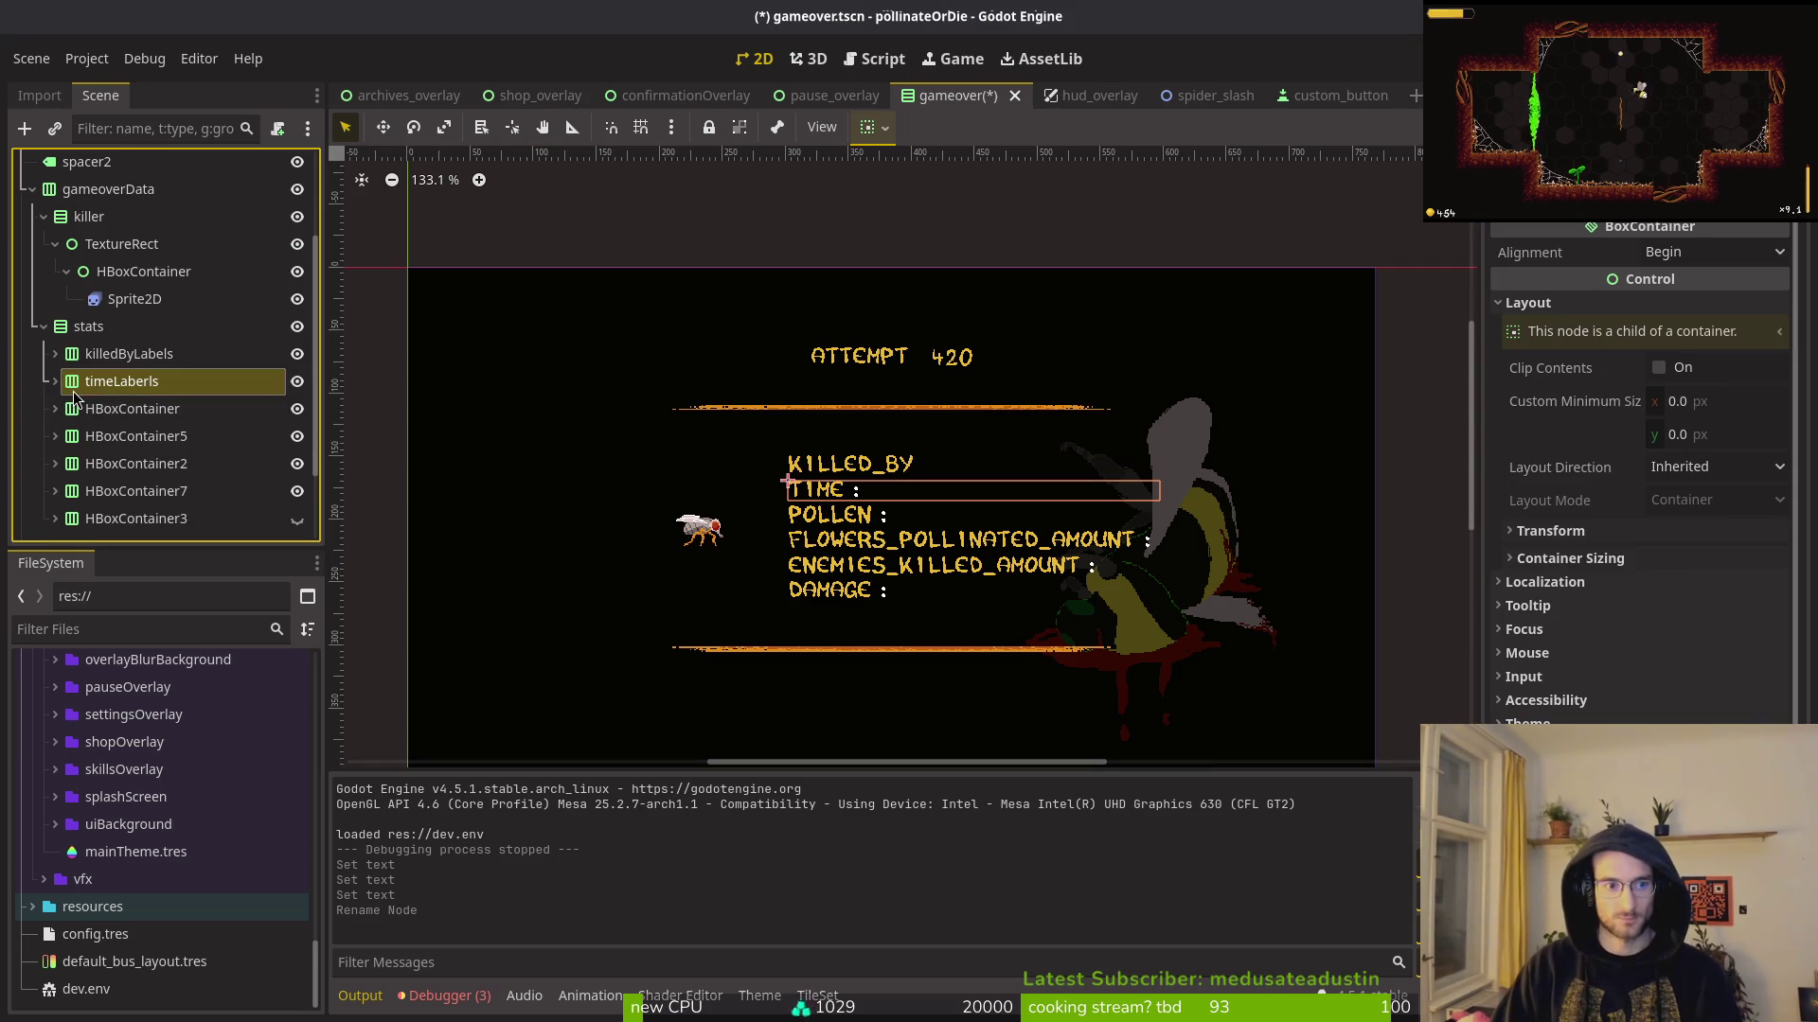
key("F2")
type("ti")
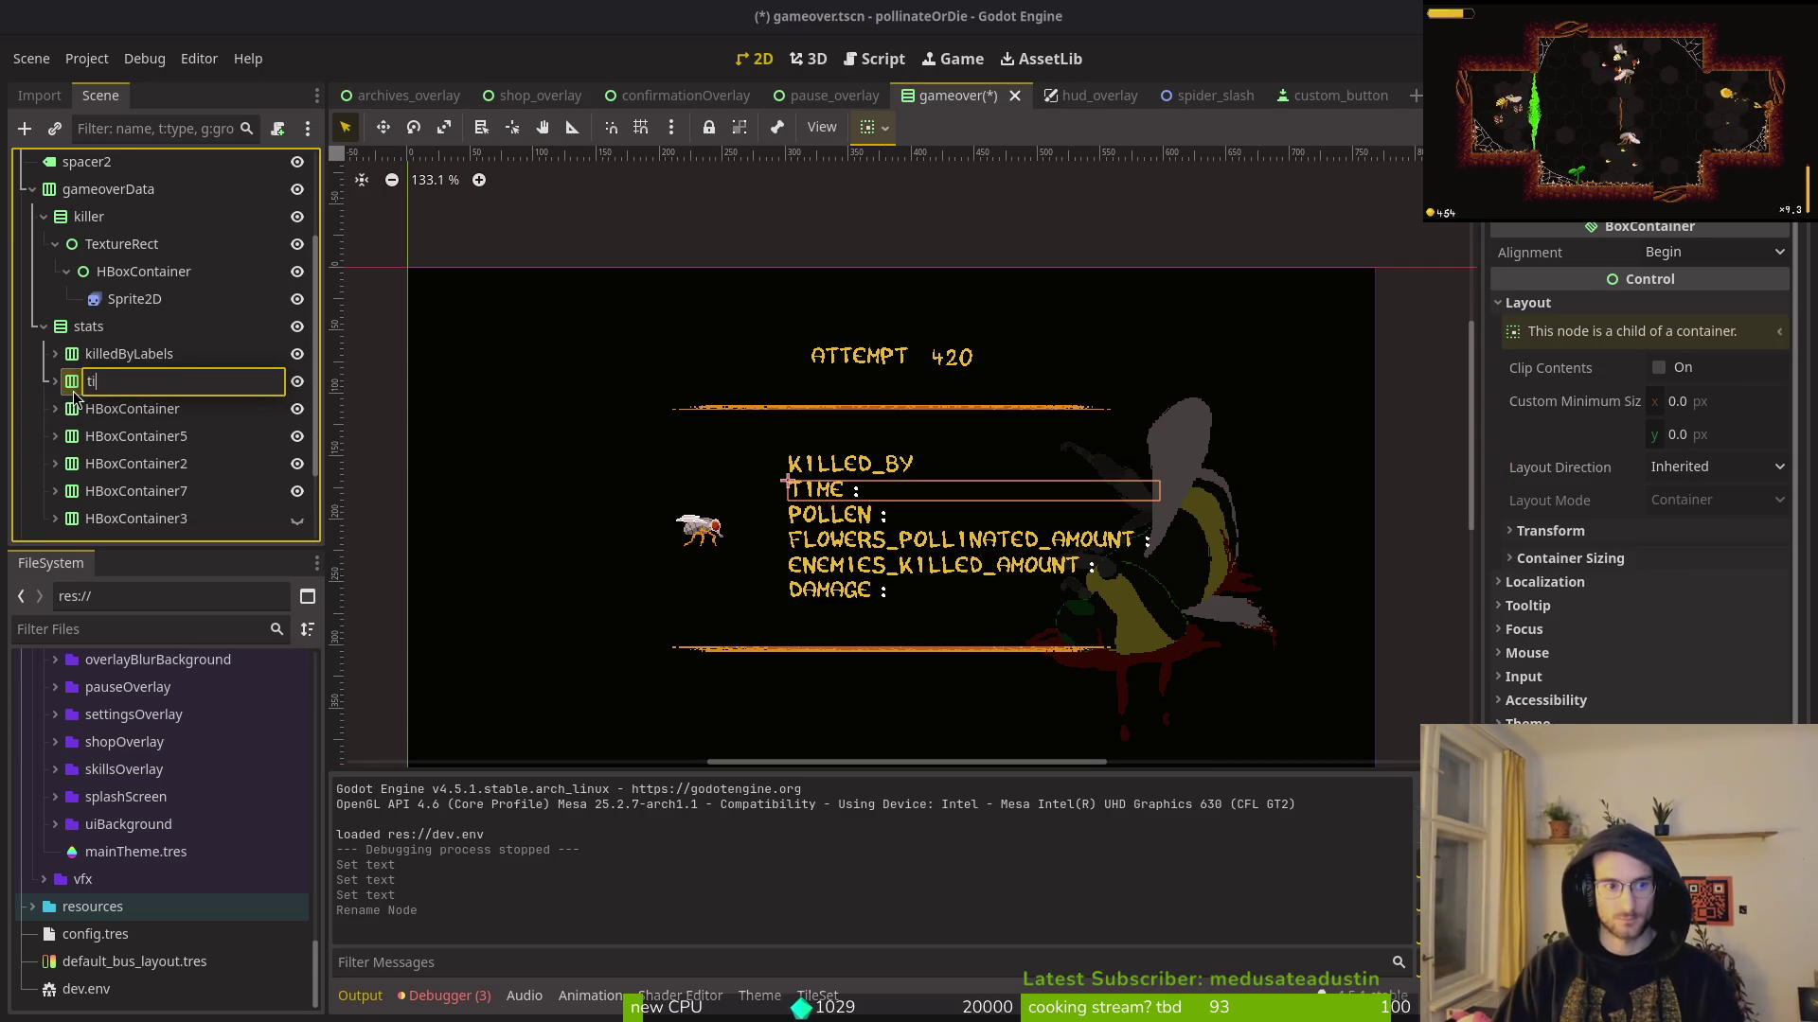
type("meLabels")
key("Return")
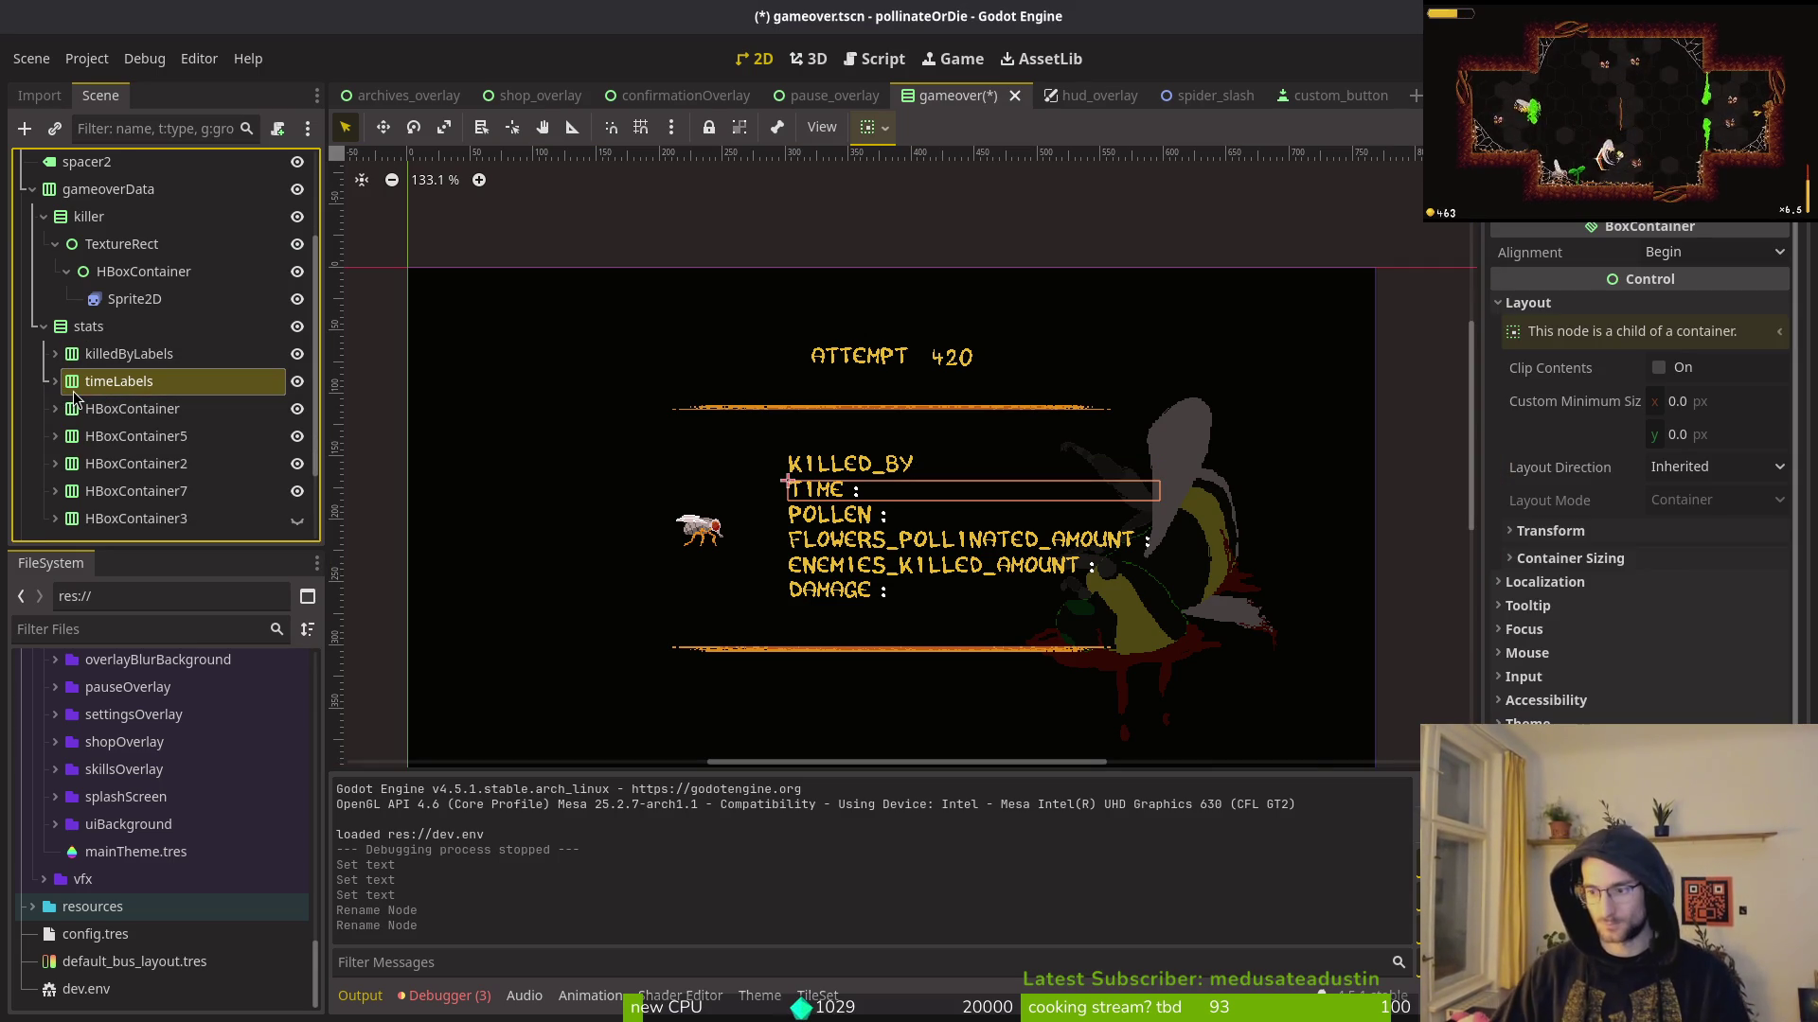
left_click(95, 409)
key("F2")
type("po")
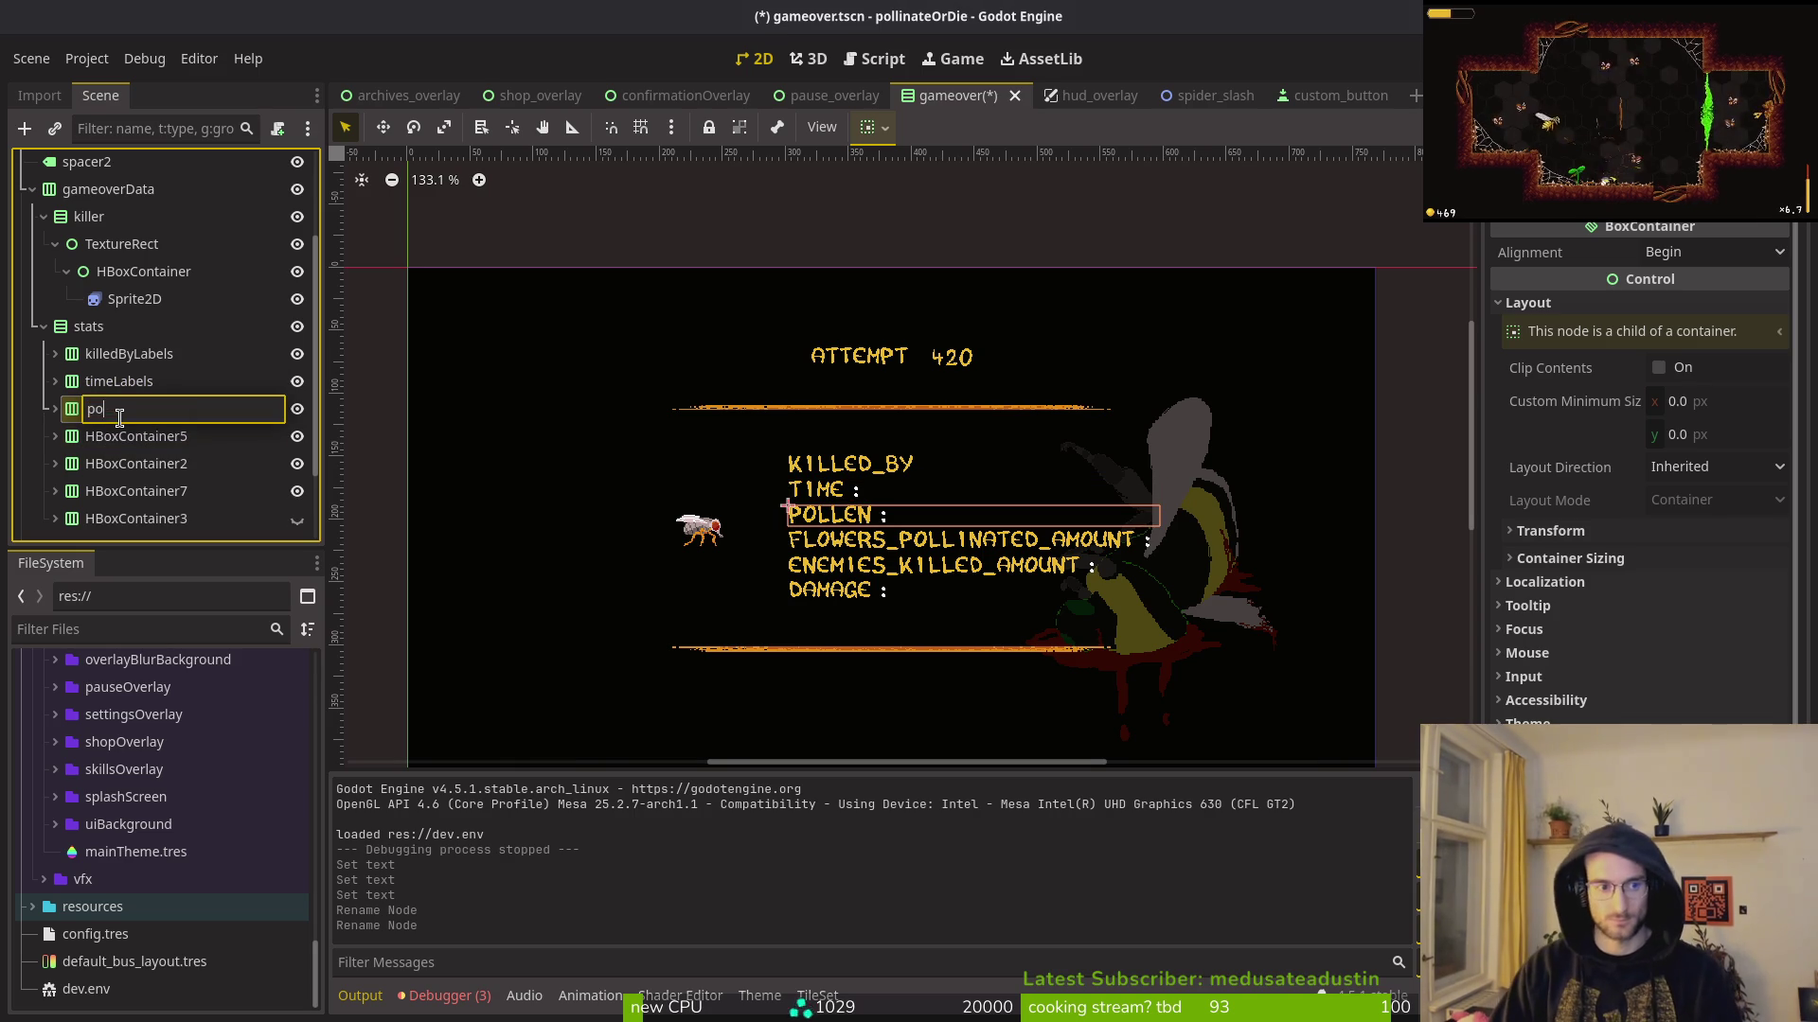
type("llenLabels")
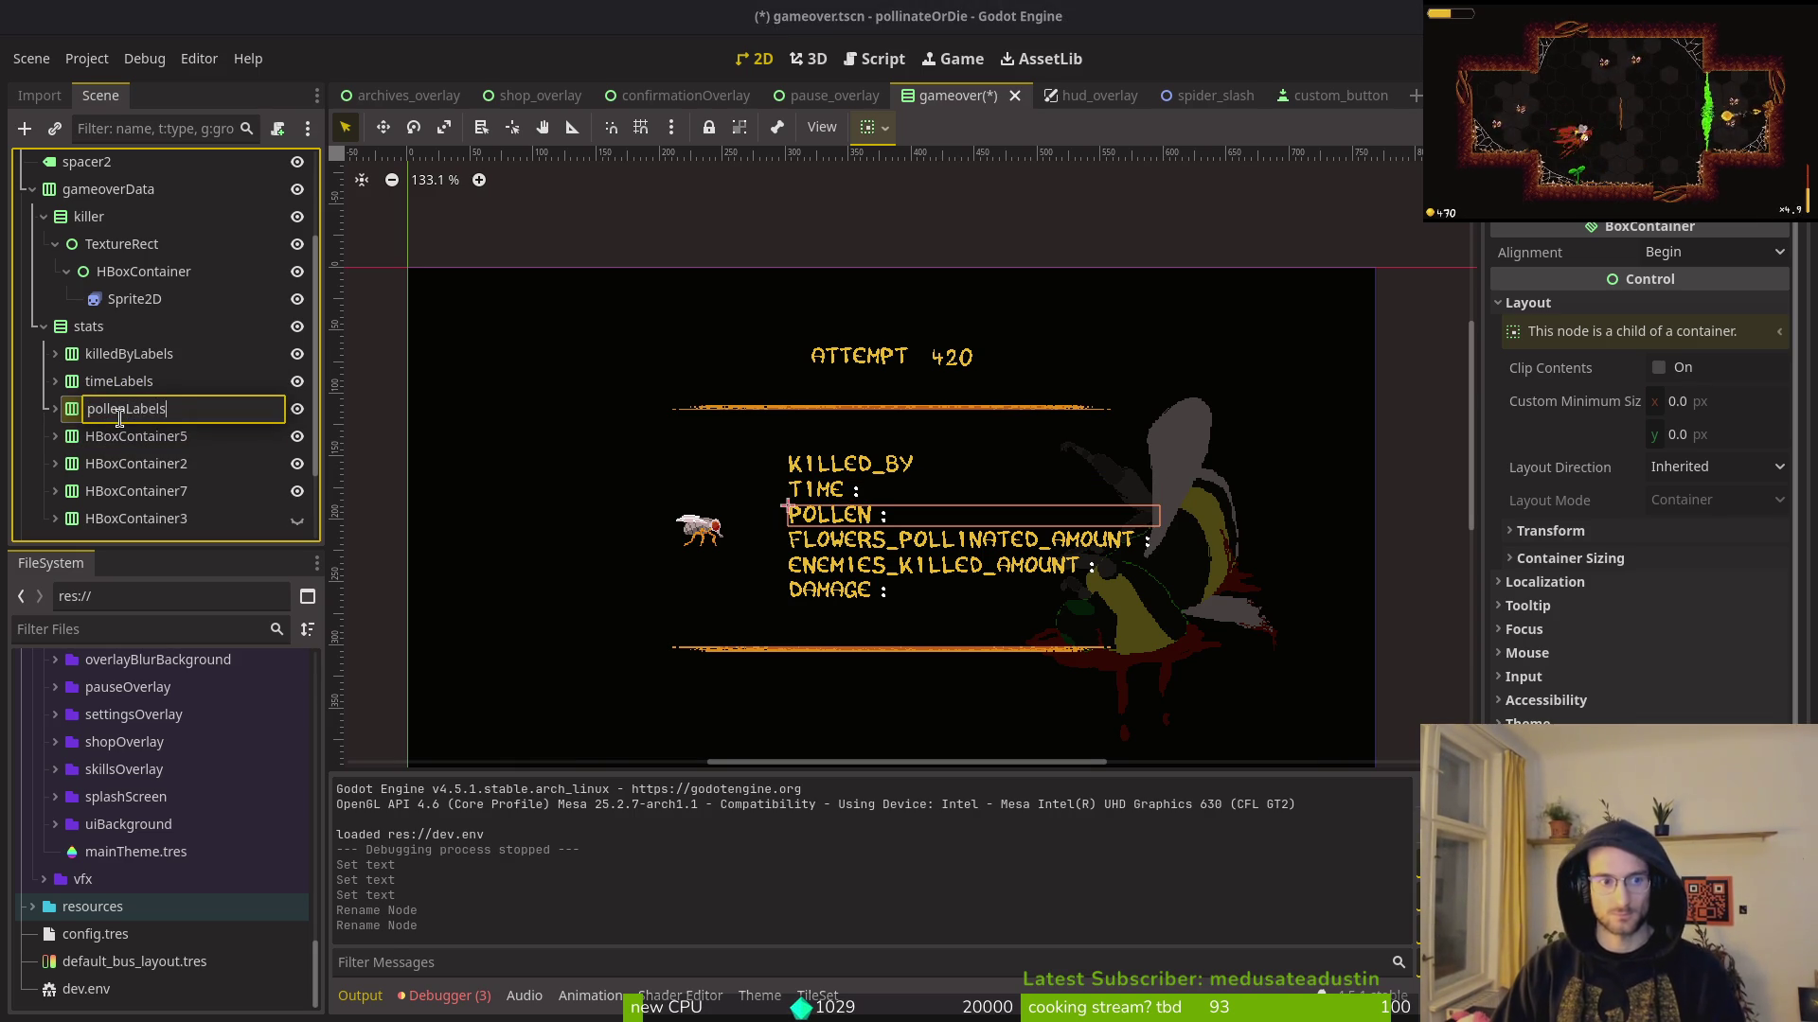
key("Return")
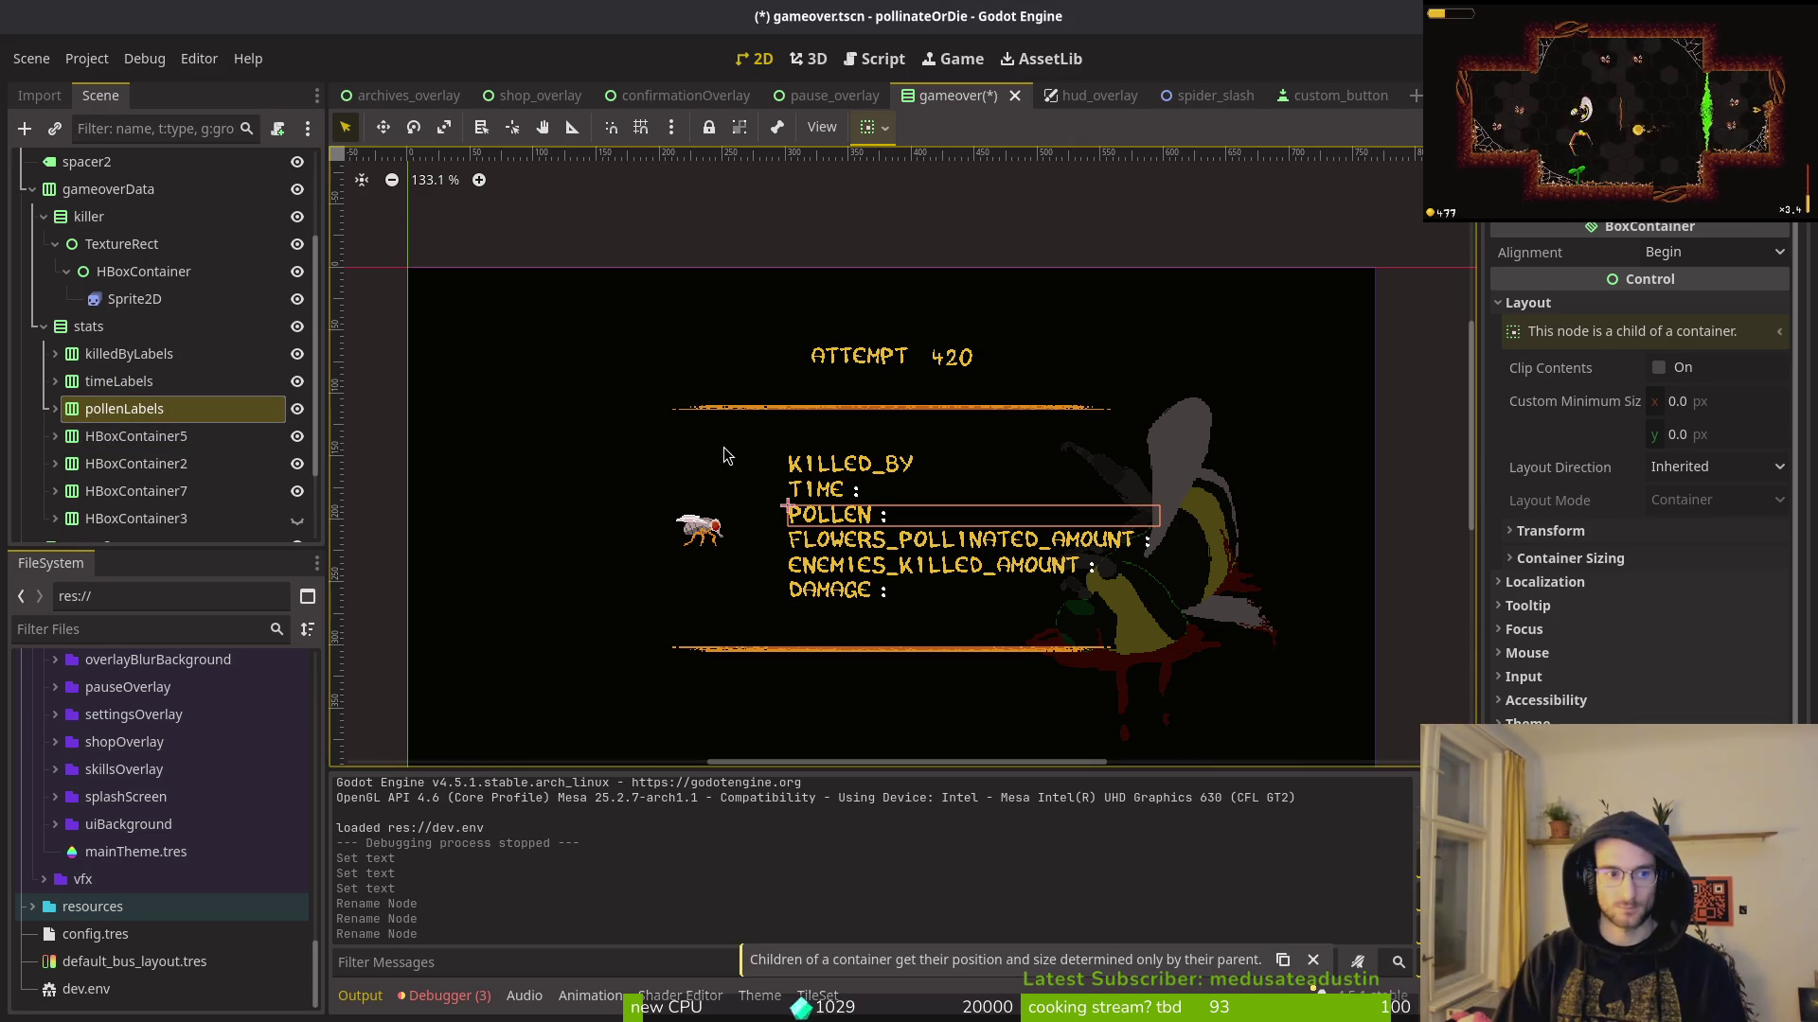
Step: Rename the enemies killed row container to enemiesKilledLabels, abandoning a flowers rename
key("Down")
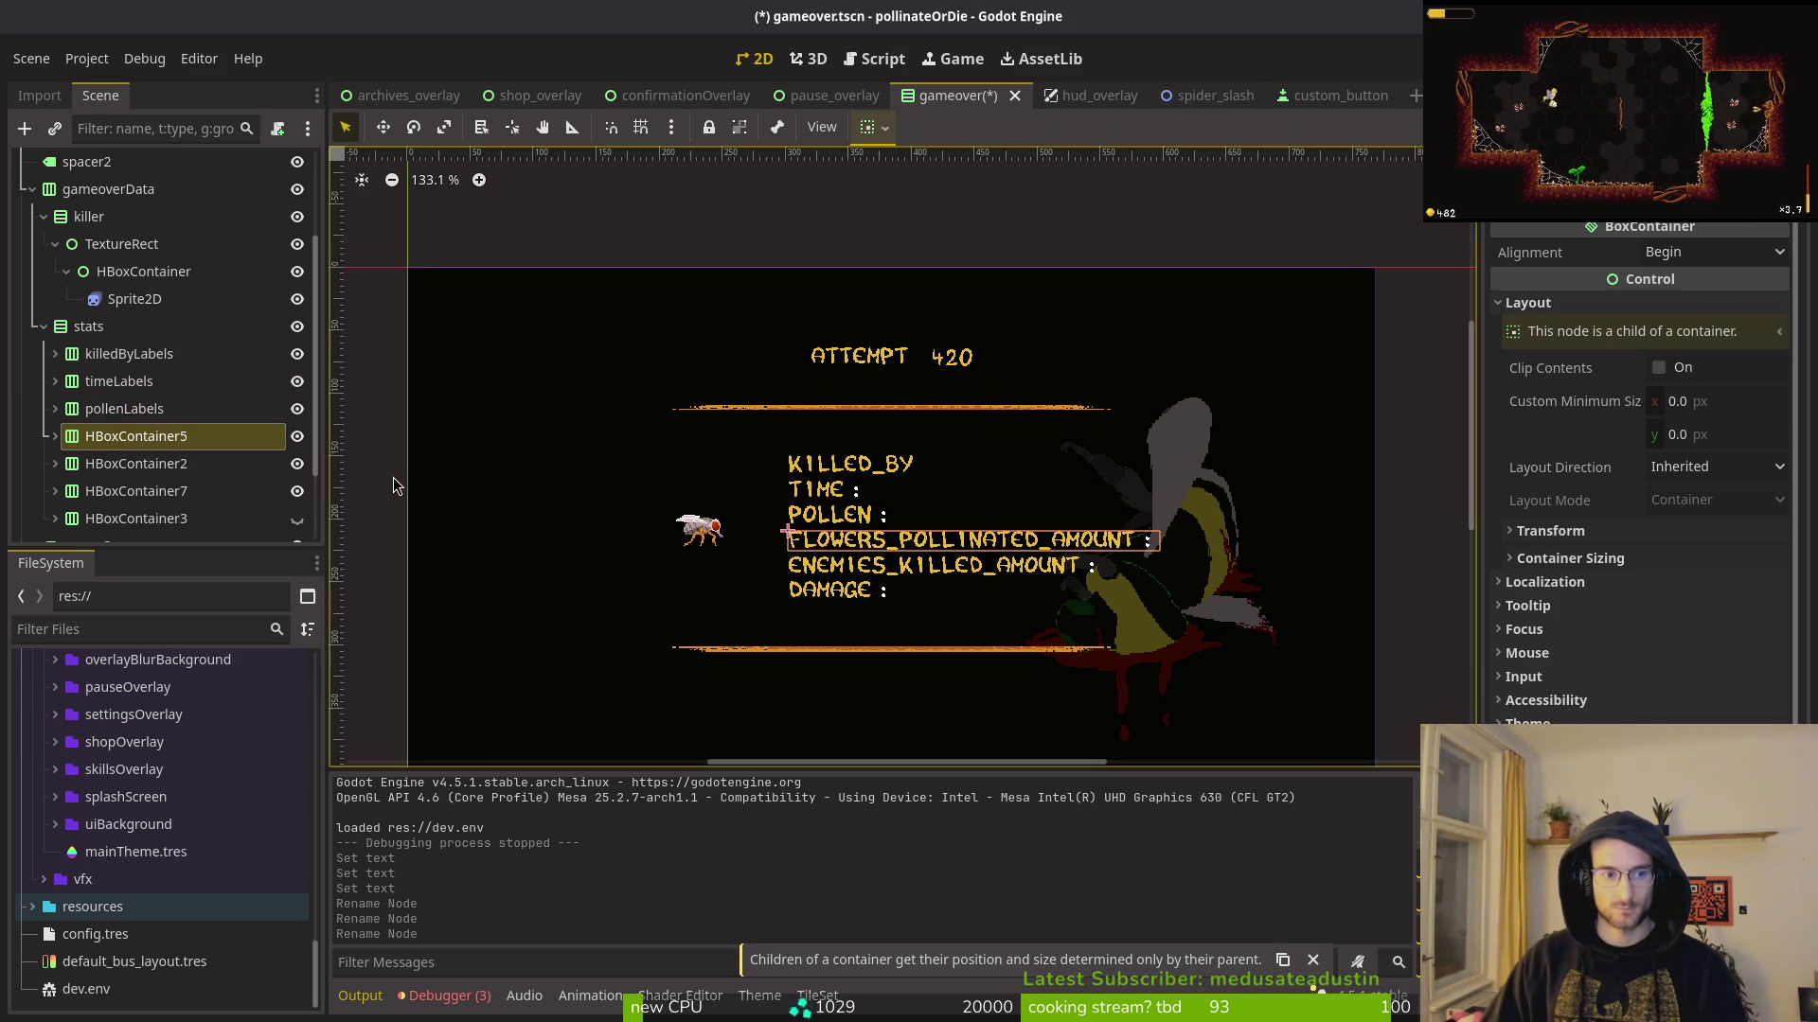
key("F2")
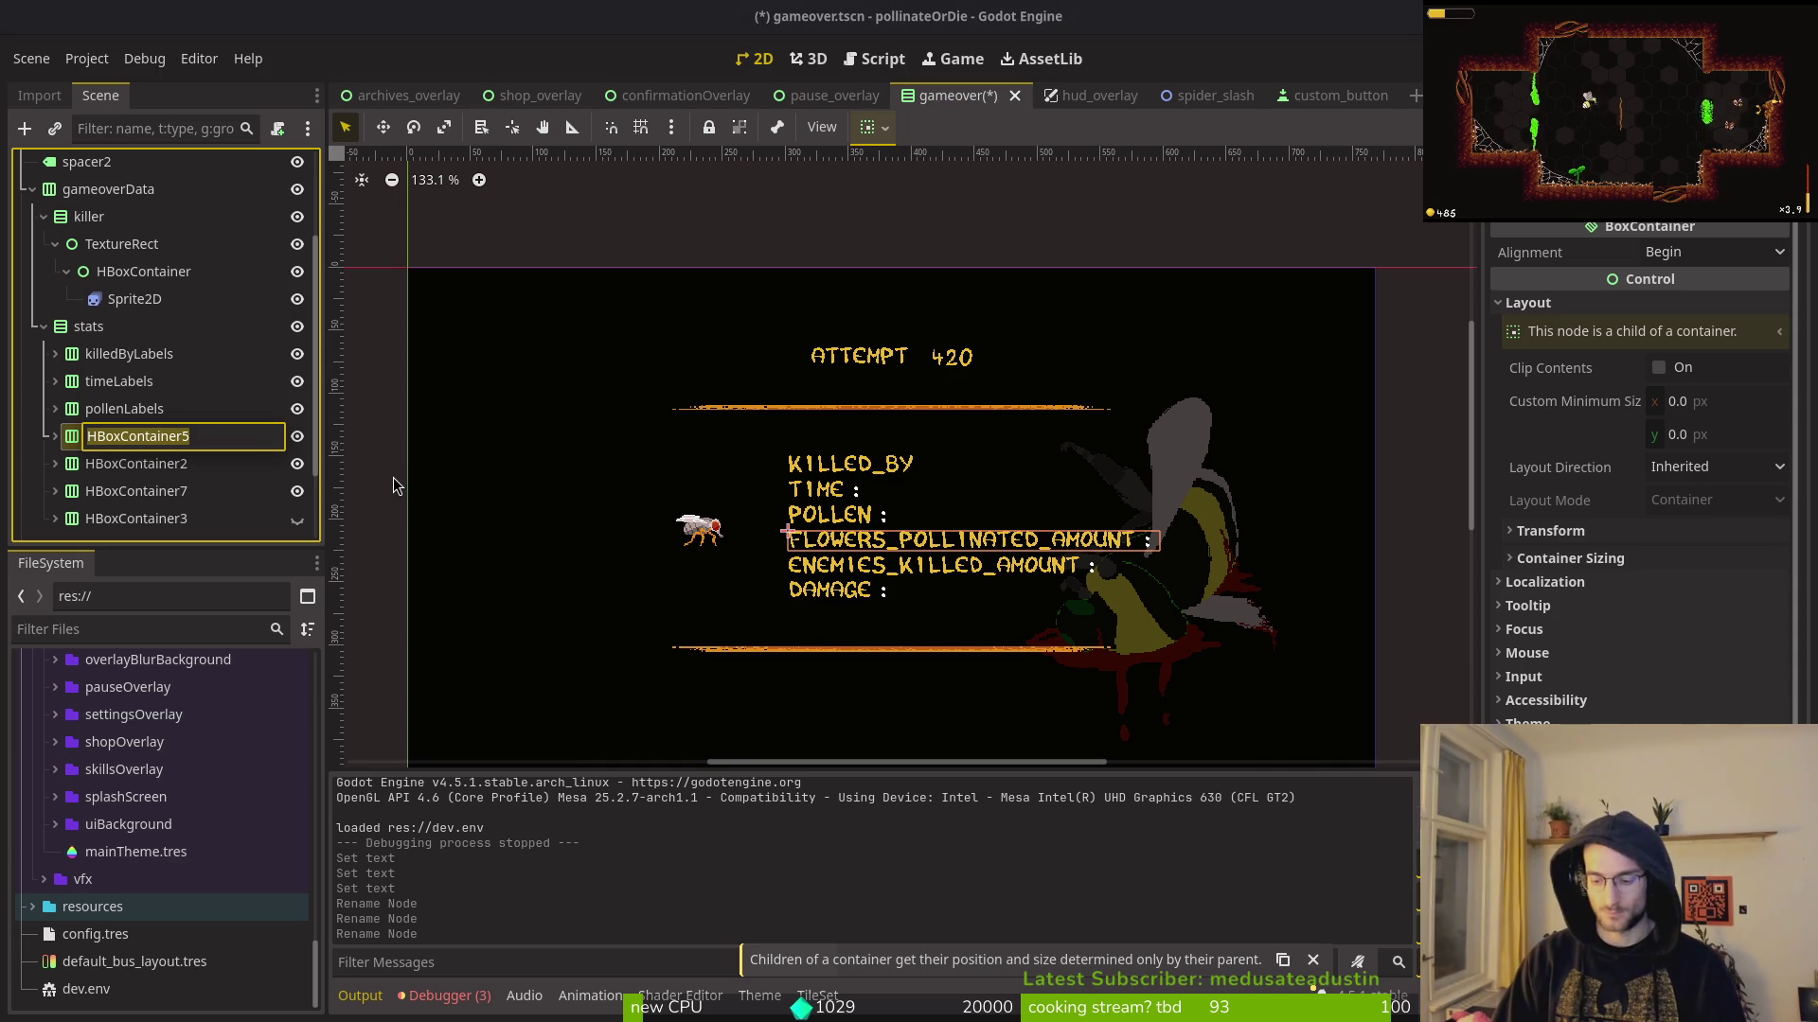
type("flowersLabel")
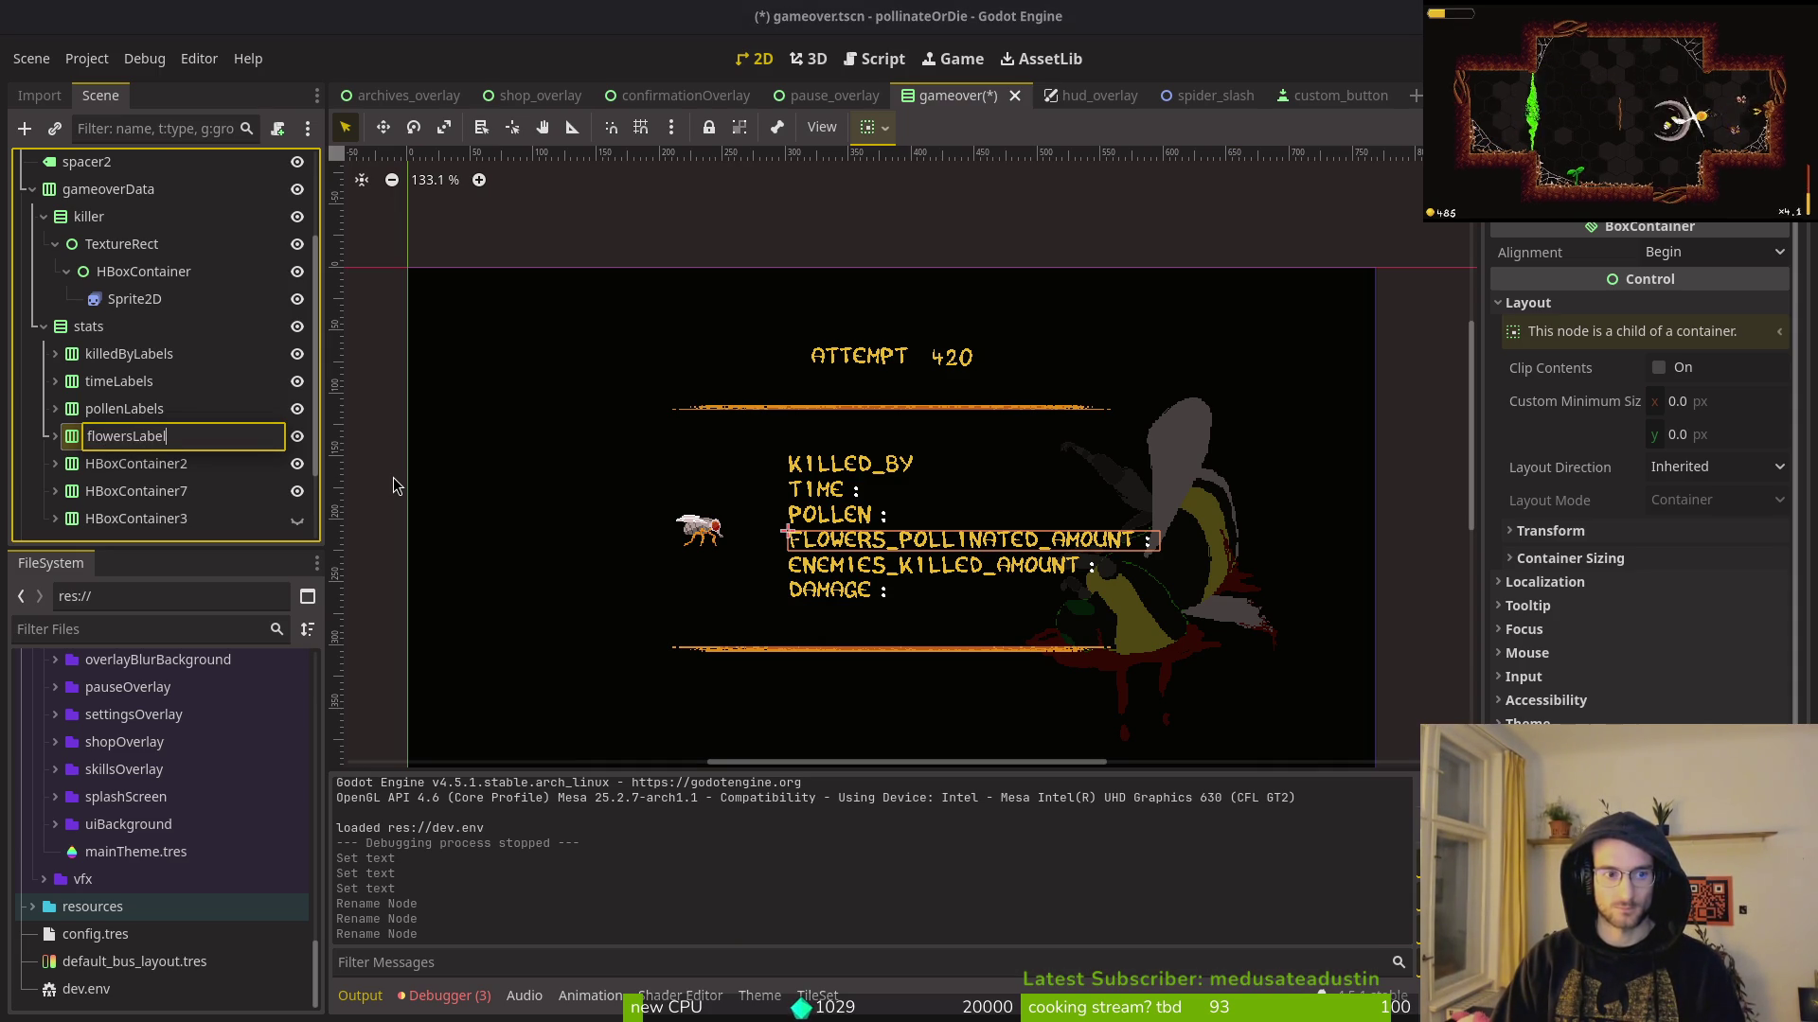
key("Escape")
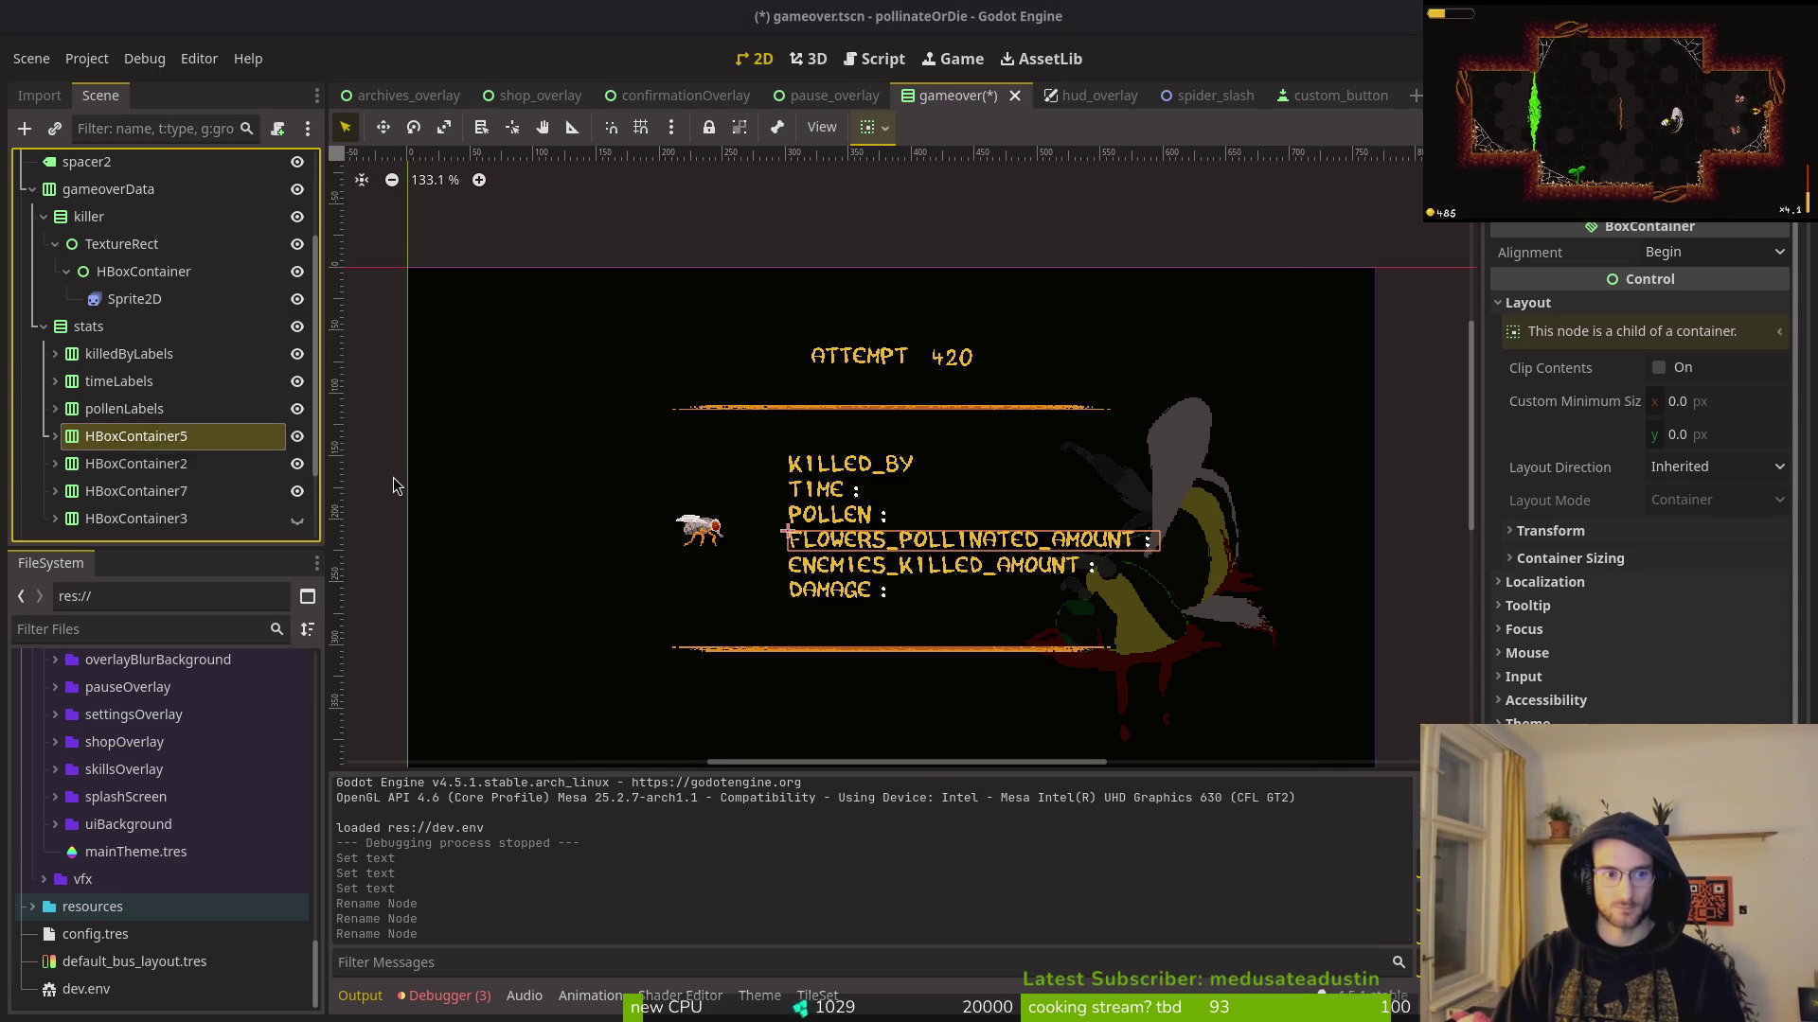
left_click(196, 470)
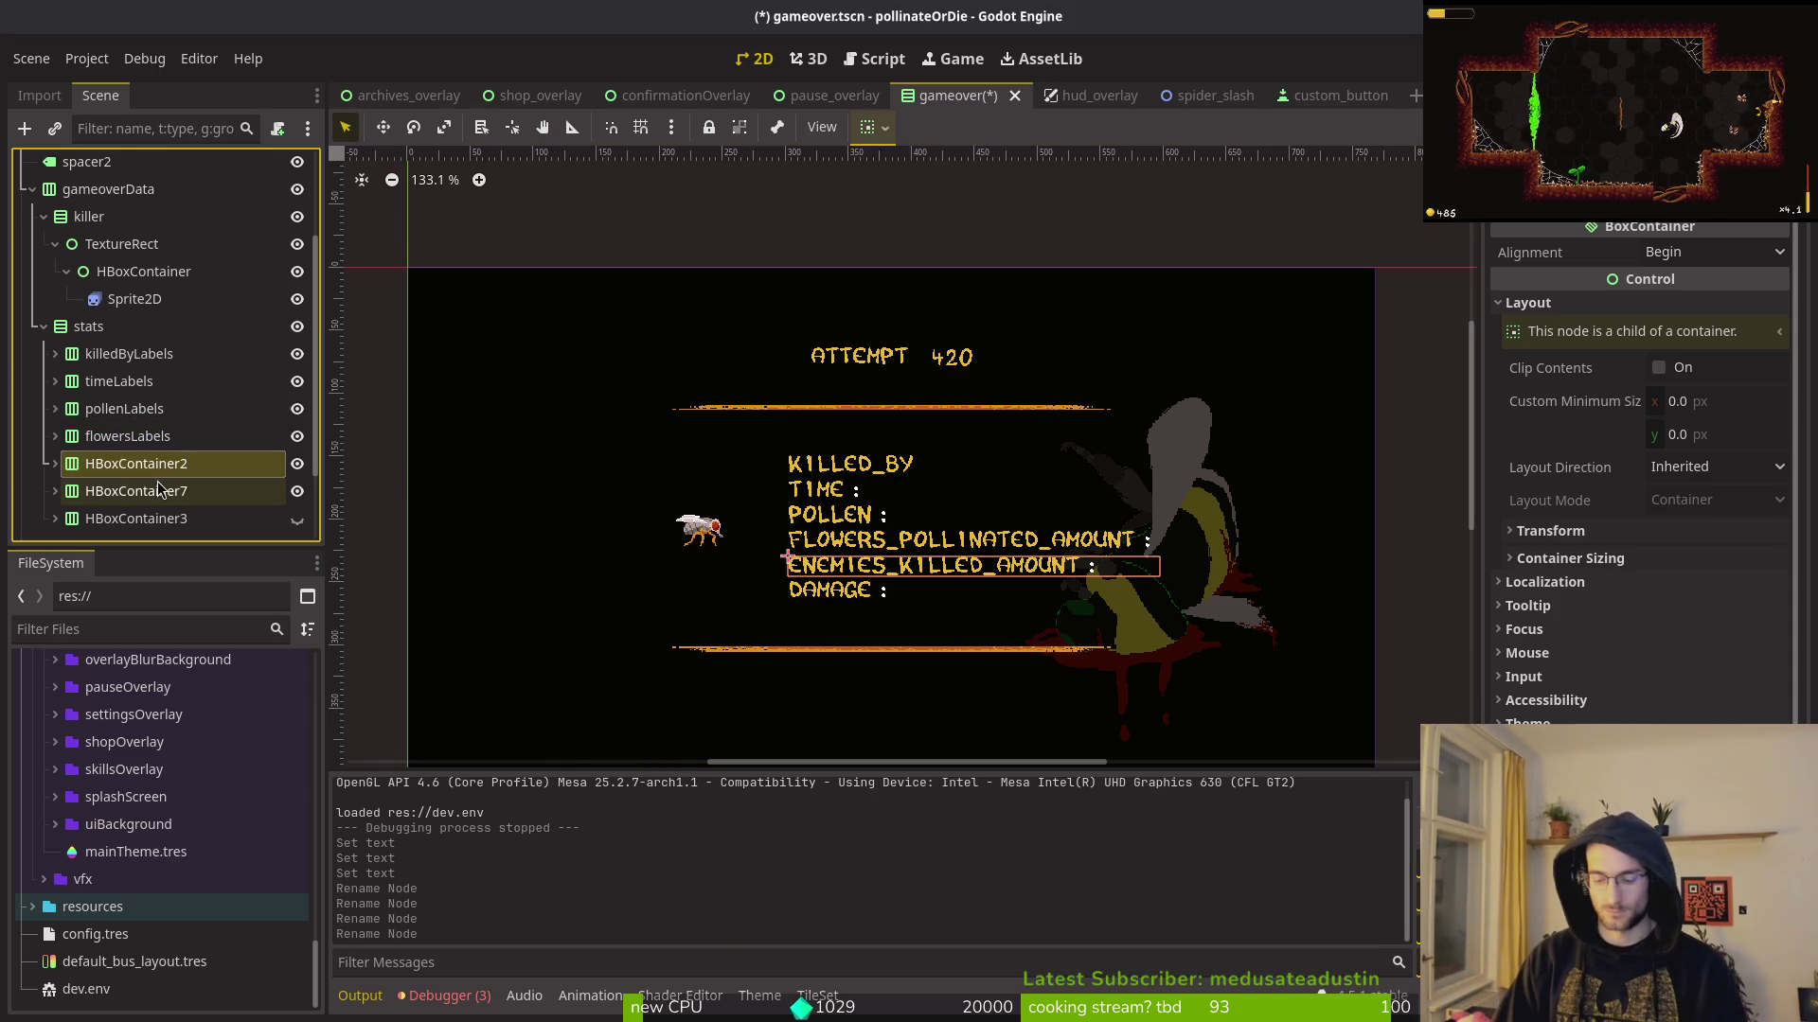
key("F2")
type("enemiesKilled")
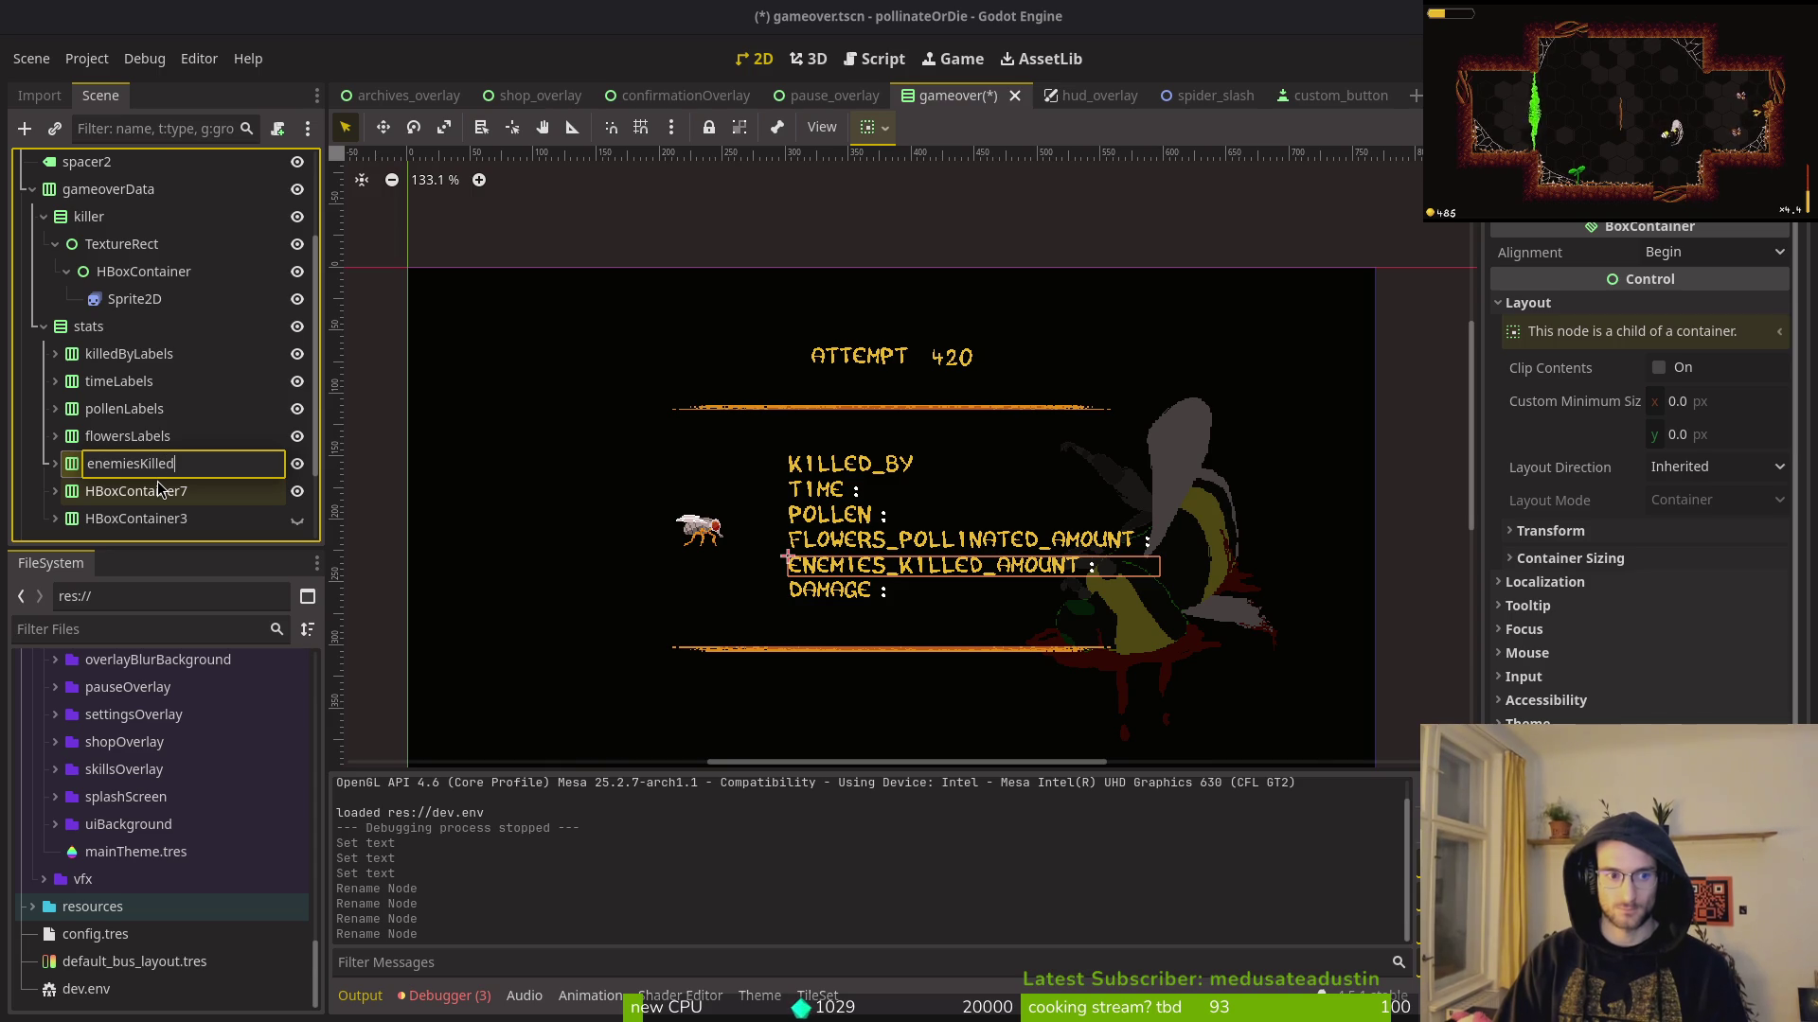
type("Labels")
key("Return")
Step: Rename the damage and last stats rows to damageLabels and hitsTakenLabels
left_click(157, 484)
key("F2")
type("damageLabels")
key("Return")
left_click(172, 518)
key("F2")
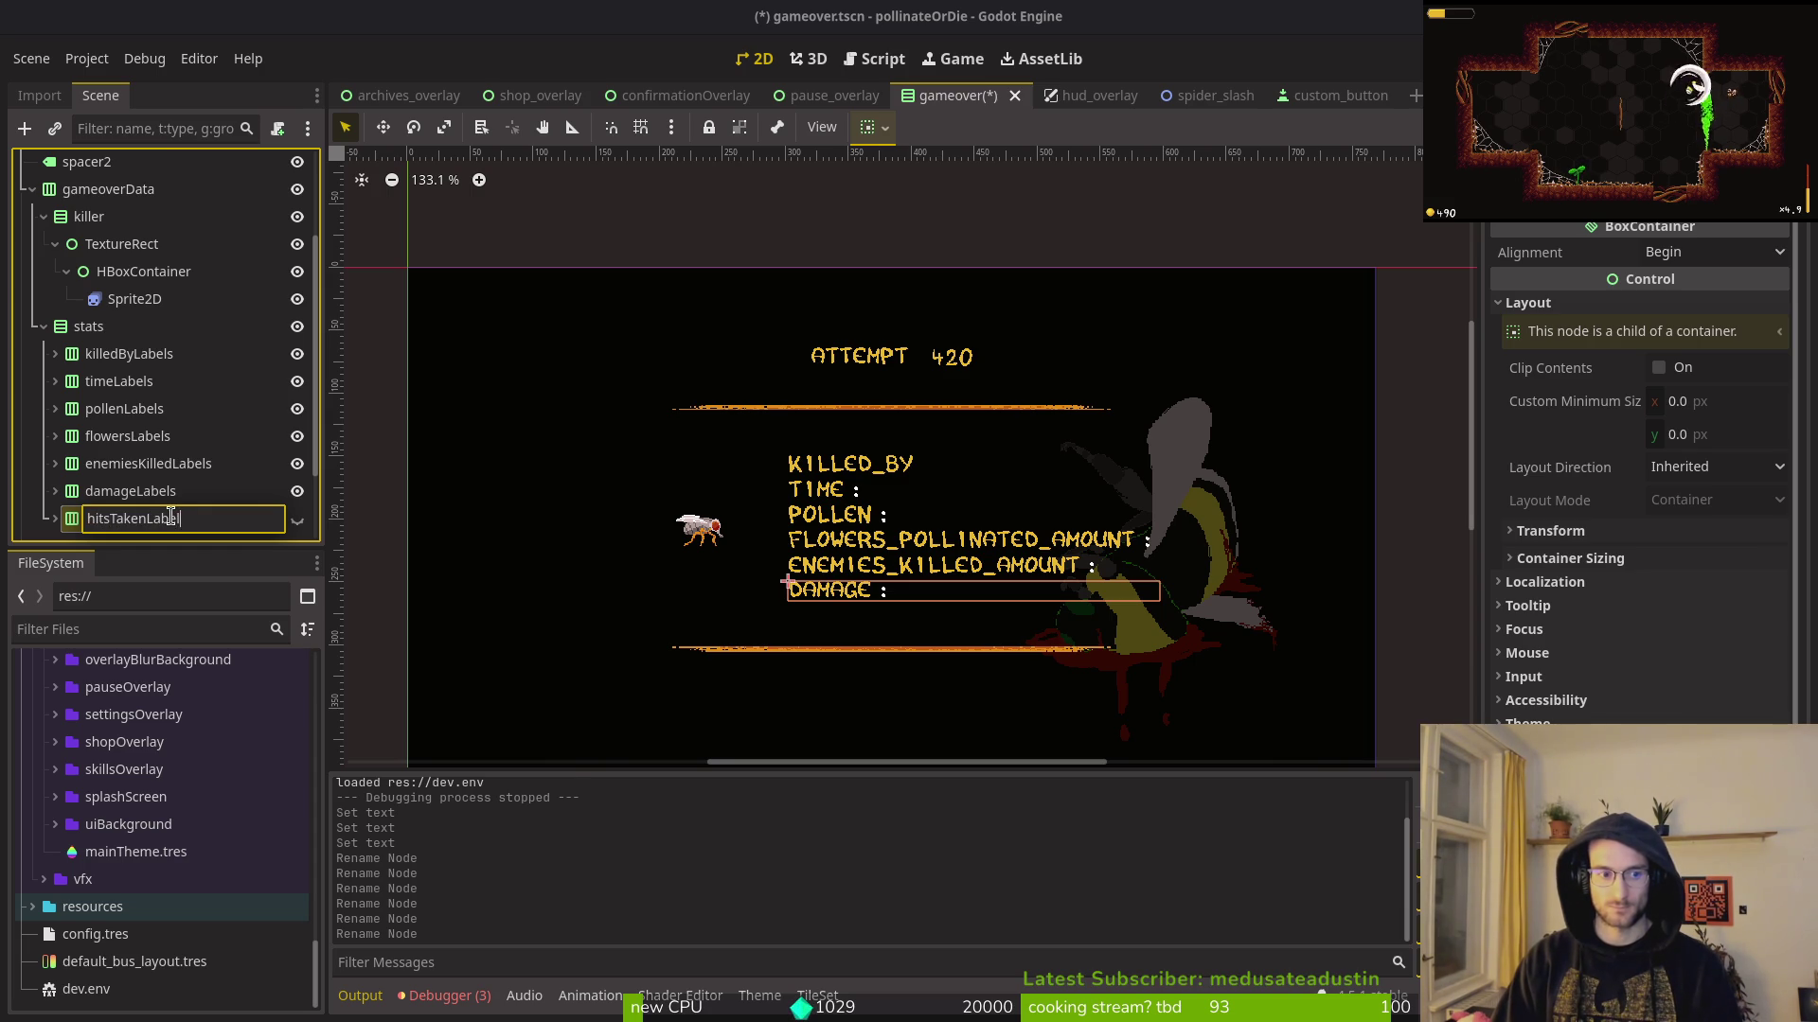
type("s")
key("Return")
scroll(250, 502, "down", 3)
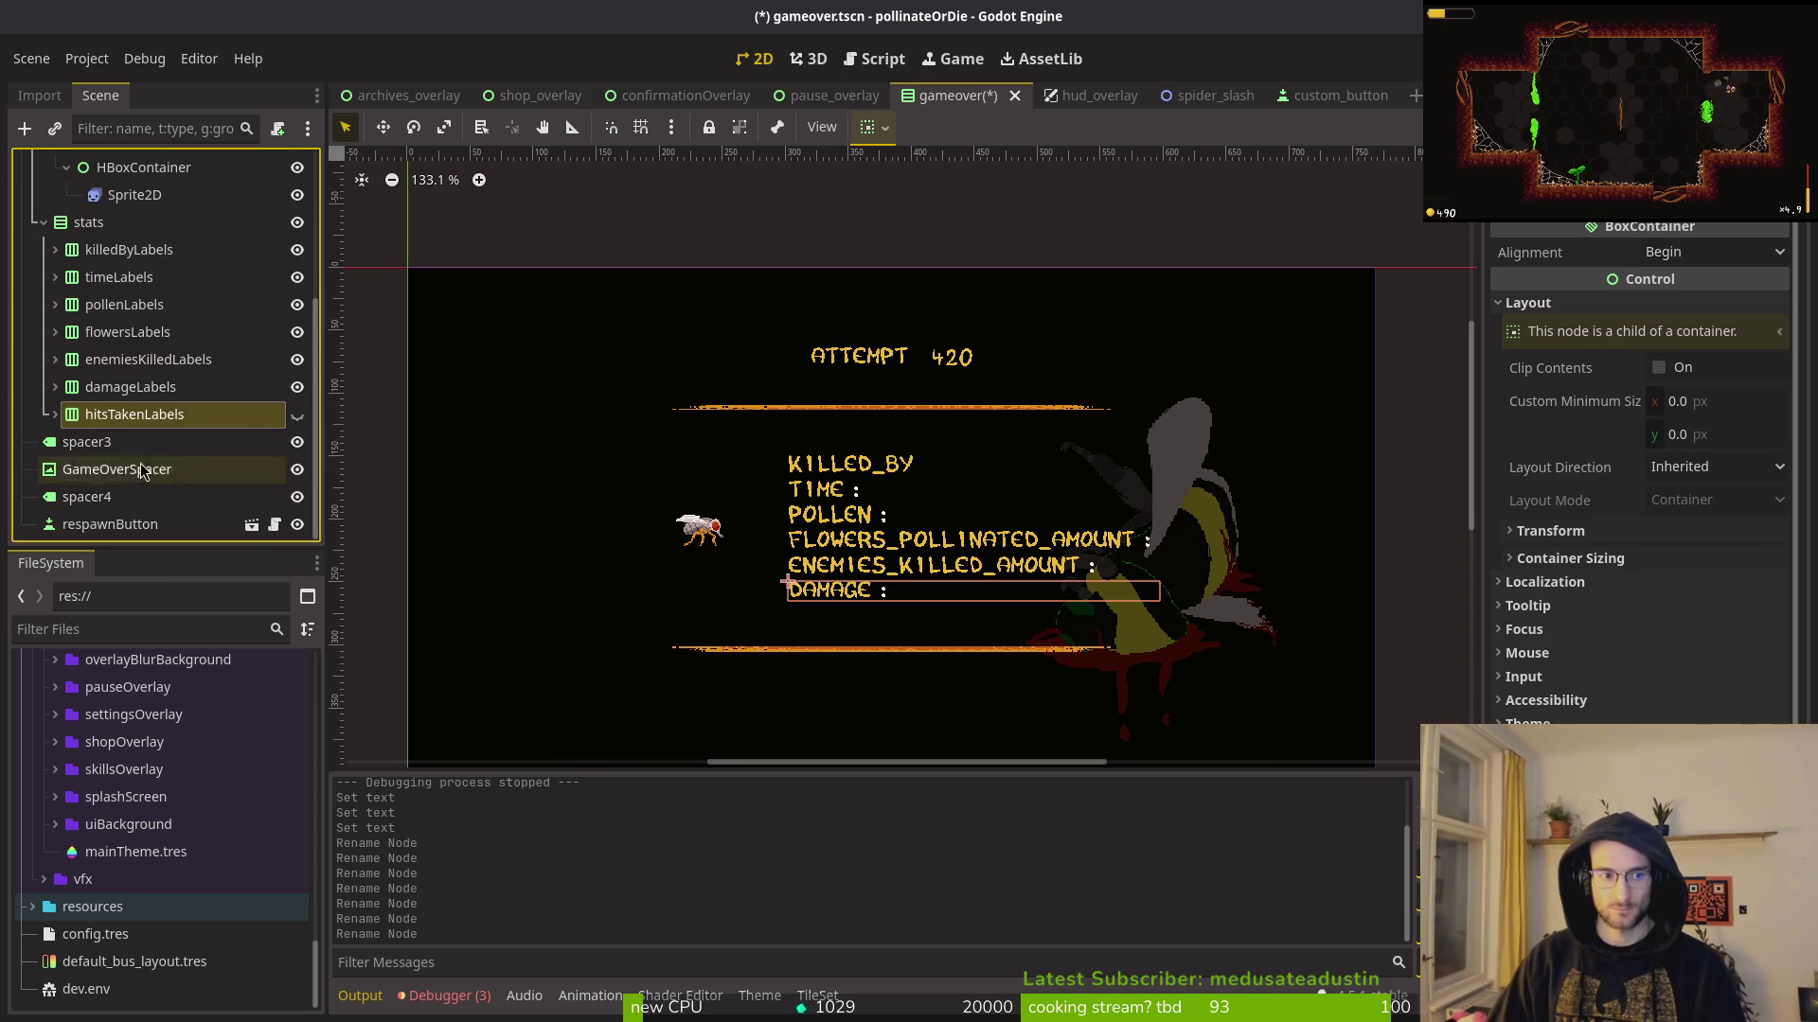
Step: Delete the spacer3 and spacer4 nodes and save the scene
left_click(83, 441)
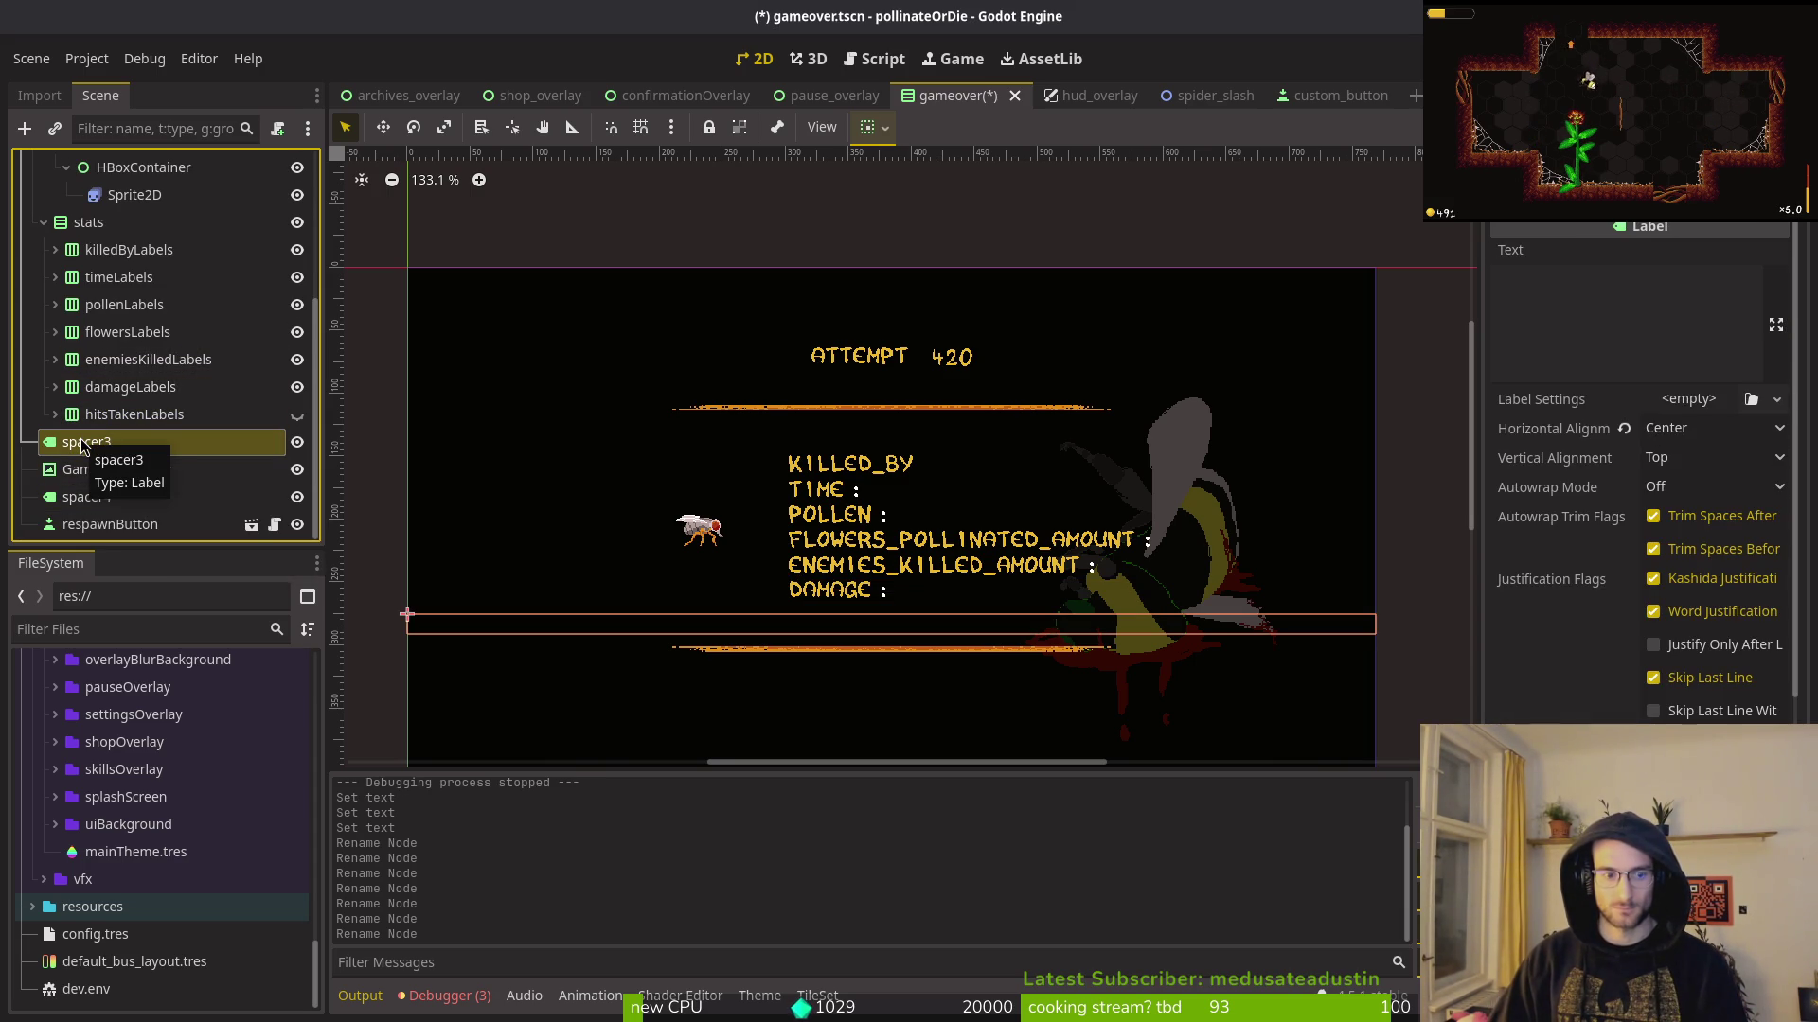
key("Delete")
key("Return")
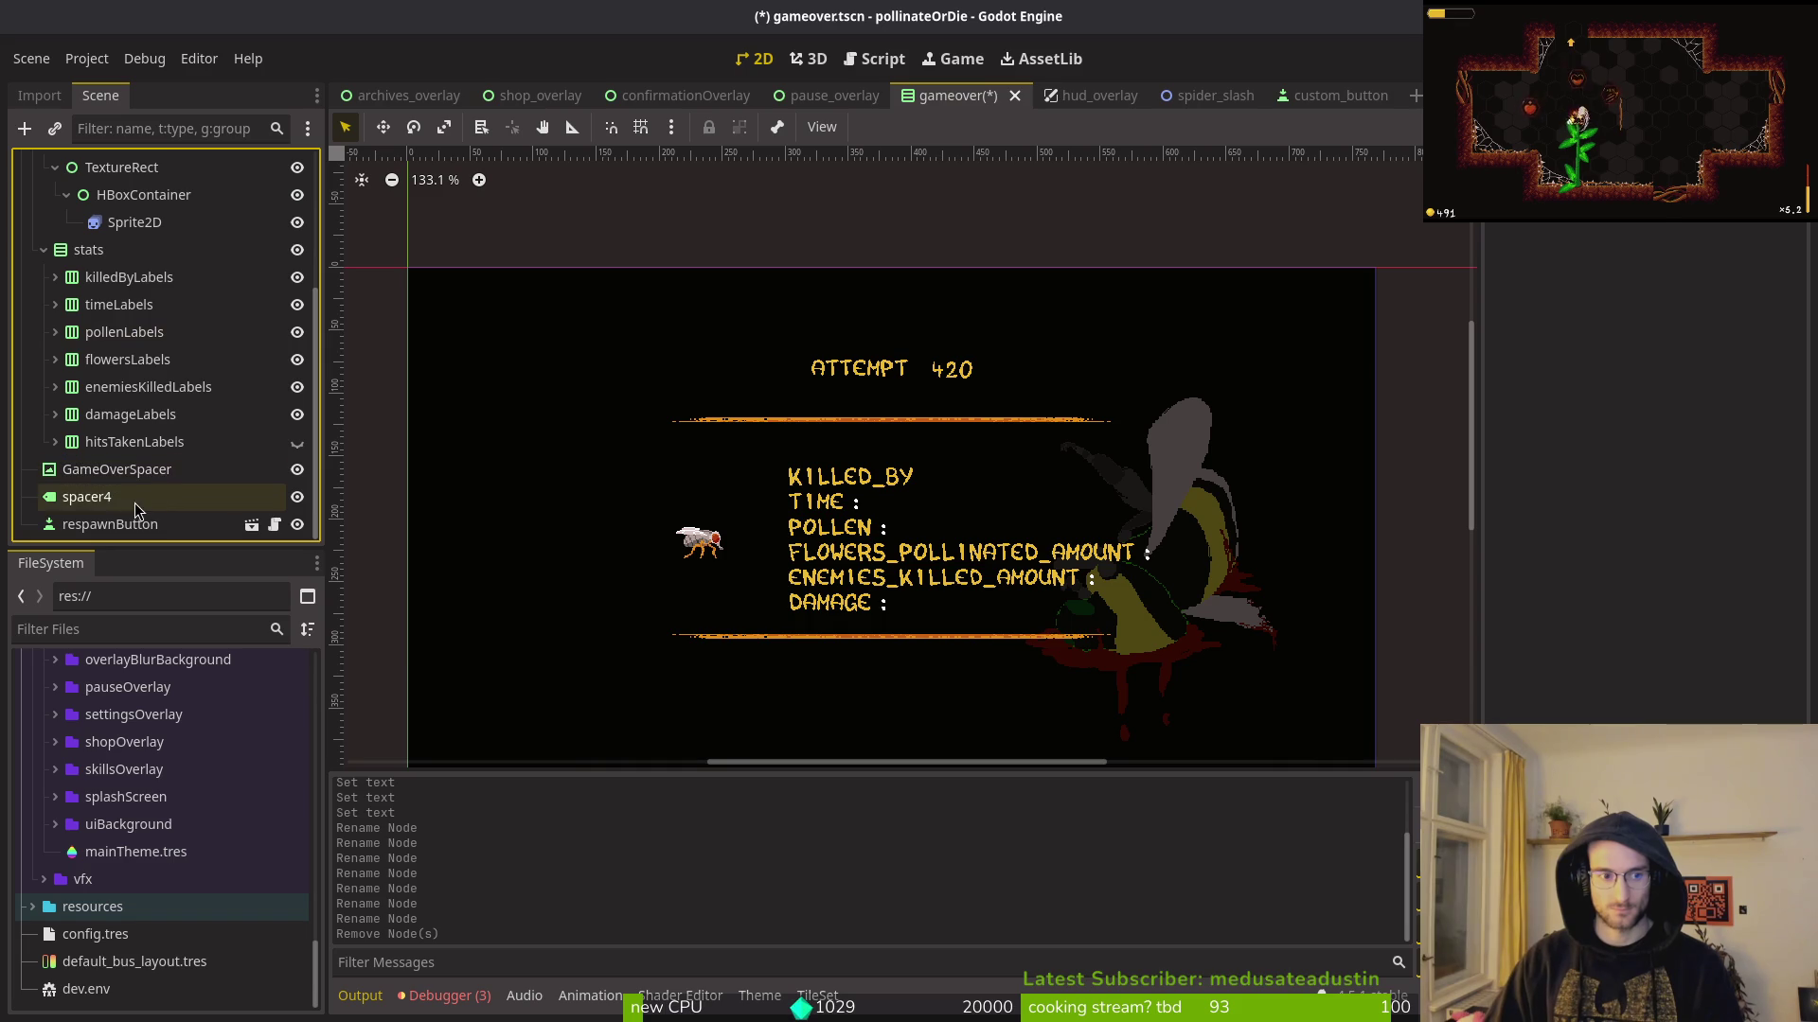
left_click(134, 501)
key("Delete")
key("Return")
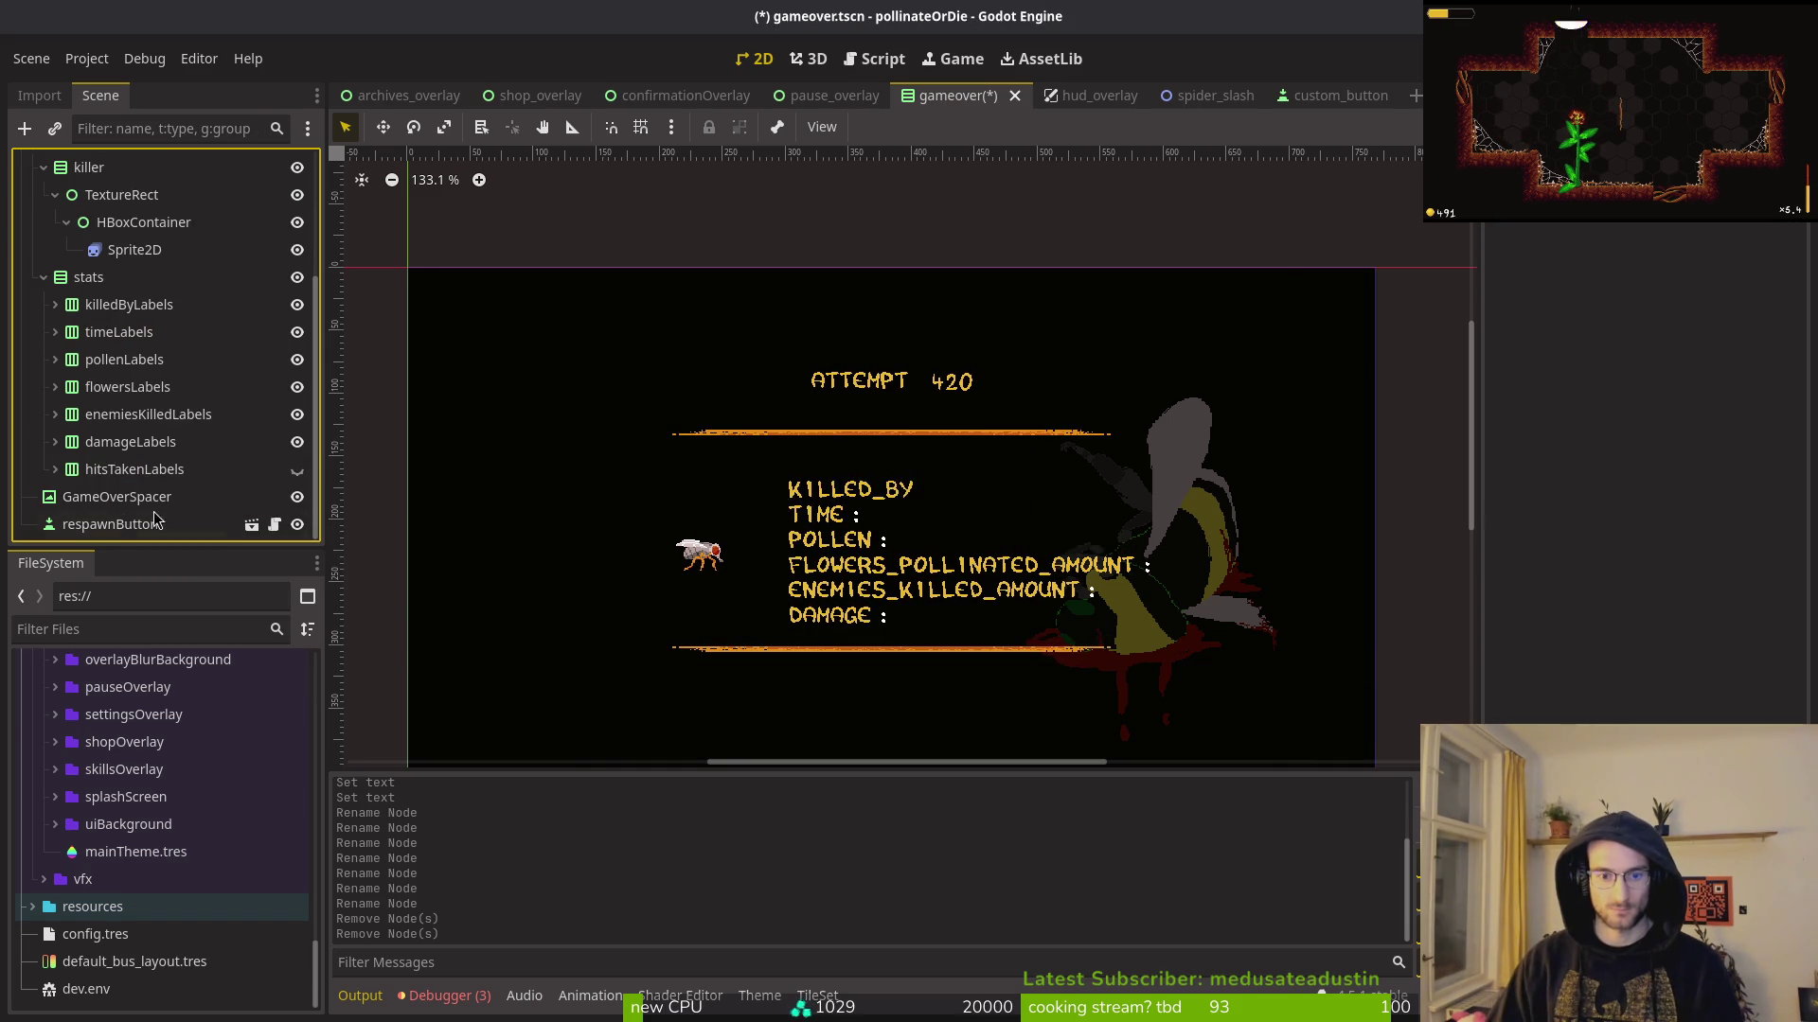
key("ctrl+s")
Step: Delete the spacer2 and spacer nodes together and save again
scroll(142, 312, "up", 3)
left_click(95, 256)
left_click(99, 211, "ctrl")
key("Delete")
key("Return")
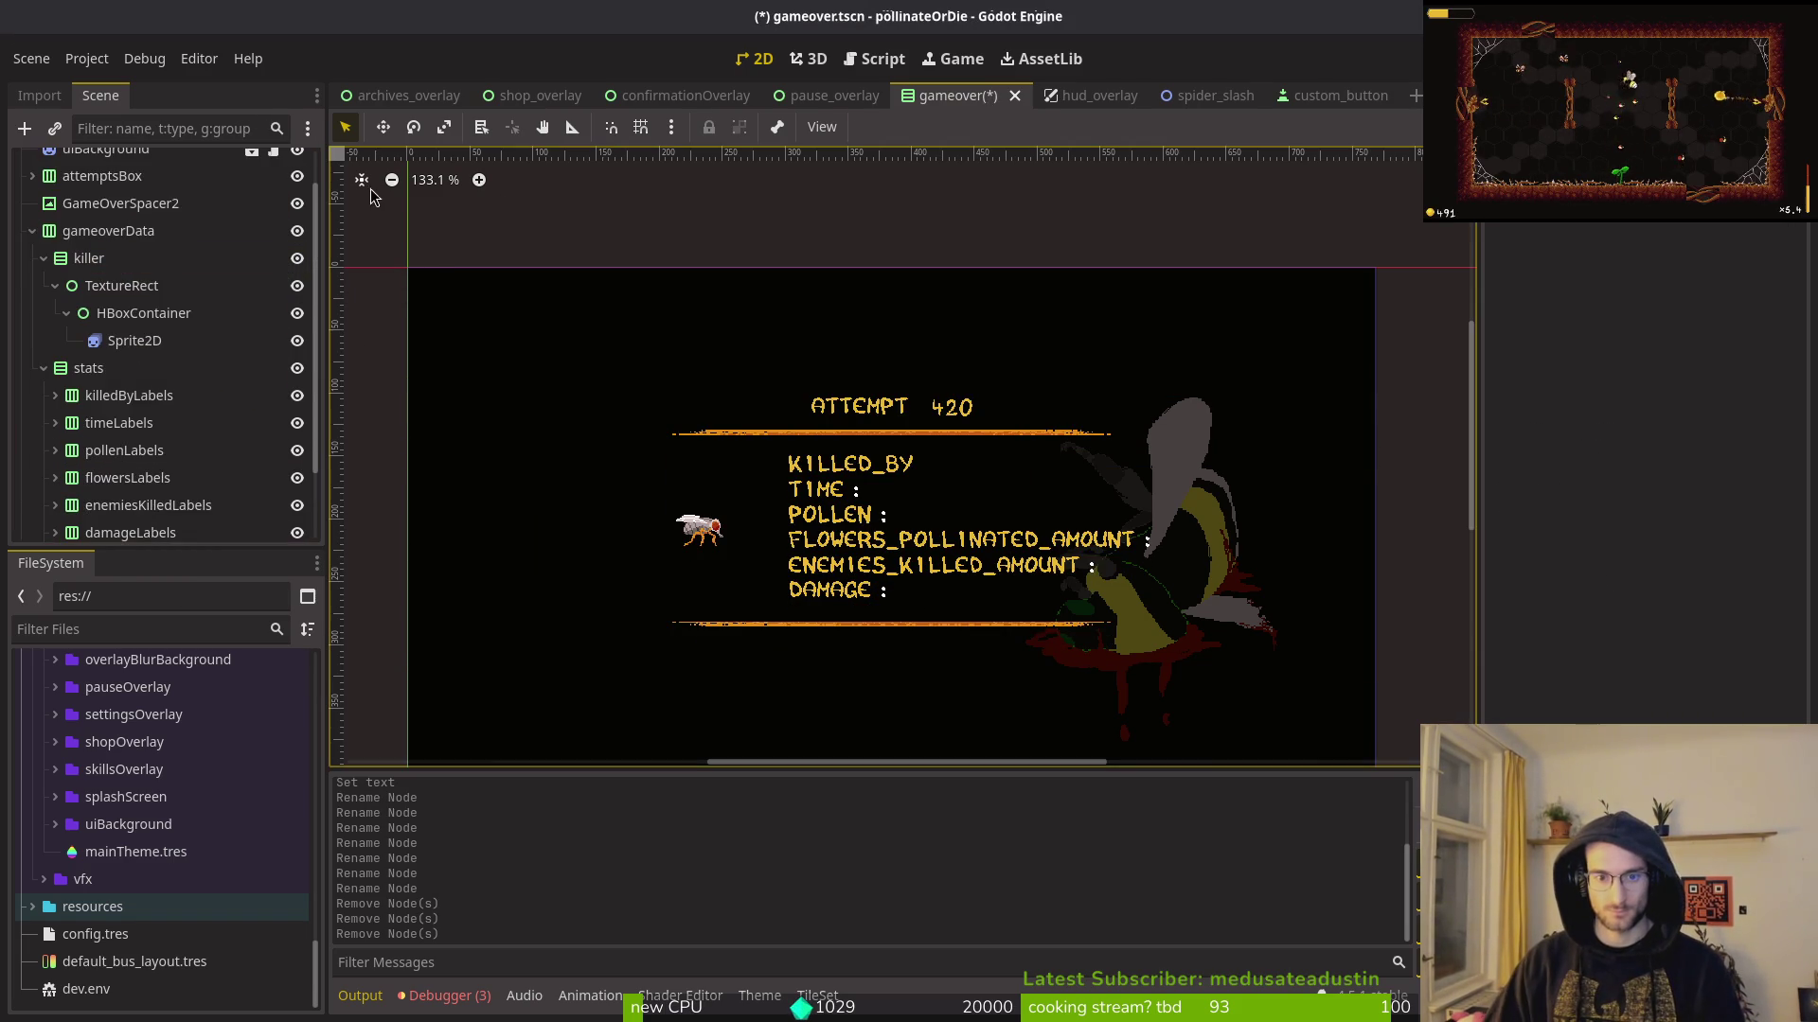
key("ctrl+s")
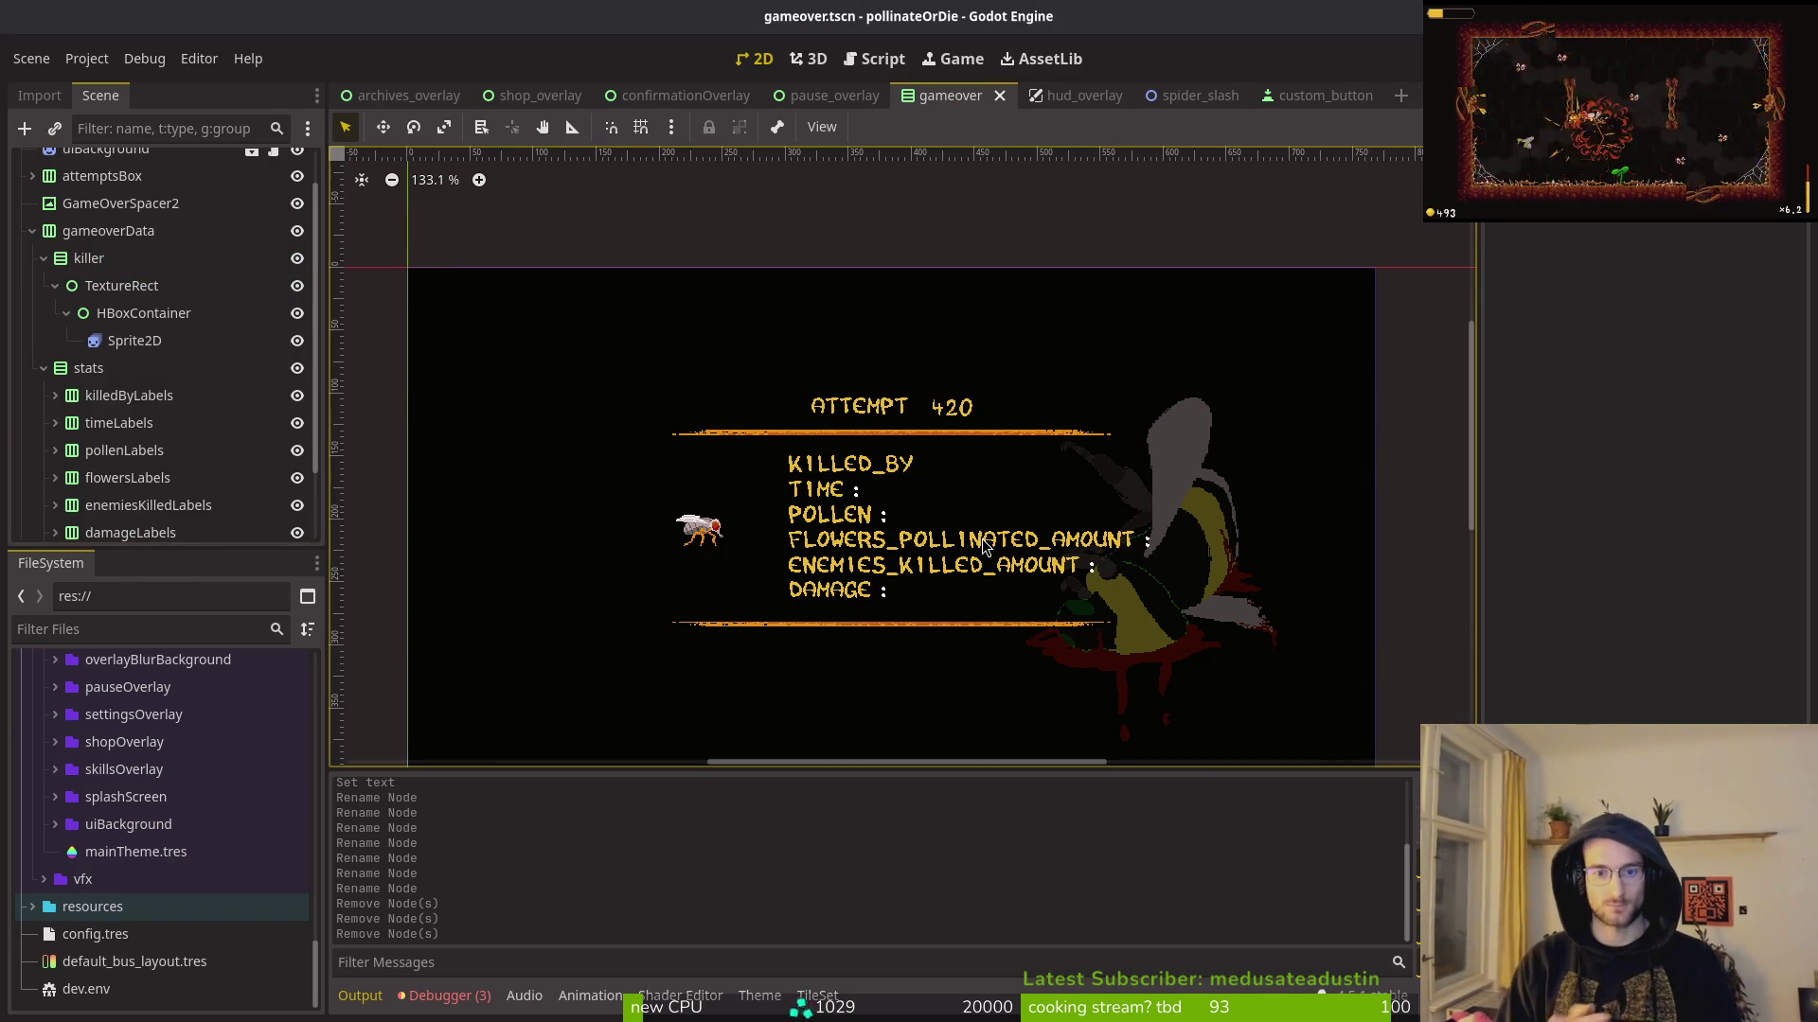
Step: Inspect the killer node's Sprite2D, TextureRect and HBoxContainer properties
left_click(44, 258)
left_click(43, 285)
left_click(43, 302)
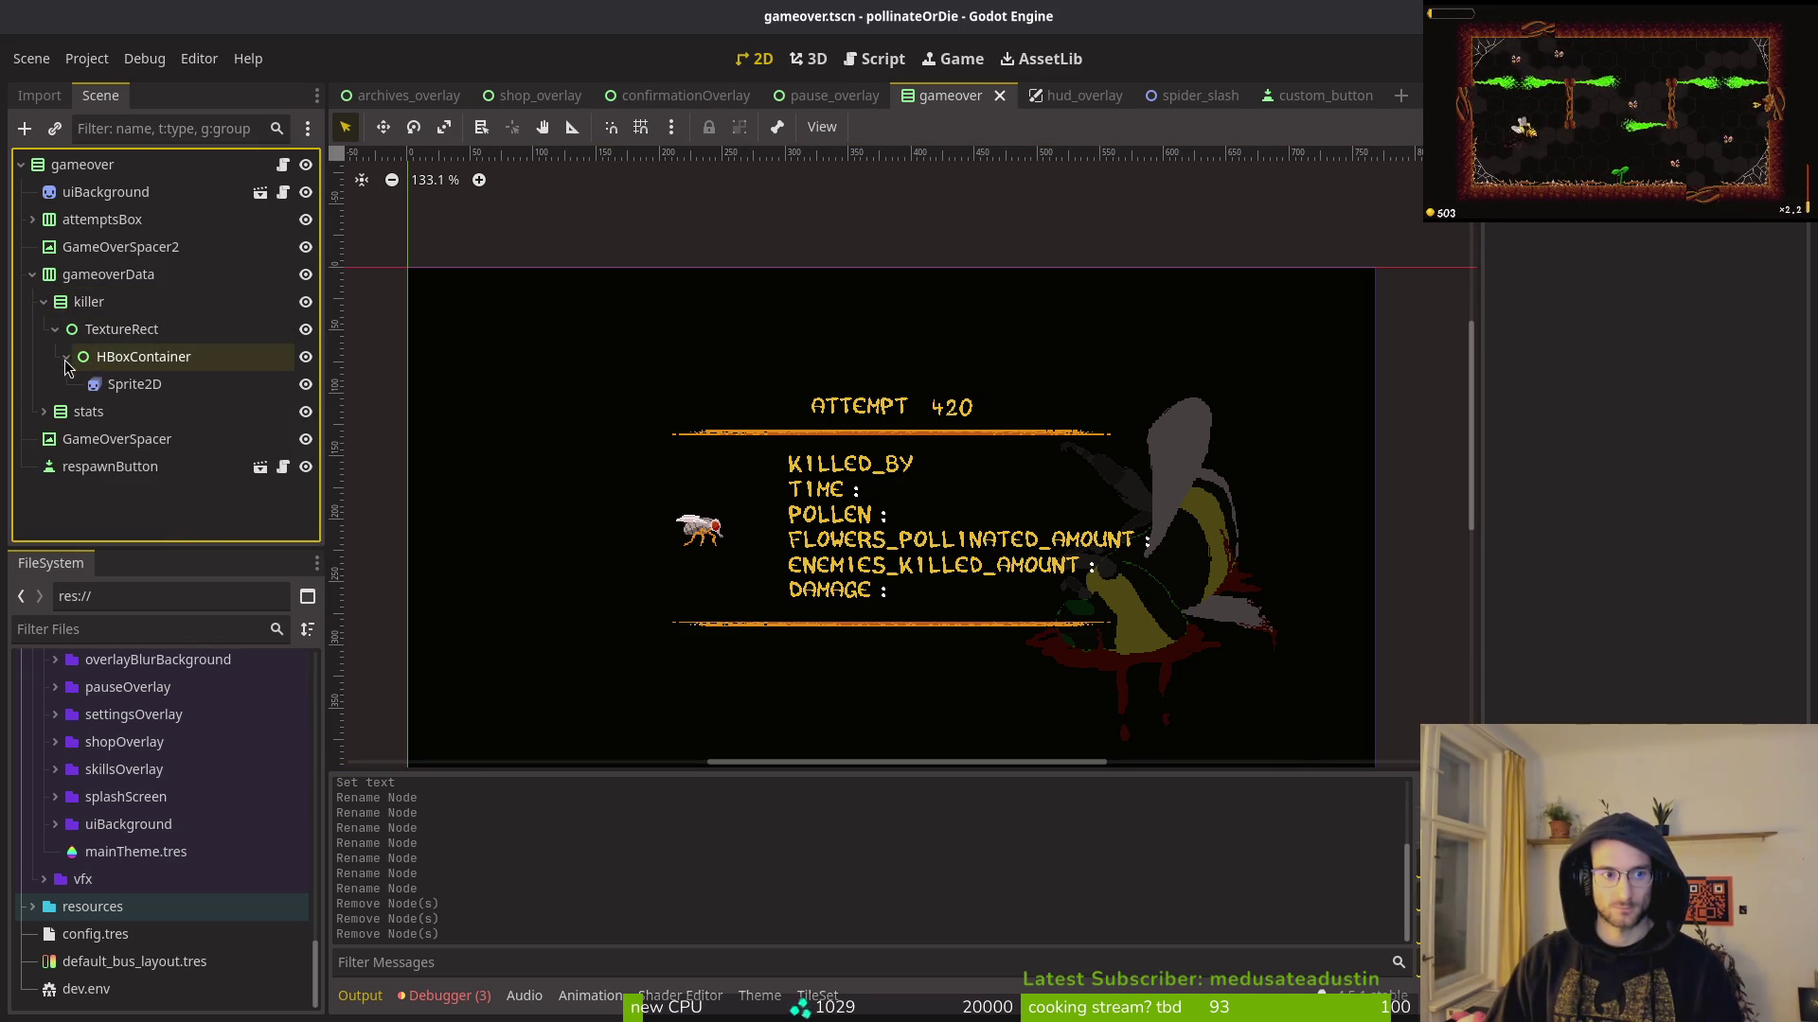
left_click(95, 384)
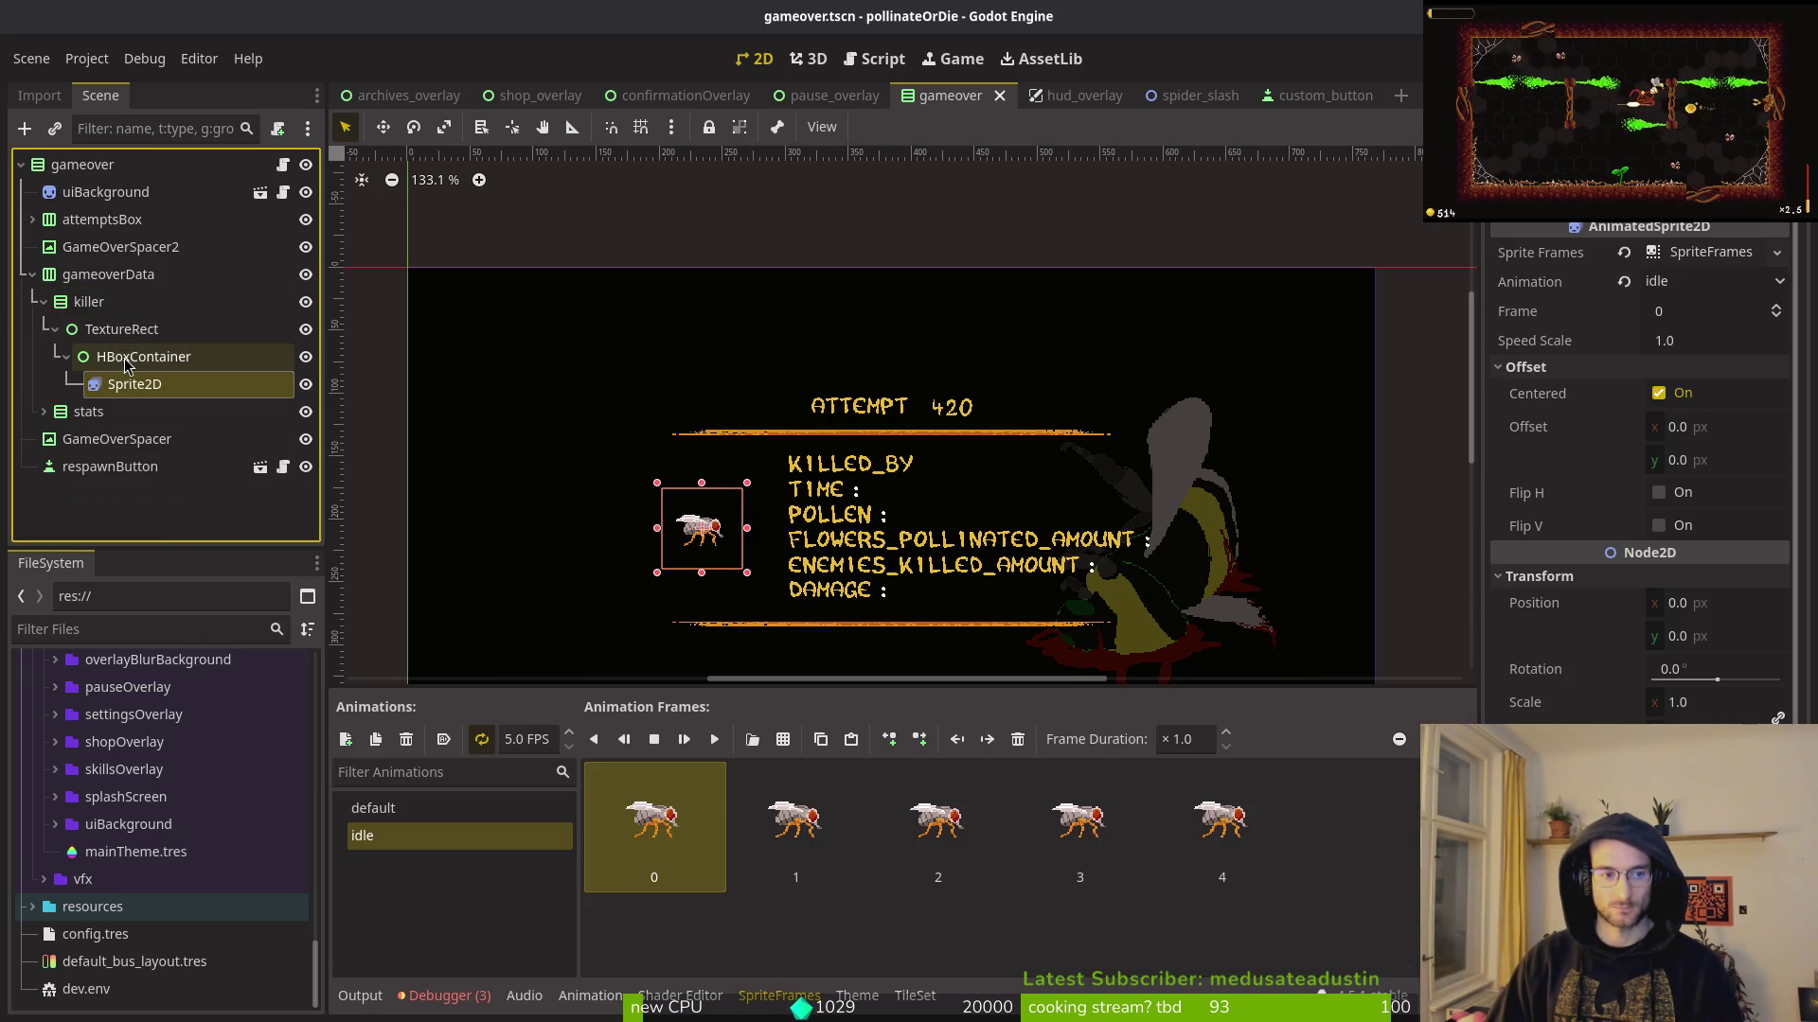
left_click(112, 331)
left_click(112, 356)
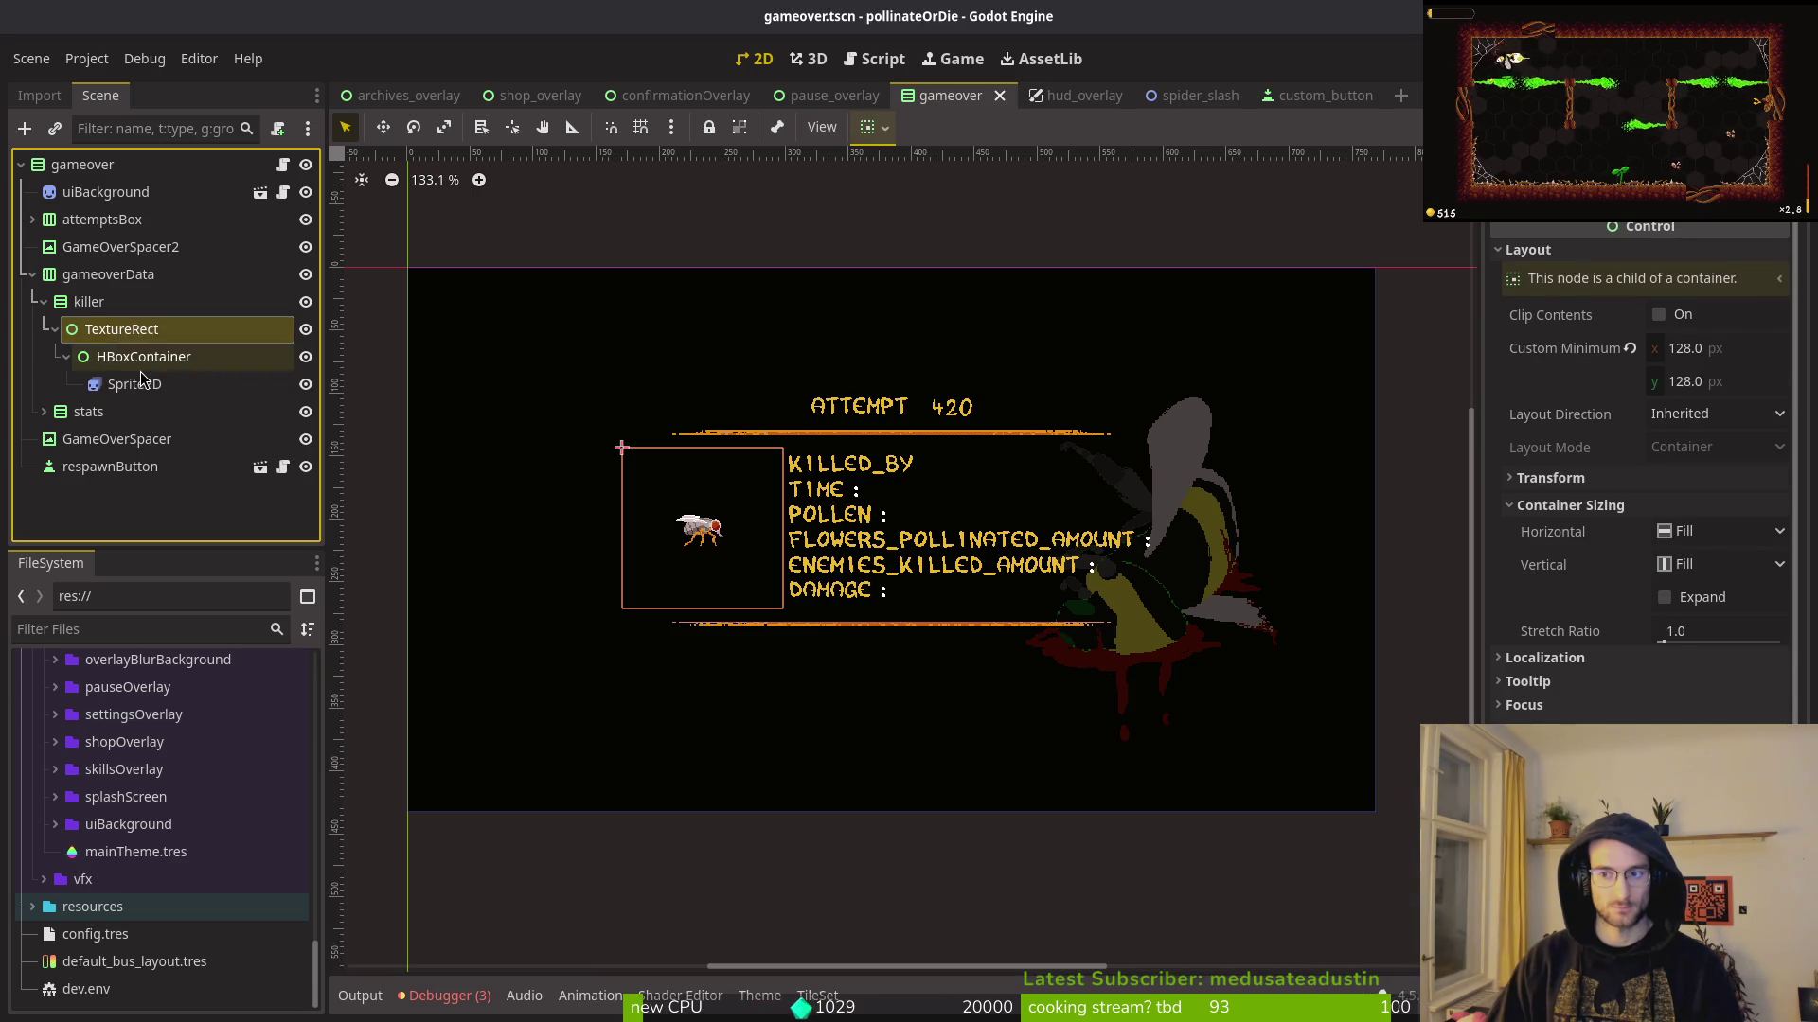
left_click(112, 329)
left_click(112, 303)
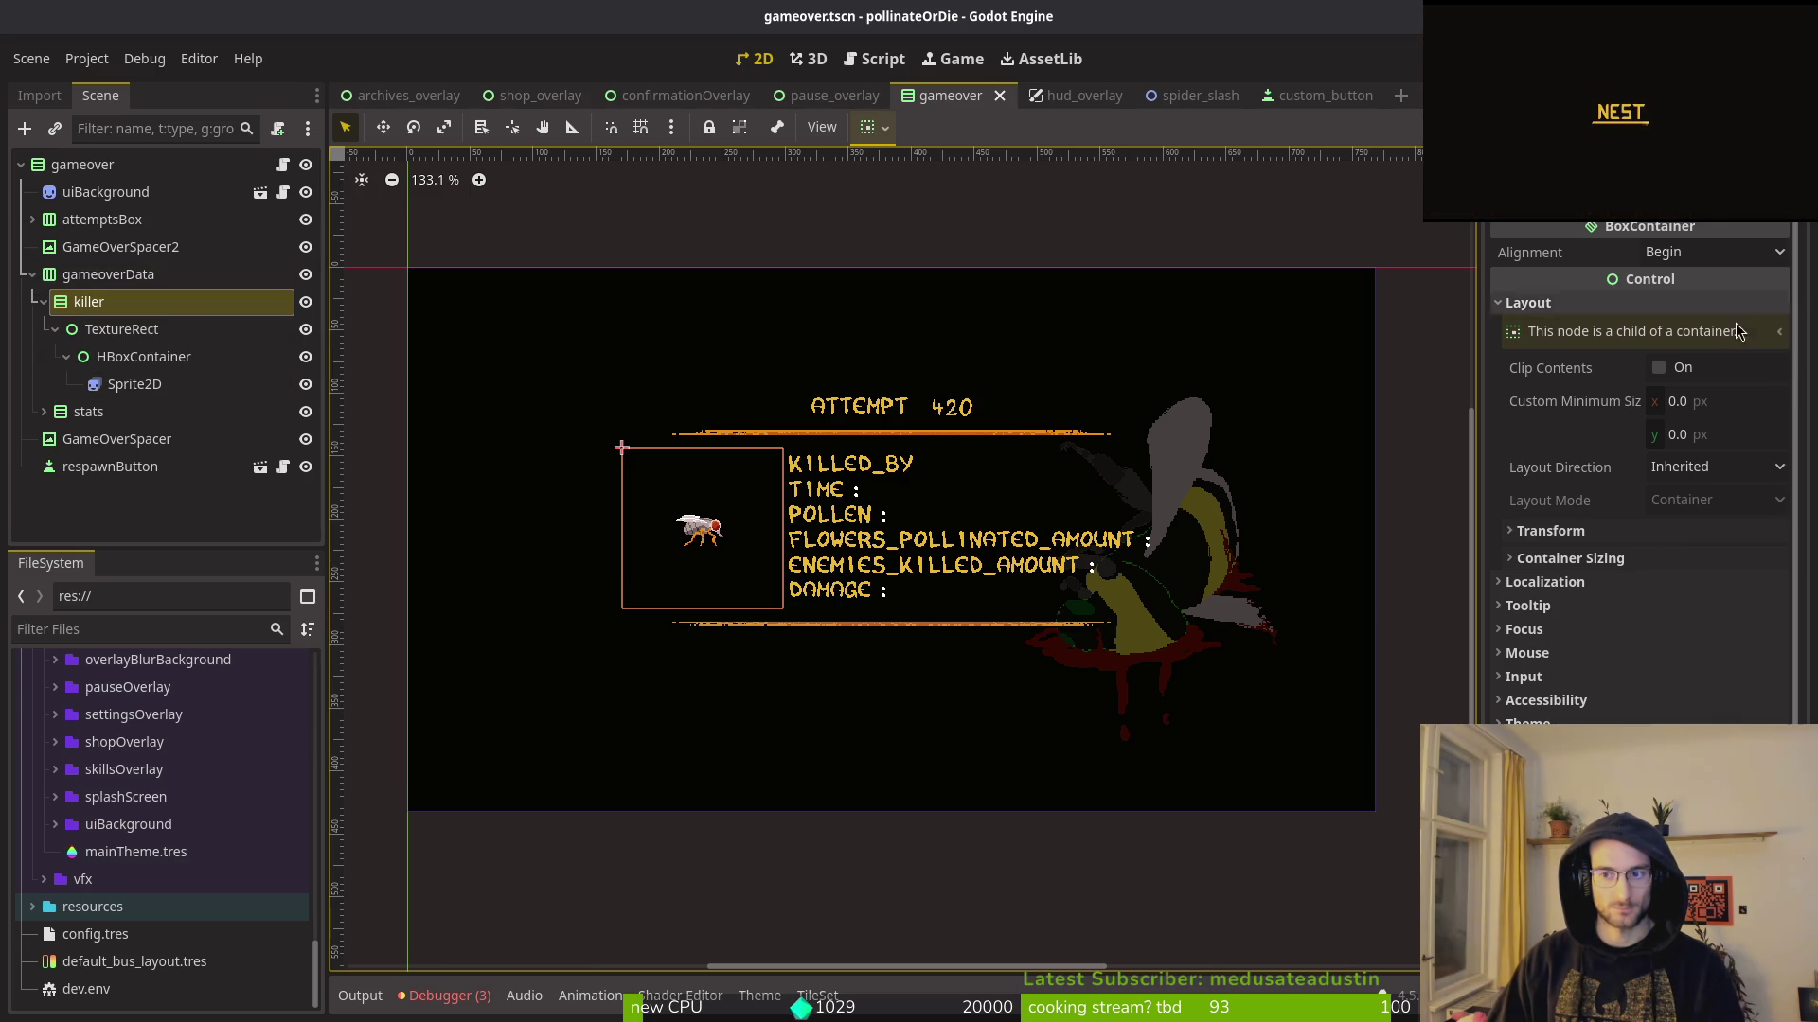
Step: Rename the HBoxContainer holding the fly sprite to spriteCenter
left_click(1712, 402)
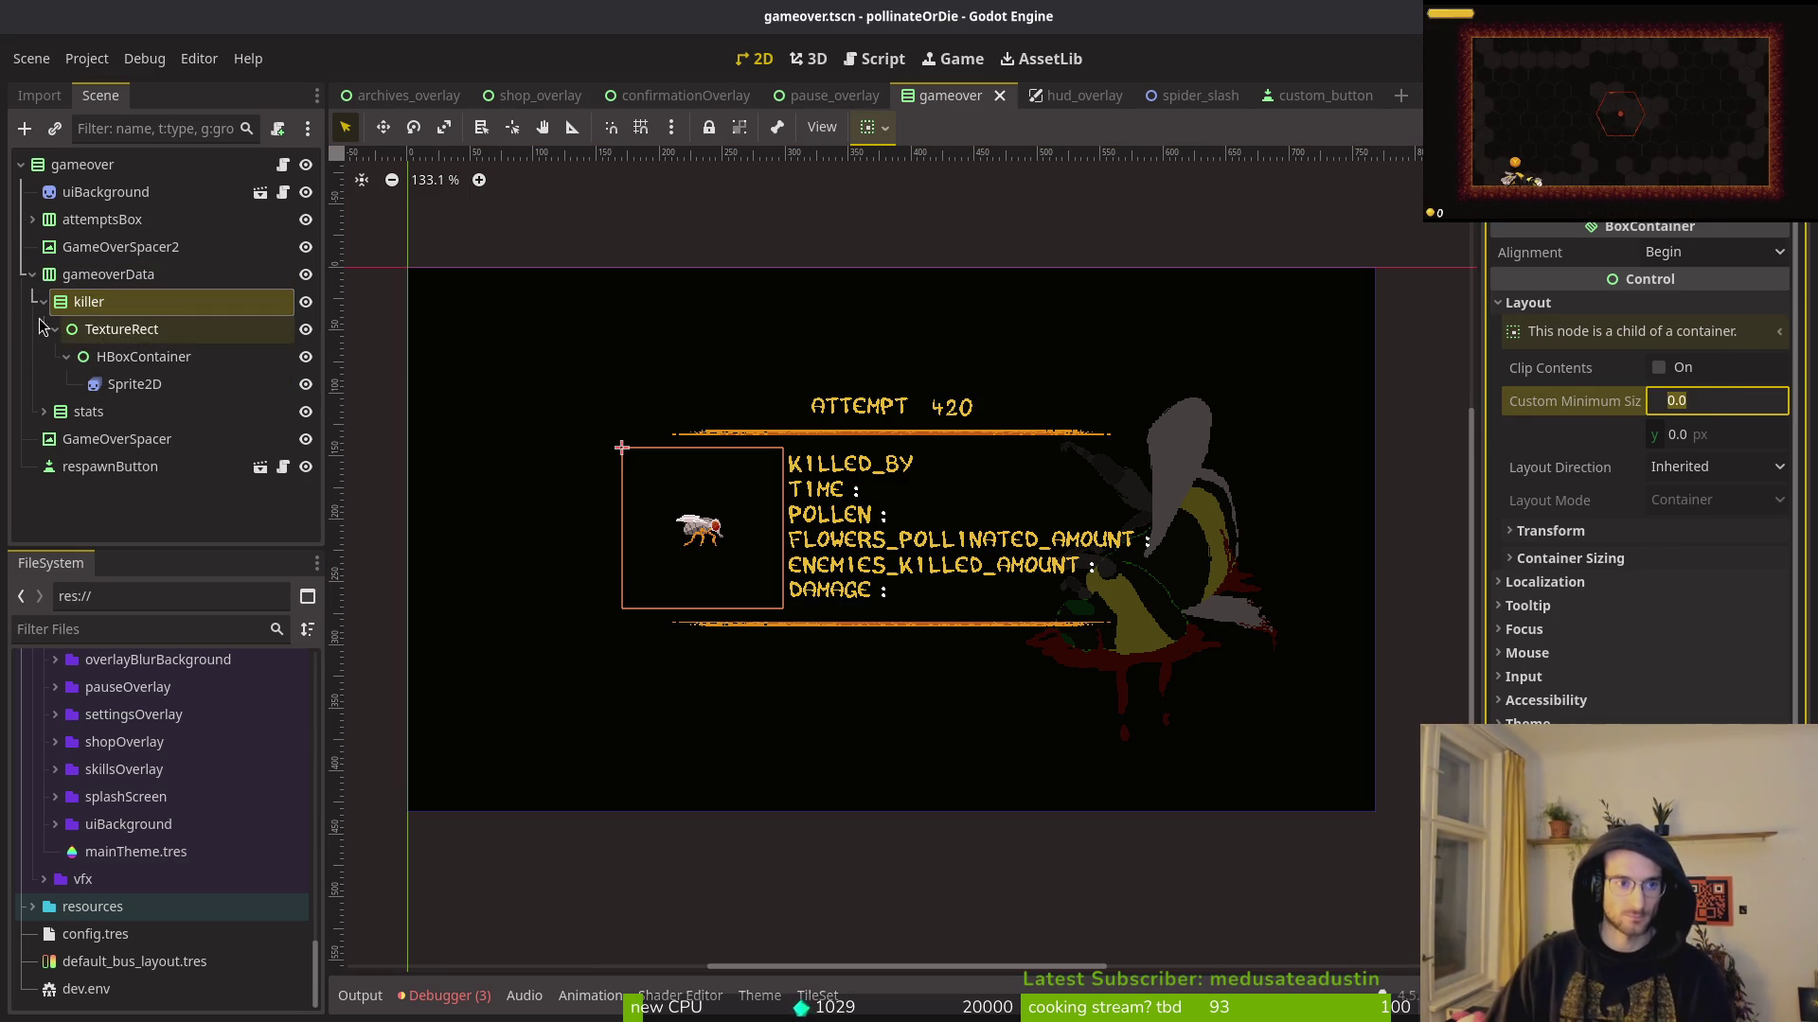
left_click(152, 357)
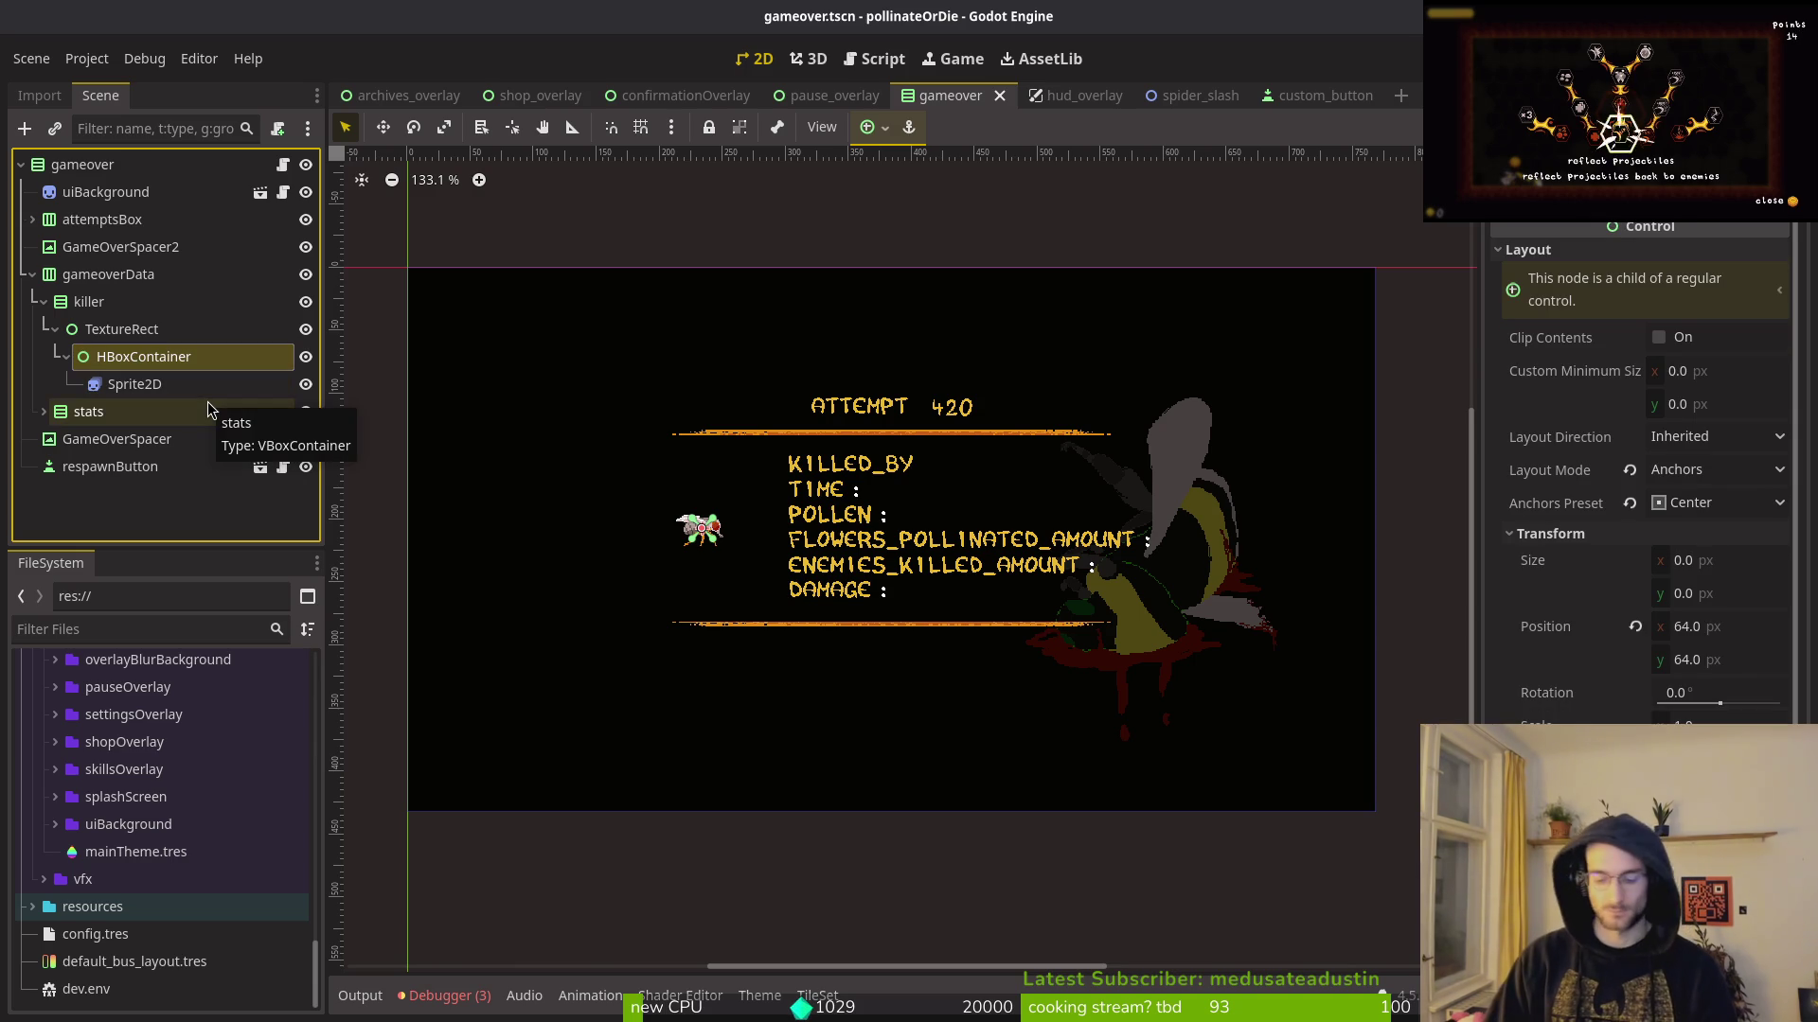
key("F2")
type("spriteCenter")
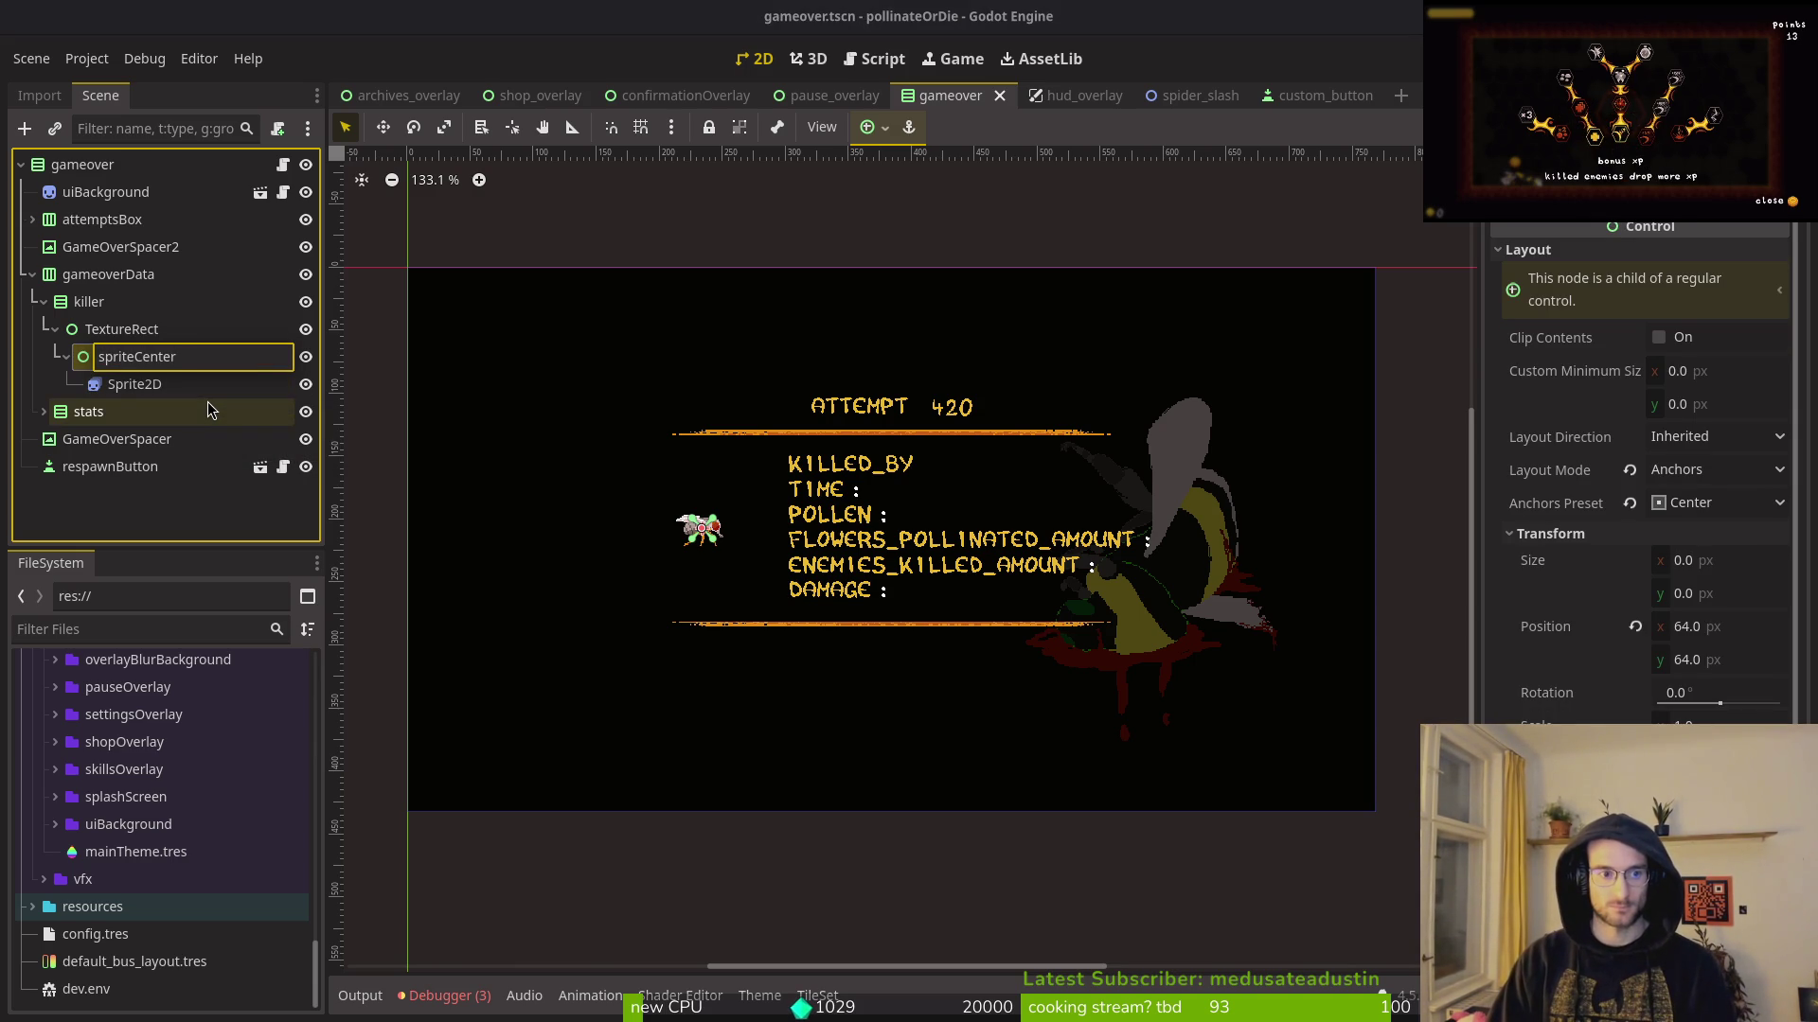
key("Return")
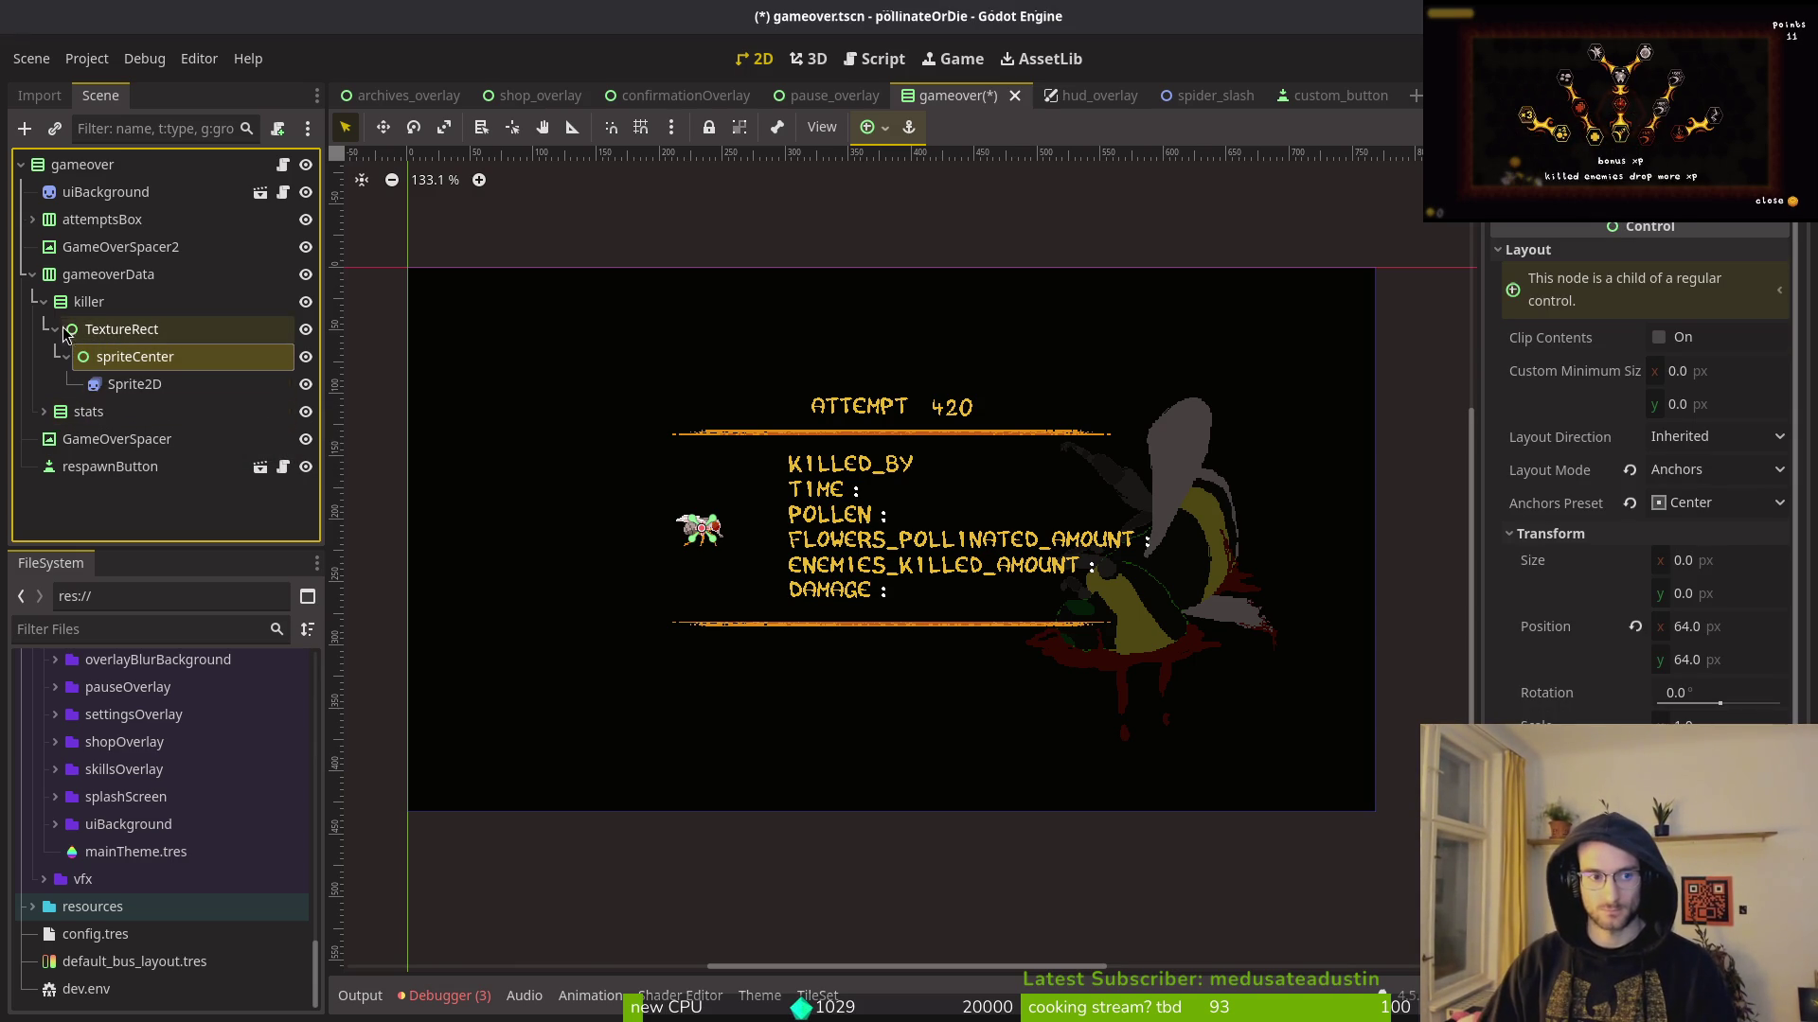
Step: Review TextureRect and spriteCenter layout and transform settings, keeping the TextureRect name
left_click(43, 301)
key("Right")
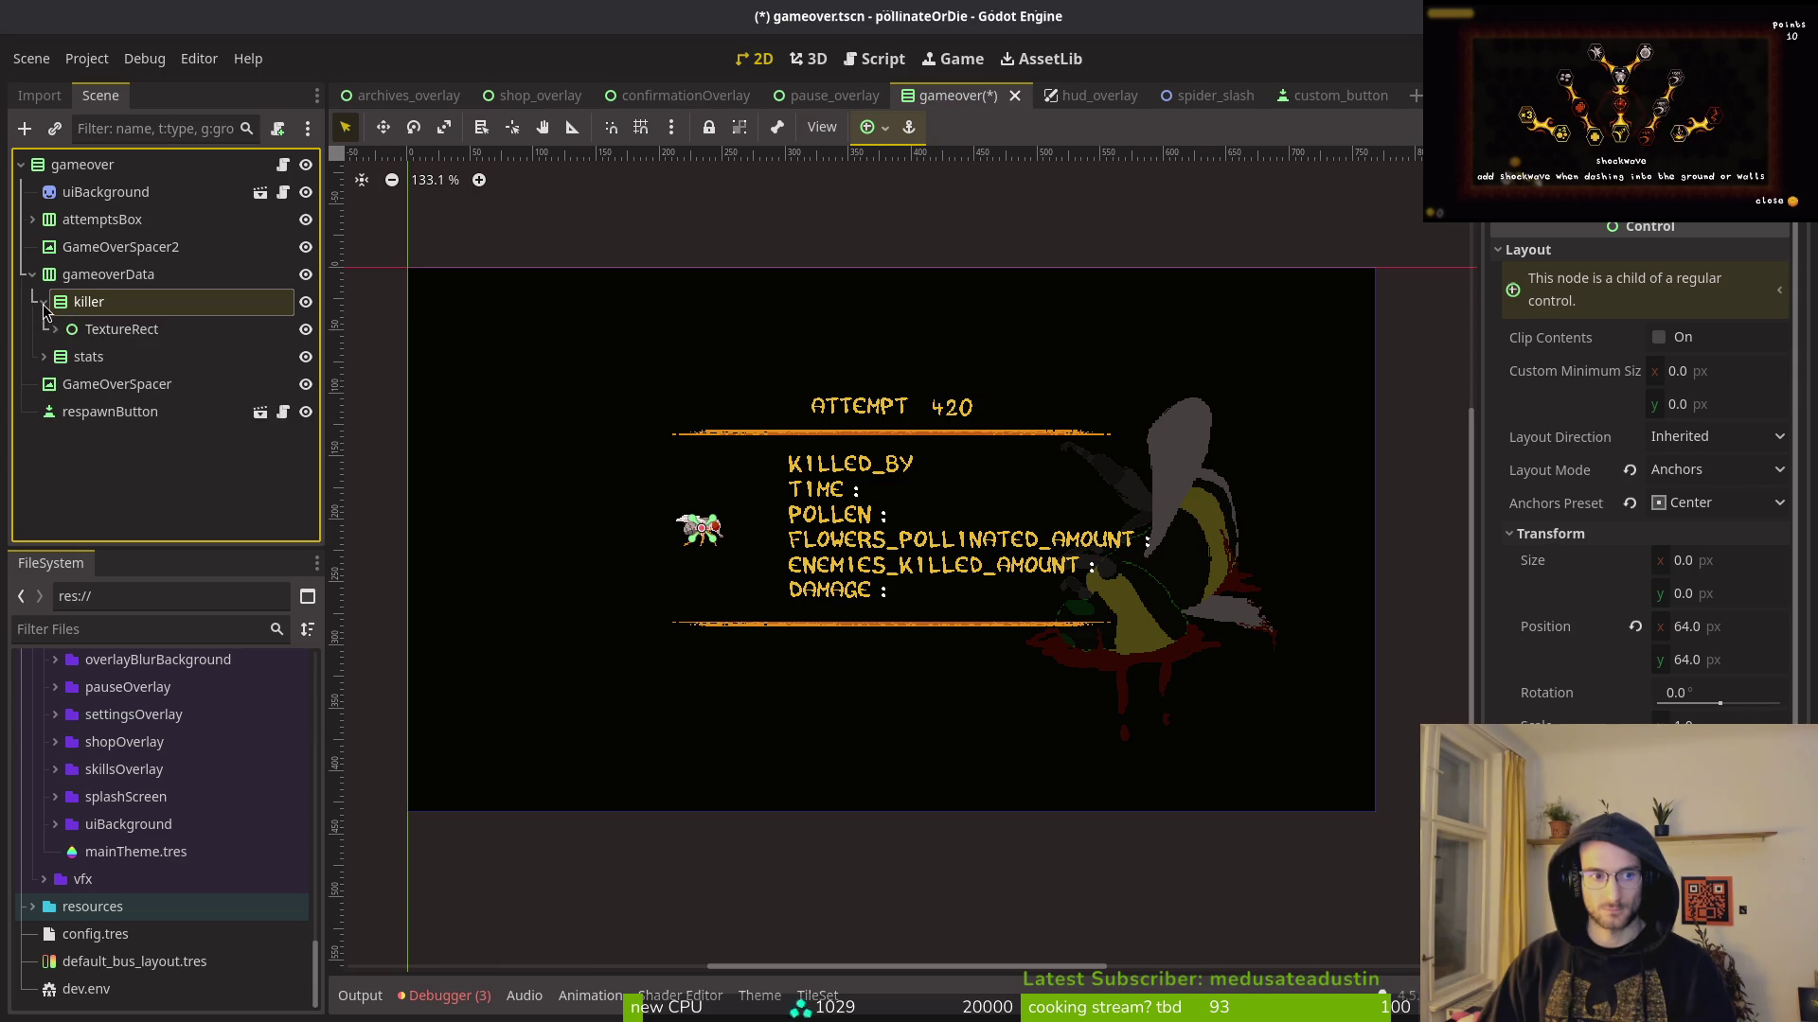
left_click(55, 329)
left_click(121, 327)
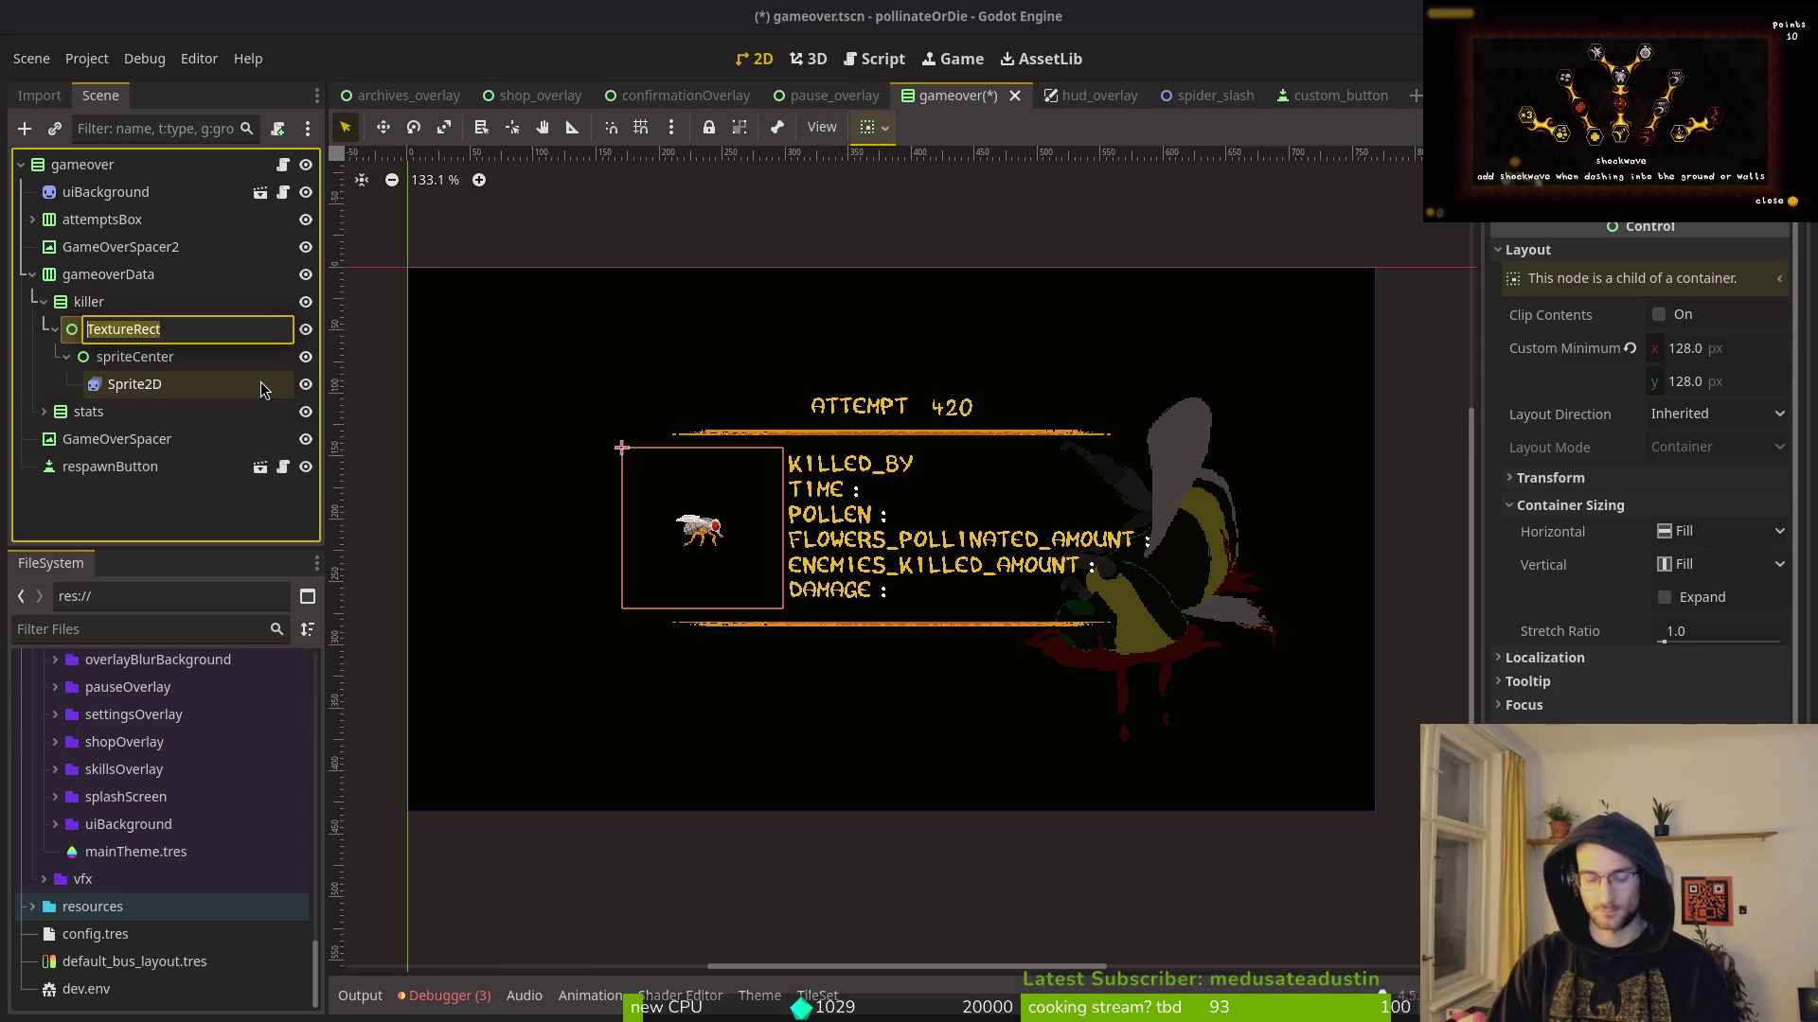
key("Escape")
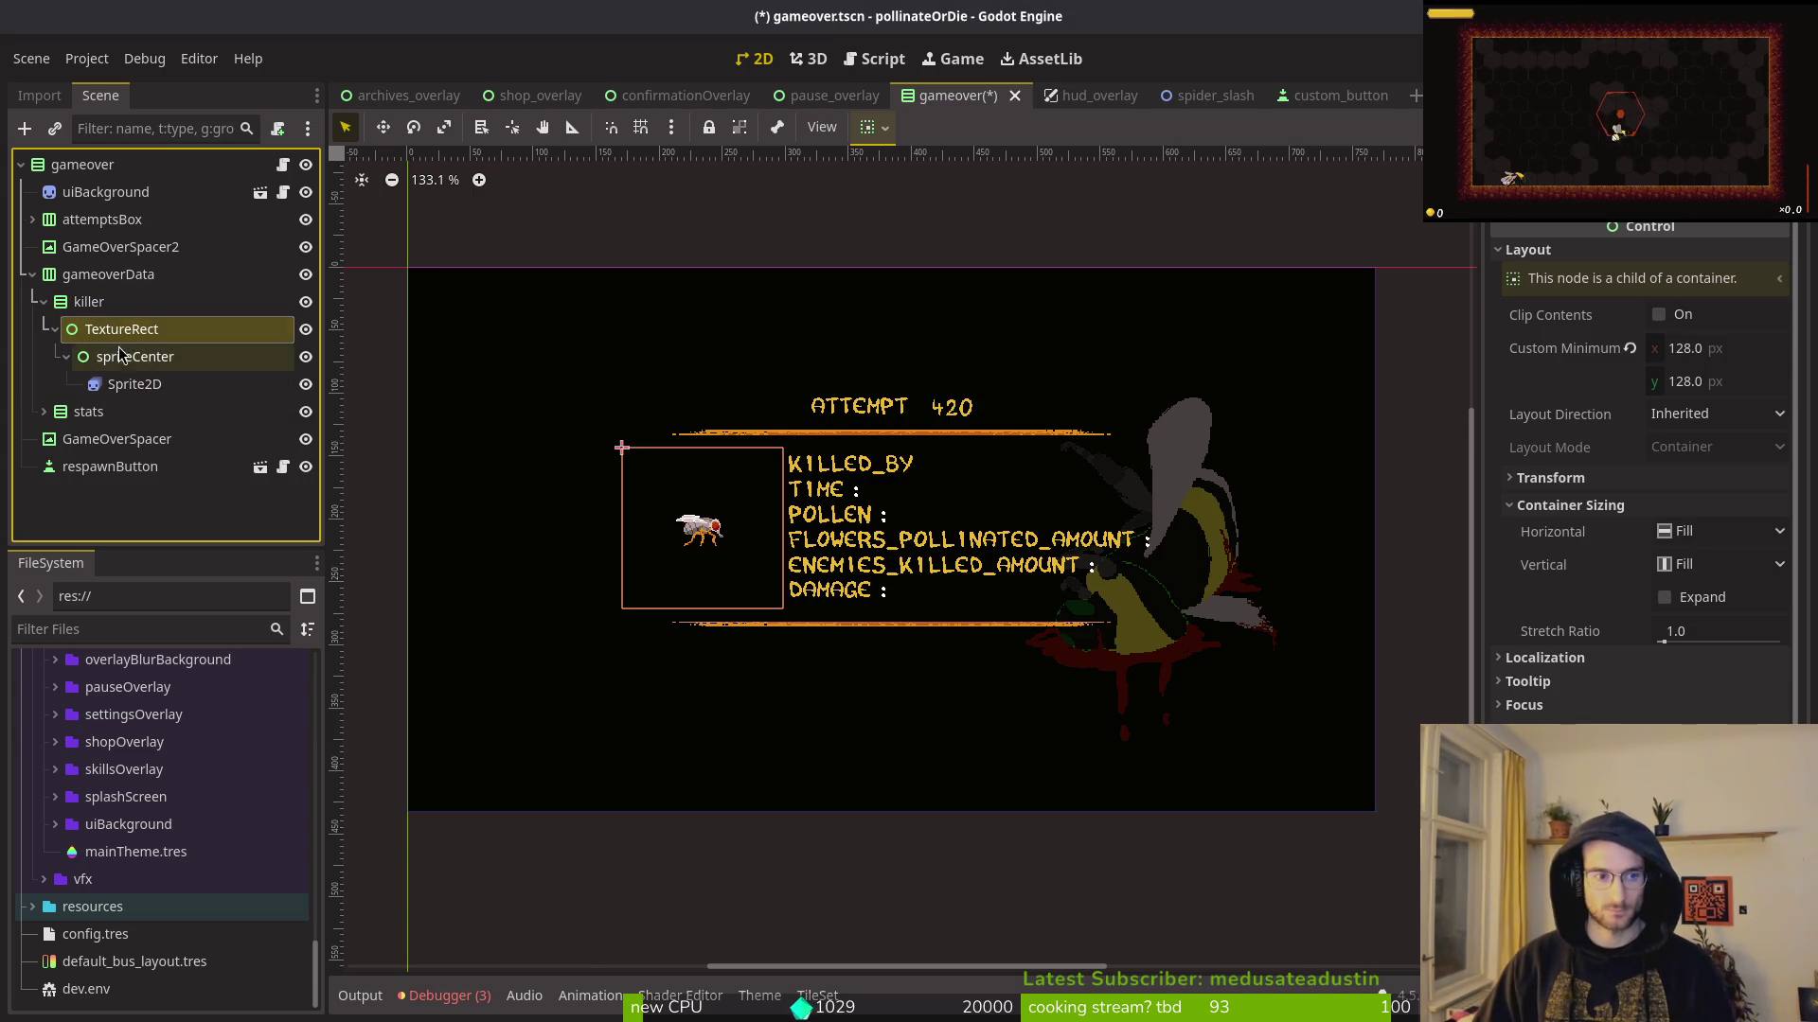
left_click(128, 363)
left_click(127, 333)
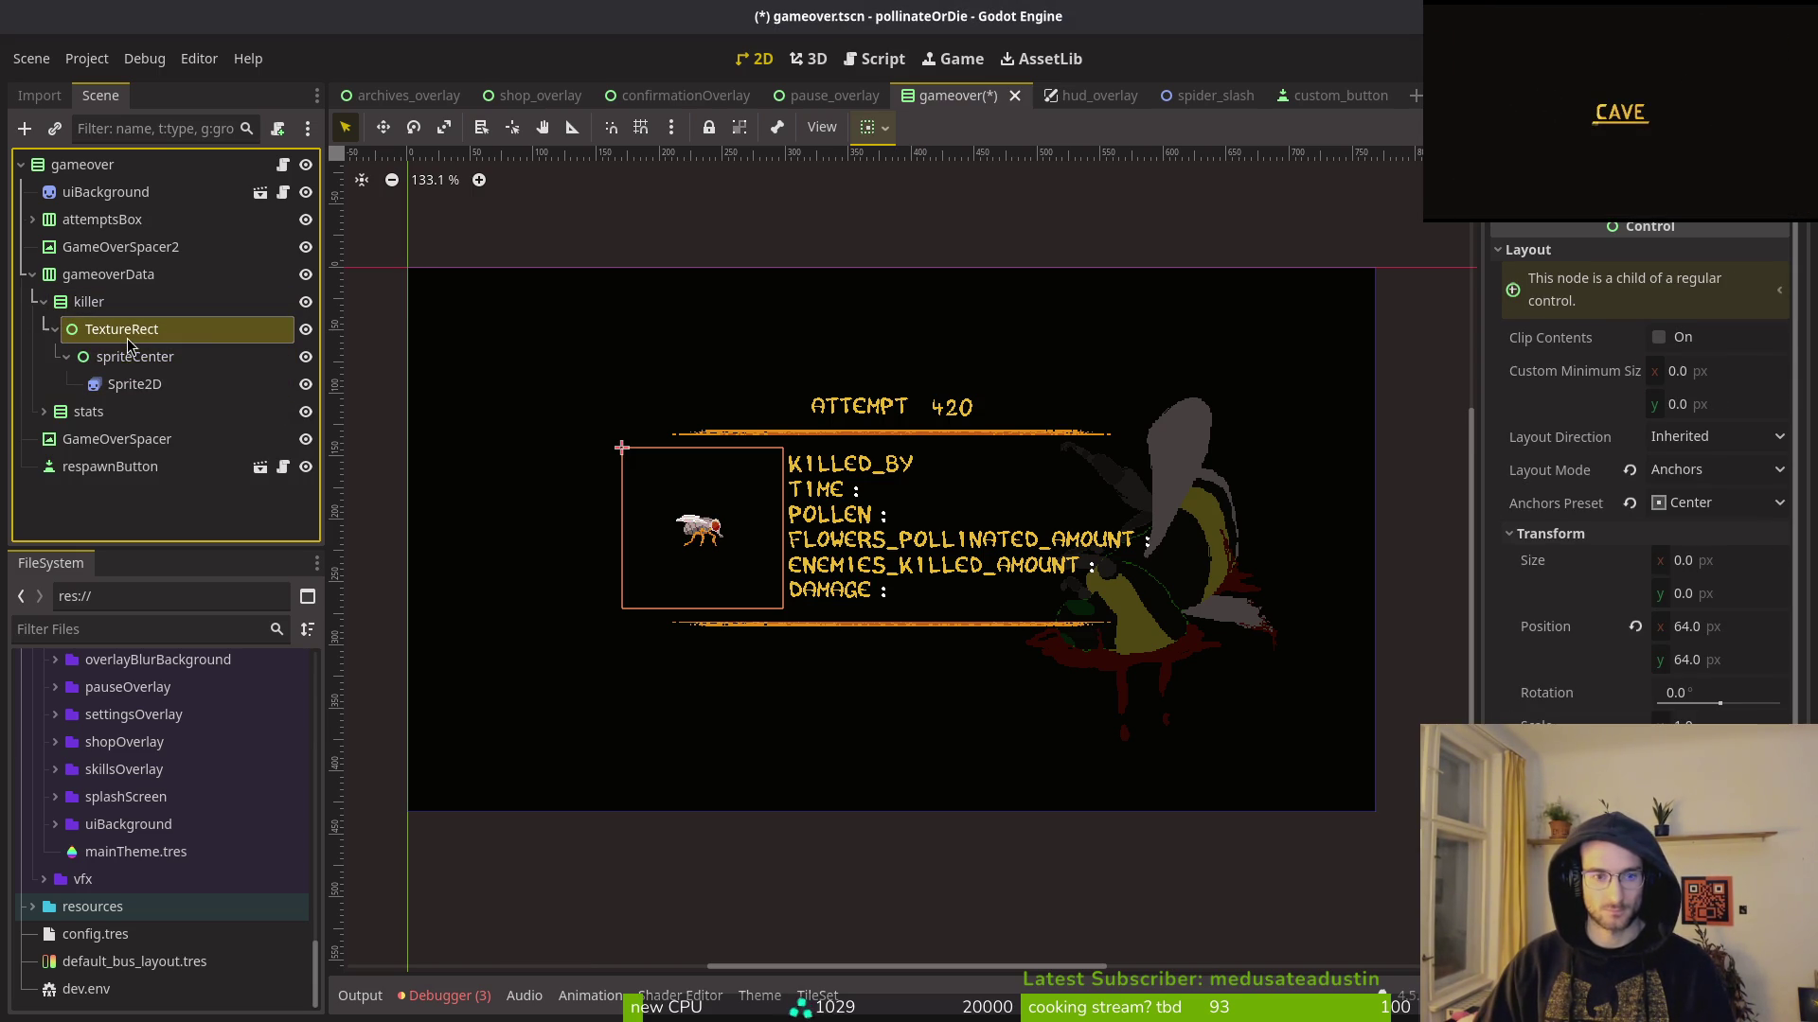
left_click(1609, 506)
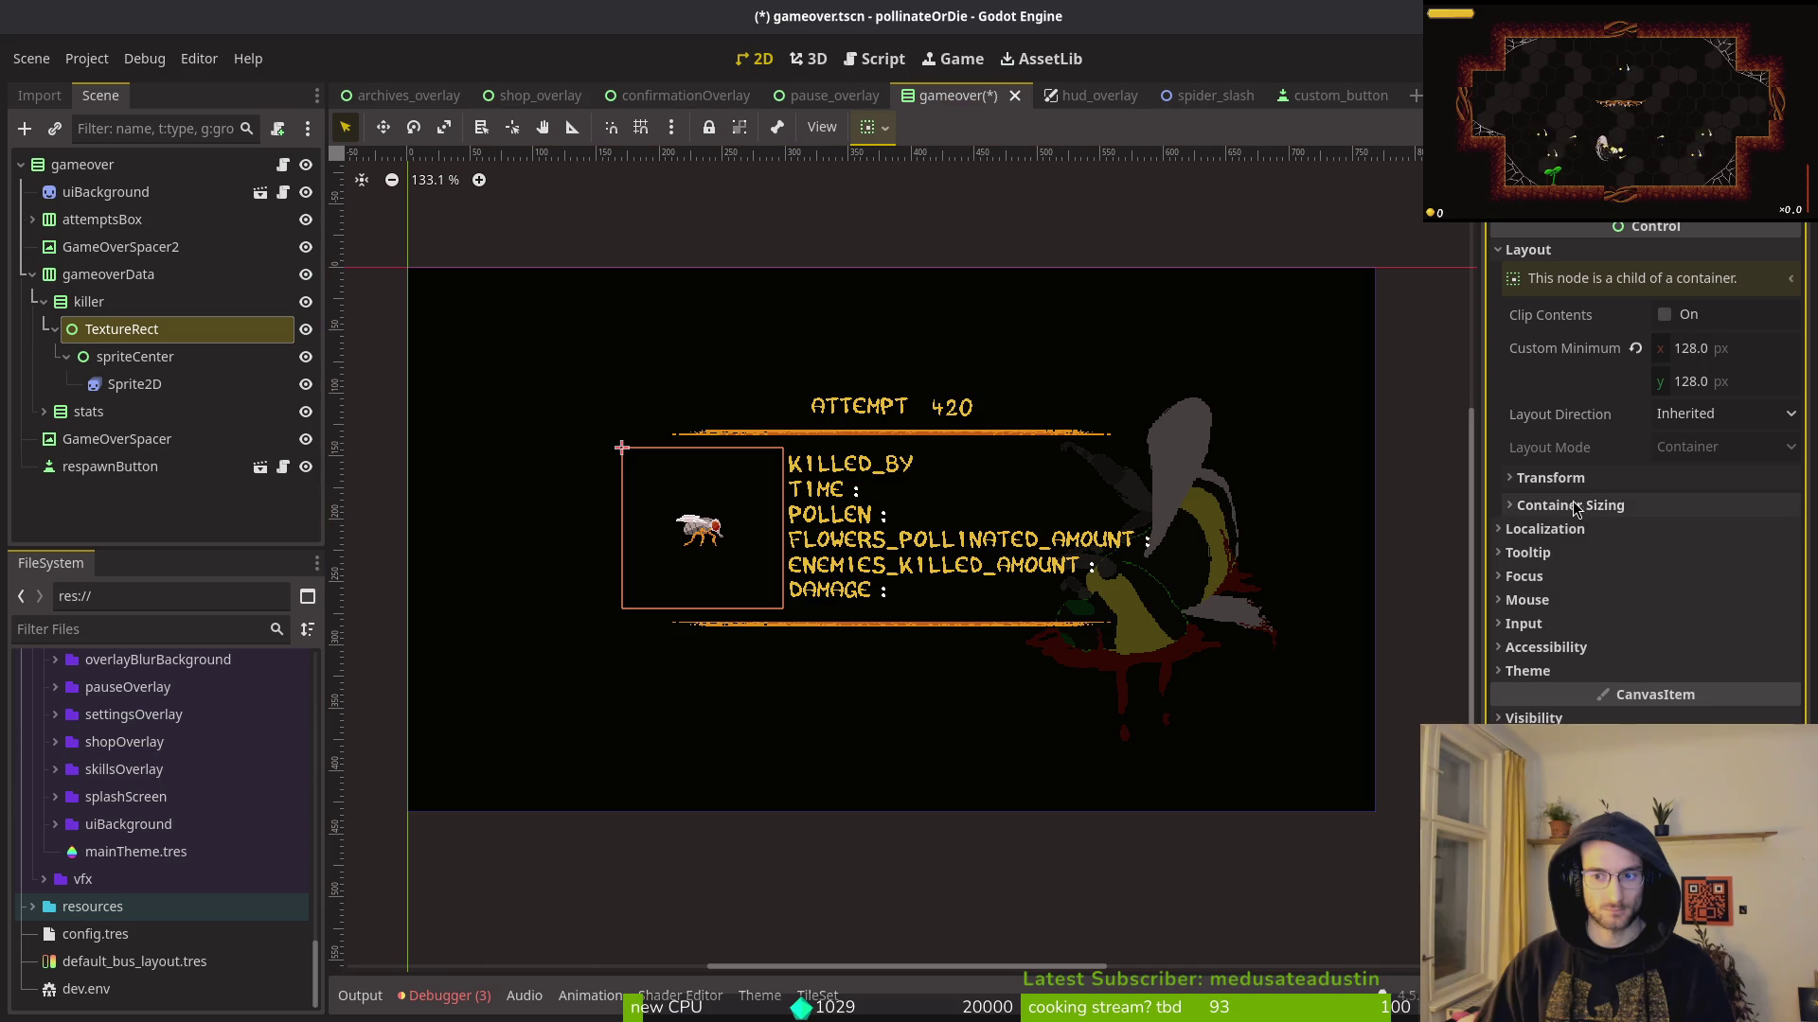
left_click(1609, 478)
left_click(1612, 481)
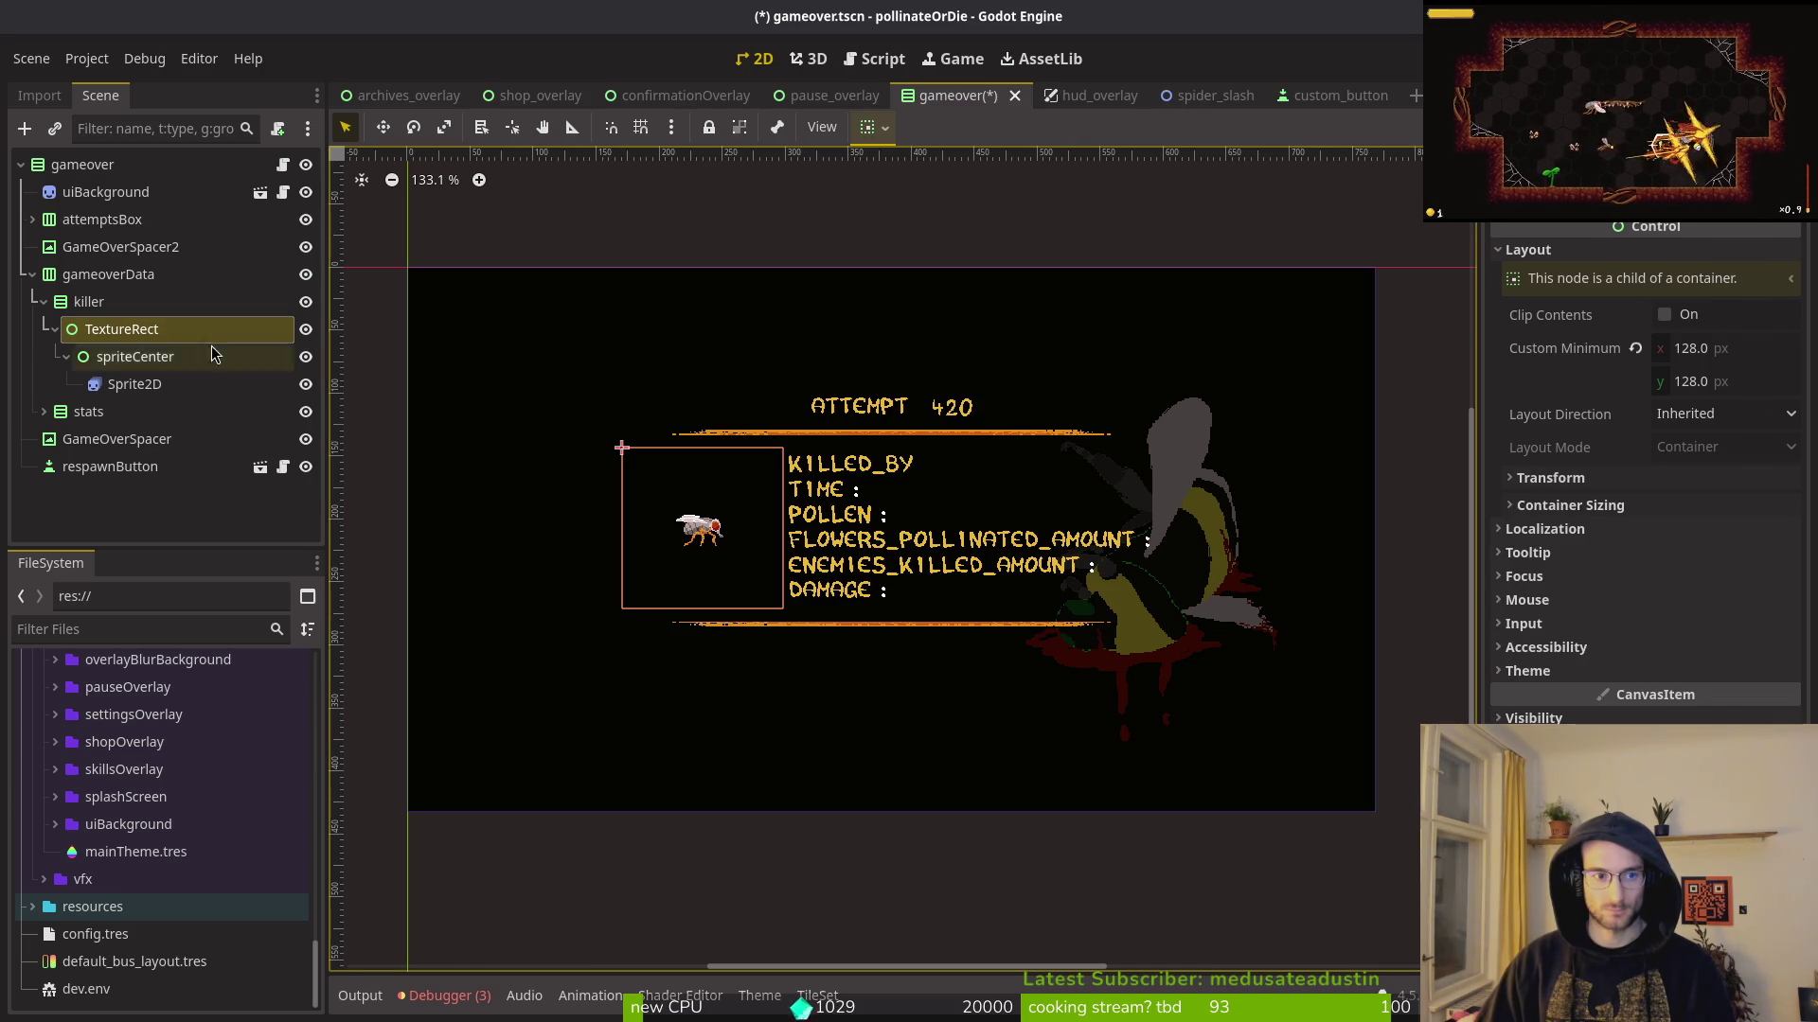
left_click(120, 334)
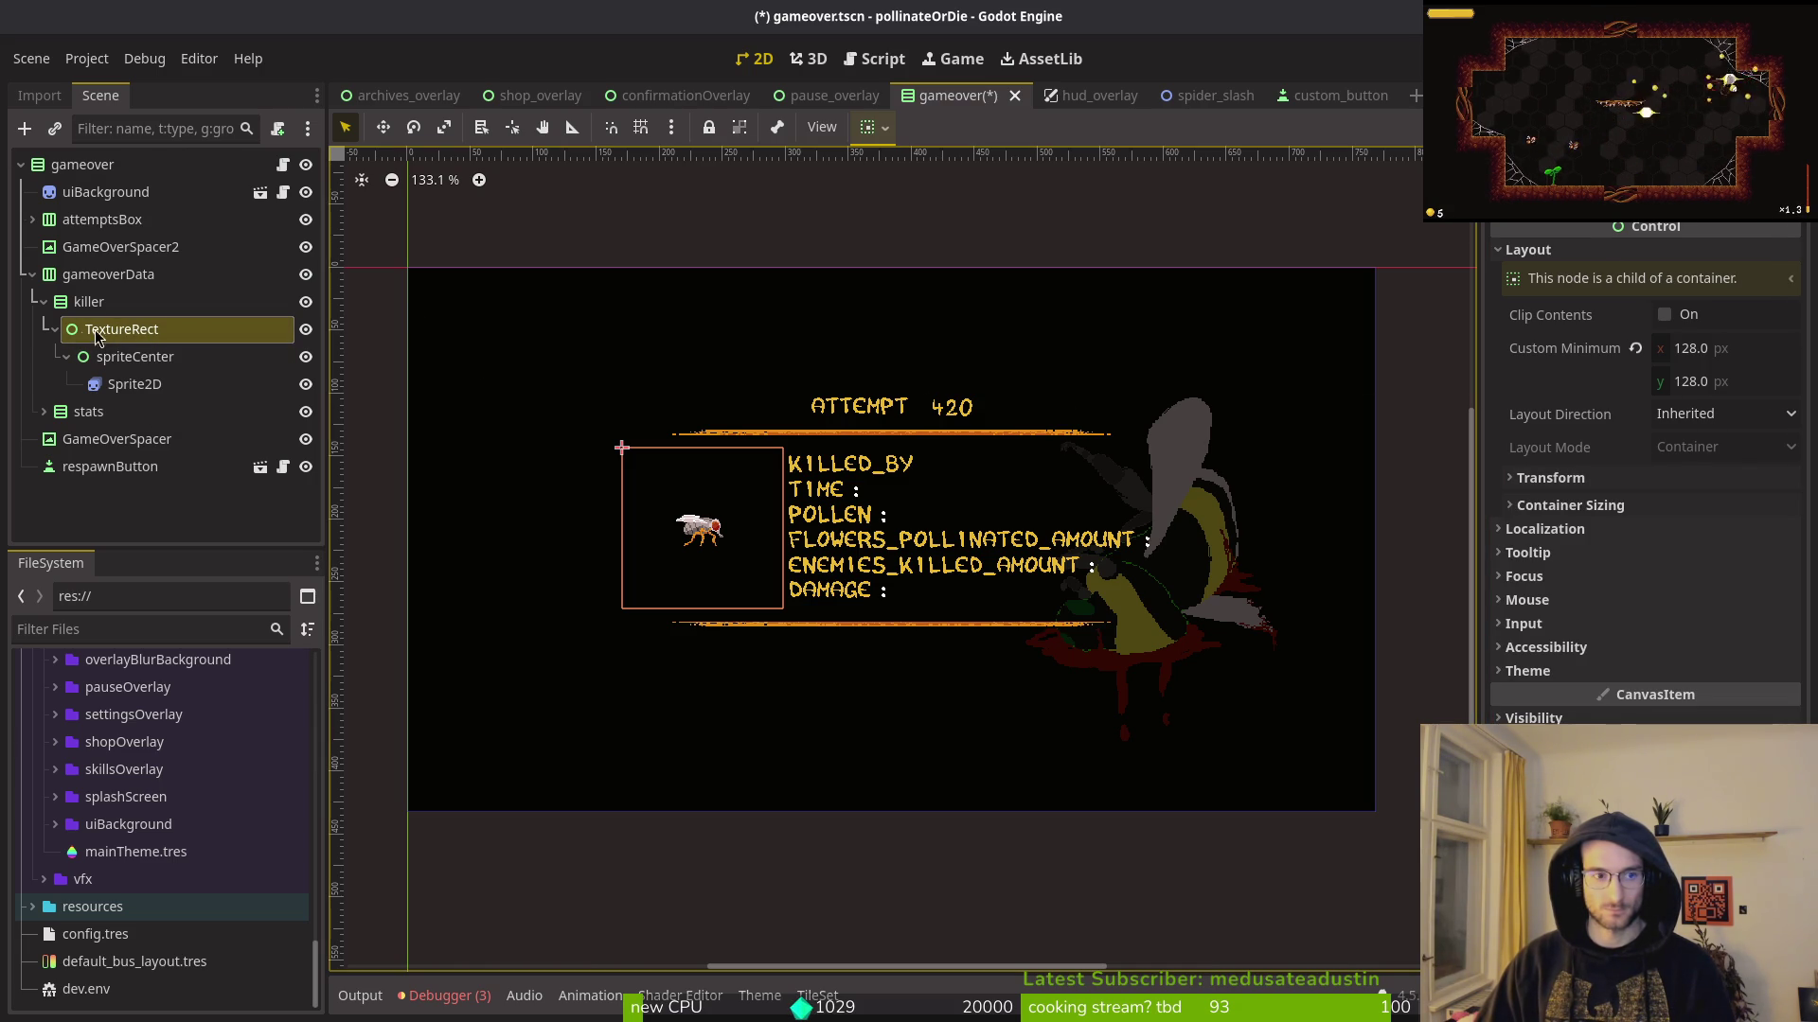
left_click(90, 301)
left_click(1718, 402)
type("8")
key("Tab")
type("128")
key("Return")
key("ctrl+s")
left_click(1629, 559)
left_click(1704, 588)
left_click(1704, 588)
left_click(1585, 558)
key("ctrl+s")
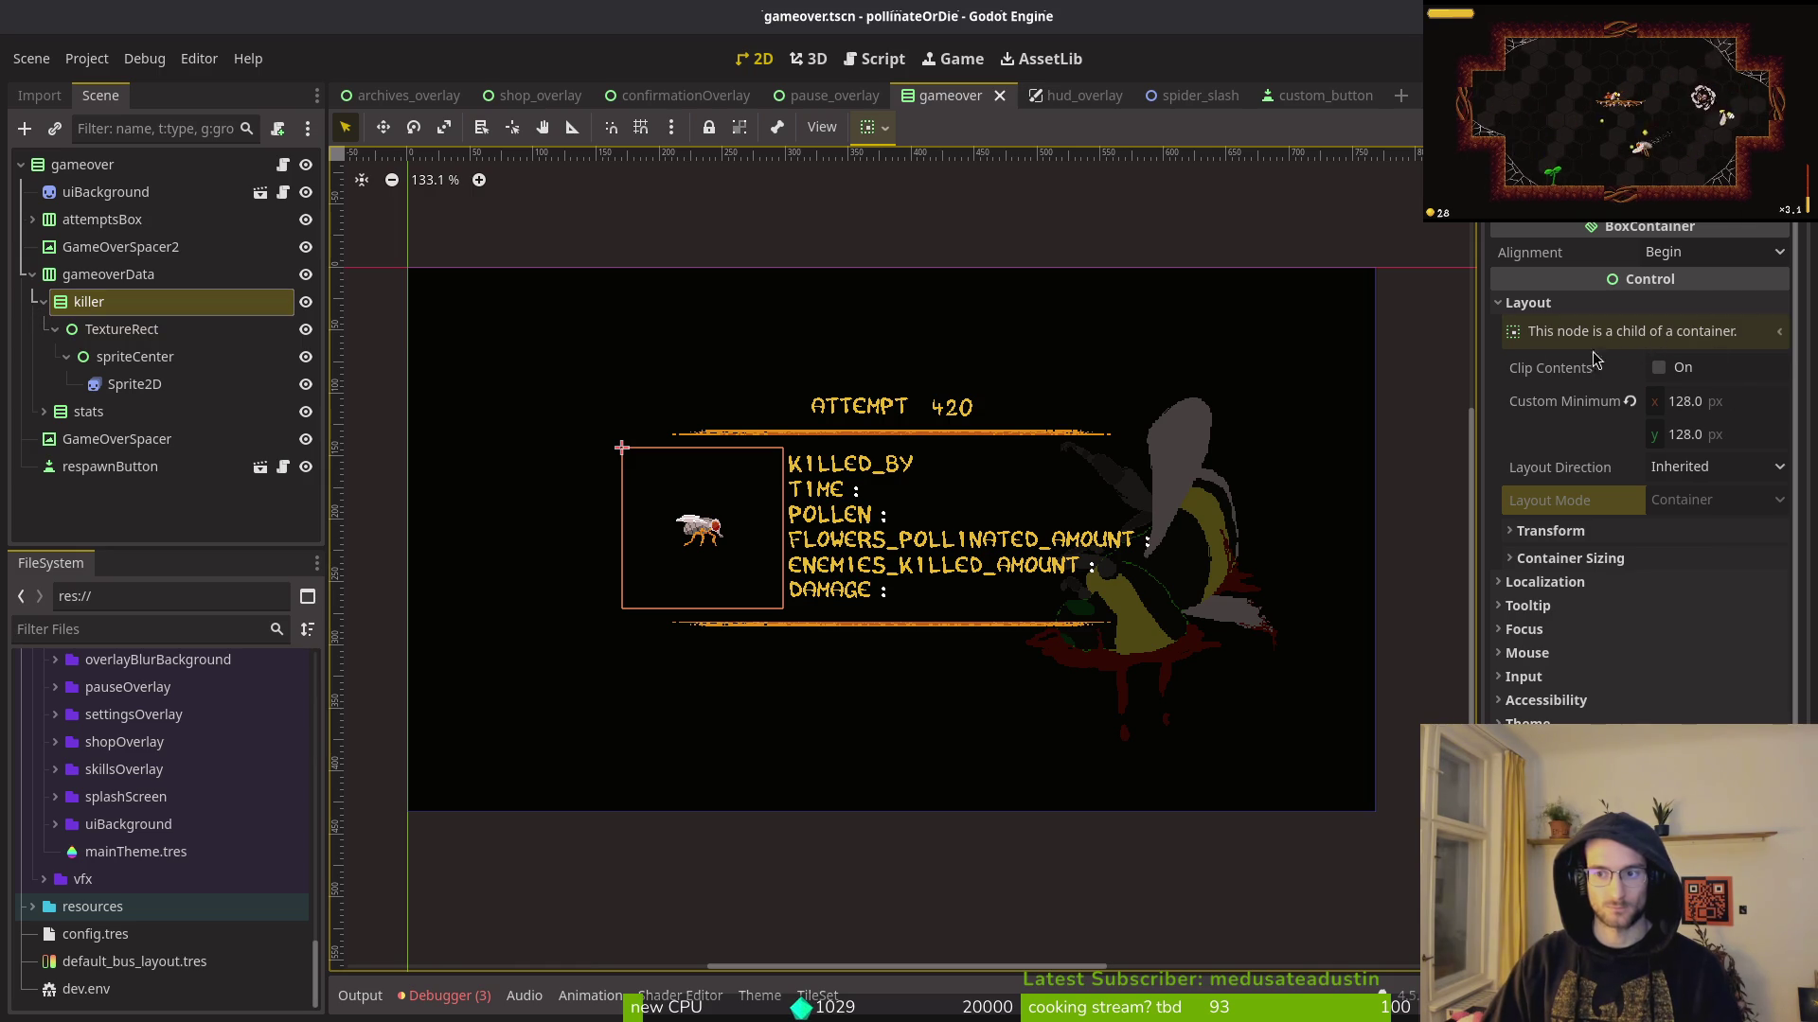
left_click(121, 329)
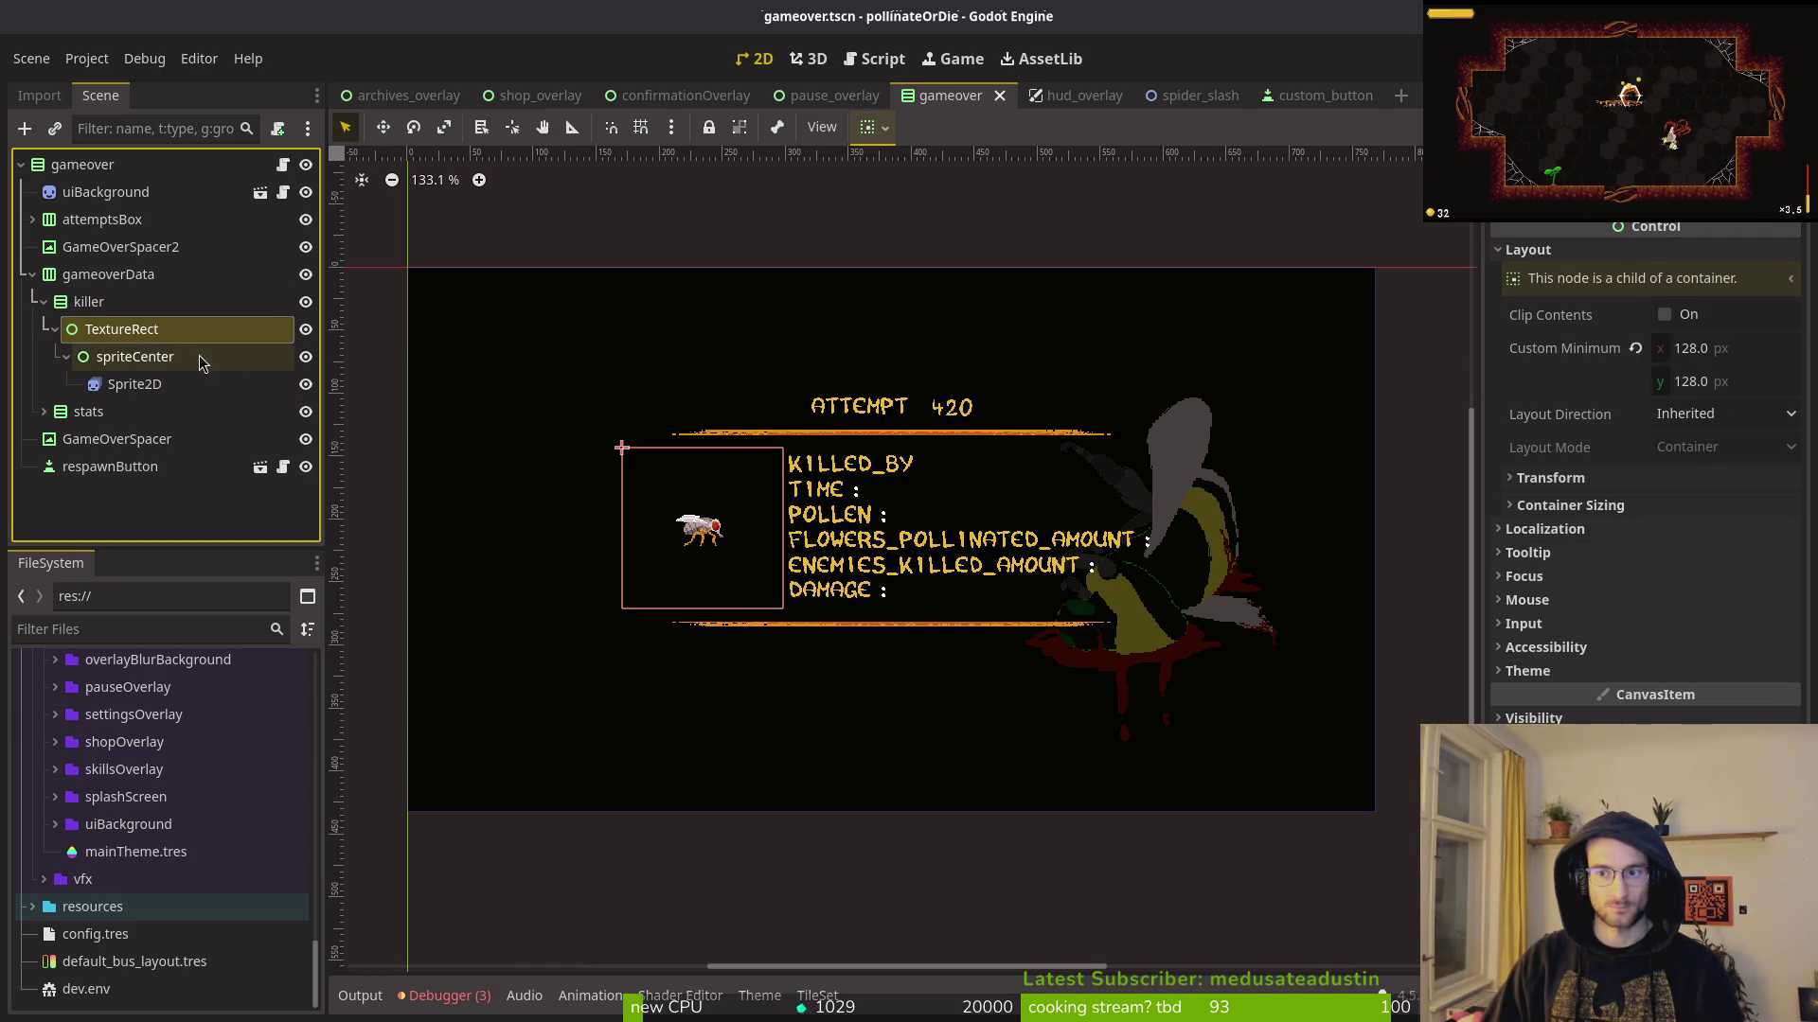
left_click(118, 365)
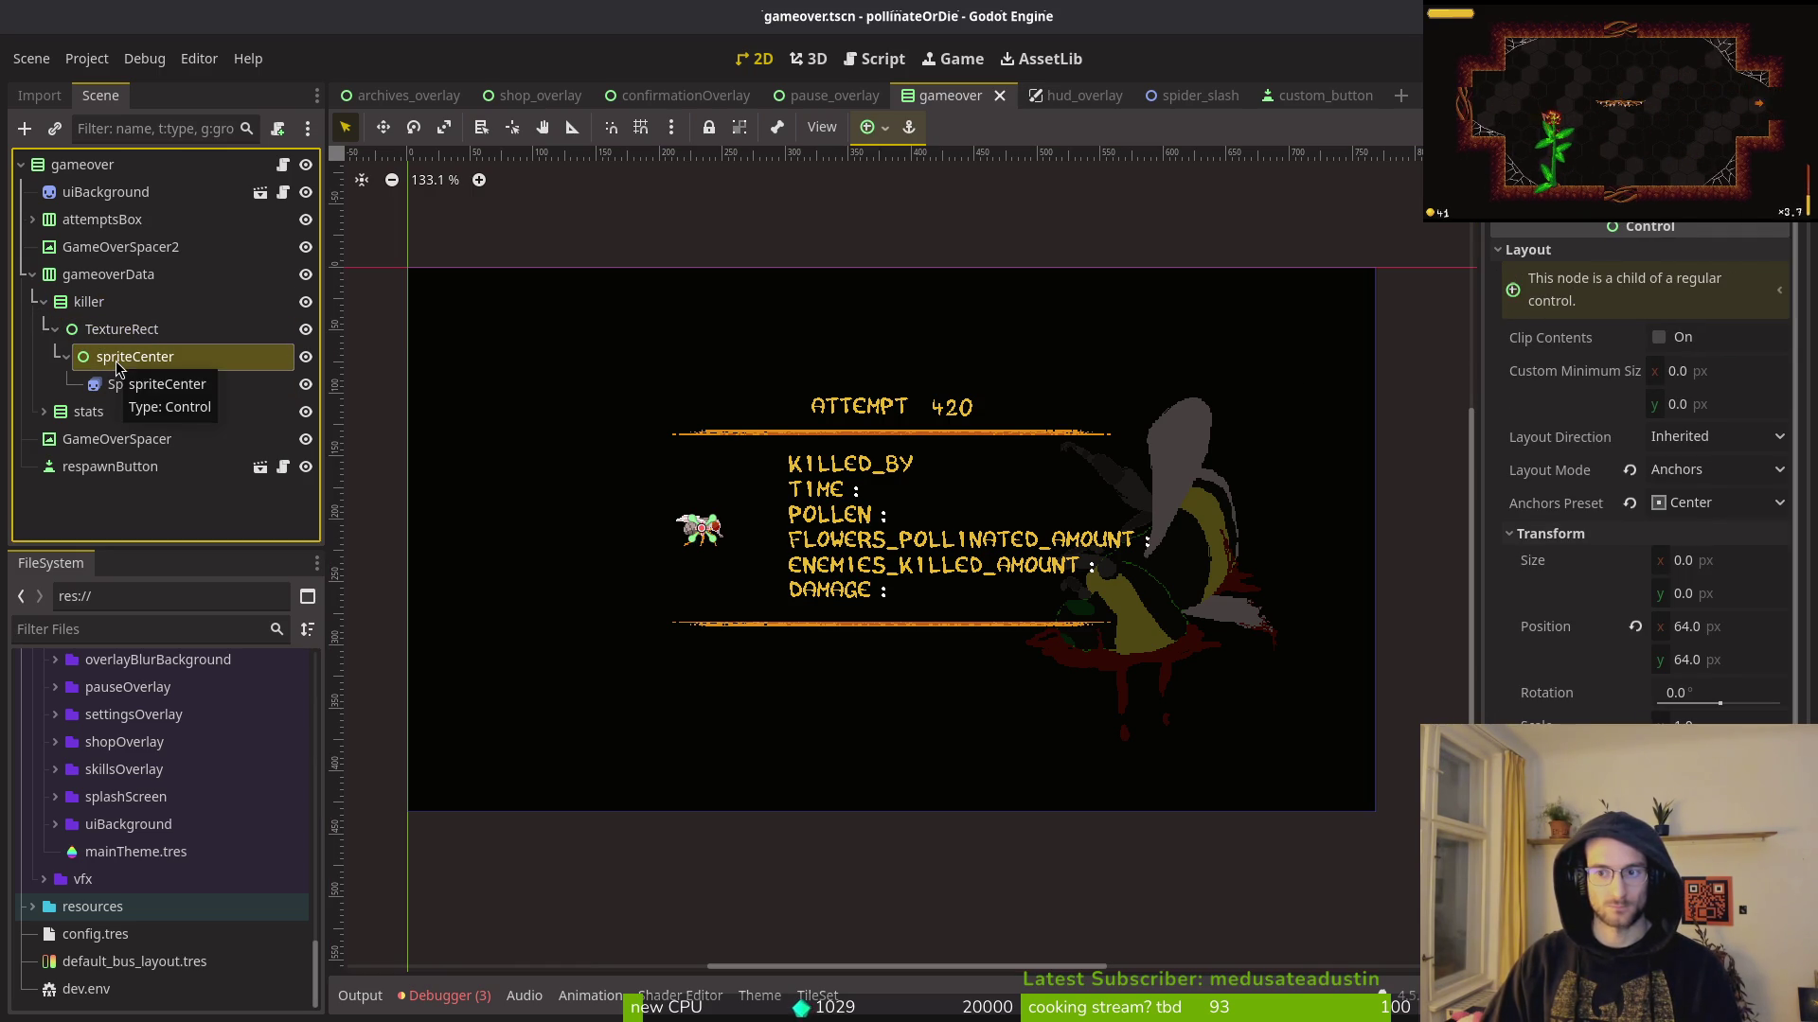
left_click(90, 329)
left_click(114, 357)
left_click(87, 331)
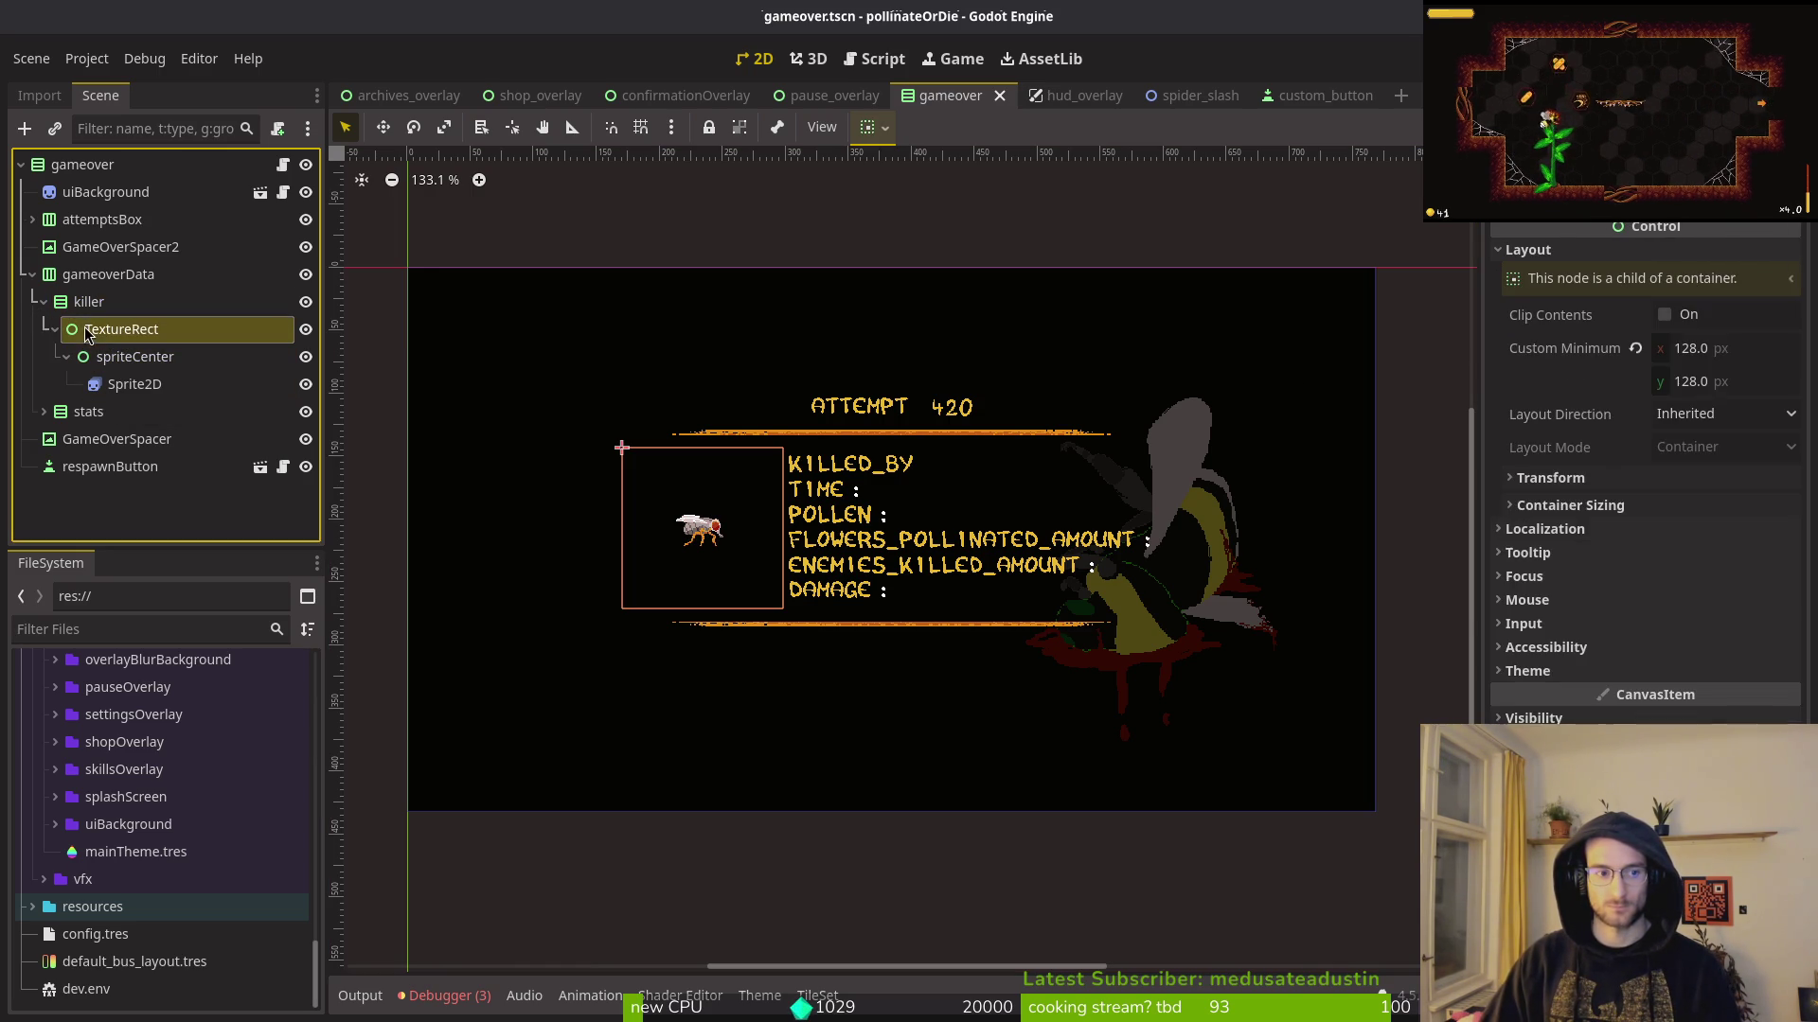
left_click(85, 301)
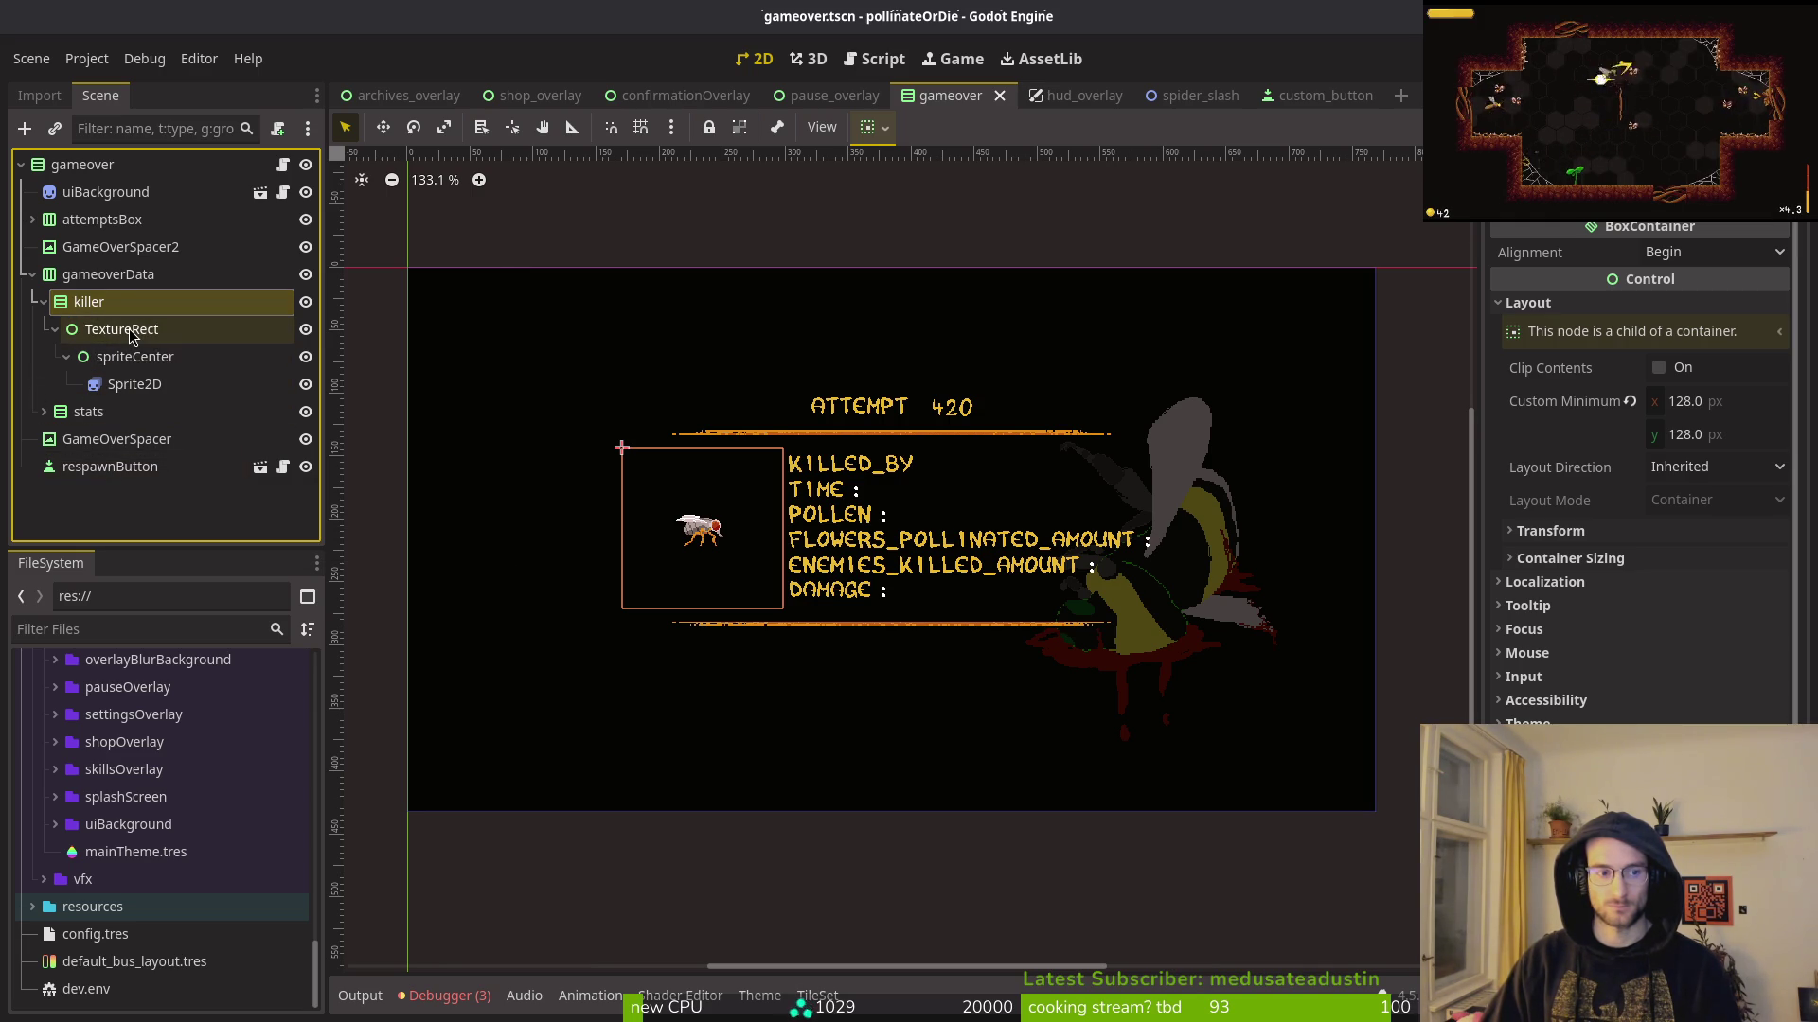
left_click(129, 333)
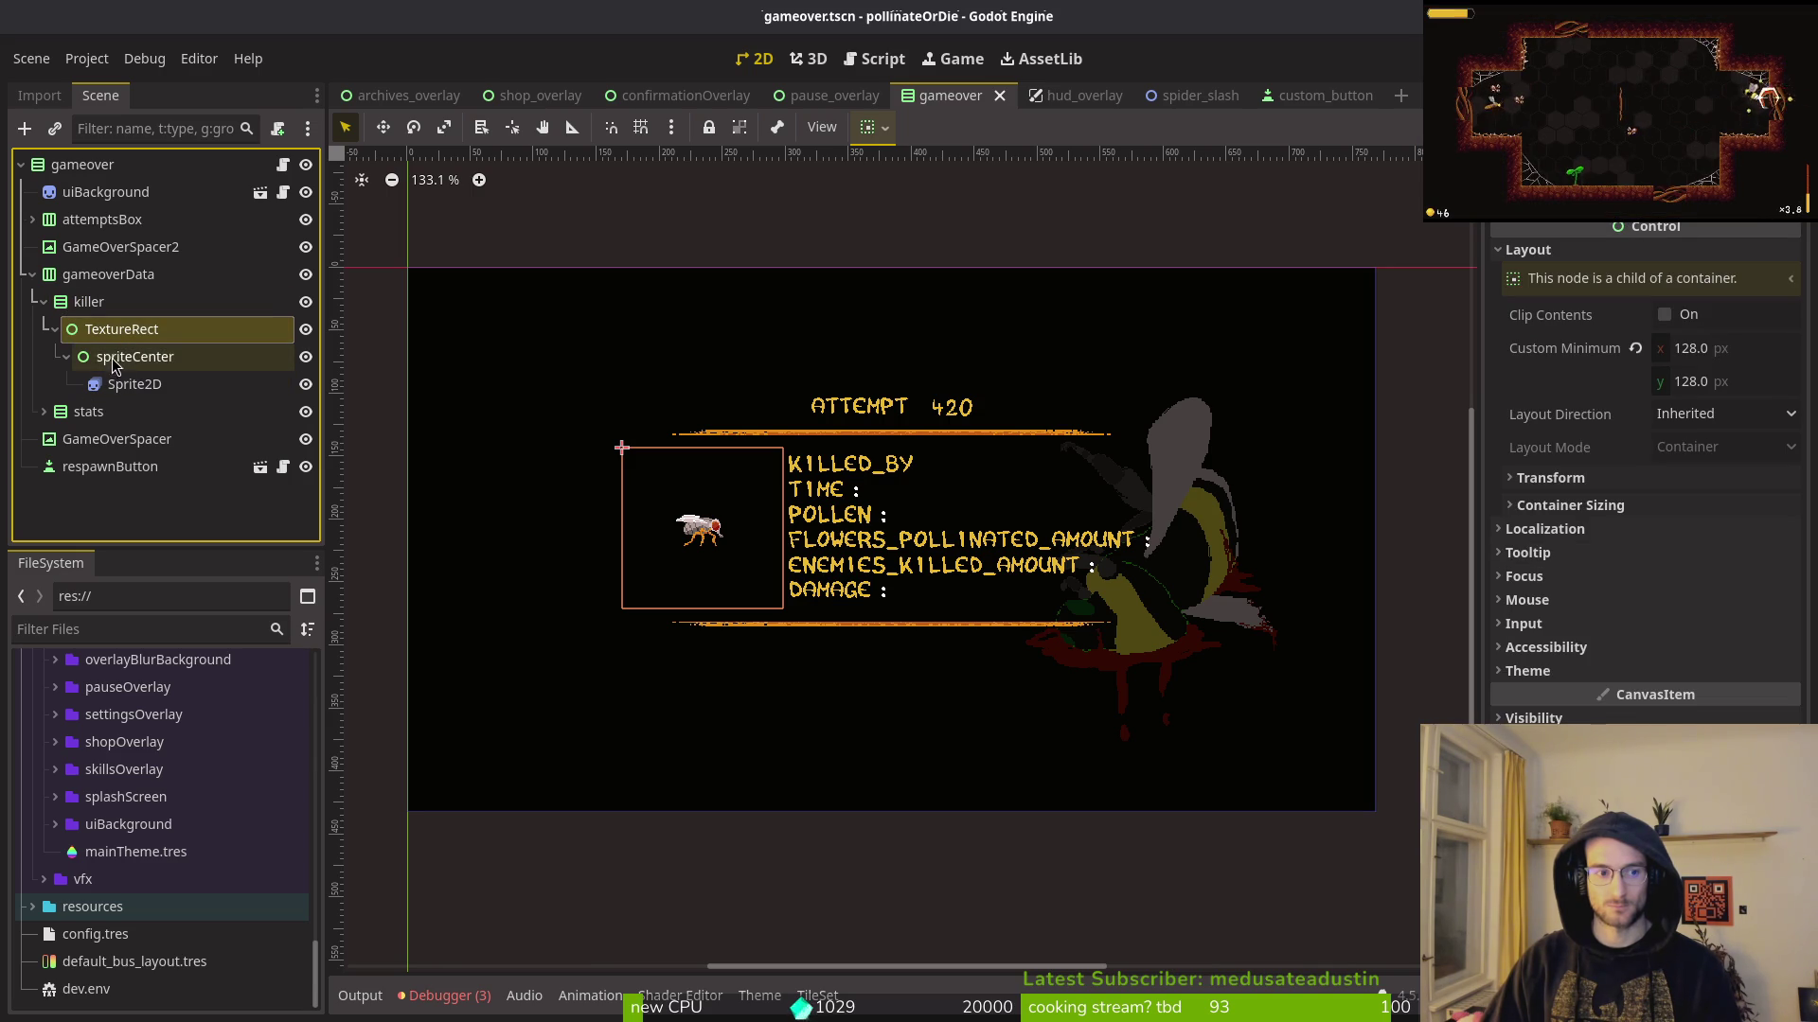
left_click(89, 301)
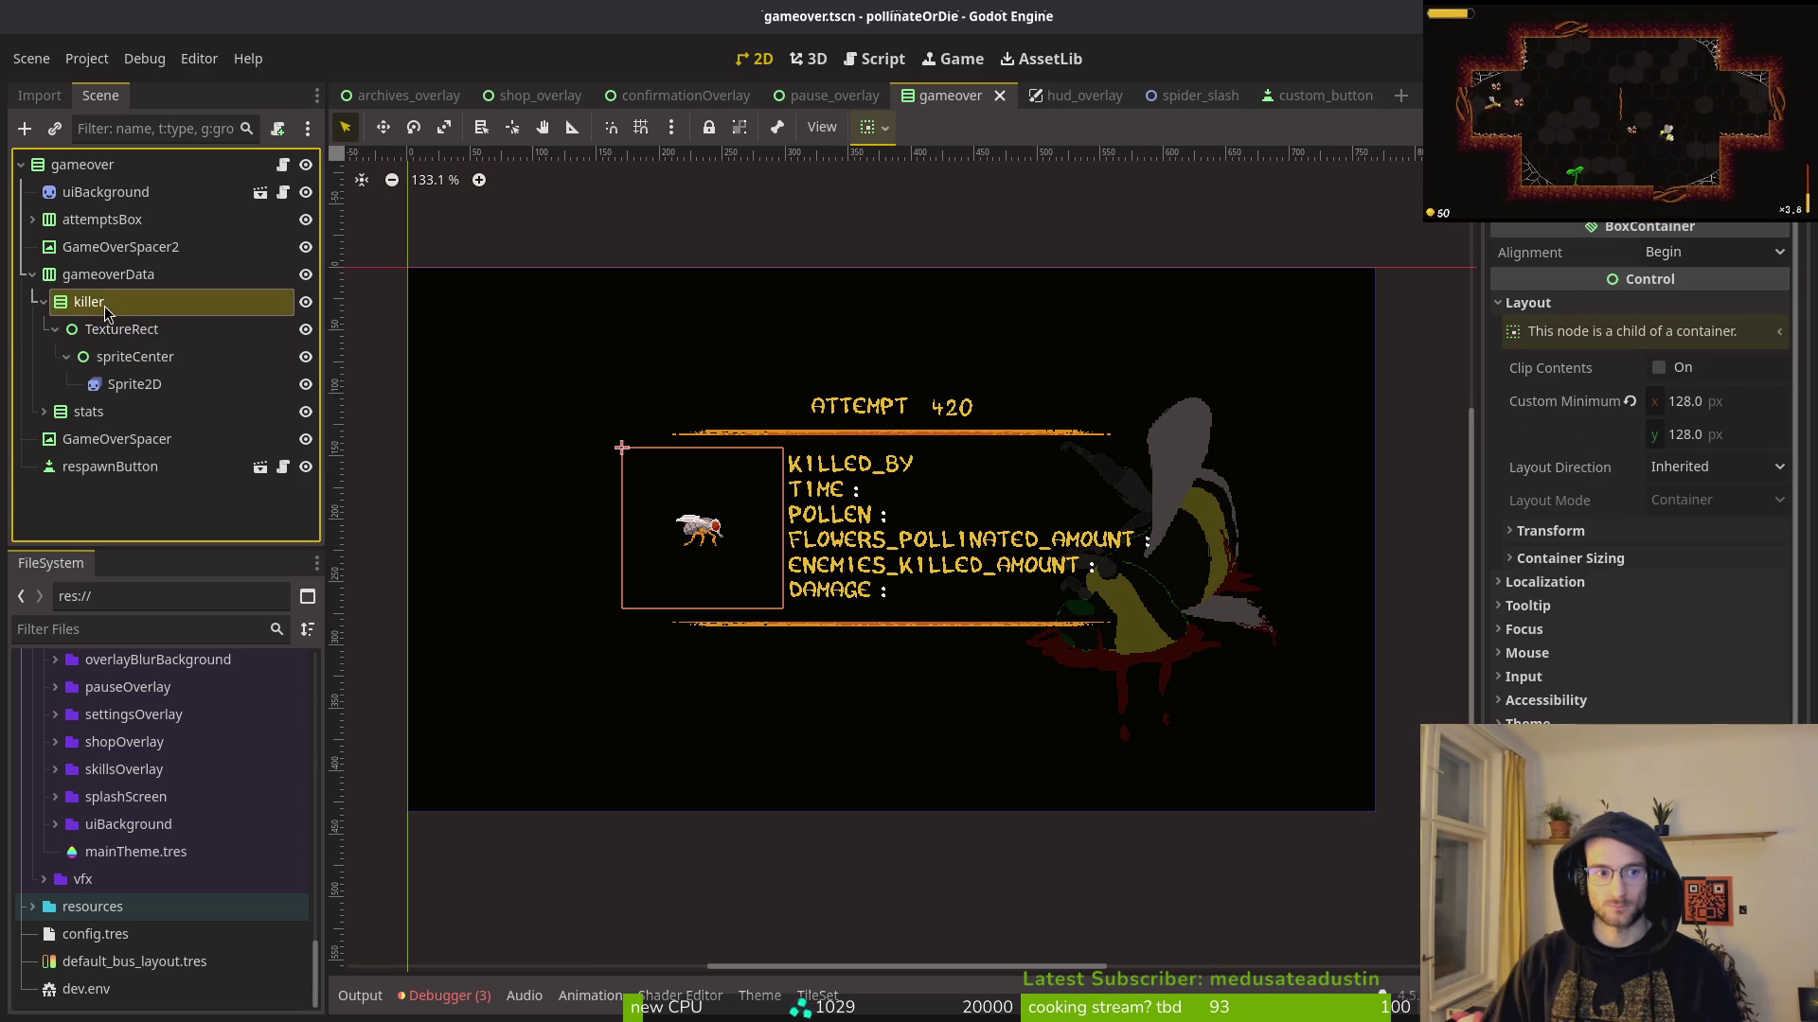
left_click(1569, 558)
left_click(1569, 557)
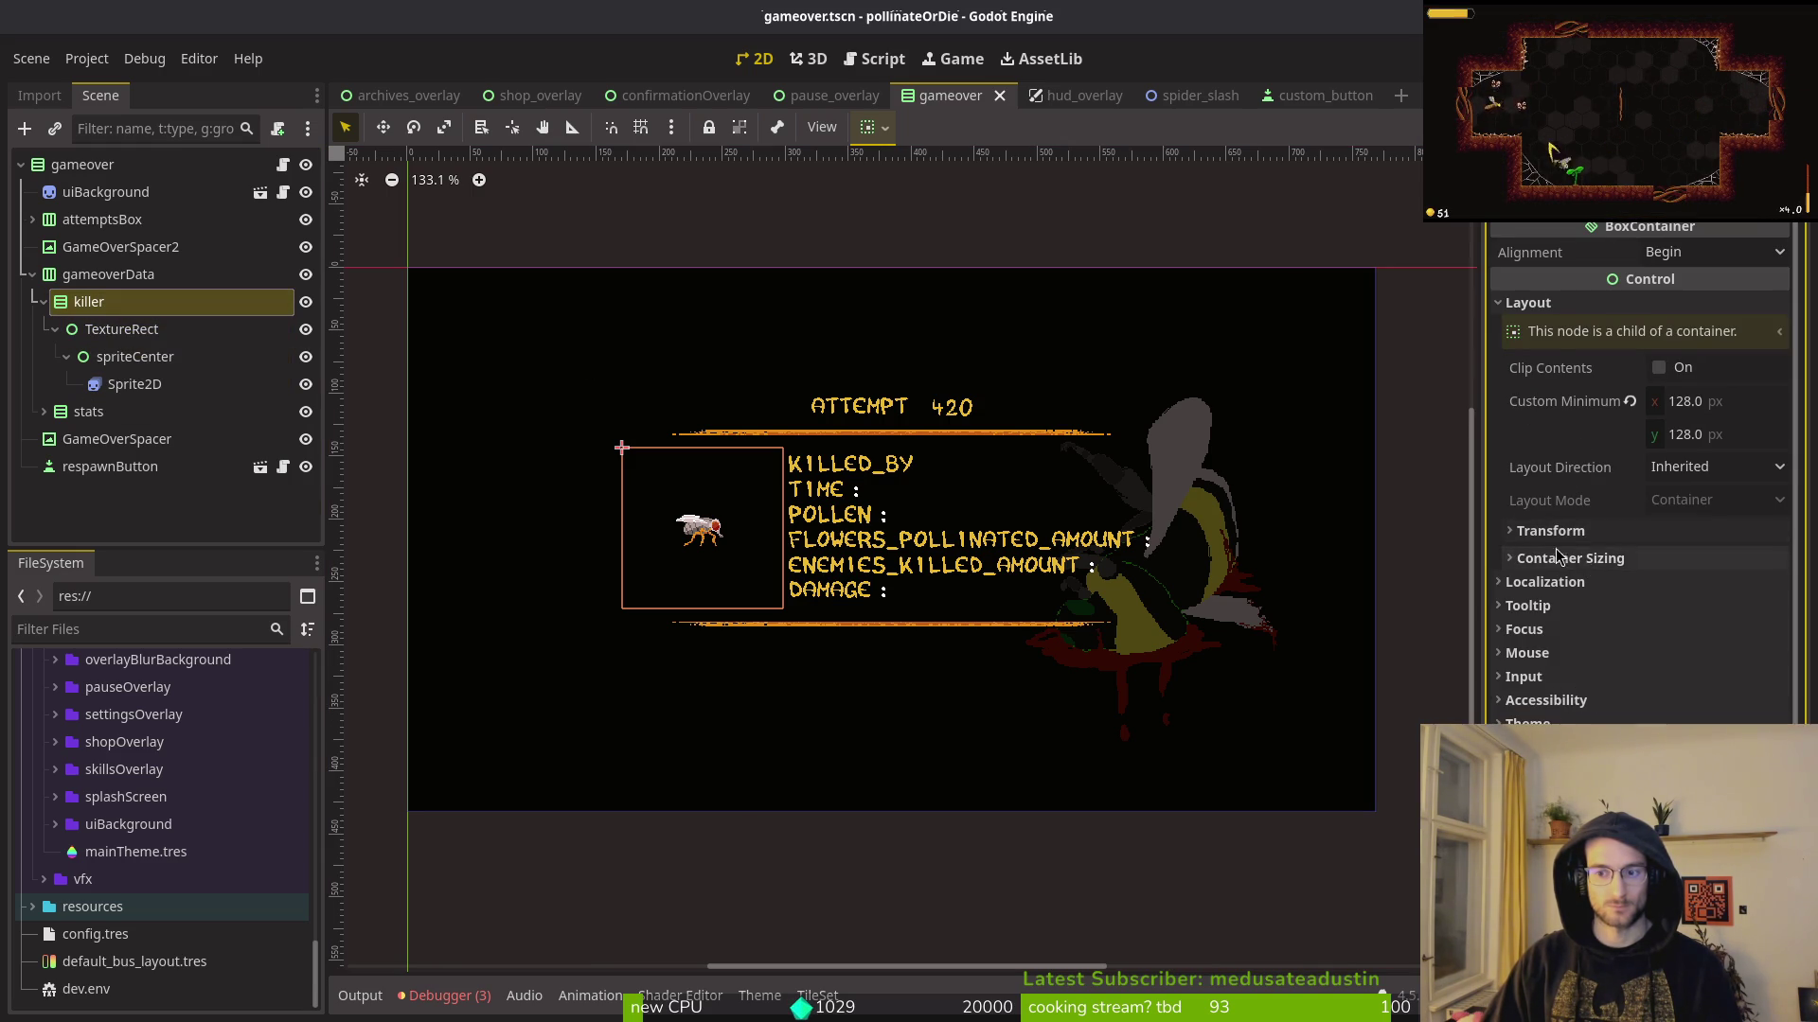
left_click(112, 360)
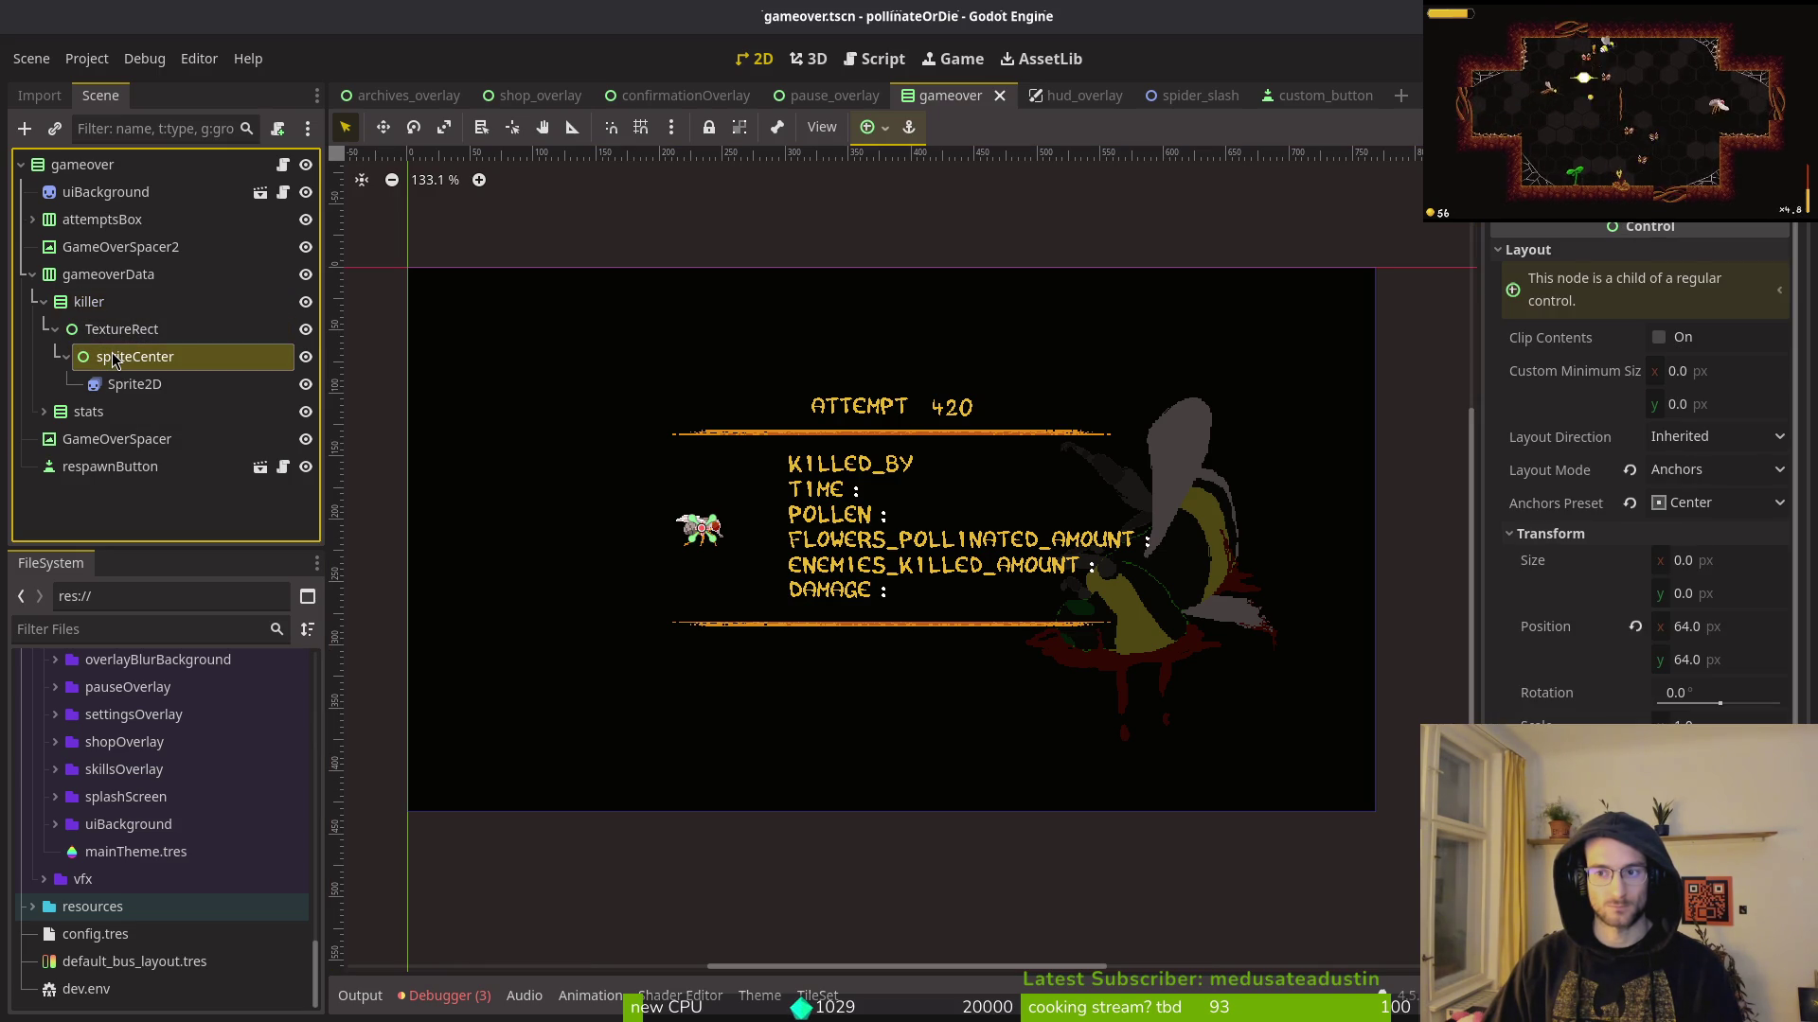
left_click(106, 331)
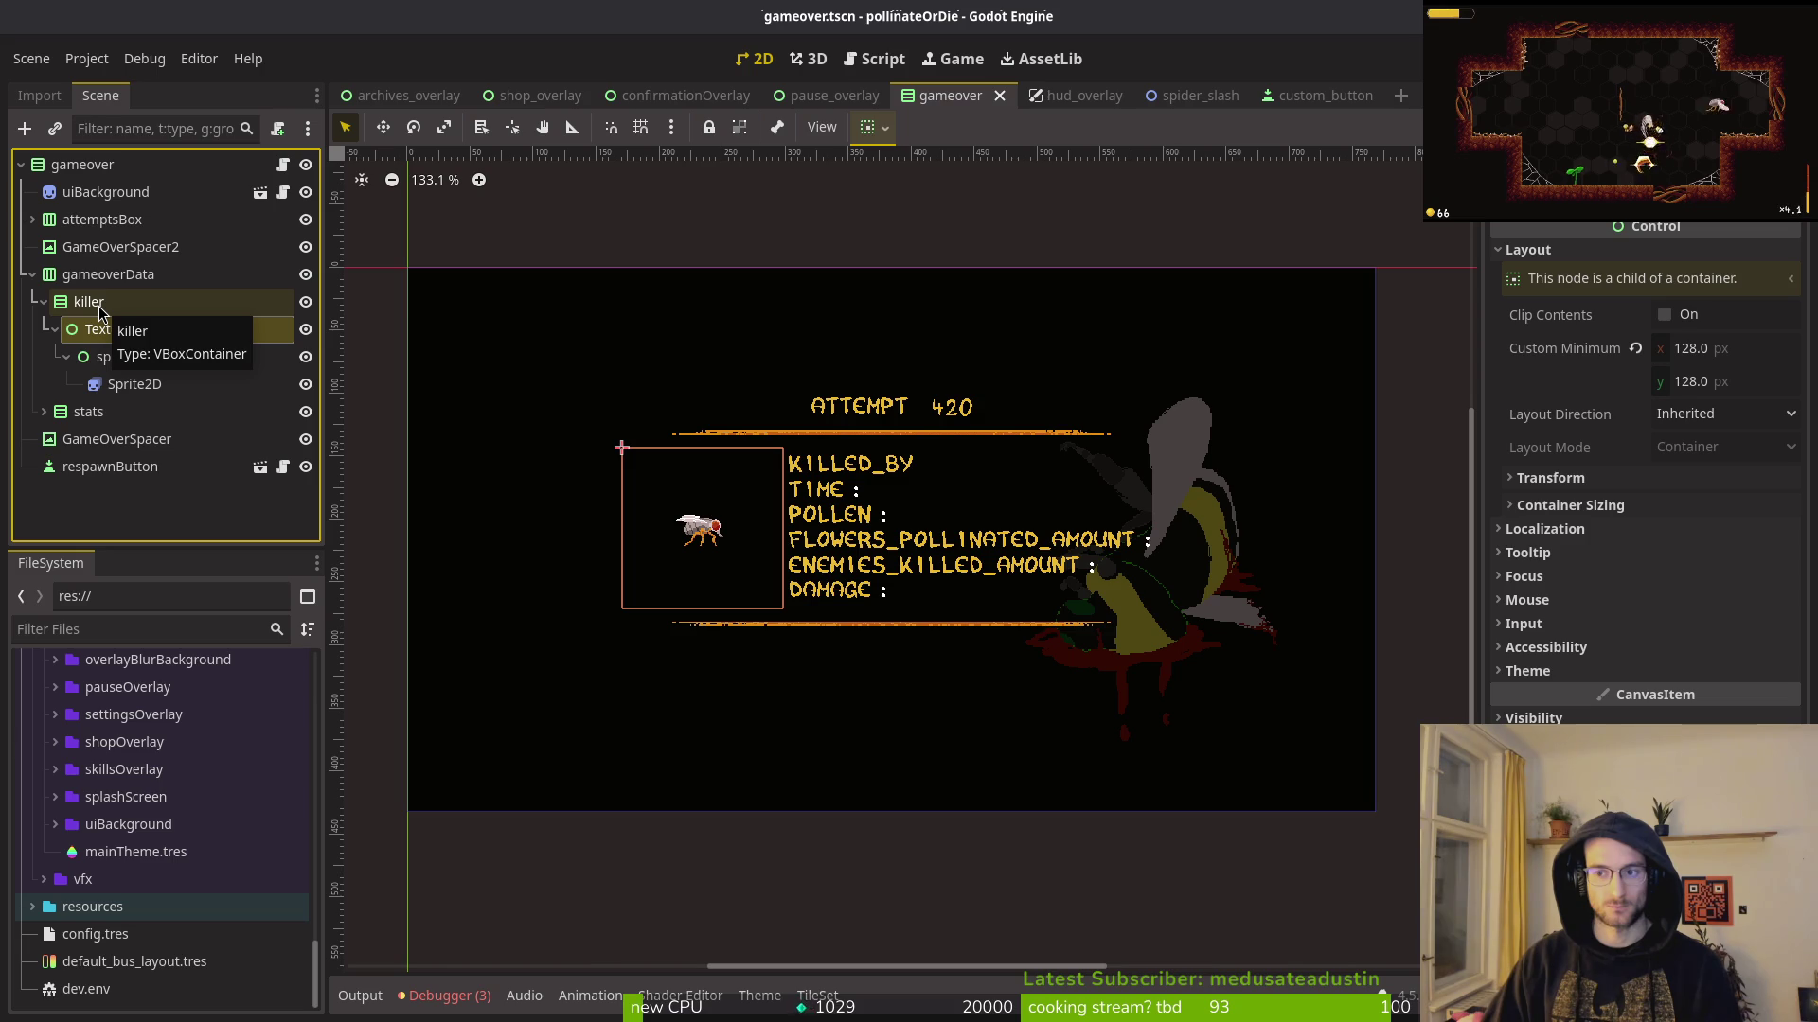
left_click(99, 309)
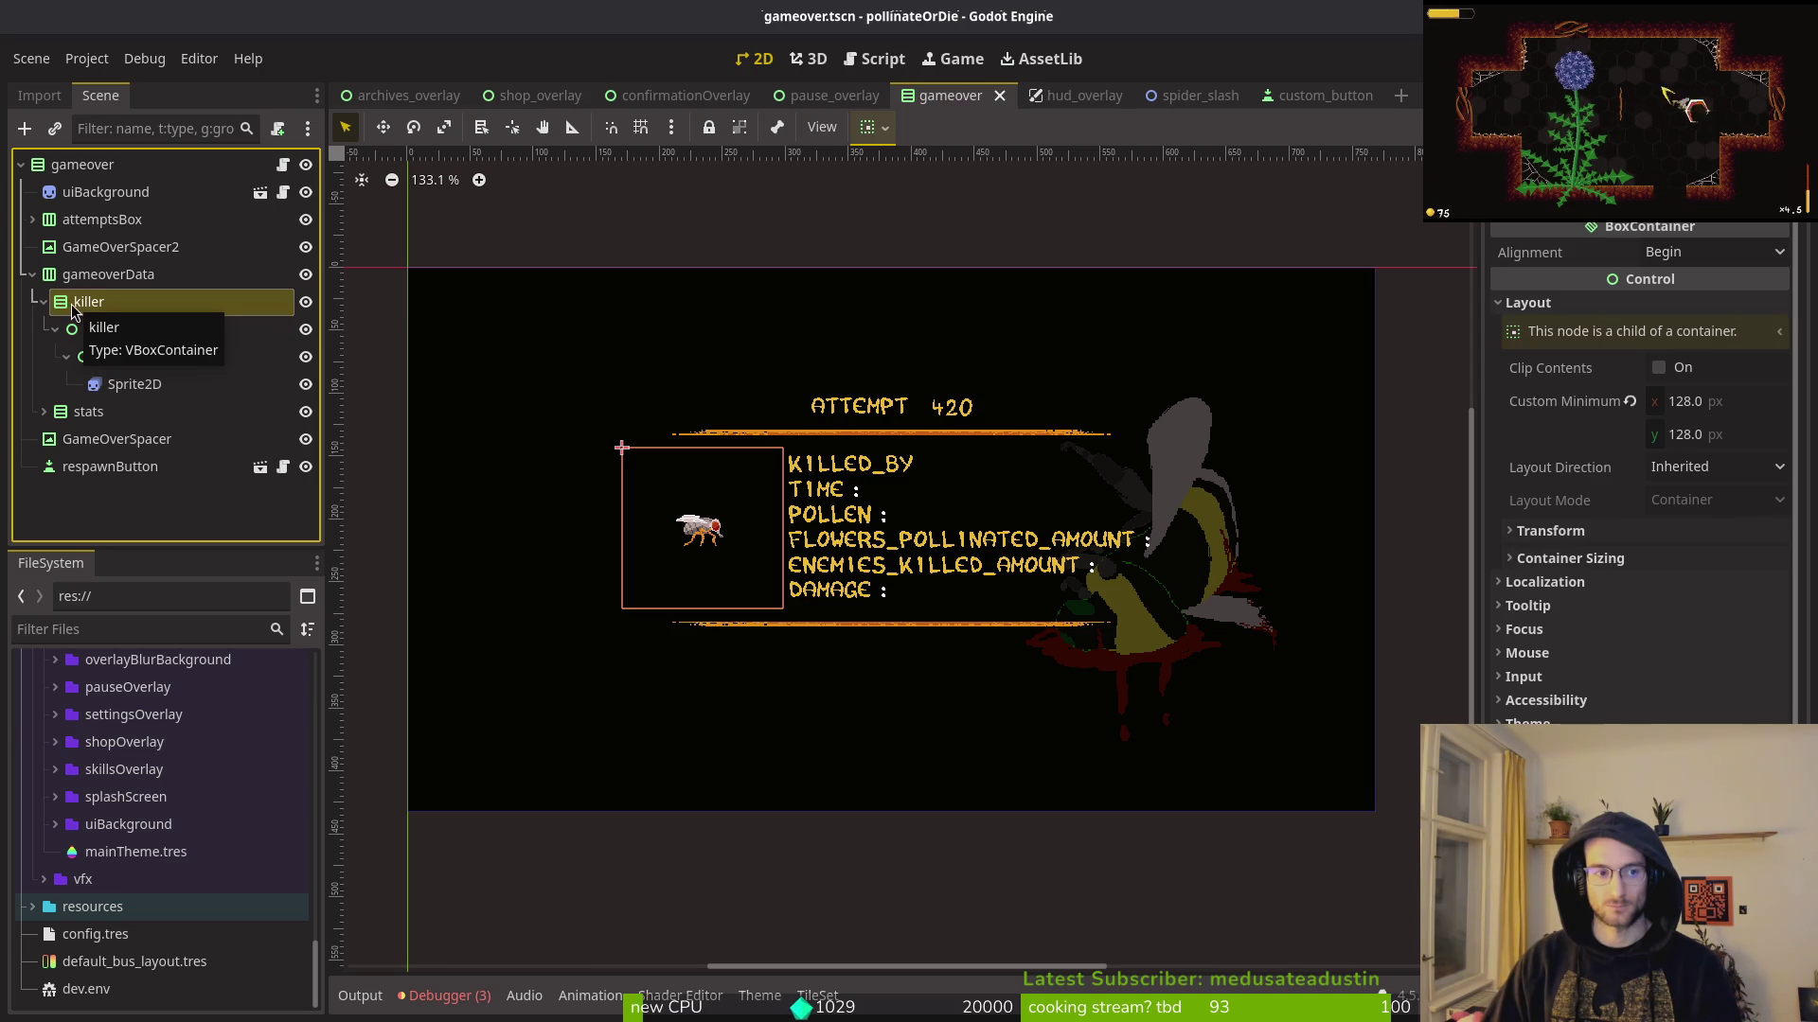
right_click(85, 303)
key("Escape")
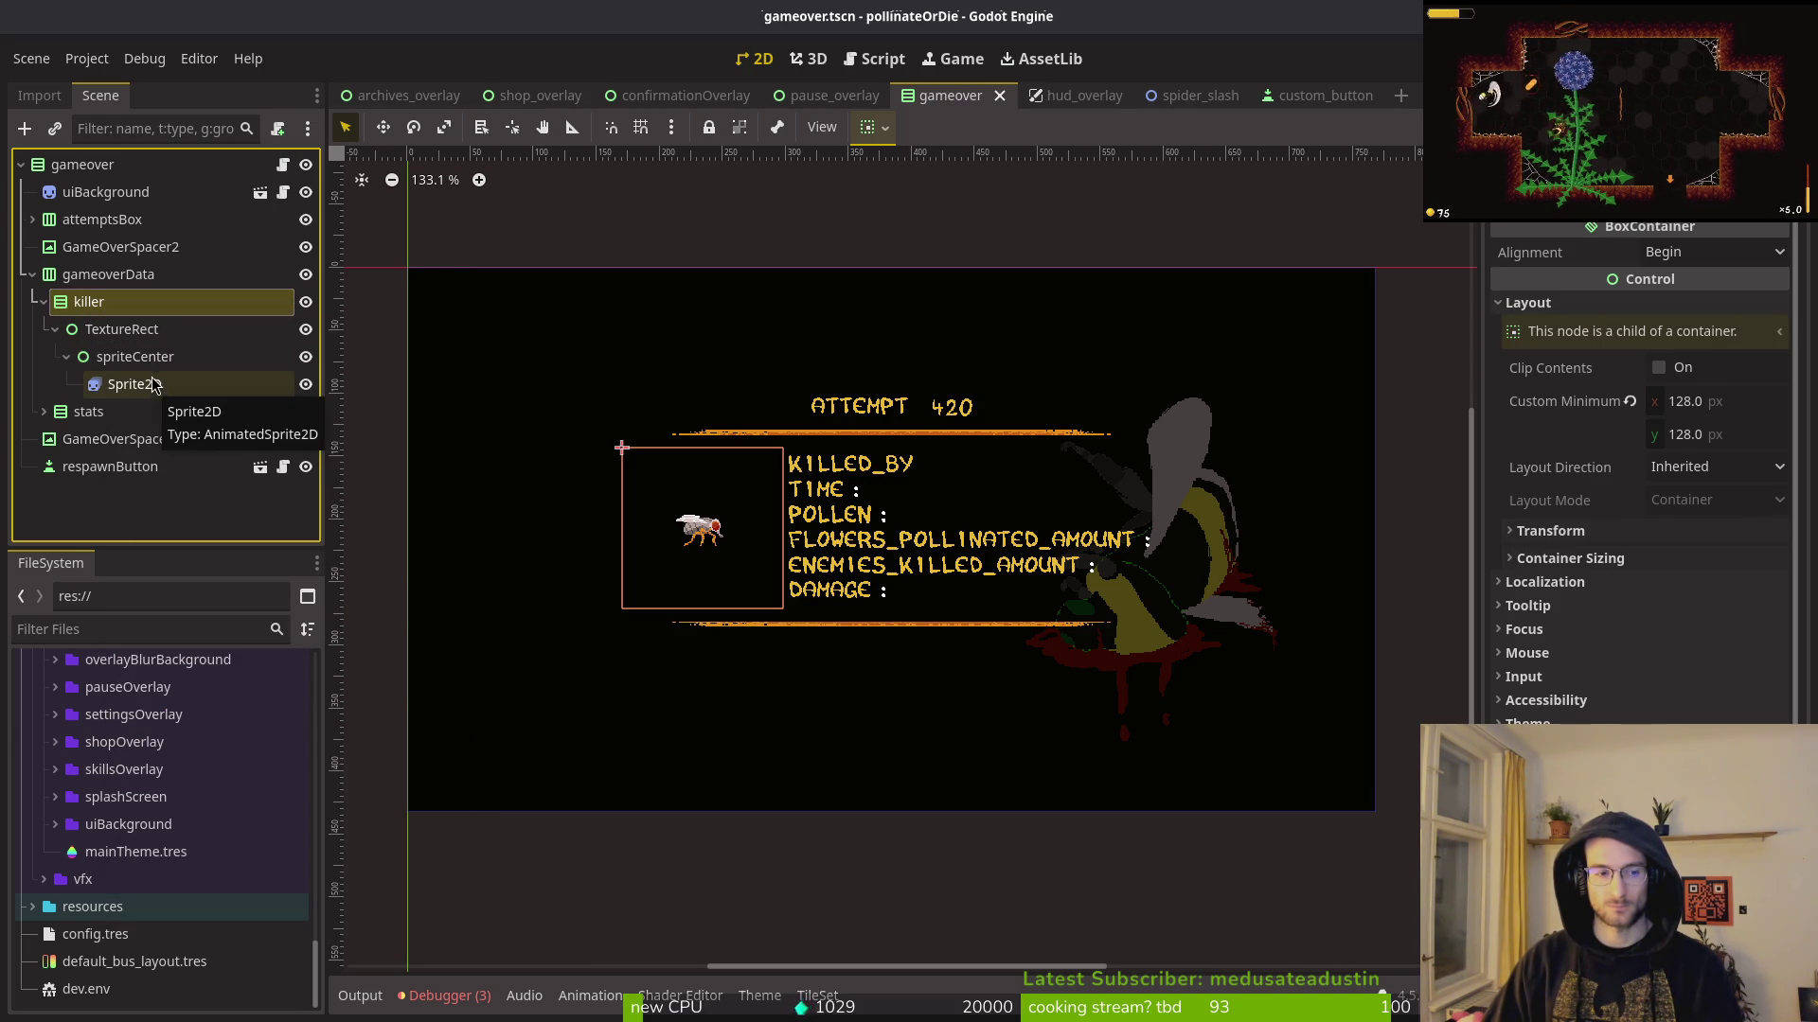
left_click(87, 331)
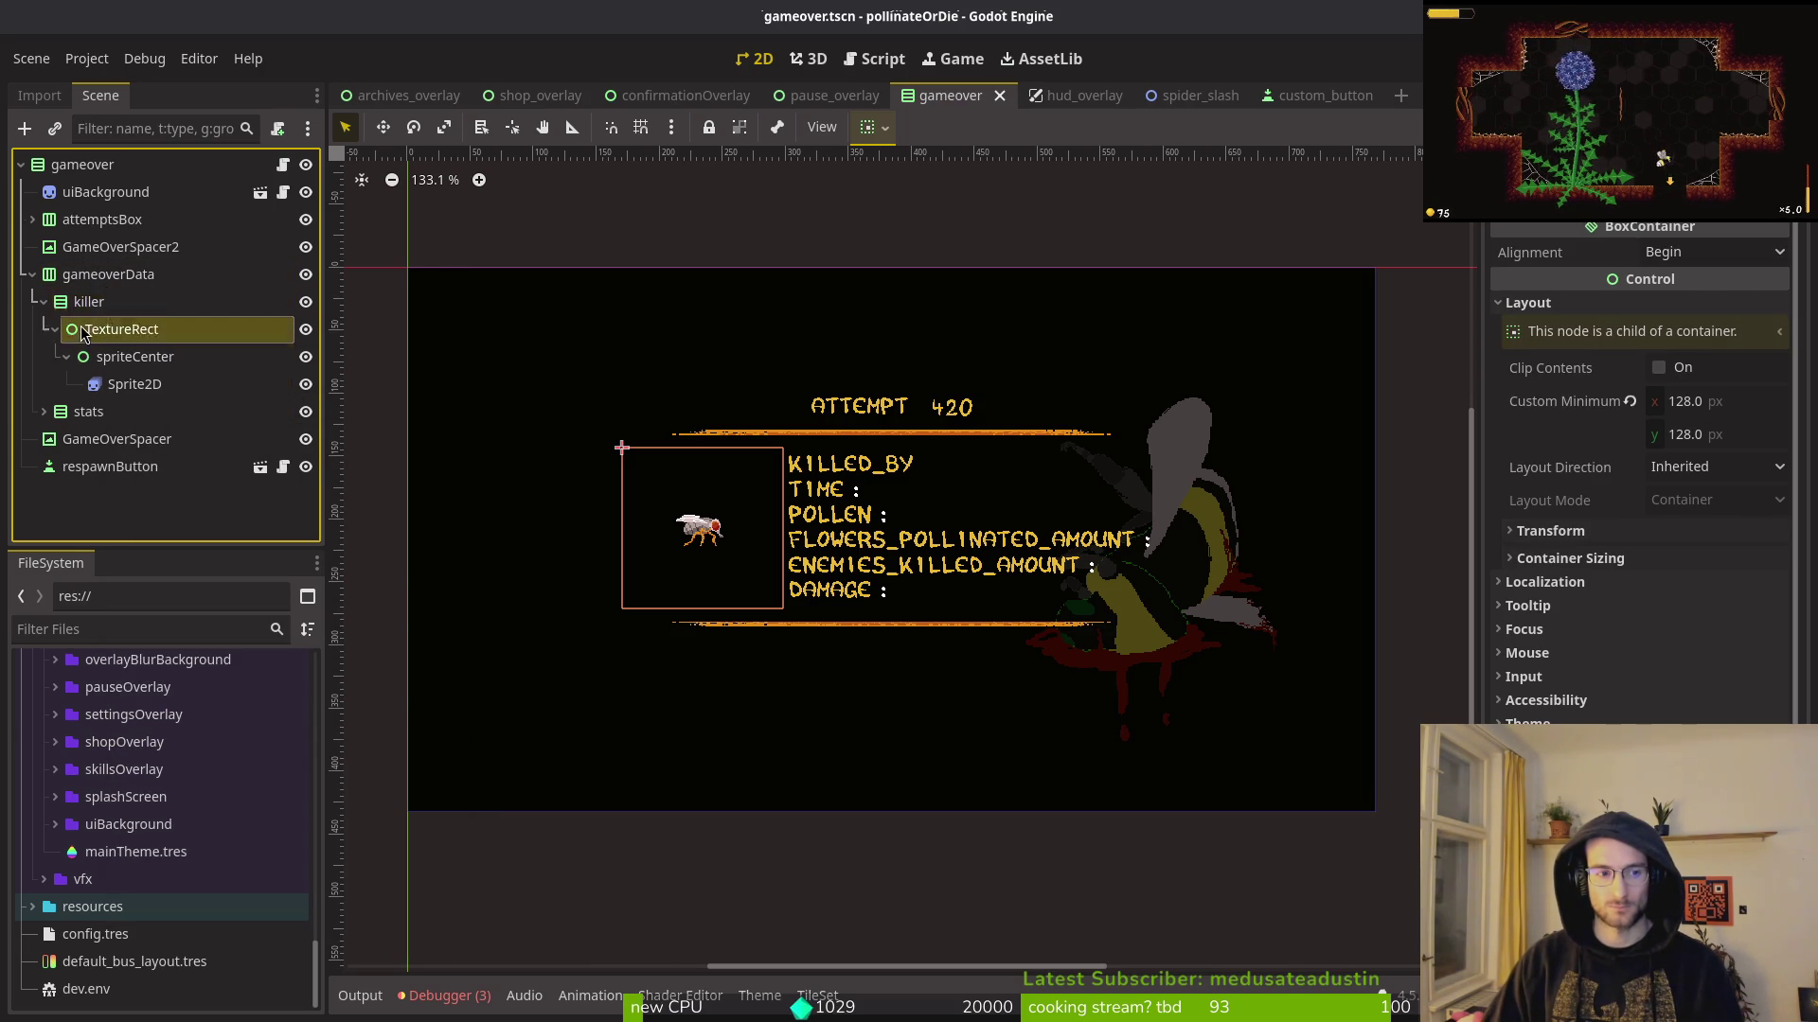
Step: Move TextureRect with spriteCenter and Sprite2D under gameoverData above stats, and save
left_click(132, 357, "shift")
left_click(133, 384, "shift")
left_click_drag(132, 385, 120, 284)
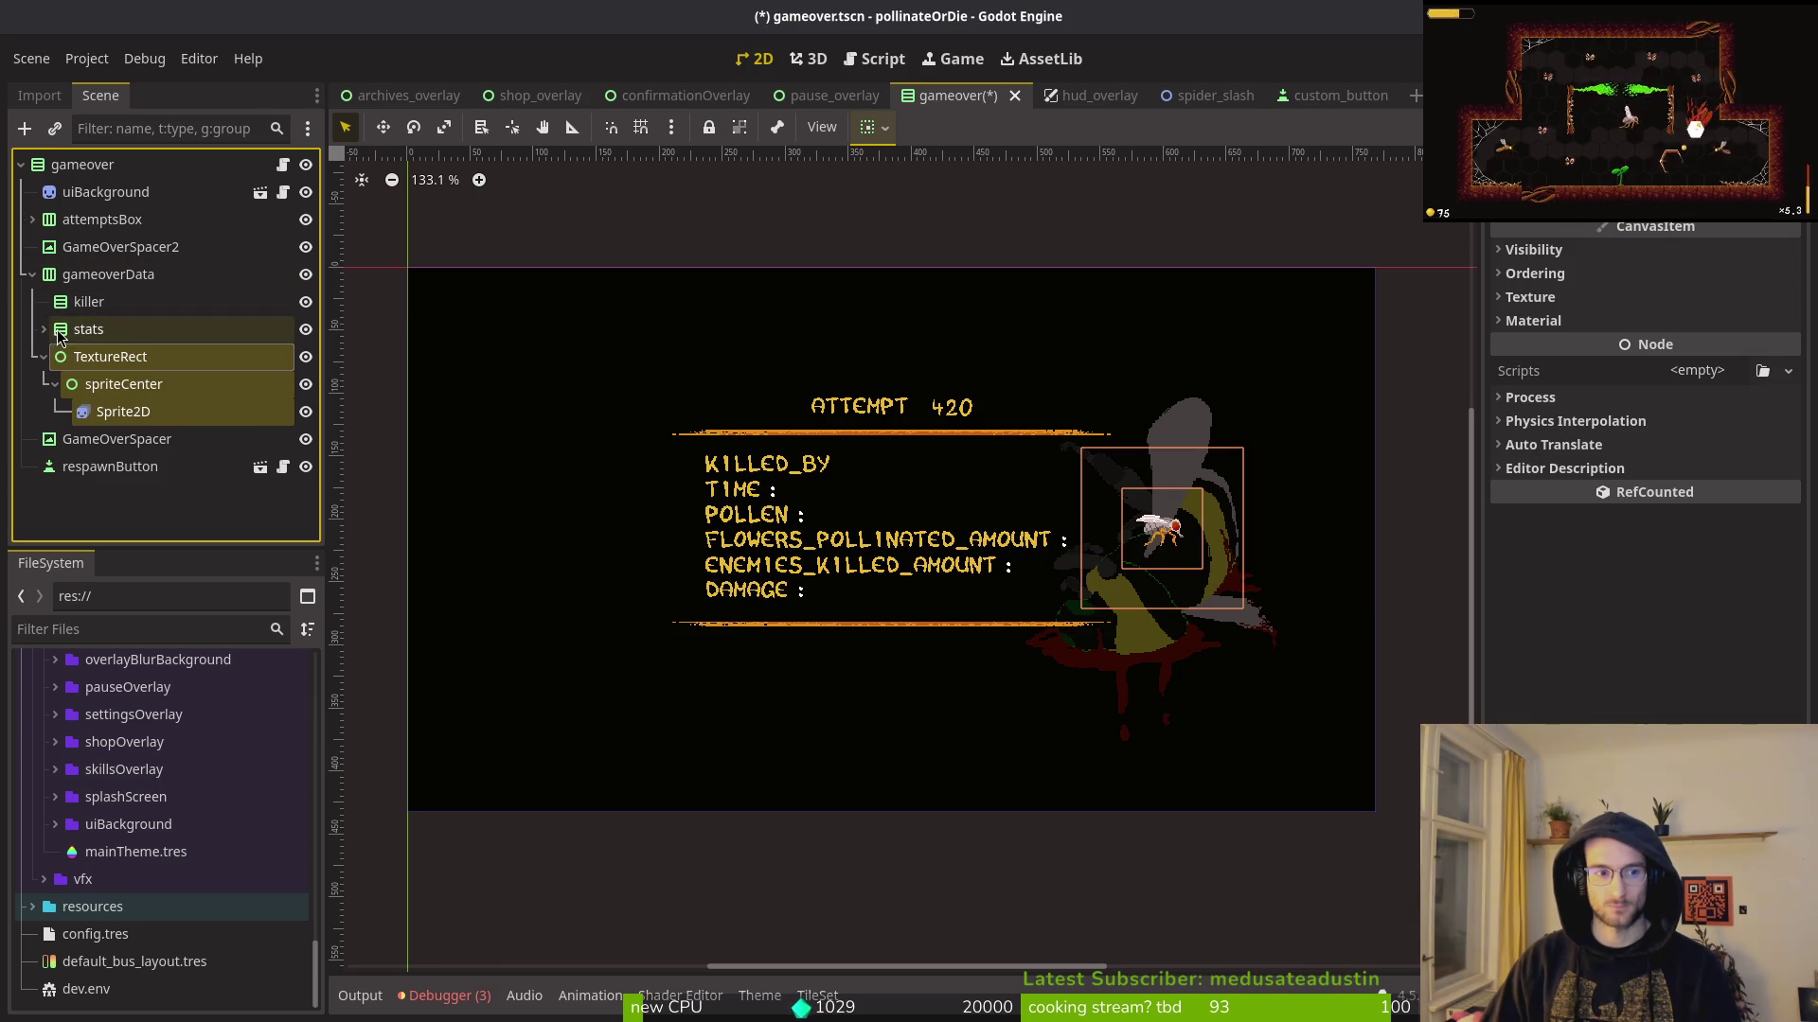
left_click_drag(87, 359, 94, 323)
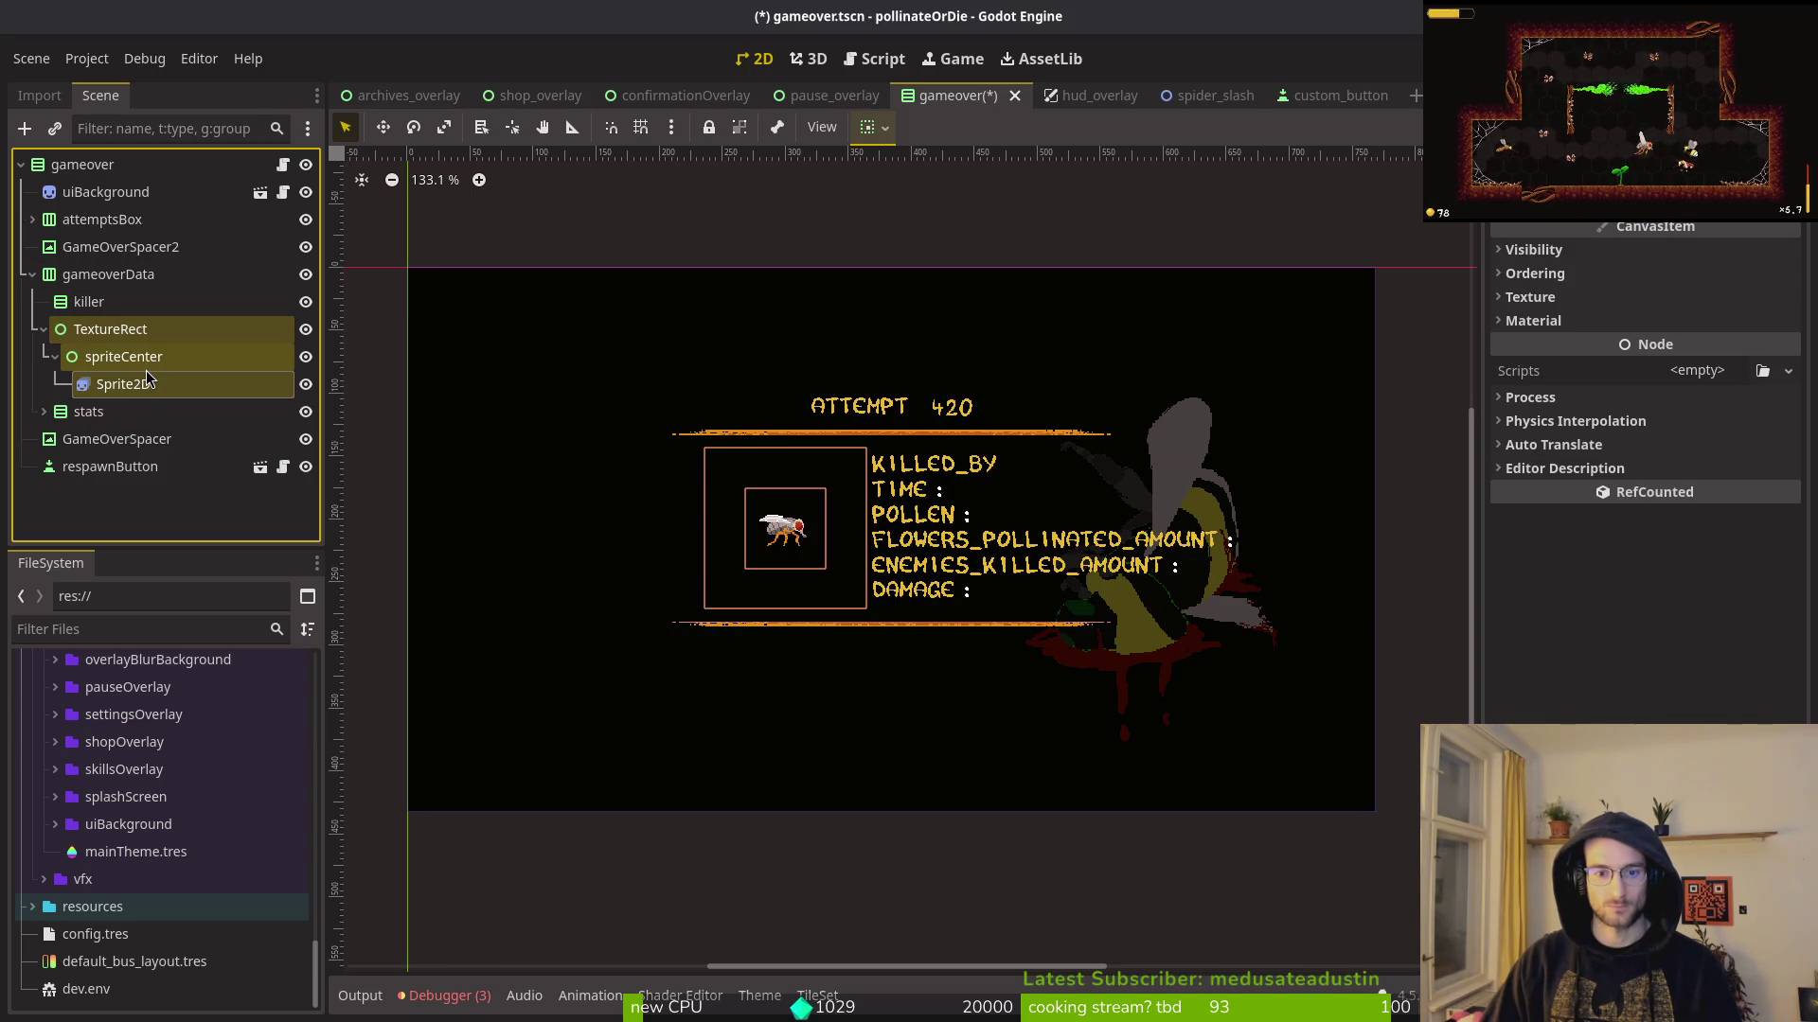
key("ctrl+s")
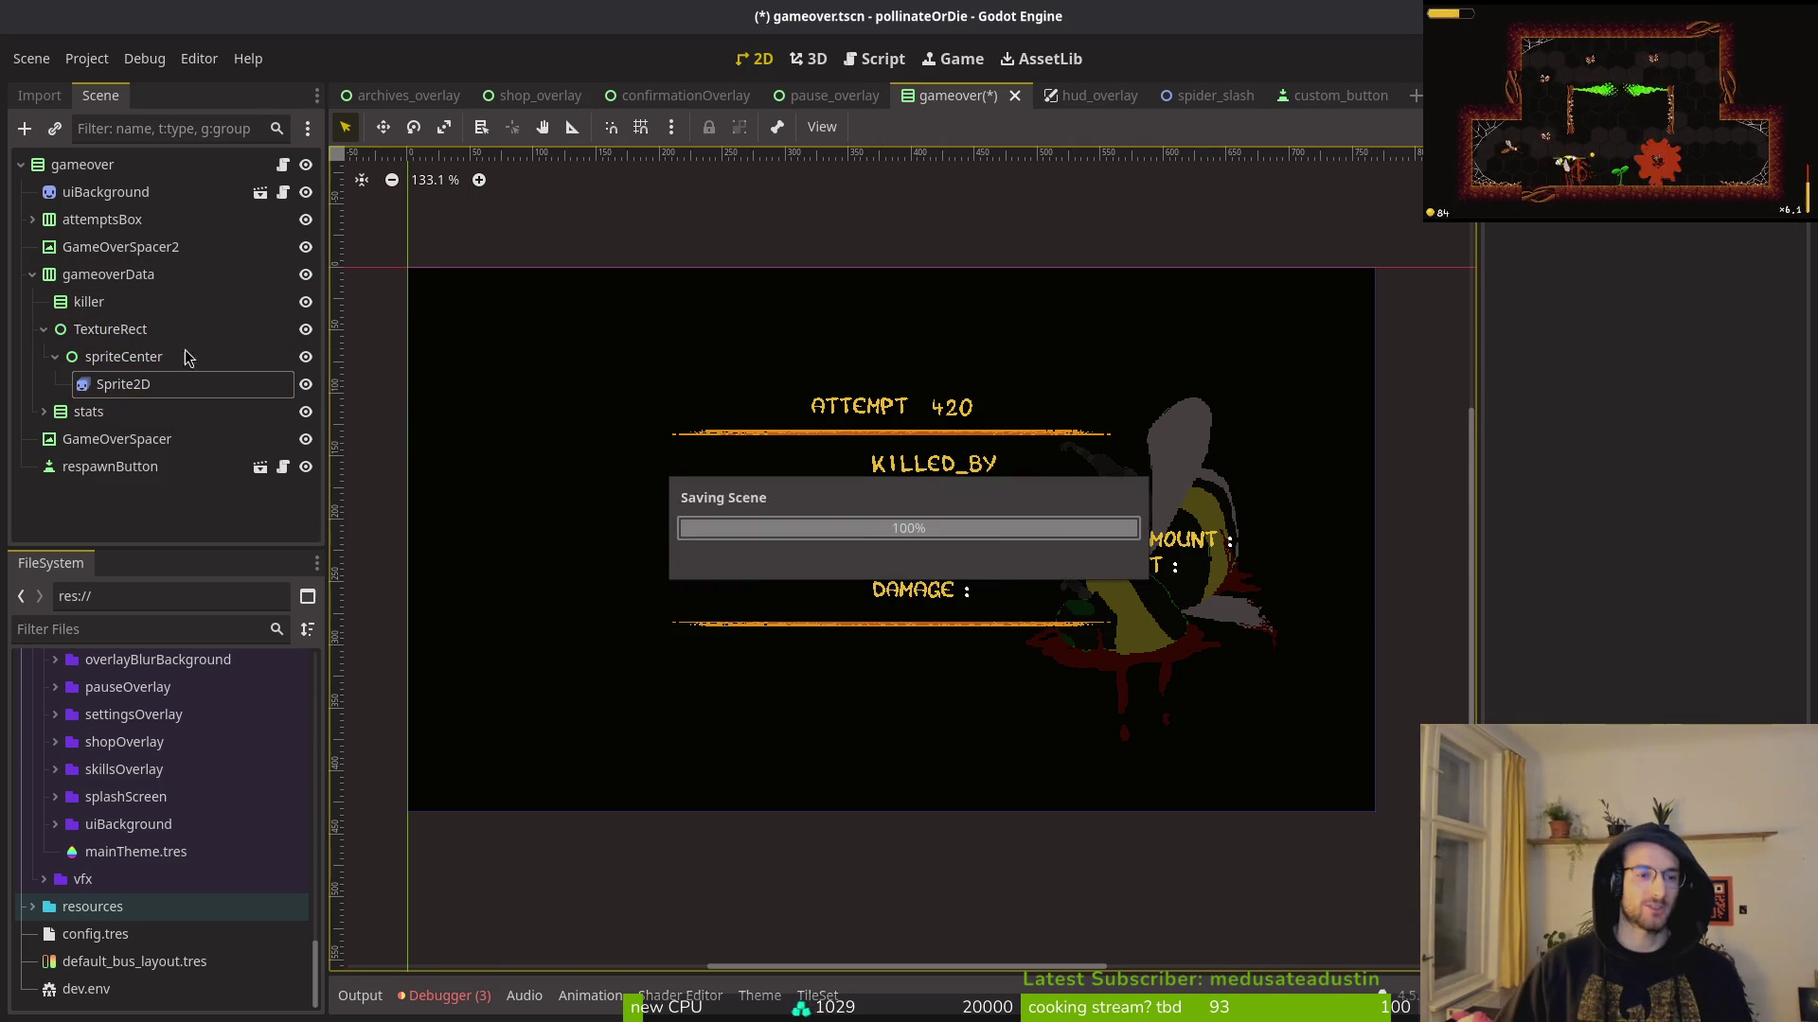
Step: Delete the old killer container and rename TextureRect to killer
left_click(190, 301)
key("Delete")
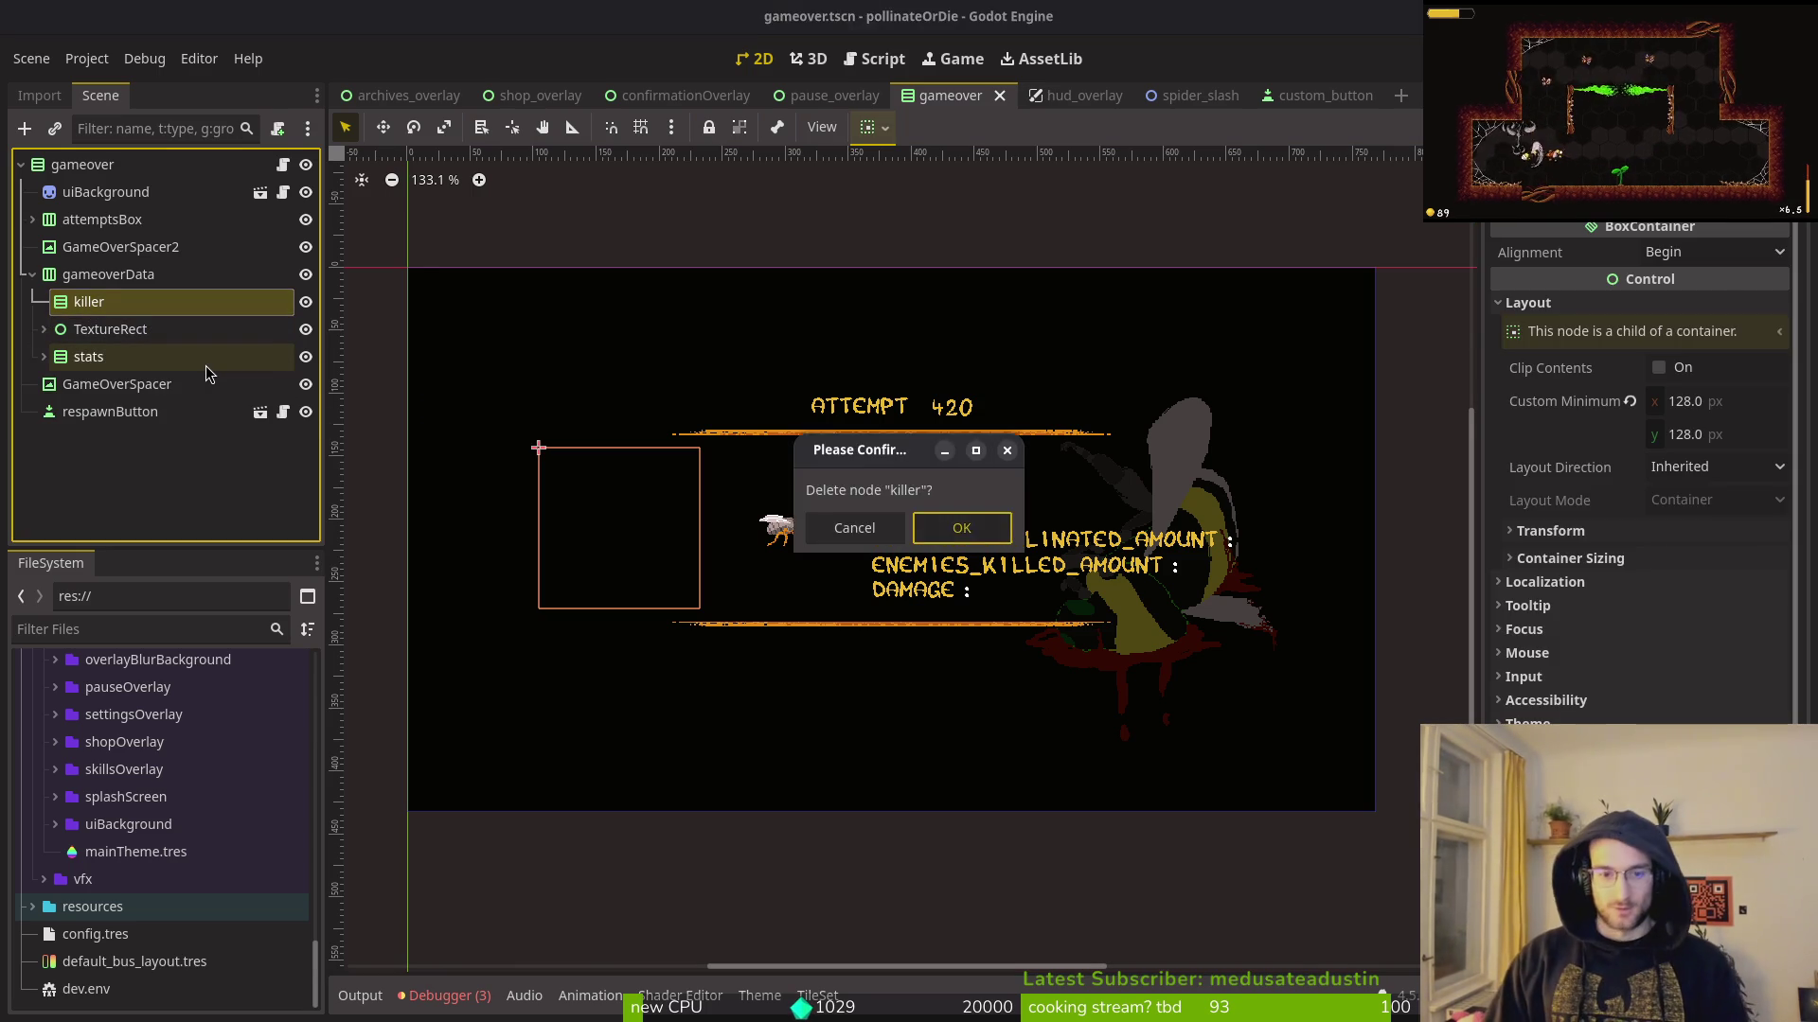
key("Return")
left_click(136, 303)
double_click(135, 303)
type("killer")
key("Return")
Step: Collapse the new killer node and save the gameover scene
left_click(44, 301)
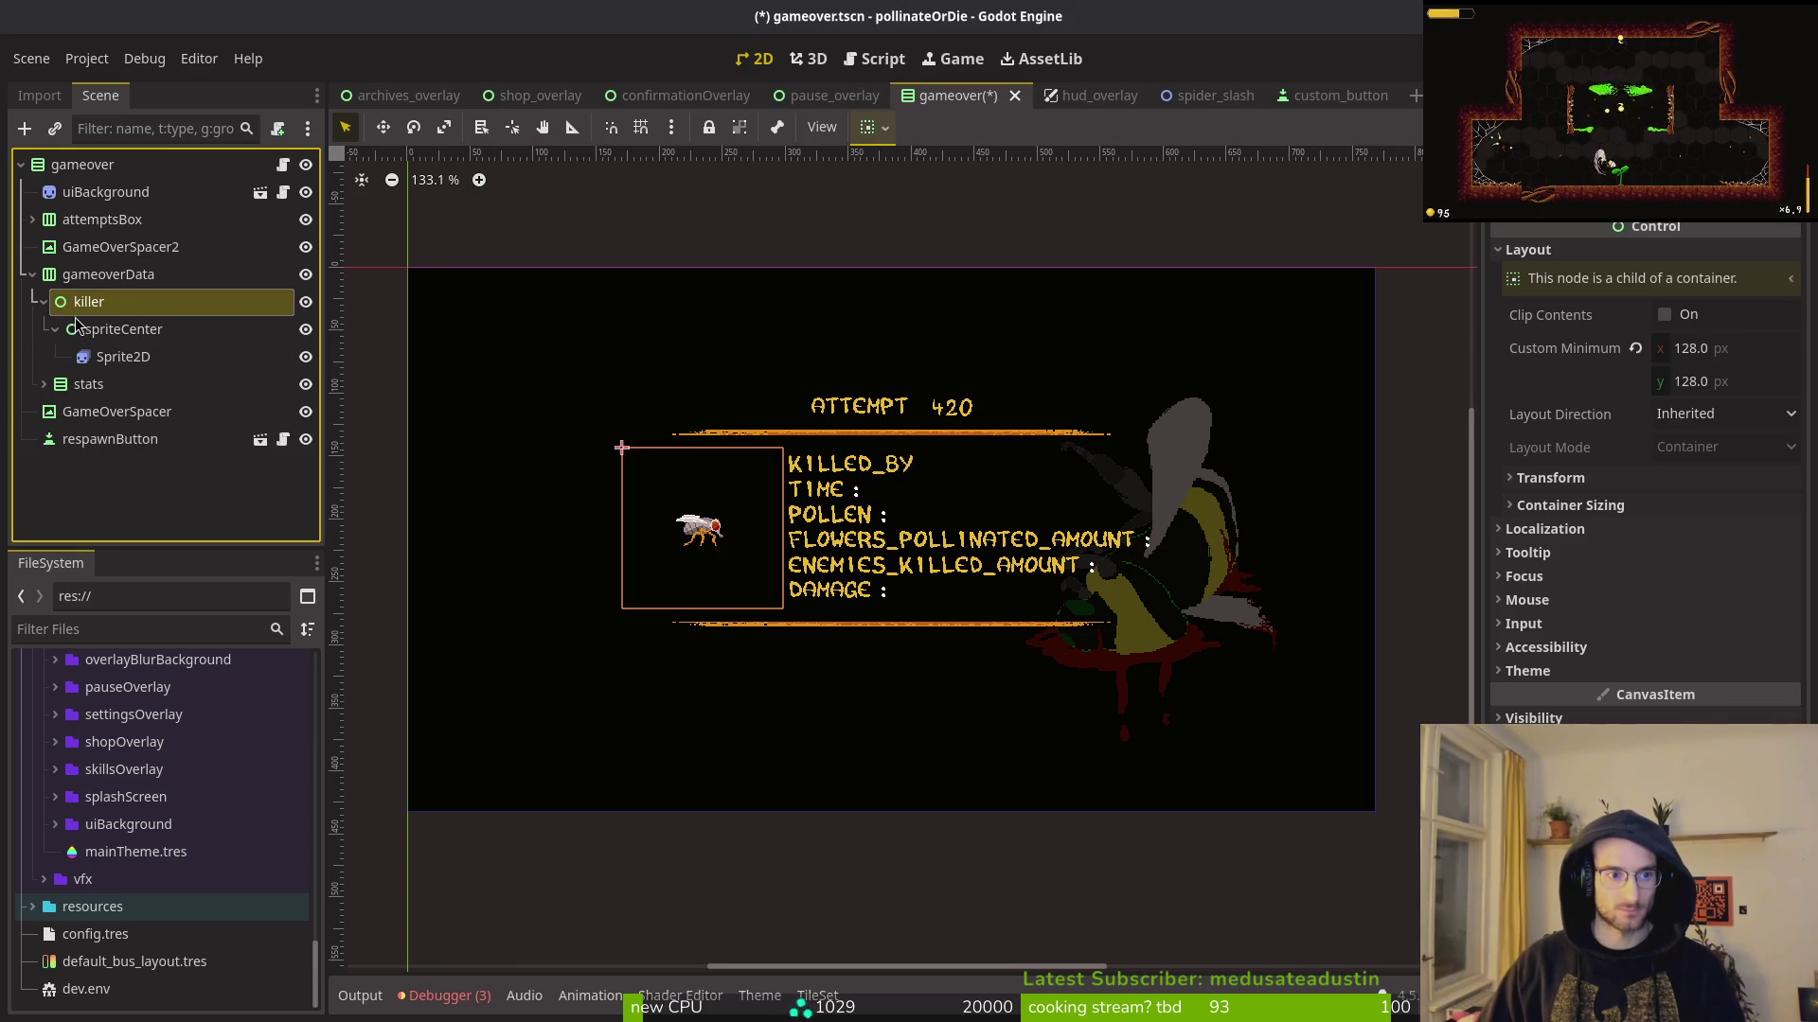
left_click(55, 328)
left_click(55, 329)
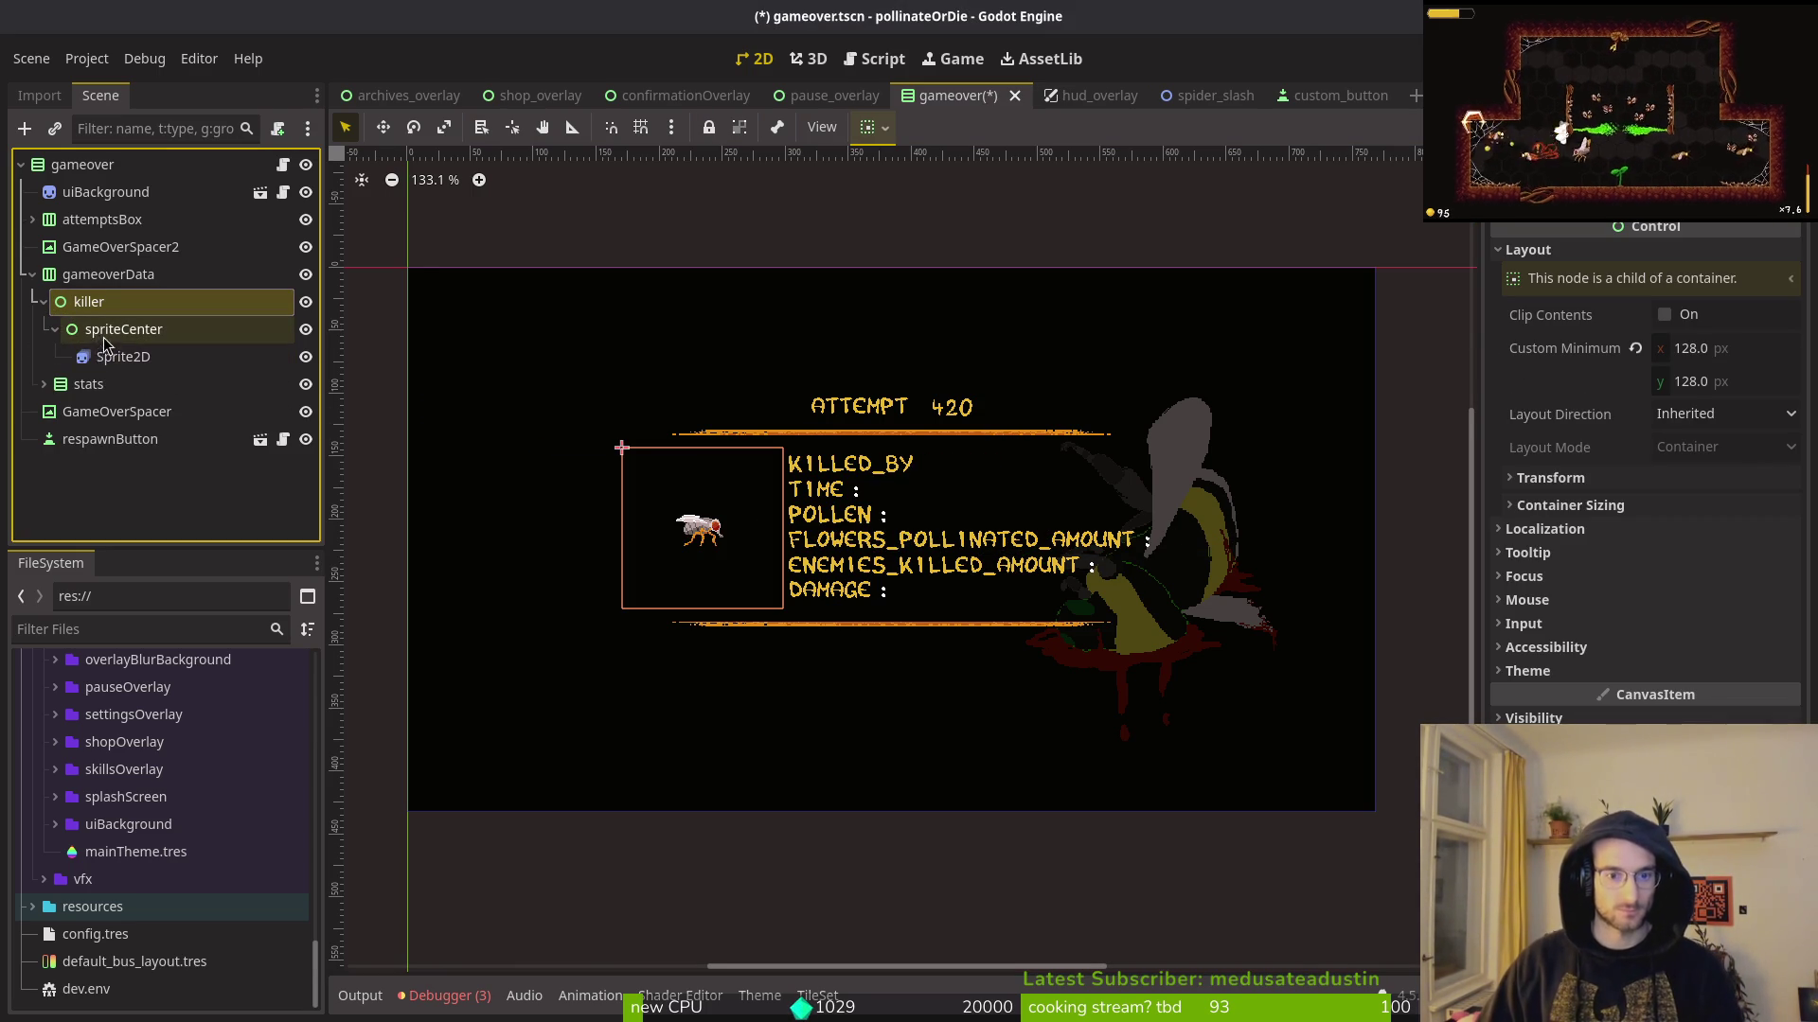
left_click(44, 301)
key("ctrl+s")
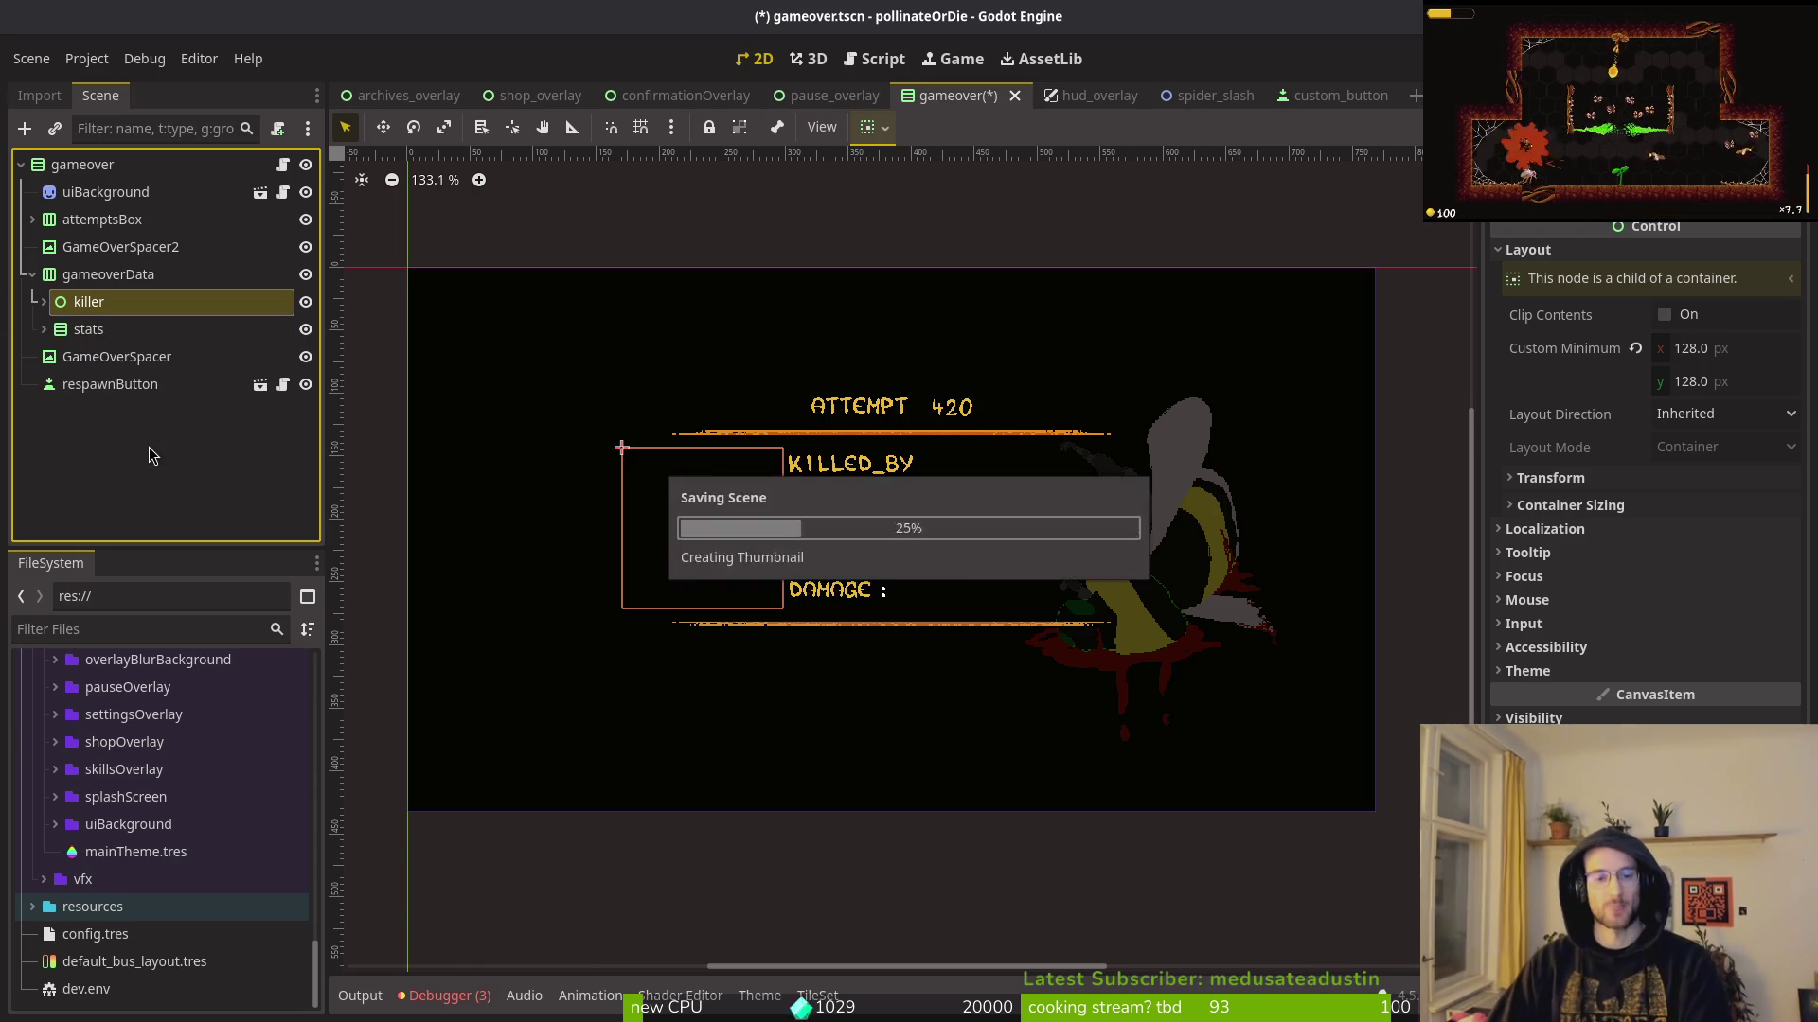
left_click(127, 335)
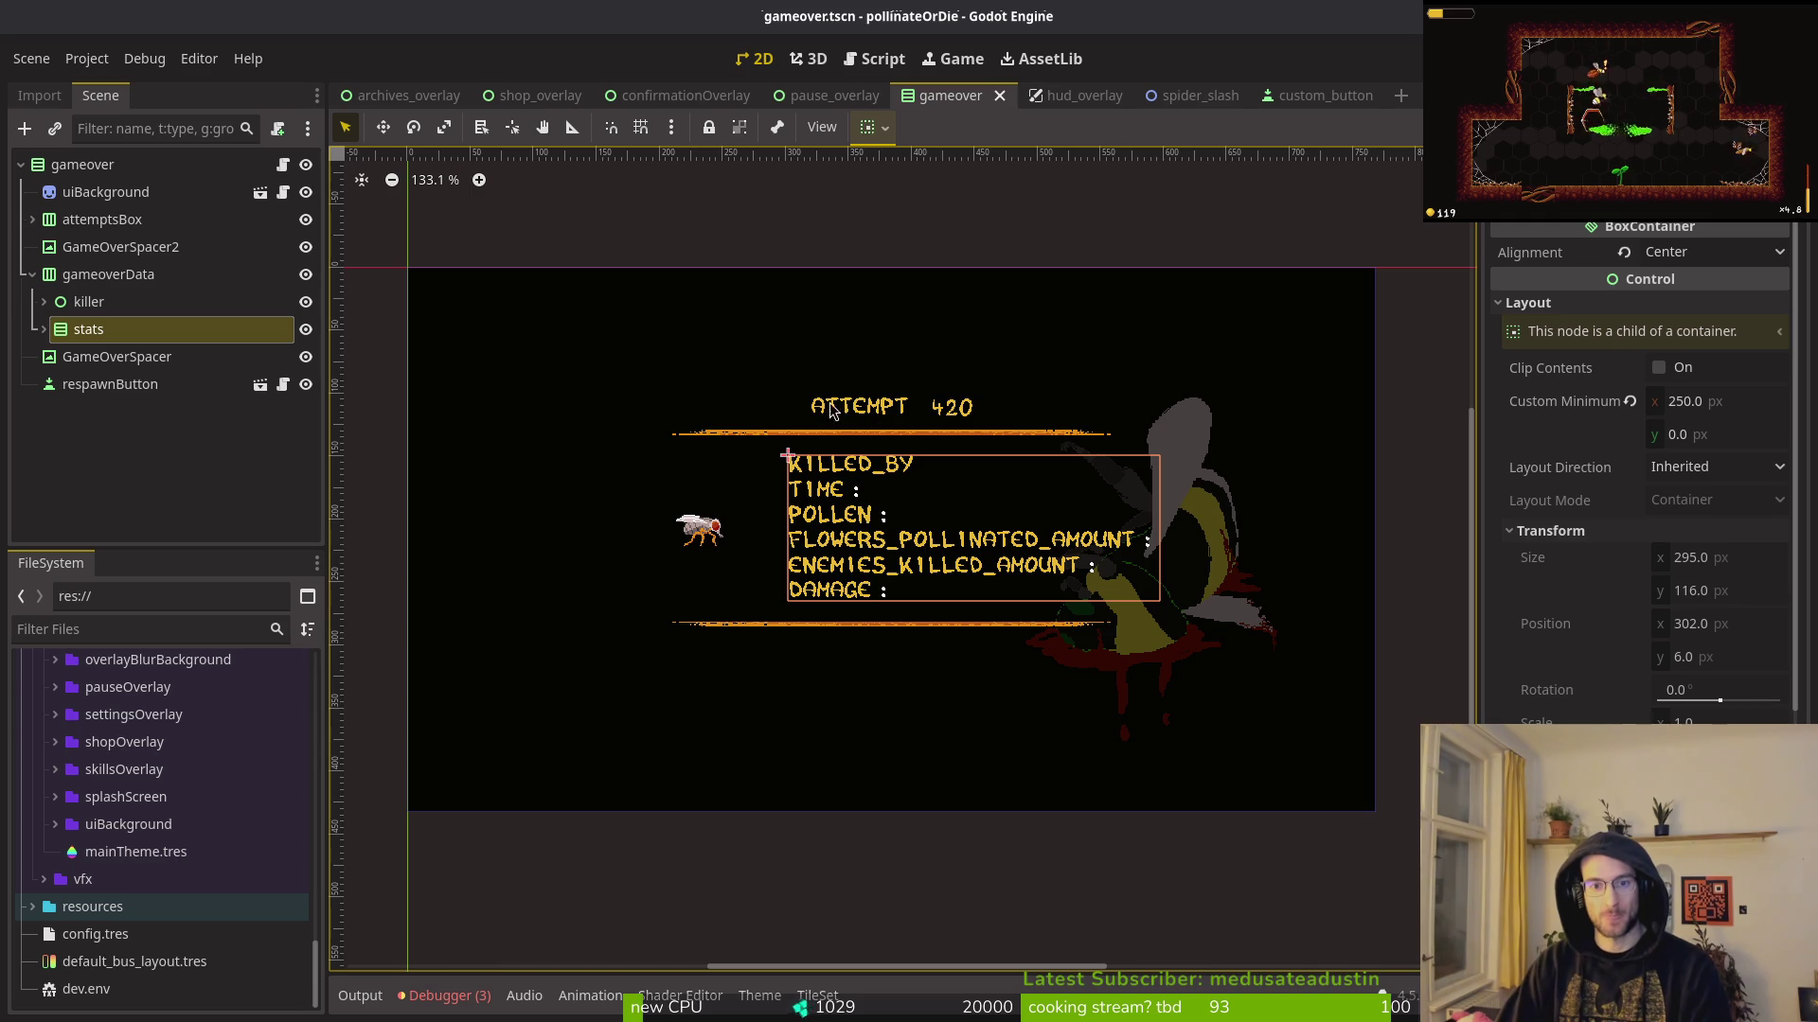
Step: Rename attemptsBox to attemptsLabels, then undo to restore the attemptsBox name
left_click(33, 224)
left_click(38, 231)
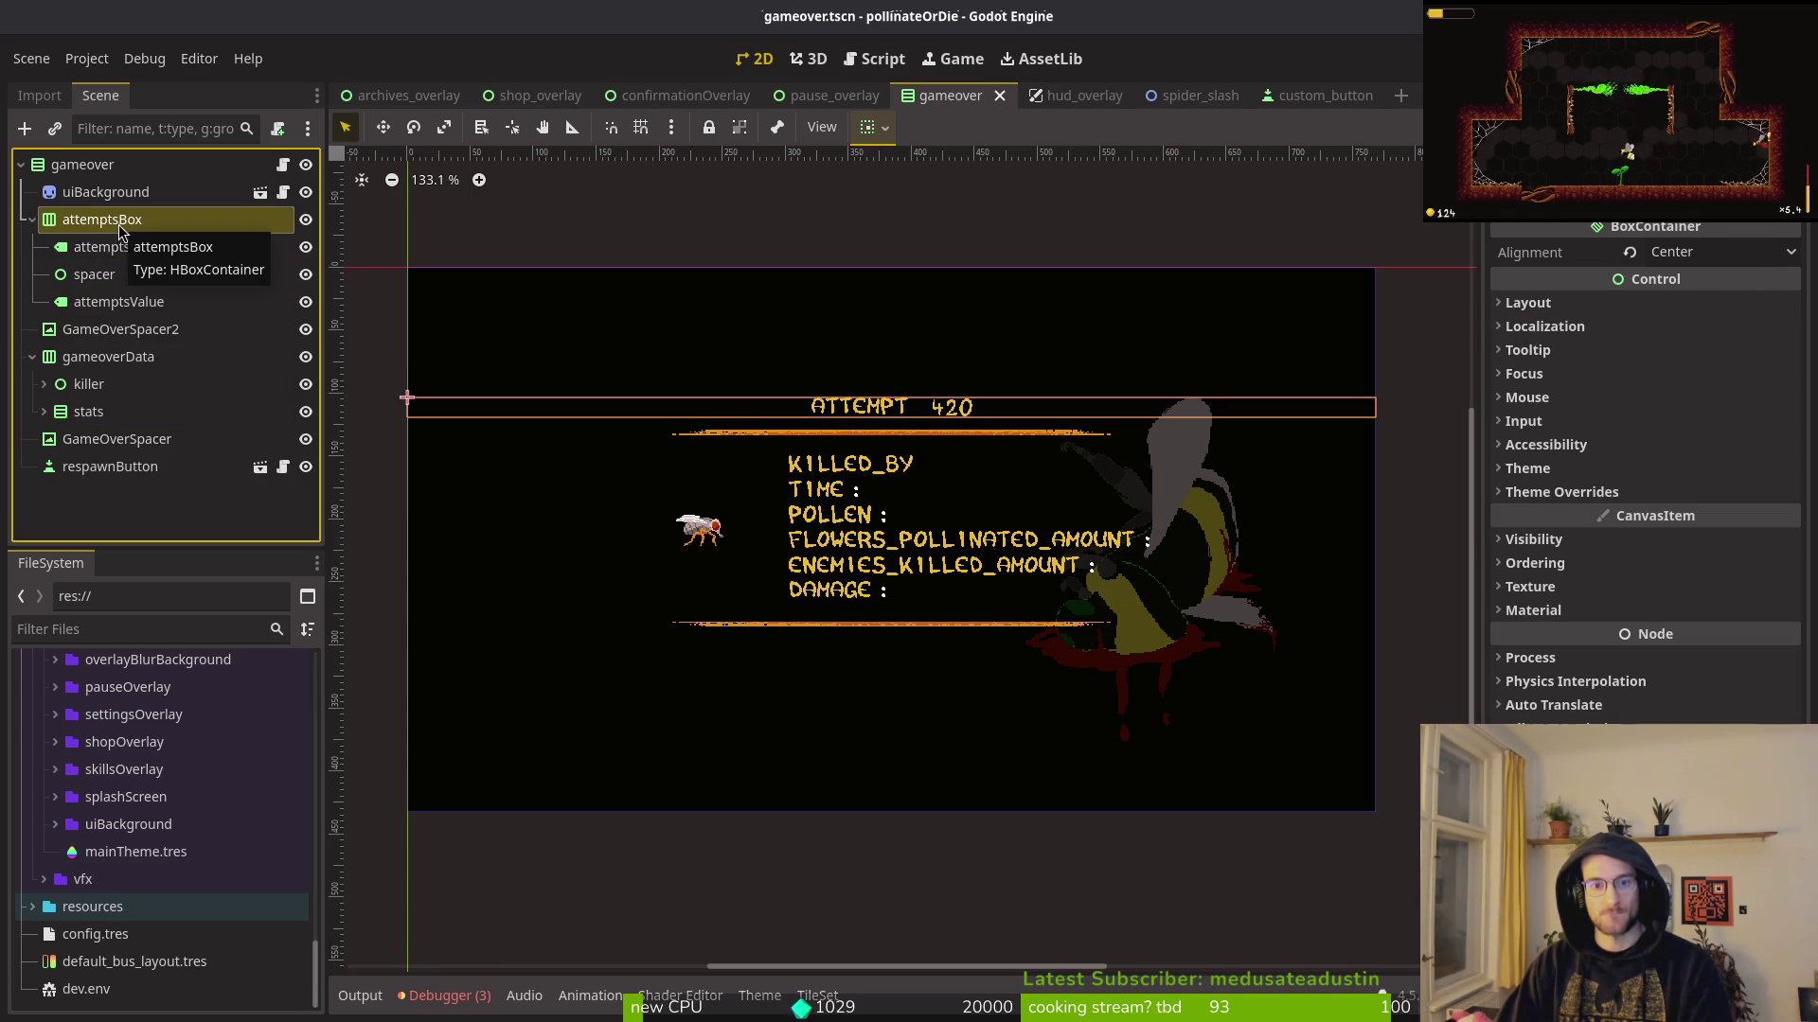
key("F2")
type("a")
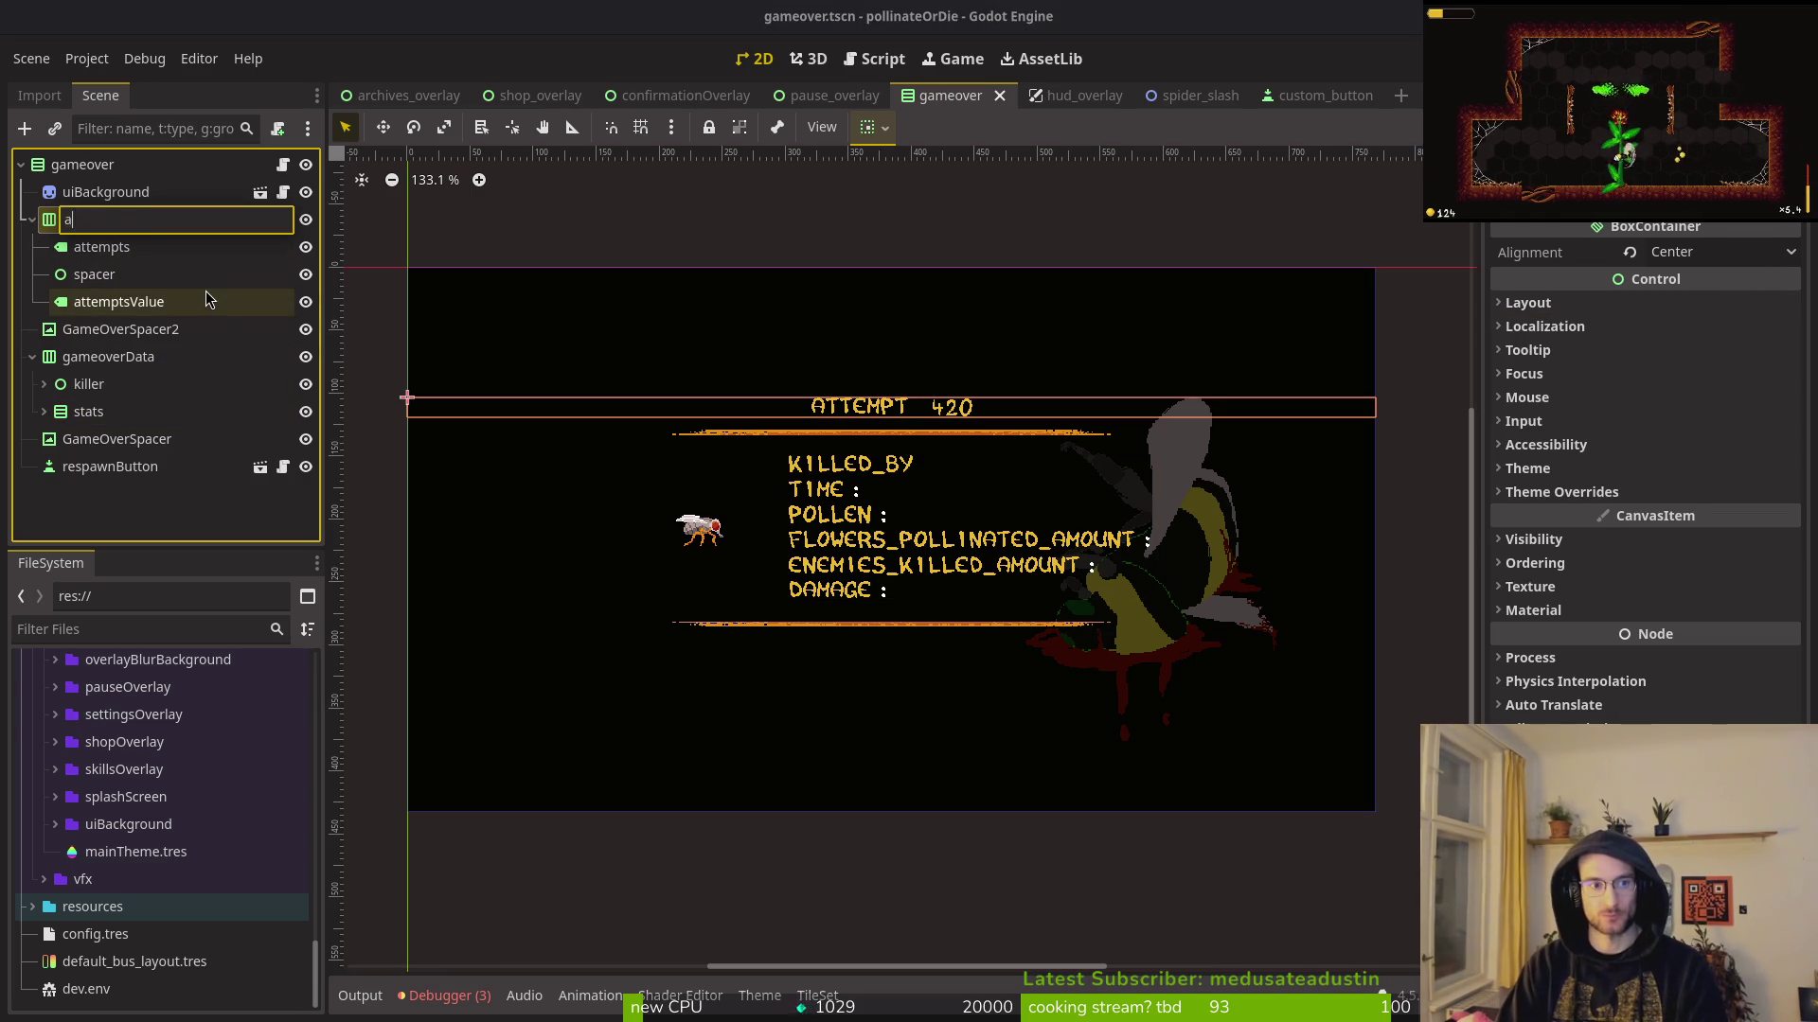
type("ttemptsLabels")
key("Return")
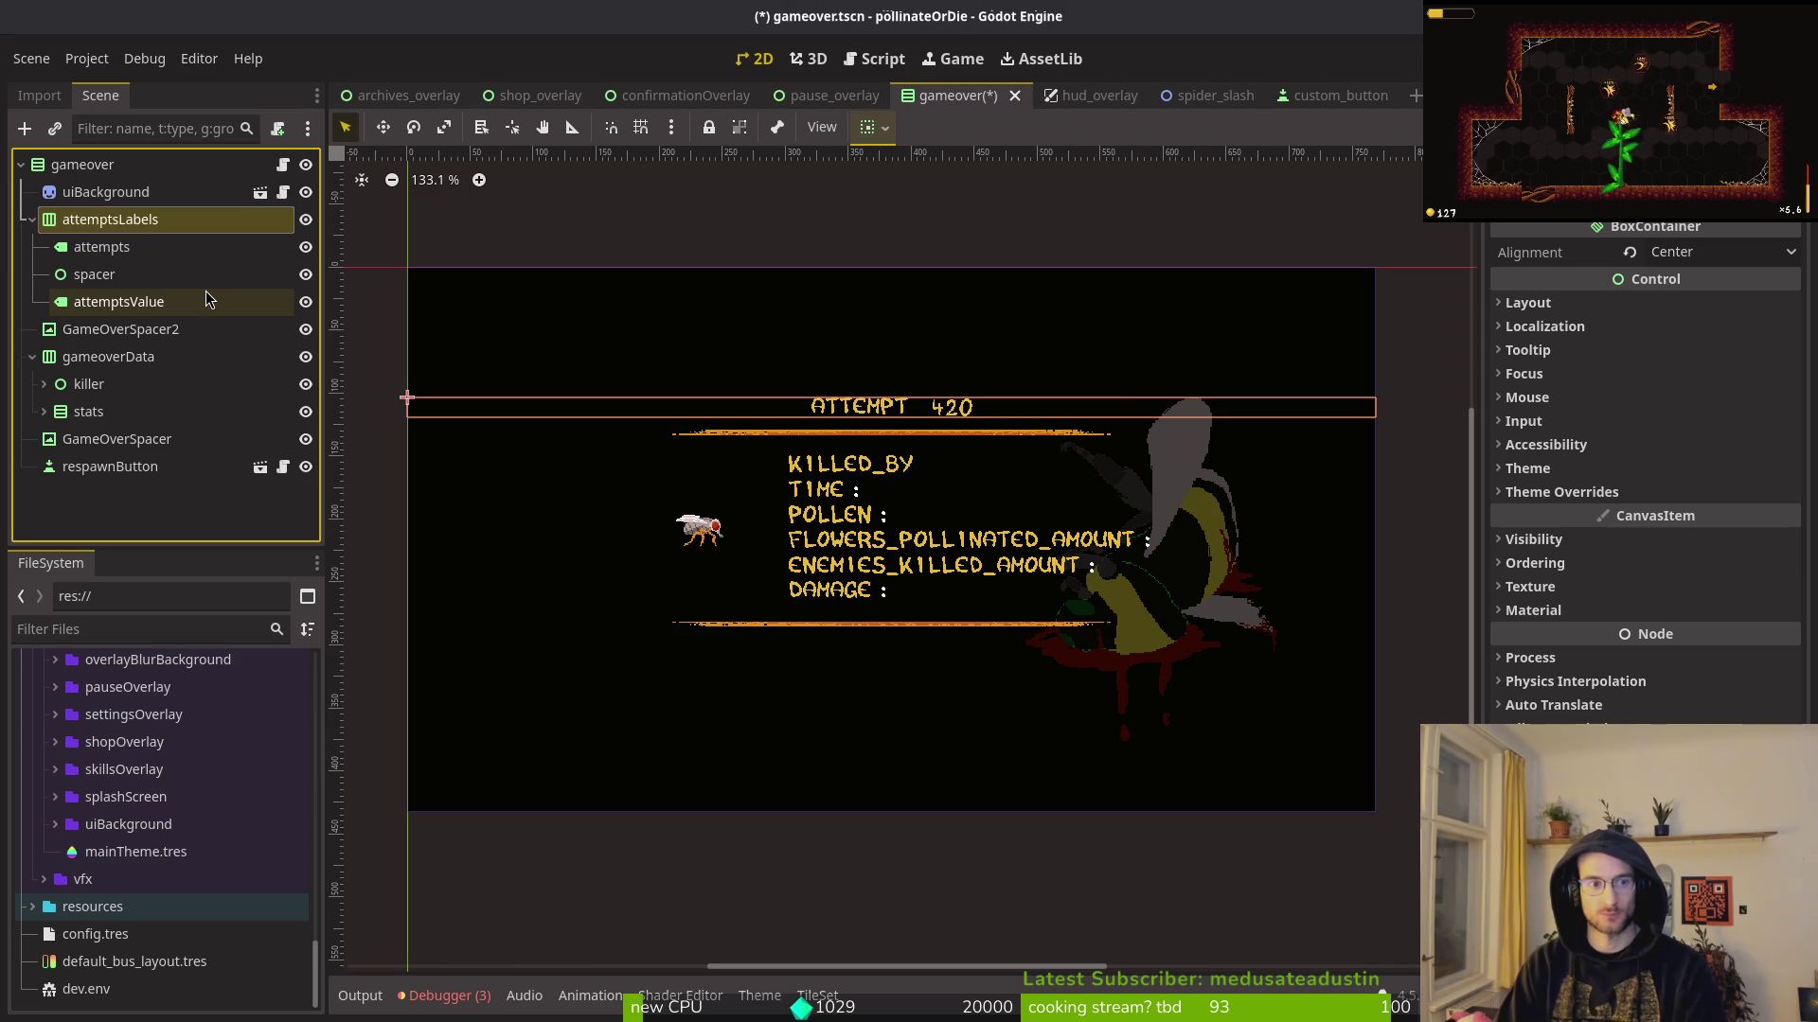
left_click(34, 222)
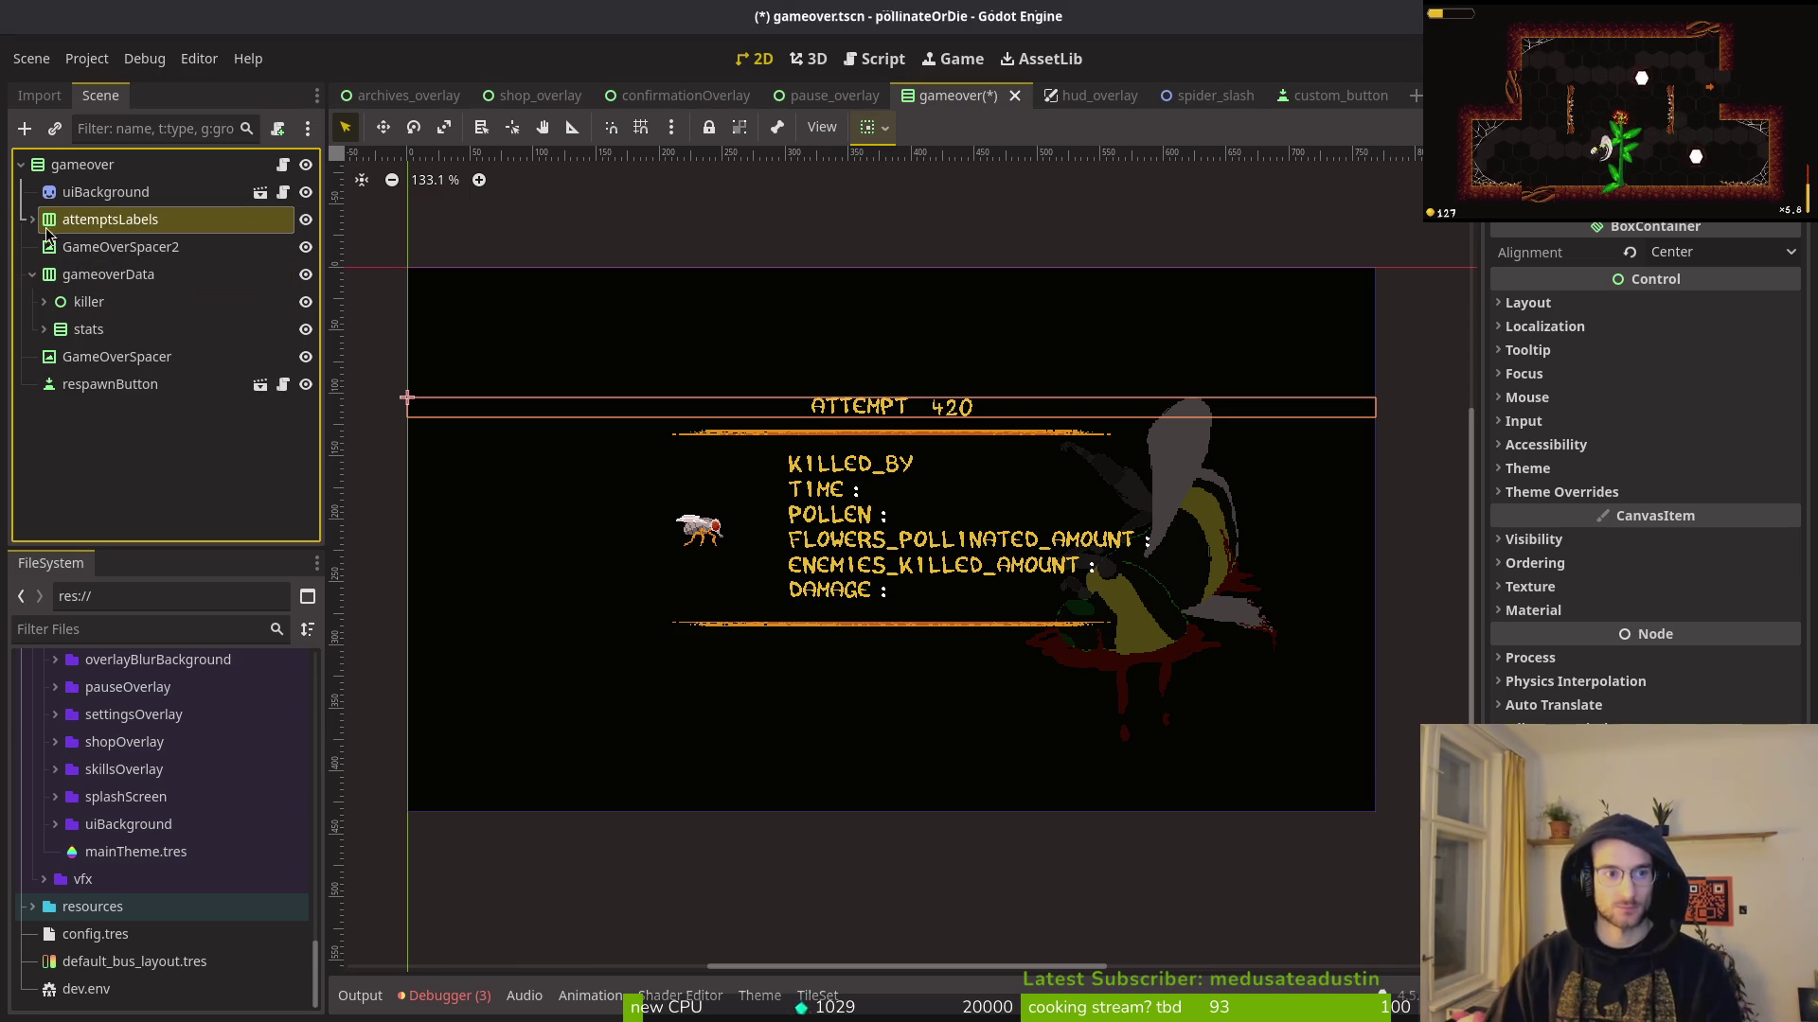
key("ctrl+z")
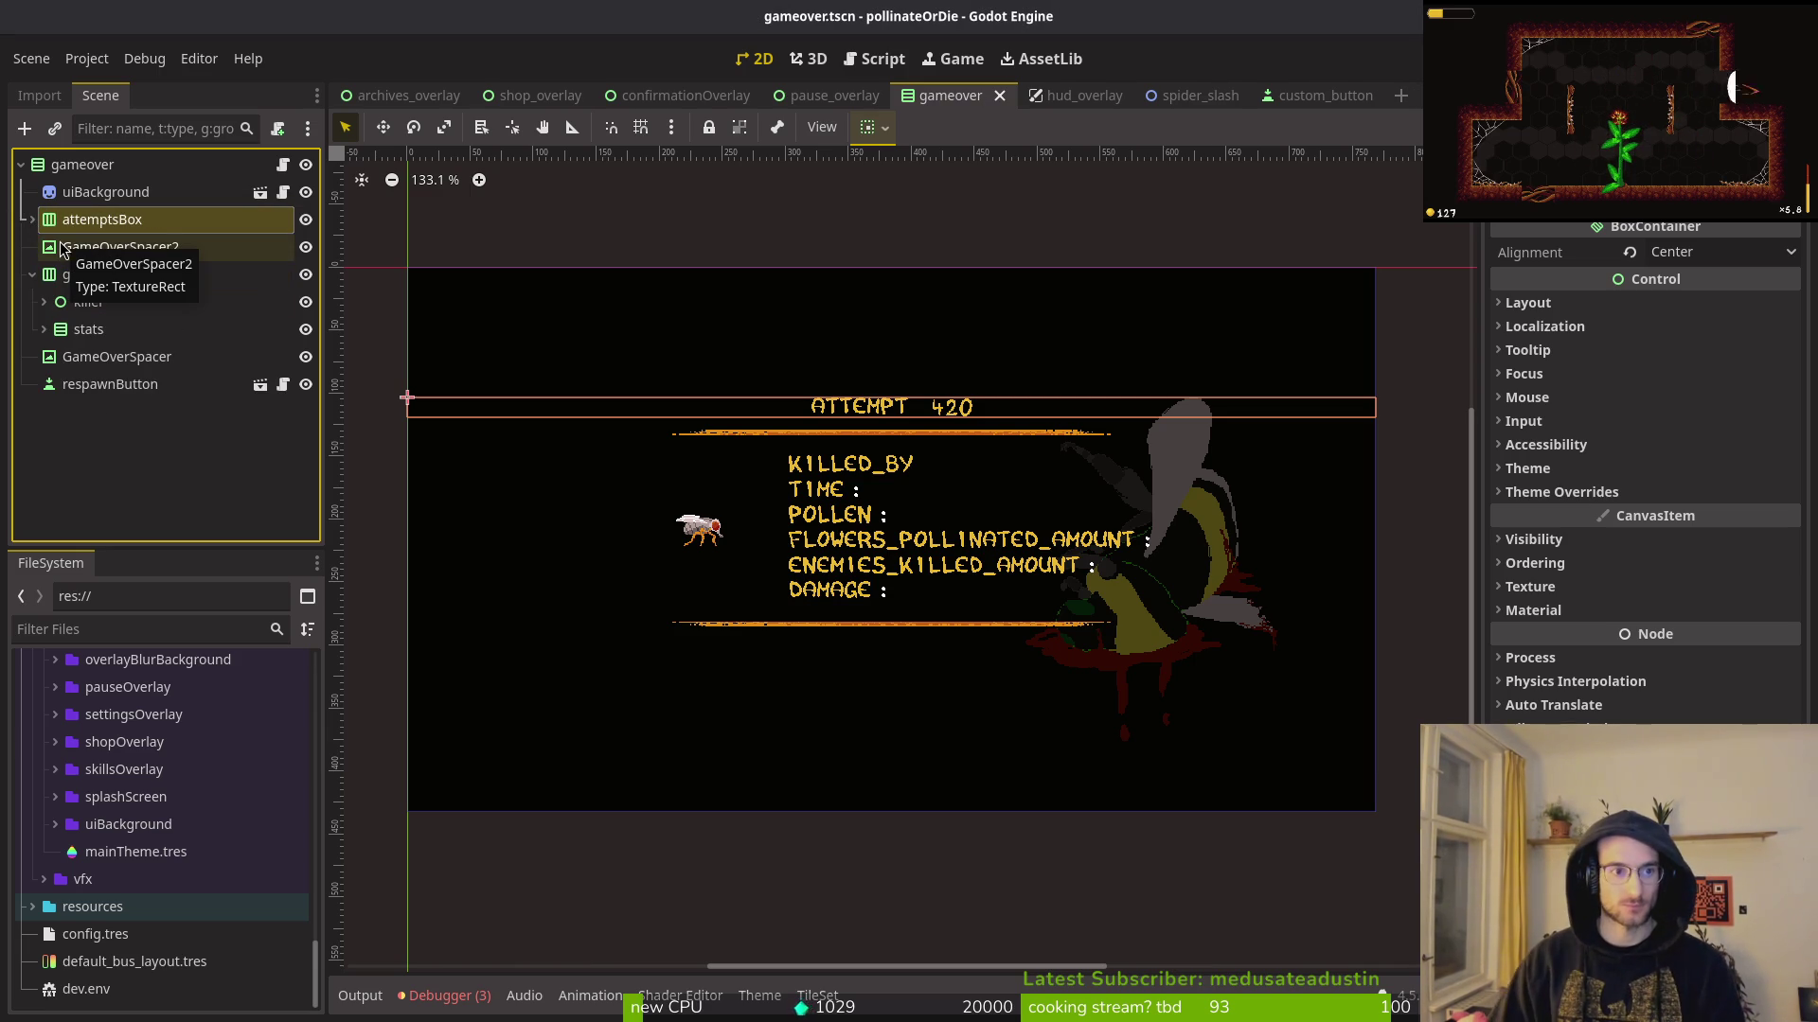
Step: Under stats, rename killedByLabels to killedByBox and timeLabels to timeBox
left_click(44, 301)
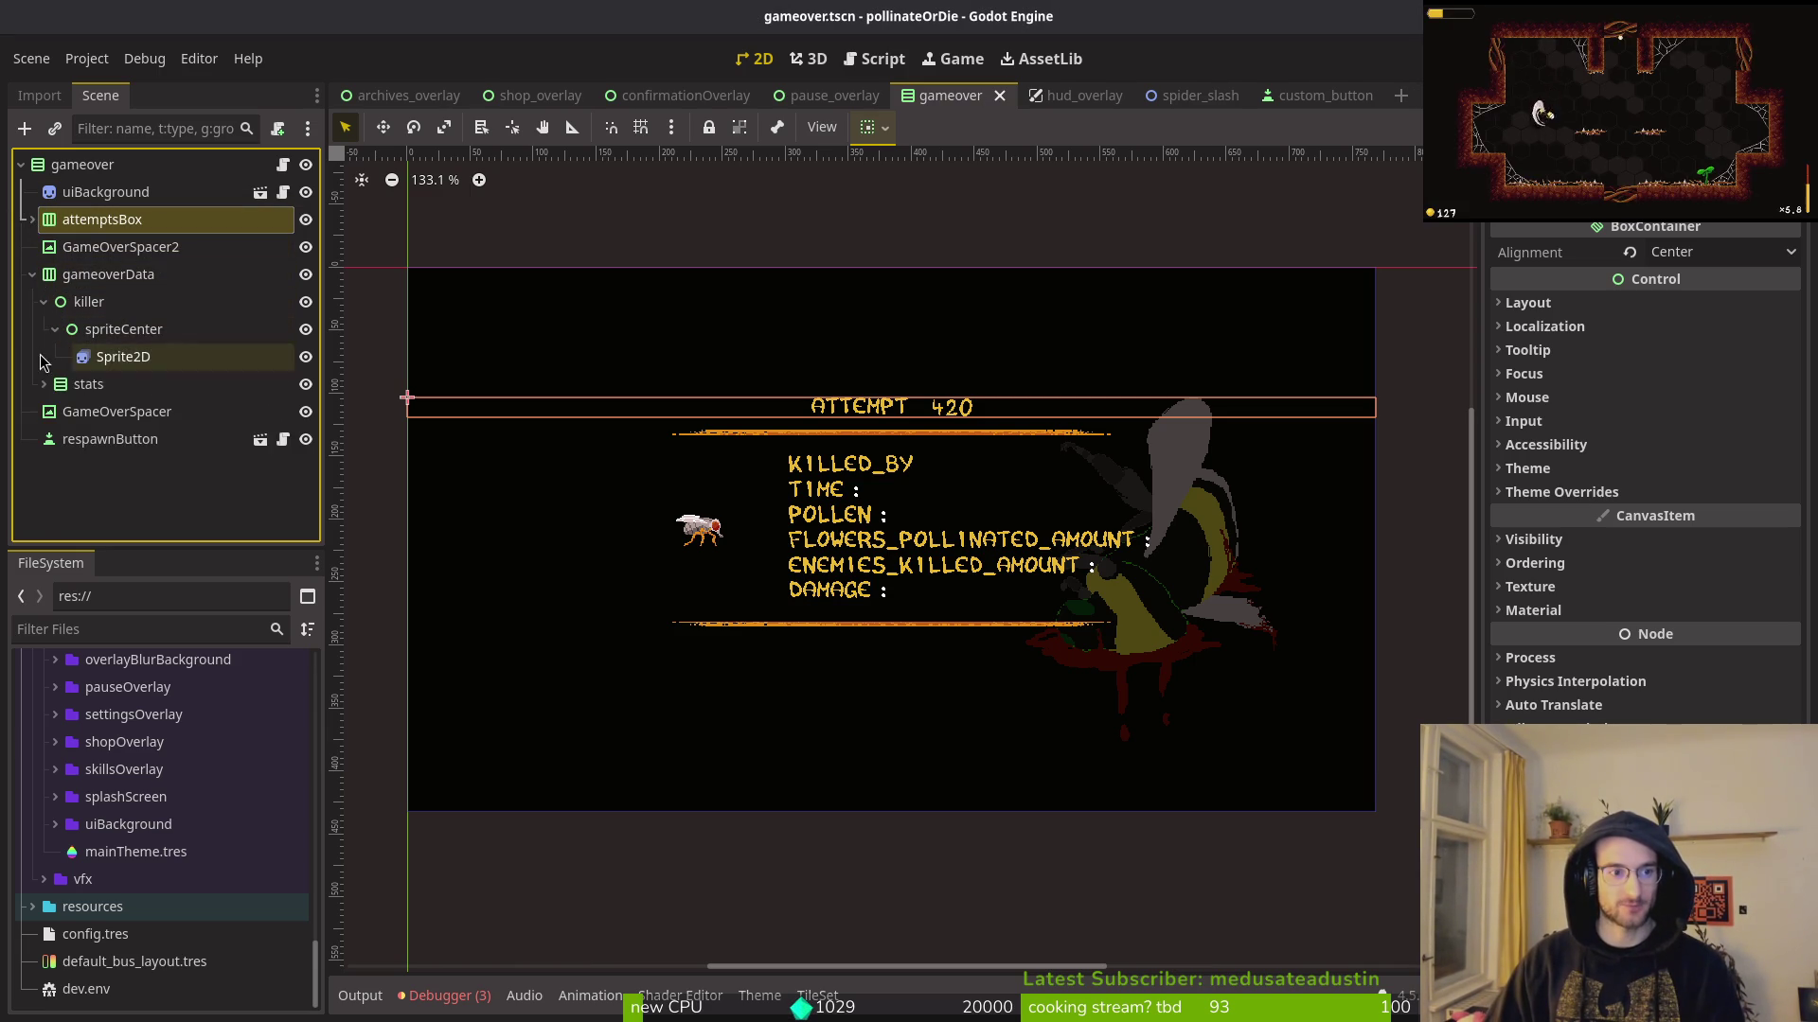
left_click(43, 383)
left_click(161, 411)
left_click(186, 409)
left_click(186, 409)
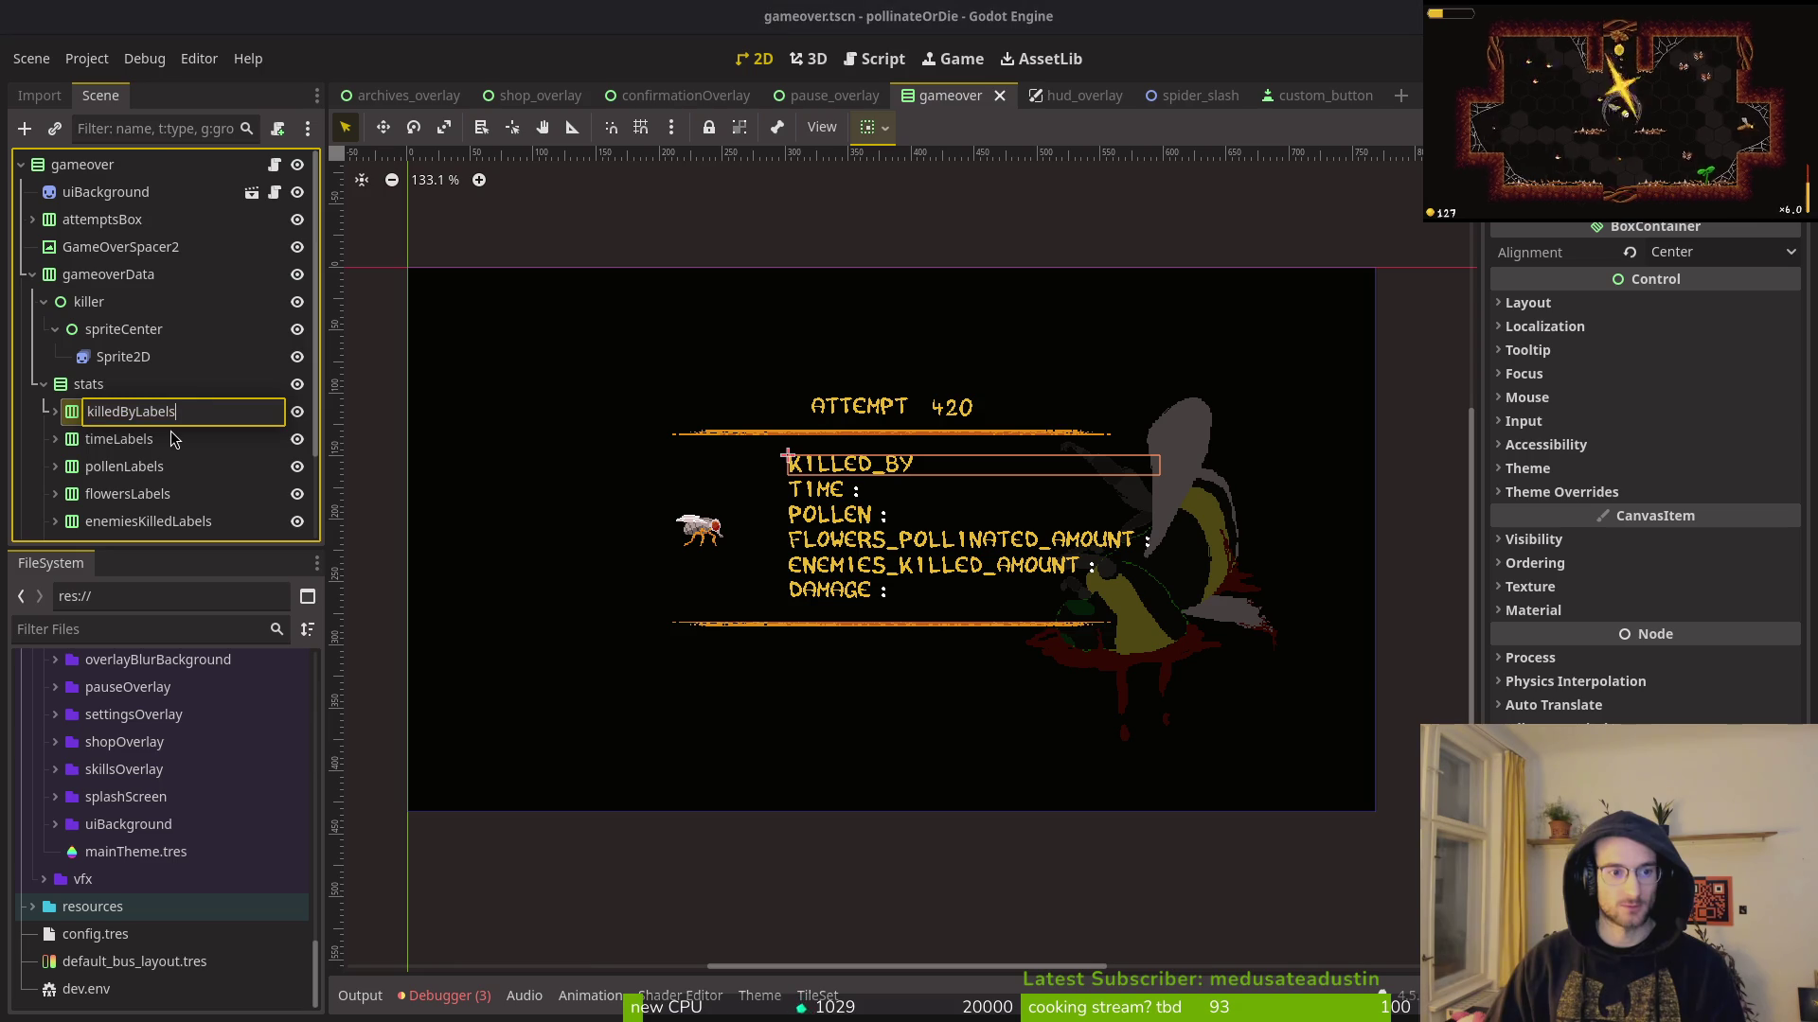
type("x")
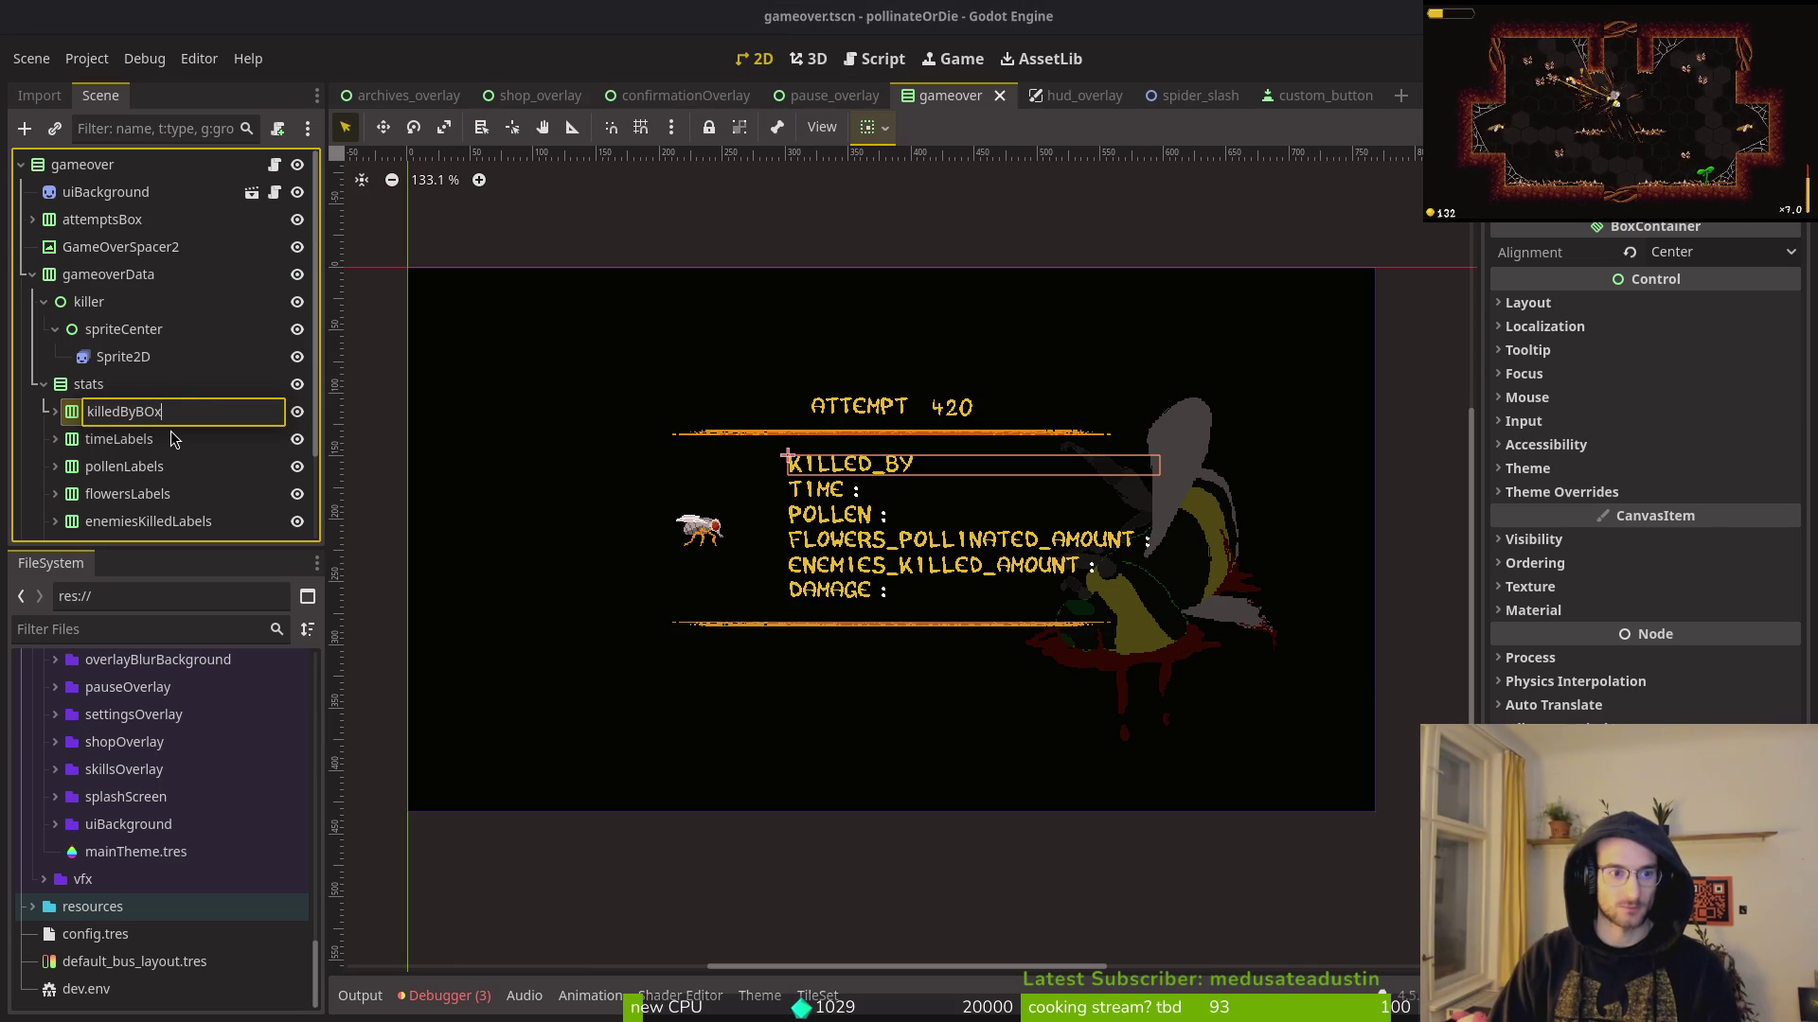
key("Return")
left_click(171, 437)
left_click(170, 434)
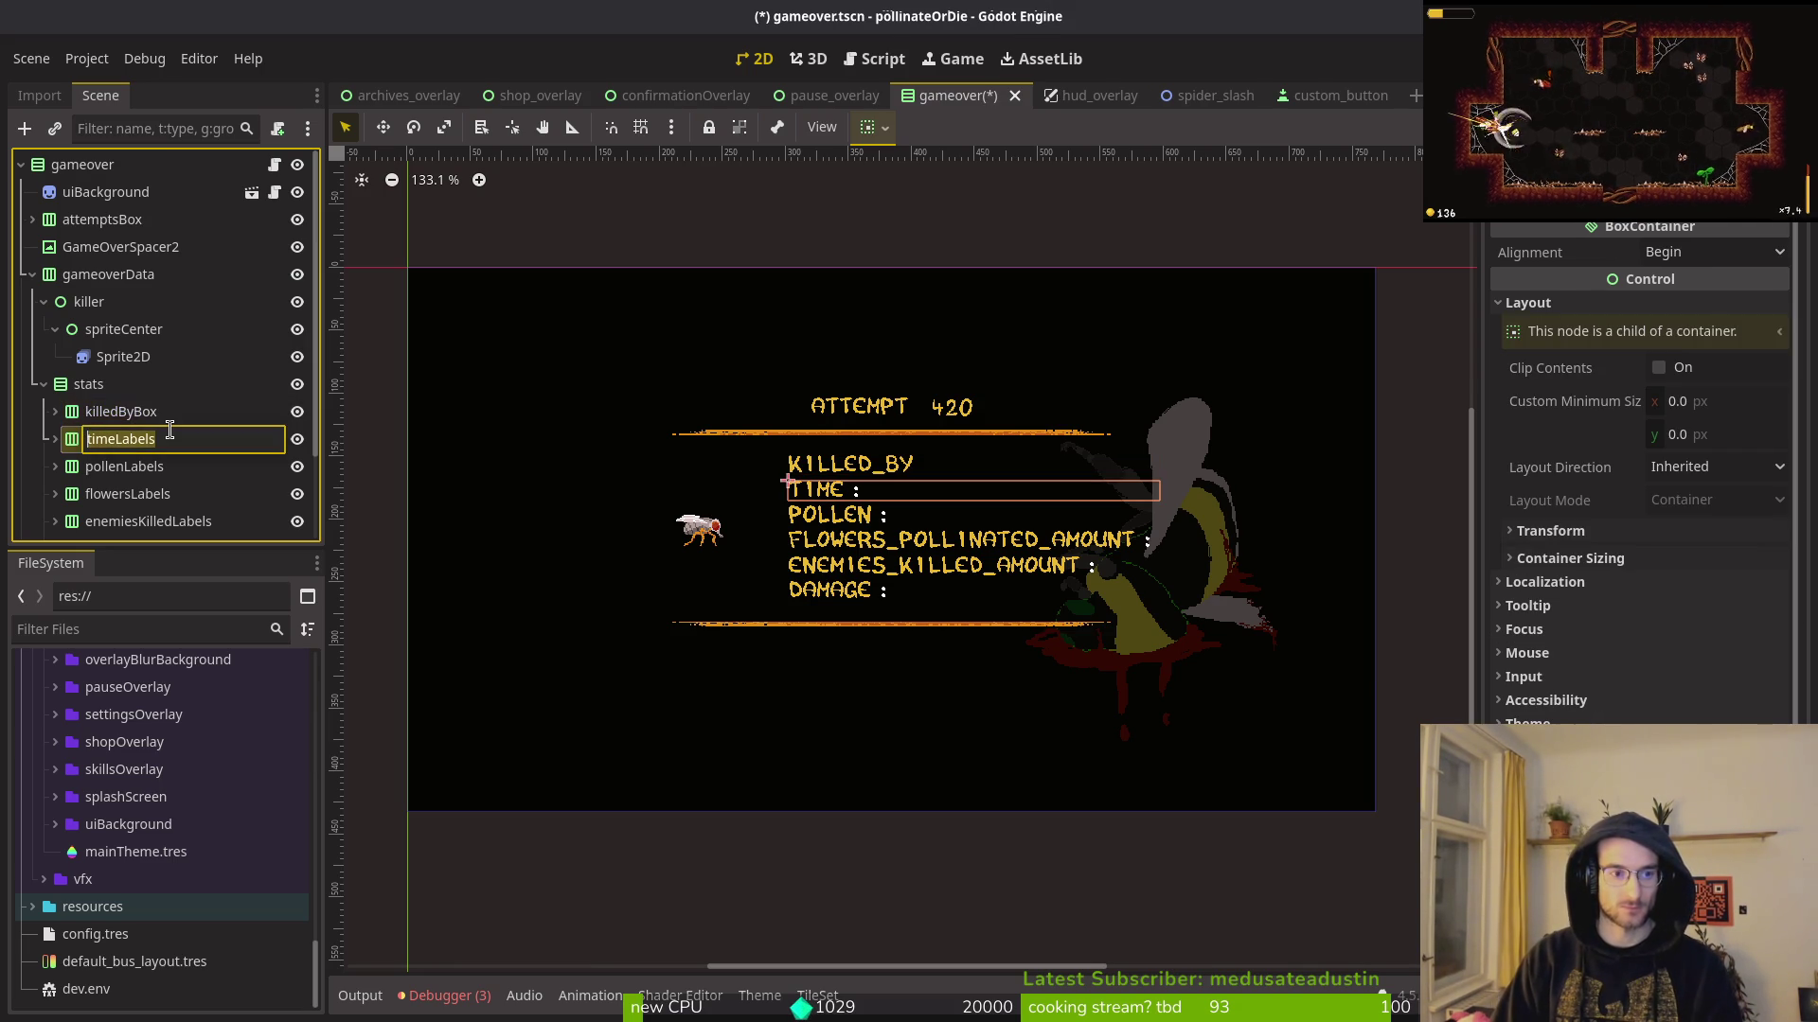
key("BackSpace")
key("BackSpace")
type("timeBox")
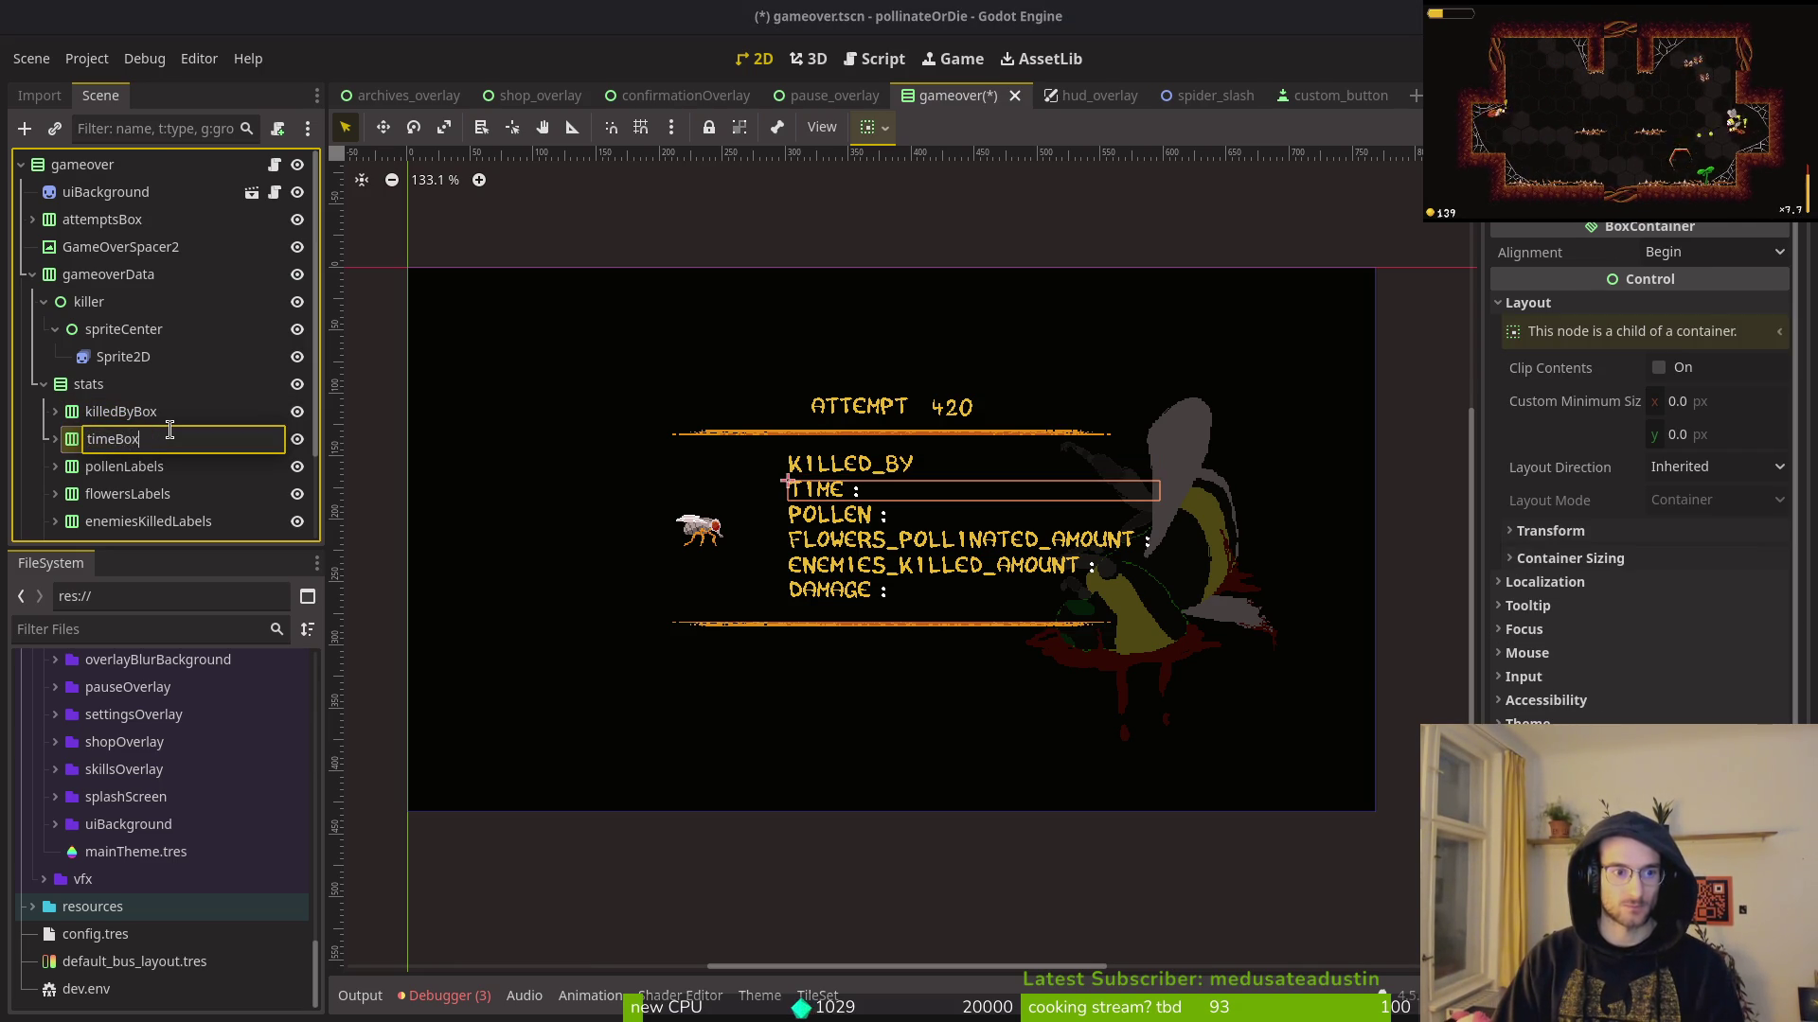
key("Return")
Step: Rename pollenLabels to pollenBox, correcting the lowercase 'pollenbox' typo
key("Down")
key("F2")
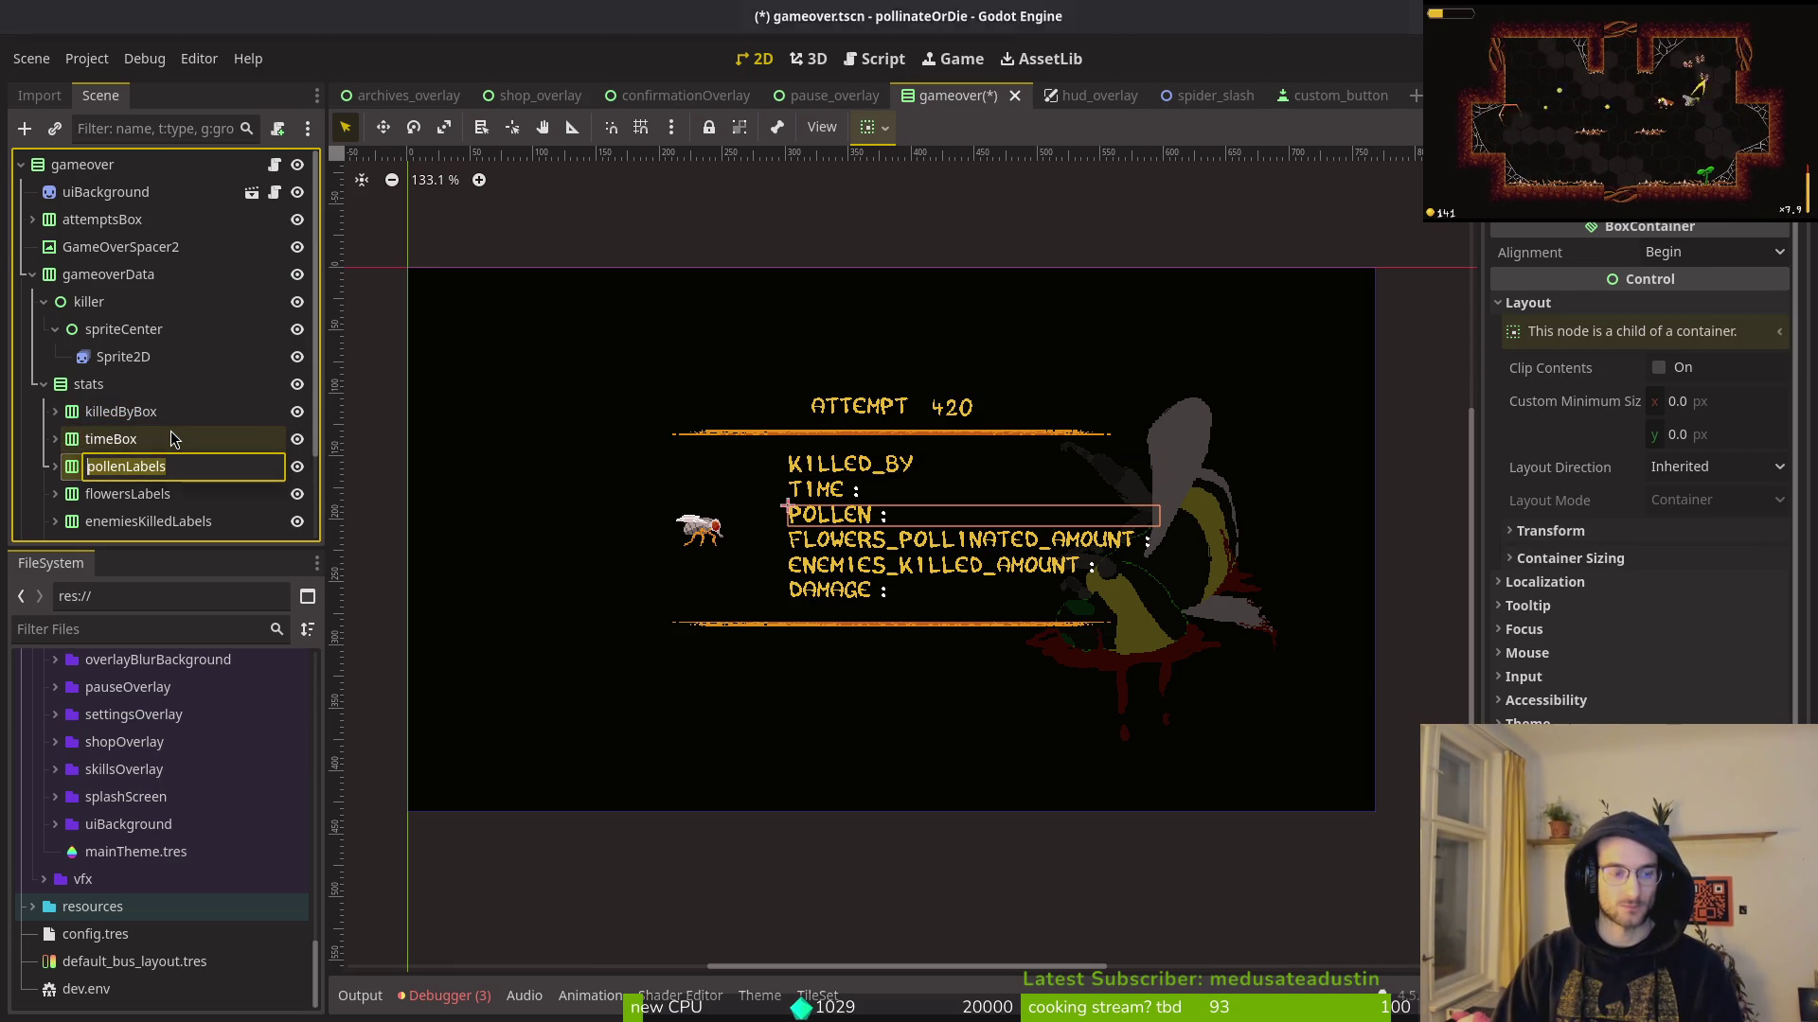
key("End")
key("BackSpace")
type("ox")
key("Return")
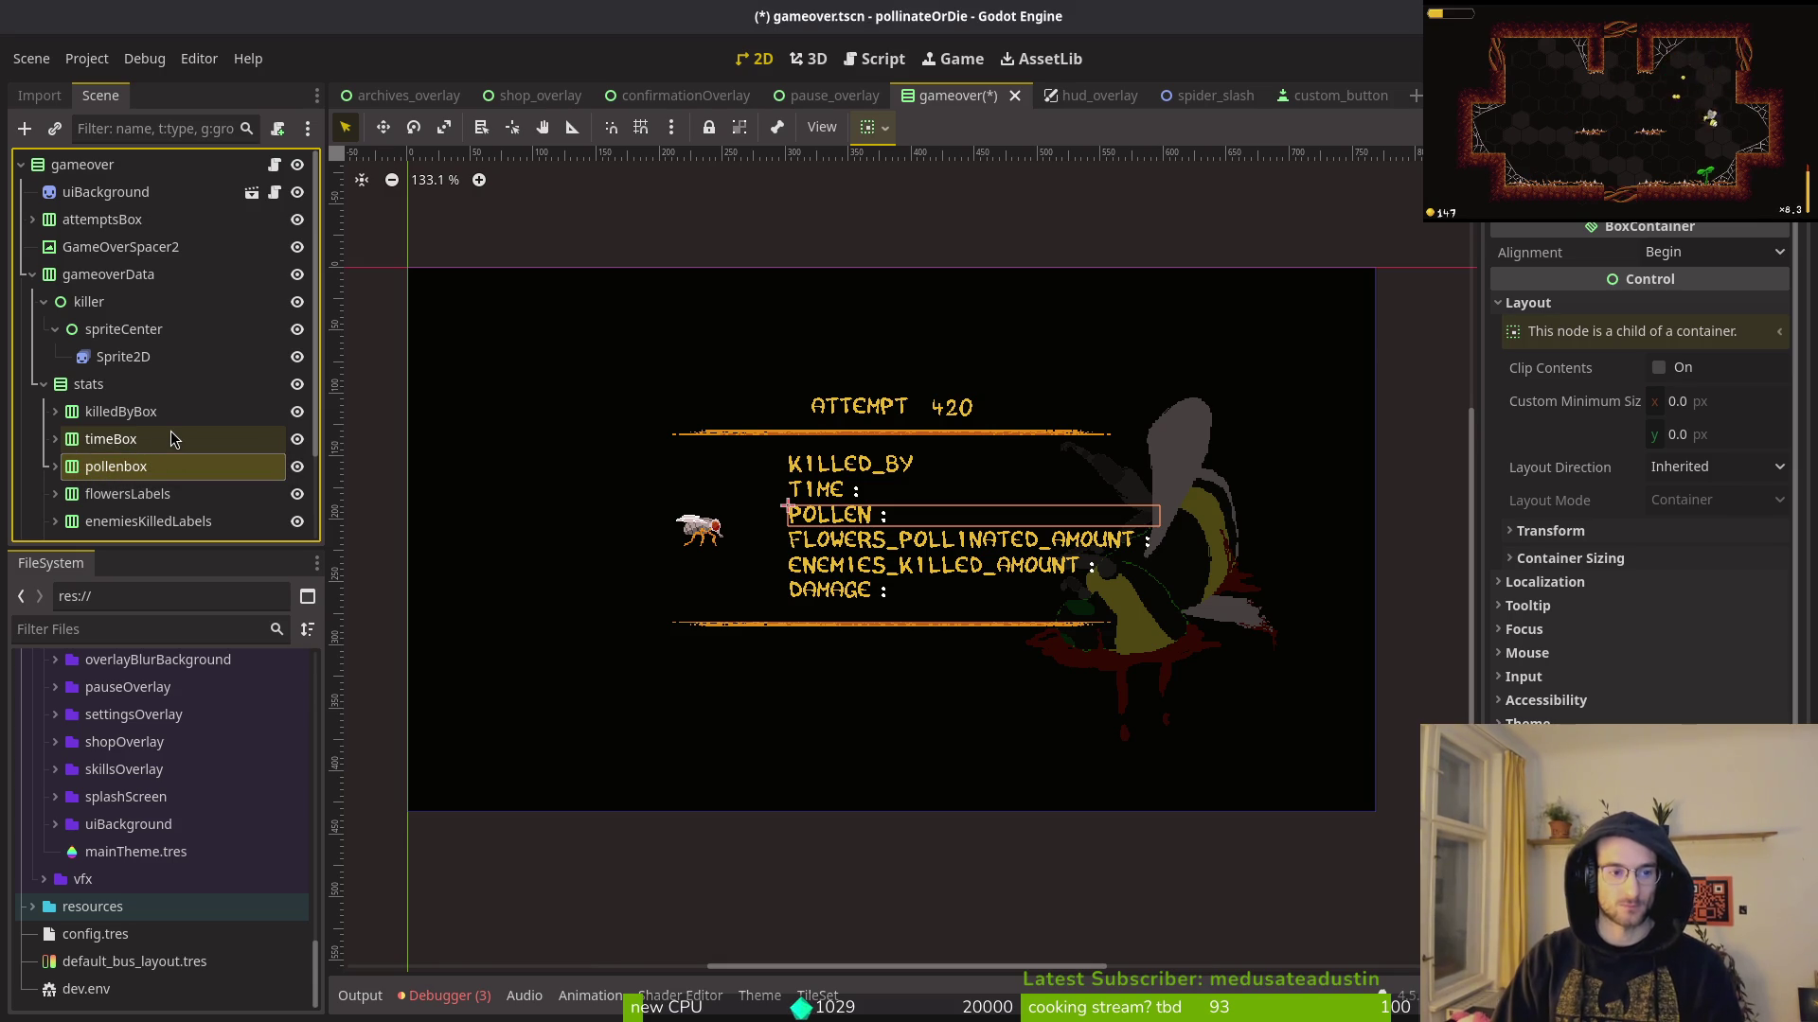
key("F2")
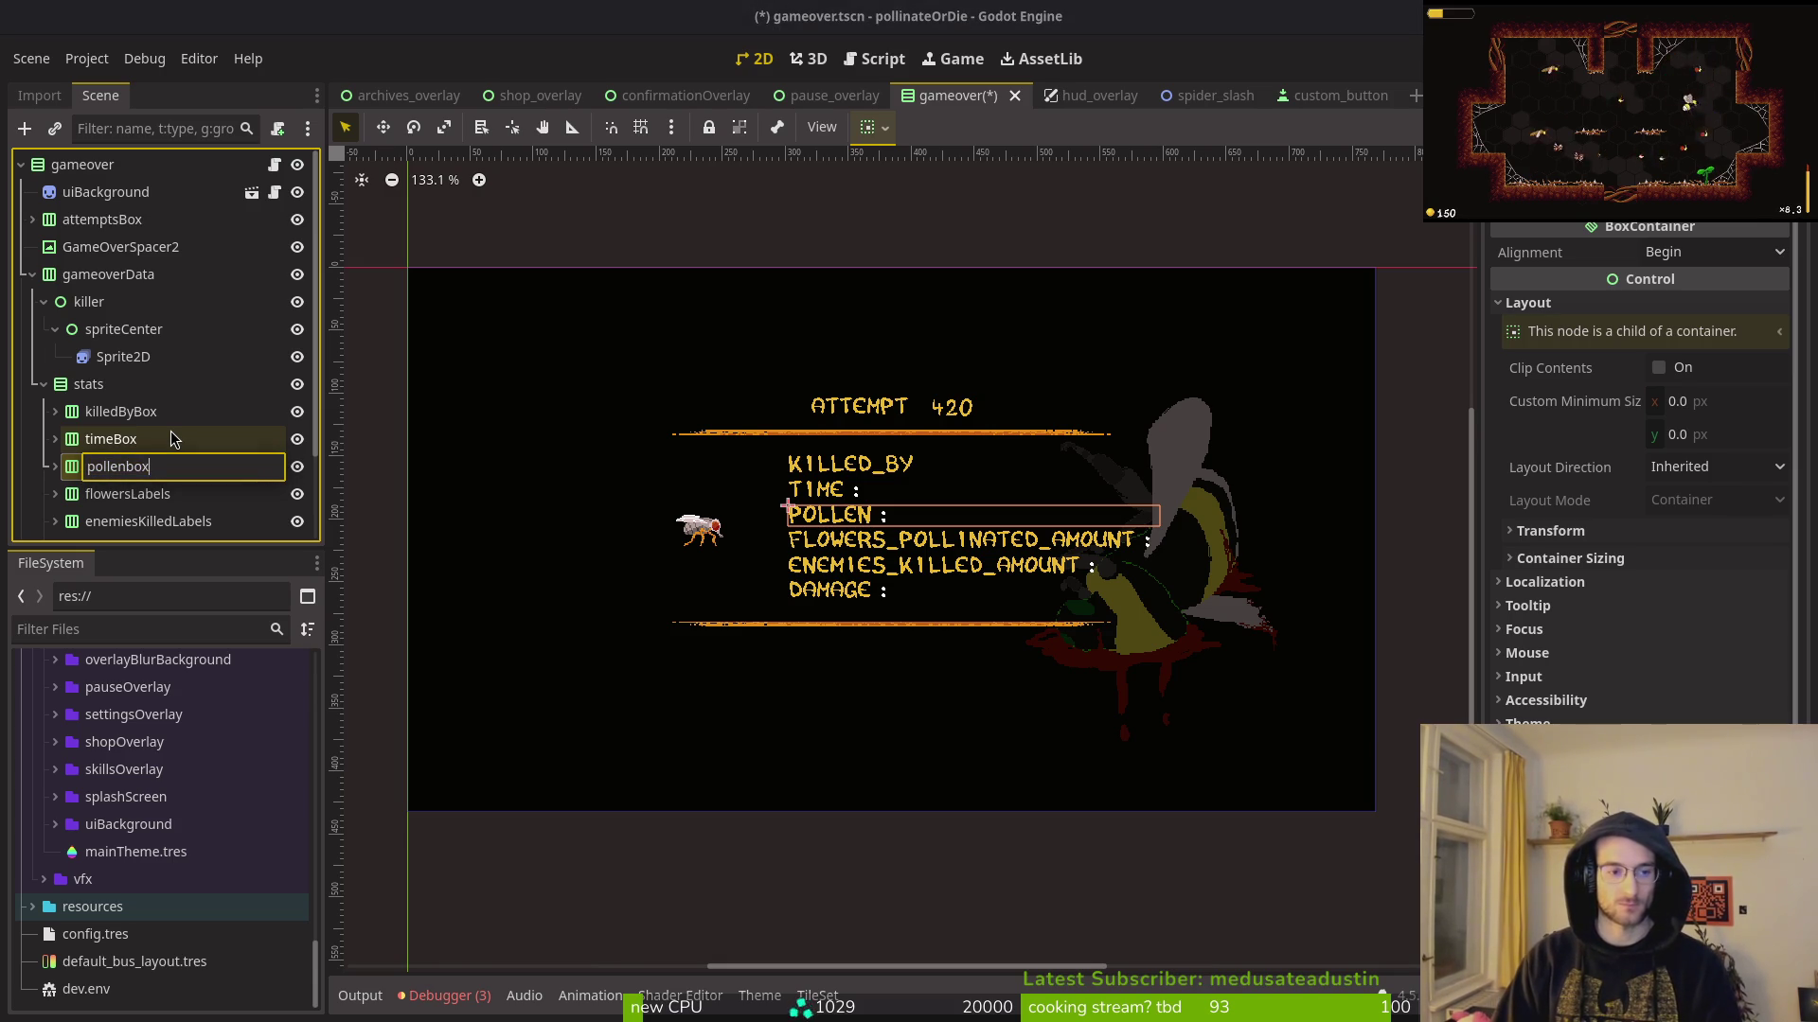
type("Box")
key("Return")
Step: Rename flowersLabels to flowersBox and enemiesKilledLabels to enemiesKilledBox
key("Down")
key("F2")
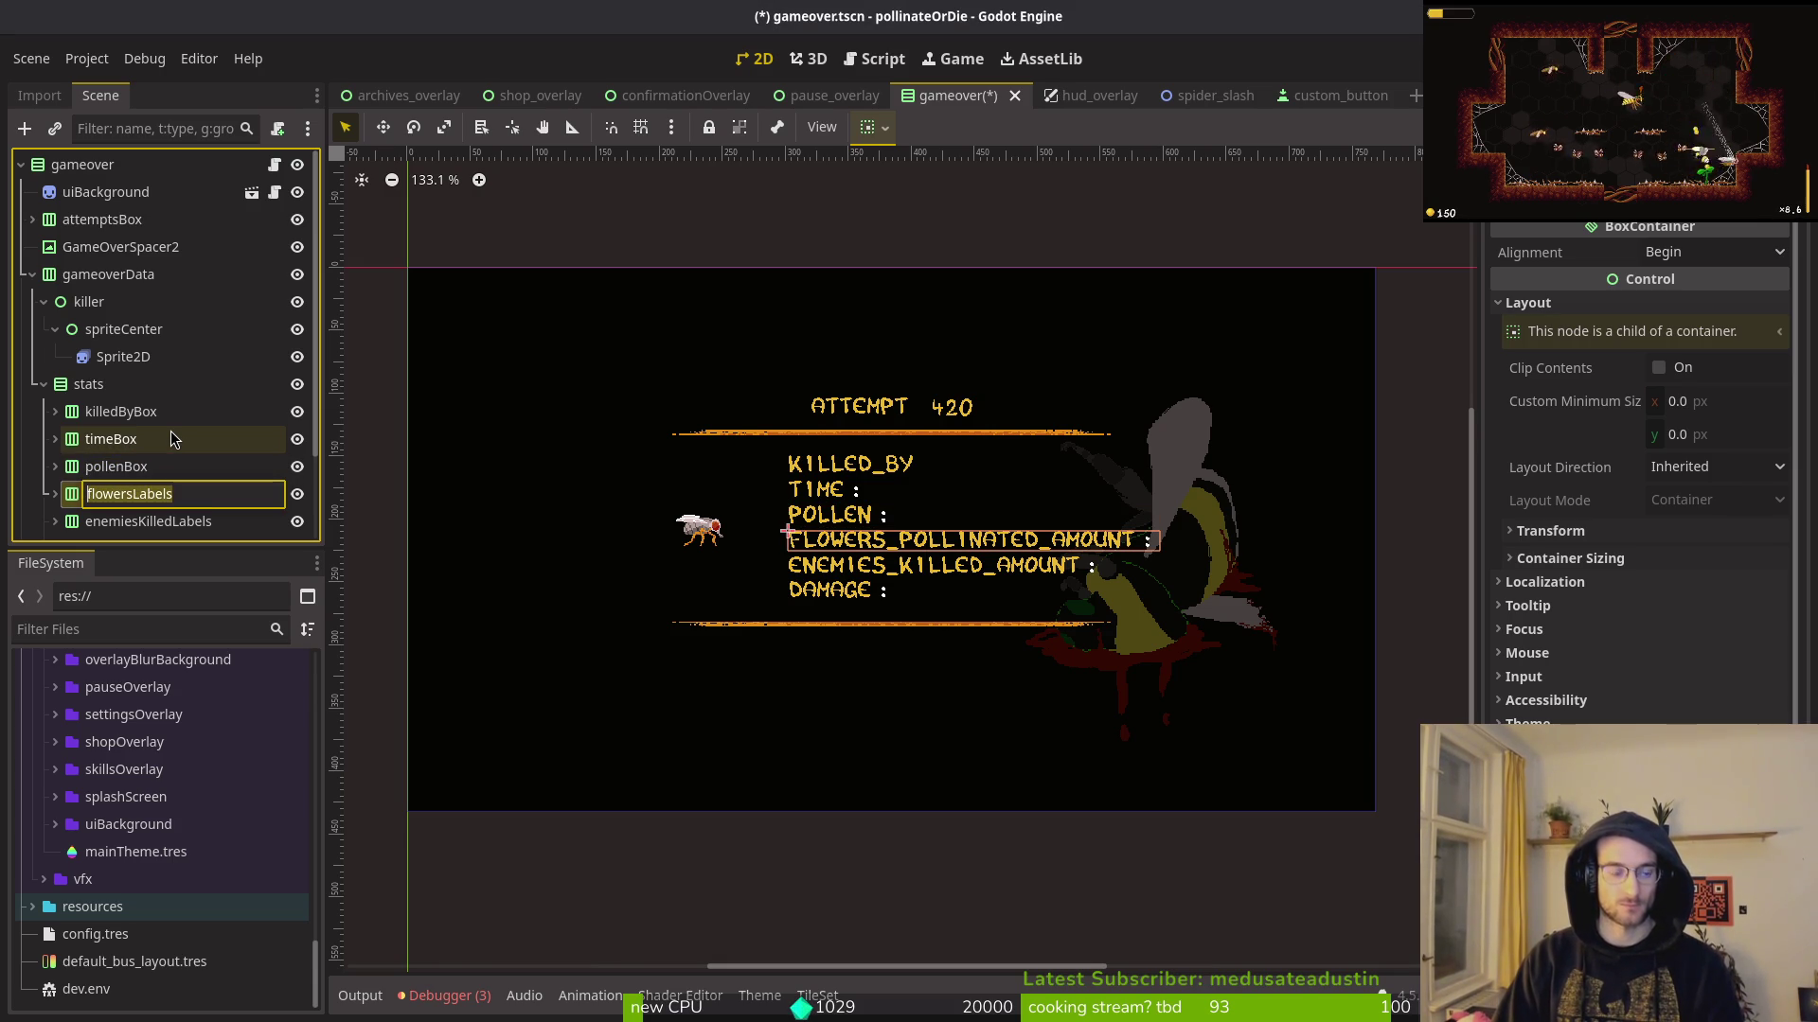
key("End")
key("BackSpace")
key("BackSpace")
key("BackSpace")
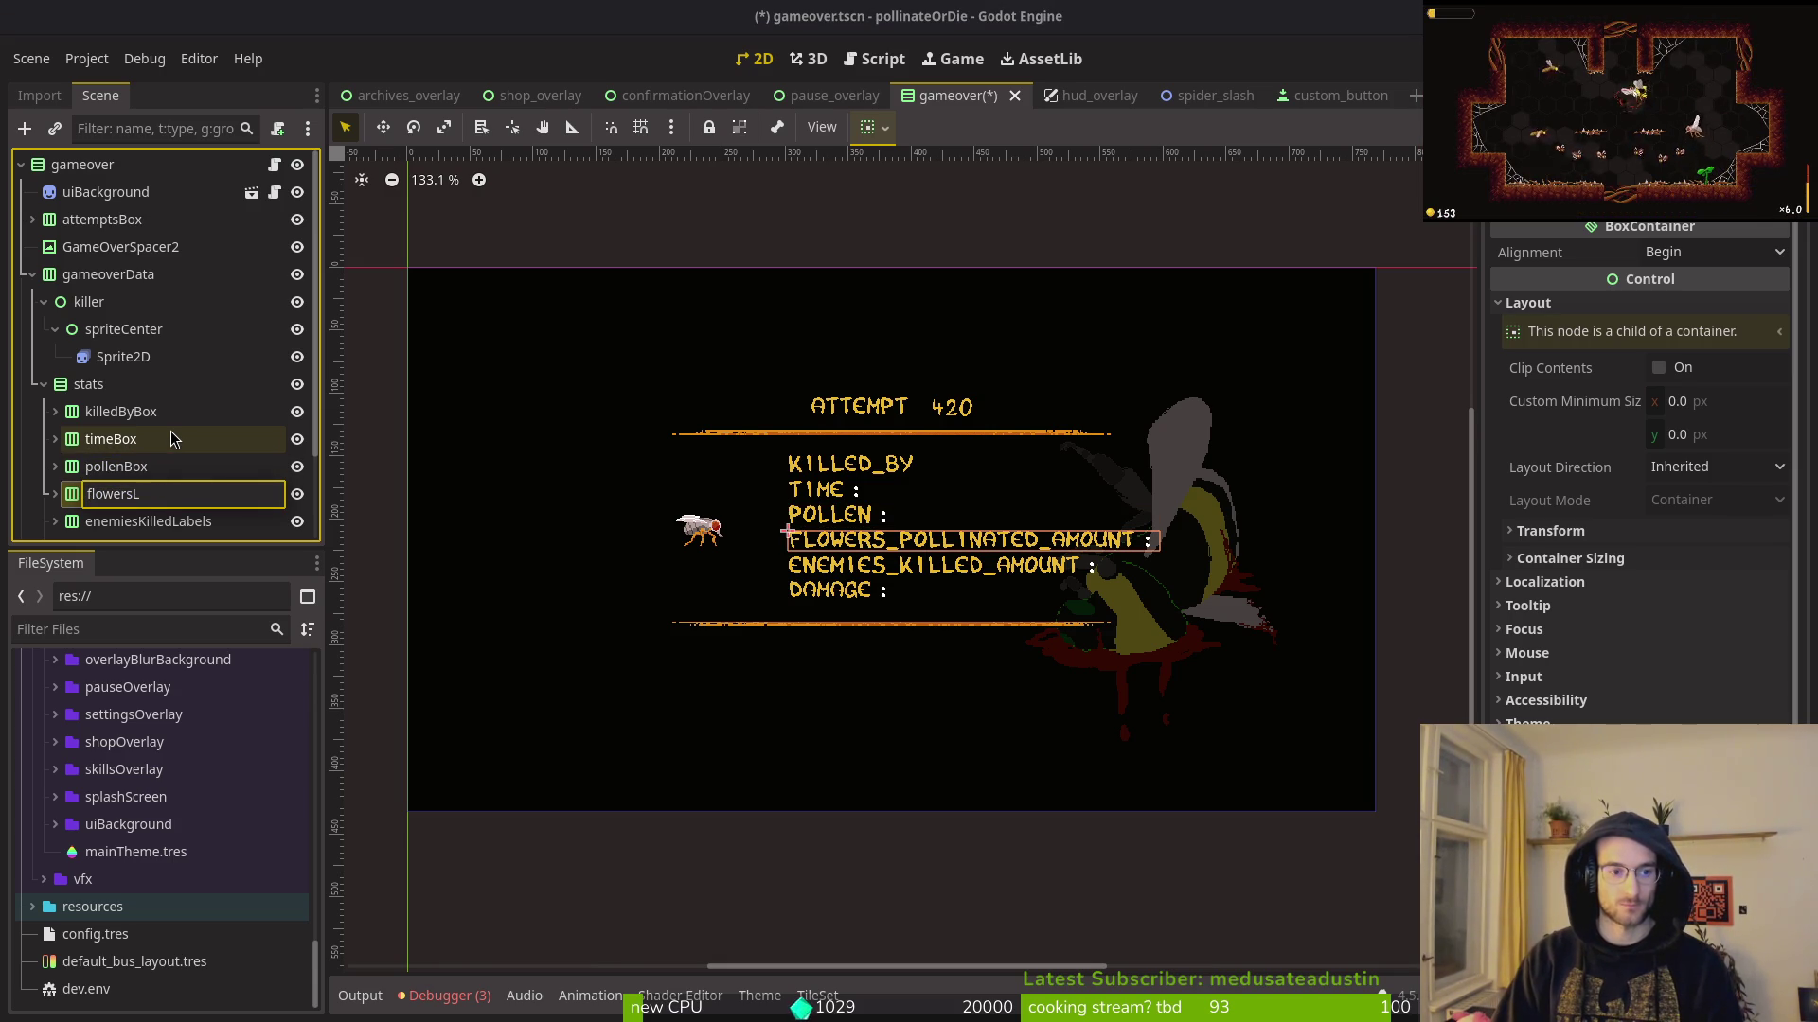
type("Box")
key("Return")
key("Down")
key("F2")
key("End")
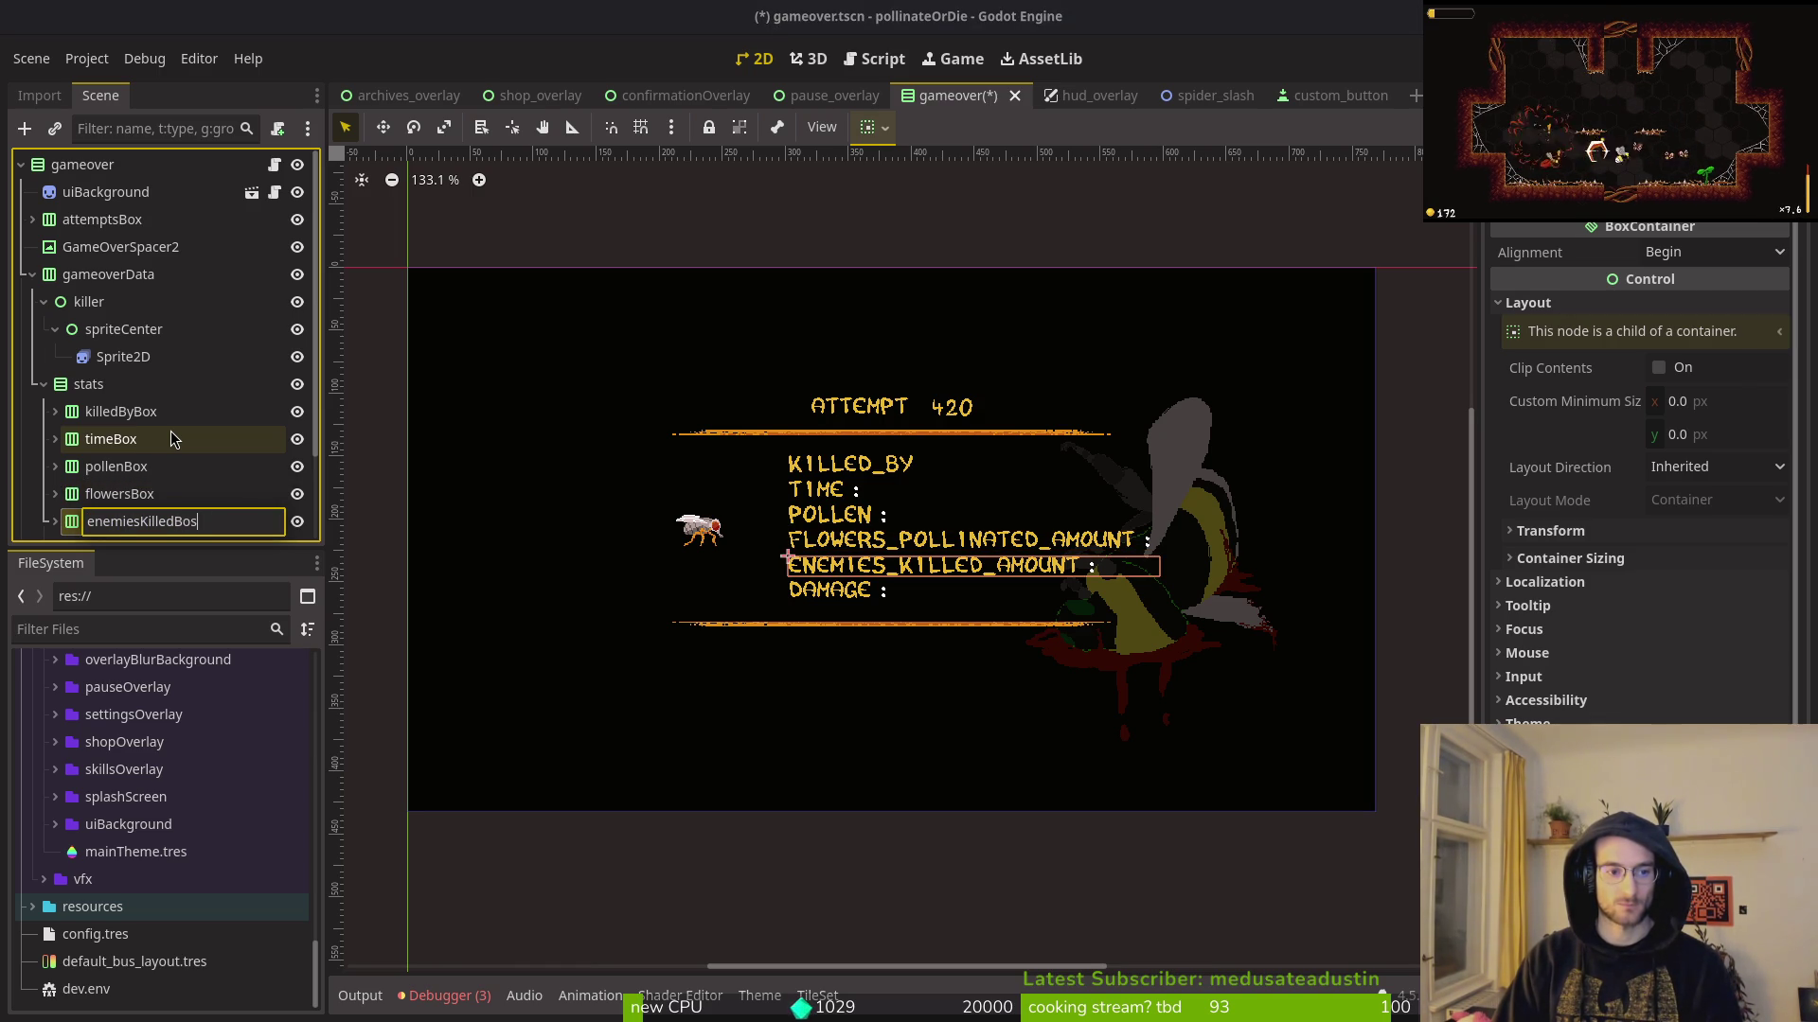
type("x")
key("Return")
key("Down")
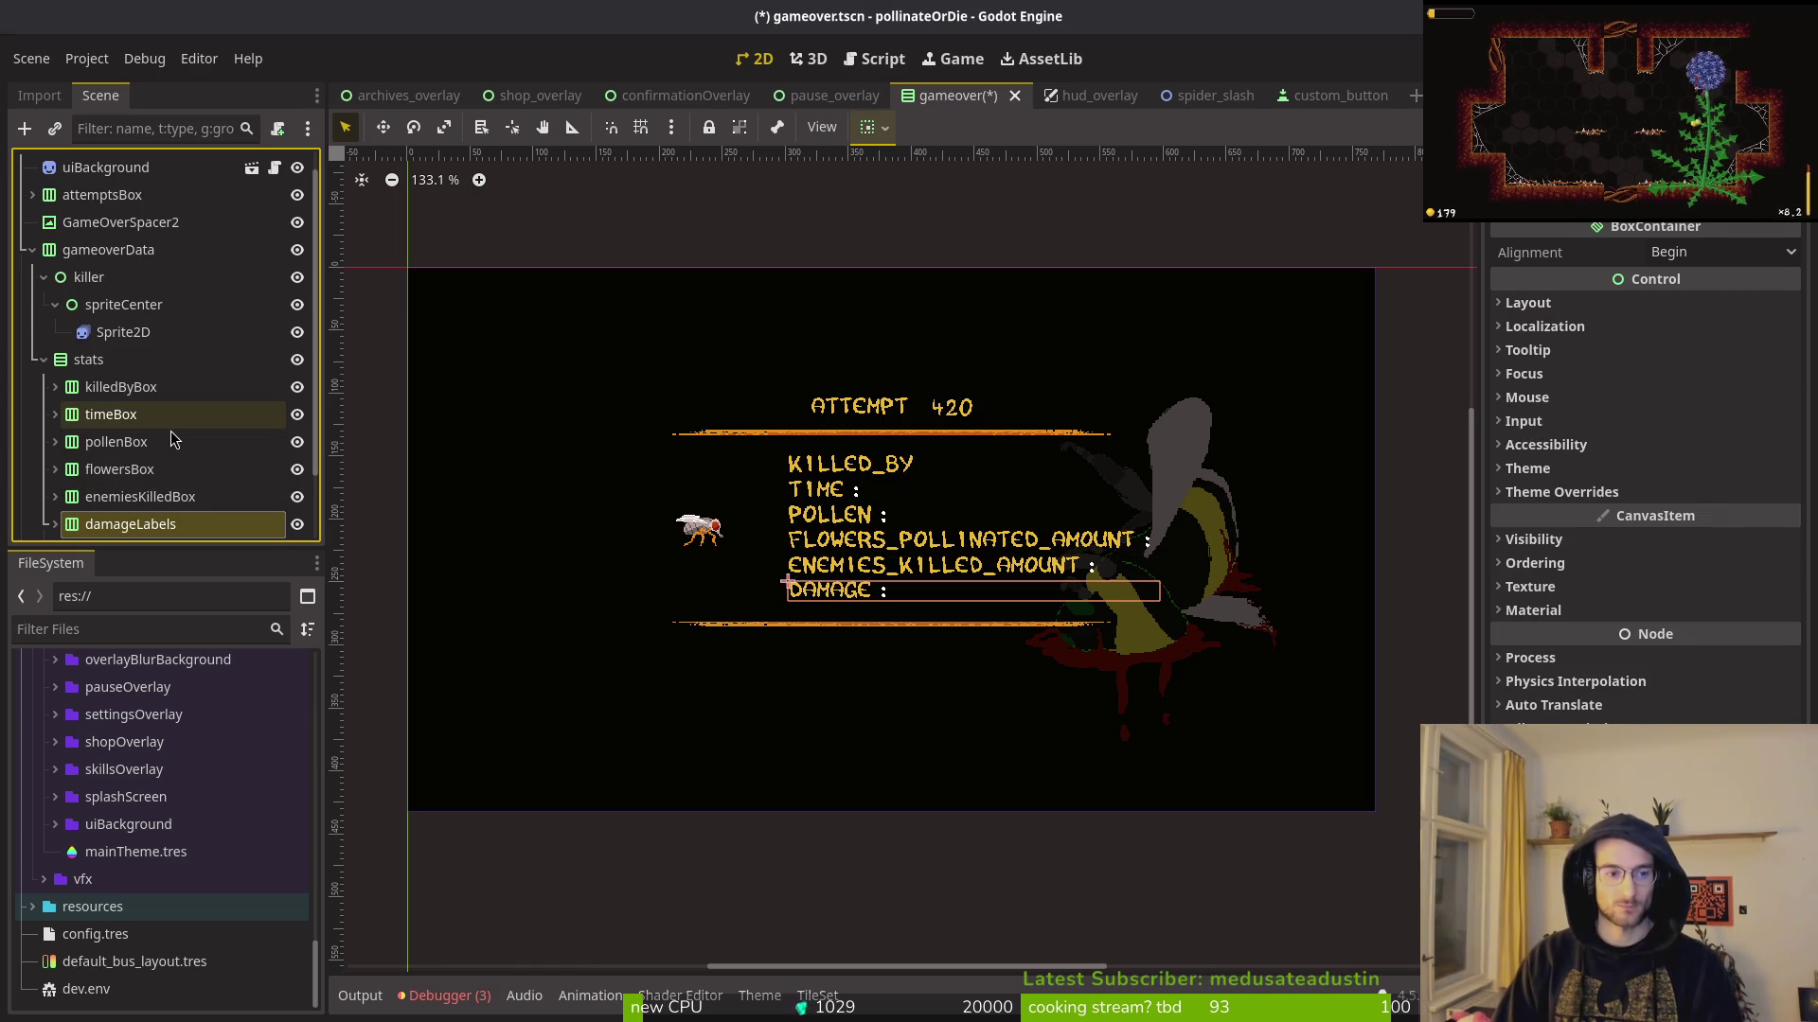
Step: Rename damageLabels to damageBox and hitsTakenLabels to hitsTakenBox
key("F2")
key("End")
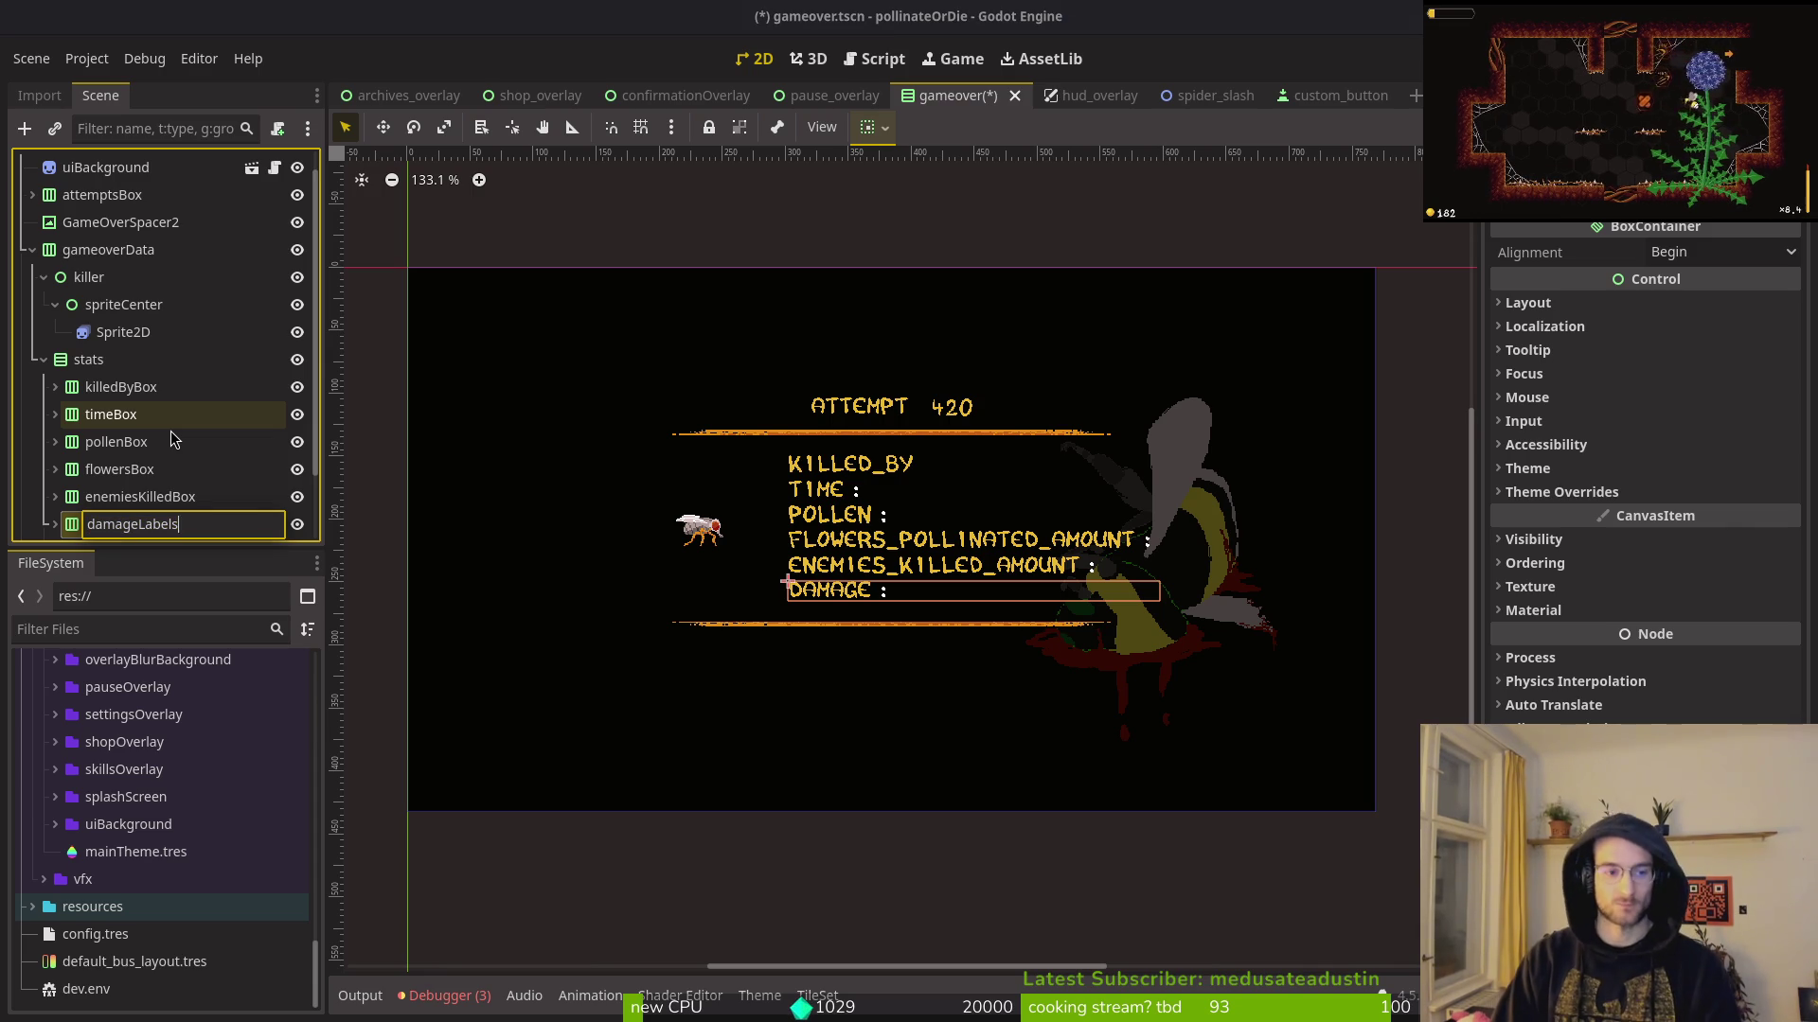
type("Box")
key("Return")
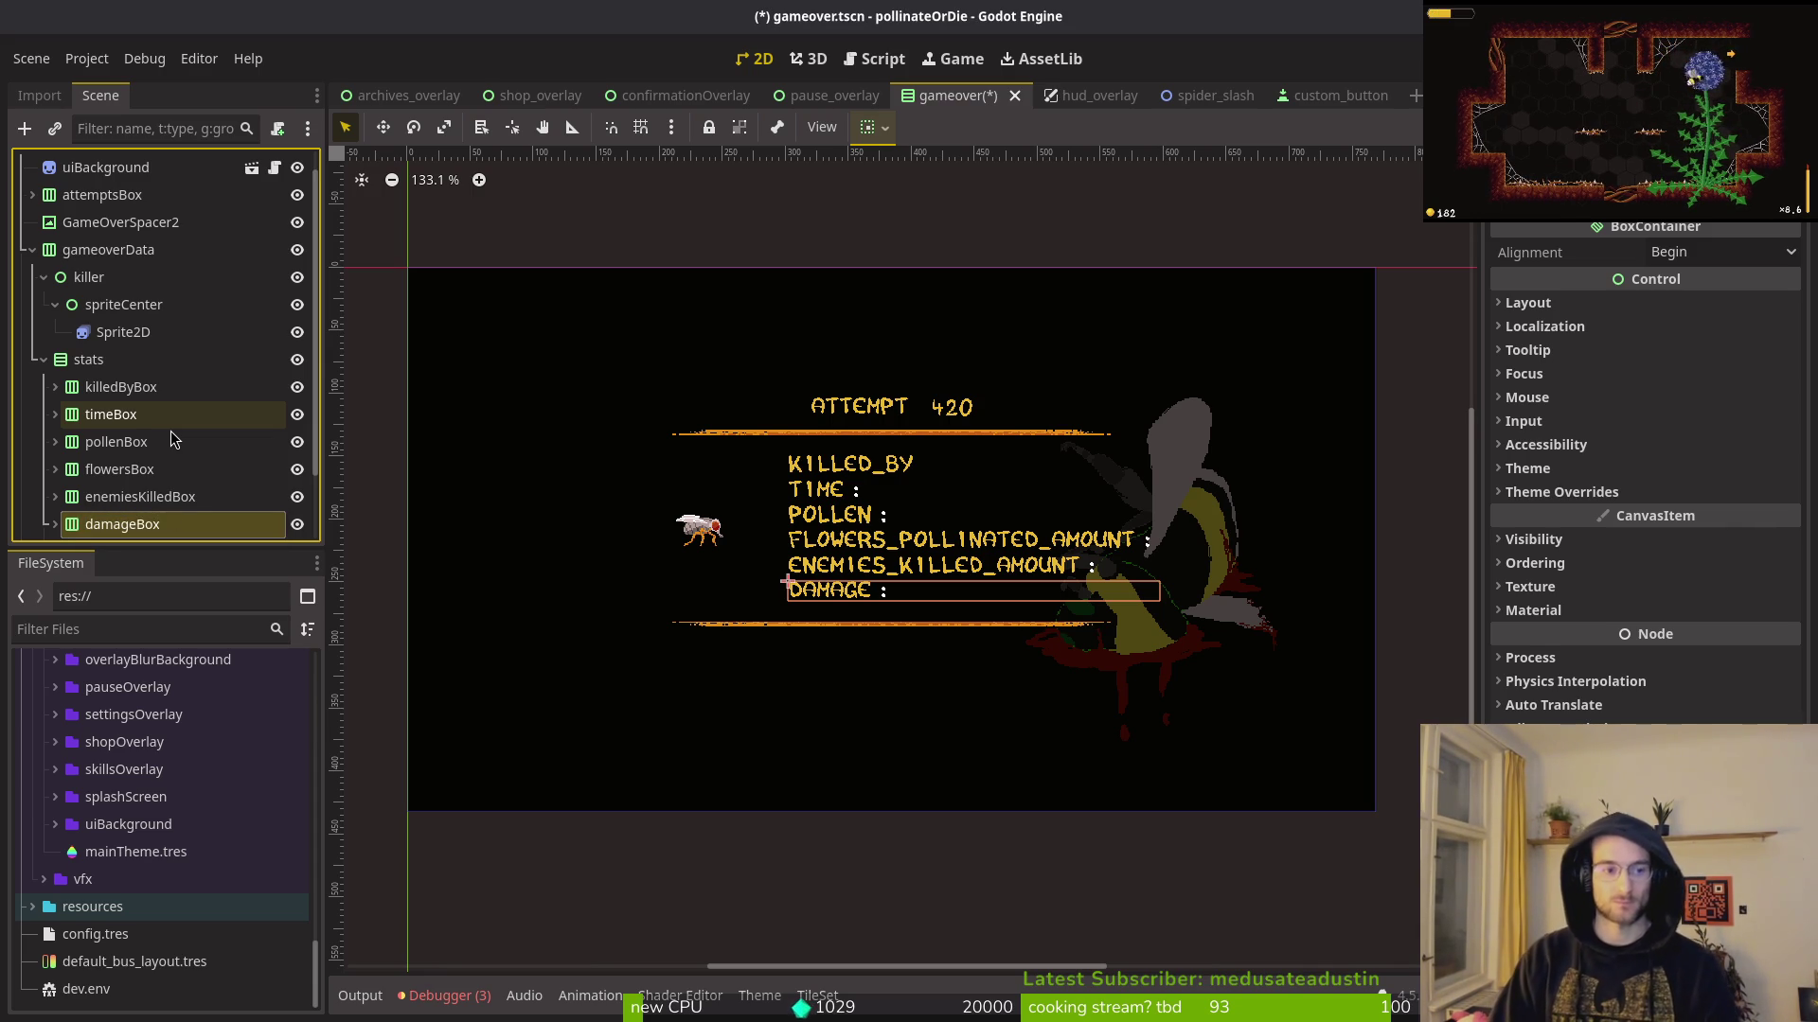
key("Down")
key("F2")
key("End")
key("BackSpace")
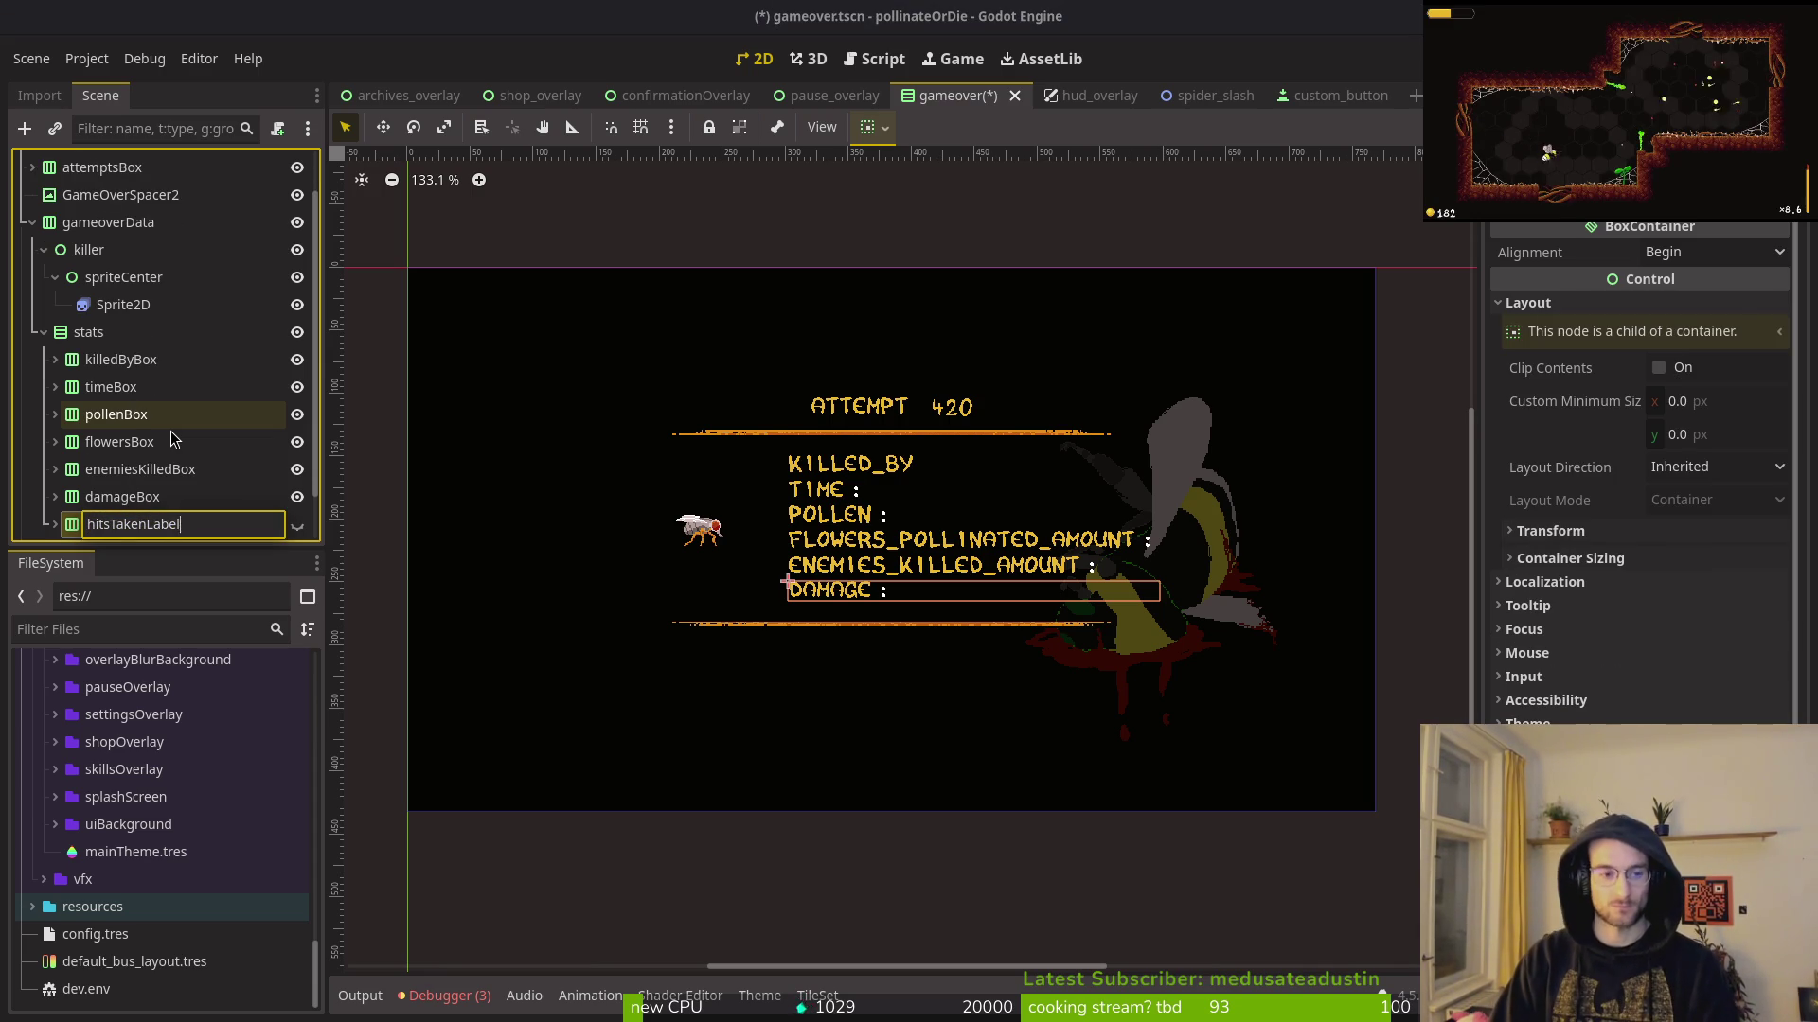
type("x")
key("Return")
key("Down")
key("Down")
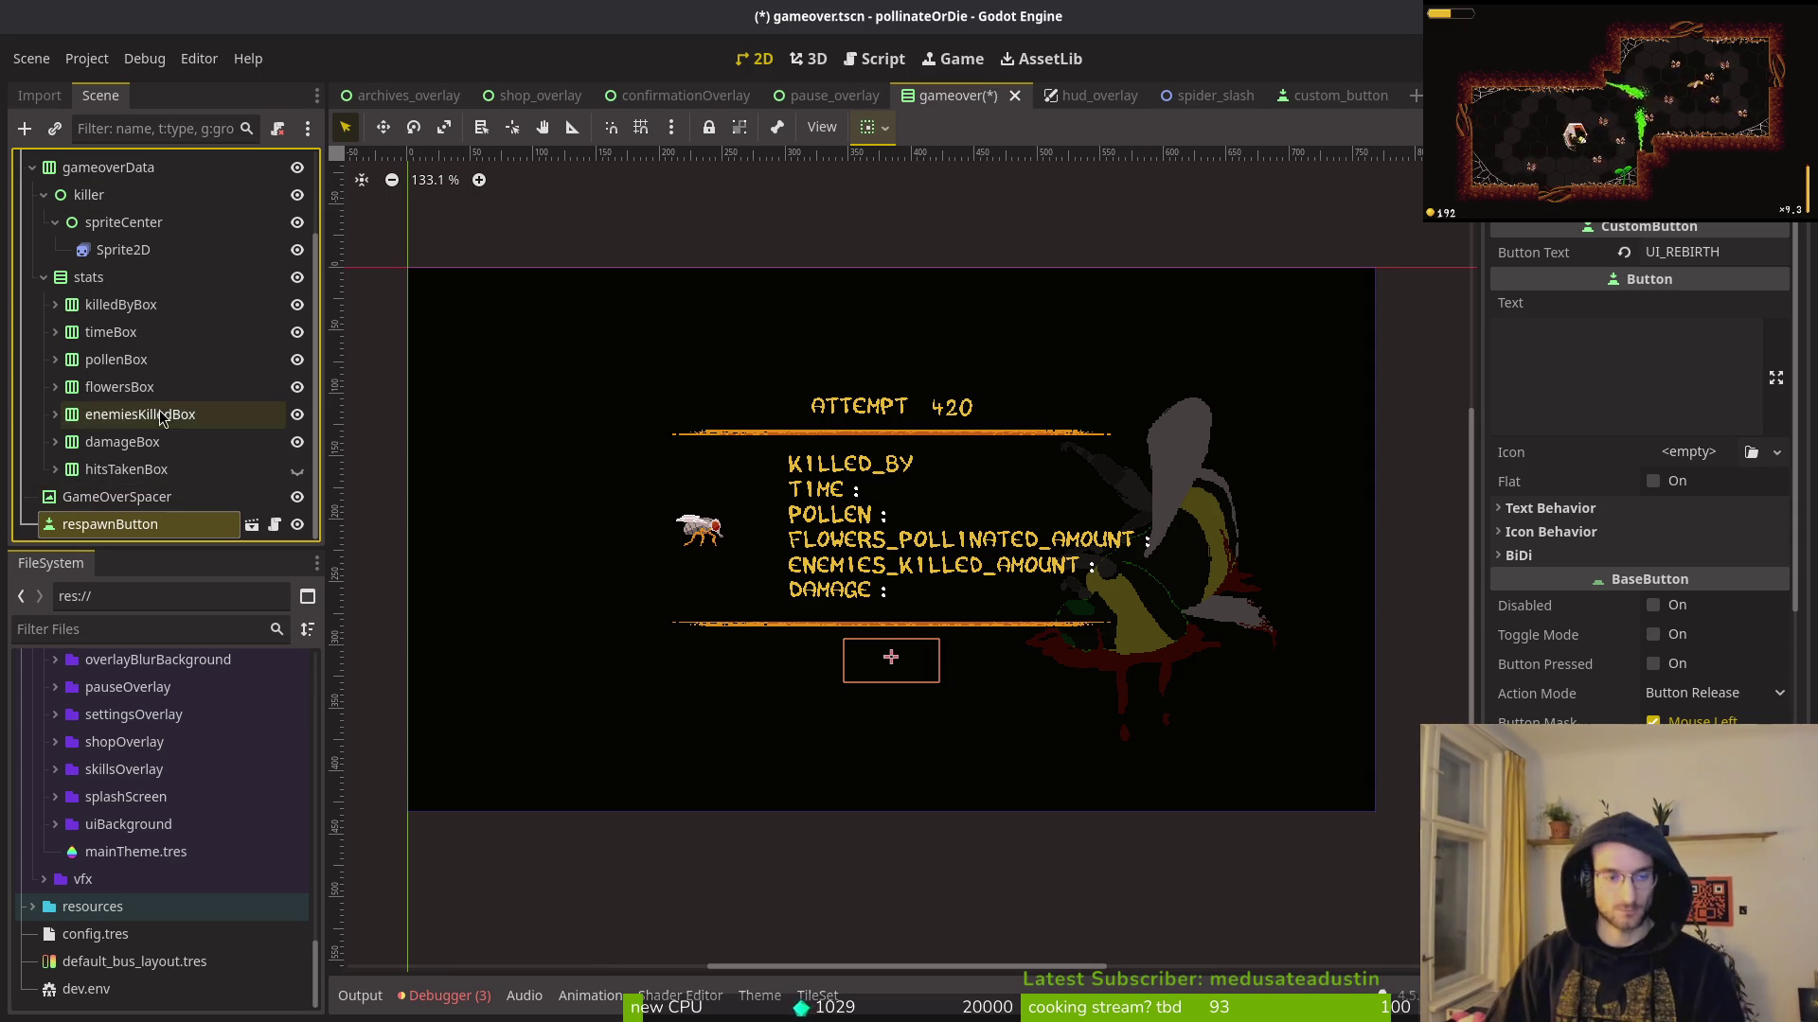
Step: Save the gameover scene with its renamed stat boxes
left_click(142, 415)
key("ctrl+s")
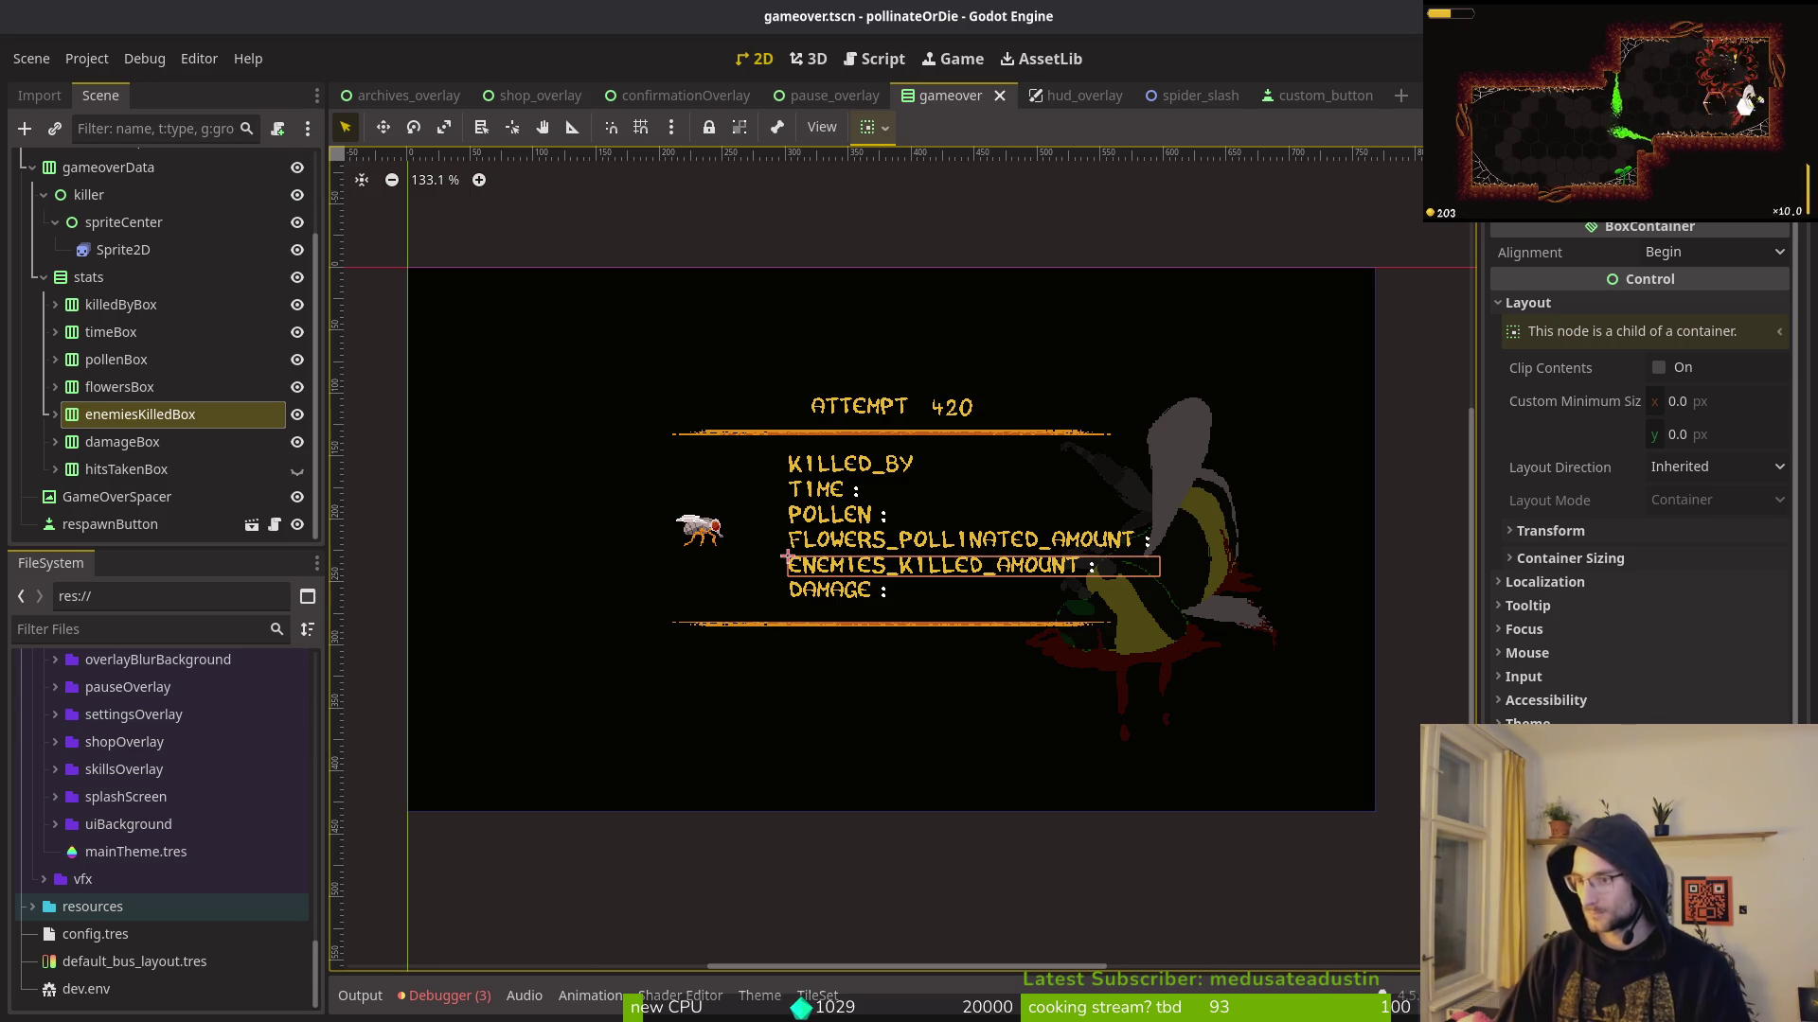
left_click(43, 278)
key("ctrl+s")
Step: Collapse killer, expand and select the stats container, then switch to gameover.gd in Vim
left_click(44, 303)
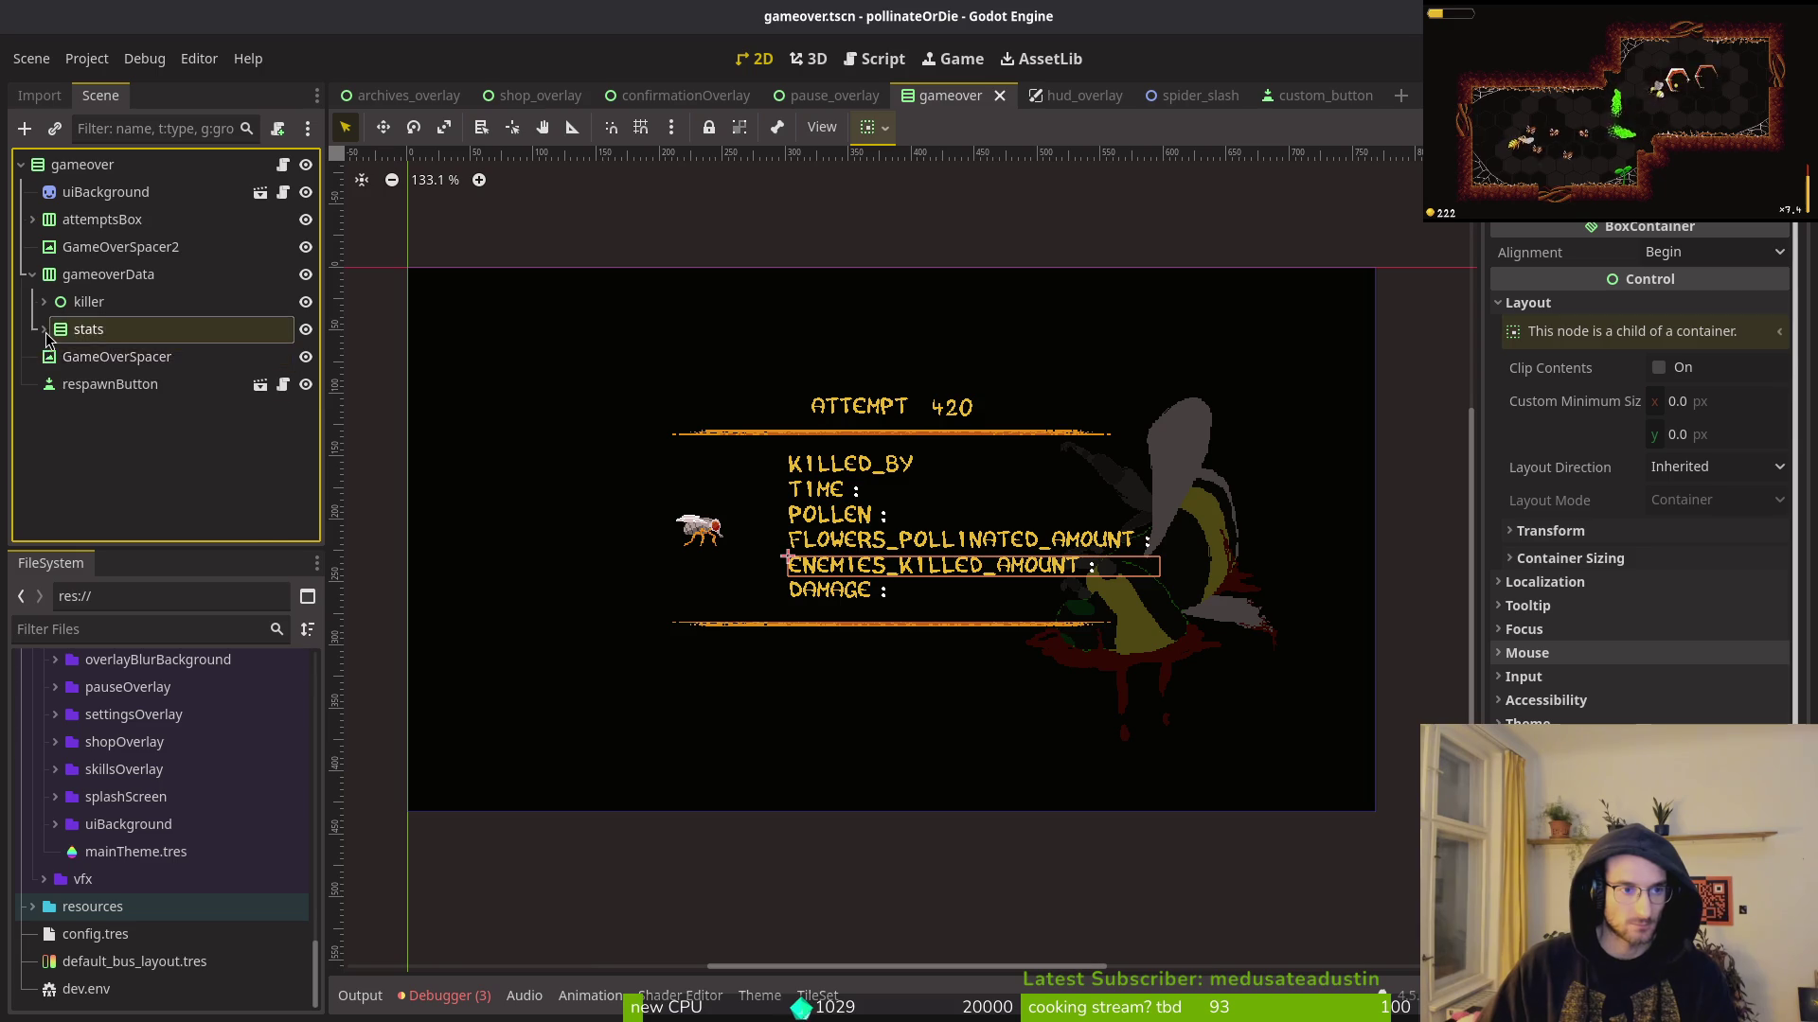
left_click(45, 330)
left_click(89, 279)
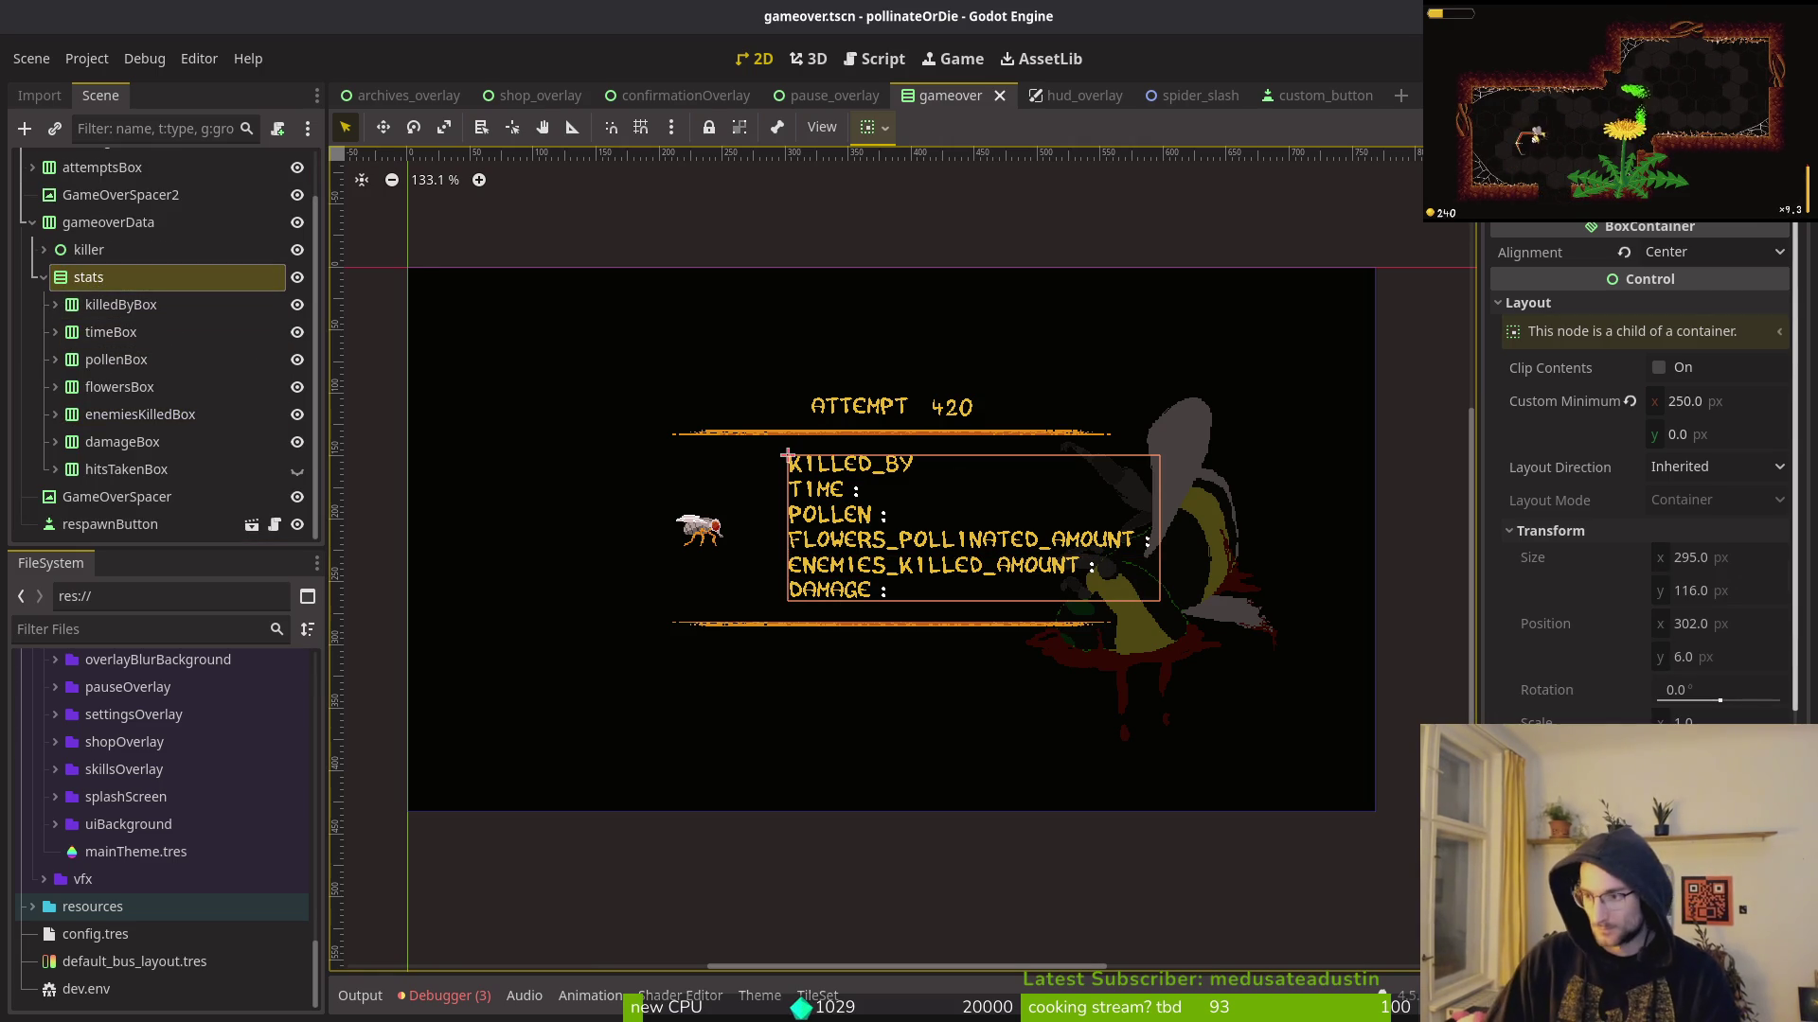
key("alt+Tab")
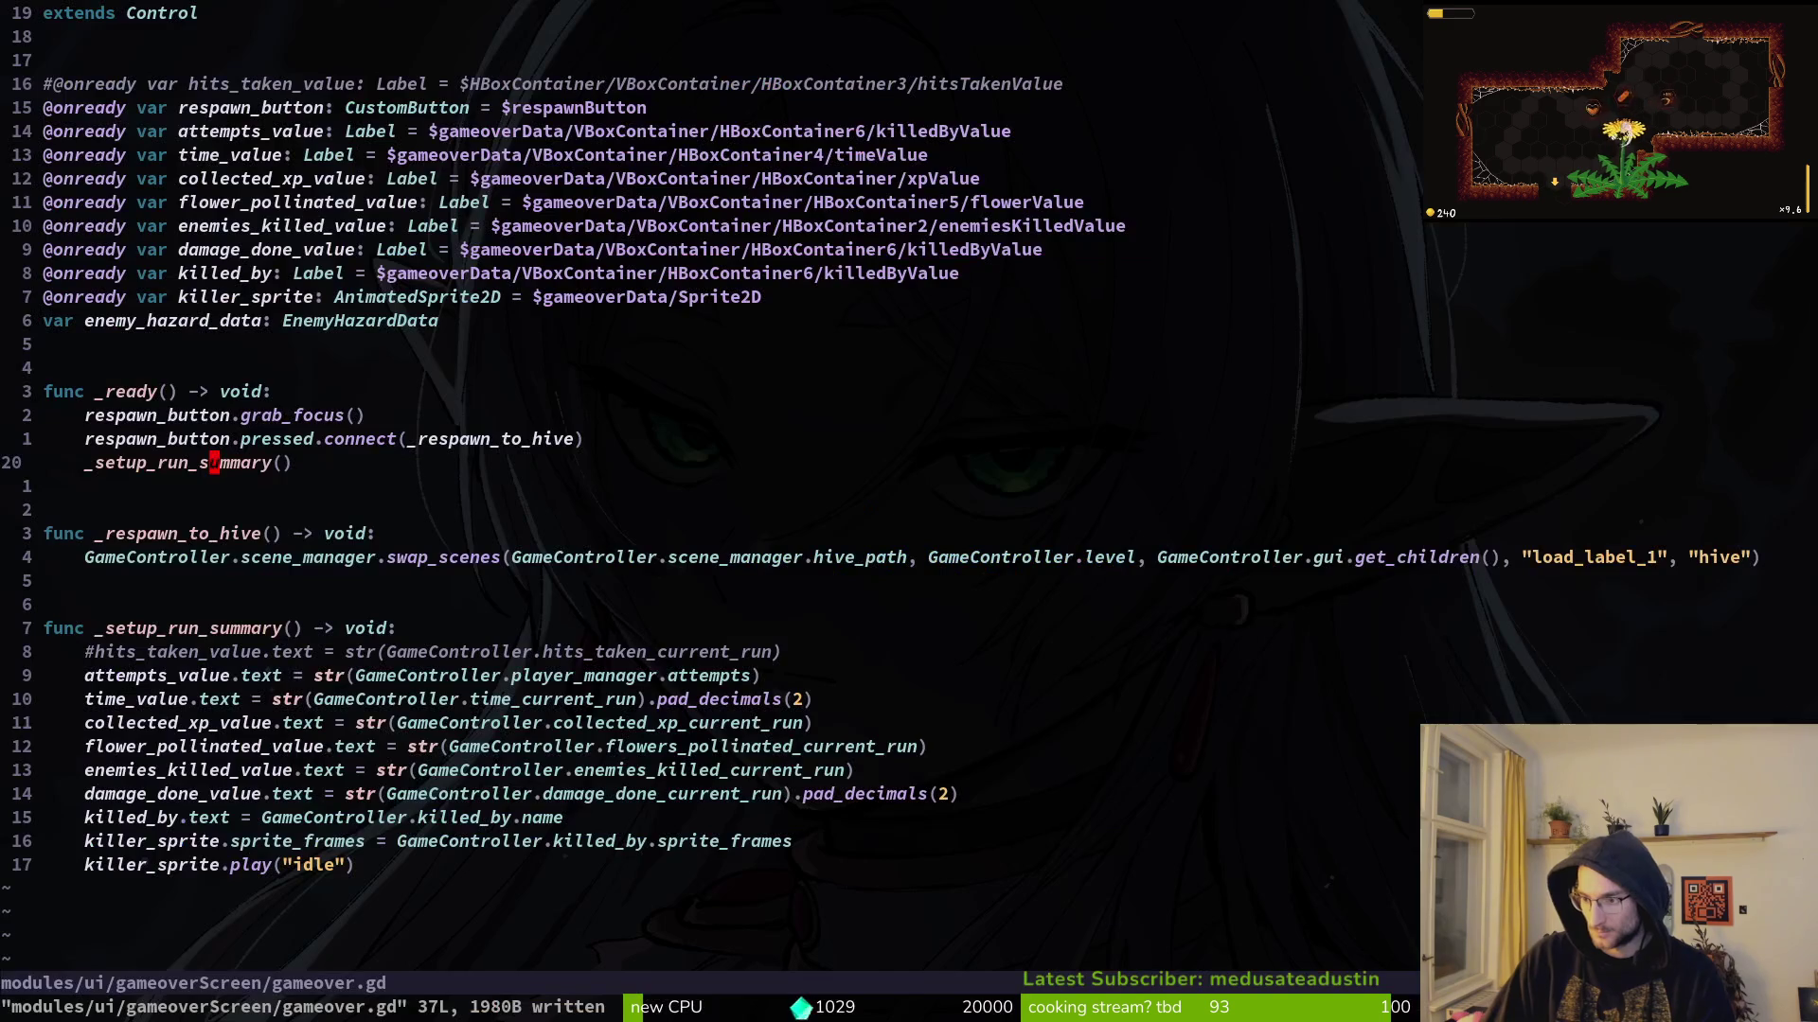
Step: Inspect the commented-out hits_taken line in gameover.gd, then return to Godot
left_click(881, 663)
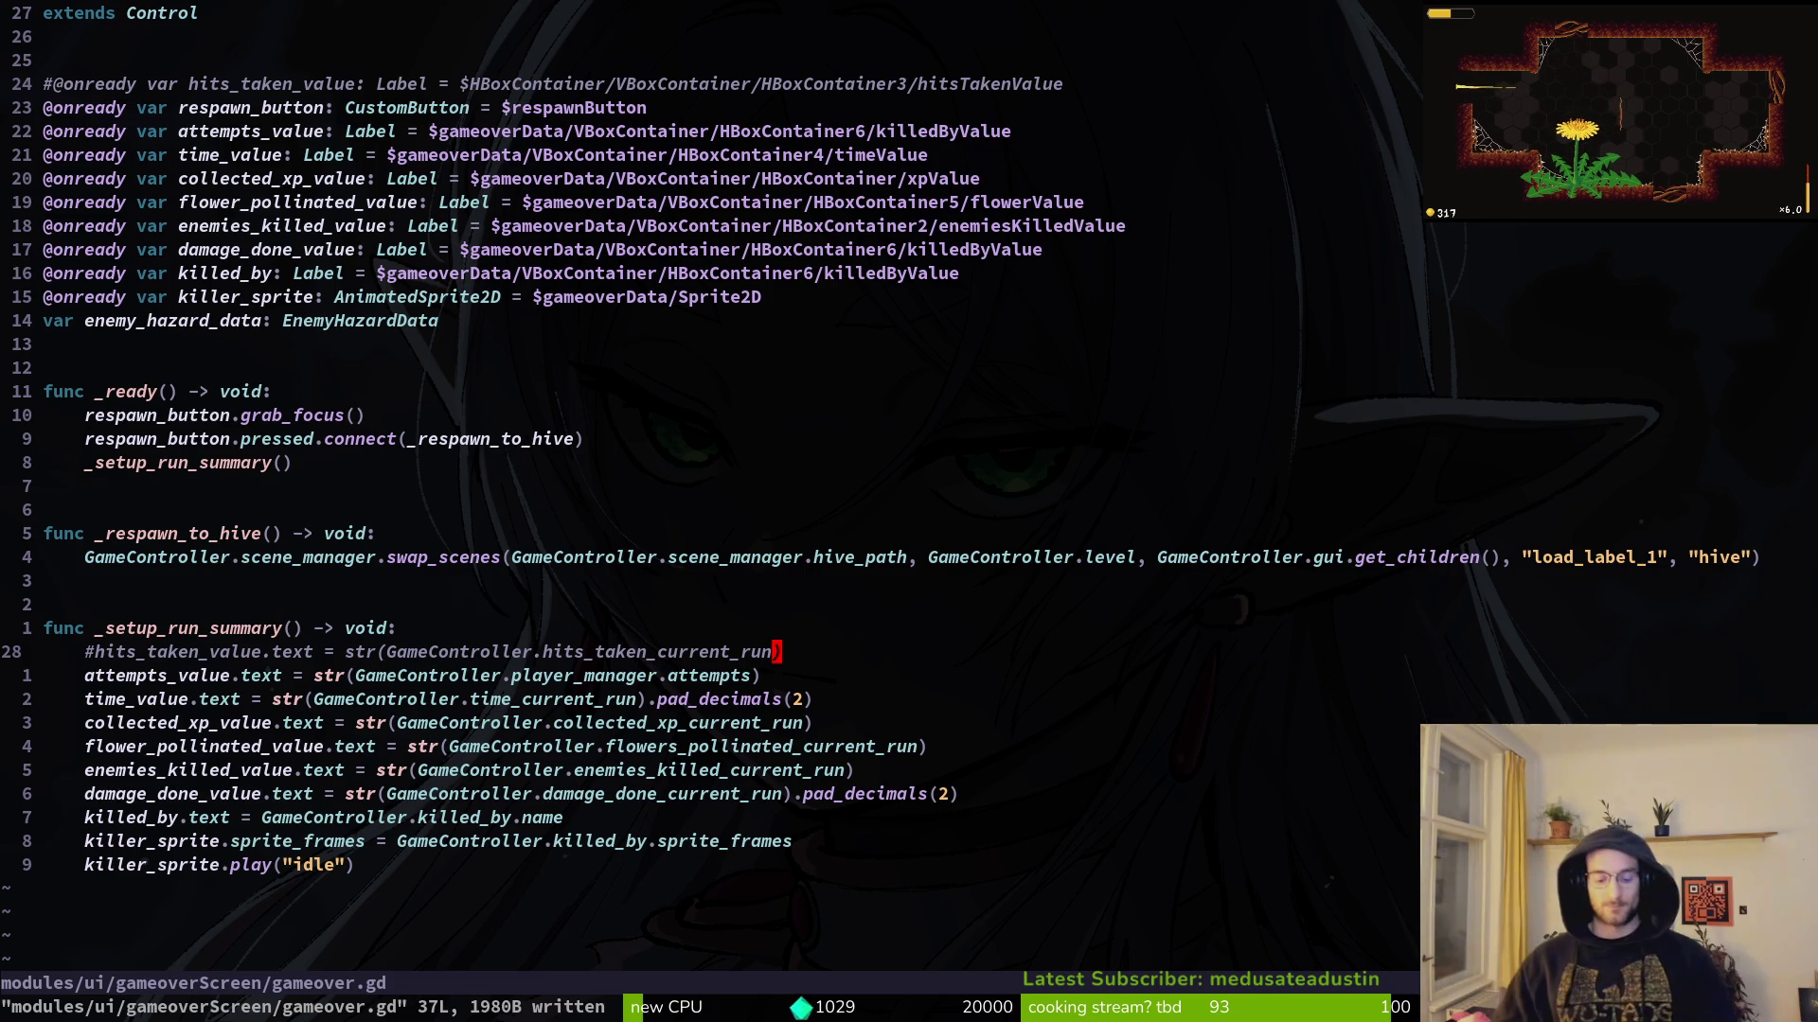
key("alt+Tab")
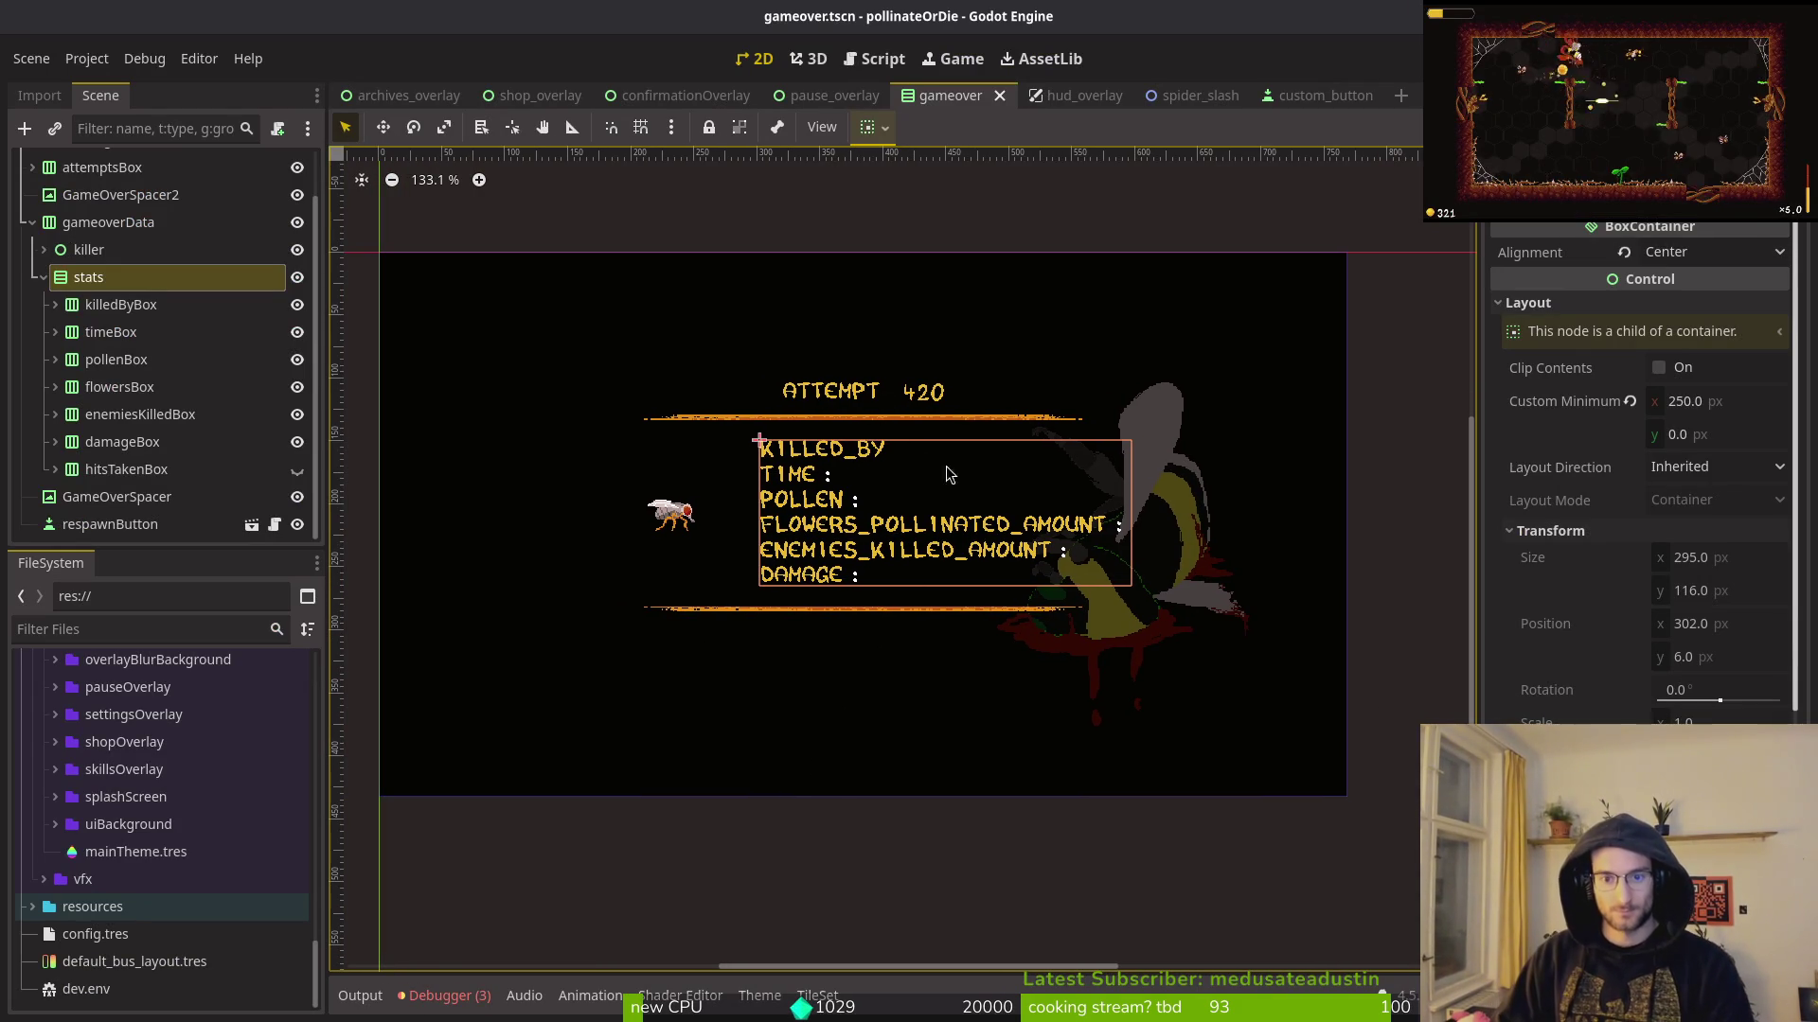
Step: Run the game with F5, start a new game, enter the middle cave portal and pause
key("F5")
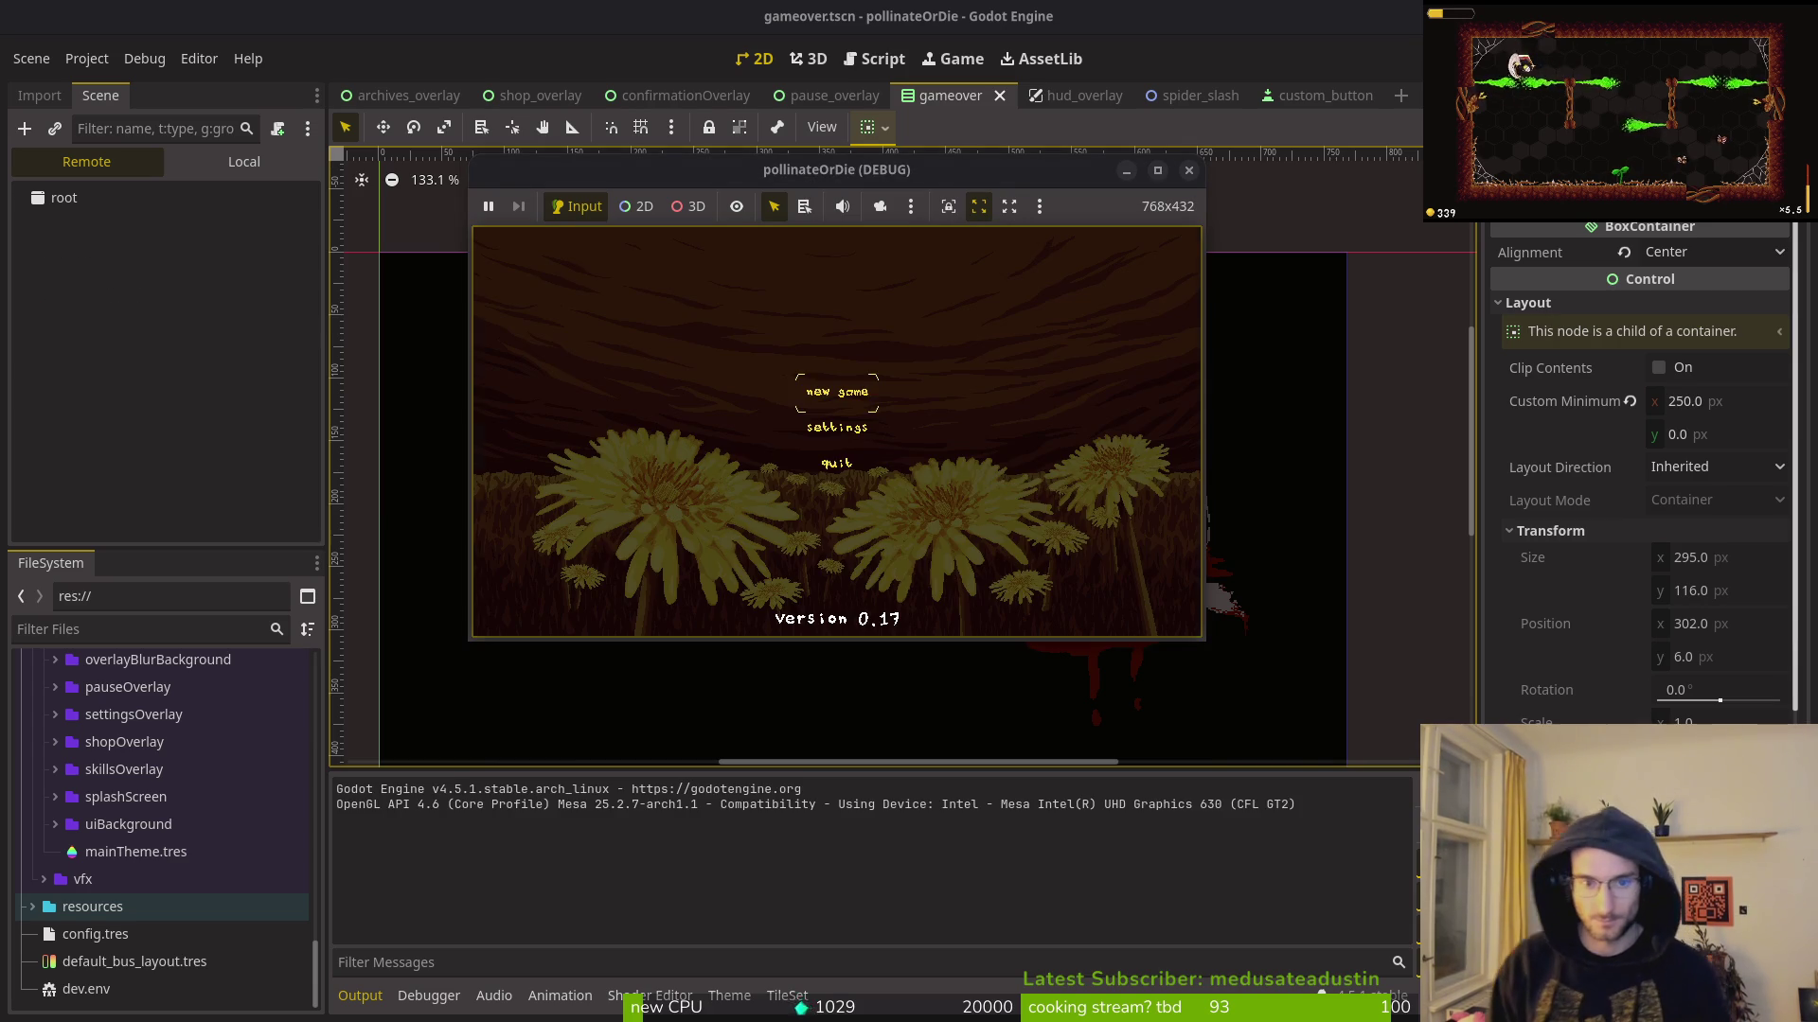
key("Return")
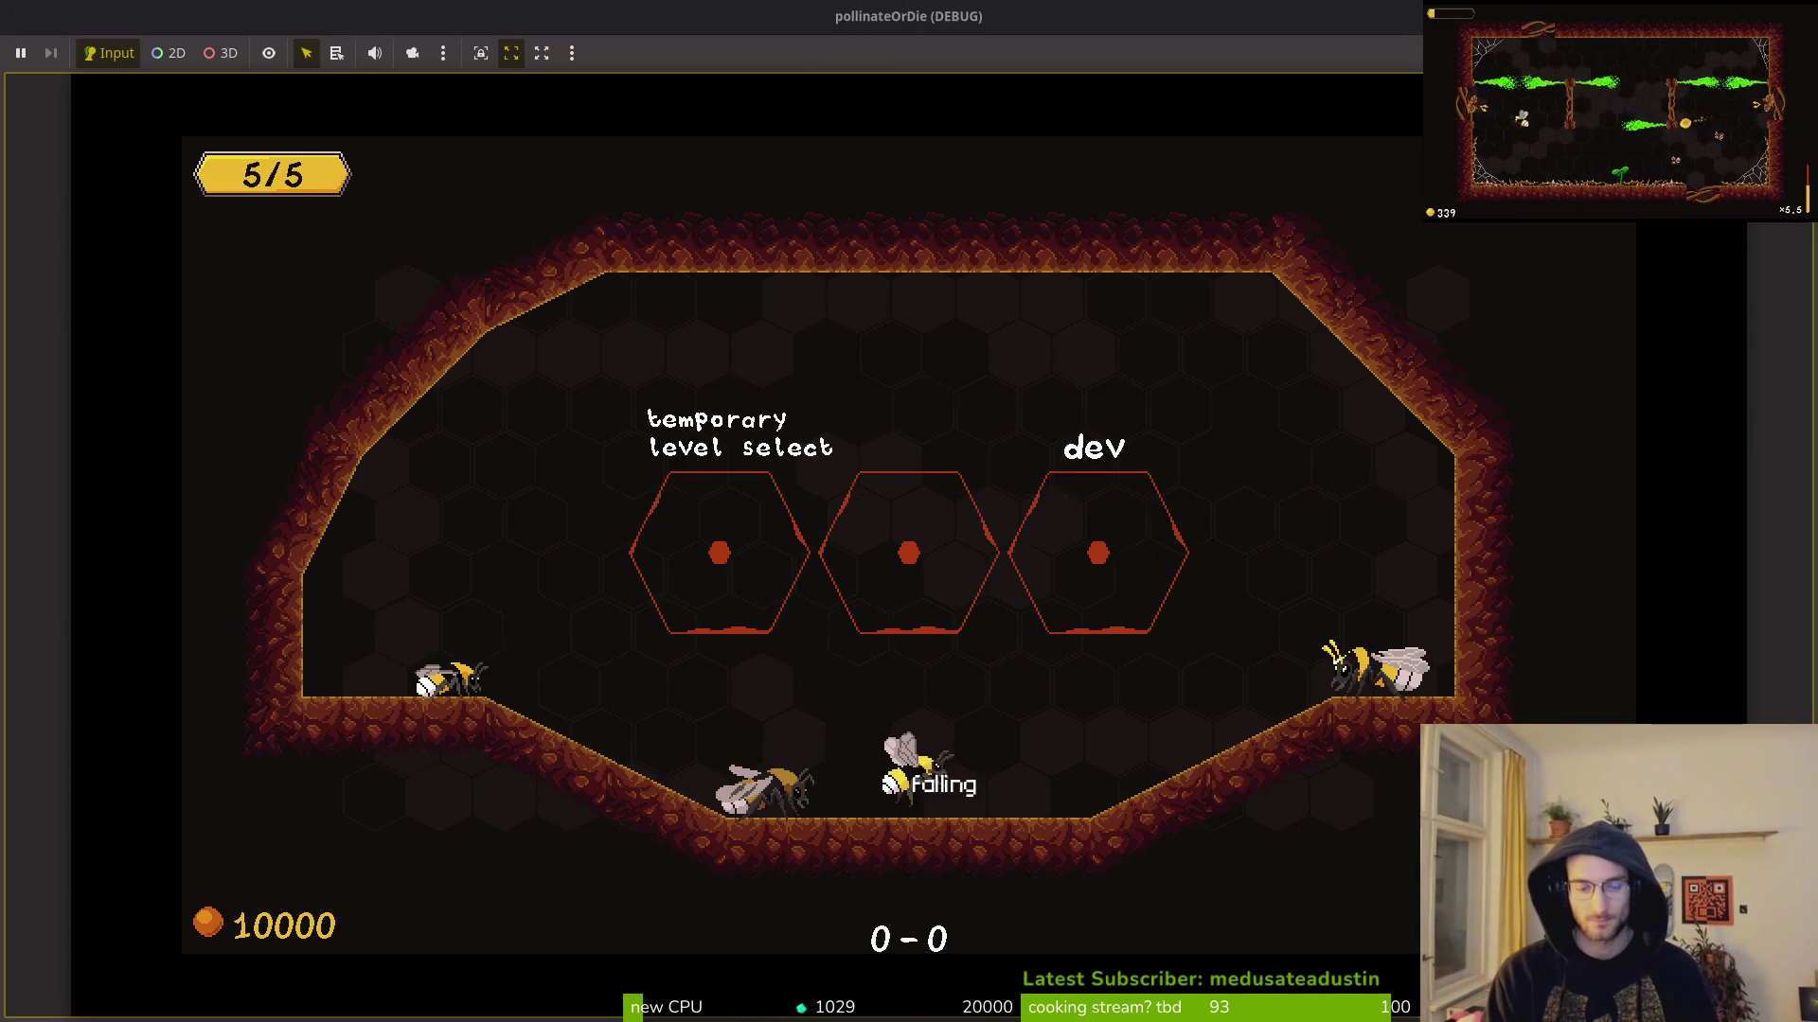
key("Up")
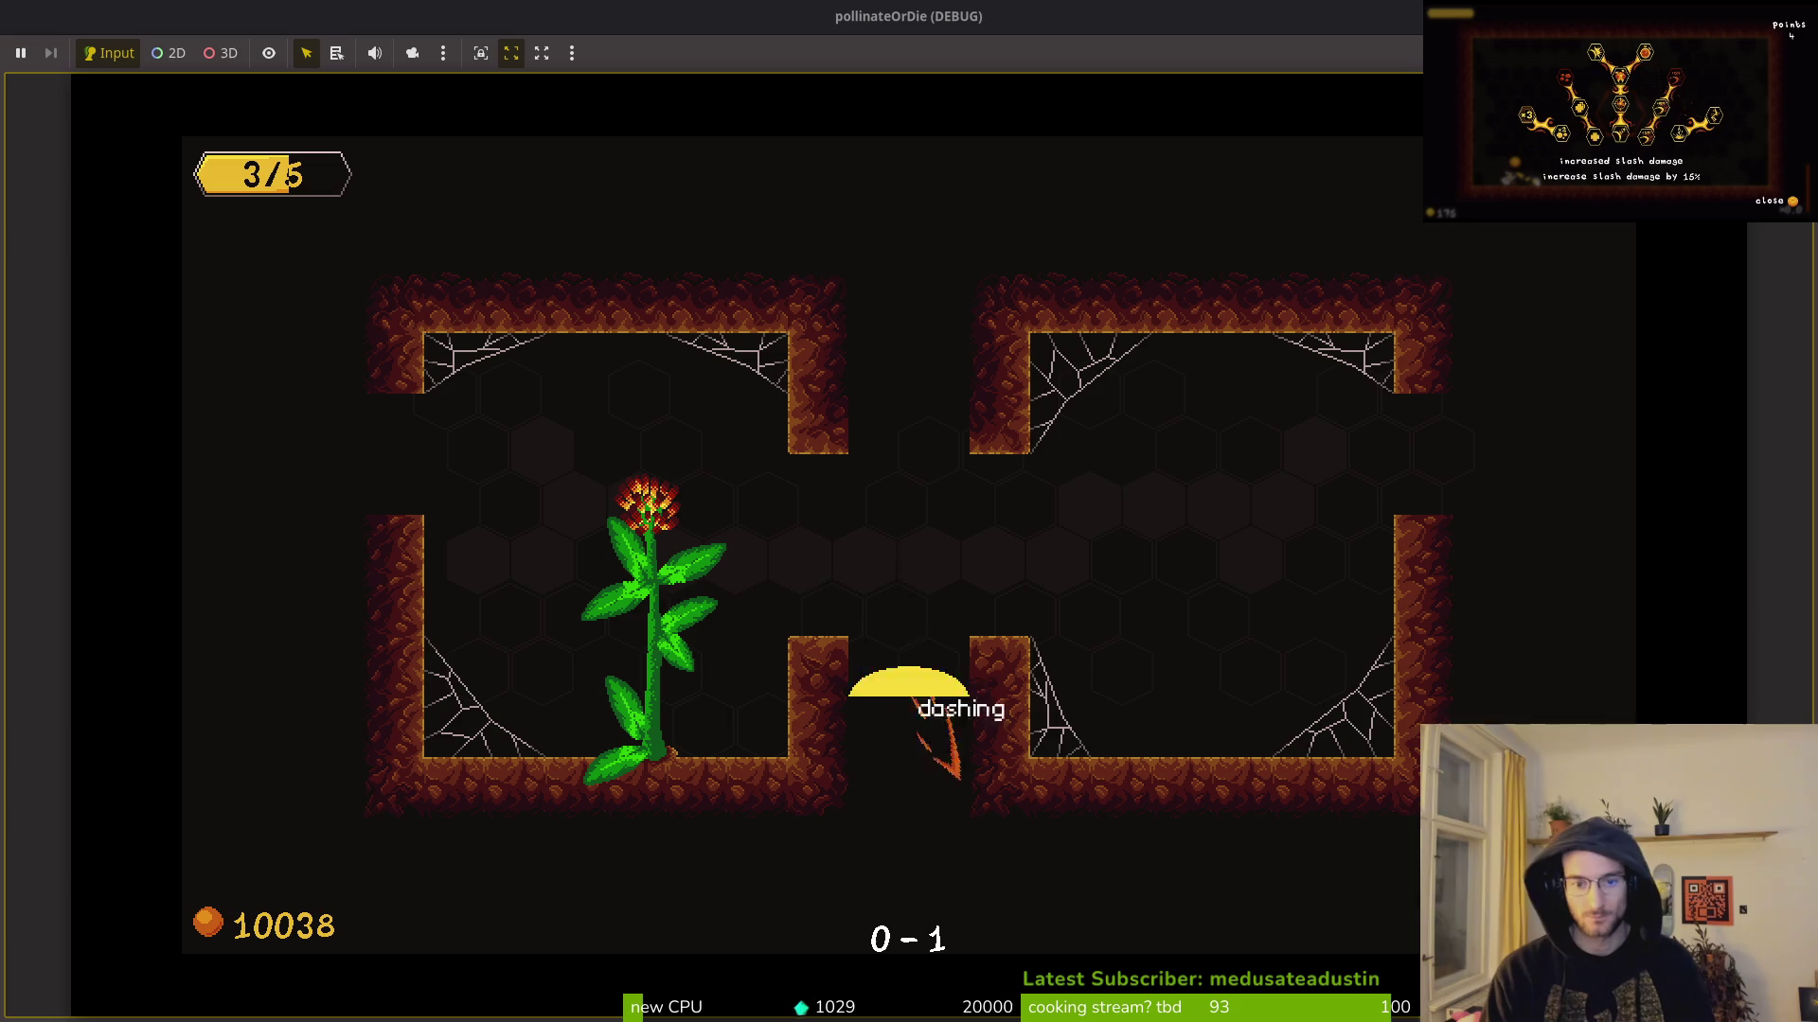
key("Escape")
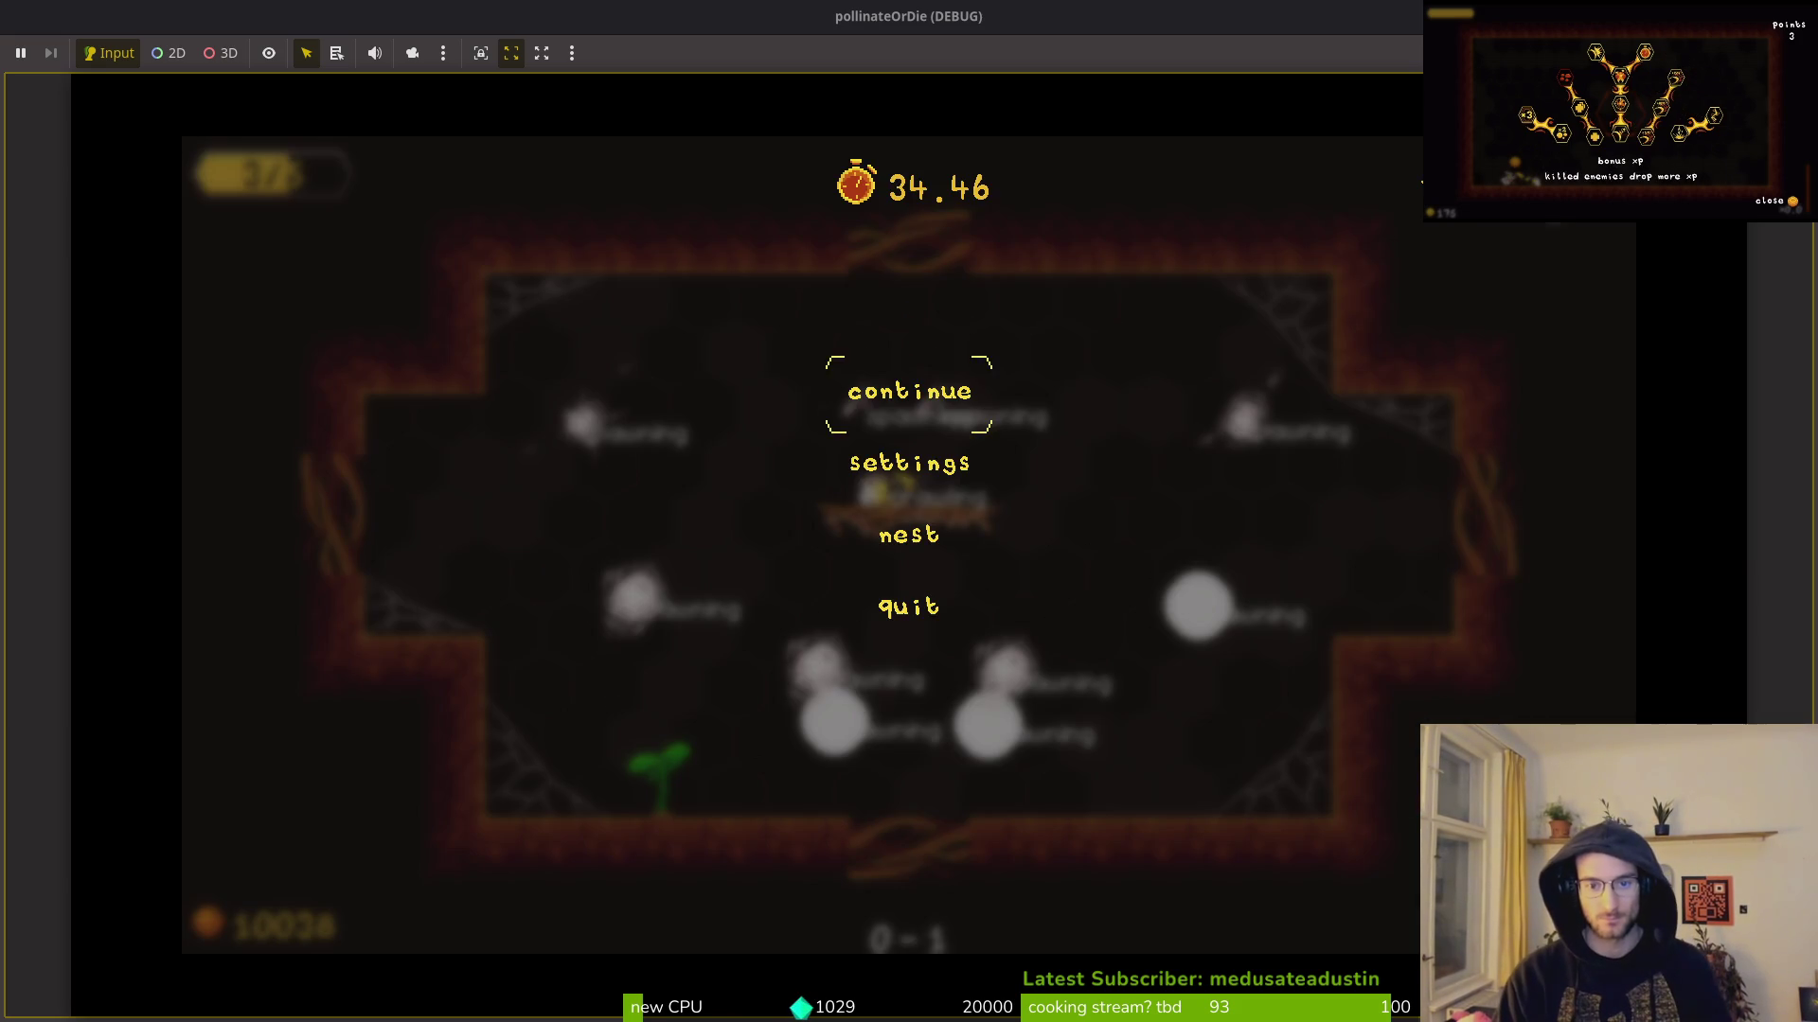
Step: Turn off state labels in the pause menu's debugging settings and resume play
key("Return")
key("Right")
key("Down")
key("Return")
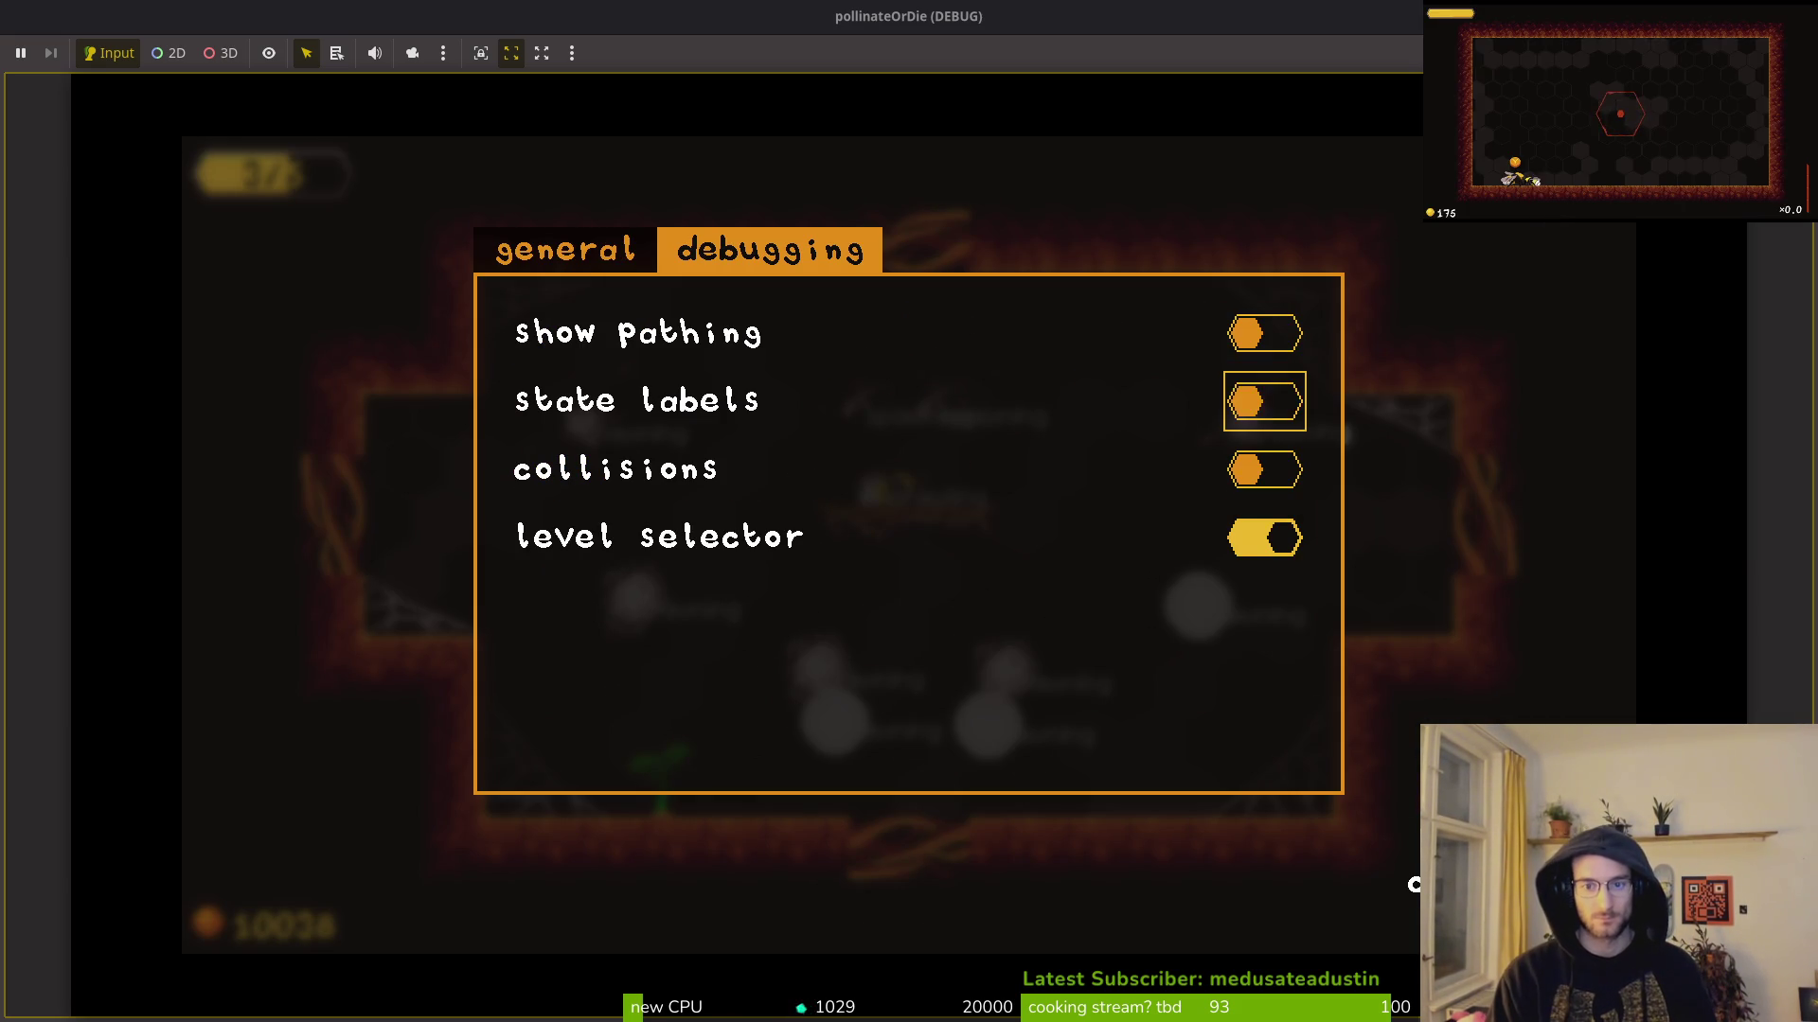
key("Escape")
Step: Clear the mosquitoes and flies in the first cave room
key("Left")
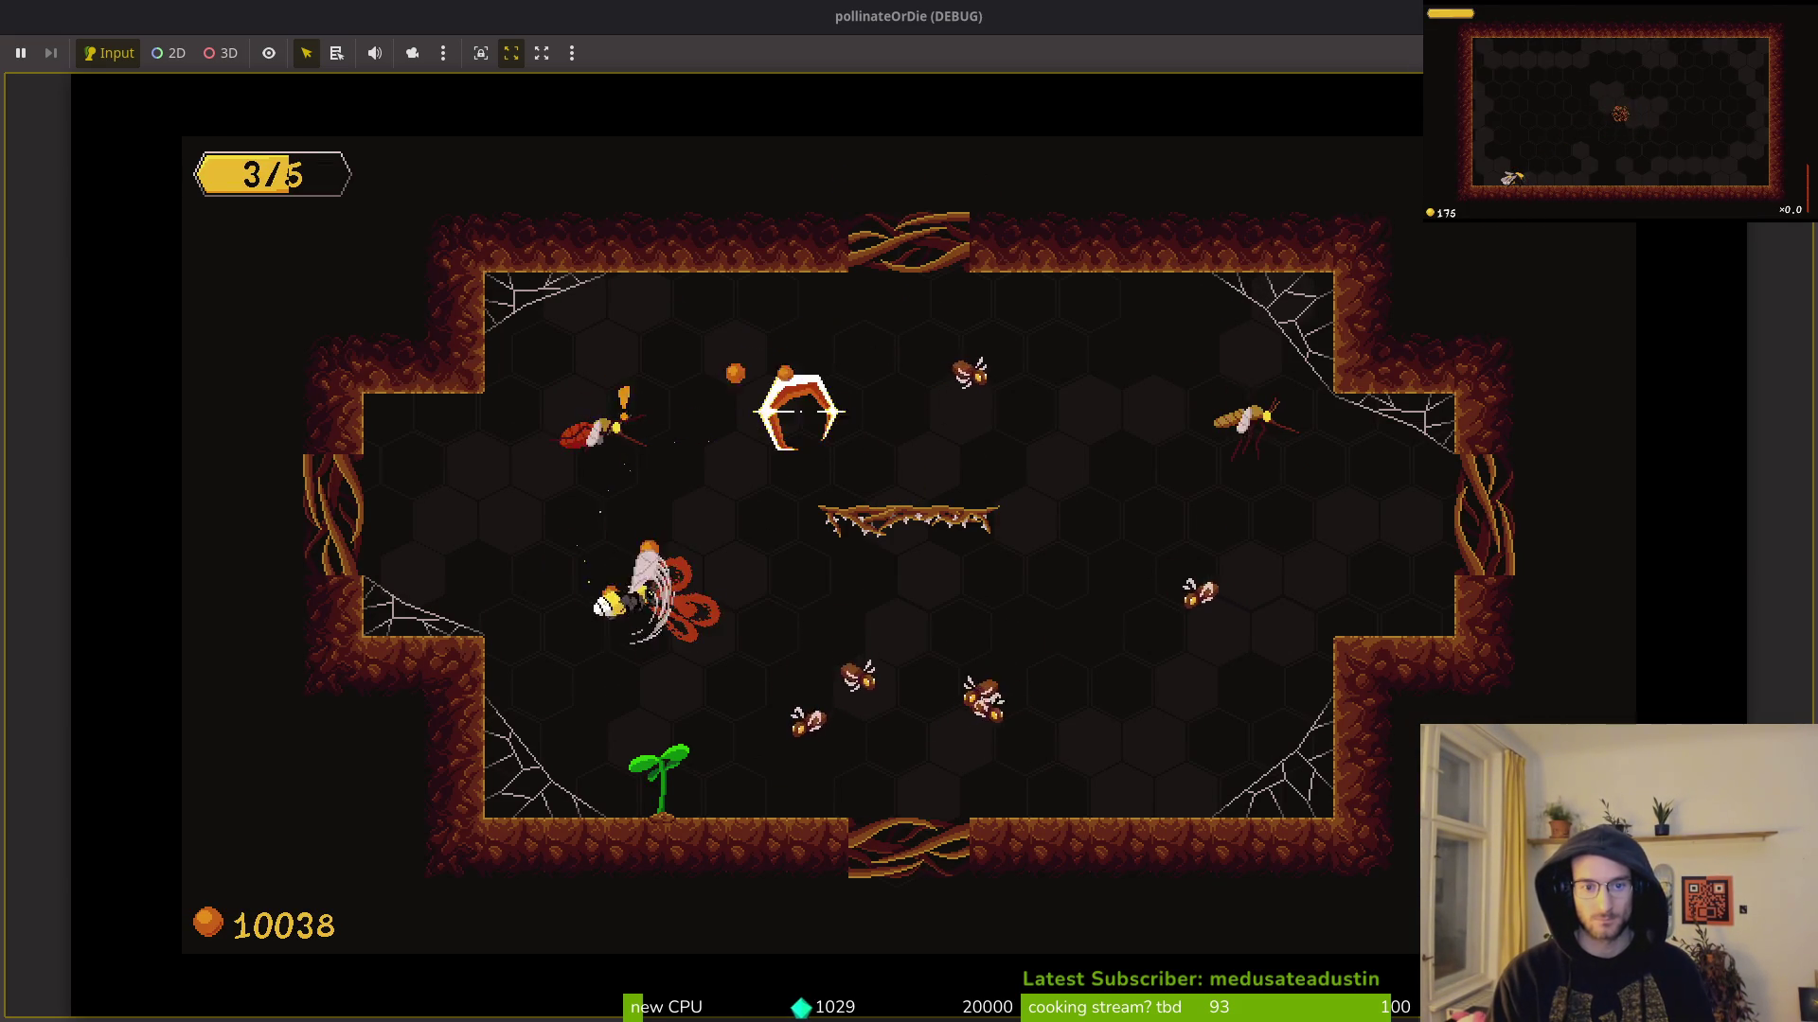
key("Right")
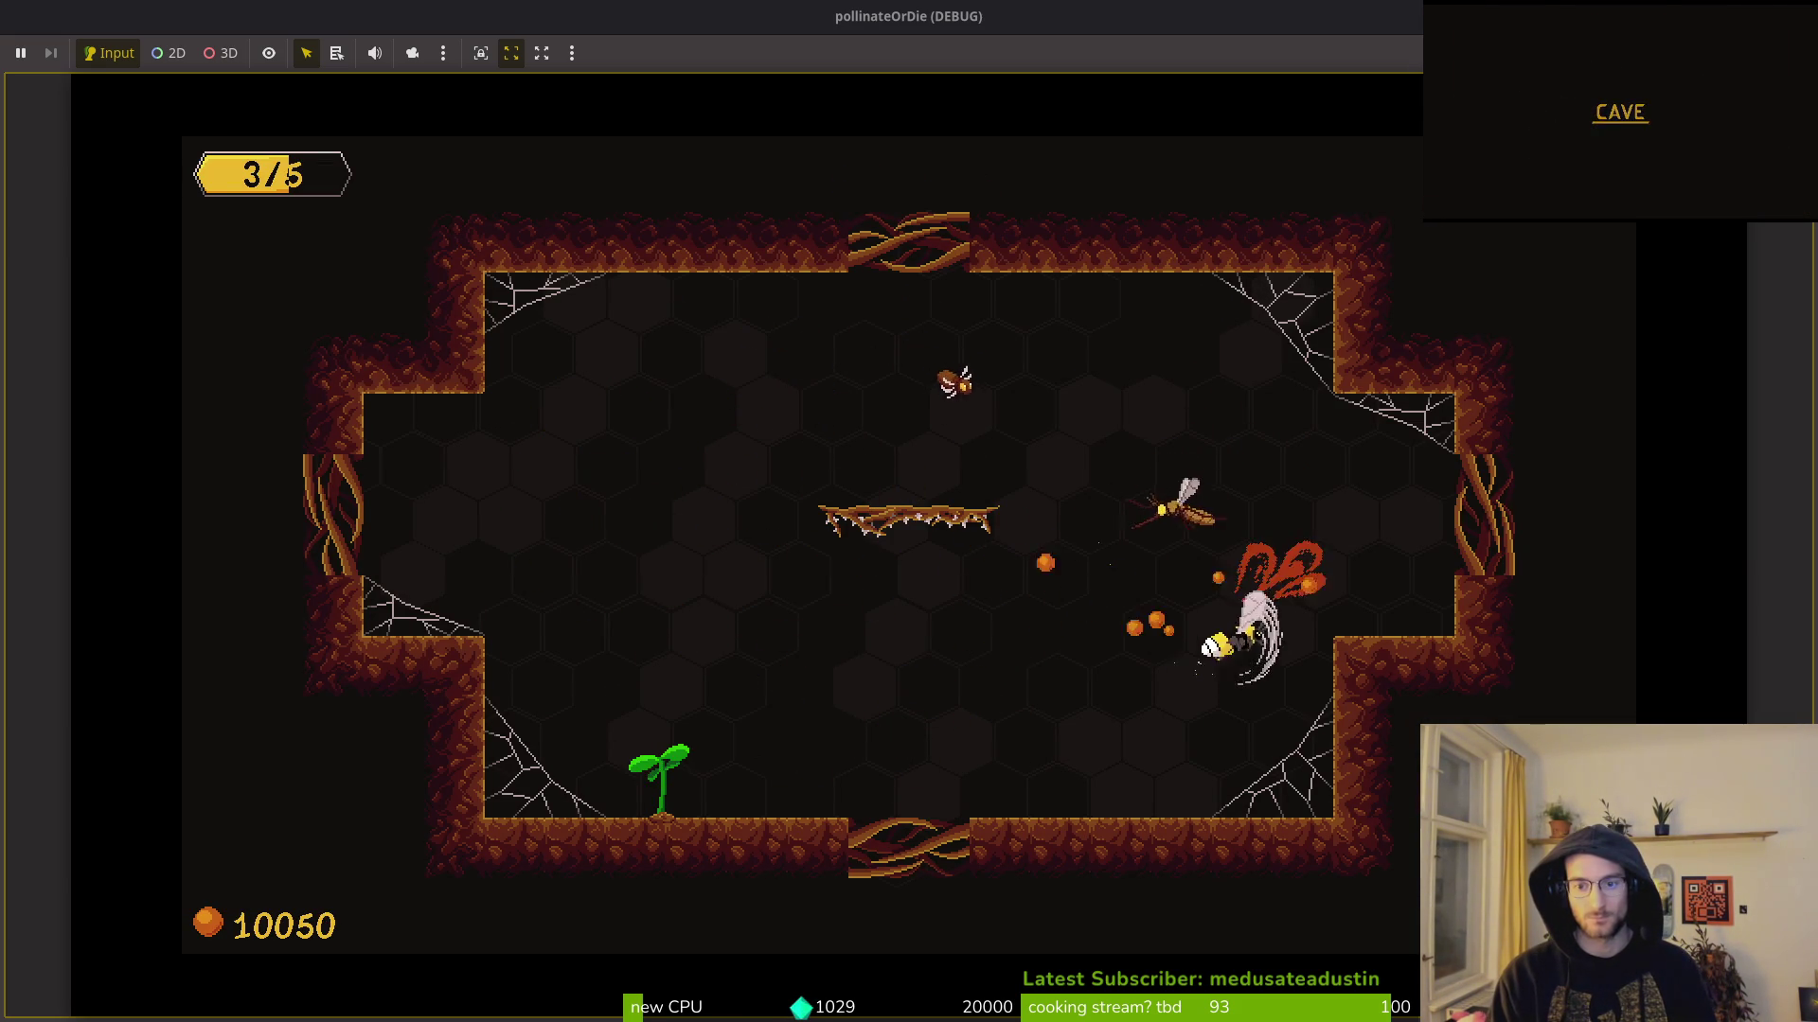
key("Up")
key("Right")
key("Down")
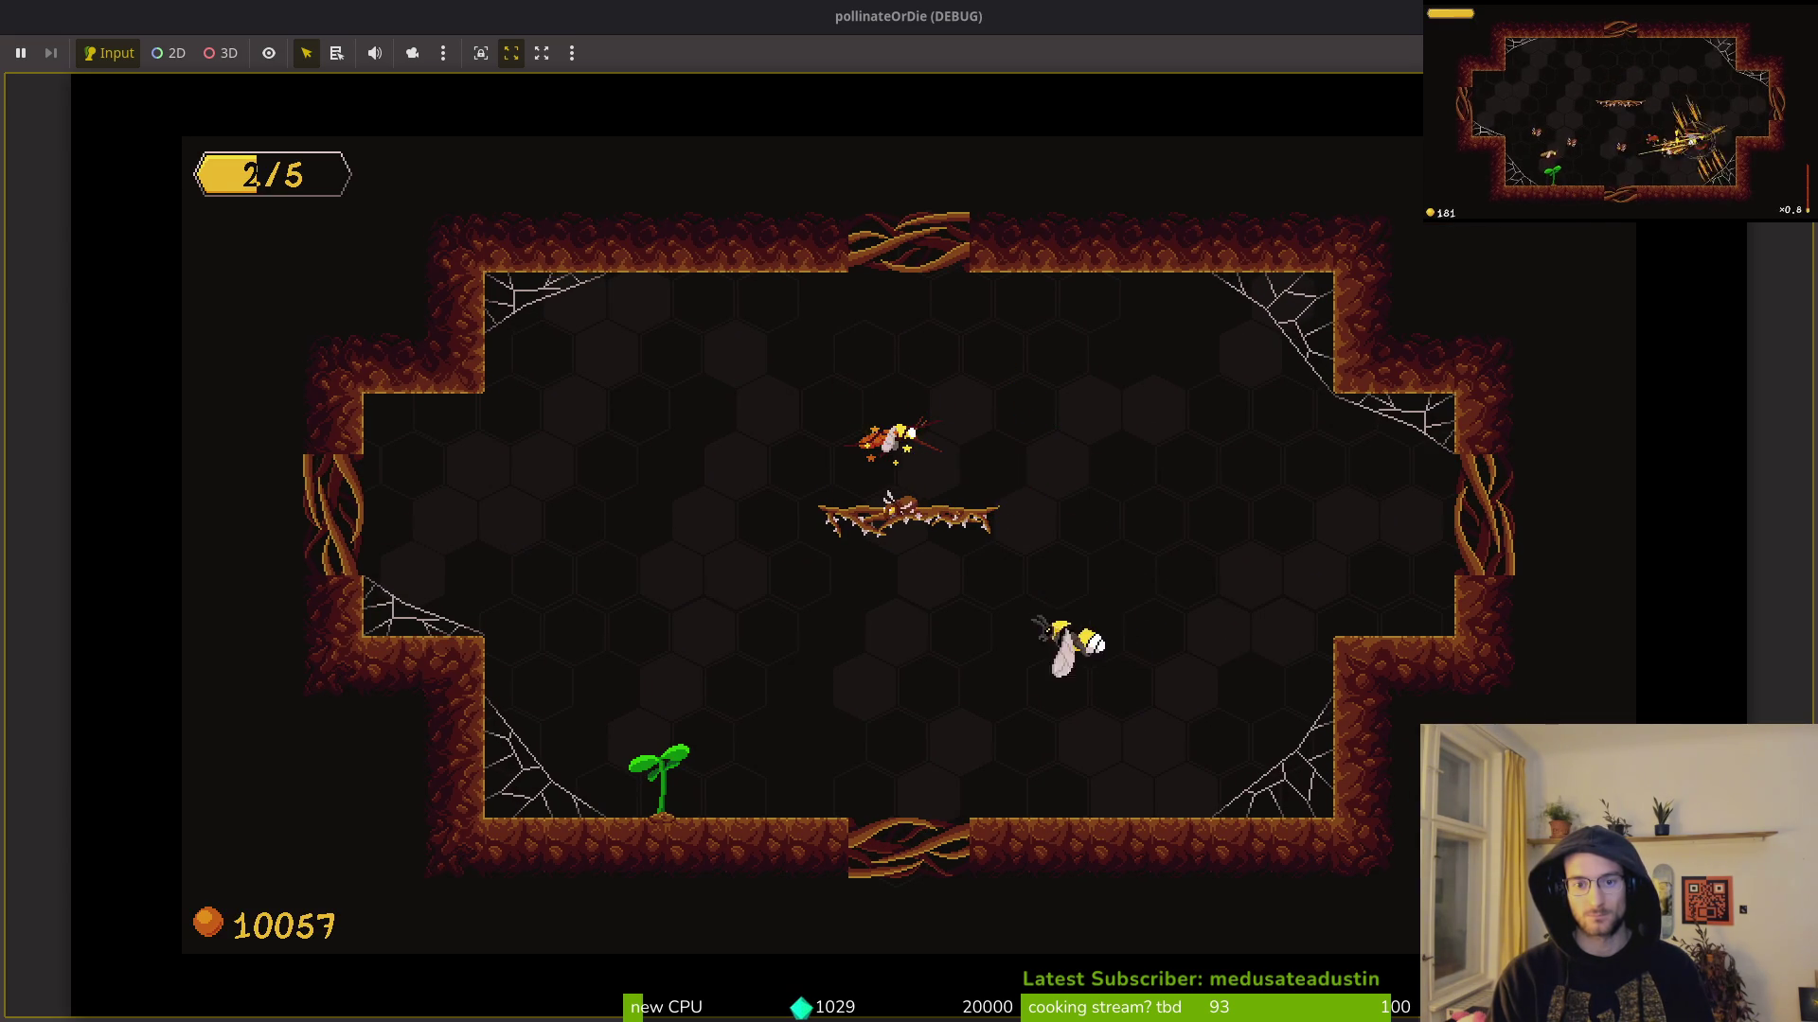
key("Up")
key("Left")
key("Left")
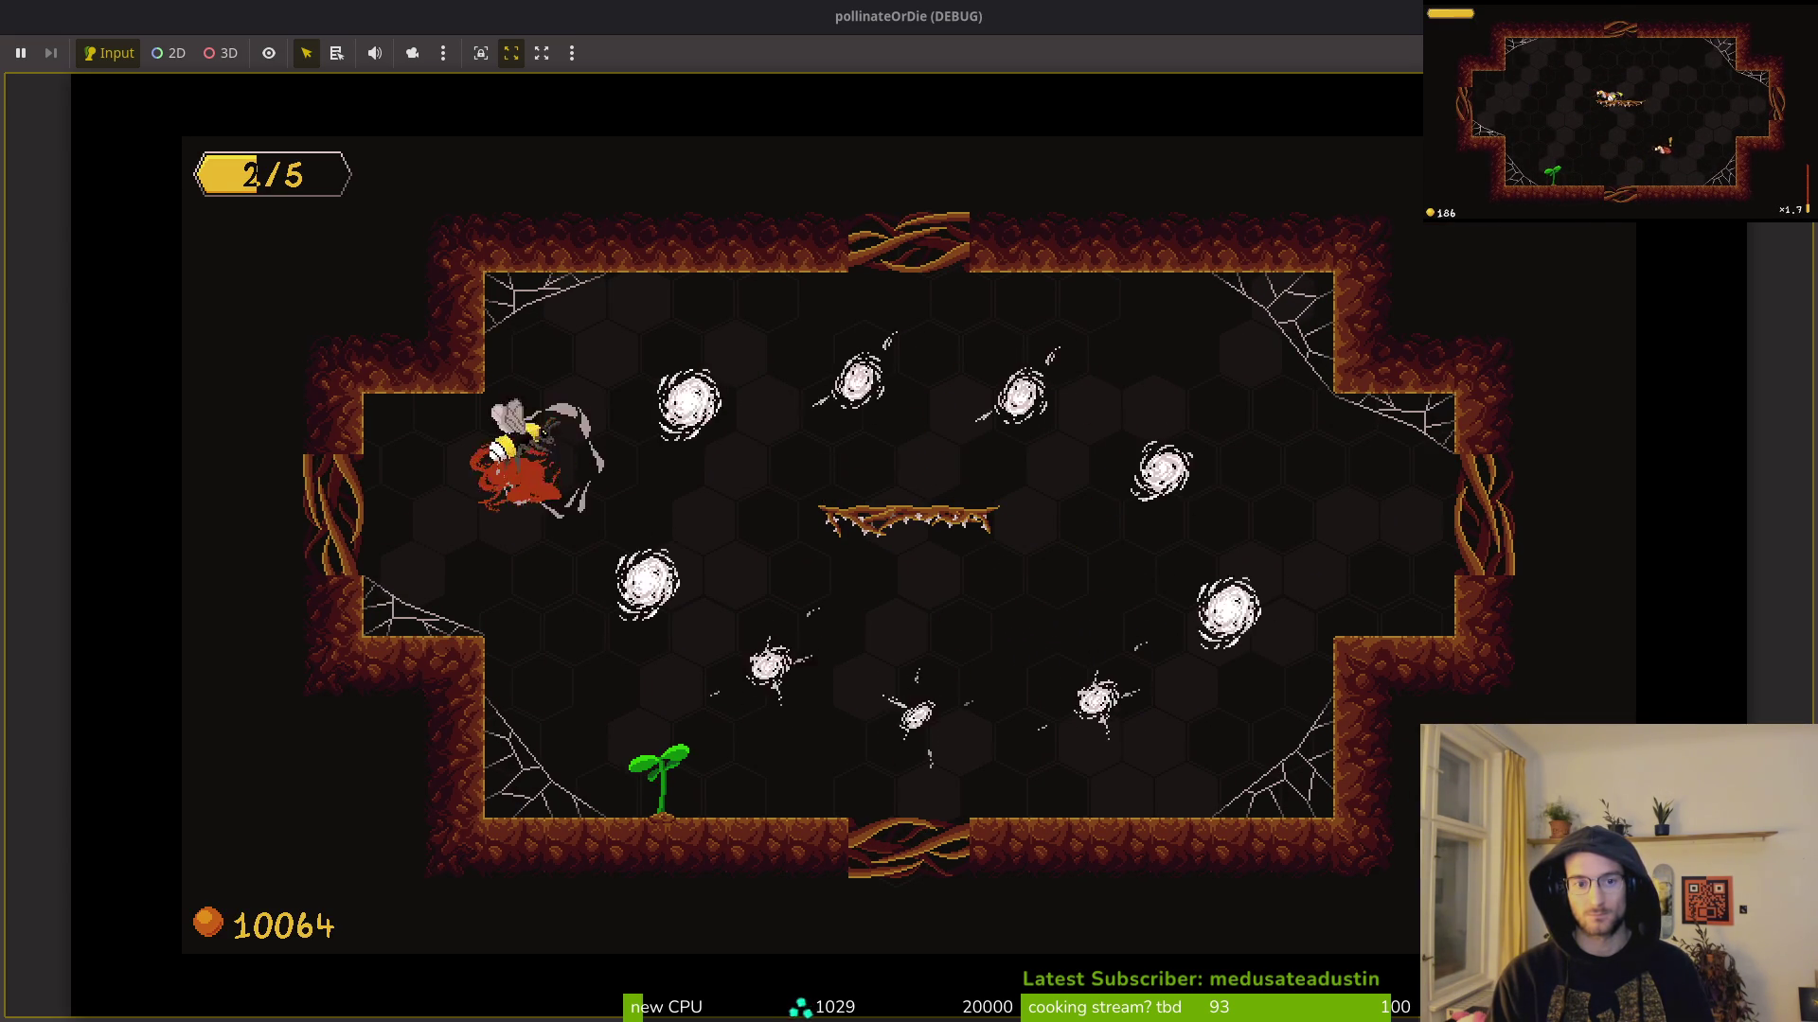
key("Down")
key("Down")
key("Right")
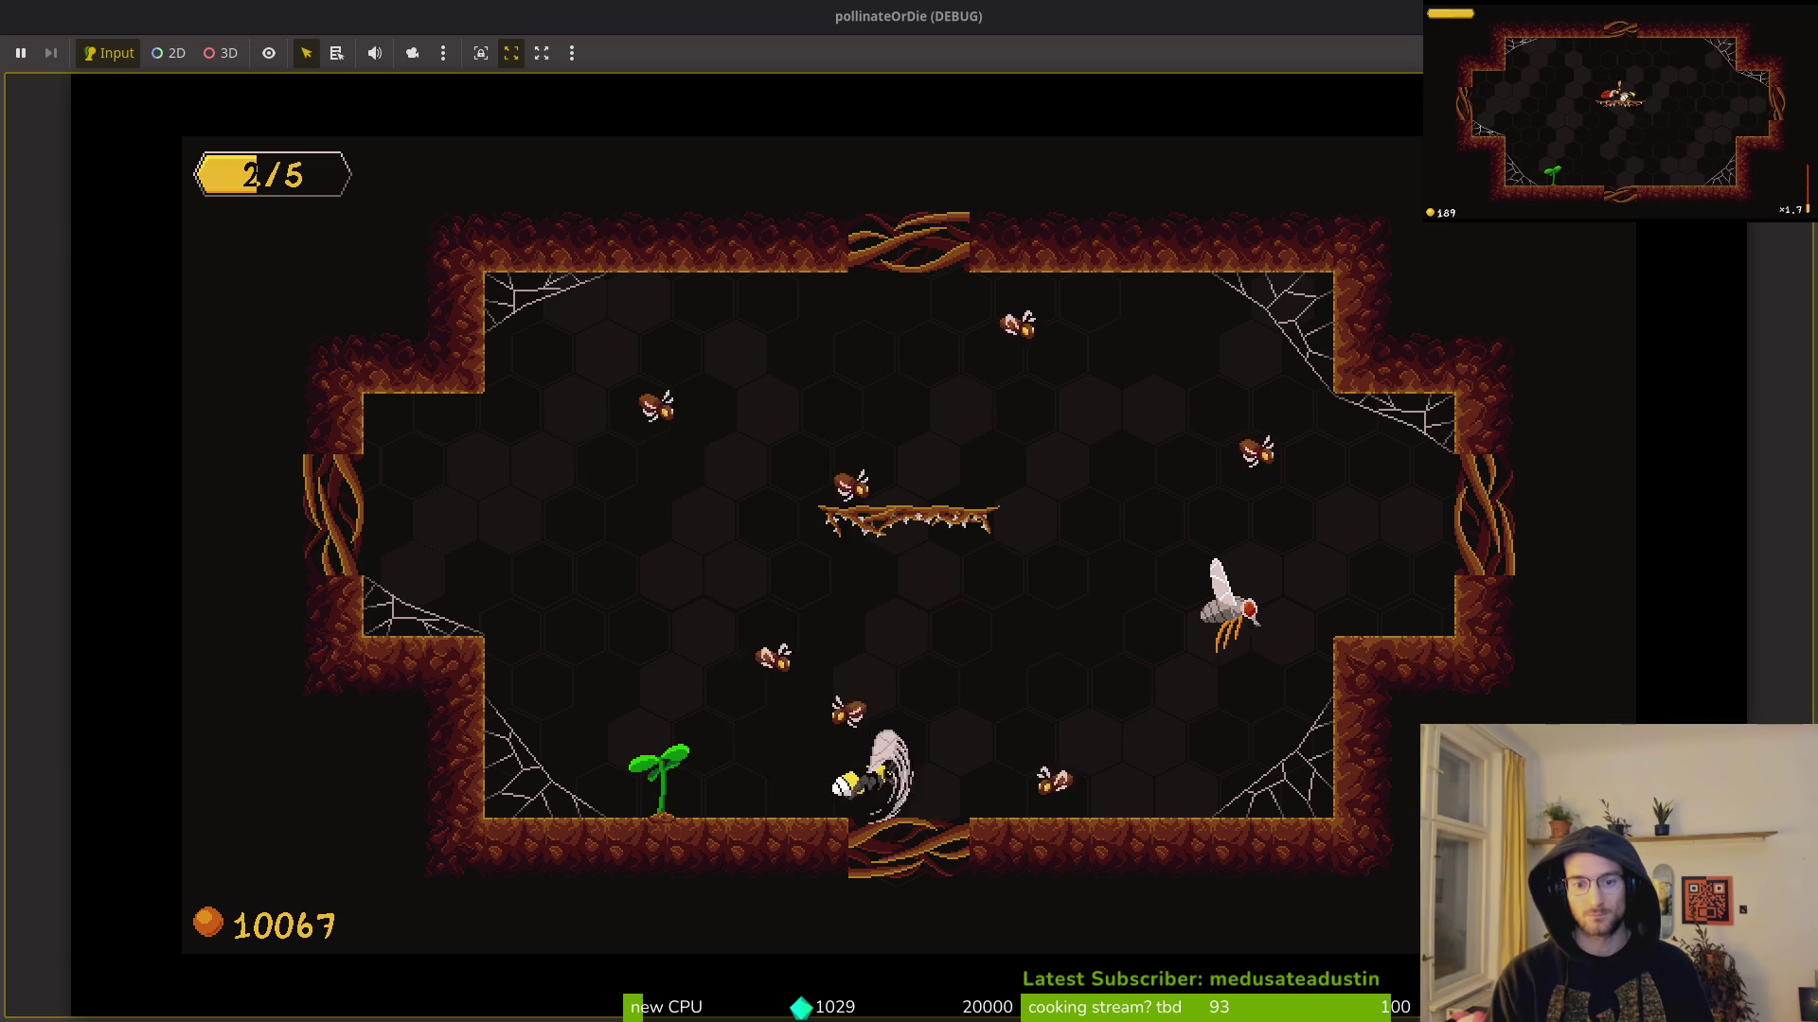
key("Up")
key("Left")
key("Down")
key("Left")
key("Up")
key("Left")
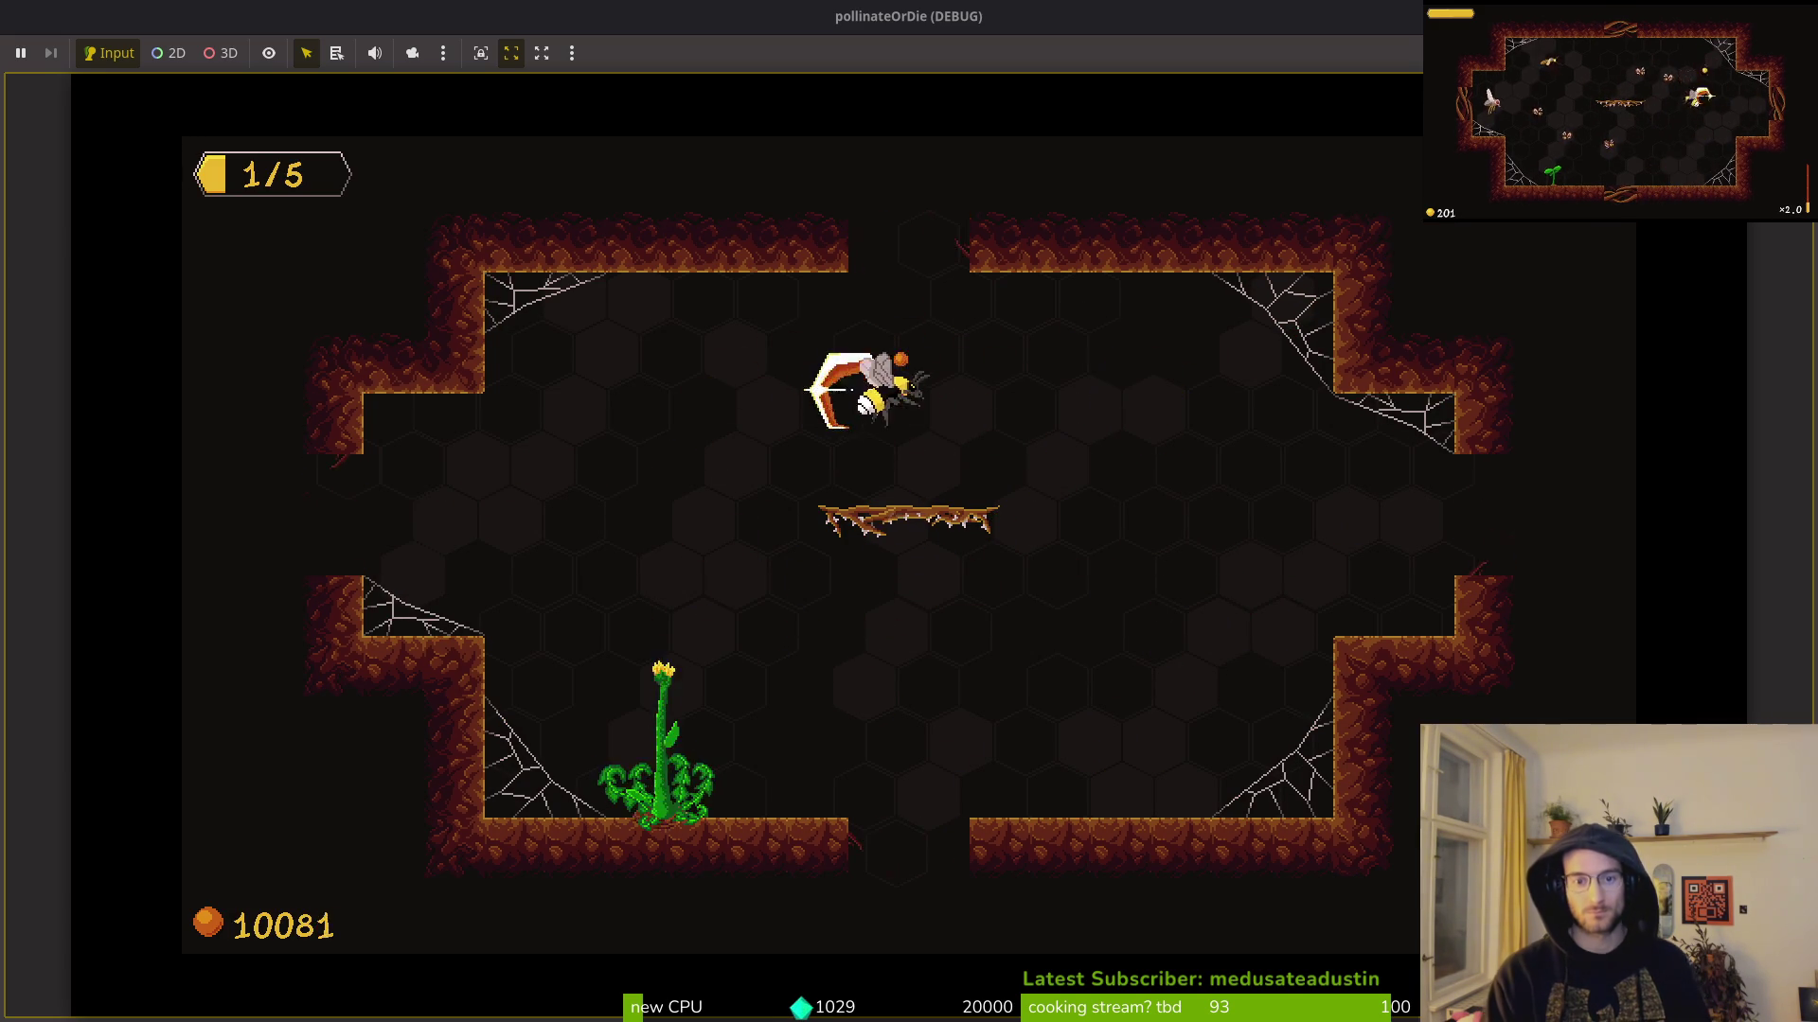
Step: Pollinate the dandelion and leave the room through the top gap
key("Left")
key("Down")
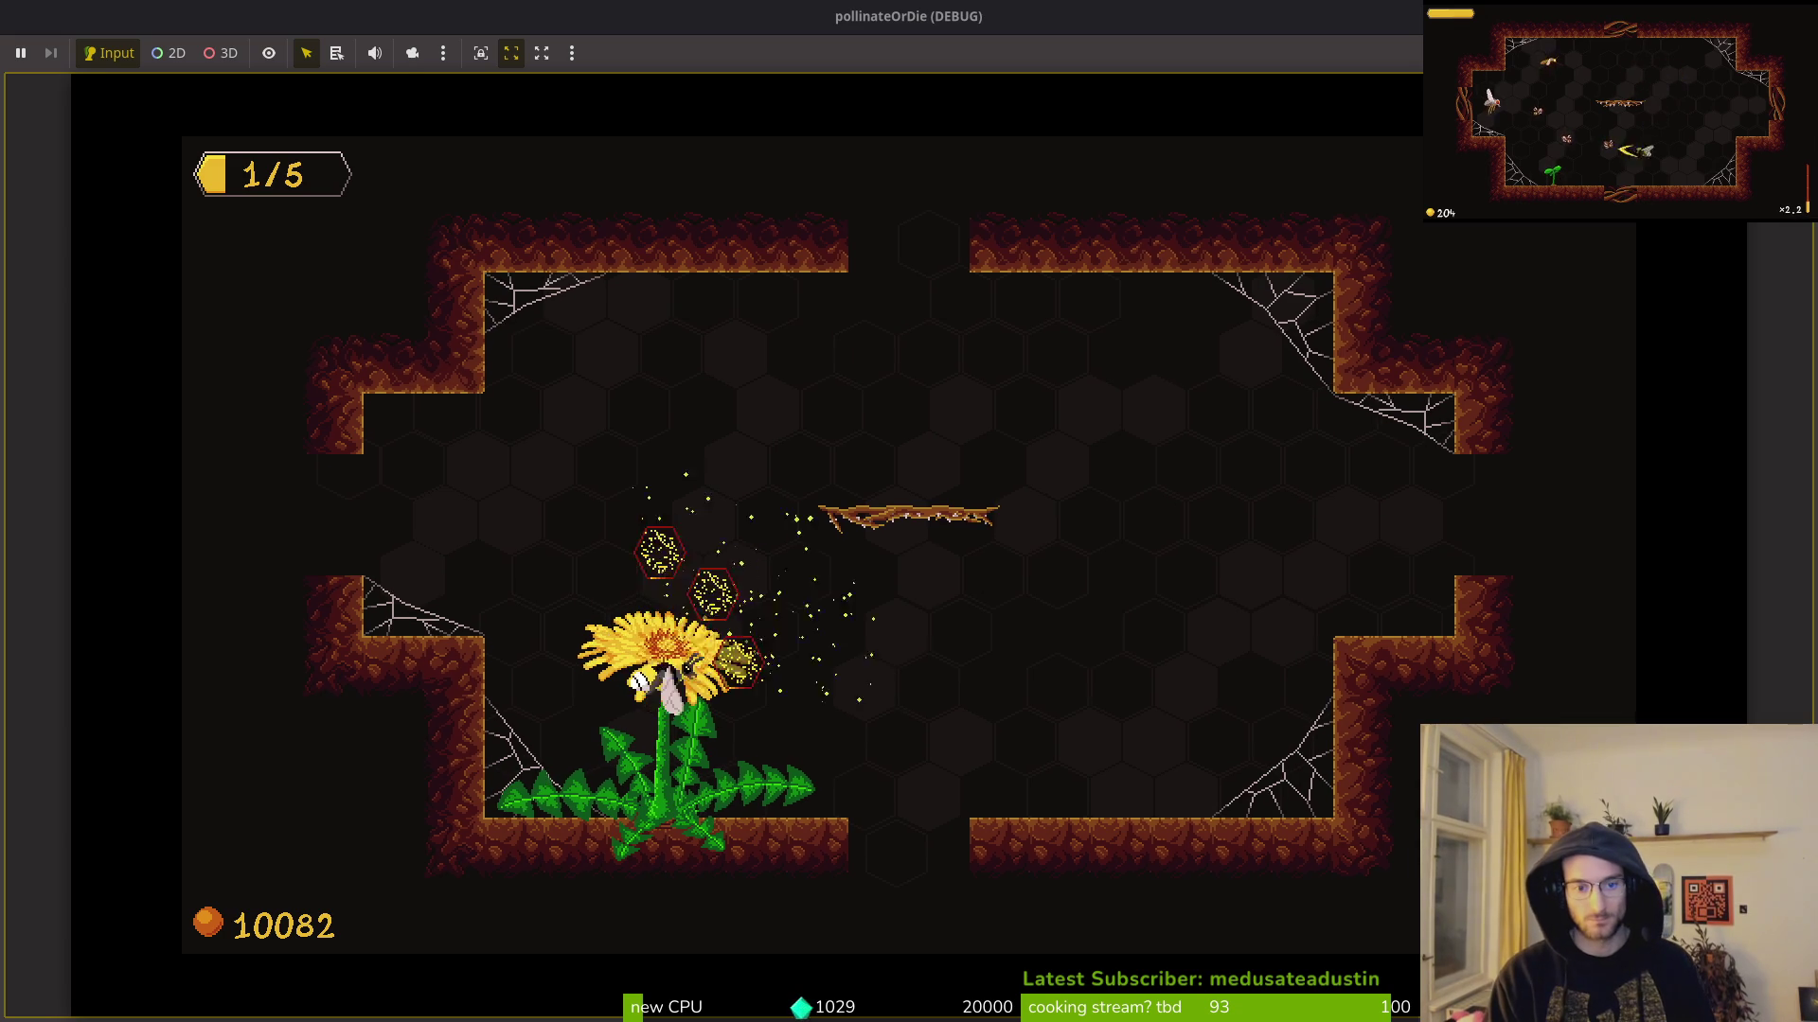
key("Up")
key("Right")
key("Down")
key("Up")
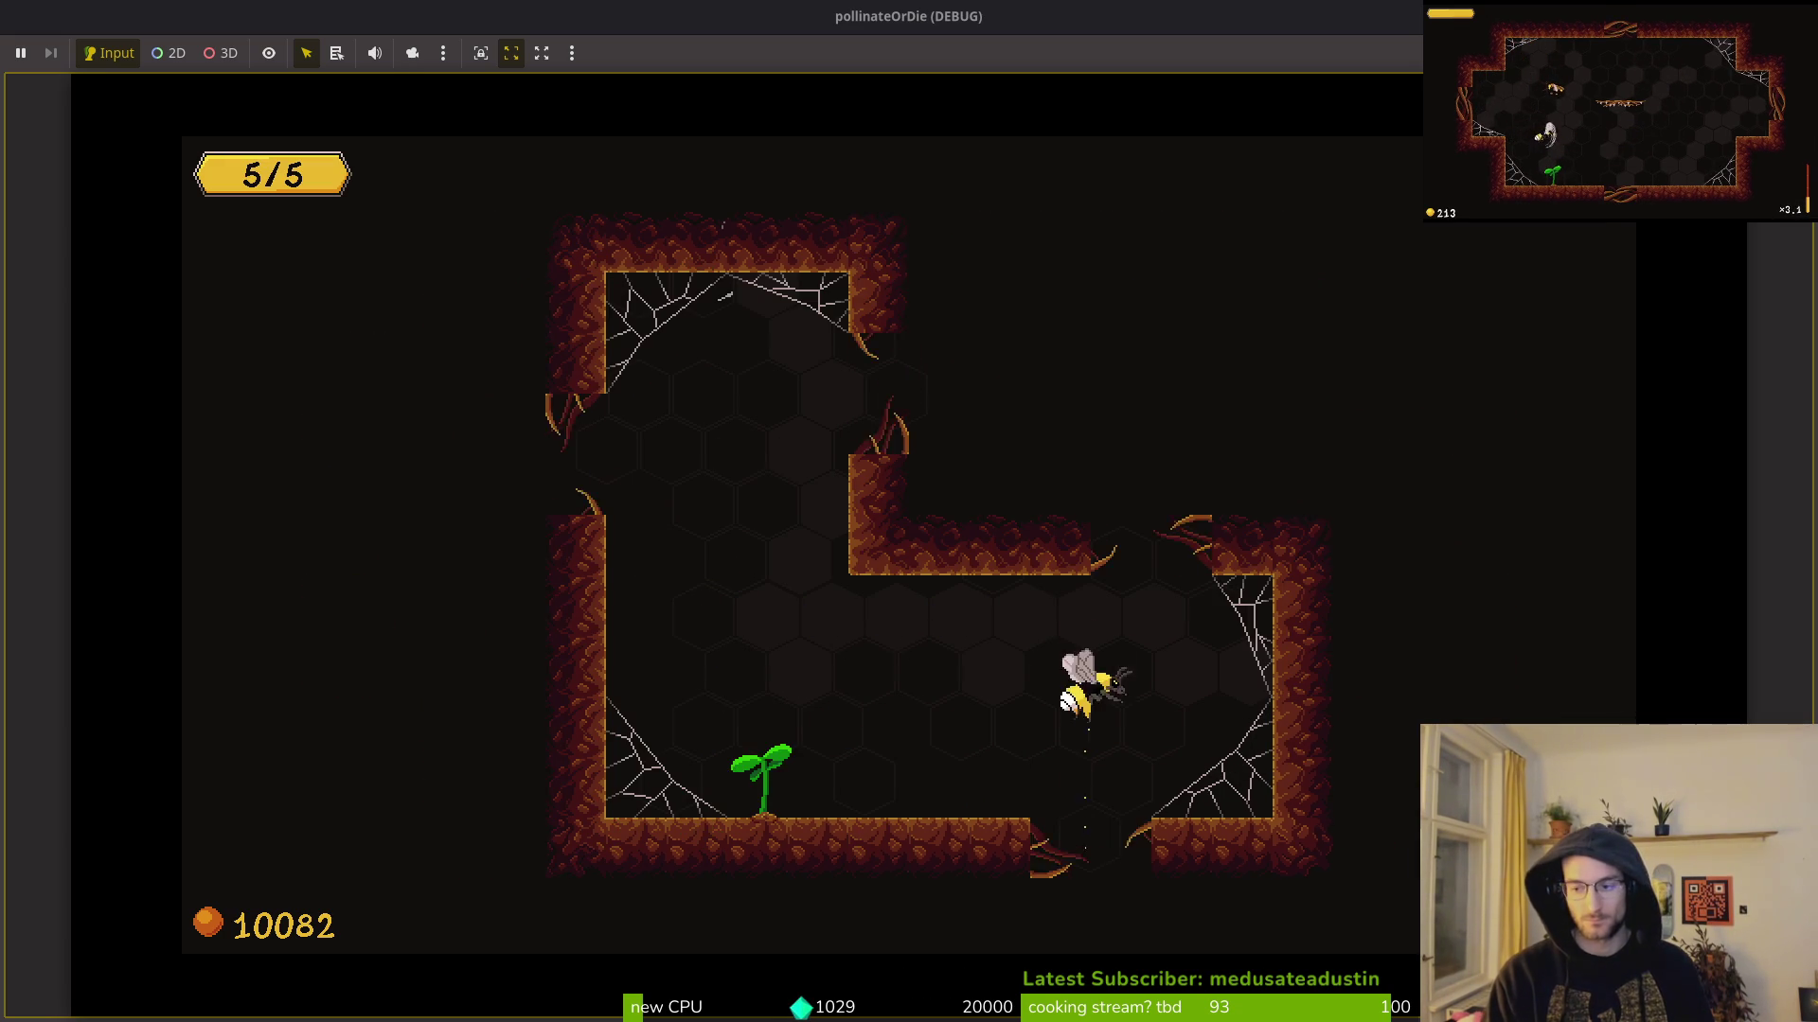
Step: In the next room grab the pollen, fight the moth, and pollinate the plant
key("Left")
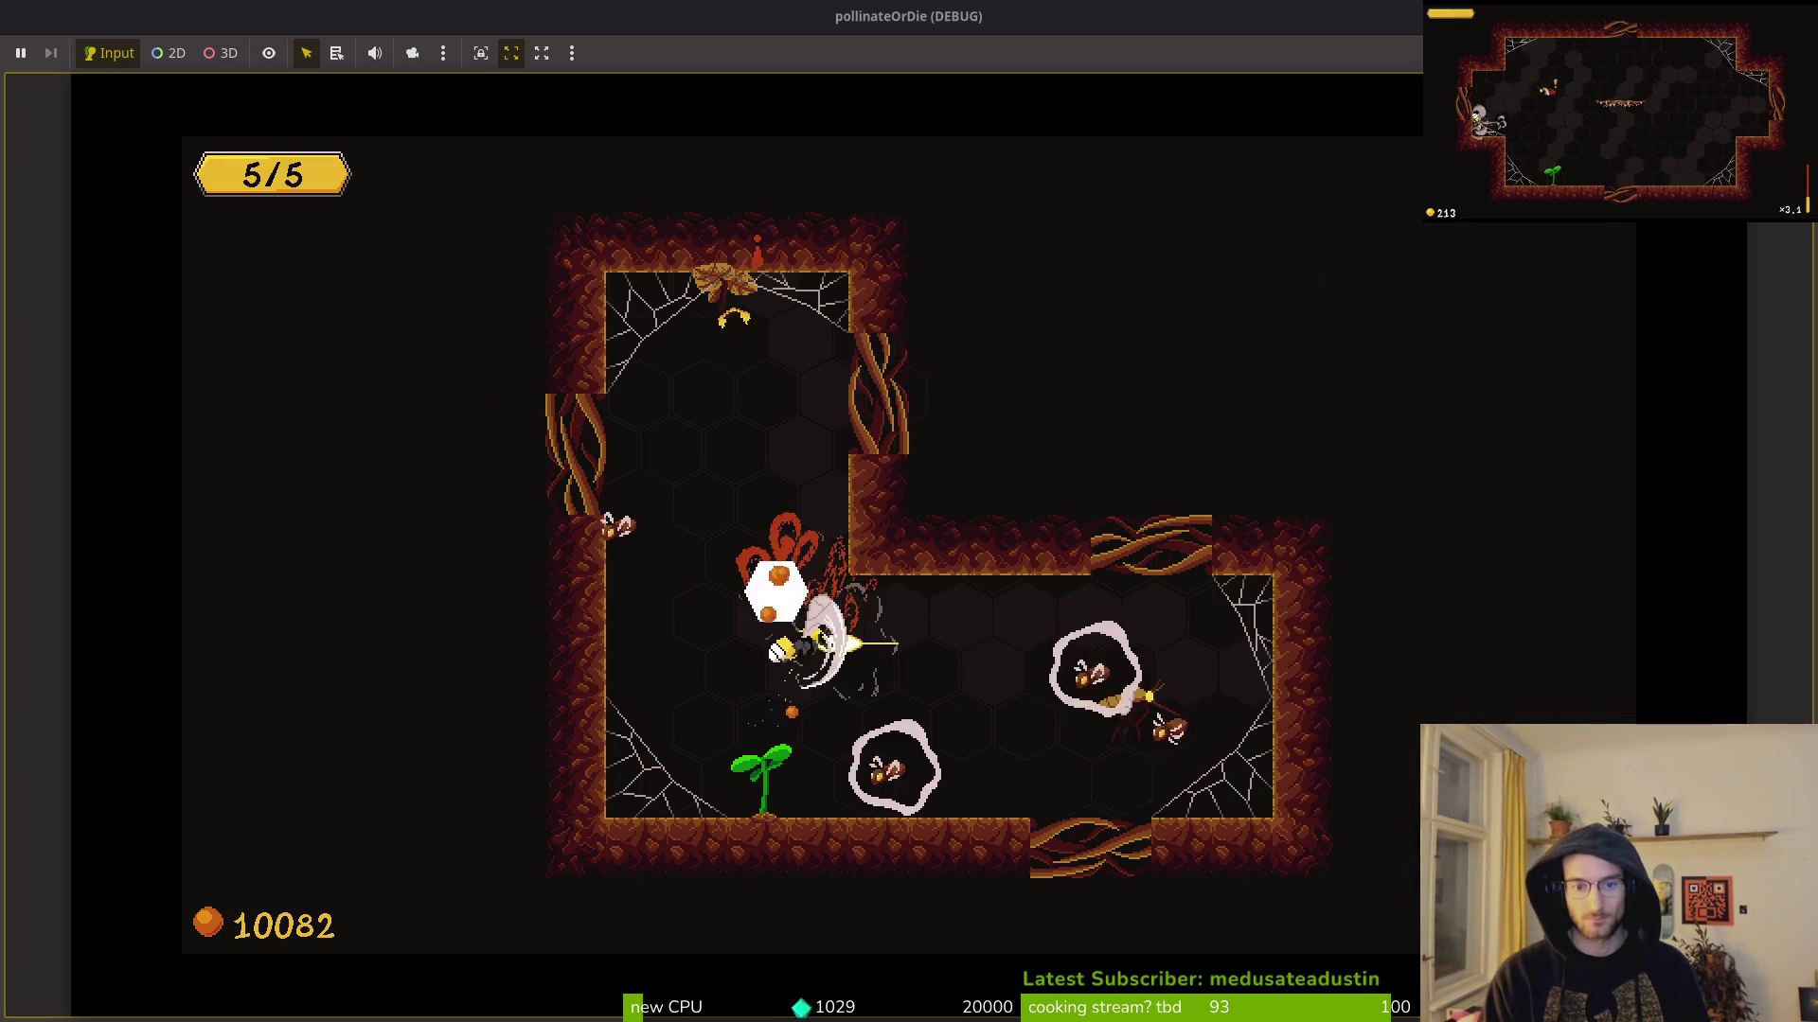
key("Left")
key("Up")
key("Down")
key("Right")
key("Up")
key("Left")
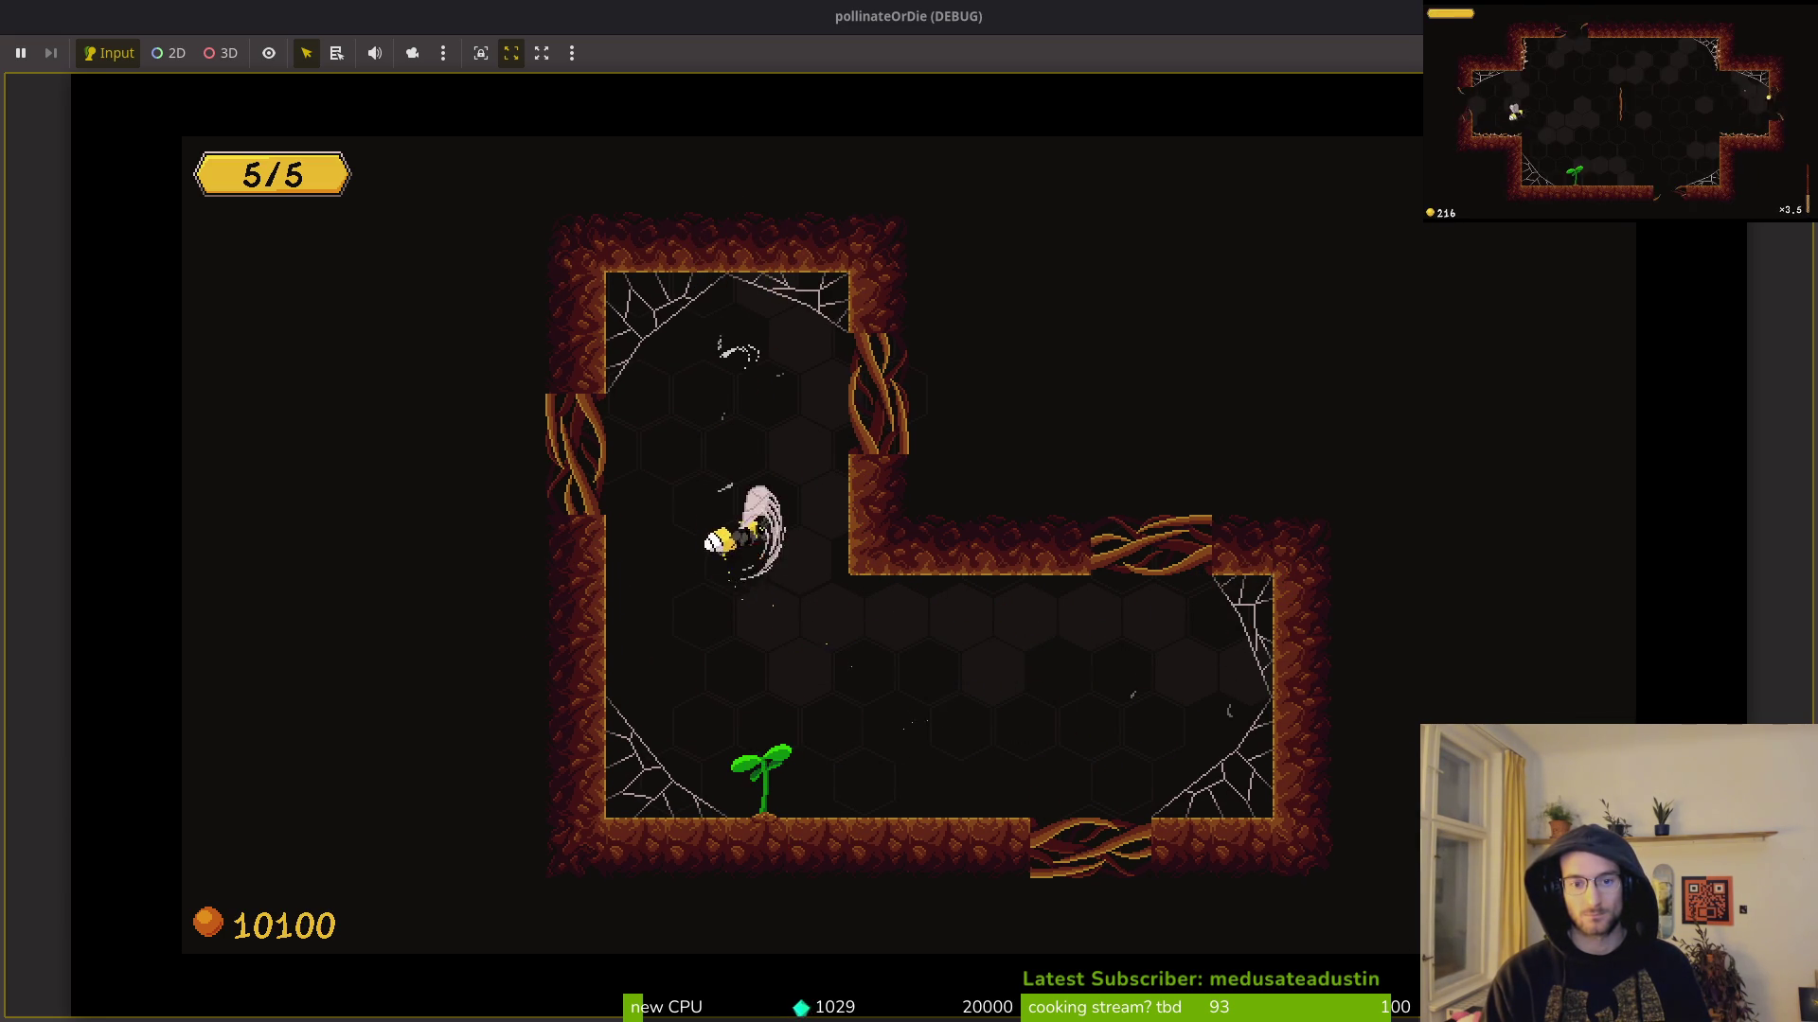
key("Down")
key("Right")
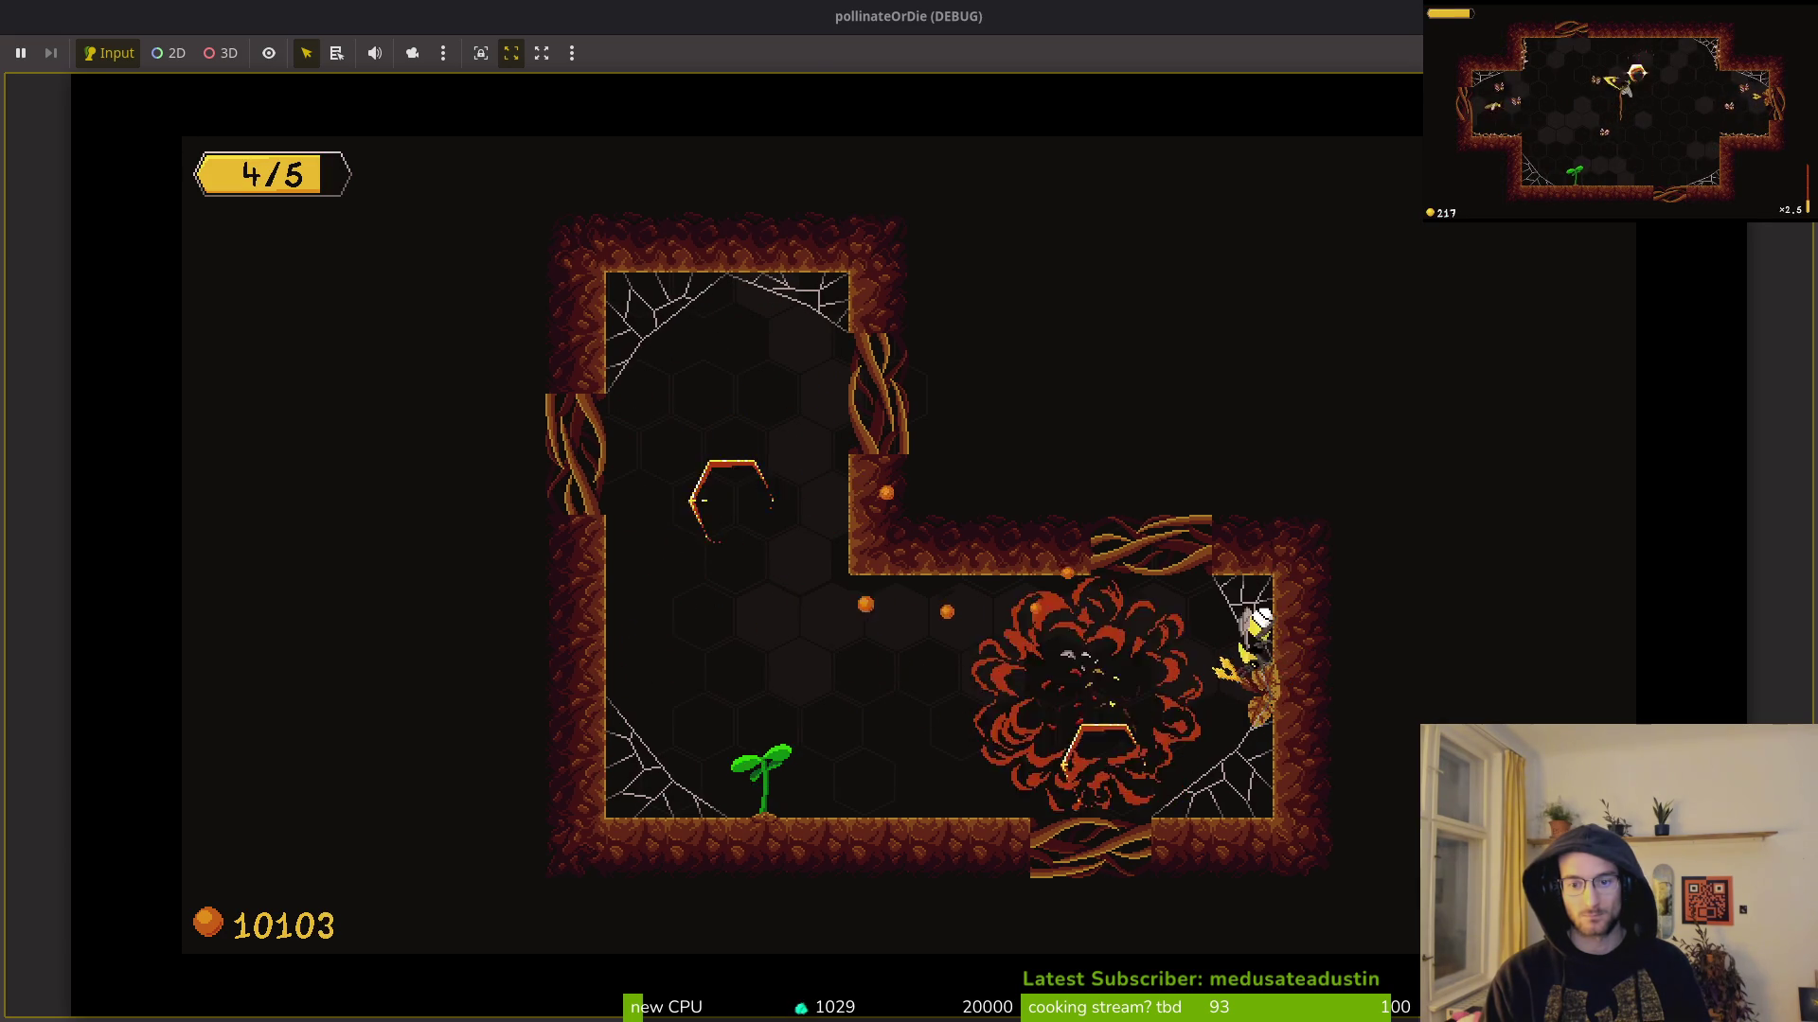
key("Left")
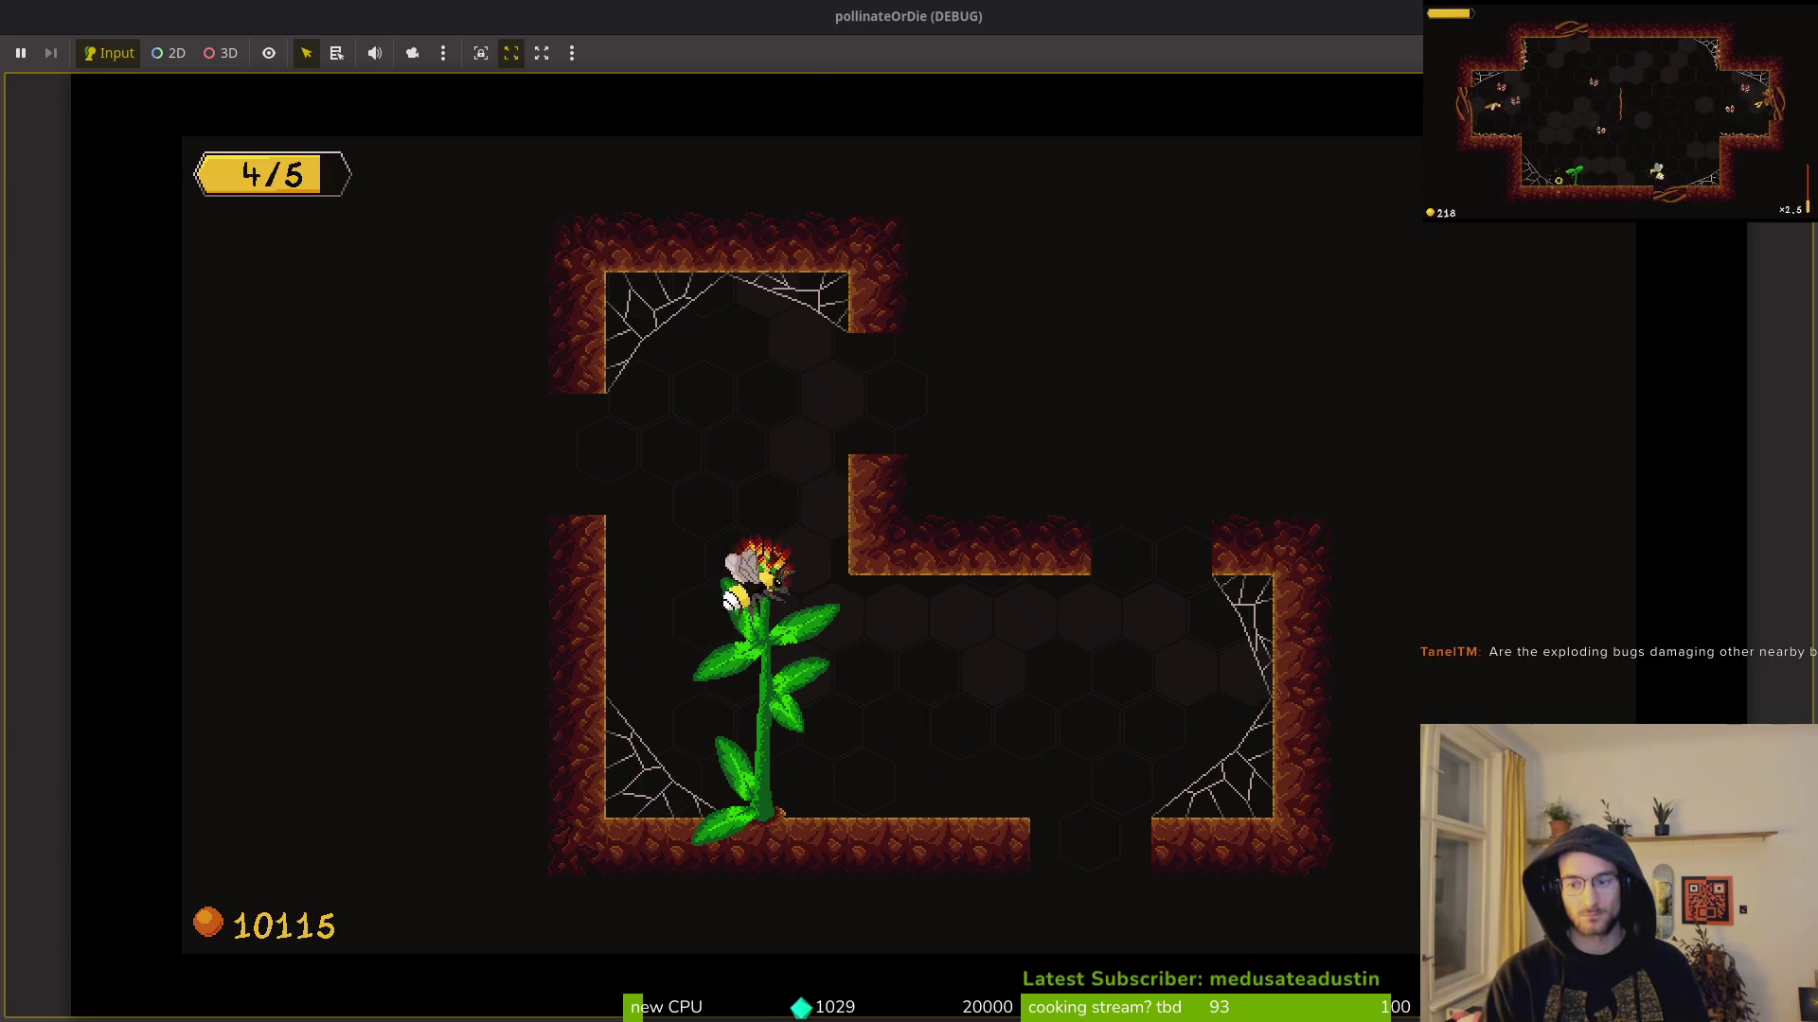
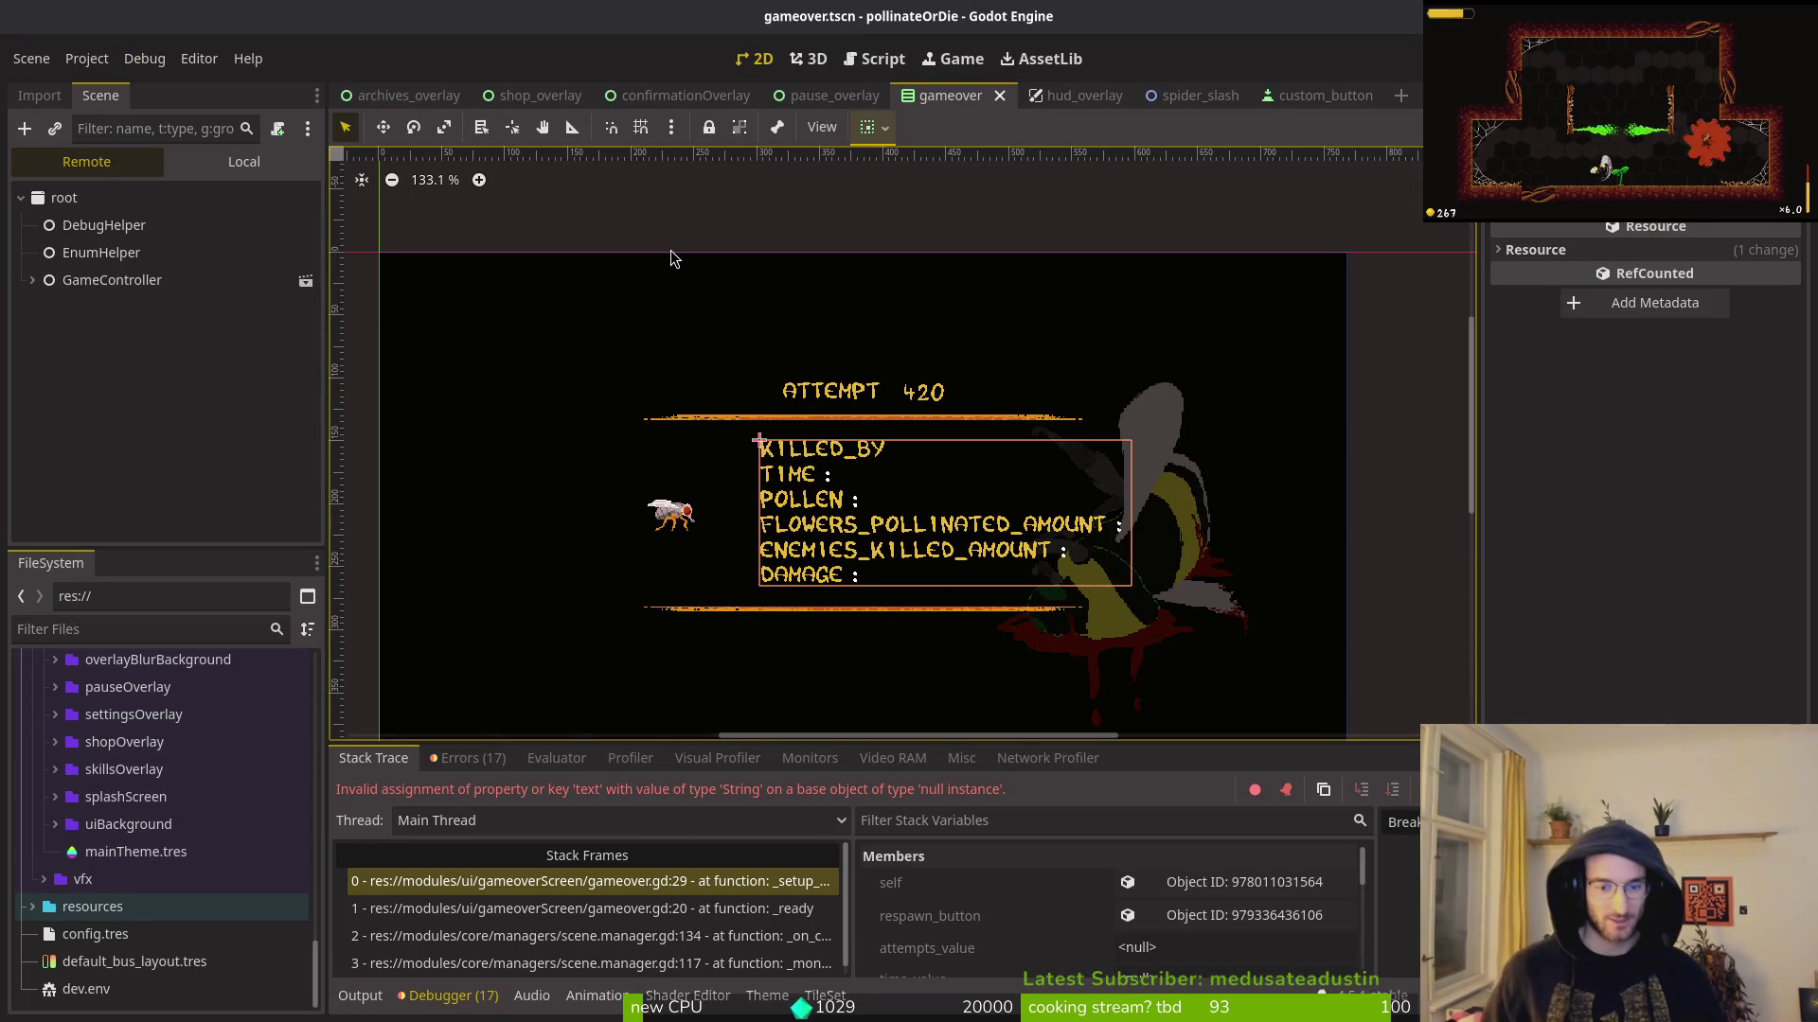
Step: Save the gameover scene with stats collapsed, then select gameover.gd's old attempts_value node path
left_click(244, 161)
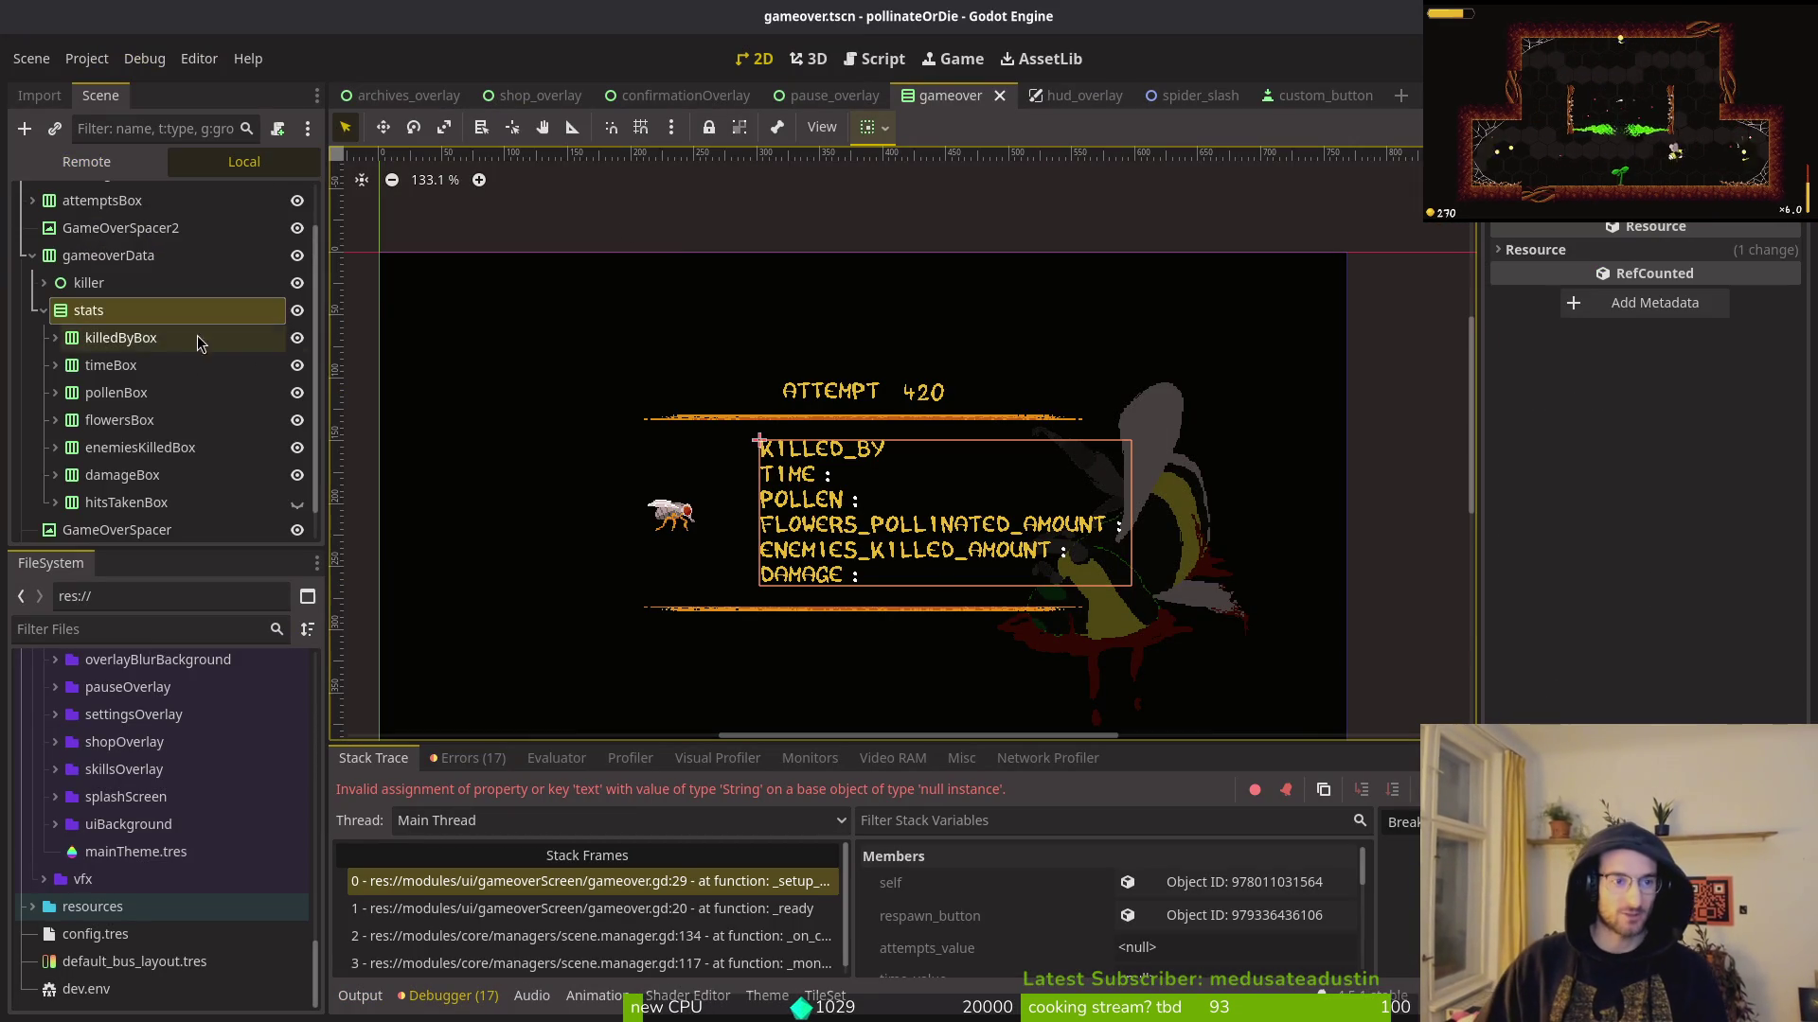
left_click(44, 310)
key("ctrl+s")
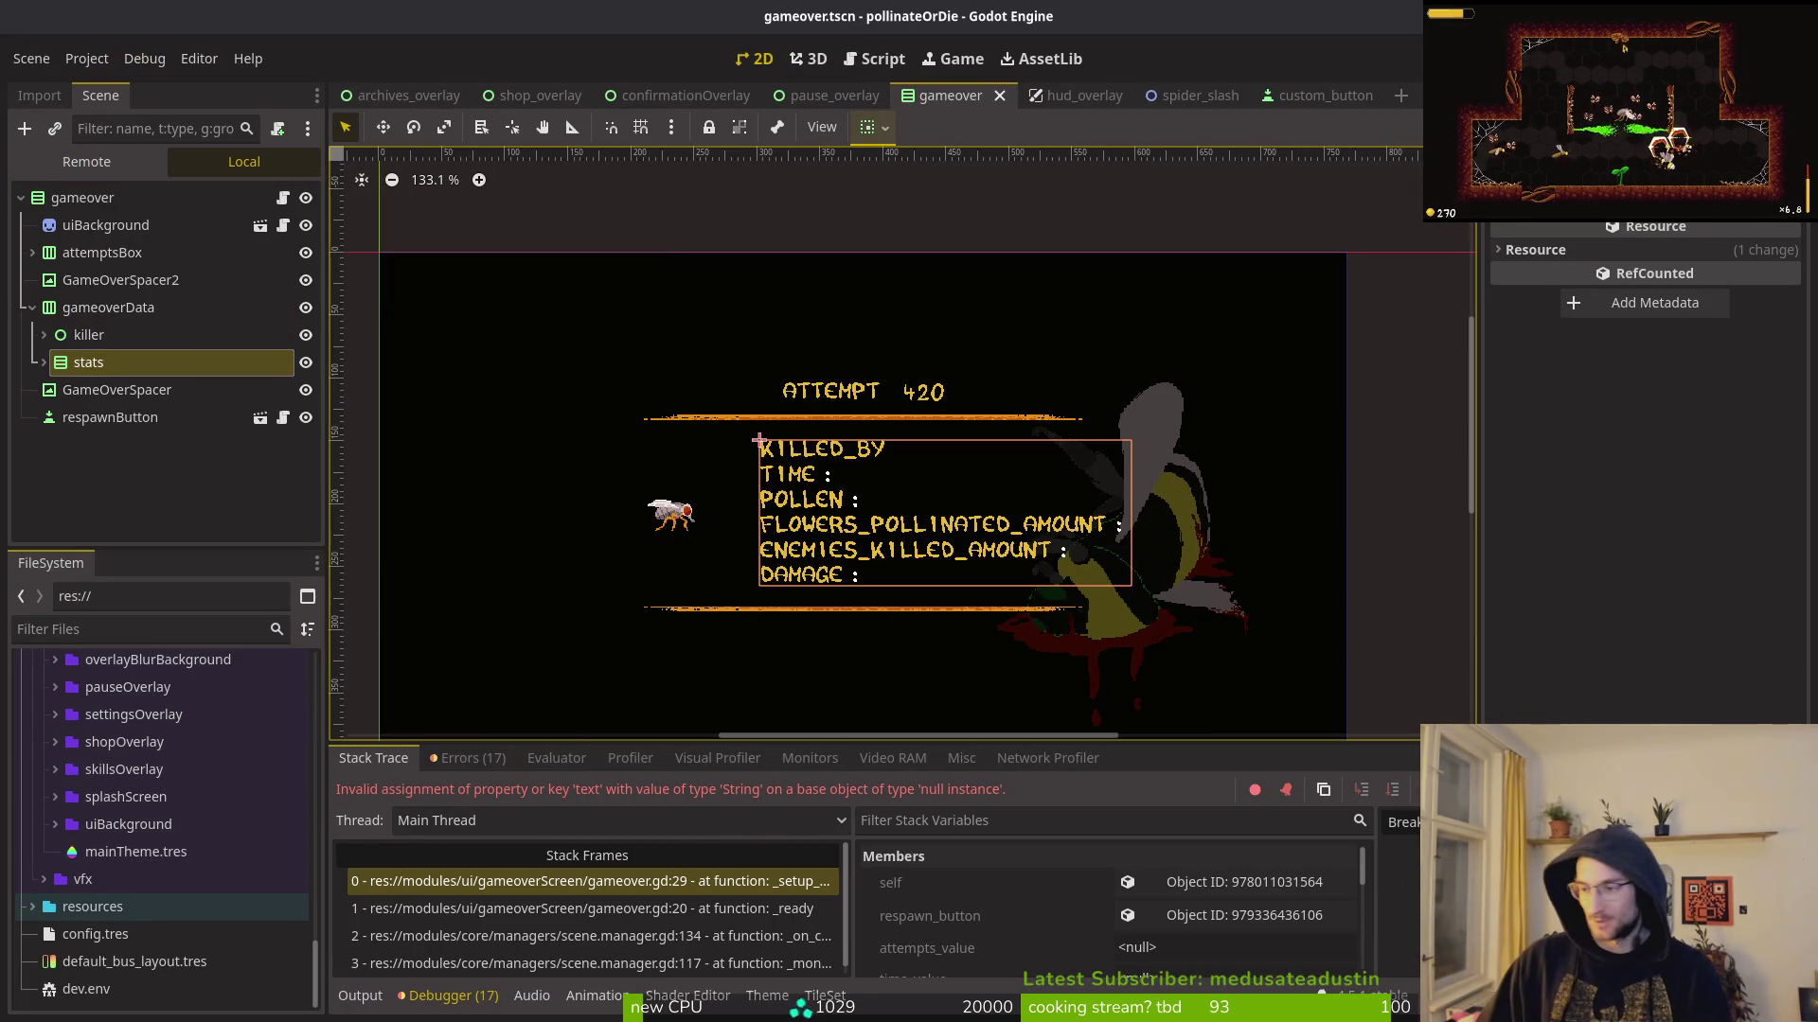
key("alt+Tab")
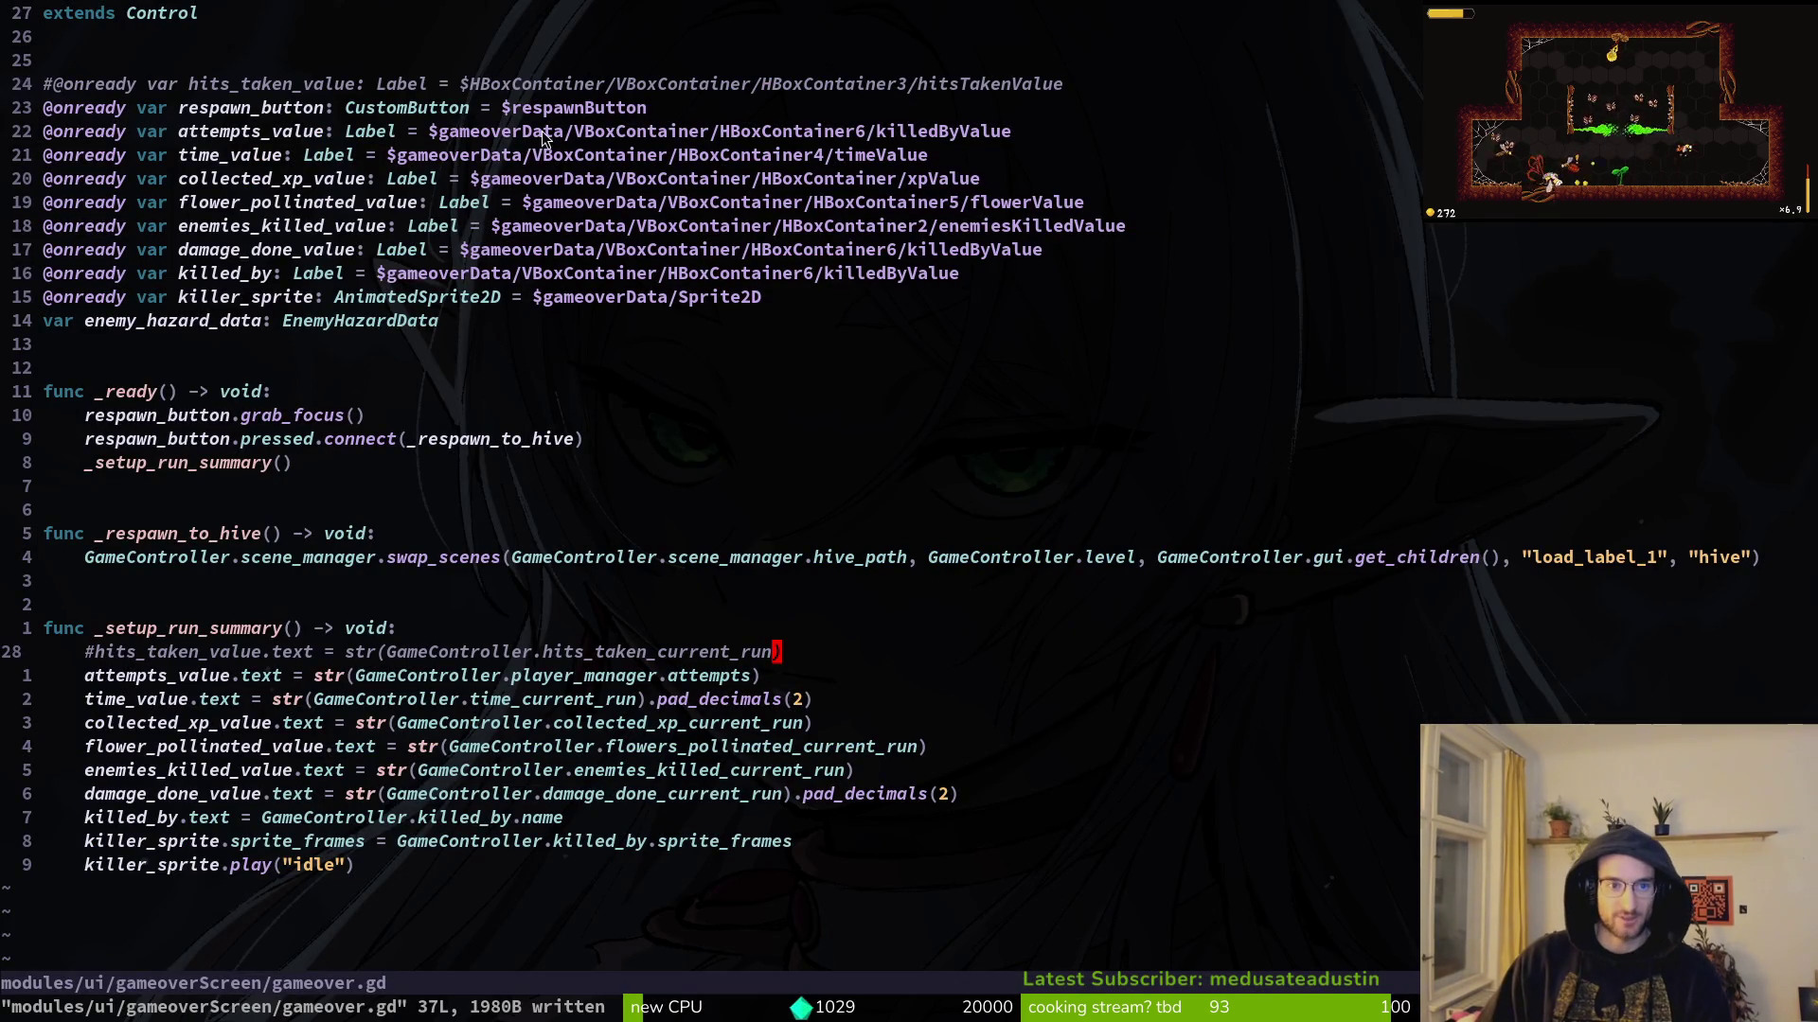
left_click_drag(439, 133, 860, 138)
Step: Delete the old node paths for attempts_value, time_value and collected_xp_value
key("p")
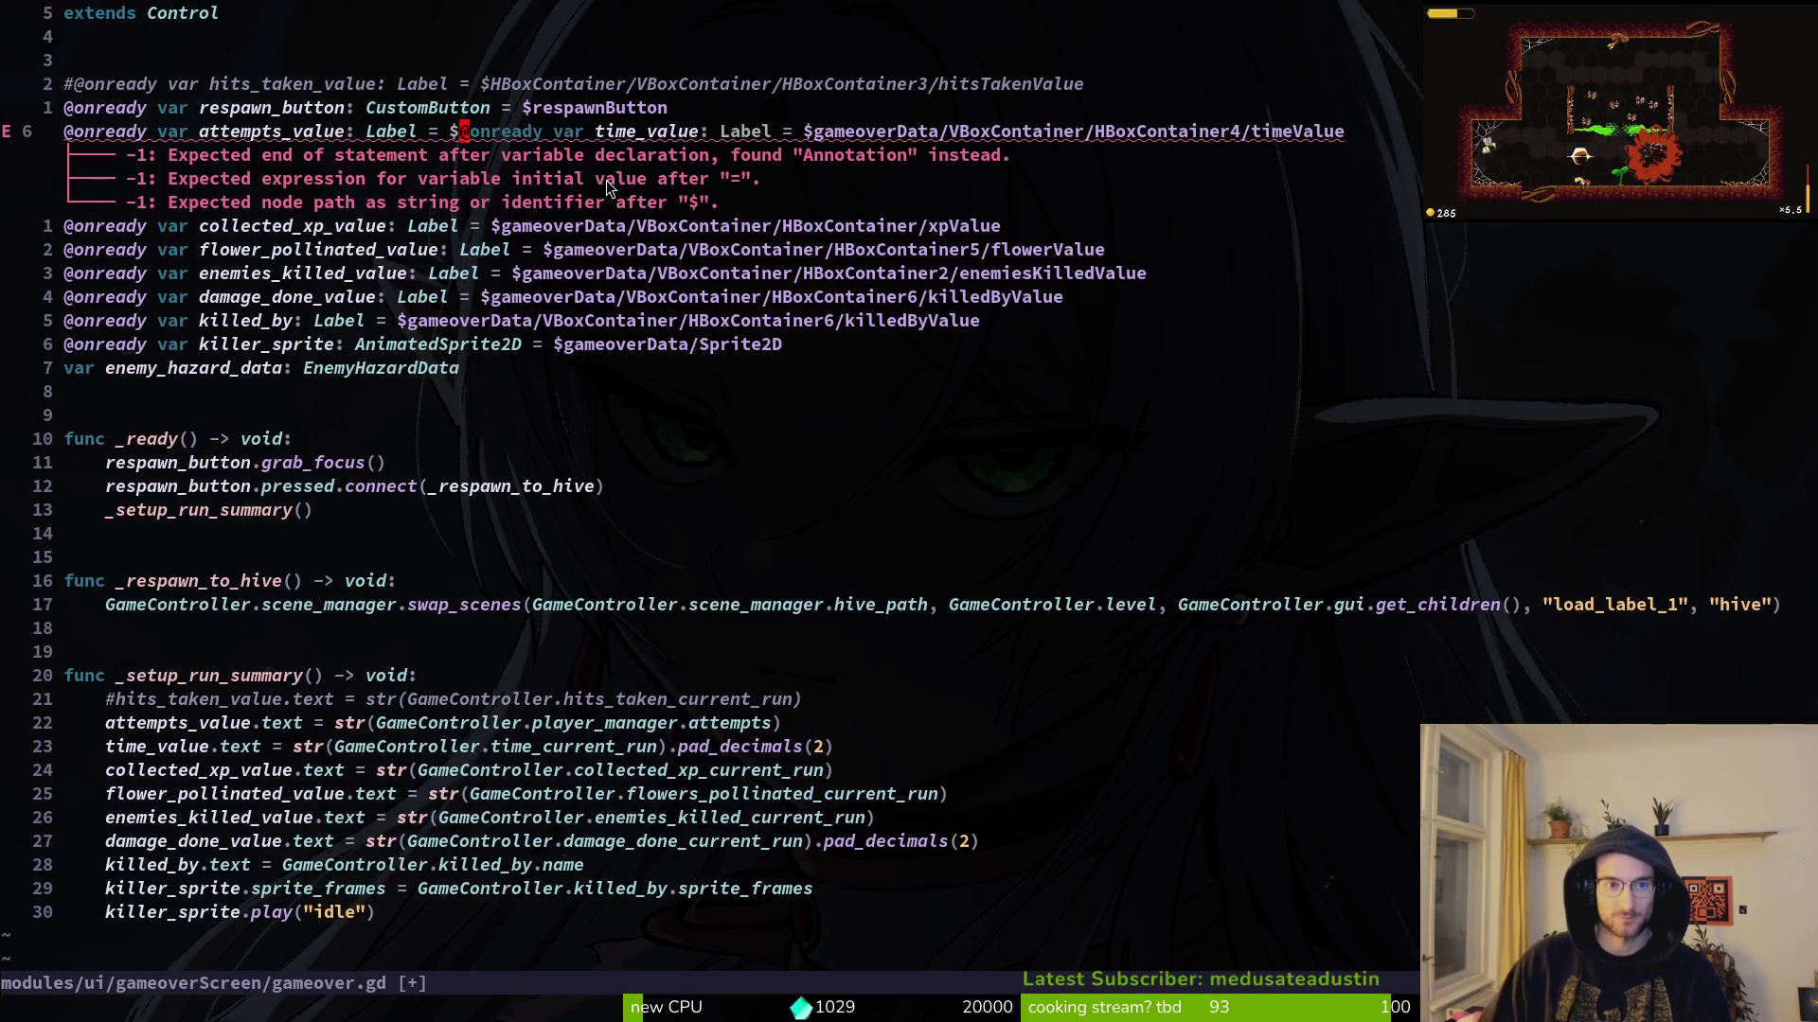
key("u")
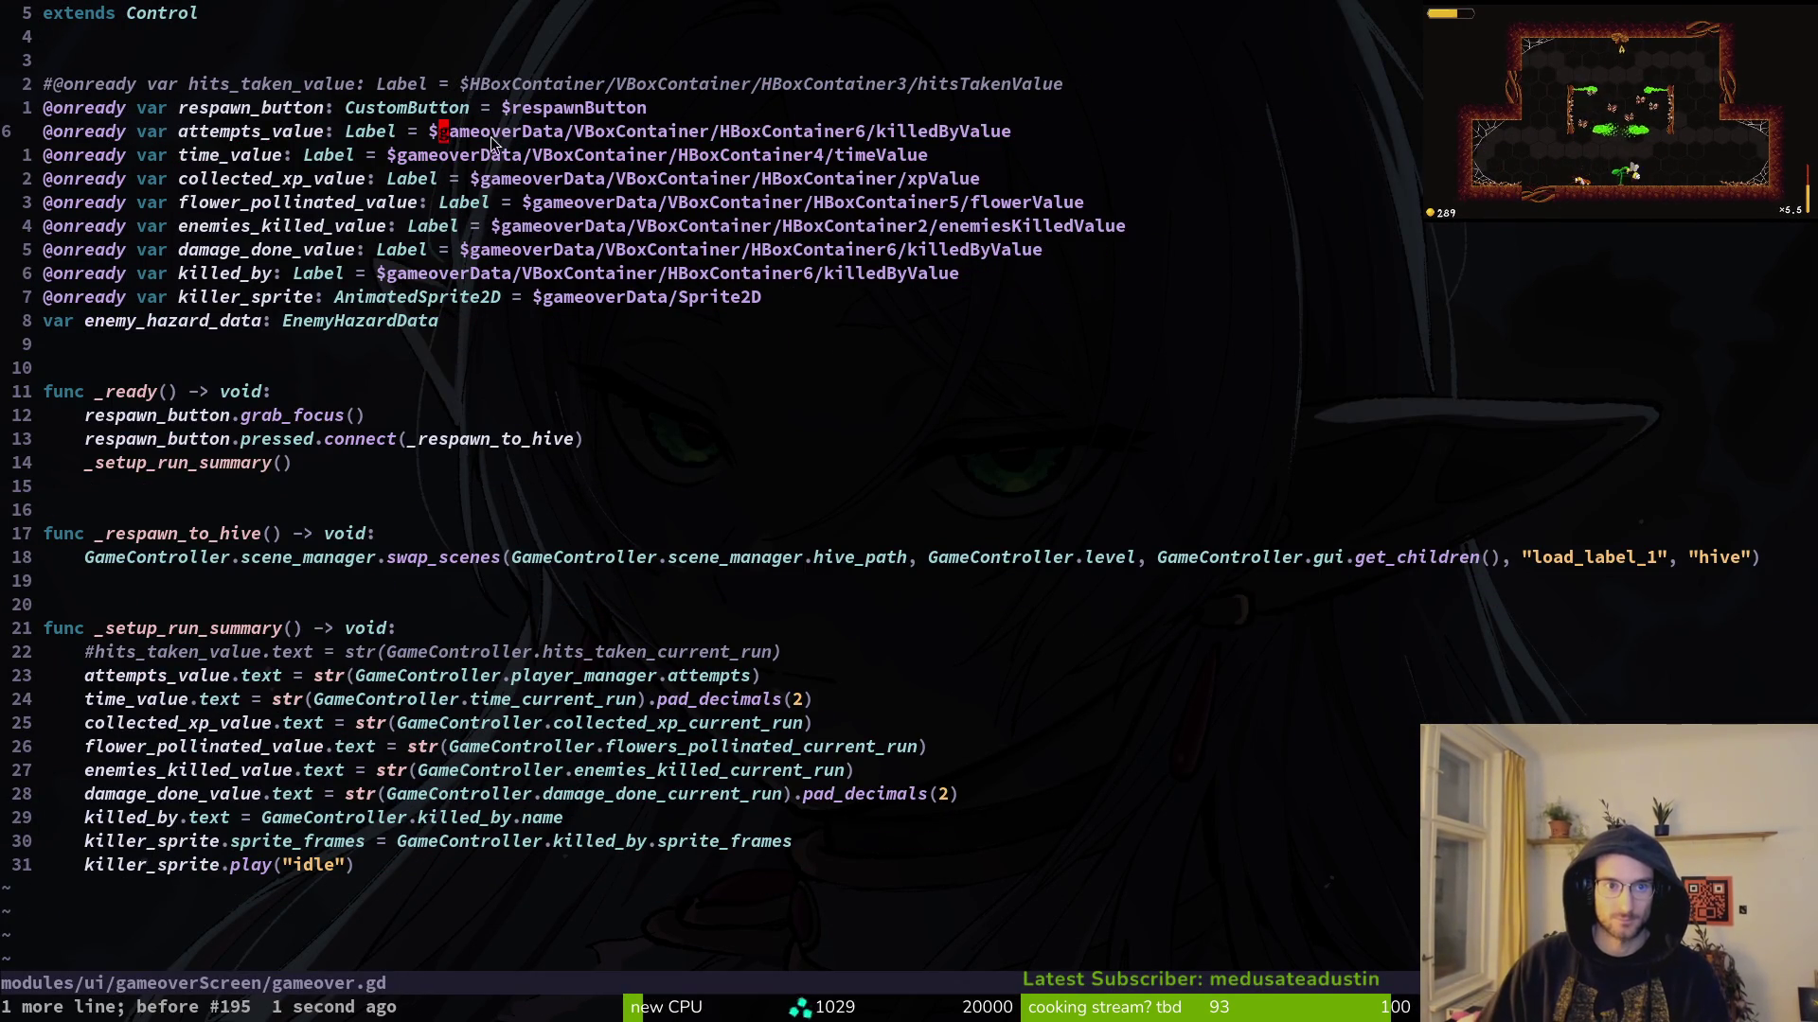
key("dollar")
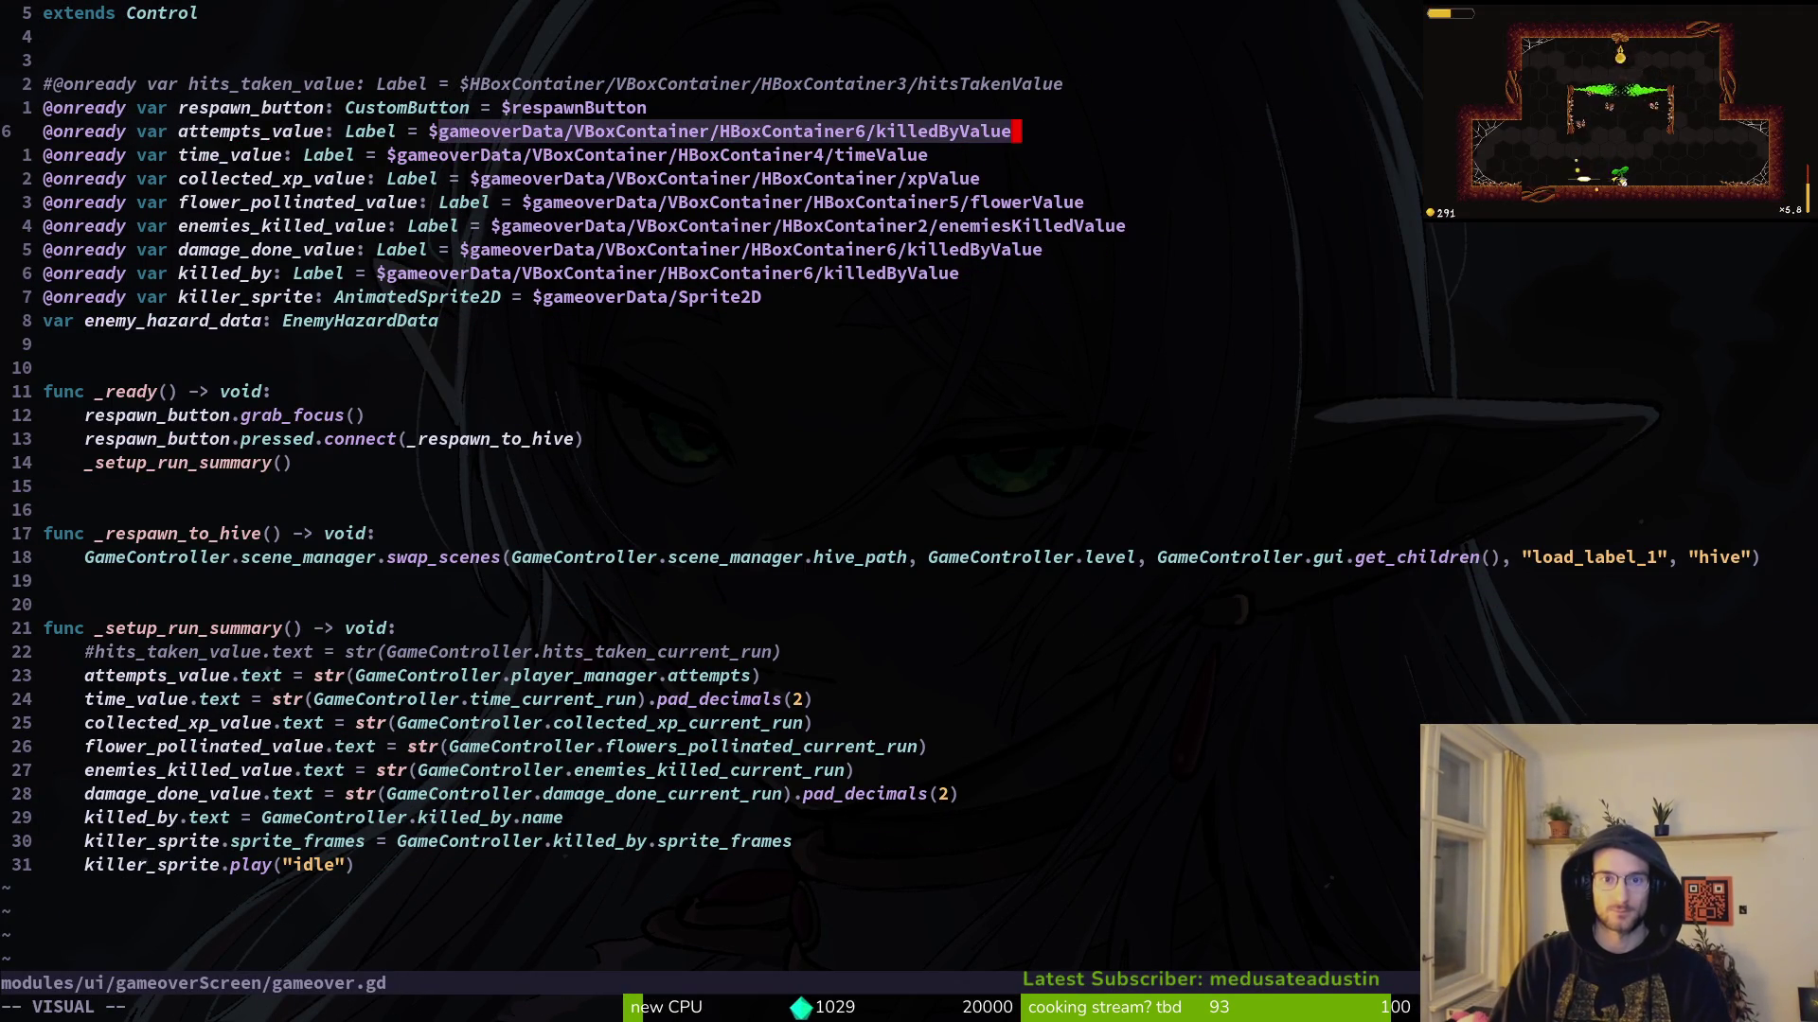
key("d")
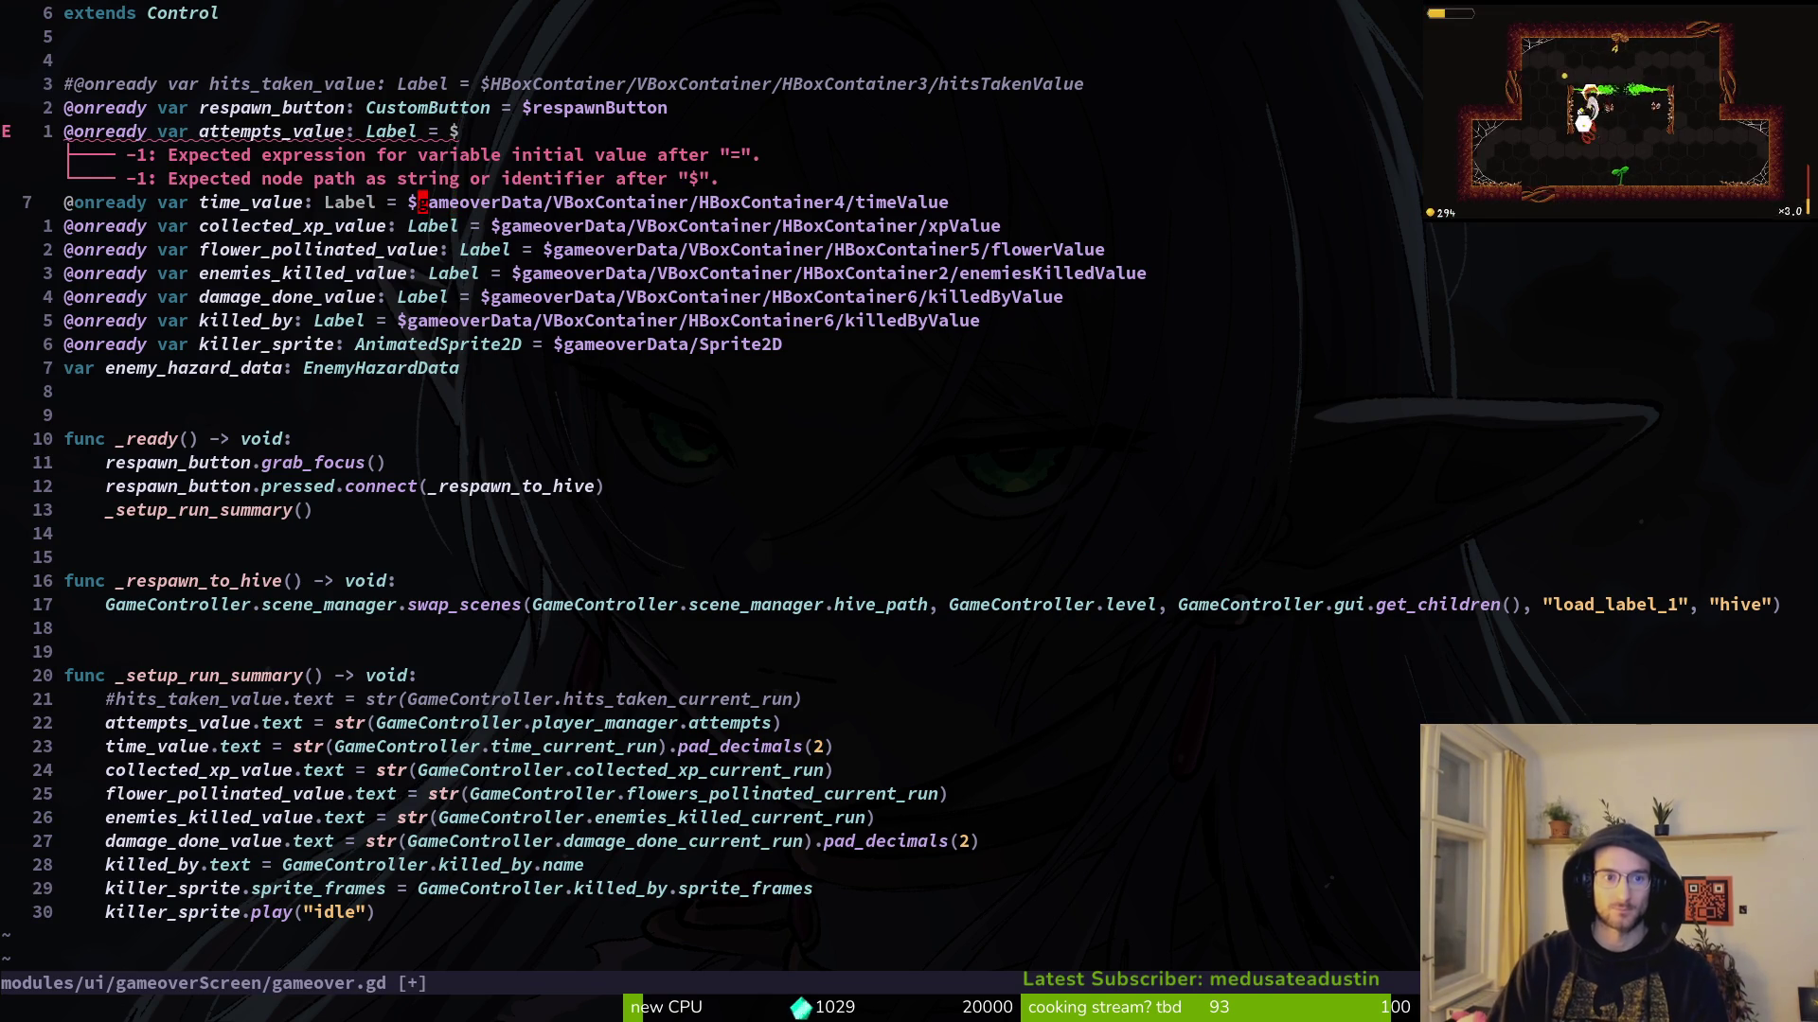
key("j")
key("v")
key("dollar")
key("d")
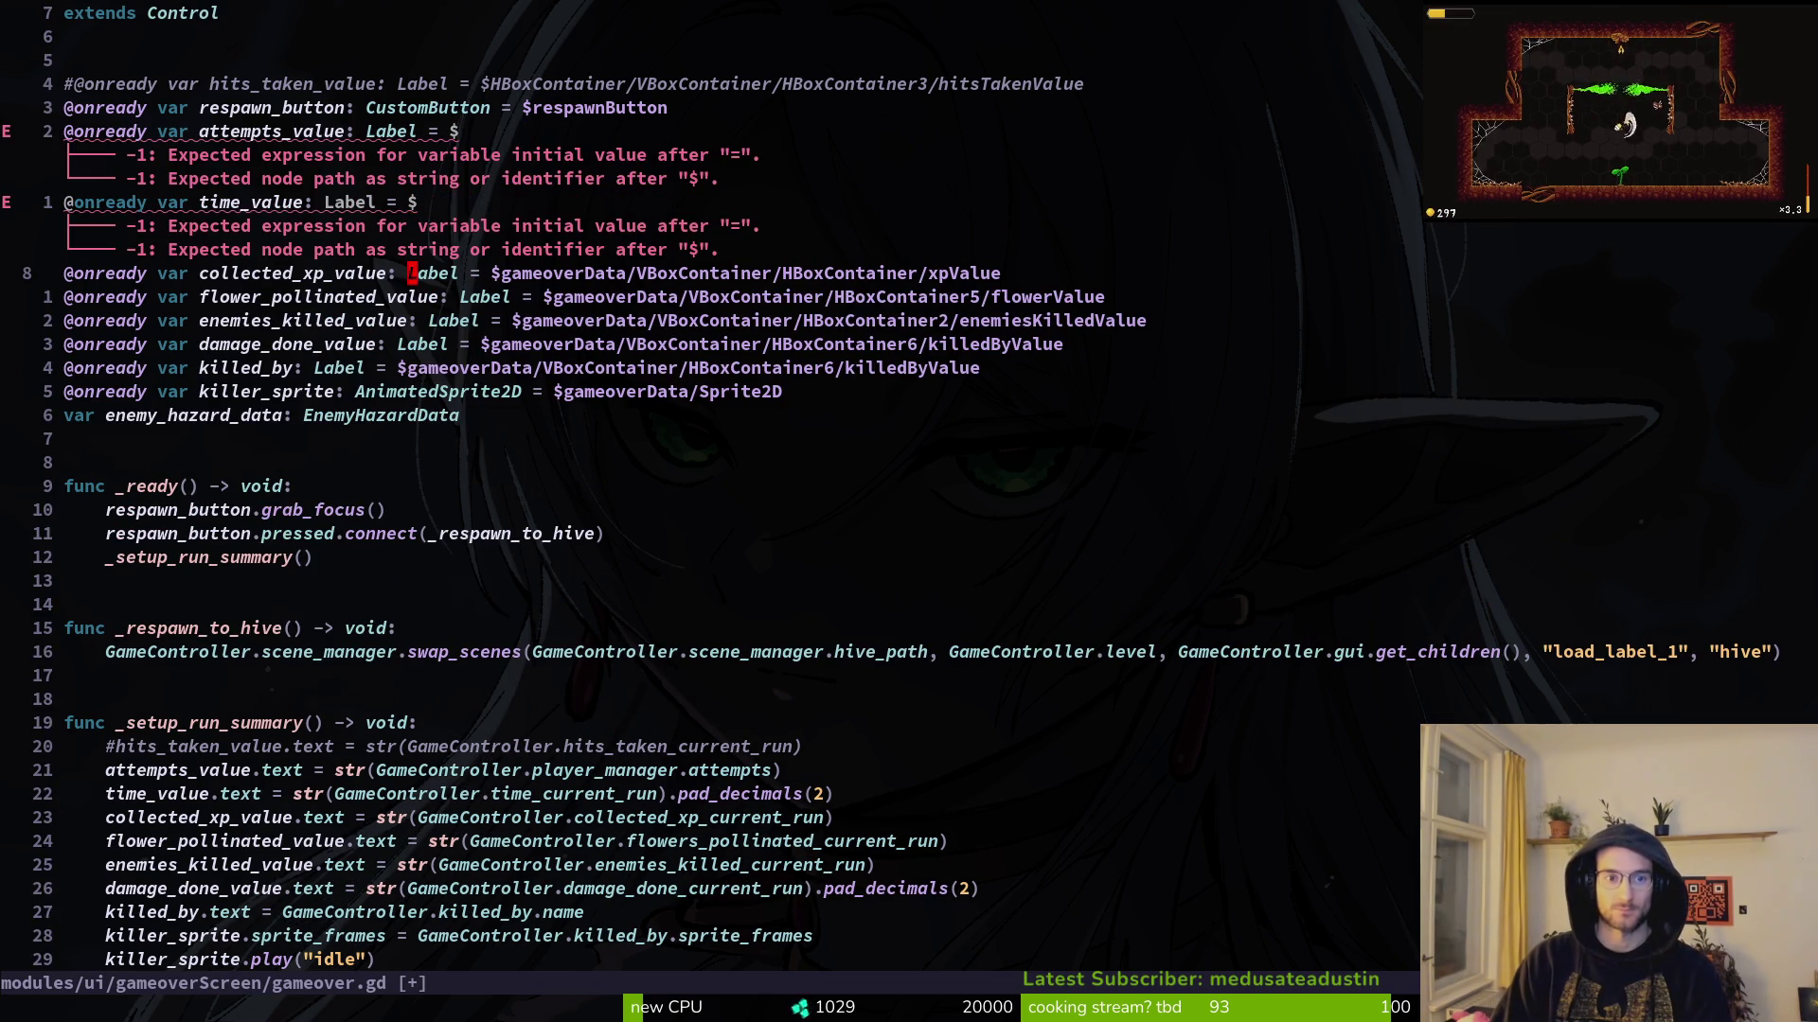
key("dollar")
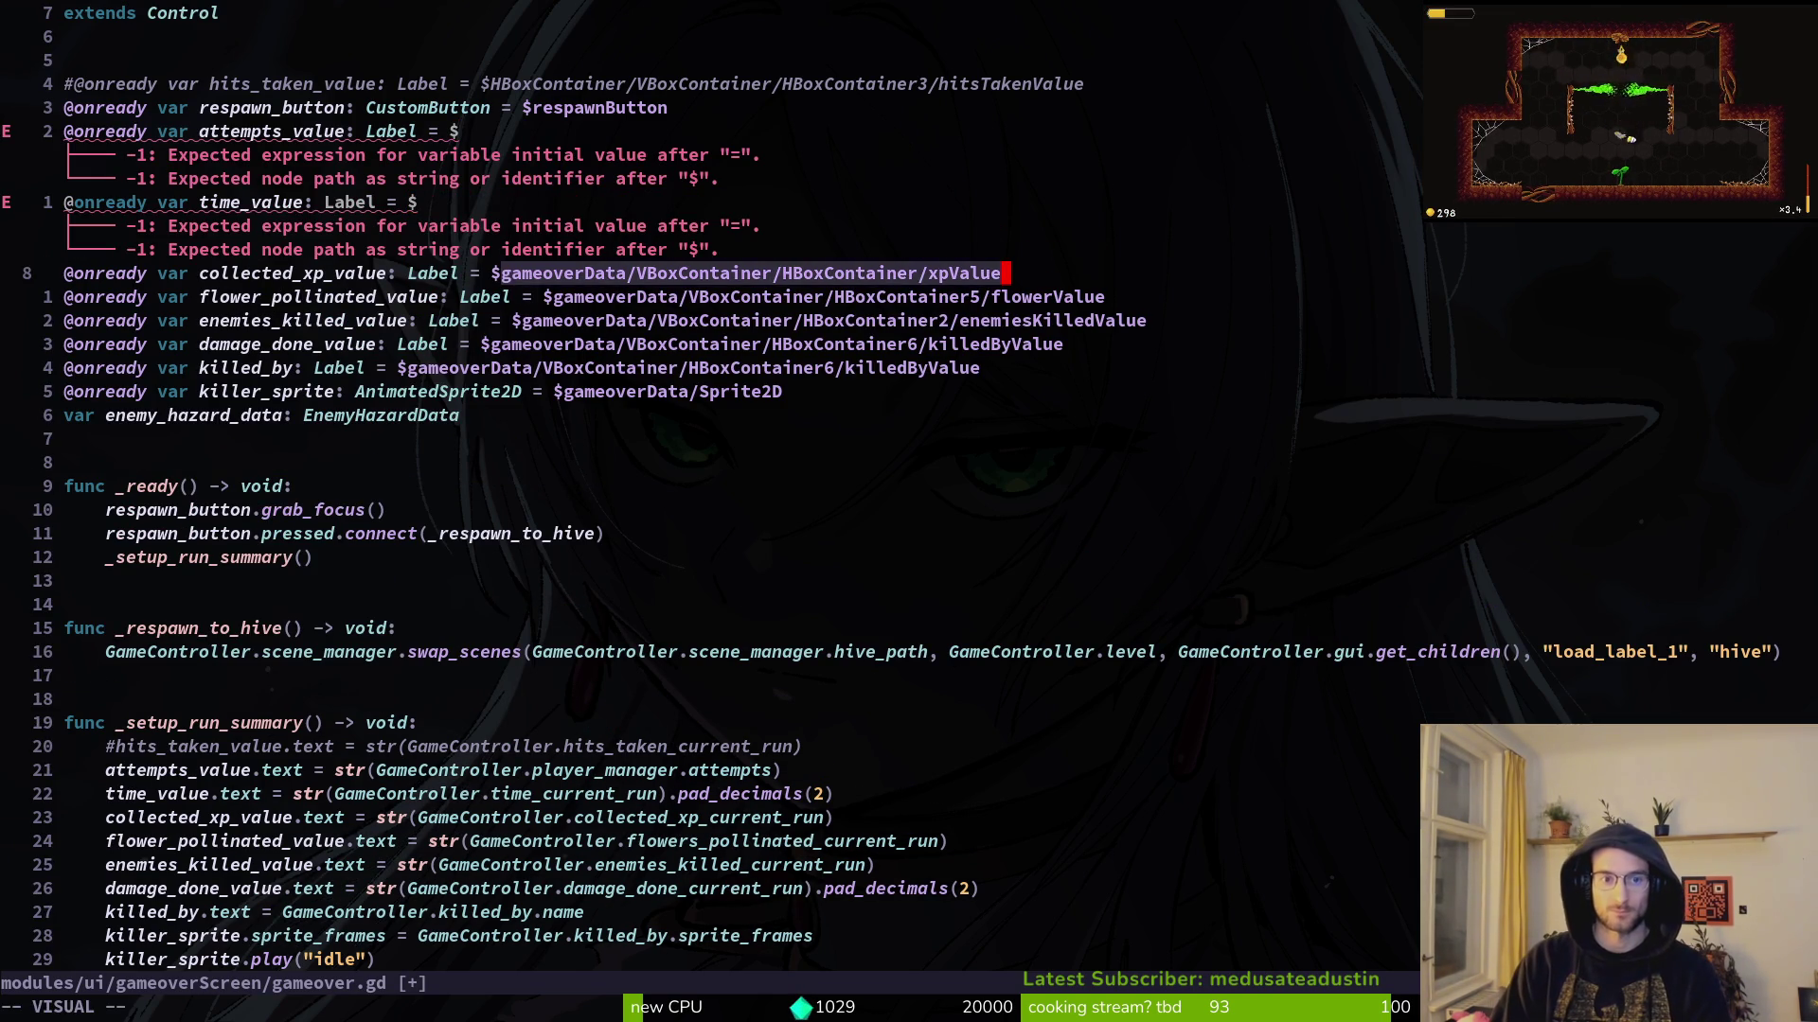
key("d")
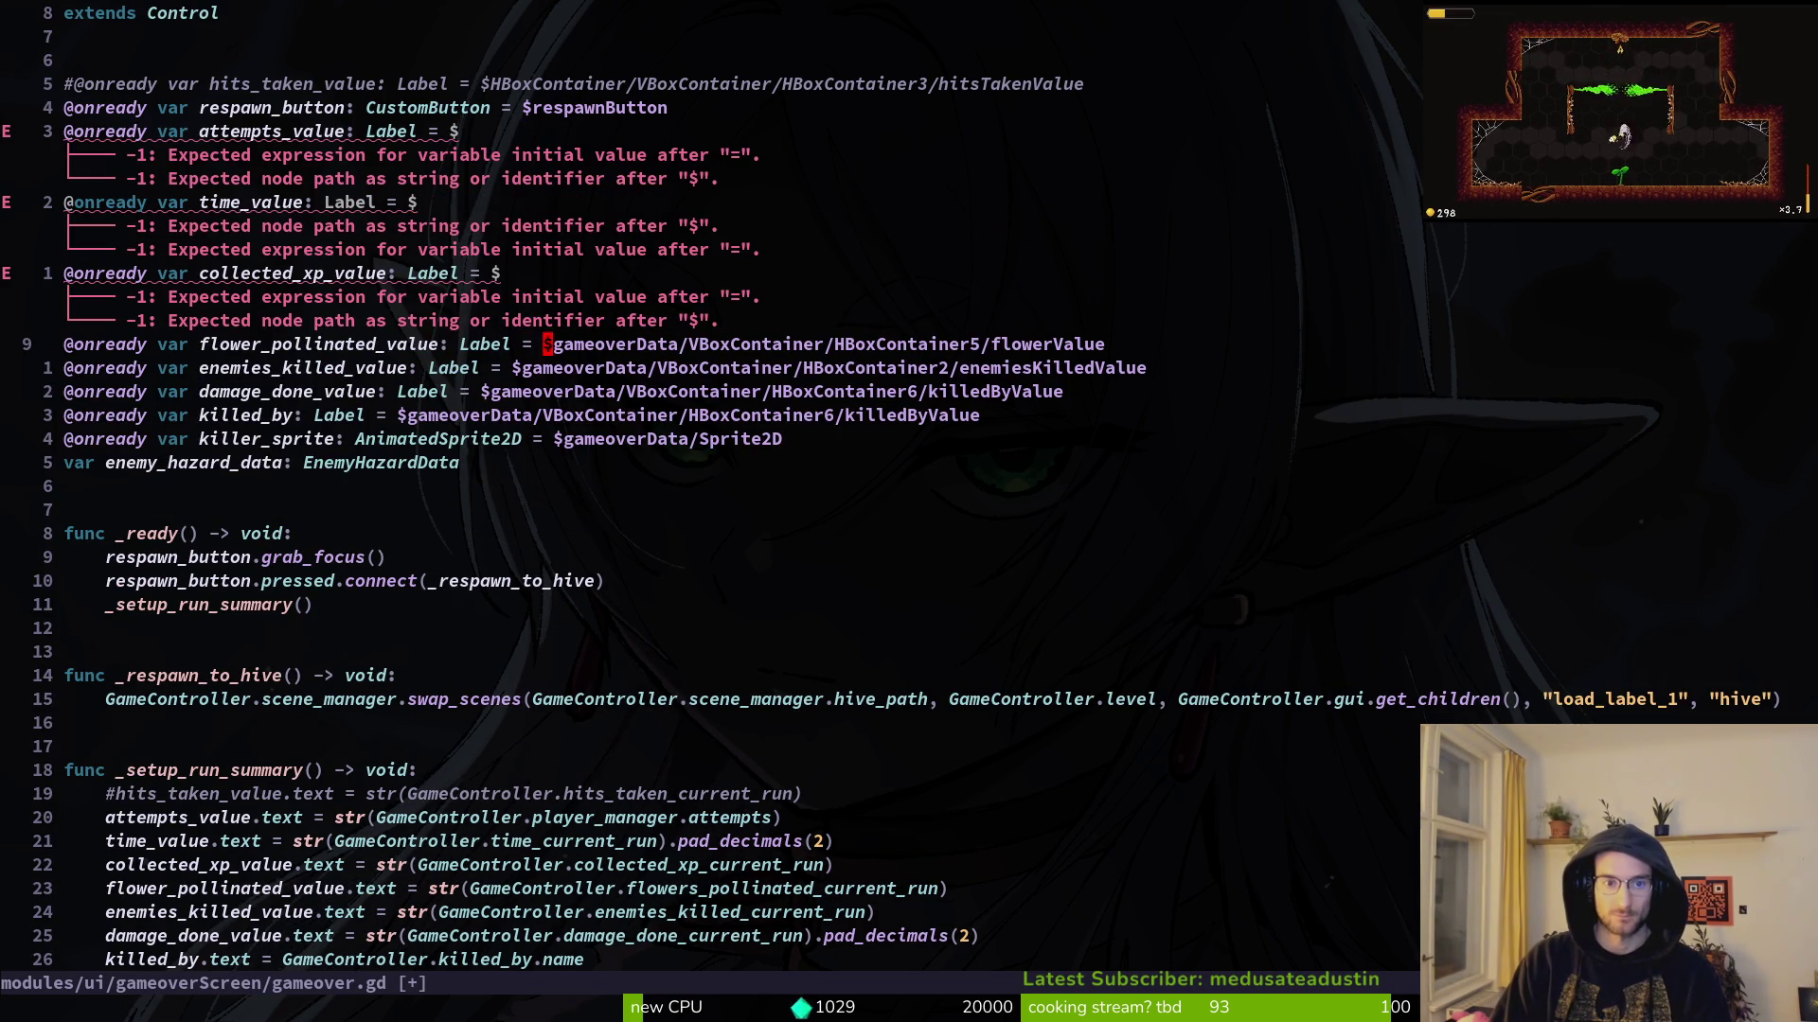
Step: Delete the old paths for flower_pollinated_value, enemies_killed_value and damage_done_value
key("v")
key("dollar")
key("d")
key("j")
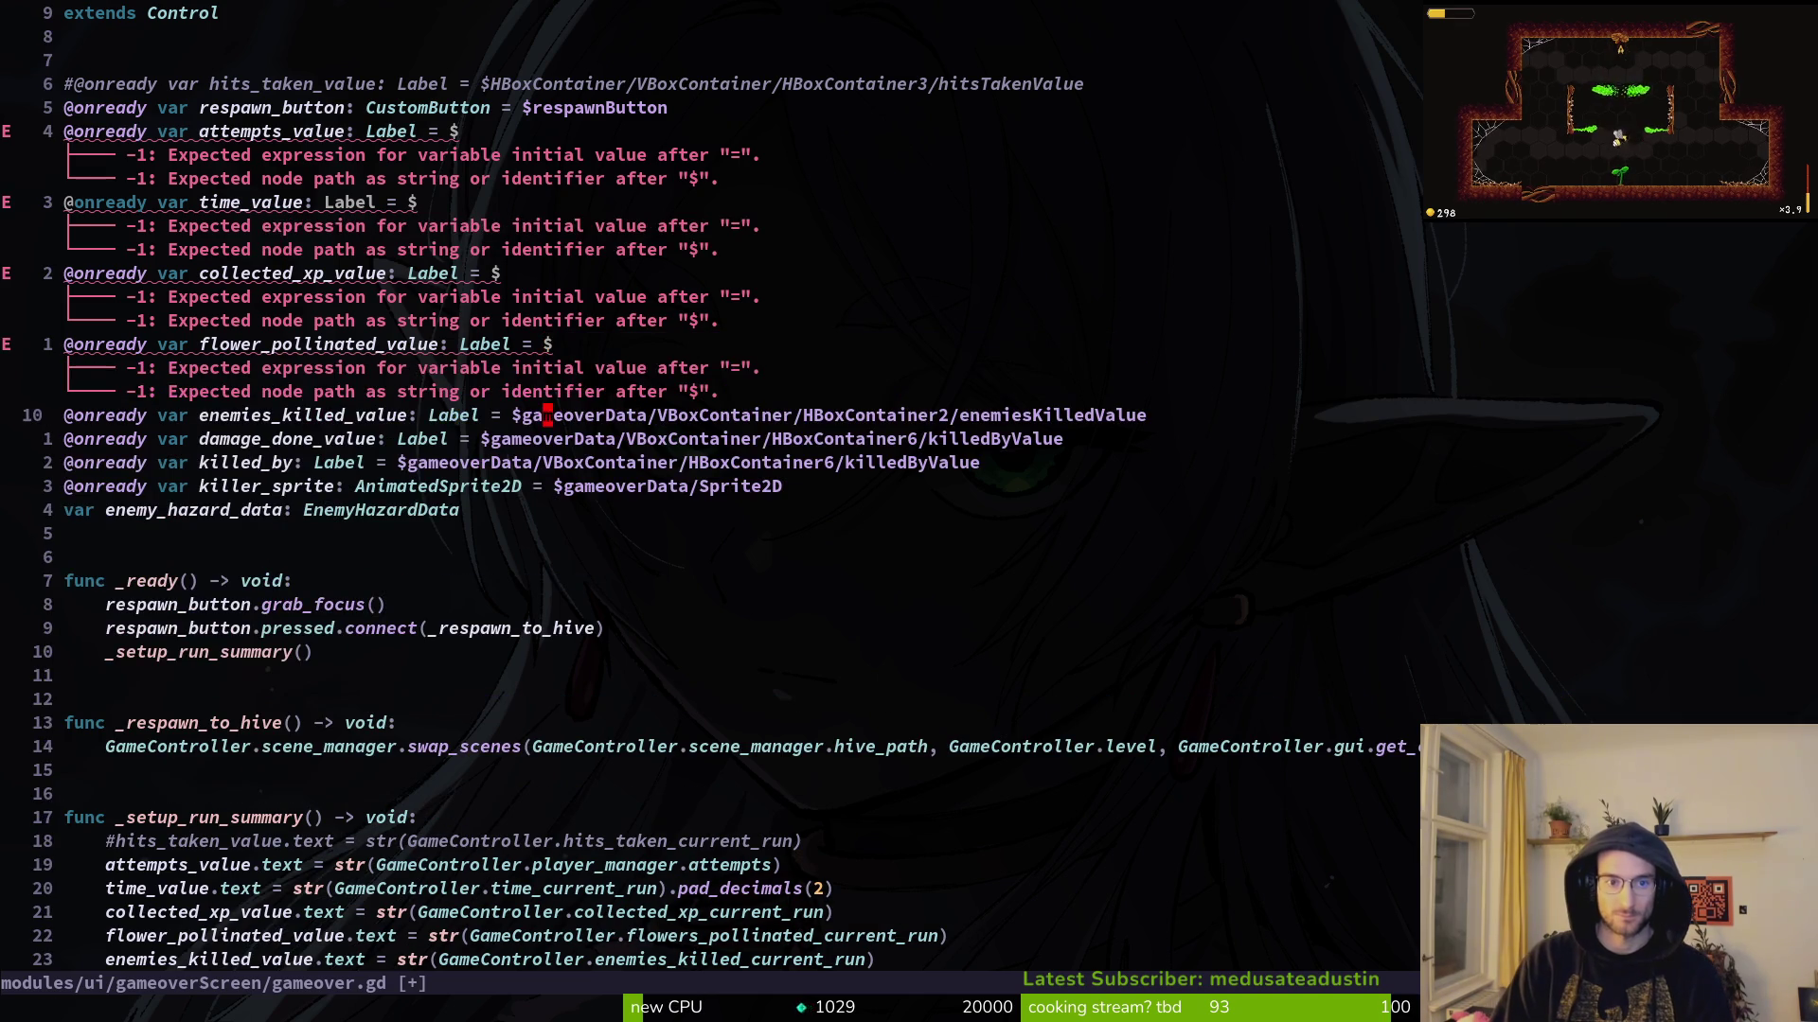
key("E")
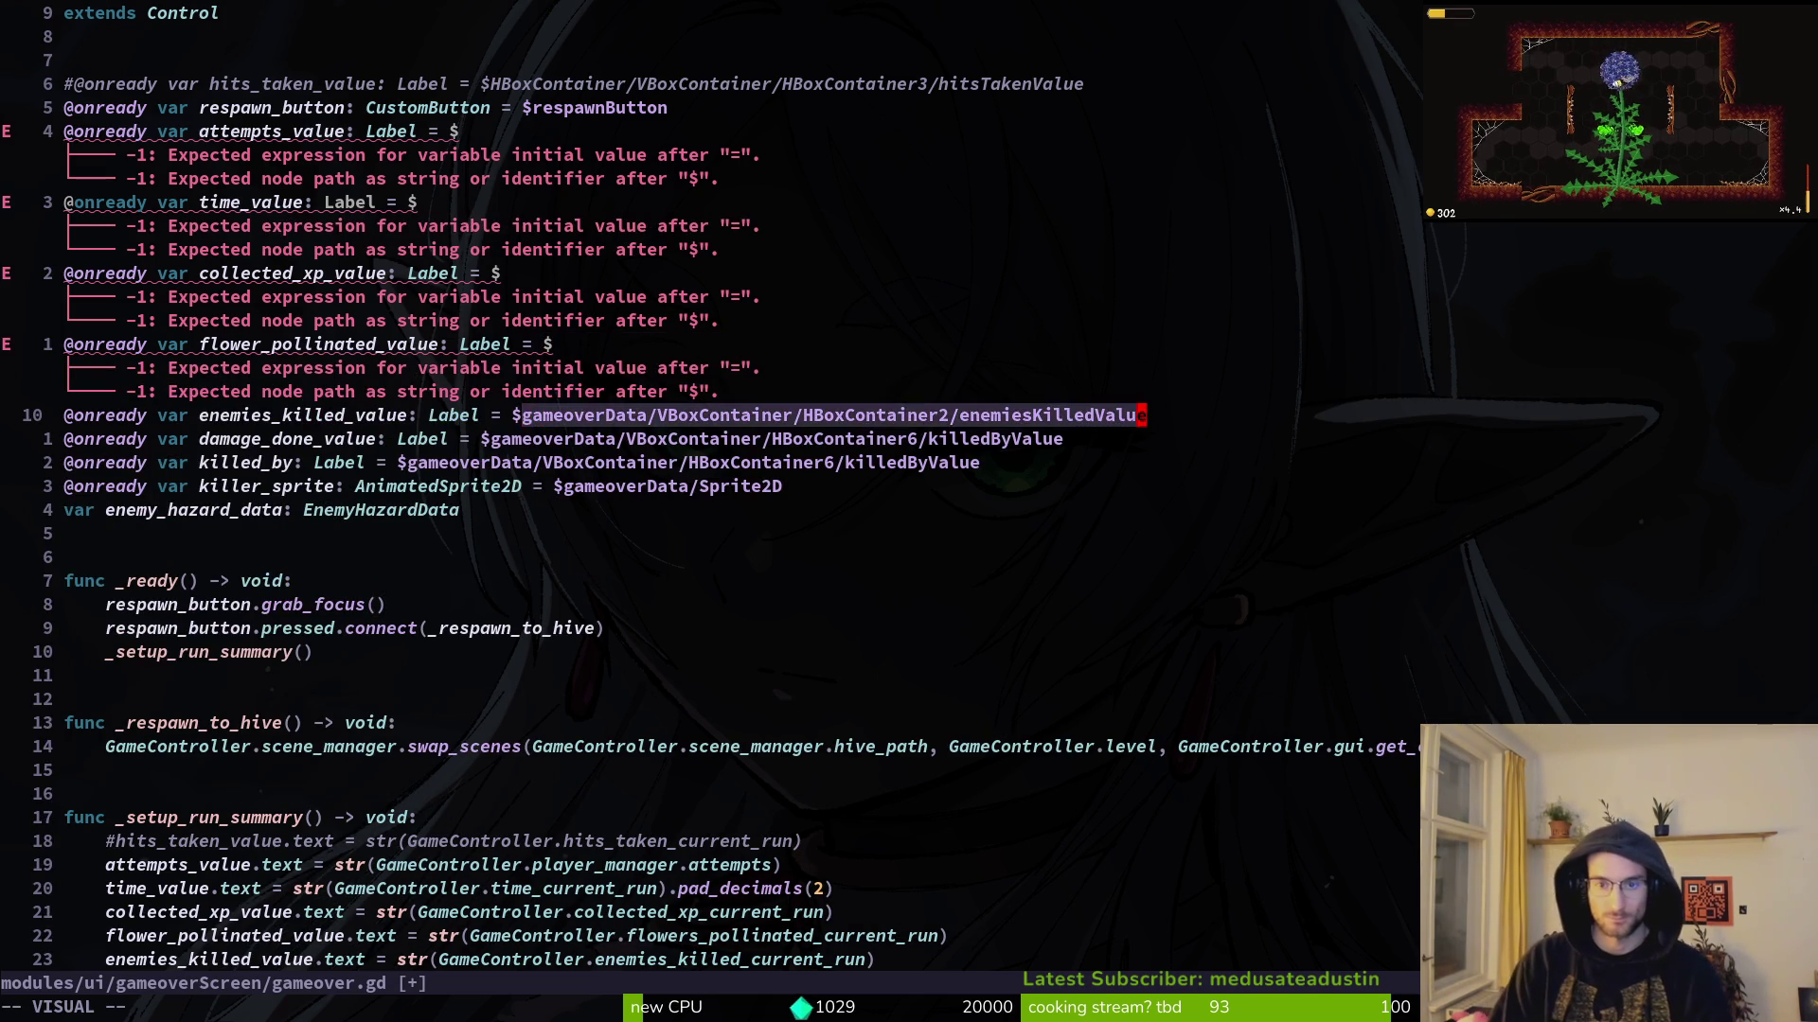
key("d")
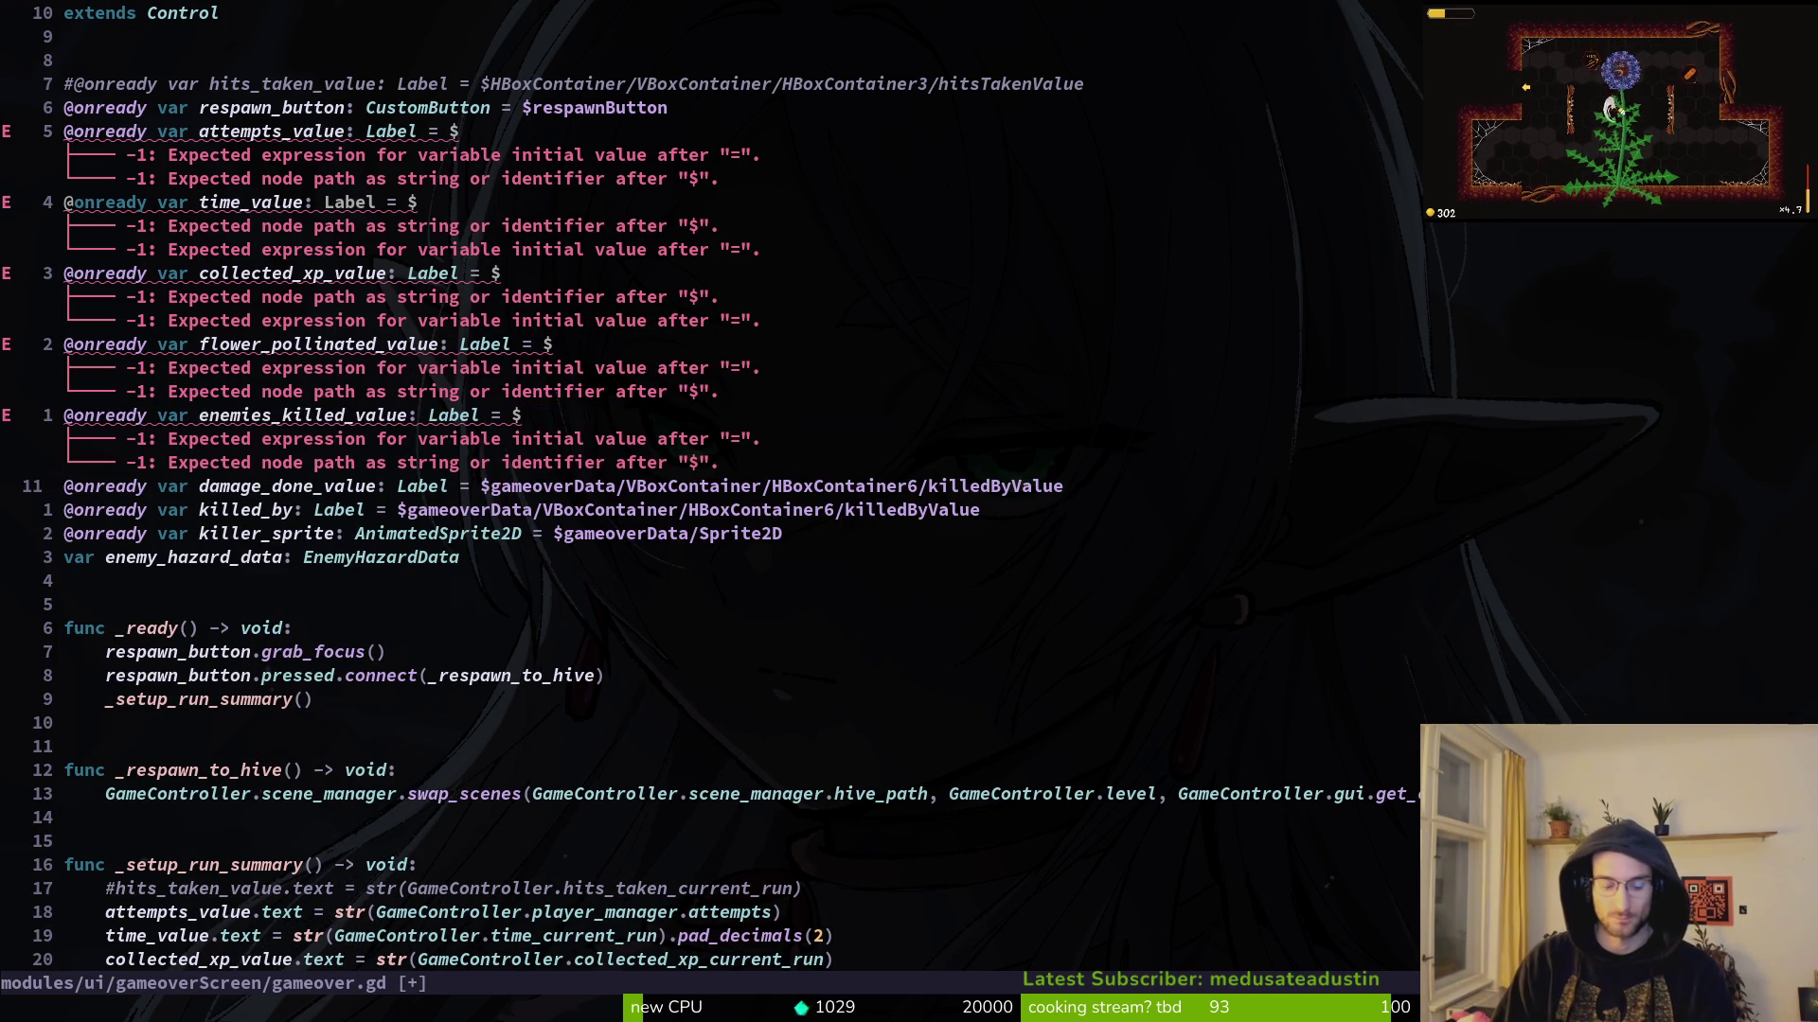
key("dollar")
key("d")
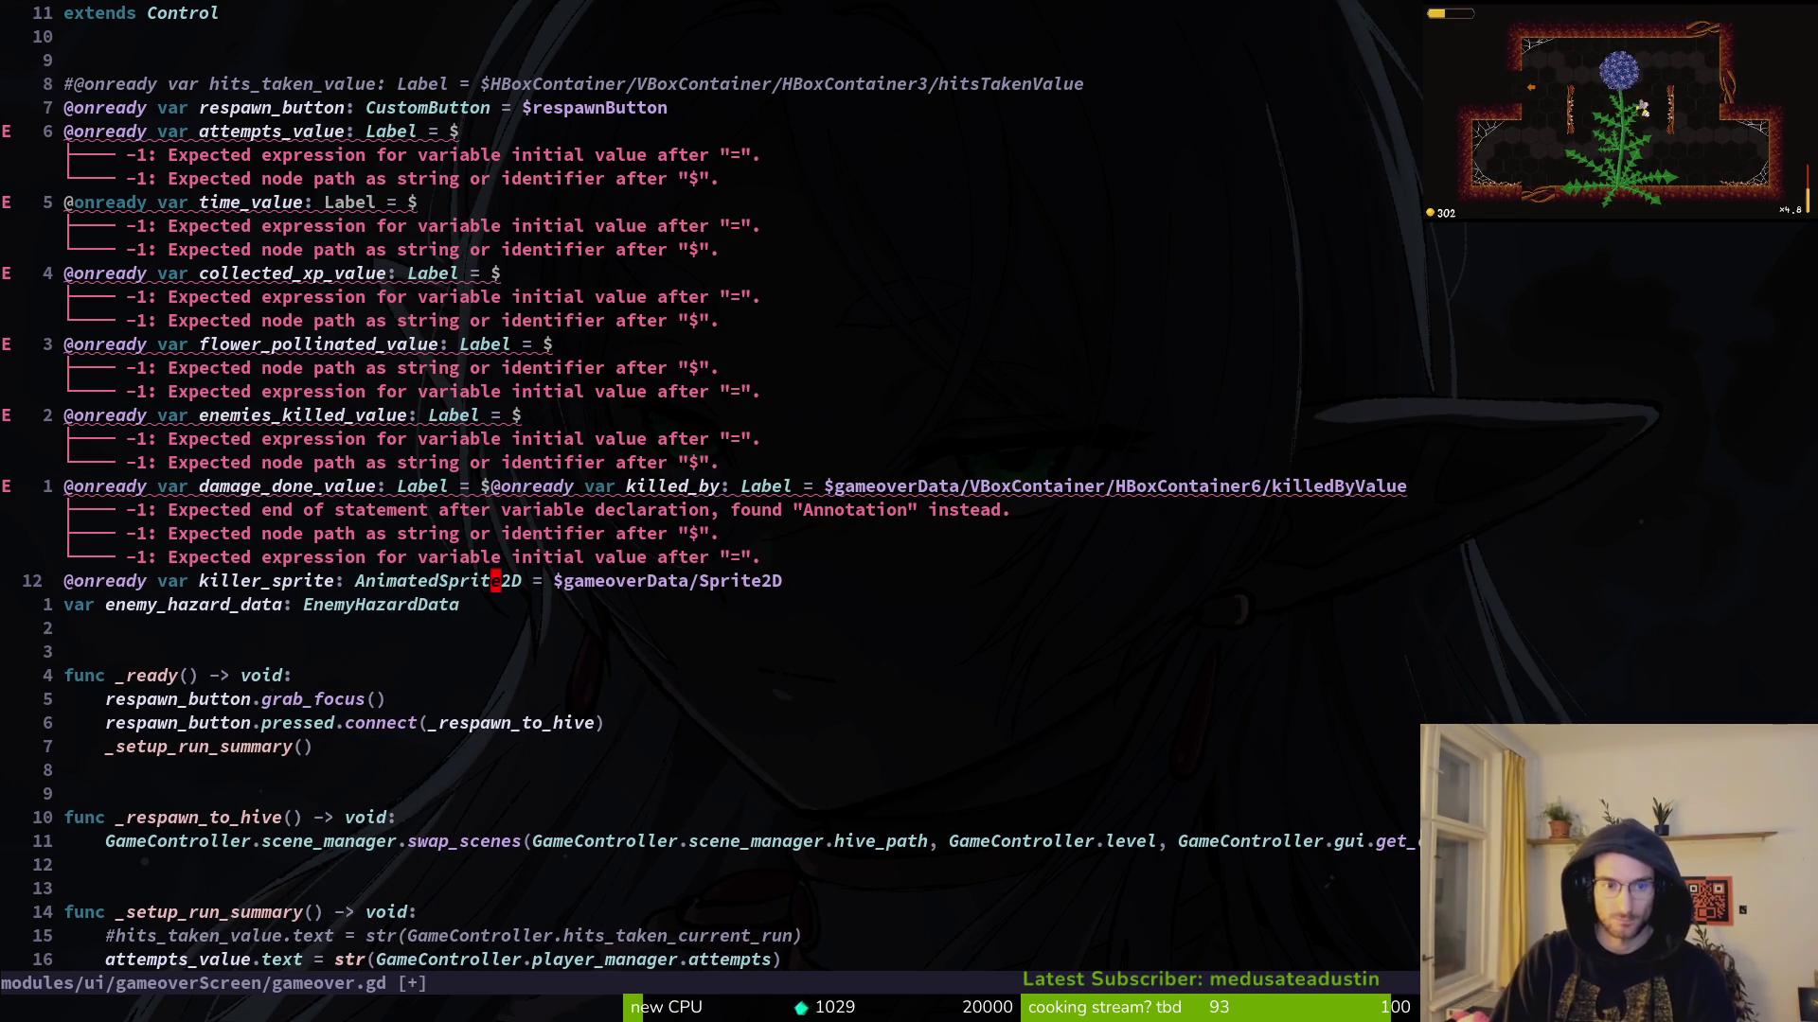
key("u")
key("E")
key("d")
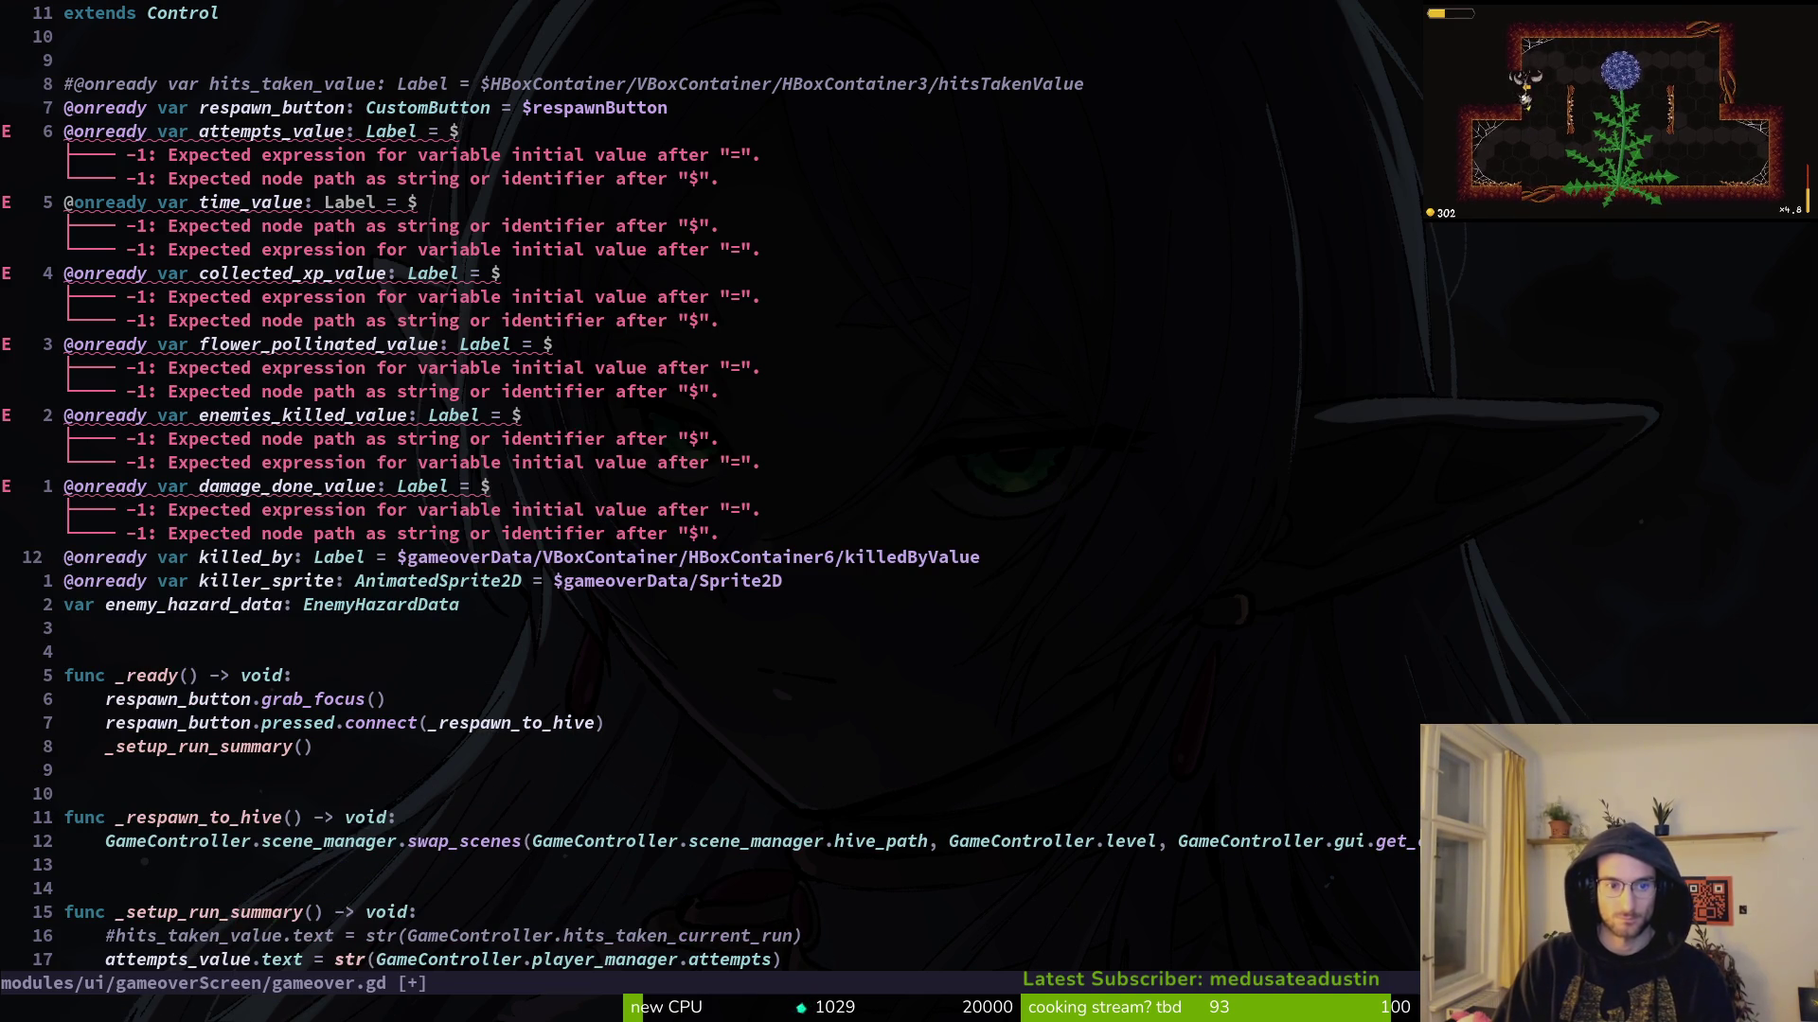
Step: Delete the killed_by and killer_sprite paths, restore the enemy_hazard_data line, and save
key("E")
key("d")
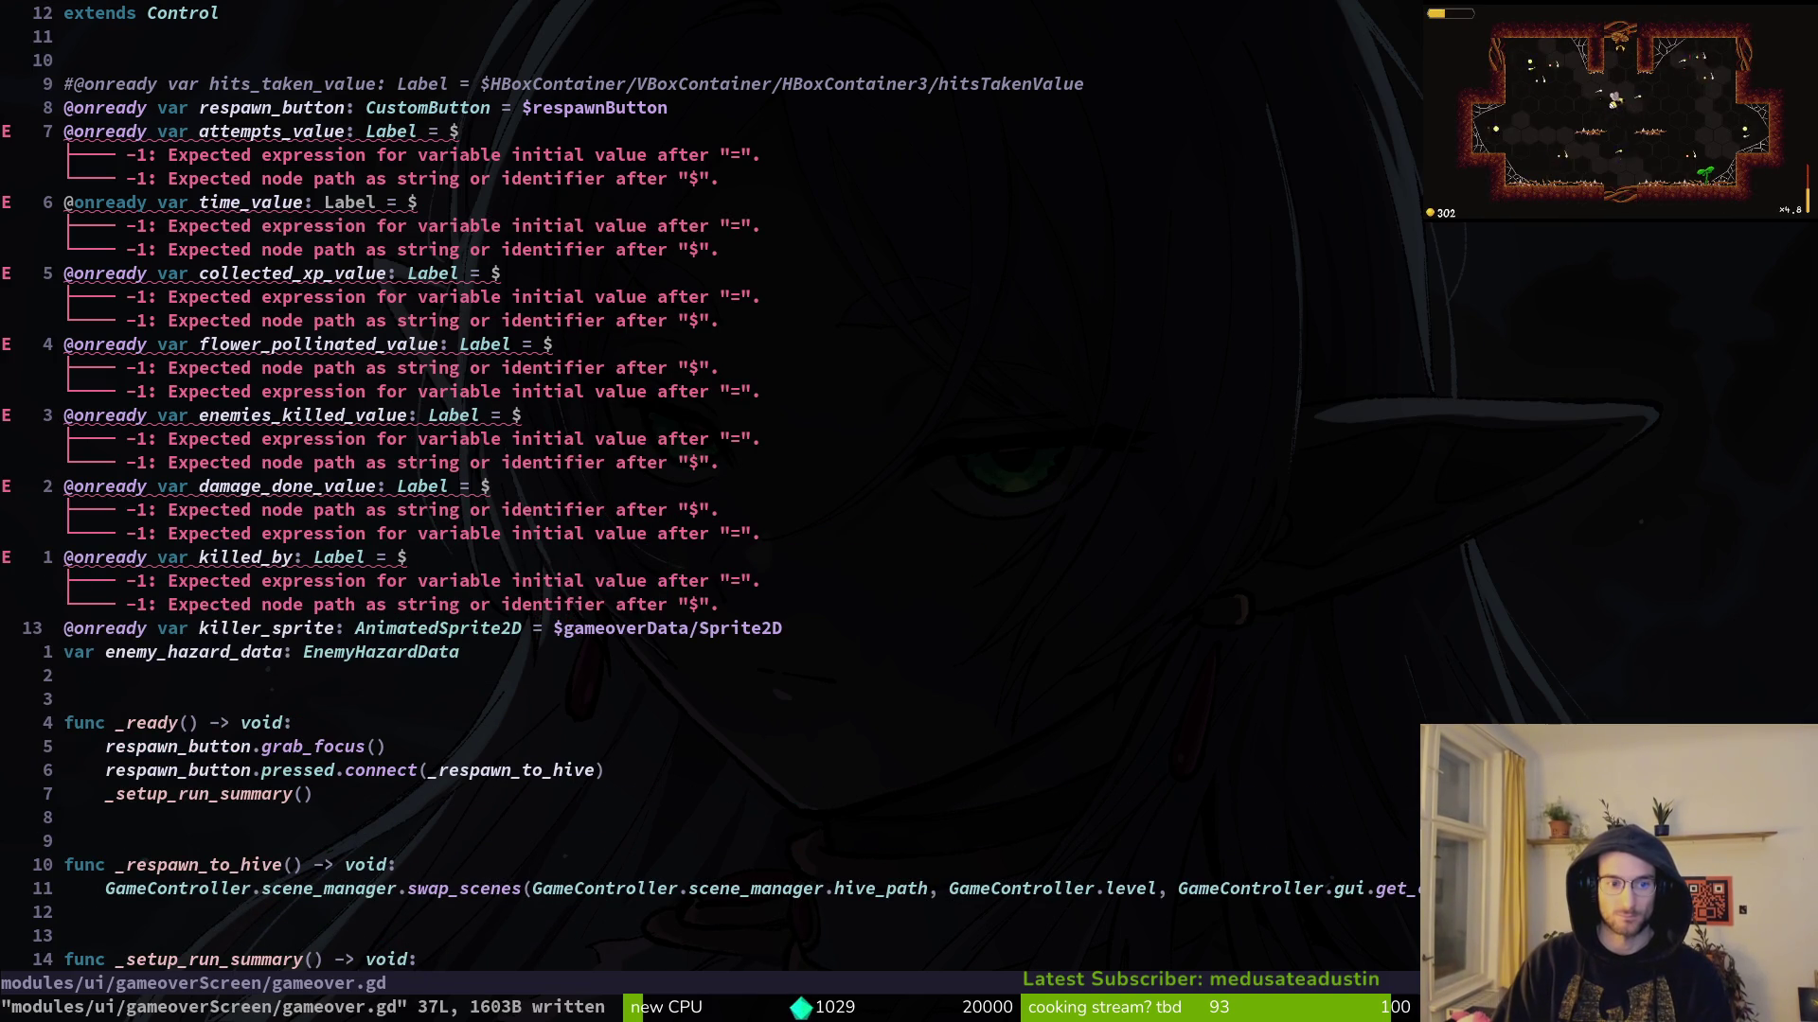
key("w")
key("w")
key("d")
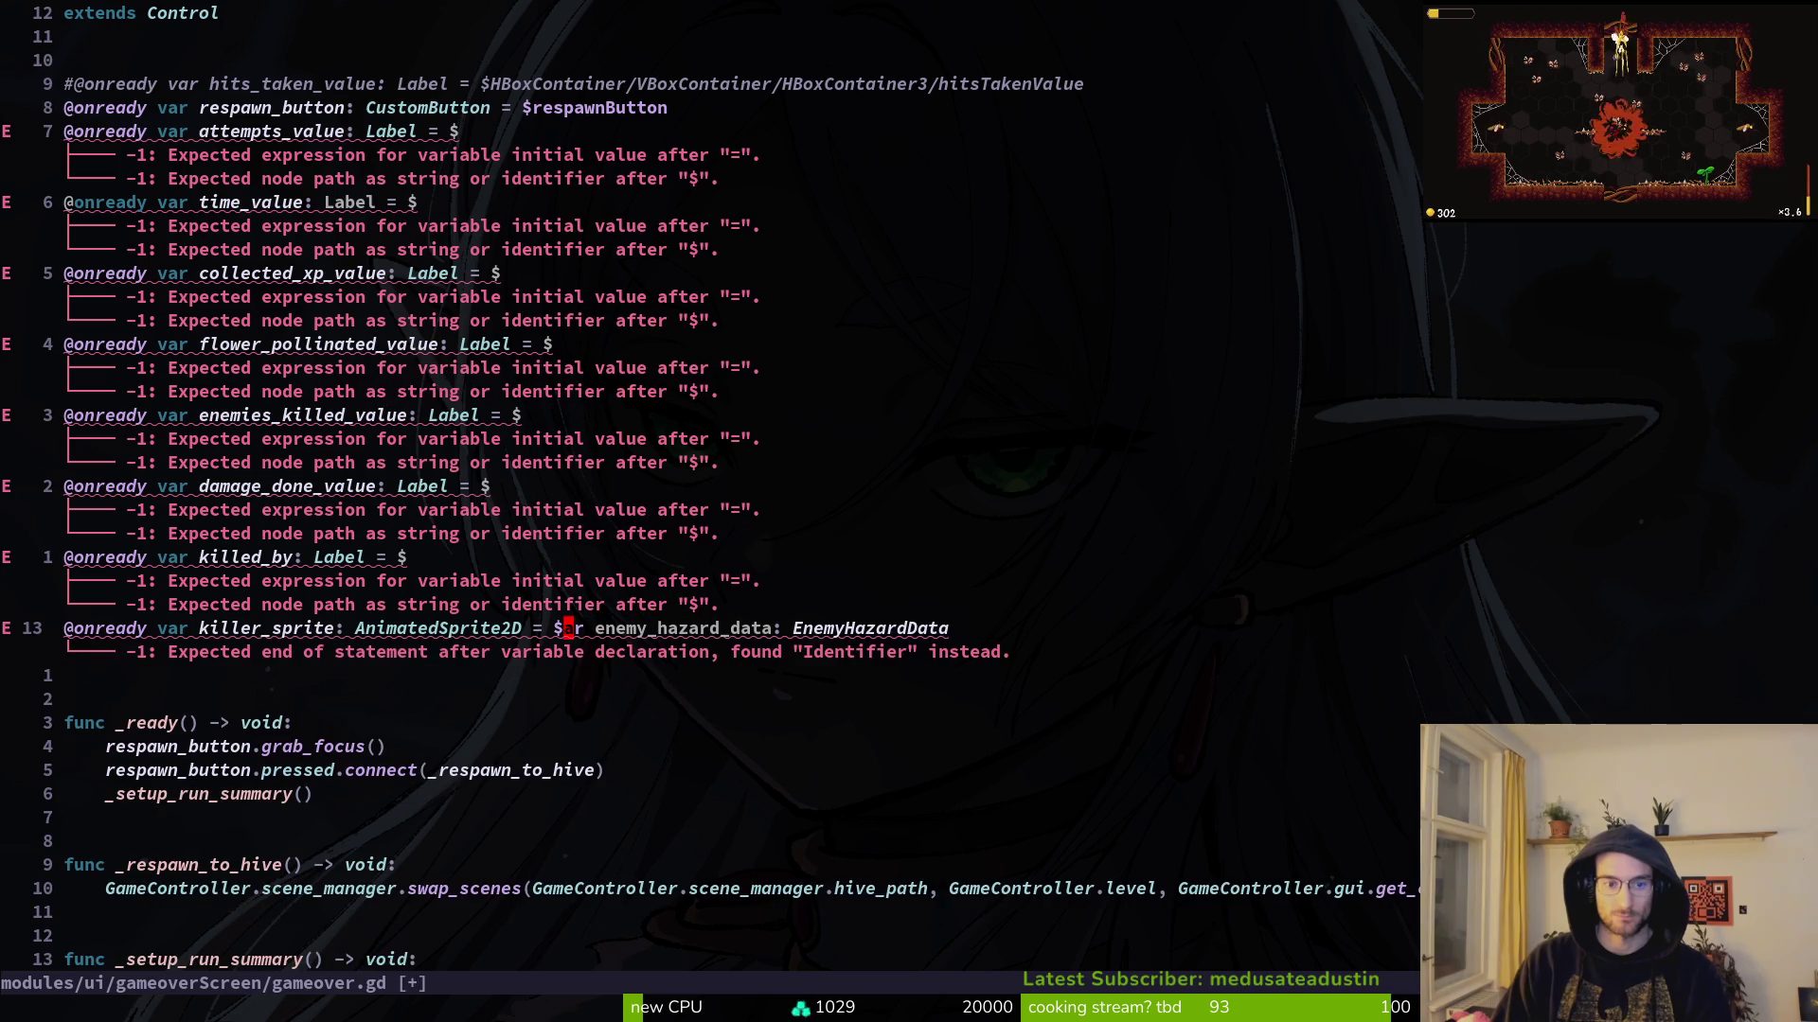
key("i")
key("Return")
key("Escape")
type(":w")
key("Return")
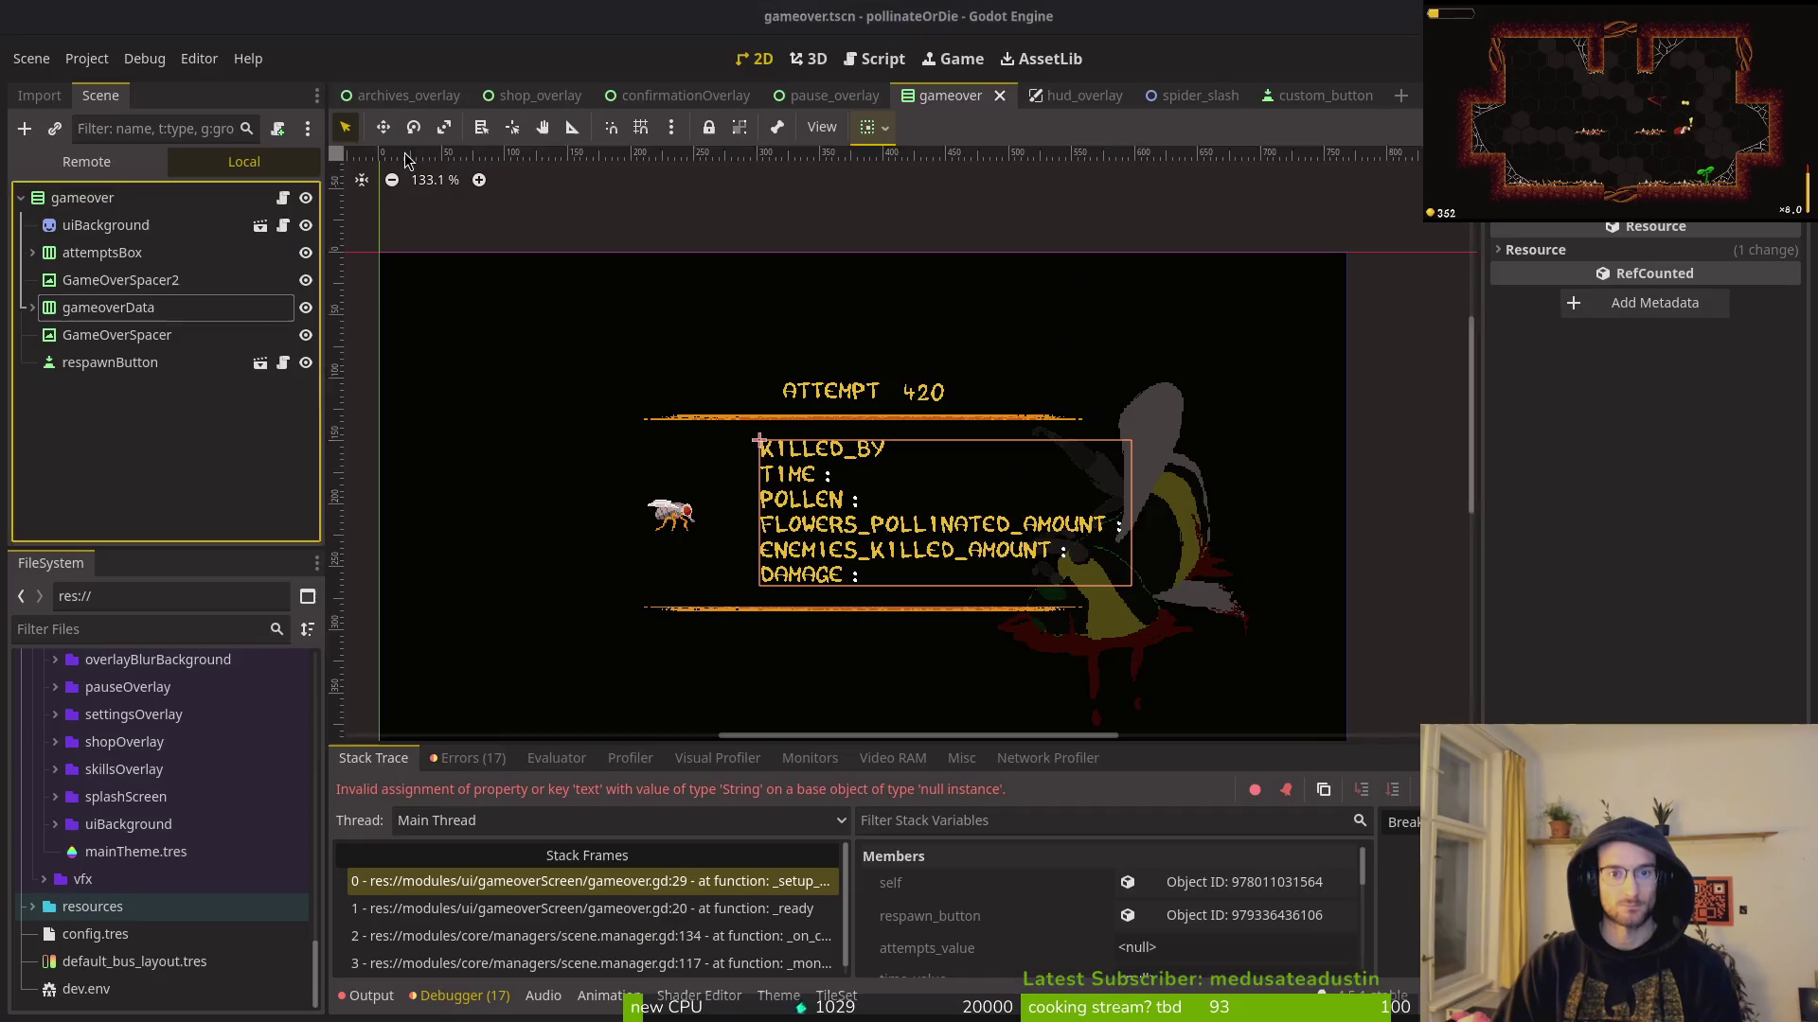
Step: Expand gameoverData and its stats node in Godot's scene tree to see the new boxes
left_click(32, 308)
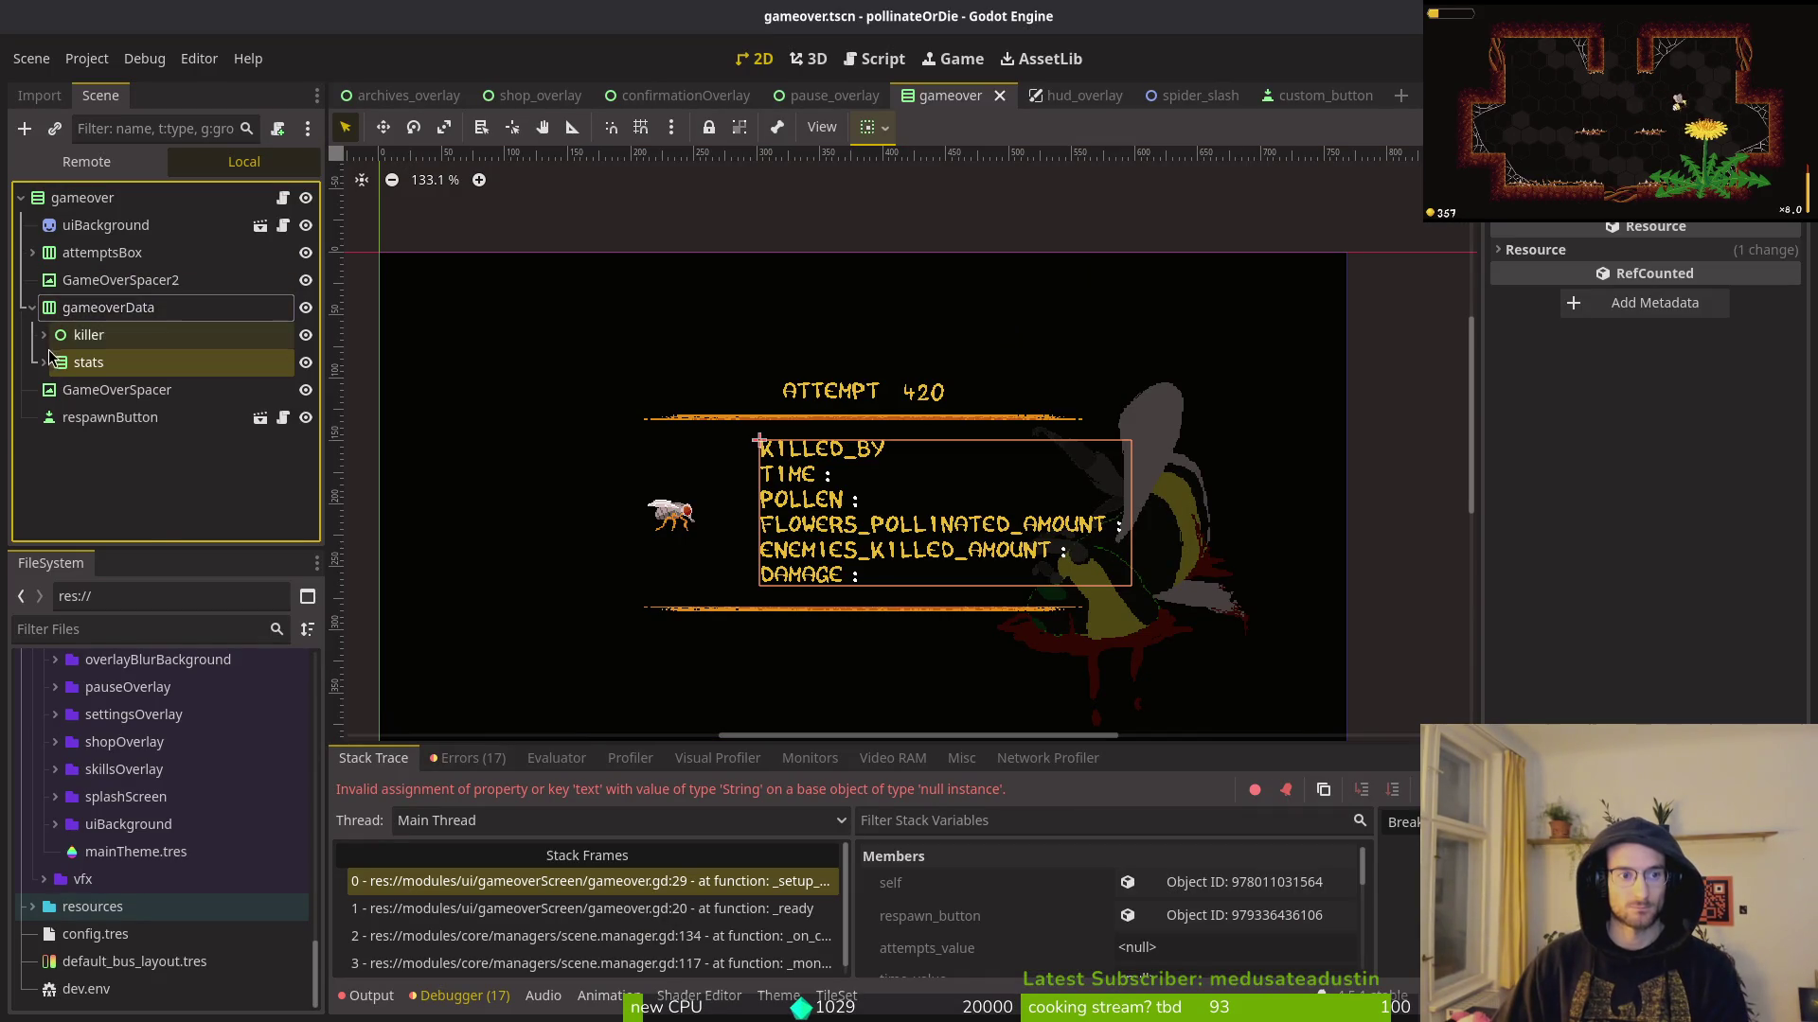
left_click(43, 362)
left_click_drag(76, 413, 274, 458)
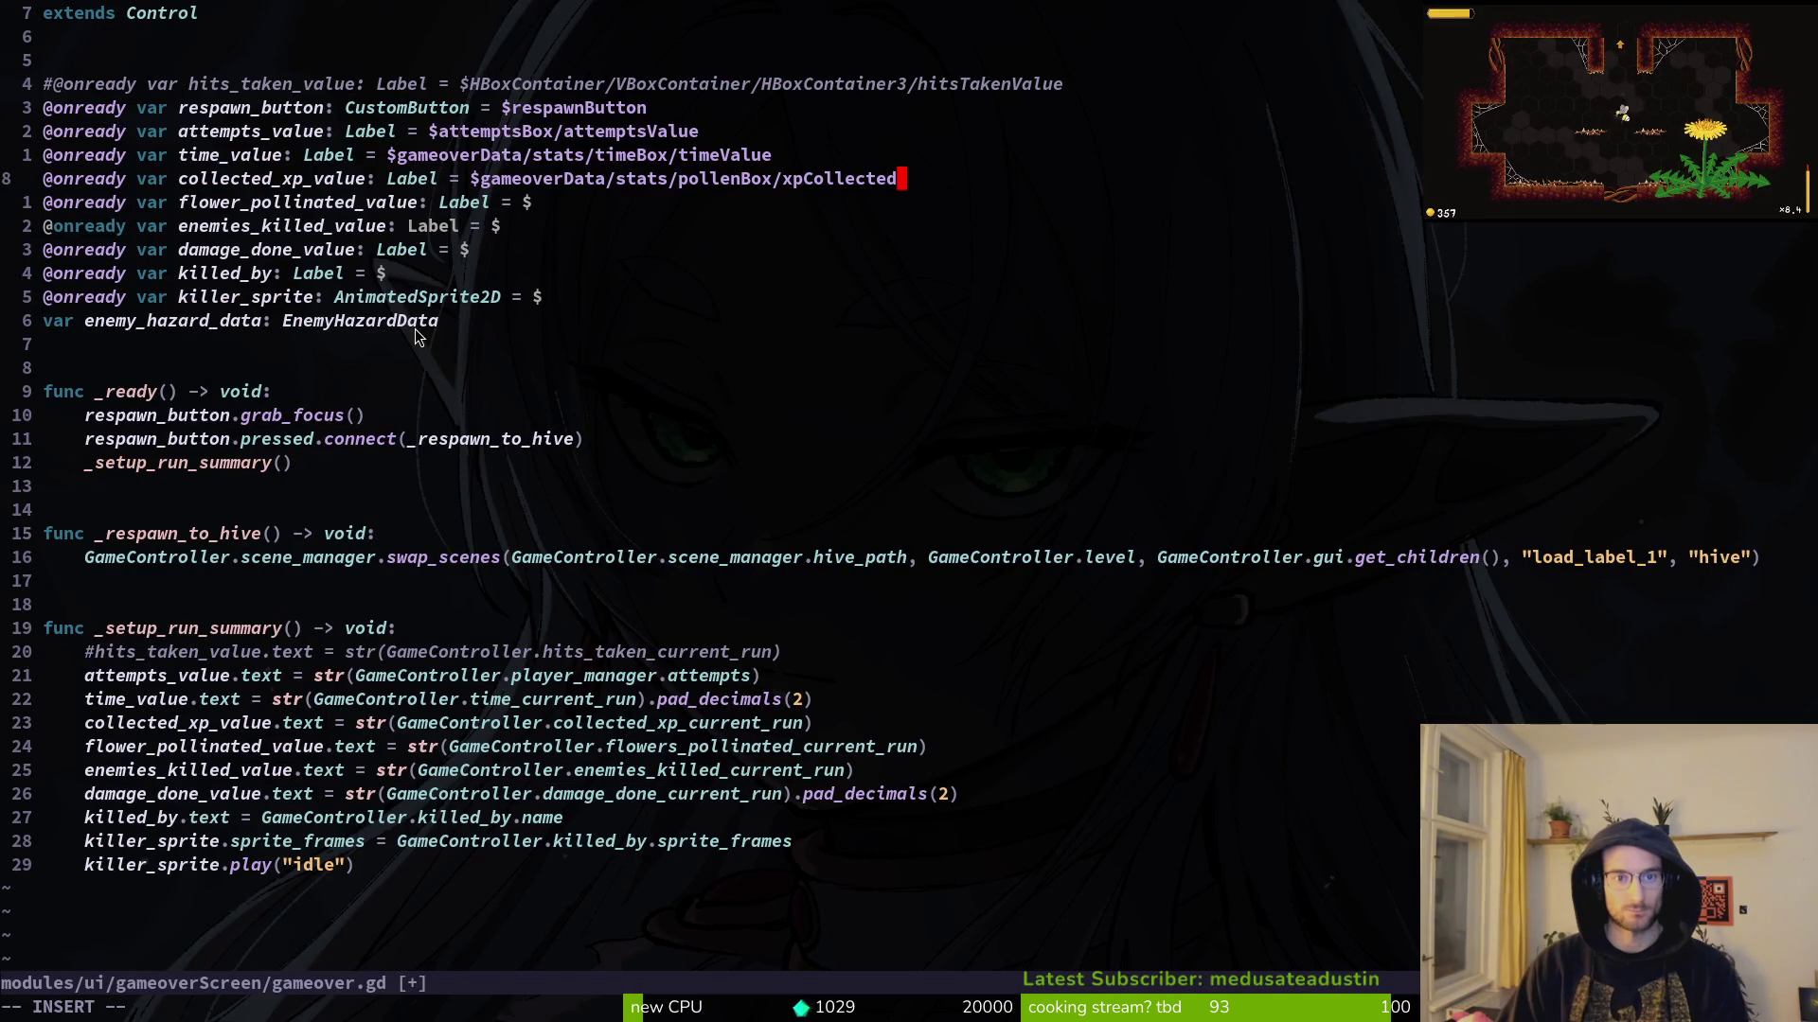
Step: Repoint the pollen labels to the xpValue and flowerValue nodes and save
key("ctrl+w")
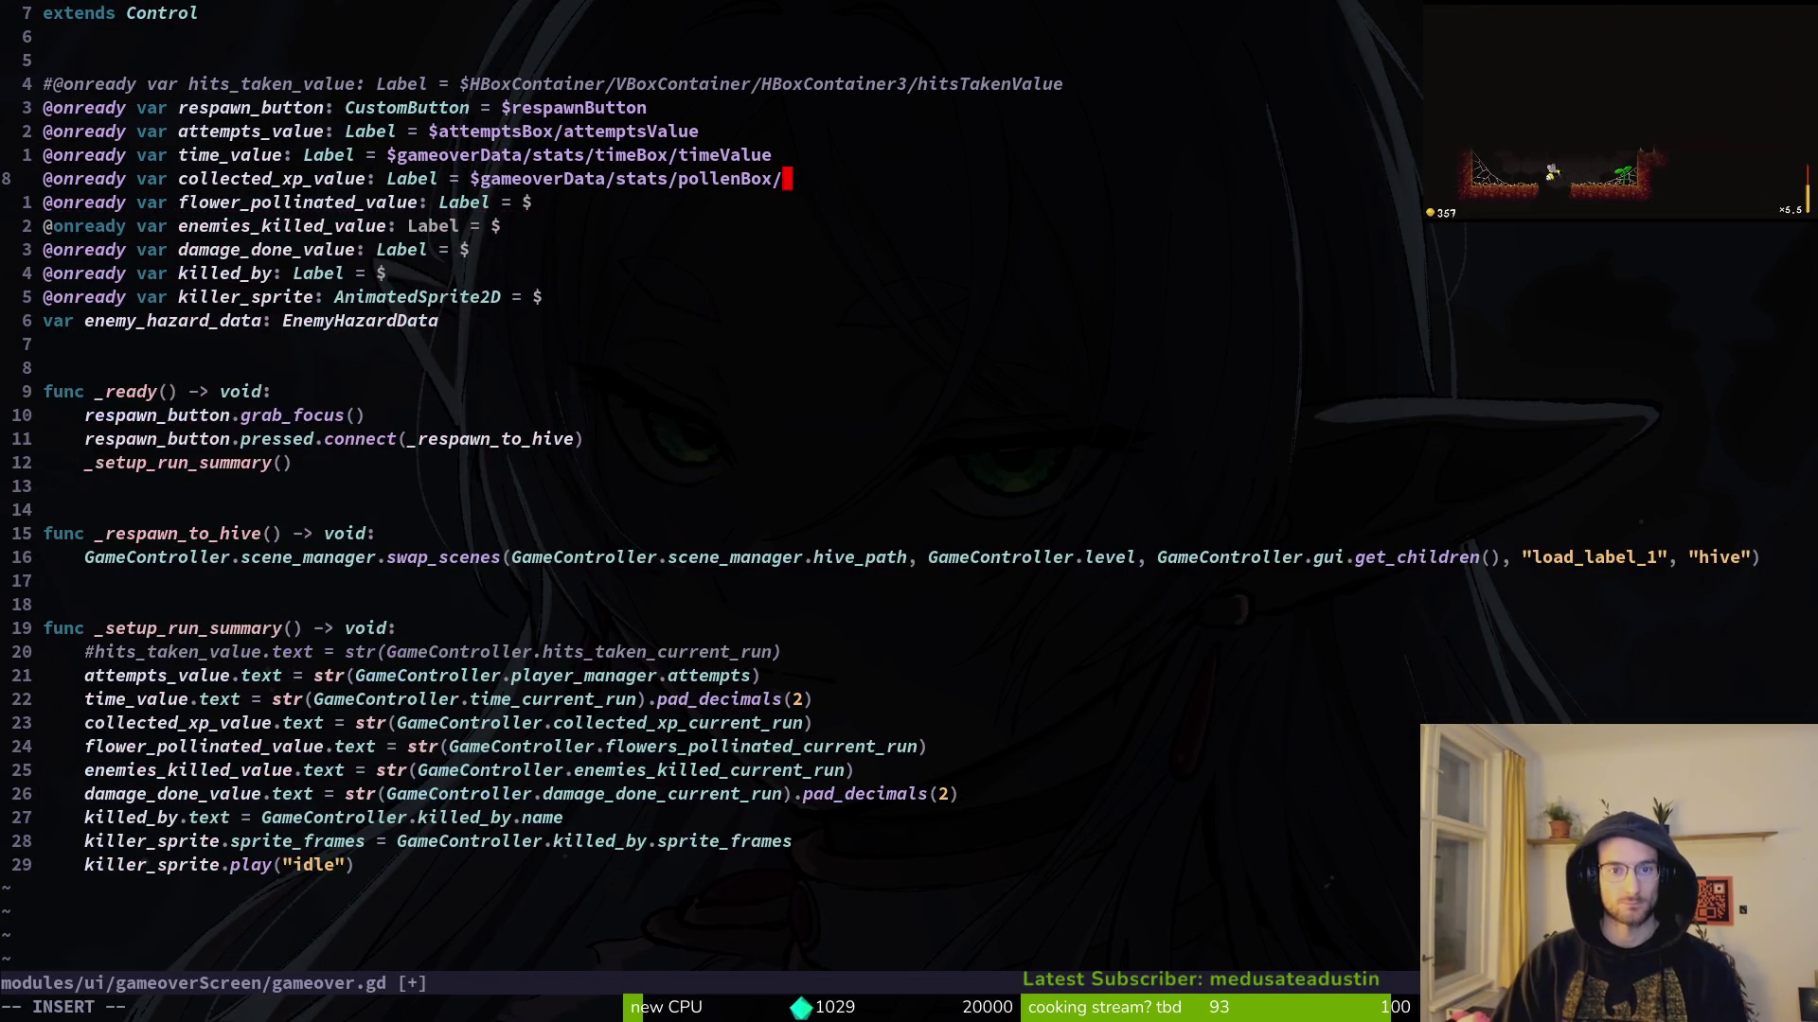
type("po")
key("alt+Tab")
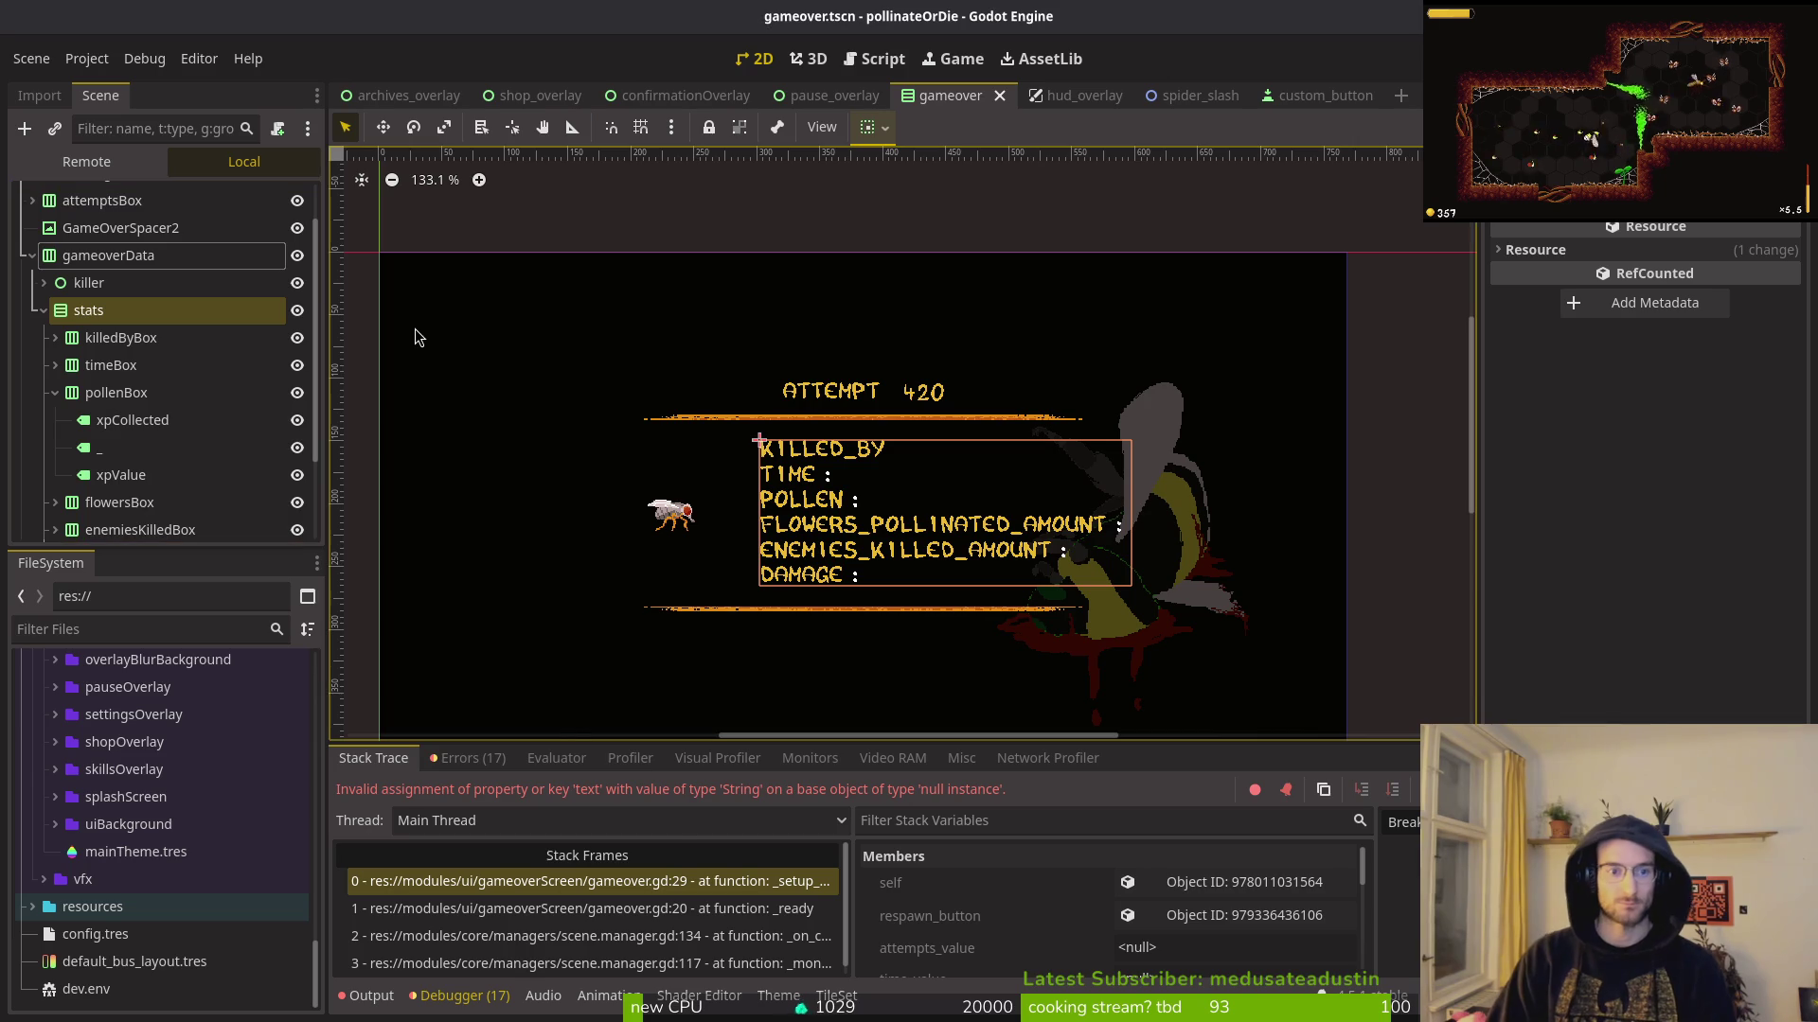
key("alt+Tab")
key("BackSpace")
key("BackSpace")
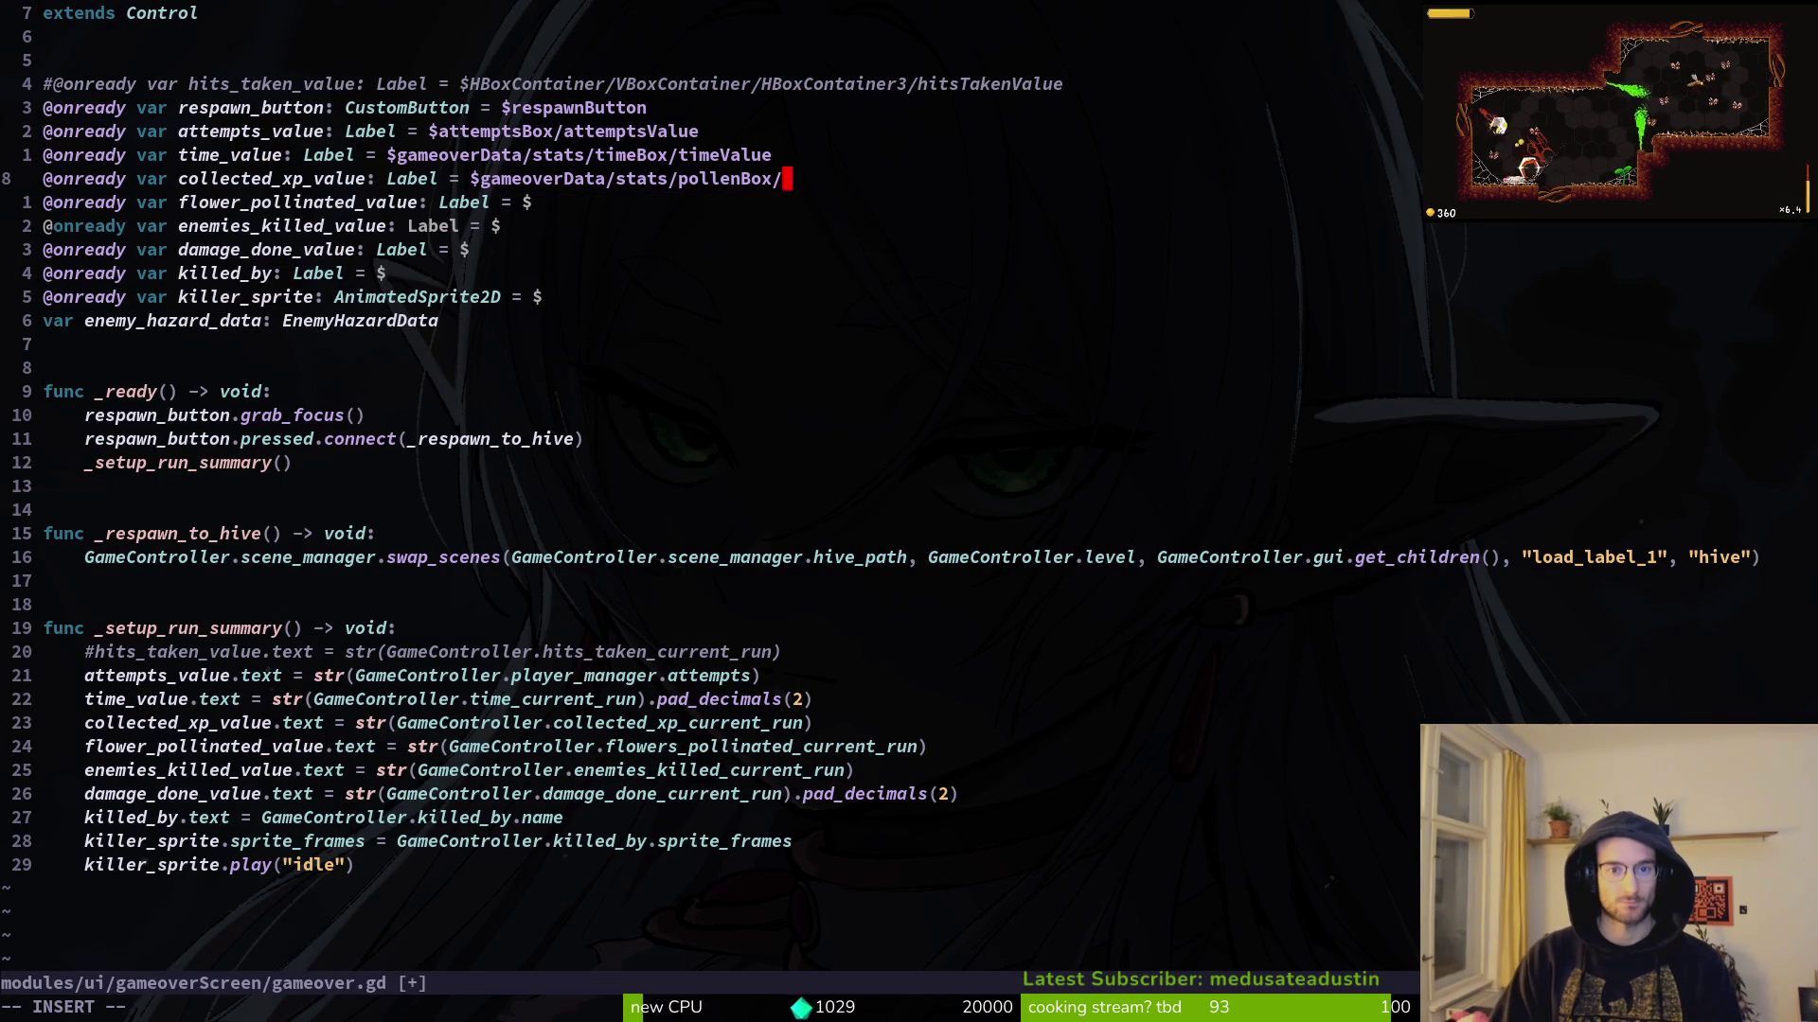
type("xp")
key("Tab")
key("Tab")
key("Escape")
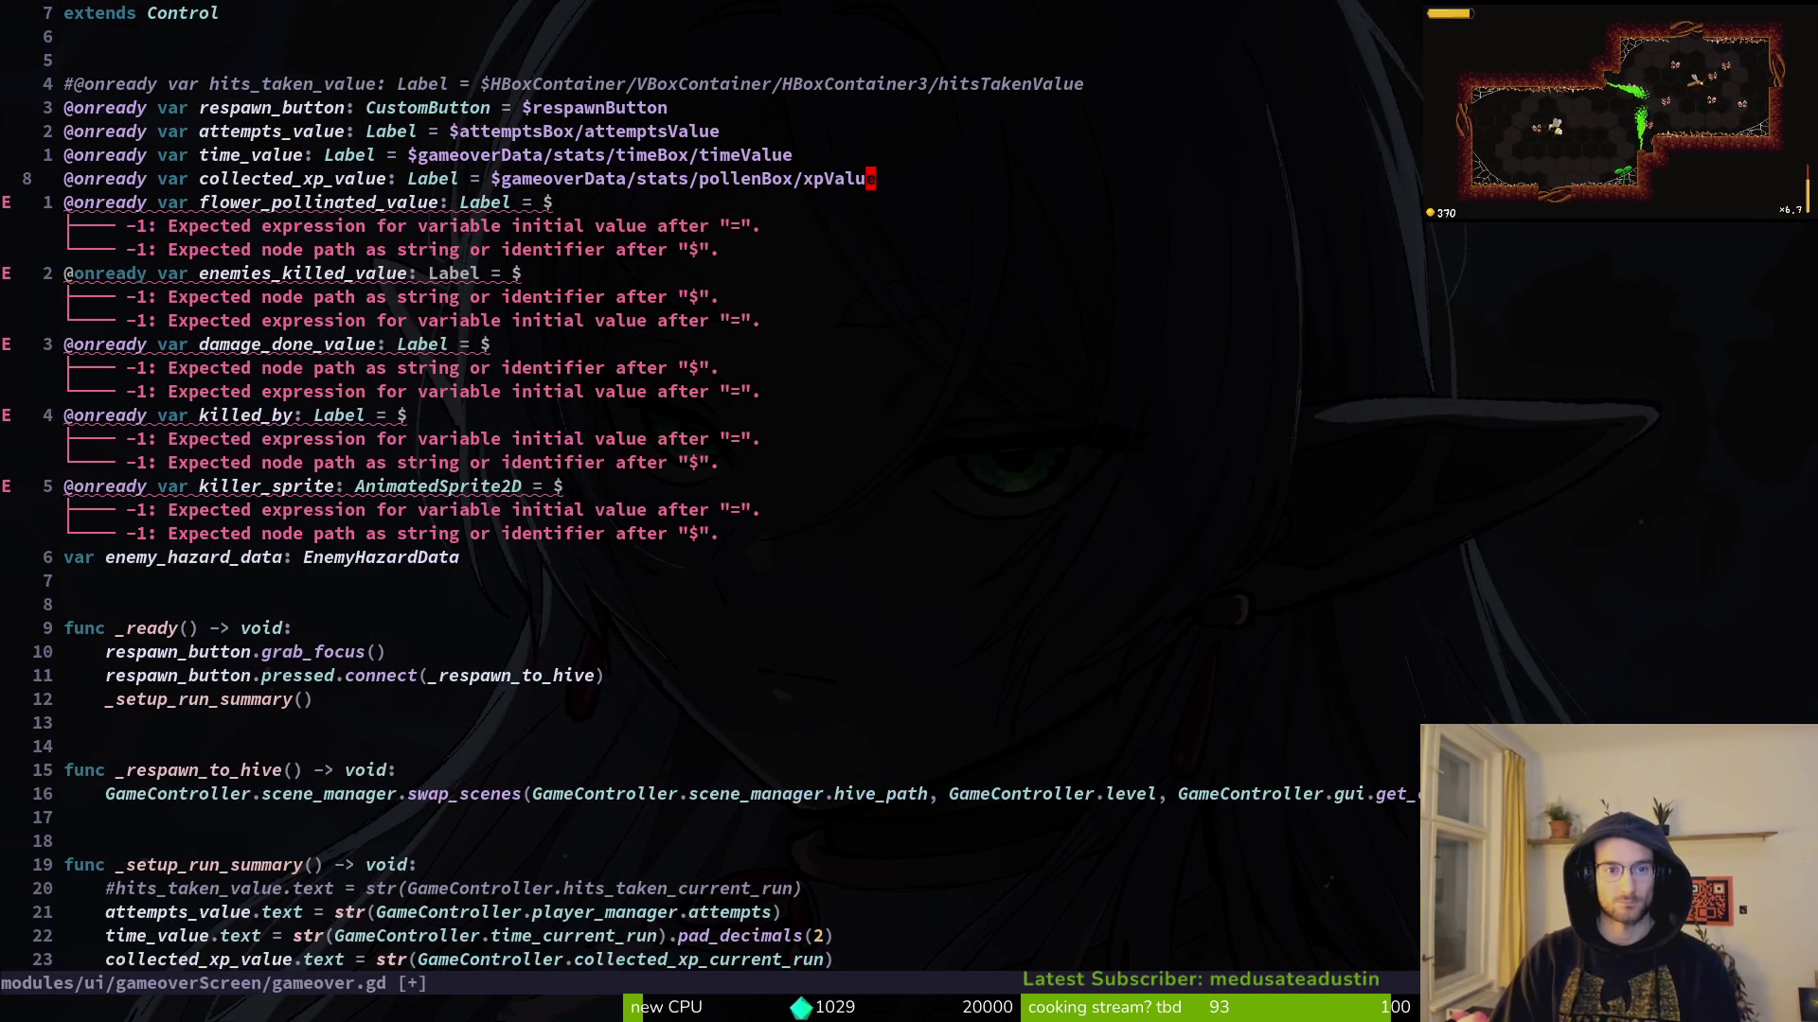
type("flo")
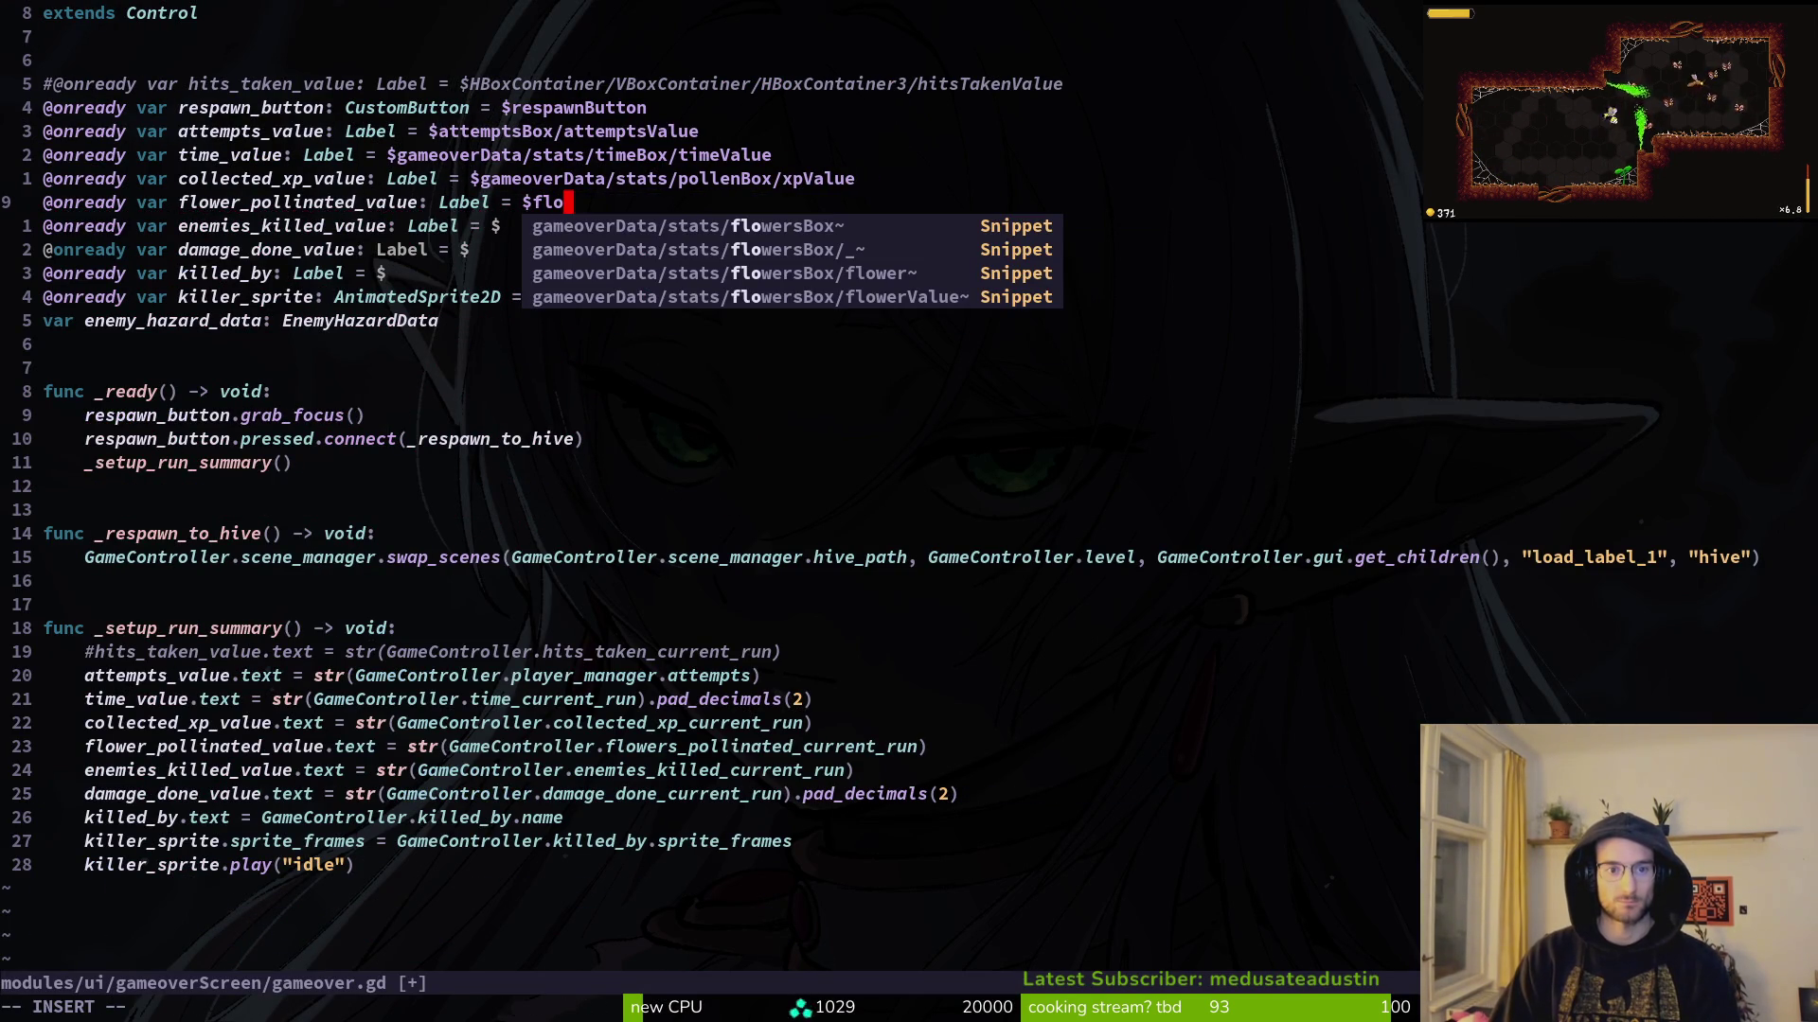
key("Escape")
type(":w")
key("Return")
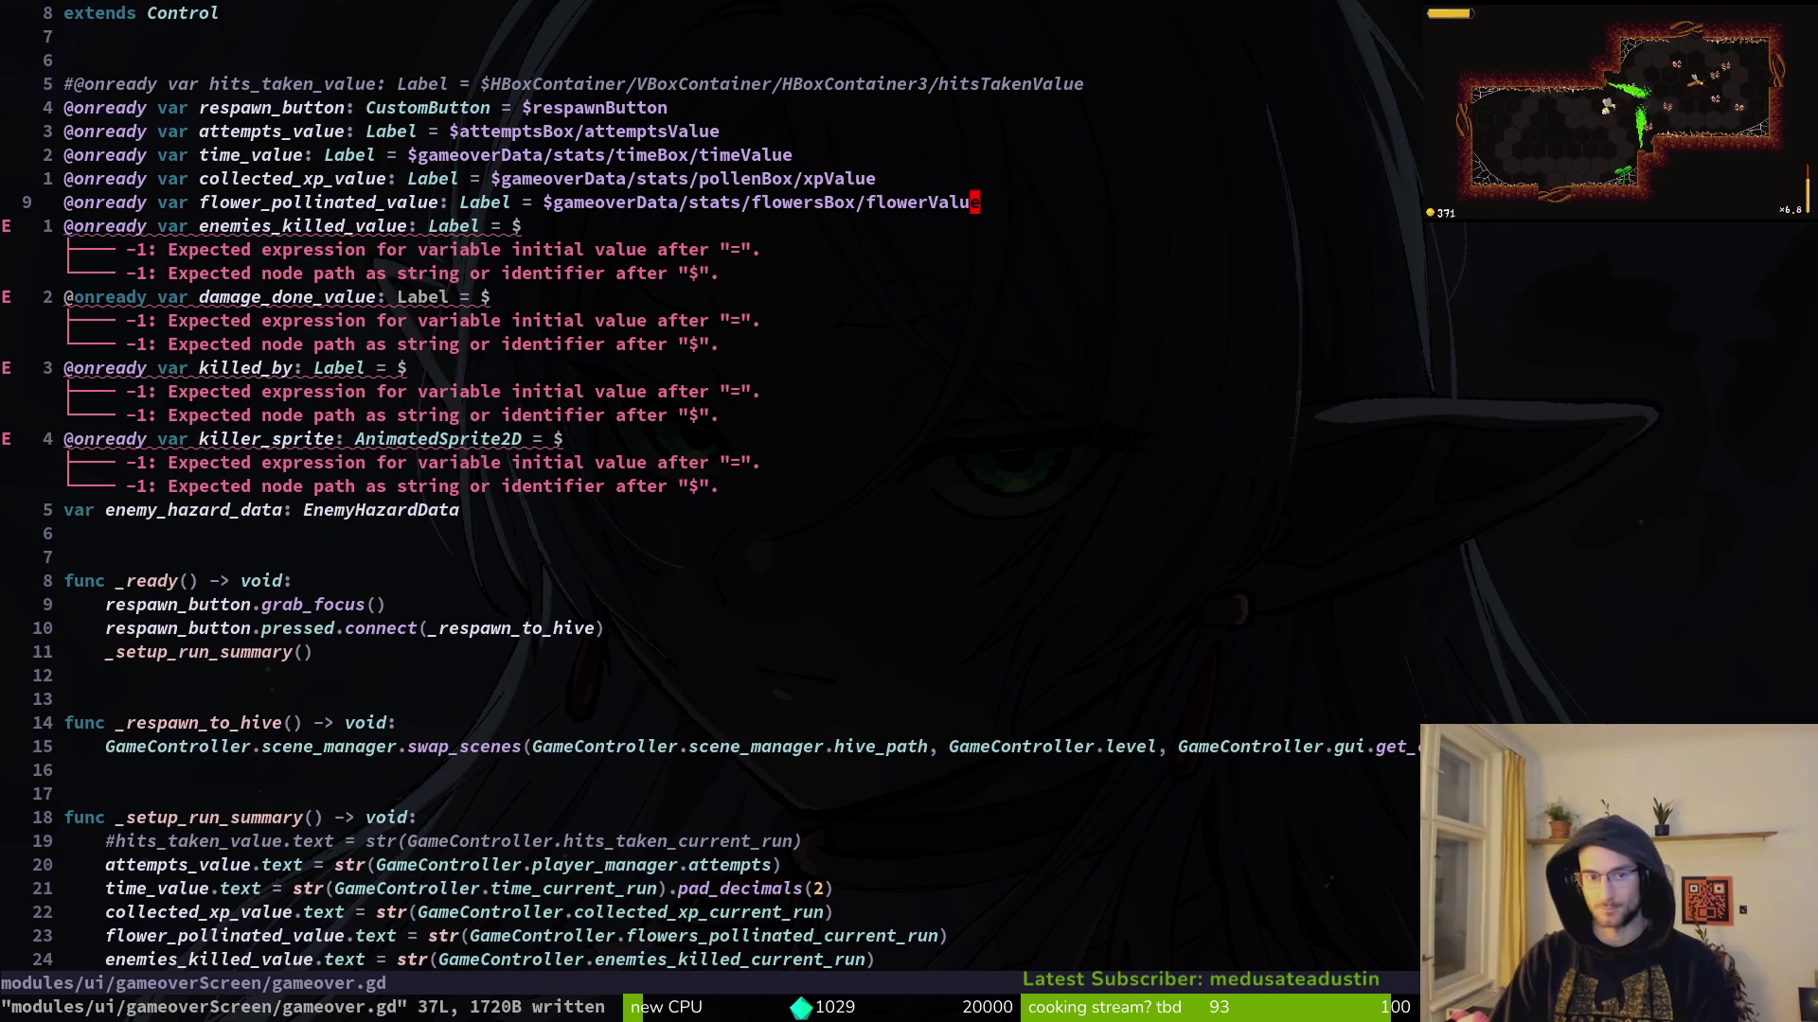
Step: Point enemies_killed_value at enemiesKilledValue and save the script
type("enki")
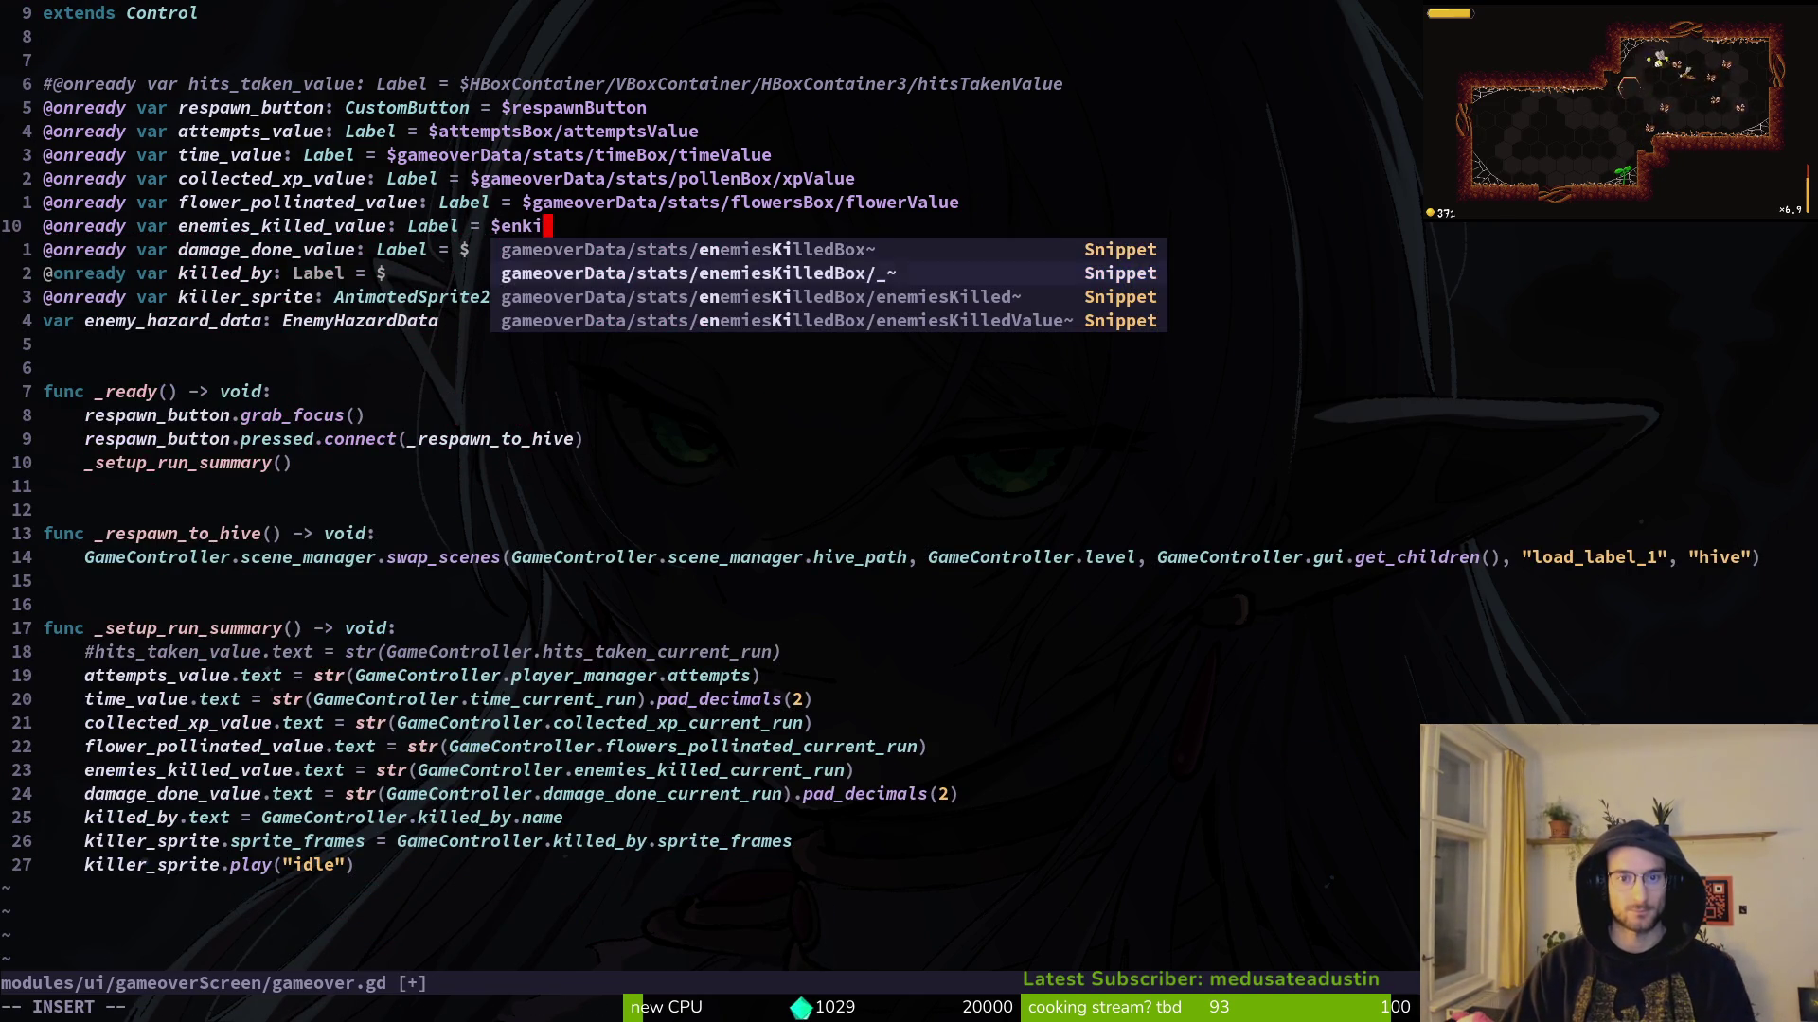
key("Tab")
key("Tab")
key("Return")
key("Escape")
type(":w")
key("Return")
Step: Look up damageBox's damageValue label in Godot's scene tree for the damage_done_value path
type("dam")
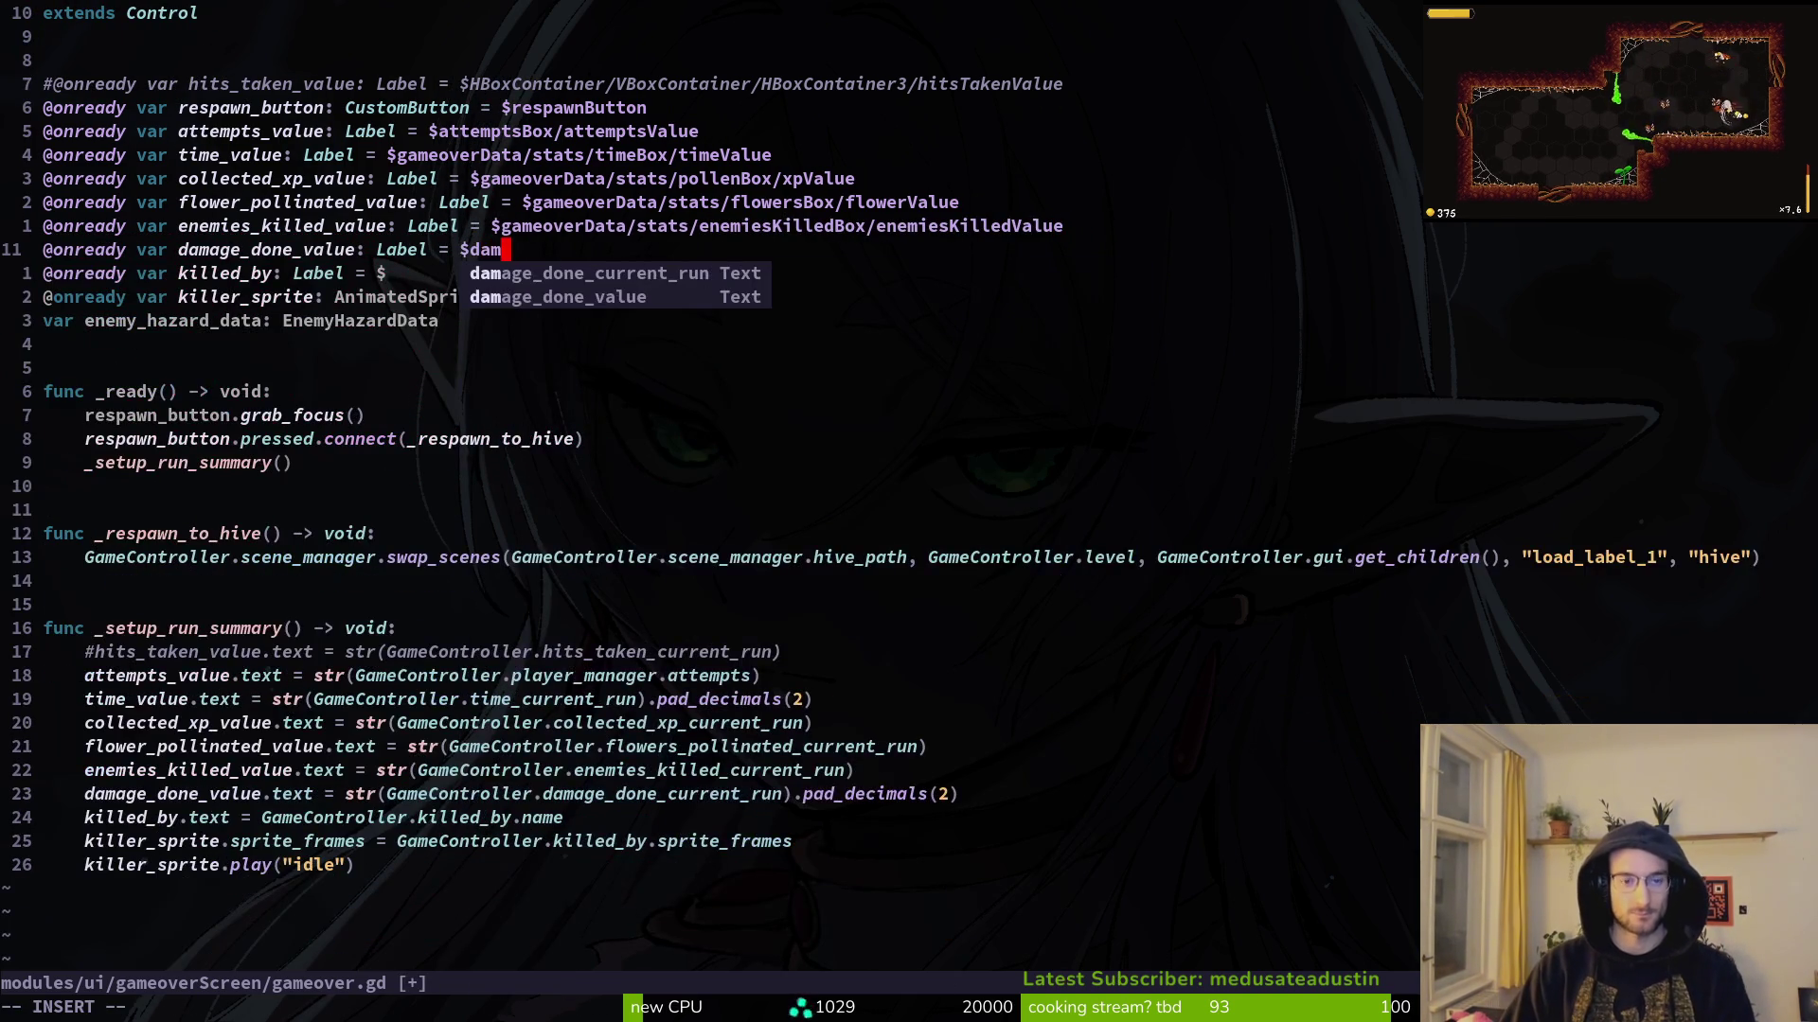
key("BackSpace")
key("alt+Tab")
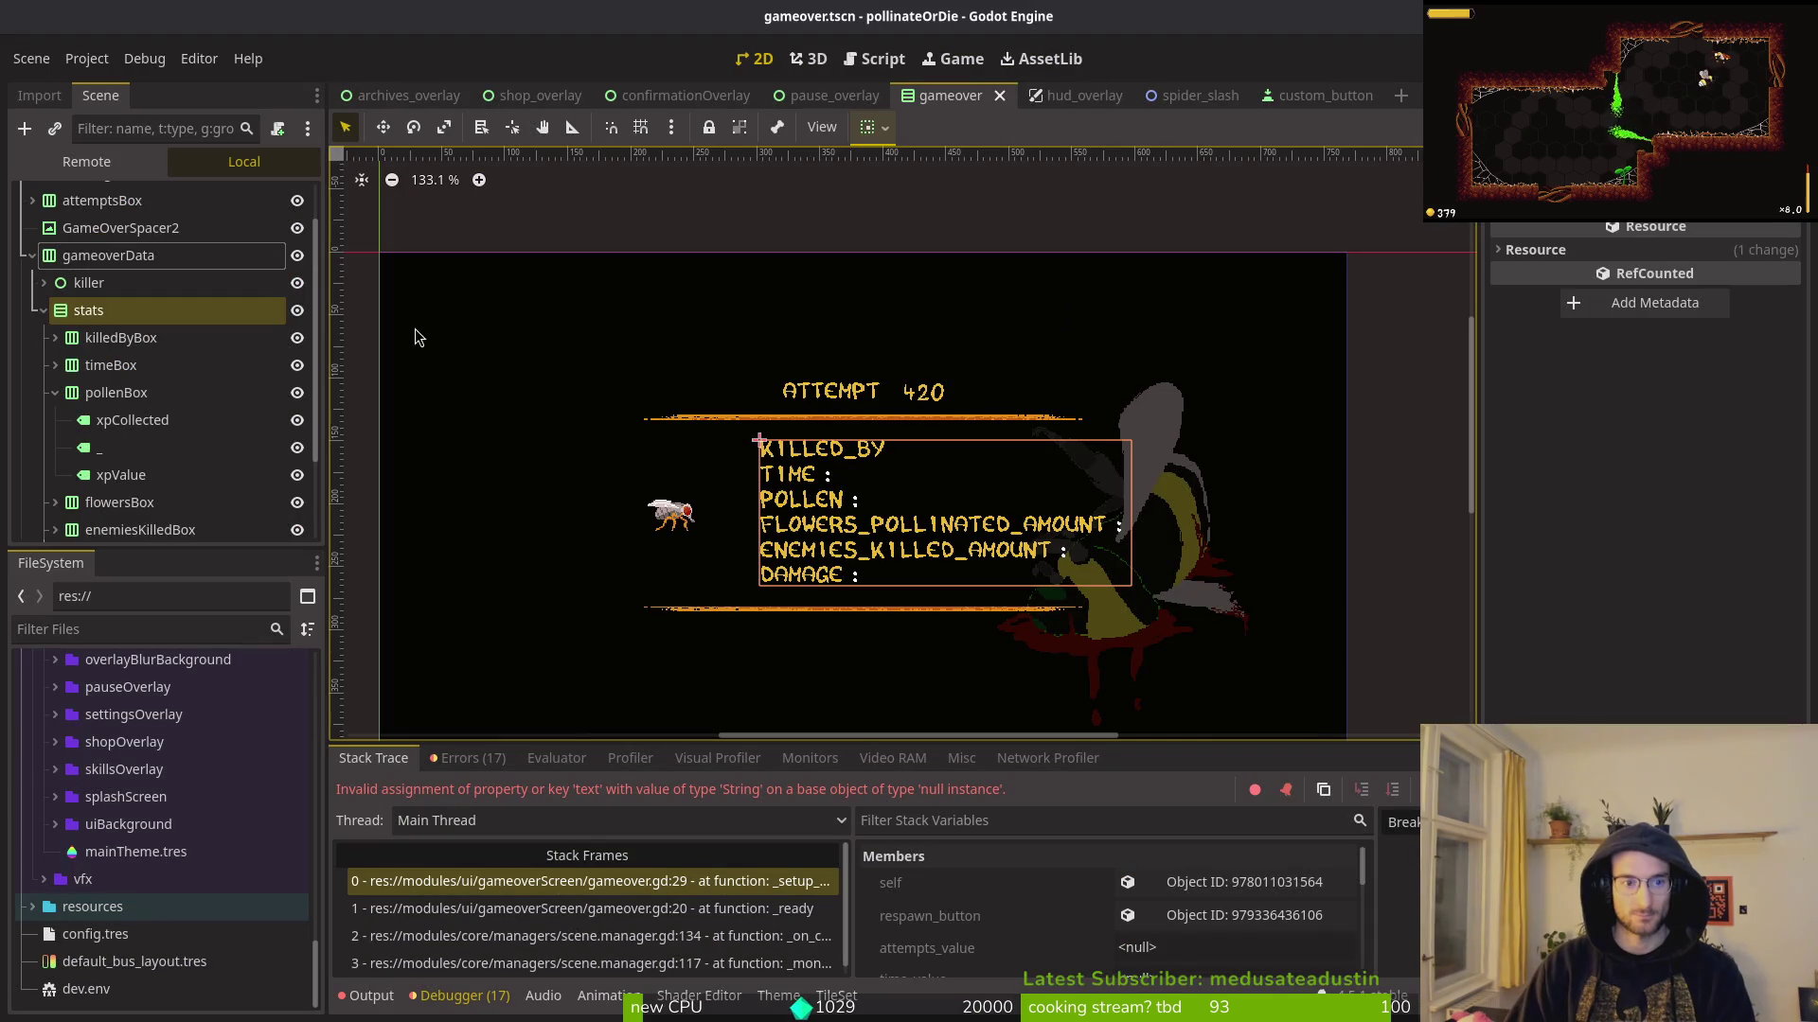
scroll(64, 480, "down", 2)
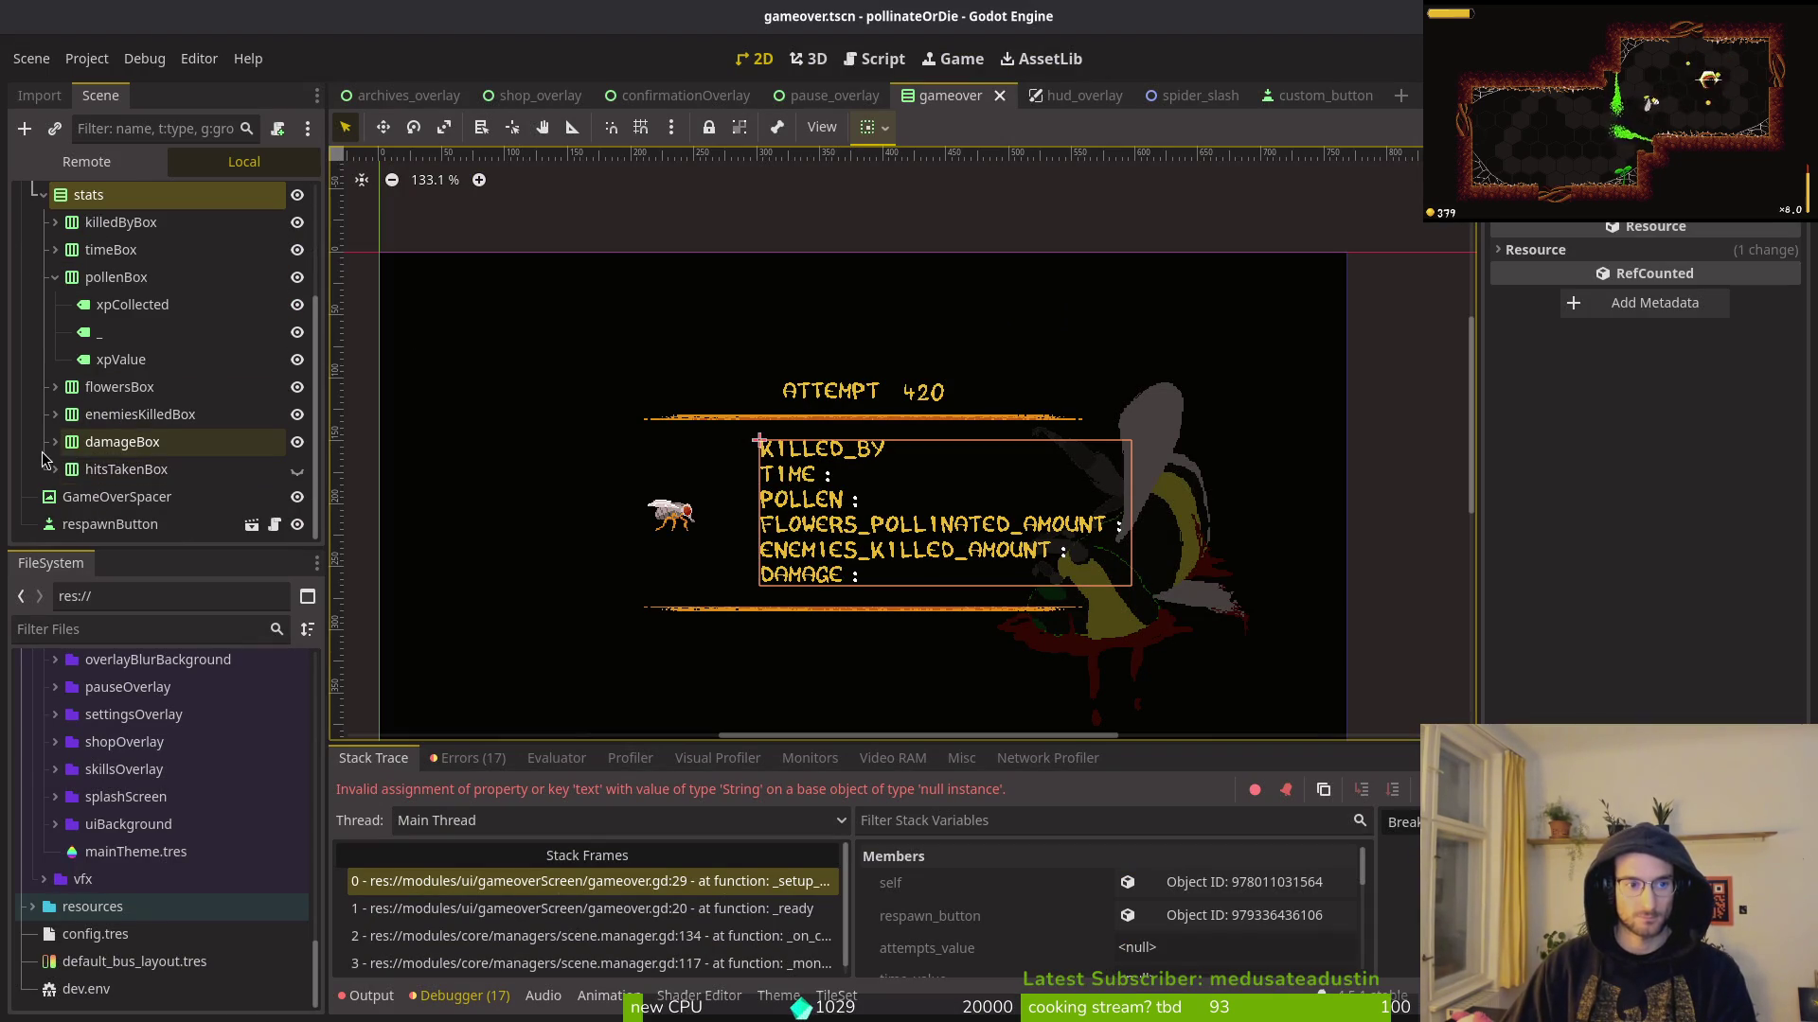
left_click(54, 441)
scroll(142, 426, "down", 2)
left_click(180, 441)
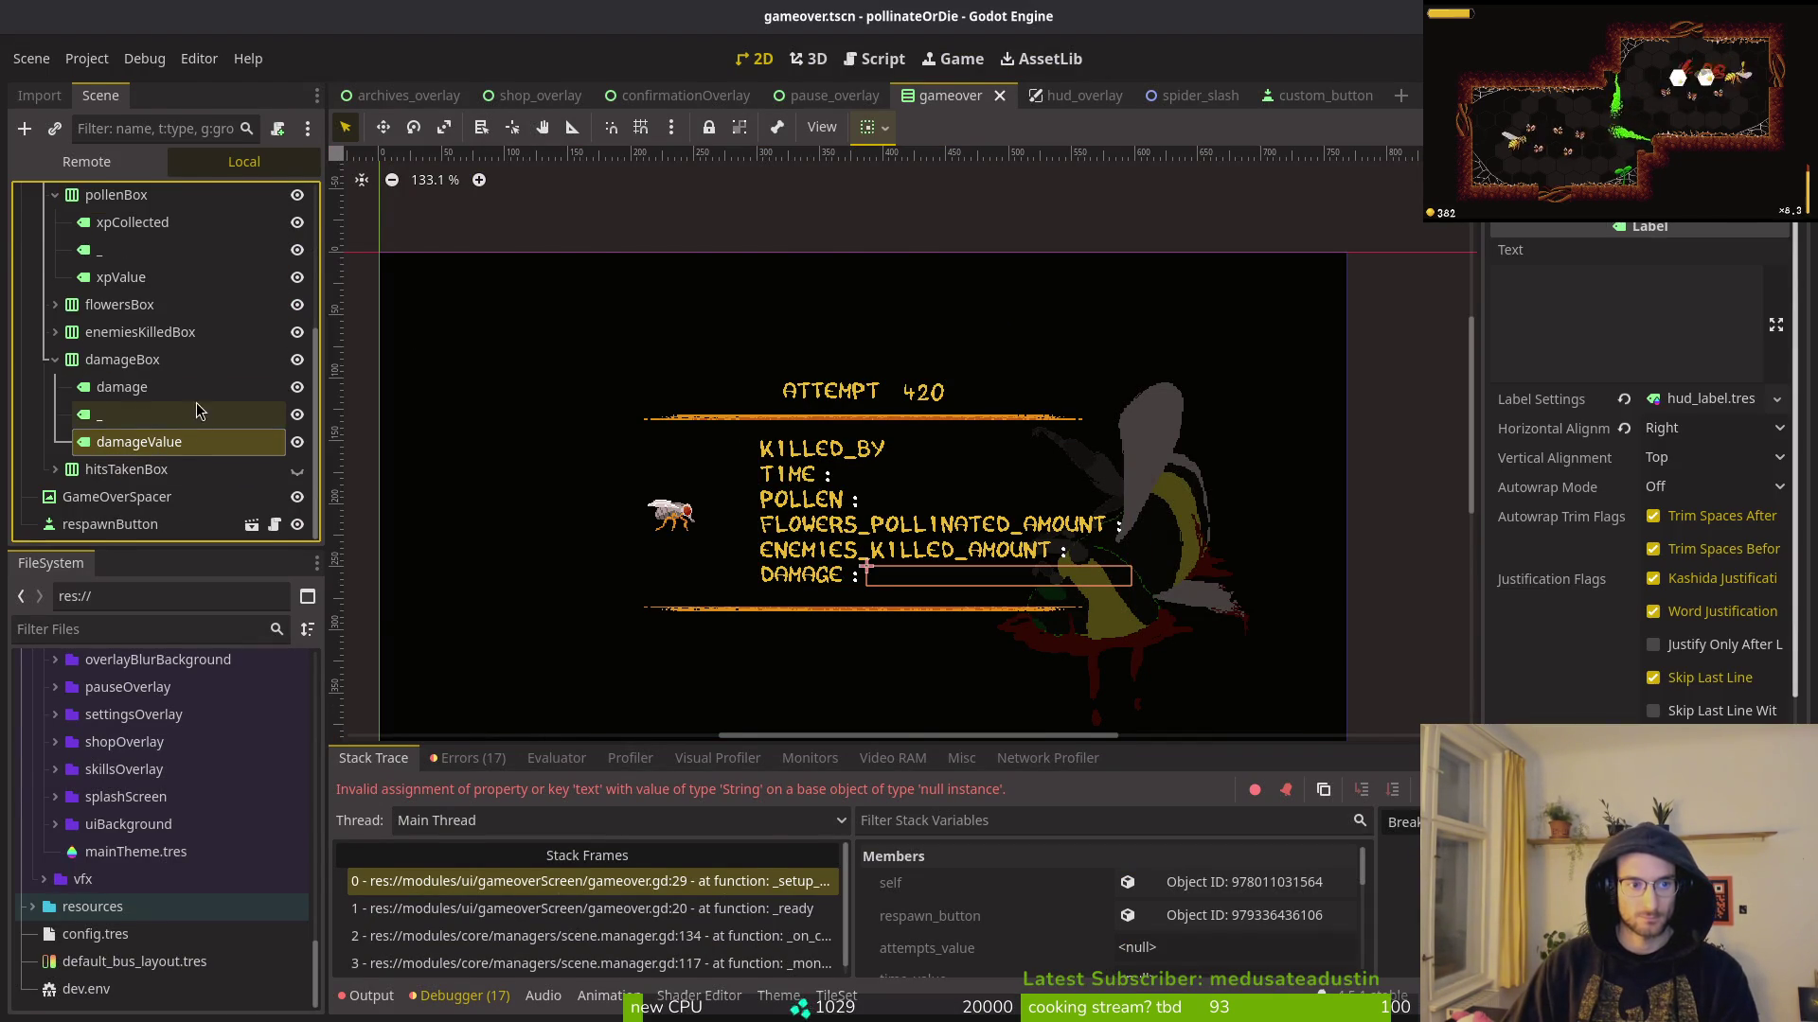
key("alt+Tab")
Step: Point damage_done_value at damageBox/damageValue and killed_by at killedByBox/killedByValue
type("ma")
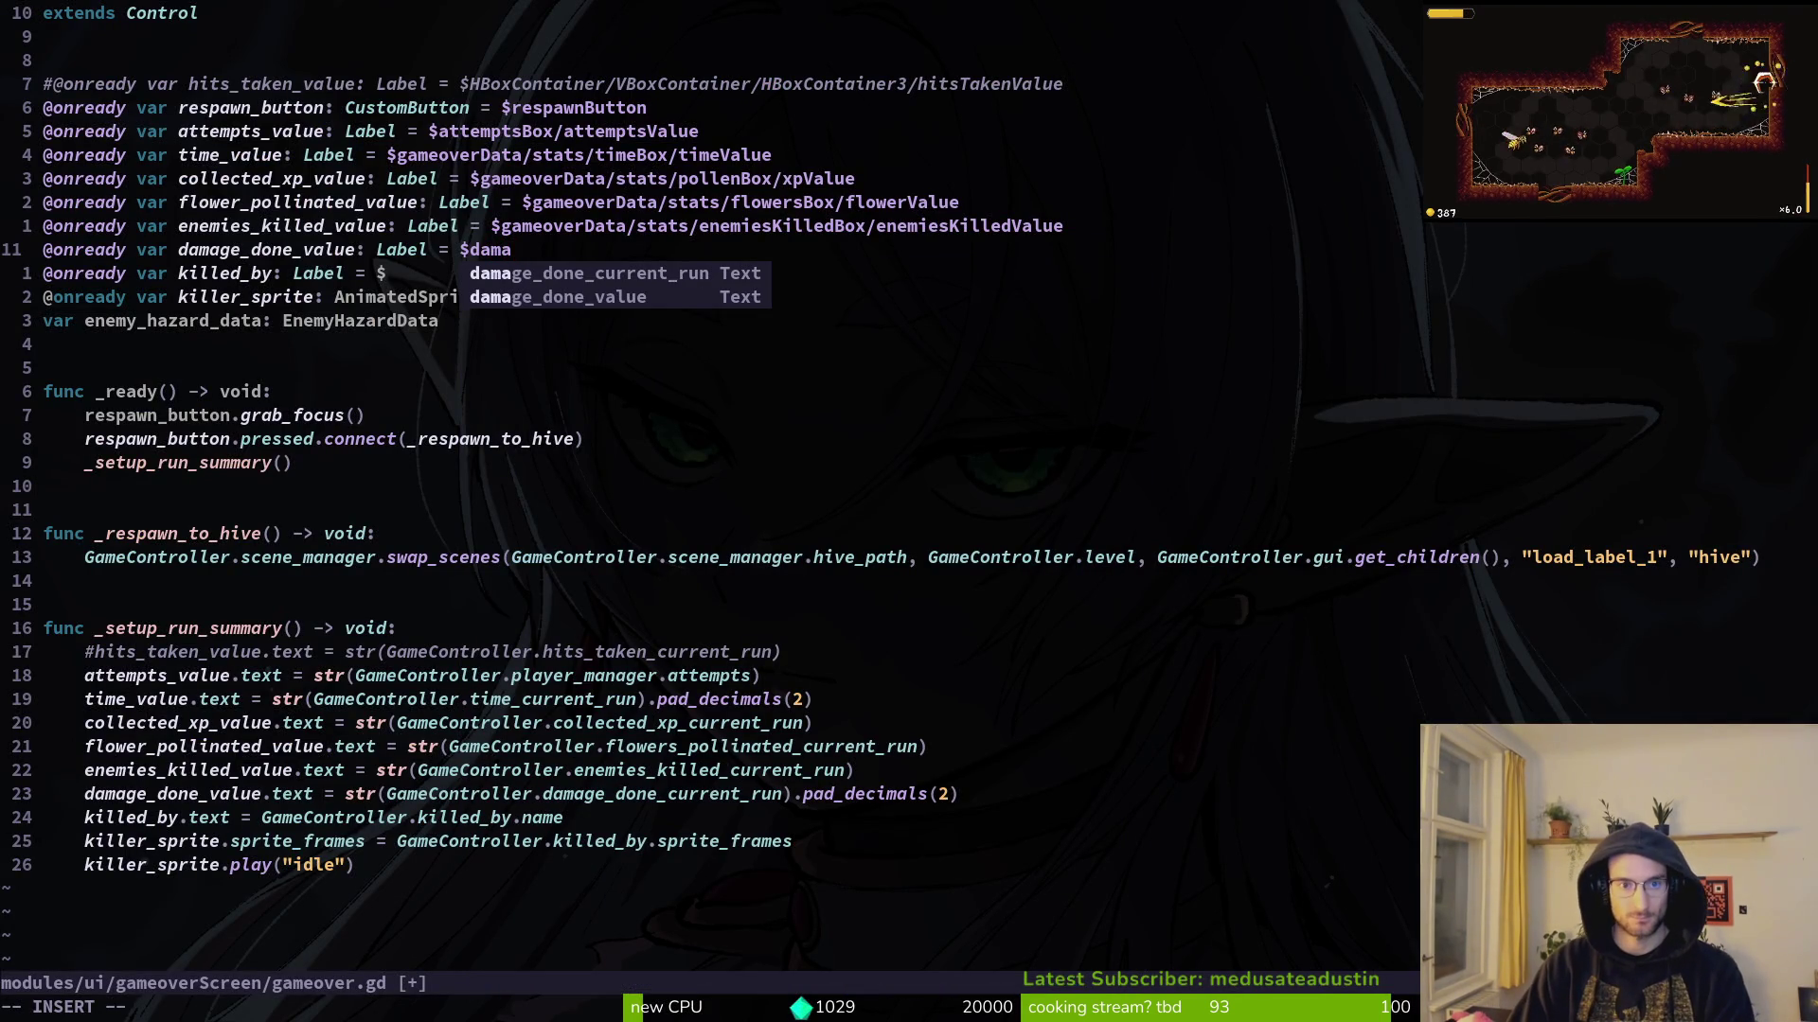
key("BackSpace")
key("BackSpace")
key("BackSpace")
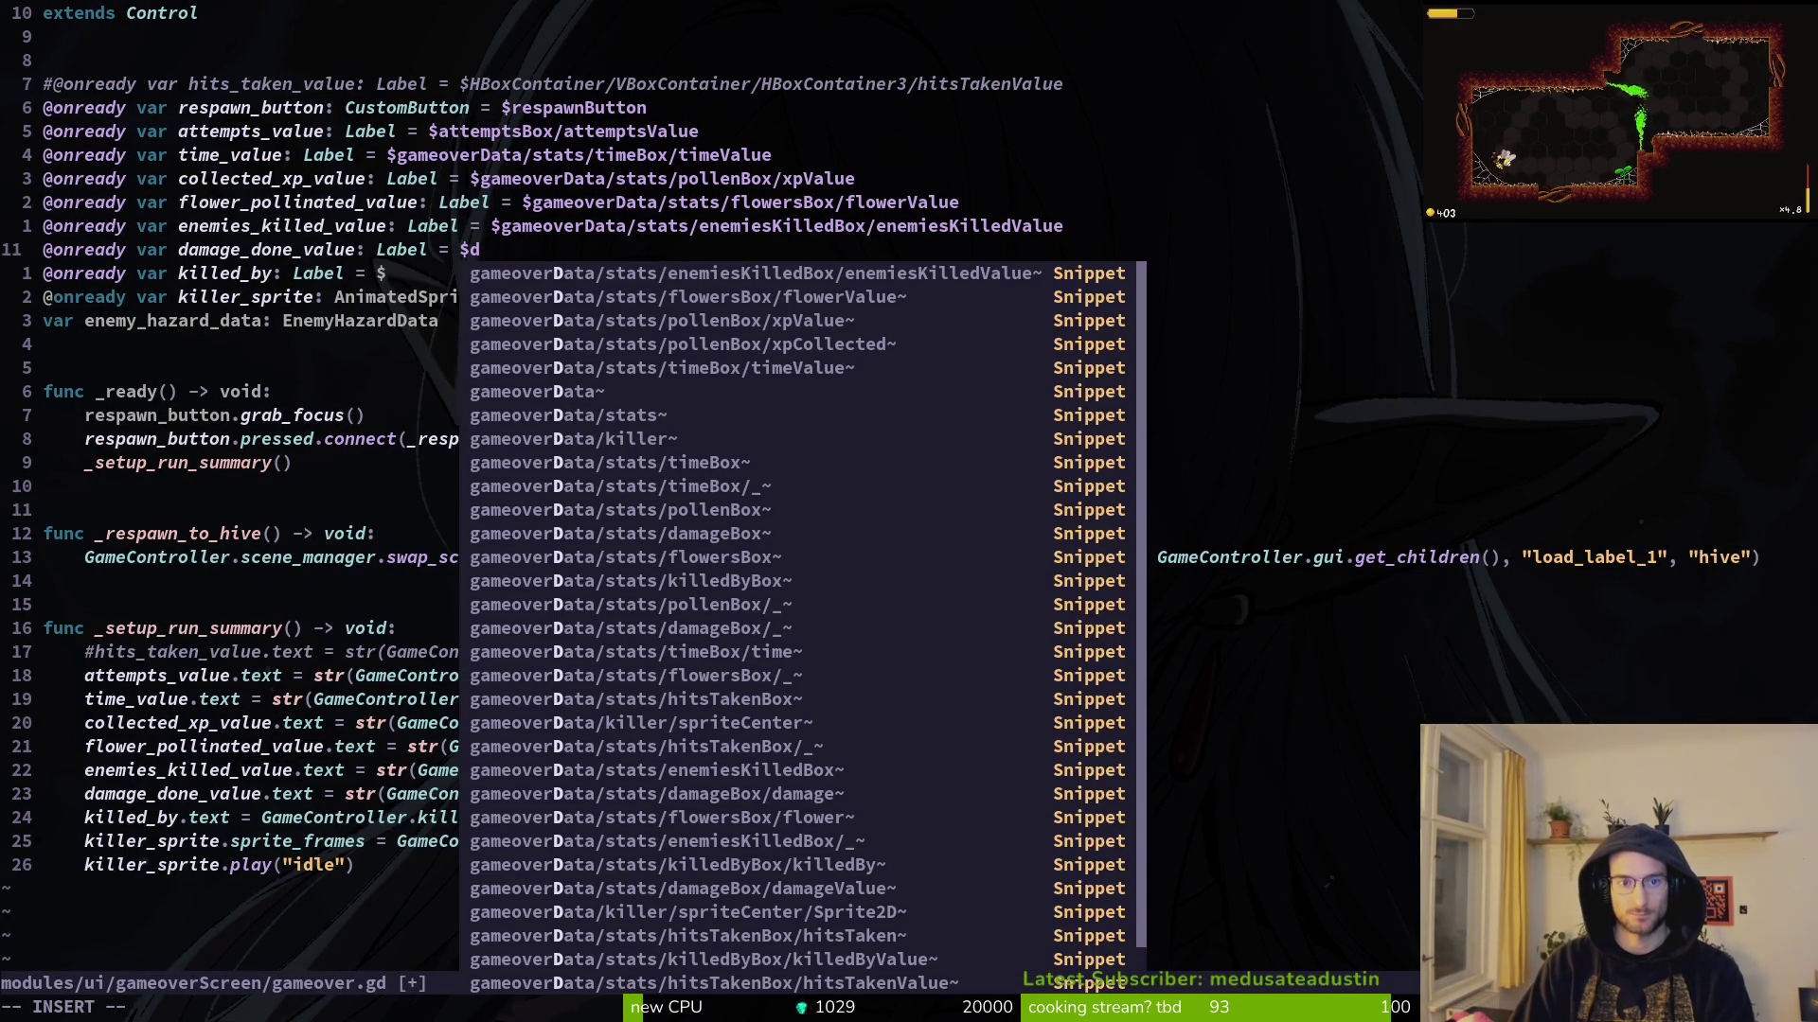
key("alt+Tab")
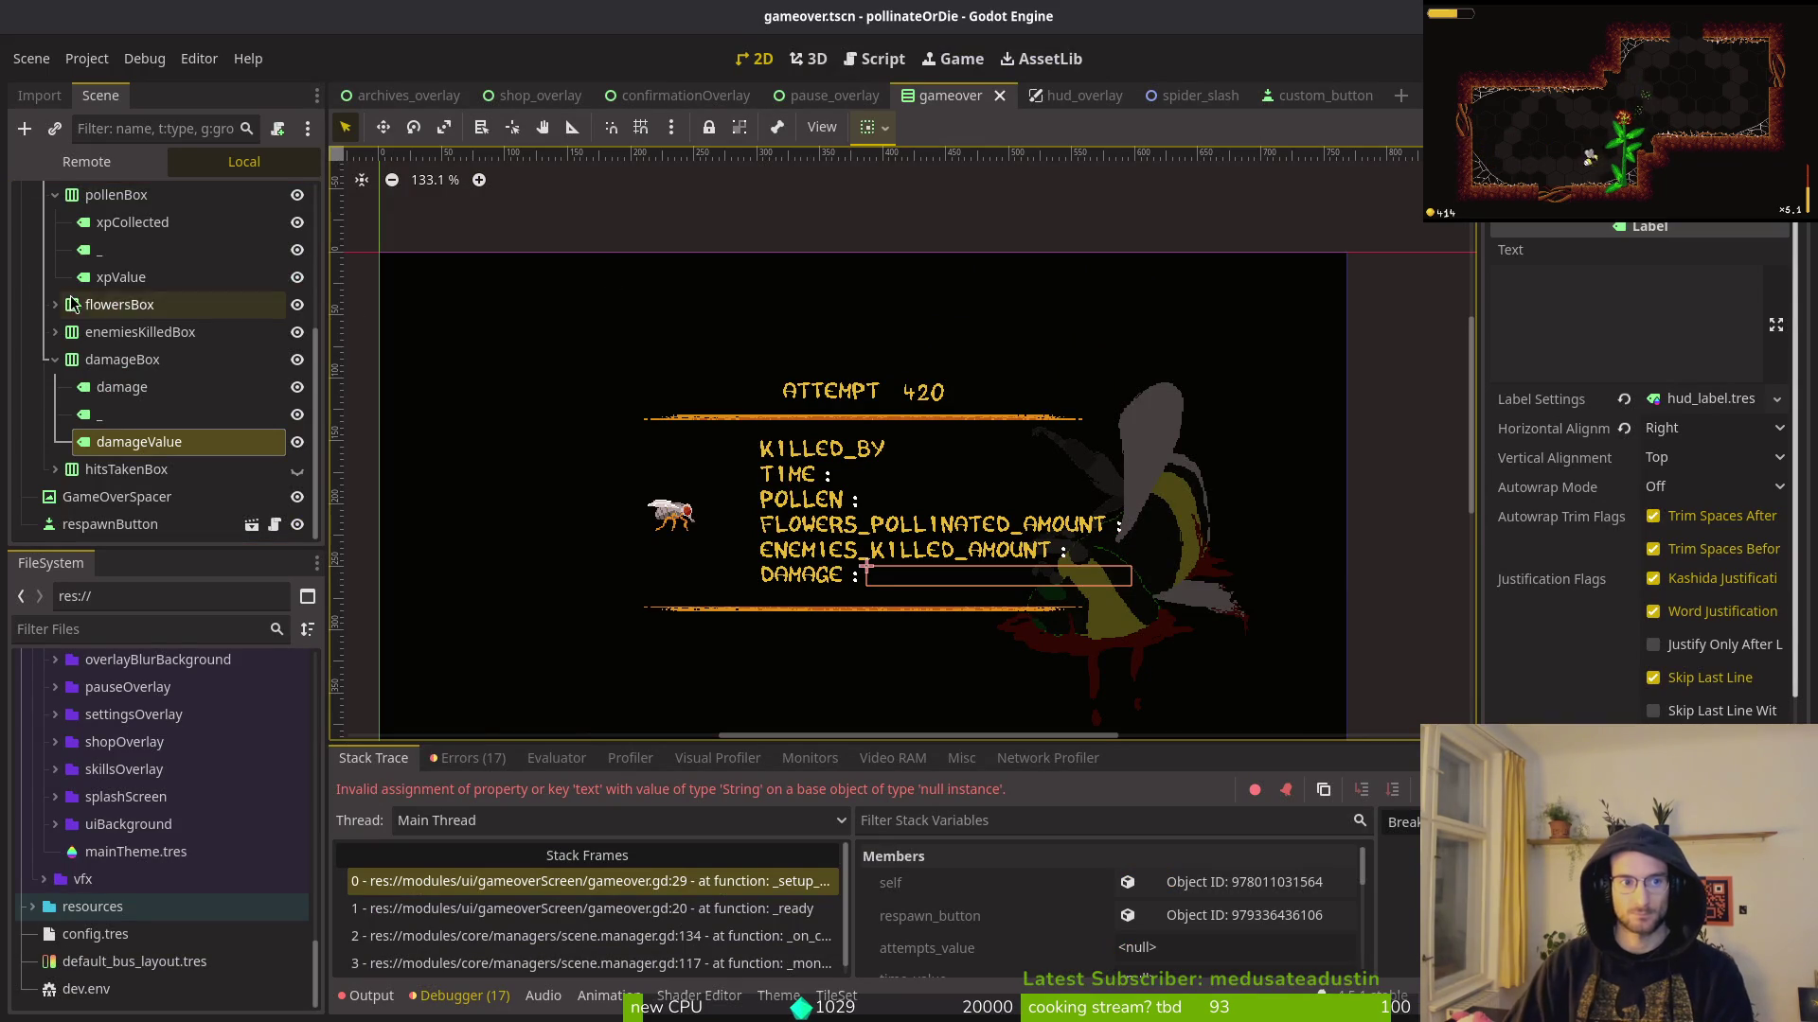
scroll(72, 304, "up", 5)
left_click(33, 308)
key("alt+Tab")
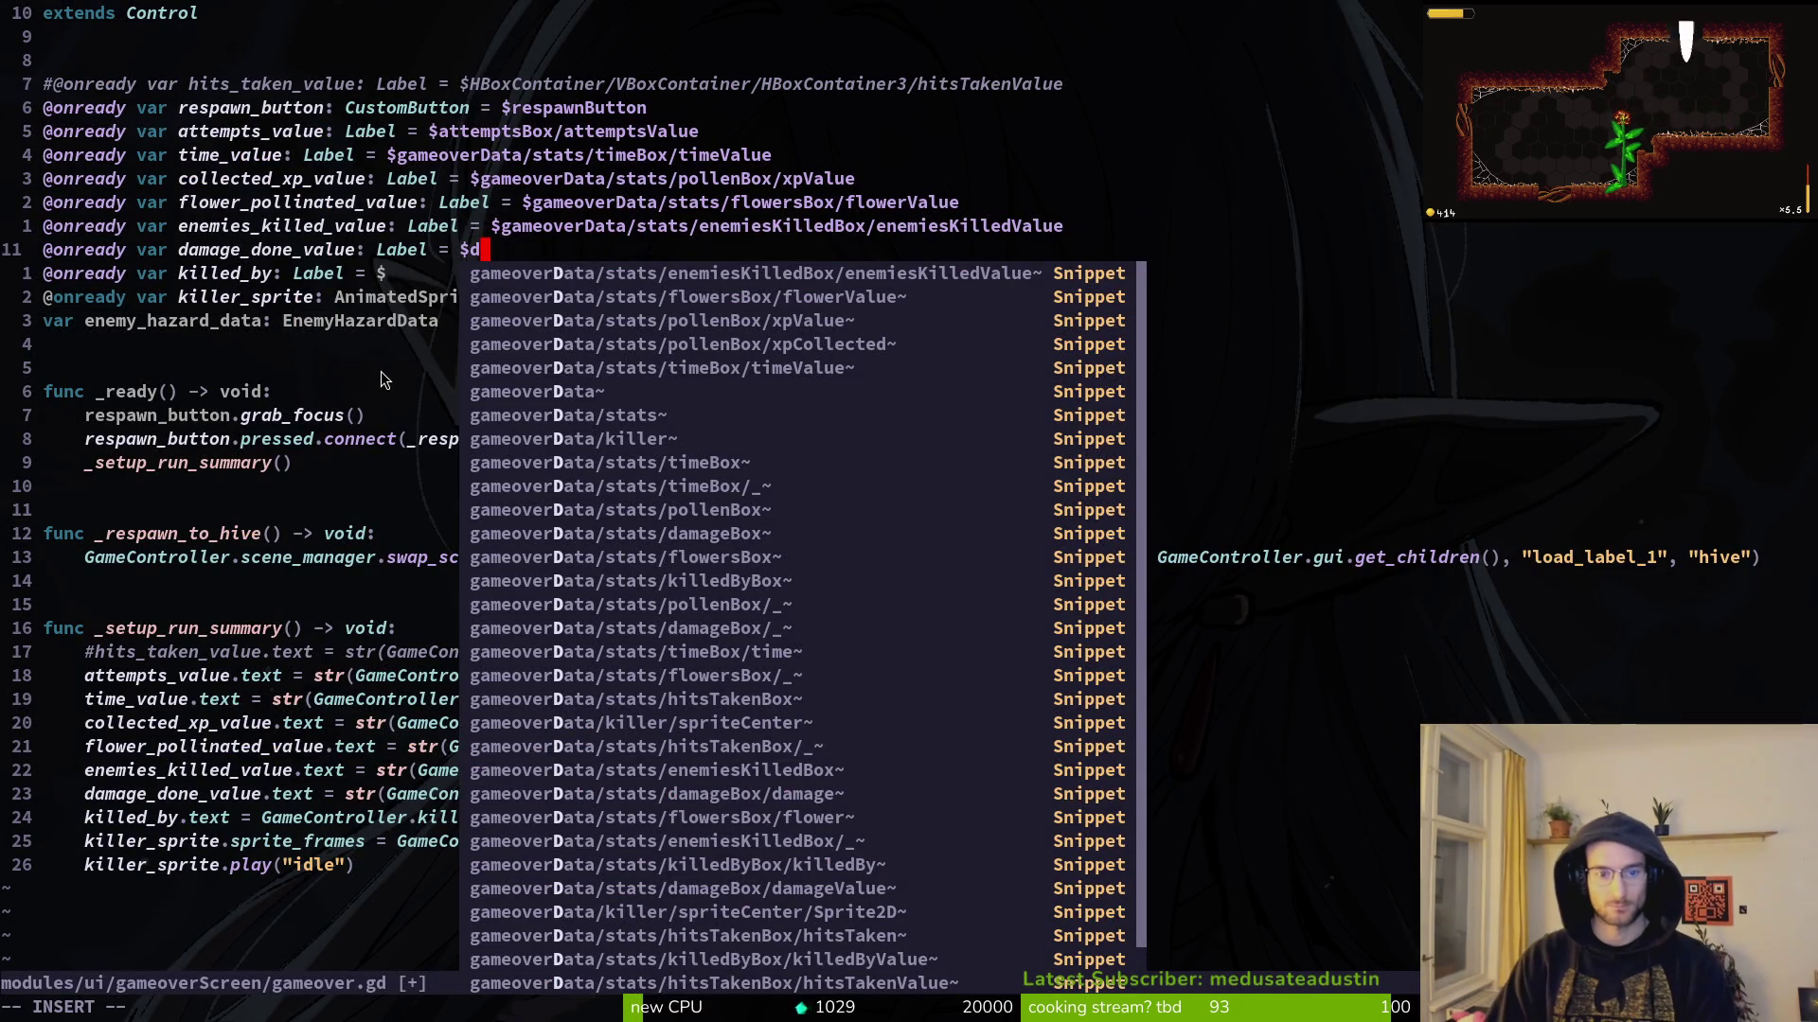
type("dam")
key("Tab")
key("Return")
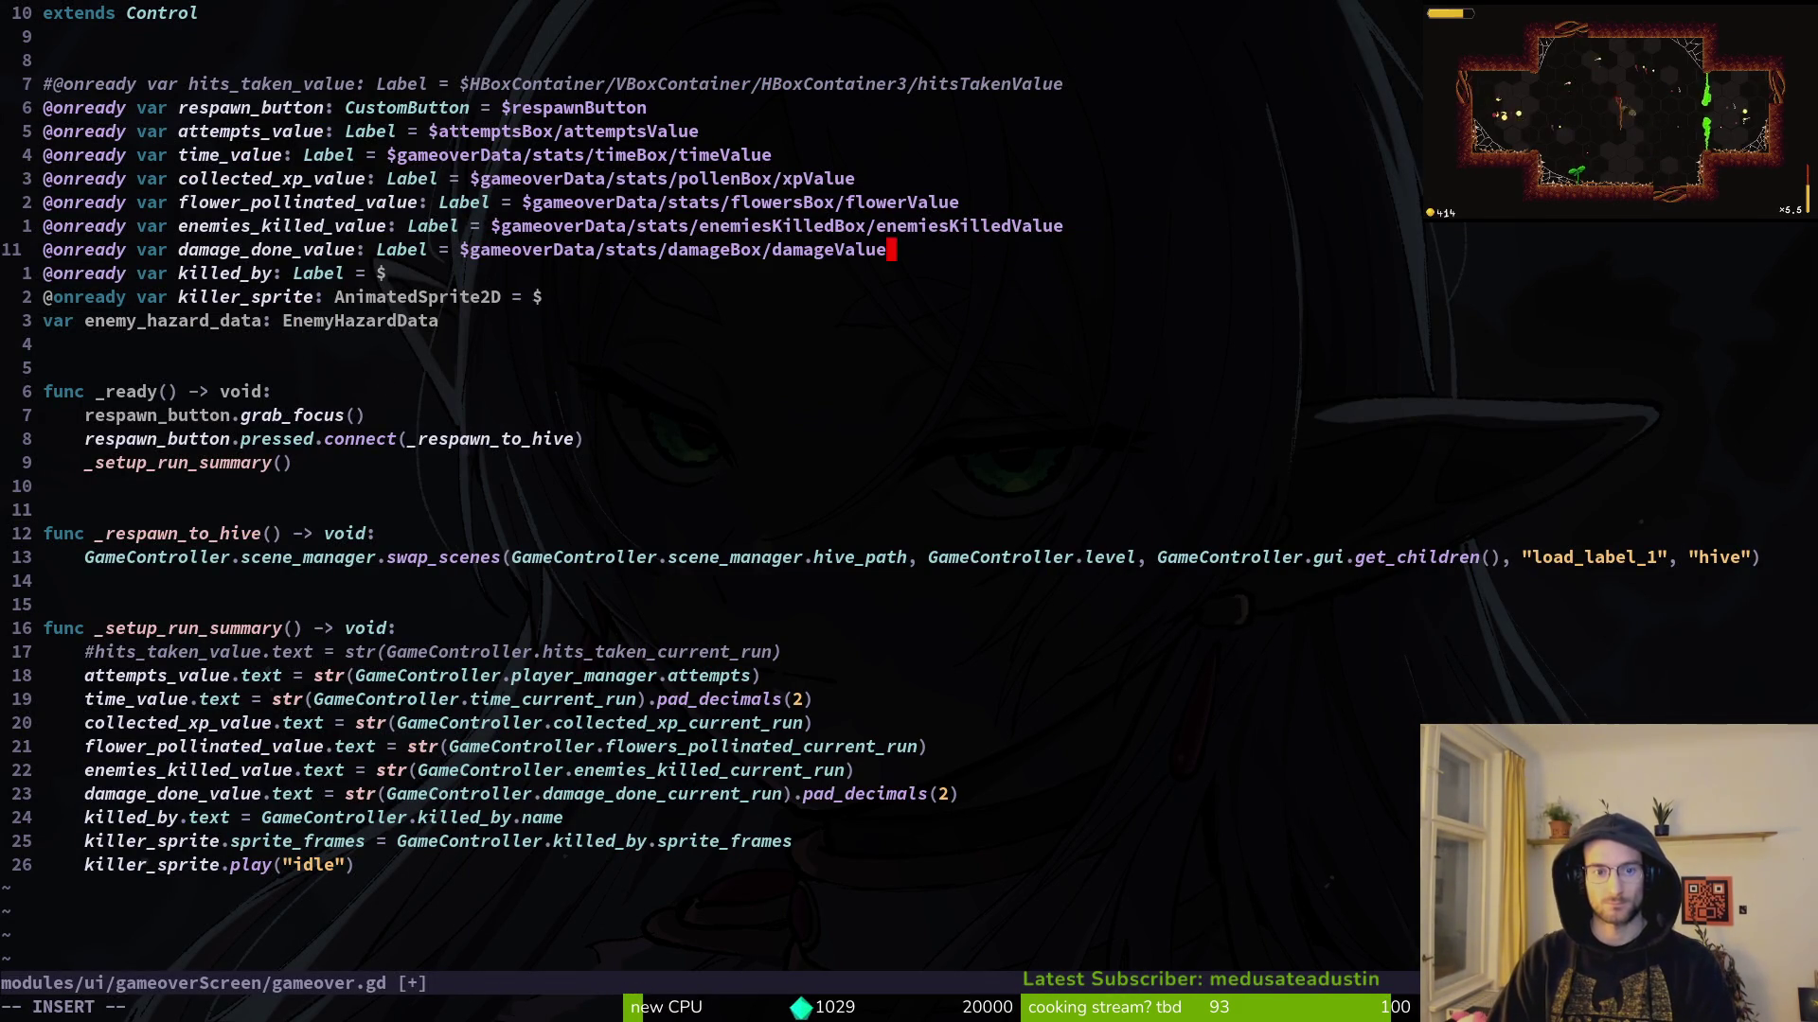
key("Escape")
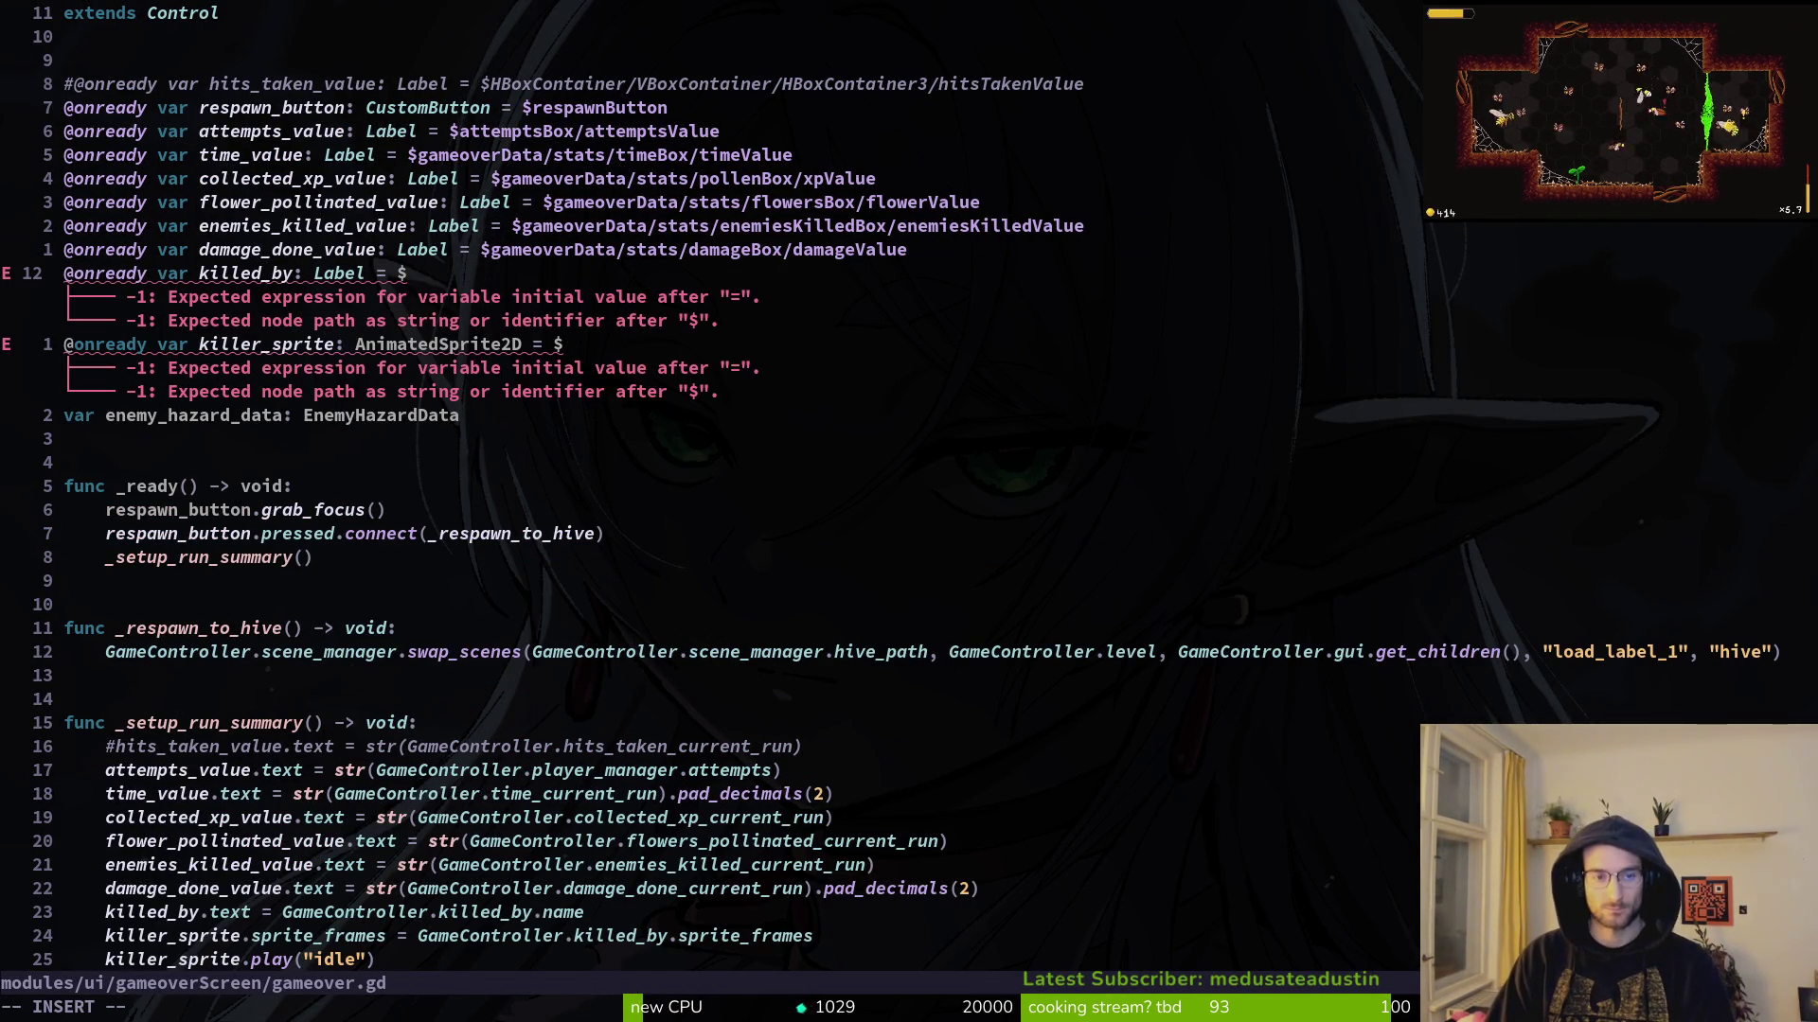
type("gaovekil")
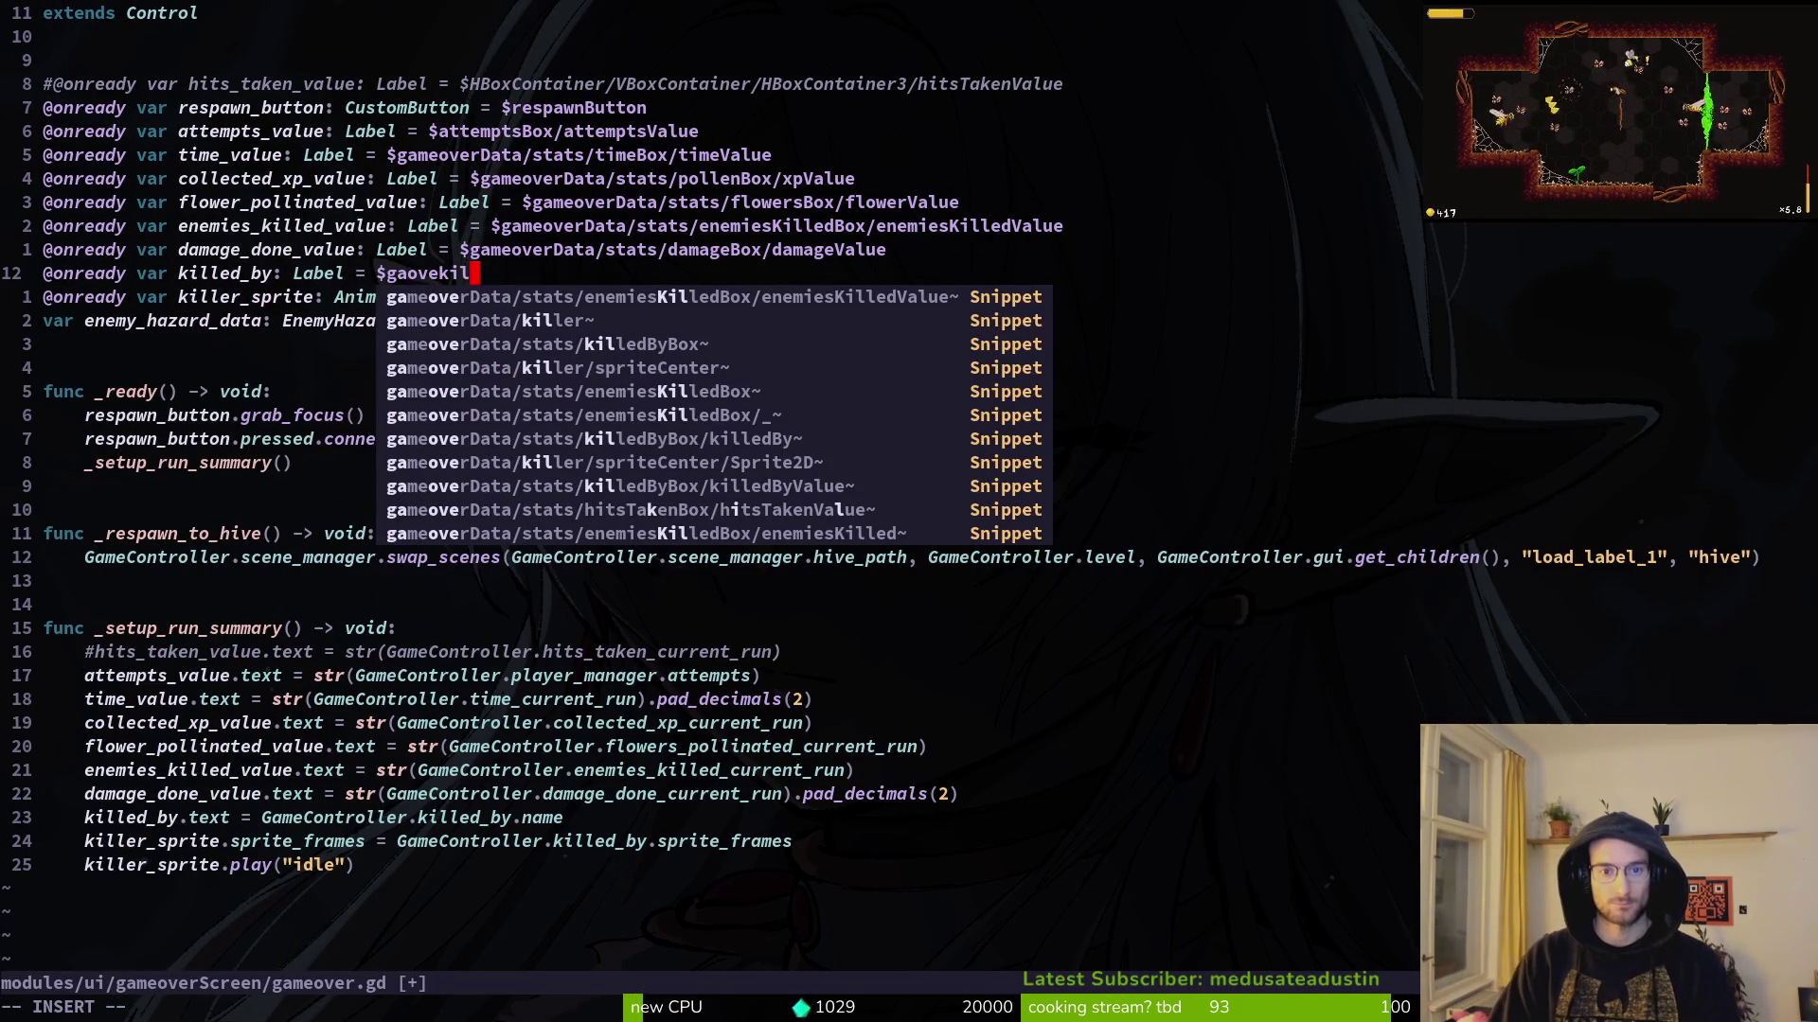
type("by")
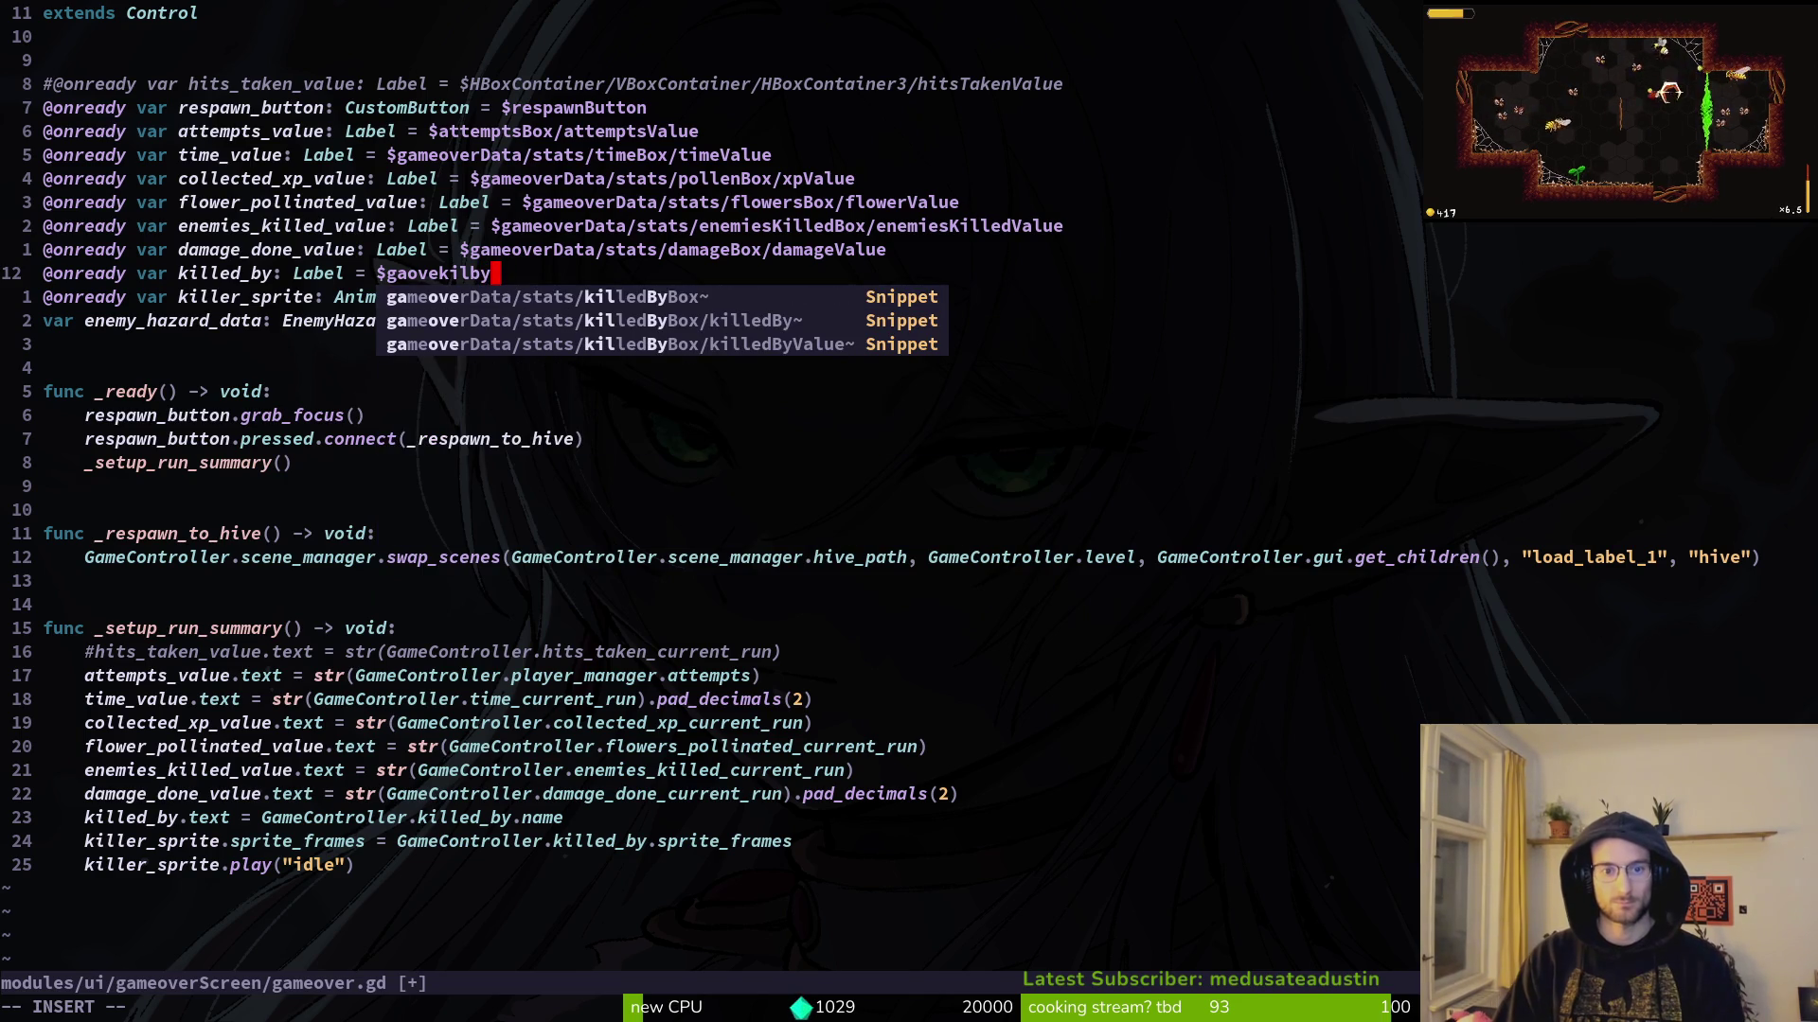
key("Tab")
key("Tab")
key("Tab")
key("Escape")
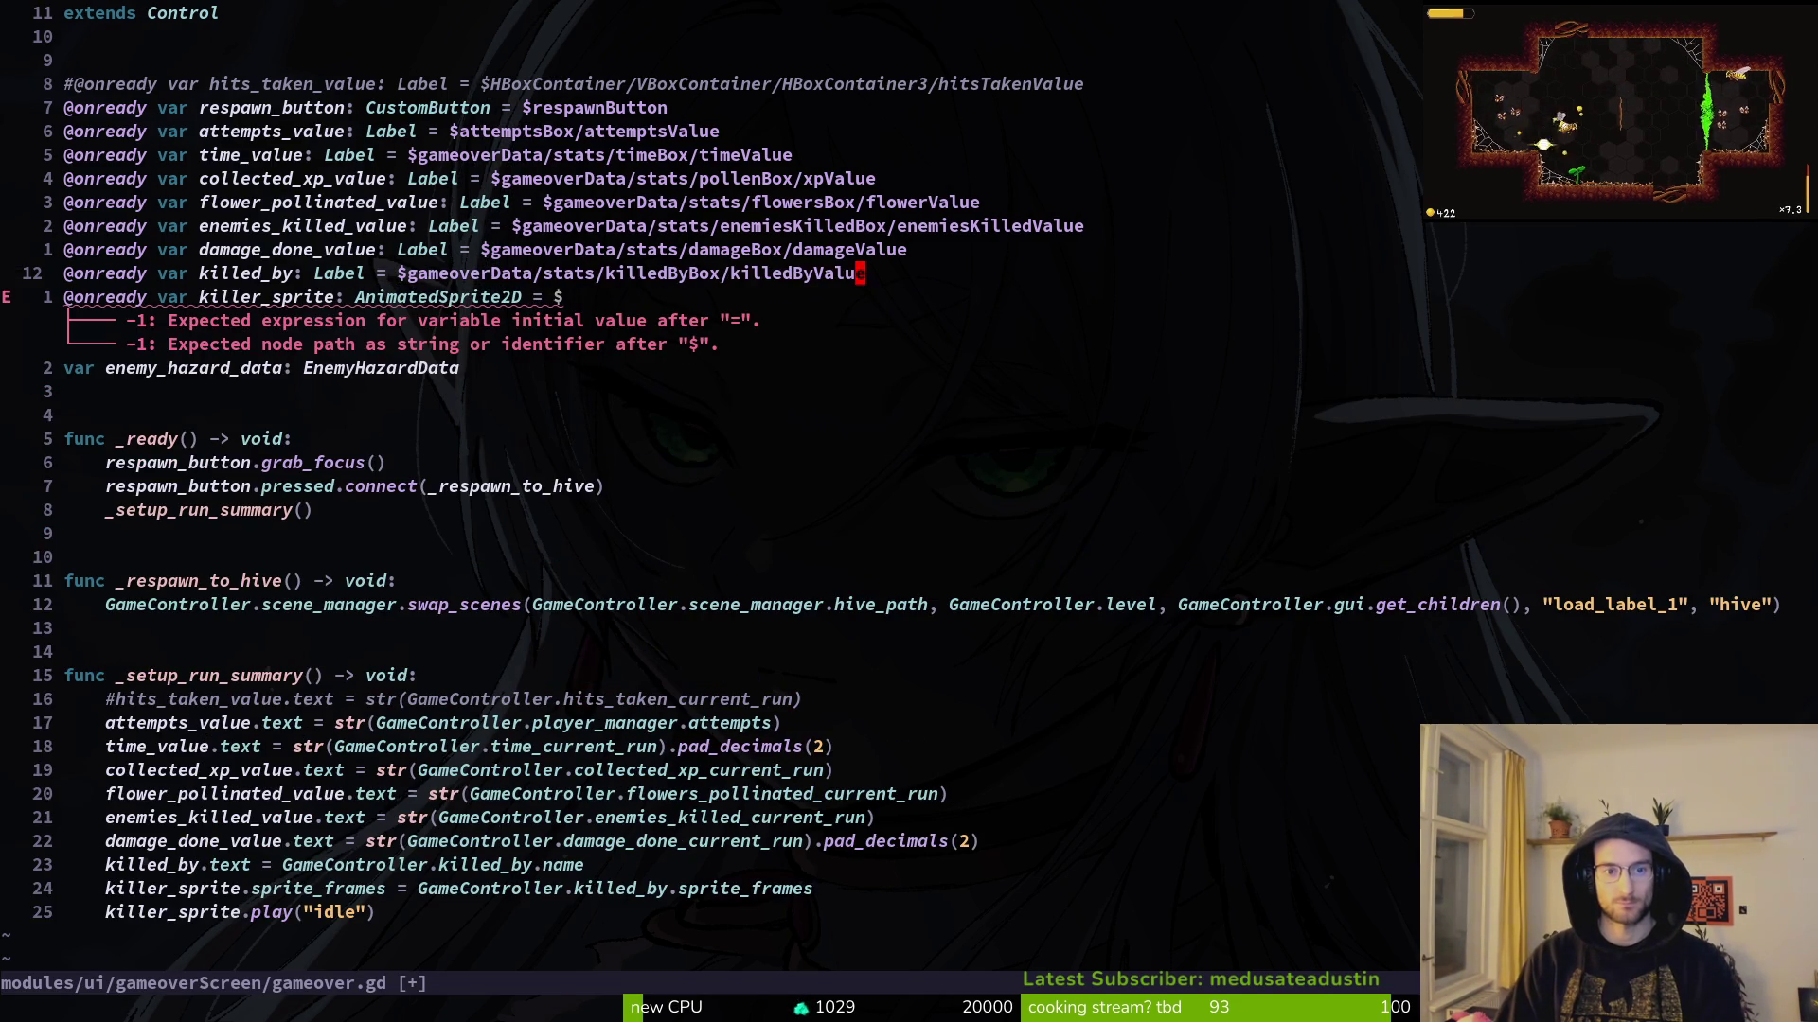
Step: Point killer_sprite at the killer/spriteCenter/Sprite2D node
type("gaoveski")
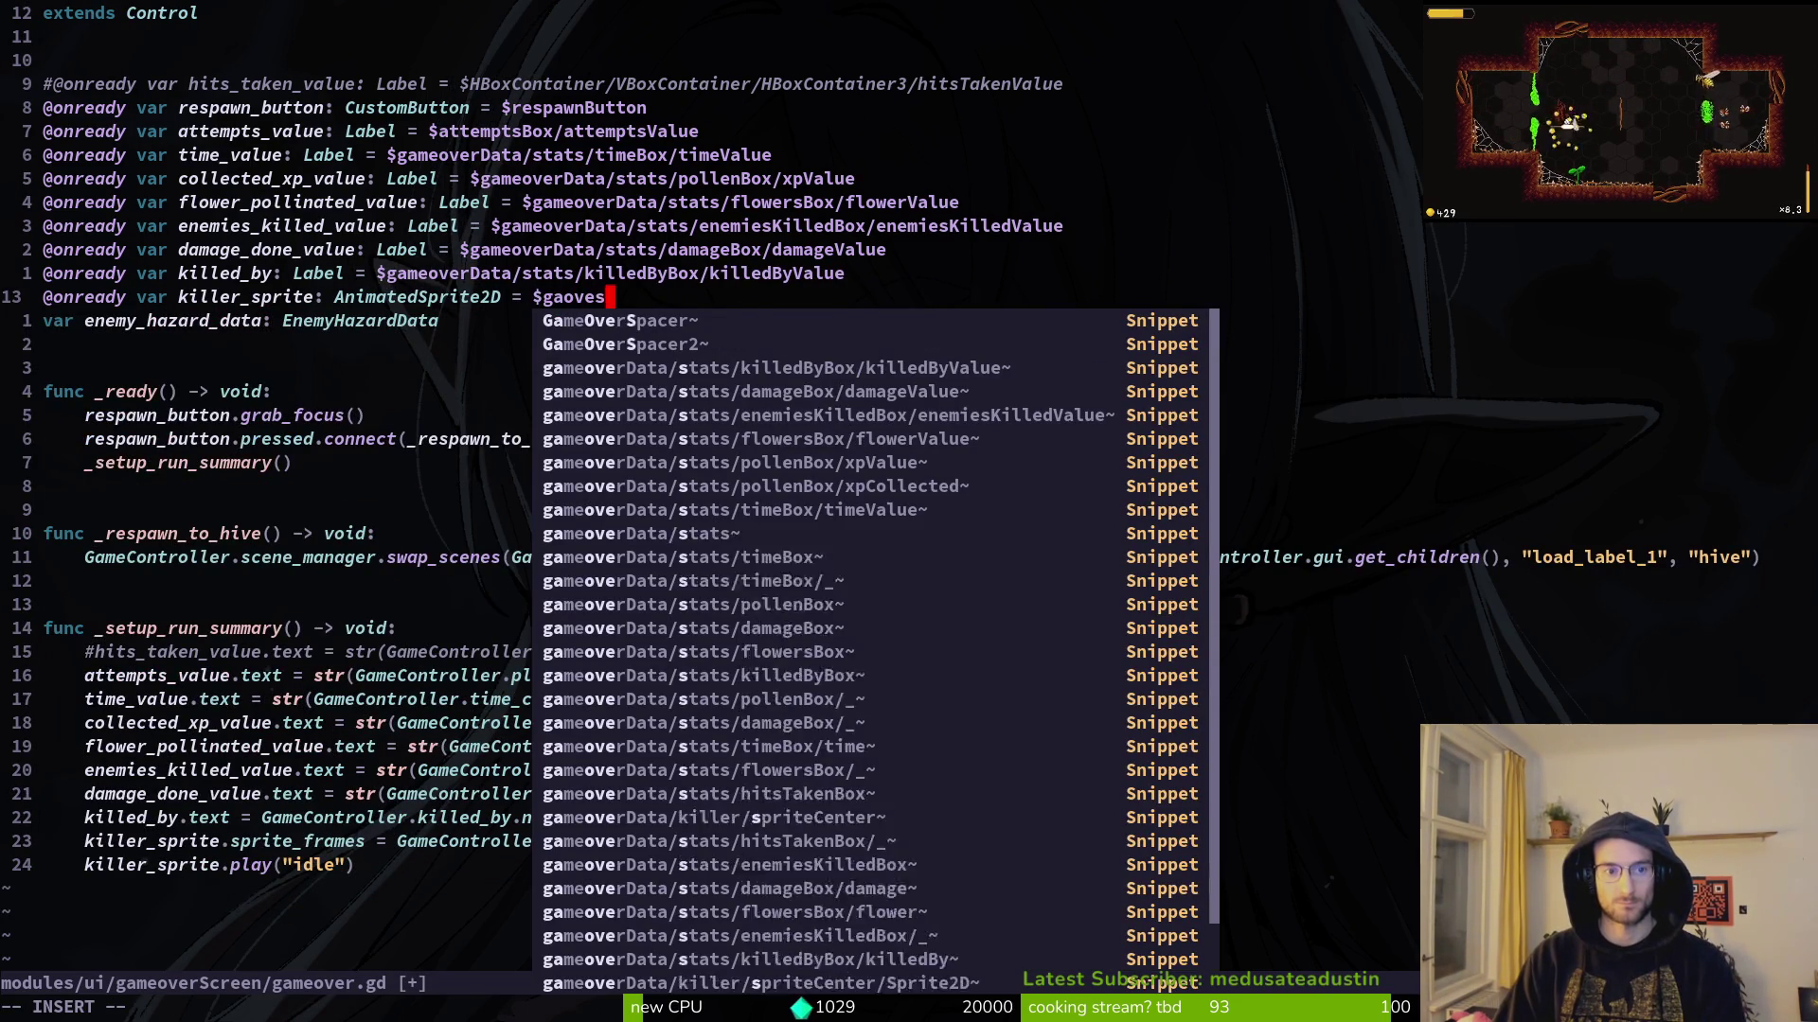
key("Tab")
key("Tab")
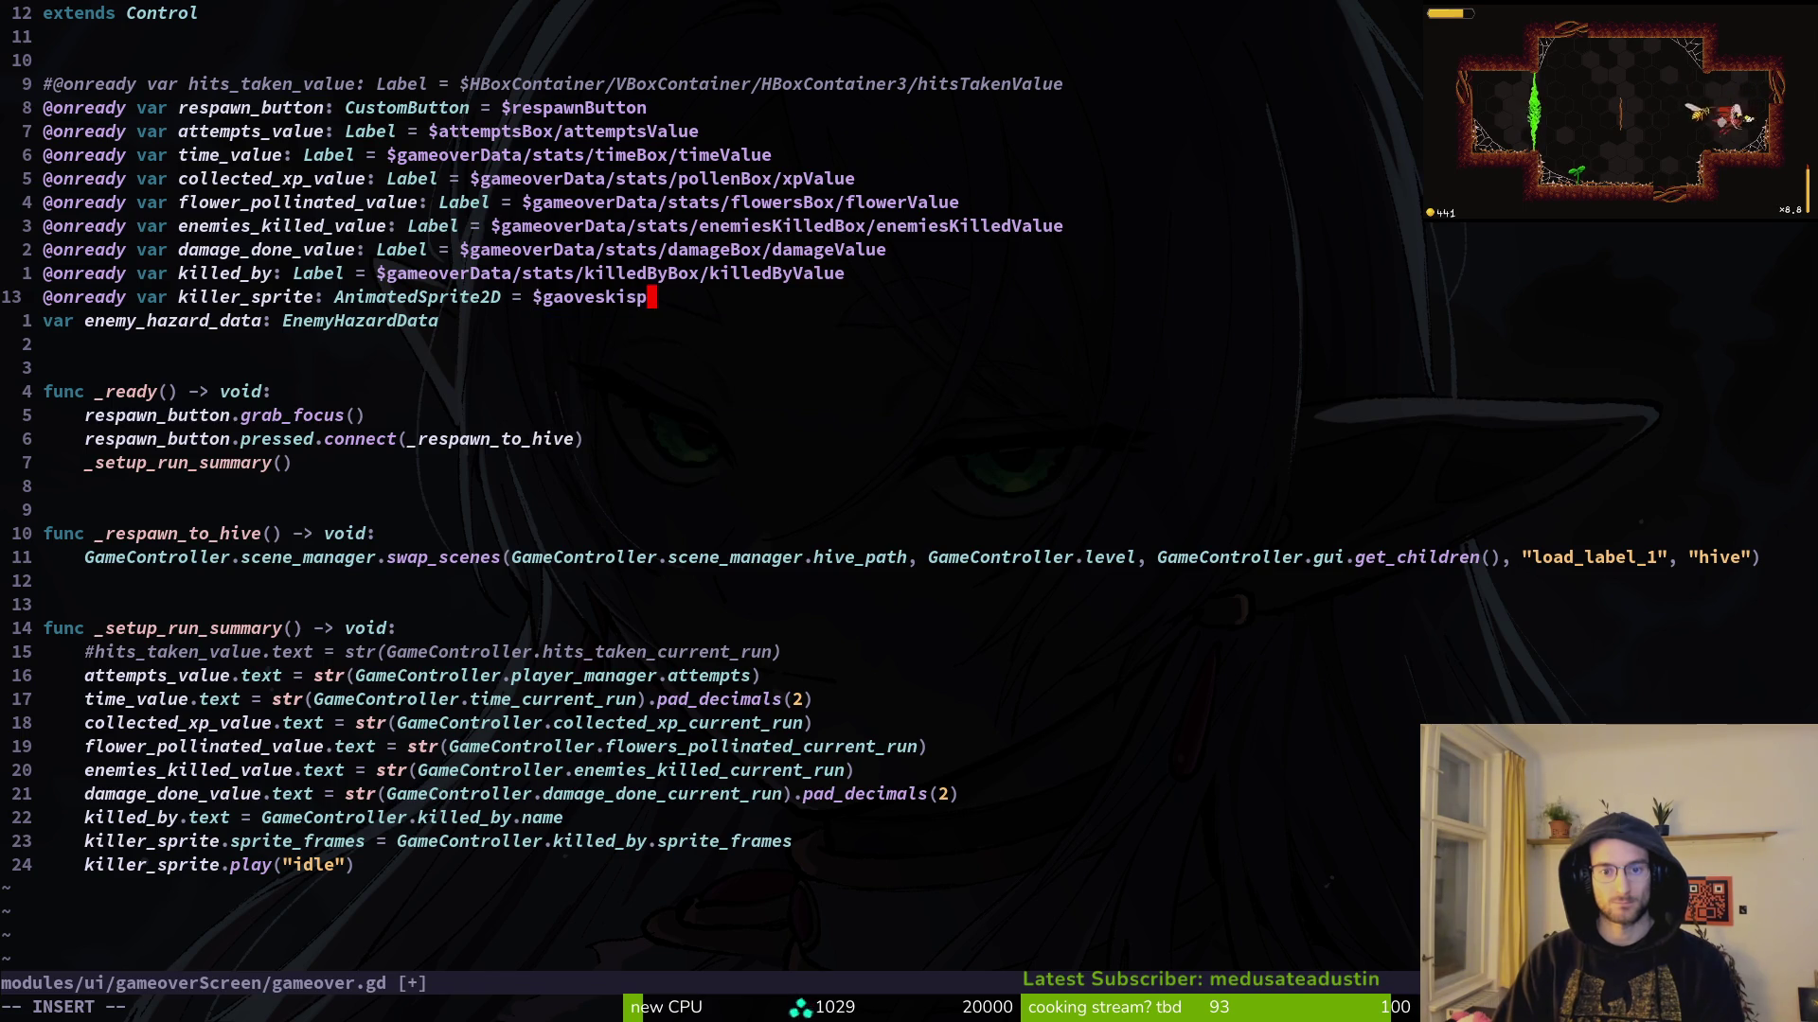
key("alt+Tab")
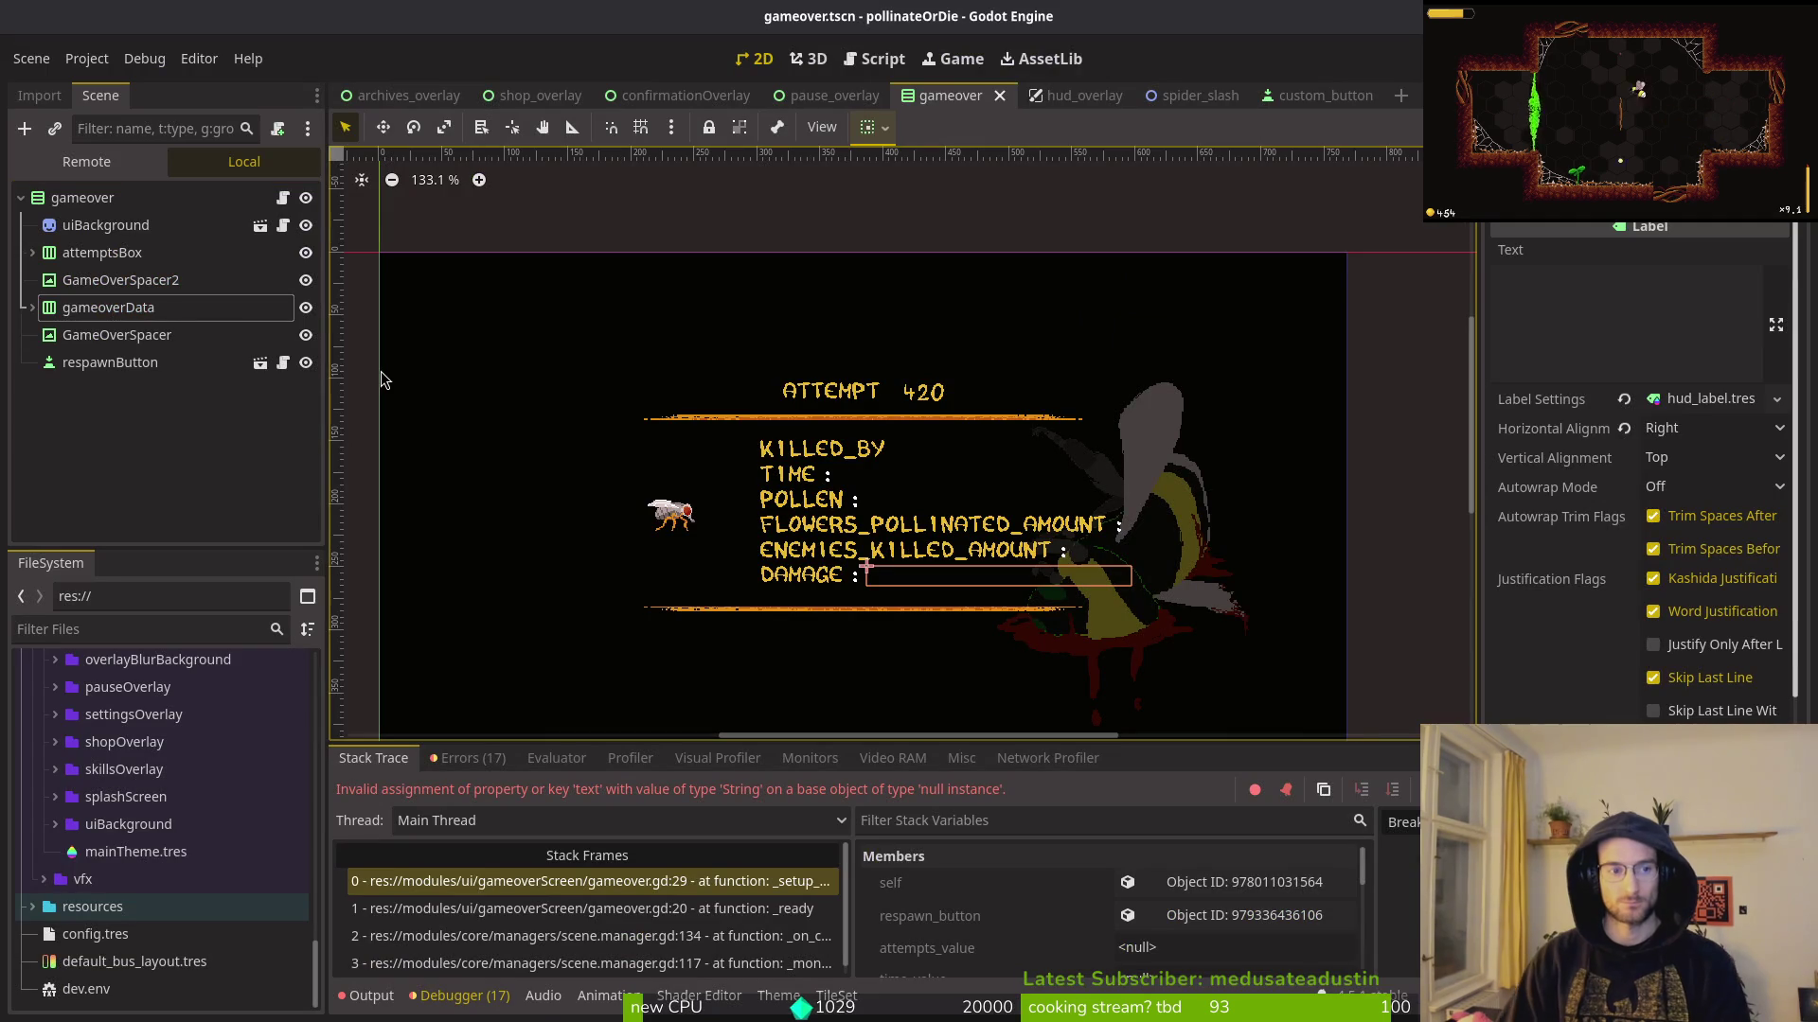
left_click(30, 308)
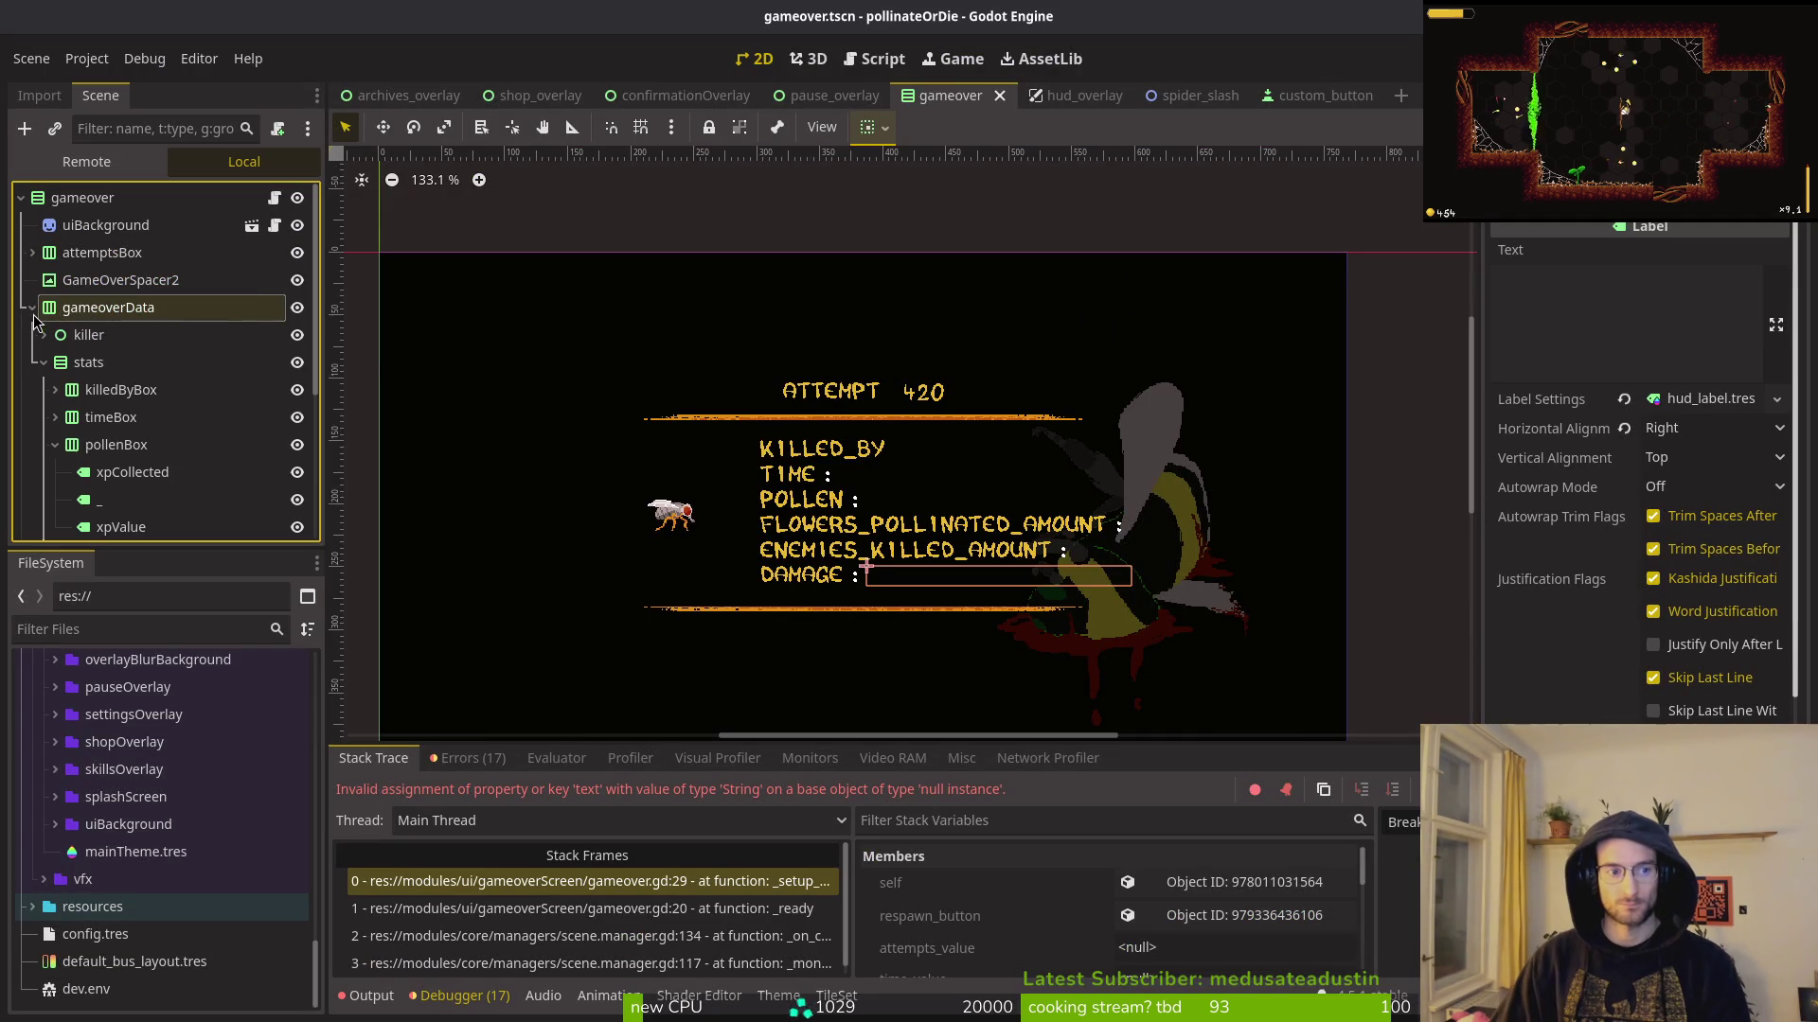
left_click(42, 362)
key("alt+Tab")
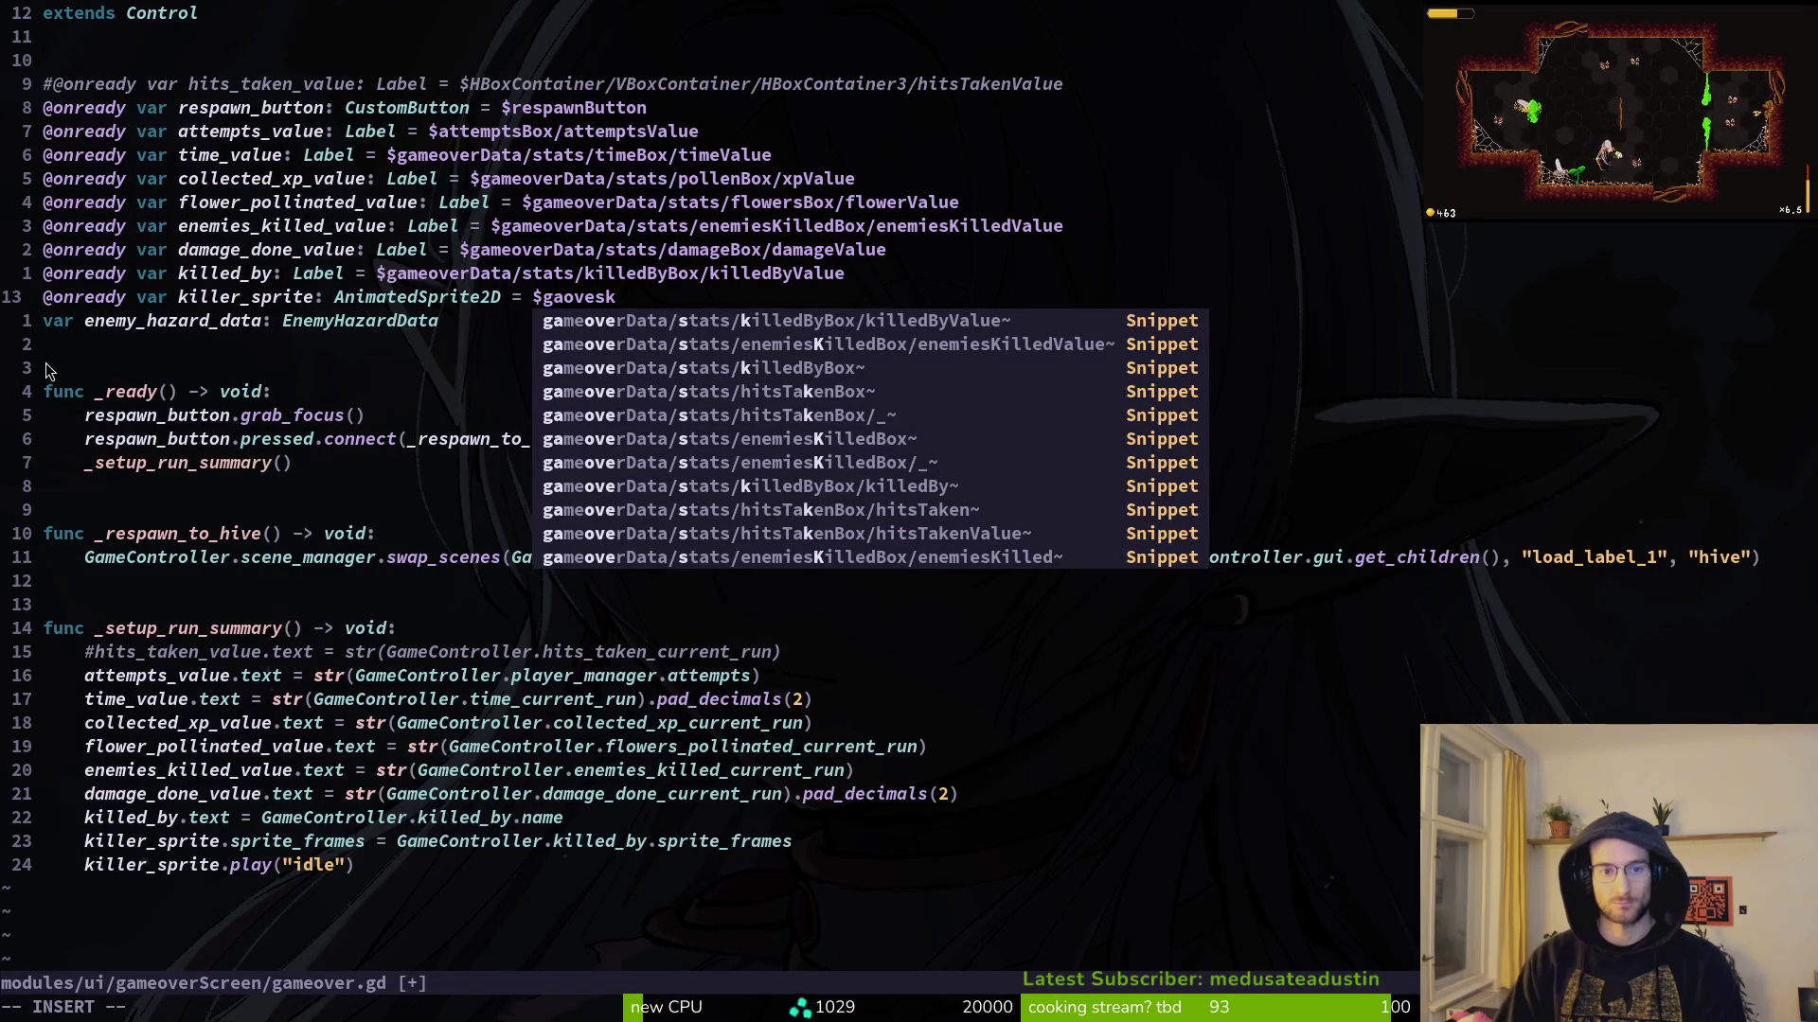
key("BackSpace")
type("sp")
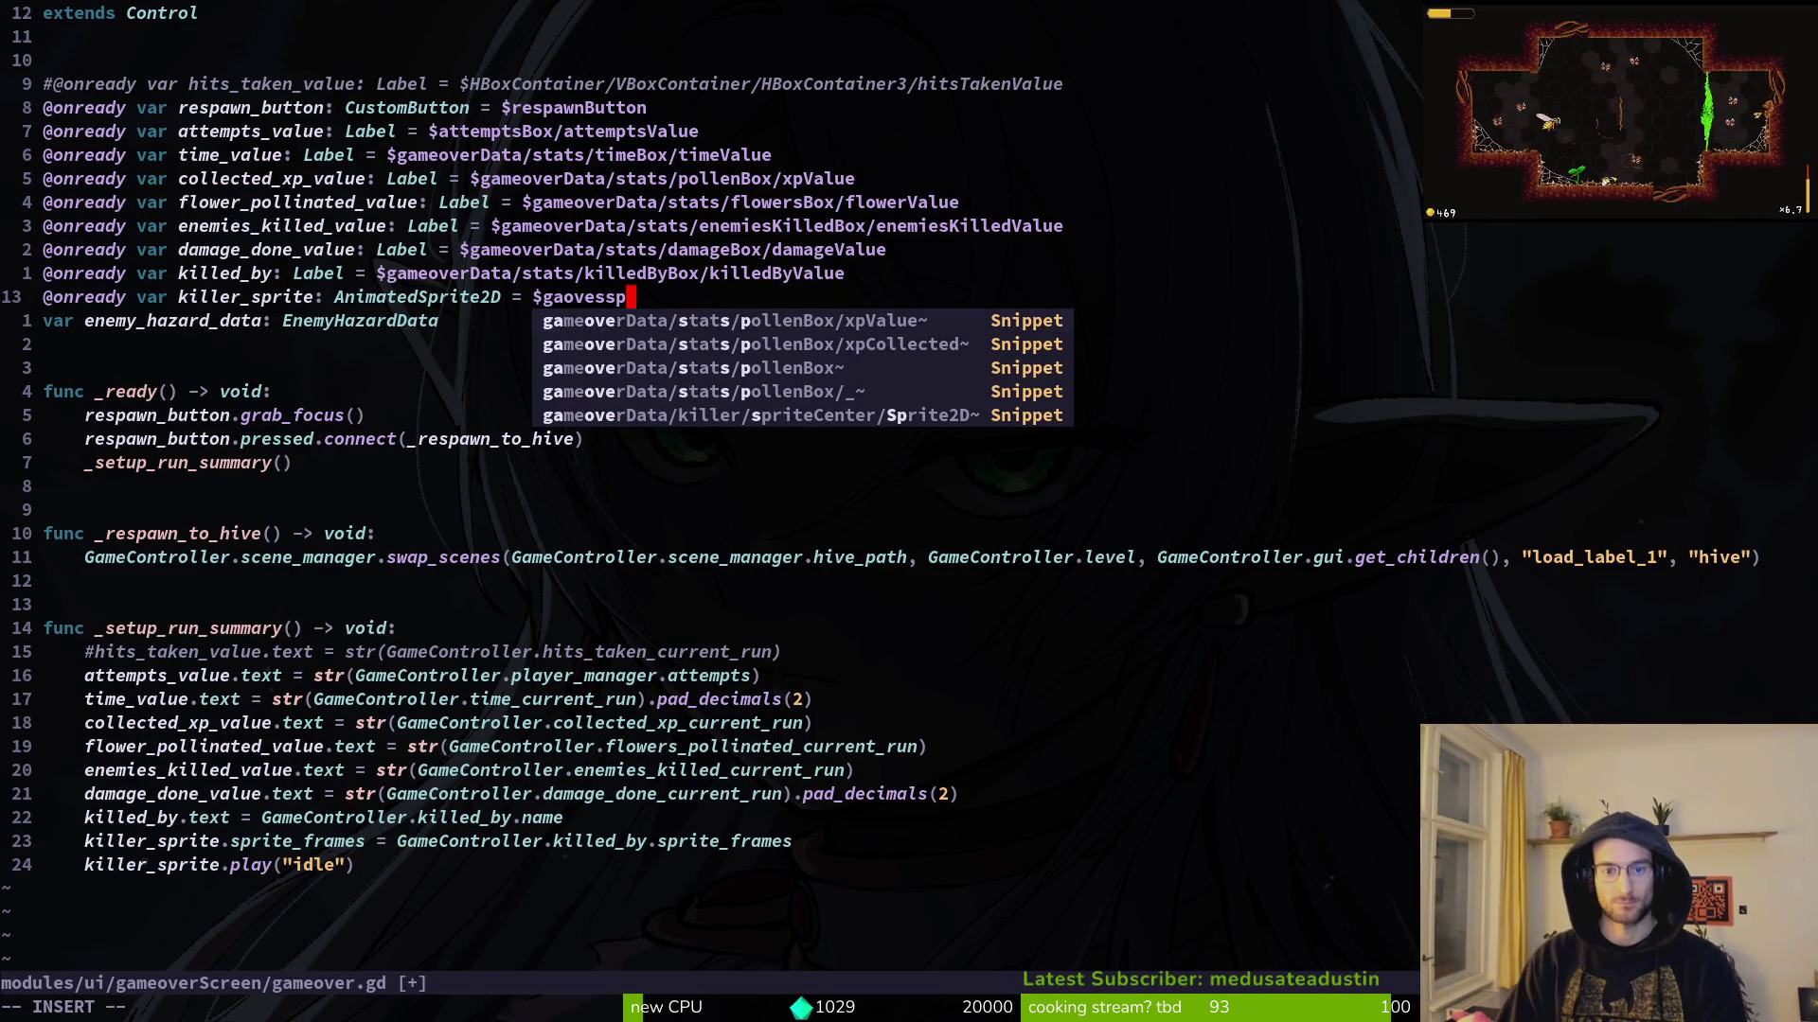
key("Up")
key("Return")
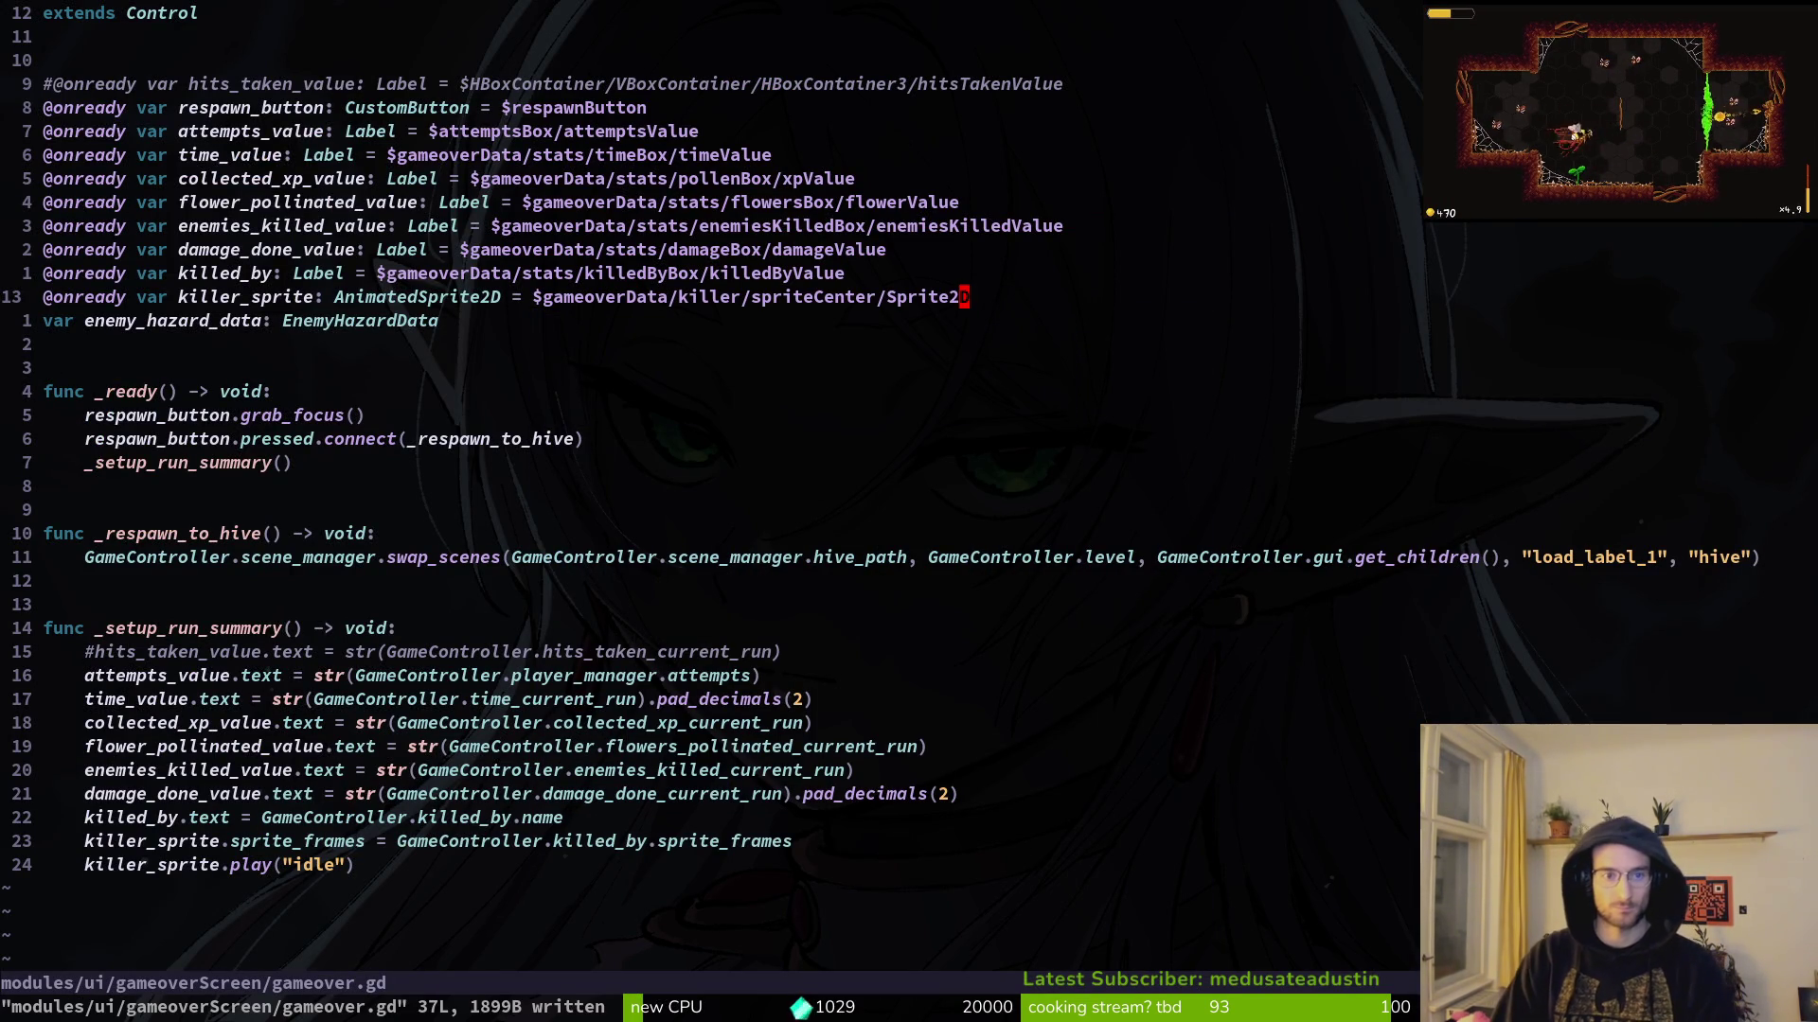
key("alt+Tab")
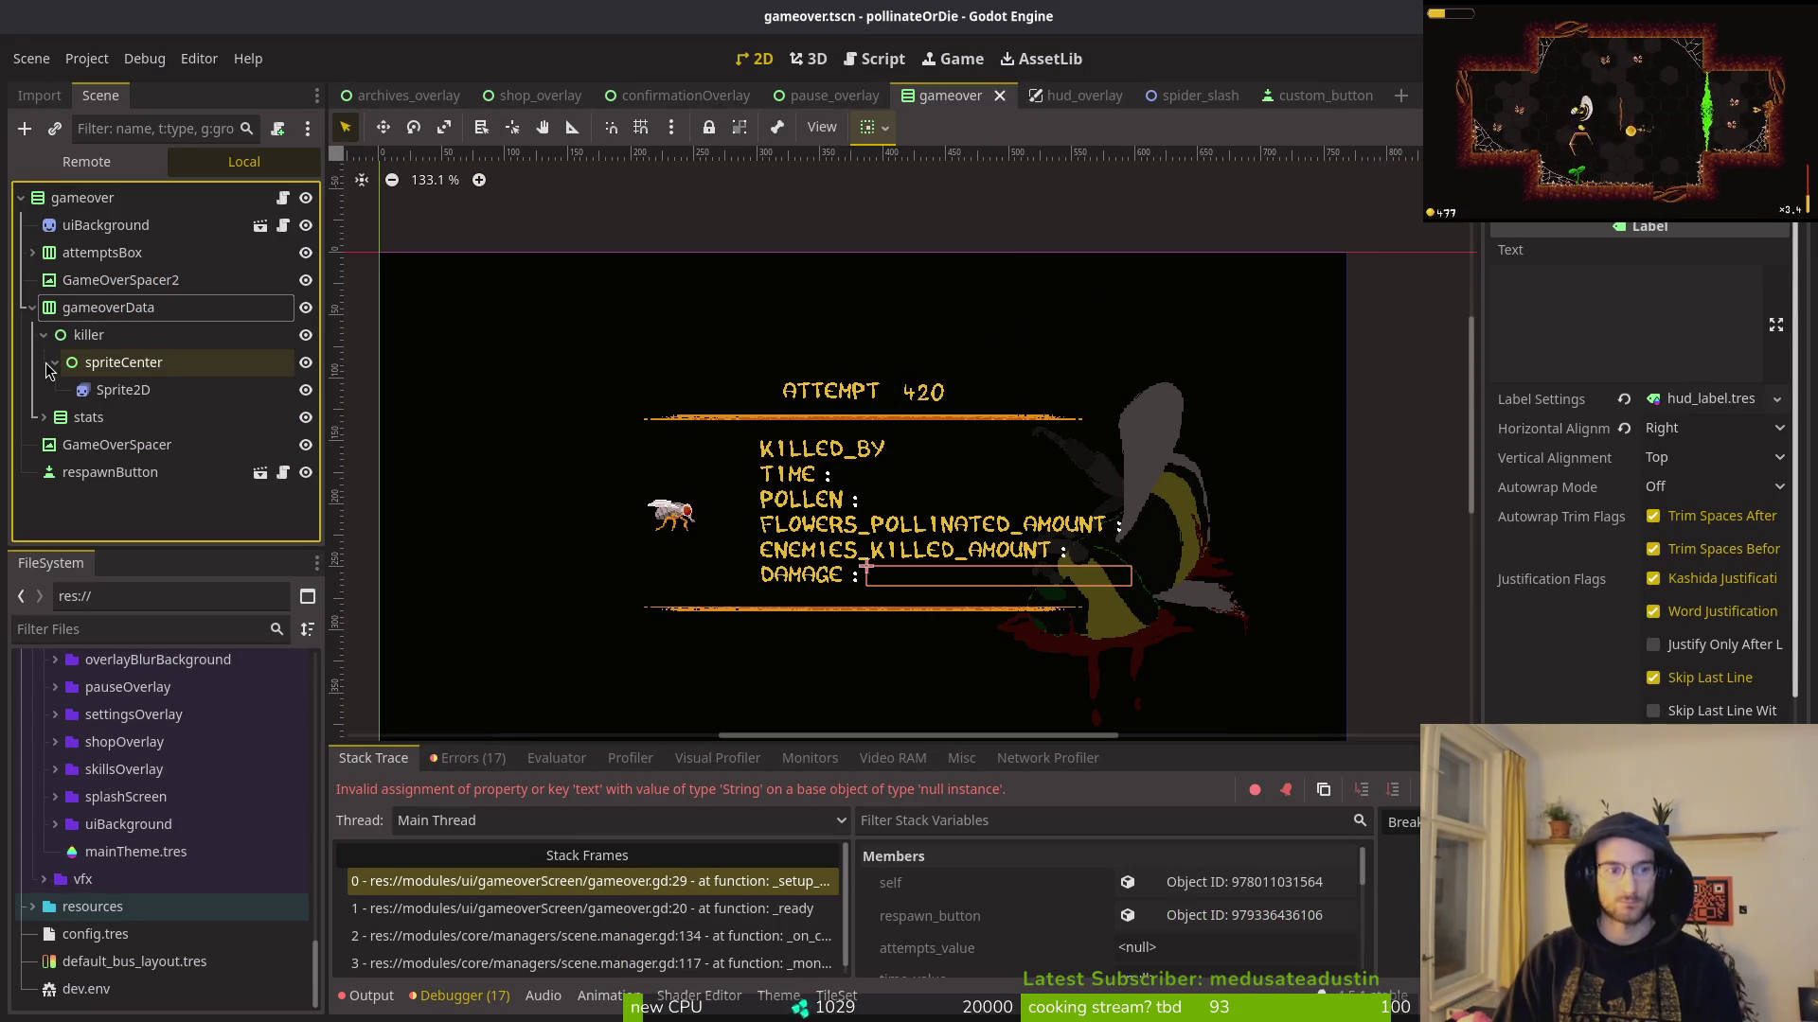
key("alt+Tab")
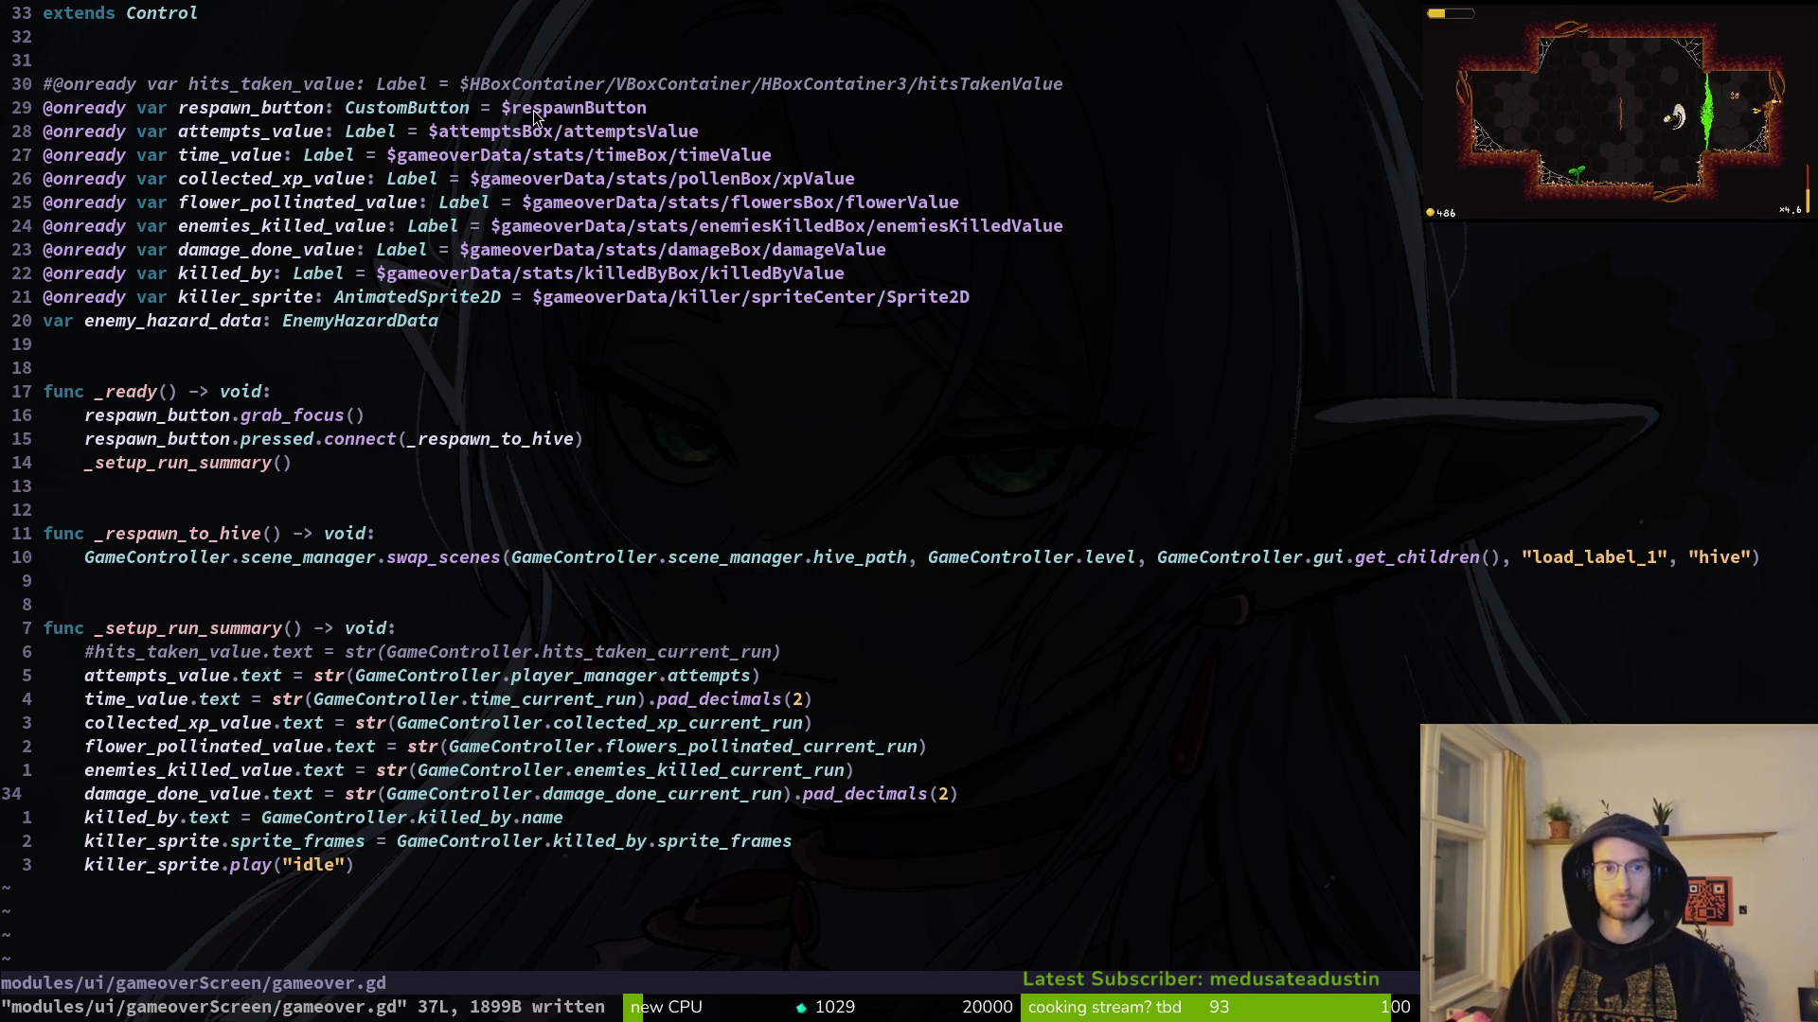
Step: Delete the old hits_taken node path and run the game with F5
left_click_drag(482, 86, 729, 87)
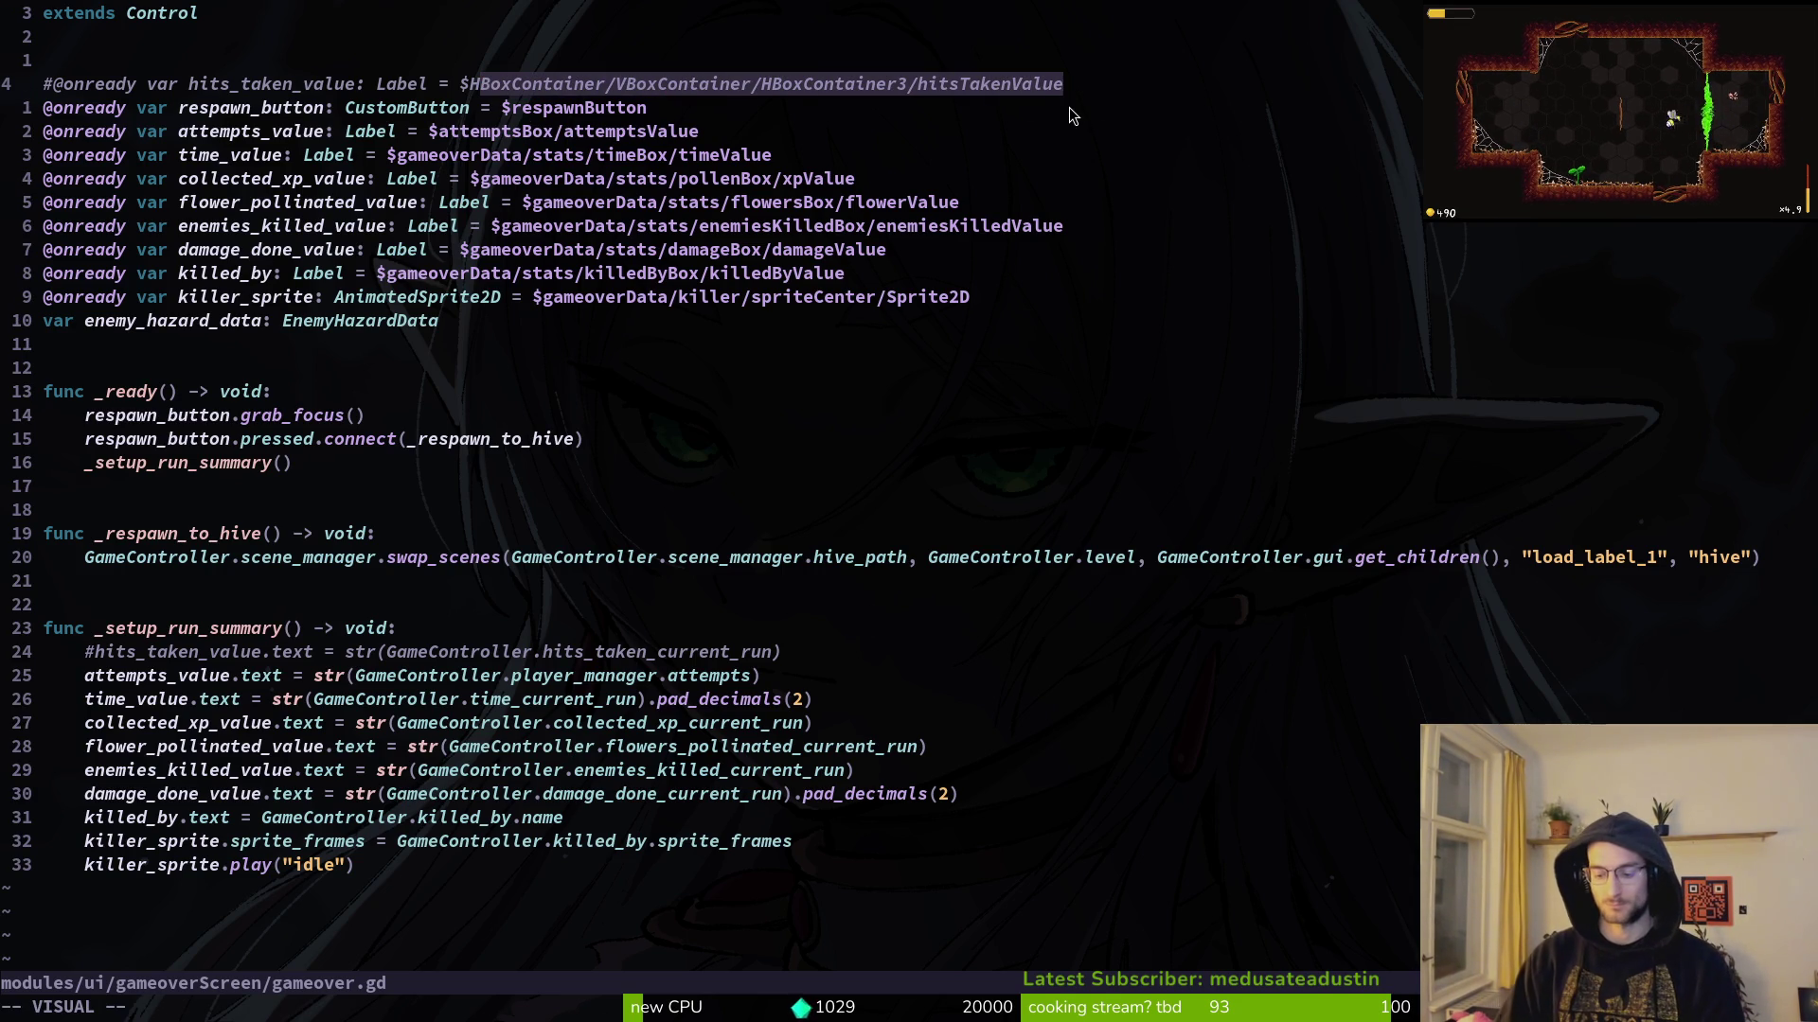
key("d")
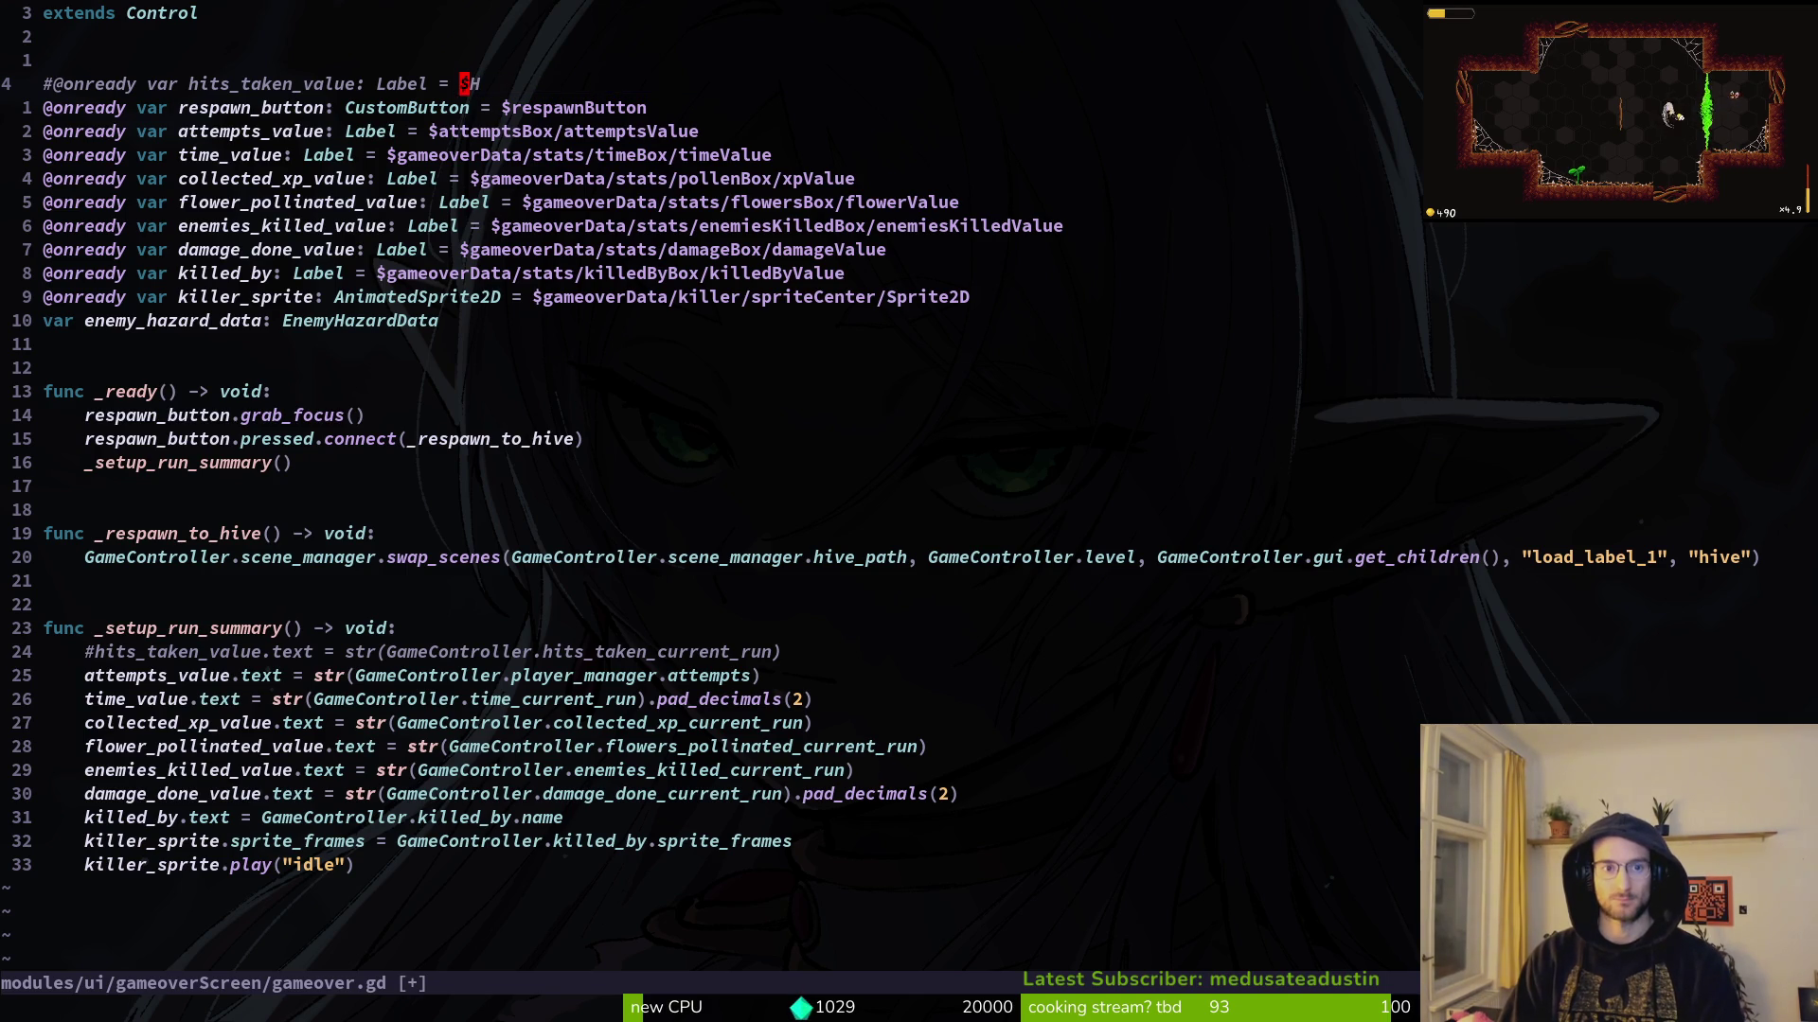
key("alt+Tab")
key("F5")
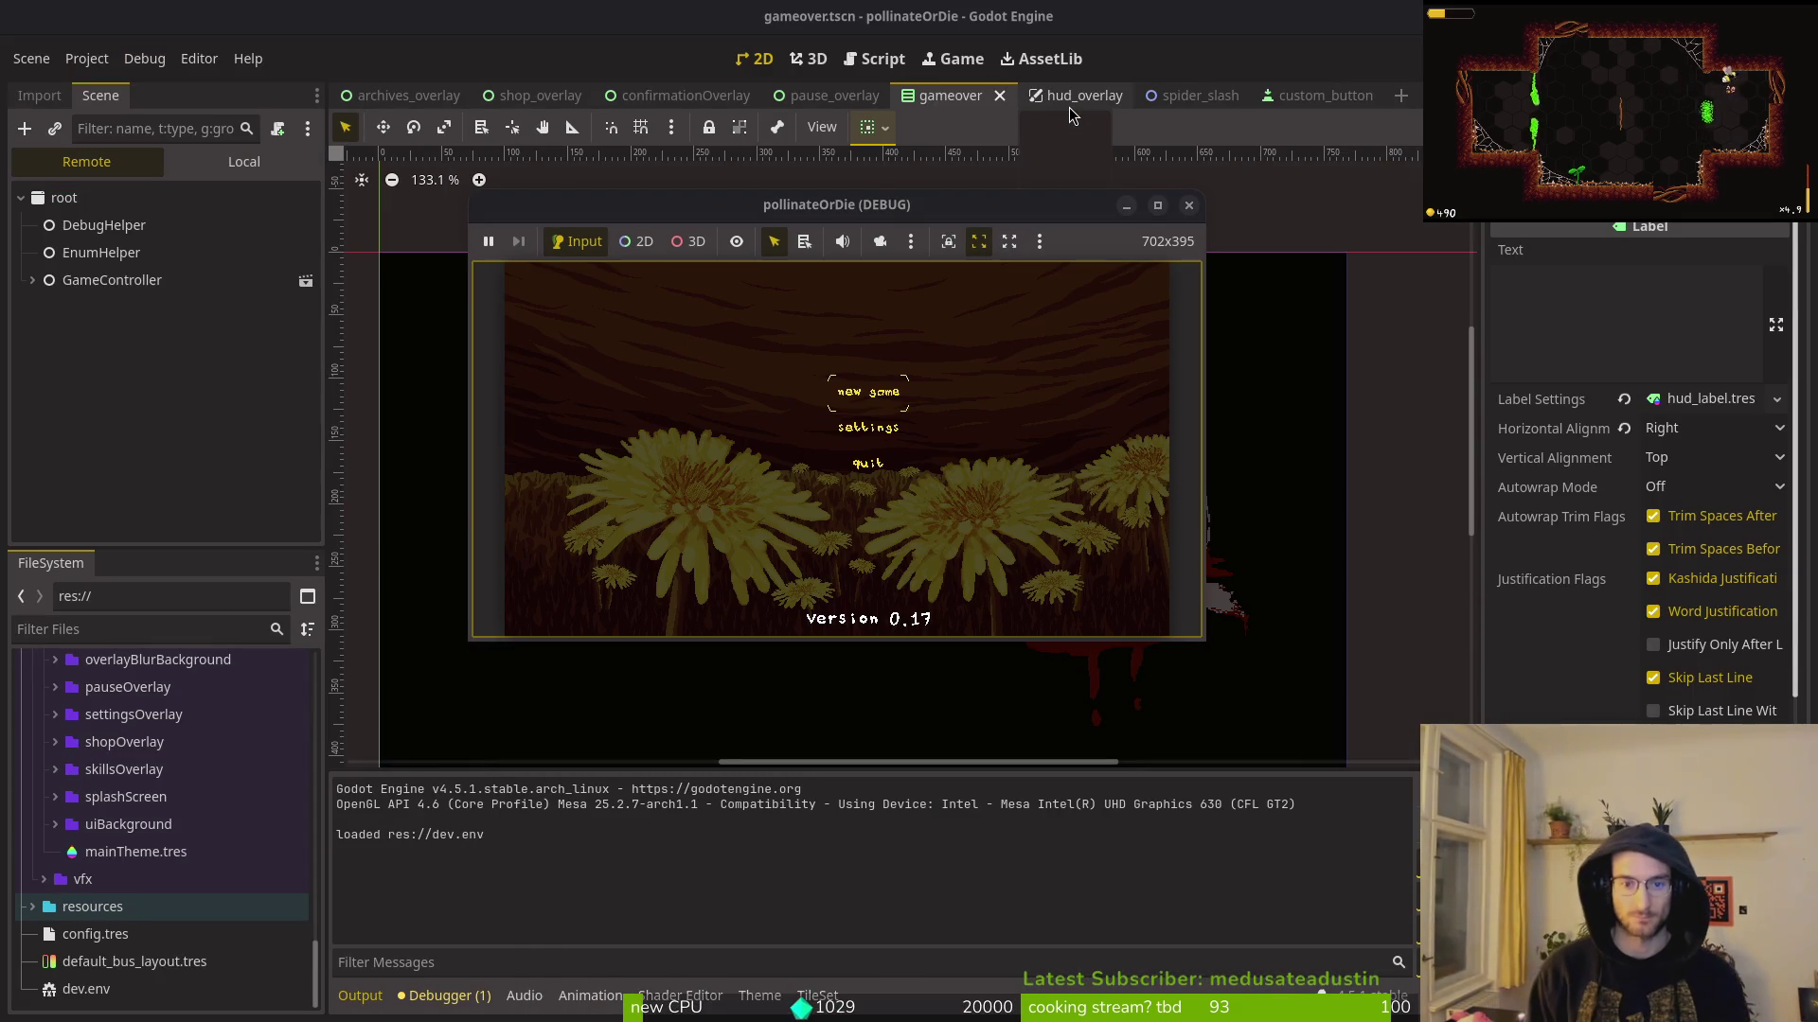
Step: Start a new game in a maximized window, check settings, and enter the level select hub
key("Return")
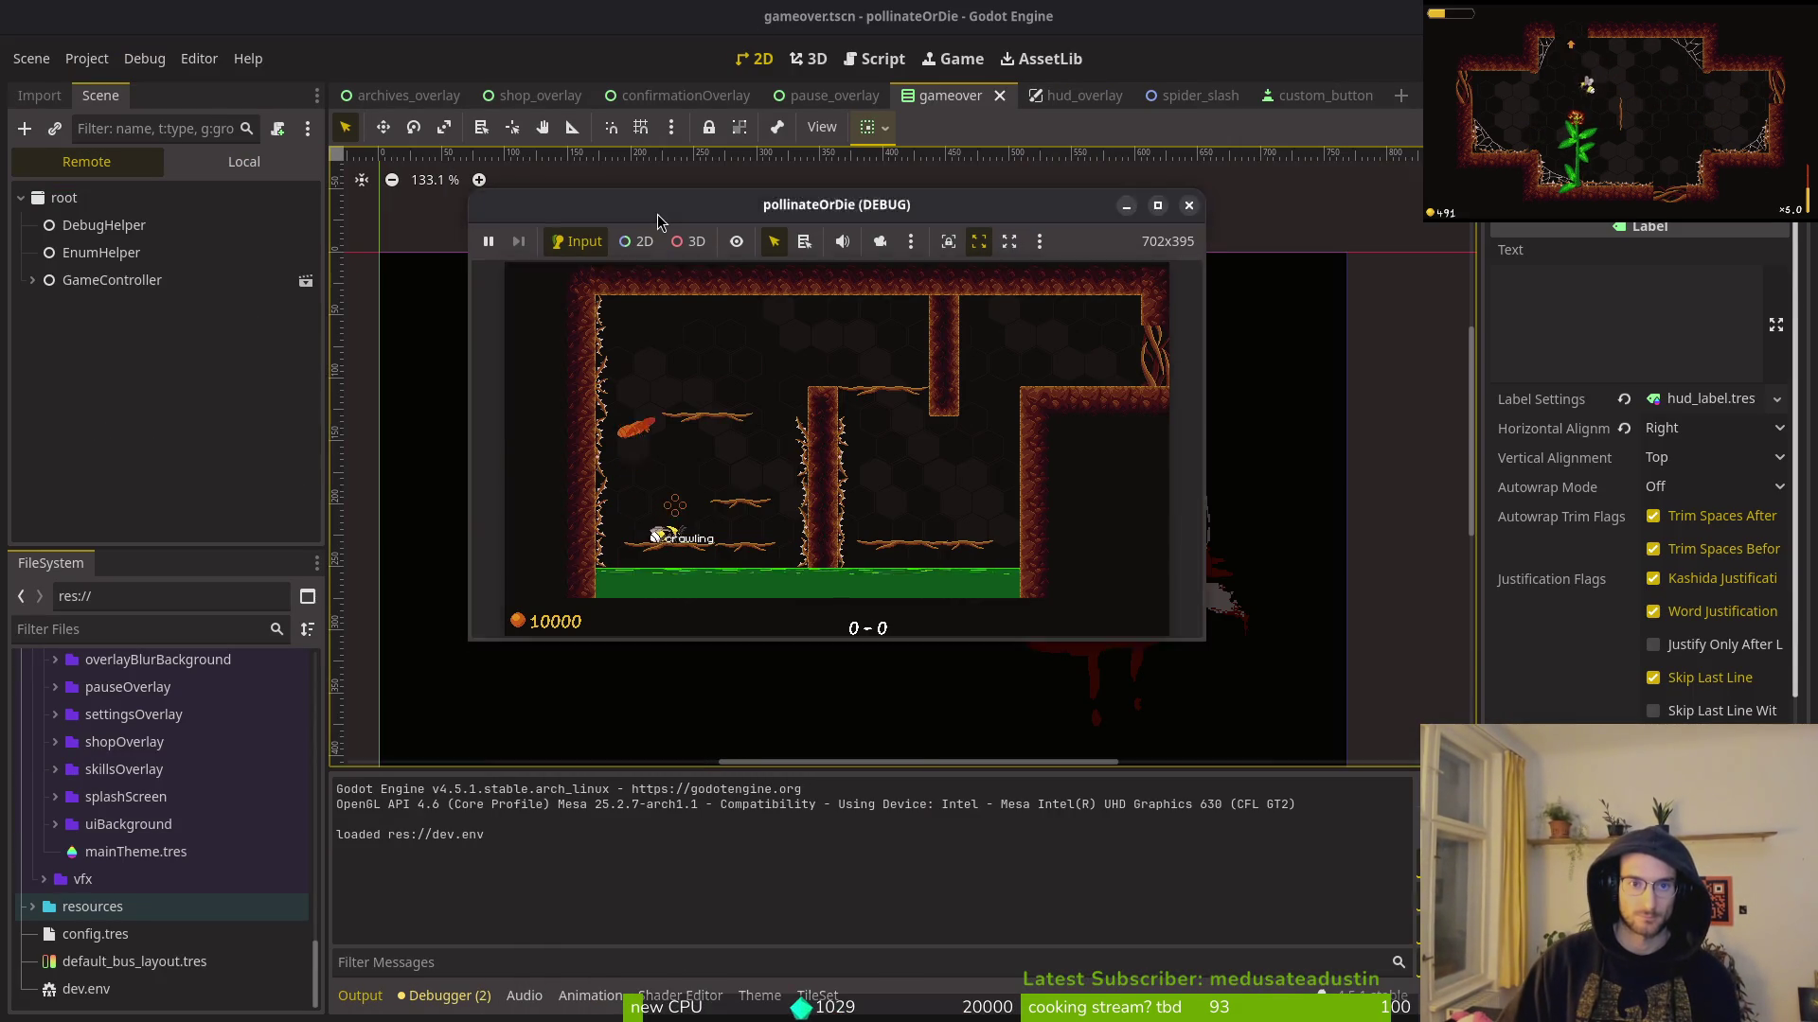
double_click(657, 214)
key("Escape")
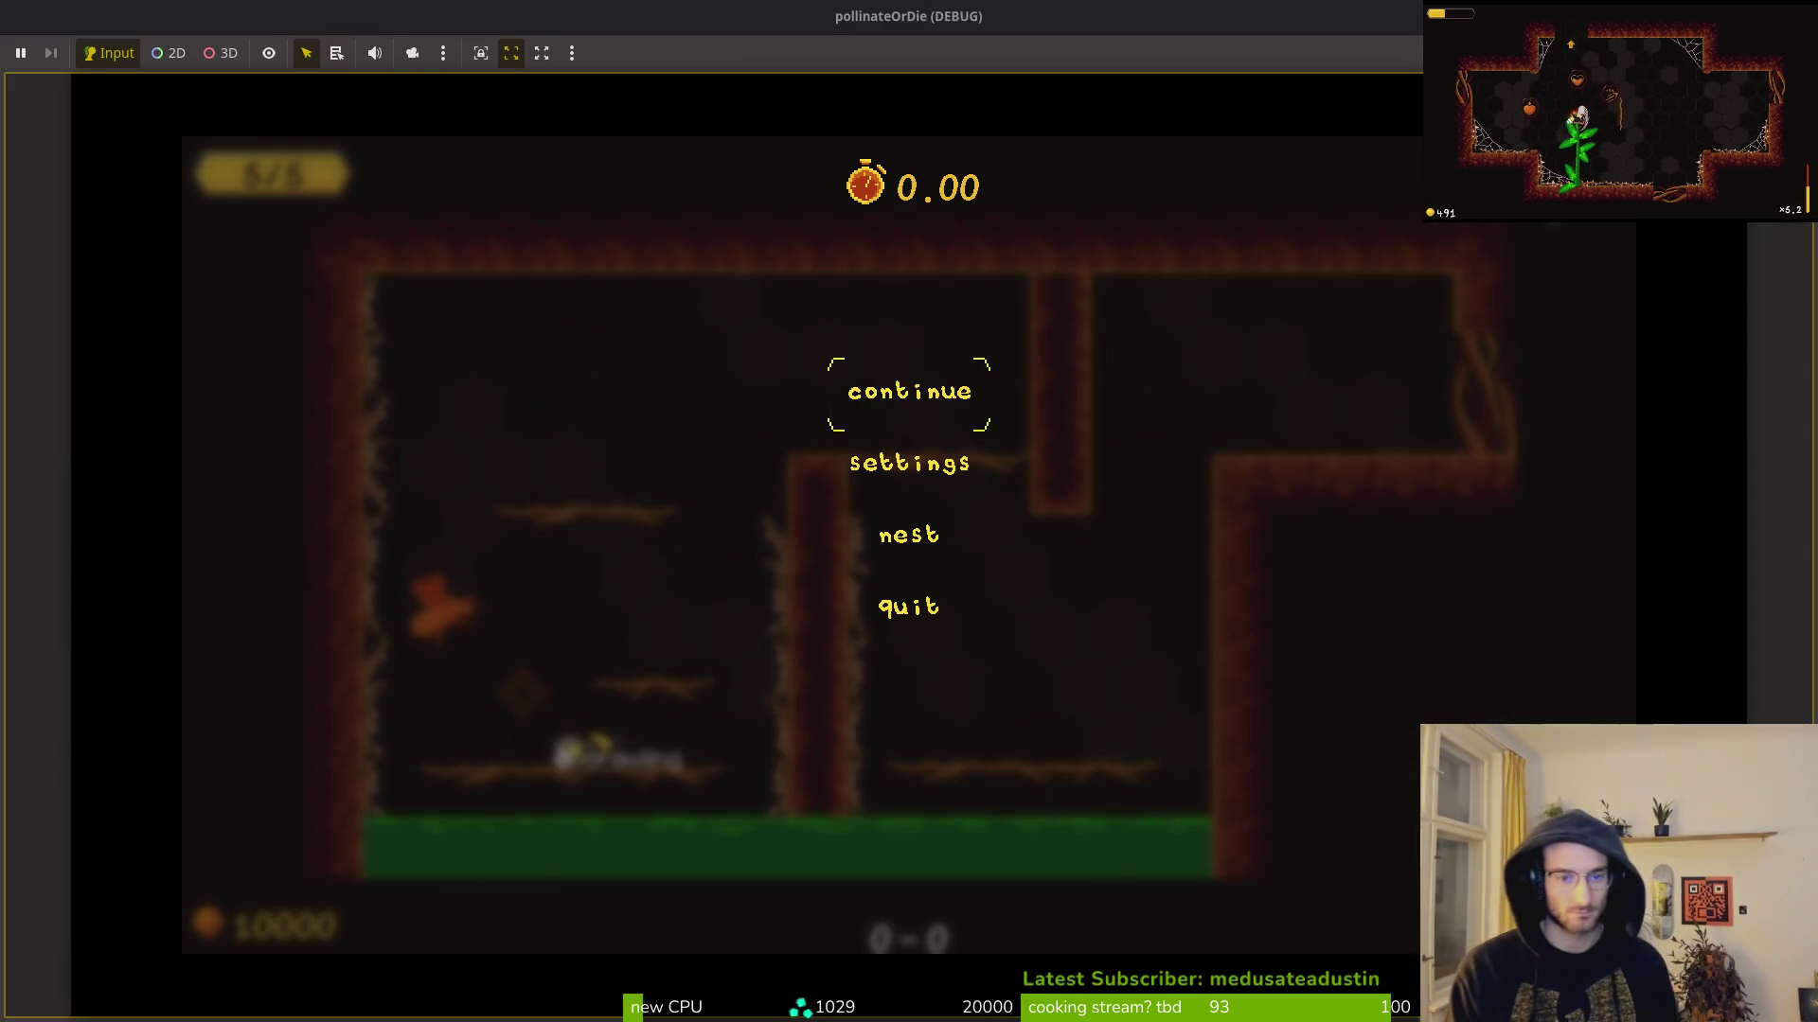
key("Return")
key("Escape")
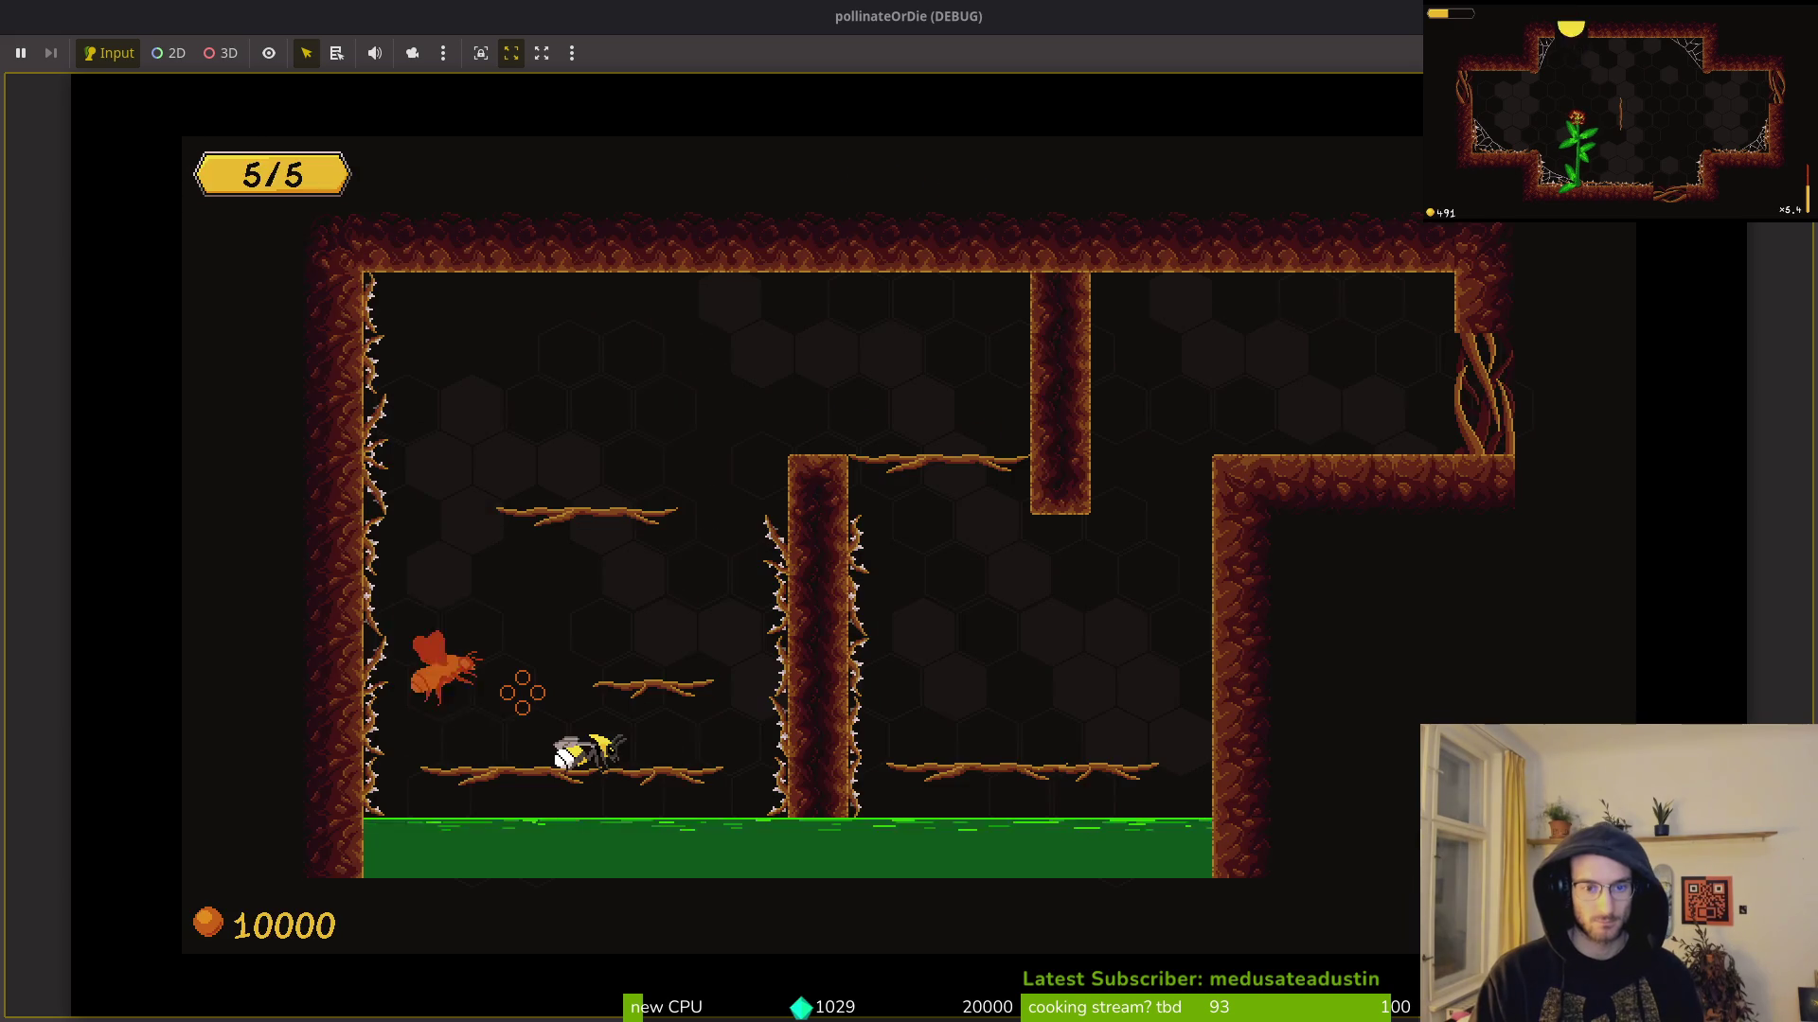
key("Up")
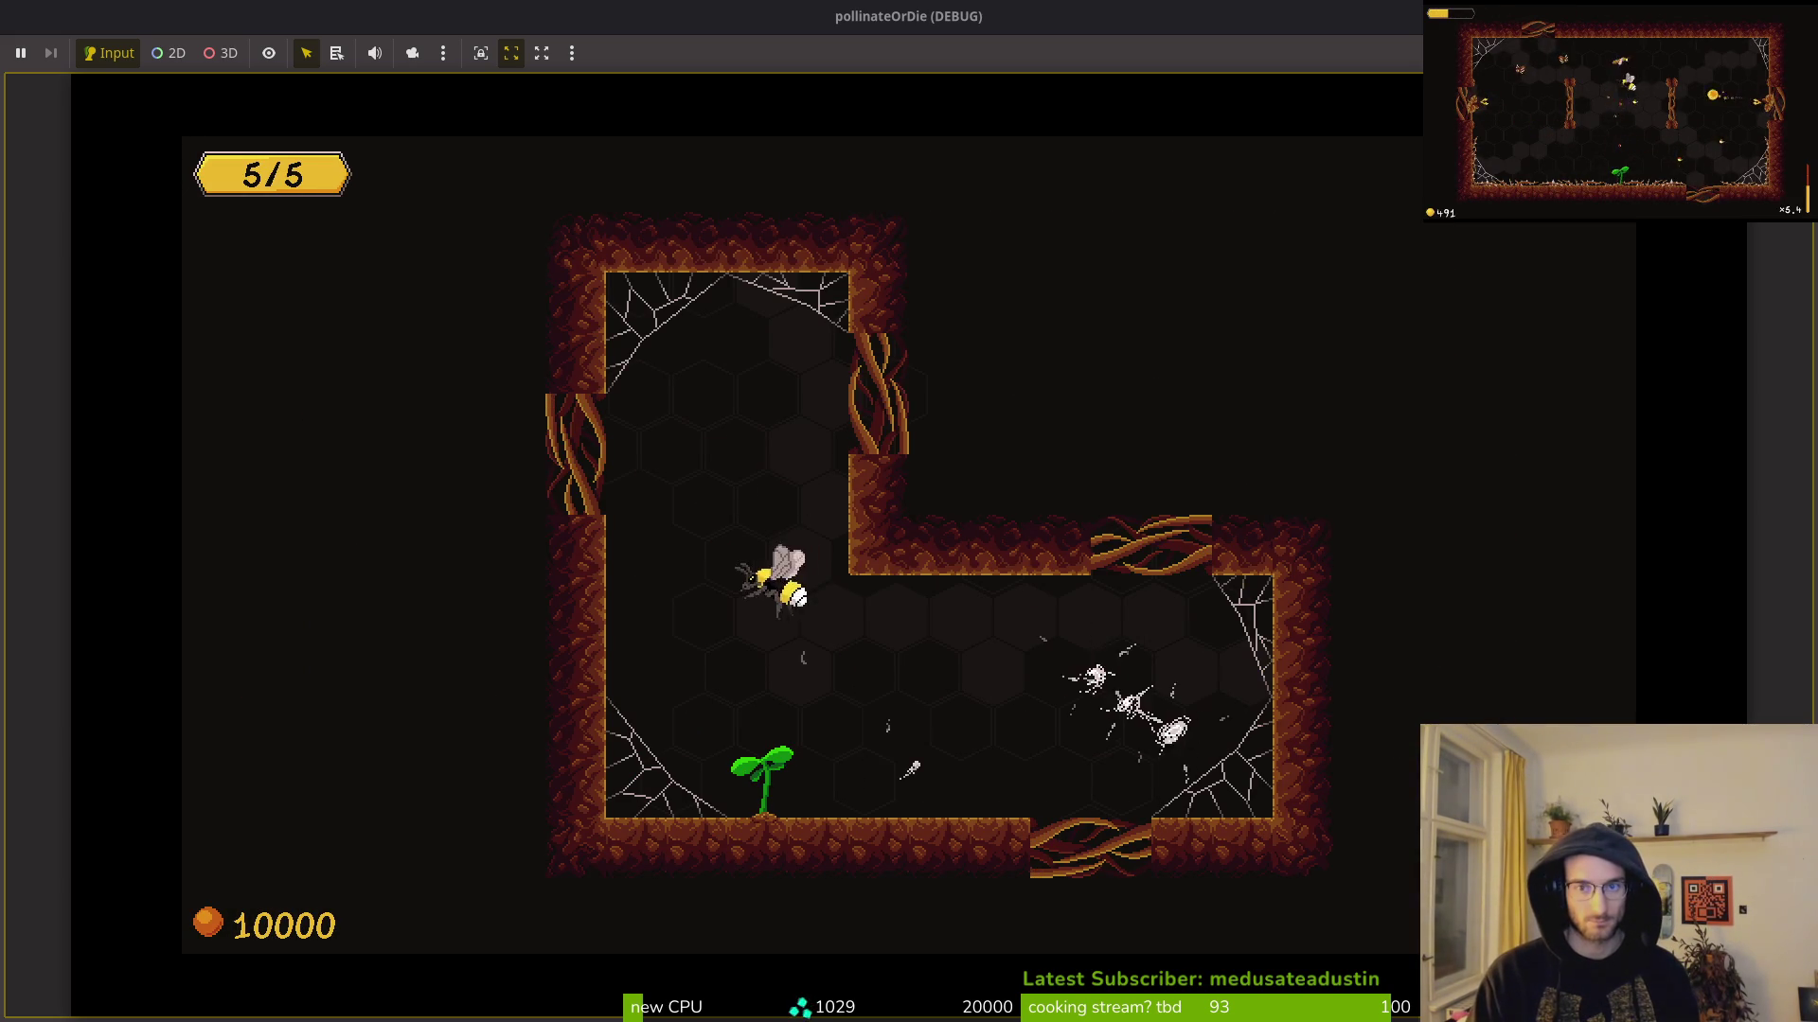
Step: Fly and dash the bee through the room to defeat the spawned enemies
key("Up")
key("Left")
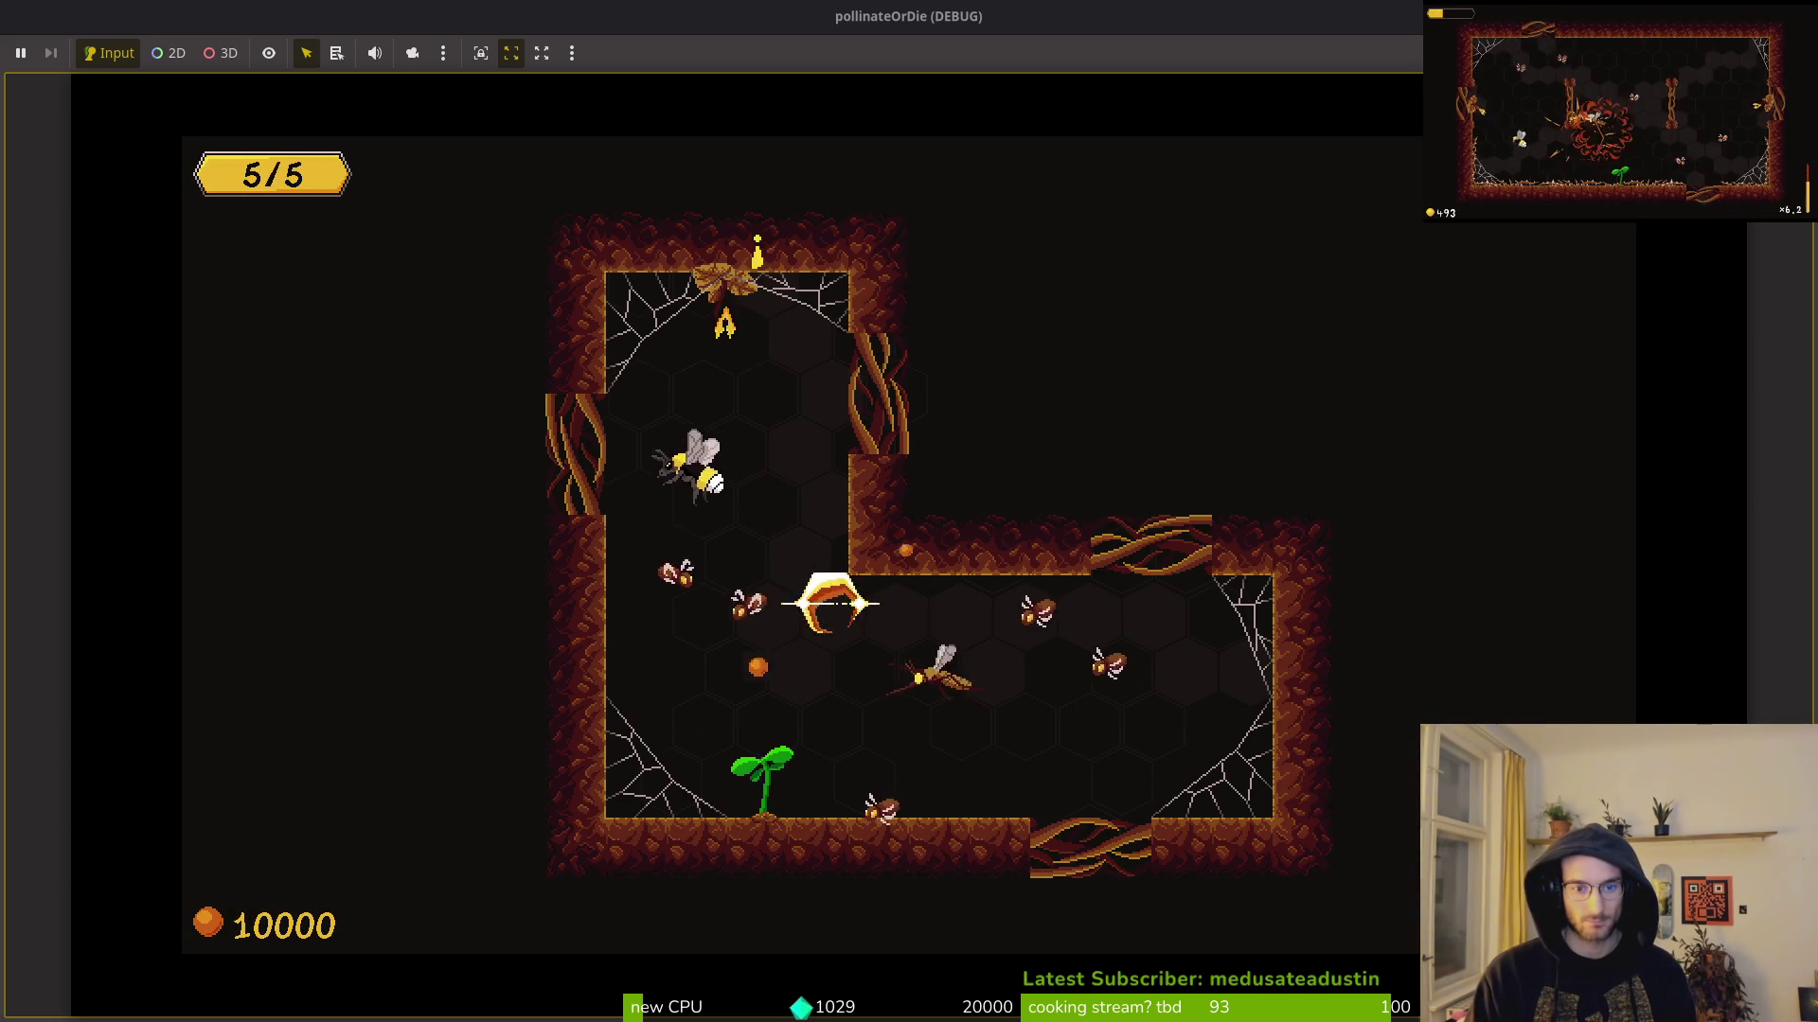
key("Right")
key("Down")
key("Up")
key("Left")
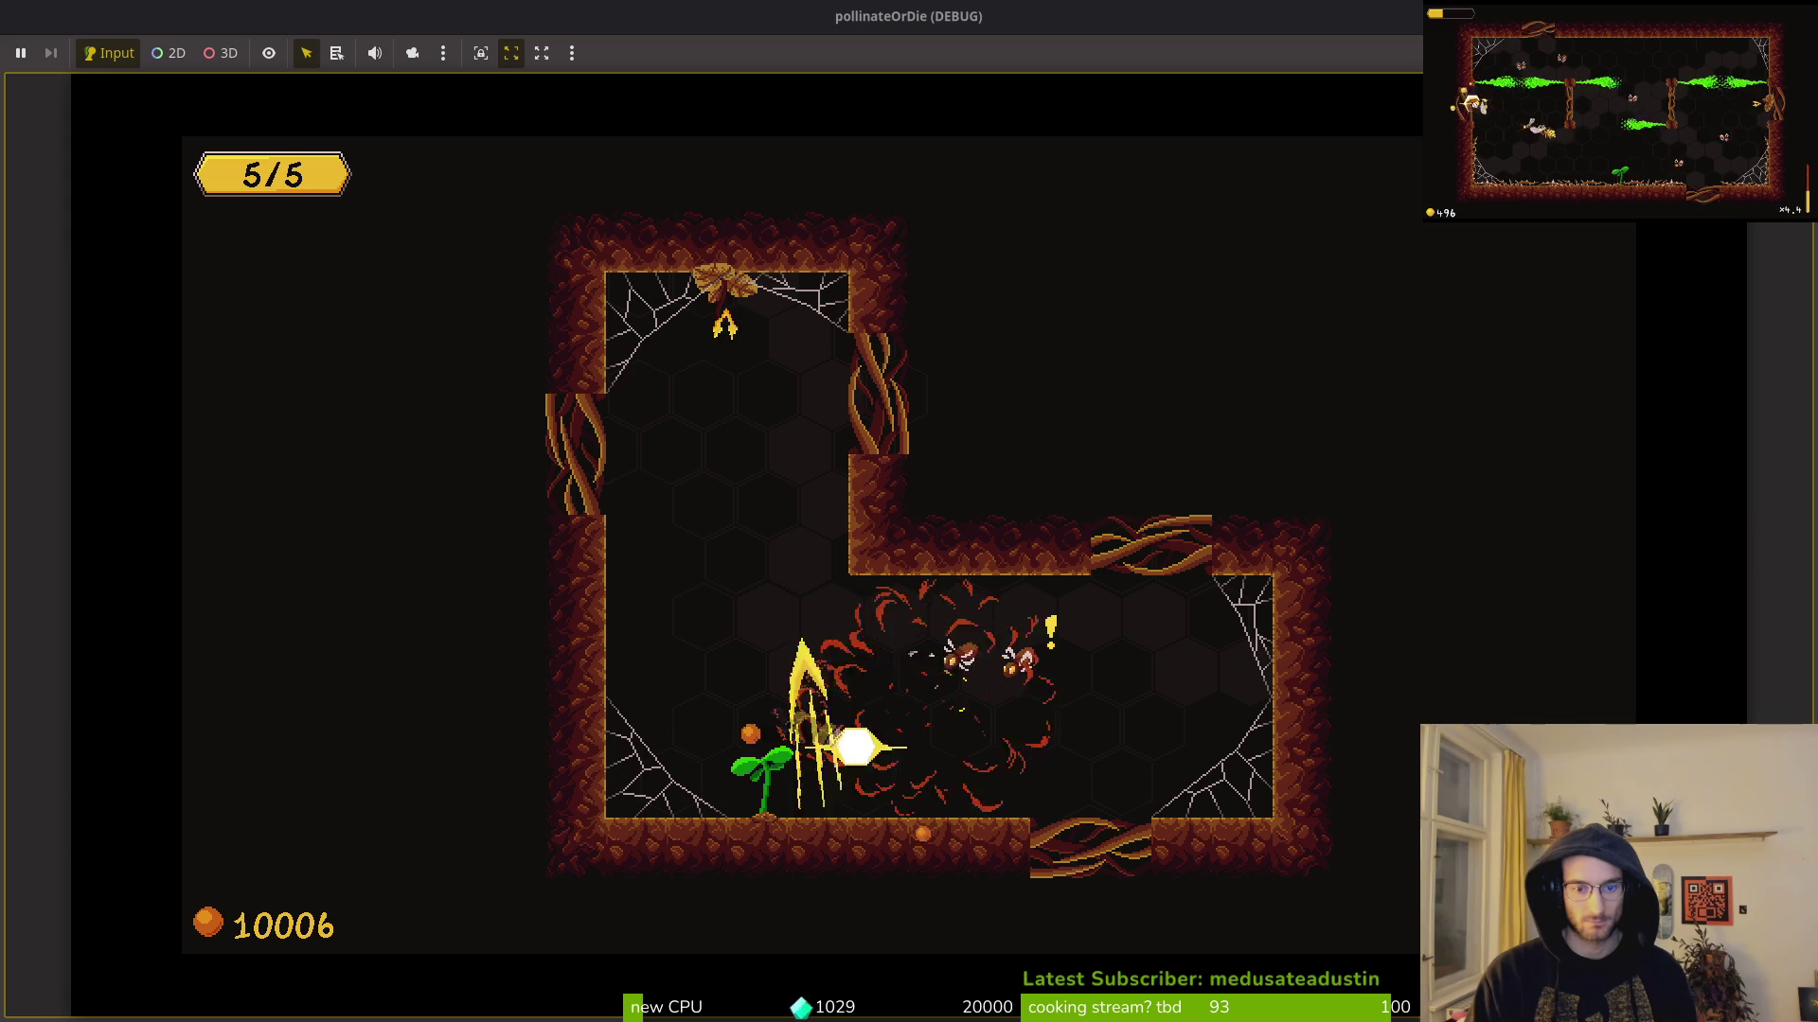
key("Left")
key("Up")
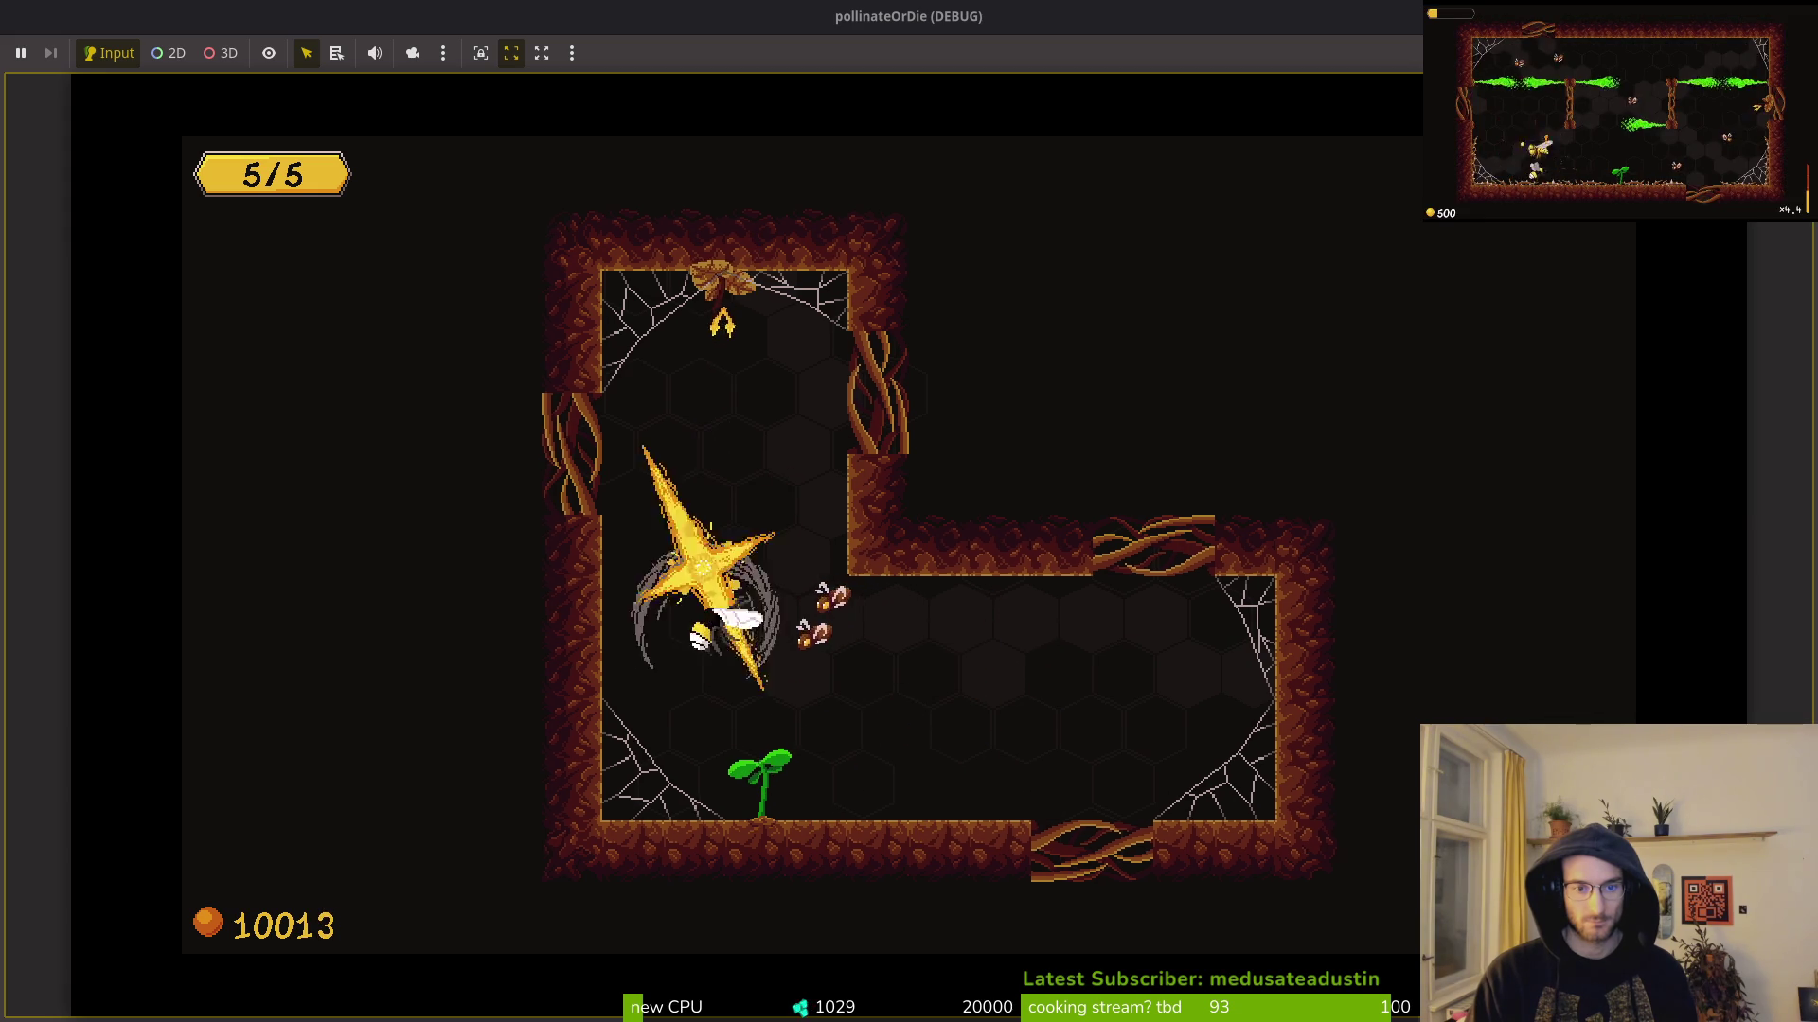
key("Down")
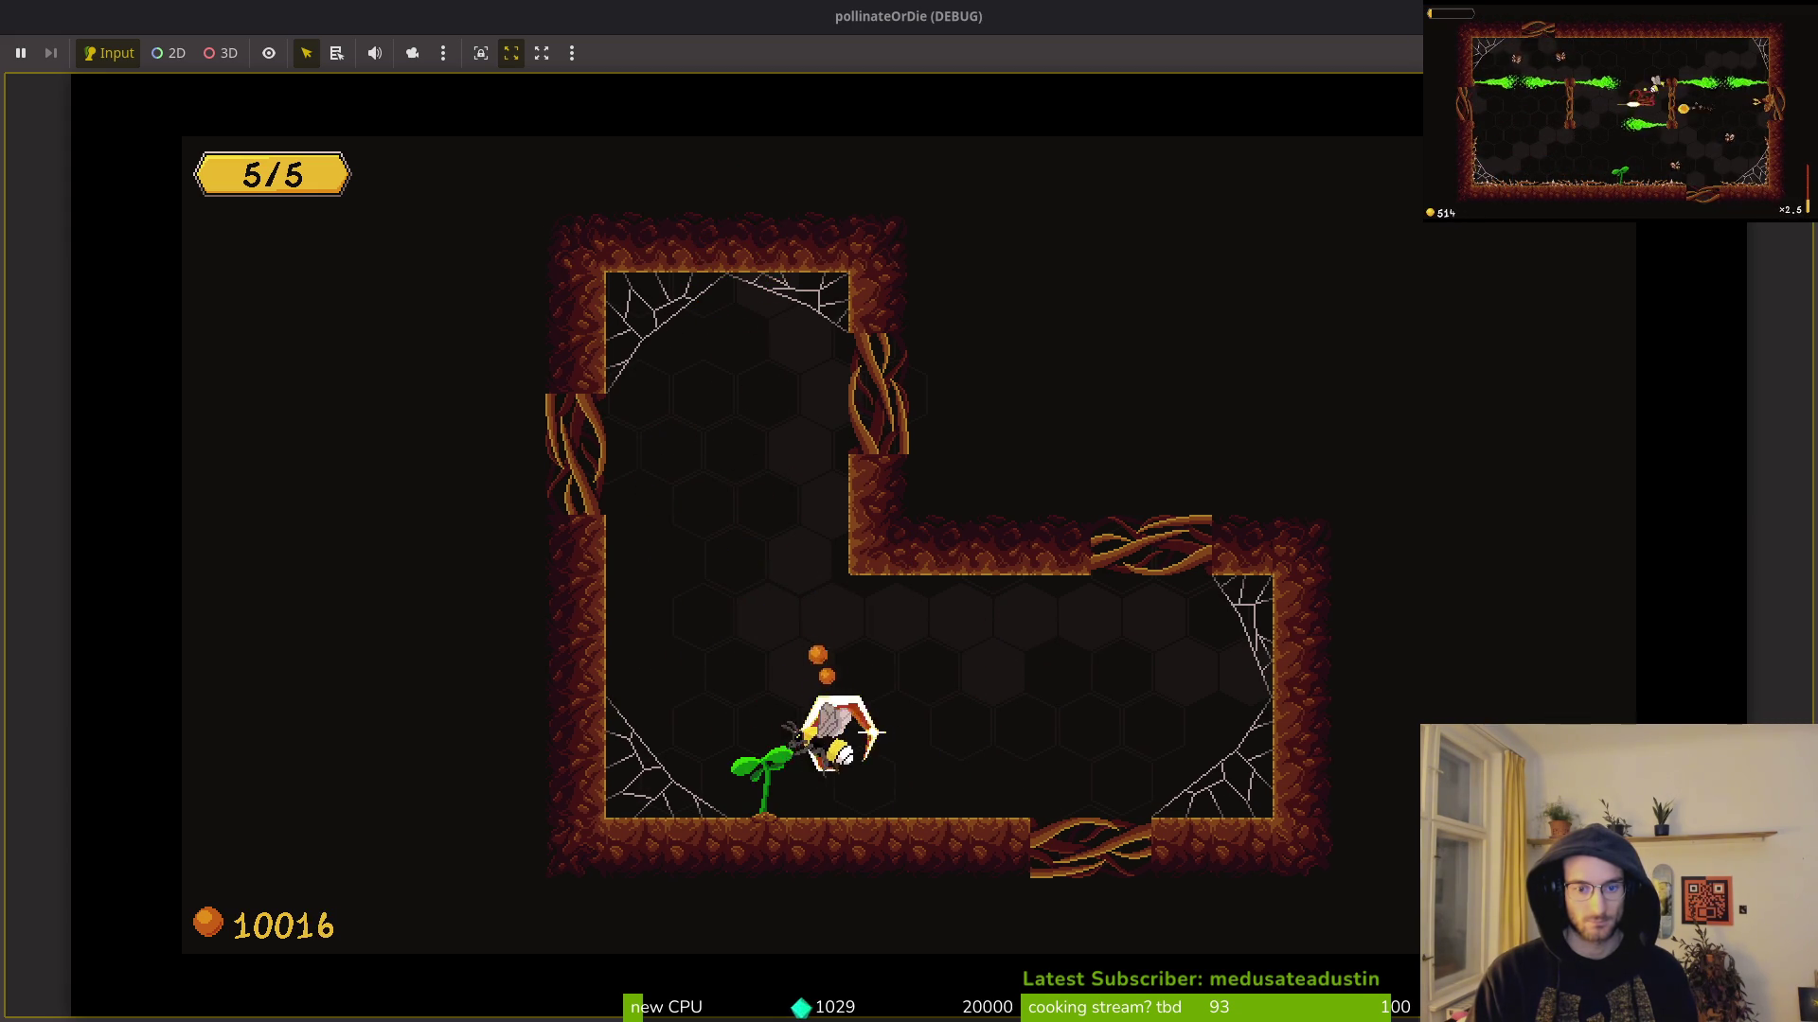
Step: Clear the remaining enemies, pollinate the sprout into a dandelion, and drop through the floor gap
key("Right")
key("Left")
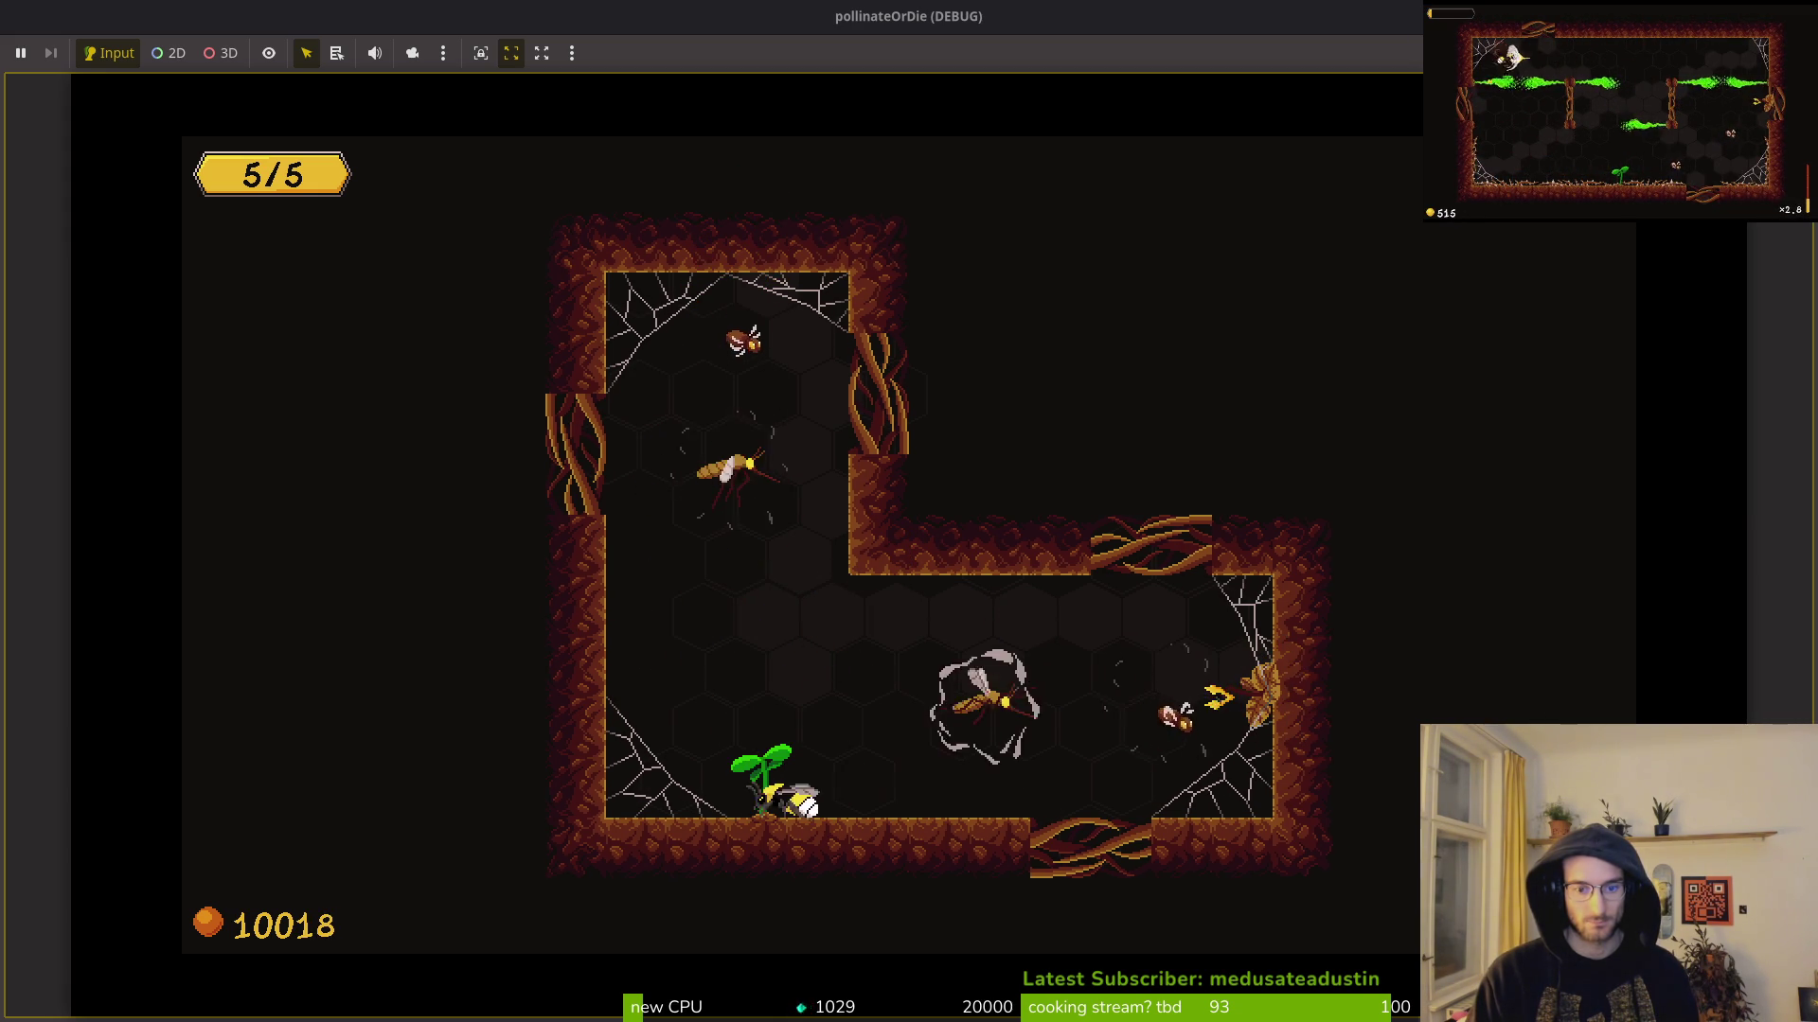
key("Up")
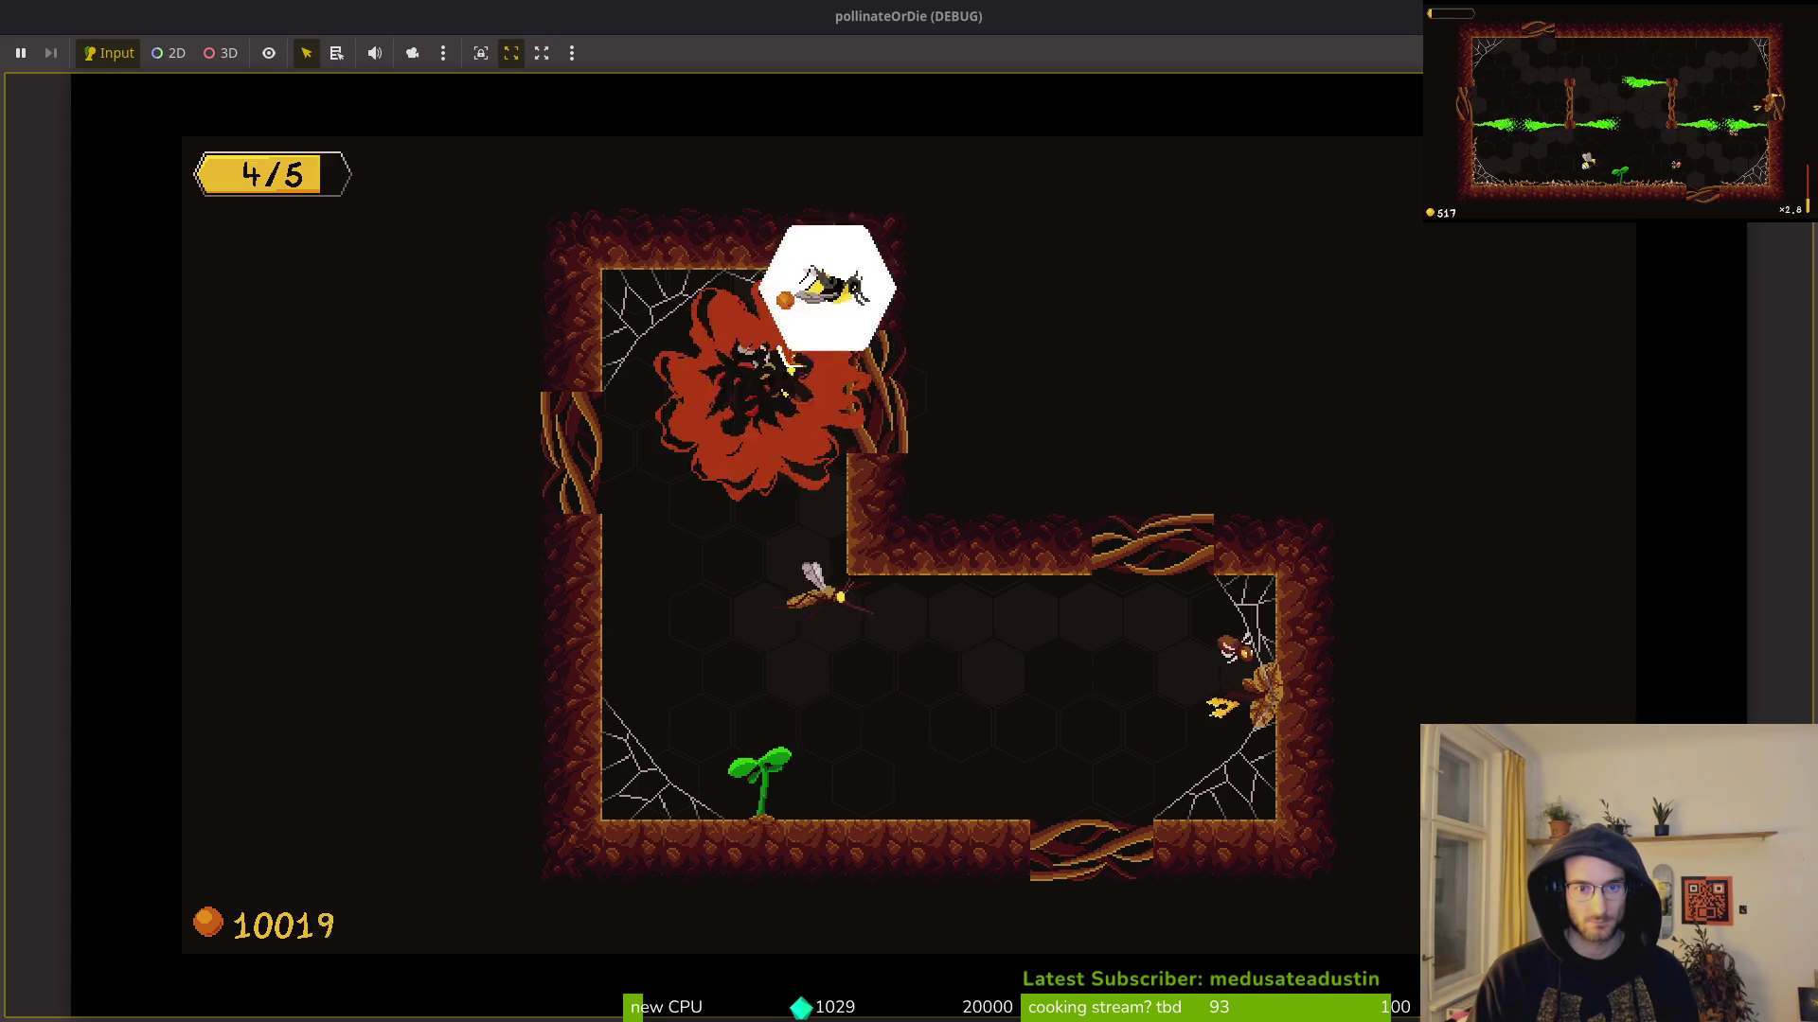
key("Down")
key("Down")
key("Right")
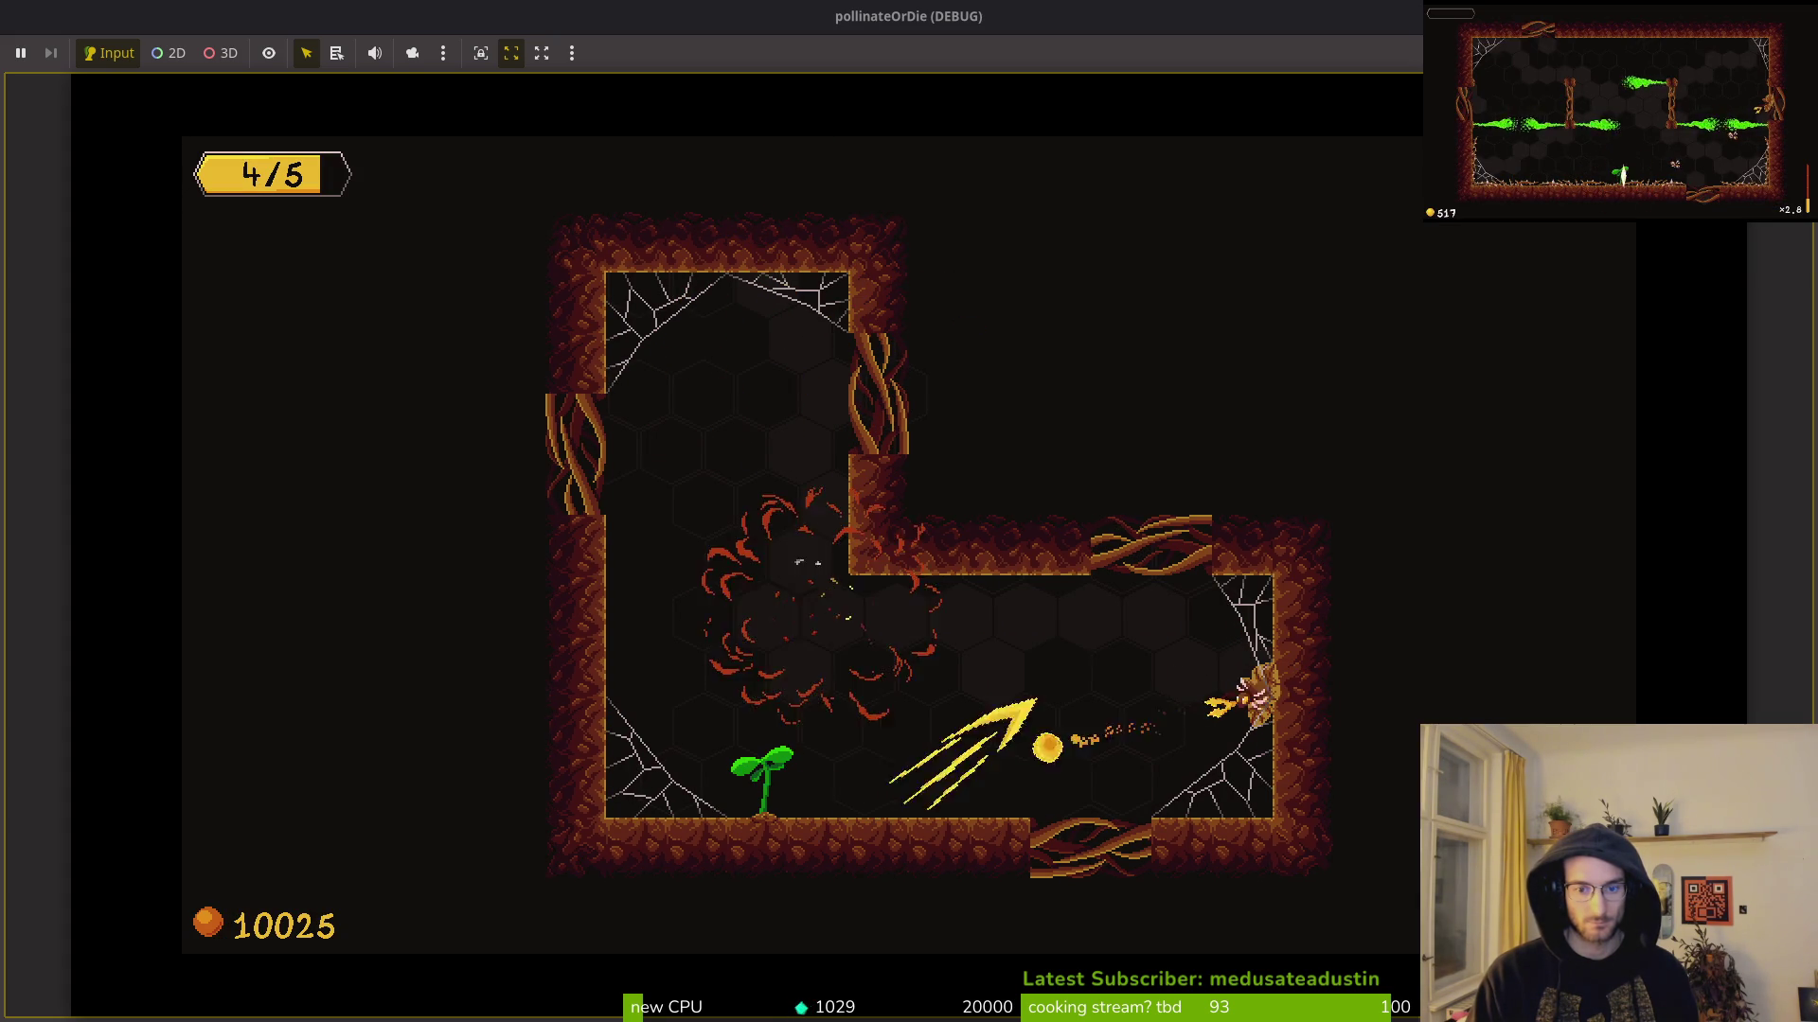
key("Left")
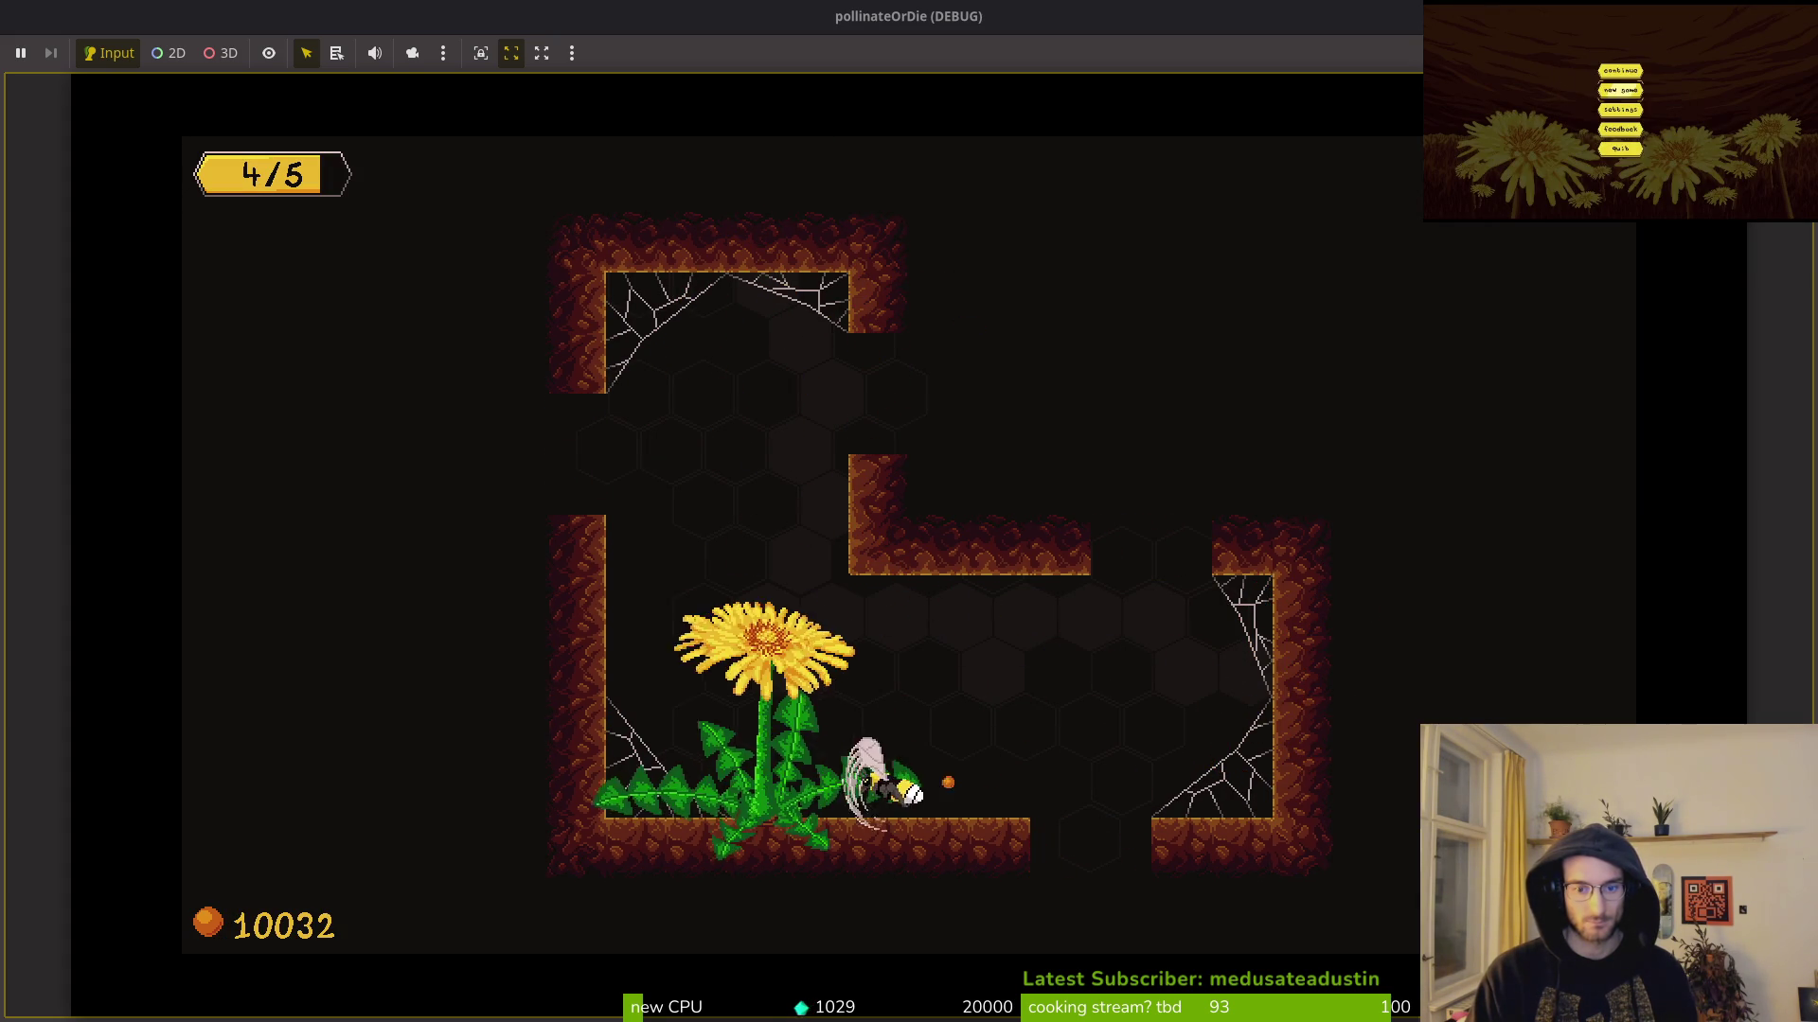
key("Right")
key("Down")
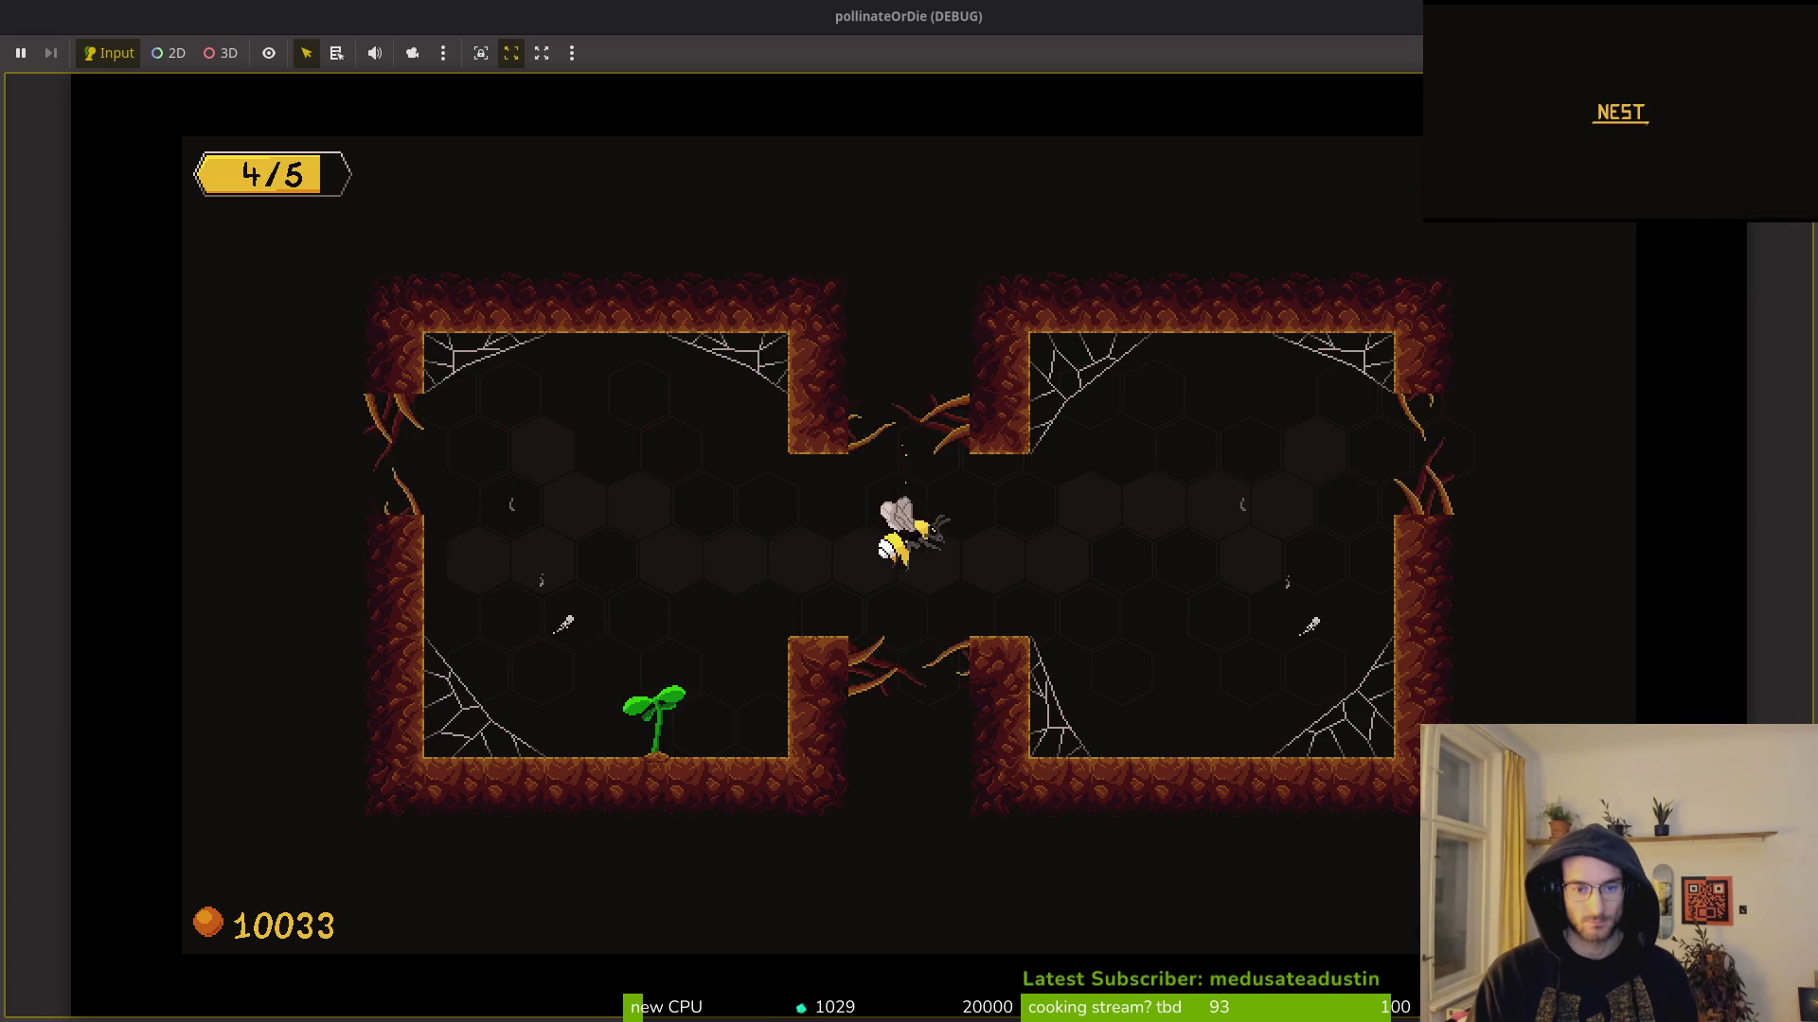
Step: Drop into the next level and fight the swirl enemy and the left room's enemies
key("Left")
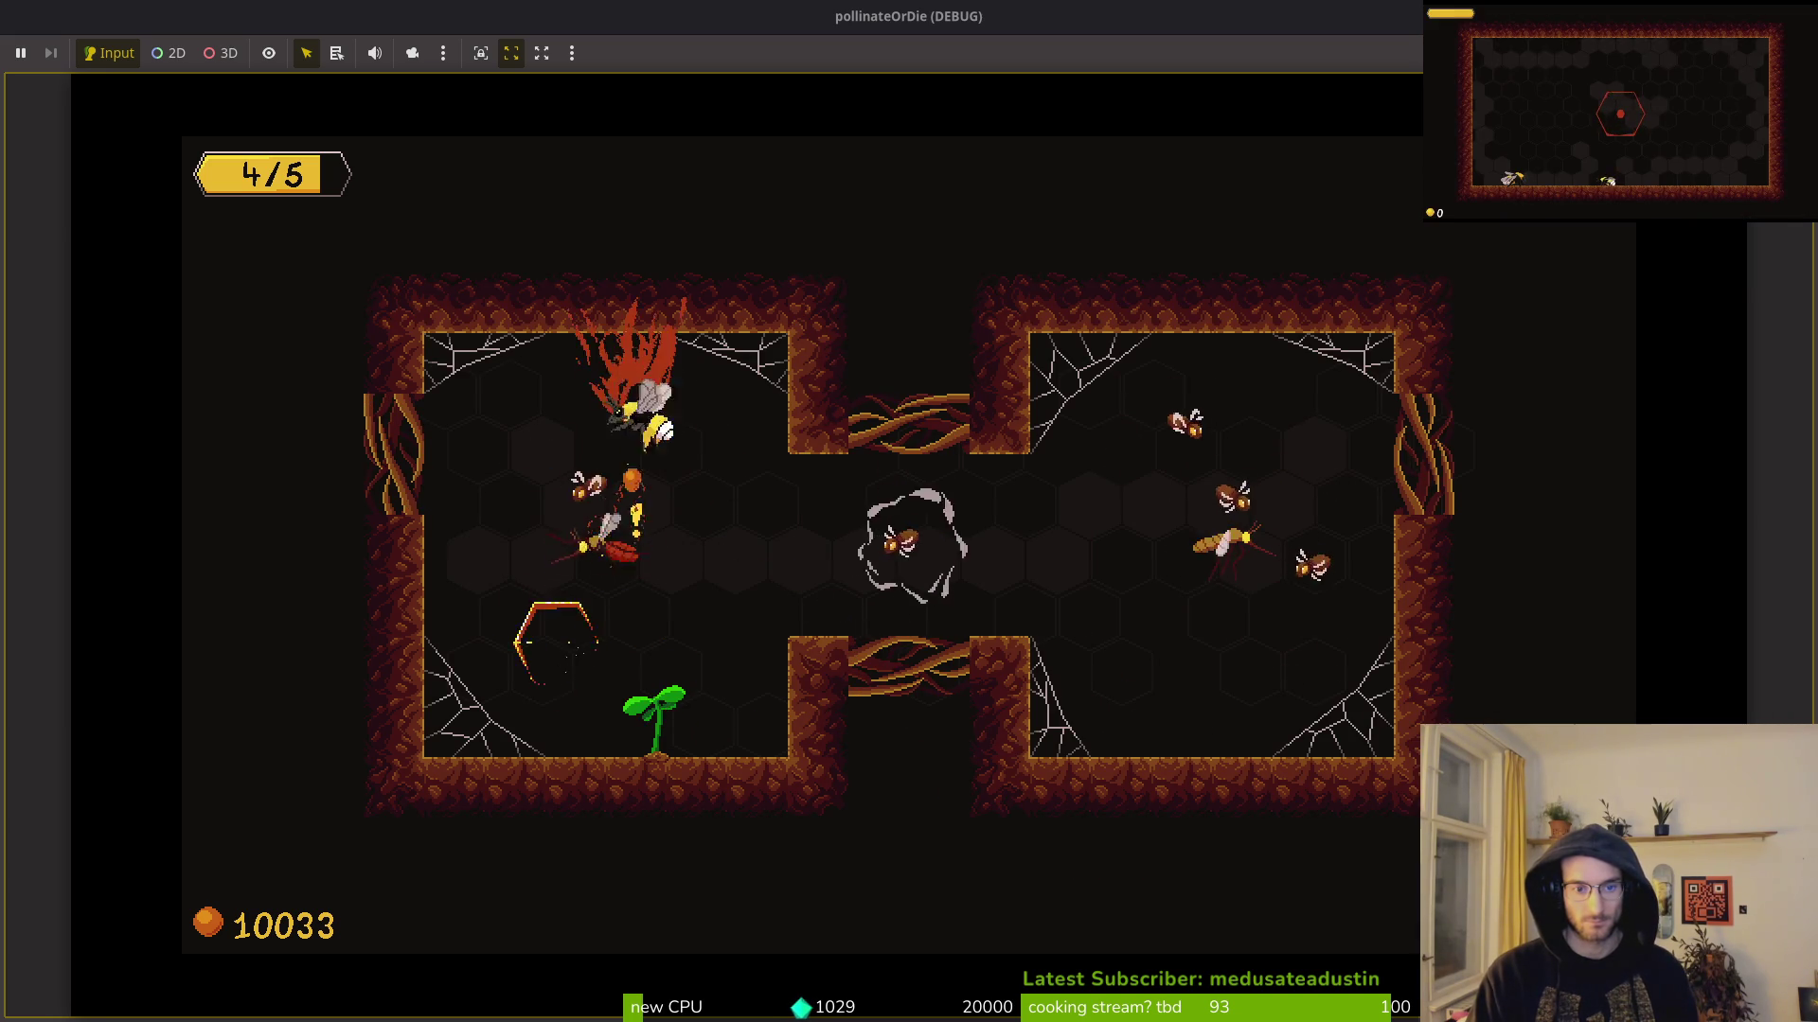
key("Right")
key("Left")
key("Up")
key("Right")
key("Down")
key("Right")
Step: Clear the right room's enemies, then slash through the left room's bottom-left corner
key("Up")
key("Right")
key("Down")
key("Left")
key("Left")
key("Right")
key("Down")
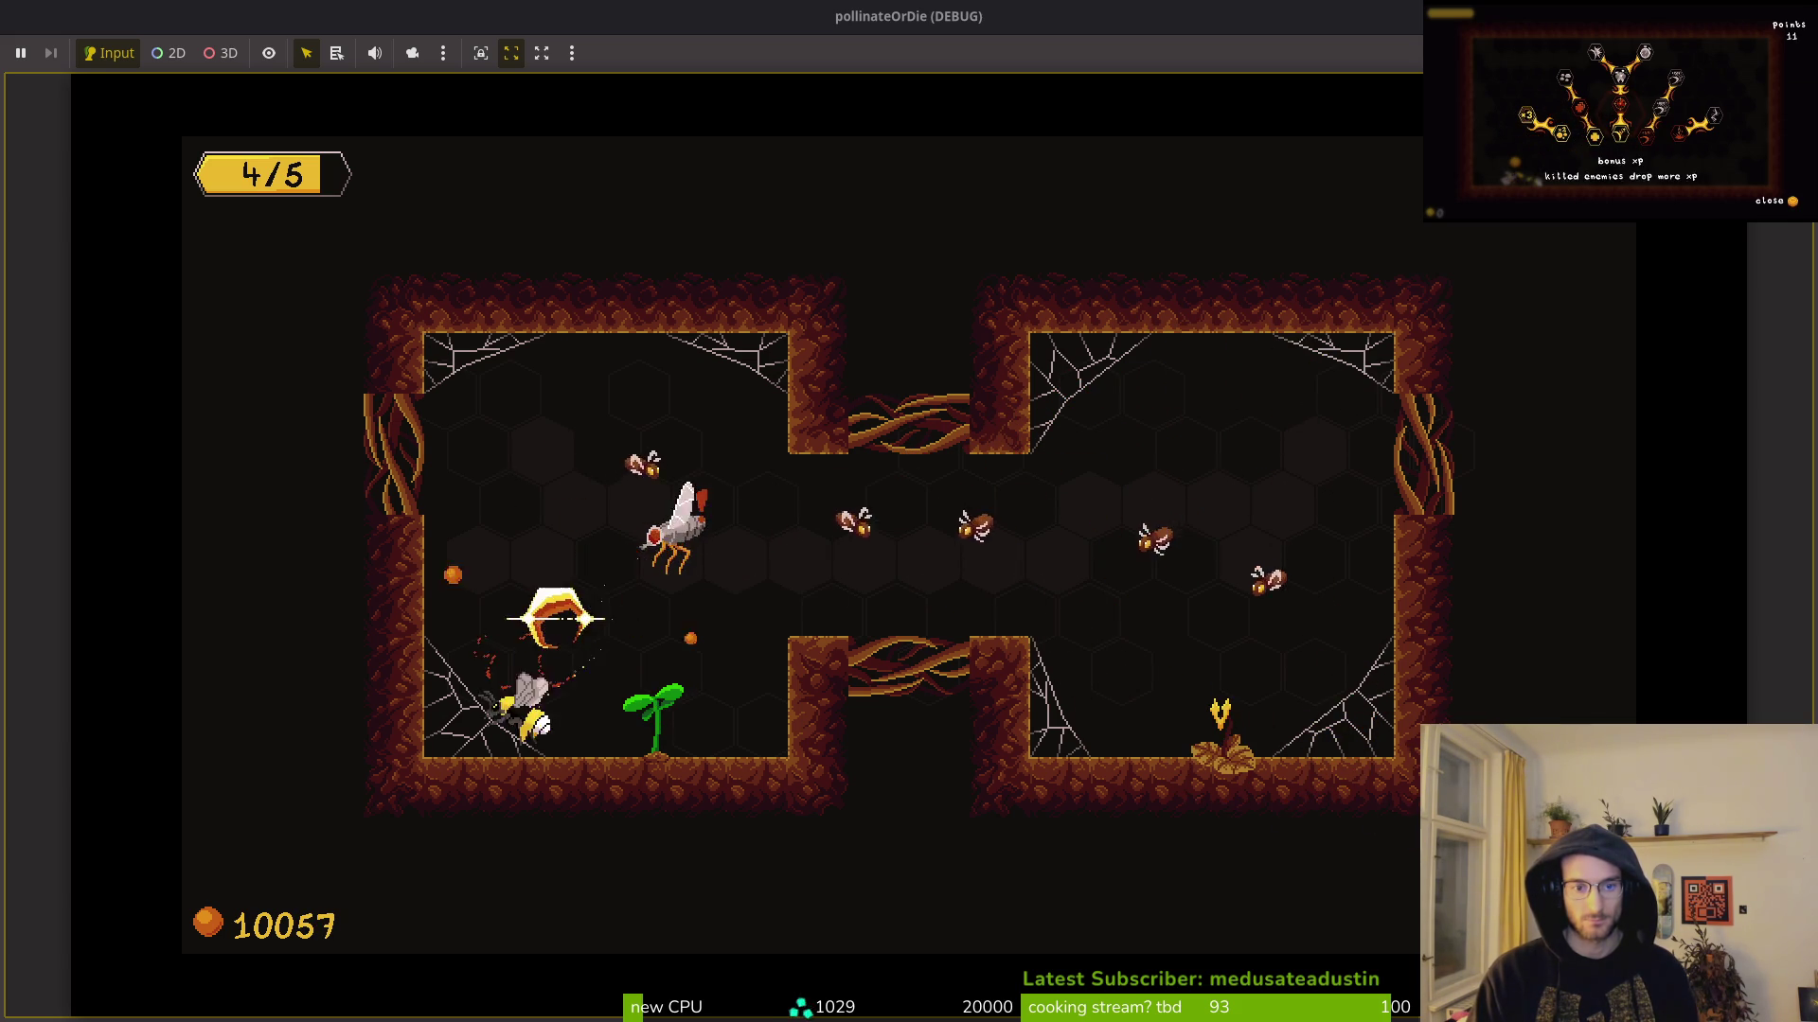
key("Up")
key("Down")
key("Up")
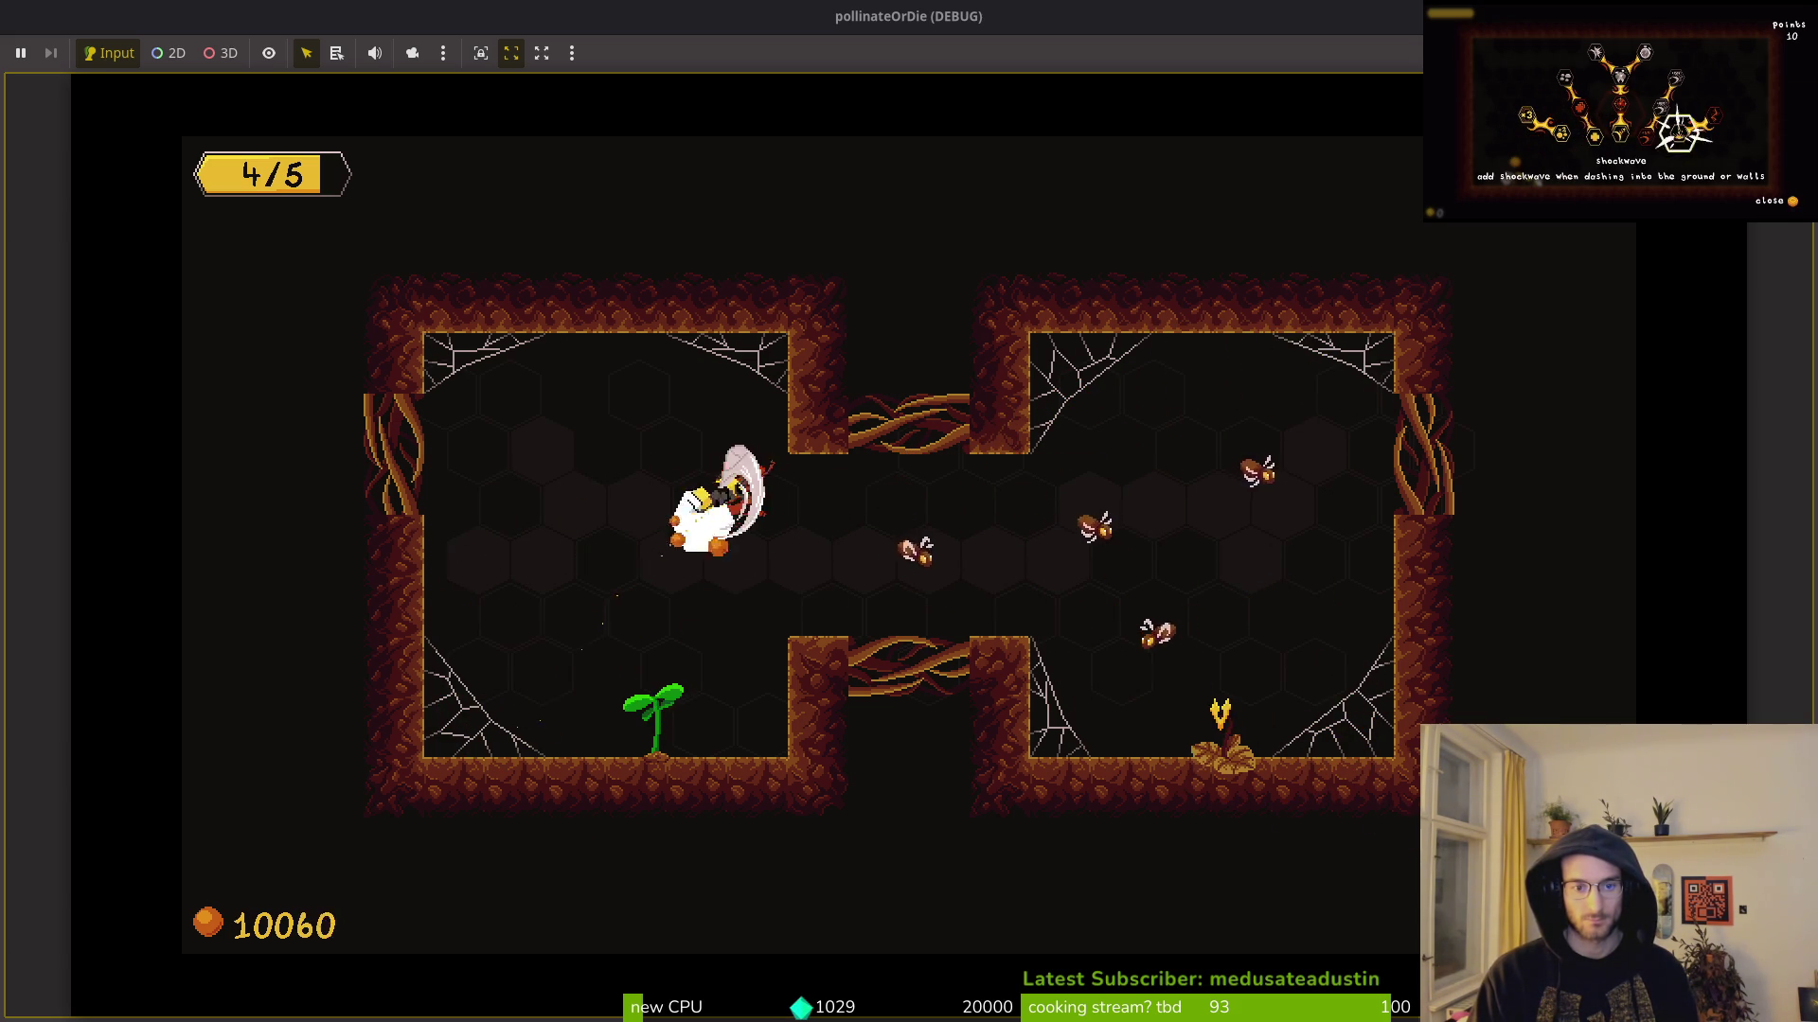
key("Right")
key("Right")
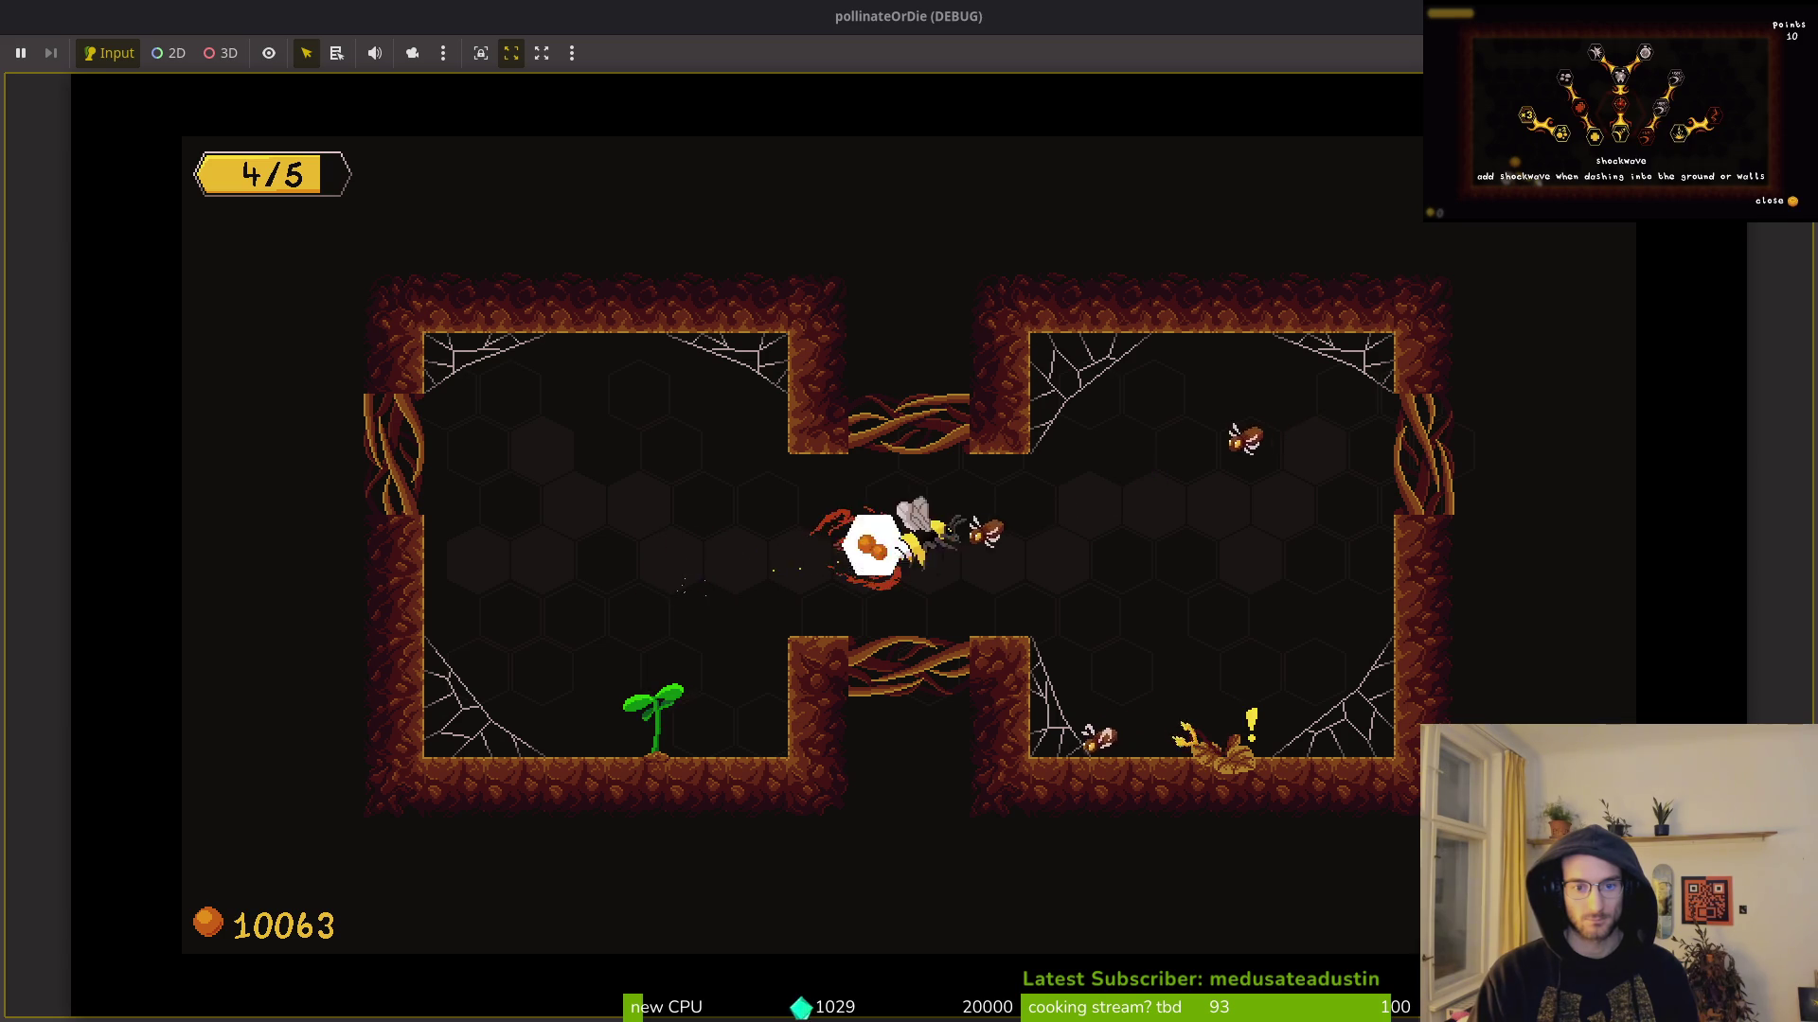
Step: Clear the right room, grow its sprout into a flower, and grab the bandage to restore health
key("Down")
key("Up")
key("Down")
key("Up")
key("Left")
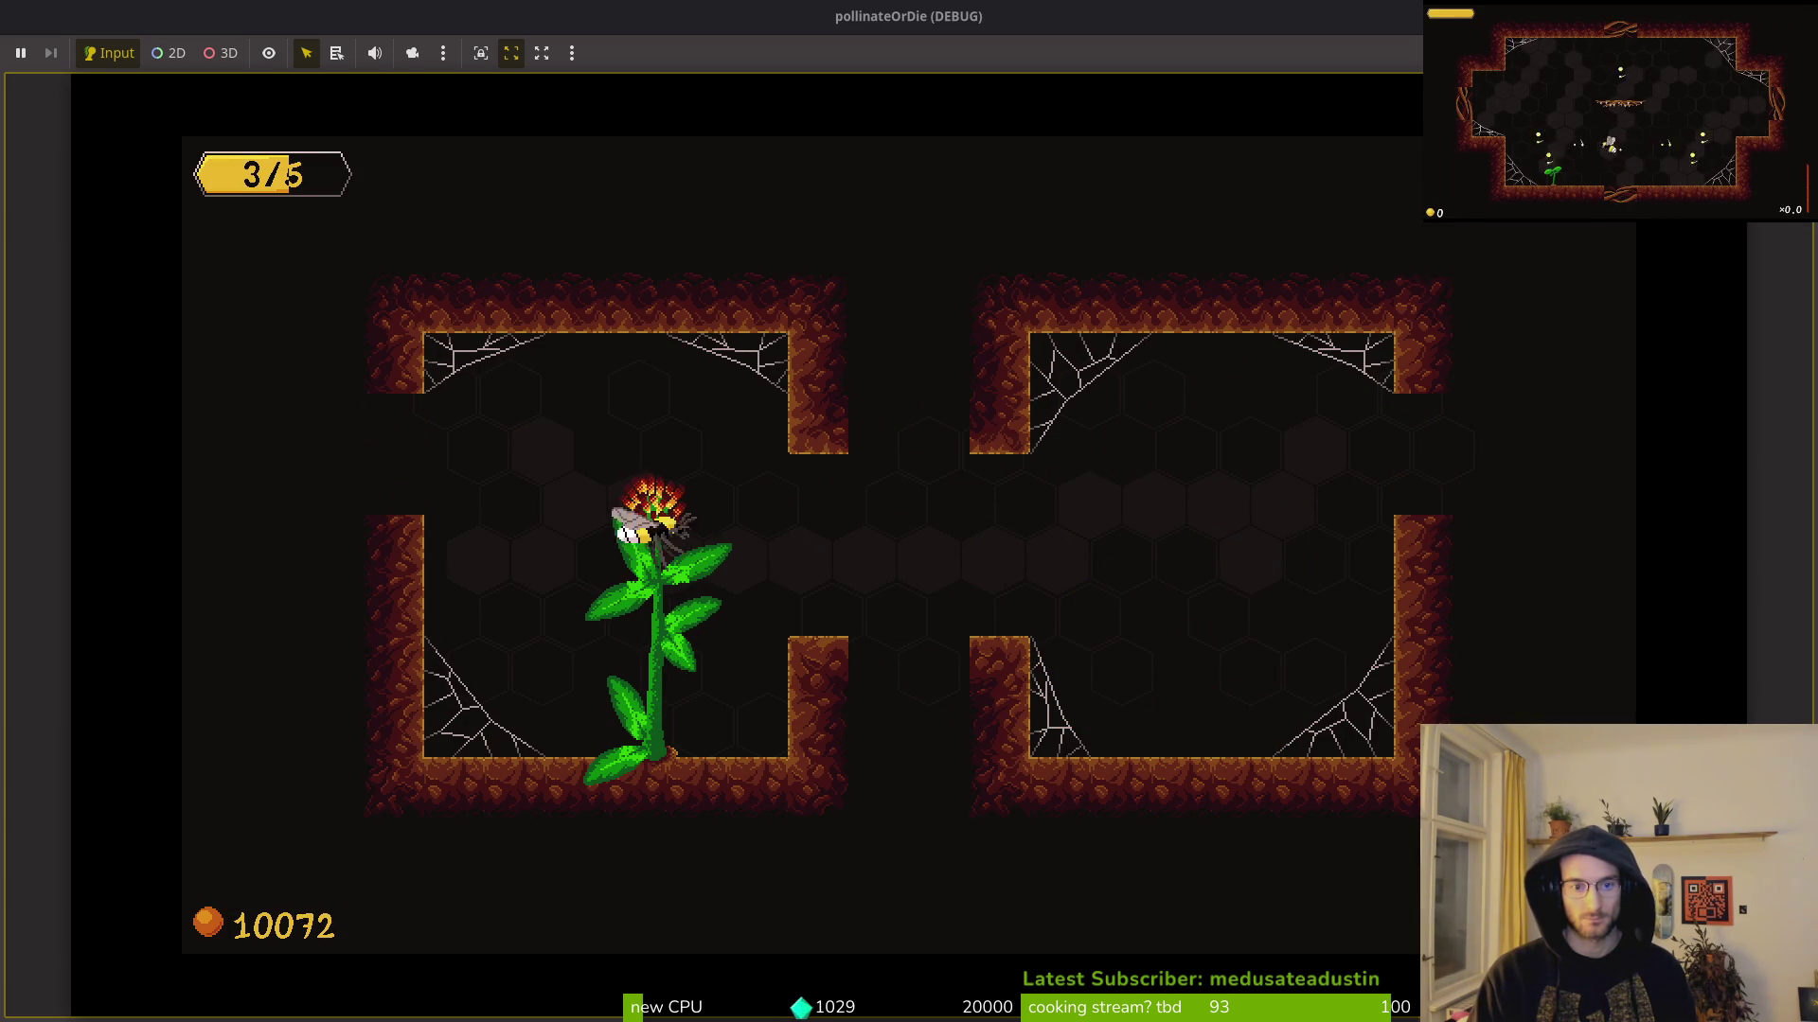
key("Up")
key("Right")
Step: Enter the next room, fight the beetles and collect pollen from the central branch
key("Down")
key("Left")
key("Right")
key("Right")
key("Left")
key("Up")
key("Left")
key("Right")
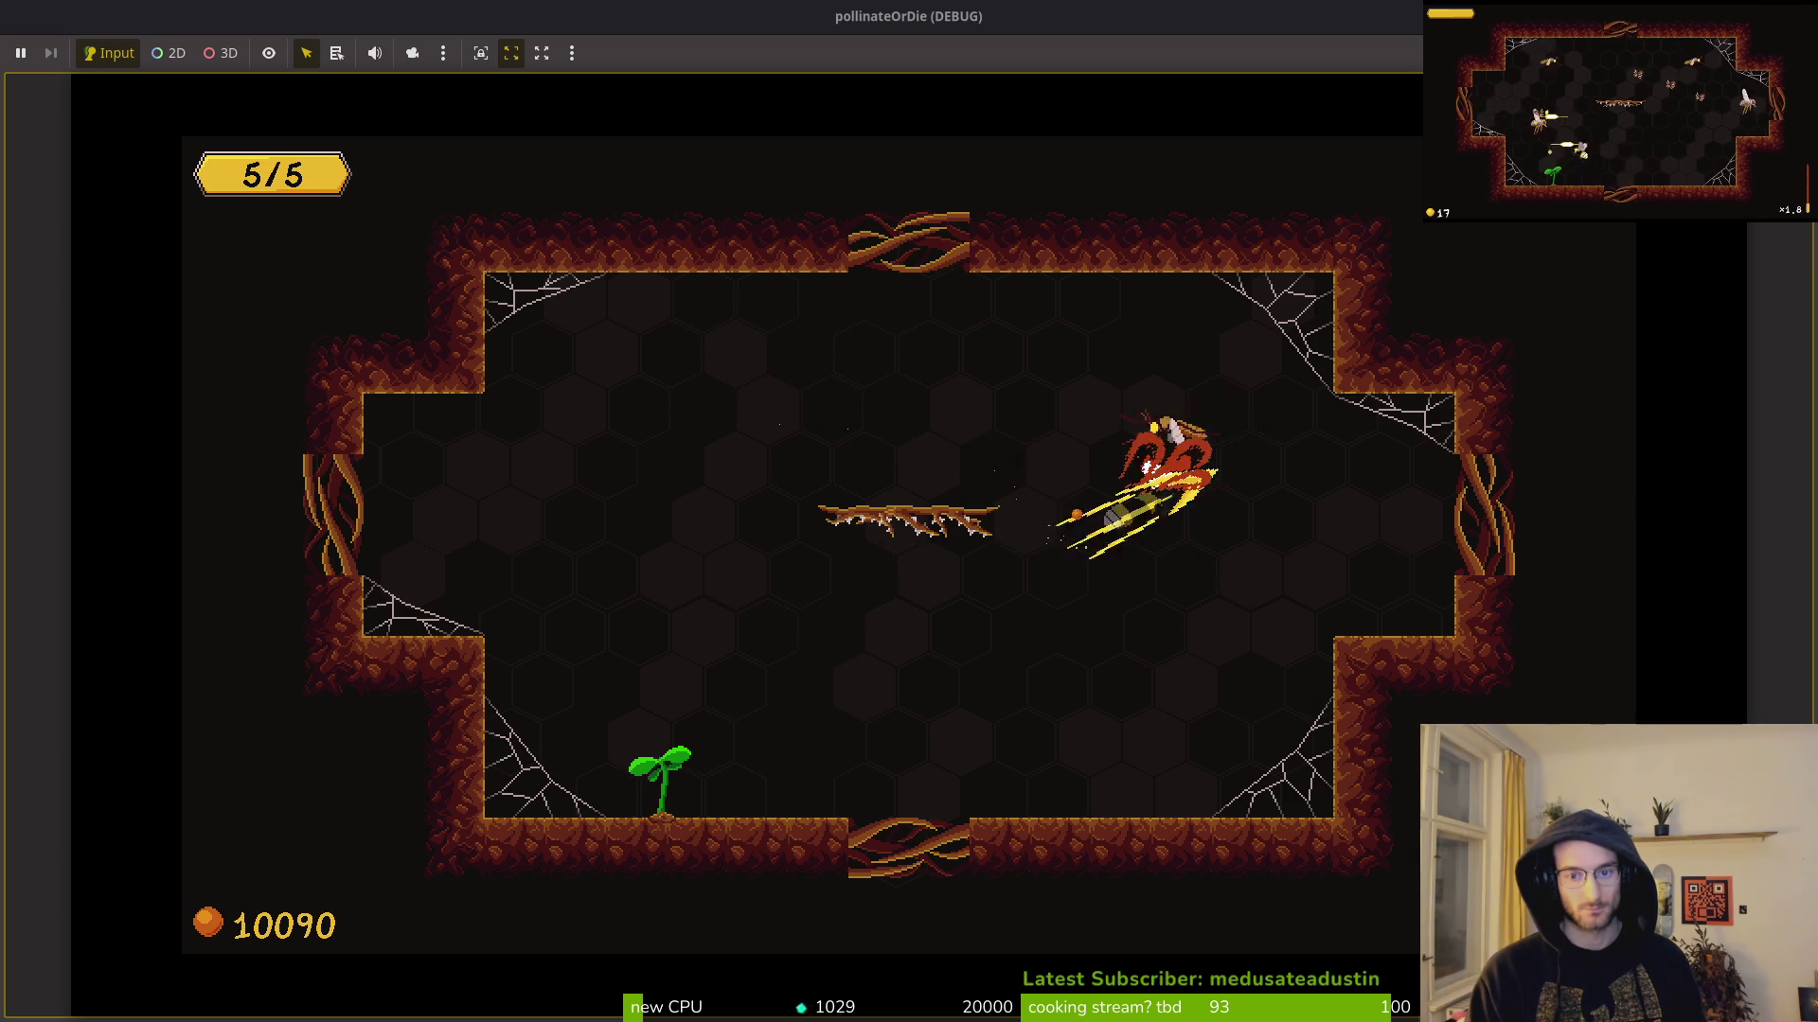
key("Down")
key("Left")
Step: Attack the spider and mosquito, then bloom the plant into a dandelion
key("Left")
key("Up")
key("Right")
key("Down")
key("Right")
key("Up")
key("Up")
key("Left")
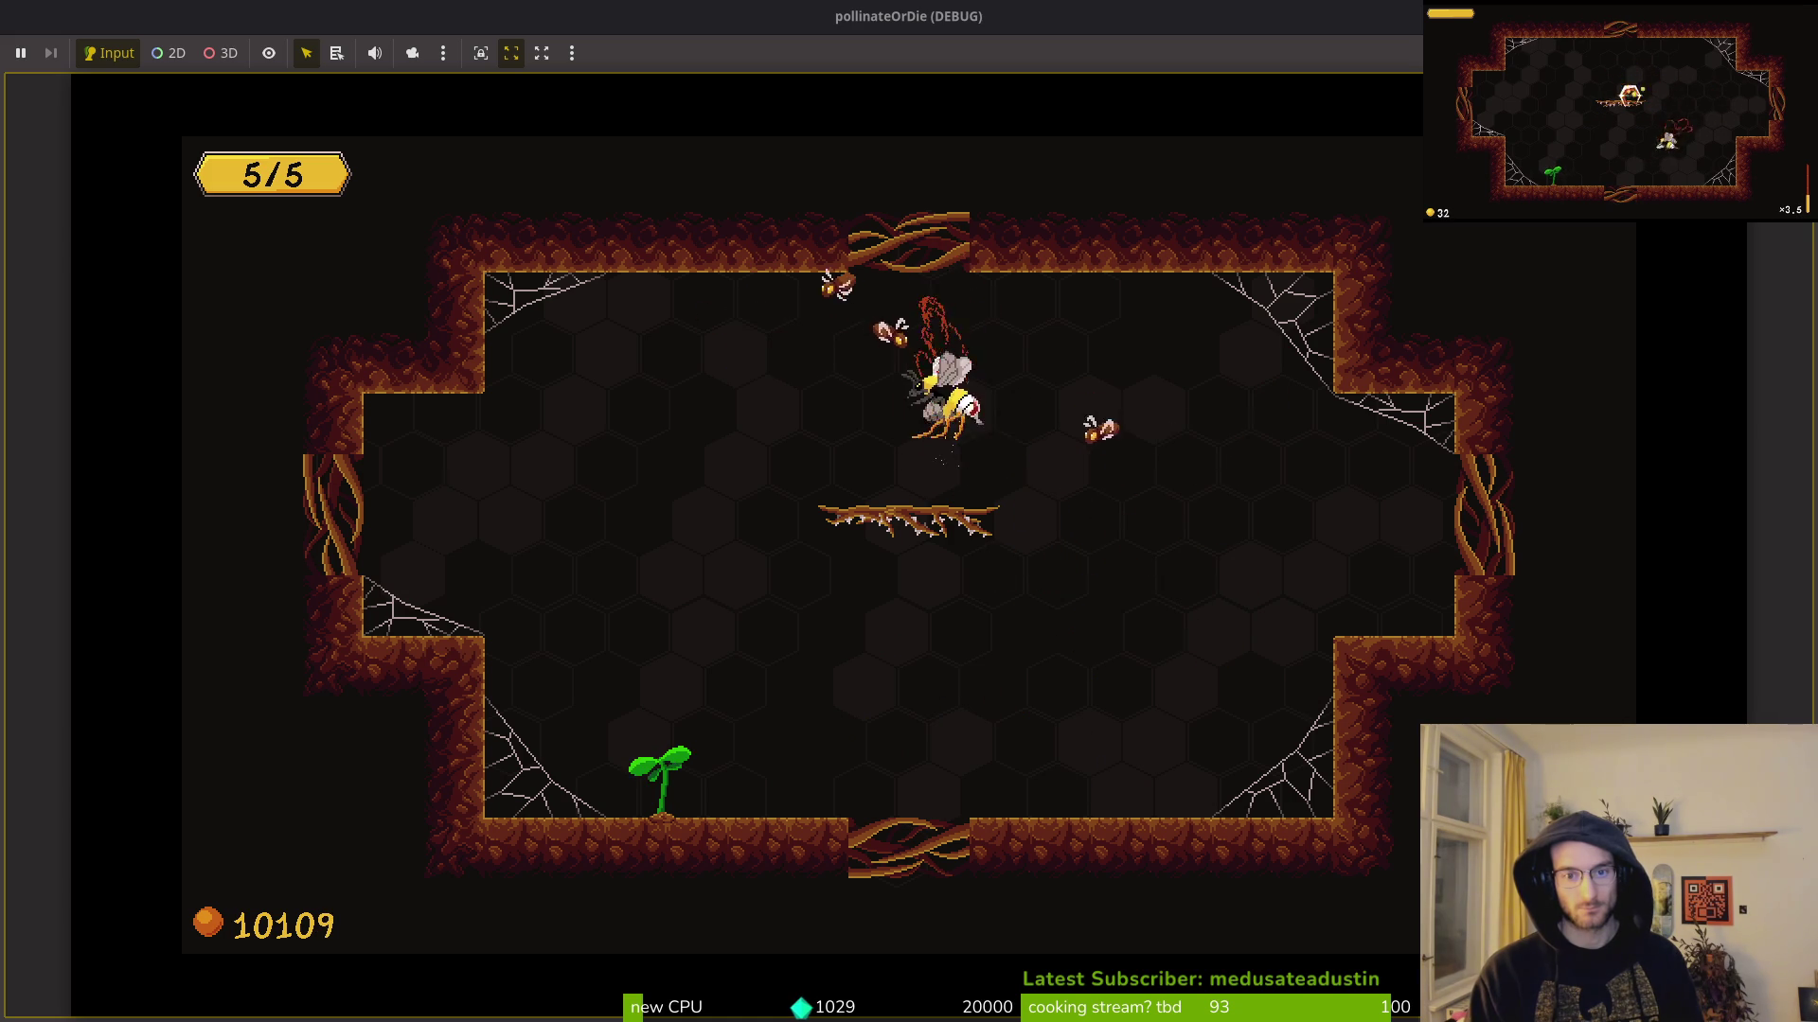
key("Right")
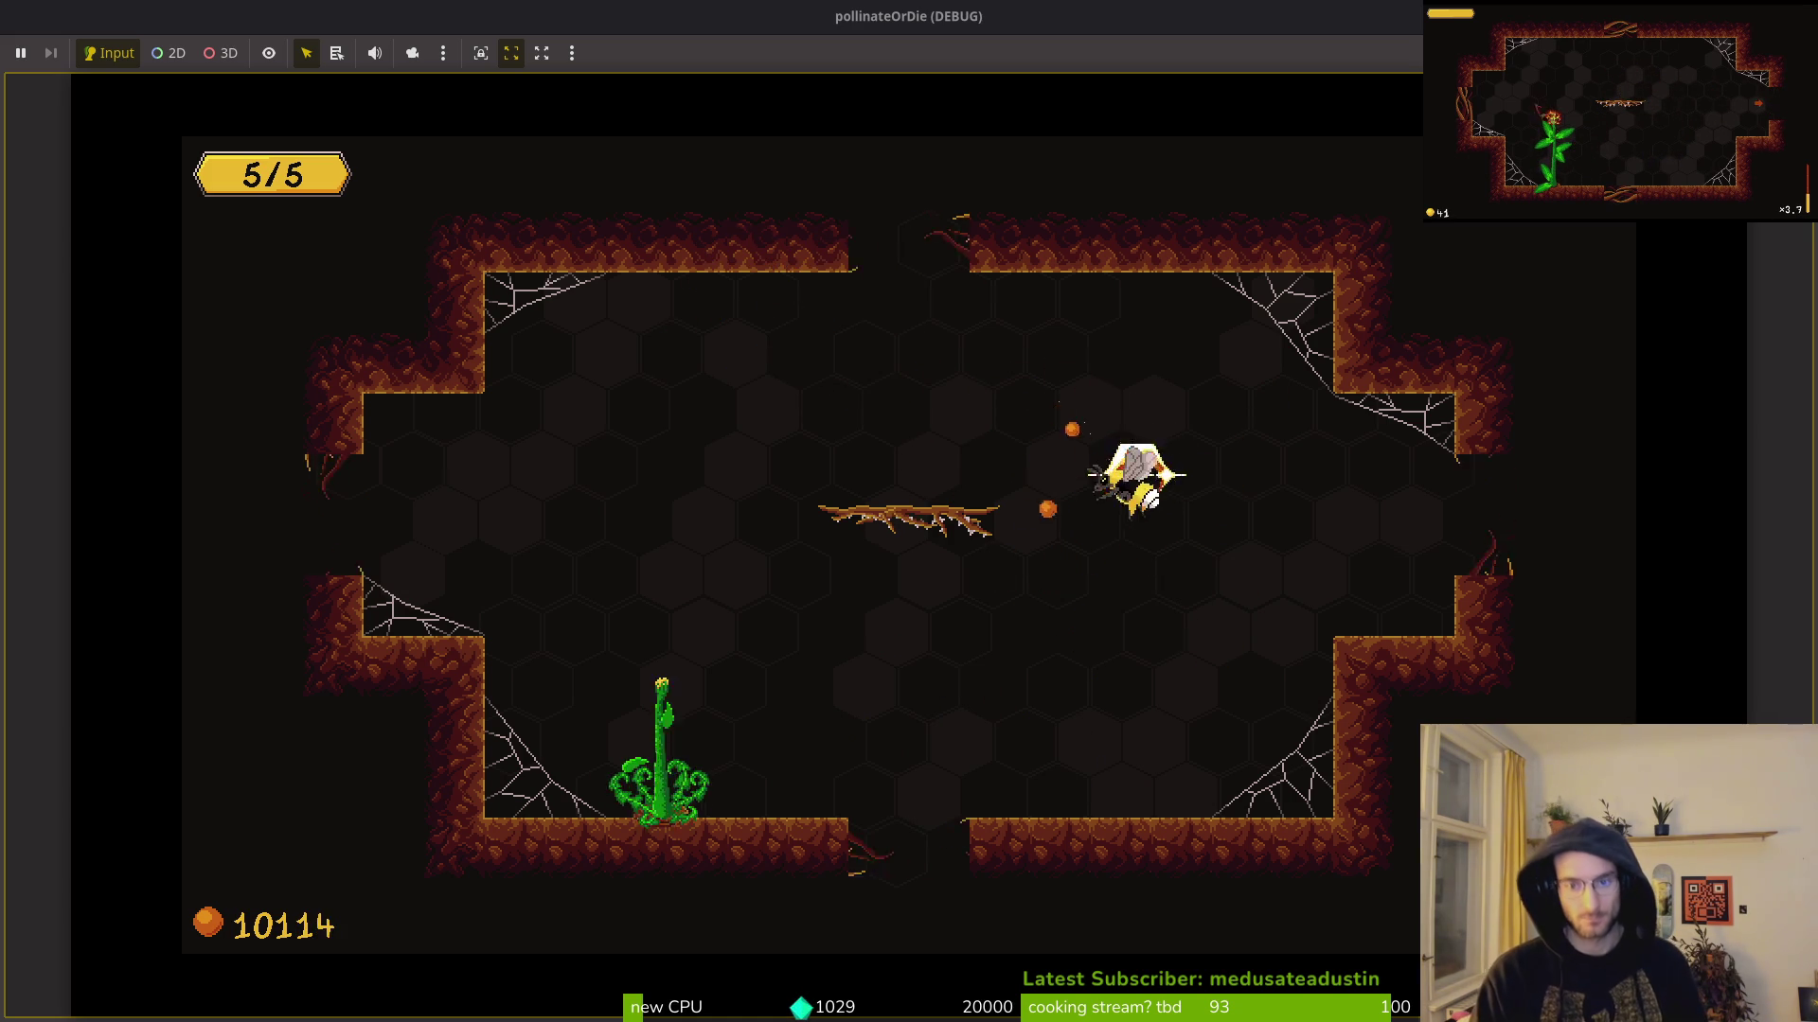
key("Left")
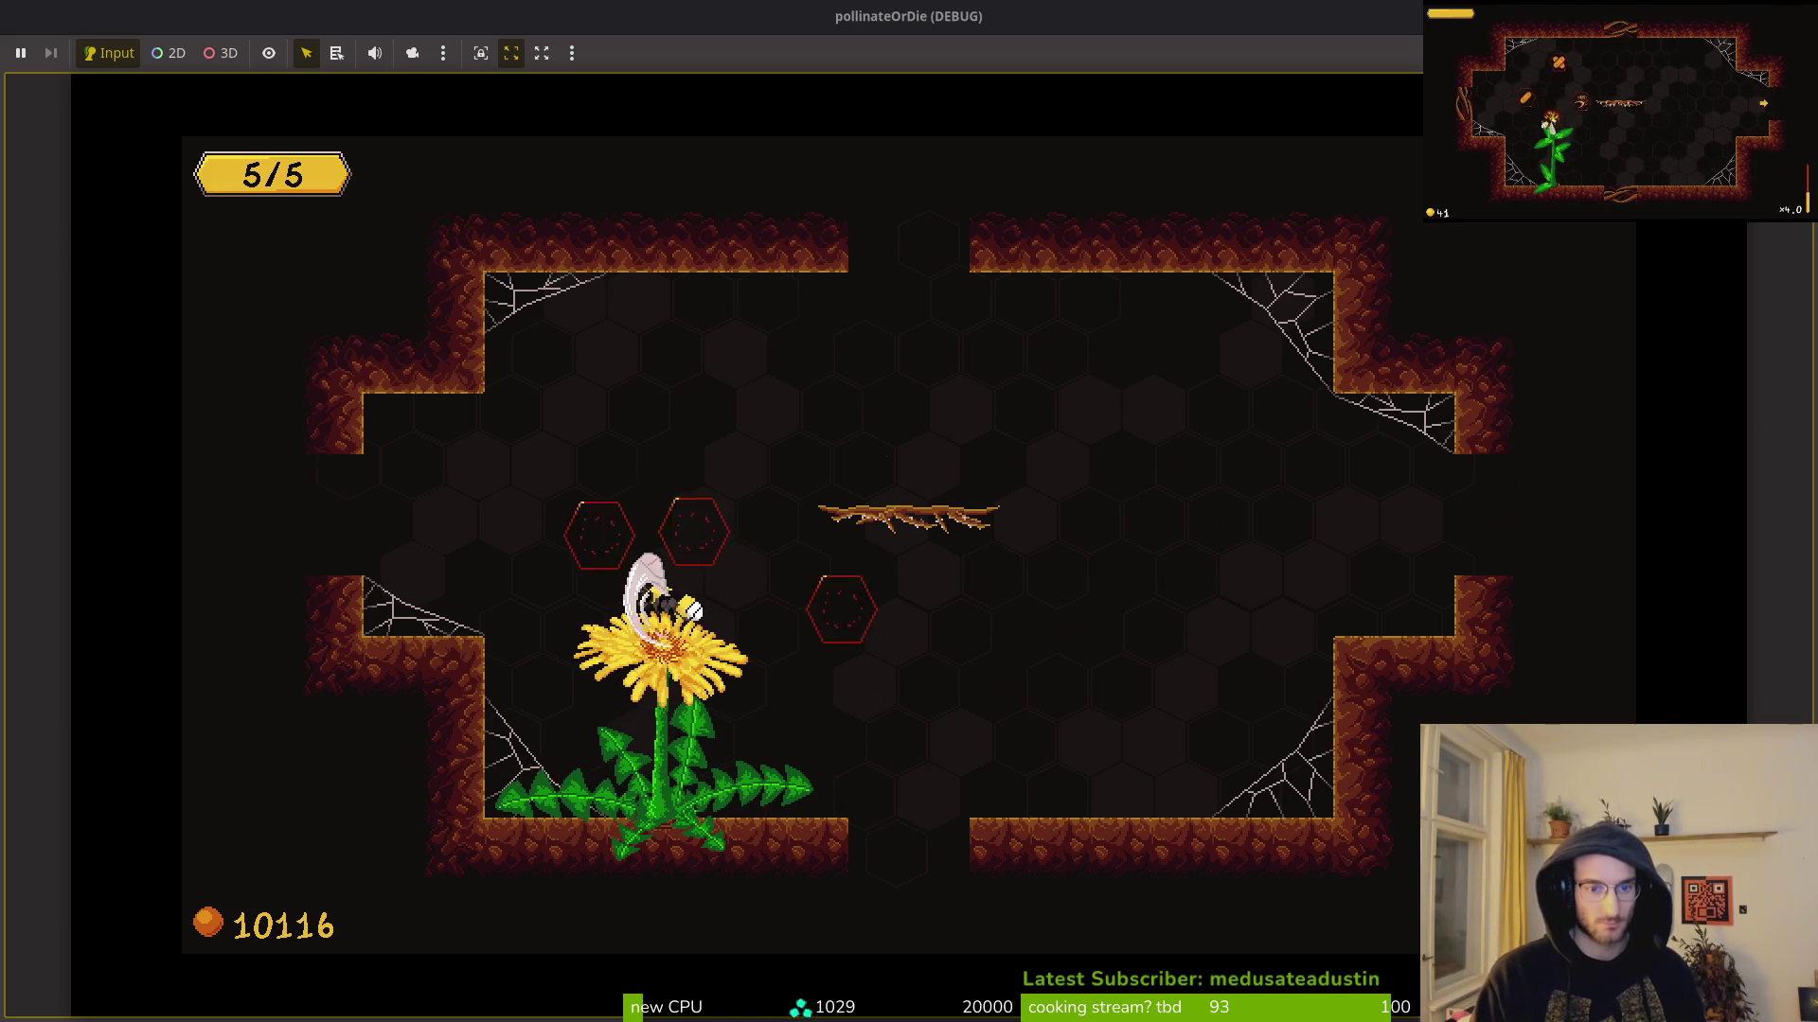
key("Up")
key("Left")
key("Left")
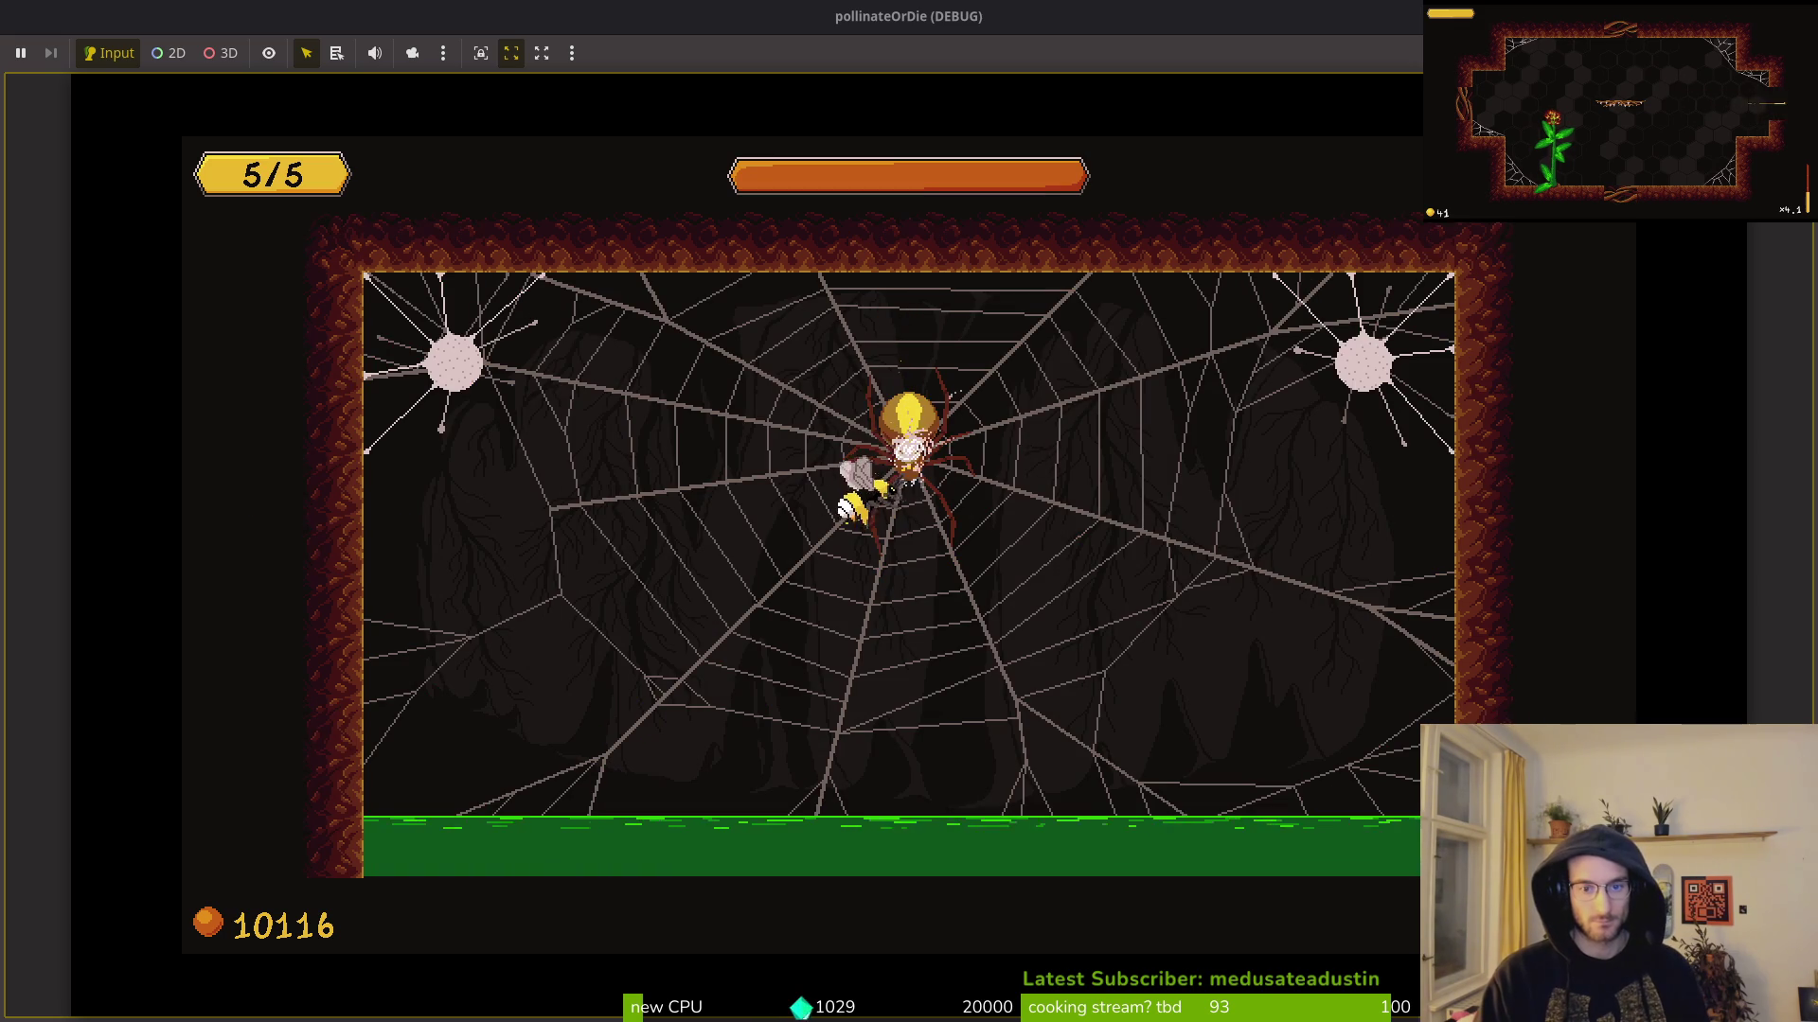
Step: Dodge falling rocks and hit the spider boss until the bee dies, then close the game with F8
key("Down")
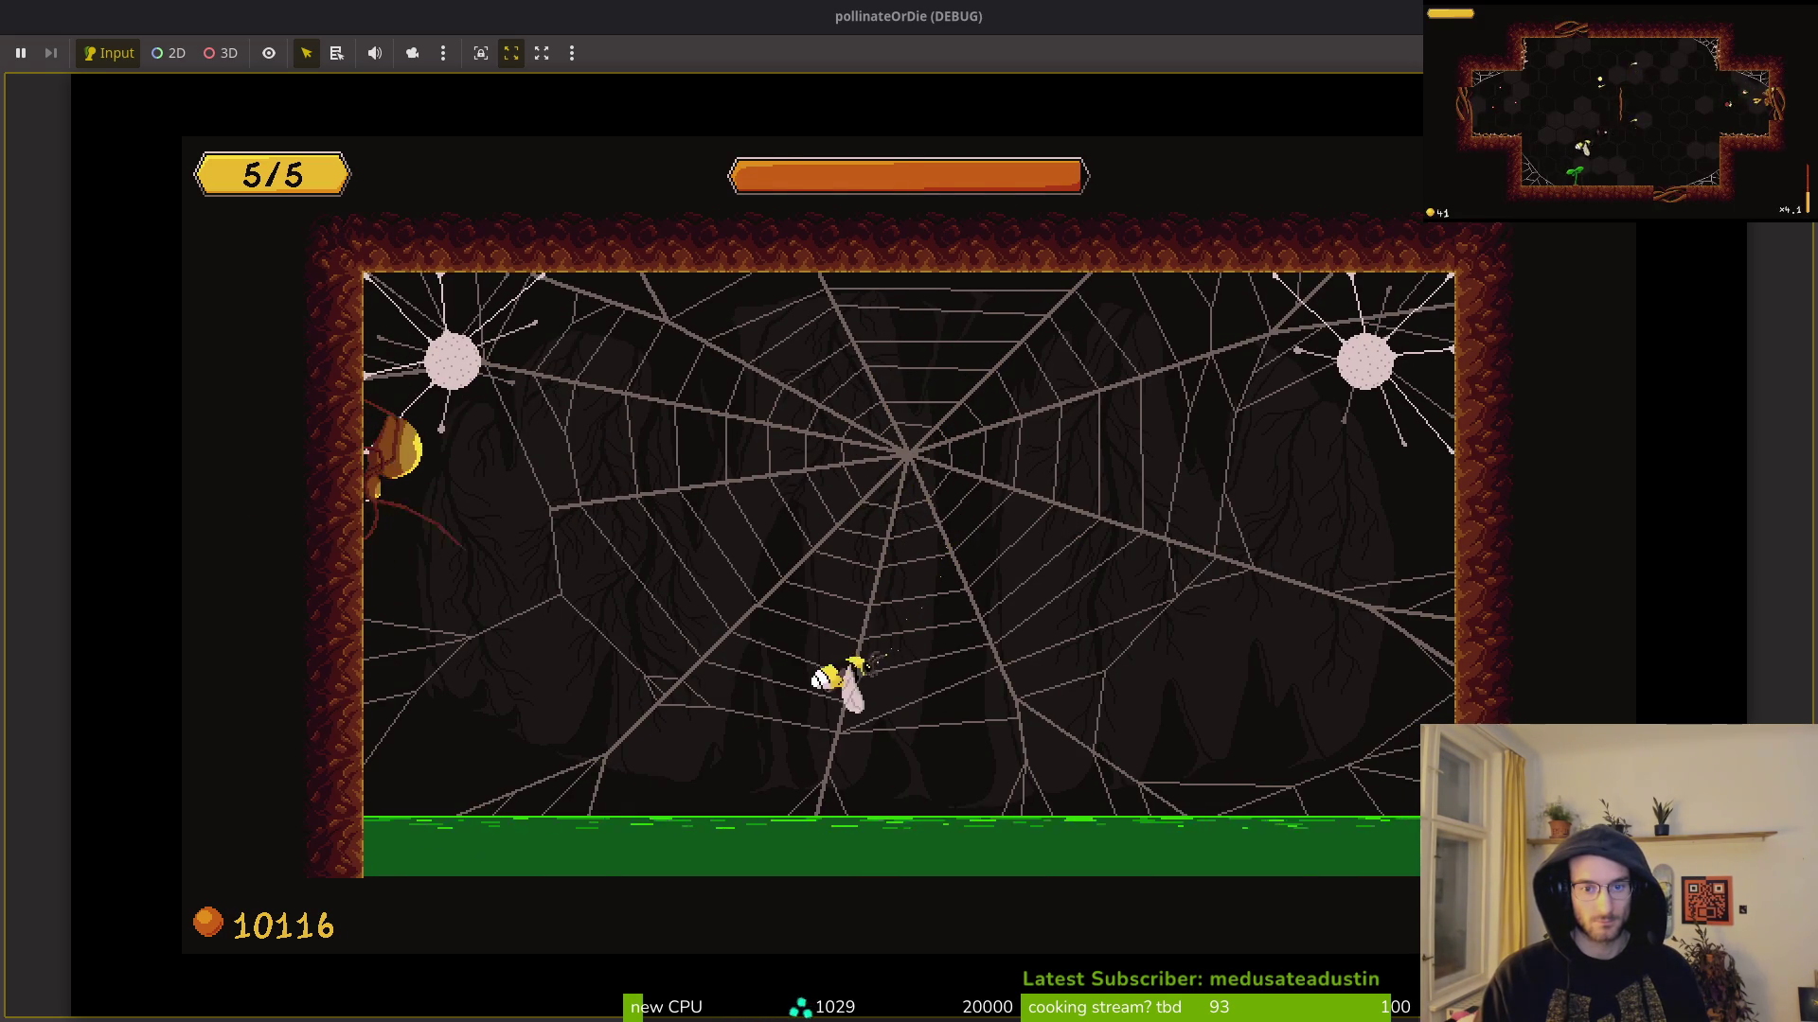
key("Left")
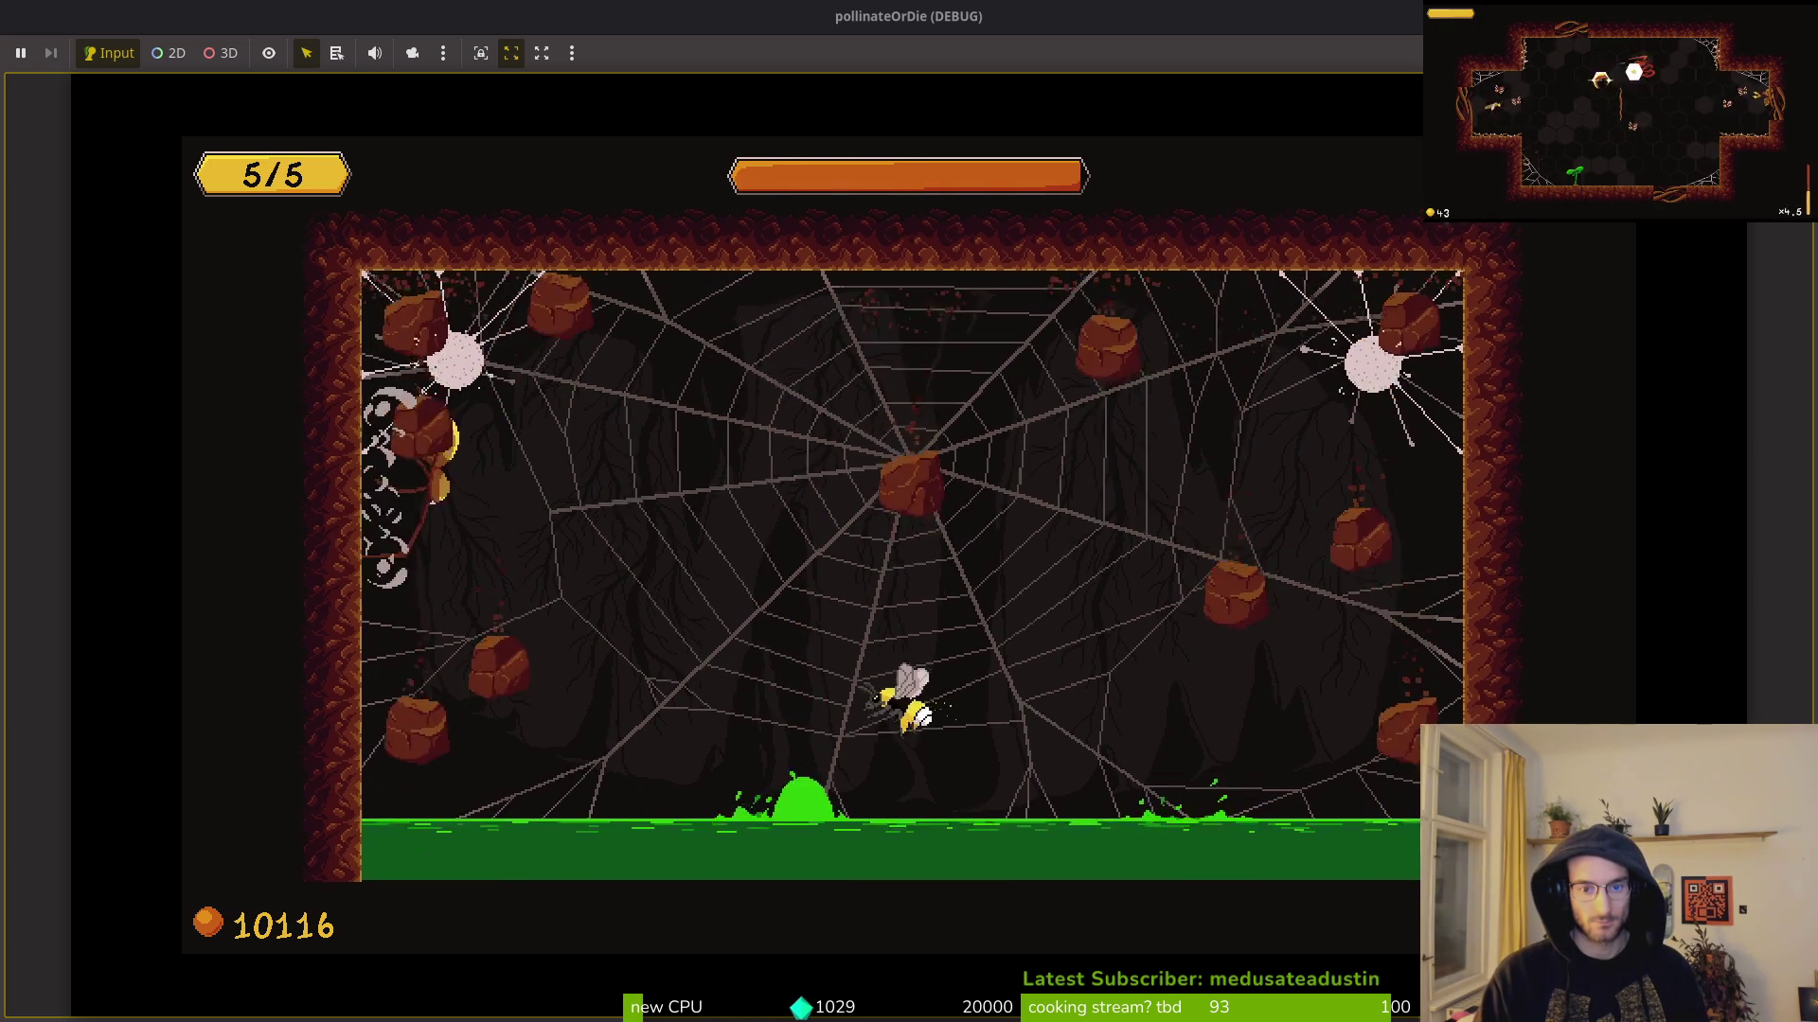
key("Left")
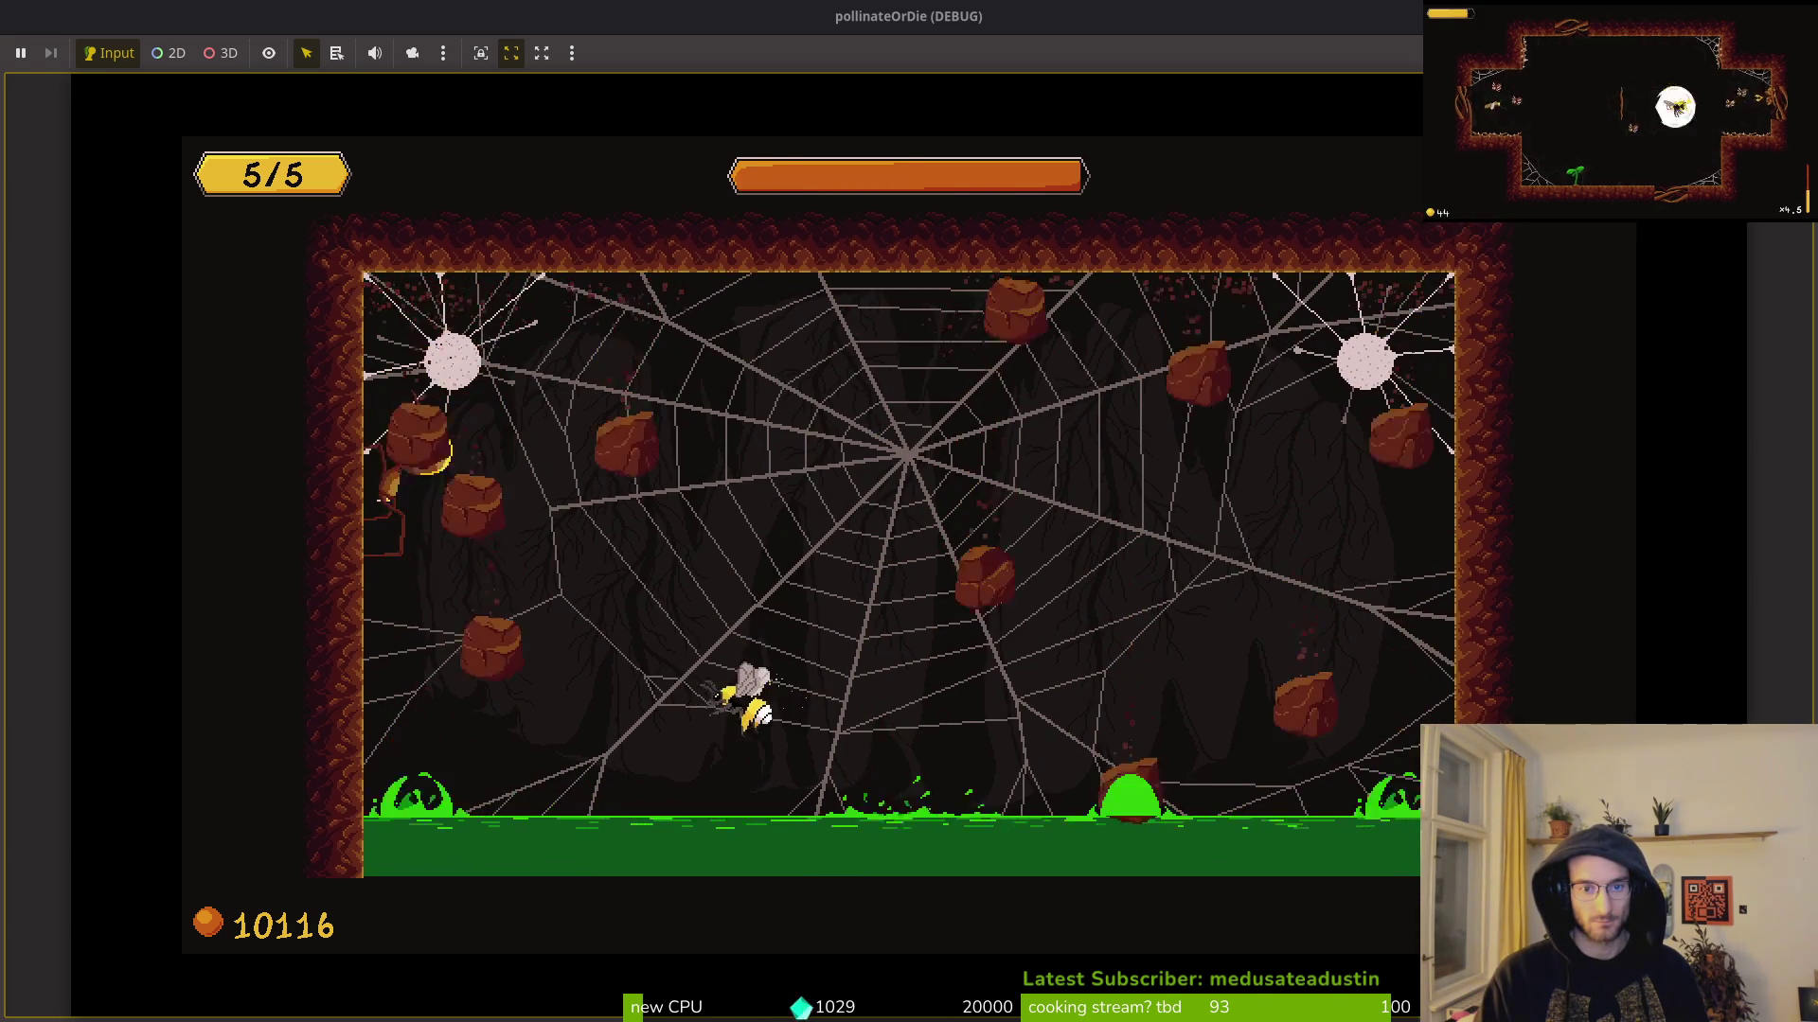
key("Up")
key("Right")
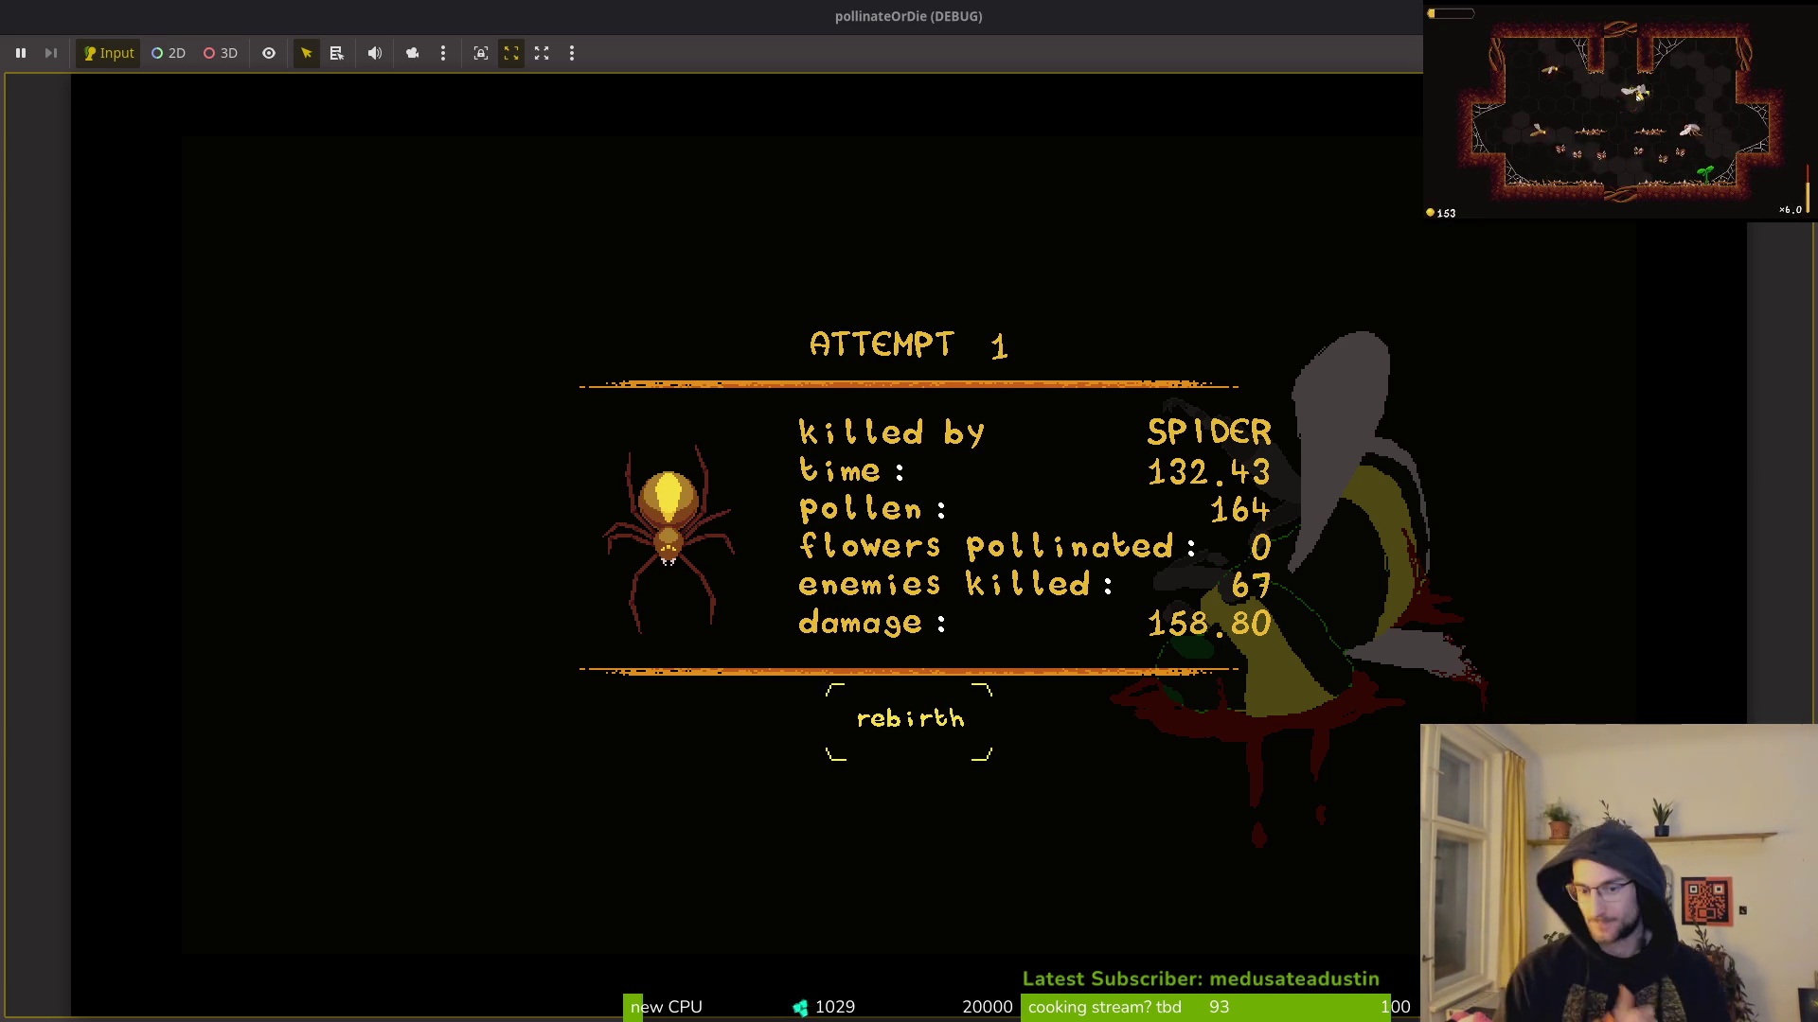
key("F8")
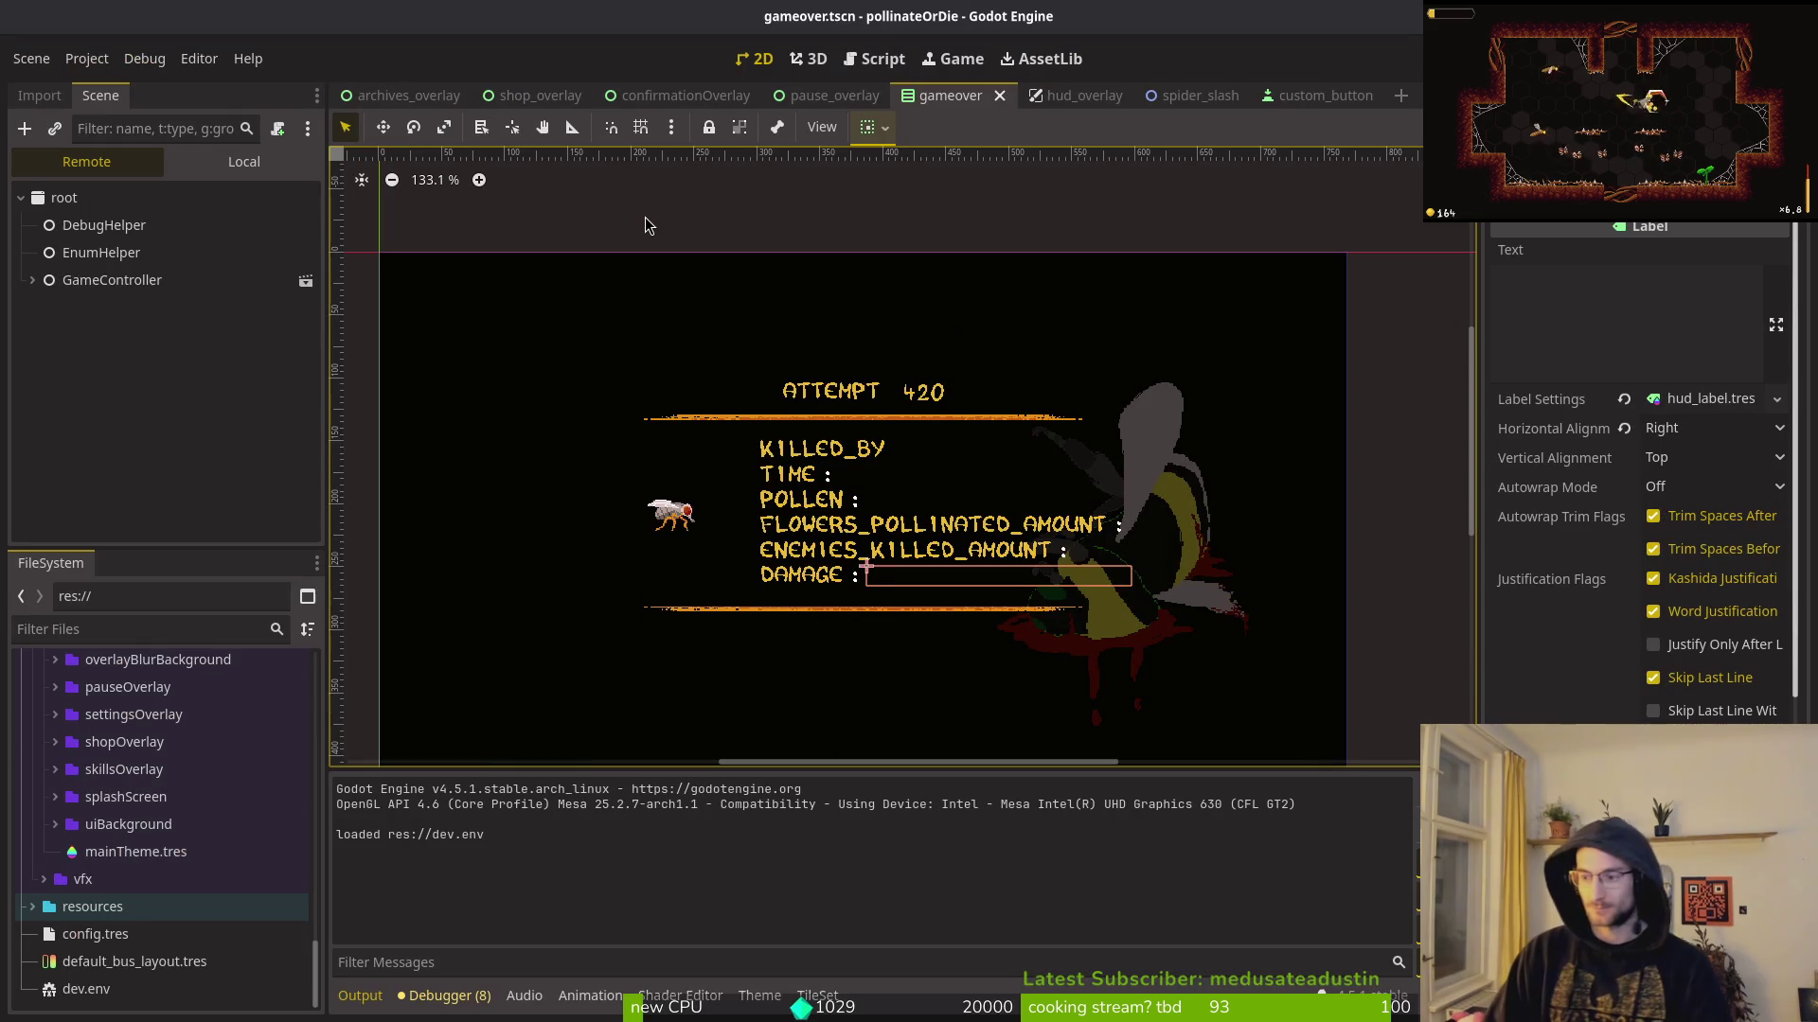
Step: Open gameover.tscn and show its local node tree with gameoverData collapsed
key("shift+alt+o")
type("gameoverts")
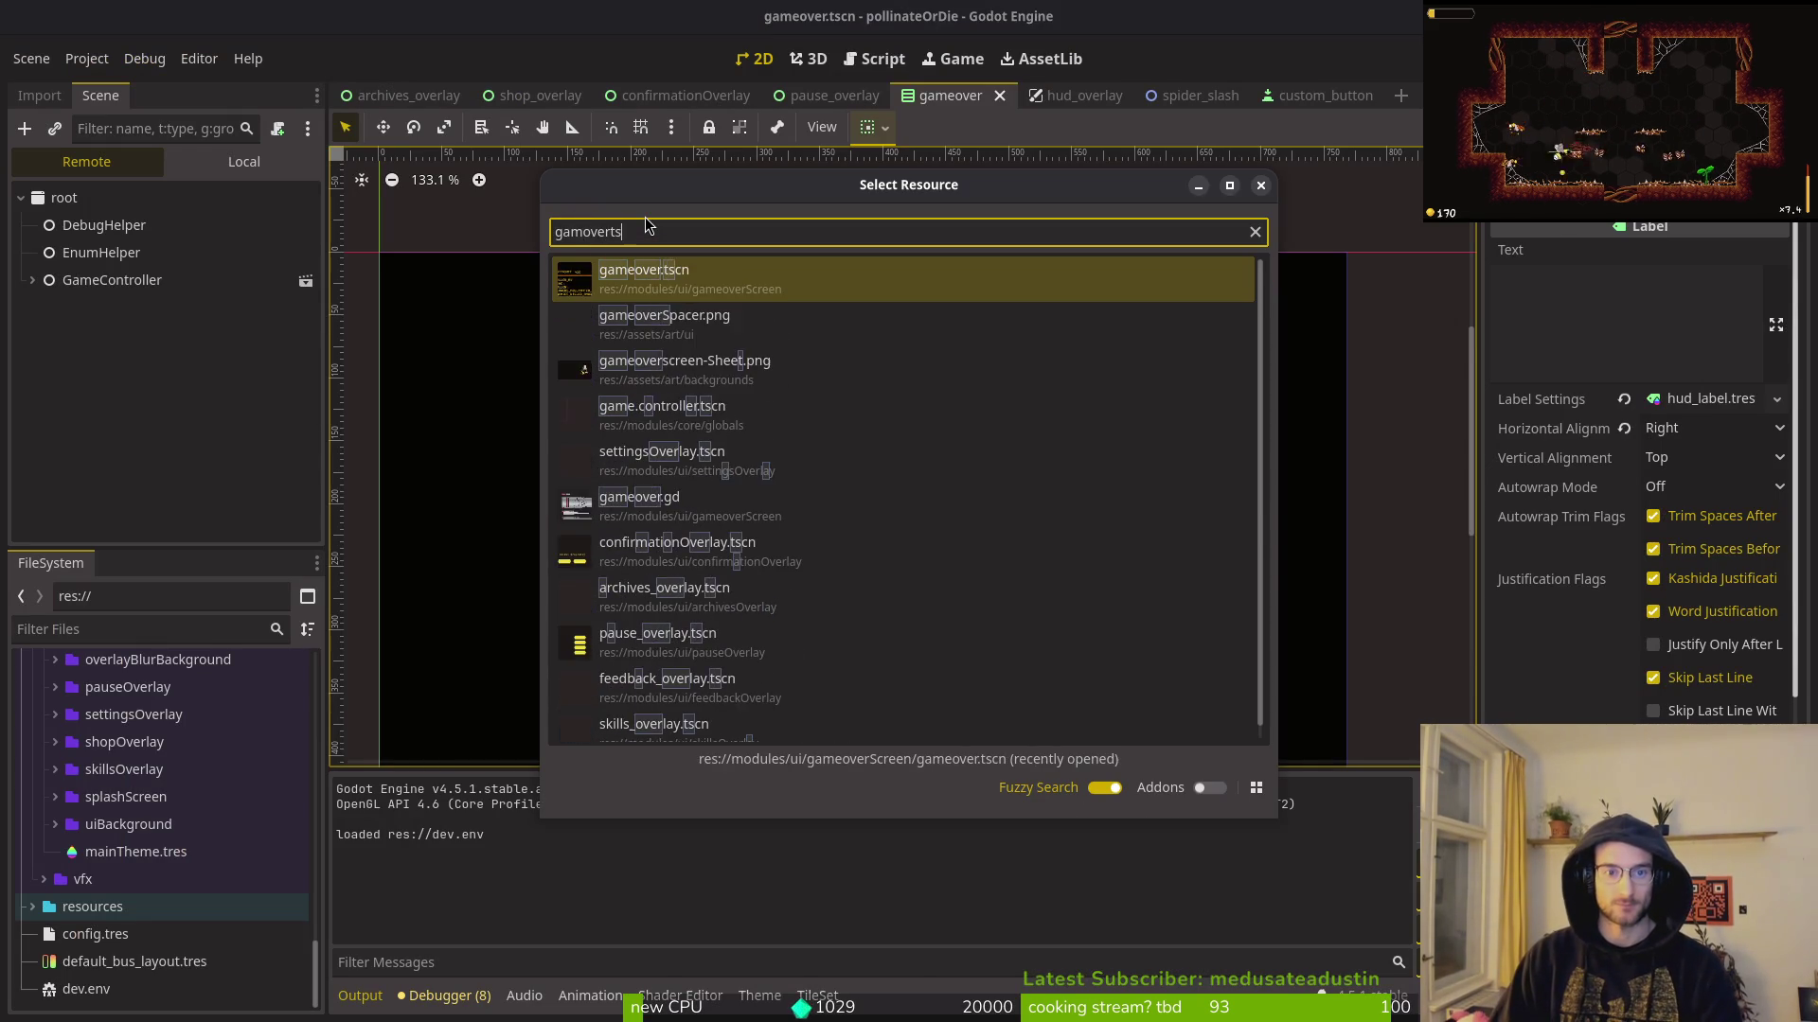
key("Escape")
left_click(243, 162)
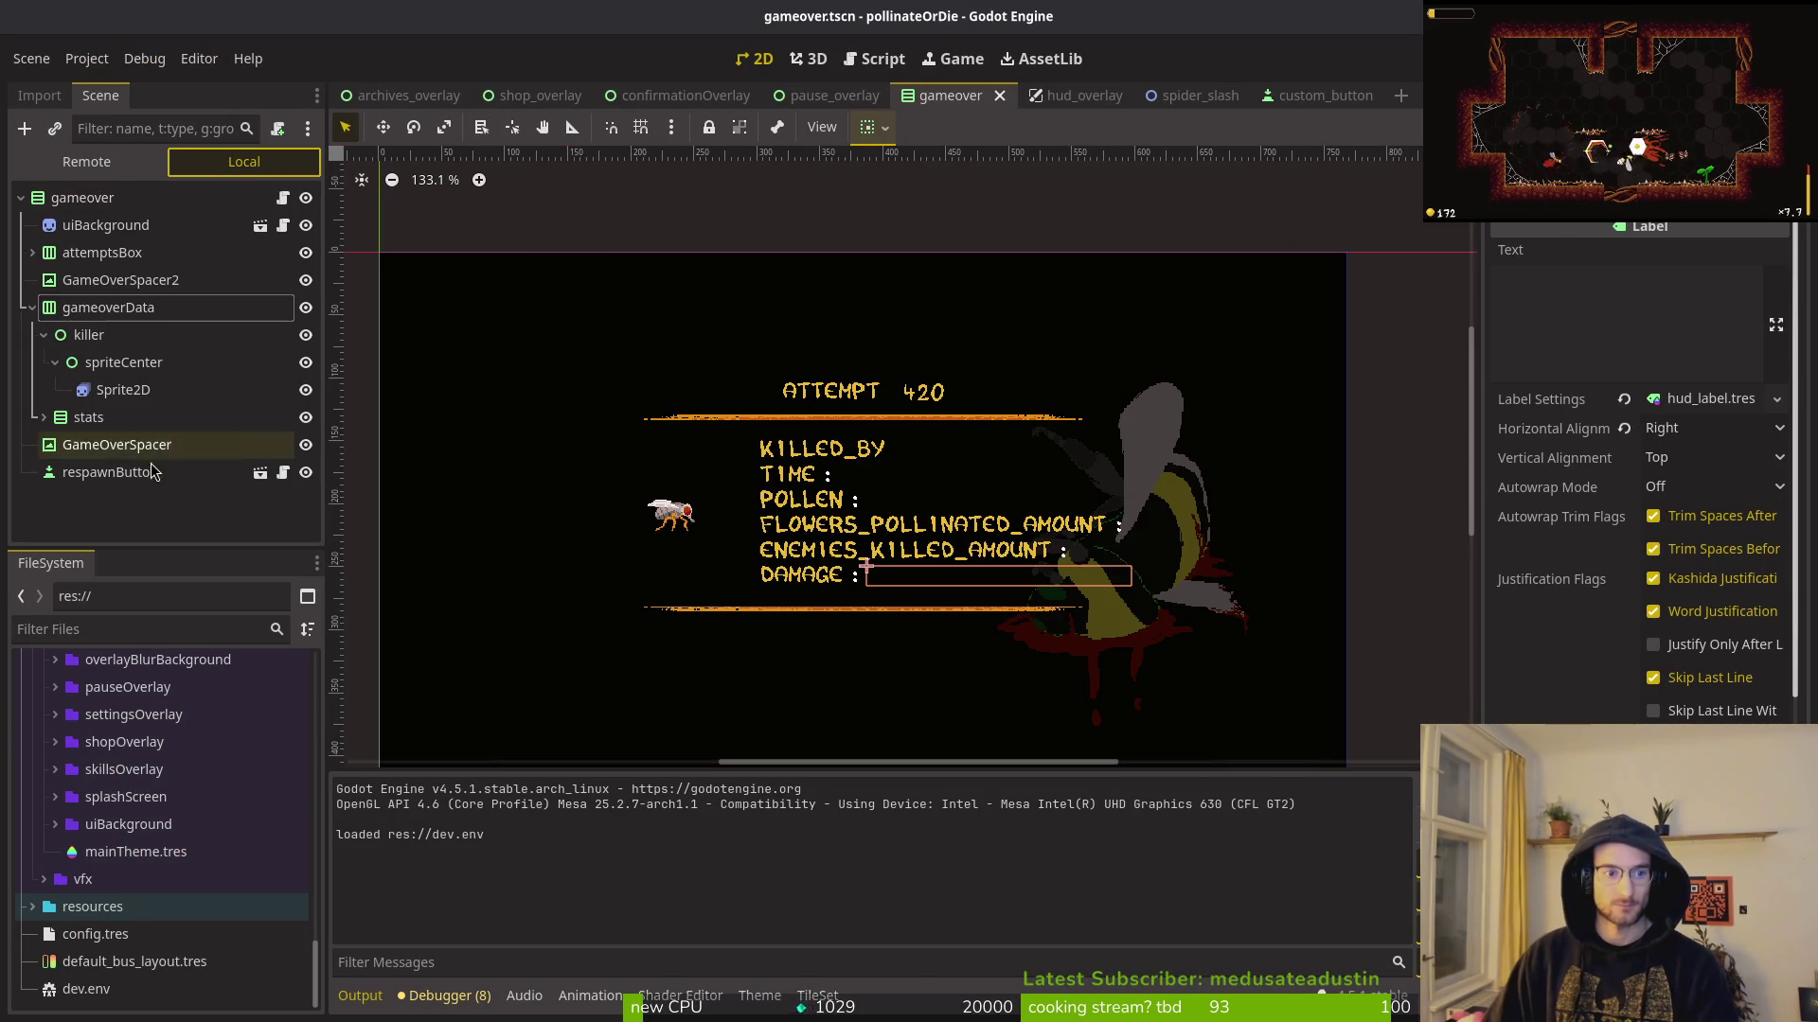
left_click(30, 308)
Step: Add a Label node below GameOverSpacer, save the scene, and run the game
key("ctrl+a")
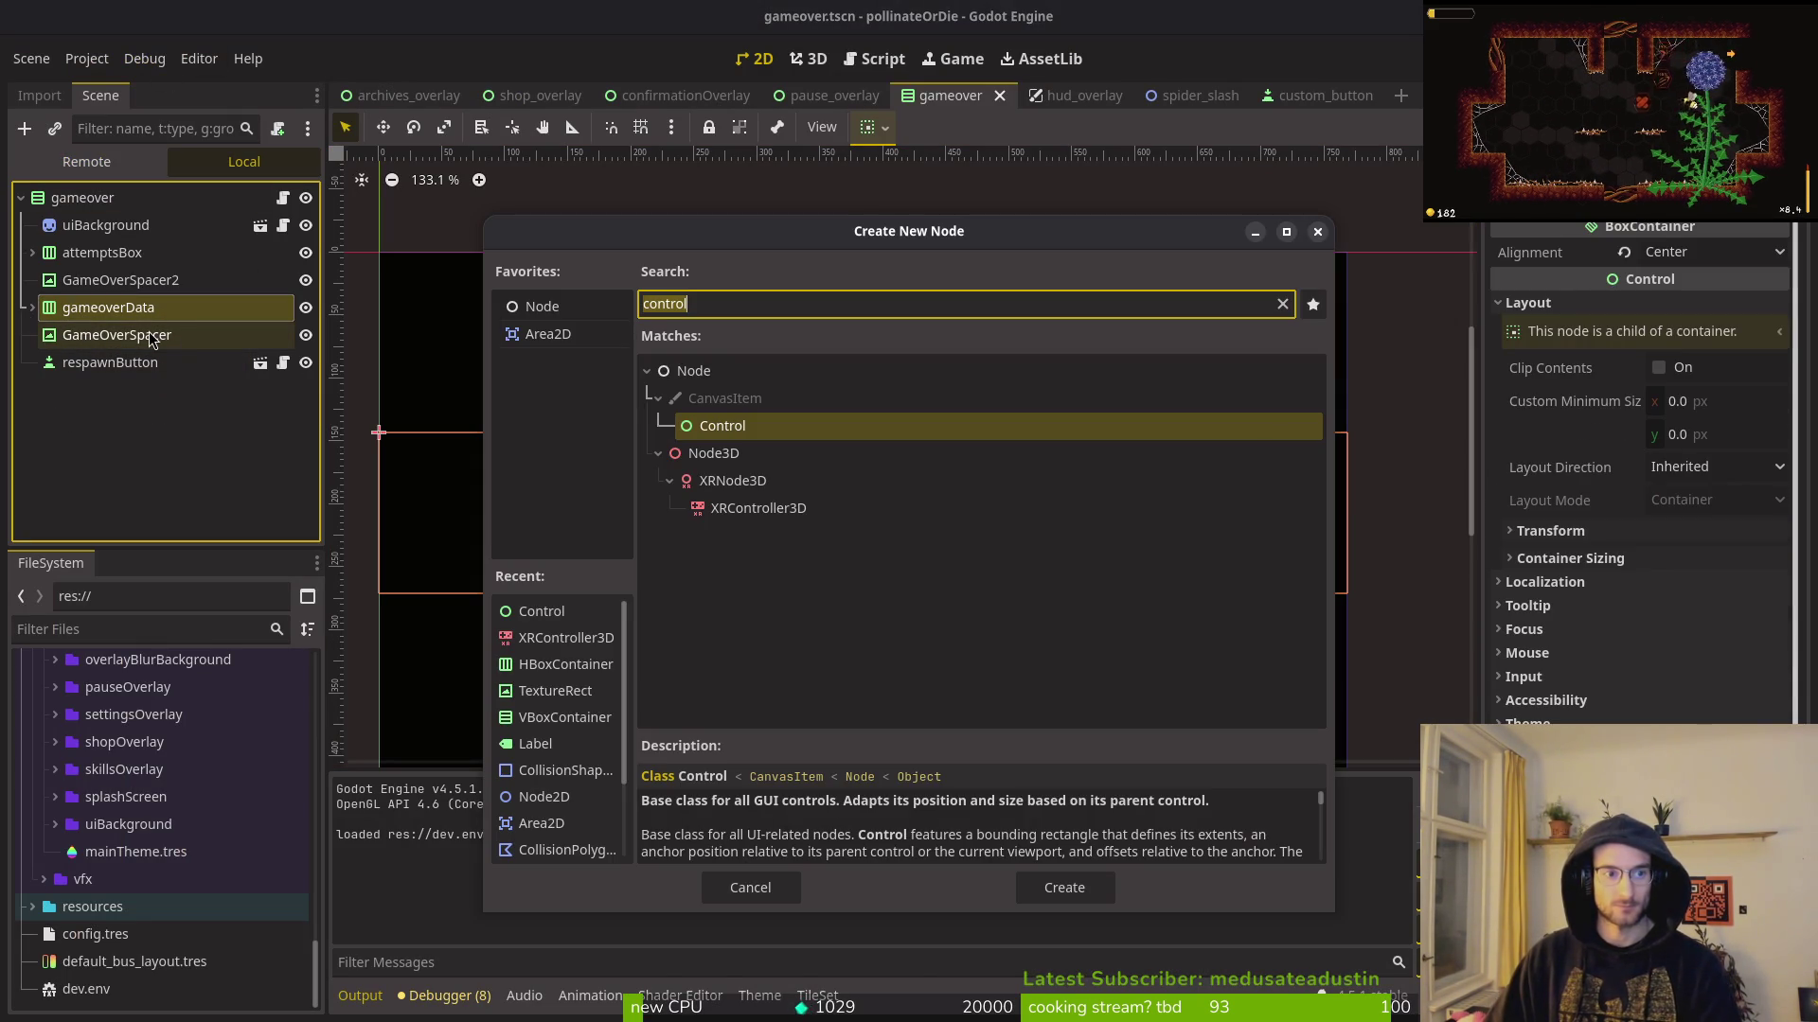
type("label")
key("Return")
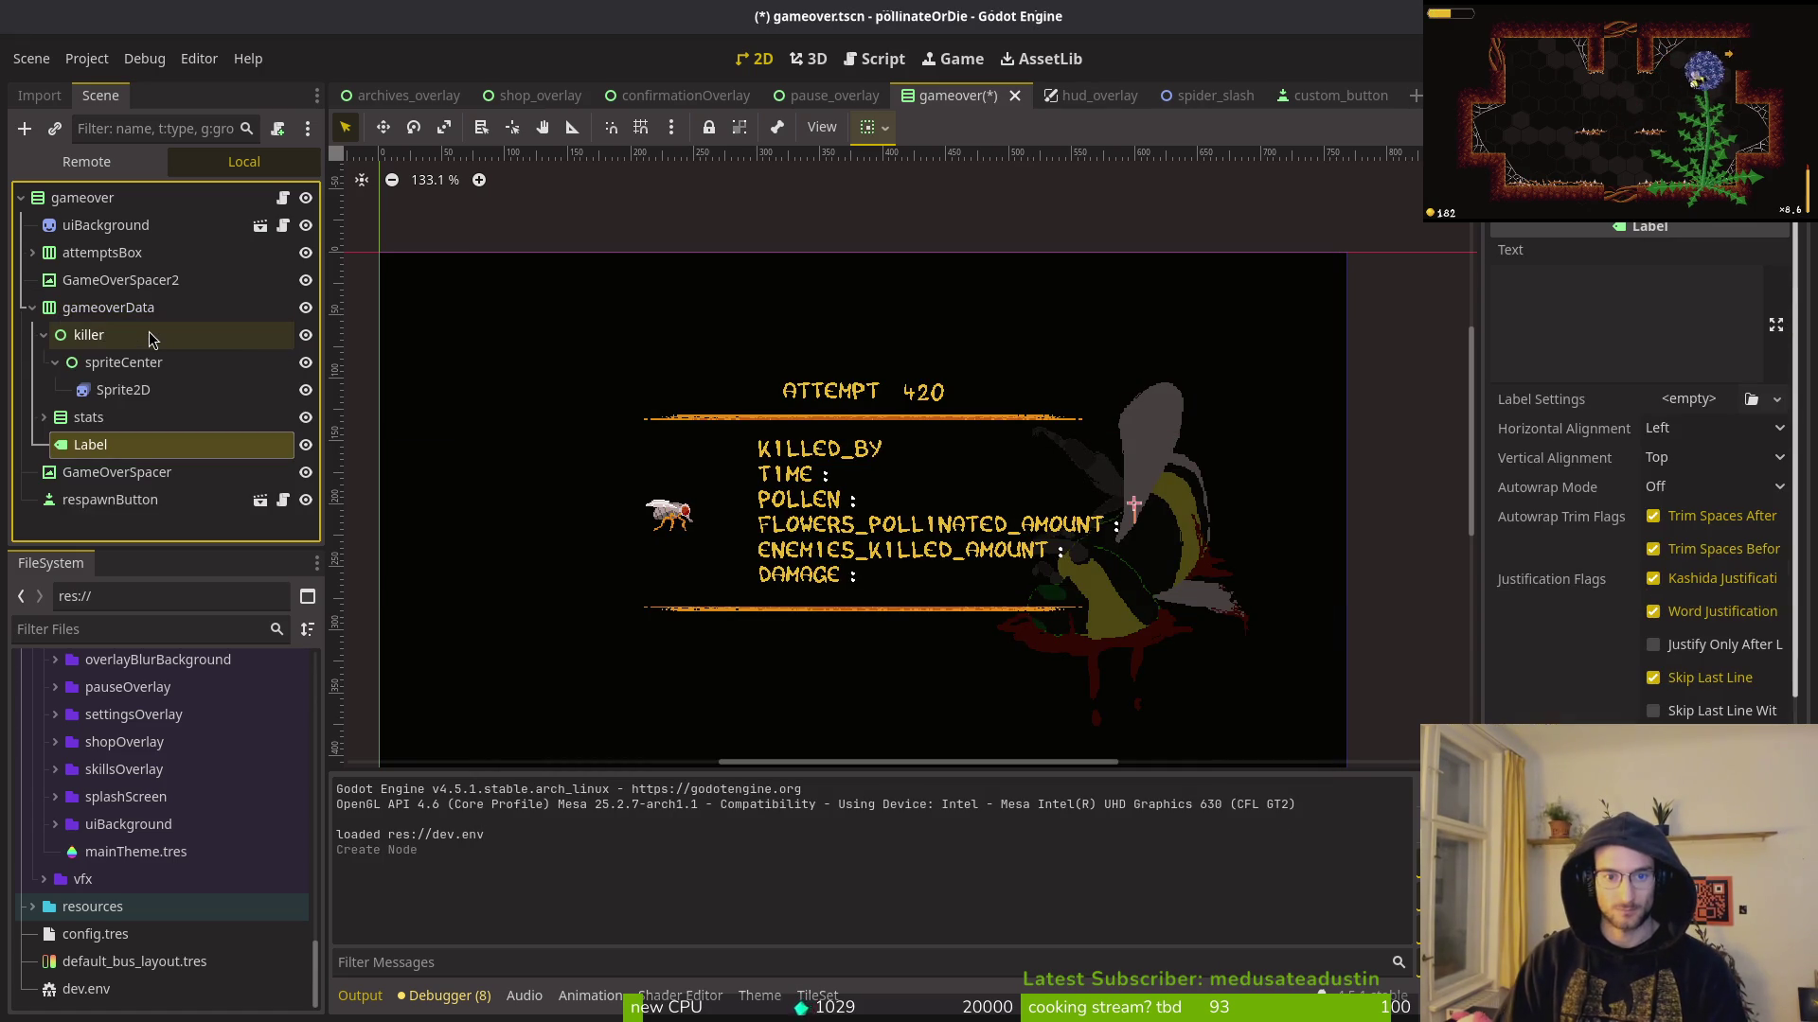
left_click_drag(112, 447, 116, 487)
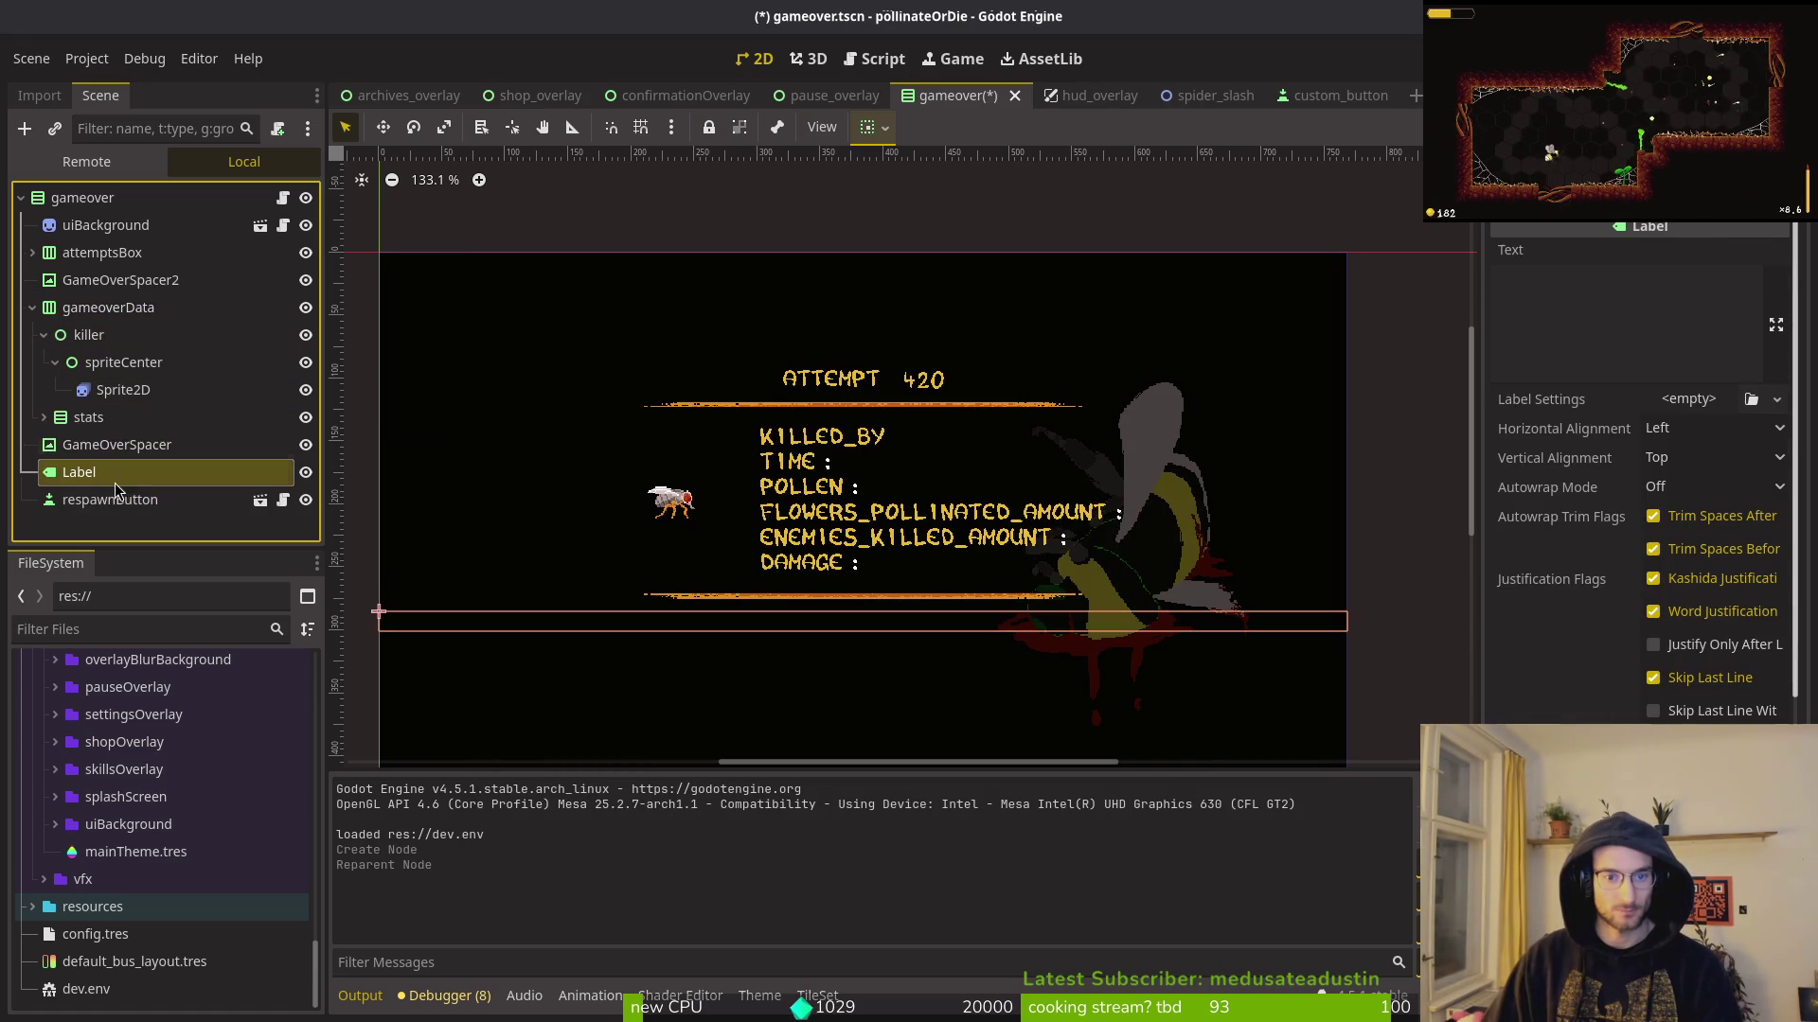
left_click(237, 499)
left_click(123, 473)
key("ctrl+s")
key("F6")
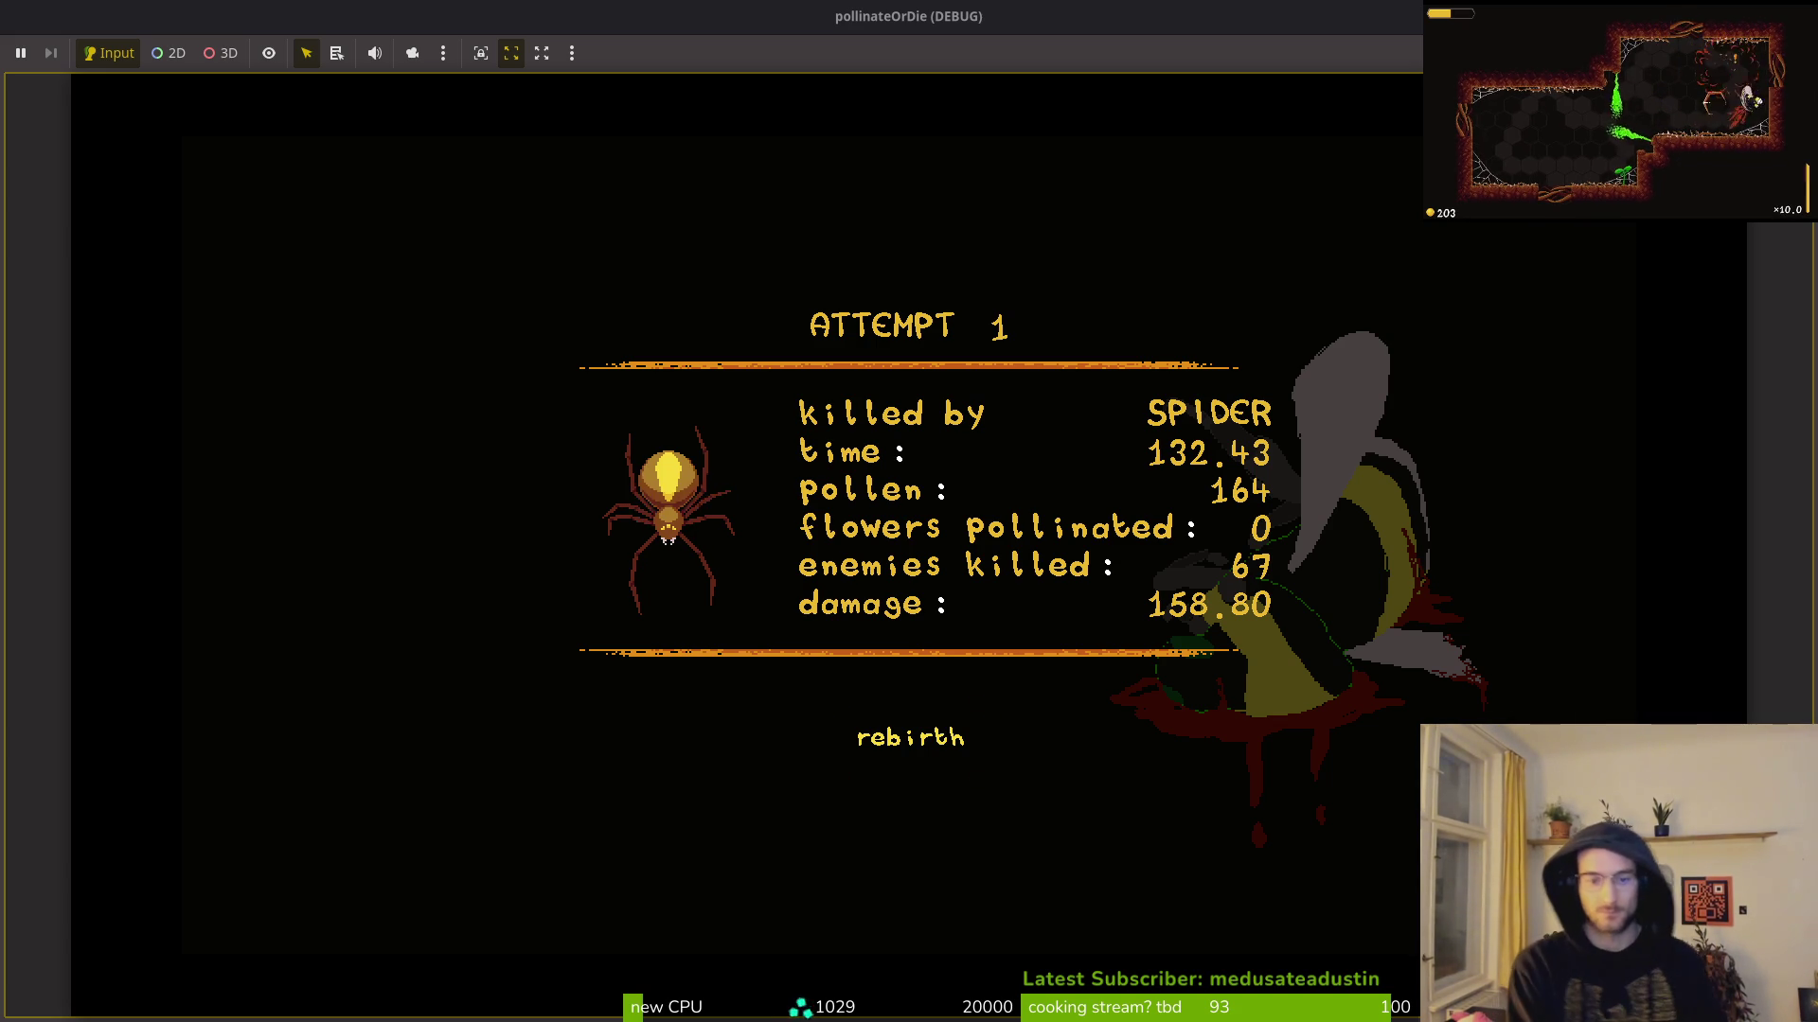
Step: Rebirth at the hive and load the boss2 spider arena through the temporary level select
key("Return")
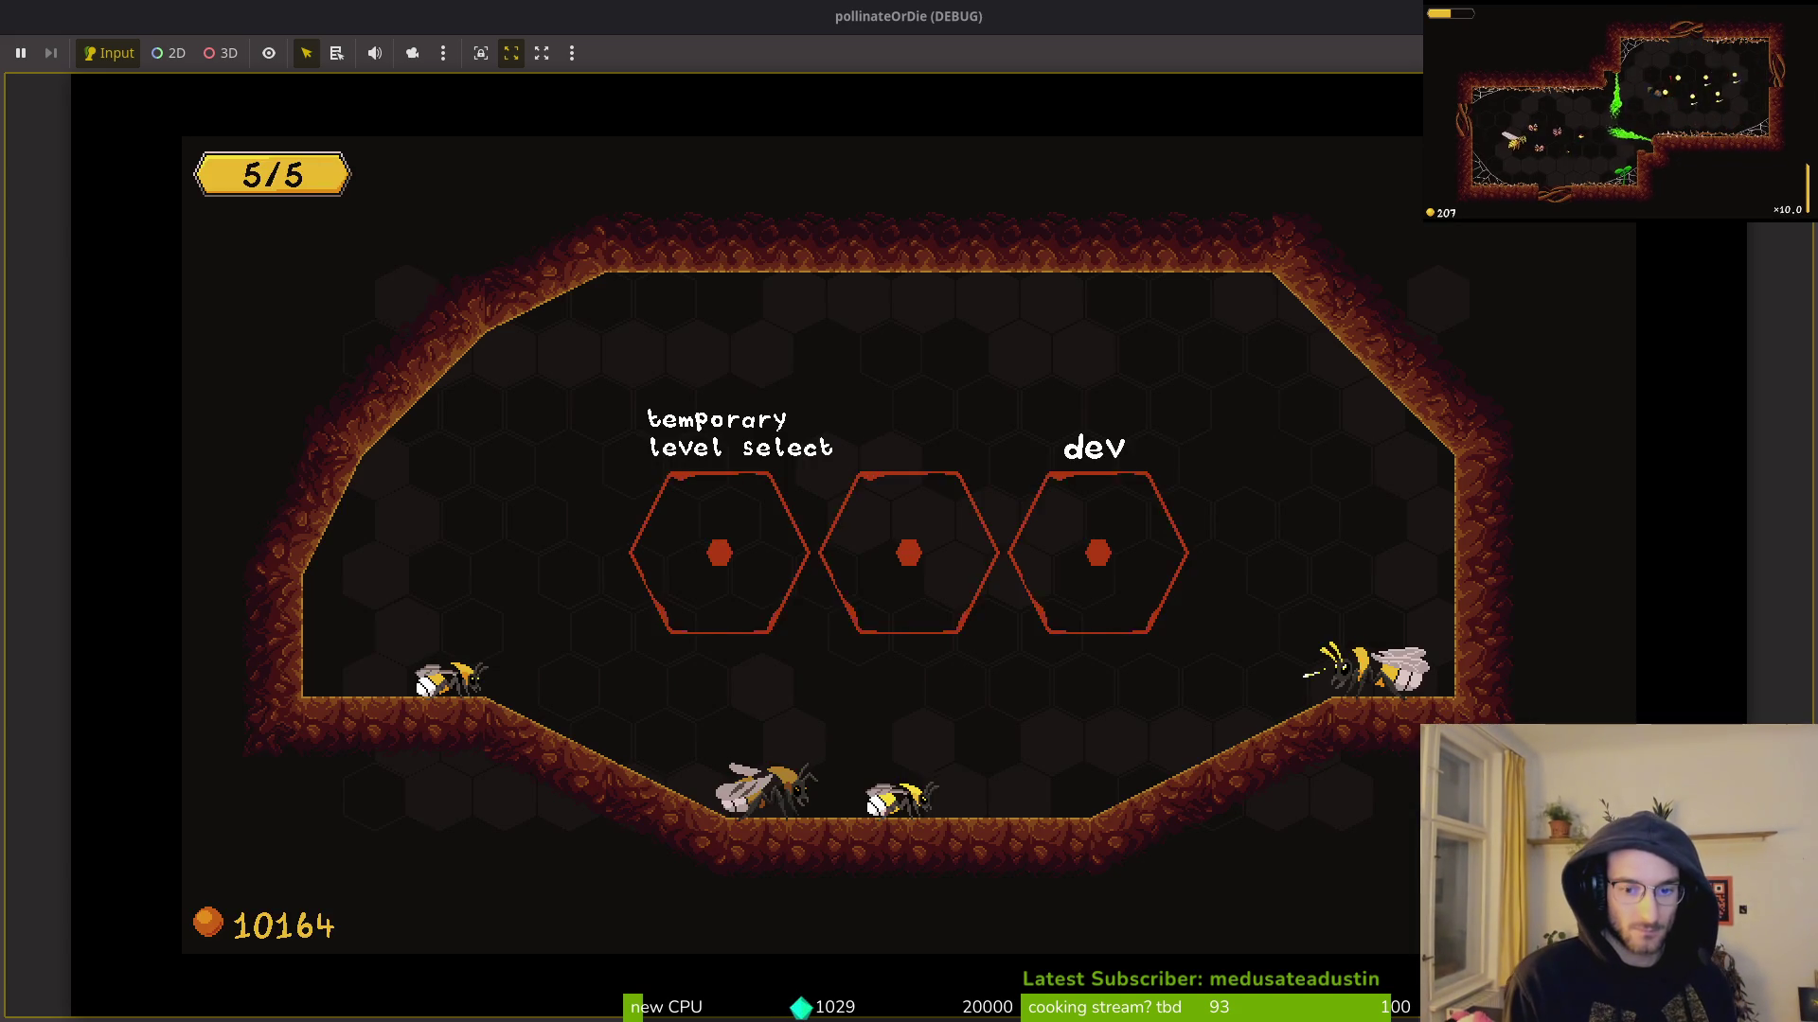
key("Up")
key("Left")
key("Right")
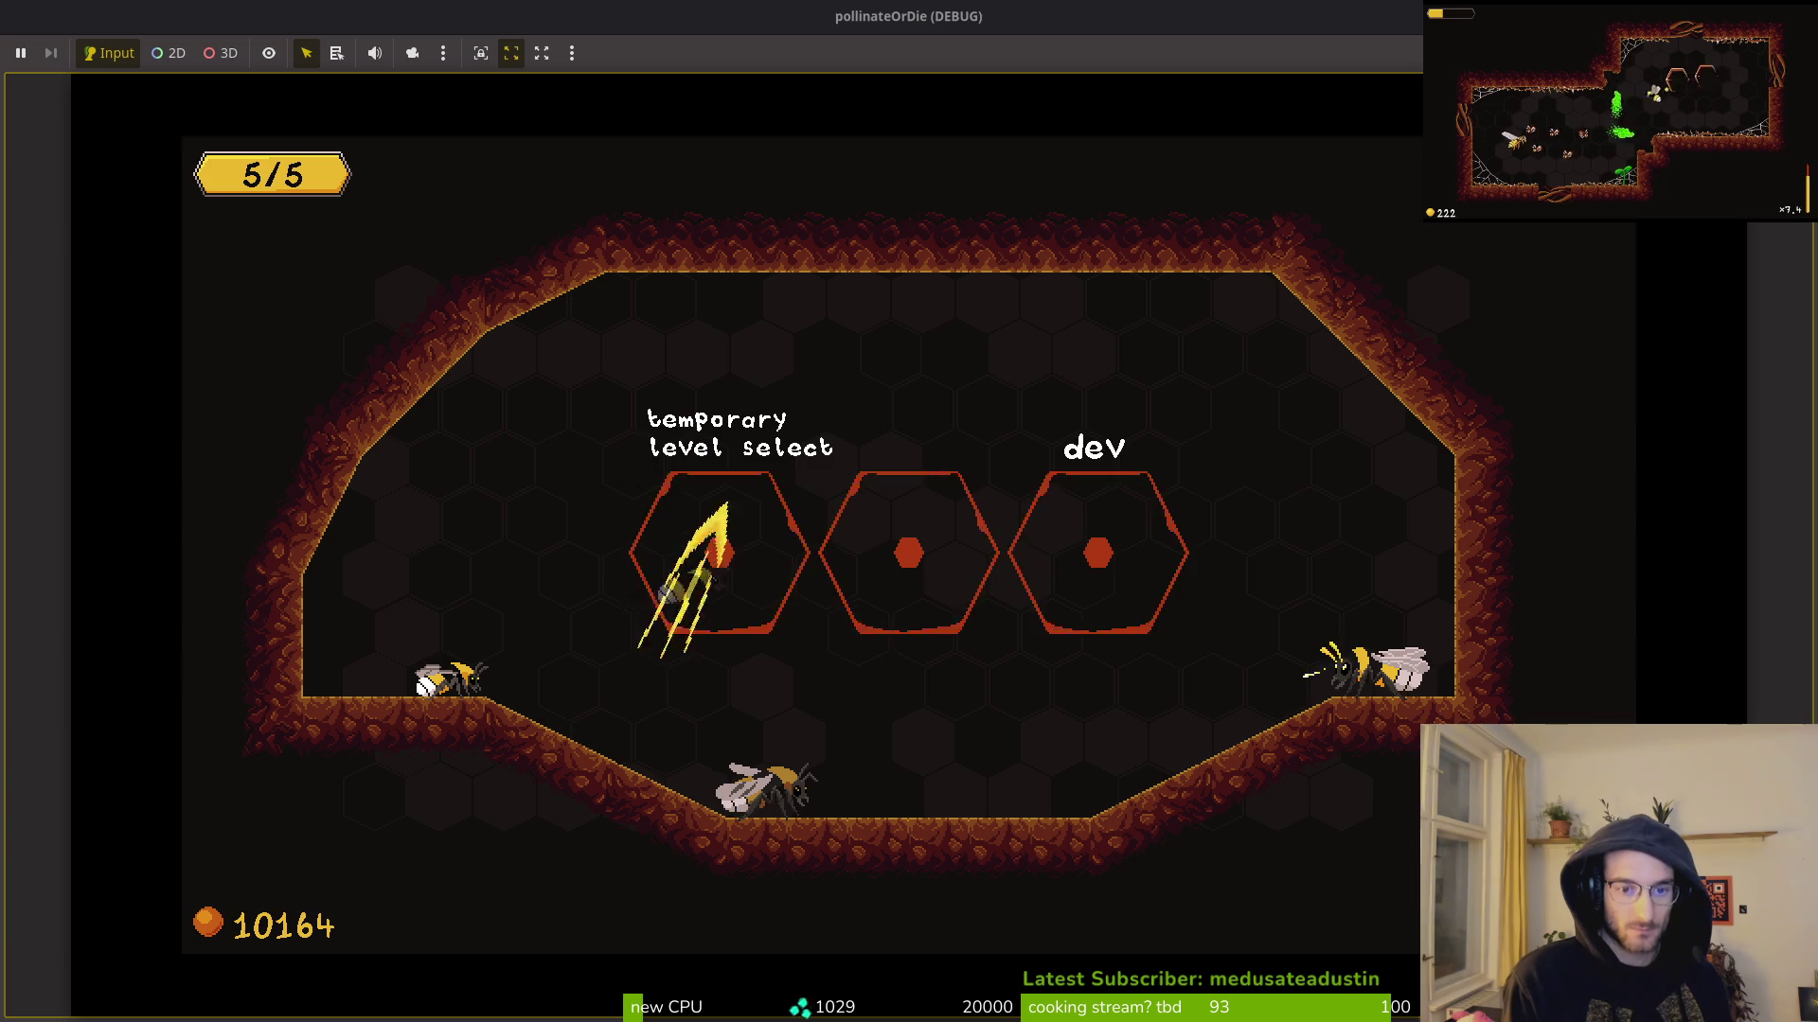
key("Return")
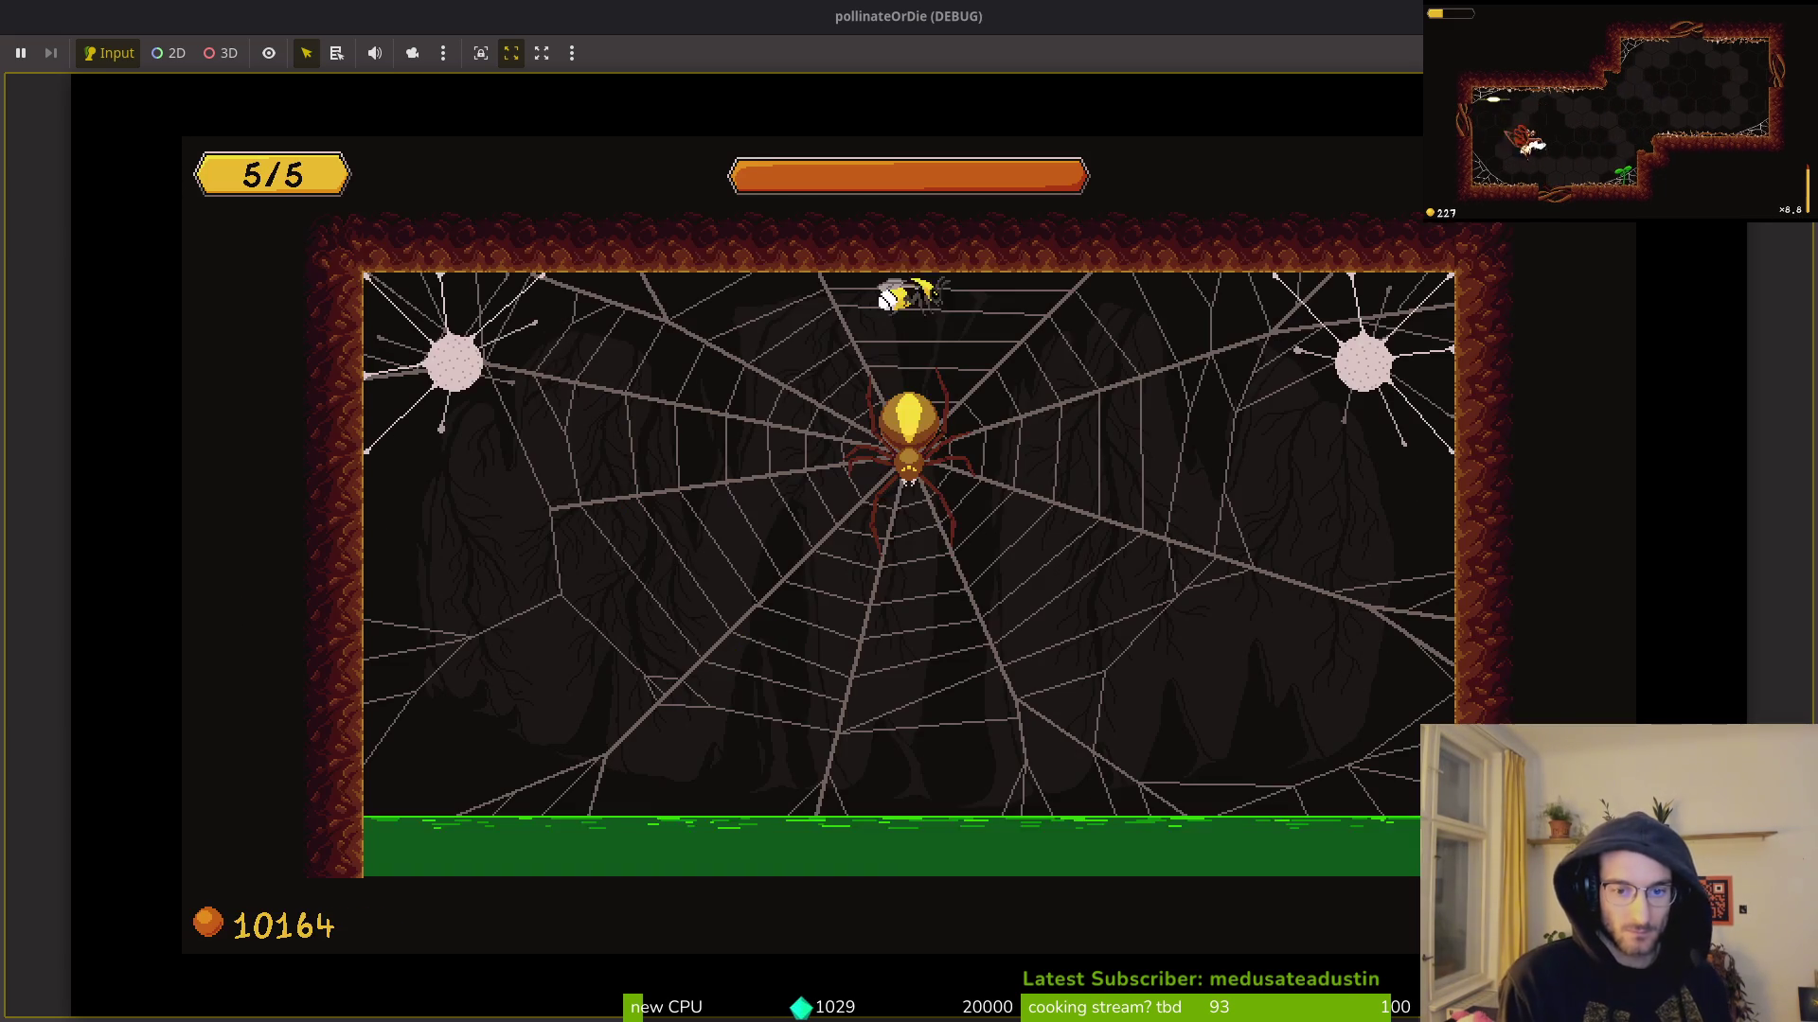
Step: Slash the spider at the web centre and dodge the first rockfall
key("space")
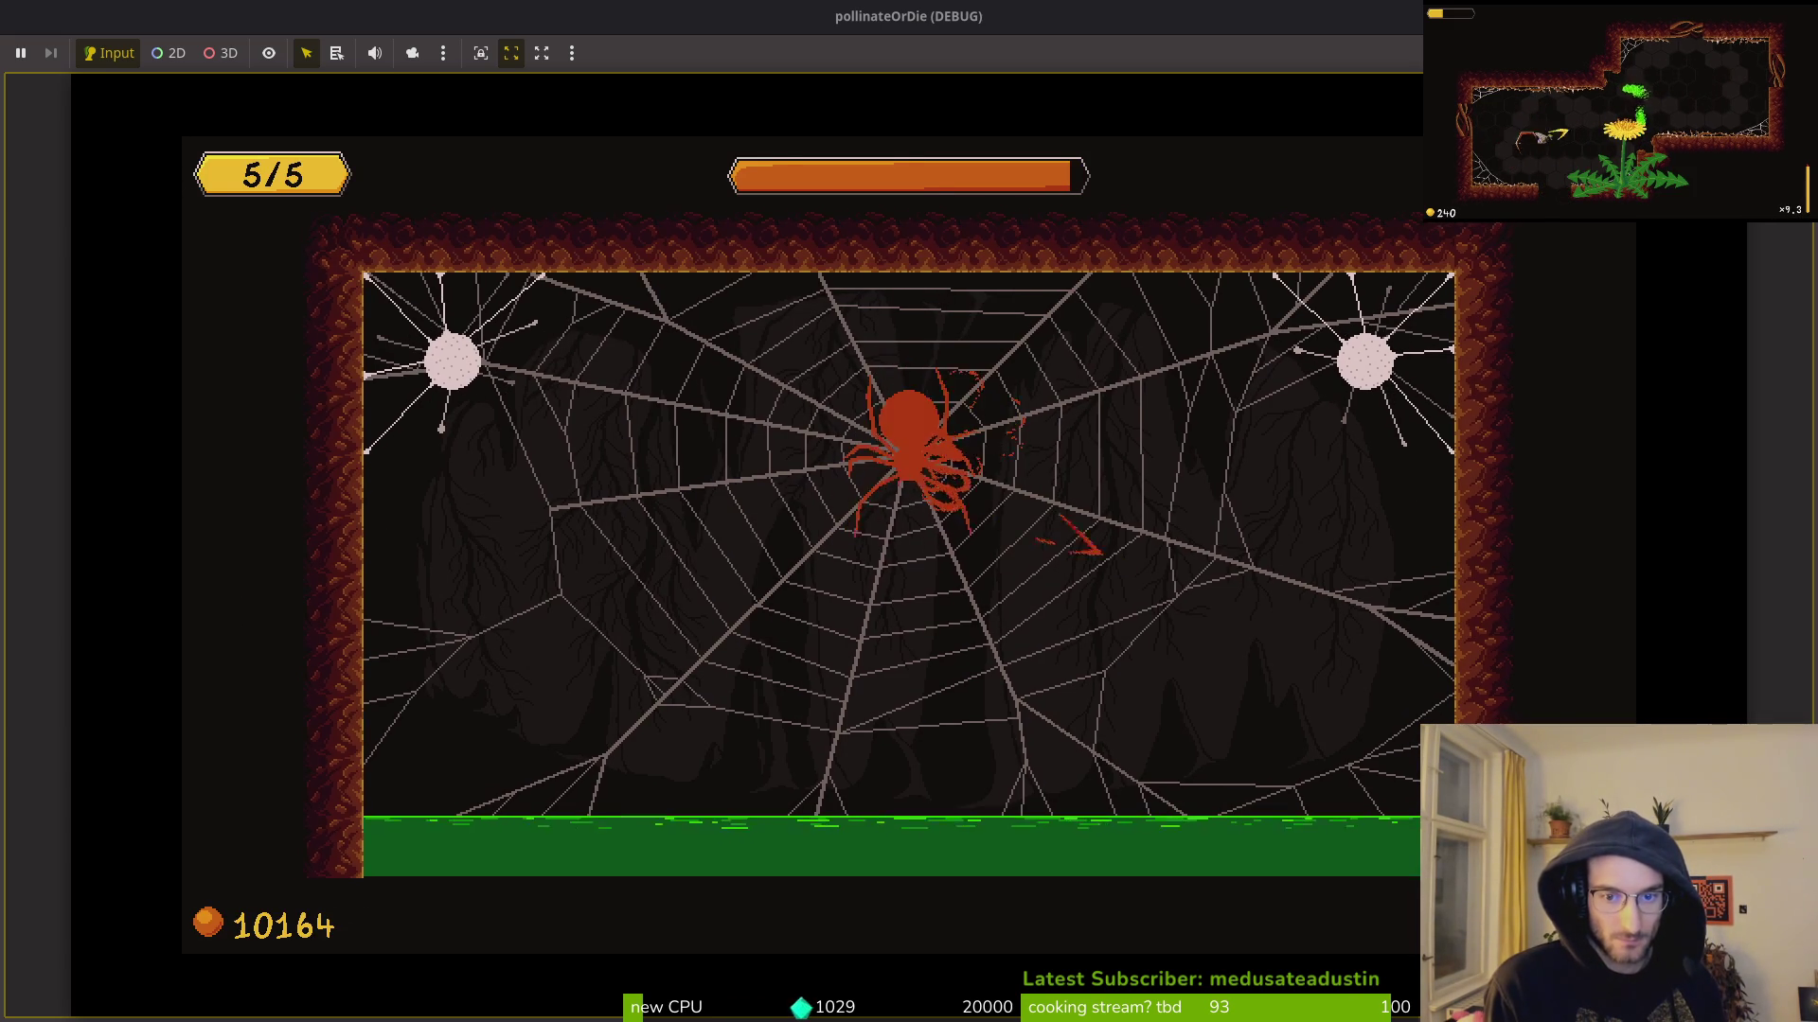
key("Right")
key("space")
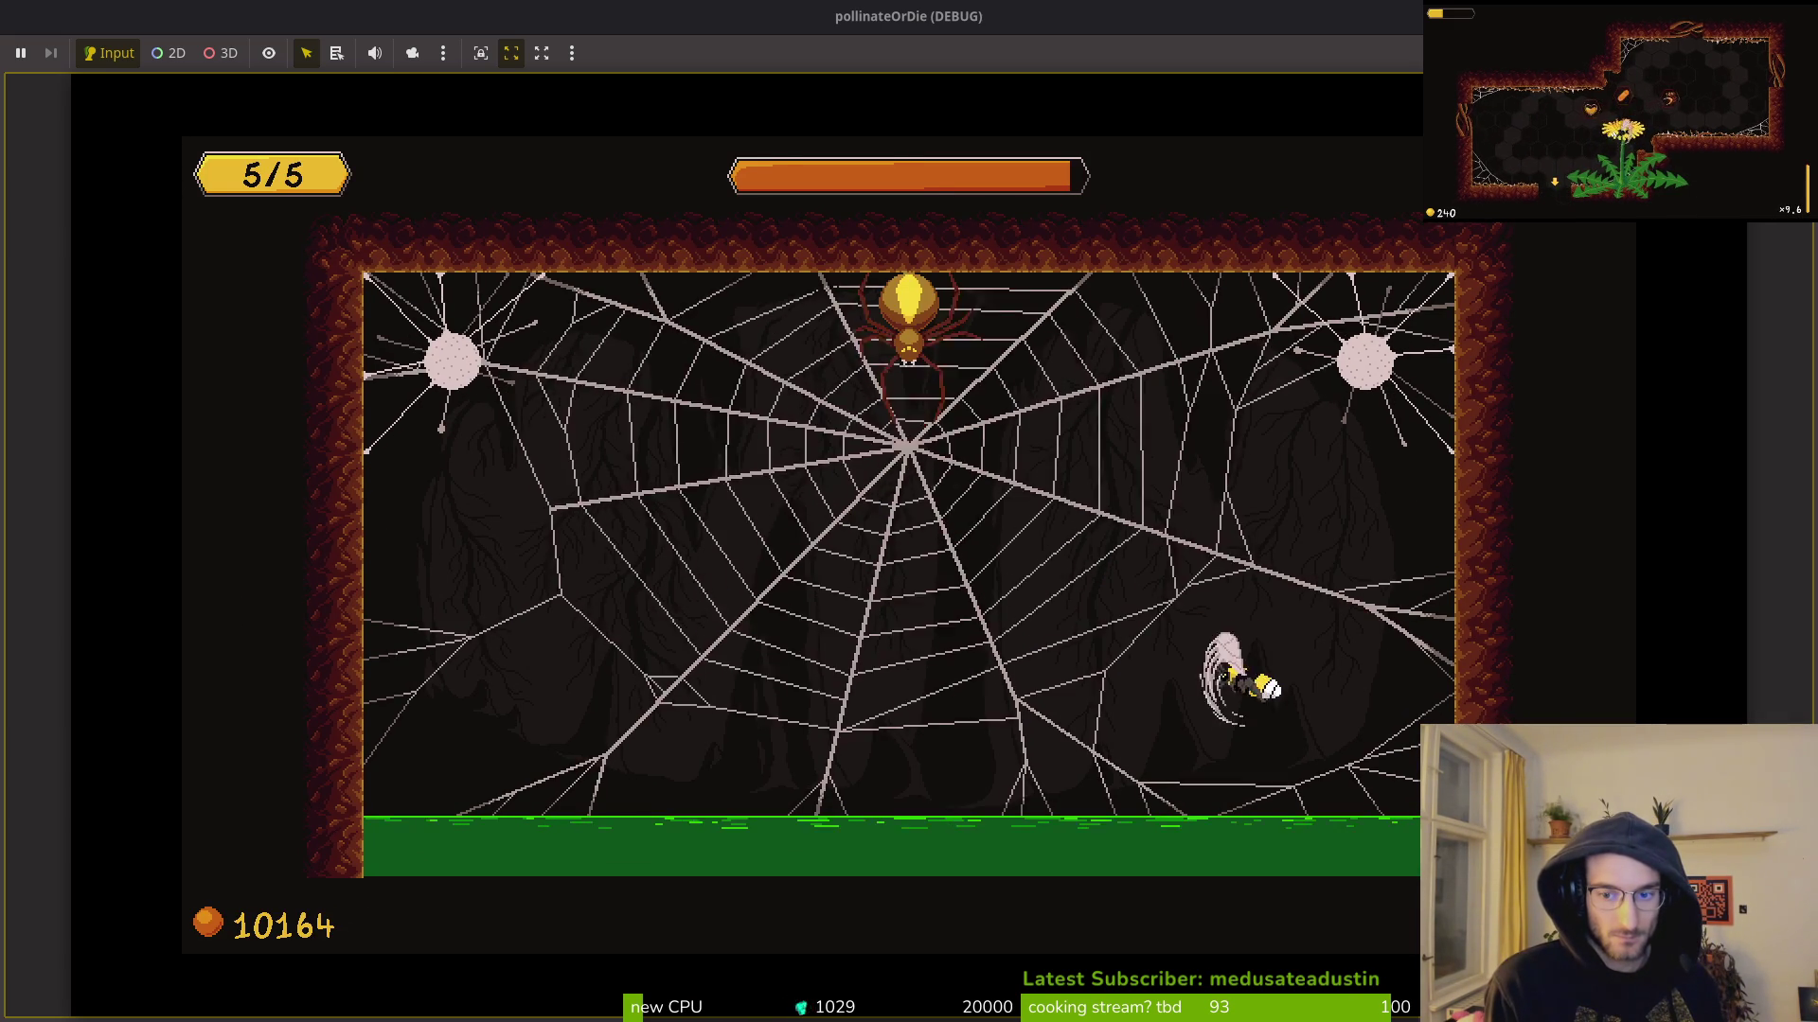
key("Left")
key("Up")
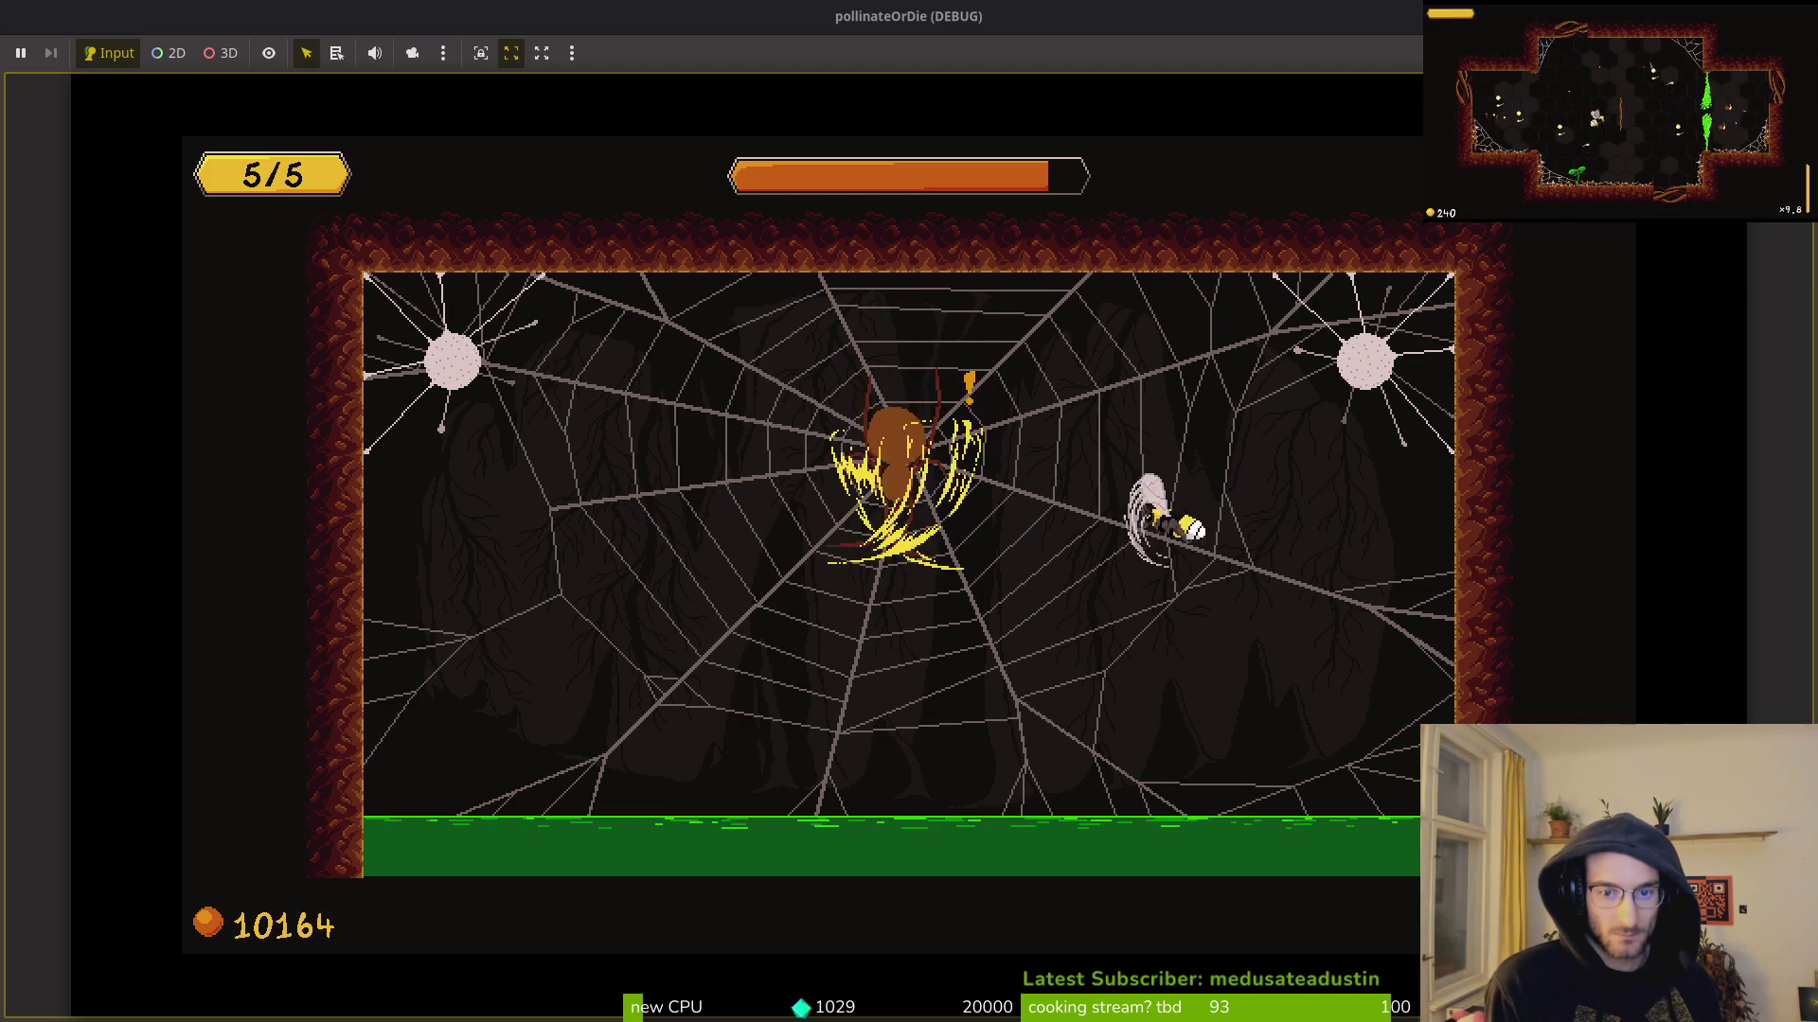
key("Down")
key("Left")
key("Right")
key("space")
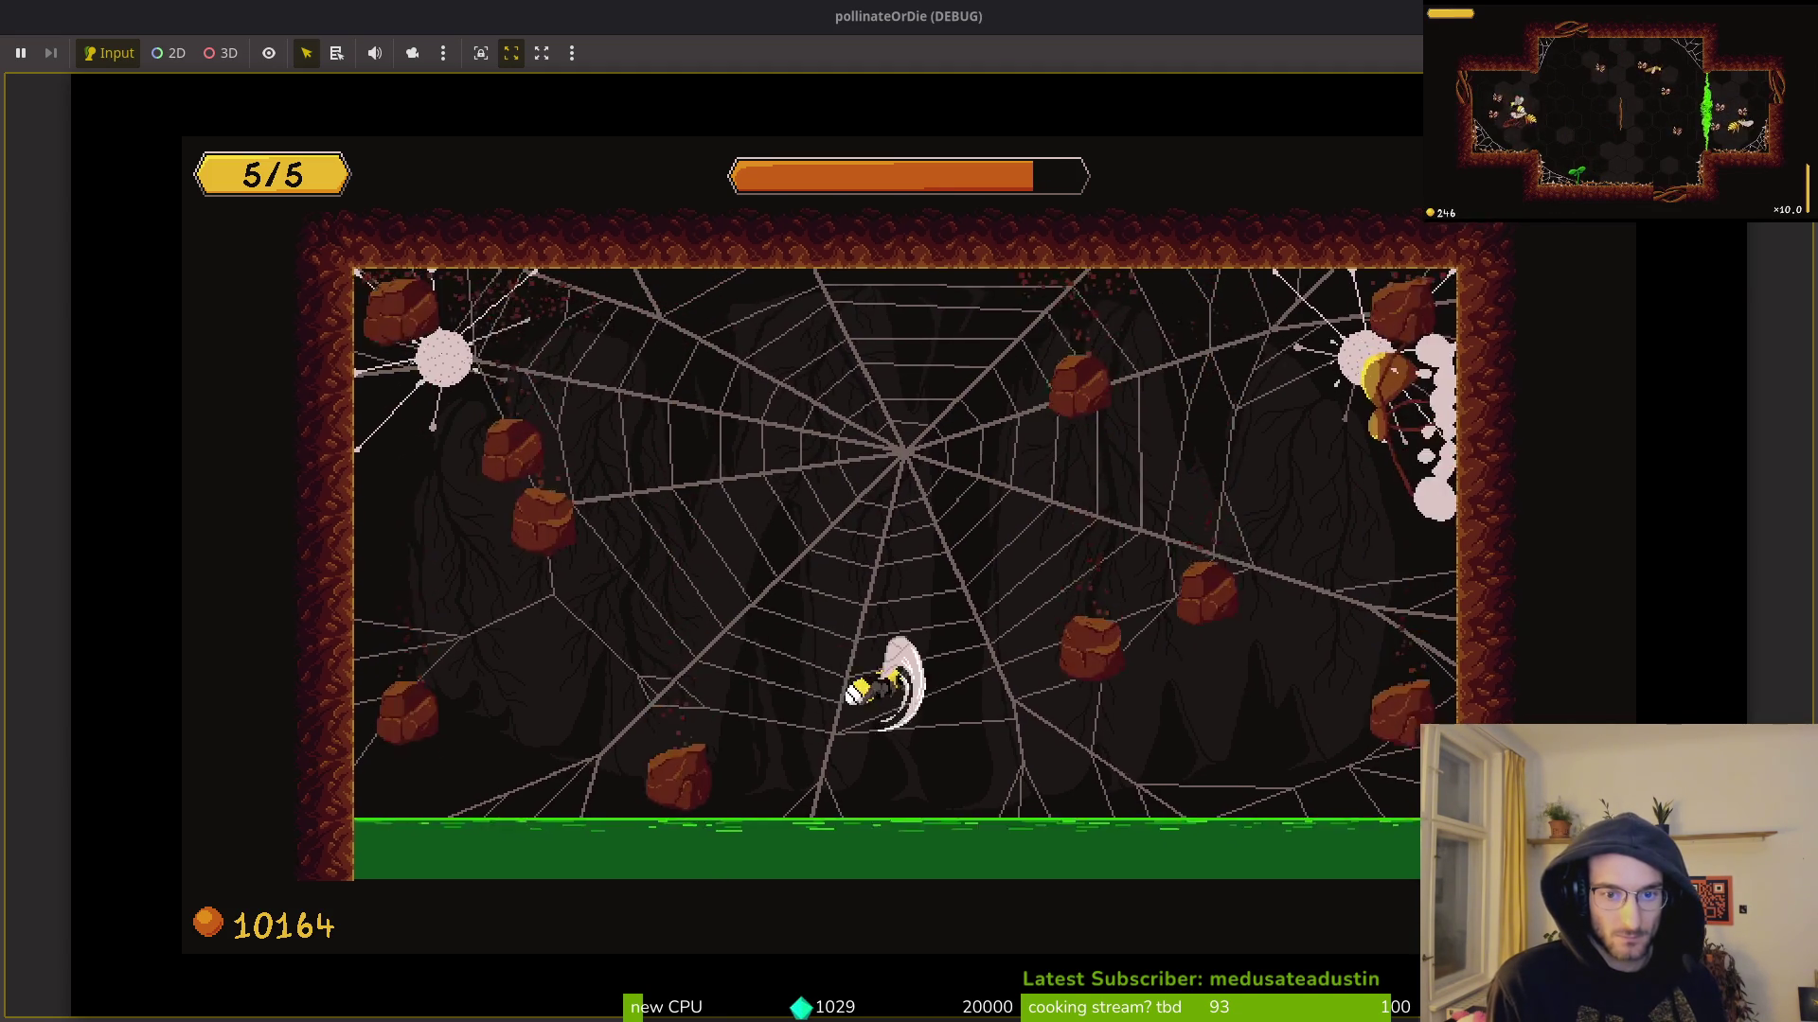
key("space")
key("Left")
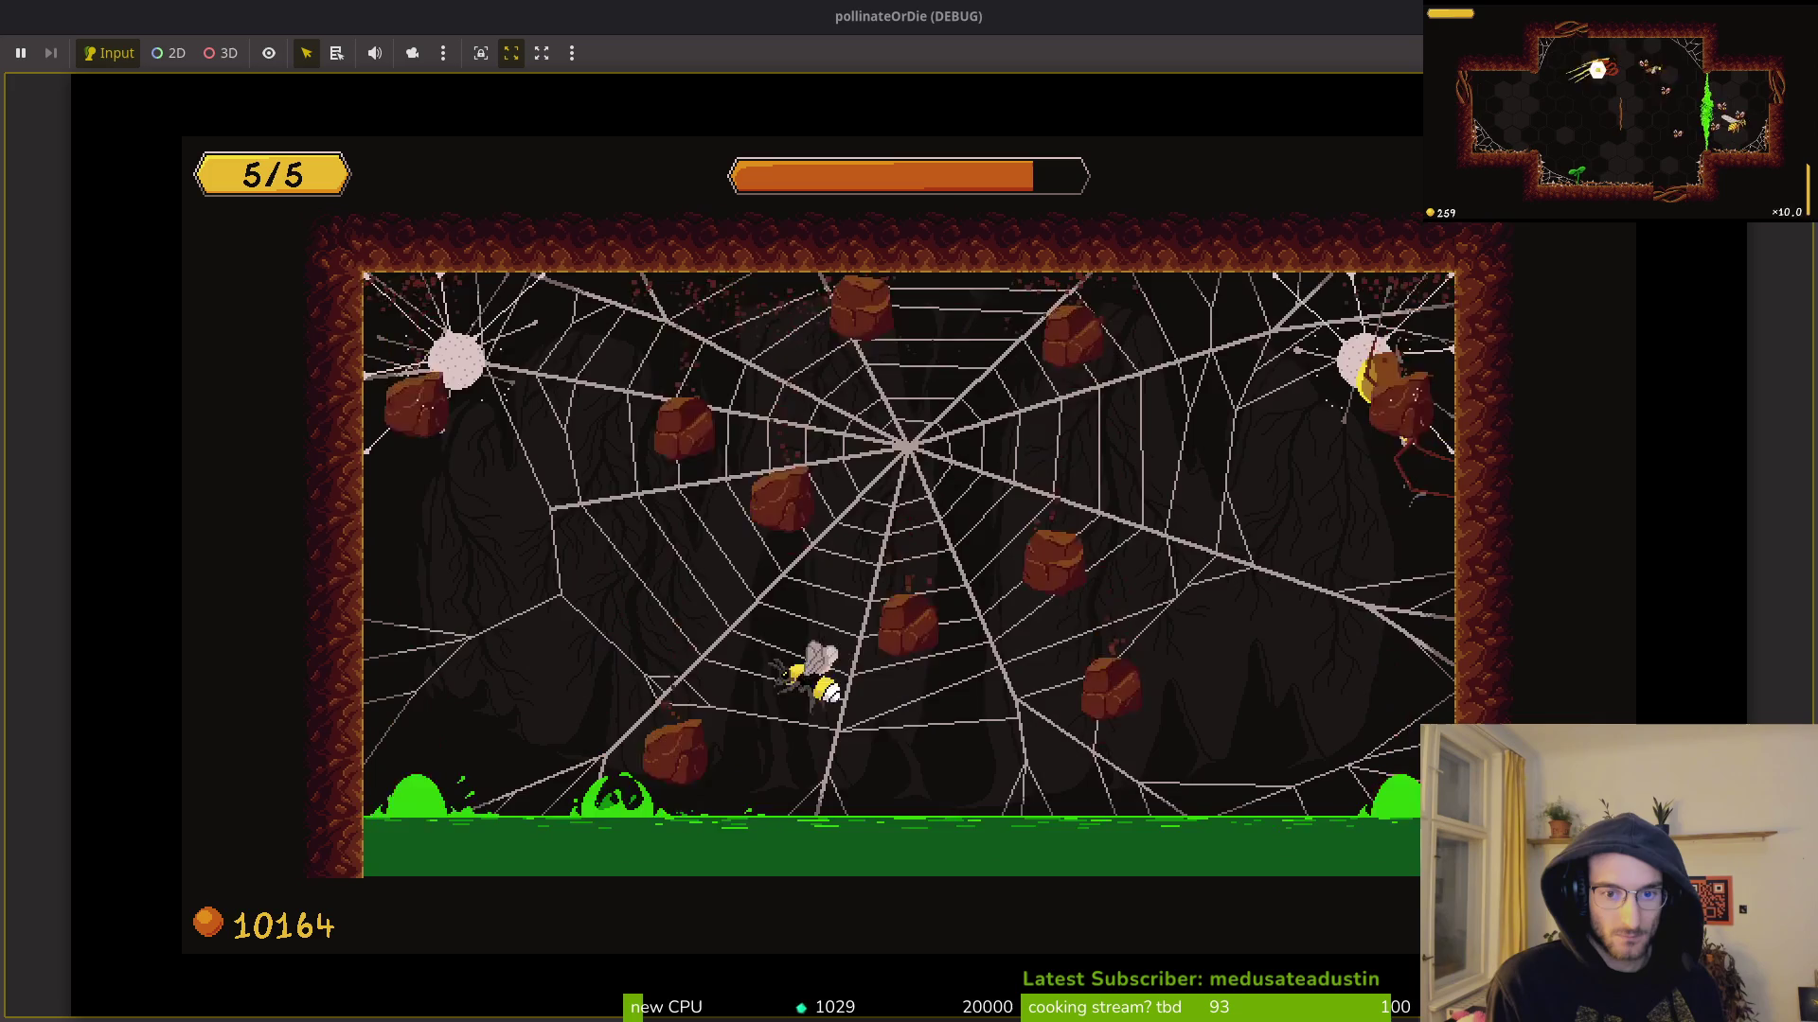
Step: Fly up-left to damage the spider, then retreat to the lower left between rocks
key("Left")
key("Up")
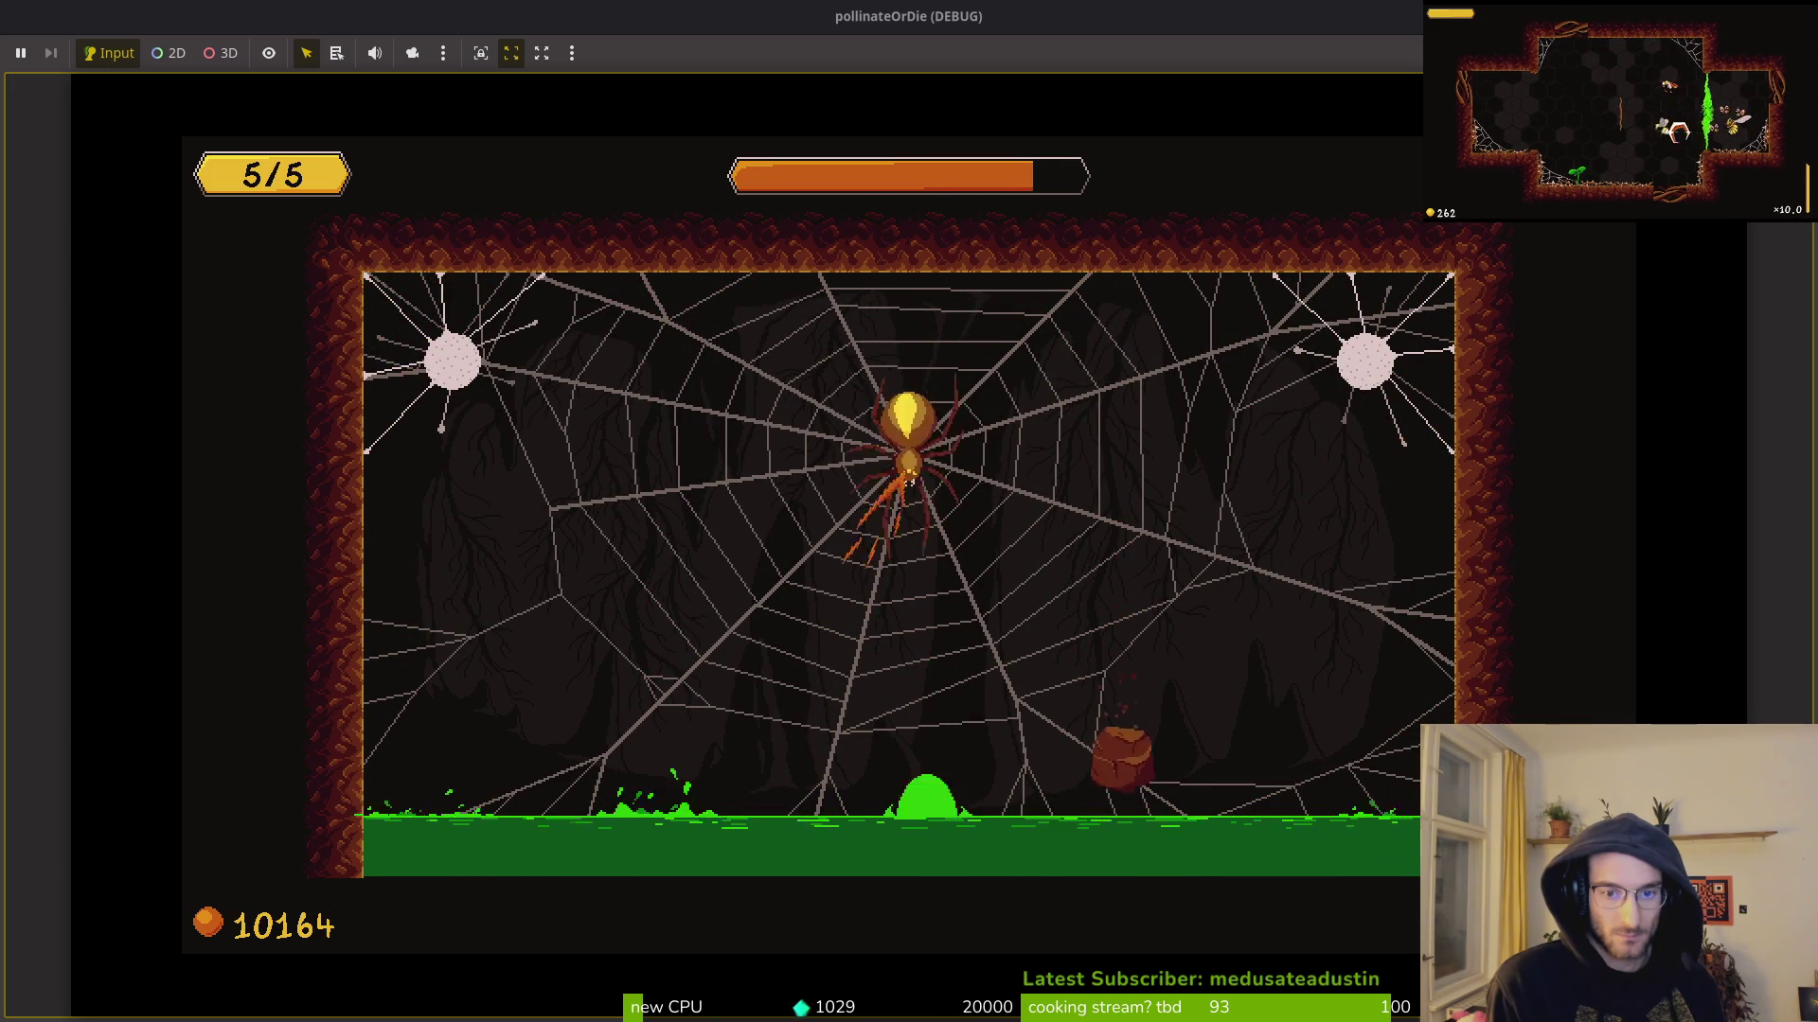
key("Right")
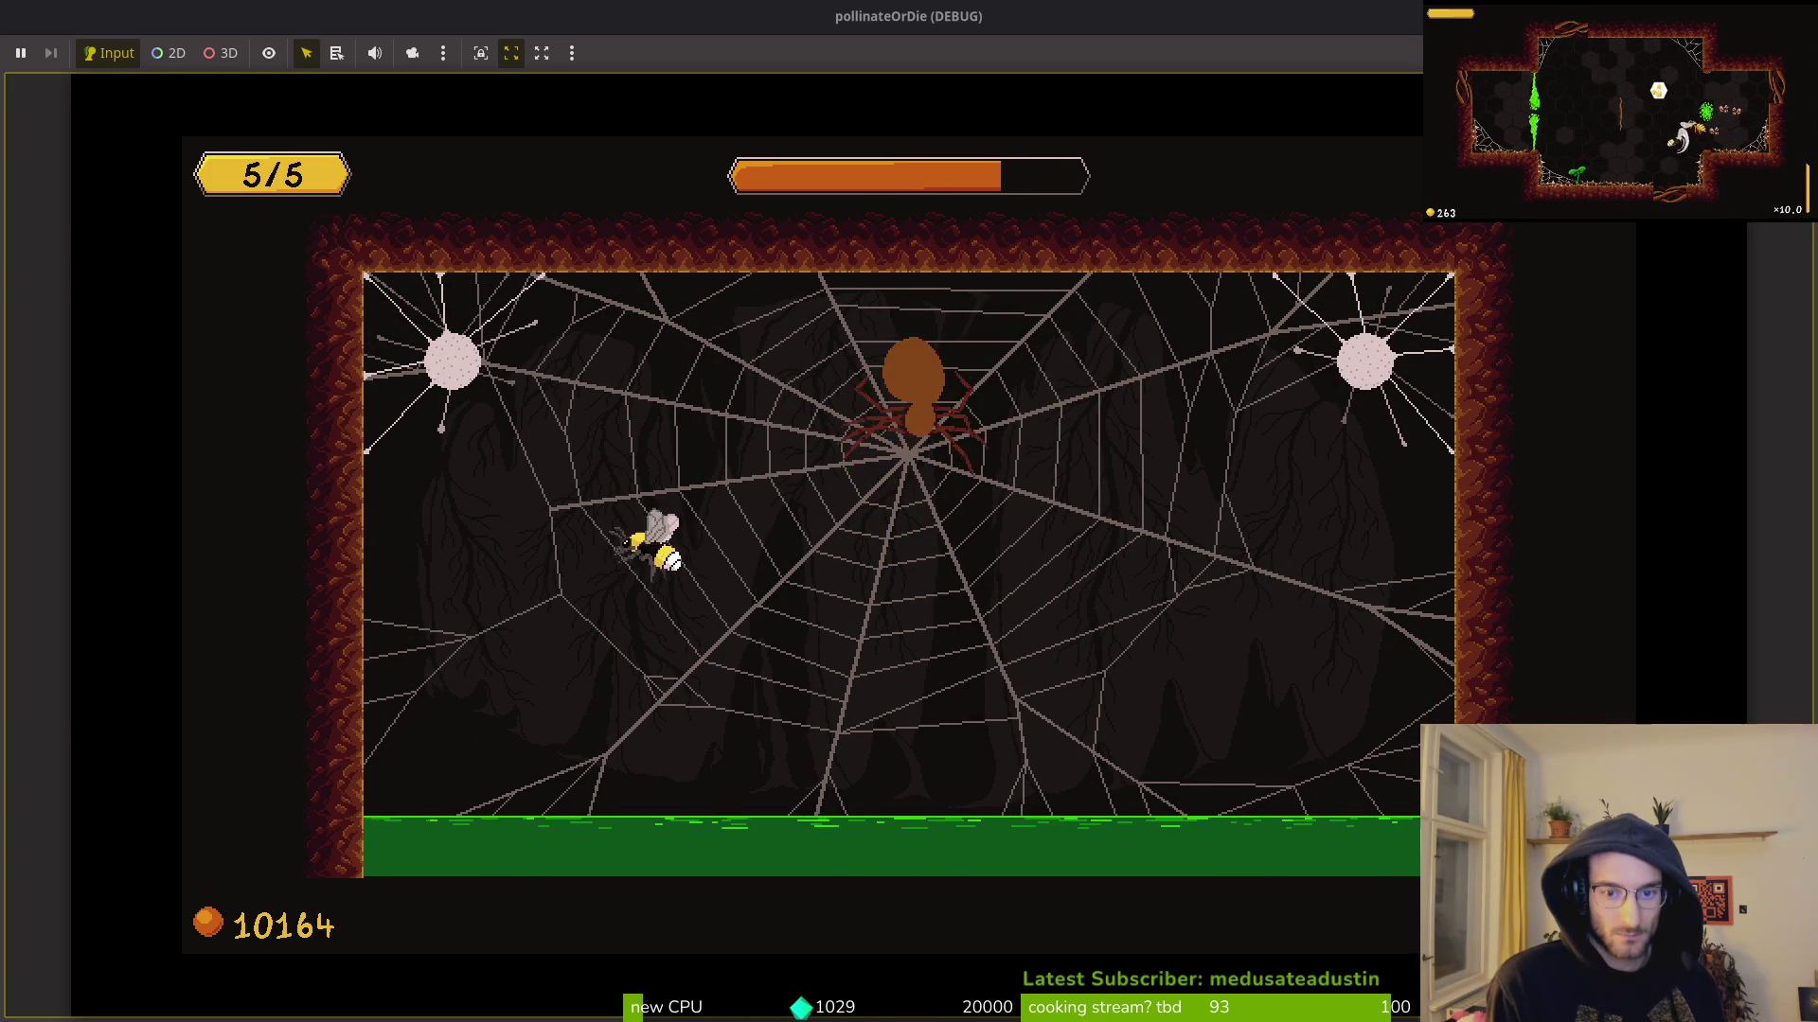
key("Left")
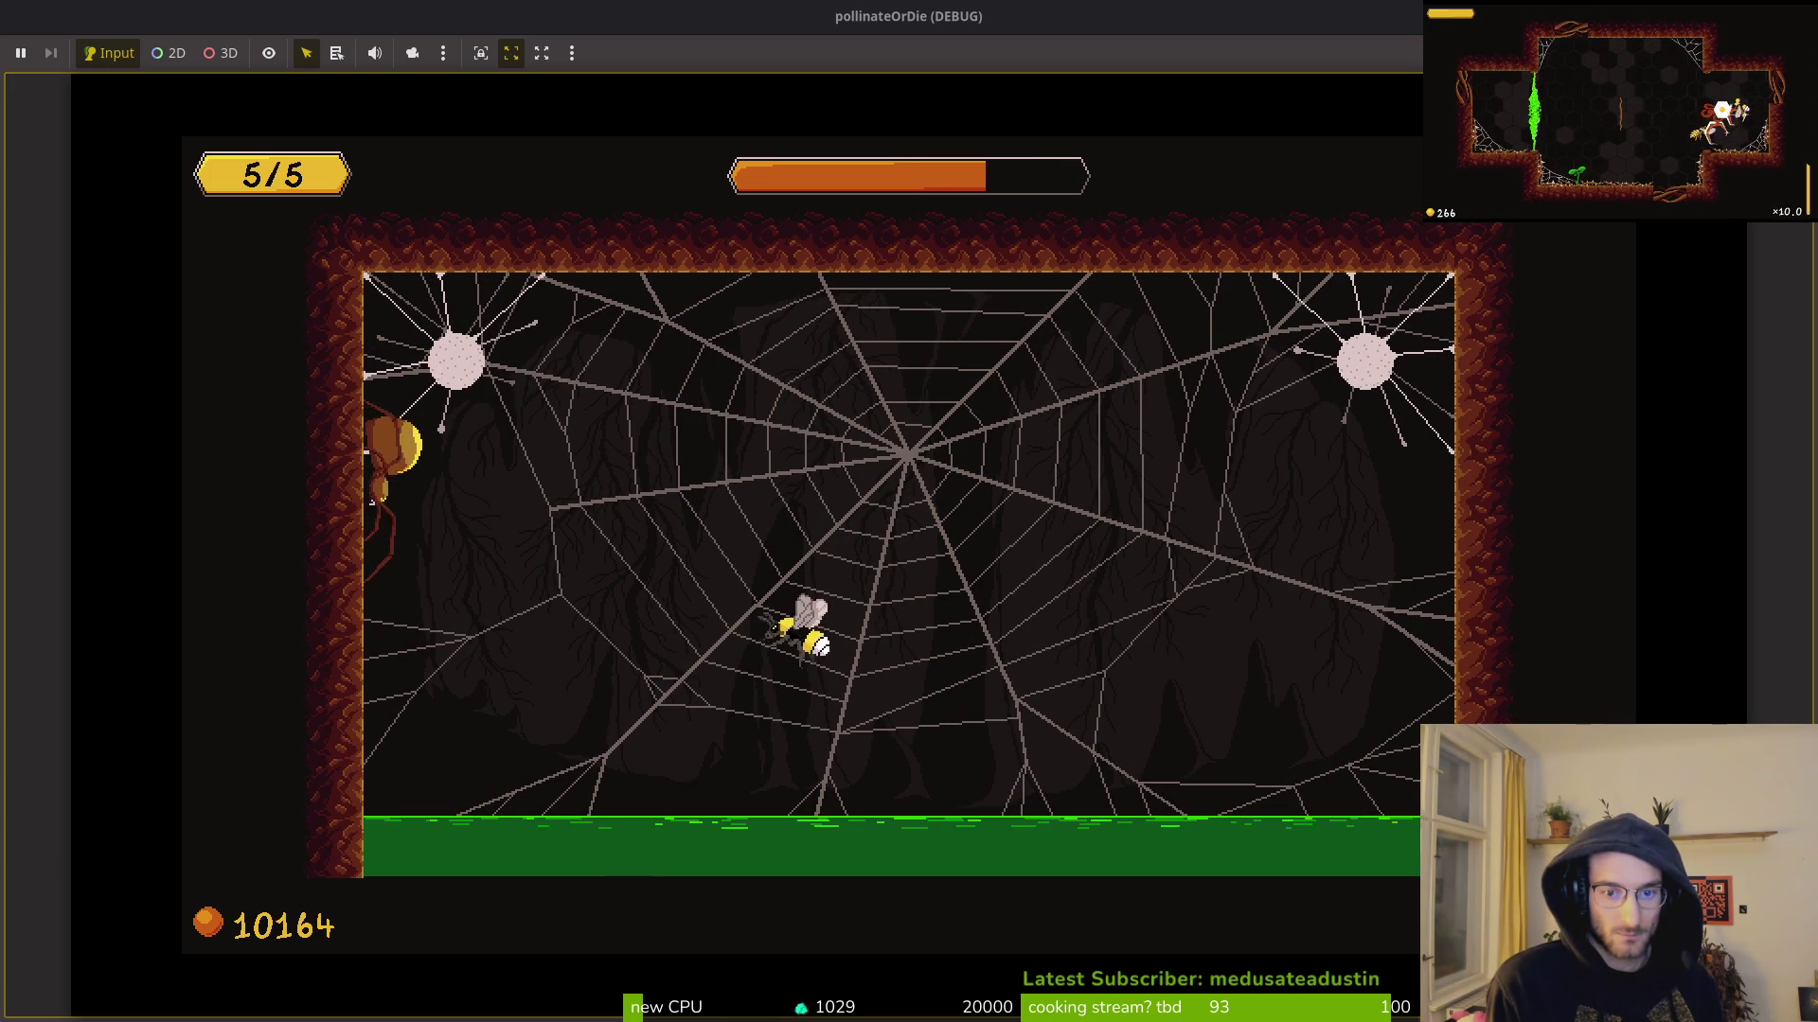
key("Left")
key("Left")
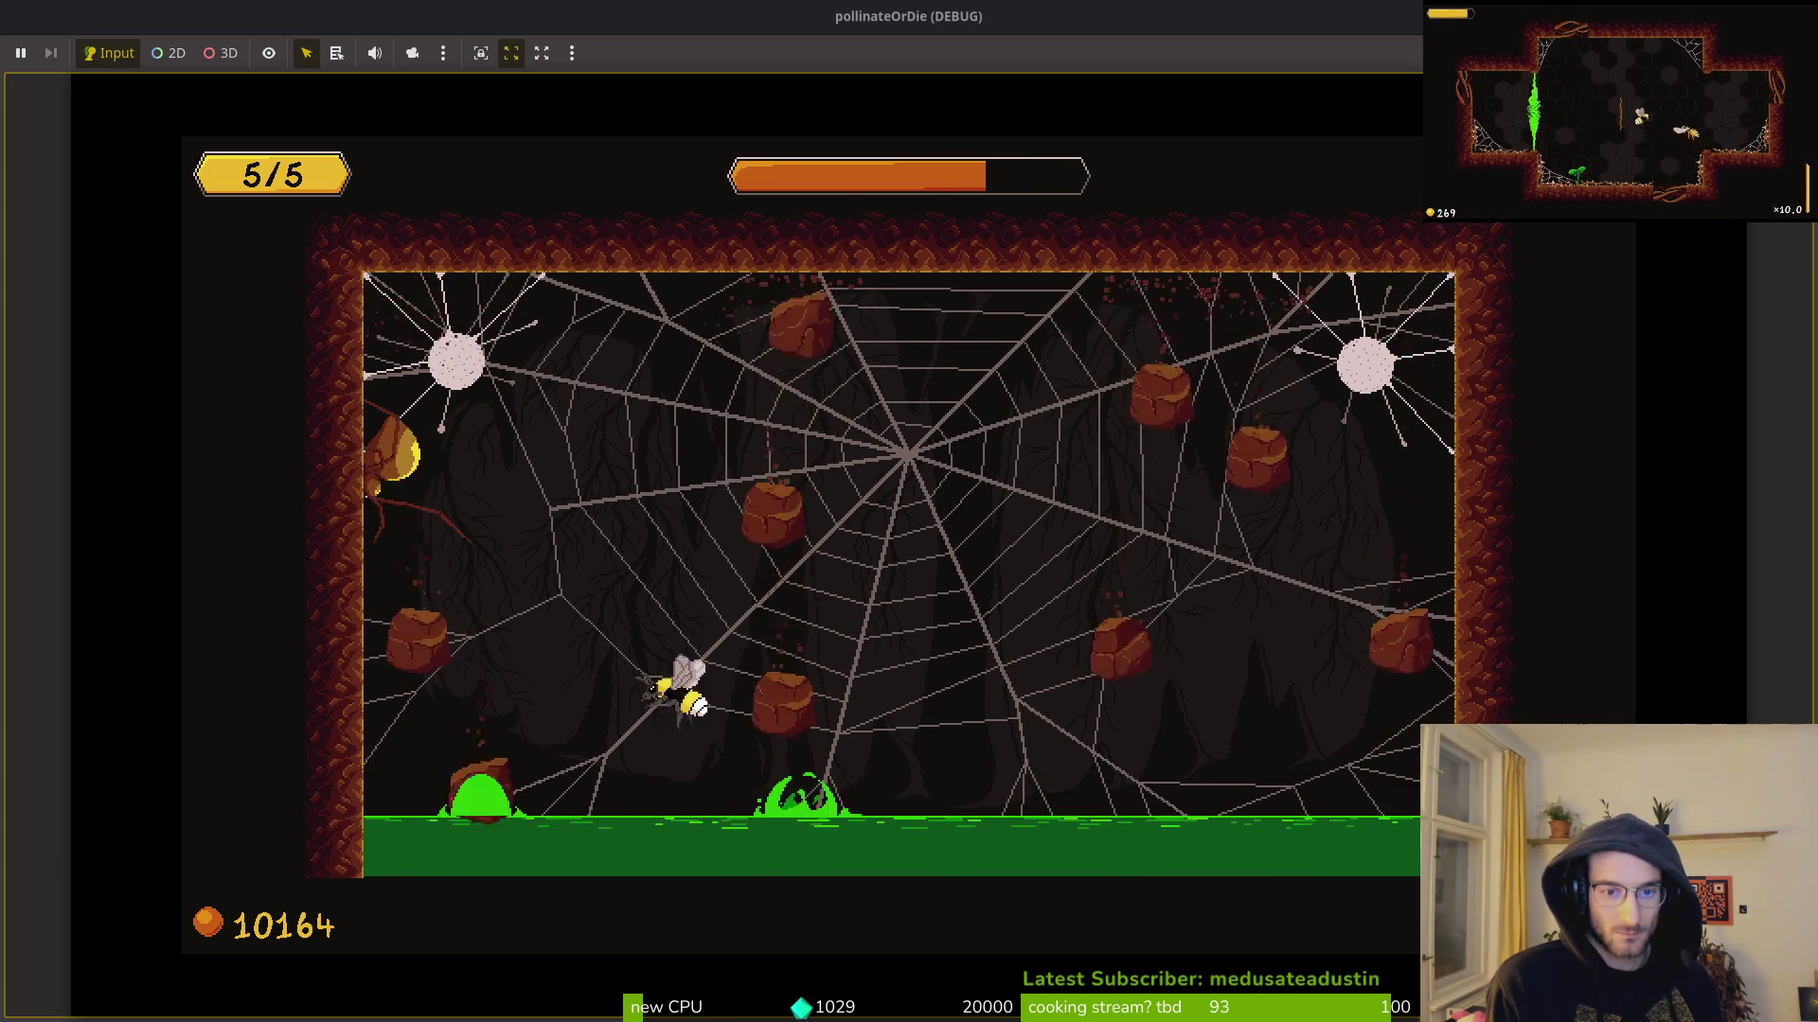
key("Up")
key("Left")
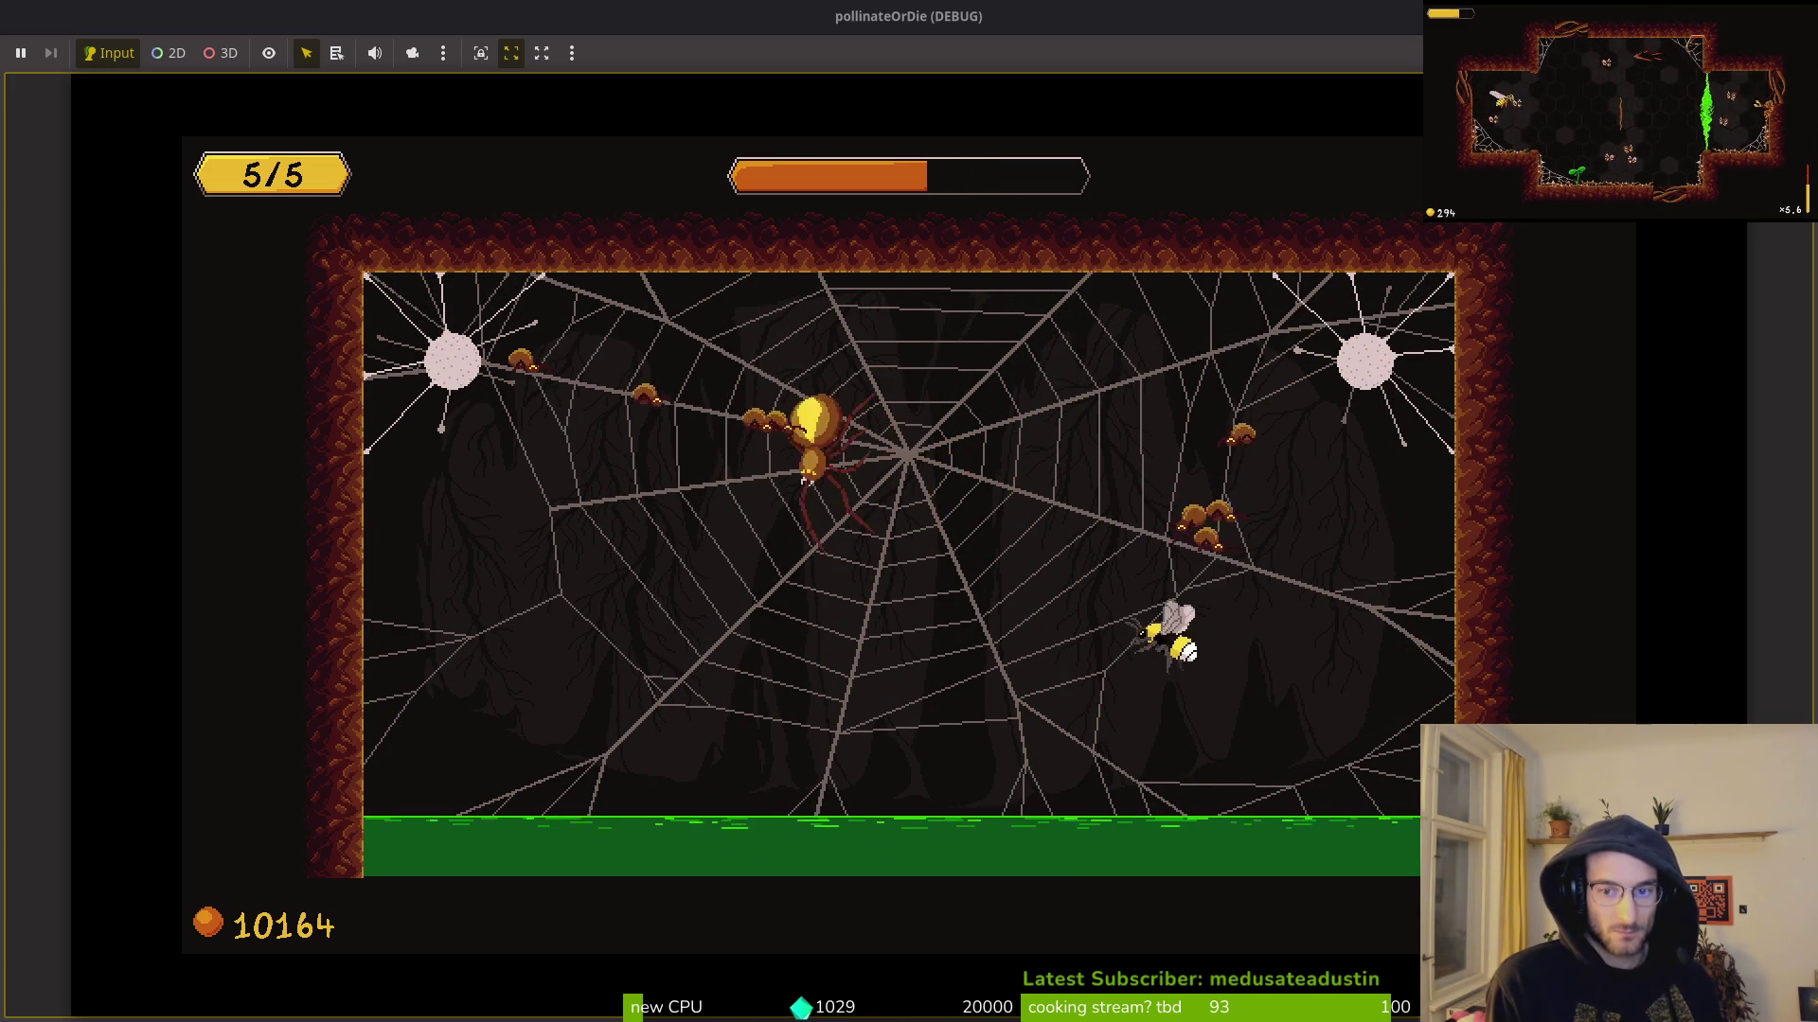
key("Left")
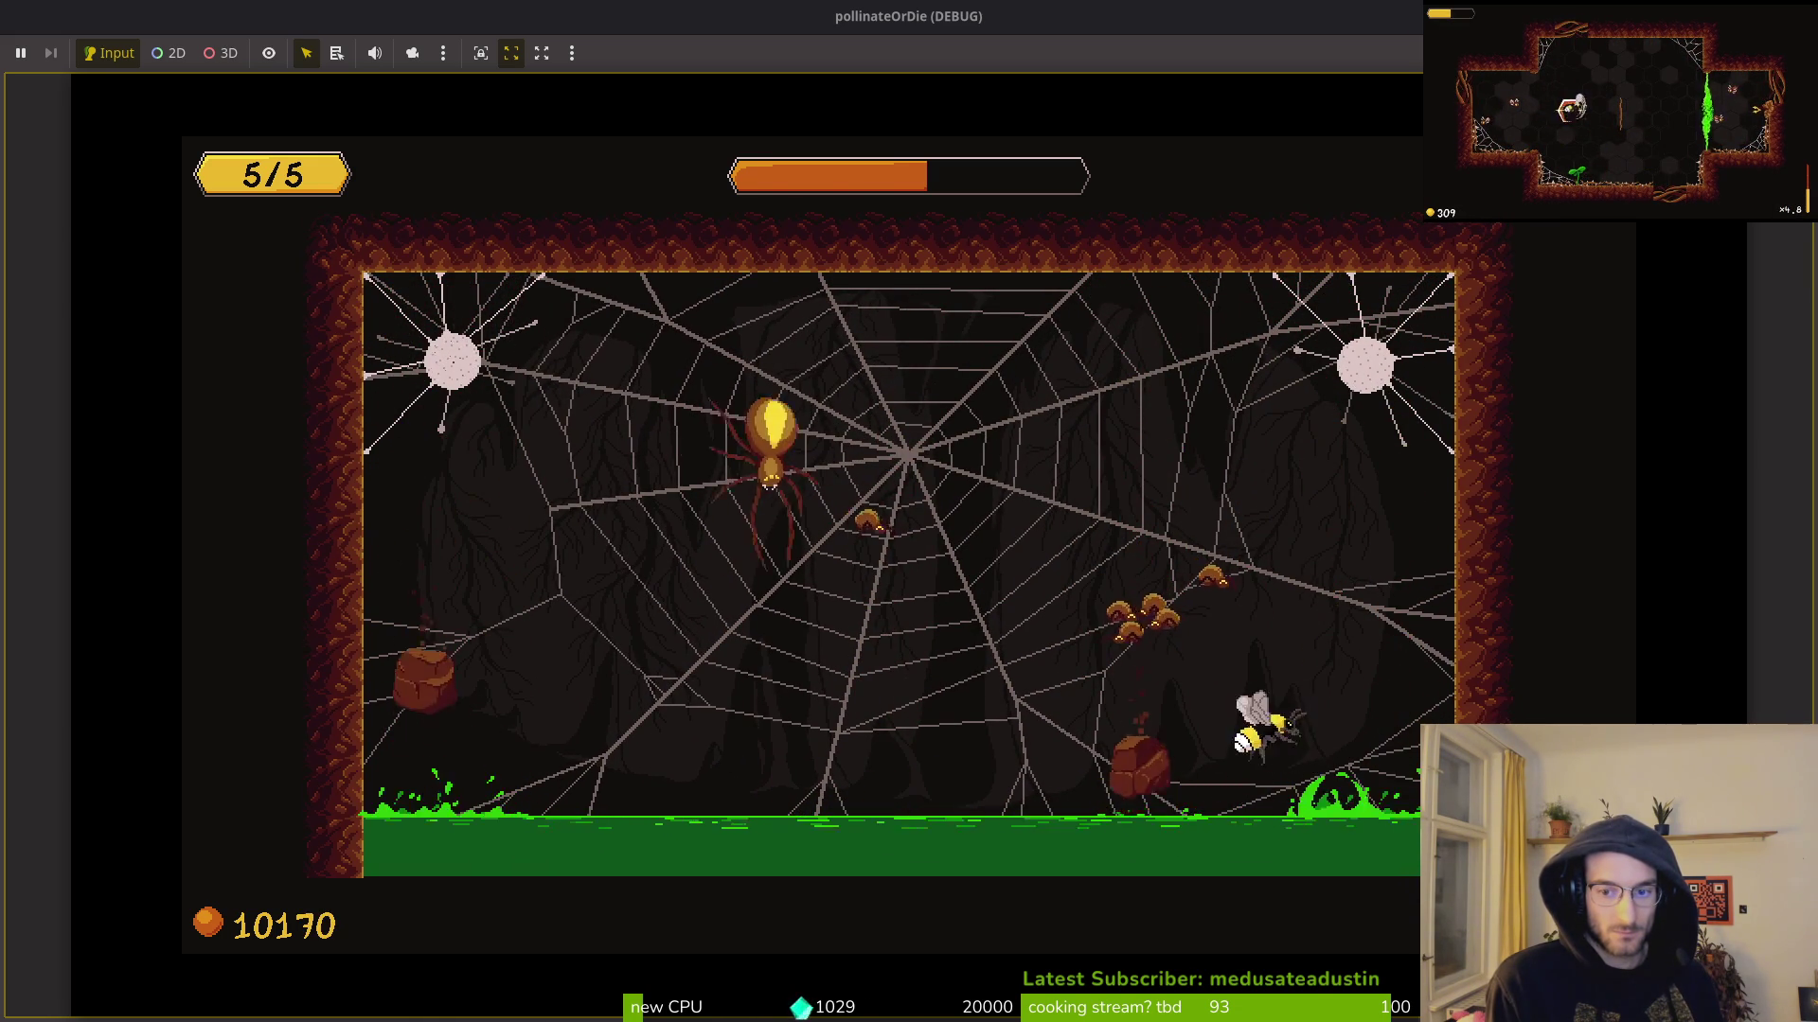
Step: Attack the small spiders near the web centre while dodging rocks
key("Left")
key("Up")
key("Right")
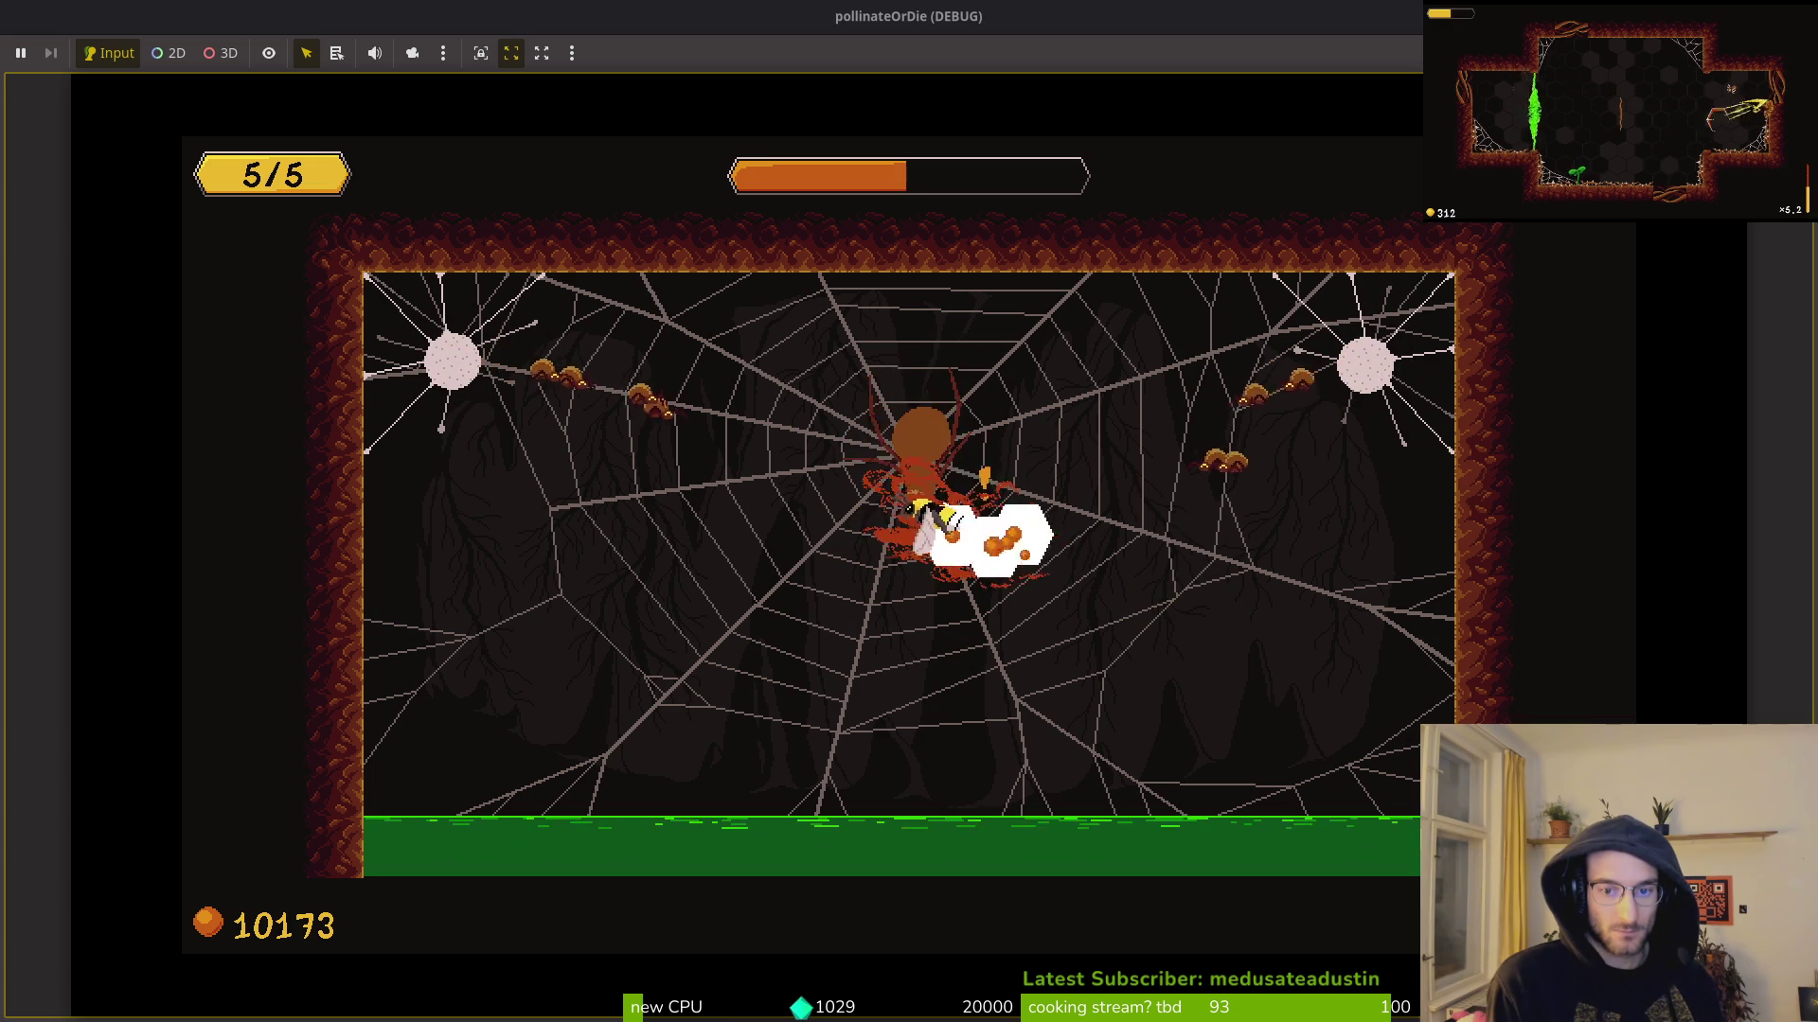
key("Right")
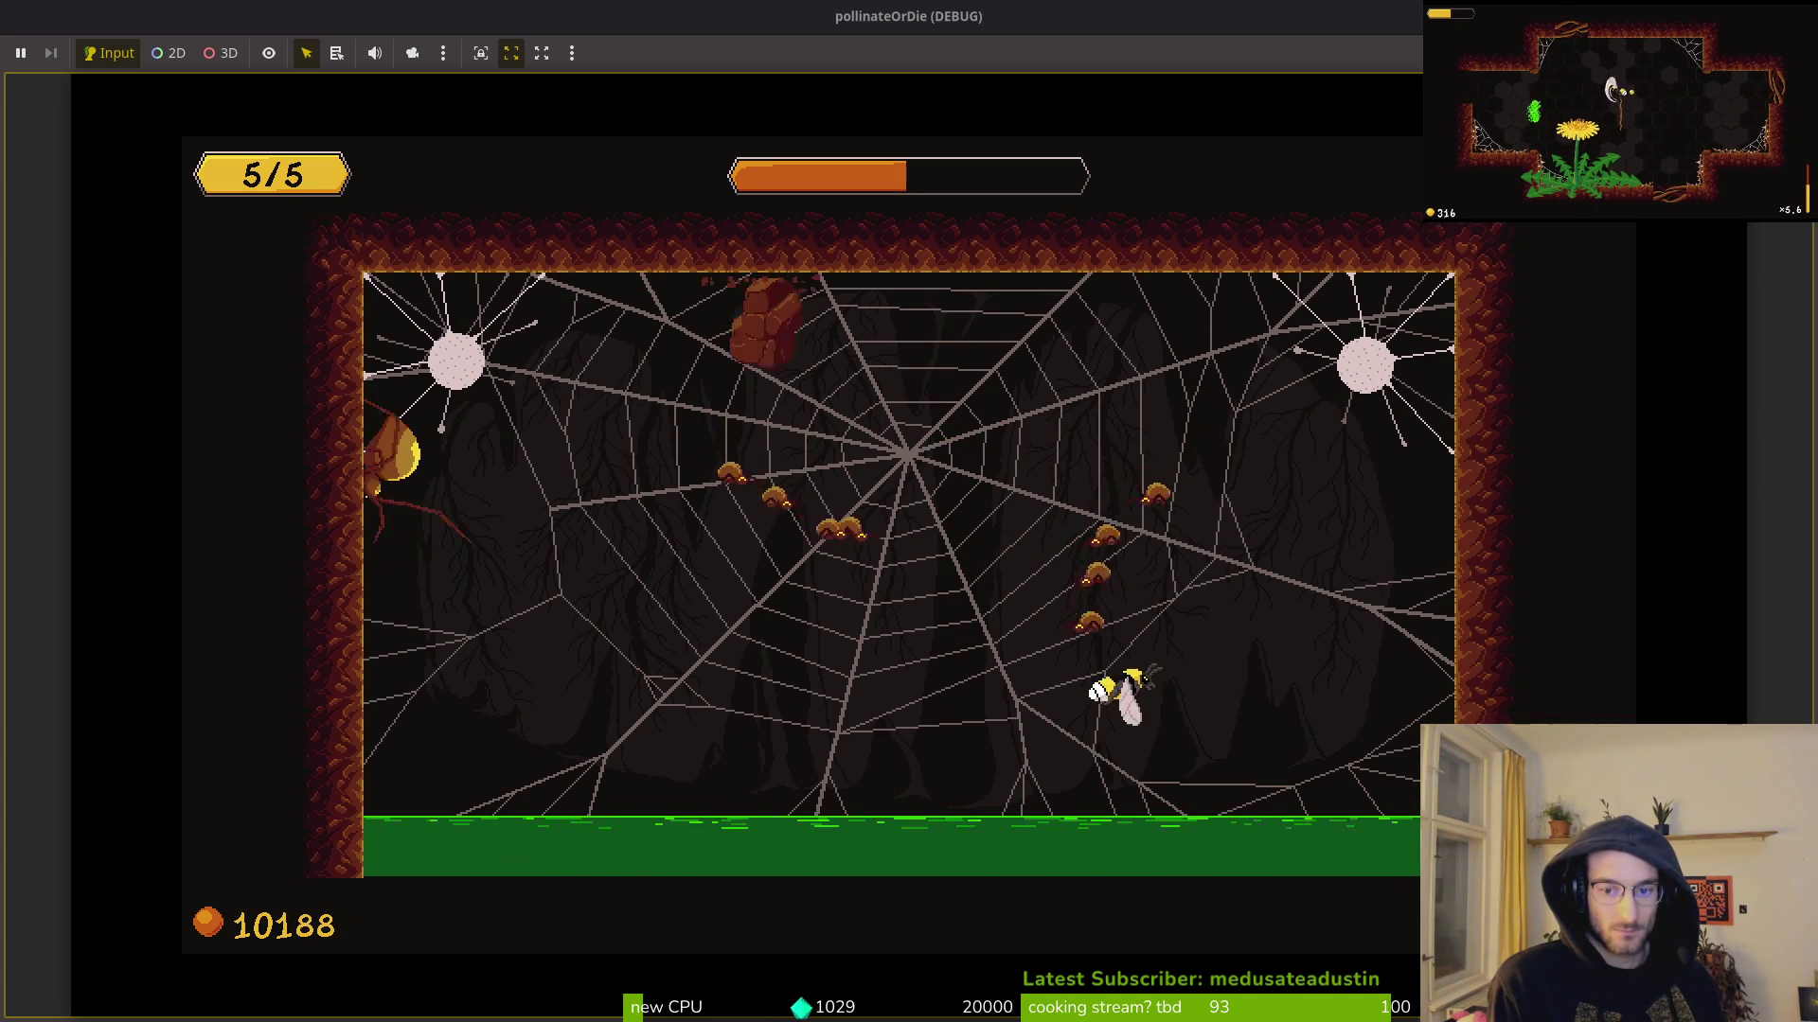
key("Up")
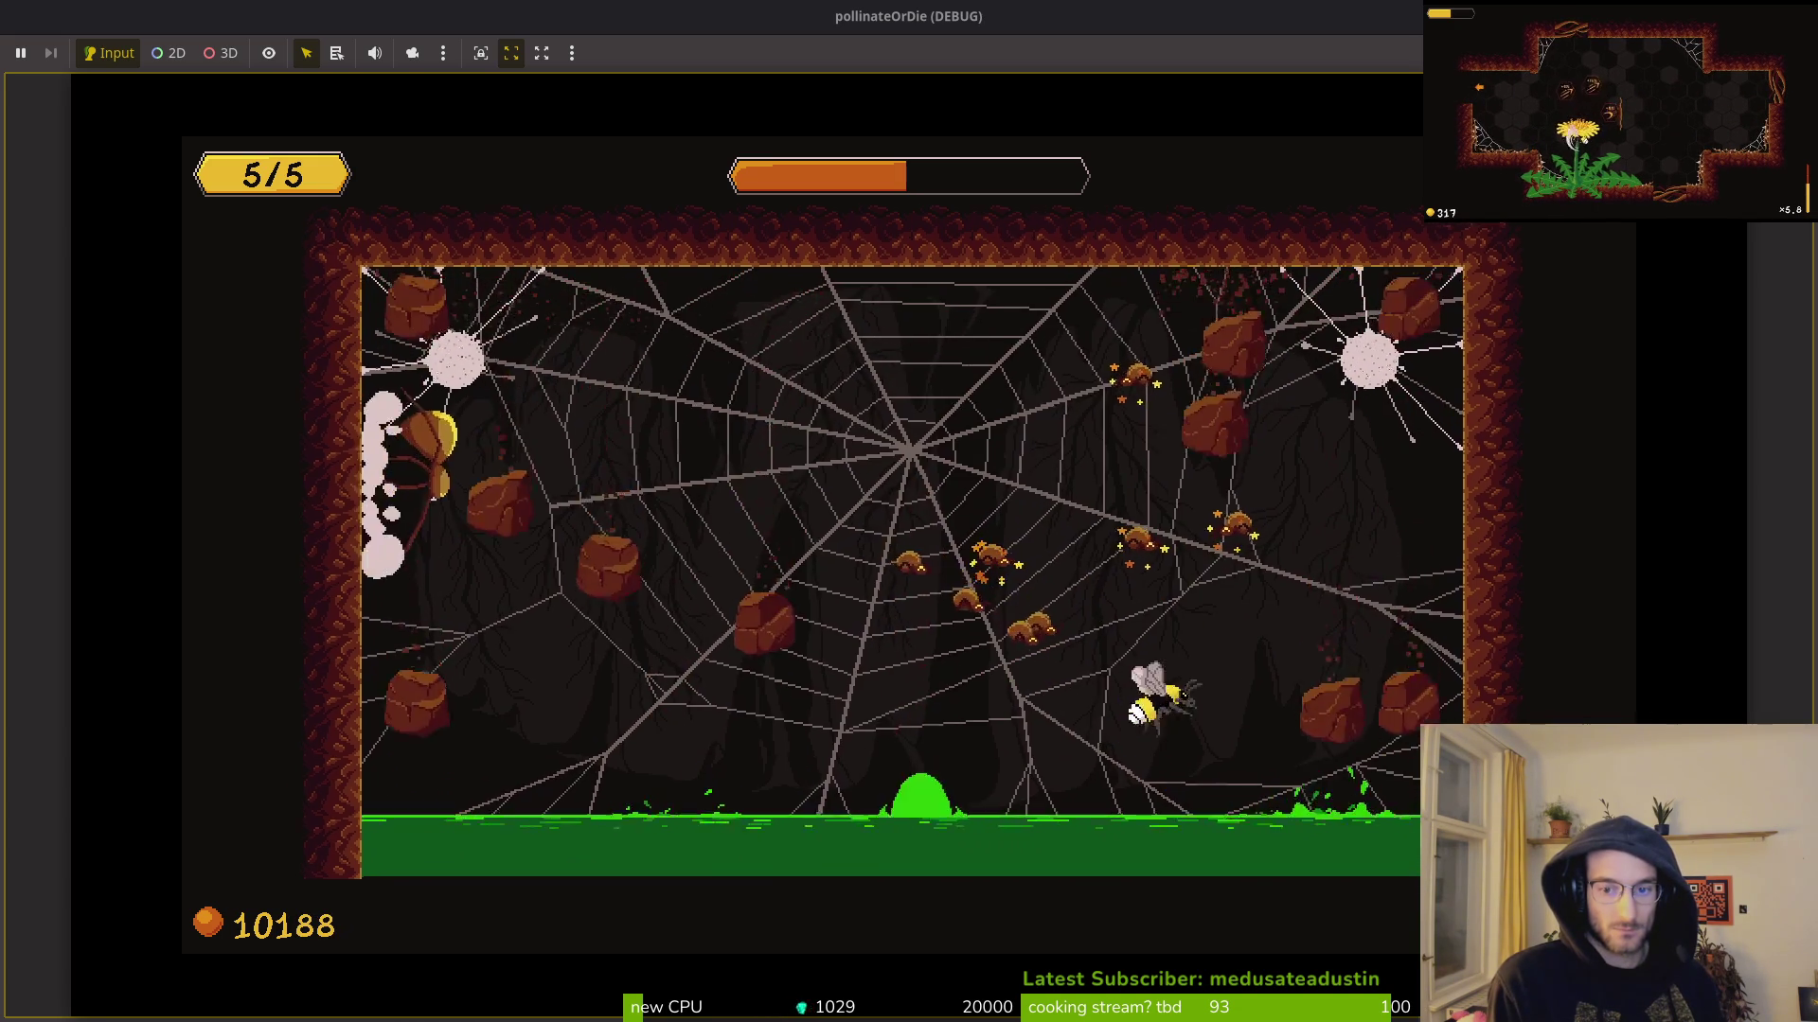
key("Left")
key("Right")
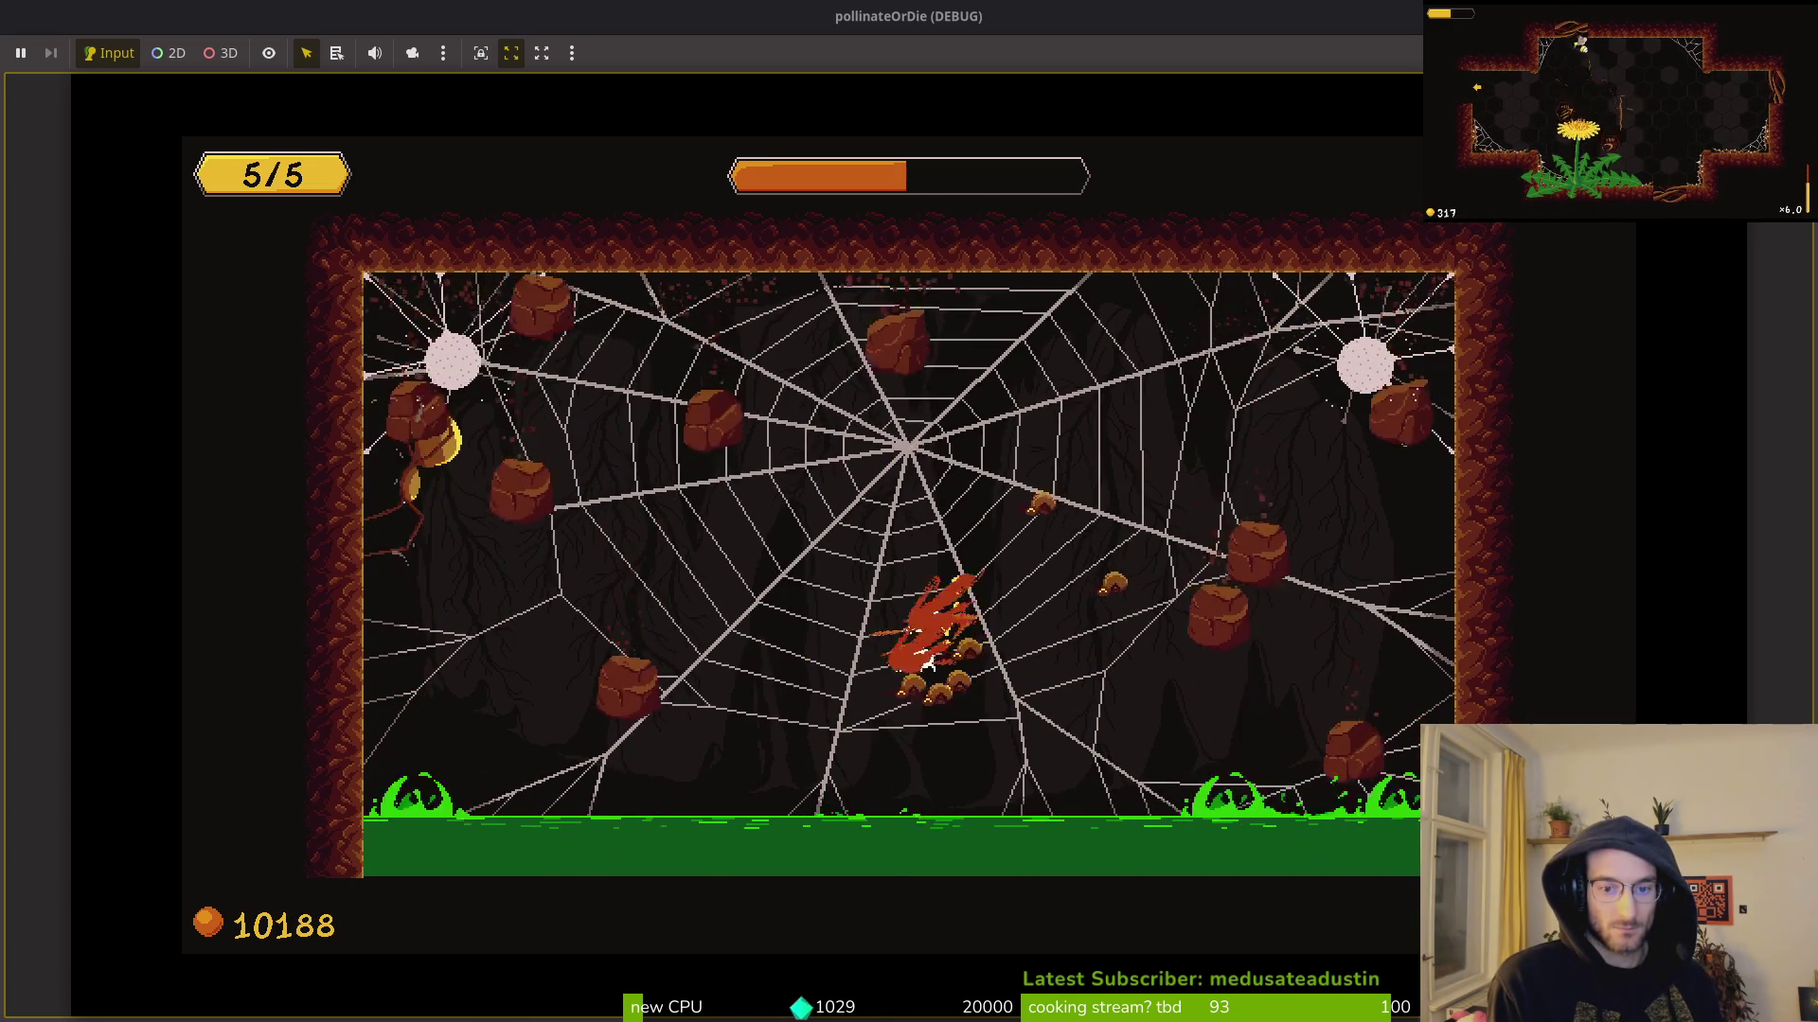
key("Right")
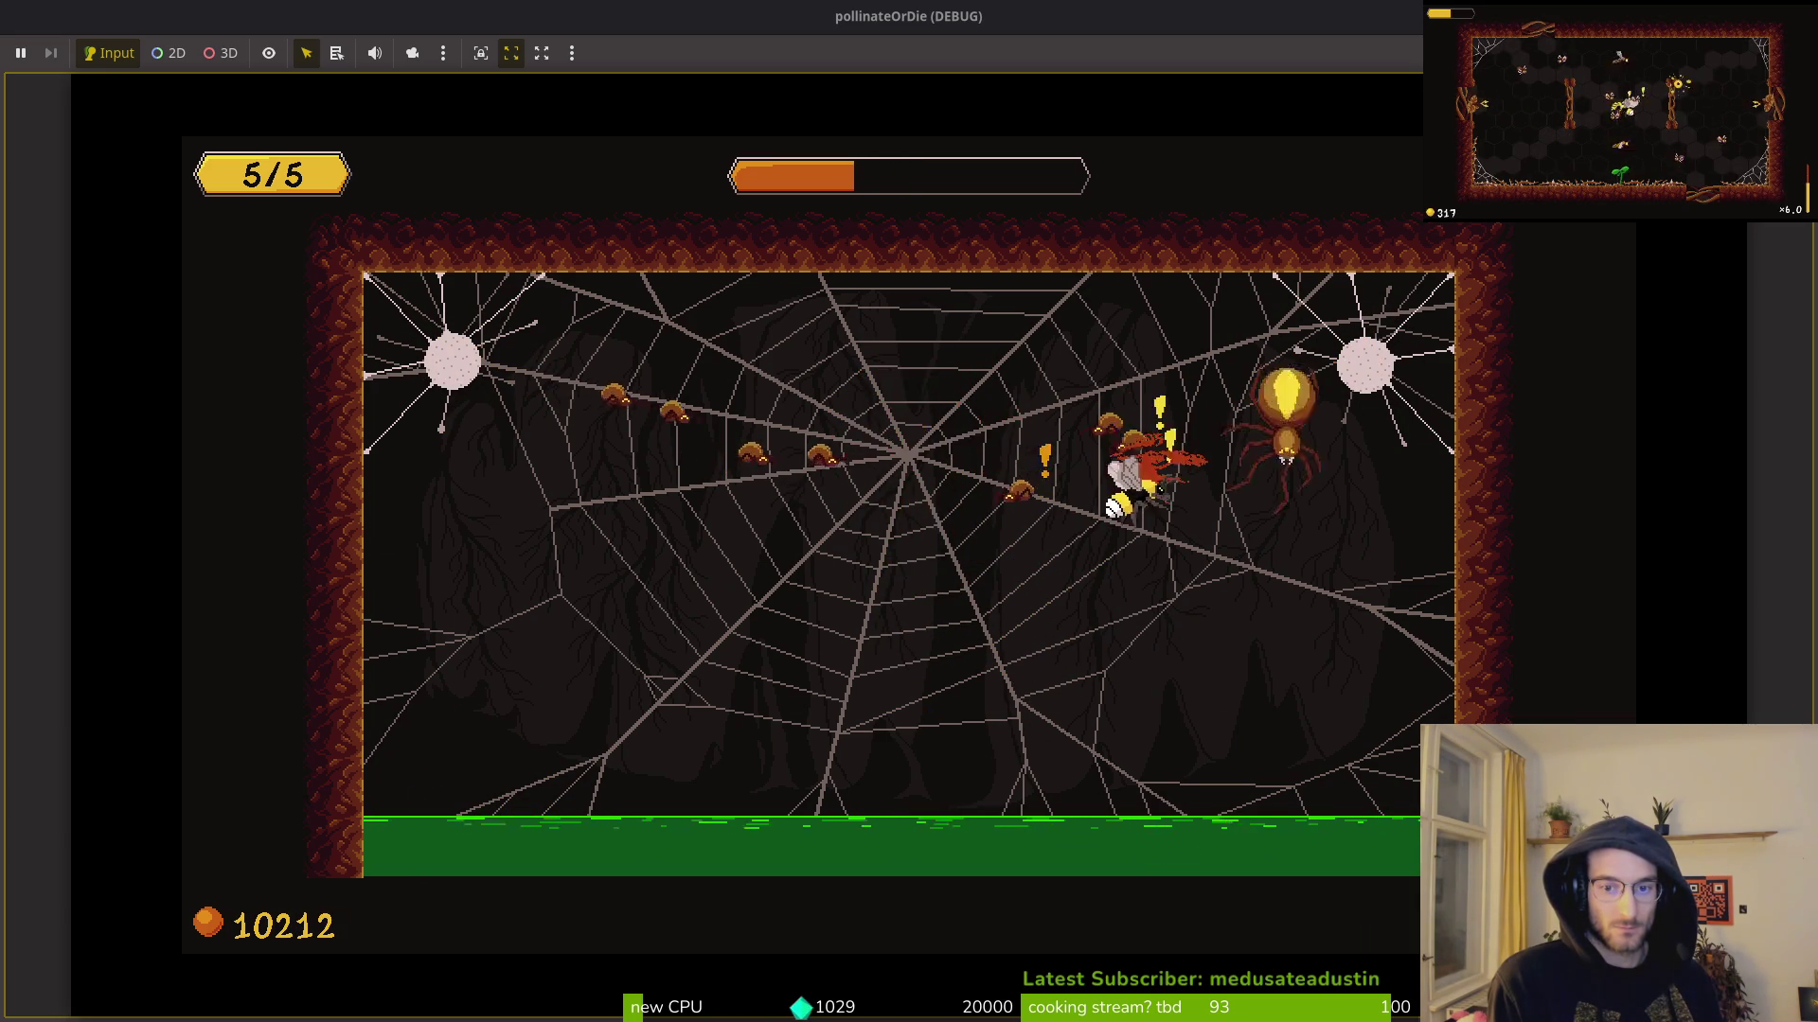
Step: Keep striking the spider boss until the fight ends, then bring the code editor back
key("Left")
key("Left")
key("Right")
key("Right")
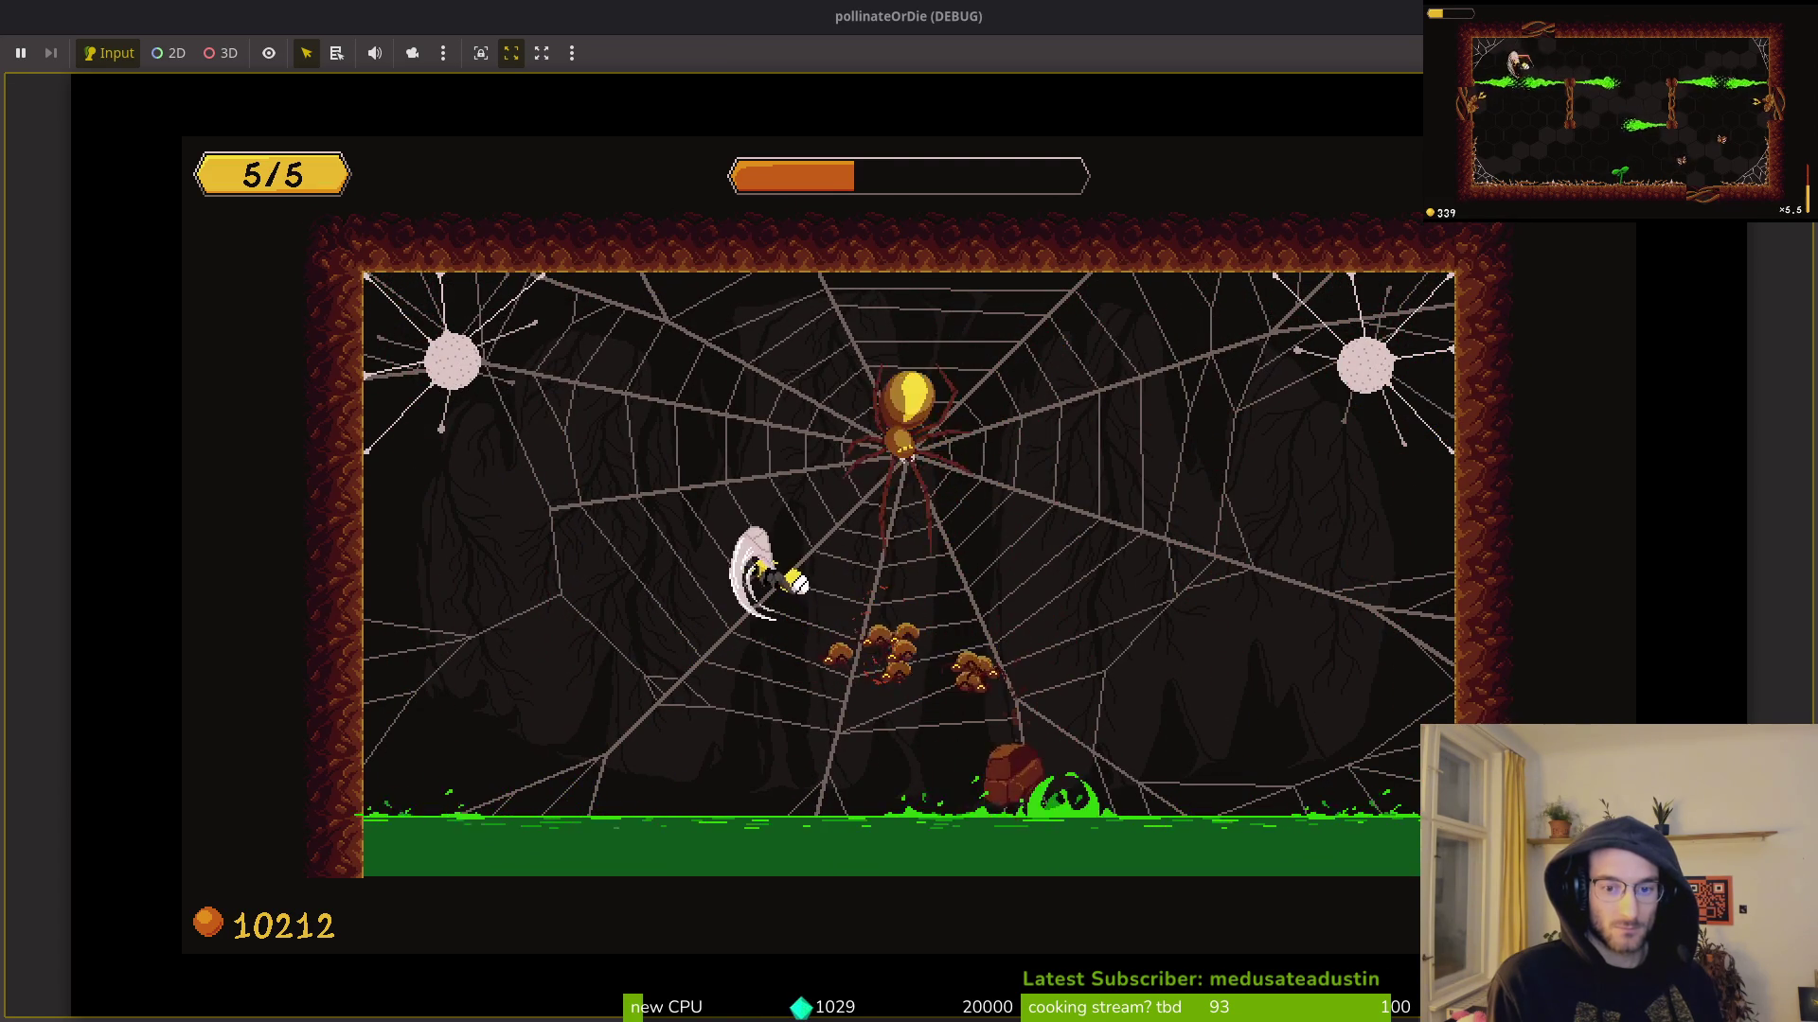
key("Right")
key("Right")
key("Left")
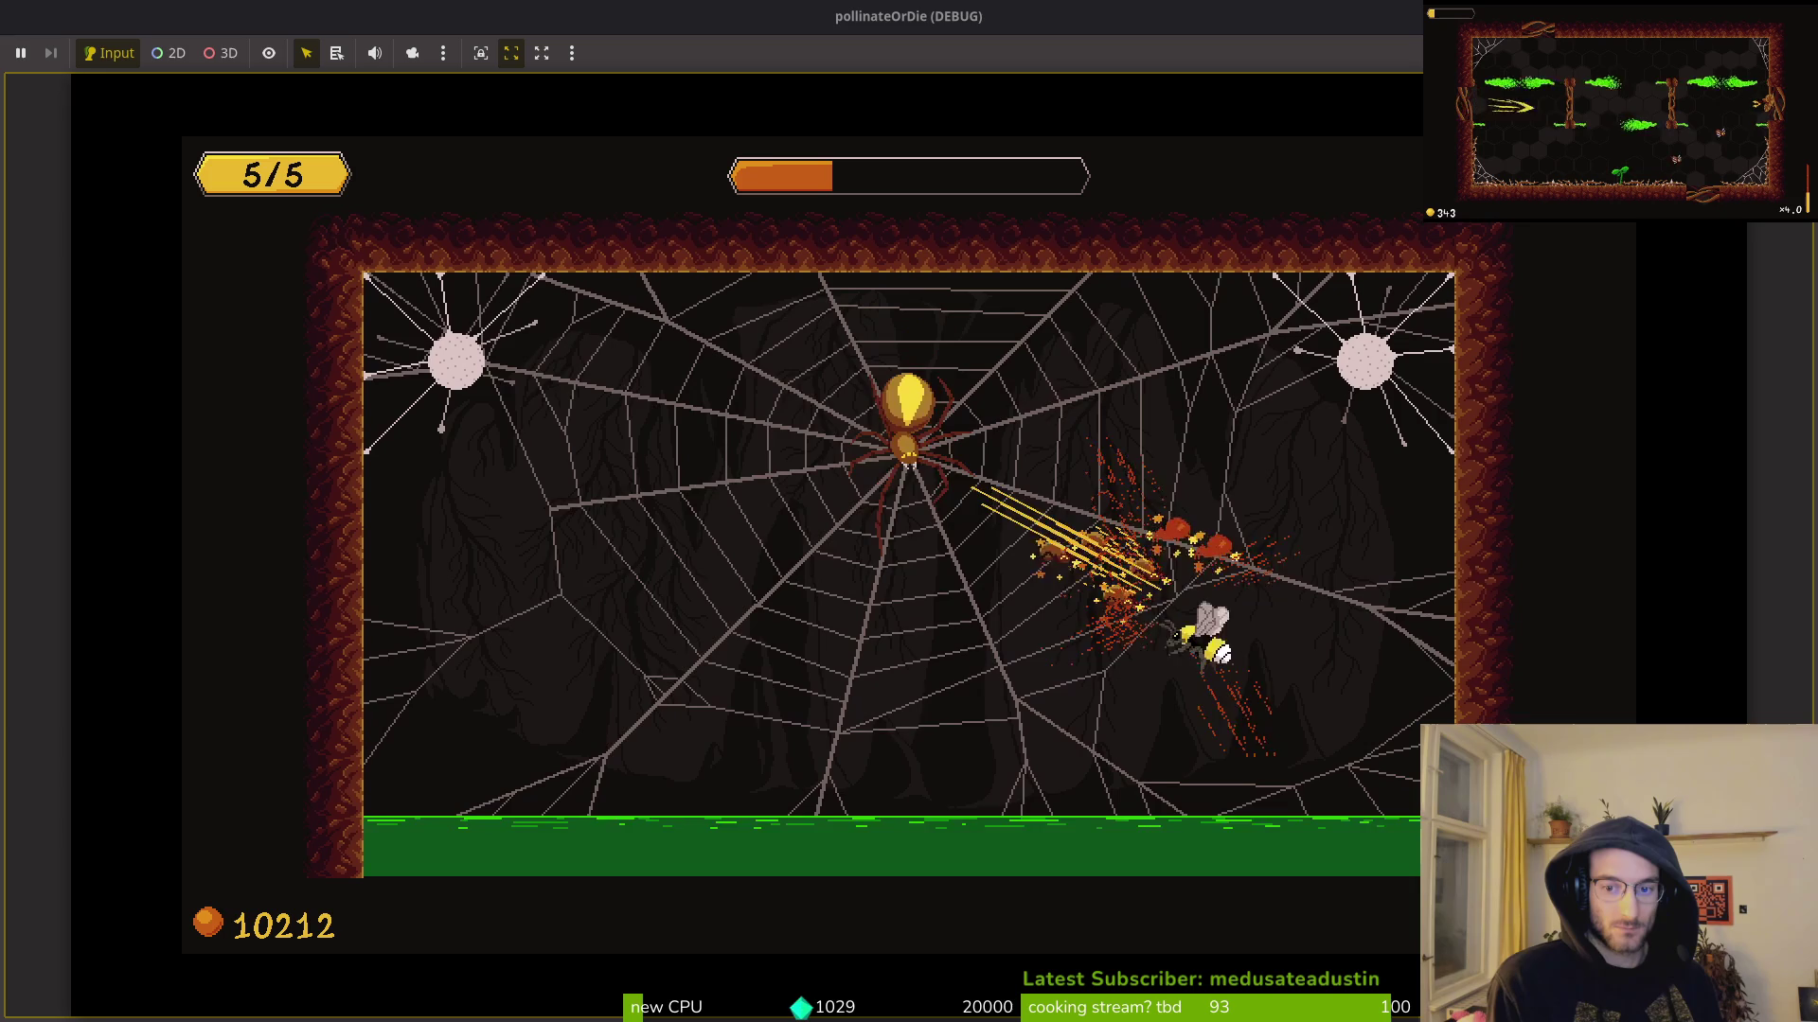
key("Left")
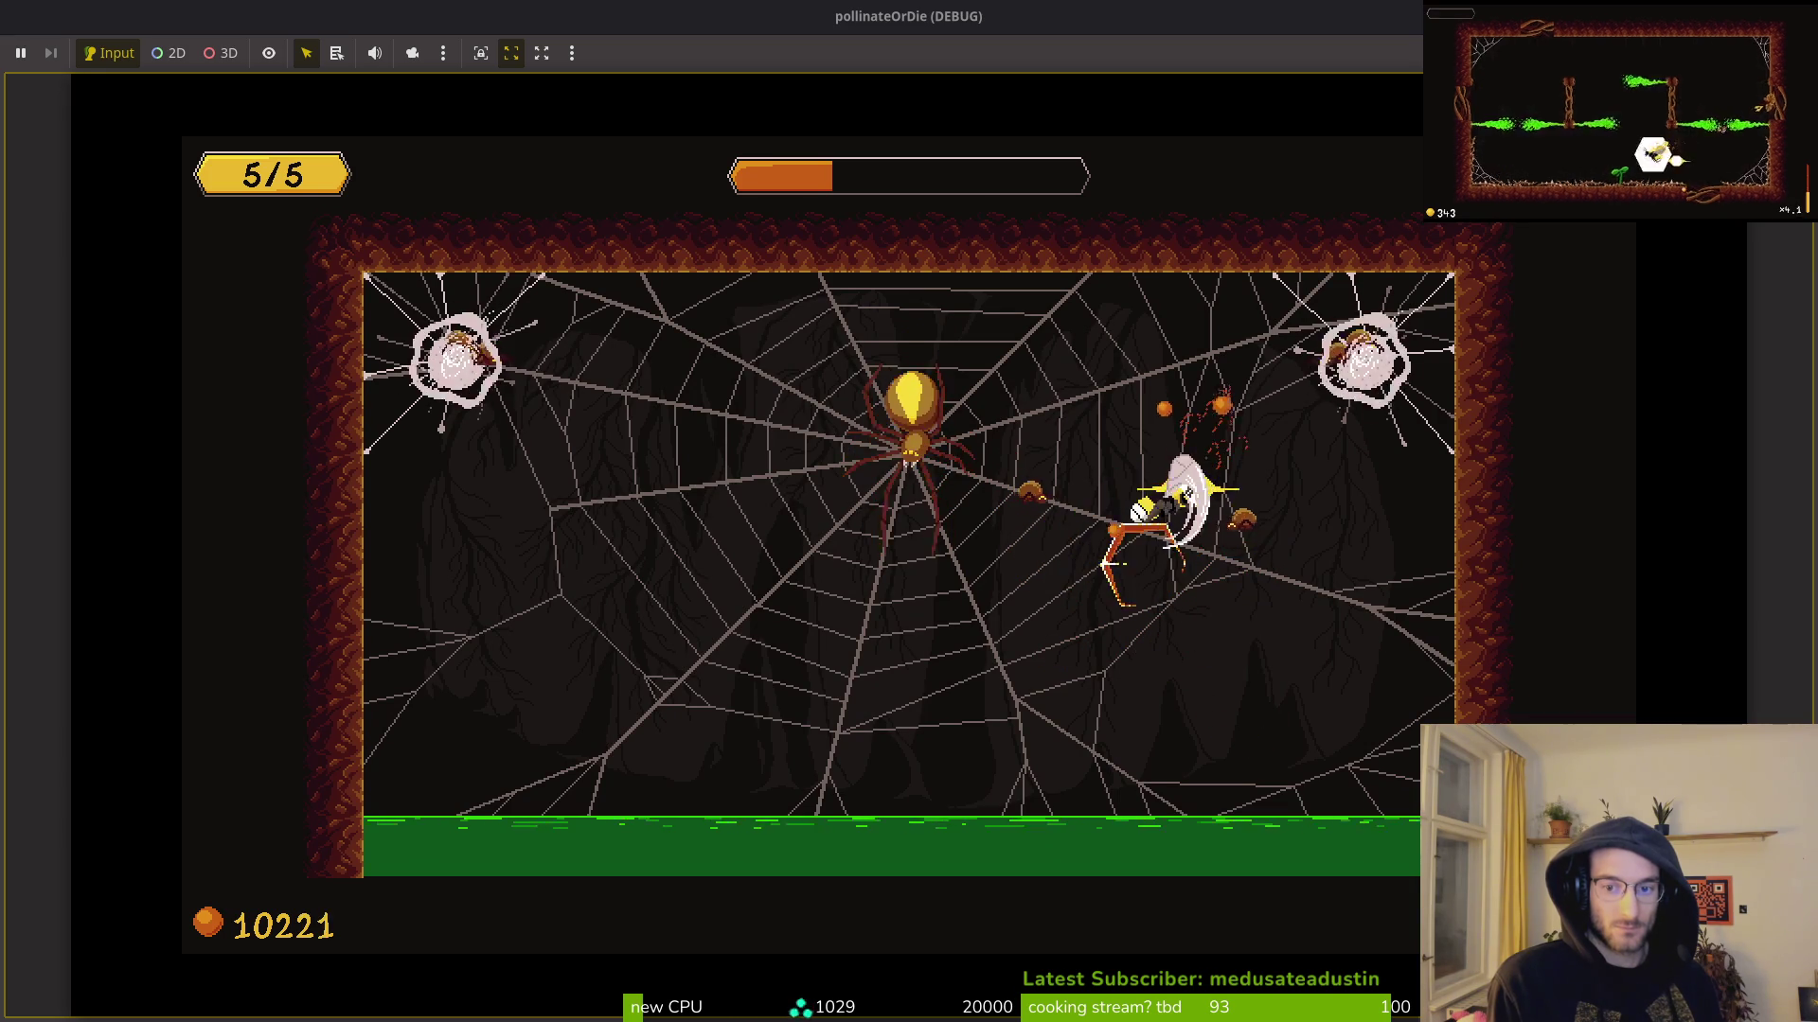
key("Right")
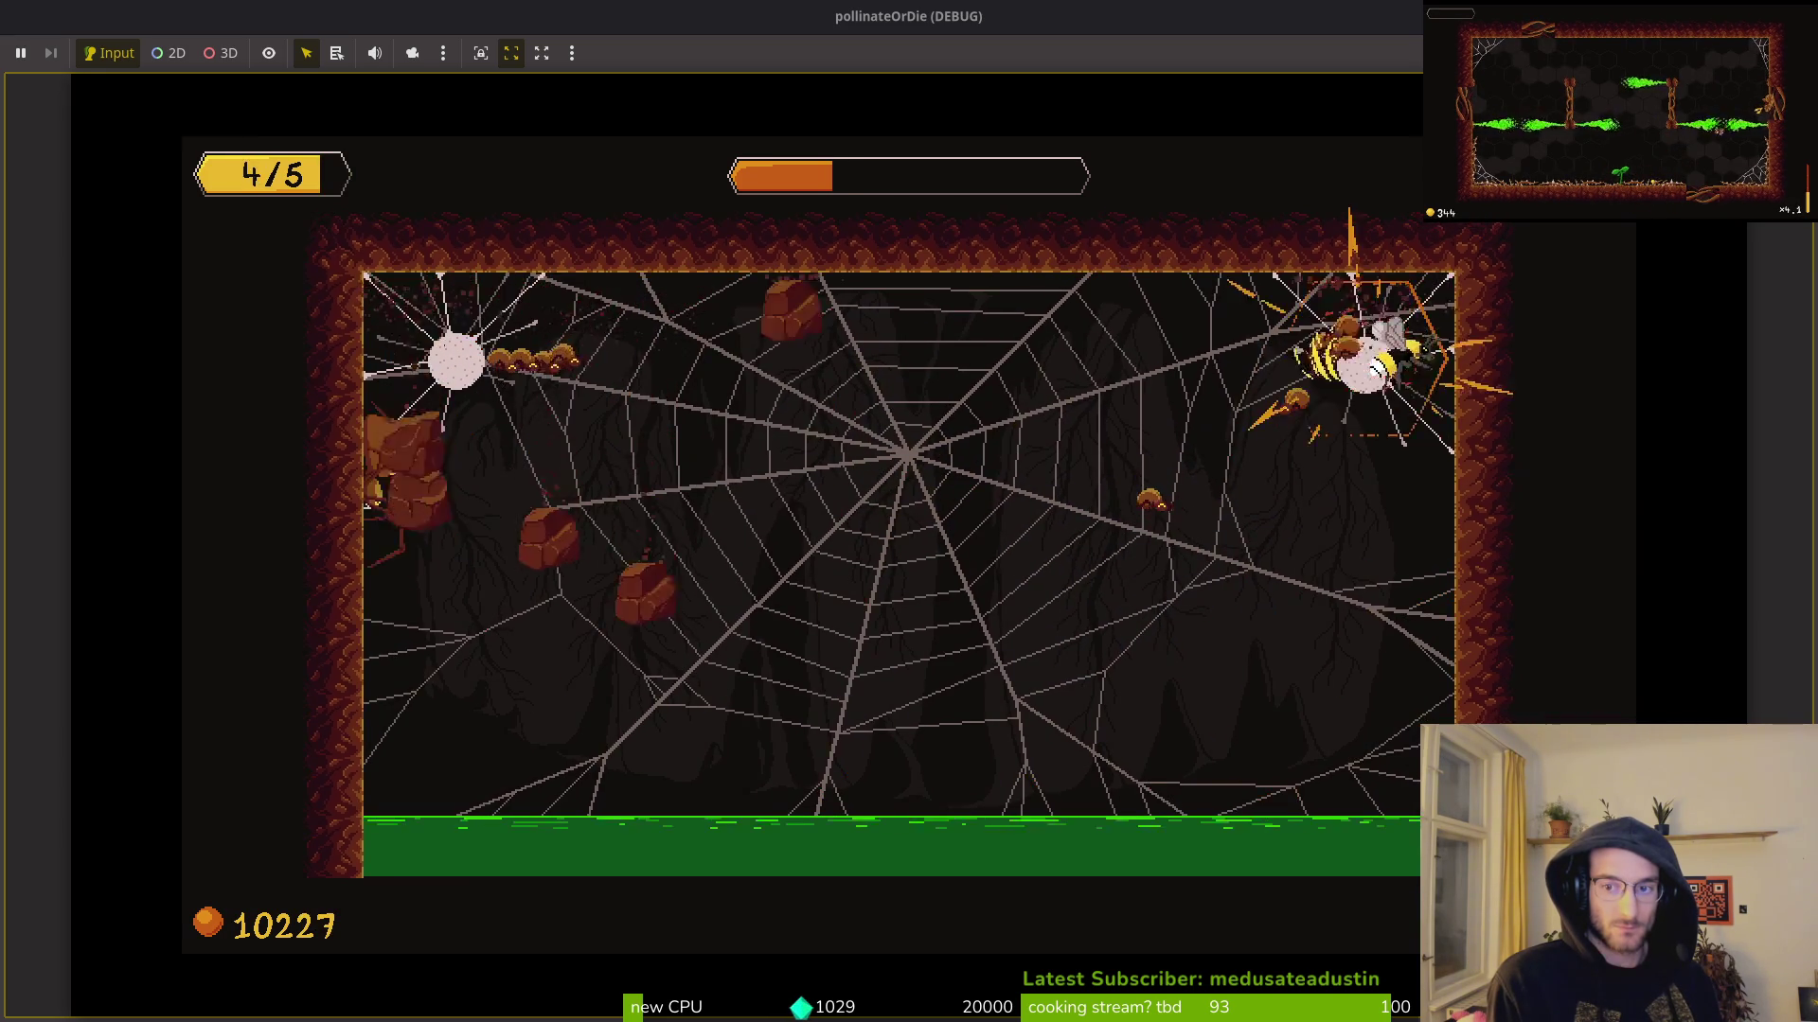
key("Left")
key("Left")
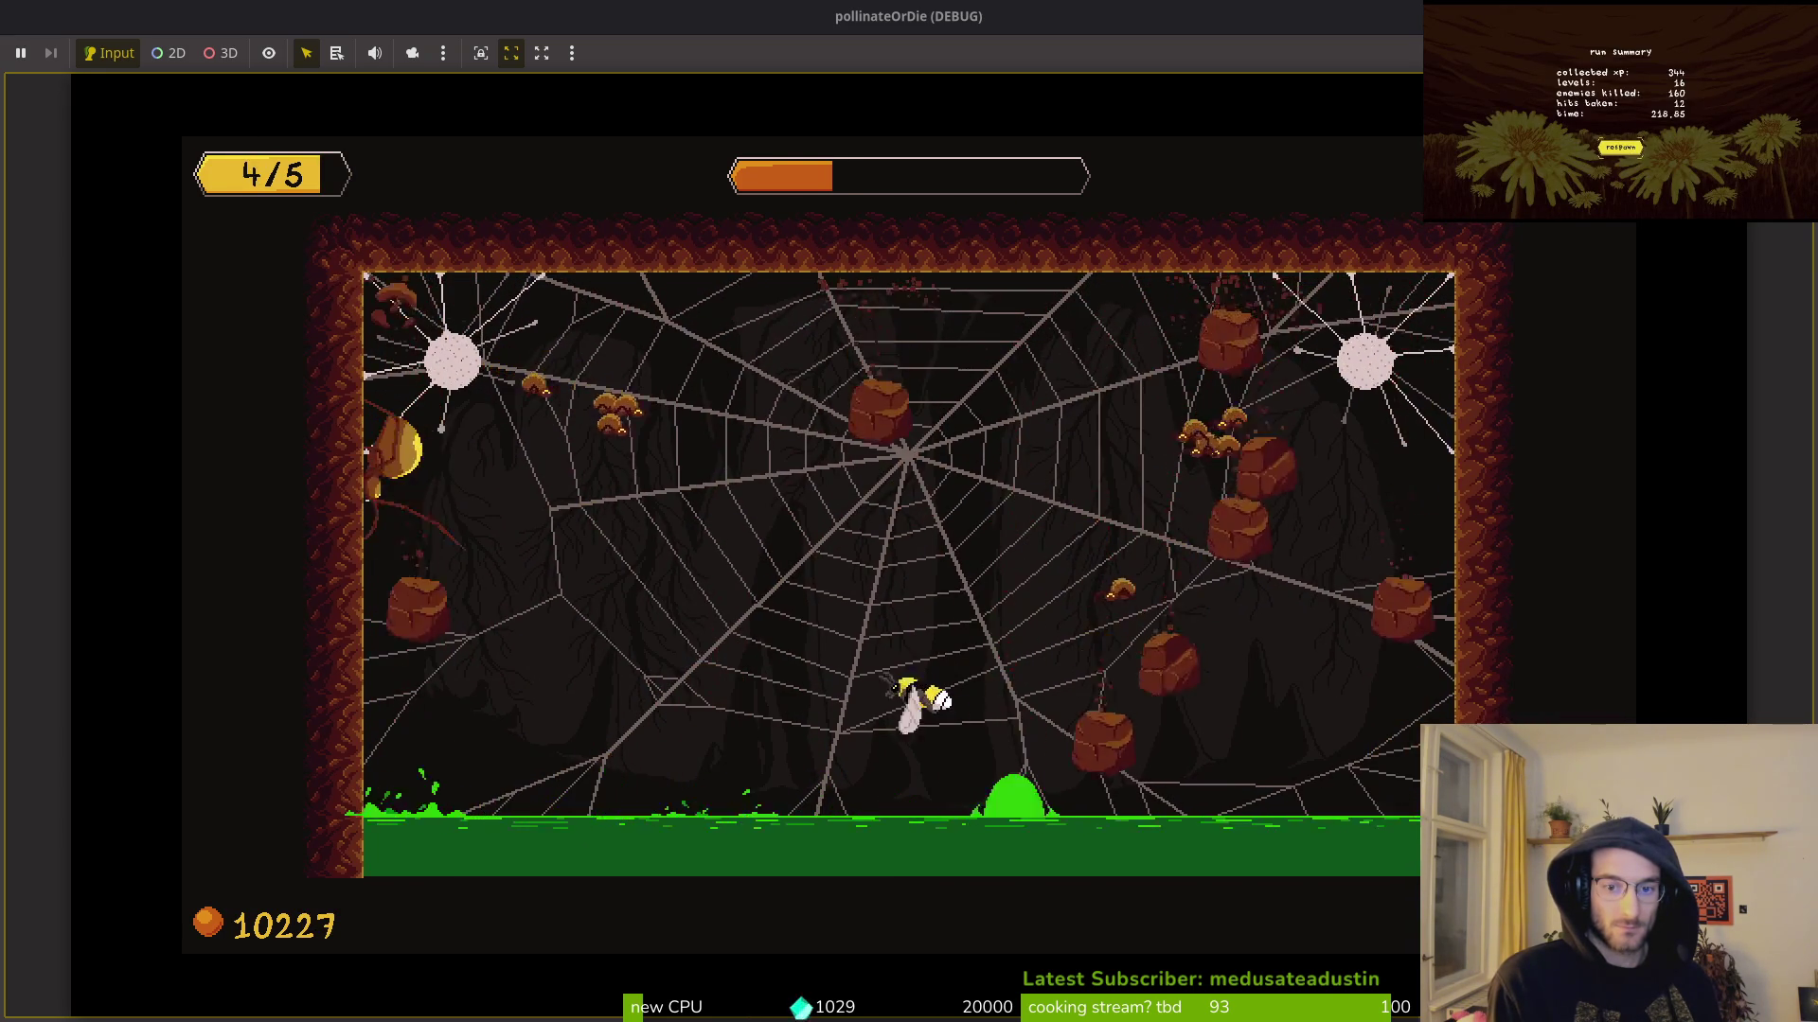
key("Left")
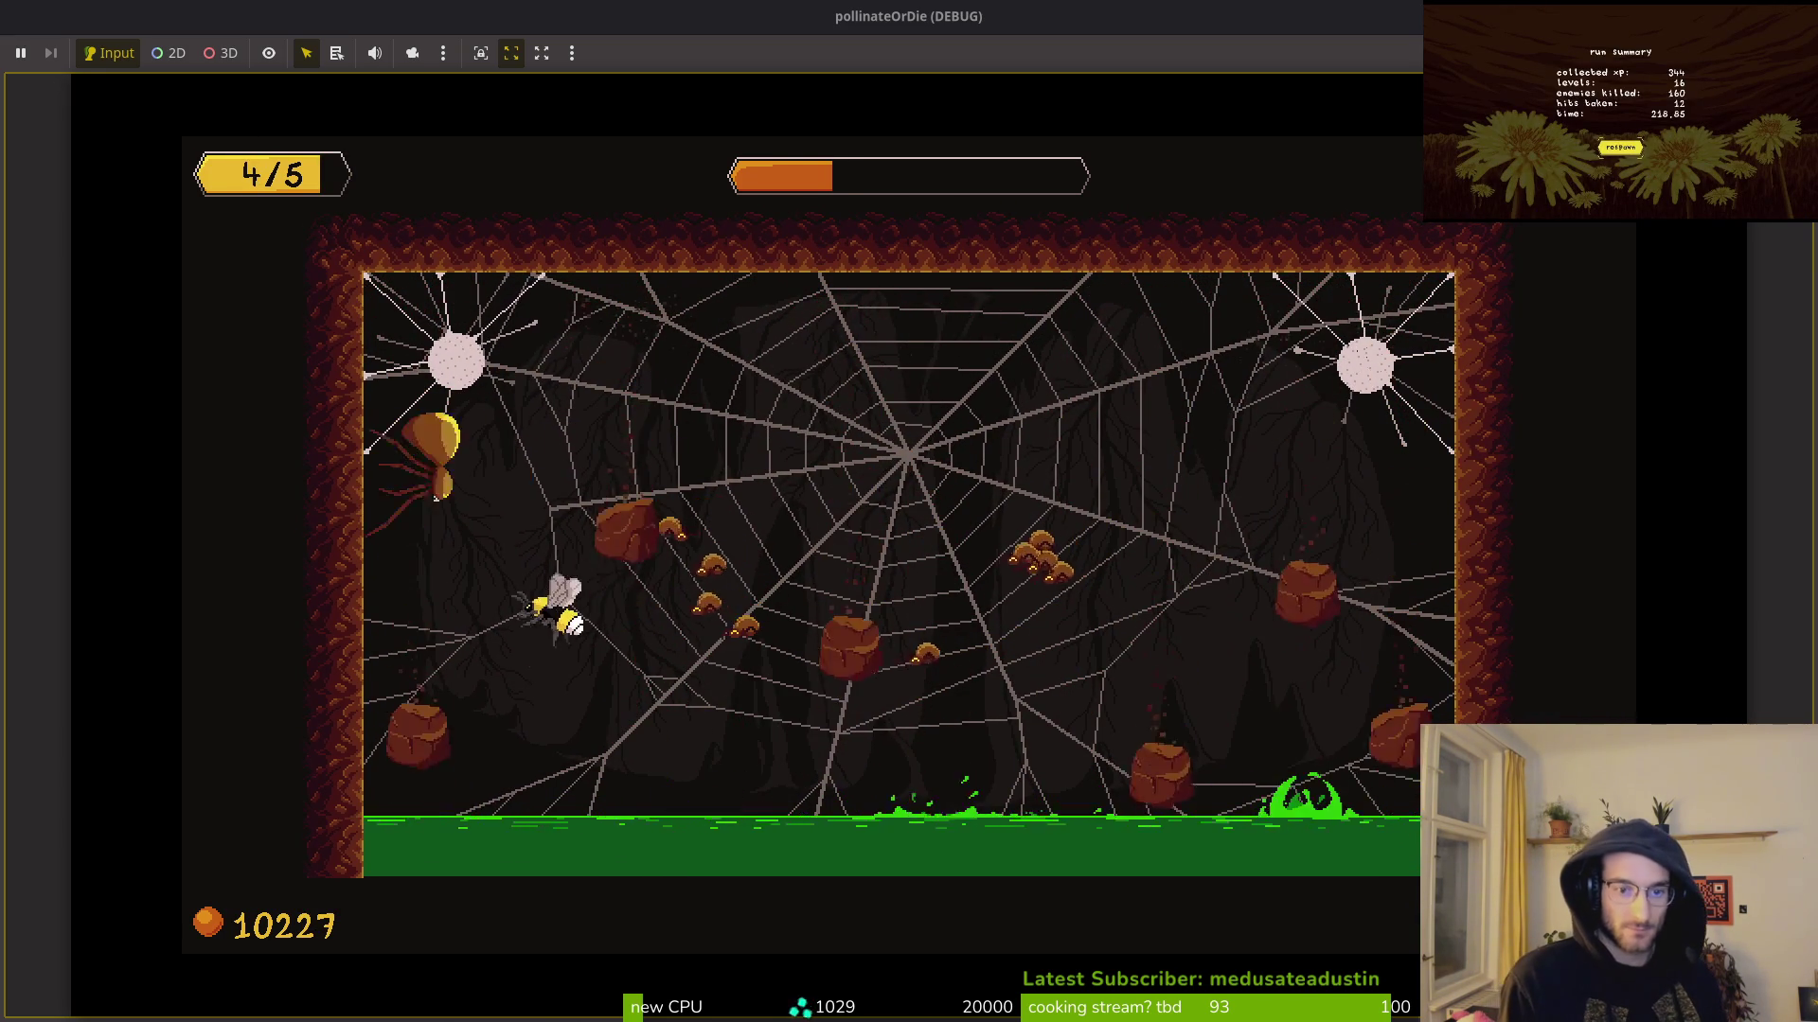
key("Right")
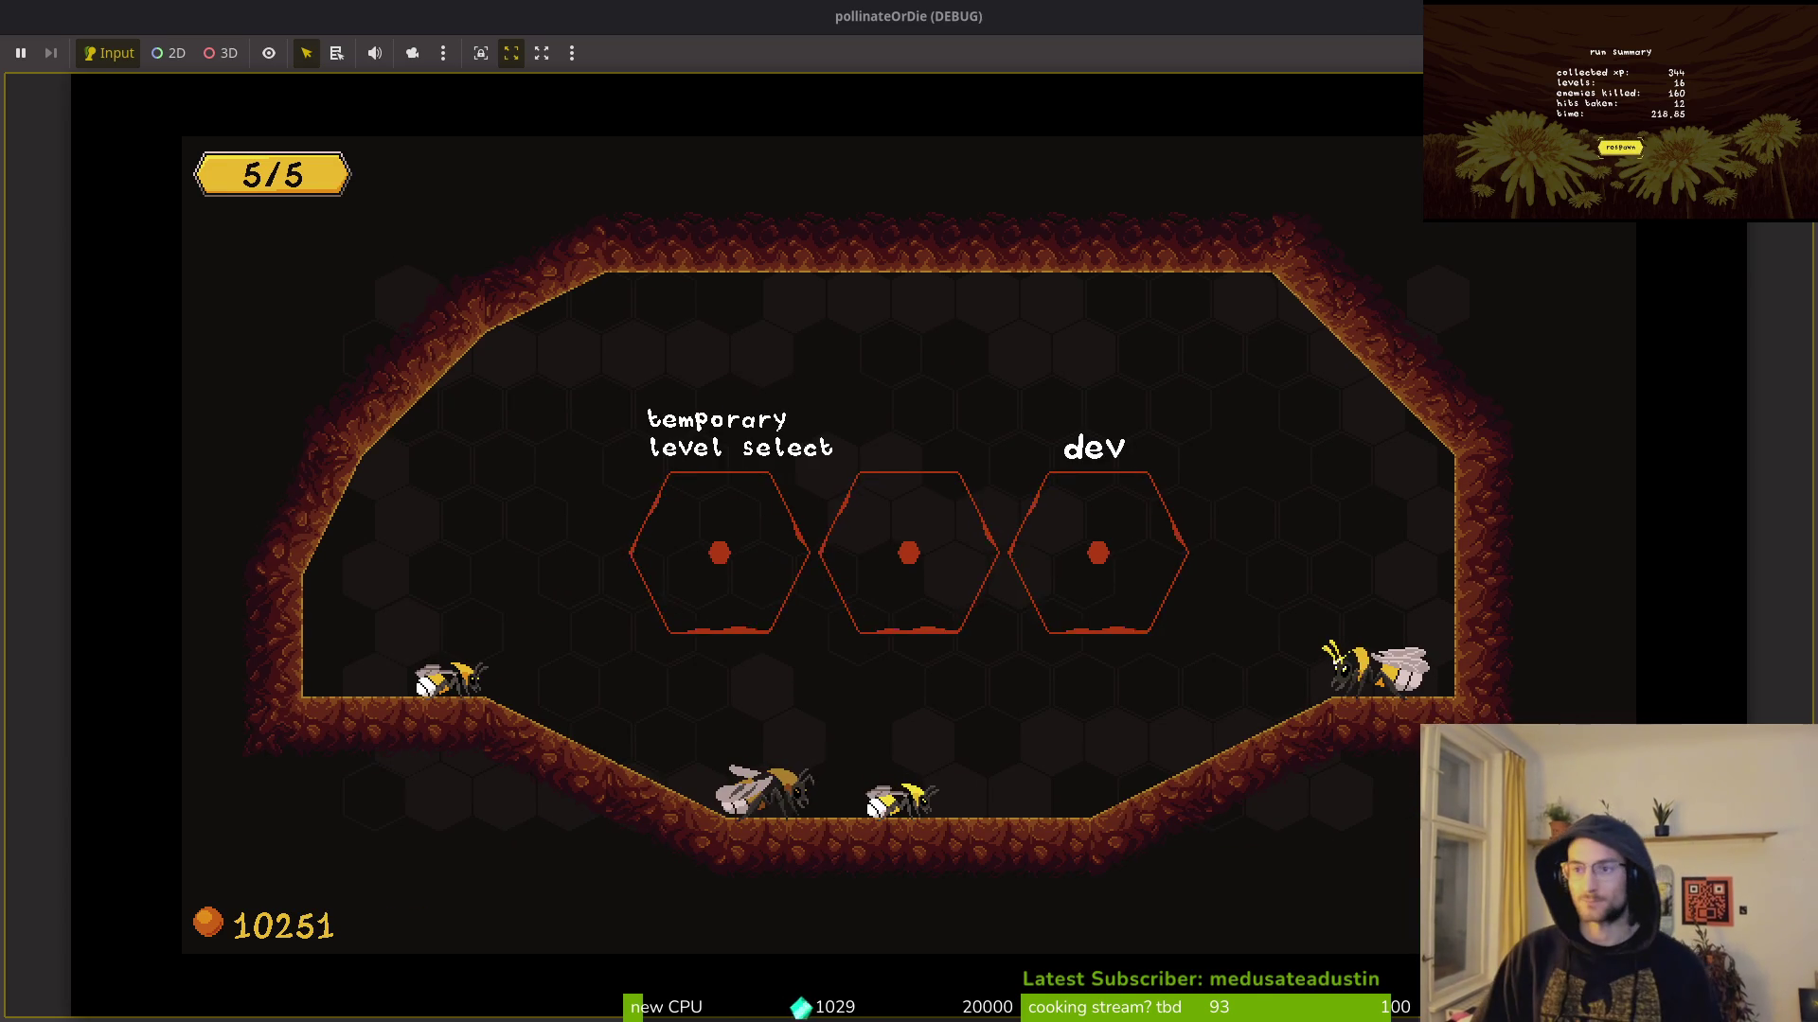
key("F8")
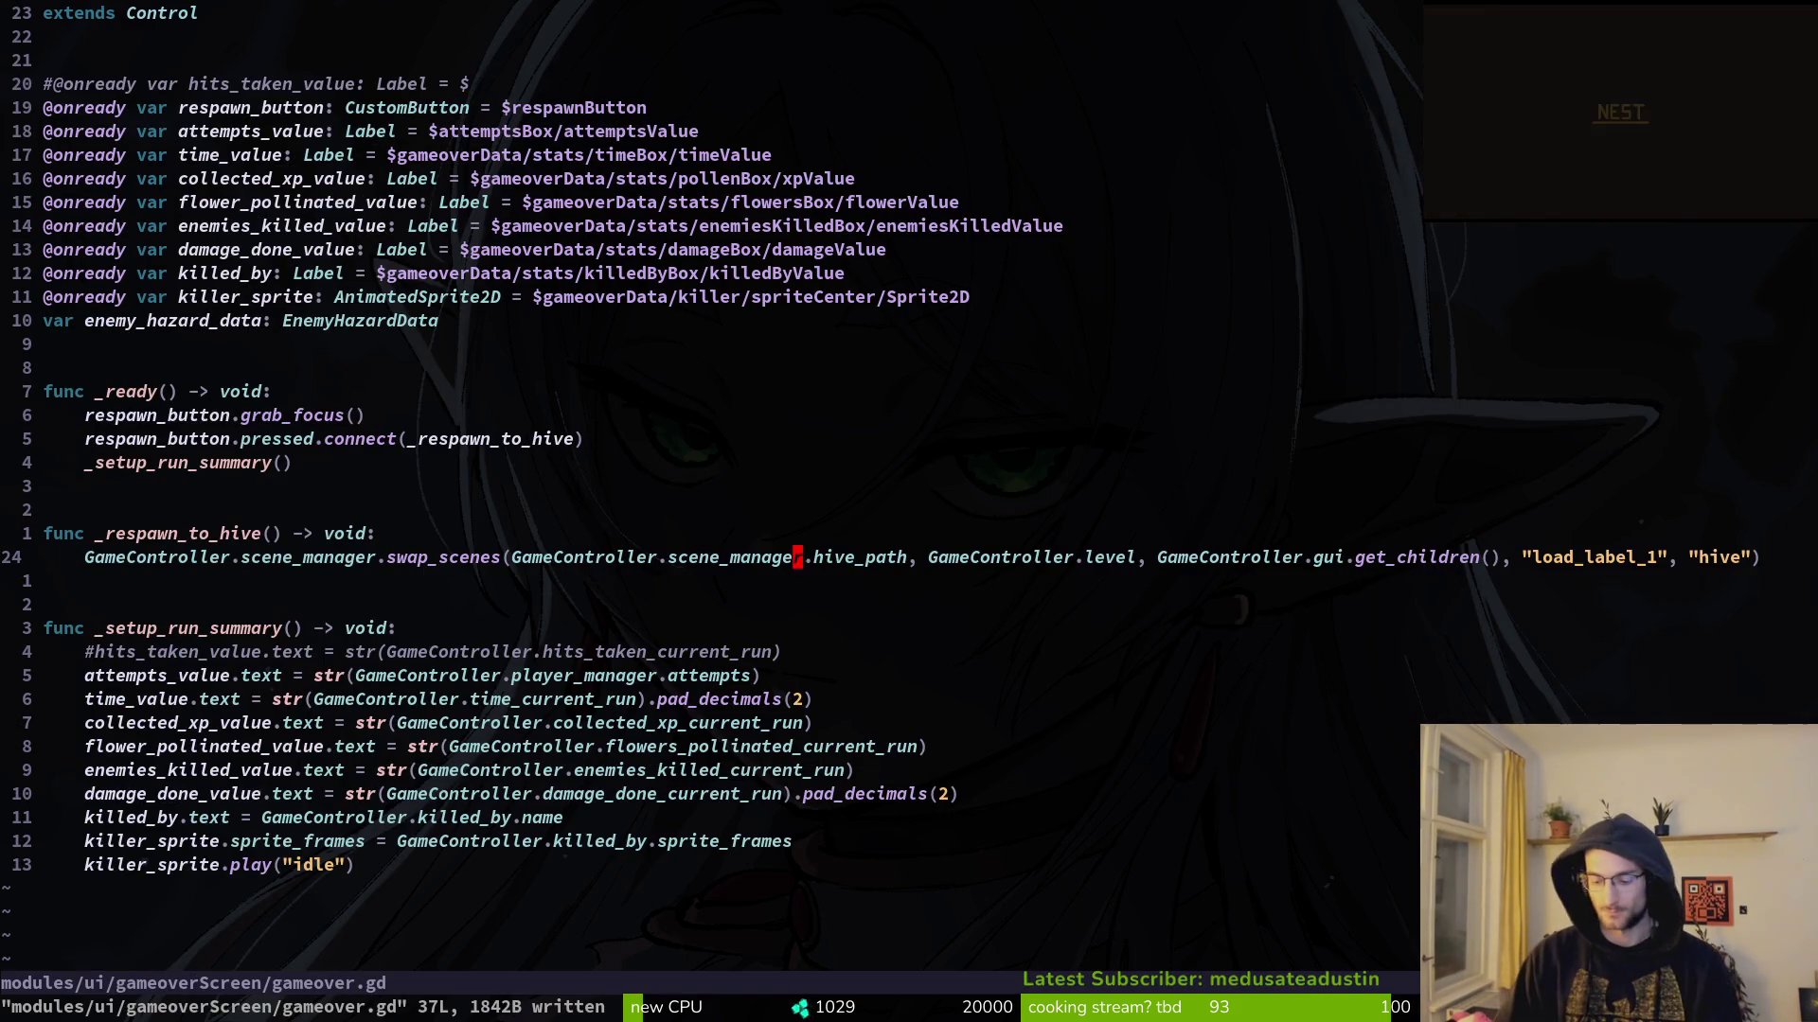
Step: Open spawn_rockslide.gd via the 'spawnrock' file search
key("space")
key("f")
key("f")
type("spawnrock")
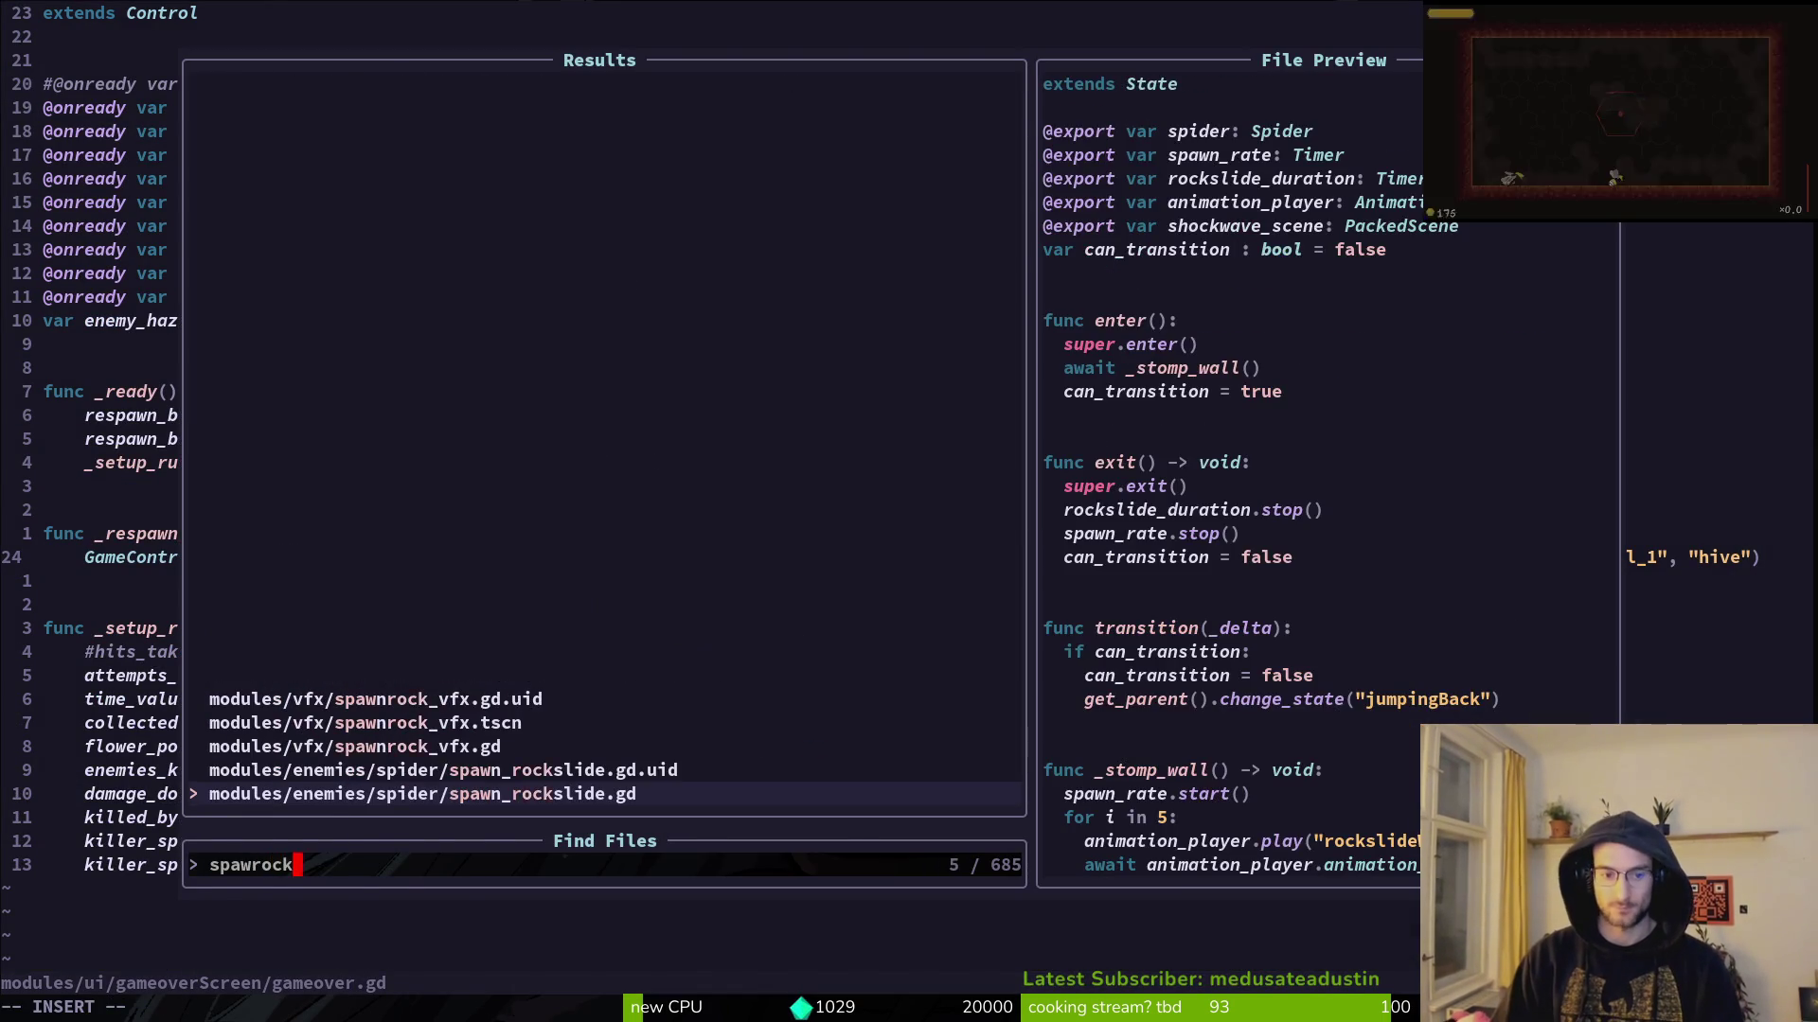
key("Return")
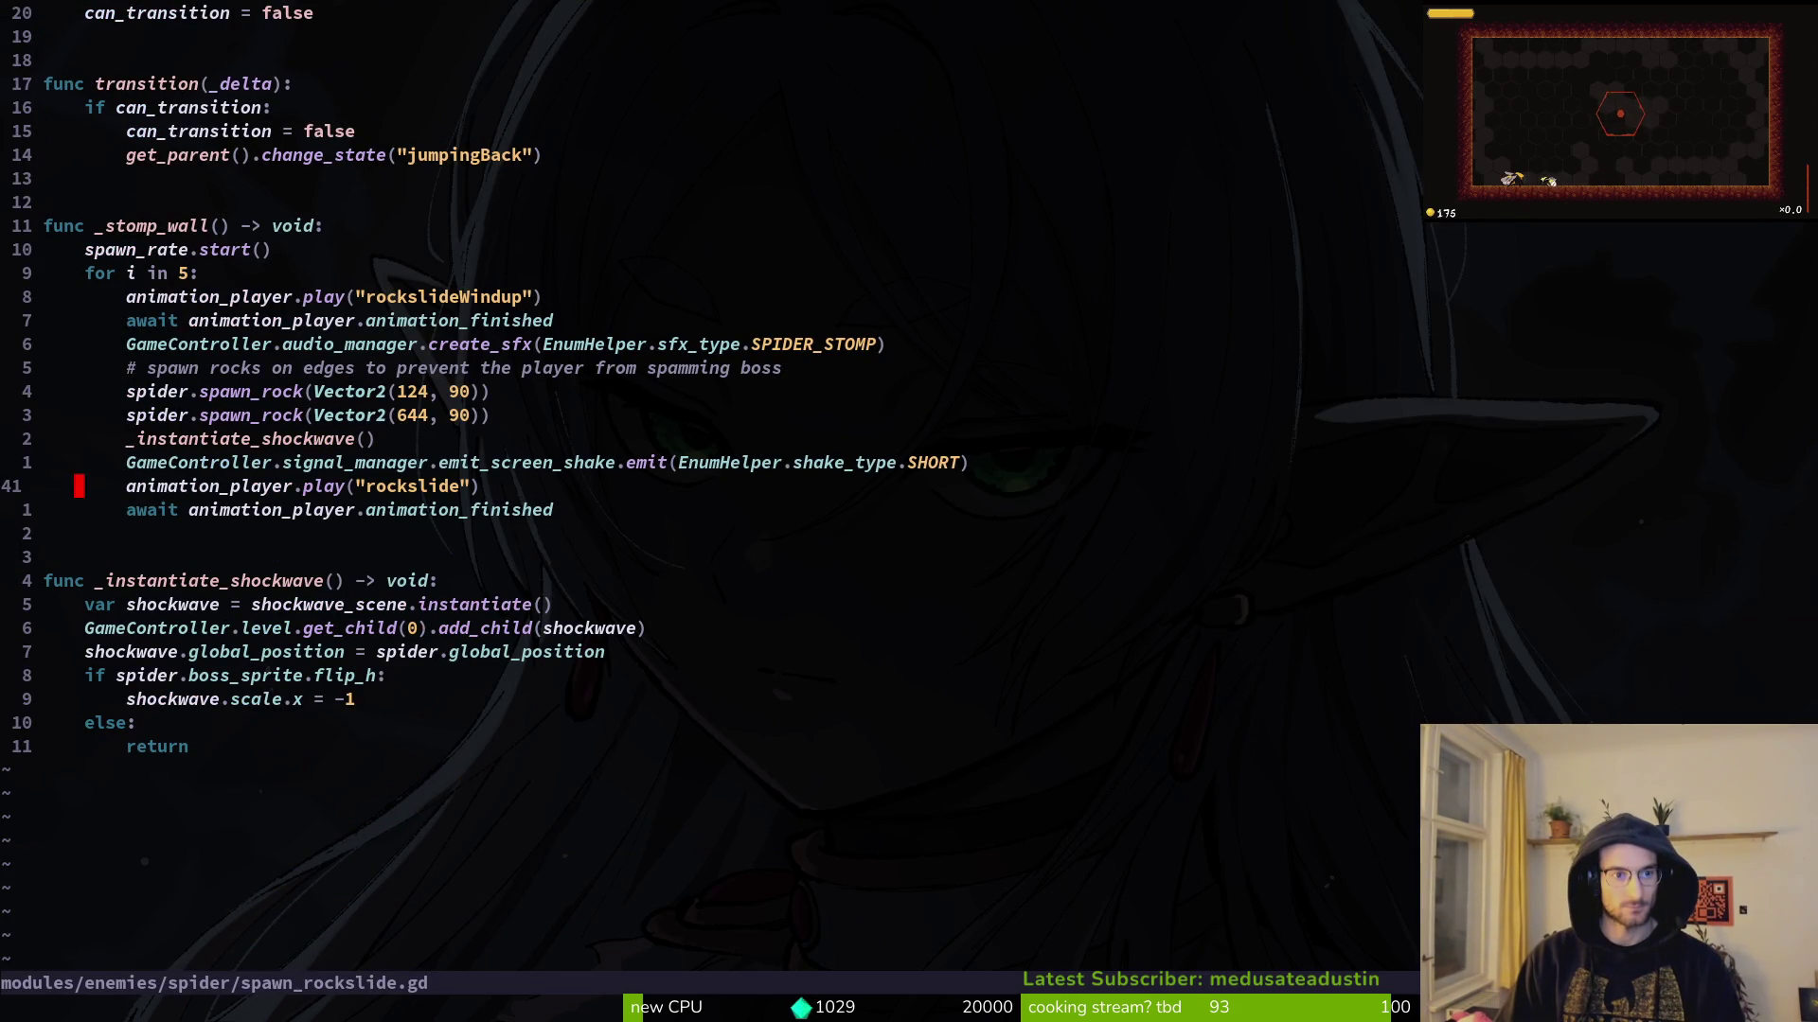
Step: Change the stomp loop's repeat count from 5 to 3 and save with :w
key("k")
key("k")
key("k")
key("w")
key("w")
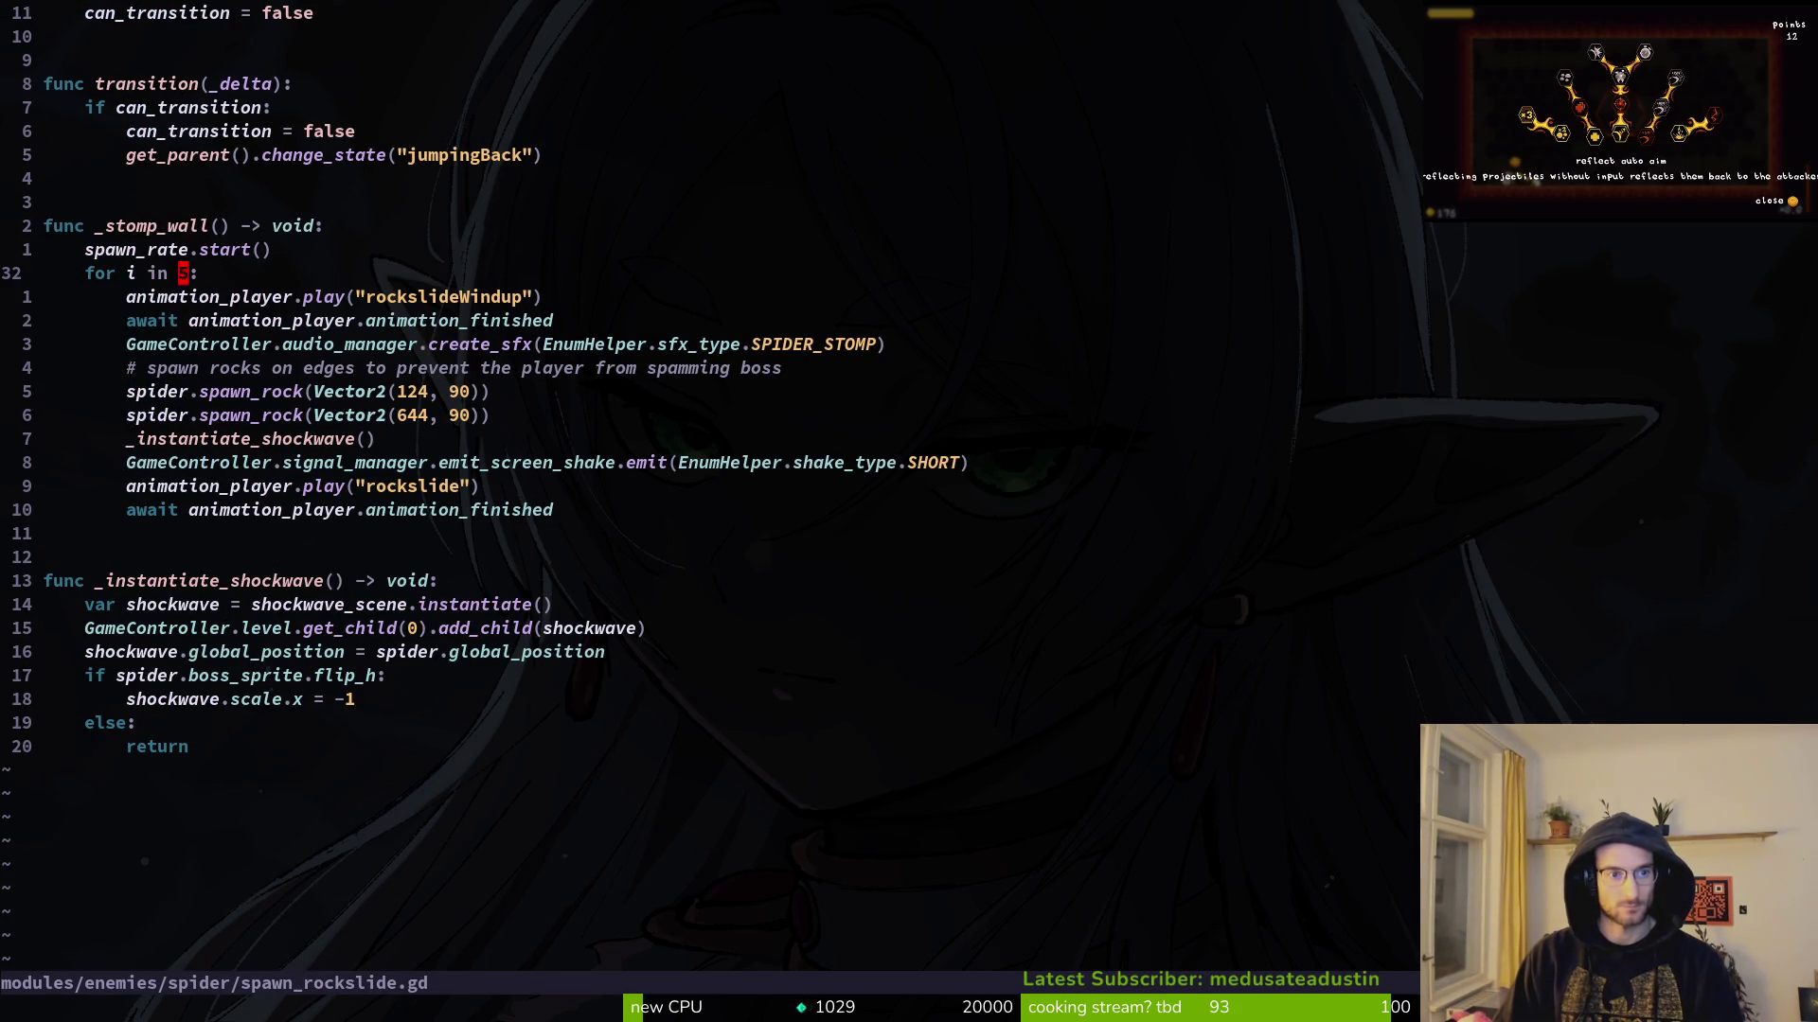
type("2")
key("Escape")
key("Escape")
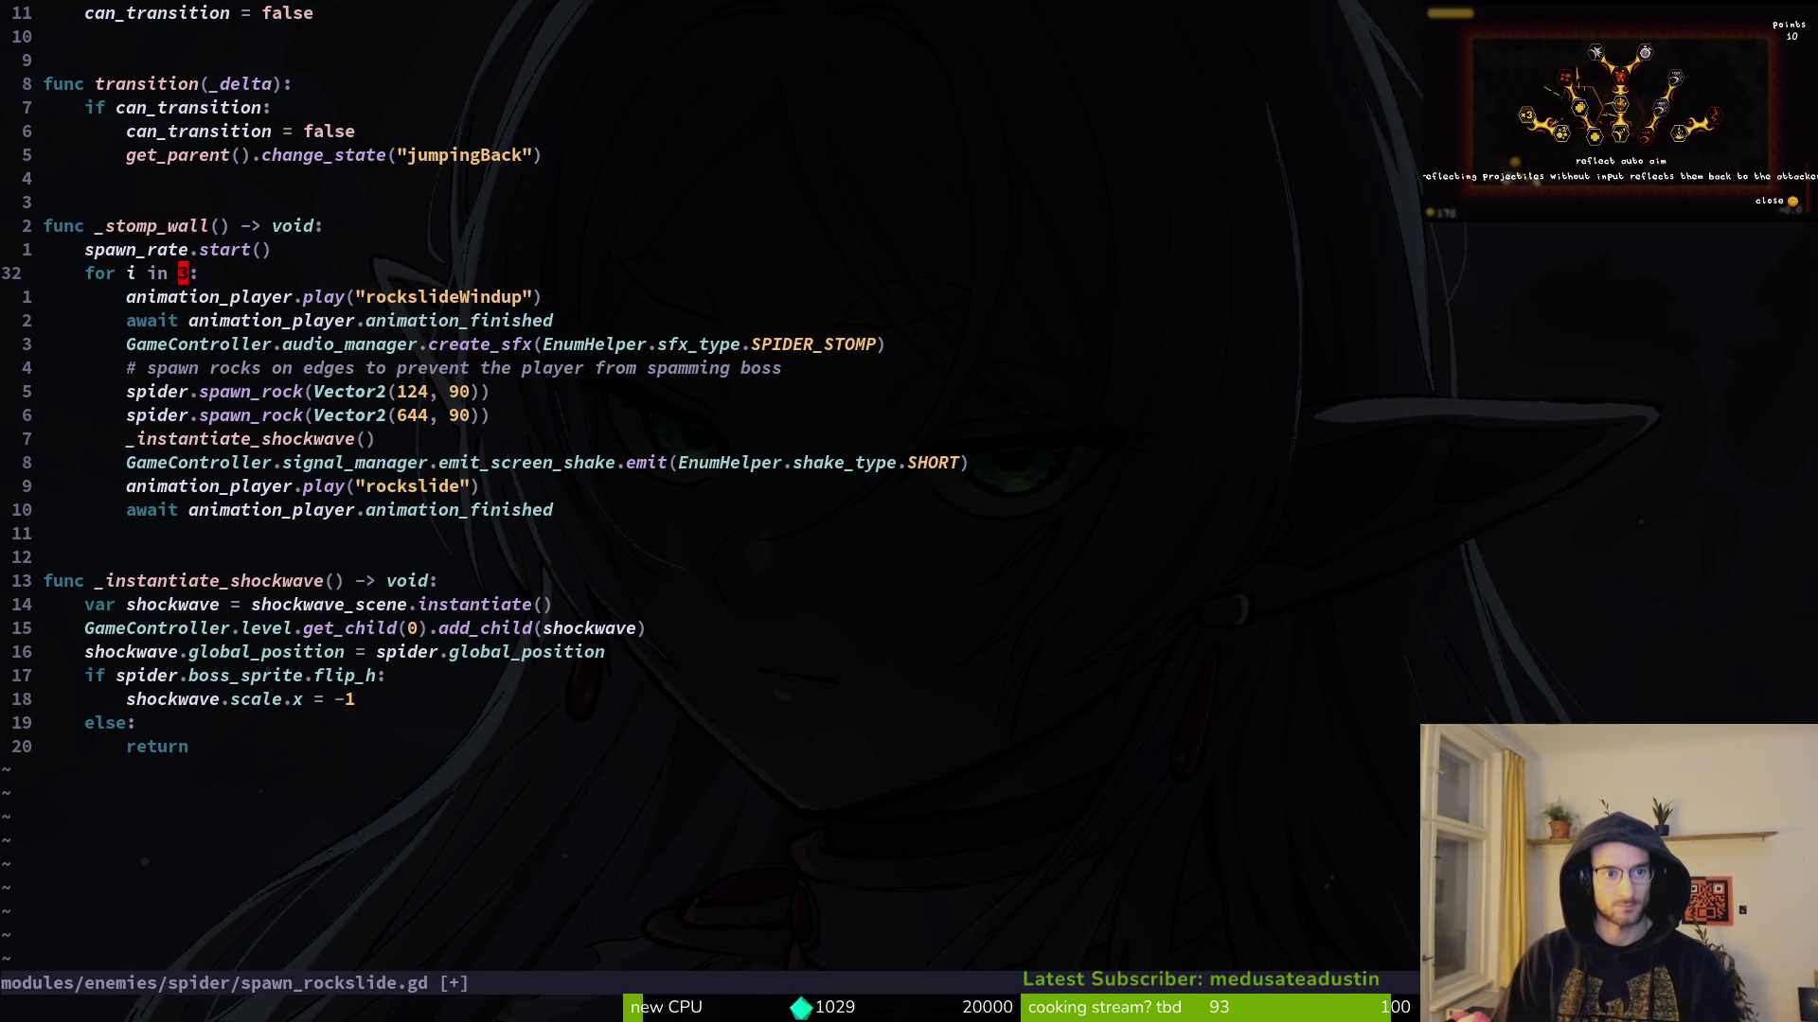
type(":w")
key("Return")
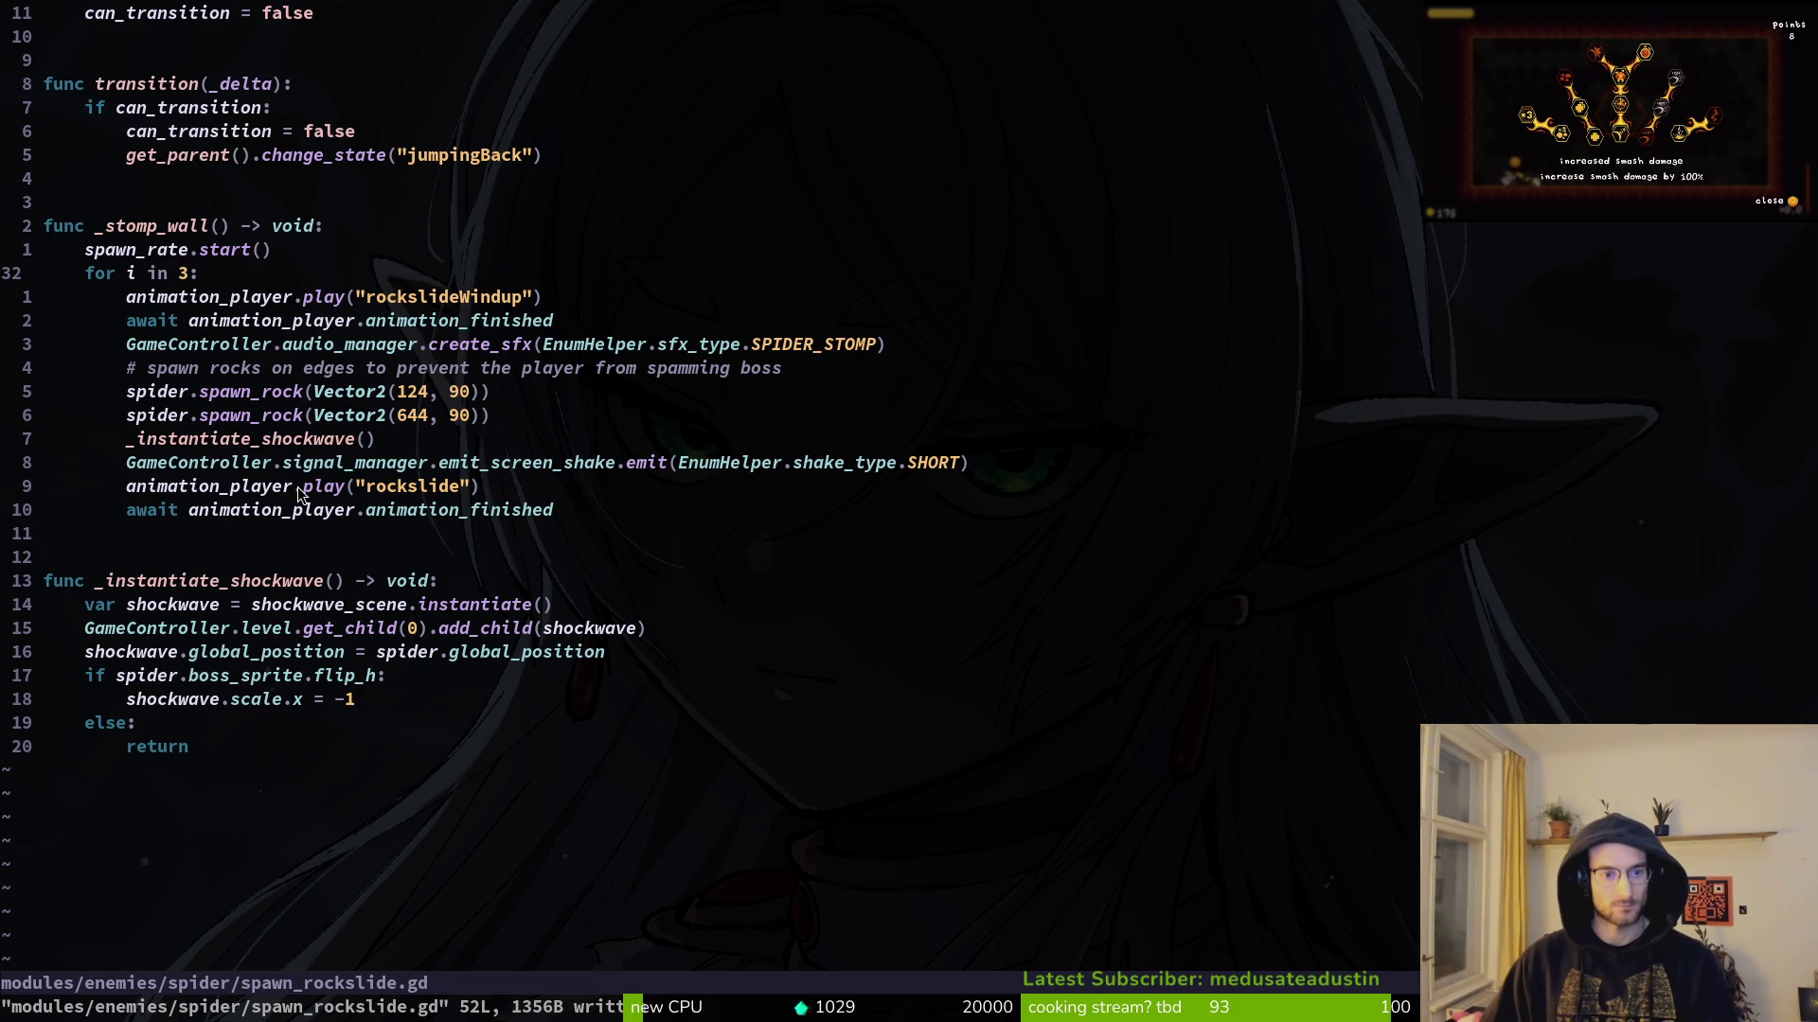
scroll(299, 493, "up", 3)
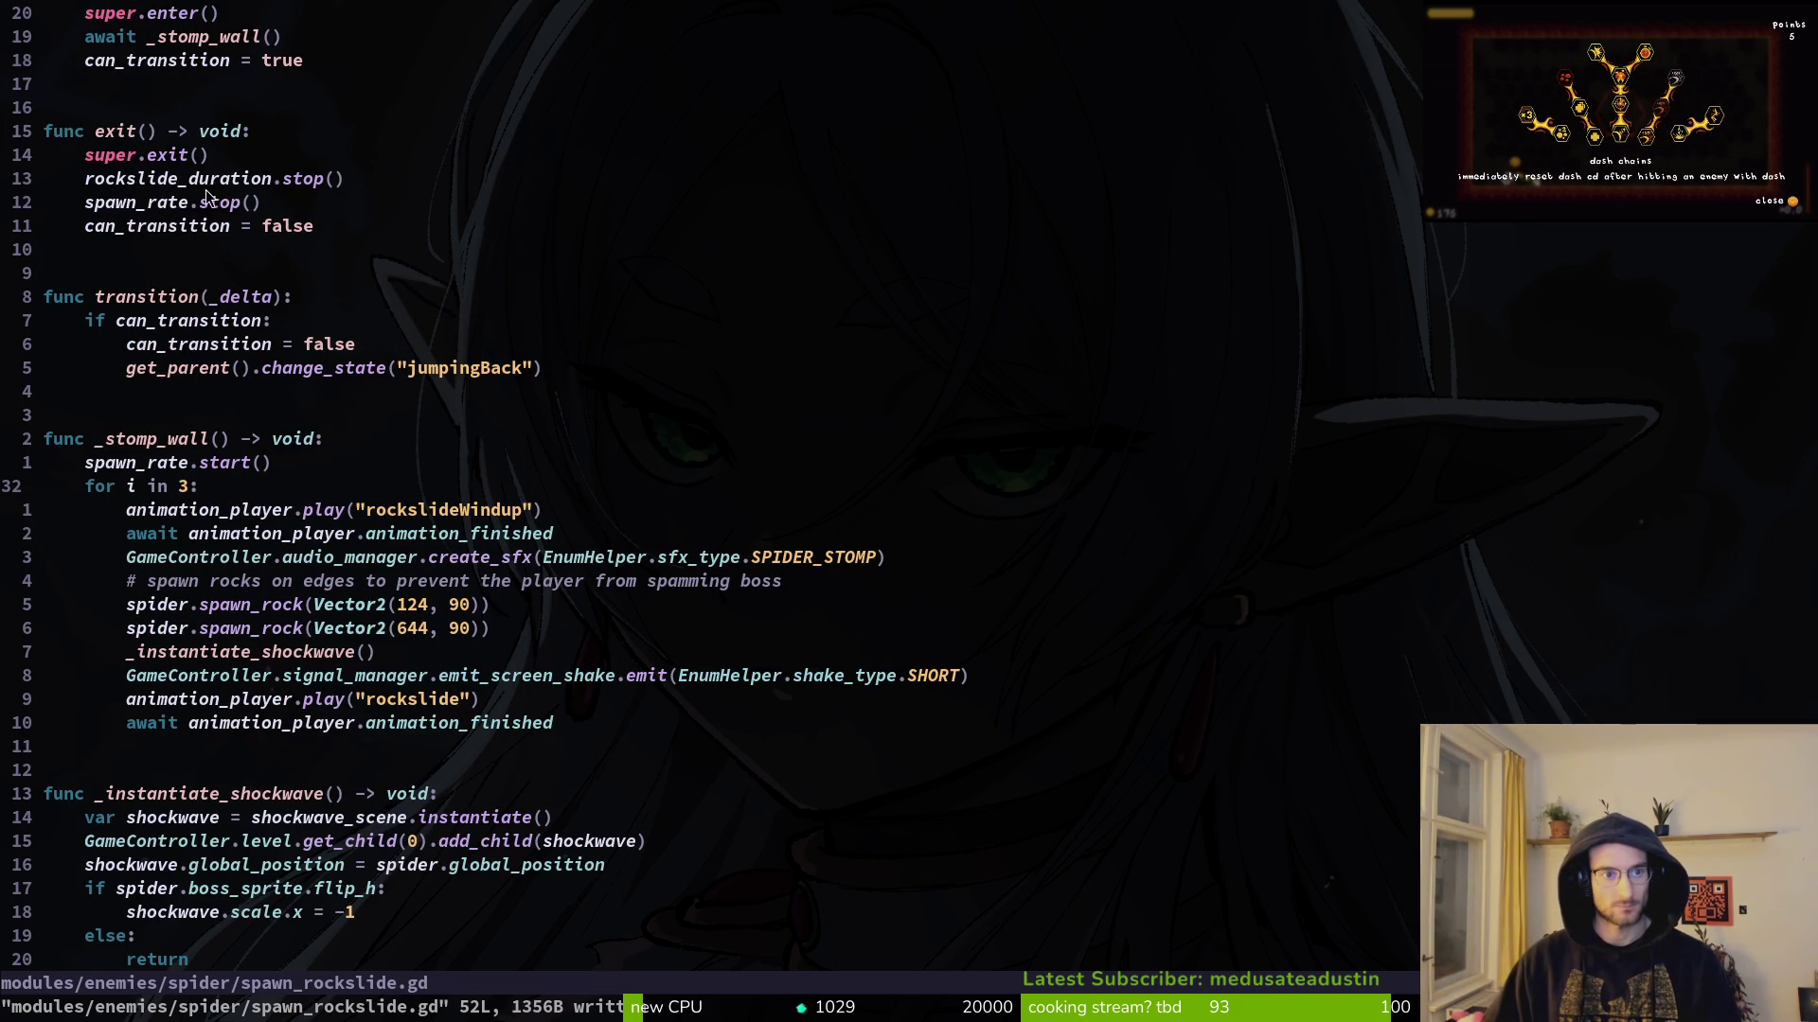
scroll(243, 473, "up", 4)
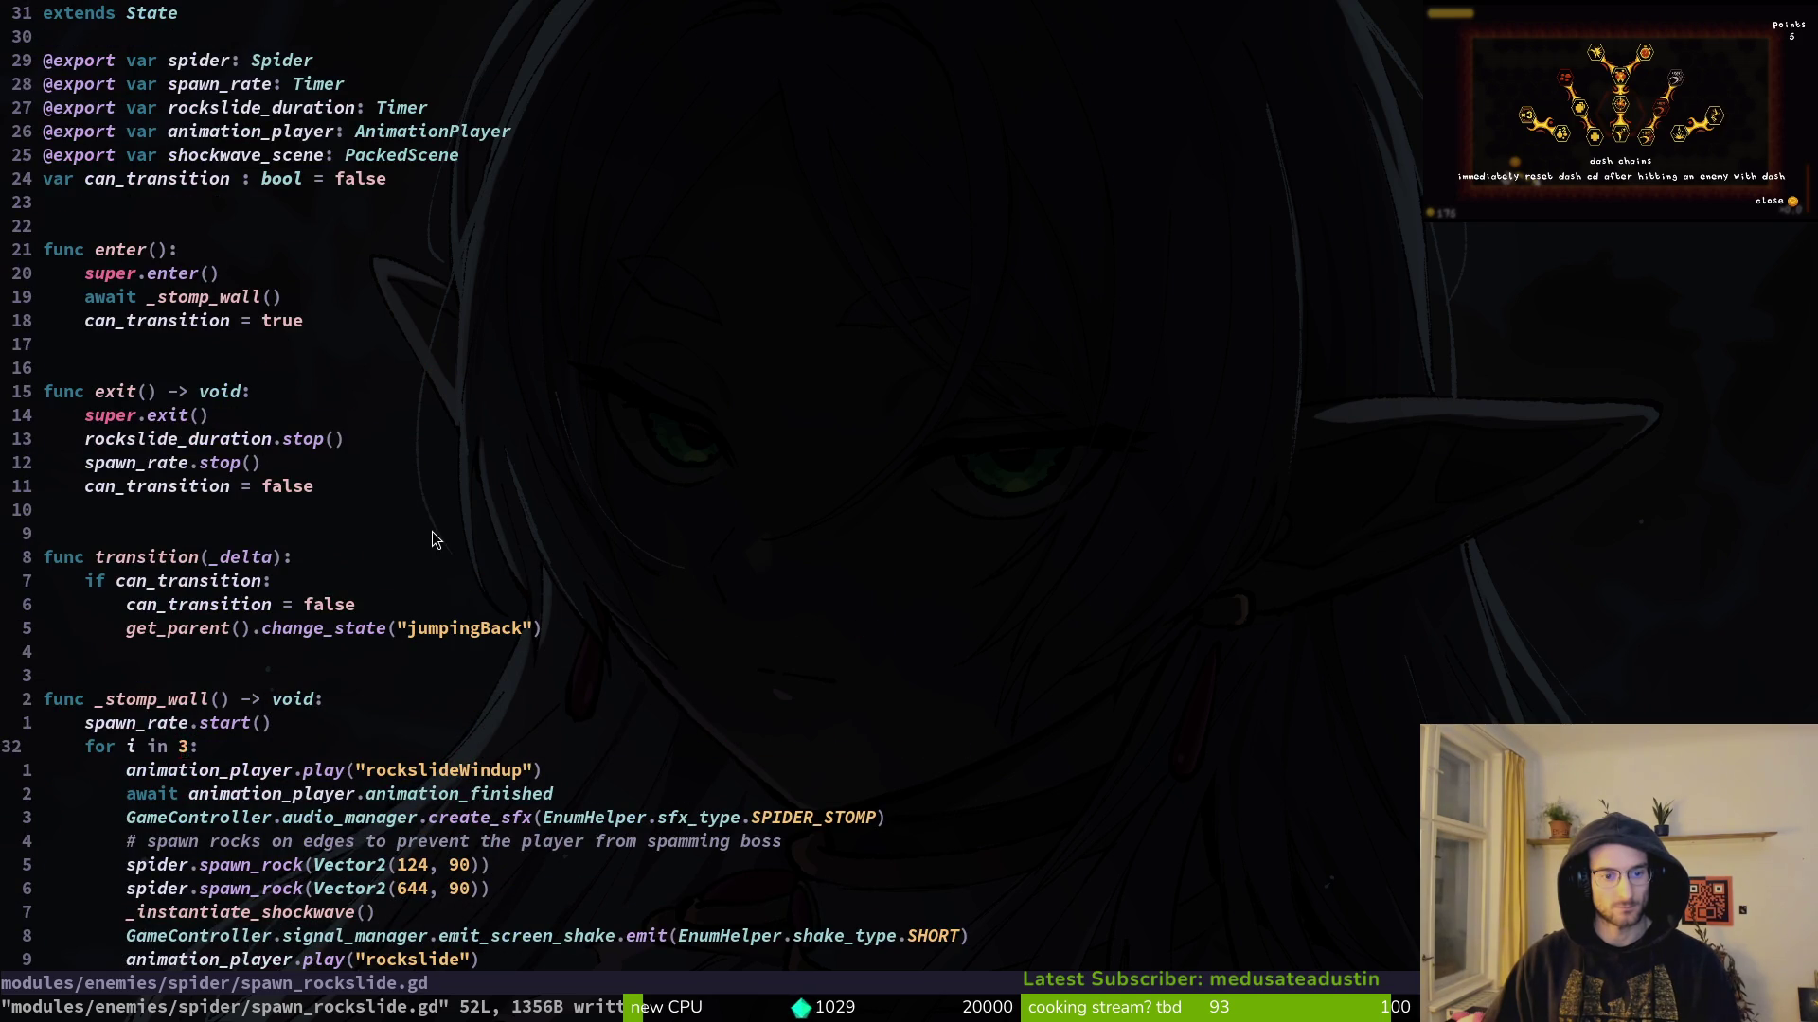
scroll(312, 494, "down", 2)
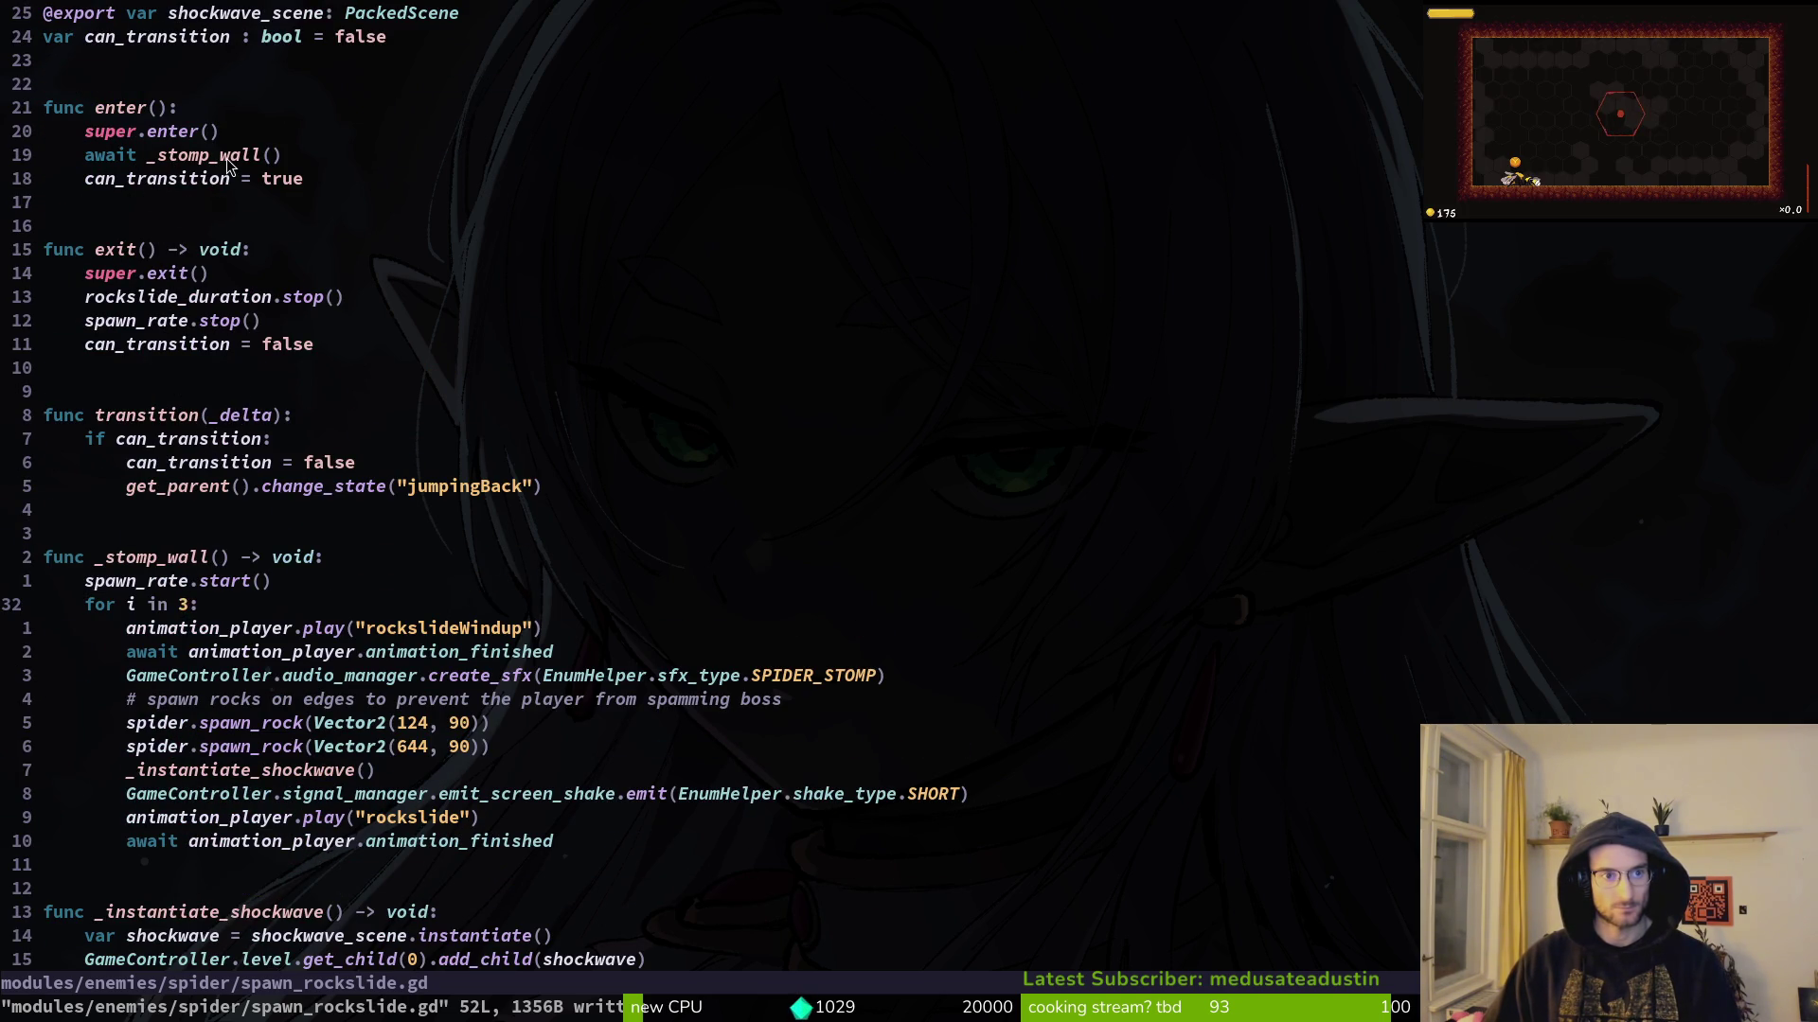
Step: Relaunch the game fullscreen, start a new game, and teleport to the spider boss
key("alt+Tab")
key("F5")
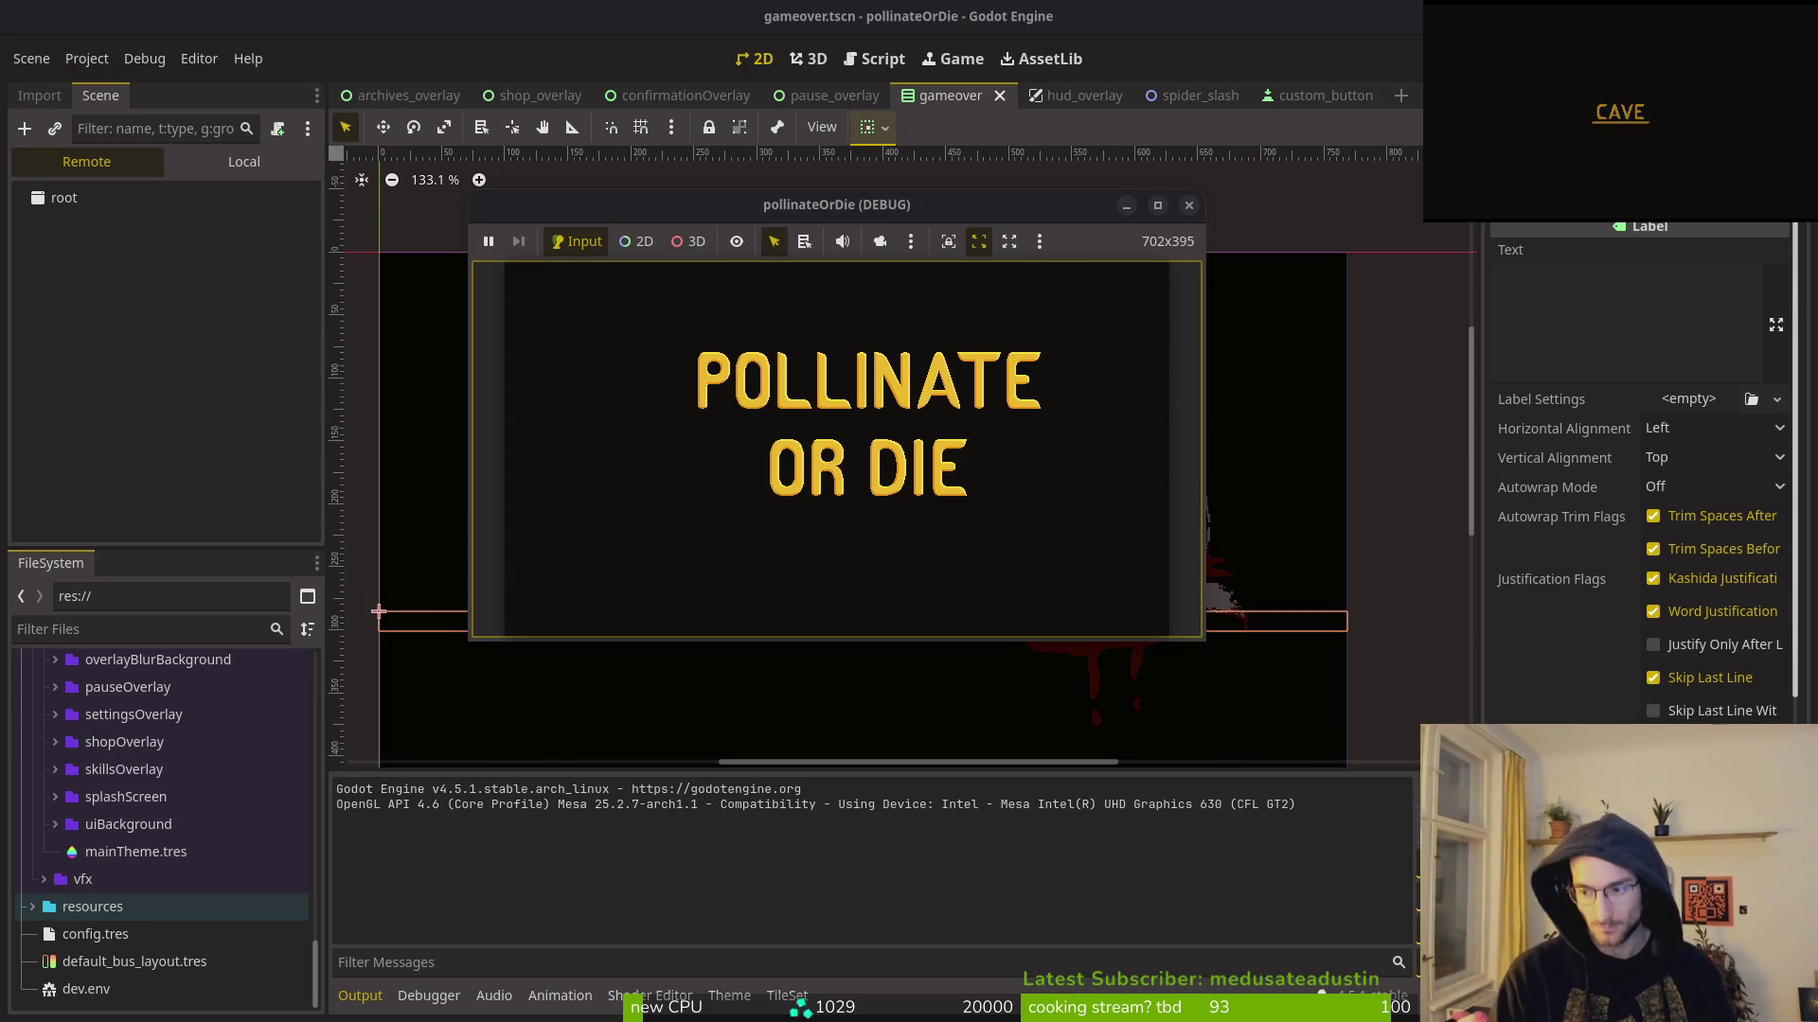
key("Return")
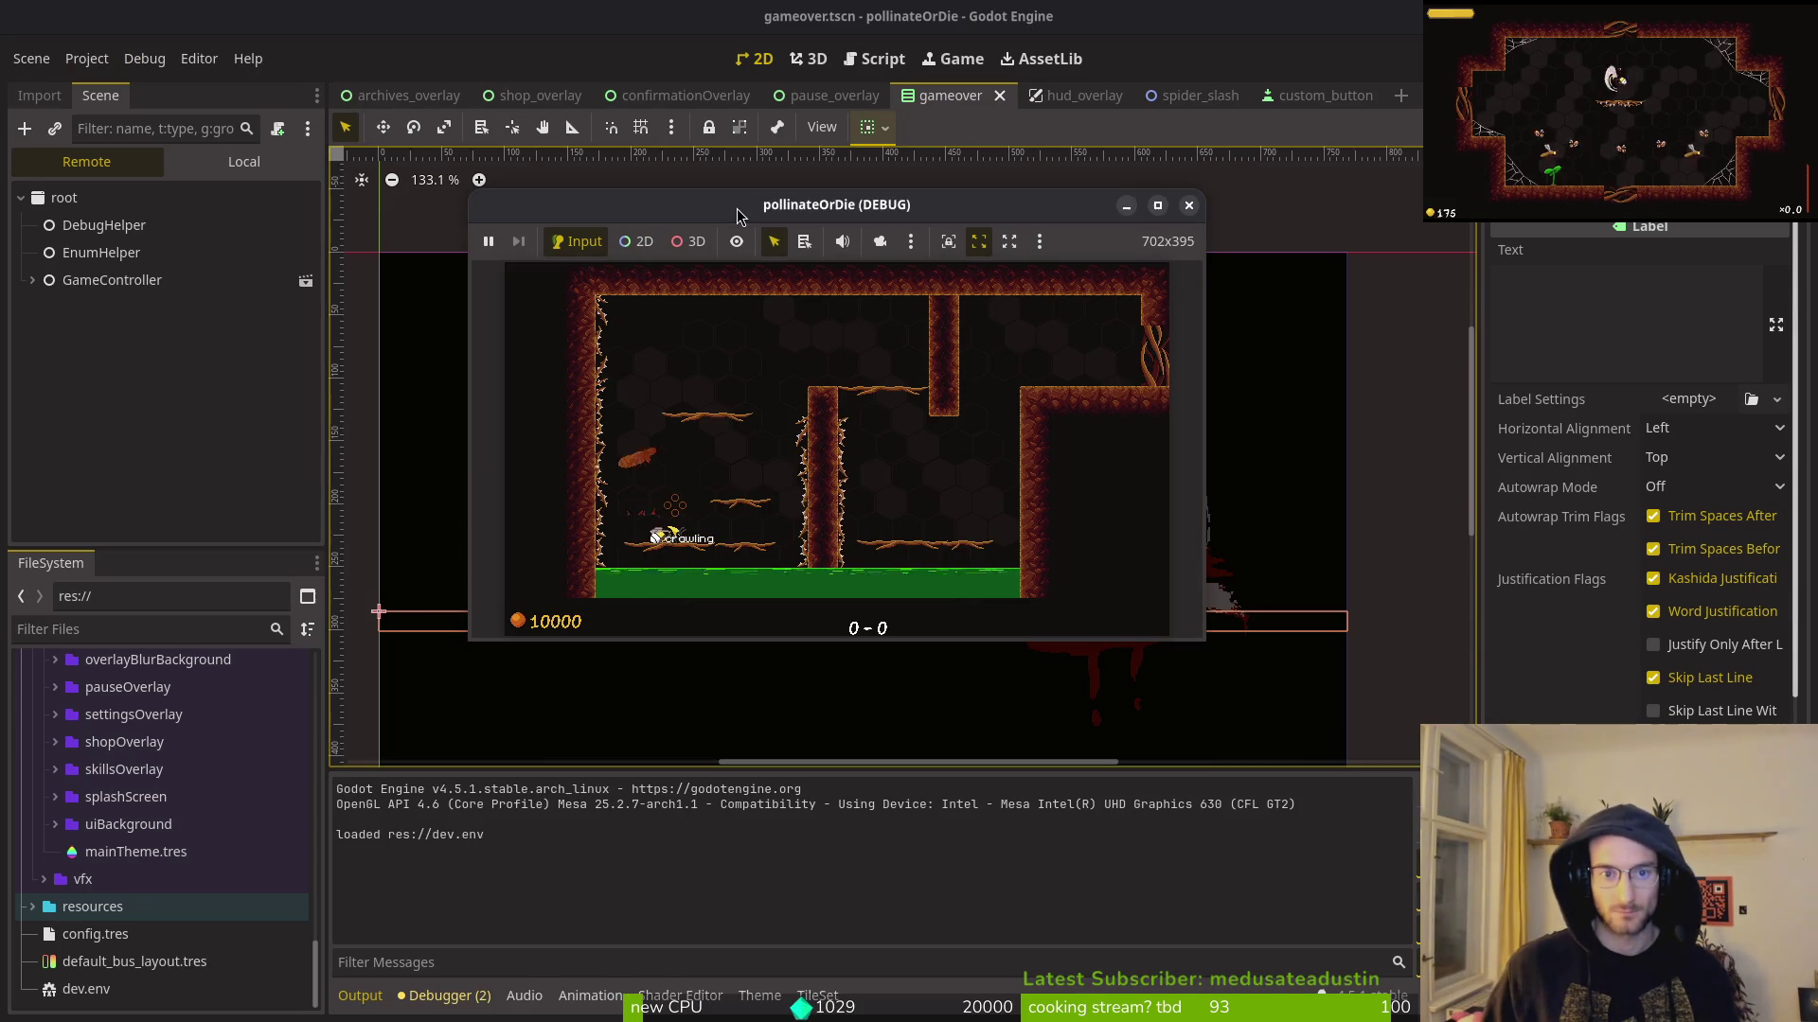
key("super+f")
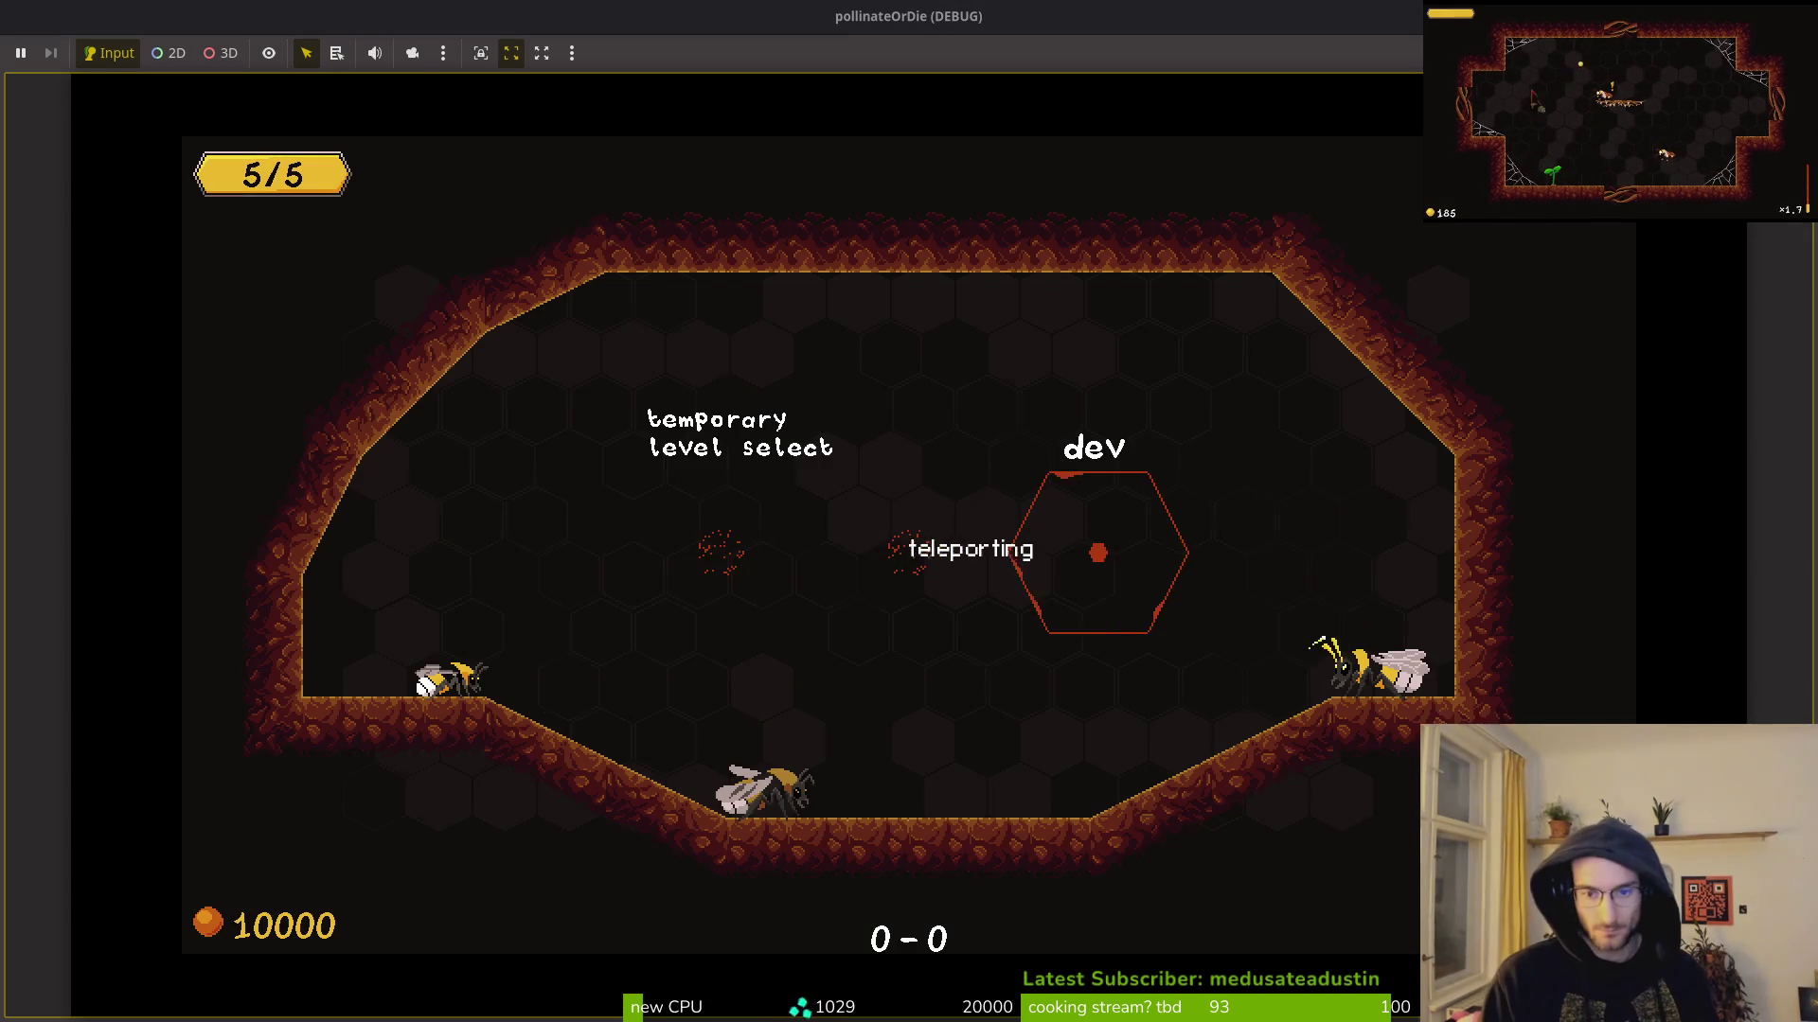
key("Return")
key("x")
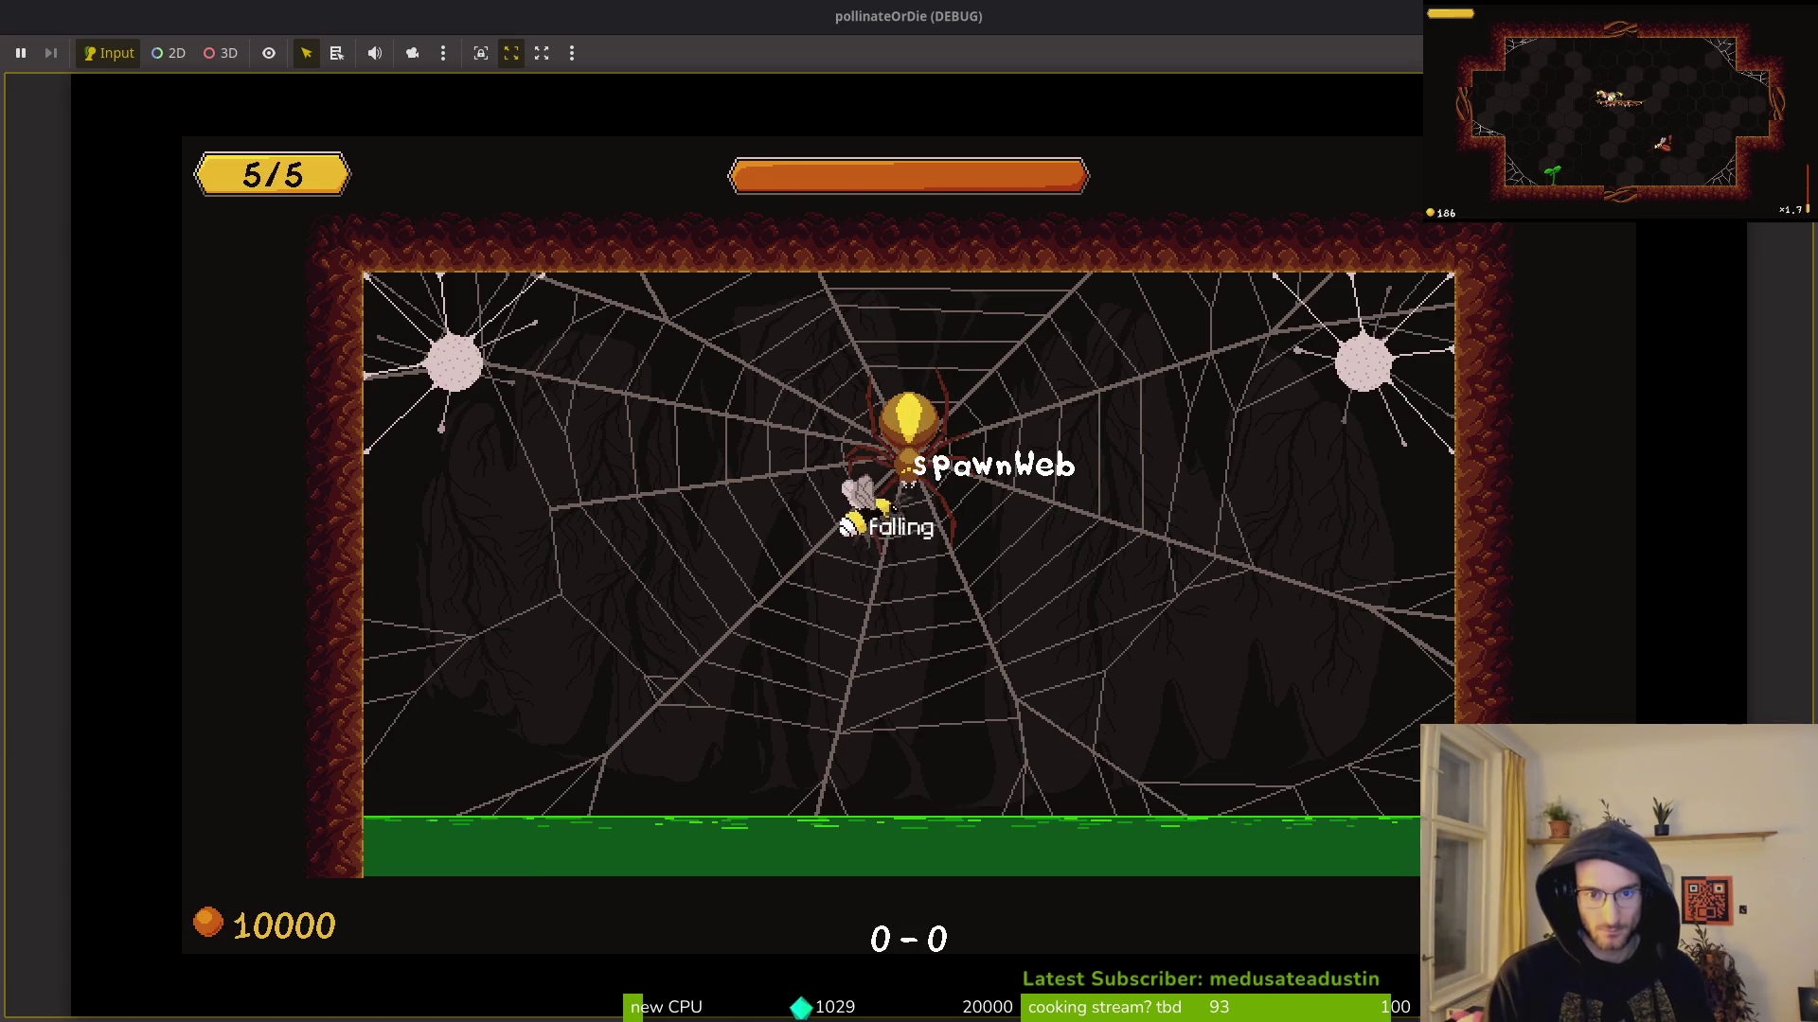
Step: Turn off State Labels in the pause menu's Settings > Debugging and resume
key("Escape")
key("Down")
key("Return")
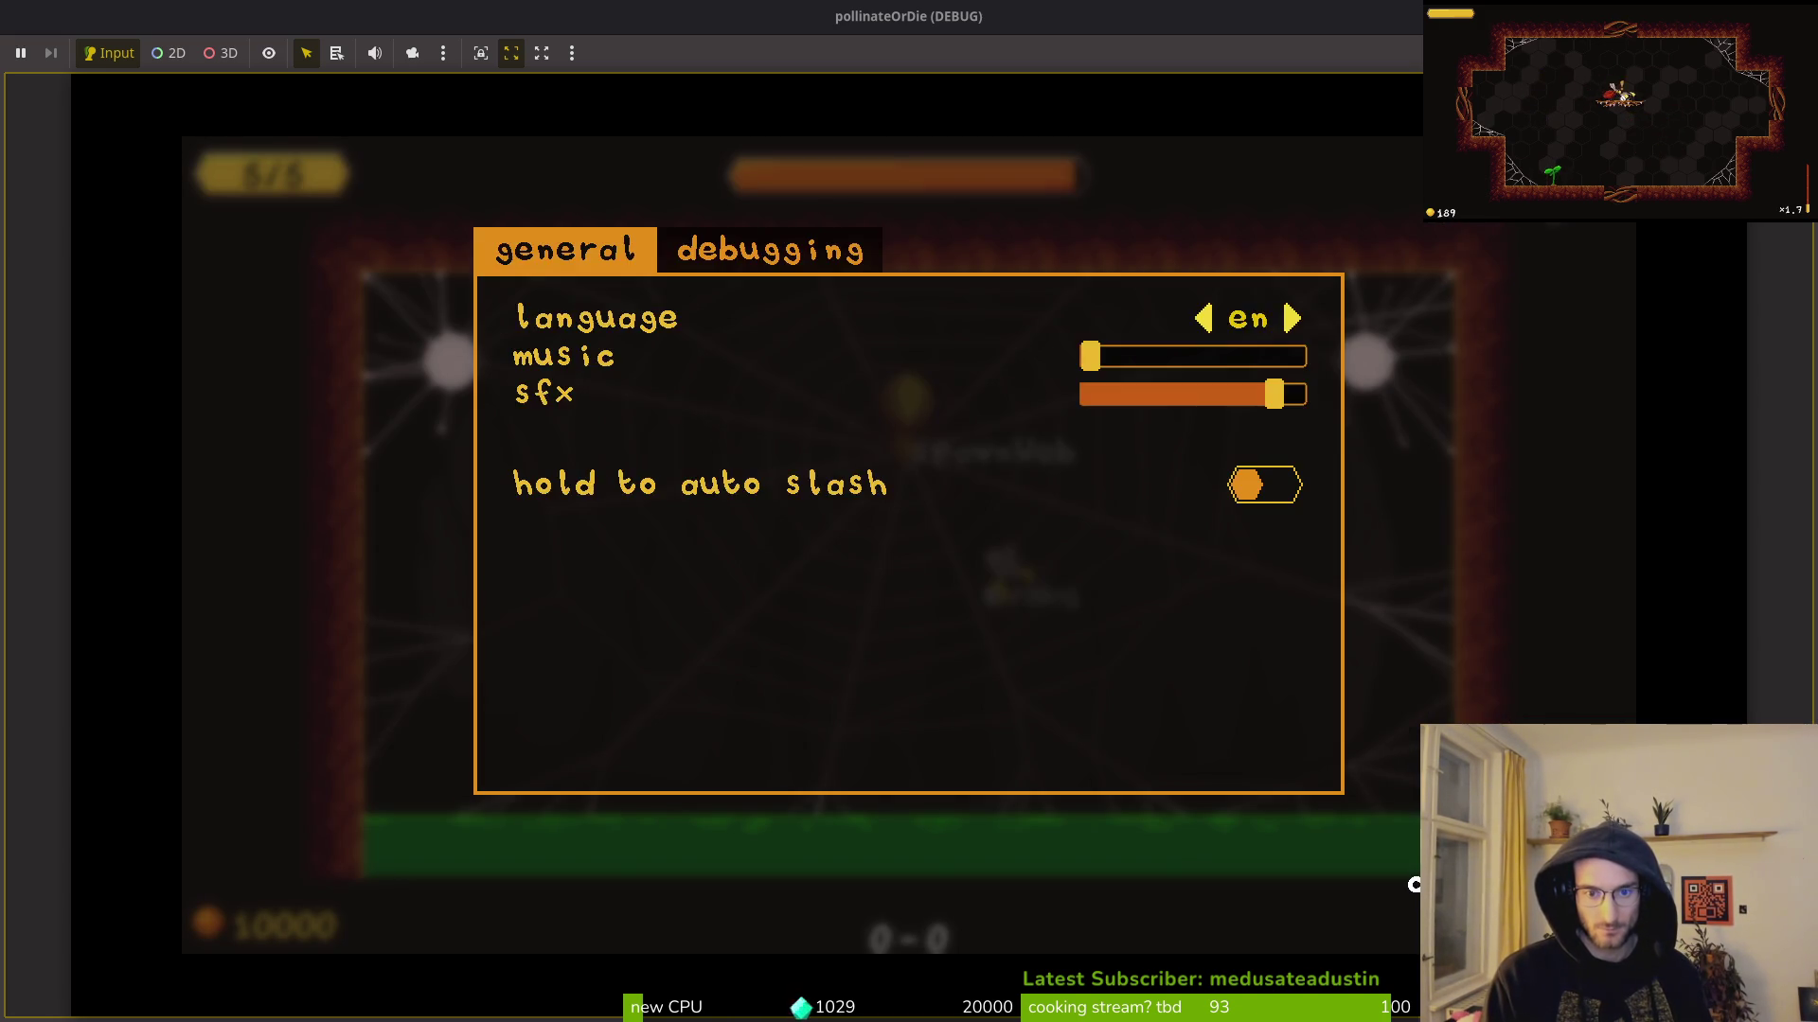
key("Right")
key("Down")
key("Down")
key("Escape")
key("Escape")
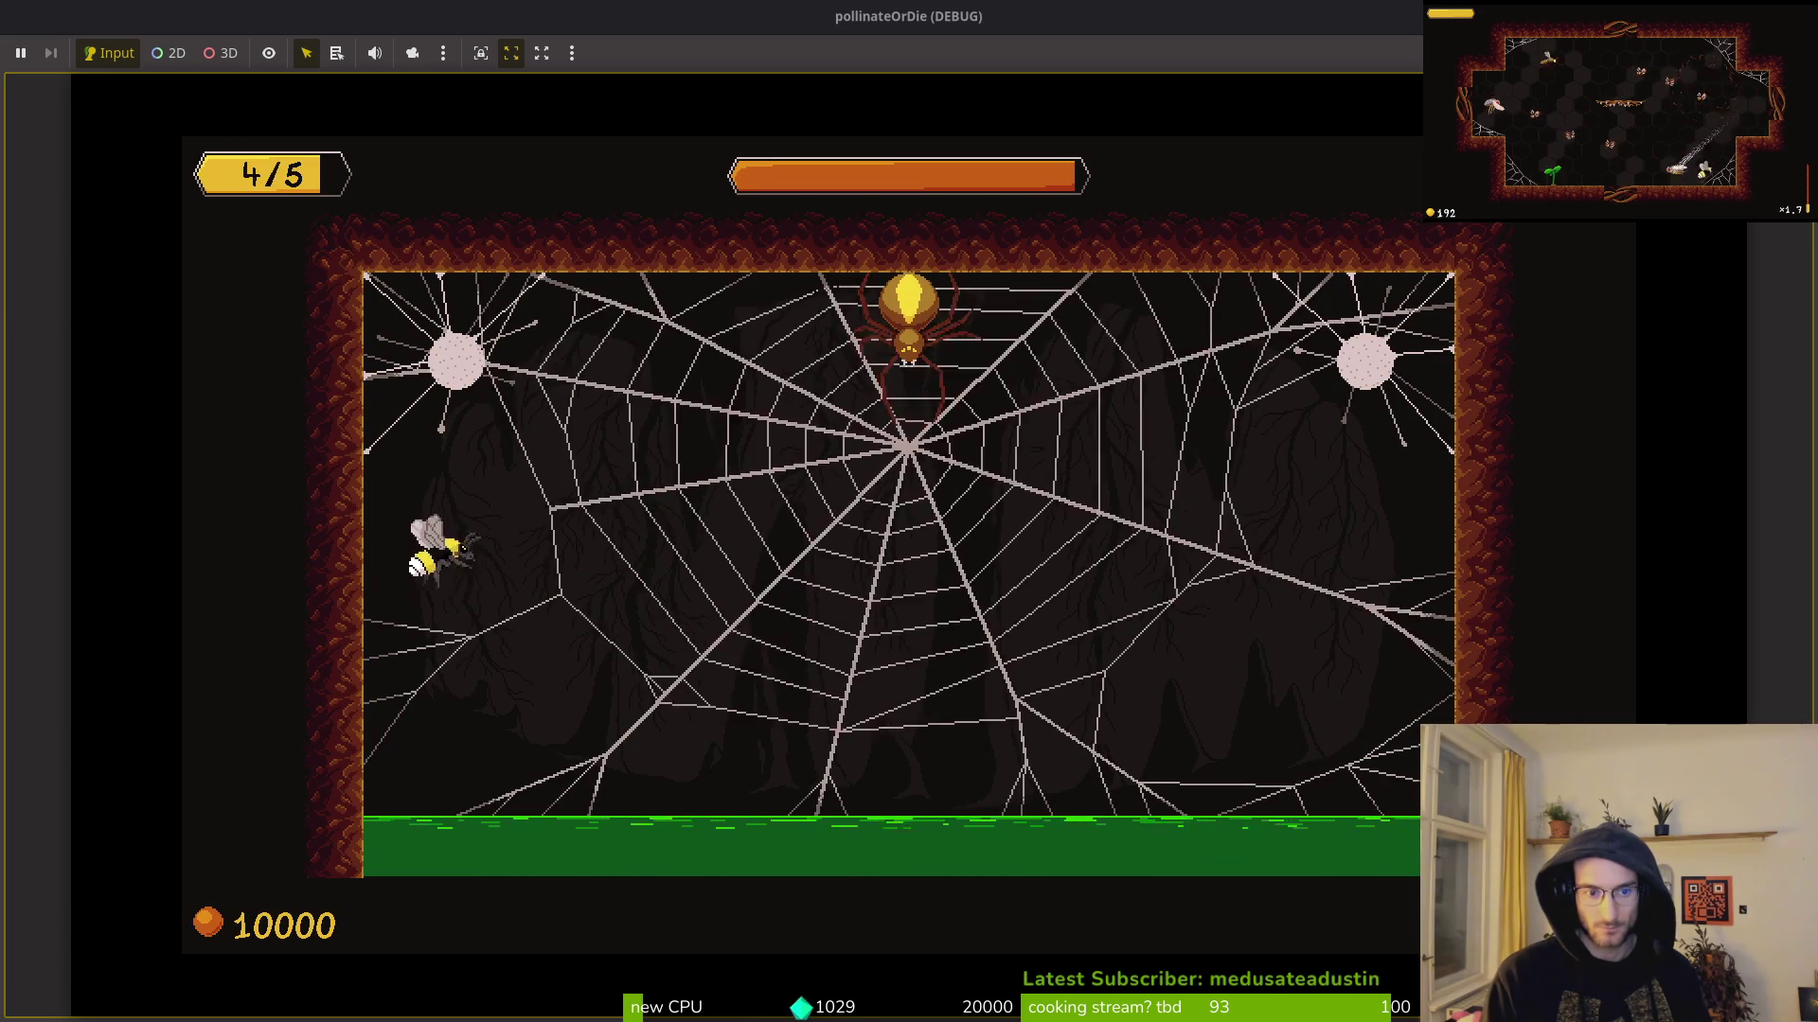
Step: Fight the spider through its rockslide attack, then pause and close the debug game
key("Right")
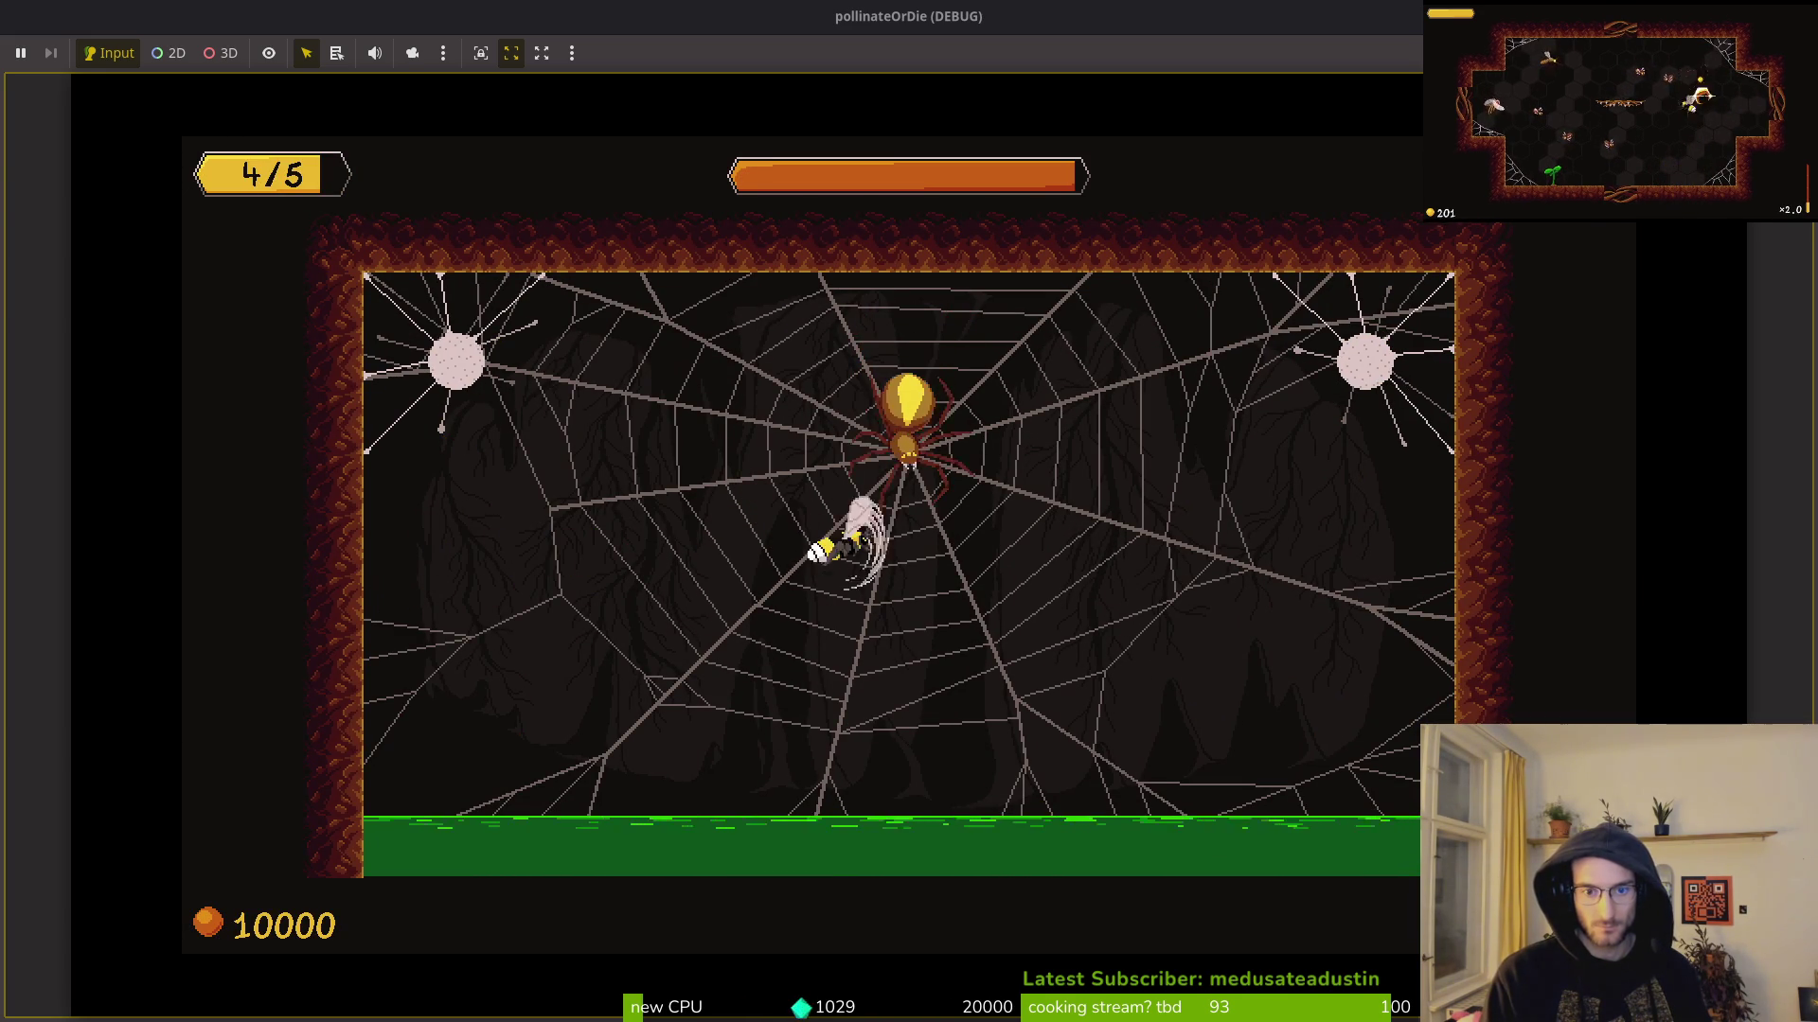
key("Left")
key("Left")
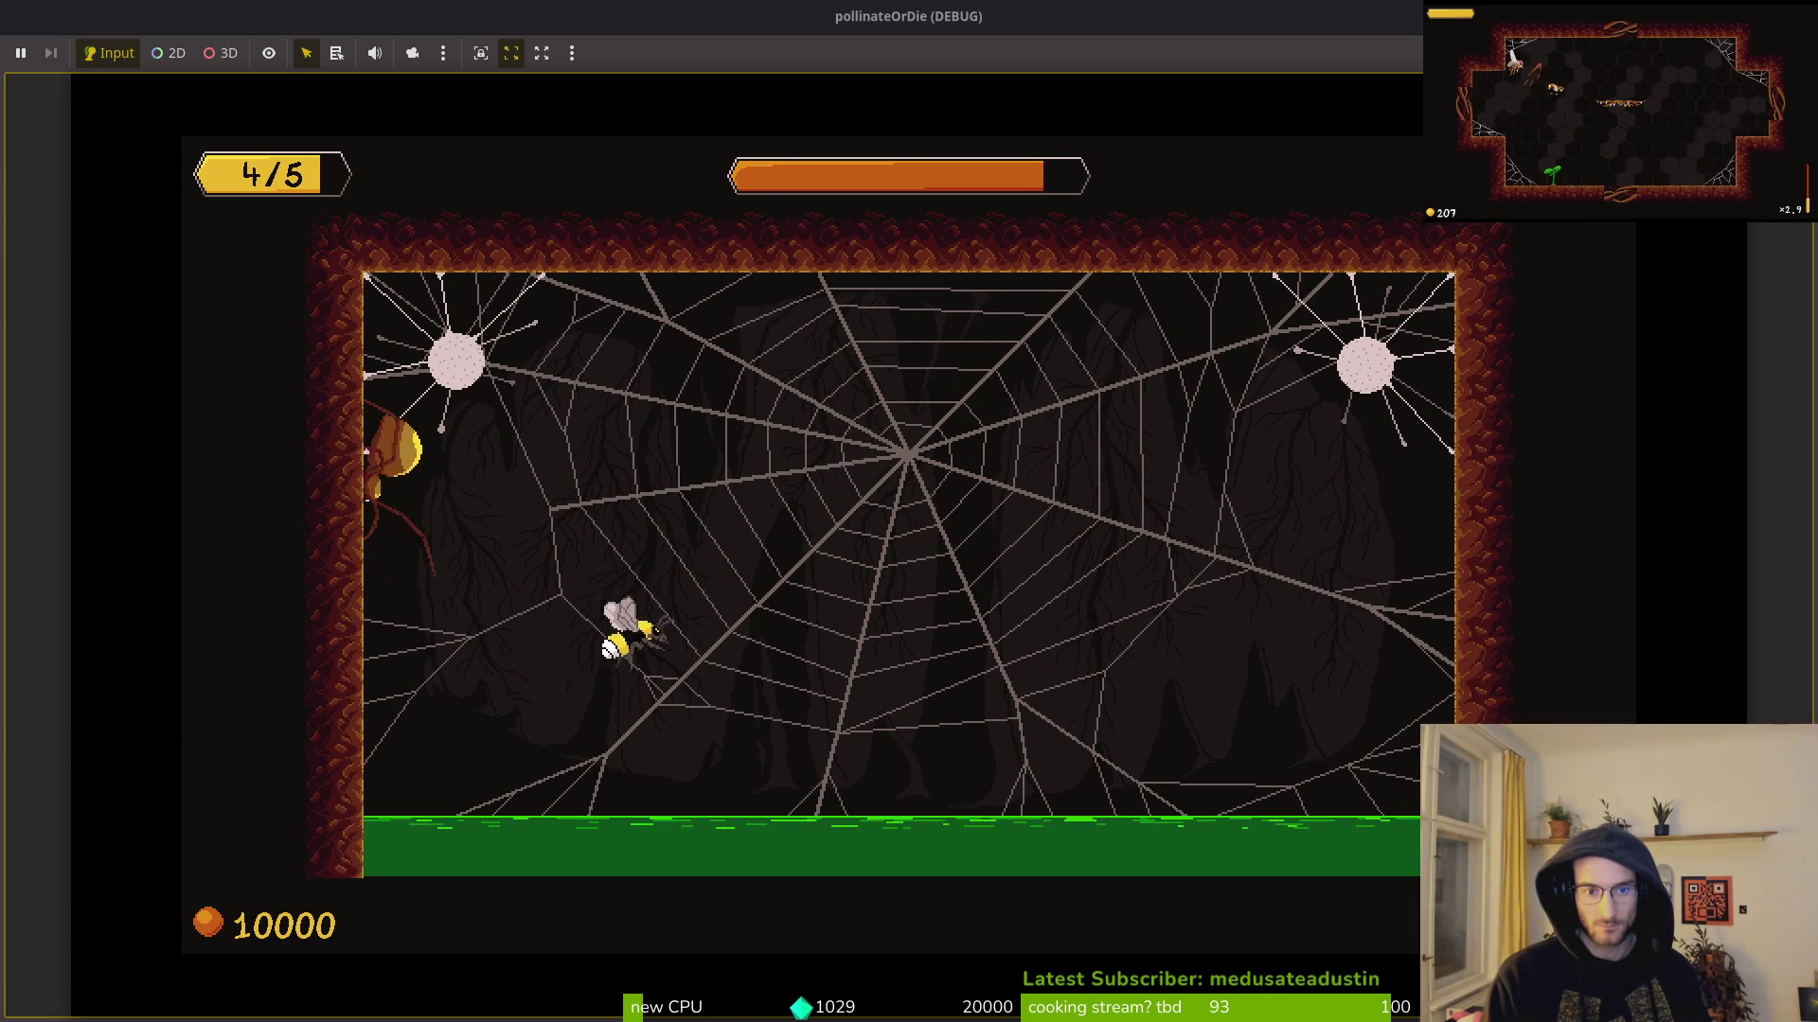
key("Right")
key("Right")
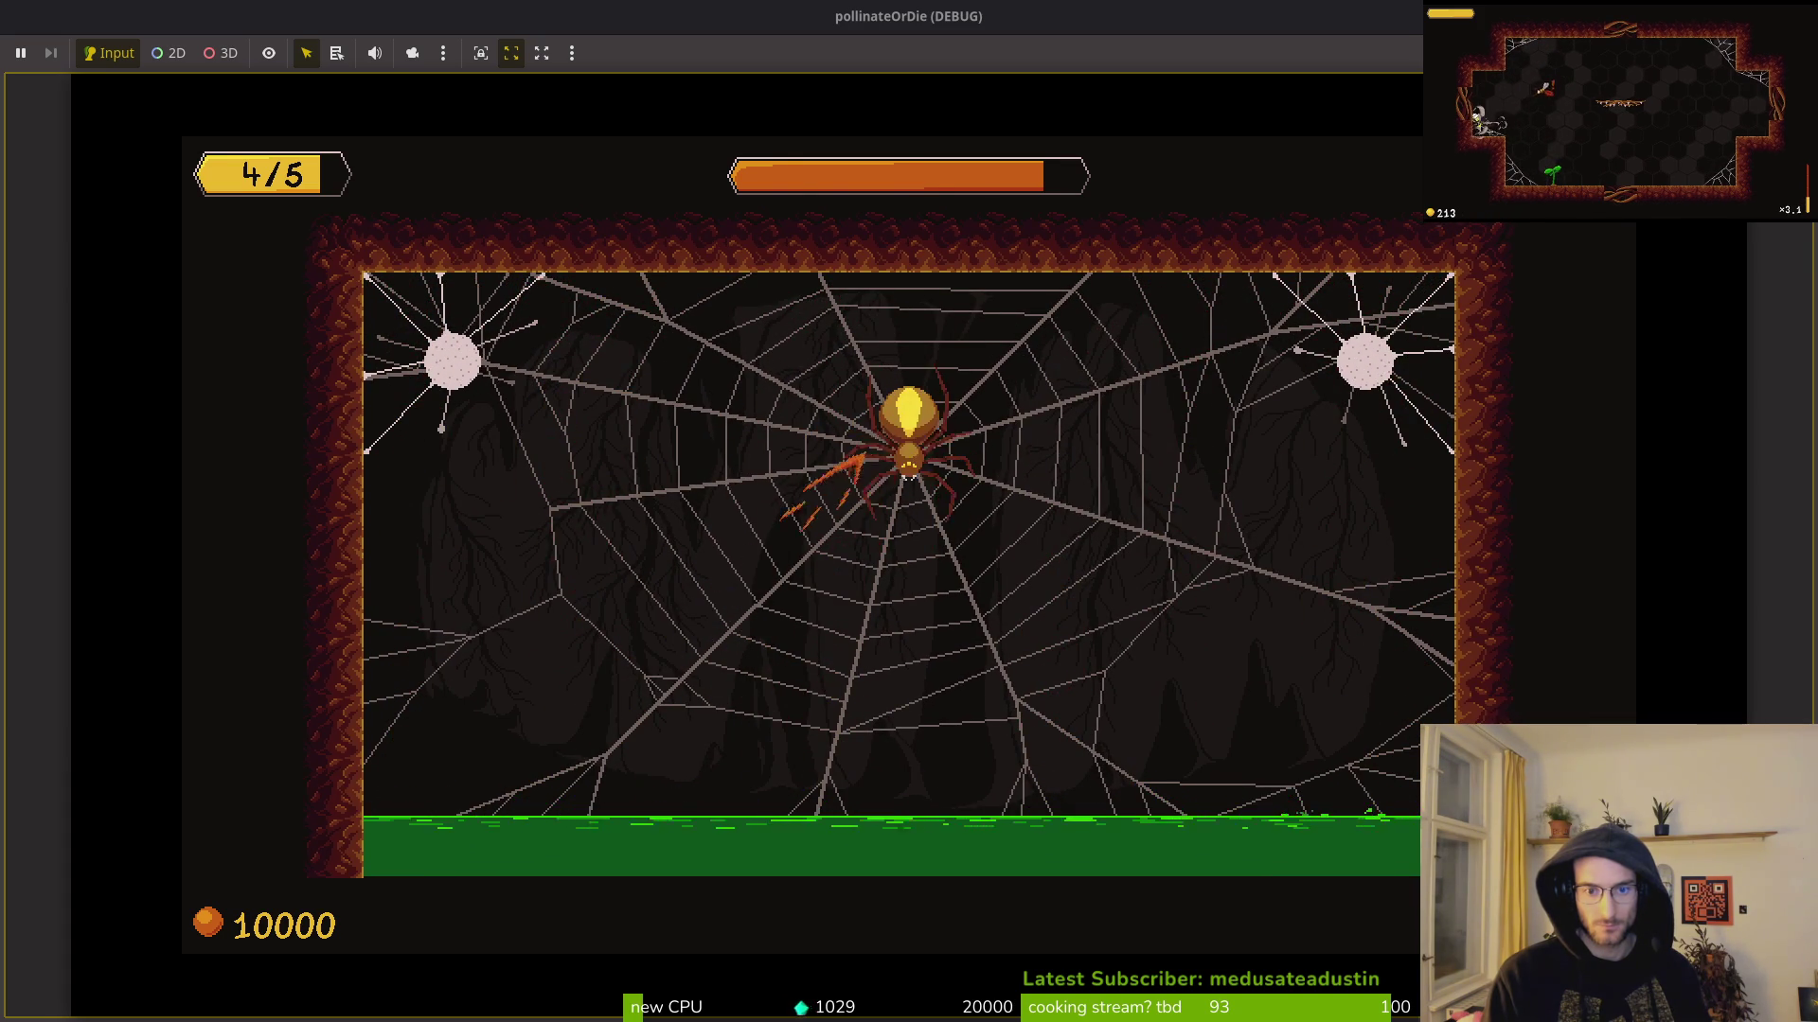
key("Left")
key("Right")
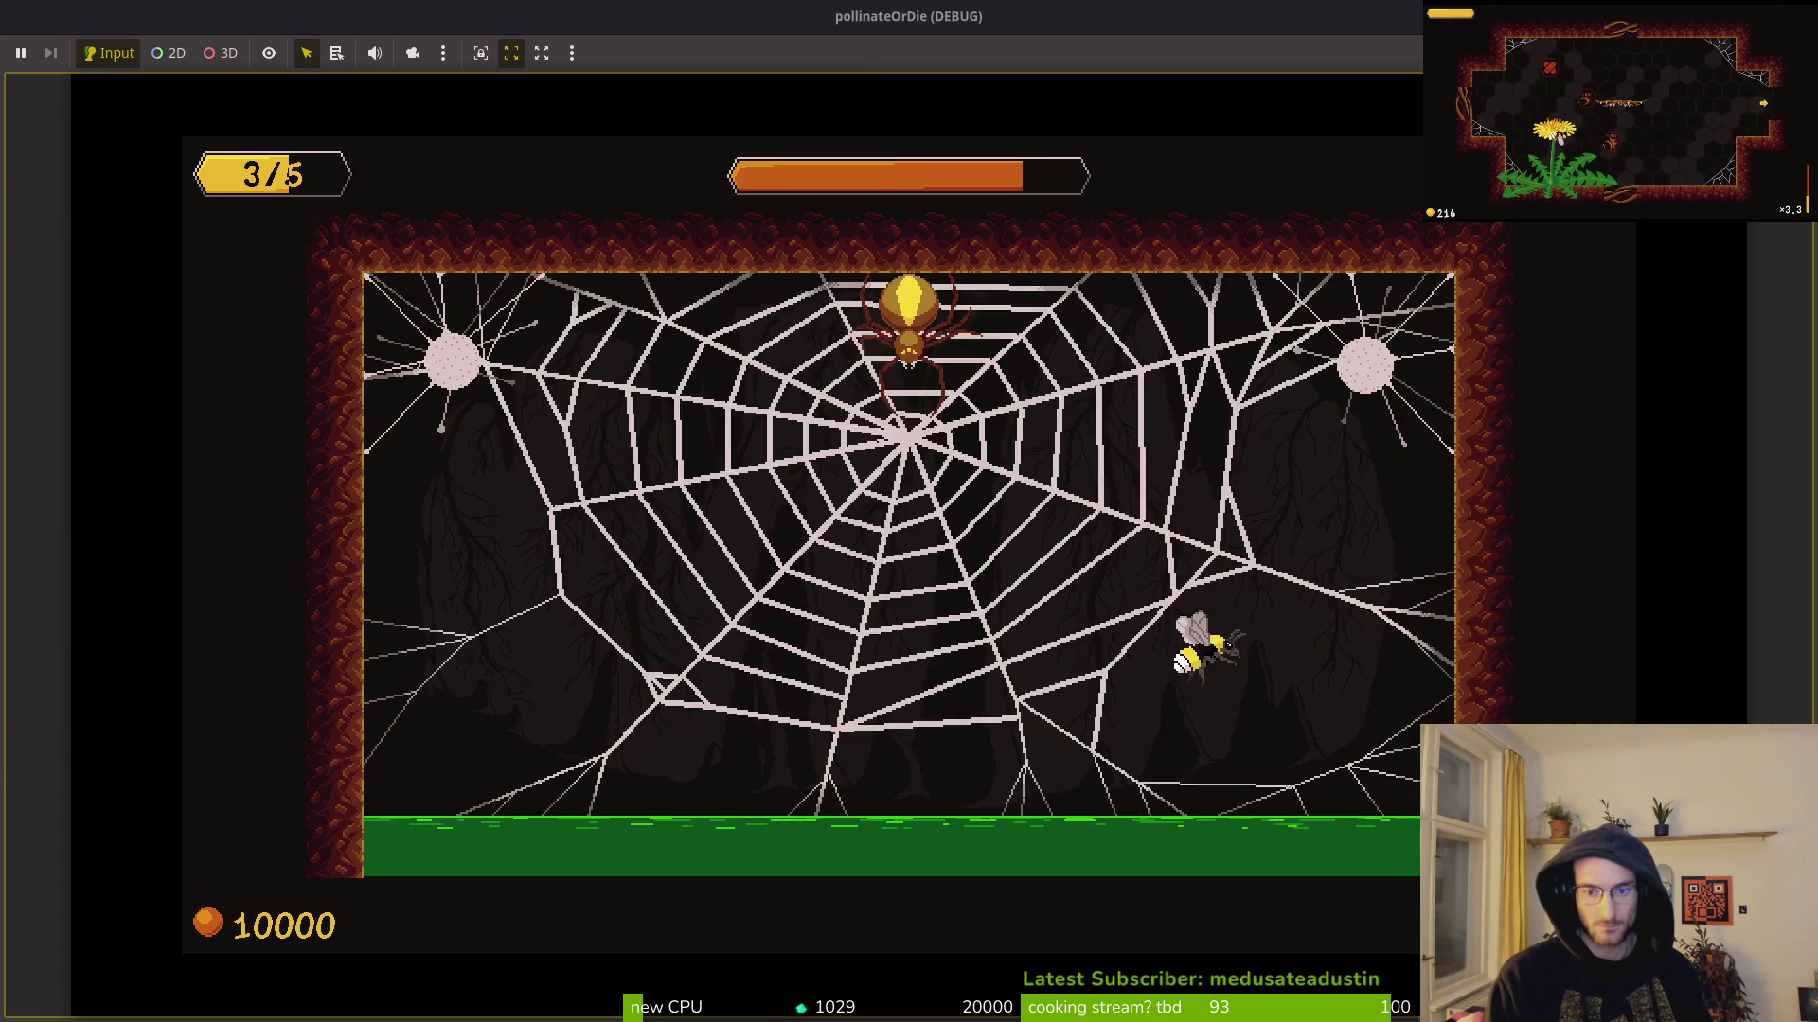
key("Escape")
key("F8")
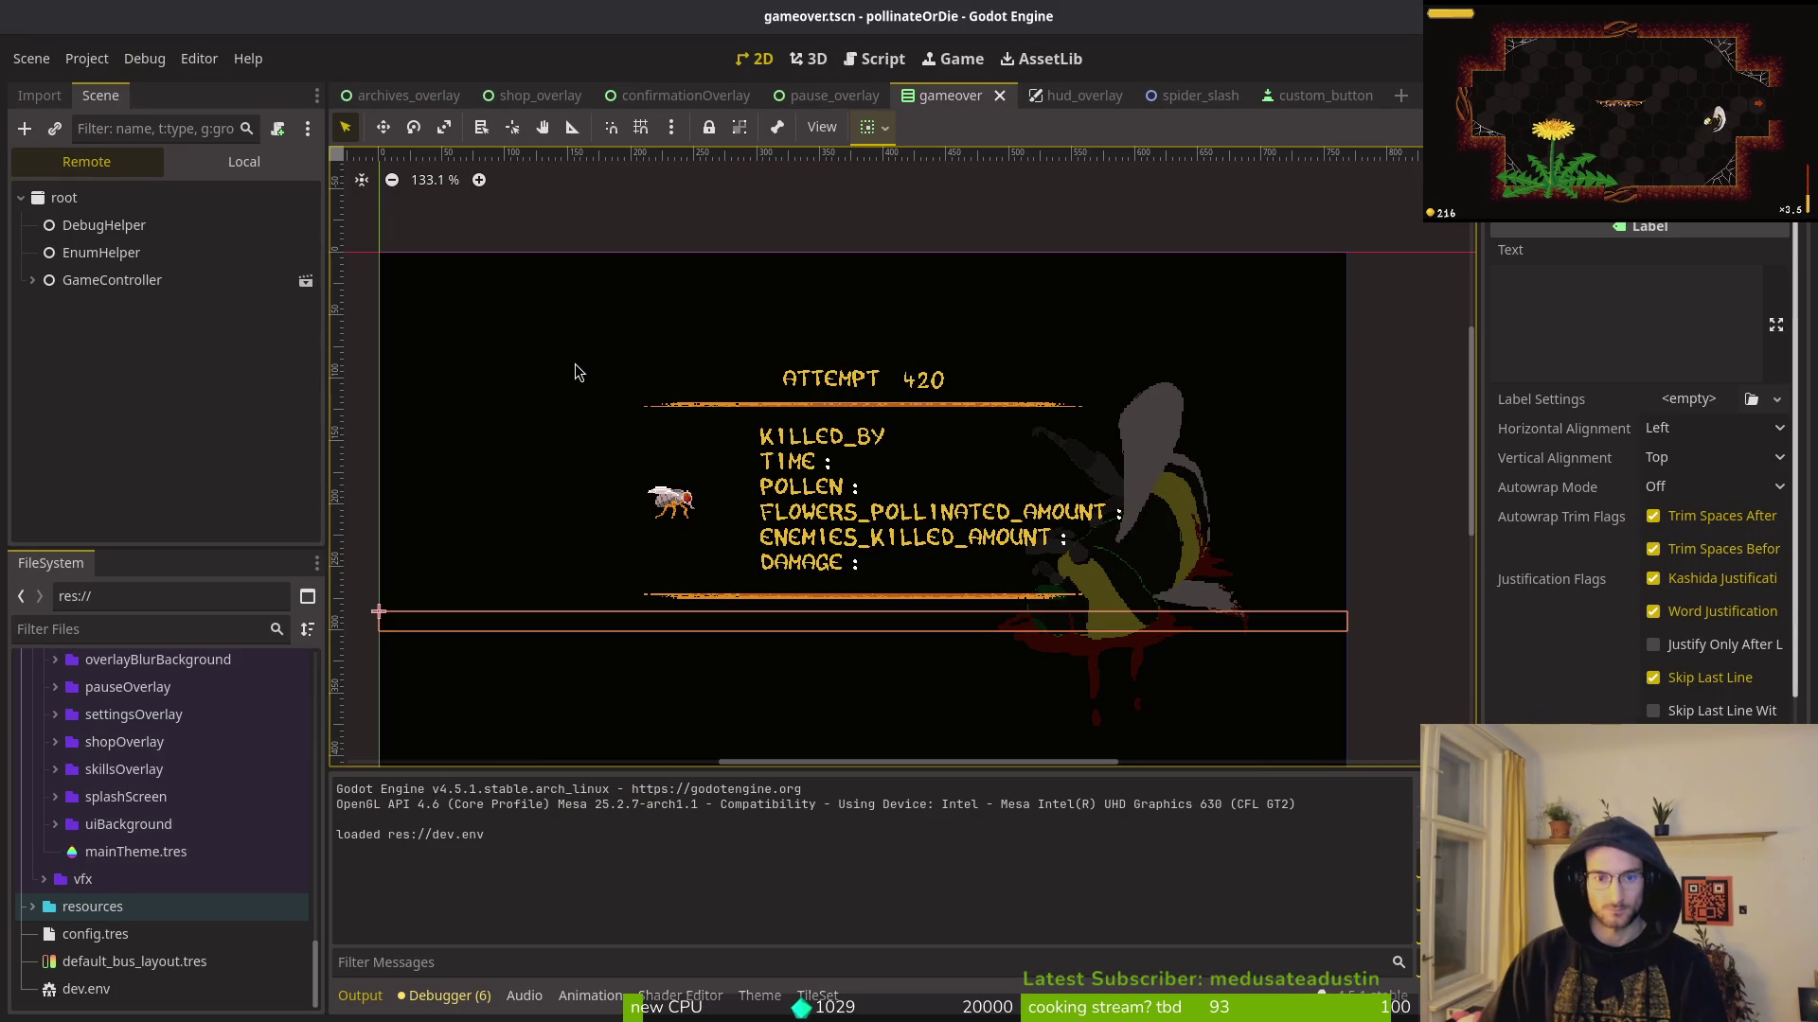
Step: Relaunch the pollinateOrDie game from Godot and maximize its window
key("alt+Tab")
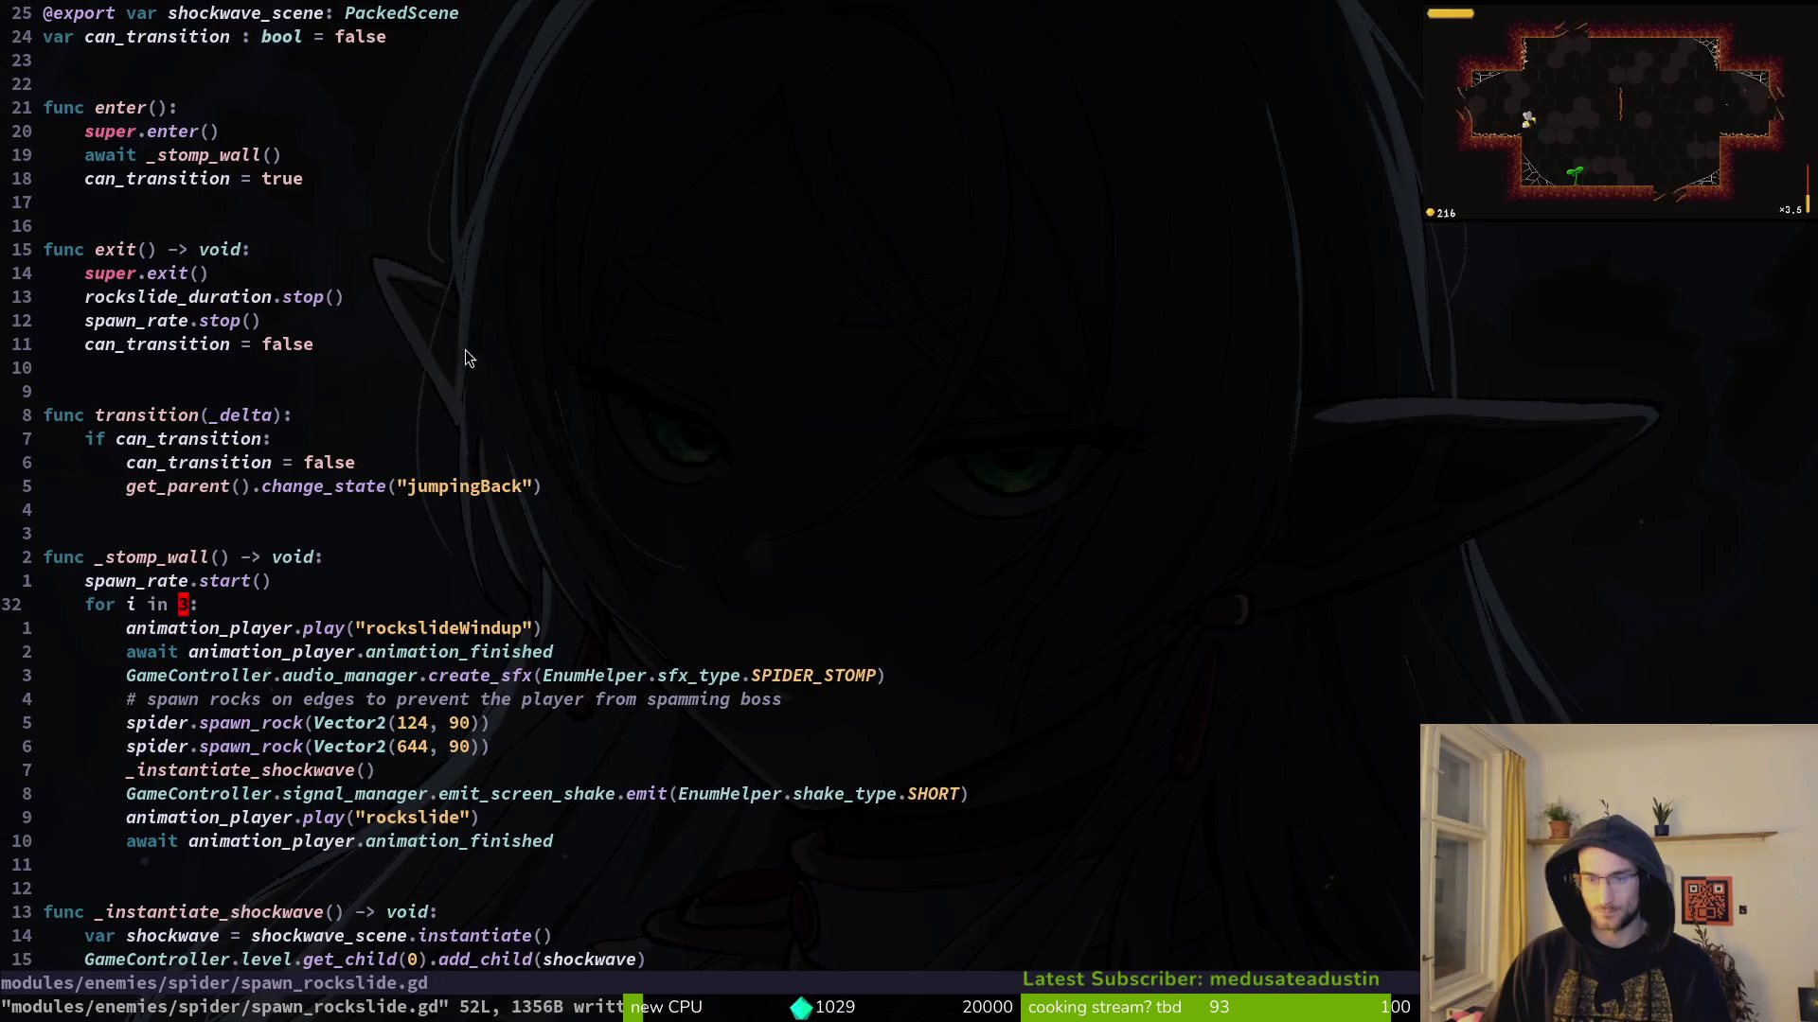
key("alt+Tab")
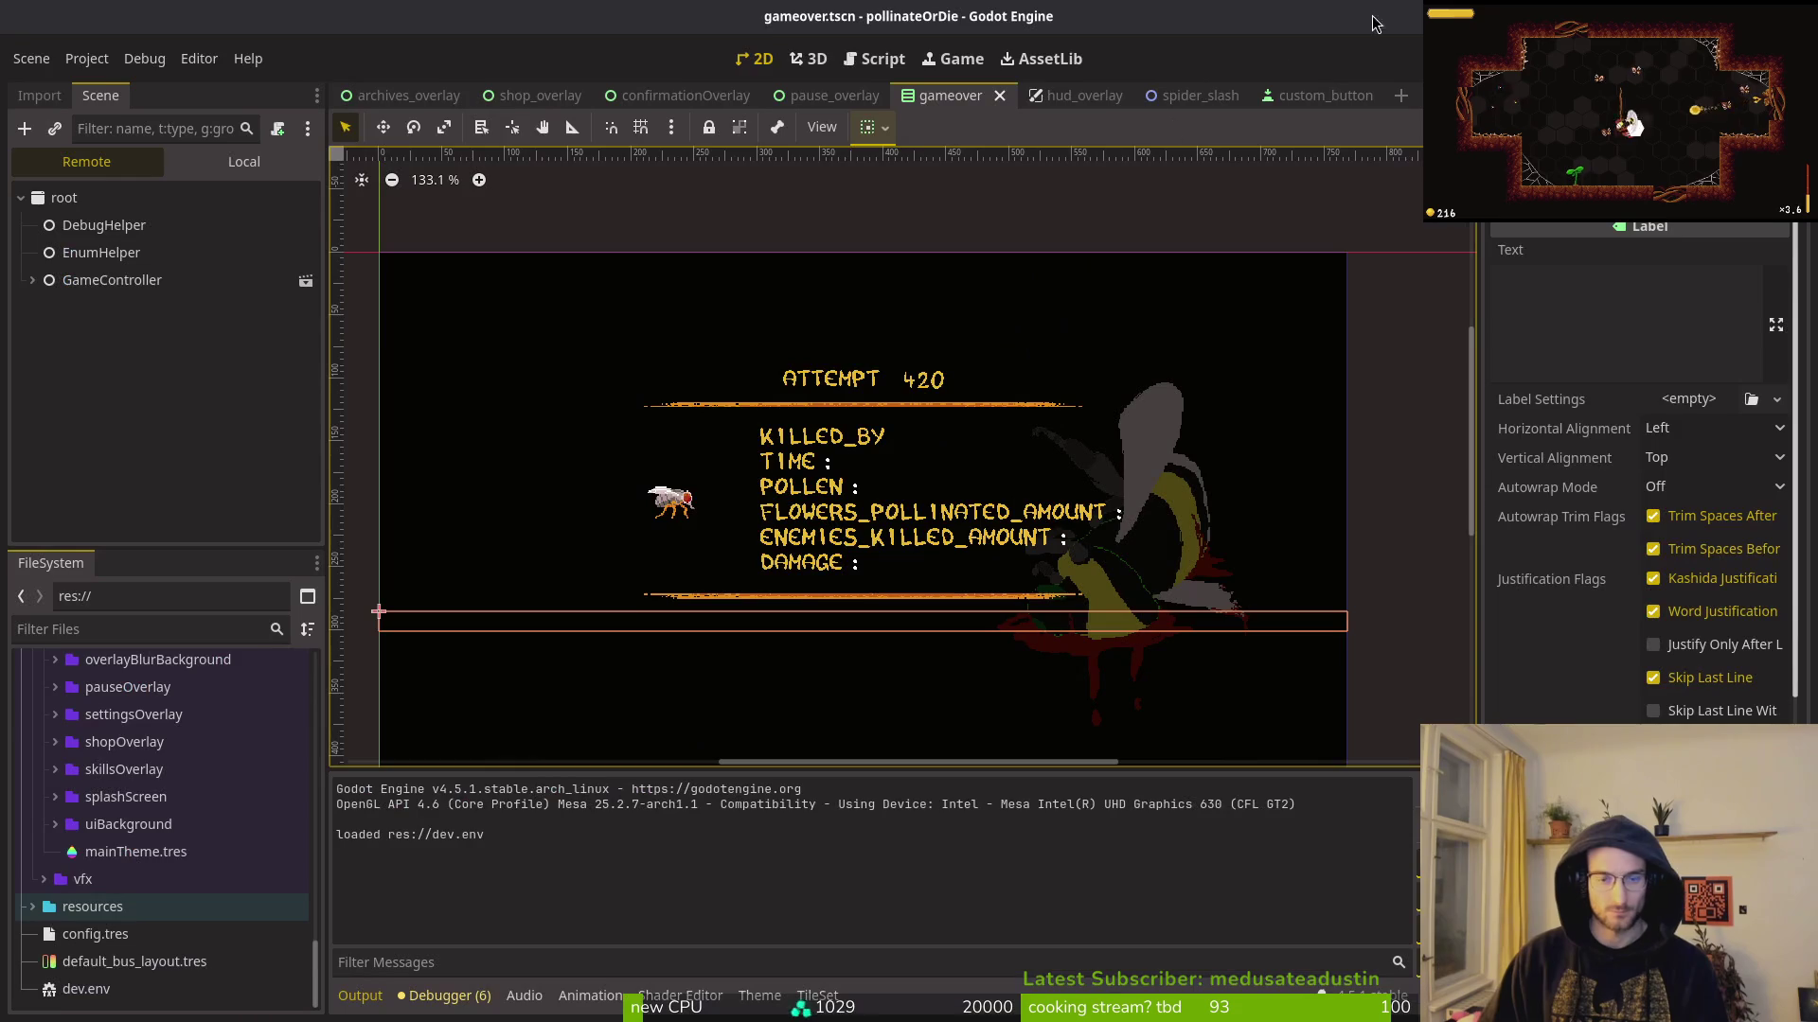
key("F5")
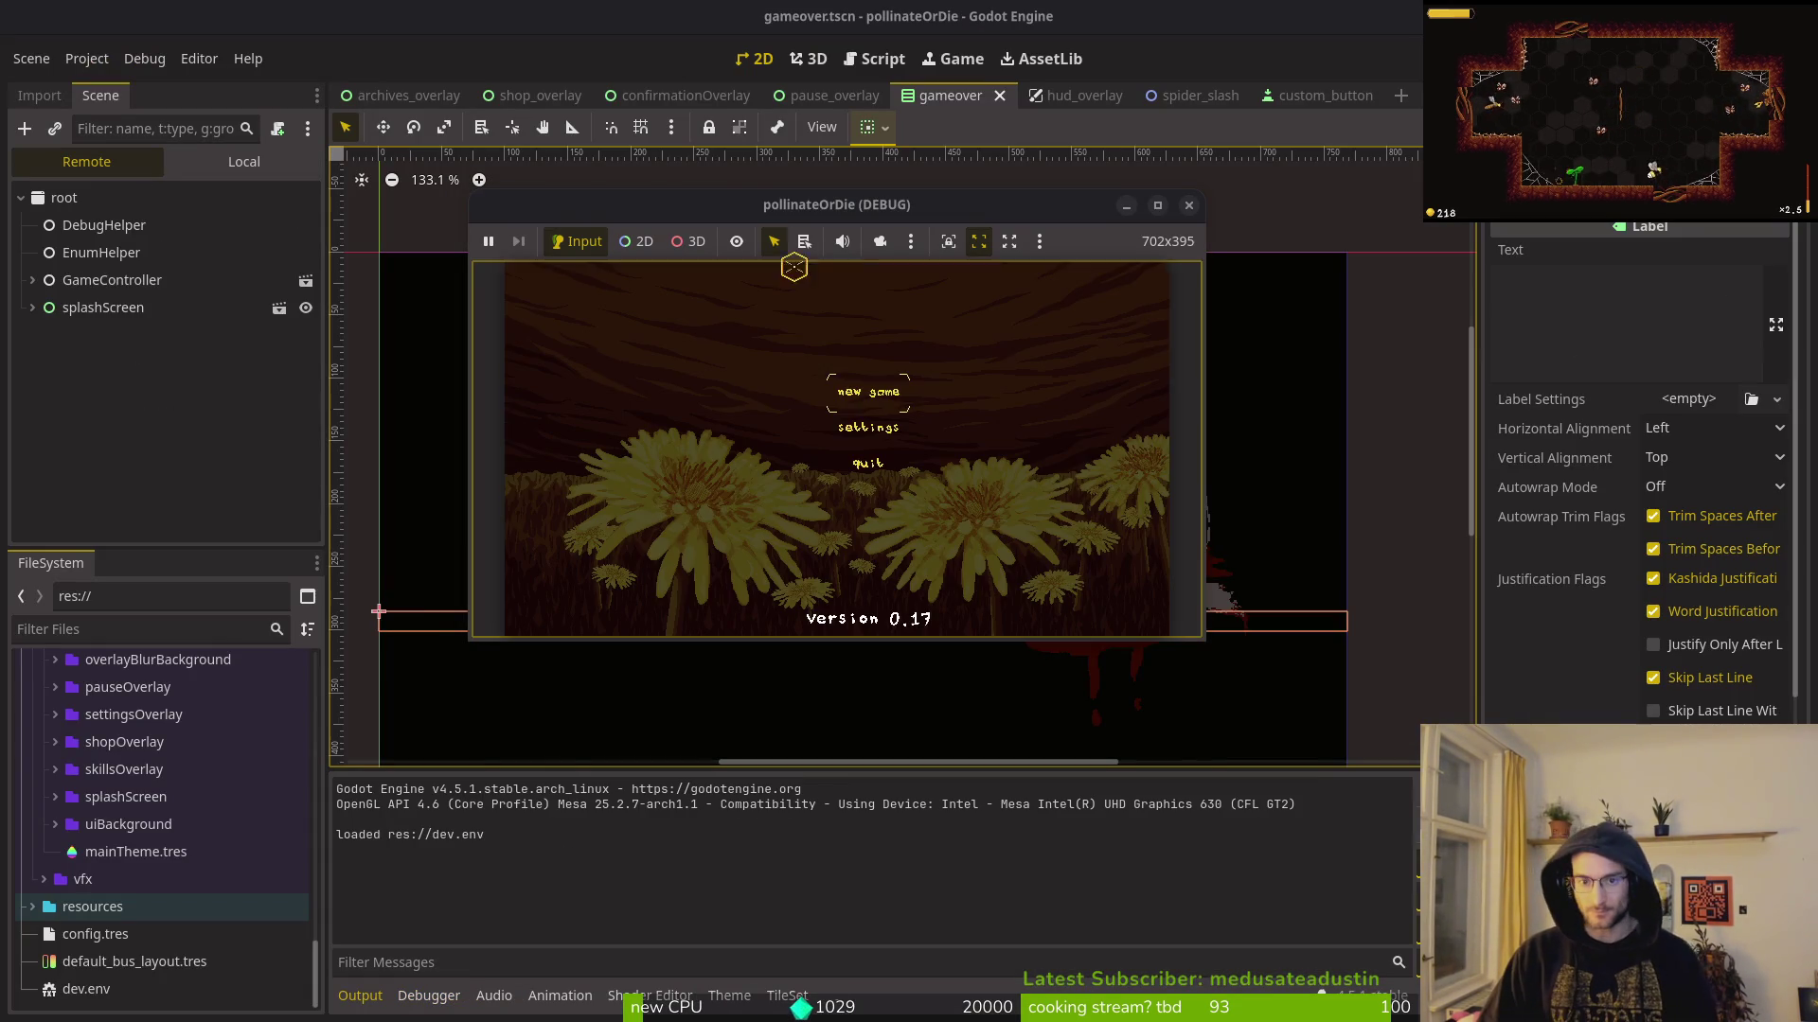
double_click(719, 202)
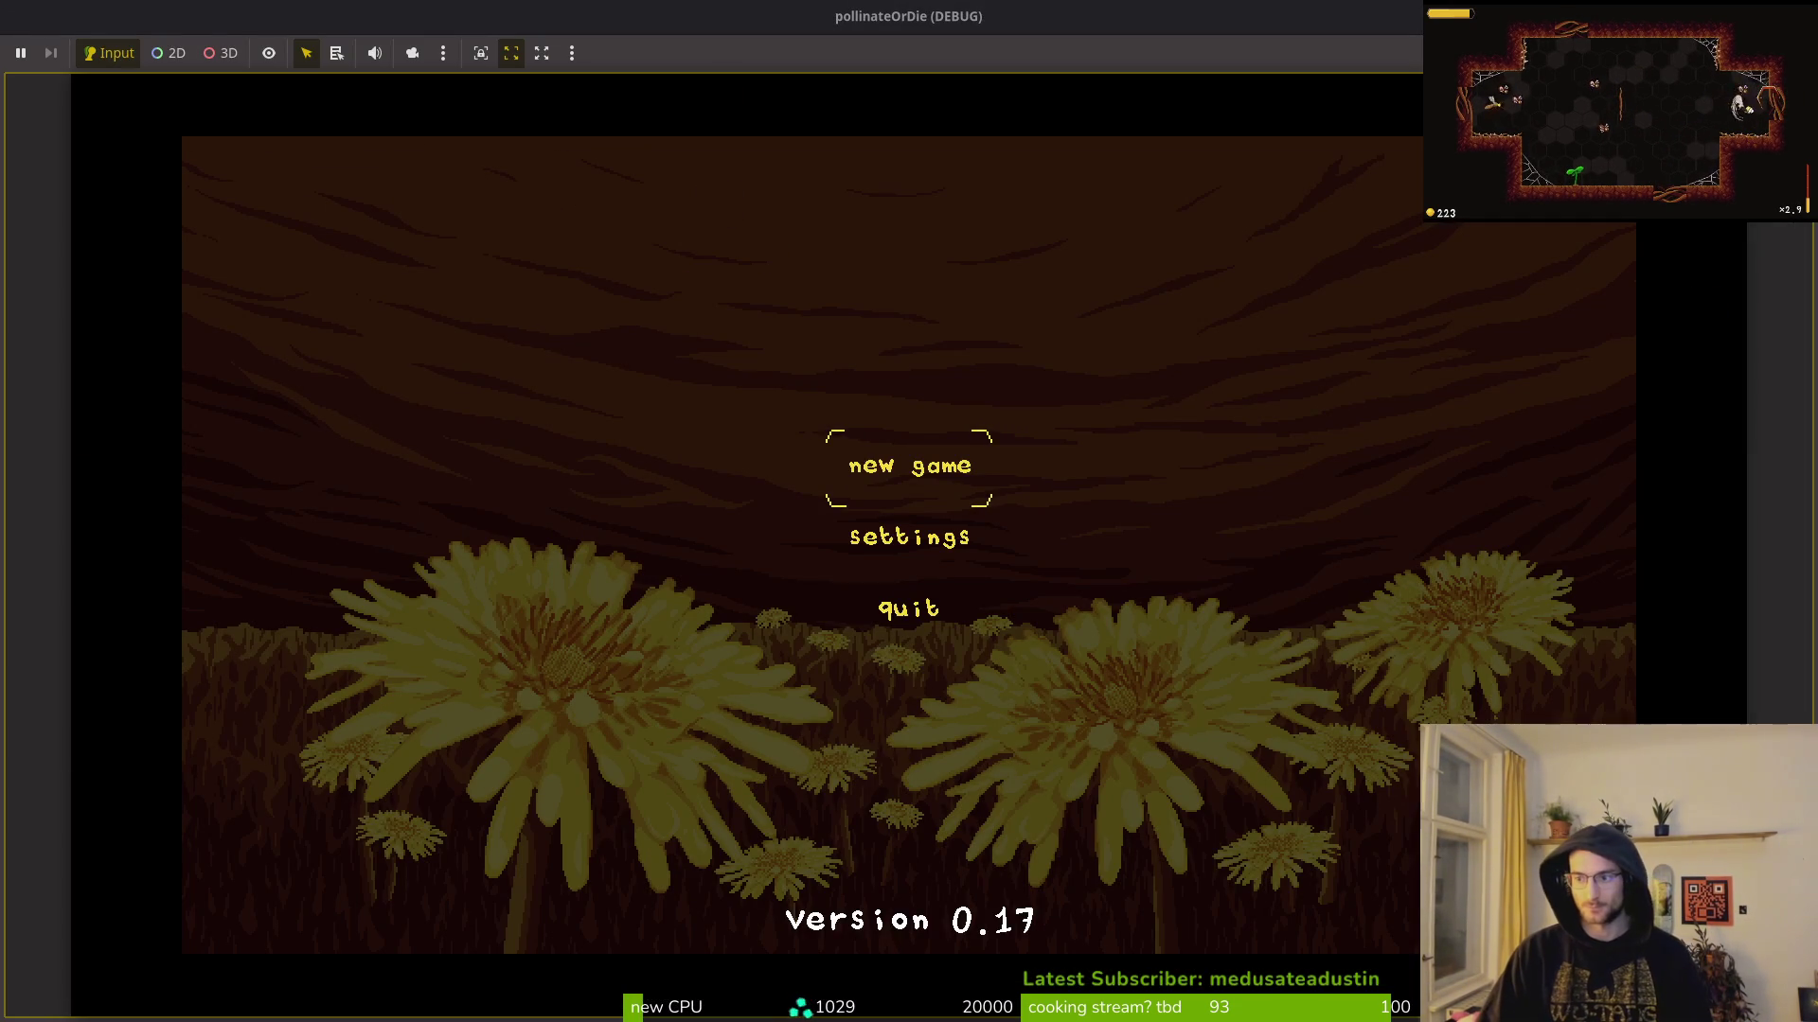
Step: Raise the music volume in the game's Settings, keeping the language on English
key("Down")
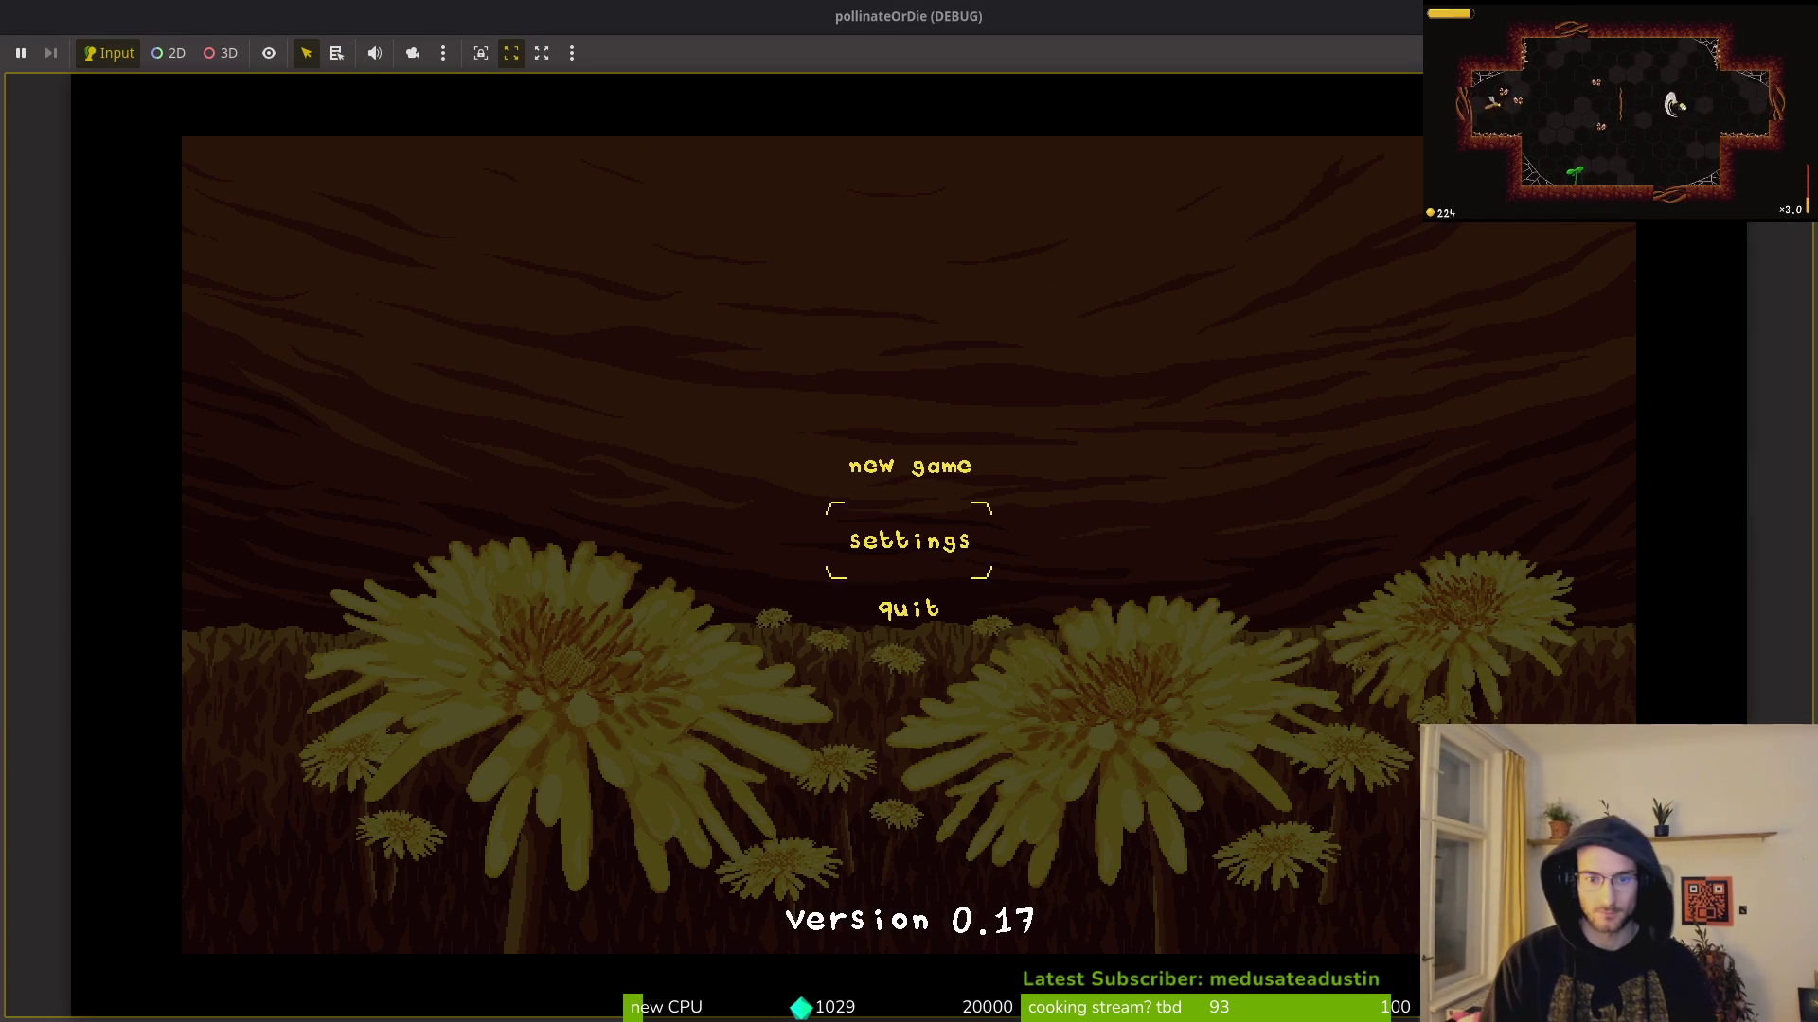
key("Return")
key("Right")
key("Right")
key("Right")
key("Down")
key("Right")
key("Right")
key("Right")
key("Right")
key("Right")
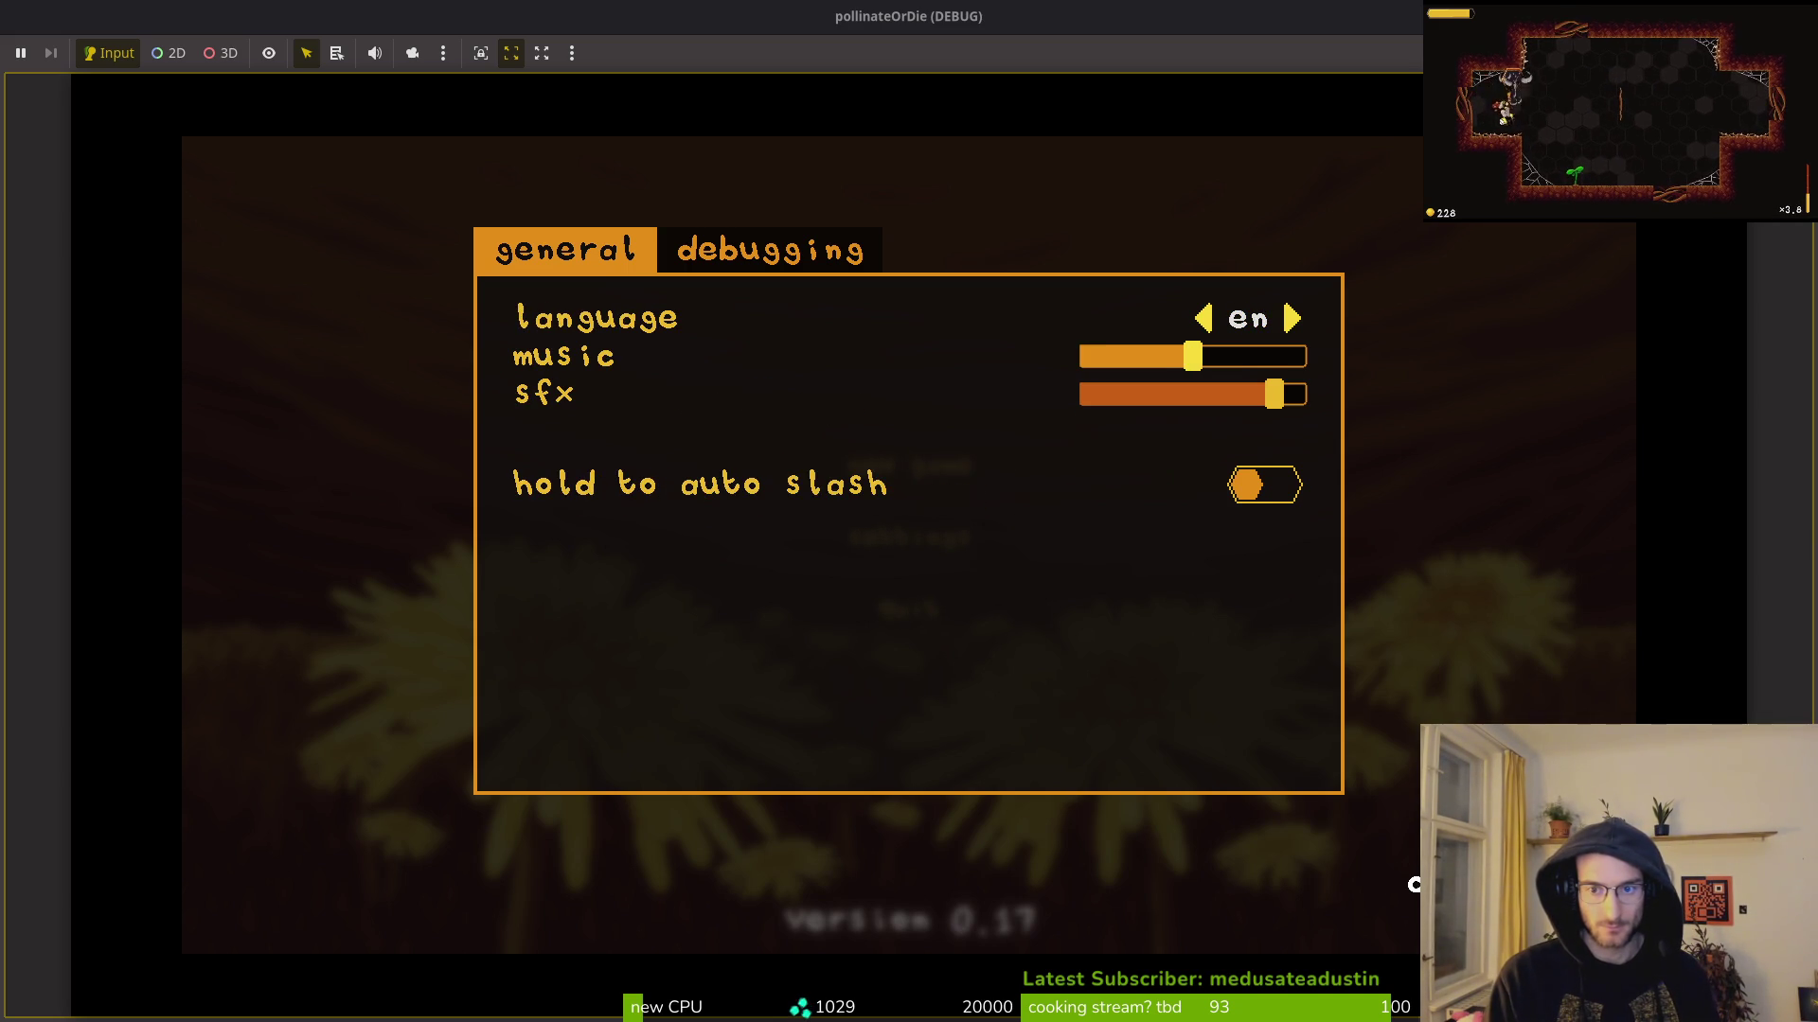
key("Right")
key("Right")
key("Down")
key("Escape")
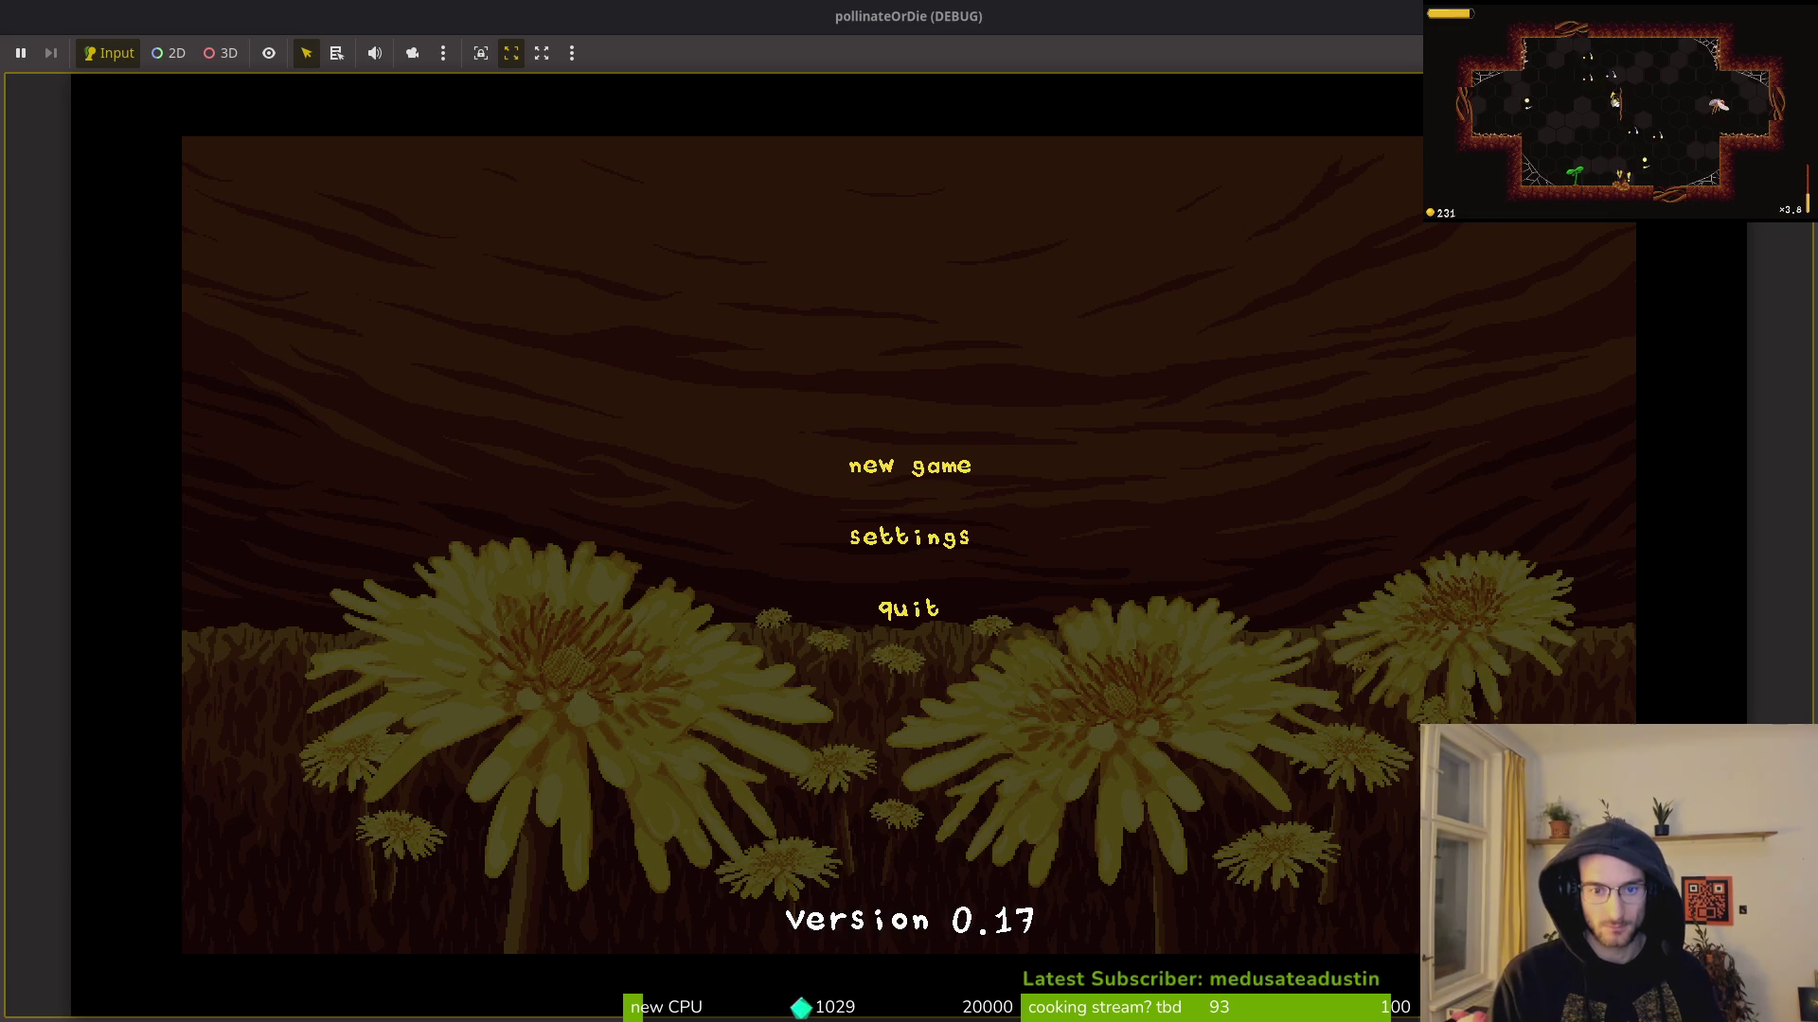
Step: Start a new game, turn off State Labels under Debugging, and enter the level-select hex
key("Return")
key("Escape")
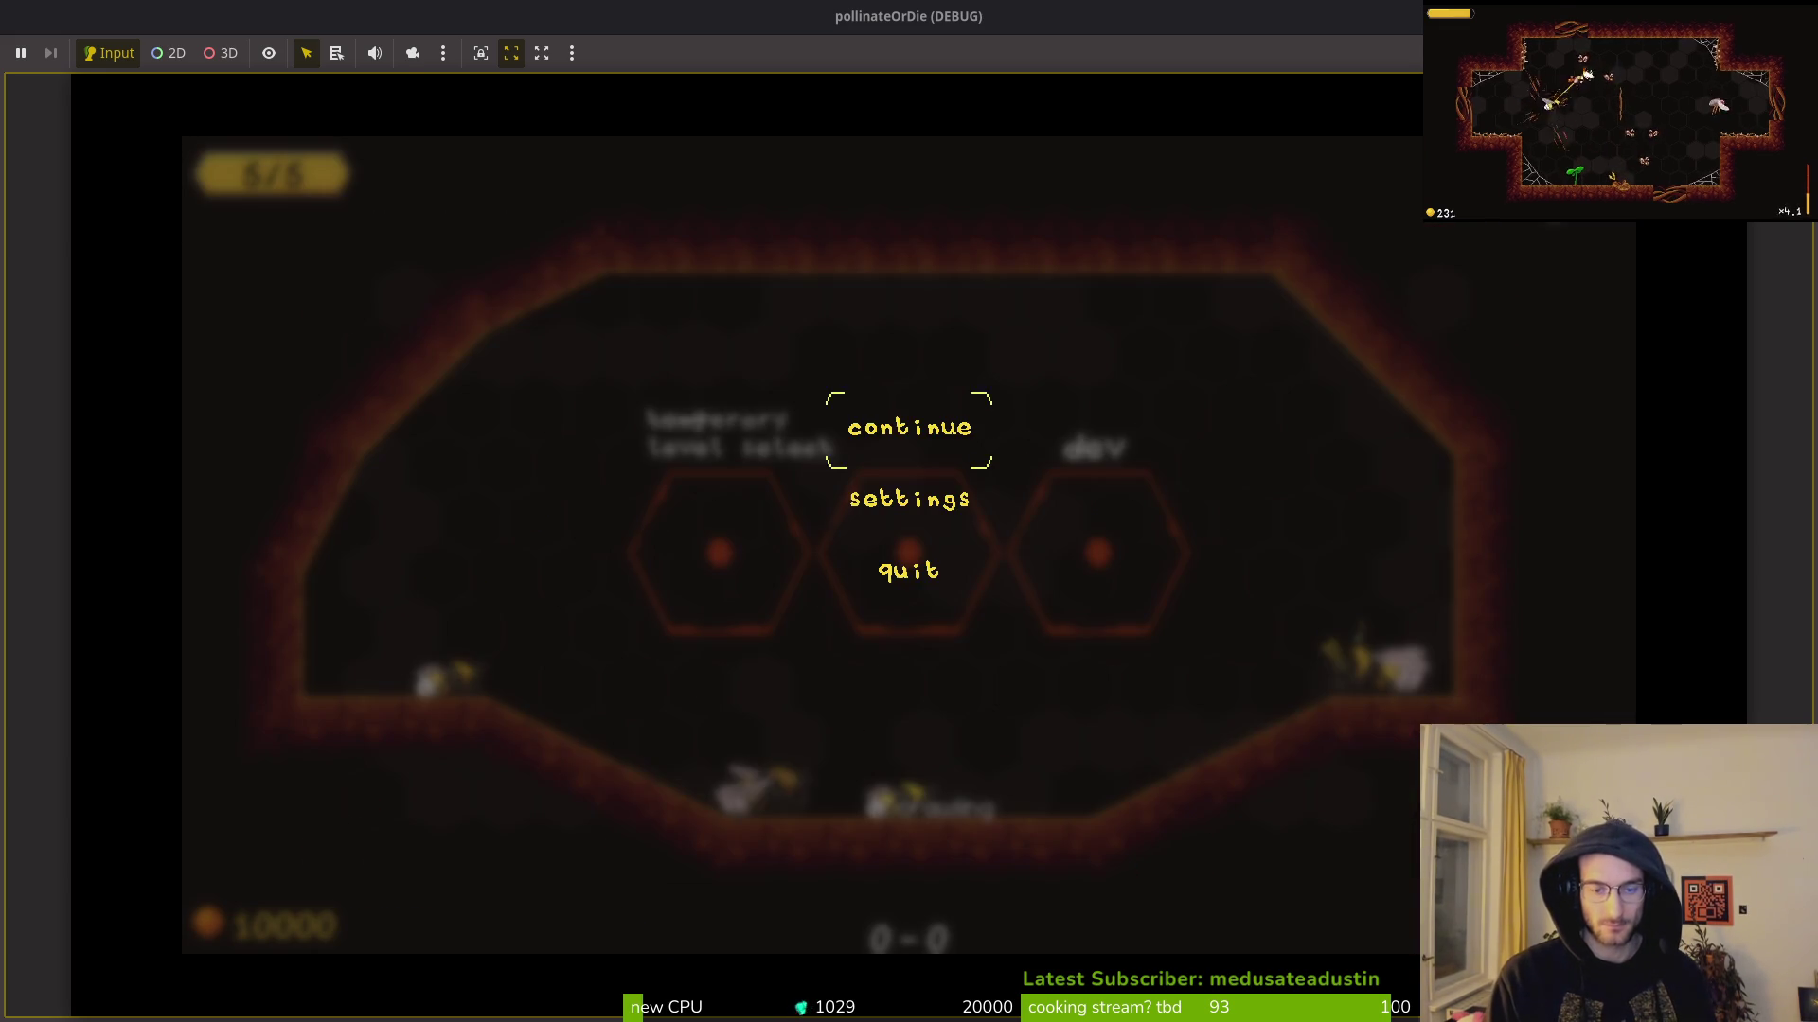
key("Return")
key("Down")
key("Return")
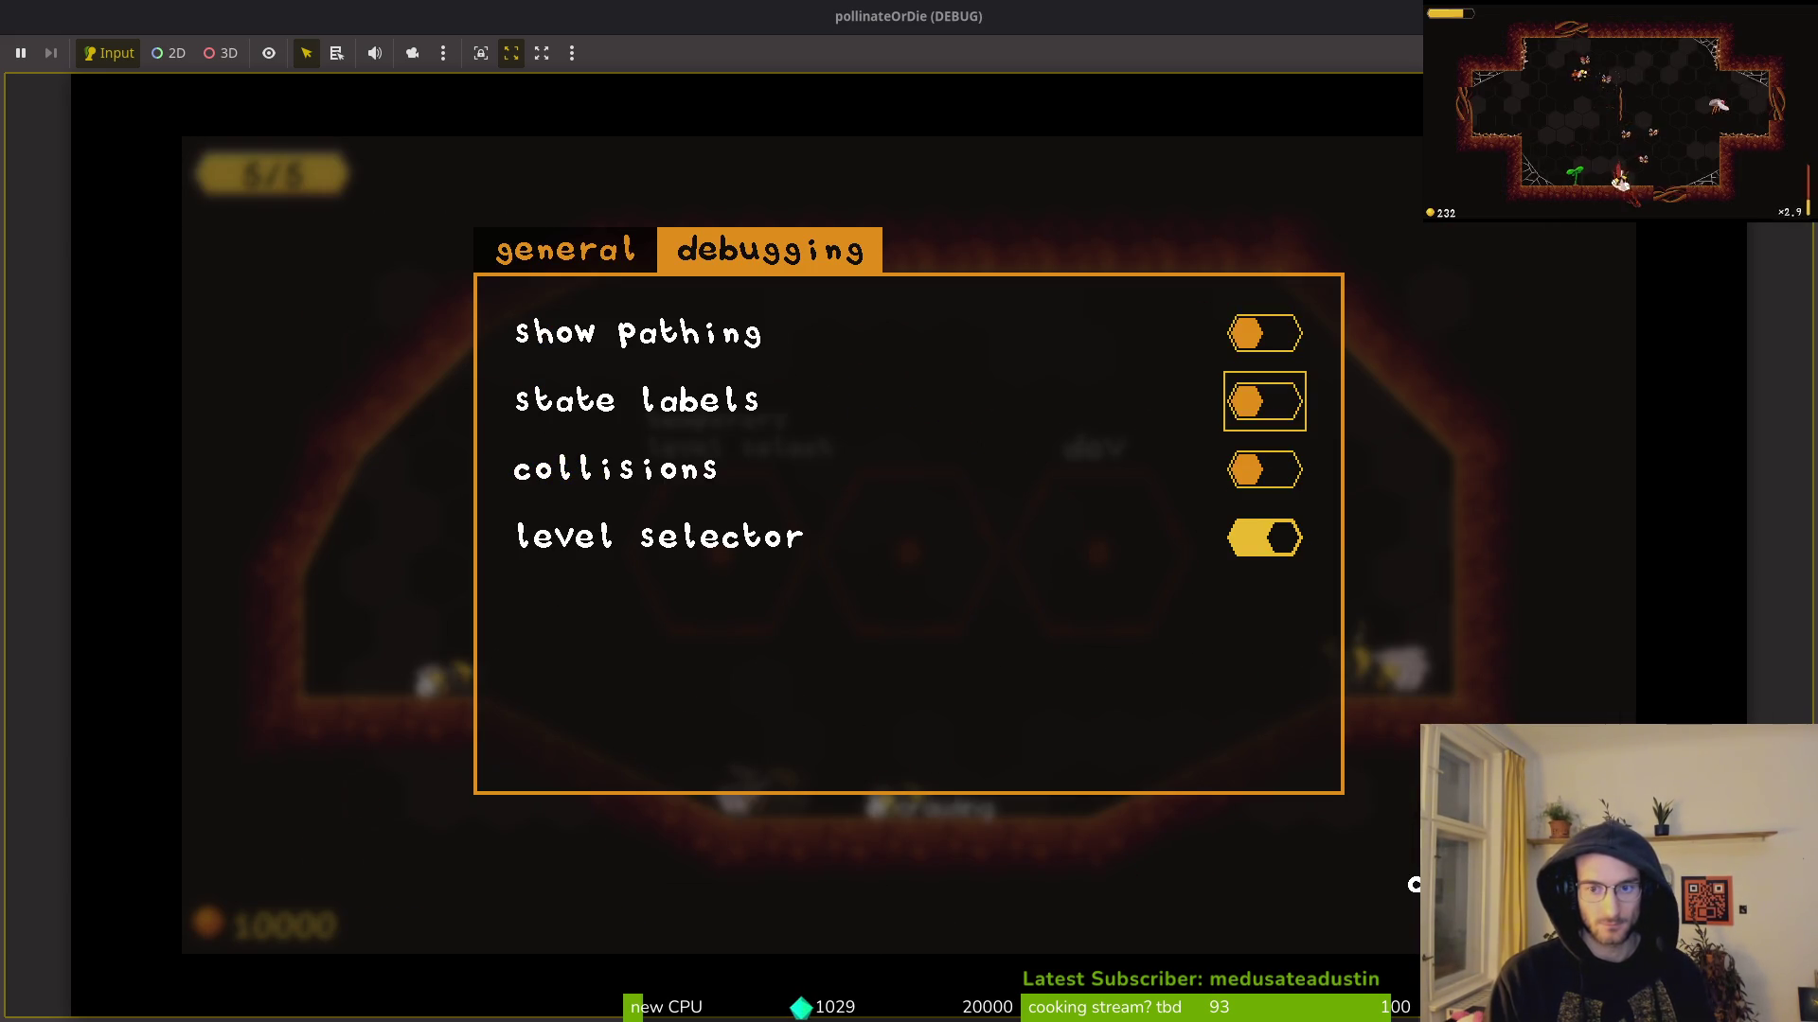
key("Escape")
key("Escape")
key("space")
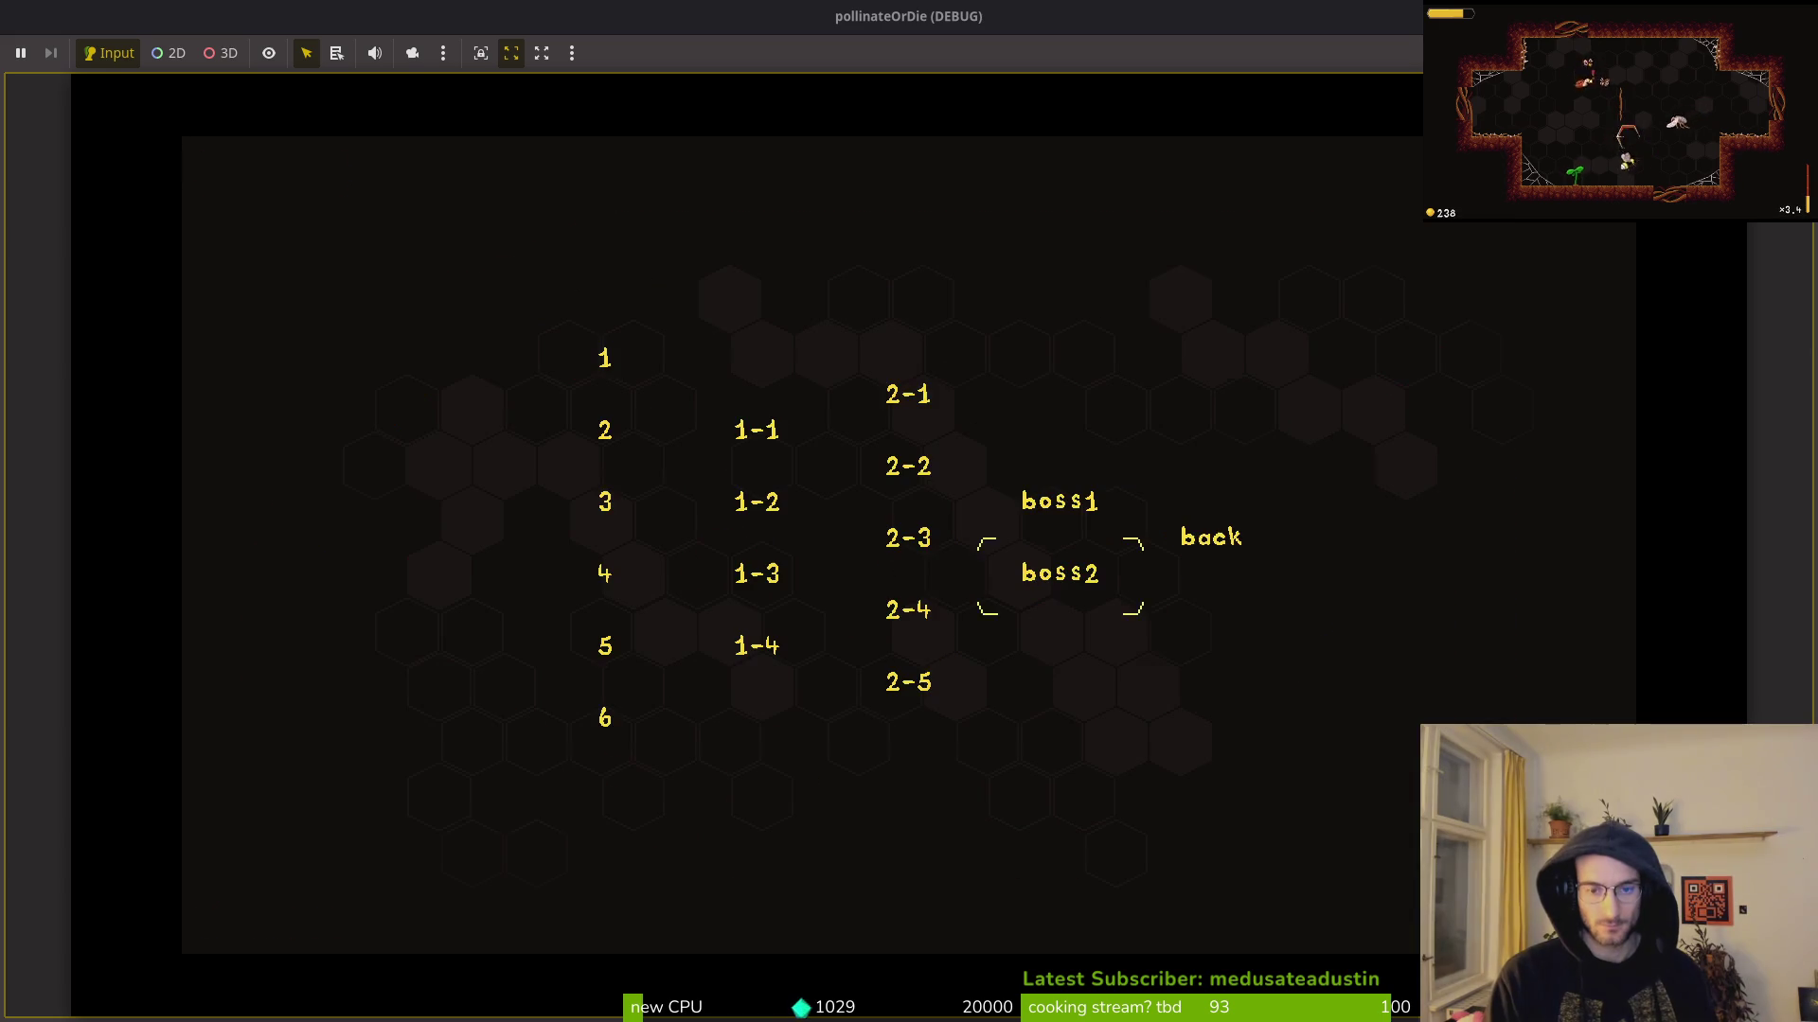
Step: Pick boss2 and fight the spider until the emit_spider_died error breaks at dying.gd line 11
key("Return")
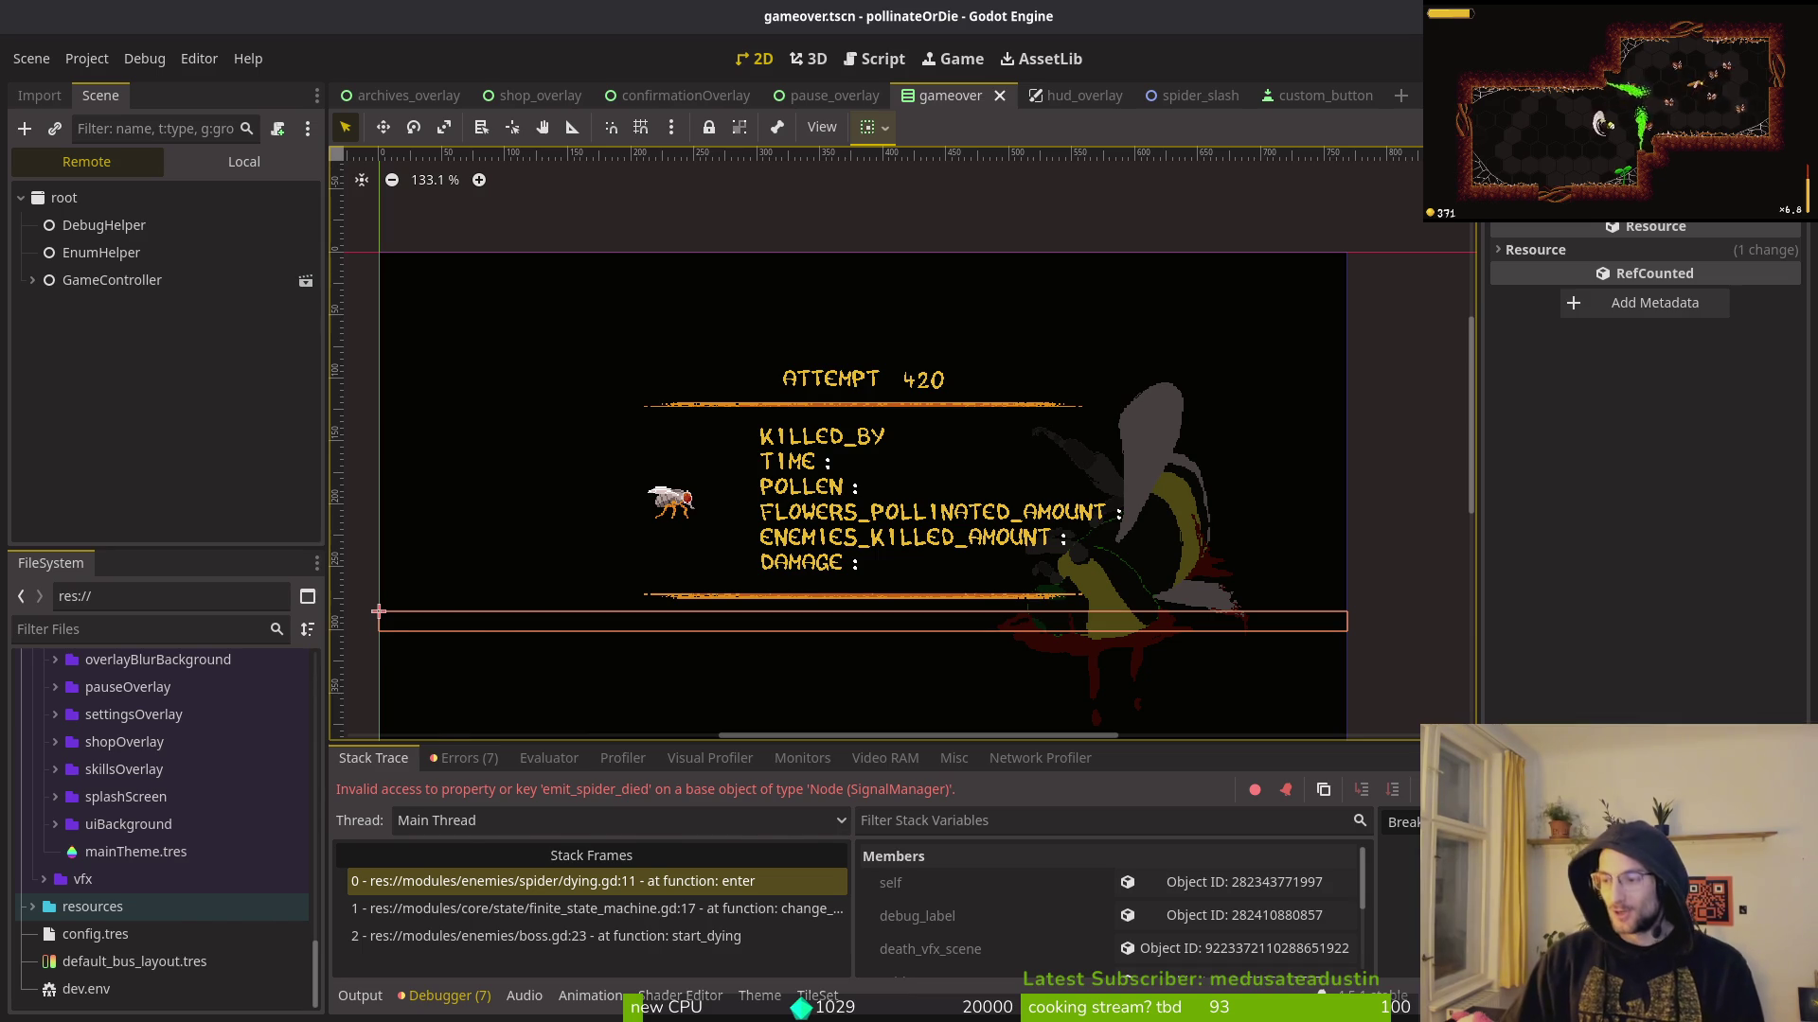
Step: Leave the running spider fight and return to spawn_rockslide.gd with its loop count at 4
key("alt+Tab")
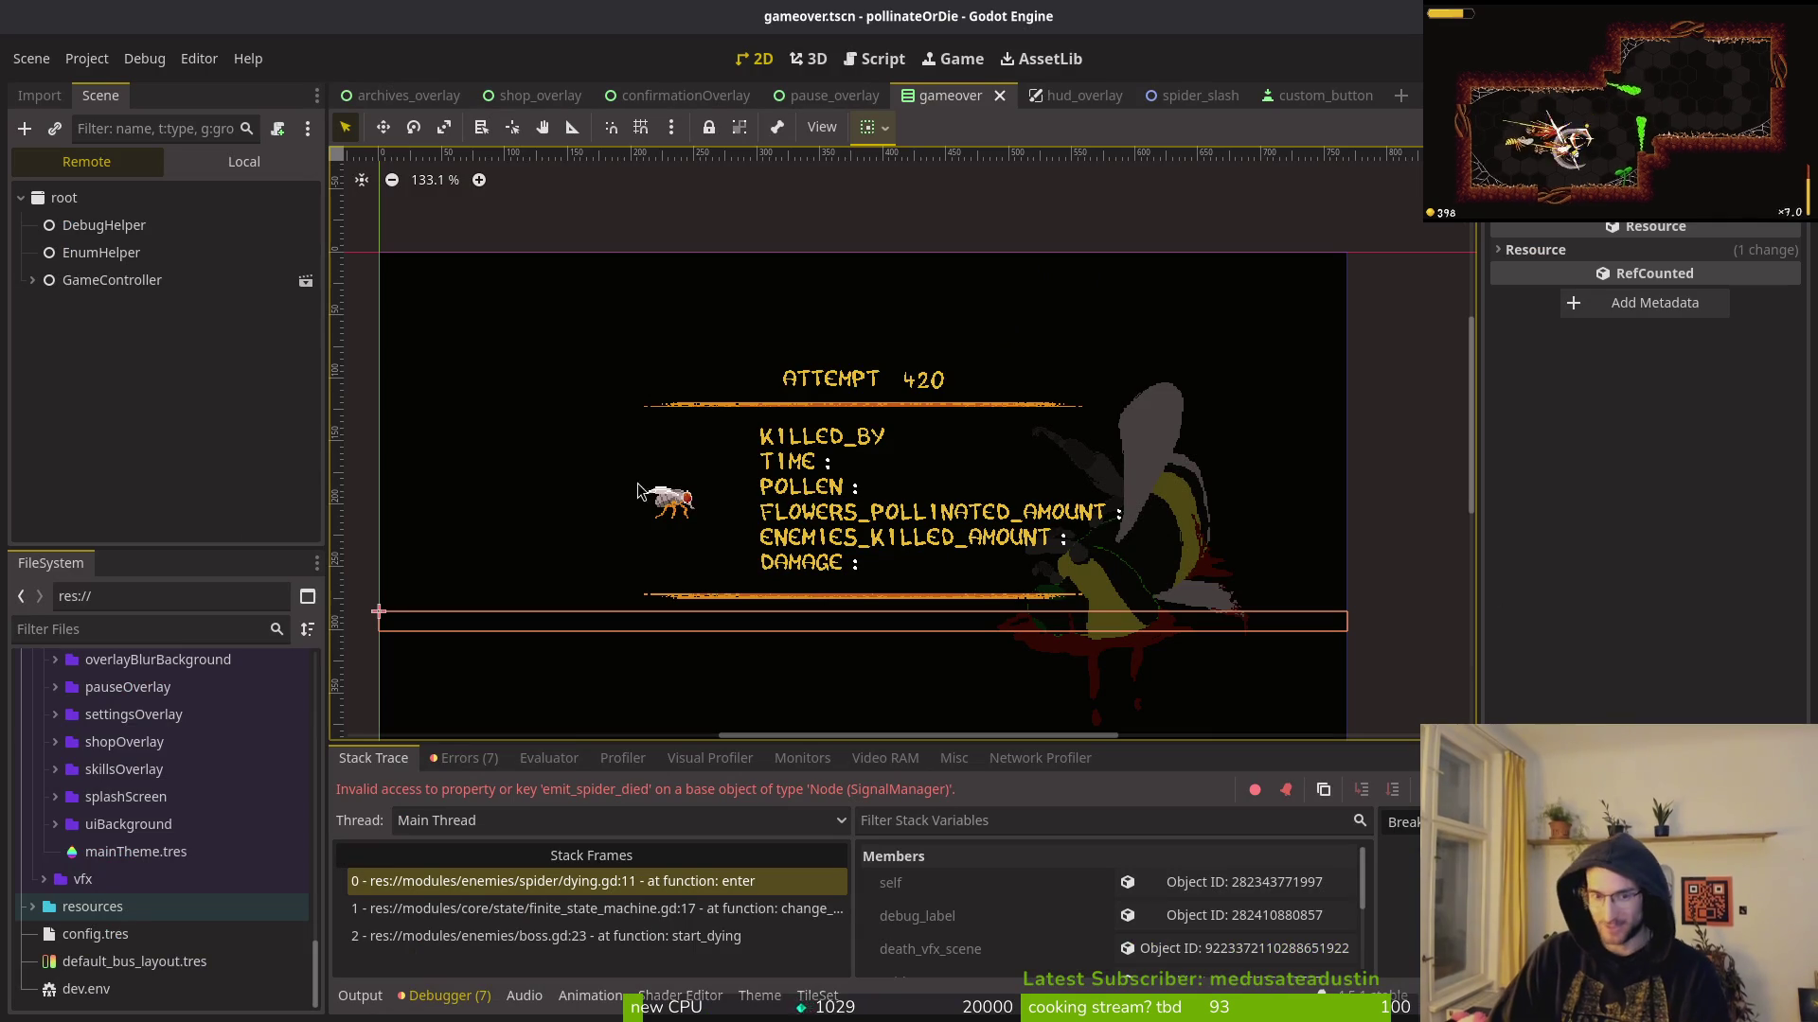
key("F5")
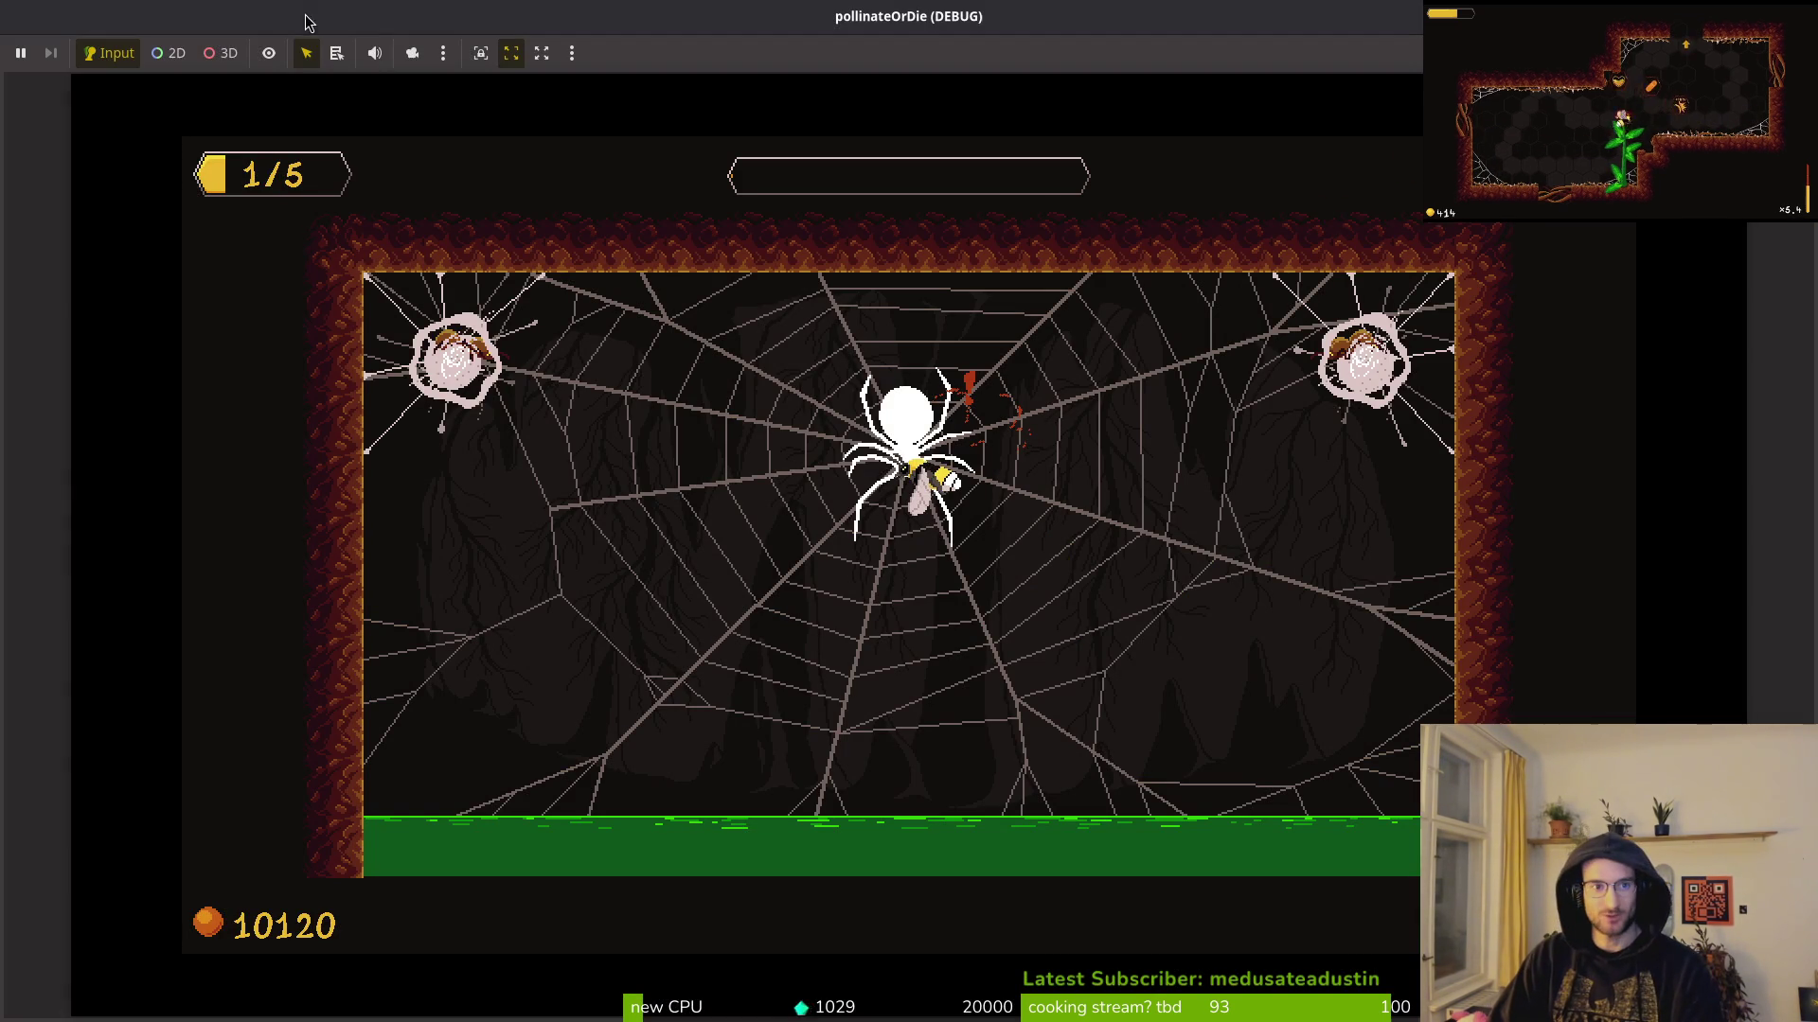
left_click(407, 85)
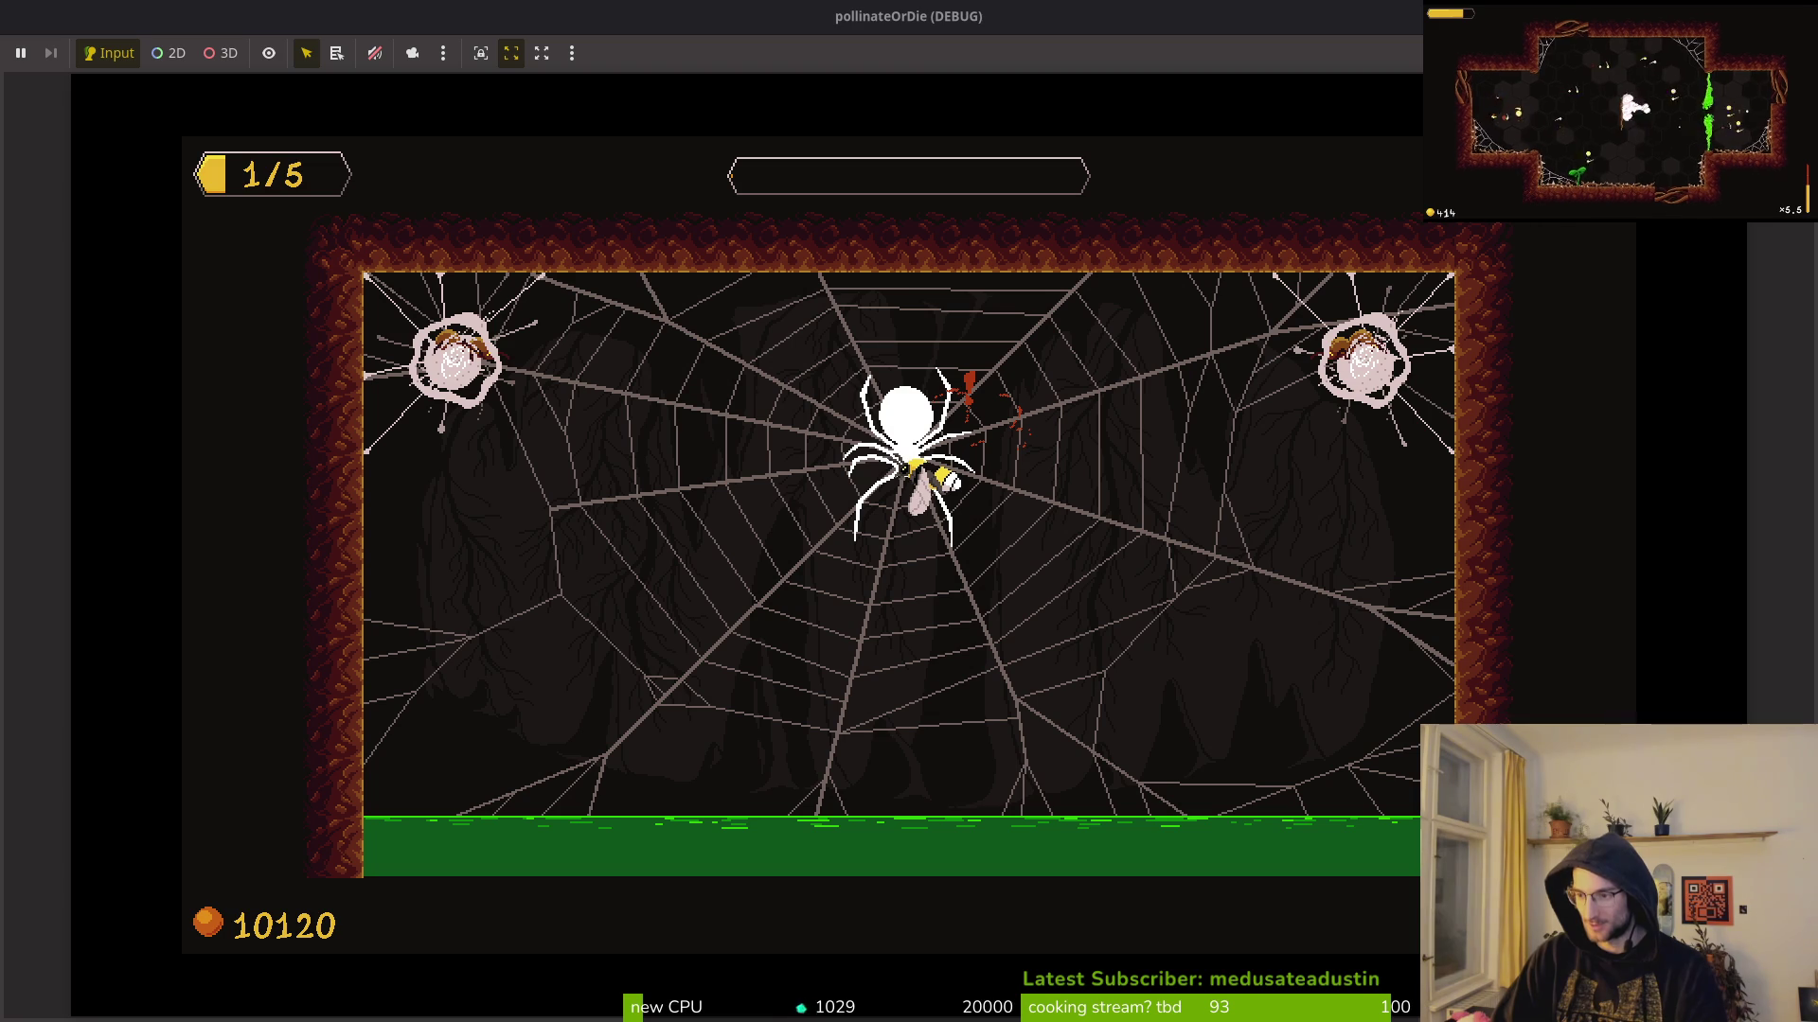
key("alt+Tab")
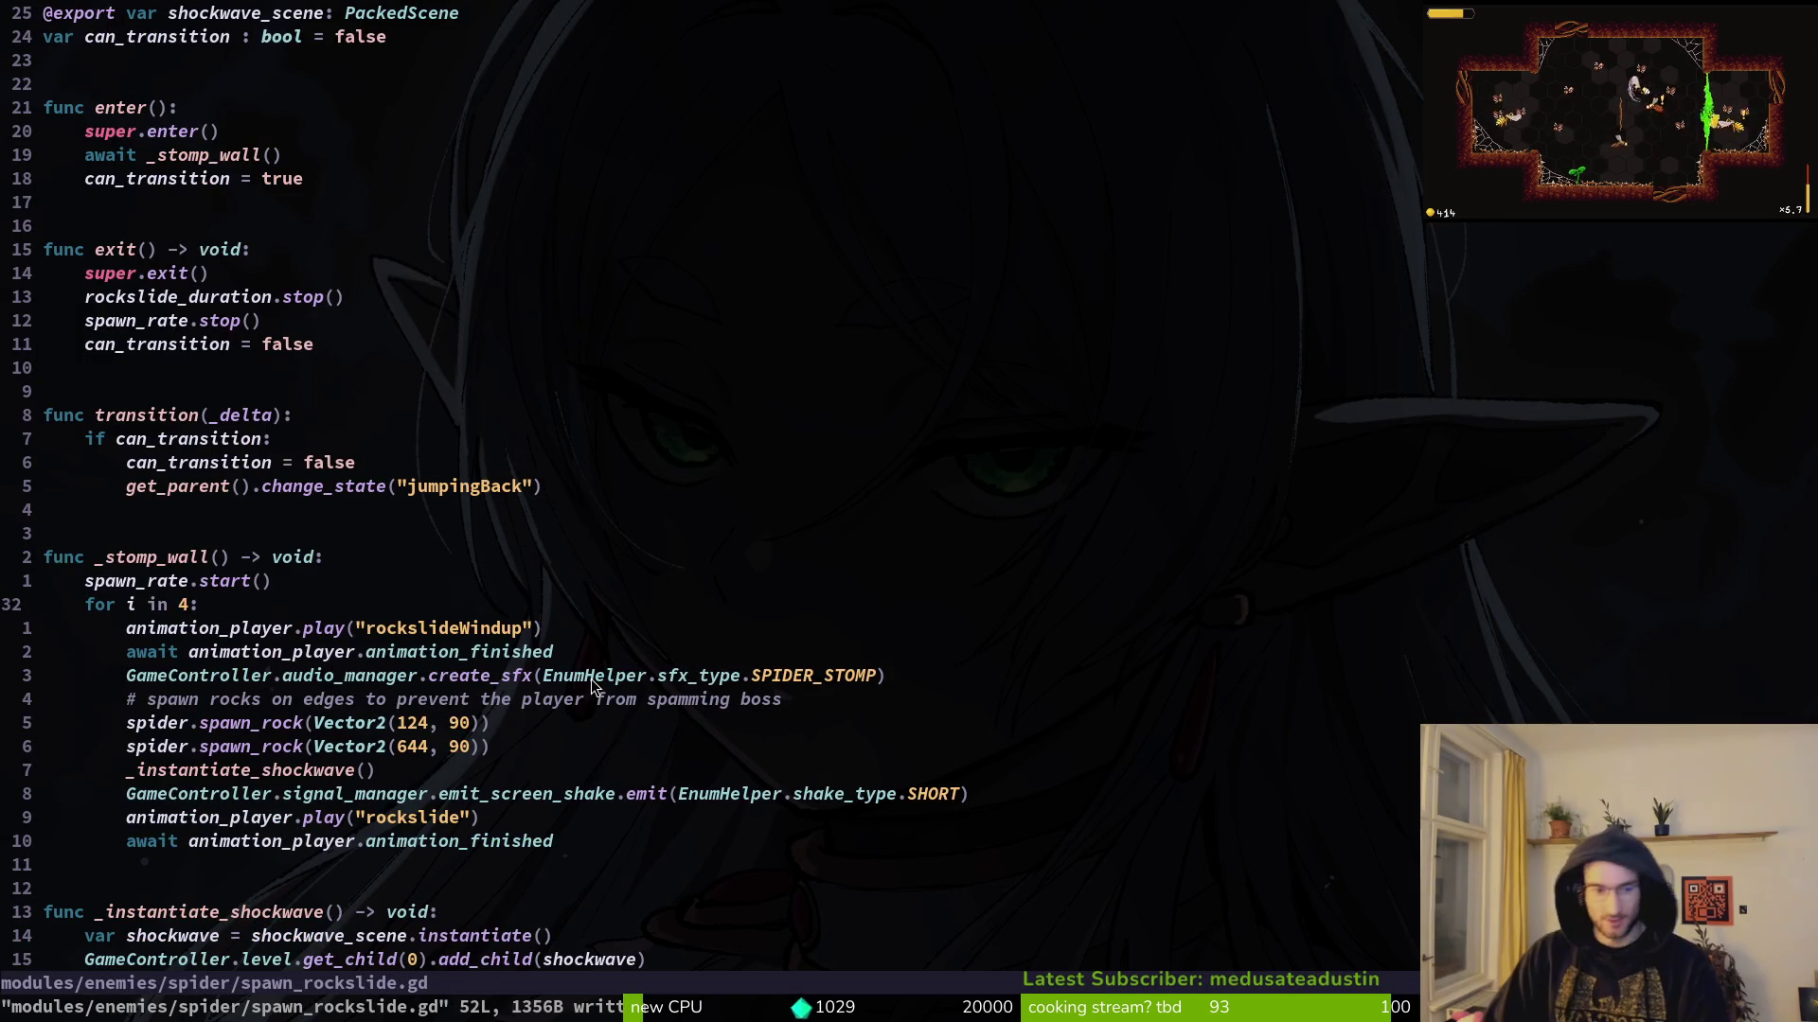
Step: Use Telescope Find Files with 'spdiedy' to open modules/enemies/spider/dying.gd
key("space")
key("f")
key("f")
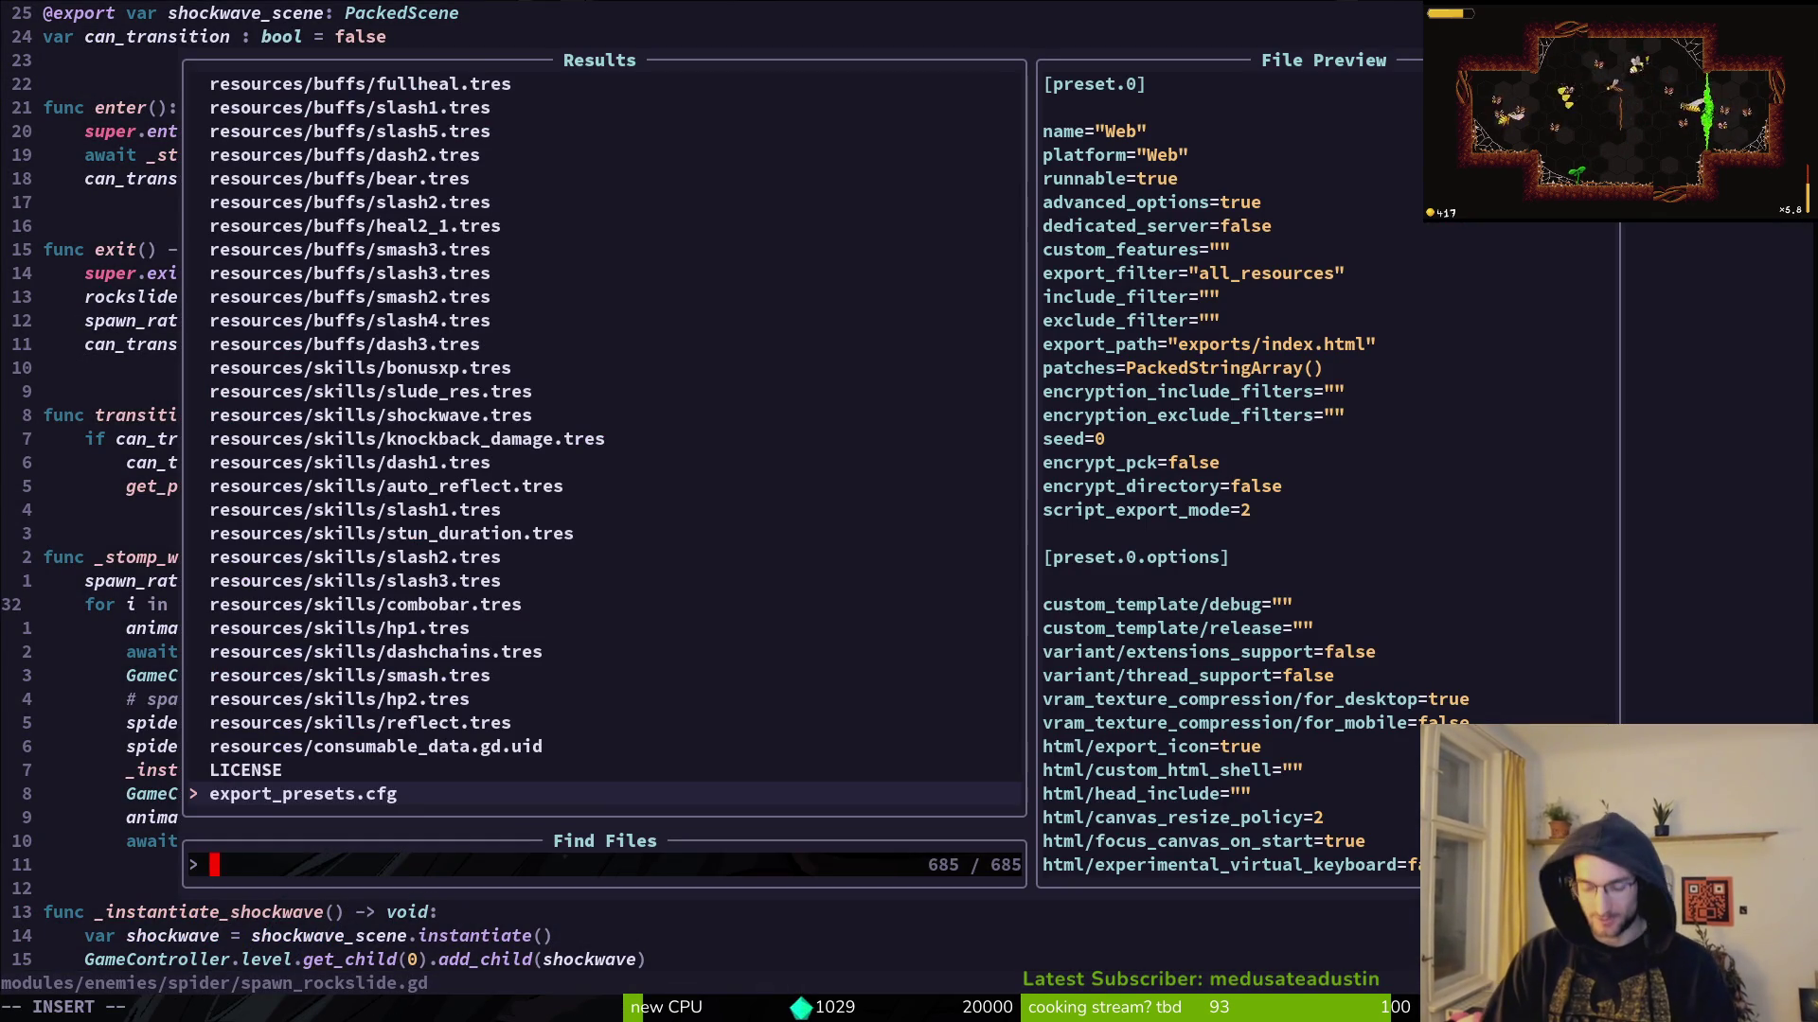
type("bos")
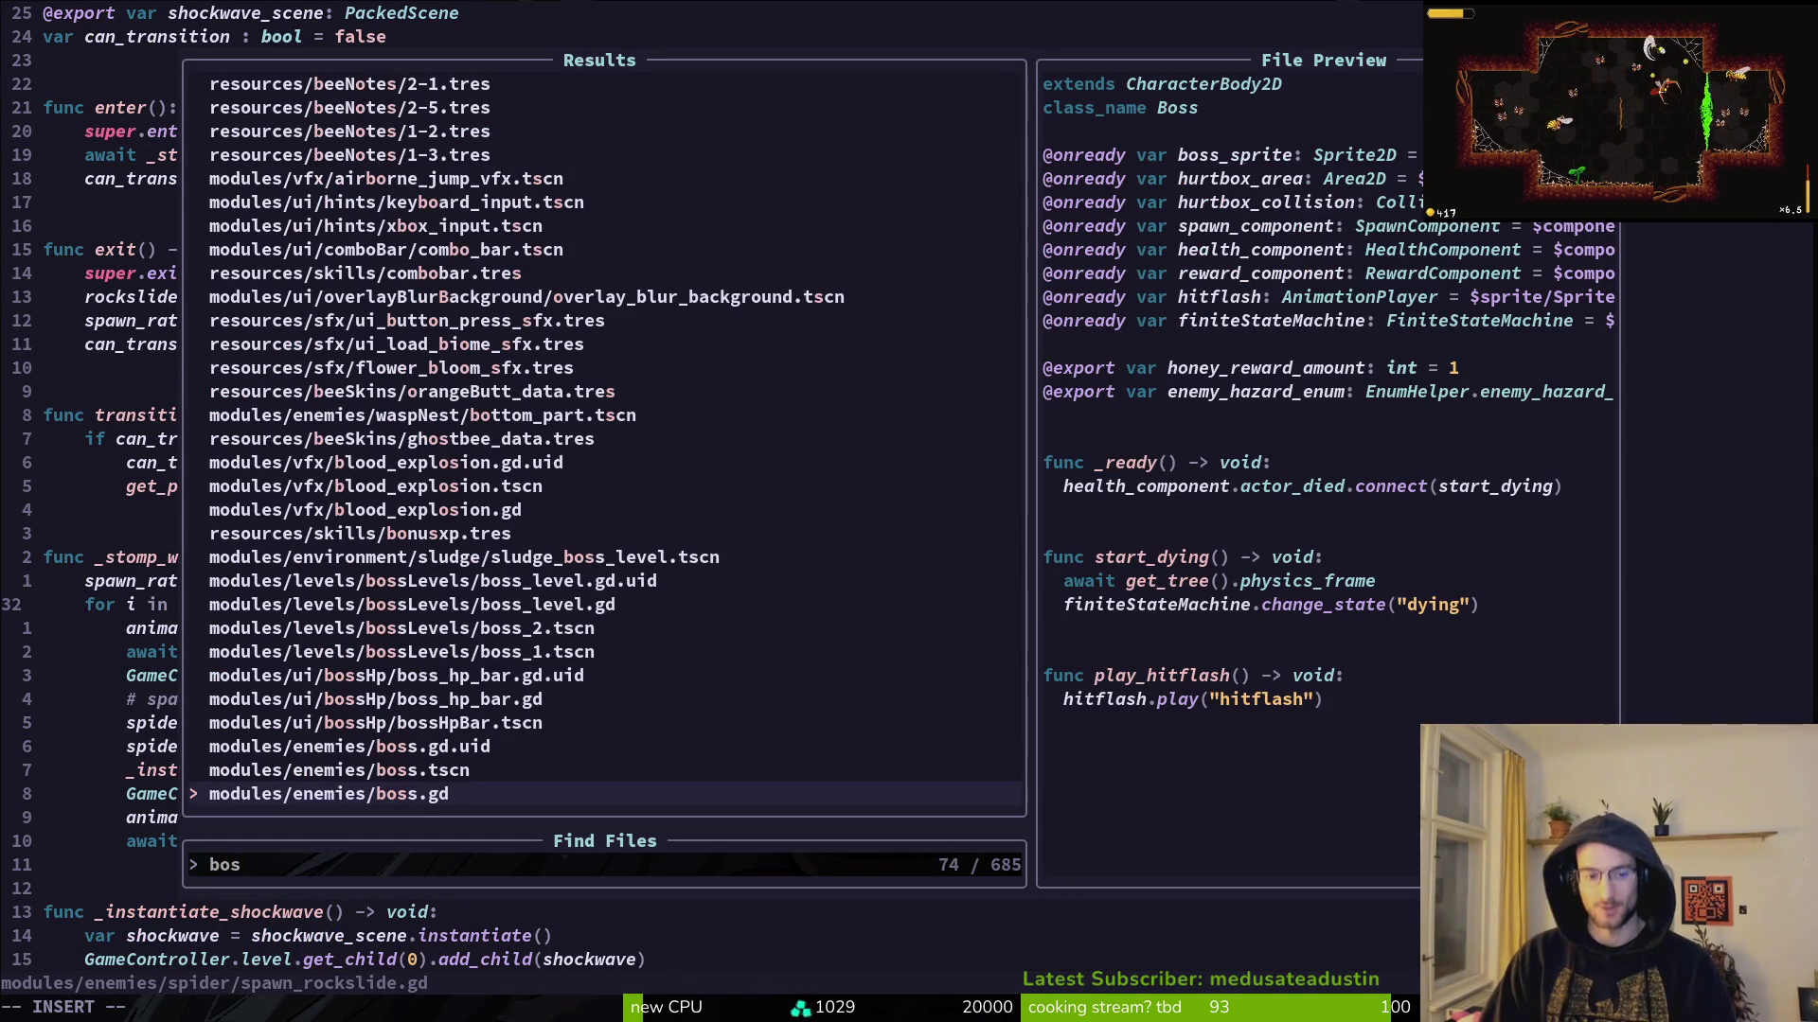
key("BackSpace")
key("BackSpace")
key("BackSpace")
type("spdiedy")
key("BackSpace")
key("BackSpace")
key("BackSpace")
key("Return")
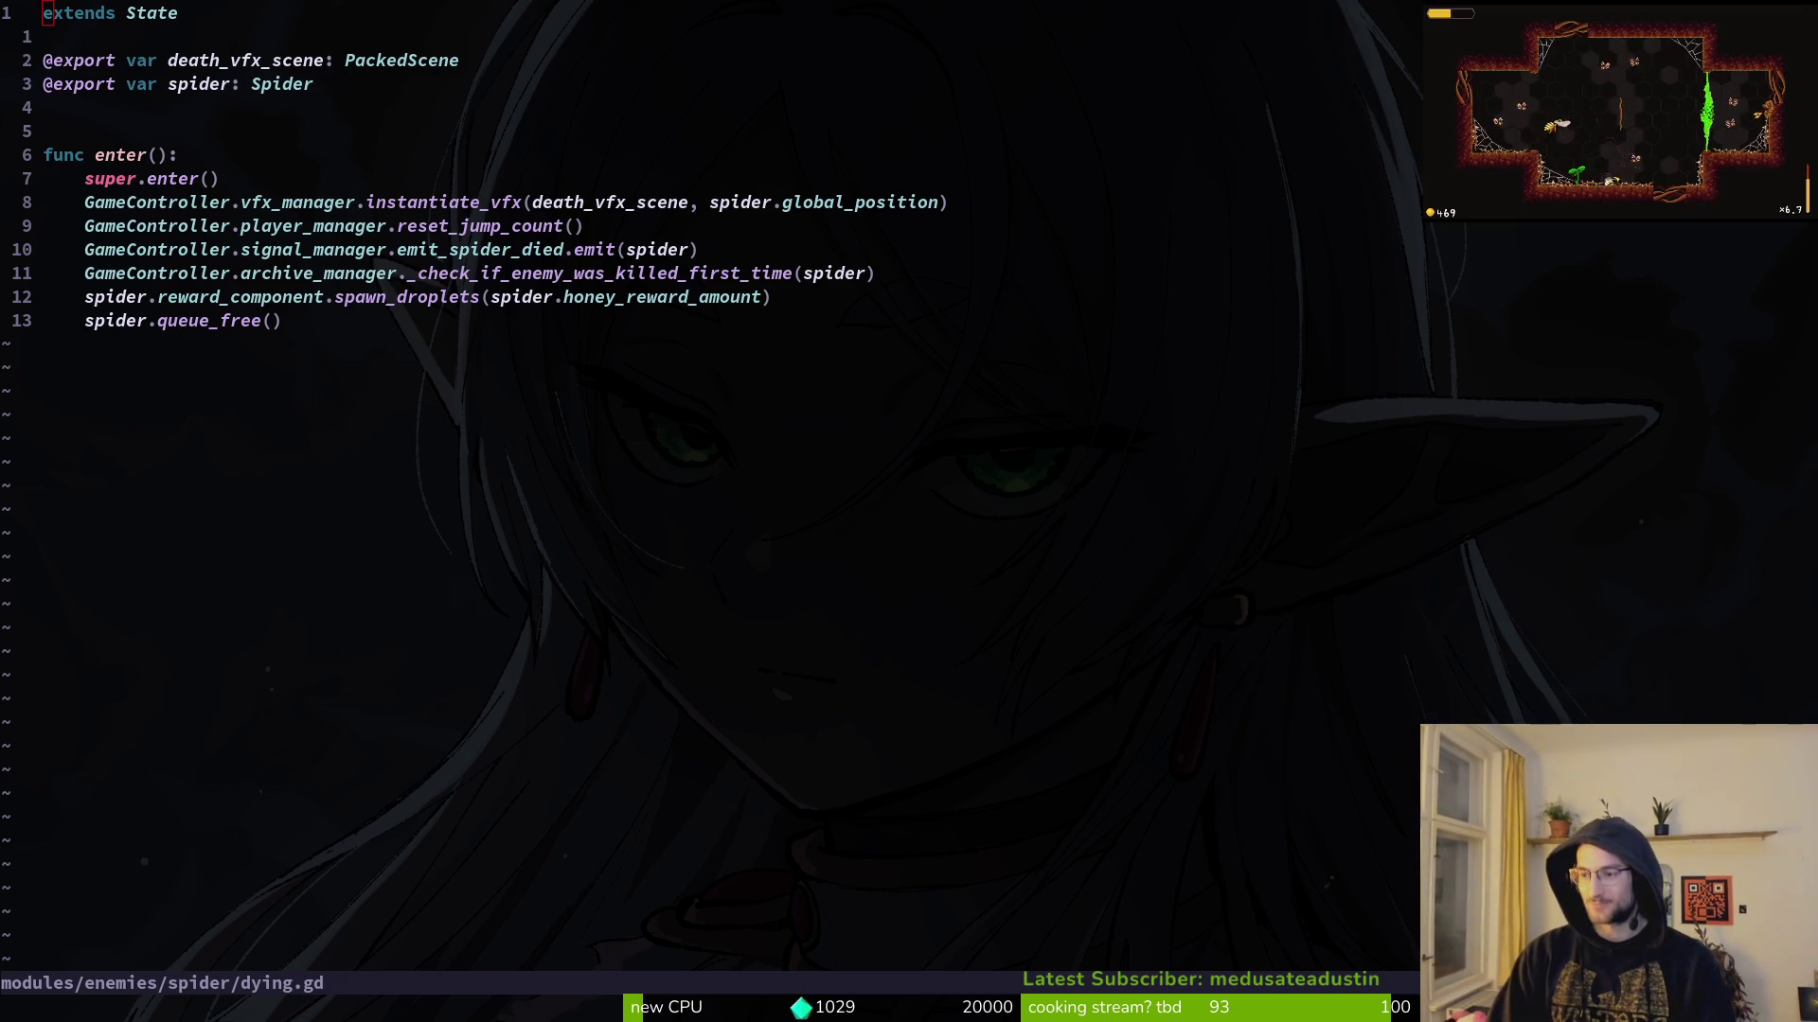
key("alt+Tab")
key("alt+Tab")
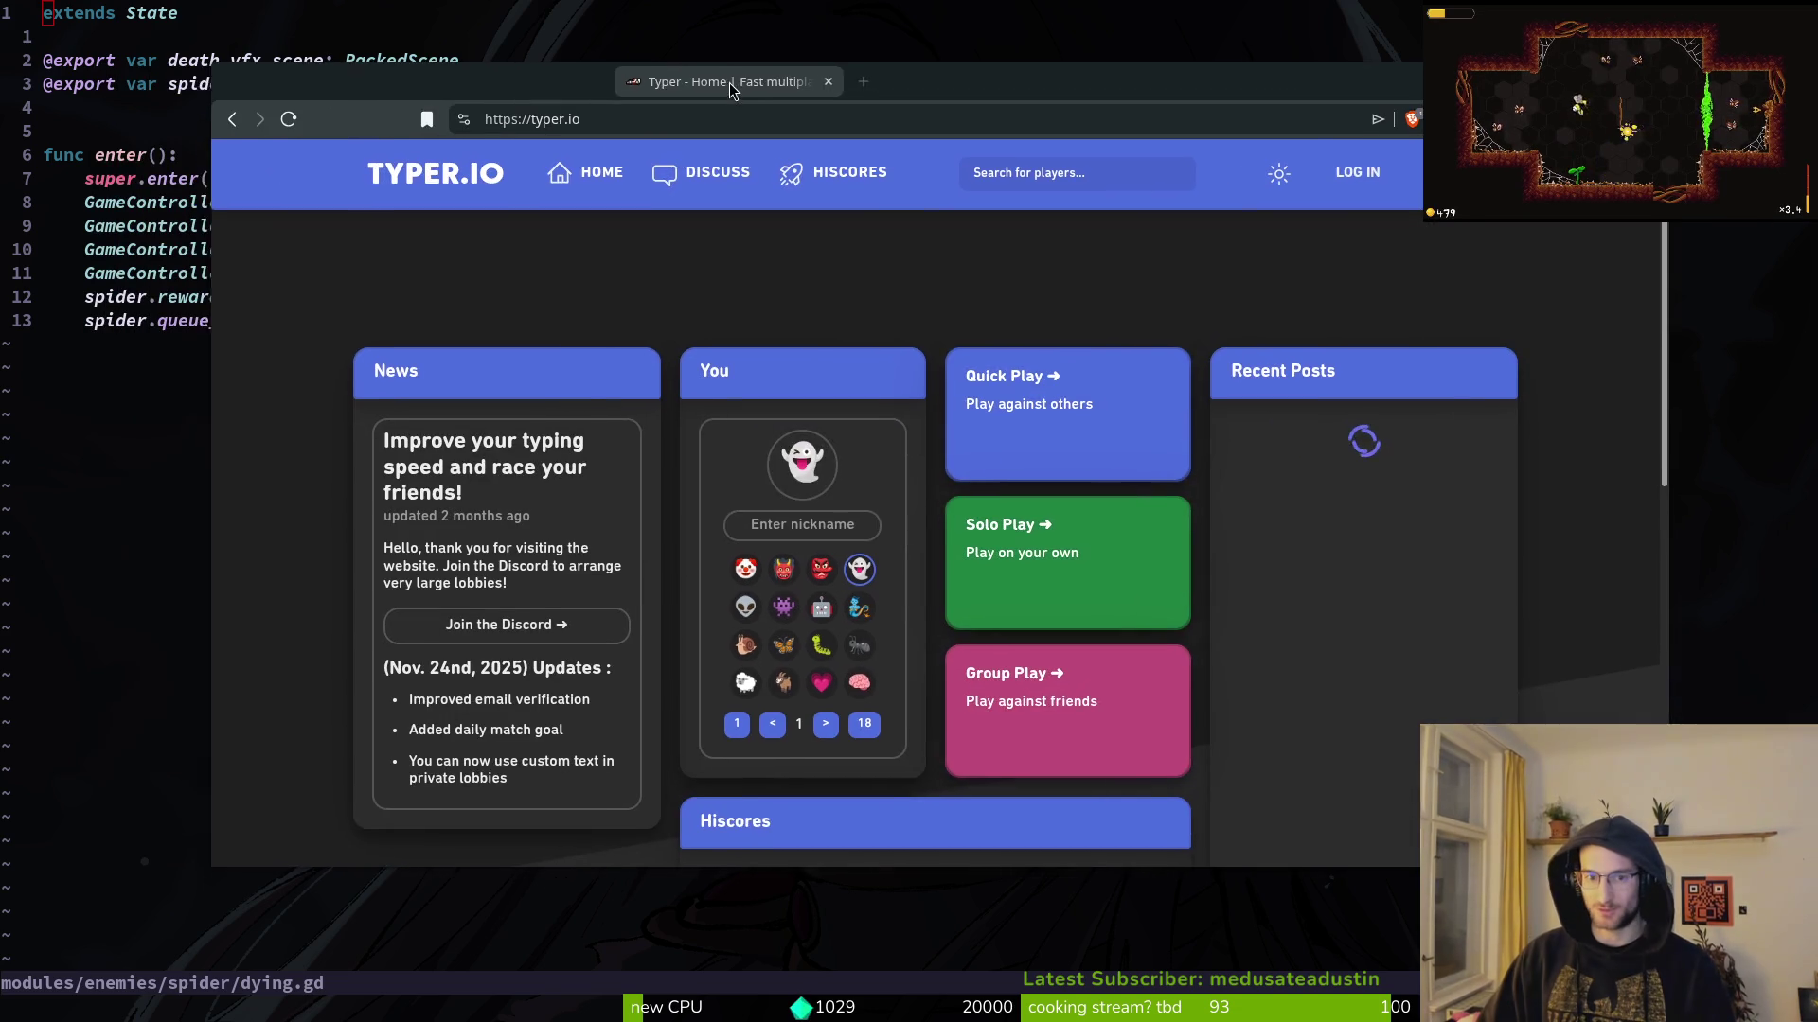
Step: Create a medium-difficulty Typer.io Group Play lobby for 10 players and copy its invite link
left_click(1023, 675)
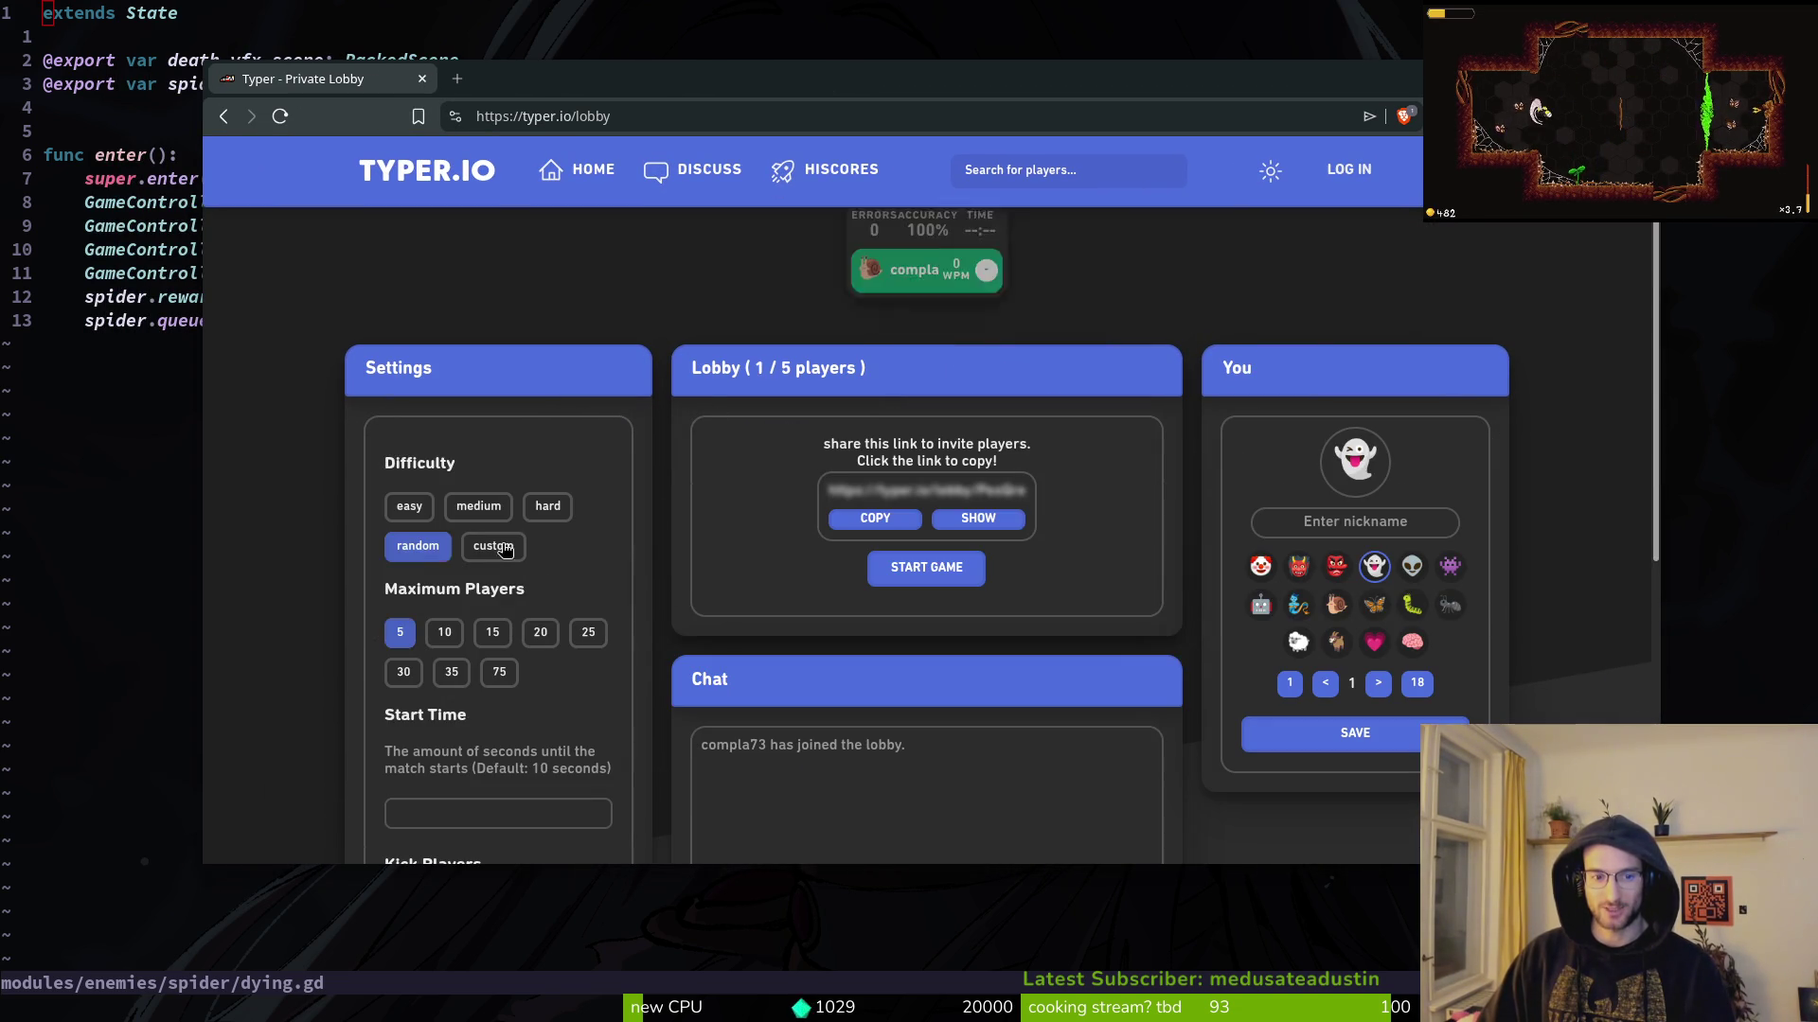
left_click(445, 633)
left_click(895, 520)
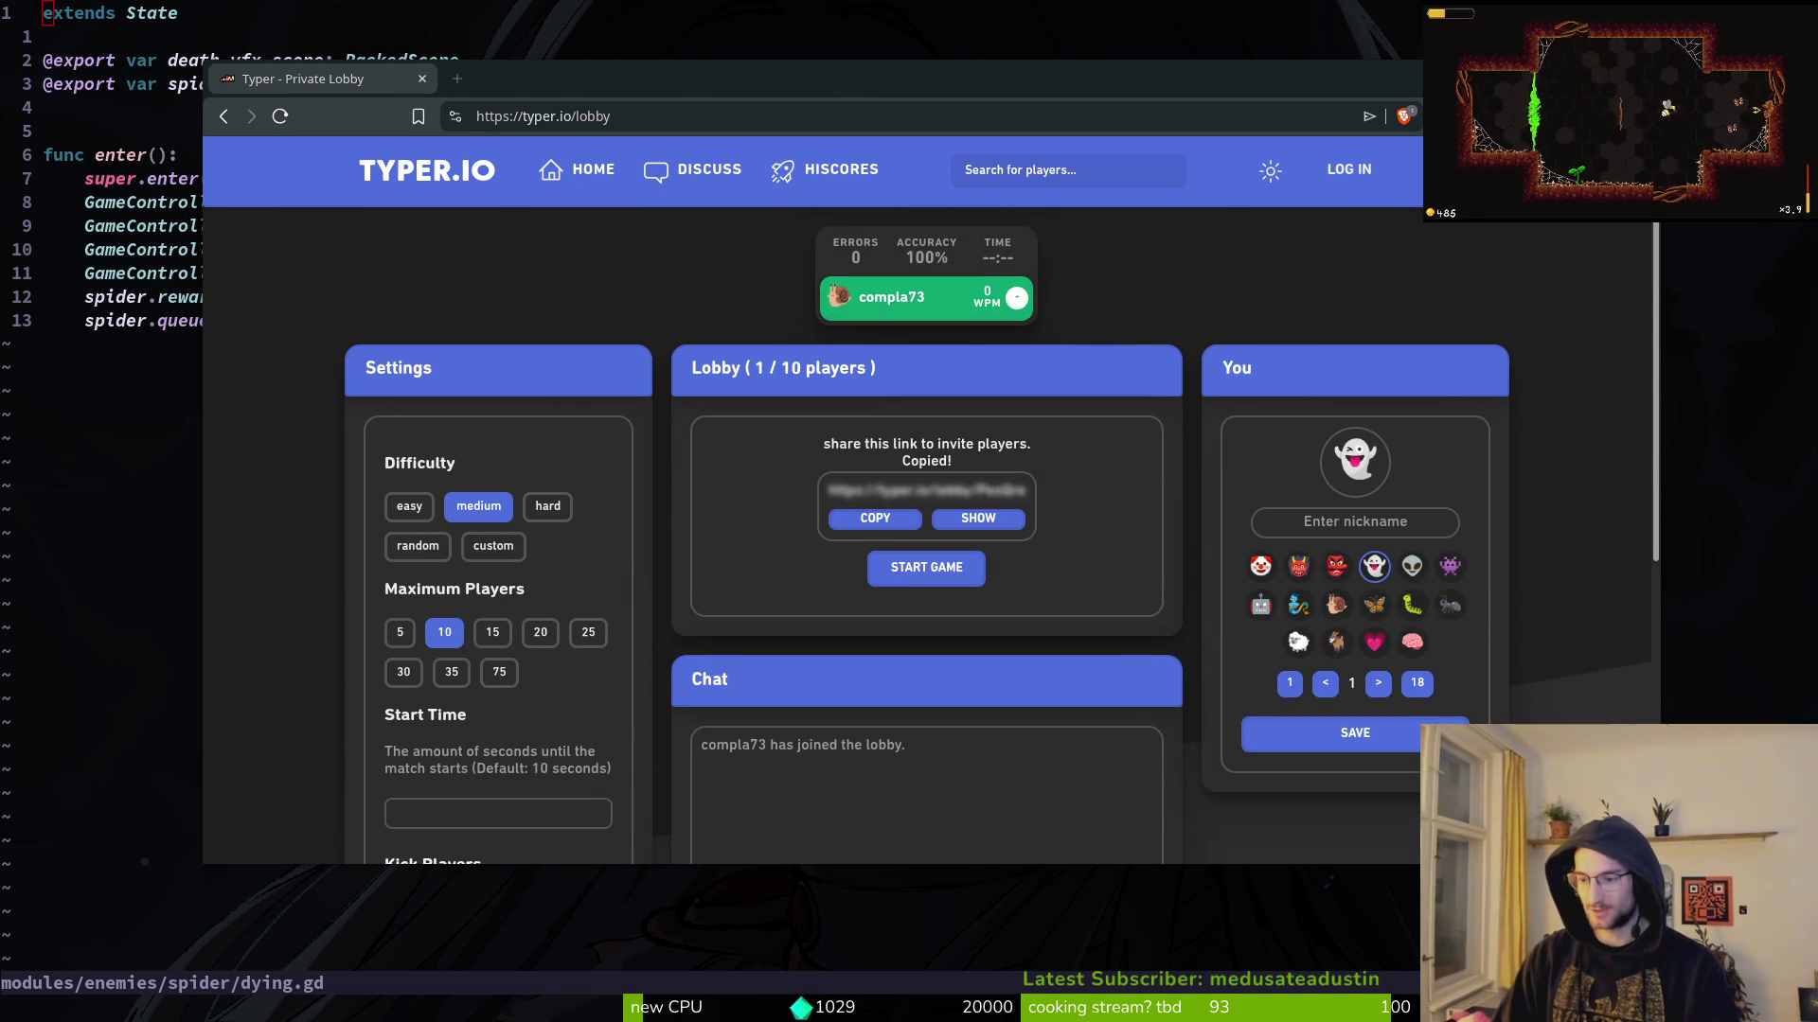
key("alt+Tab")
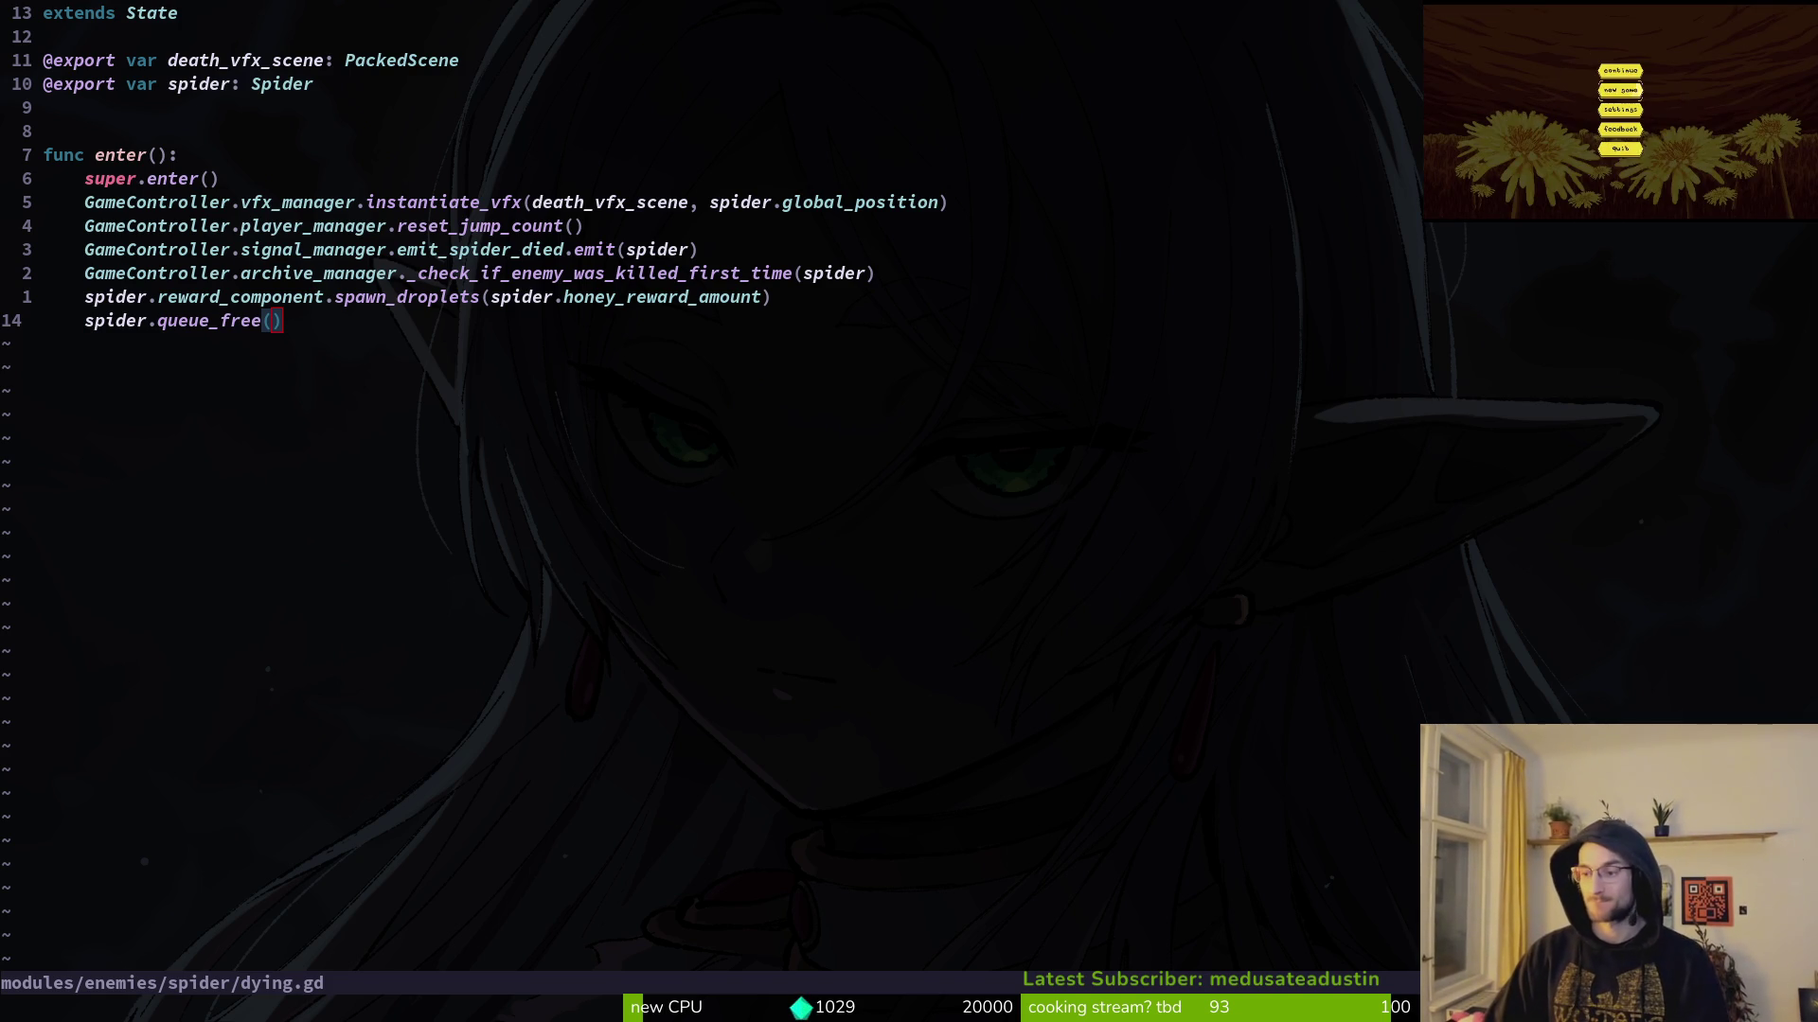
Step: Bring the Typer.io private lobby, now at 3/10 players, back over Neovim
key("super+b")
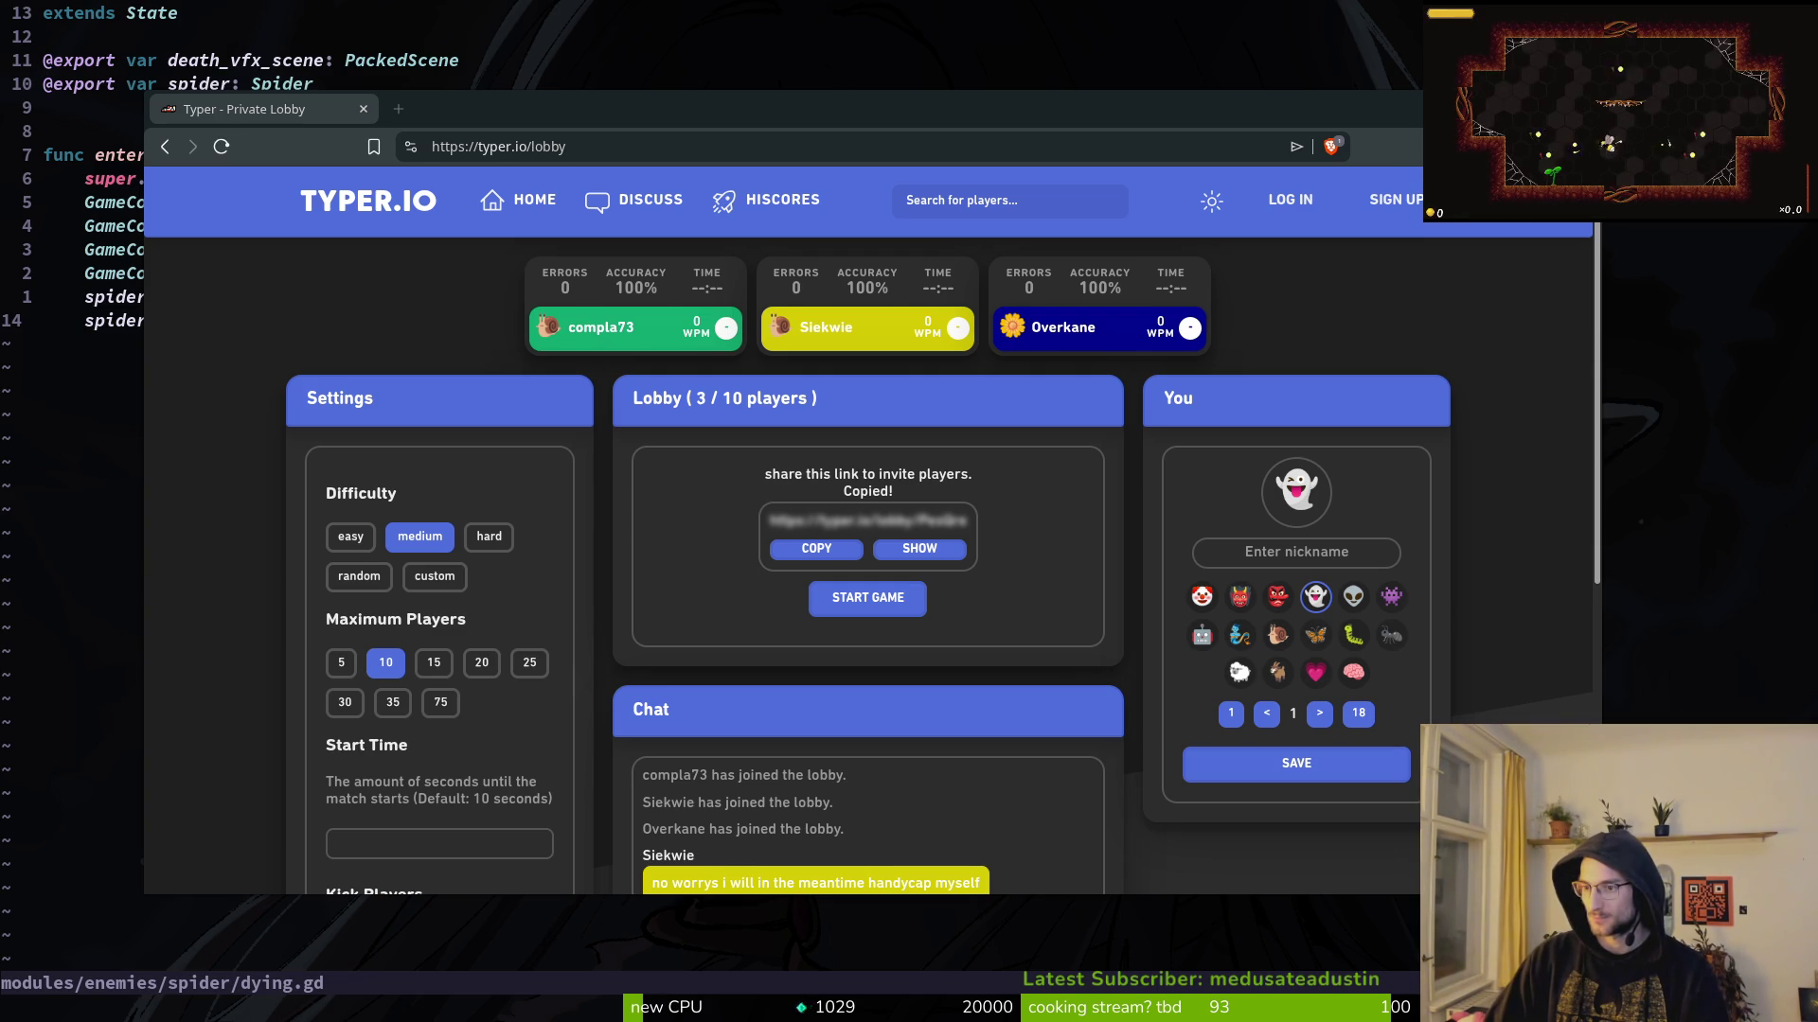
Step: Maximize the browser and enter a player nickname in the lobby
double_click(805, 102)
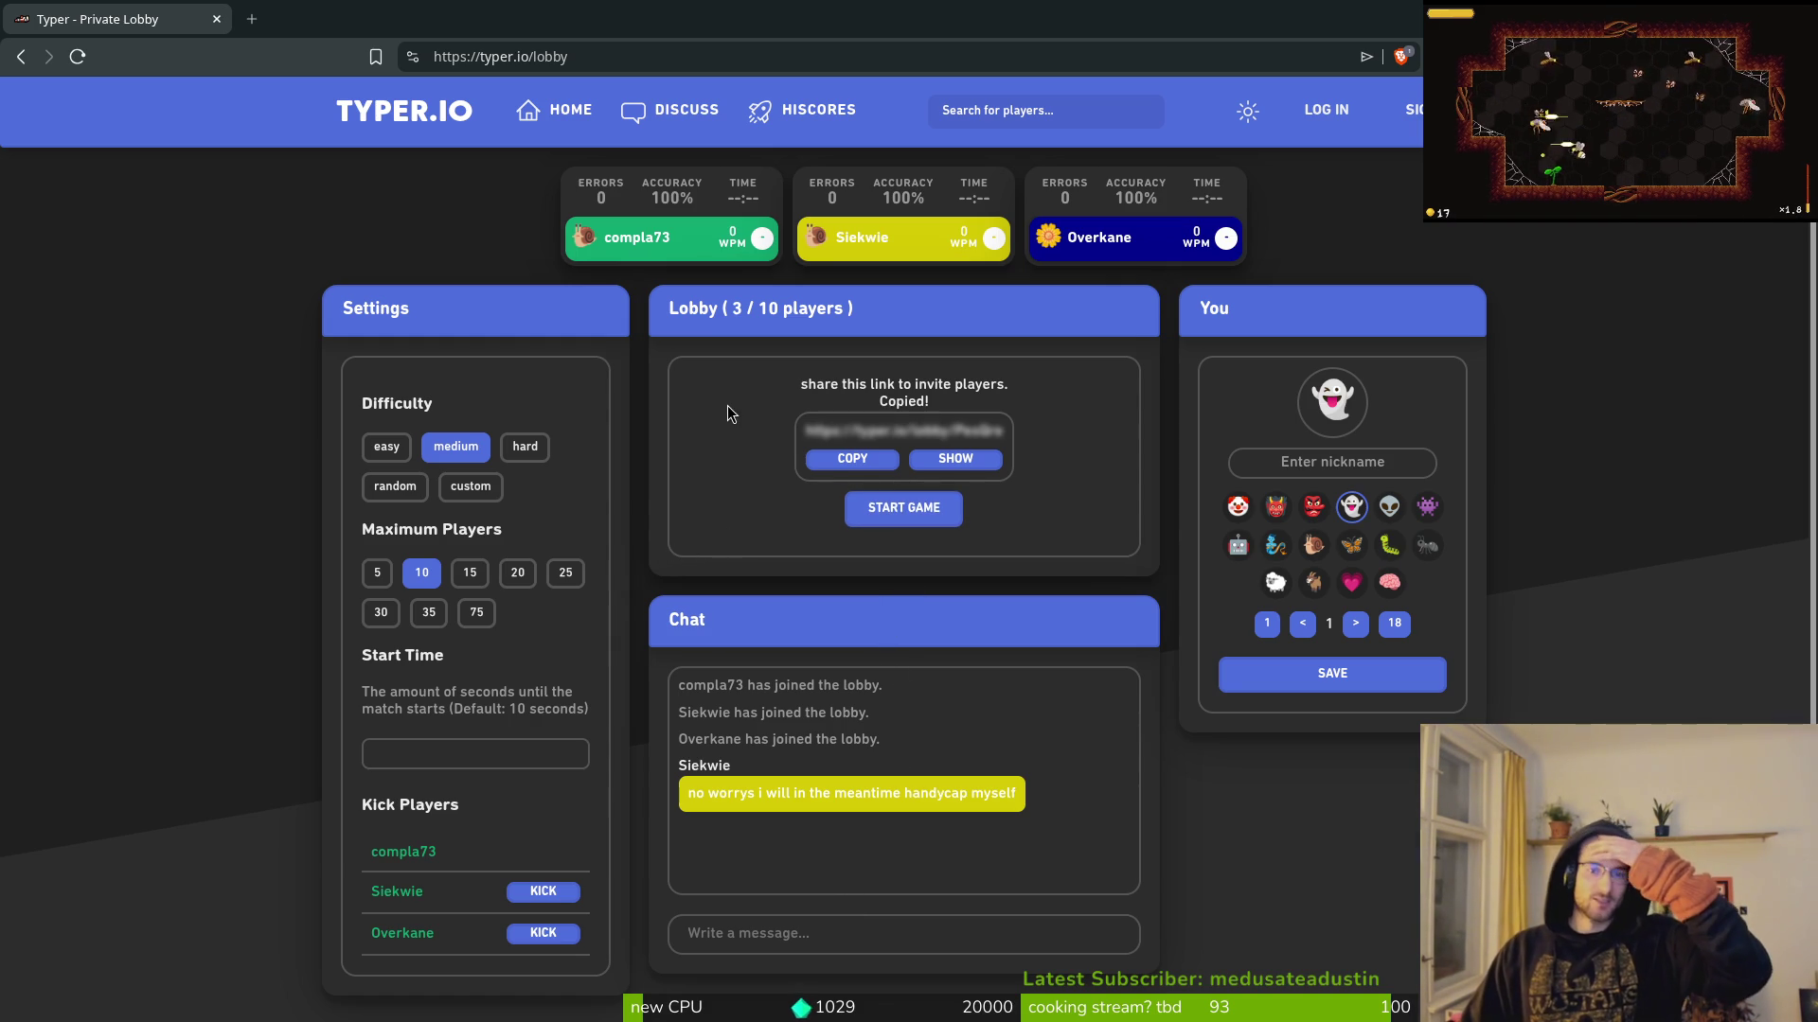
left_click(1343, 460)
type("fiehla")
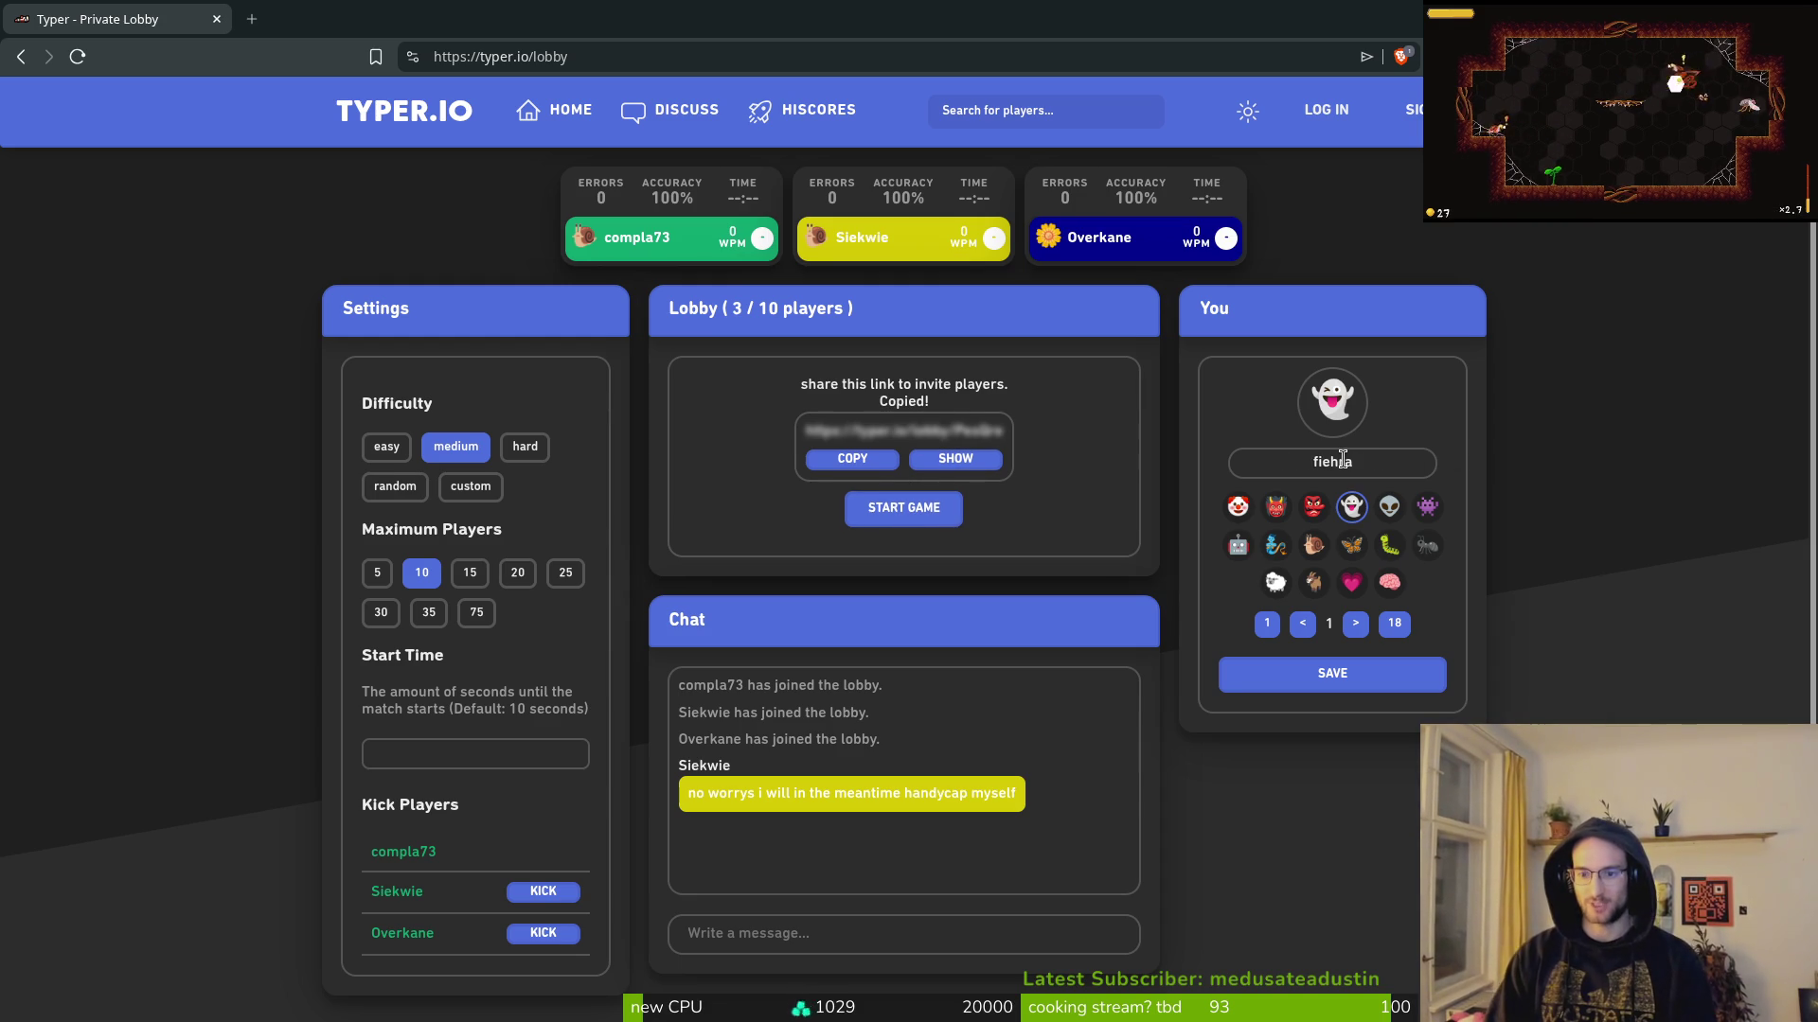
Step: Choose the bee avatar from the avatar grid and start the race
left_click(1355, 623)
left_click(1354, 623)
left_click(1355, 623)
left_click(1354, 623)
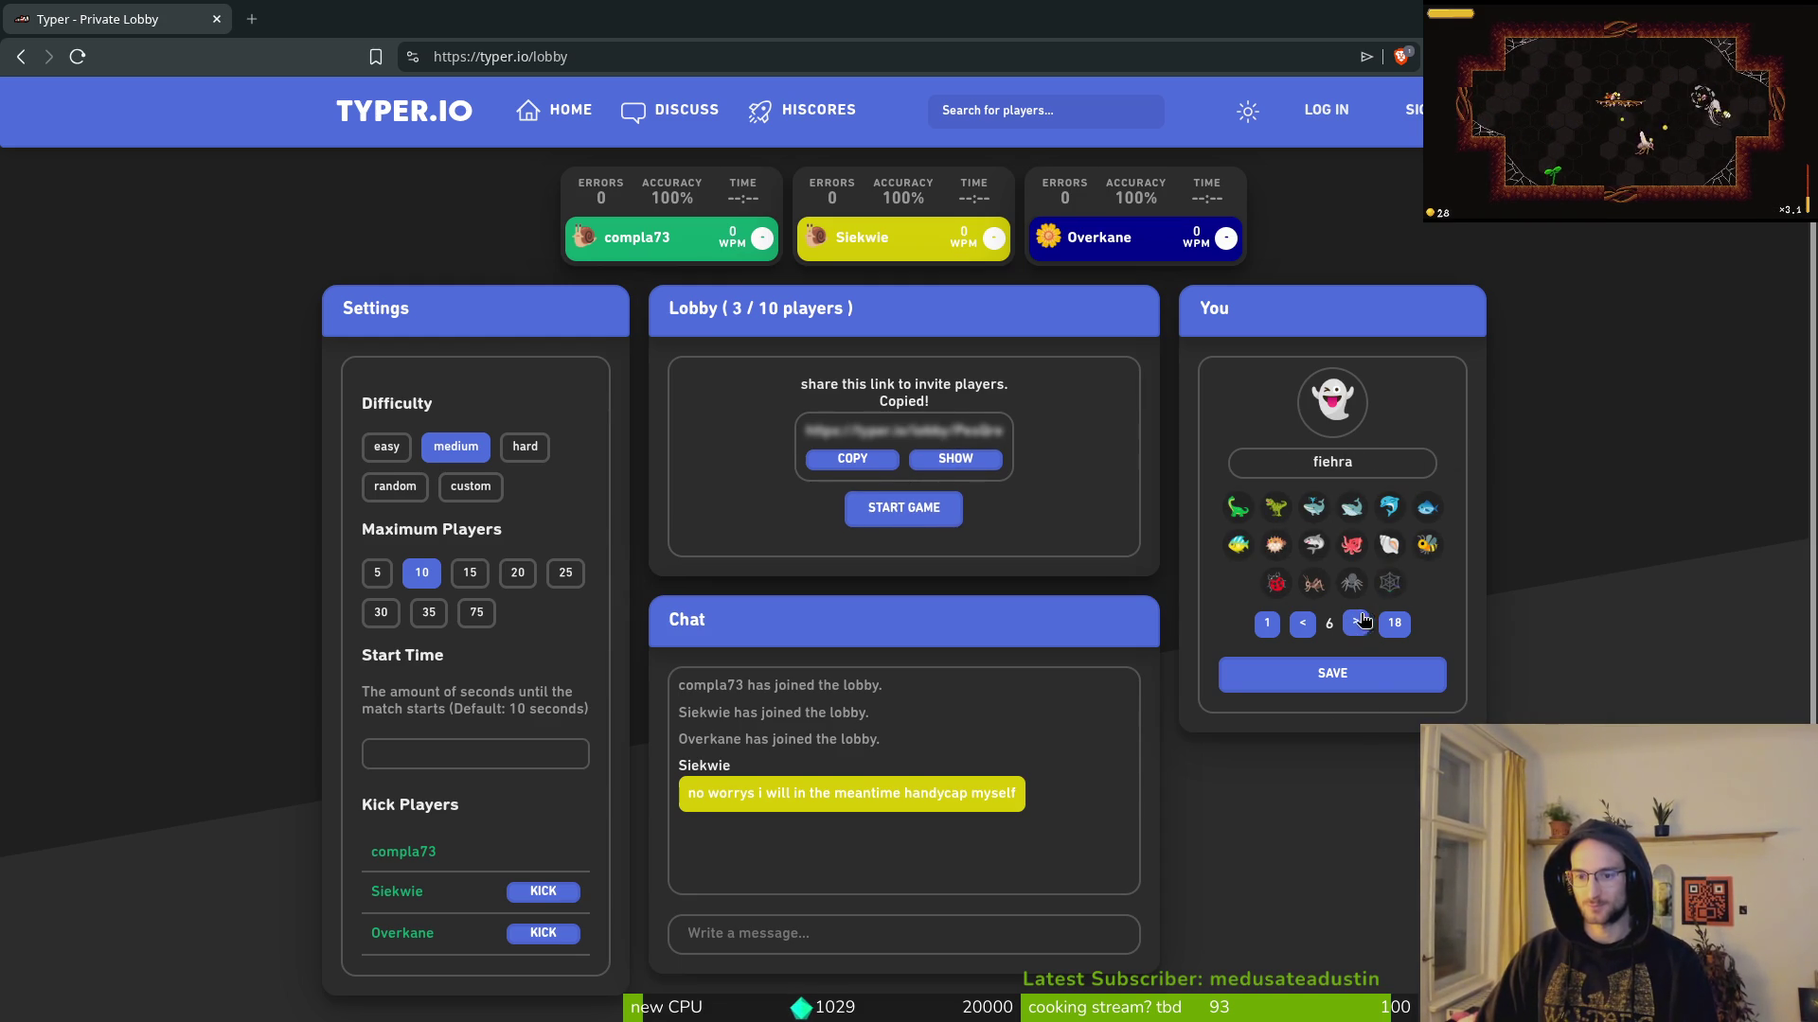
left_click(1354, 623)
left_click(1426, 544)
left_click(1332, 673)
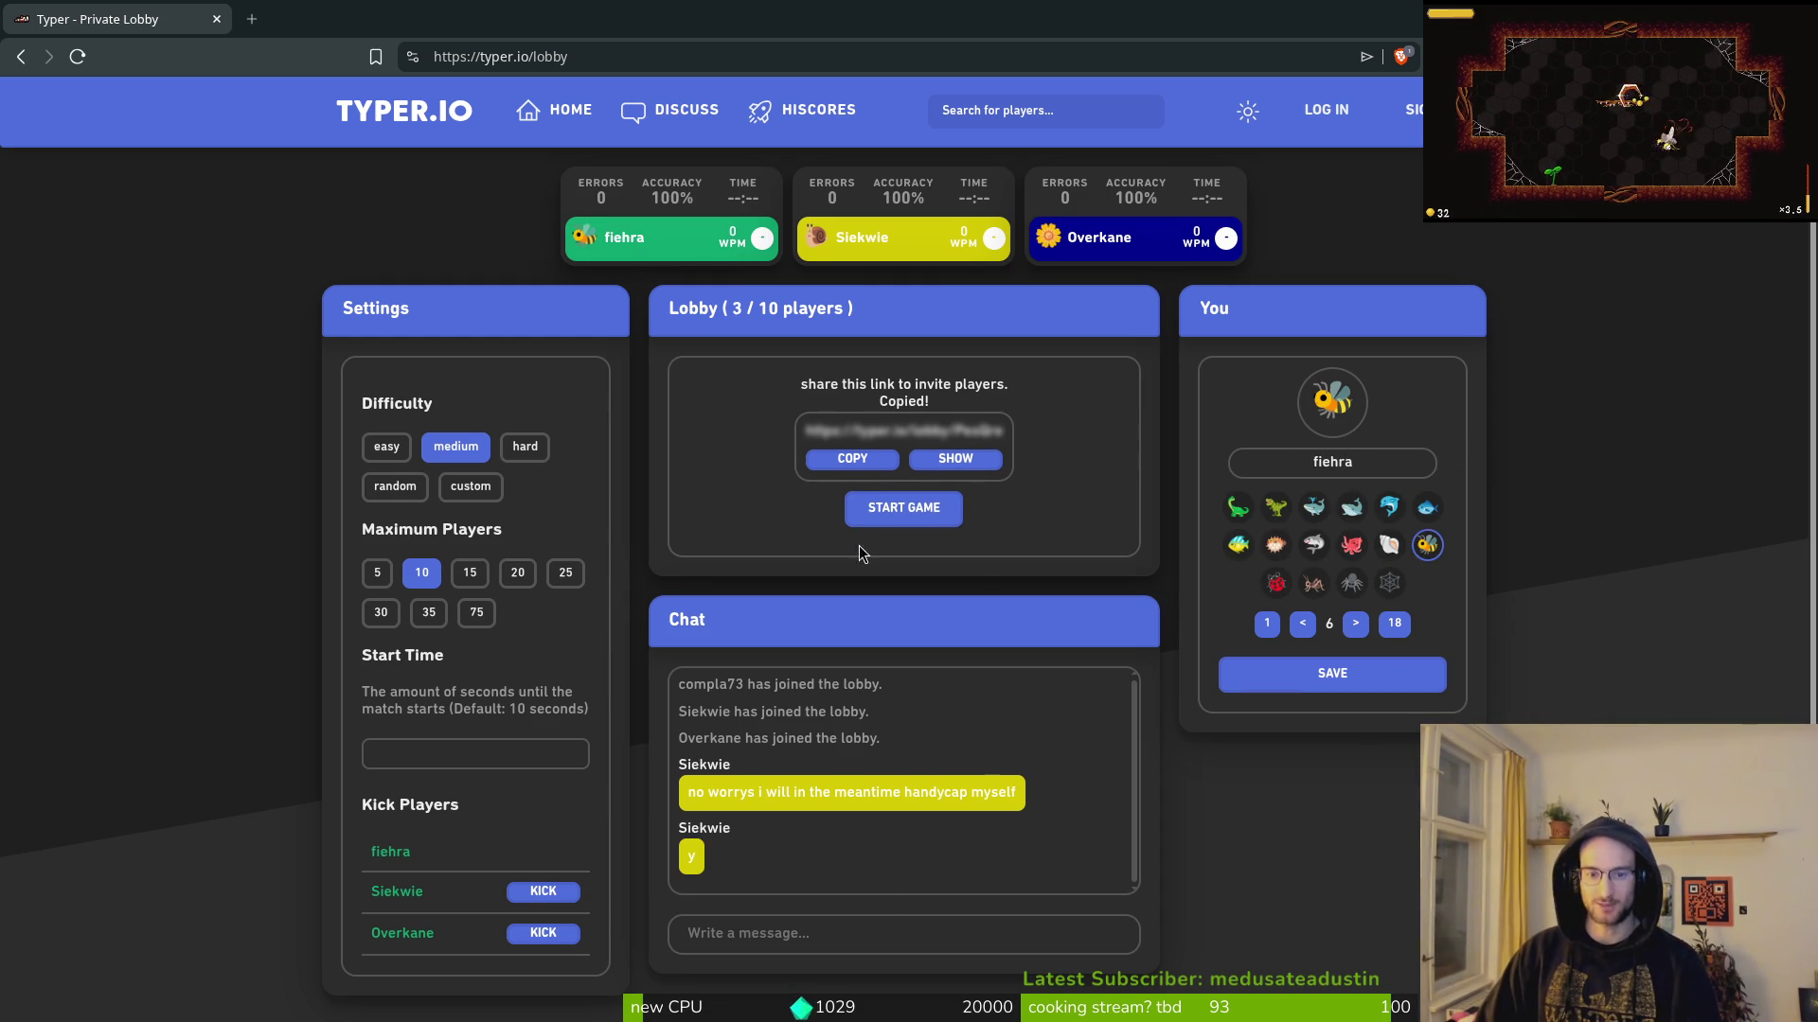
left_click(904, 508)
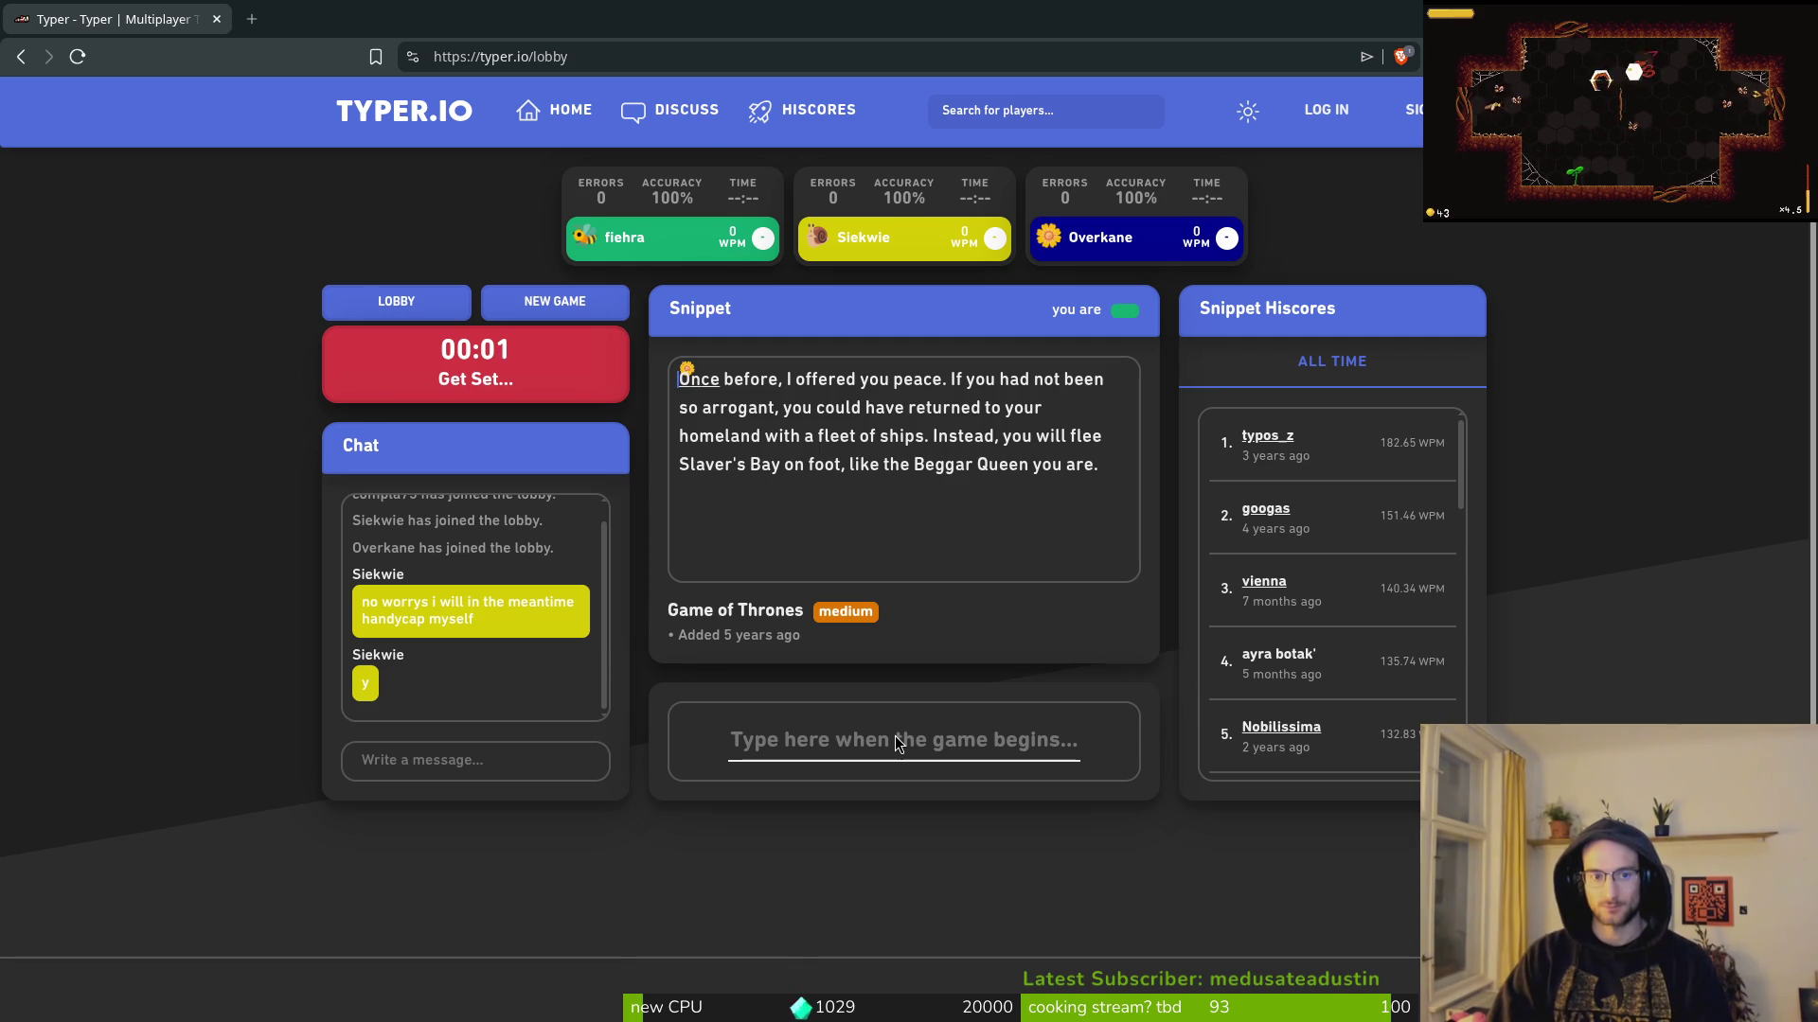
Step: Type the Game of Thrones snippet, fixing typos, finishing 2nd at 72.42 WPM, 96% accuracy
type("Once before,")
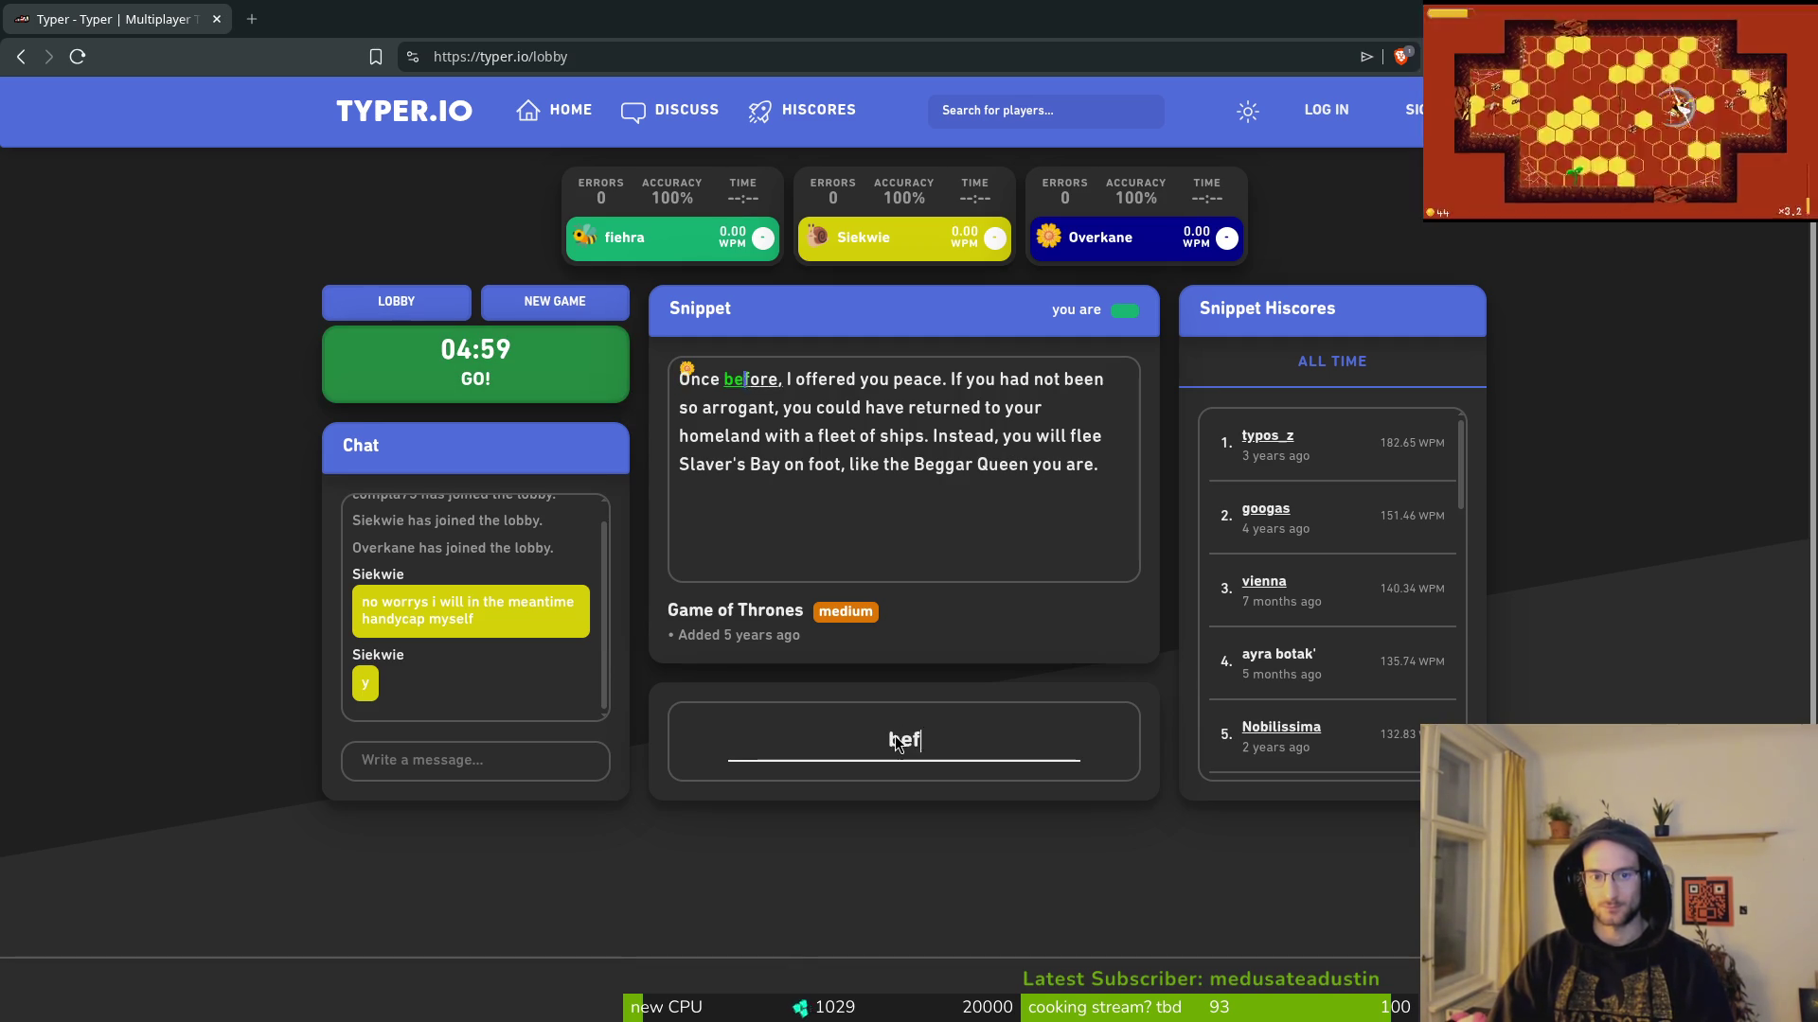
type(" I offered ")
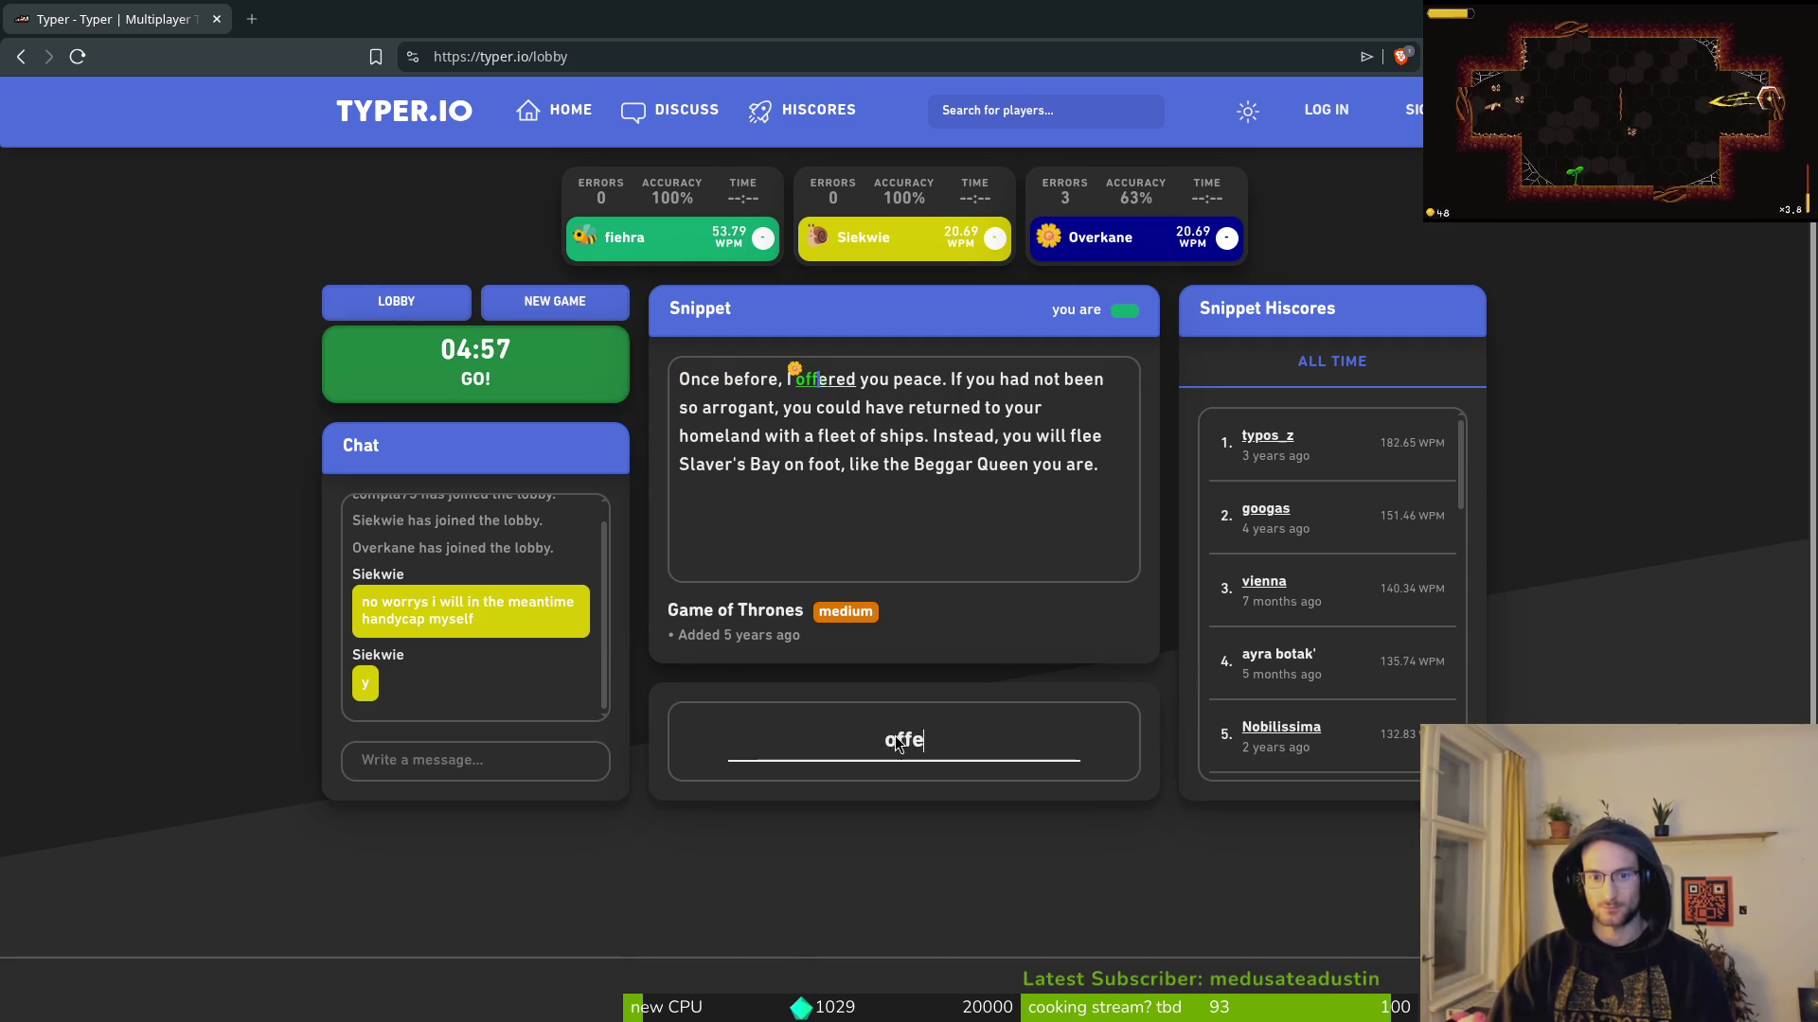
type("you peace.")
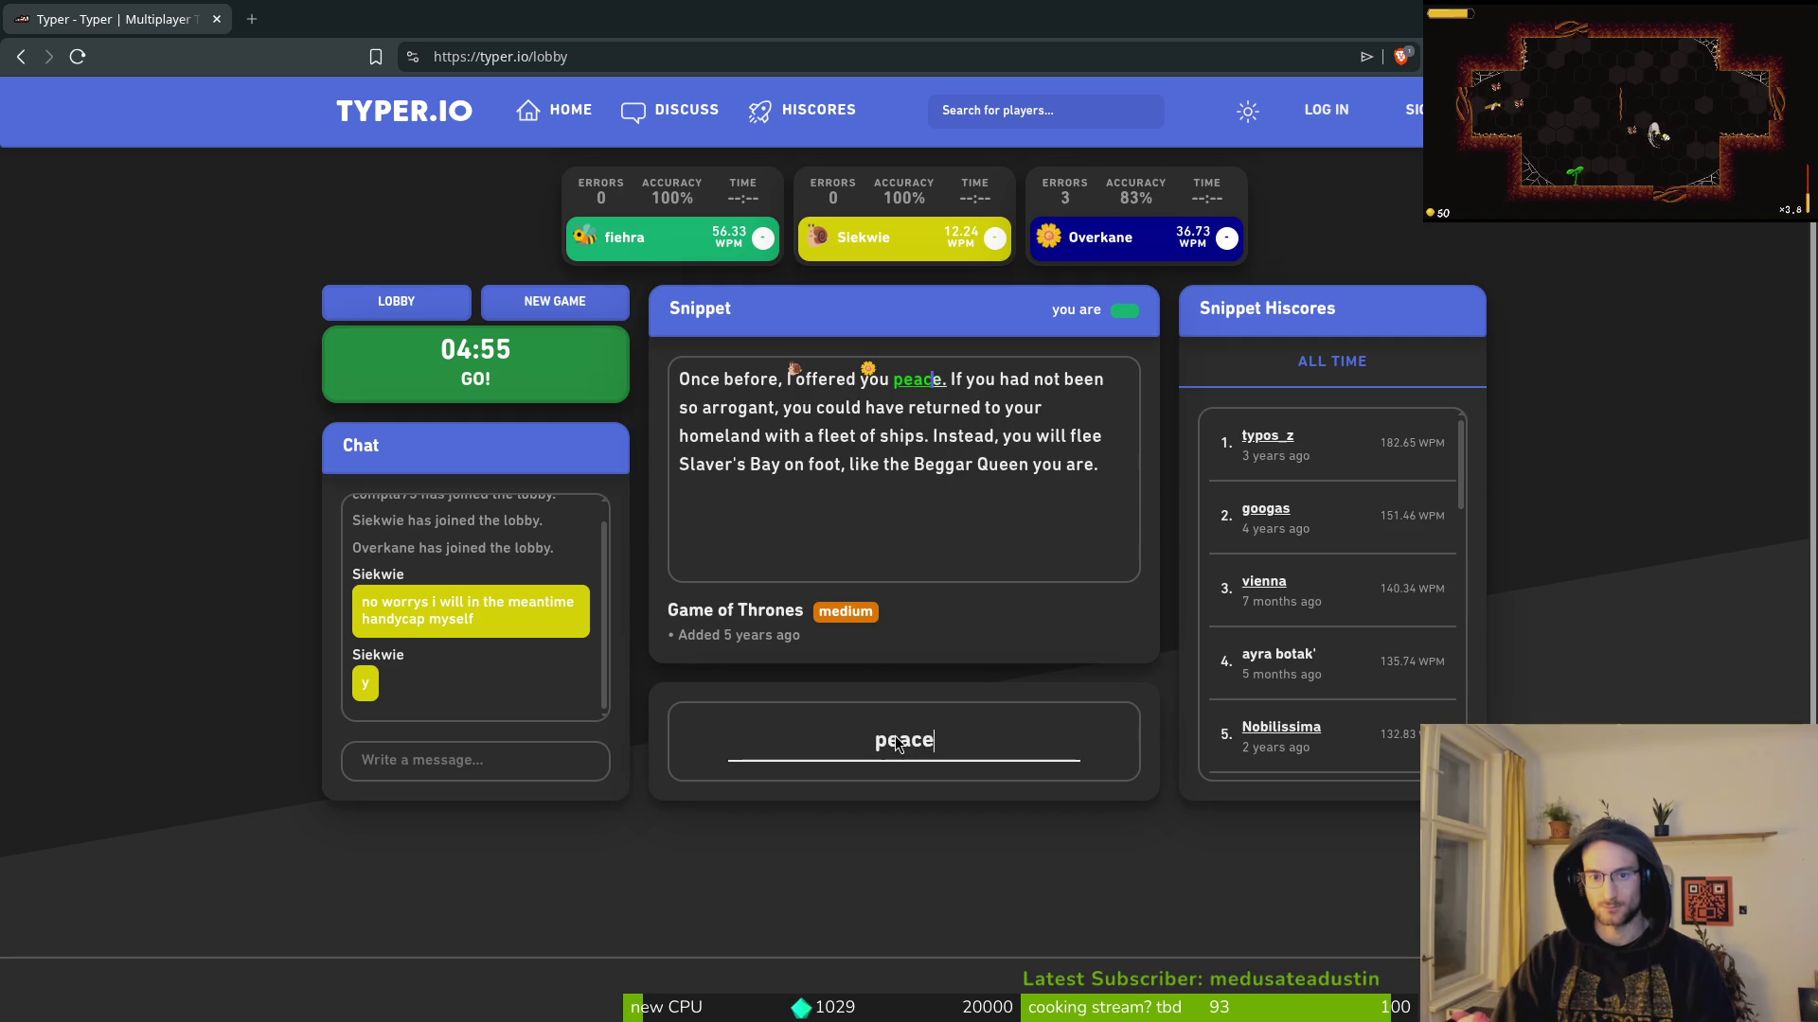
type(" If you had not ")
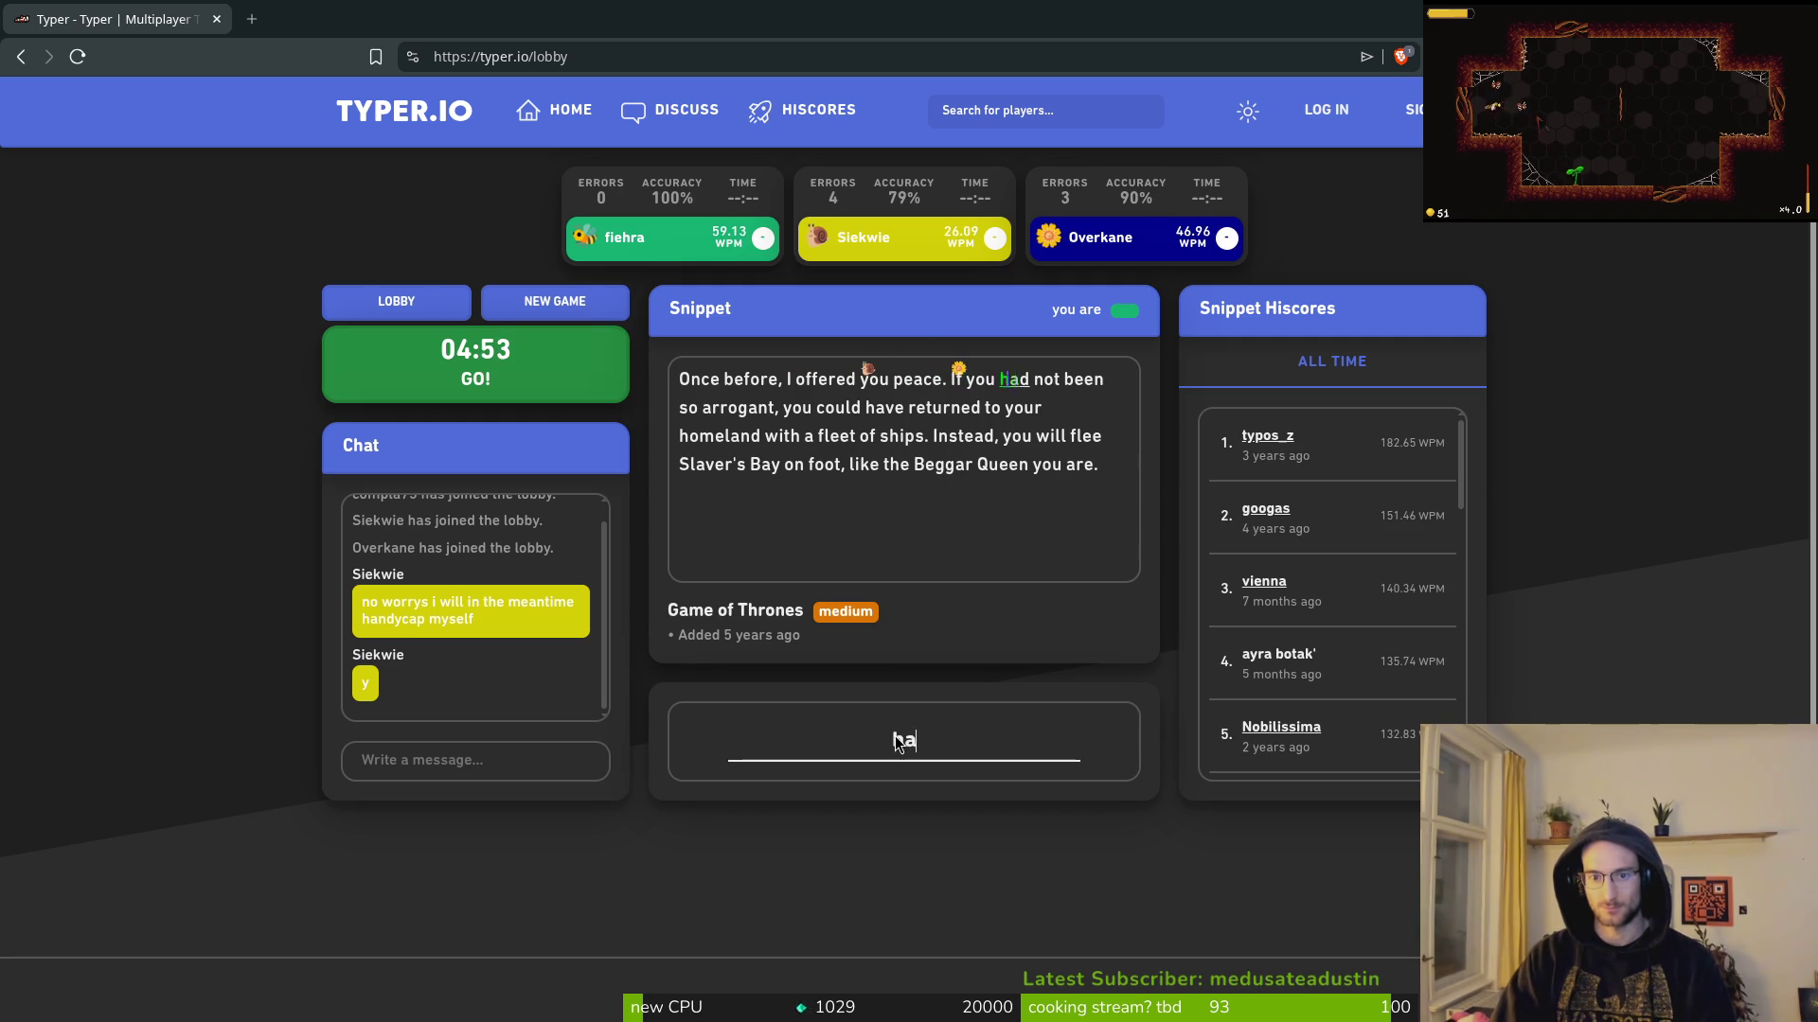
type(" so arrogant")
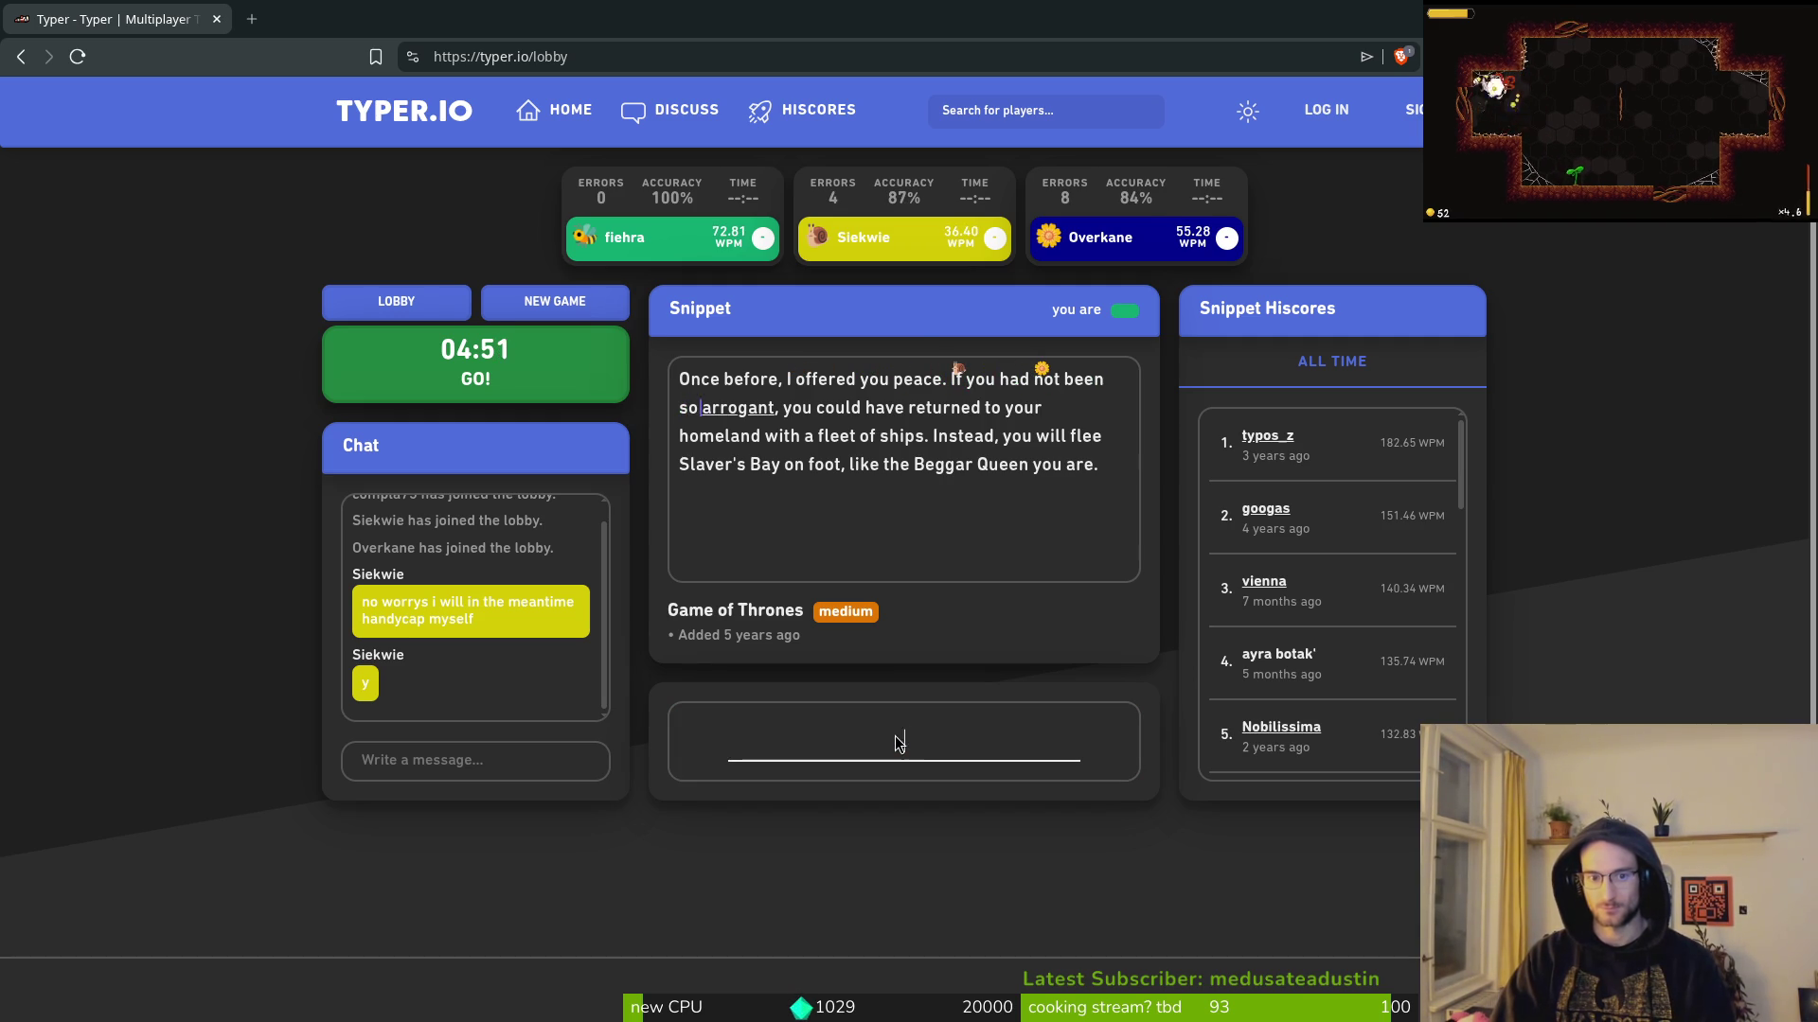
type(", you could have")
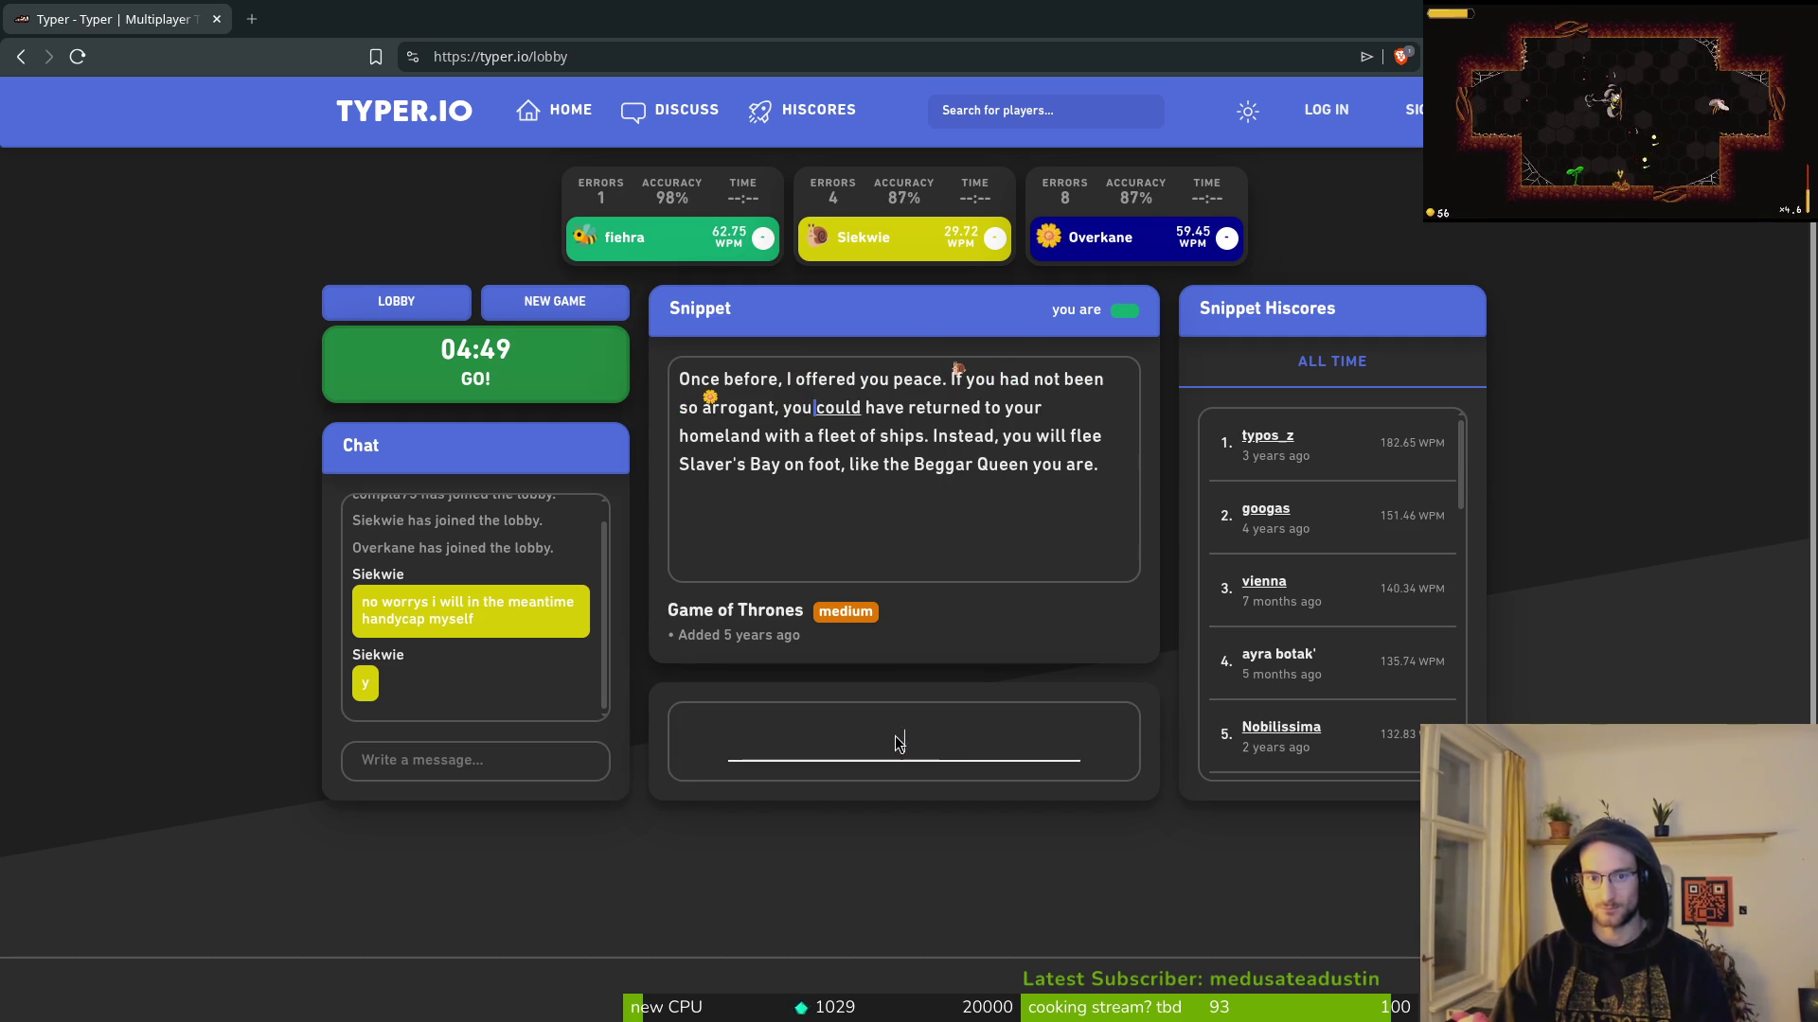
type(" retur")
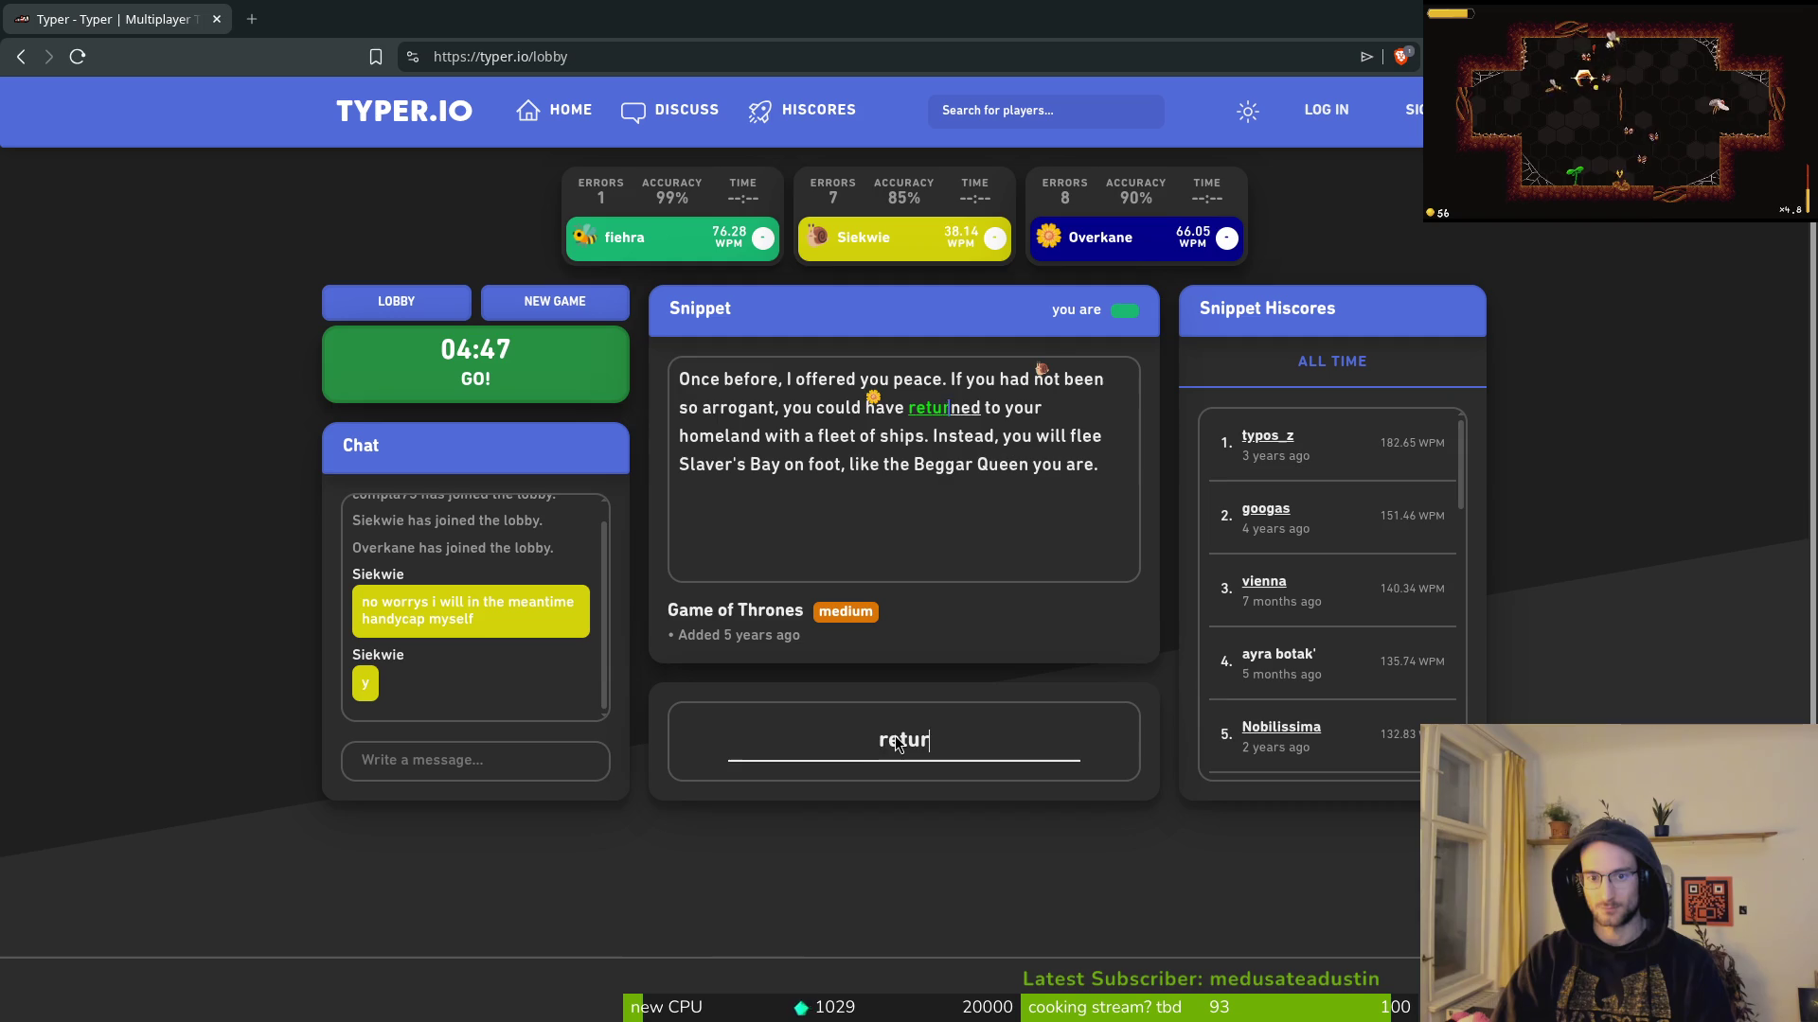
type("ned to your homeland wiht")
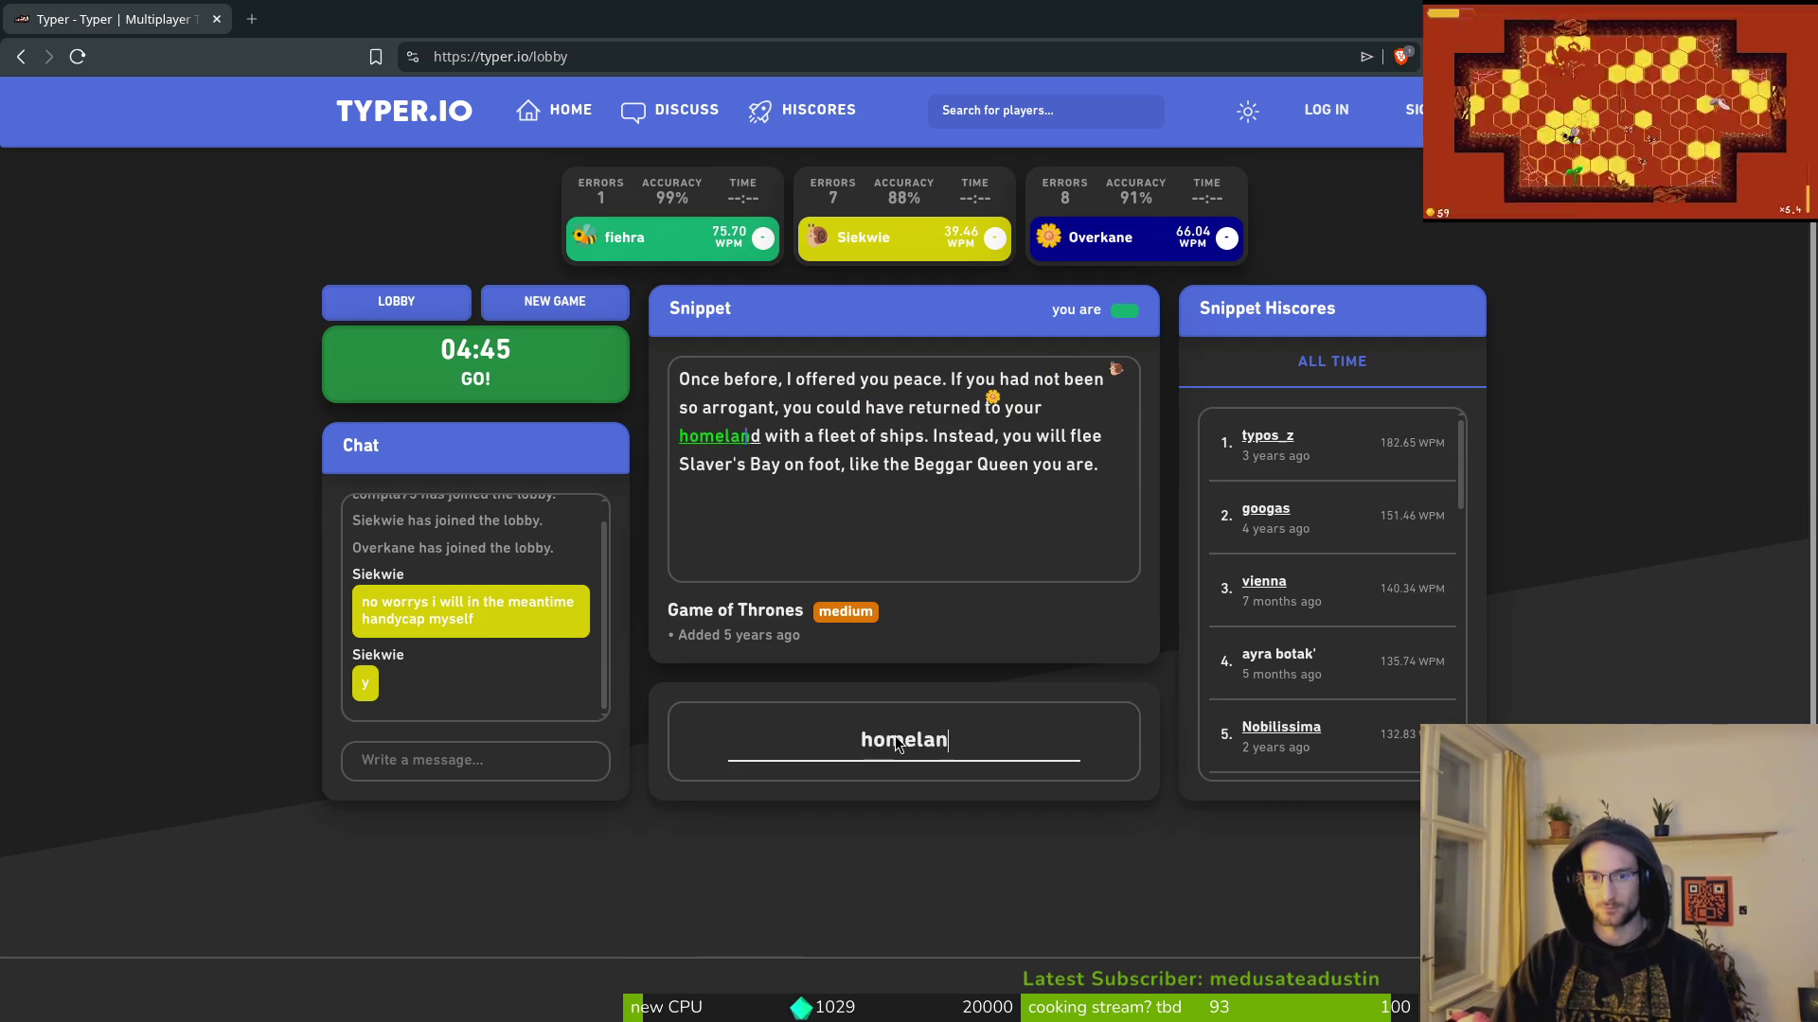
key("BackSpace")
key("BackSpace")
type("th a fr")
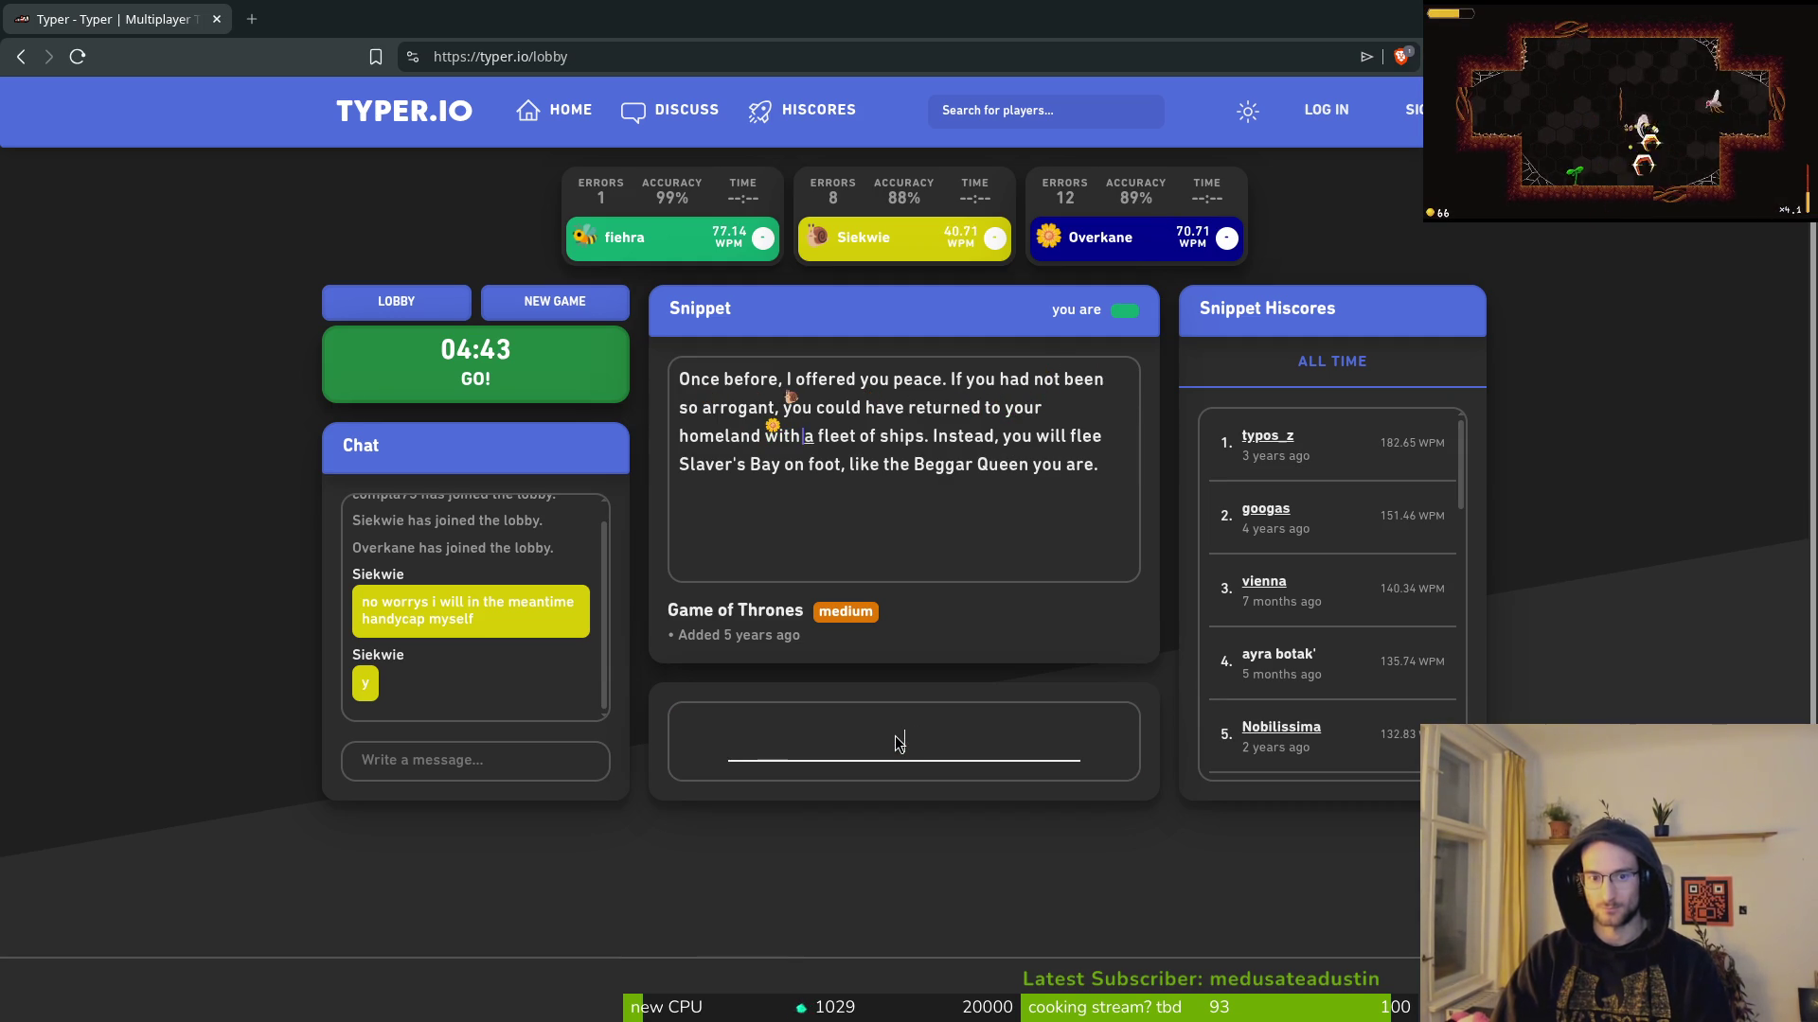
key("BackSpace")
type("et of ships. Instead, you will flee Slaver's Bay on foot, like the Beggar Queen you are.")
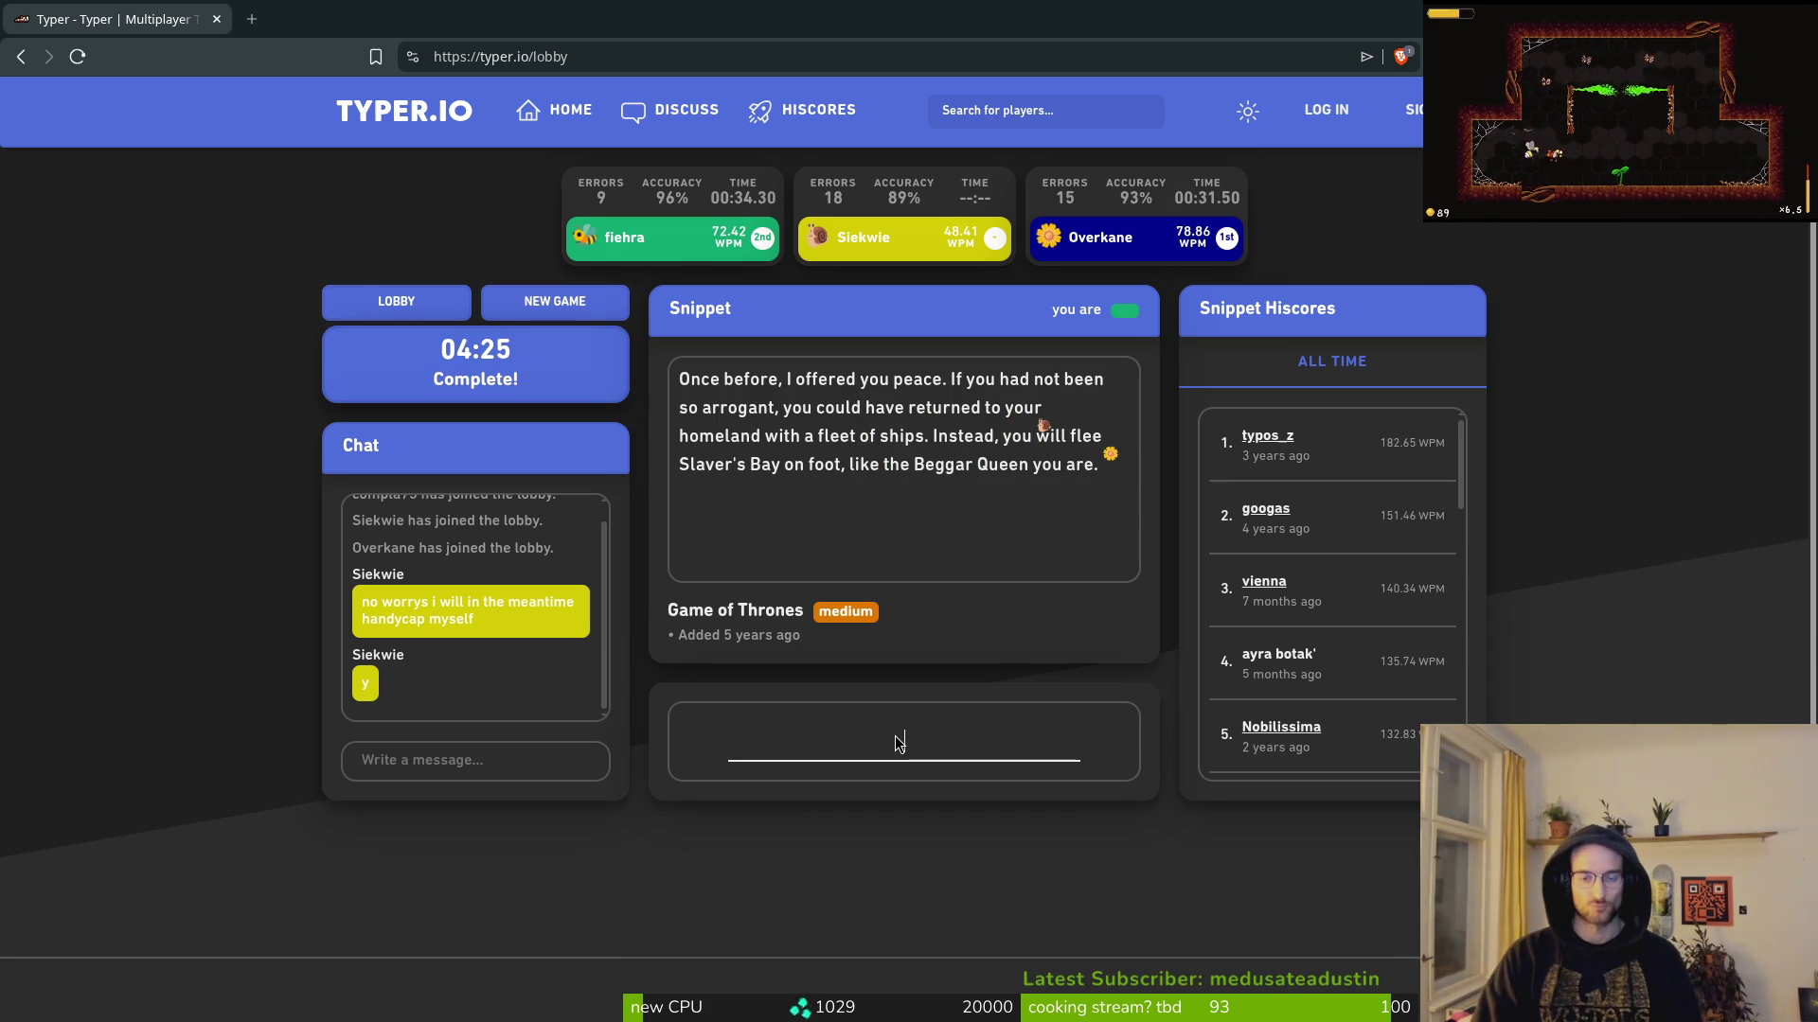